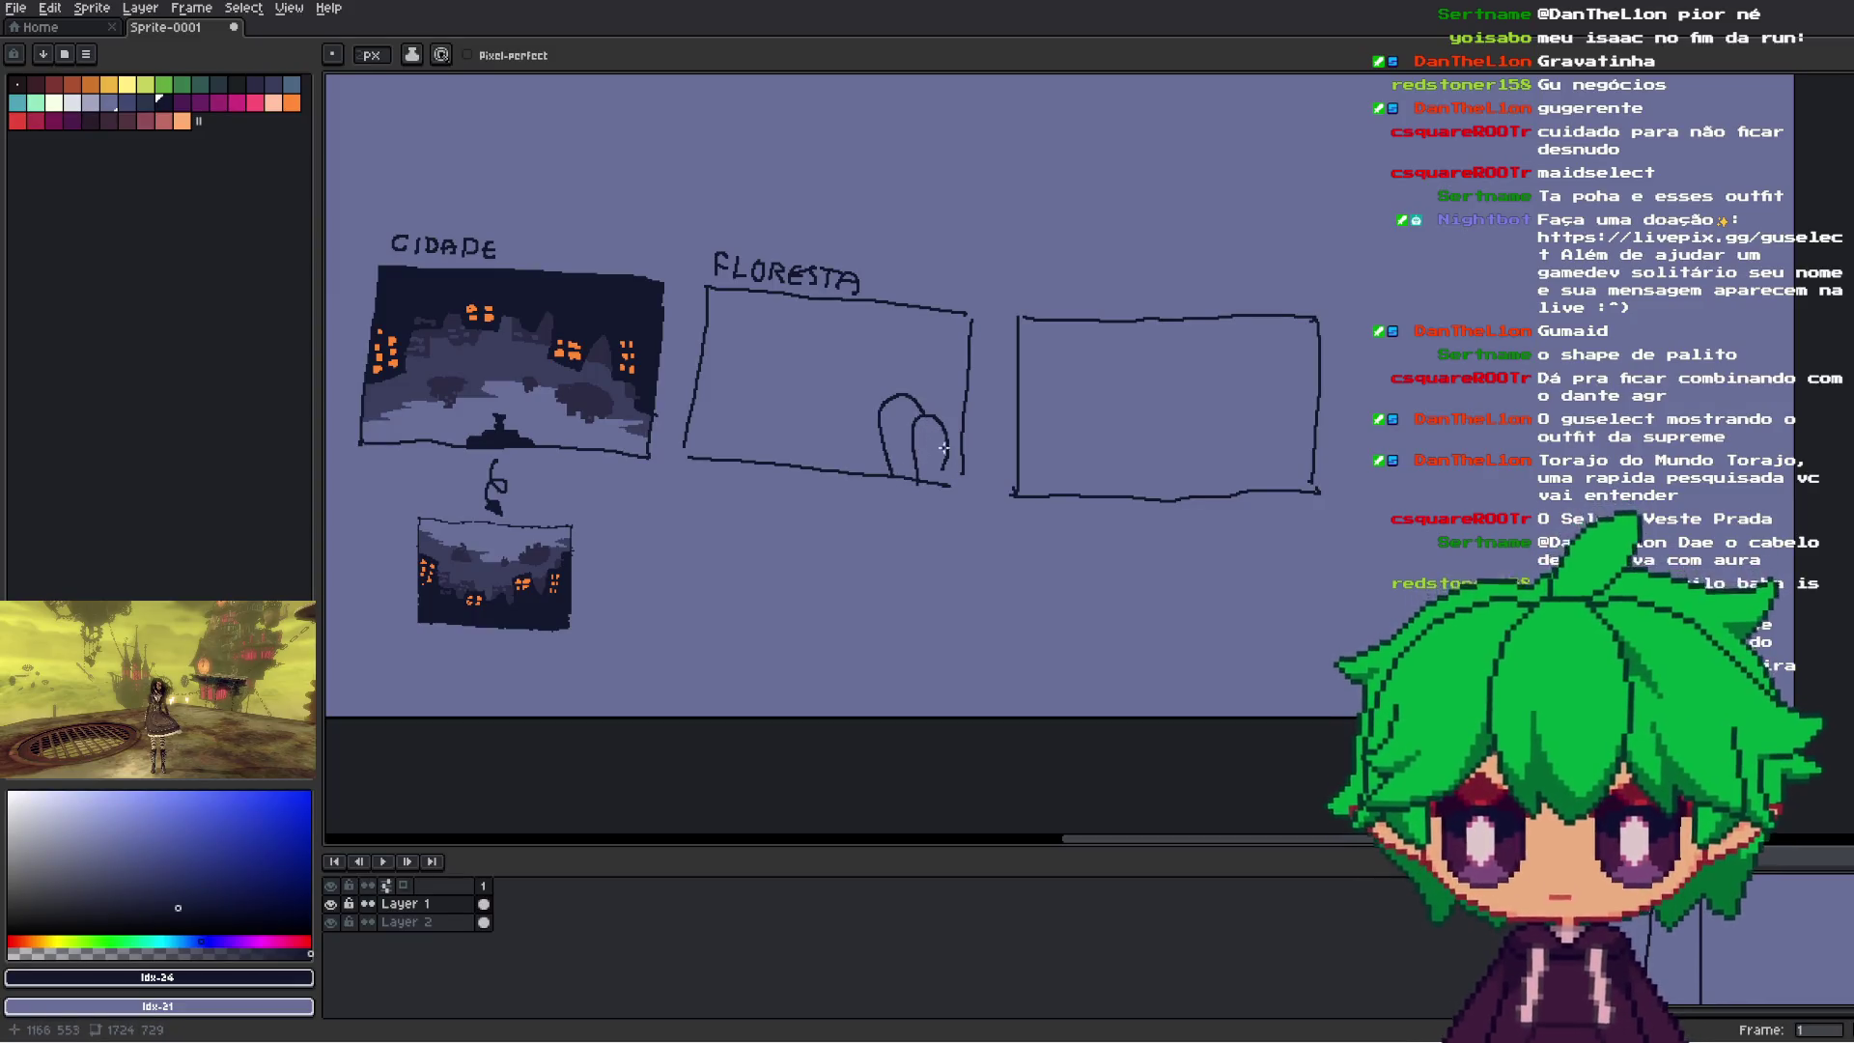
- Undo the arch in the FLORESTA box and extend the rightmost box's right edge downward
key(ctrl+z)
key(ctrl+z)
key(ctrl+z)
scroll(1062, 462, right, 2)
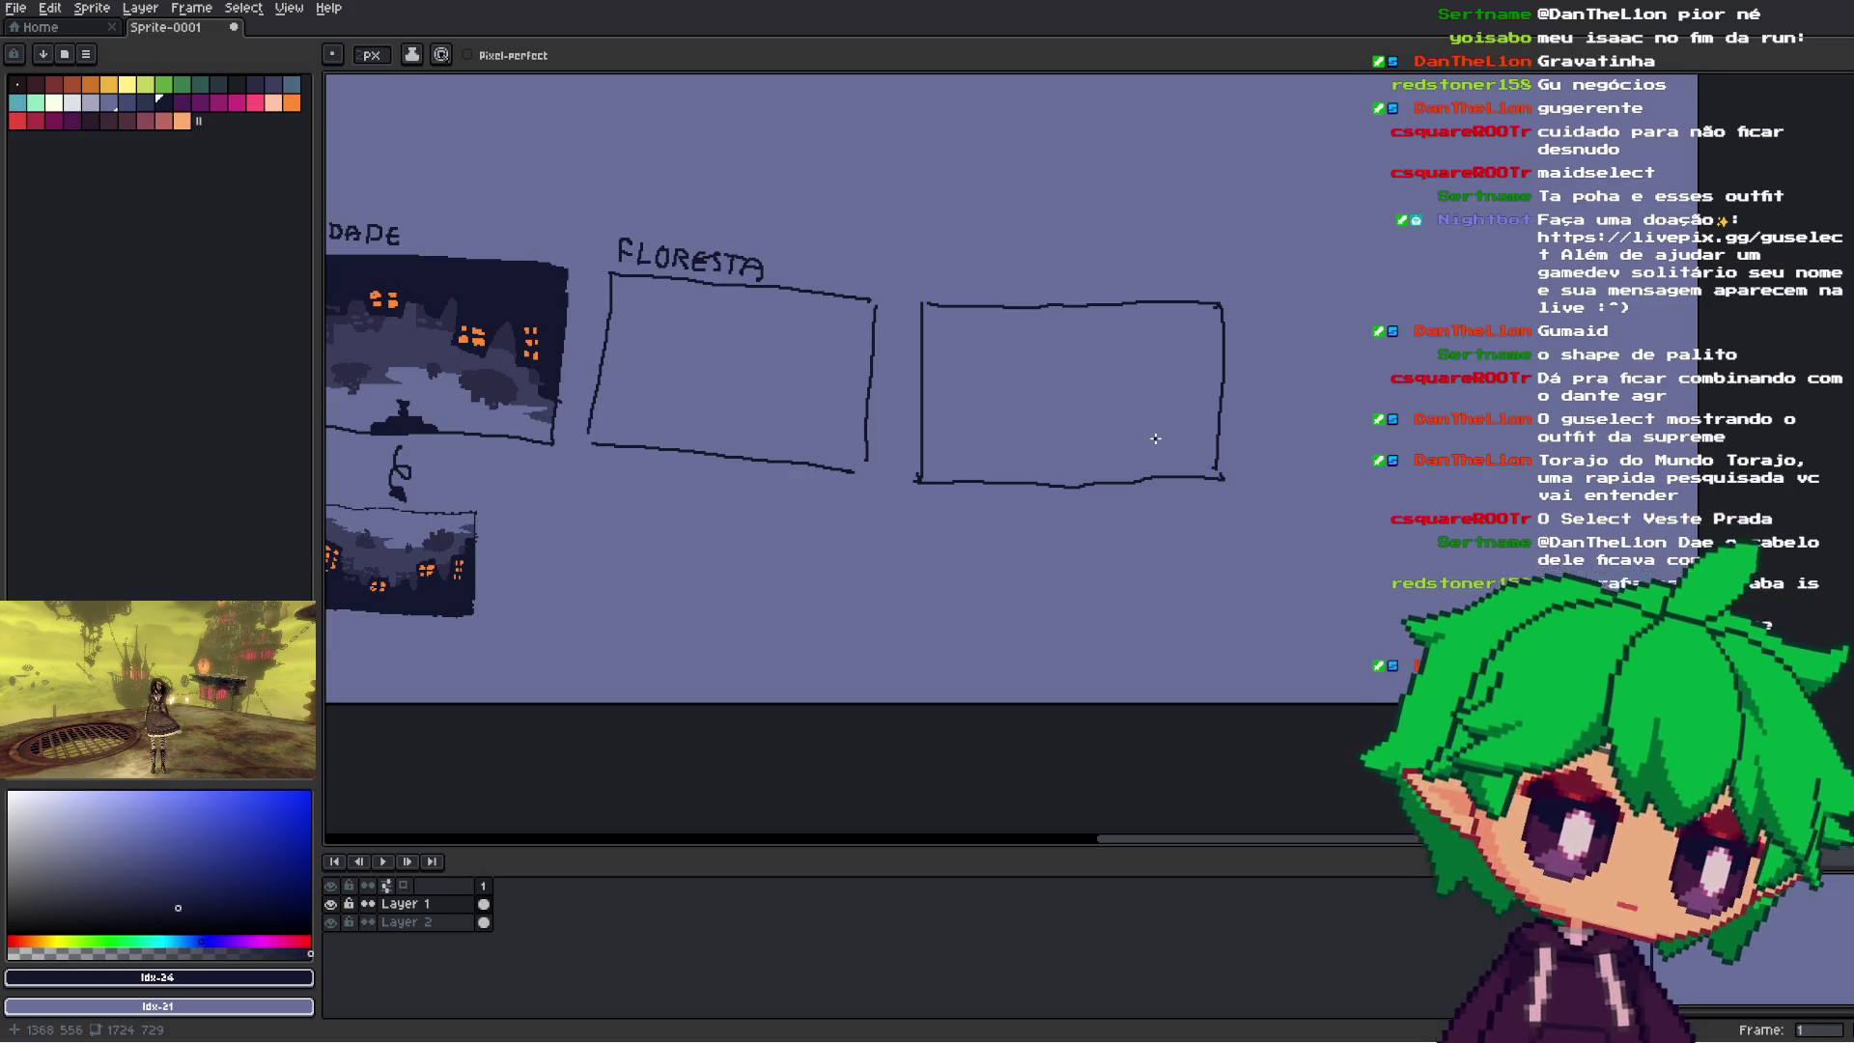
scroll(1155, 438, up, 2)
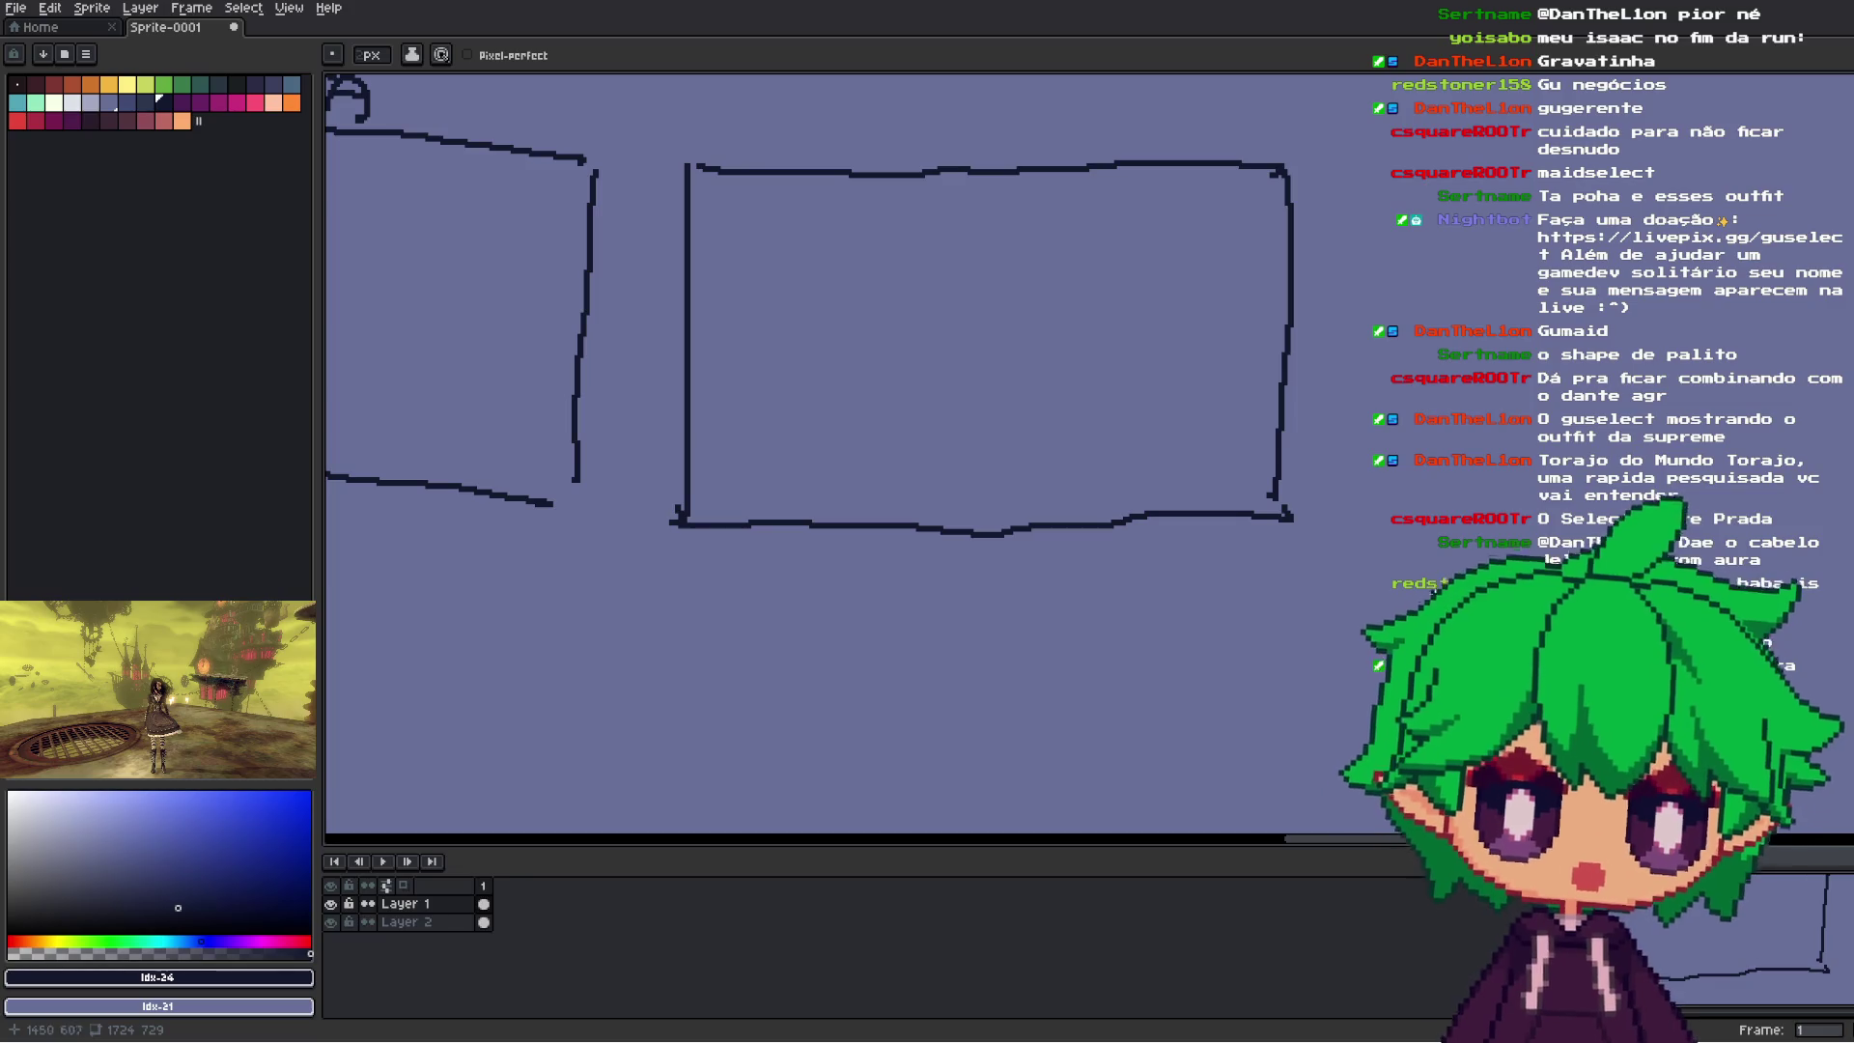
drag(1276, 518, 1284, 474)
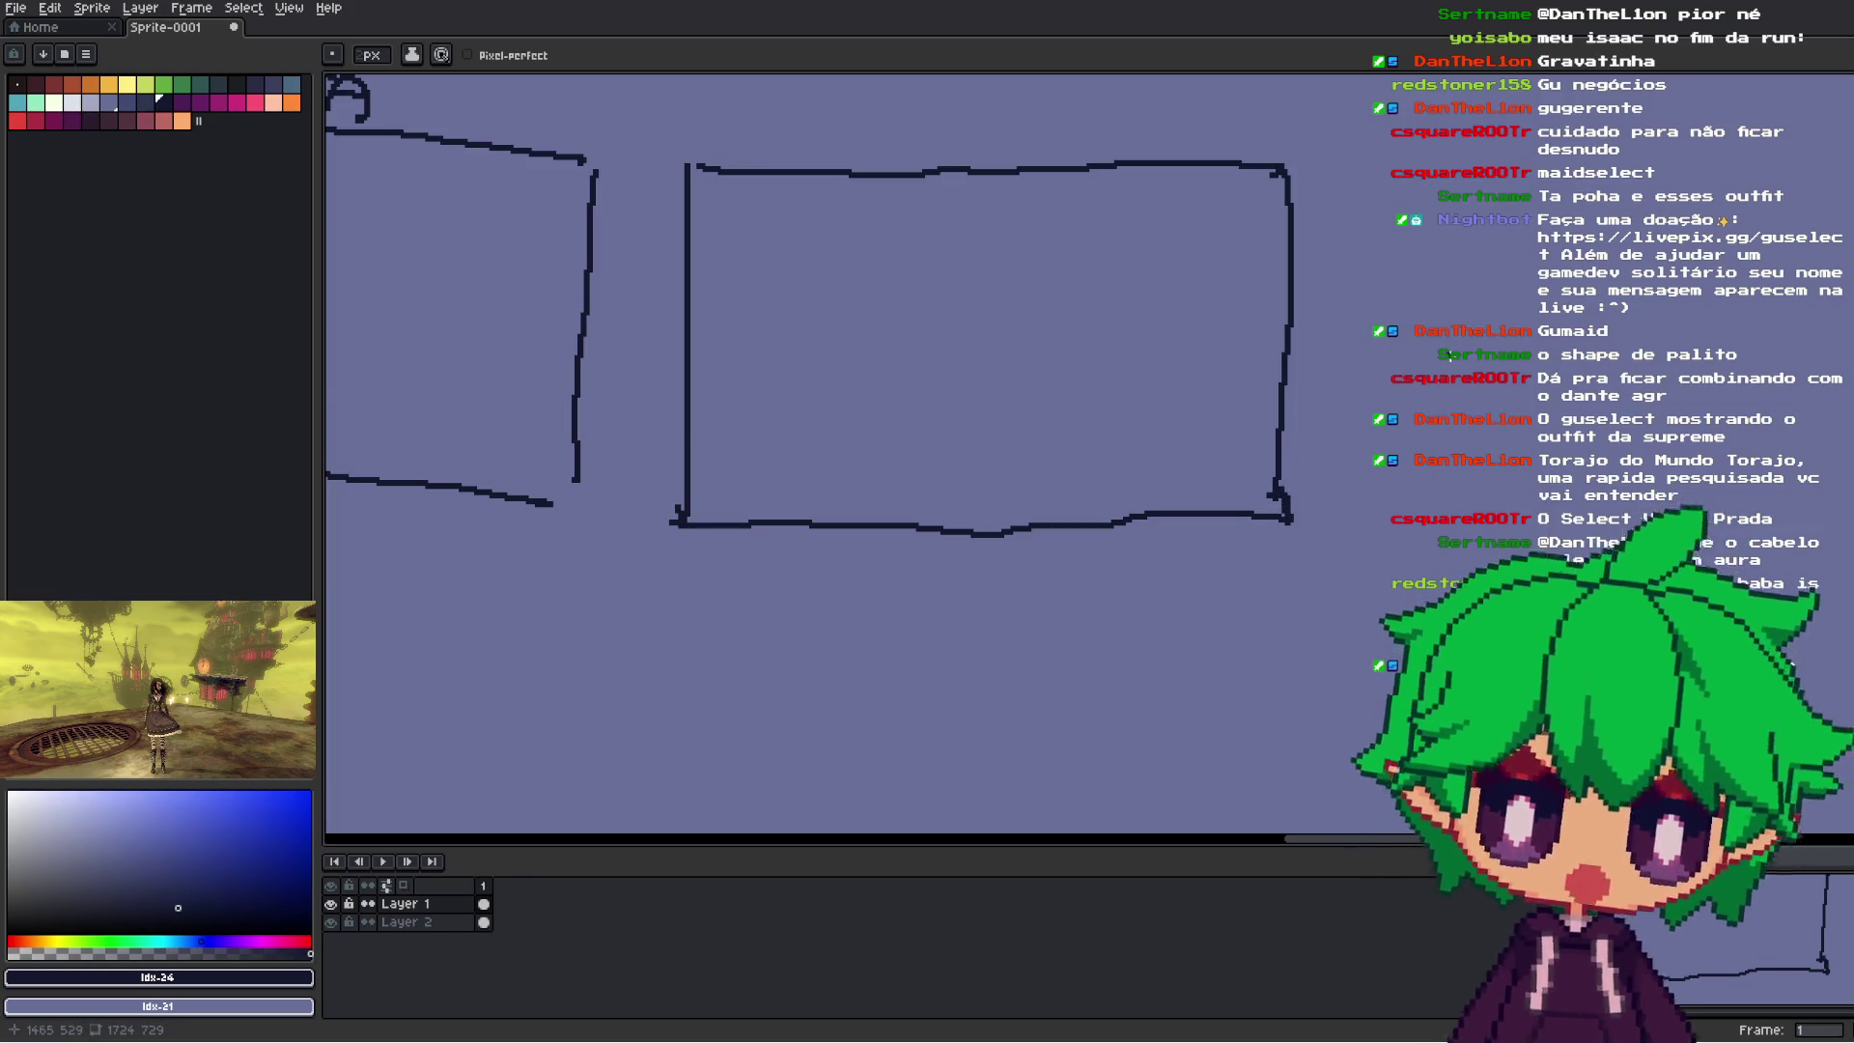
scroll(869, 454, down, 5)
scroll(869, 454, up, 3)
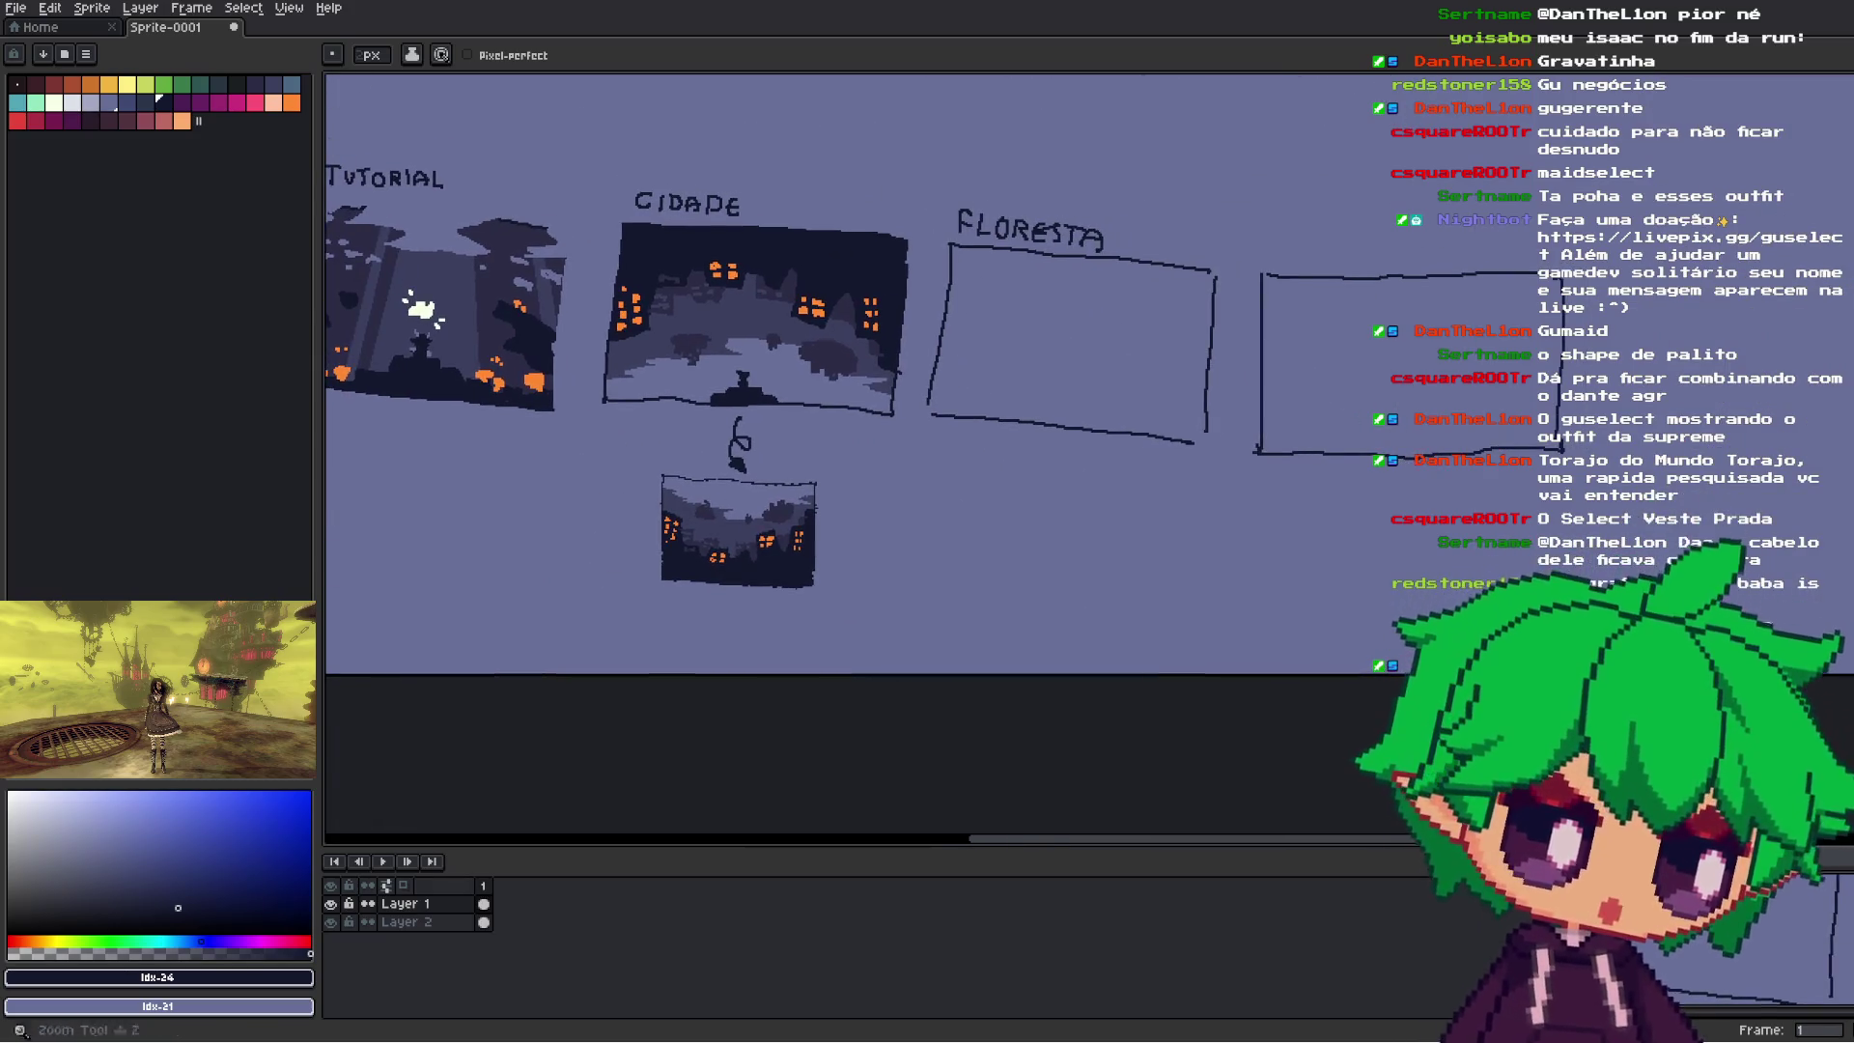
- Try rectangular marquee selections around the lower part of the rightmost box on Layer 2
key(m)
mouse_move(1610, 521)
mouse_down()
mouse_move(1316, 489)
mouse_move(1240, 436)
mouse_move(1365, 559)
mouse_up()
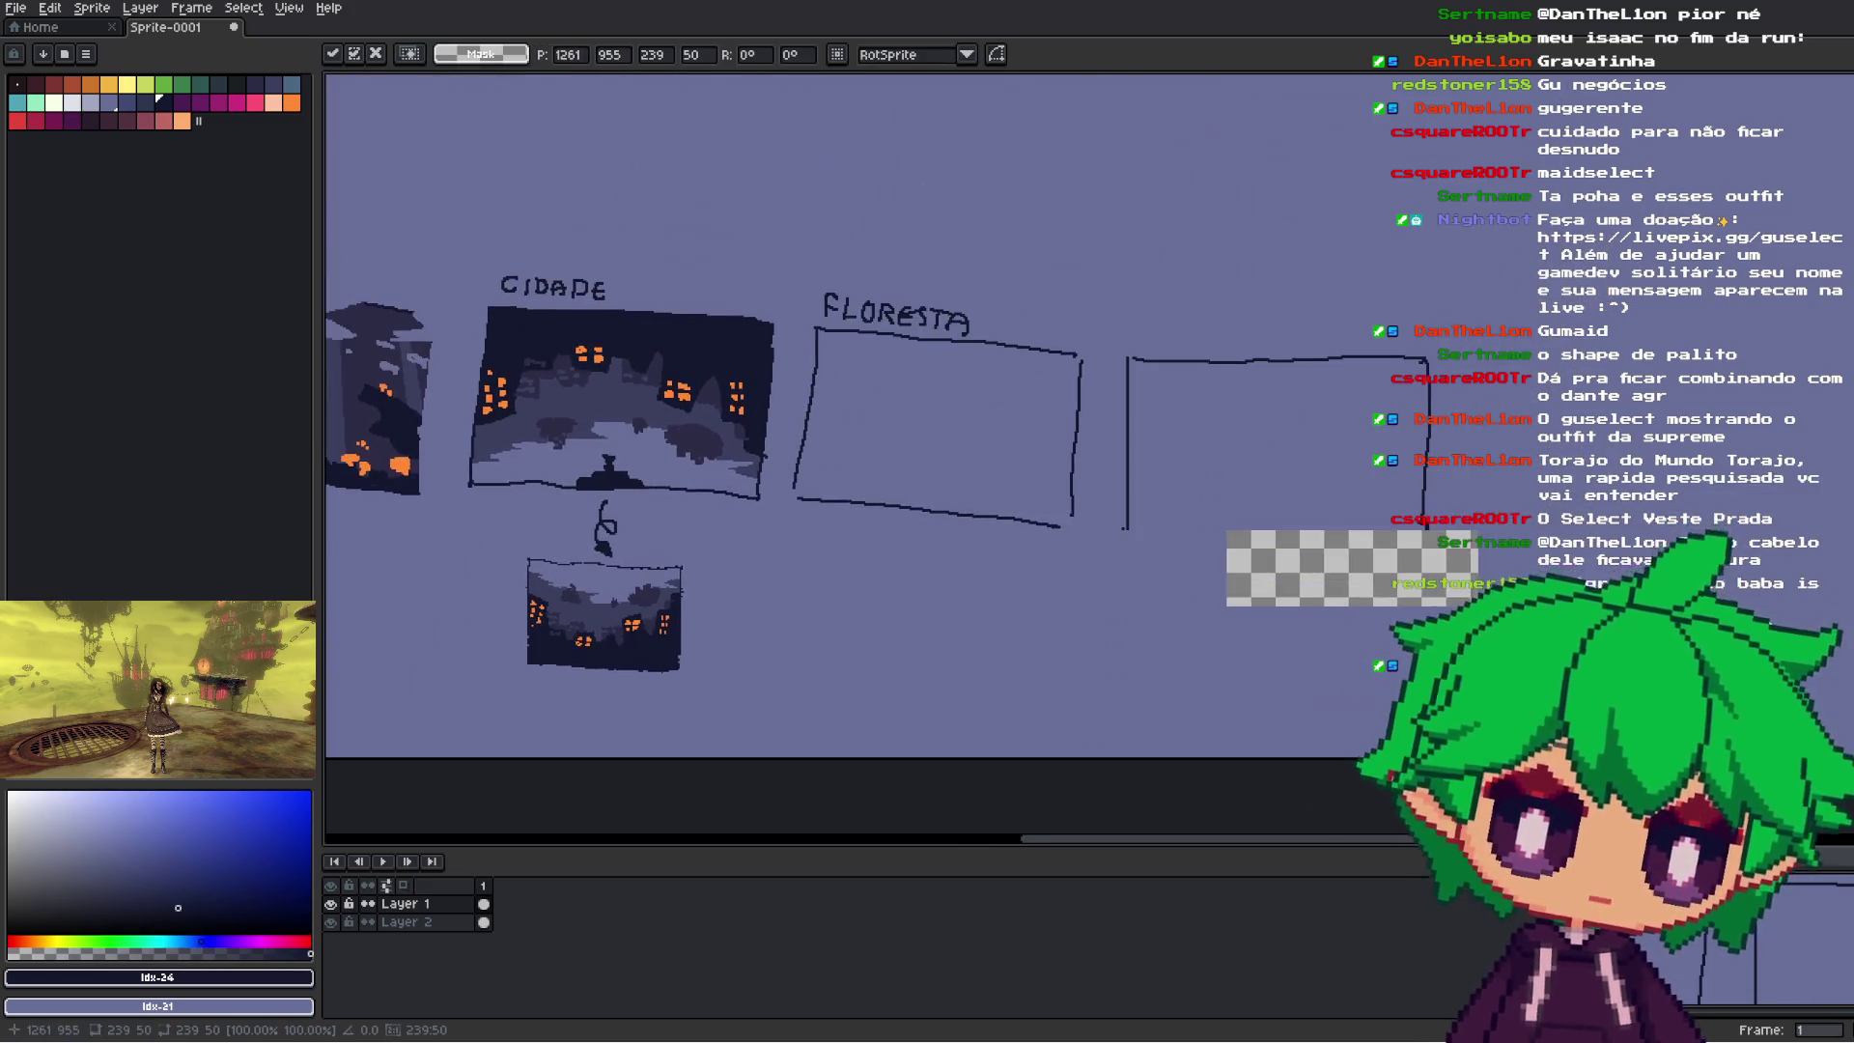
key(Return)
click(405, 922)
drag(1149, 686, 1390, 639)
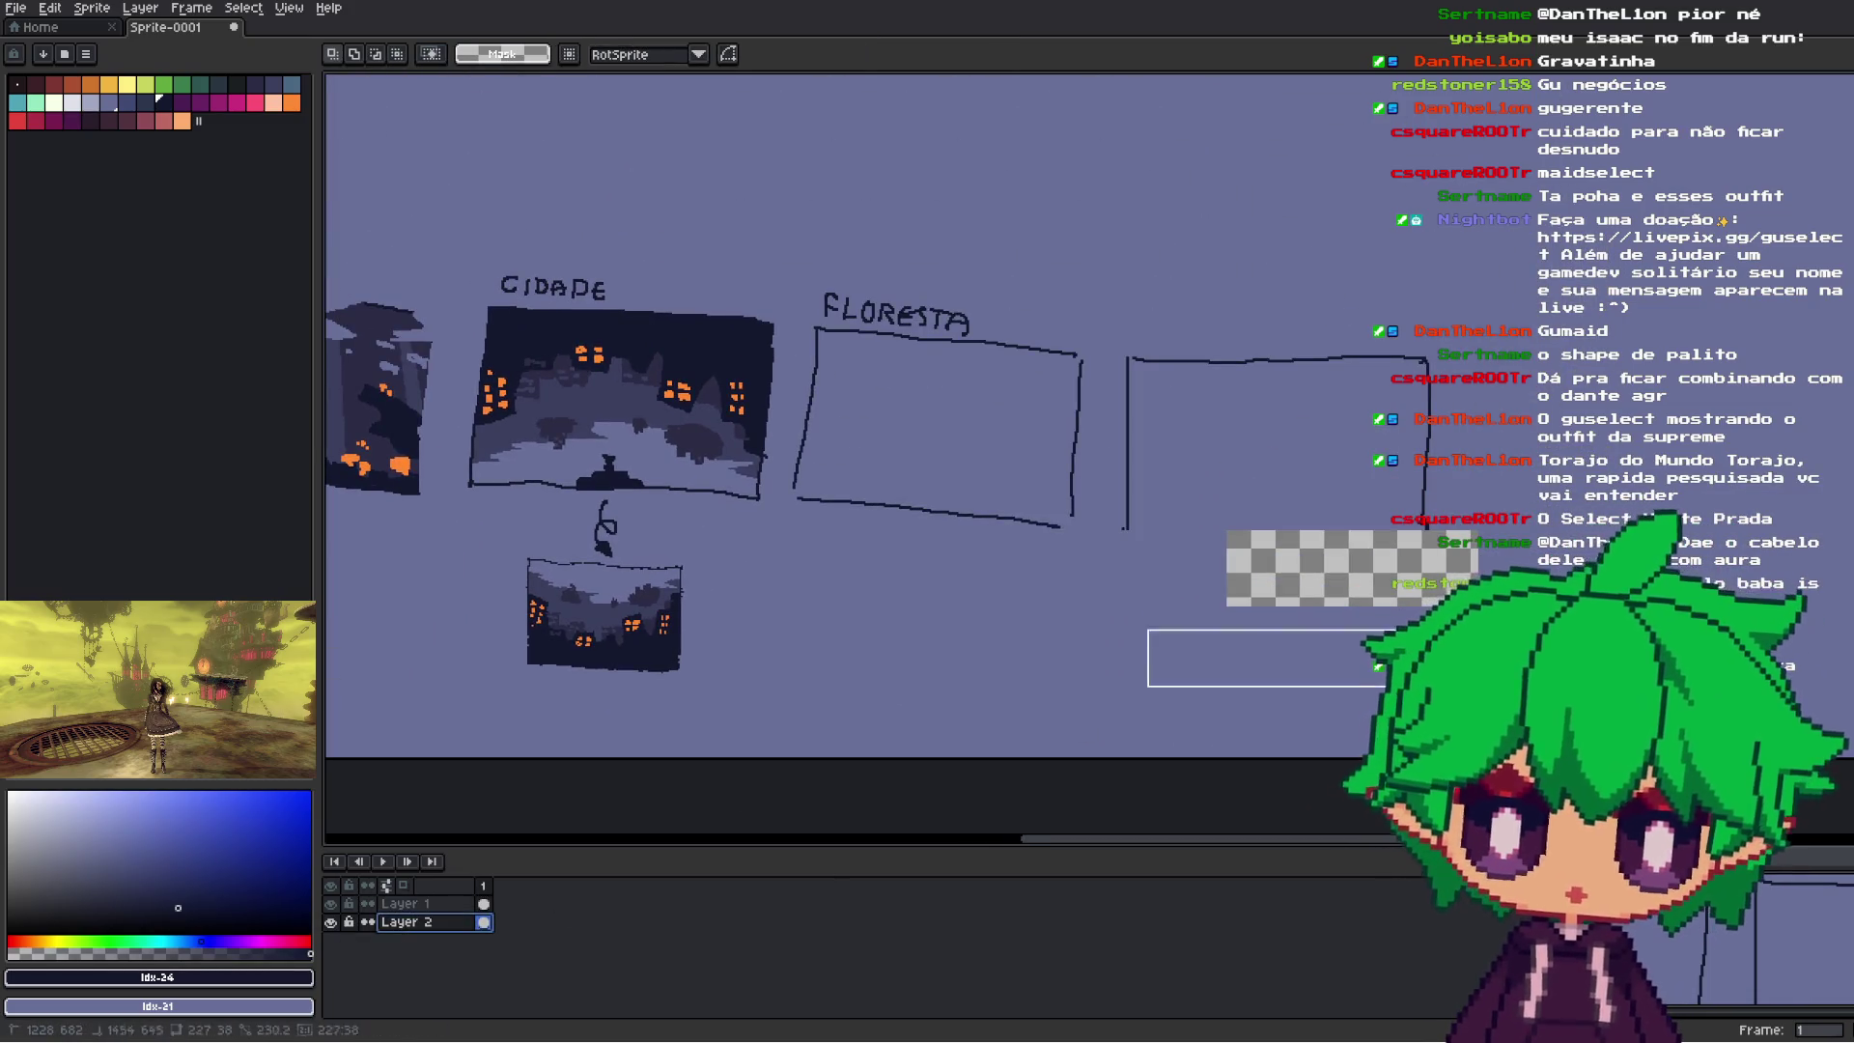
click(1143, 626)
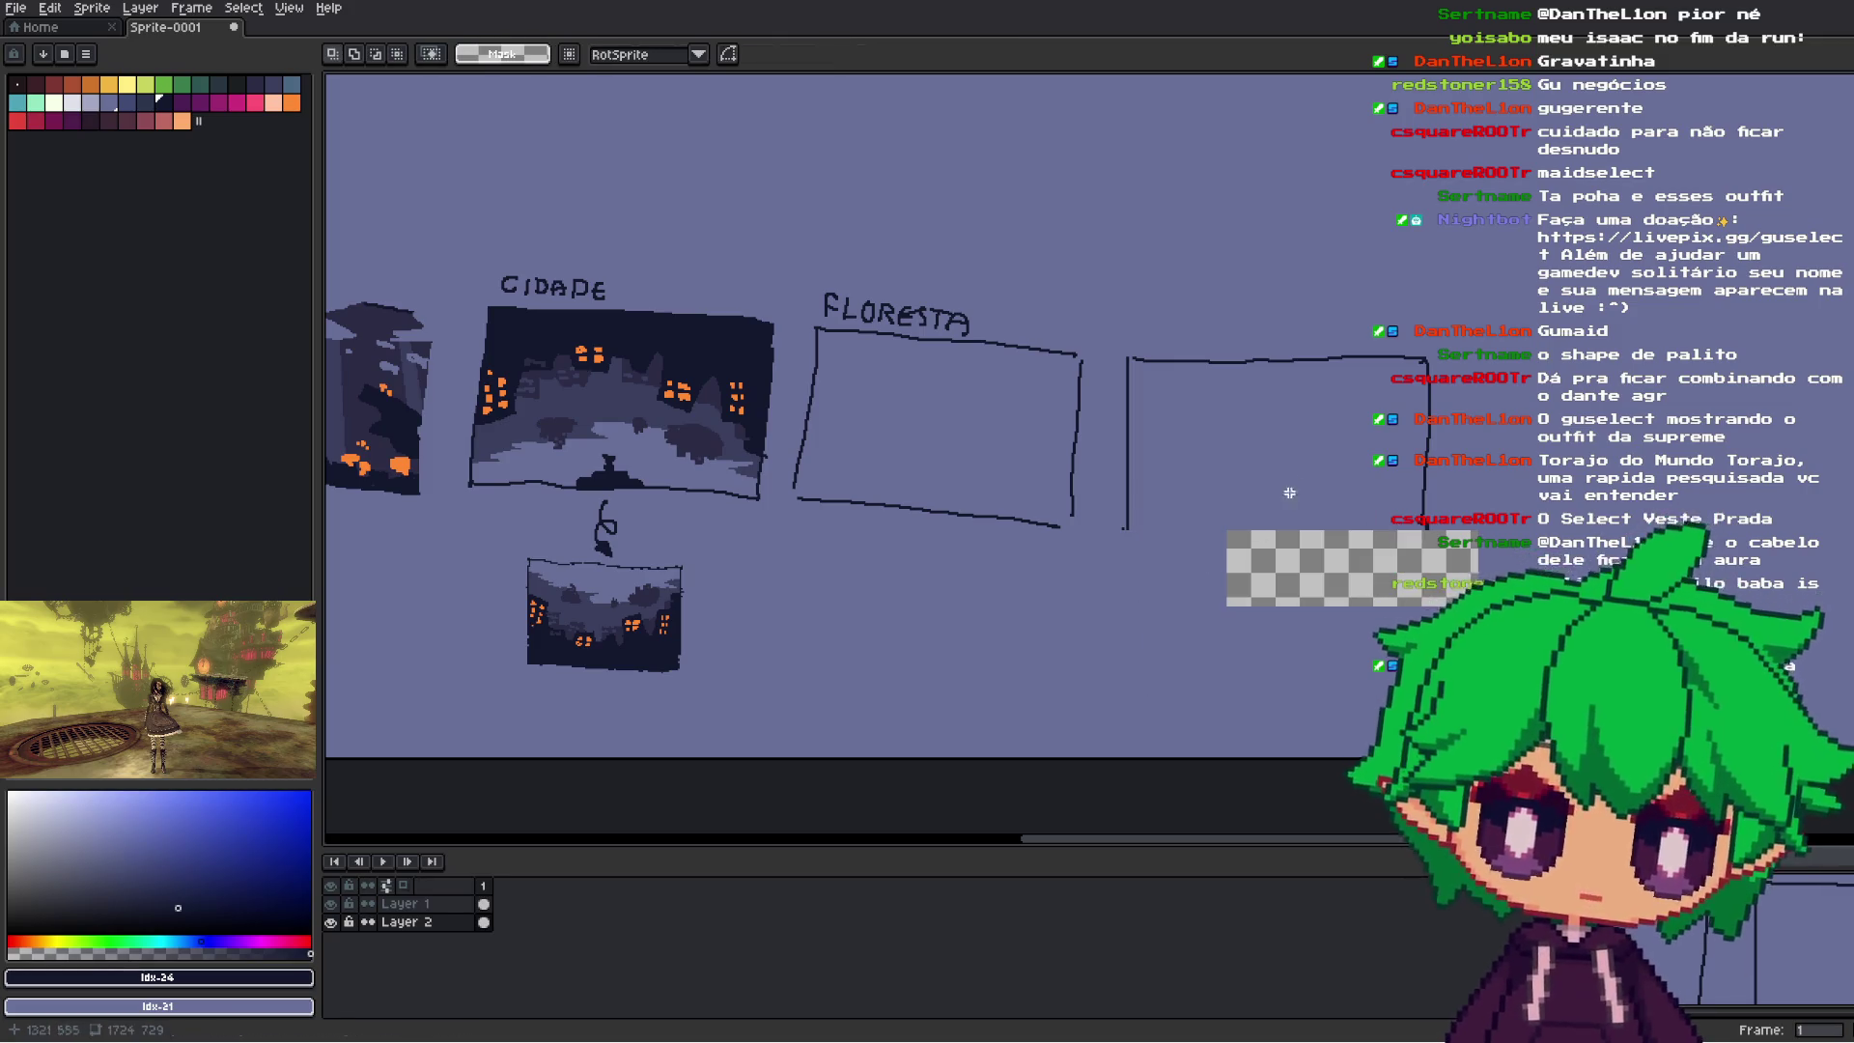
- Pick up the canvas background colour for filling and return to drawing on Layer 1
click(406, 922)
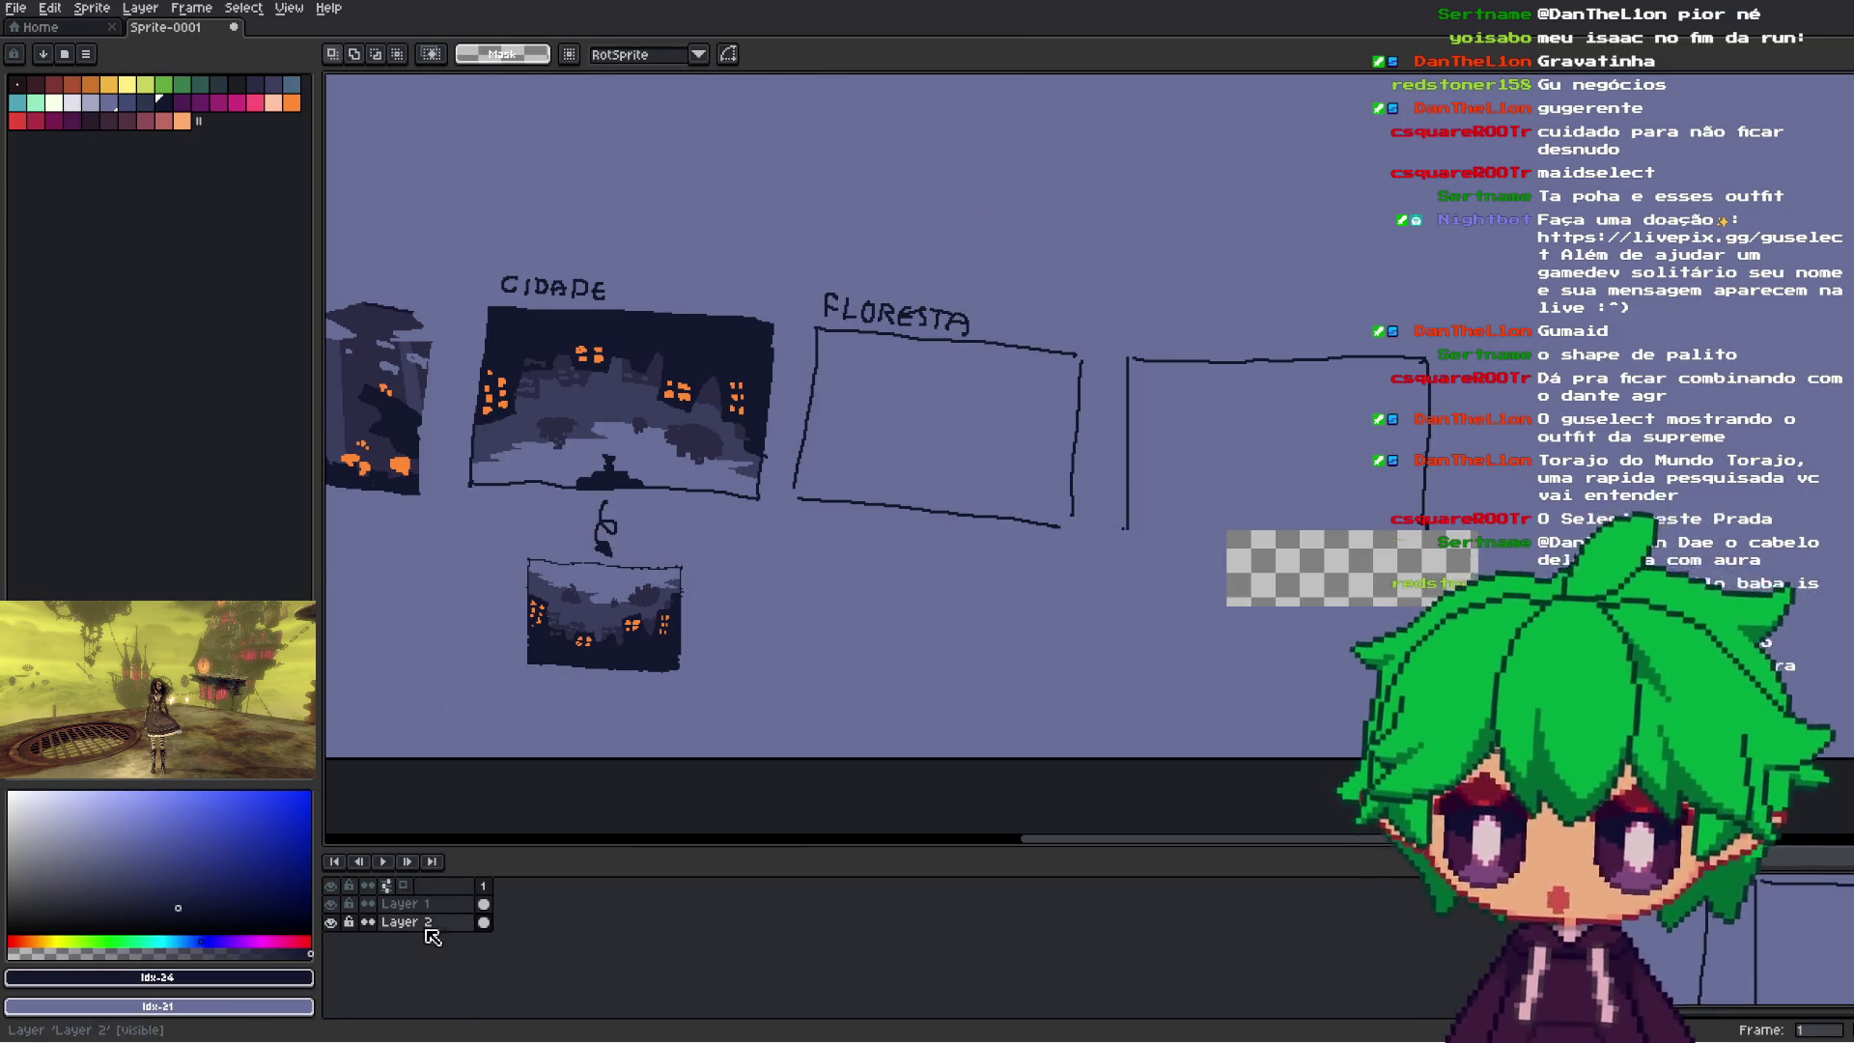
alt+click(1849, 242)
key(g)
click(405, 903)
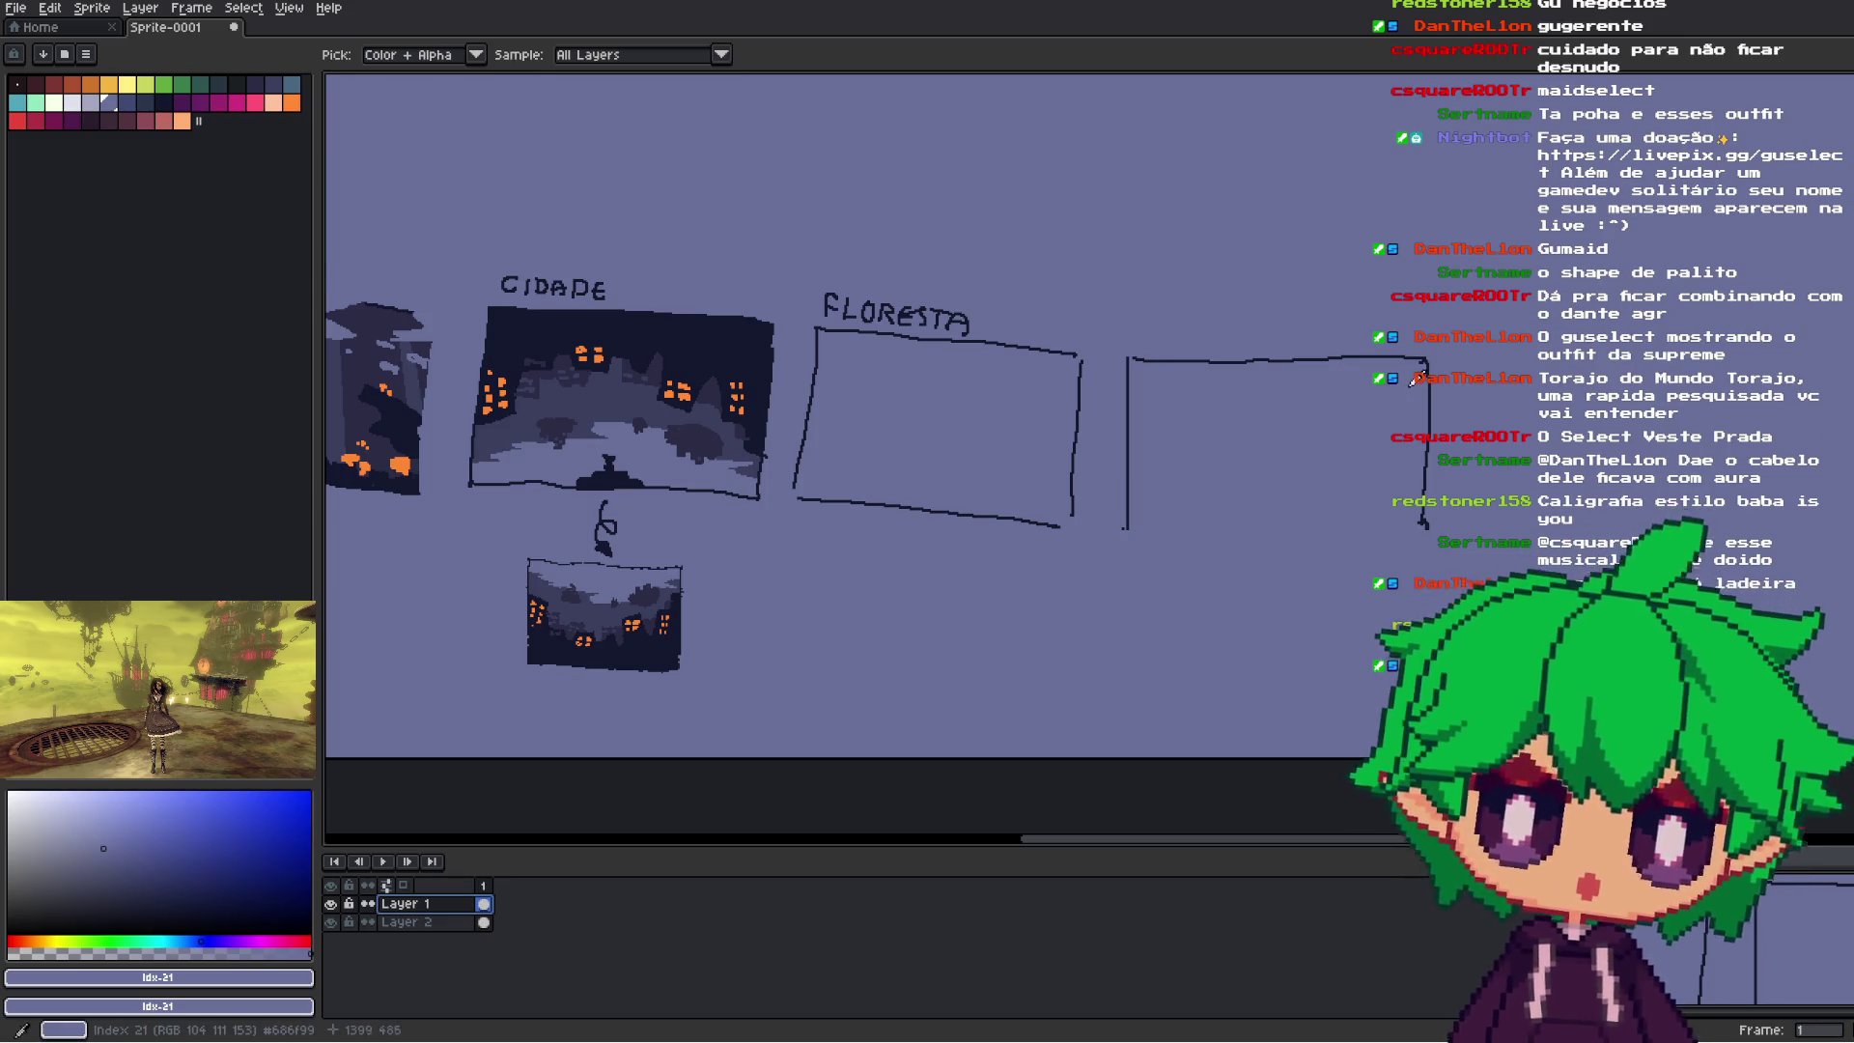
- Pick the dark outline colour and draw the bottom edge of the rightmost box with the Pencil
scroll(1421, 372, up, 2)
alt+click(1434, 344)
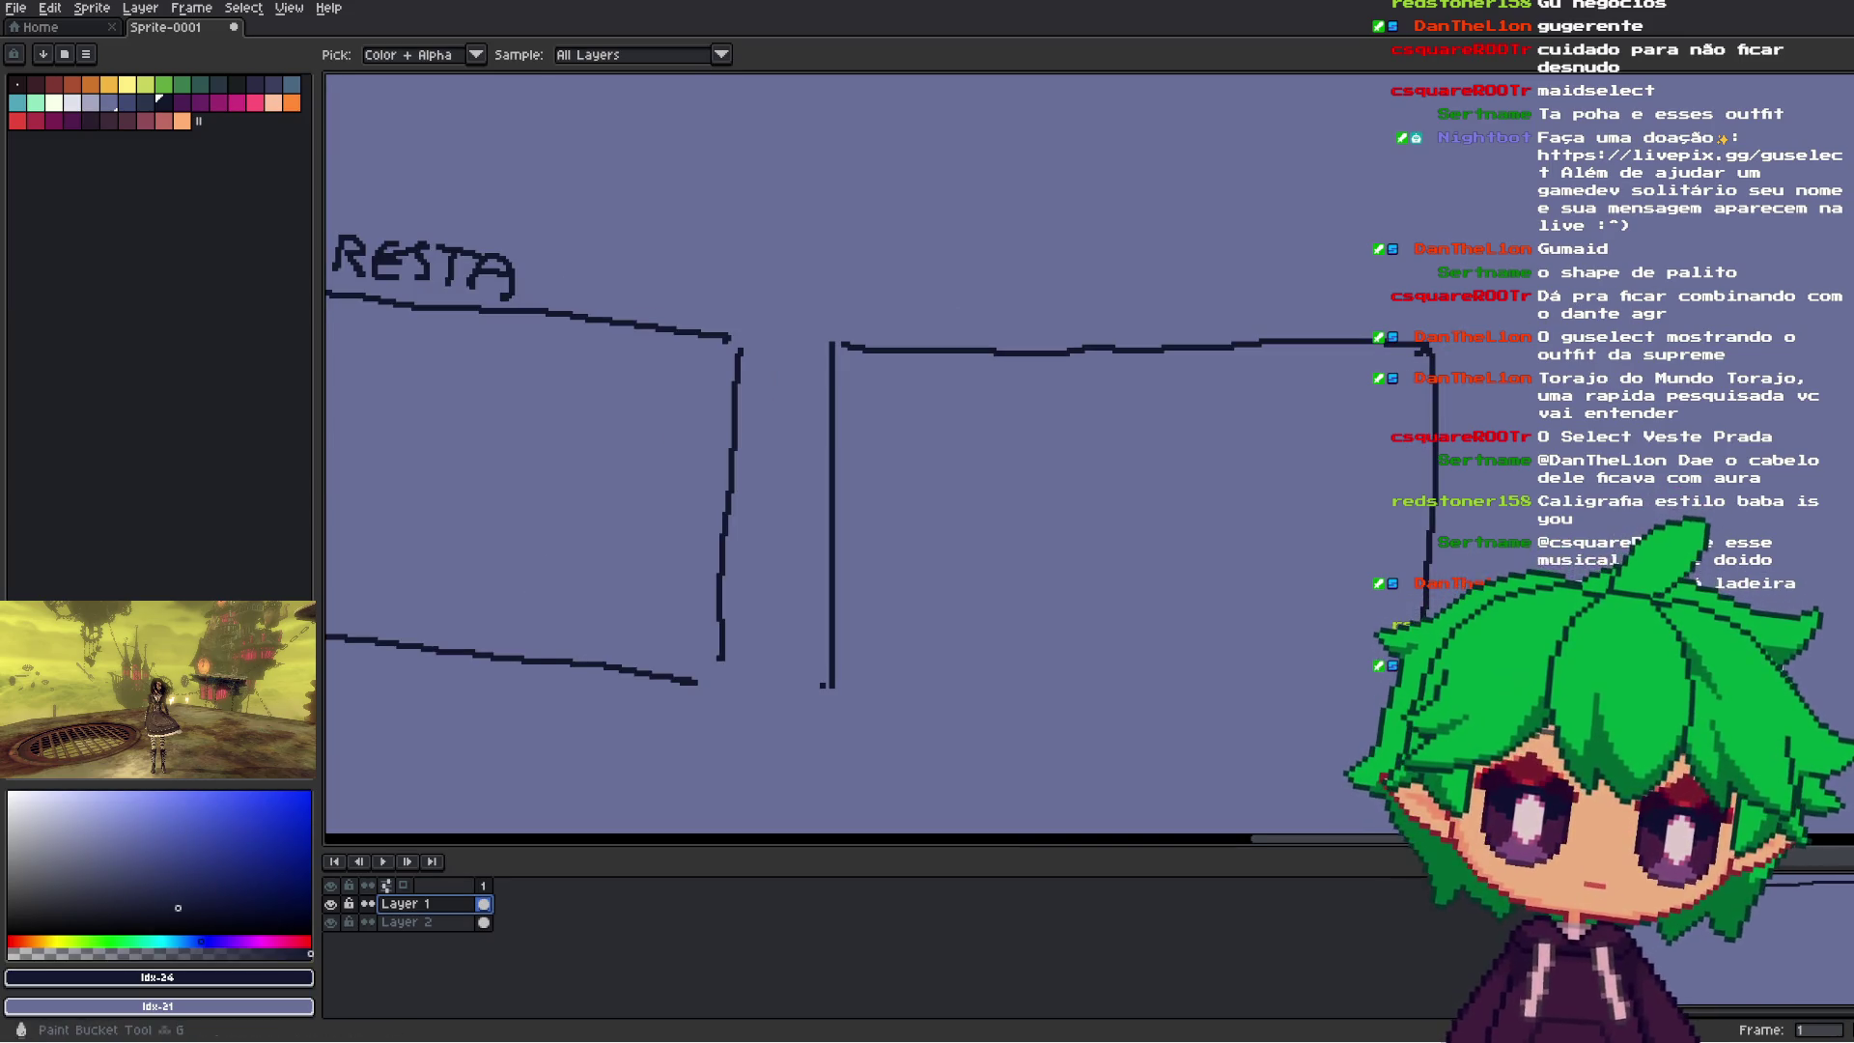
click(1839, 280)
key(b)
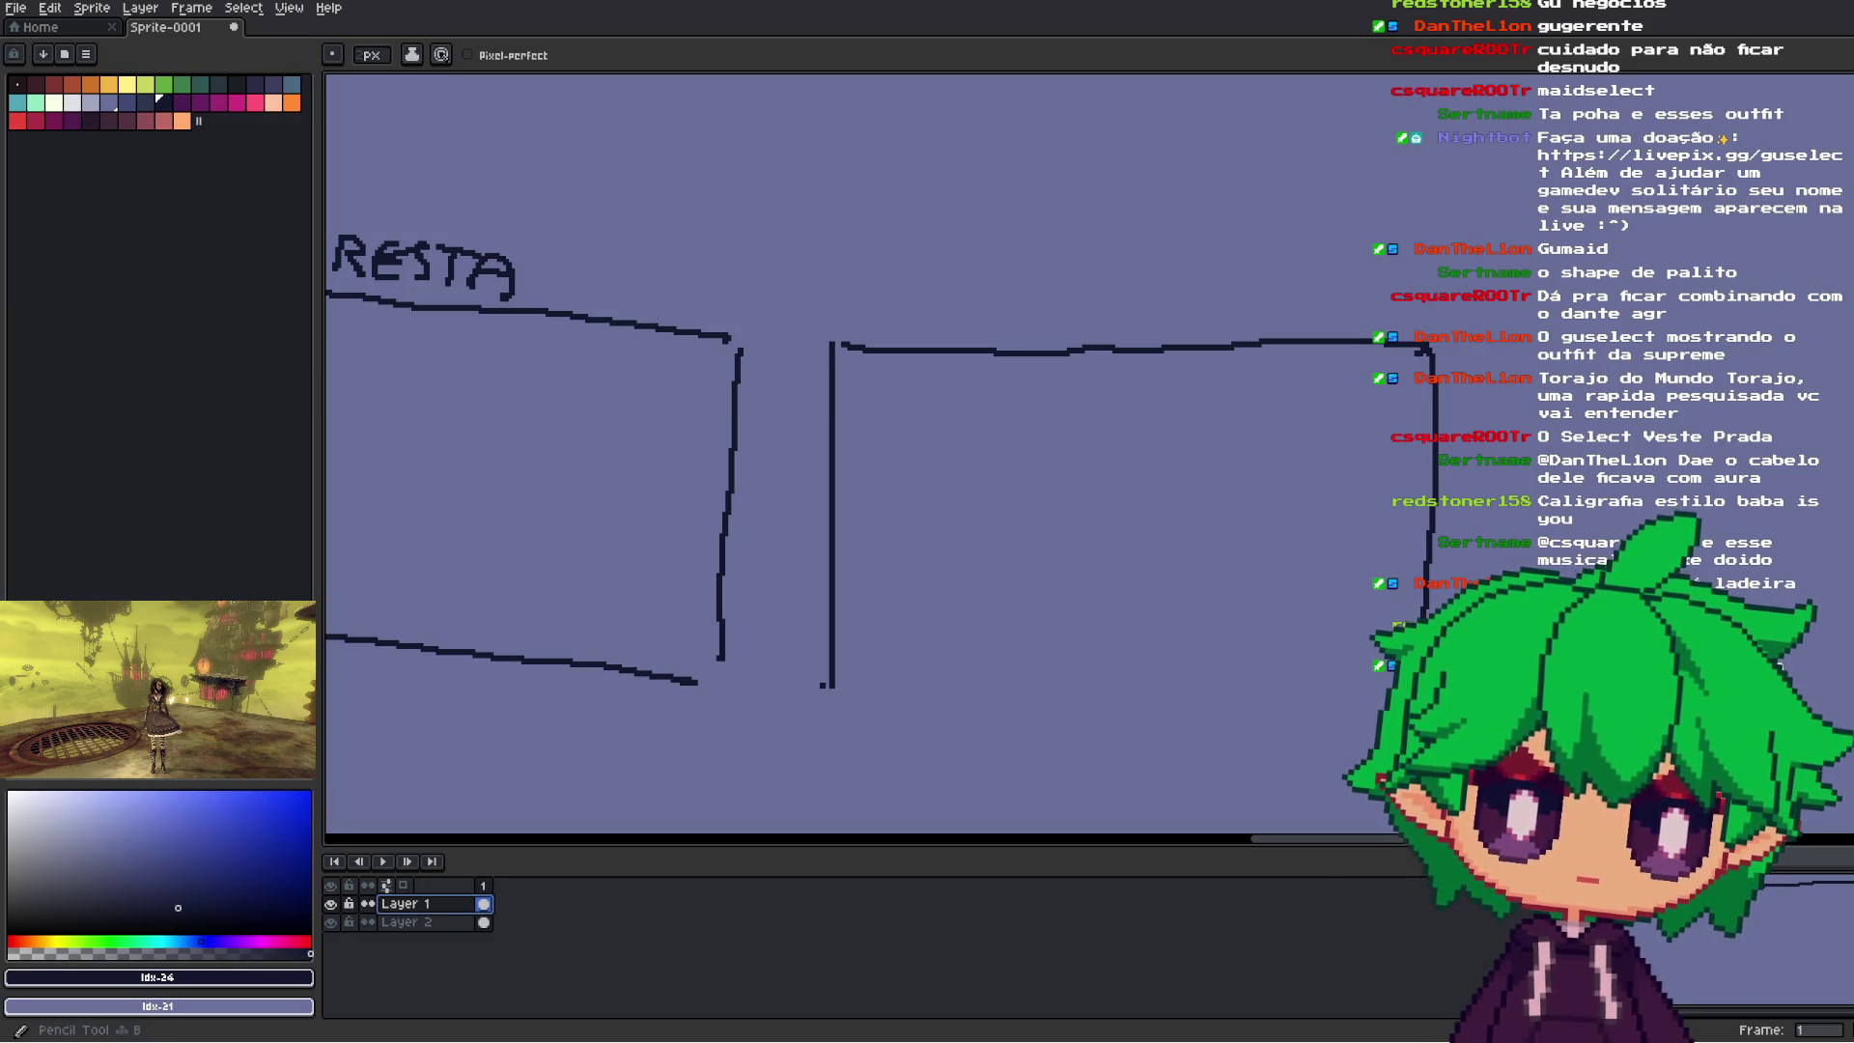
scroll(1467, 440, down, 4)
scroll(1468, 440, up, 1)
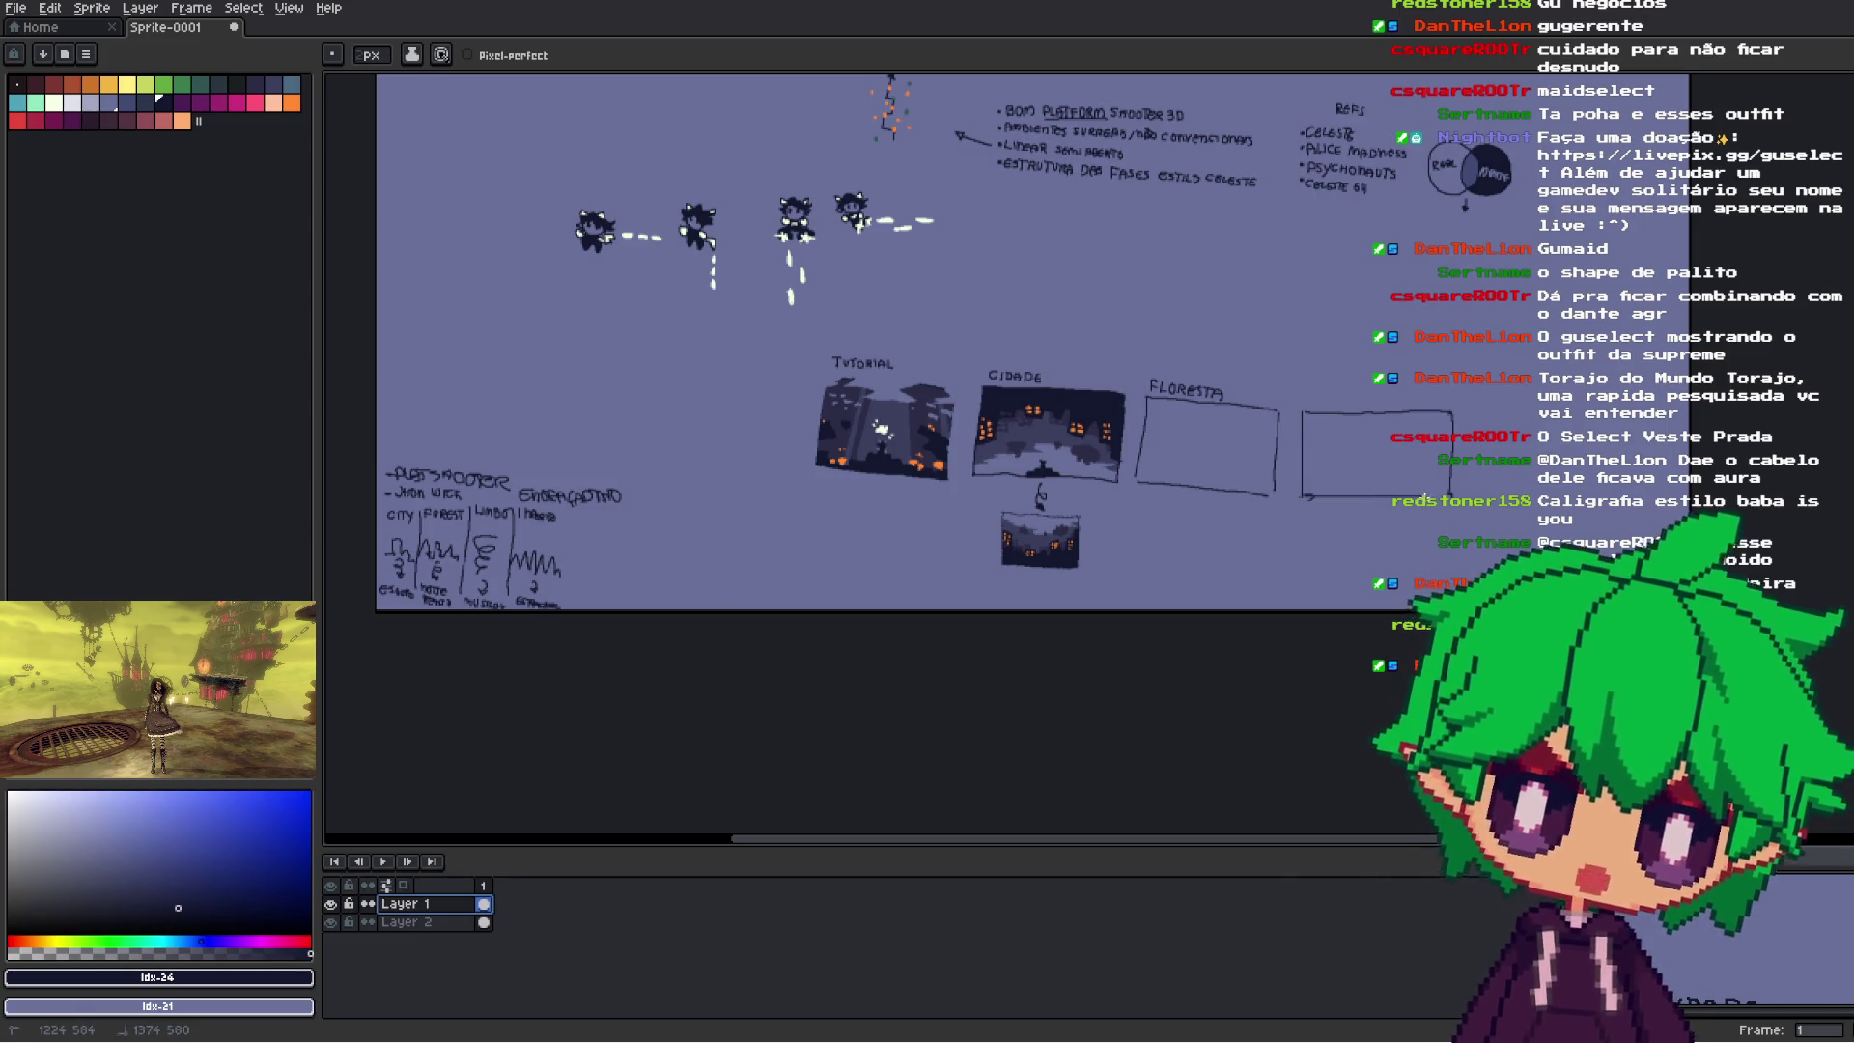
shift+click(1388, 499)
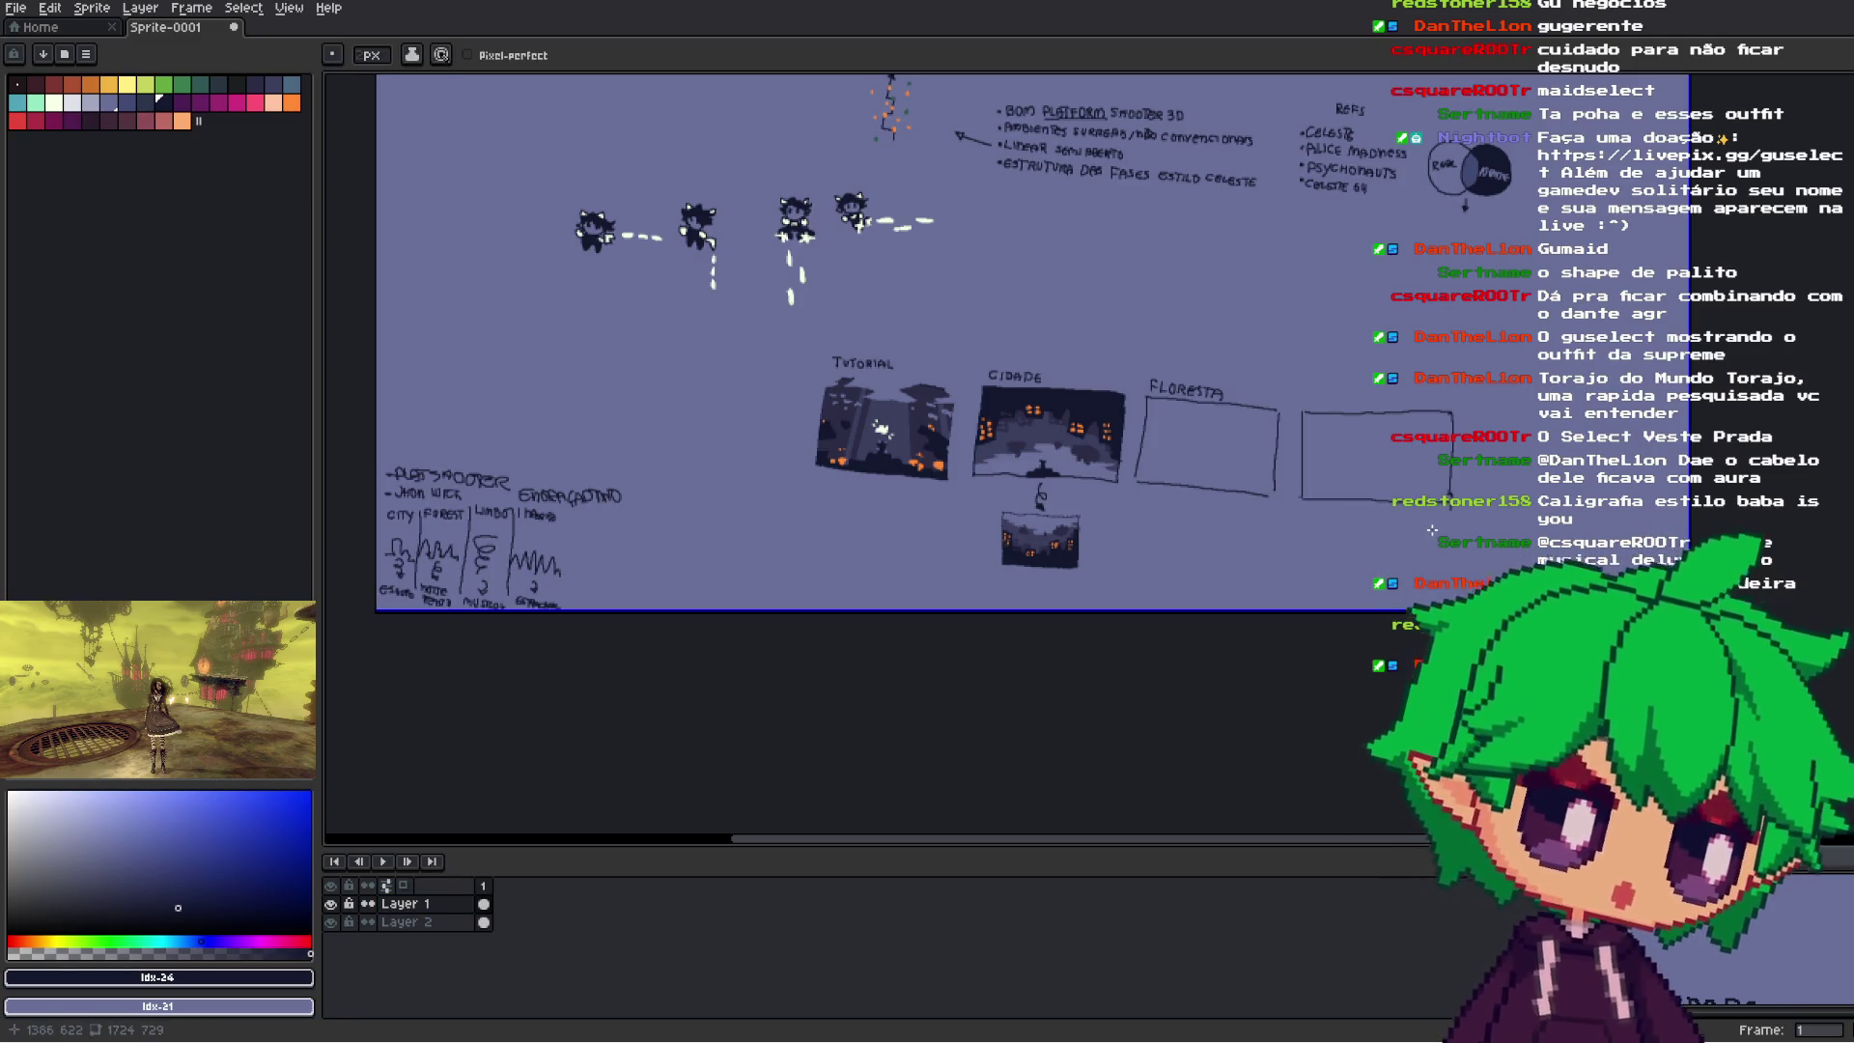
- Start sketching a small arch inside the rightmost box
scroll(1327, 543, up, 3)
scroll(1421, 428, down, 3)
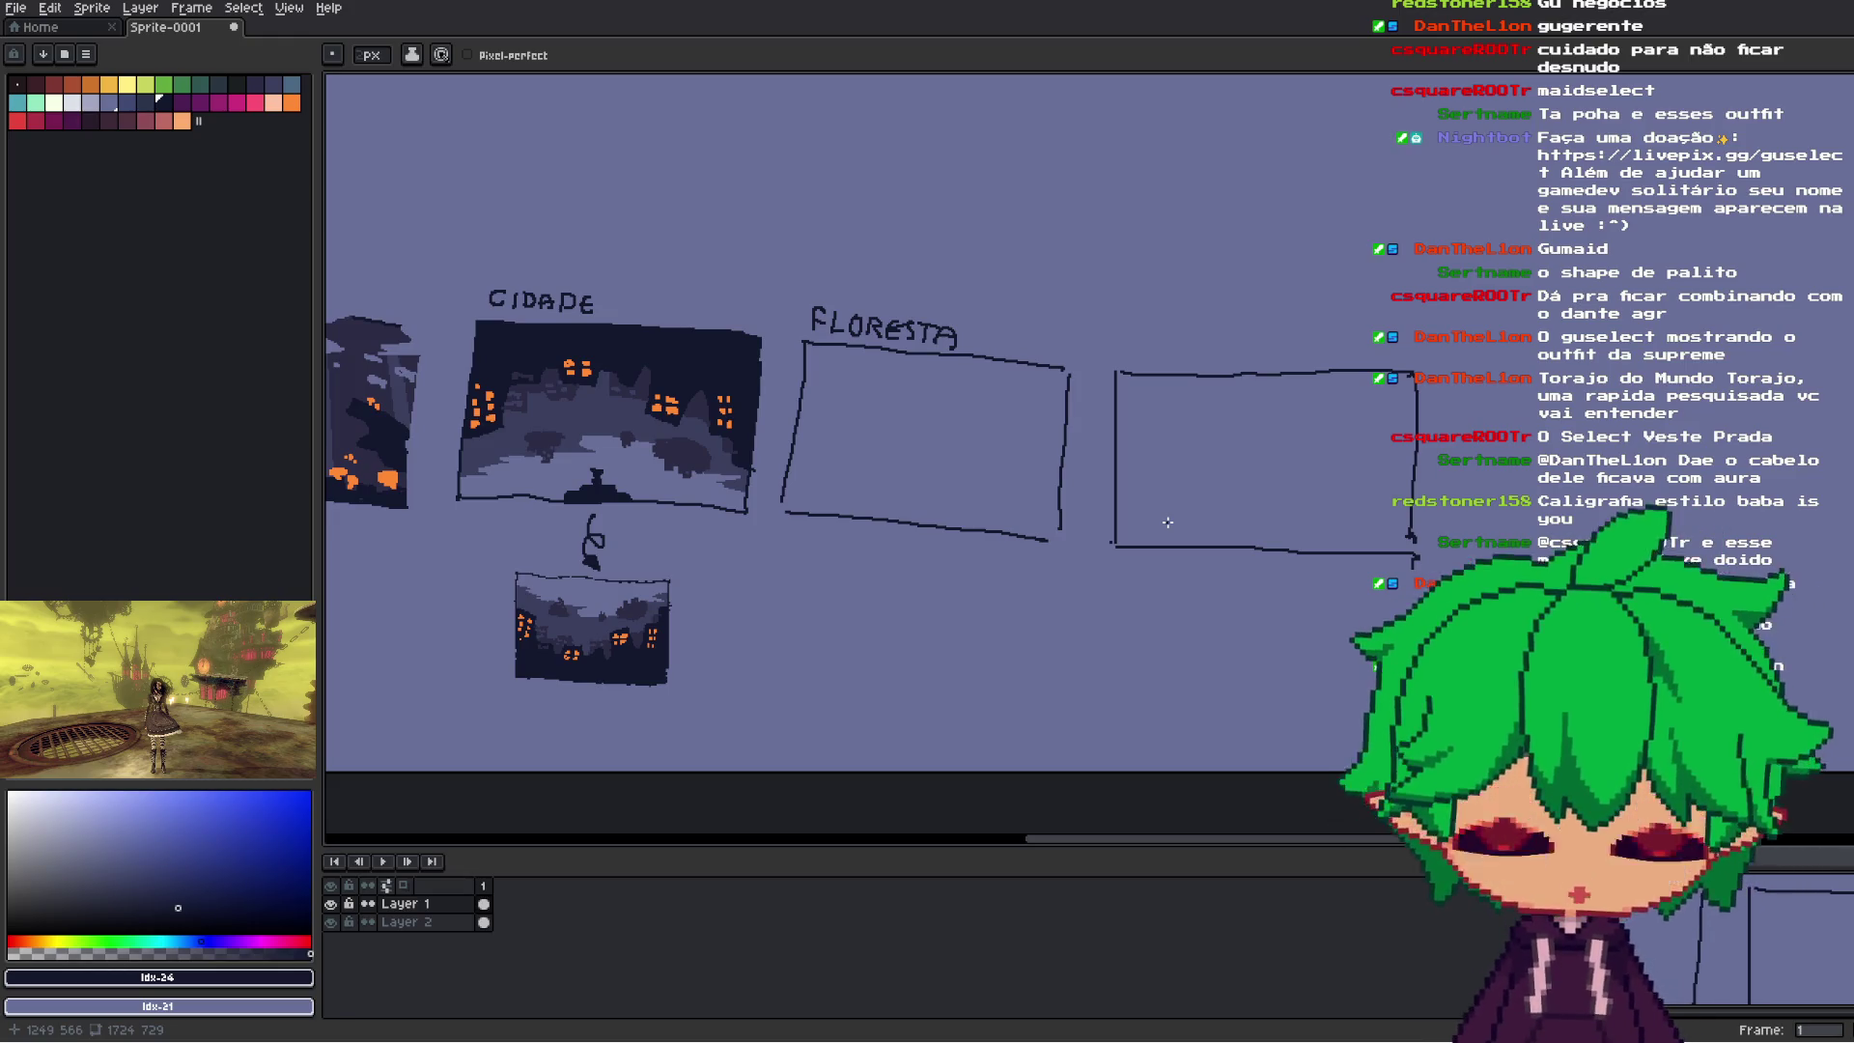
scroll(1167, 522, down, 3)
scroll(1165, 519, up, 3)
drag(1166, 530, 1190, 556)
- Try two strokes beside the Venn diagram's dark circle and undo both
scroll(1083, 588, up, 3)
scroll(1142, 501, down, 2)
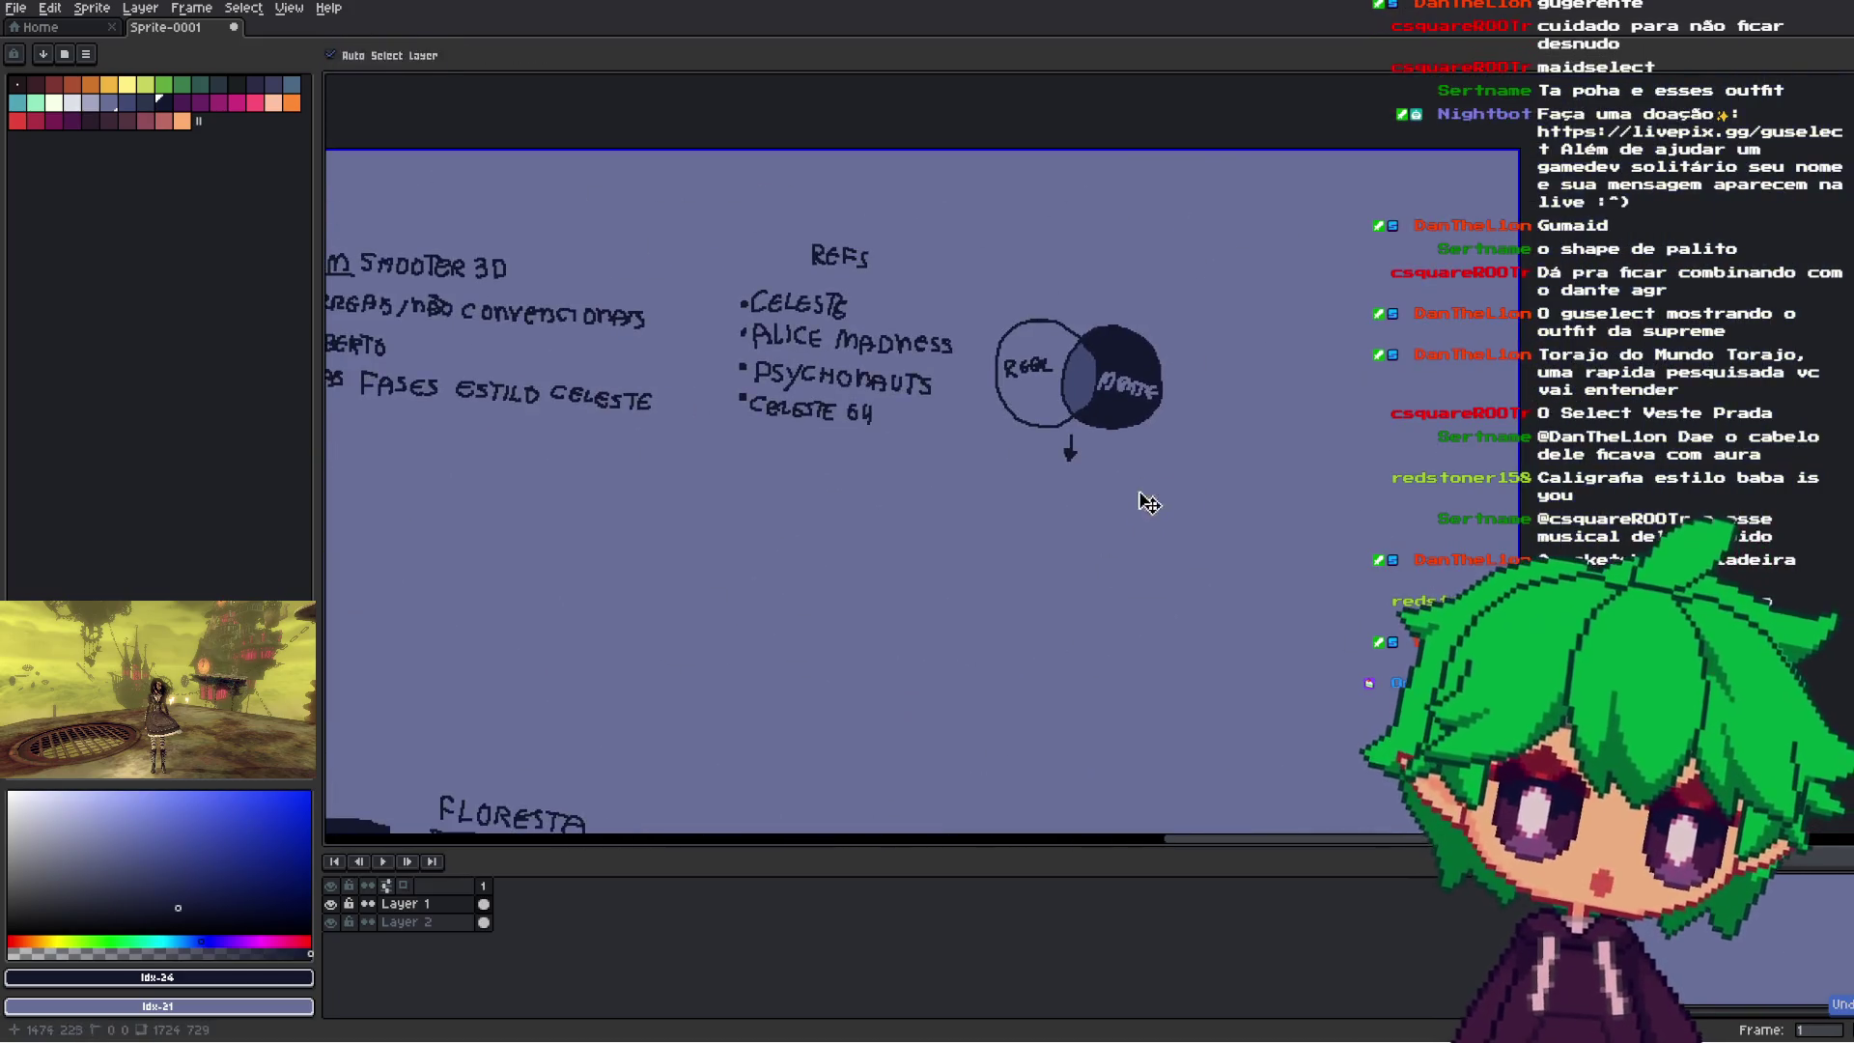
scroll(1178, 290, up, 3)
scroll(1181, 279, down, 1)
drag(1182, 279, 1135, 393)
mouse_move(1264, 373)
mouse_down()
mouse_move(1356, 261)
mouse_move(1316, 395)
mouse_up()
key(ctrl+z)
drag(1266, 331, 1246, 263)
key(ctrl+z)
- Try reshaping the M of MENTE, then undo the change
scroll(1260, 404, down, 1)
scroll(1165, 505, up, 2)
scroll(1165, 505, up, 1)
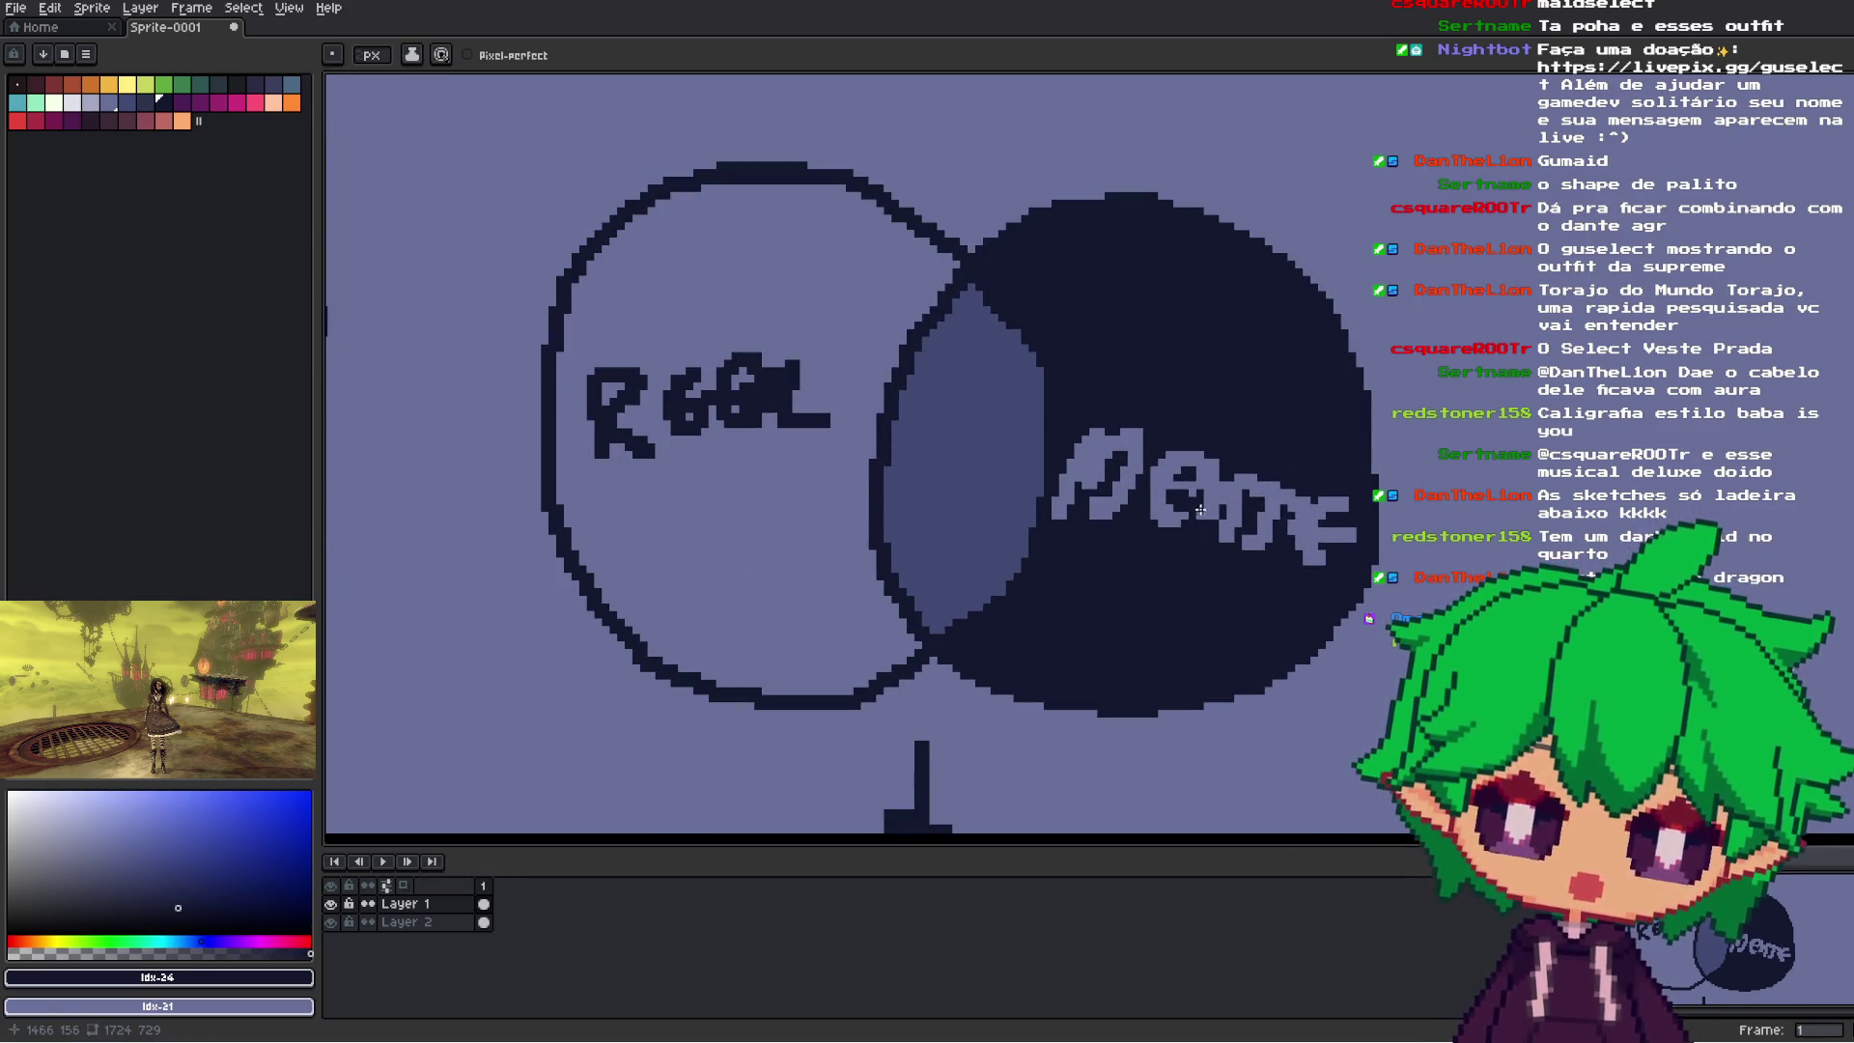
scroll(1225, 533, up, 1)
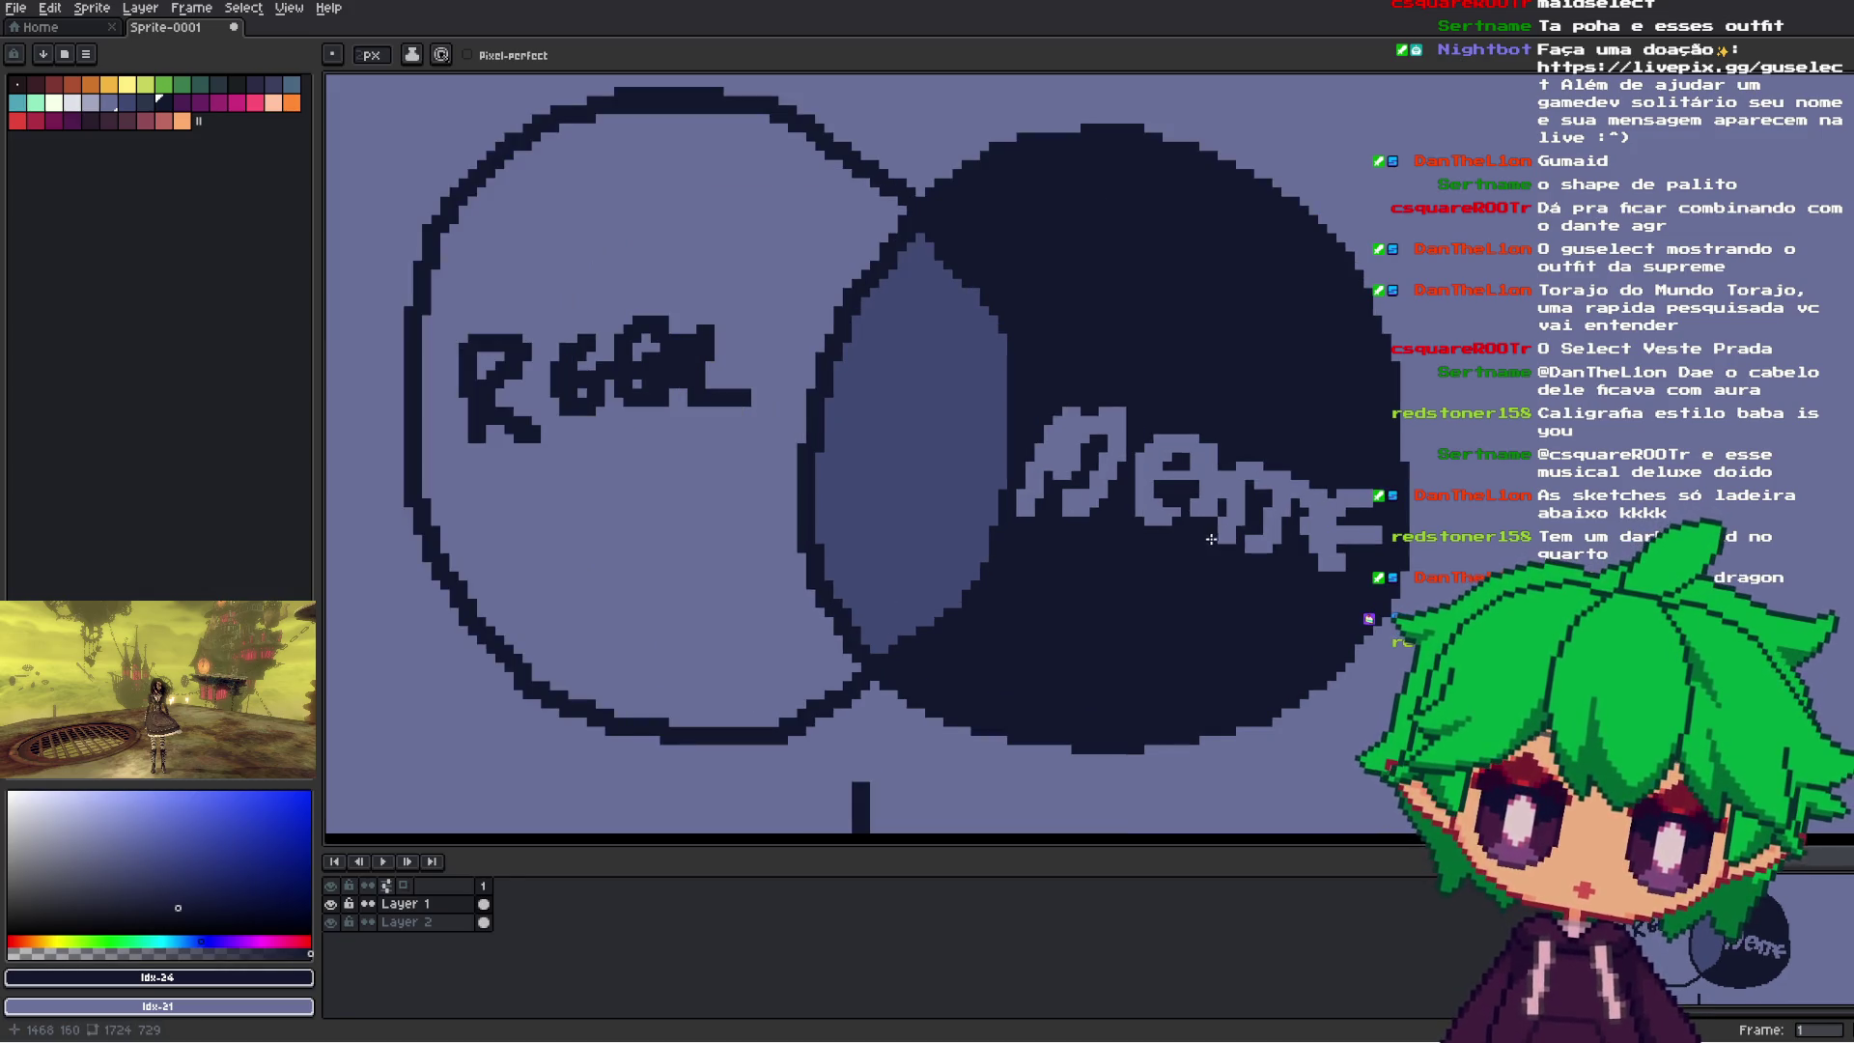
scroll(1151, 520, down, 1)
scroll(1089, 469, up, 1)
mouse_move(1089, 469)
mouse_down()
mouse_move(1055, 453)
mouse_move(1041, 506)
mouse_up()
key(ctrl+z)
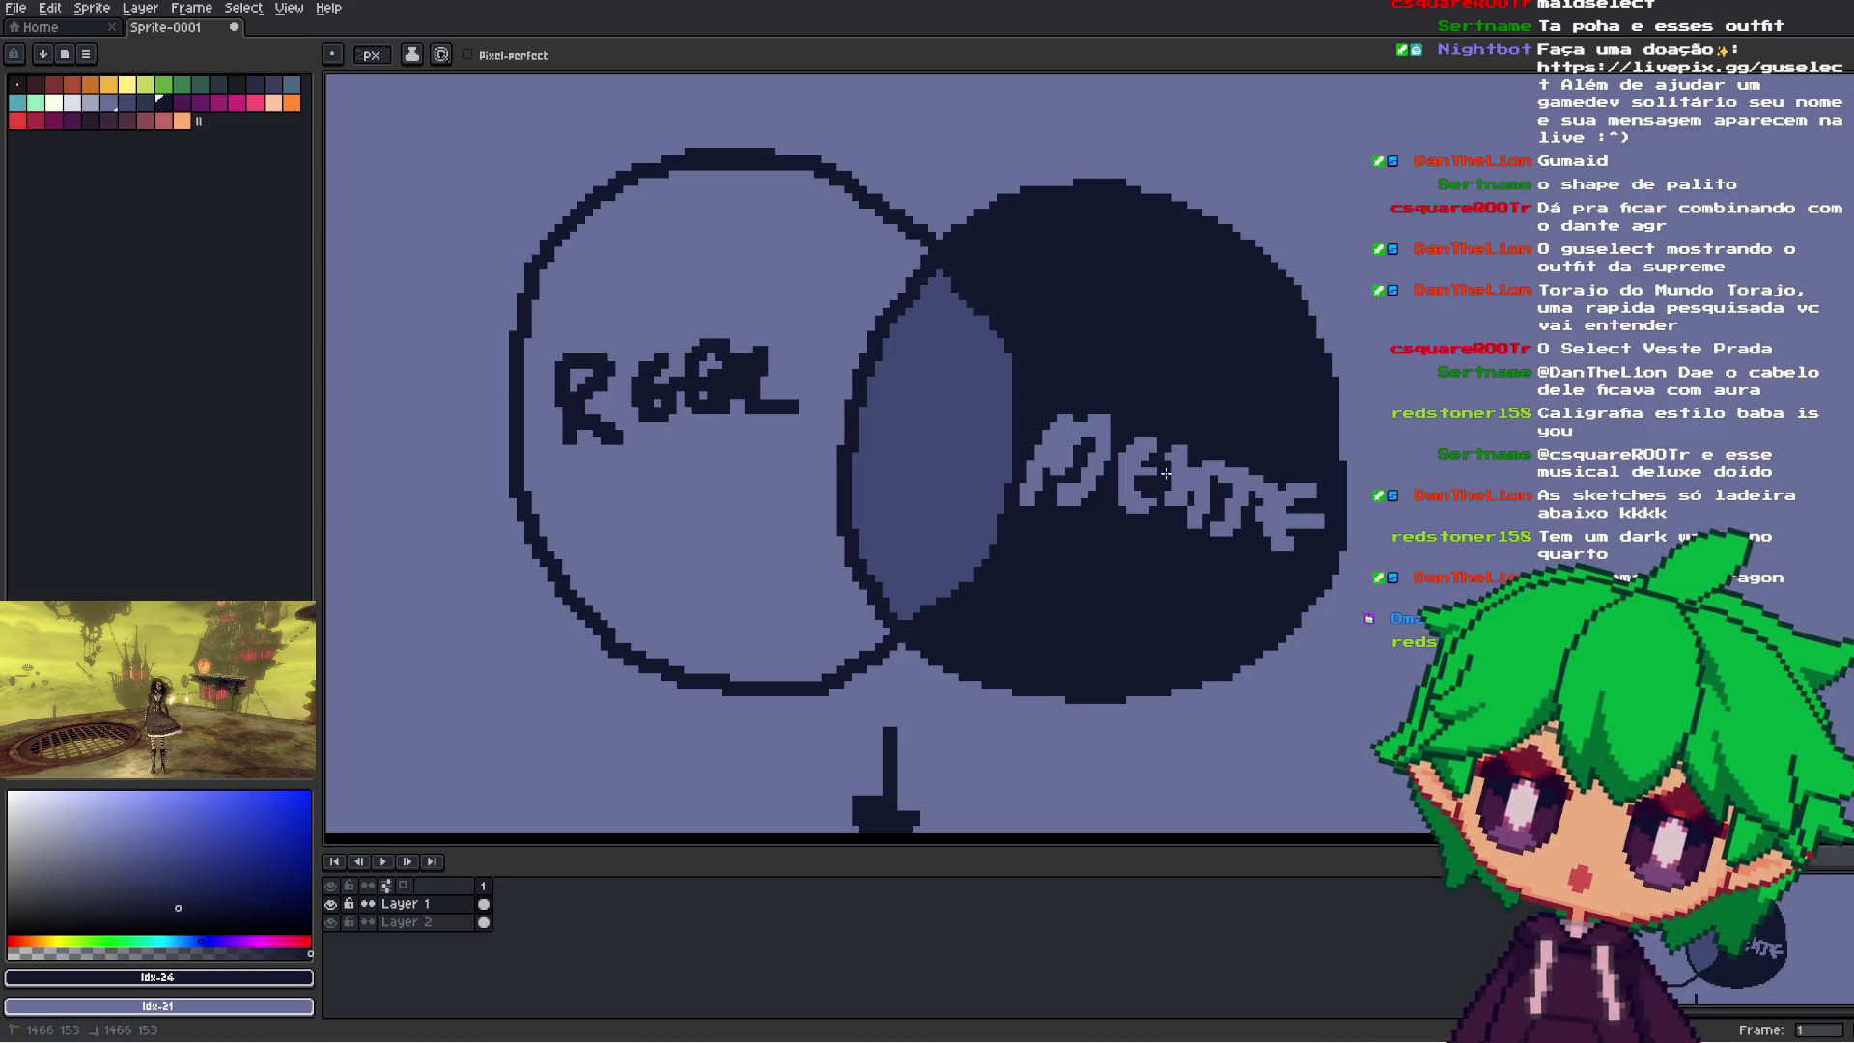
- Pan across the MENTE circle, upper-left notes and REFS title to show the whole sketch sheet
scroll(1204, 481, down, 4)
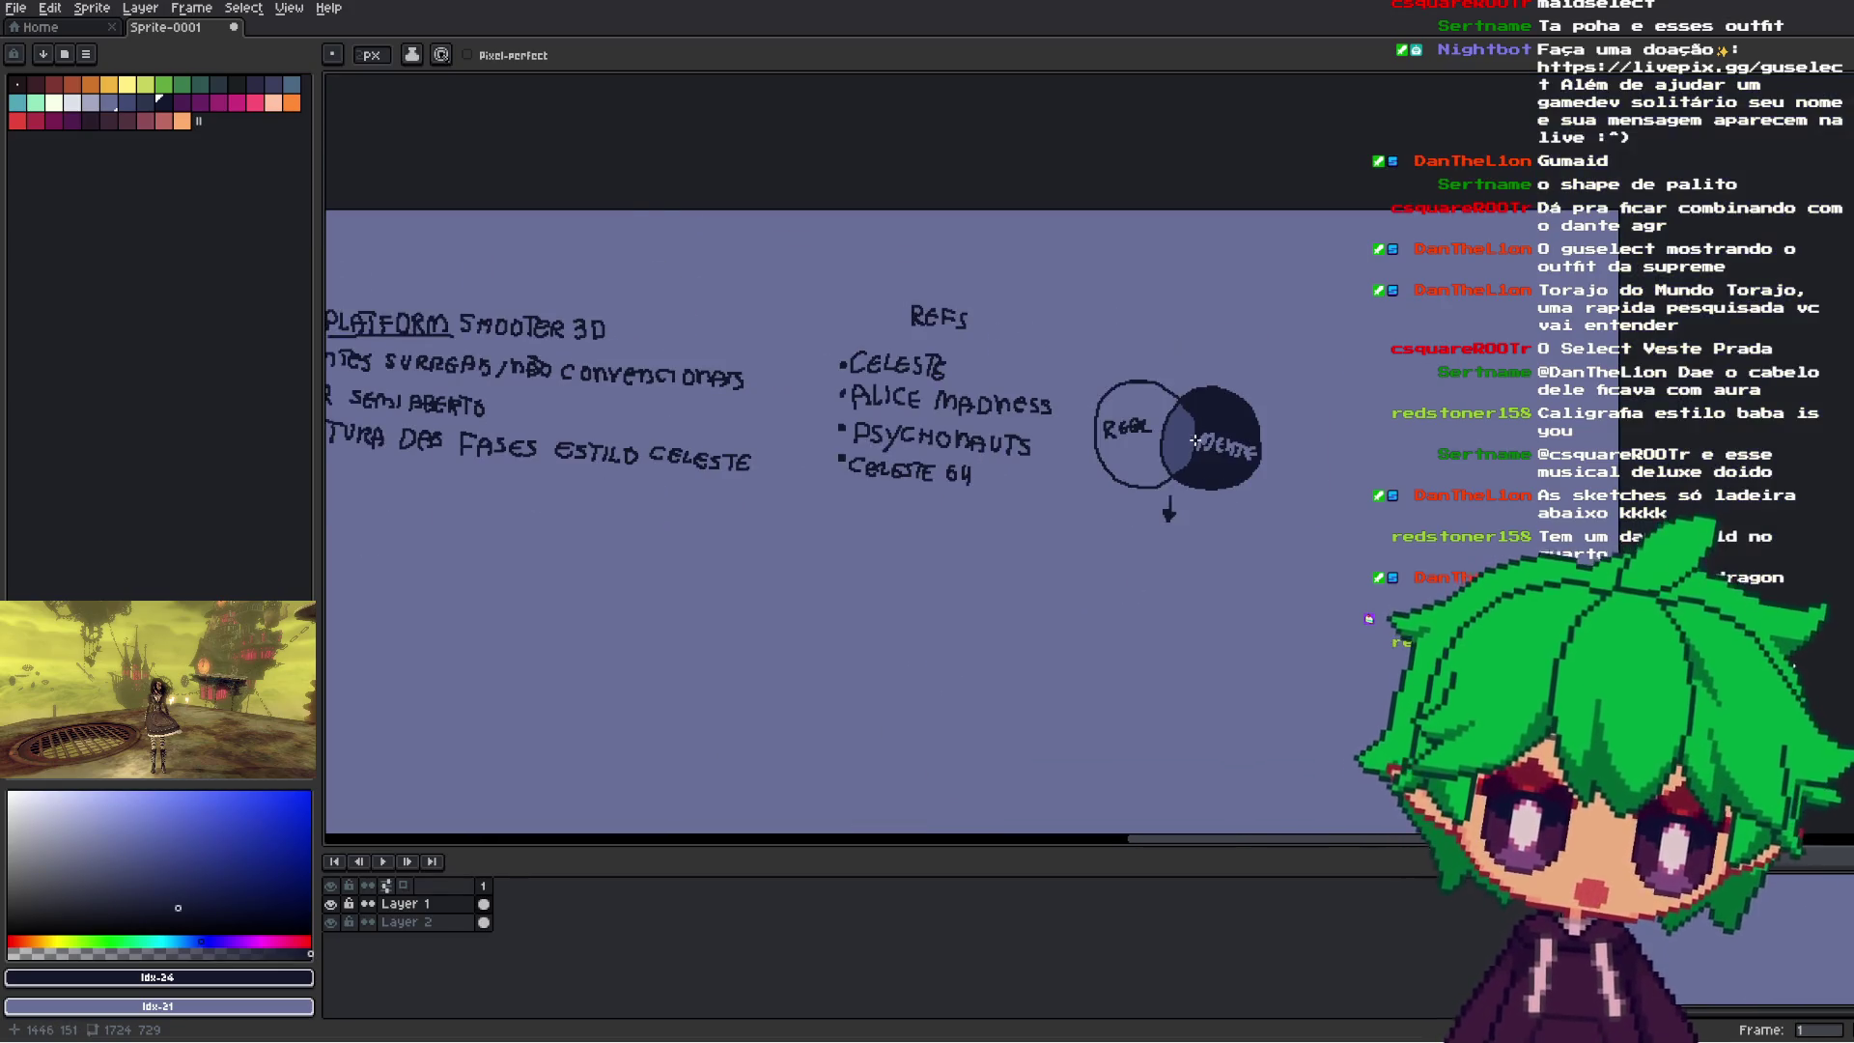
scroll(1195, 443, up, 2)
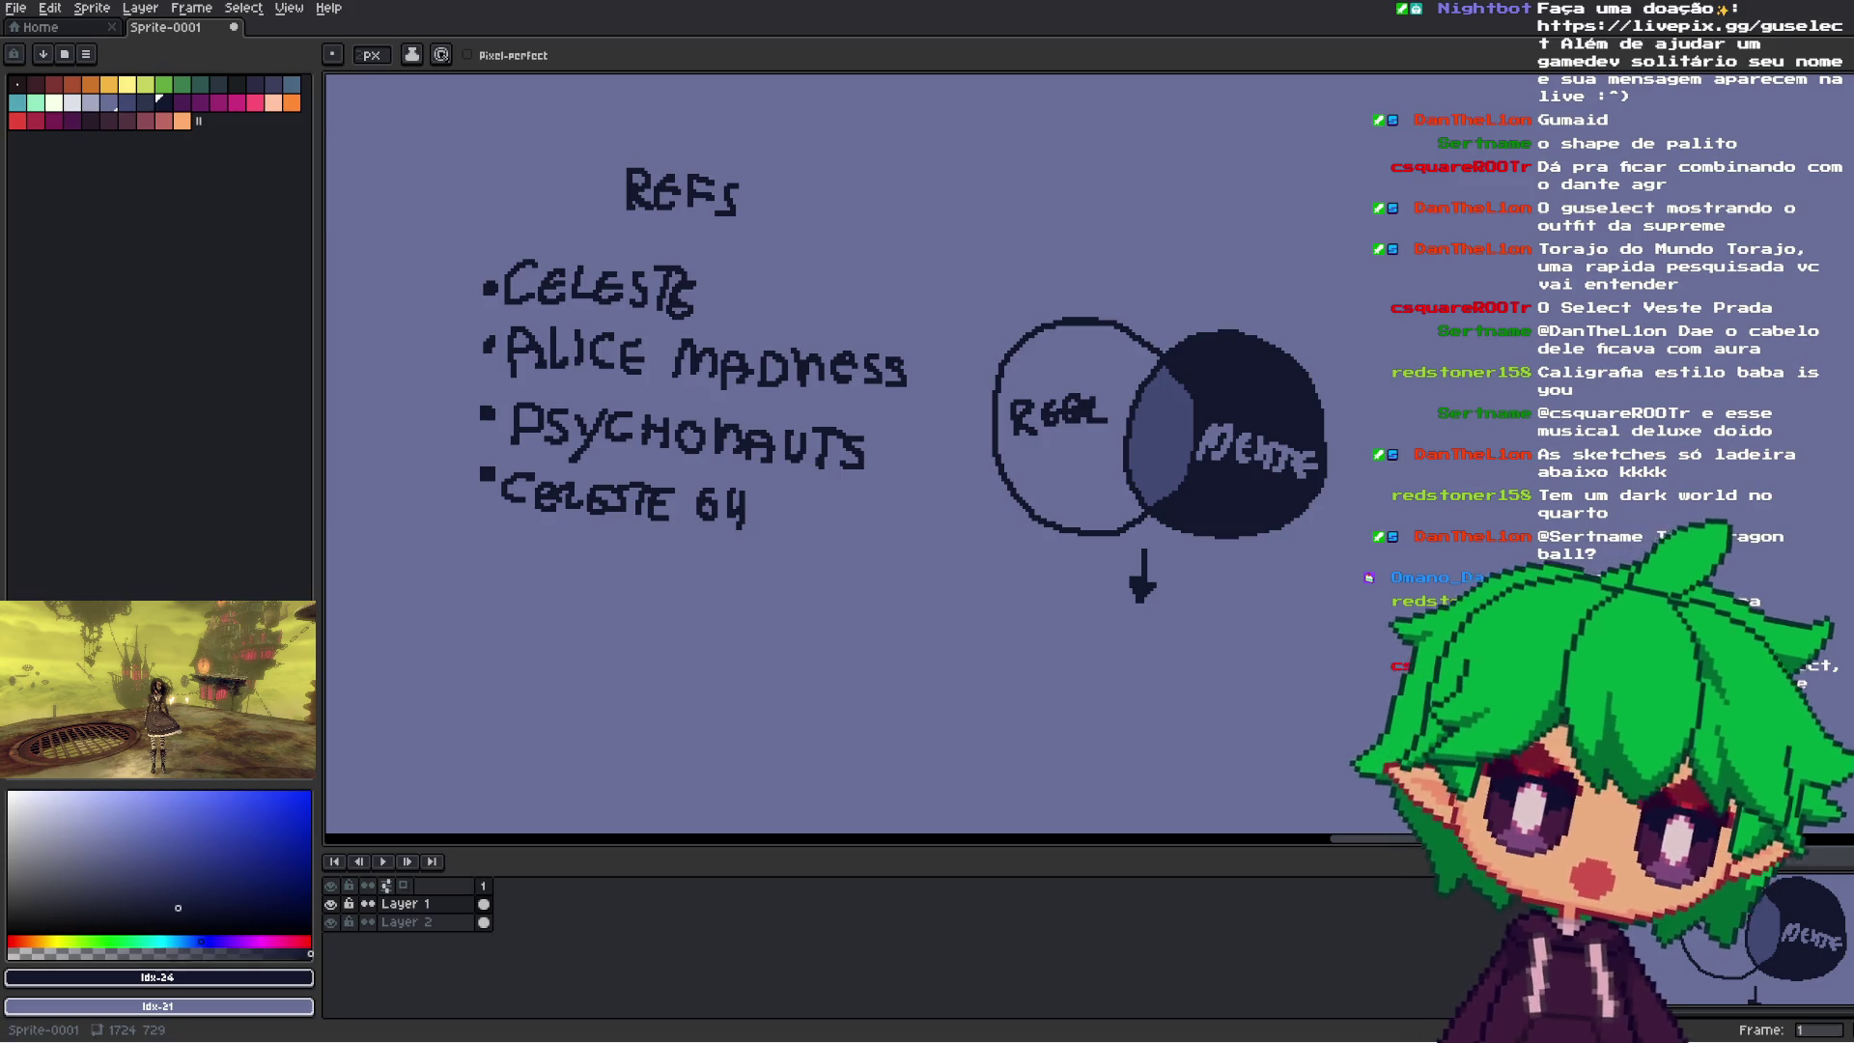
drag(1254, 485, 1132, 498)
scroll(1132, 498, up, 4)
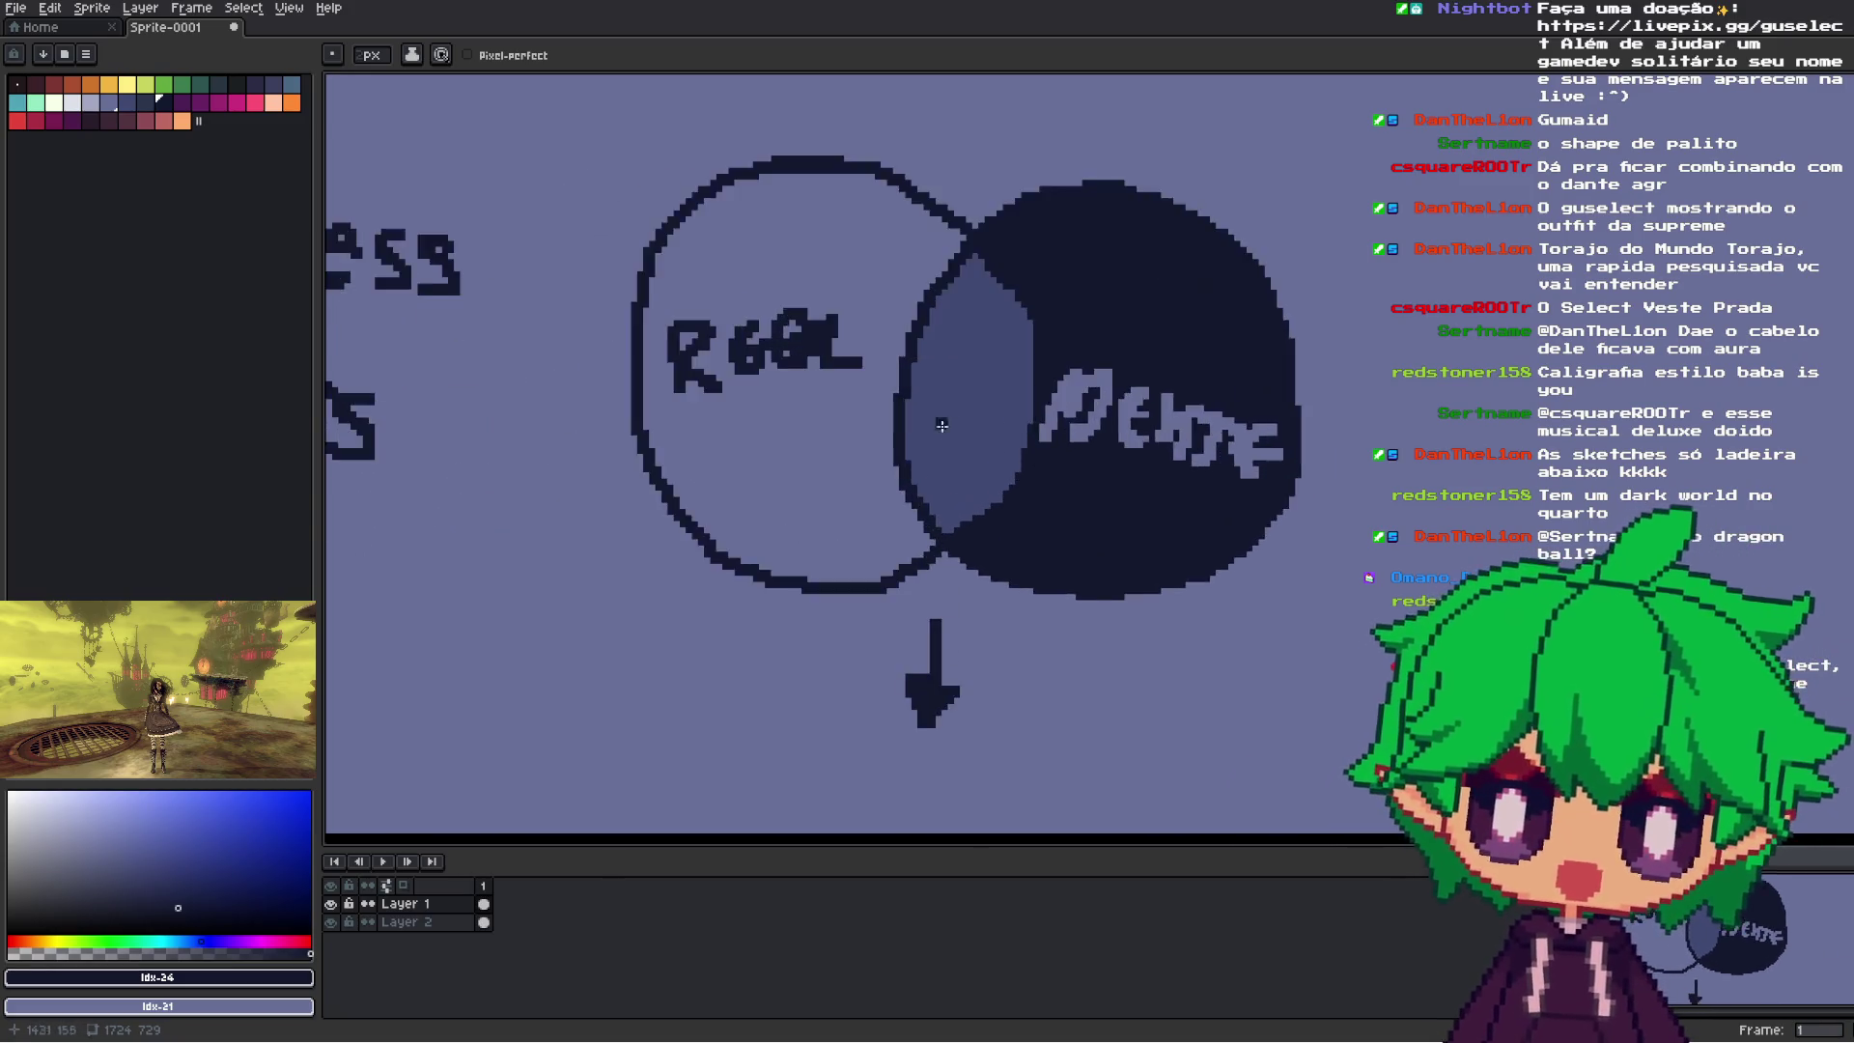
scroll(1245, 590, down, 4)
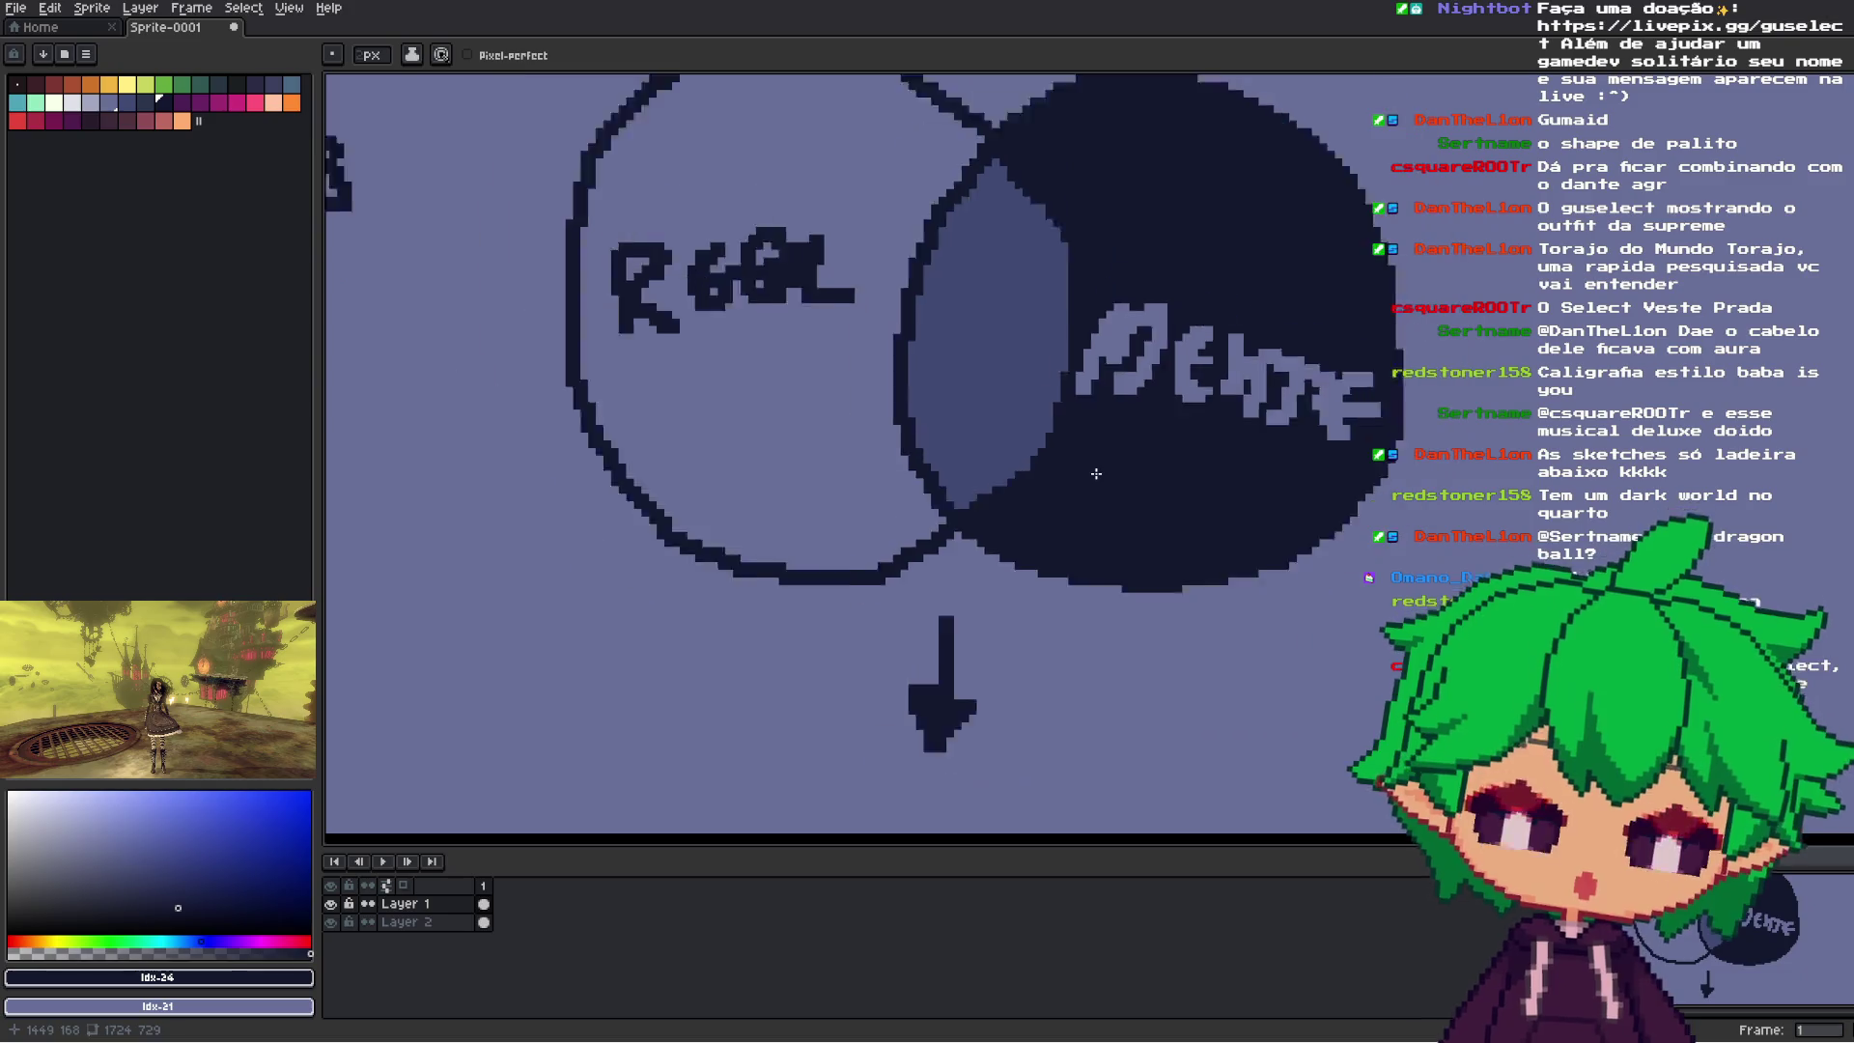
drag(1208, 612, 1085, 550)
scroll(1130, 470, up, 2)
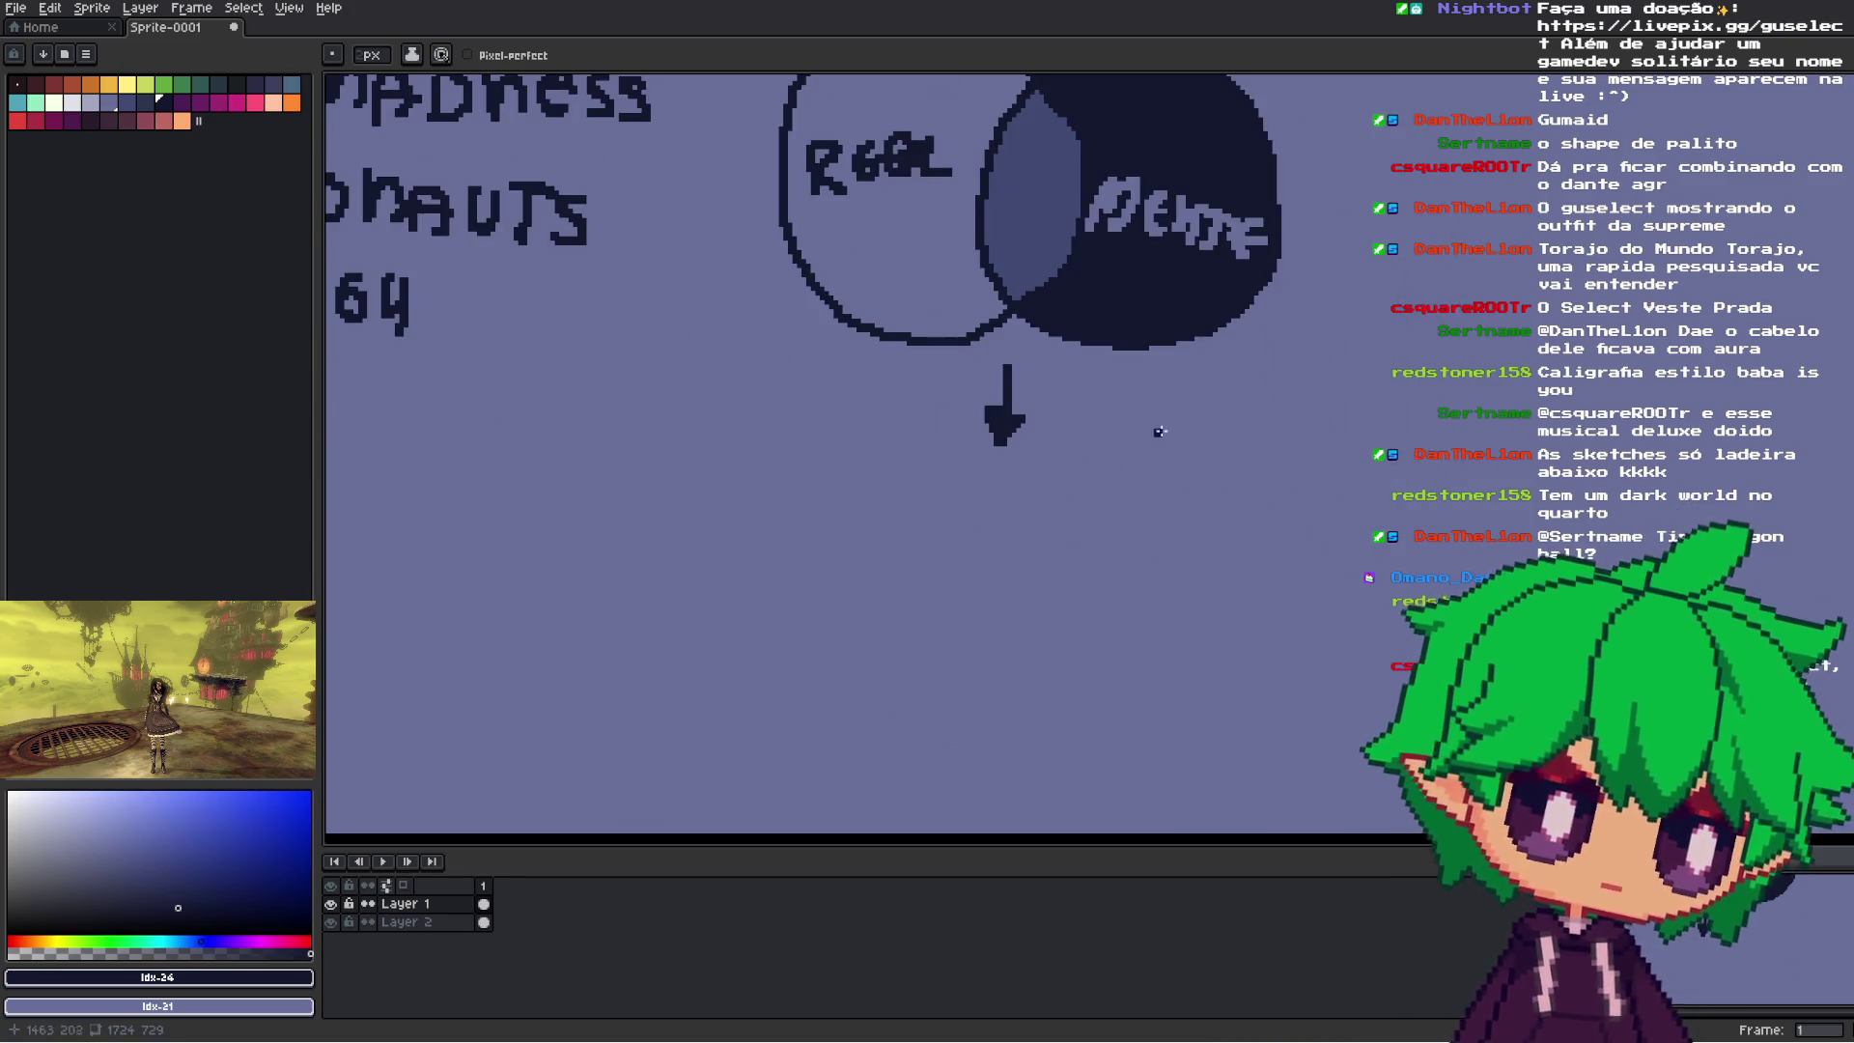
drag(1159, 432, 1207, 521)
scroll(1213, 522, down, 2)
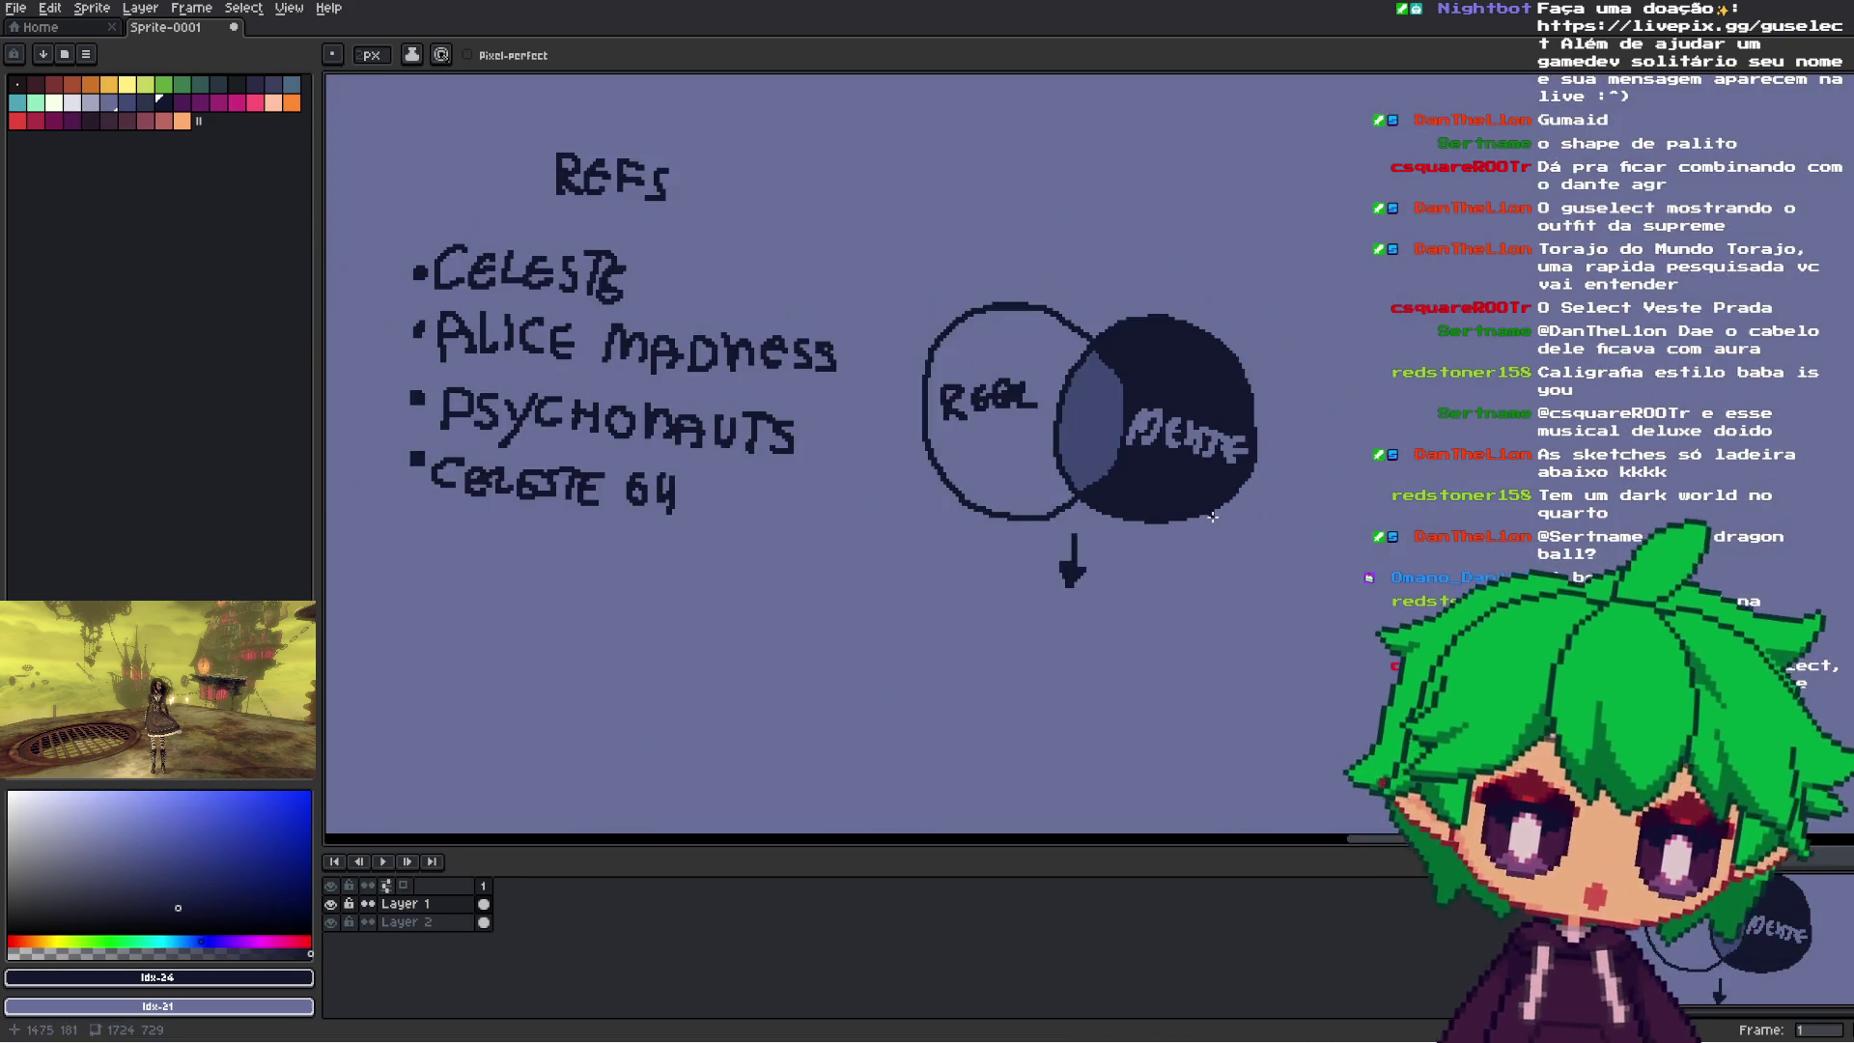
scroll(1250, 389, up, 1)
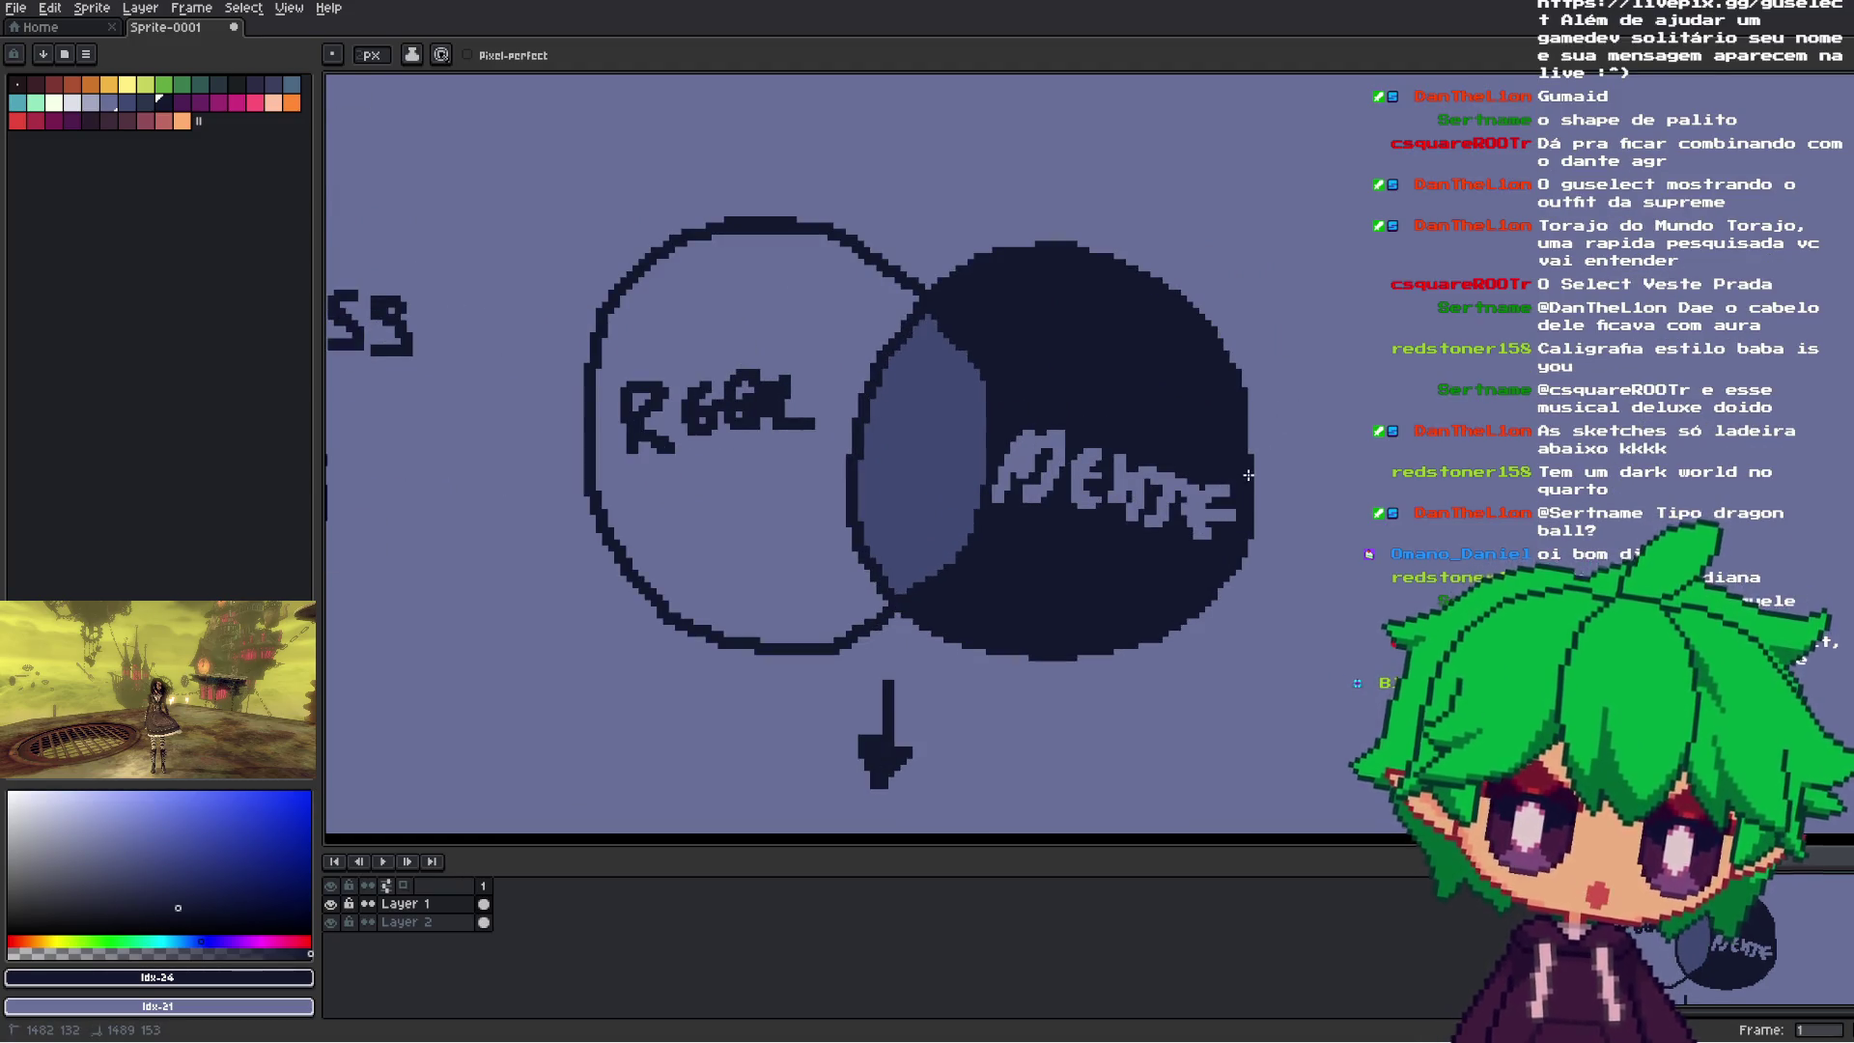
scroll(1248, 453, down, 3)
drag(1023, 782, 1022, 637)
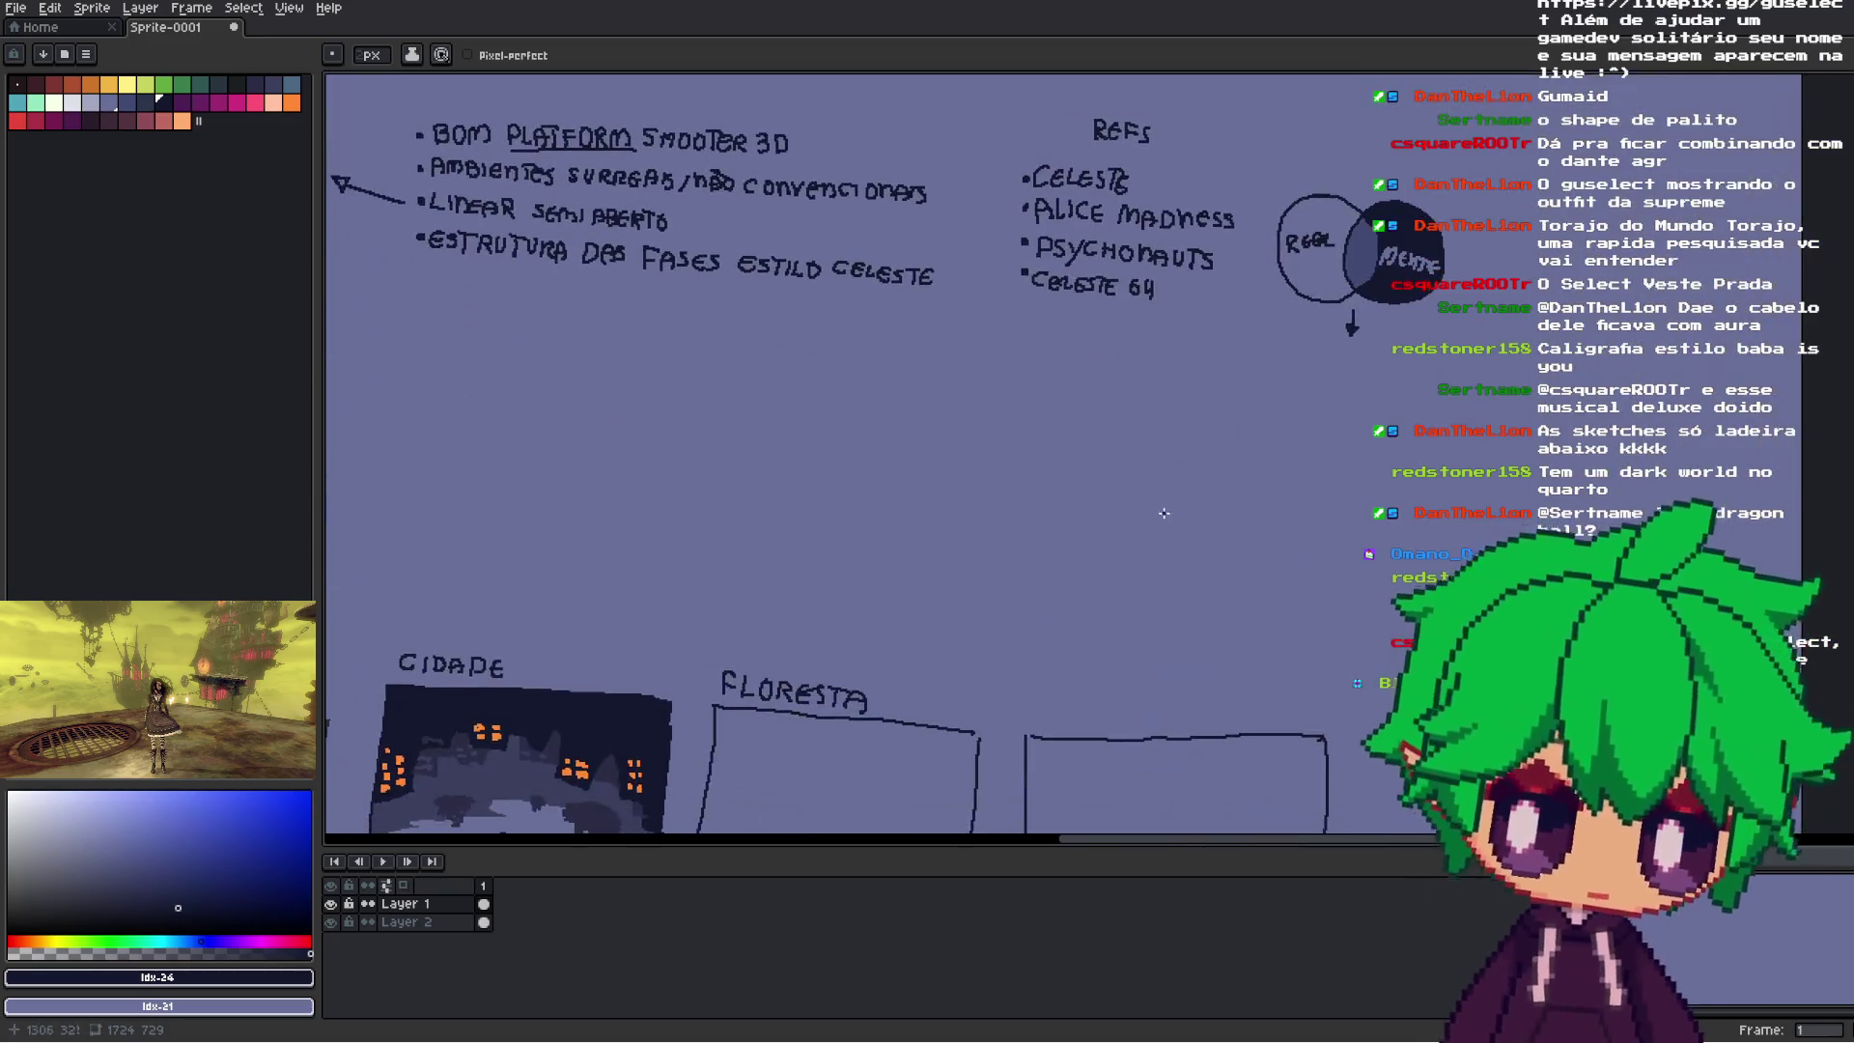
- Try drawing a downward arrow above the CIDADE panel, then undo it
scroll(1022, 637, down, 1)
scroll(1144, 534, up, 2)
scroll(985, 464, up, 2)
mouse_move(985, 368)
mouse_down()
mouse_move(984, 456)
mouse_move(1001, 445)
mouse_move(985, 379)
mouse_up()
key(ctrl+z)
key(ctrl+z)
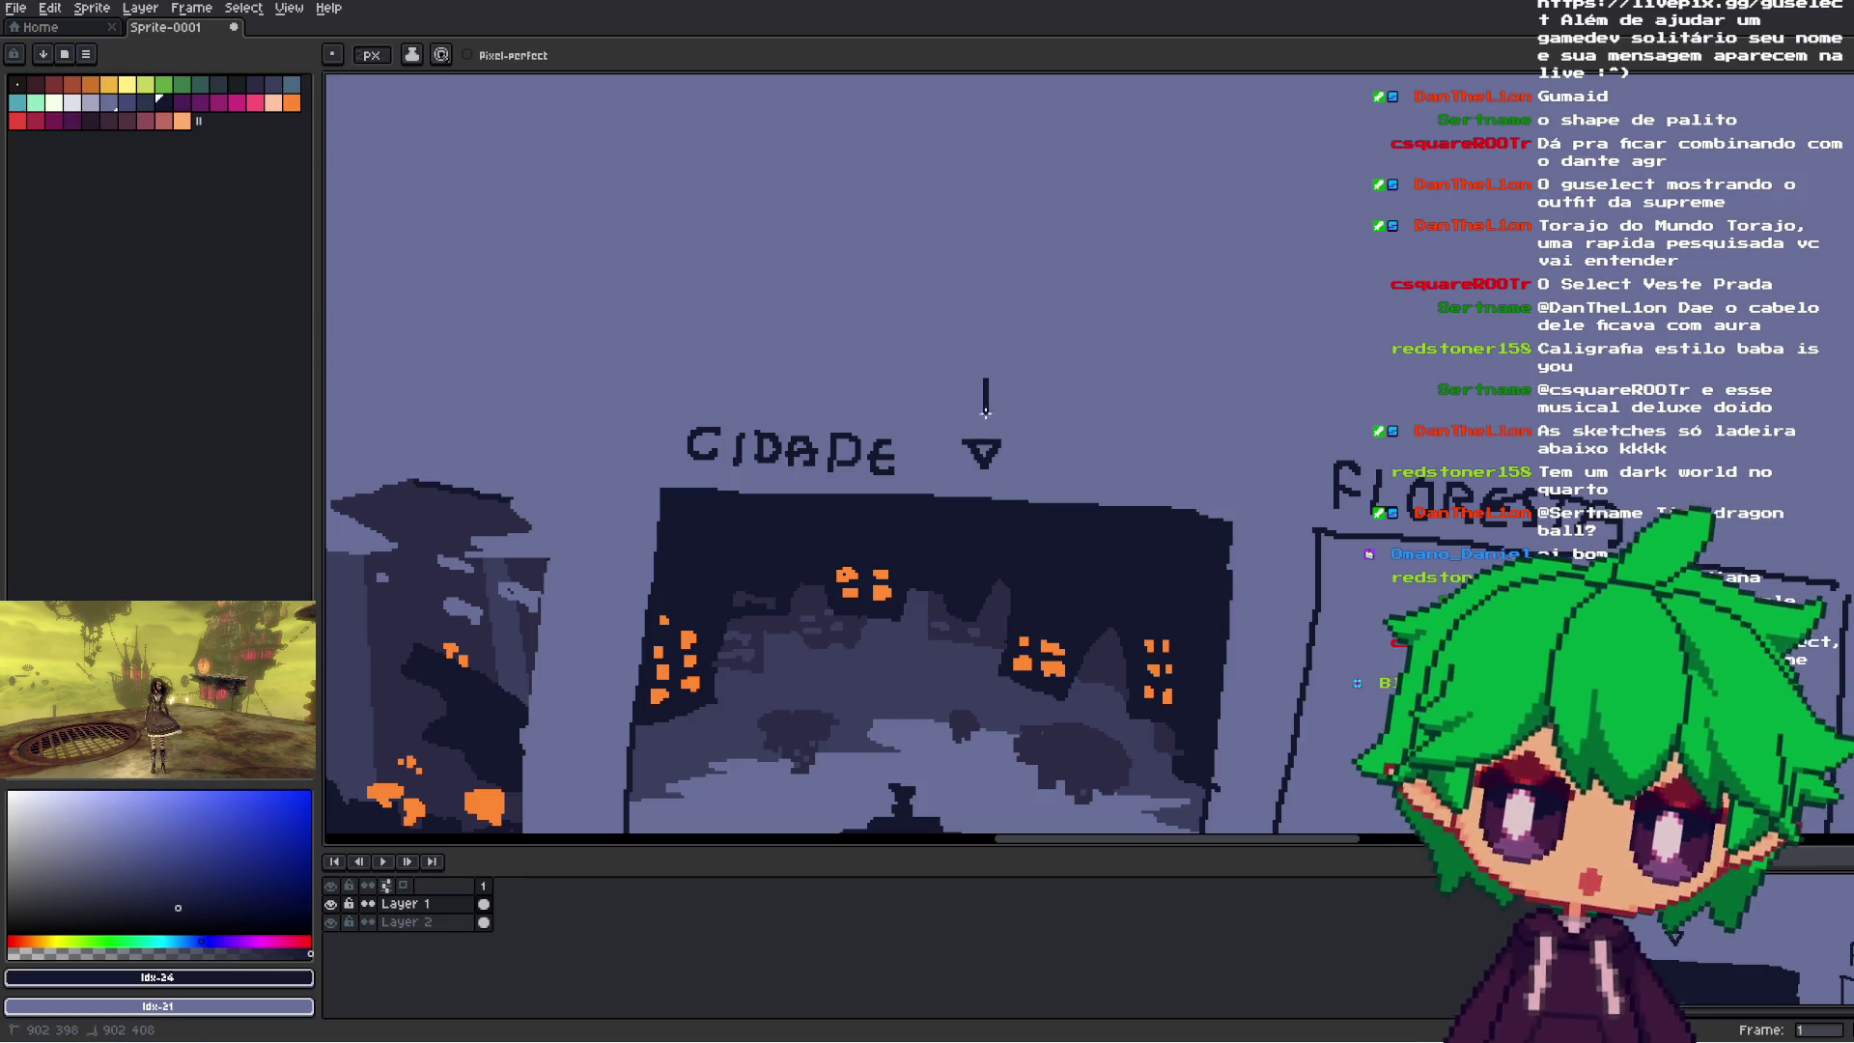
mouse_move(974, 444)
mouse_down()
mouse_move(987, 456)
mouse_move(929, 372)
mouse_up()
key(ctrl+z)
key(ctrl+z)
- Pan across the board to bring the TUTORIAL, CIDADE and FLORESTA panels into view
drag(946, 572, 1030, 490)
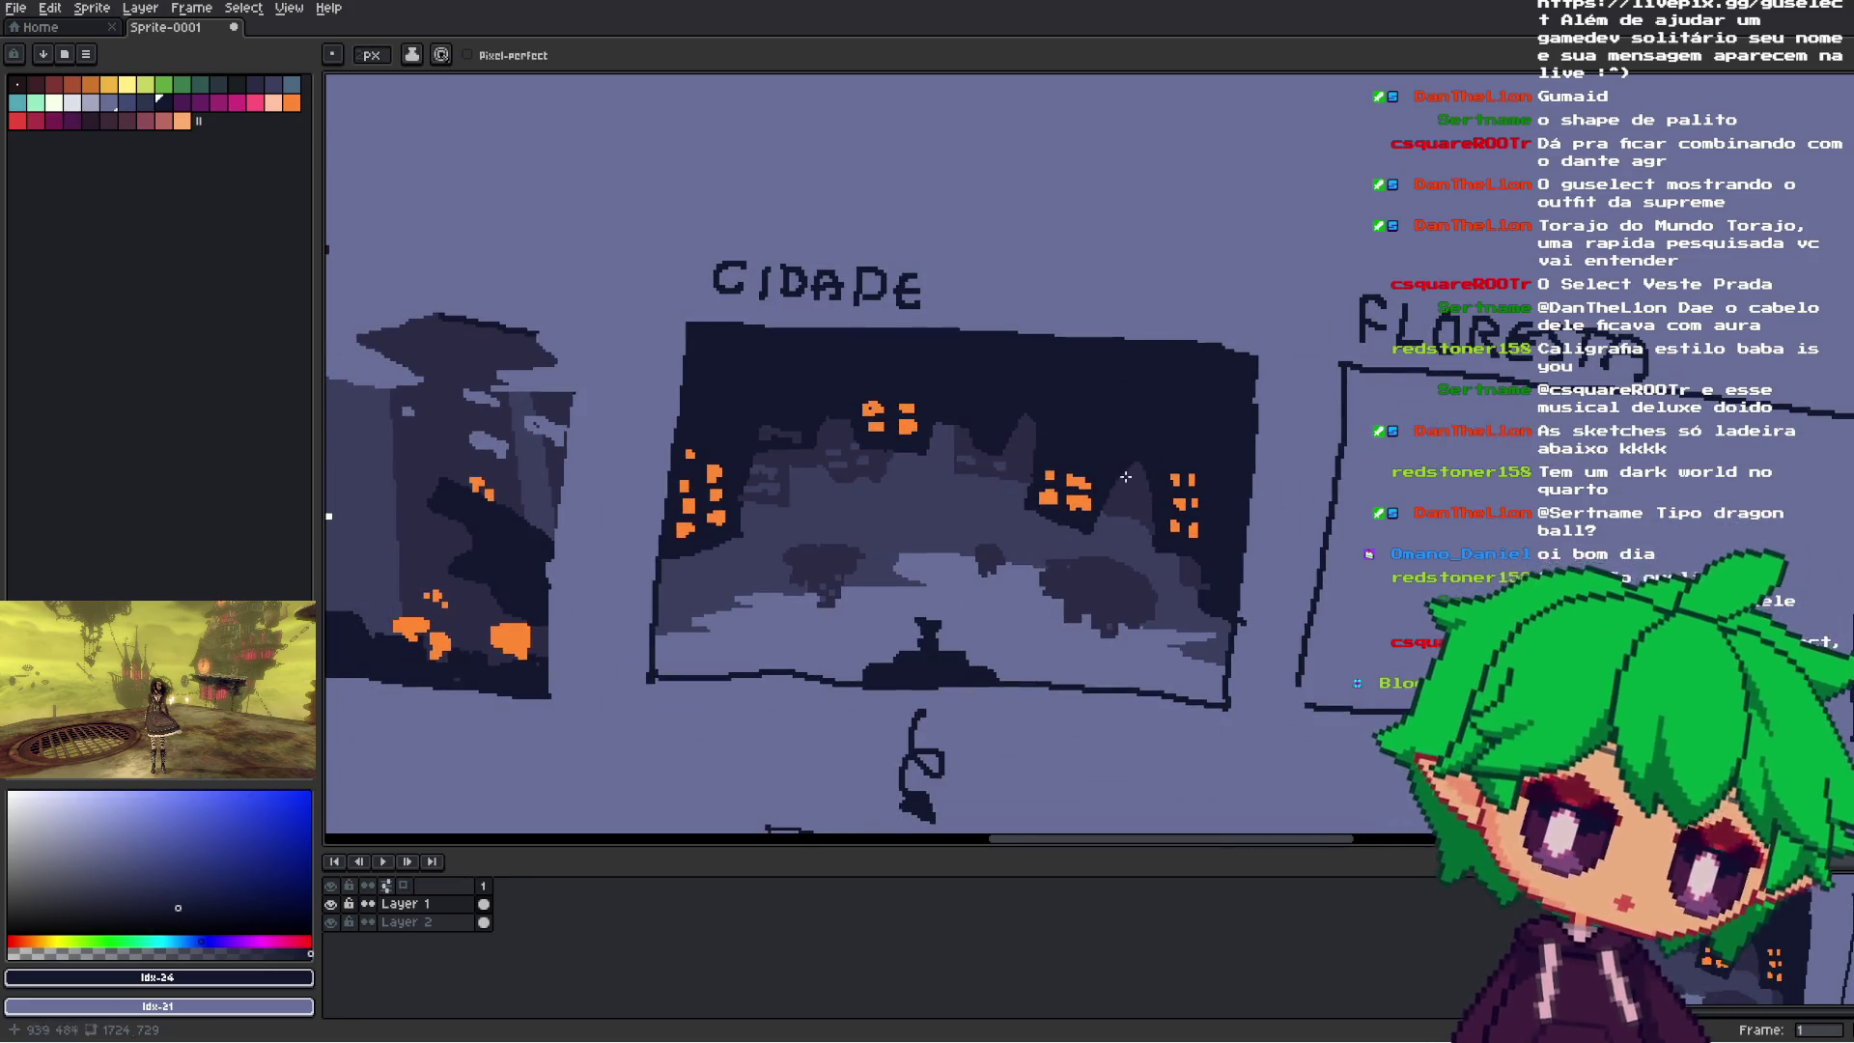
scroll(990, 466, down, 2)
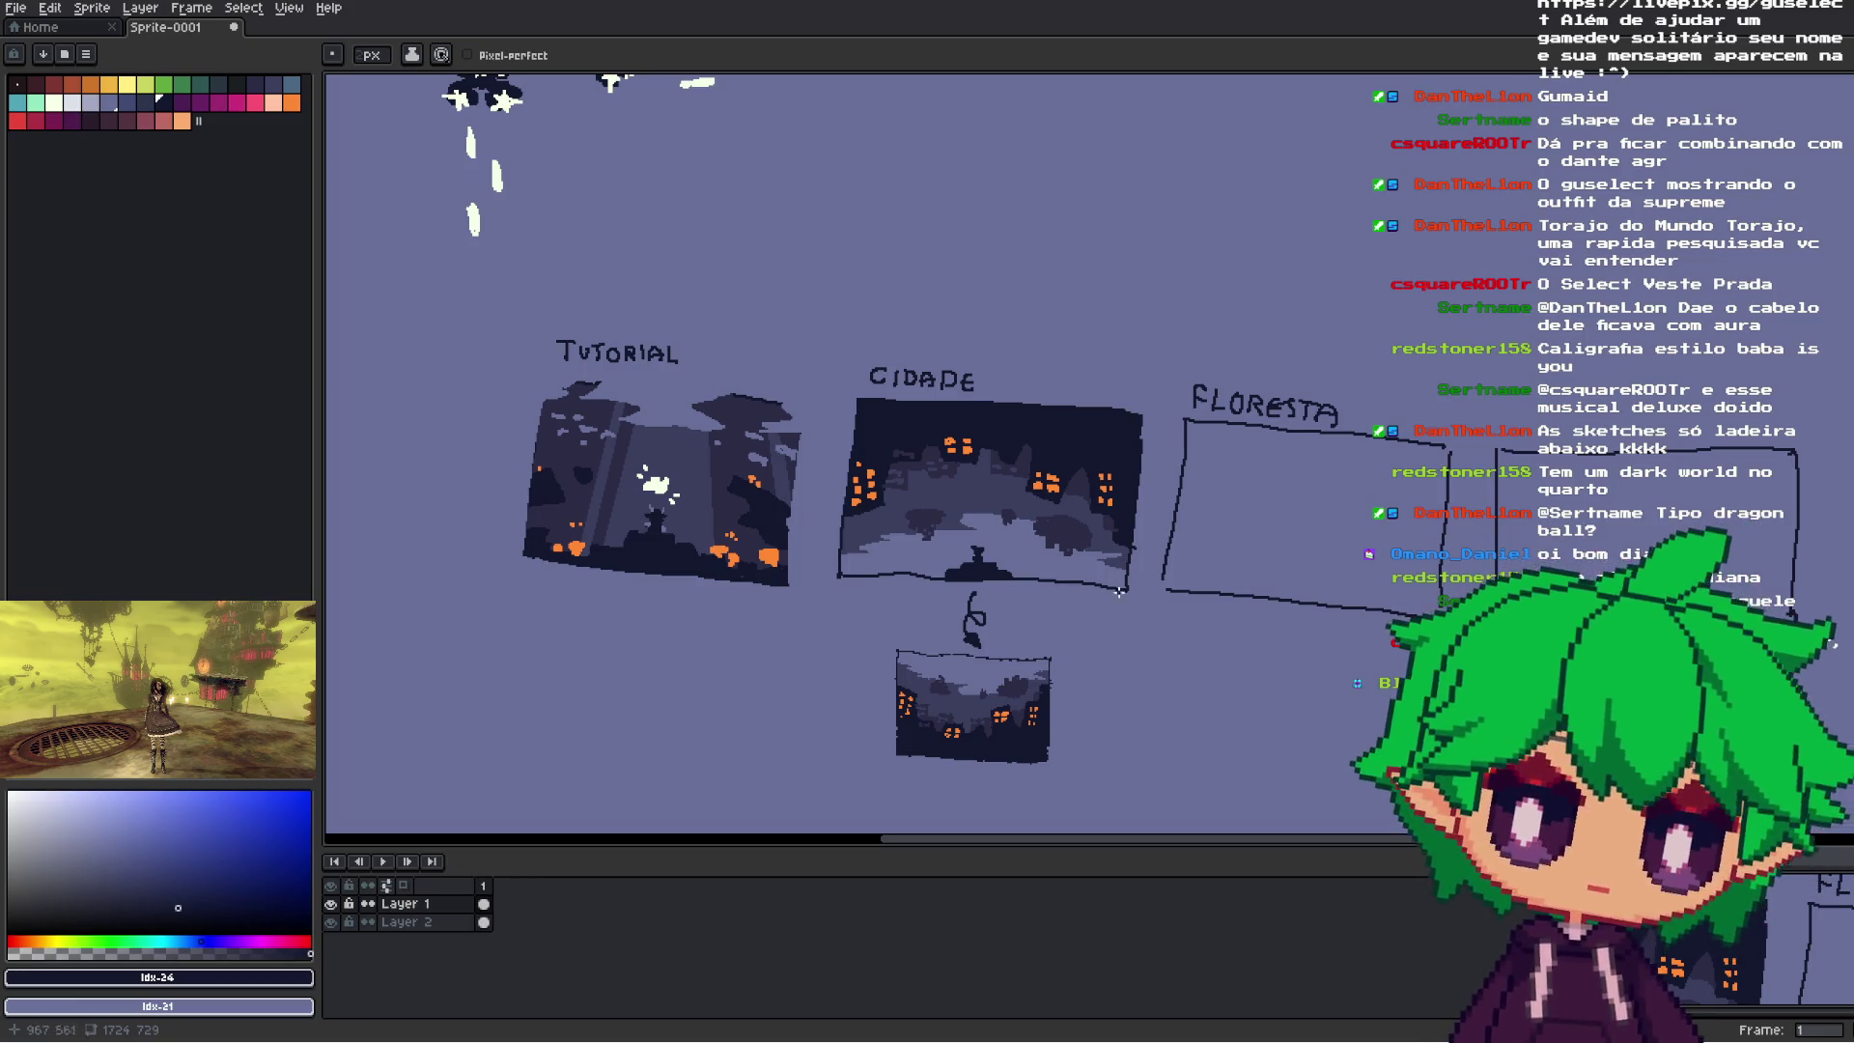
scroll(1068, 569, up, 3)
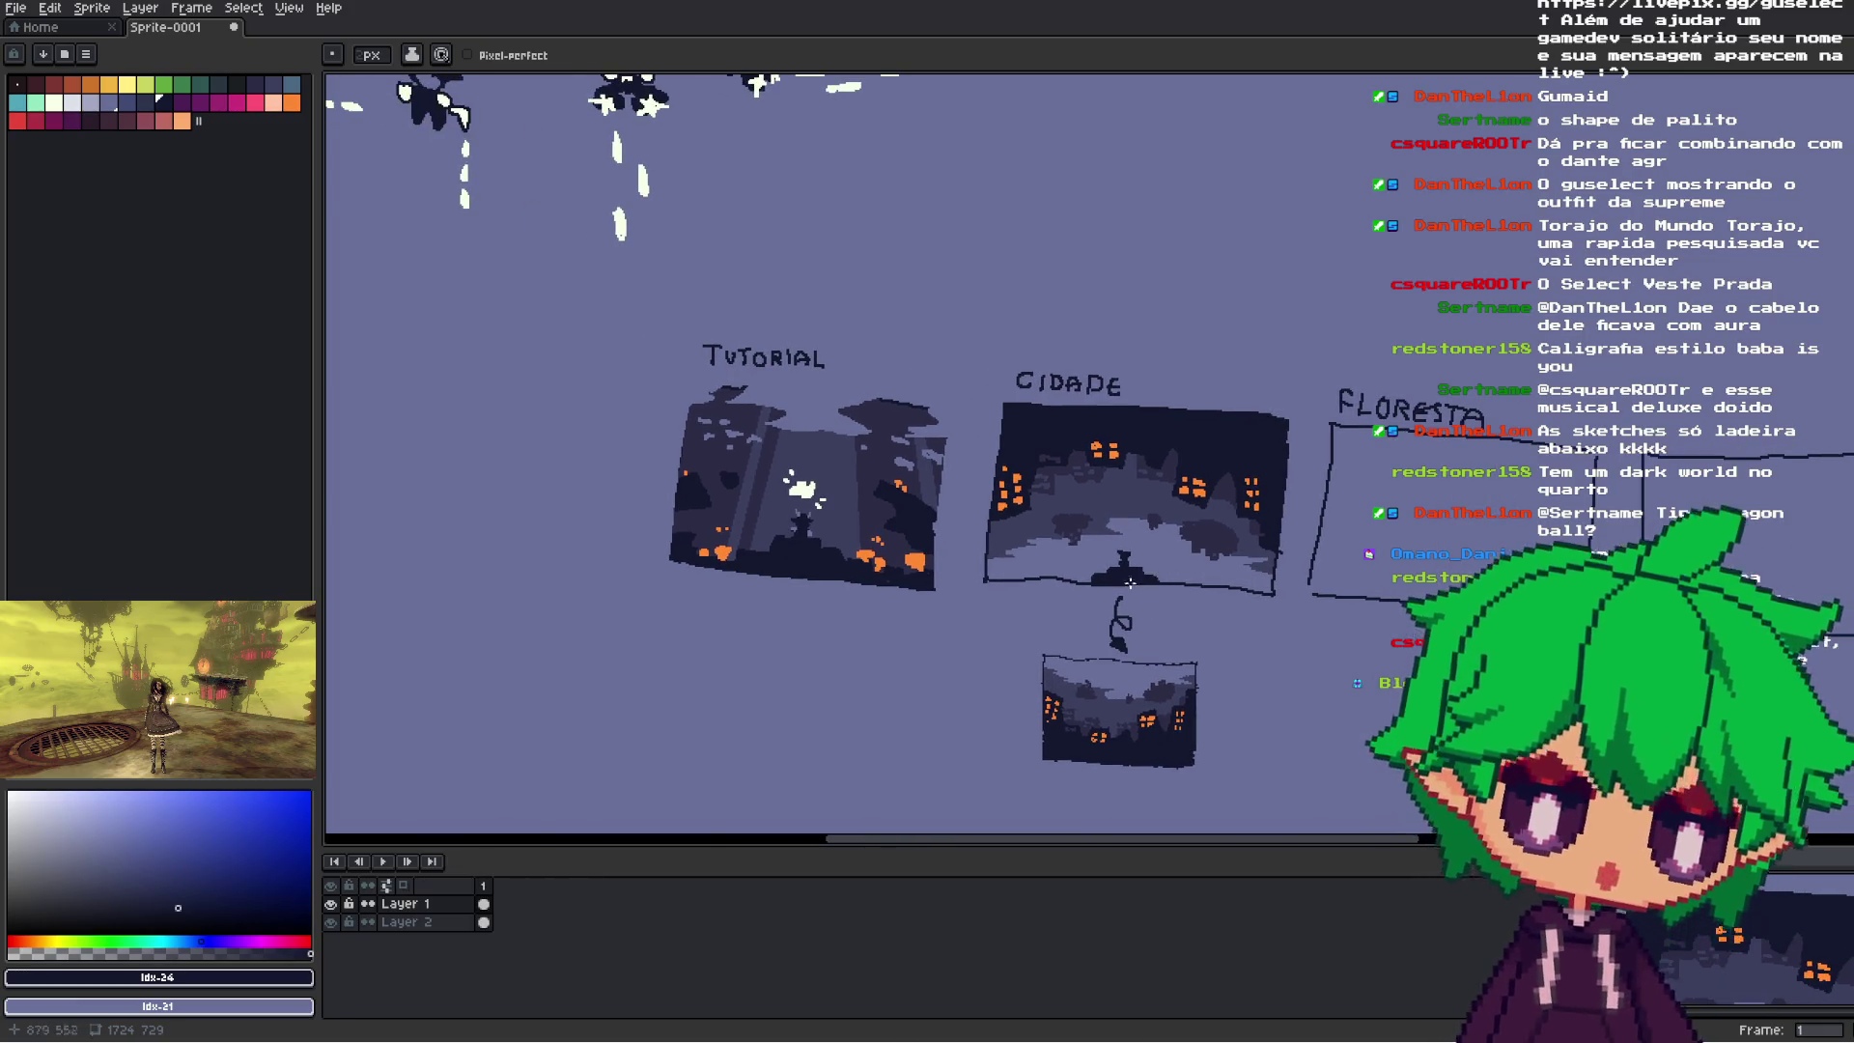
scroll(1062, 596, down, 2)
scroll(1125, 434, up, 2)
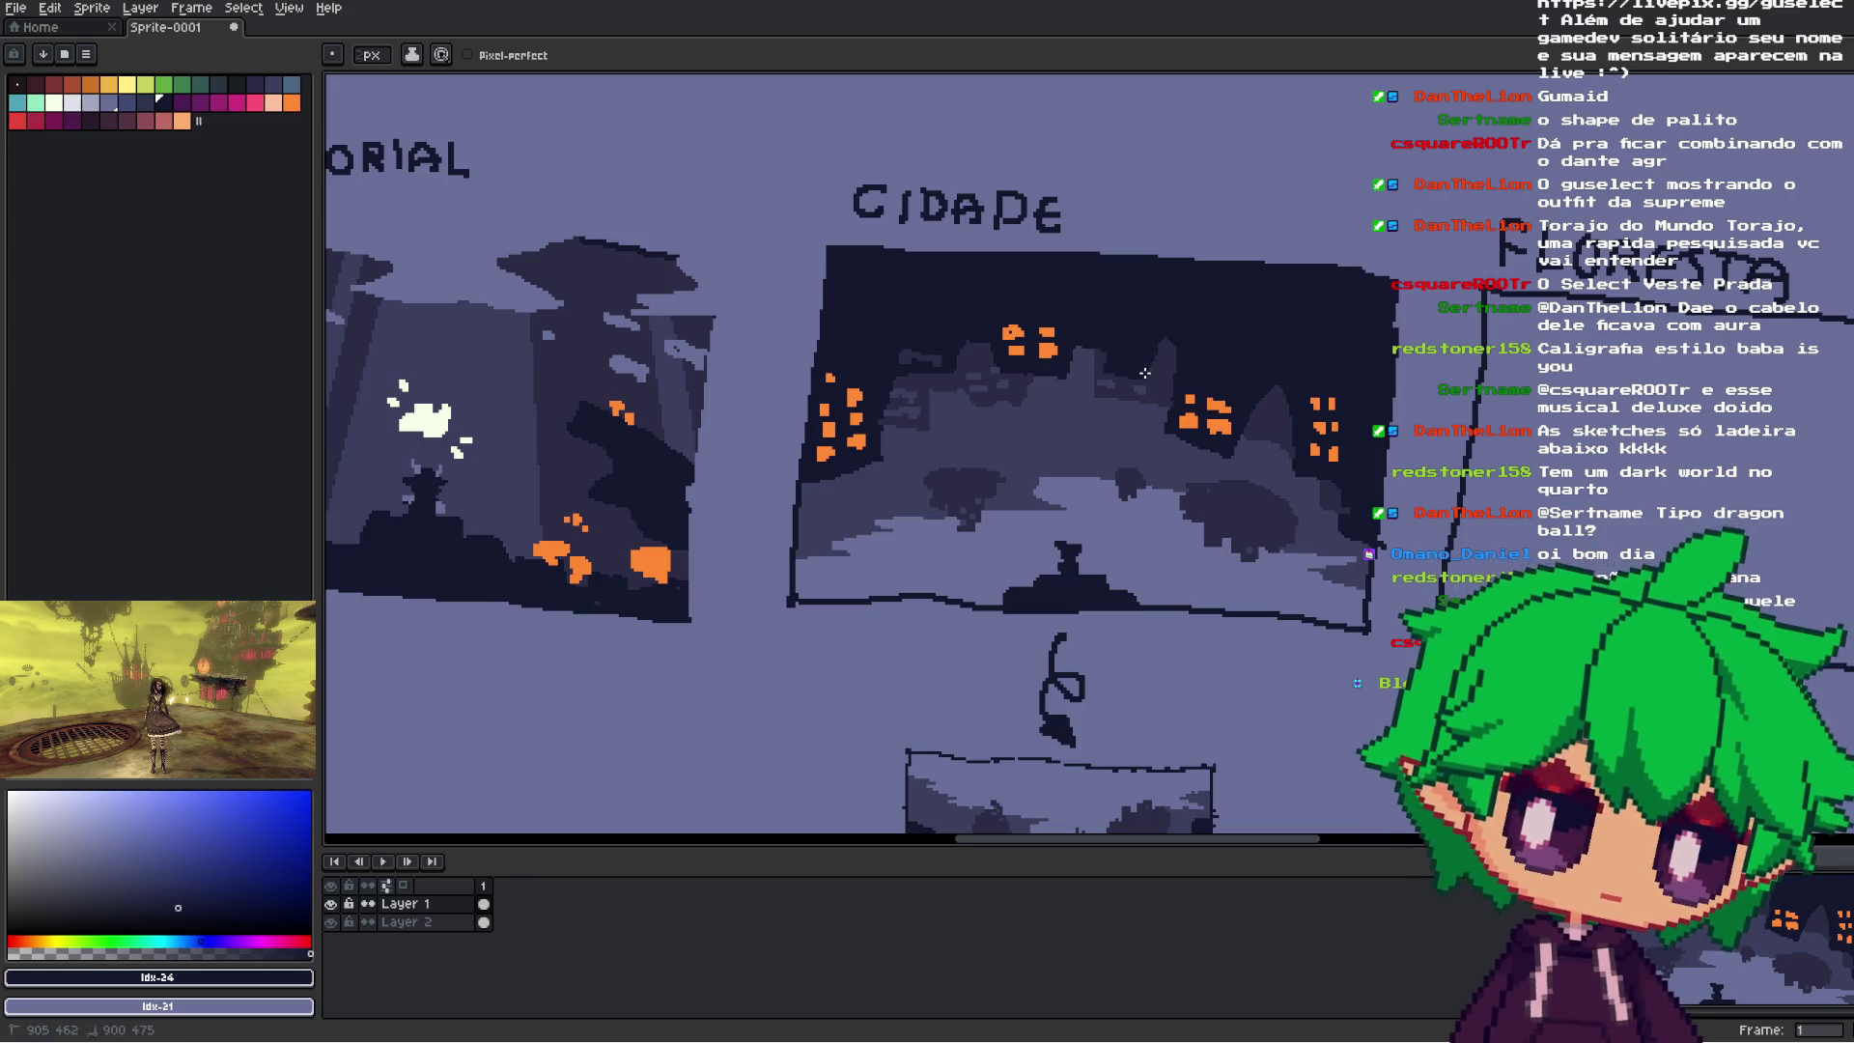
scroll(1107, 370, down, 2)
mouse_move(1190, 493)
mouse_down()
mouse_move(1051, 514)
mouse_move(1259, 547)
mouse_up()
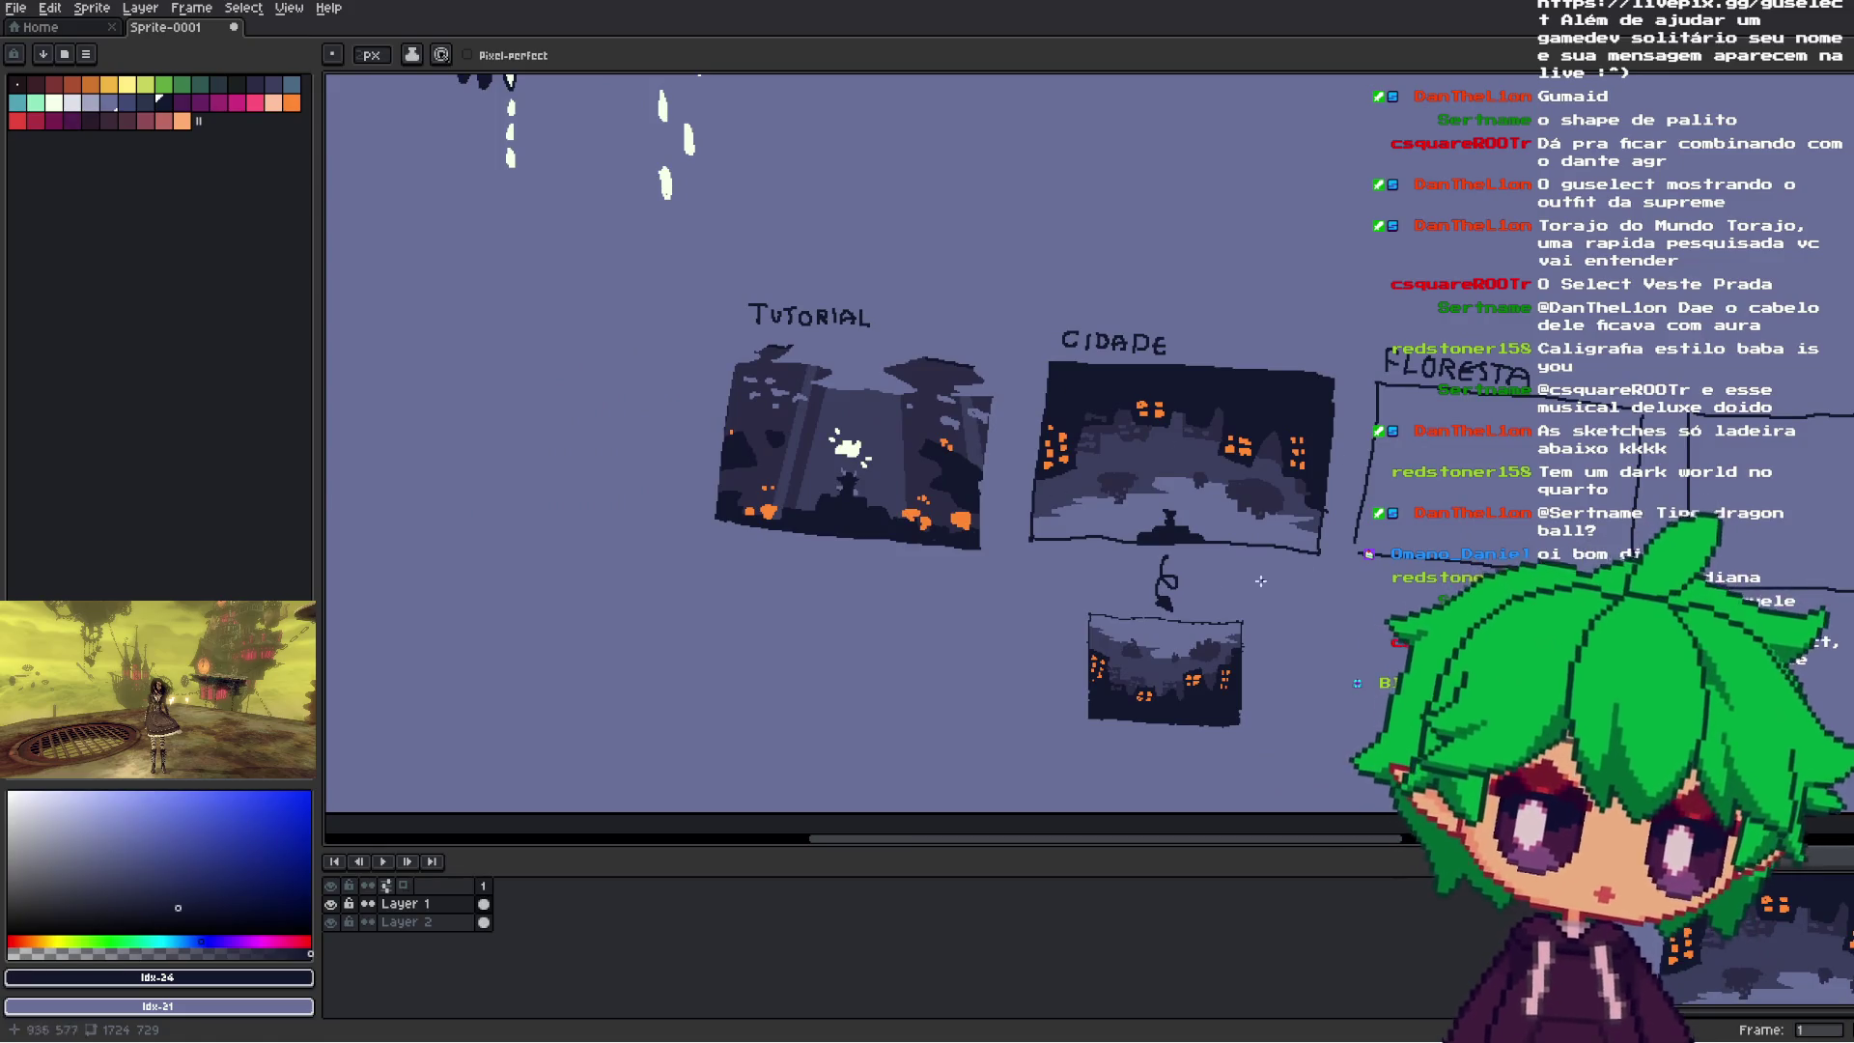
scroll(1259, 580, up, 2)
mouse_move(1269, 454)
mouse_down()
mouse_move(1165, 514)
mouse_move(1269, 464)
mouse_move(1177, 585)
mouse_move(1008, 588)
mouse_up()
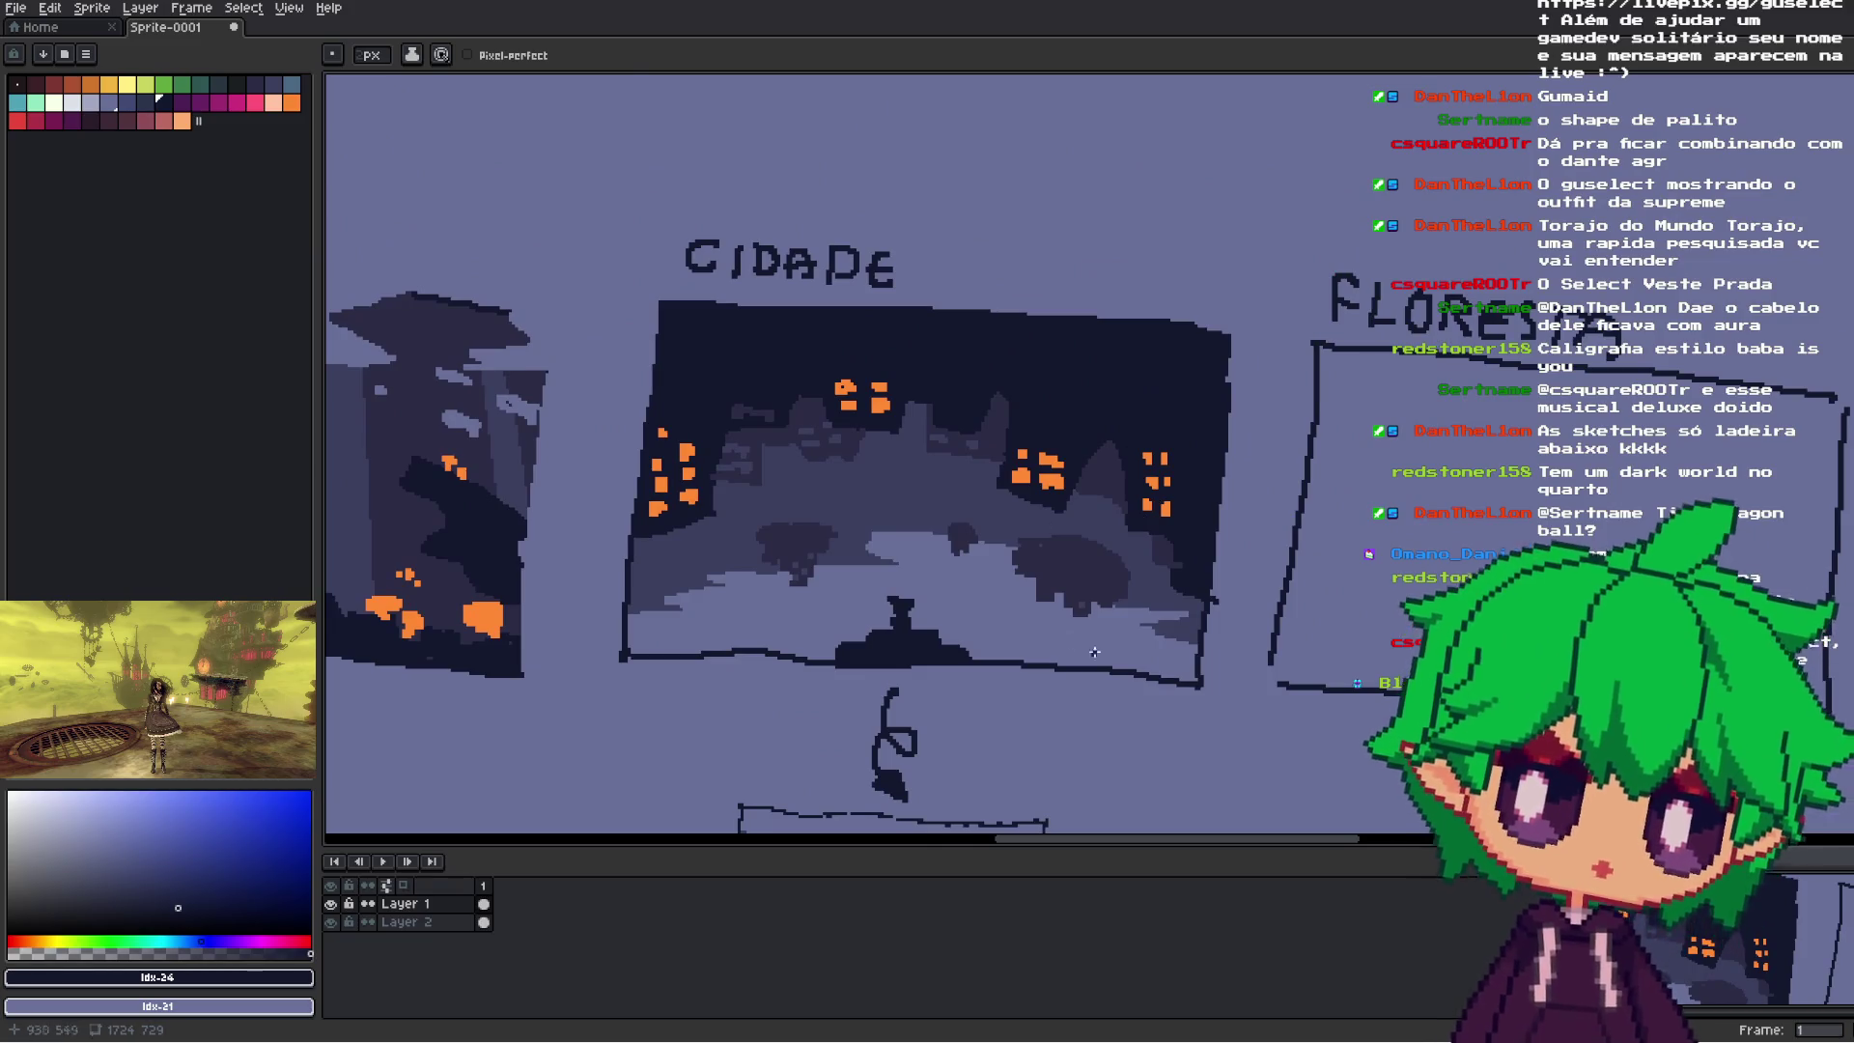
- Zoom in on the blank box to the right of FLORESTA
scroll(1052, 584, down, 2)
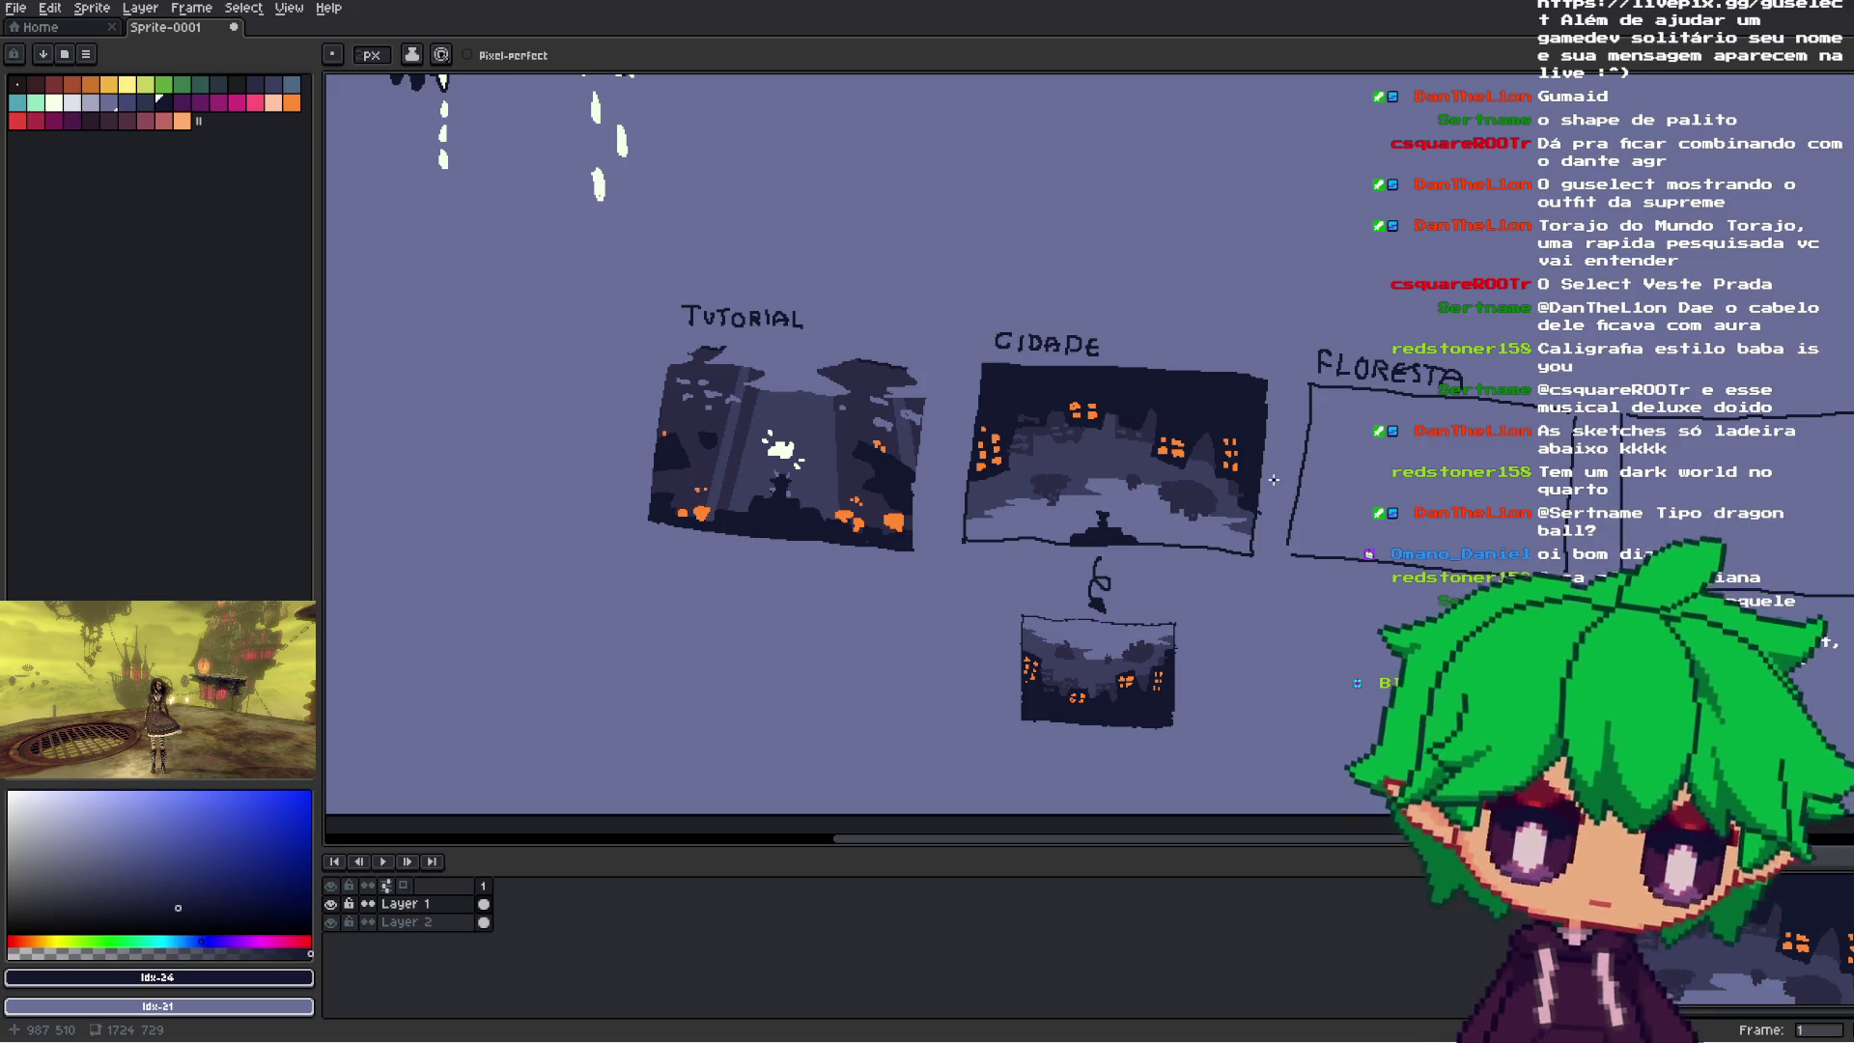
scroll(1273, 478, down, 2)
scroll(1376, 600, up, 2)
scroll(1376, 600, down, 1)
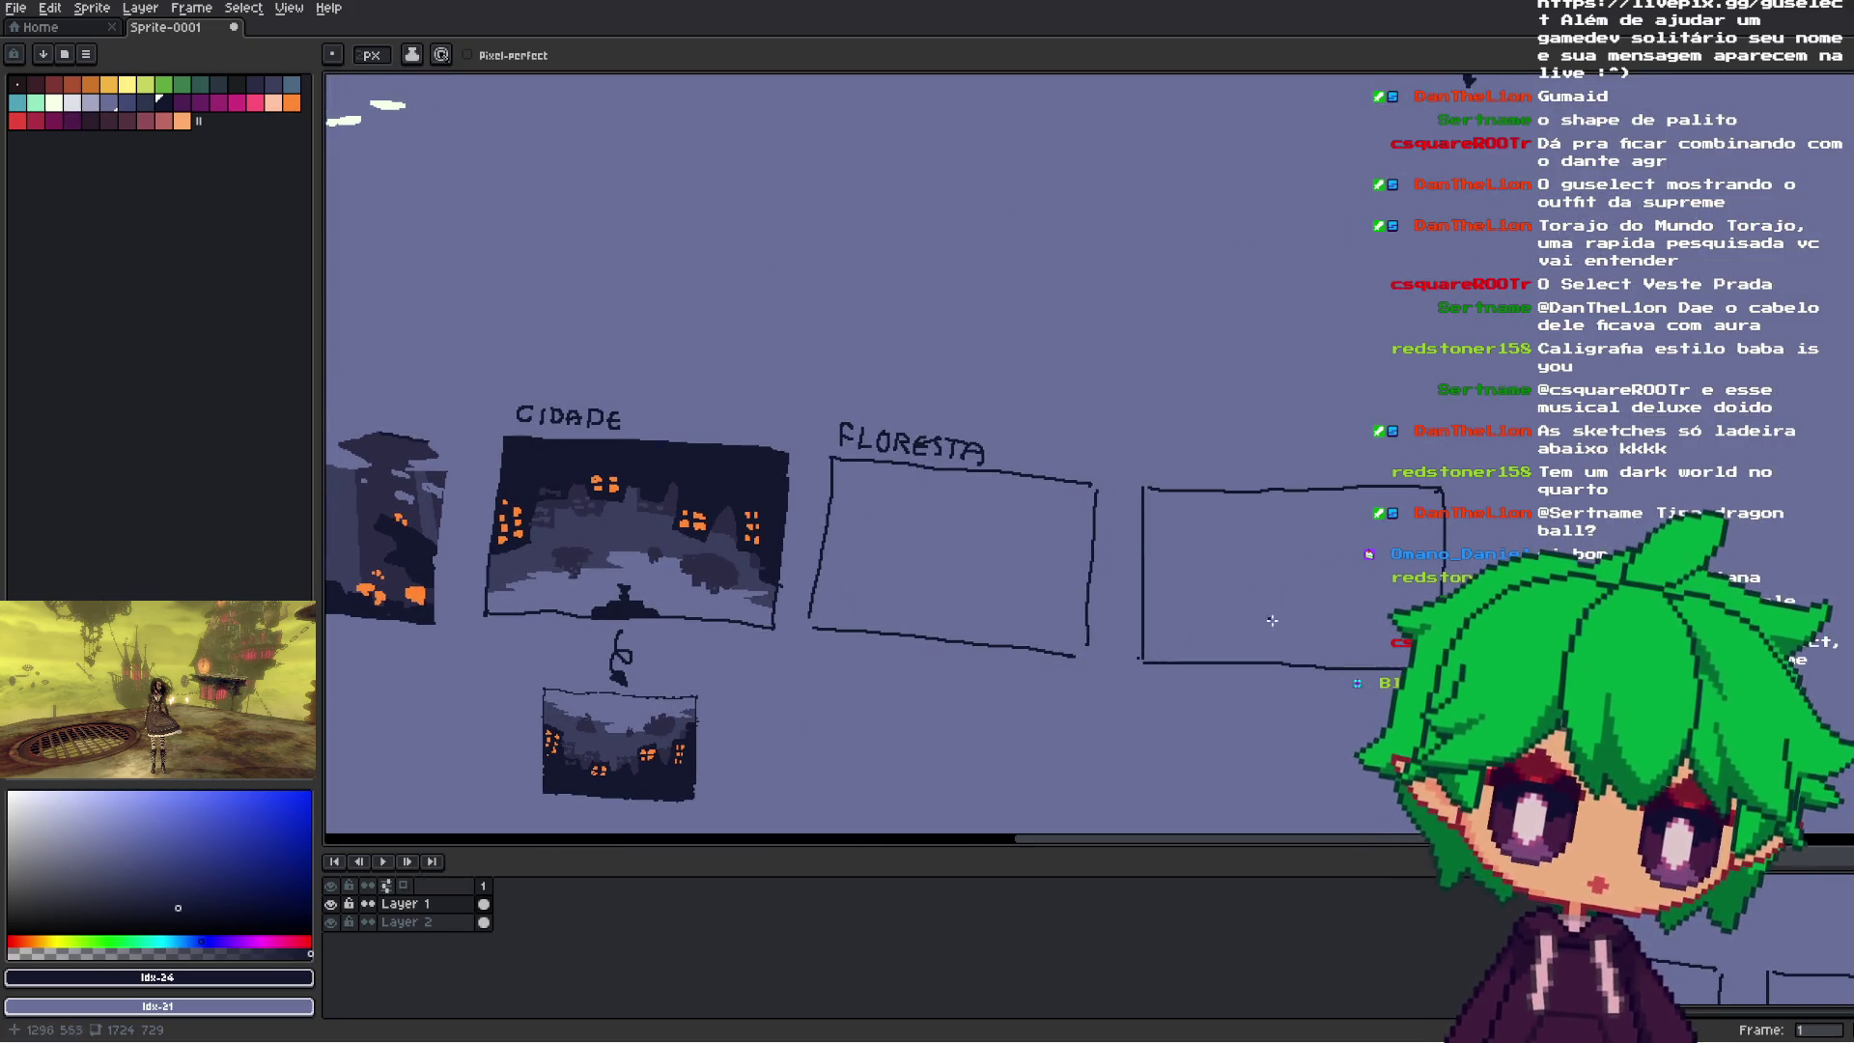
scroll(1376, 600, up, 3)
scroll(1204, 604, down, 1)
scroll(1205, 604, down, 2)
scroll(1204, 605, up, 1)
scroll(1061, 584, up, 2)
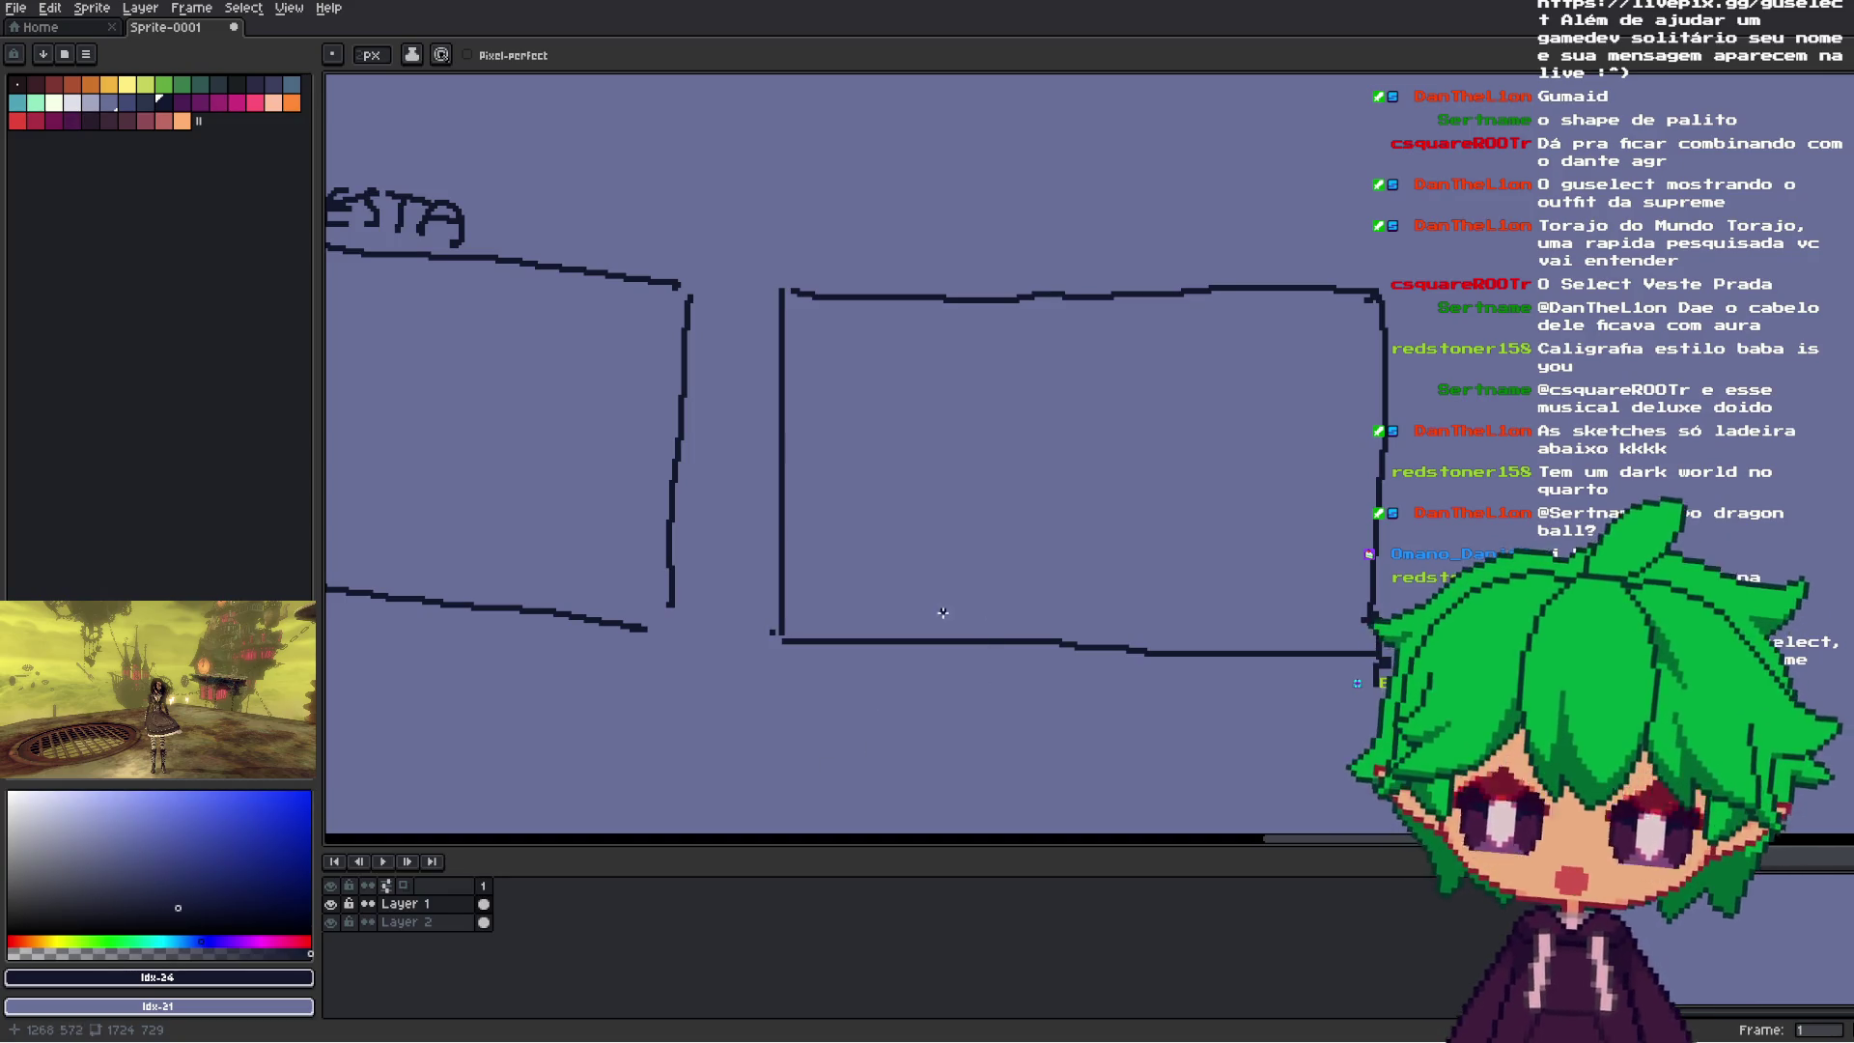
- Draw the slanted left wall: a diagonal, a curved edge meeting it, and horizontal lines
mouse_move(1071, 577)
mouse_down()
mouse_move(1081, 591)
mouse_move(1088, 569)
mouse_move(1051, 538)
mouse_move(1087, 562)
mouse_move(1101, 543)
mouse_move(1062, 599)
mouse_move(1089, 598)
mouse_up()
key(ctrl+z)
drag(792, 616, 916, 564)
key(ctrl+z)
drag(802, 614, 913, 565)
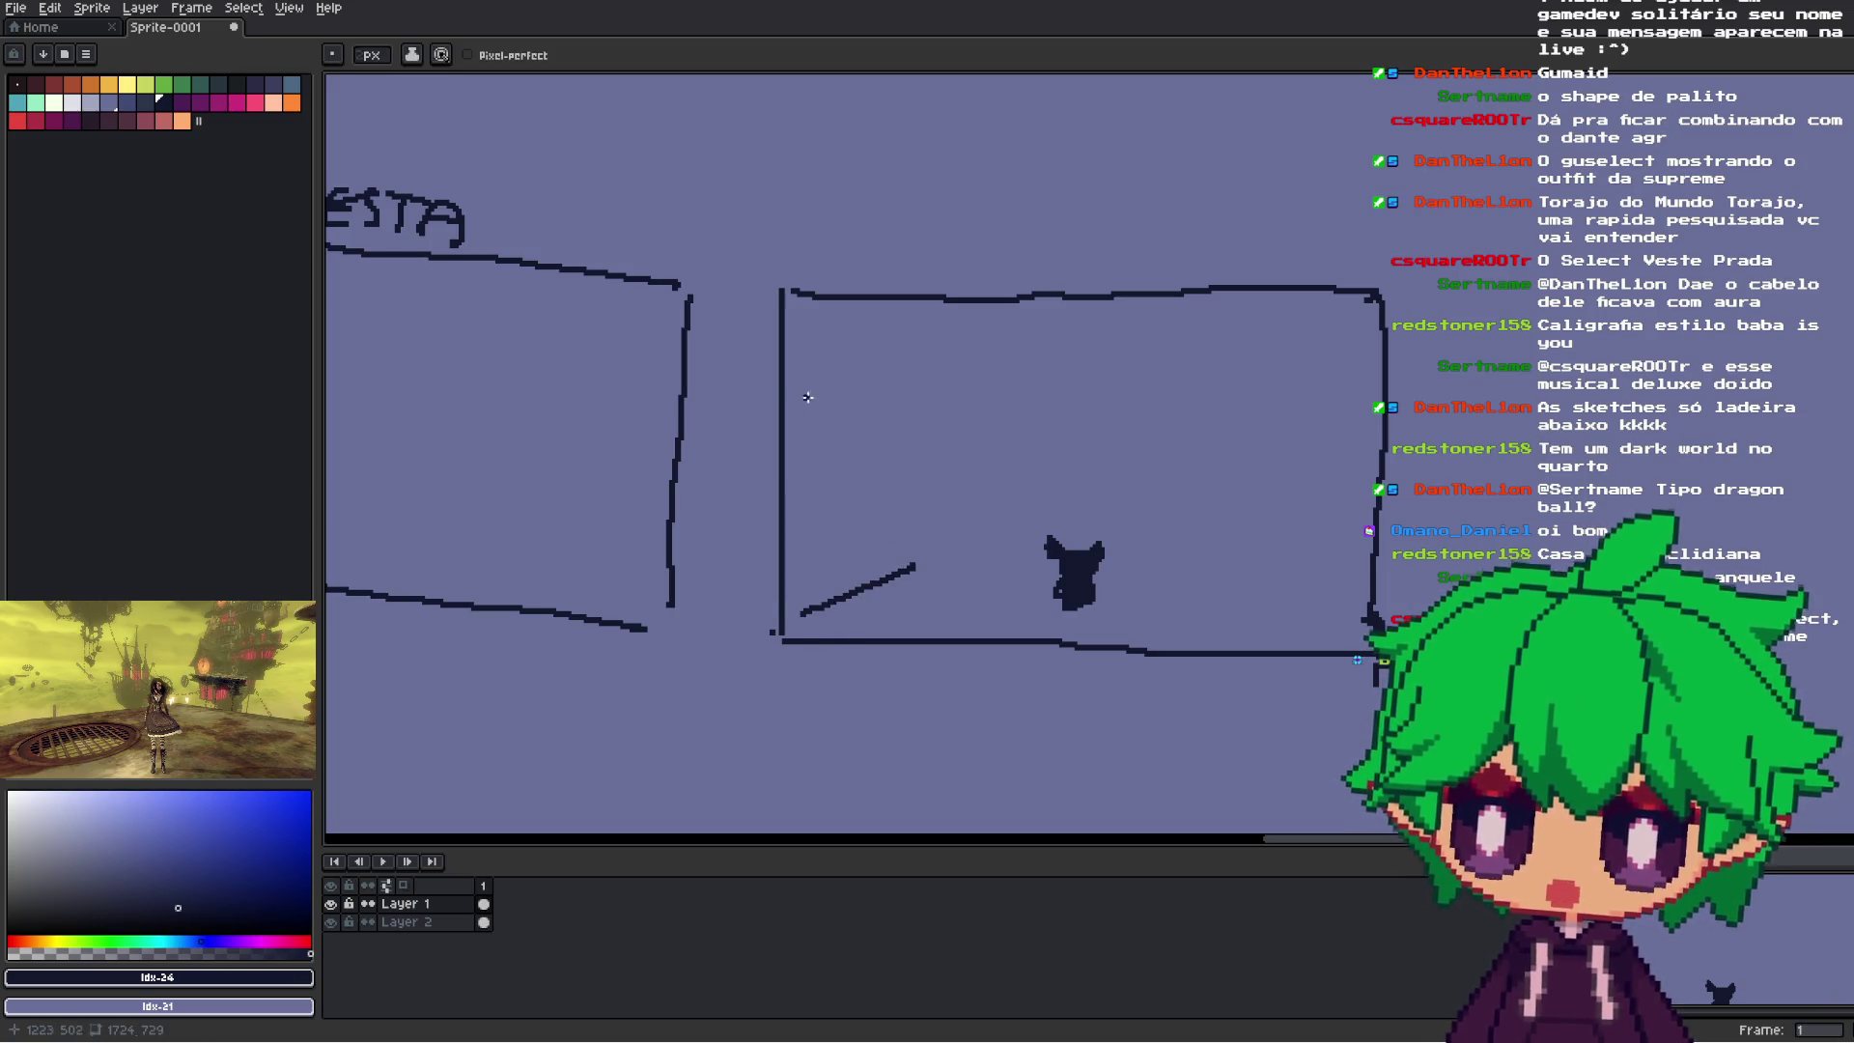
mouse_move(799, 357)
mouse_down()
mouse_move(899, 404)
mouse_move(905, 568)
mouse_up()
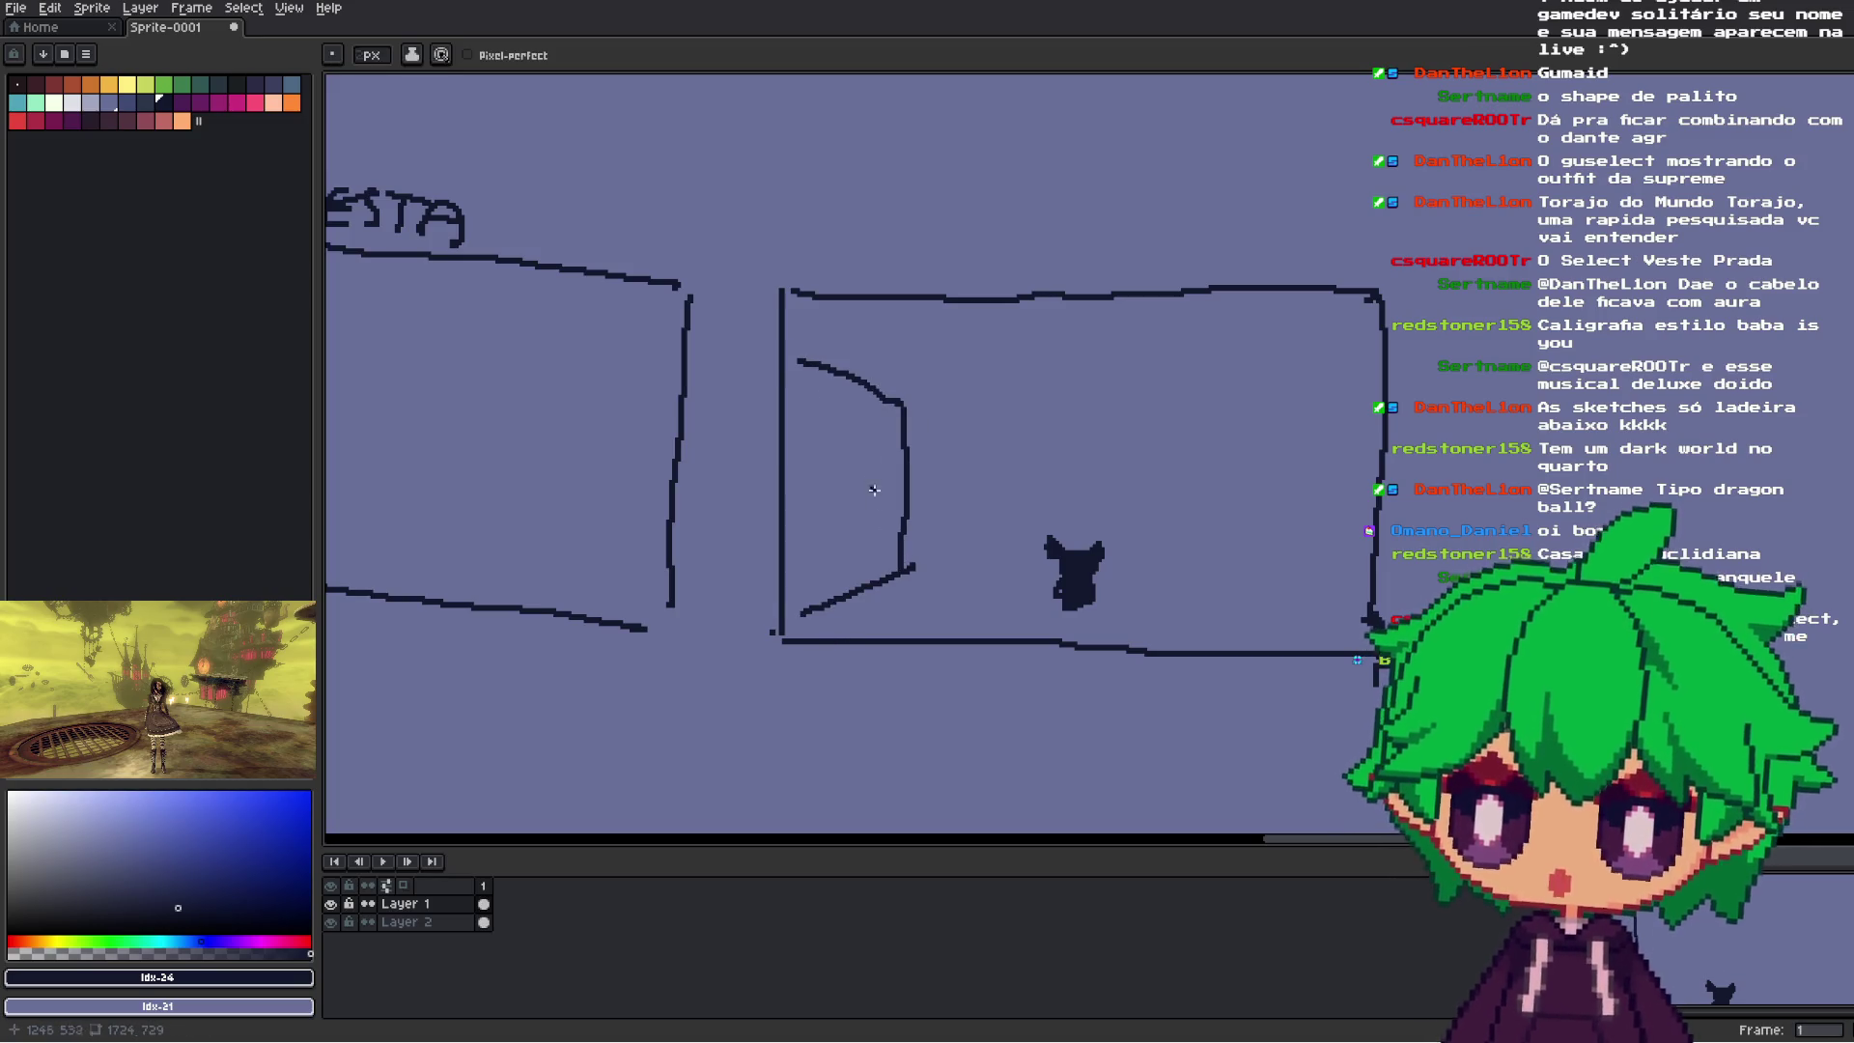
mouse_move(792, 399)
mouse_down()
mouse_move(896, 447)
mouse_move(887, 514)
mouse_up()
mouse_move(792, 553)
mouse_down()
mouse_move(891, 534)
mouse_move(821, 584)
mouse_move(879, 551)
mouse_move(830, 531)
mouse_move(959, 519)
mouse_move(904, 576)
mouse_move(953, 538)
mouse_move(925, 534)
mouse_move(965, 577)
mouse_move(1012, 581)
mouse_move(982, 572)
mouse_move(1001, 558)
mouse_up()
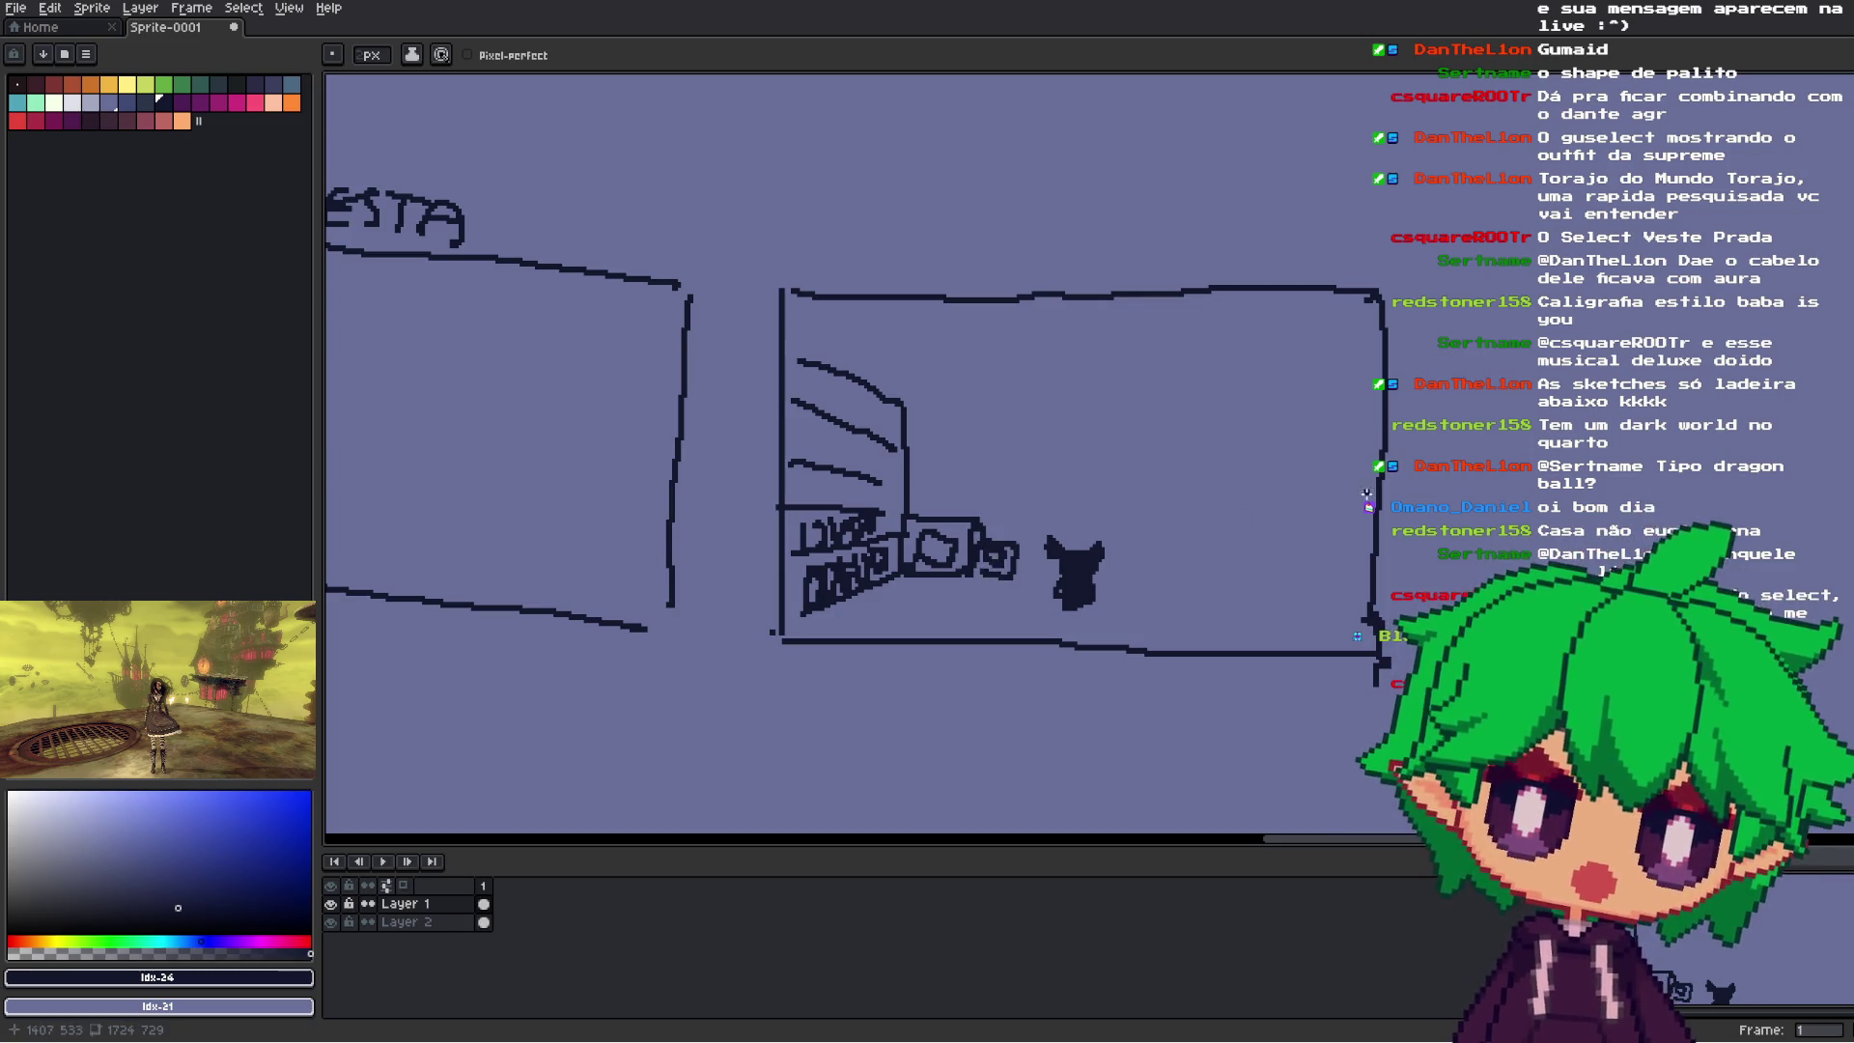
- Draw a four-sided shape at the right from a slanted line and two horizontal lines
drag(1255, 502, 1238, 577)
mouse_move(1260, 513)
mouse_down()
mouse_move(1279, 498)
mouse_move(1327, 526)
mouse_move(1329, 493)
mouse_move(1329, 530)
mouse_up()
key(ctrl+z)
key(ctrl+z)
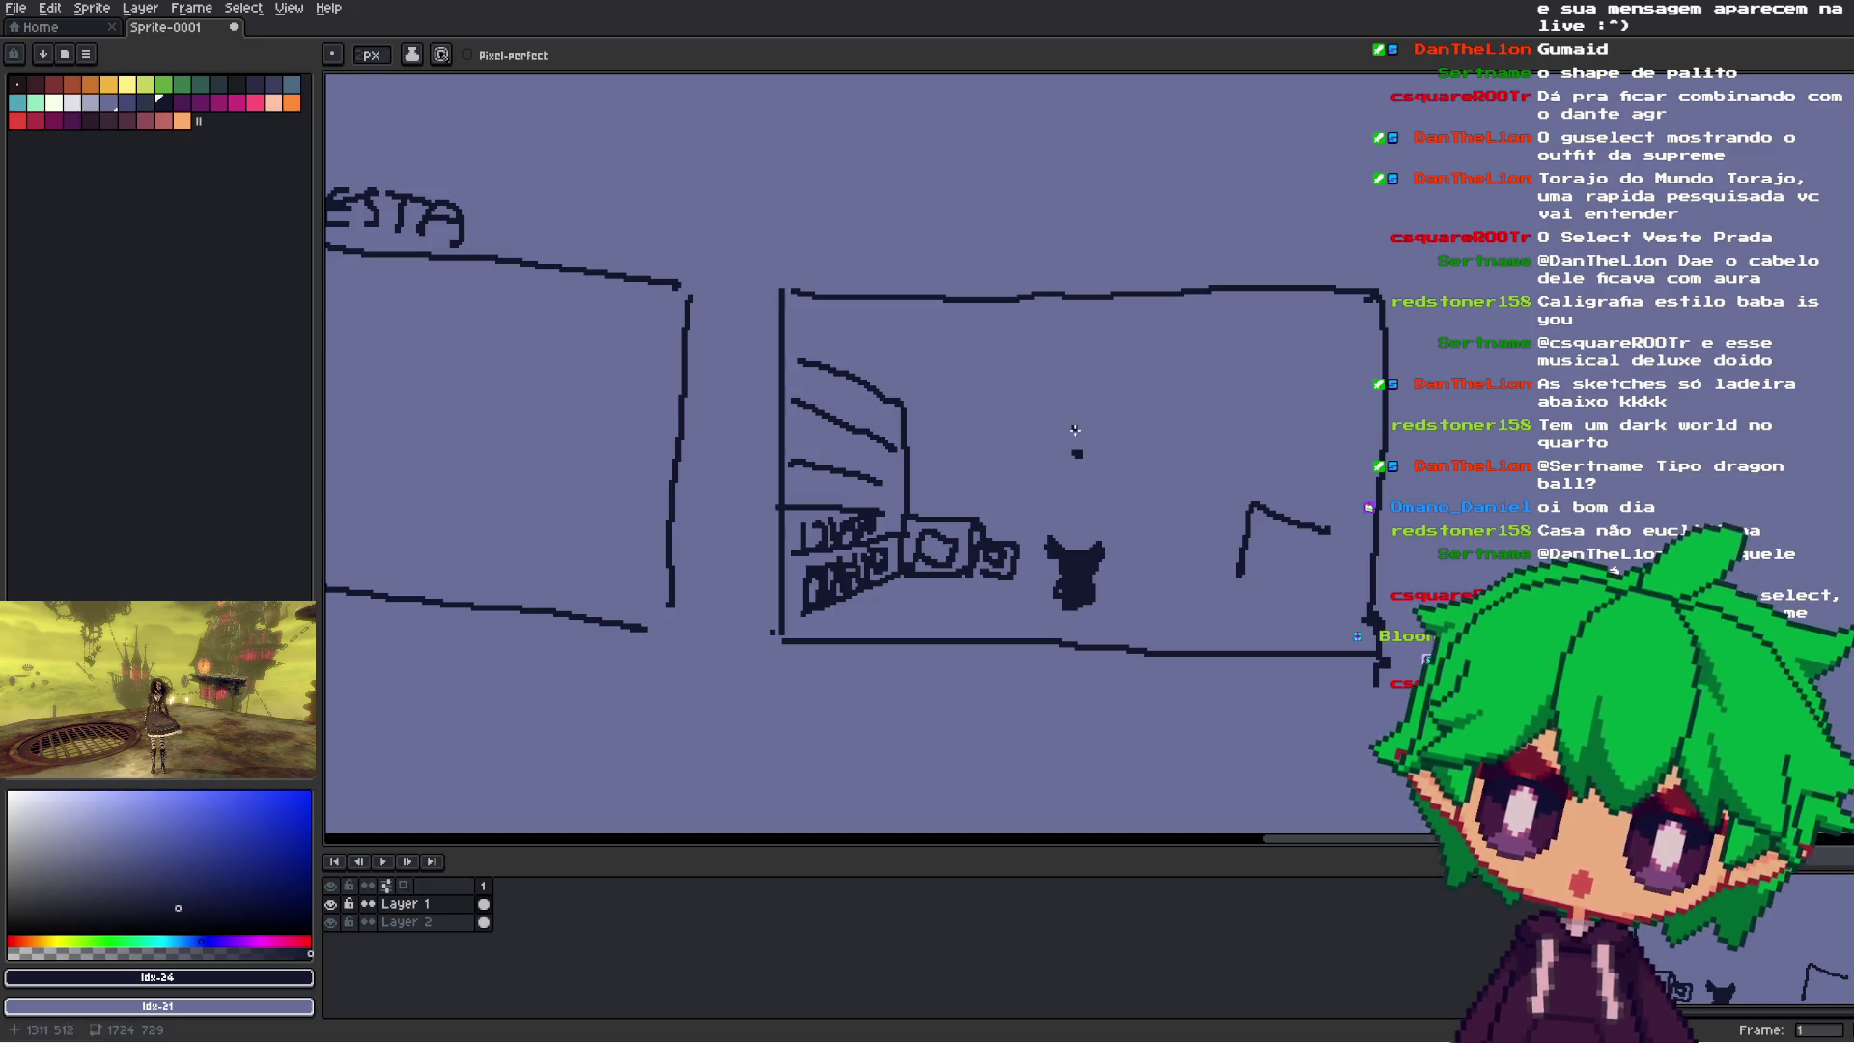
mouse_move(1081, 454)
mouse_down()
mouse_move(1028, 463)
mouse_move(1038, 403)
mouse_up()
key(ctrl+z)
key(ctrl+z)
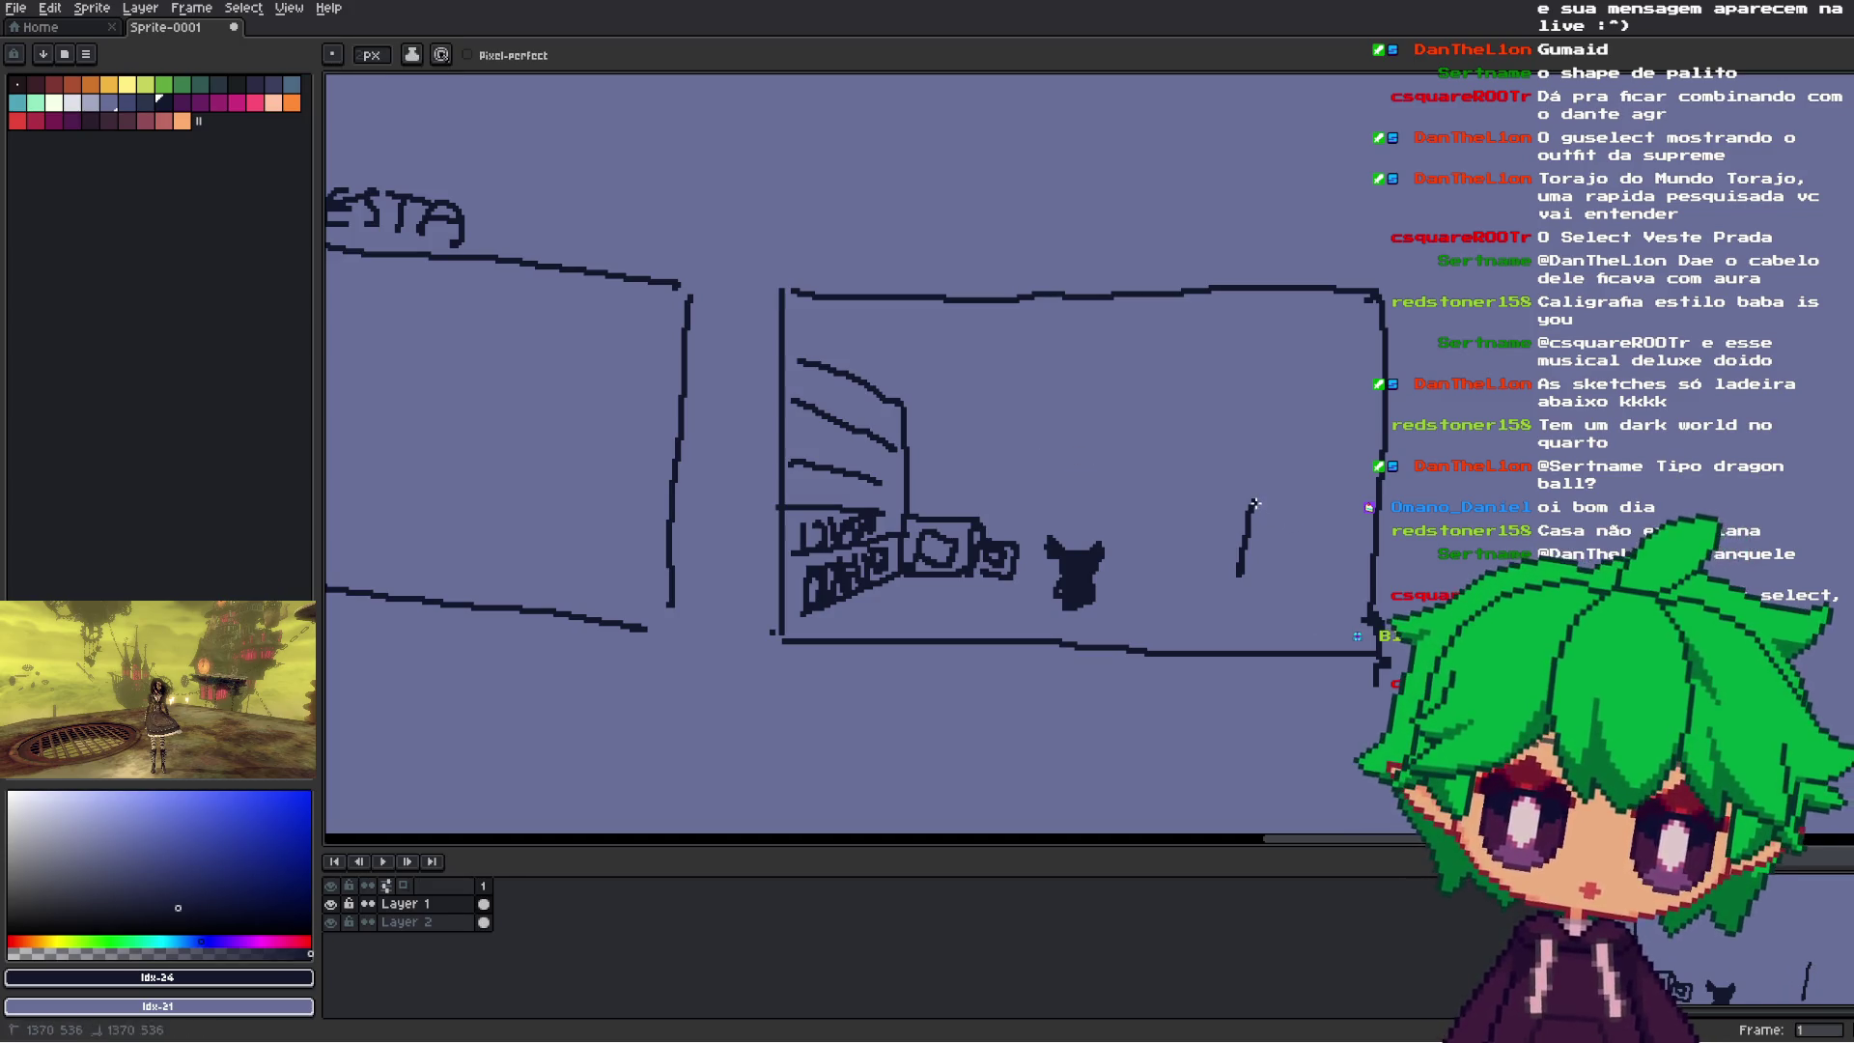
drag(1252, 503, 1330, 530)
drag(1238, 579, 1315, 603)
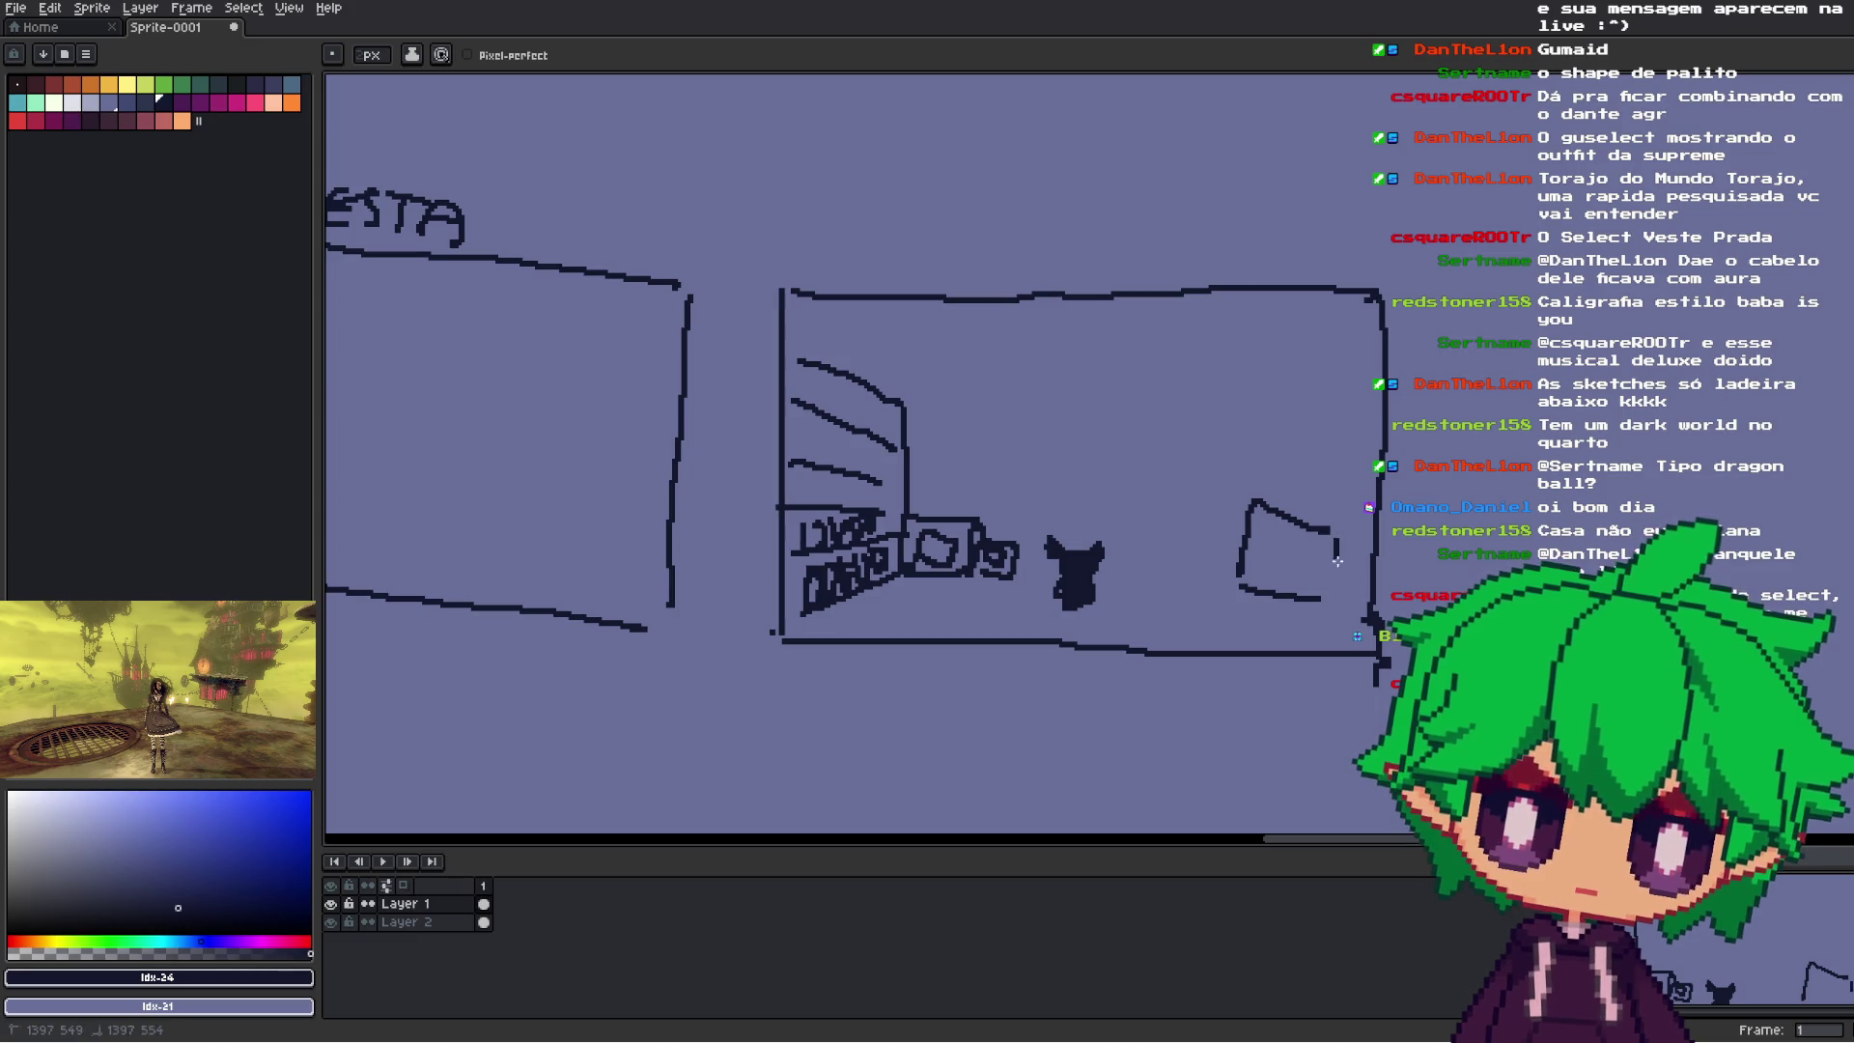
scroll(1282, 460, down, 3)
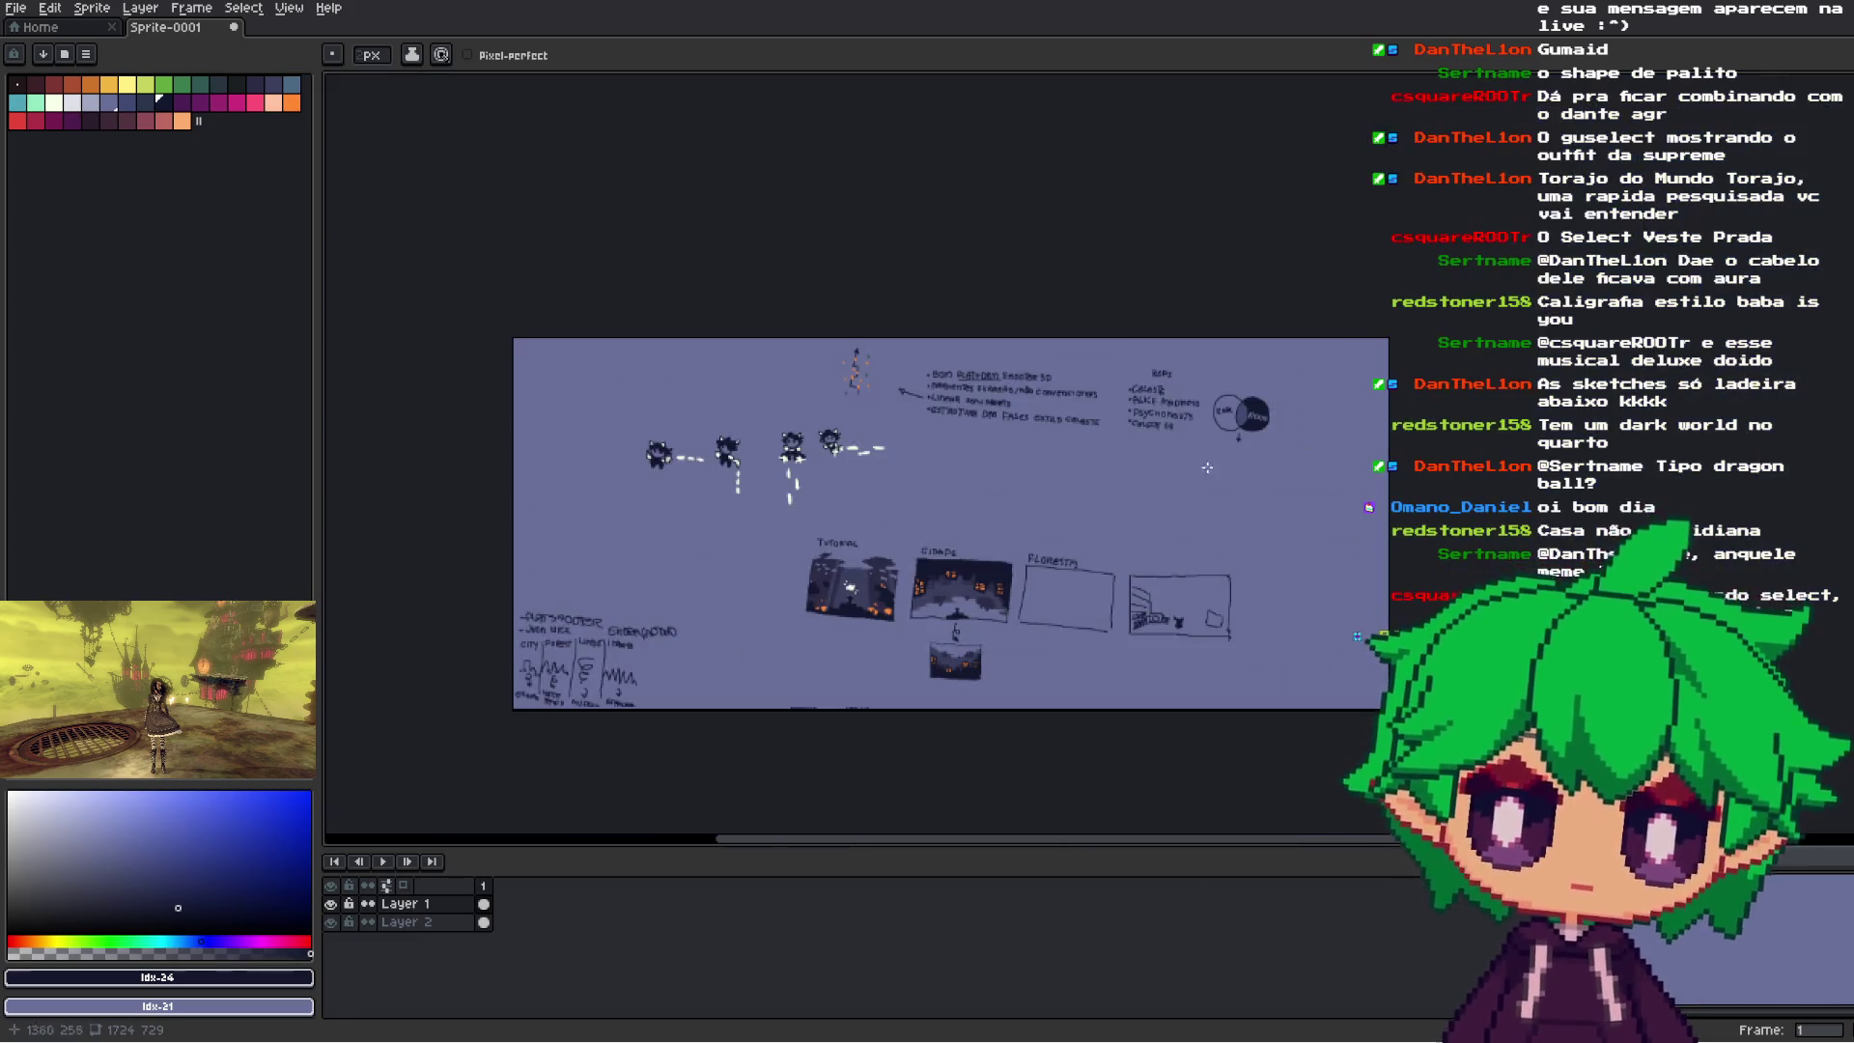
scroll(1079, 608, up, 3)
scroll(1077, 628, down, 1)
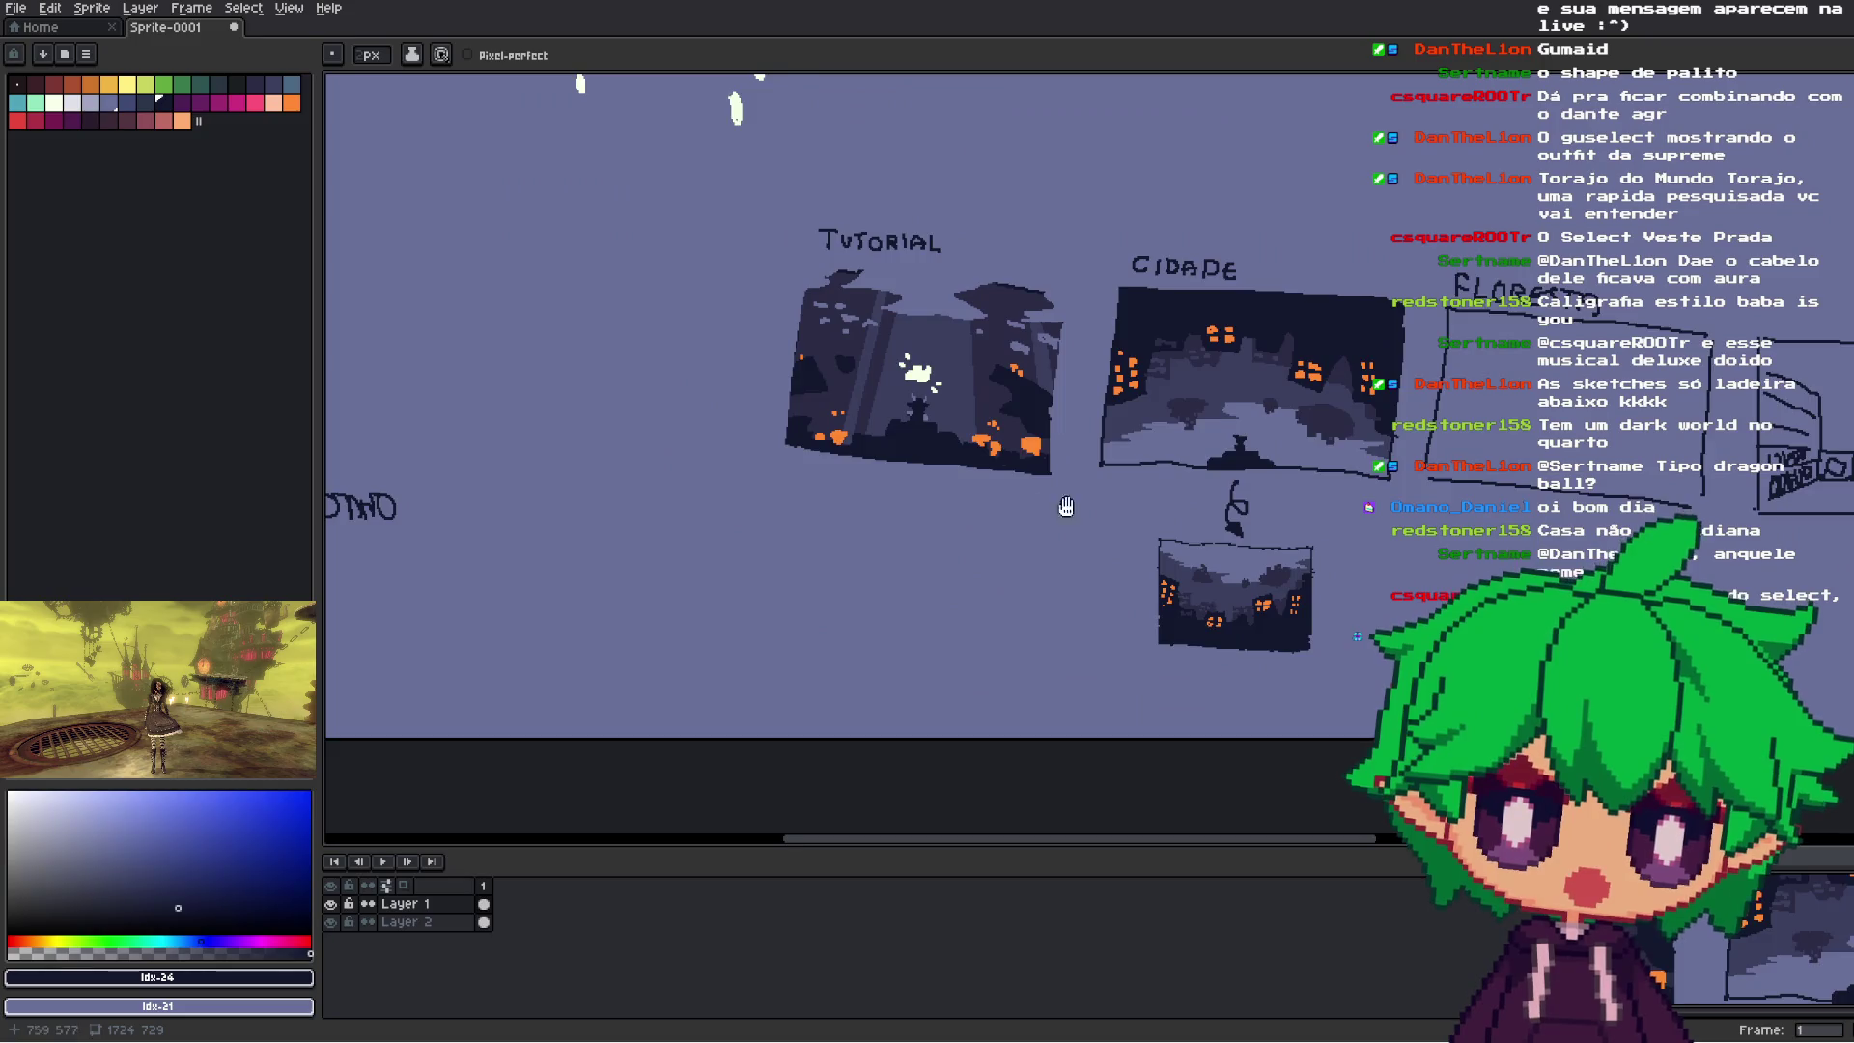
click(200, 100)
scroll(903, 440, up, 2)
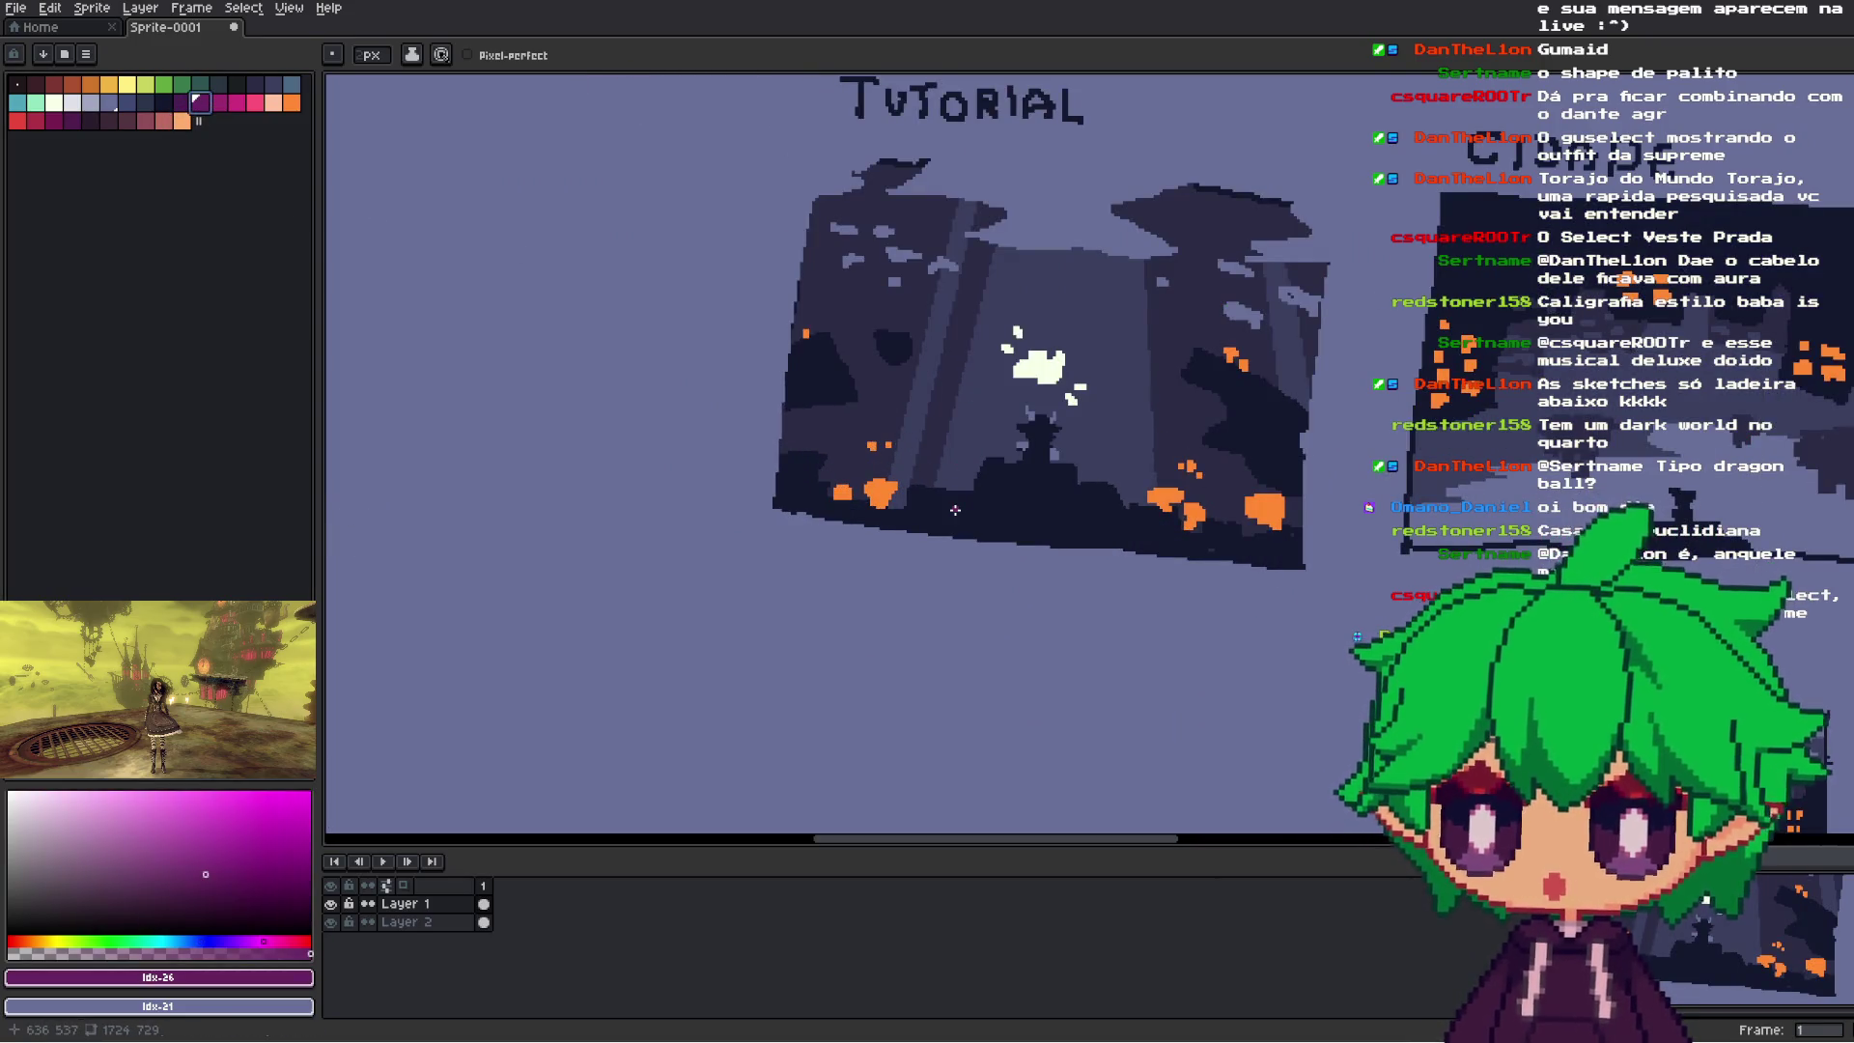
drag(1028, 295, 1007, 317)
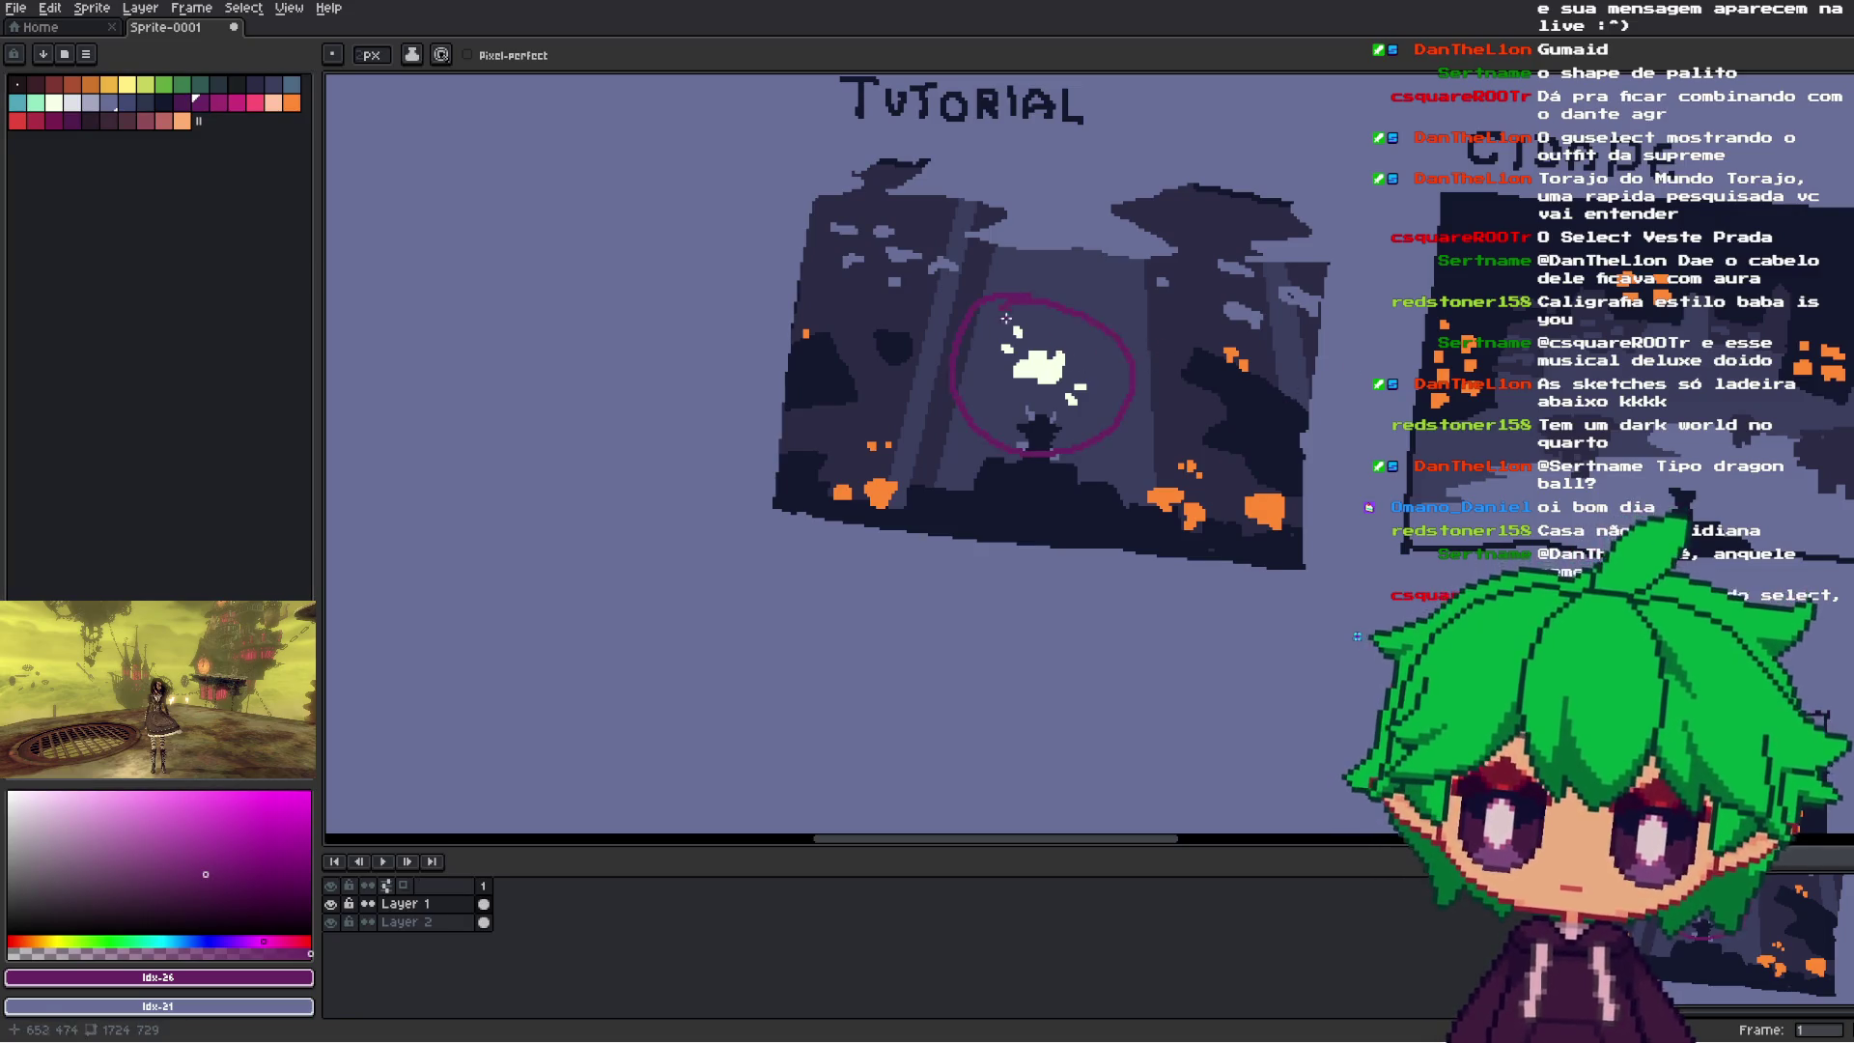
mouse_move(777, 397)
mouse_down()
mouse_move(1004, 408)
mouse_move(822, 519)
mouse_up()
drag(1041, 439, 1030, 521)
drag(1080, 405, 1183, 546)
mouse_move(1070, 367)
mouse_down()
mouse_move(1246, 478)
mouse_move(1255, 369)
mouse_up()
drag(1049, 325, 1140, 310)
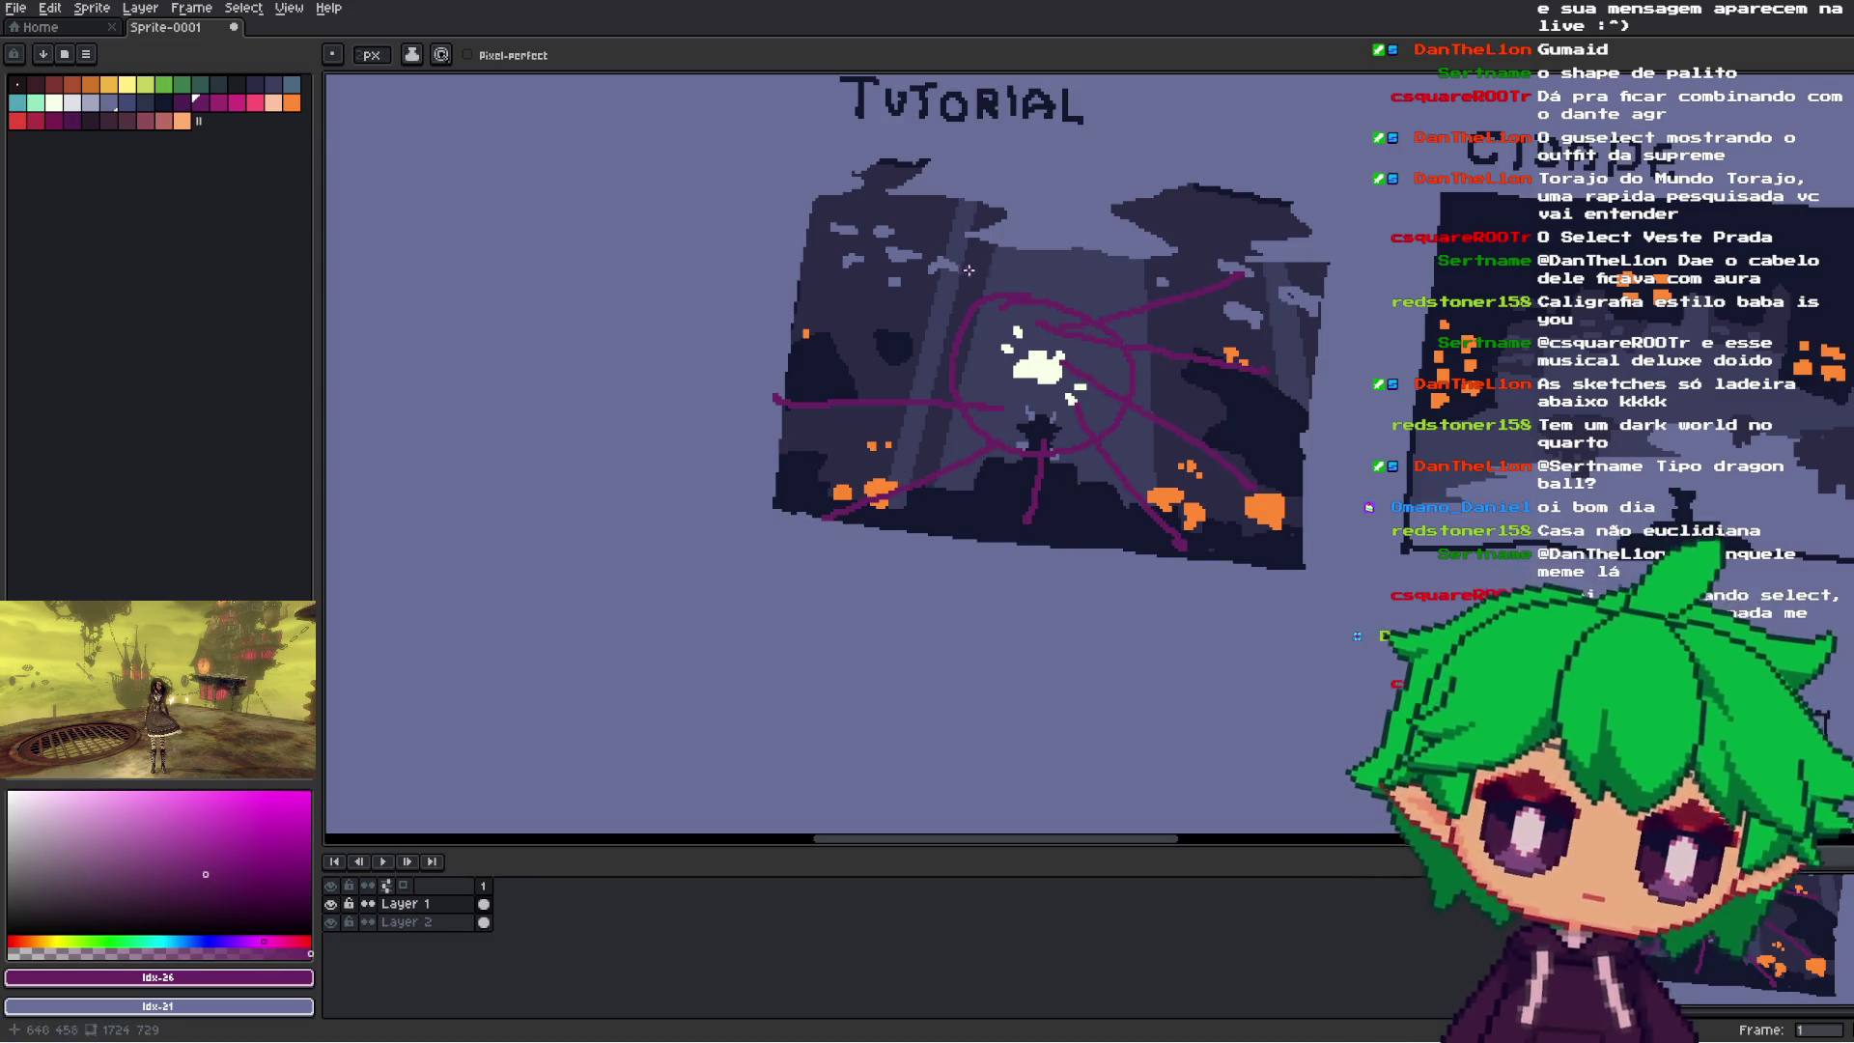
mouse_move(1004, 322)
mouse_down()
mouse_move(1074, 215)
mouse_move(847, 206)
mouse_up()
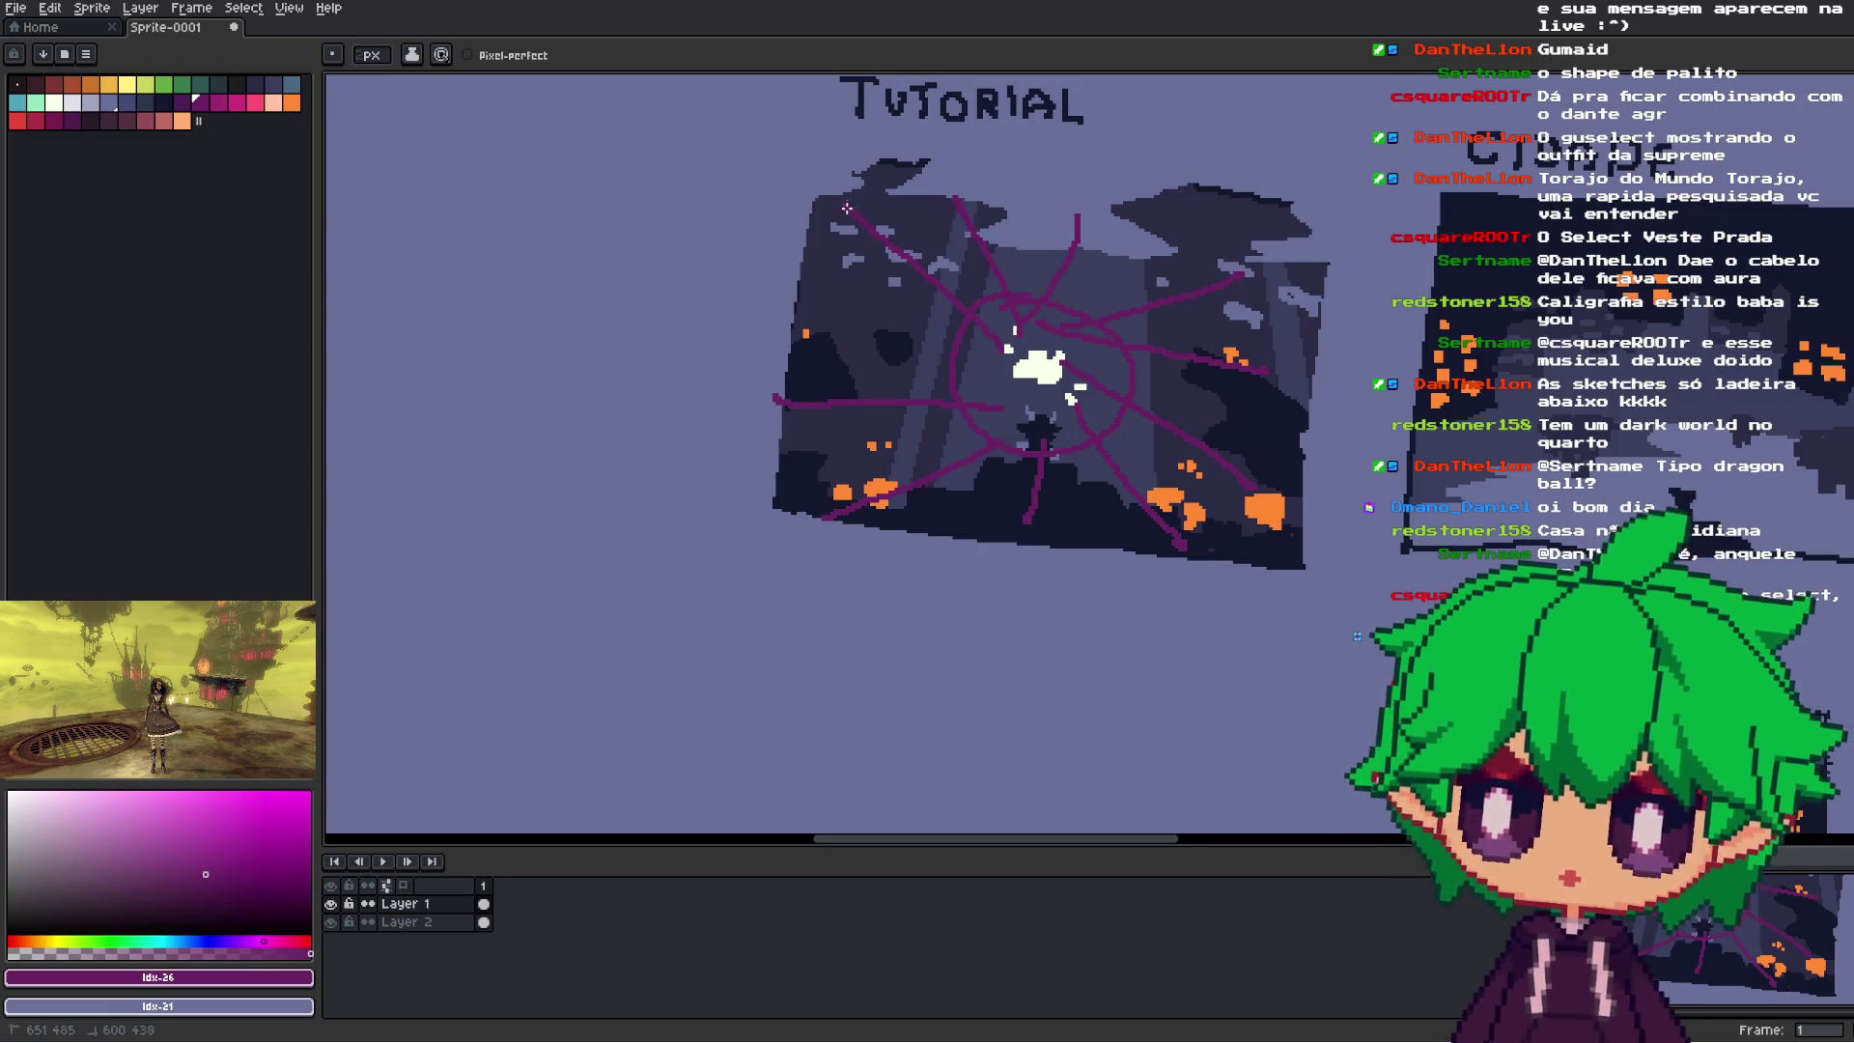
scroll(1222, 359, right, 5)
key(v)
key(ctrl+z)
key(ctrl+z)
key(ctrl+z)
key(ctrl+z)
key(ctrl+z)
key(ctrl+z)
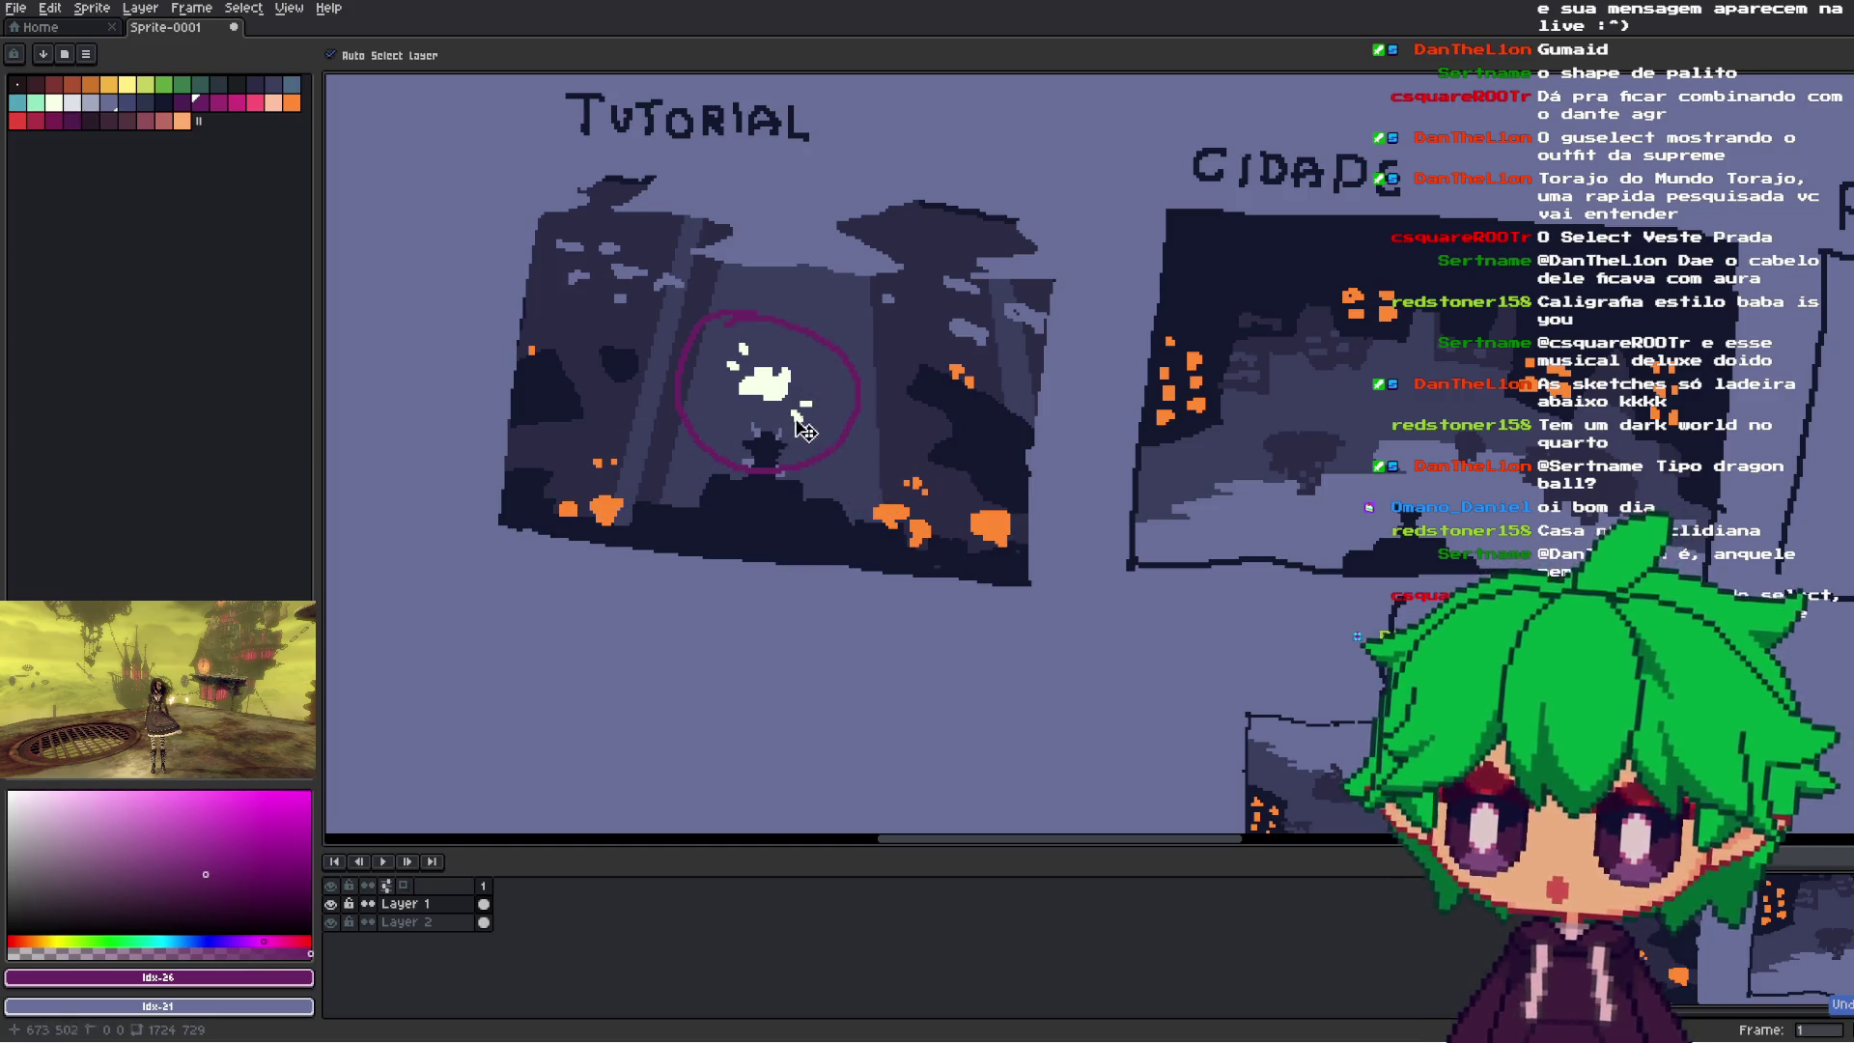
key(b)
scroll(964, 454, right, 5)
mouse_move(1161, 495)
mouse_down()
mouse_move(1096, 466)
mouse_move(1139, 504)
mouse_up()
key(ctrl+z)
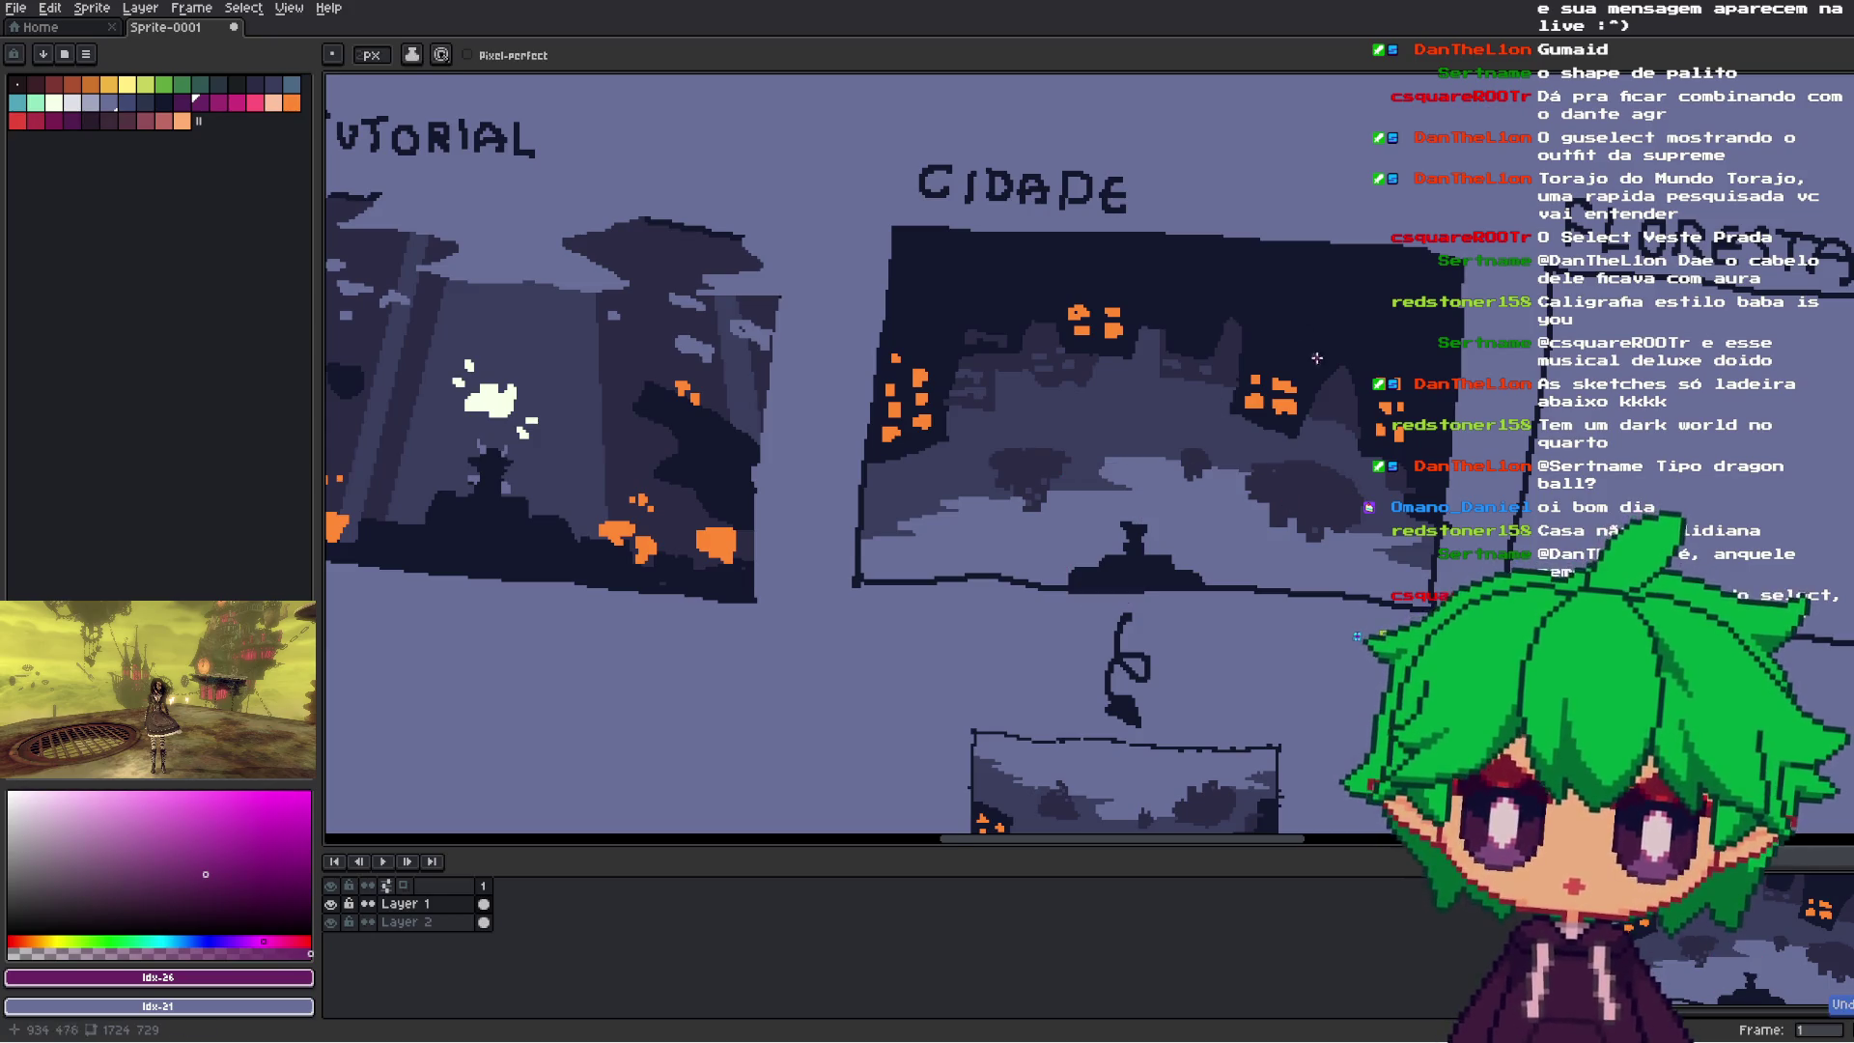
drag(1381, 333, 1188, 550)
drag(1178, 280, 1140, 532)
drag(1028, 275, 1130, 502)
drag(910, 340, 1058, 484)
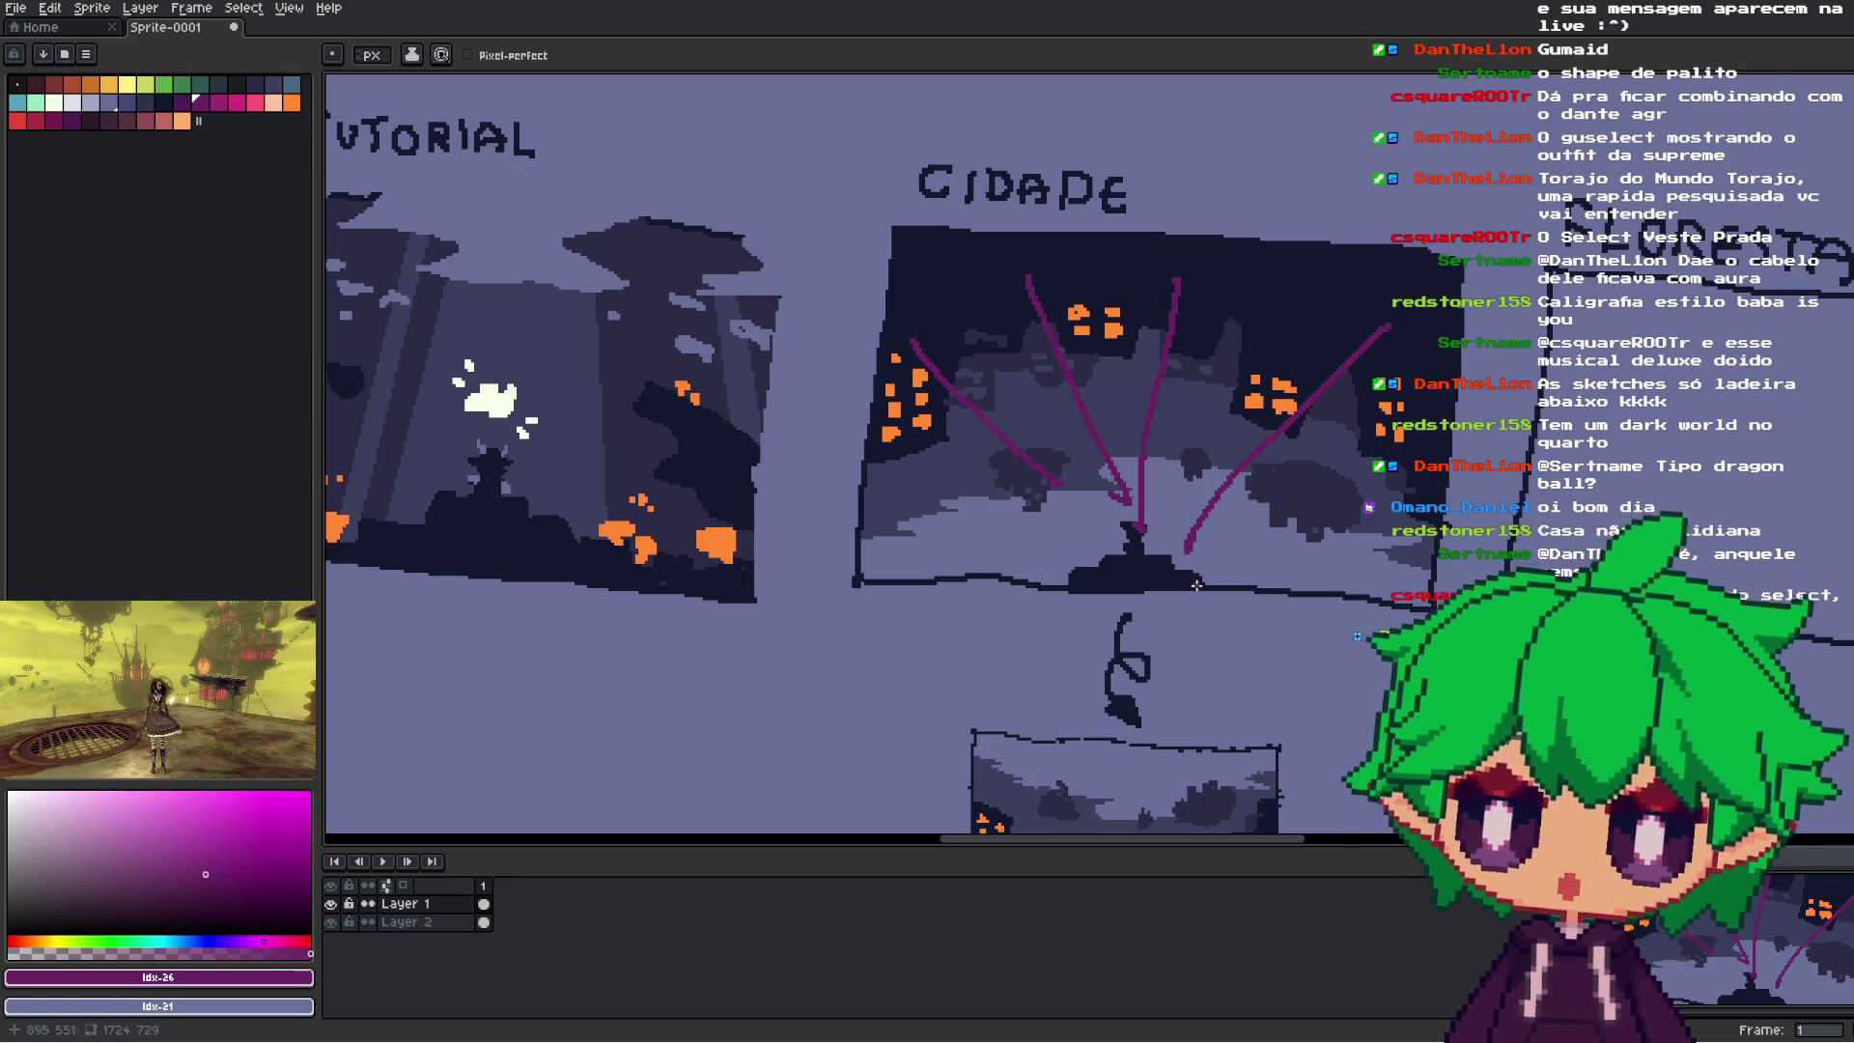
key(ctrl+z)
key(ctrl+z)
key(ctrl+z)
scroll(1288, 465, down, 1)
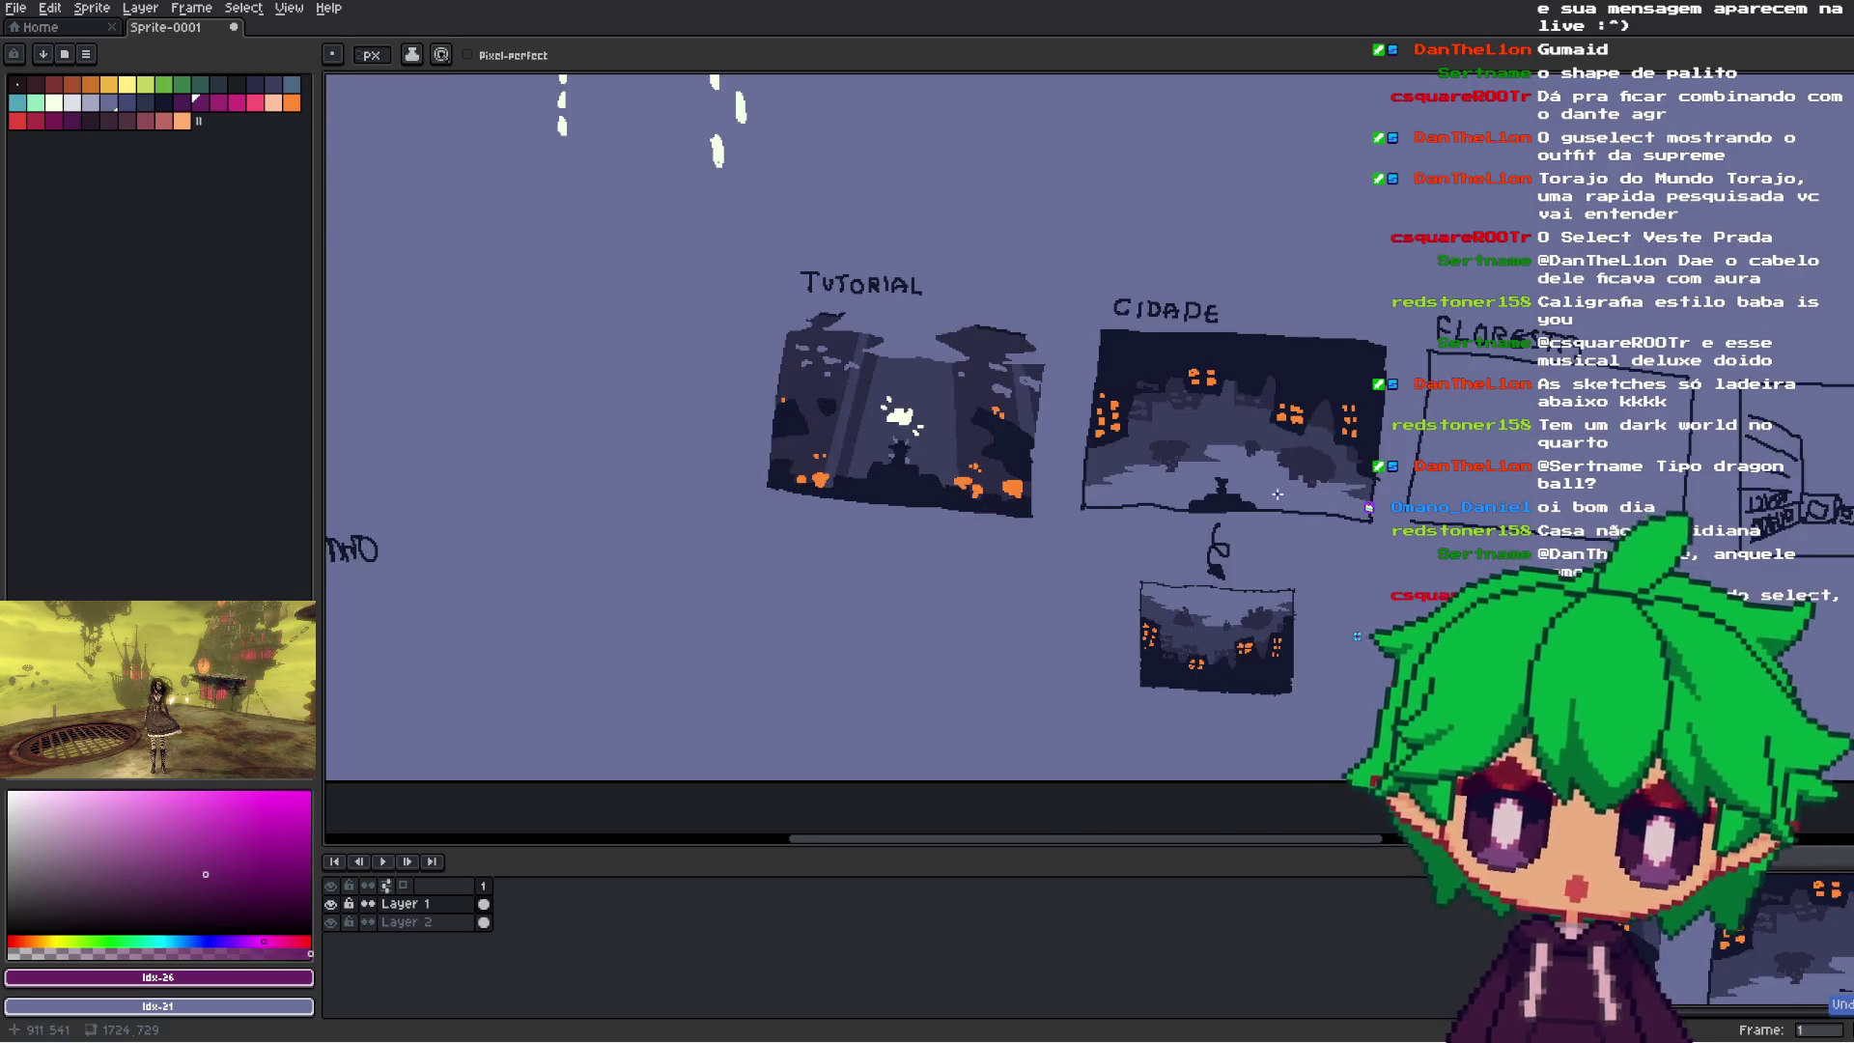
scroll(1288, 465, up, 1)
drag(969, 444, 1065, 543)
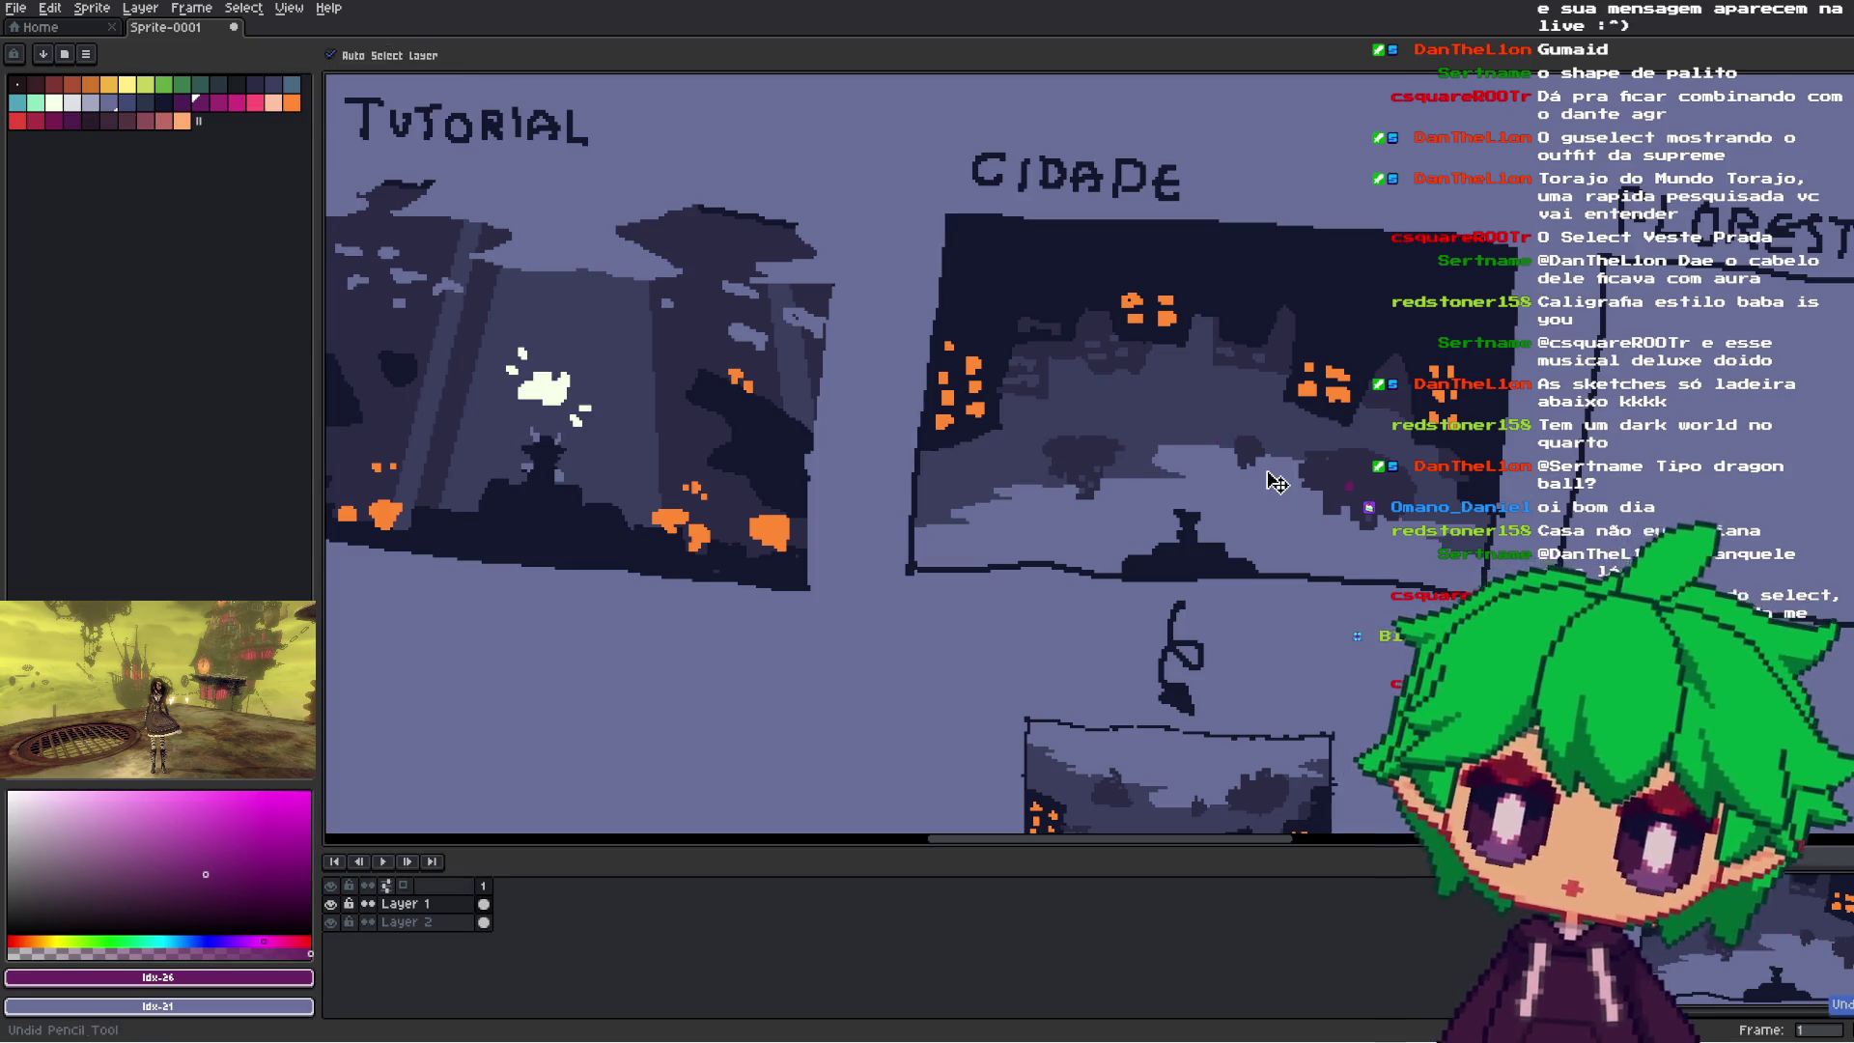
- Sample the dark line colour and undo the old bracket strokes at the panel's right
scroll(1281, 468, down, 2)
scroll(1282, 469, down, 3)
scroll(1669, 261, up, 4)
scroll(1668, 260, right, 2)
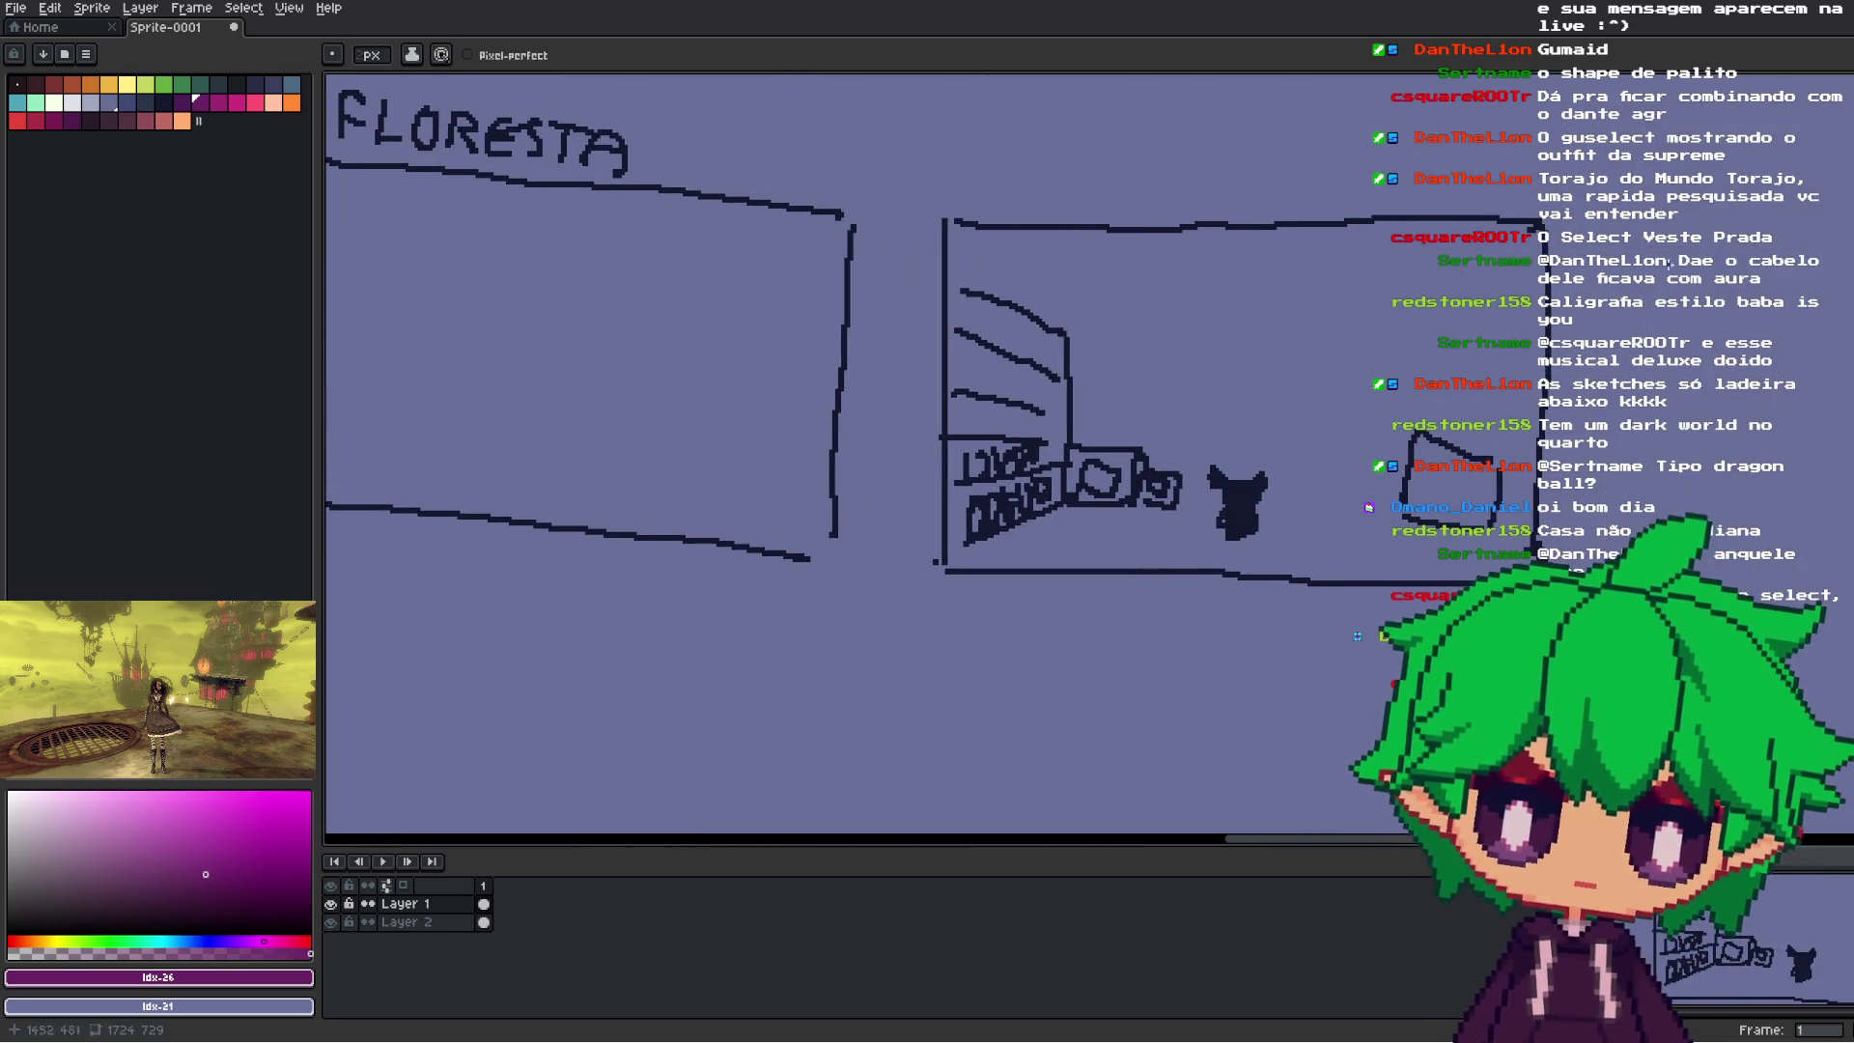
key(i)
click(1158, 456)
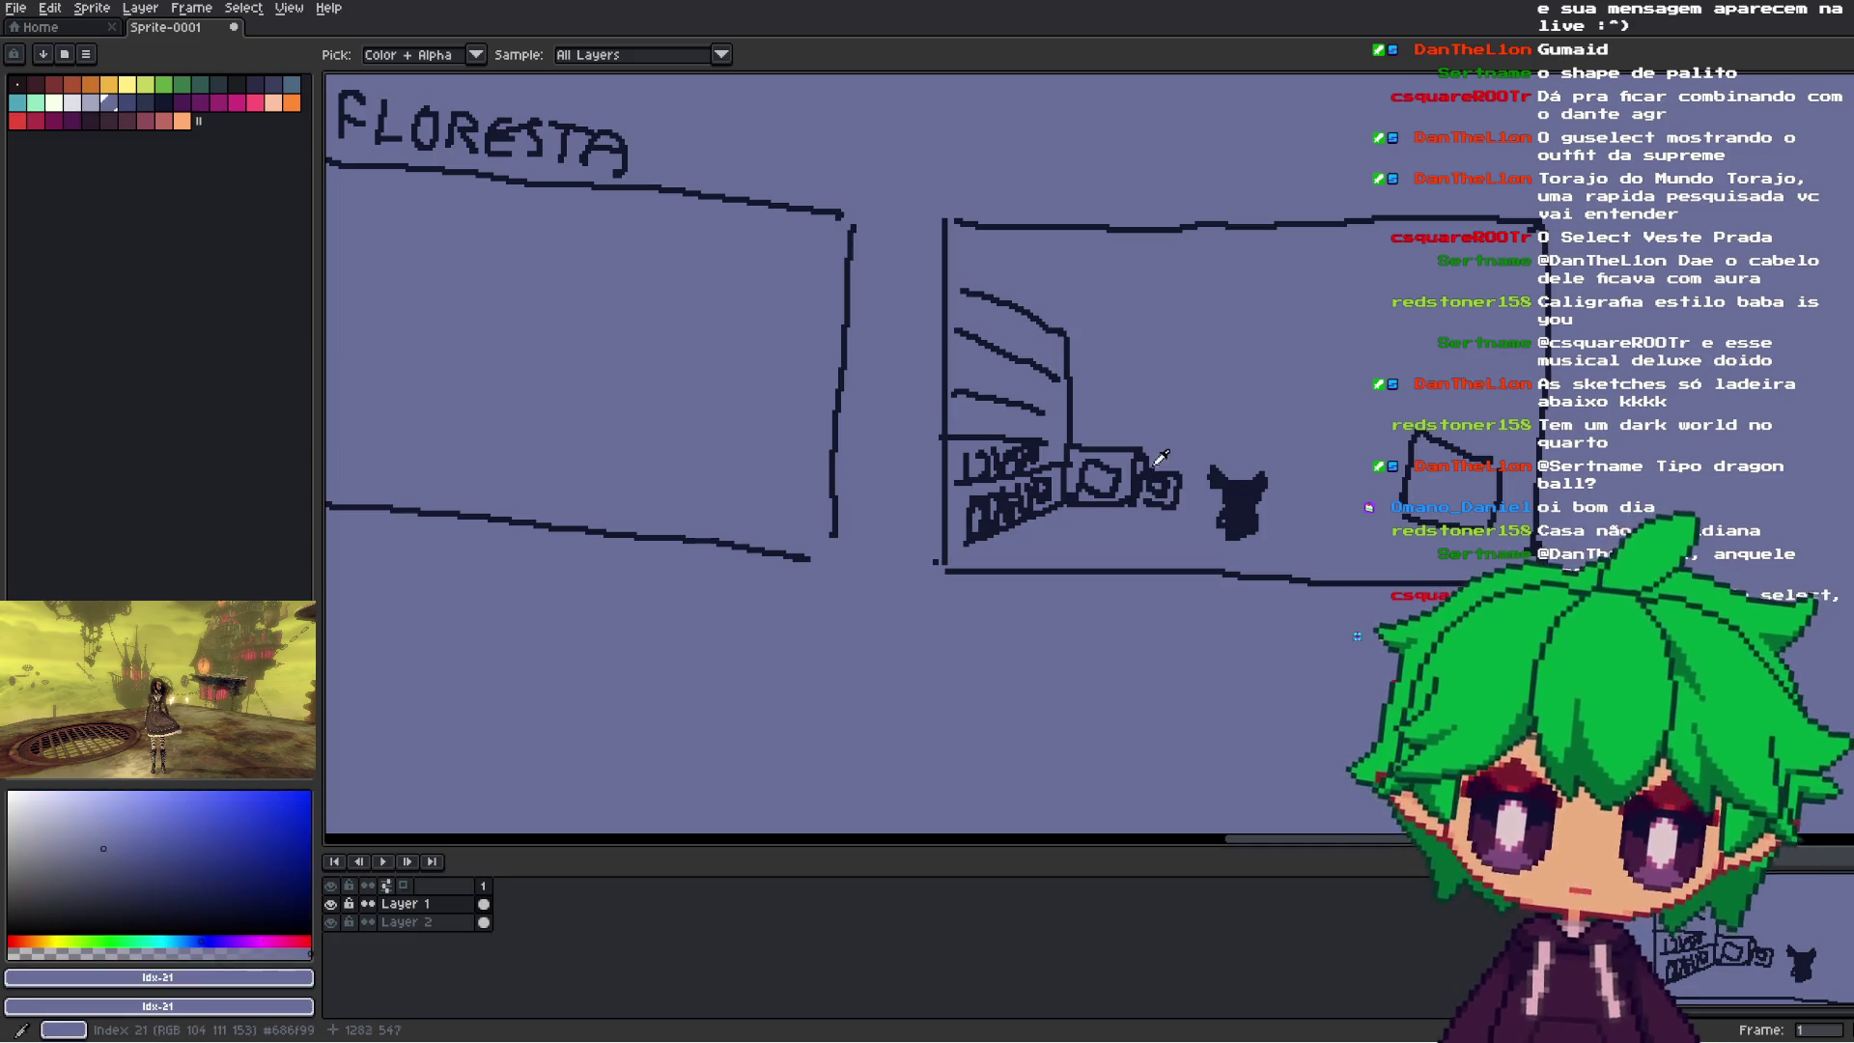
key(b)
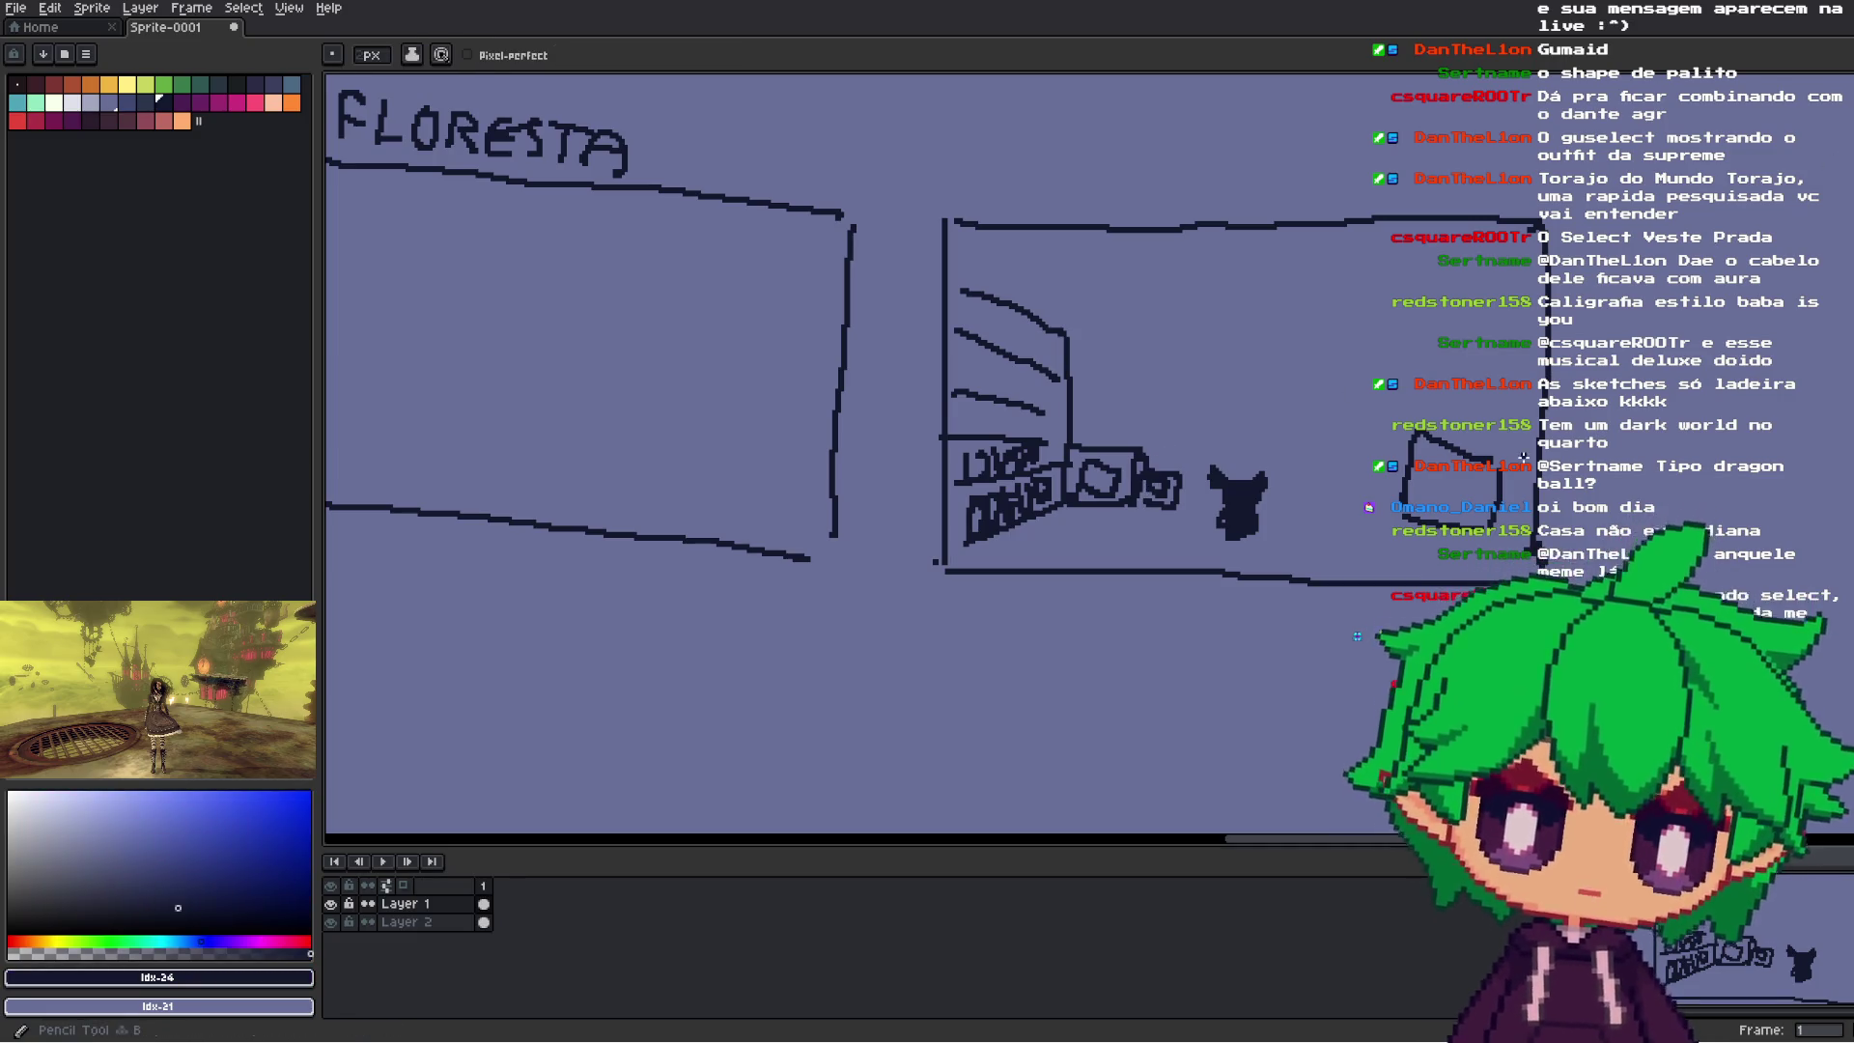
drag(1523, 455, 1396, 492)
key(v)
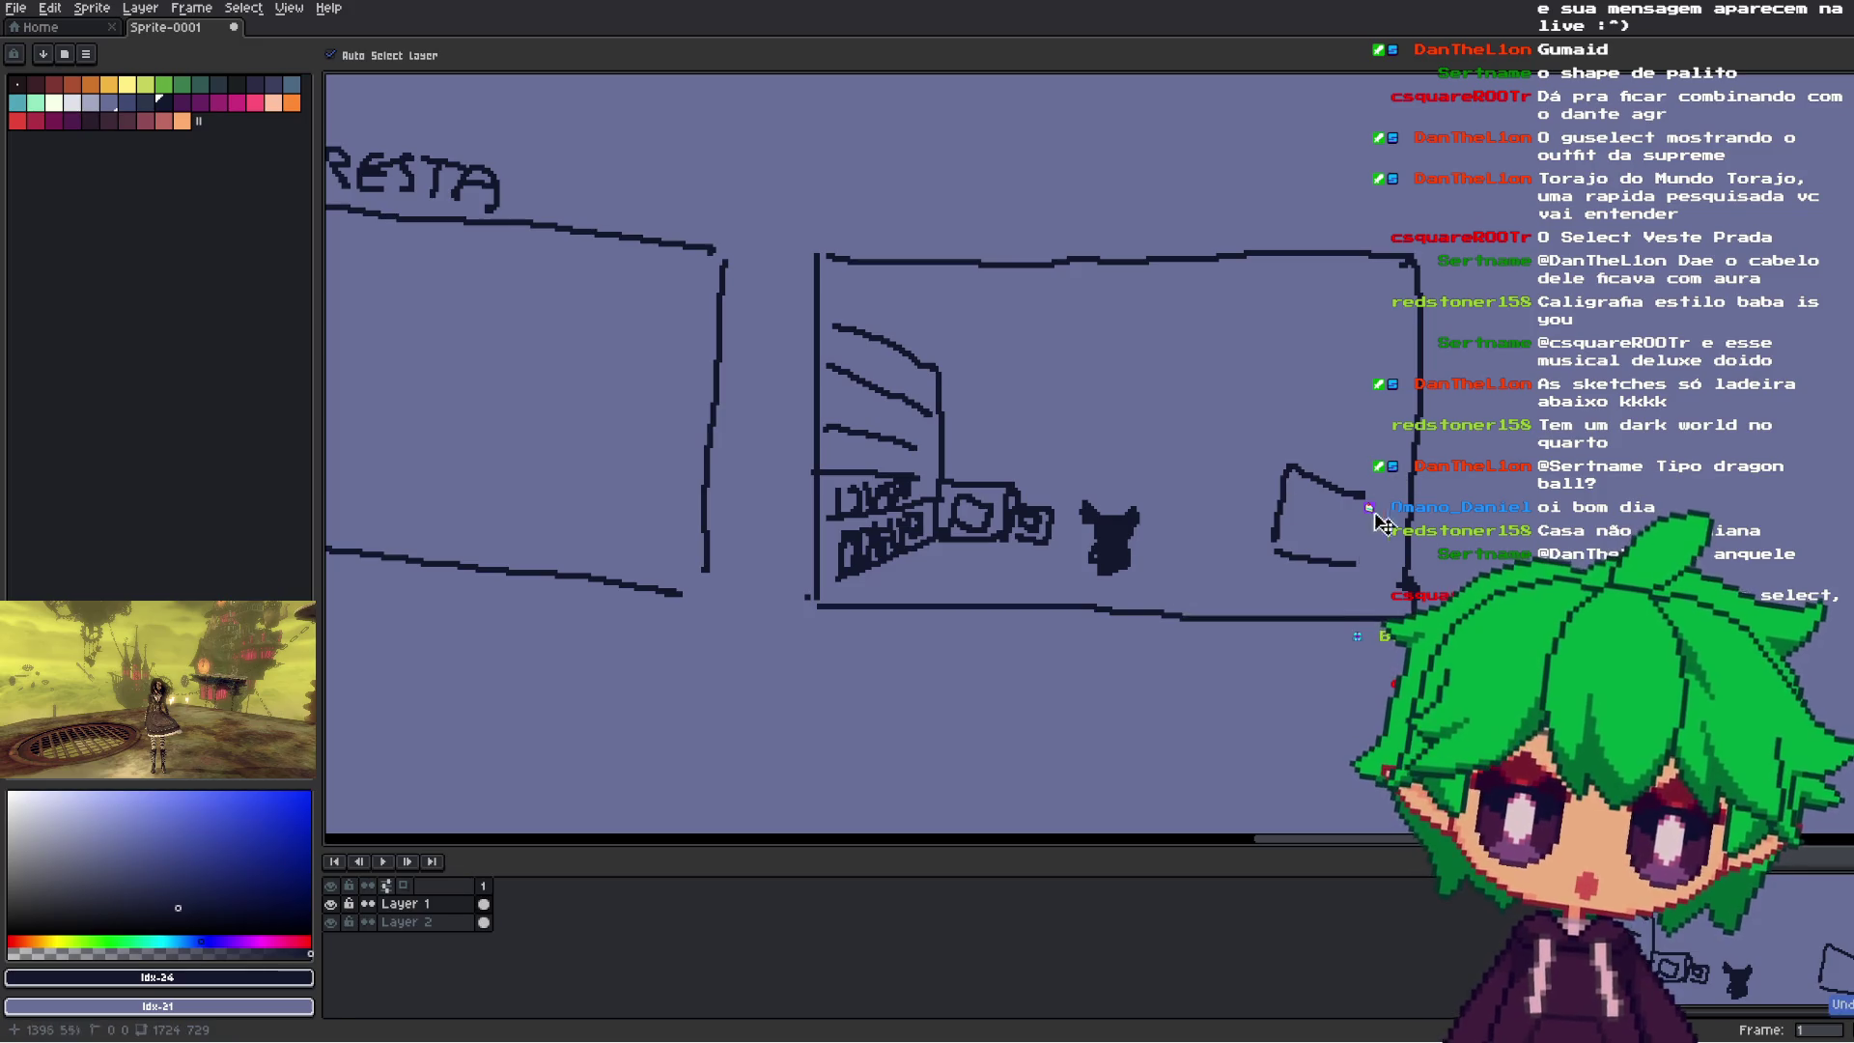
key(ctrl+z)
key(ctrl+z)
key(ctrl+z)
key(b)
- Redraw the right-hand peaked structure with a diagonal and a narrow vertical shape
mouse_move(1414, 454)
mouse_down()
mouse_move(1292, 435)
mouse_move(1361, 529)
mouse_up()
key(ctrl+z)
drag(1277, 432, 1390, 531)
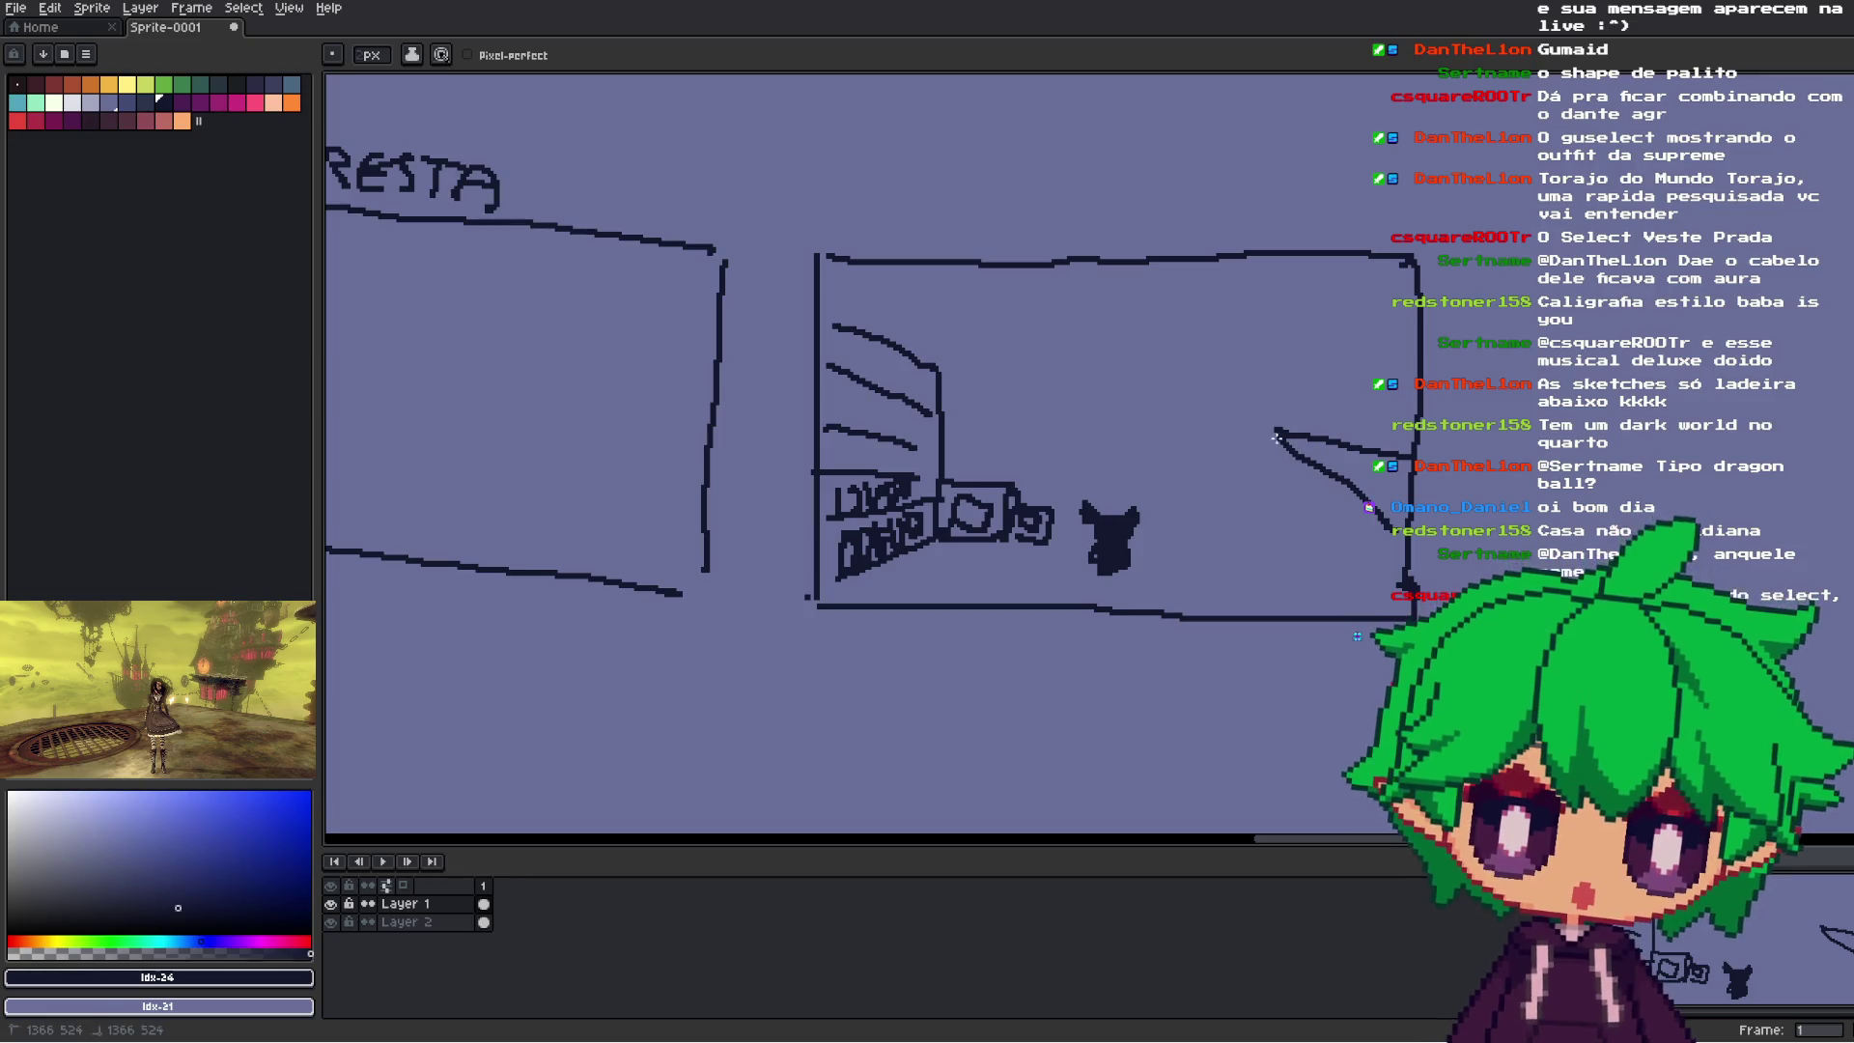
drag(1278, 432, 1244, 557)
key(ctrl+z)
mouse_move(1279, 433)
mouse_down()
mouse_move(1289, 497)
mouse_move(1293, 473)
mouse_up()
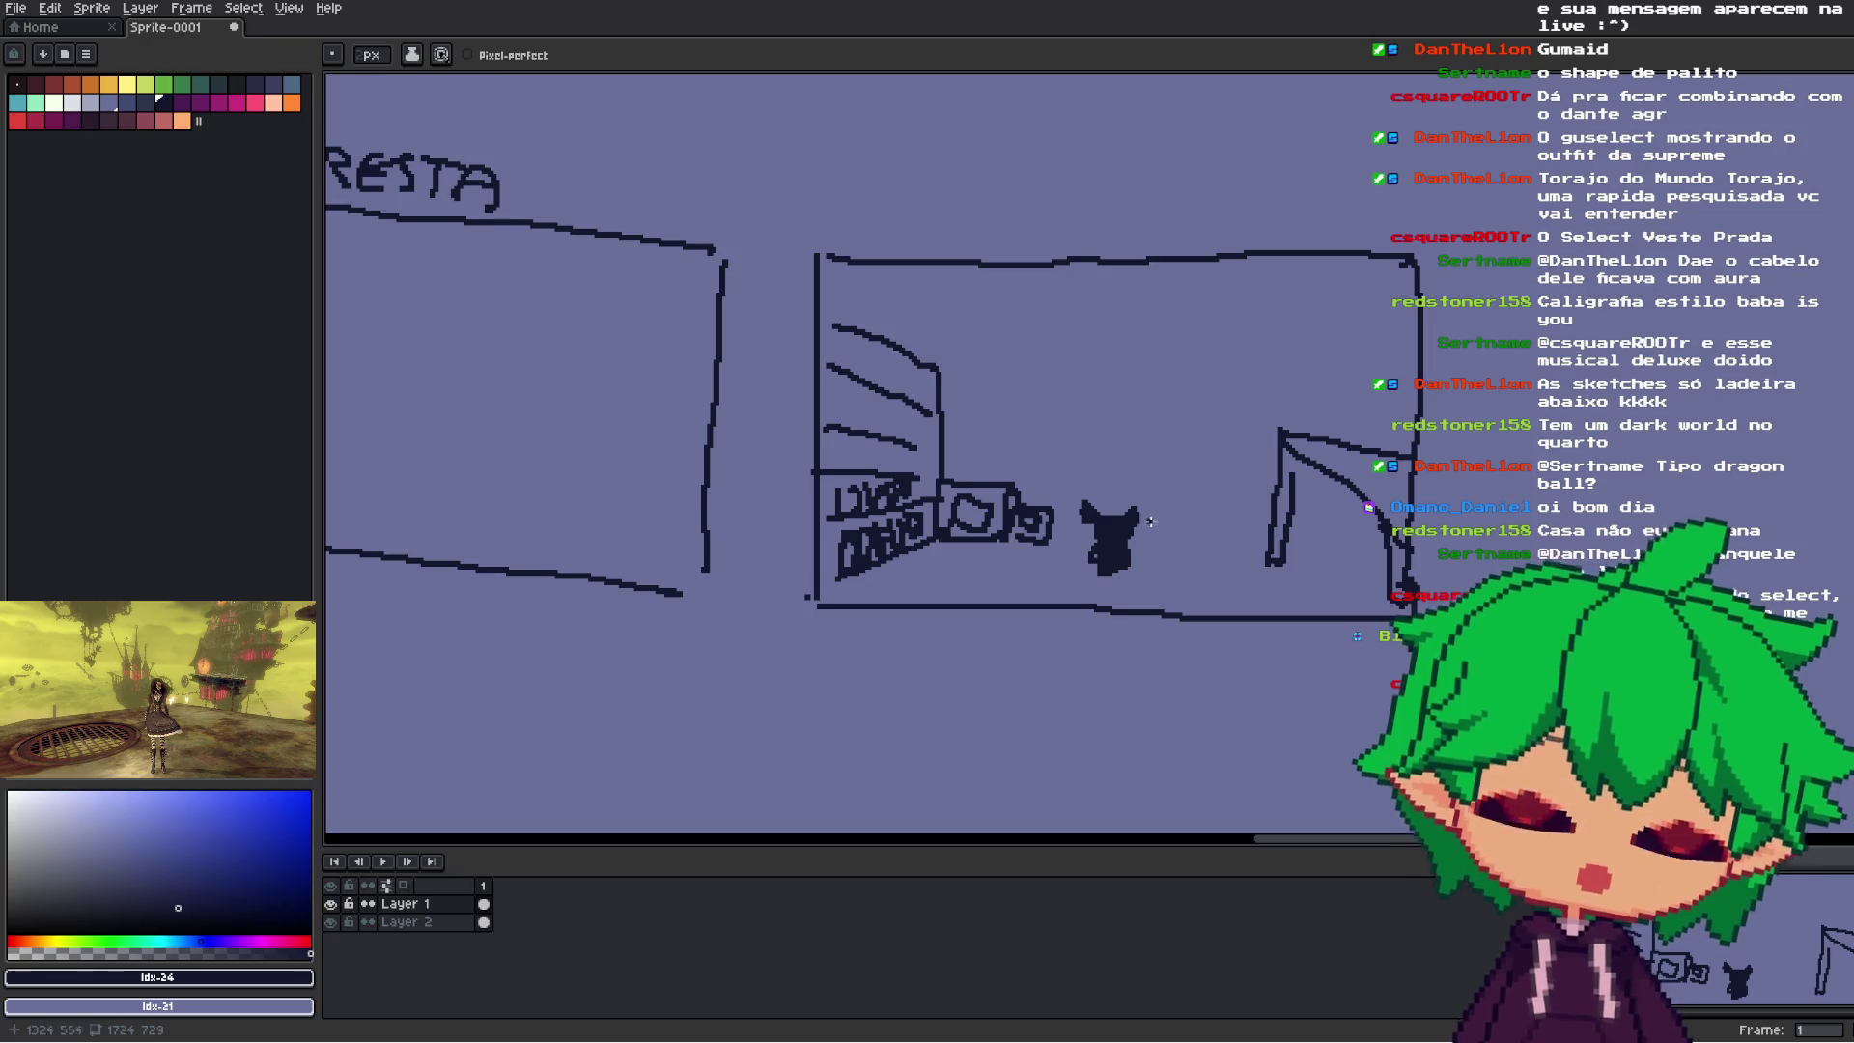
- Add a ground line running right from the creature and a short stroke below the peak
drag(1148, 554, 1270, 560)
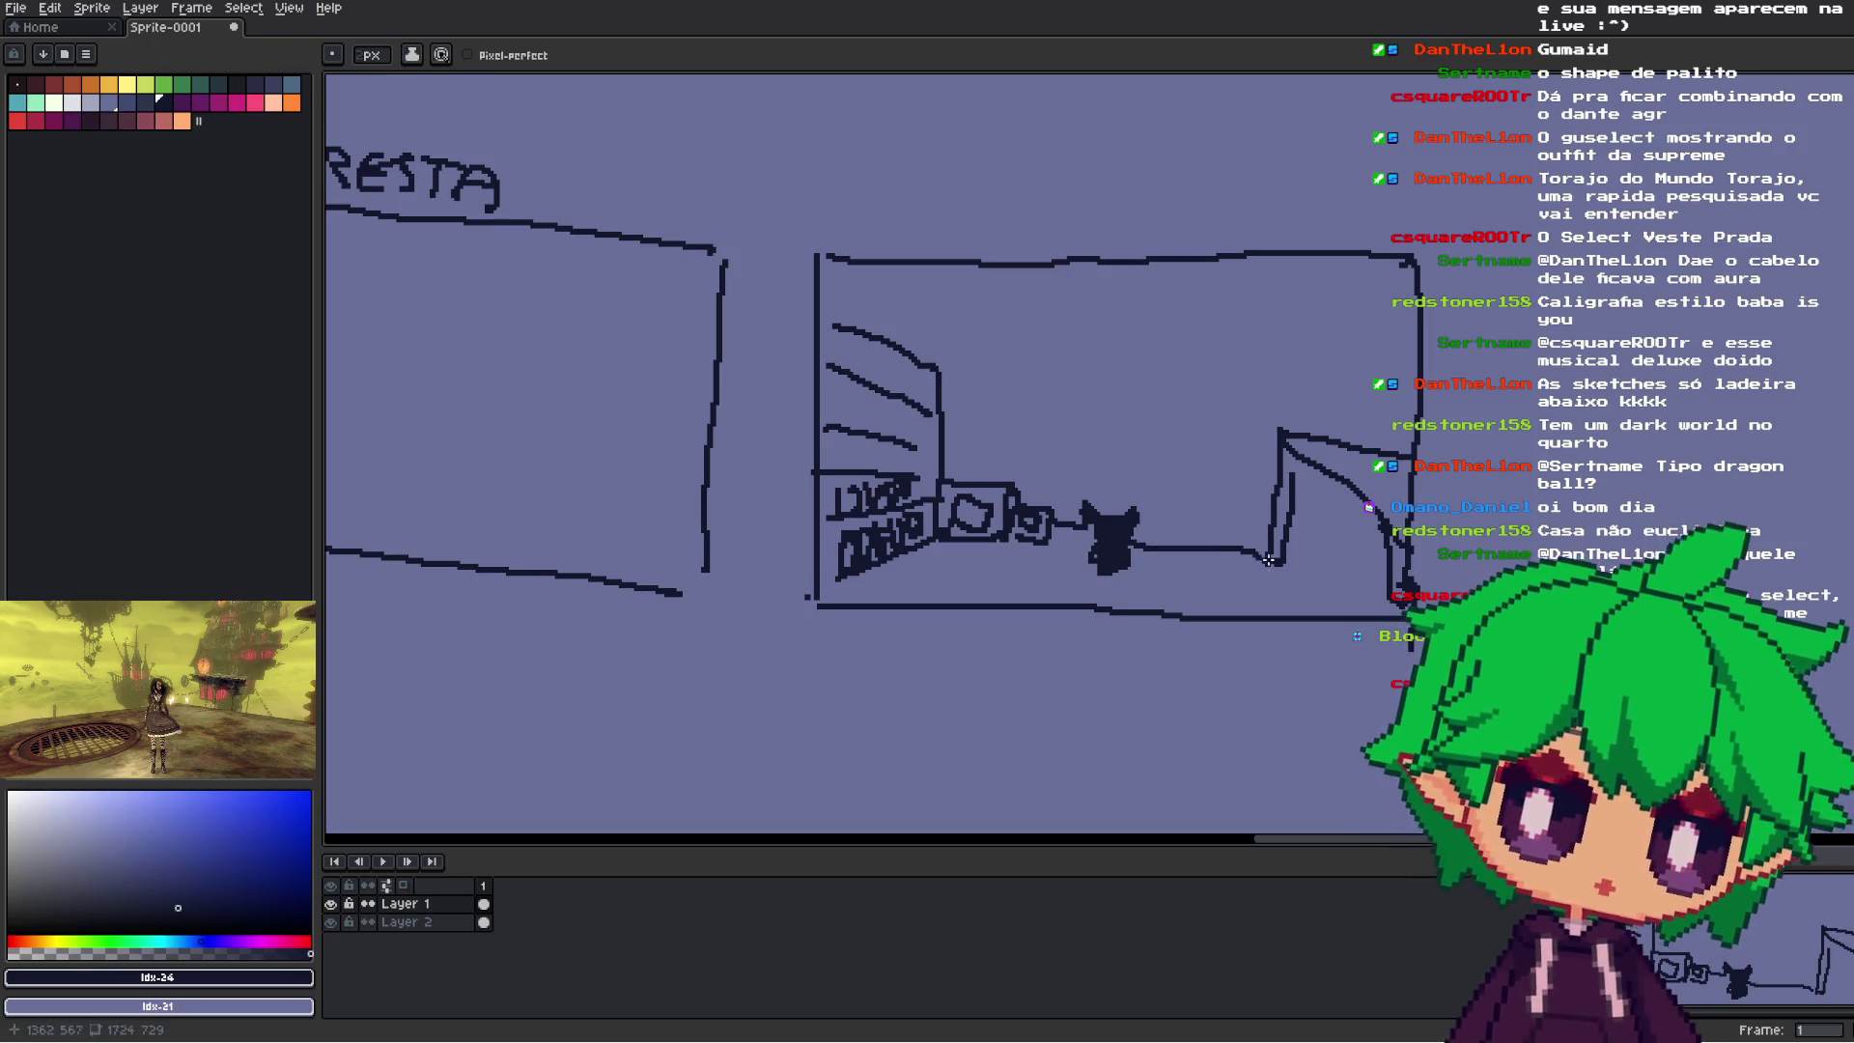
key(ctrl+z)
drag(1140, 529, 1362, 537)
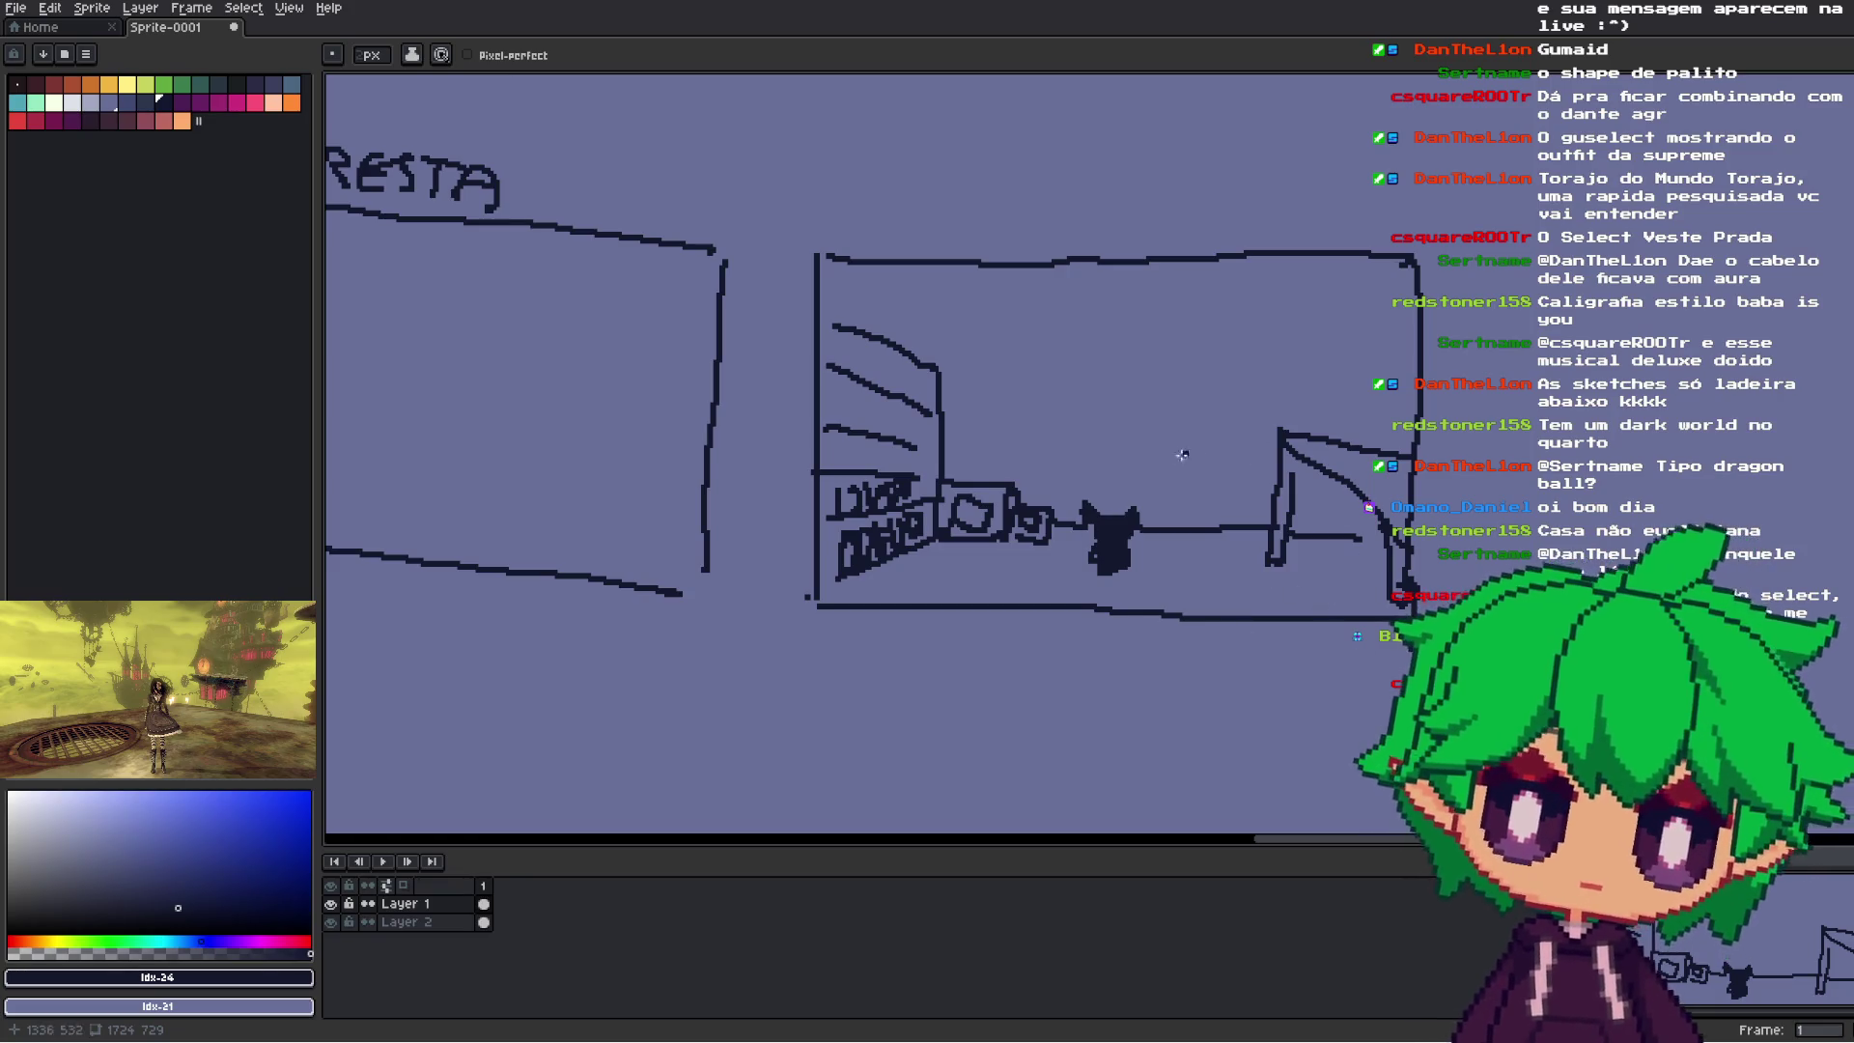
drag(1307, 463, 1293, 485)
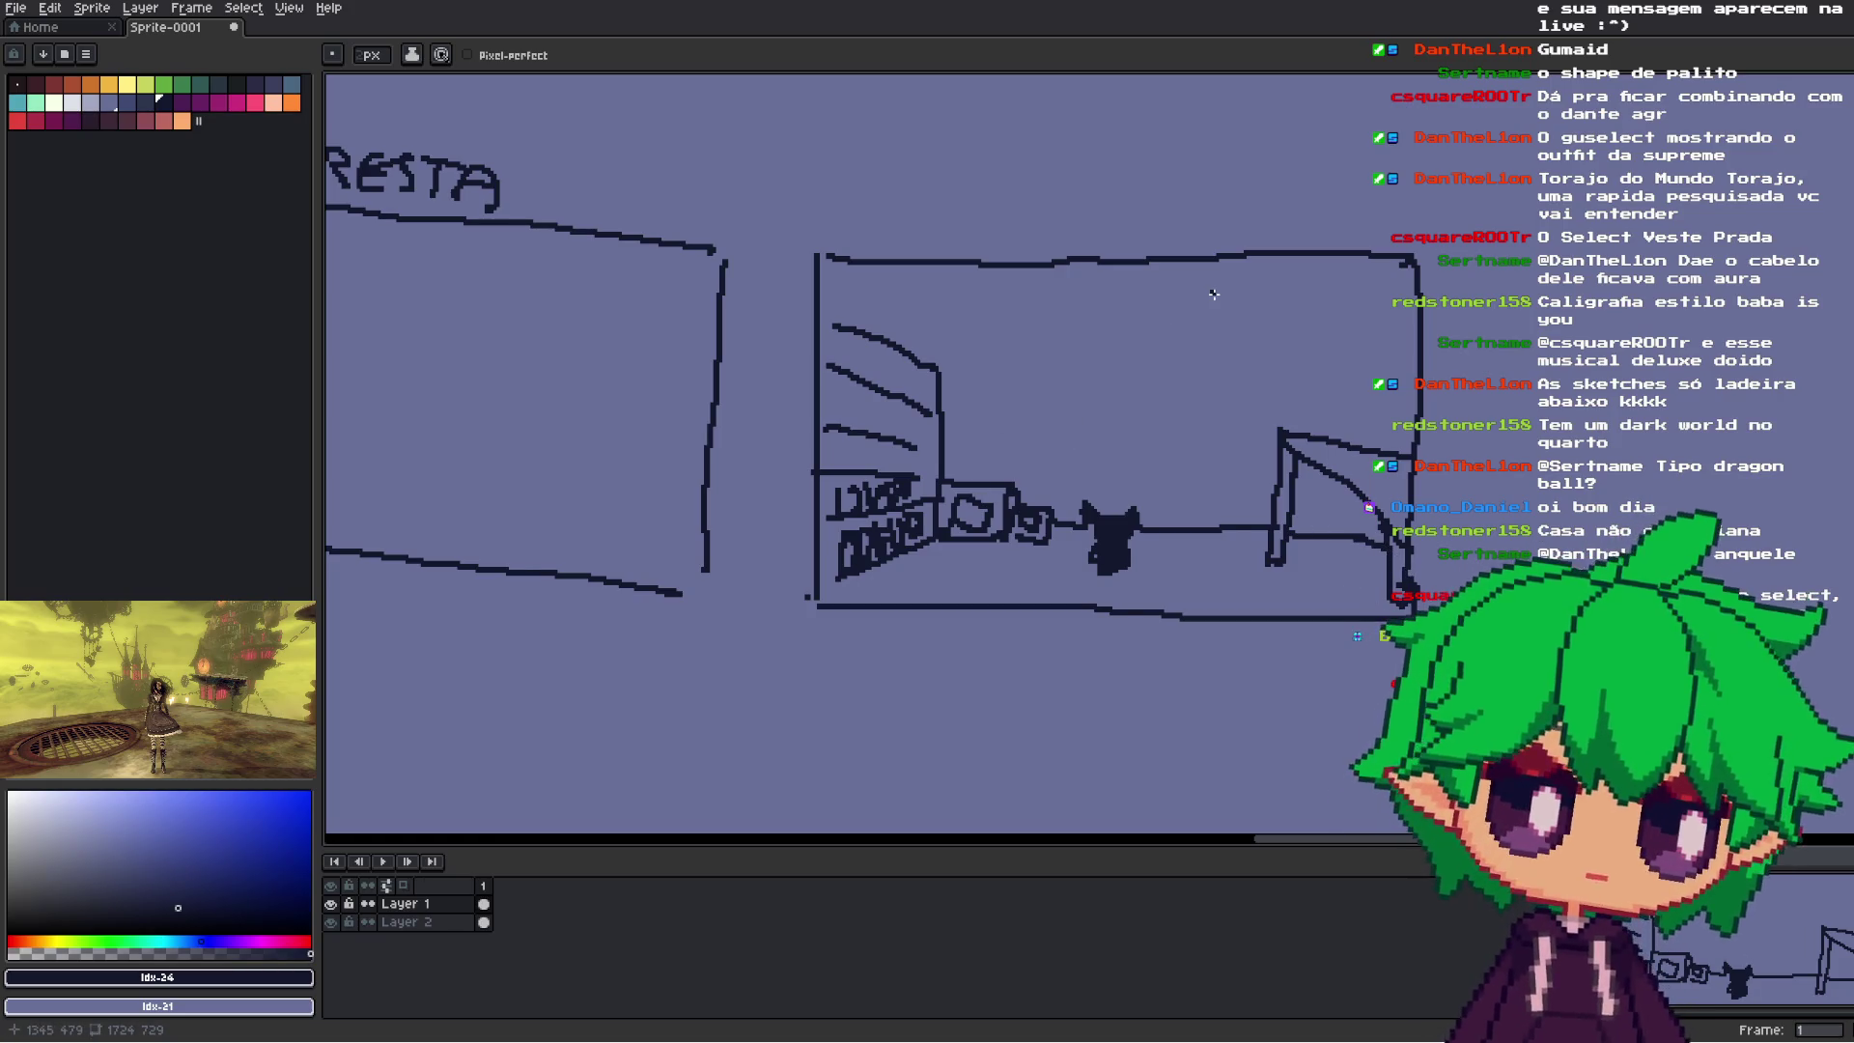
scroll(1213, 293, down, 5)
scroll(1197, 328, up, 3)
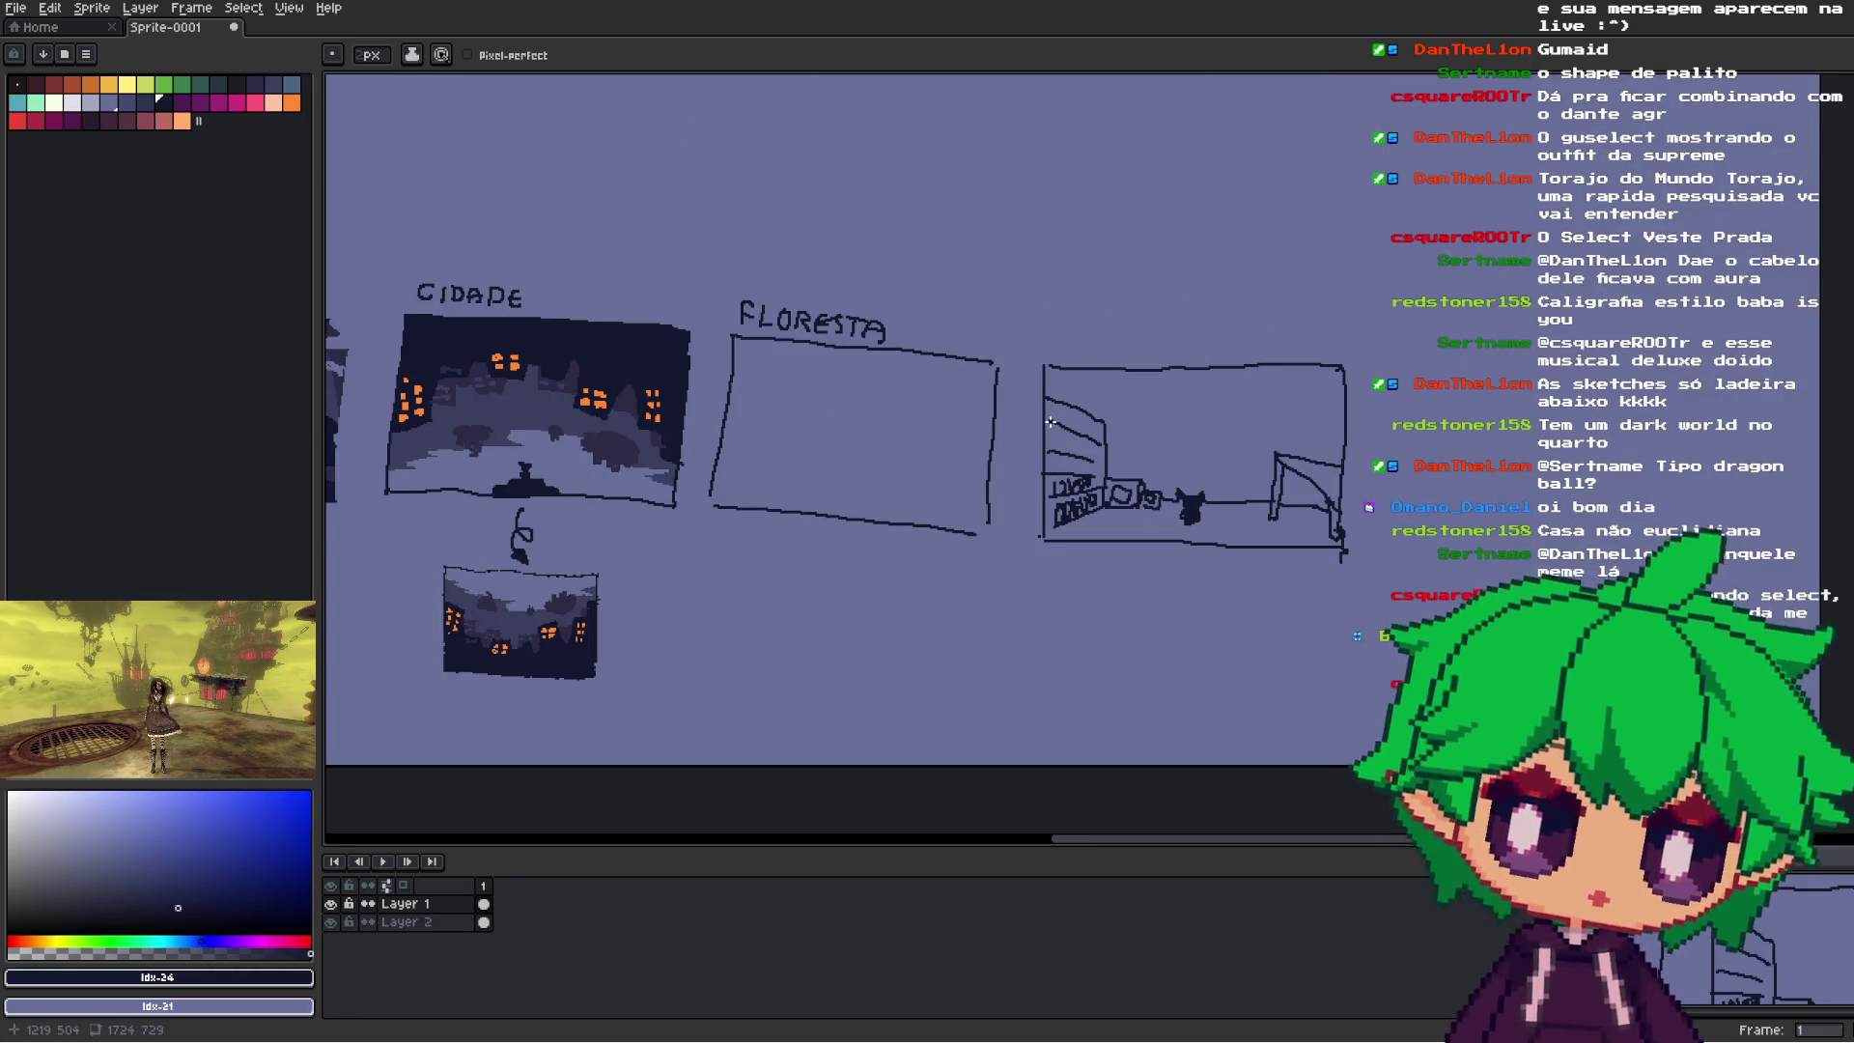
- Bring the handwritten notes into view and draw an arrow curving down from the PSYCHONAUTS note
scroll(1139, 454, up, 2)
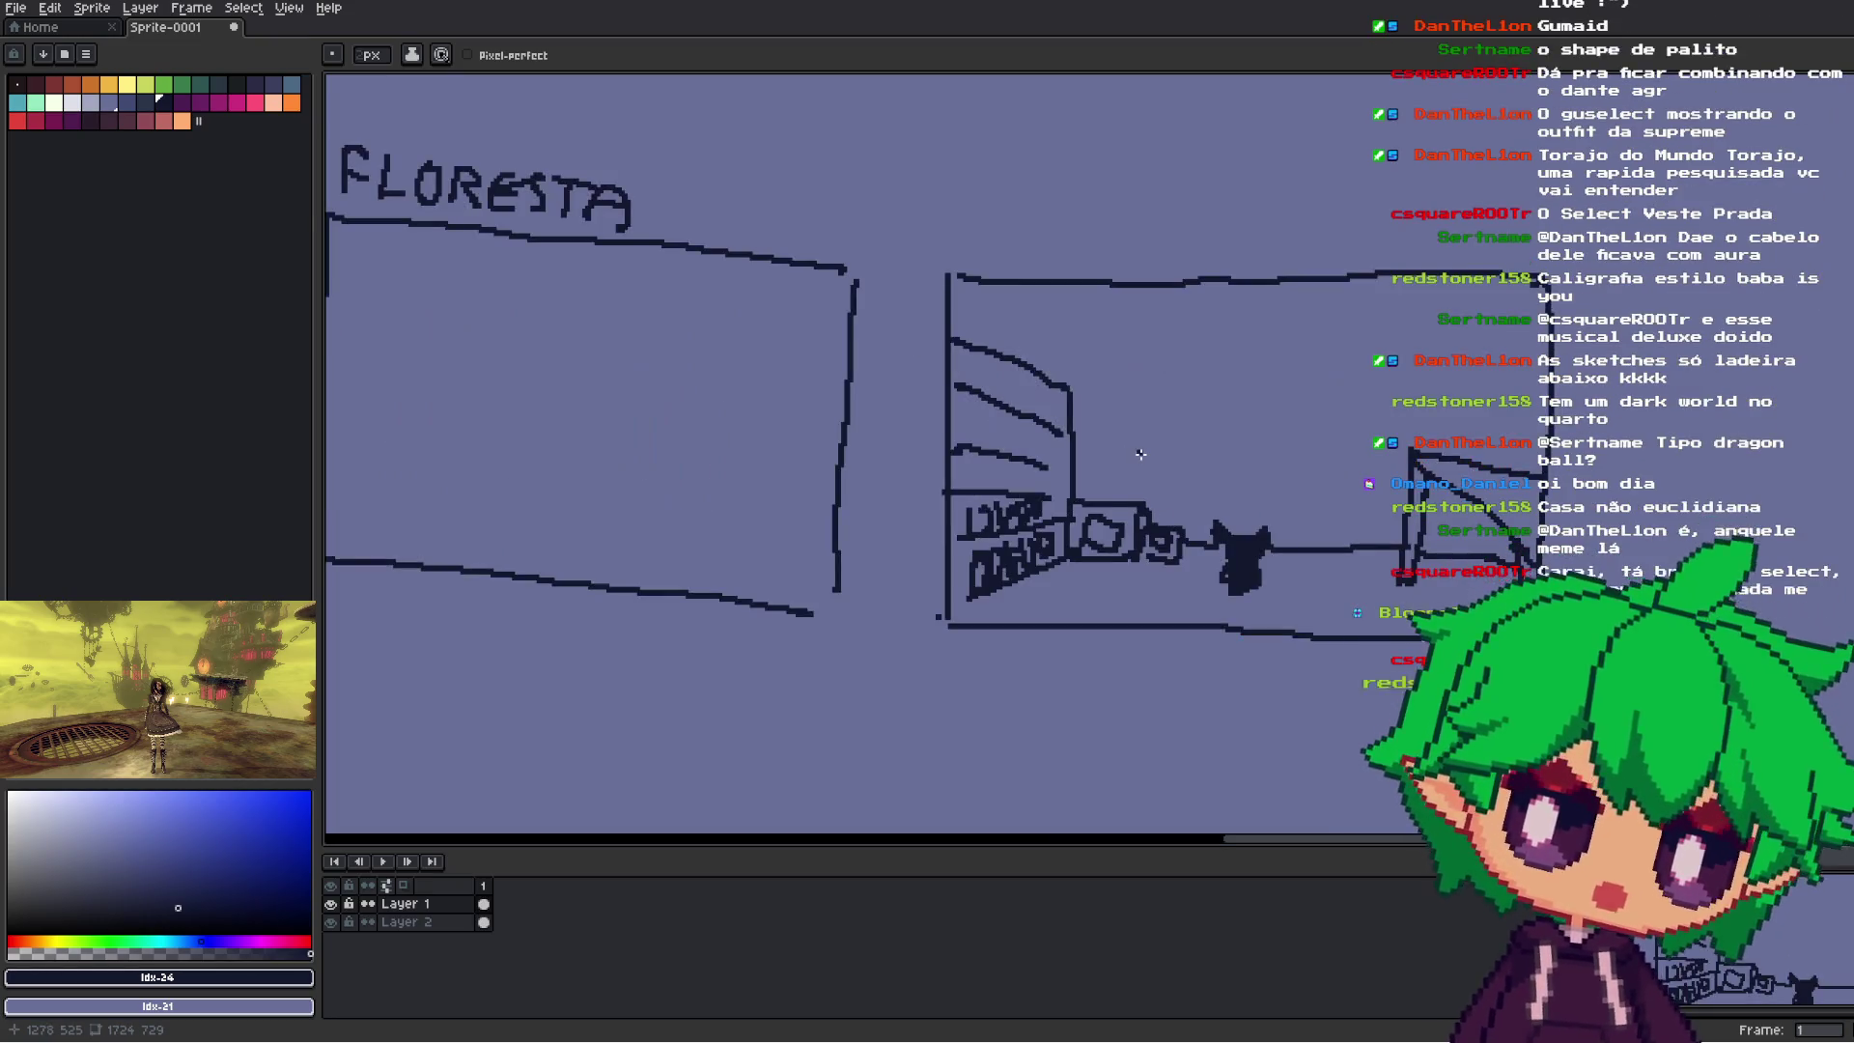
scroll(1276, 474, down, 2)
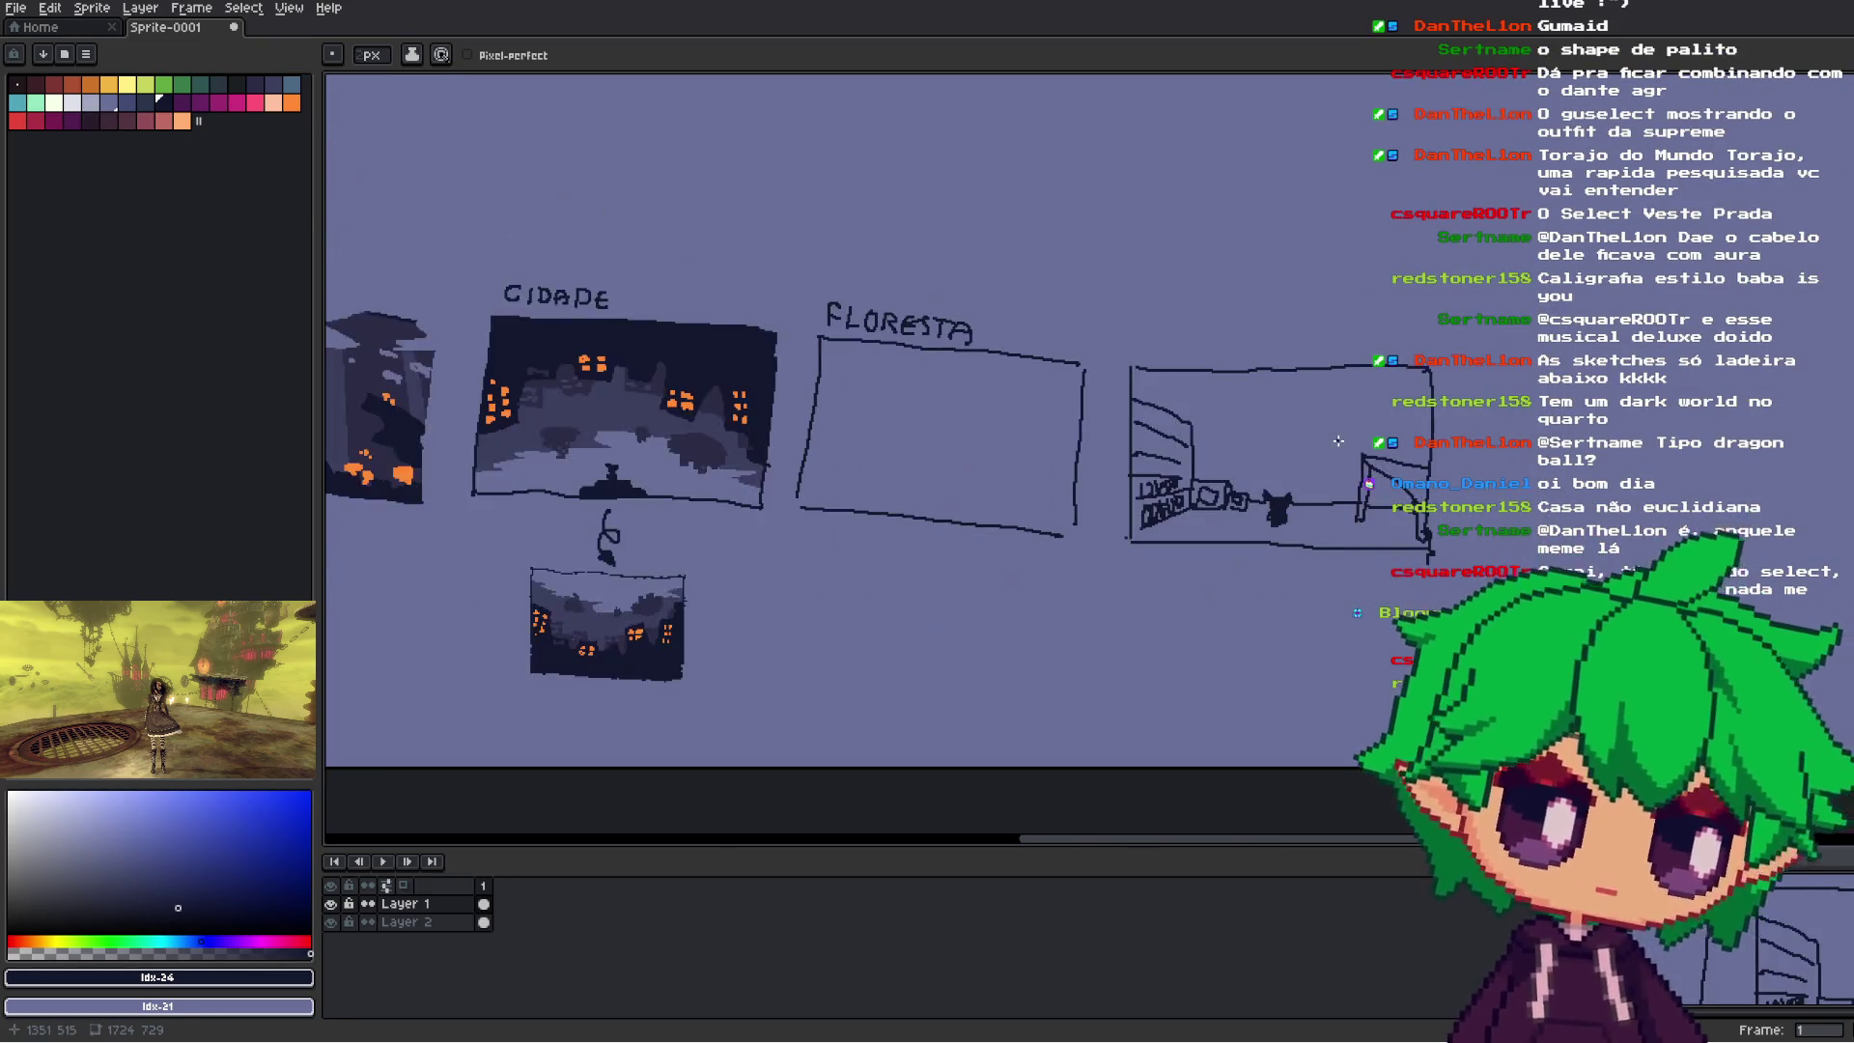
drag(1206, 576, 1320, 939)
scroll(1174, 429, up, 3)
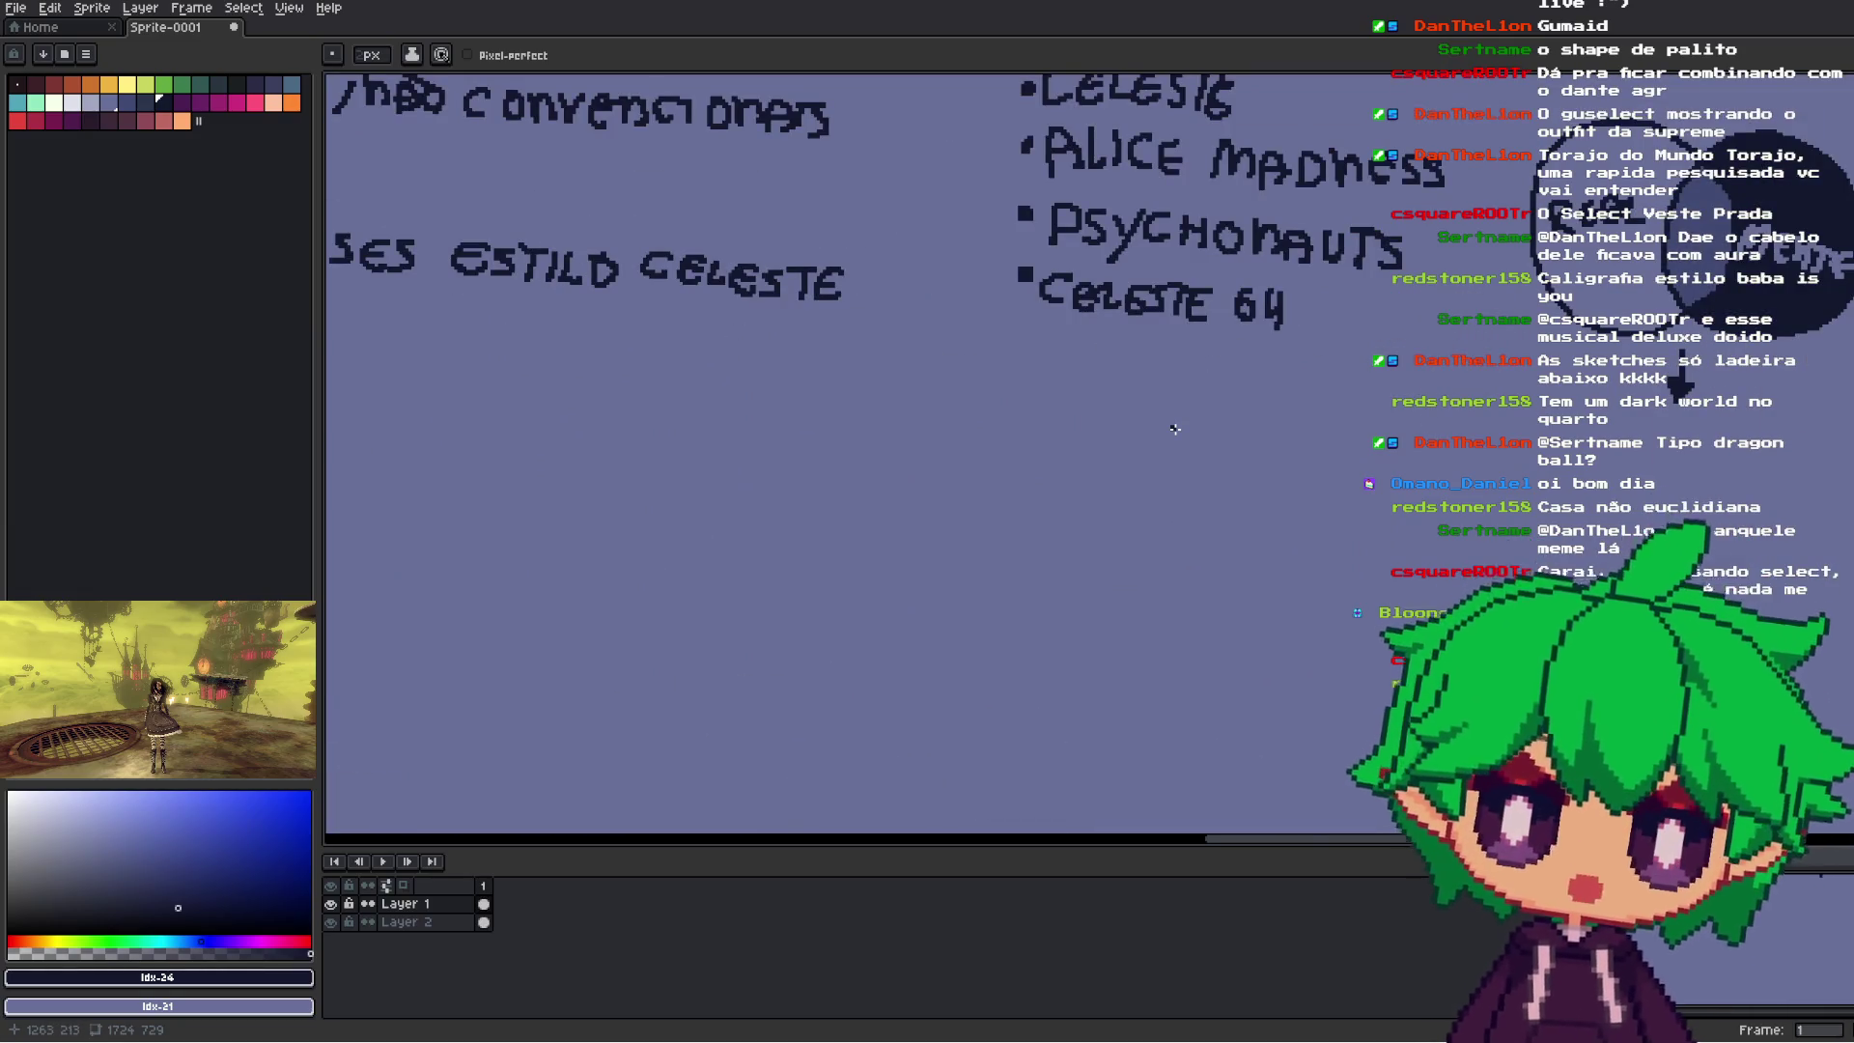
drag(1086, 234, 1381, 321)
scroll(1414, 270, down, 4)
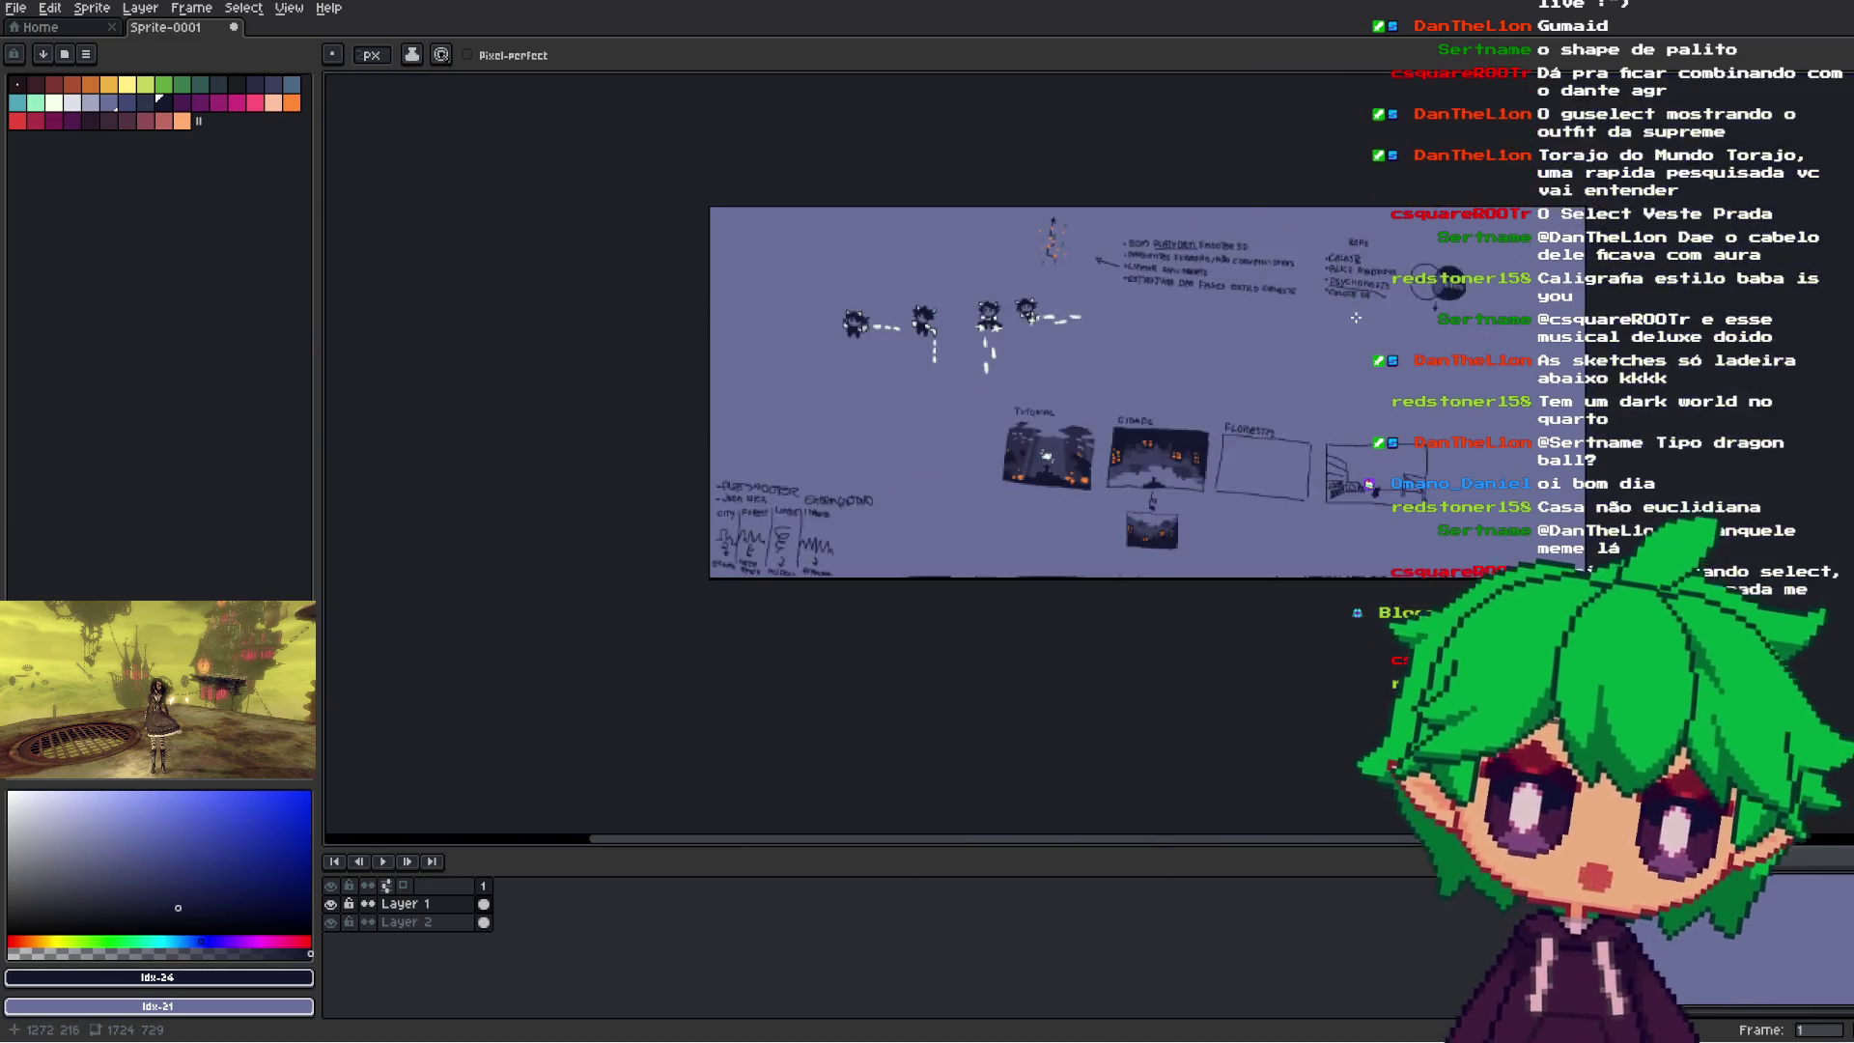
scroll(1284, 256, up, 1)
- Move the view onto the REFS notes and undo the first arrow stroke
scroll(1166, 244, up, 1)
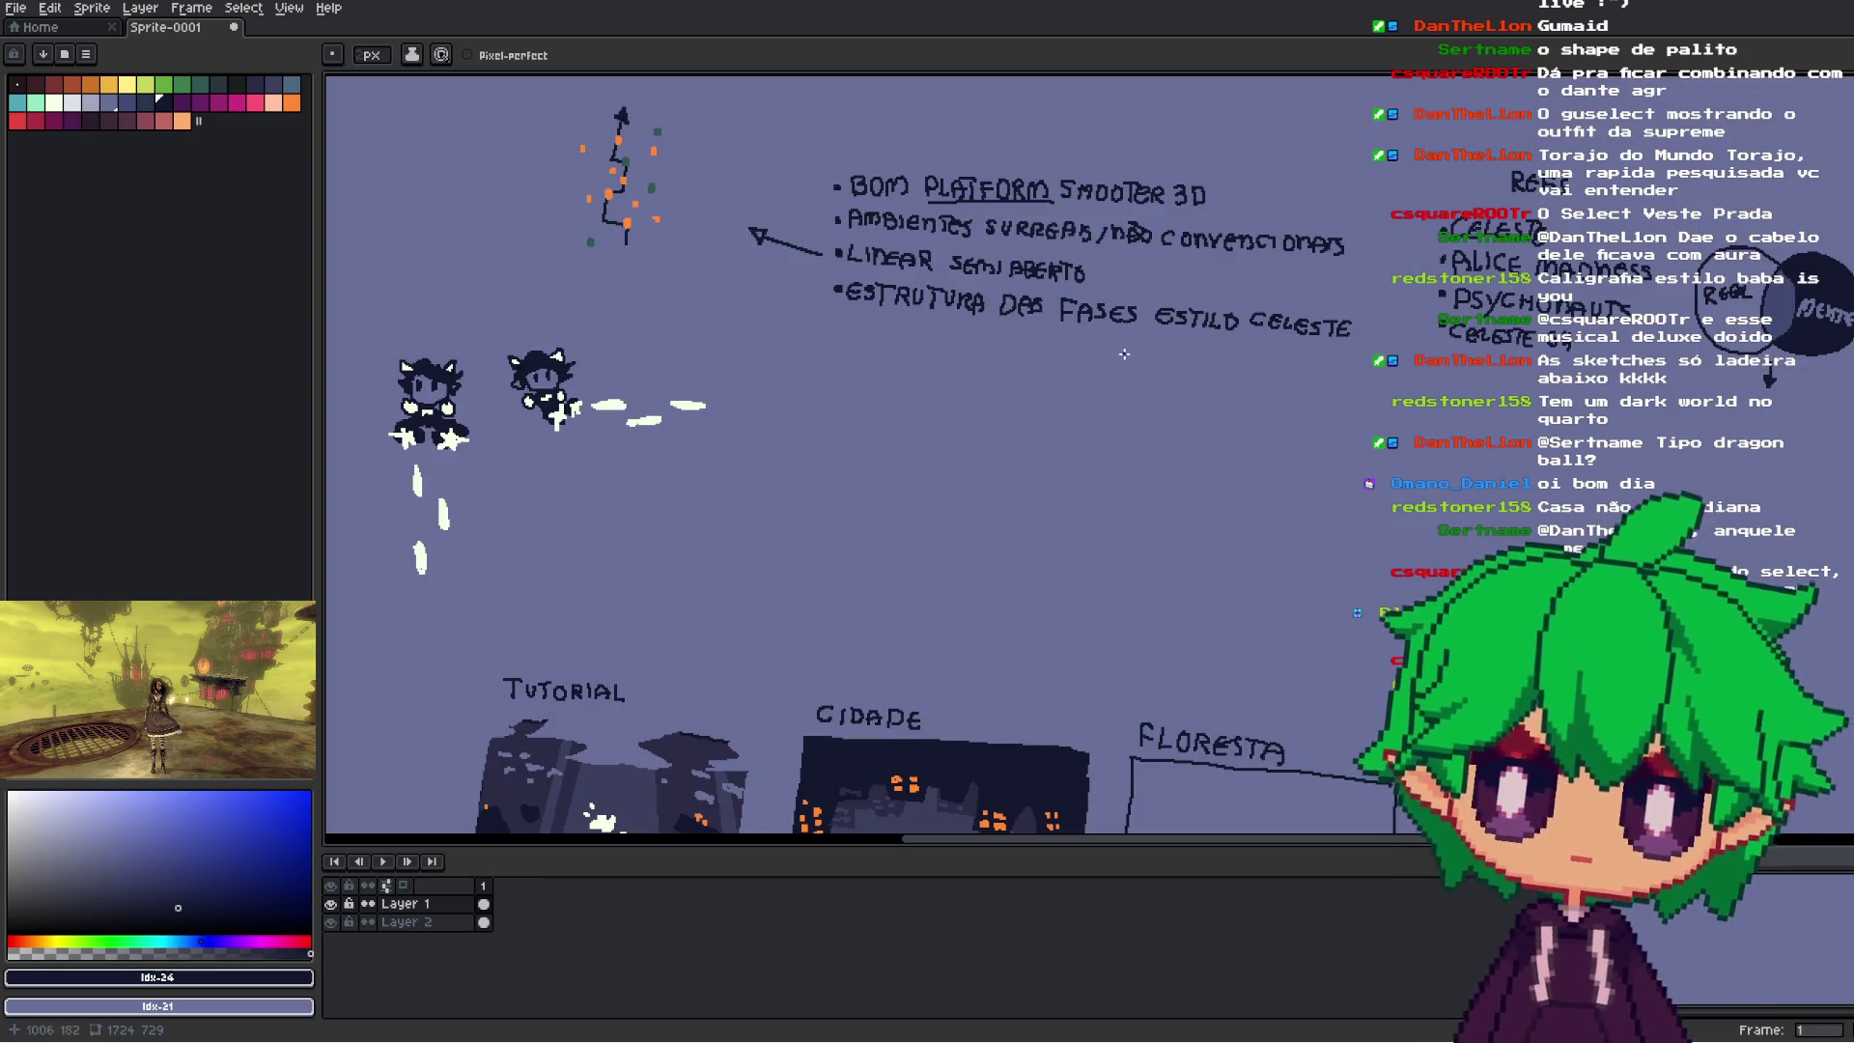
drag(1422, 335, 1354, 401)
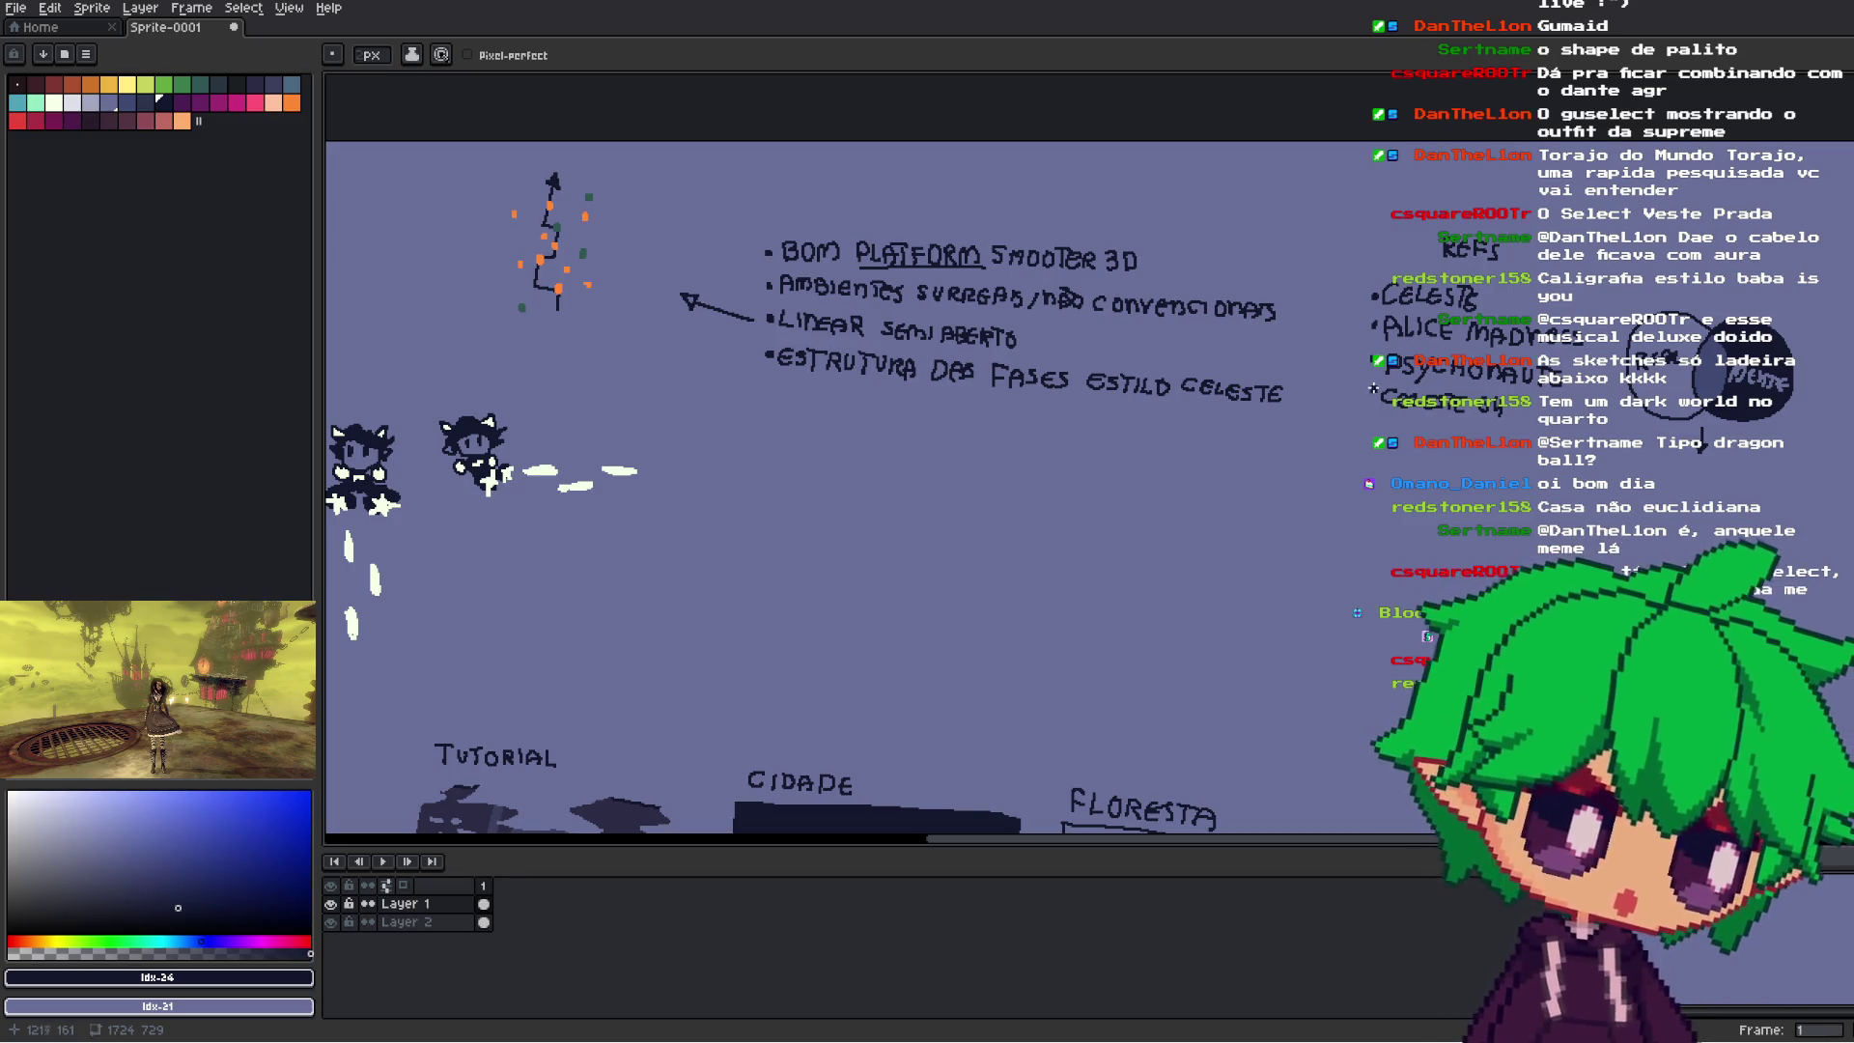
drag(1394, 430, 1311, 453)
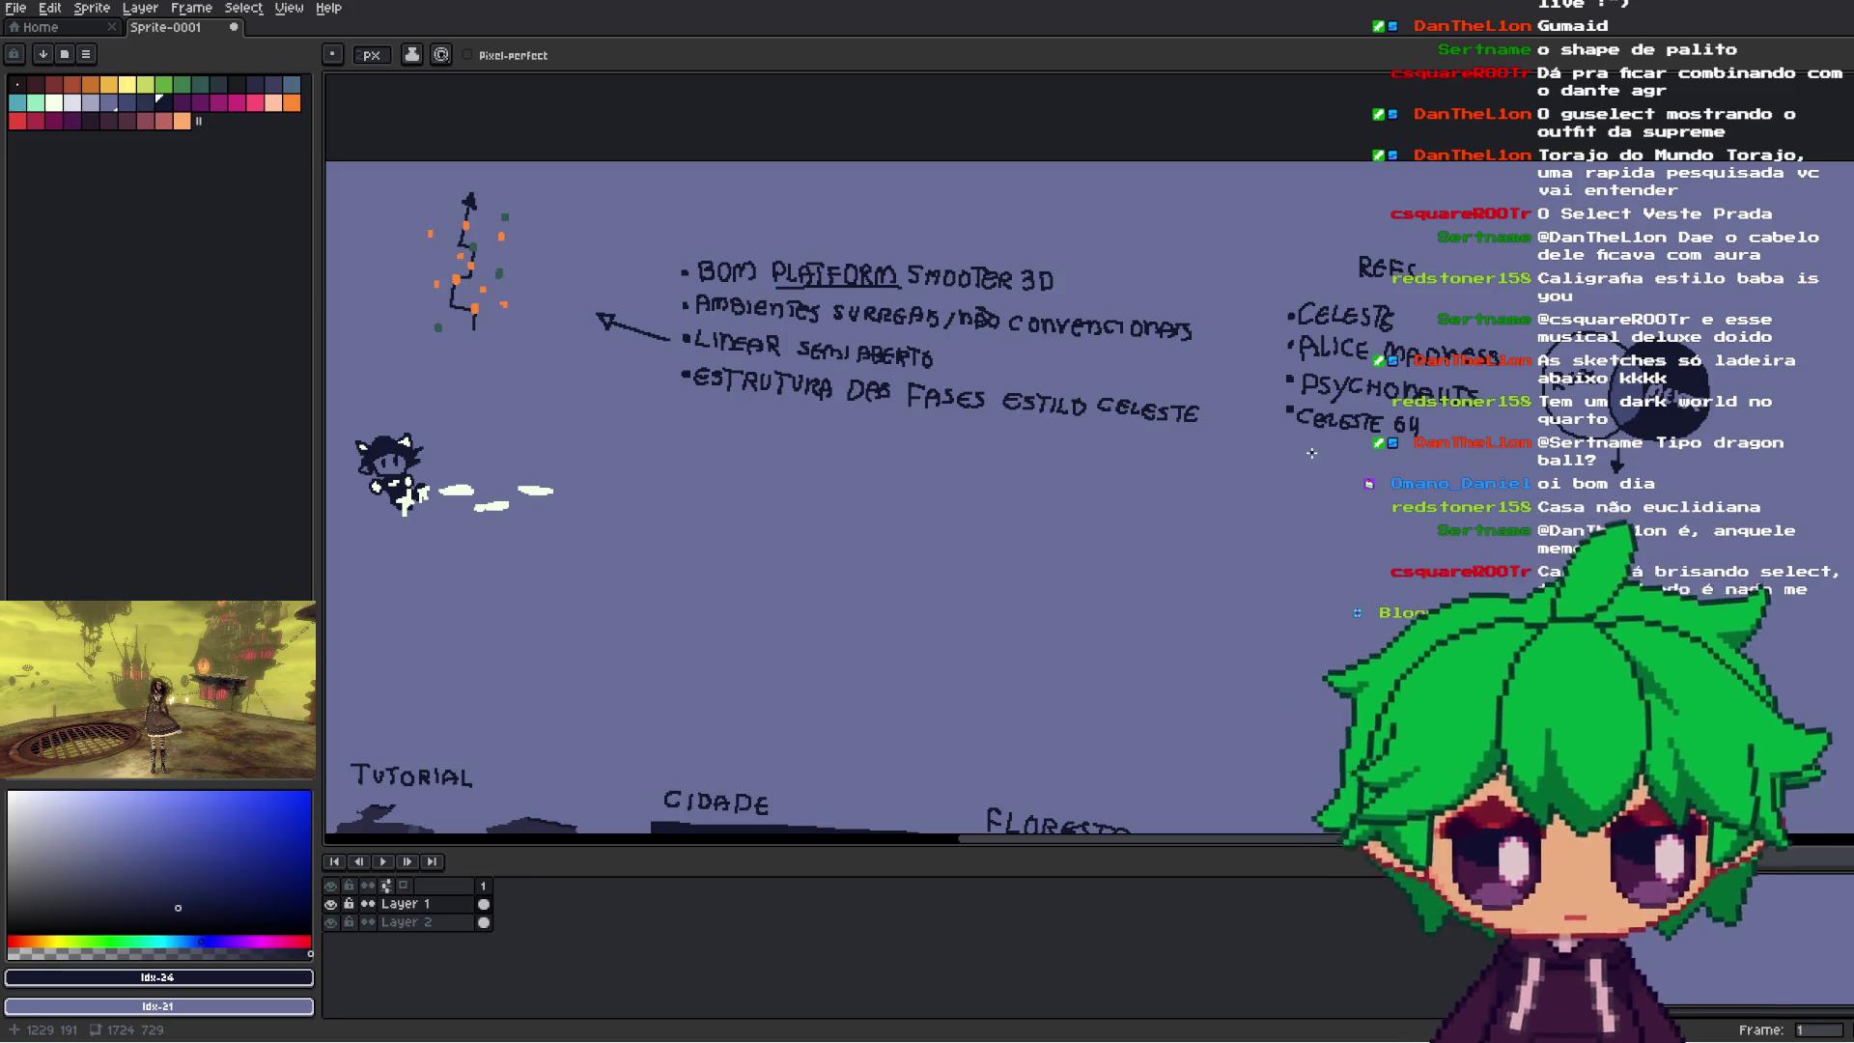
scroll(1311, 453, up, 2)
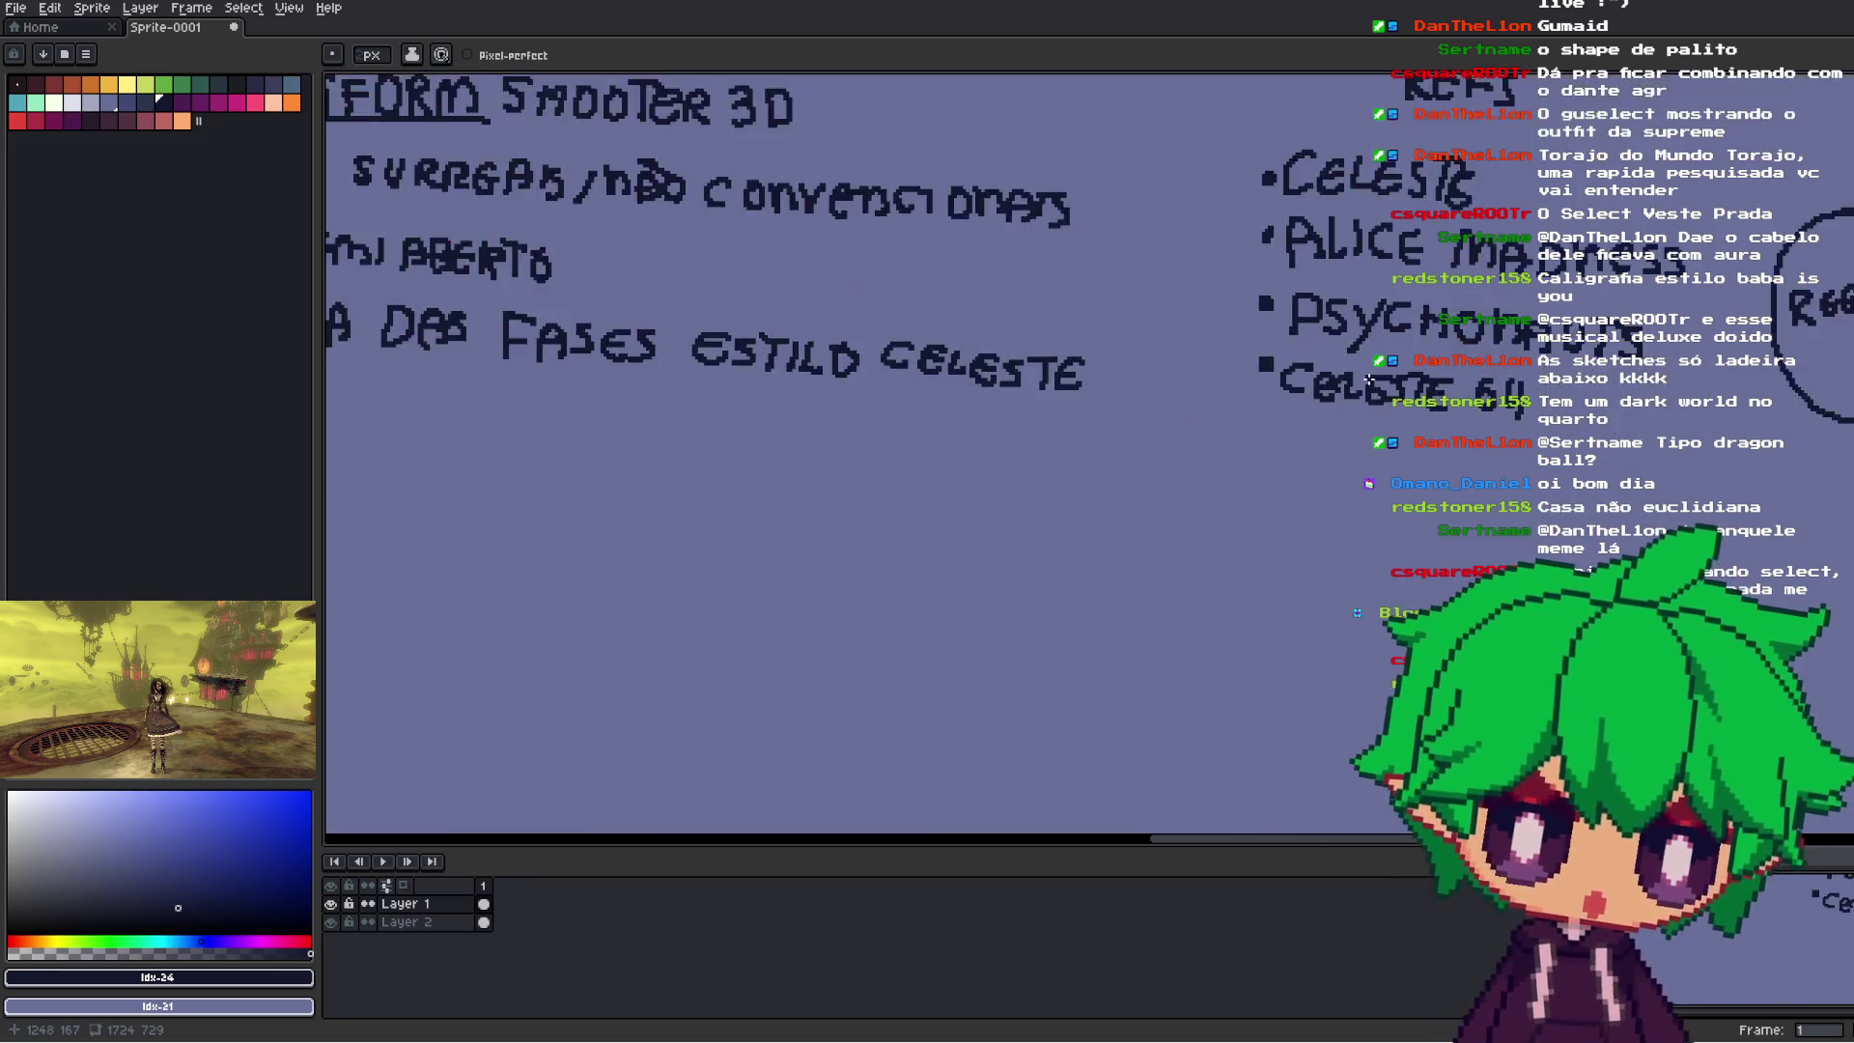
scroll(1303, 424, down, 4)
scroll(1300, 401, up, 4)
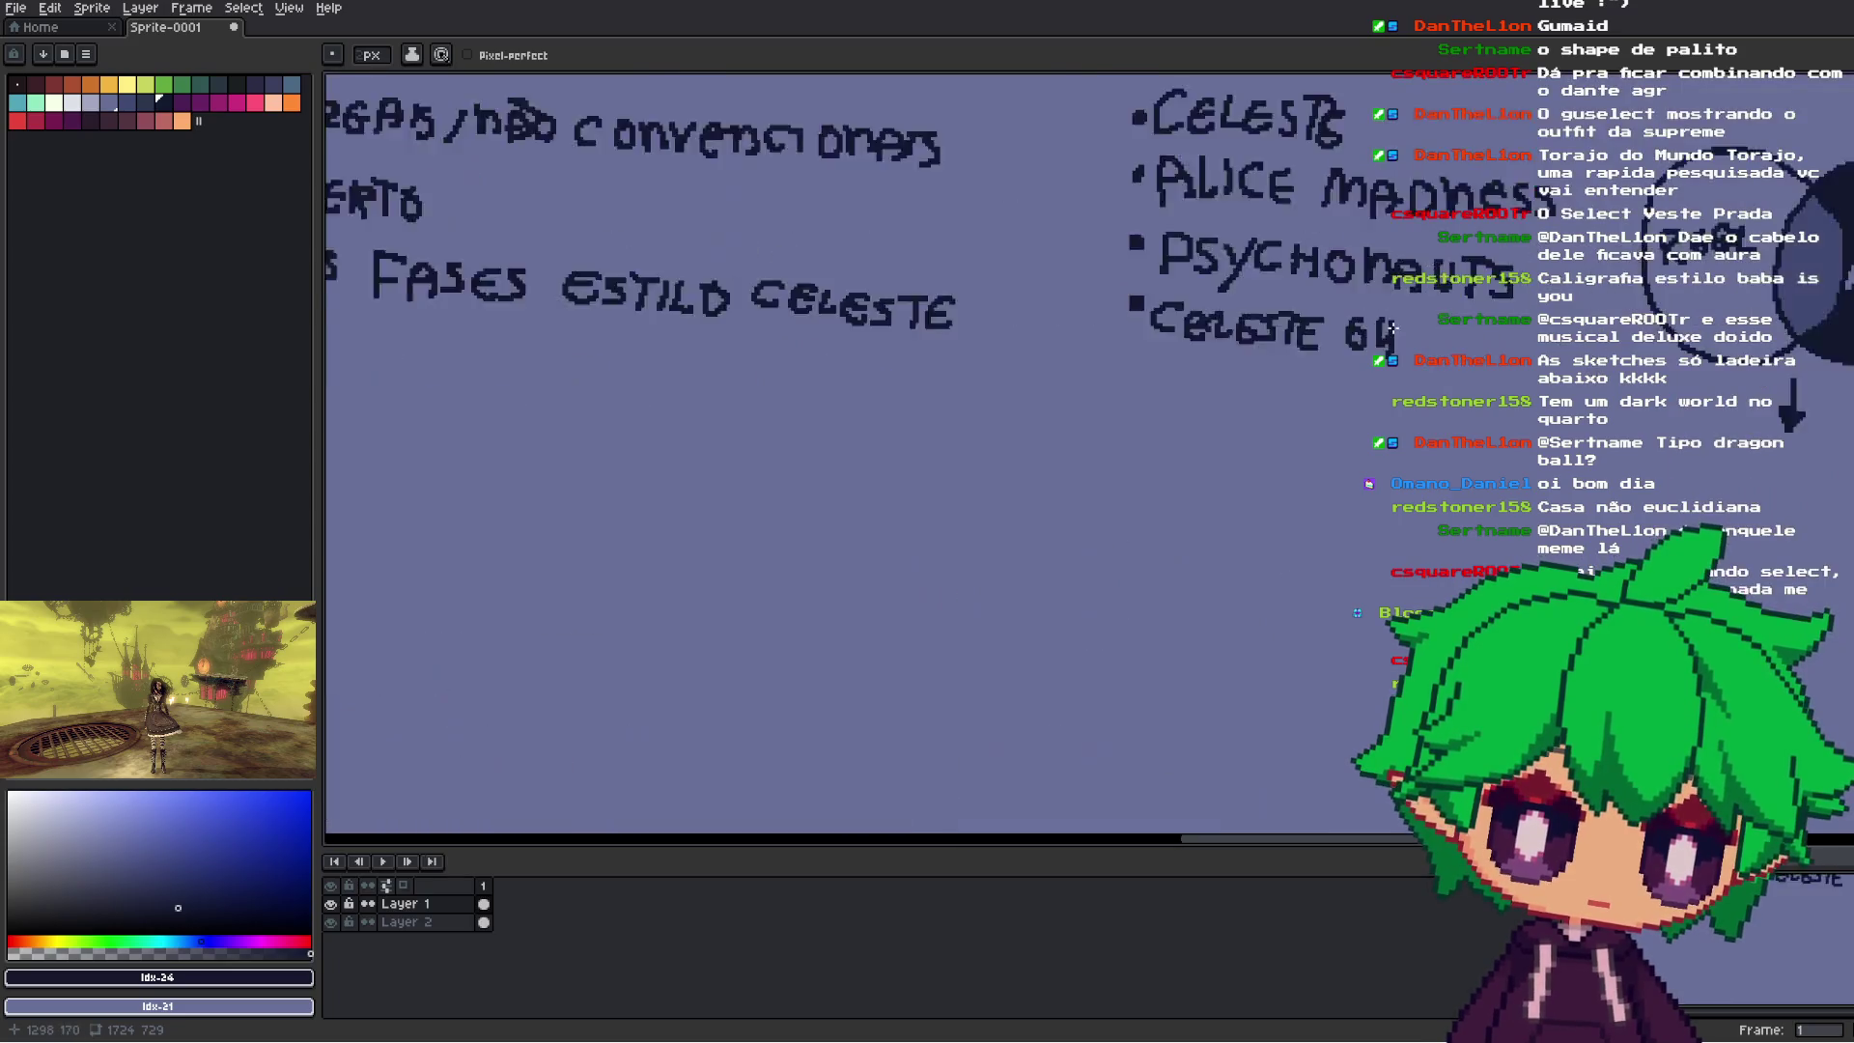
scroll(1300, 401, down, 1)
mouse_move(1429, 508)
mouse_down()
mouse_move(1471, 493)
mouse_move(1352, 399)
mouse_move(1348, 427)
mouse_move(1387, 444)
mouse_move(1314, 487)
mouse_move(1356, 496)
mouse_move(1396, 476)
mouse_up()
key(ctrl+z)
key(ctrl+z)
key(ctrl+z)
key(ctrl+z)
- Hand-letter HISTÓRIA under the arrow and undo the last stray mark
drag(1389, 476, 1462, 494)
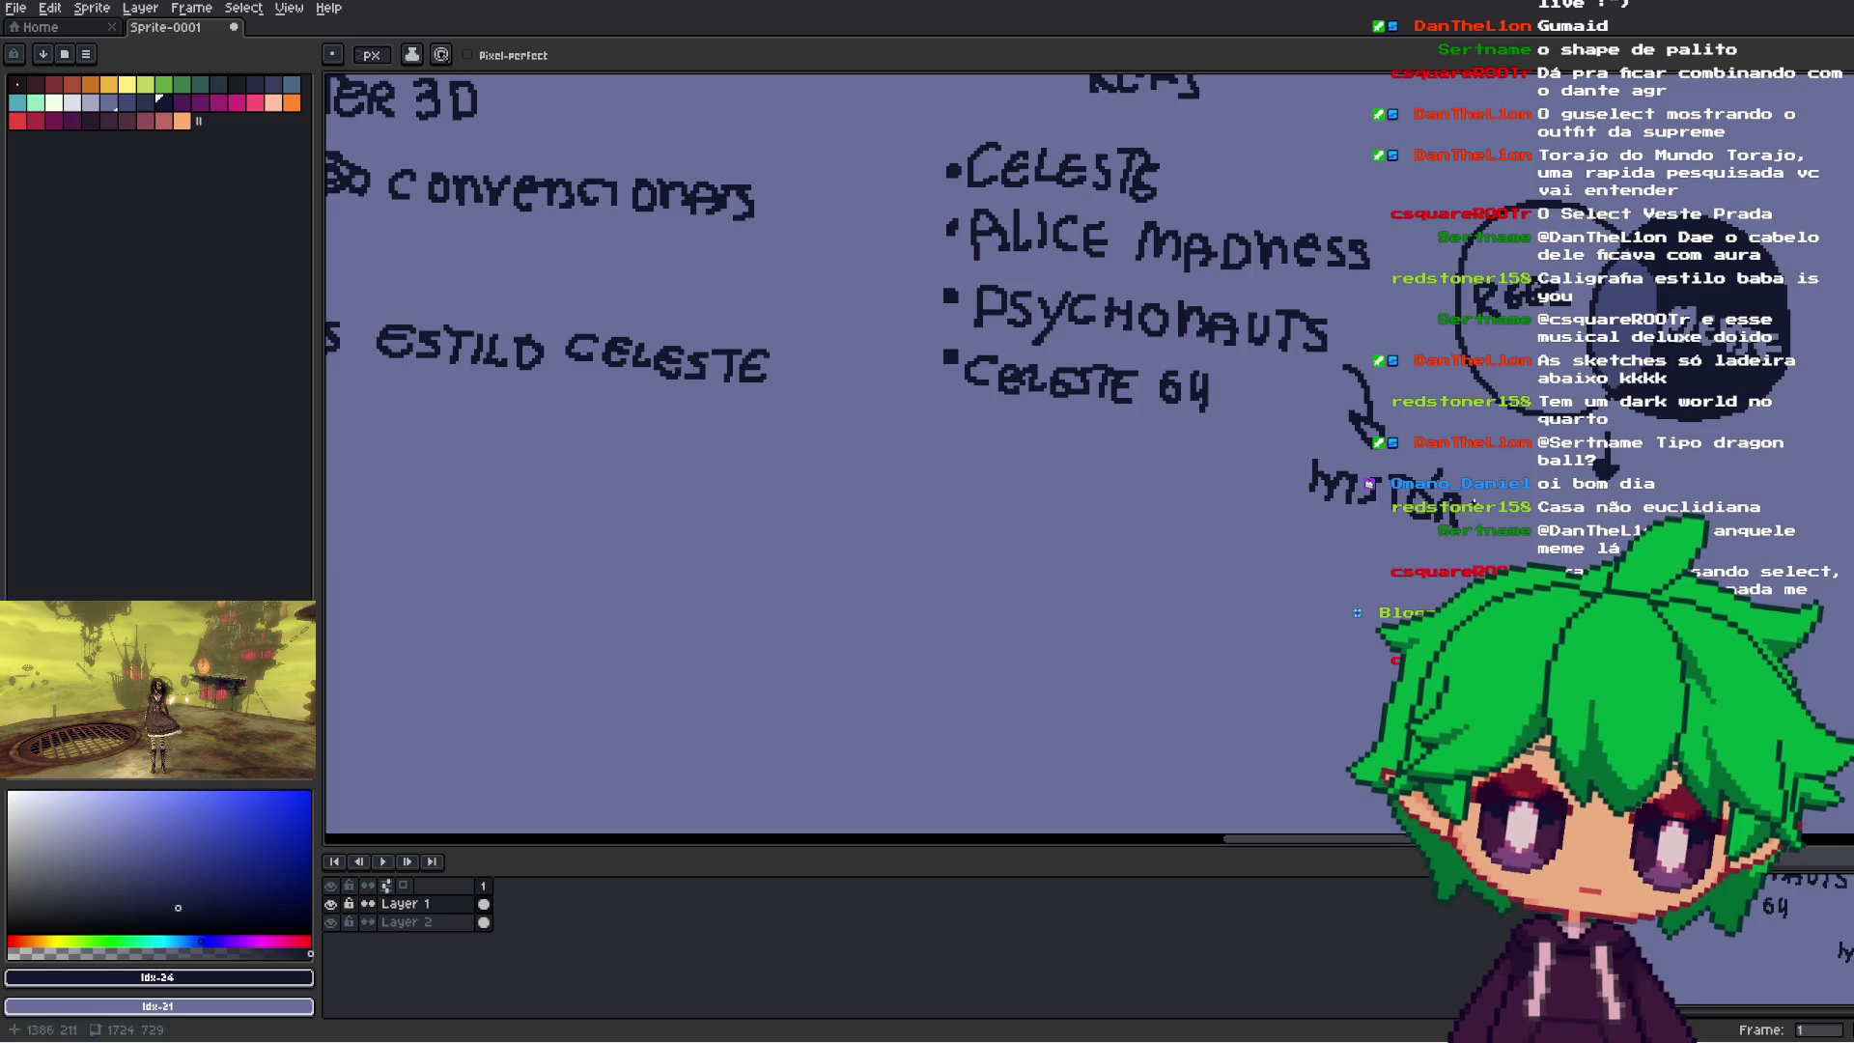
scroll(1539, 428, down, 1)
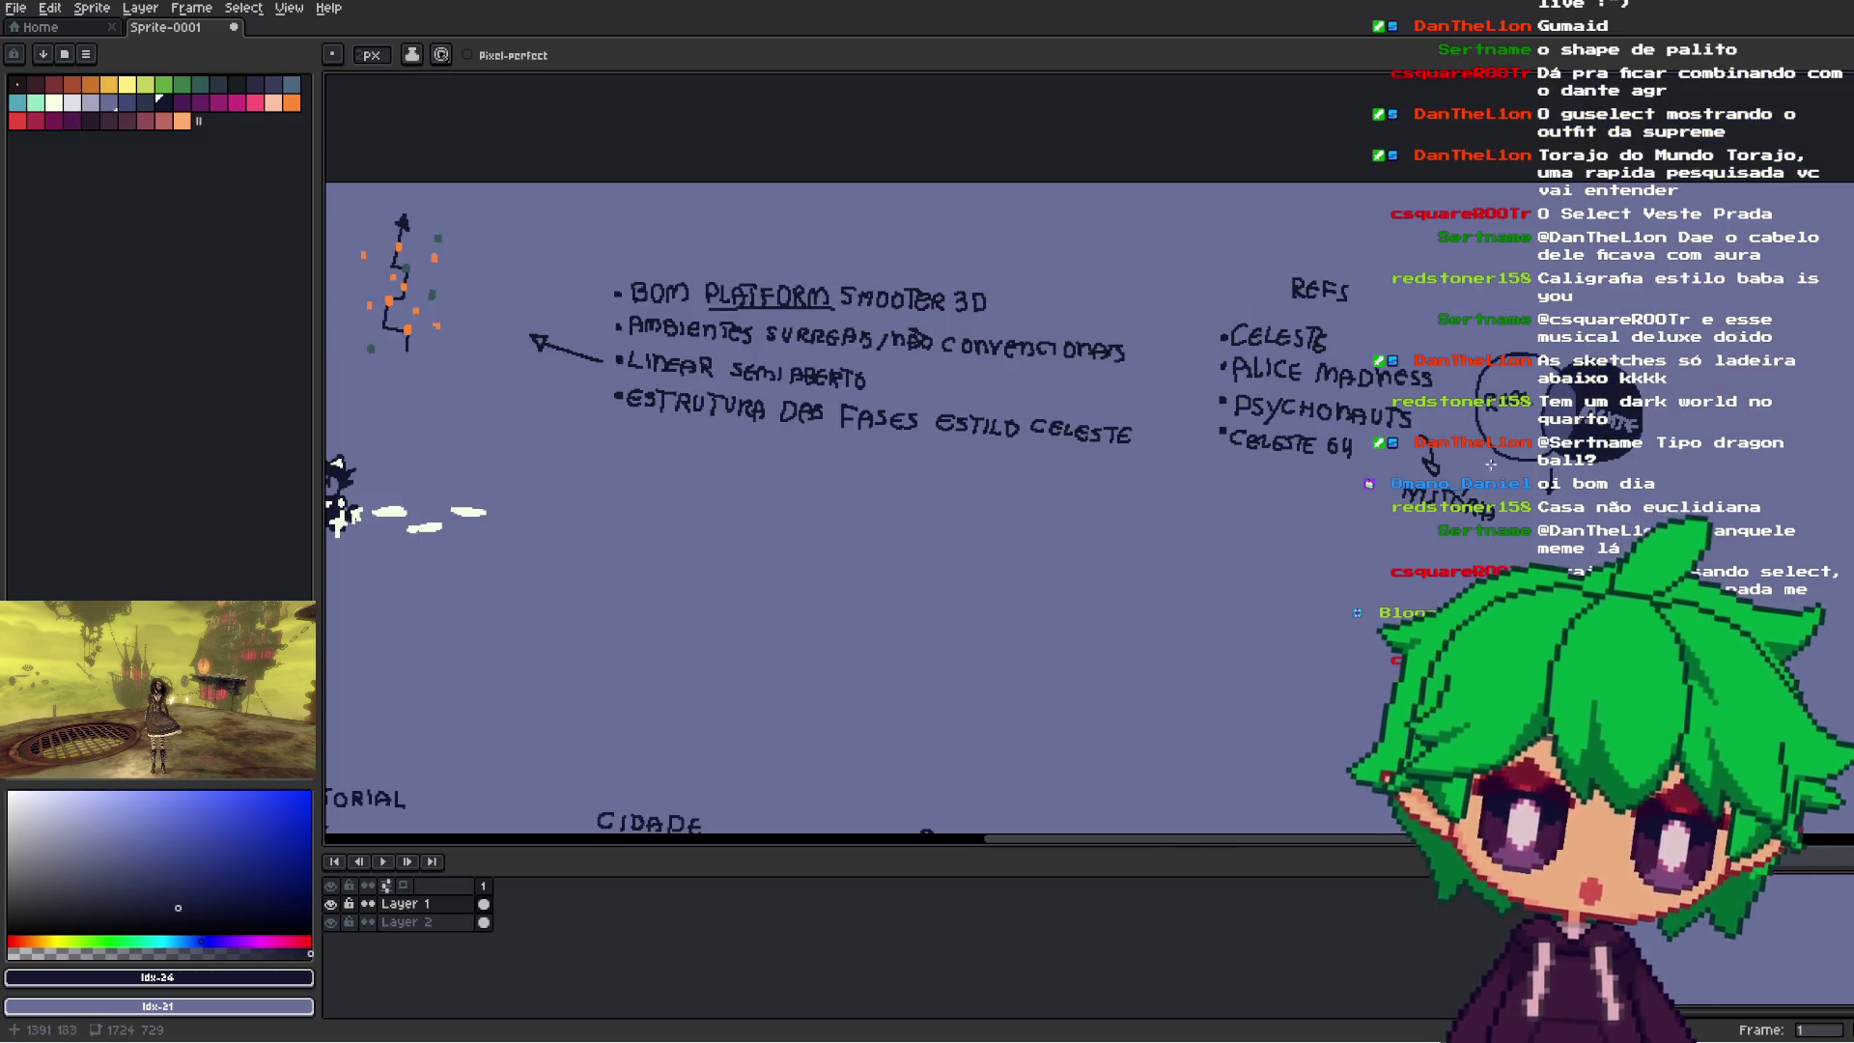
scroll(1518, 333, up, 1)
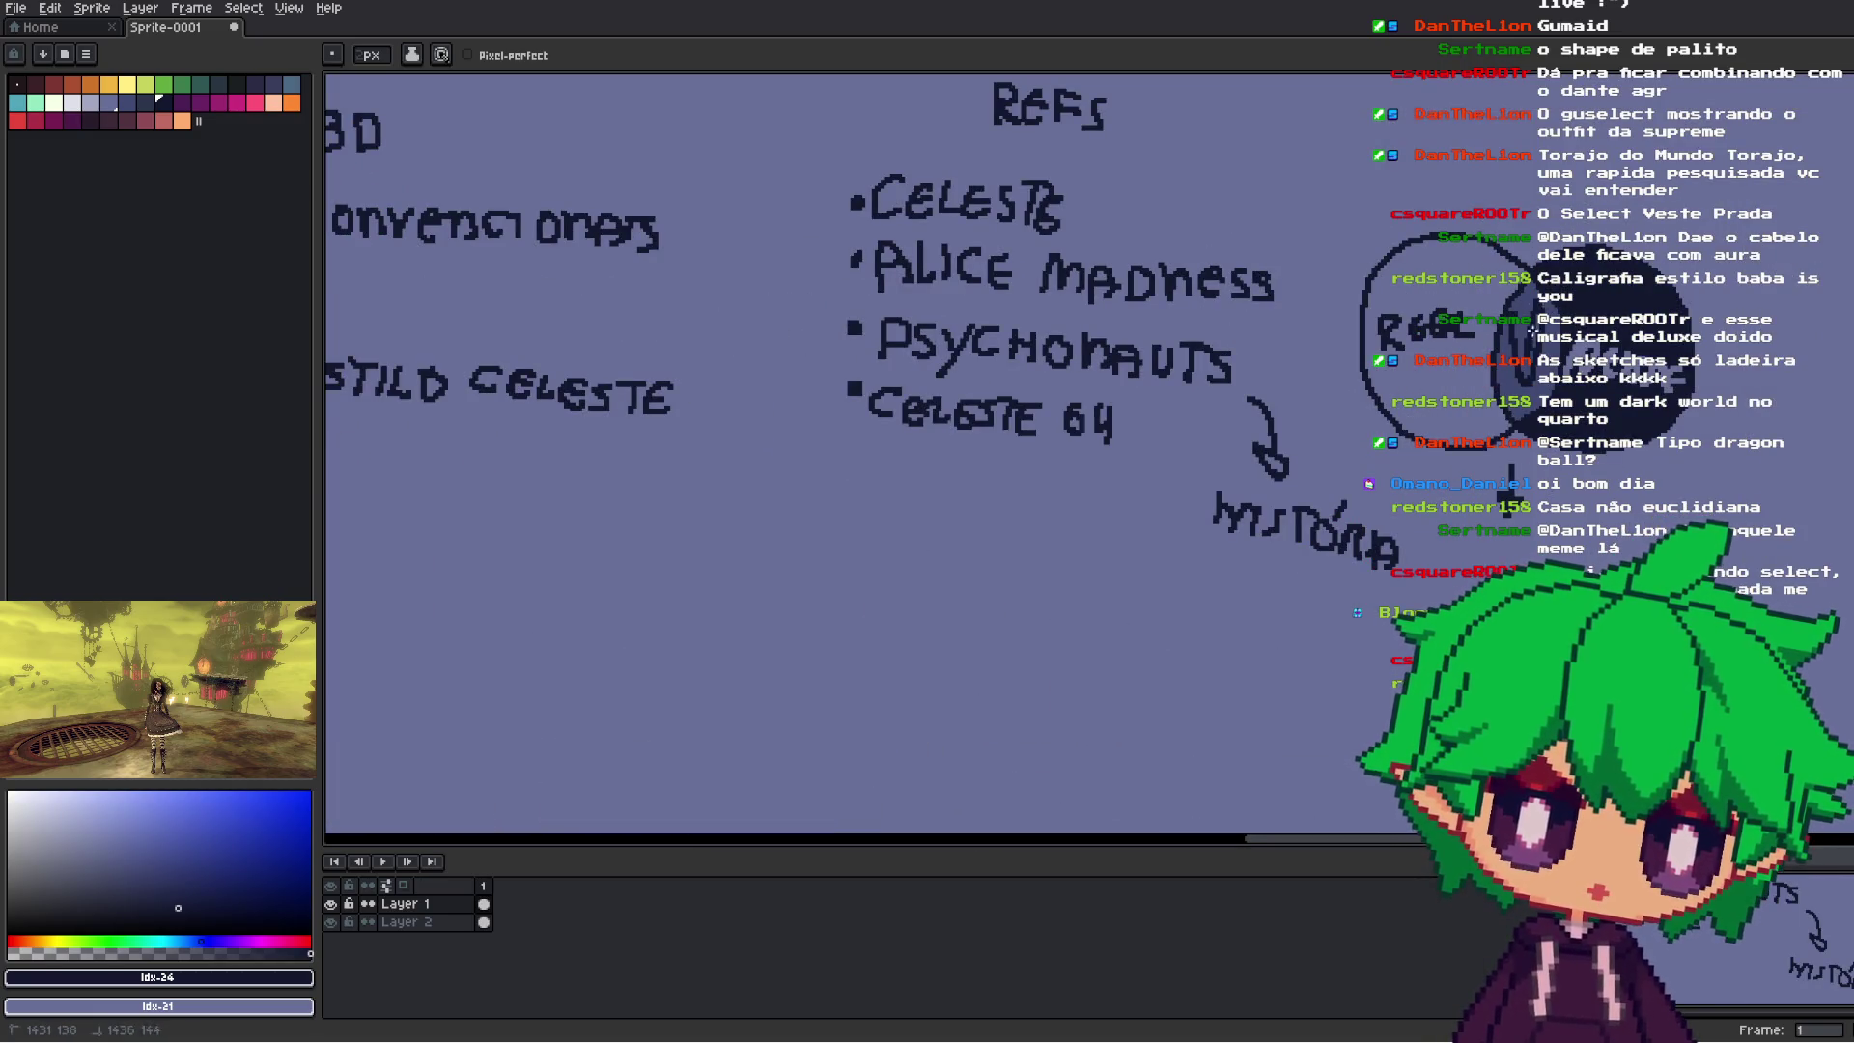
key(ctrl+z)
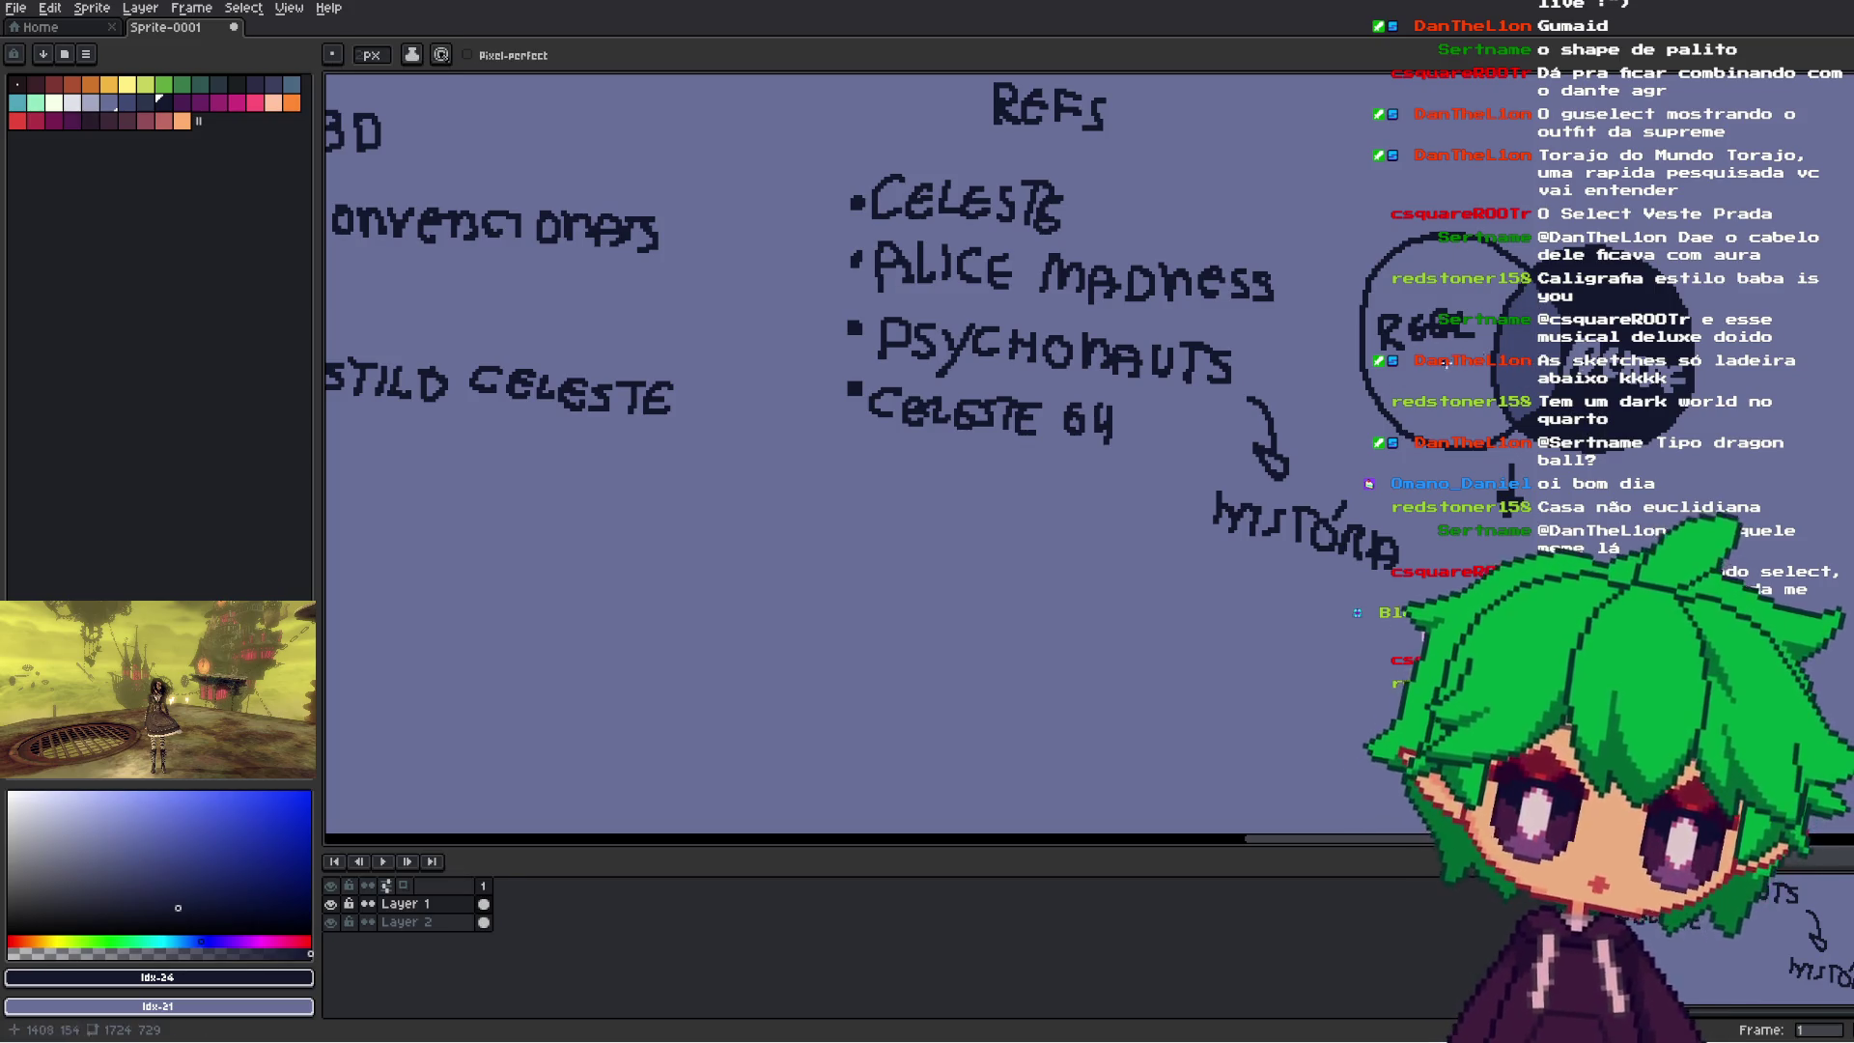
scroll(1445, 364, down, 3)
scroll(1506, 367, up, 1)
scroll(1538, 367, down, 1)
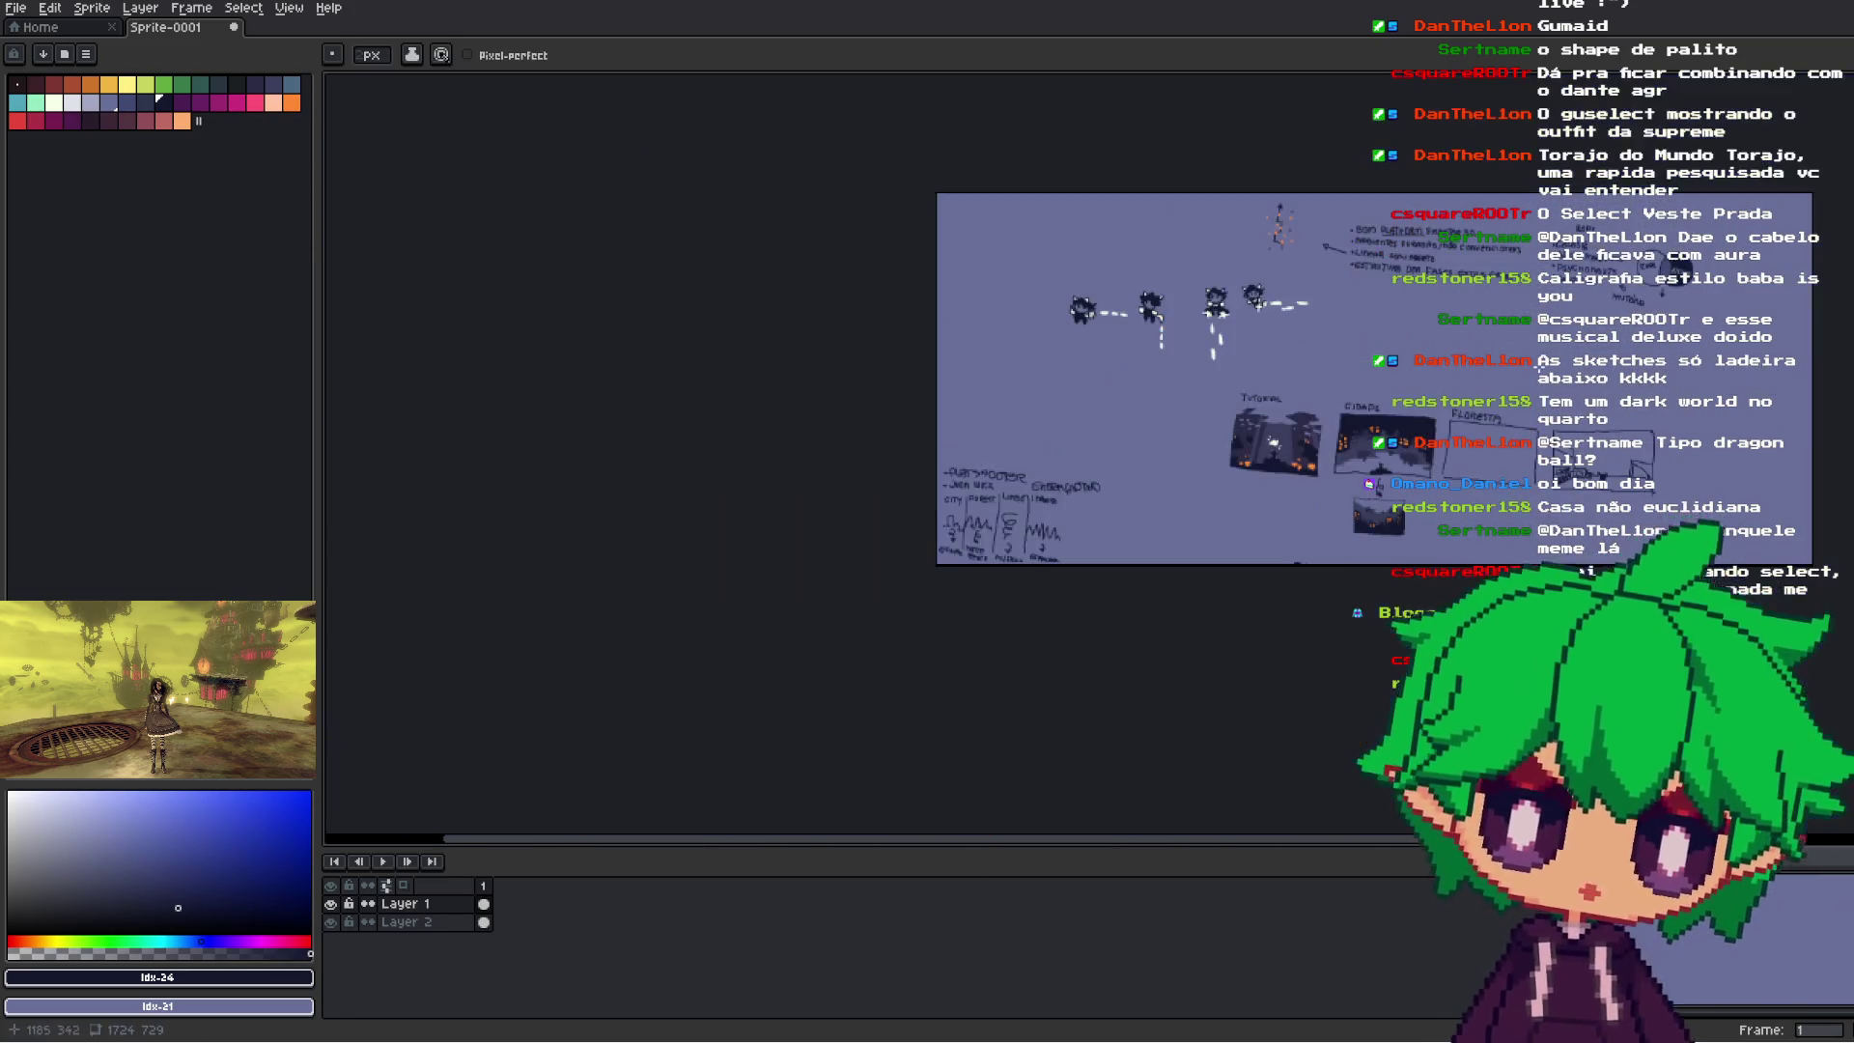
- Erase the horizon line and the three stray pixels around the small city picture
scroll(1614, 304, up, 3)
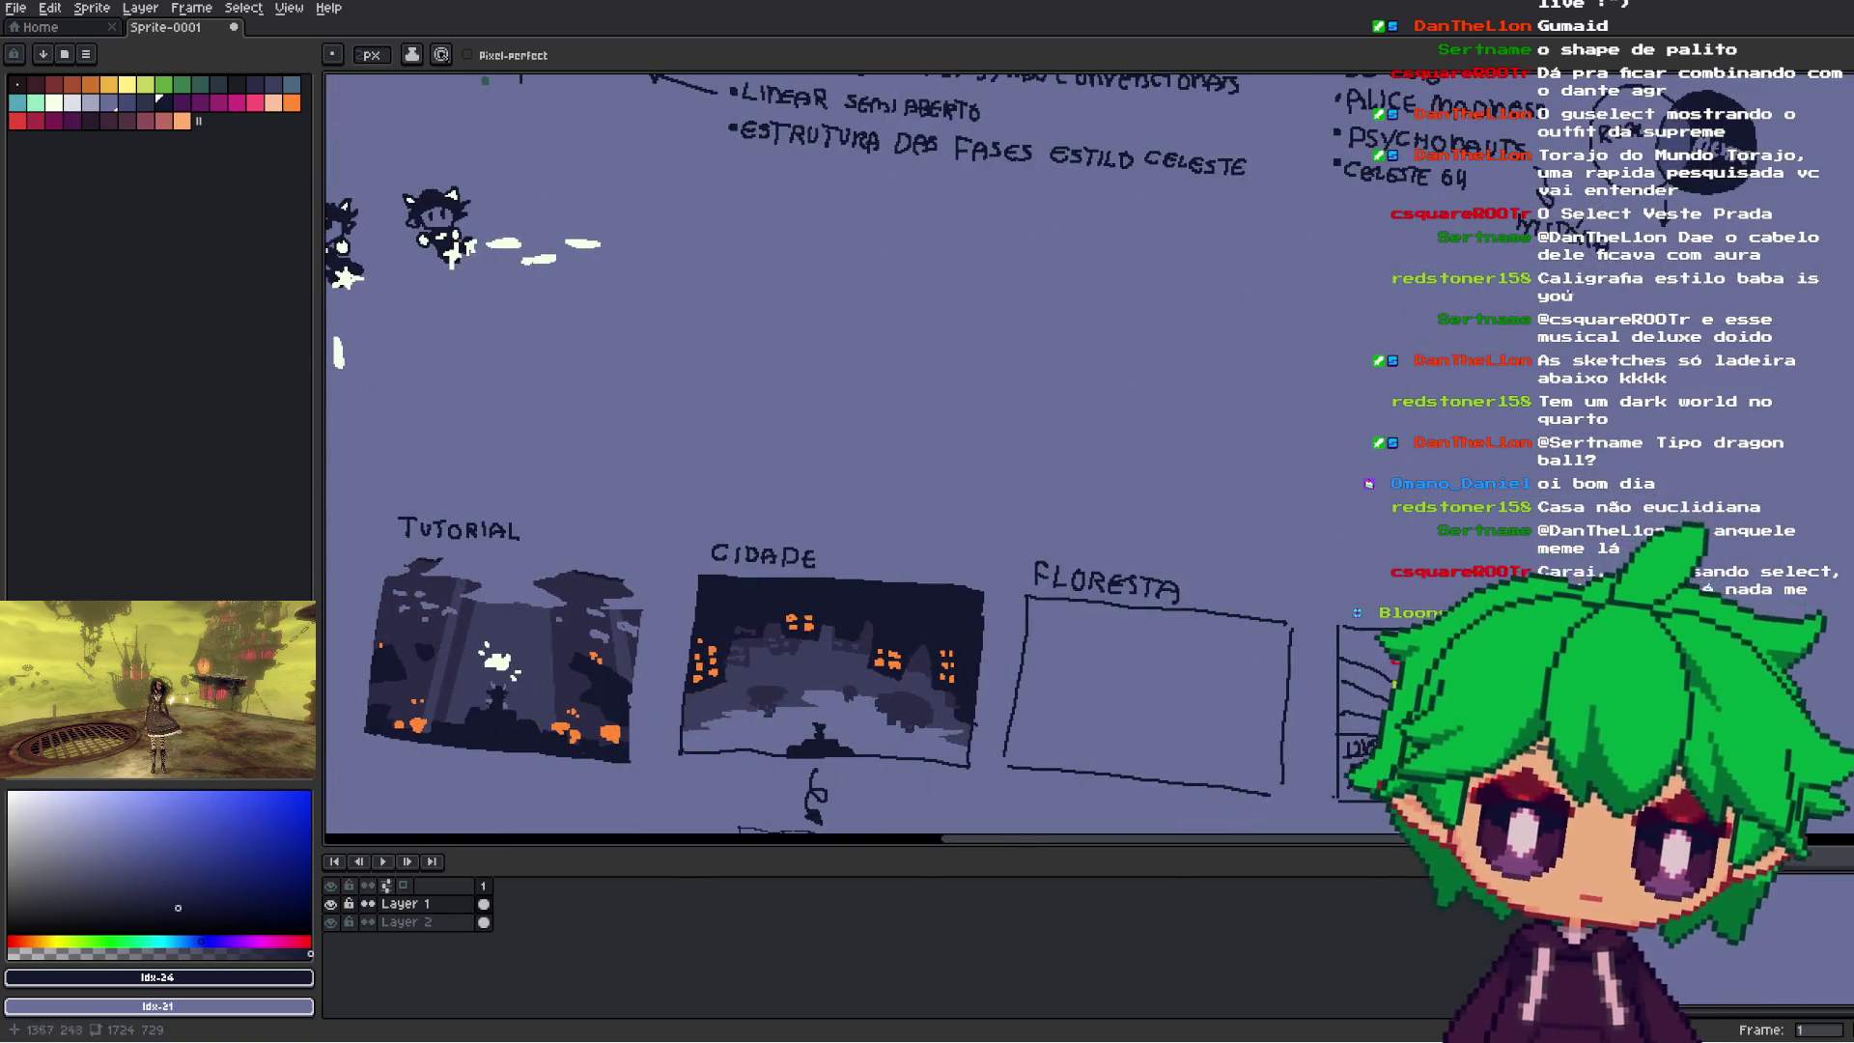
scroll(1006, 608, up, 1)
scroll(1006, 608, down, 2)
scroll(1006, 609, up, 1)
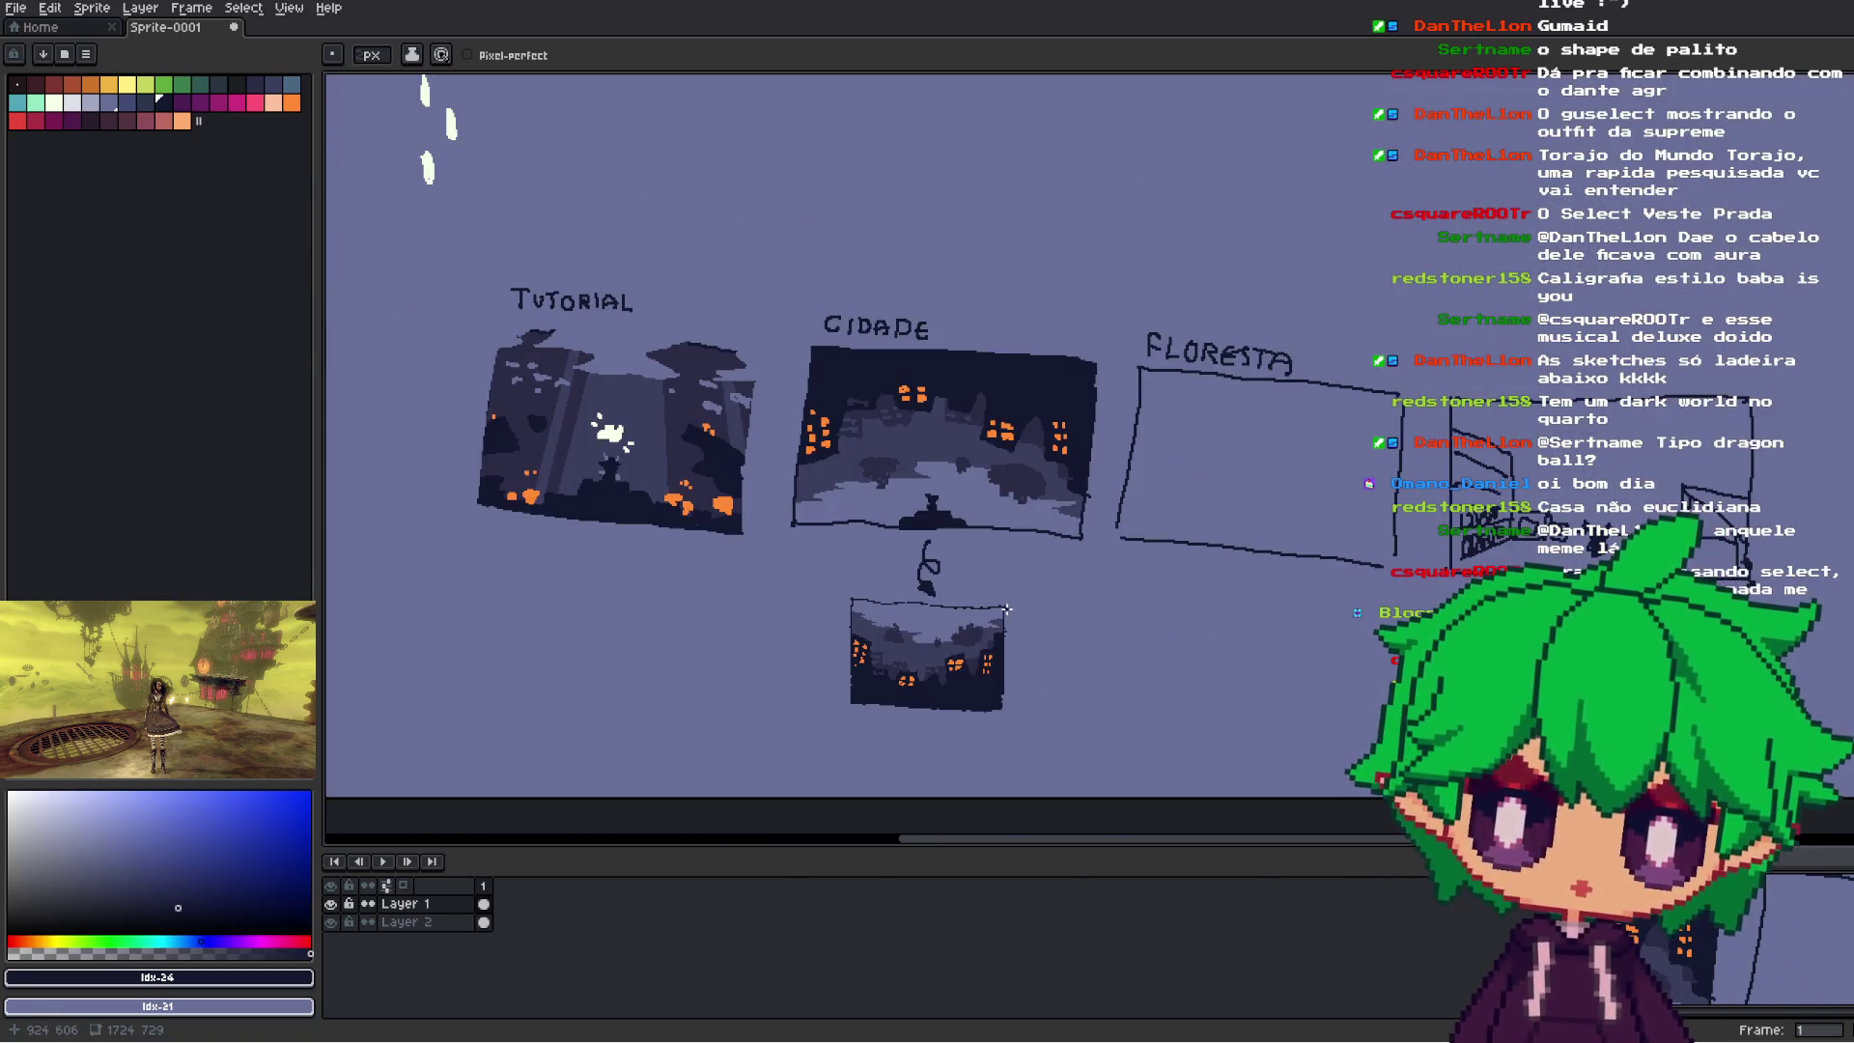
scroll(1093, 603, up, 1)
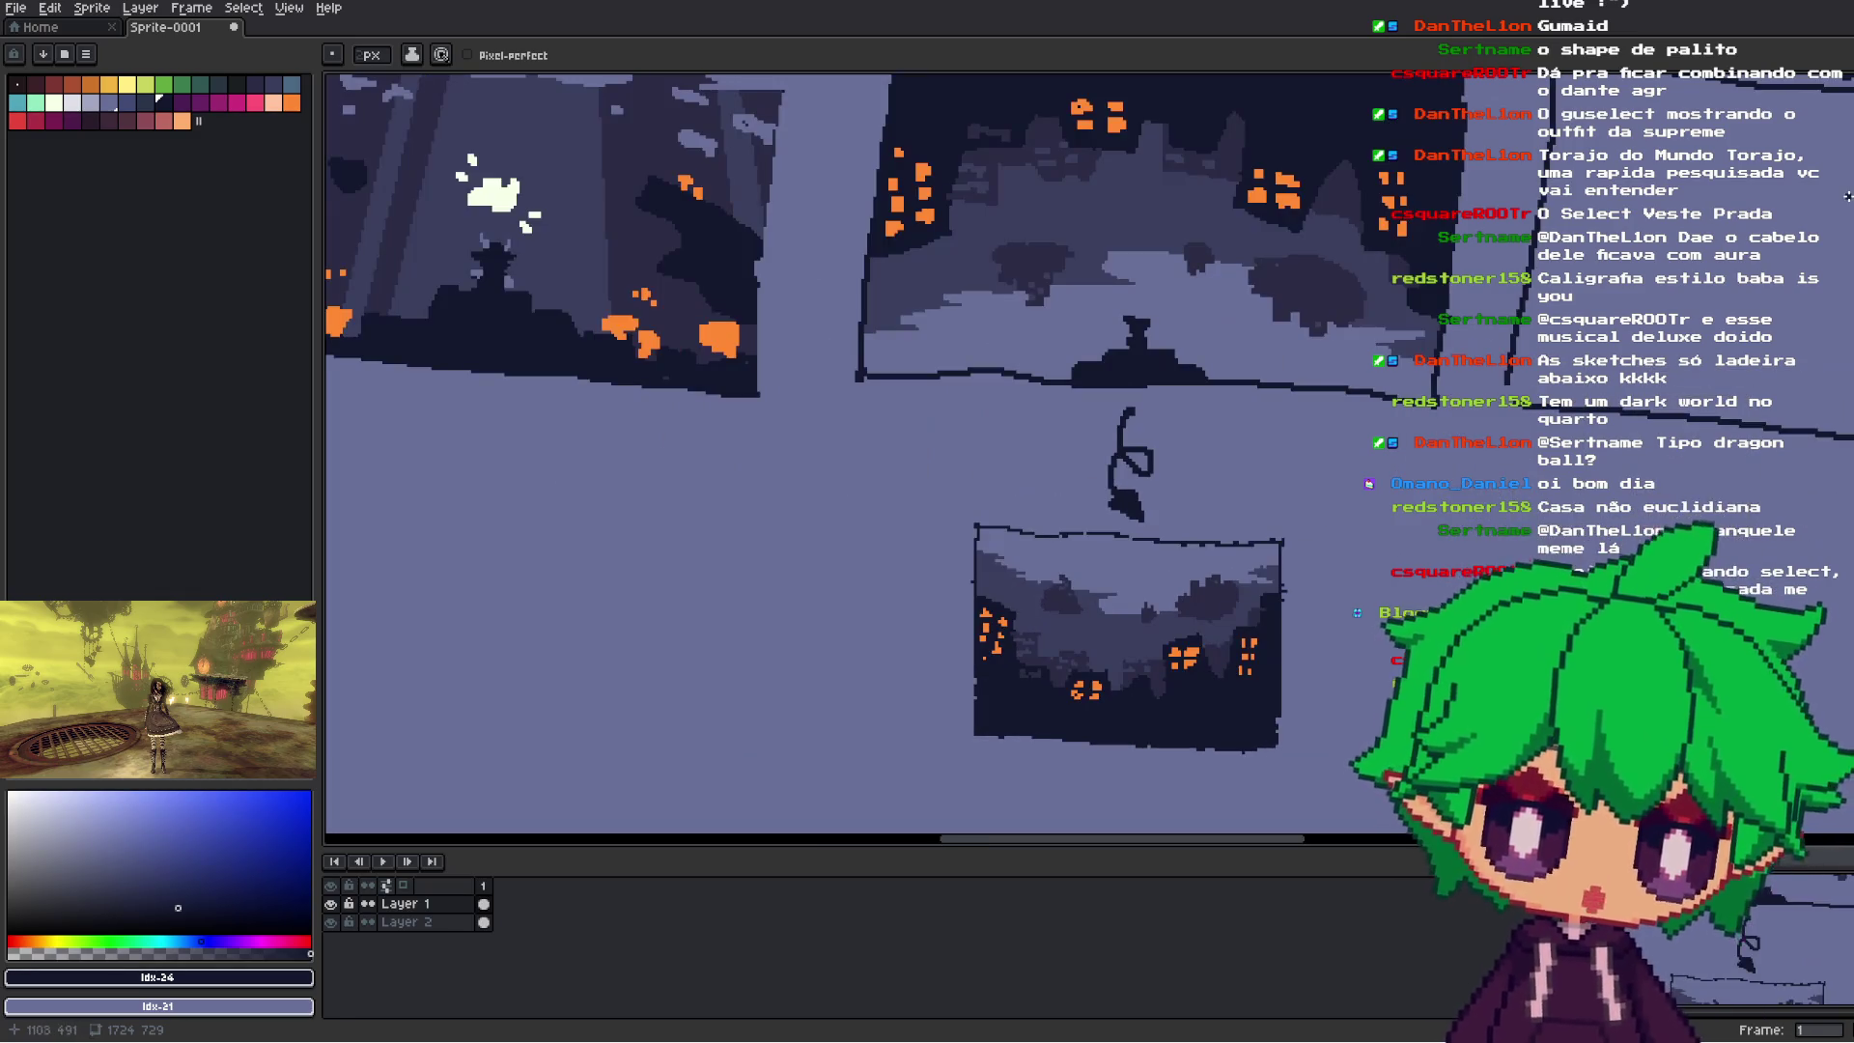
key(b)
scroll(1284, 550, up, 1)
mouse_move(1093, 571)
mouse_down()
mouse_move(782, 542)
mouse_move(836, 521)
mouse_move(1213, 550)
mouse_move(1031, 552)
mouse_up()
drag(811, 539, 1241, 567)
click(1267, 546)
click(651, 516)
click(643, 634)
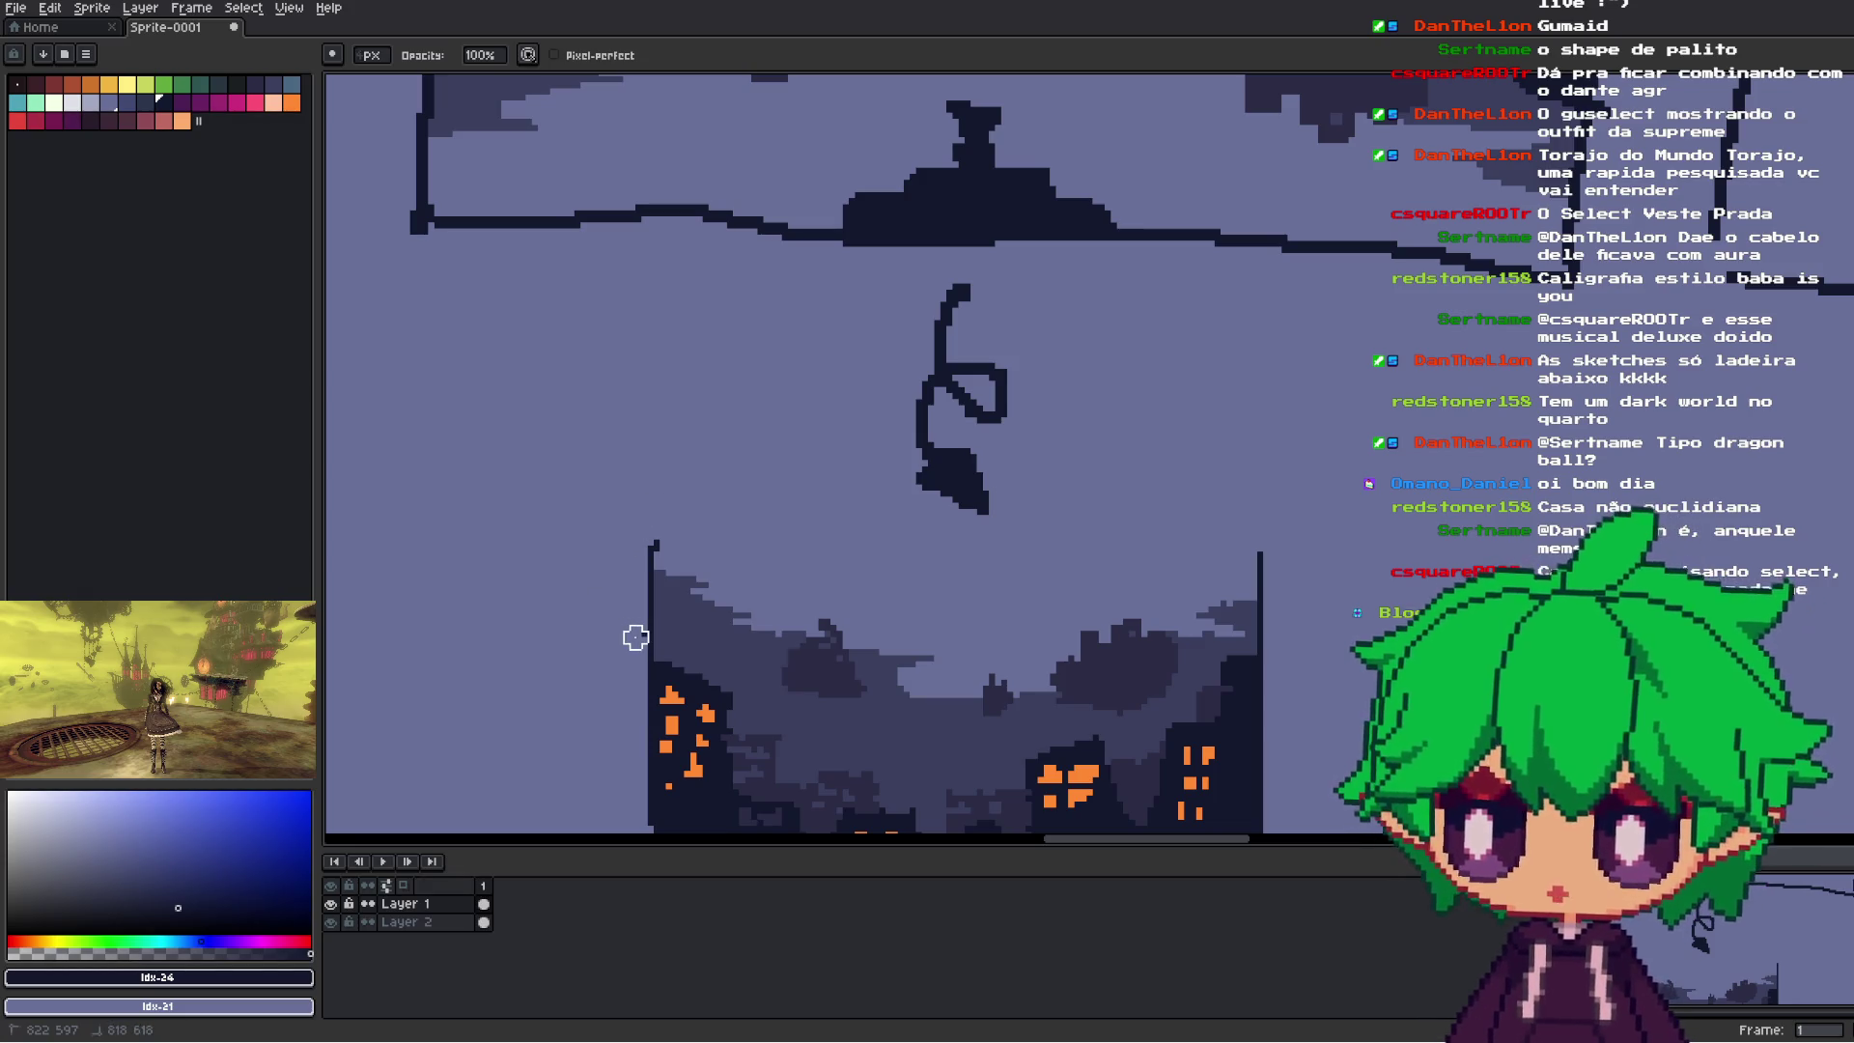
- Draw a straight line along the top edge of the city picture
key(b)
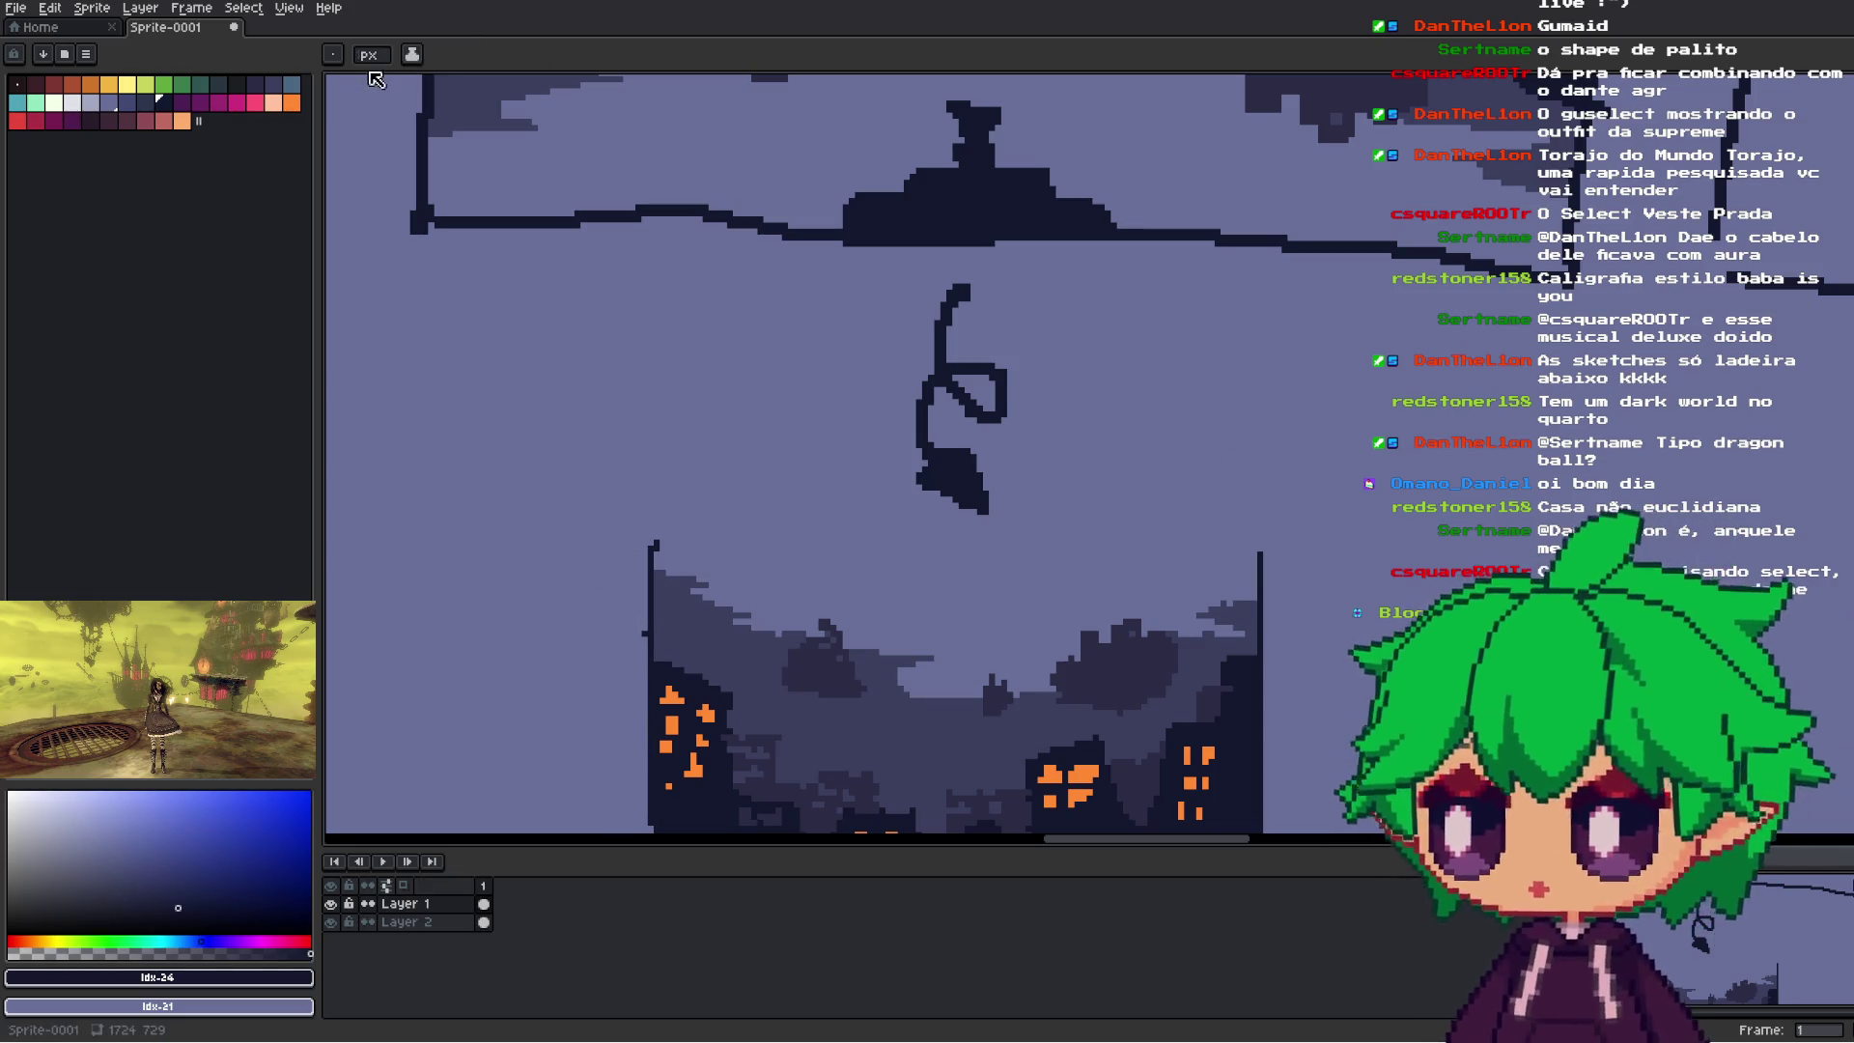
drag(651, 545, 1260, 558)
scroll(1217, 628, down, 3)
scroll(1183, 688, up, 2)
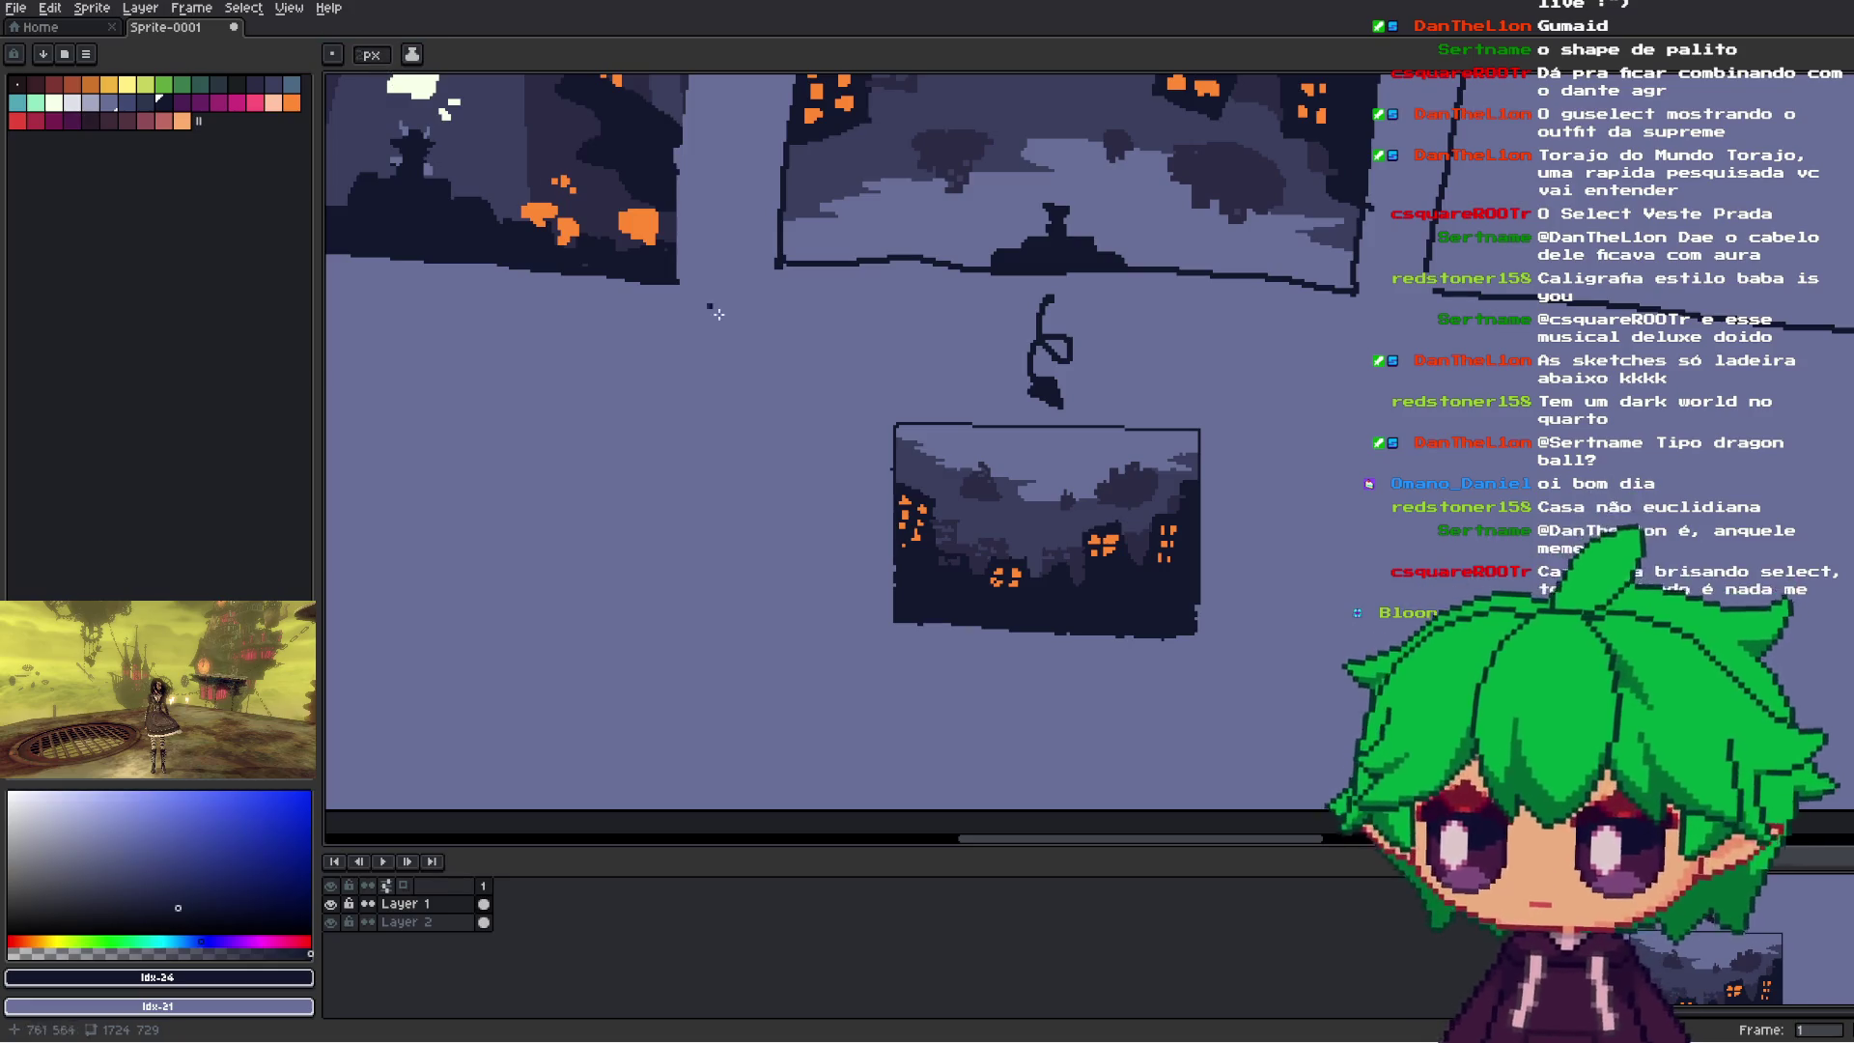
scroll(933, 675, up, 1)
- Draw straight bottom and right frame edges for the city picture, then return to the pencil
drag(855, 568, 1453, 605)
drag(1453, 521, 1457, 602)
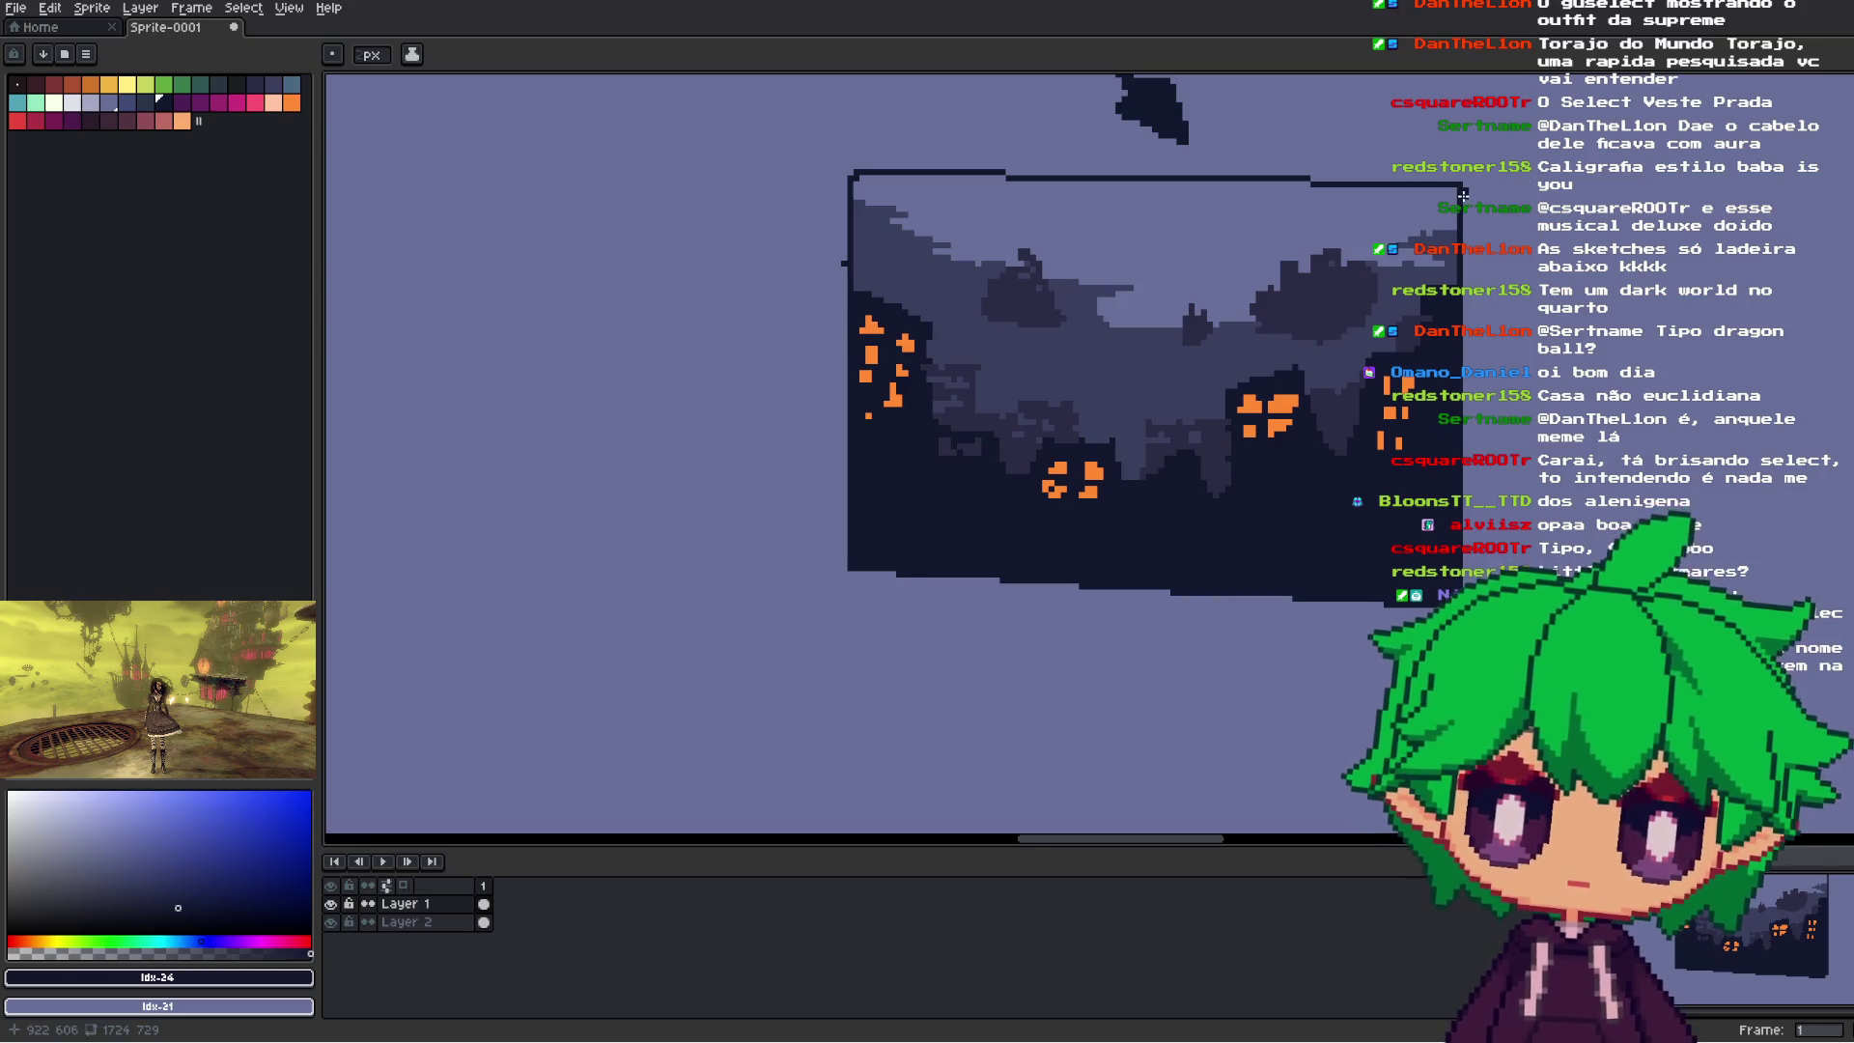
drag(1463, 370, 1462, 603)
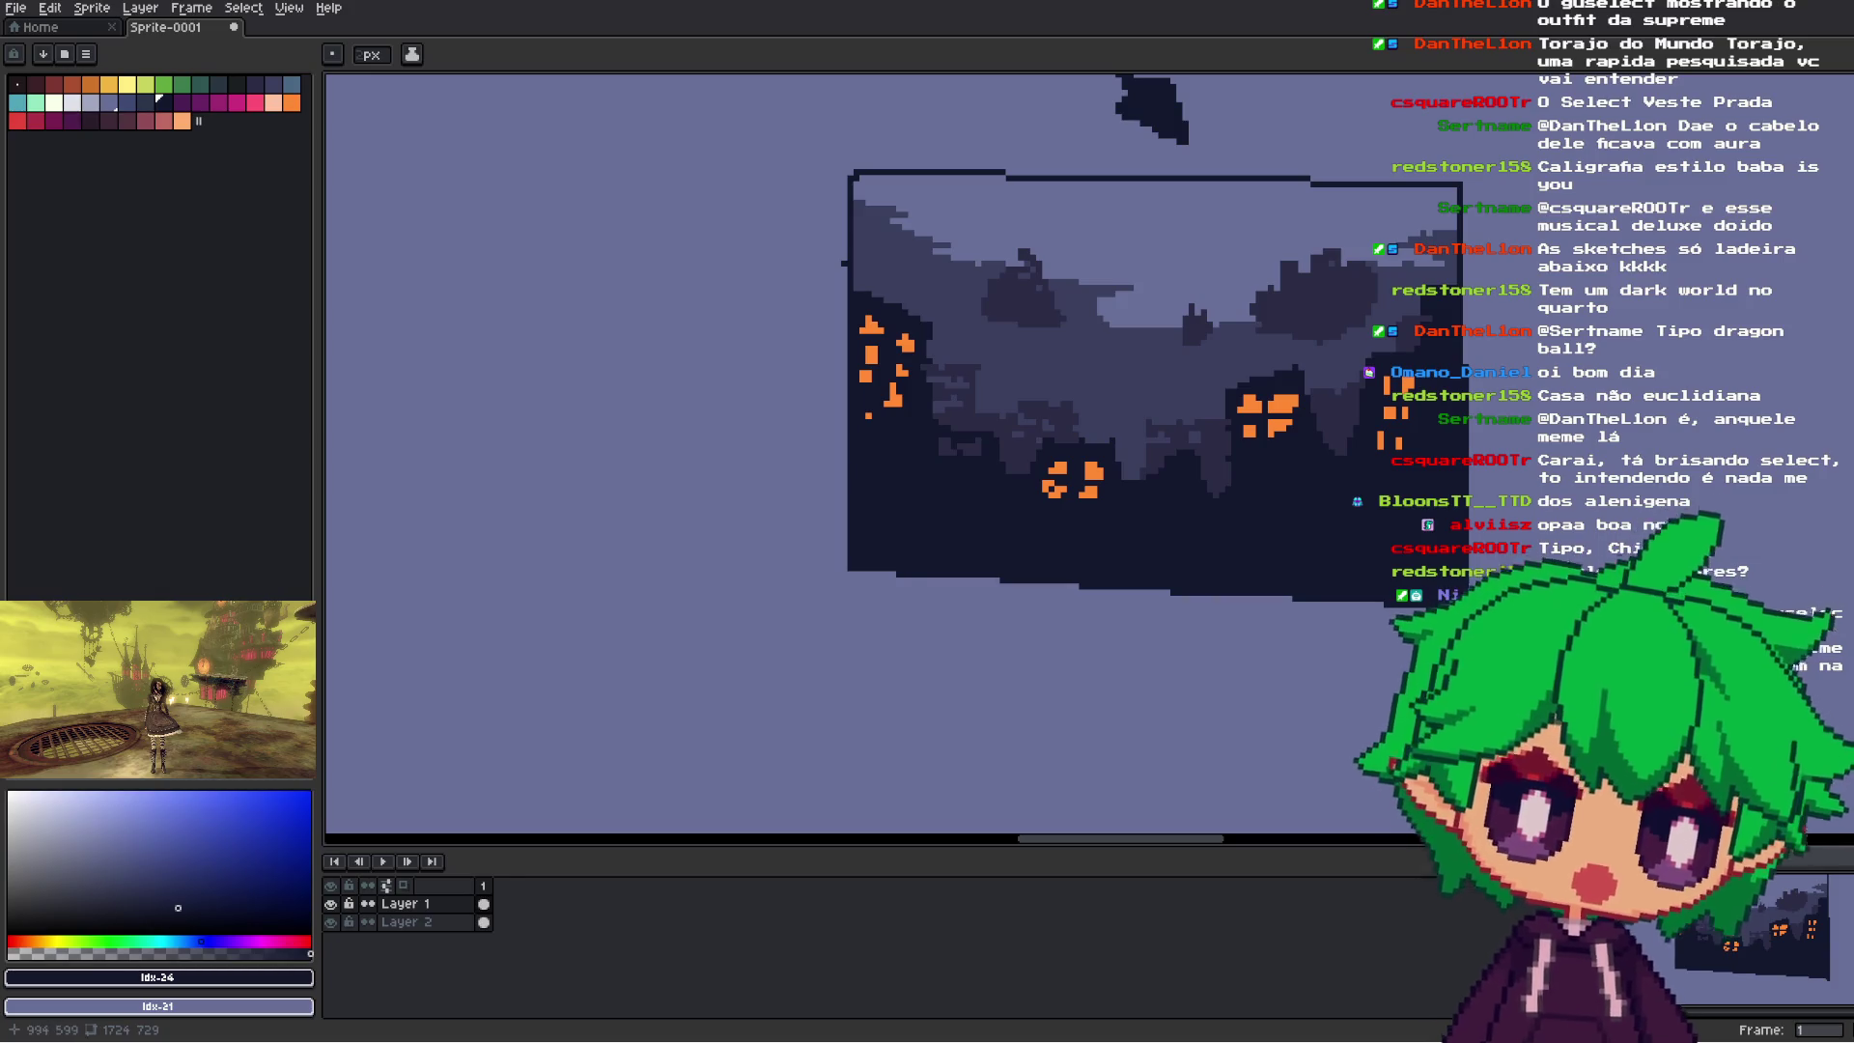
key(b)
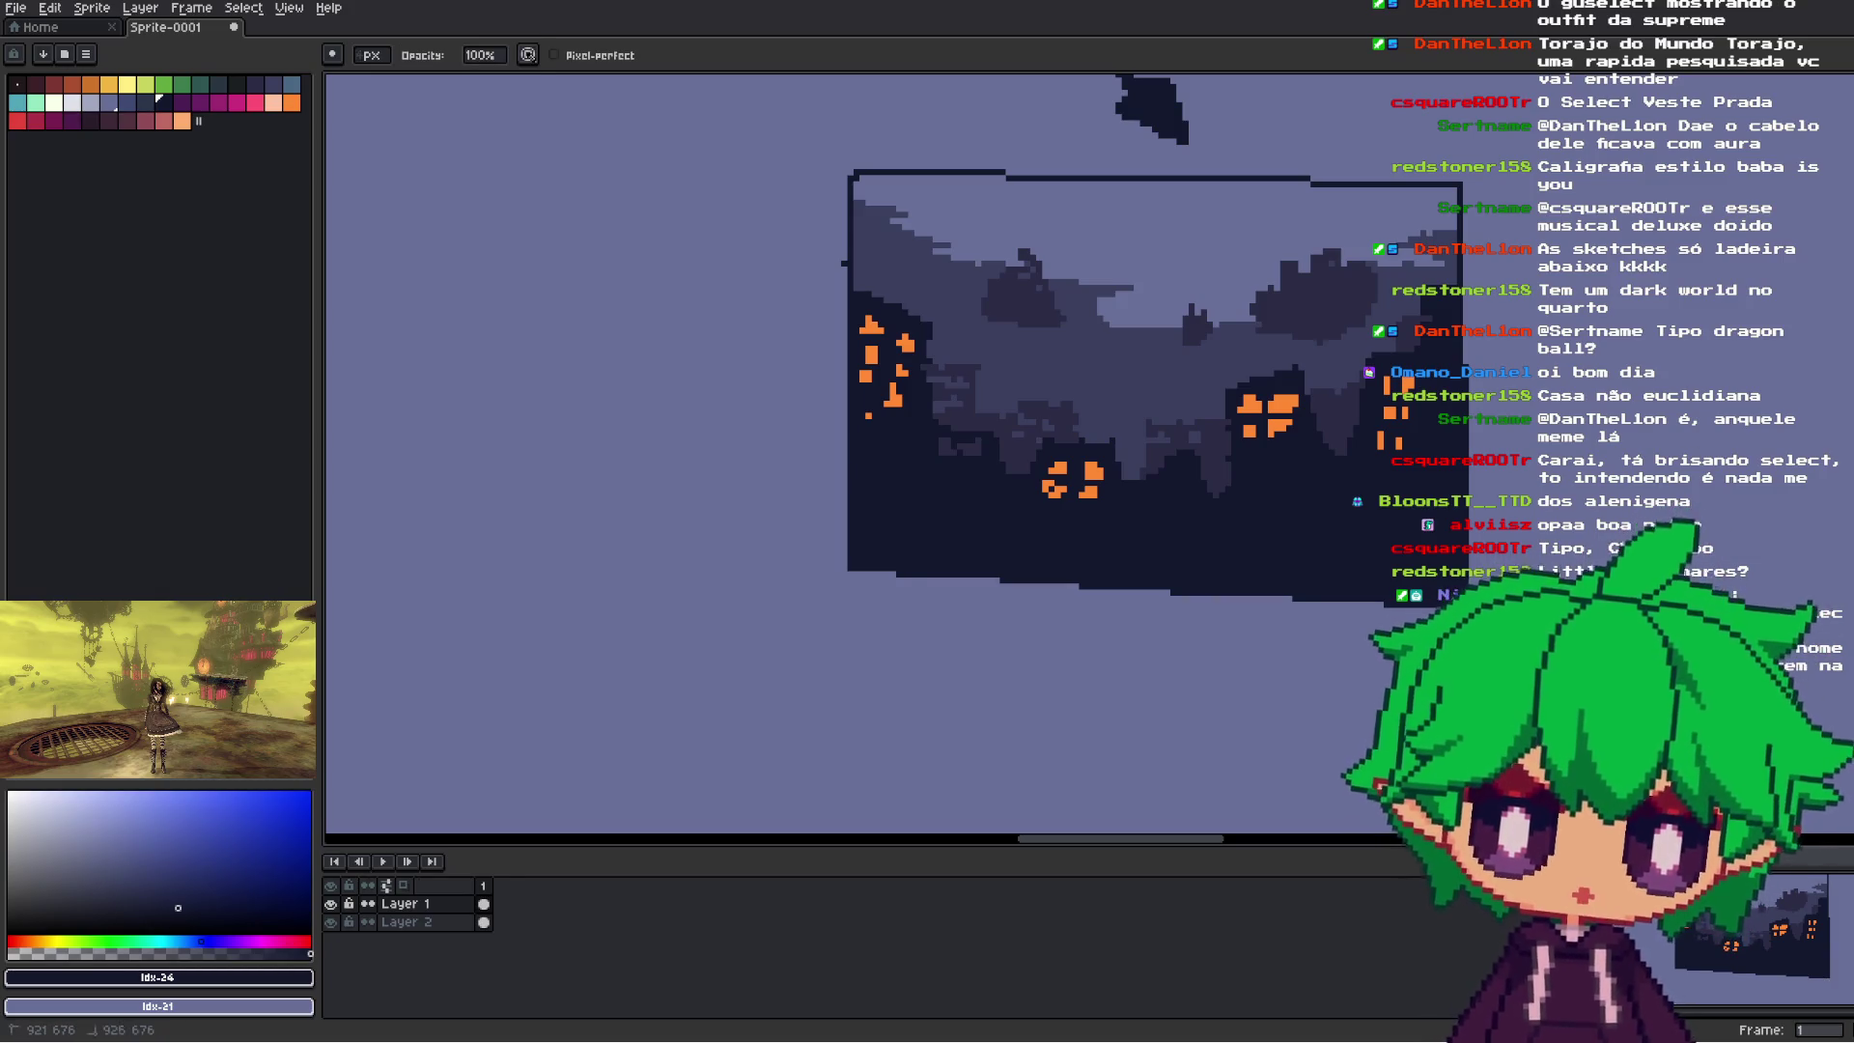
scroll(1462, 602, down, 2)
mouse_move(1695, 369)
mouse_down()
mouse_move(1501, 496)
mouse_move(1555, 462)
mouse_move(1463, 553)
mouse_move(1235, 605)
mouse_up()
scroll(1235, 605, down, 2)
scroll(1244, 520, up, 2)
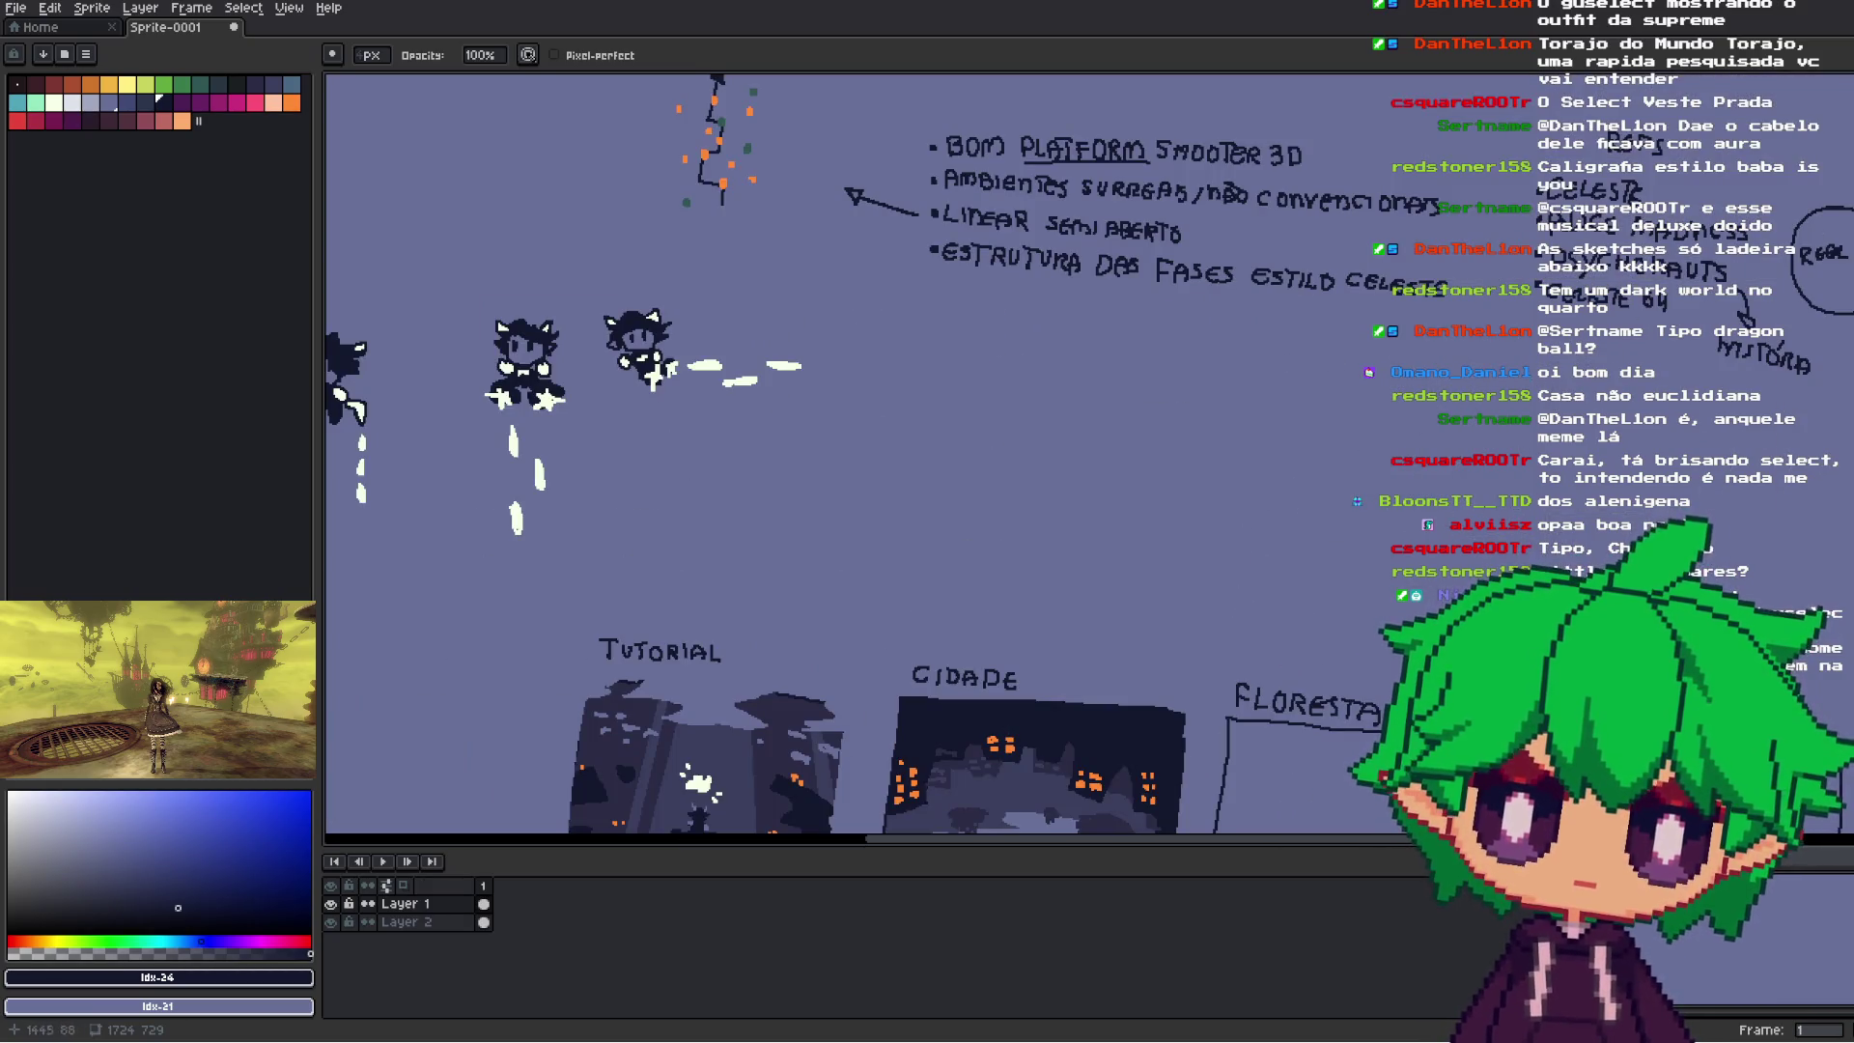
key(i)
scroll(956, 645, down, 3)
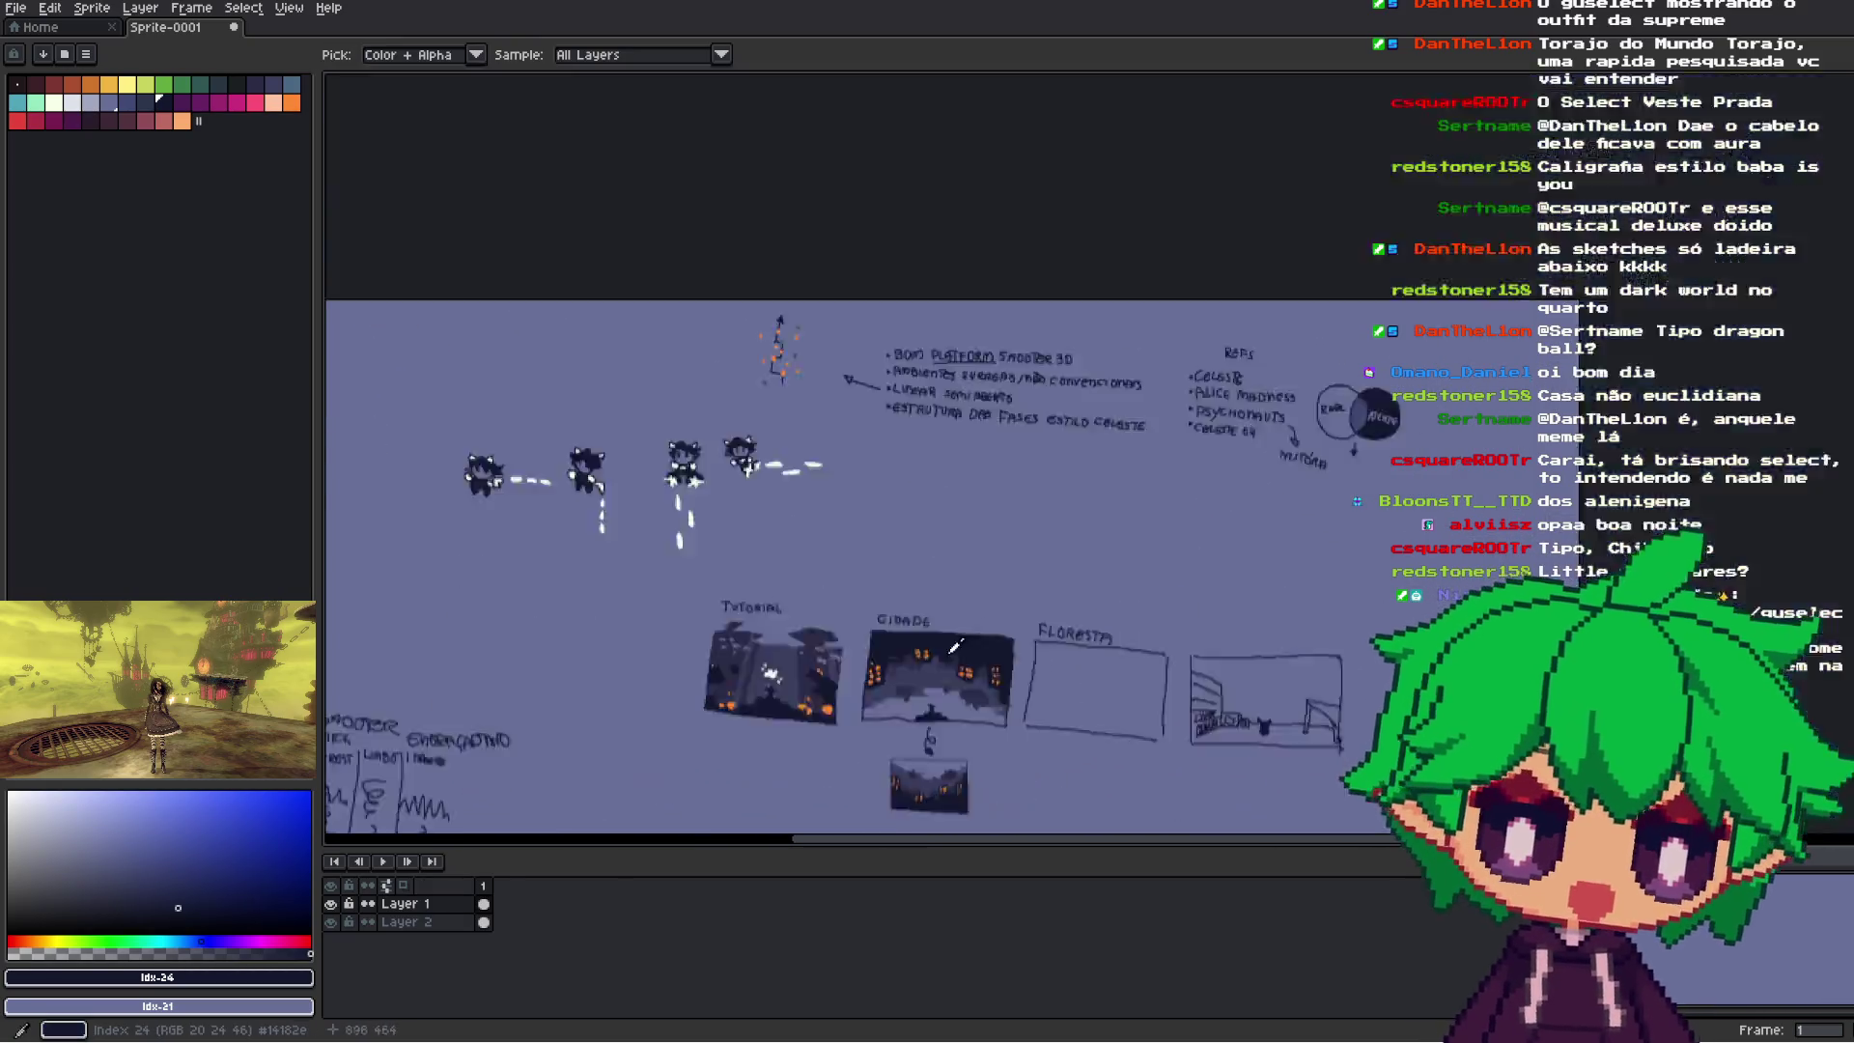
scroll(956, 644, up, 2)
key(shift+b)
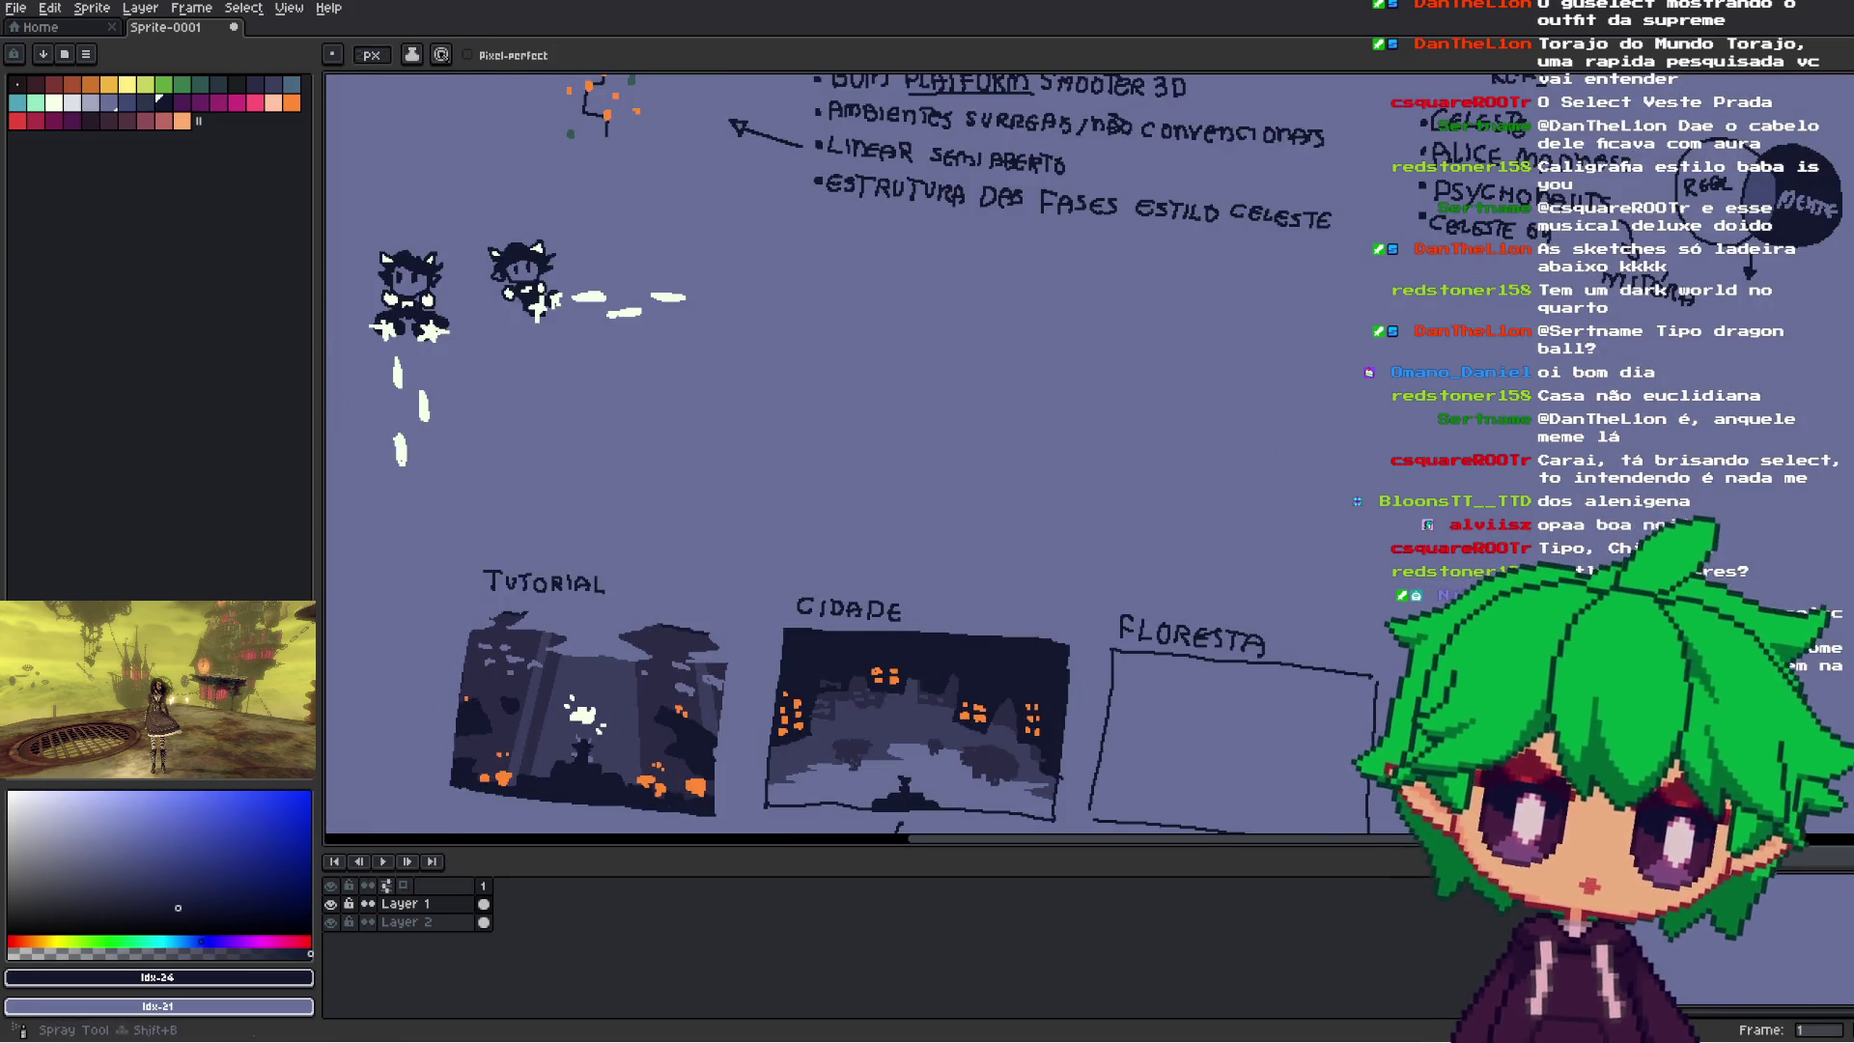
mouse_move(830, 618)
mouse_down()
mouse_move(980, 545)
mouse_move(1036, 610)
mouse_up()
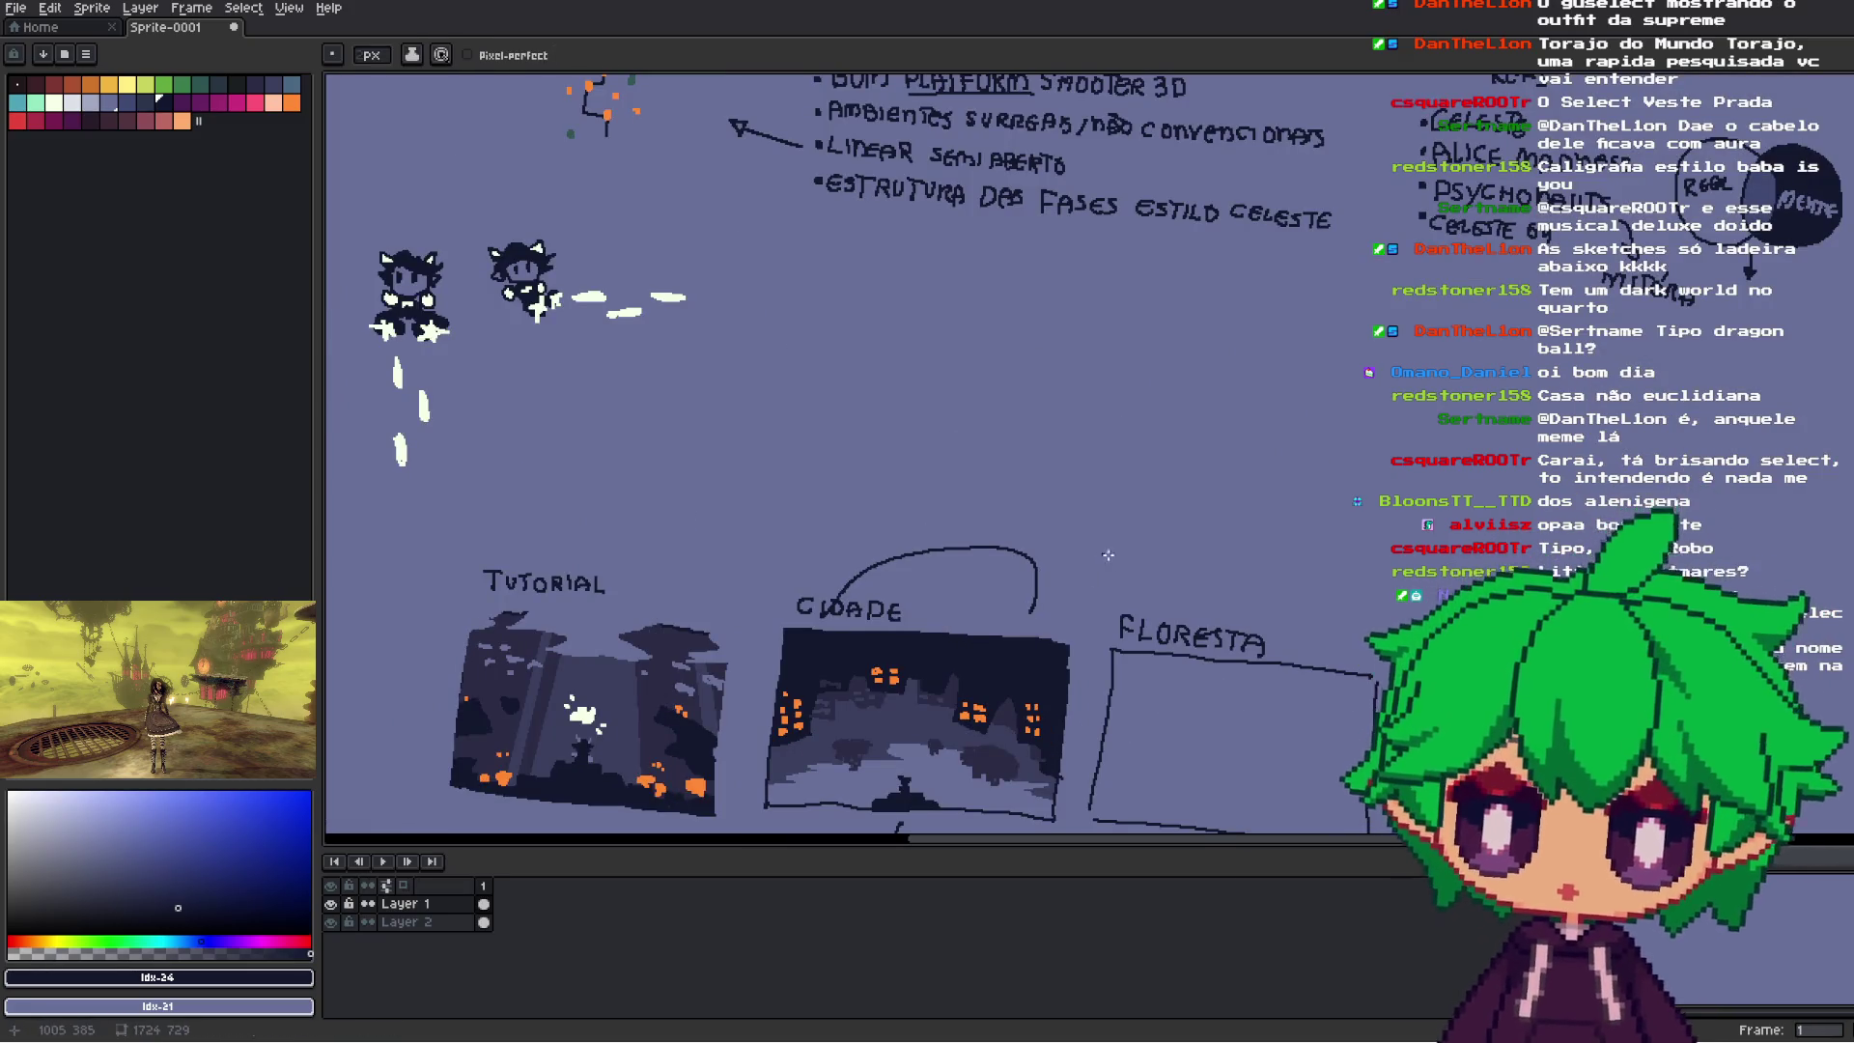
scroll(1048, 475, down, 2)
key(ctrl+z)
mouse_move(828, 487)
mouse_down()
mouse_move(1017, 454)
mouse_move(1199, 520)
mouse_up()
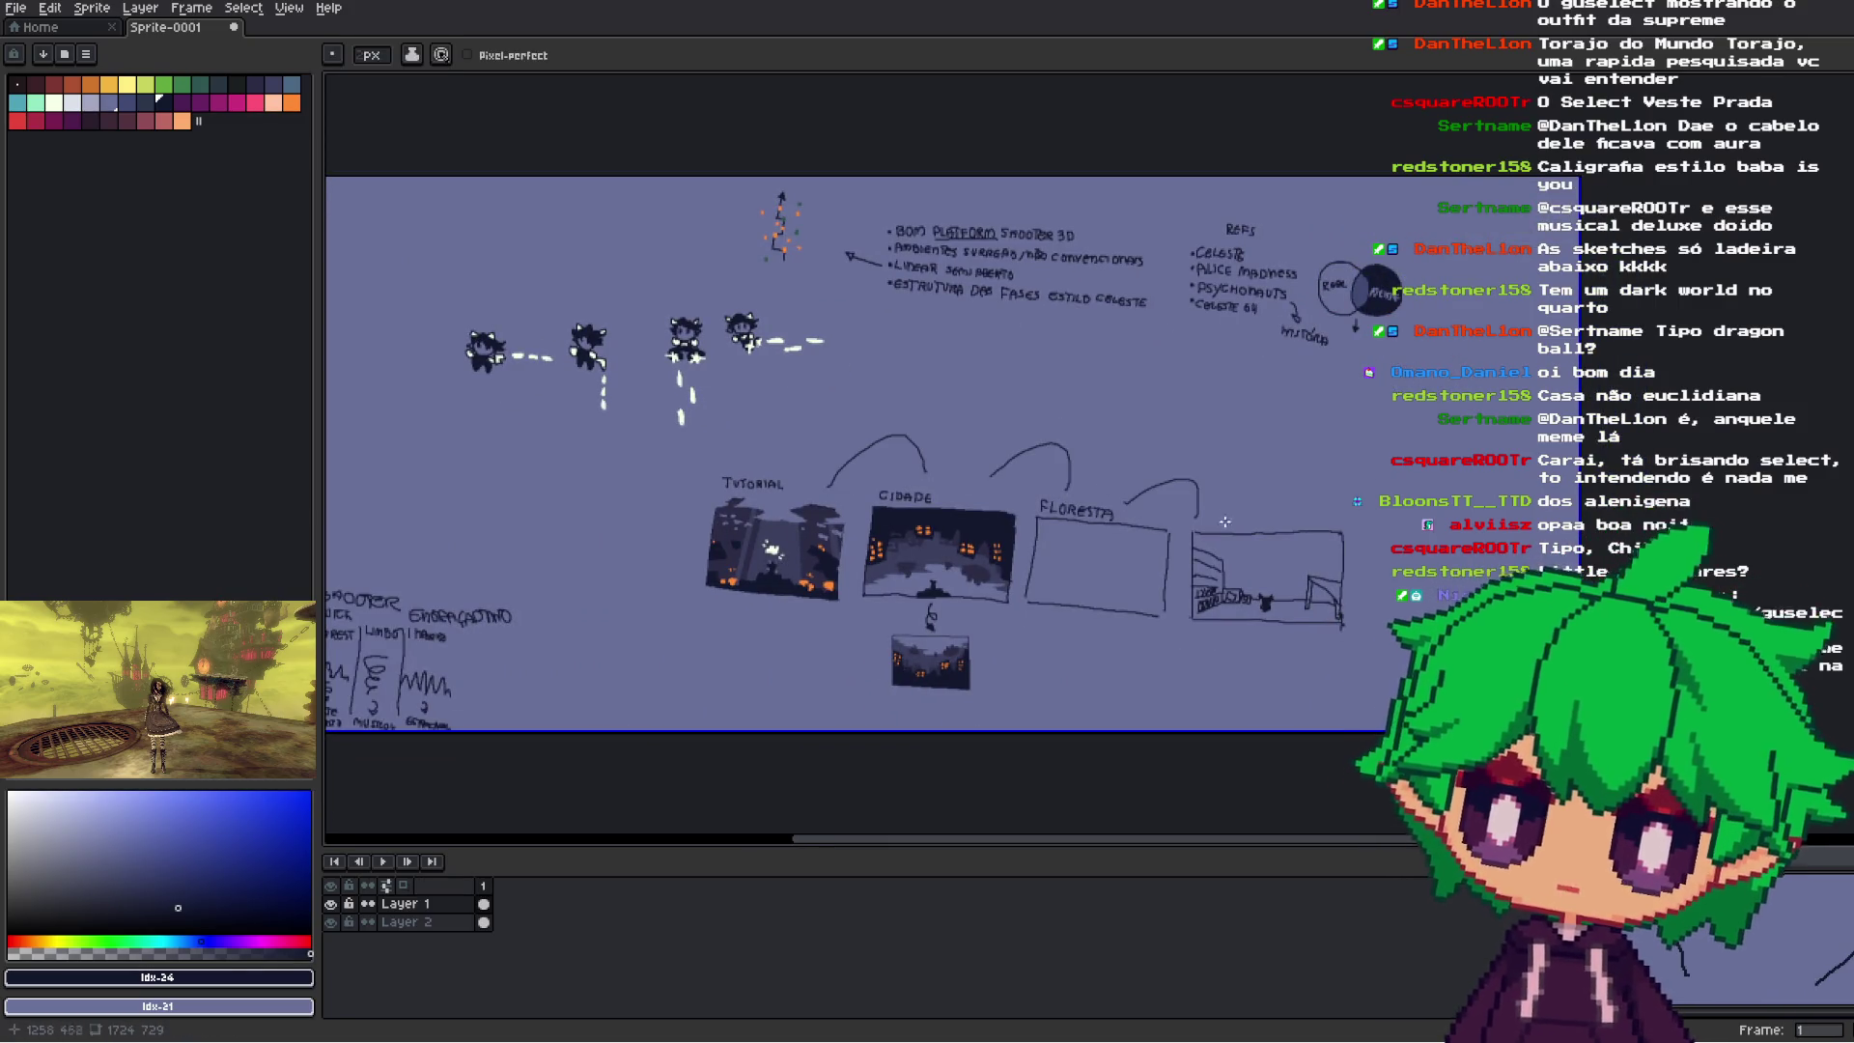
key(ctrl+z)
key(ctrl+z)
key(ctrl+z)
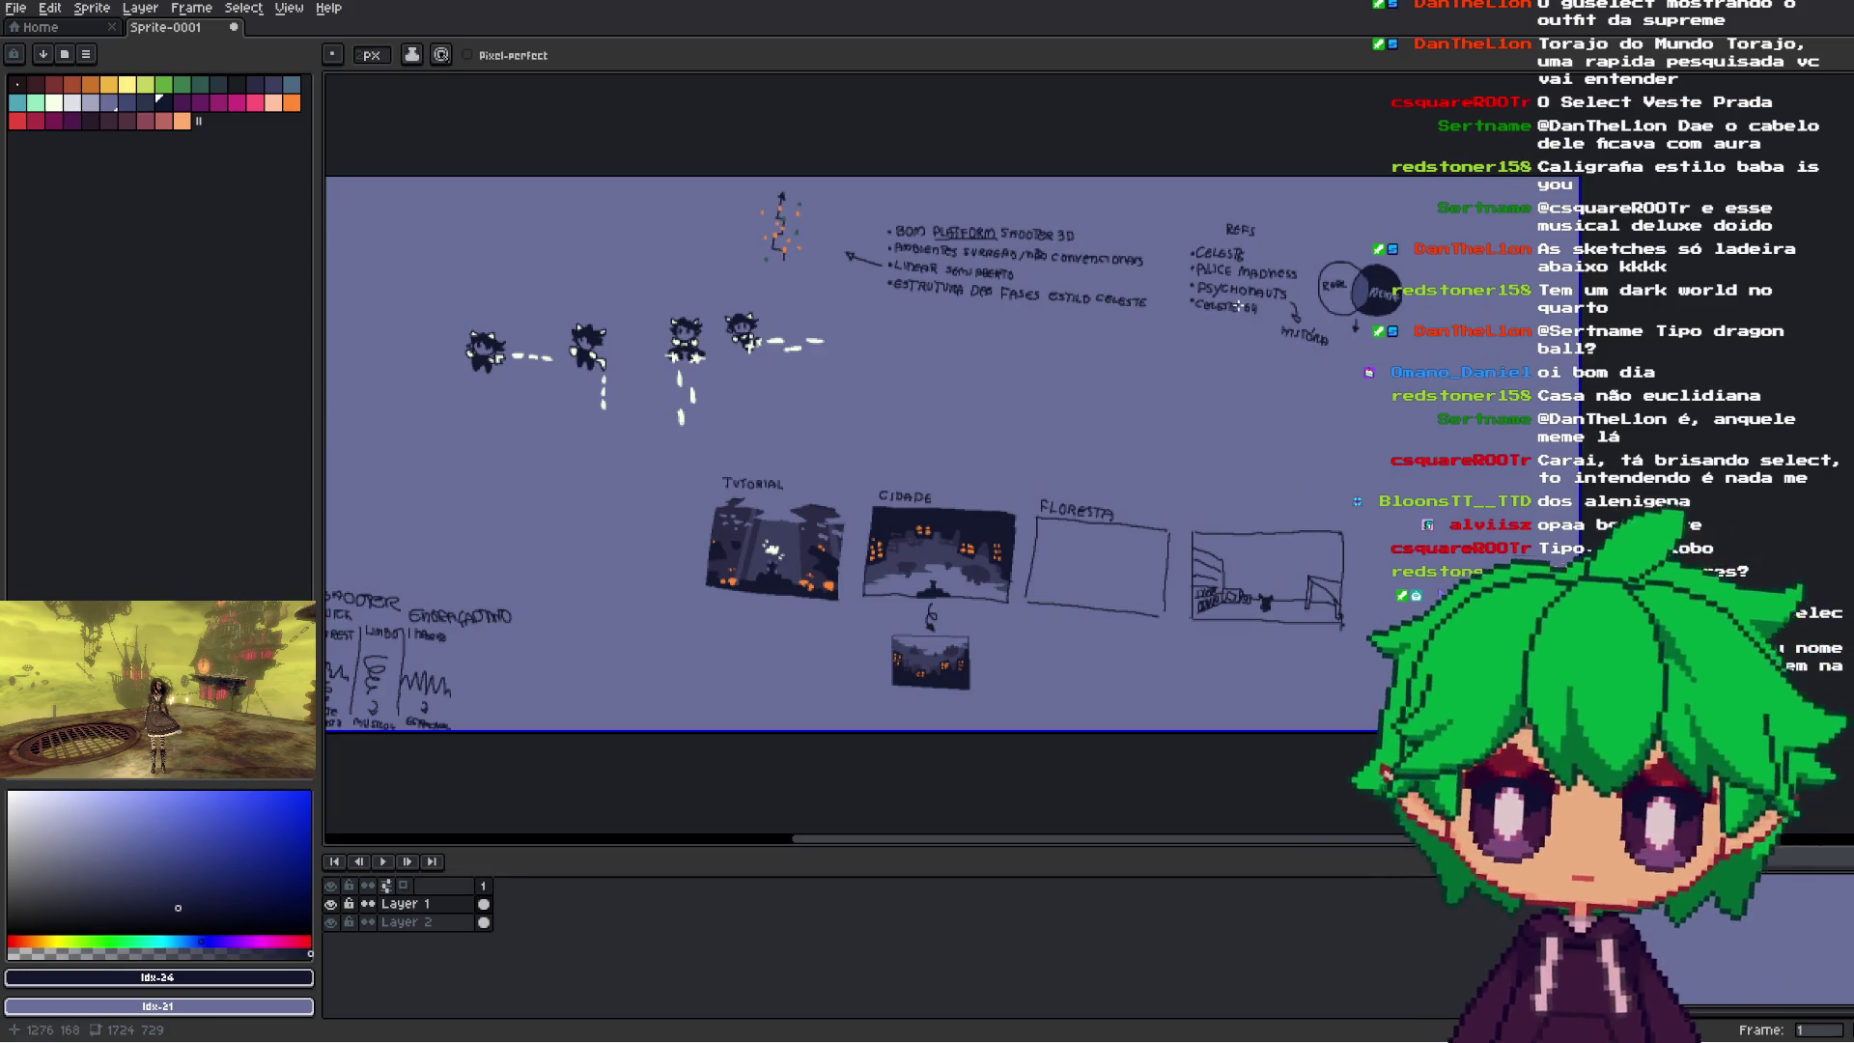
scroll(1033, 493, up, 2)
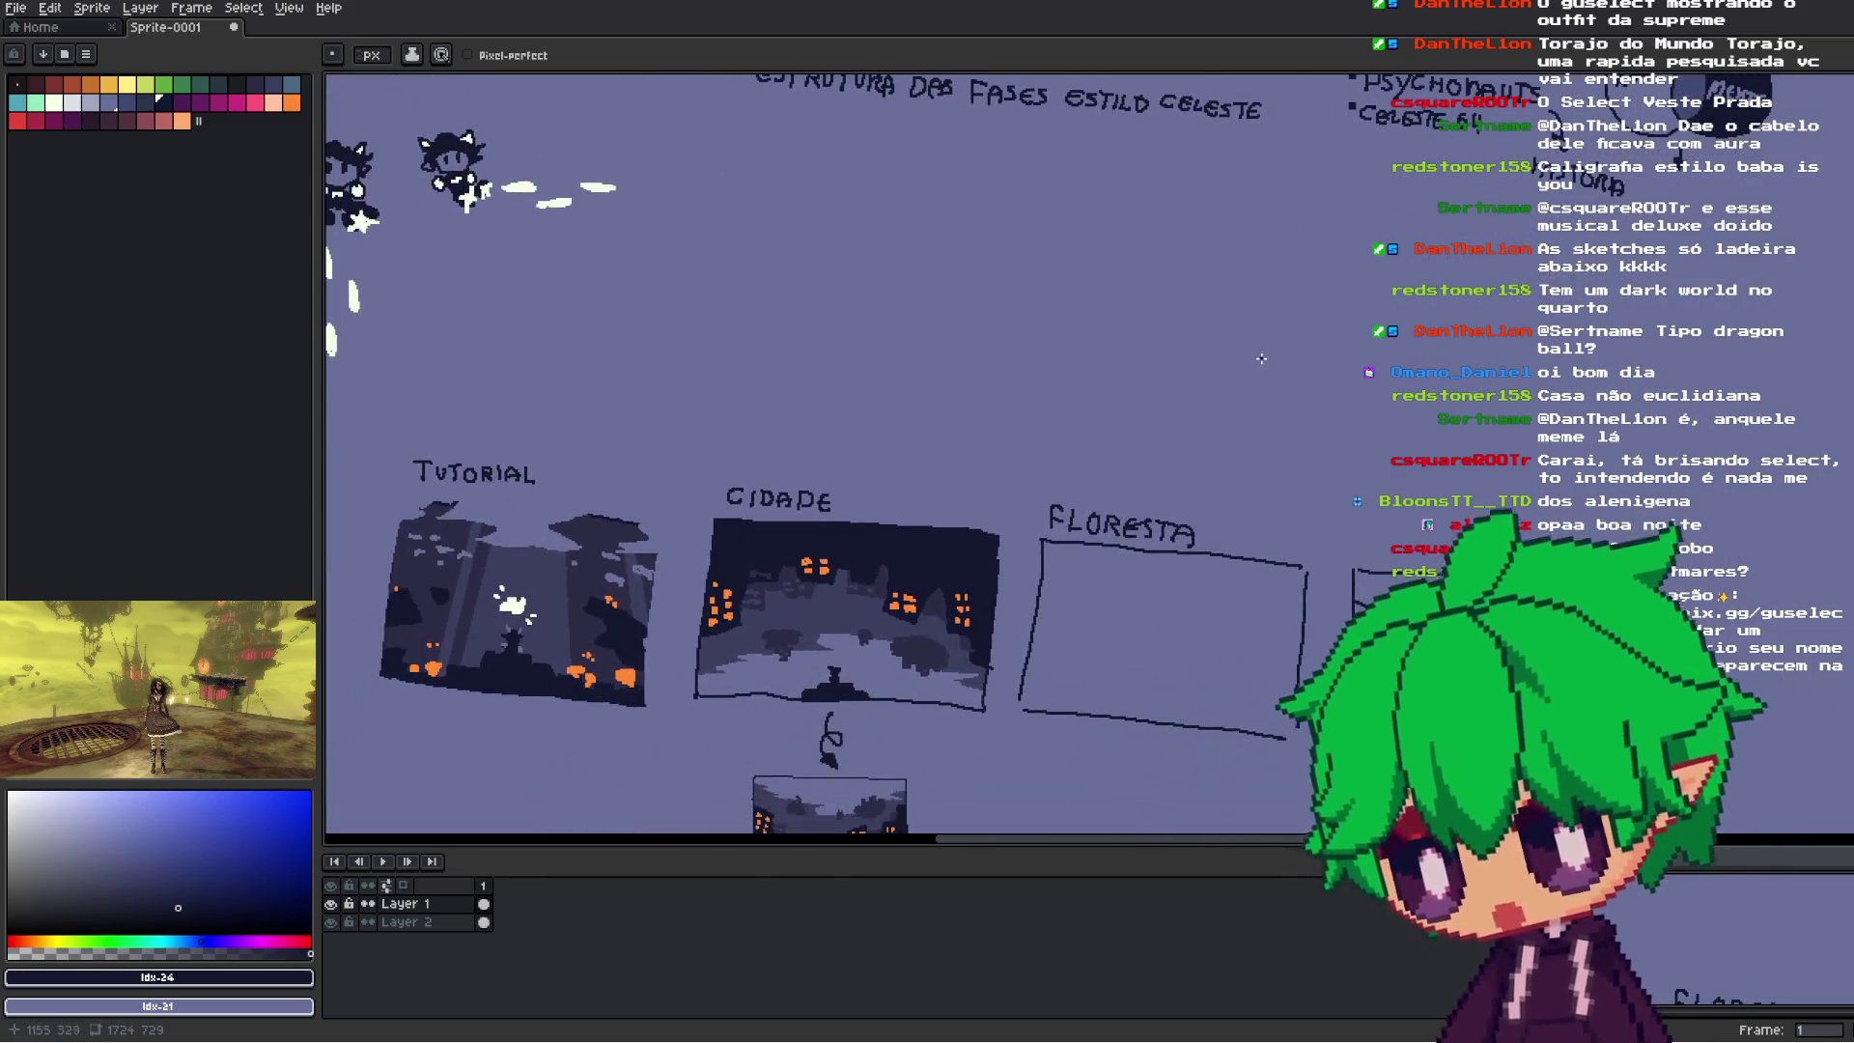
- Extend the dark fill at the CIDADE panel's top-right corner
scroll(1261, 359, up, 2)
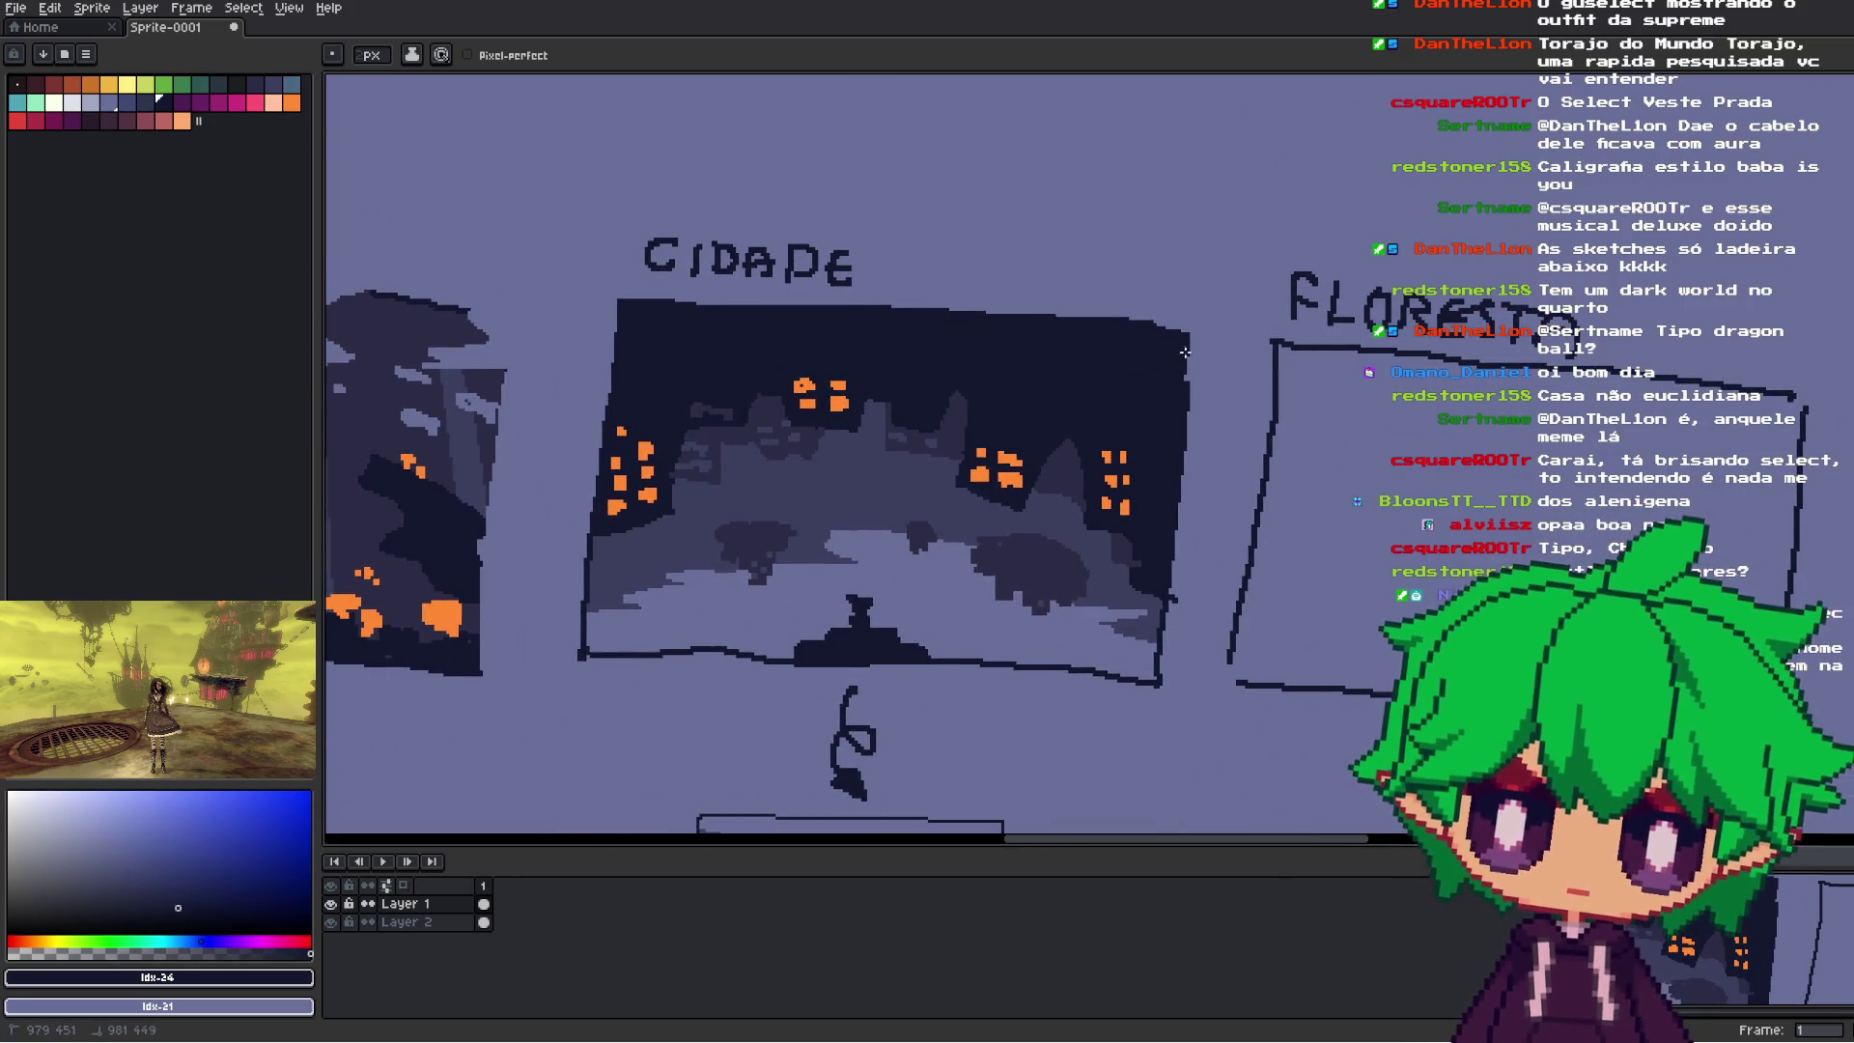
mouse_move(1180, 388)
mouse_down()
mouse_move(1196, 352)
mouse_move(1164, 330)
mouse_move(1183, 330)
mouse_up()
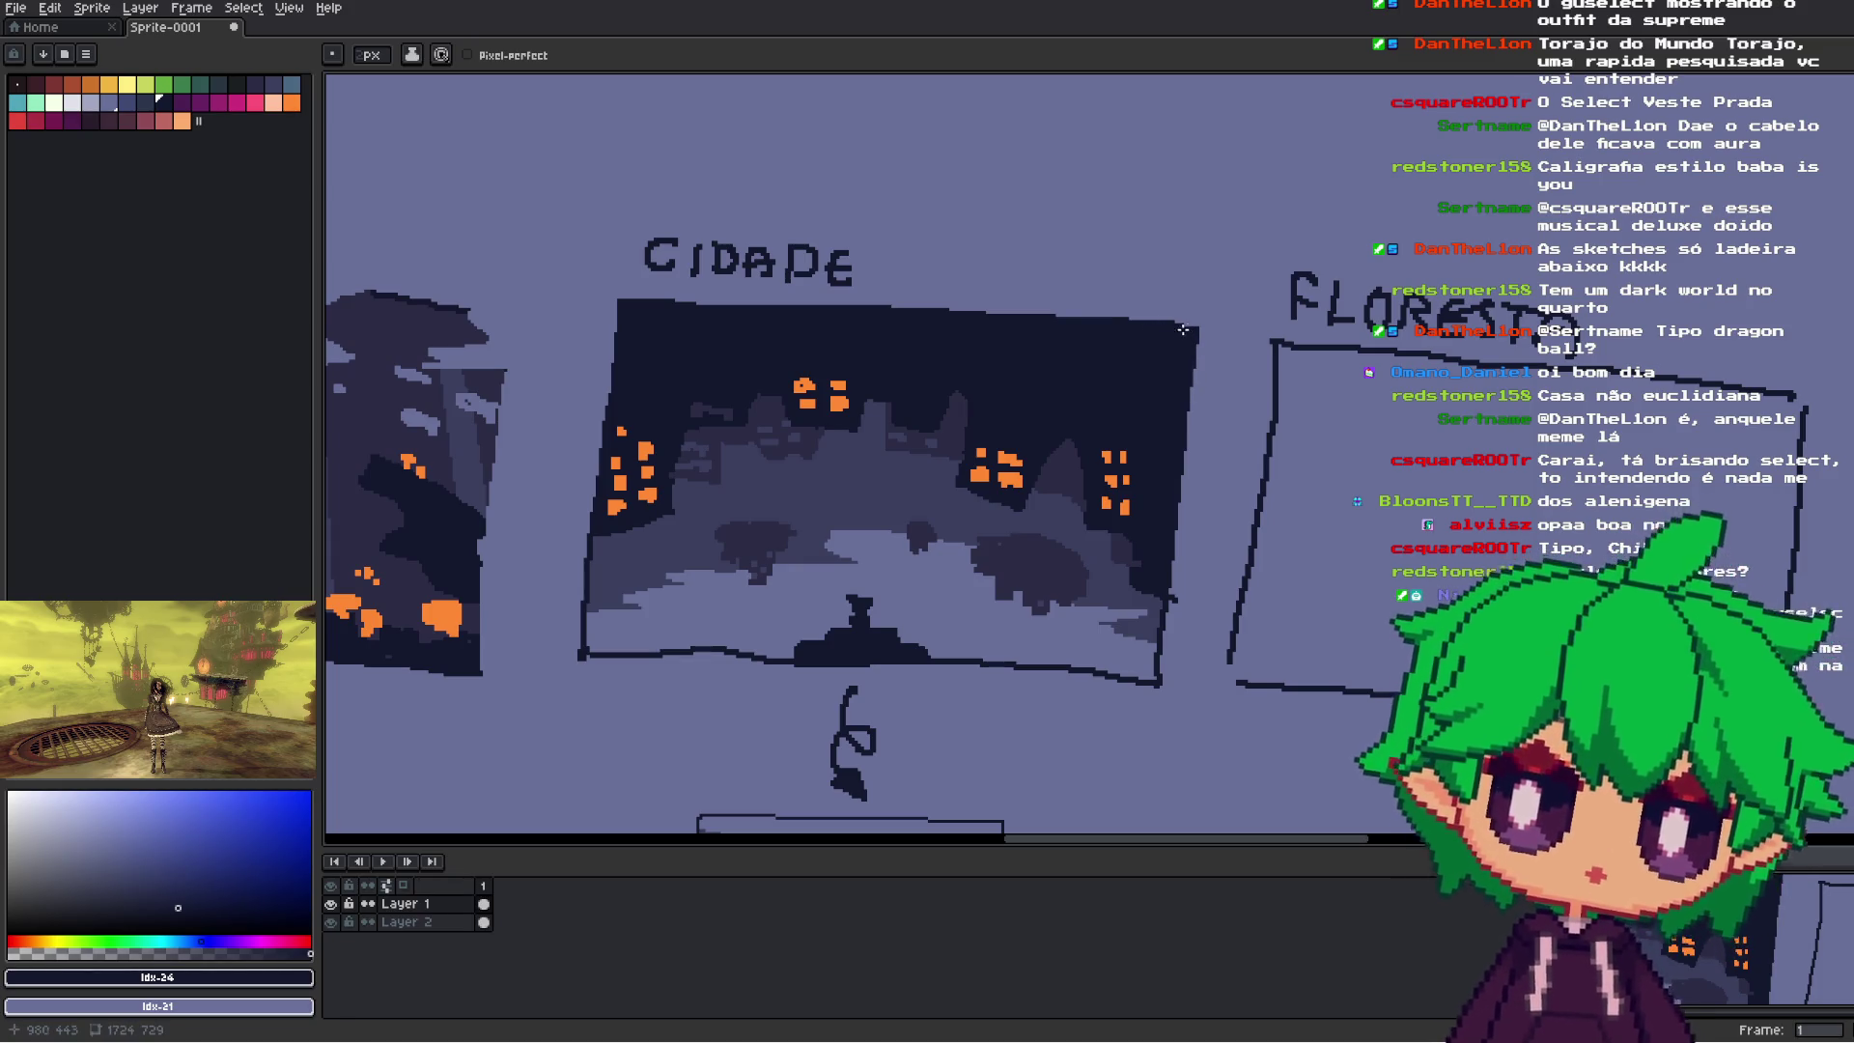
scroll(1231, 355, down, 4)
scroll(1169, 406, up, 2)
scroll(1165, 412, down, 2)
scroll(1168, 415, up, 3)
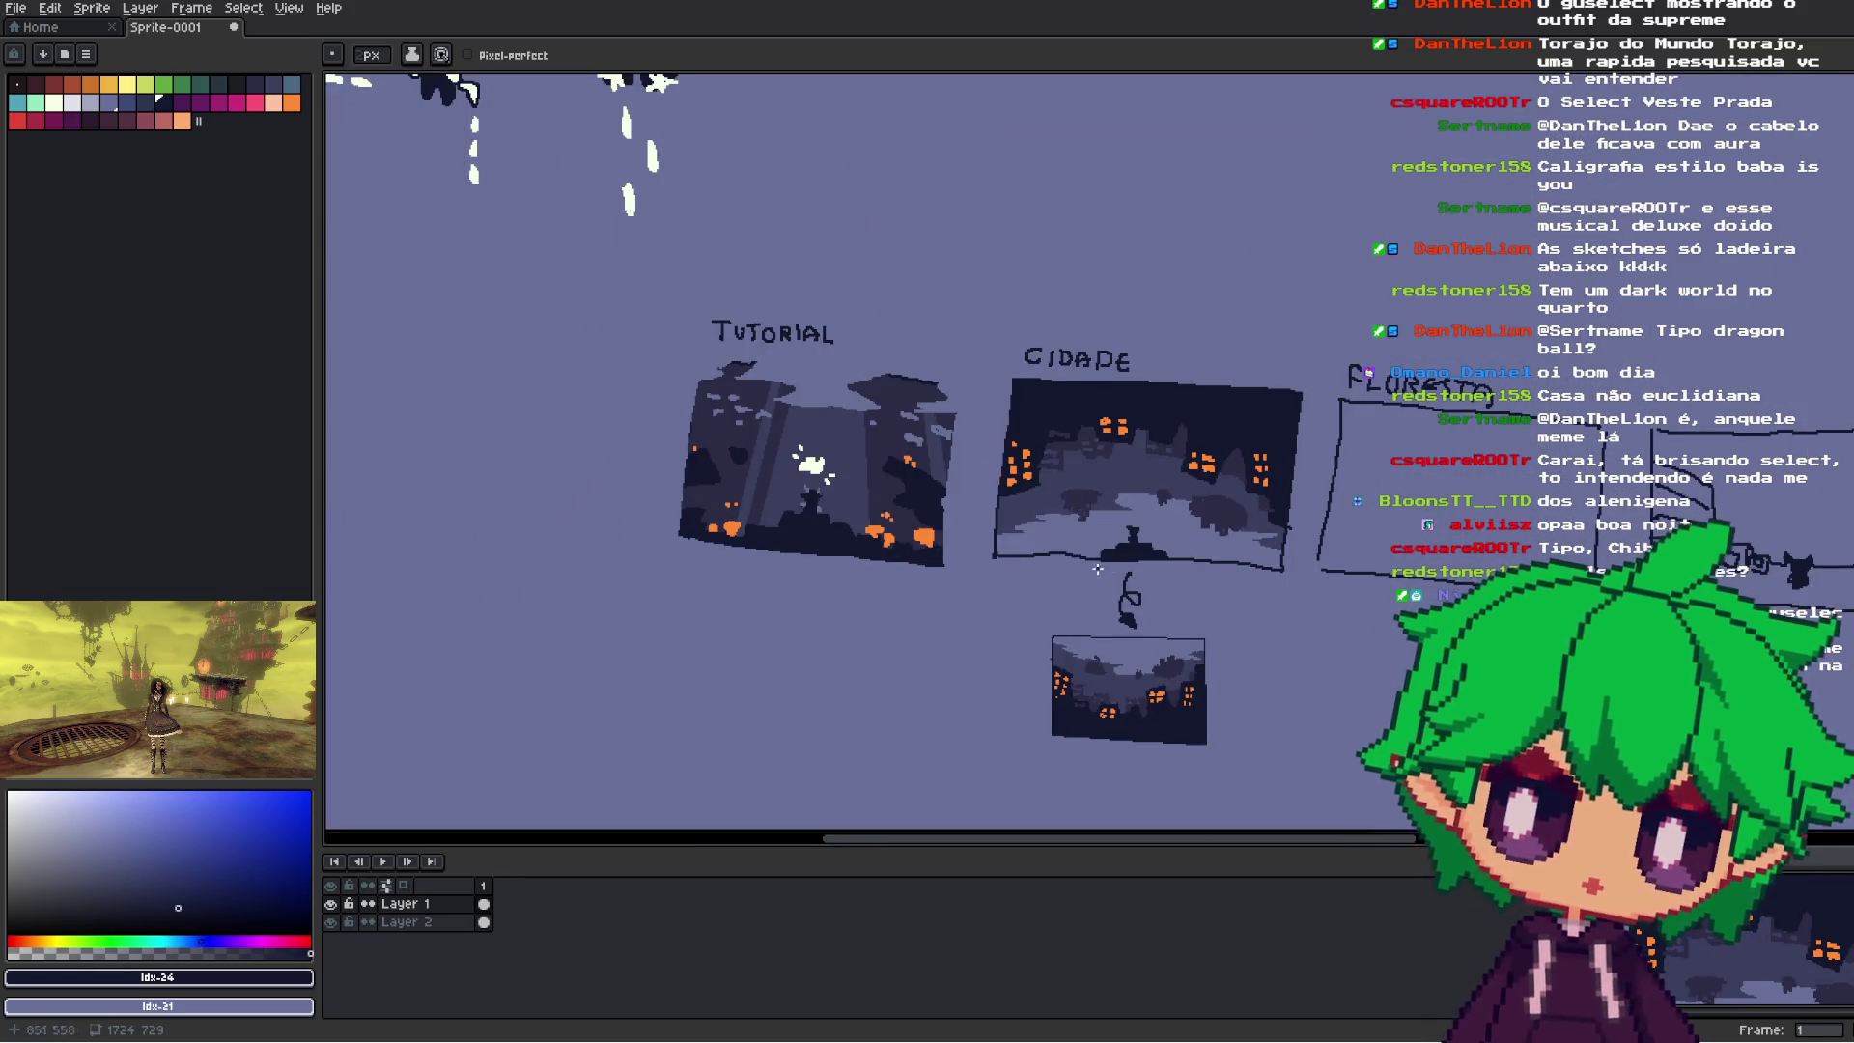
- Paint over part of the stray dark line in background colour, then re-pick the dark colour
alt+click(1852, 183)
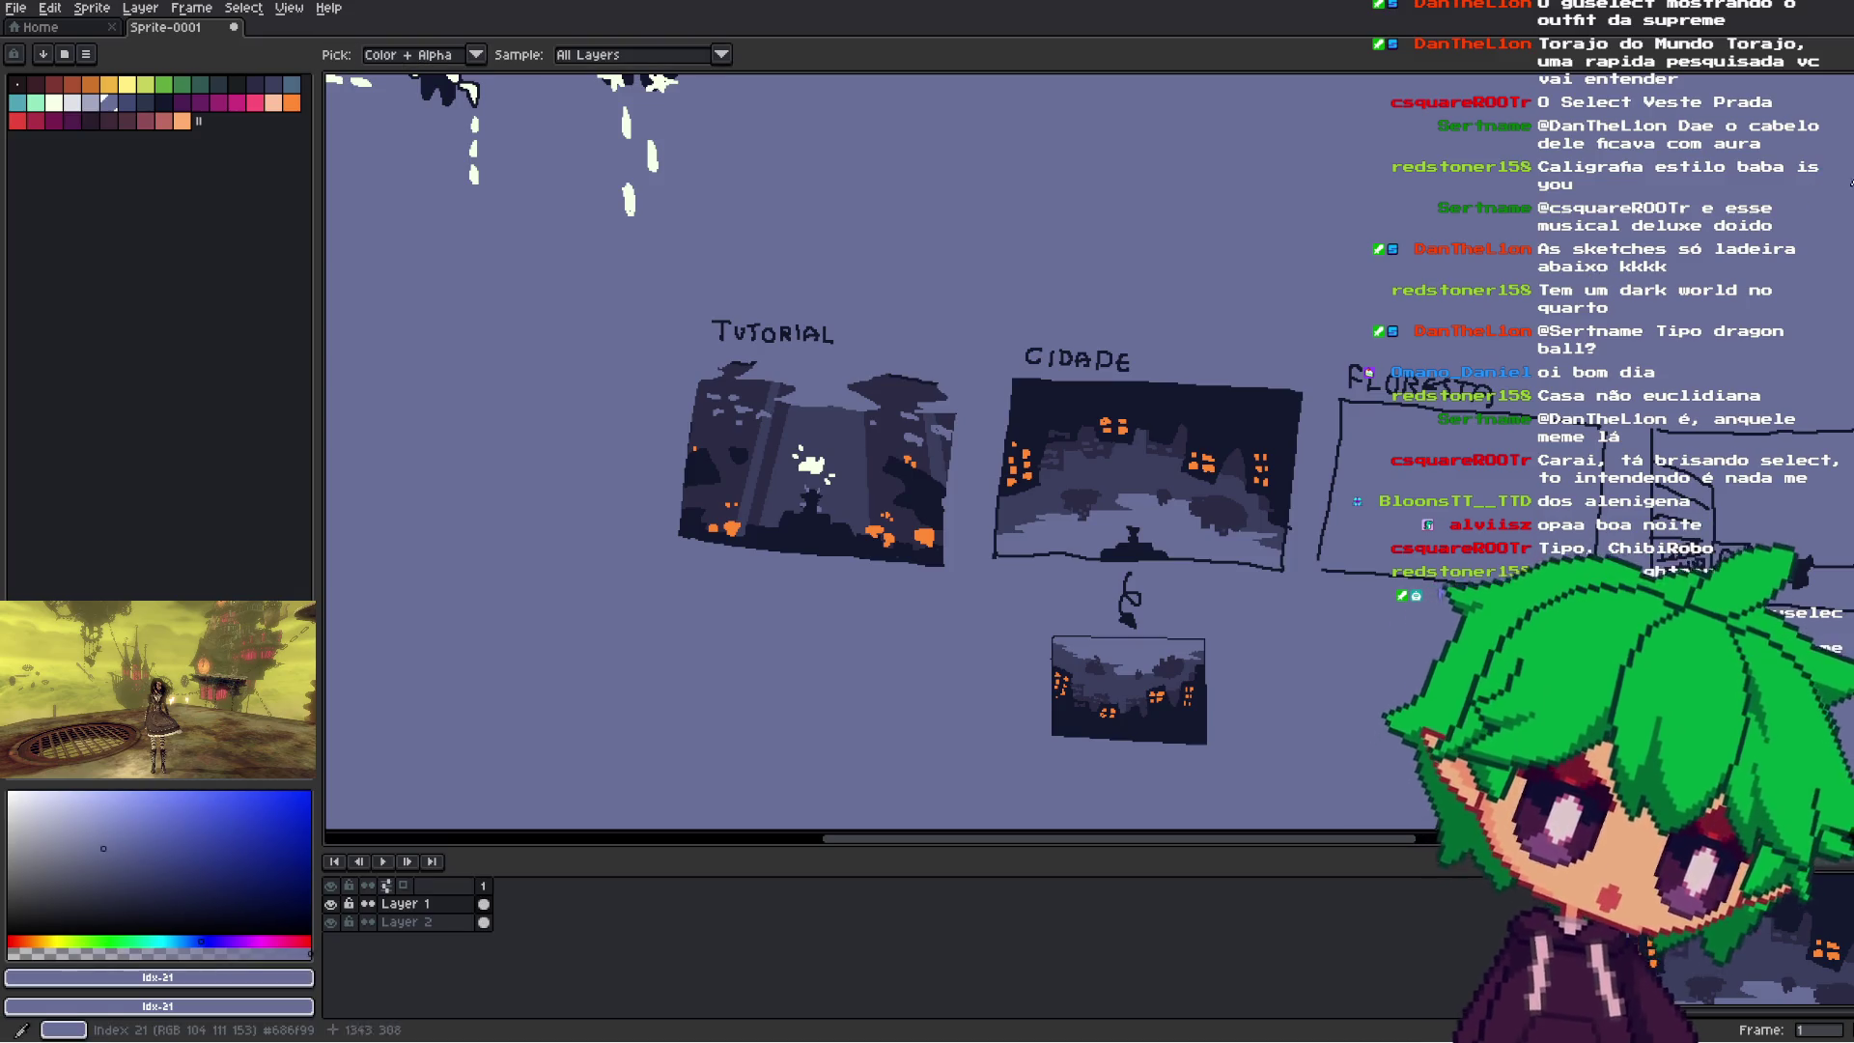
scroll(1039, 615, up, 2)
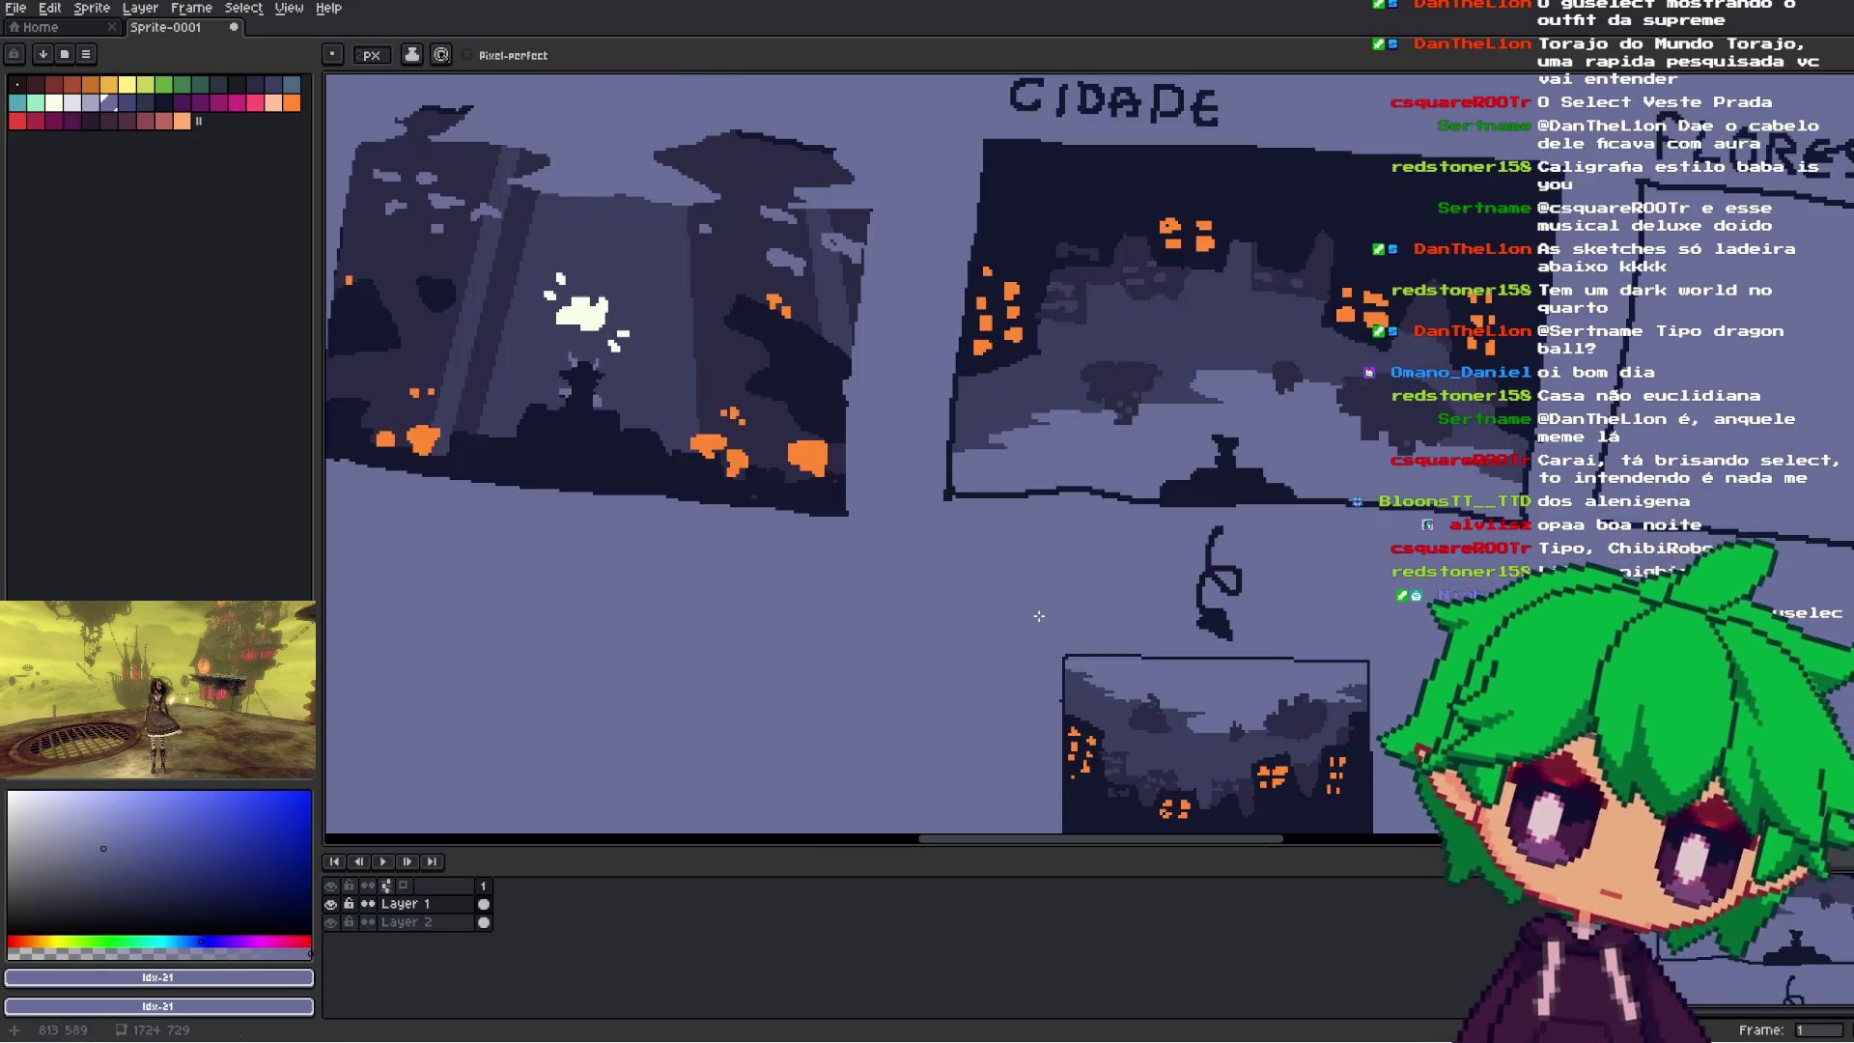
scroll(1115, 497, up, 1)
drag(1099, 490, 929, 492)
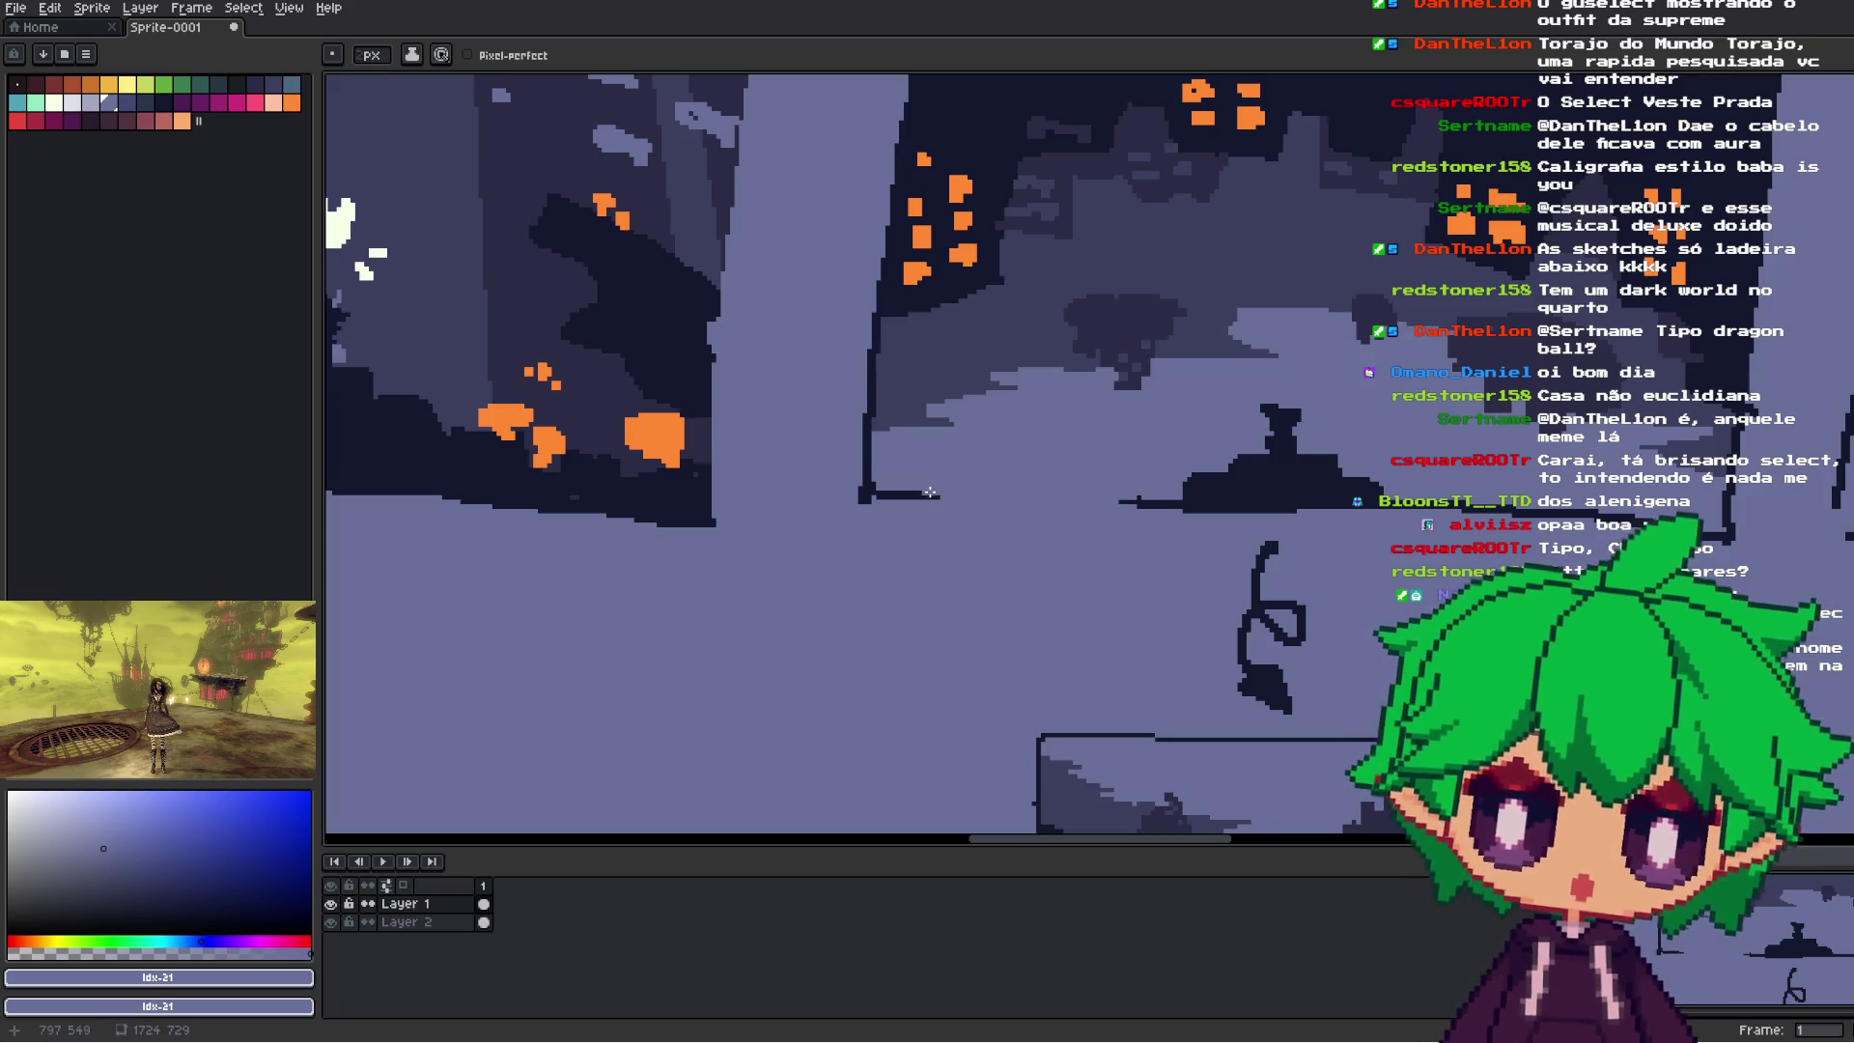
scroll(1077, 522, down, 1)
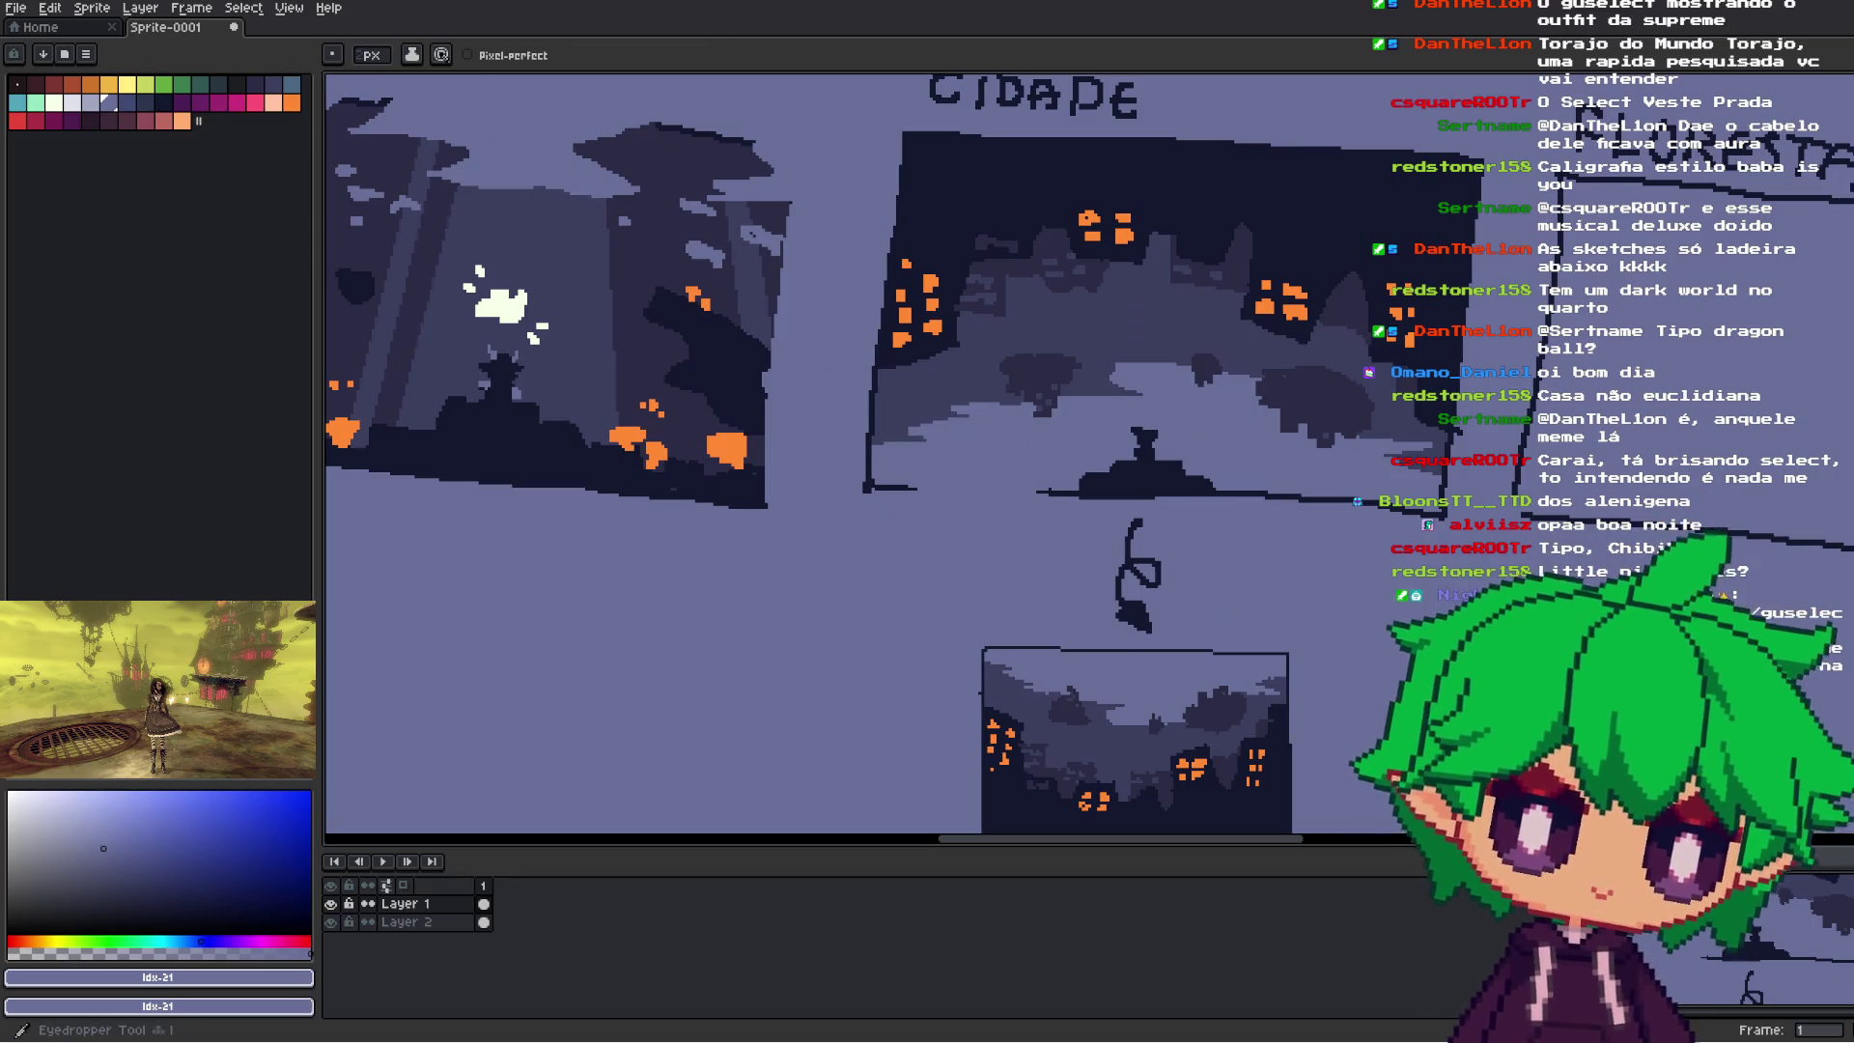
alt+click(1139, 473)
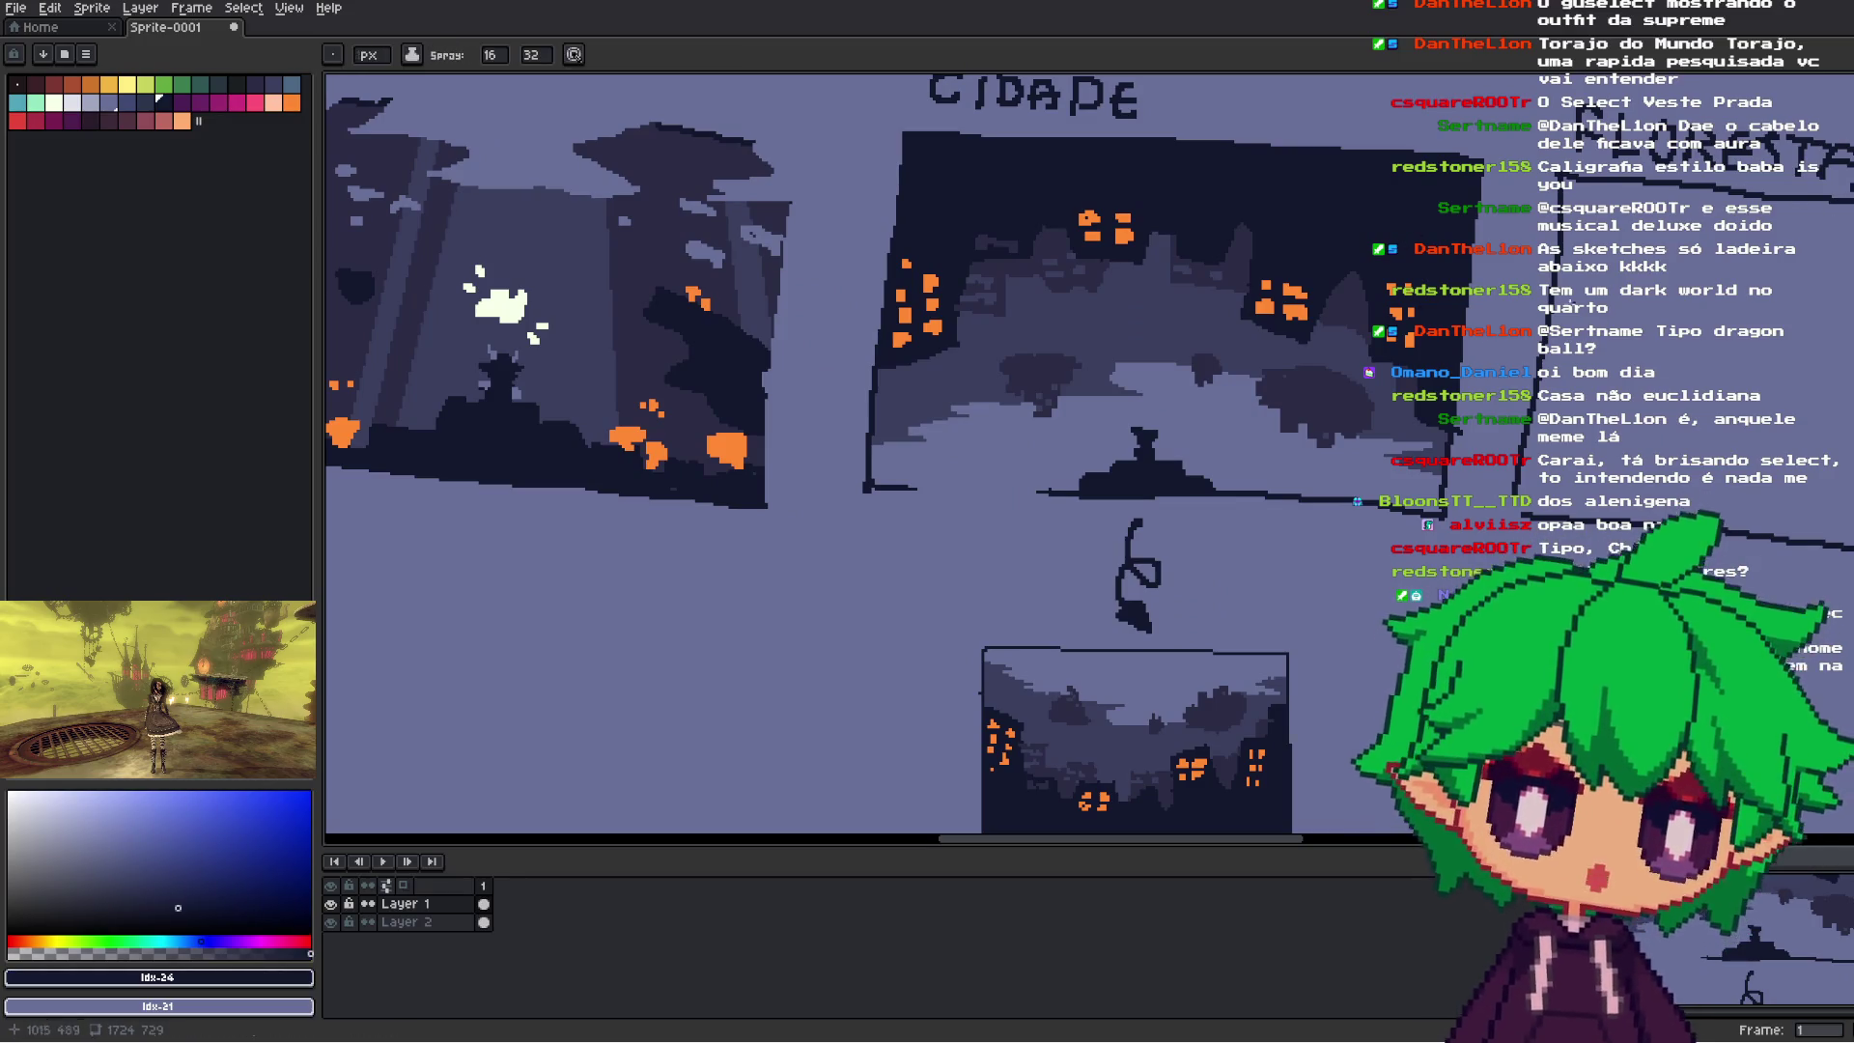
scroll(1324, 500, down, 3)
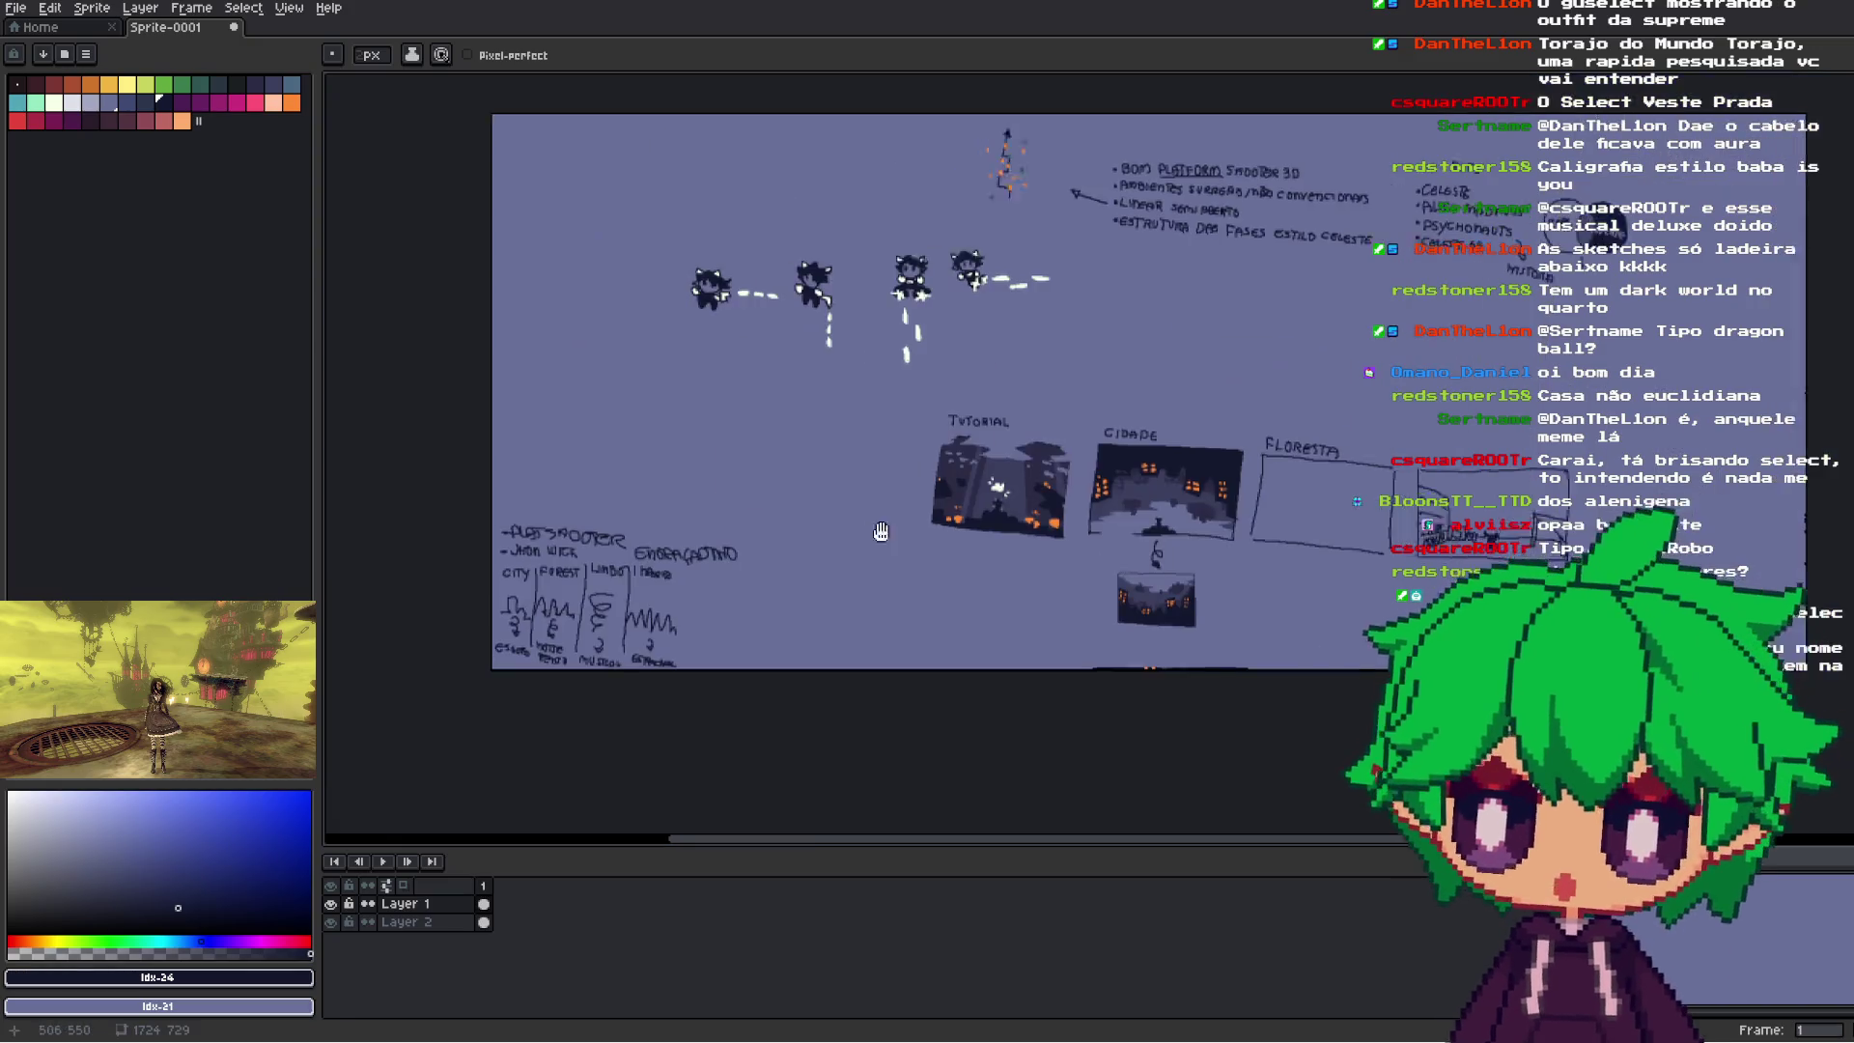
- Undo an accidental long dark stroke and zoom into the notes above PLATSHOOTER
scroll(1010, 471, up, 4)
scroll(1010, 470, down, 1)
scroll(1260, 360, down, 3)
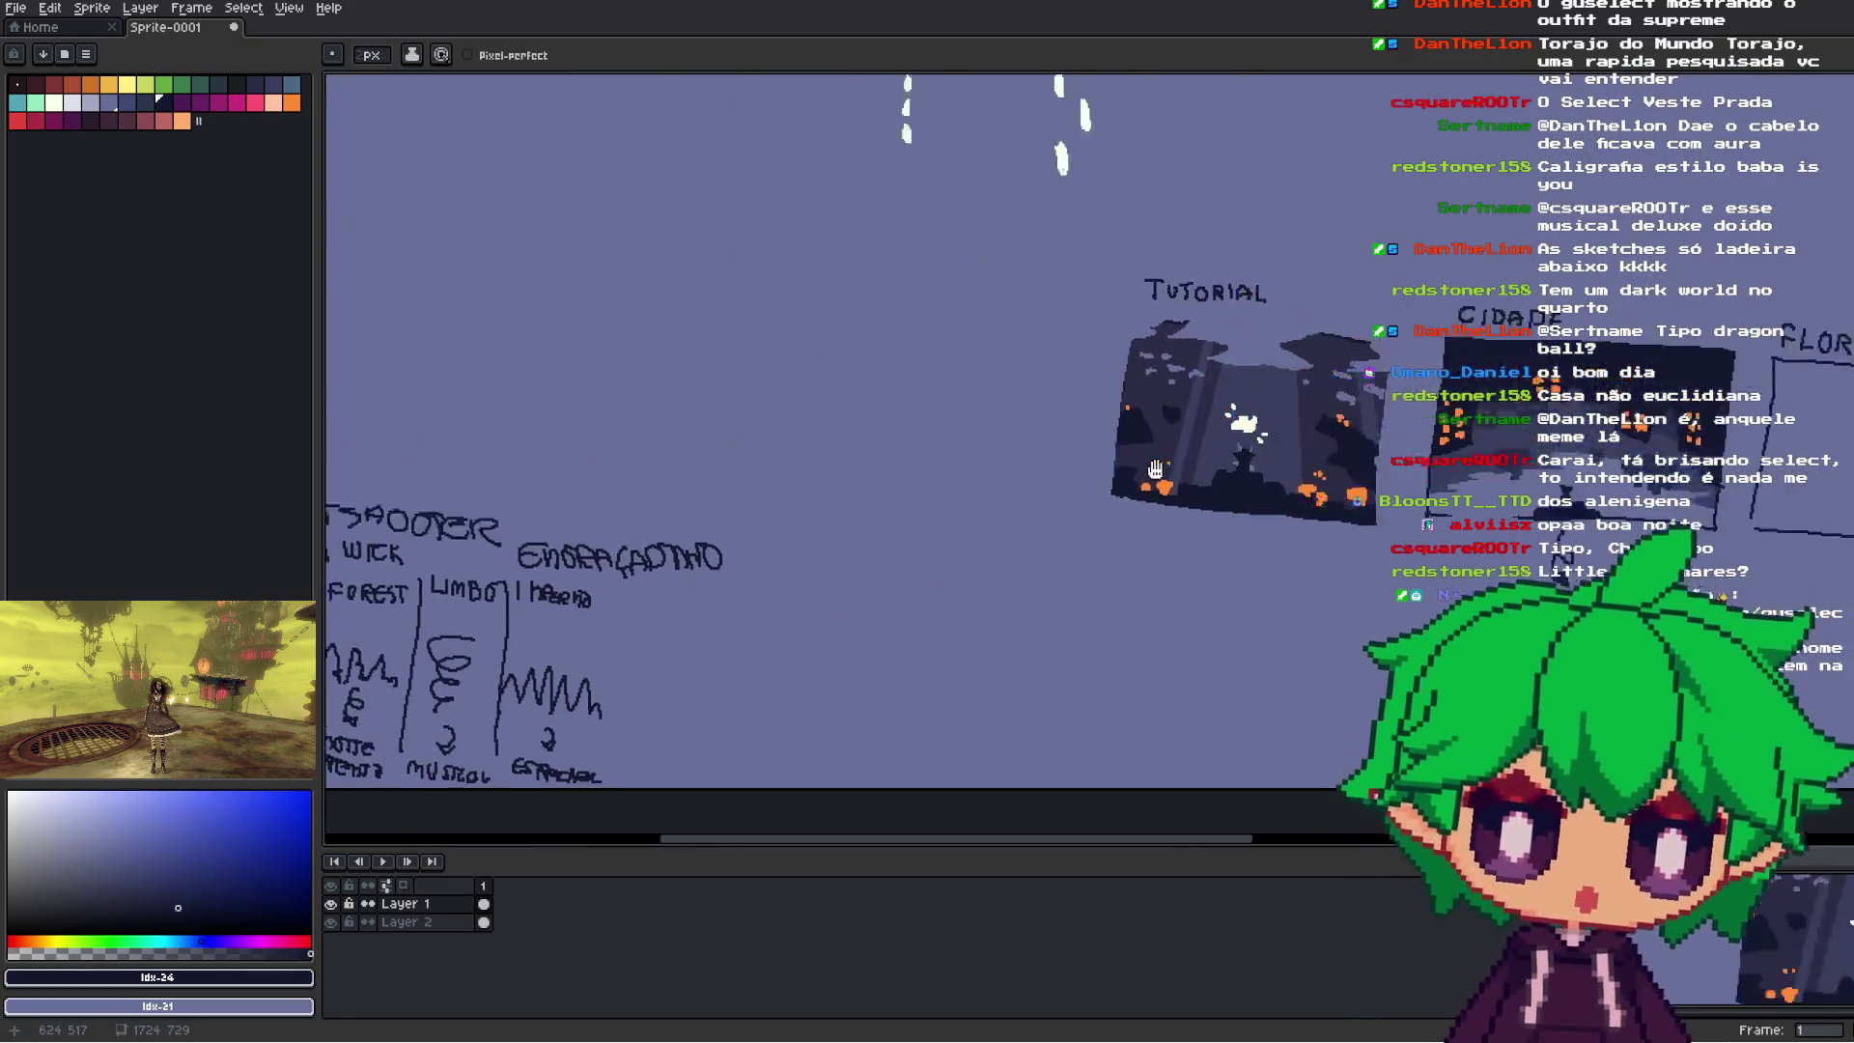
scroll(1260, 360, up, 1)
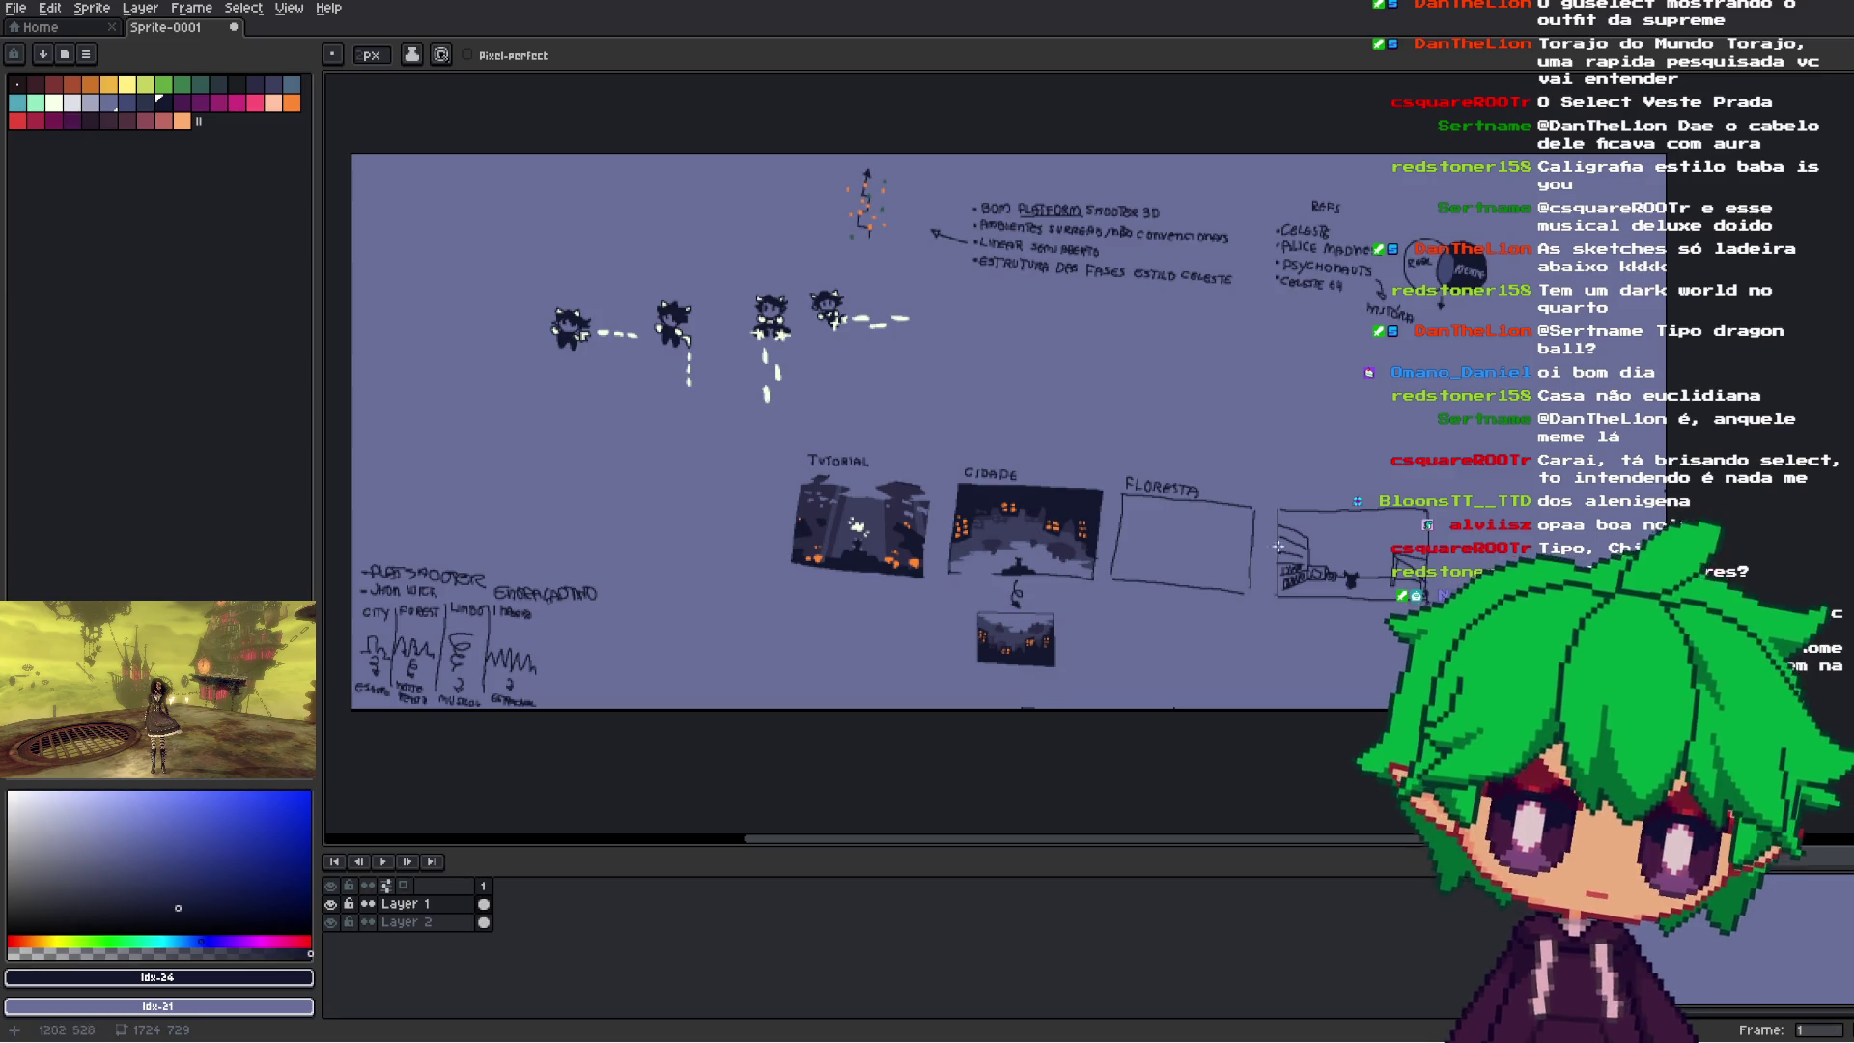
mouse_move(1321, 302)
mouse_down()
mouse_move(695, 565)
mouse_move(1212, 649)
mouse_up()
key(ctrl+z)
scroll(595, 631, up, 2)
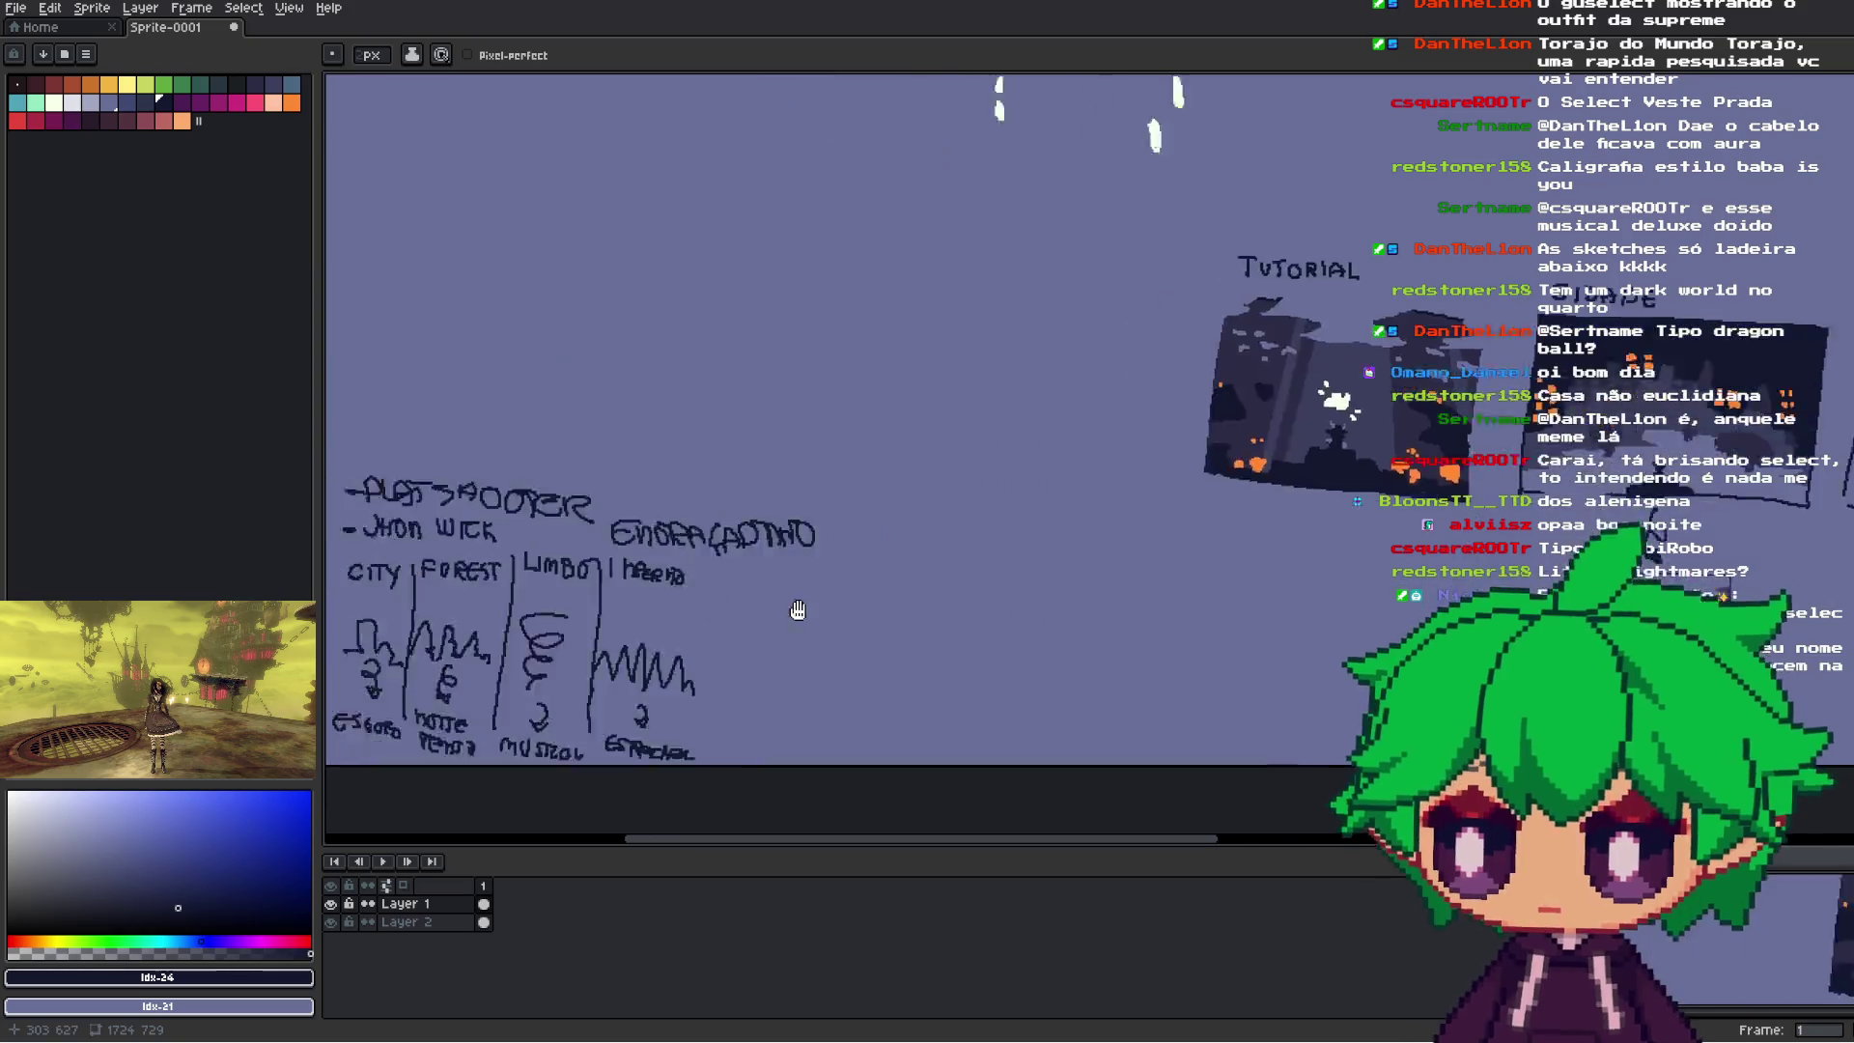
scroll(734, 618, up, 2)
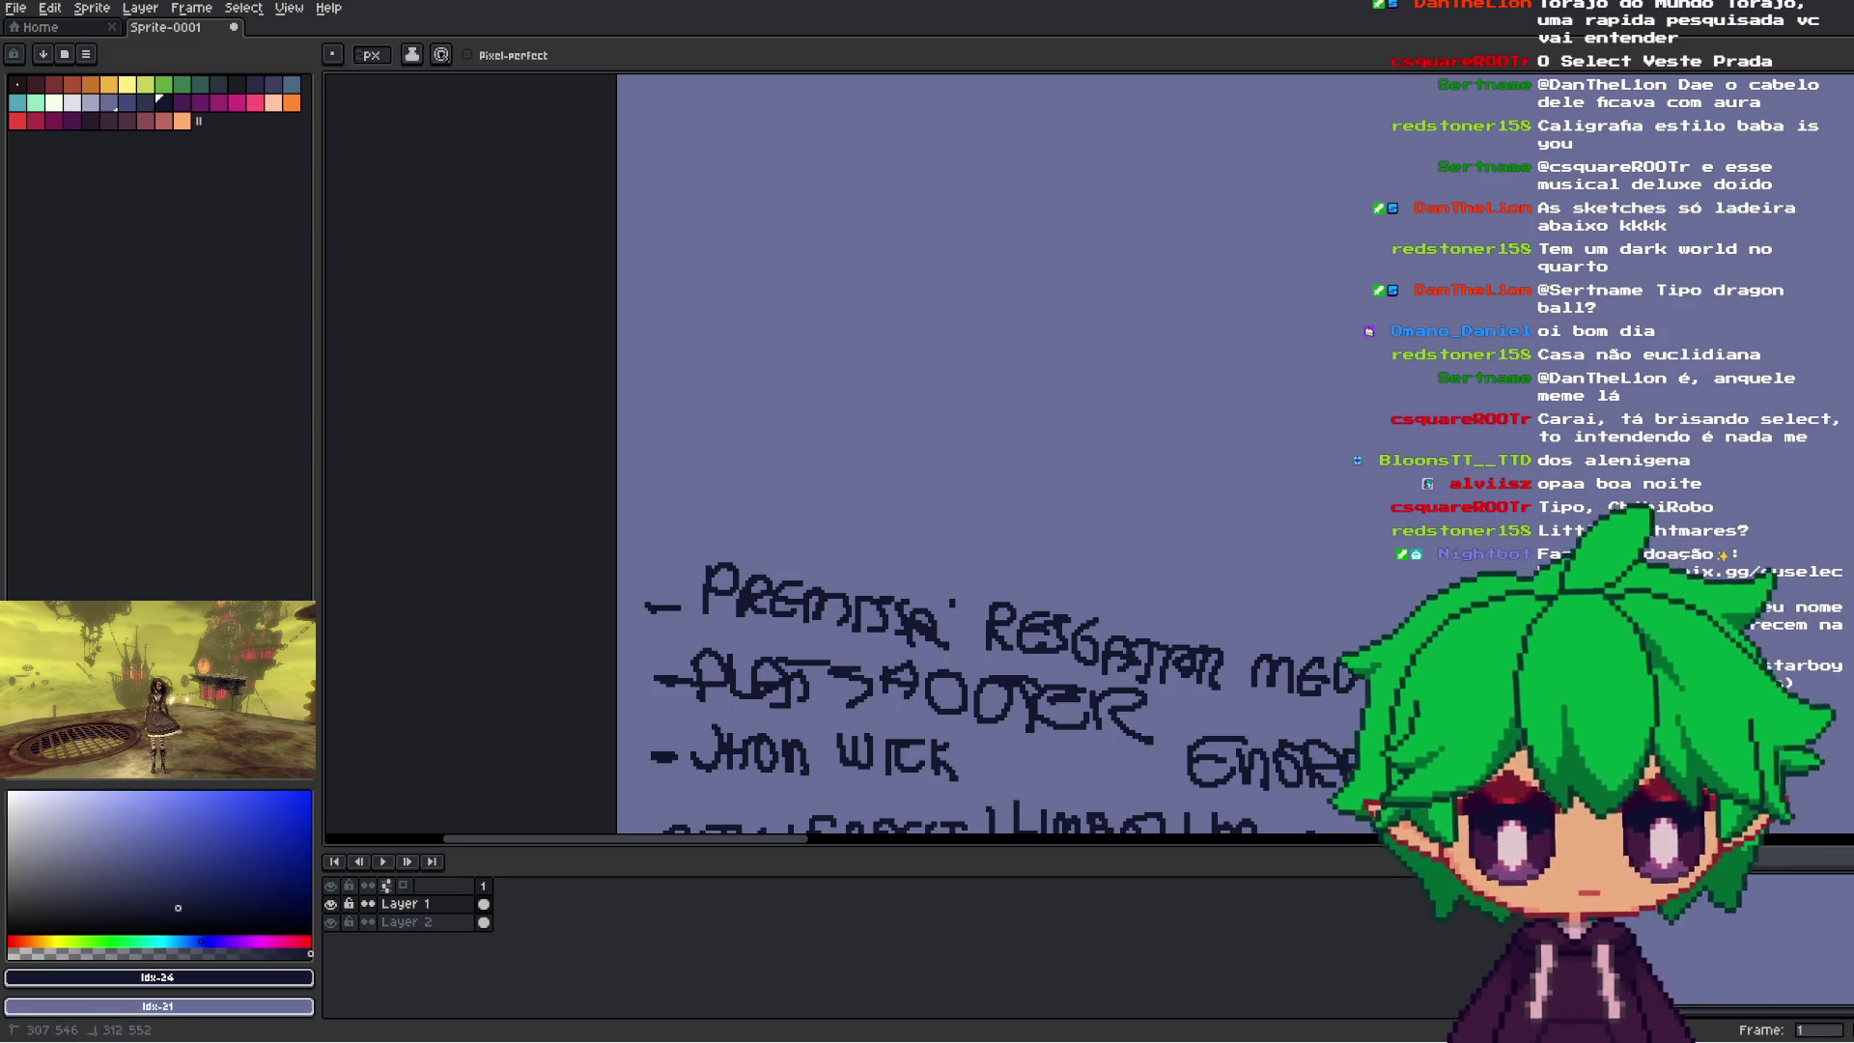
- Pan across the CIDADE and FLORESTA panels to the enlarged TUTORIAL art
scroll(1245, 539, down, 3)
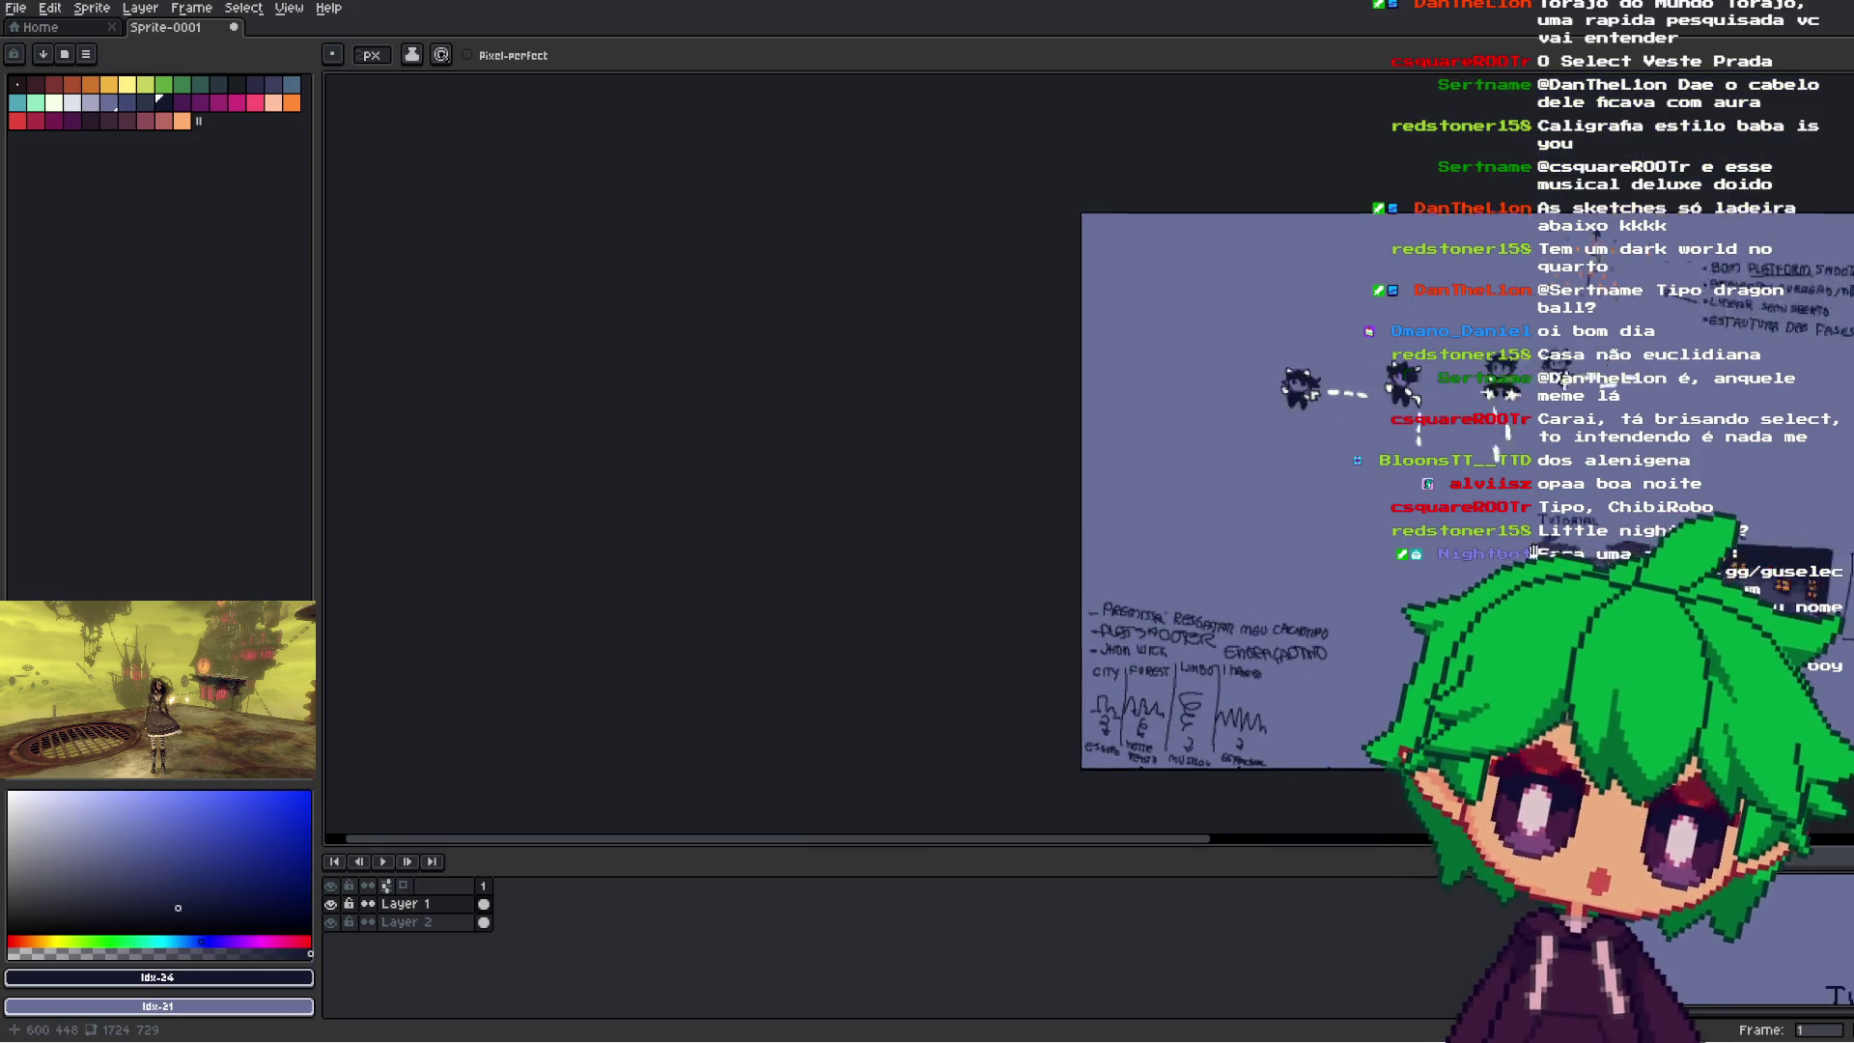
scroll(1244, 539, up, 2)
scroll(1265, 526, down, 2)
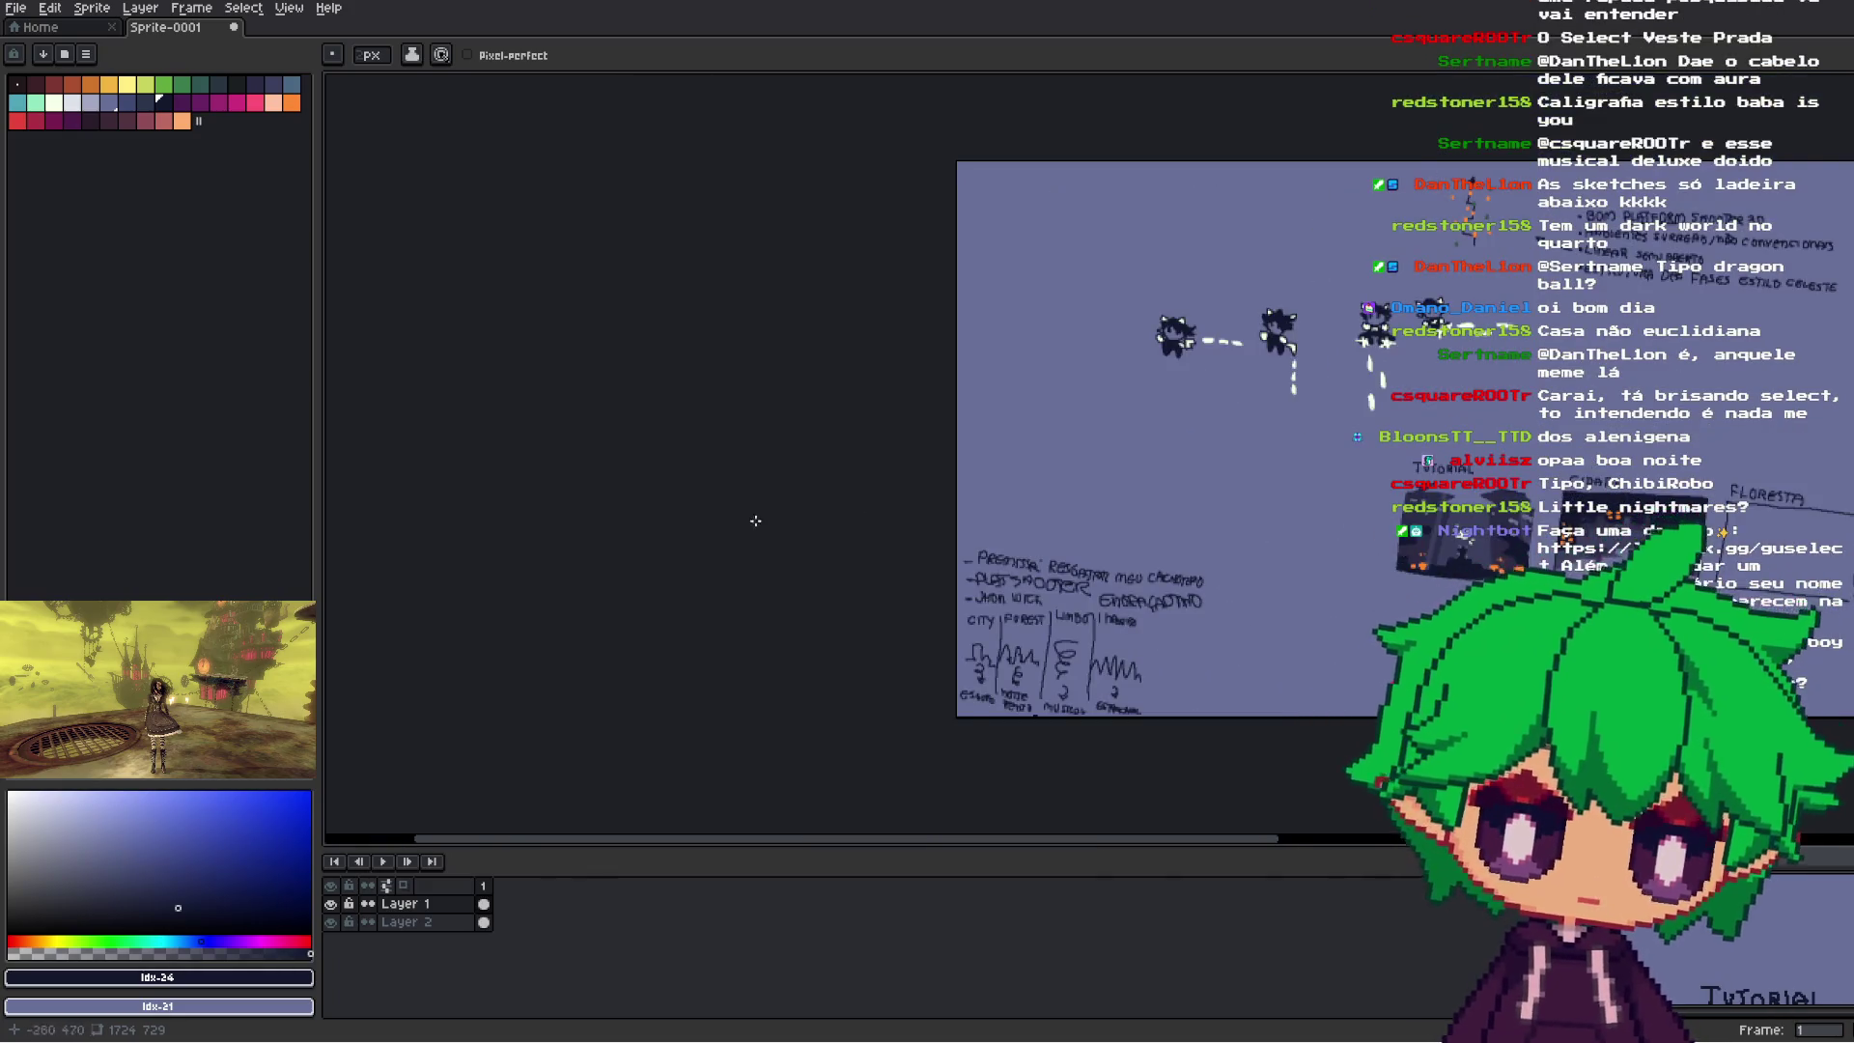
scroll(806, 511, up, 2)
scroll(1132, 594, down, 3)
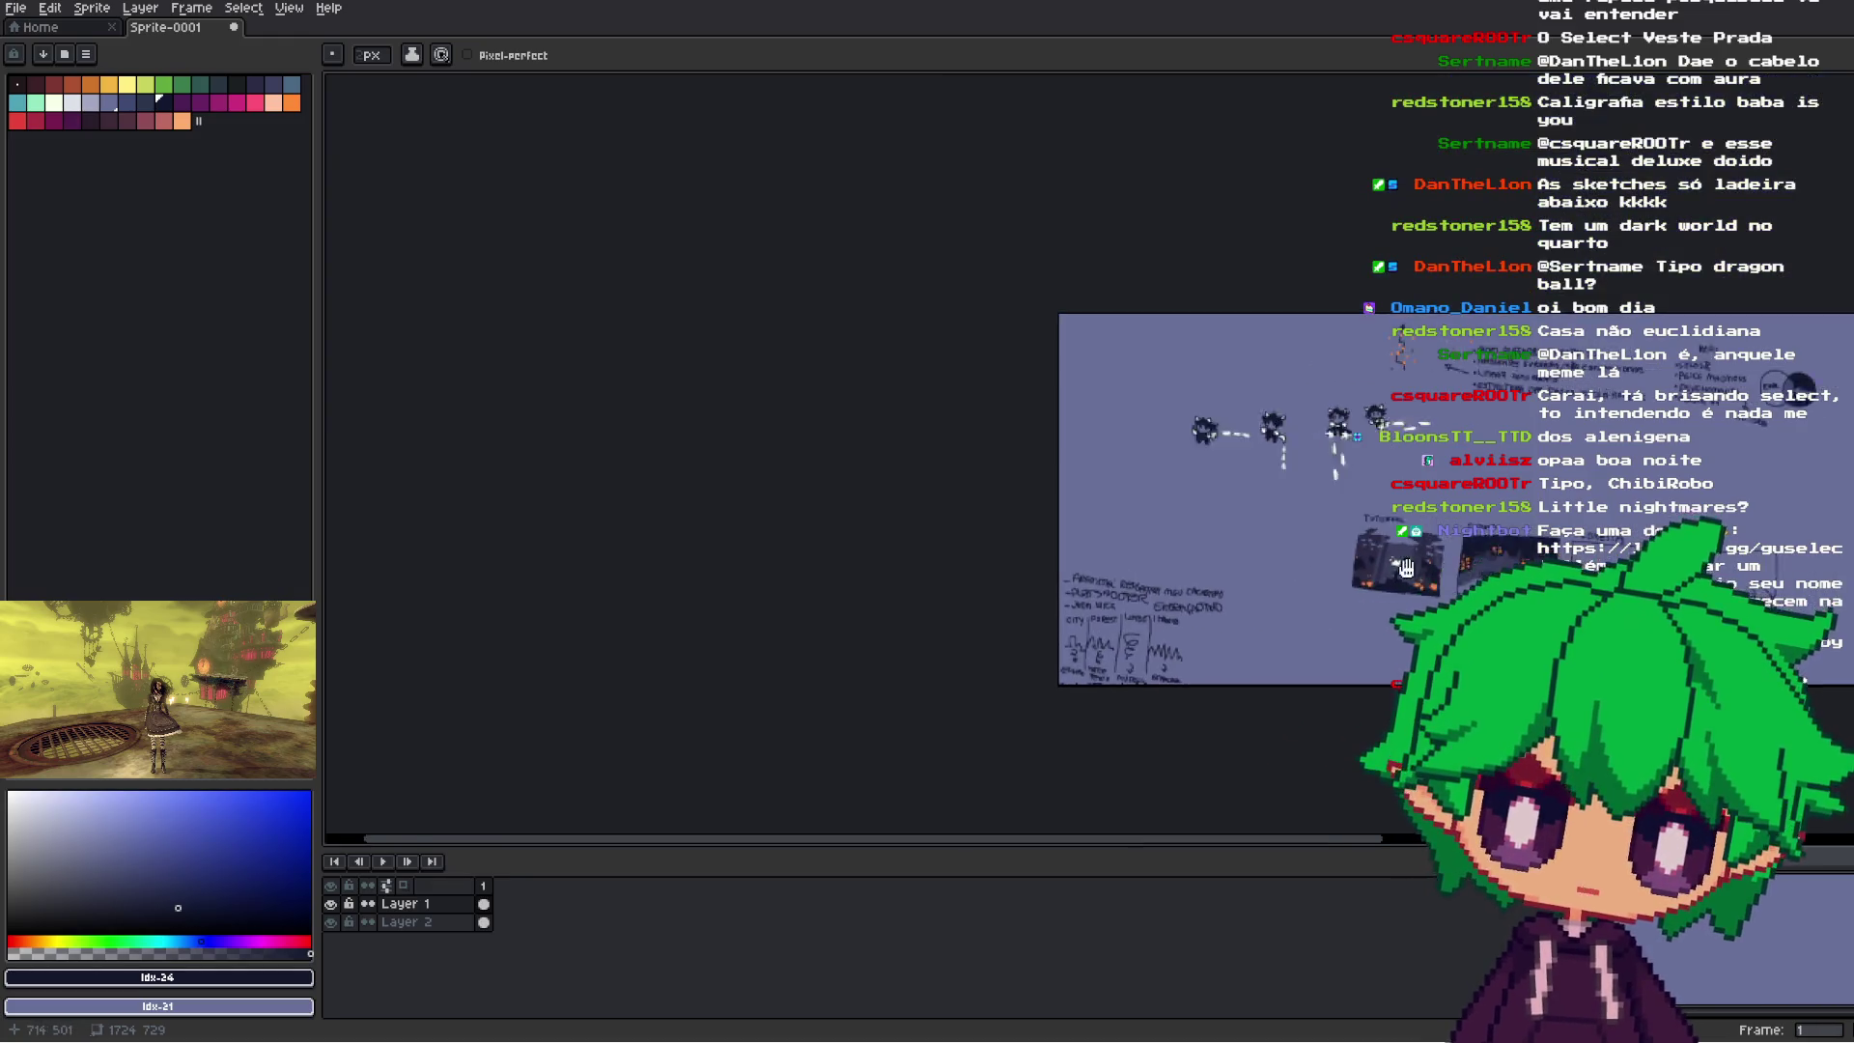
scroll(1334, 534, up, 3)
drag(1333, 535, 1130, 437)
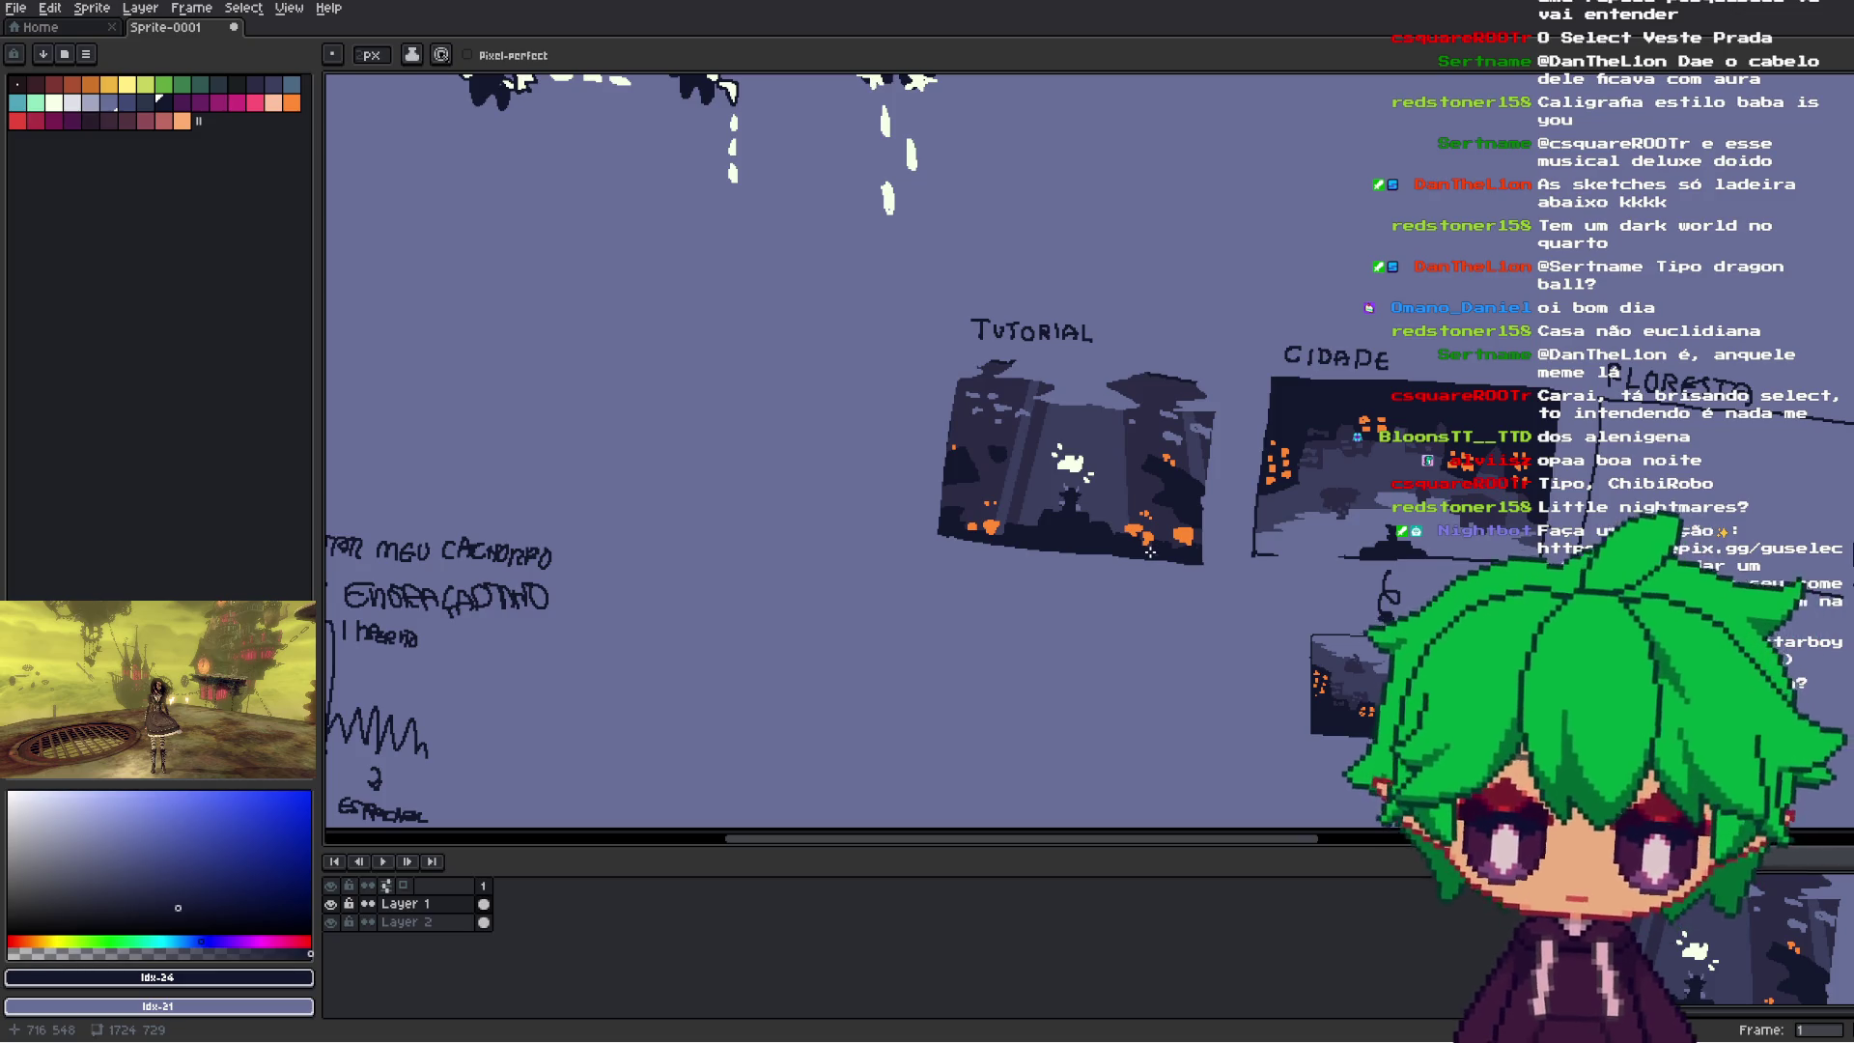
scroll(1123, 576, up, 2)
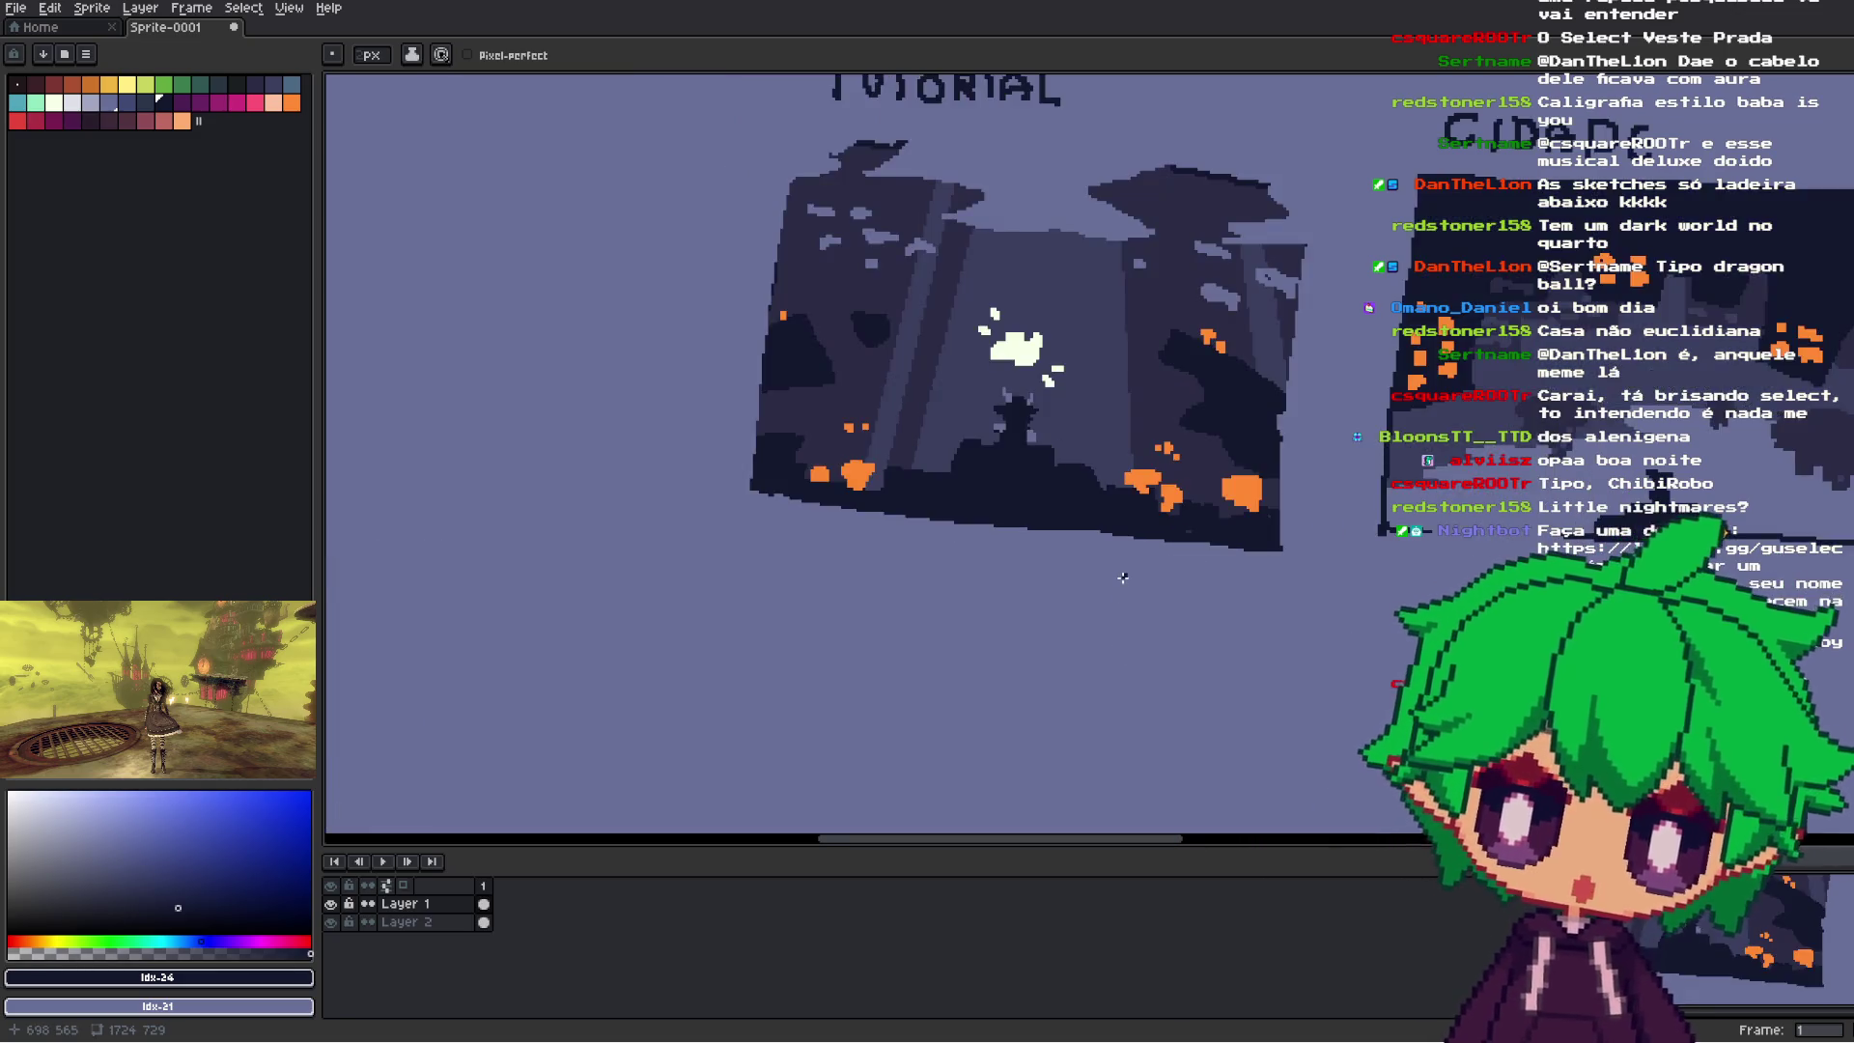
drag(1124, 576, 1229, 469)
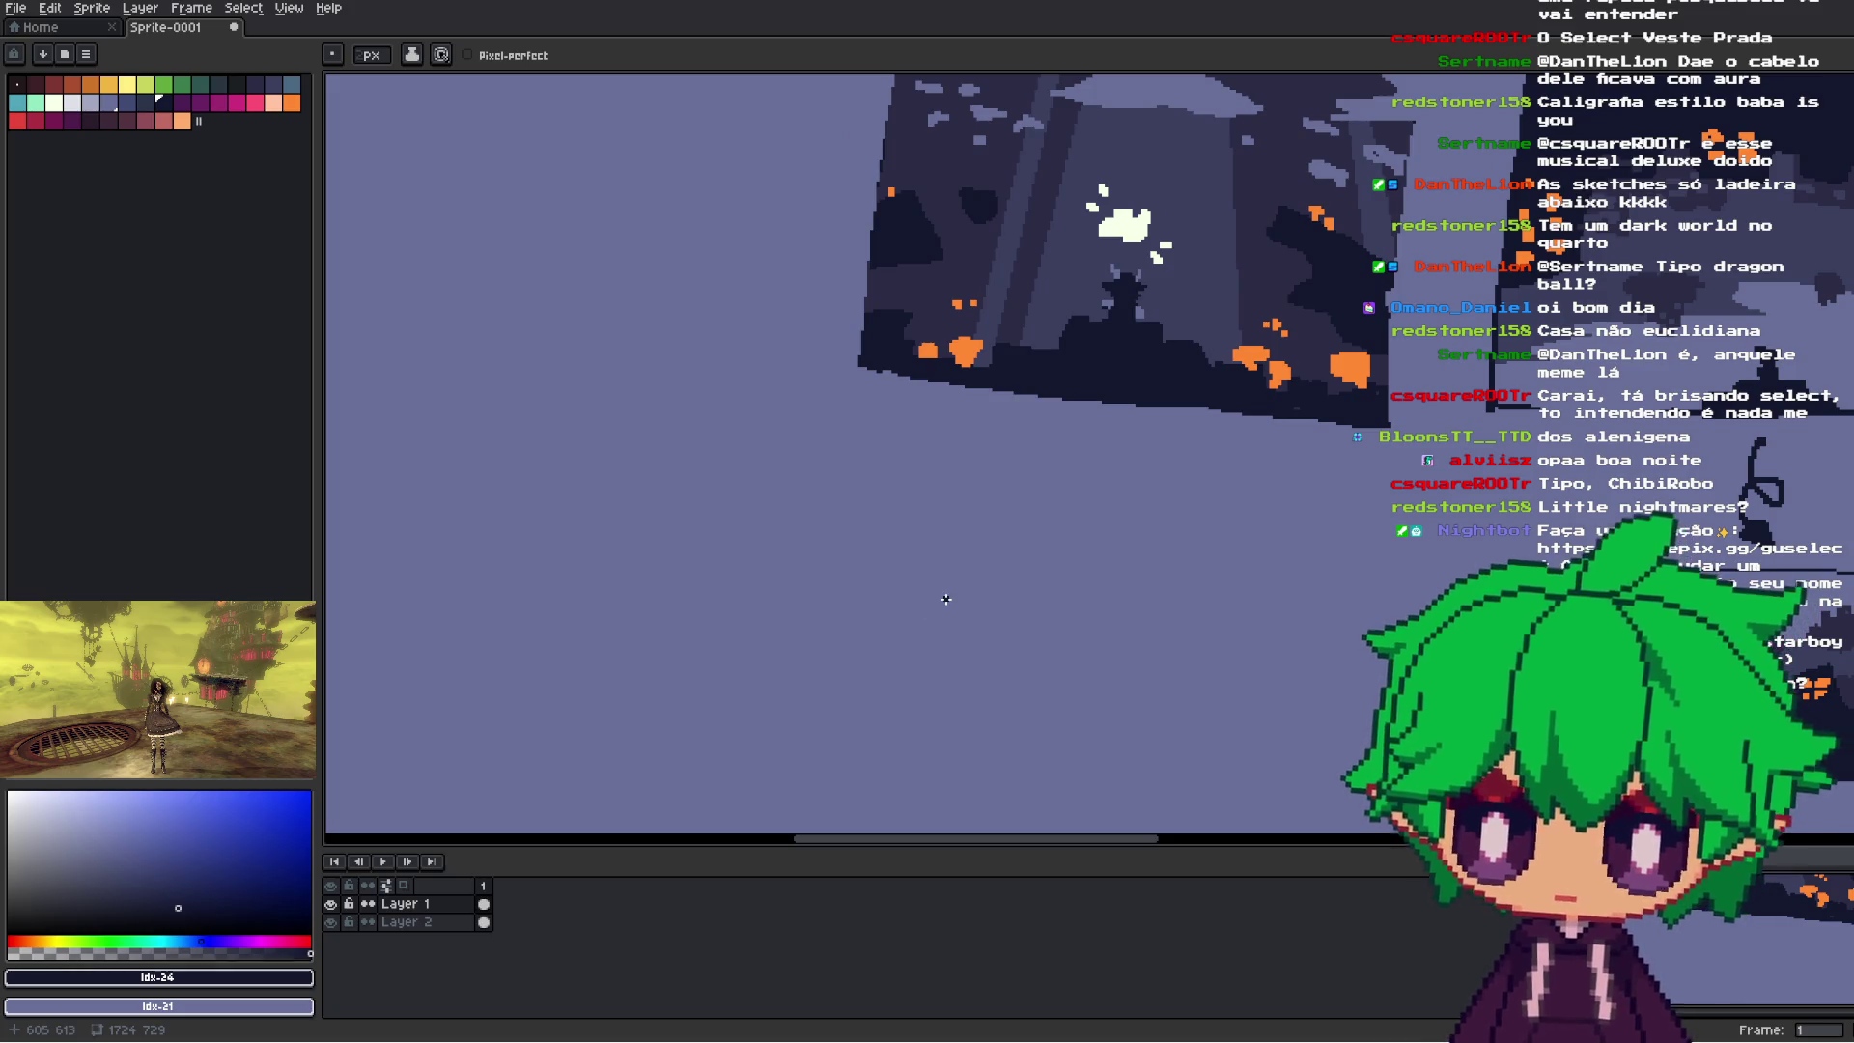
scroll(946, 599, down, 3)
scroll(1216, 411, up, 3)
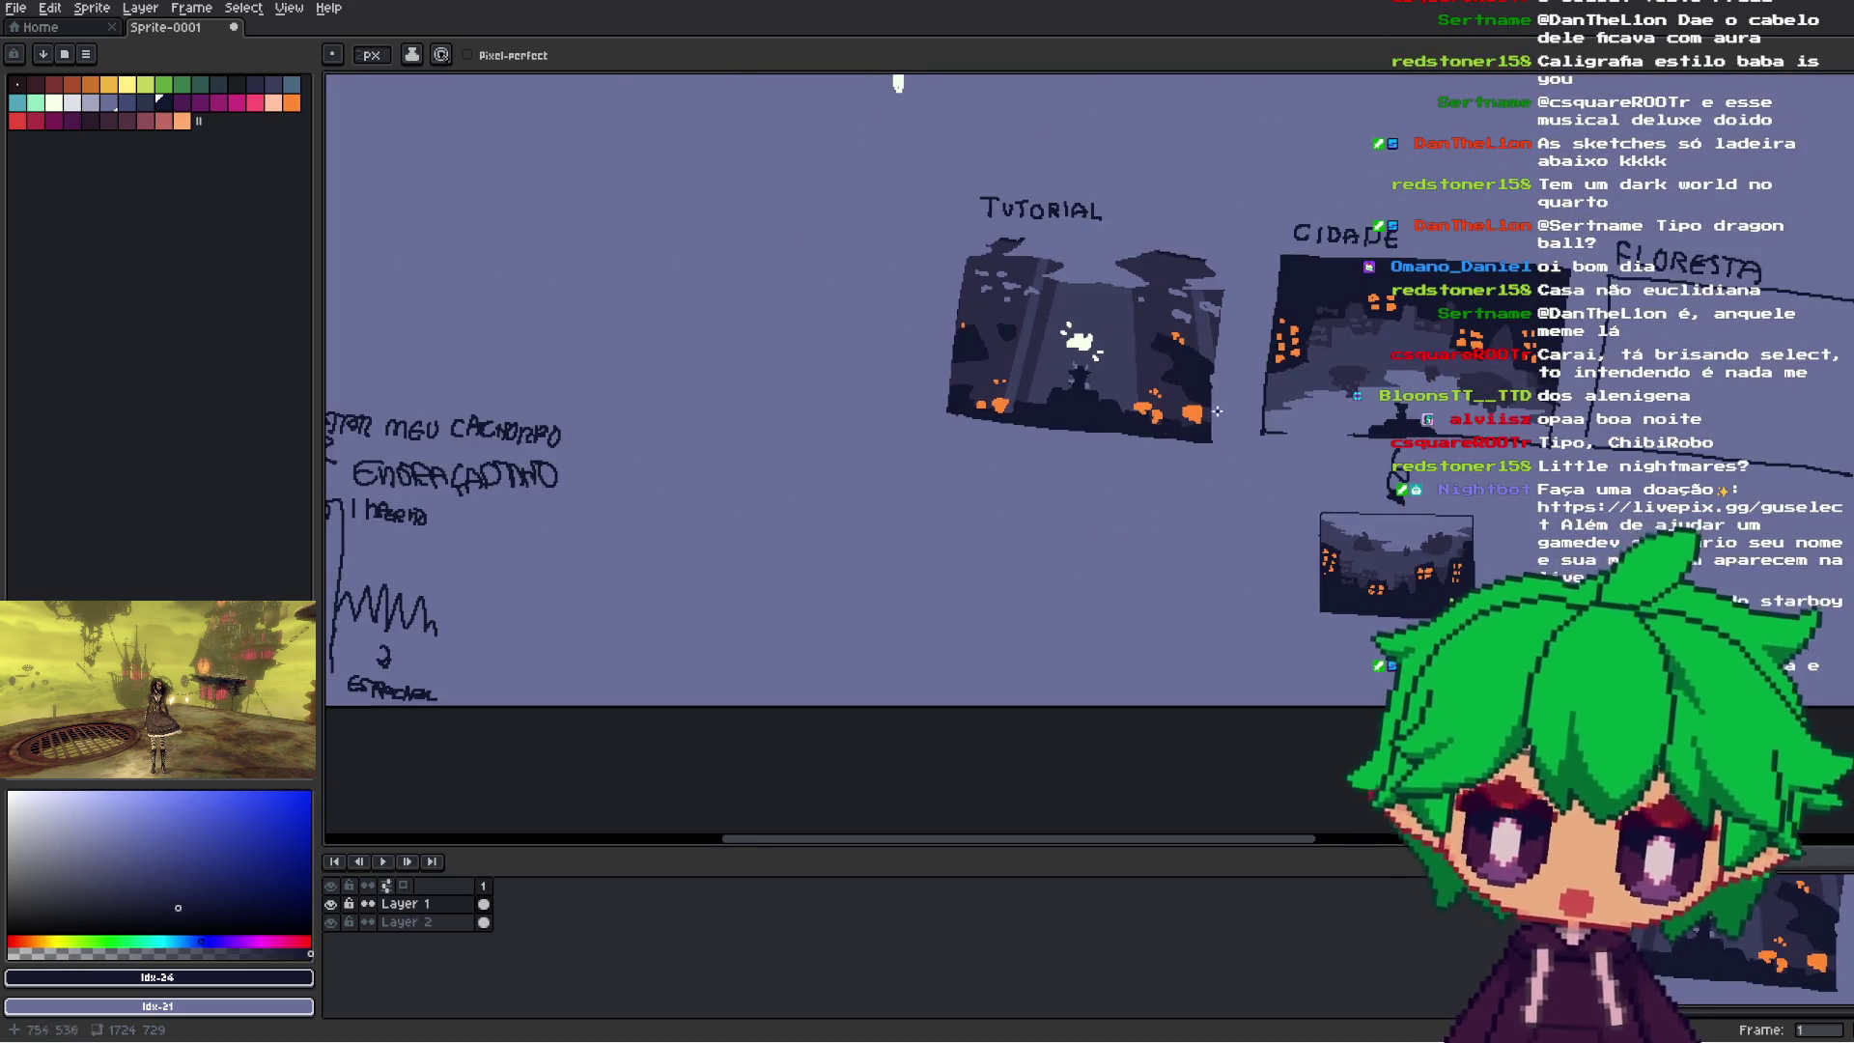
- Switch back to the Pencil and shift the view toward the notes and sketches beside TUTORIAL
key(b)
scroll(953, 469, up, 2)
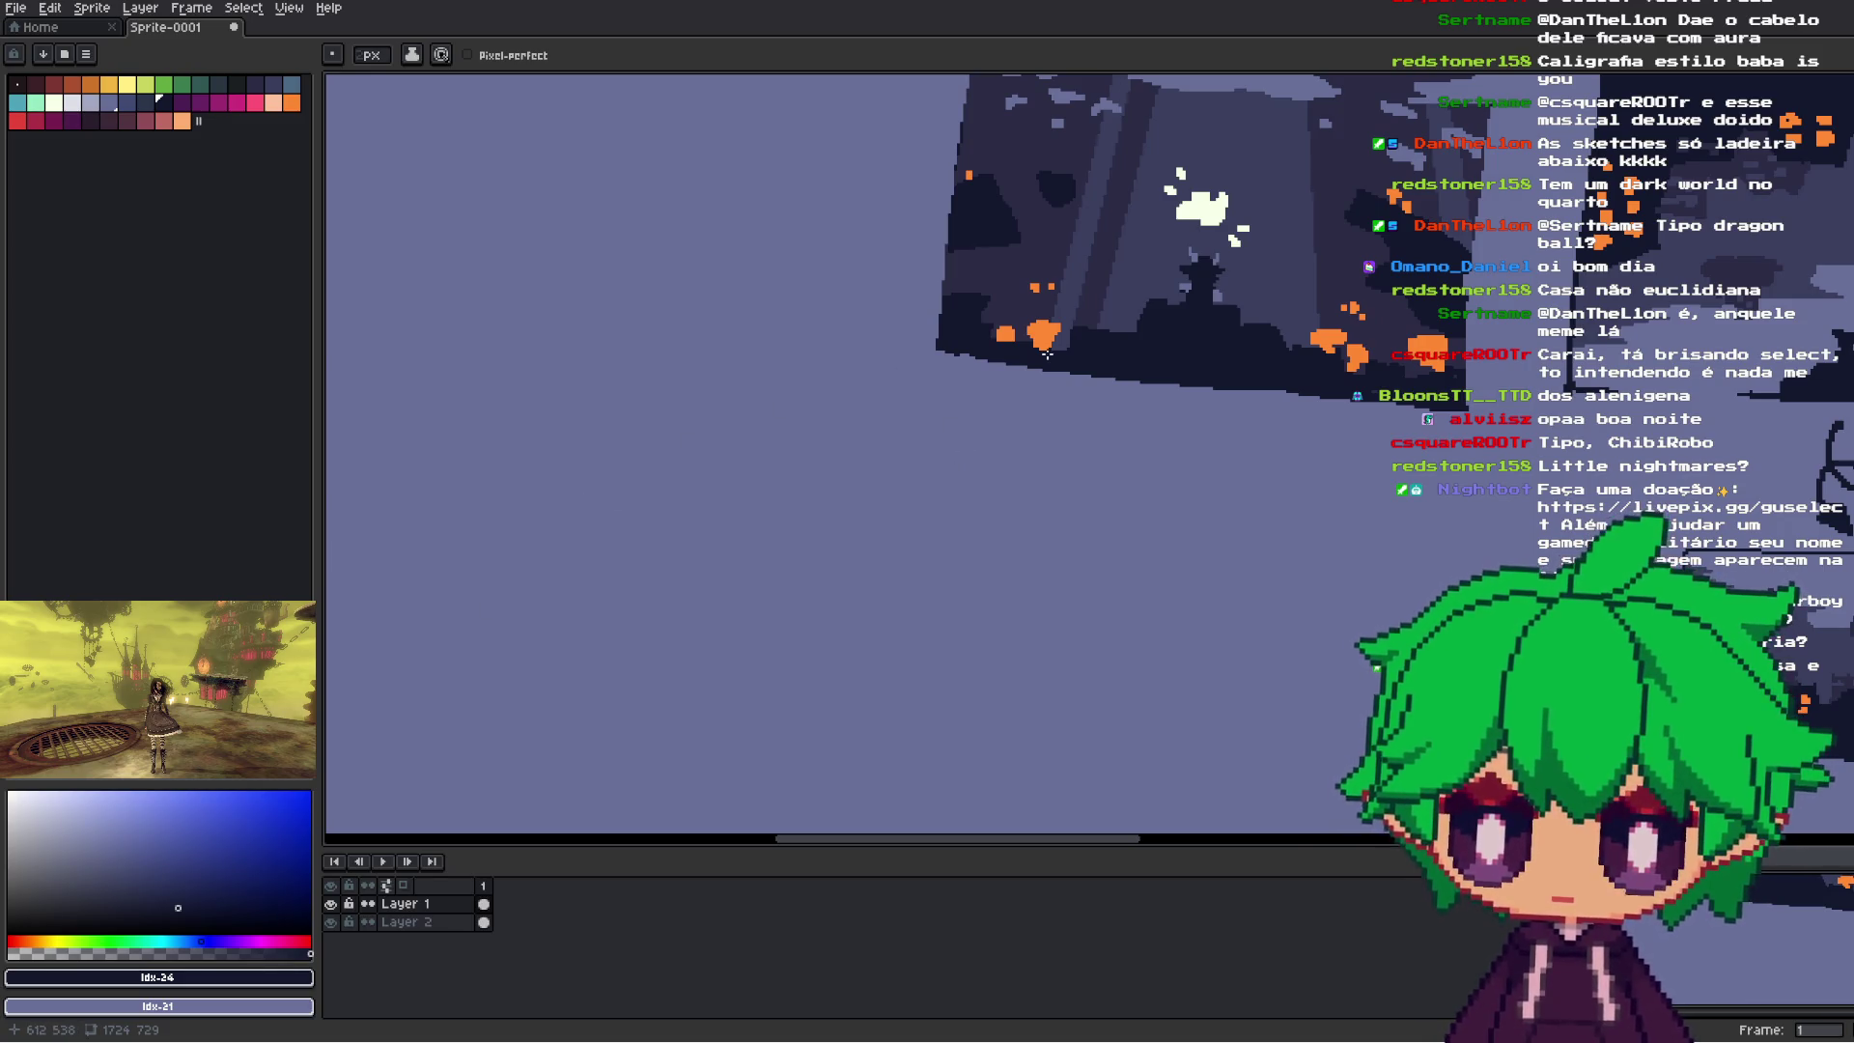
scroll(1046, 354, down, 5)
scroll(938, 546, up, 2)
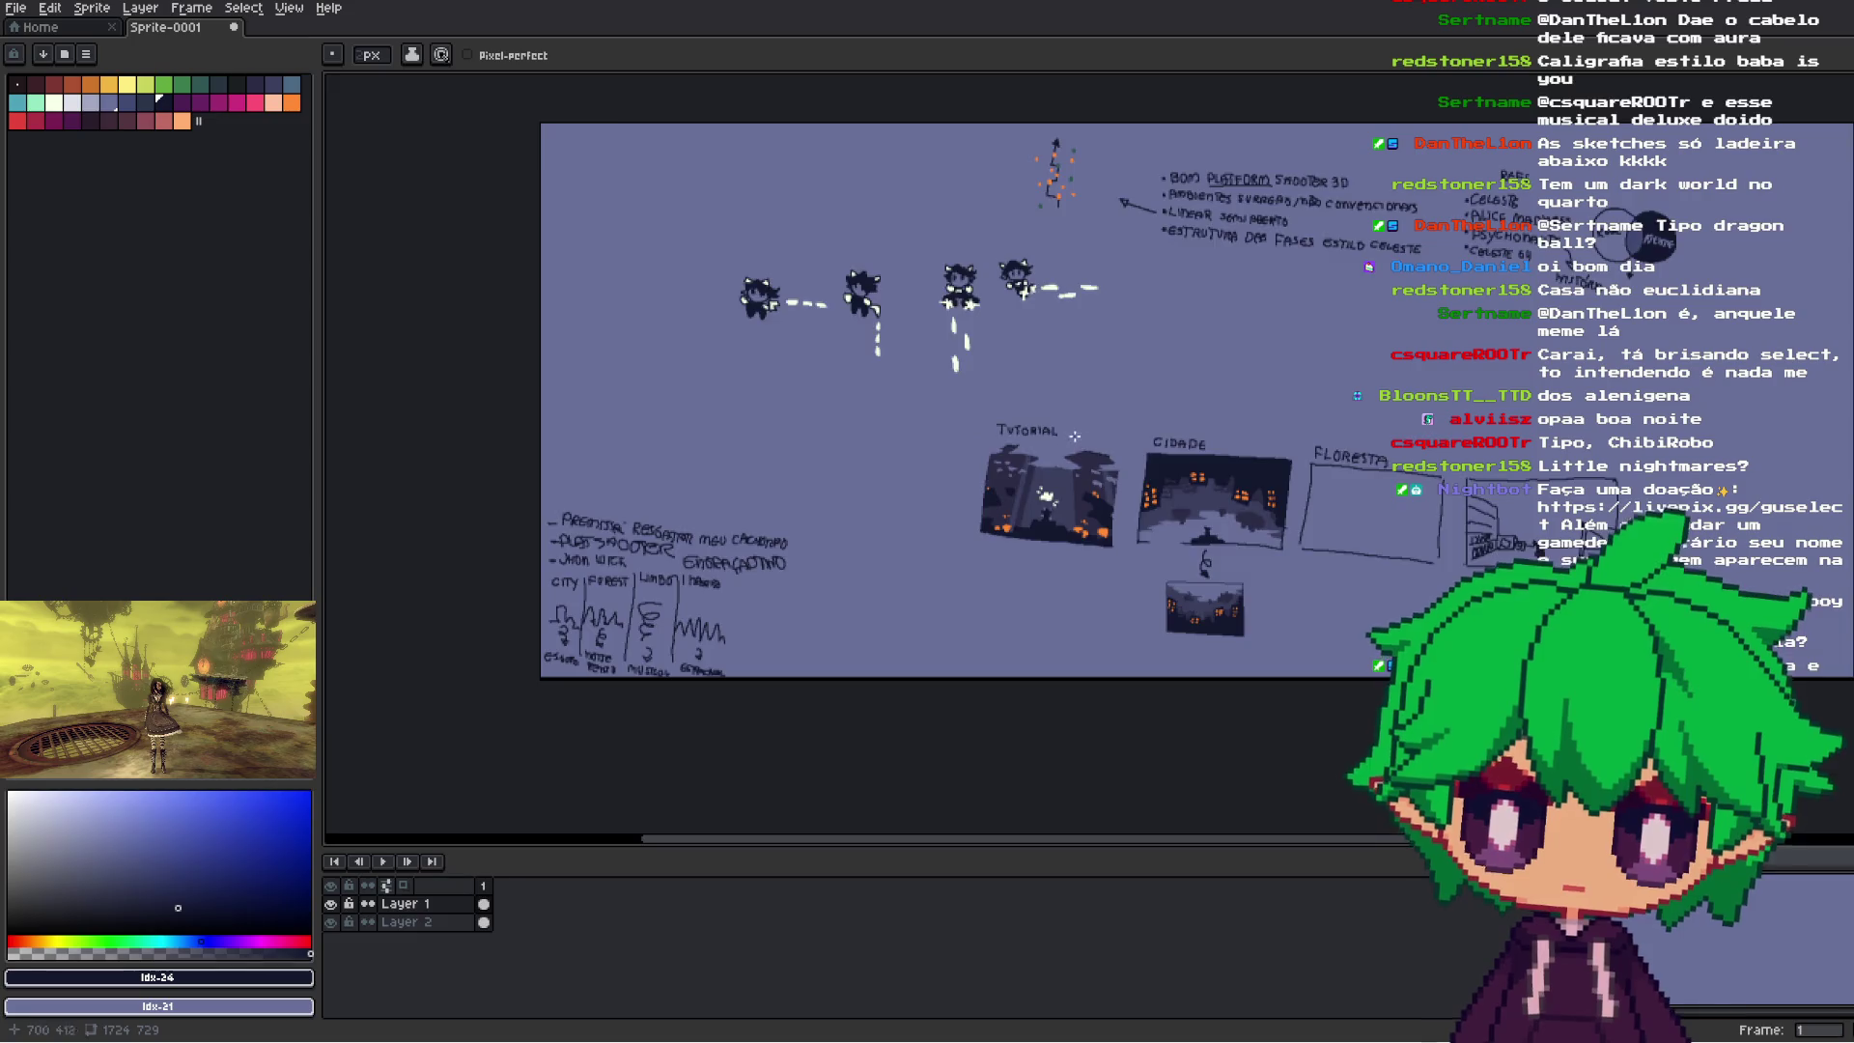
scroll(1072, 439, up, 5)
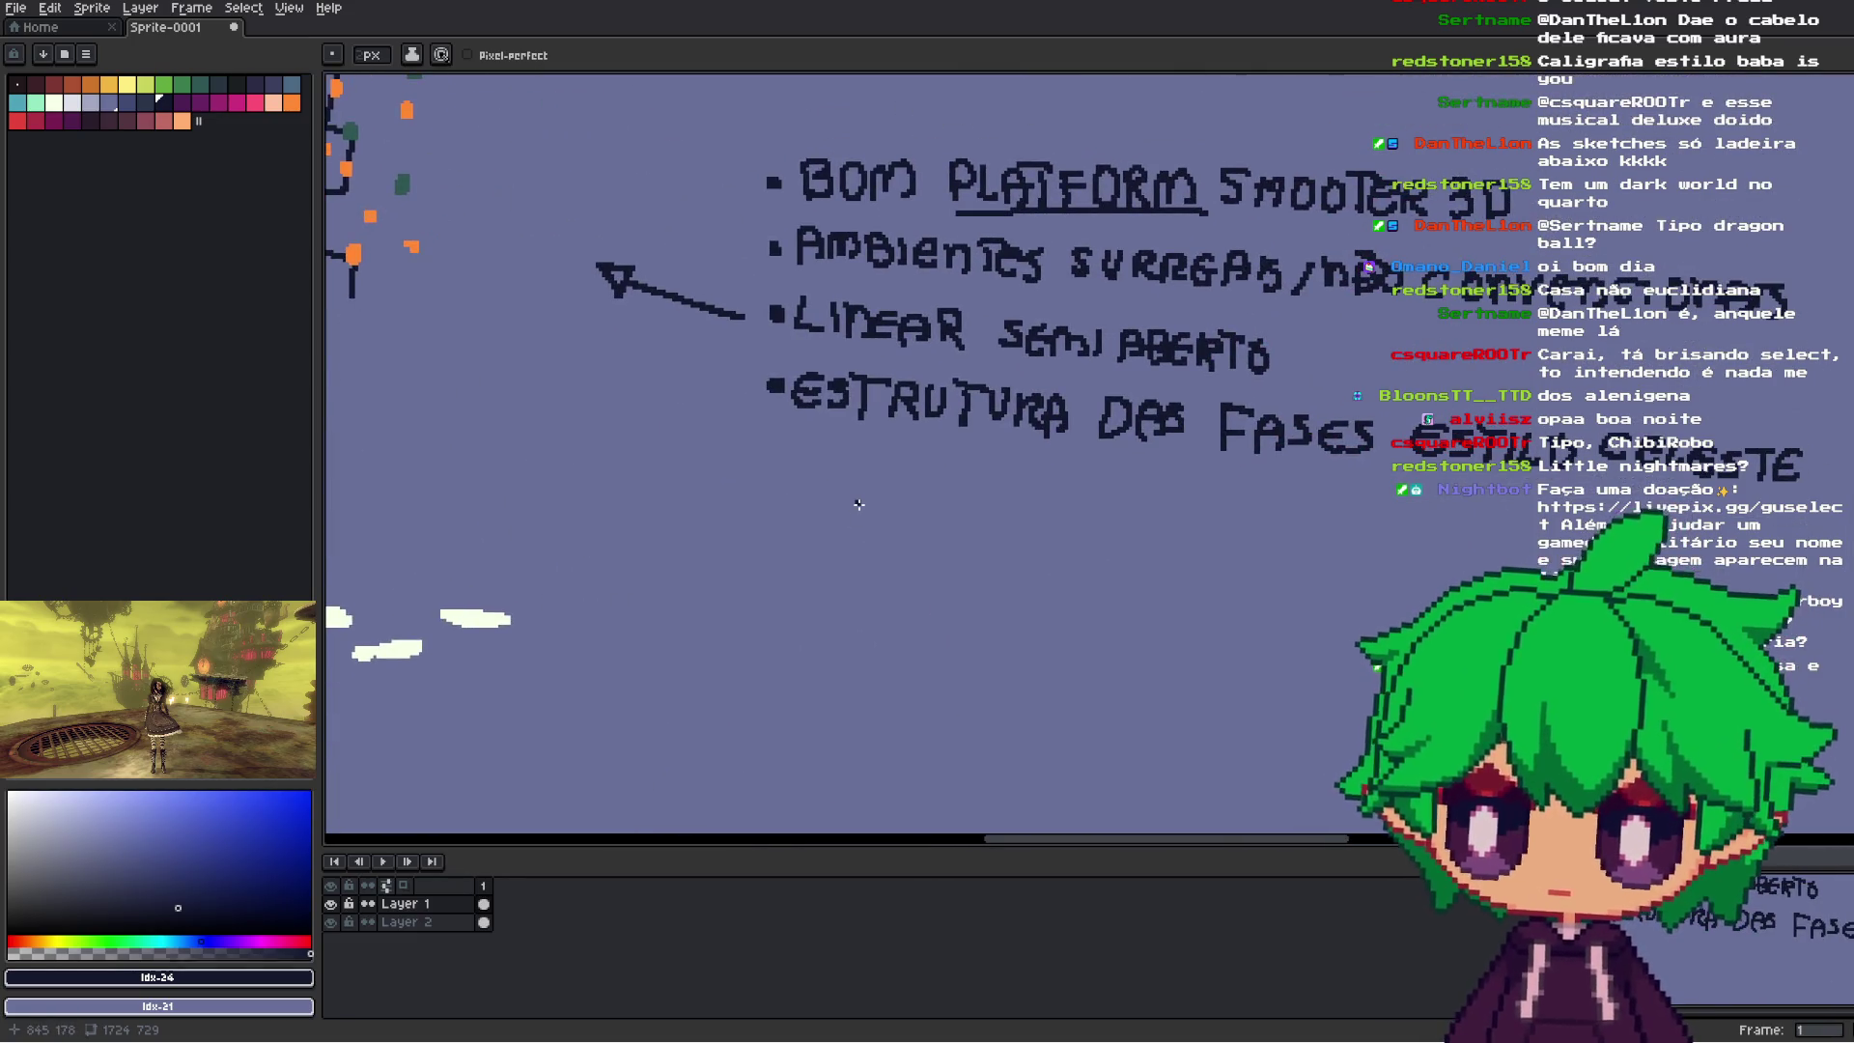
scroll(852, 541, down, 4)
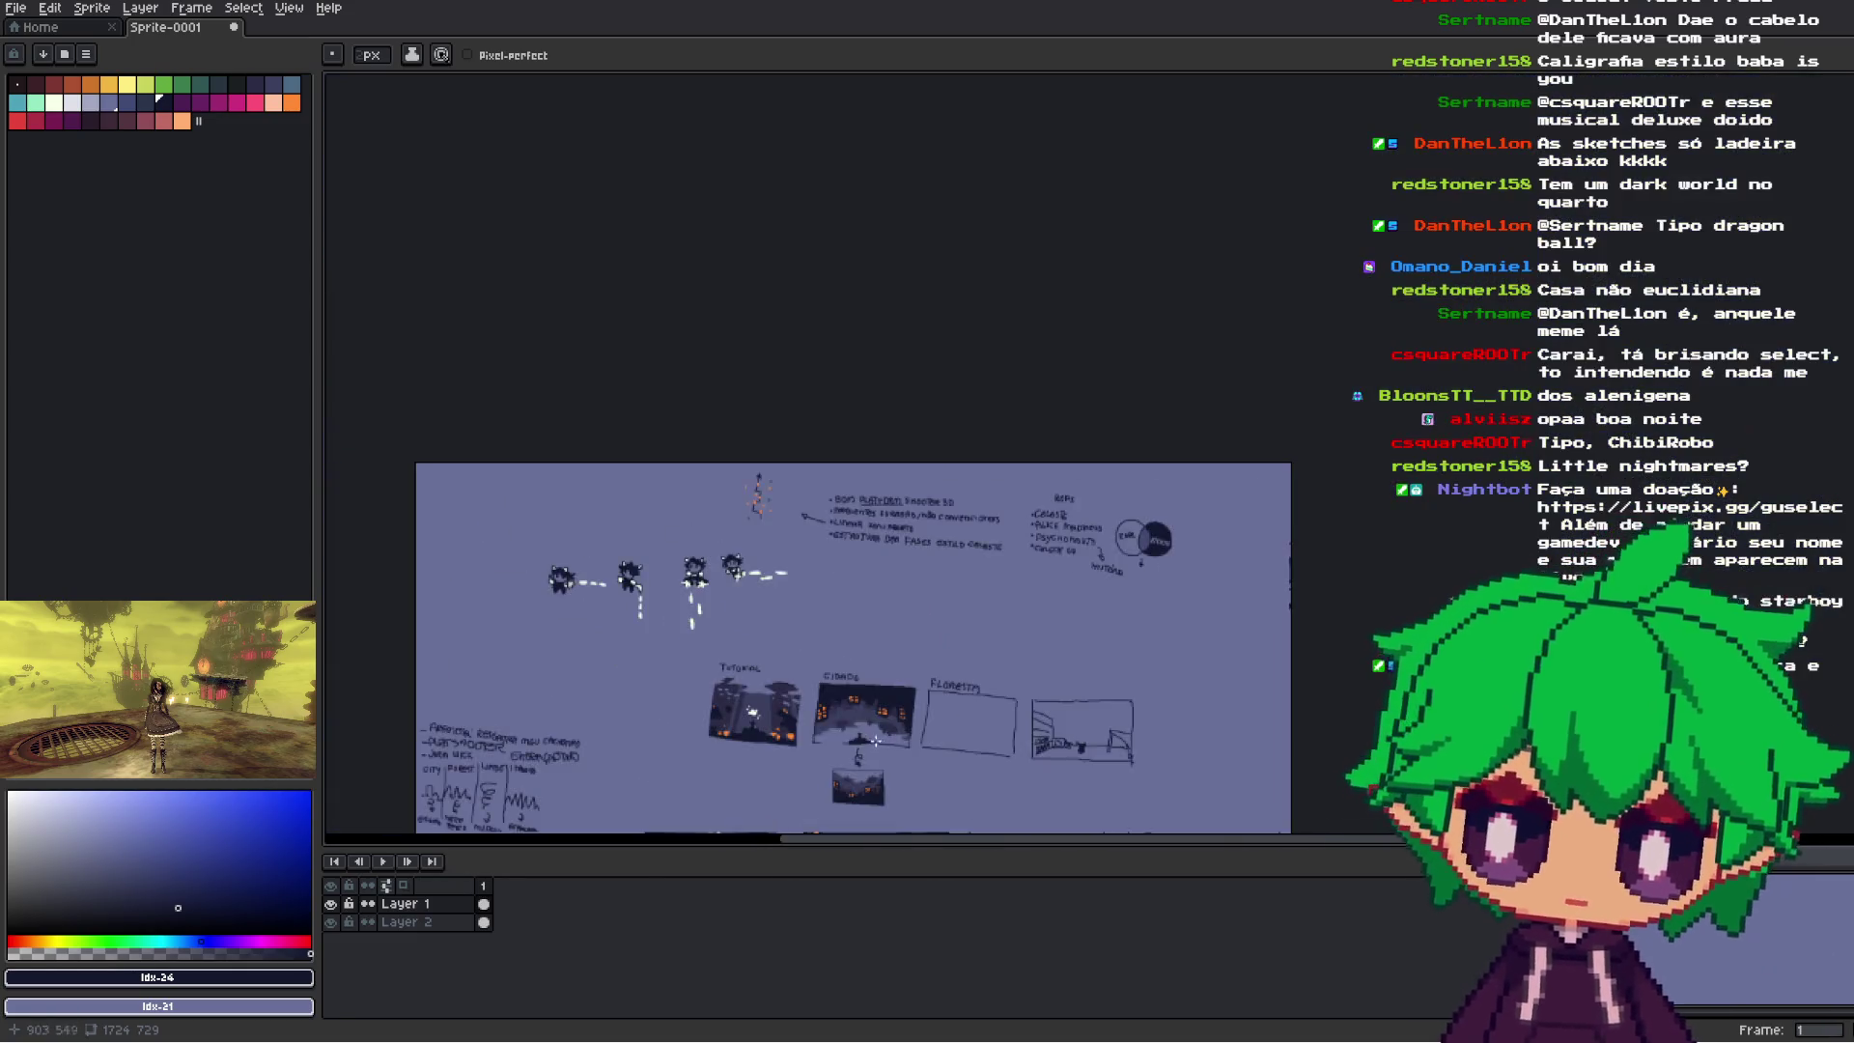
scroll(844, 584, up, 3)
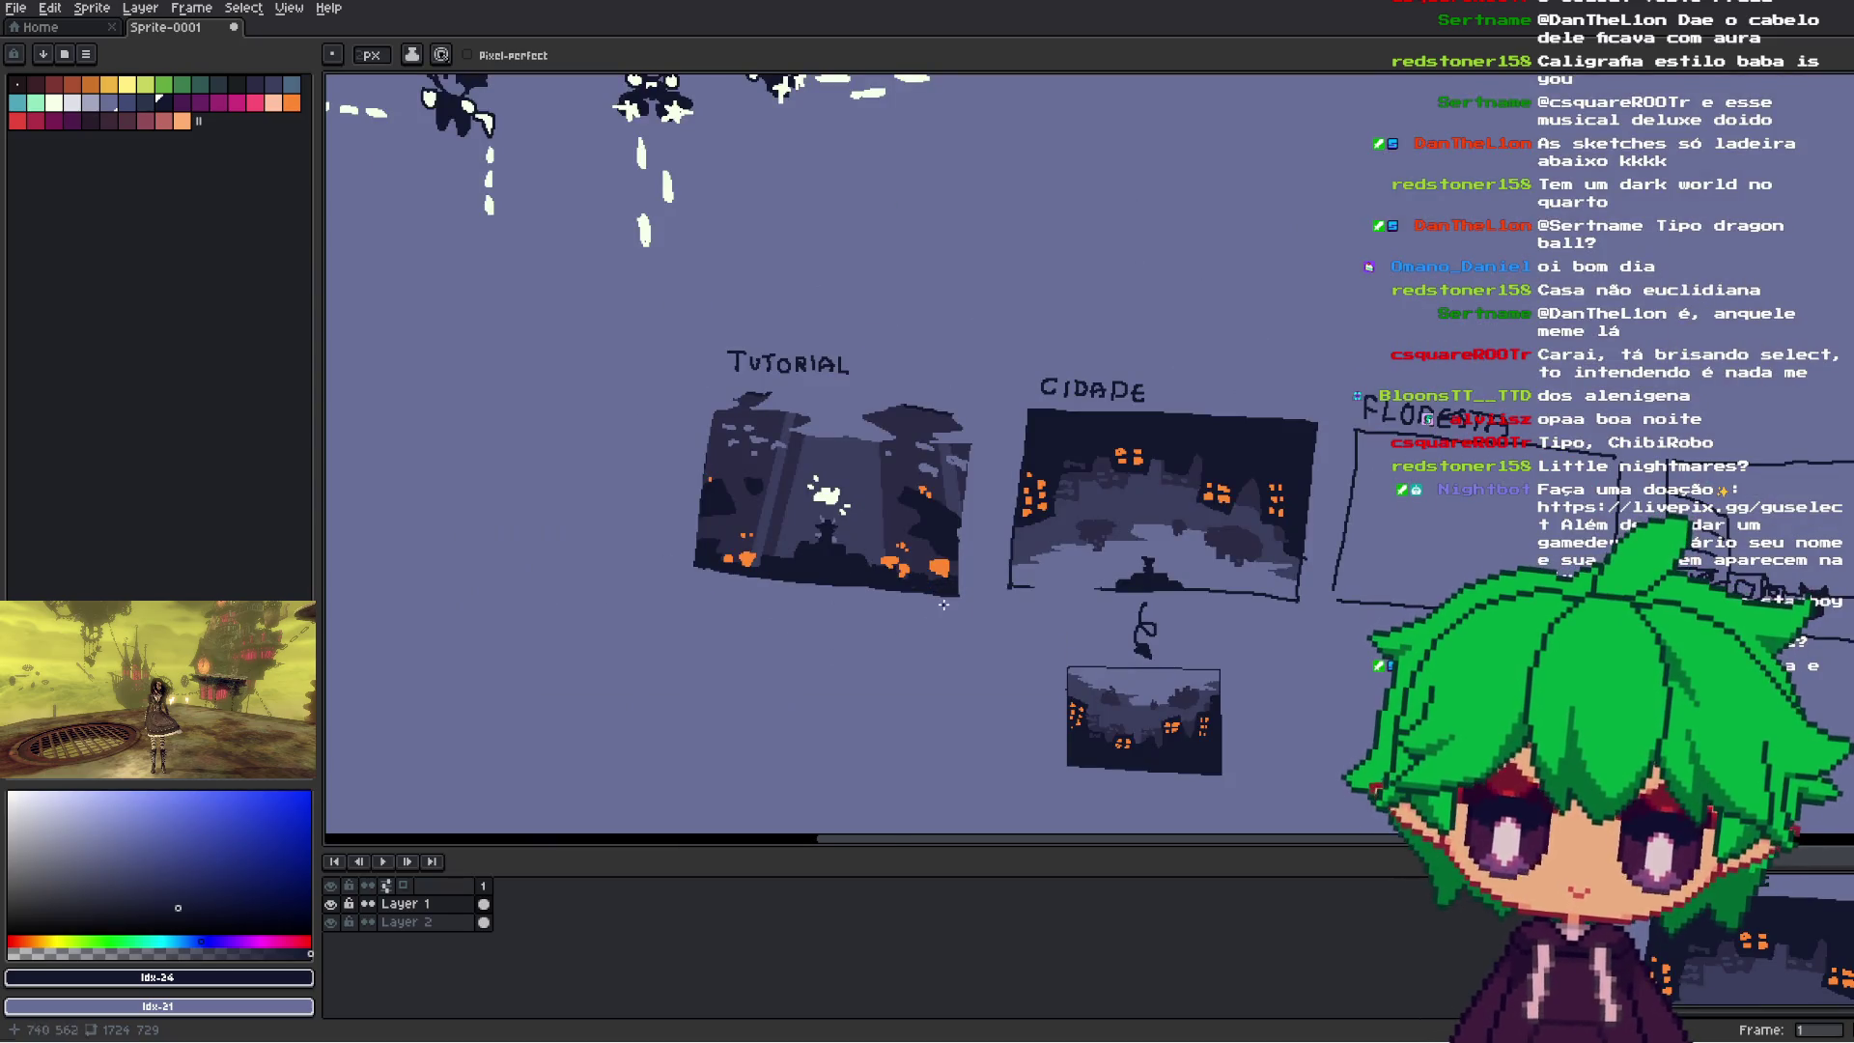
scroll(1051, 616, down, 2)
scroll(1207, 599, up, 5)
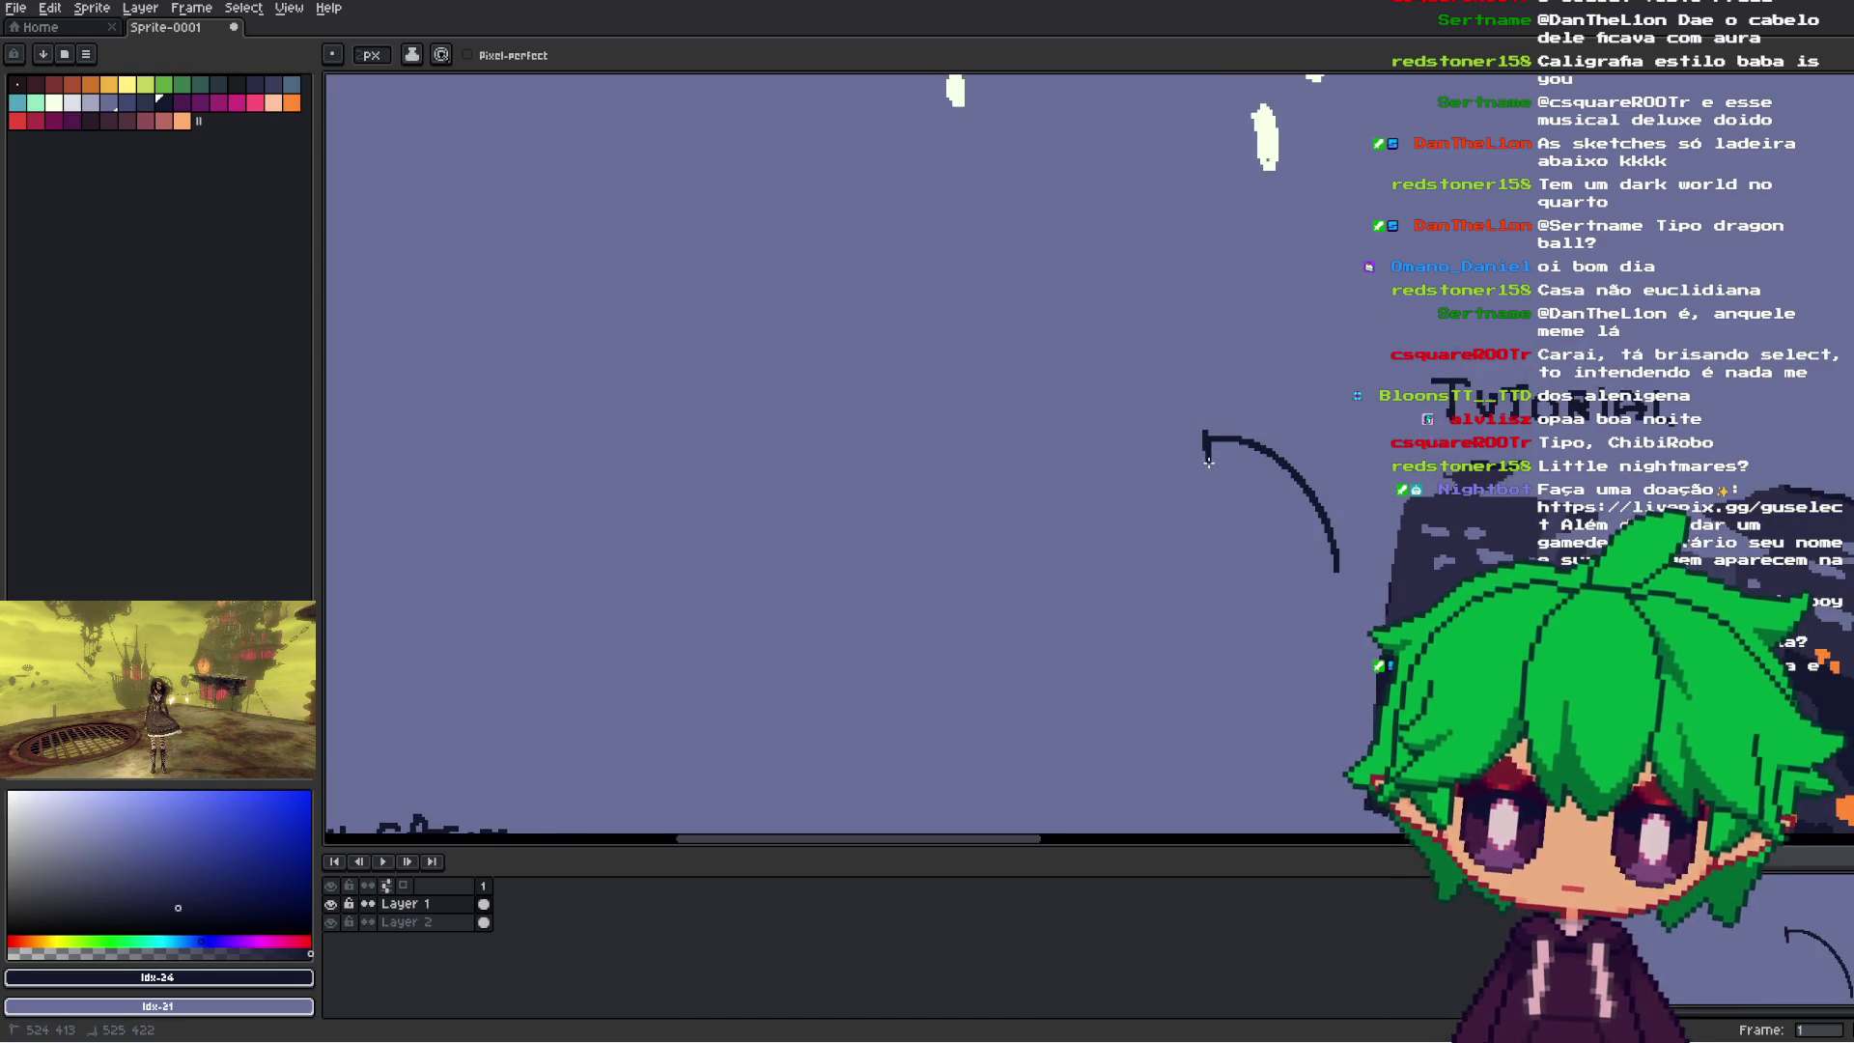
scroll(1250, 489, down, 2)
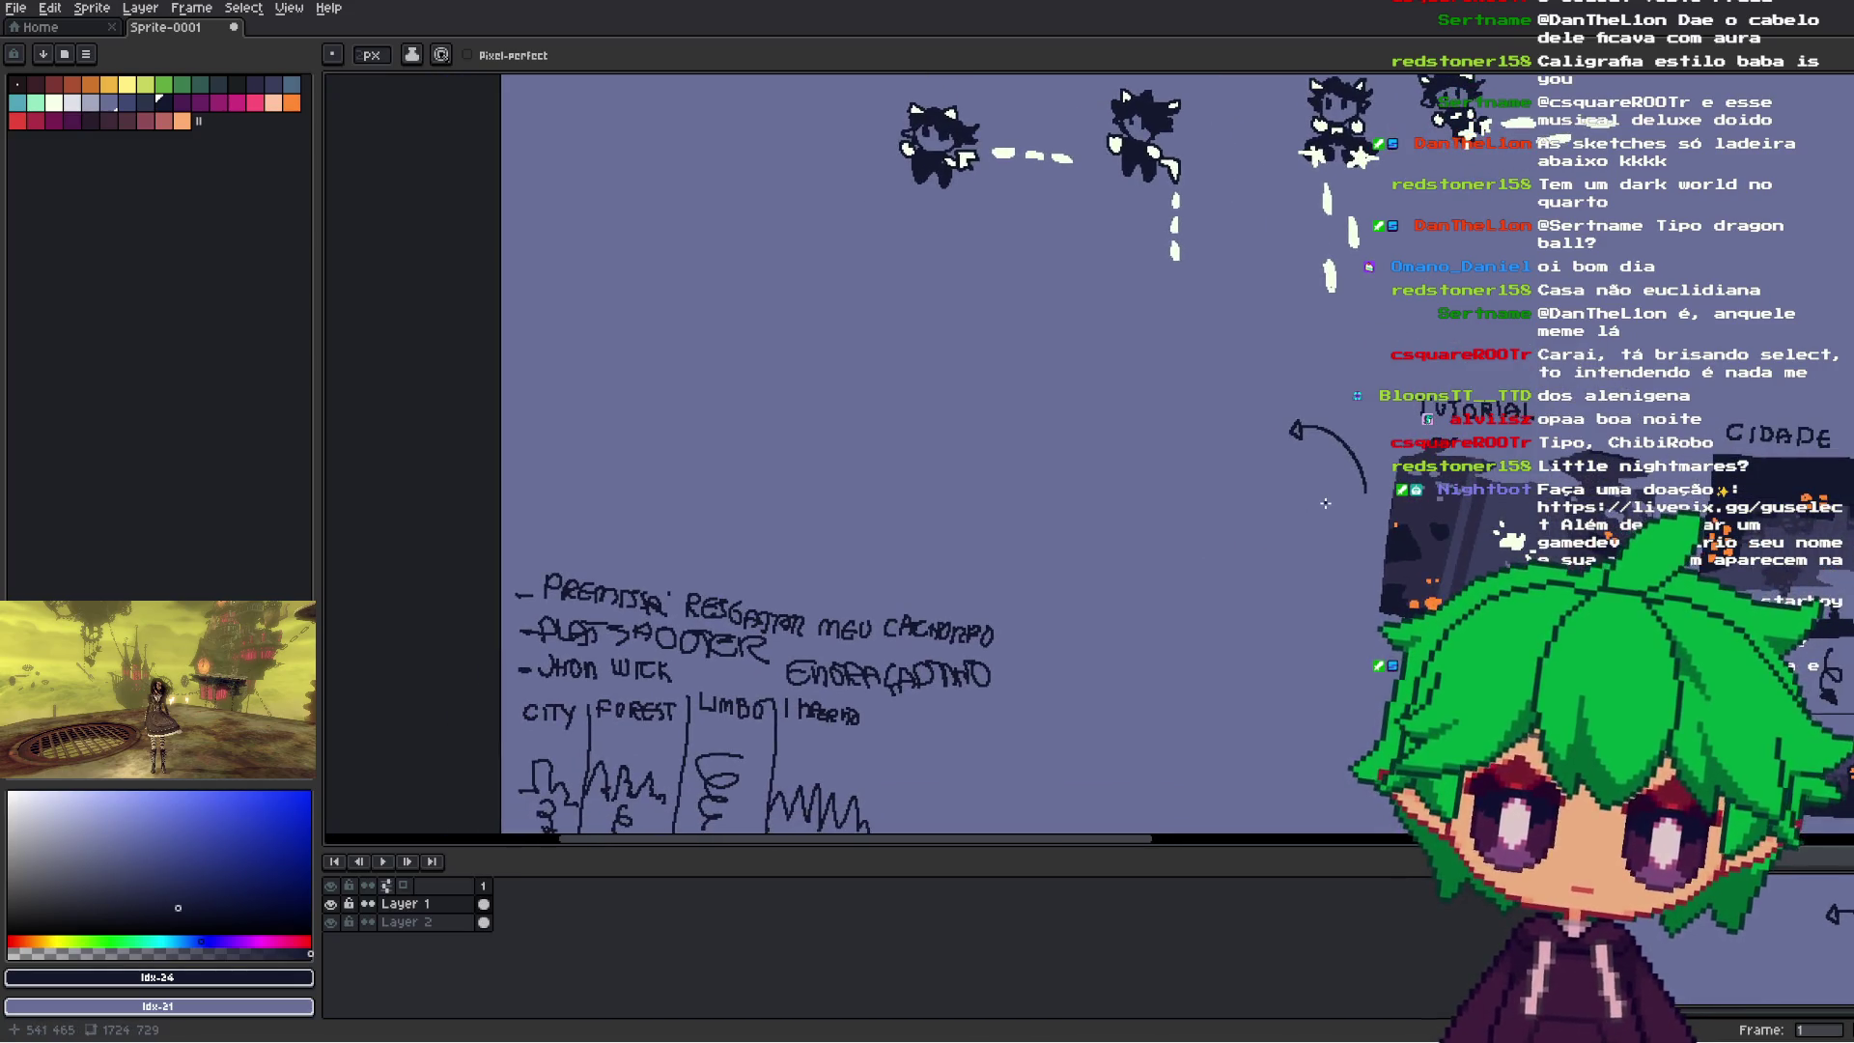
drag(1376, 528, 1294, 558)
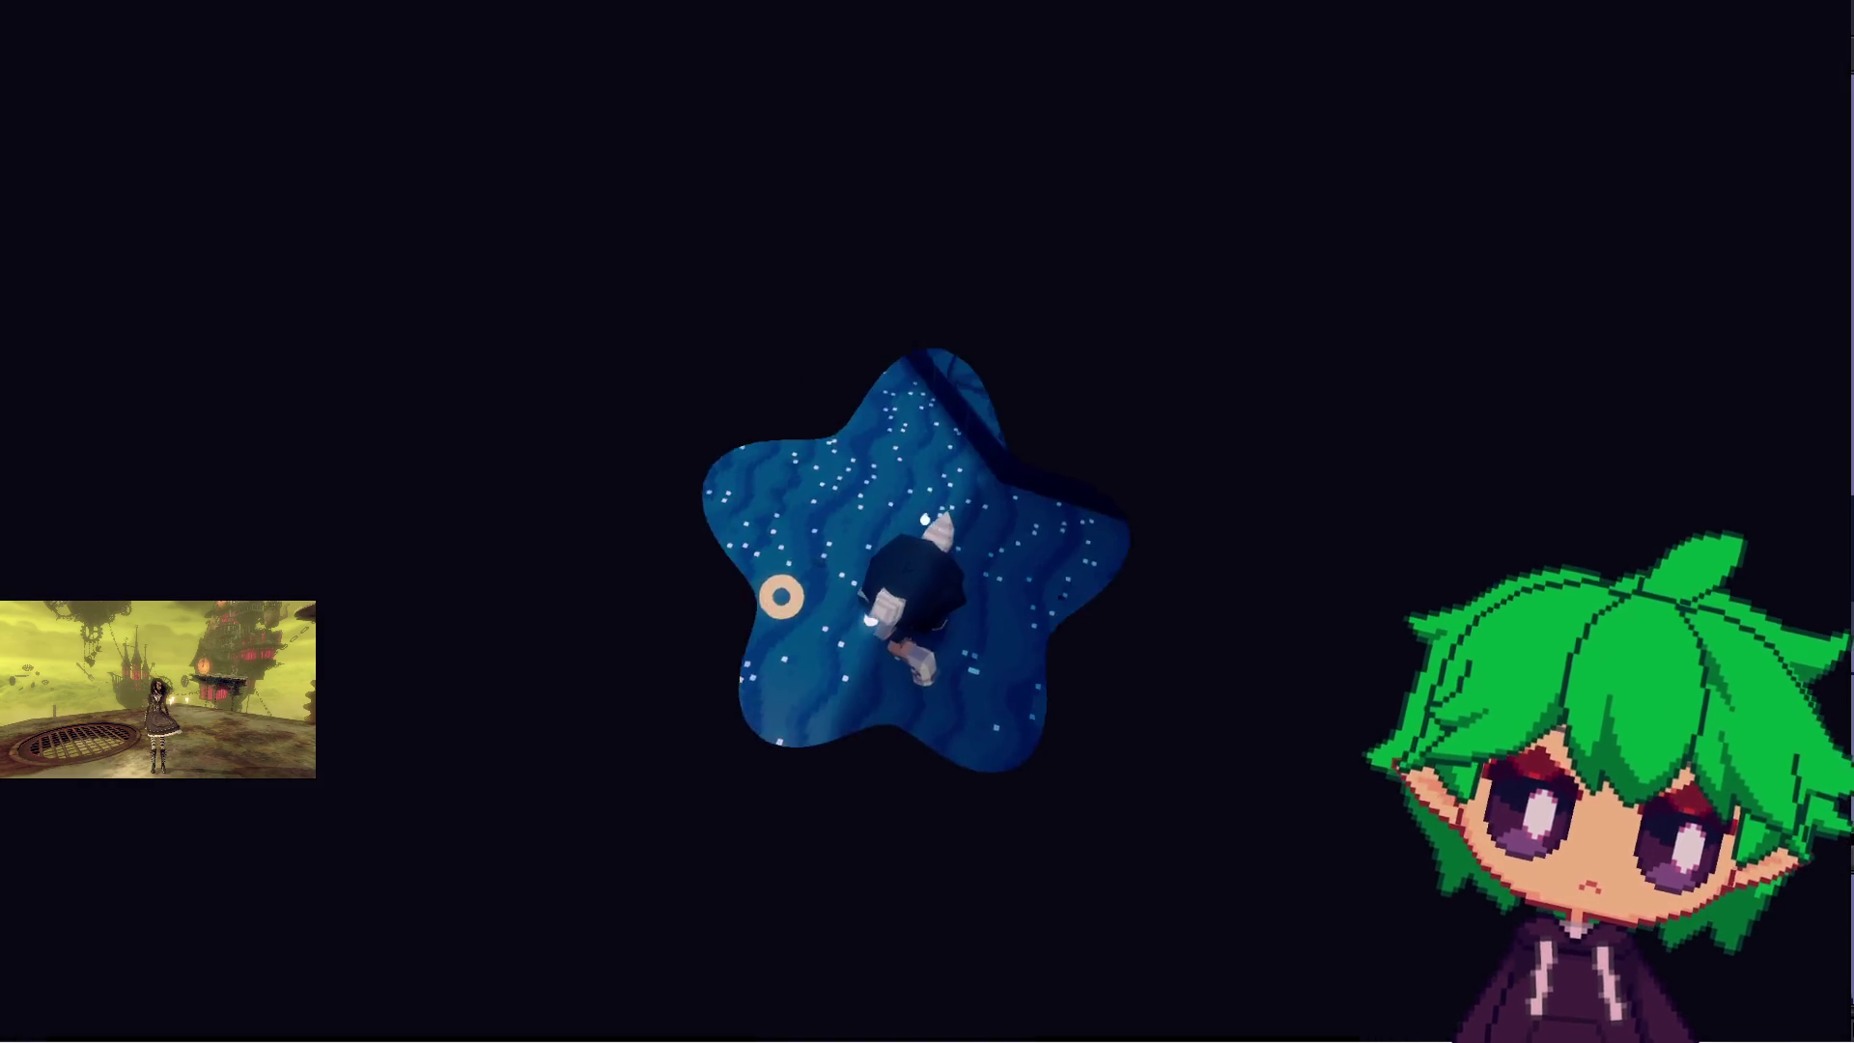
- Run through the cave past the mushrooms and around the skeleton by the doorway
key(w)
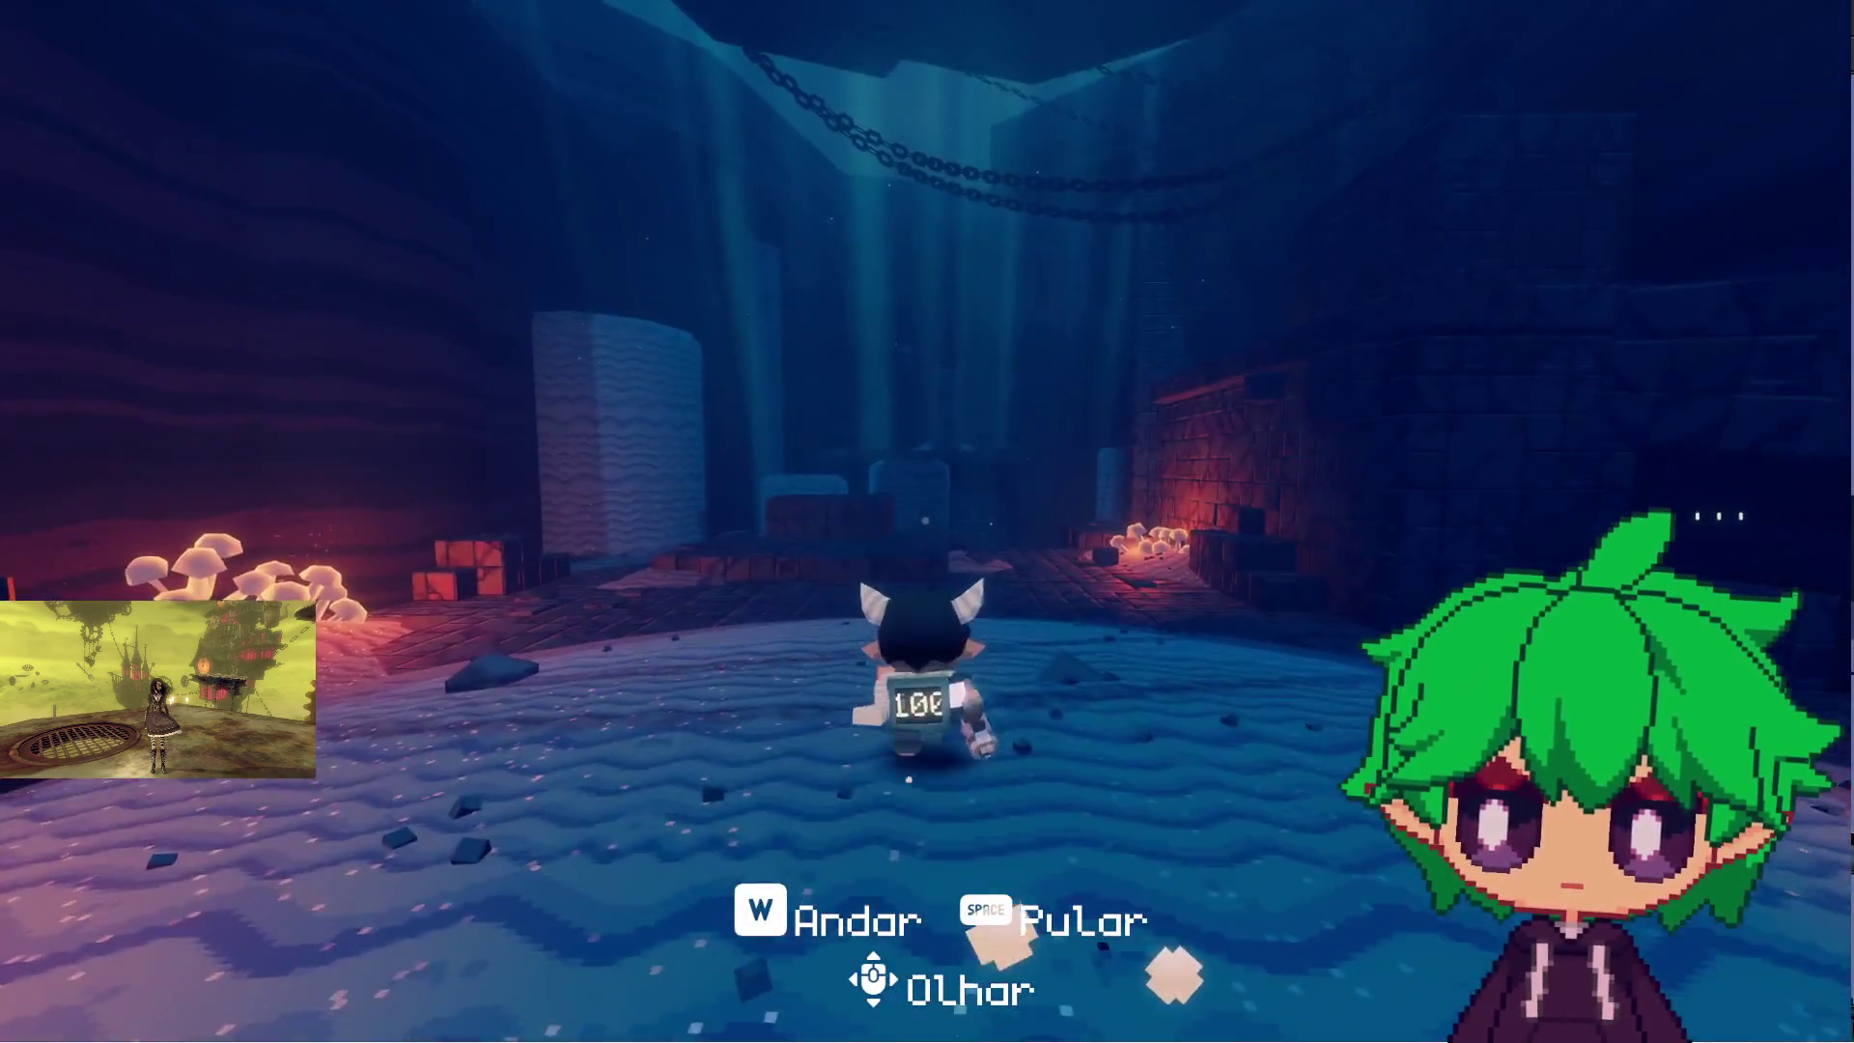
key(w)
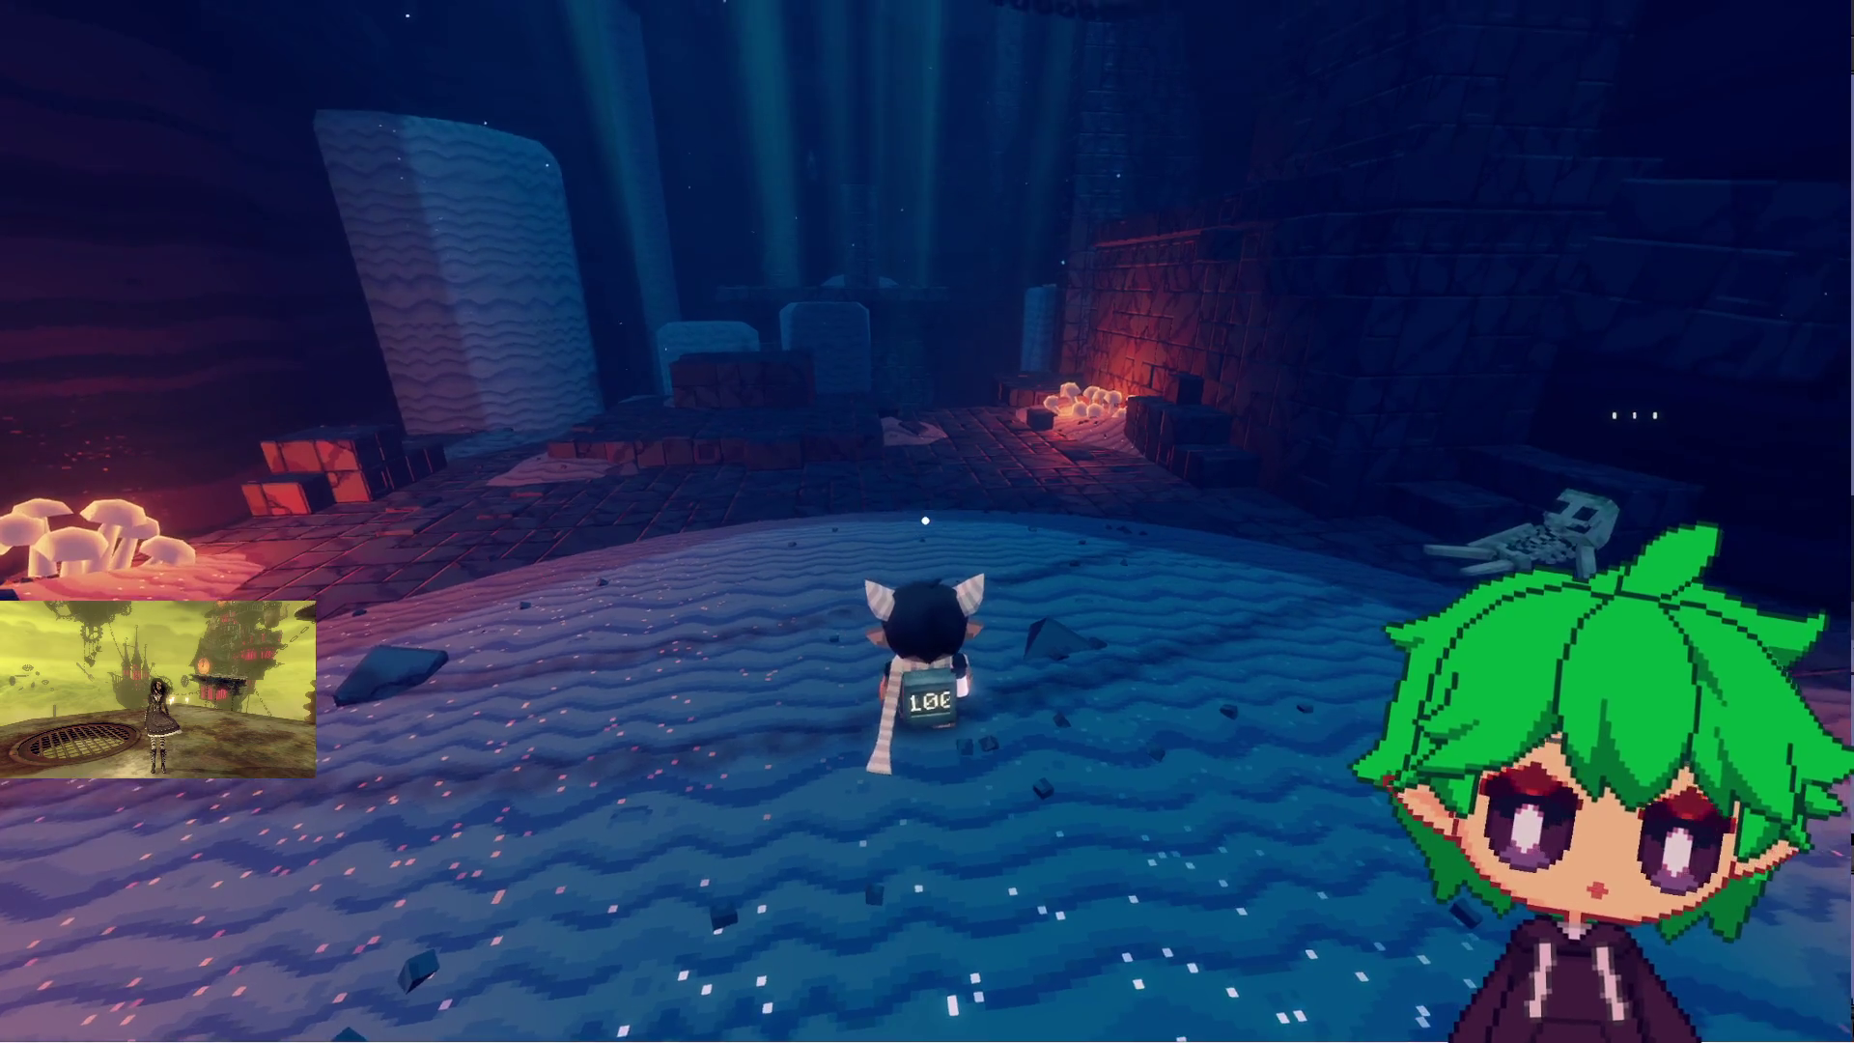
key(s)
key(w)
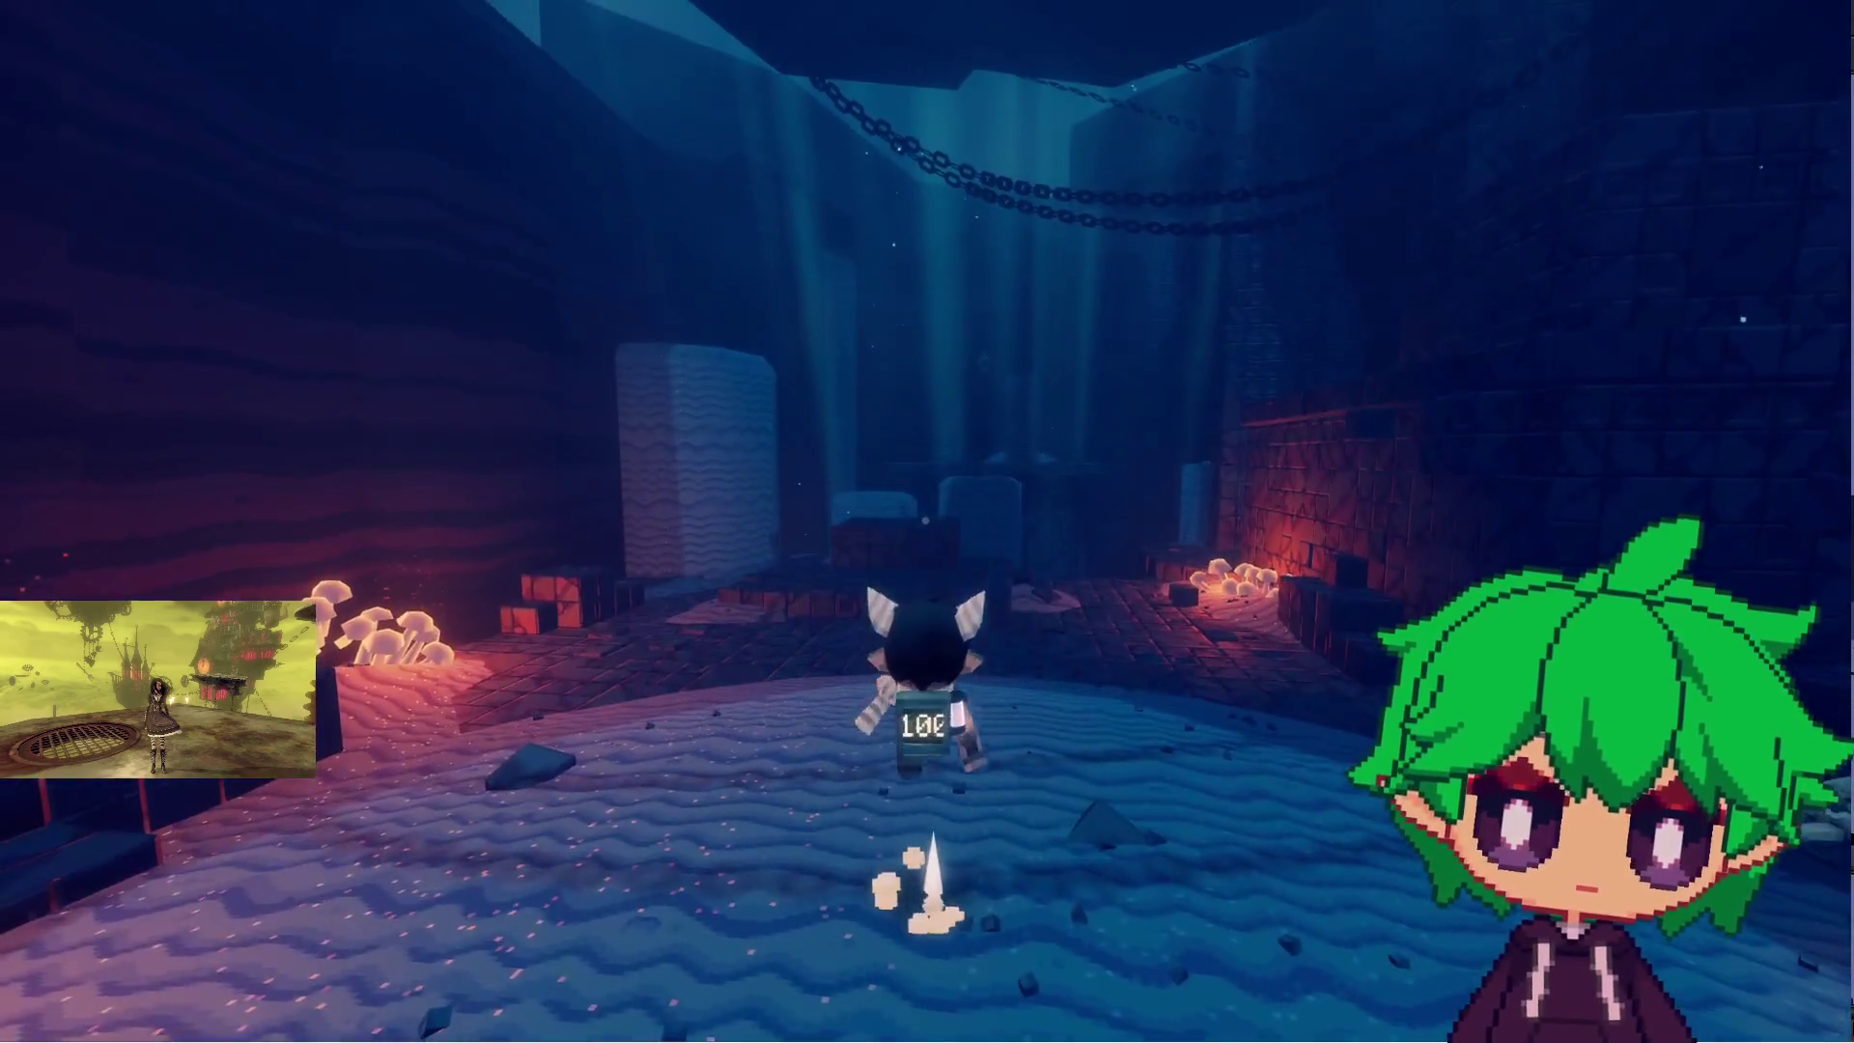
key(w)
key(w)
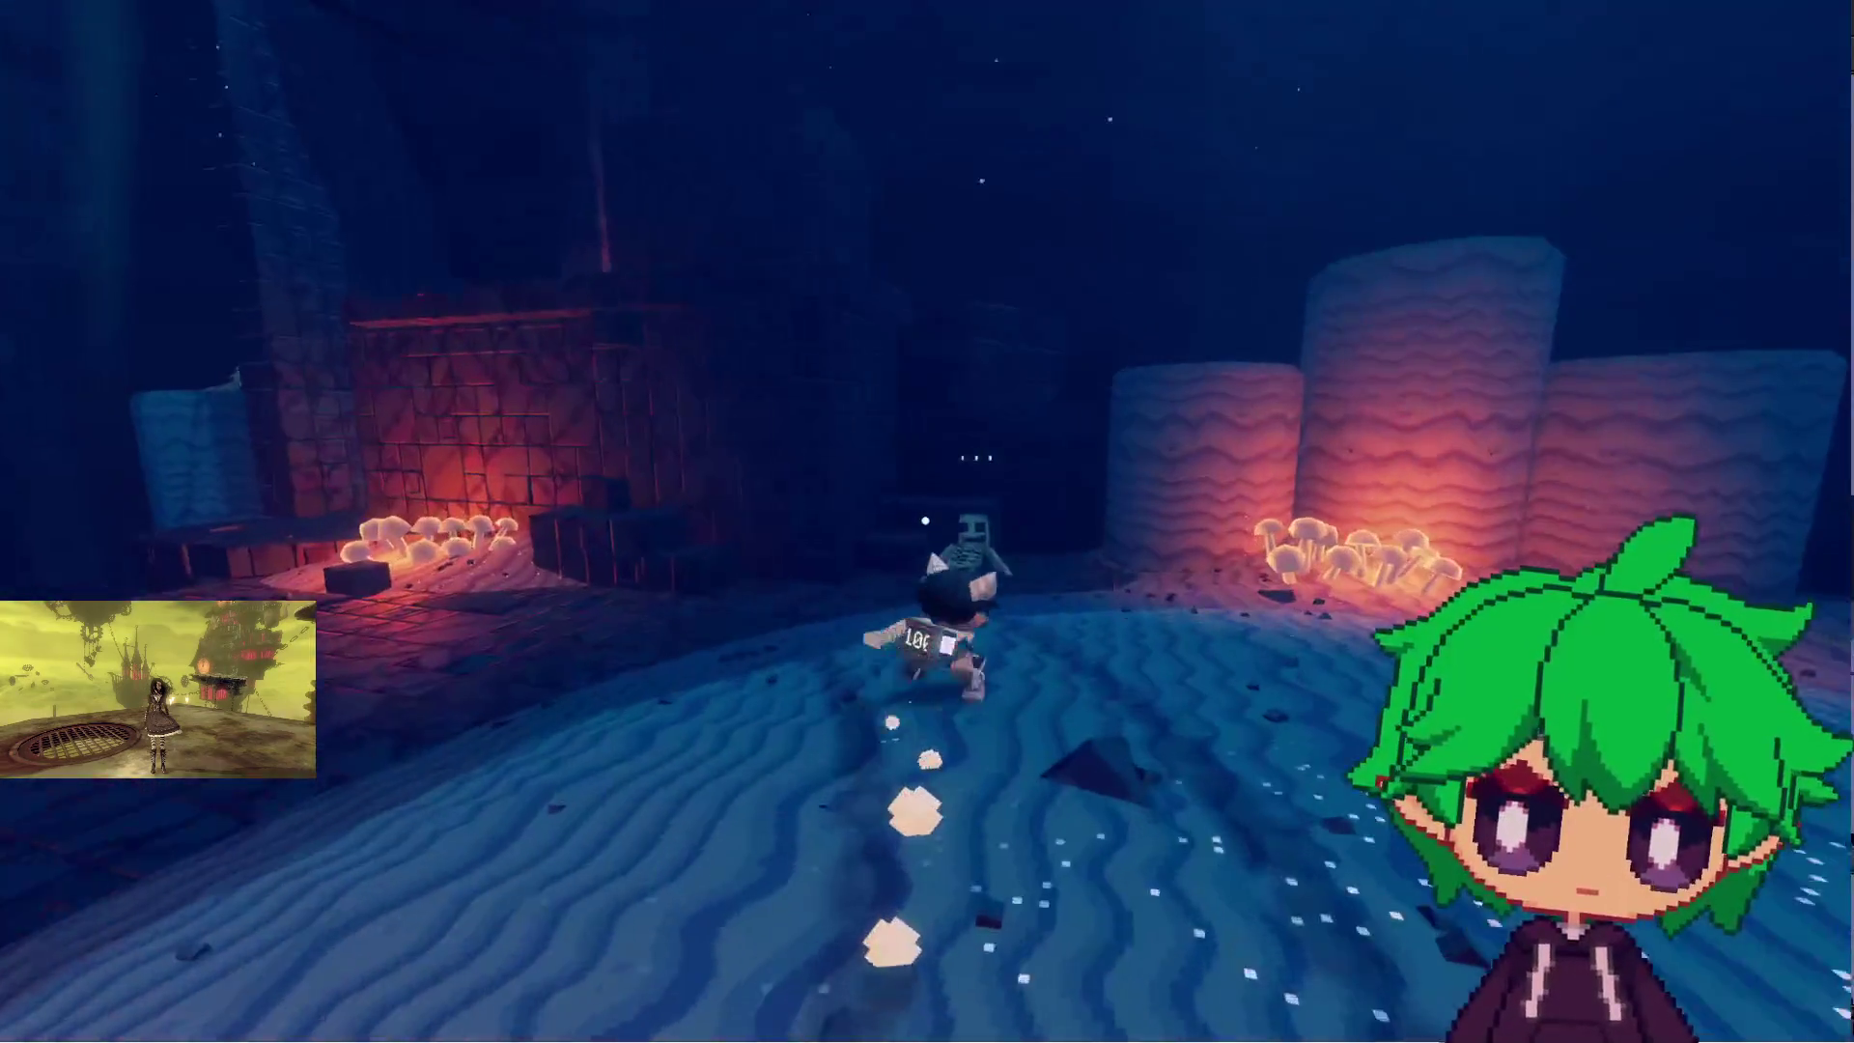
key(w)
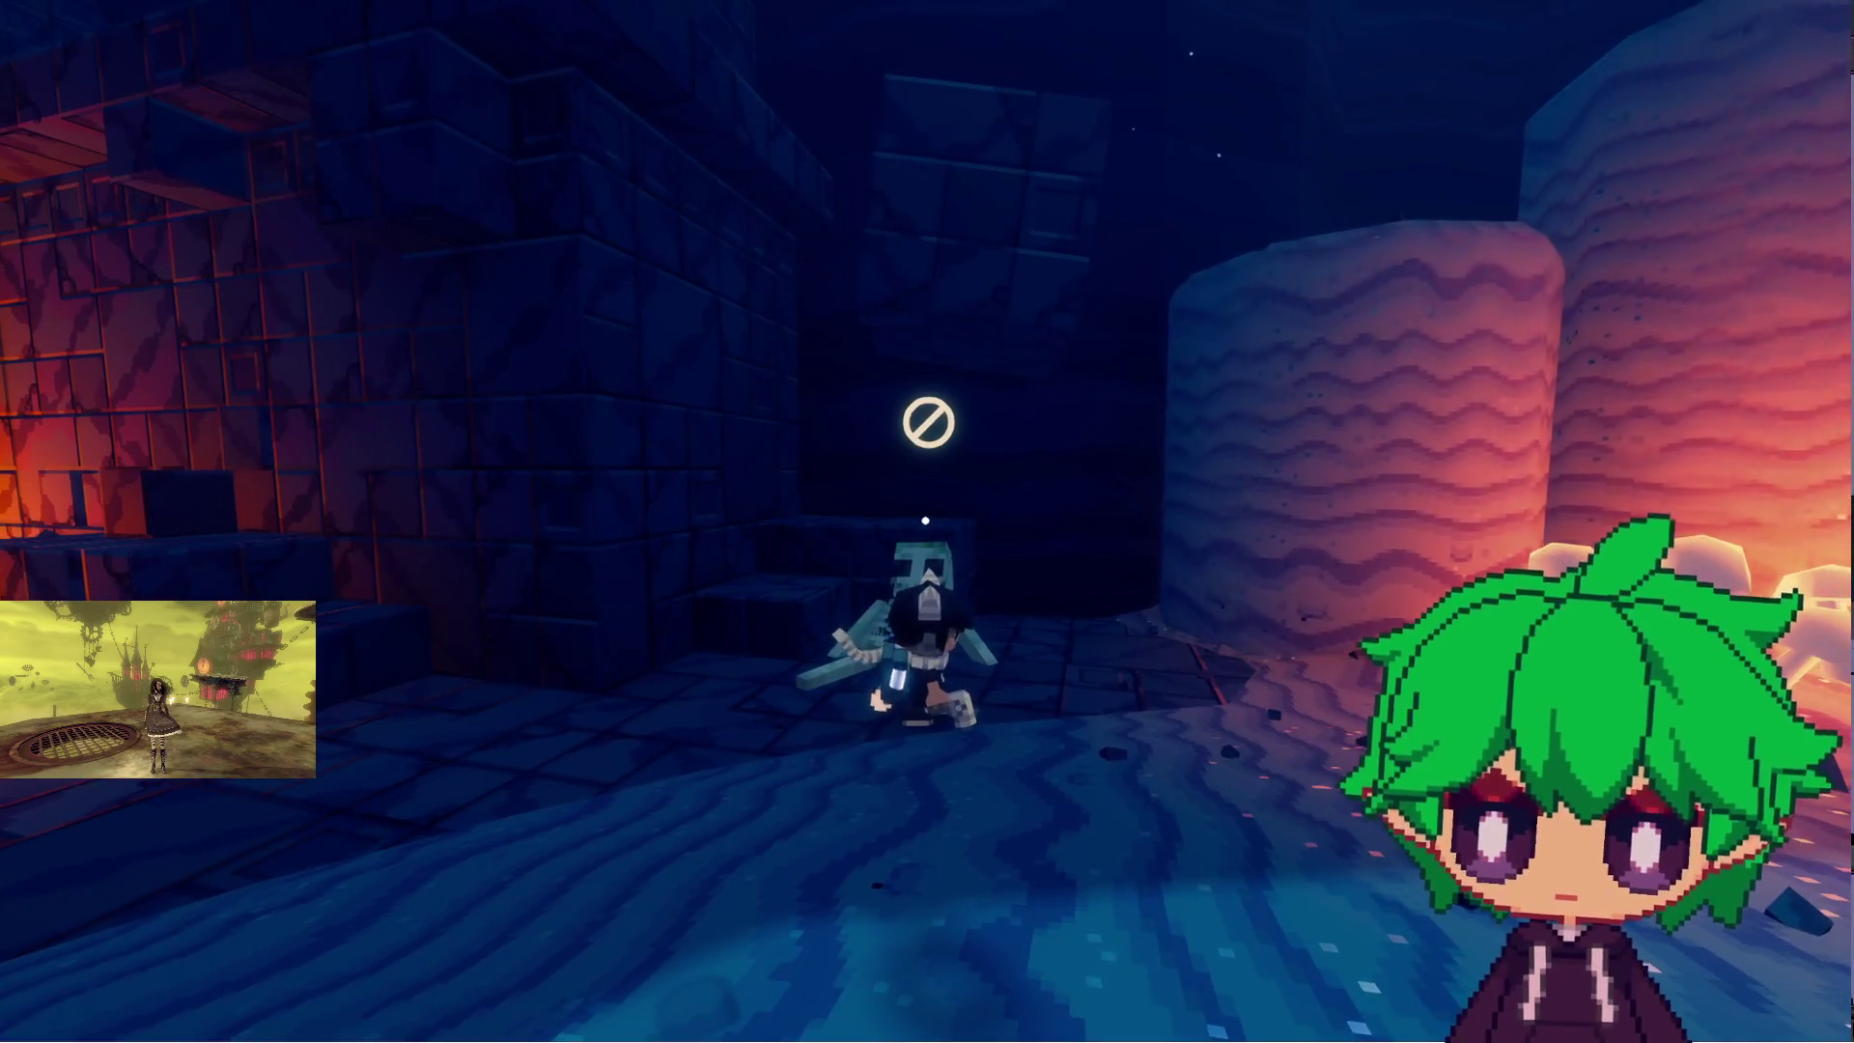
key(w)
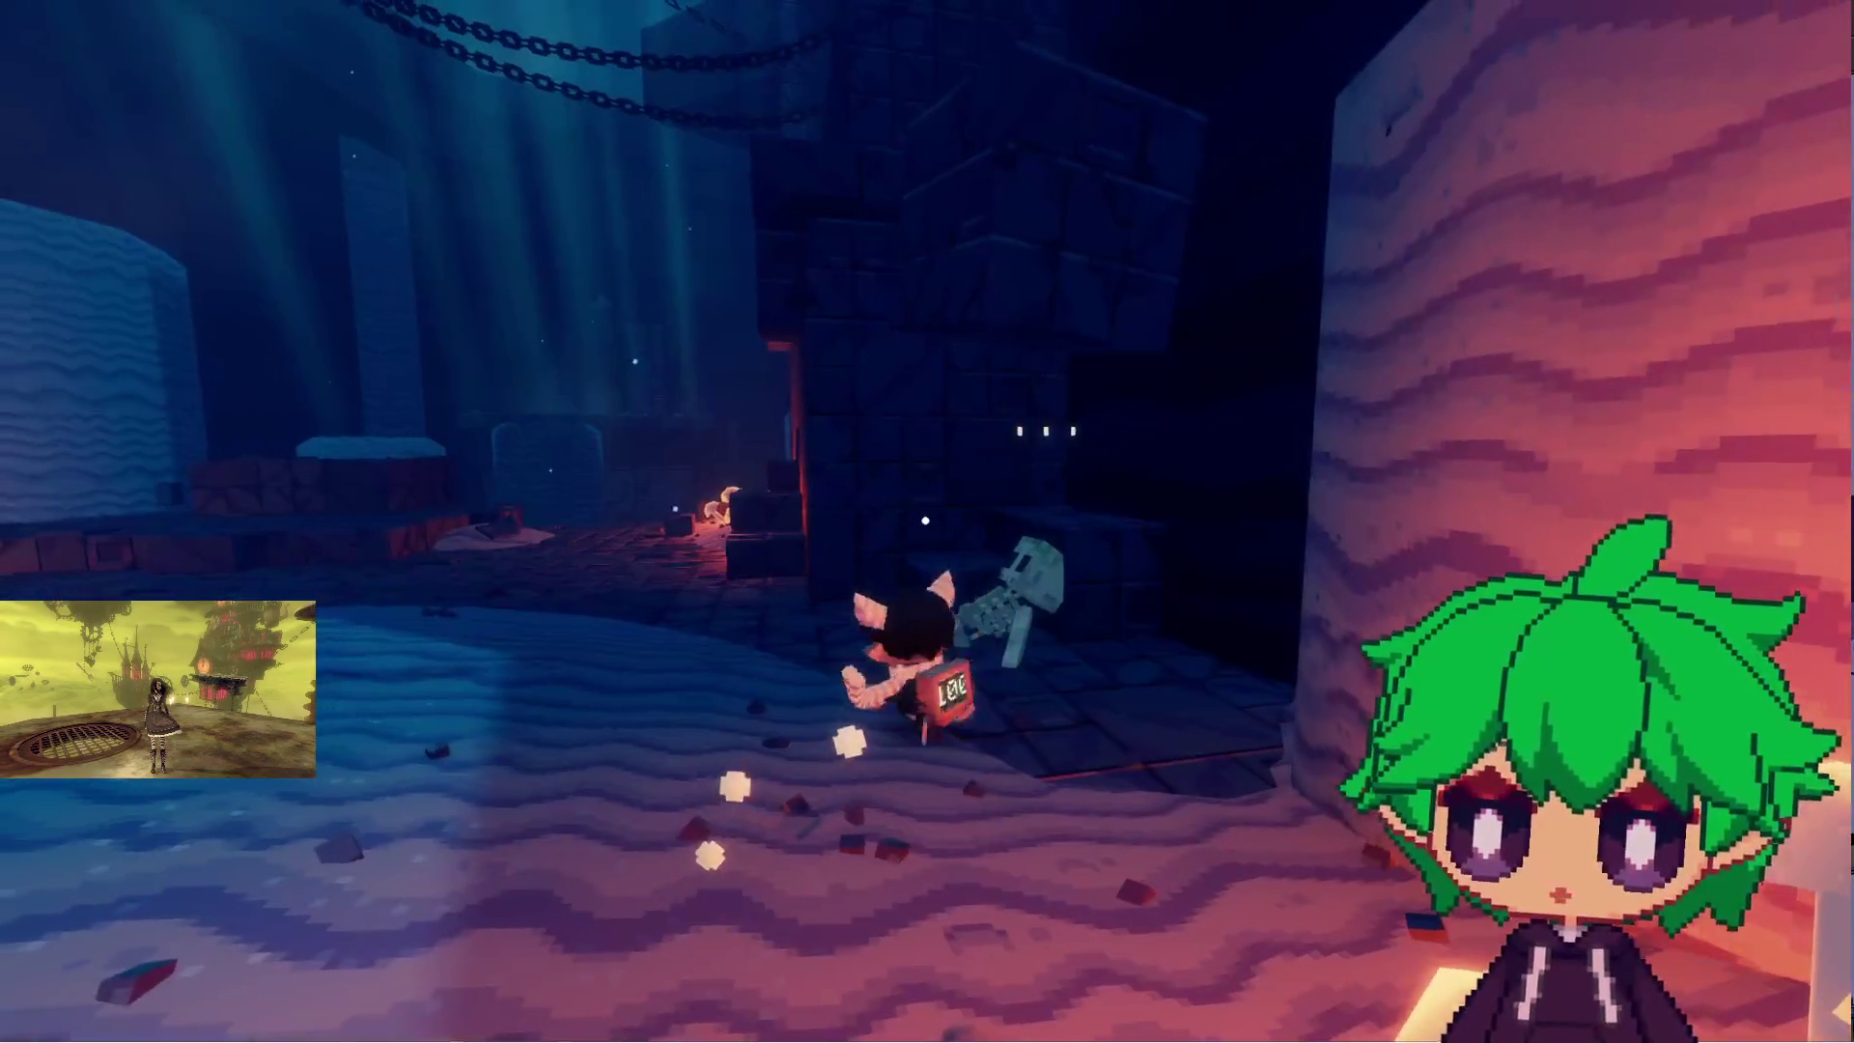
key(w)
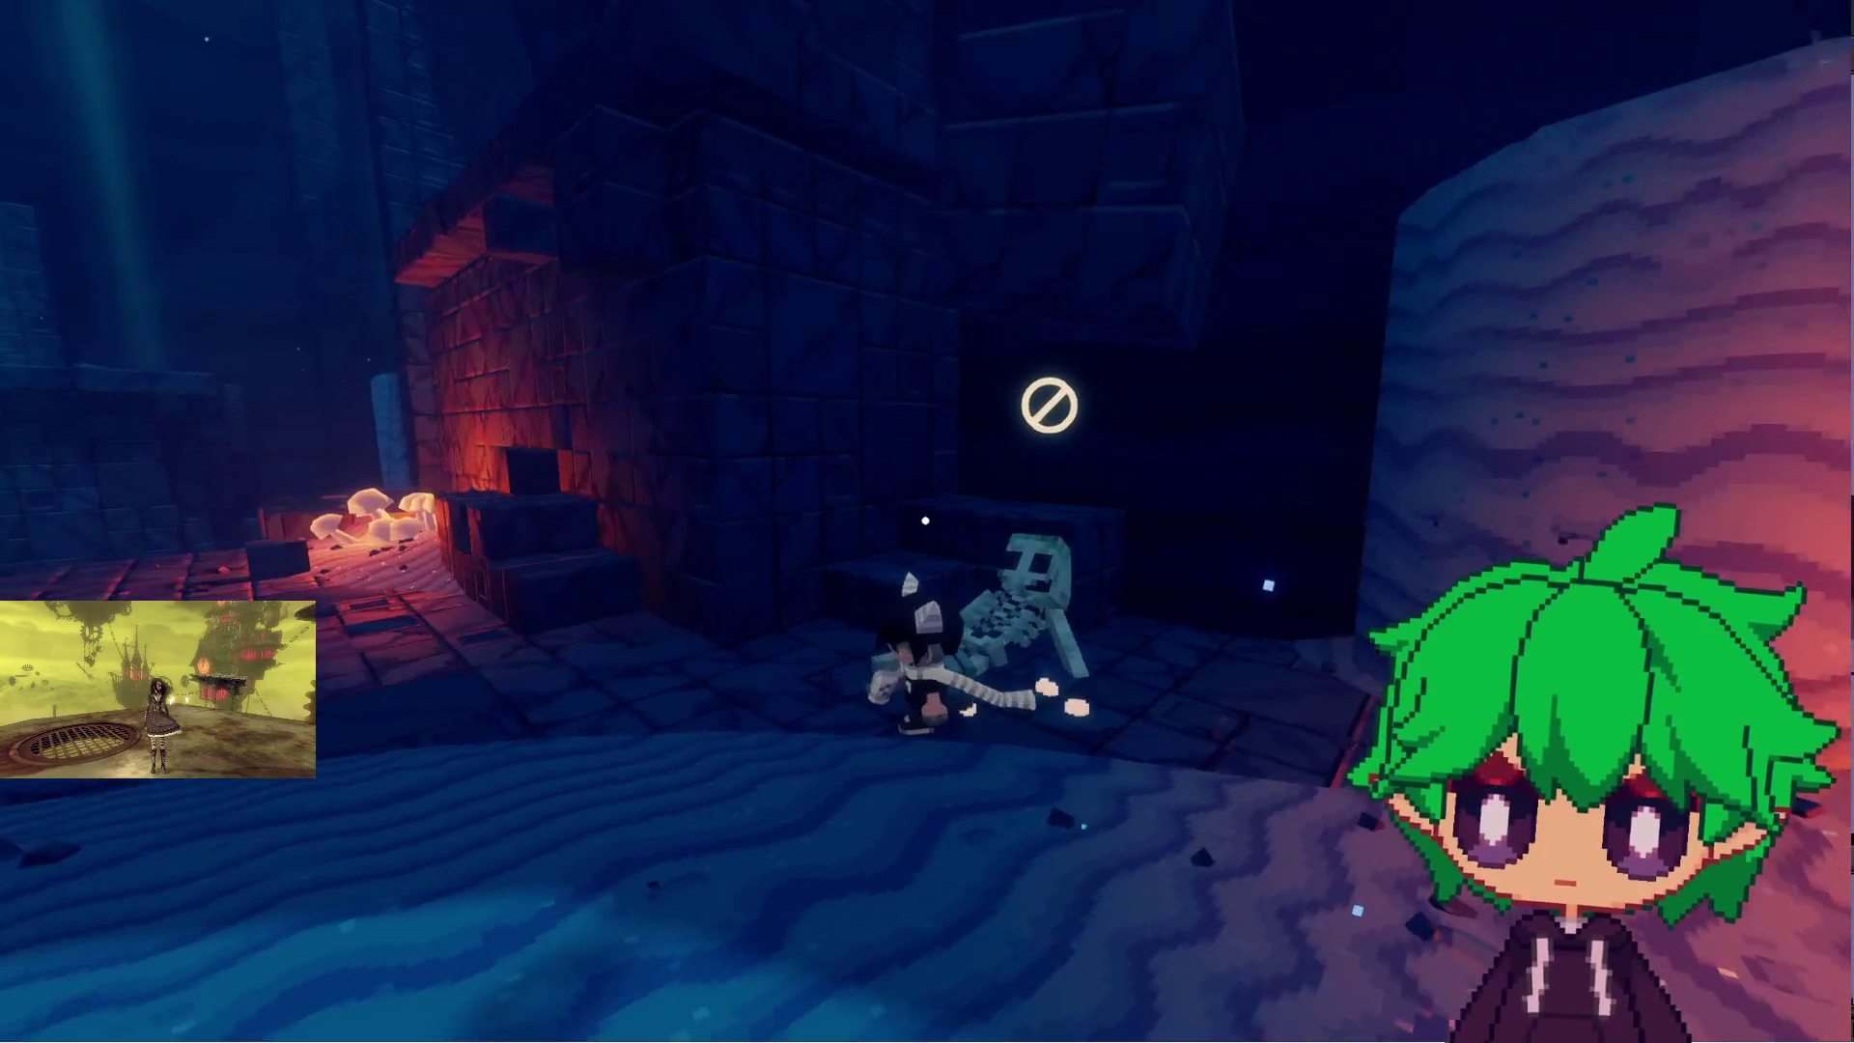
key(w)
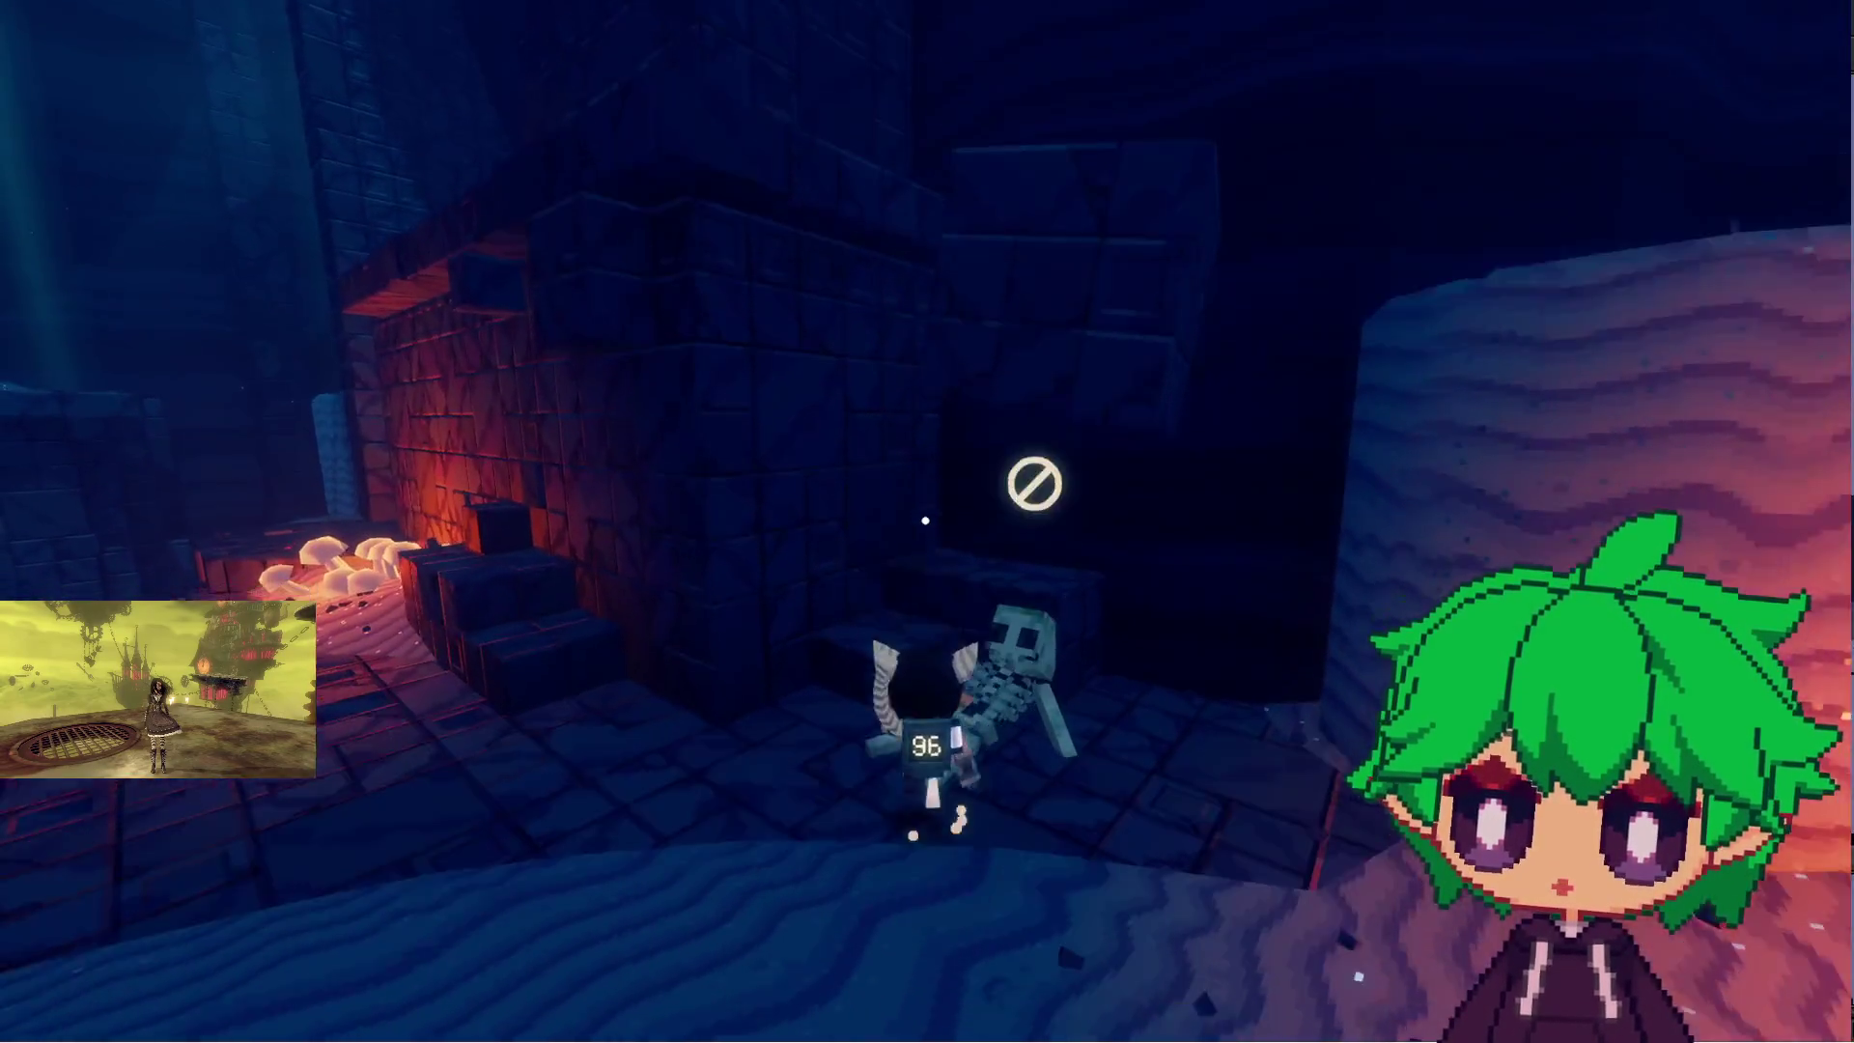
key(w)
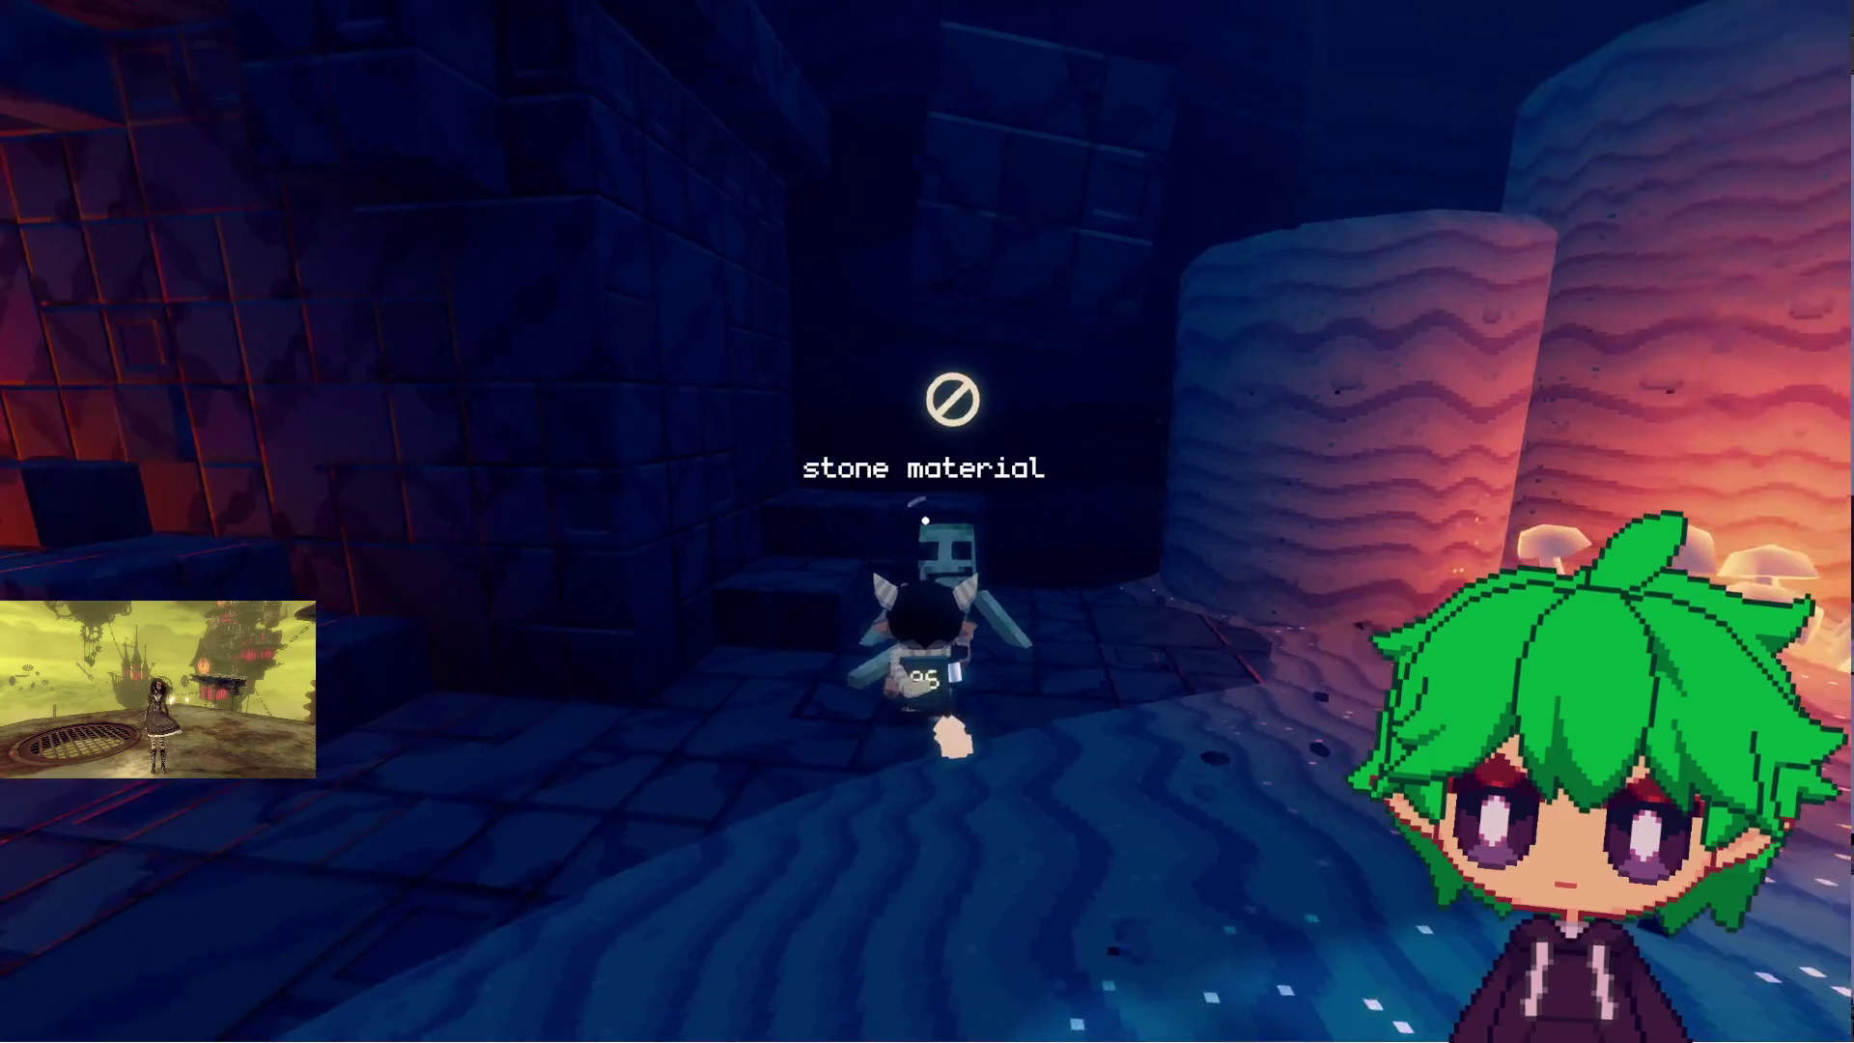
key(w)
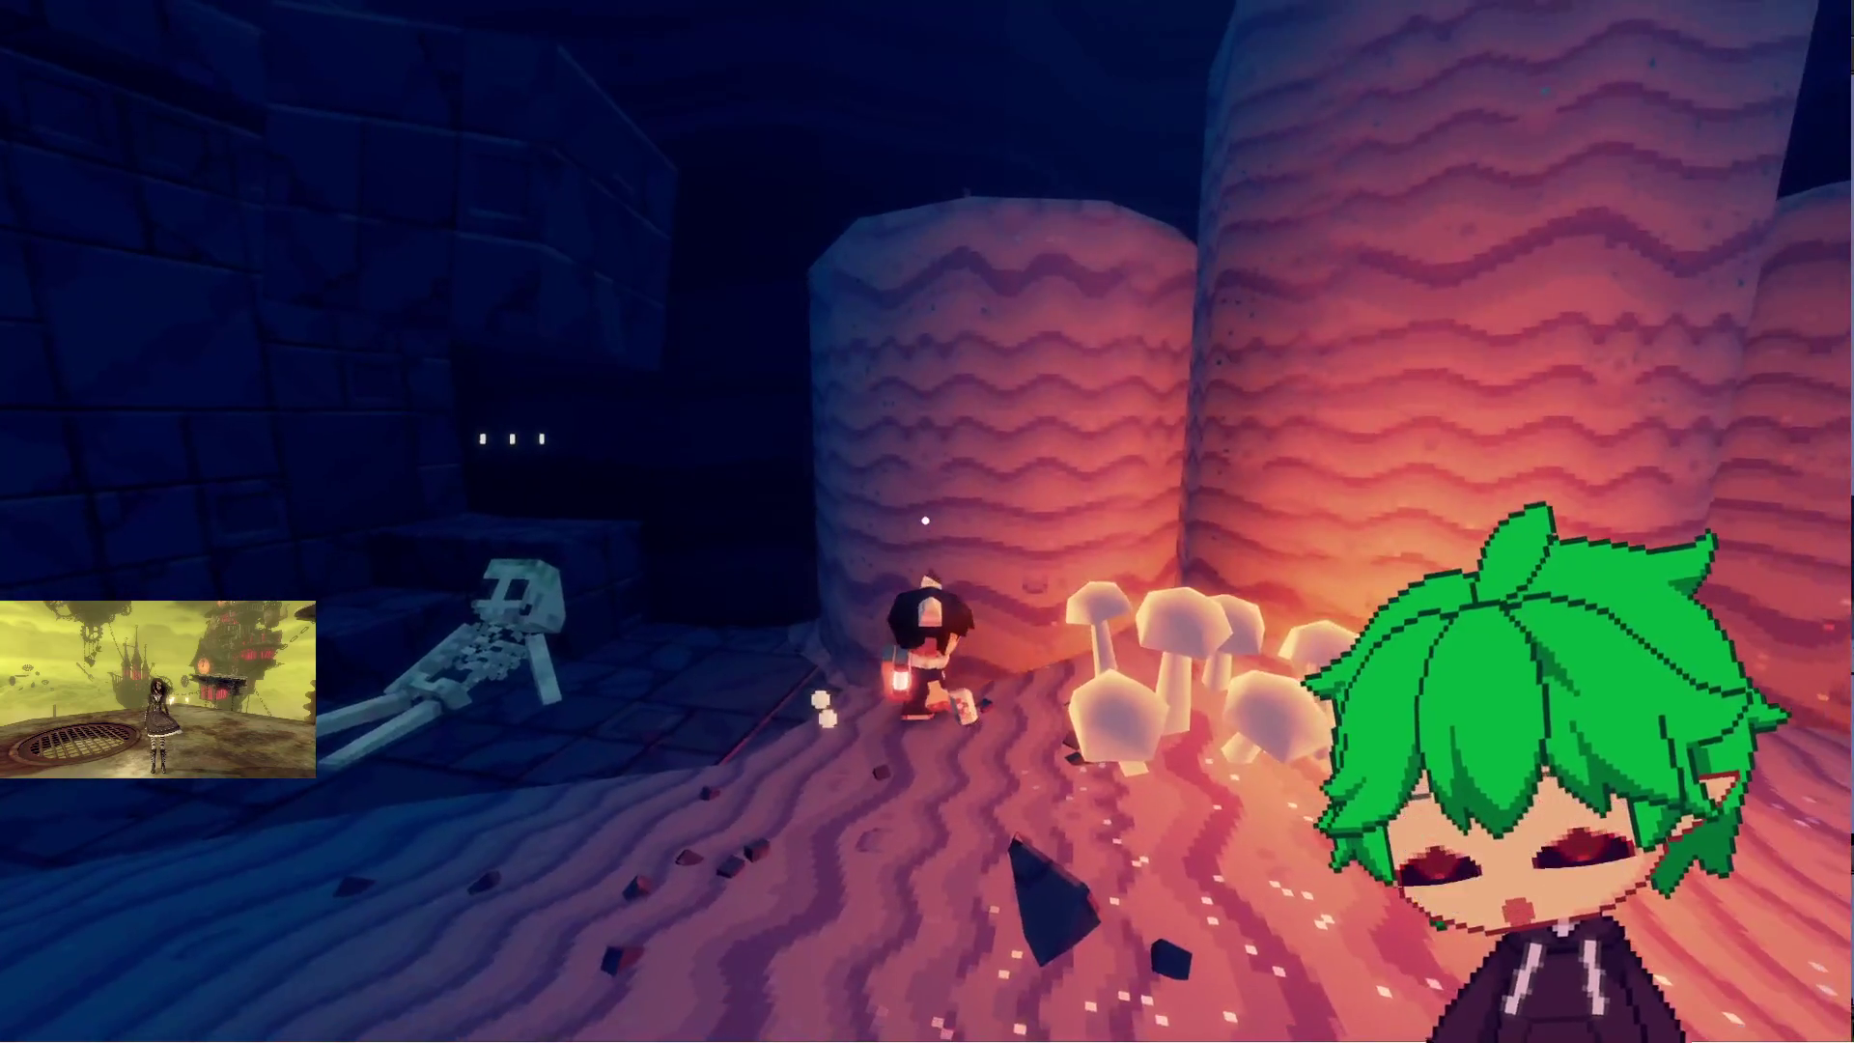
key(w)
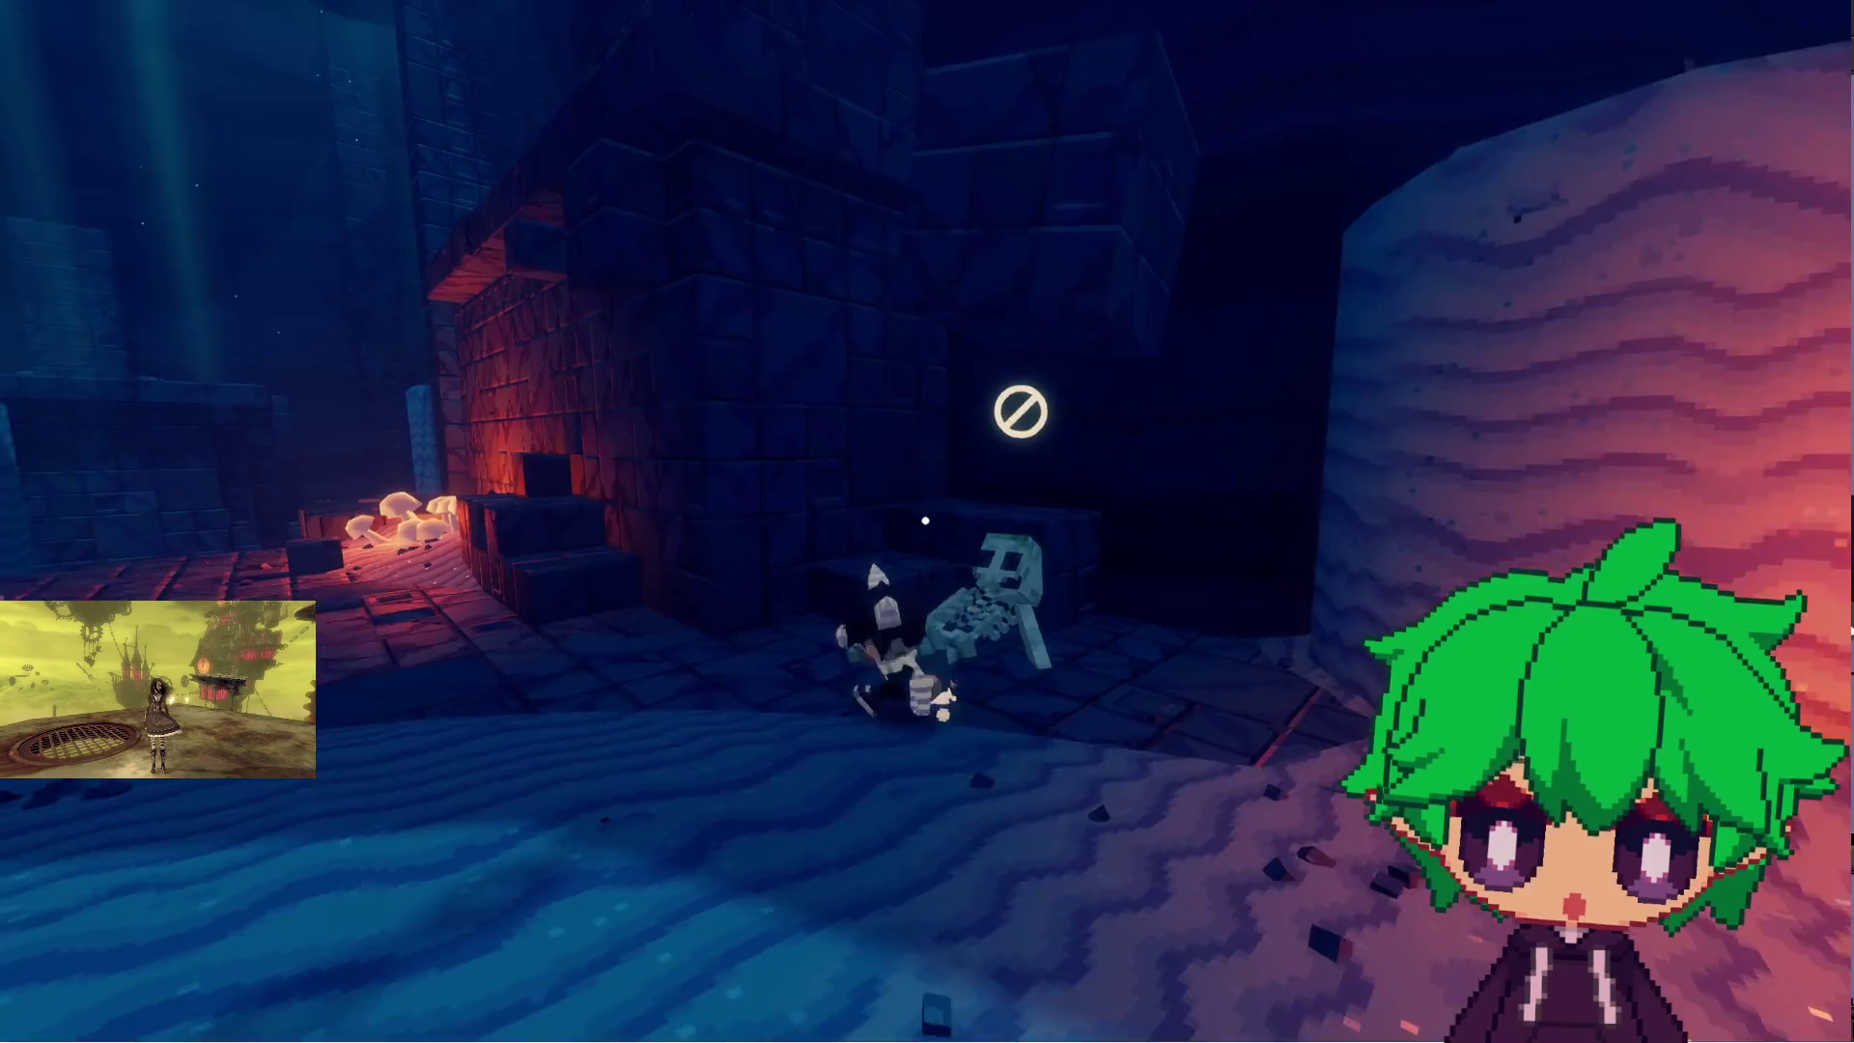
- Attack the skeleton, then climb the pillars and leap onto the upper stone ledge
key(w)
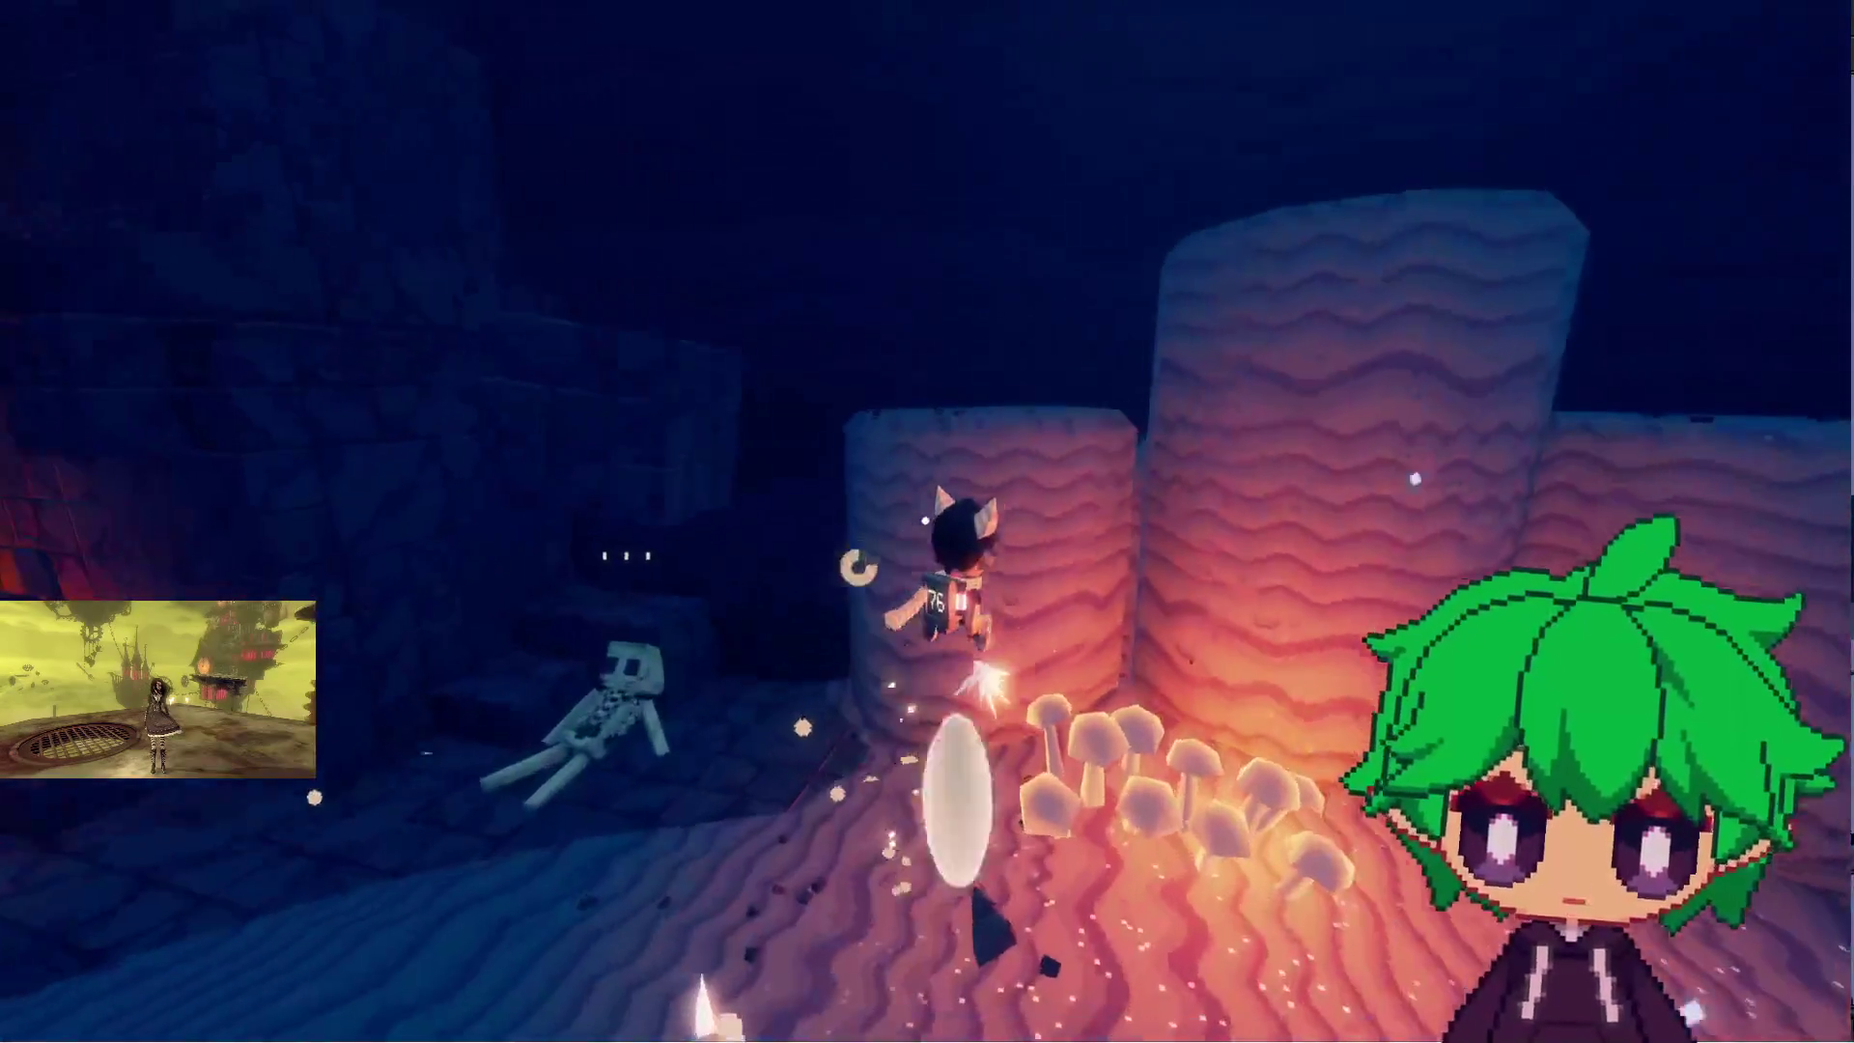
key(w)
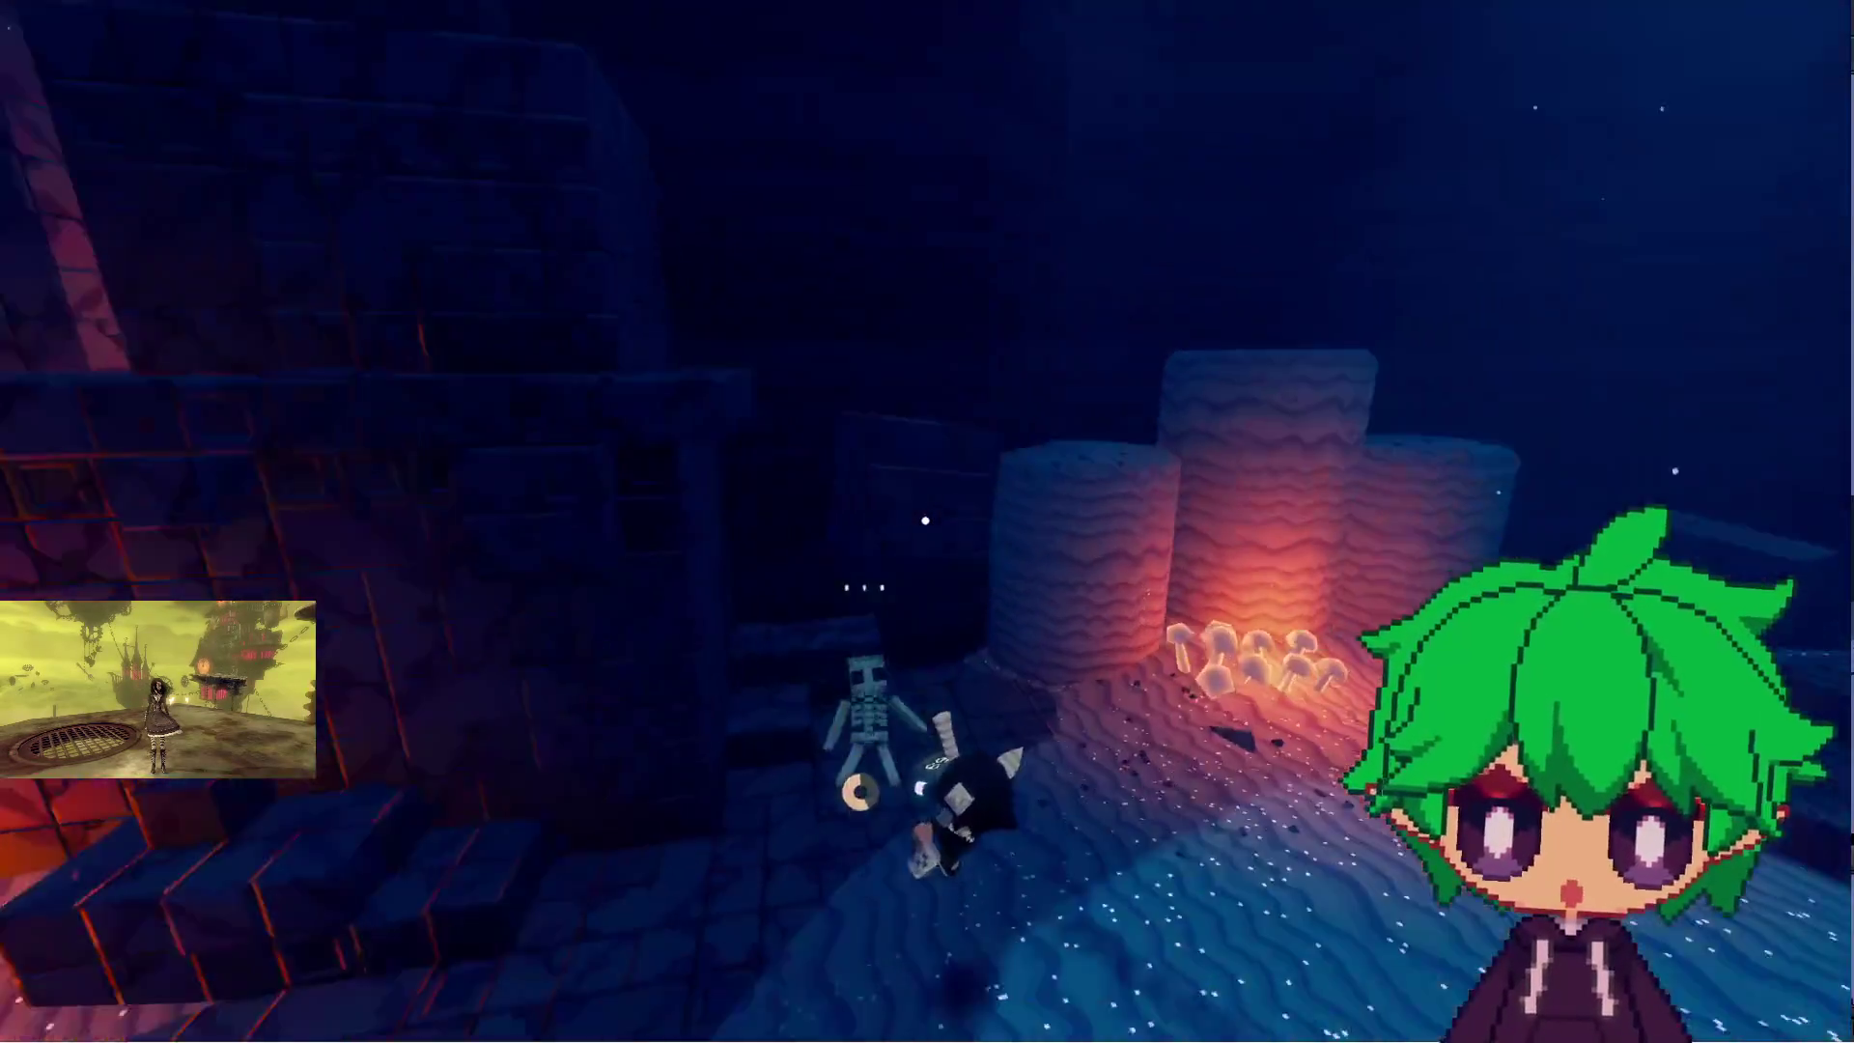
key(w)
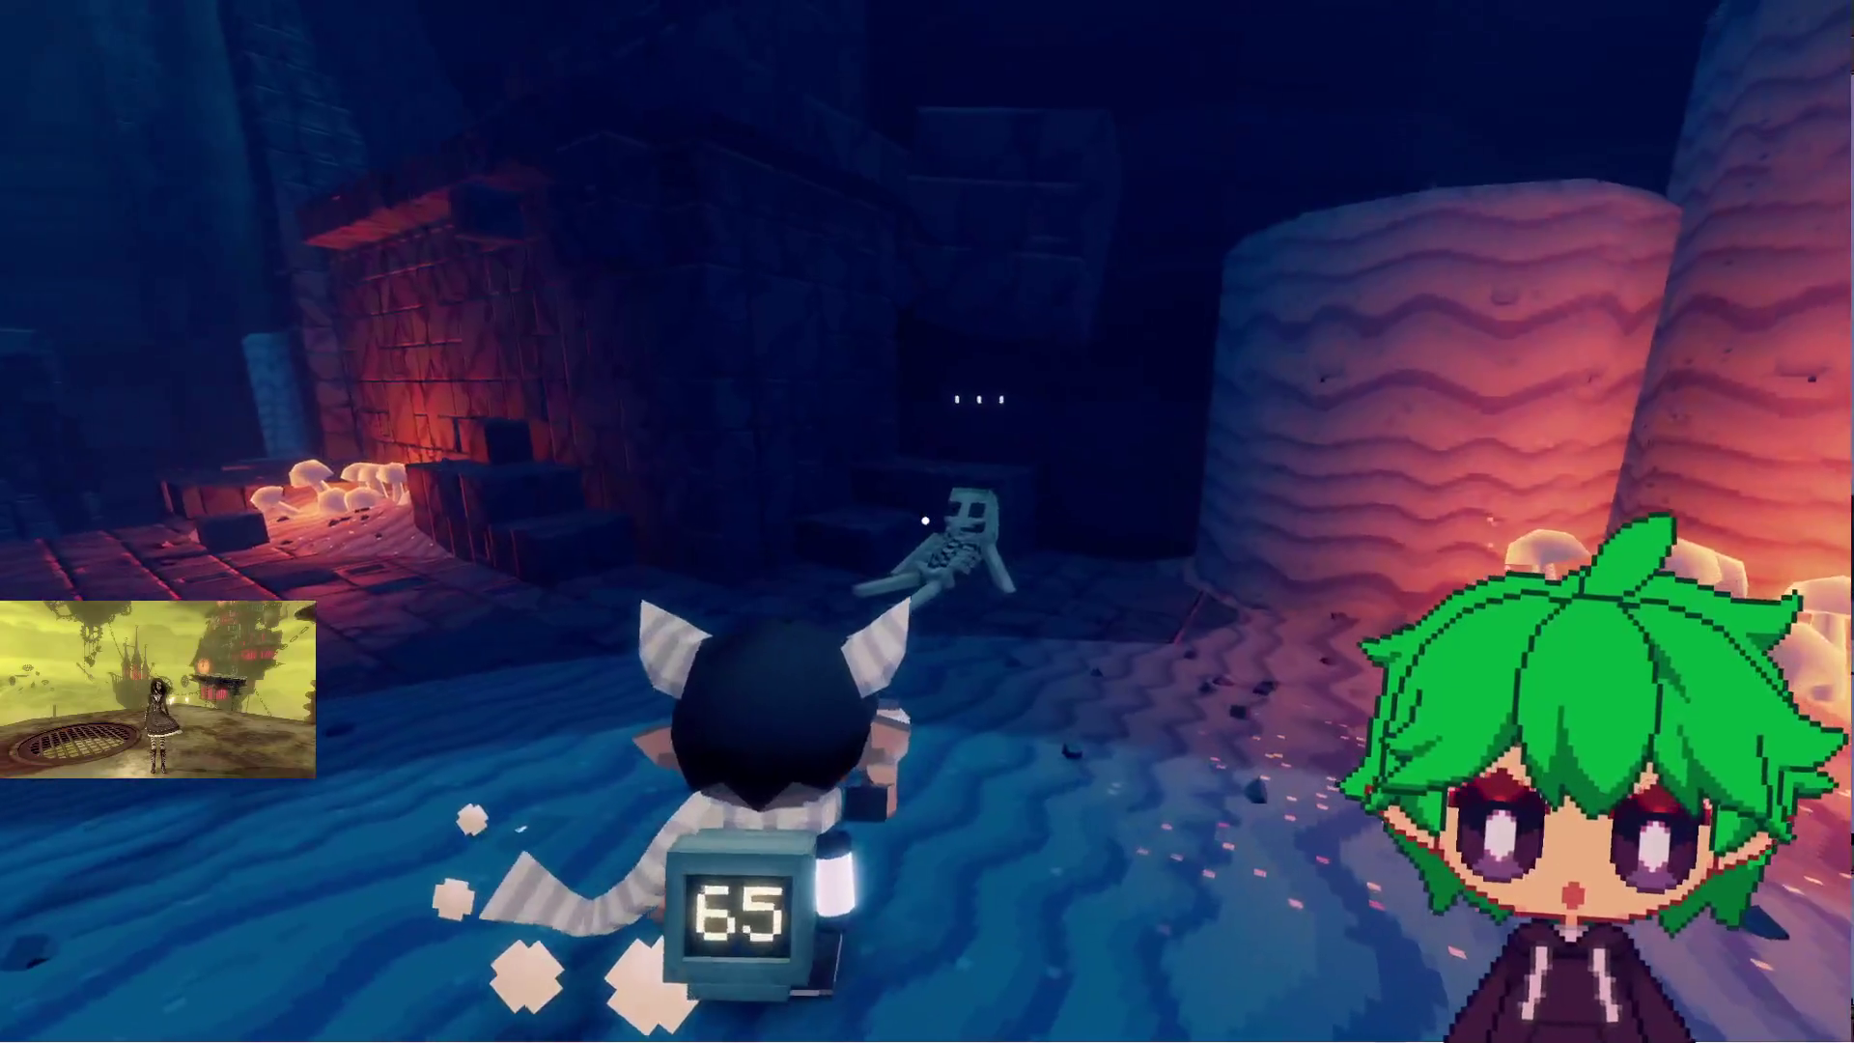
key(w)
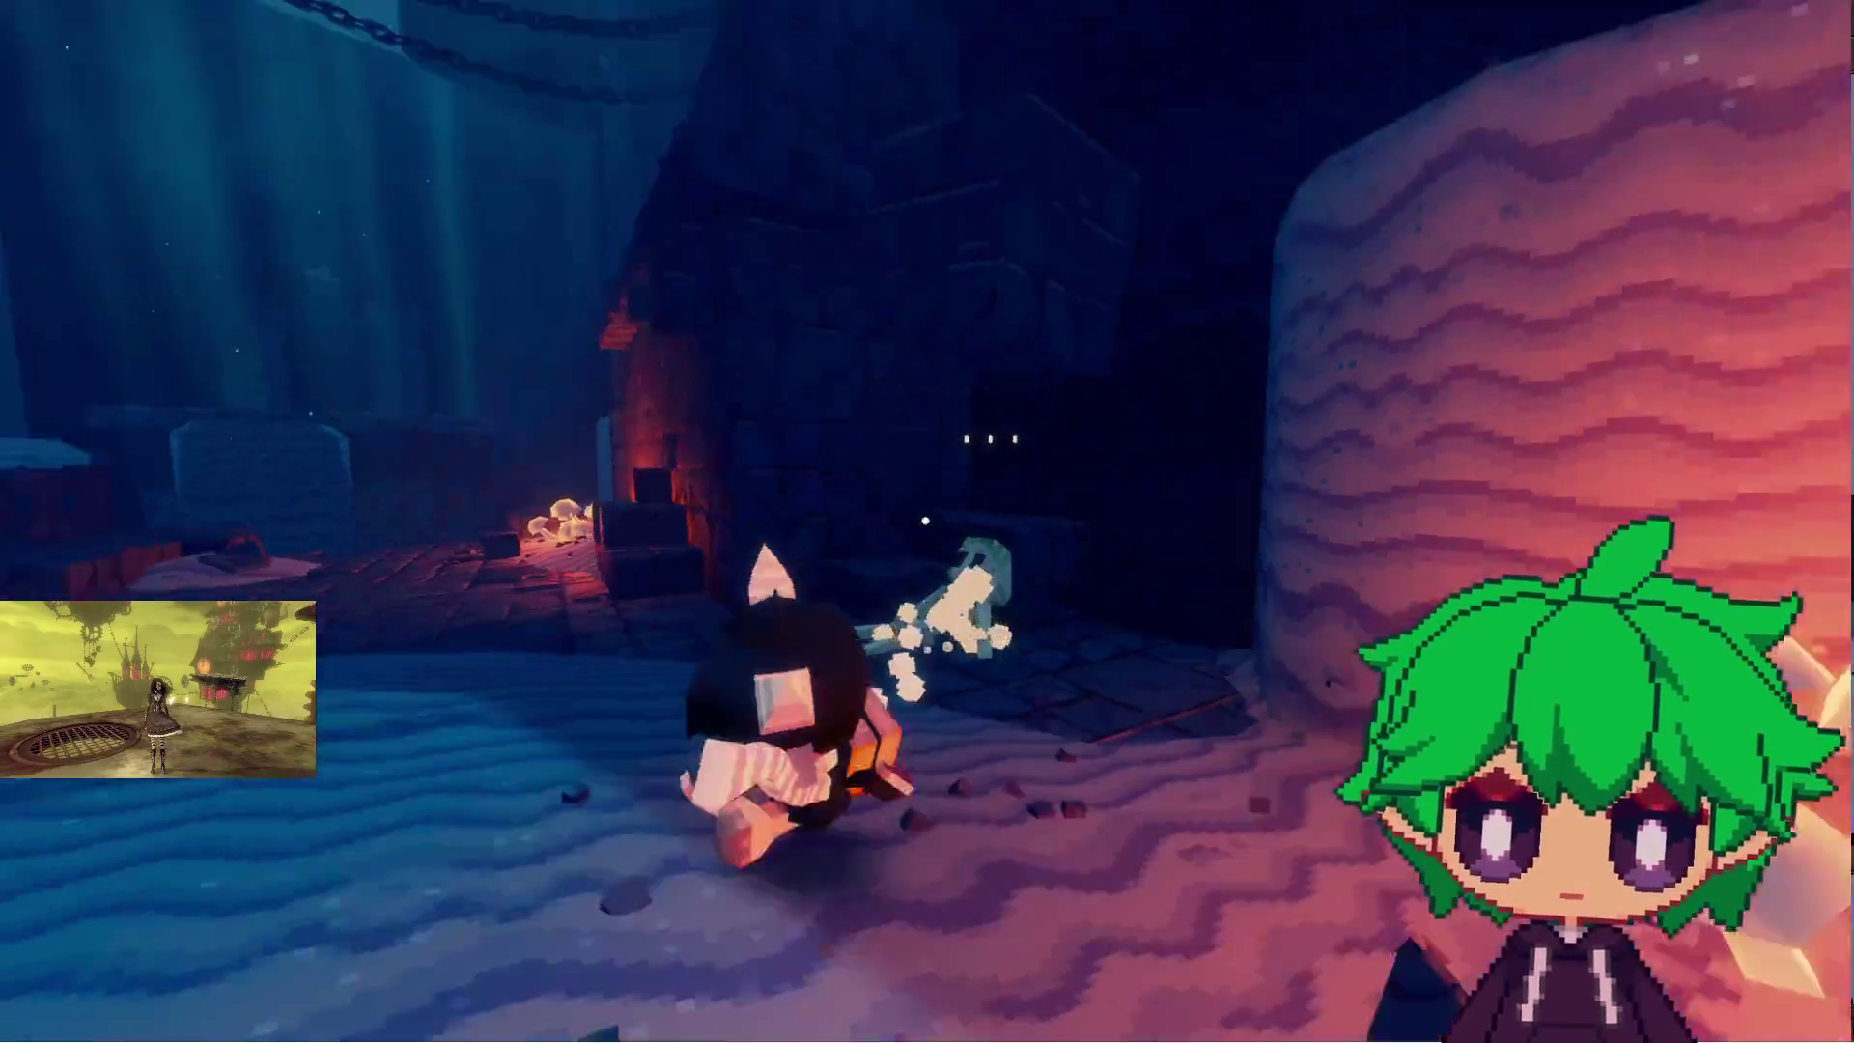
key(w)
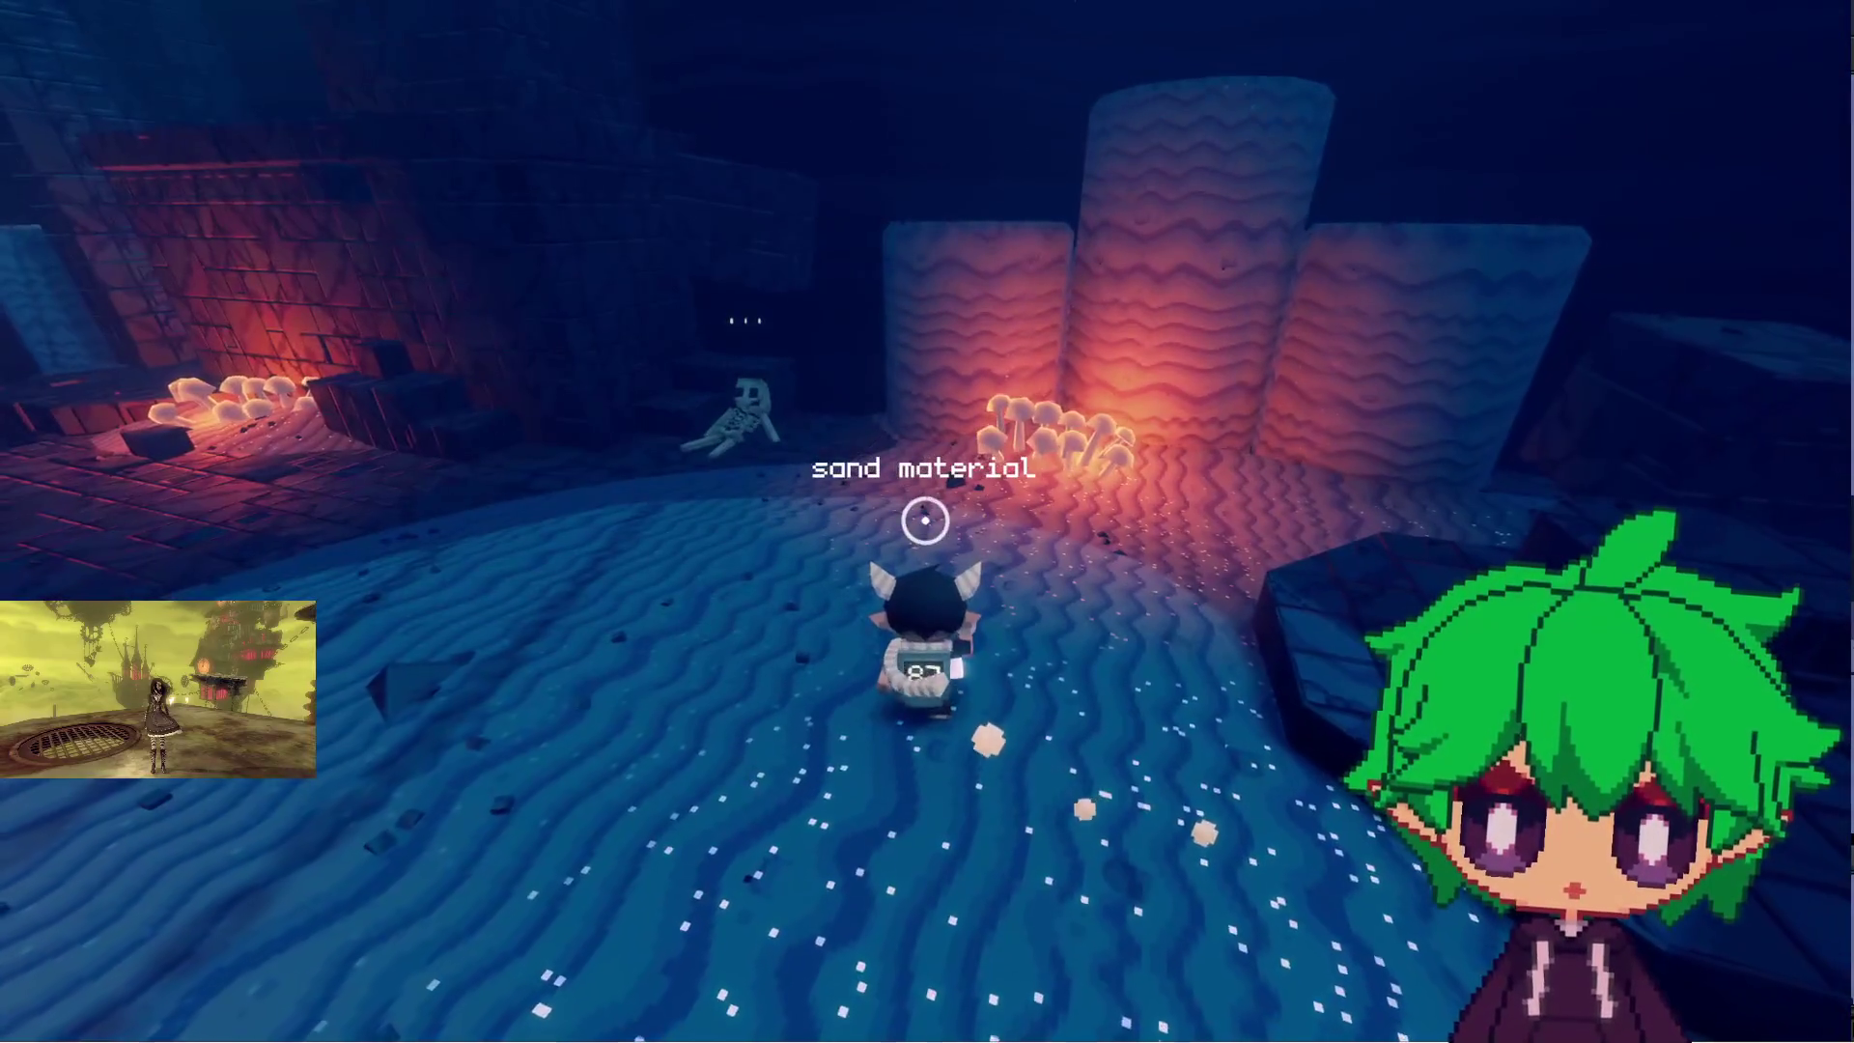
key(w)
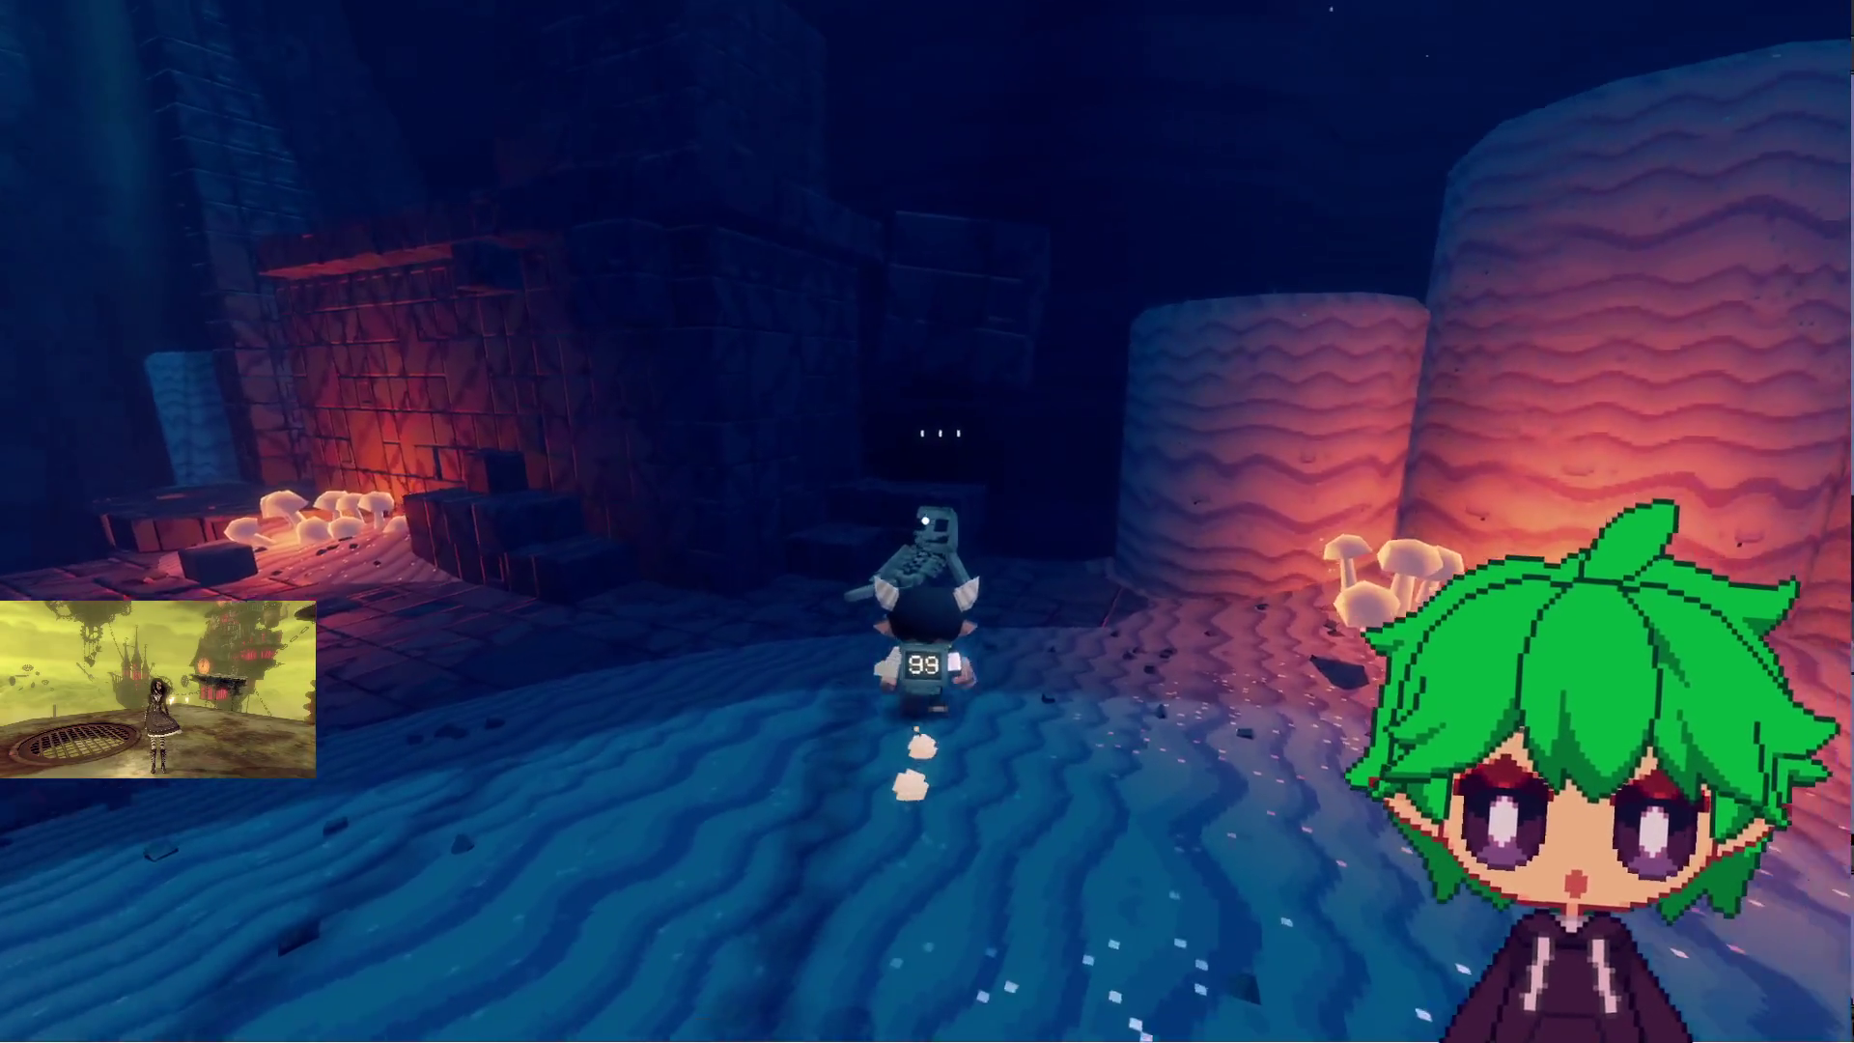
key(w)
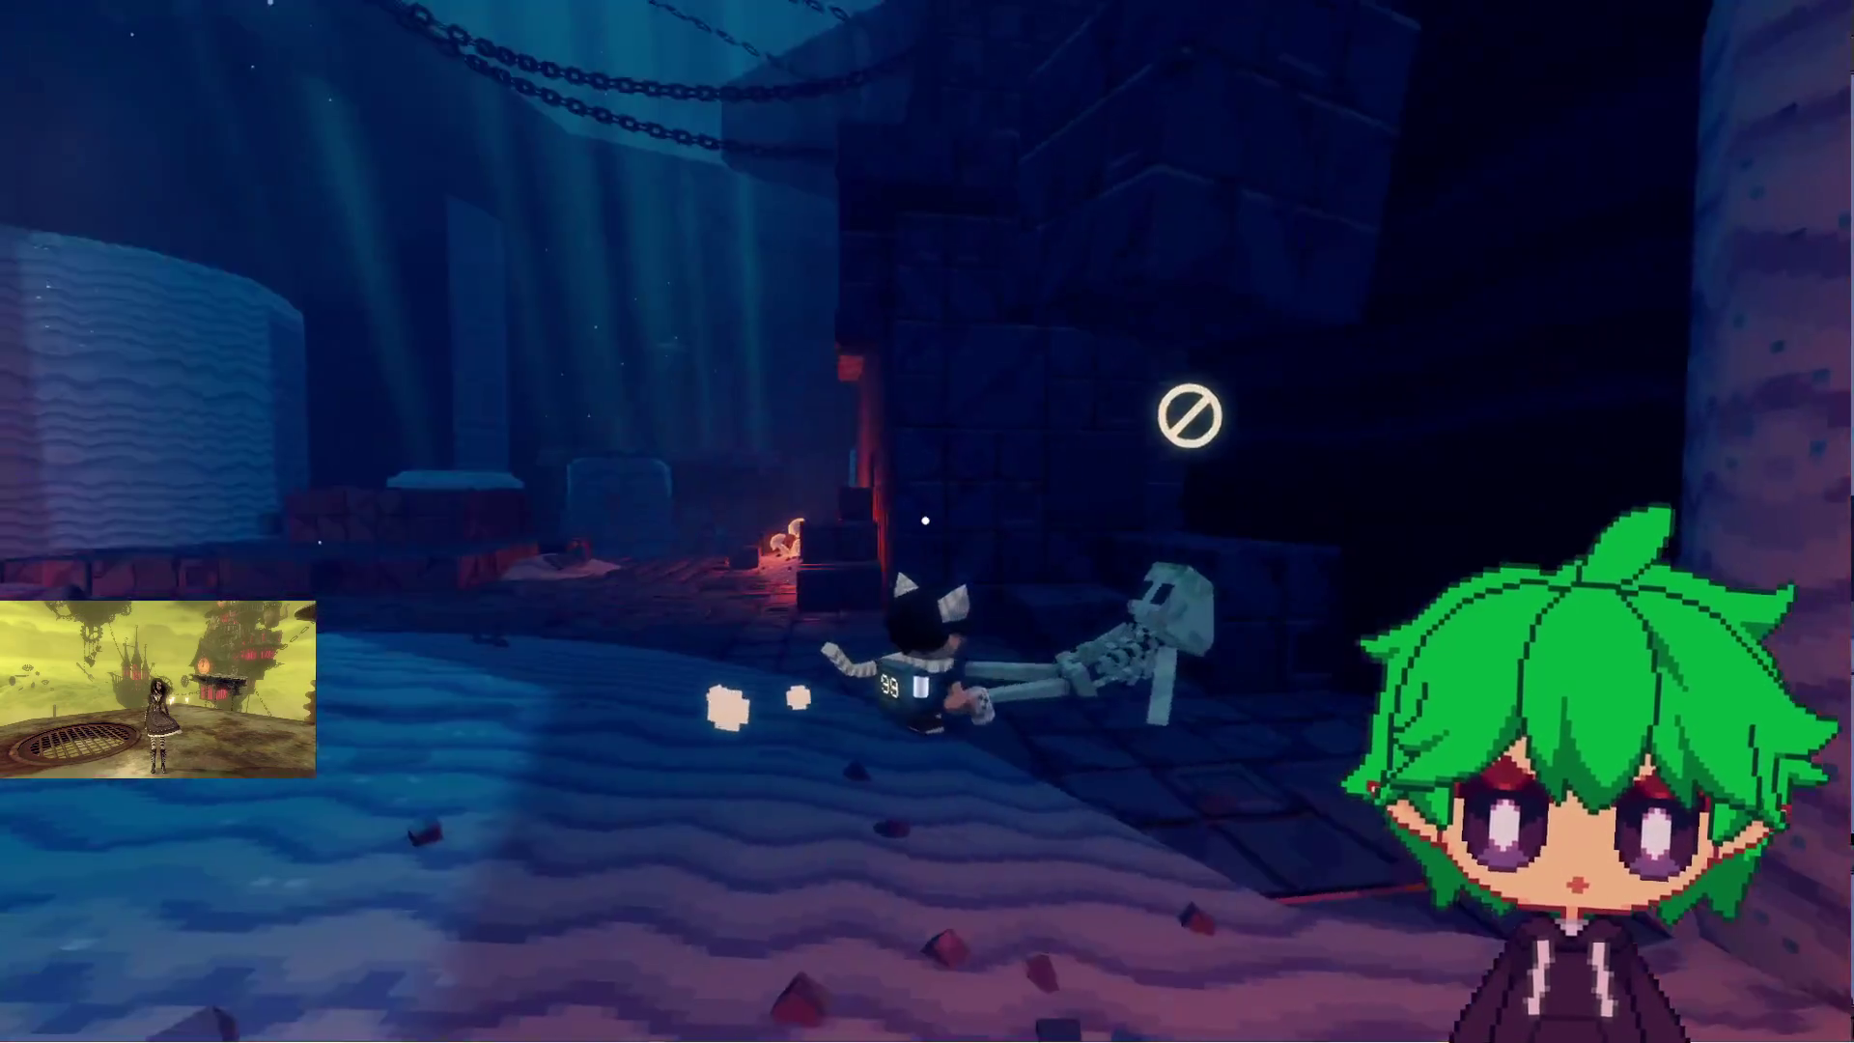
key(w)
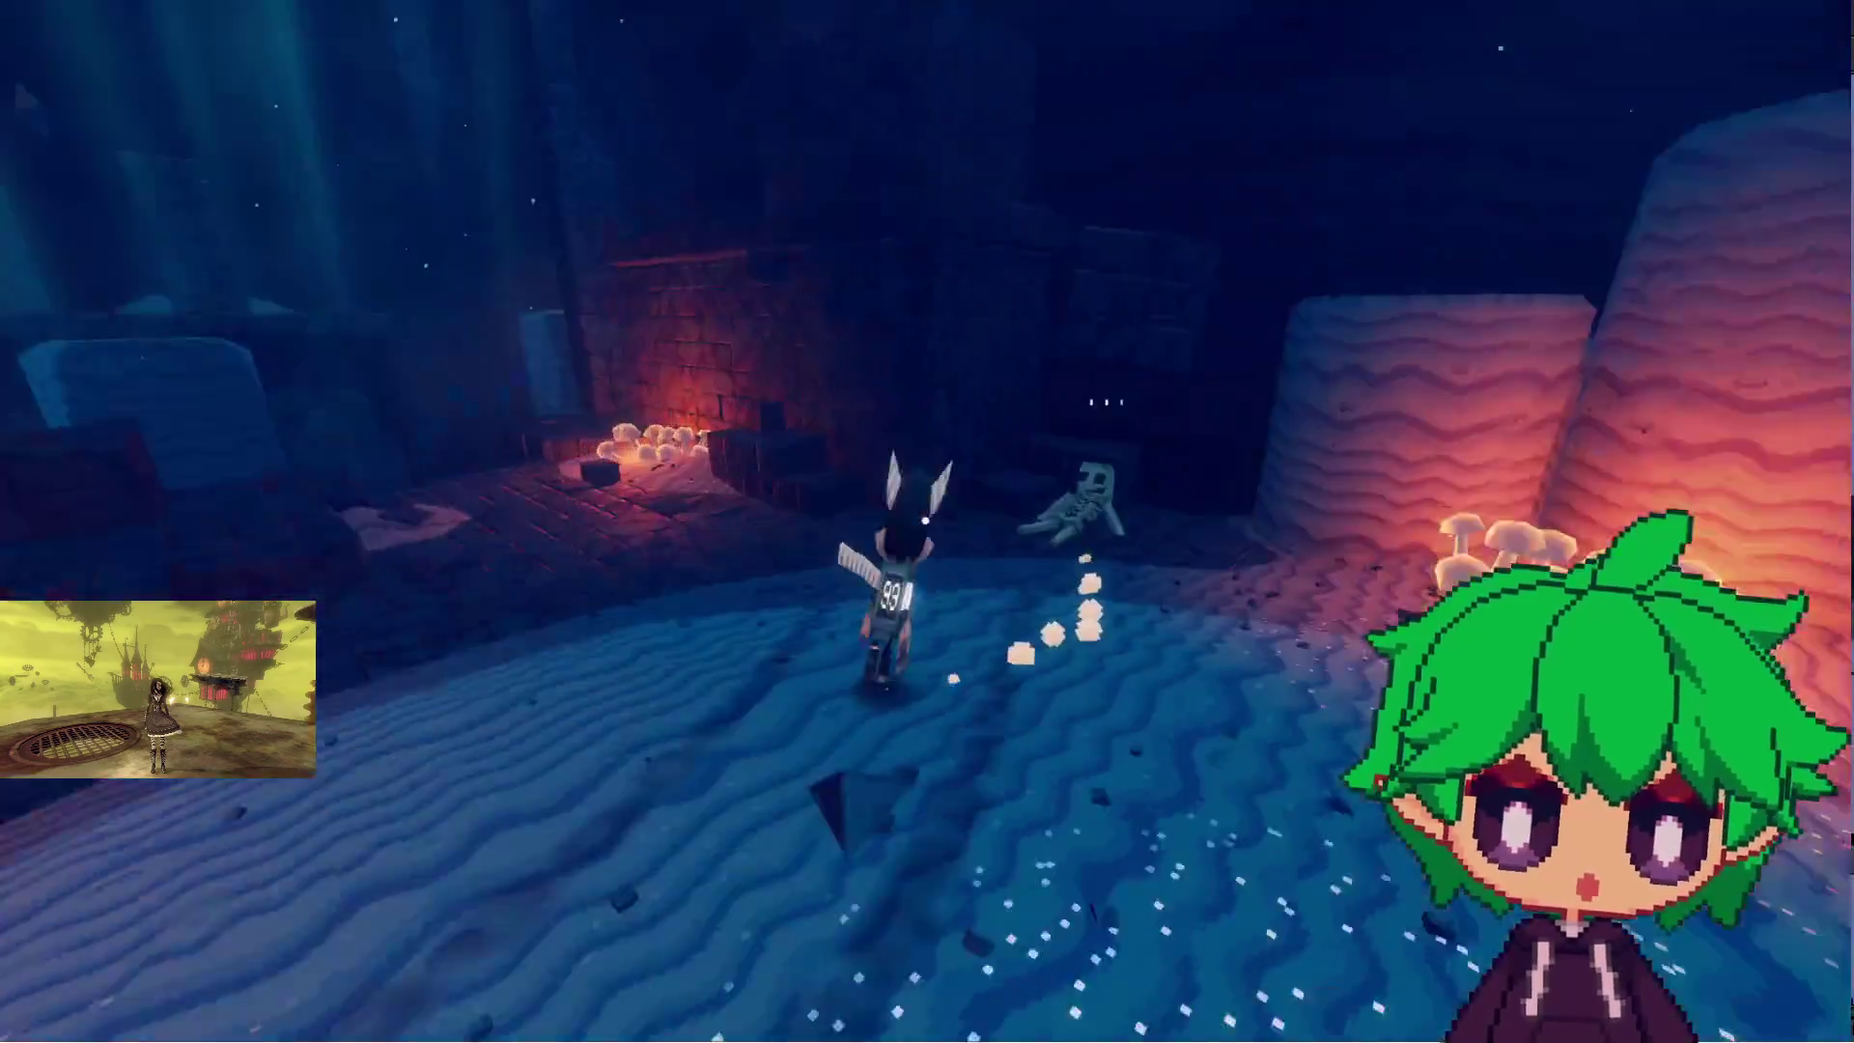
key(w)
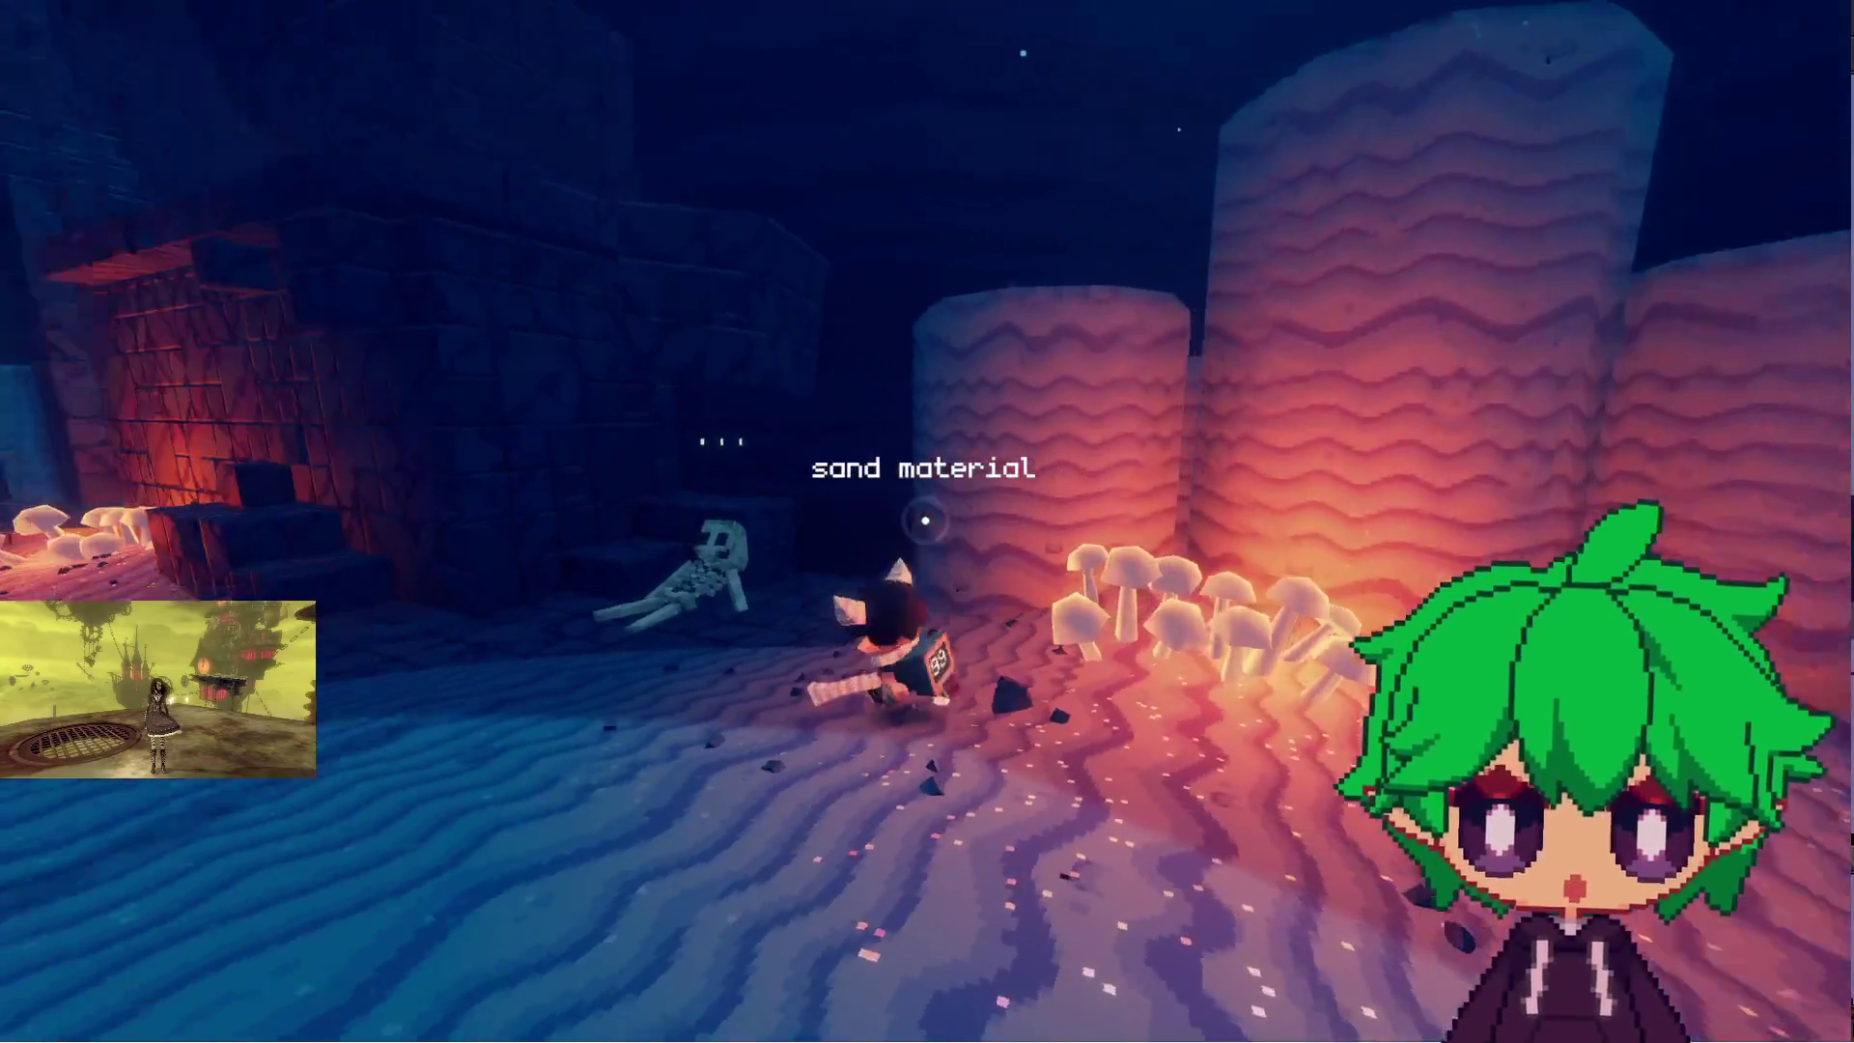
key(w)
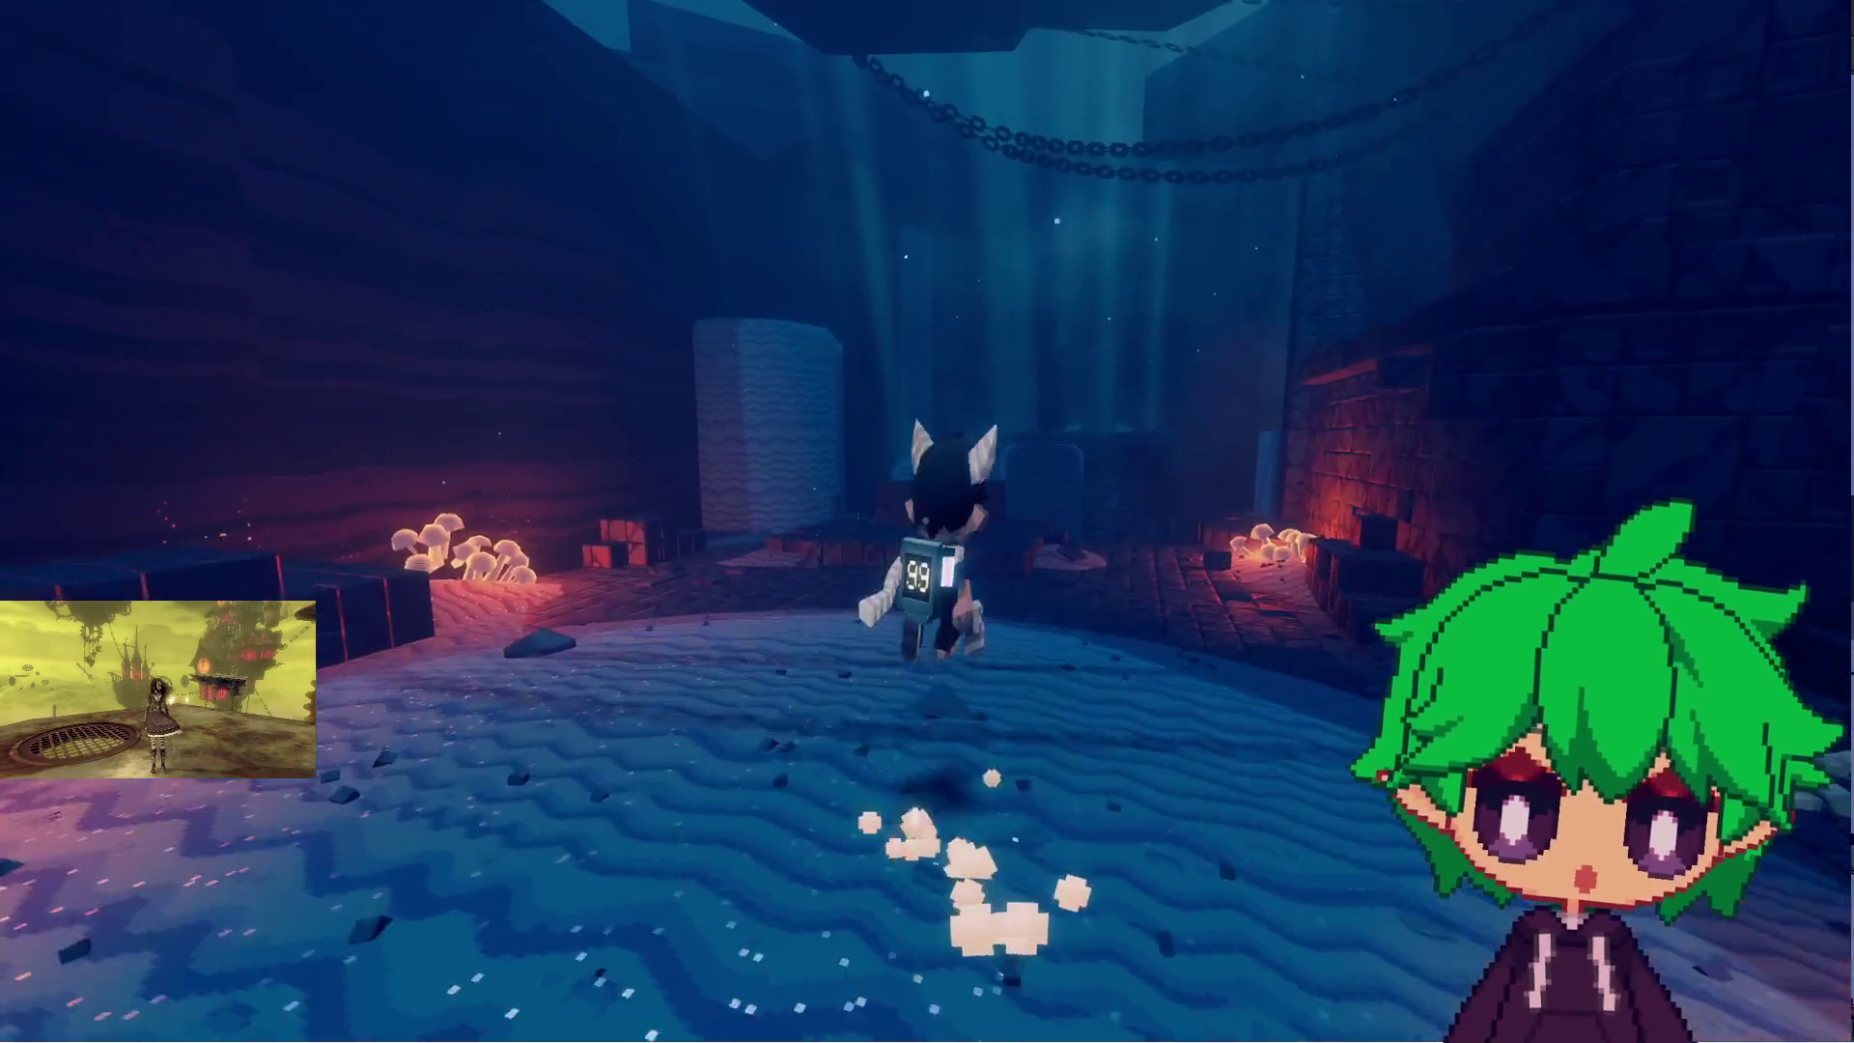
key(w)
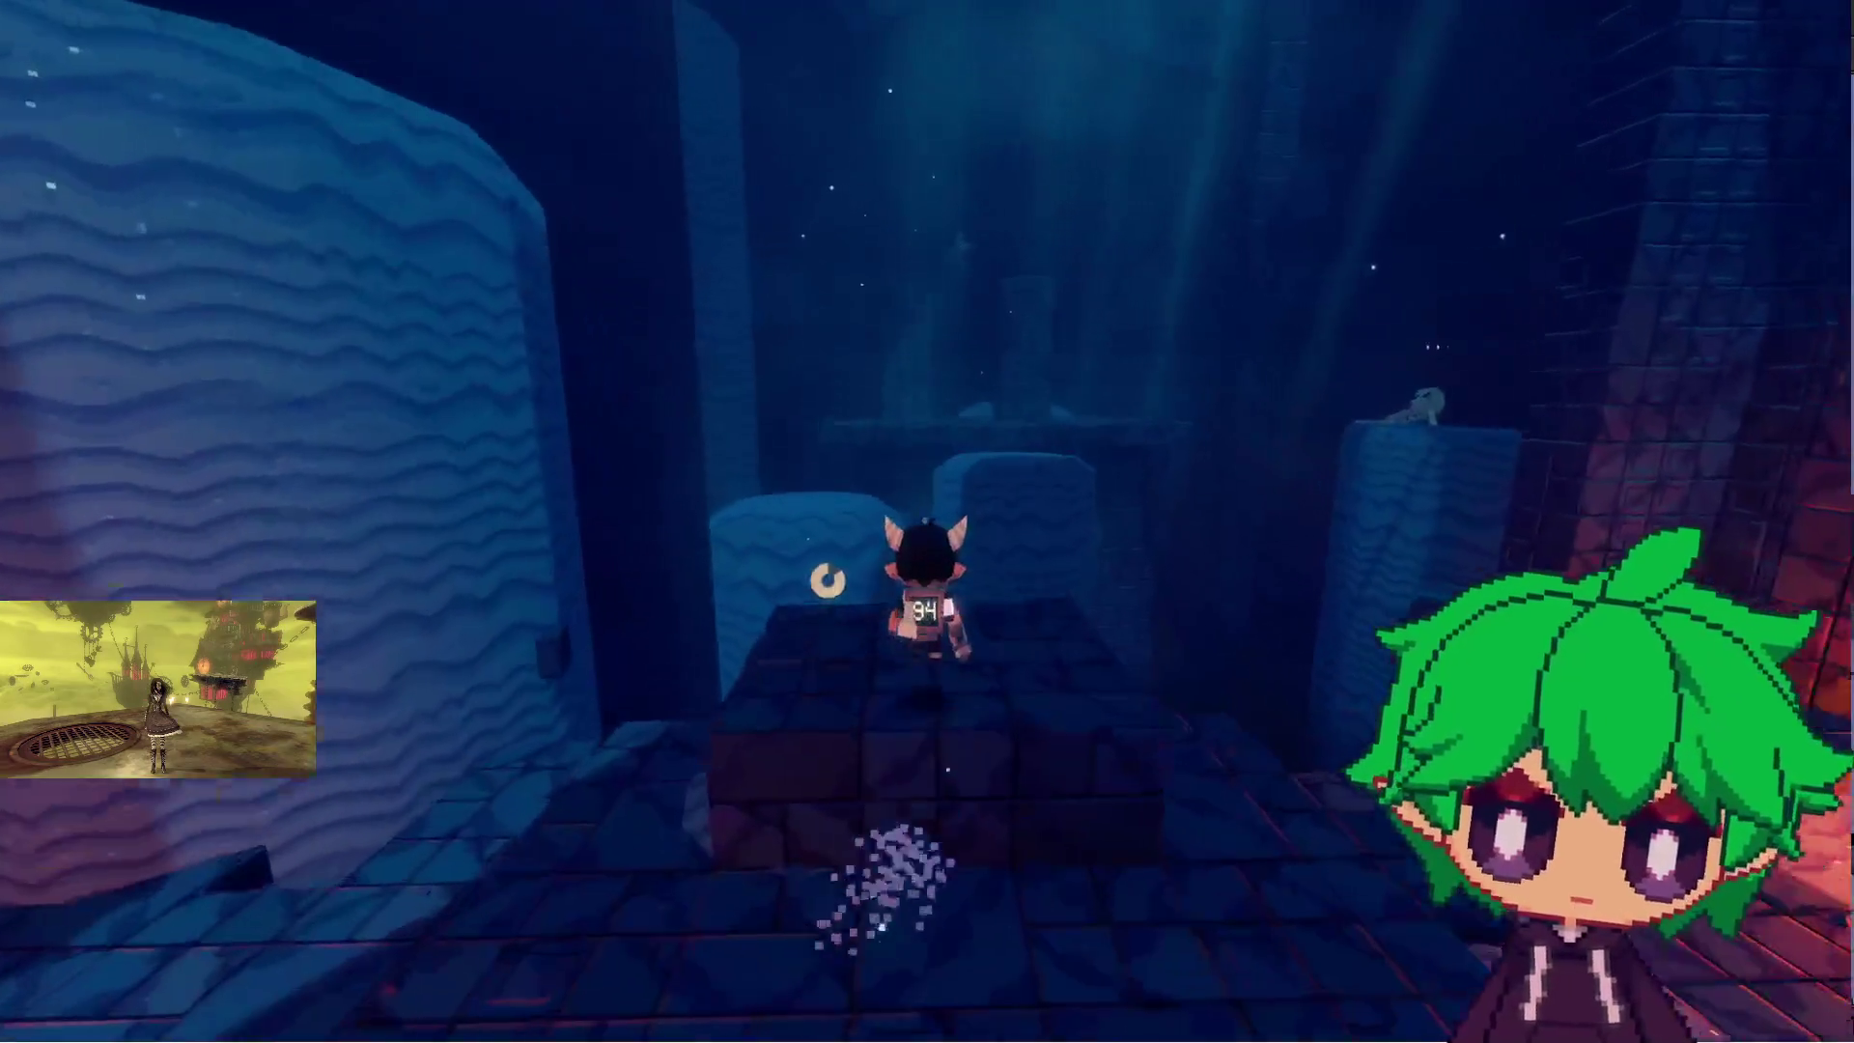
key(space)
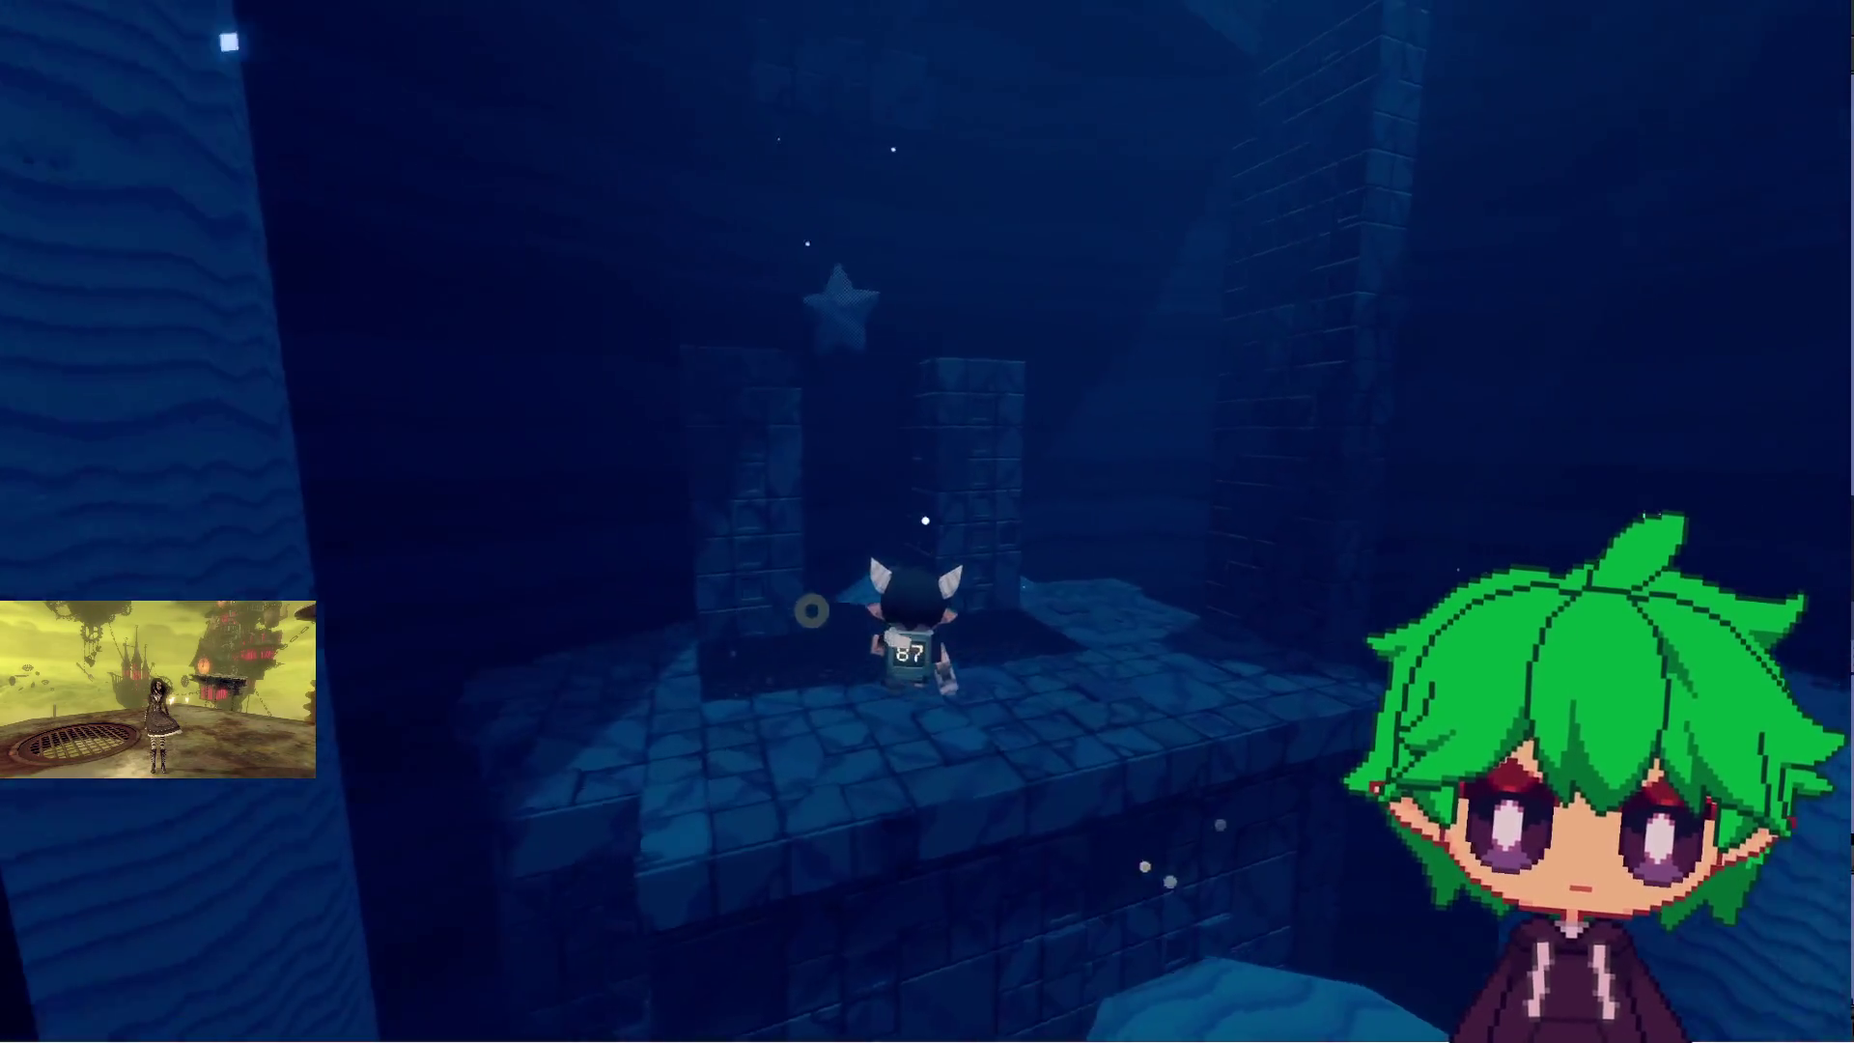
key(w)
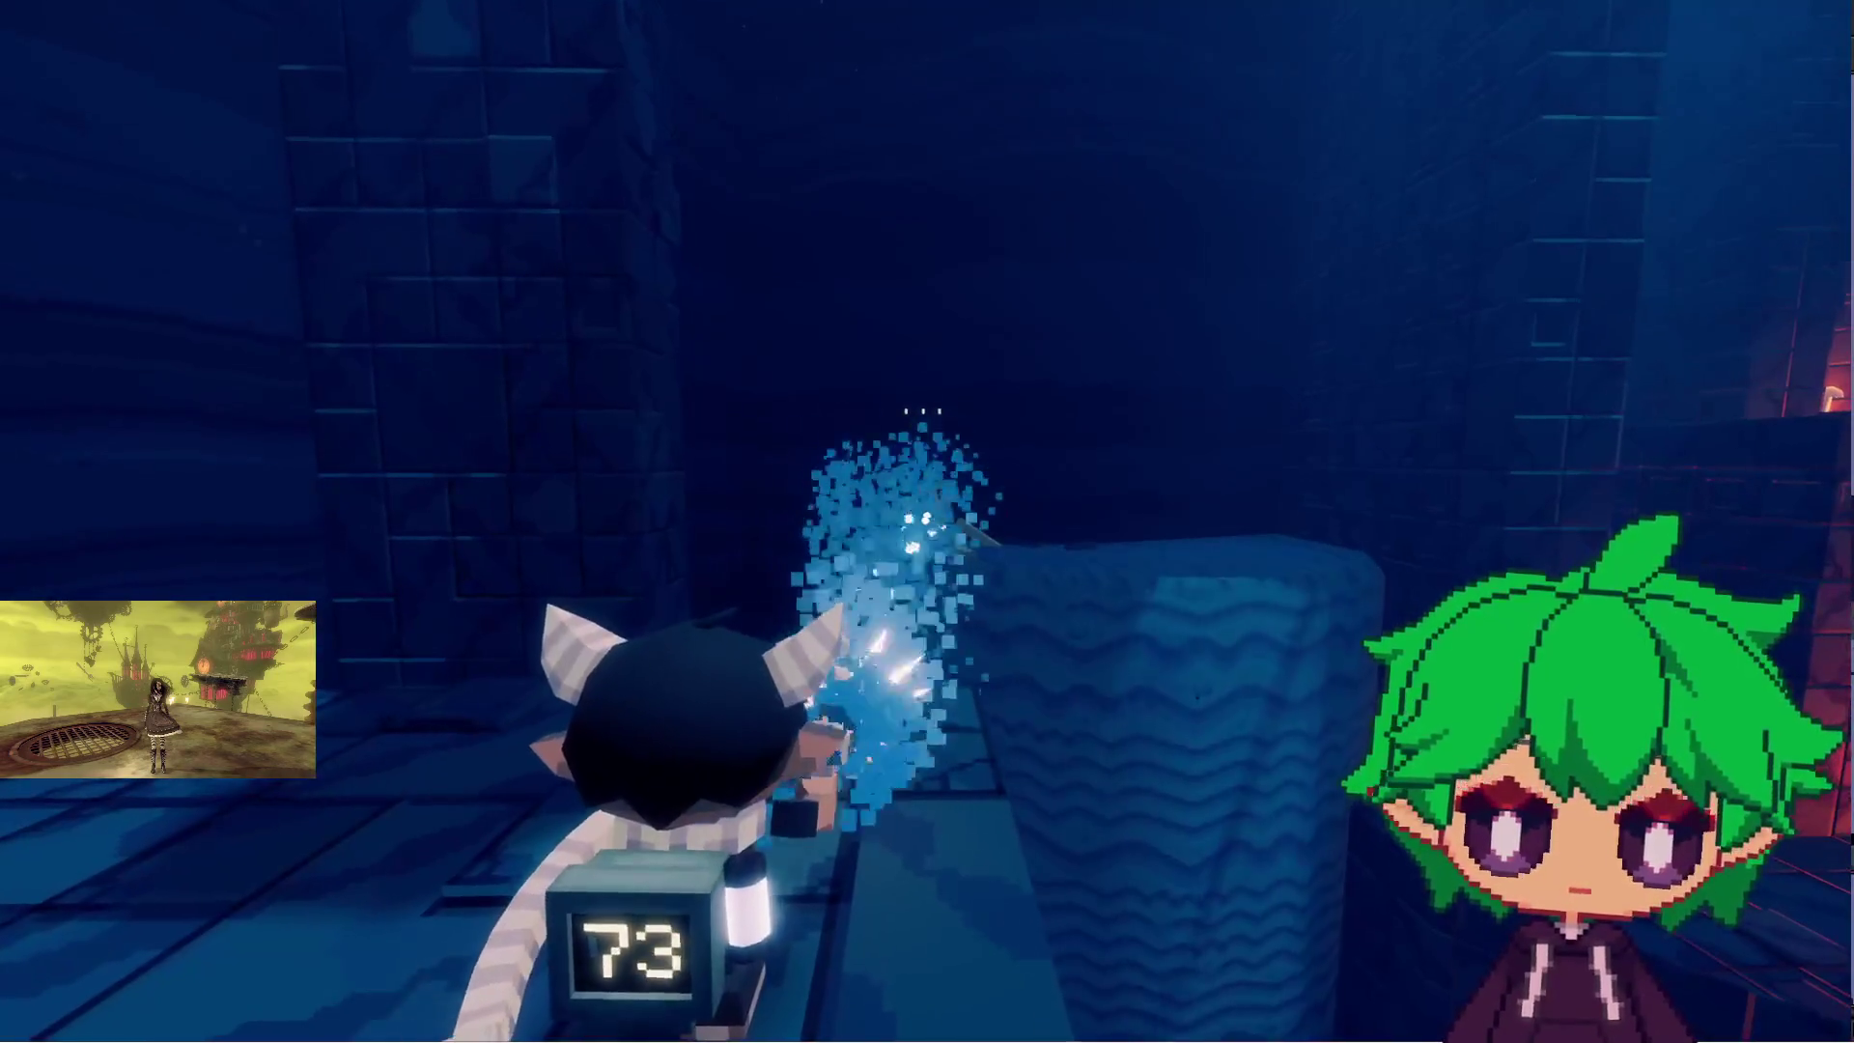
- Enter photo mode, reposition the camera, select the dark blue filter and adjust exposure
key(p)
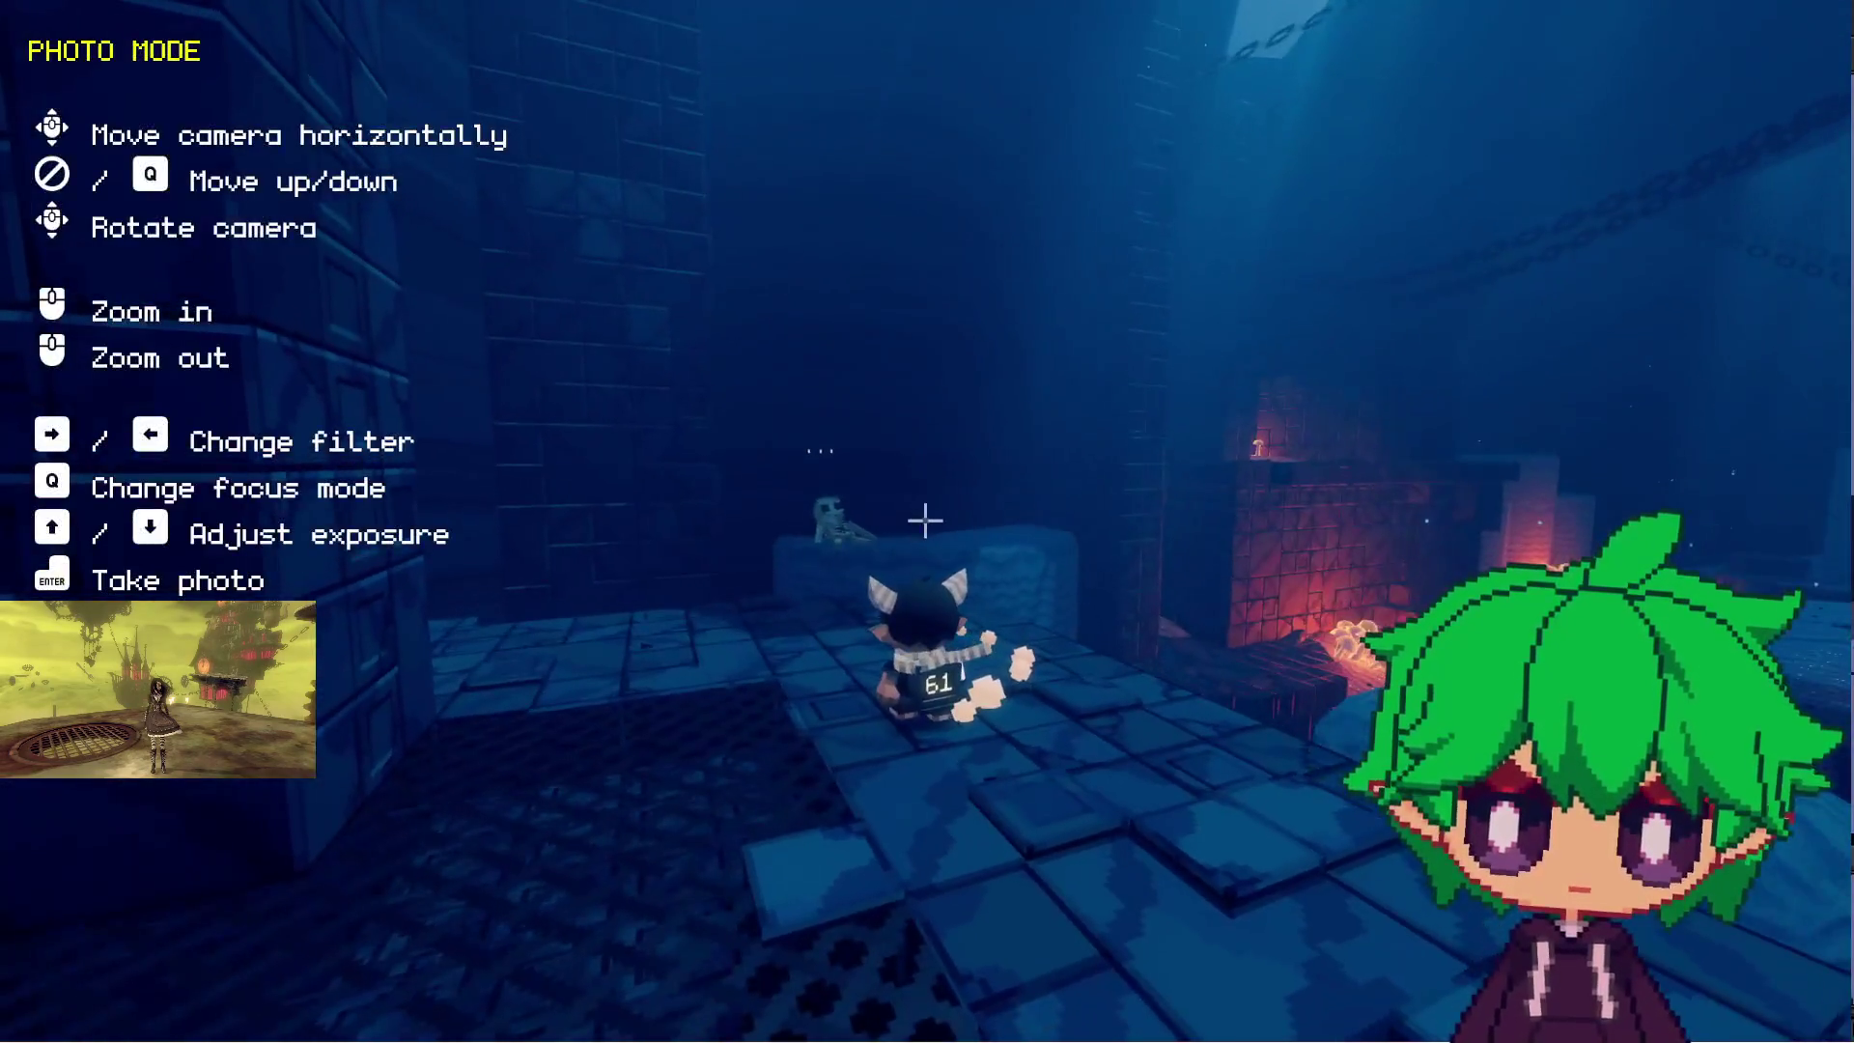
key(a)
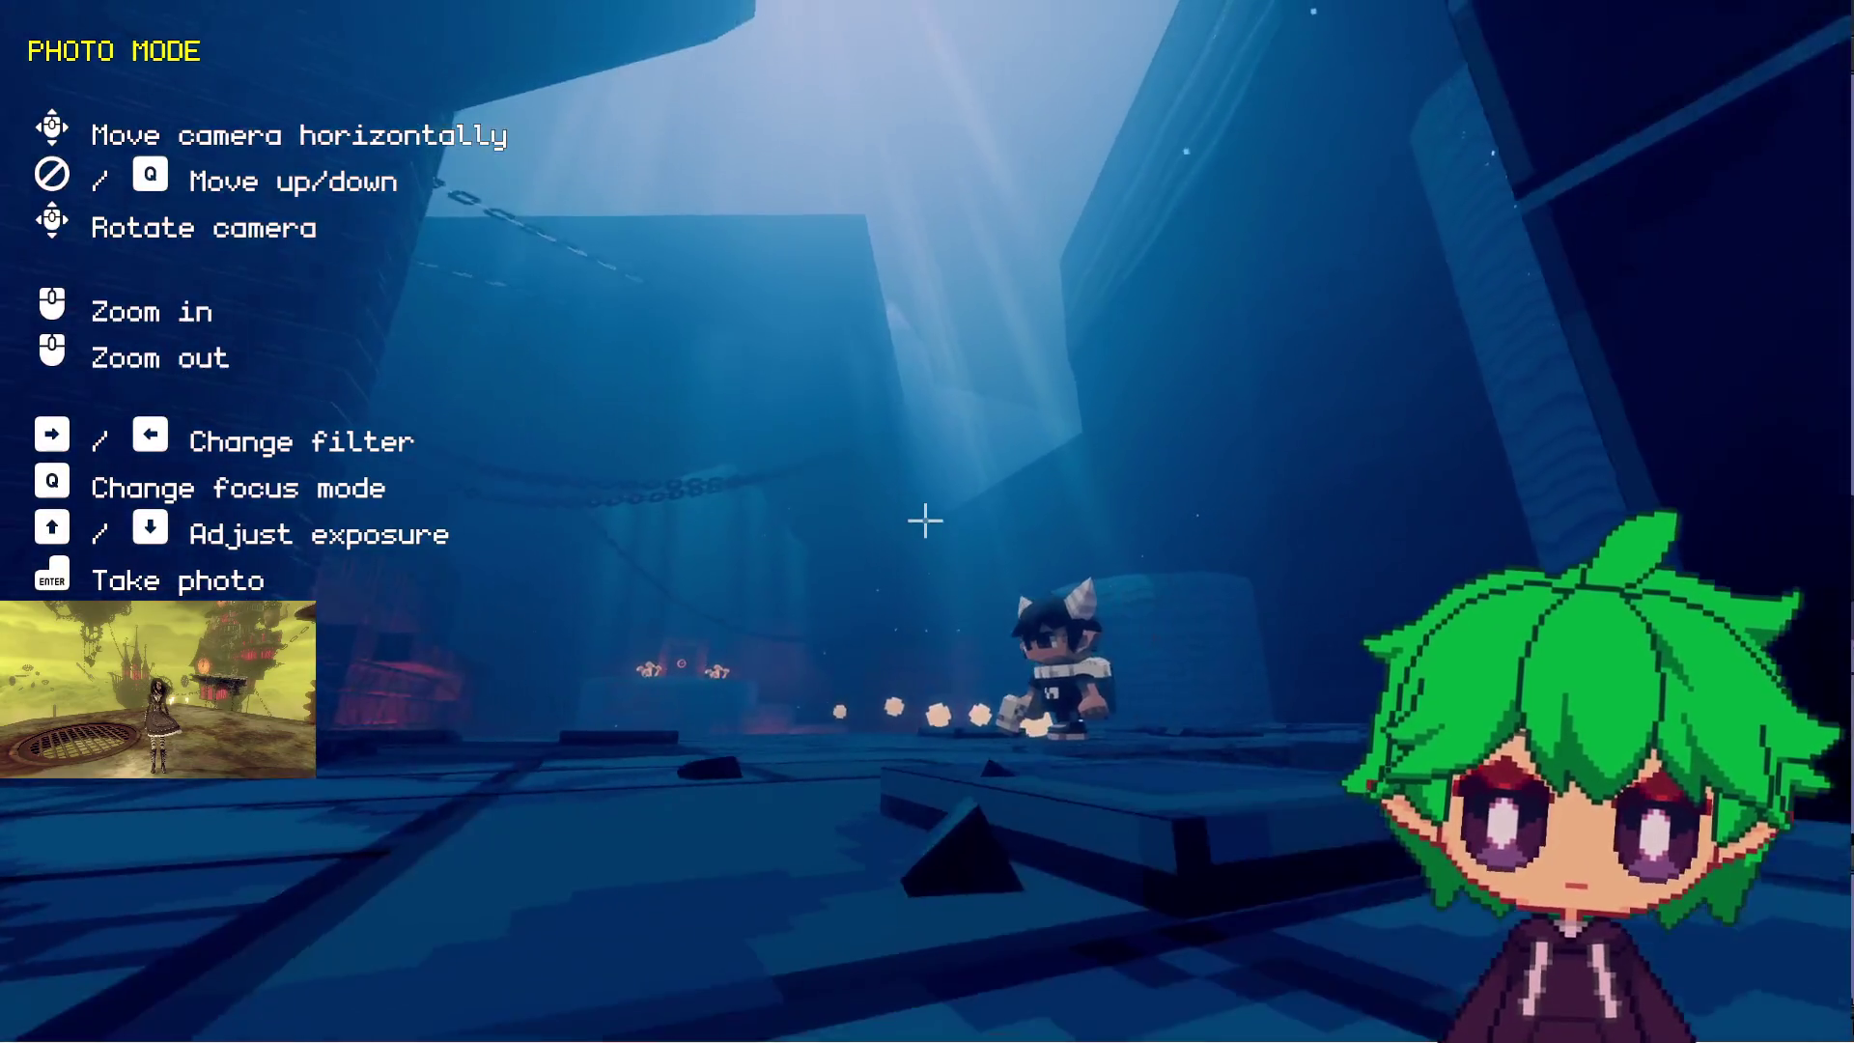
key(s)
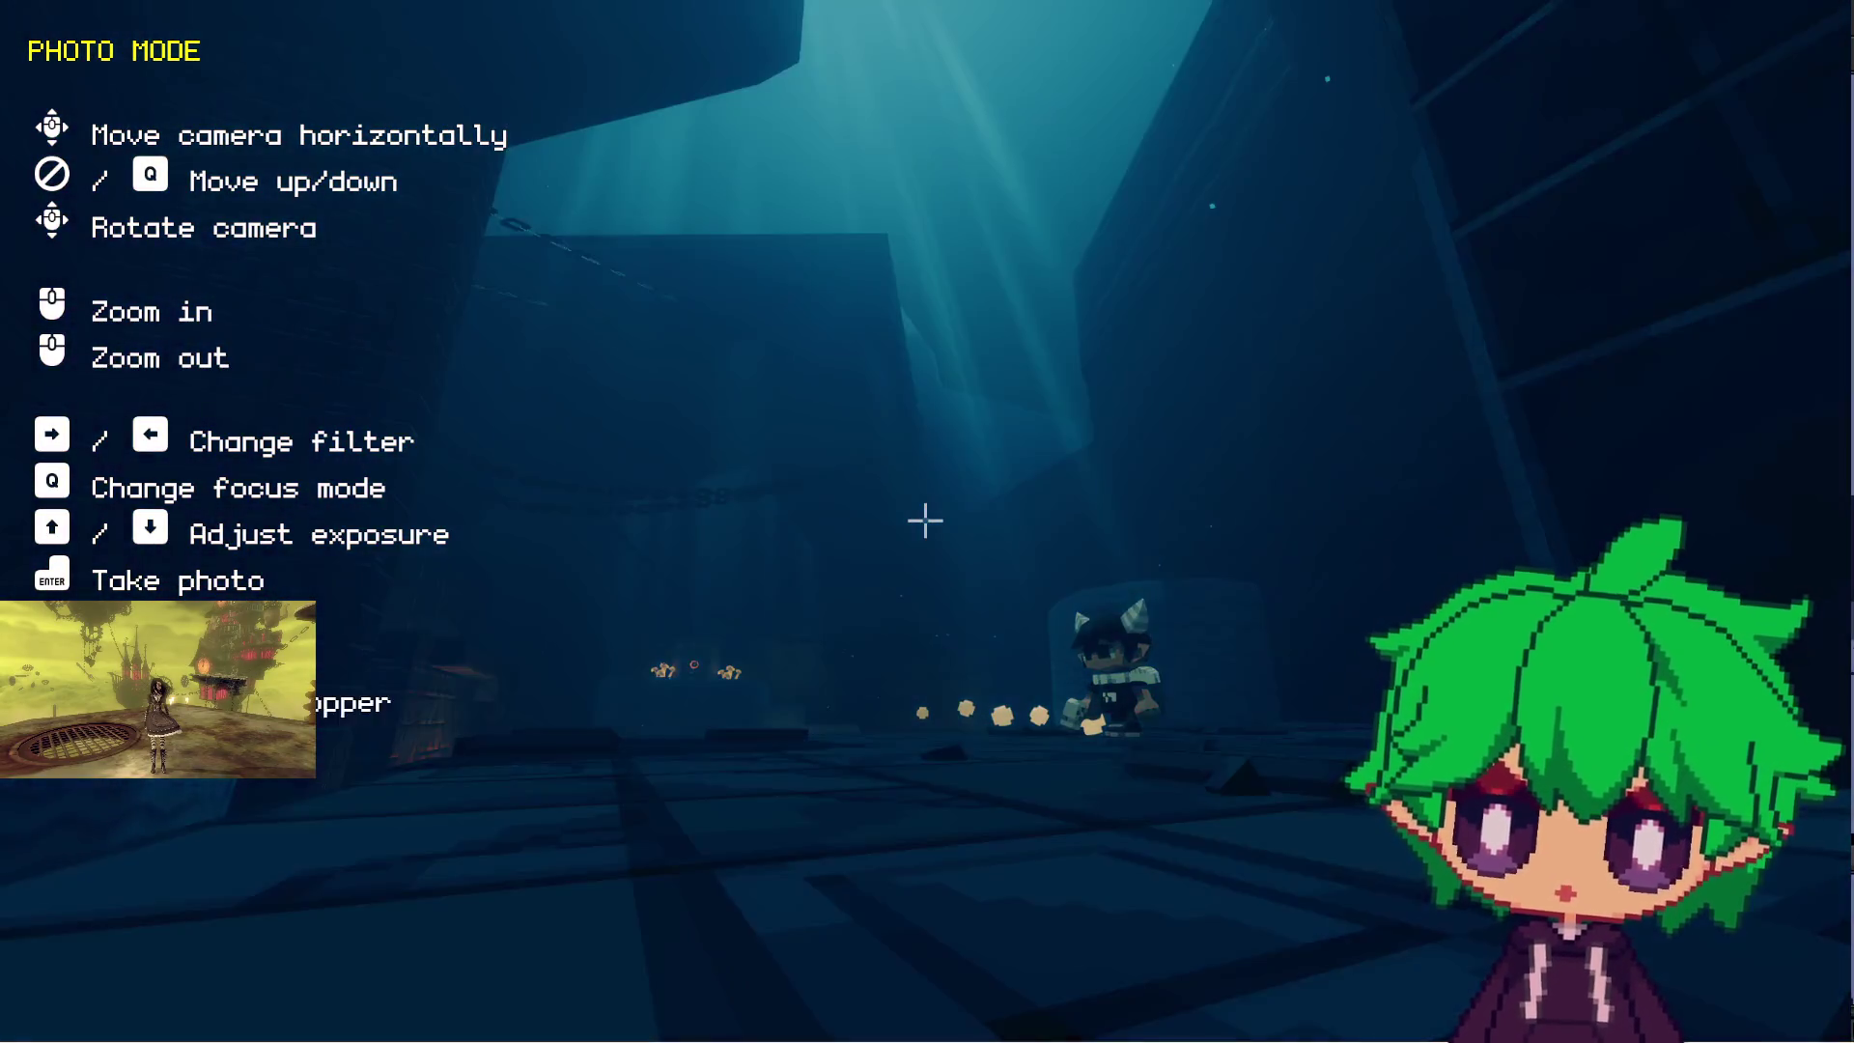
key(Right)
key(Right)
key(d)
key(Right)
key(Right)
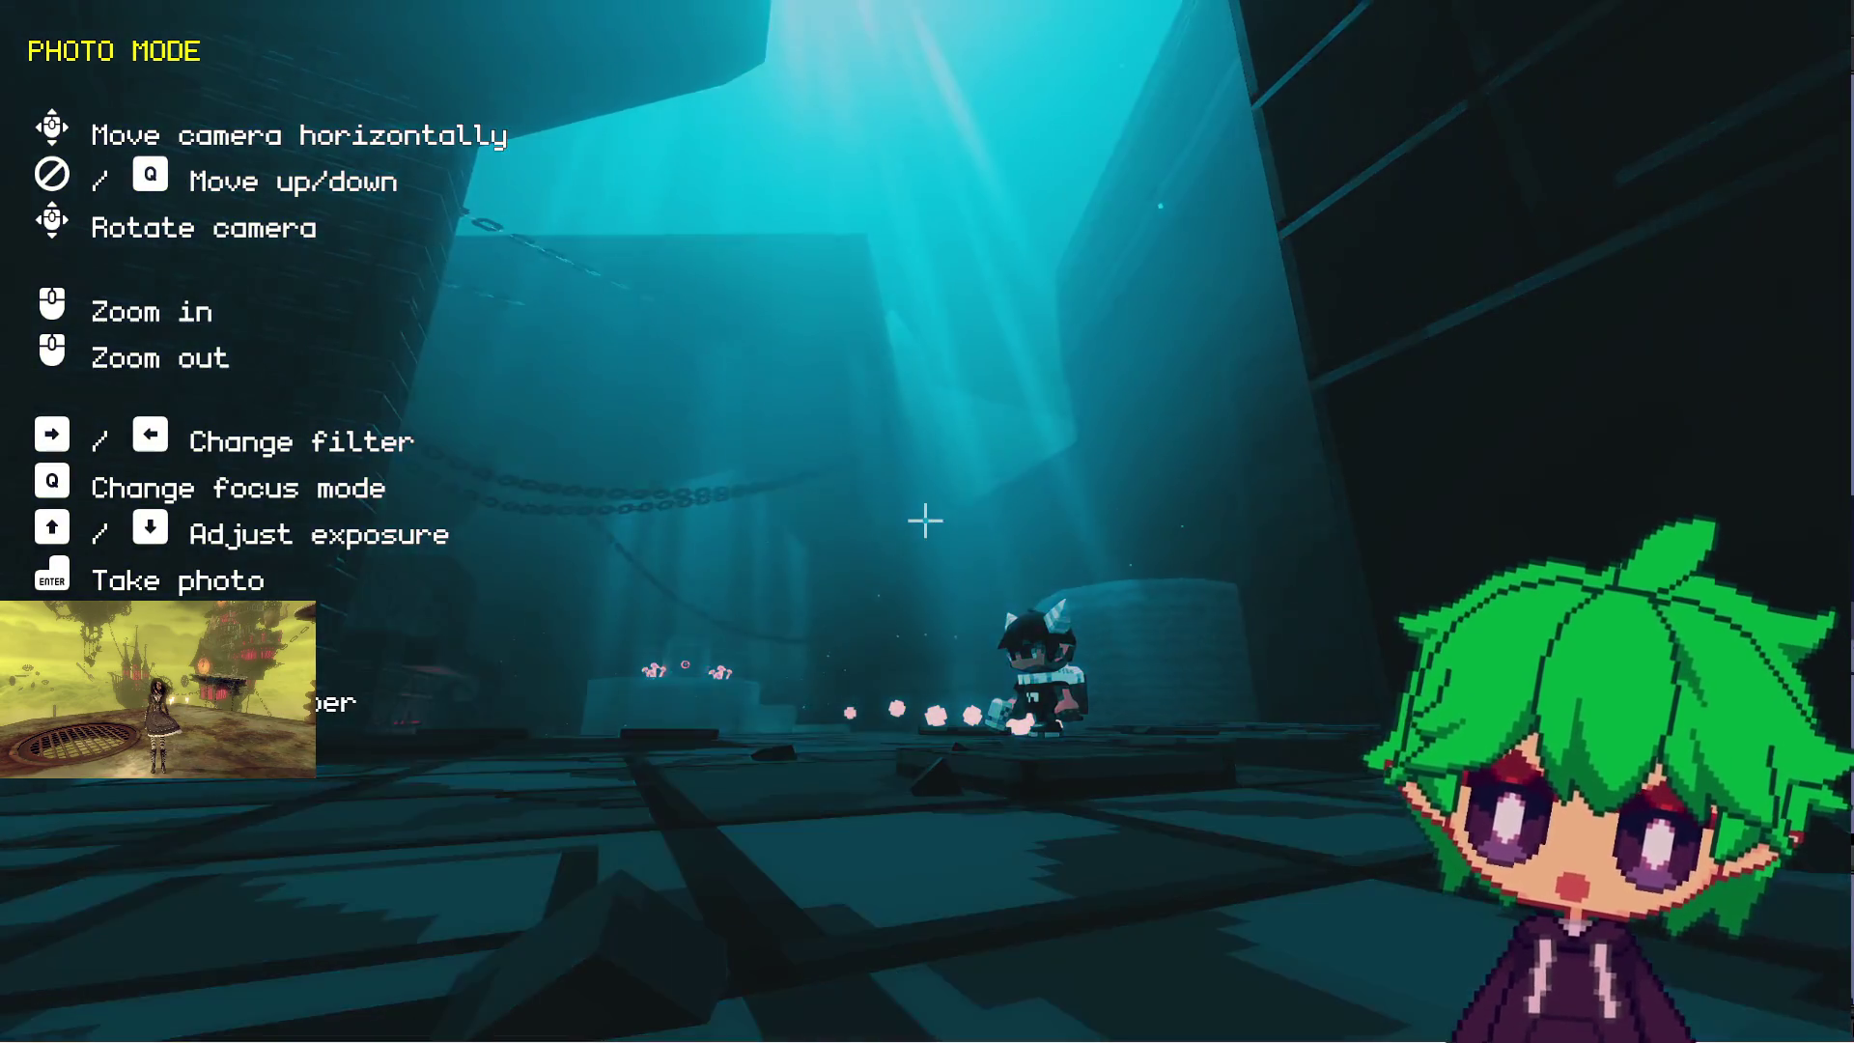
key(Right)
key(Right)
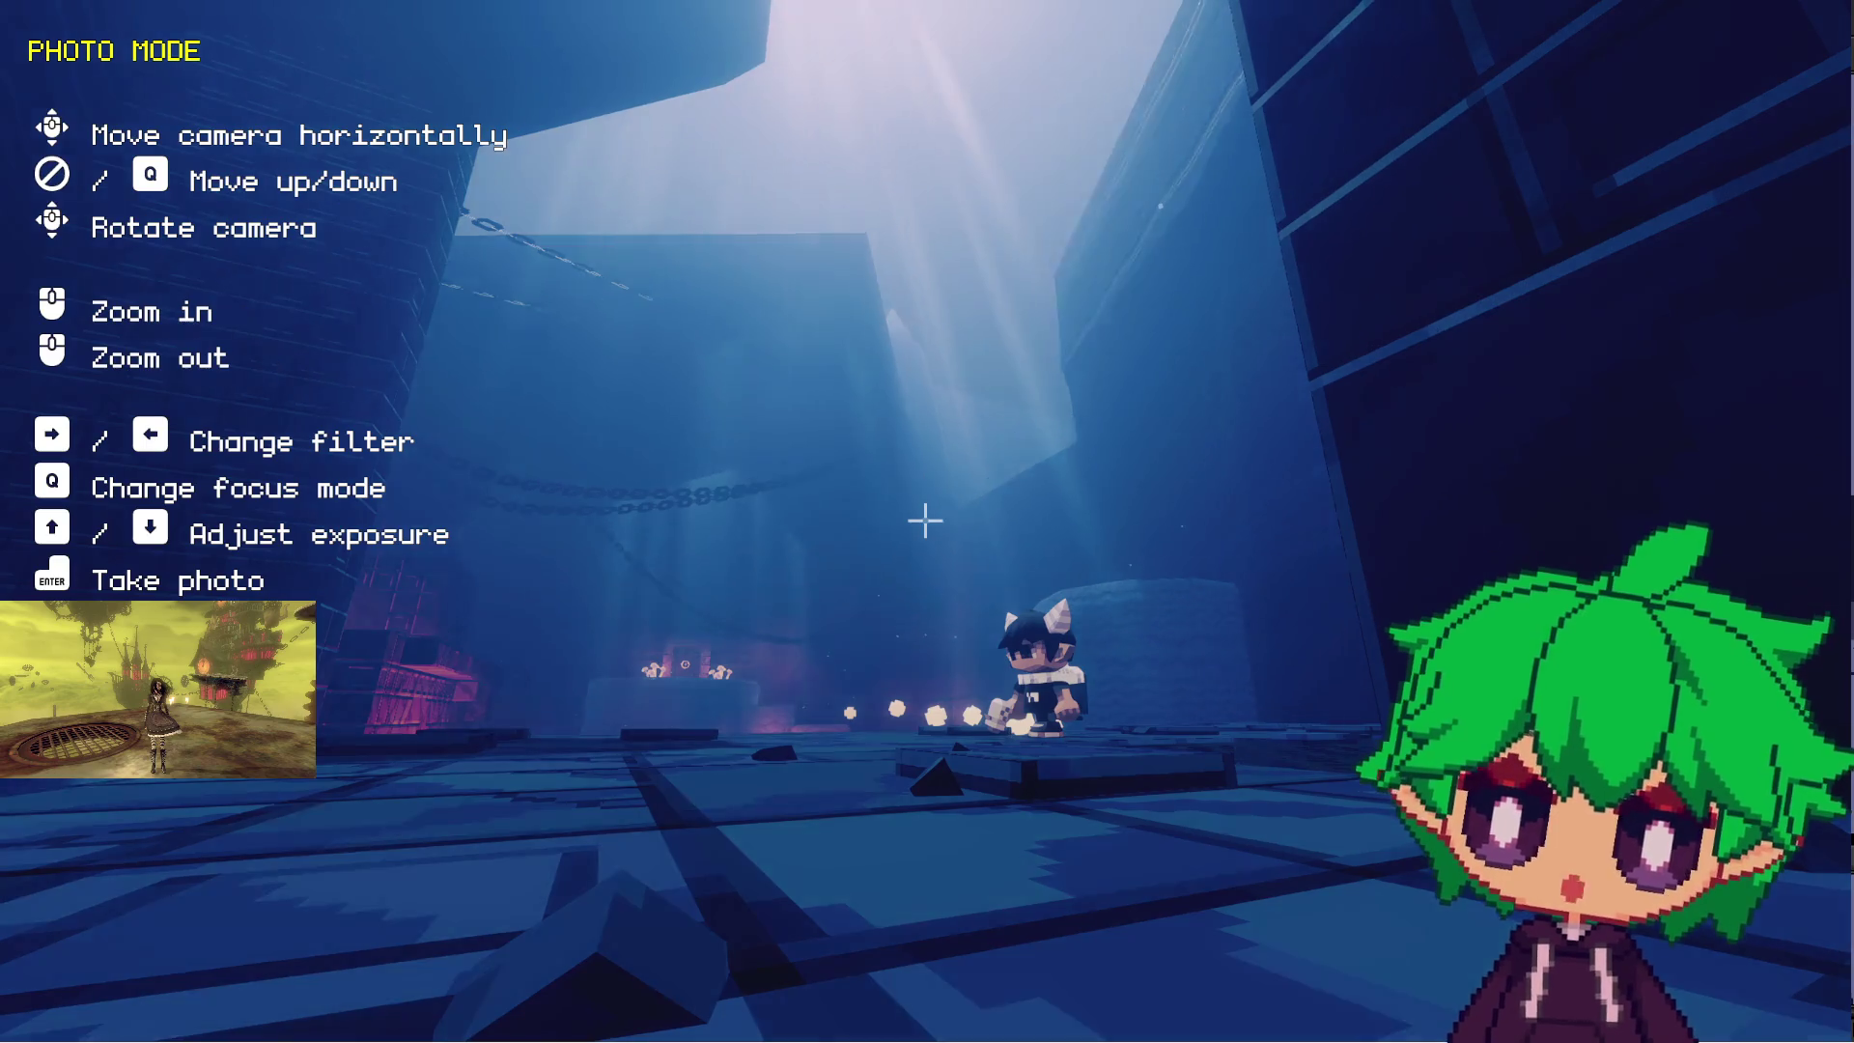
key(Down)
key(Down)
key(Down)
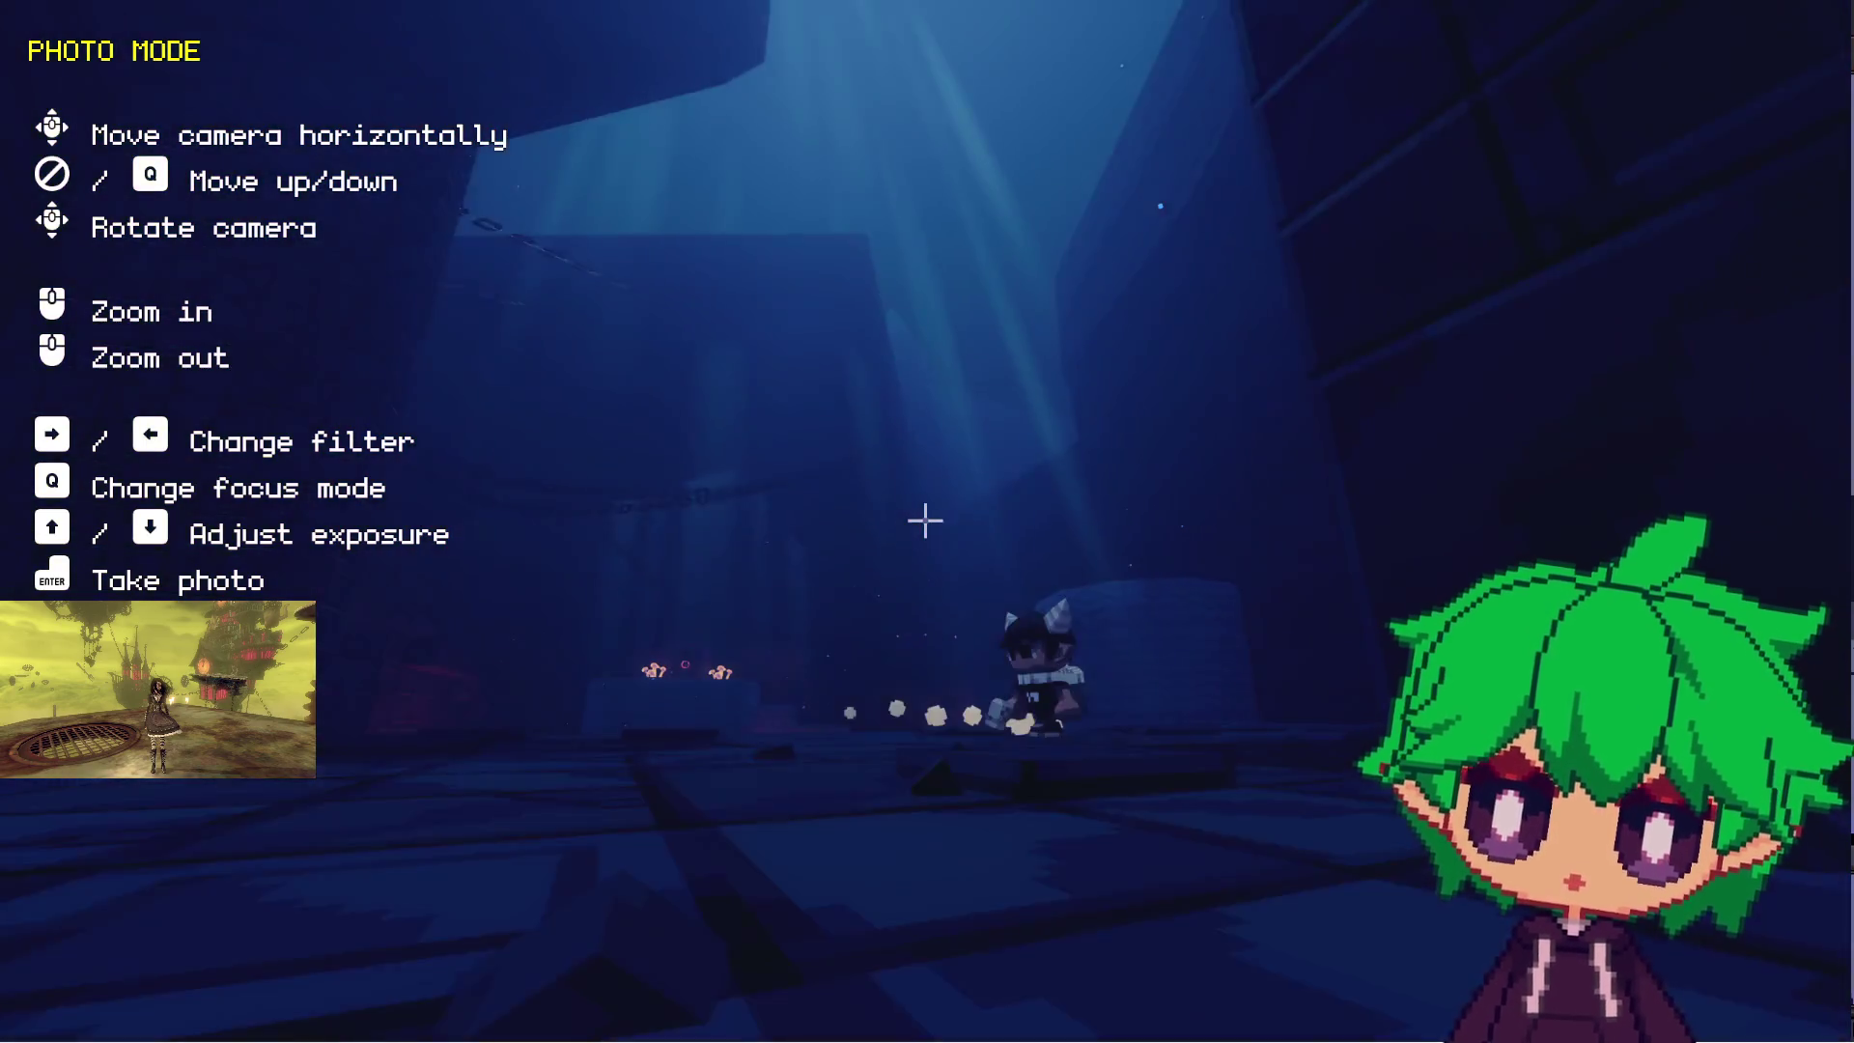
key(Up)
key(Up)
- Frame the character closer, try the teal filter and finish on greyscale
key(w)
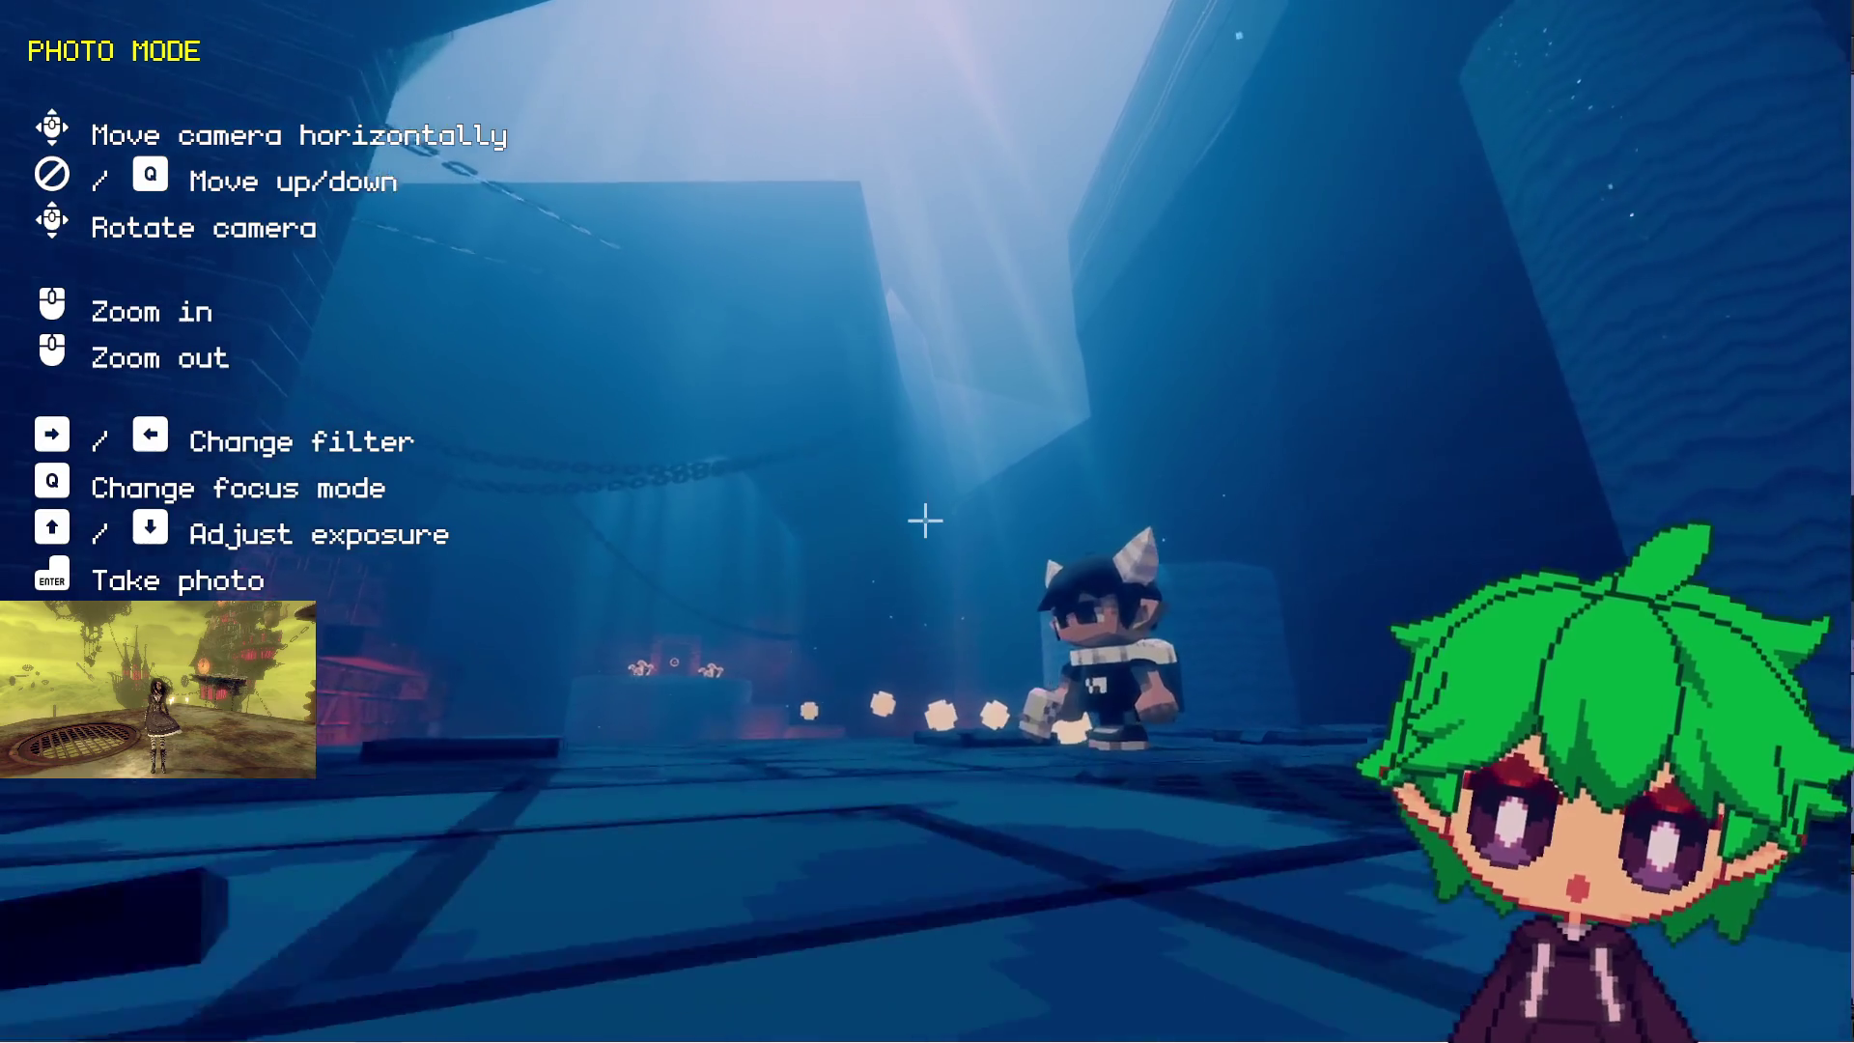
key(Left)
key(s)
key(Right)
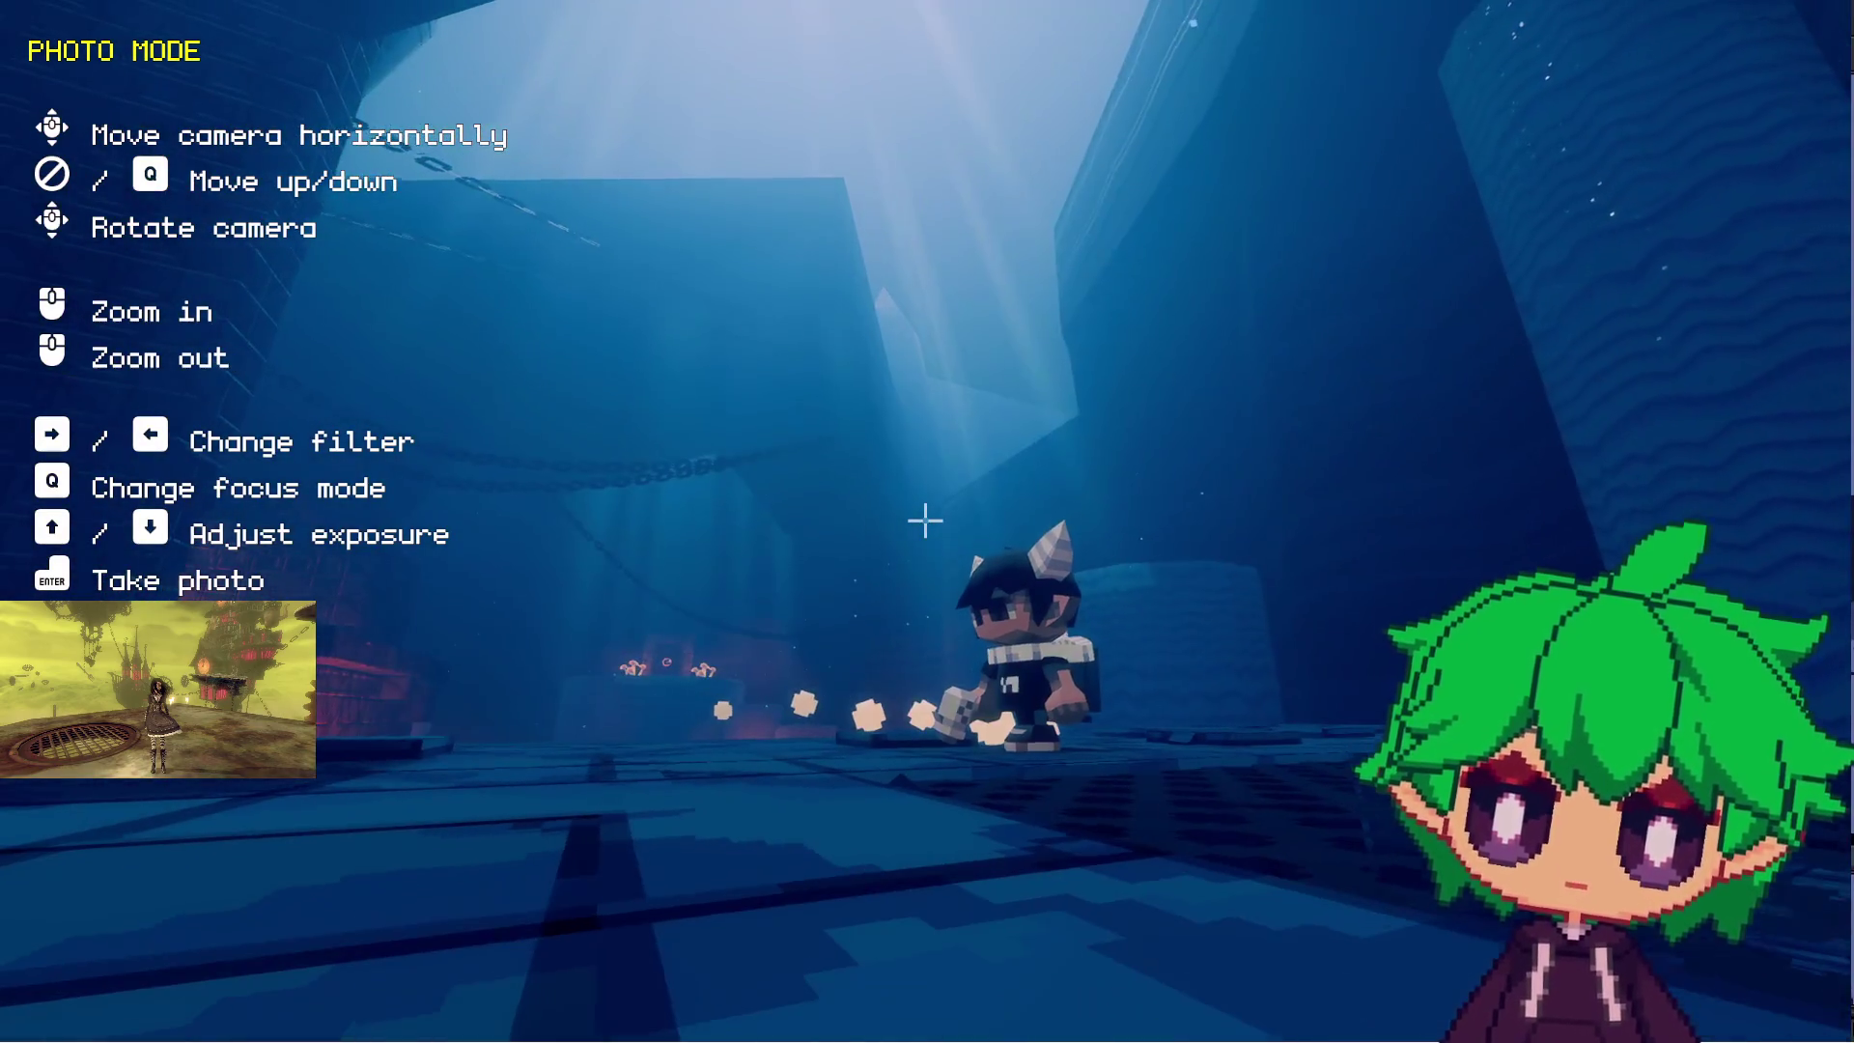
key(w)
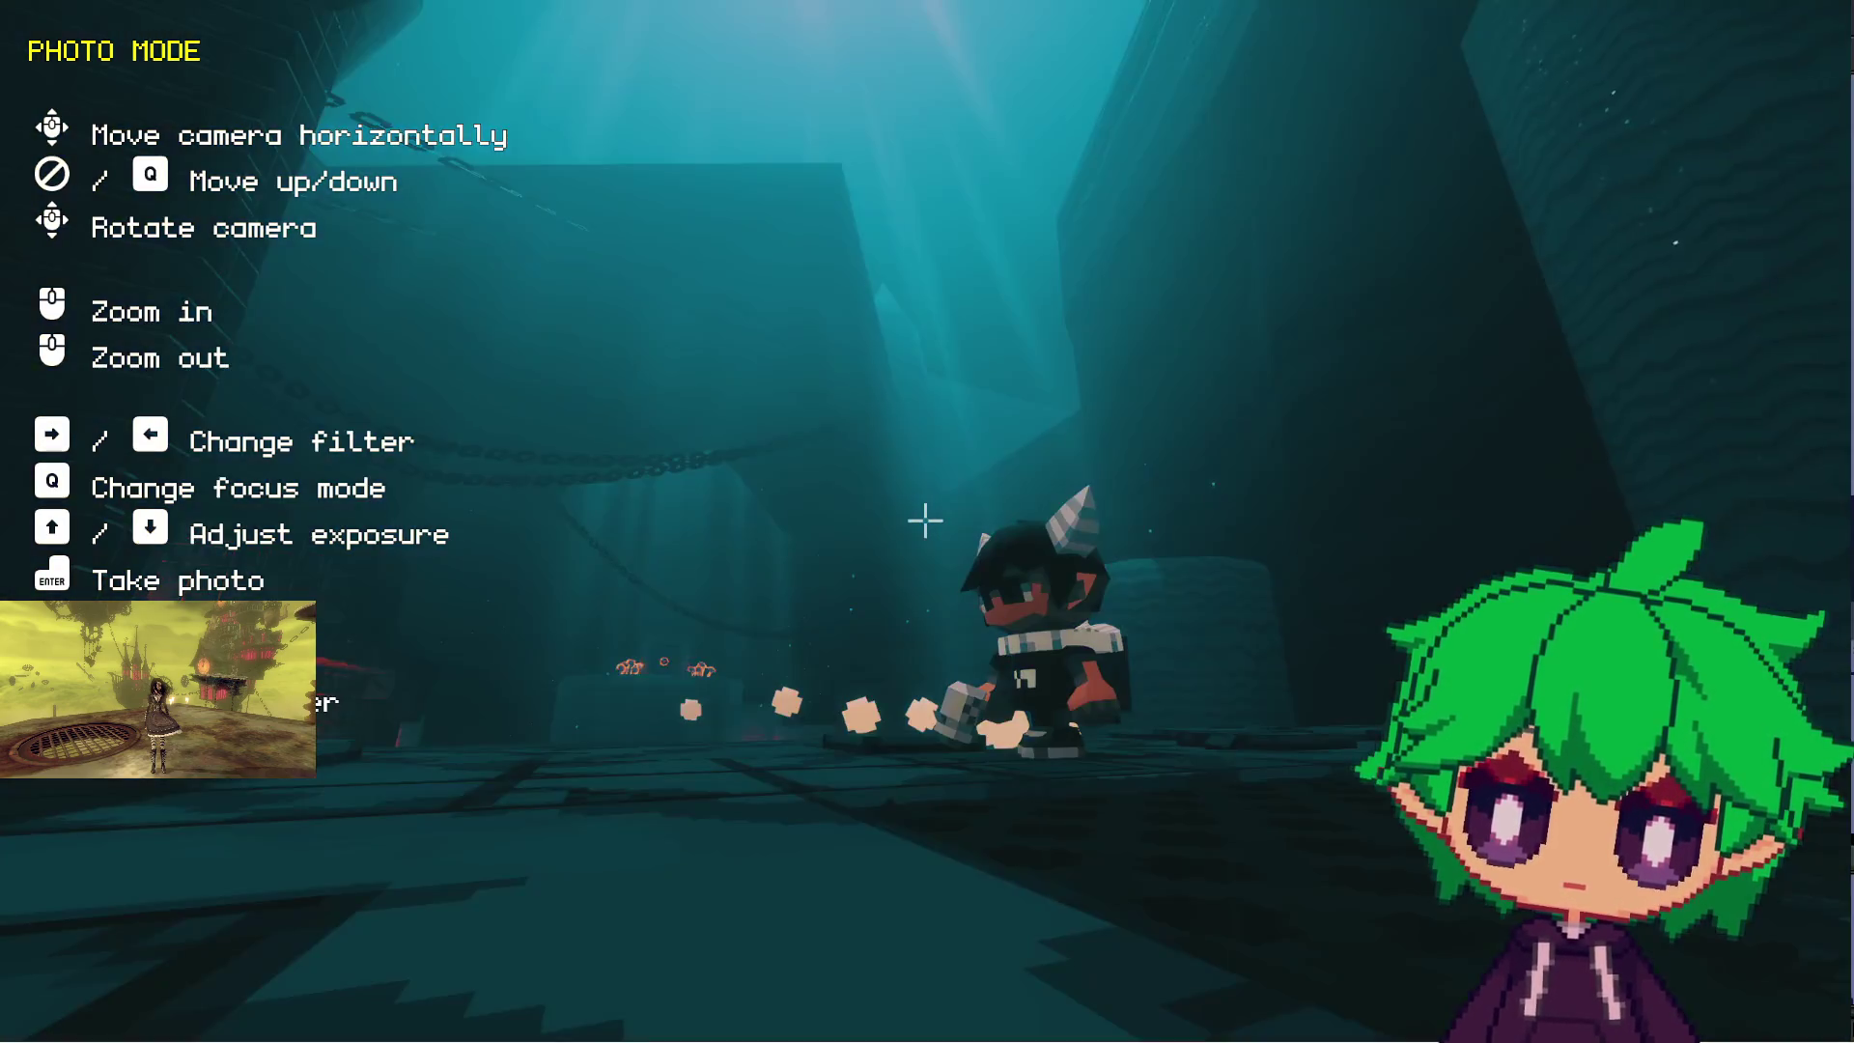
key(Right)
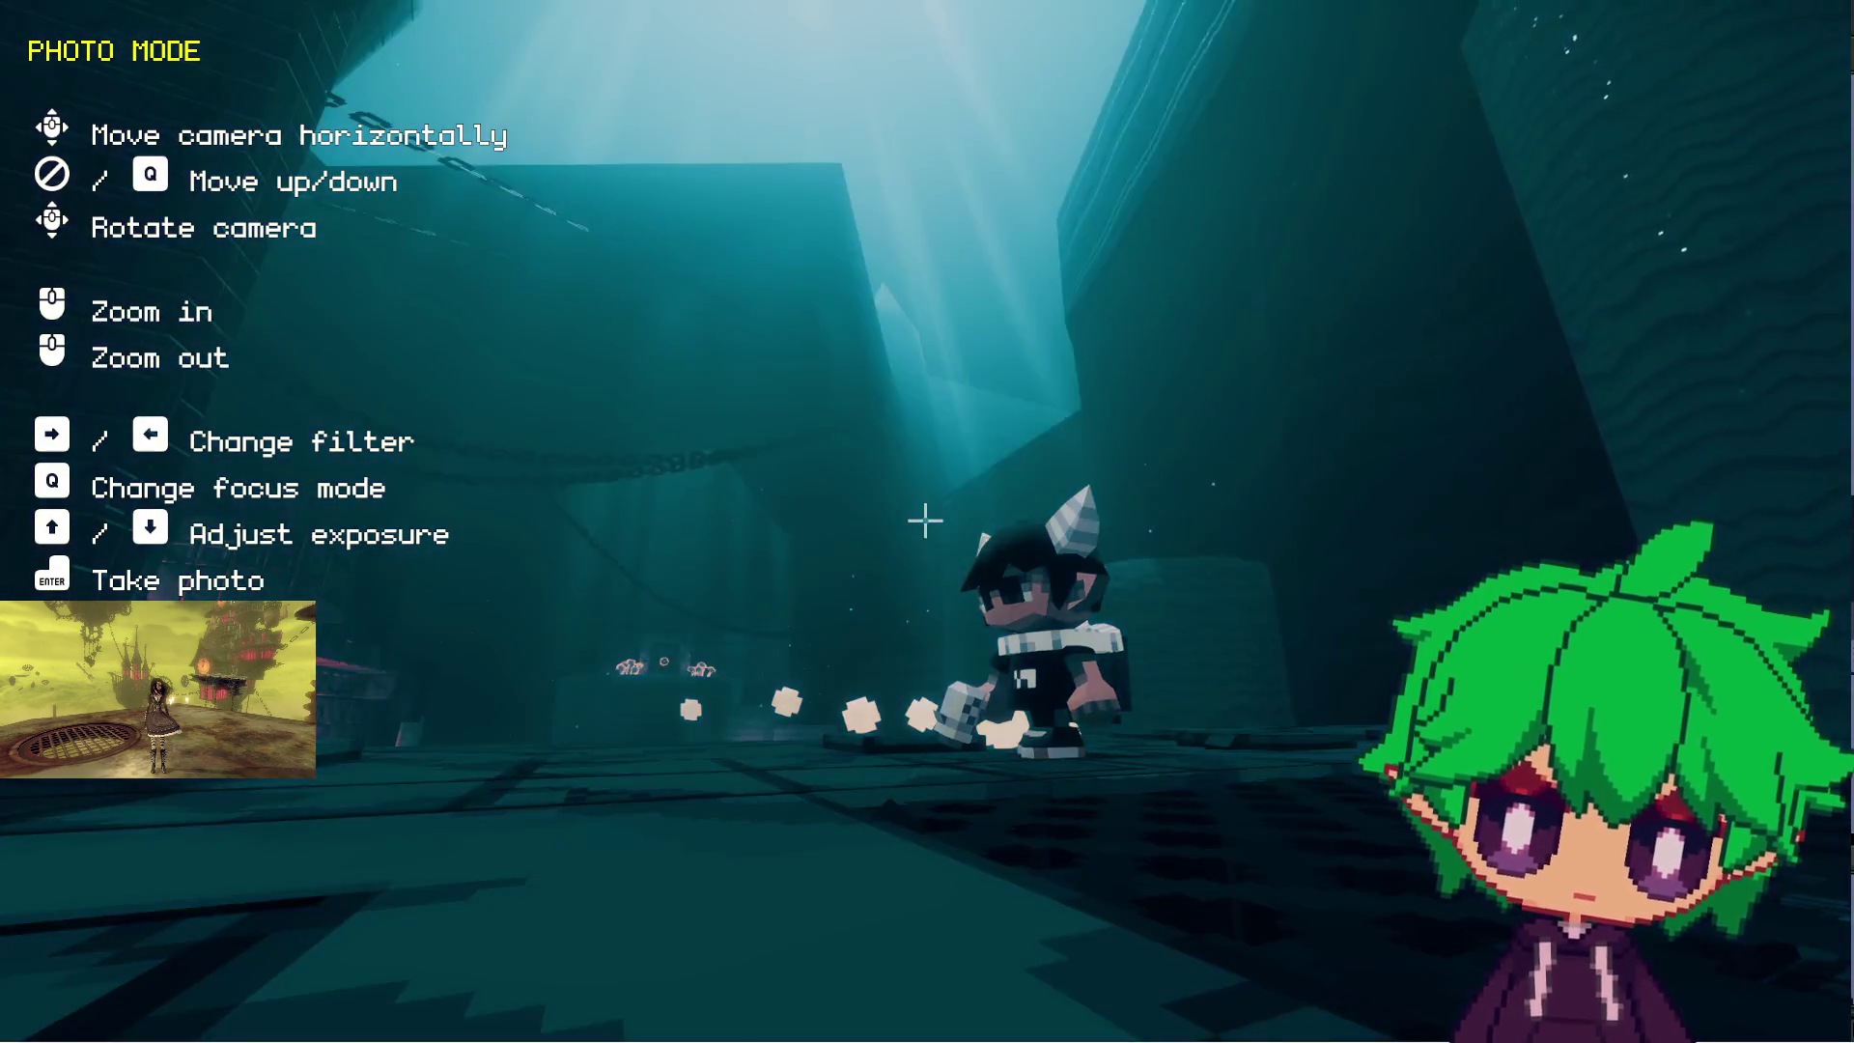
key(a)
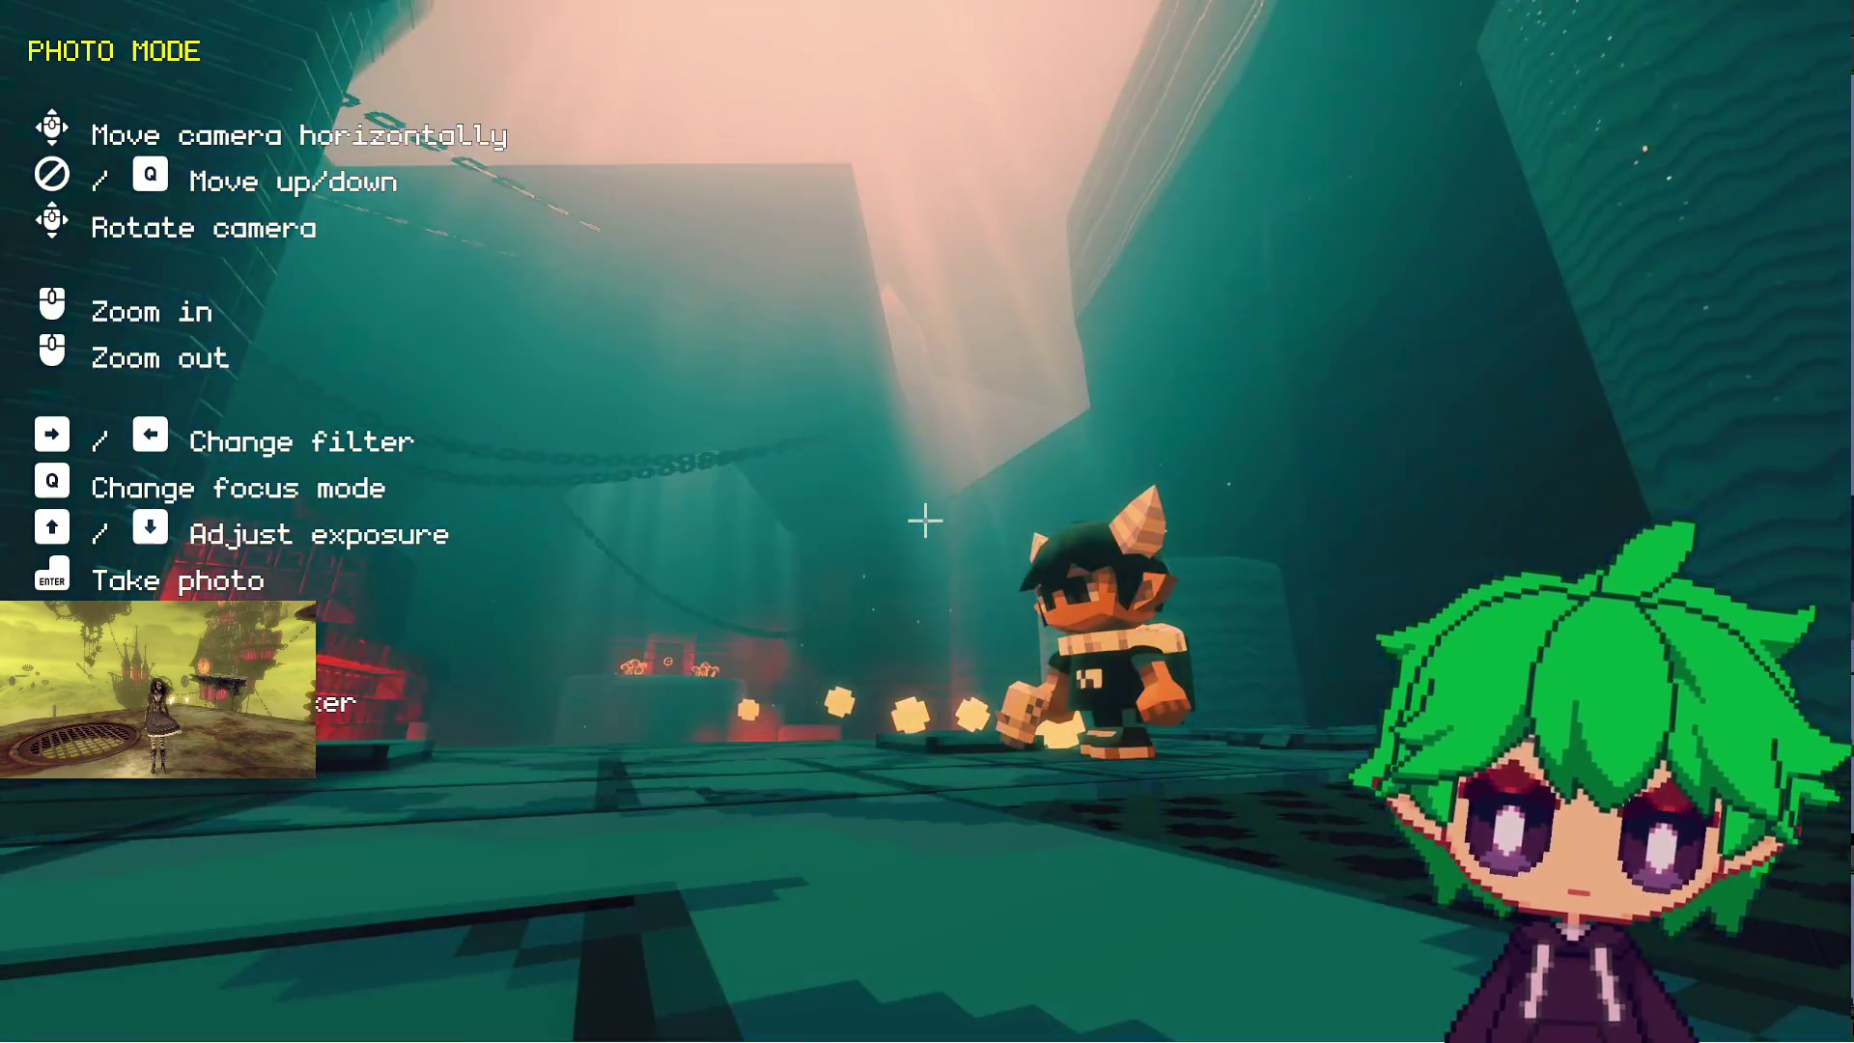
key(Right)
key(Right)
key(Right)
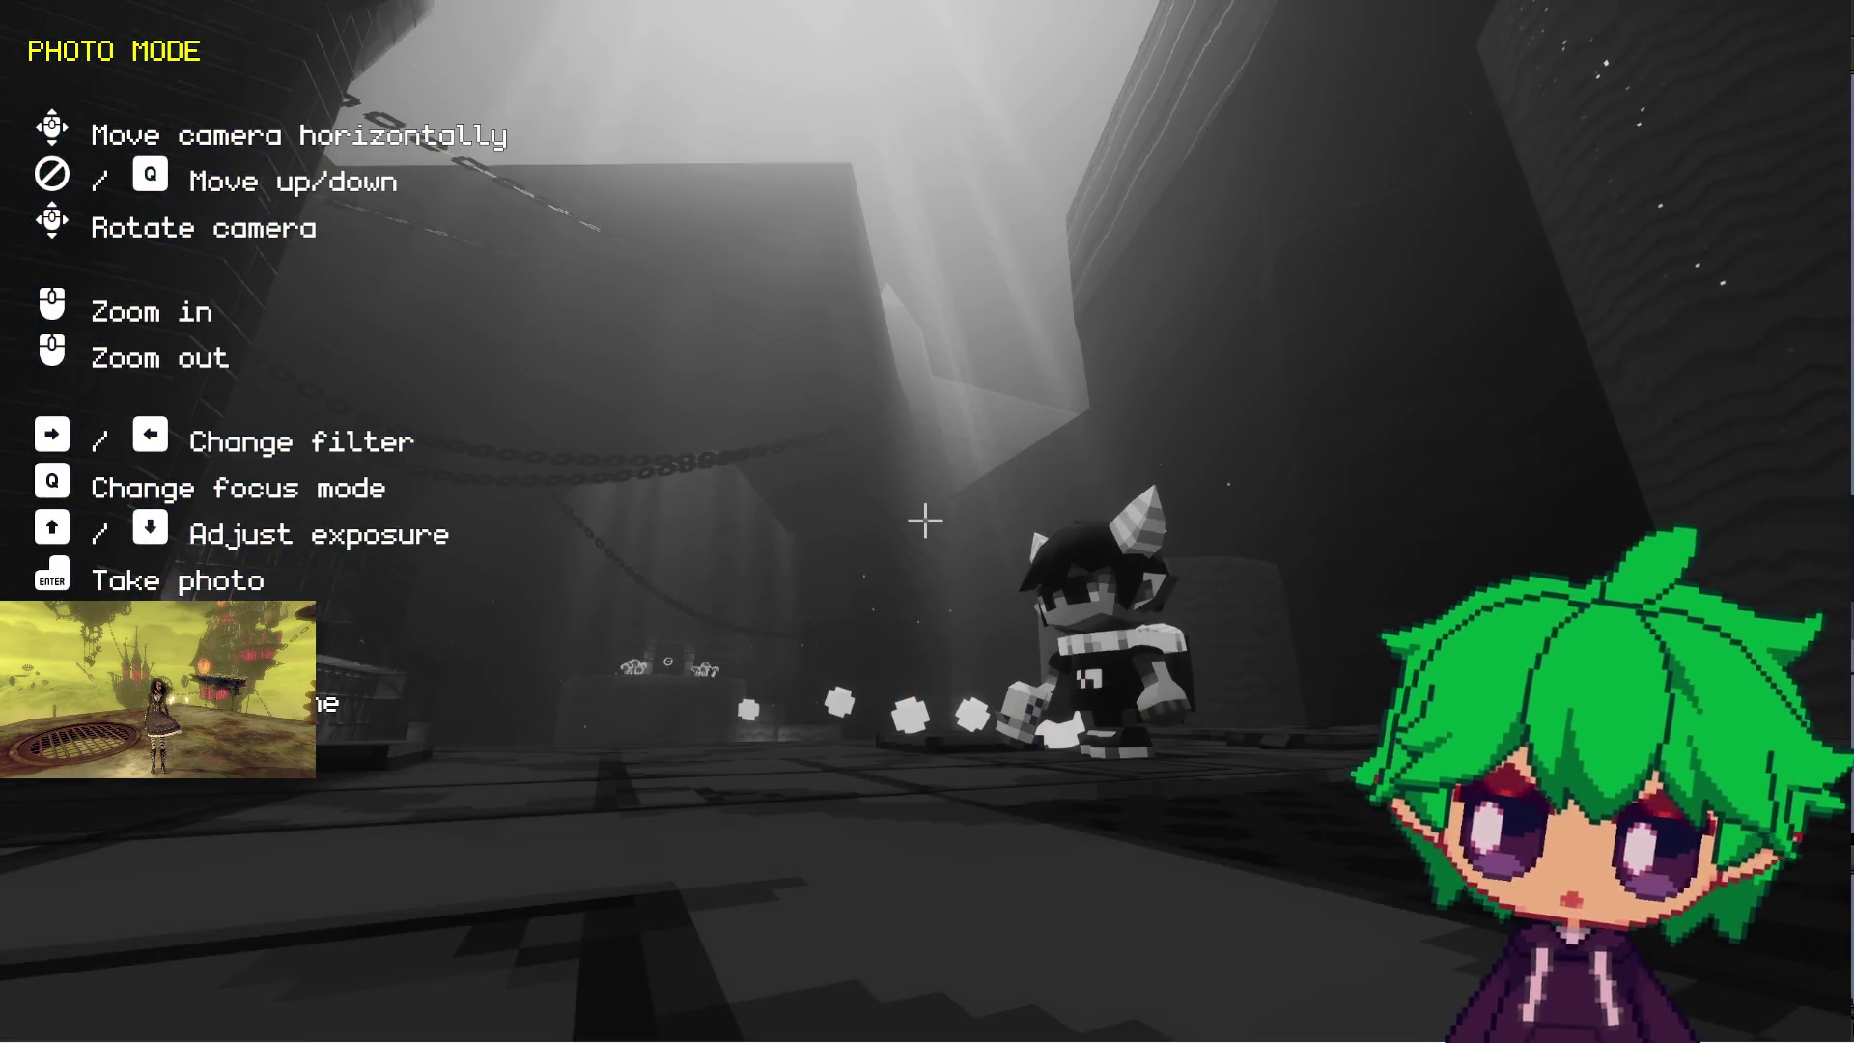
- Resume play and wall-jump up the tall blue block, then down to the lower ledge
mouse_move(925, 522)
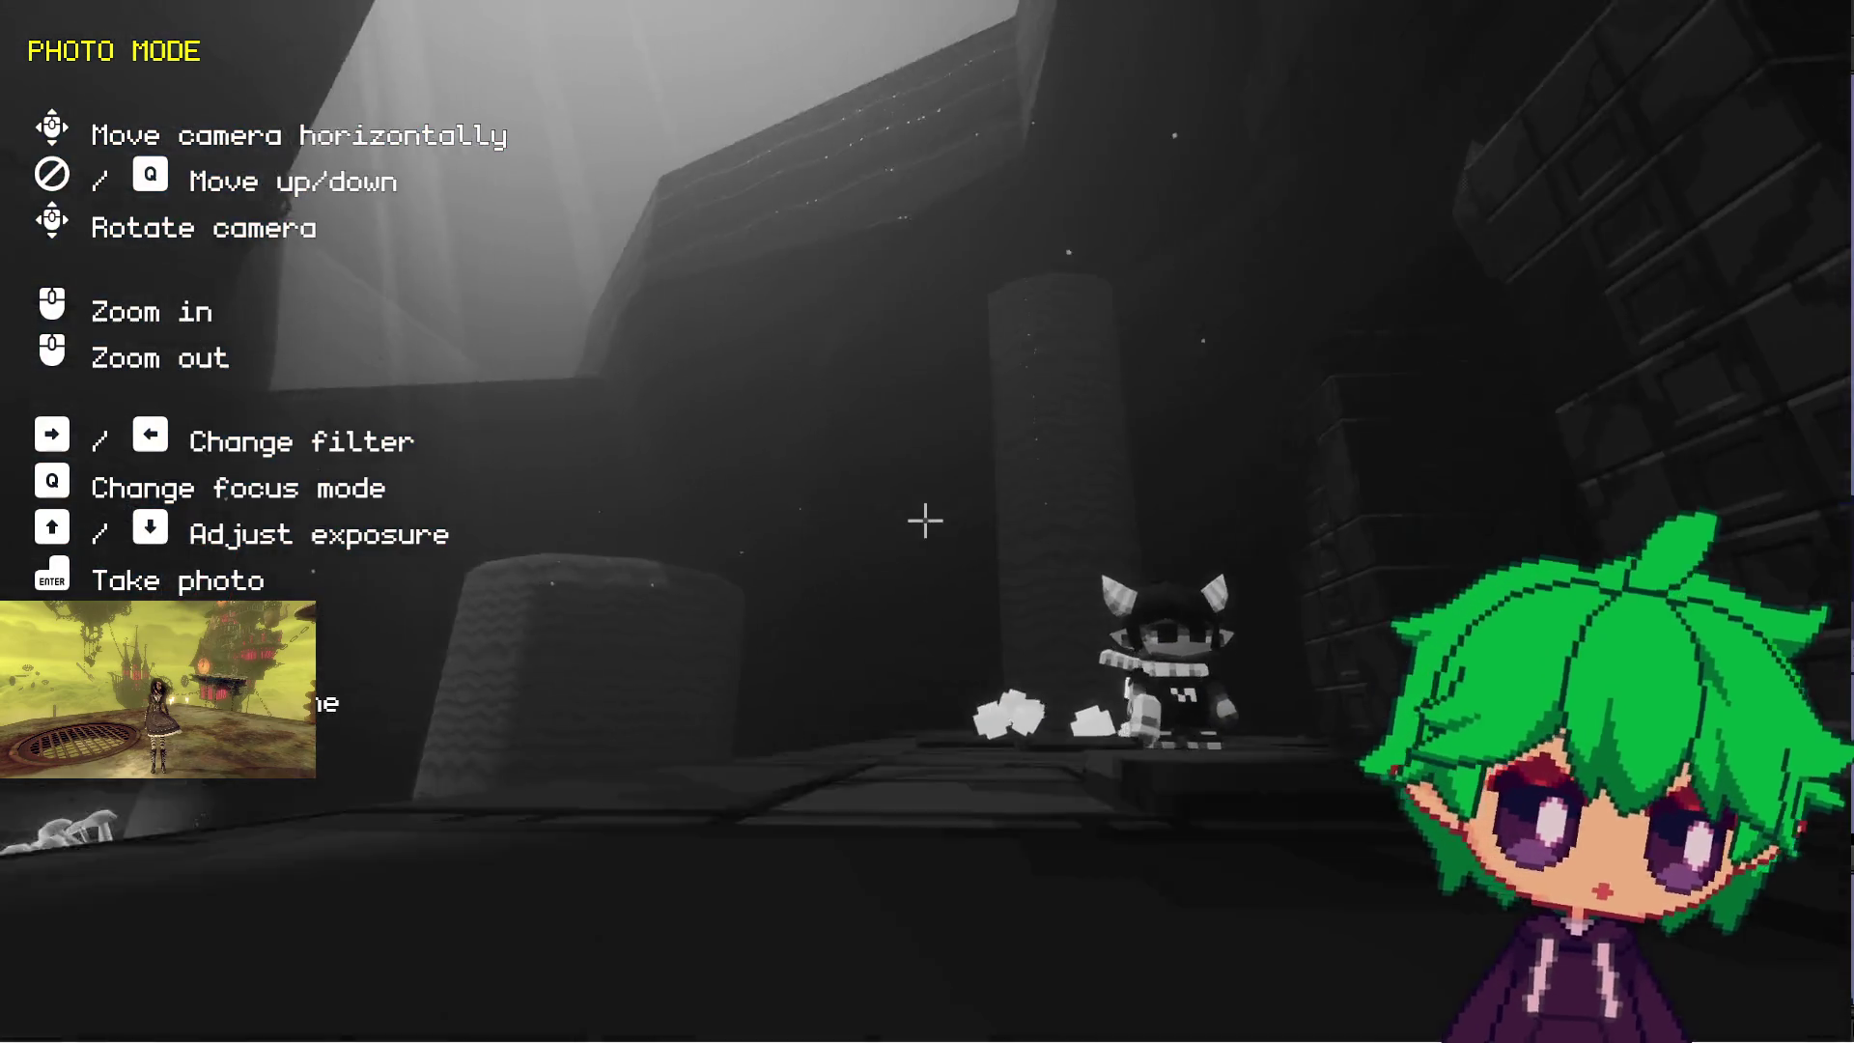
key(Escape)
key(w)
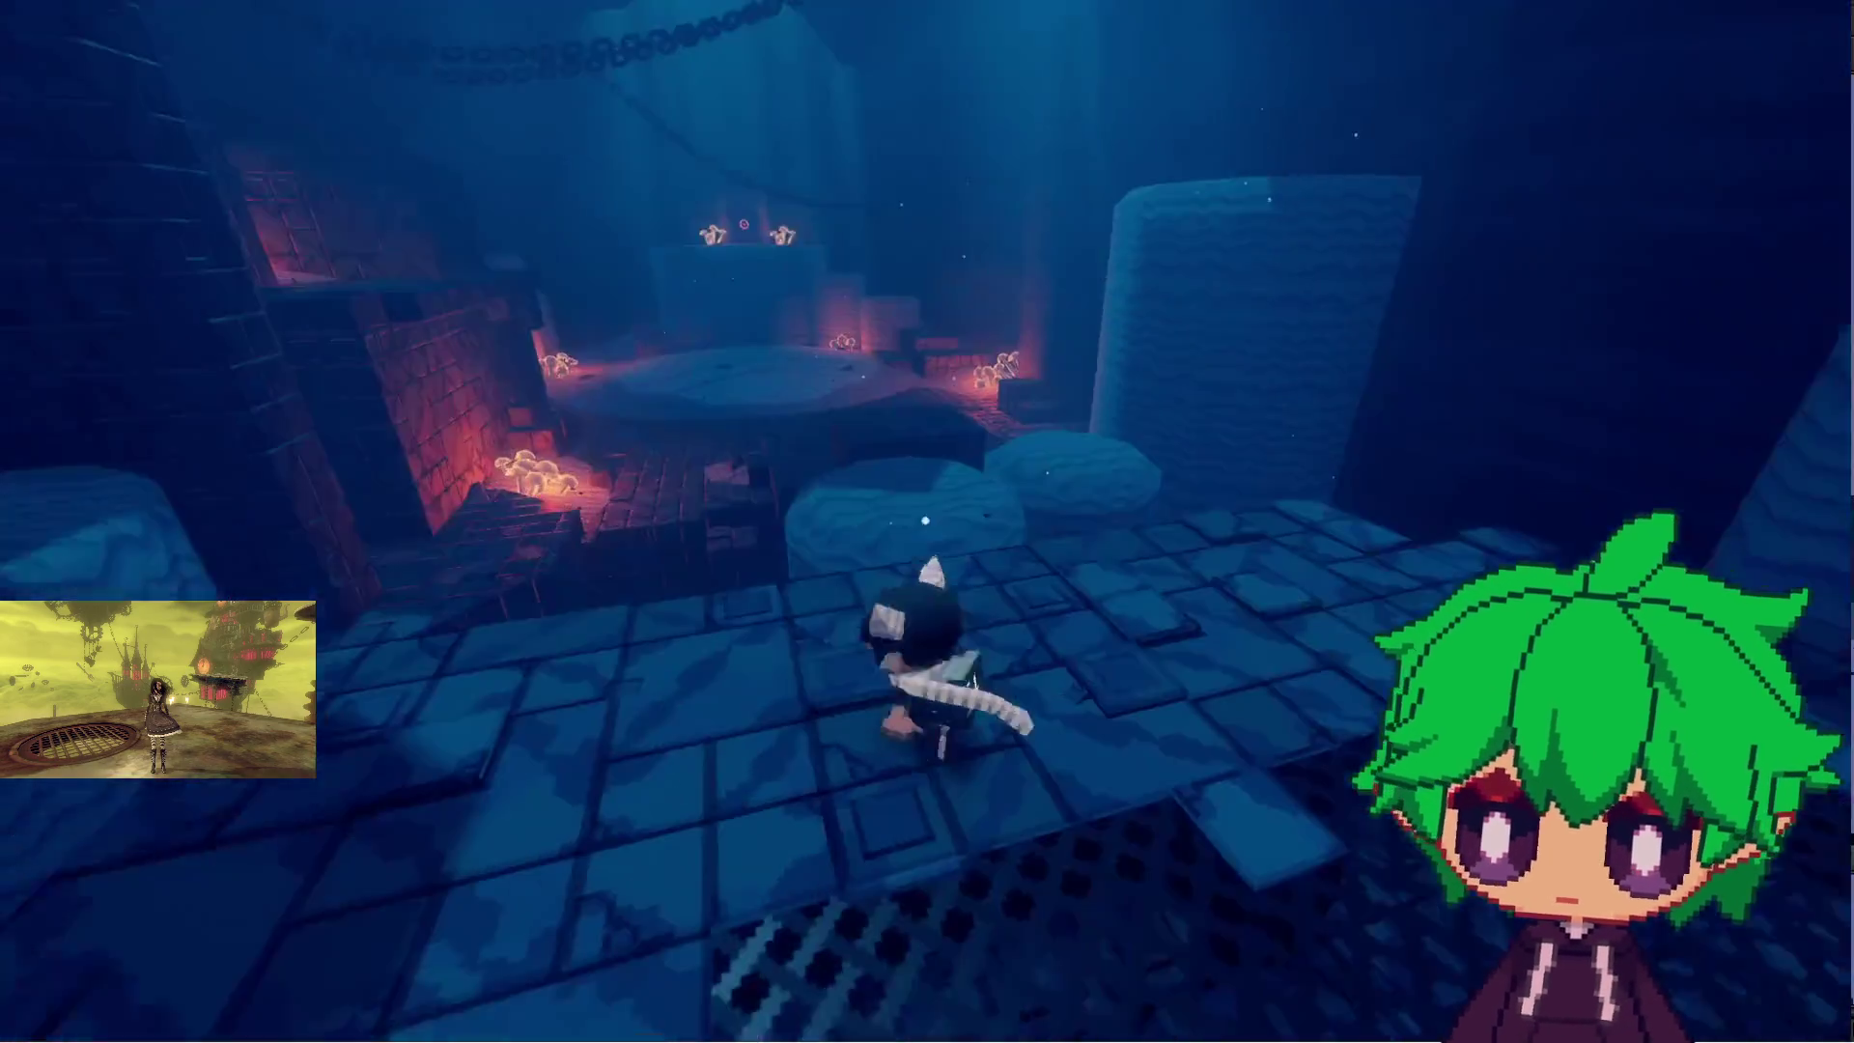
key(space)
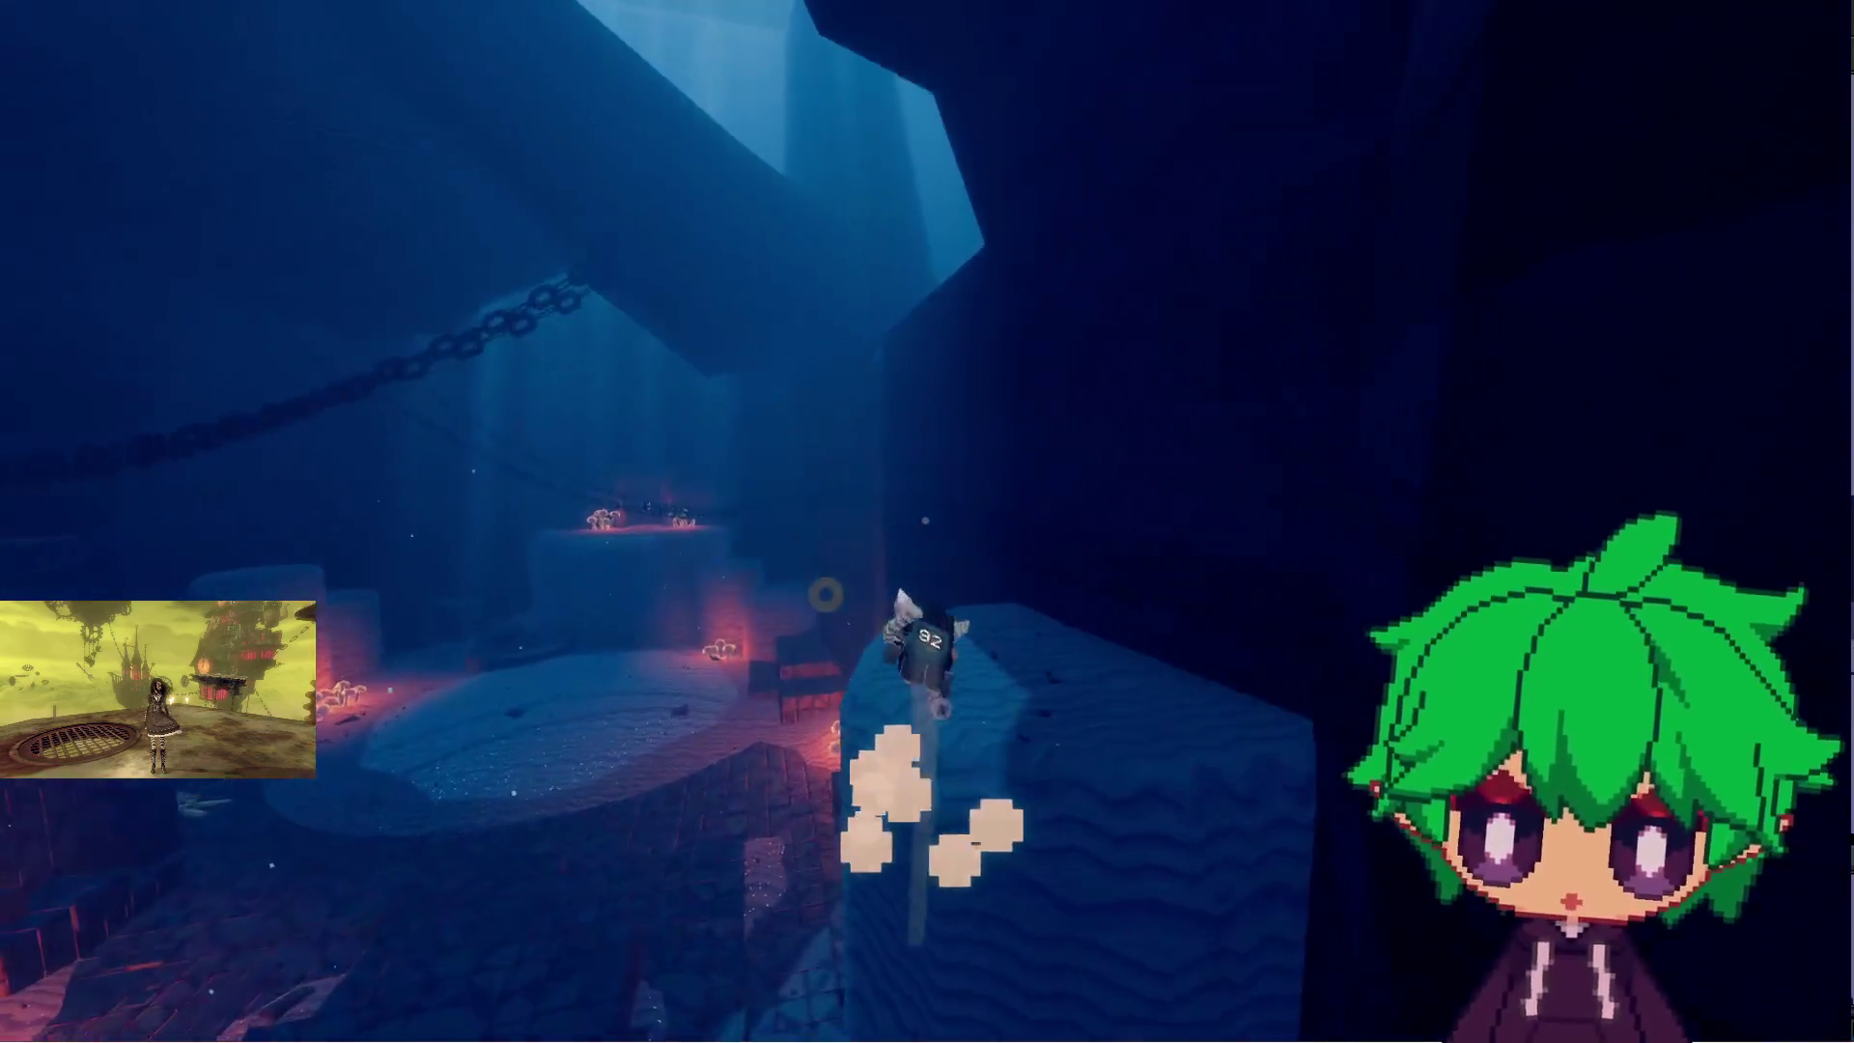
key(space)
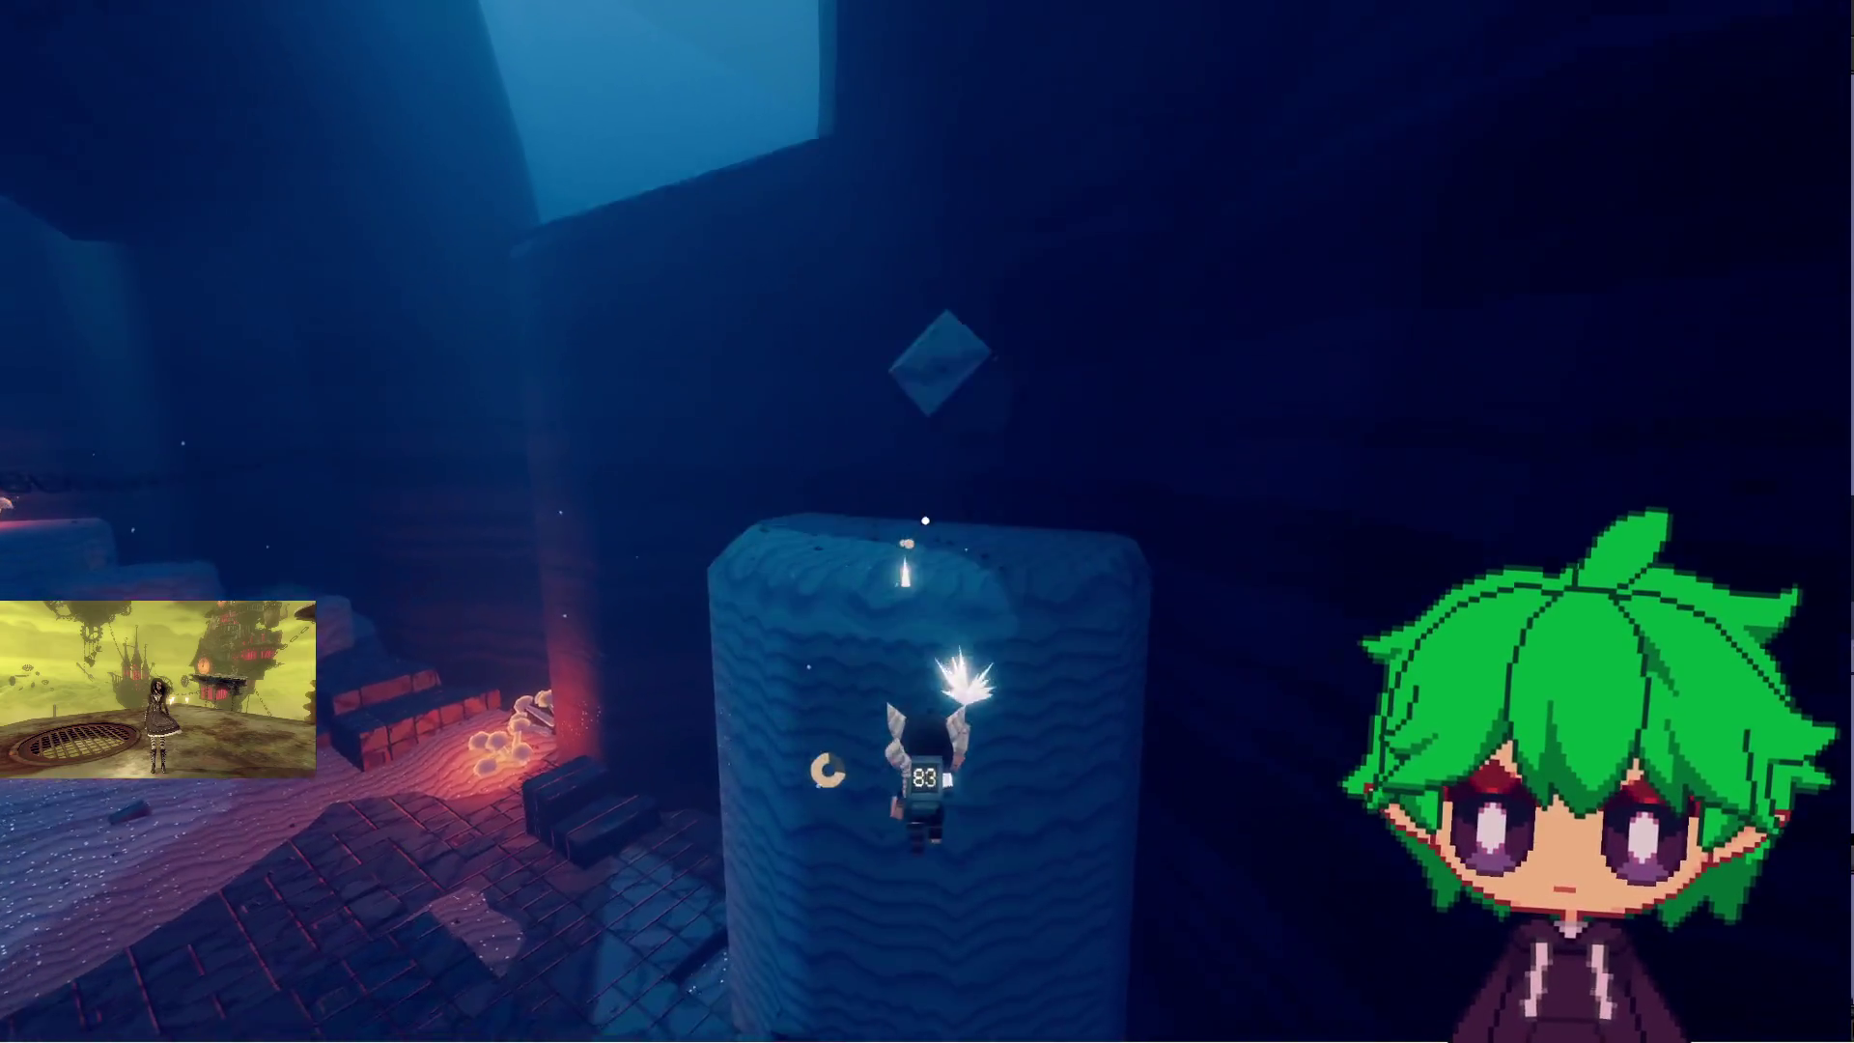
key(space)
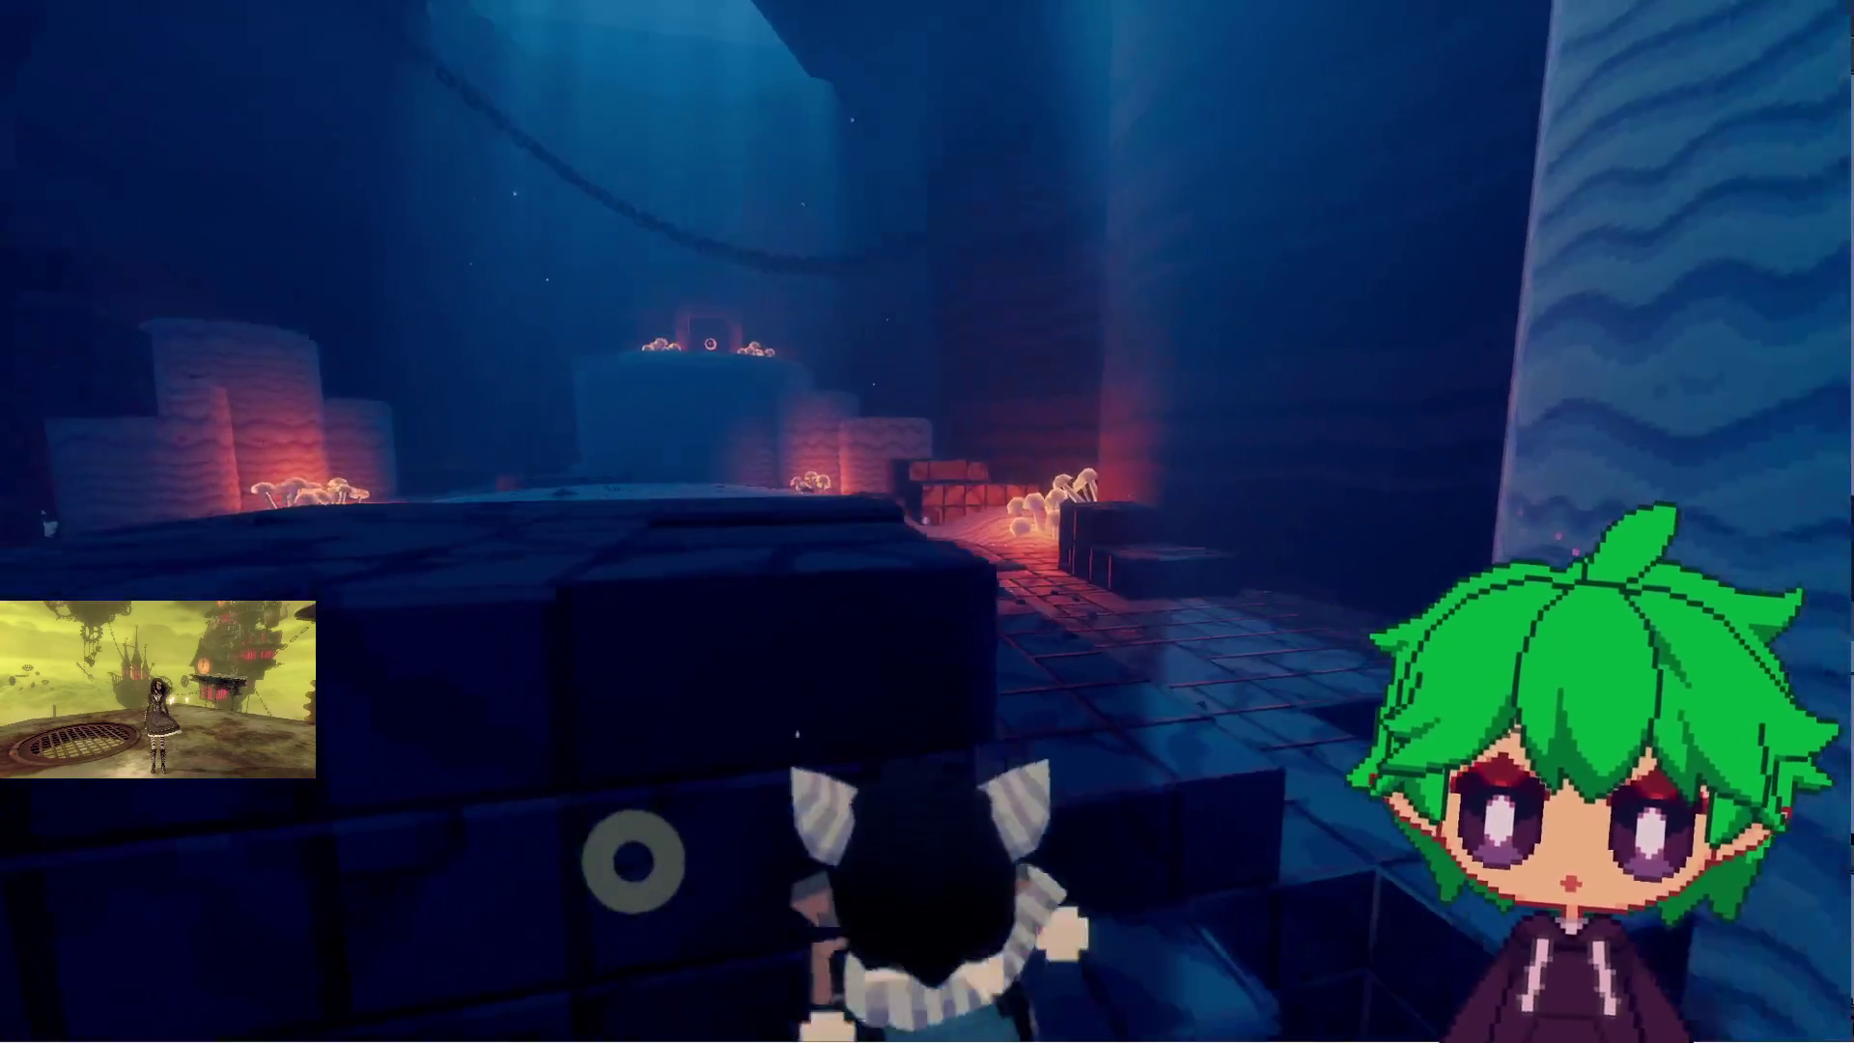
key(space)
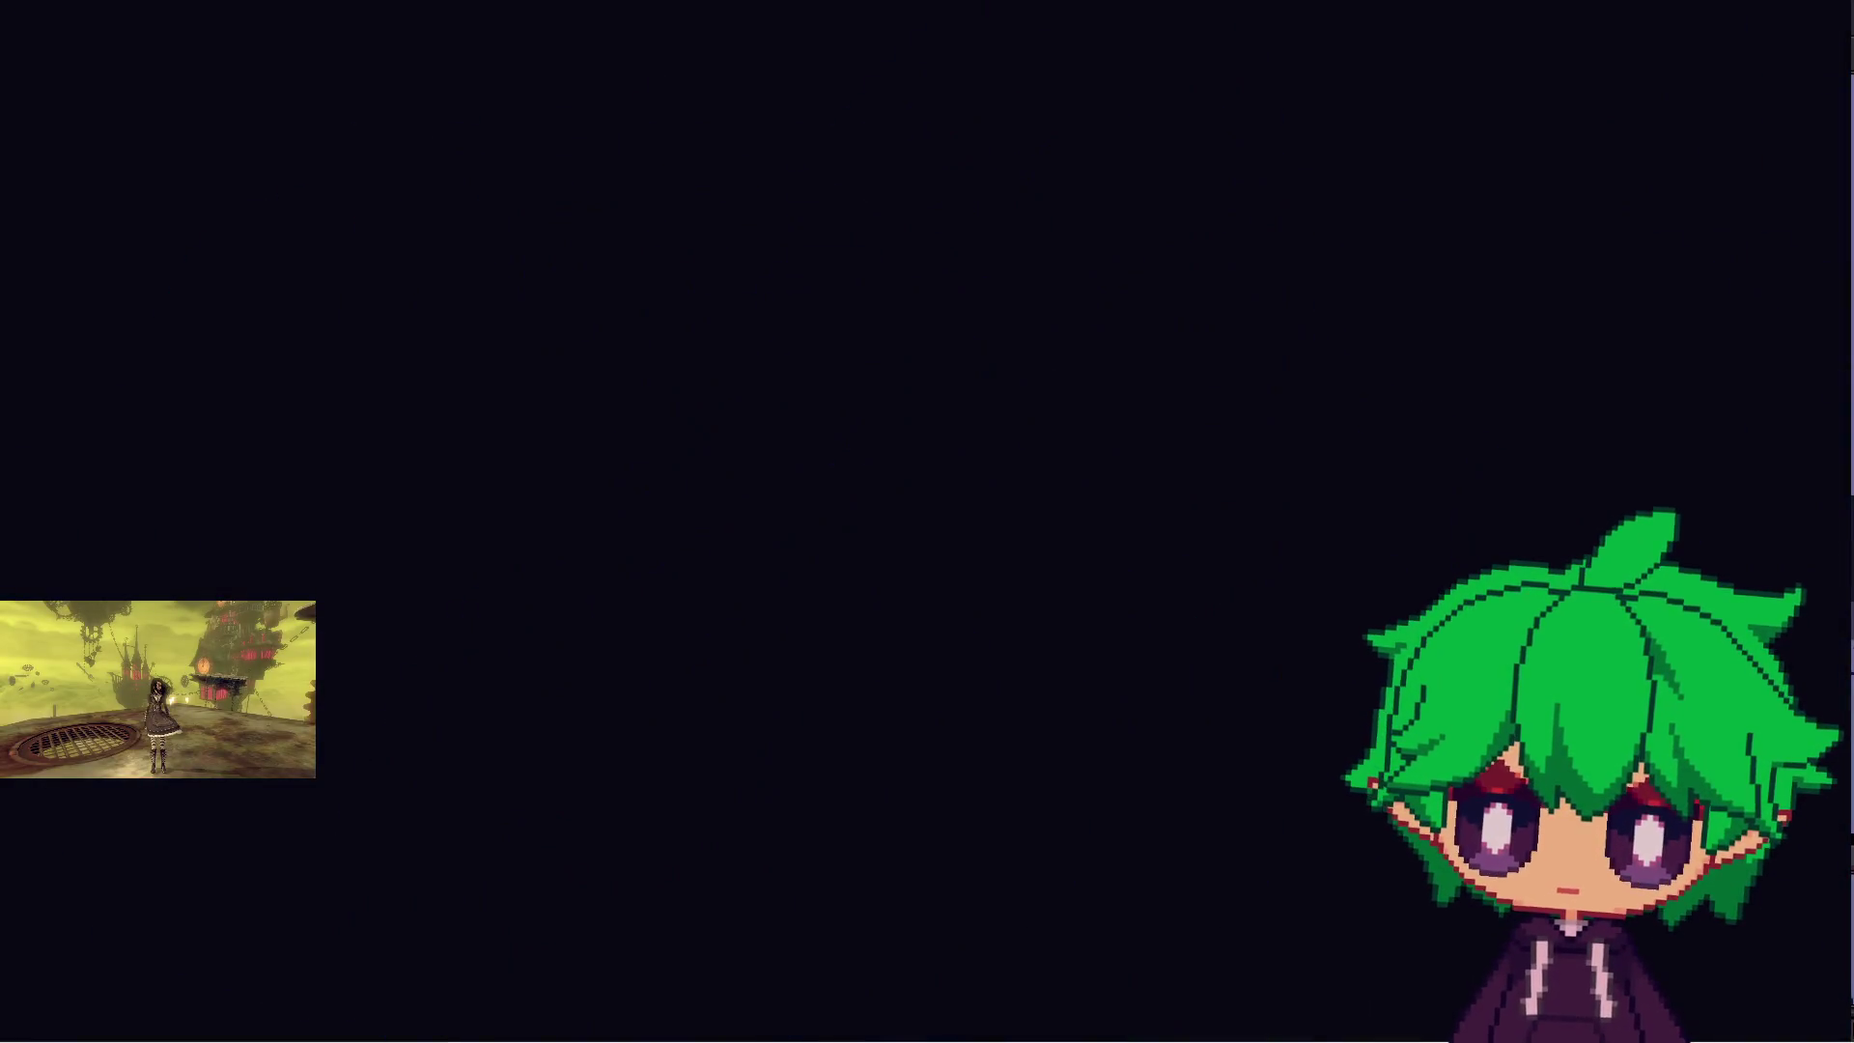
- After the restart, leap across the cave and jet over the wall into the lit cave area
key(w)
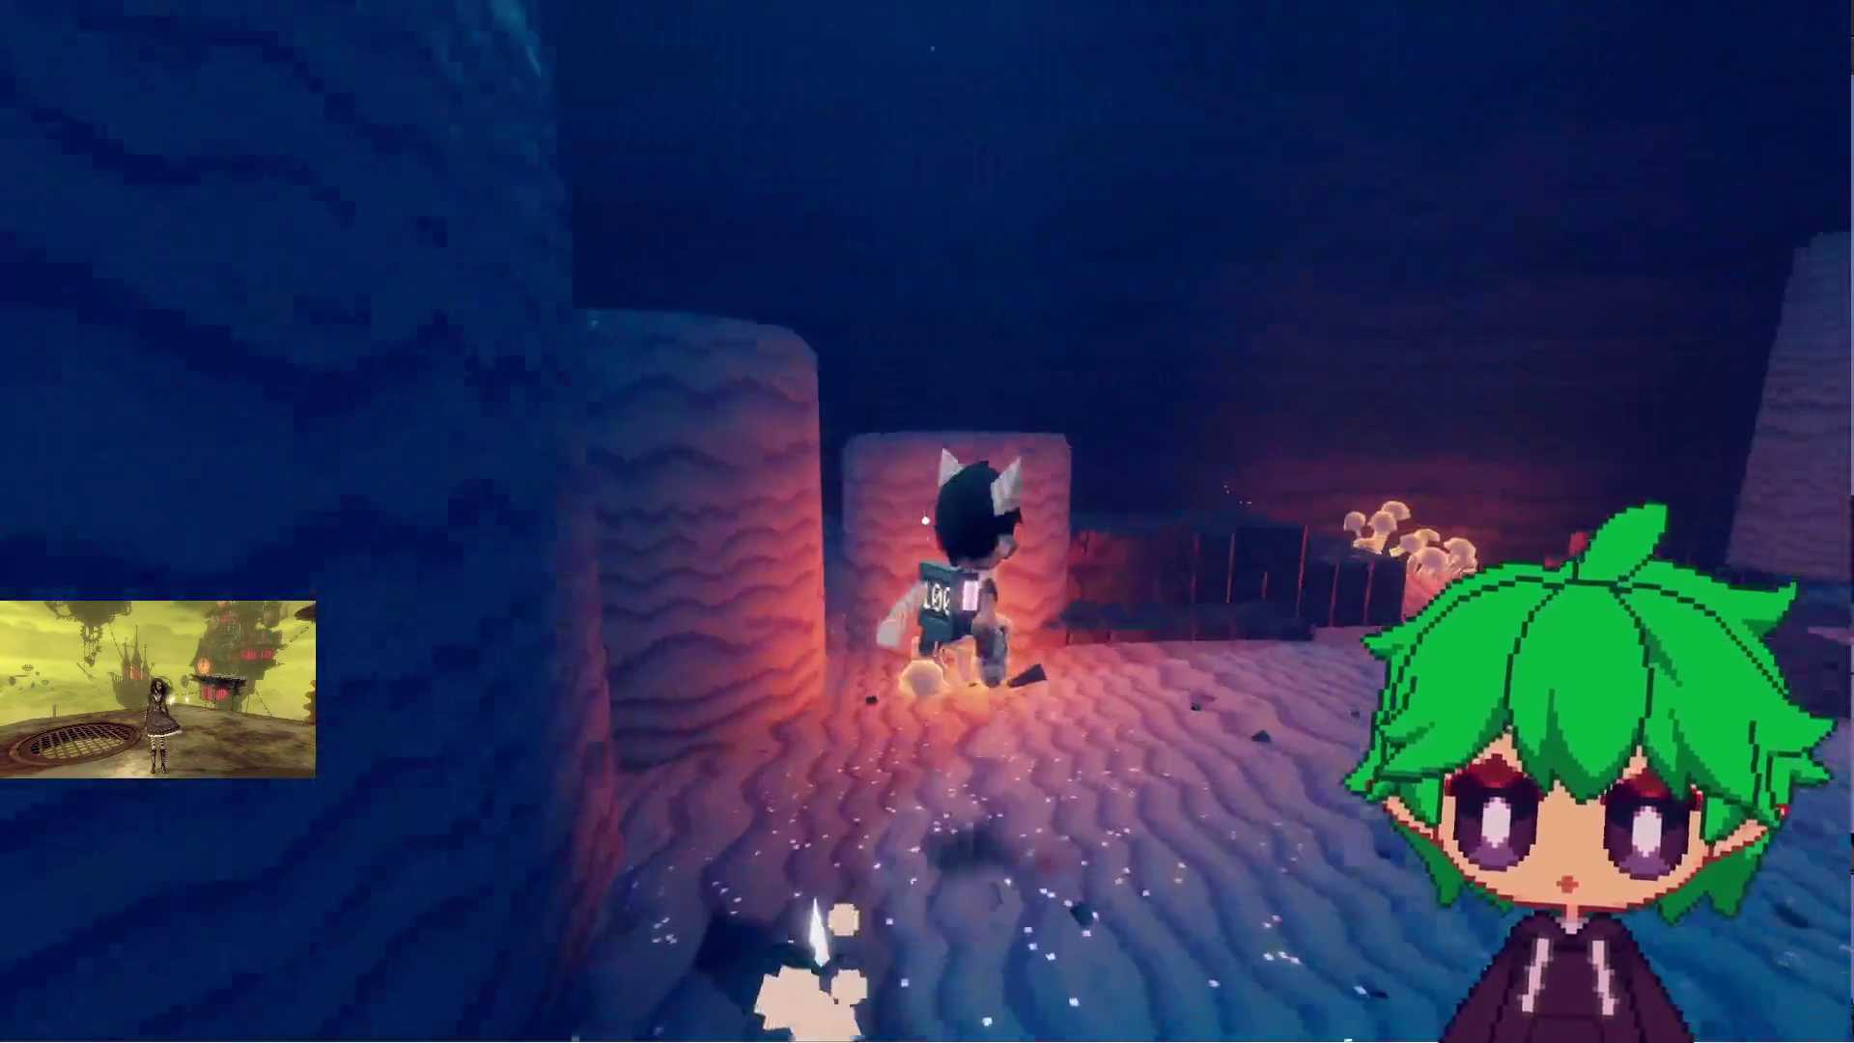
key(space)
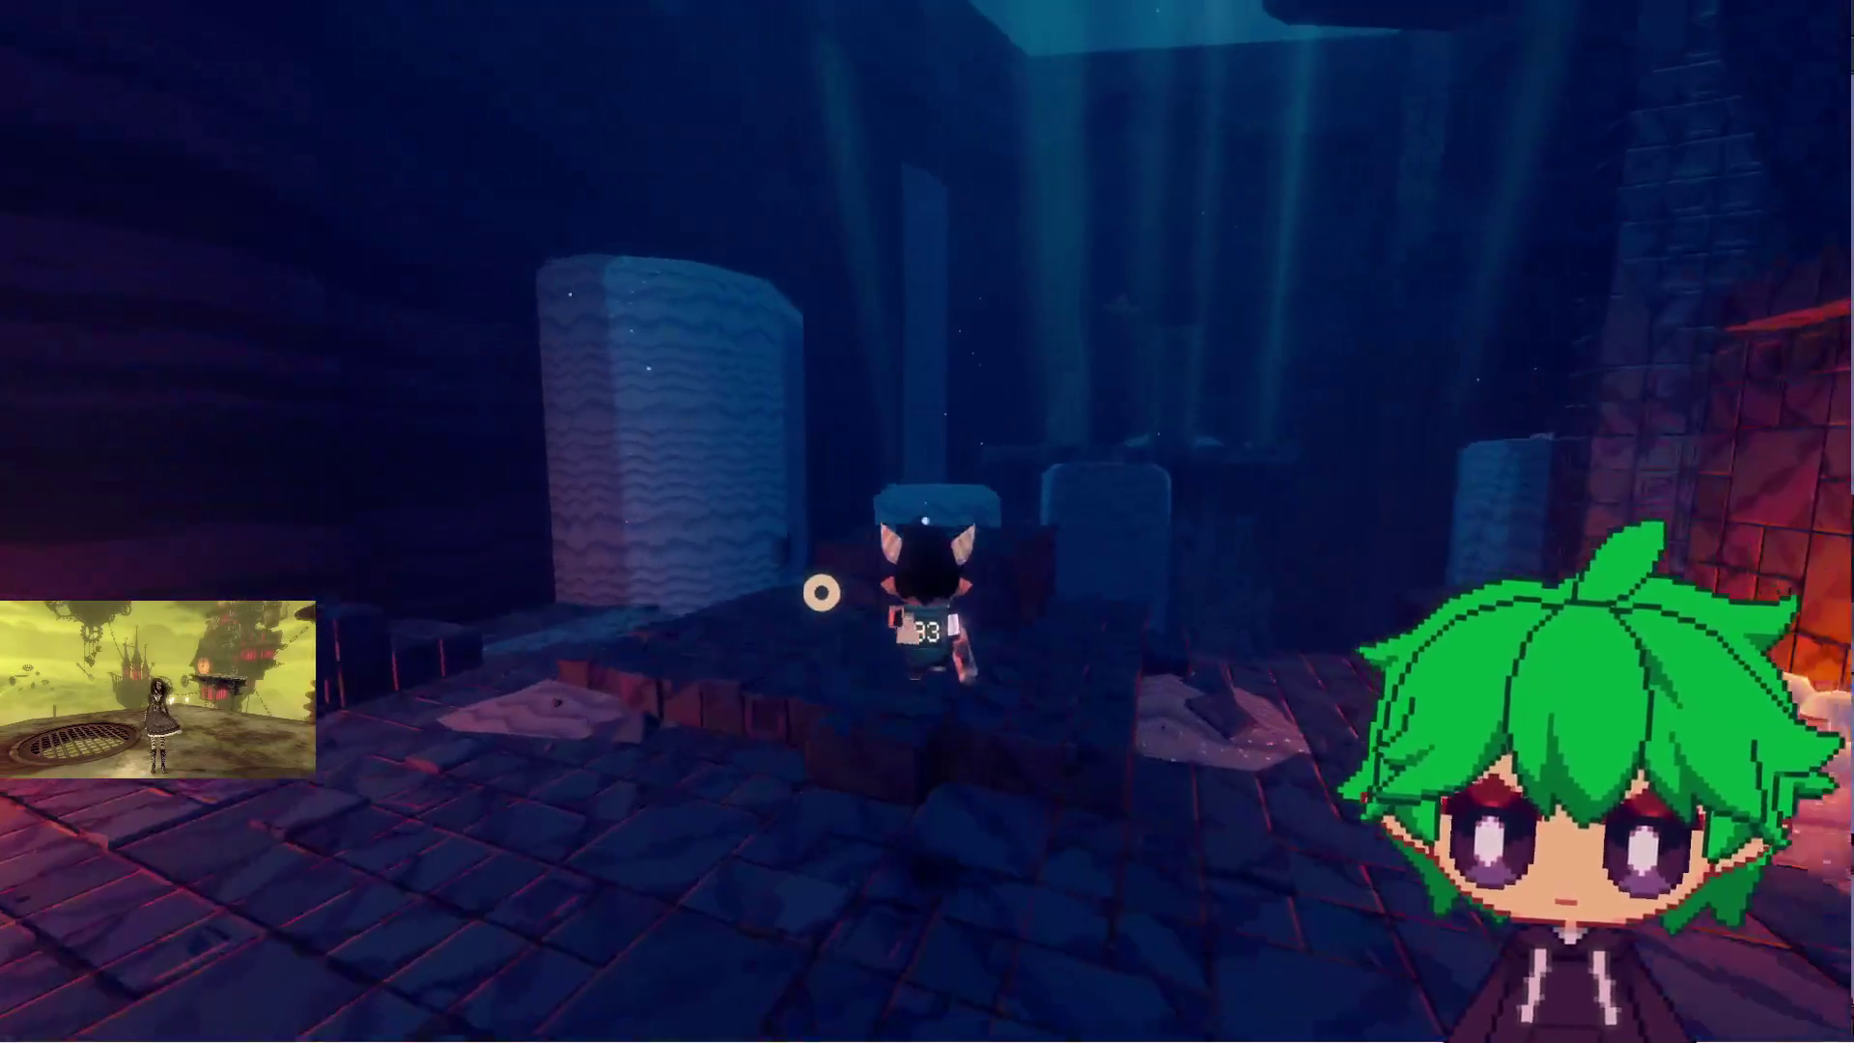
key(w)
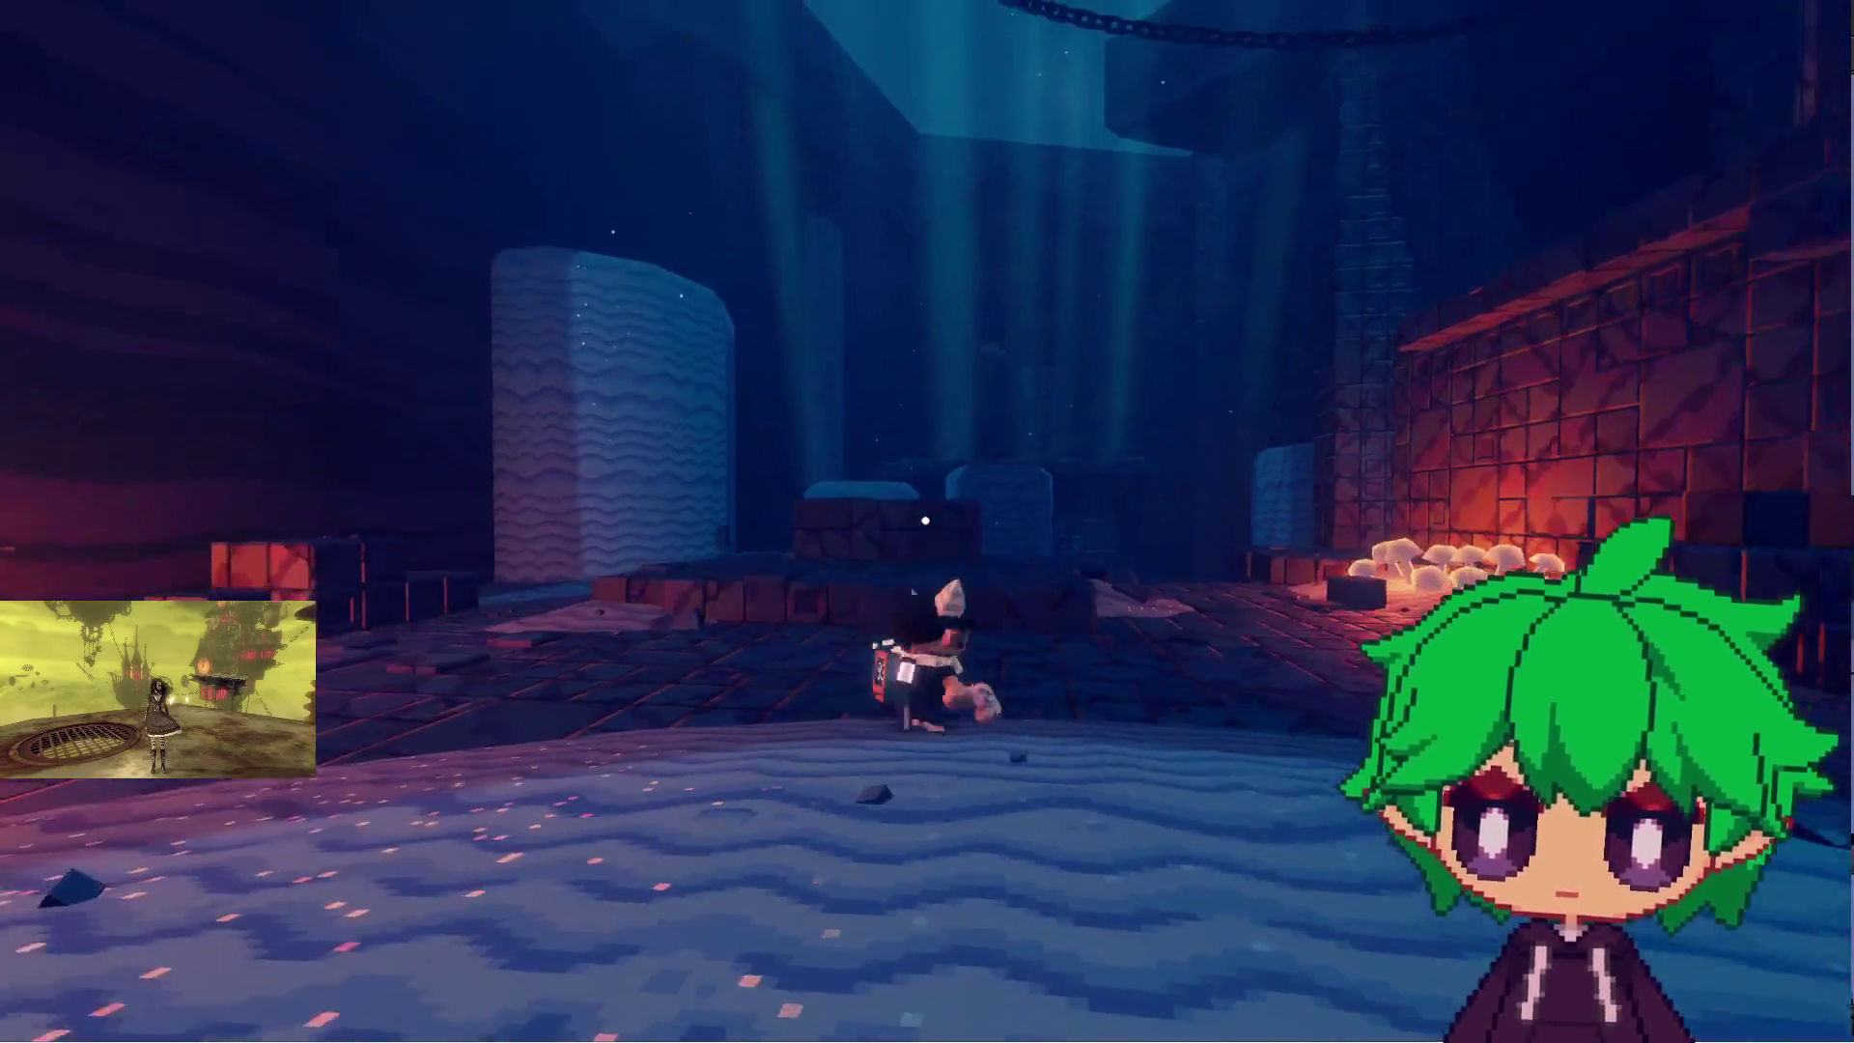
key(space)
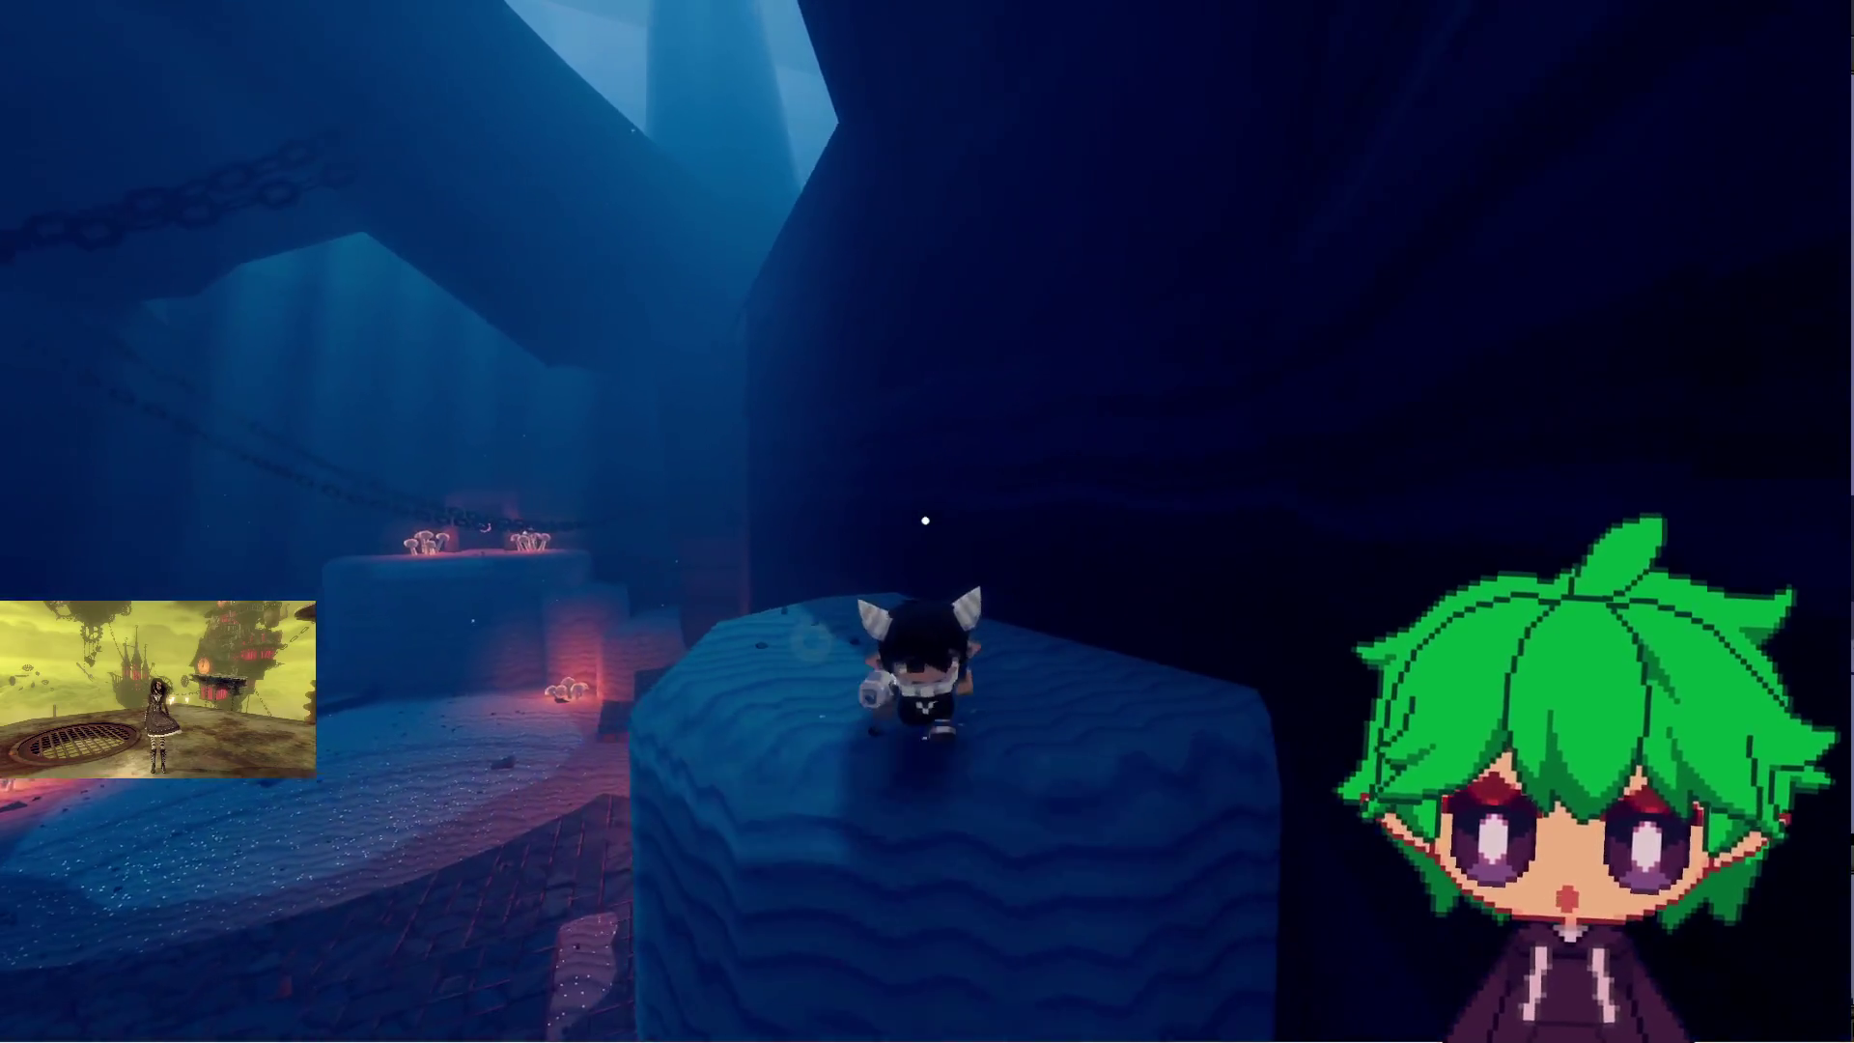
key(space)
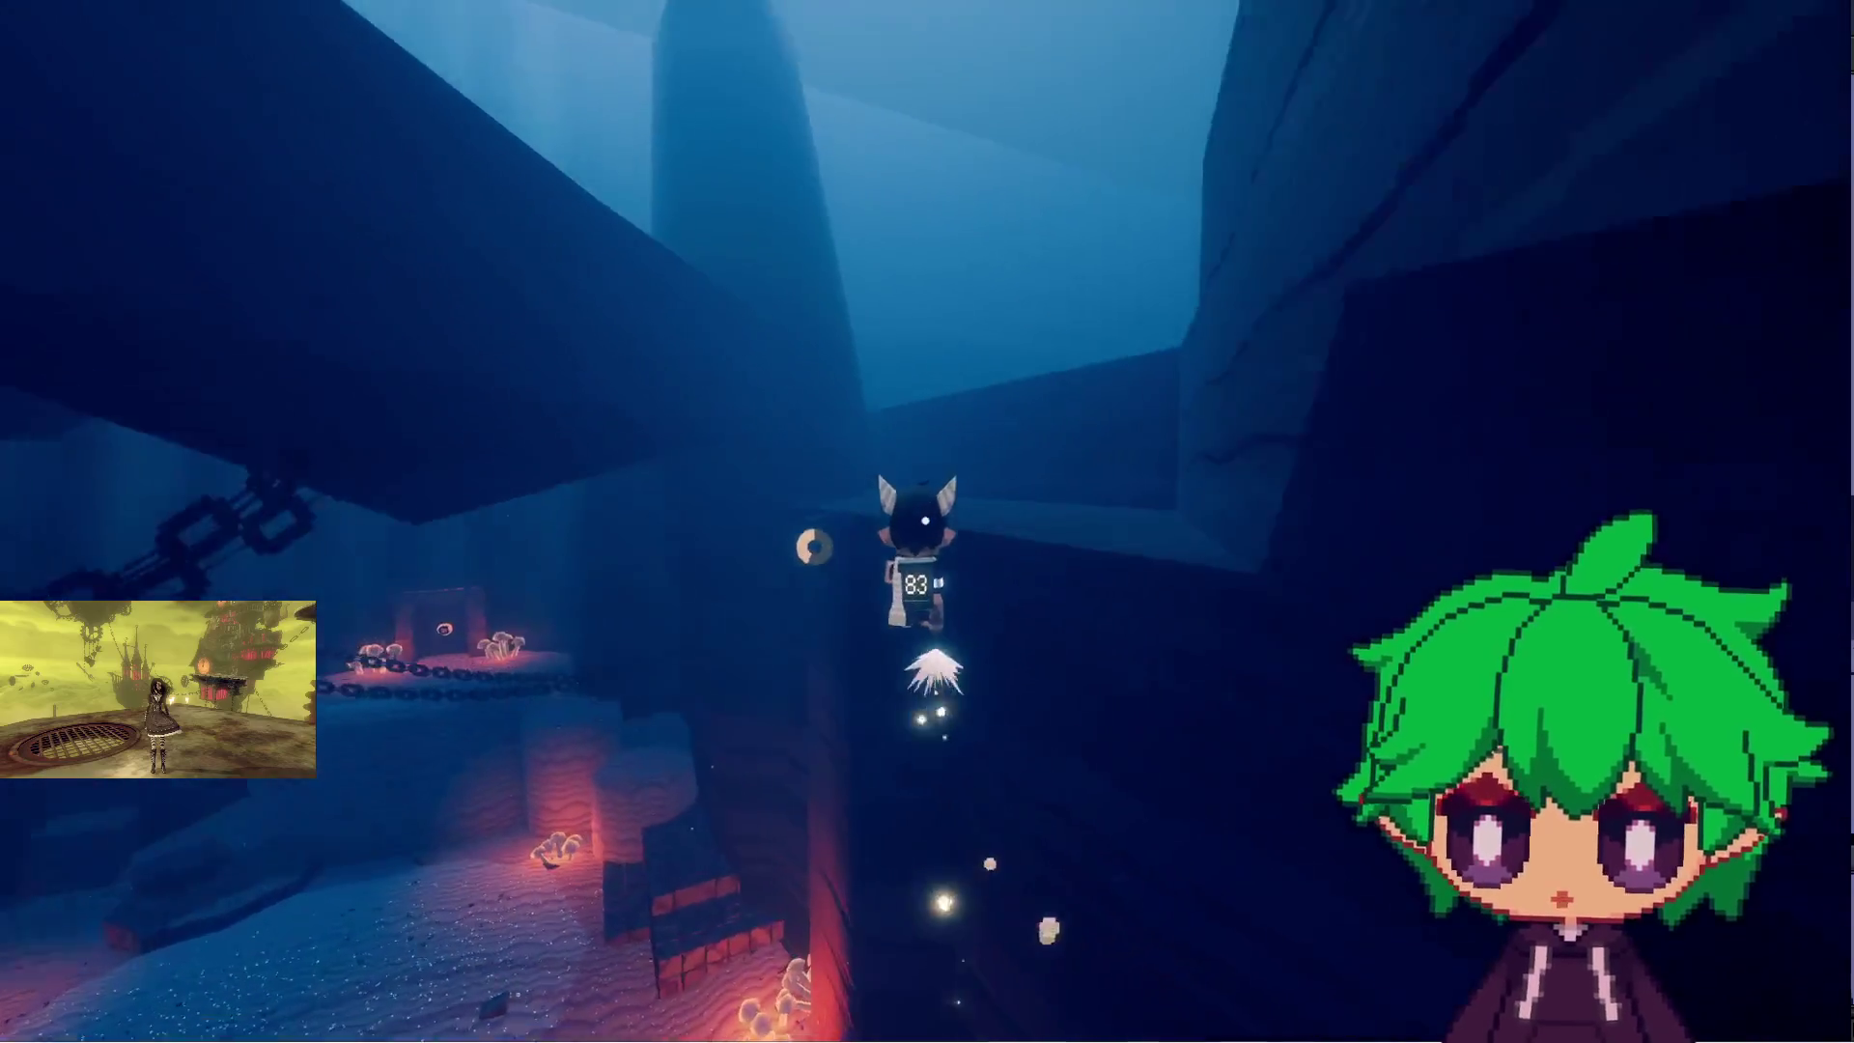
key(w)
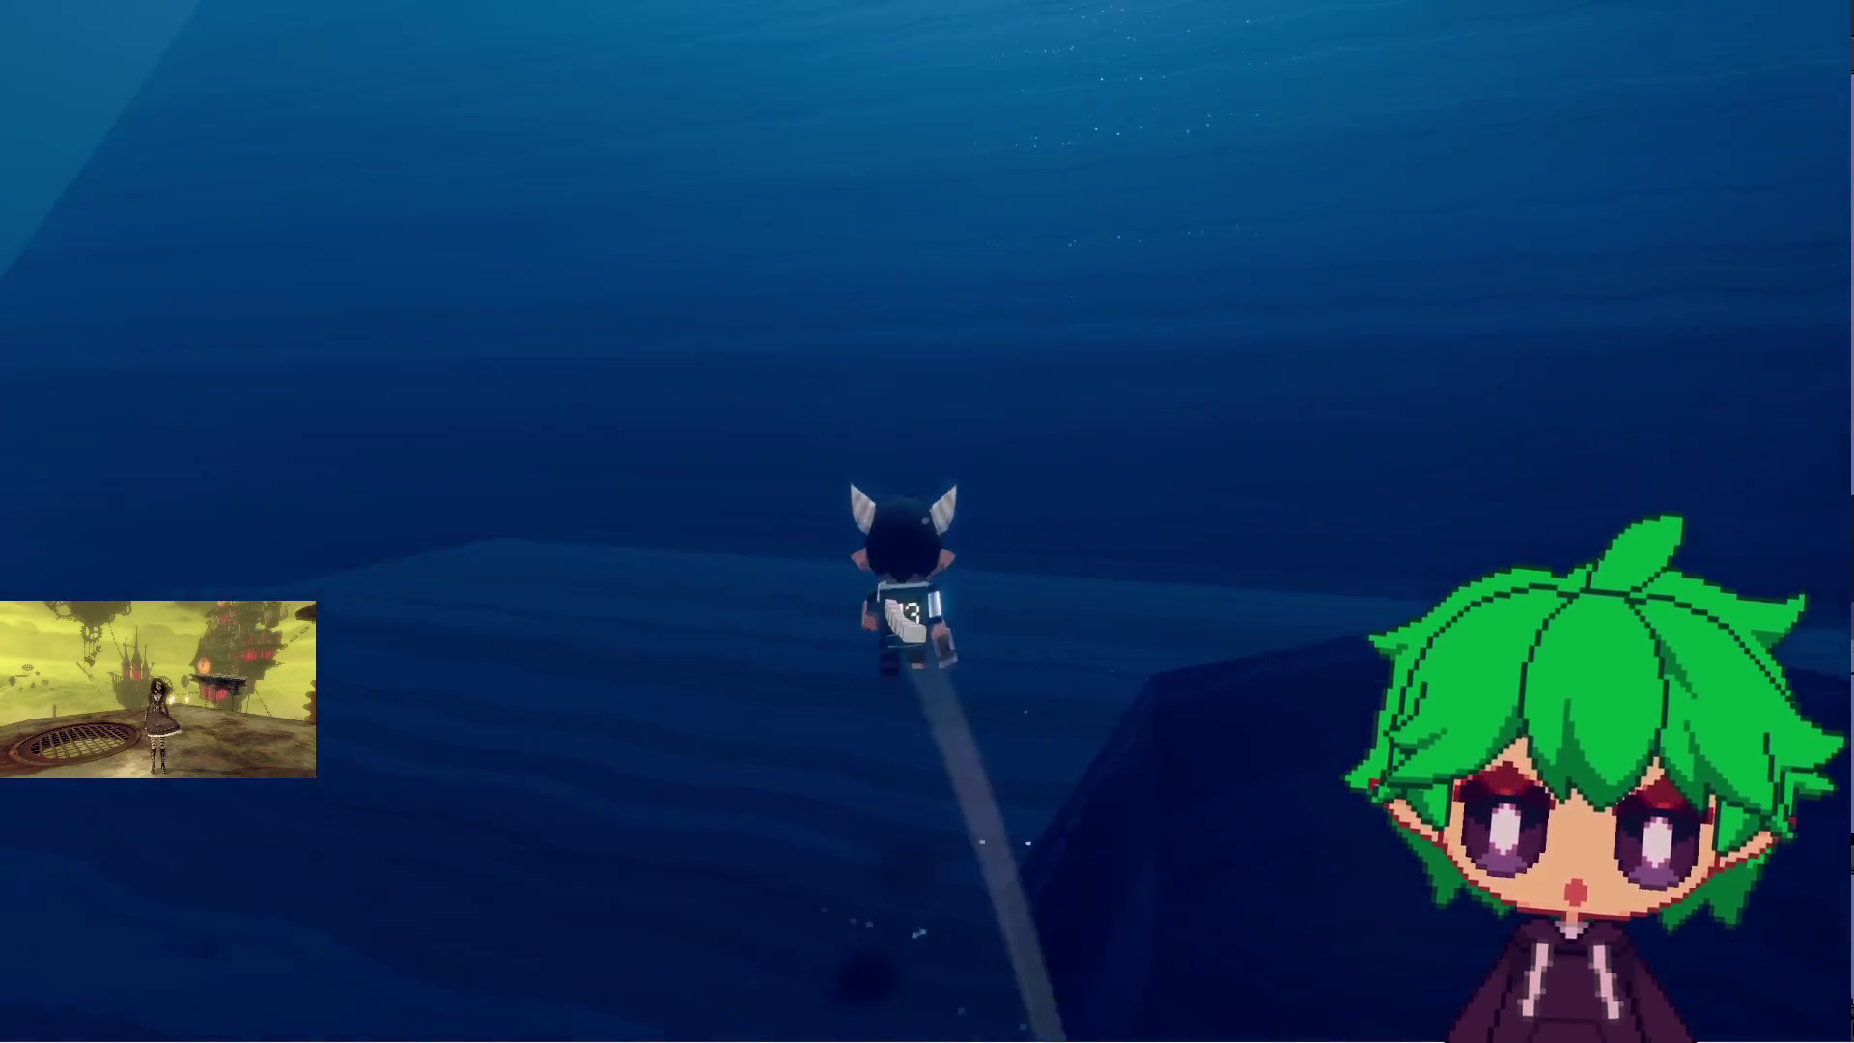
key(w)
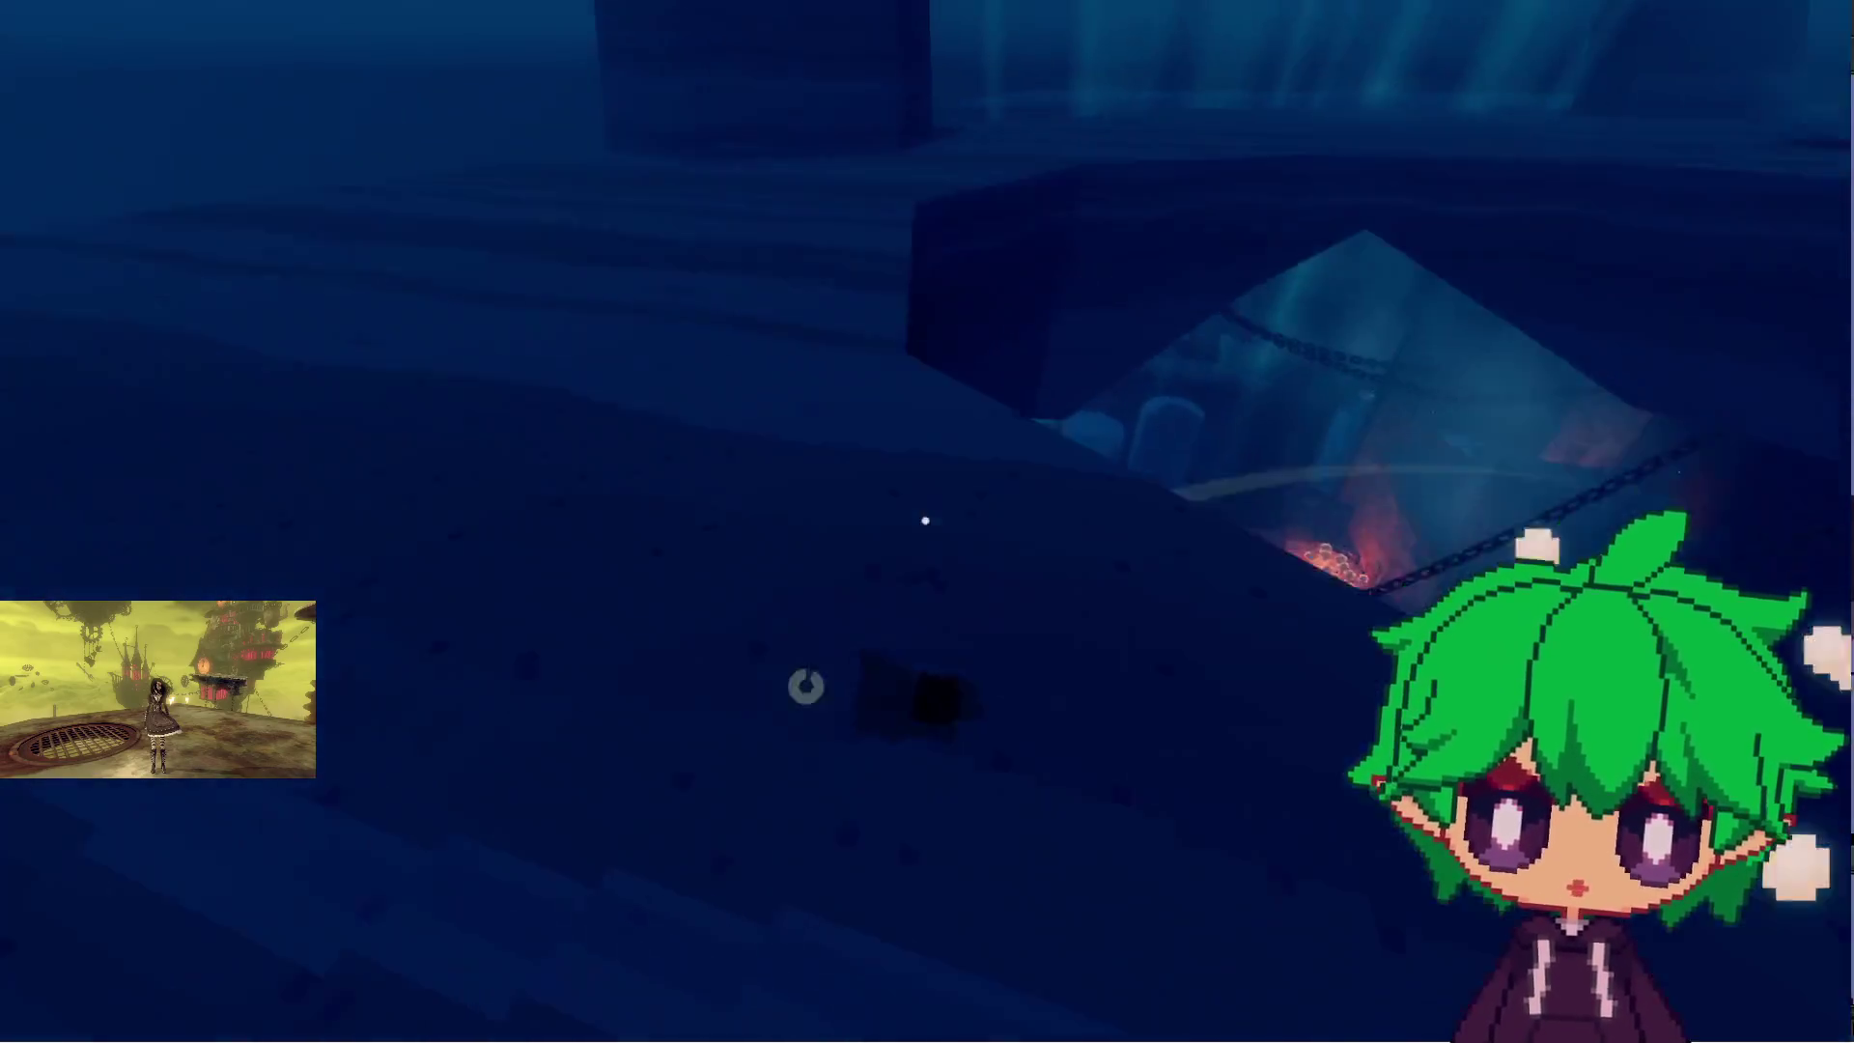
key(w)
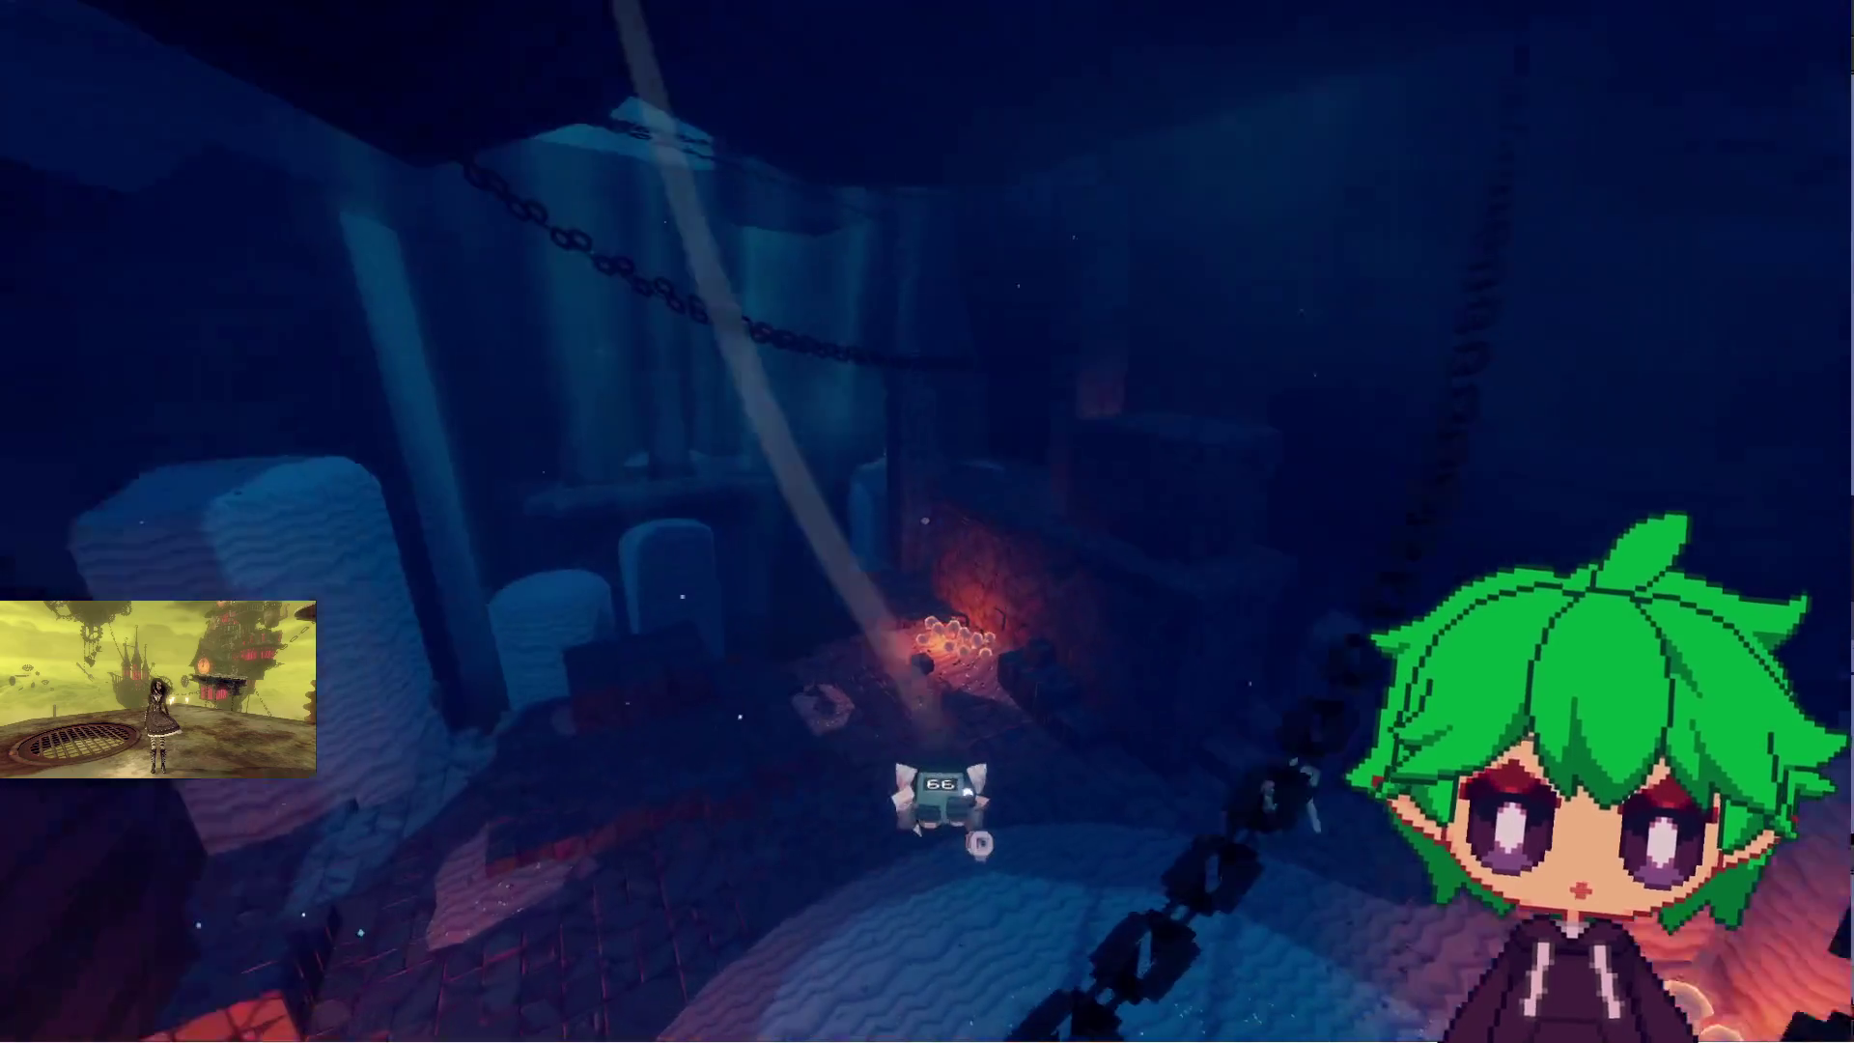
- Run past the glowing mushrooms and through the red brick doorway onto the cavern's tiled platform
key(w)
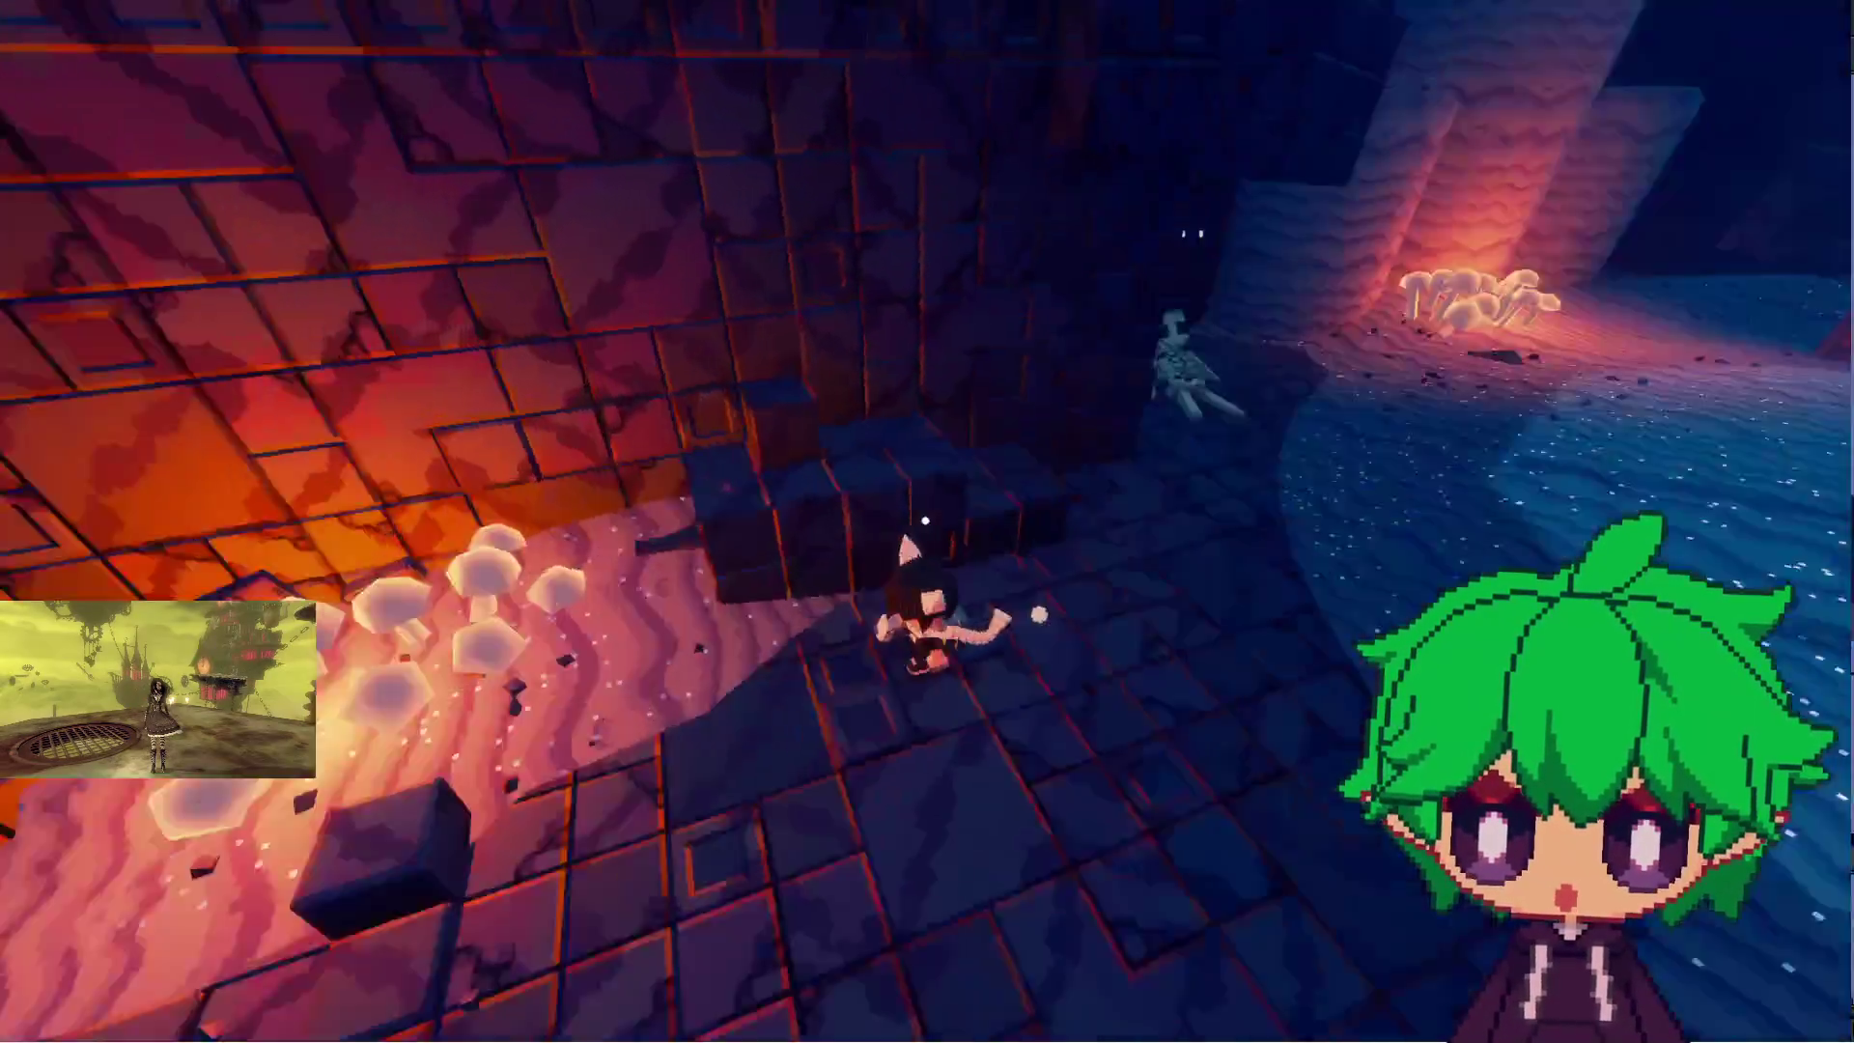
key(w)
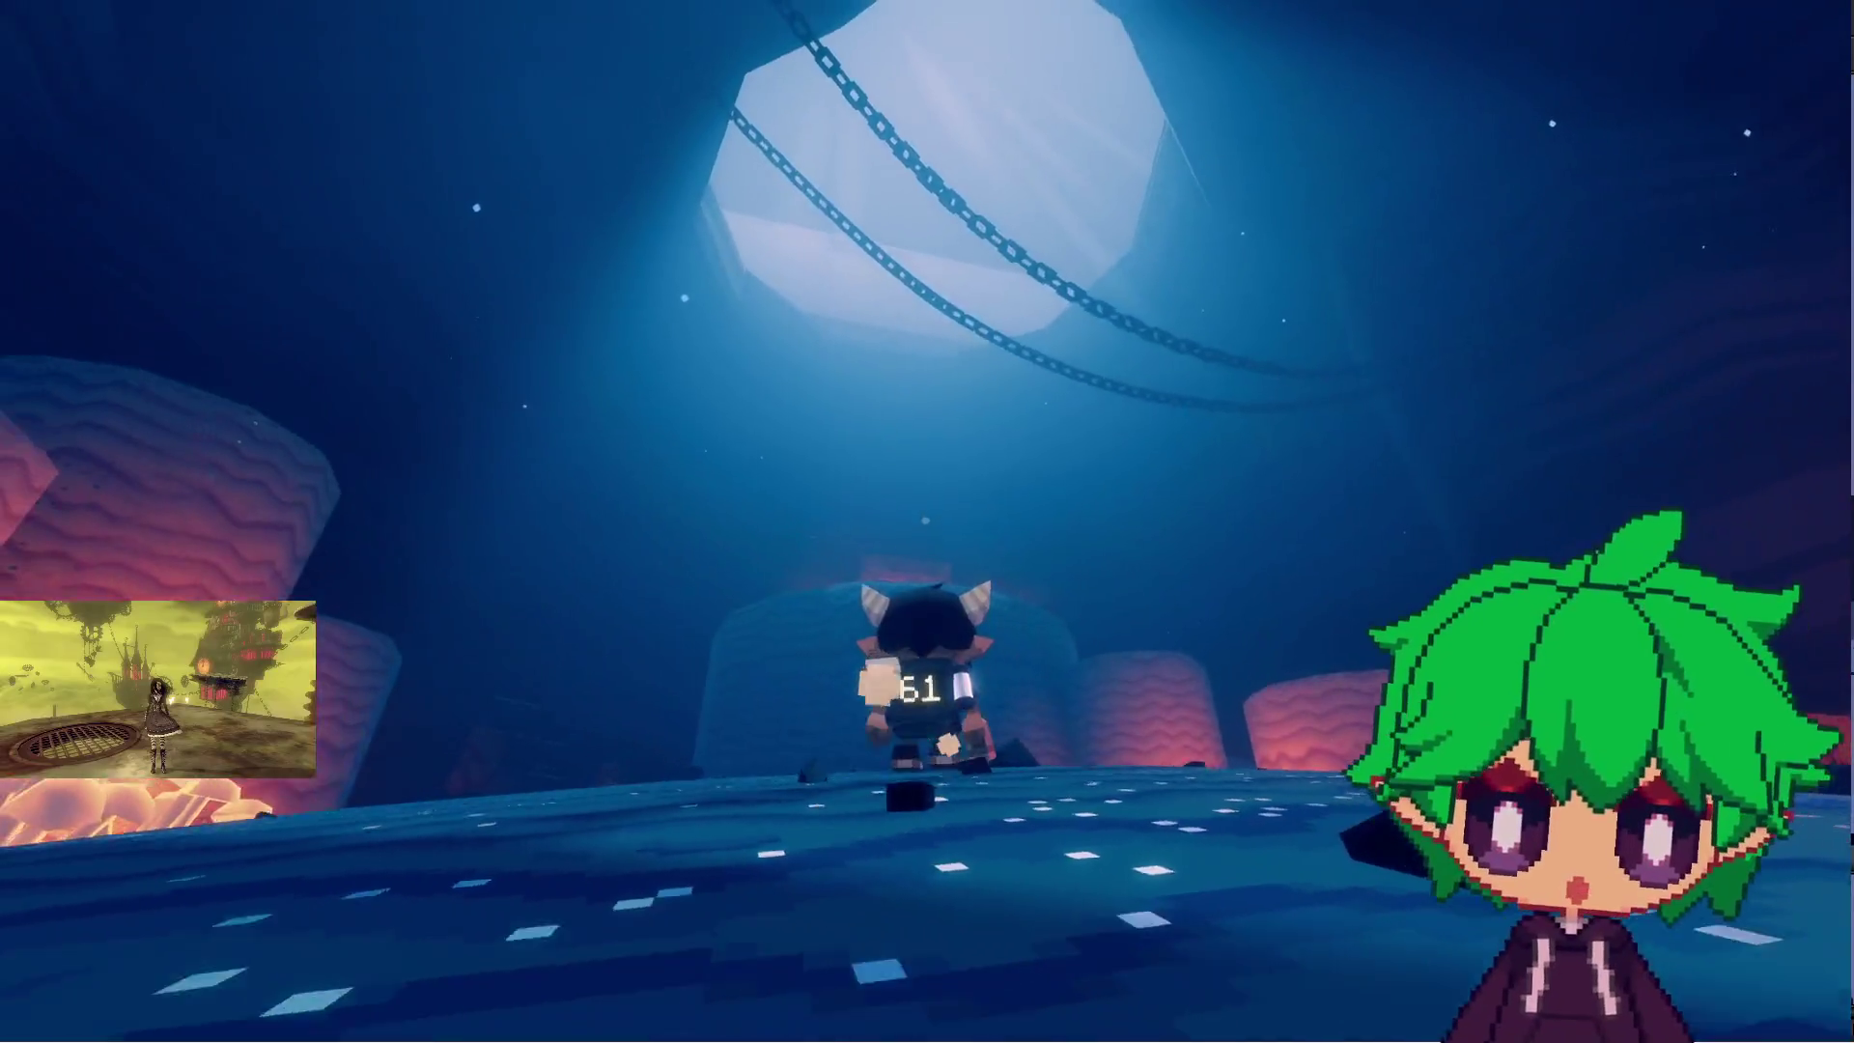
key(w)
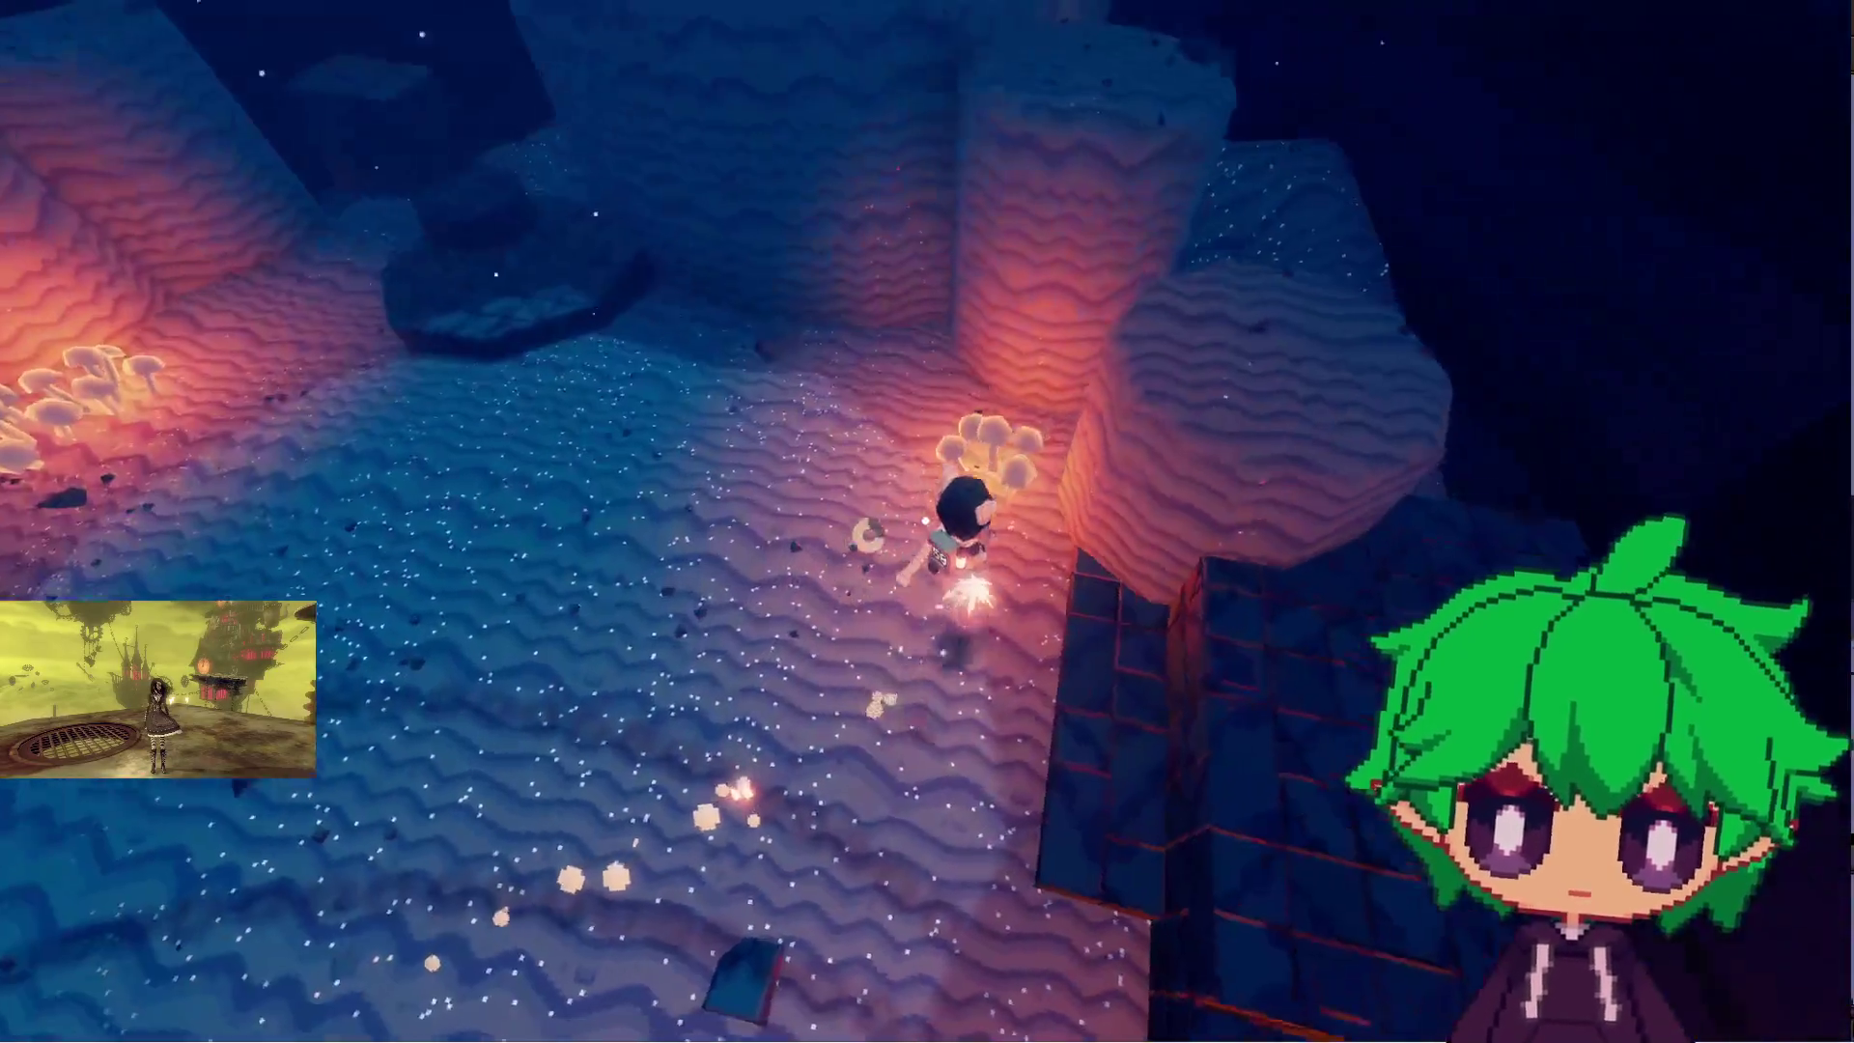
key(w)
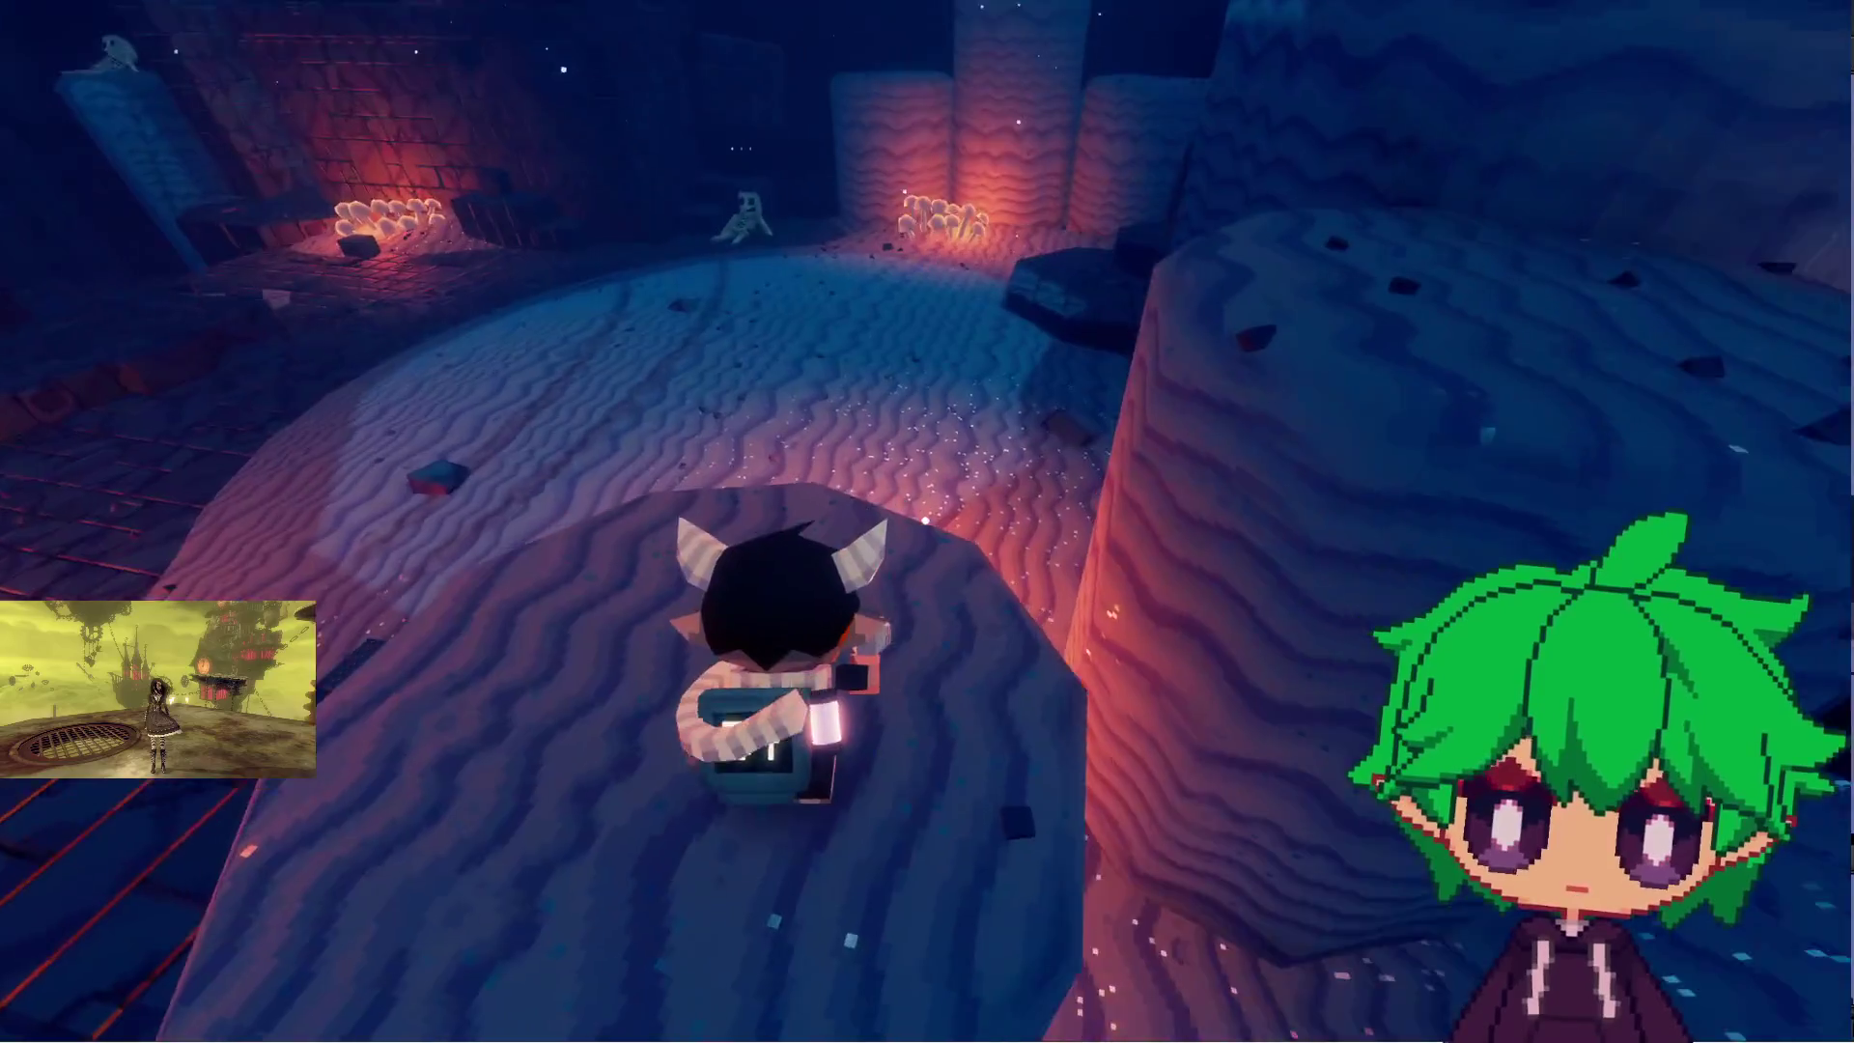
key(d)
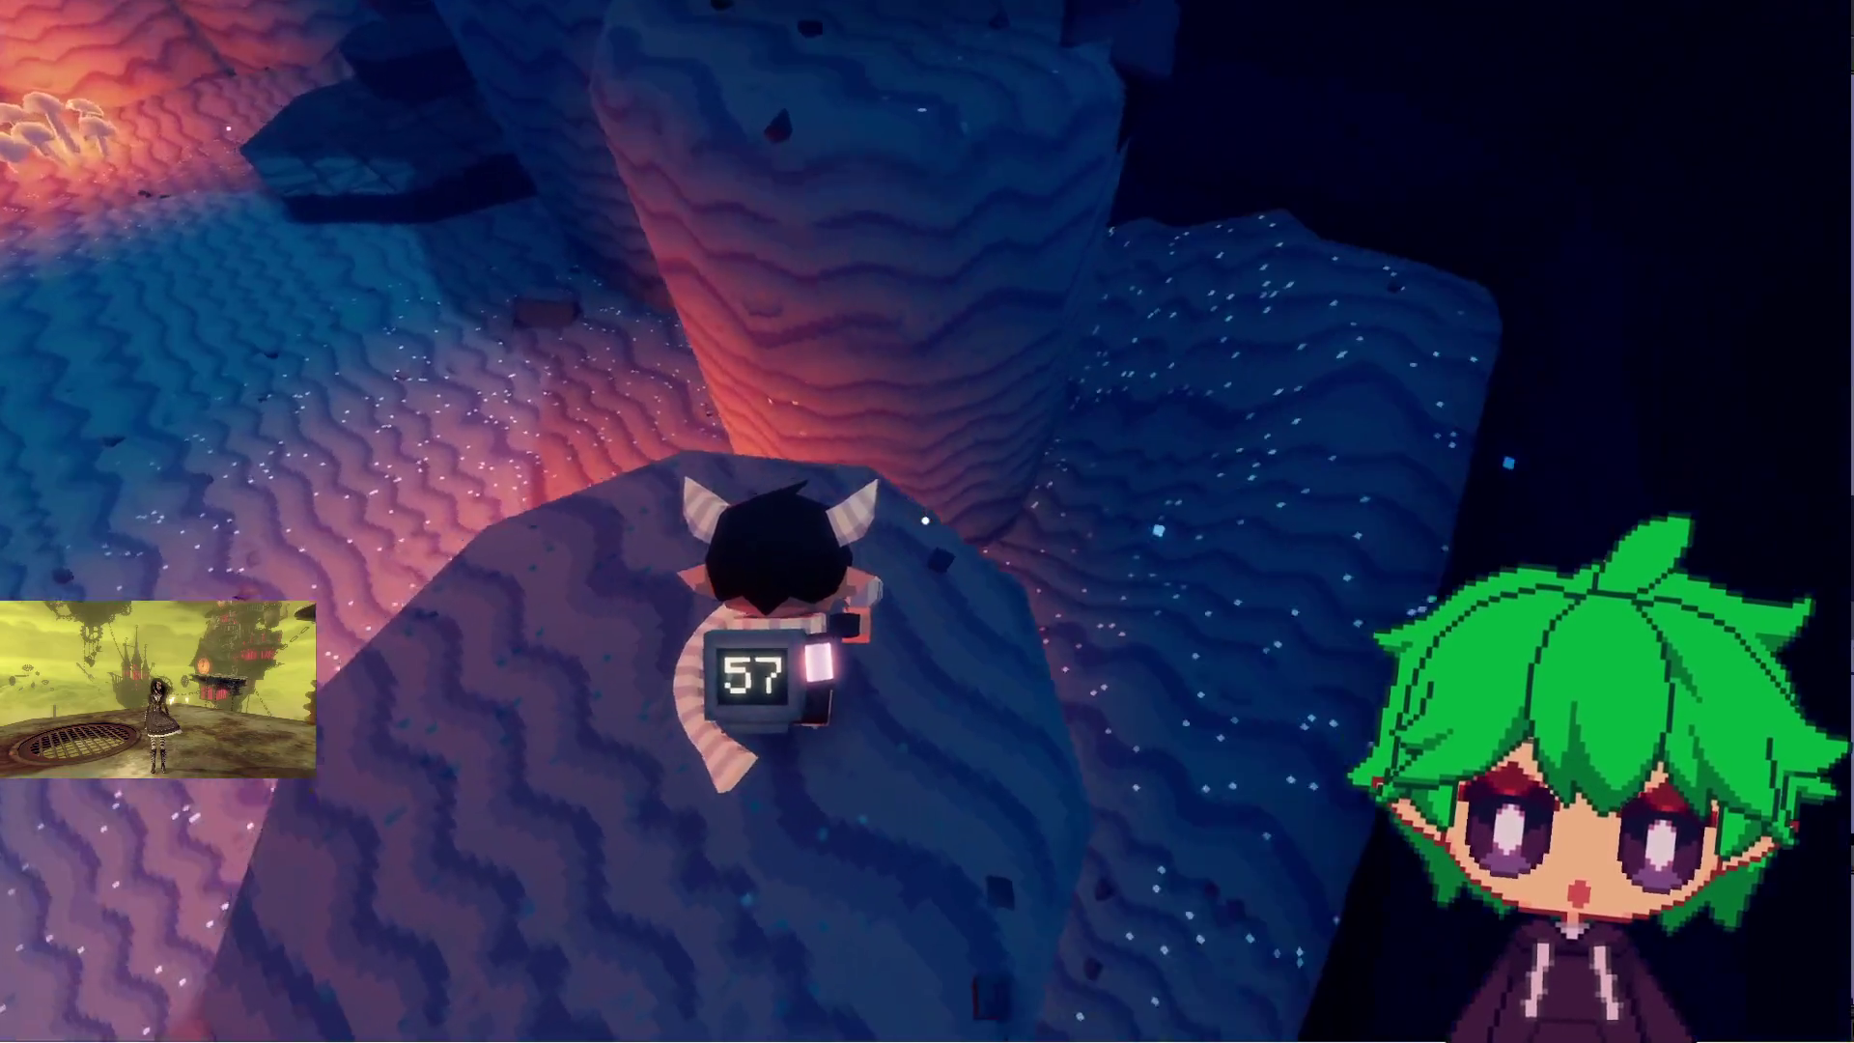
key(w)
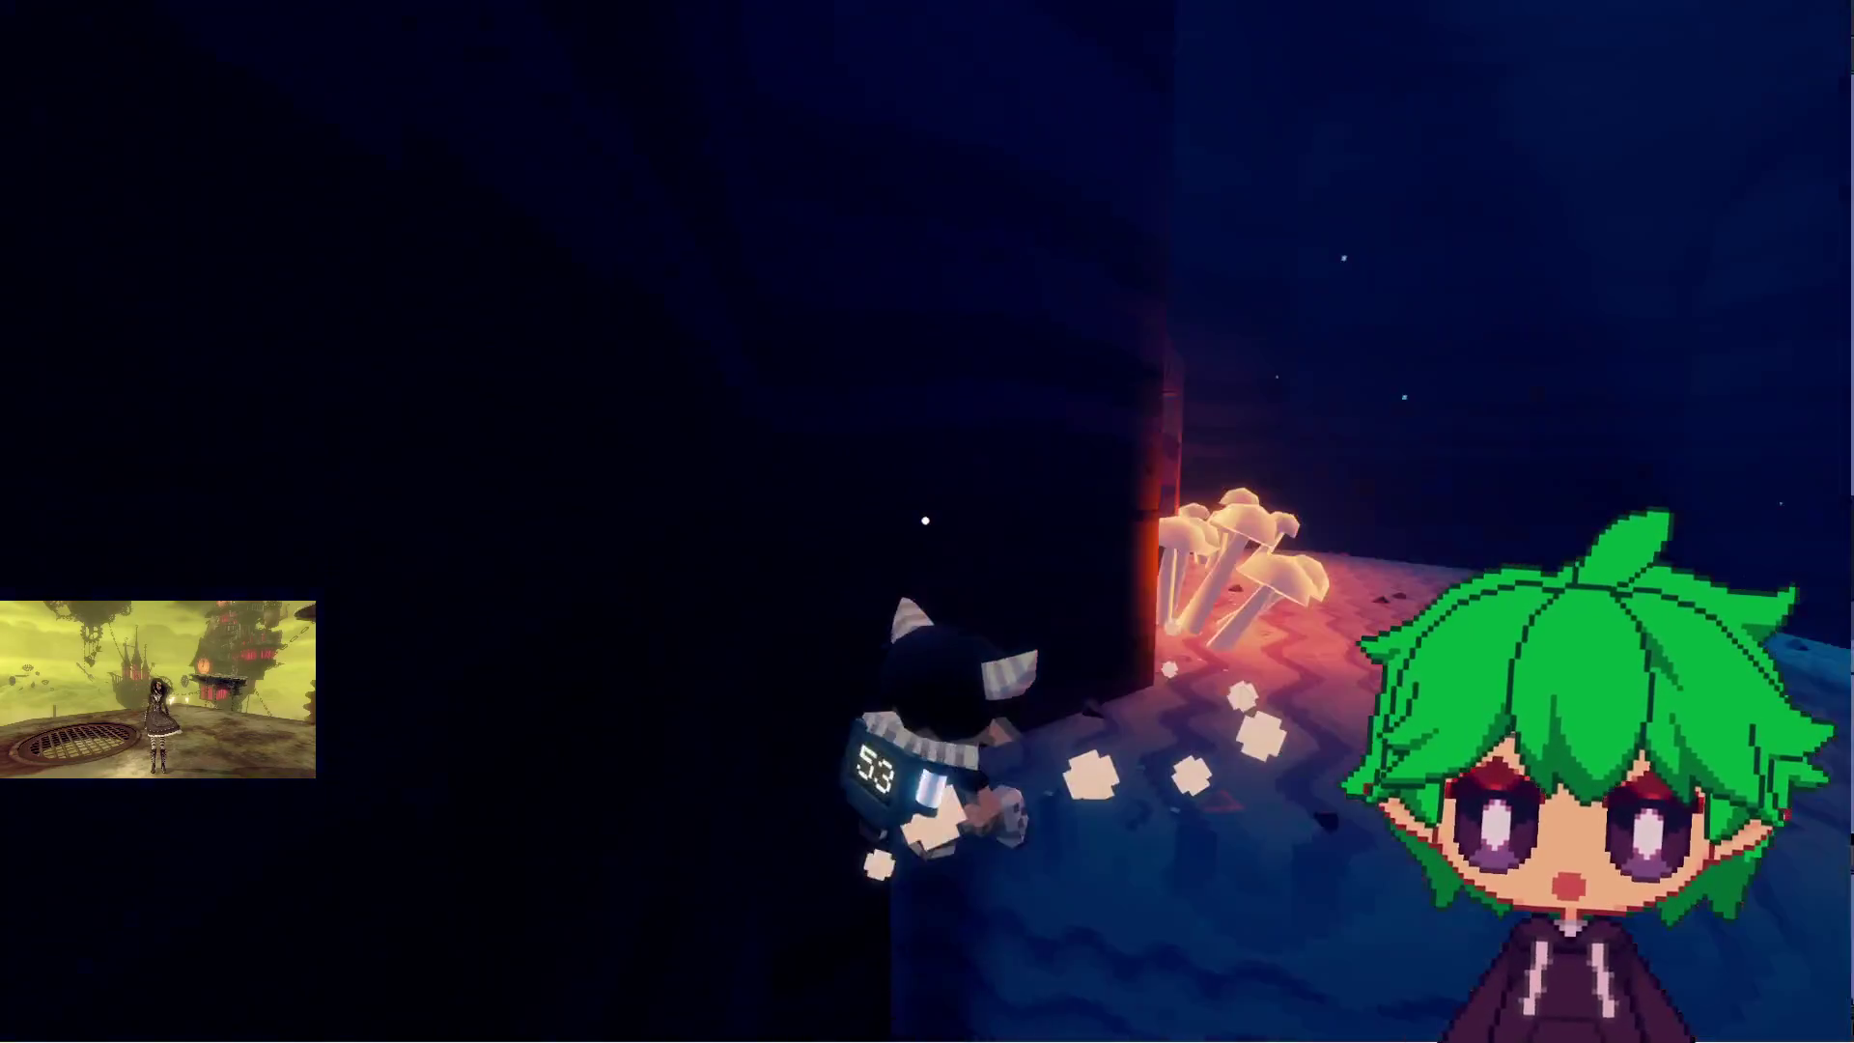
key(w)
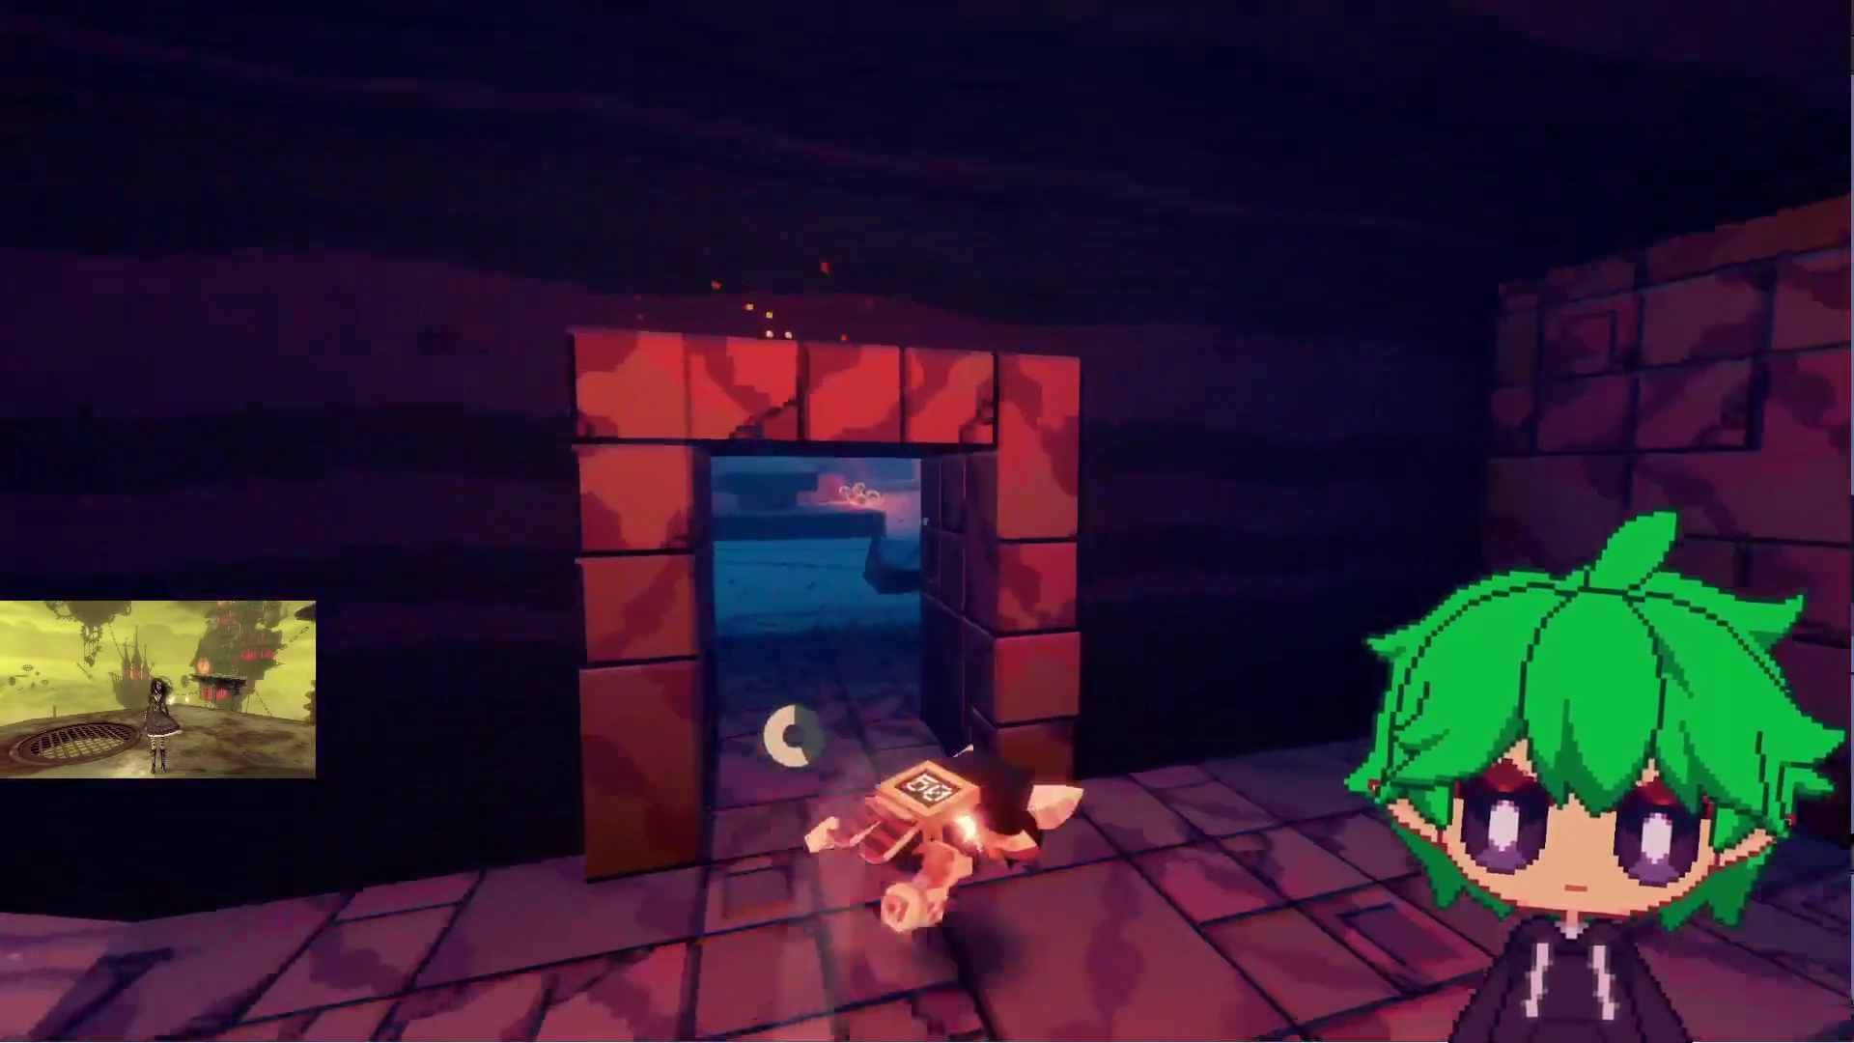
key(w)
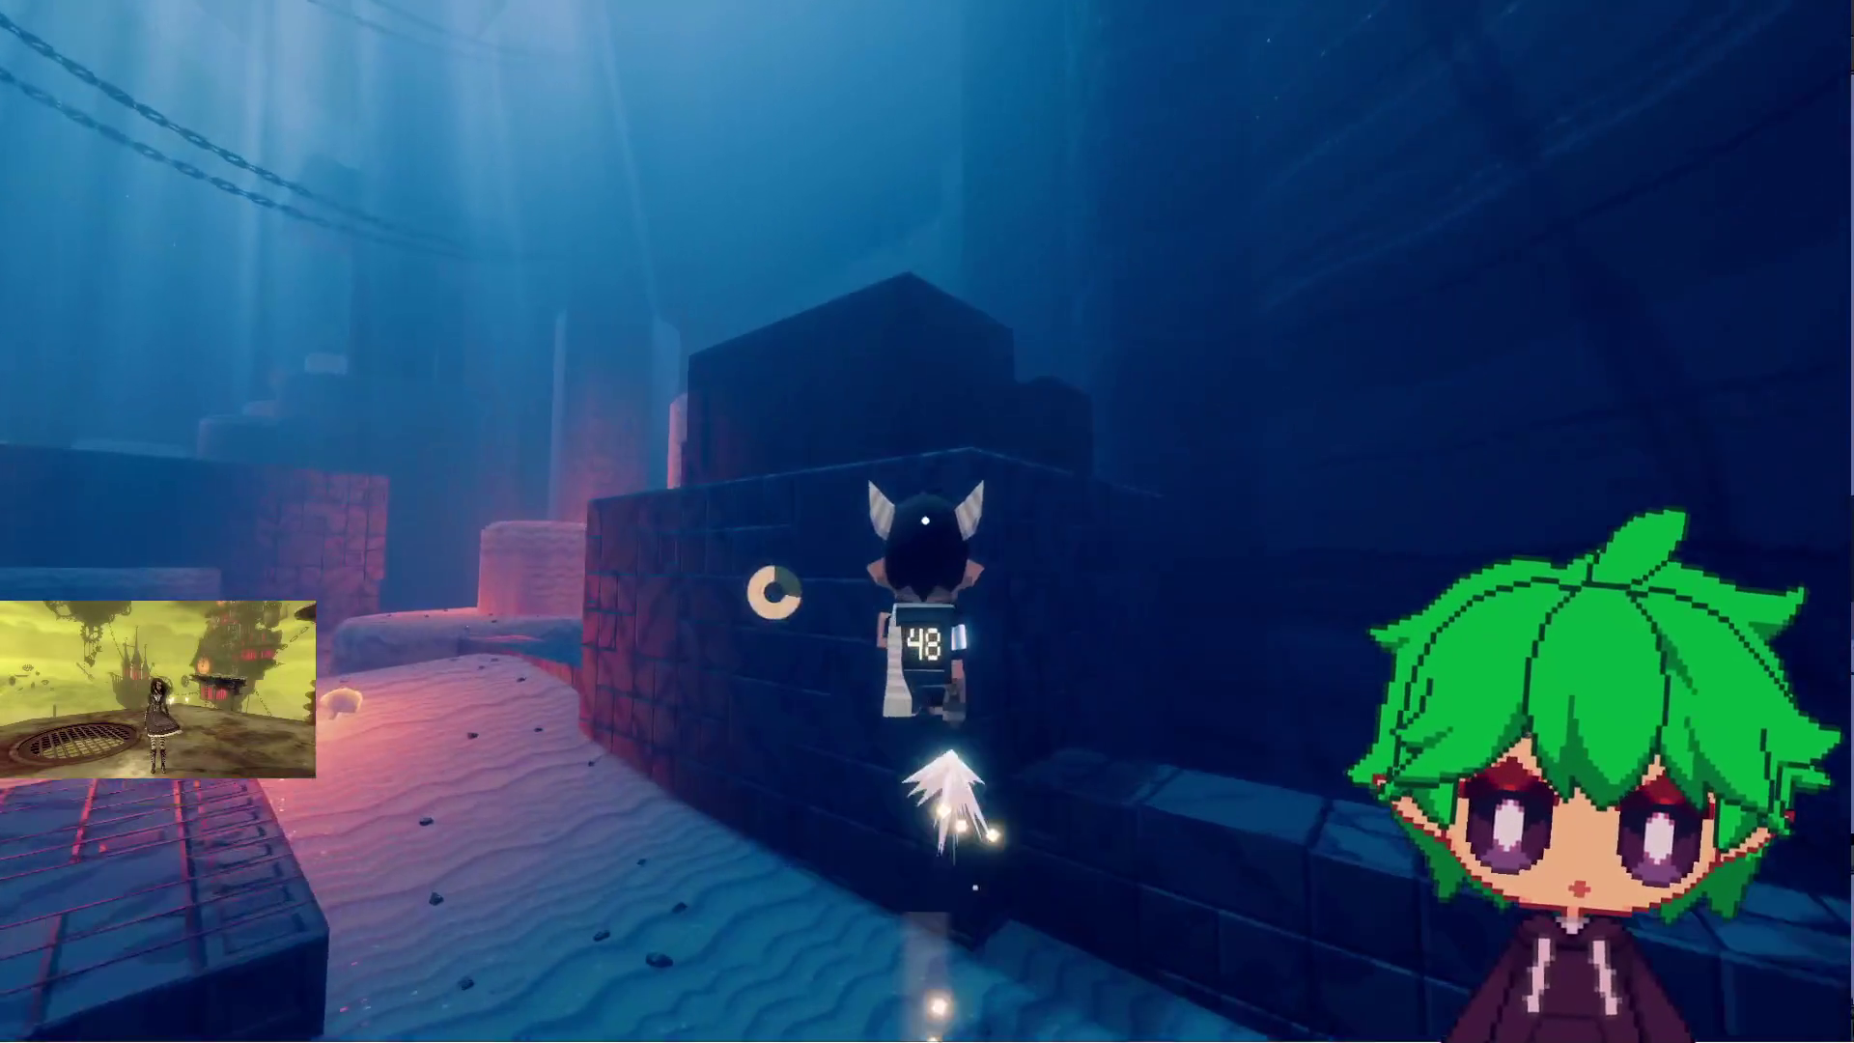
key(w)
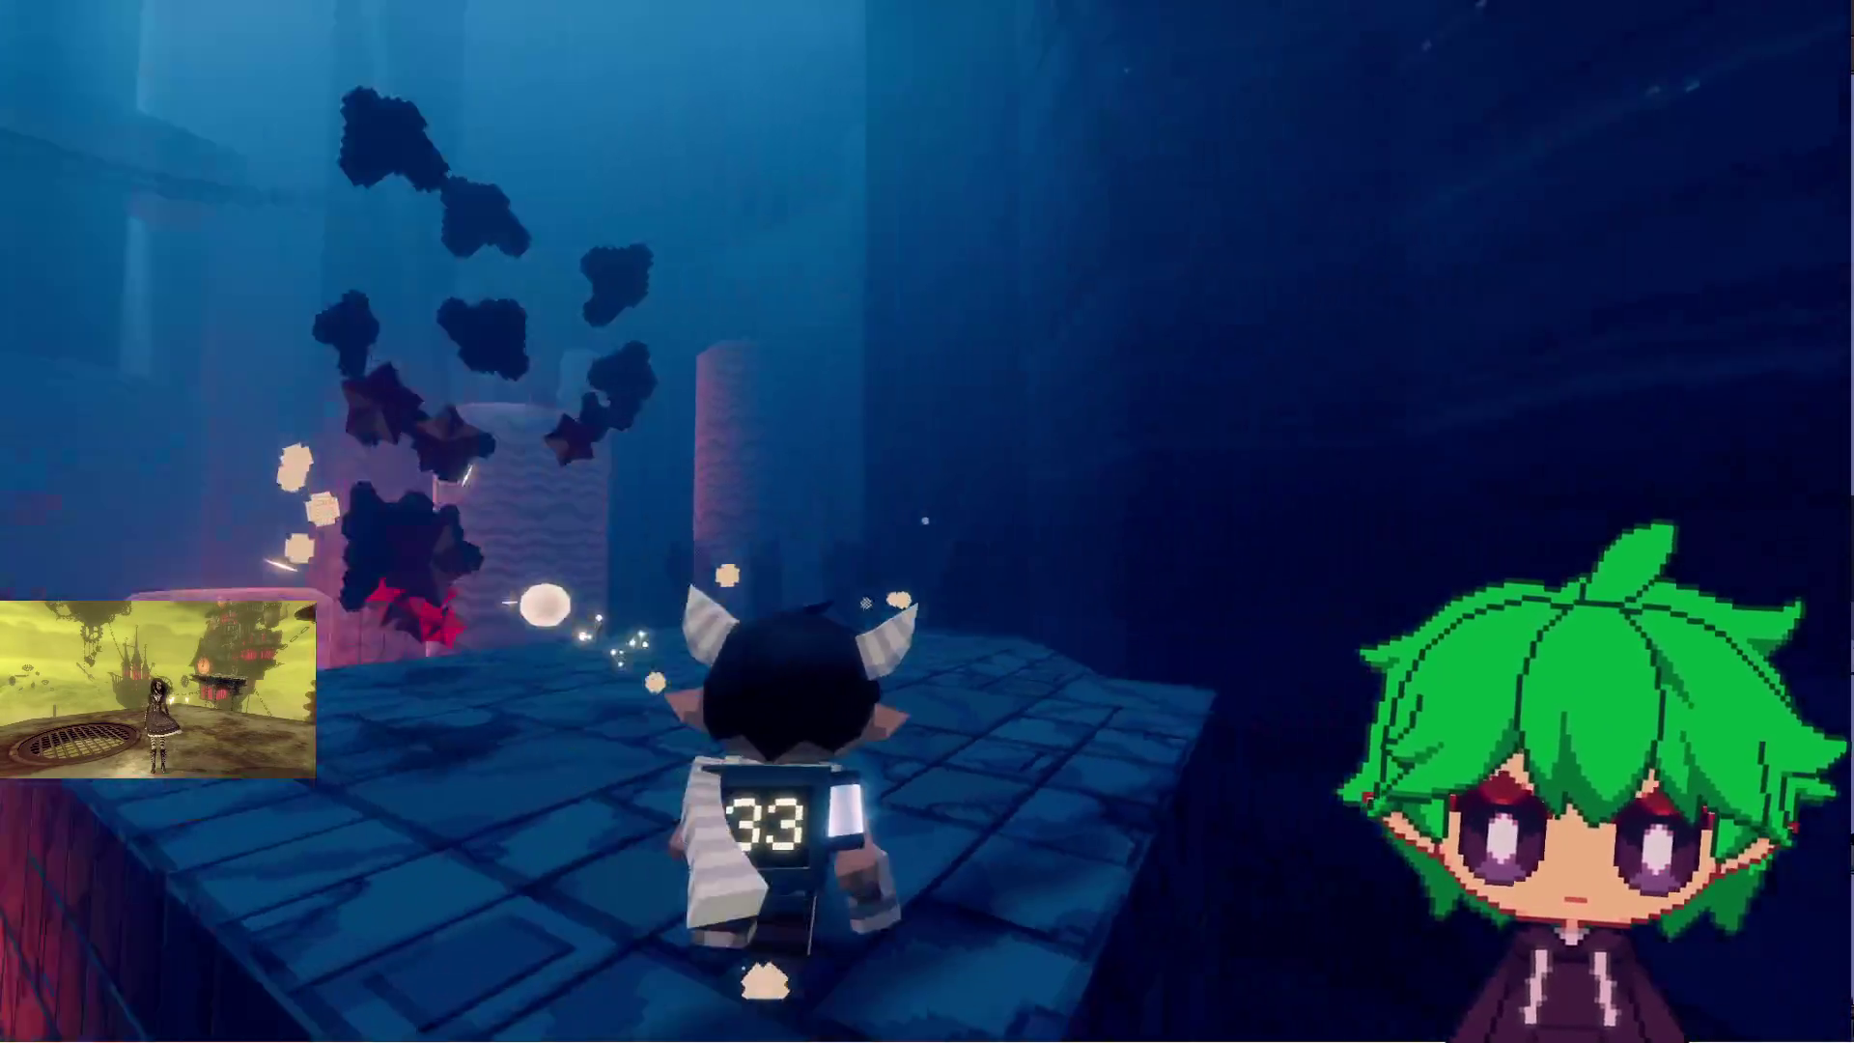
key(w)
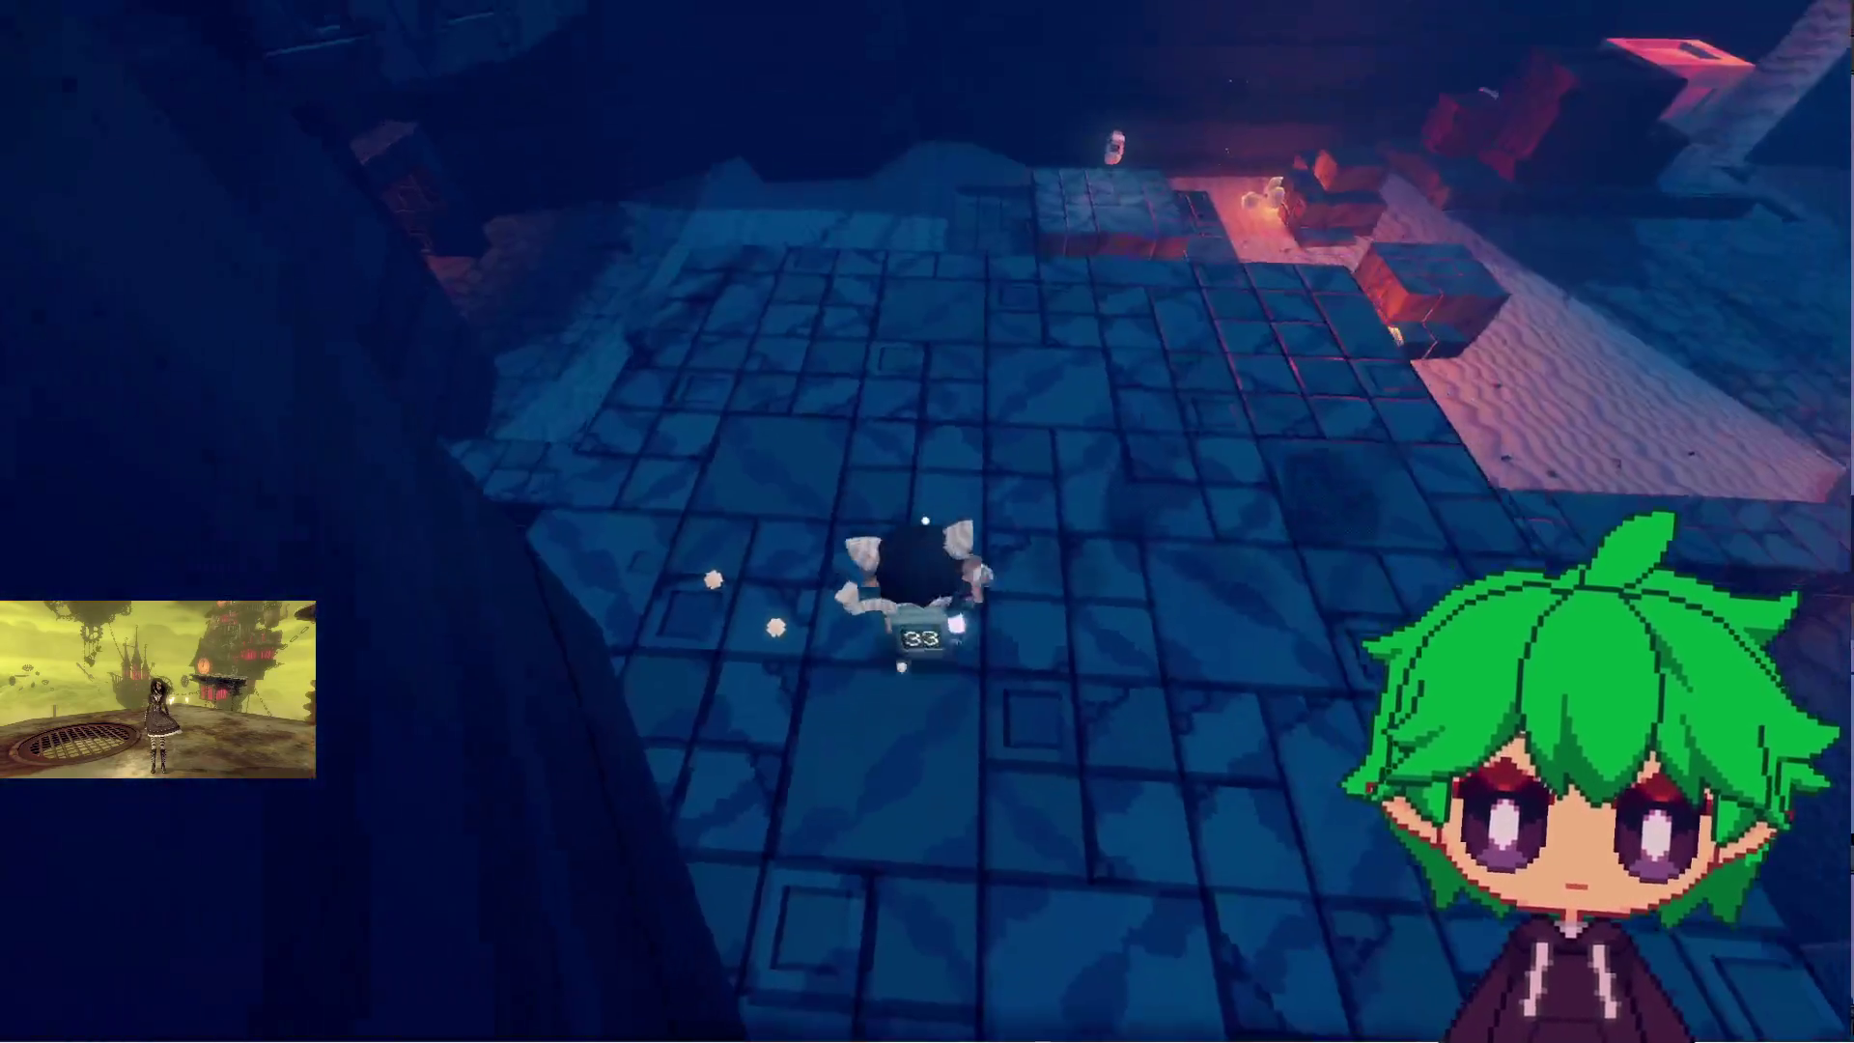
key(w)
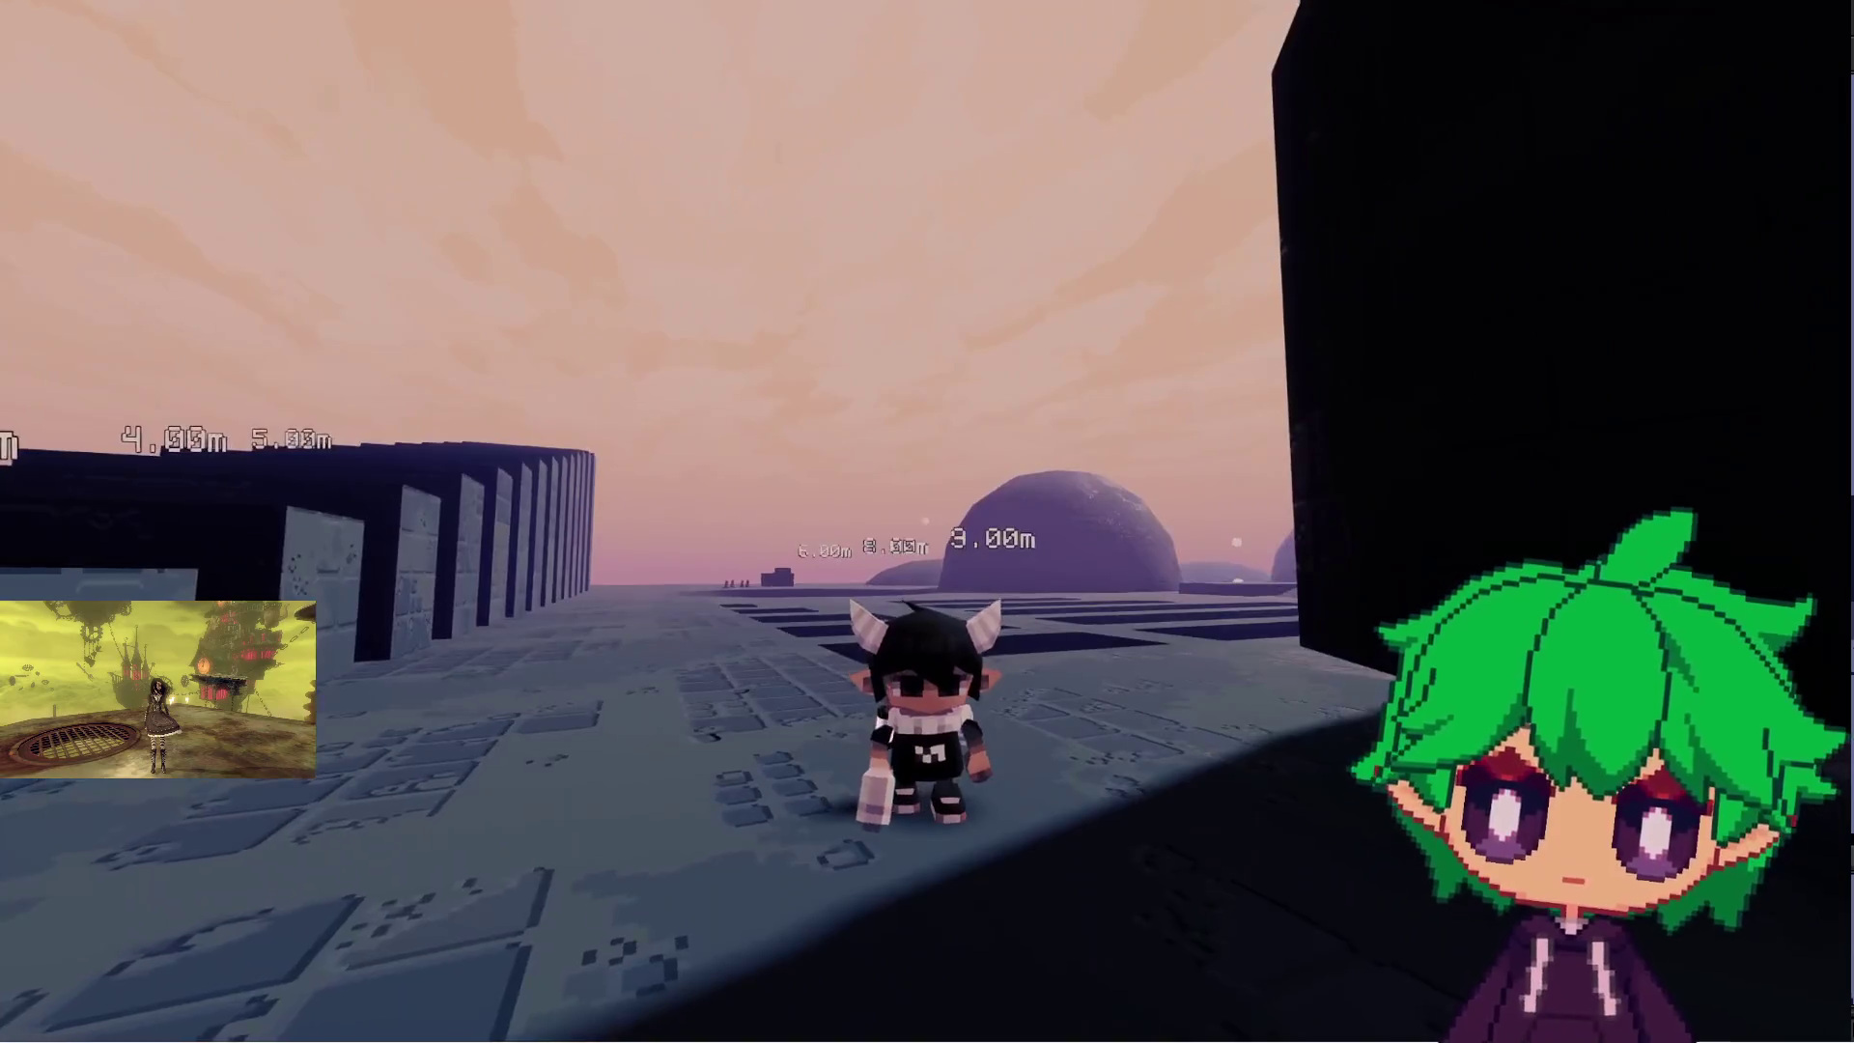
- Switch the video quality preset to Ultra and back to Recommended, then resume the game
key(Escape)
click(924, 491)
click(883, 154)
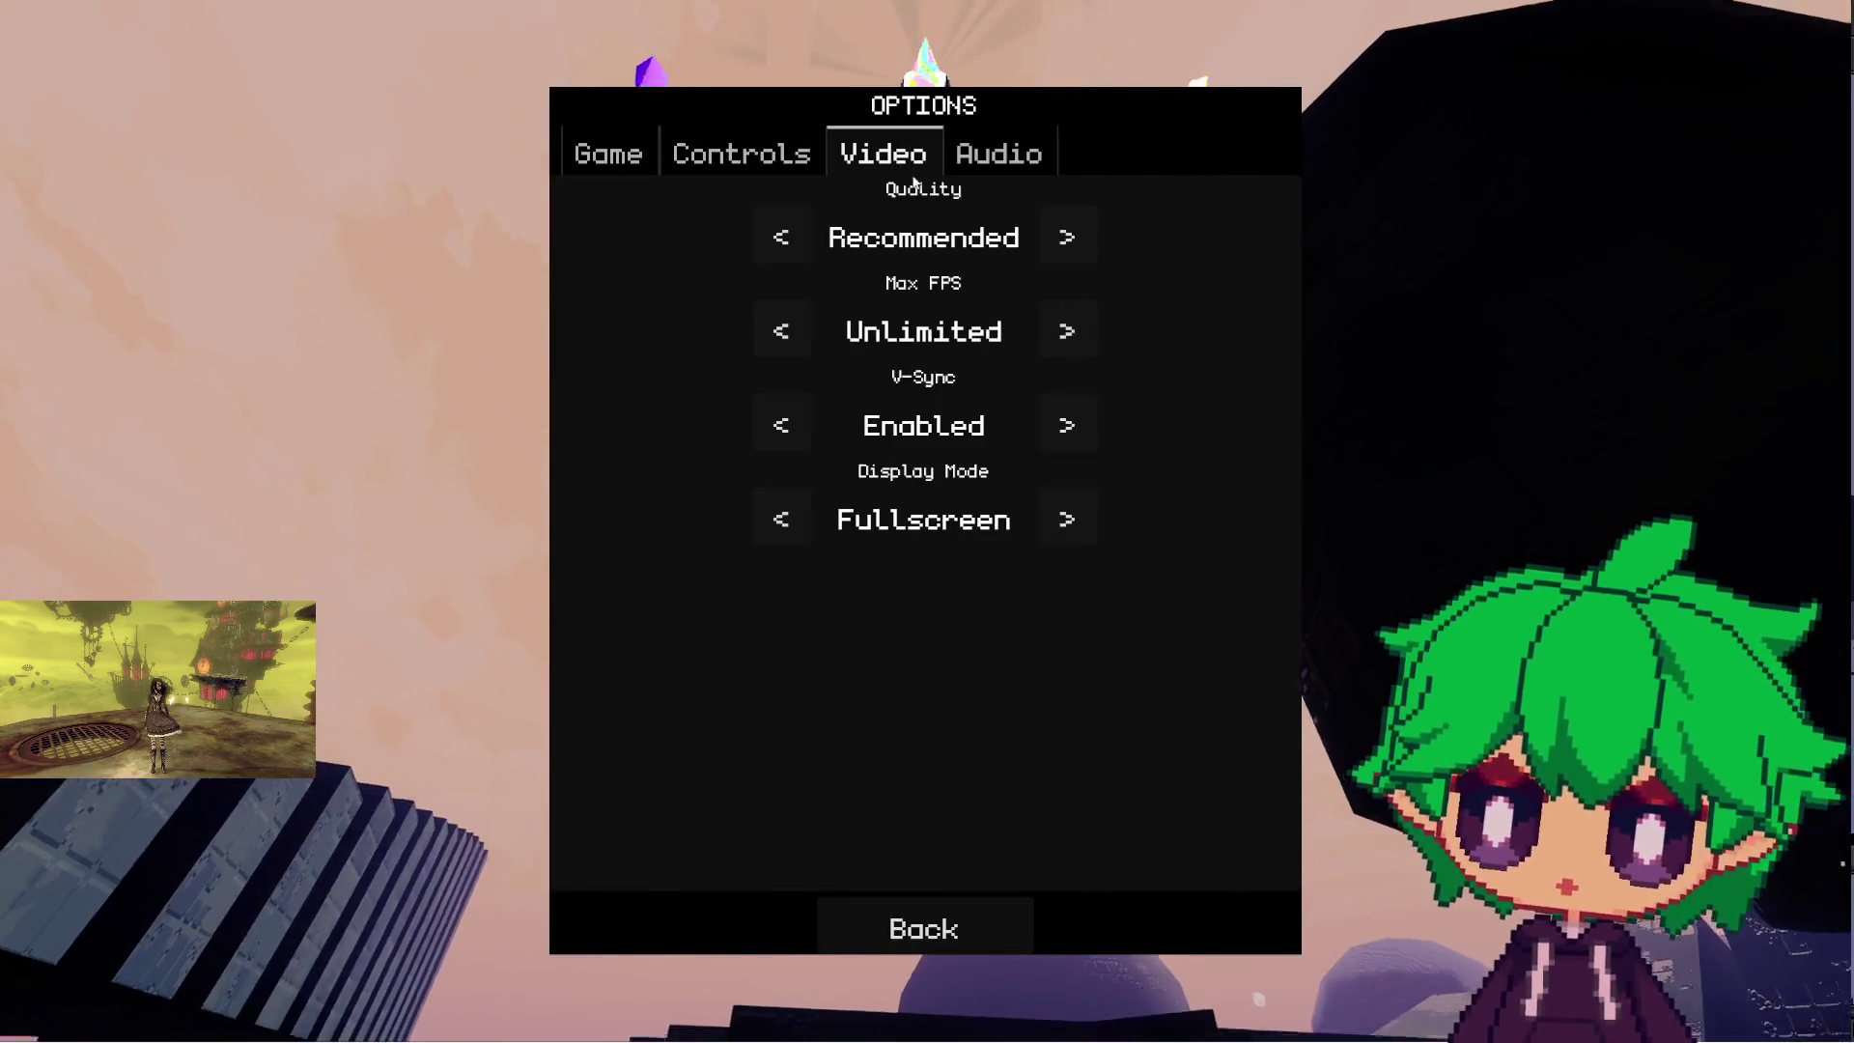
click(1066, 238)
click(796, 239)
click(797, 239)
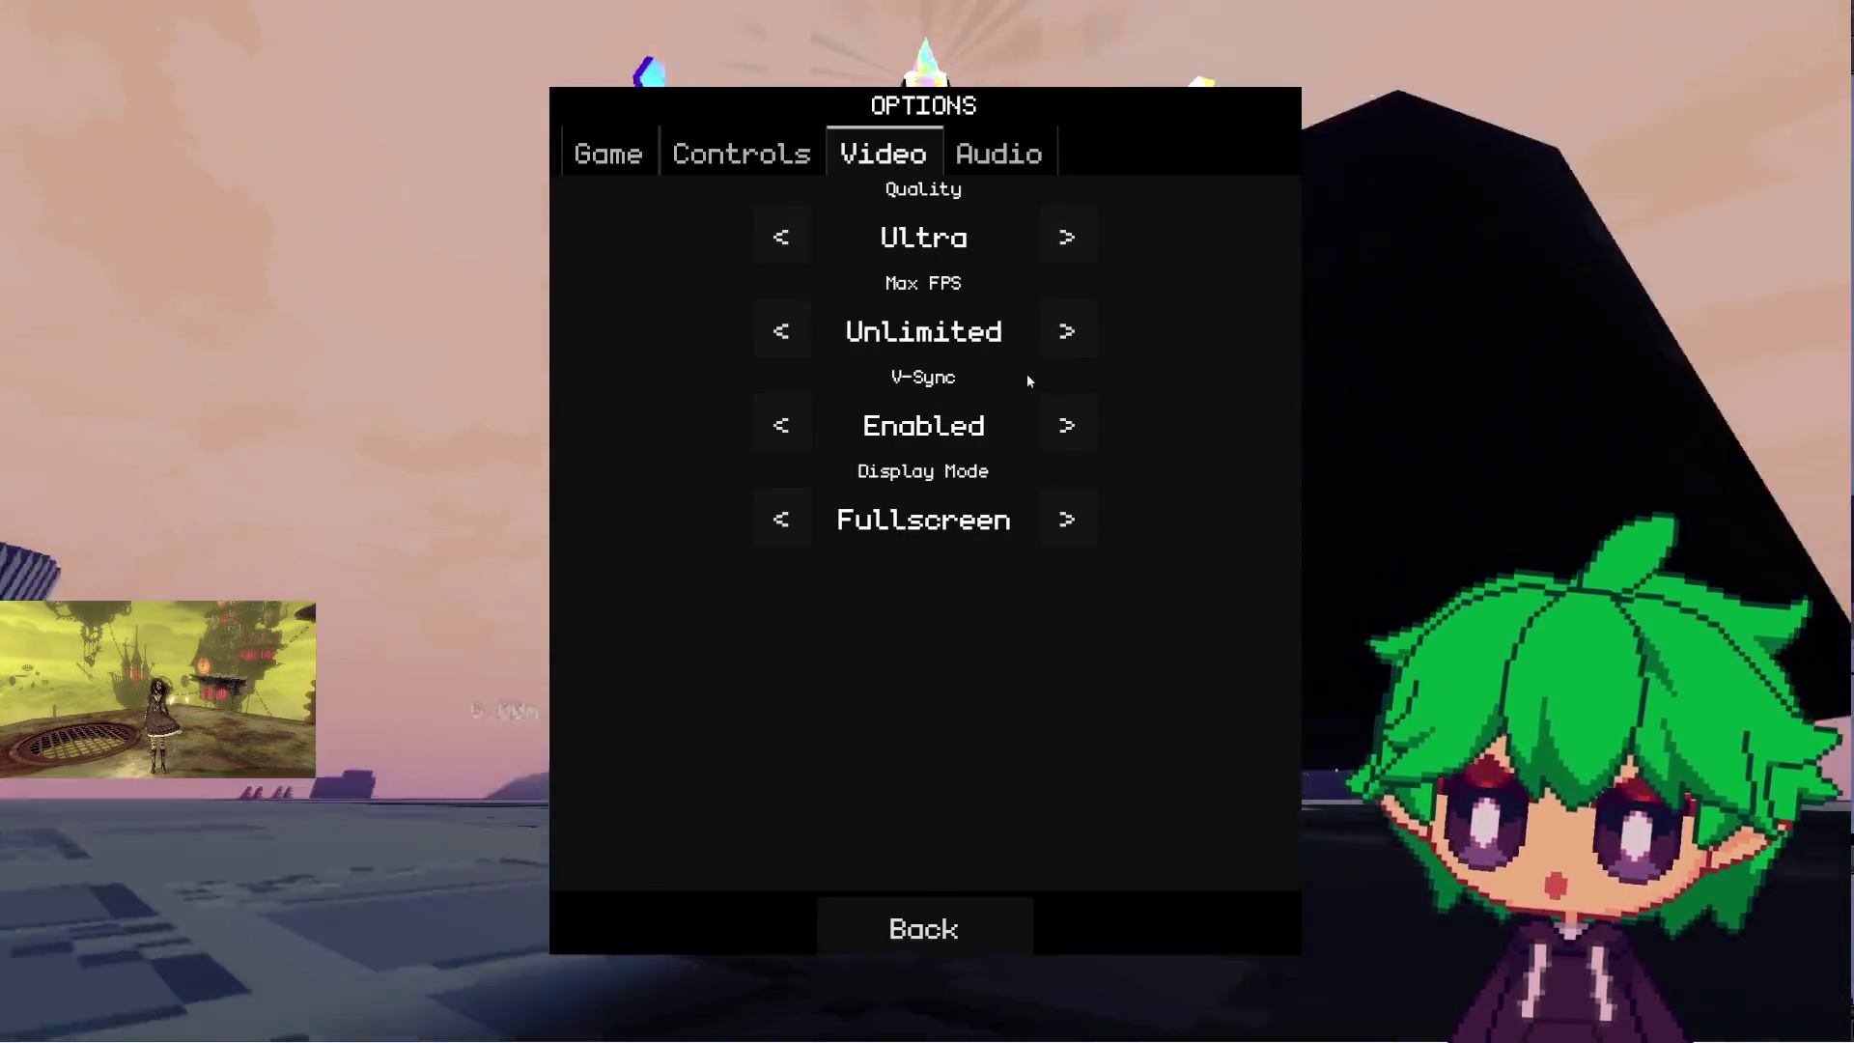
click(1066, 237)
click(918, 906)
click(936, 425)
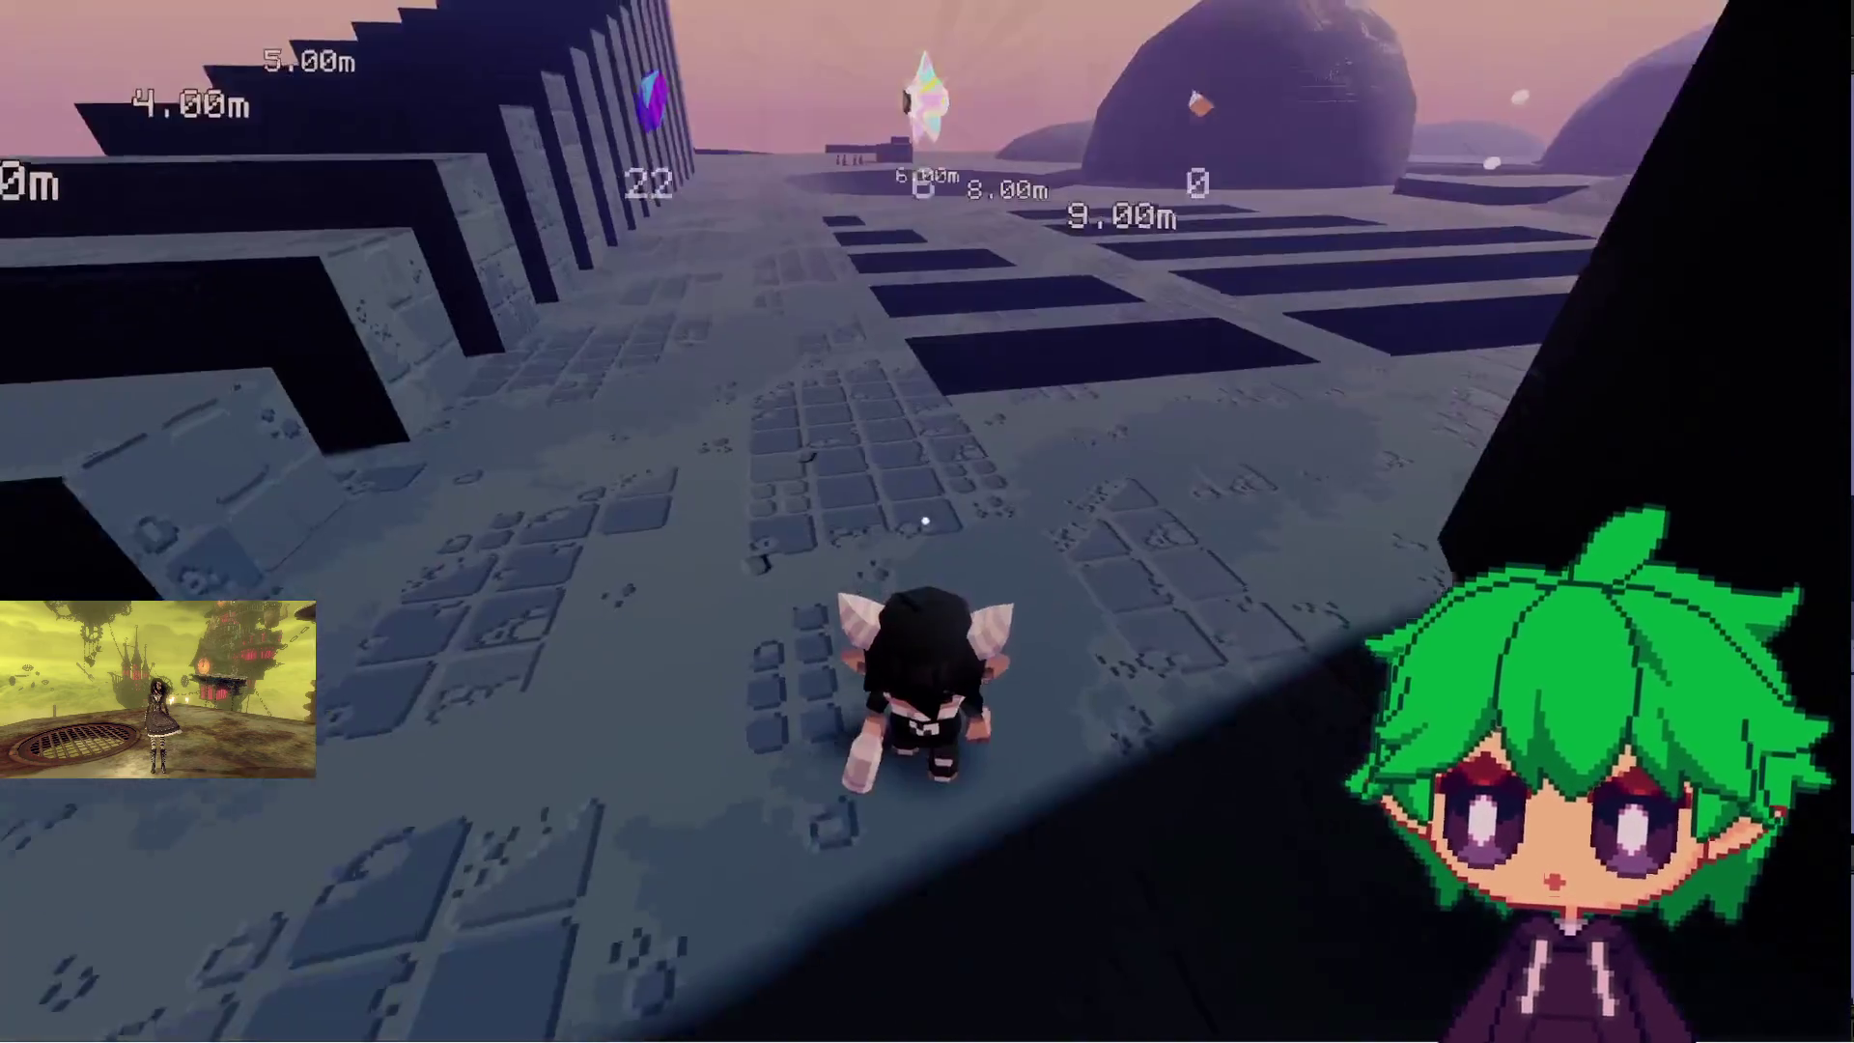
- Climb the stepped blocks to the 6.00m step, then run past the markers toward the 29.00m wall
key(w)
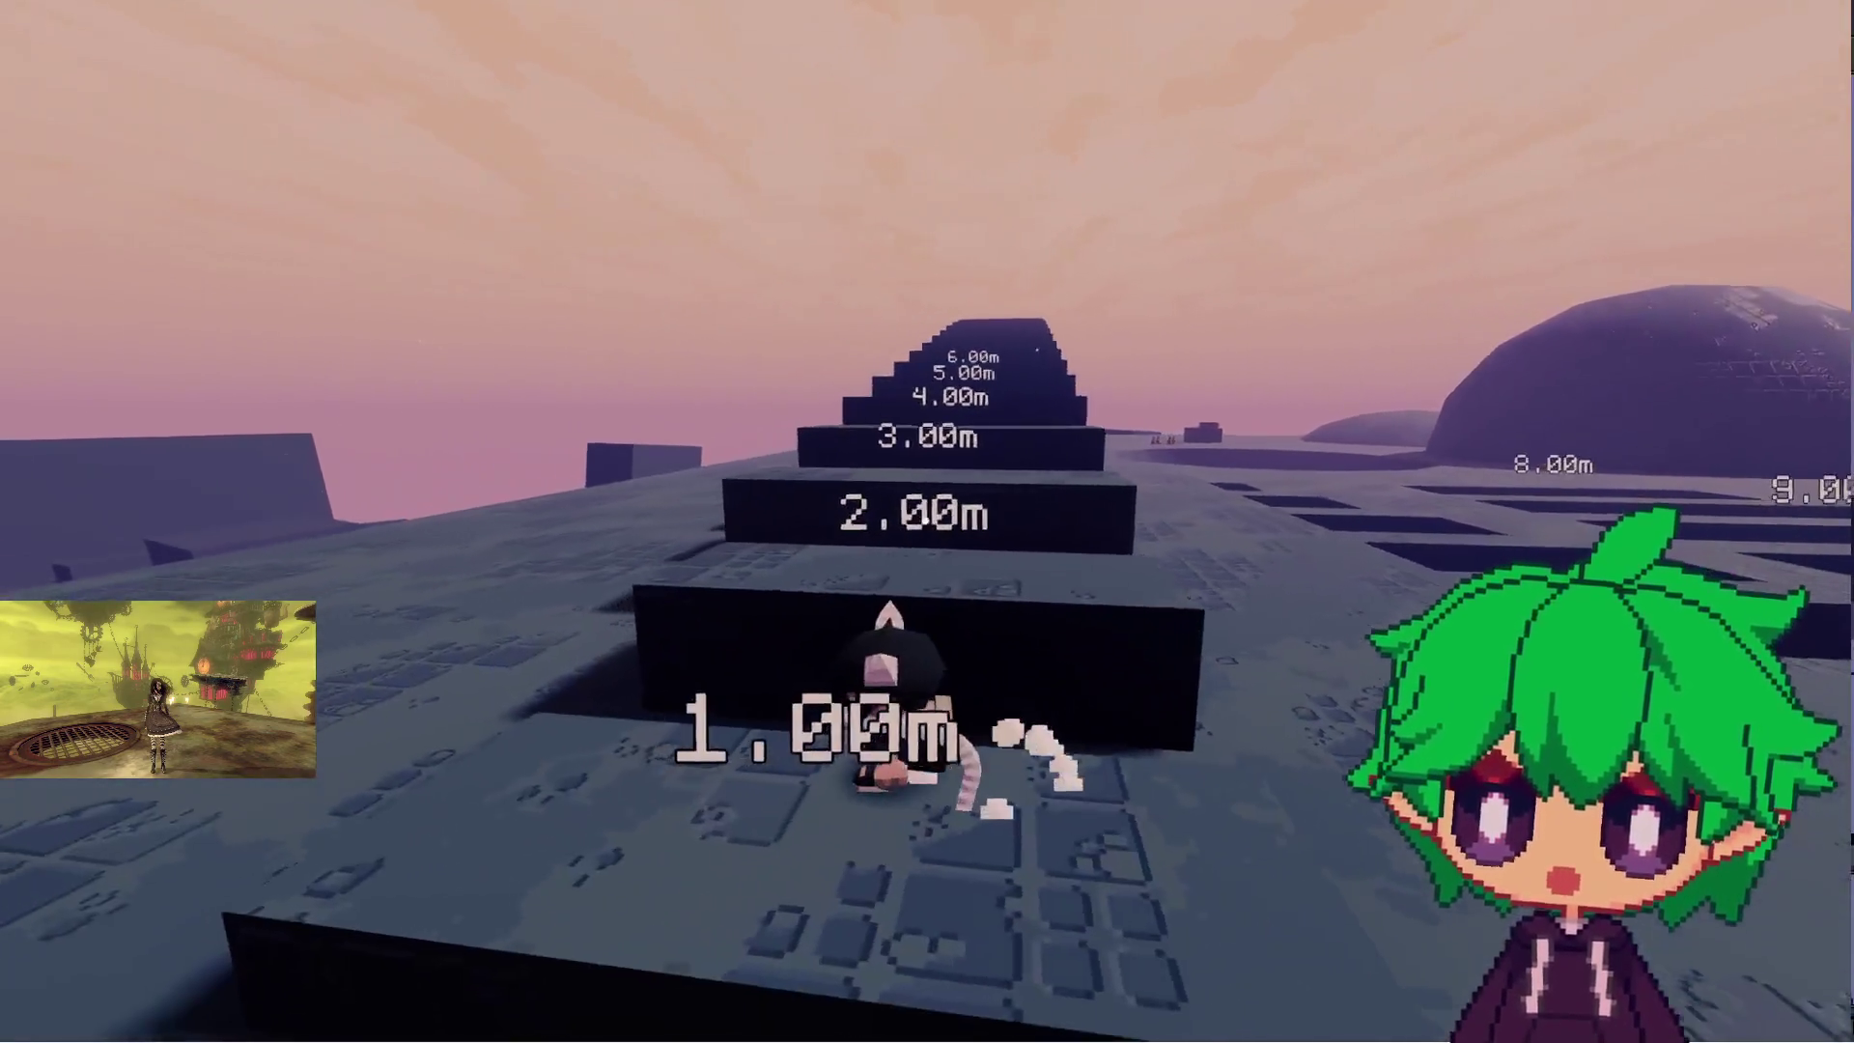
key(space)
key(space)
key(space)
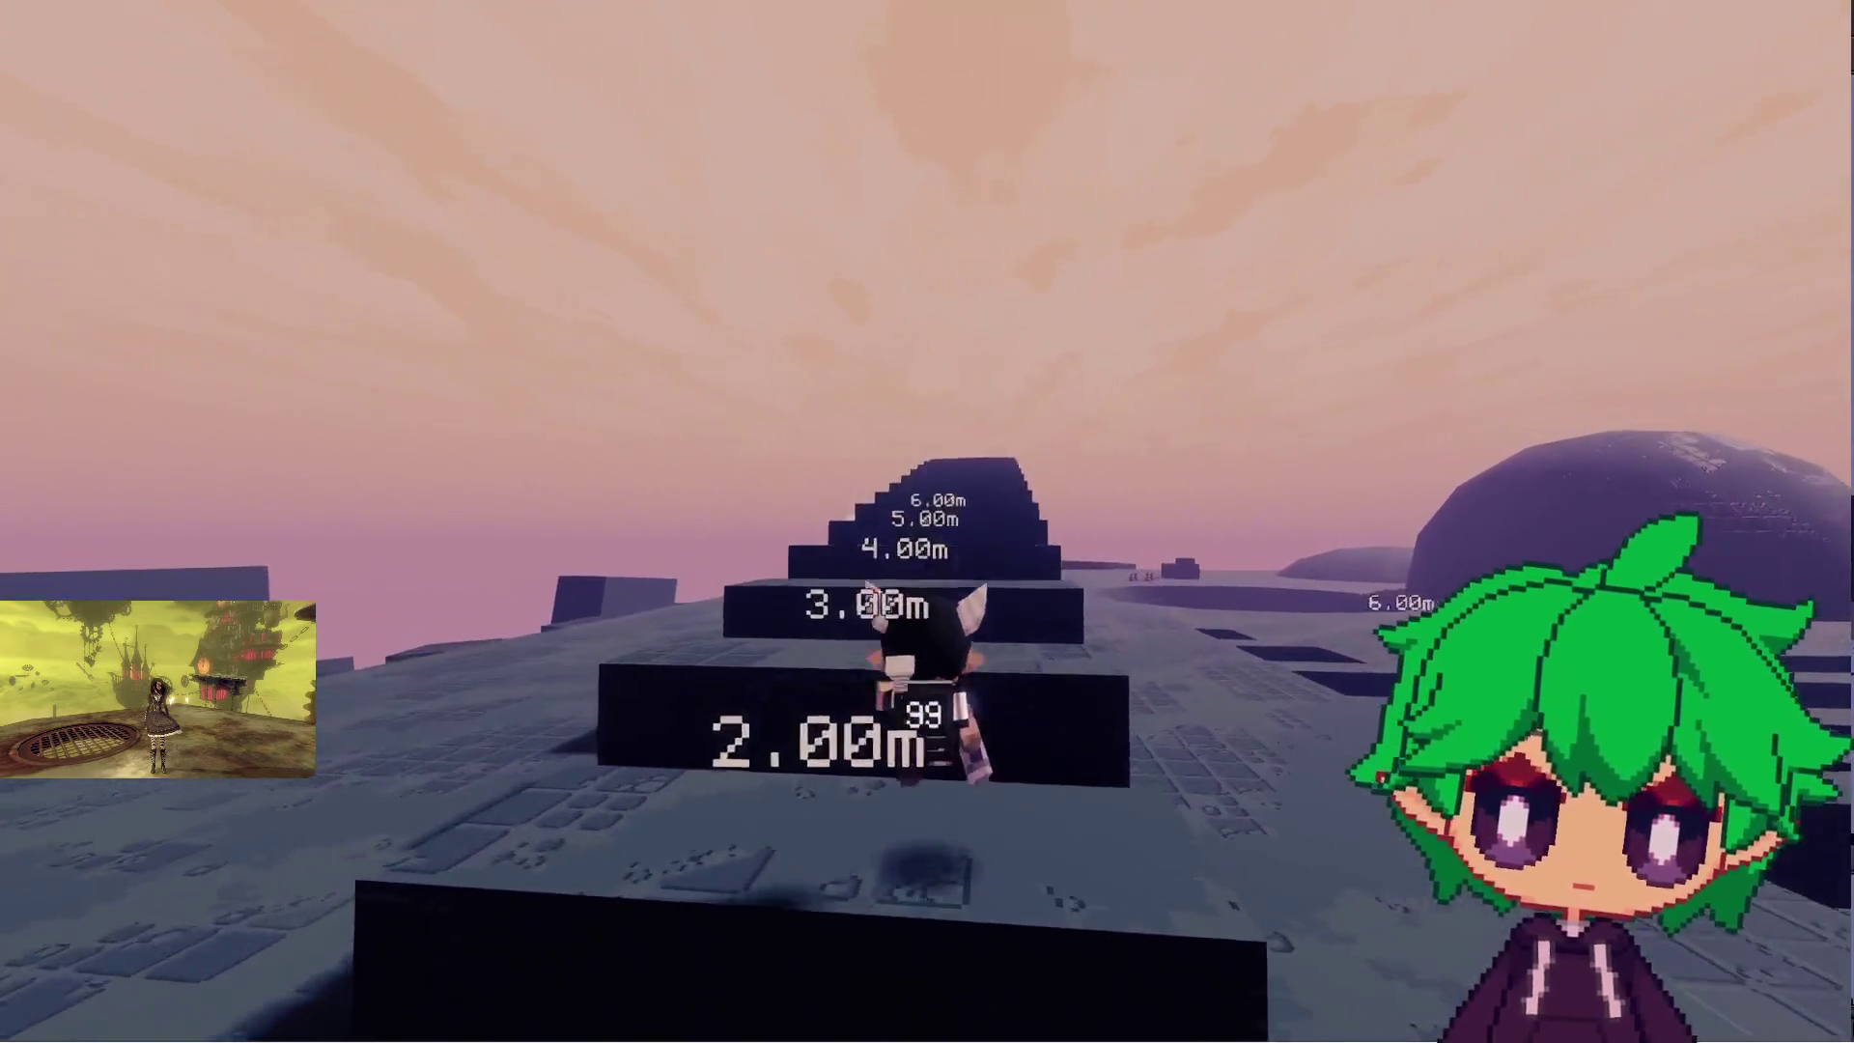
key(s)
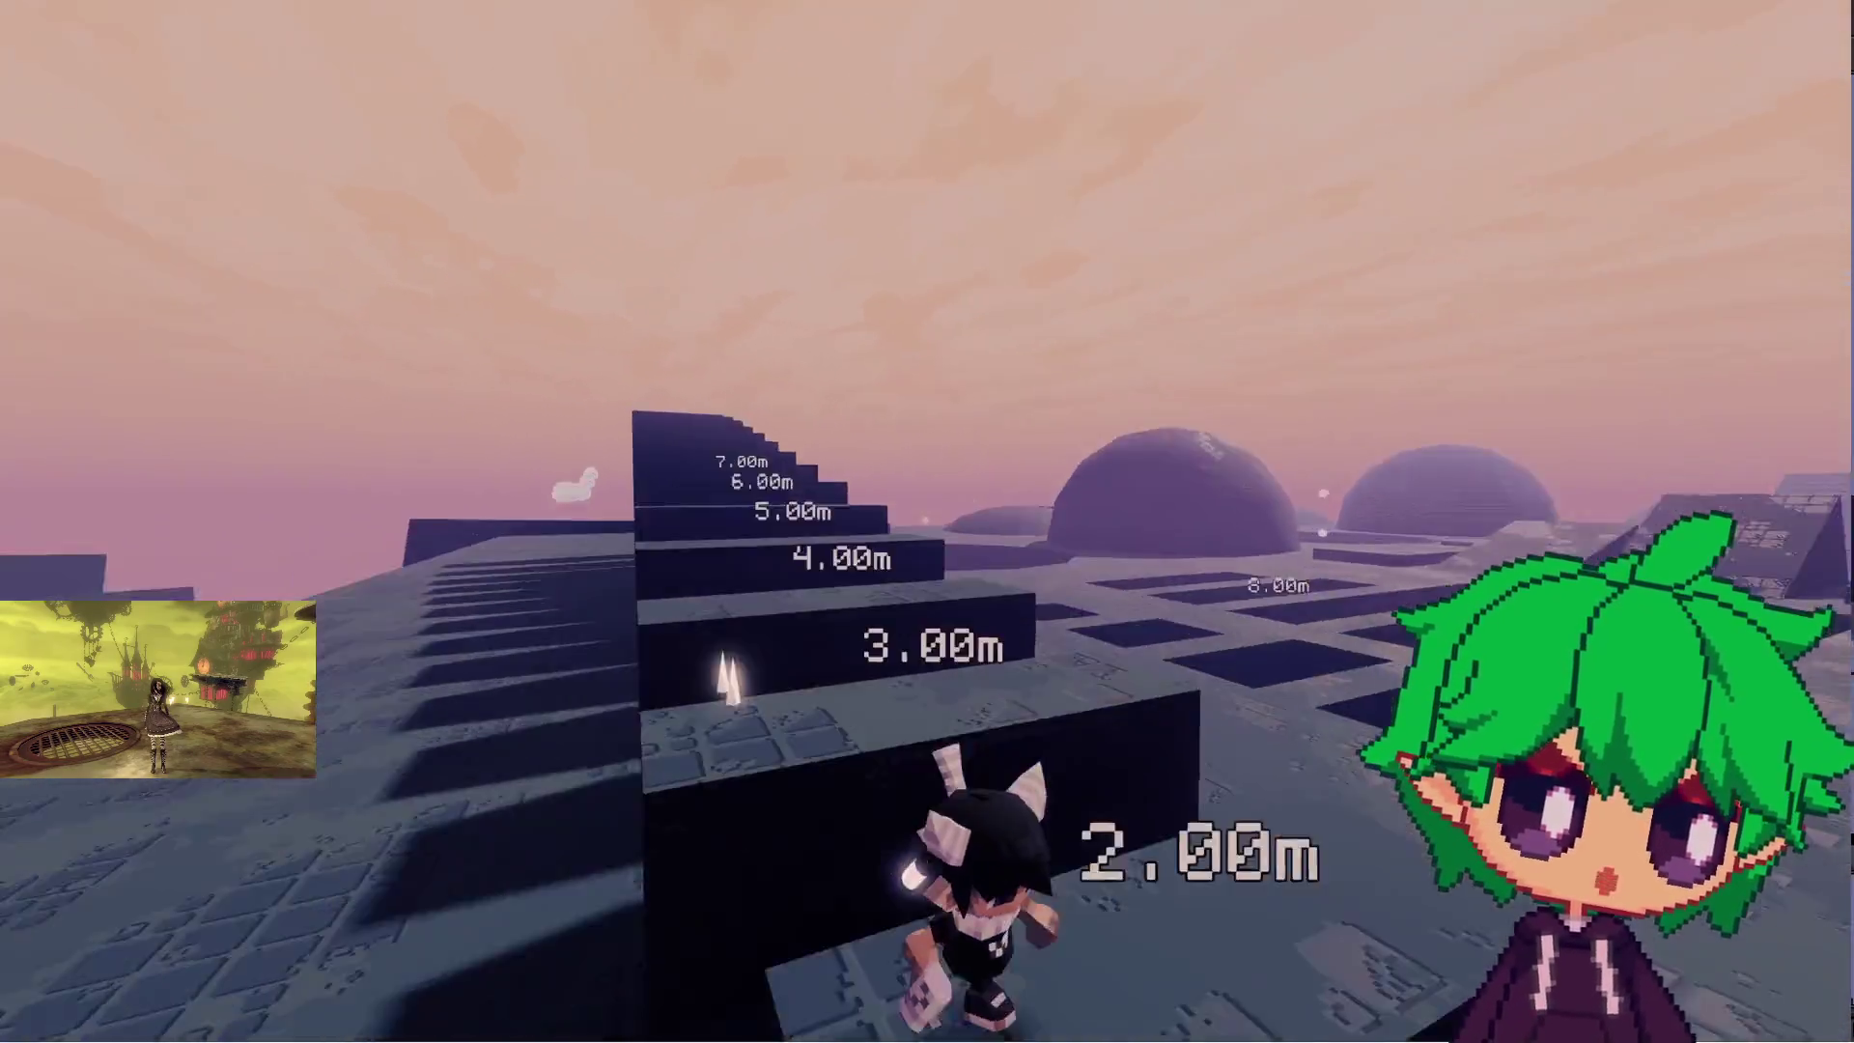
key(w)
key(space)
key(space)
key(space)
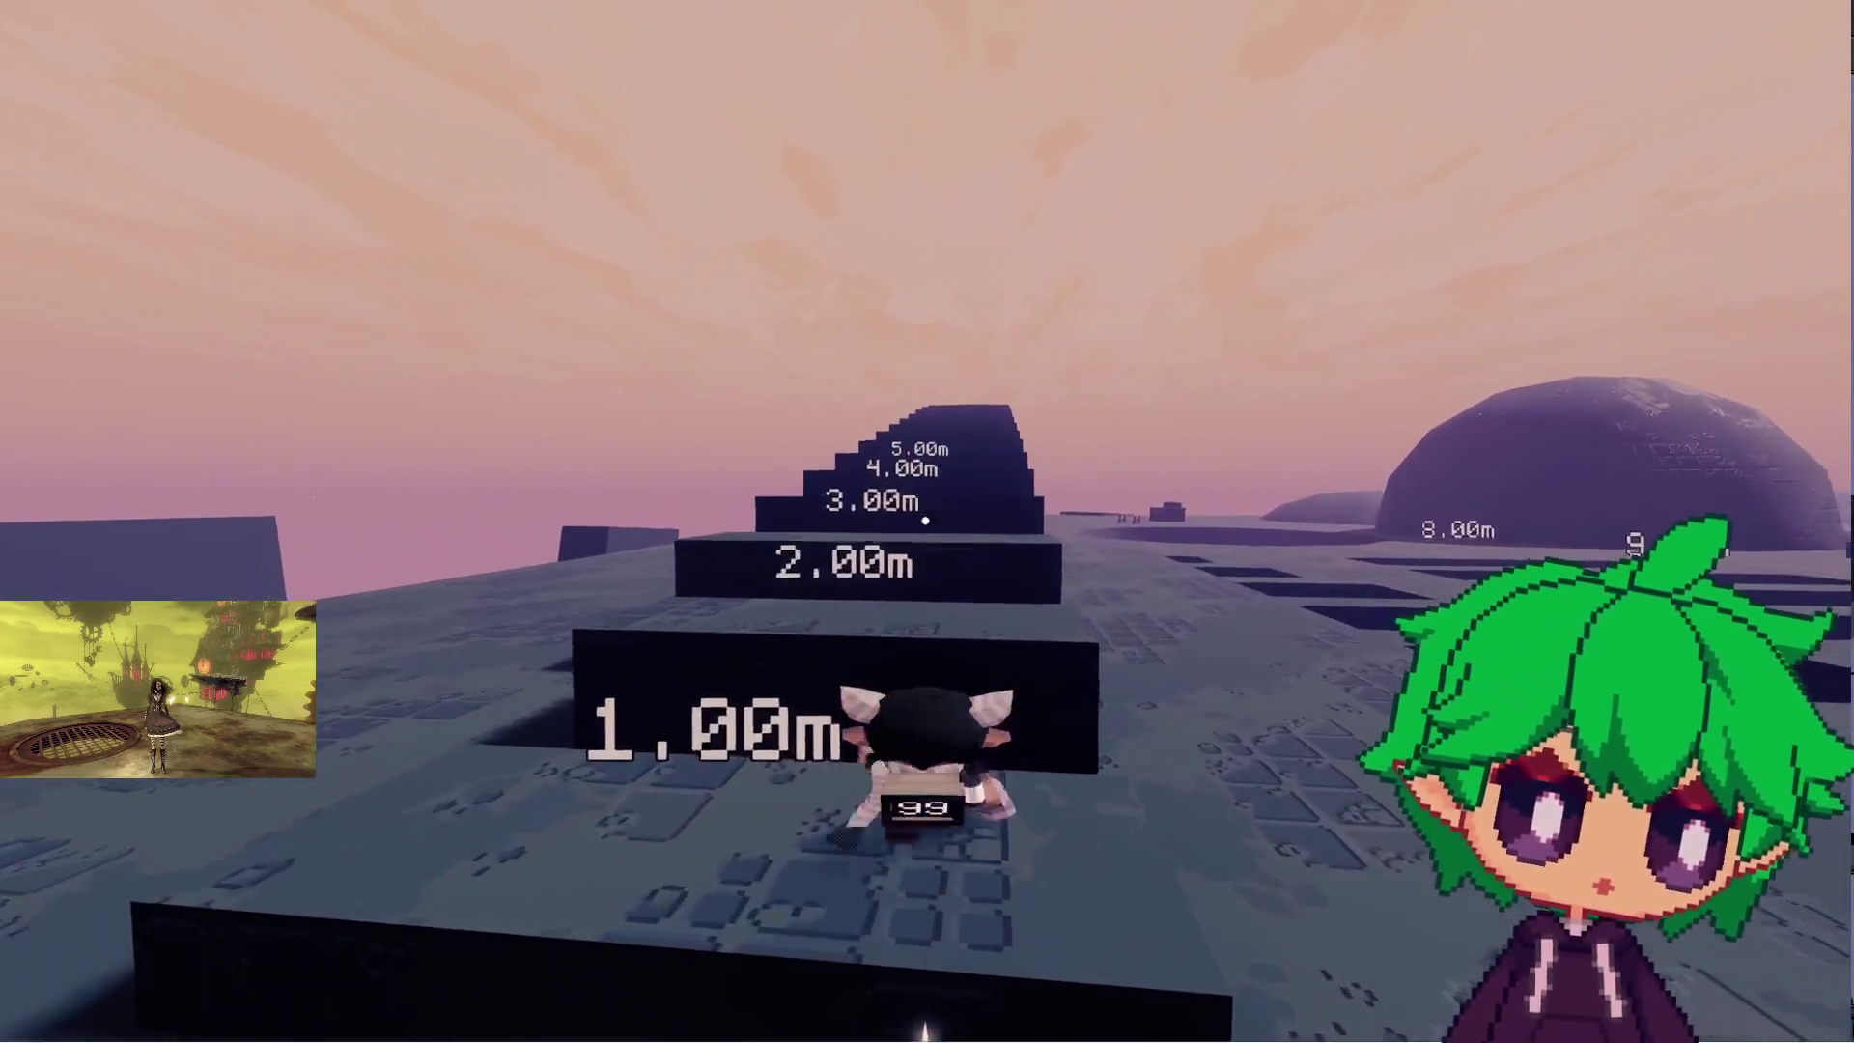
key(space)
key(space)
key(d)
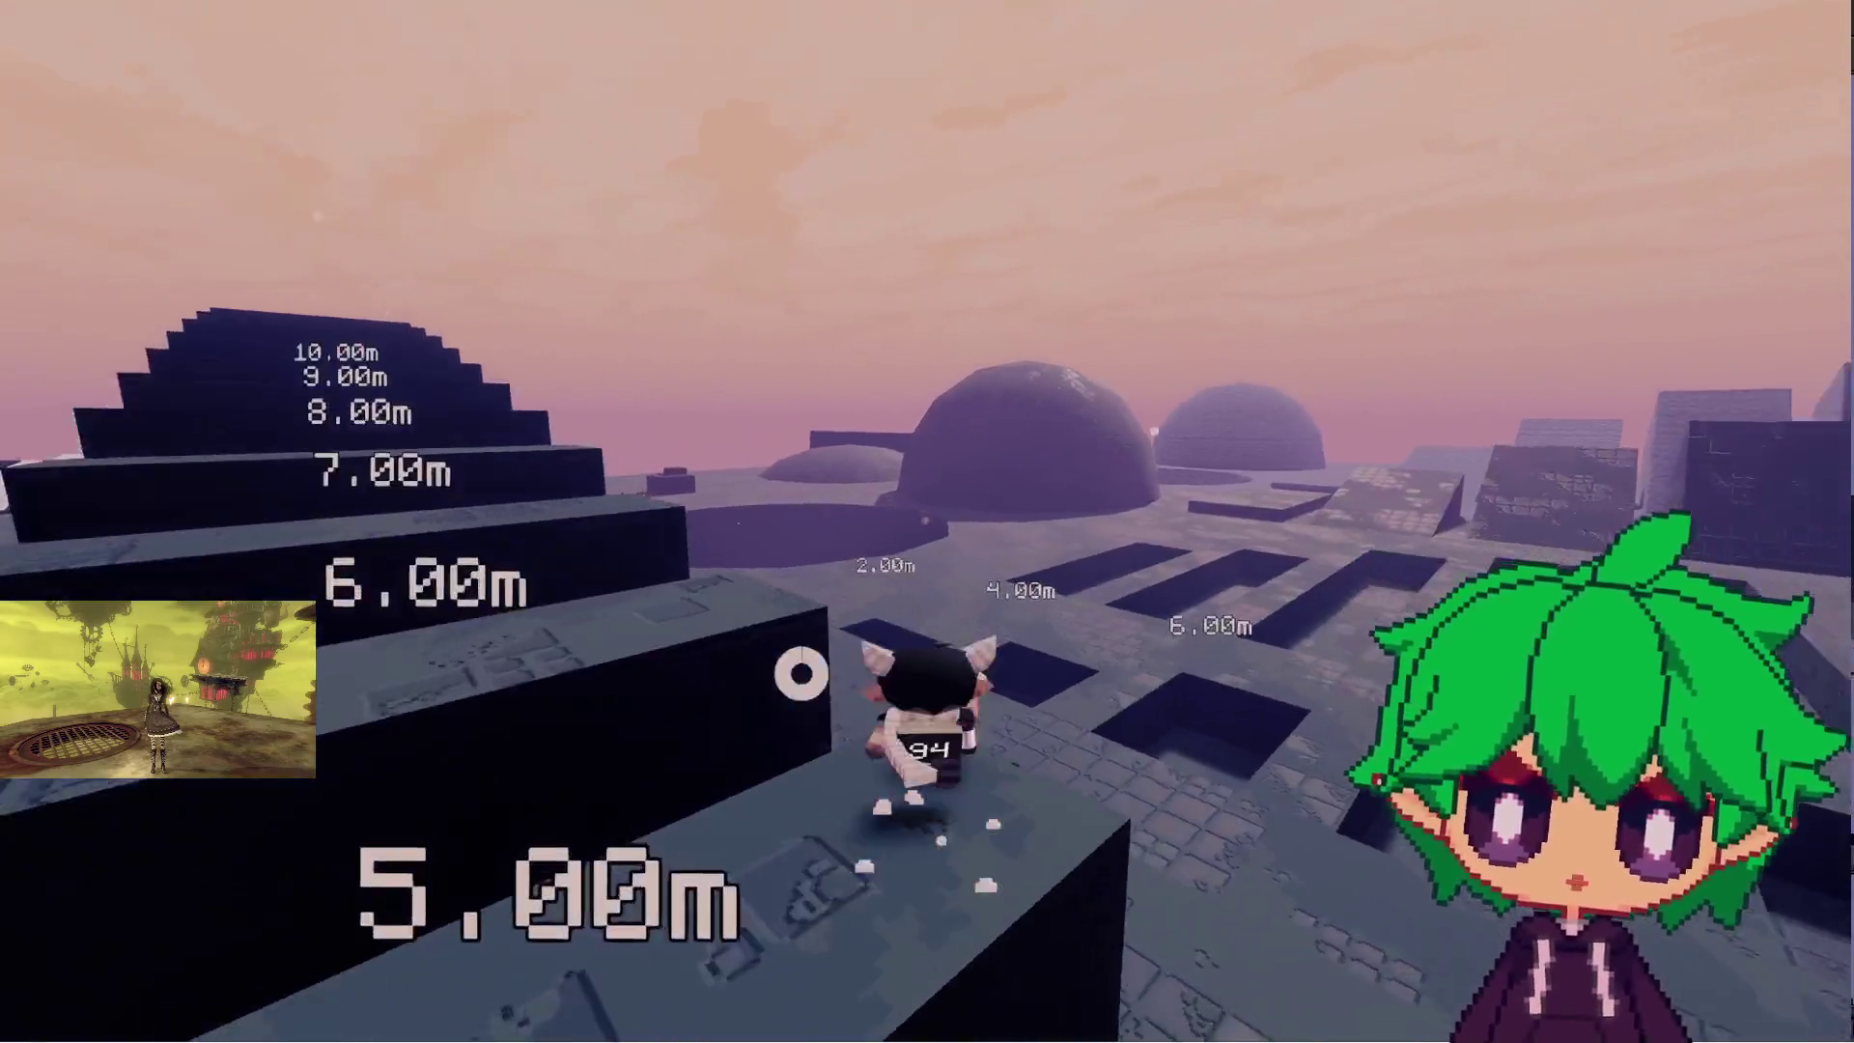
key(w)
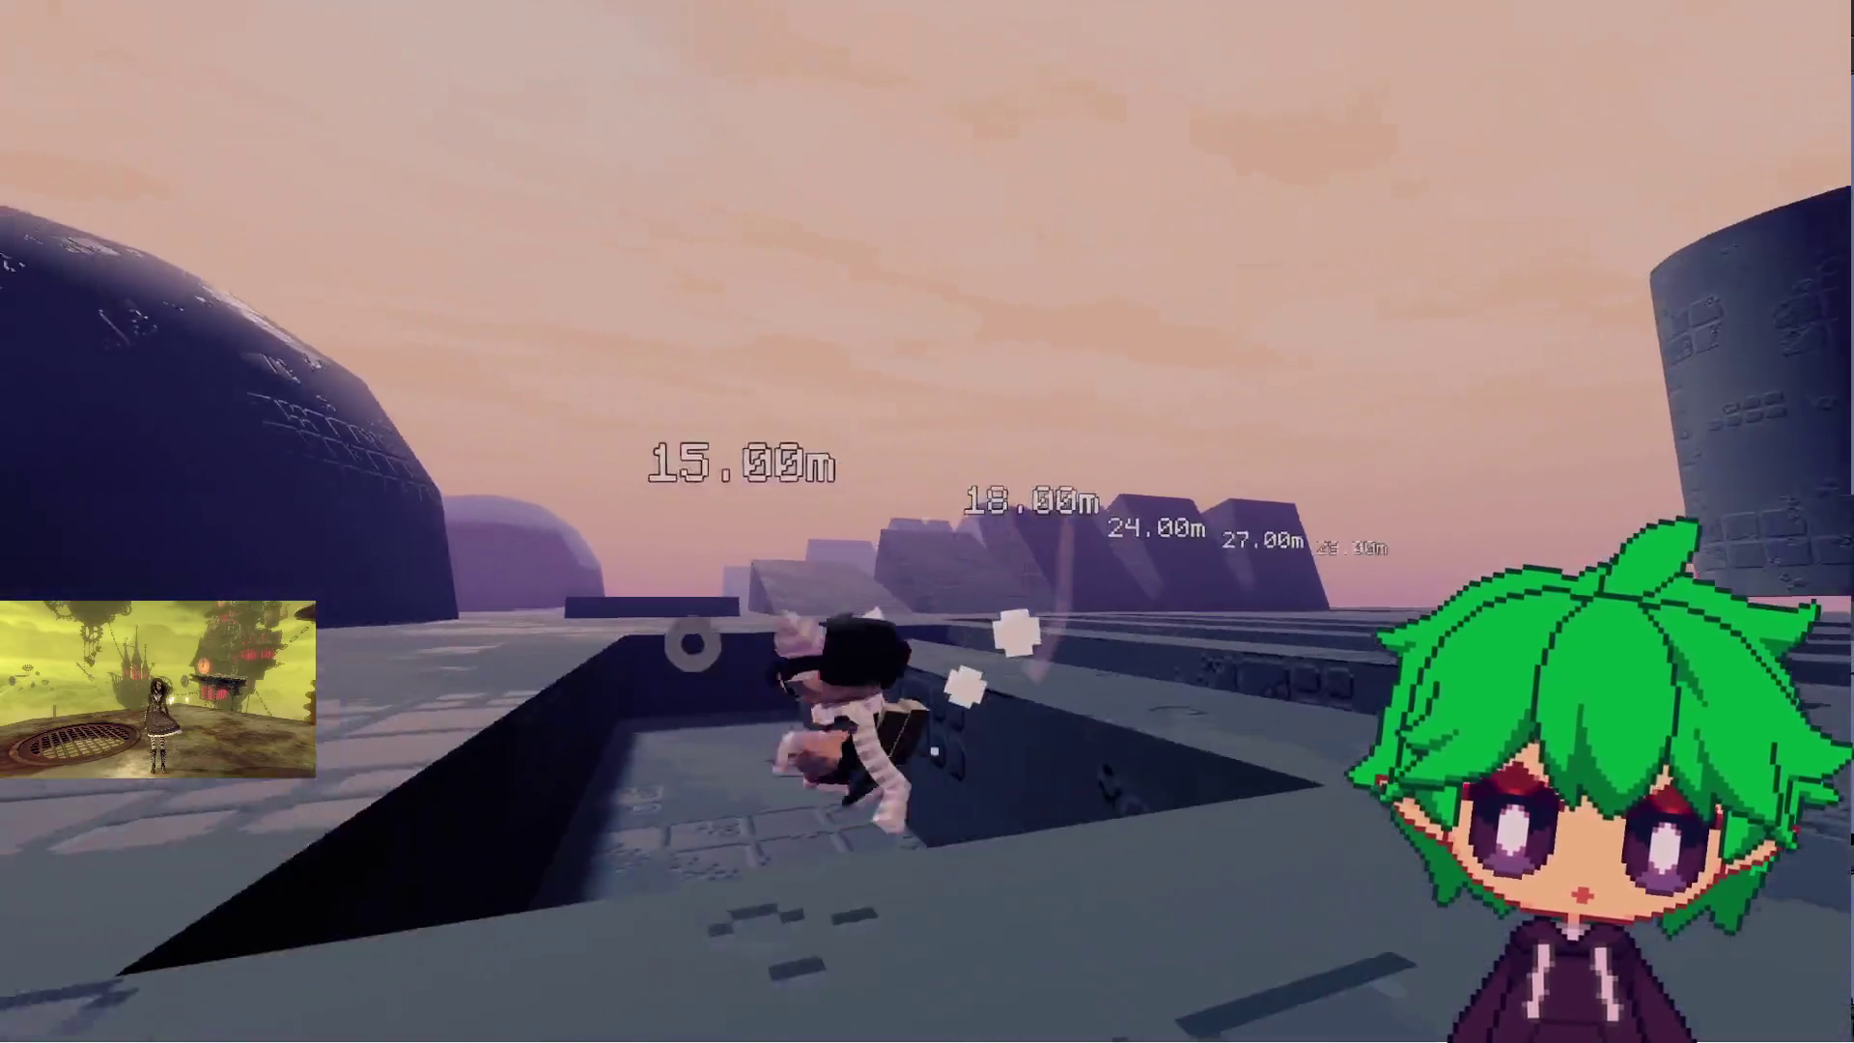
key(space)
key(w)
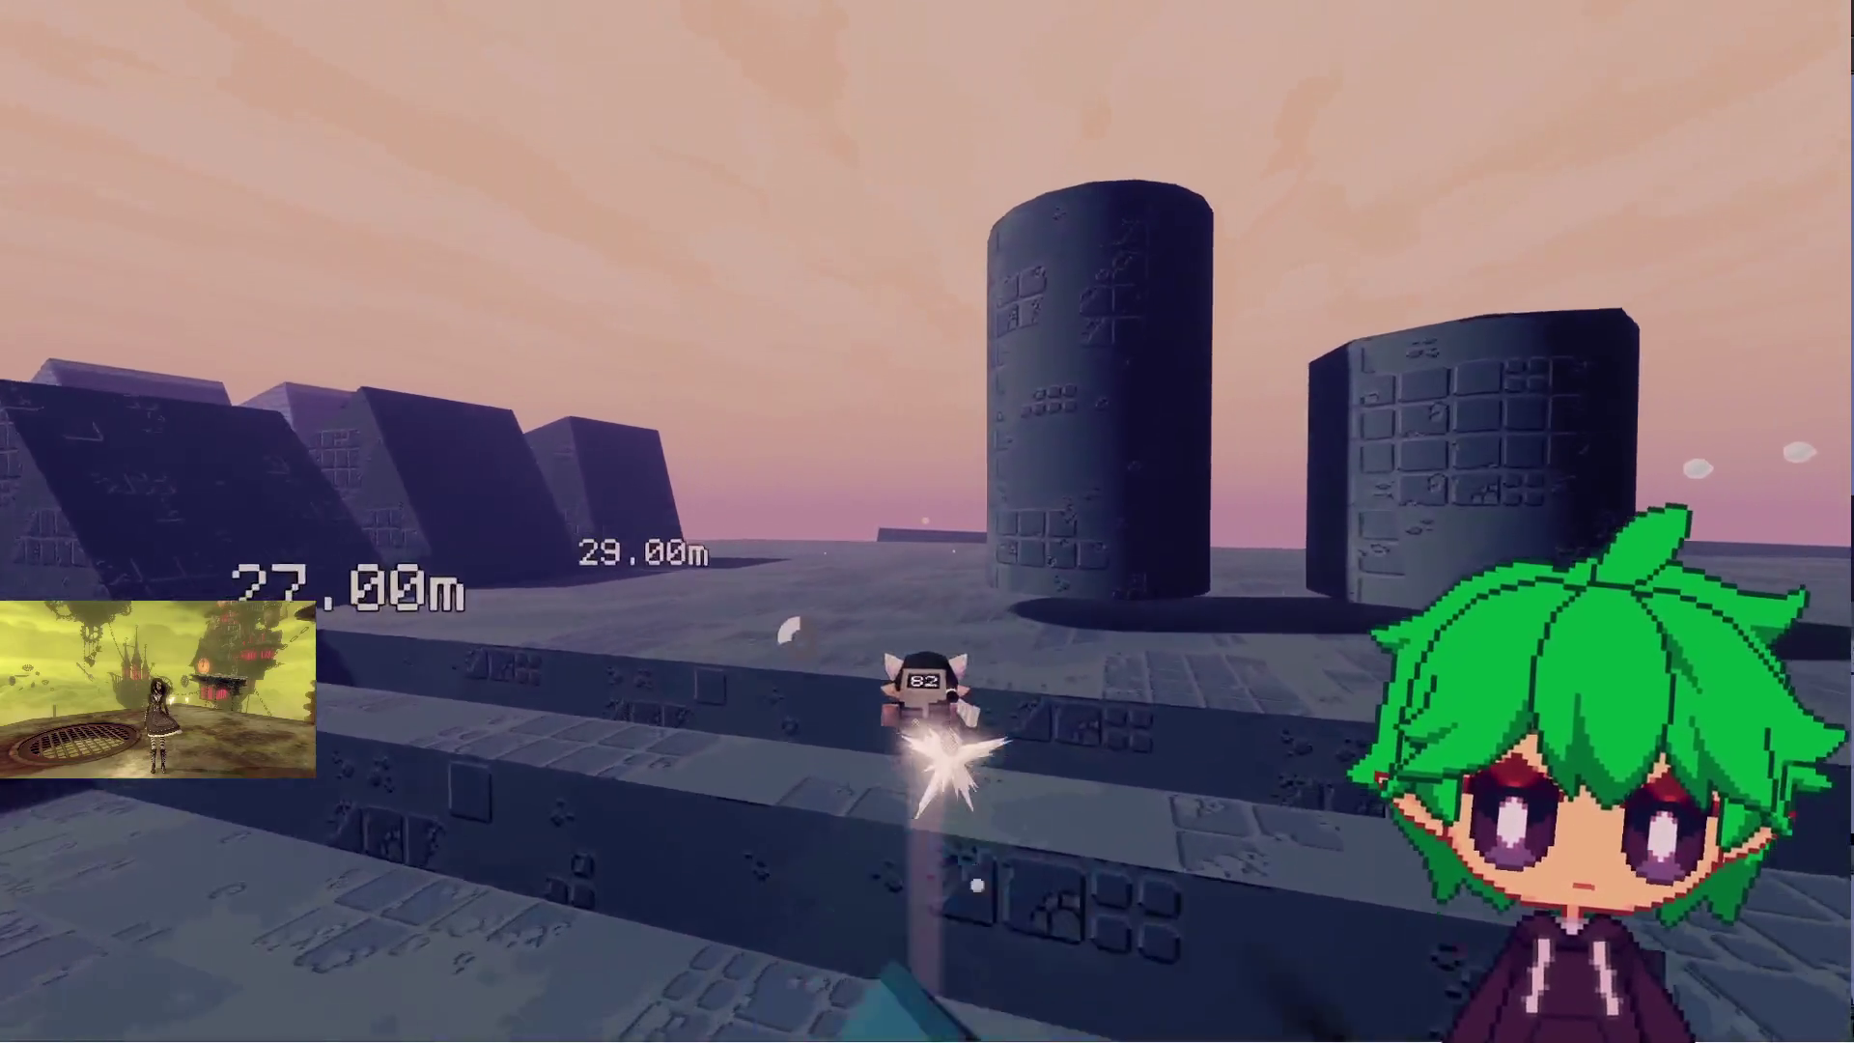
key(space)
- Cross the open stone plain, slashing two blue block enemies along the way
key(w)
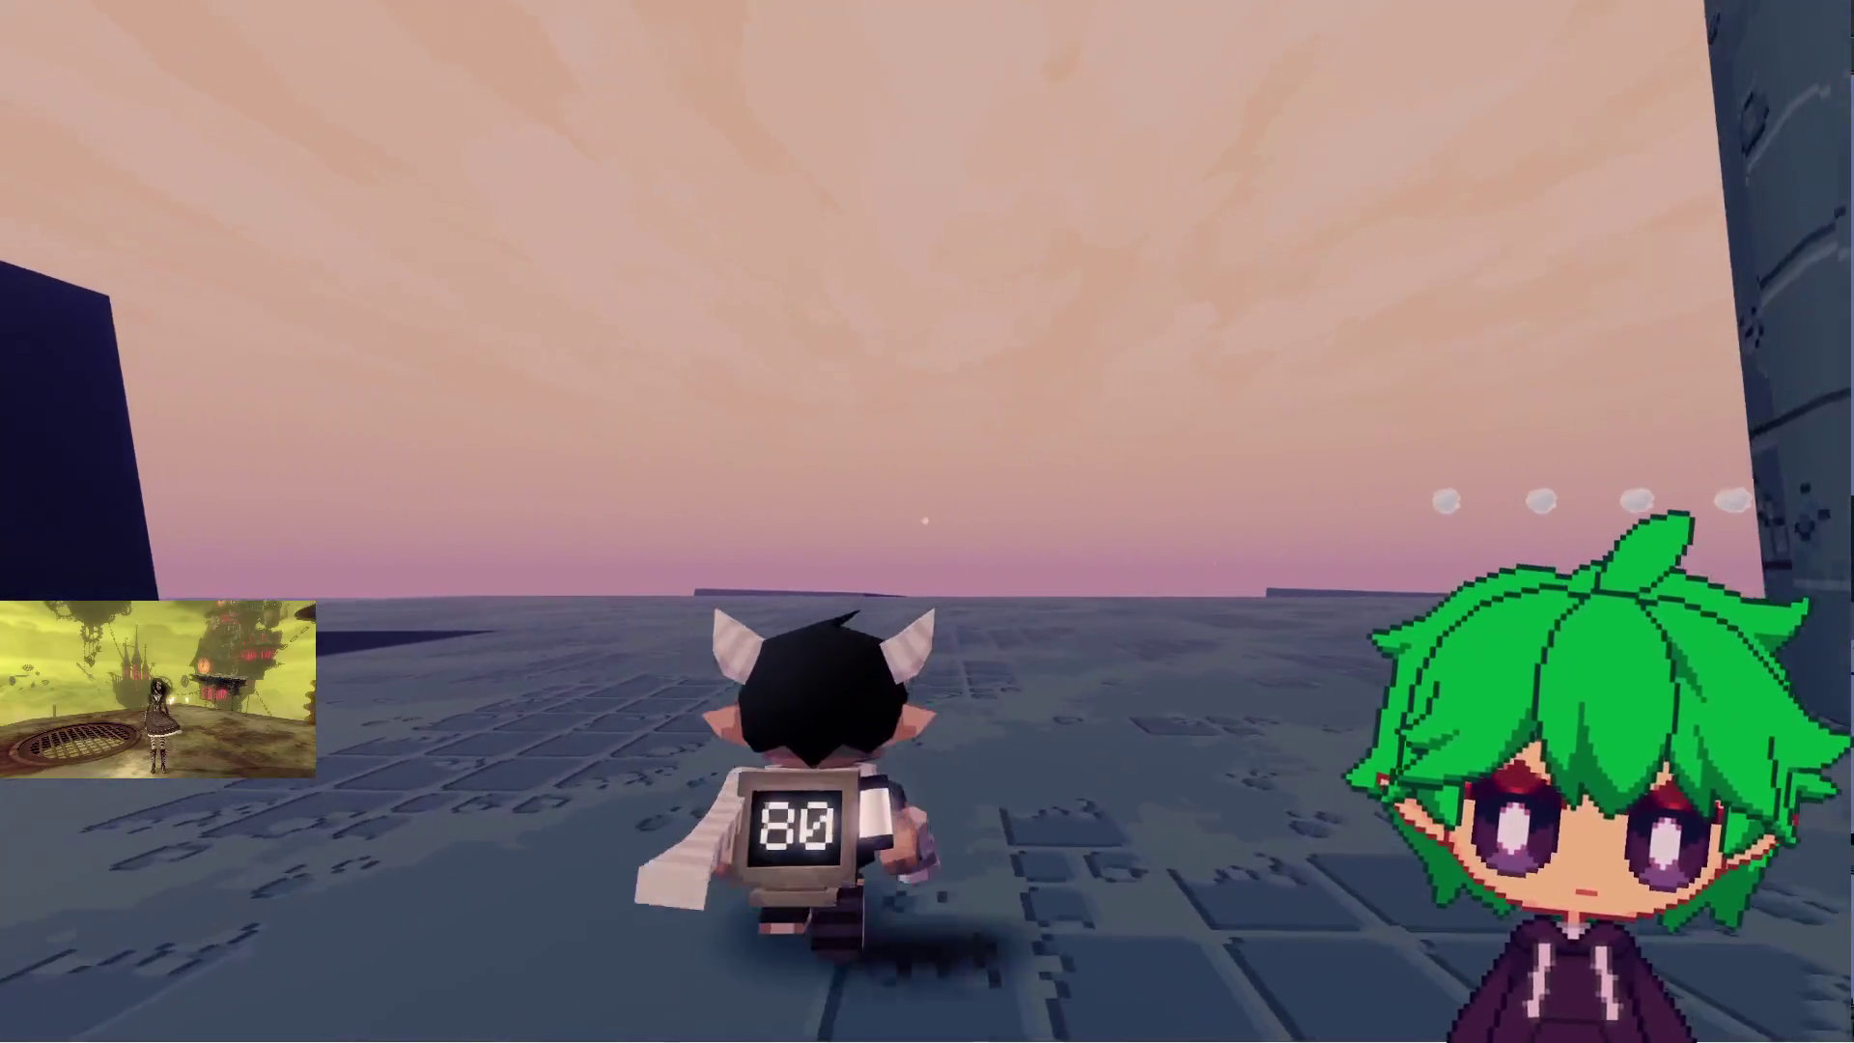
key(w)
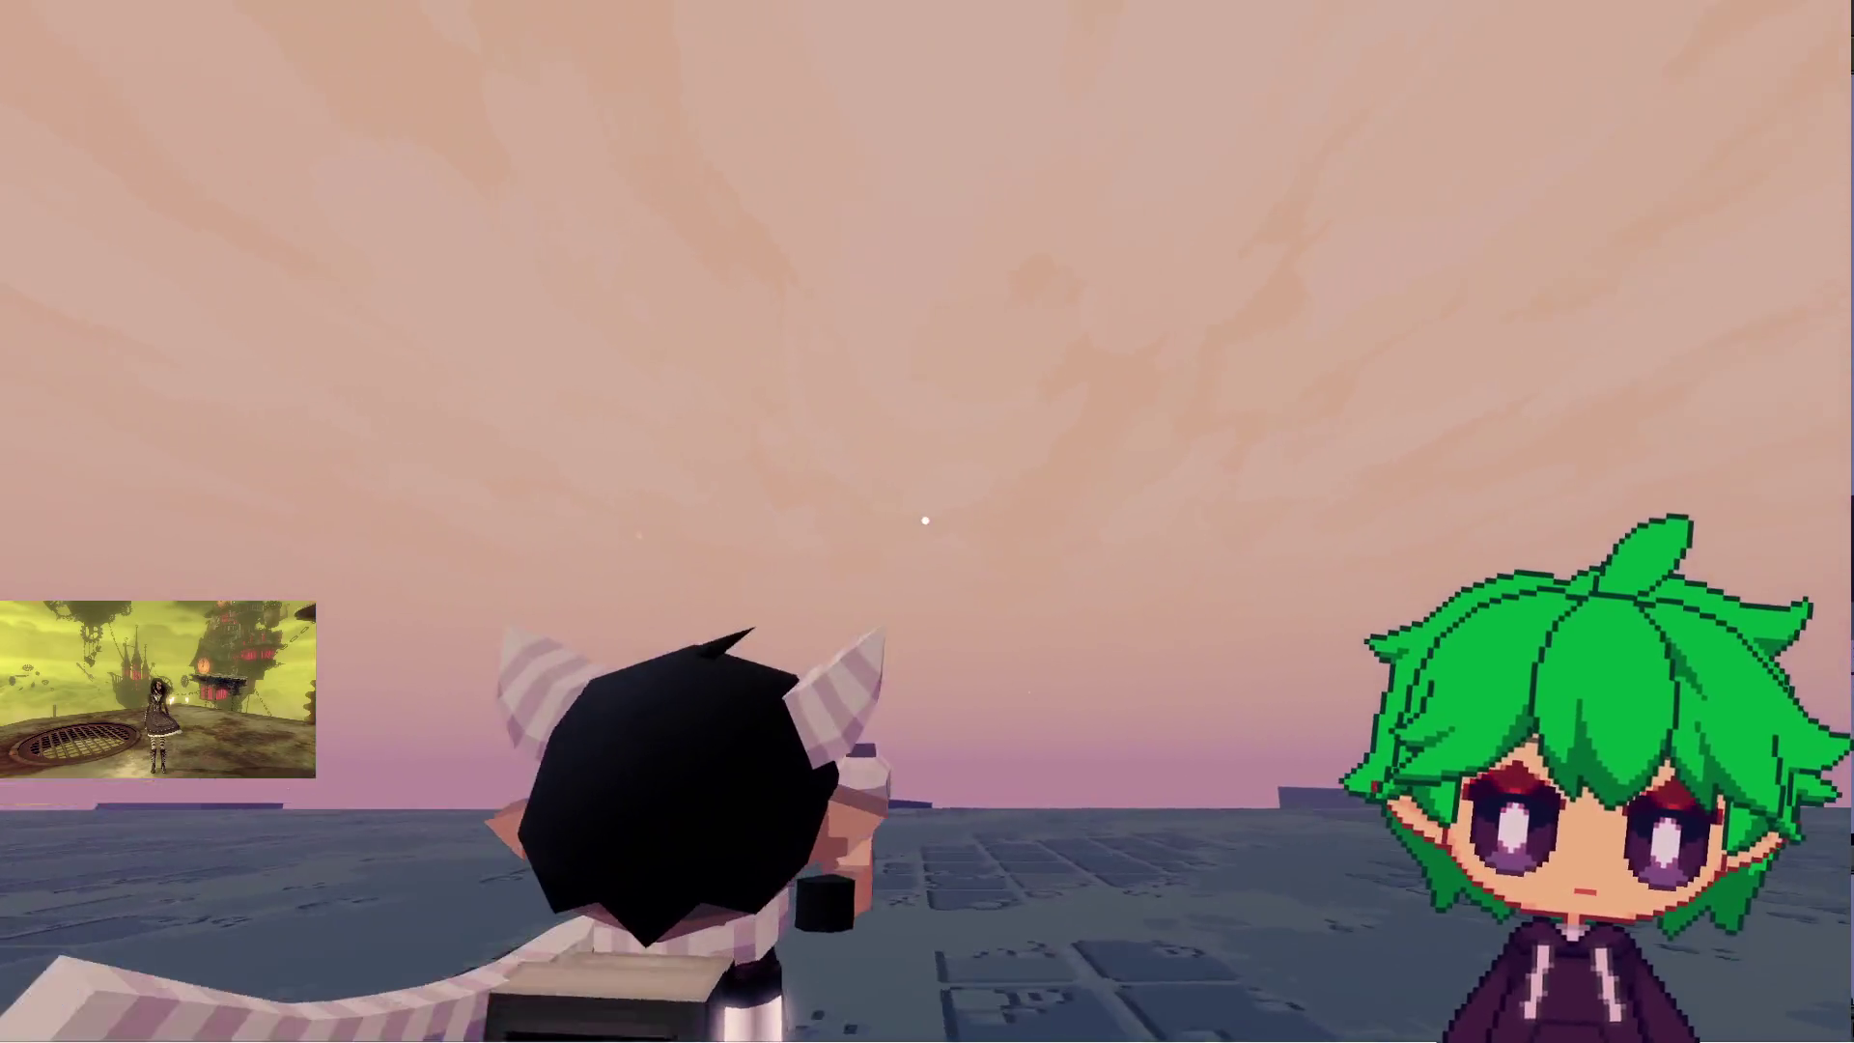
key(w)
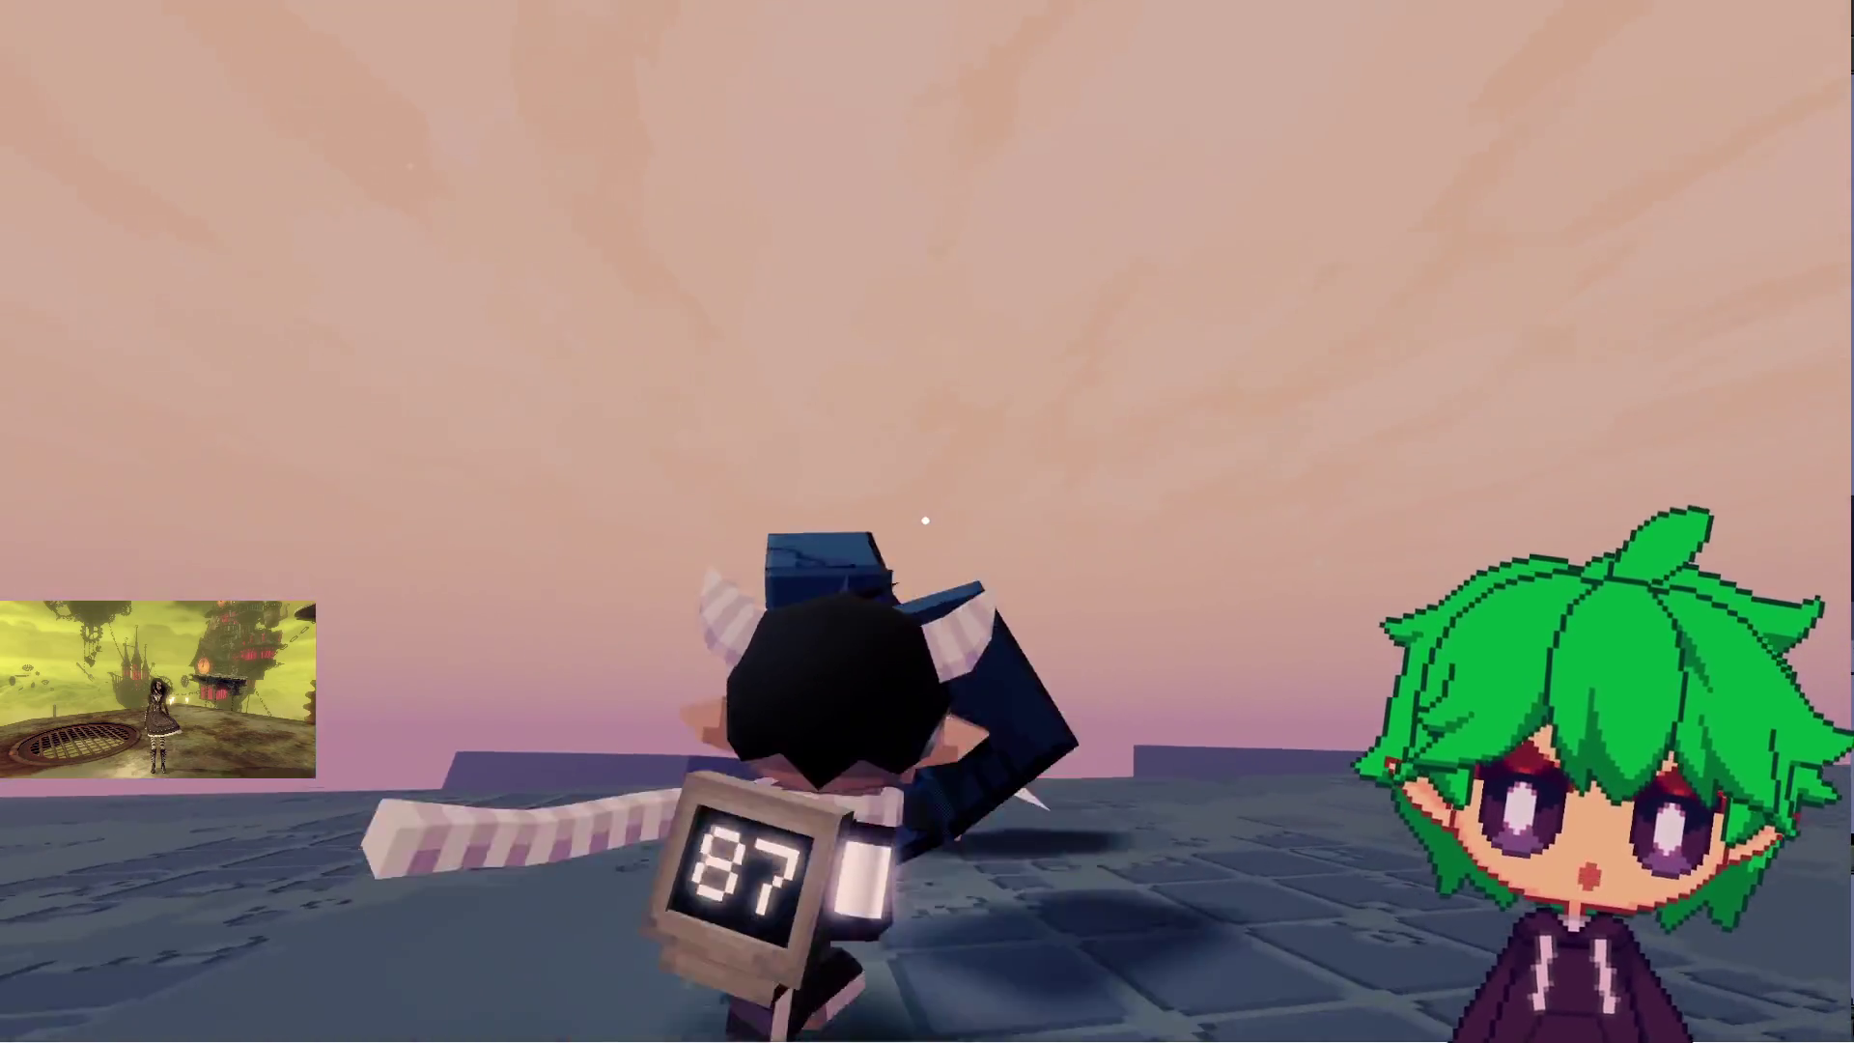
click(925, 520)
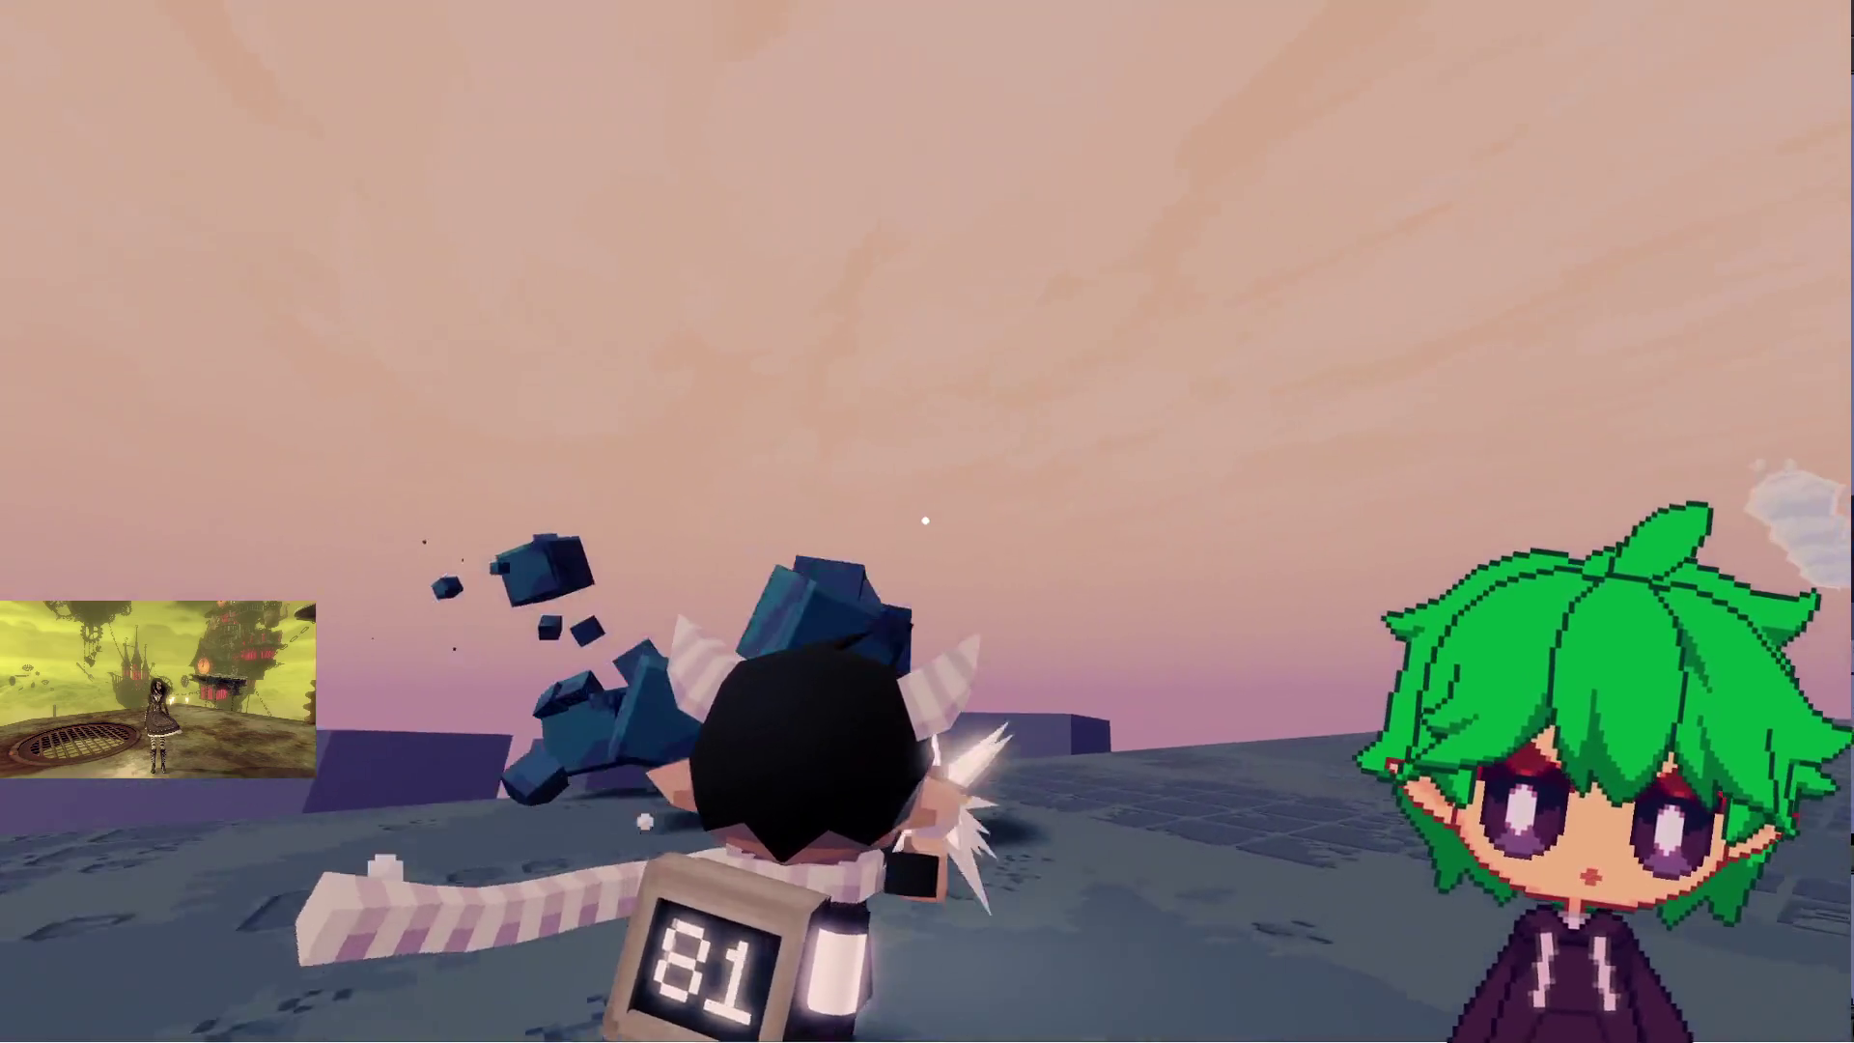
key(w)
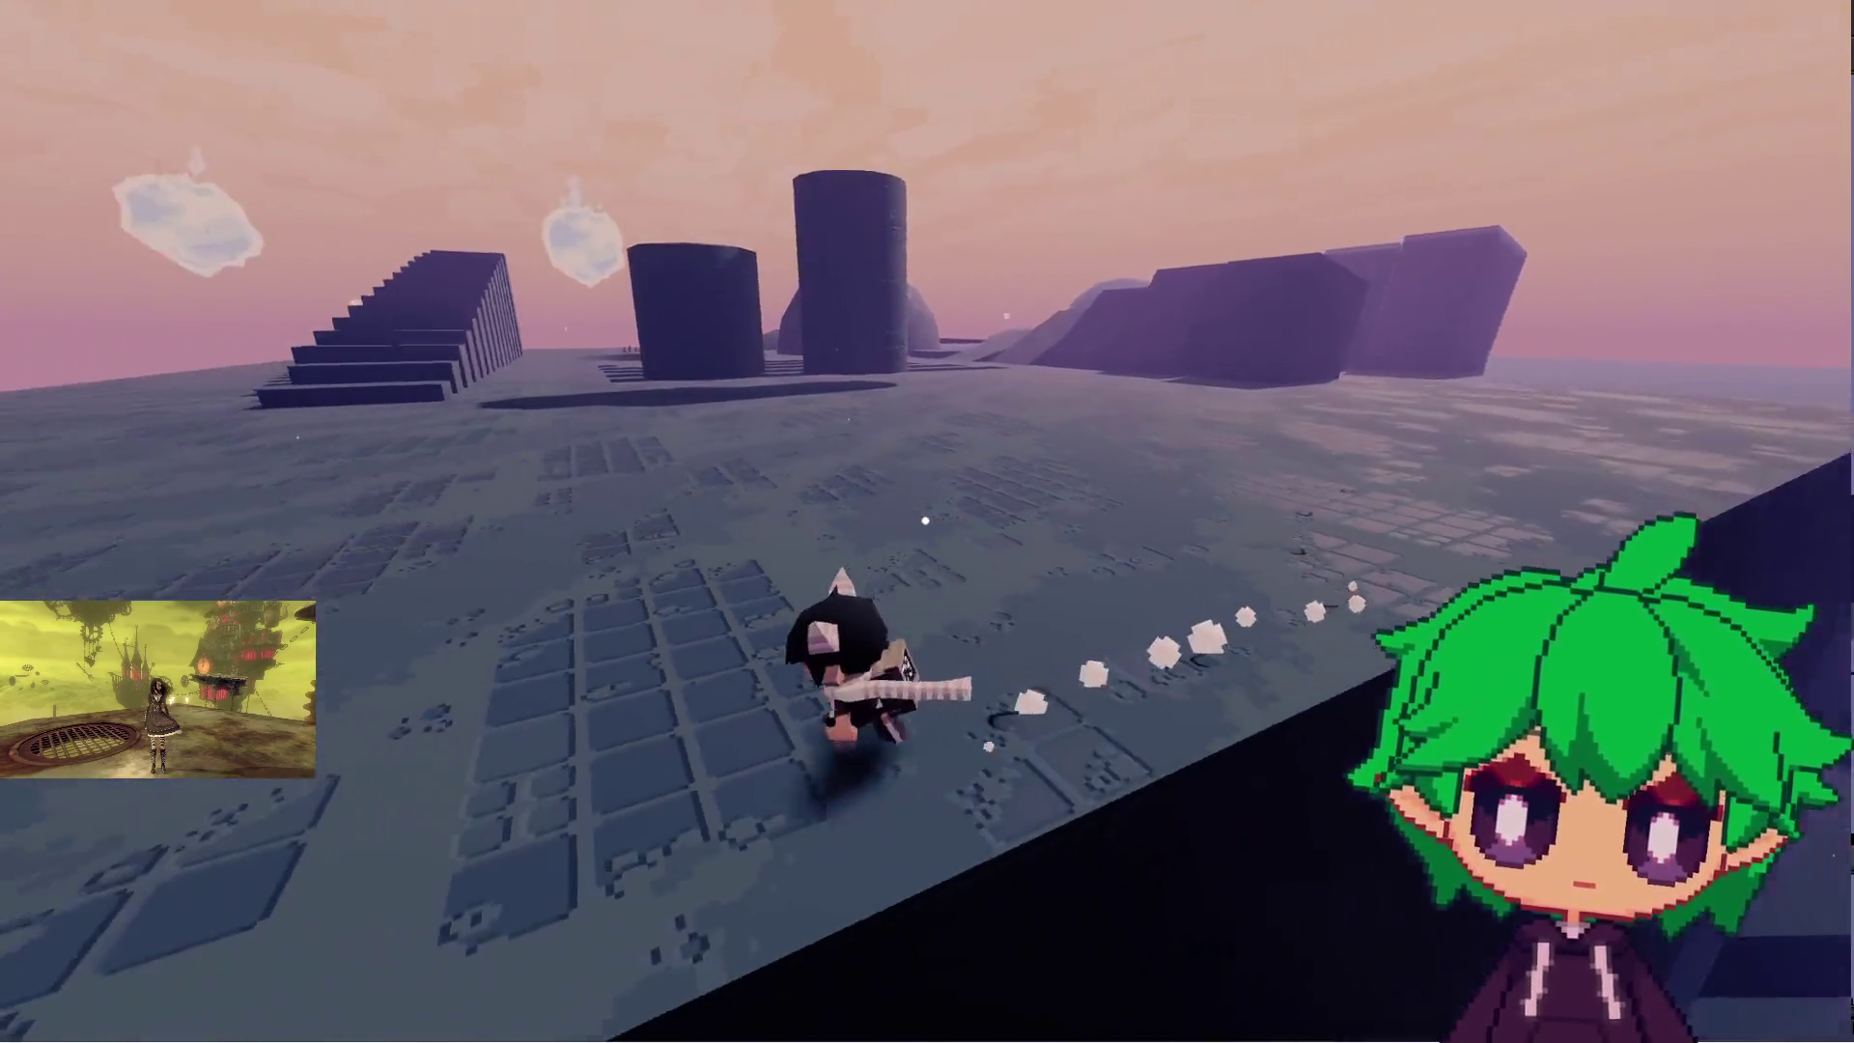
key(w)
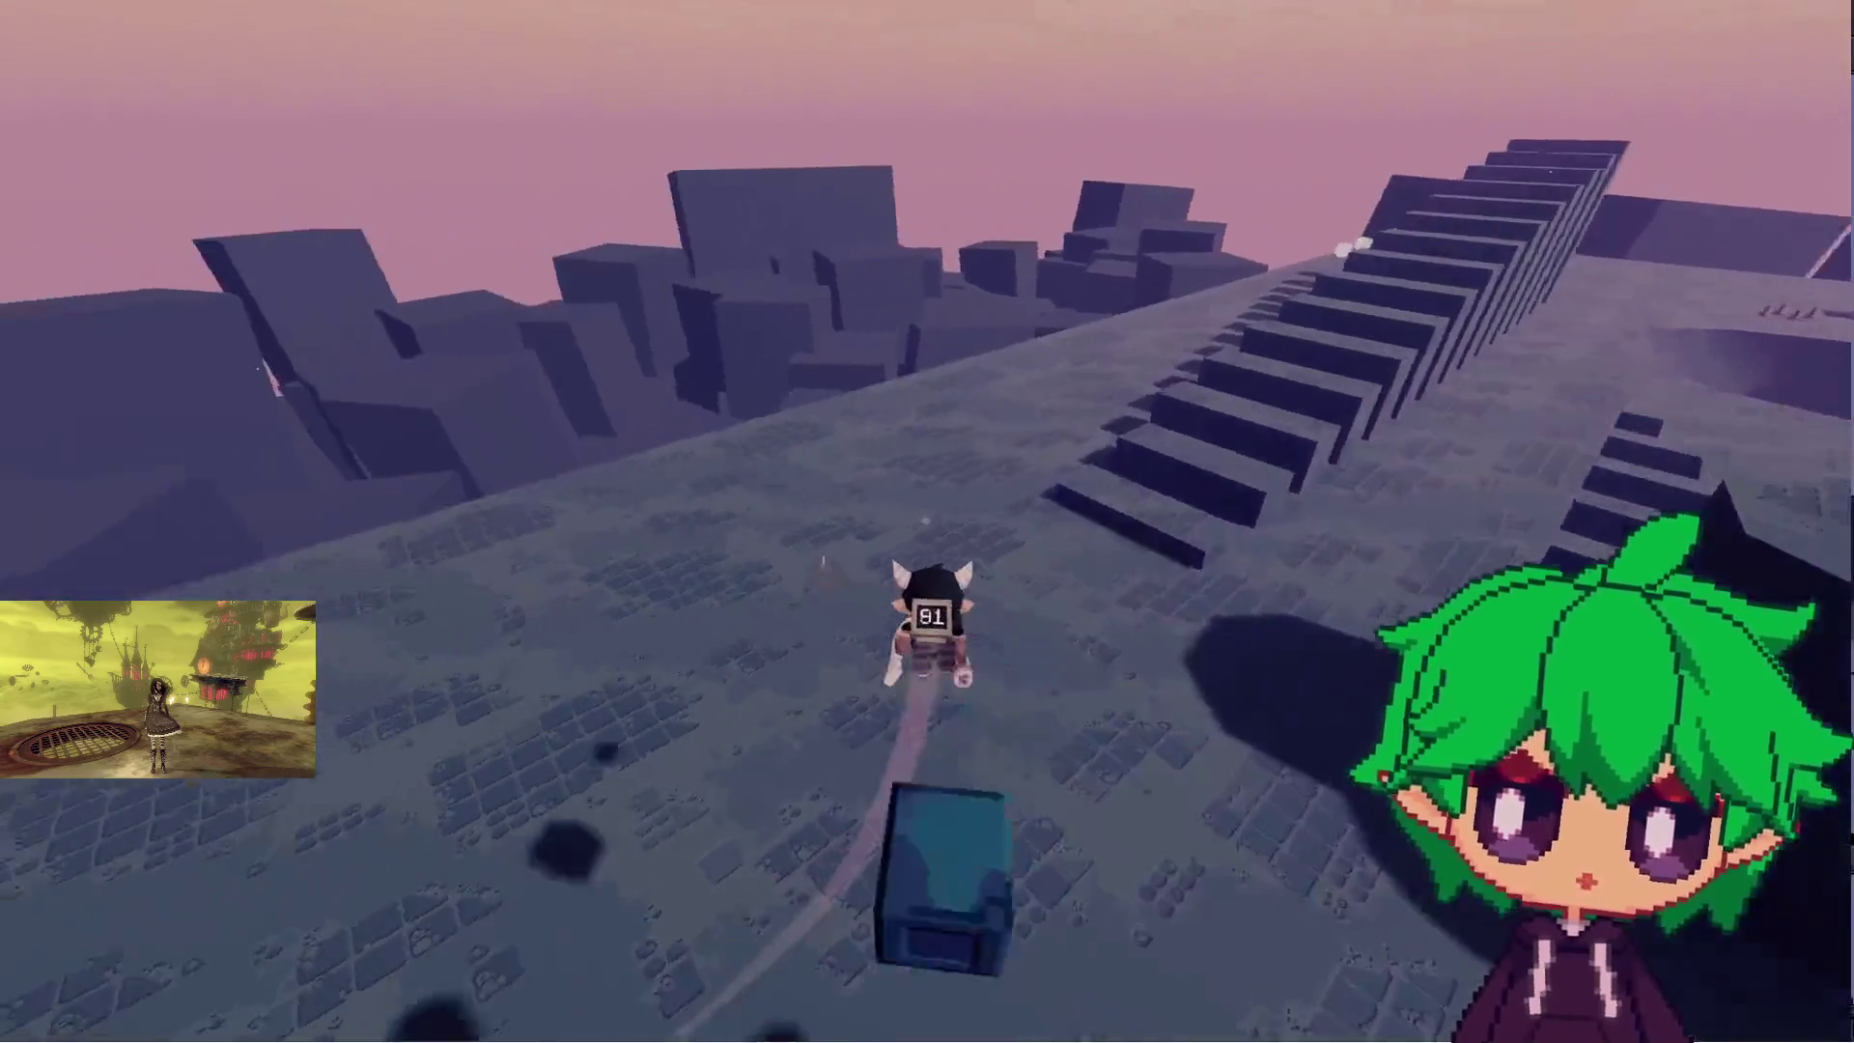
key(w)
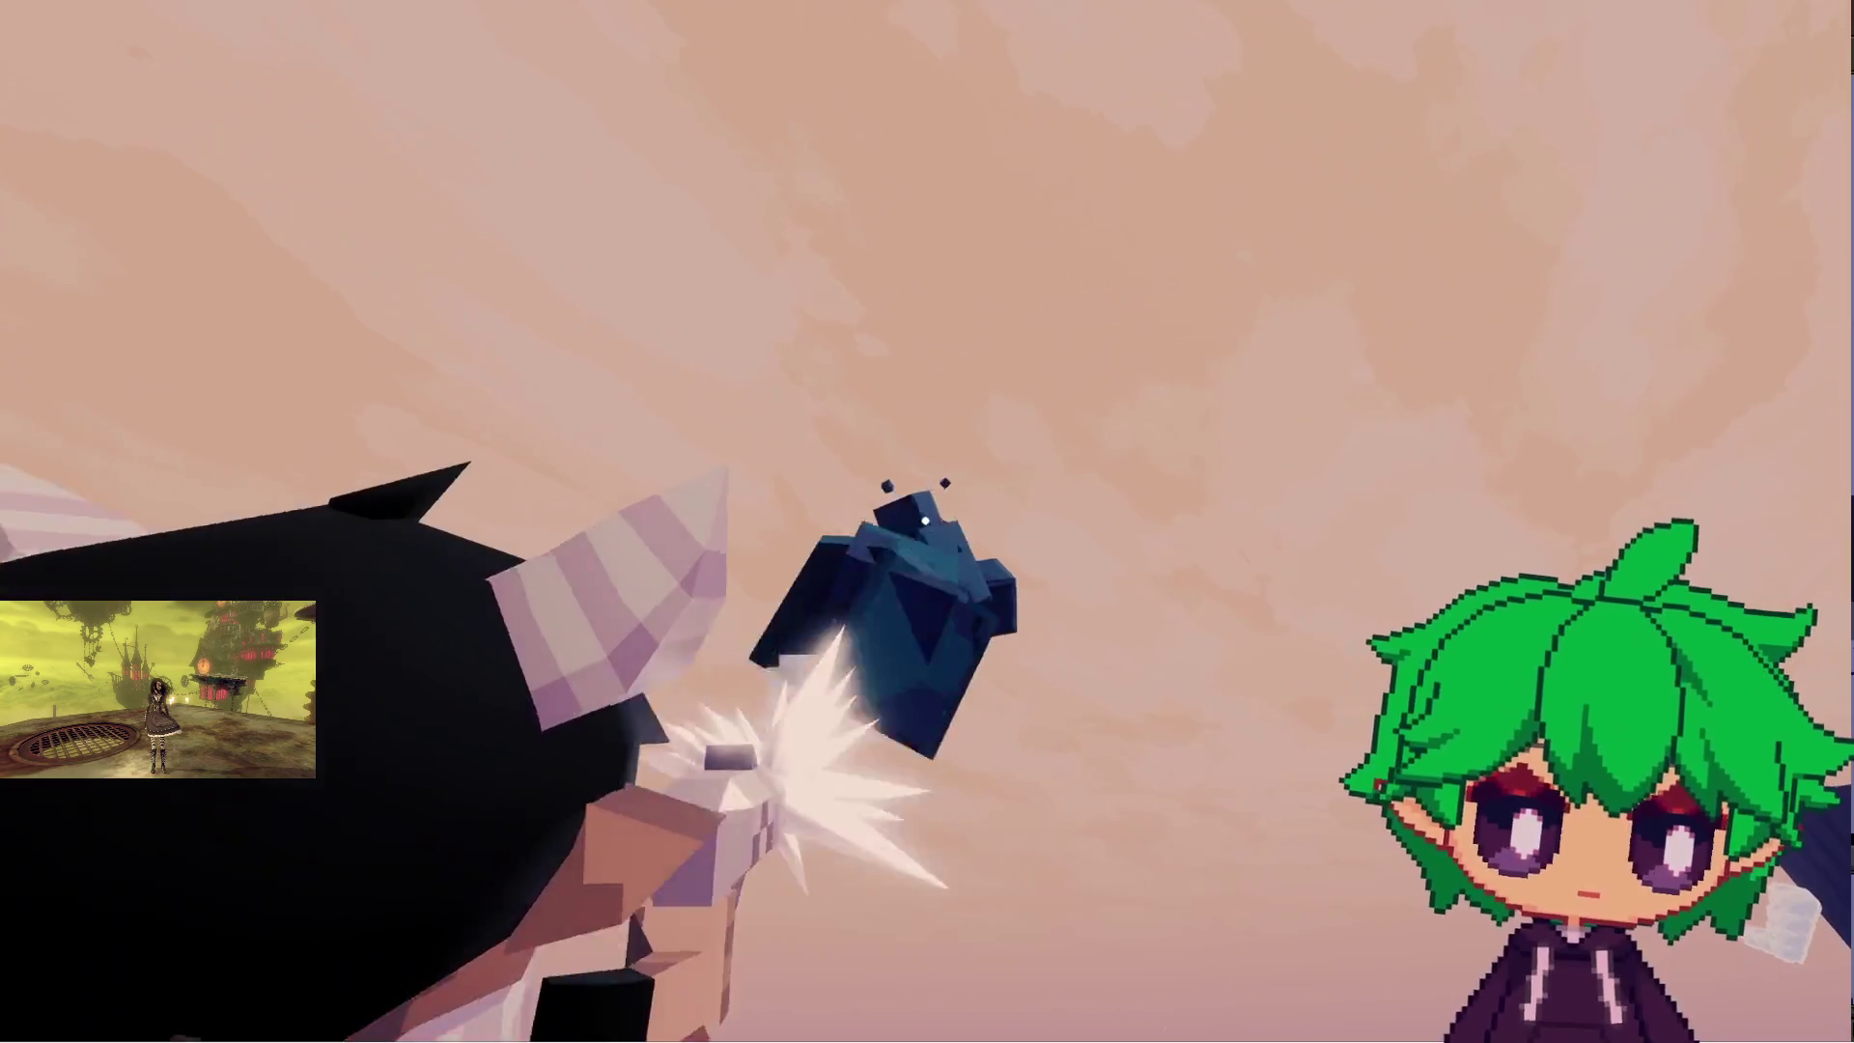
click(925, 520)
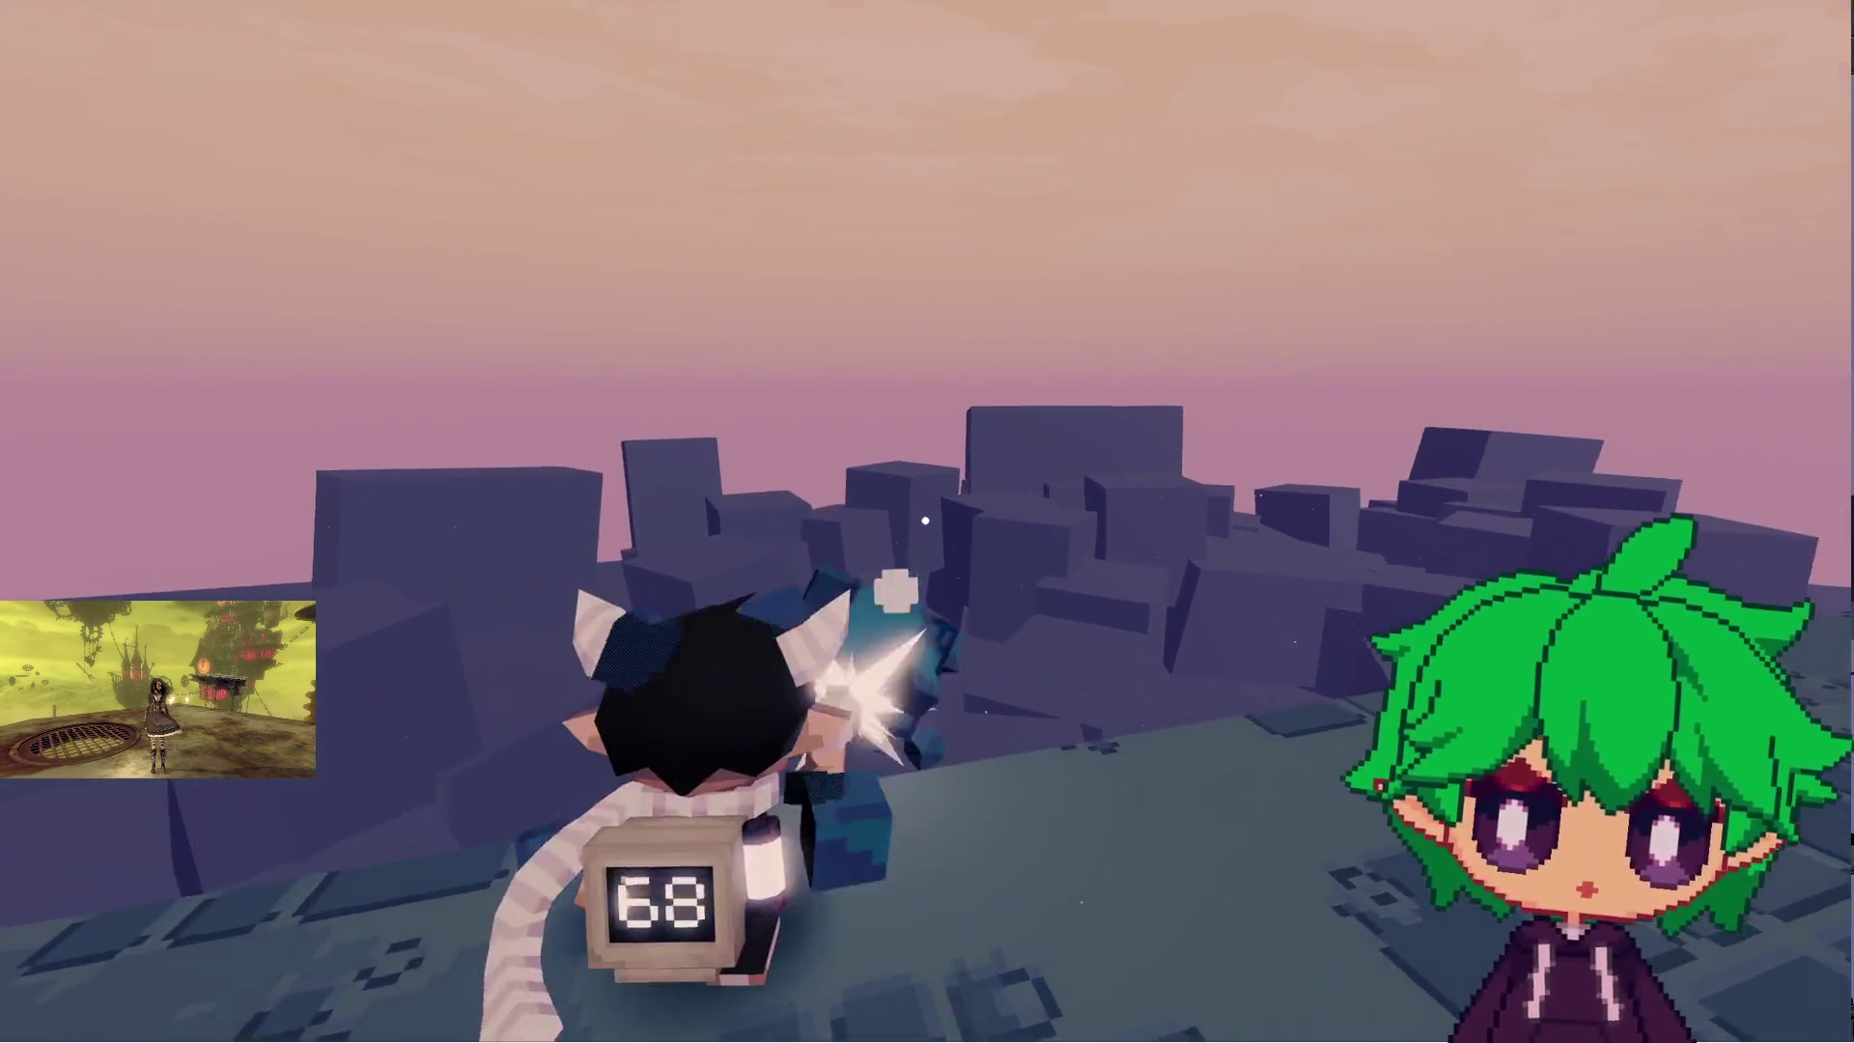
- Run past the tall blocks and dome, climb the steps to 11.00m, then return to Aseprite
key(w)
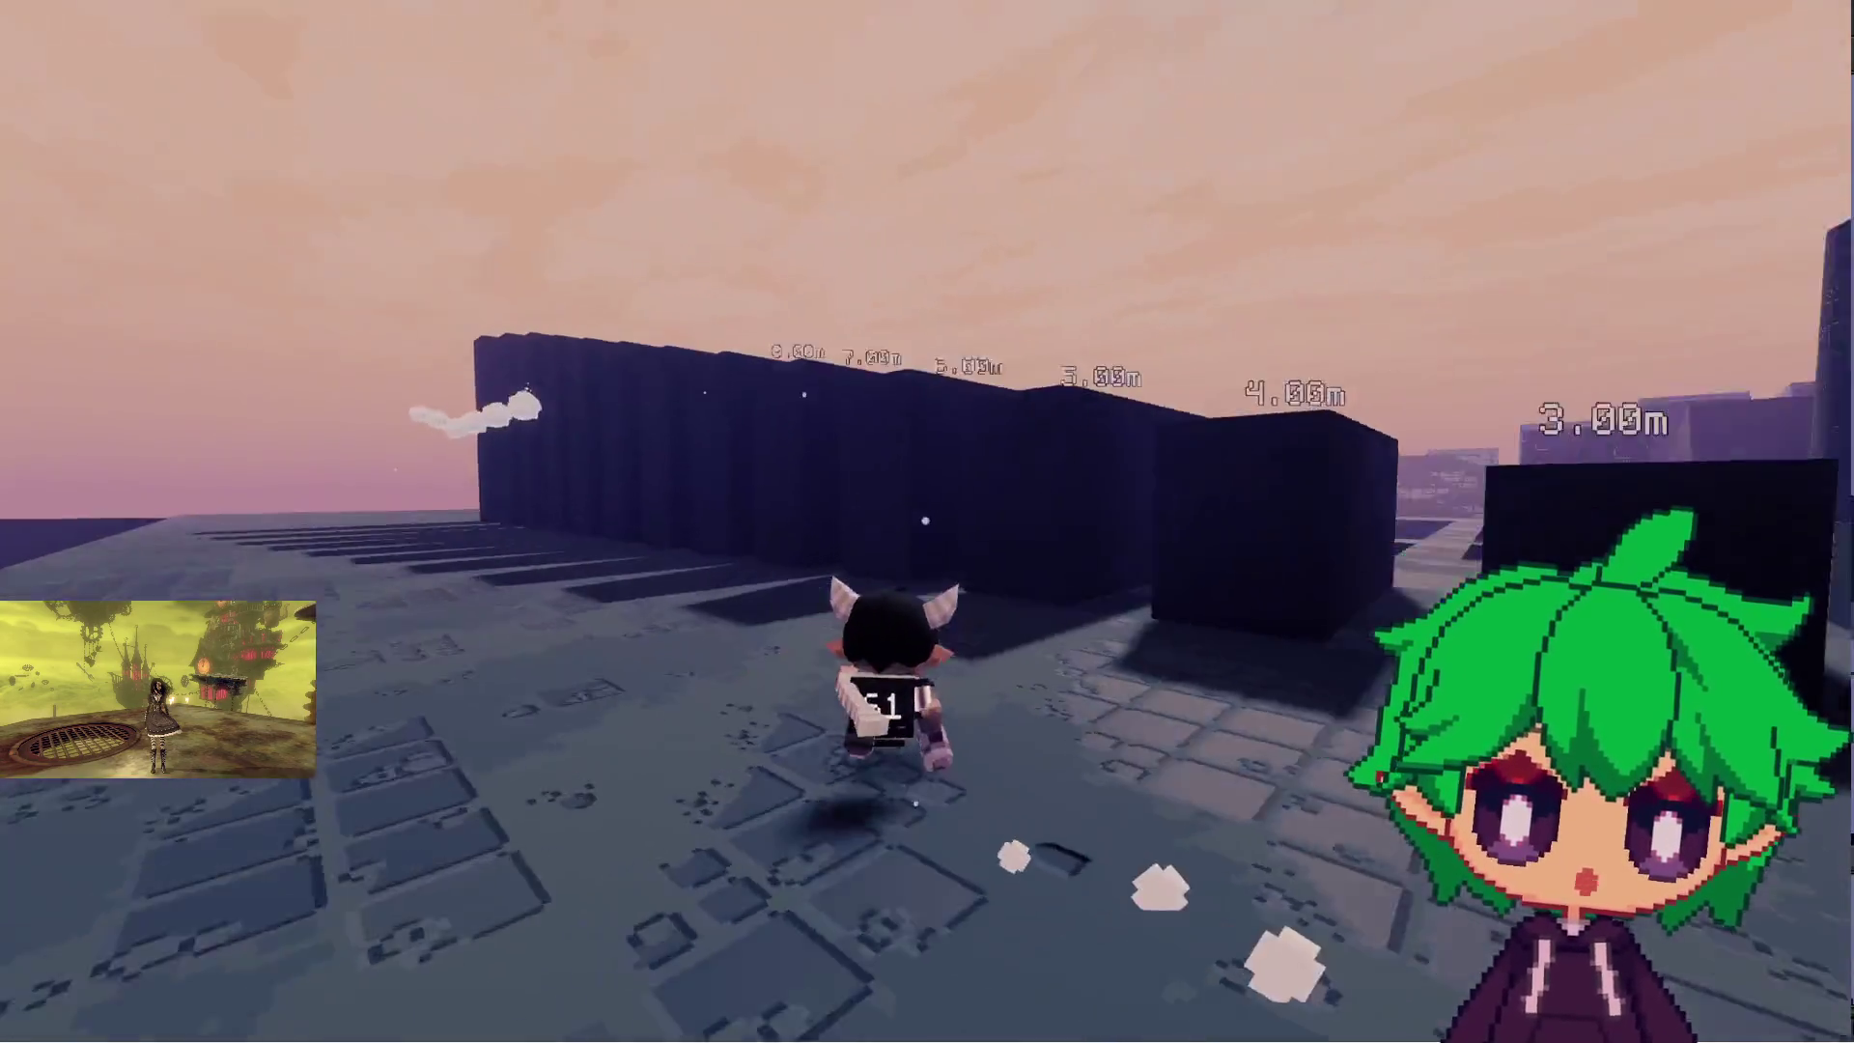
key(w)
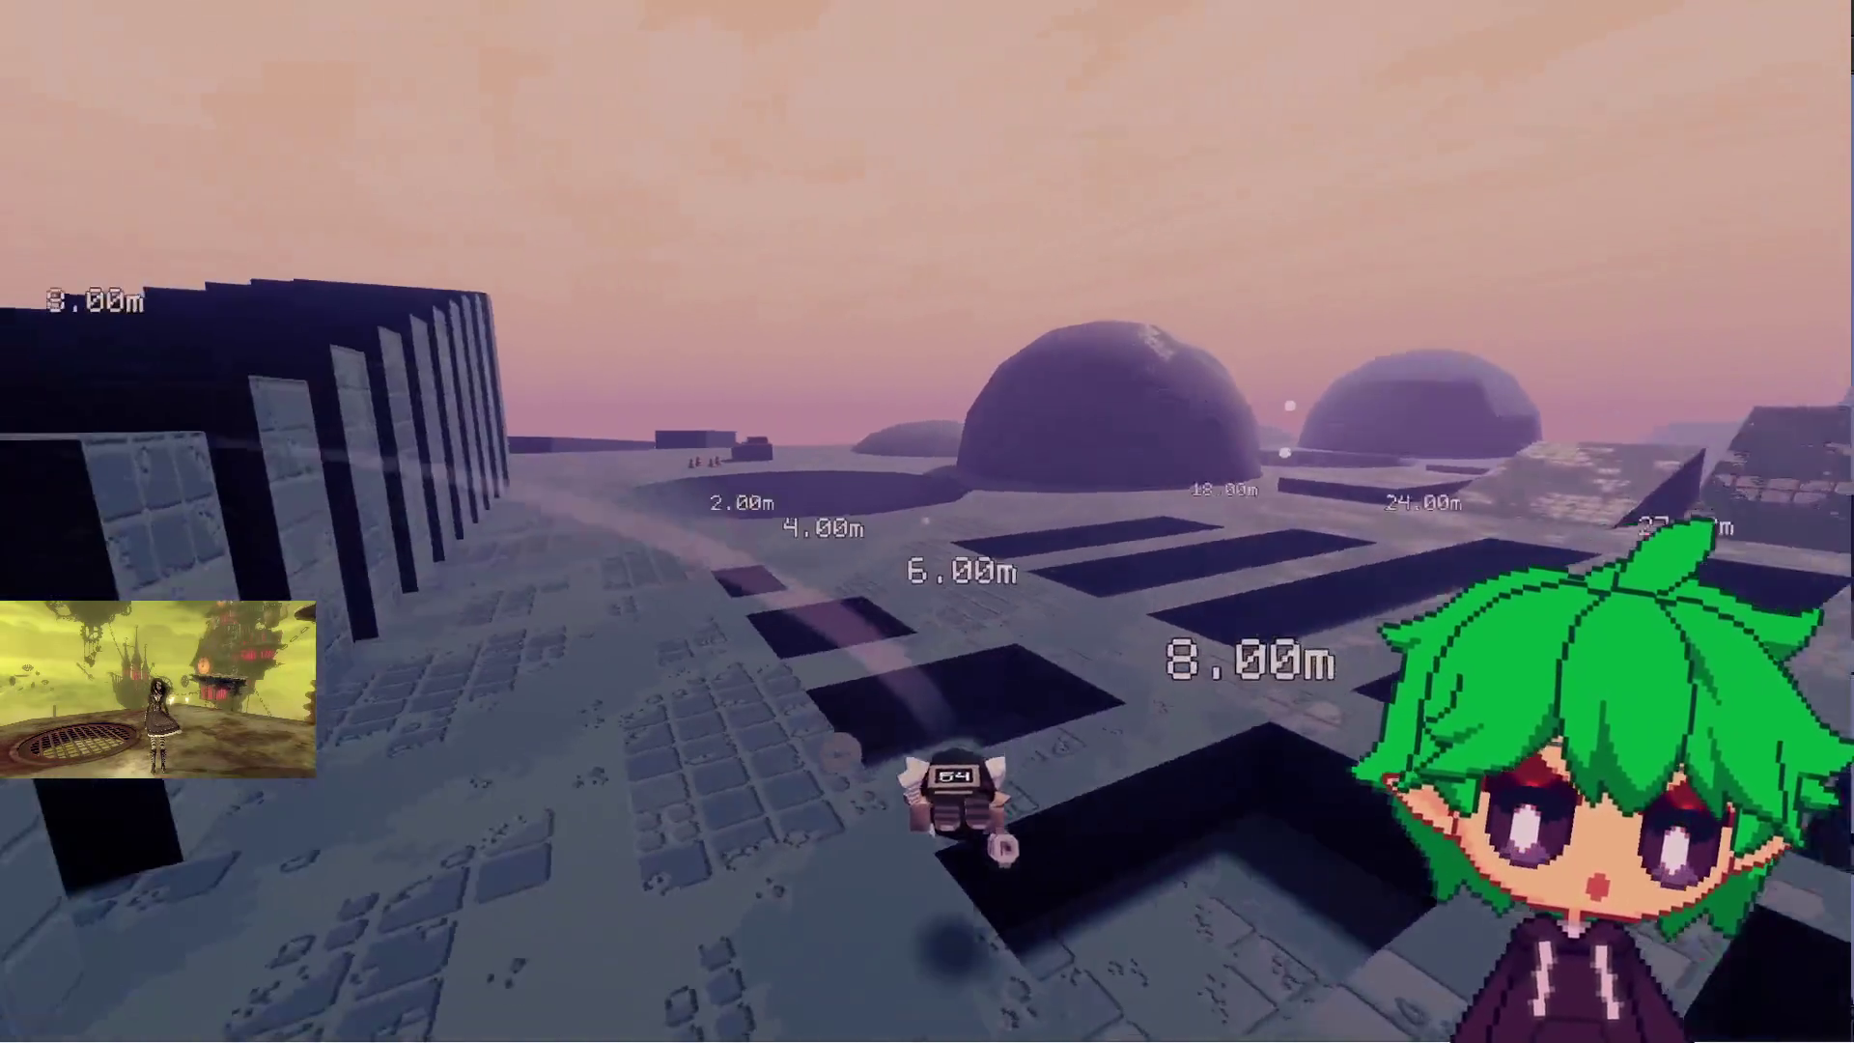
key(w)
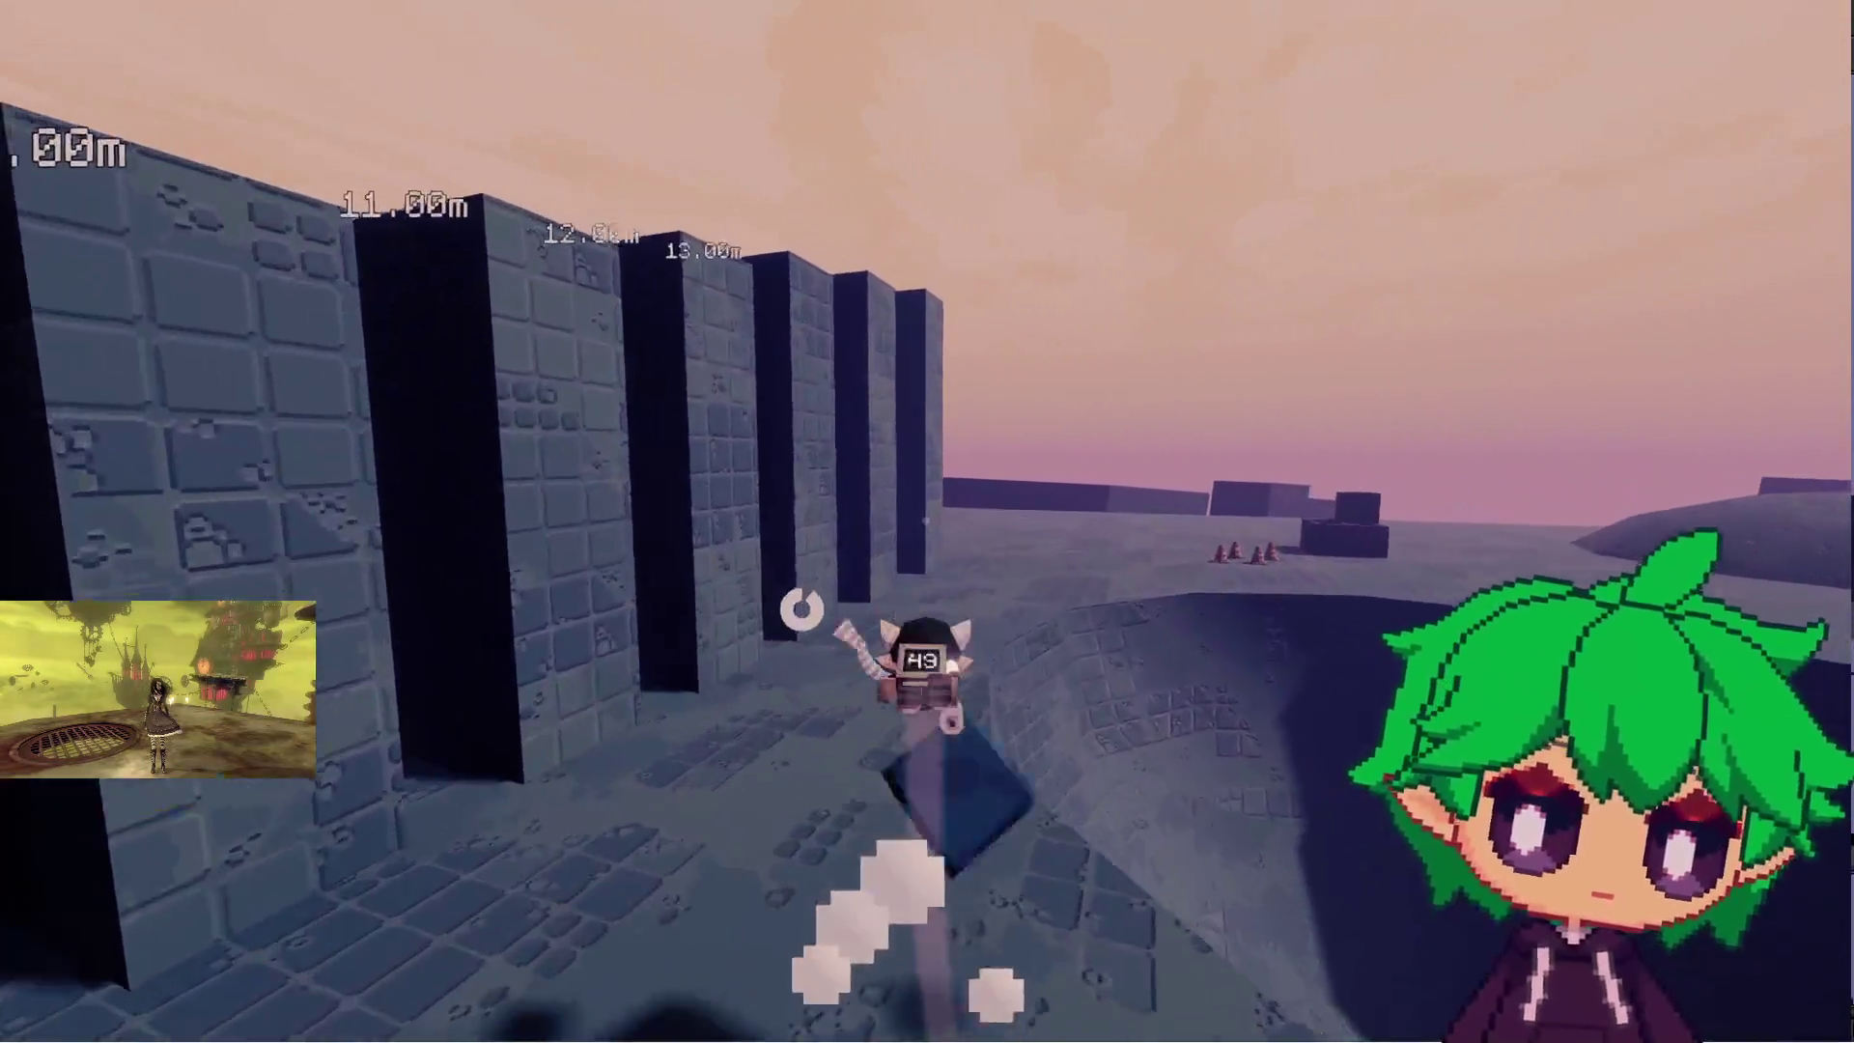
key(w)
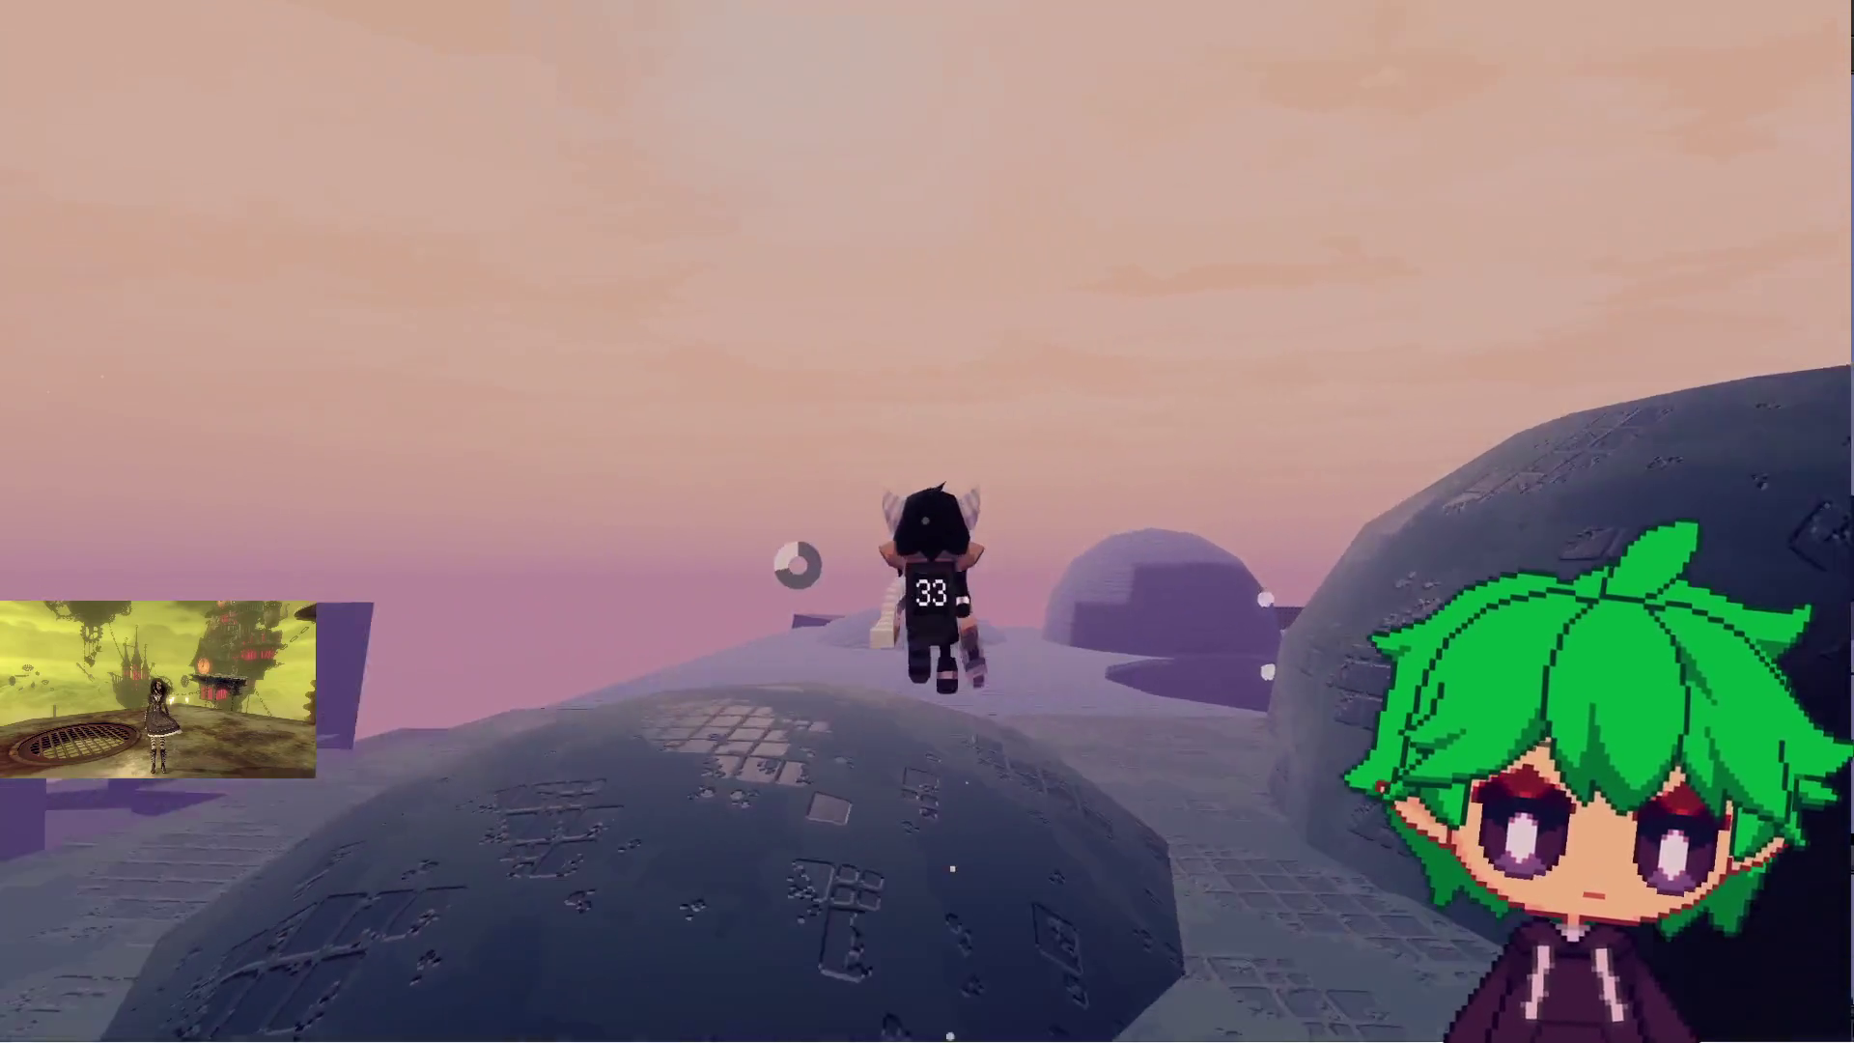
key(w)
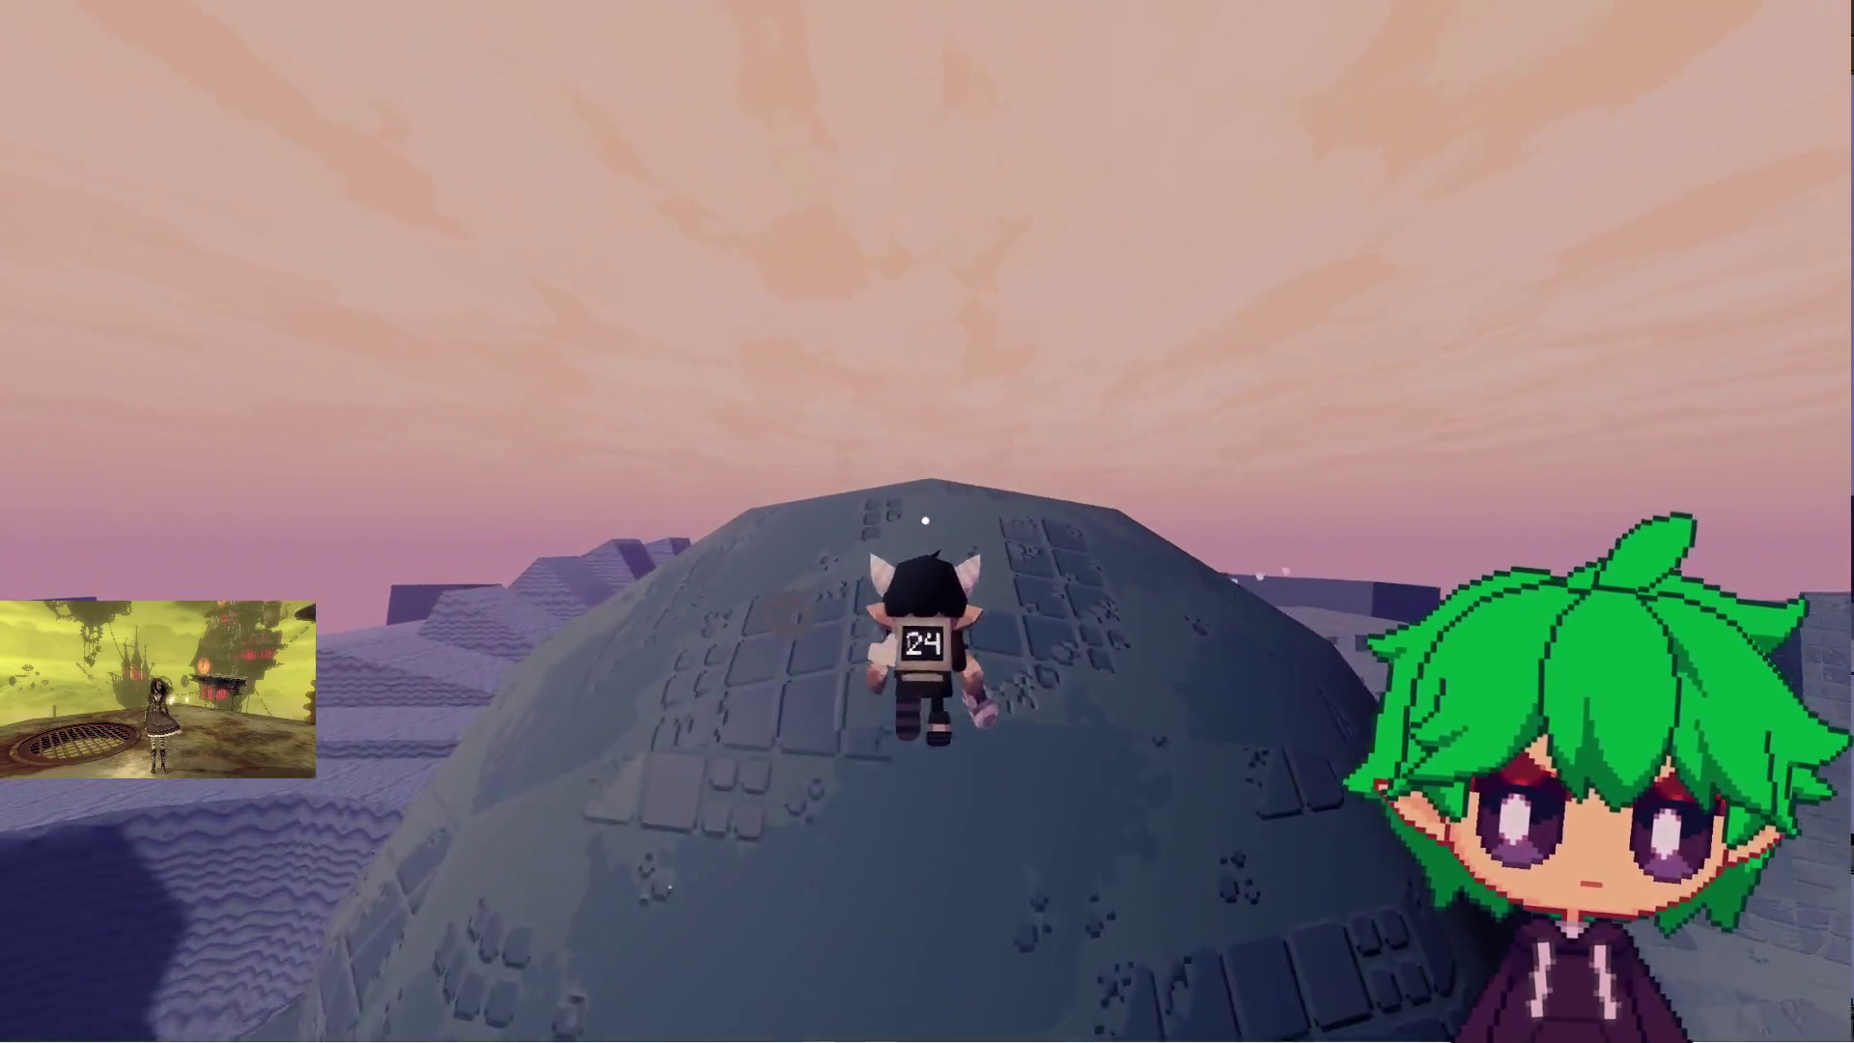
key(w)
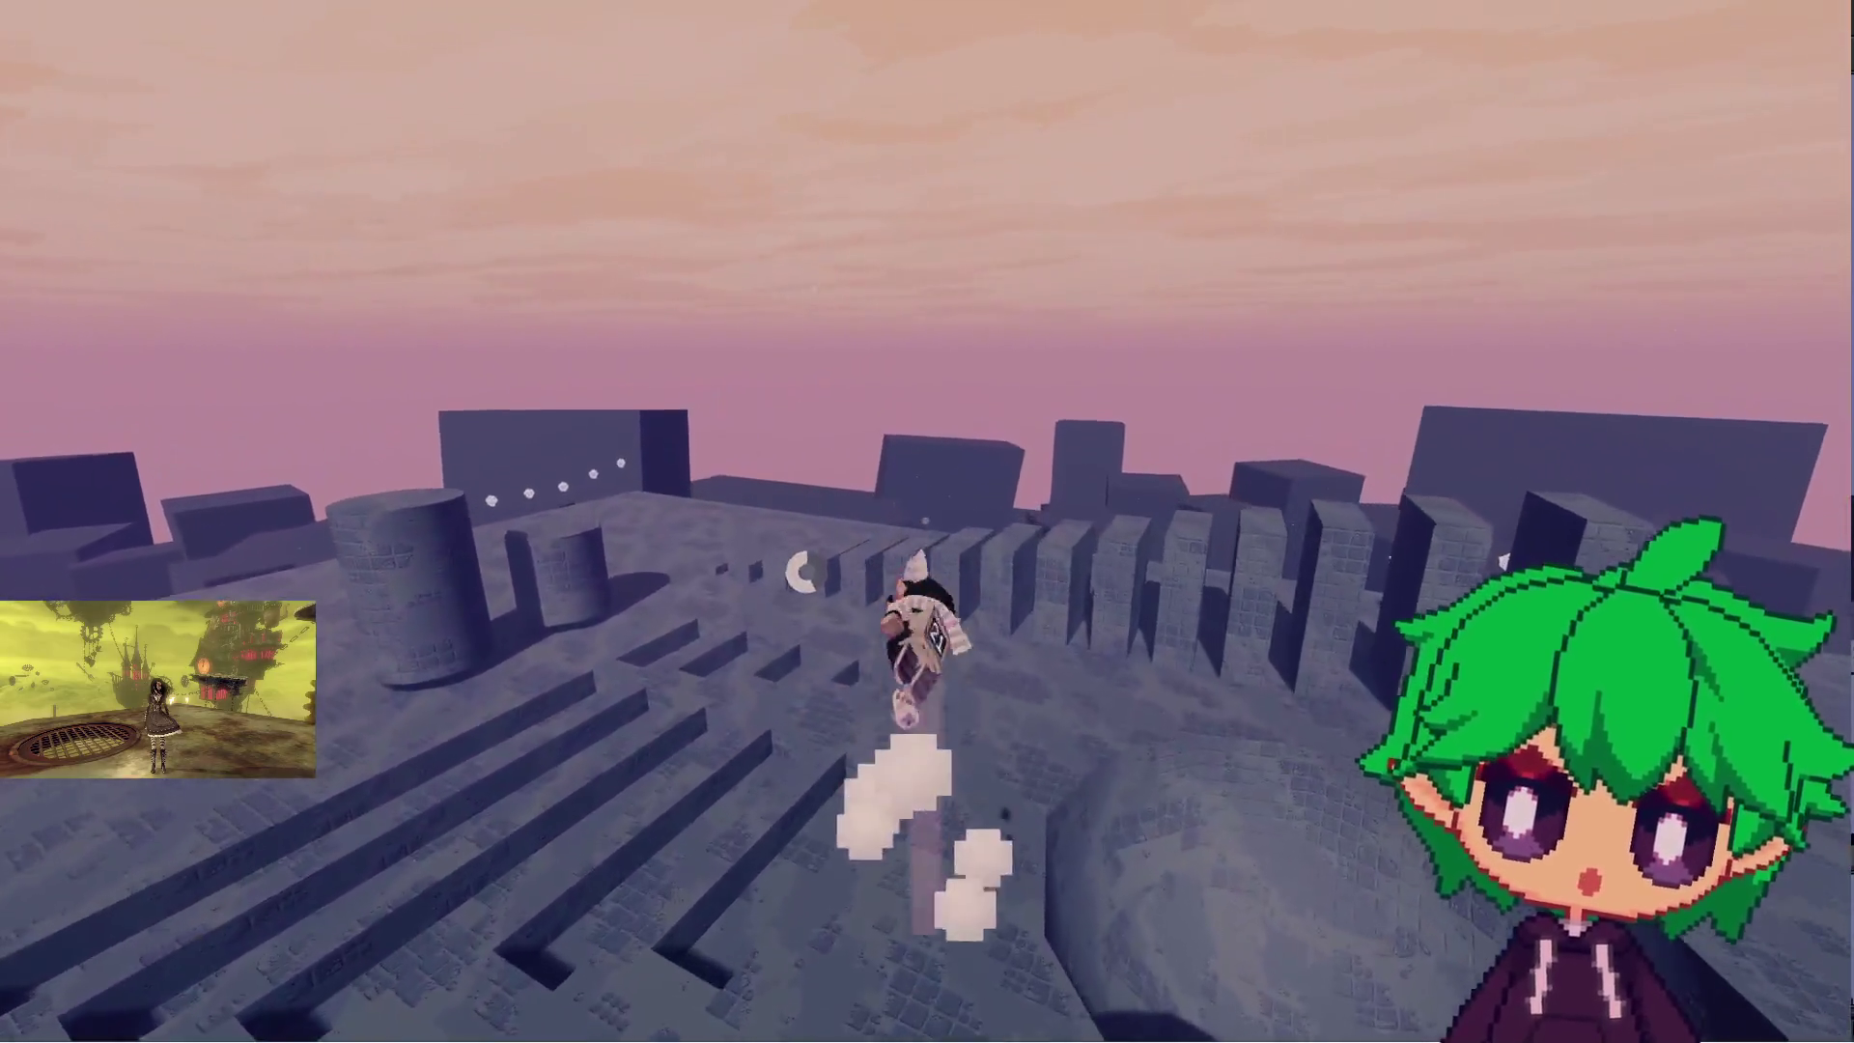
key(w)
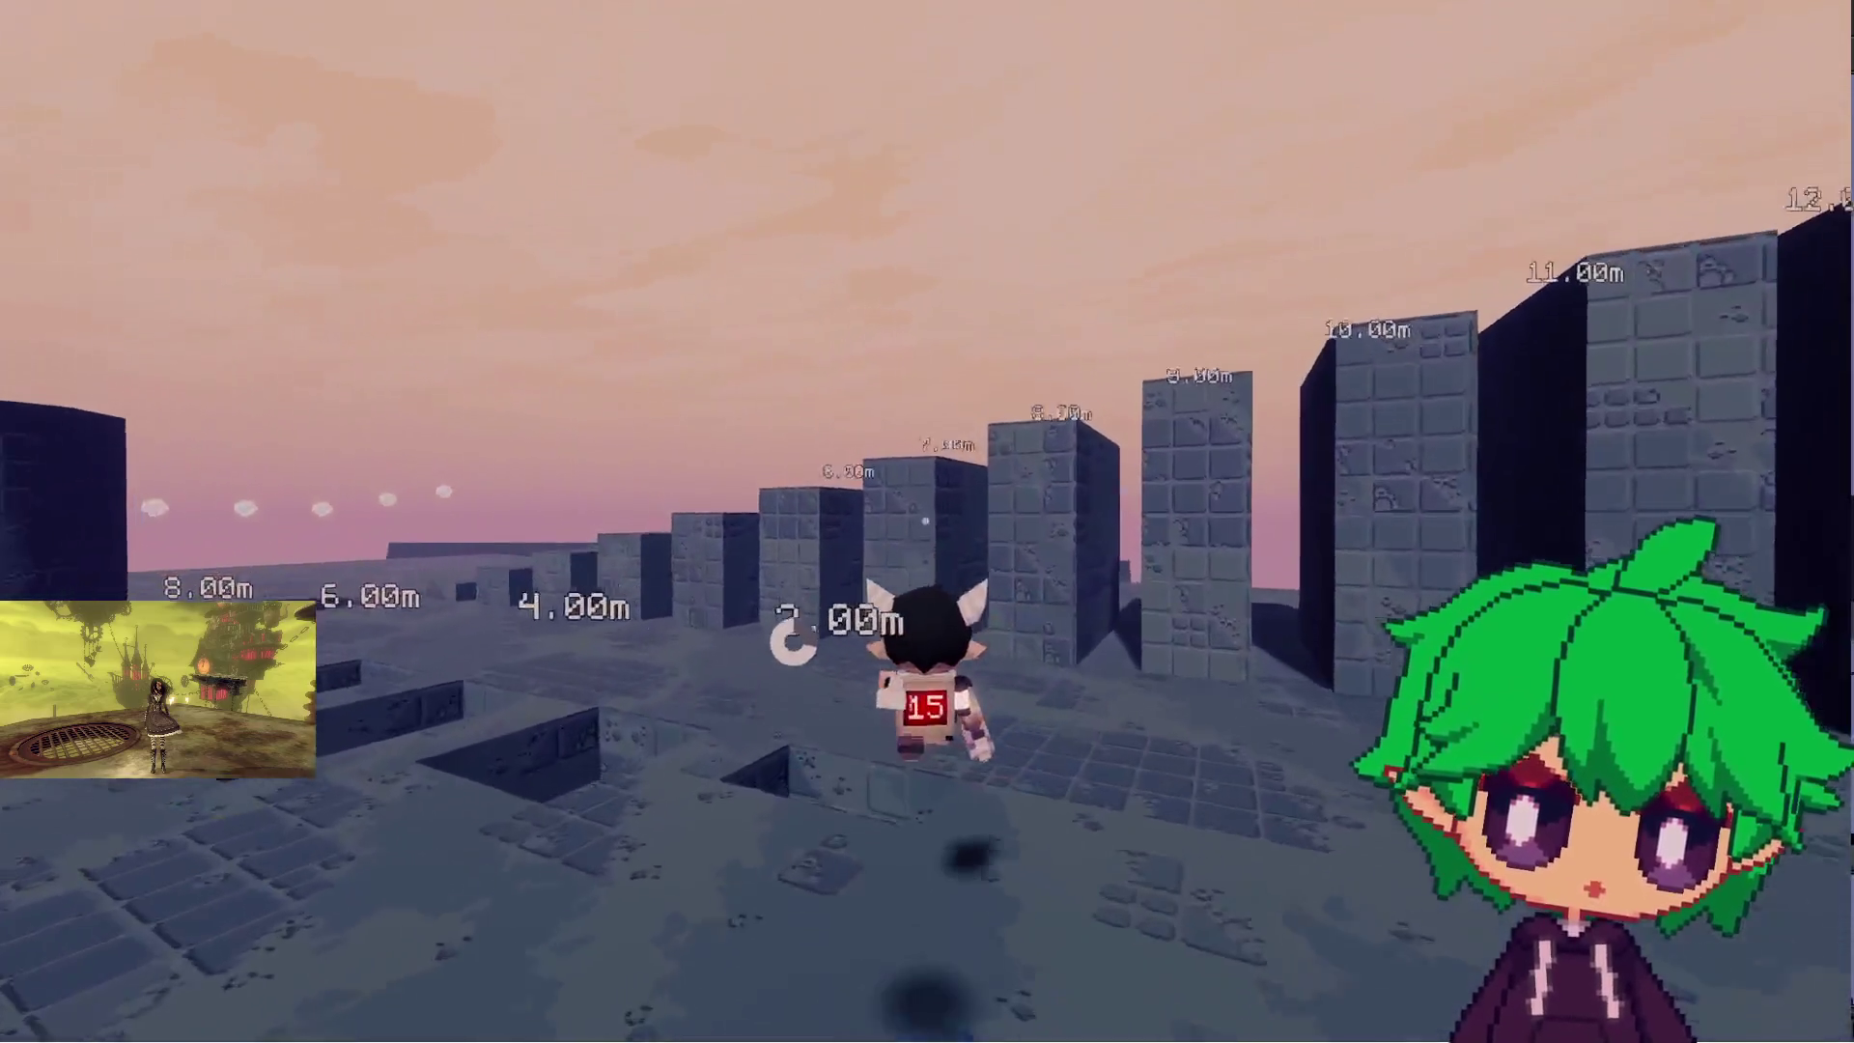
key(w)
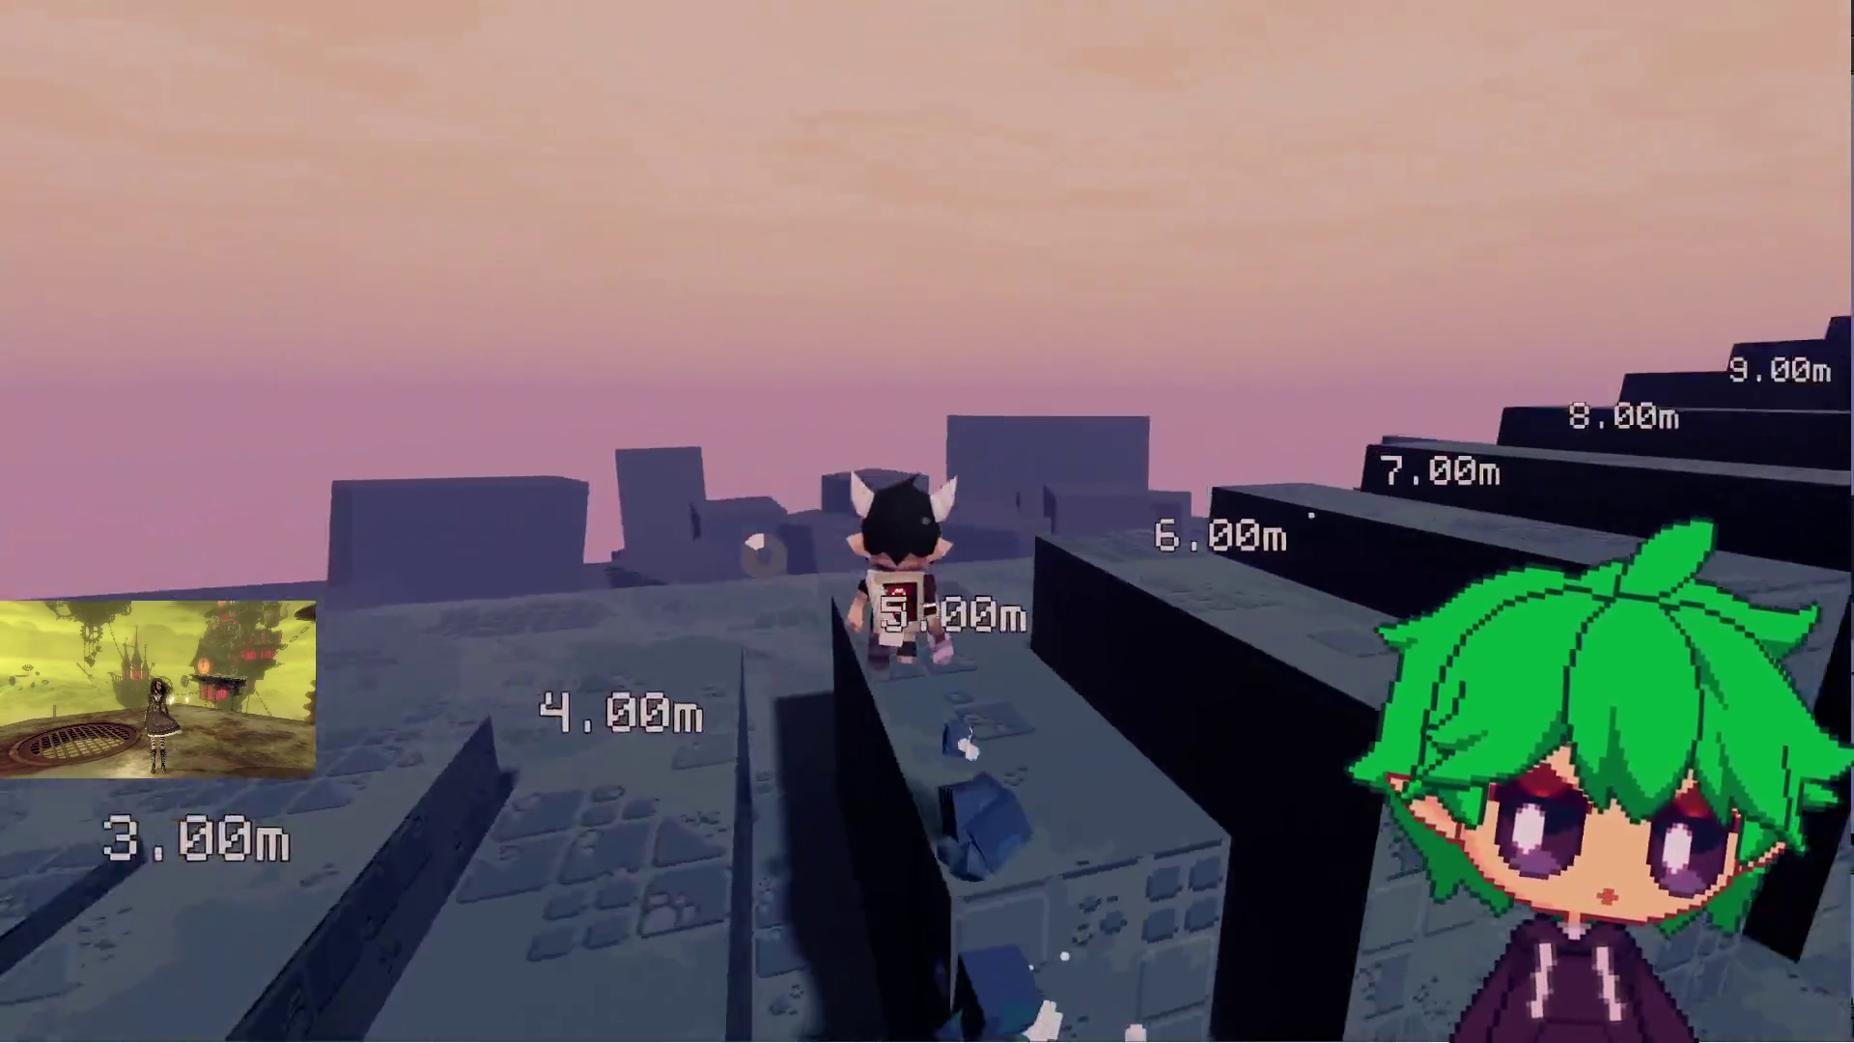
key(w)
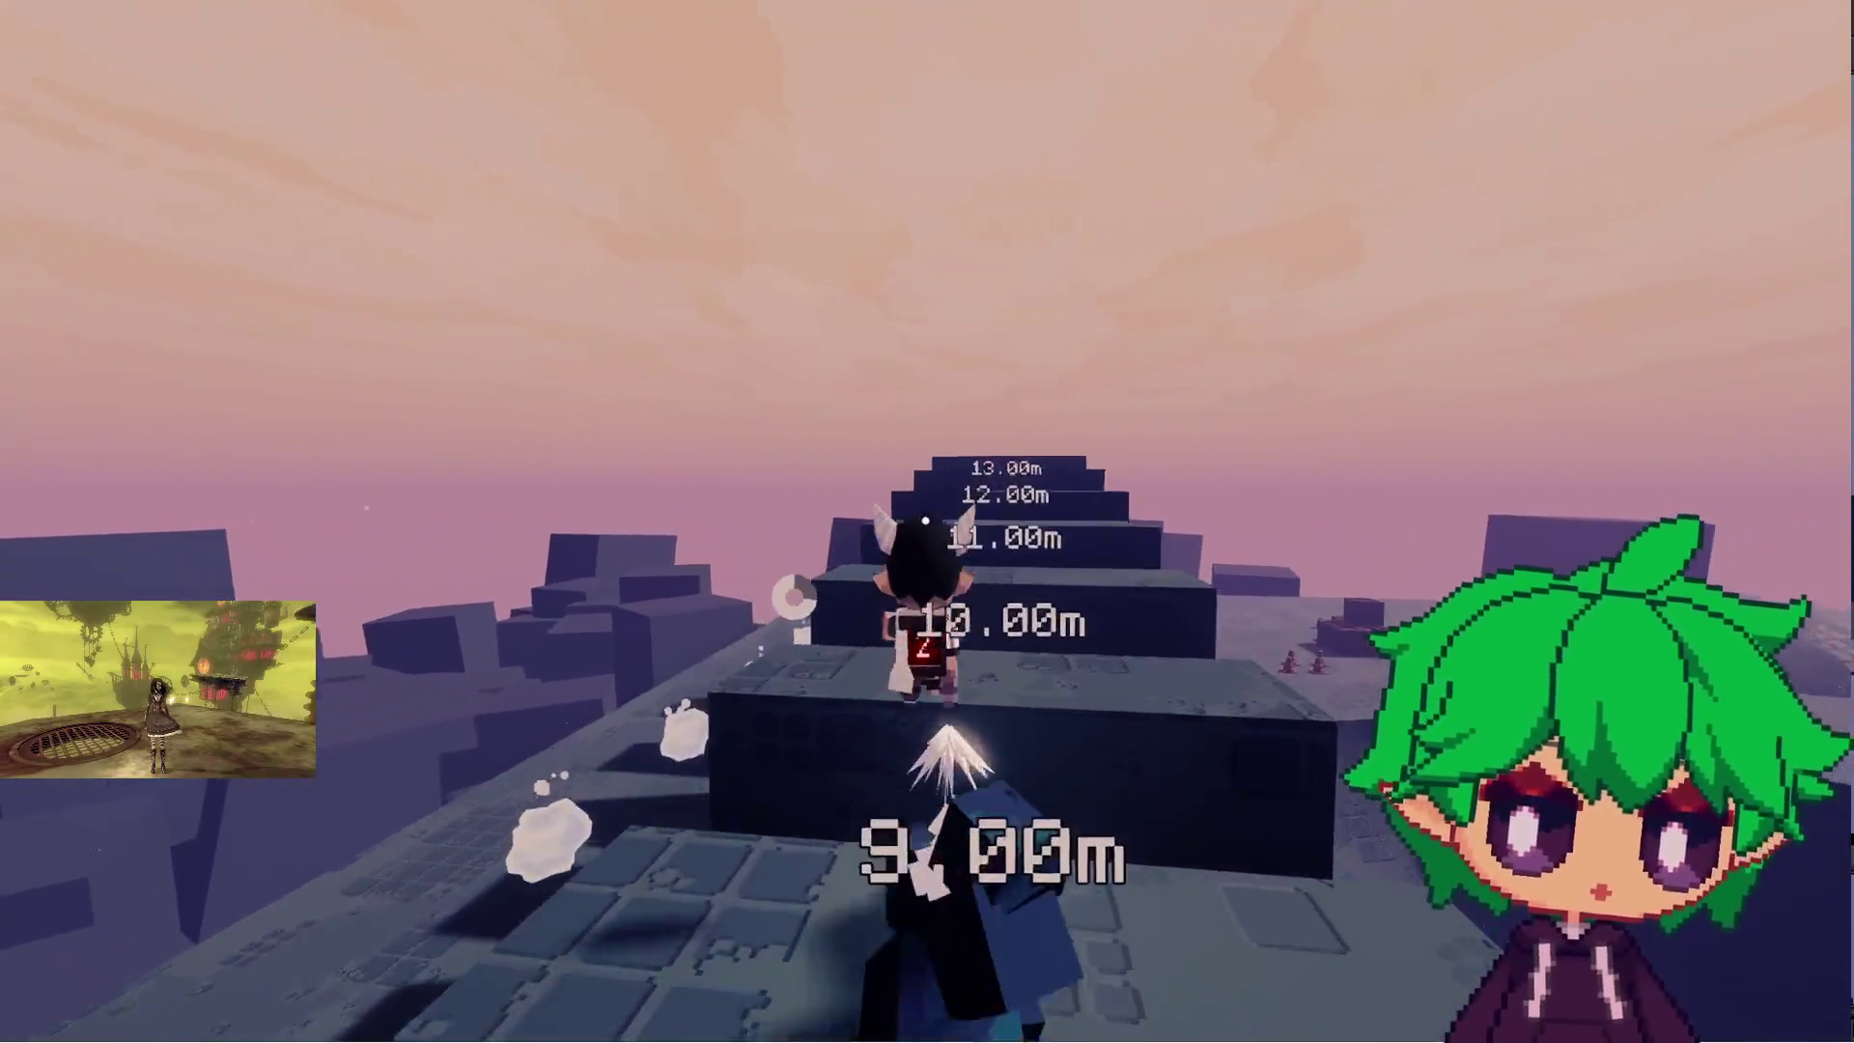
key(alt+Tab)
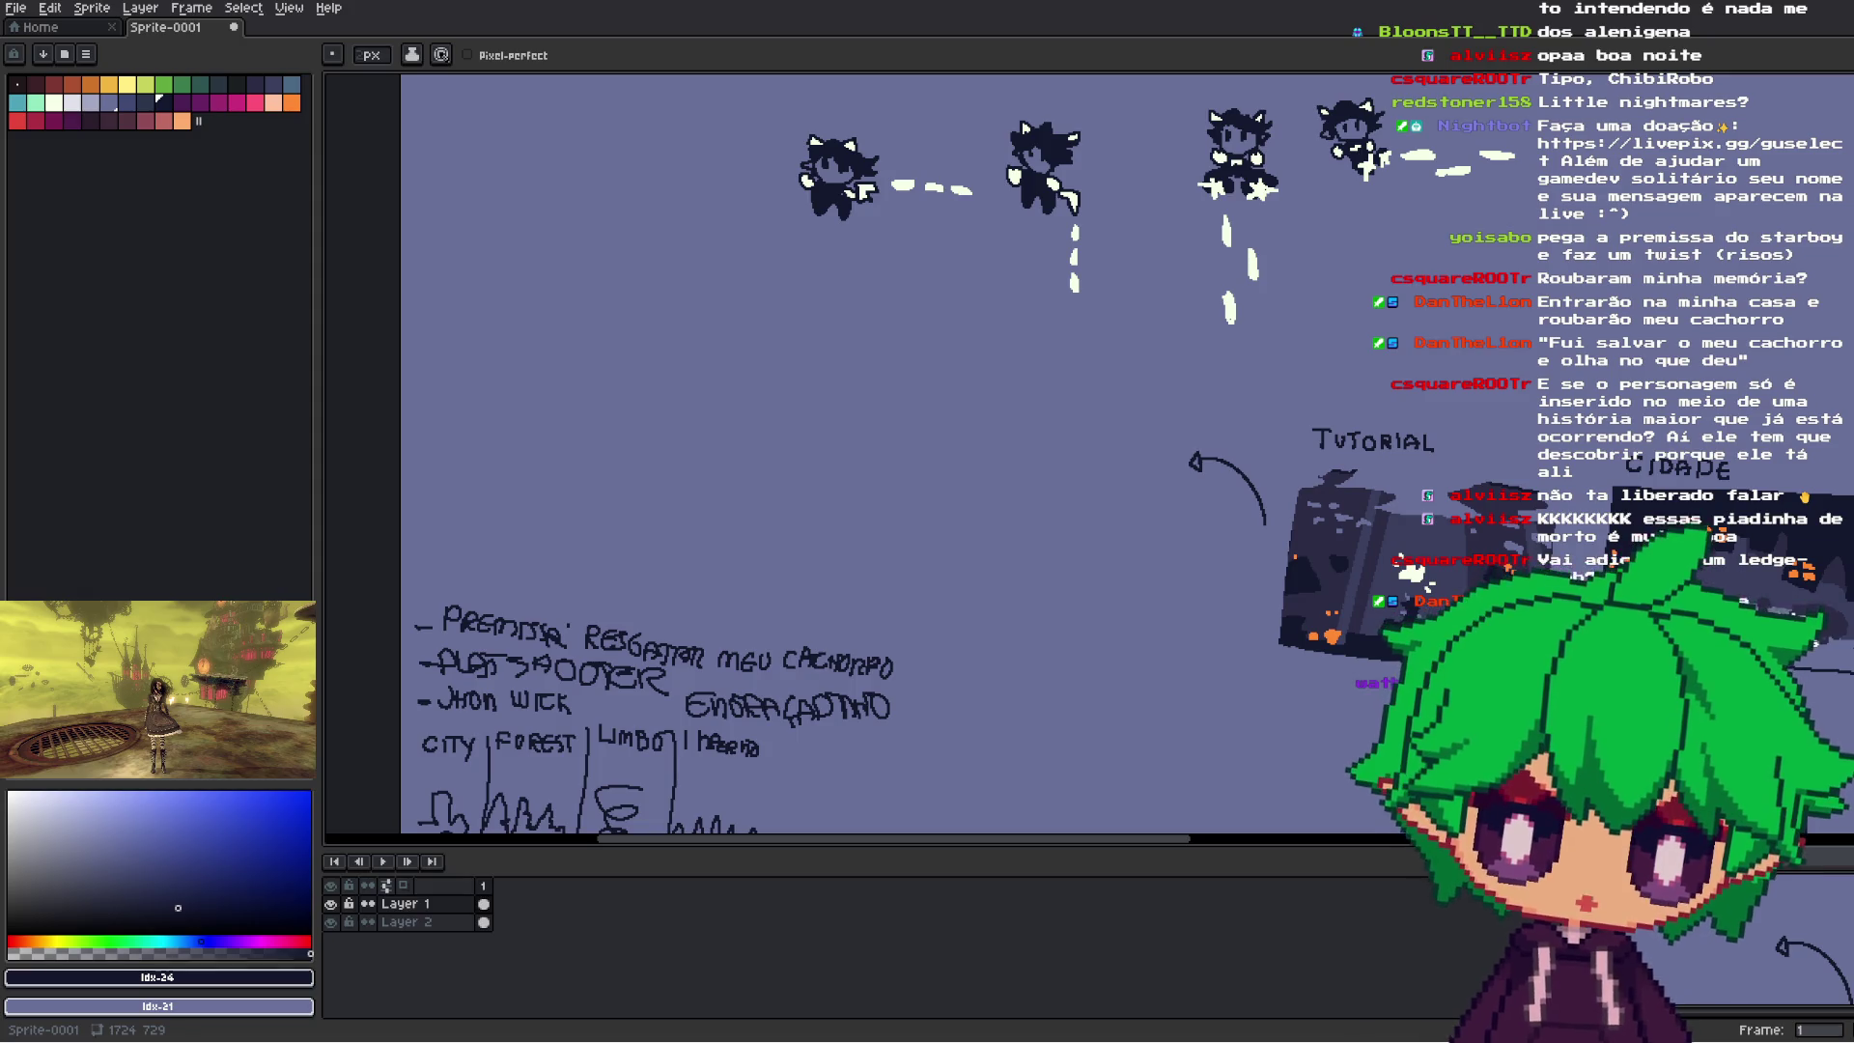
- Marquee the whole CIDADE scene and apply an Edit > Transform to it
scroll(1114, 779, down, 3)
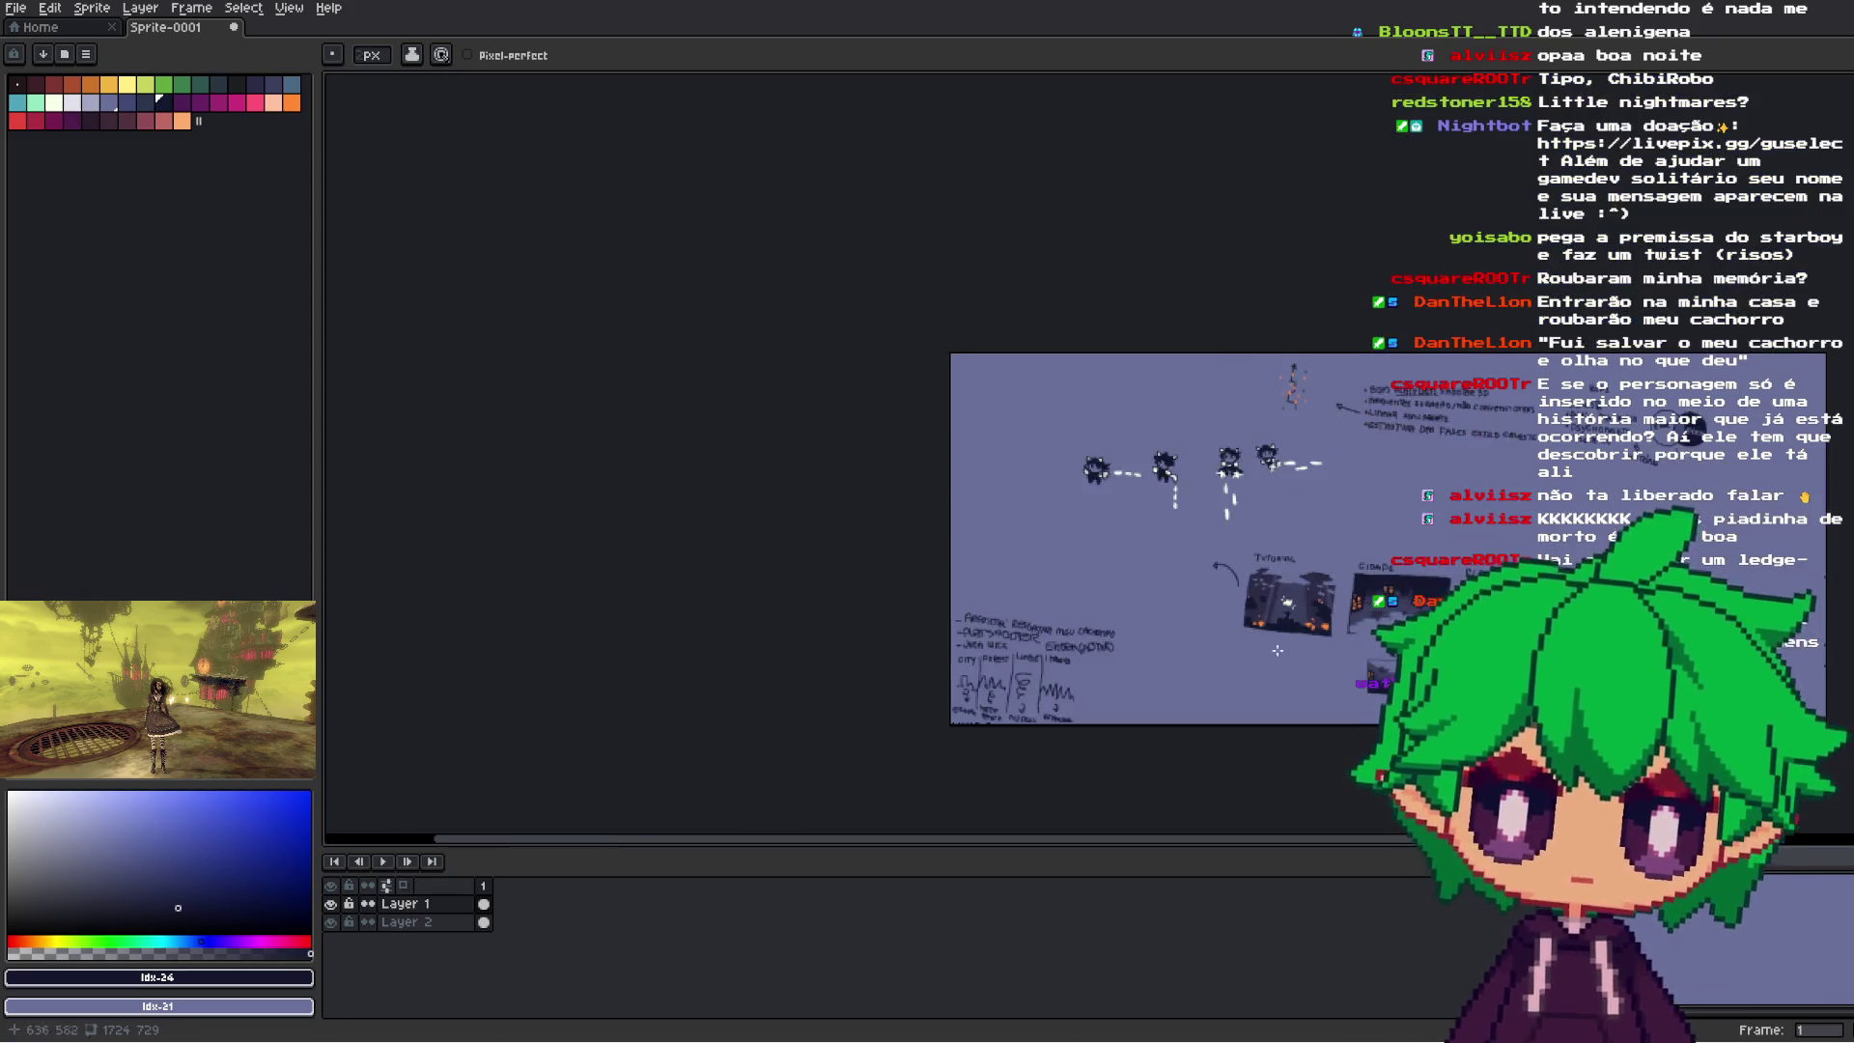
scroll(1352, 435, up, 3)
key(m)
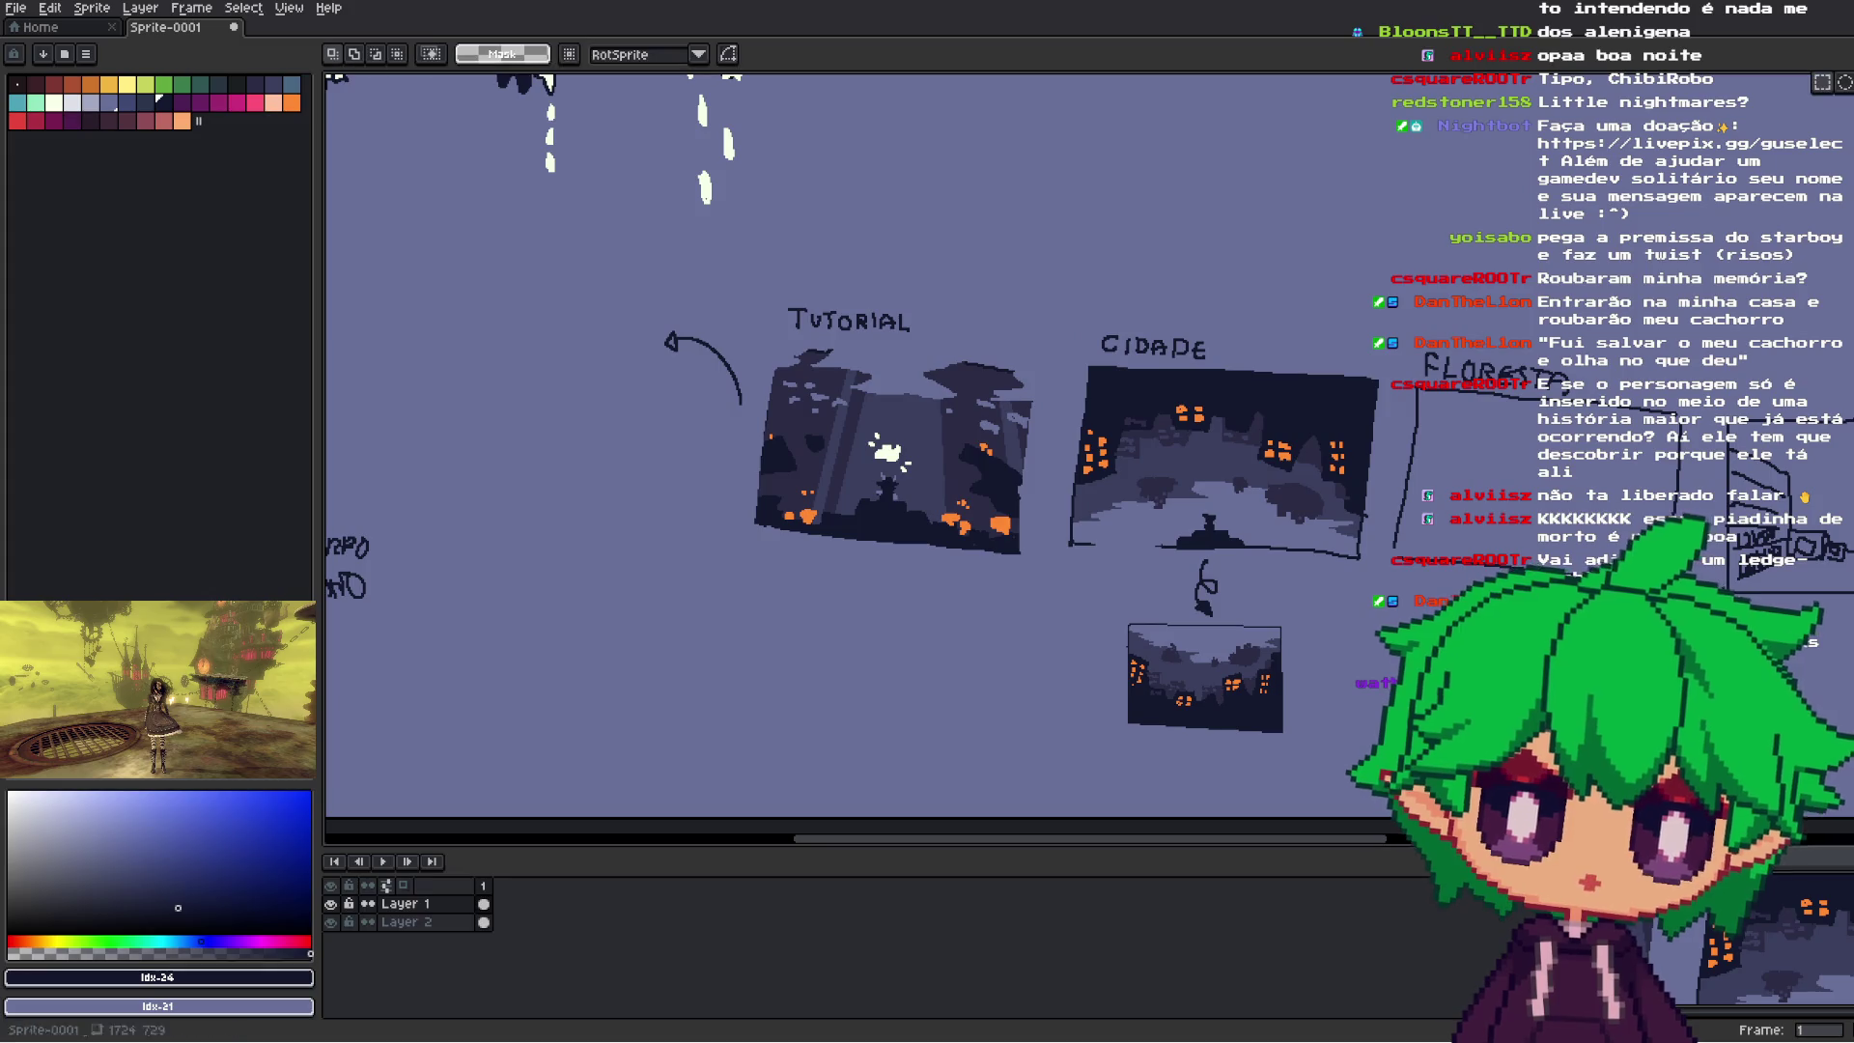
drag(1212, 624, 1116, 608)
drag(1003, 525, 1282, 356)
scroll(1072, 416, up, 1)
mouse_move(757, 147)
mouse_down()
mouse_move(1369, 542)
mouse_move(1371, 564)
mouse_move(744, 145)
mouse_move(728, 165)
mouse_move(712, 145)
mouse_move(884, 278)
mouse_move(1371, 557)
mouse_up()
click(50, 8)
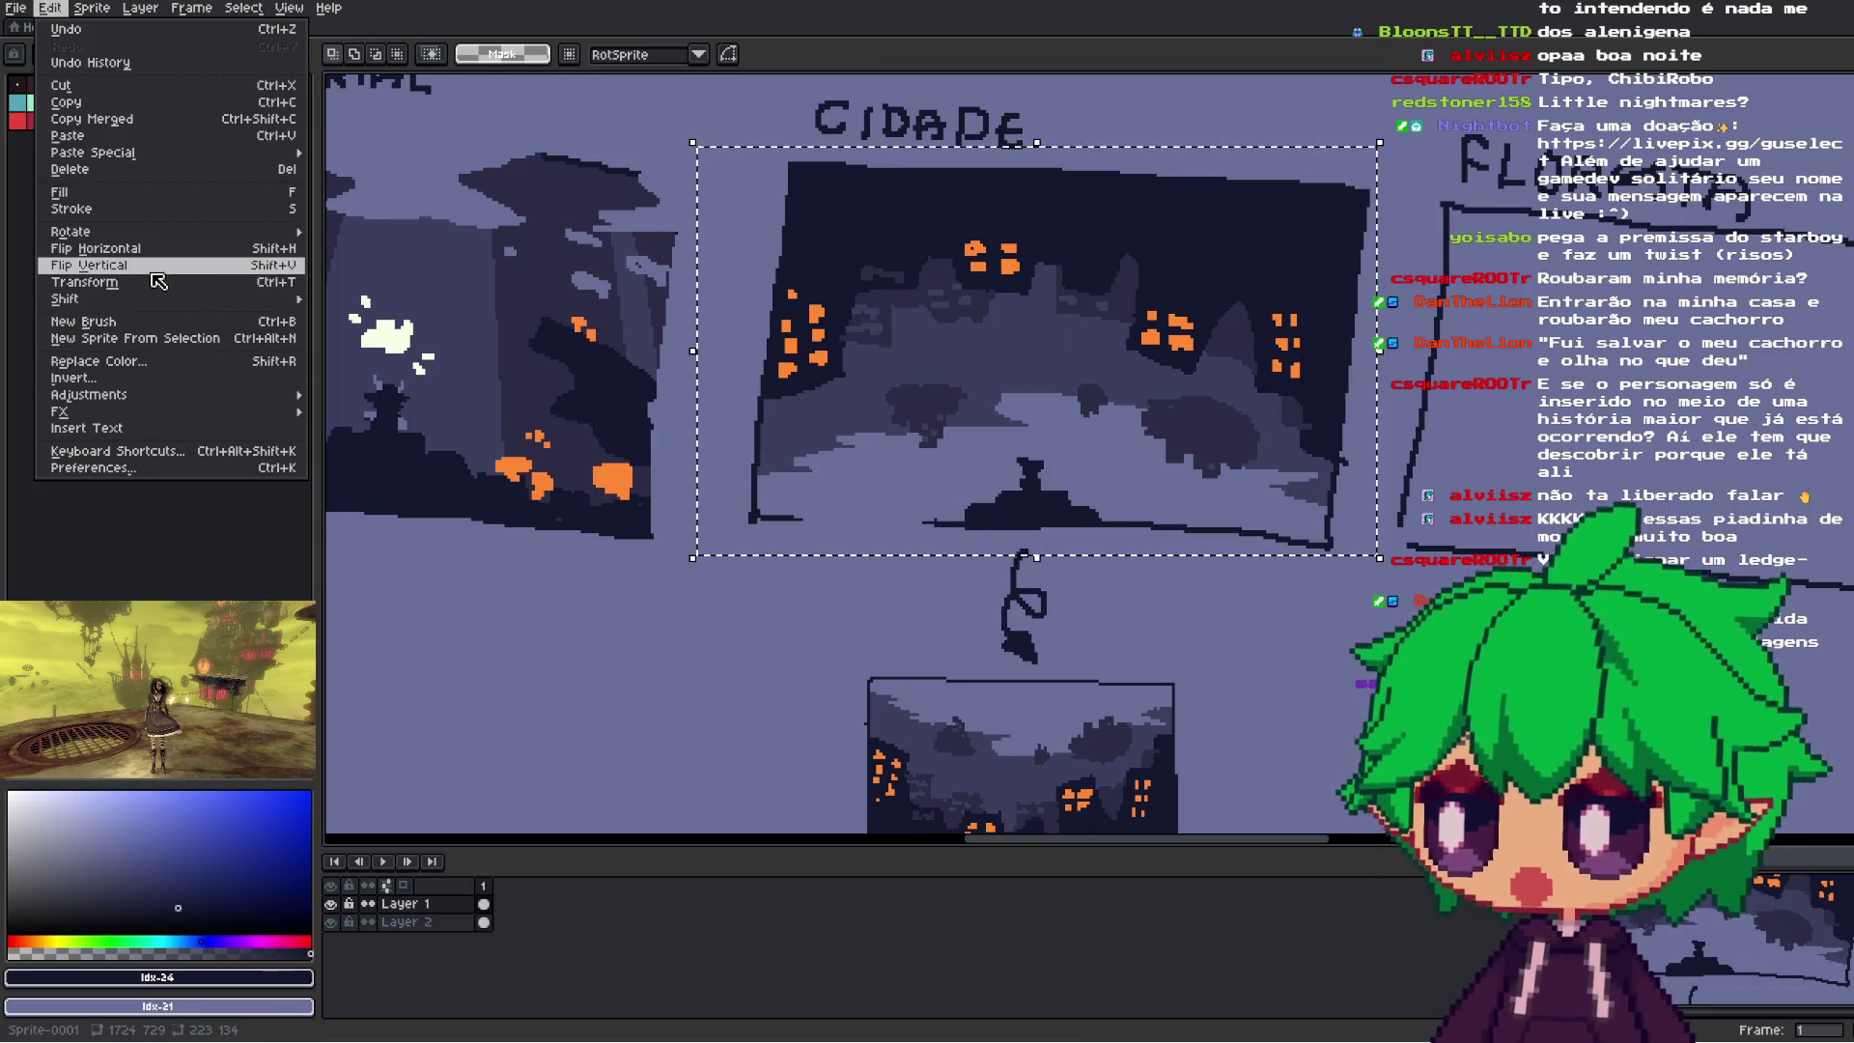
click(157, 282)
scroll(1191, 613, down, 2)
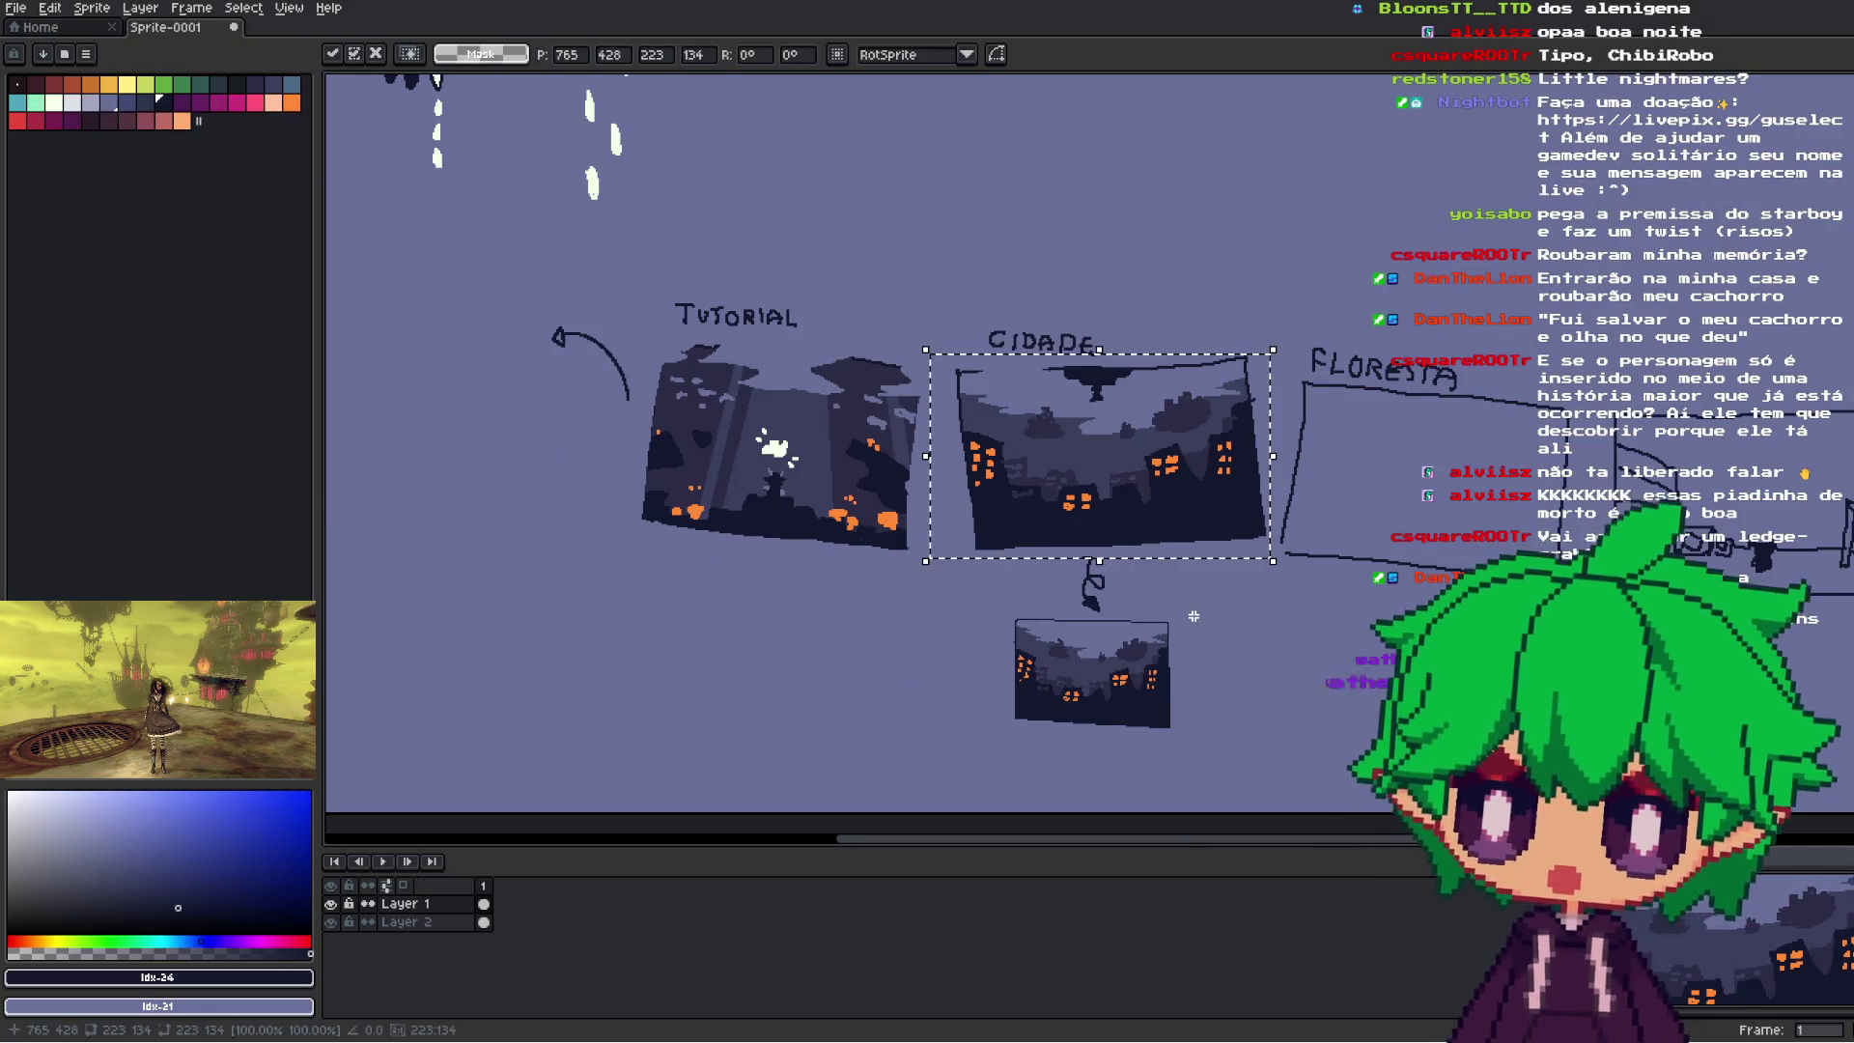
click(1192, 613)
scroll(979, 480, up, 2)
- Select the small dark hanging shape and rotate it 180° upside down
drag(1084, 241, 1313, 333)
mouse_move(951, 135)
mouse_down()
mouse_move(1120, 106)
mouse_move(1202, 188)
mouse_move(1236, 328)
mouse_up()
mouse_move(1127, 233)
mouse_down()
mouse_move(1177, 166)
mouse_move(1180, 91)
mouse_move(1275, 676)
mouse_move(1365, 422)
mouse_up()
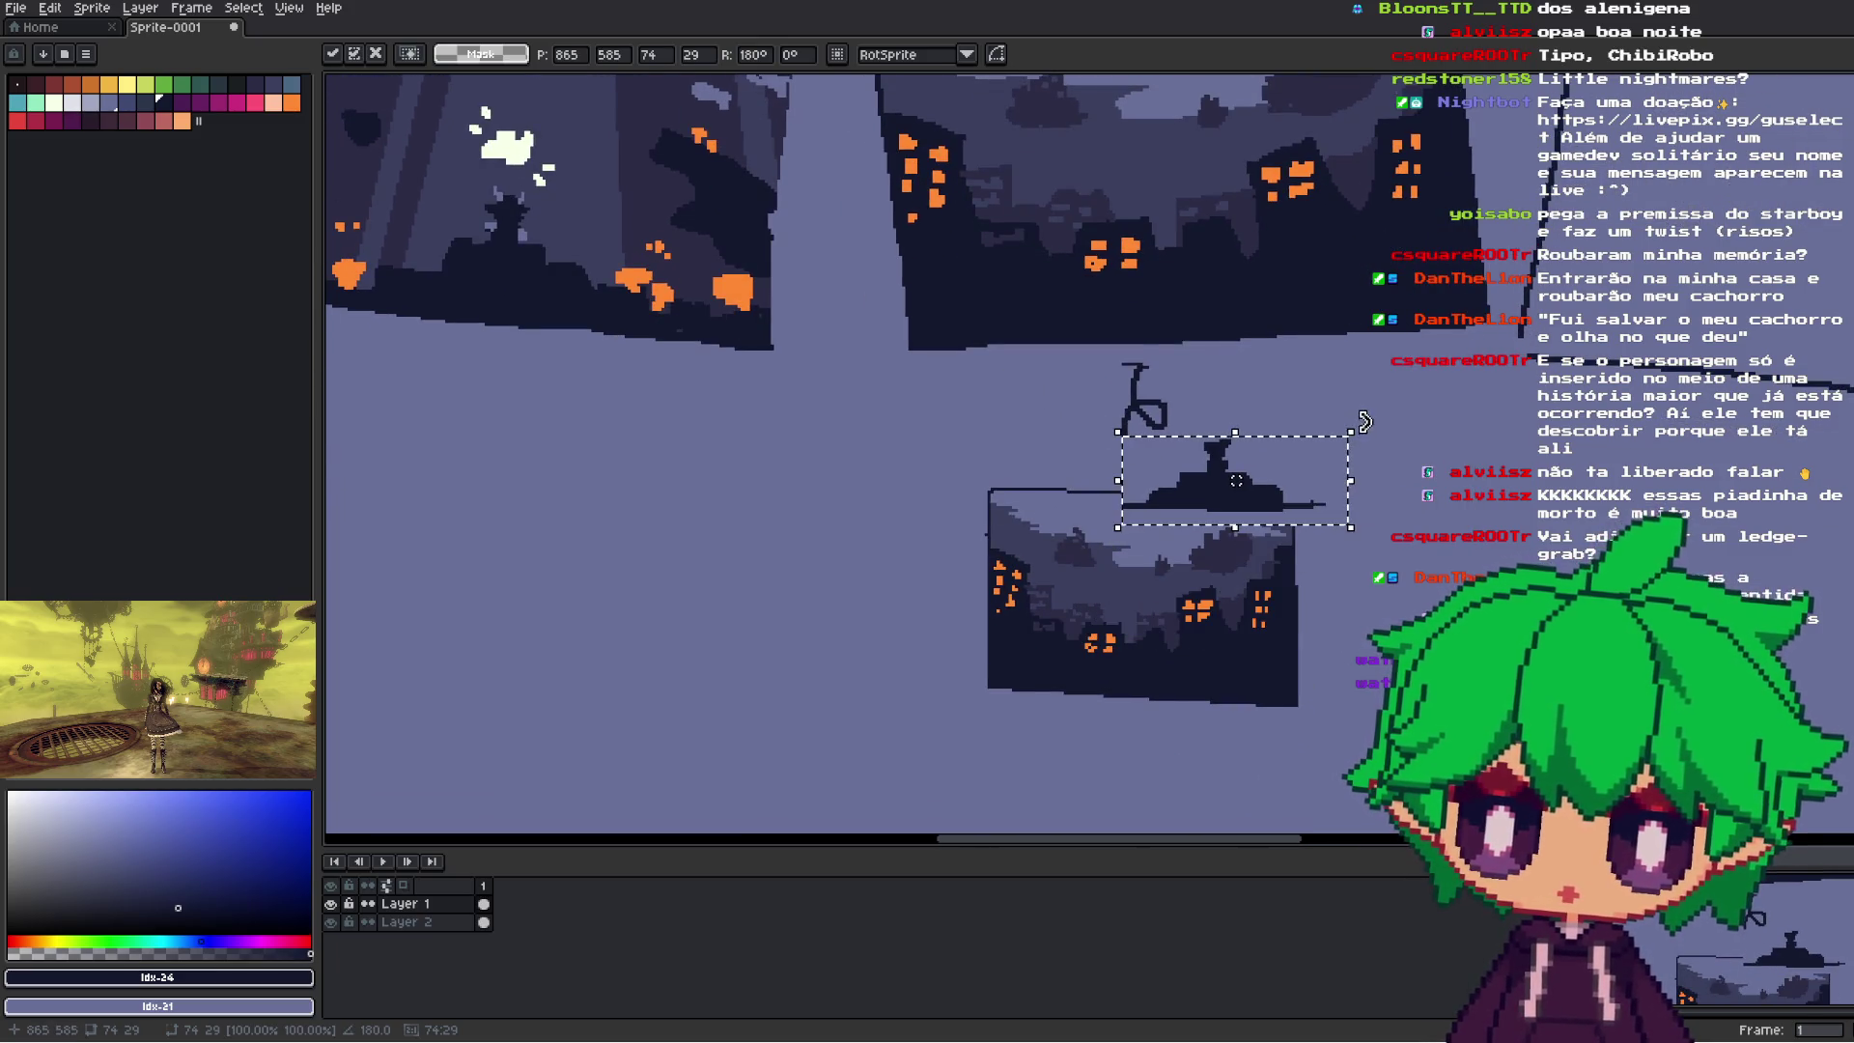
scroll(1219, 545, up, 3)
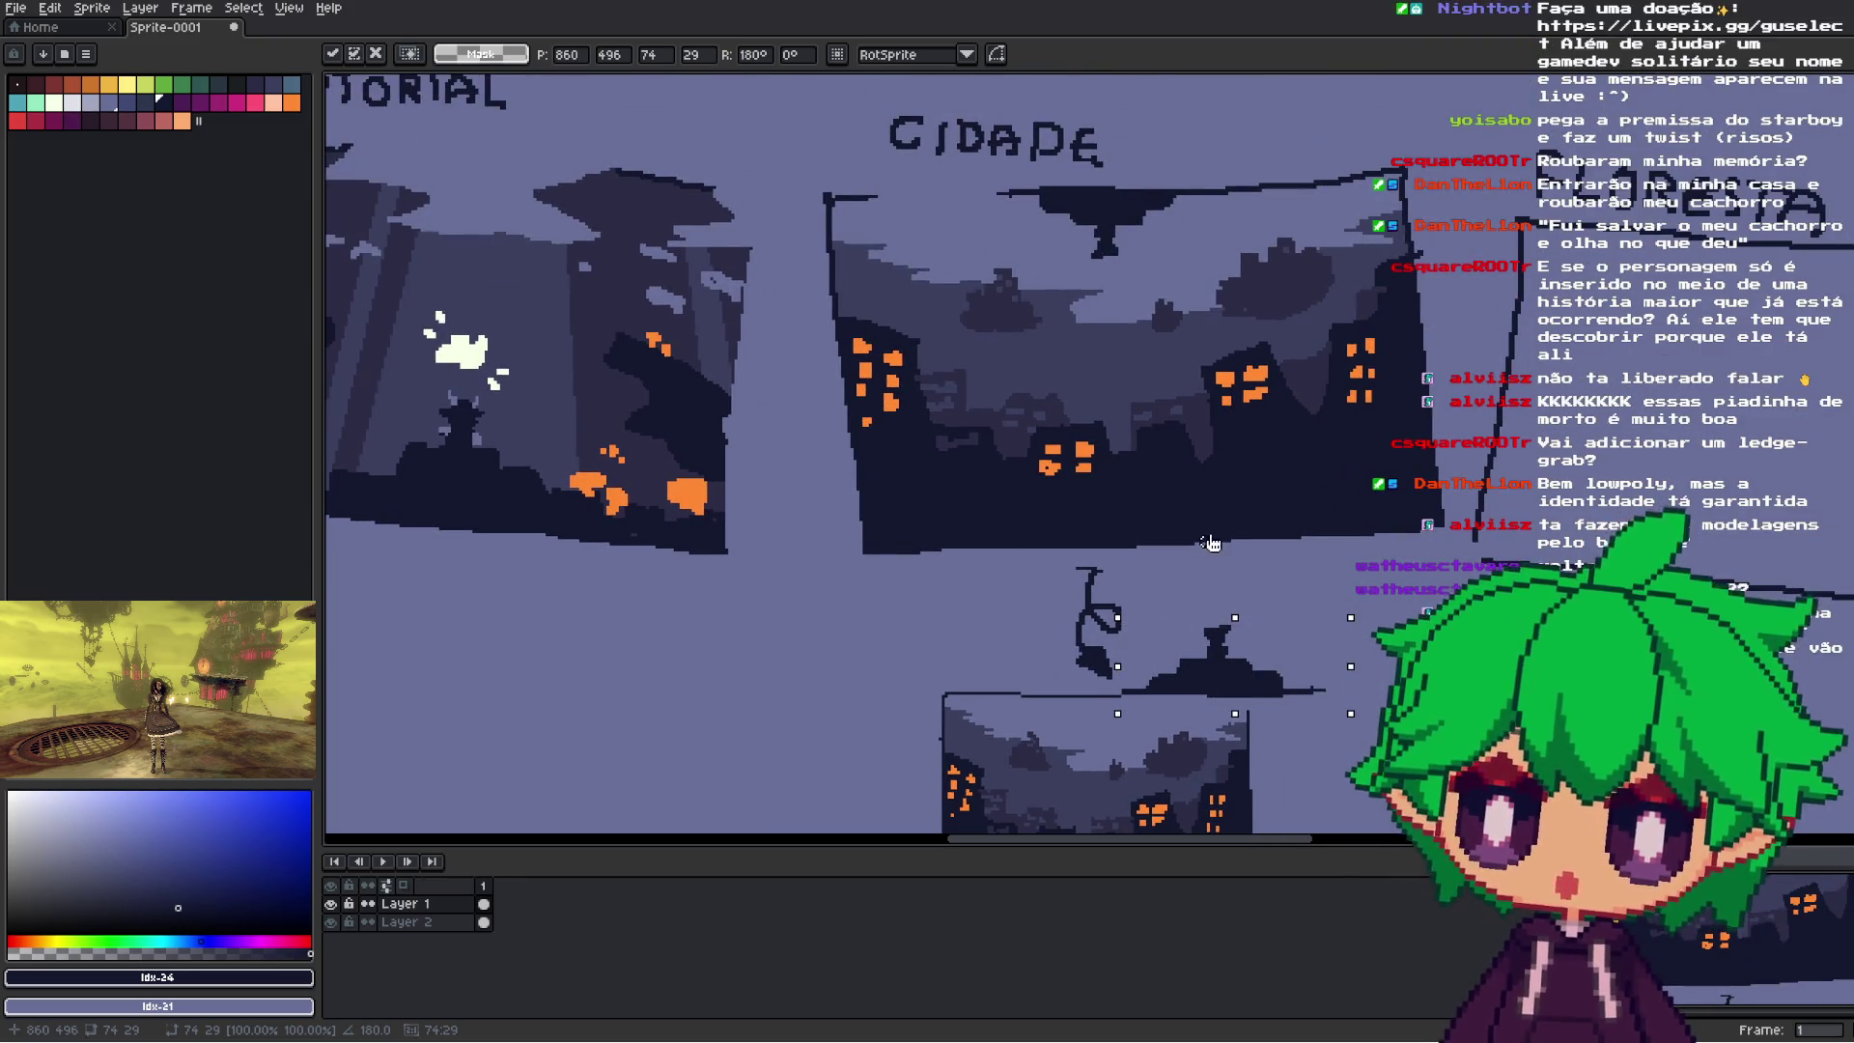
- Cancel the hanging shape's rotation, deselect, and eyedrop the dark colour Idx-21
key(Escape)
key(ctrl+d)
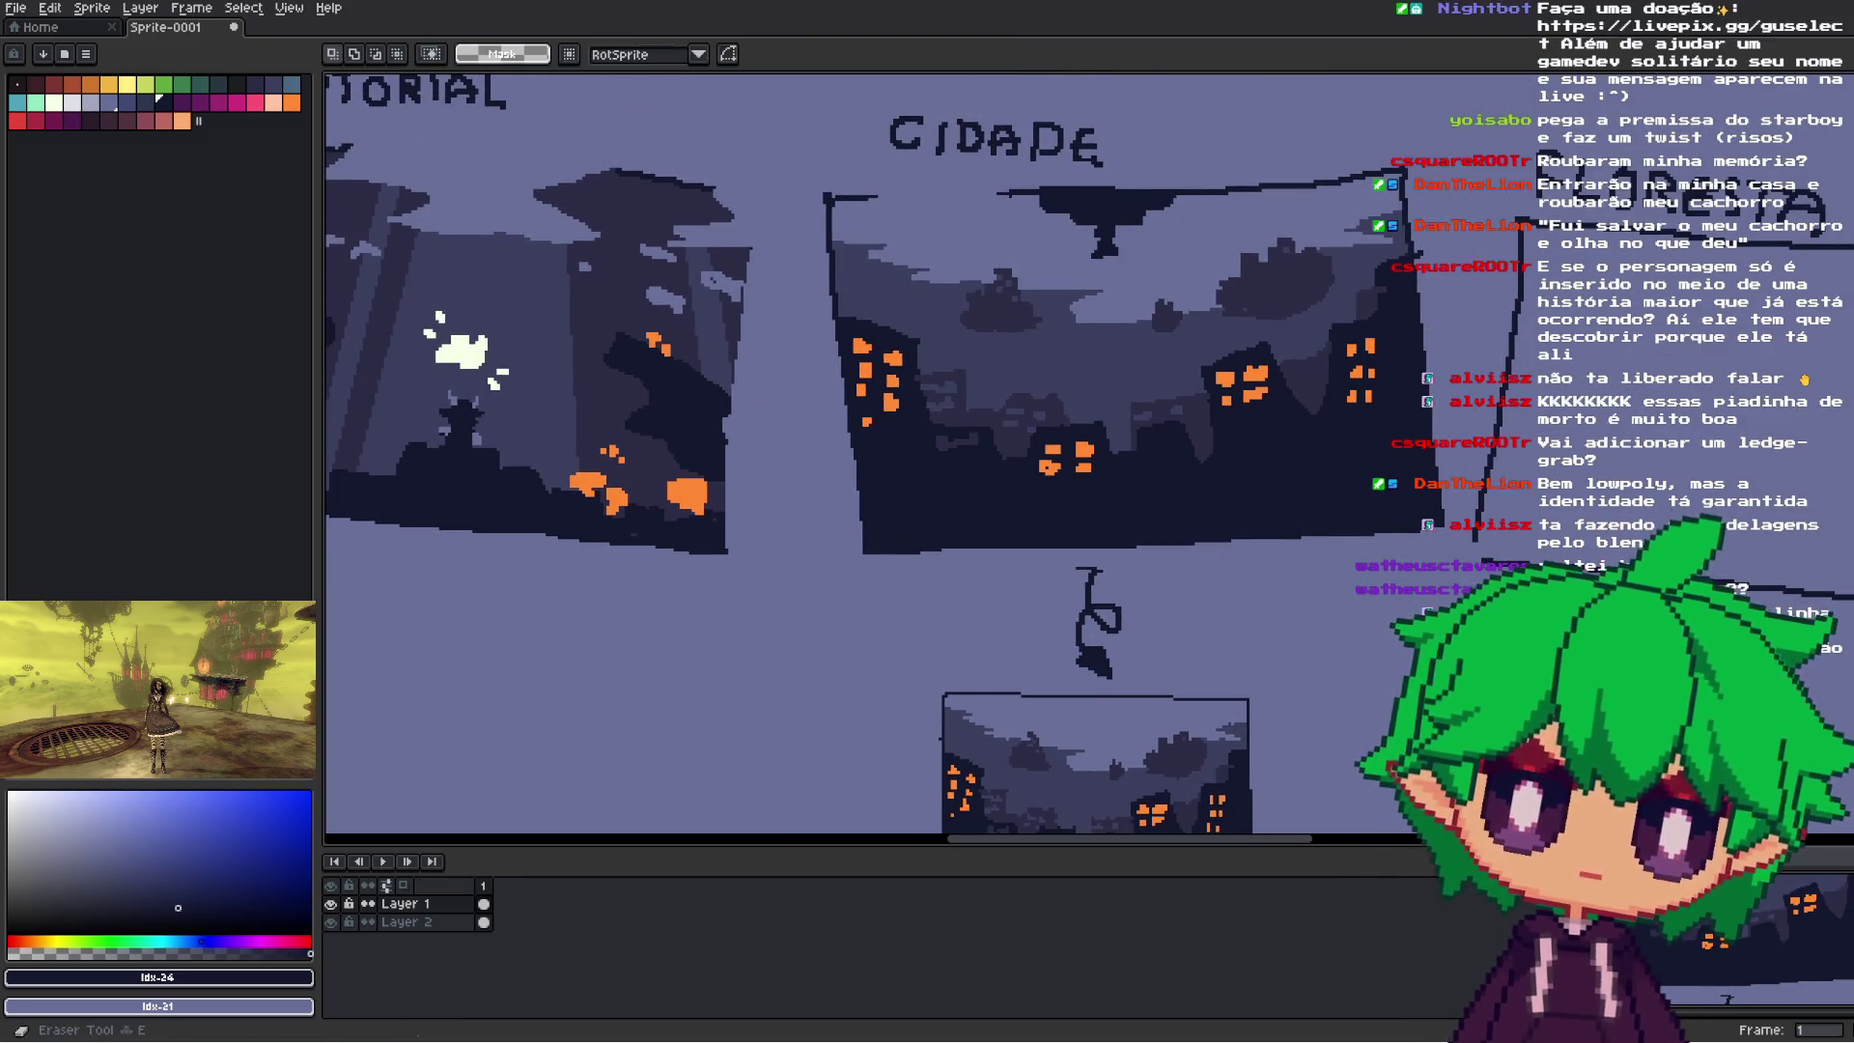
scroll(1124, 296, up, 2)
click(1159, 327)
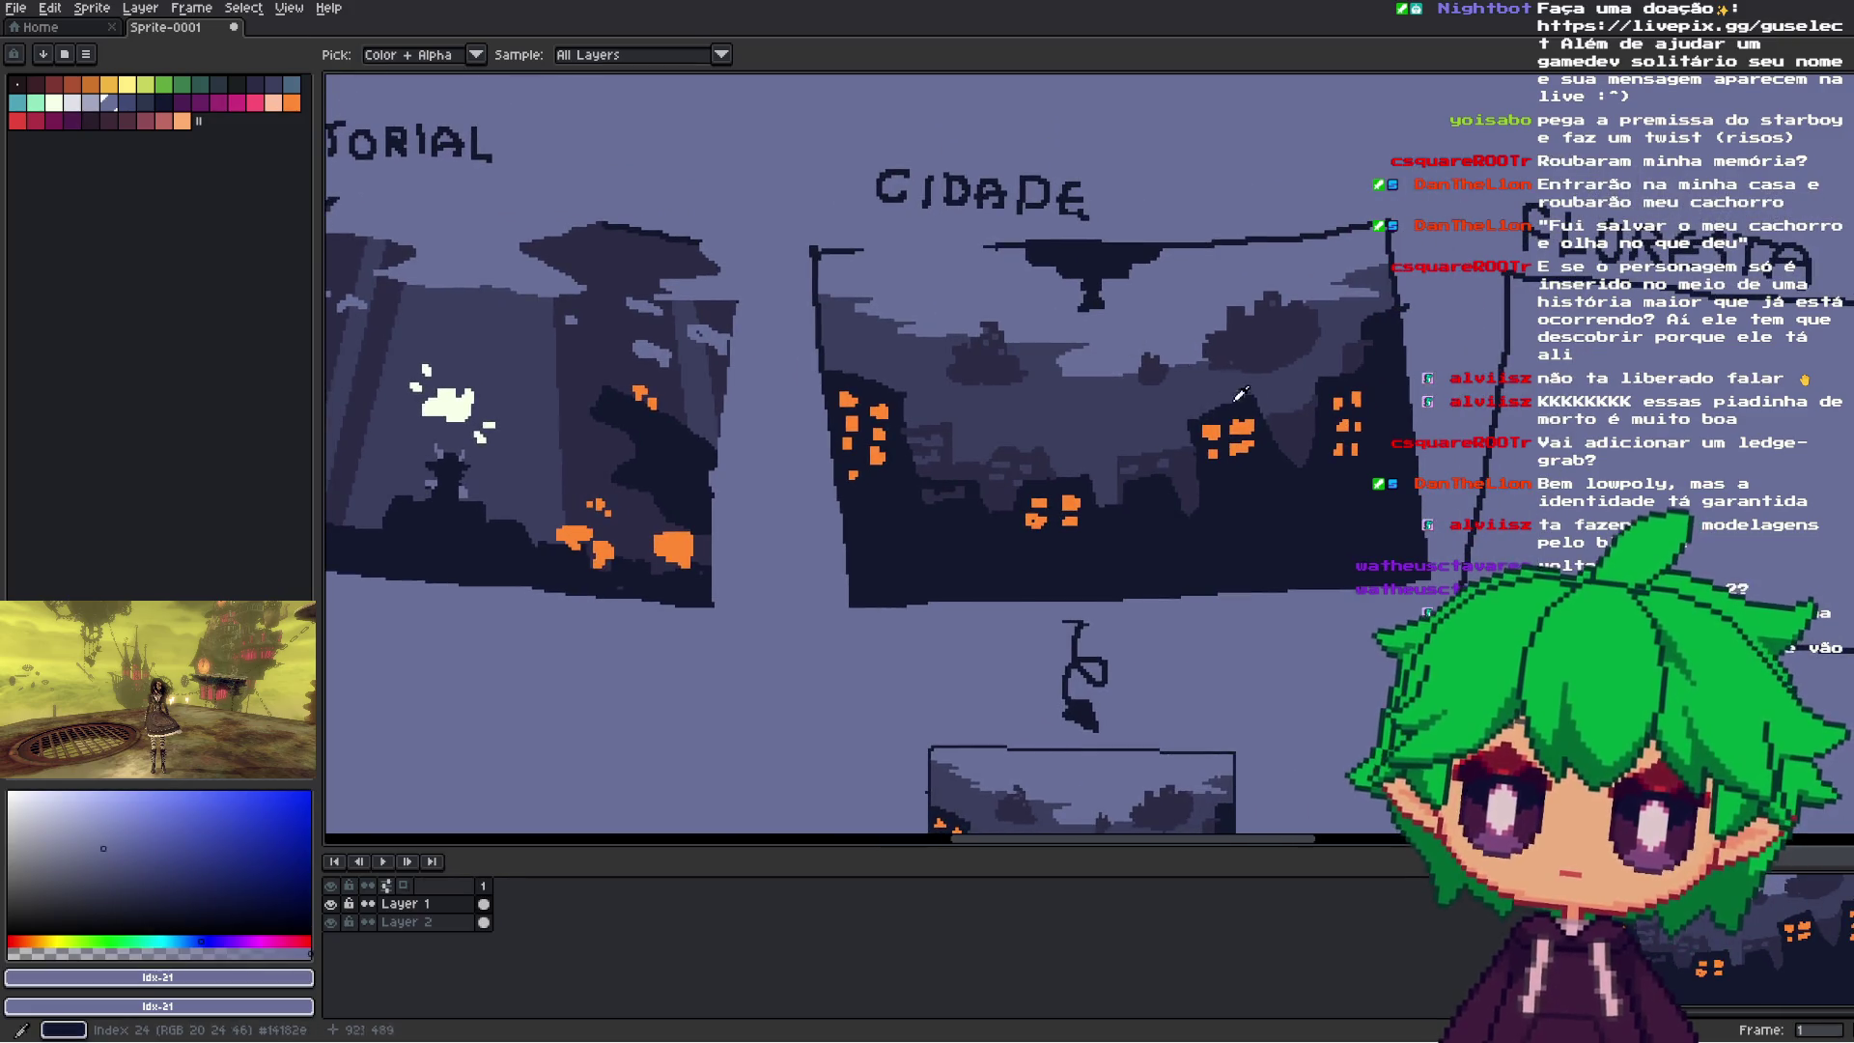
- Marquee the hanging canopy and stretch it wider to the right, committing the change
key(m)
scroll(1262, 305, down, 2)
scroll(1261, 305, up, 1)
drag(1062, 295, 1511, 488)
scroll(1059, 234, up, 4)
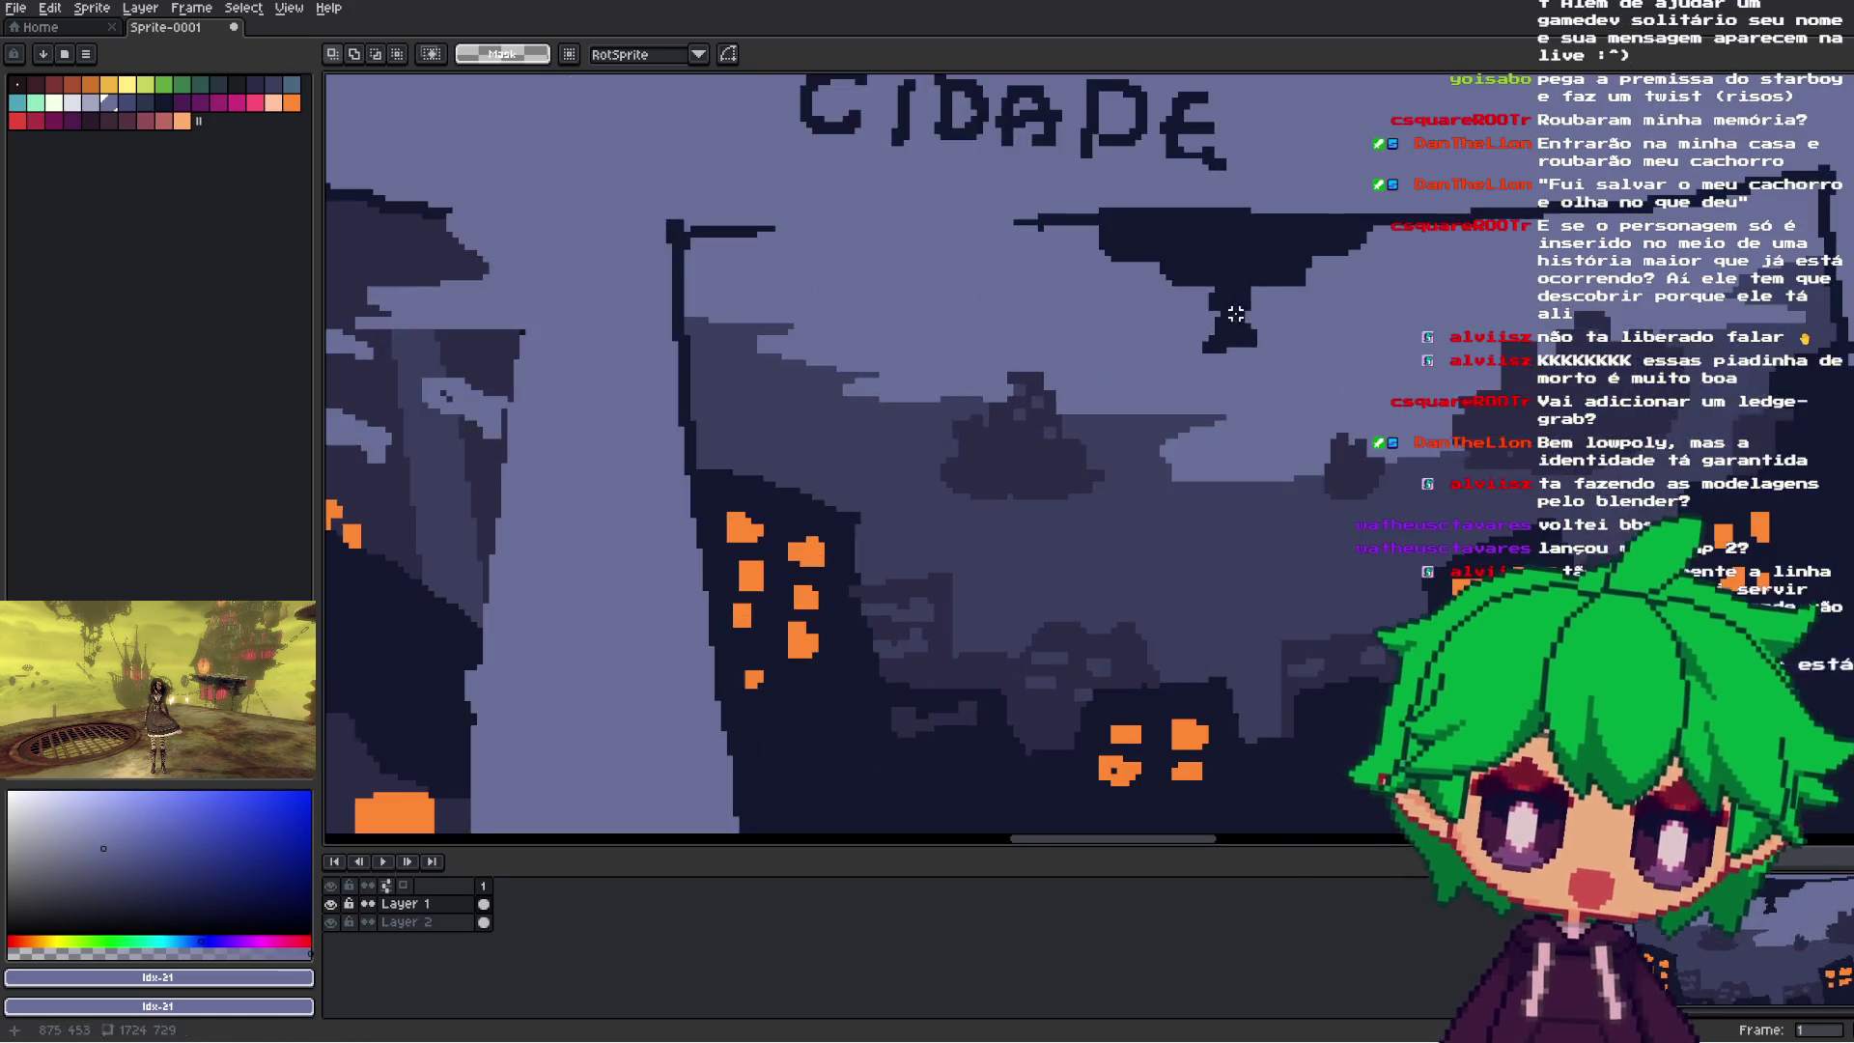
mouse_move(1052, 216)
mouse_down()
mouse_move(1110, 339)
mouse_move(1304, 303)
mouse_move(1446, 317)
mouse_up()
key(Return)
- Try stretching the canopy further right, then undo that change
drag(1111, 230, 1191, 376)
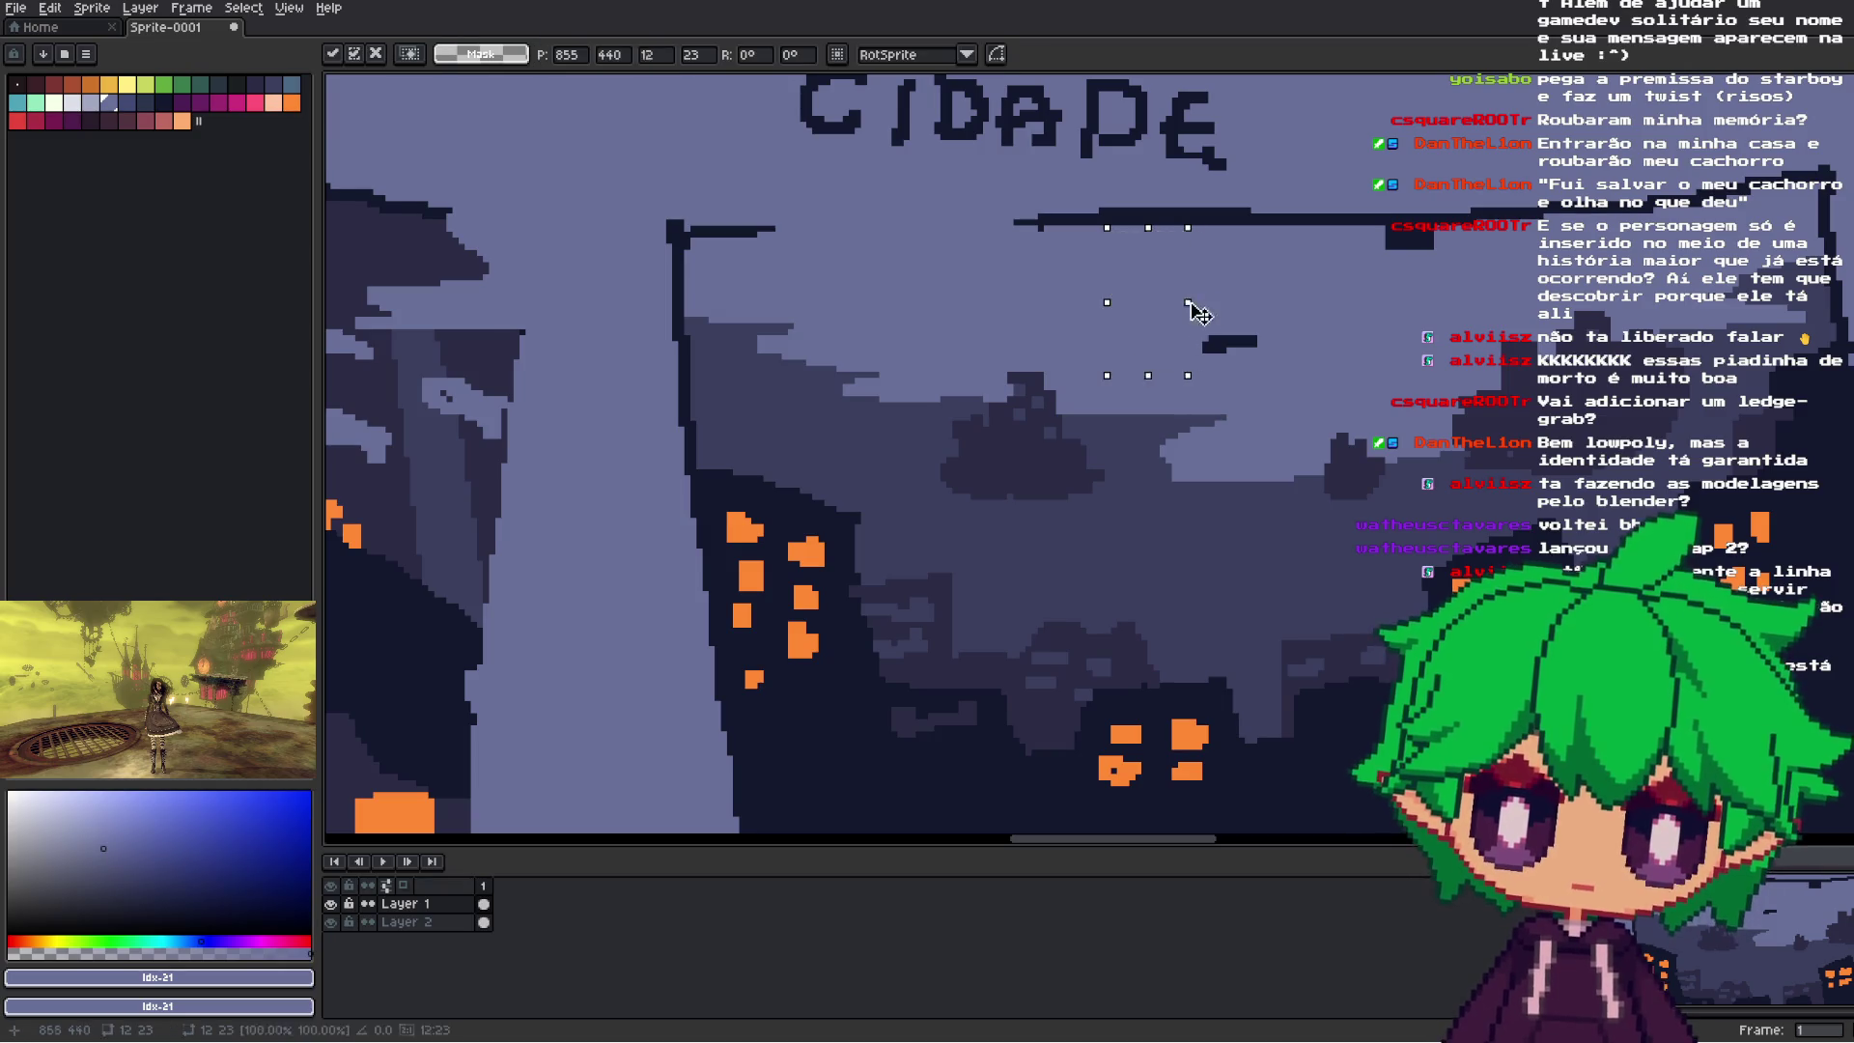
drag(1191, 302, 1467, 299)
key(Escape)
key(ctrl+z)
key(ctrl+z)
- Reselect the canopy tightly and place a copy up and to the right of the original
drag(1379, 342, 1068, 217)
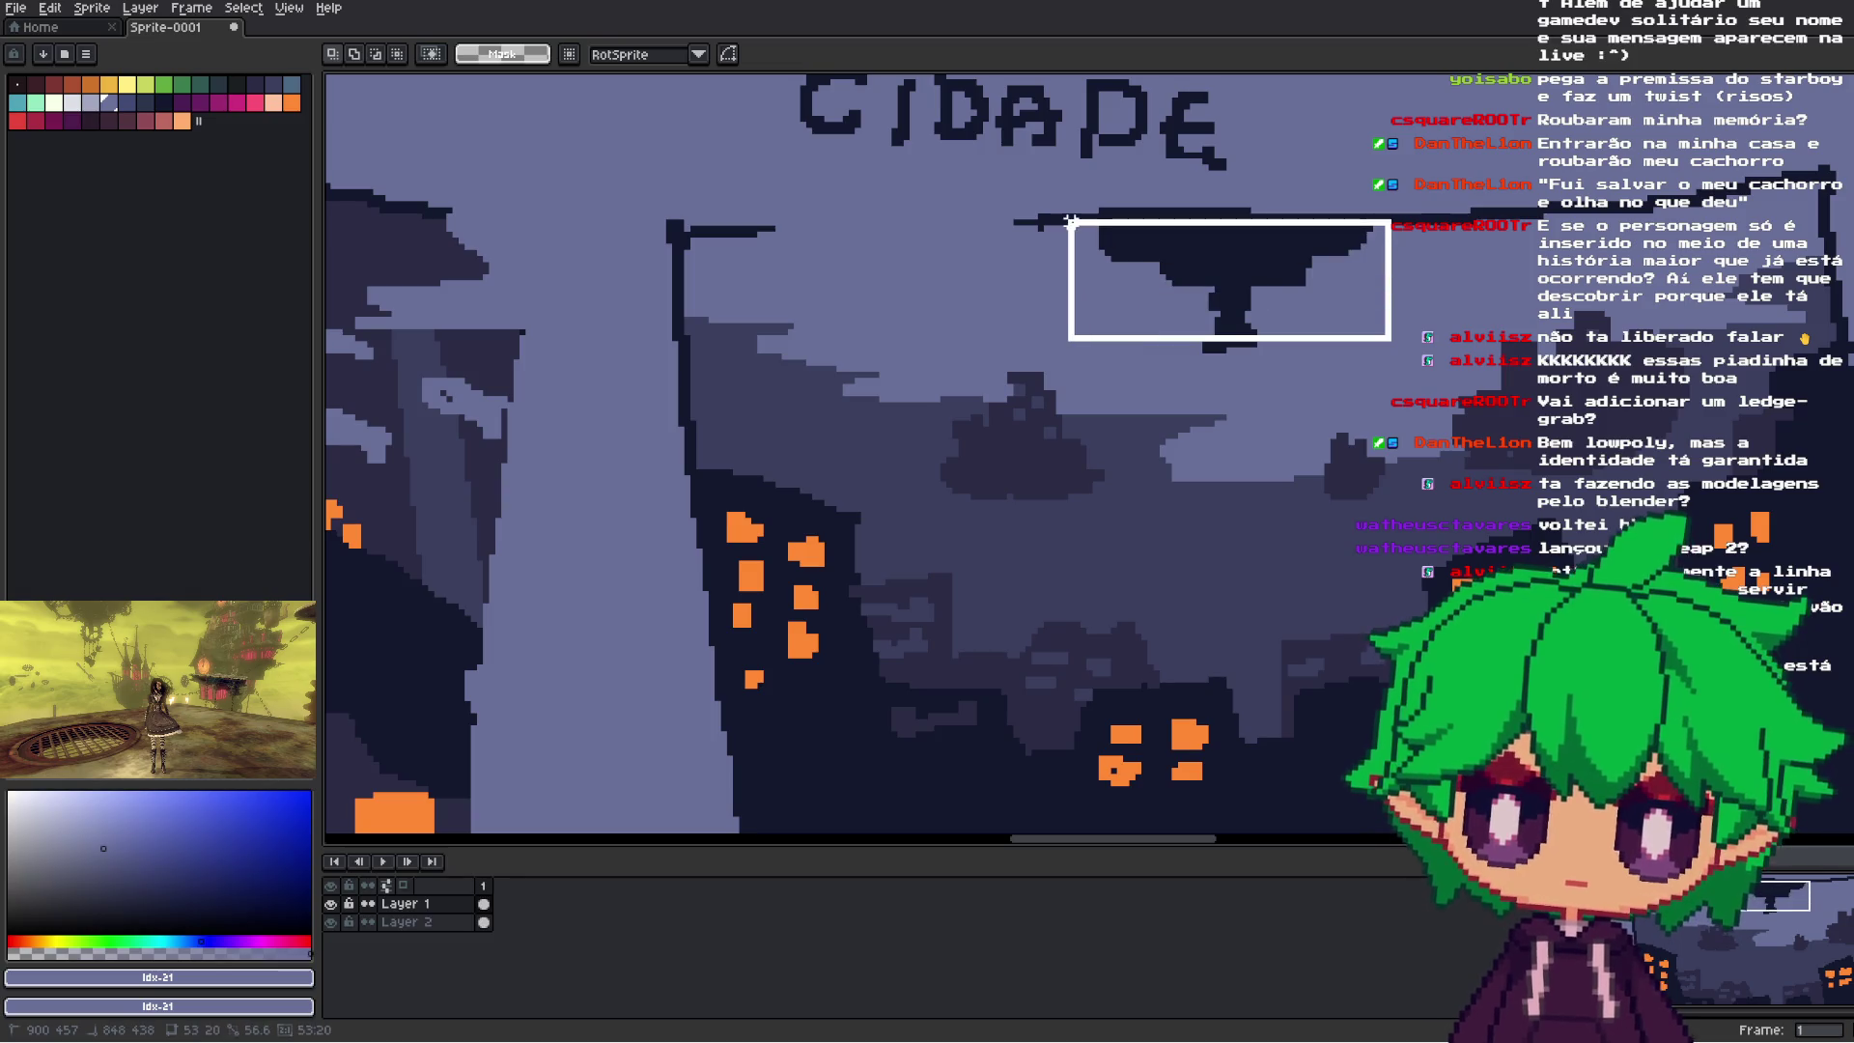
mouse_move(1386, 350)
mouse_down()
mouse_move(1078, 216)
mouse_move(1440, 380)
mouse_up()
key(minus)
drag(1245, 384, 1415, 241)
drag(1017, 319, 1223, 396)
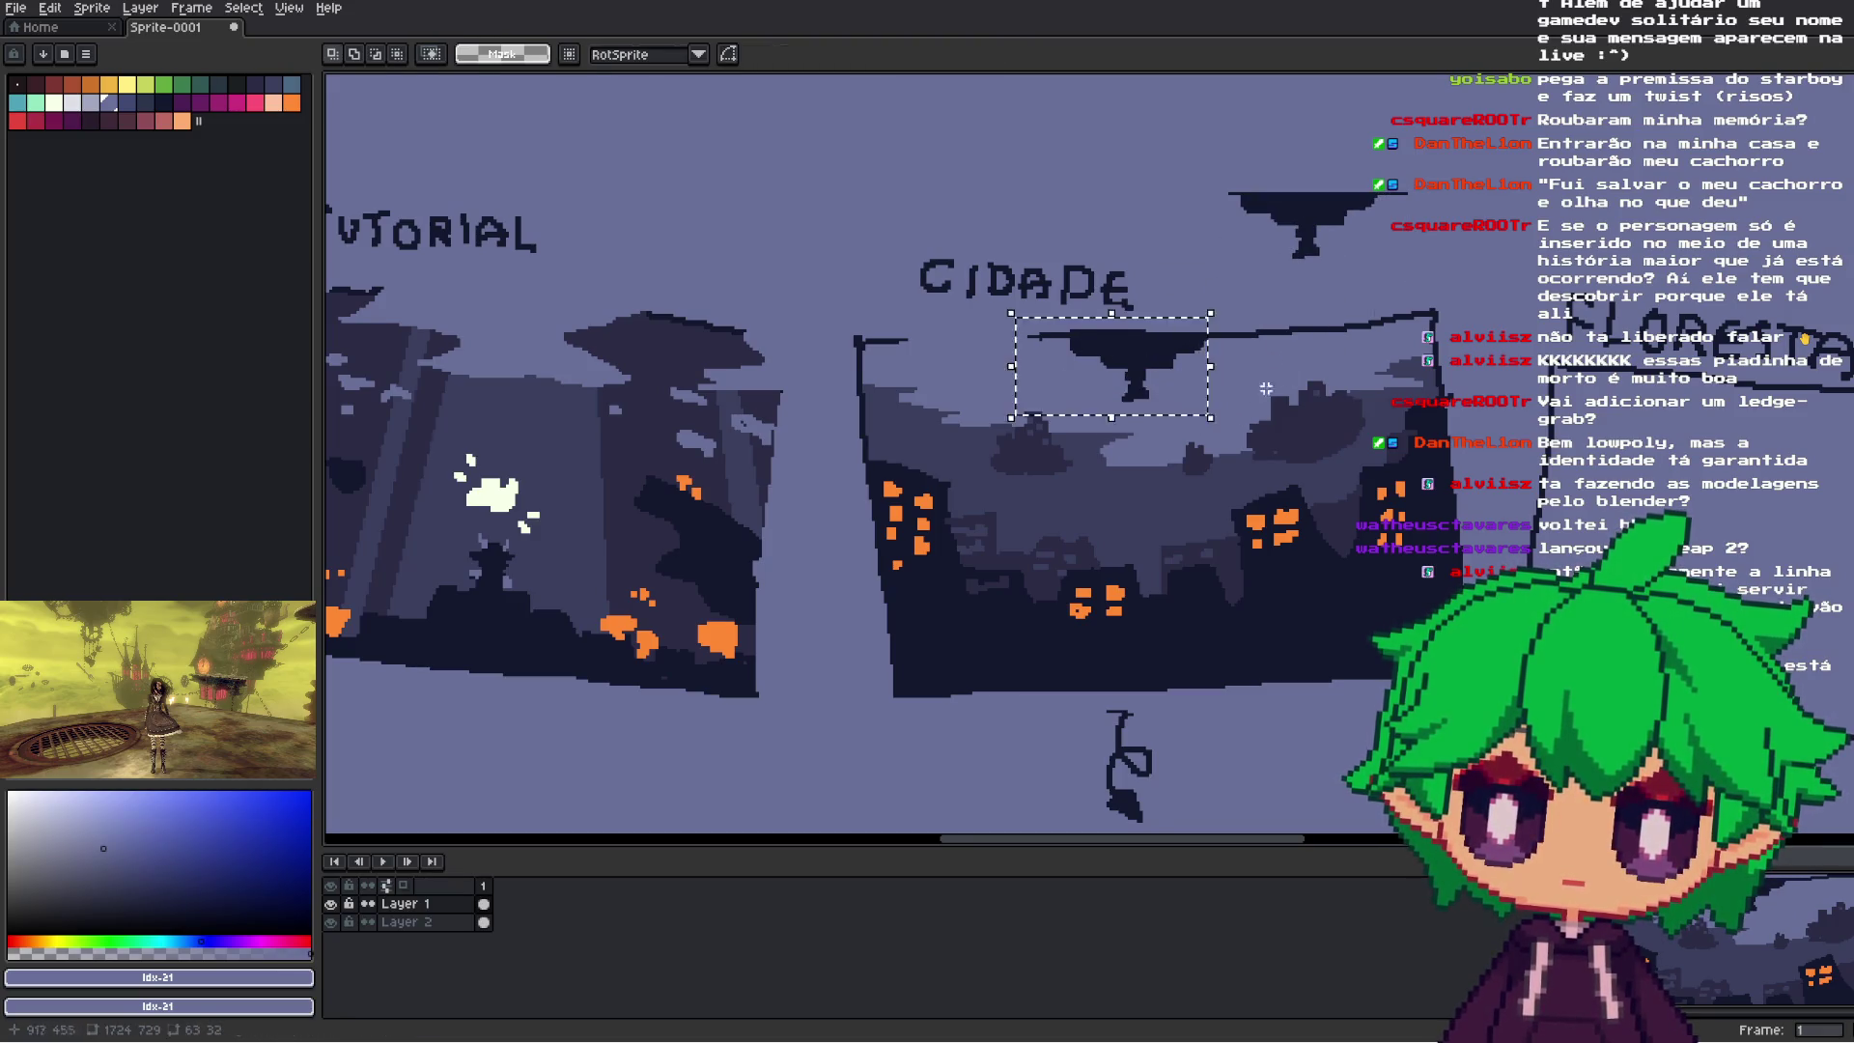
key(Delete)
key(ctrl+z)
- Select the upper shape, sample a dark colour, then tilt it about 30° and move it over the city
drag(1197, 154, 1429, 274)
key(g)
key(i)
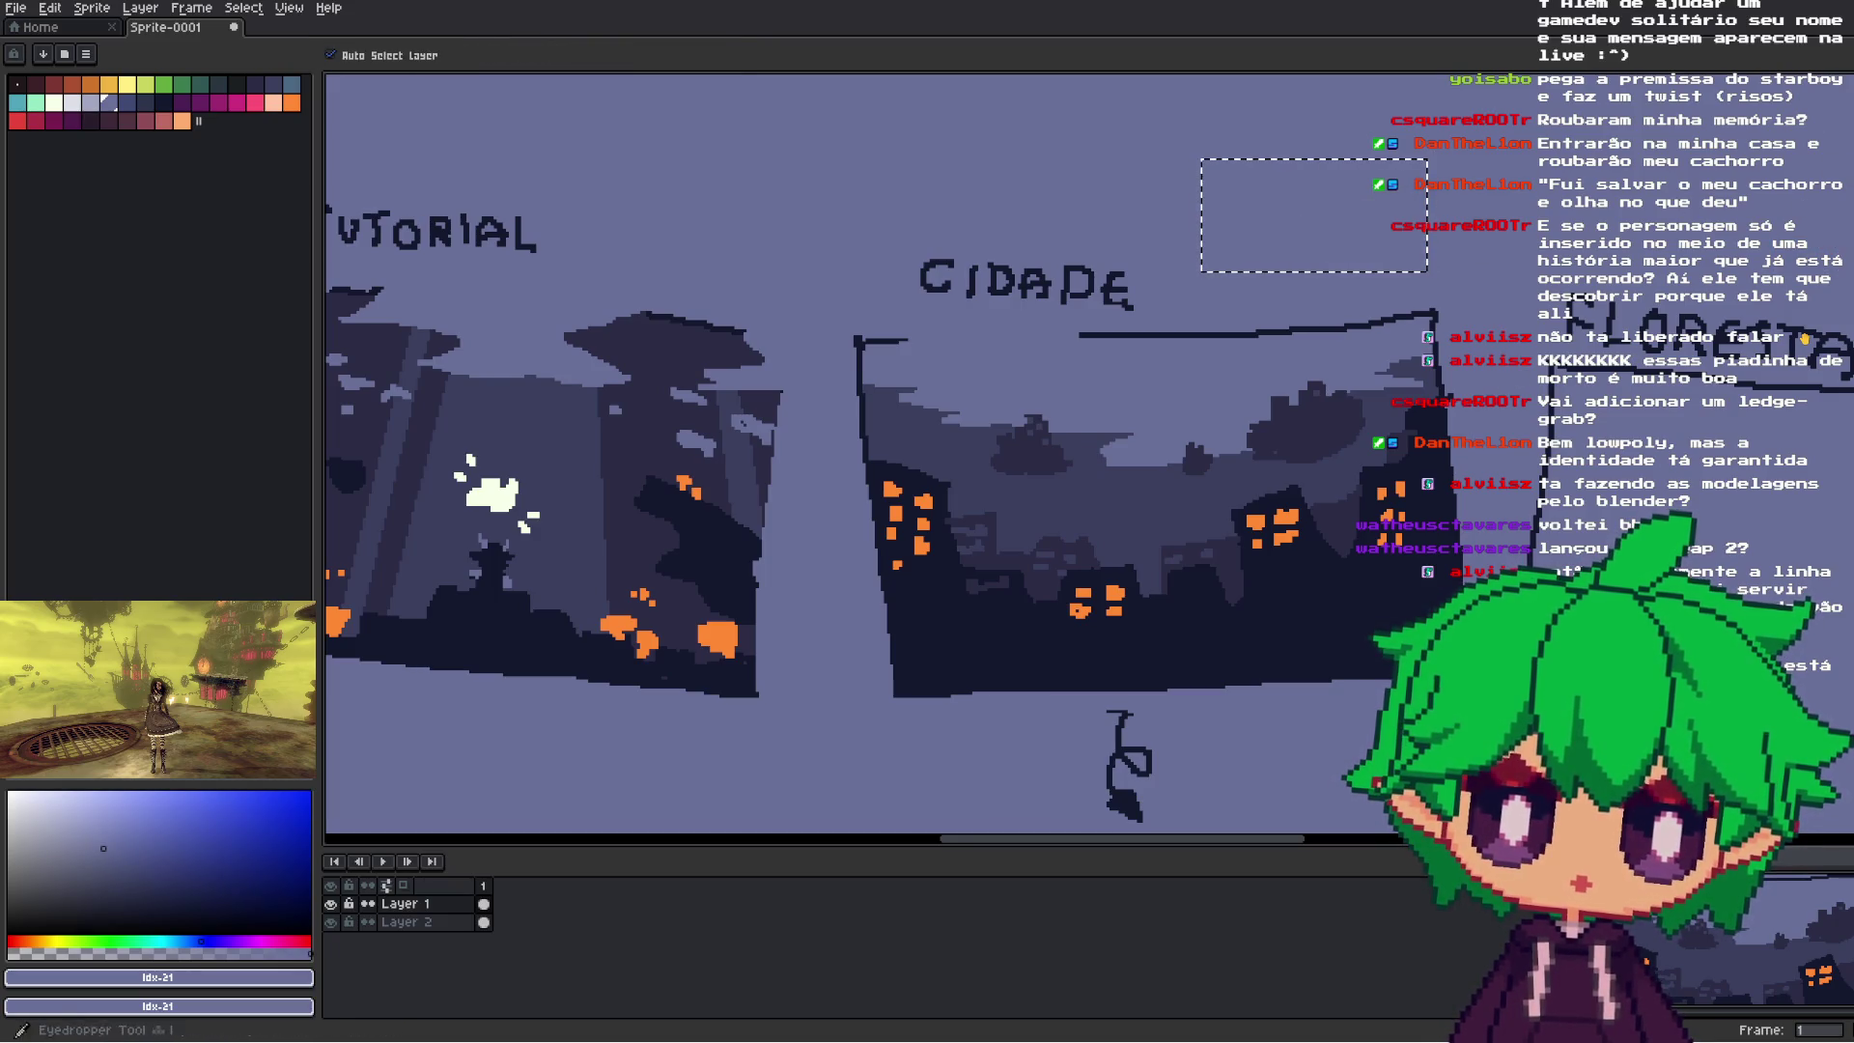
click(1348, 494)
key(g)
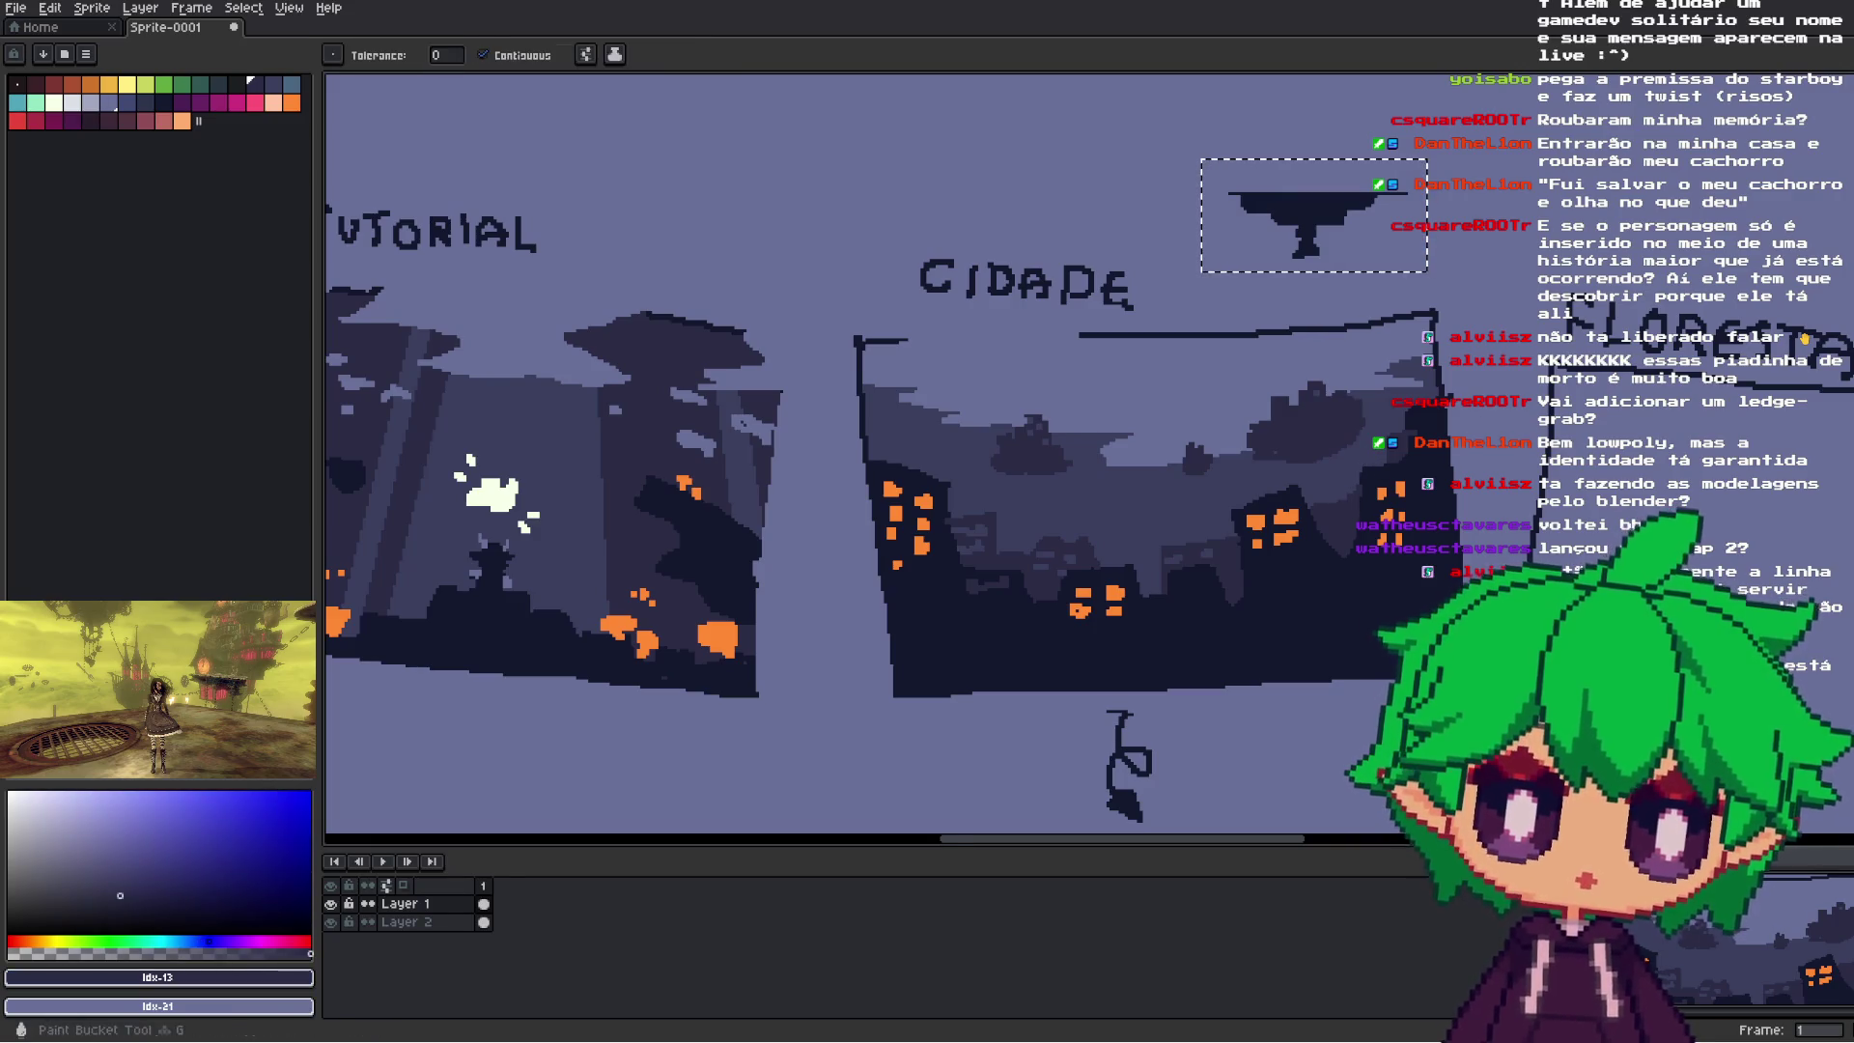
drag(1247, 156, 1284, 138)
mouse_move(1368, 221)
mouse_down()
mouse_move(1204, 642)
mouse_move(1288, 575)
mouse_up()
- Commit the rotated shape and try a Magic Wand selection of the dark silhouettes, then deselect
key(w)
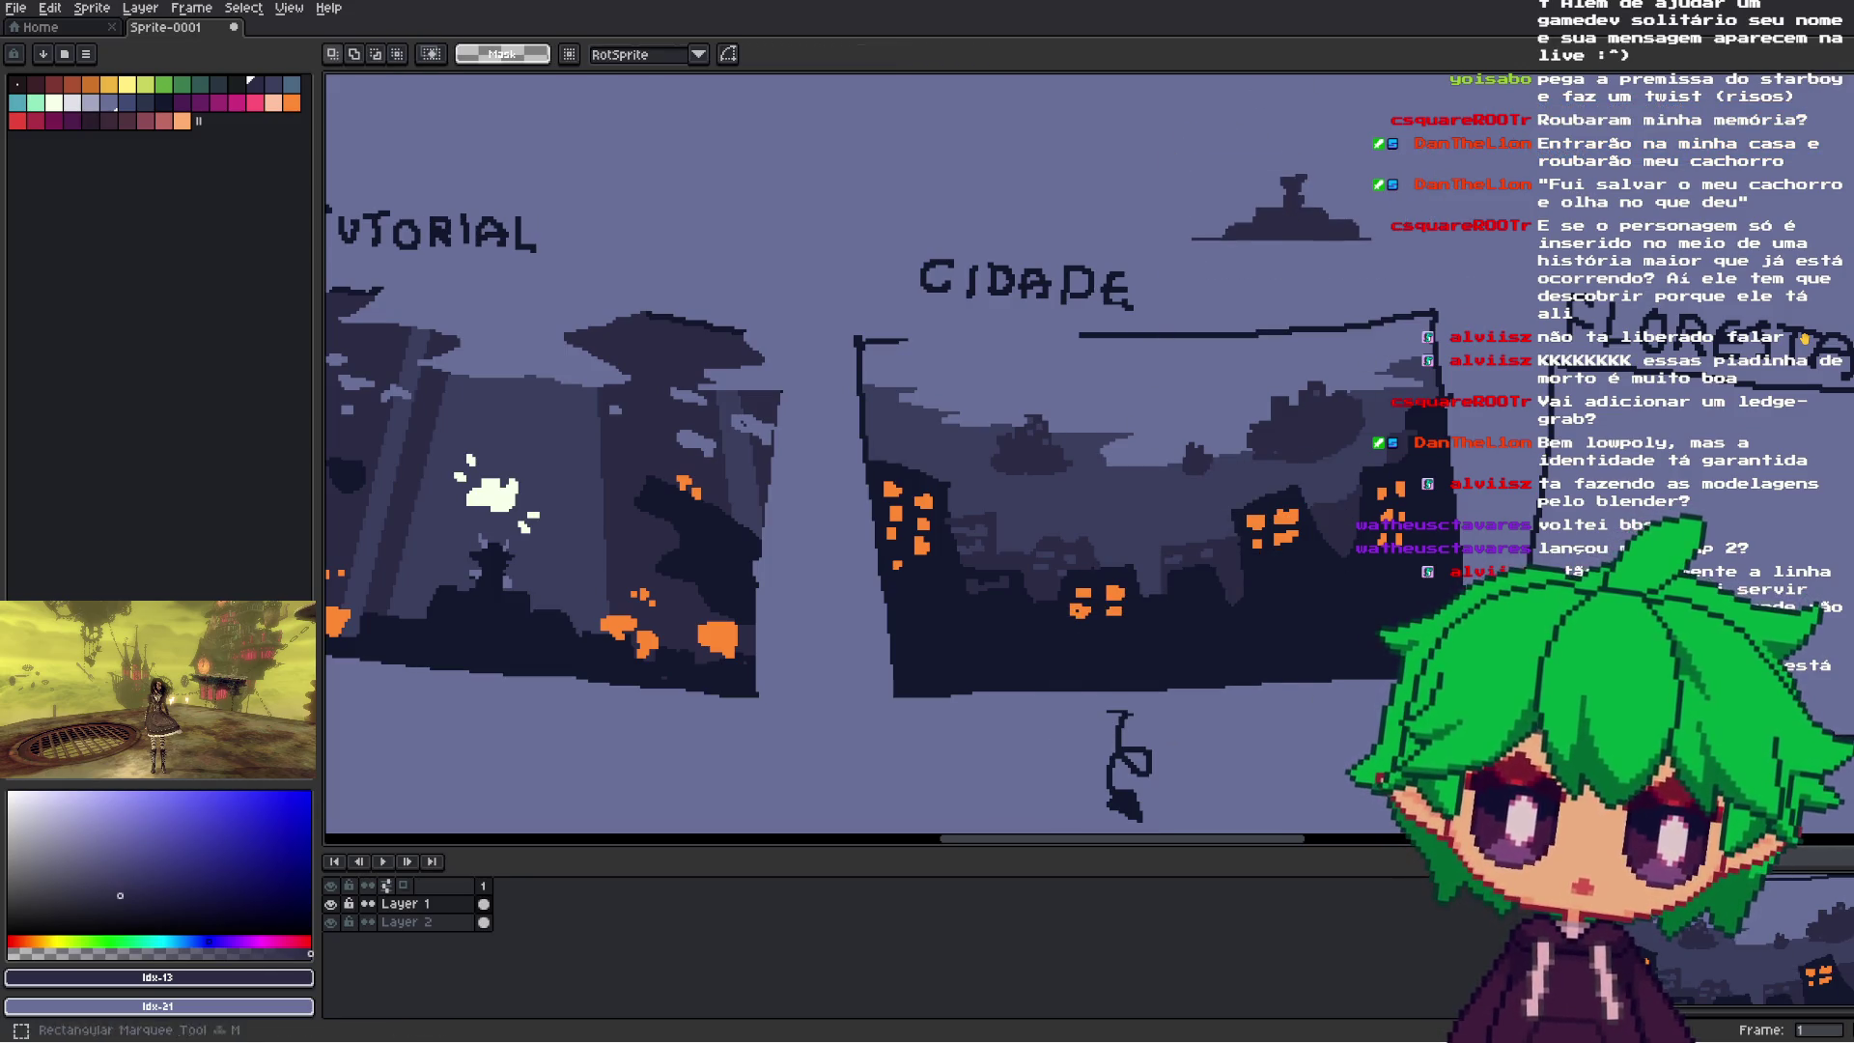
click(1335, 239)
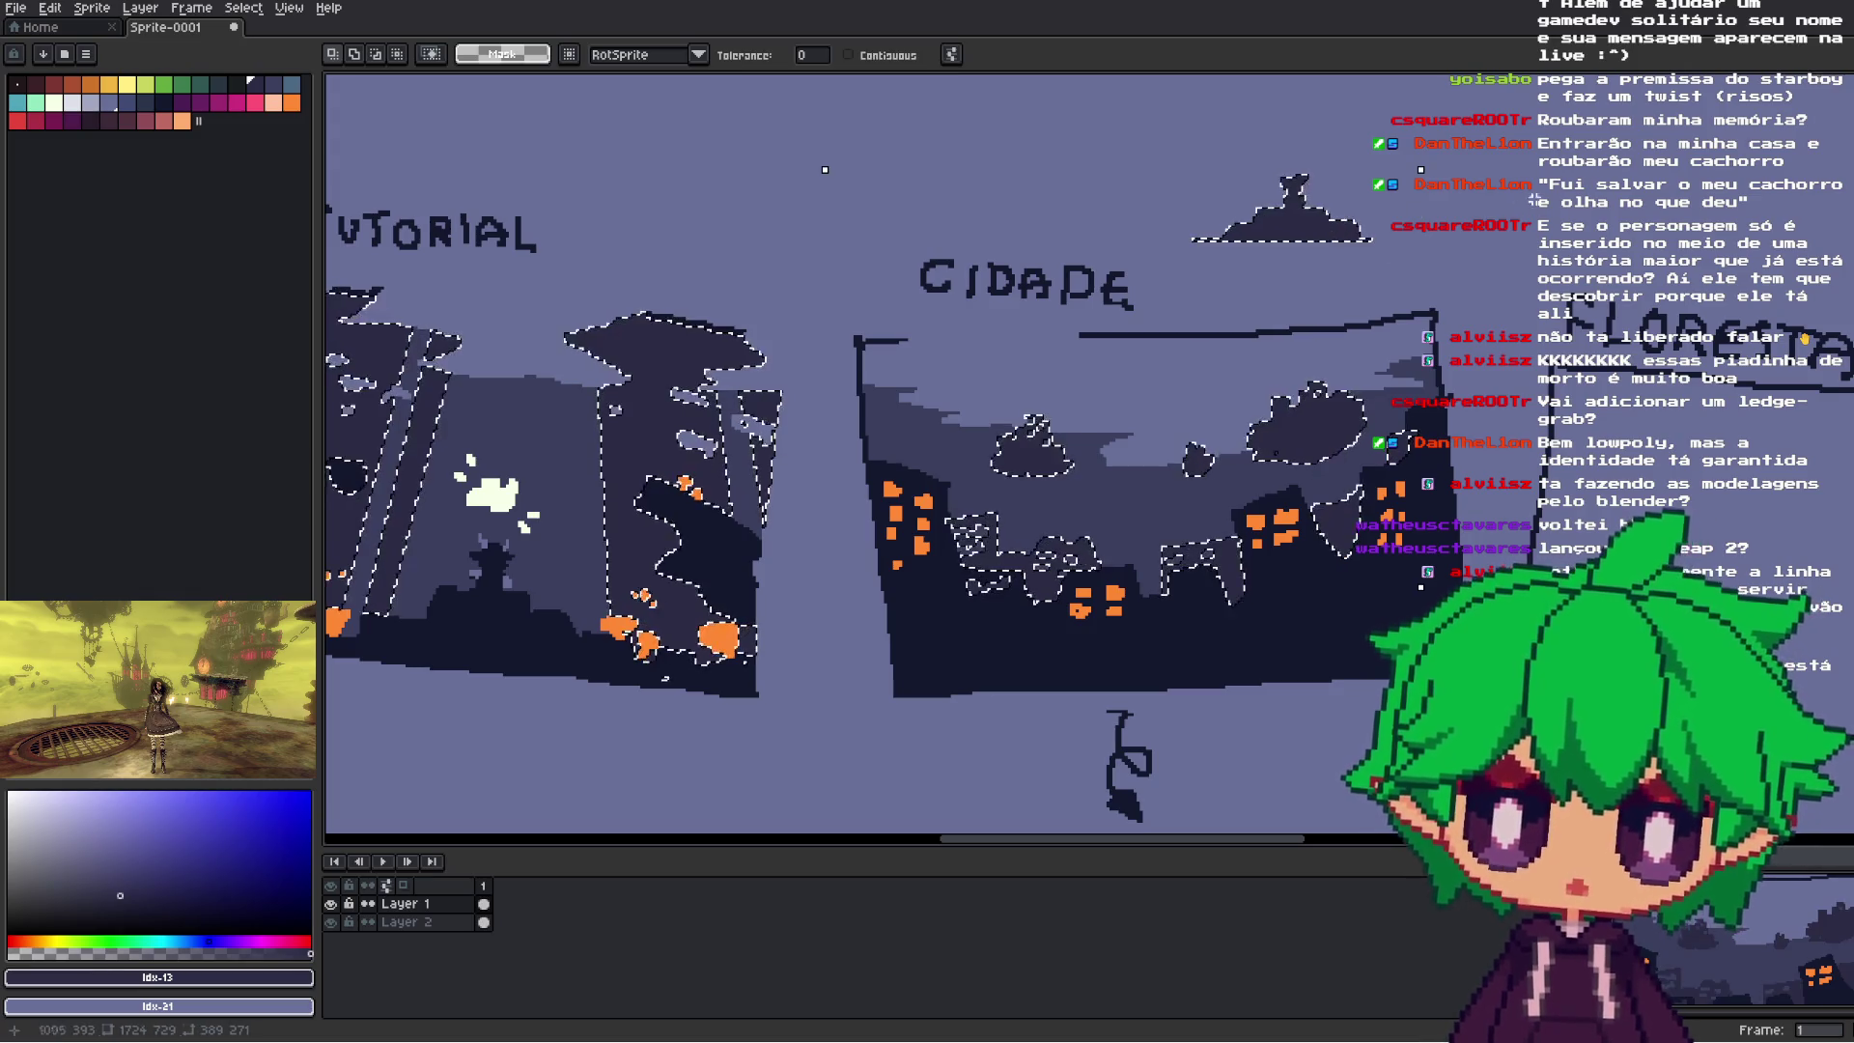
scroll(1336, 238, down, 3)
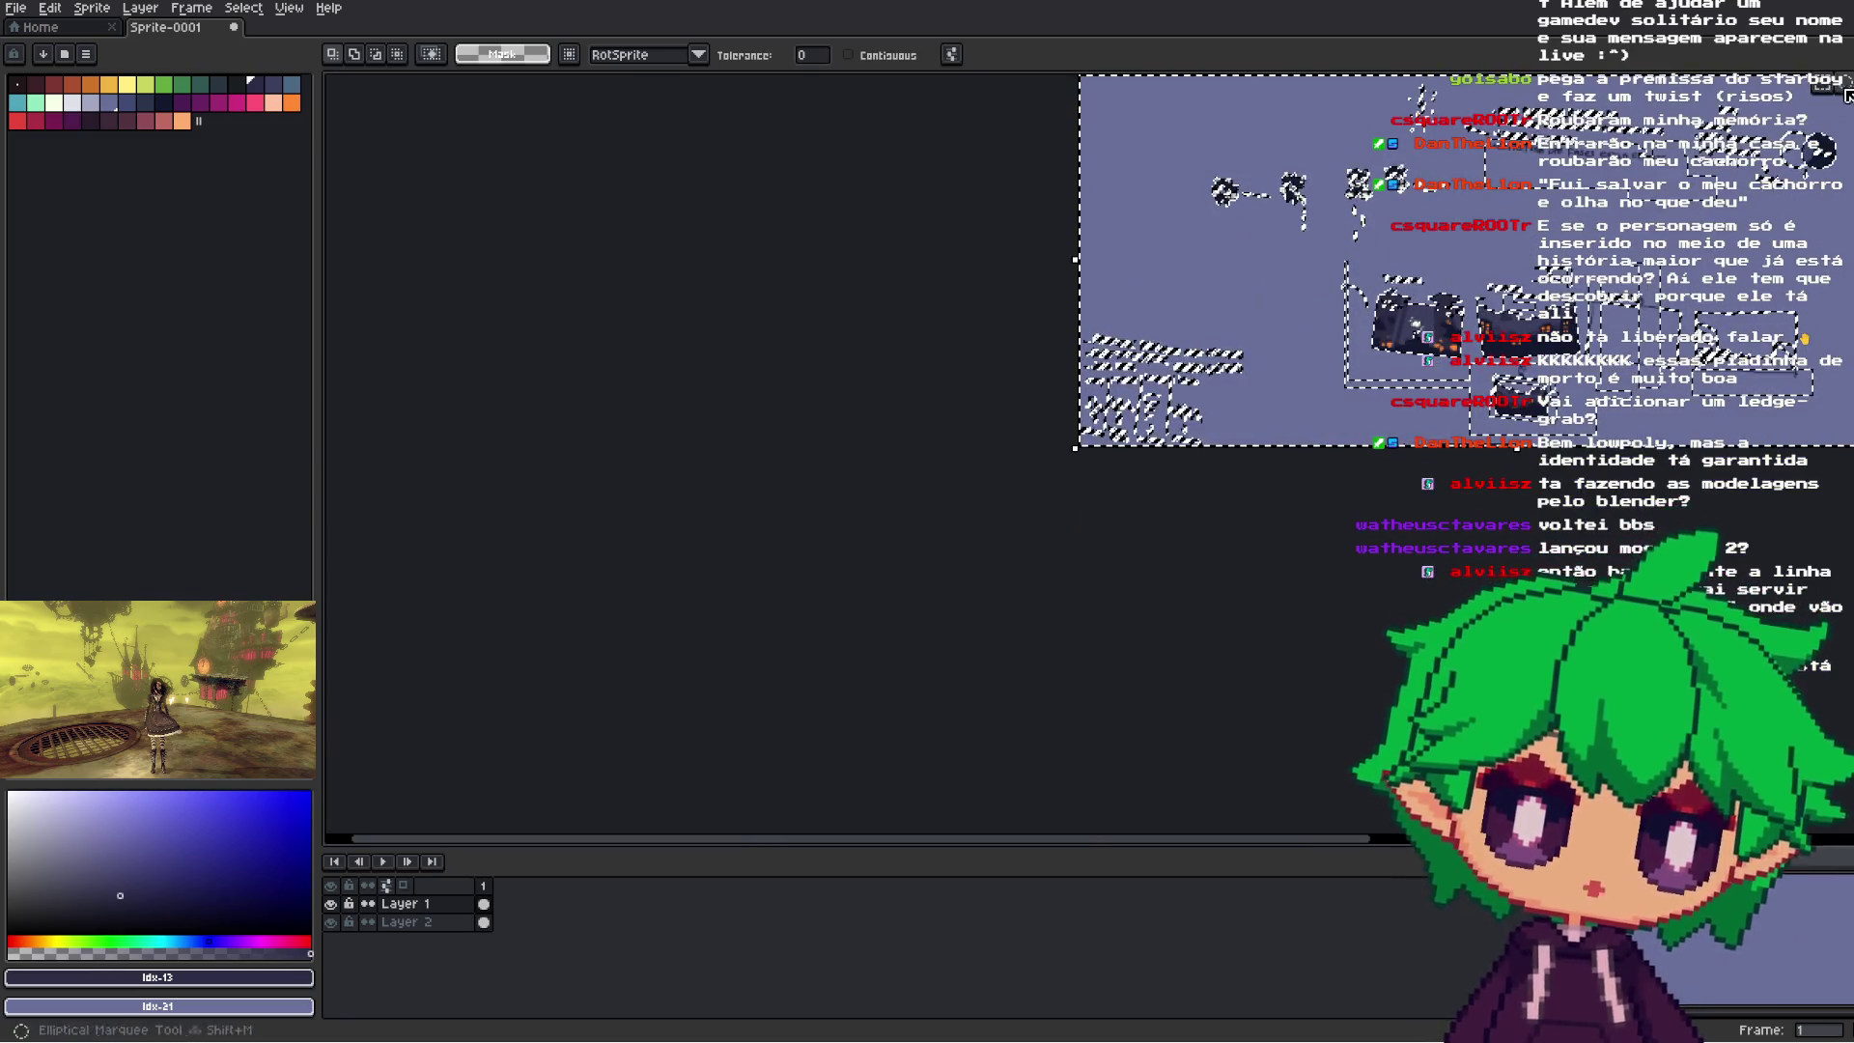
key(ctrl+d)
key(m)
key(w)
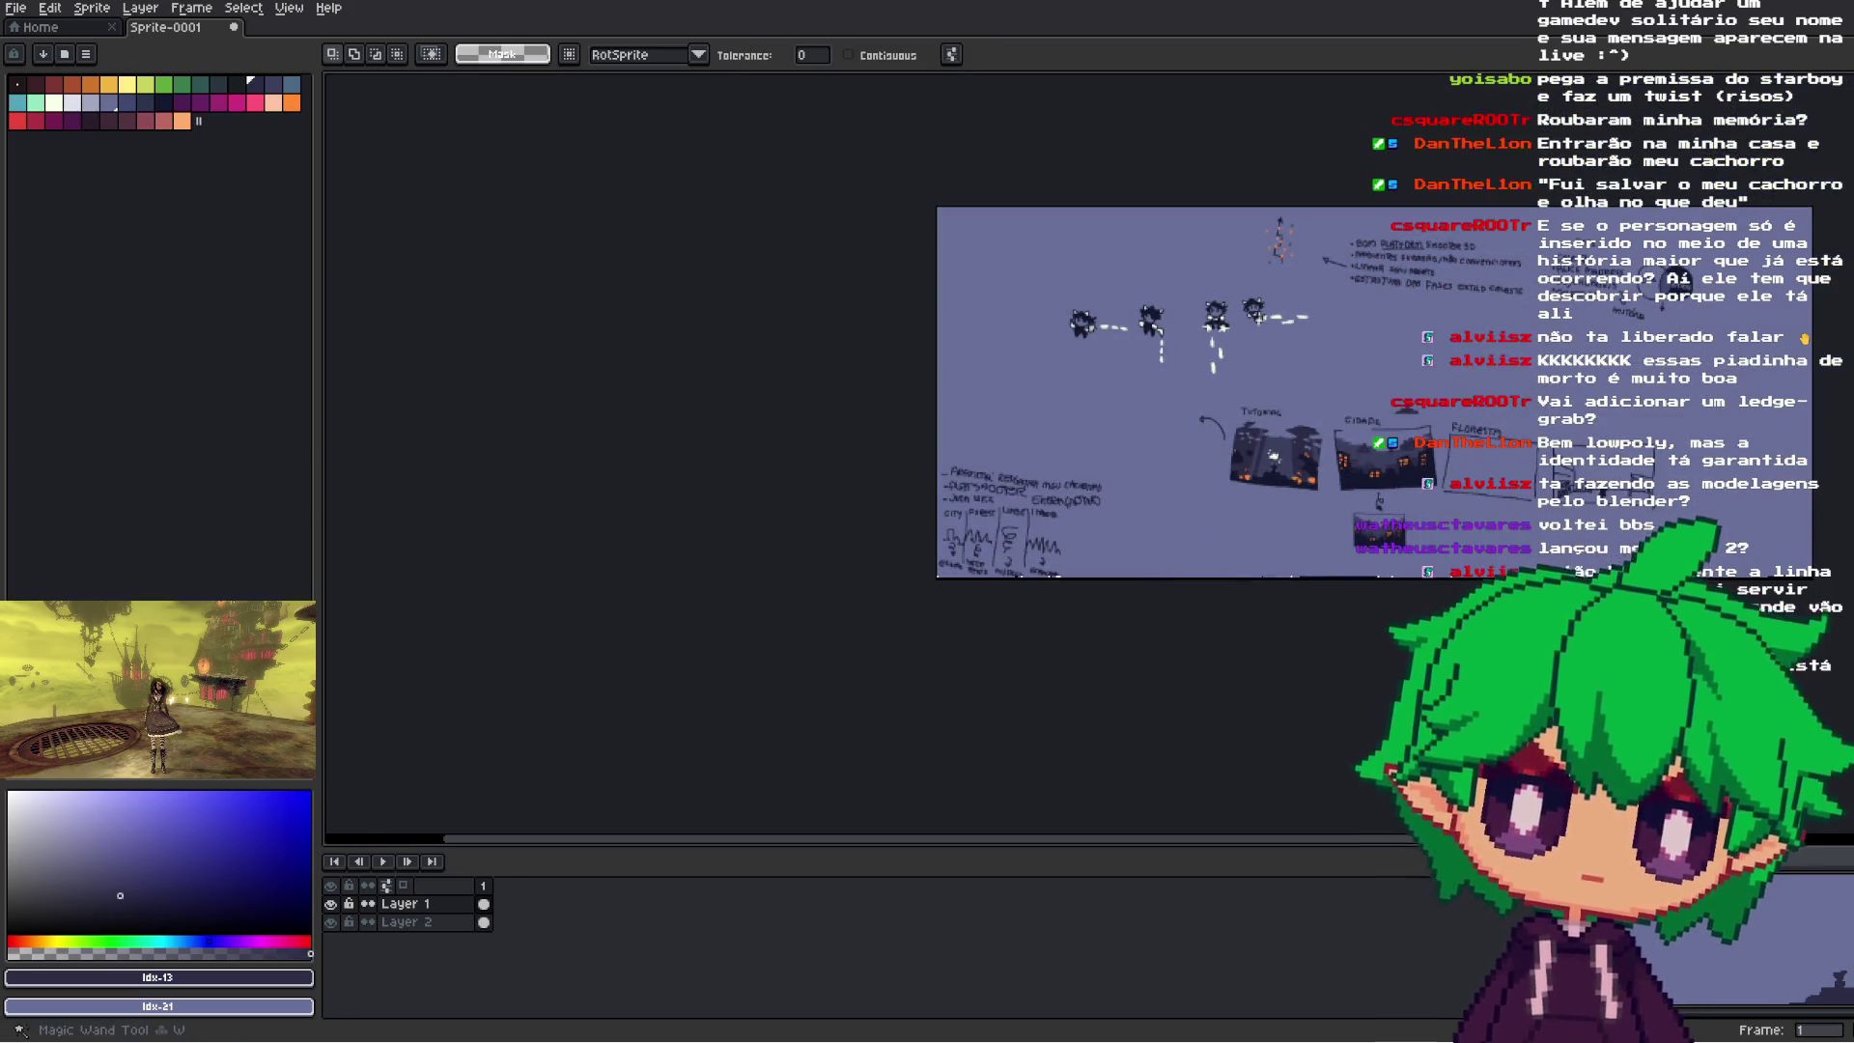
scroll(1444, 387, up, 1)
- Magic-wand the background pixels and delete them, then undo the deletion and clear the selection
click(1569, 396)
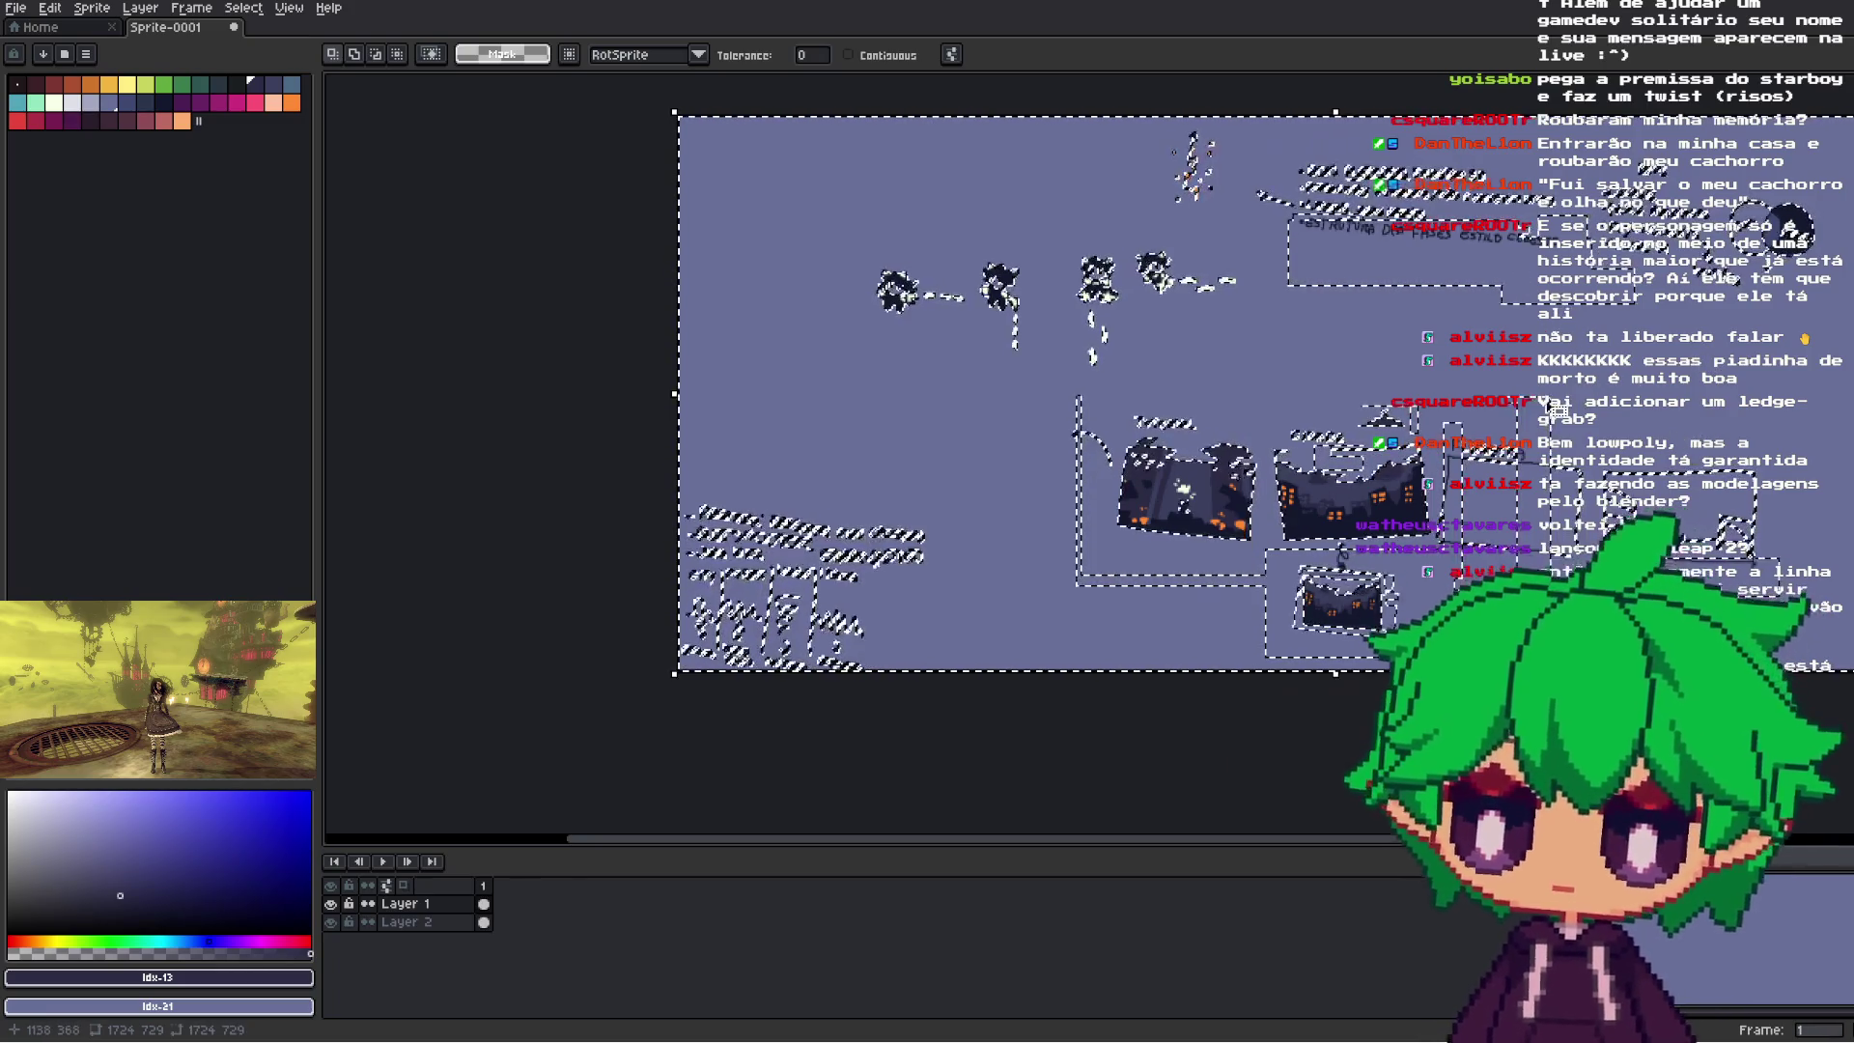
key(Delete)
key(ctrl+d)
scroll(1308, 440, up, 3)
key(ctrl+z)
key(ctrl+z)
scroll(1358, 503, down, 3)
key(ctrl+d)
- Move a rectangular piece of the city art onto the orange-windowed building
click(1835, 85)
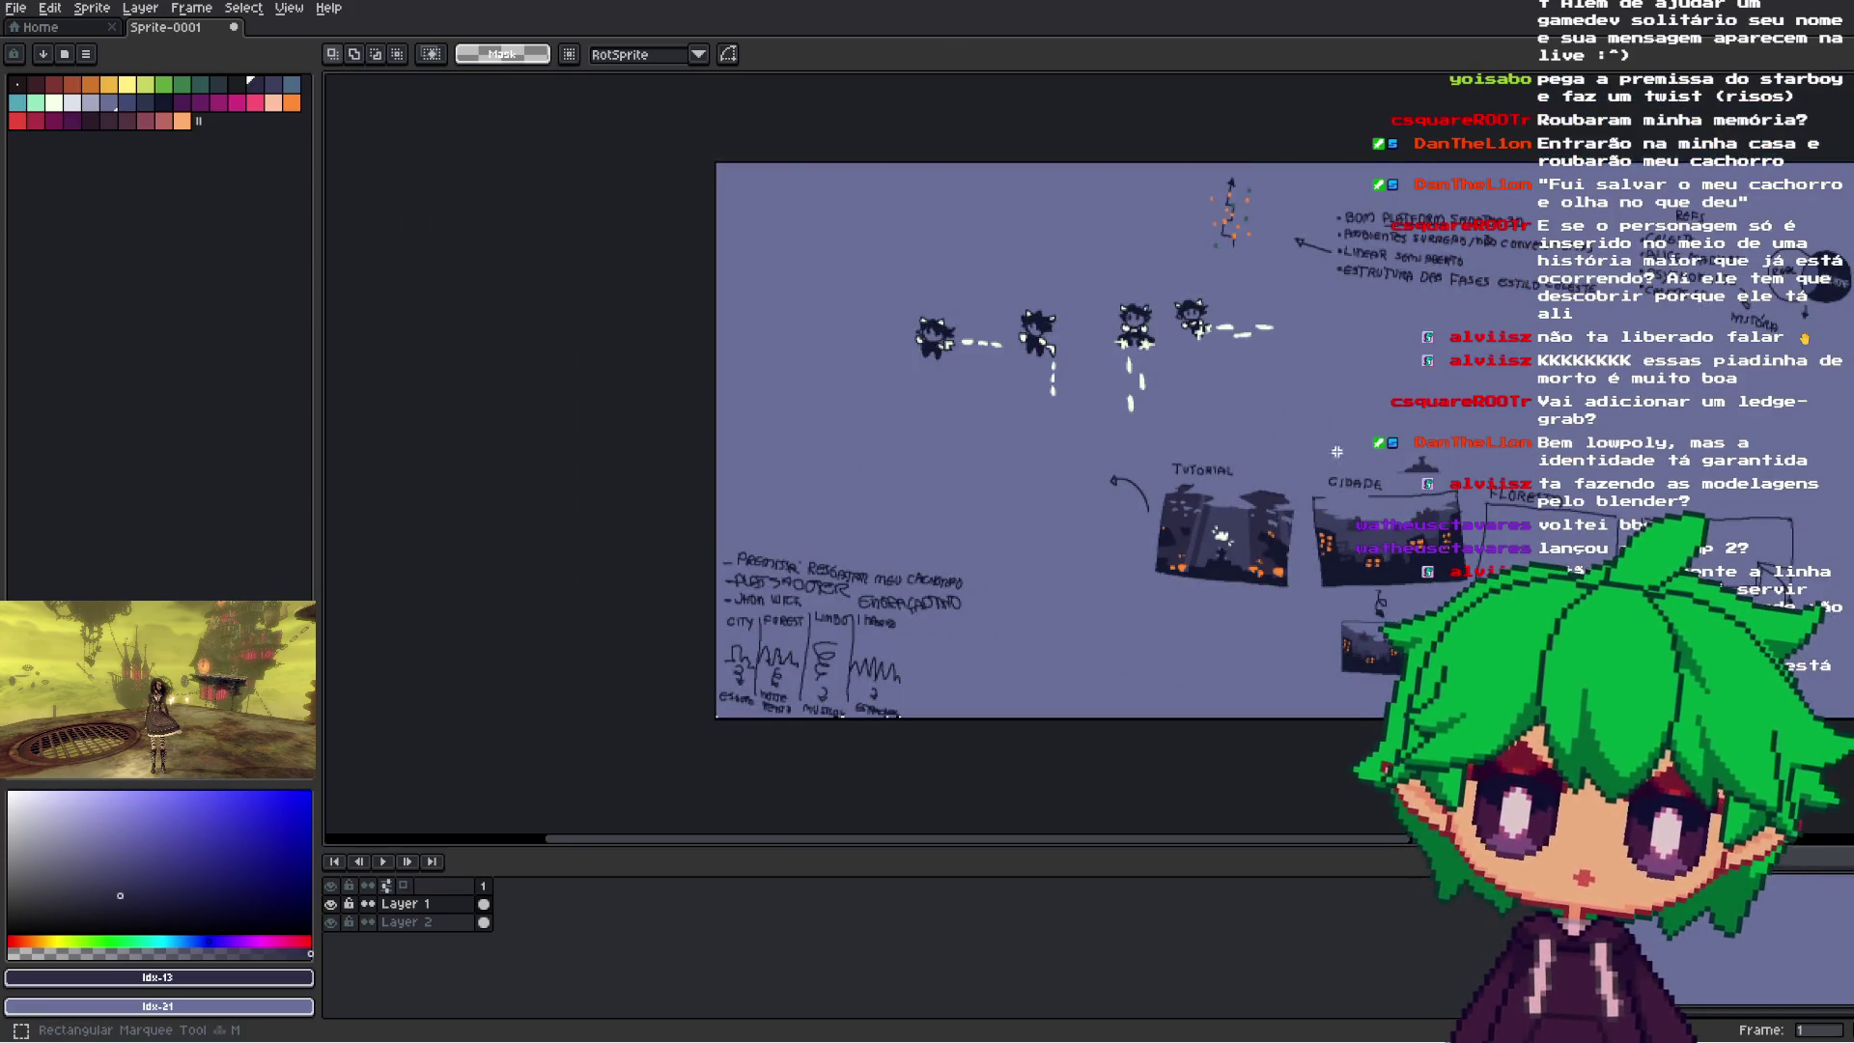
scroll(1448, 468, up, 3)
drag(1428, 517, 1221, 391)
drag(1393, 547, 1485, 360)
mouse_move(1487, 290)
mouse_down()
mouse_move(1375, 747)
mouse_move(1410, 619)
mouse_up()
key(ctrl+d)
scroll(1415, 676, up, 2)
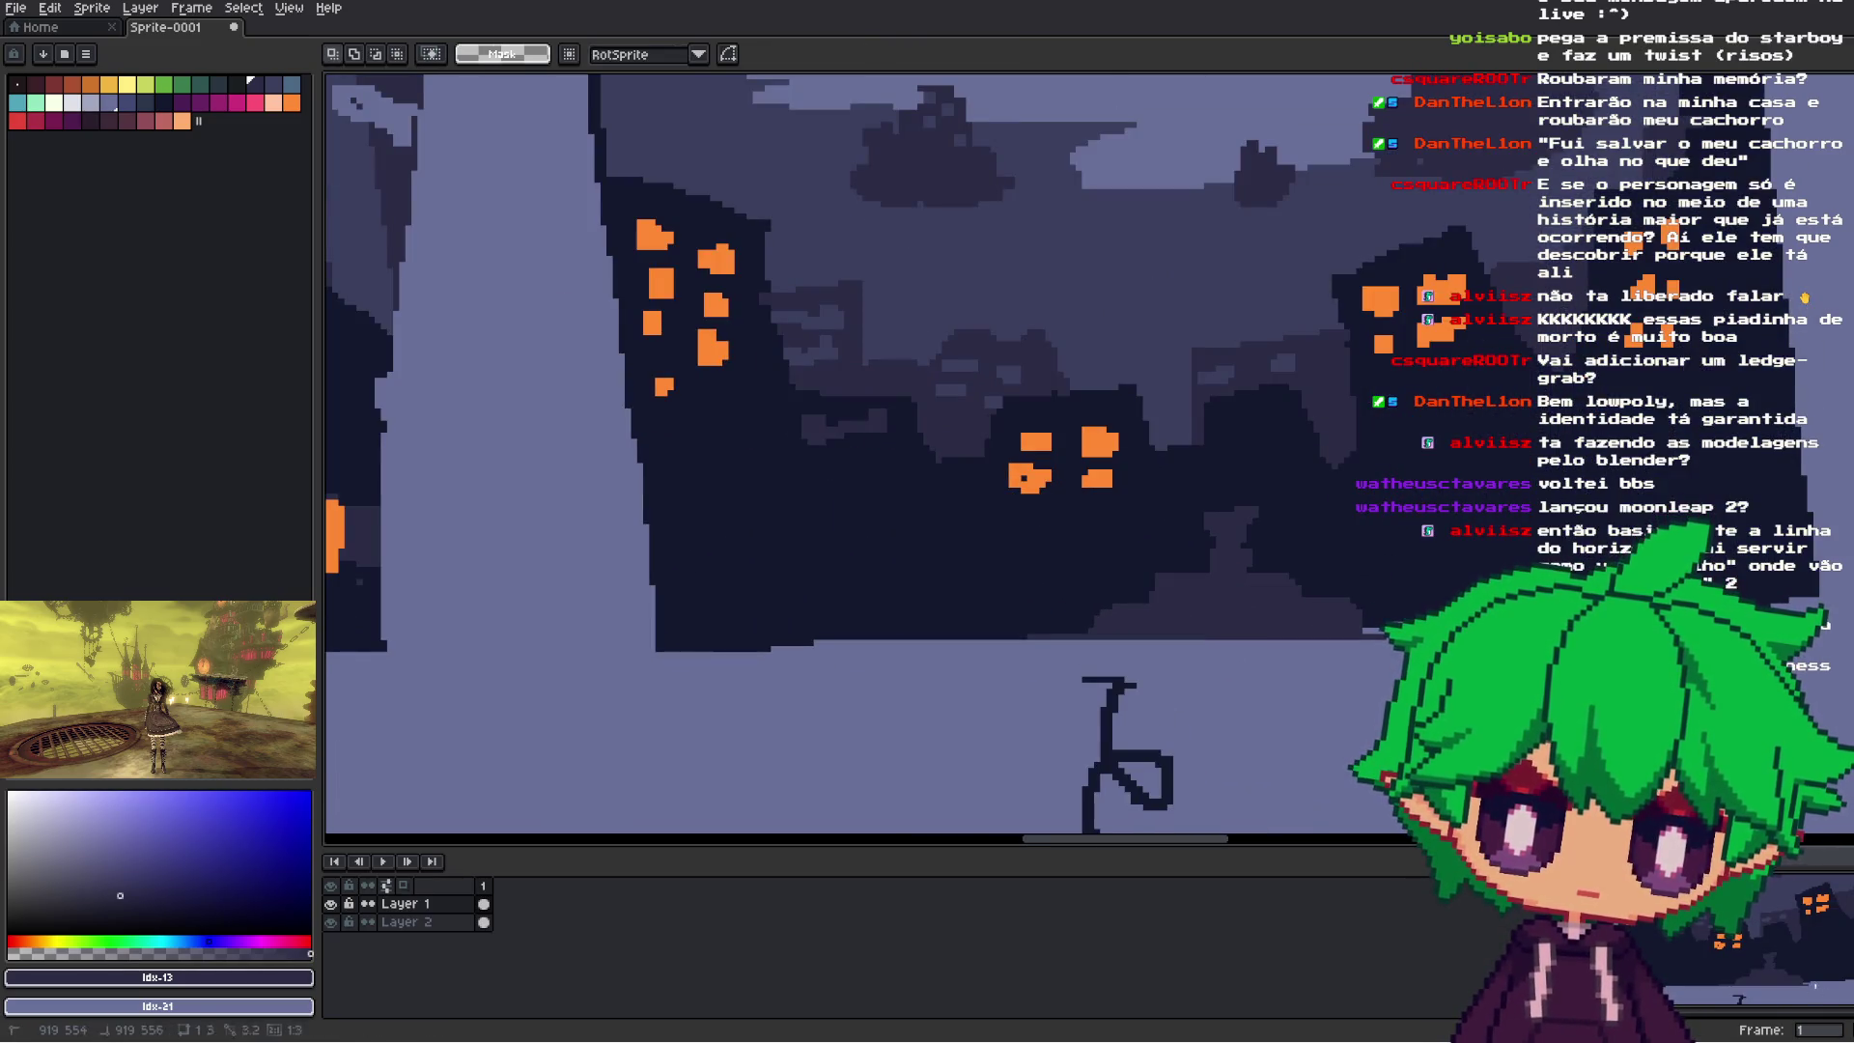
- Pick a lighter colour from the artwork and flood-fill a dark building patch with it
drag(1315, 629, 1369, 674)
click(1293, 657)
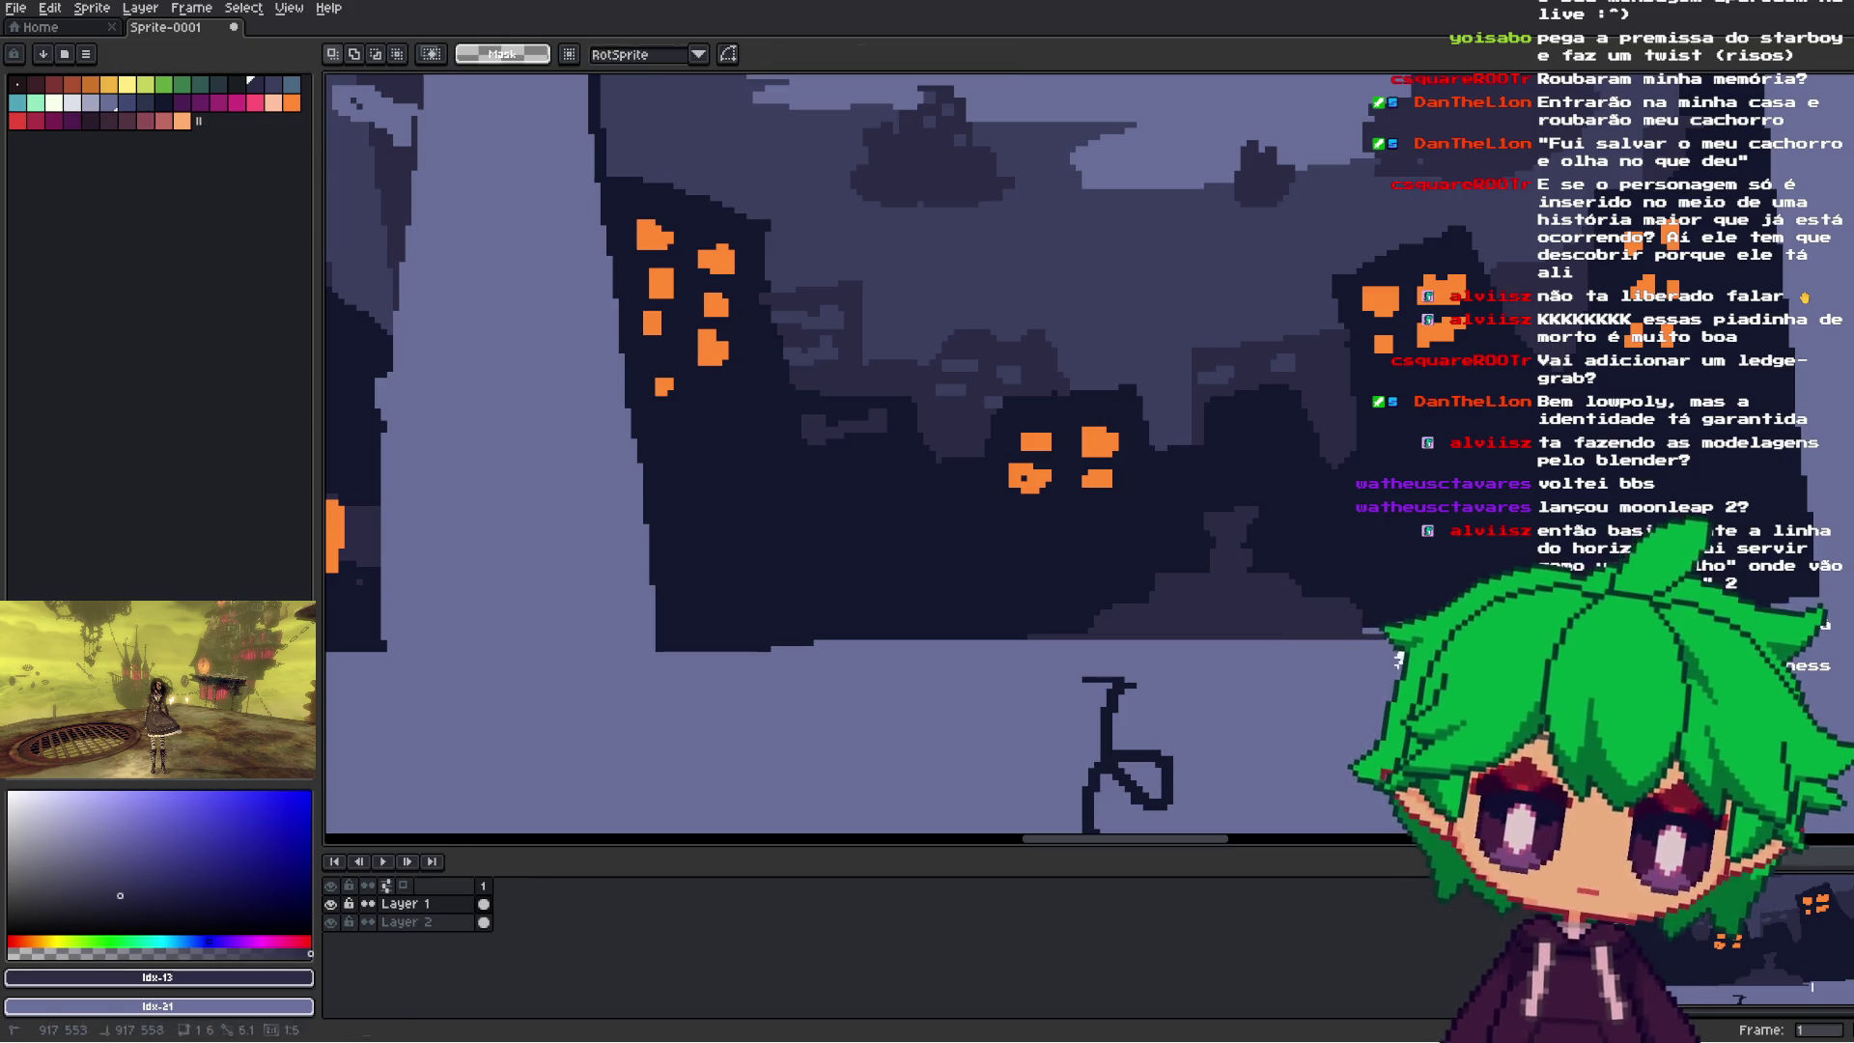
scroll(1062, 435, down, 2)
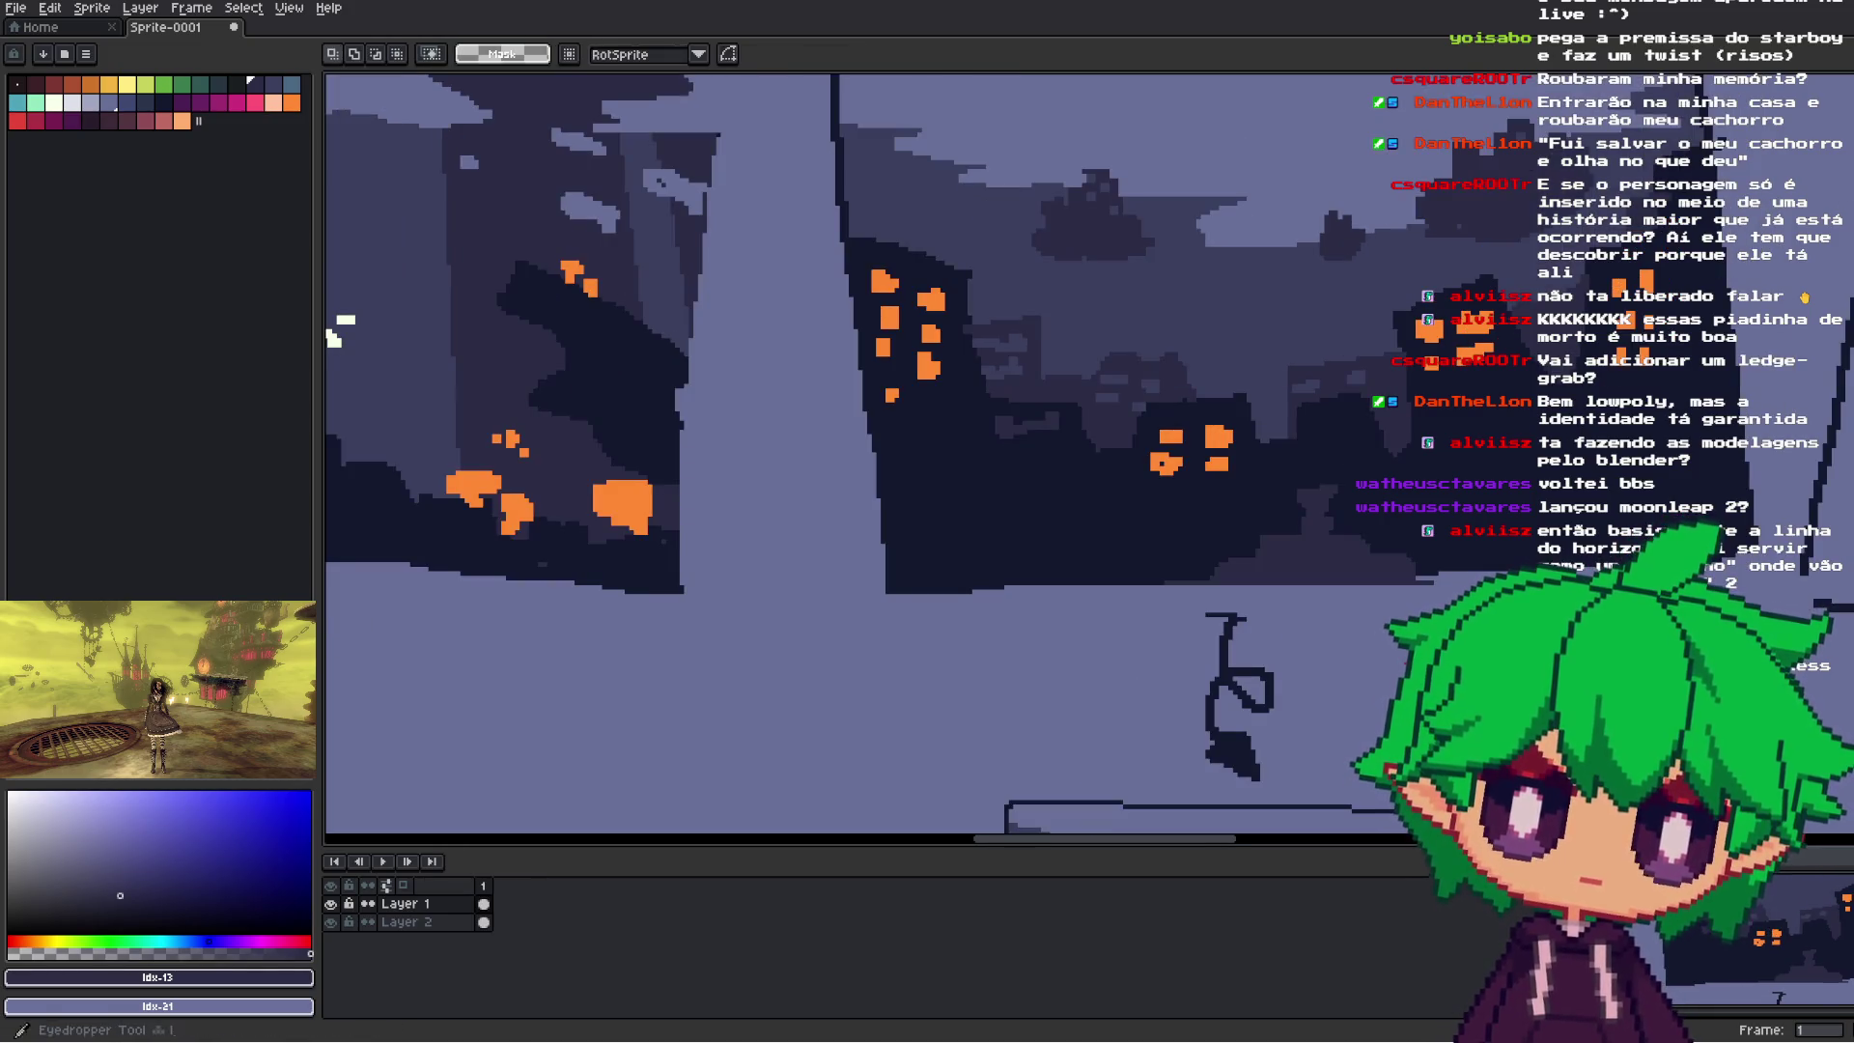
key(i)
scroll(918, 434, up, 1)
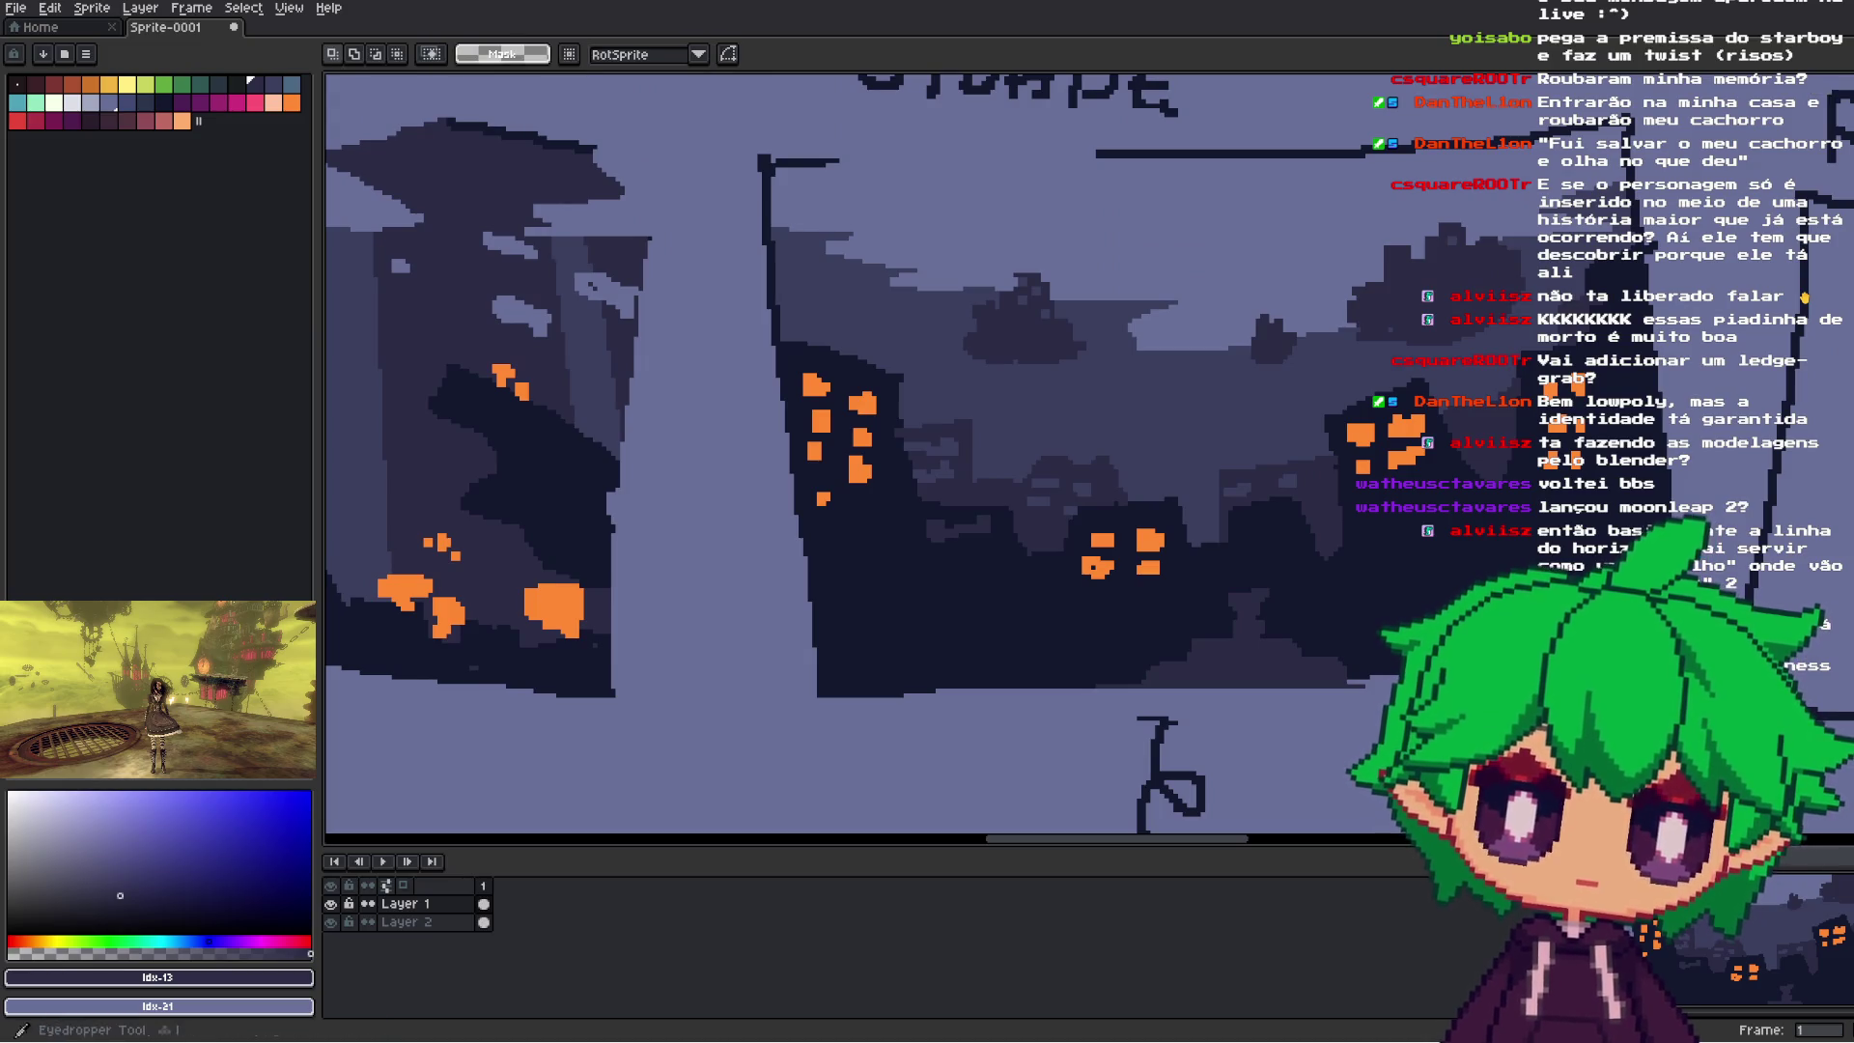
click(1287, 420)
key(g)
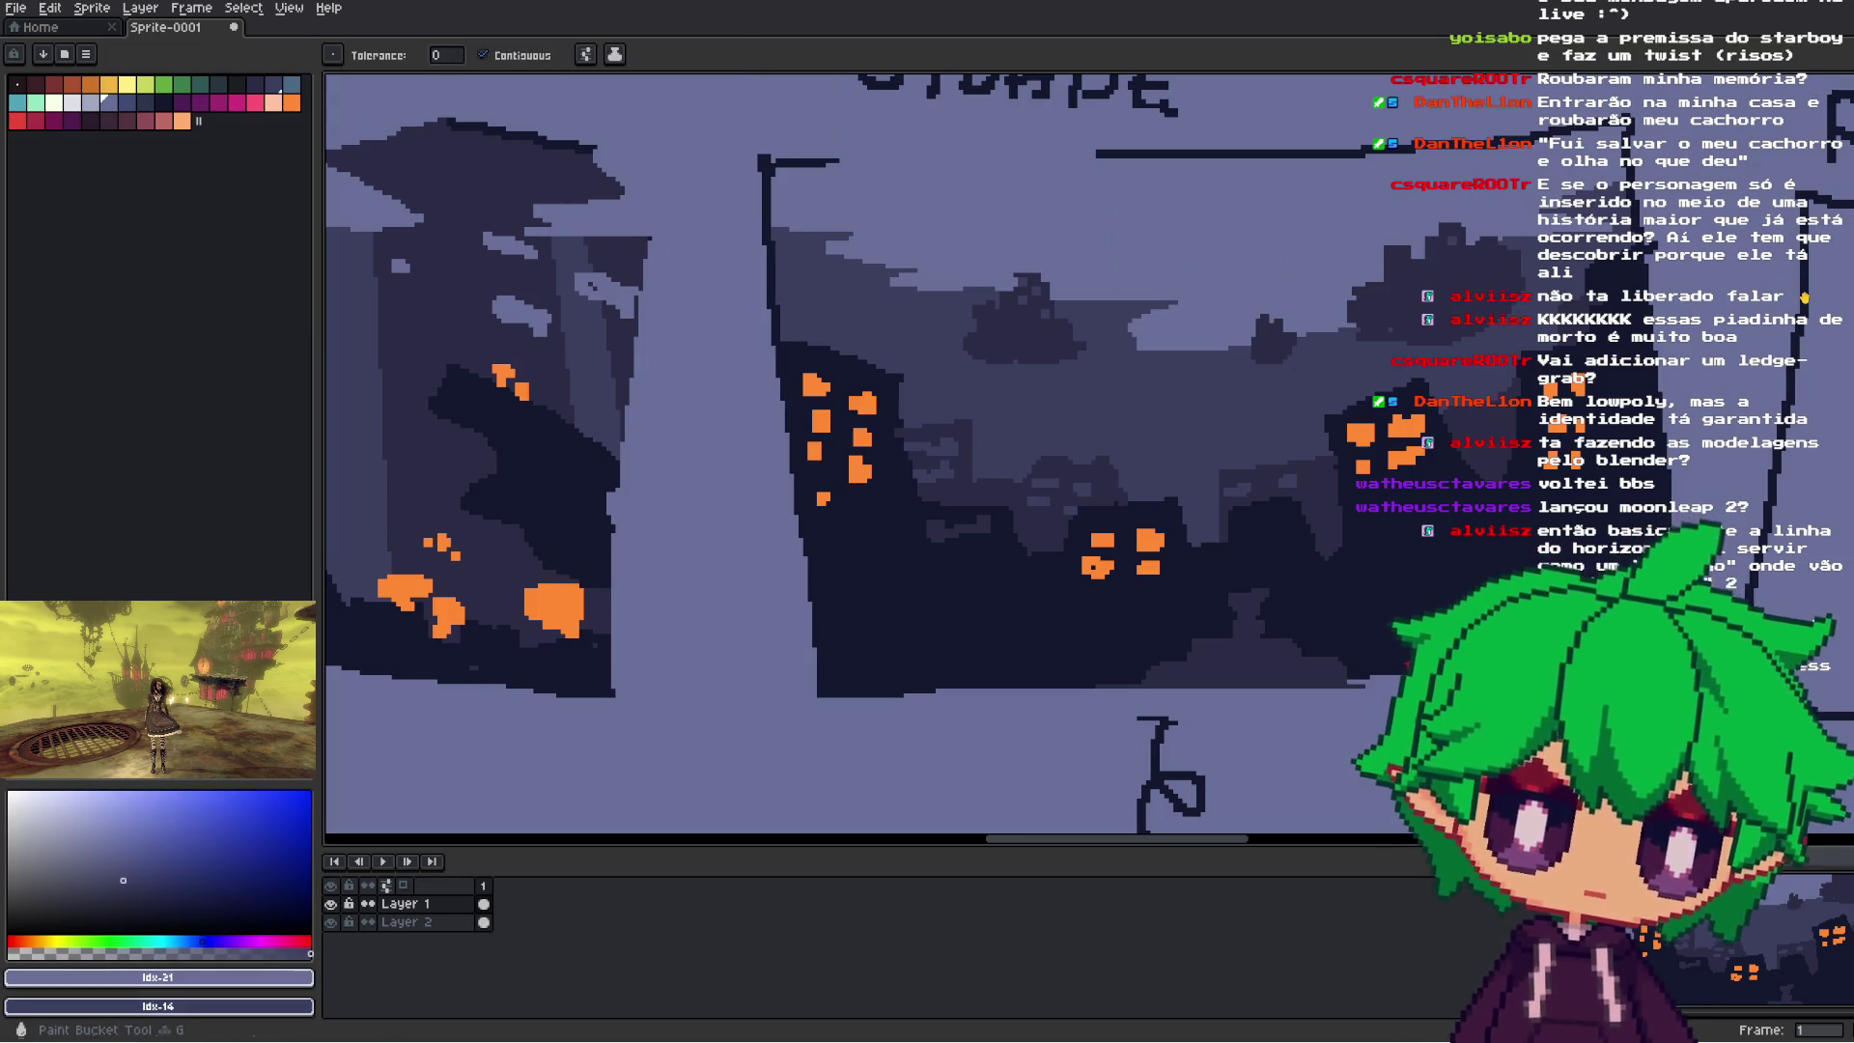
click(1253, 649)
- Paint light lavender Pencil strokes along the street and the buildings' dark bases
scroll(1289, 676, down, 3)
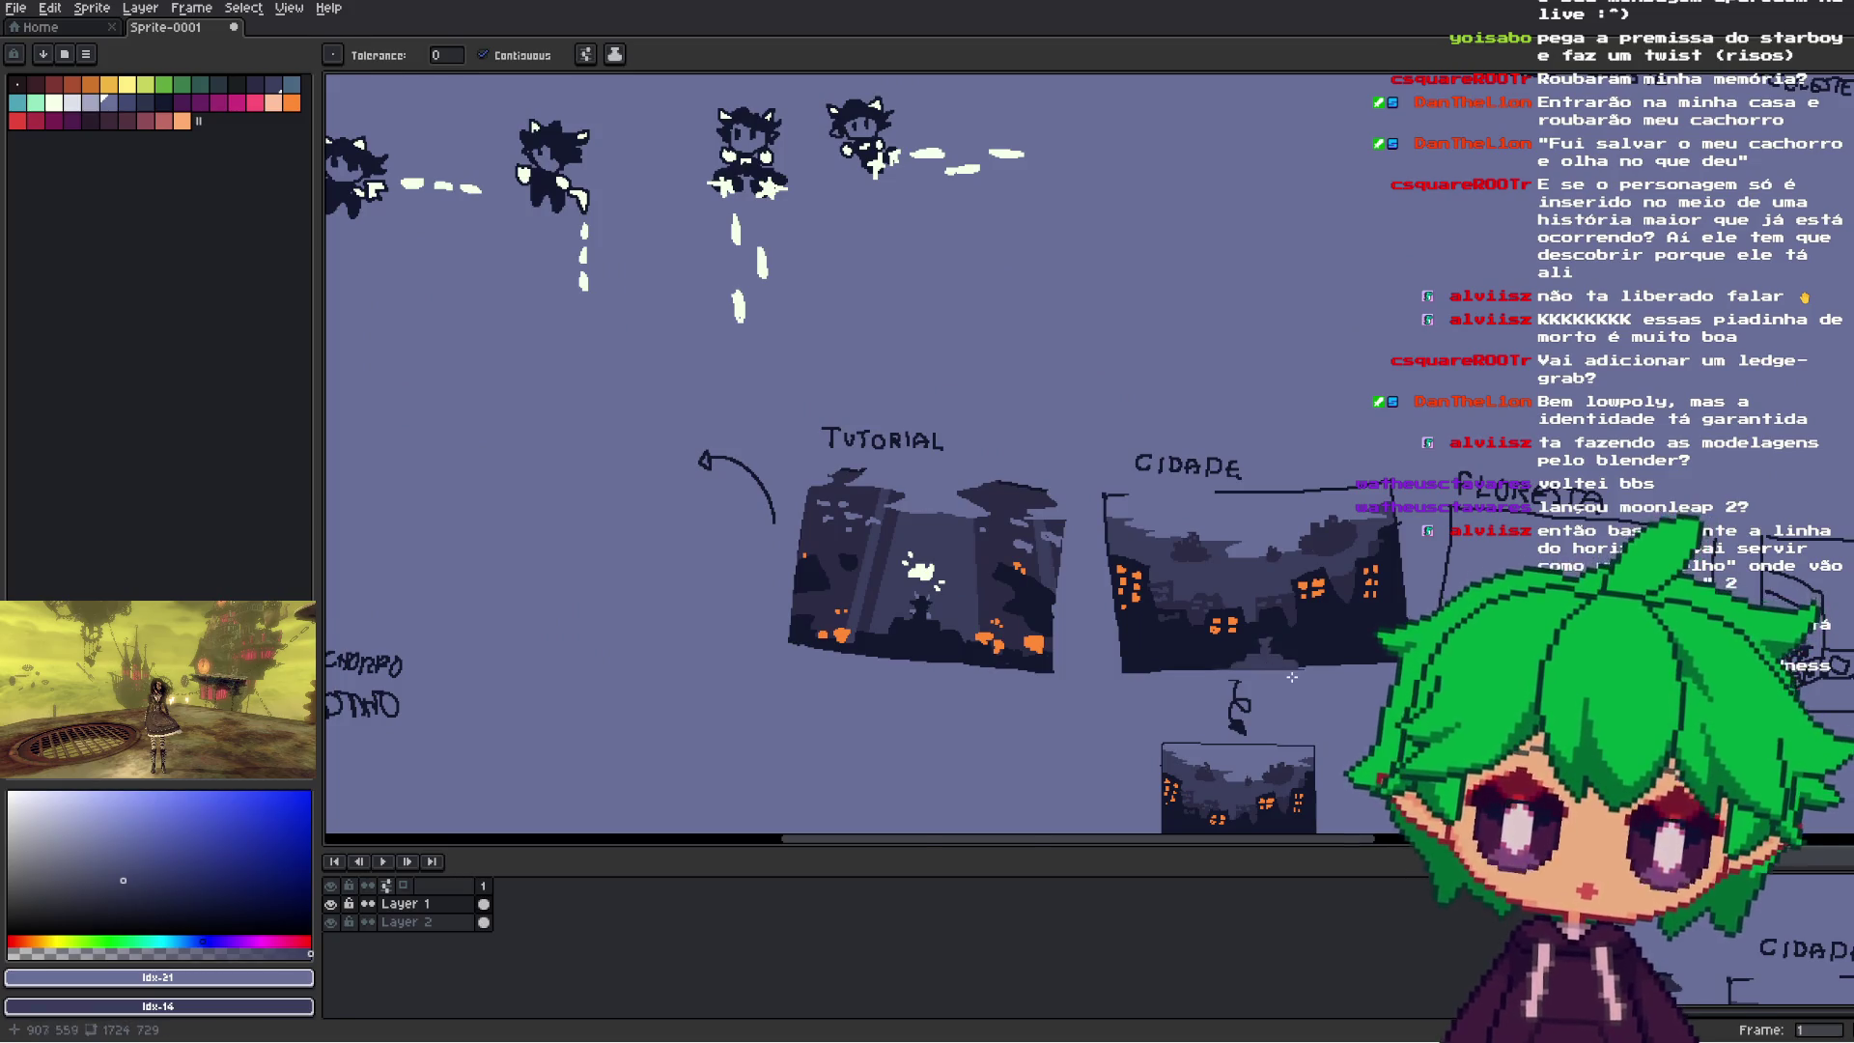
scroll(1289, 677, up, 1)
scroll(1292, 677, down, 3)
scroll(1292, 676, up, 4)
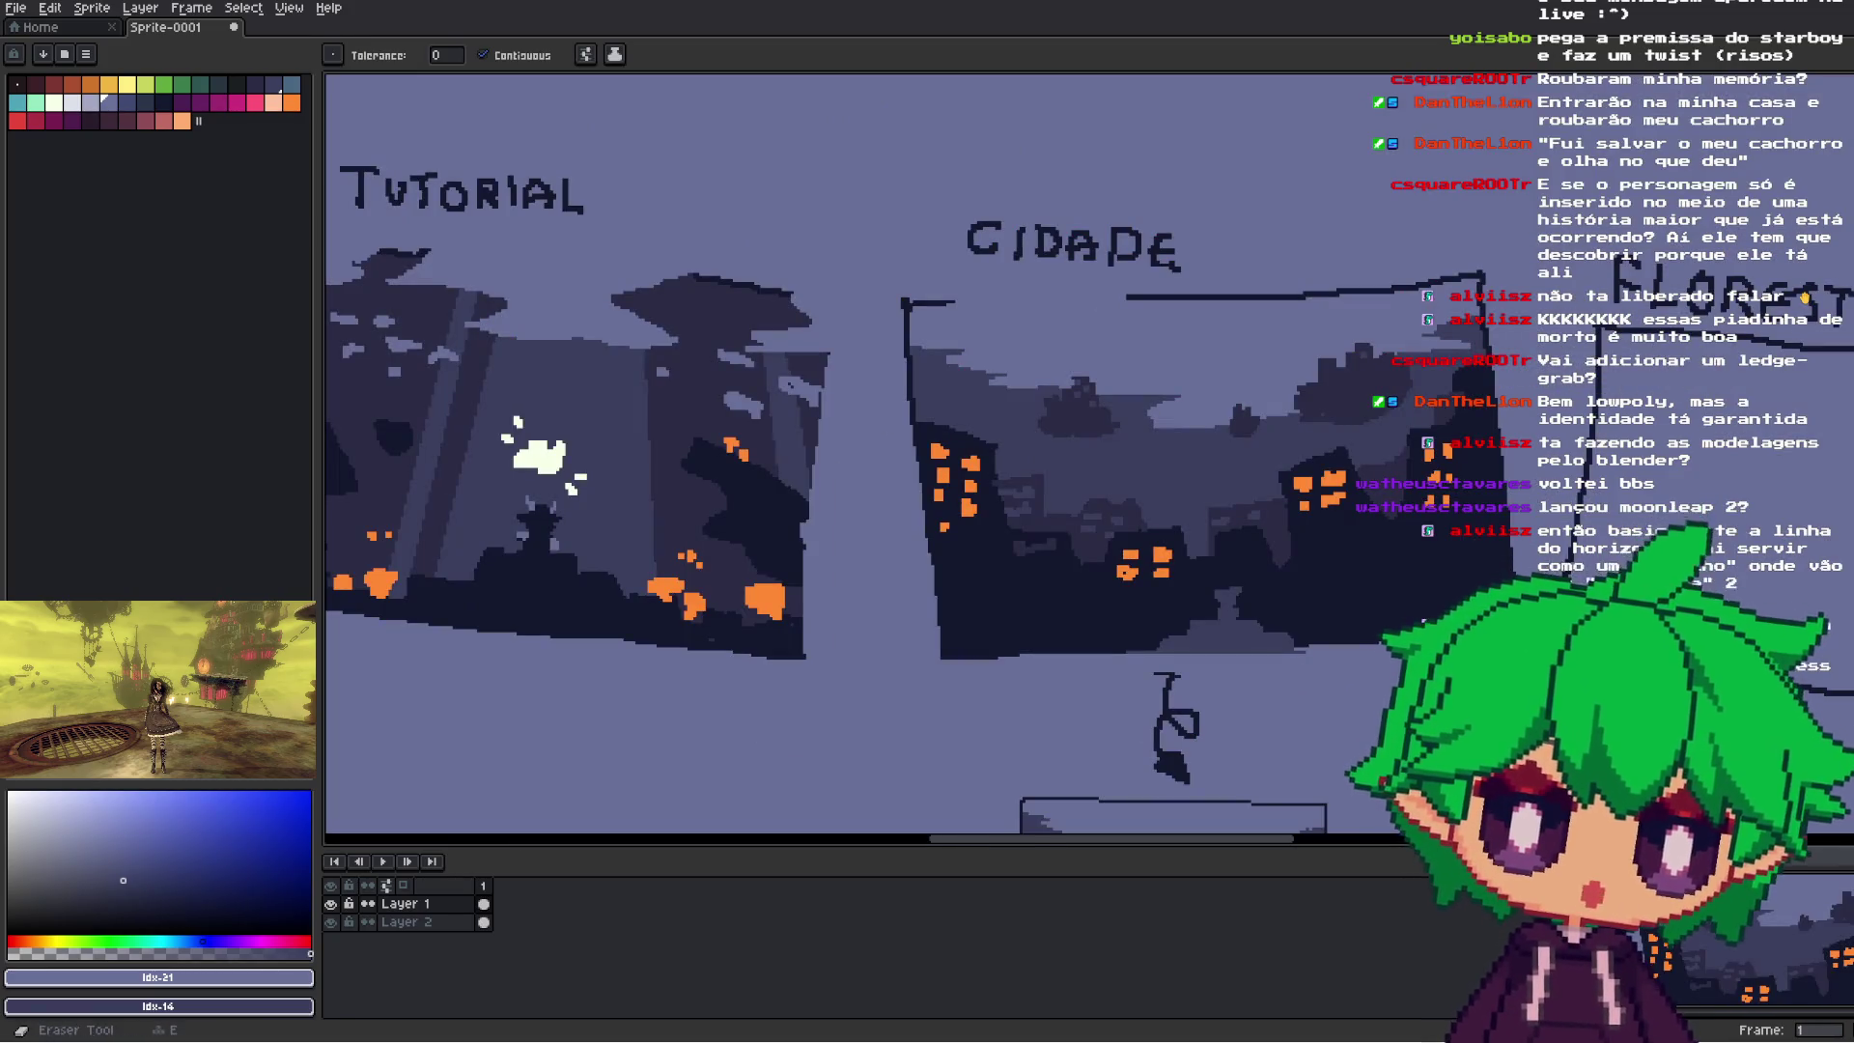
key(b)
scroll(1084, 575, up, 2)
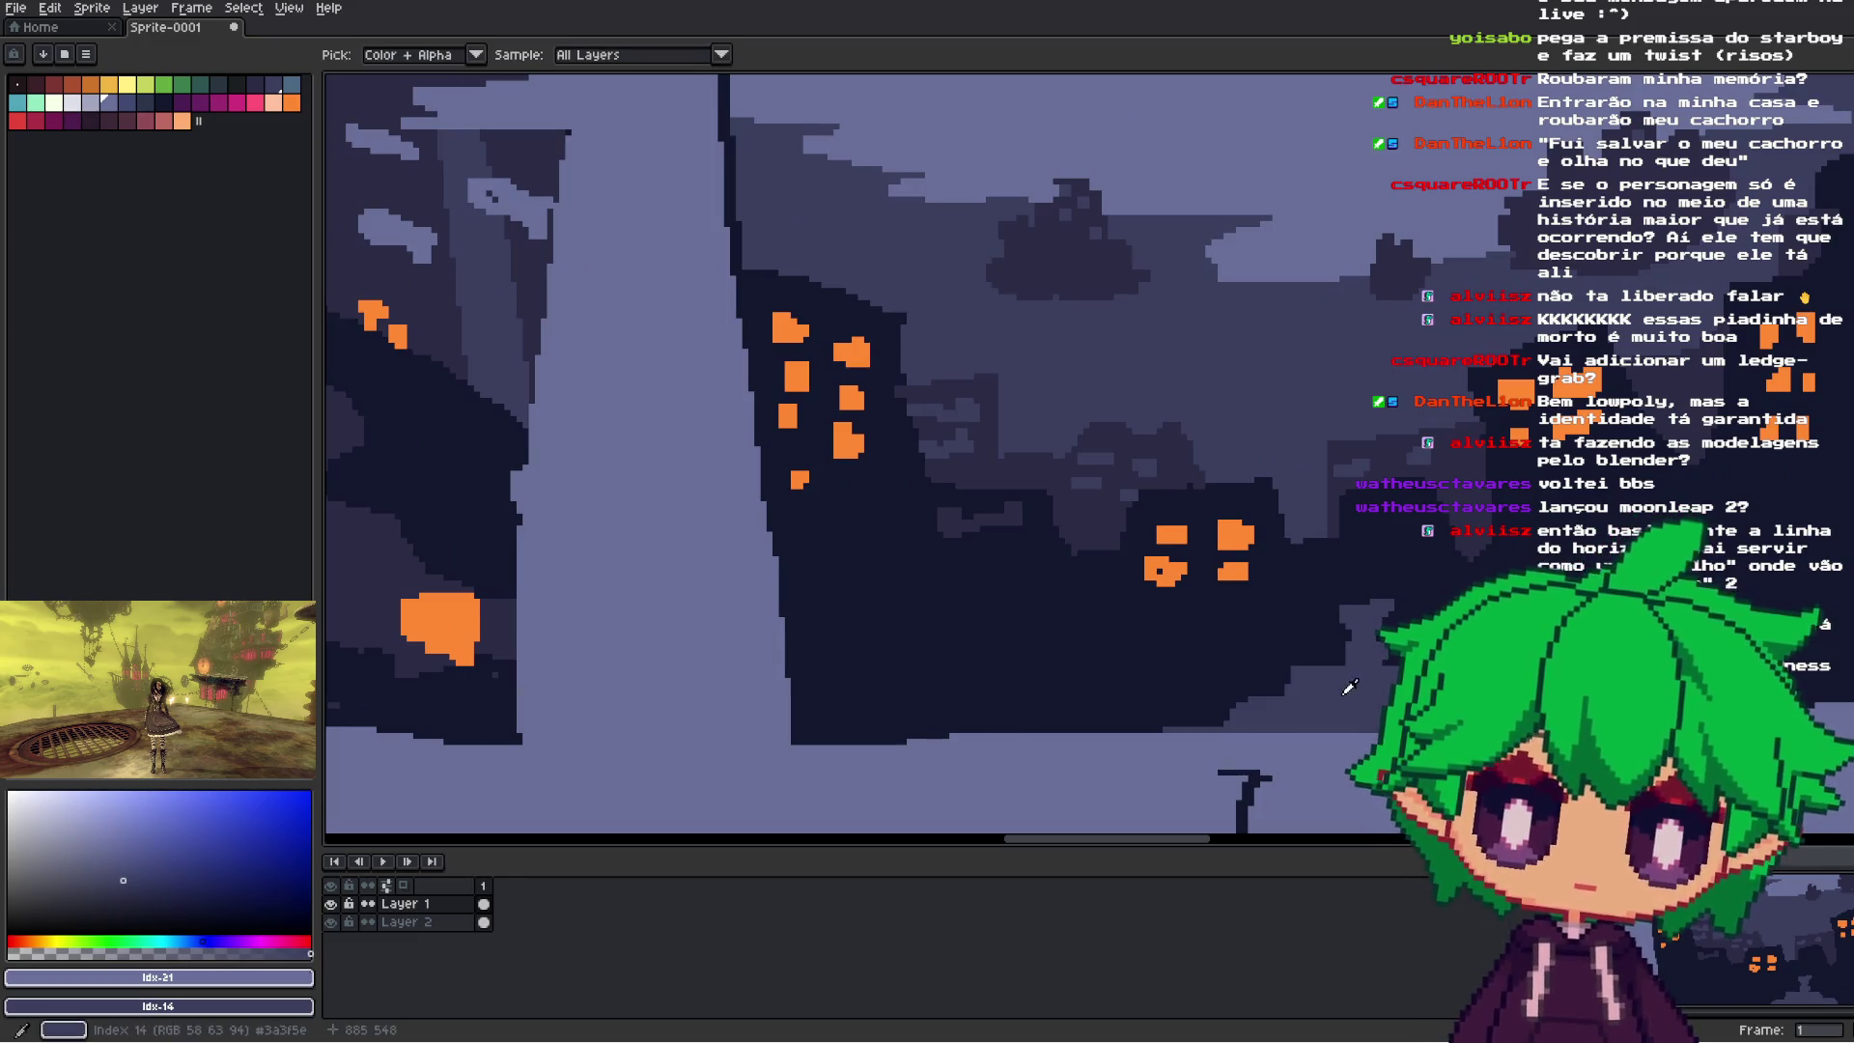
alt+click(1649, 438)
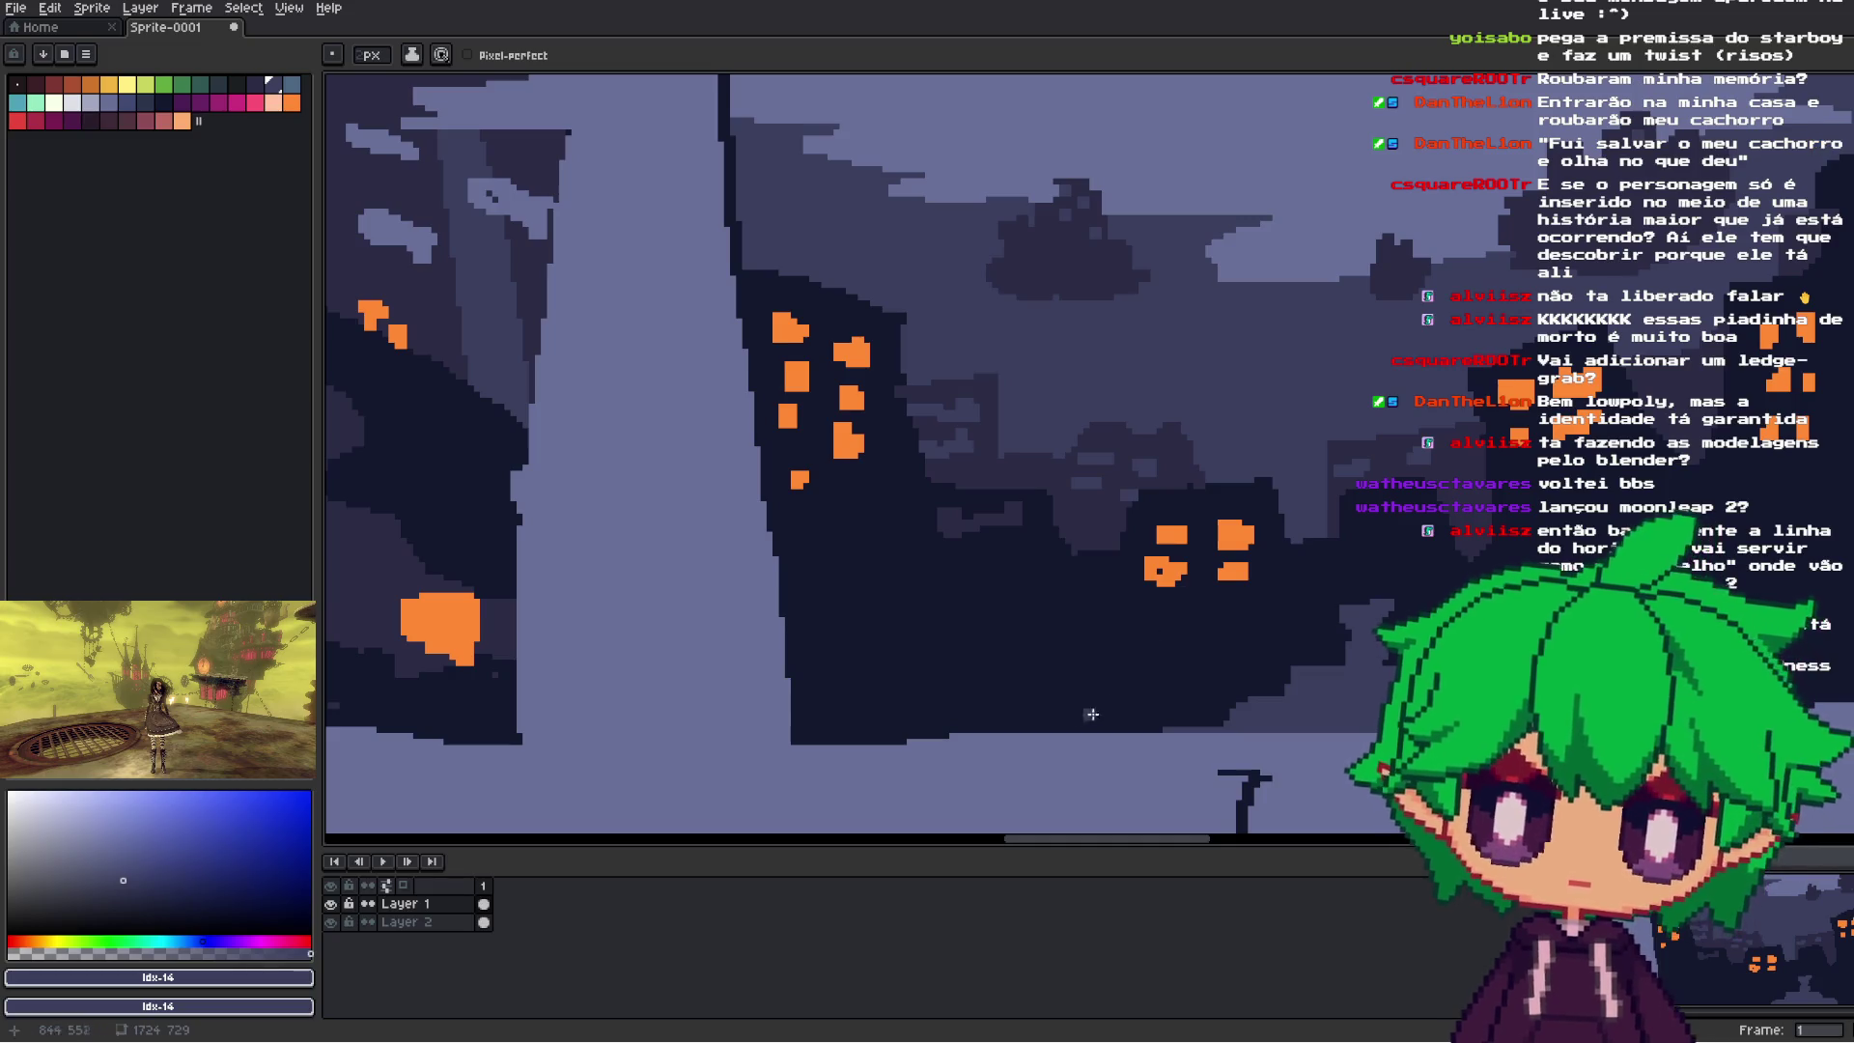
mouse_move(1069, 728)
mouse_down()
mouse_move(1000, 688)
mouse_move(920, 738)
mouse_move(895, 711)
mouse_move(873, 744)
mouse_up()
scroll(1344, 713, right, 5)
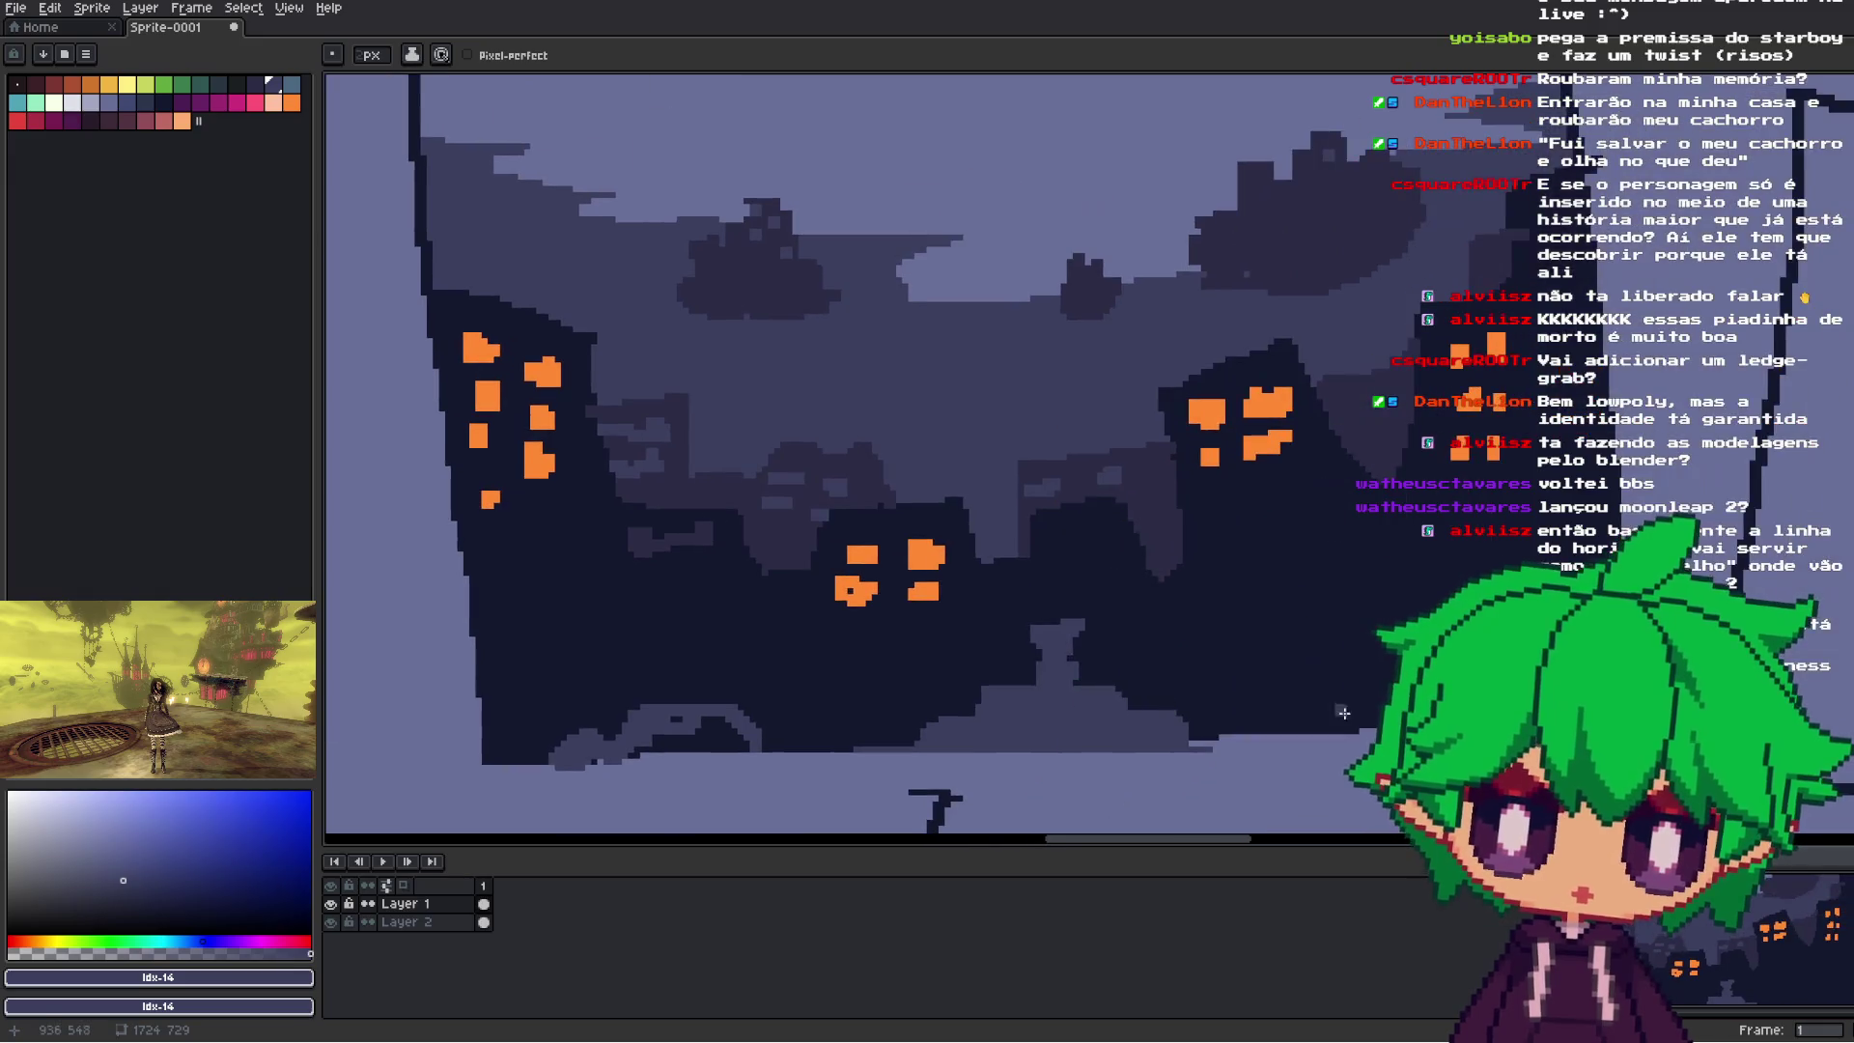
mouse_move(1302, 697)
mouse_down()
mouse_move(1279, 737)
mouse_move(1261, 728)
mouse_move(1306, 719)
mouse_up()
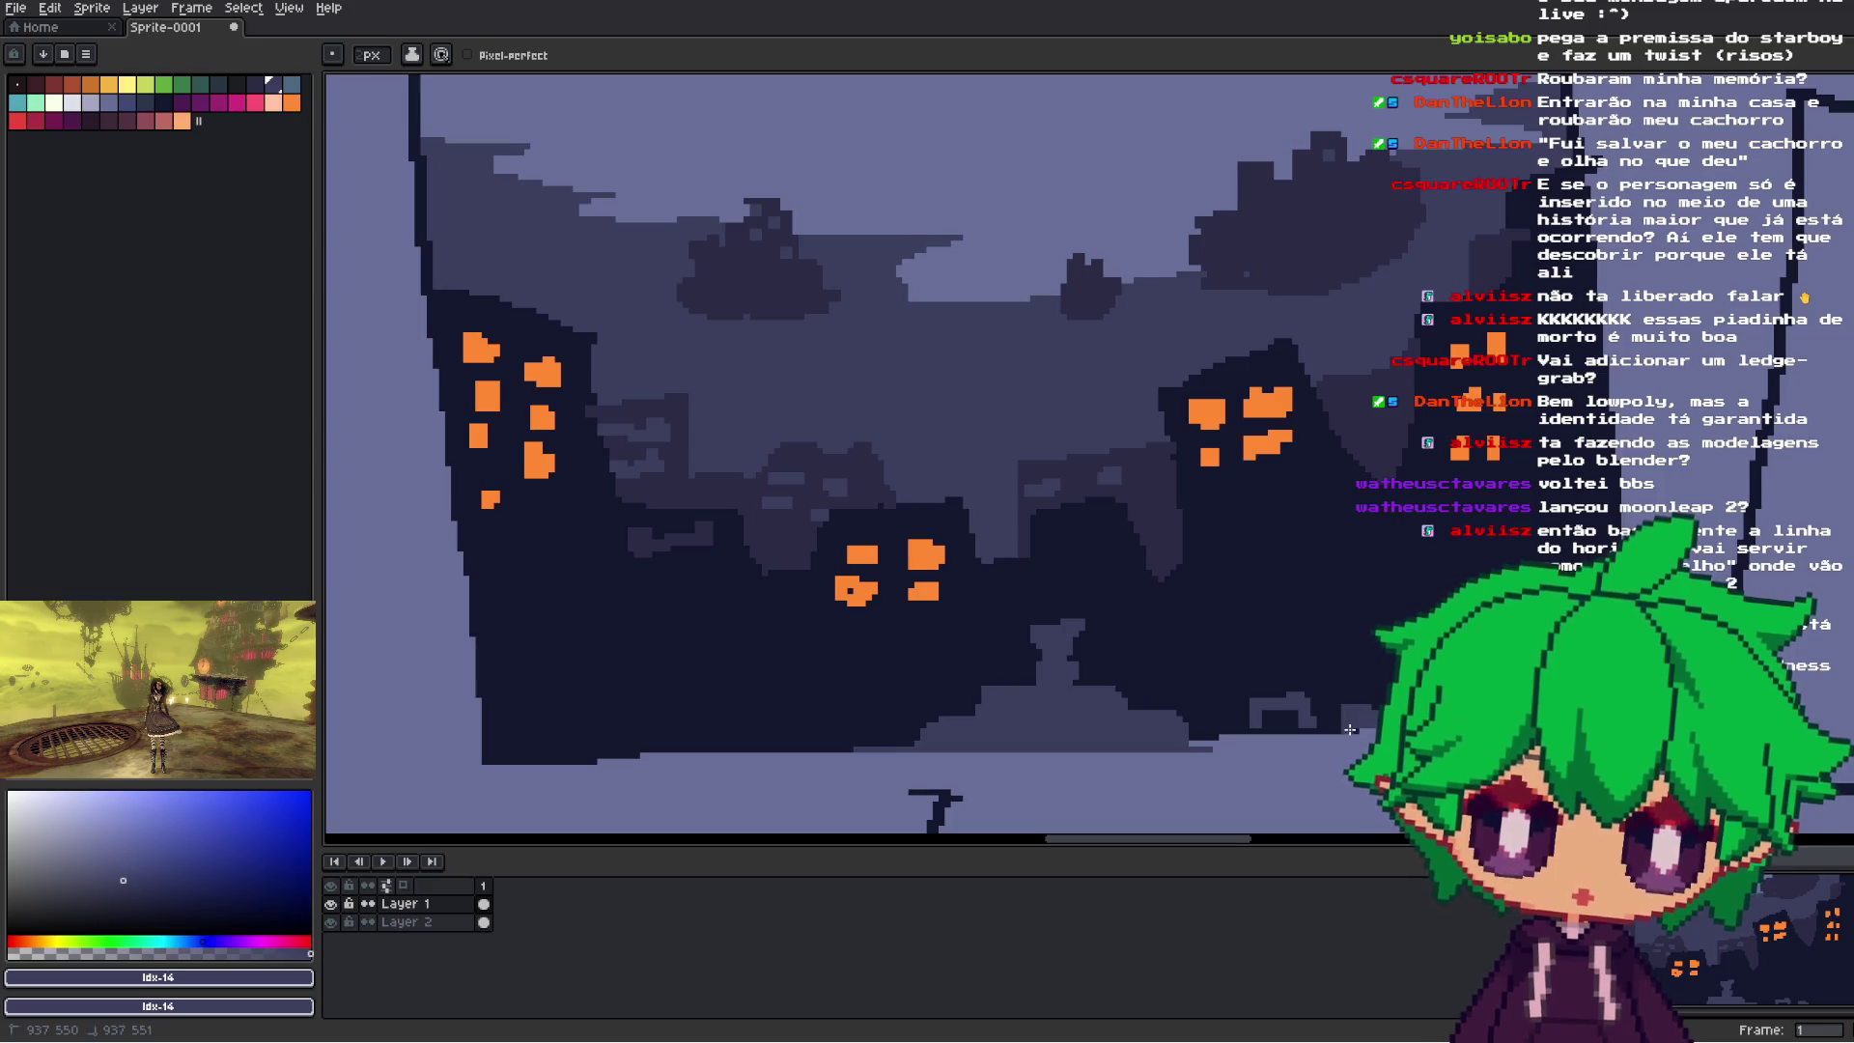
drag(1267, 722, 1293, 717)
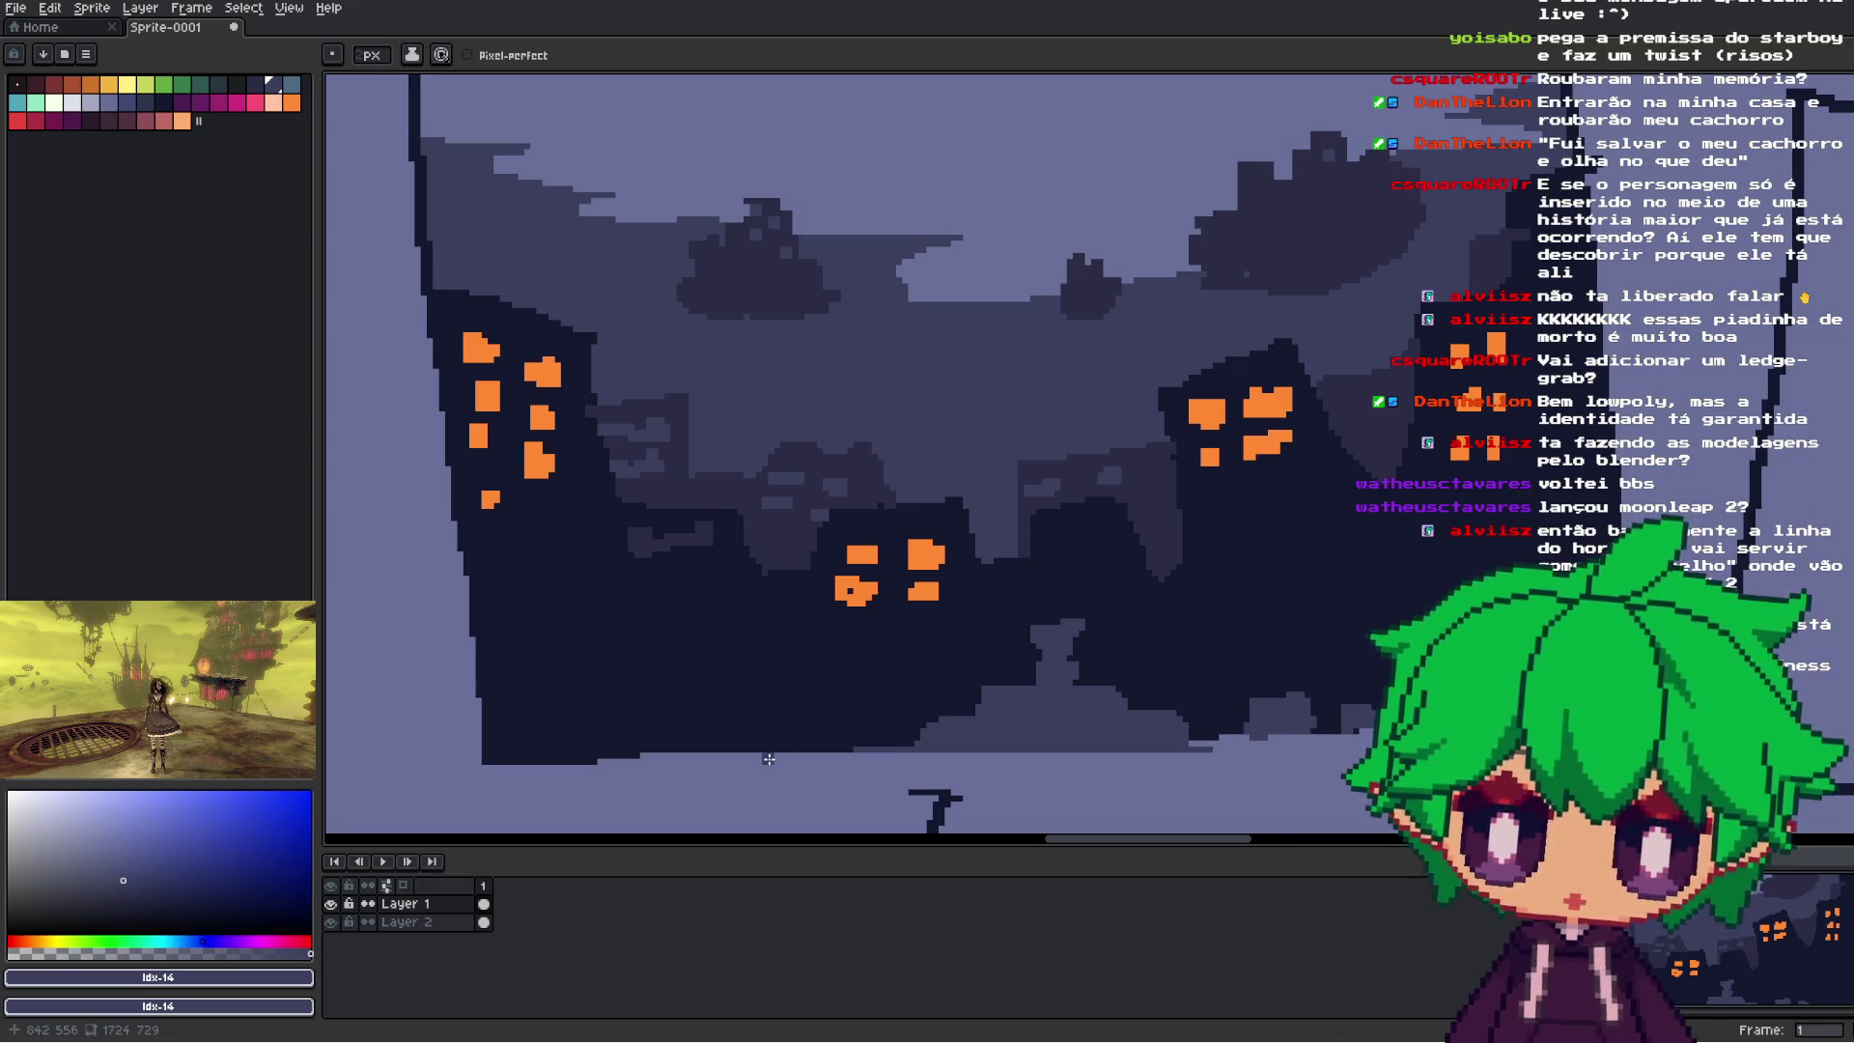
drag(787, 731, 725, 737)
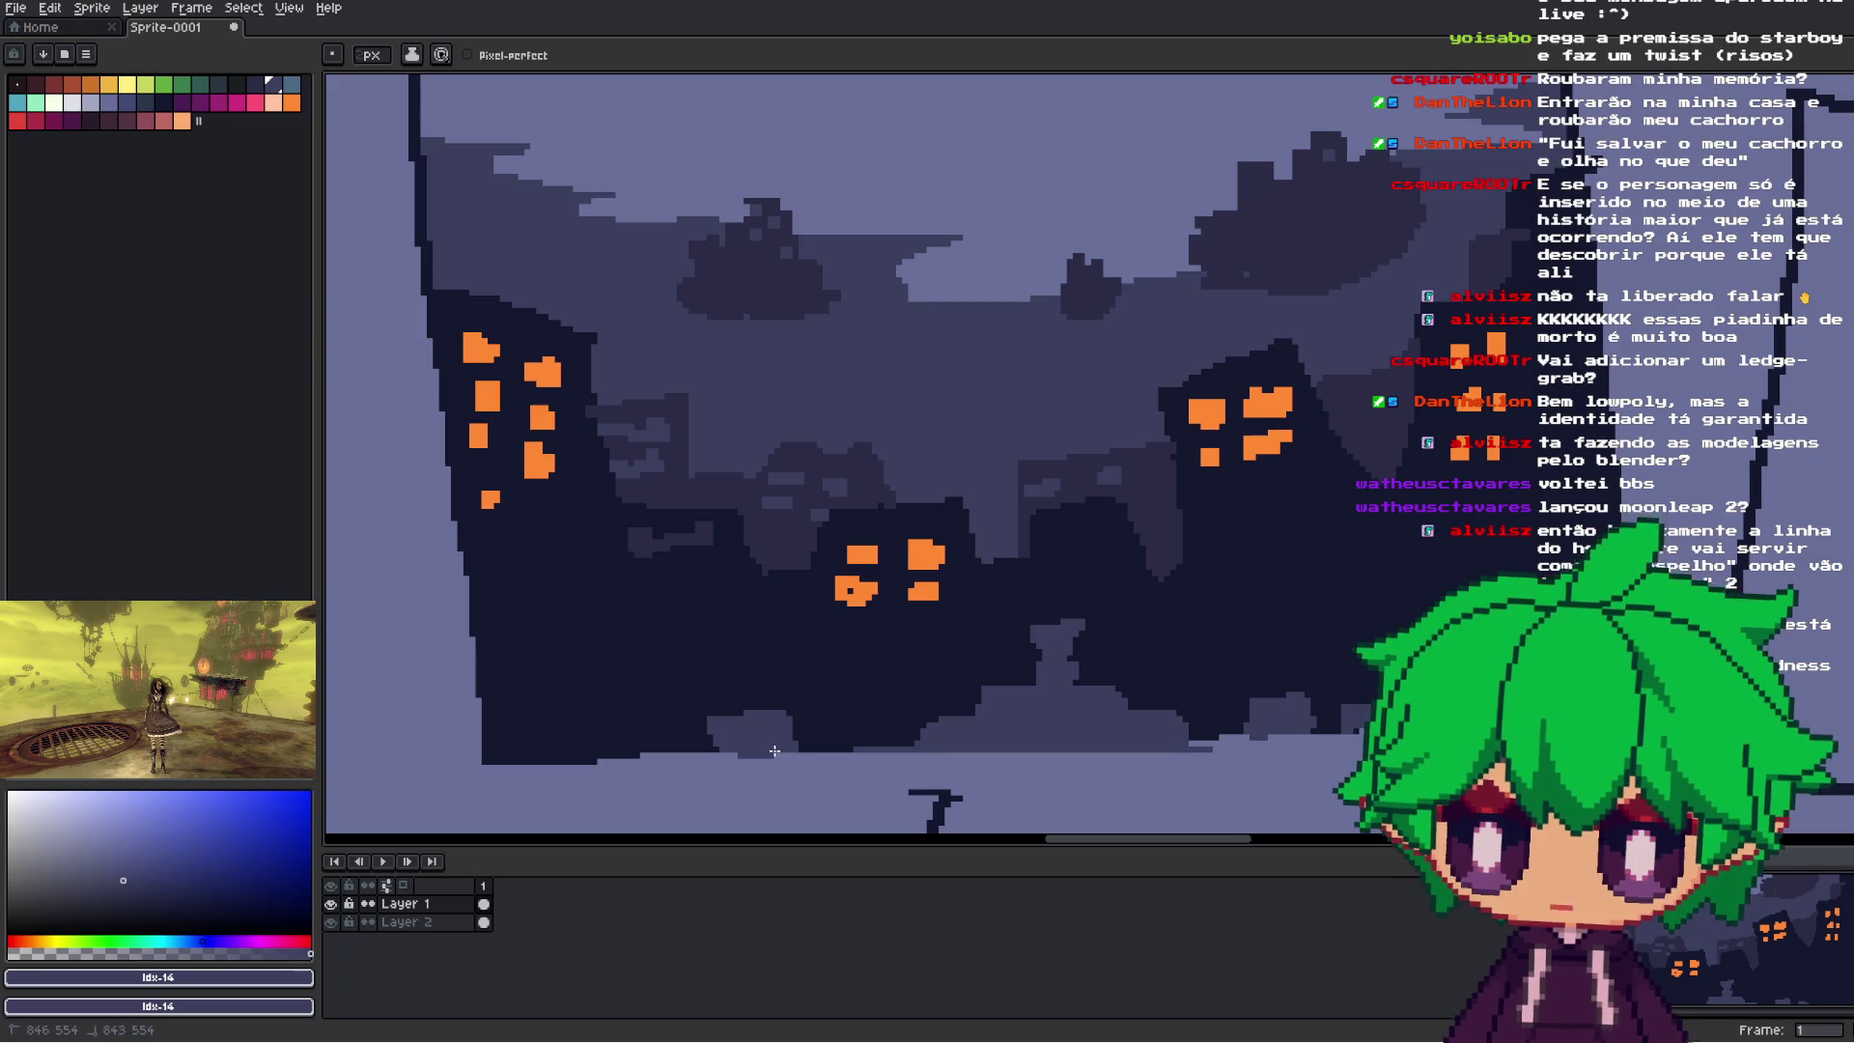
scroll(642, 748, down, 3)
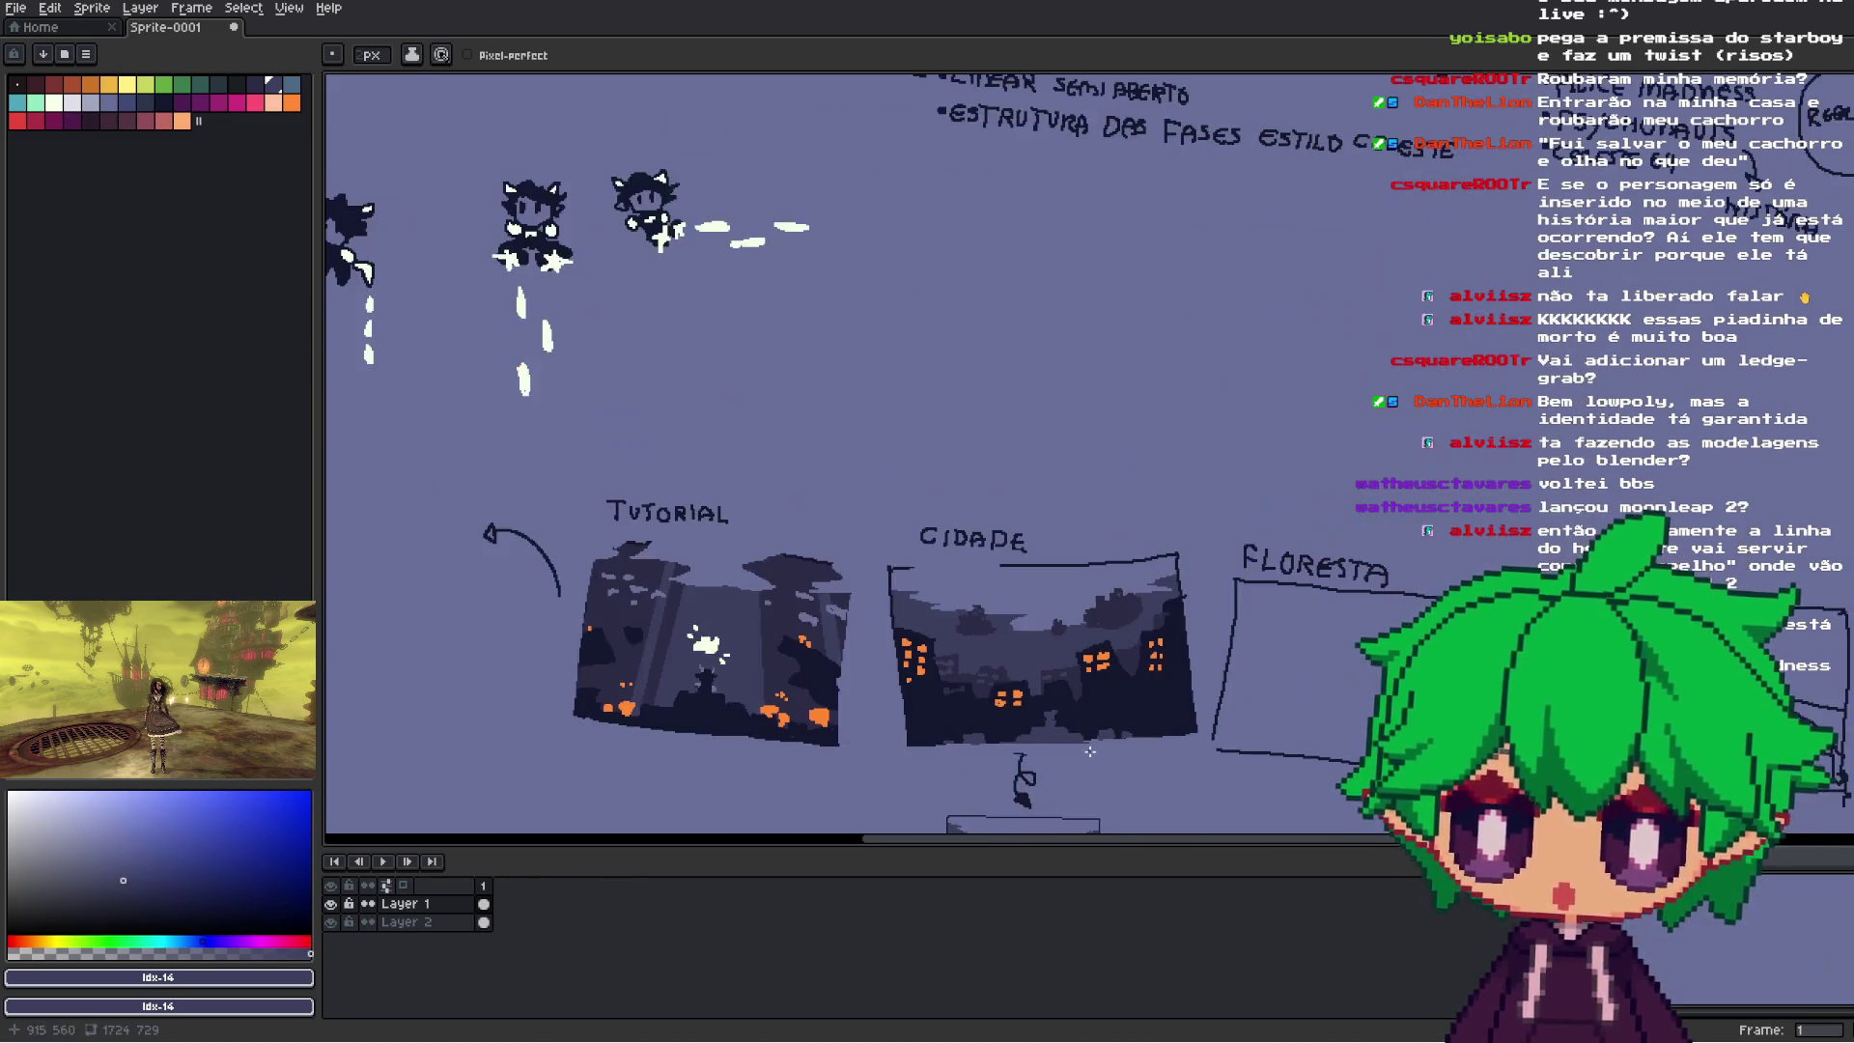
- Redraw the CIDADE panel's right and side borders as straight lines in the dark outline colour
scroll(876, 767, up, 1)
key(i)
click(876, 767)
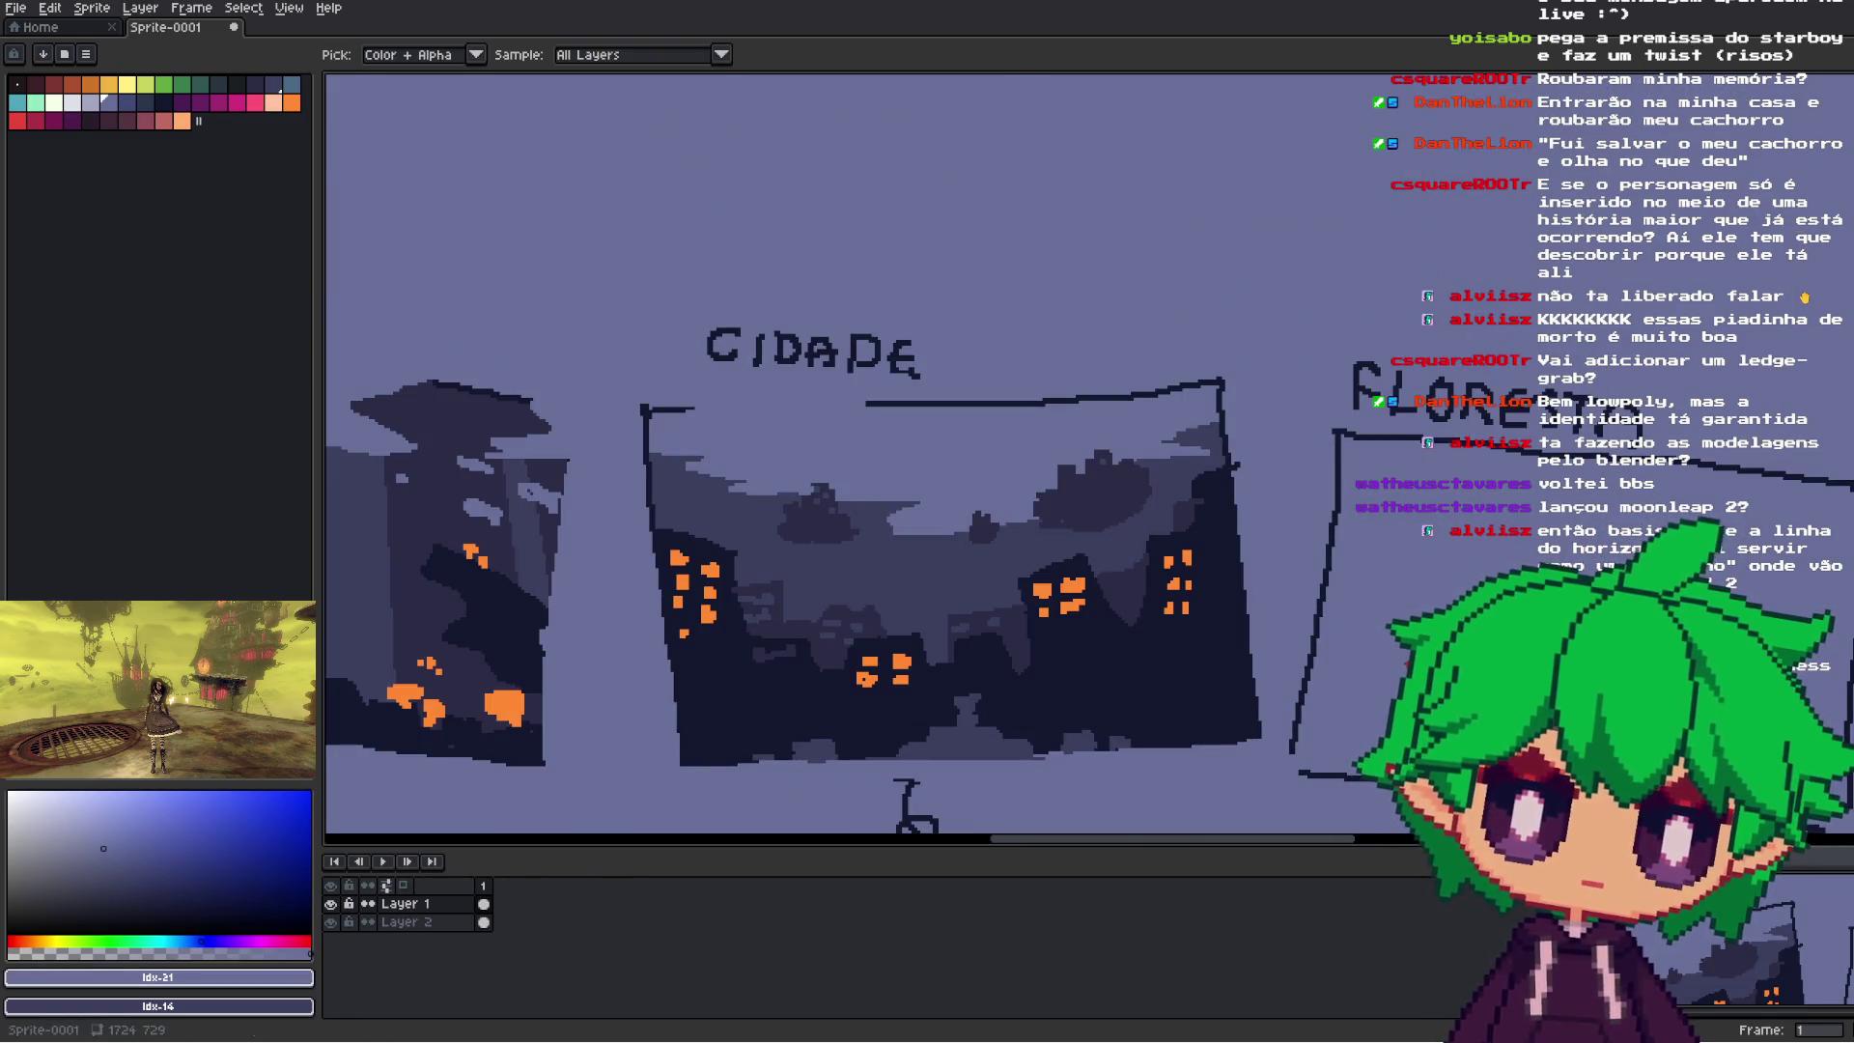
key(b)
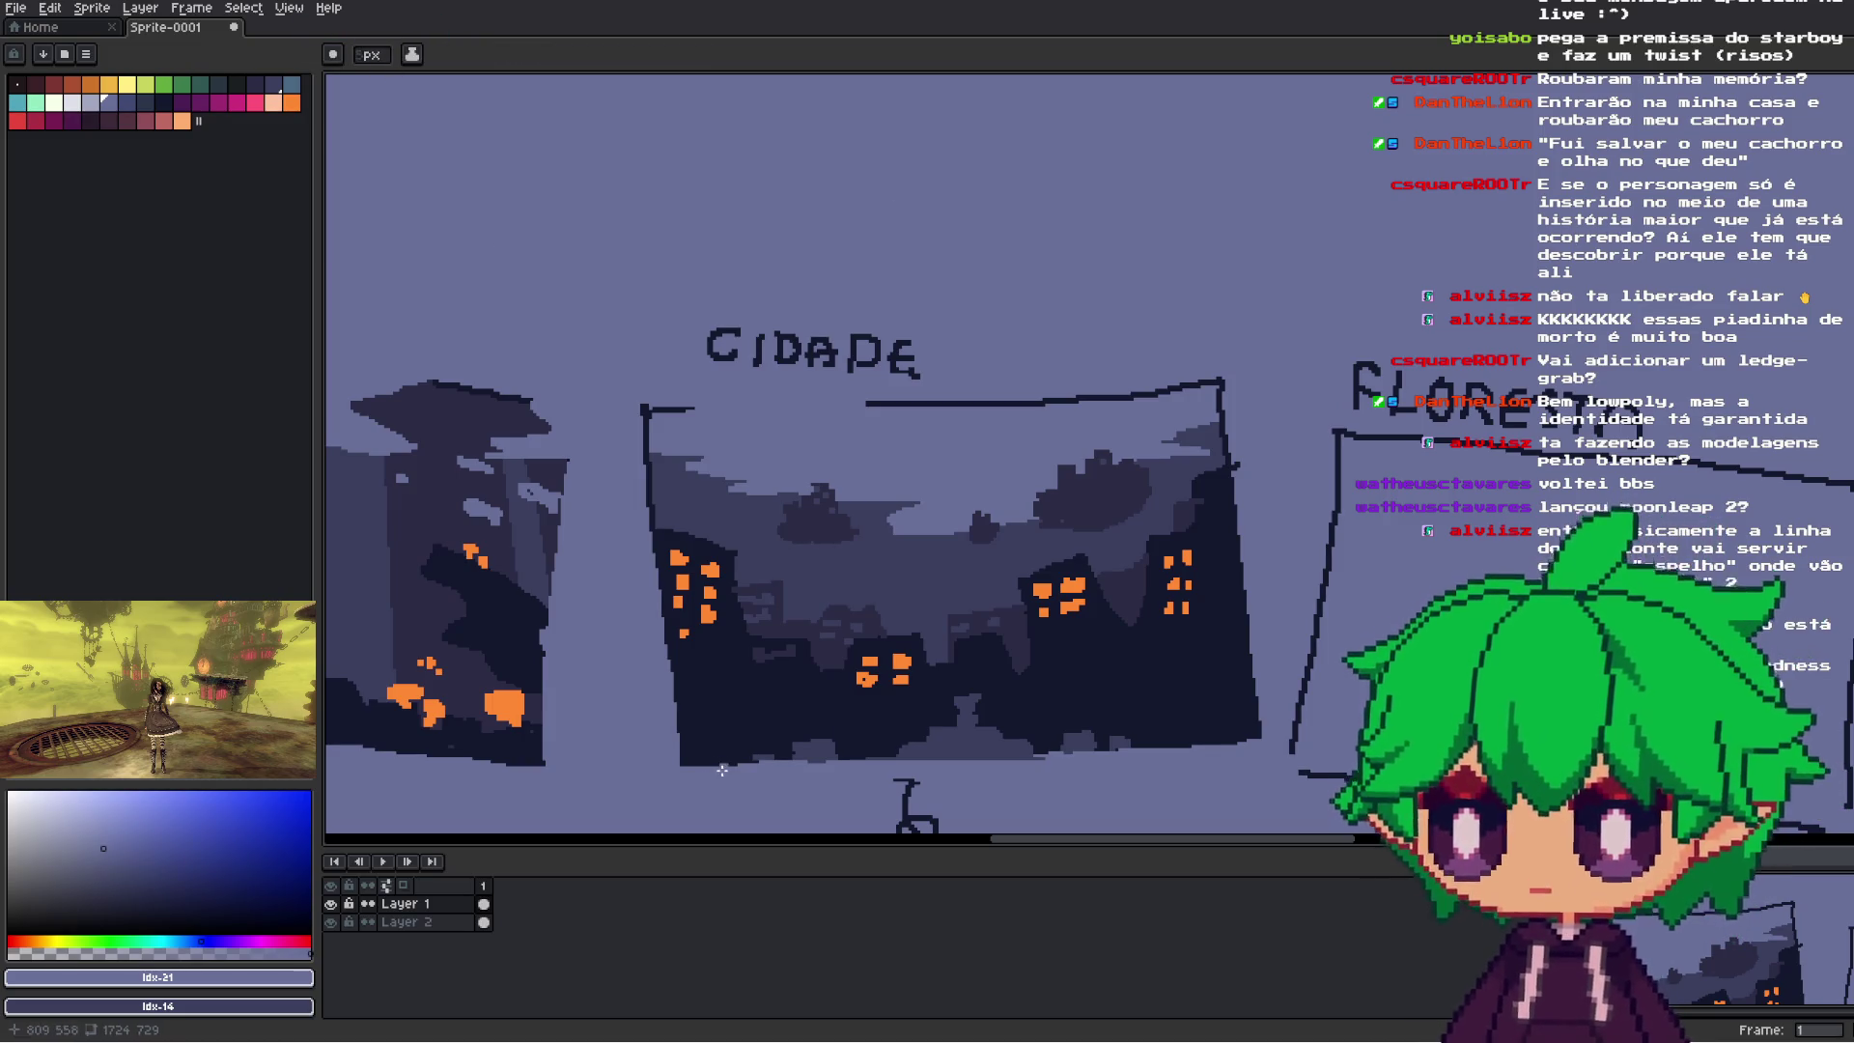
shift+click(1264, 747)
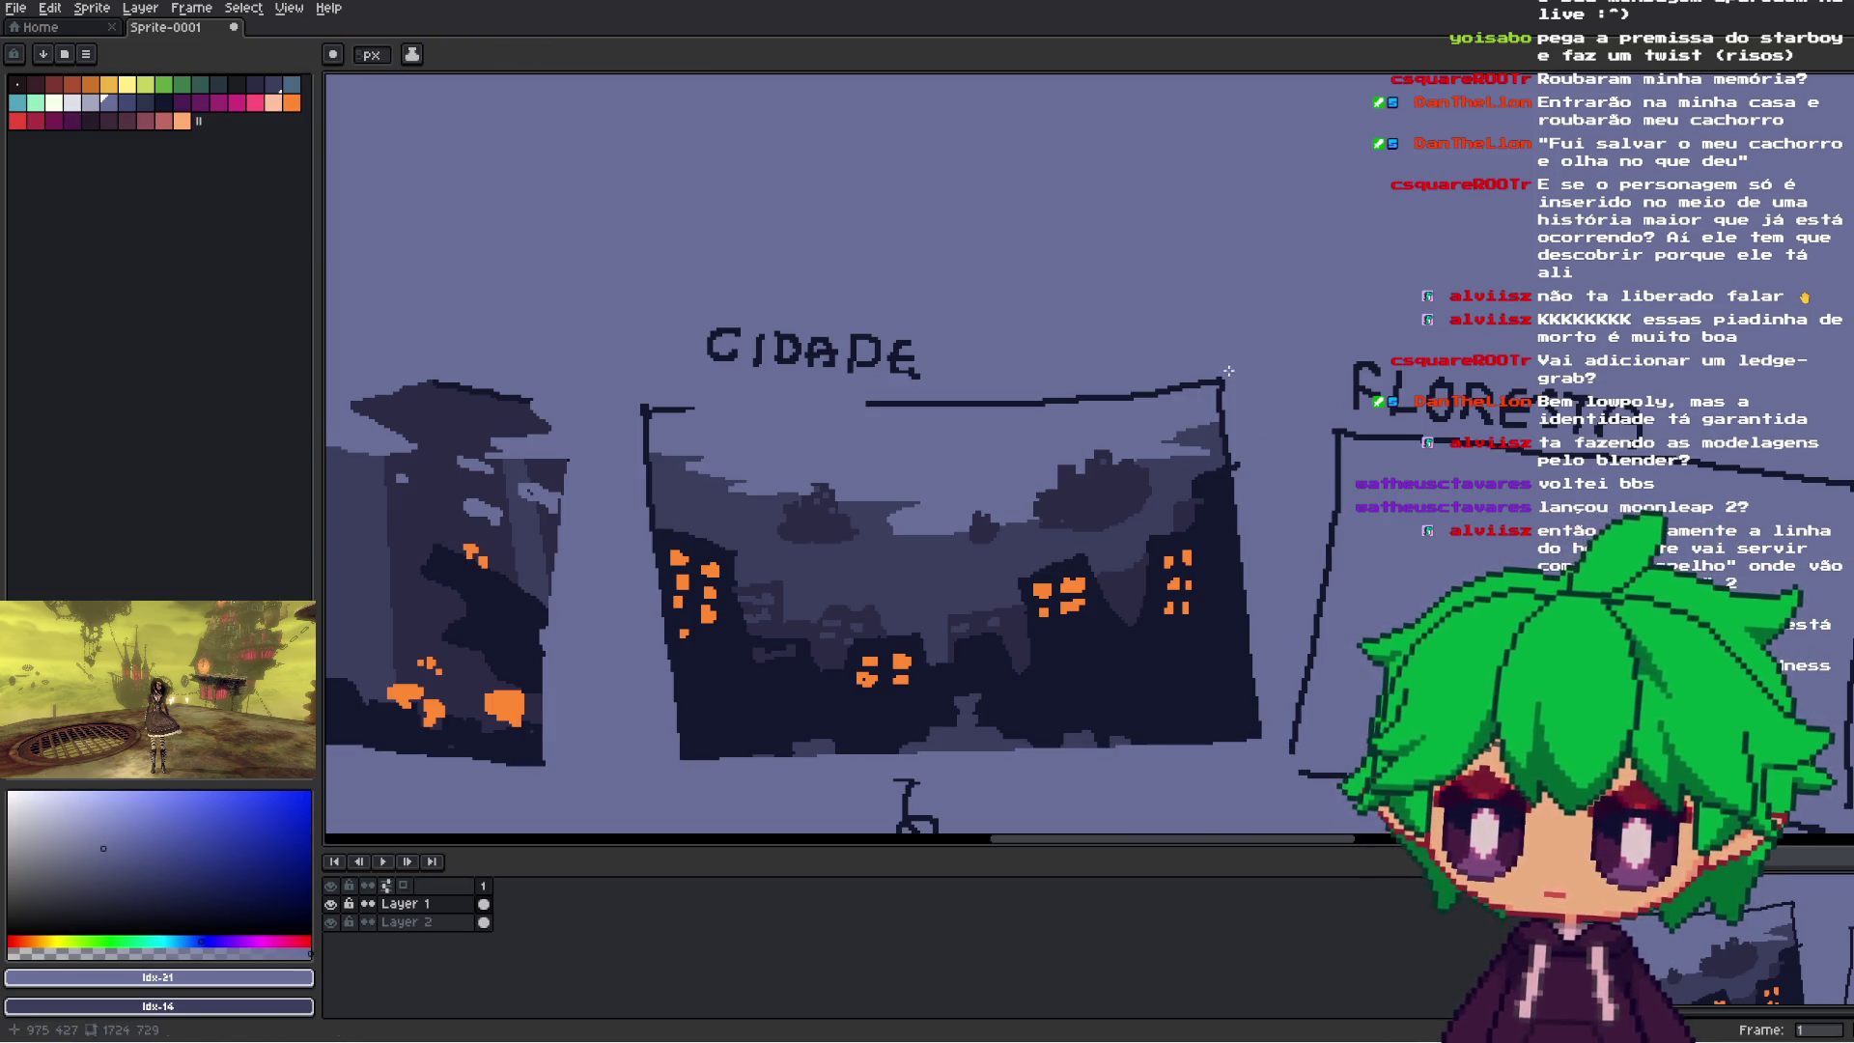
shift+click(1247, 741)
click(621, 367)
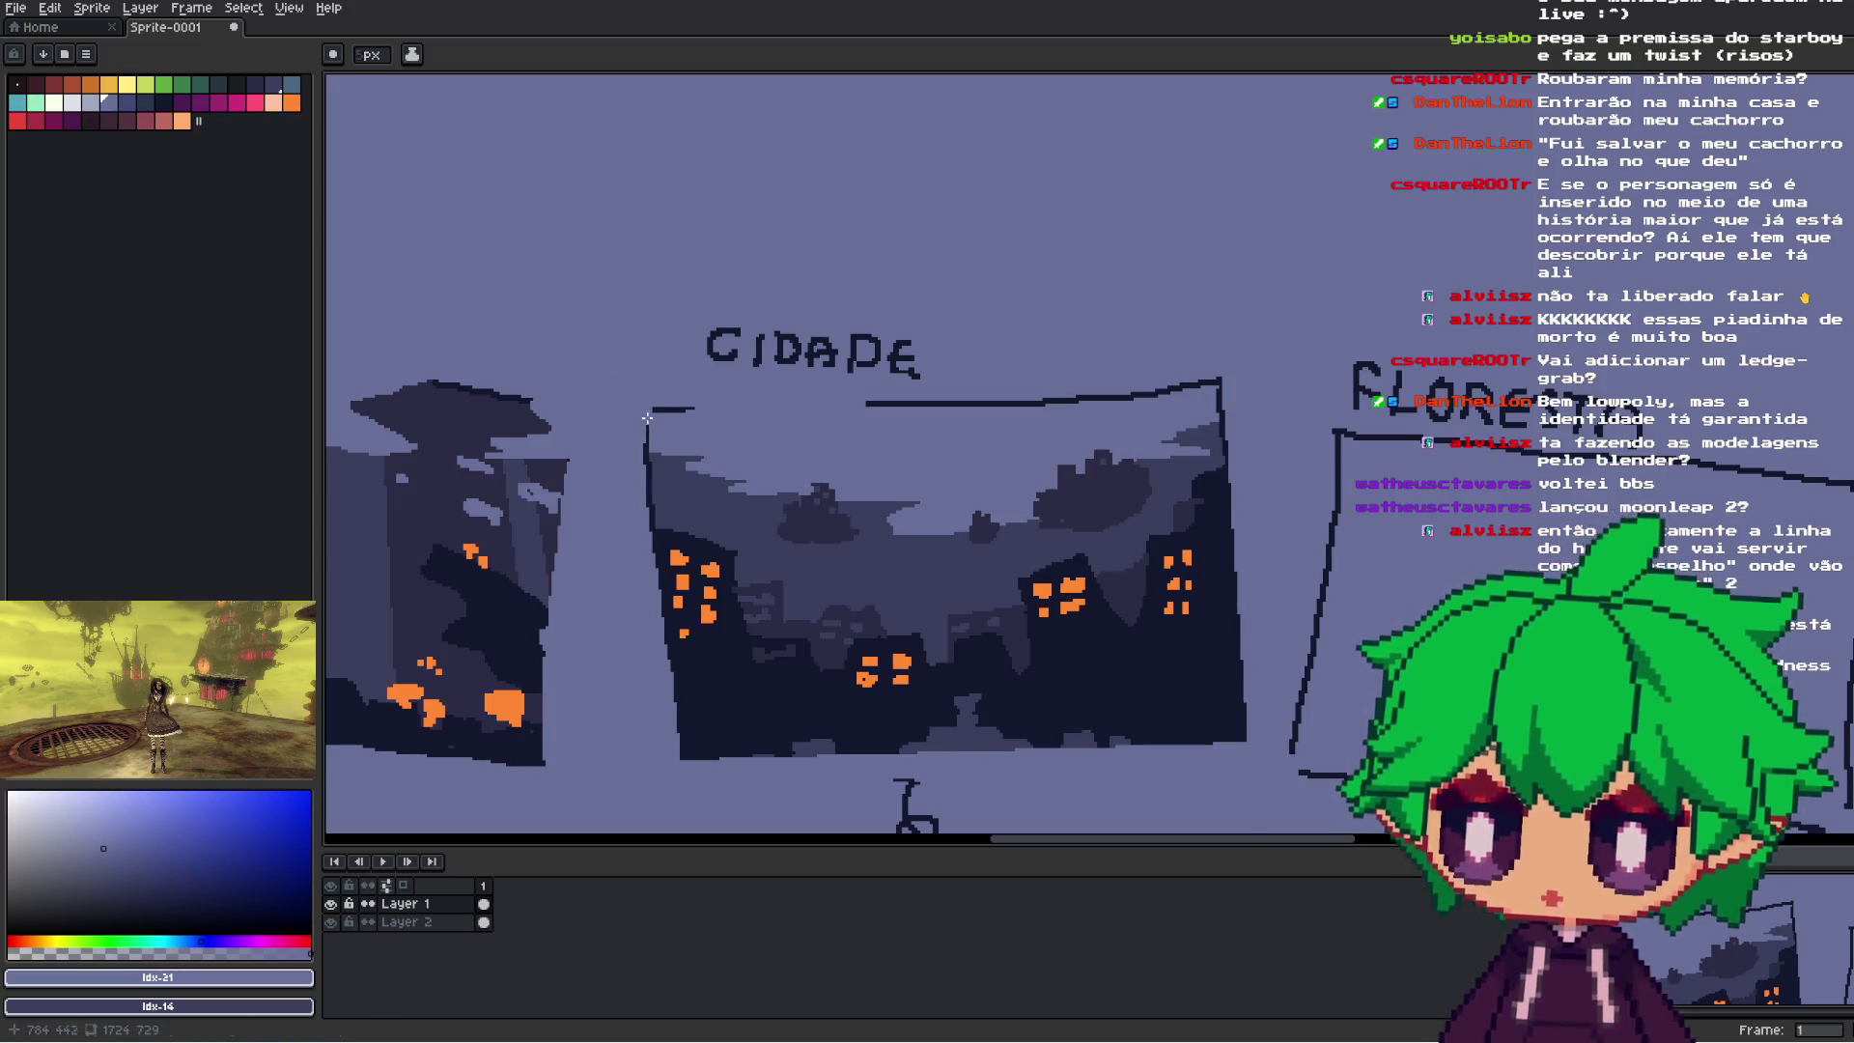
scroll(638, 391, down, 3)
scroll(1035, 349, up, 4)
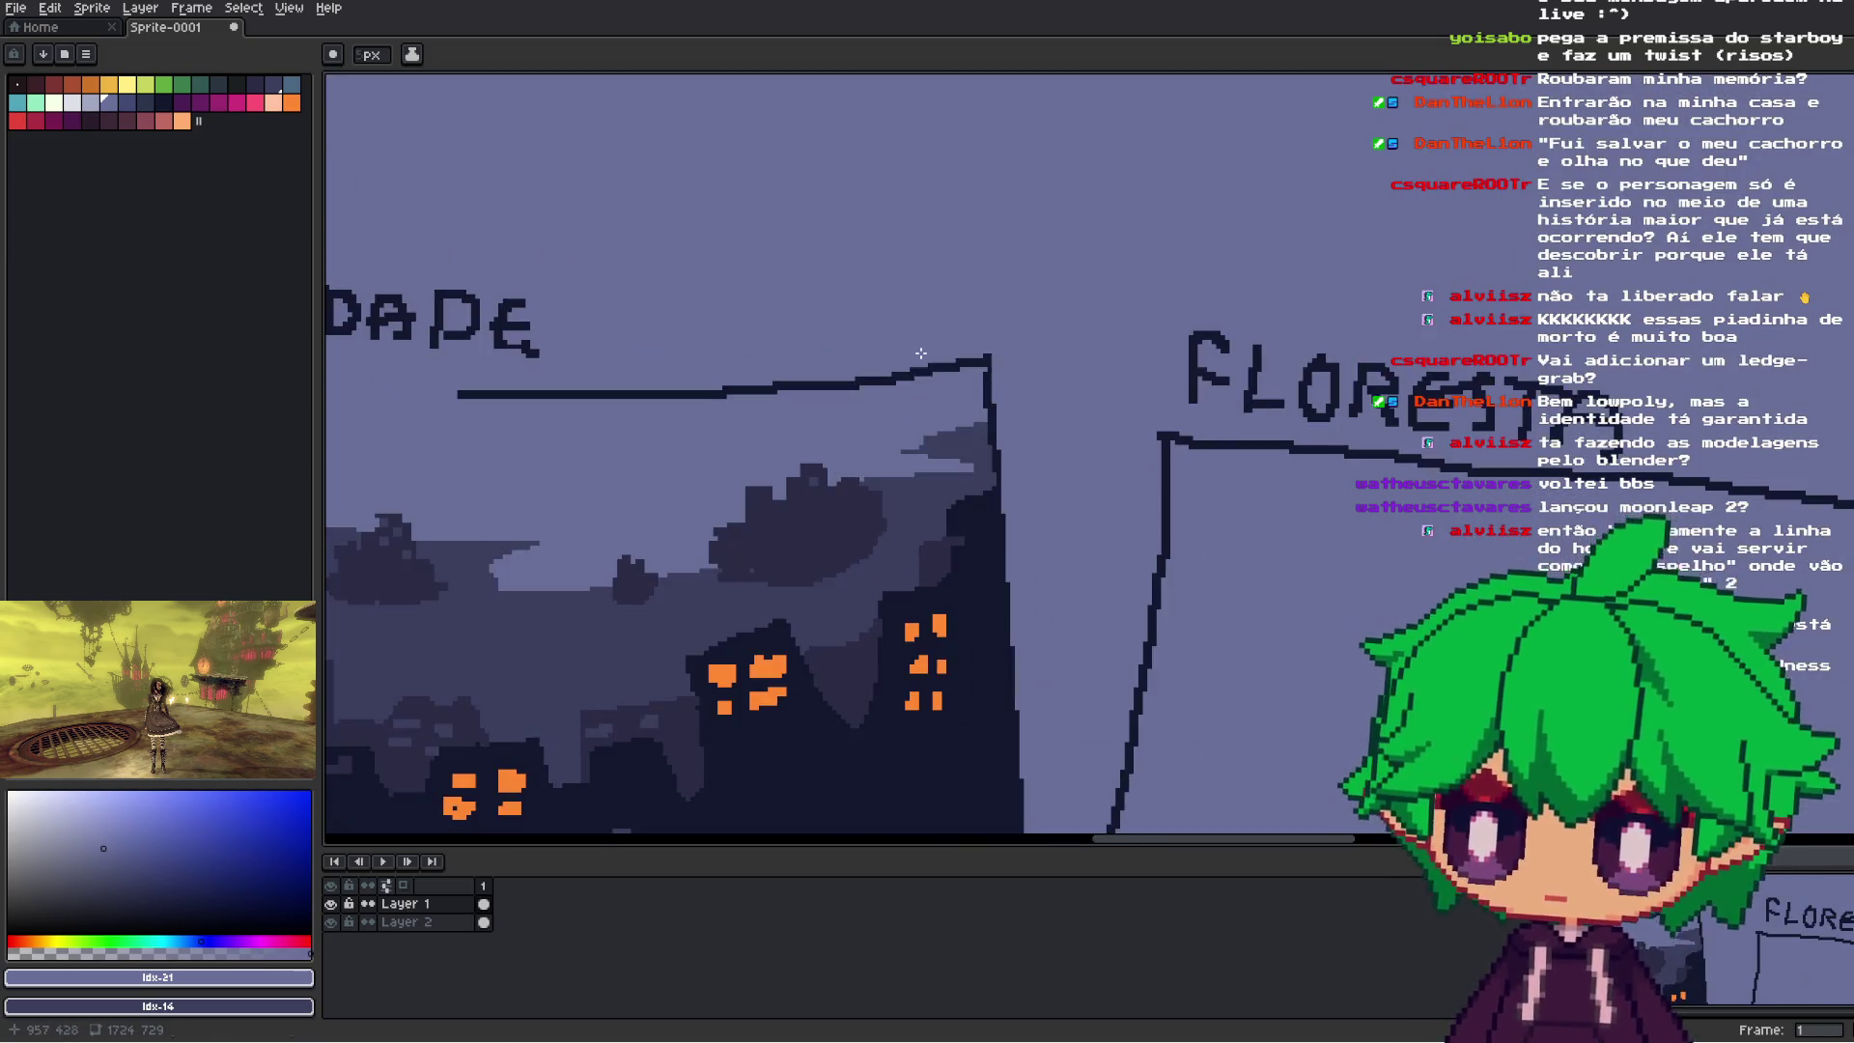
scroll(1035, 350, down, 3)
scroll(1023, 405, down, 2)
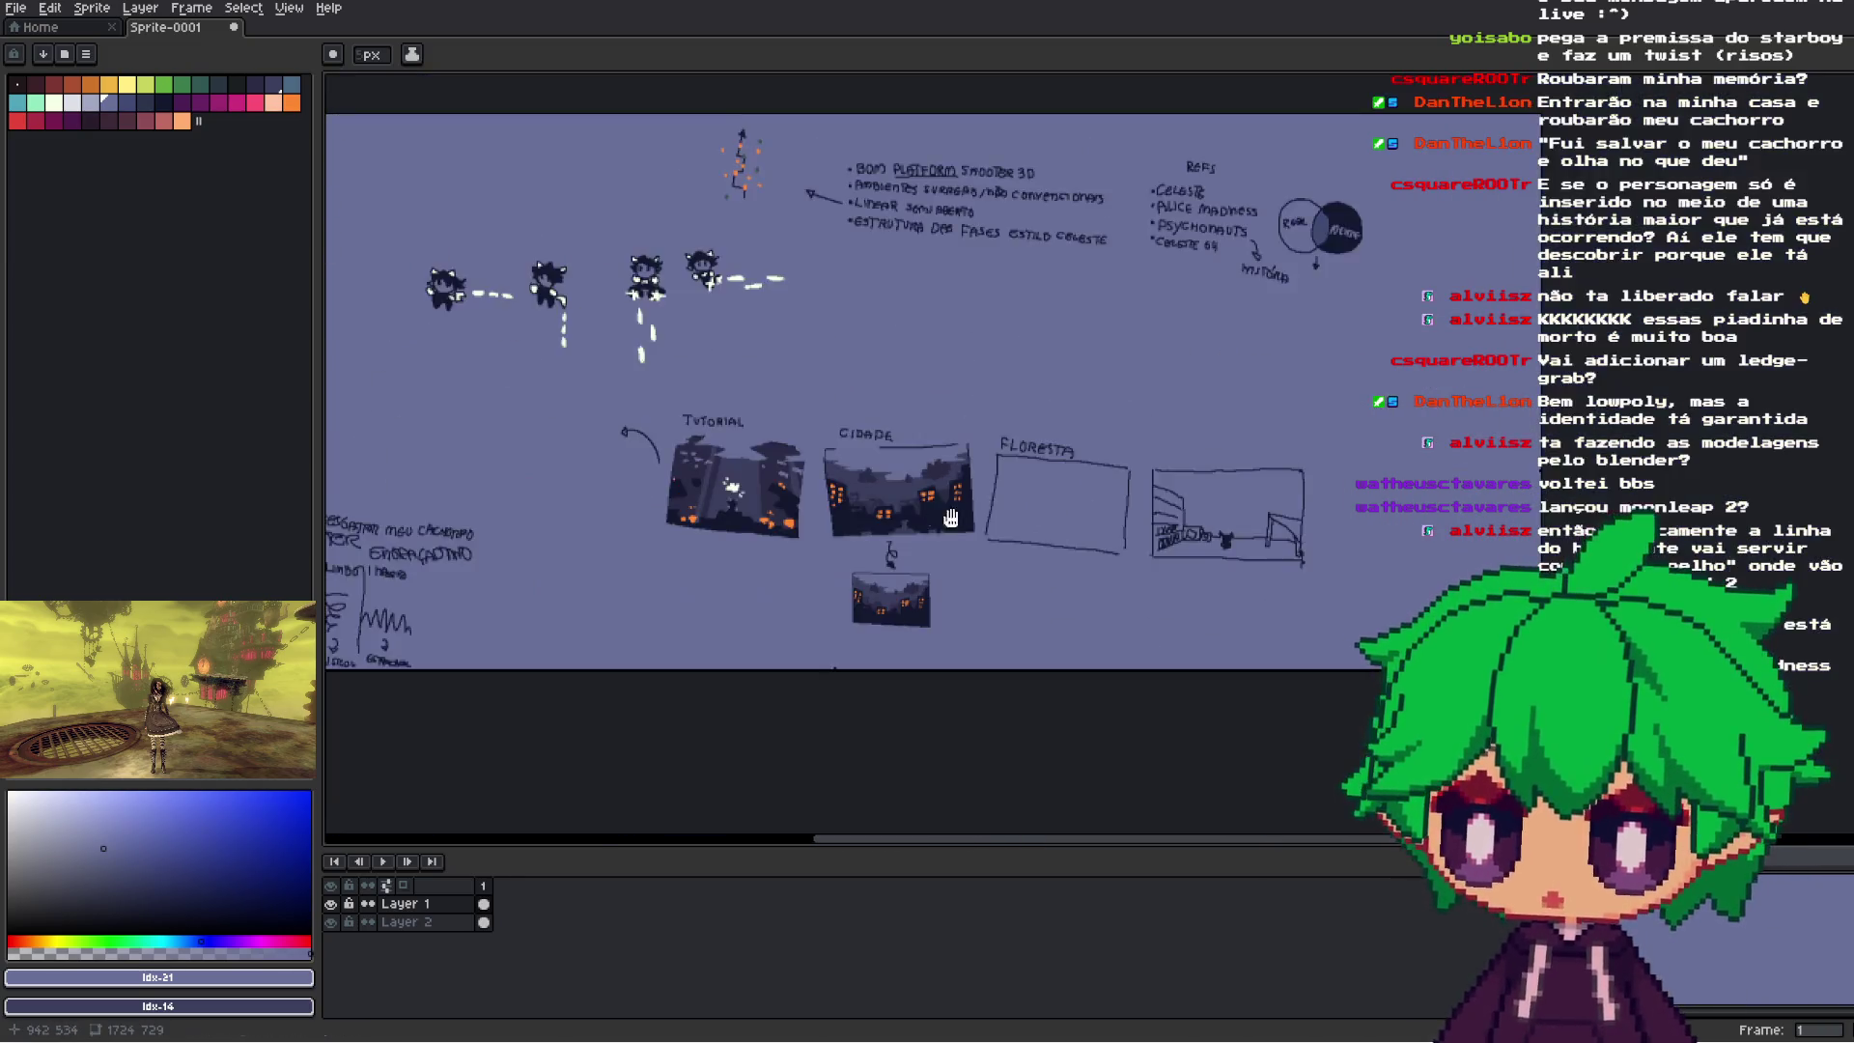
scroll(1008, 466, up, 4)
scroll(1008, 466, down, 2)
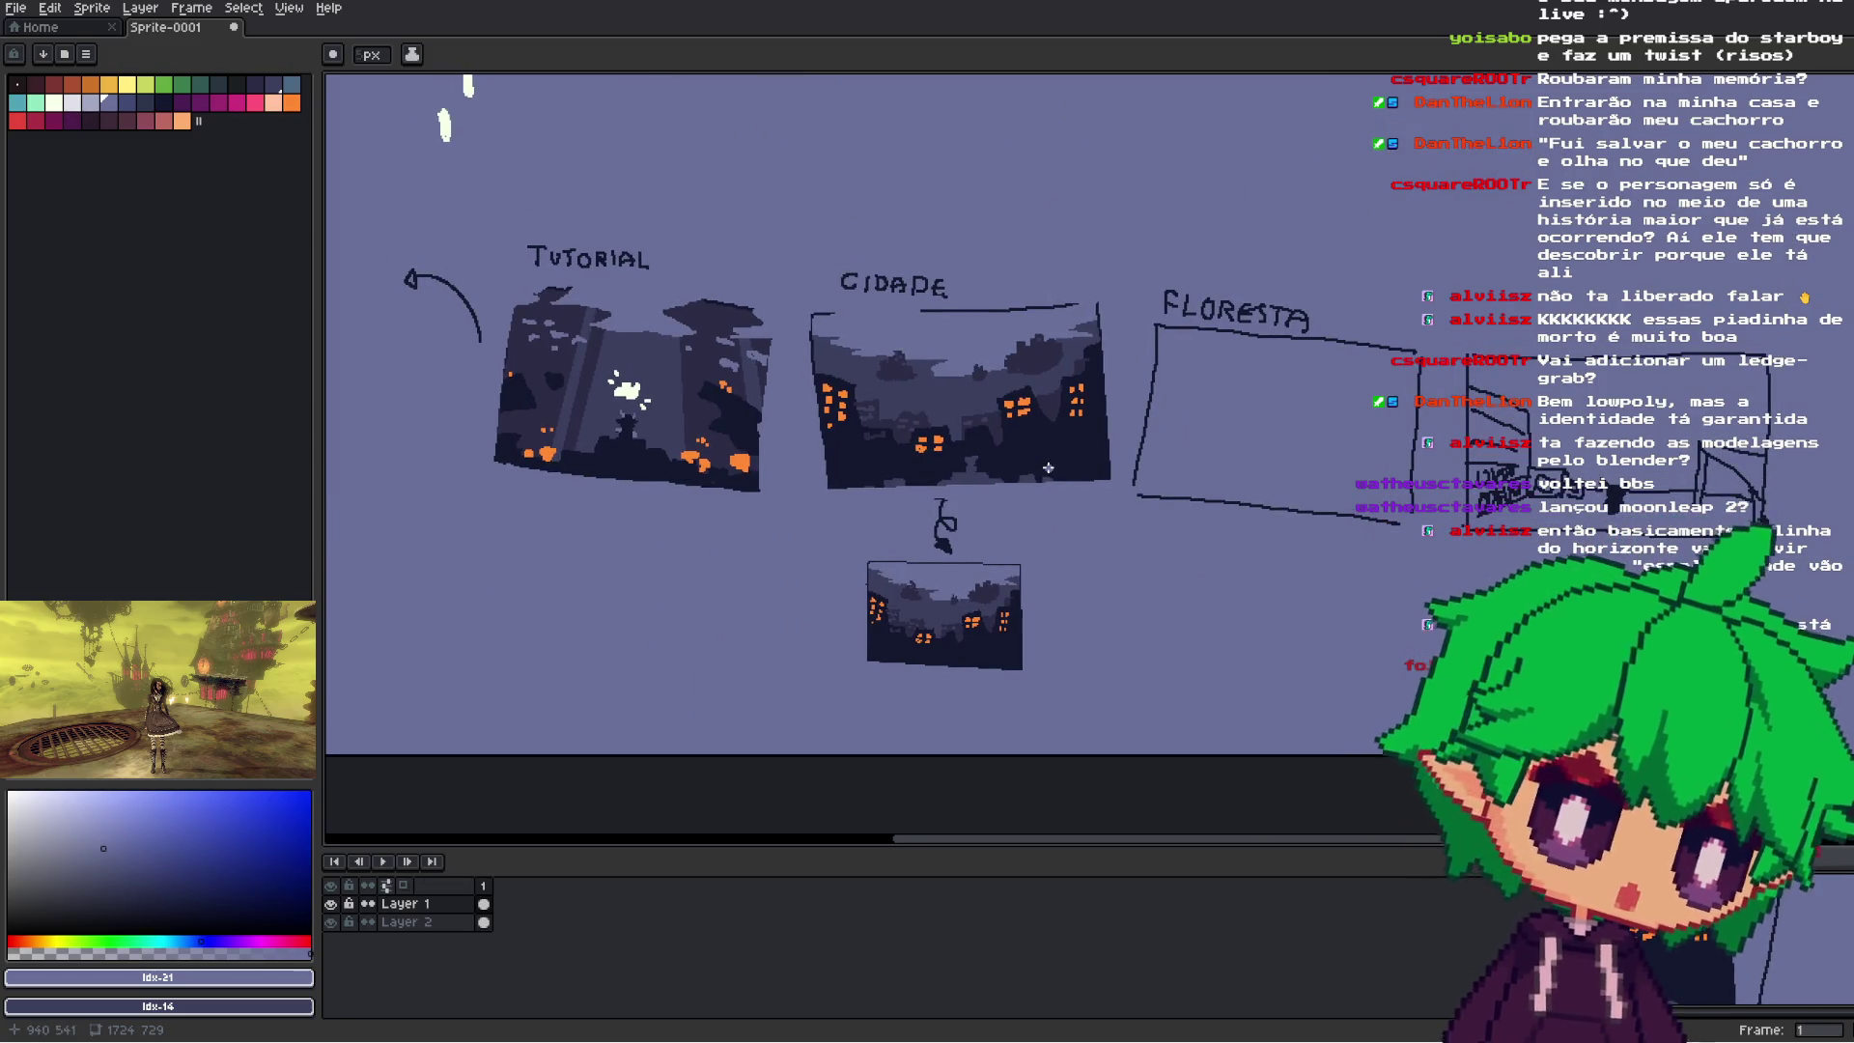
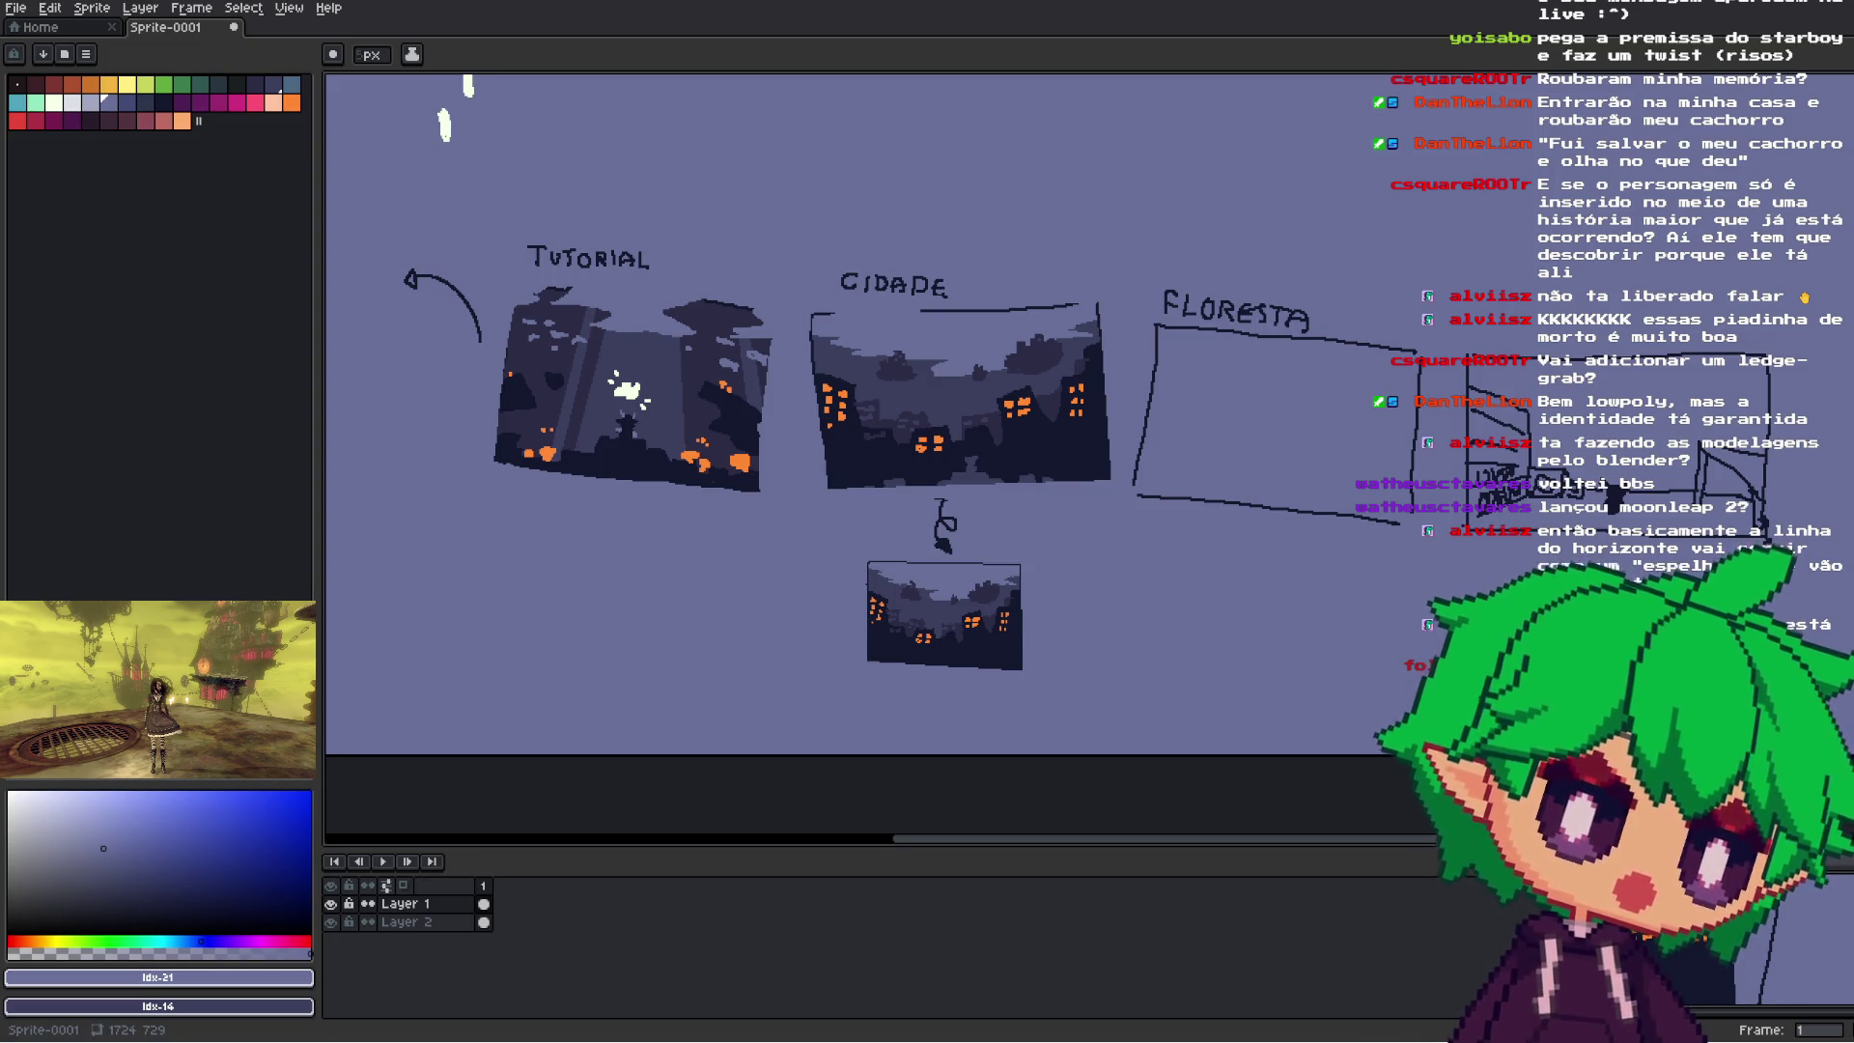
- Undo the last Line Tool stroke so the Floresta frame is empty again, then pick the rectangular marquee
scroll(869, 415, up, 3)
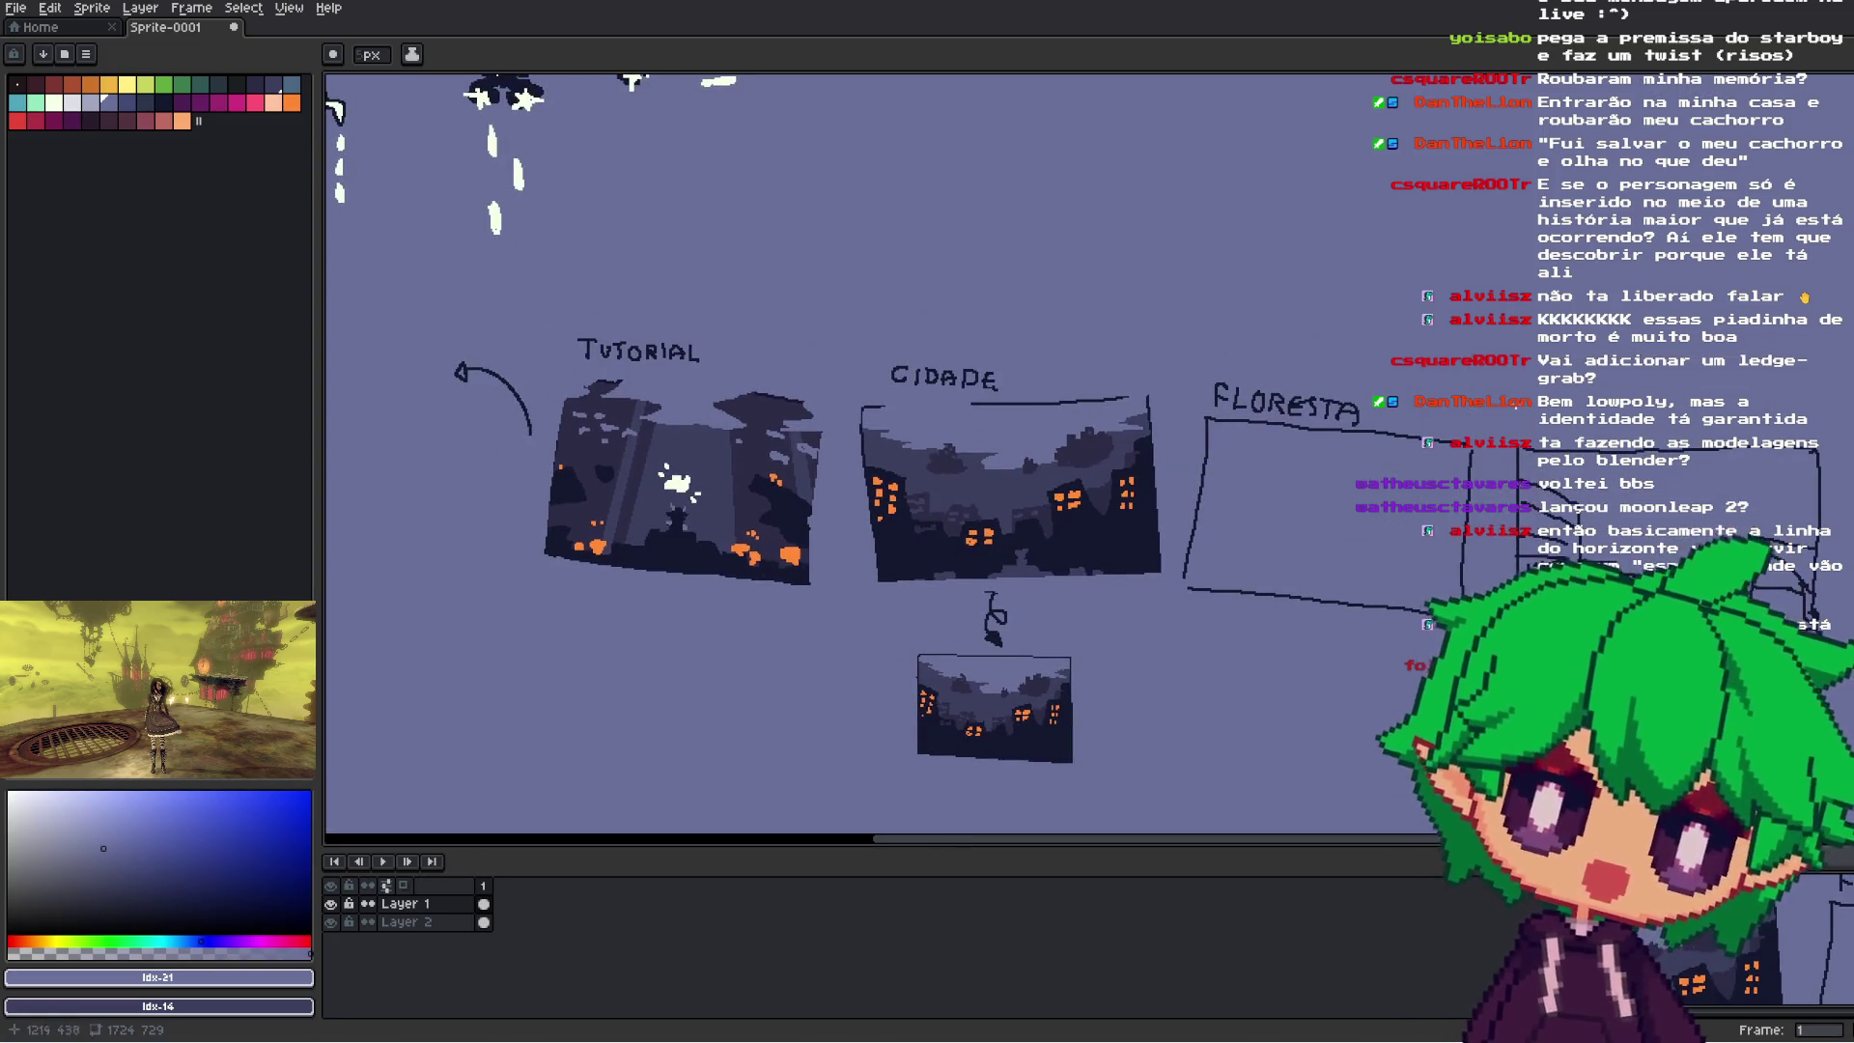
scroll(1121, 513, down, 2)
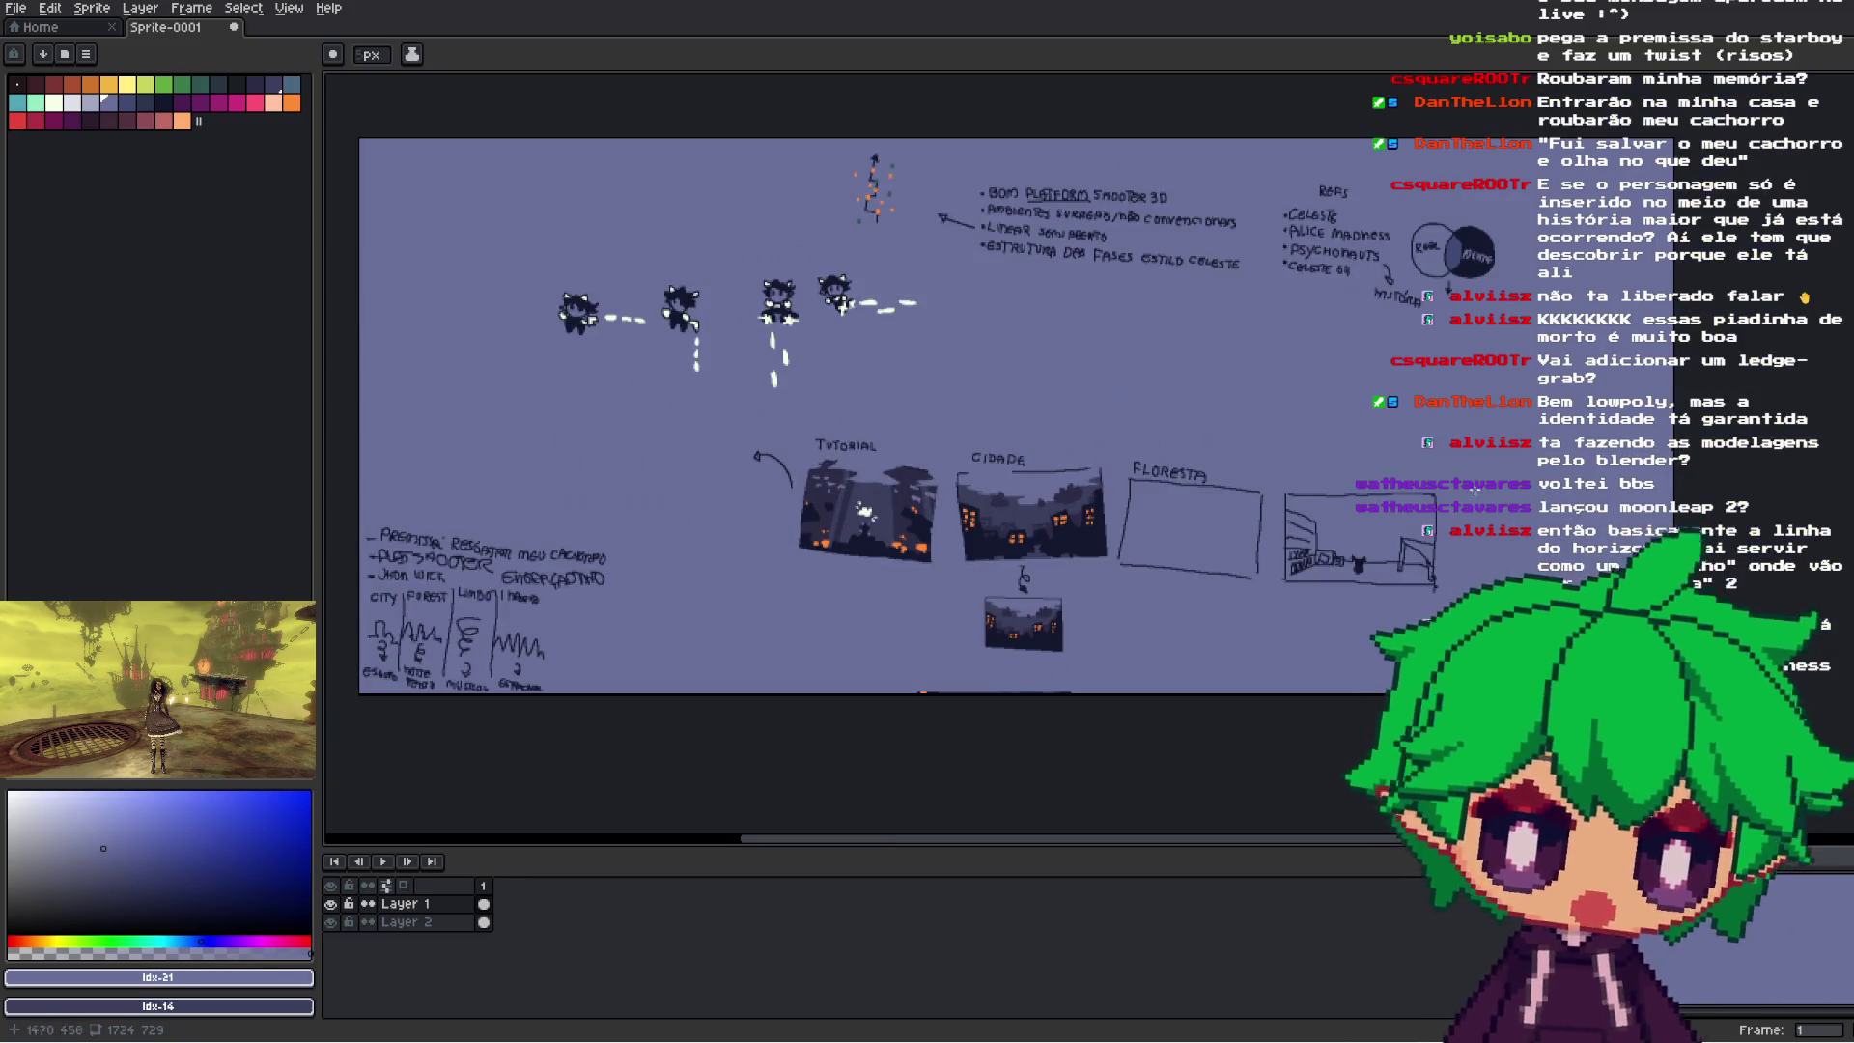
scroll(1058, 676, up, 2)
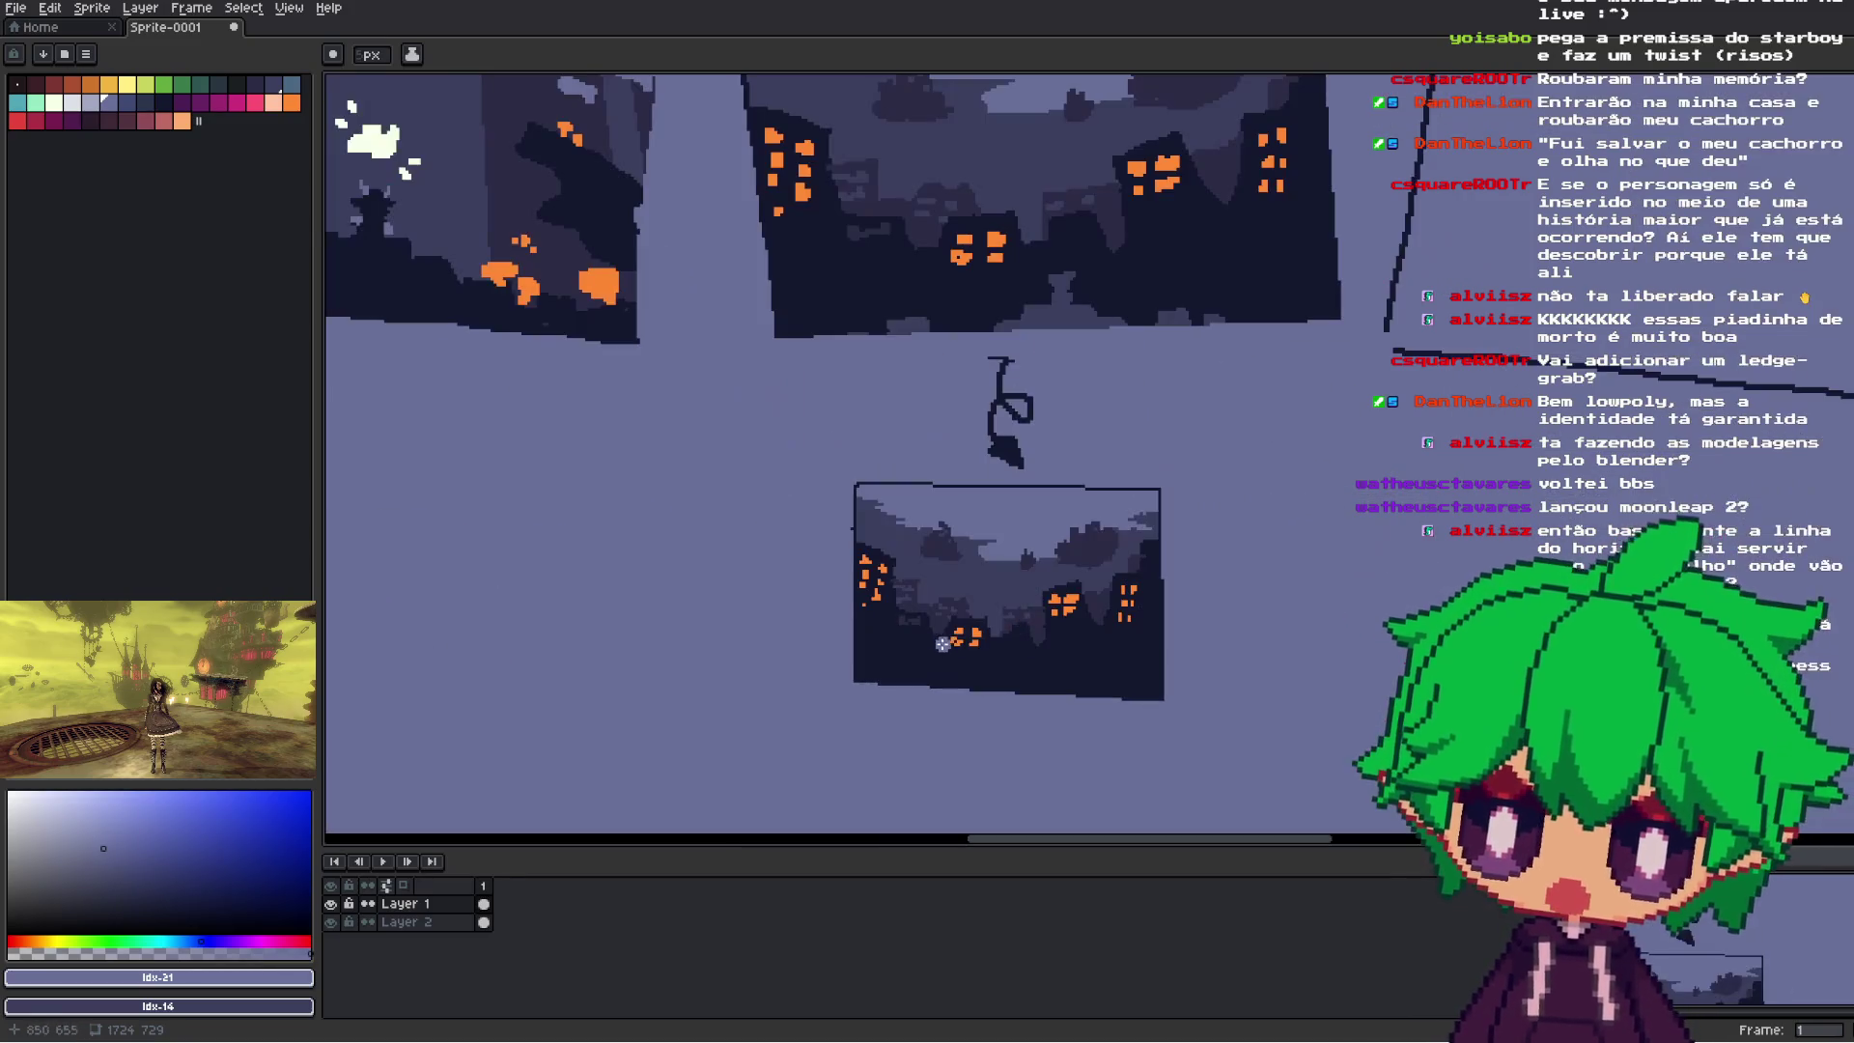
scroll(1058, 807, up, 1)
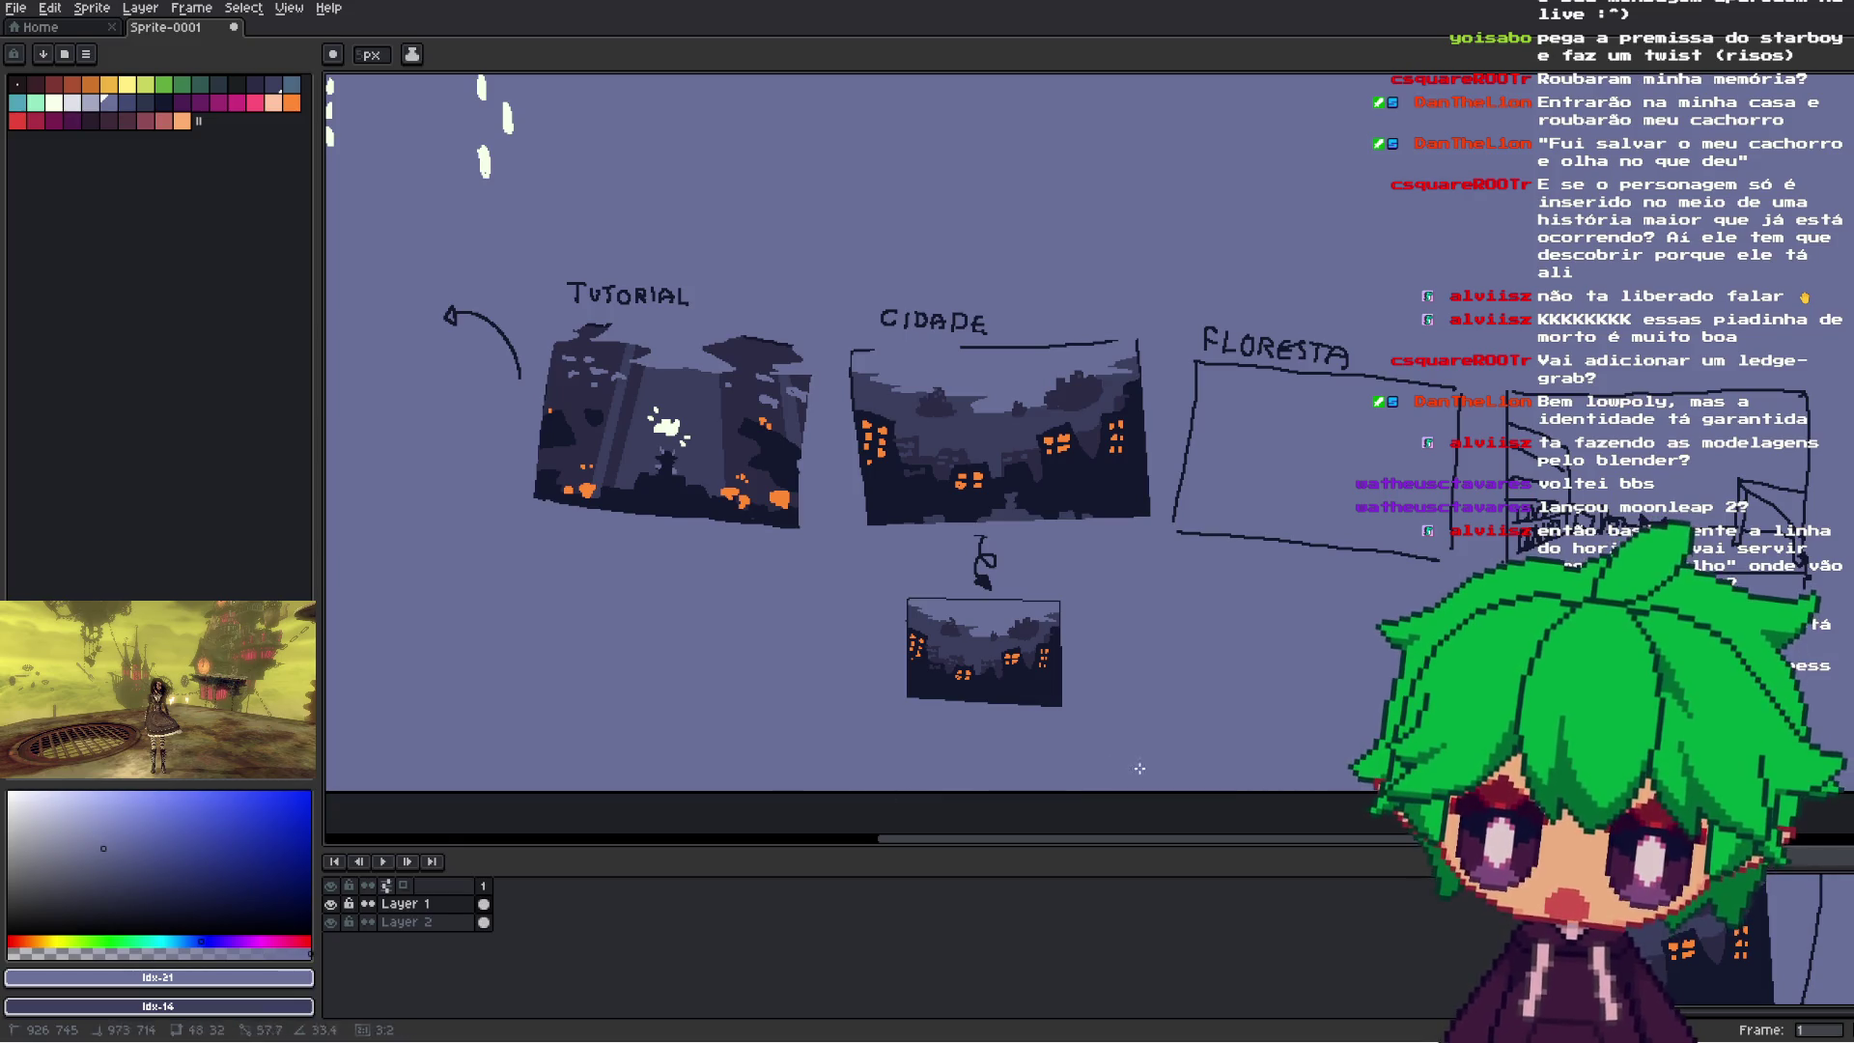
scroll(1227, 559, down, 2)
scroll(1140, 548, up, 2)
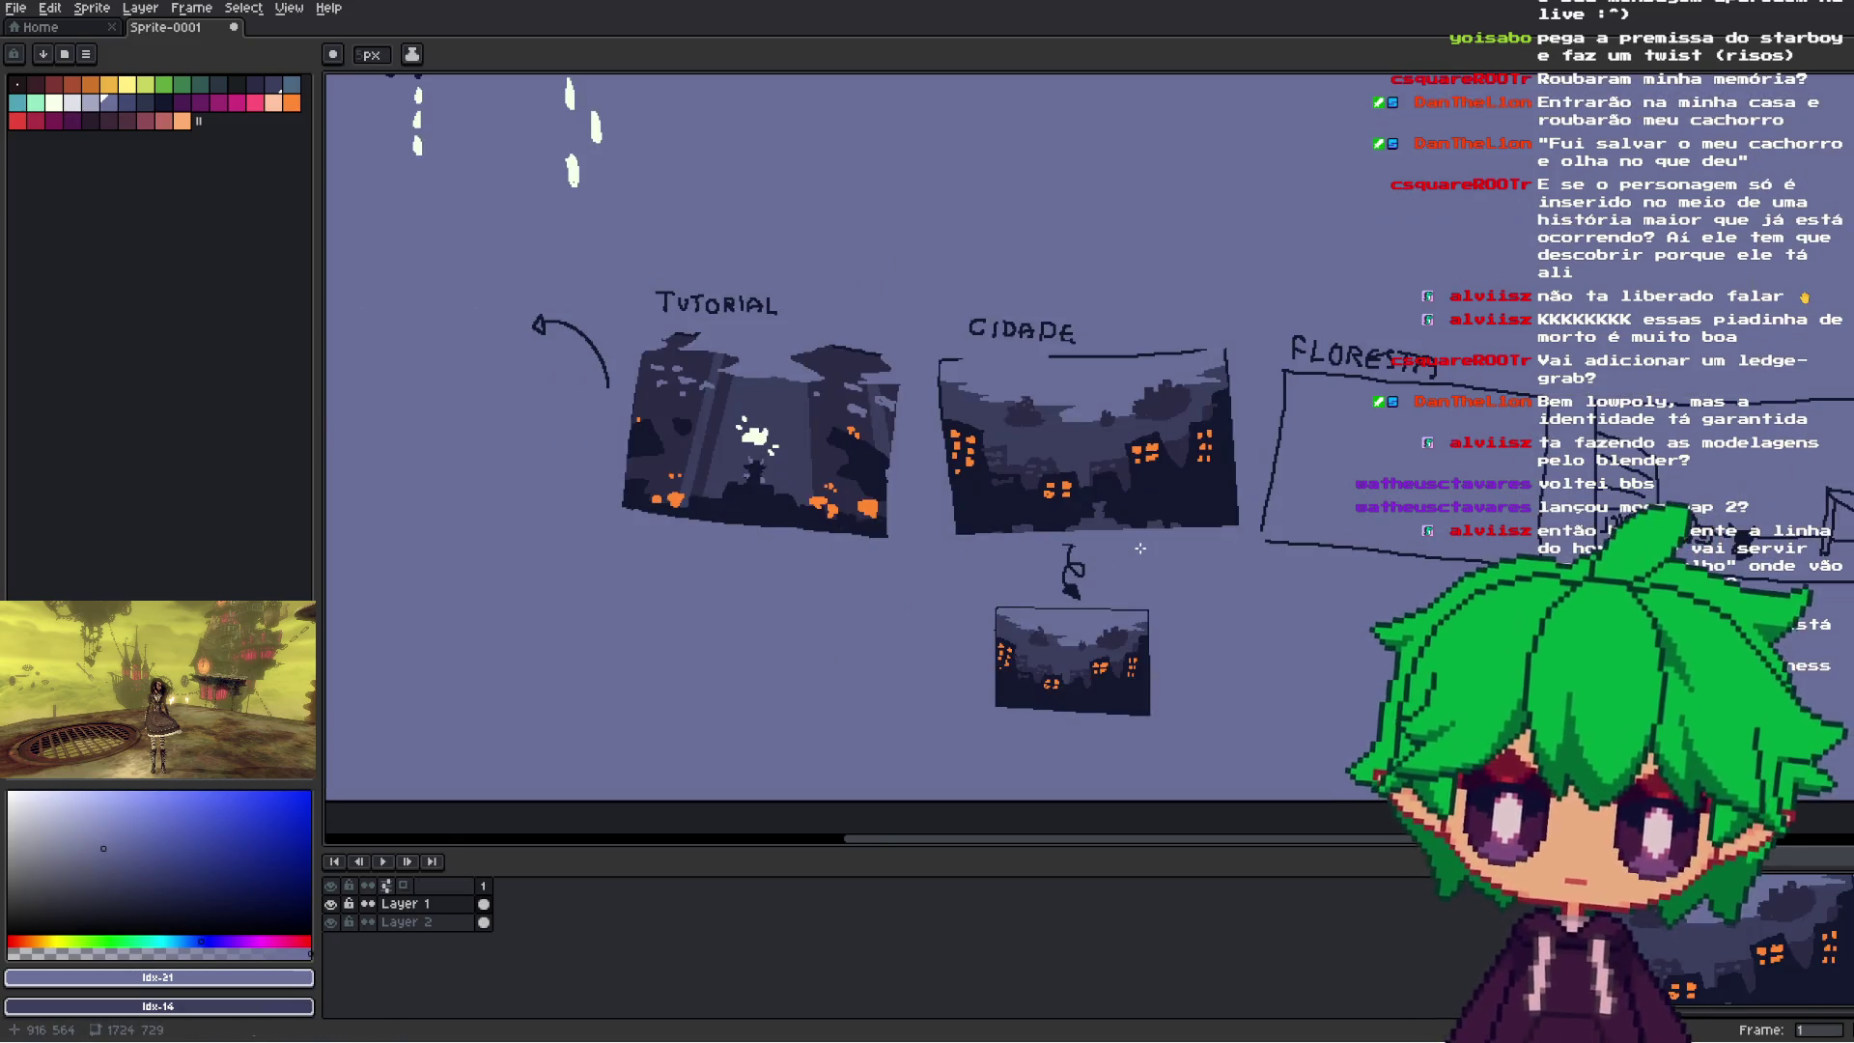
scroll(1212, 621, down, 1)
scroll(1226, 603, up, 2)
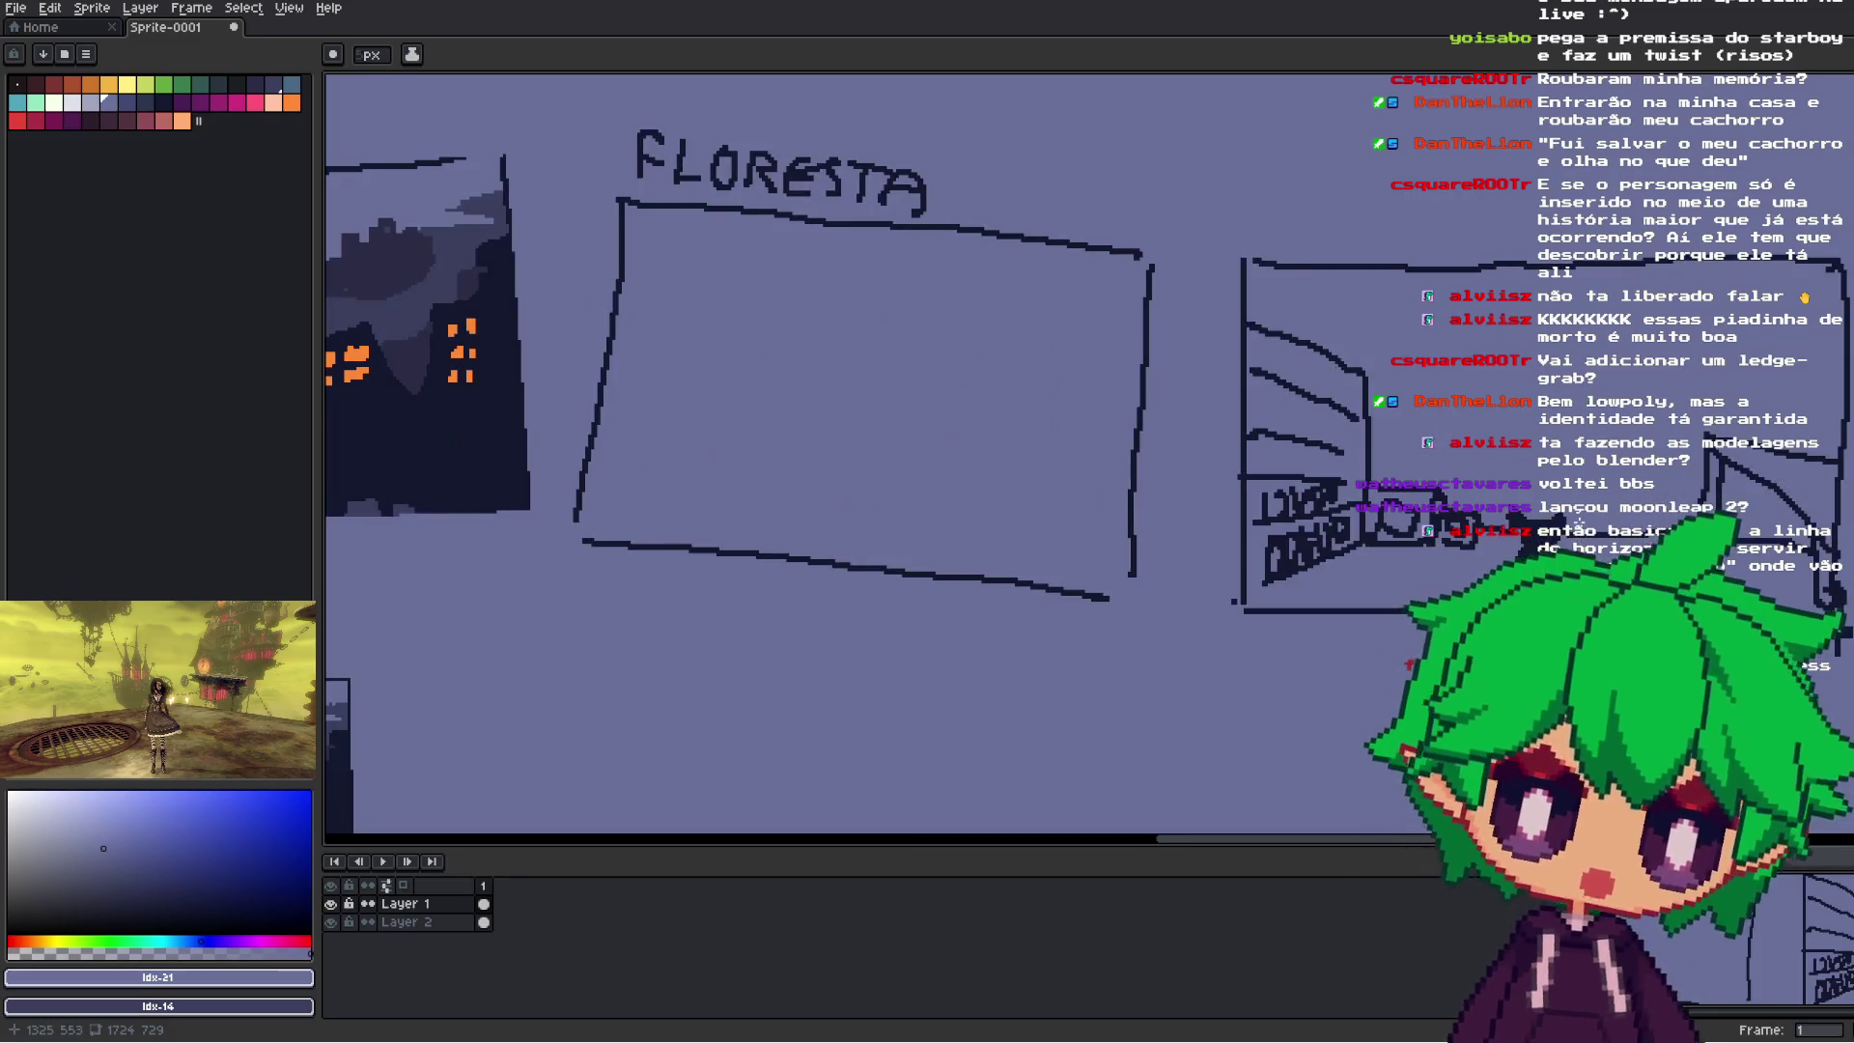
key(ctrl+z)
key(m)
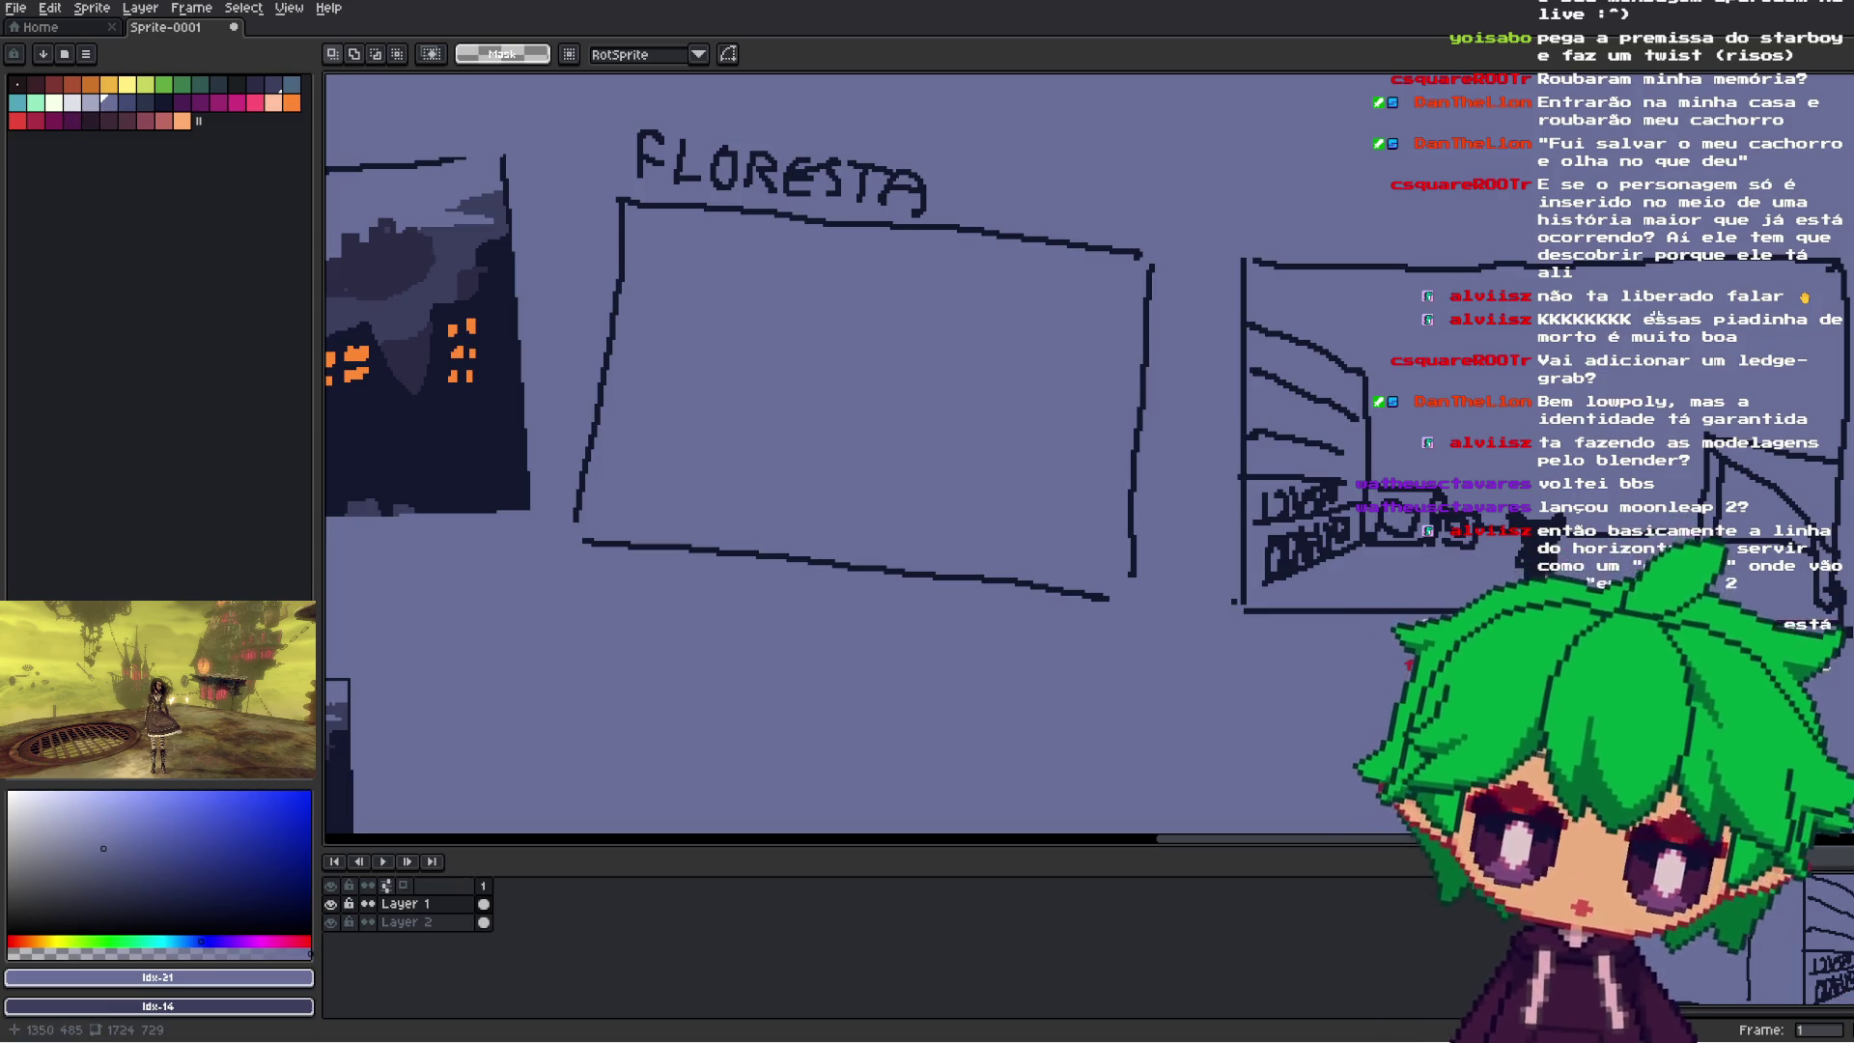
scroll(1591, 391, down, 1)
- Take the Pencil with a dark palette colour and start a curve above the TUTORIAL label
drag(971, 426, 1056, 603)
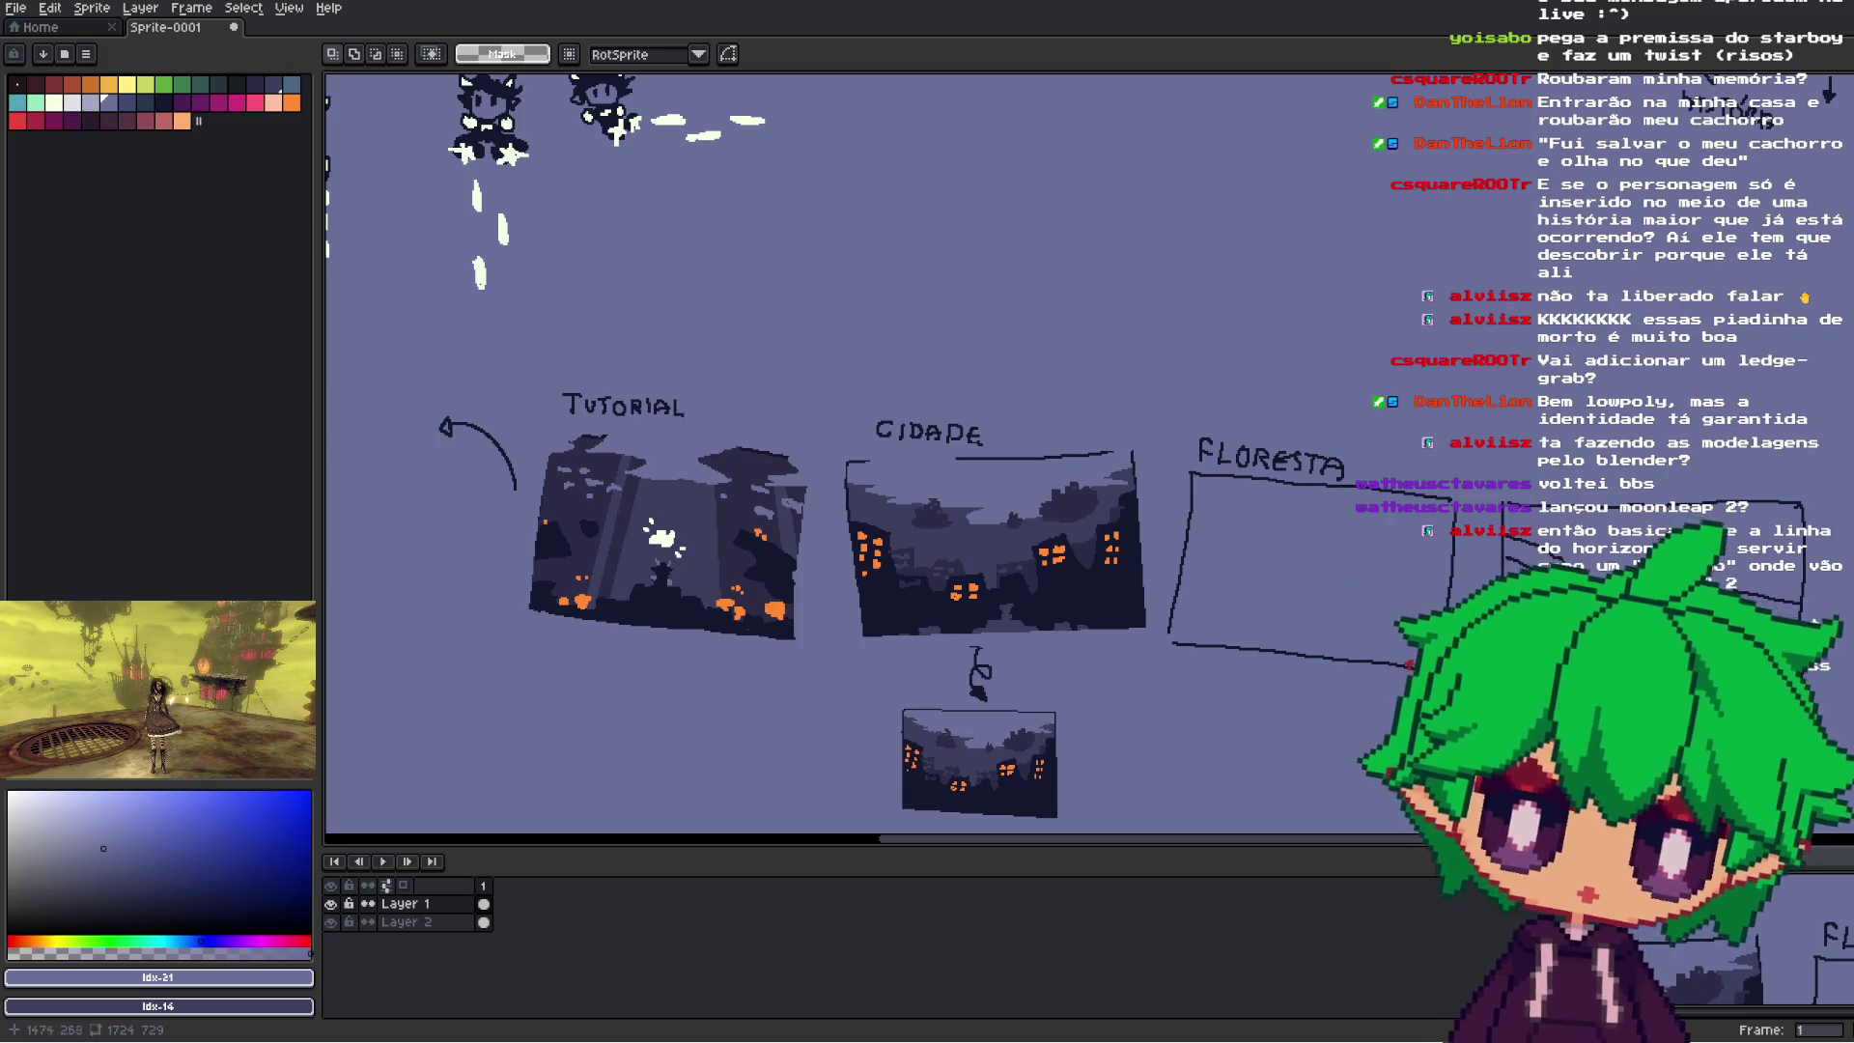
key(b)
alt+click(1057, 602)
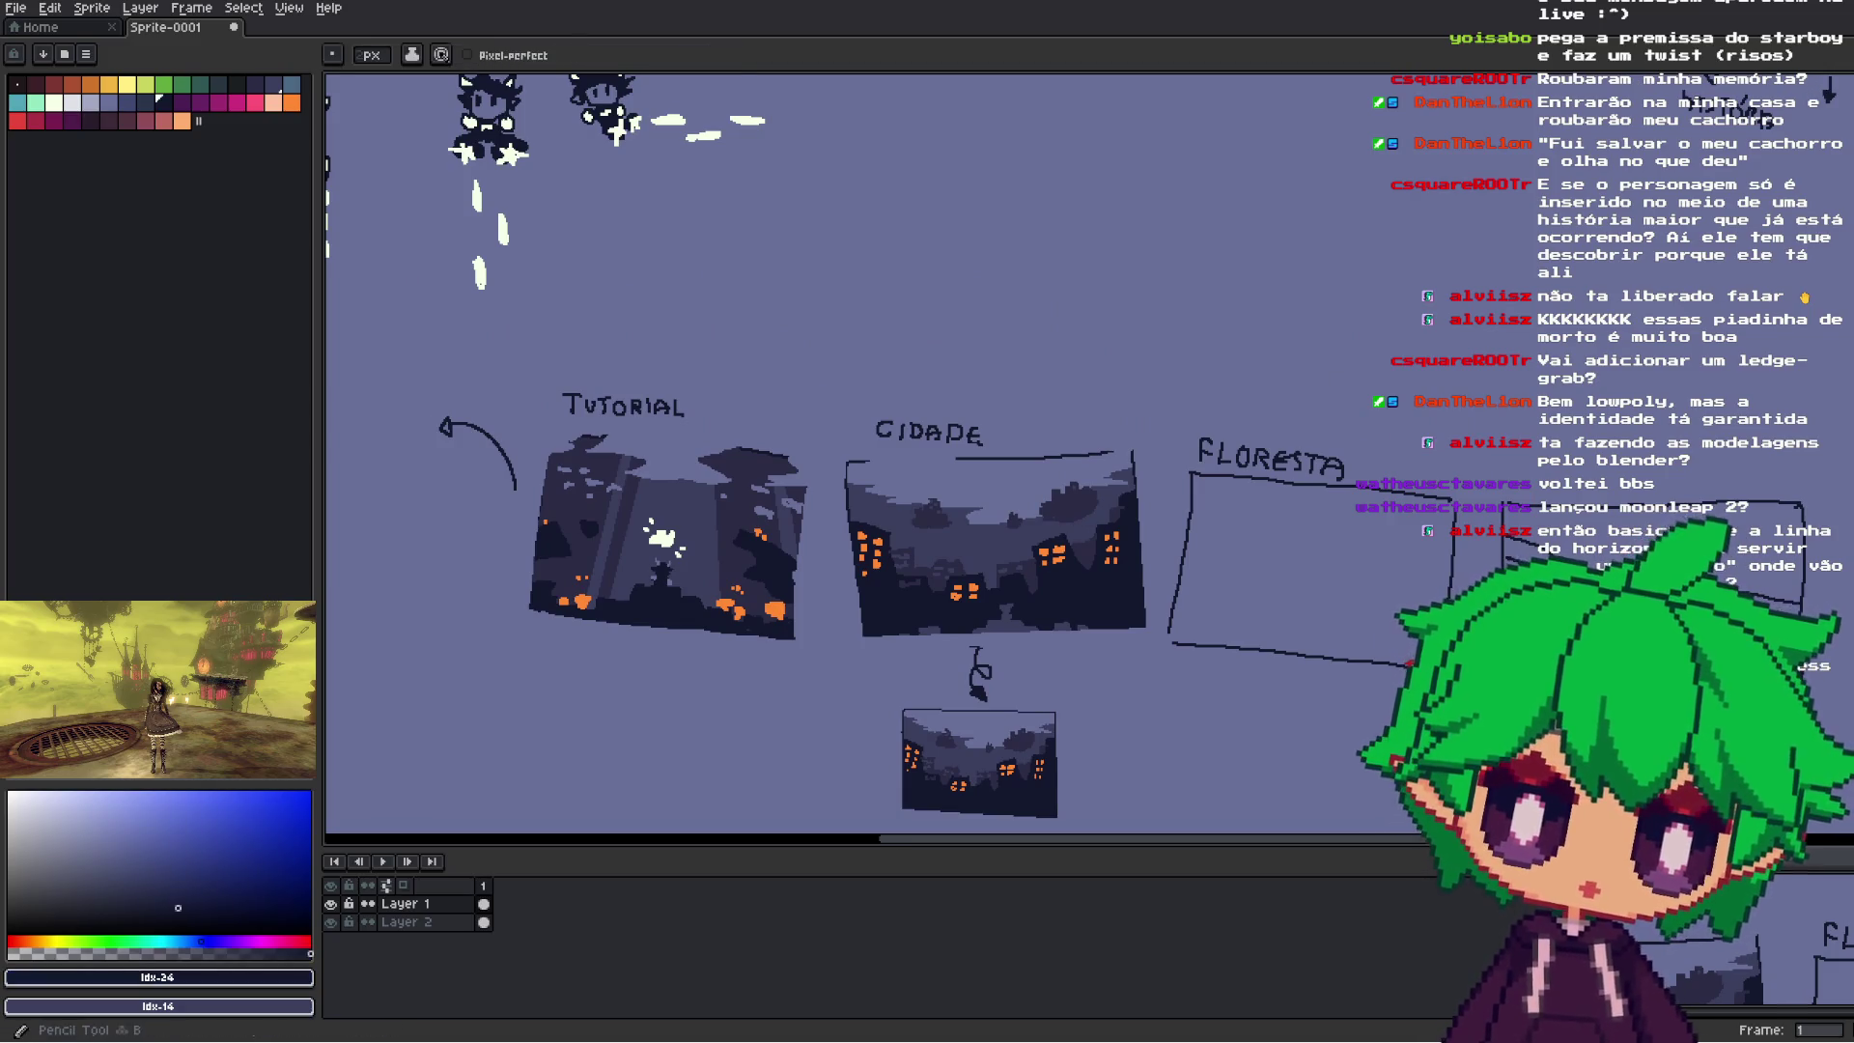
drag(1056, 602, 1112, 635)
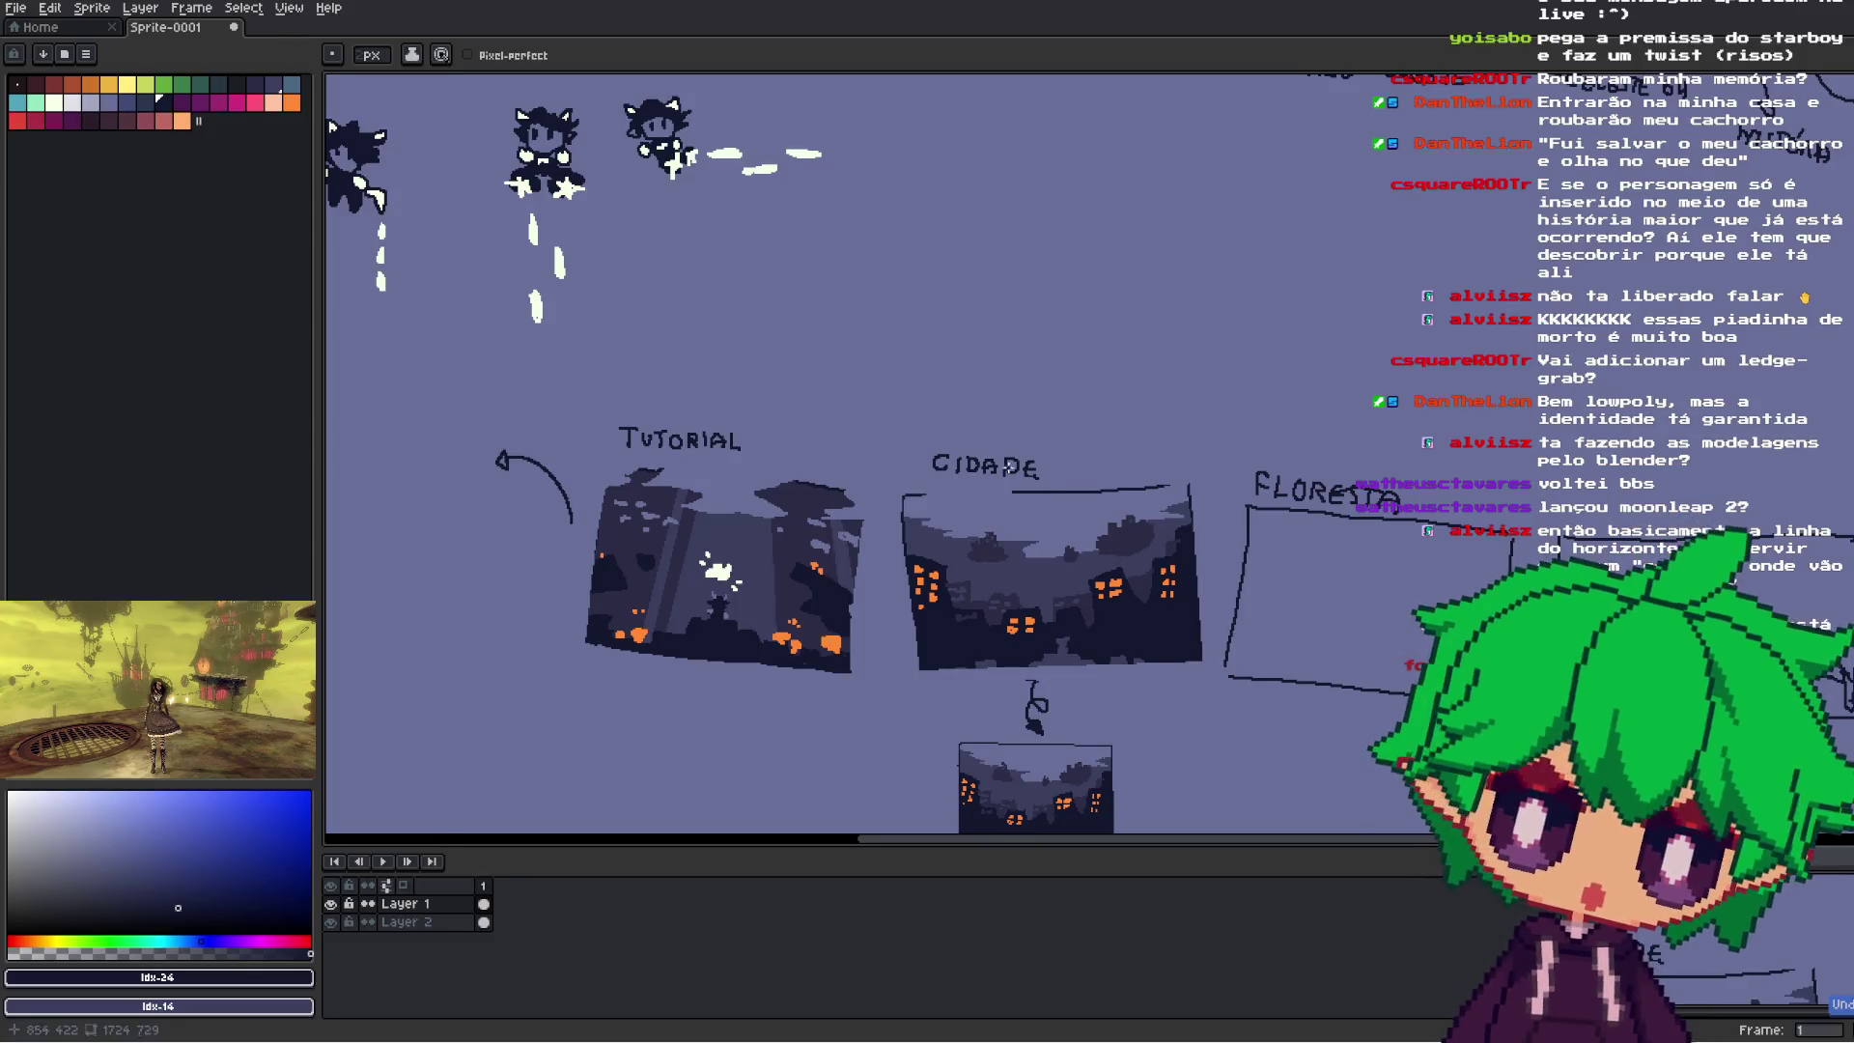
drag(786, 413, 794, 440)
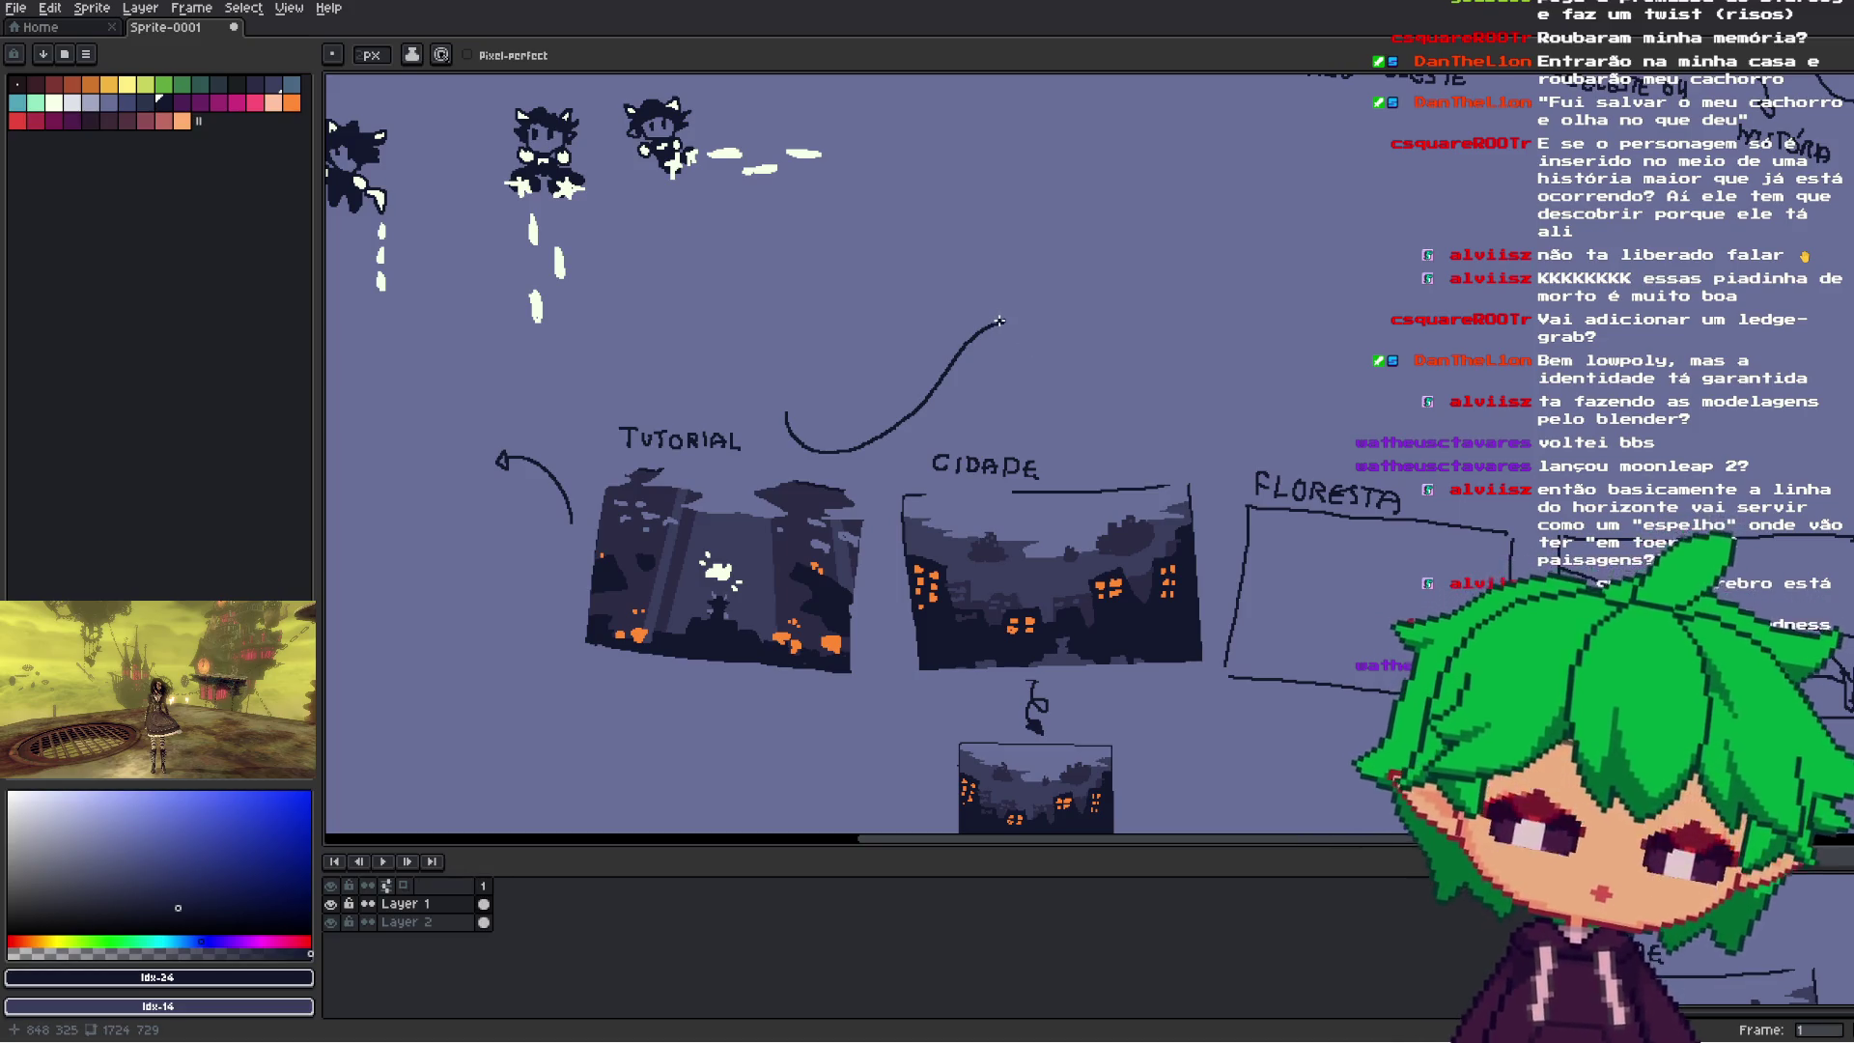
- Extend the dark wavy line rightward over Cidade and Floresta, adding a dip and rise
drag(1000, 322, 1016, 319)
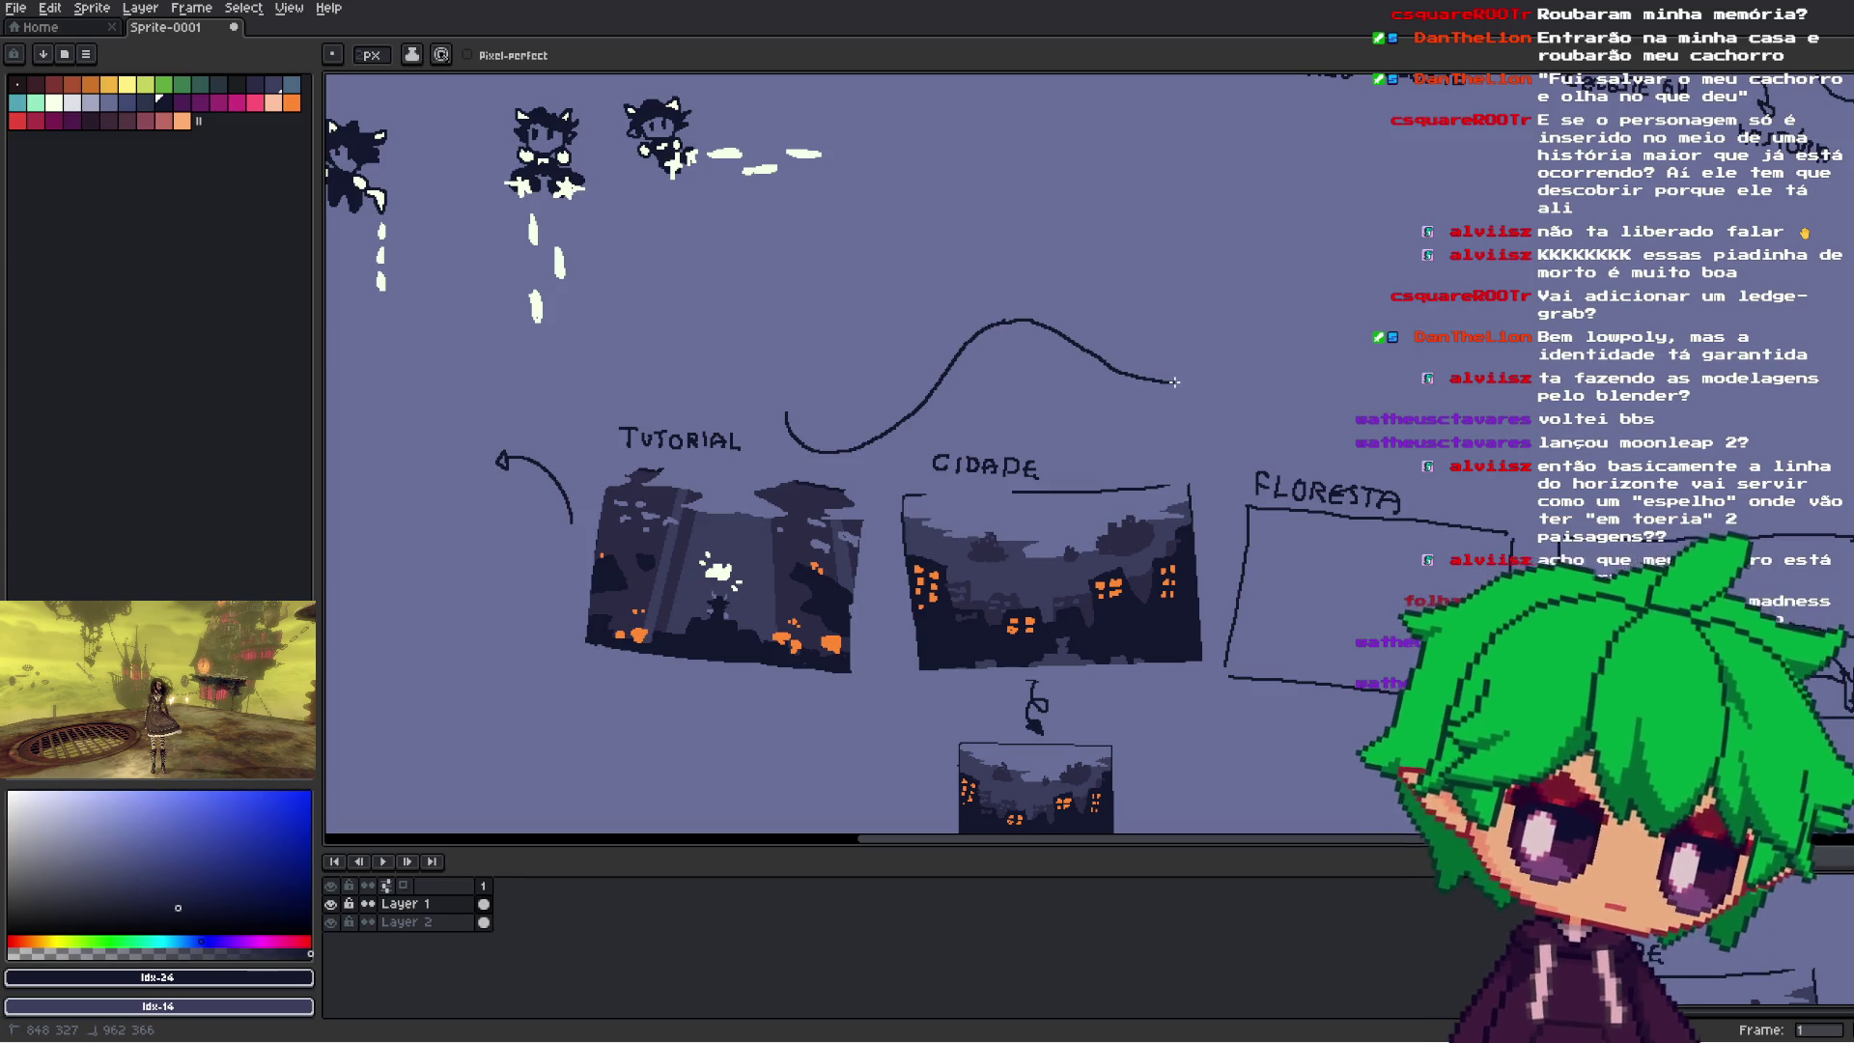
mouse_move(1197, 381)
mouse_down()
mouse_move(1236, 365)
mouse_move(1342, 234)
mouse_up()
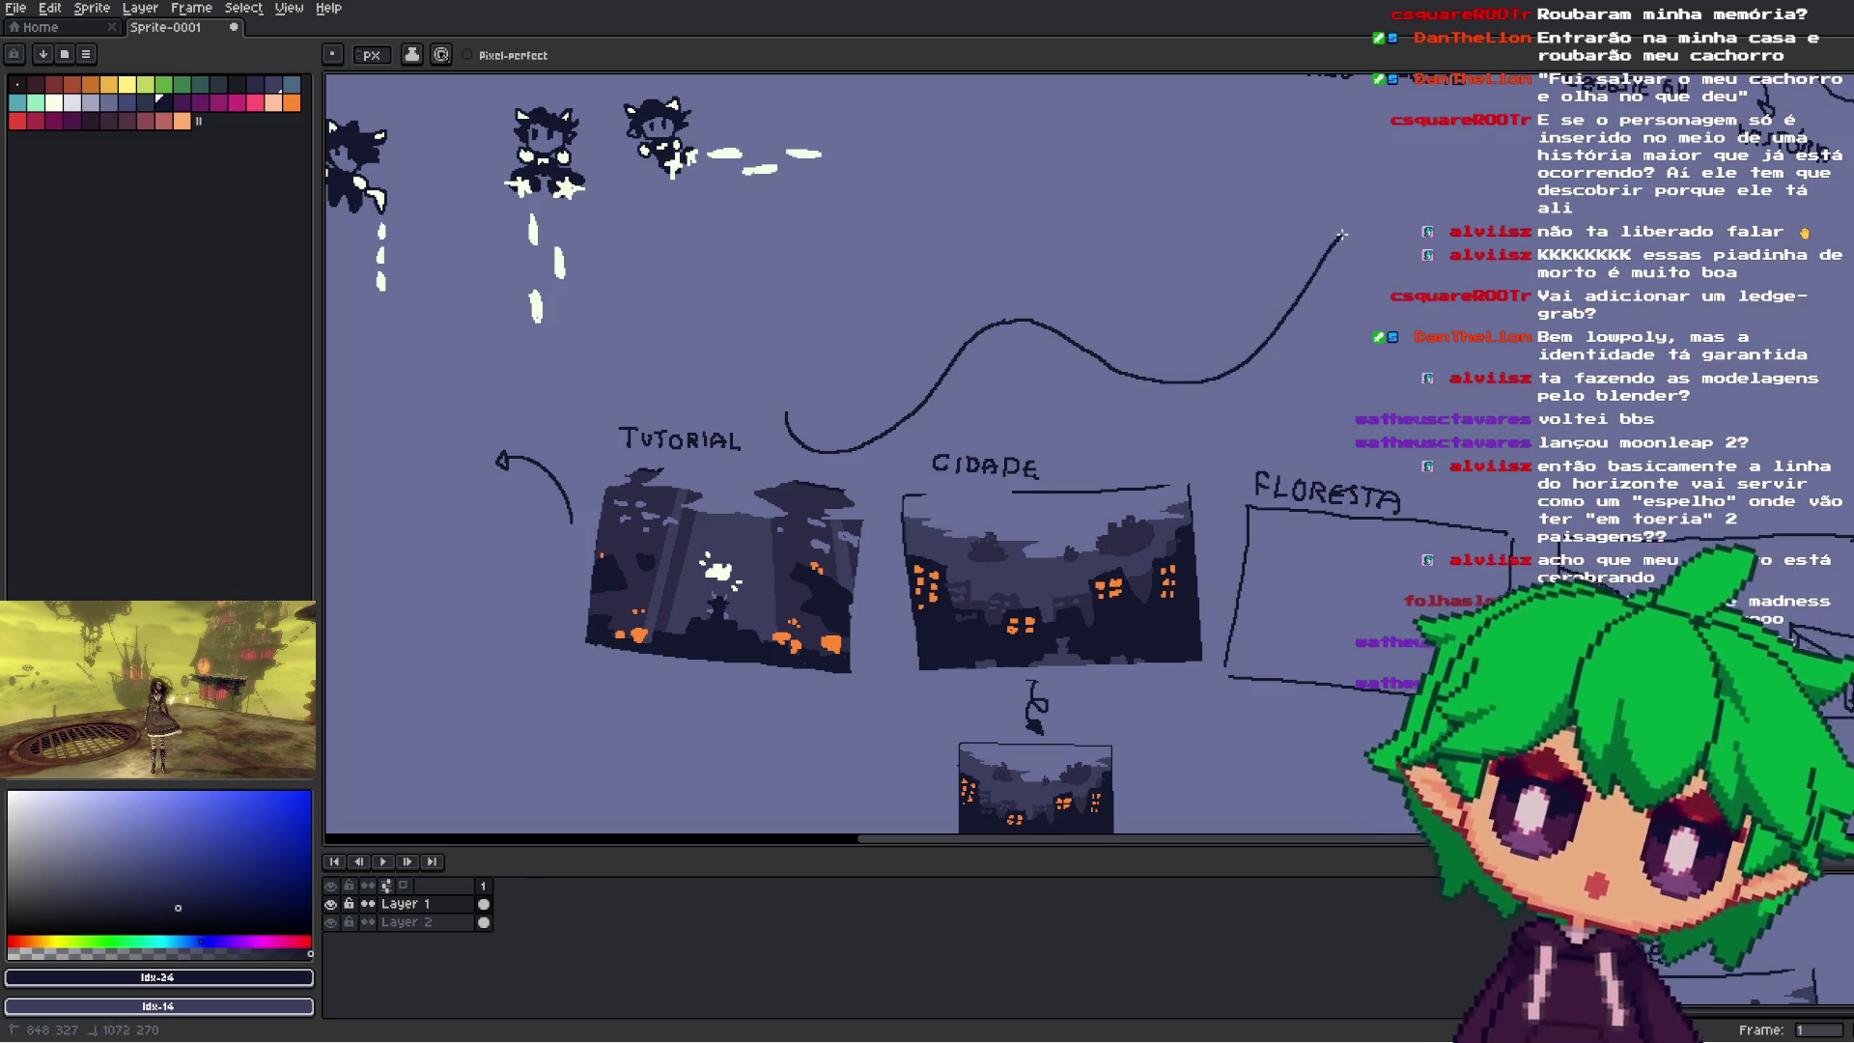
mouse_move(1352, 570)
mouse_down()
mouse_move(1149, 541)
mouse_move(1121, 505)
mouse_move(1086, 552)
mouse_up()
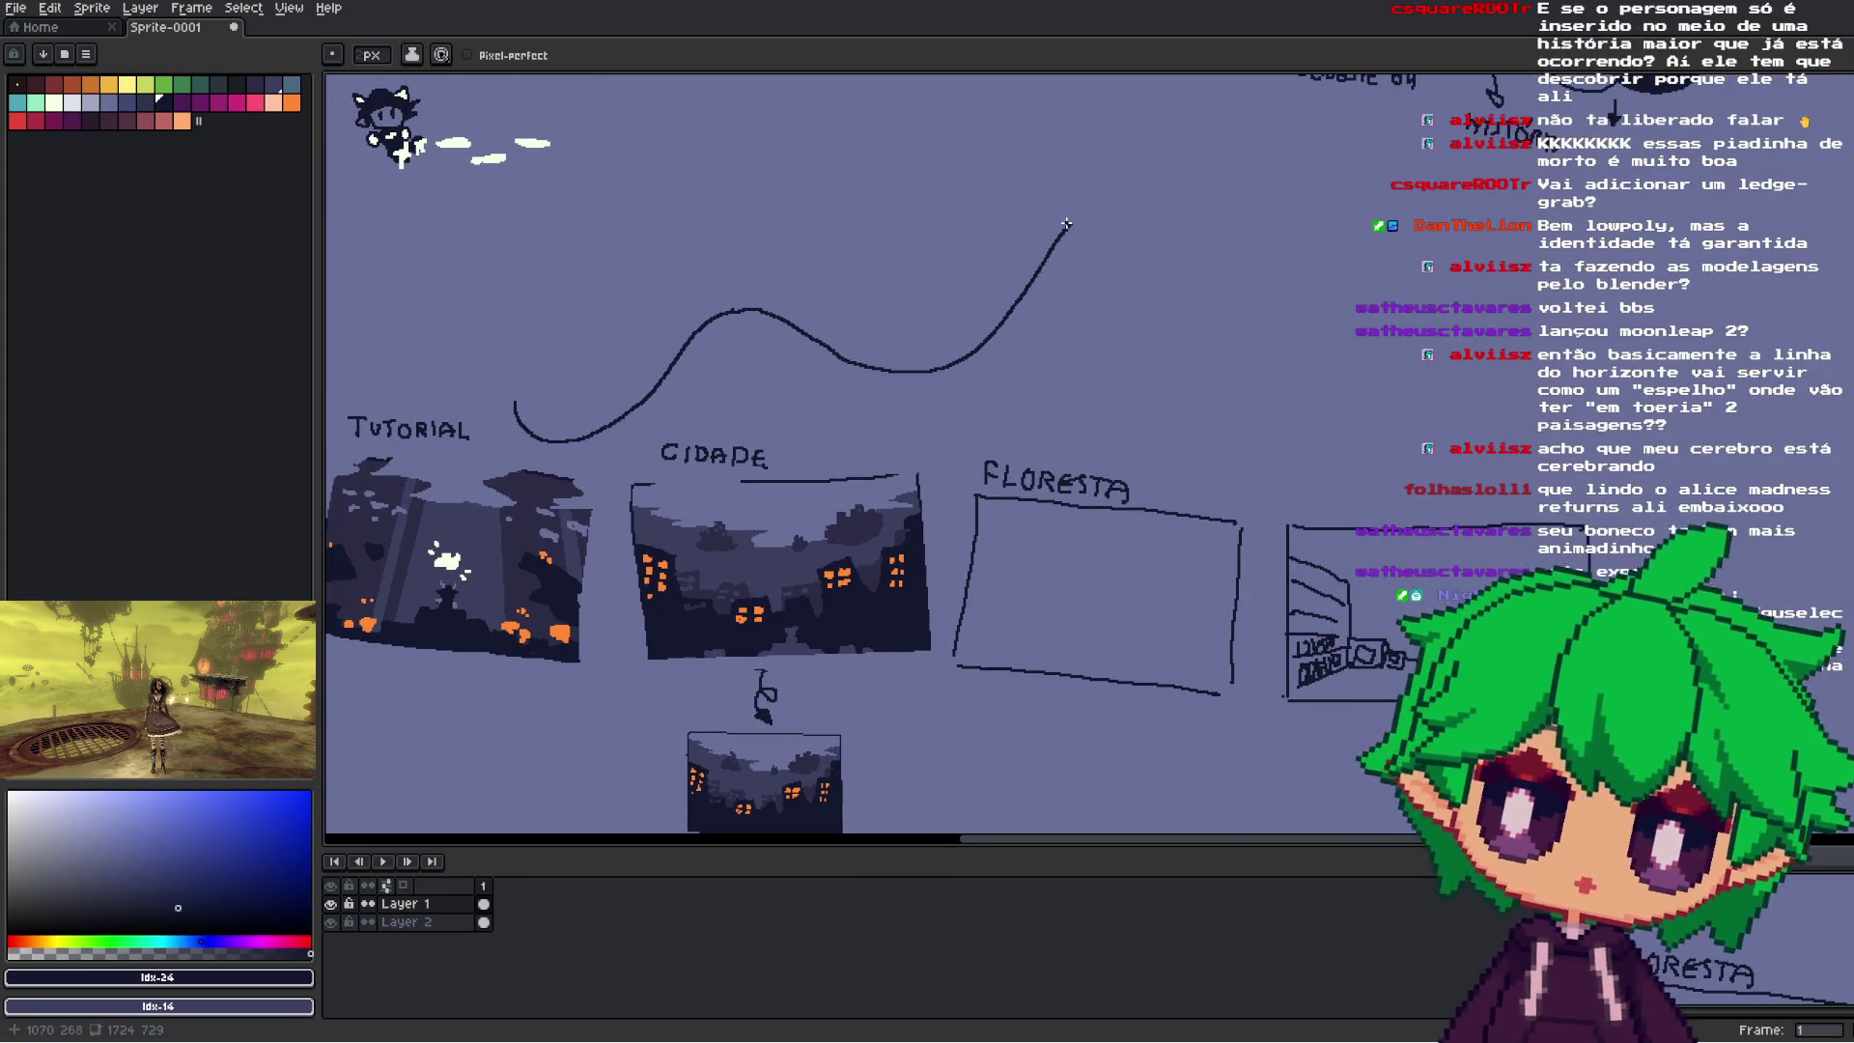
drag(1090, 228, 1110, 243)
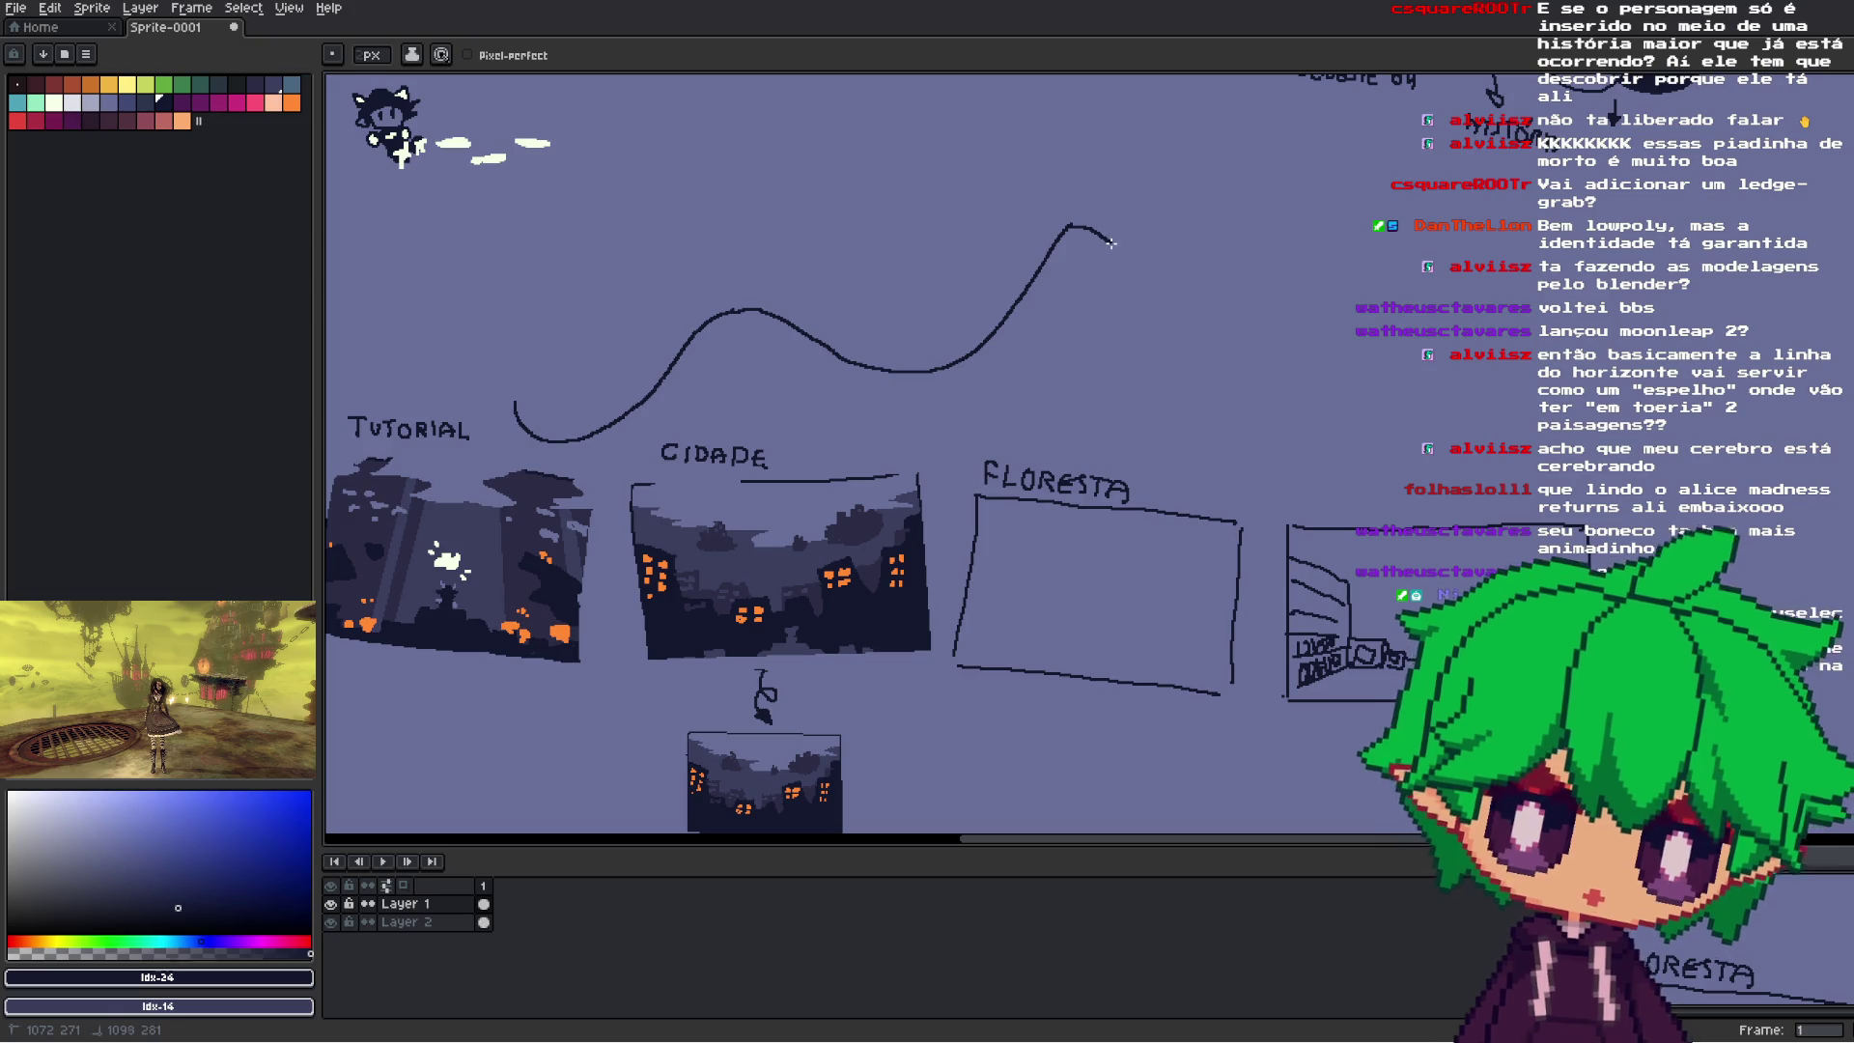
mouse_move(1200, 272)
mouse_down()
mouse_move(1395, 425)
mouse_move(1521, 357)
mouse_up()
scroll(1019, 558, down, 2)
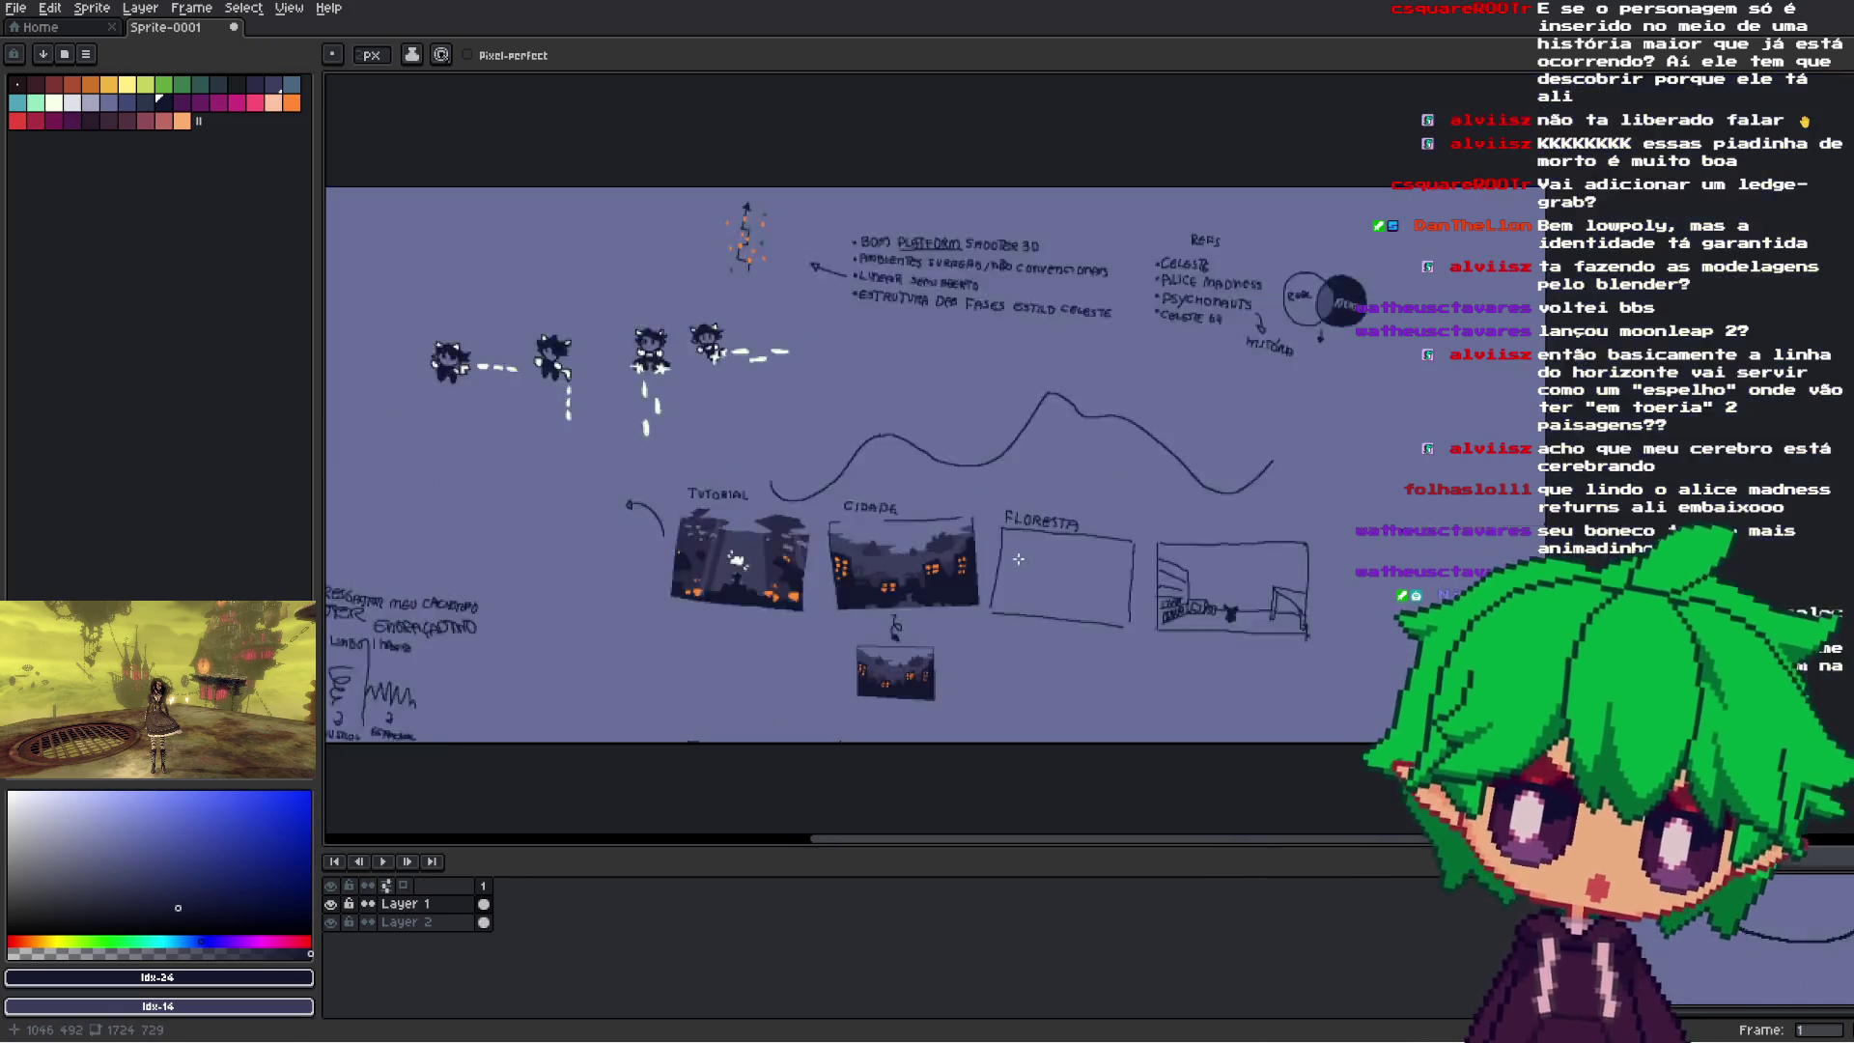
drag(1019, 558, 1043, 579)
- Undo the wavy line, then try and undo three shorter waves over the level row
key(ctrl+z)
key(ctrl+z)
key(ctrl+z)
mouse_move(797, 494)
mouse_down()
mouse_move(931, 443)
mouse_move(1105, 470)
mouse_move(1265, 529)
mouse_up()
key(ctrl+z)
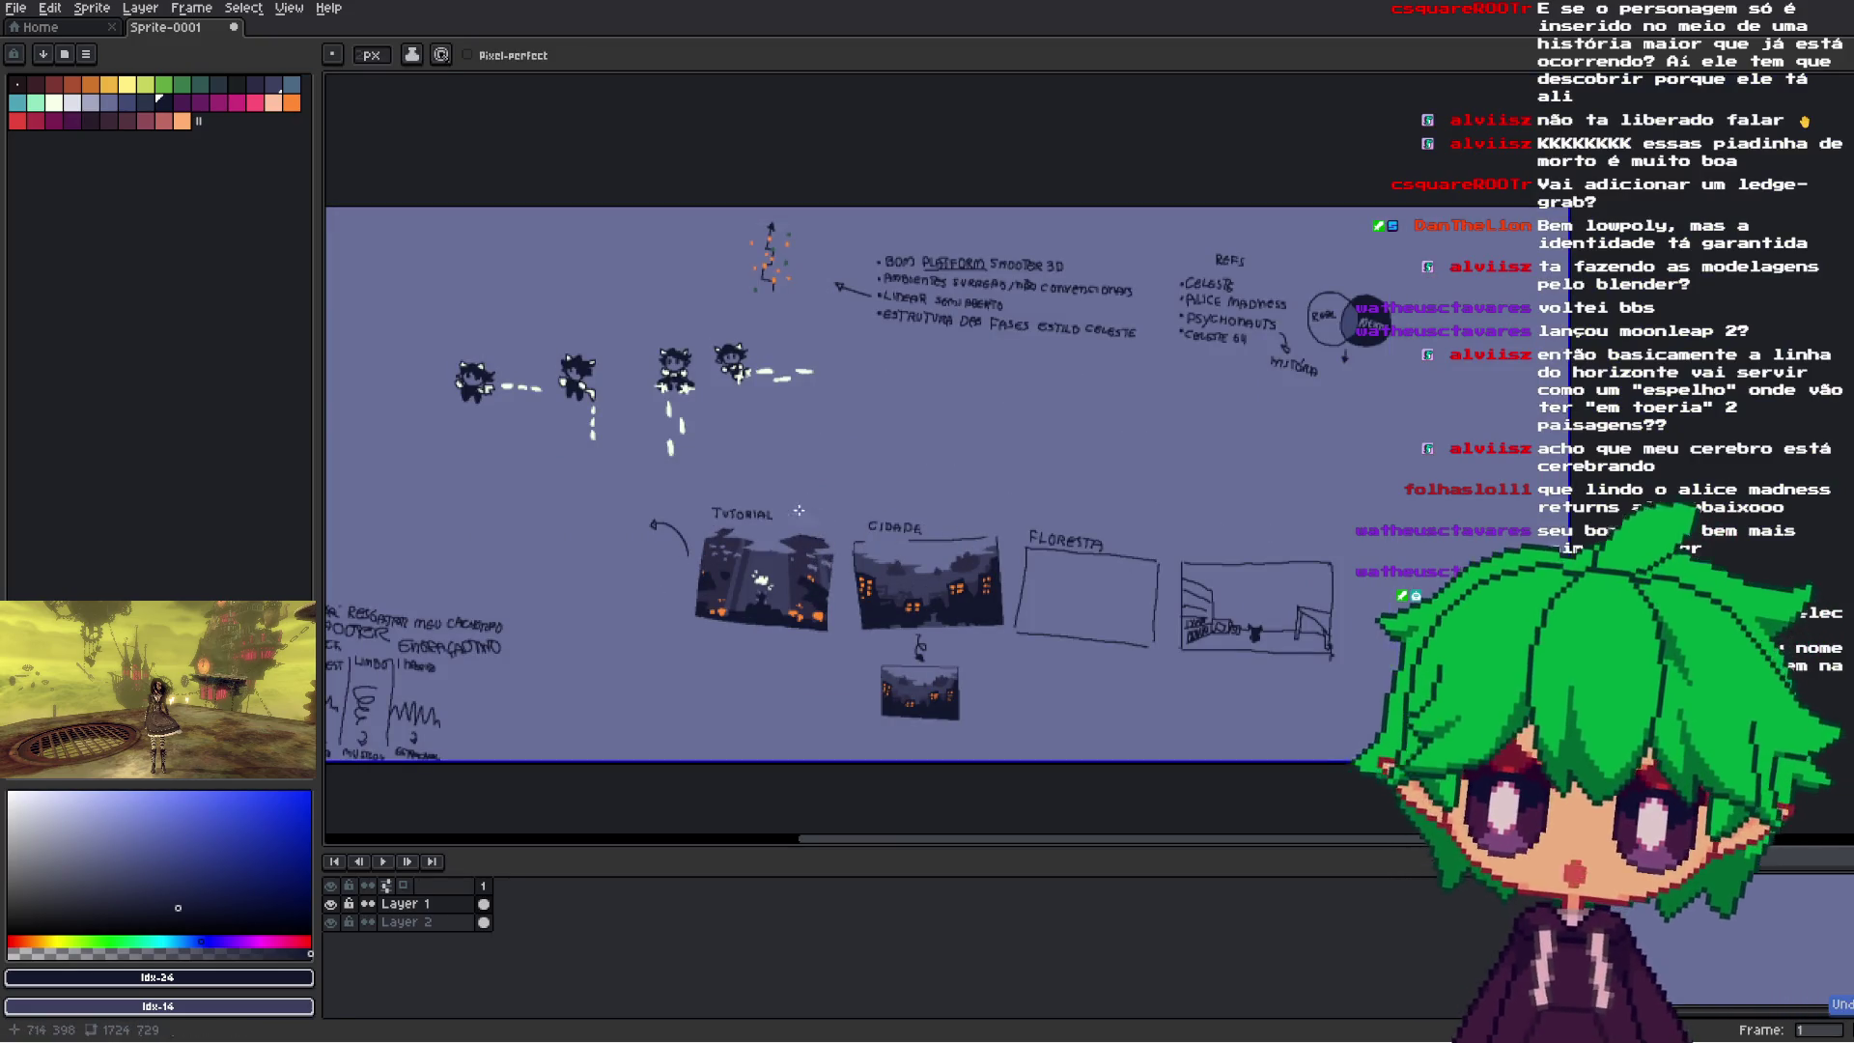
mouse_move(756, 468)
mouse_down()
mouse_move(836, 480)
mouse_move(975, 446)
mouse_move(1216, 526)
mouse_up()
key(ctrl+z)
mouse_move(772, 483)
mouse_down()
mouse_move(903, 449)
mouse_move(1371, 497)
mouse_up()
key(ctrl+z)
- Draw arcs linking Cidade toward Floresta, then undo them and go back to the Pencil
scroll(1154, 616, left, 2)
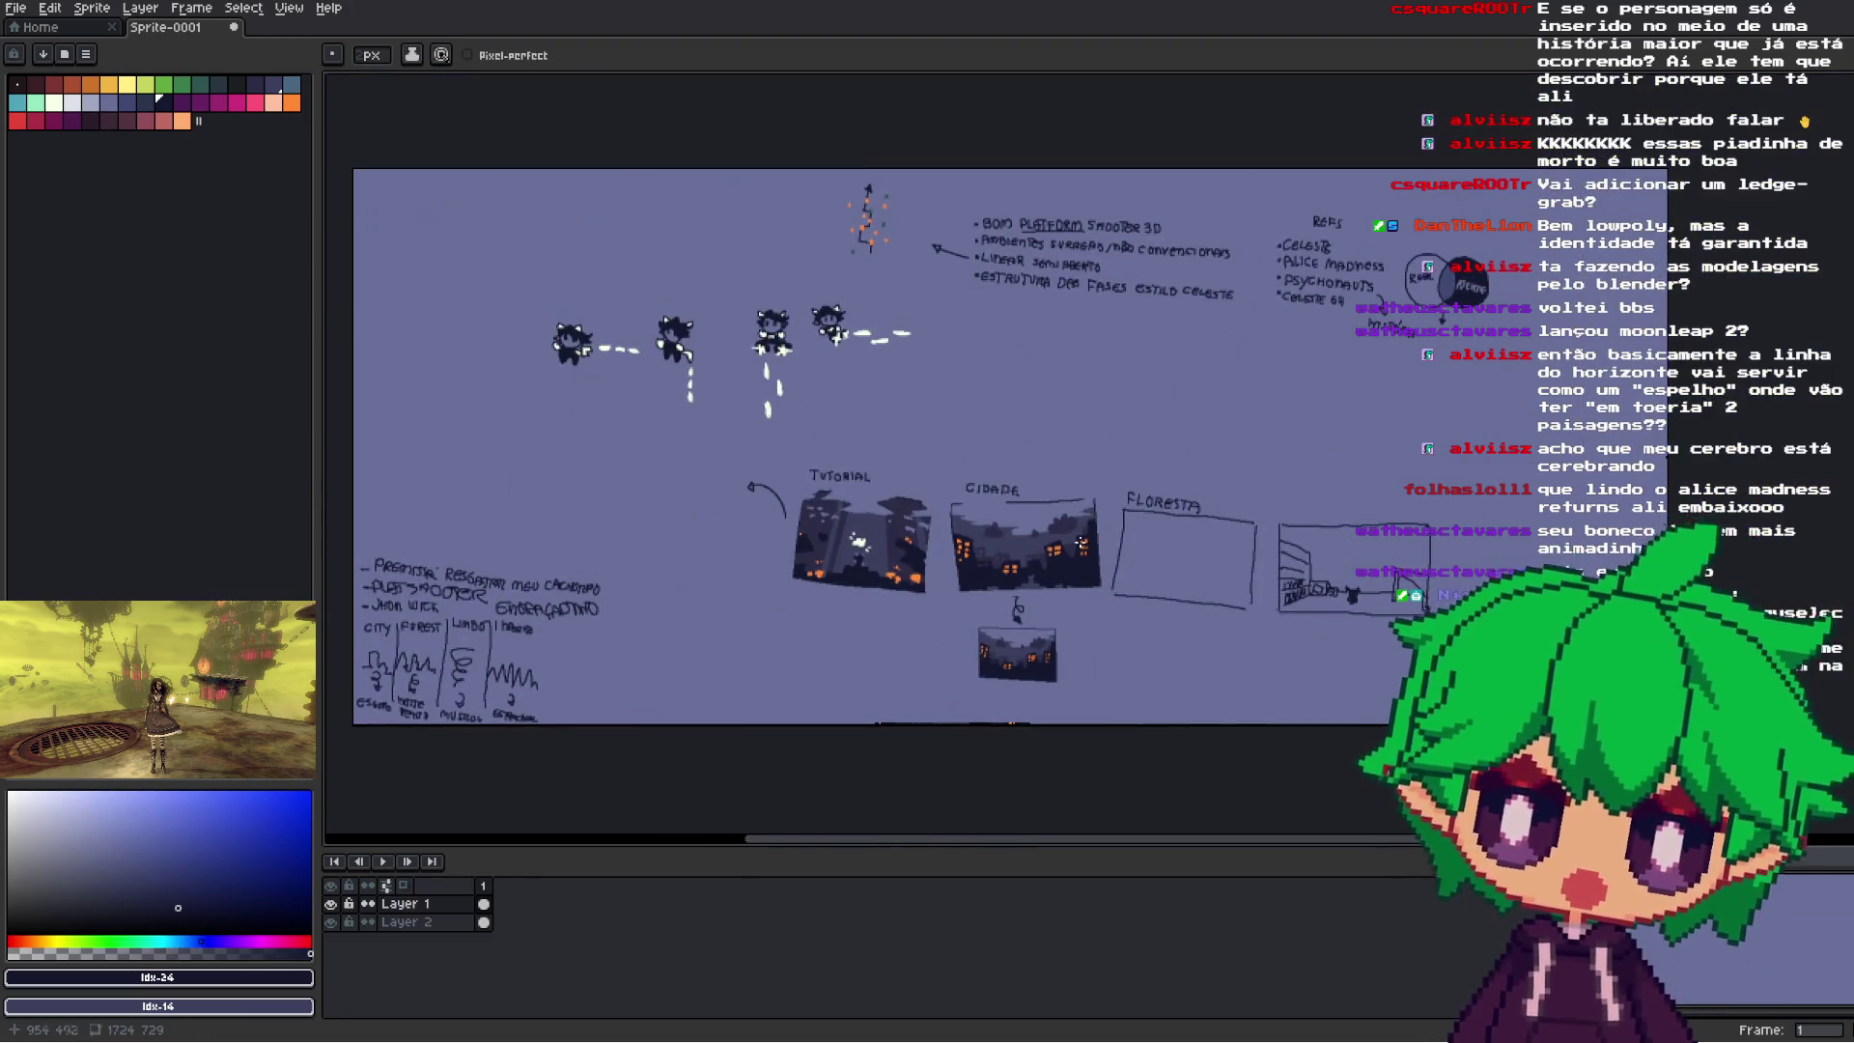
scroll(1101, 502, up, 3)
drag(1052, 497, 1426, 475)
scroll(826, 439, down, 2)
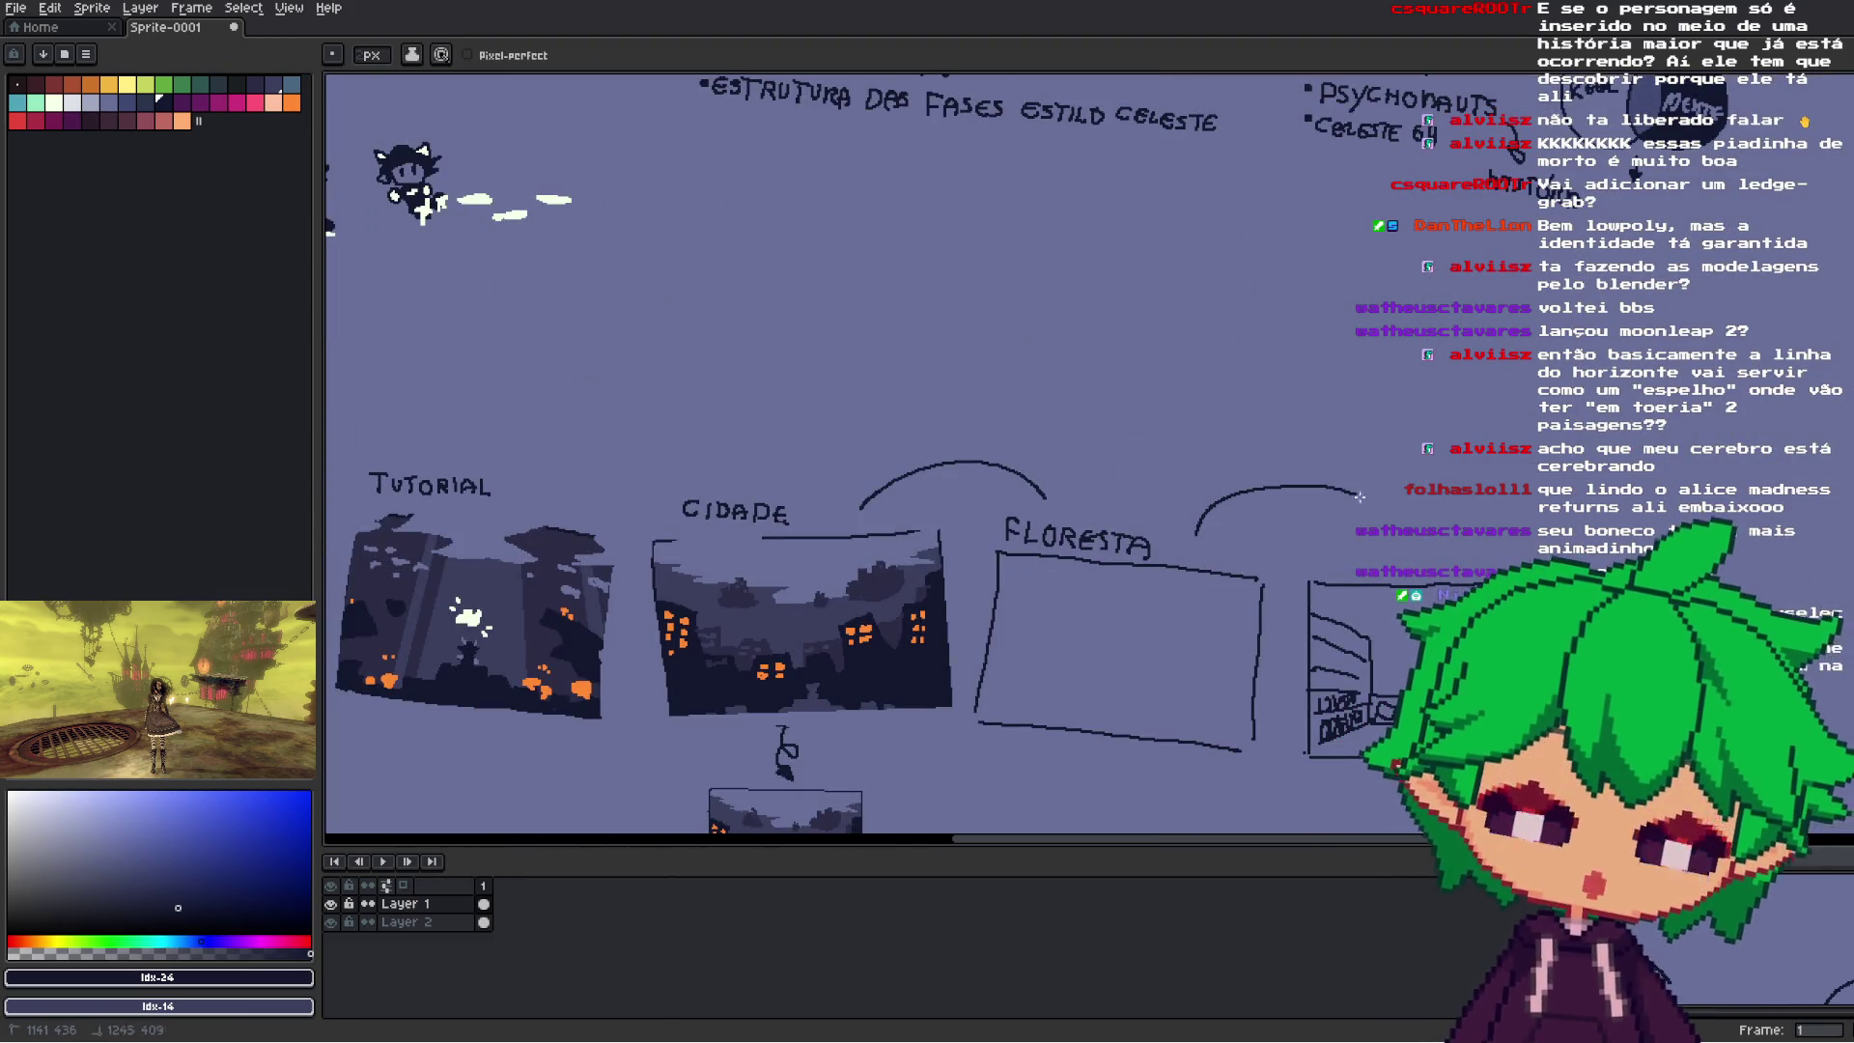
scroll(825, 440, left, 3)
drag(898, 457, 1120, 439)
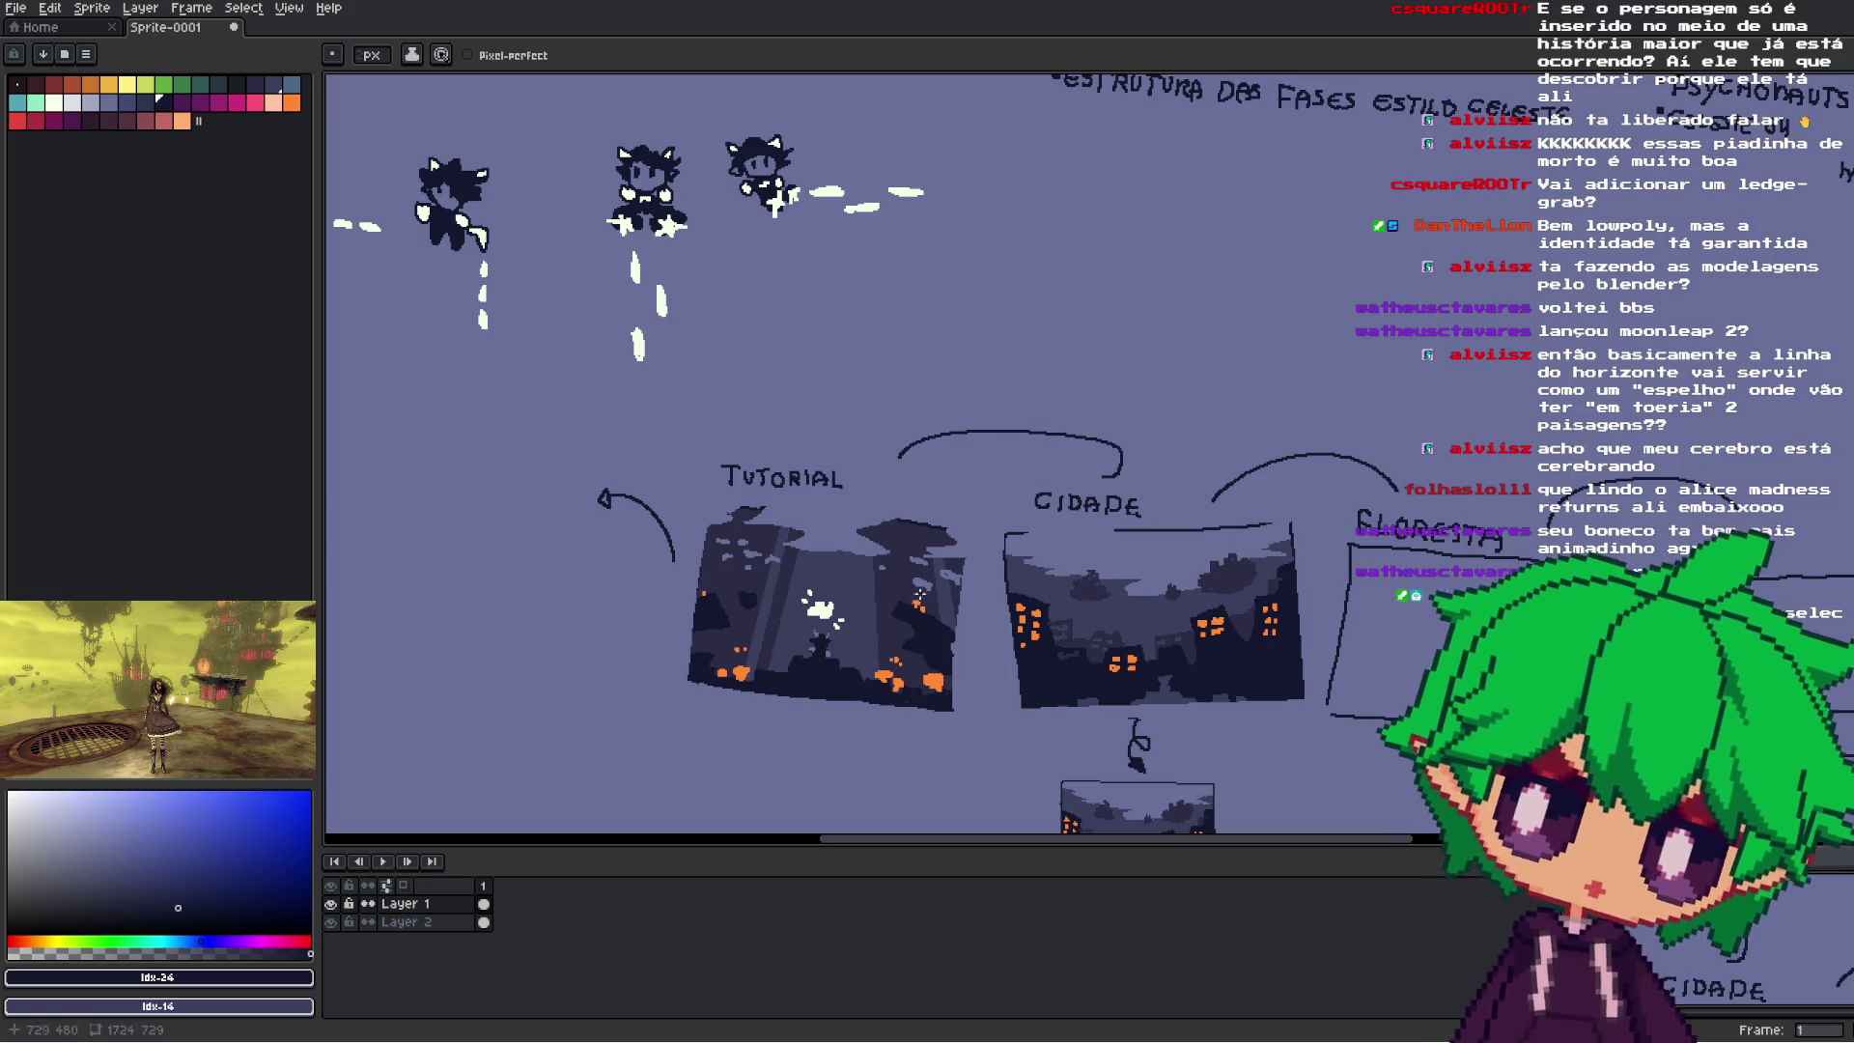
key(v)
key(ctrl+z)
key(b)
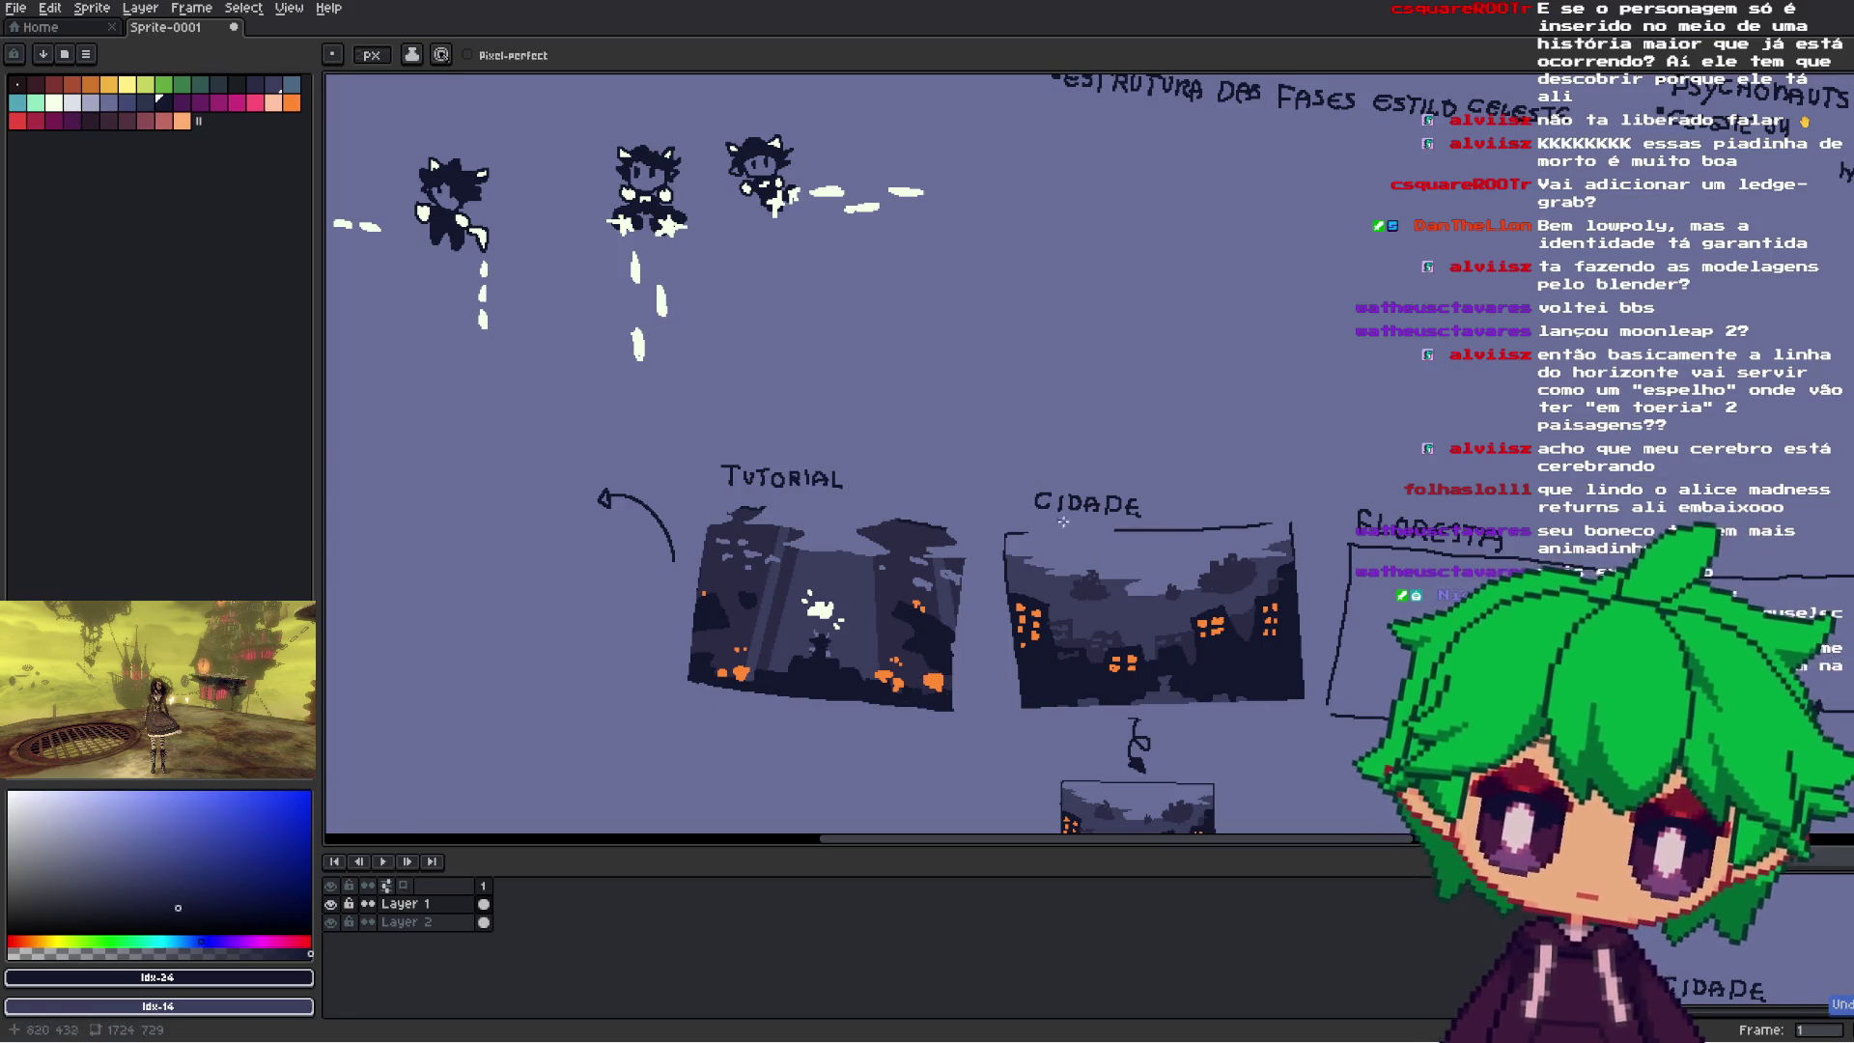
scroll(1313, 512, down, 2)
- Hand-letter CAVERNA in pencil strokes just above the TUTORIAL label
scroll(1310, 504, up, 5)
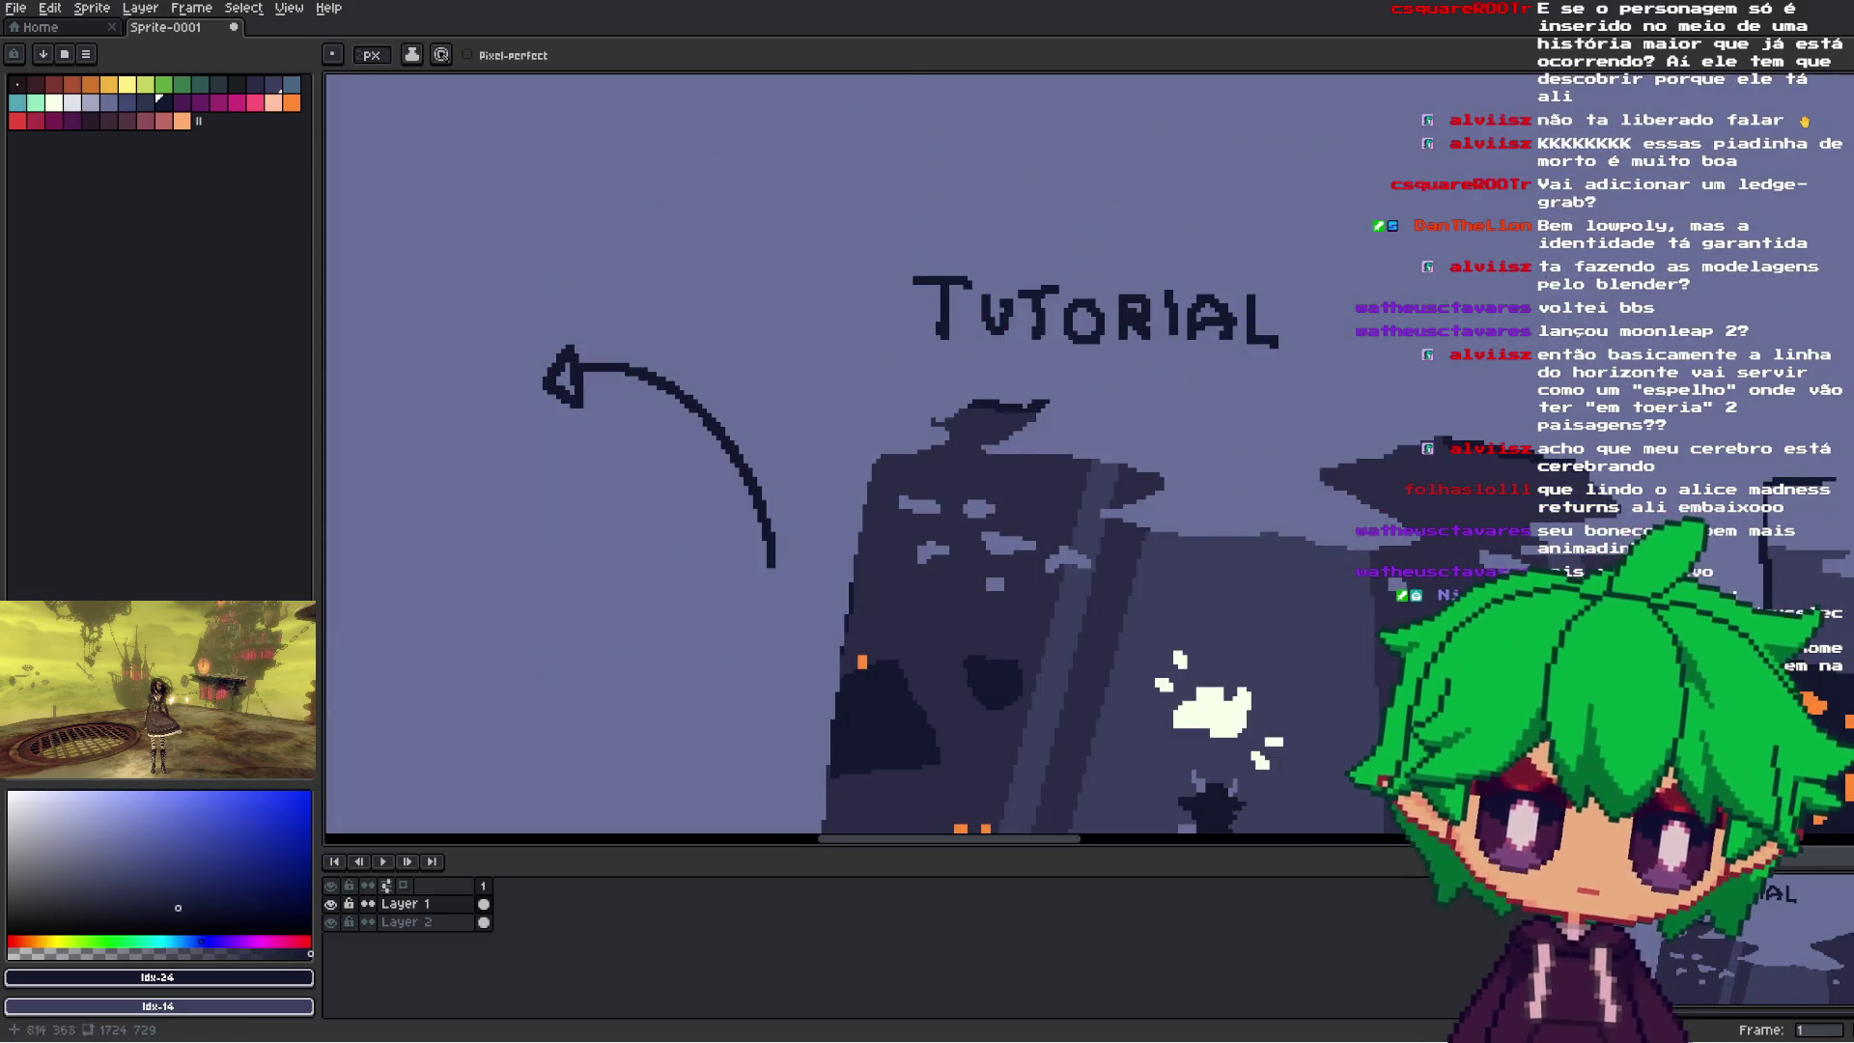
scroll(1311, 504, down, 4)
scroll(1339, 358, up, 3)
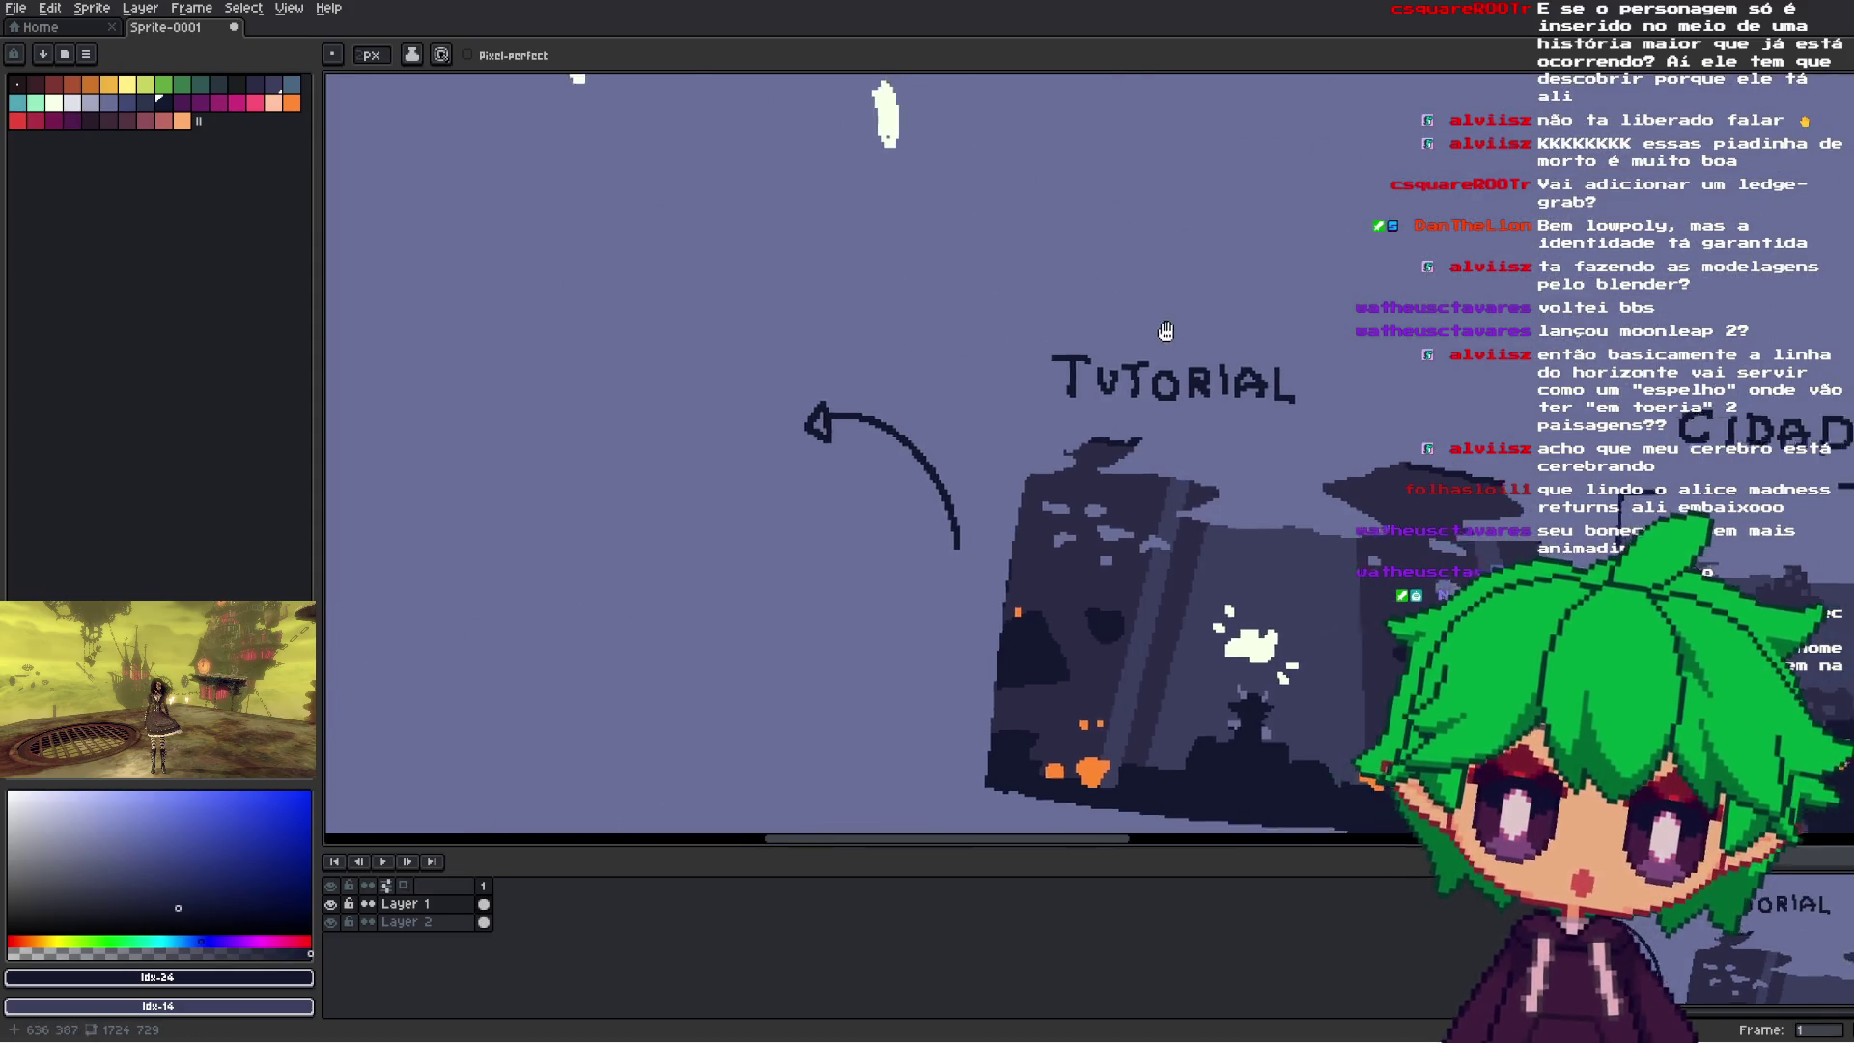
scroll(1339, 359, up, 2)
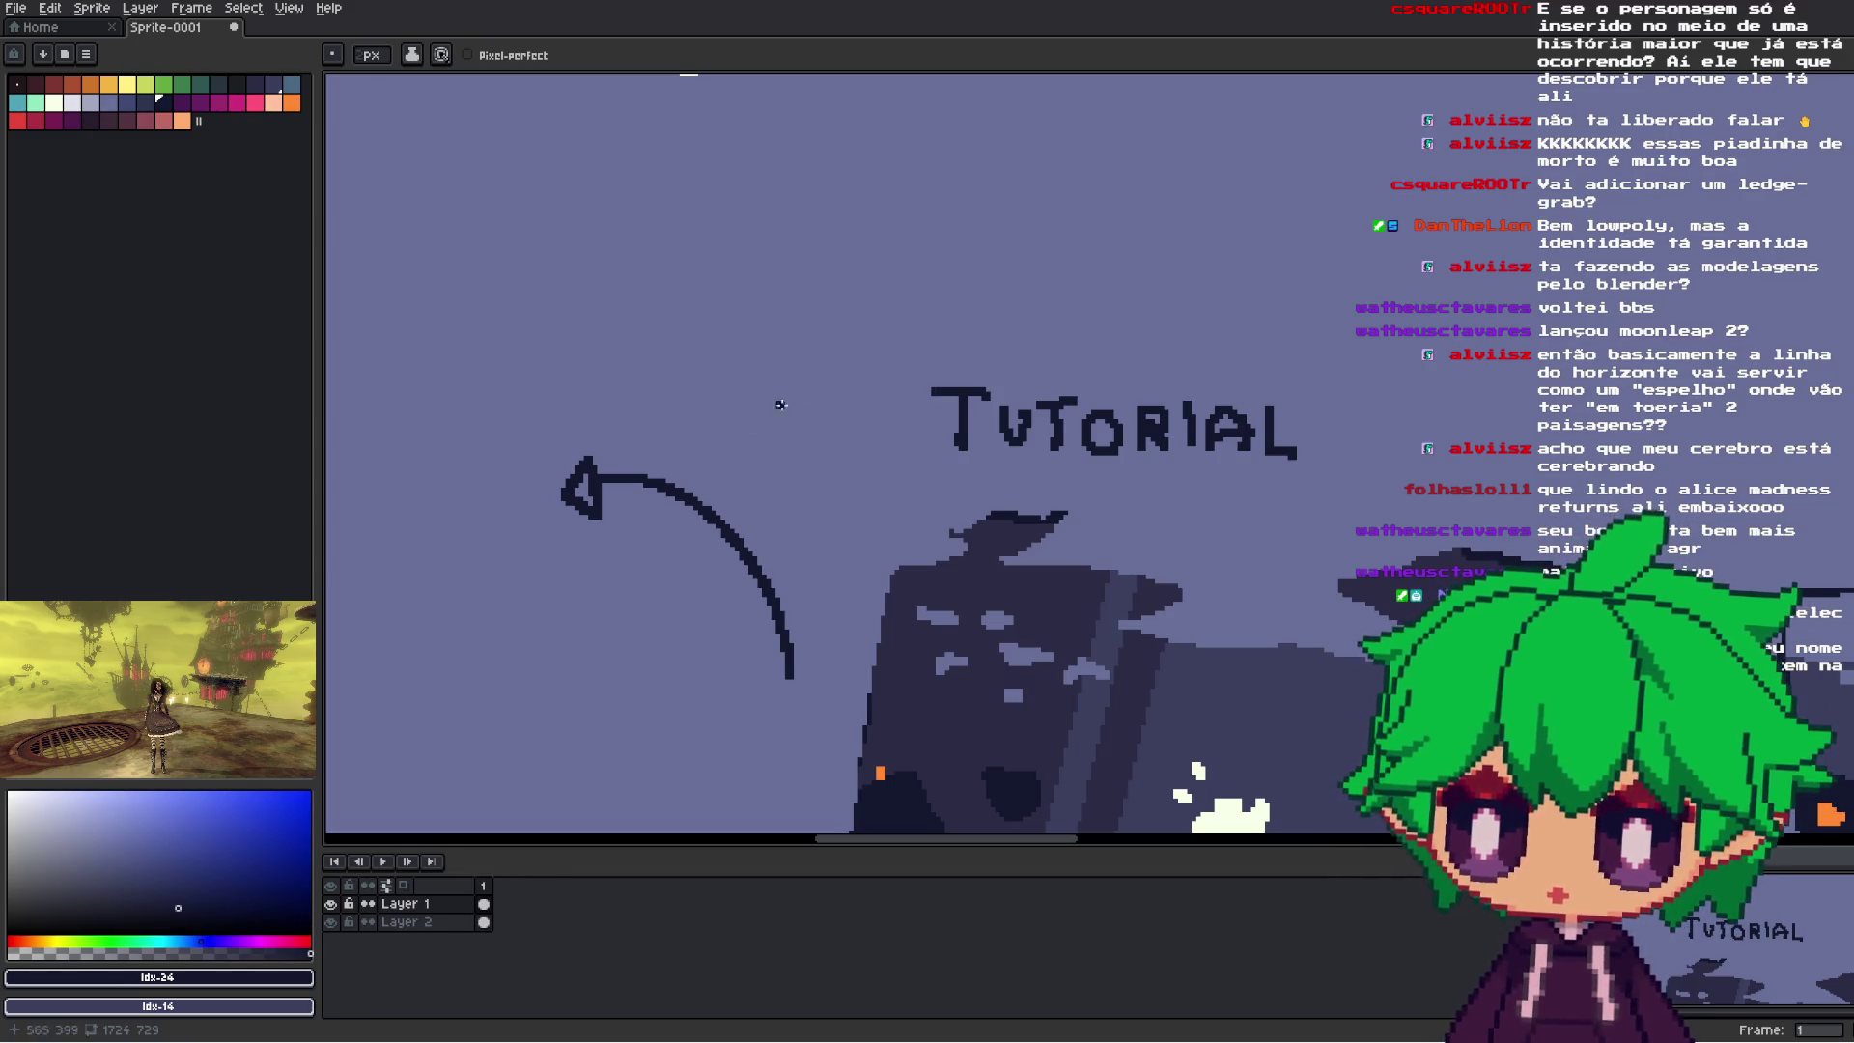
drag(955, 301, 956, 355)
drag(967, 365, 1021, 365)
mouse_move(978, 333)
mouse_down()
mouse_move(1052, 321)
mouse_move(1107, 355)
mouse_move(1106, 328)
mouse_up()
mouse_move(1124, 314)
mouse_down()
mouse_move(1163, 367)
mouse_move(1211, 354)
mouse_move(1267, 372)
mouse_move(1257, 346)
mouse_up()
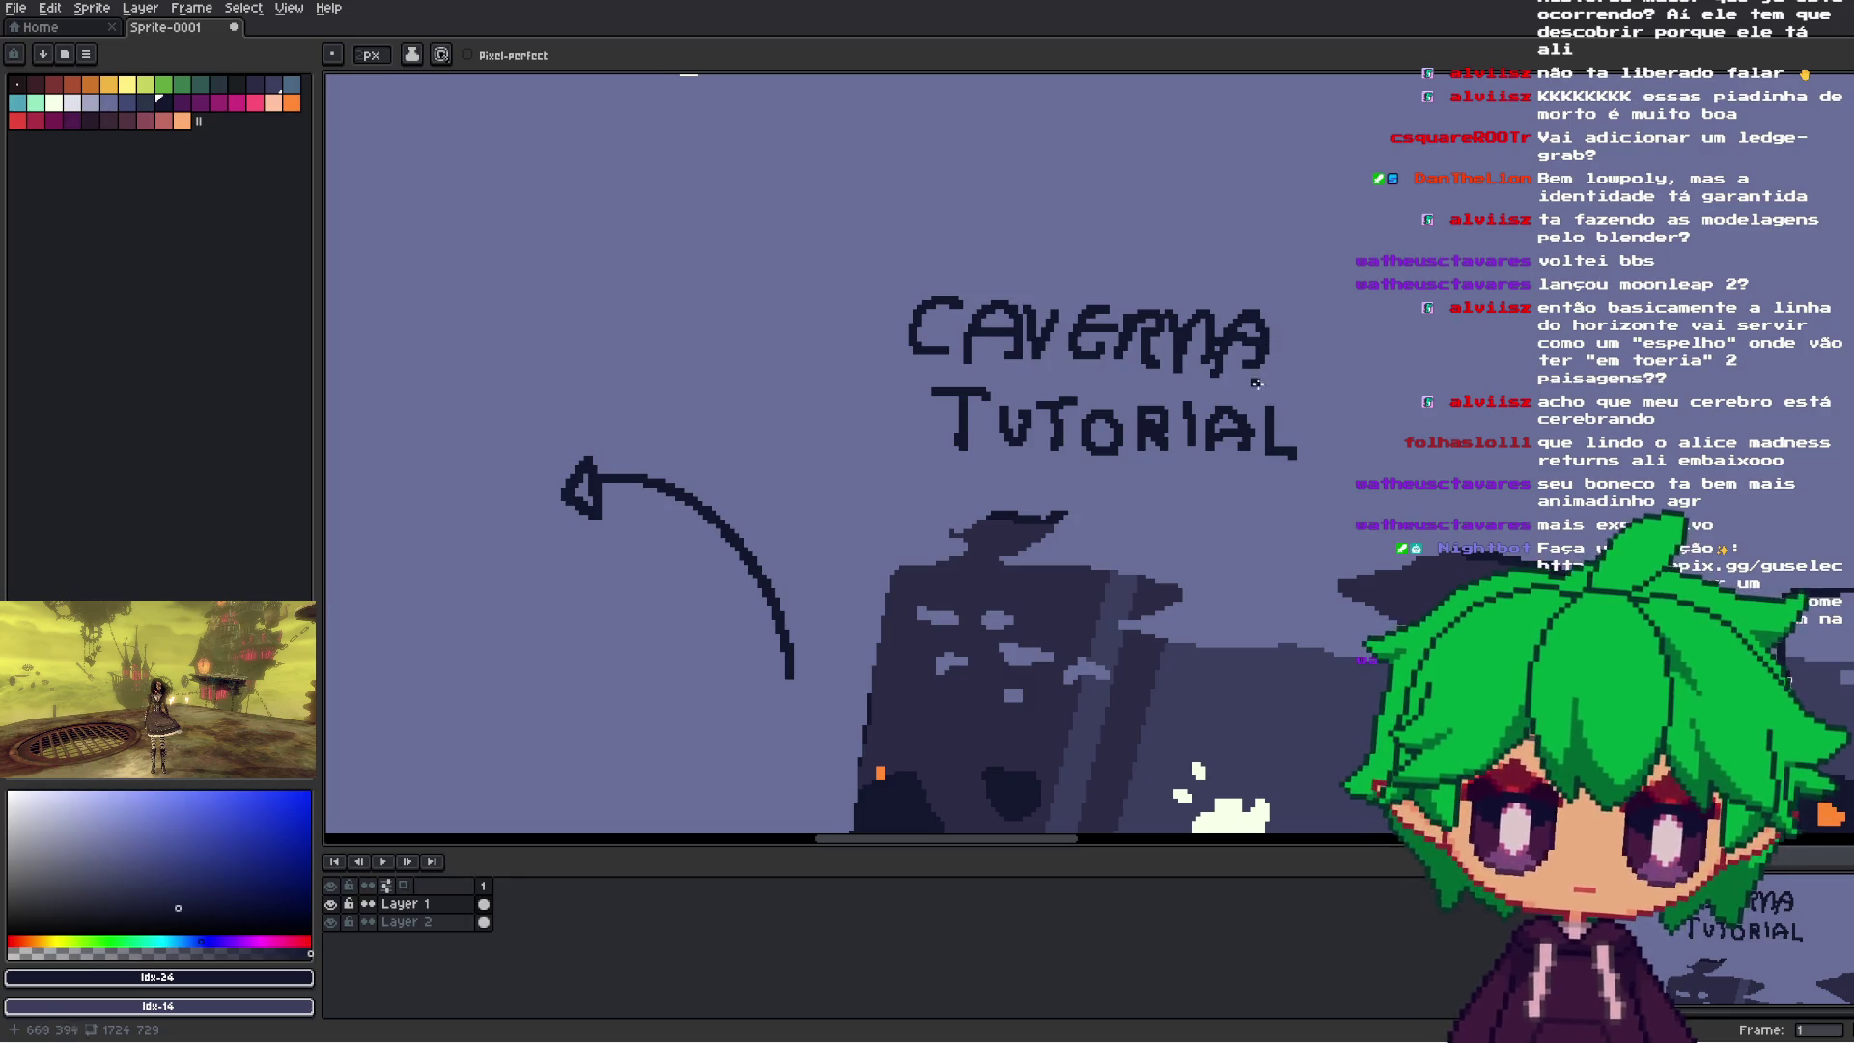
scroll(1255, 382, down, 3)
scroll(1400, 395, up, 3)
scroll(1451, 410, down, 1)
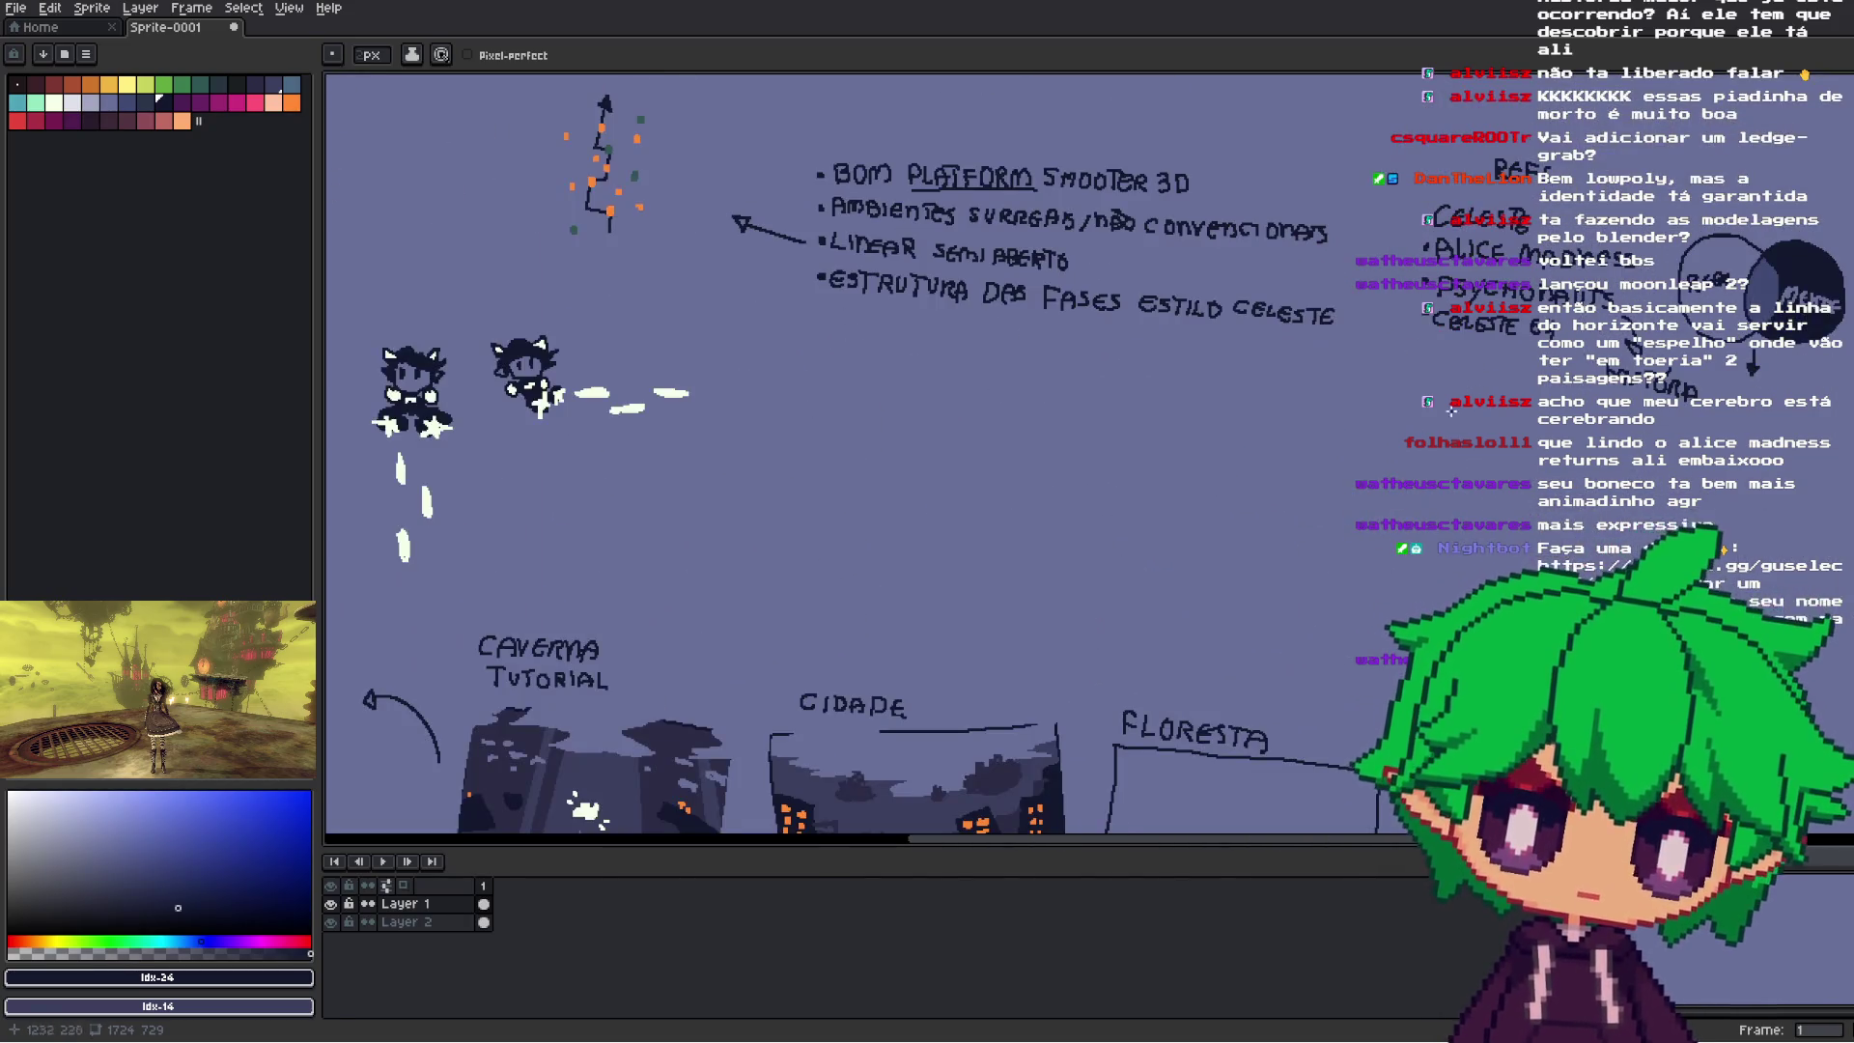
drag(1450, 410, 1407, 470)
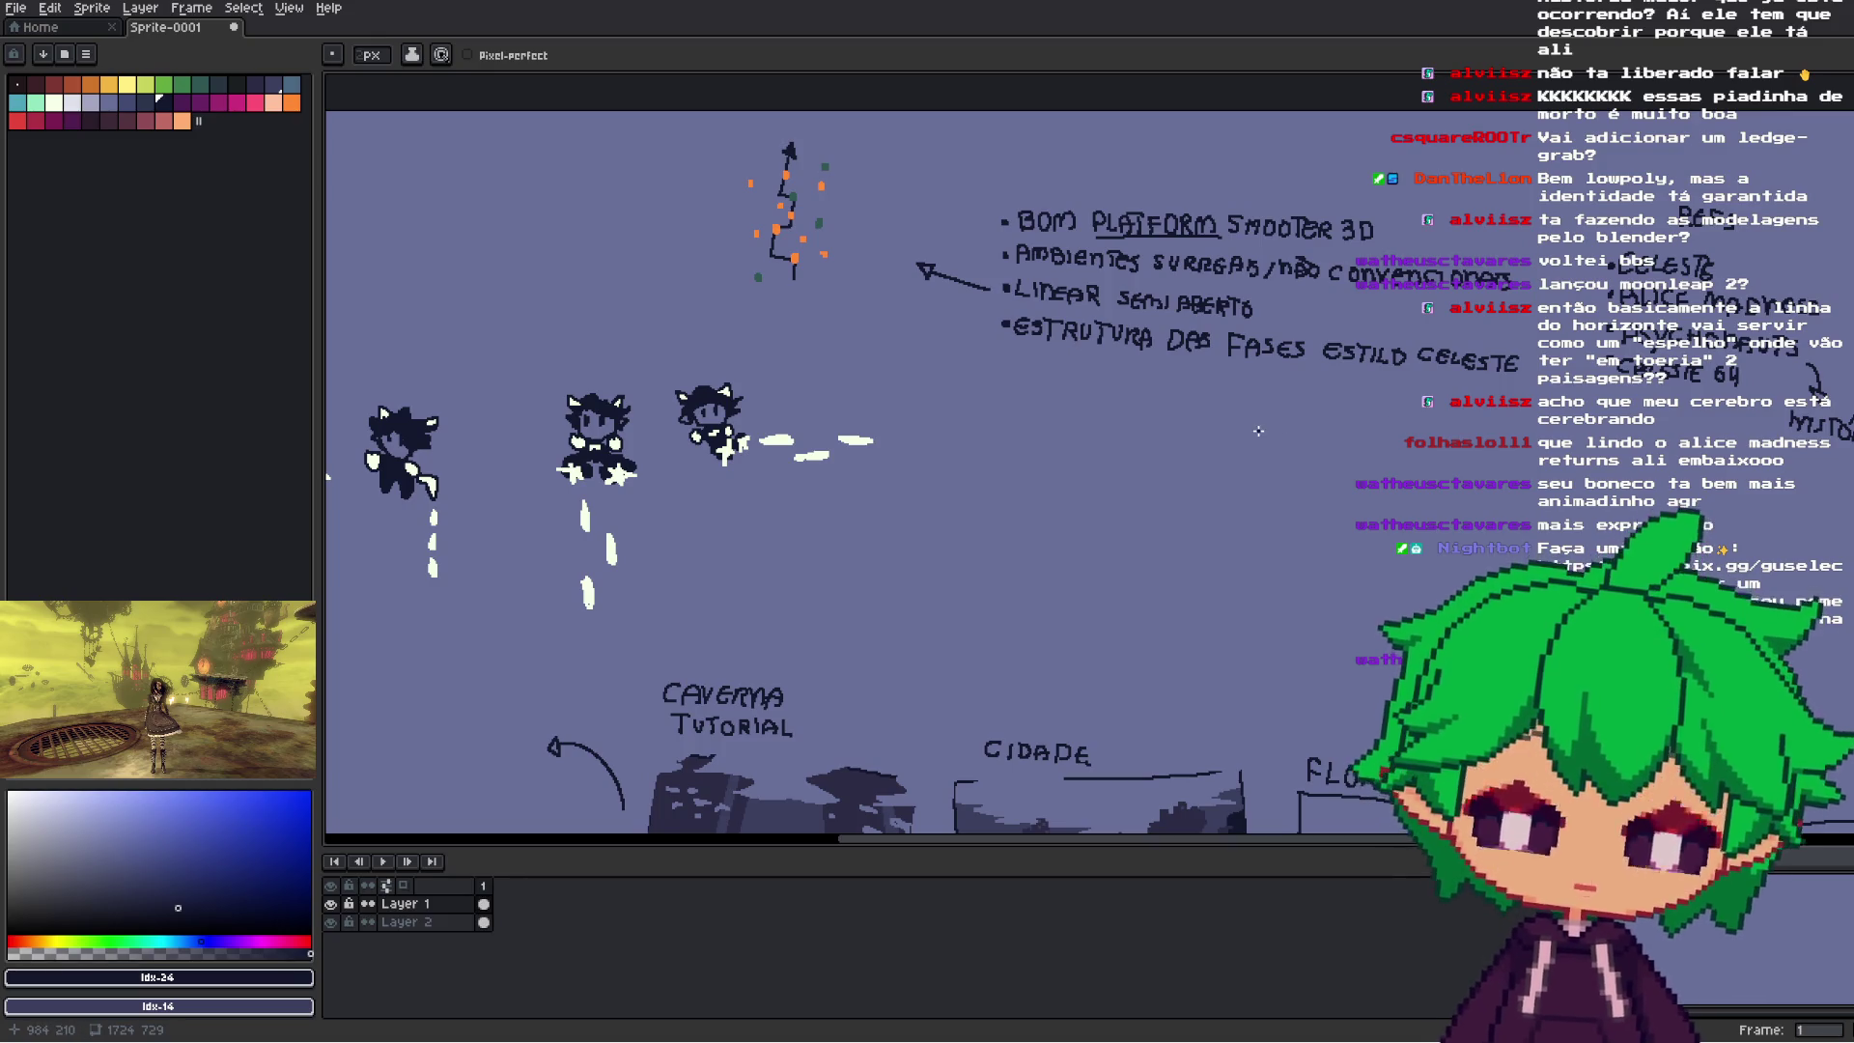
mouse_move(1229, 503)
mouse_down()
mouse_move(1497, 337)
mouse_move(1477, 159)
mouse_up()
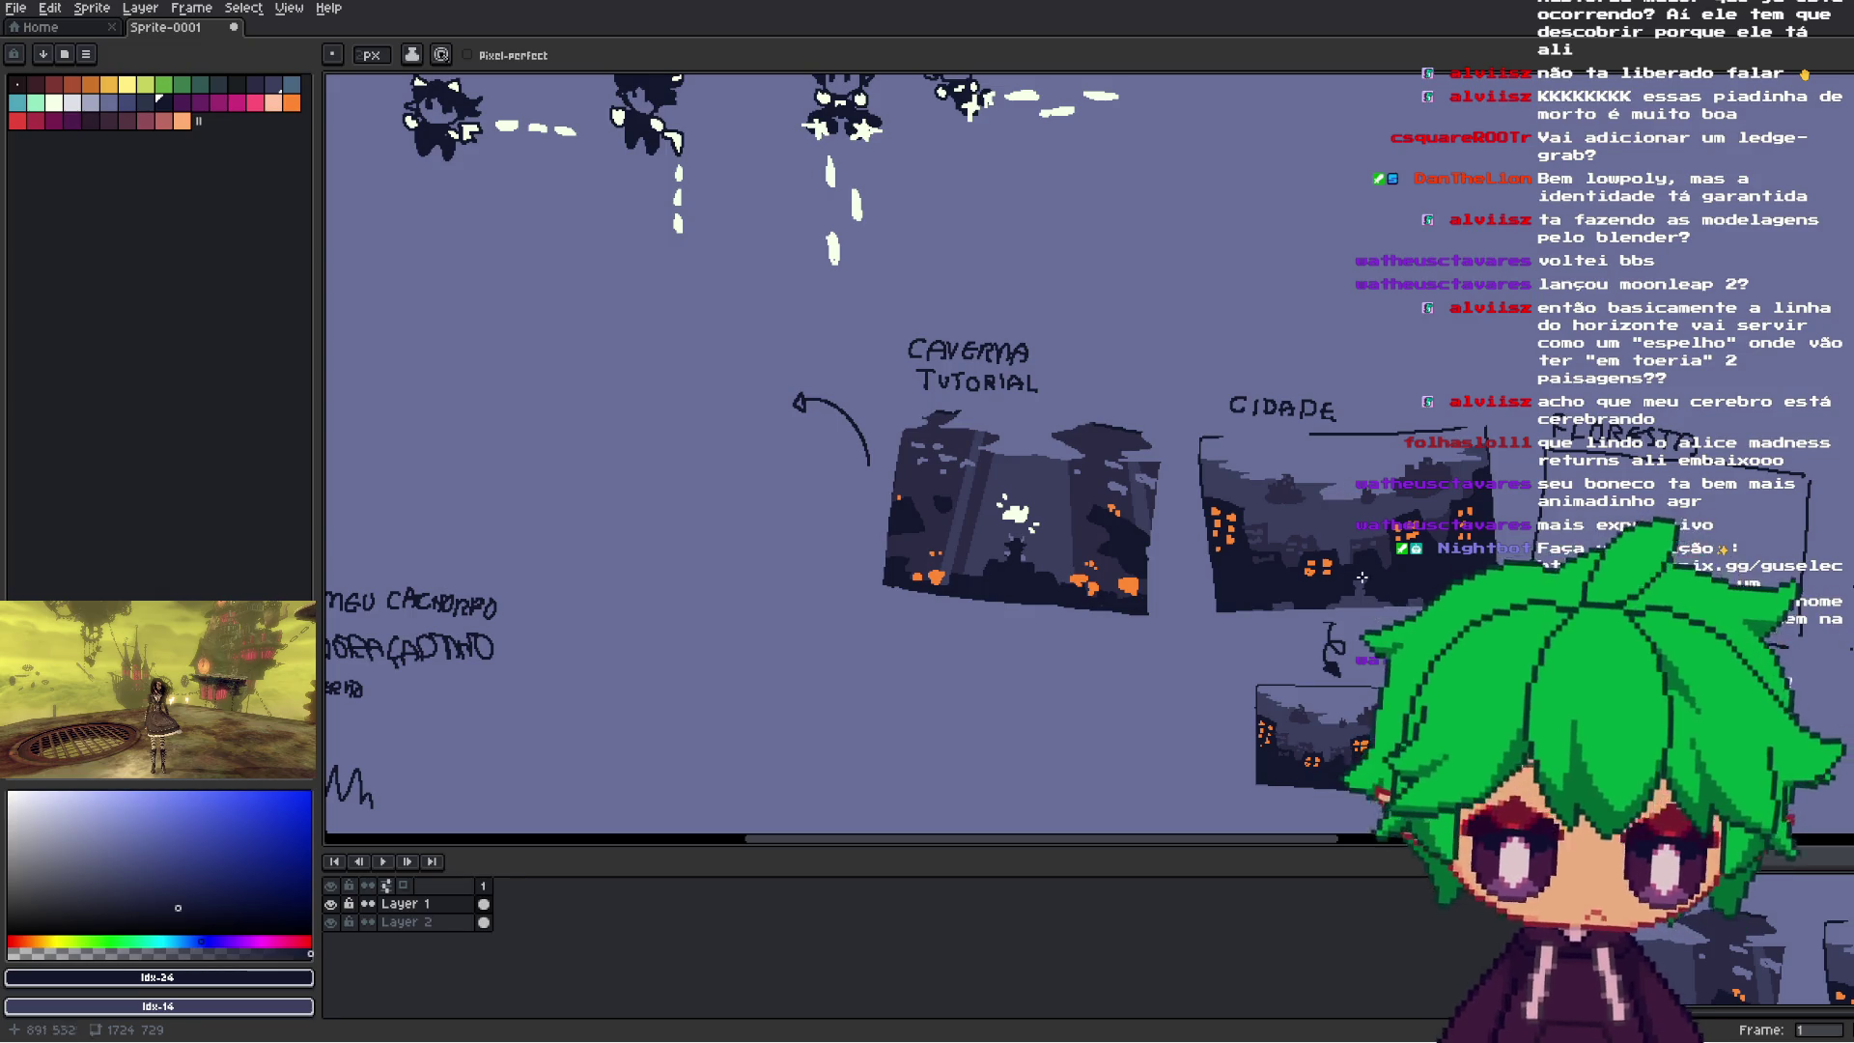
scroll(1439, 593, up, 2)
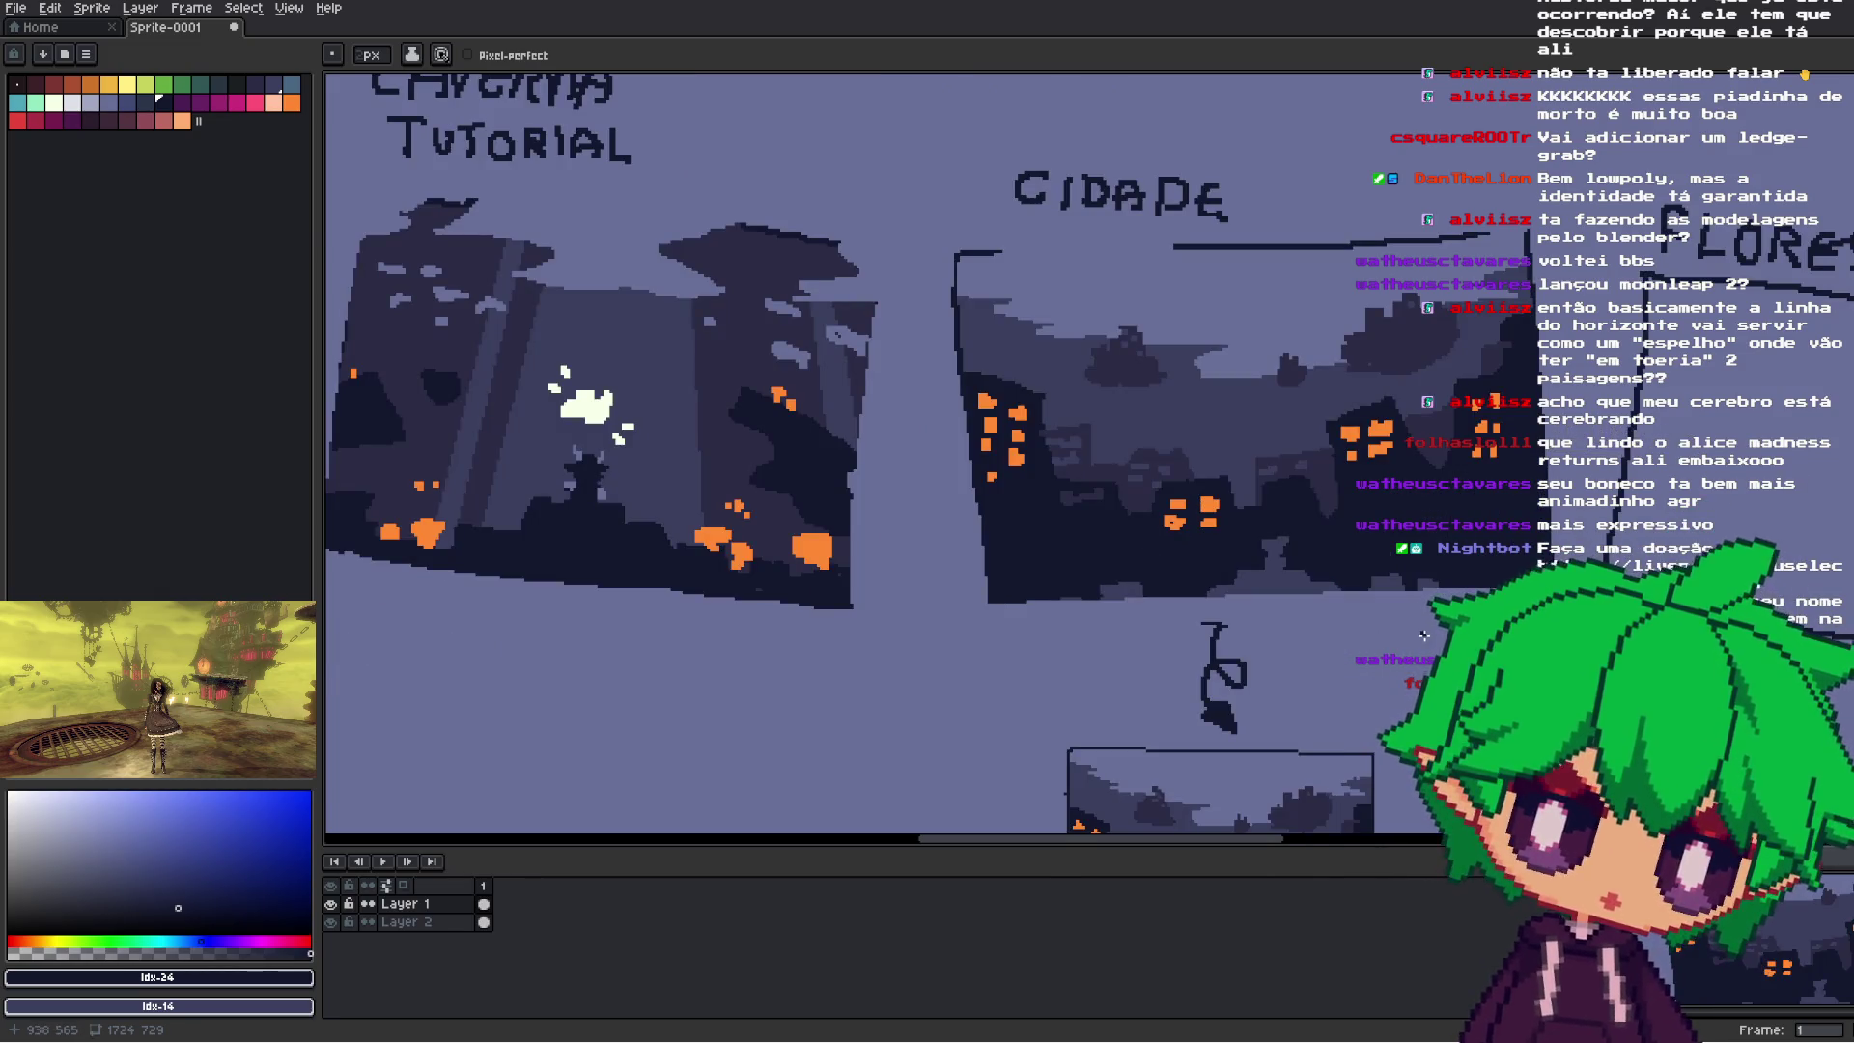
scroll(1400, 642, down, 2)
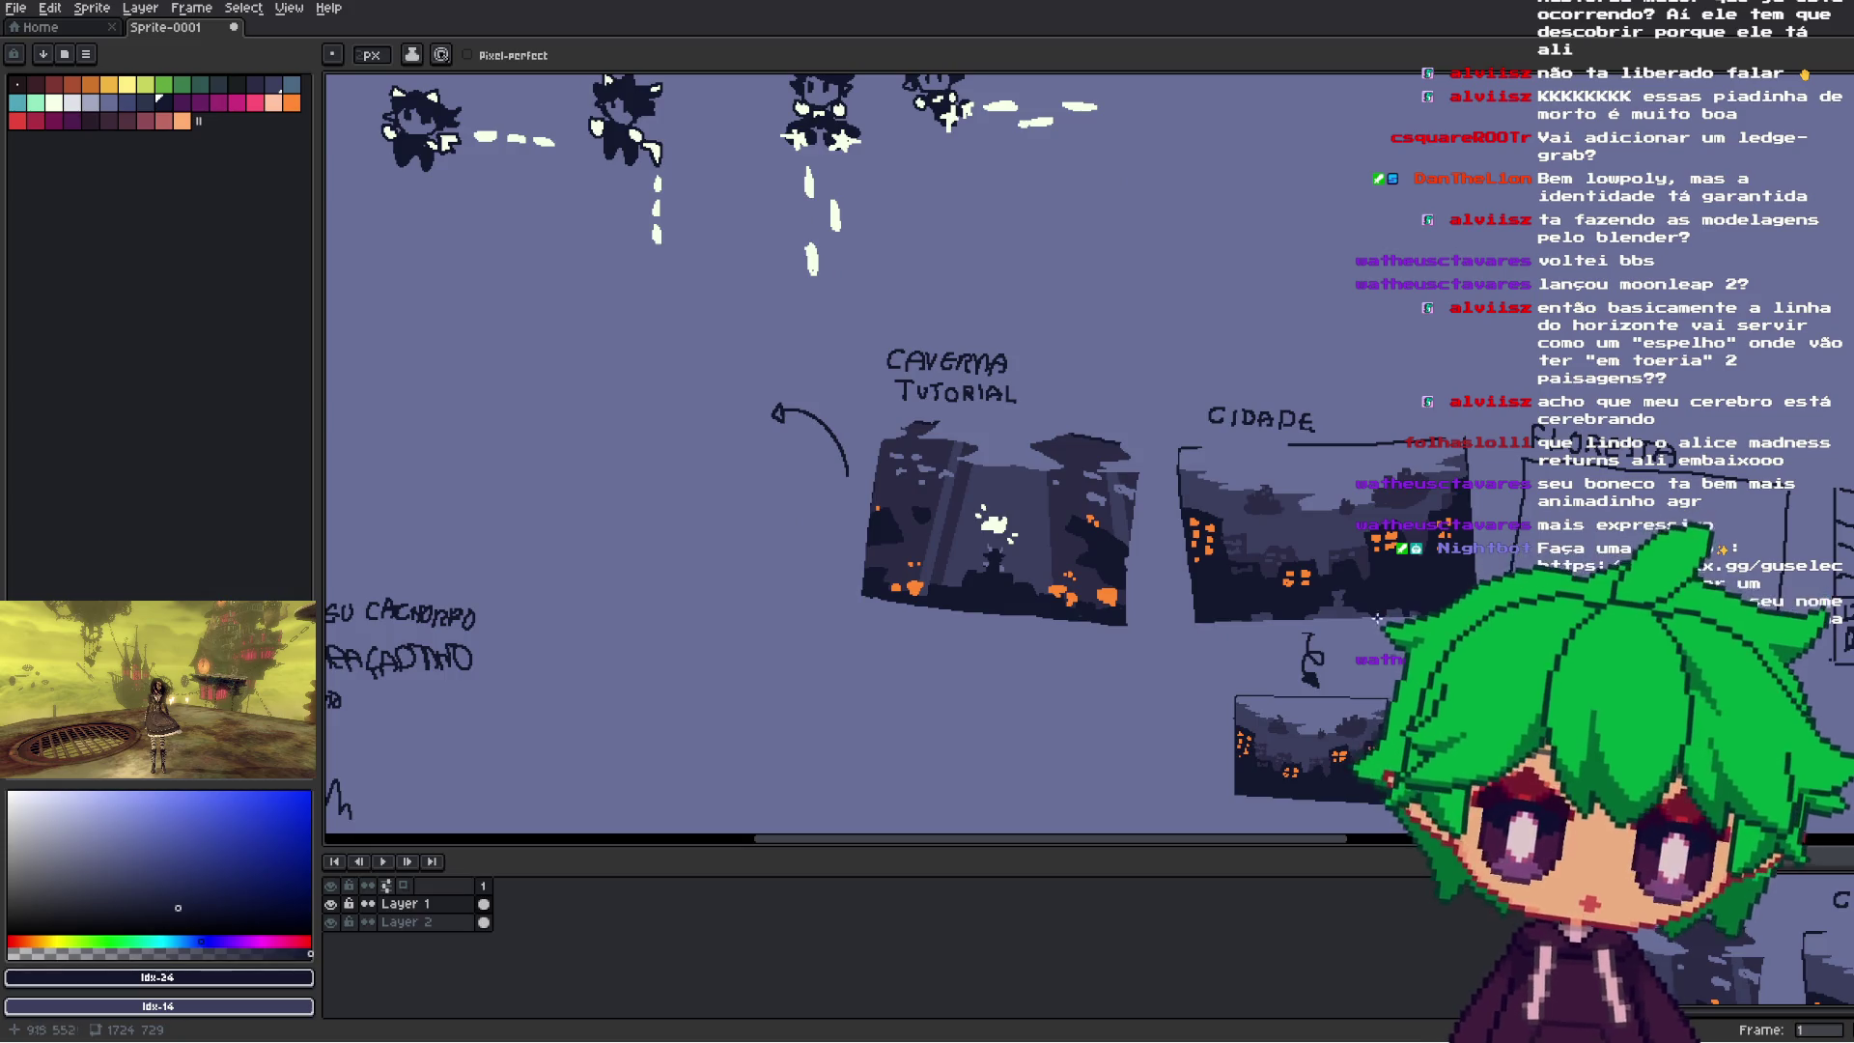
drag(1388, 618, 1199, 606)
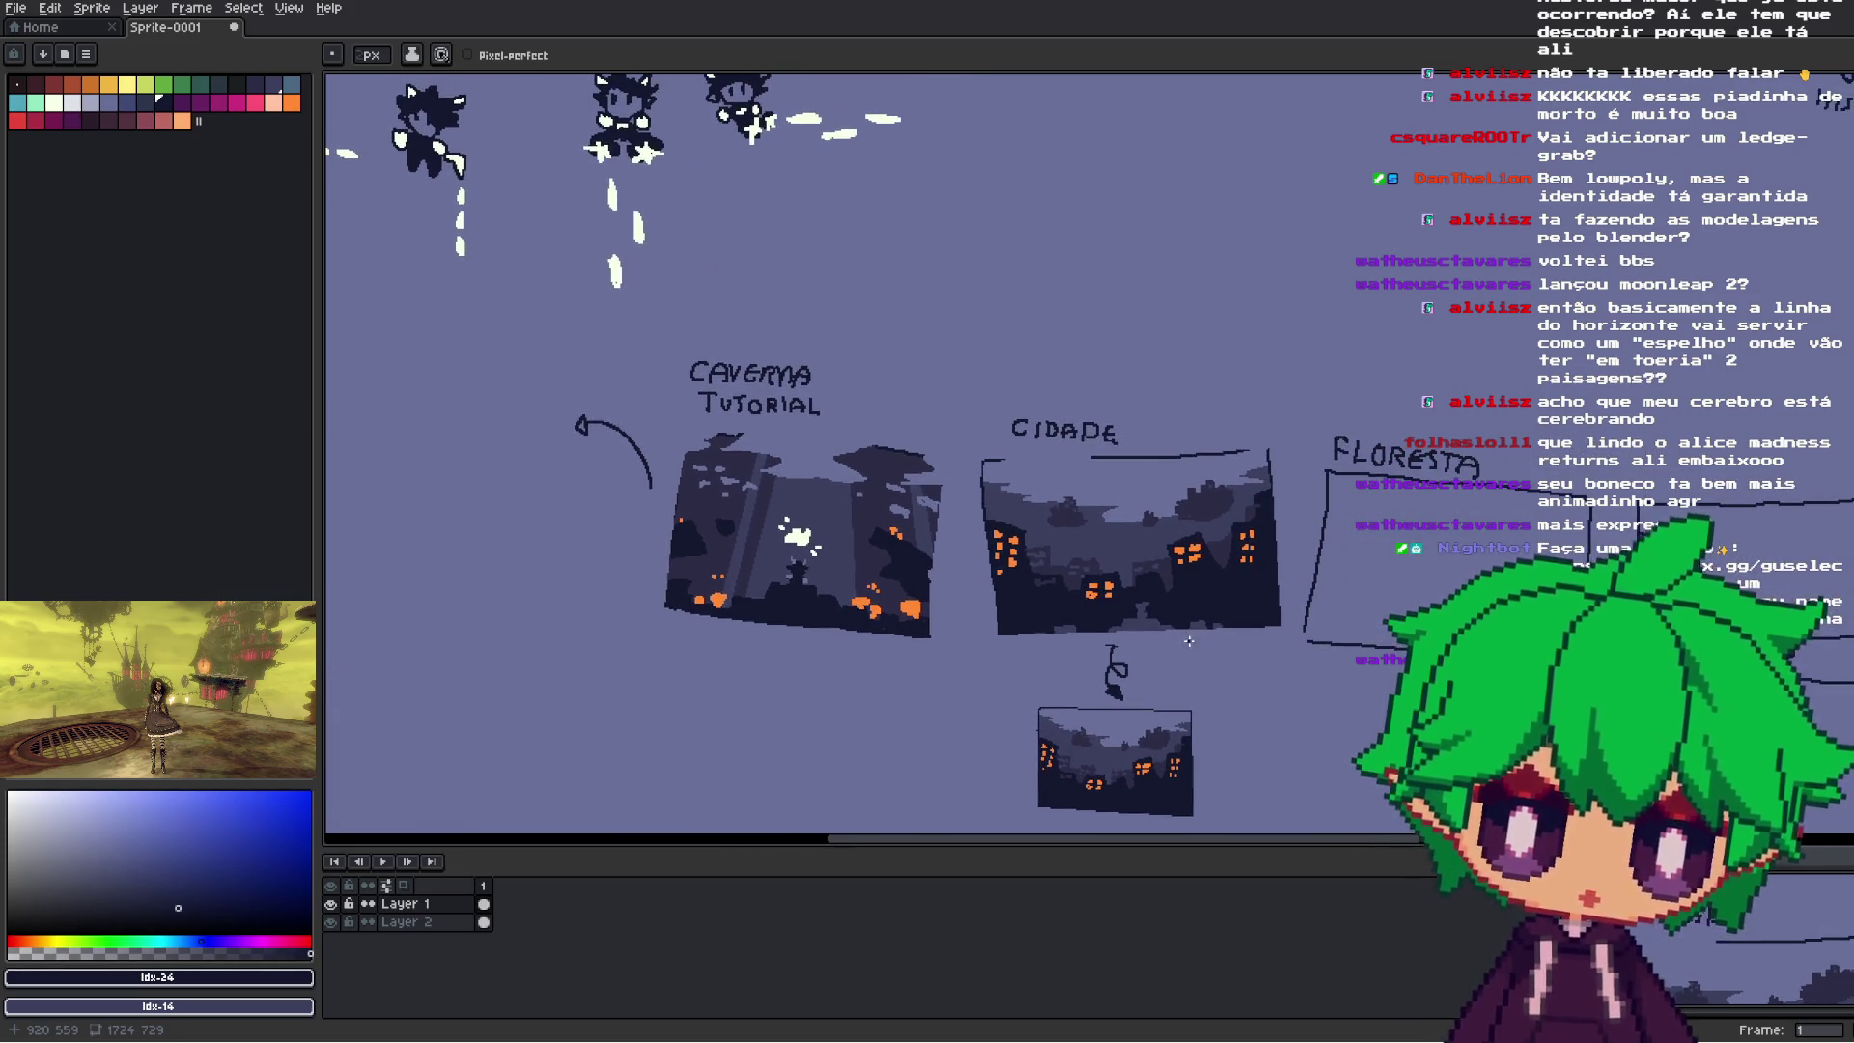
scroll(1212, 526, up, 2)
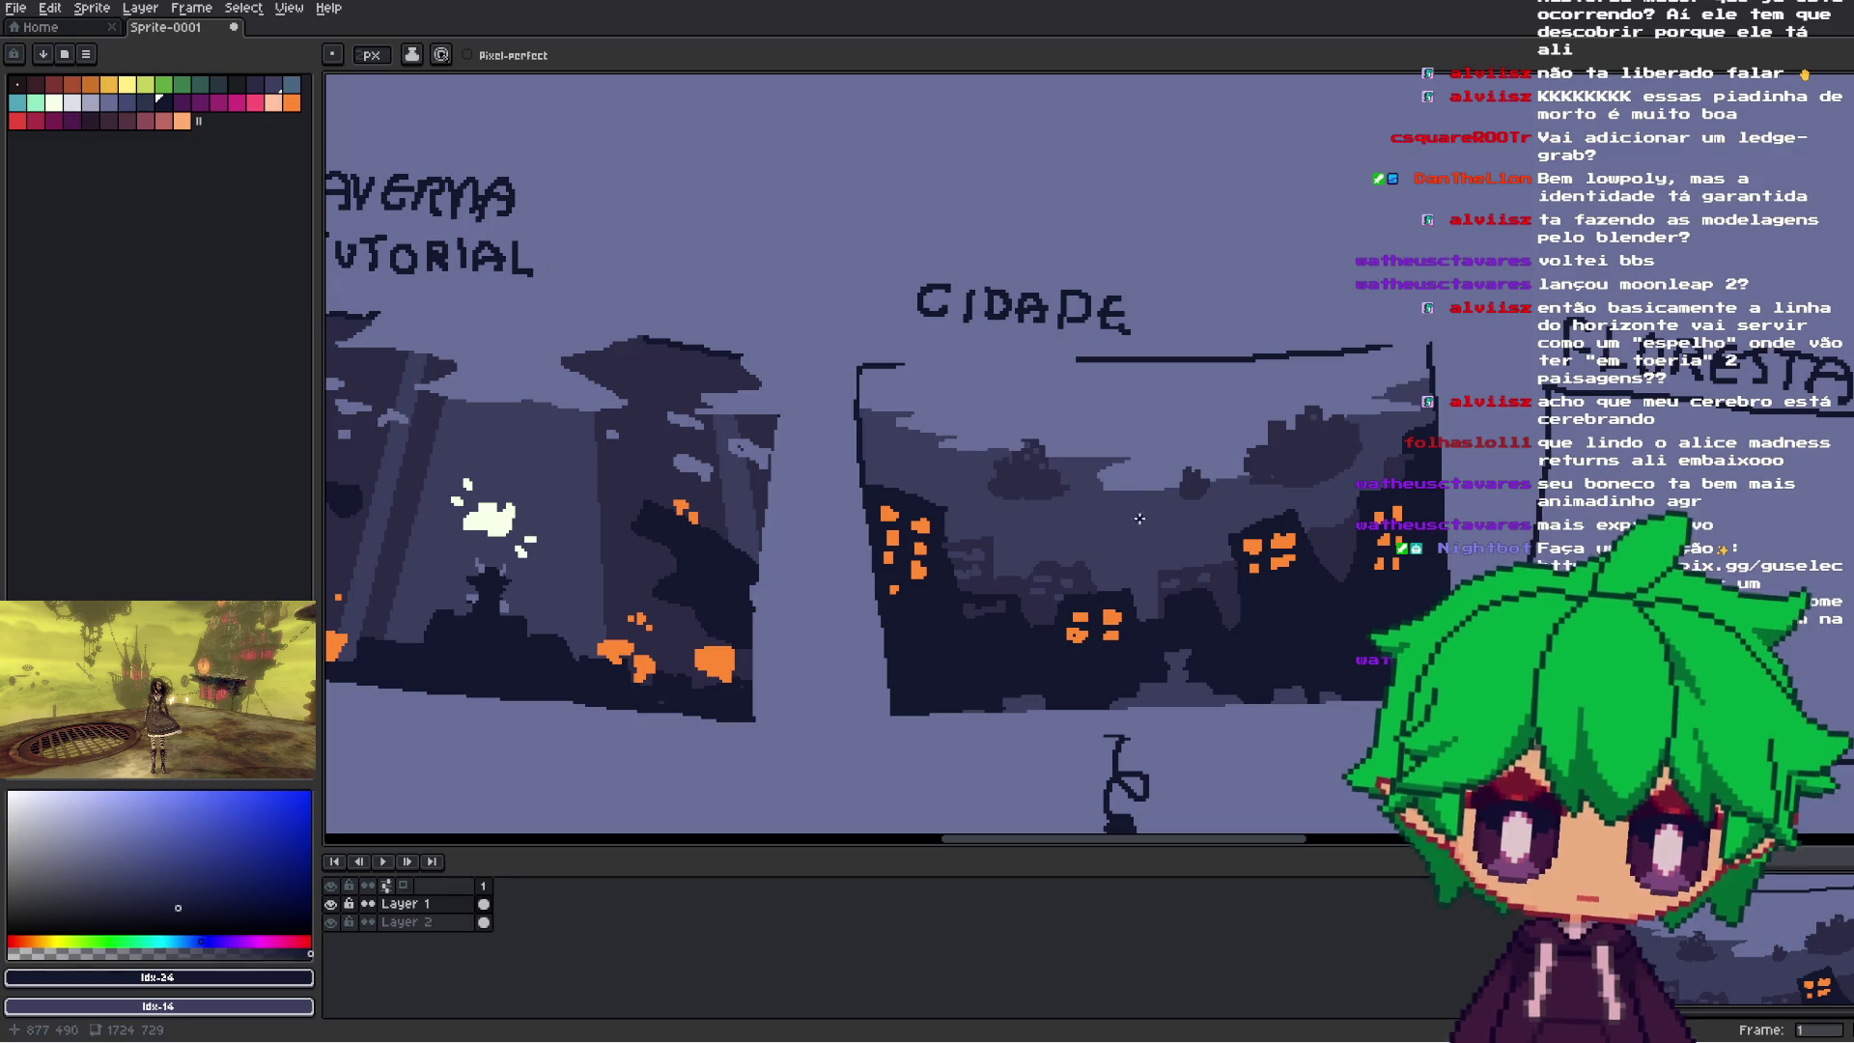
scroll(1139, 540, down, 2)
scroll(1135, 570, up, 2)
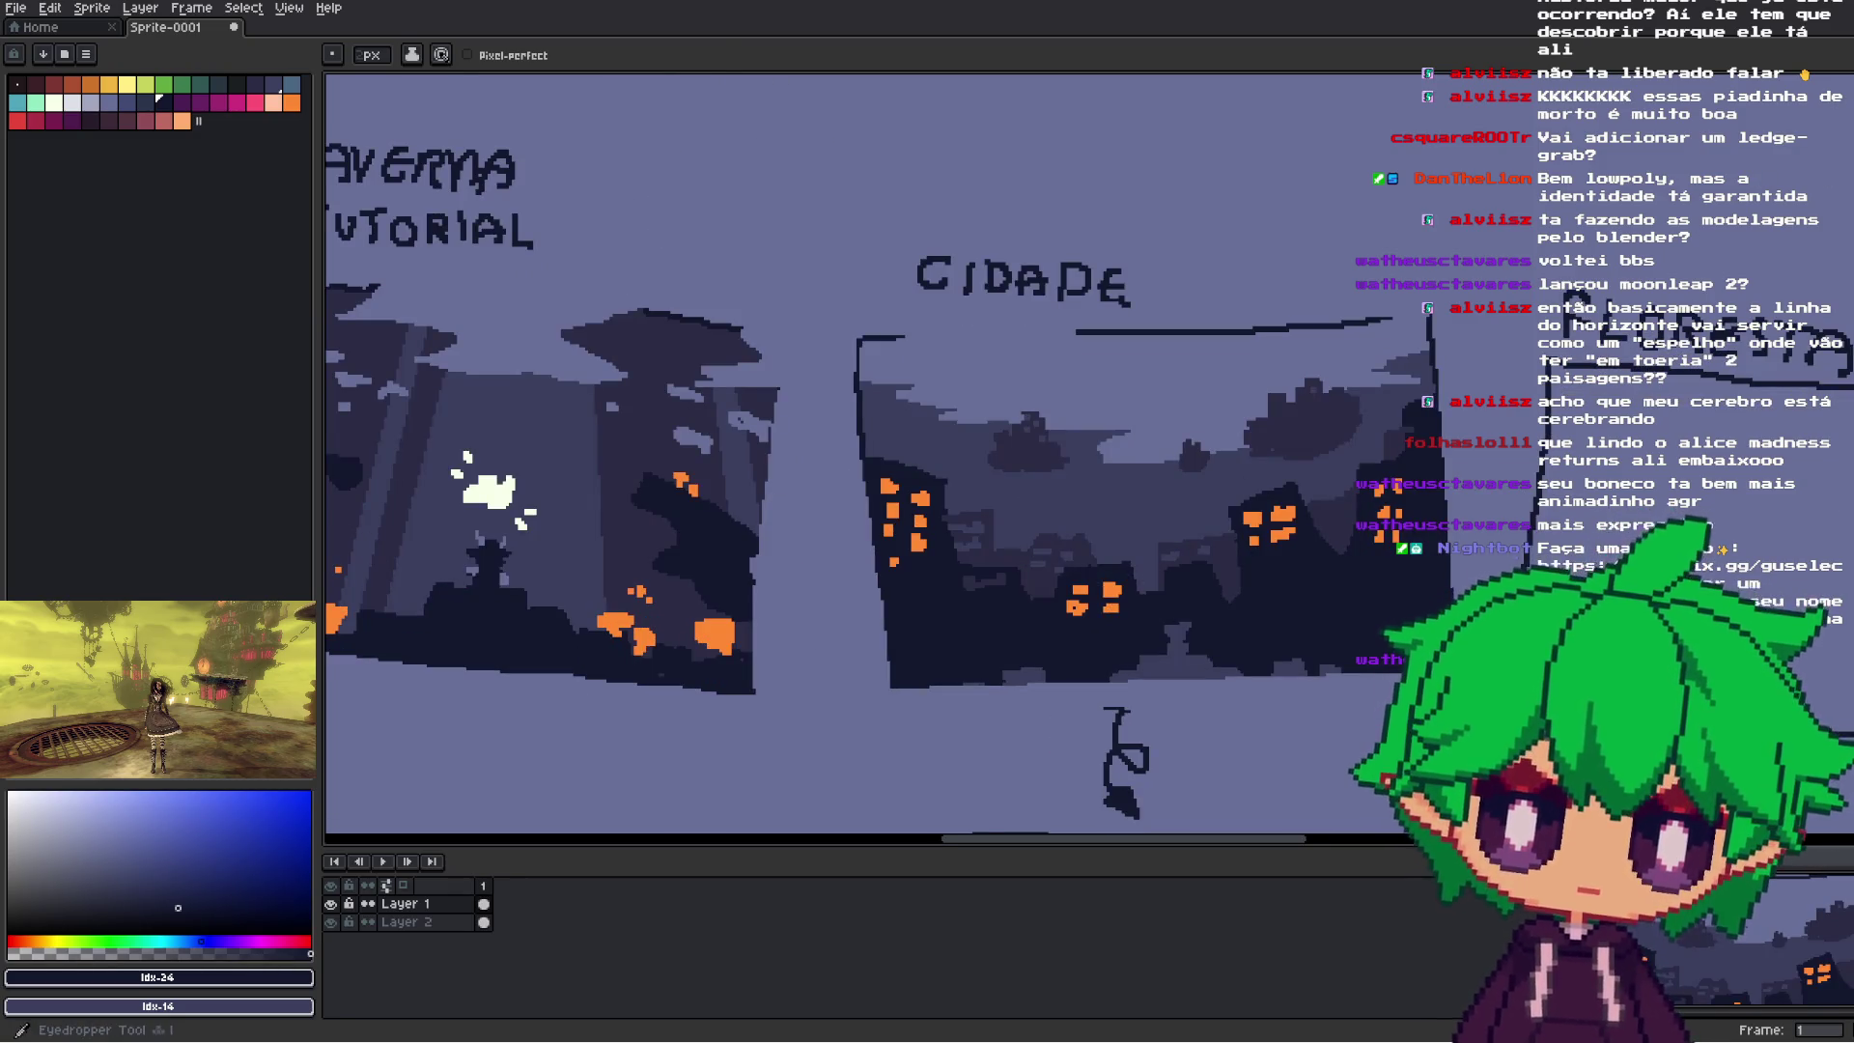
key(i)
click(1780, 184)
key(b)
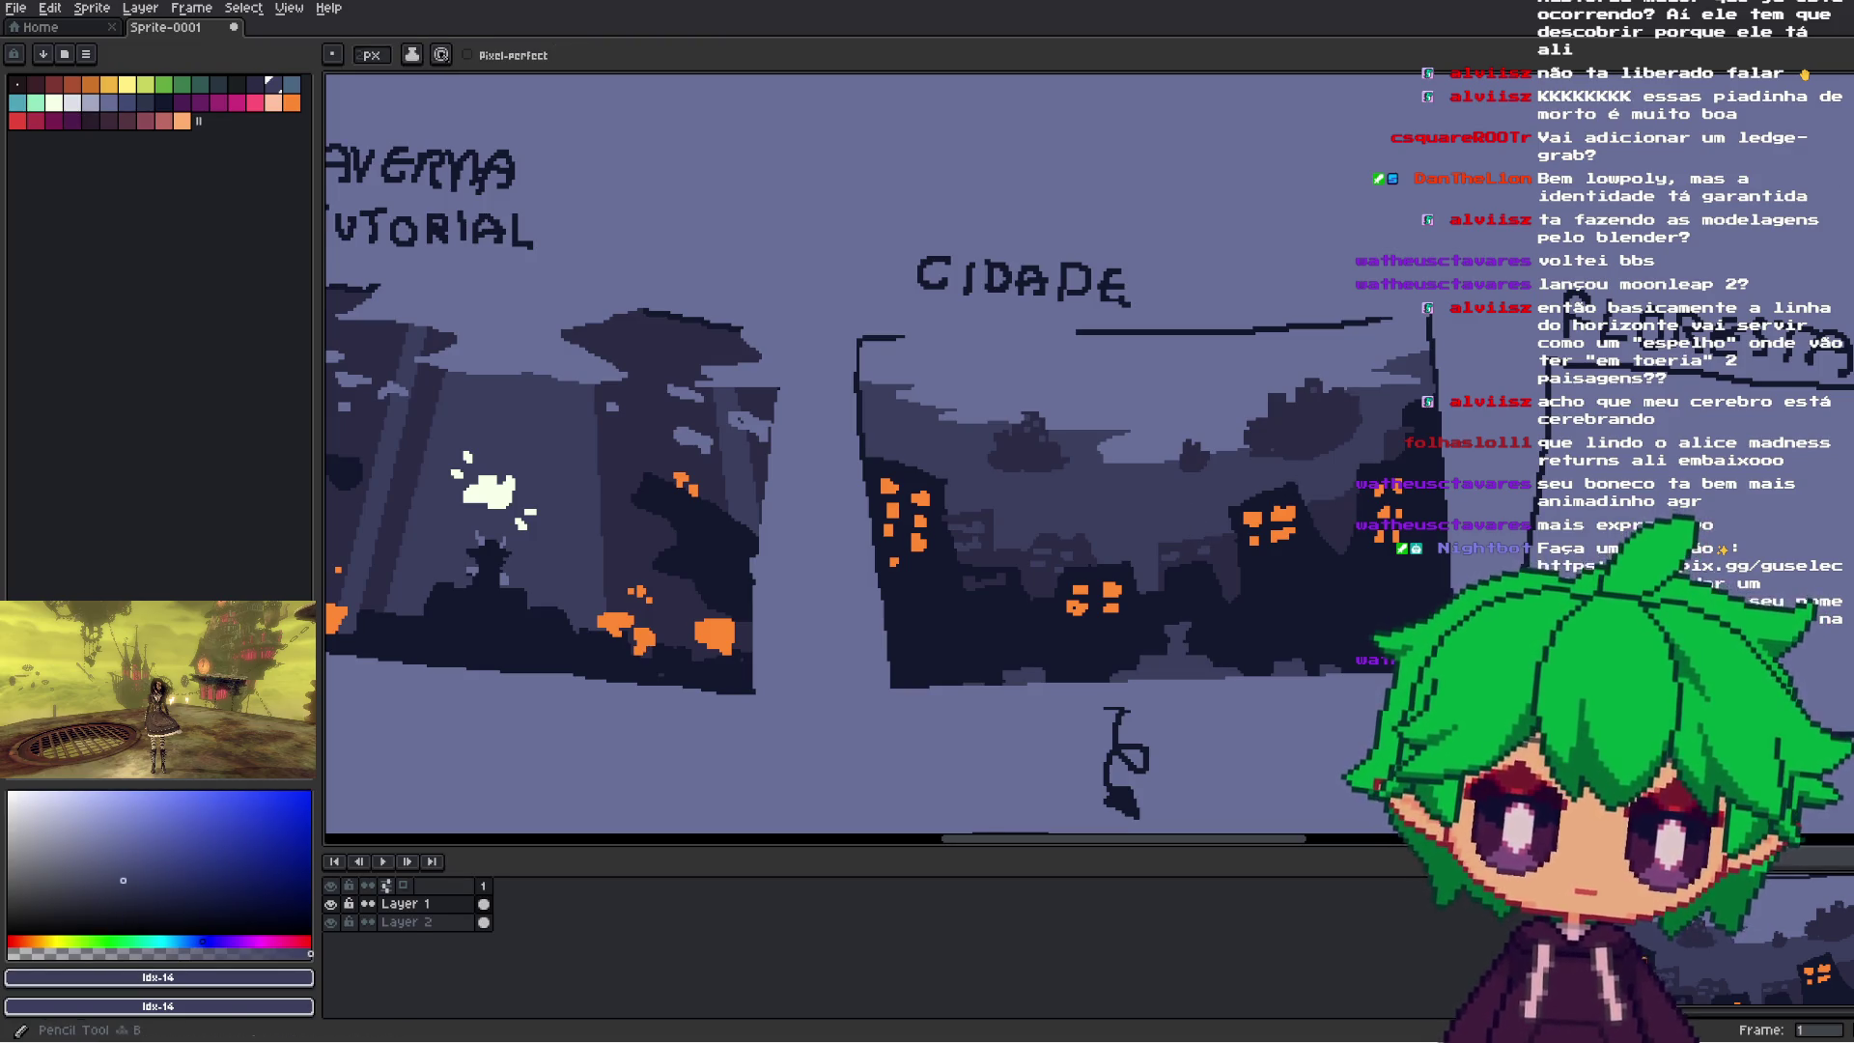
mouse_move(922, 464)
mouse_down()
mouse_move(941, 614)
mouse_move(954, 605)
mouse_move(941, 627)
mouse_up()
mouse_move(956, 550)
mouse_down()
mouse_move(974, 639)
mouse_move(960, 681)
mouse_move(1013, 666)
mouse_up()
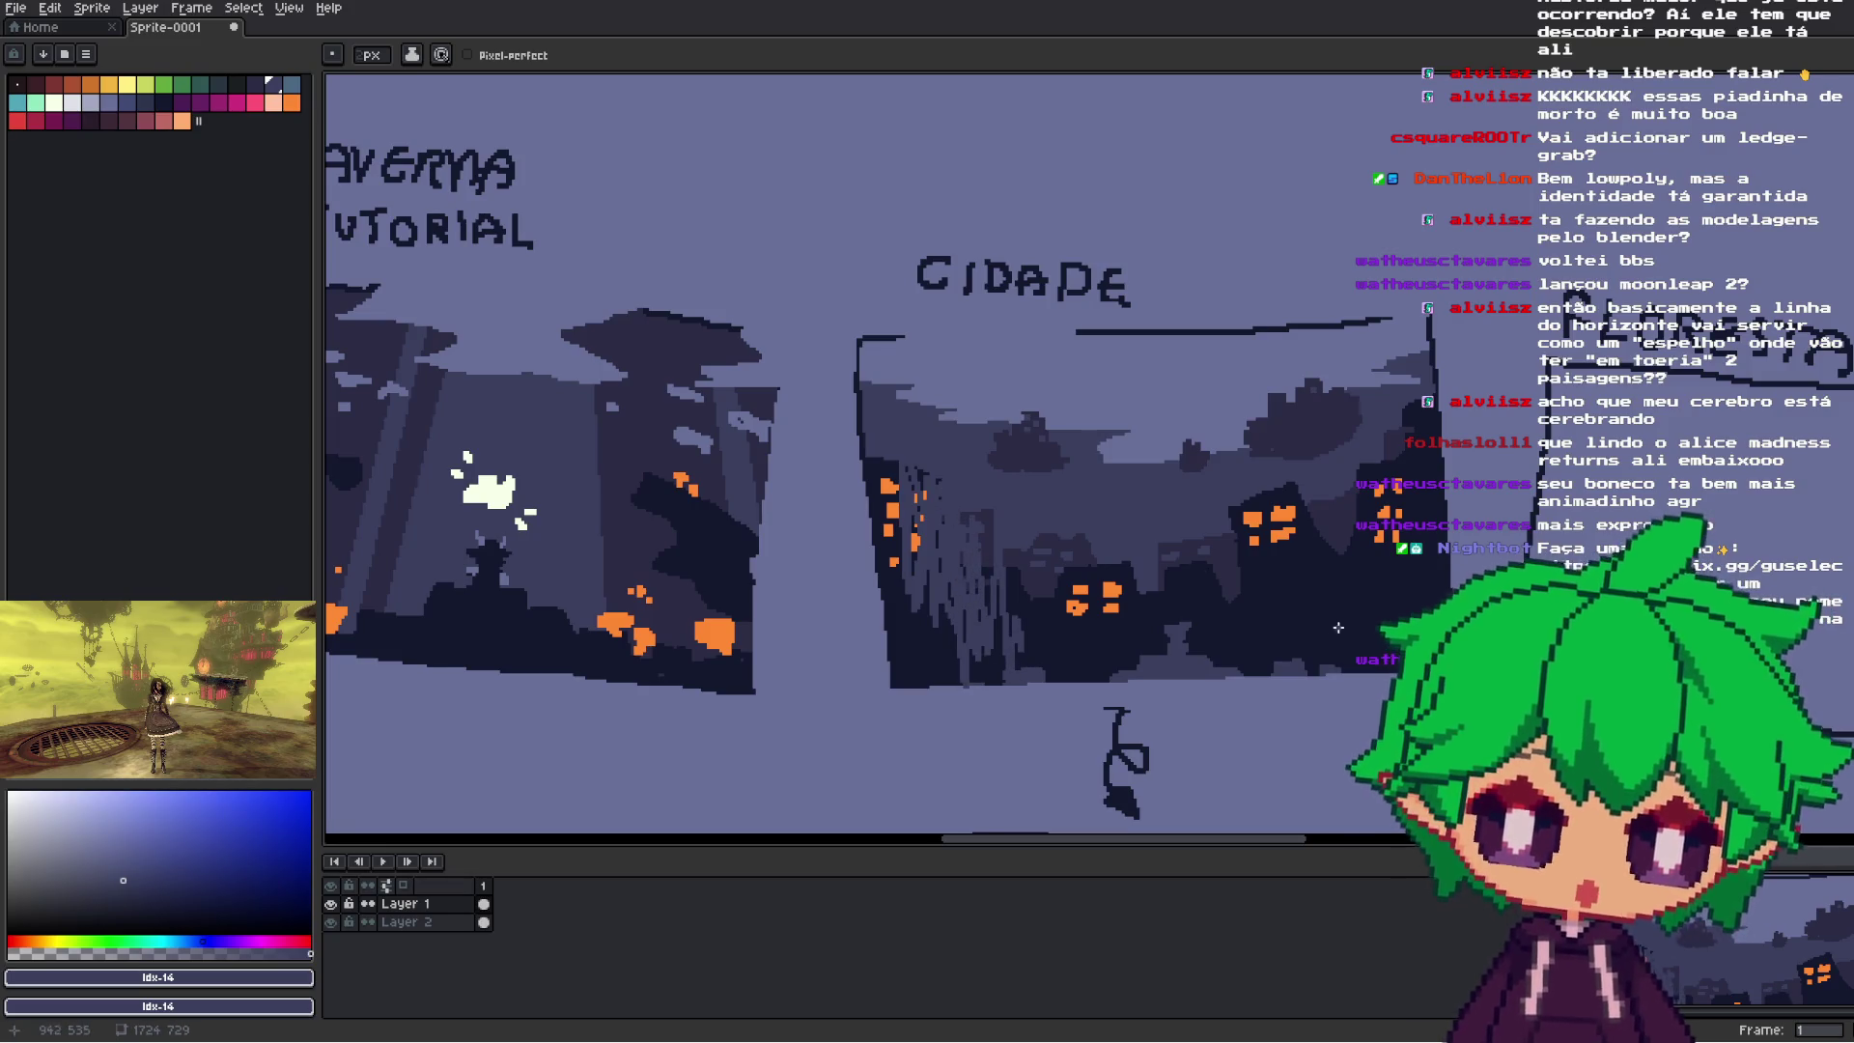
drag(1259, 602, 1277, 600)
key(ctrl+z)
key(m)
scroll(1357, 364, down, 2)
drag(1453, 286, 1133, 538)
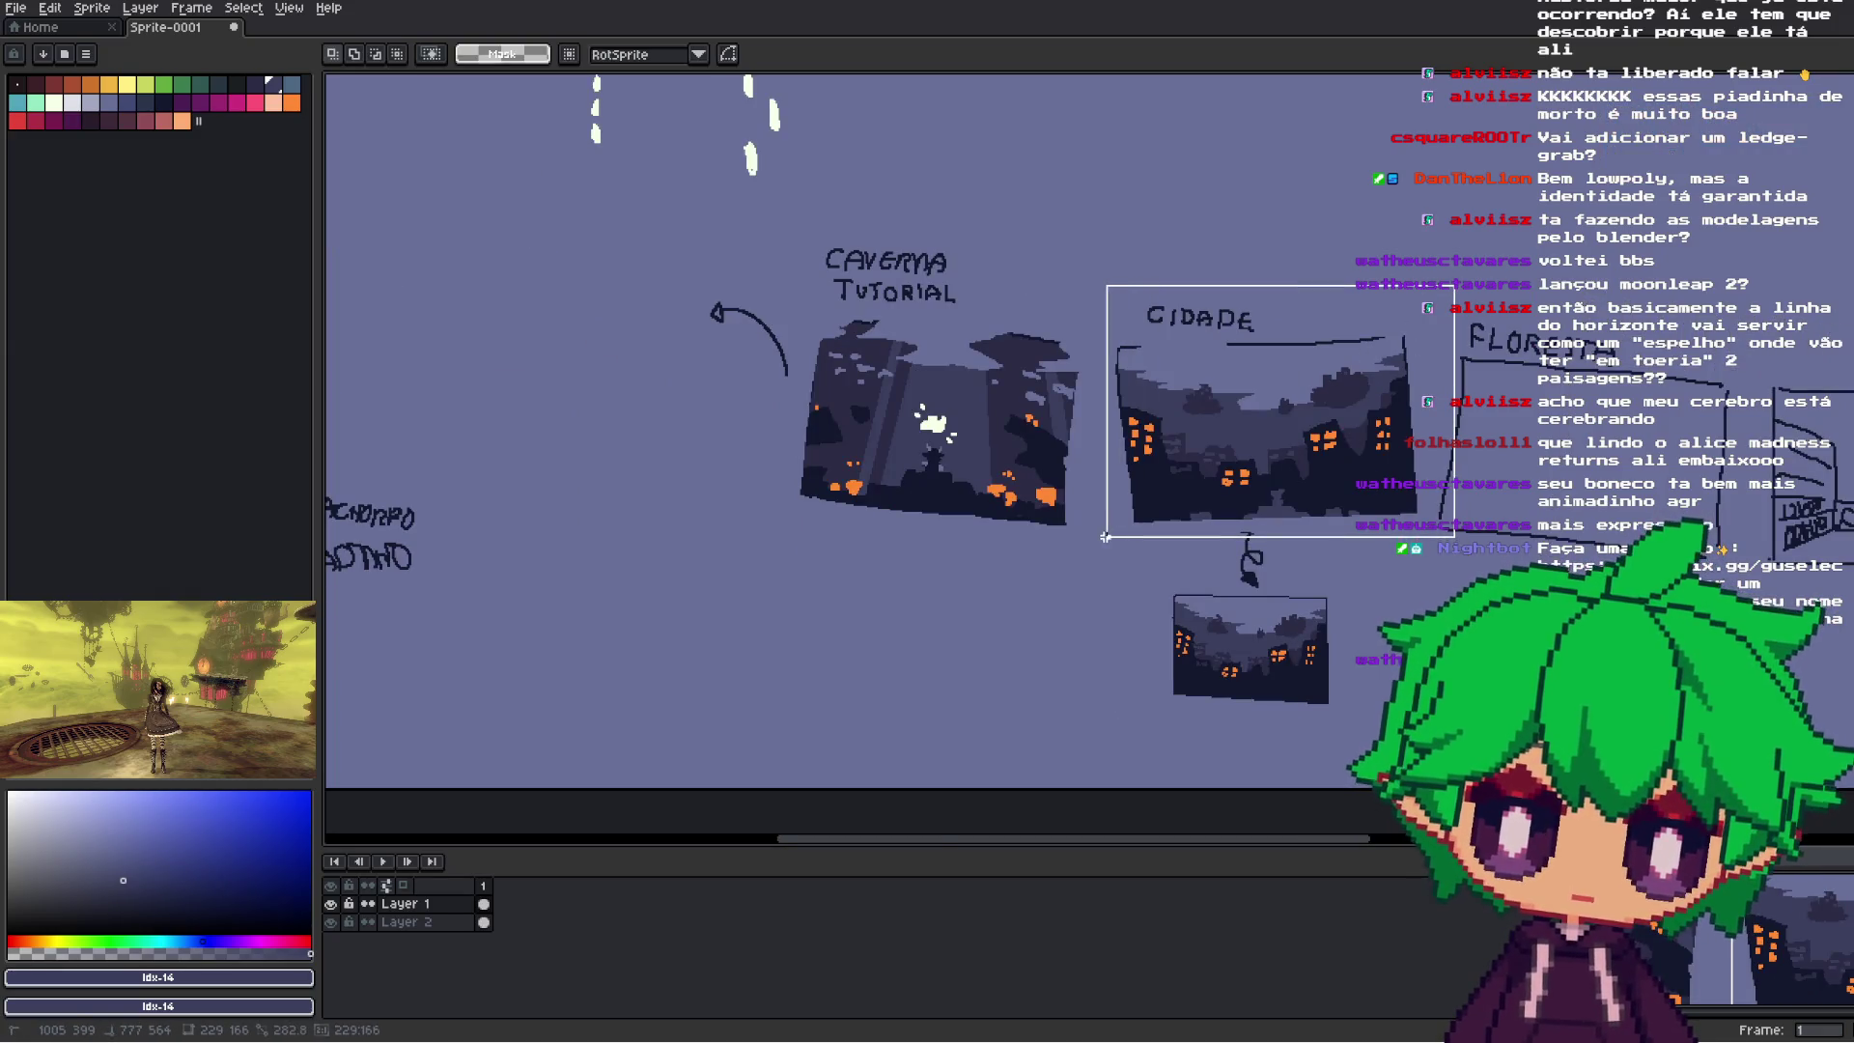
scroll(1288, 551, up, 3)
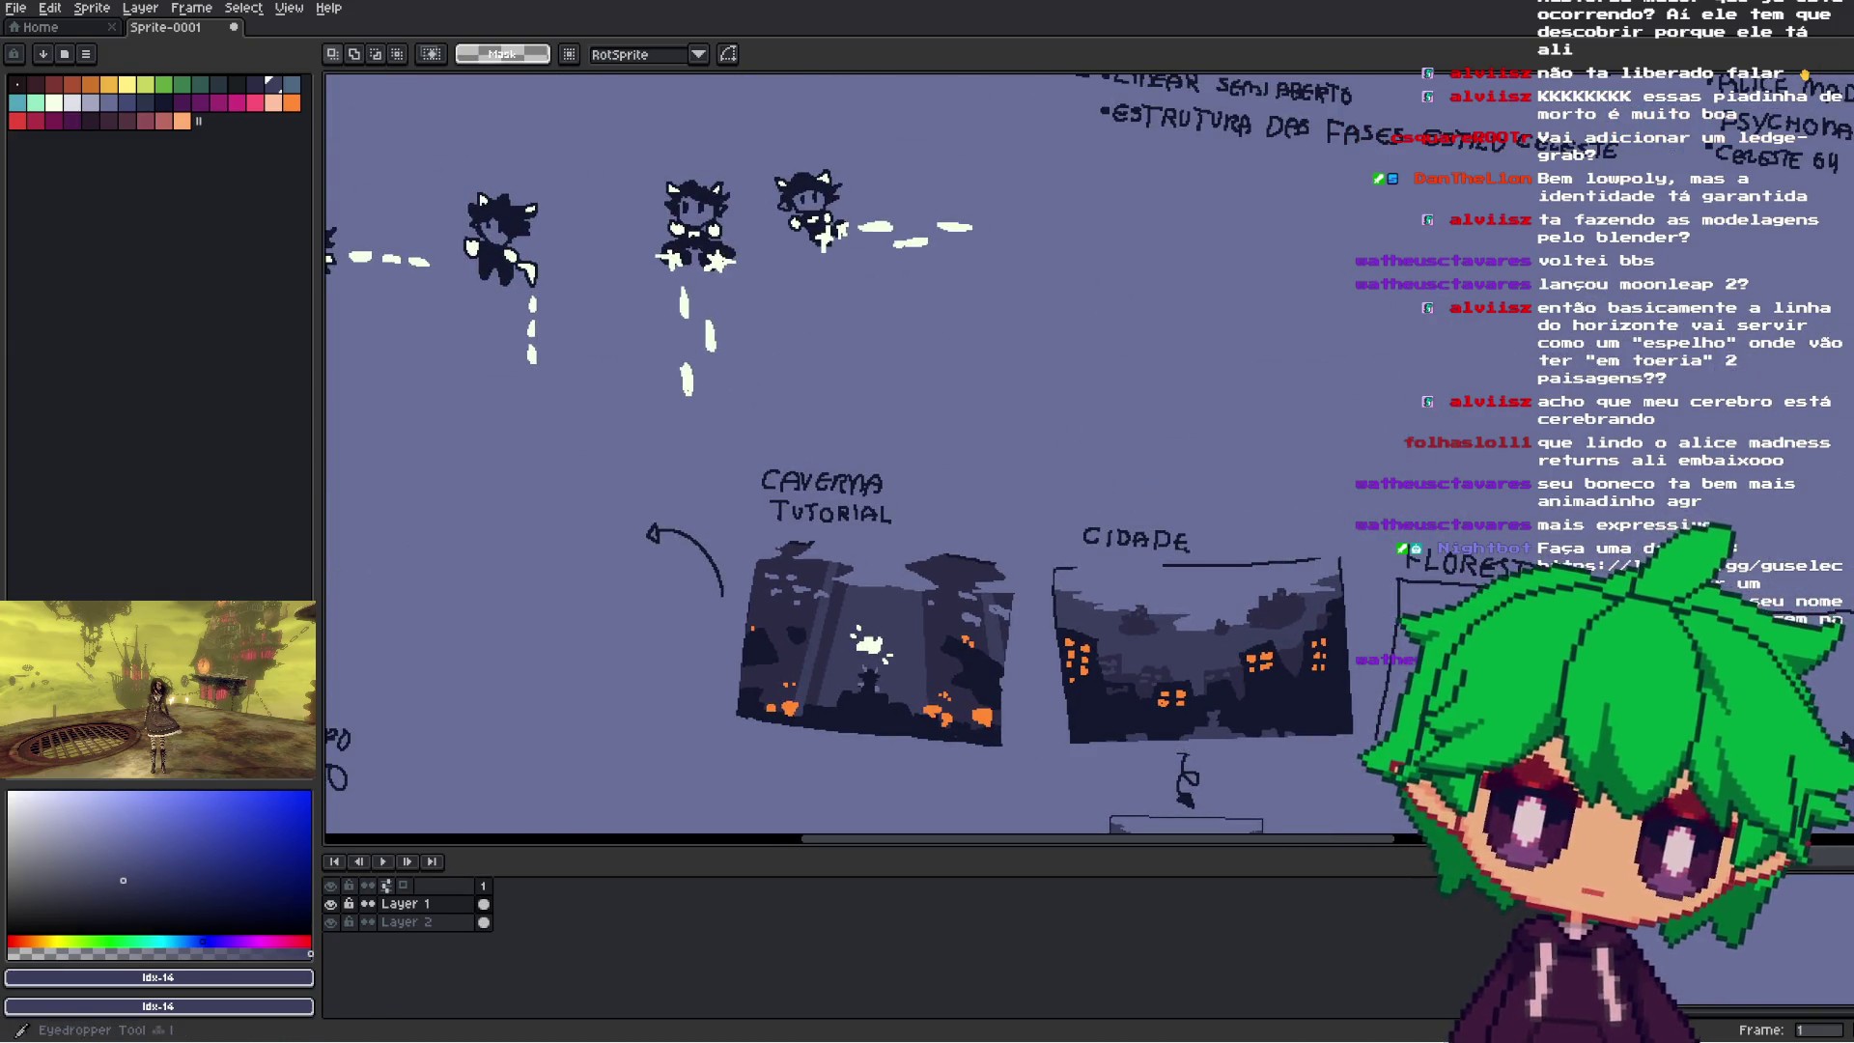
key(b)
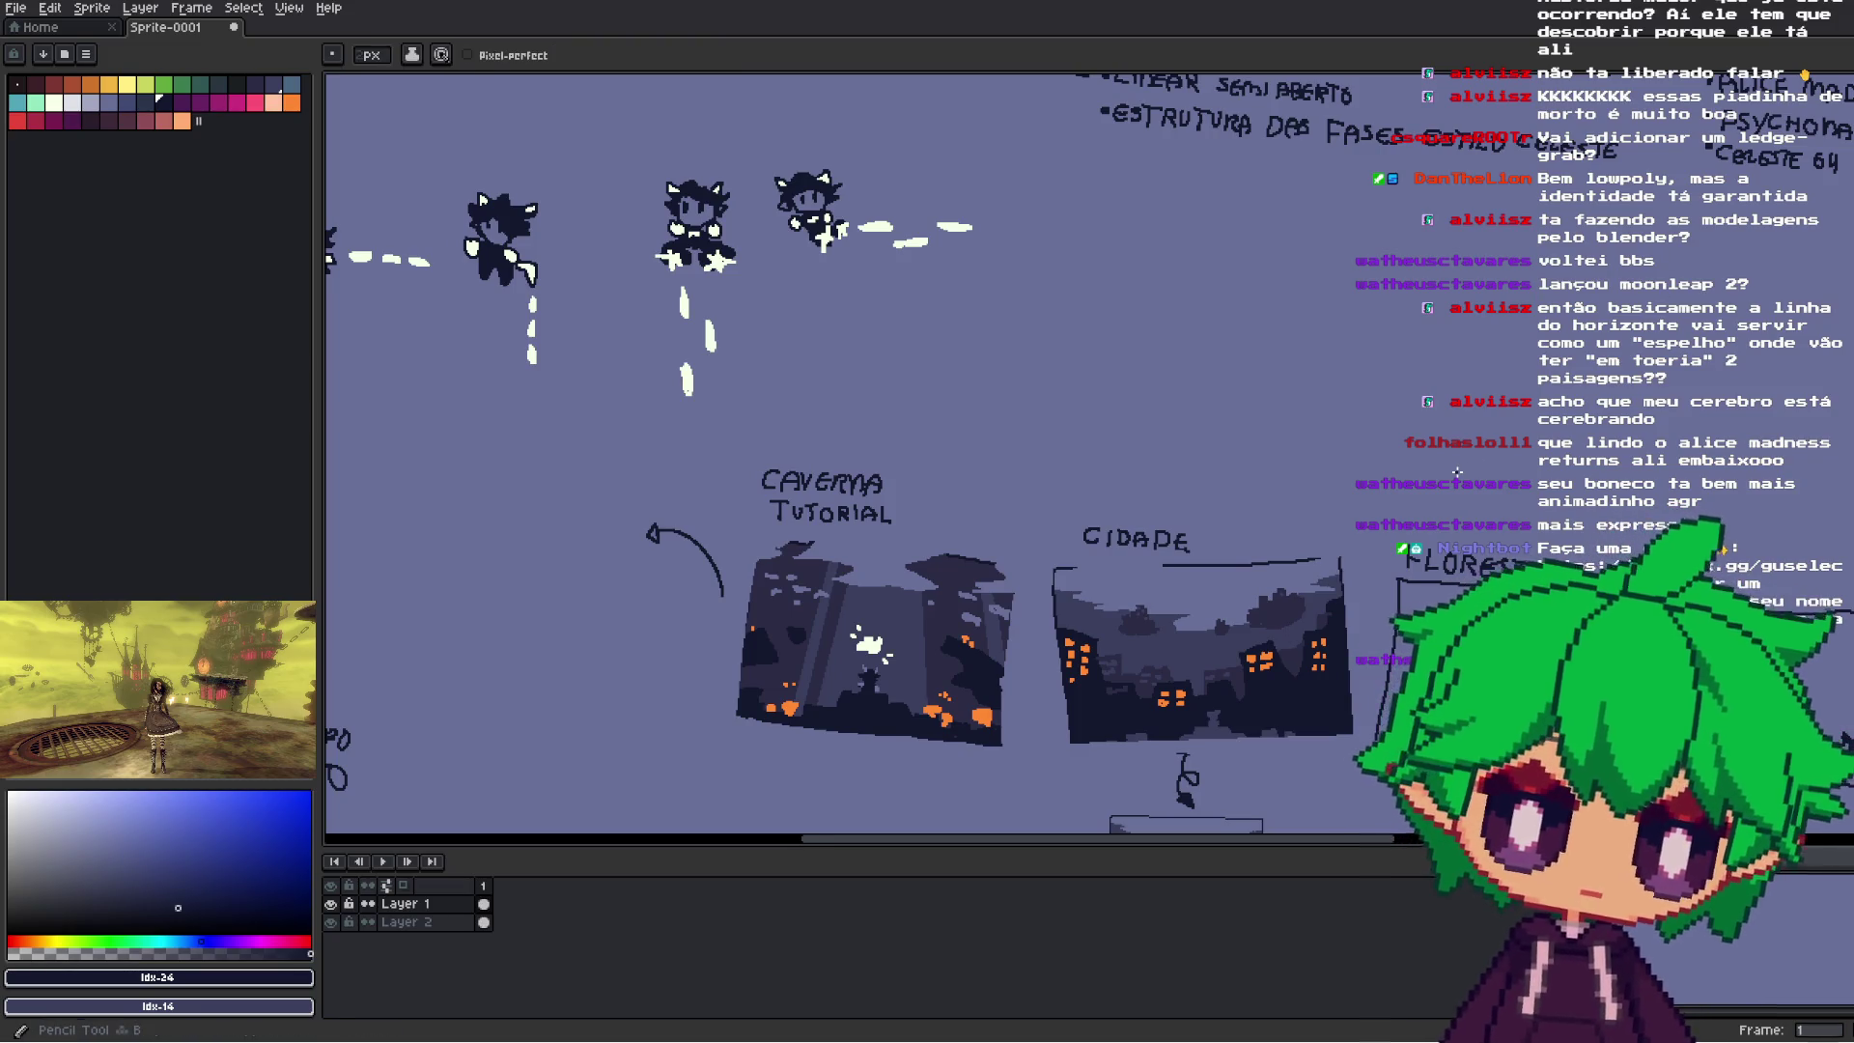
scroll(1457, 471, up, 2)
scroll(869, 627, up, 3)
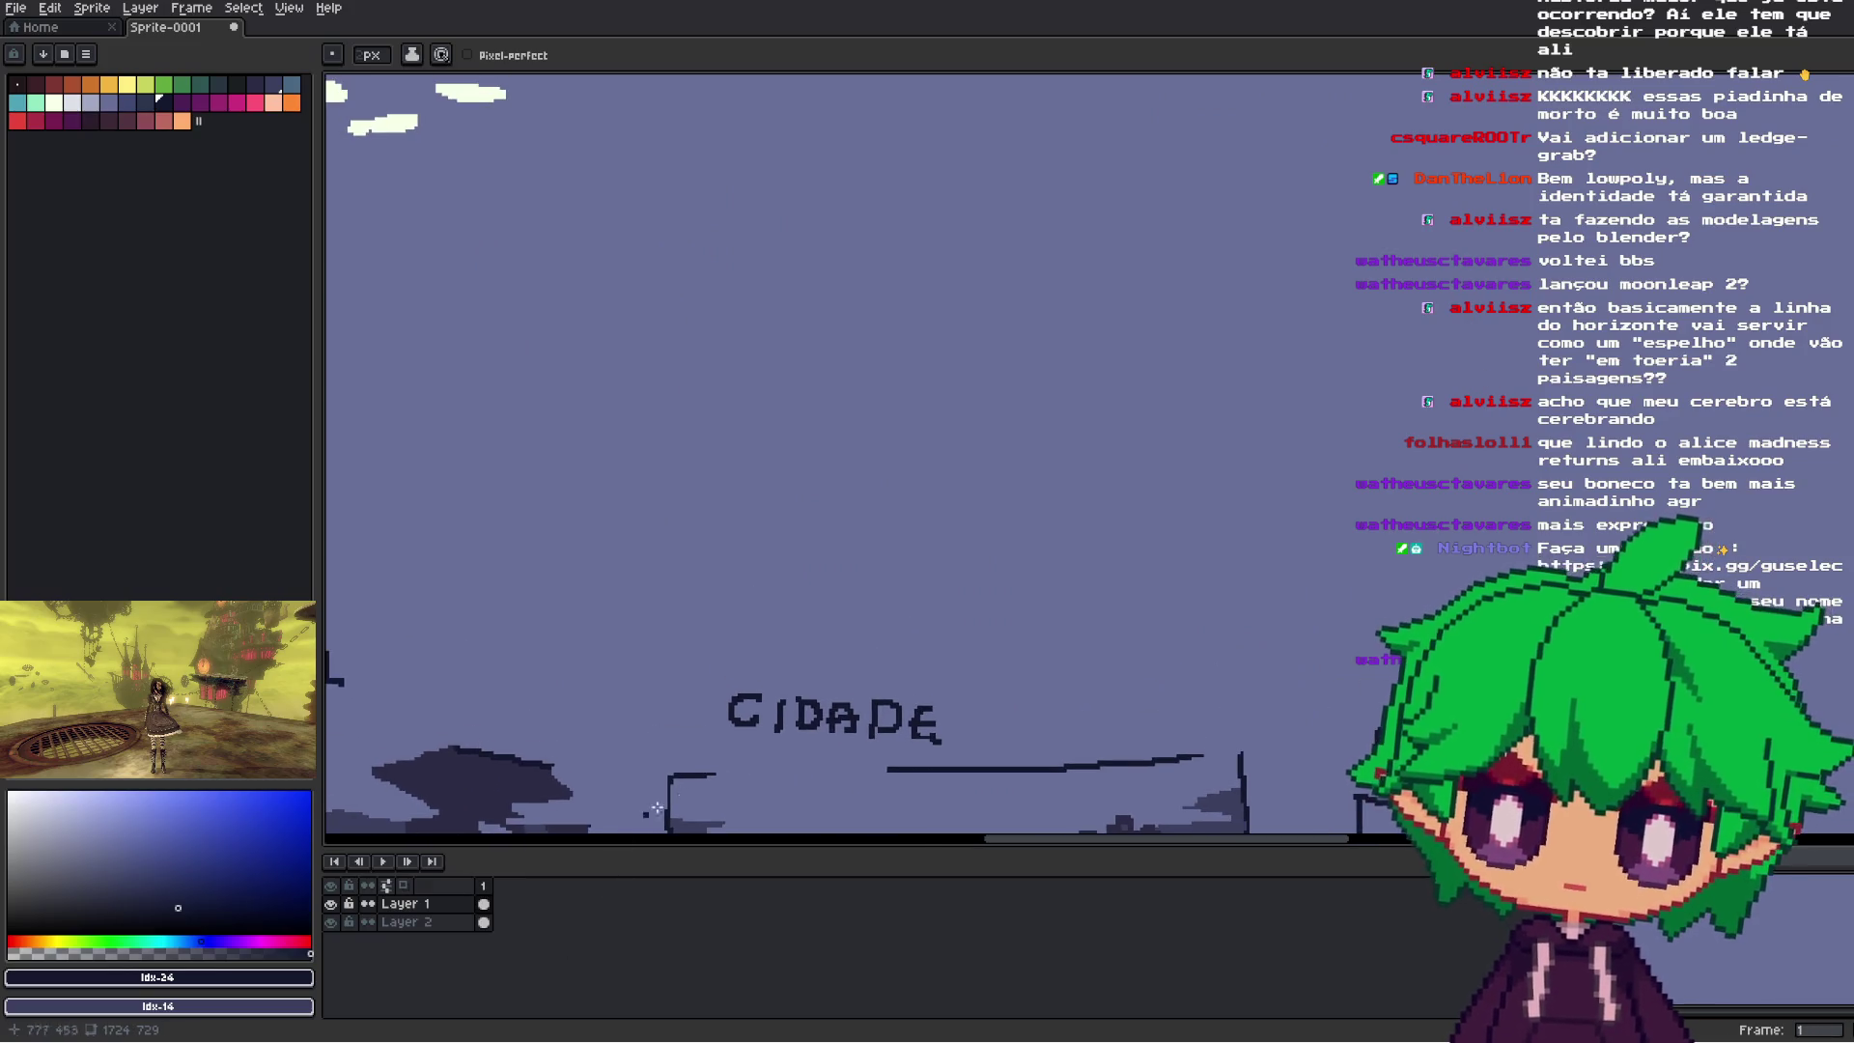
- Try several island outlines above CIDADE, undoing the unsatisfying attempts
mouse_move(1309, 380)
mouse_down()
mouse_move(1207, 424)
mouse_move(1262, 489)
mouse_move(1330, 512)
mouse_up()
mouse_move(1465, 492)
mouse_down()
mouse_move(1544, 434)
mouse_move(1550, 379)
mouse_move(1347, 359)
mouse_move(1217, 379)
mouse_move(1202, 430)
mouse_move(1224, 424)
mouse_up()
scroll(1267, 356, right, 1)
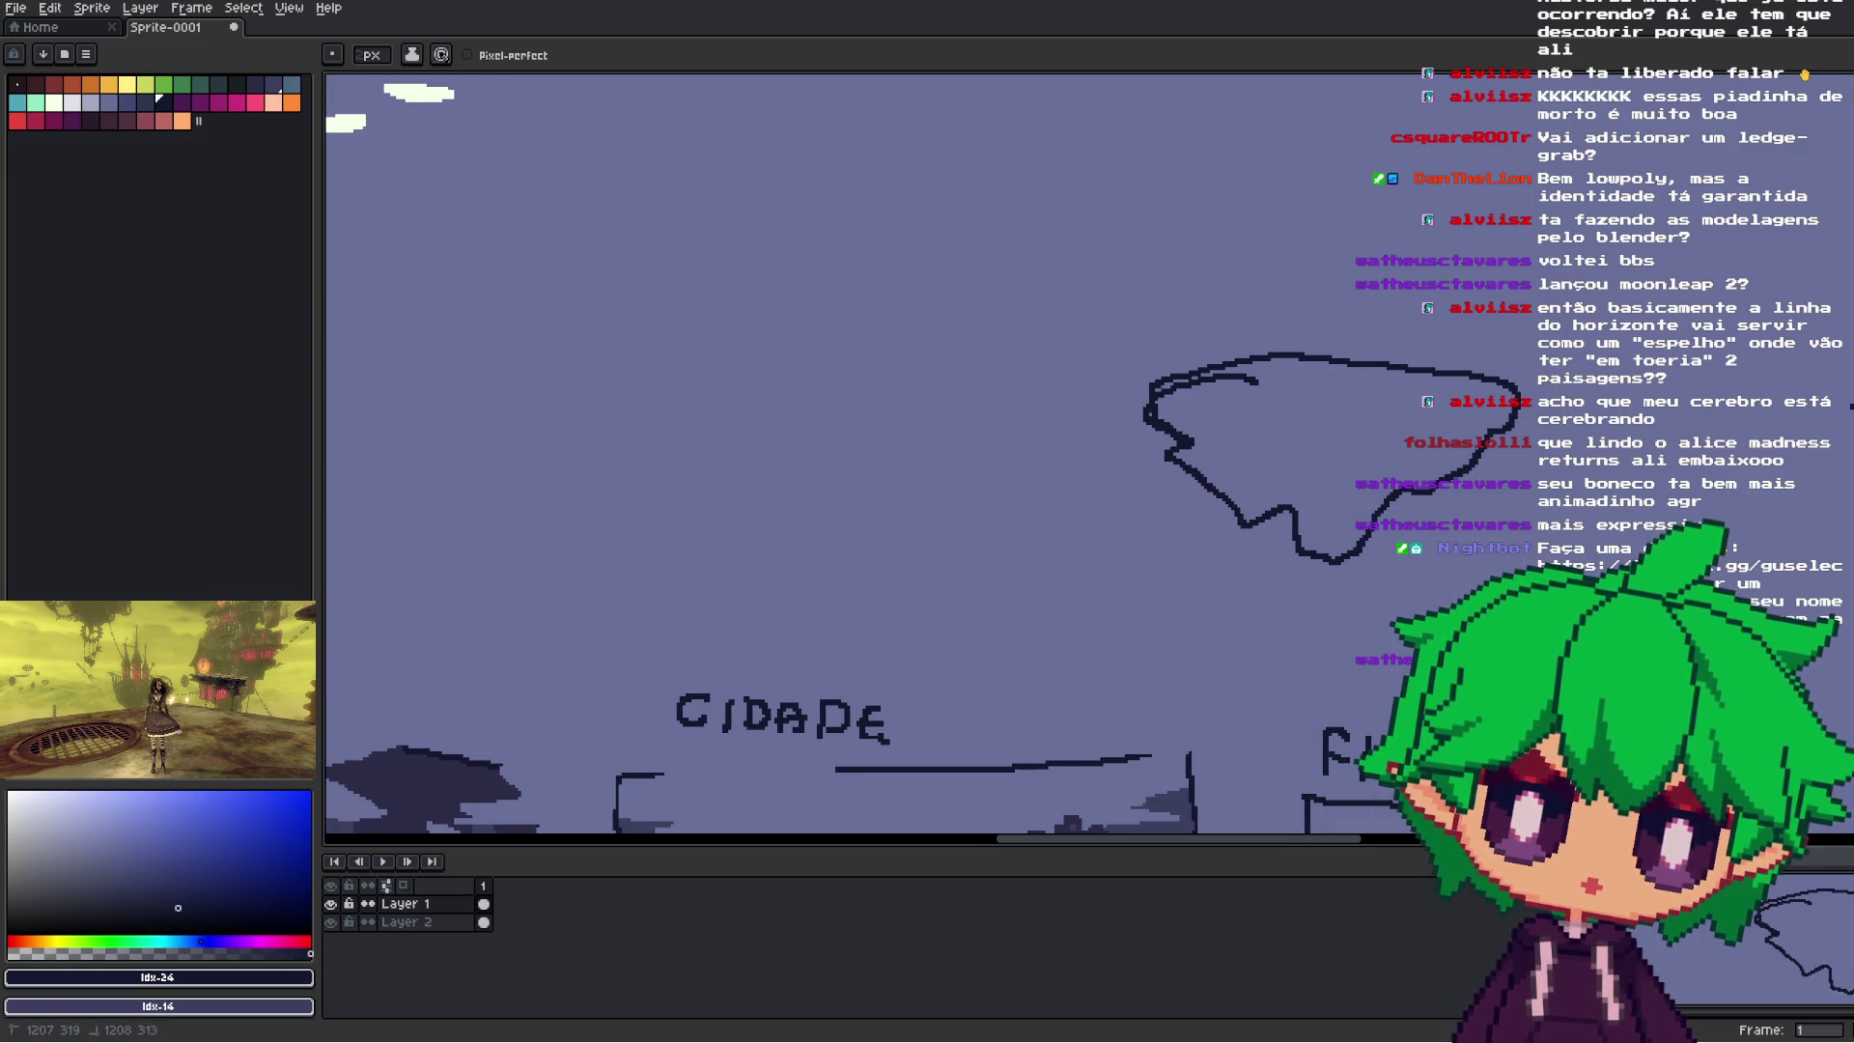
scroll(1266, 356, up, 2)
key(v)
key(b)
mouse_move(1182, 488)
mouse_down()
mouse_move(1190, 451)
mouse_move(1222, 459)
mouse_move(1228, 377)
mouse_move(1310, 468)
mouse_move(1342, 459)
mouse_move(1384, 343)
mouse_move(1365, 444)
mouse_move(1333, 439)
mouse_move(1362, 404)
mouse_move(1405, 487)
mouse_up()
key(ctrl+z)
key(ctrl+z)
mouse_move(1310, 441)
mouse_down()
mouse_move(1347, 430)
mouse_move(1383, 362)
mouse_move(1414, 504)
mouse_up()
key(ctrl+z)
key(ctrl+z)
key(ctrl+z)
key(ctrl+z)
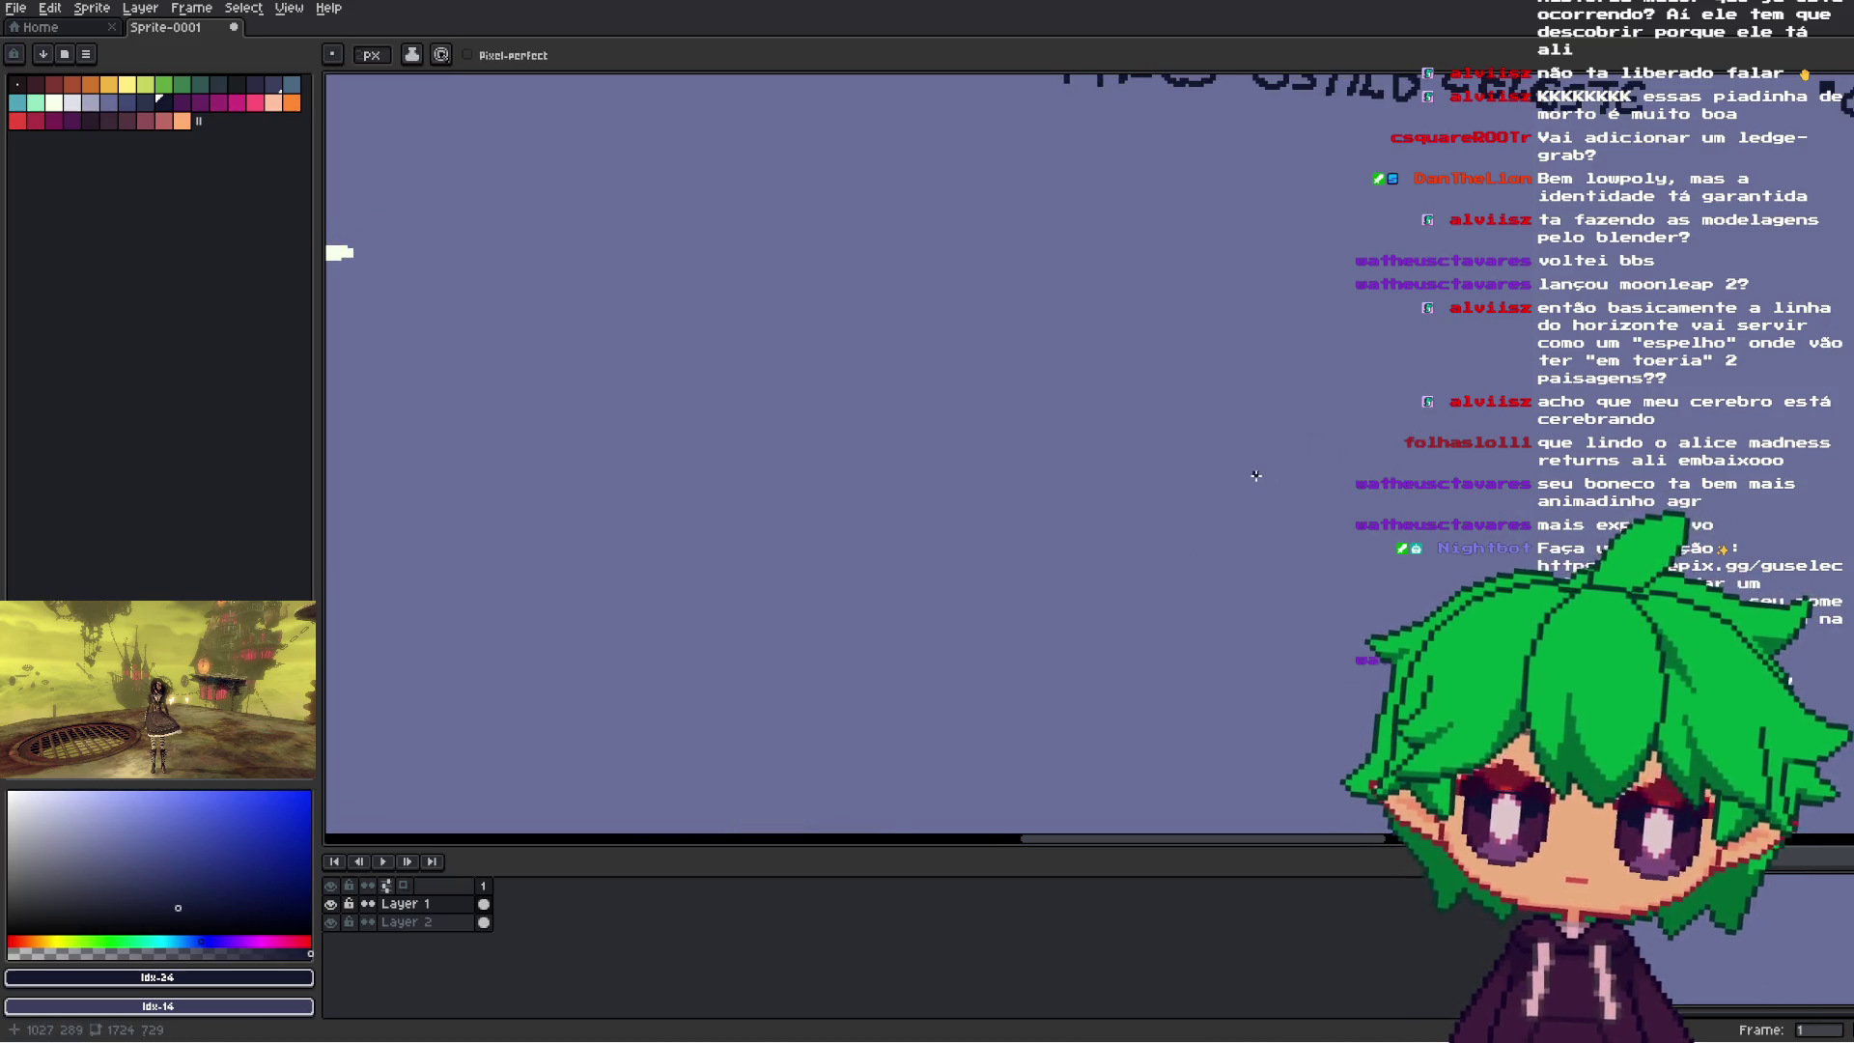
- Draw the jagged island top, close its bottom edge, and add a short dash to its left
mouse_move(915, 619)
mouse_down()
mouse_move(910, 570)
mouse_move(954, 599)
mouse_move(954, 504)
mouse_move(996, 578)
mouse_move(1054, 546)
mouse_move(1082, 608)
mouse_up()
mouse_move(912, 627)
mouse_down()
mouse_move(897, 648)
mouse_move(970, 717)
mouse_move(1027, 707)
mouse_move(1098, 634)
mouse_up()
drag(1119, 528, 1185, 469)
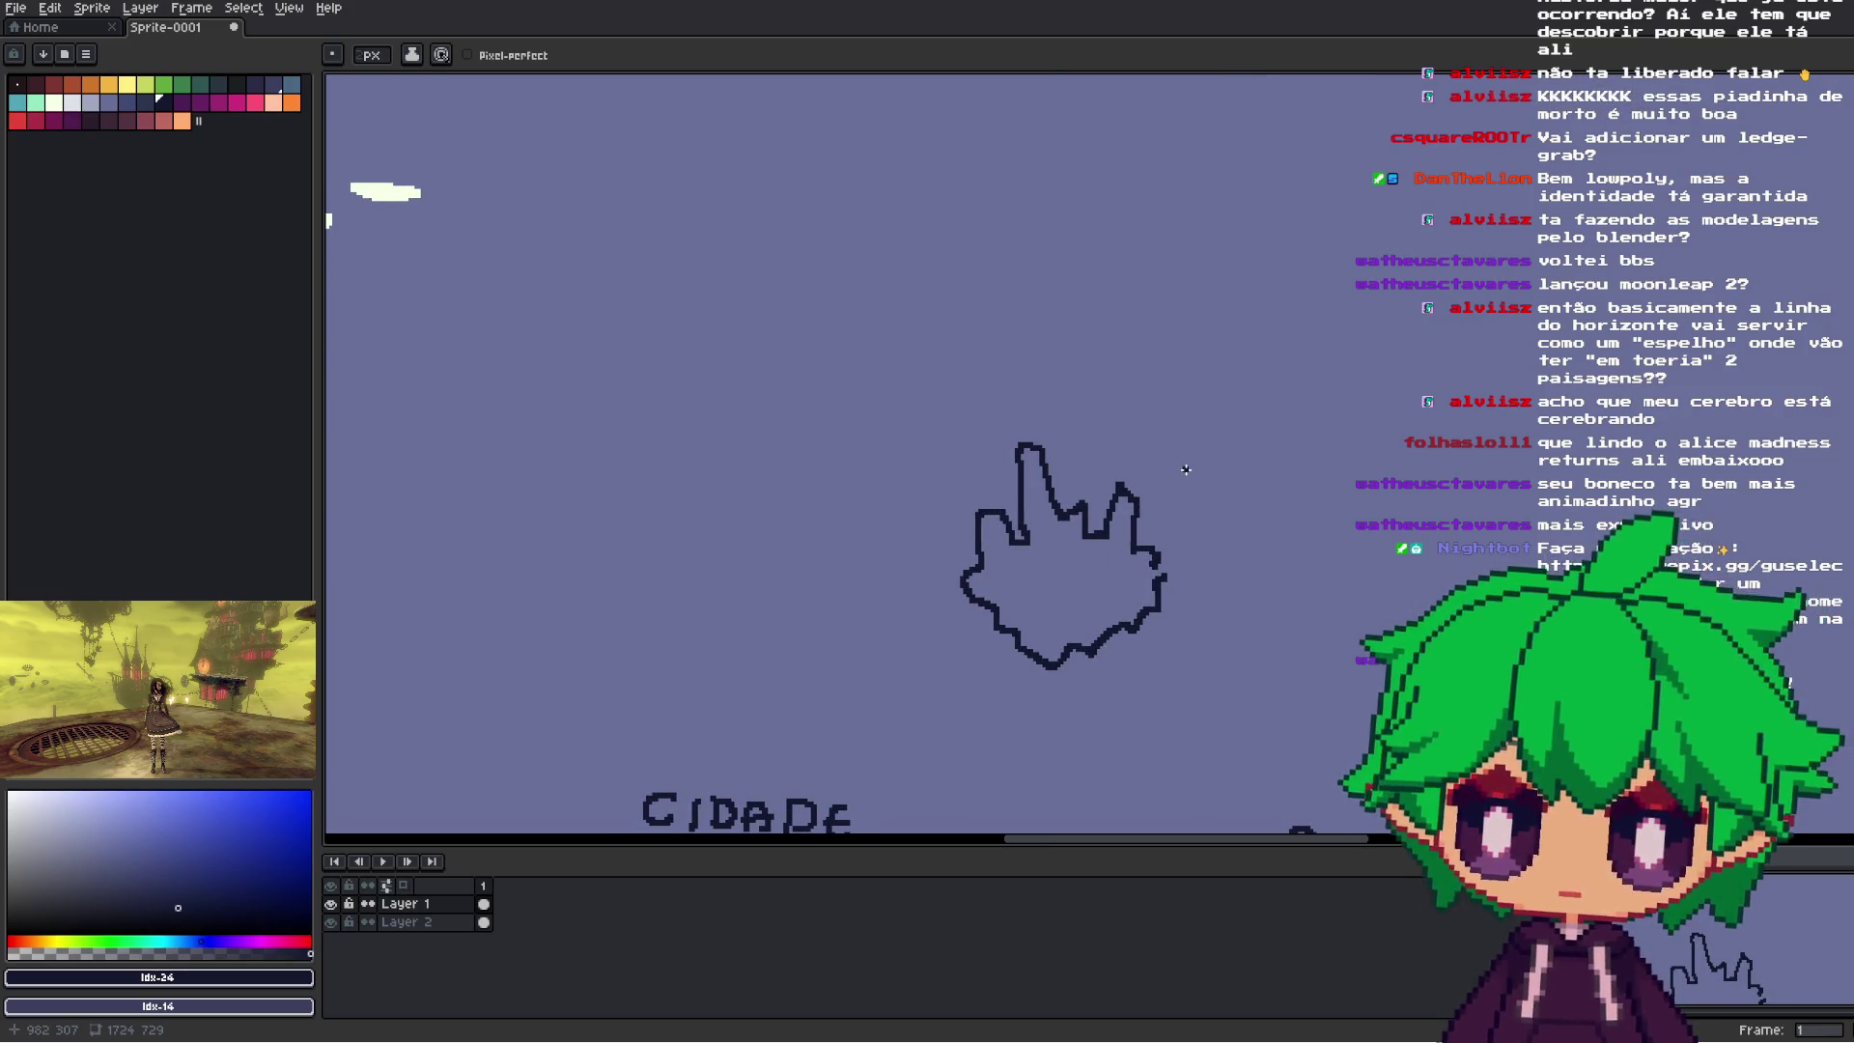
drag(914, 474, 937, 478)
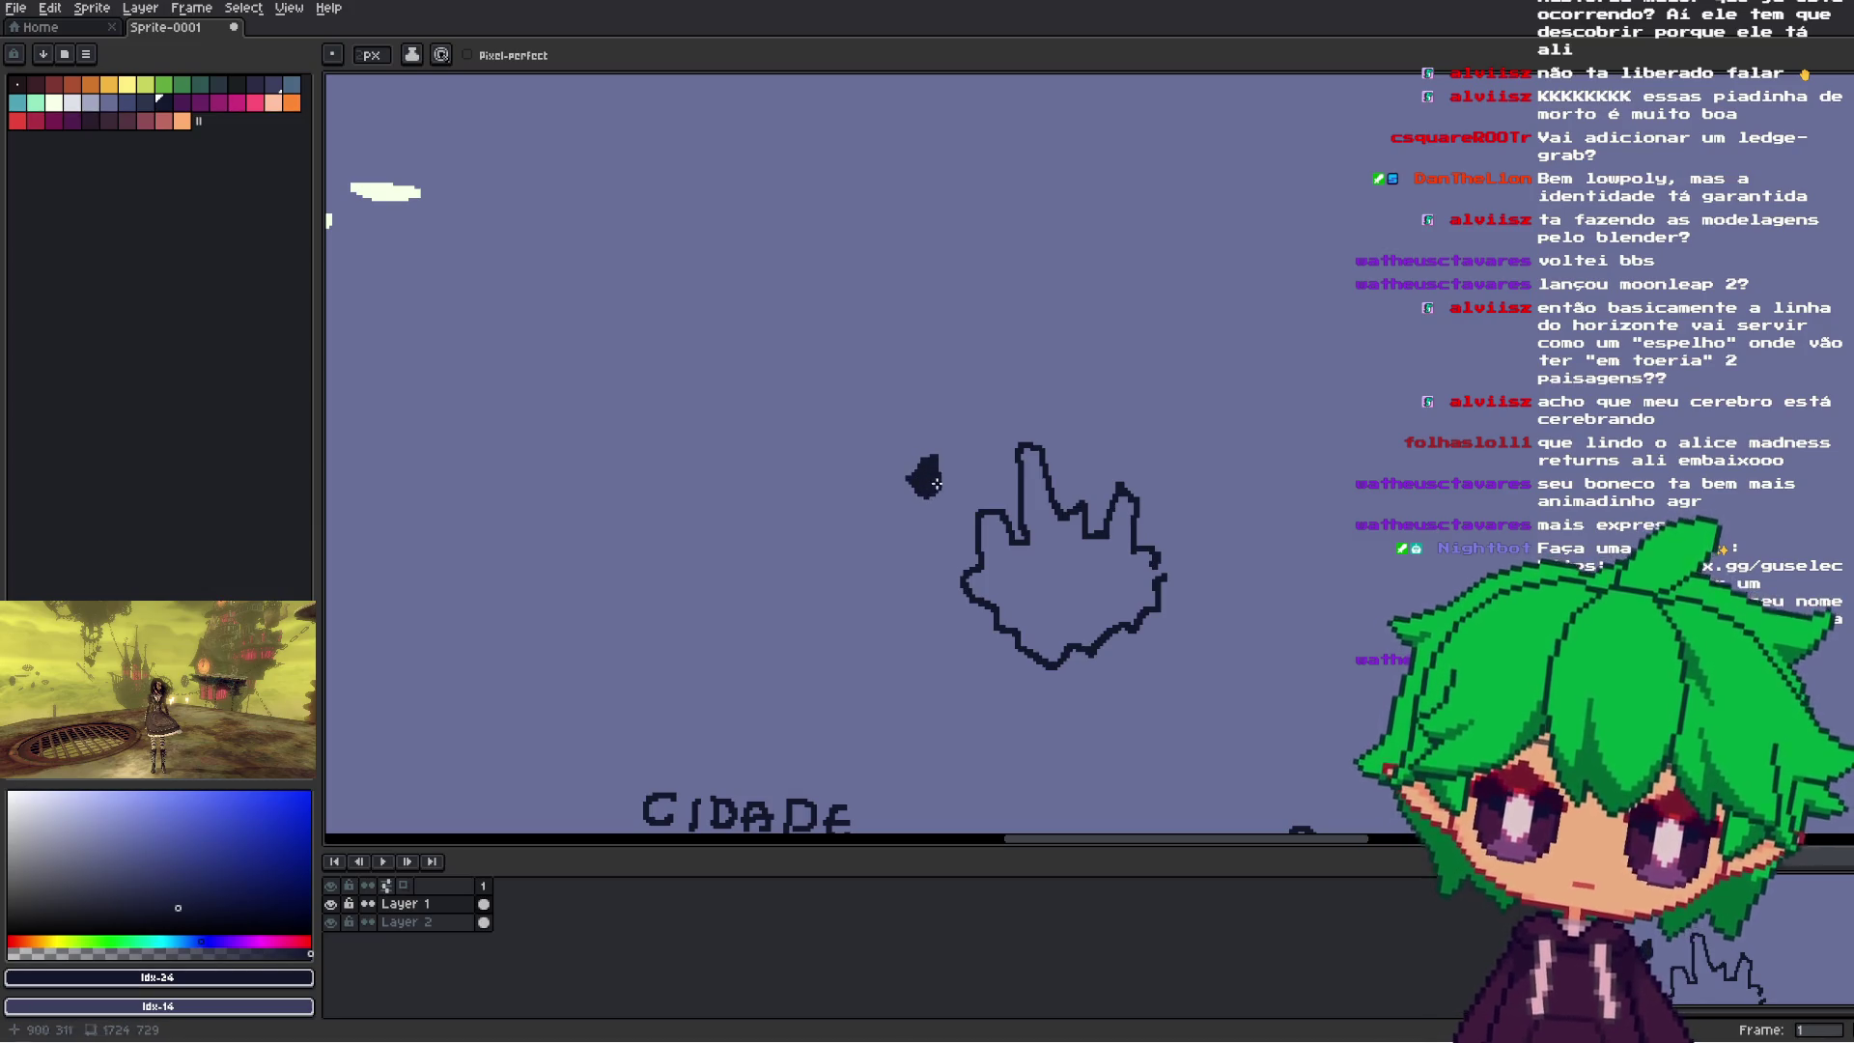
- Paint small dark rock blobs around the island, undoing stray lines, and thicken its lower edge
mouse_move(1193, 483)
mouse_down()
mouse_move(1207, 474)
mouse_move(1188, 524)
mouse_move(1209, 520)
mouse_up()
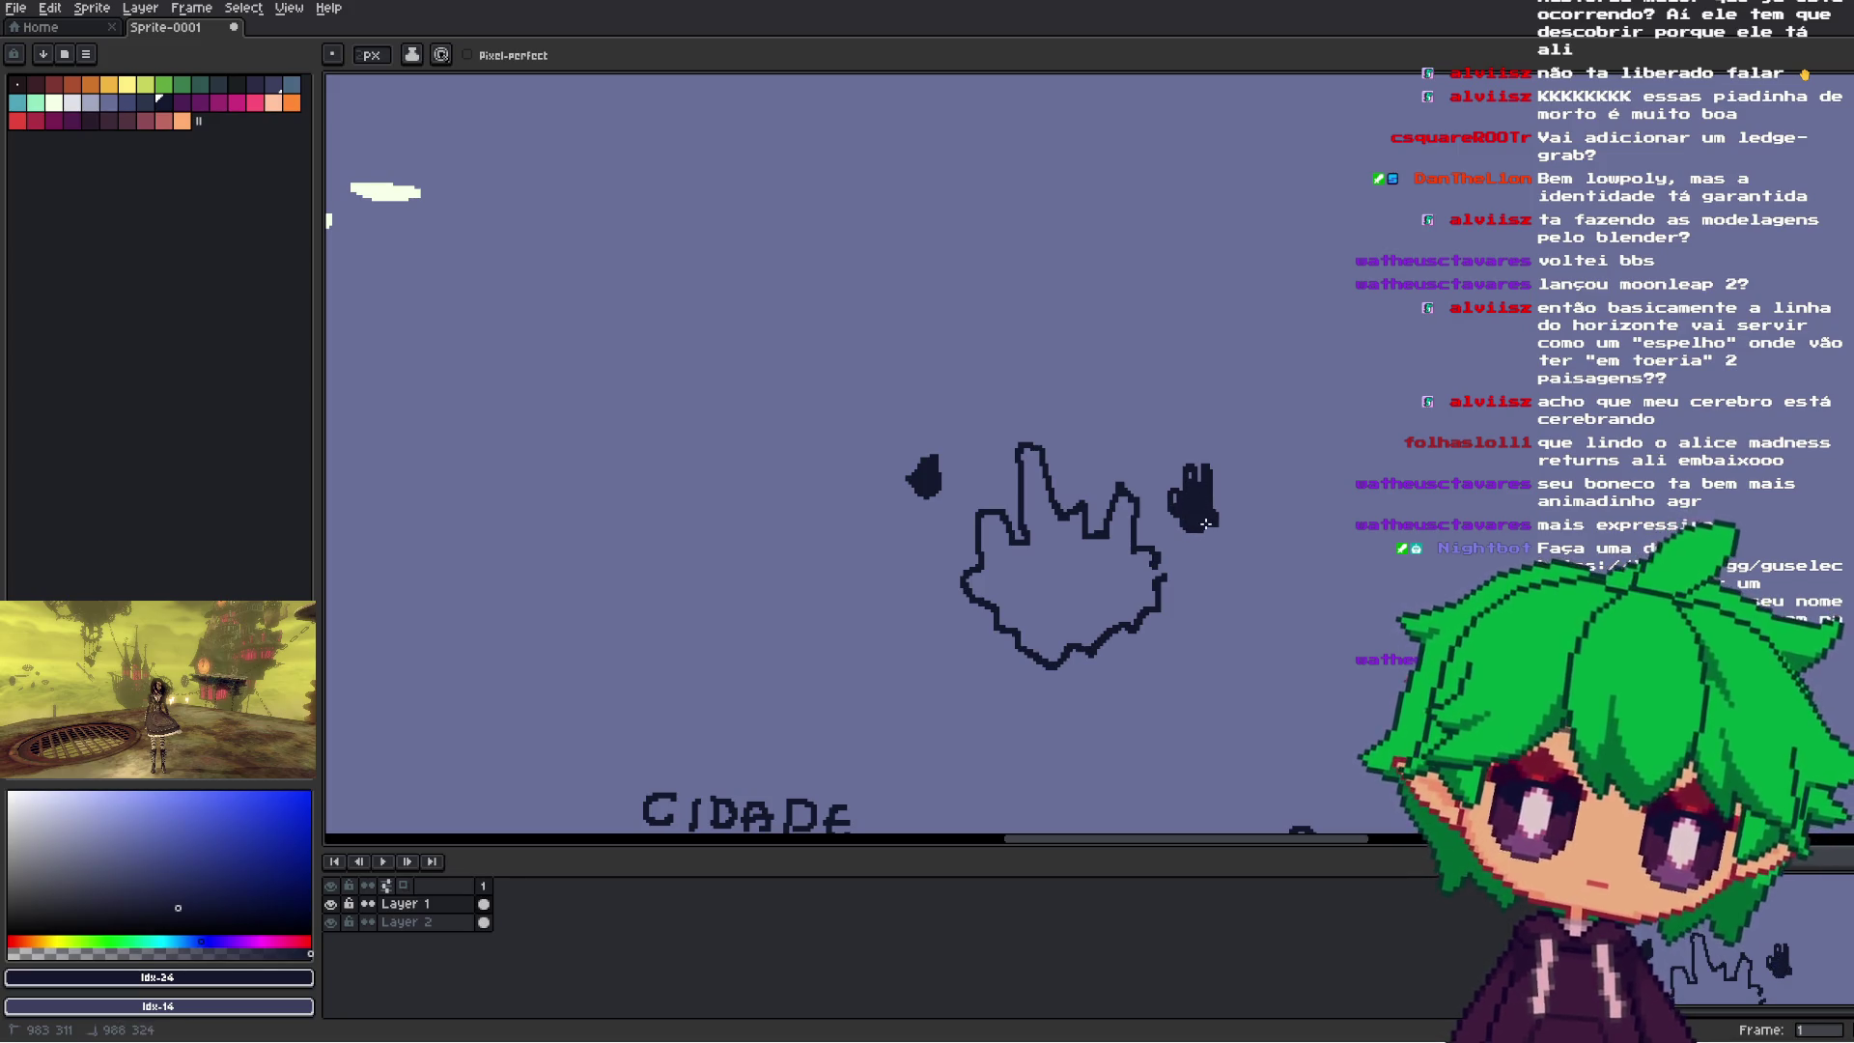
drag(1178, 496, 1199, 475)
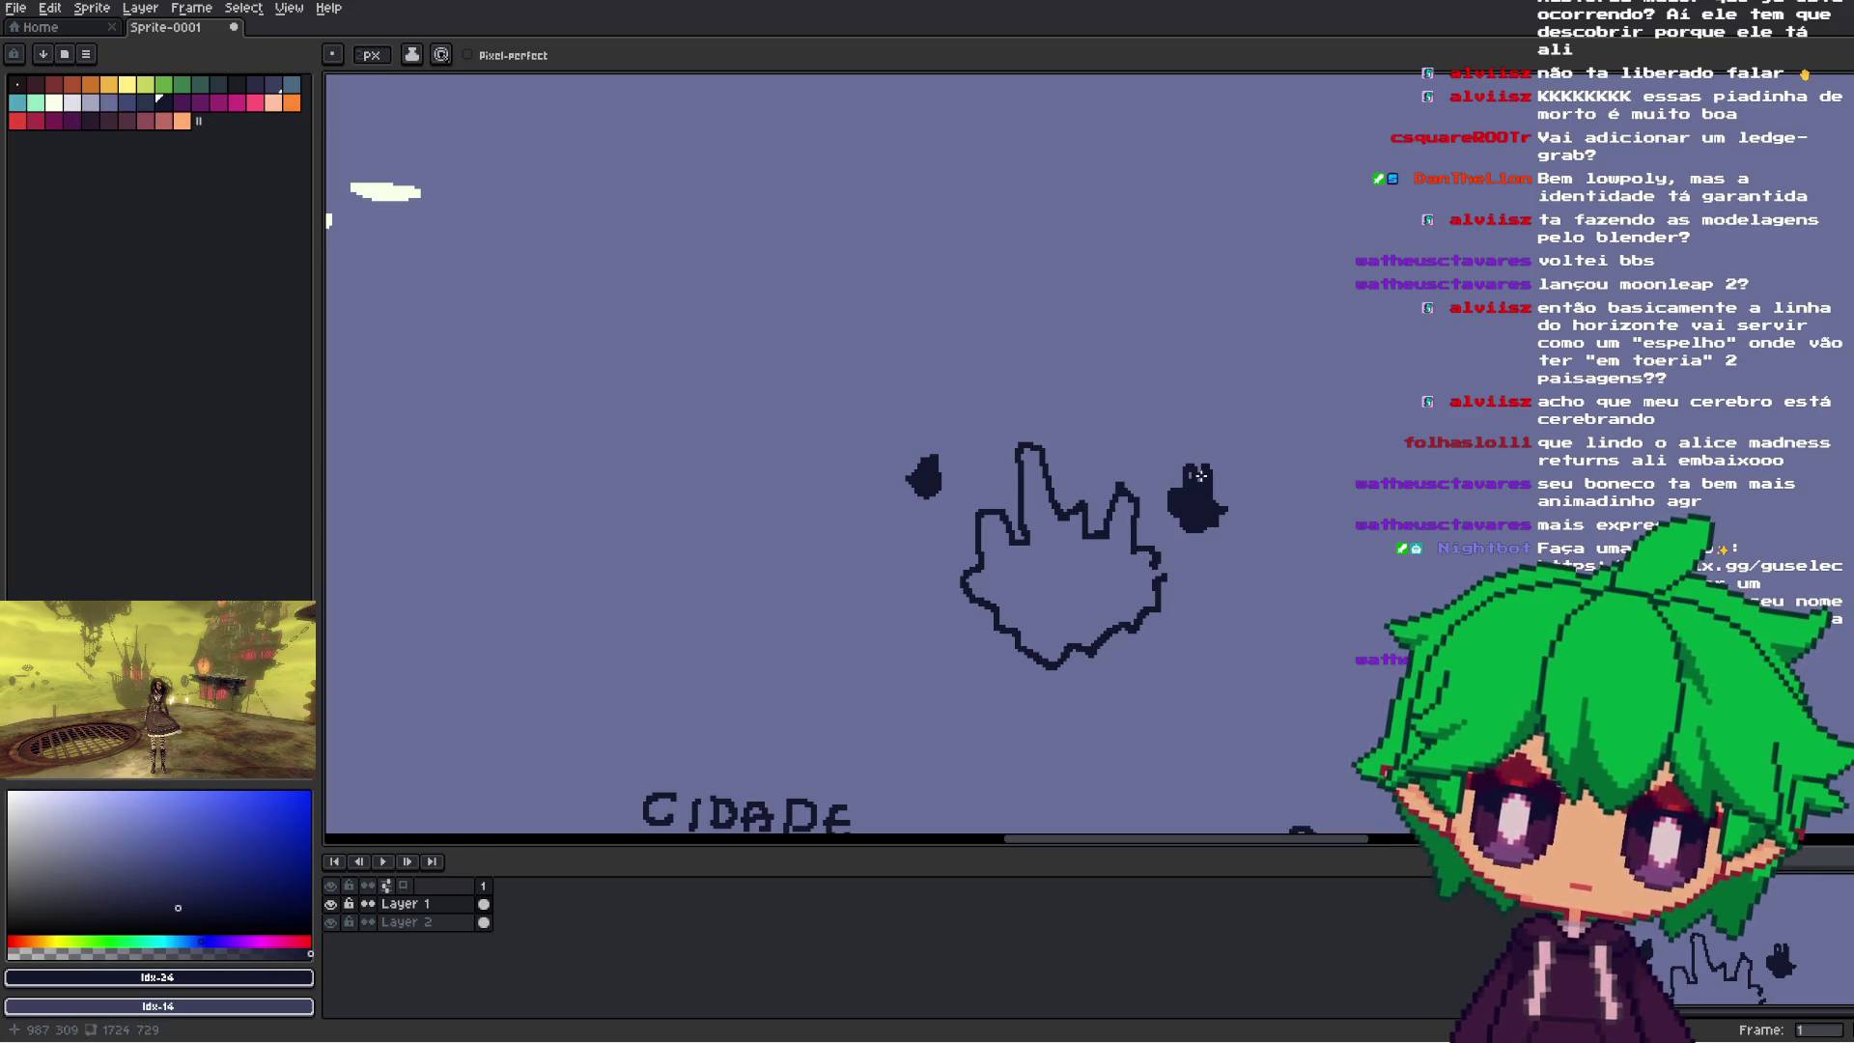
drag(926, 580, 889, 559)
drag(1203, 565, 1201, 576)
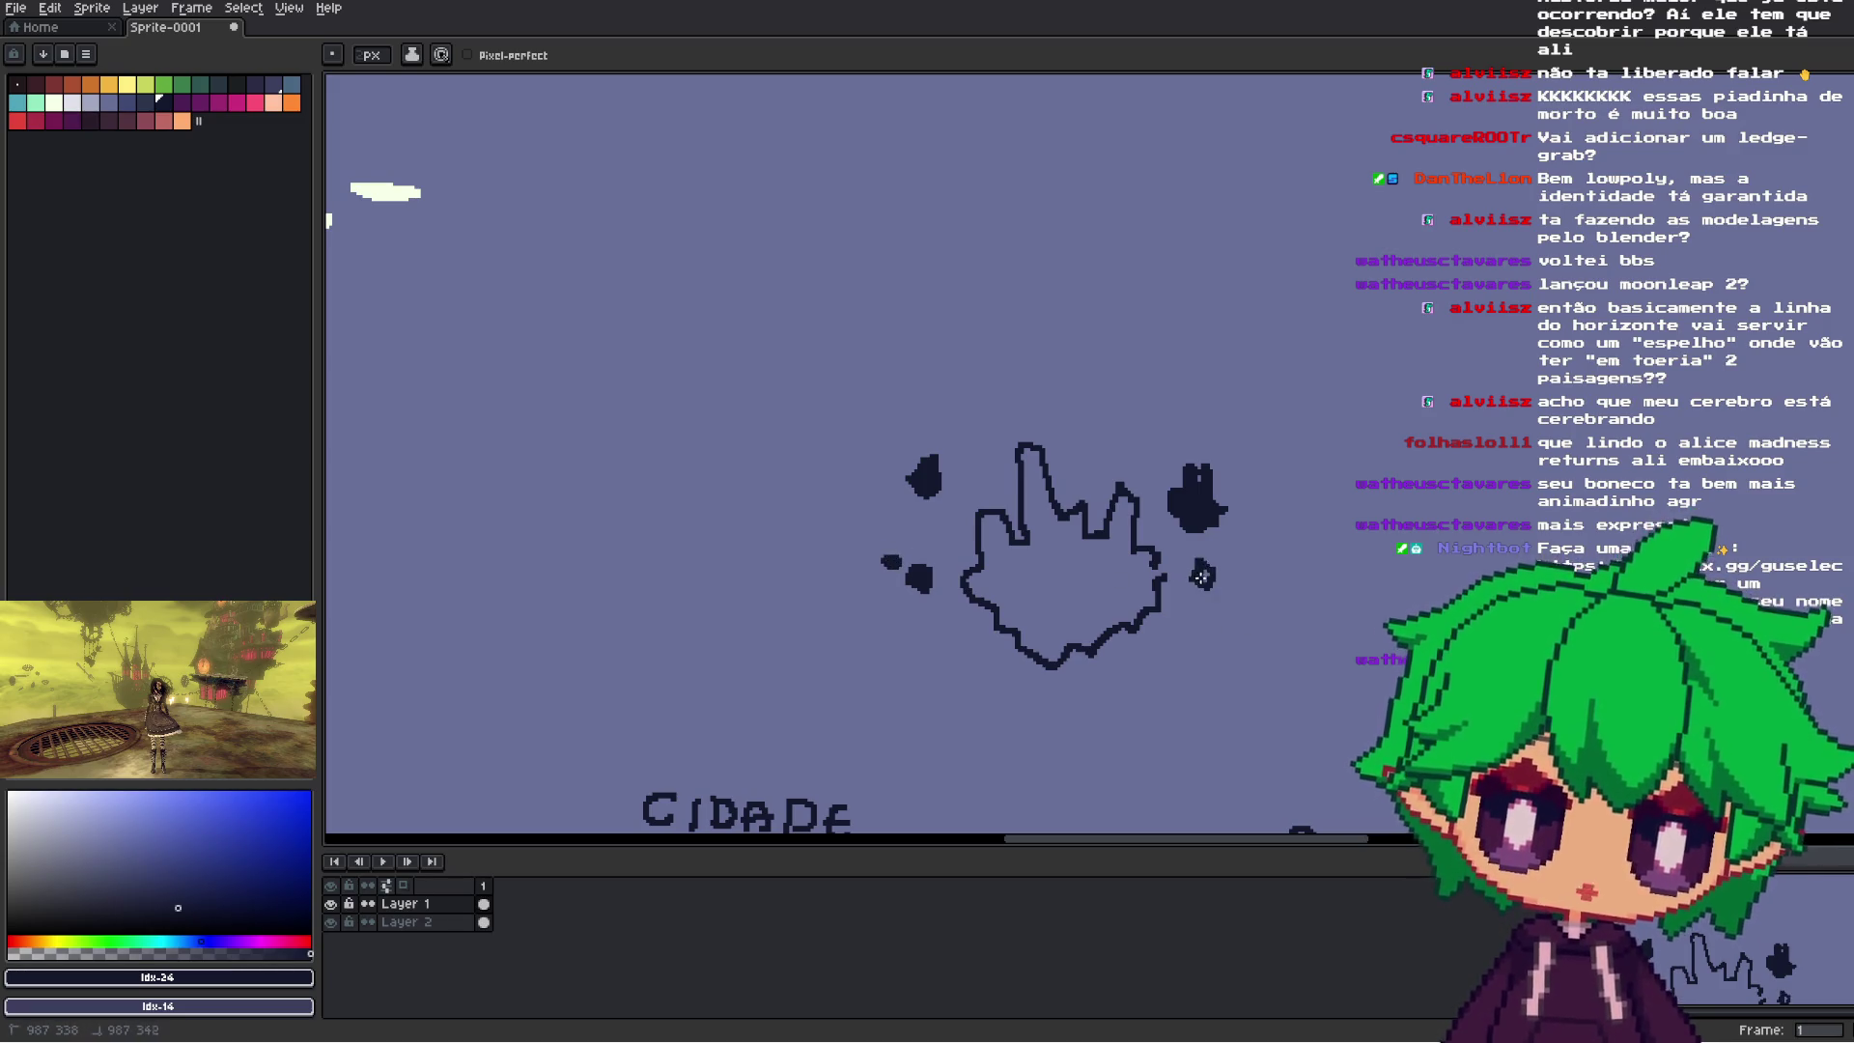
drag(933, 471, 994, 465)
key(ctrl+z)
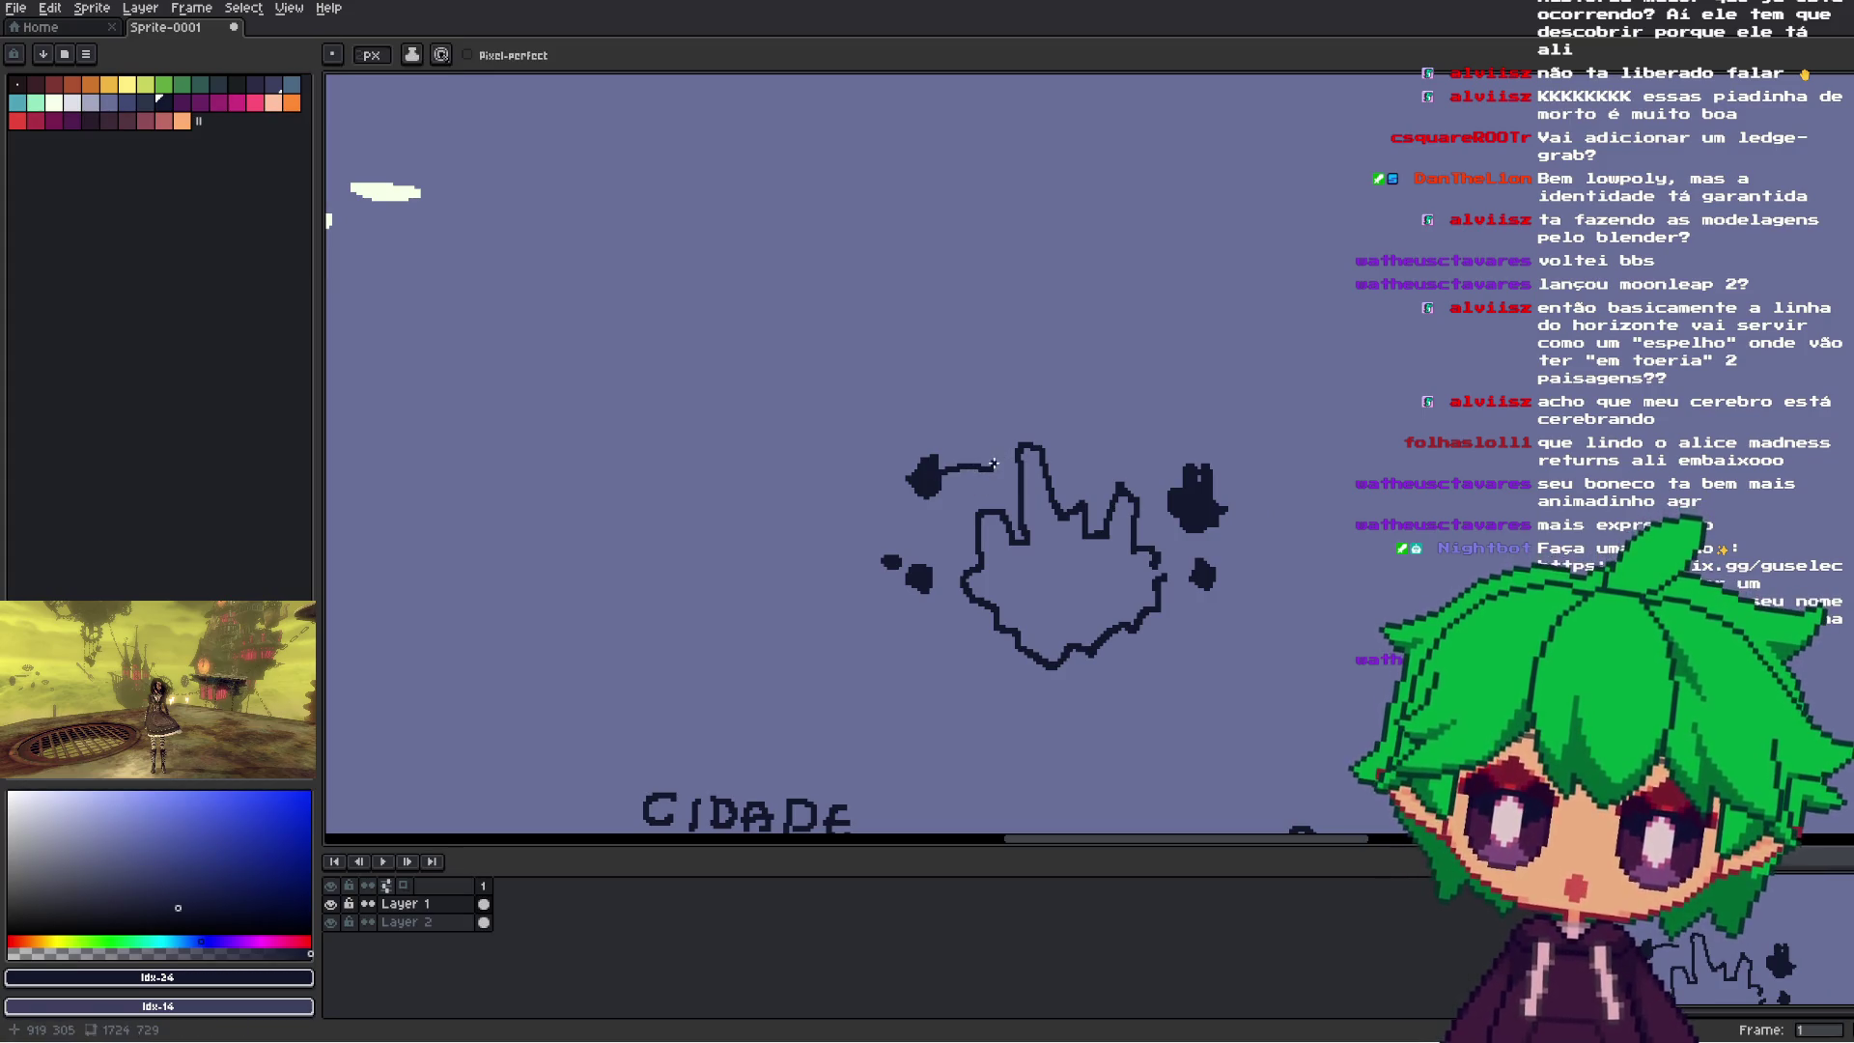
key(ctrl+z)
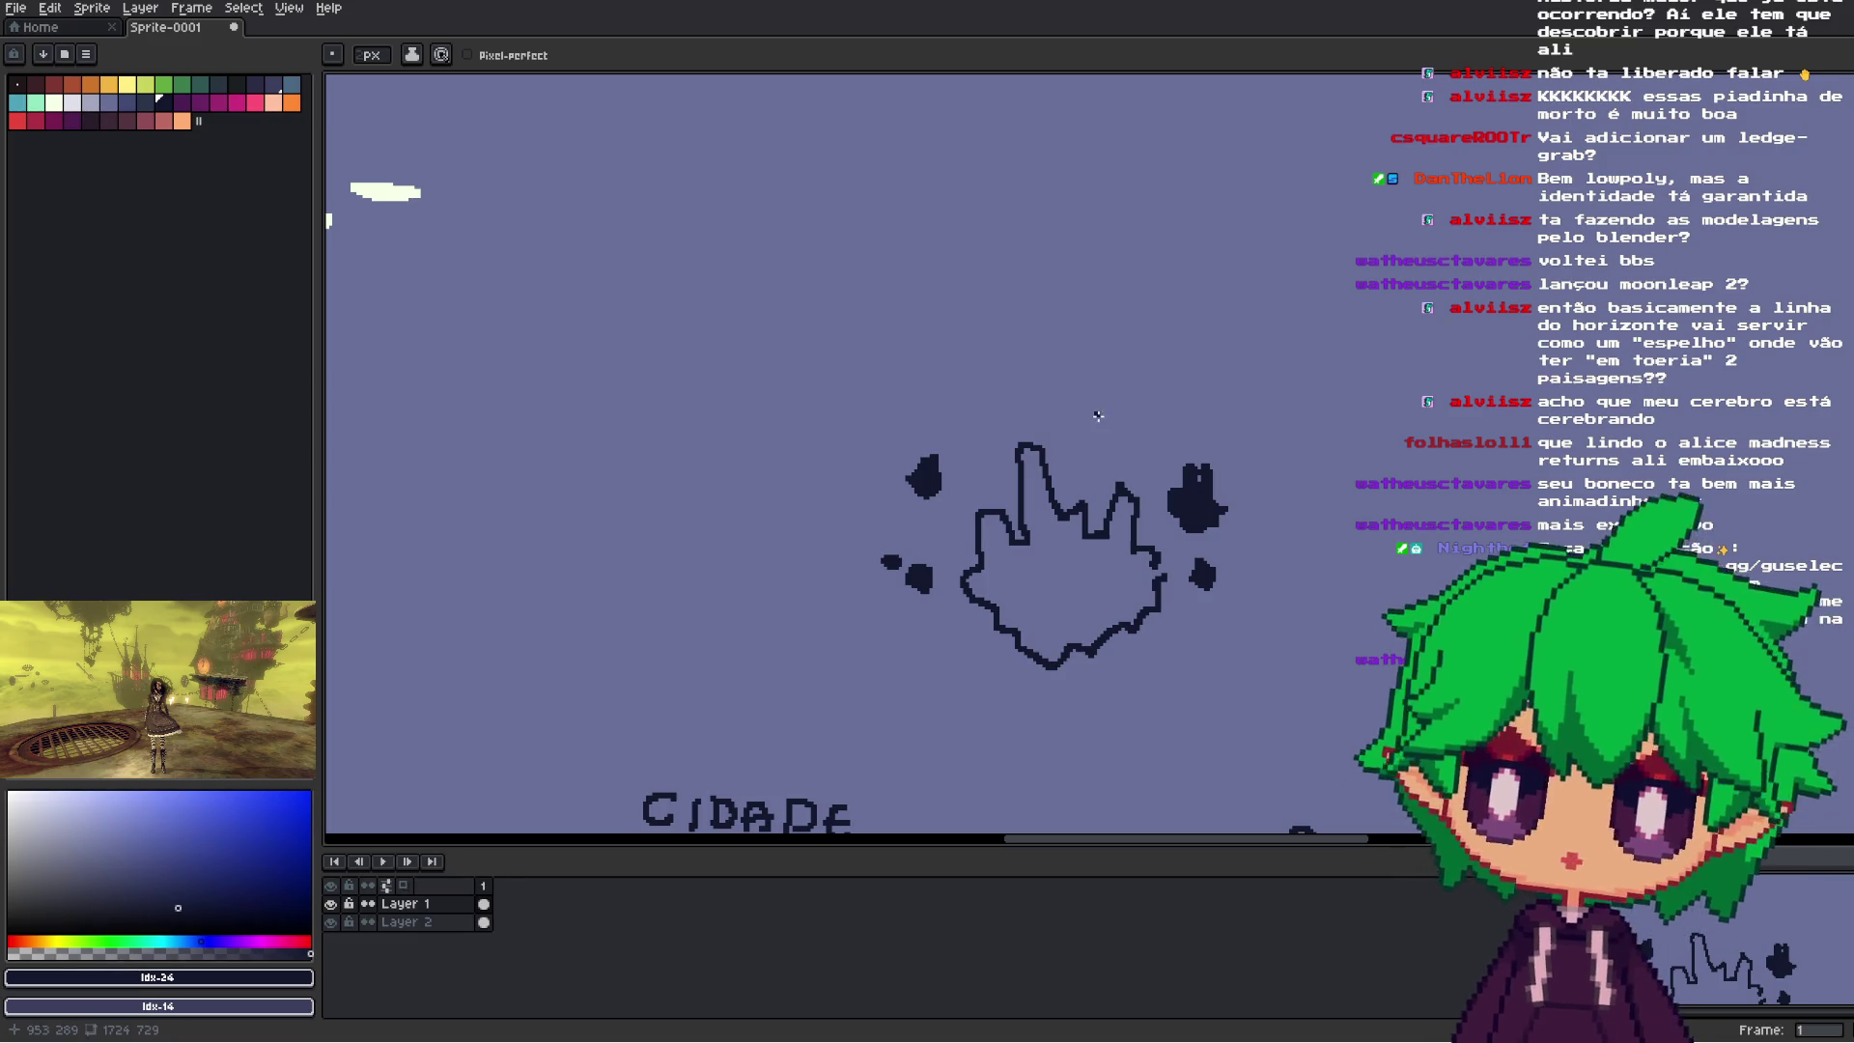
drag(1098, 415, 1108, 438)
key(ctrl+z)
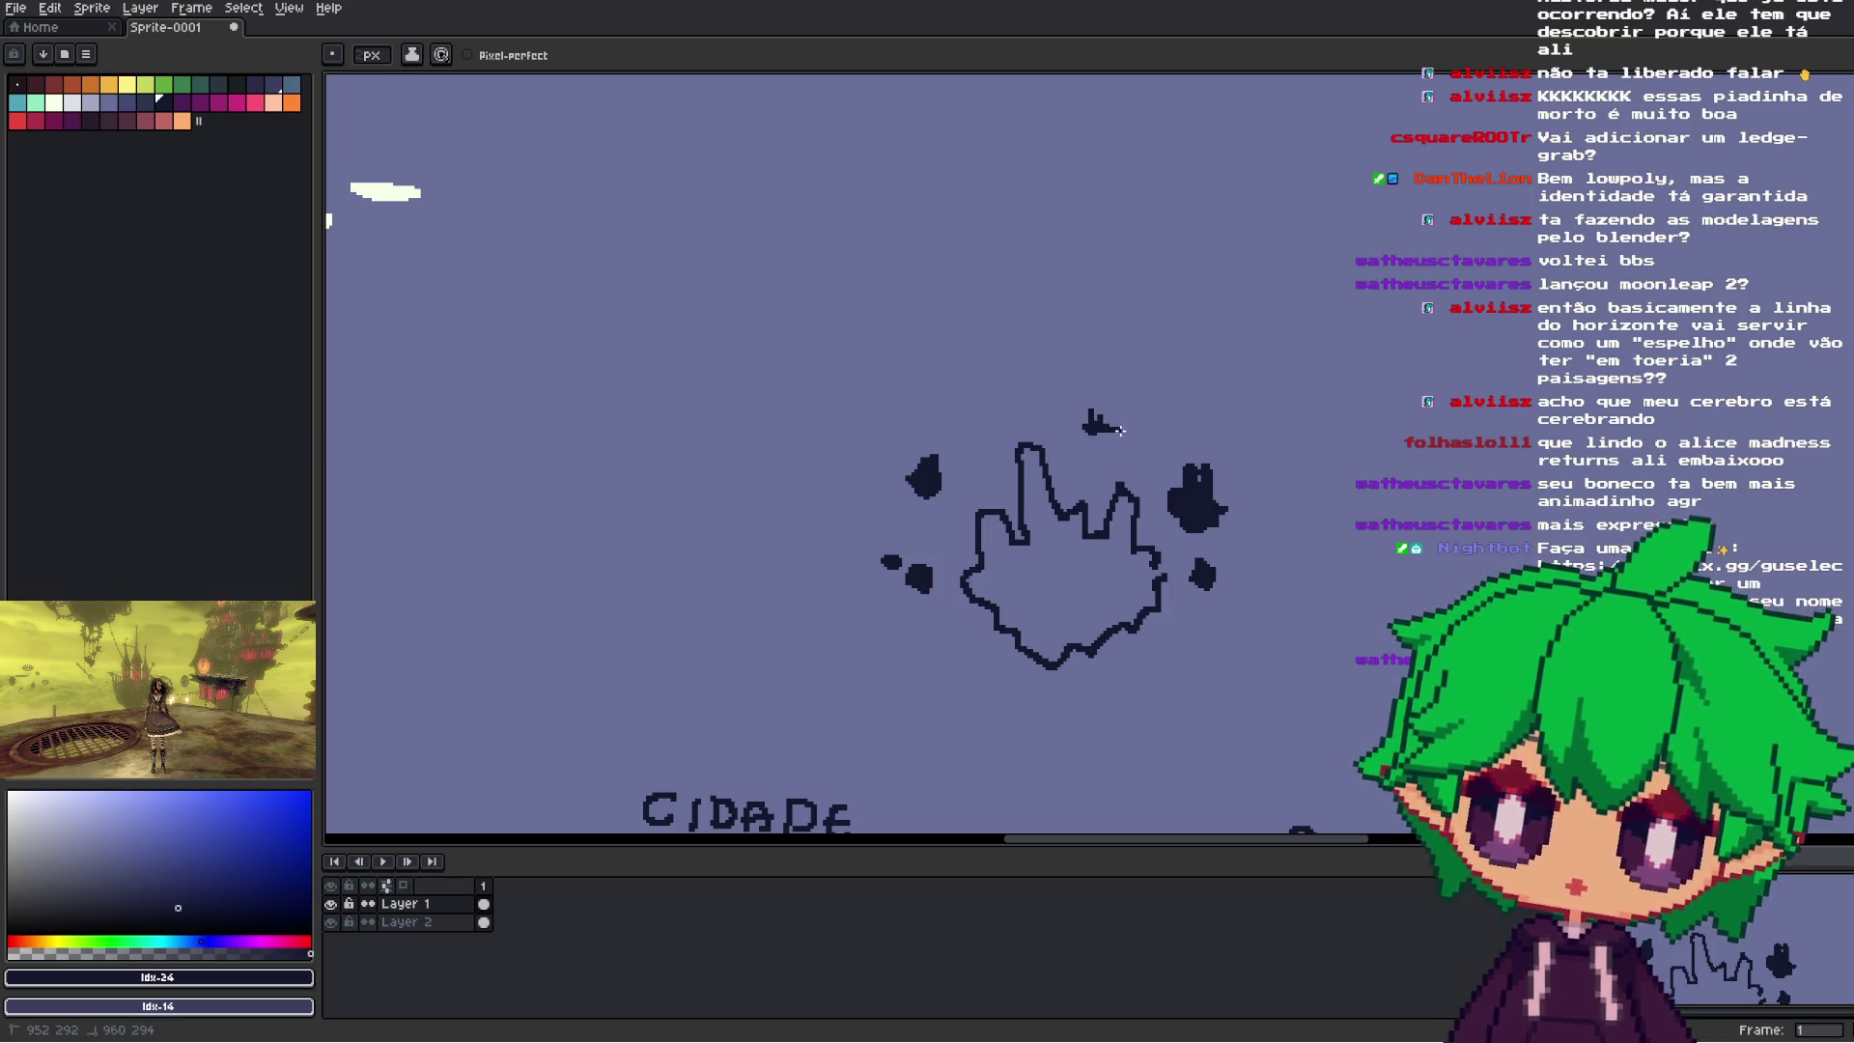
drag(1126, 427, 1121, 432)
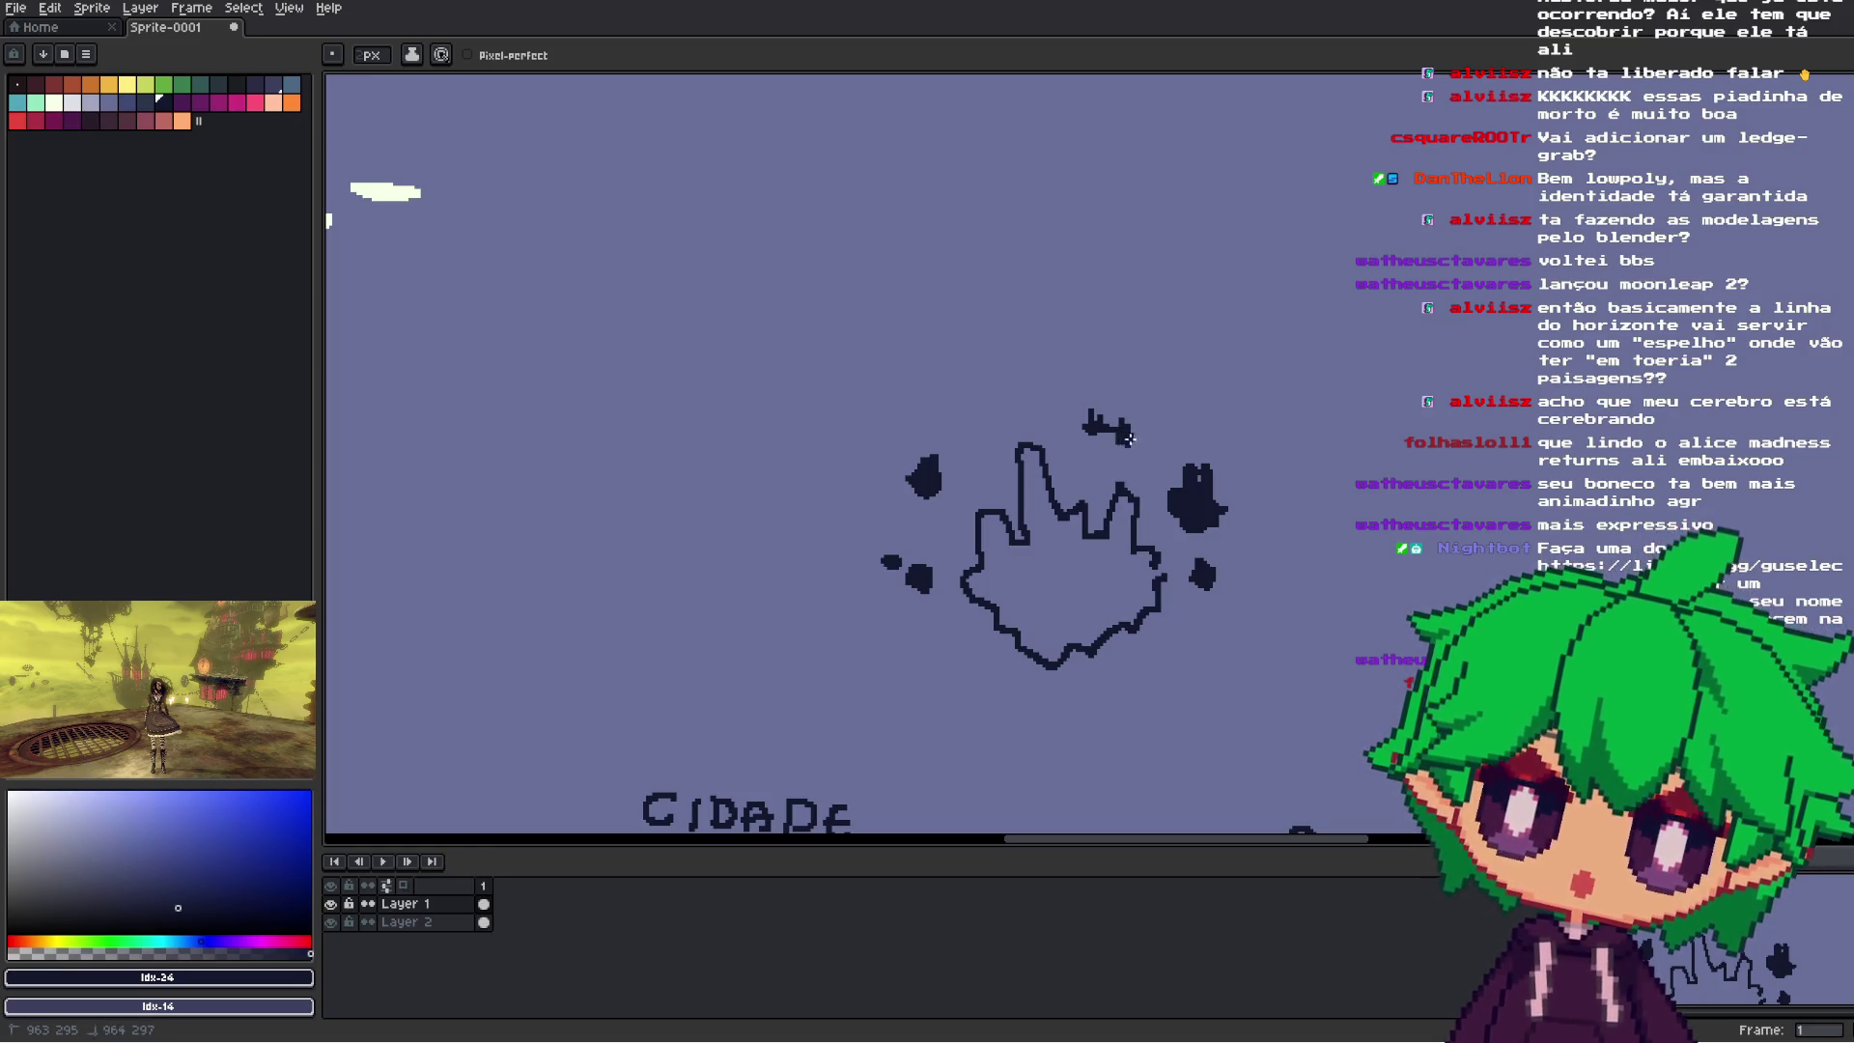
drag(1158, 582, 1163, 565)
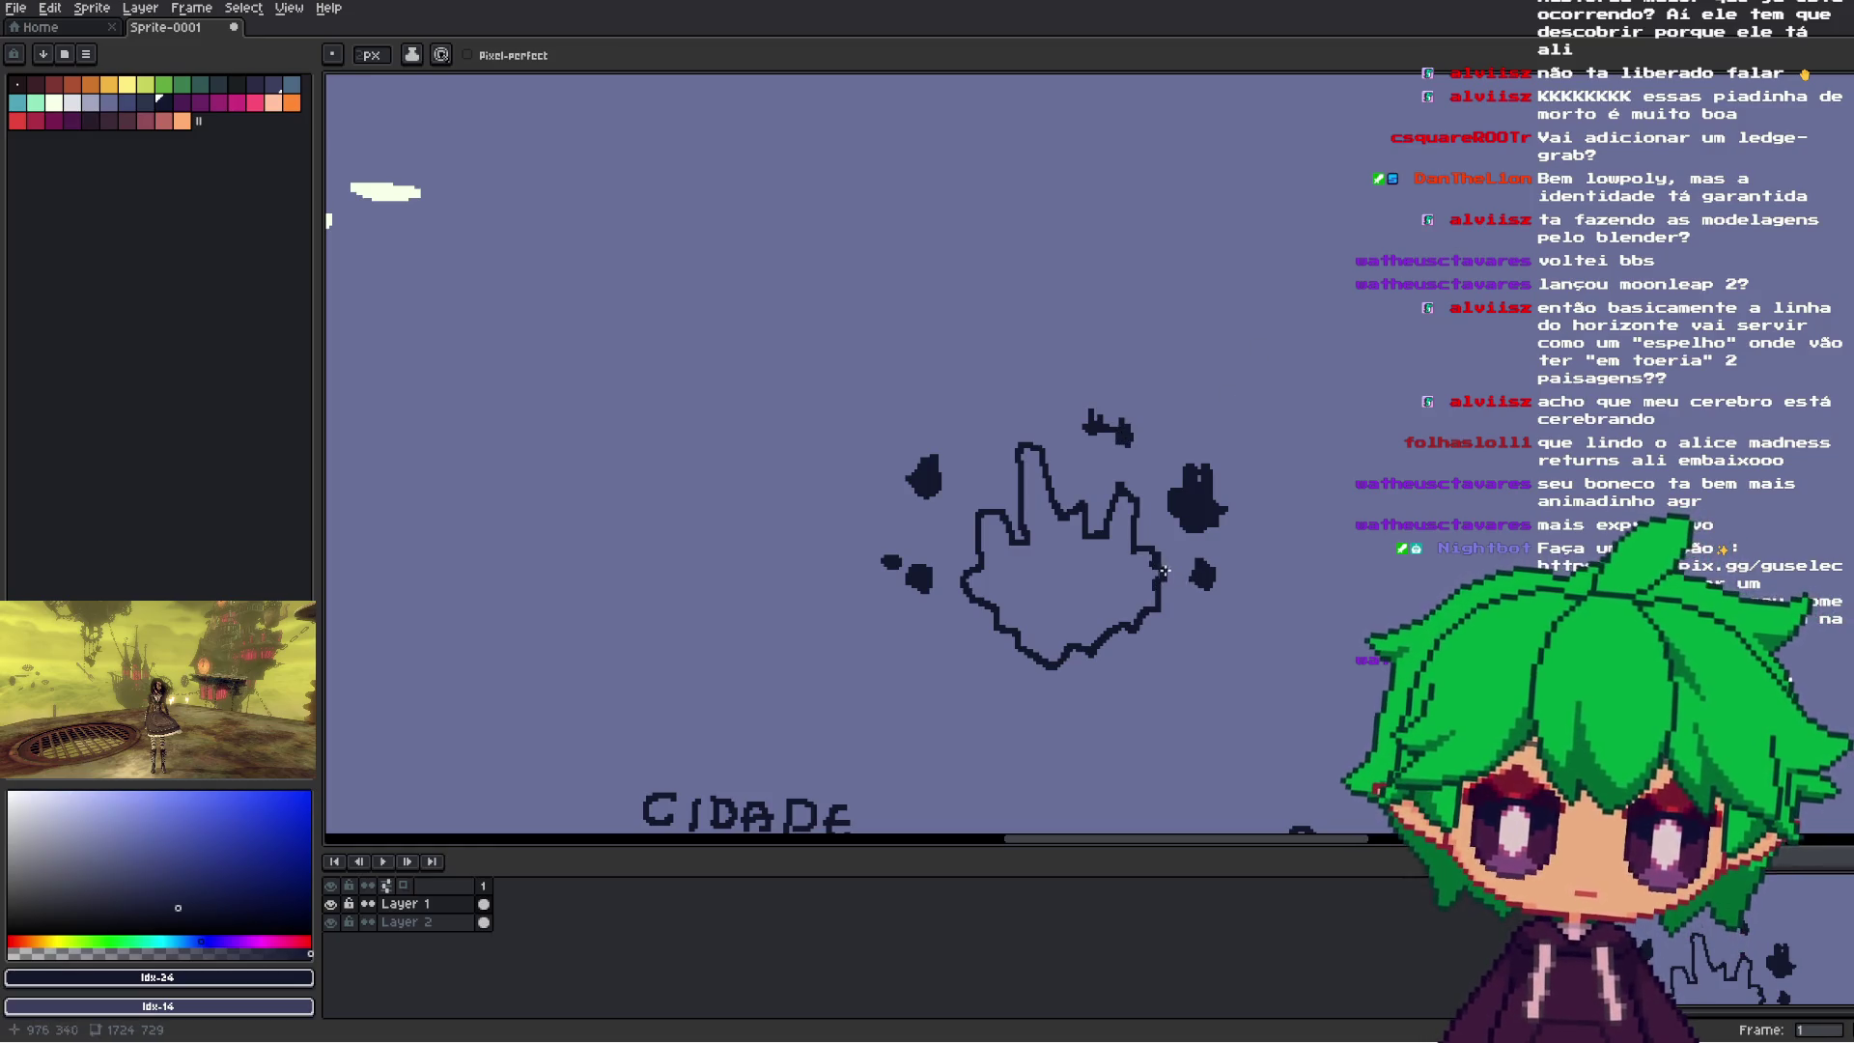
- Fill the island outline solid dark with the Paint Bucket
key(g)
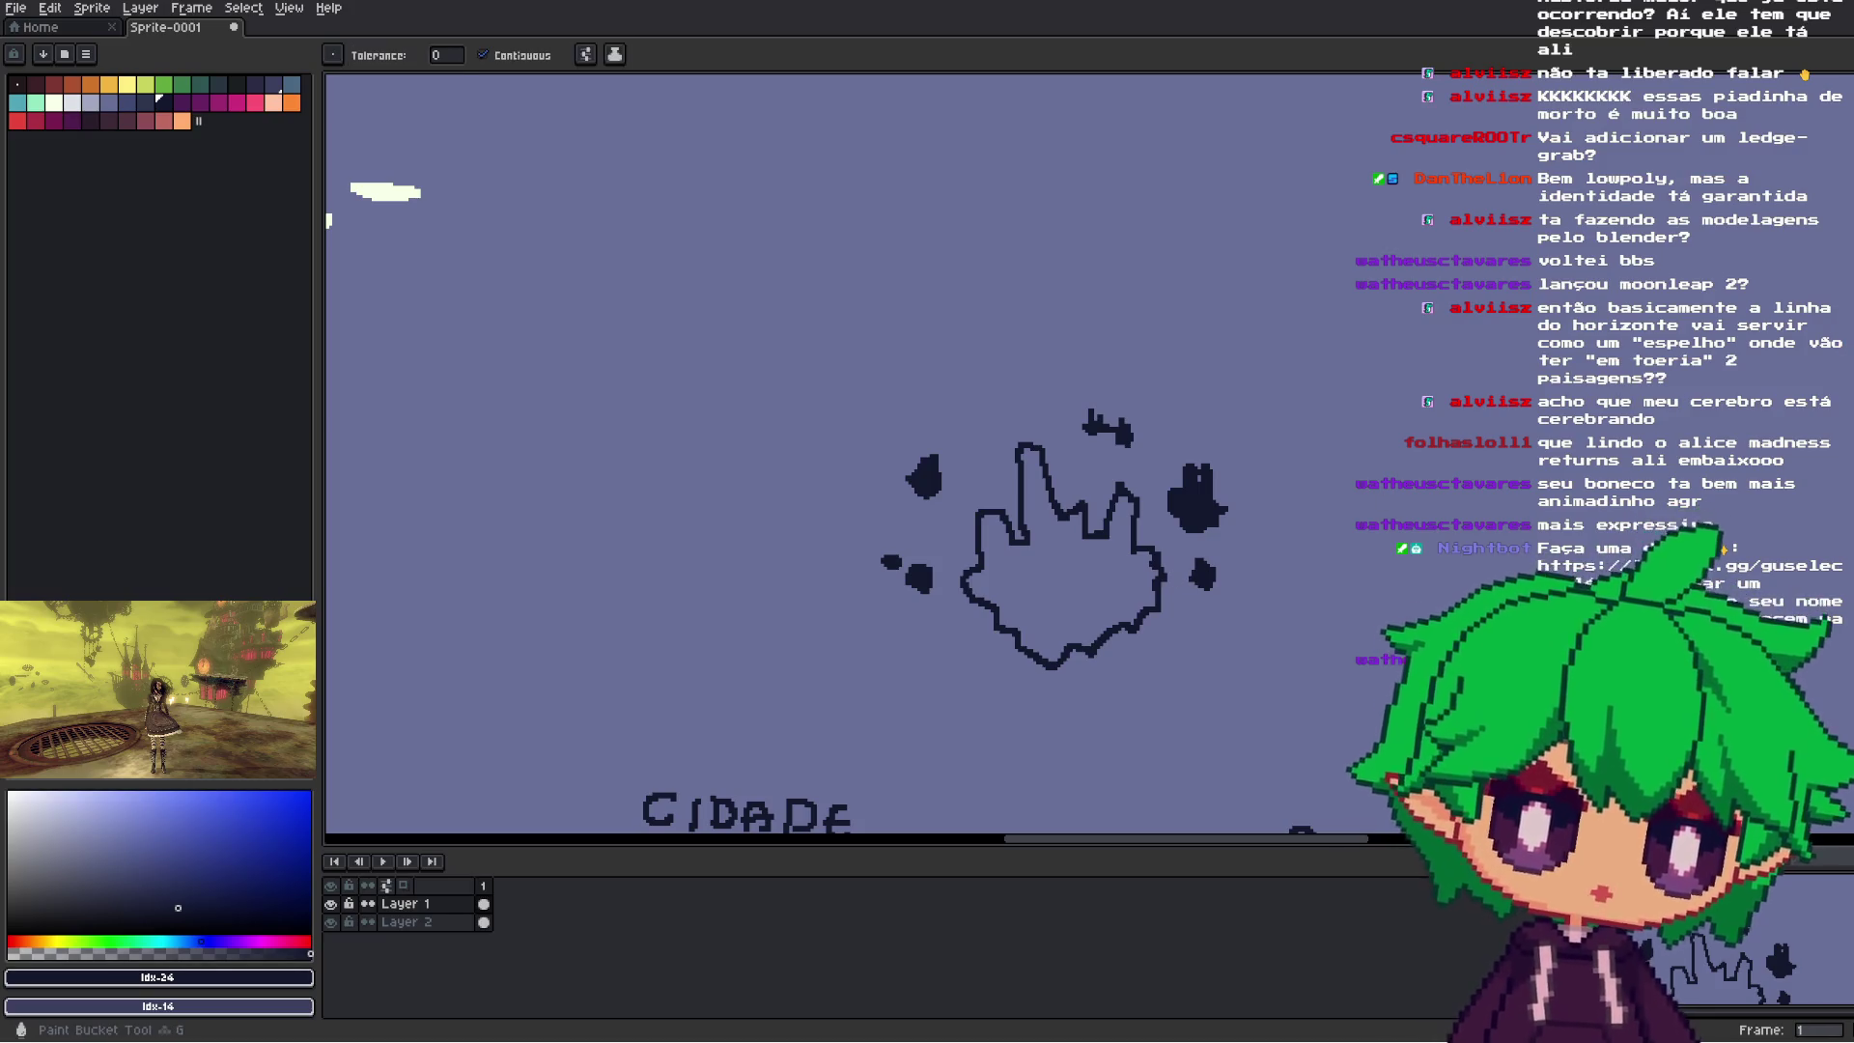
click(1116, 543)
scroll(1118, 542, down, 2)
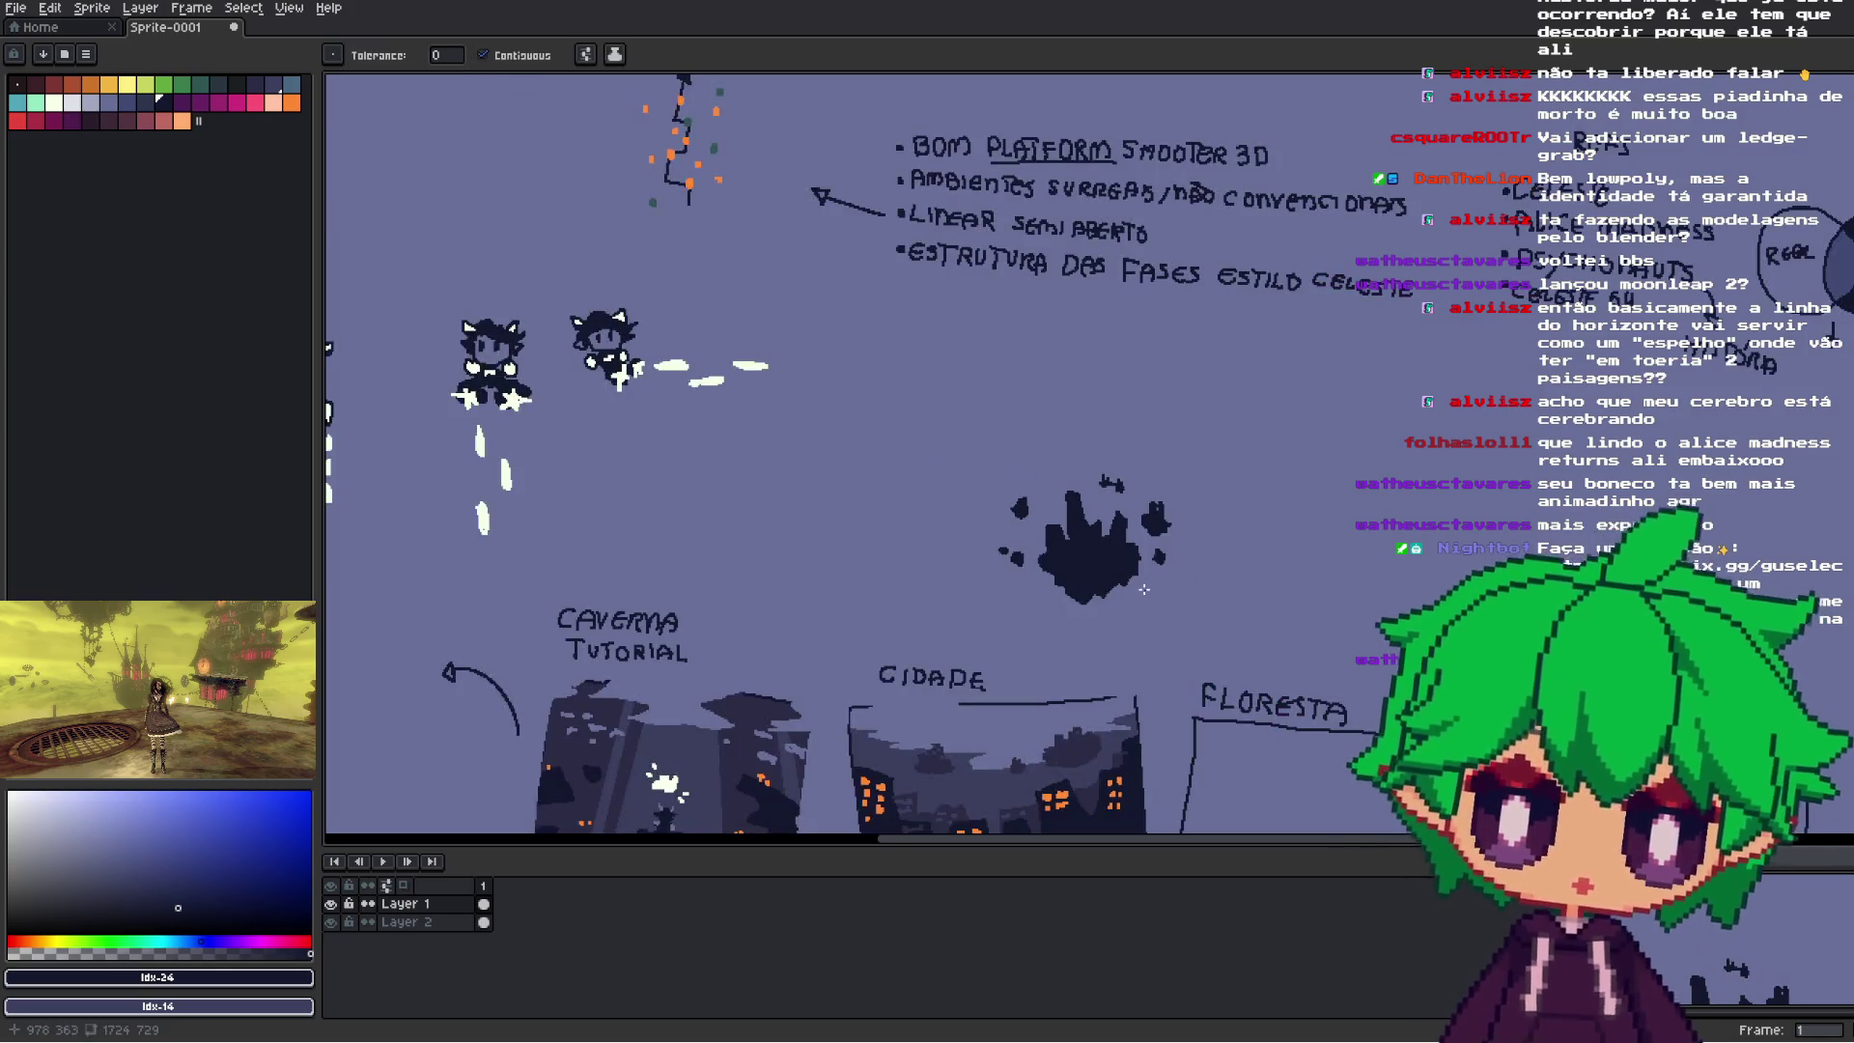
scroll(1143, 589, down, 2)
- Select the island with its fragments and move it up and to the right
key(b)
scroll(1239, 512, up, 2)
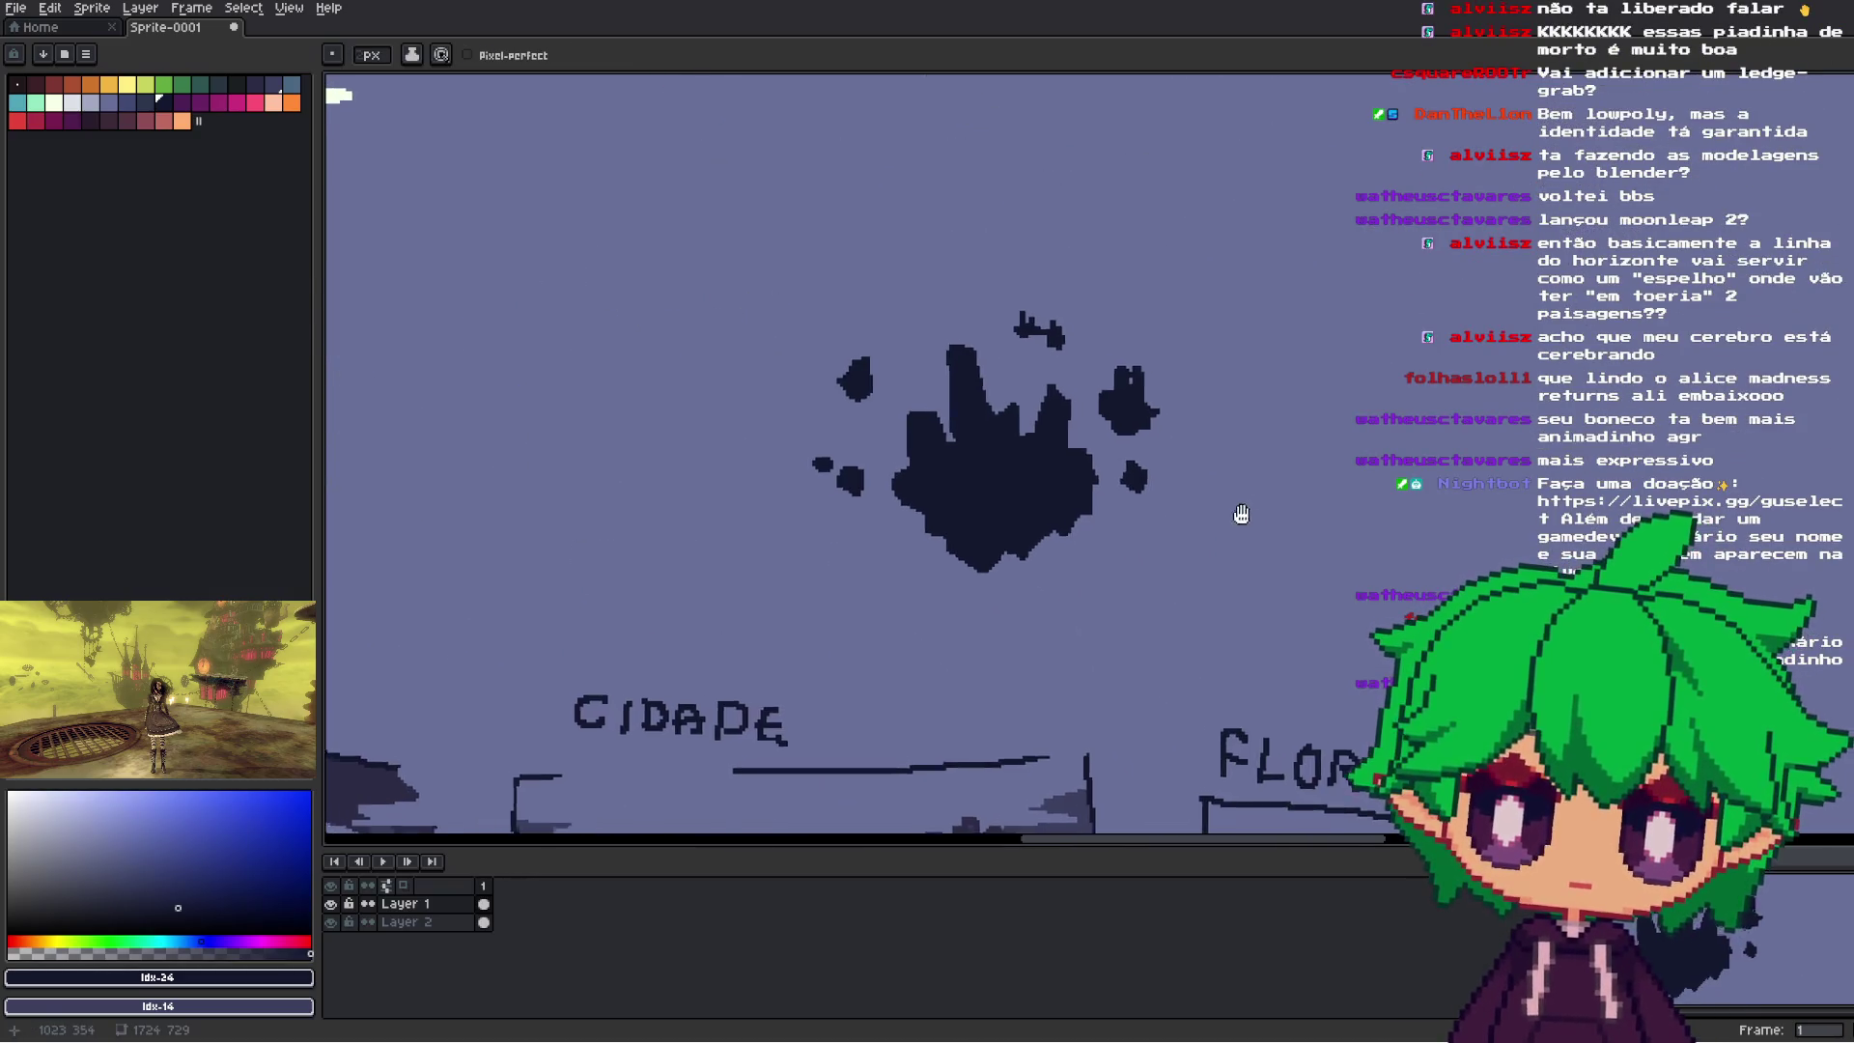
drag(1239, 511, 1303, 569)
key(m)
drag(816, 334, 1300, 689)
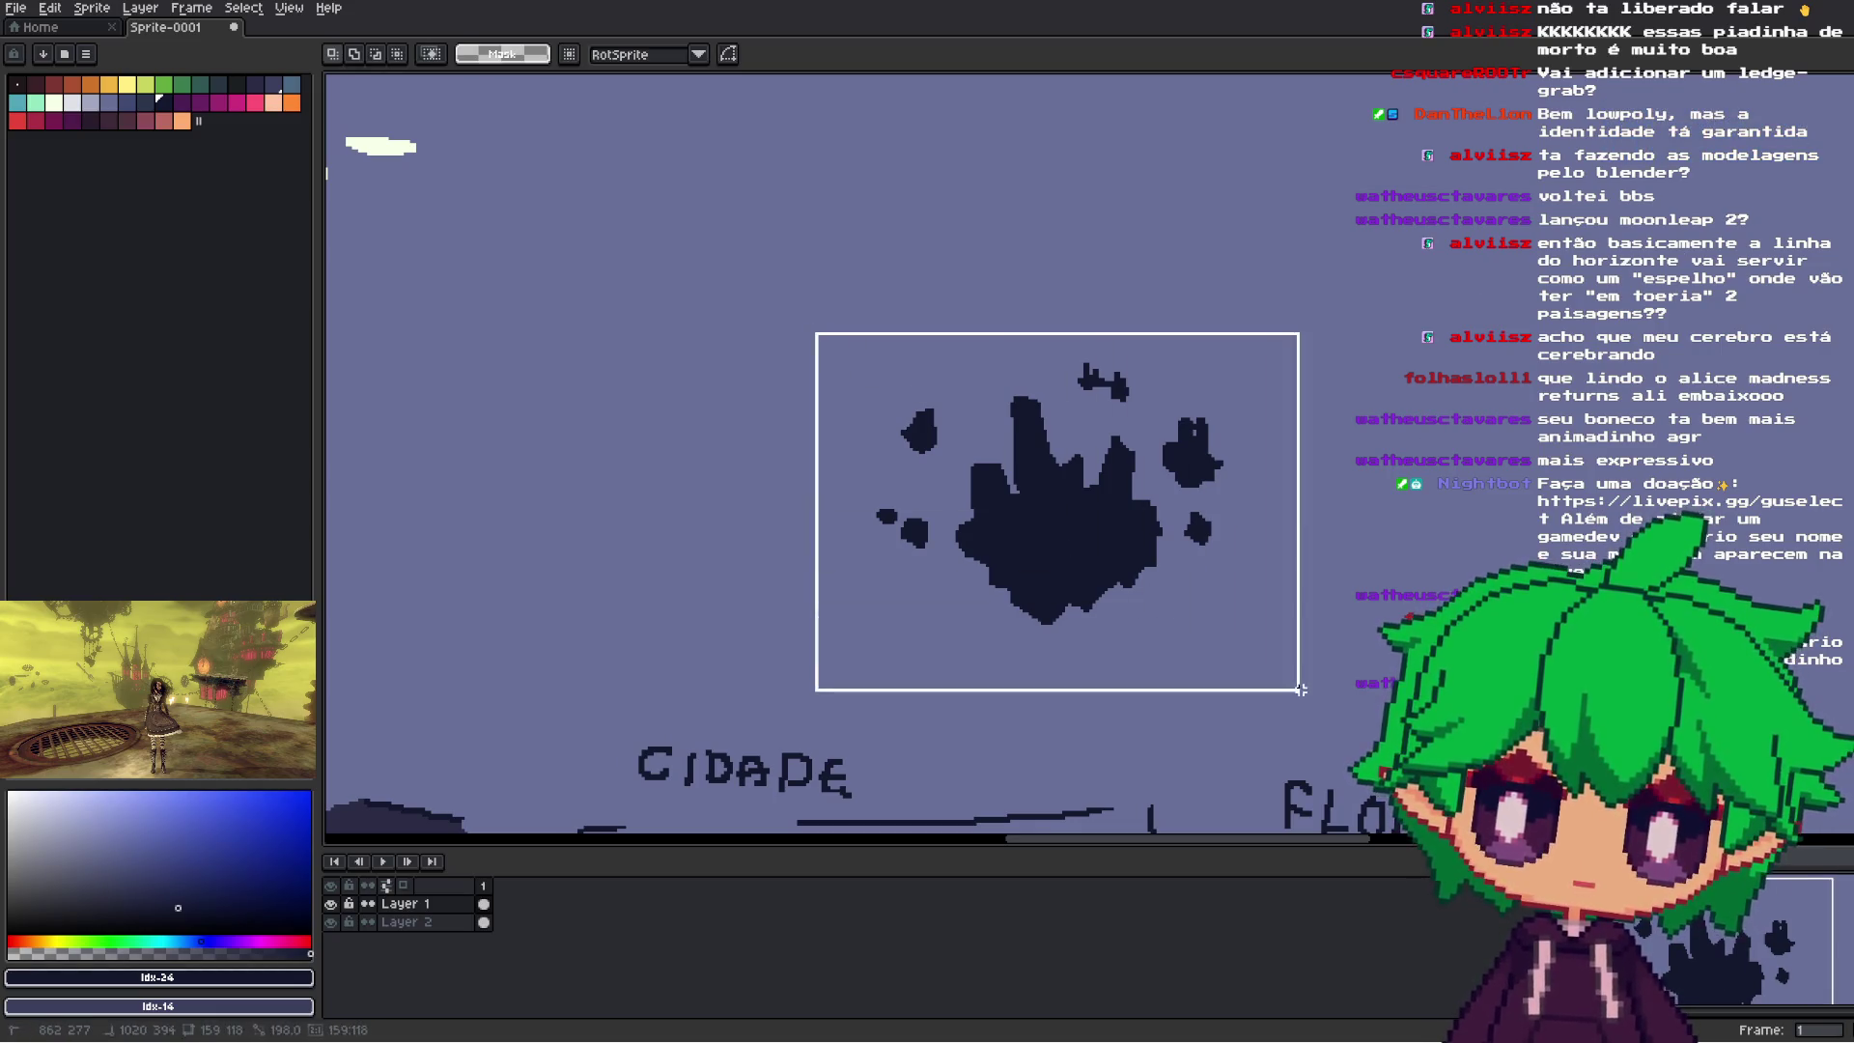
drag(1110, 531, 1207, 478)
key(ctrl+d)
- Draw a ledge line with a downward drop to the left of the island
key(b)
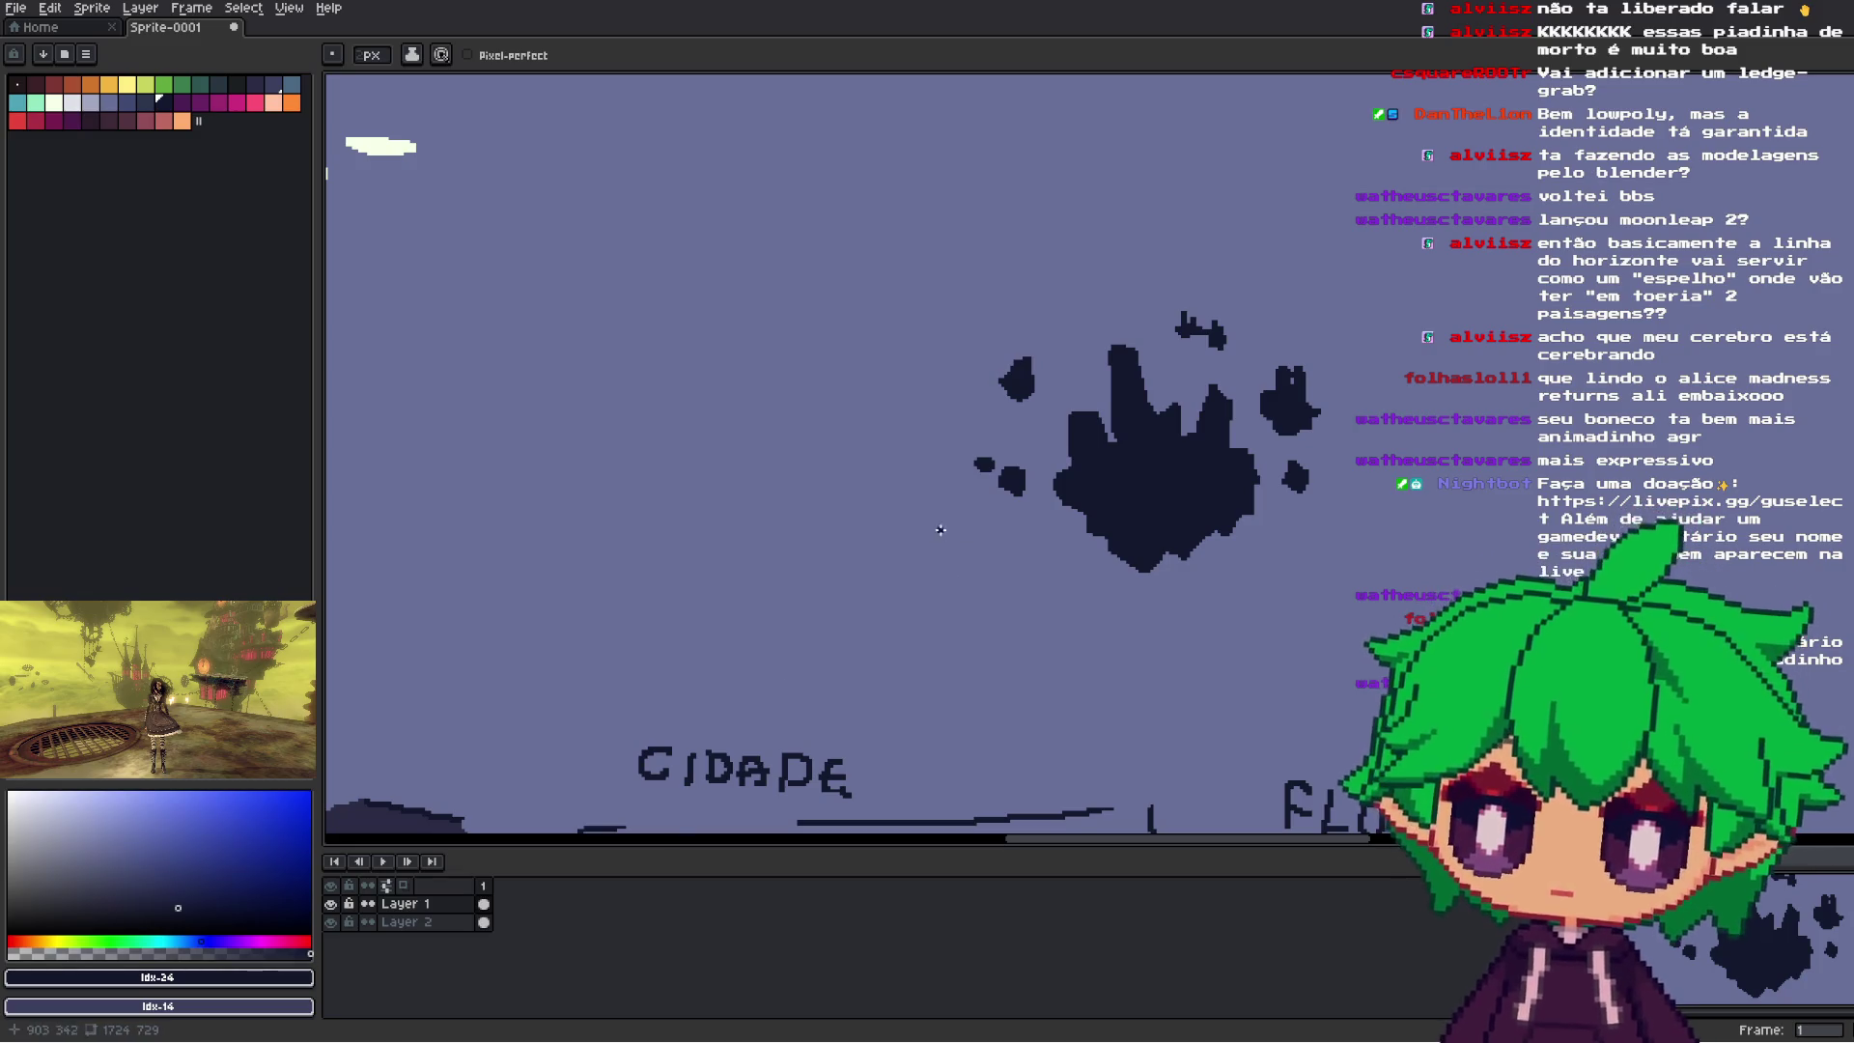
drag(907, 513, 1029, 525)
key(v)
key(ctrl+z)
mouse_move(907, 521)
mouse_down()
mouse_move(1018, 523)
mouse_move(1007, 604)
mouse_up()
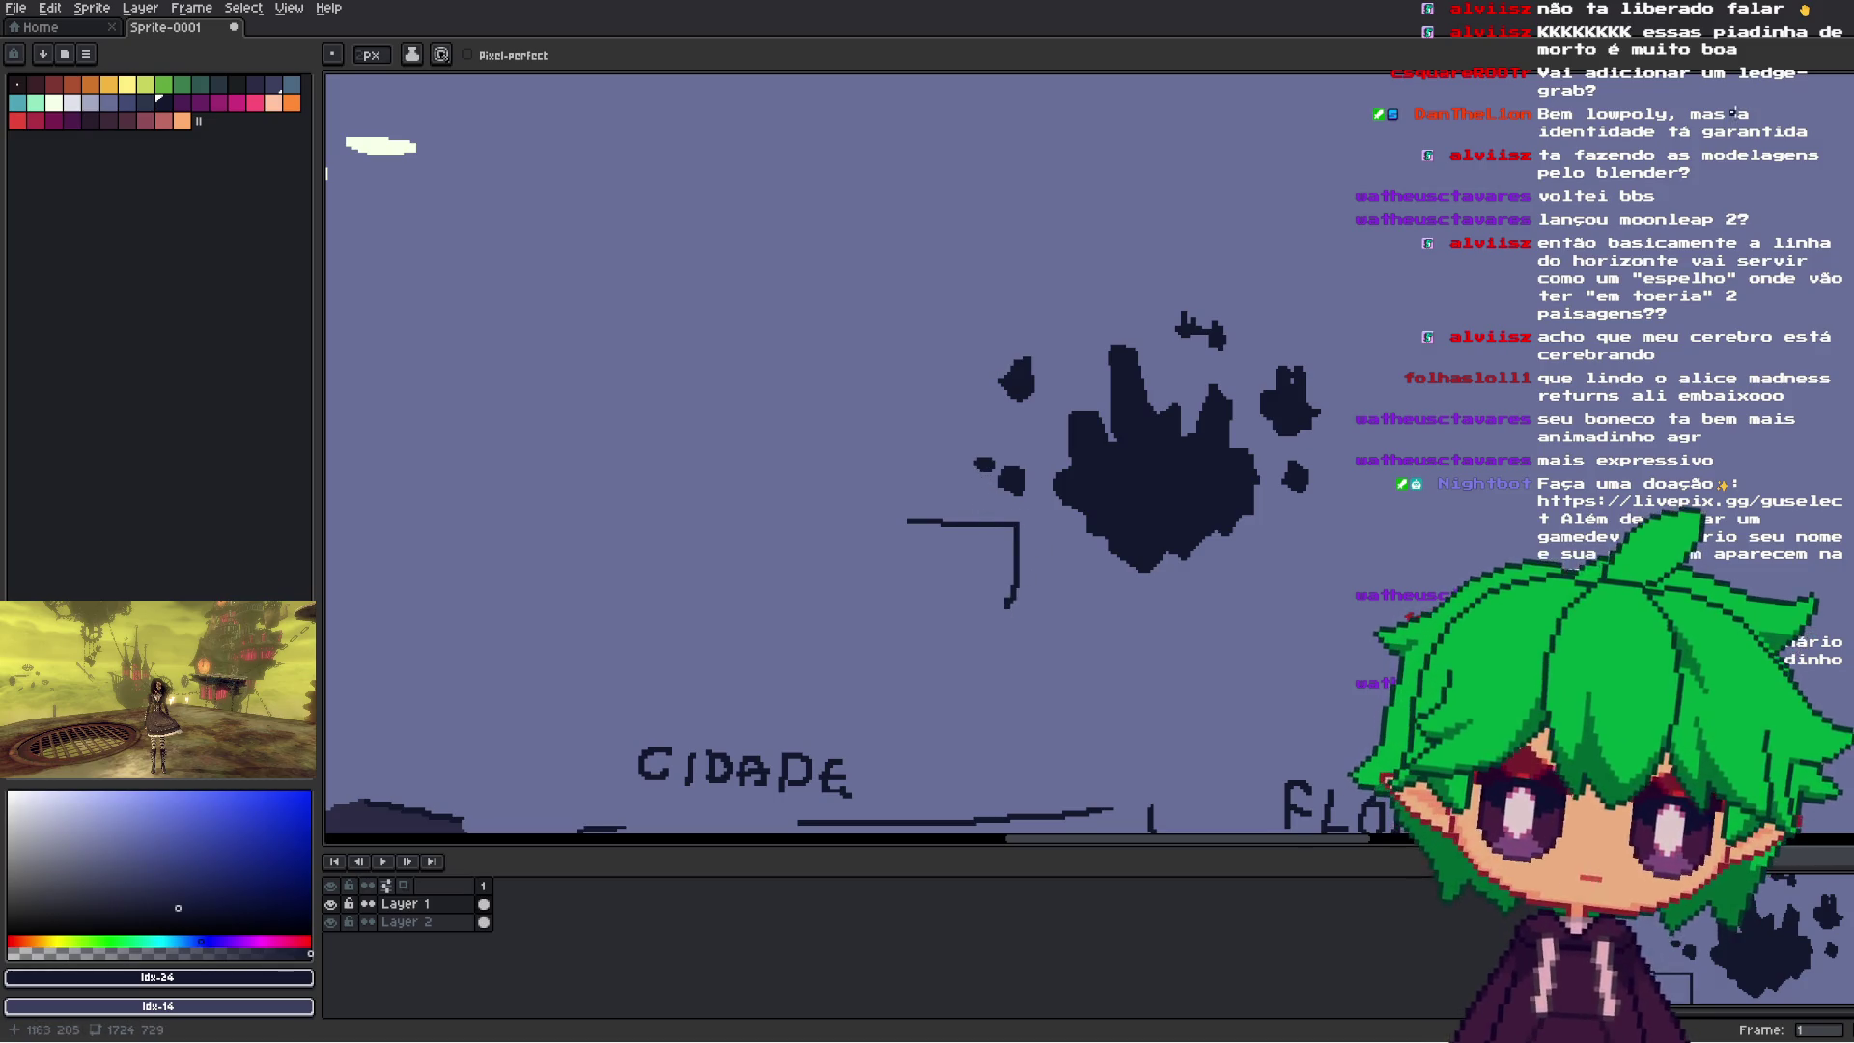
- Select the two small stray fragments and delete them
key(m)
drag(953, 433, 1042, 501)
key(Delete)
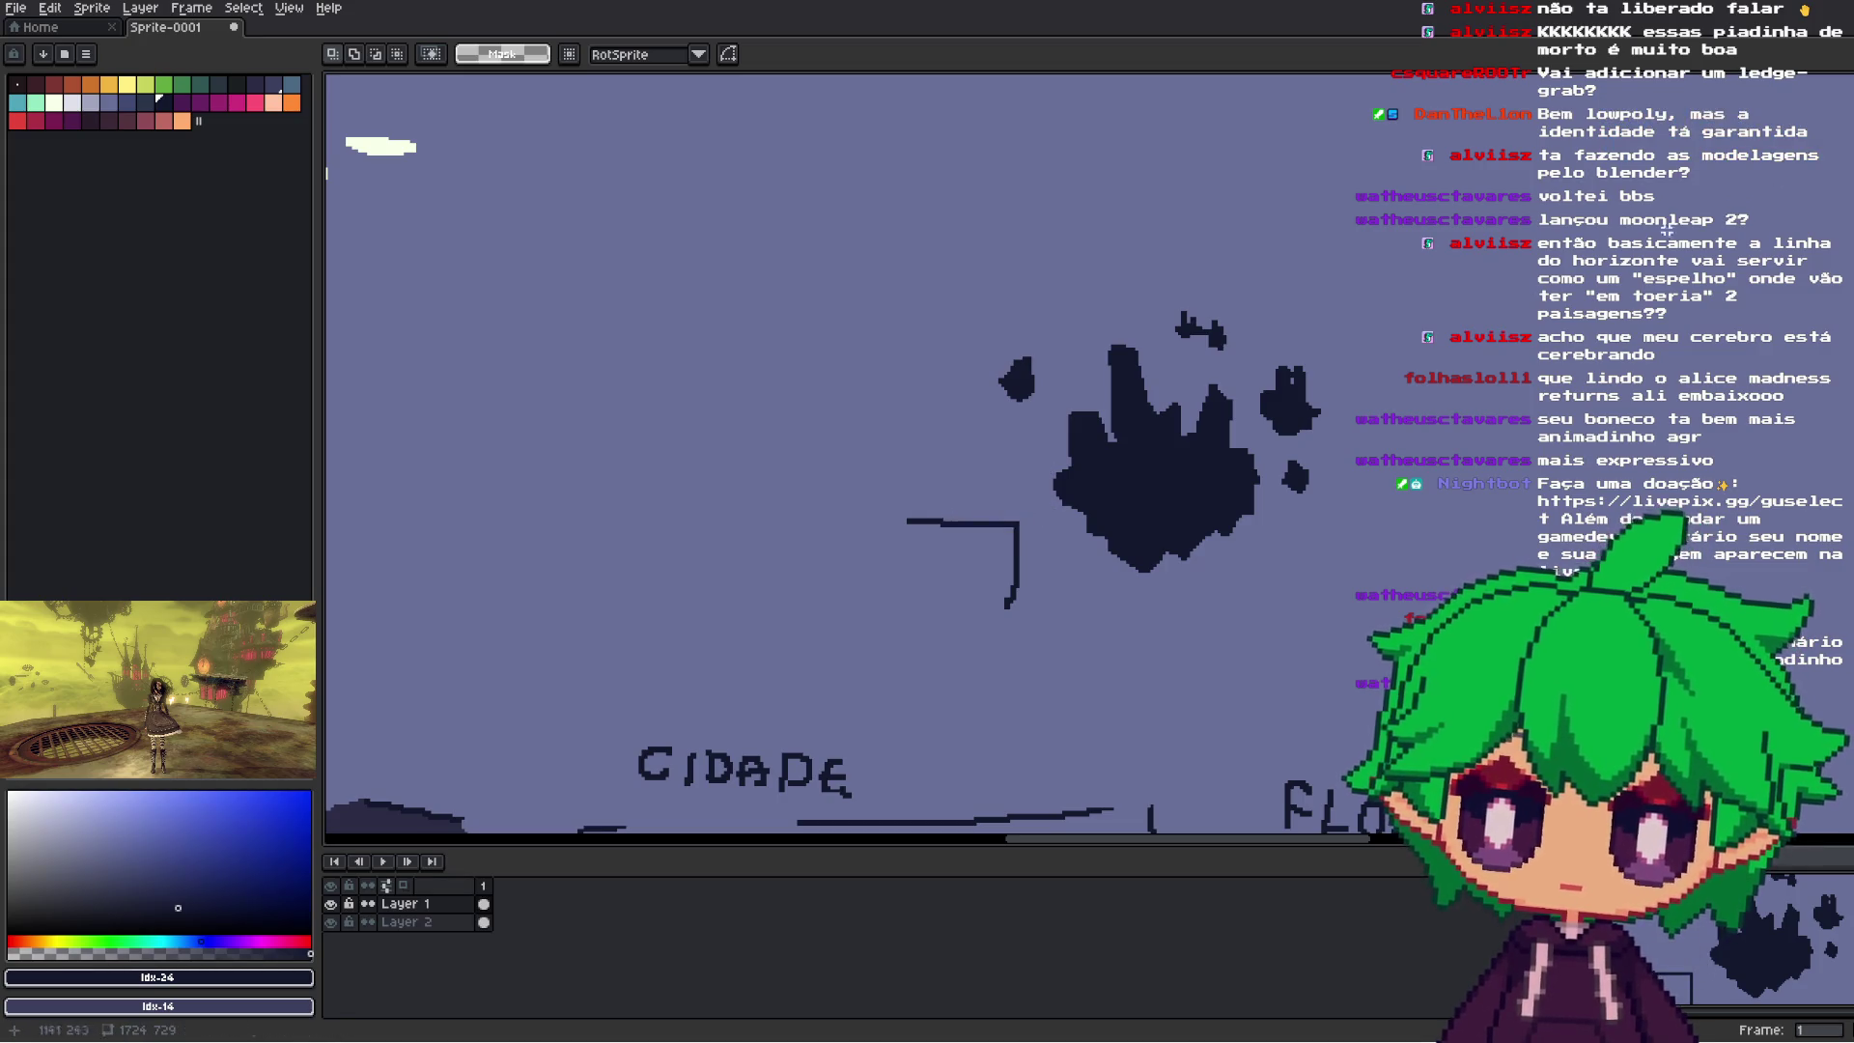
key(b)
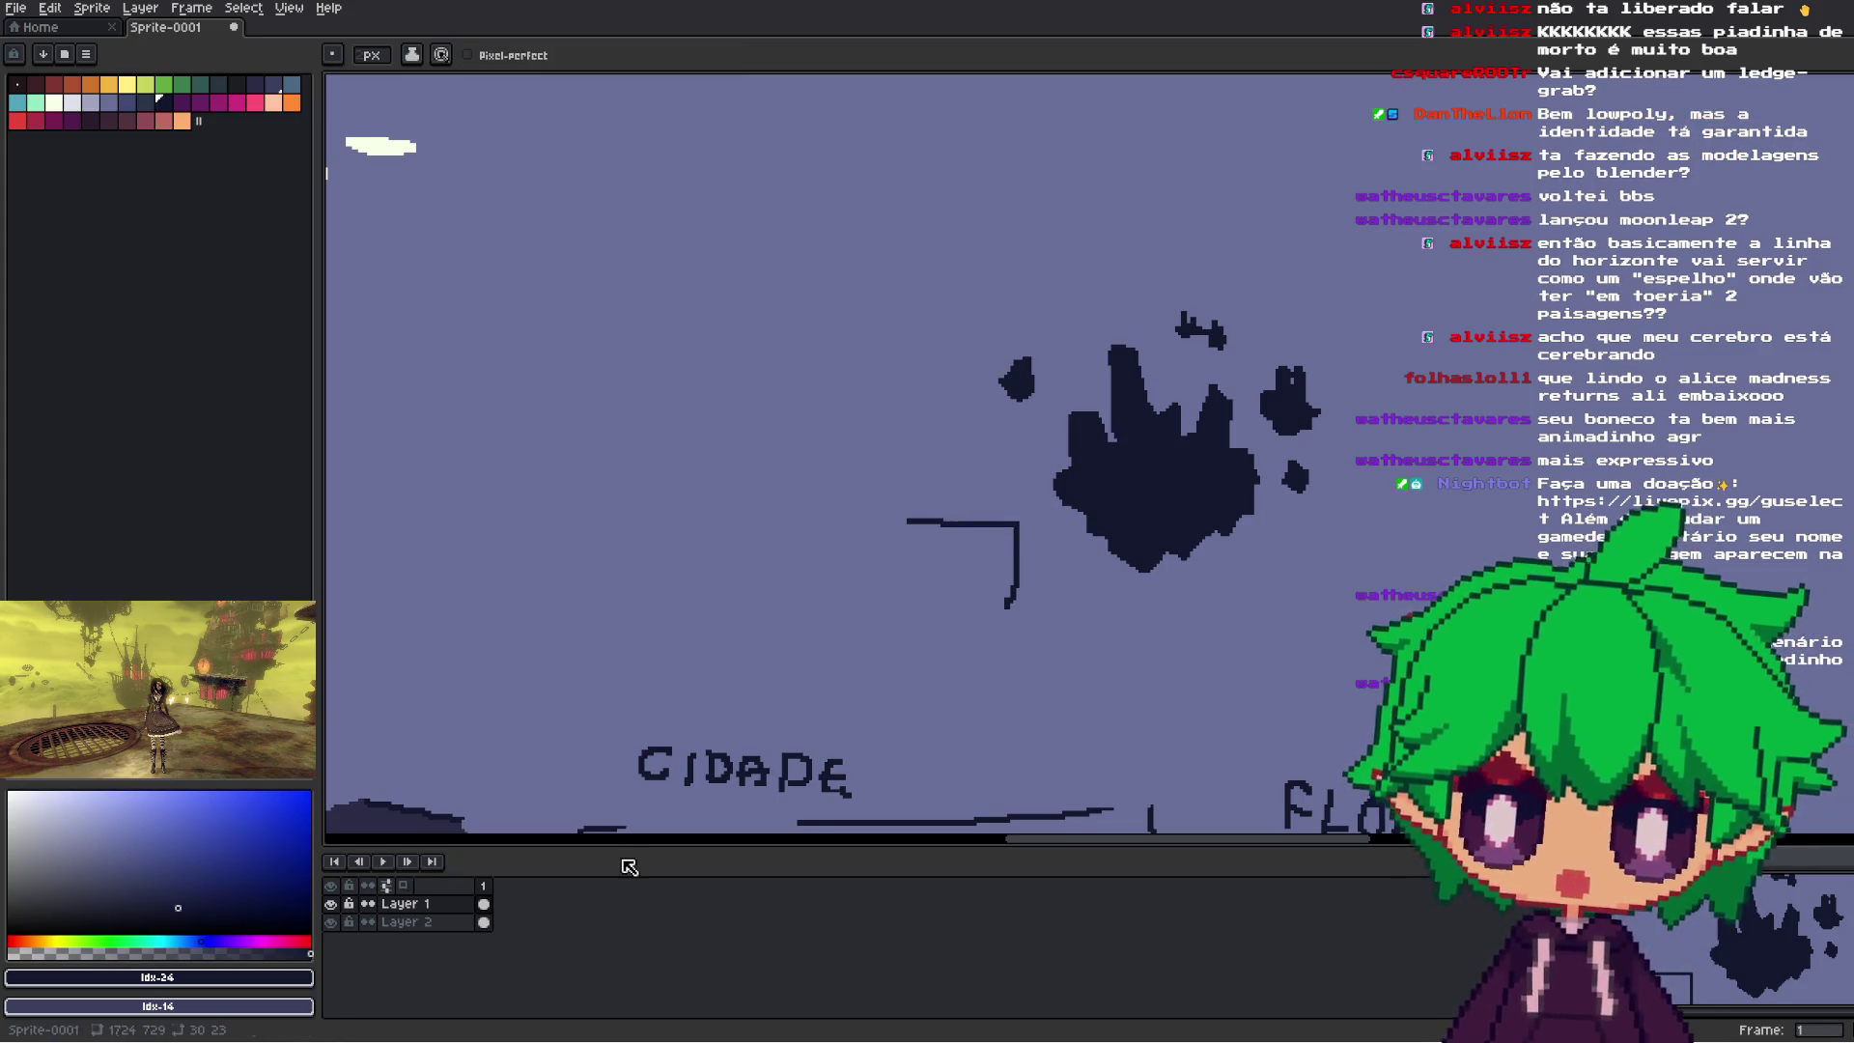
scroll(855, 726, up, 1)
- Paint and undo a blob near the ledge, then make rough selections around the island and clear them
mouse_move(1031, 340)
mouse_down()
mouse_move(1061, 376)
mouse_move(1033, 400)
mouse_move(1063, 410)
mouse_up()
key(ctrl+z)
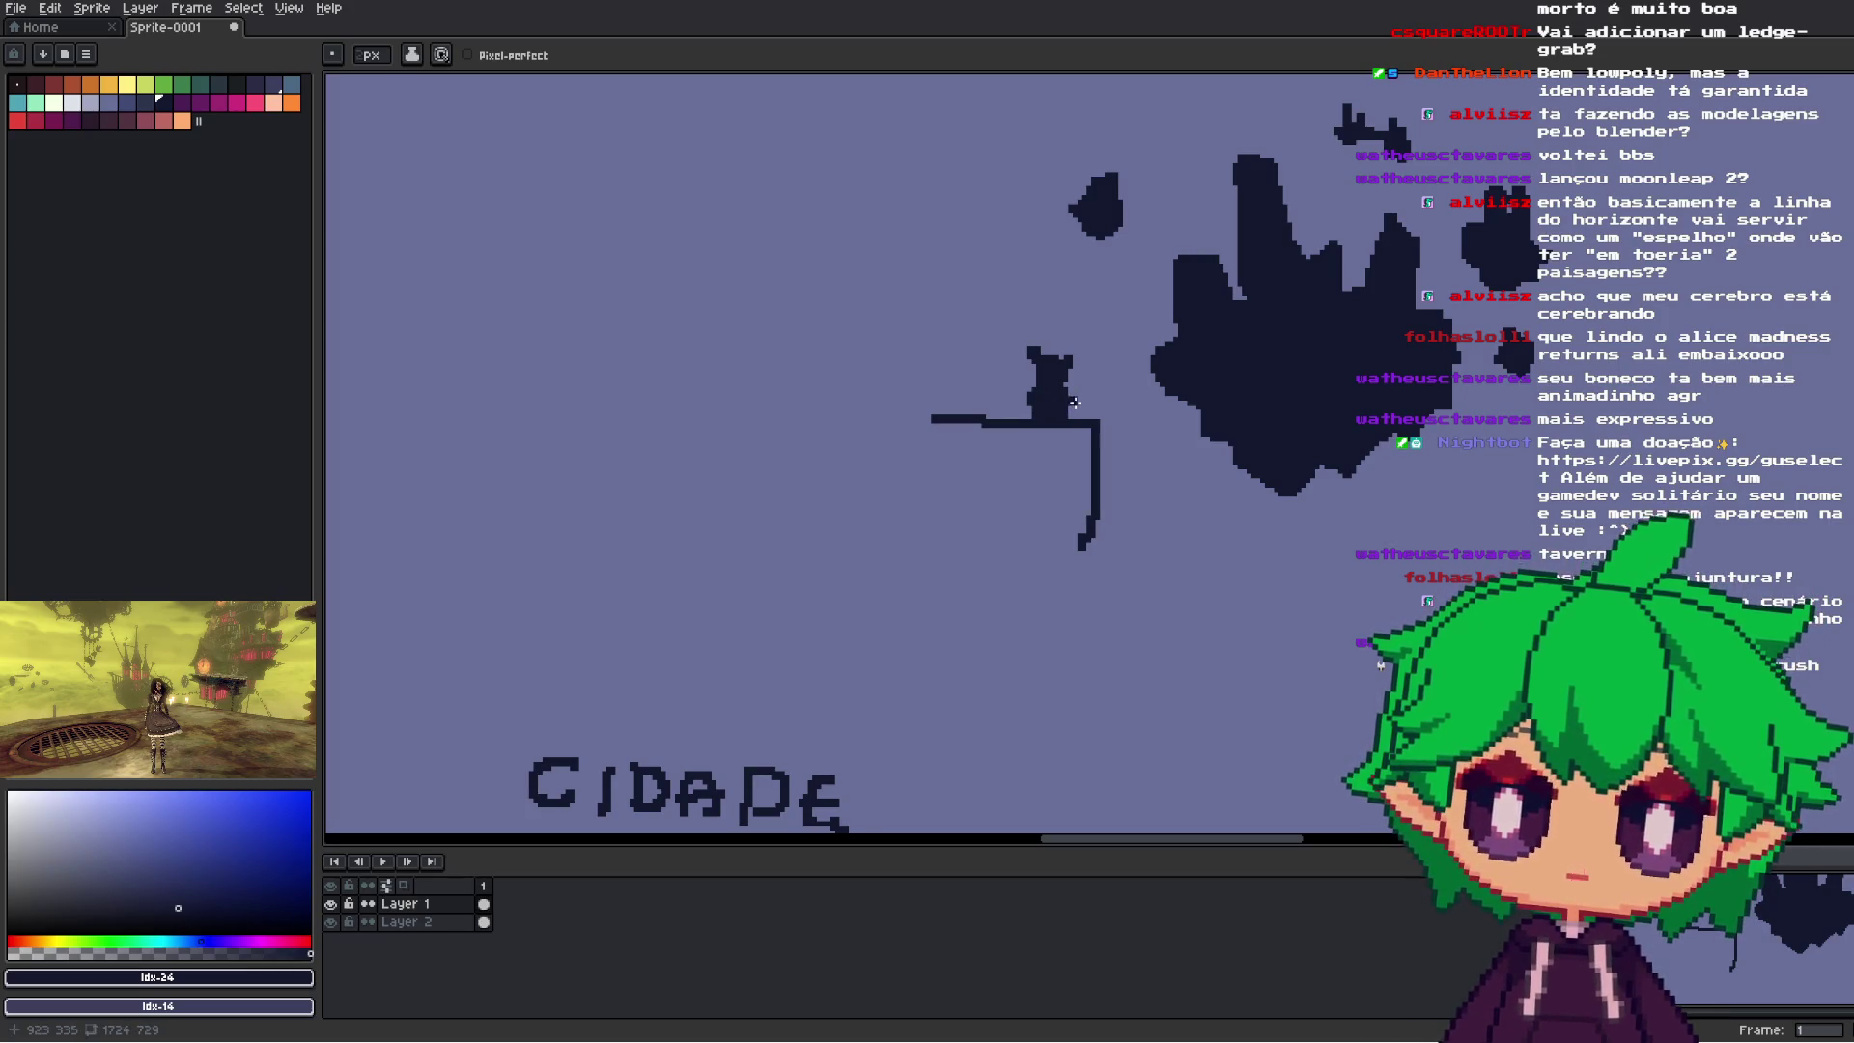
drag(1275, 372, 1110, 501)
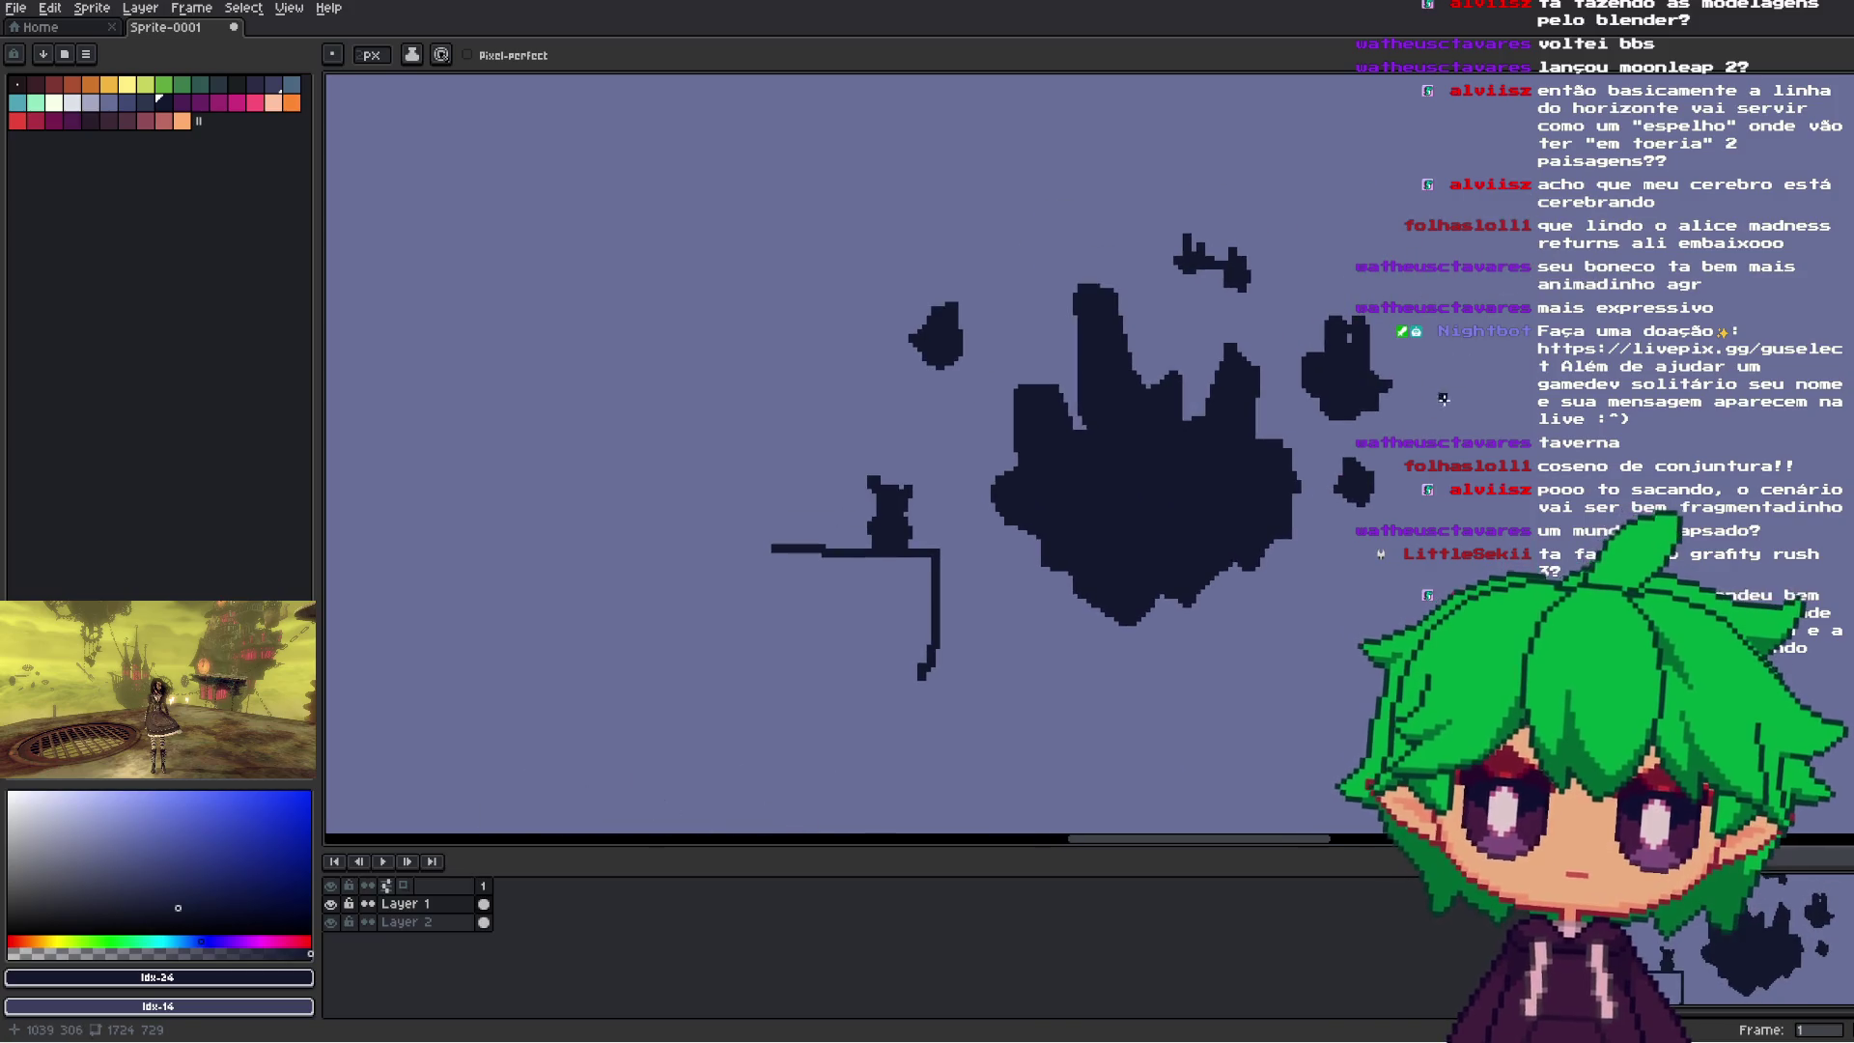
key(m)
scroll(1090, 571, down, 4)
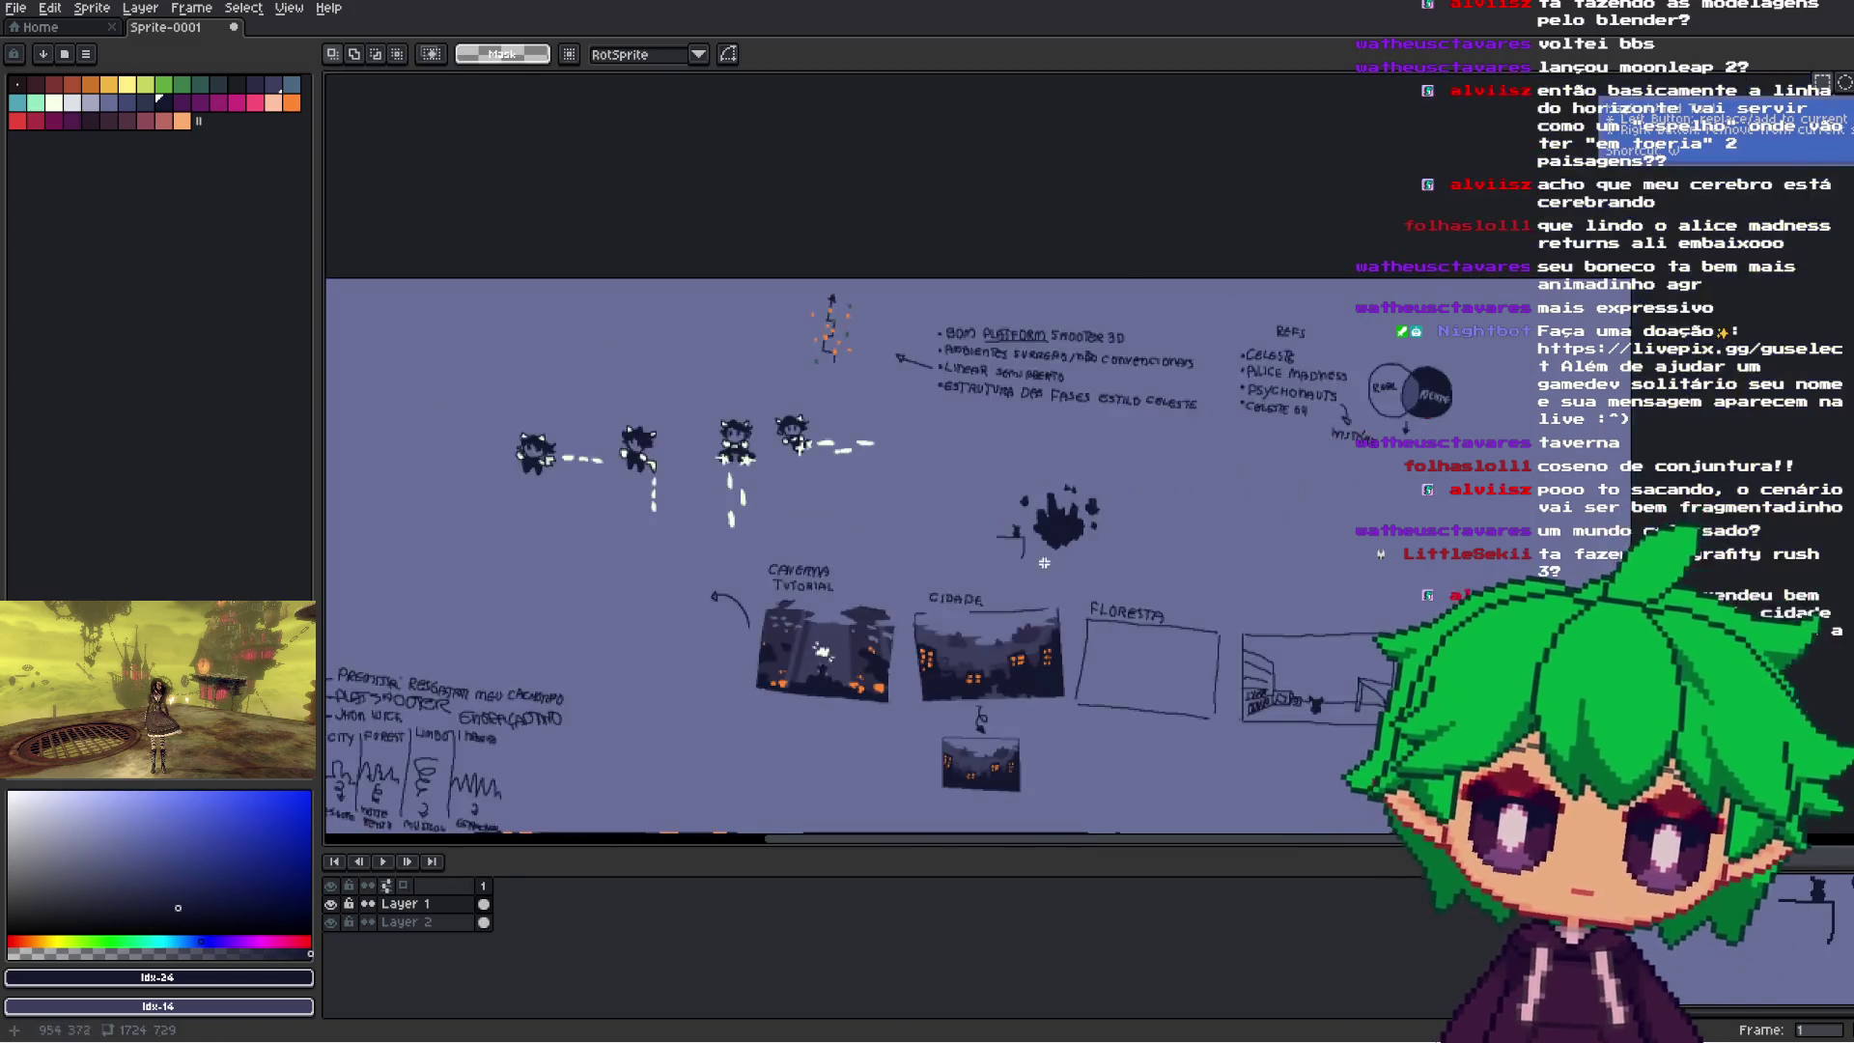
scroll(1049, 568, up, 4)
mouse_move(875, 259)
mouse_down()
mouse_move(1334, 514)
mouse_move(1331, 534)
mouse_up()
mouse_move(838, 209)
mouse_down()
mouse_move(947, 311)
mouse_move(1338, 552)
mouse_move(1348, 535)
mouse_up()
scroll(1342, 531, down, 2)
click(1315, 551)
- Delete the small figure's stray strokes and paint it into a solid dark rock mass
scroll(1118, 527, up, 2)
mouse_move(1075, 465)
mouse_down()
mouse_move(1149, 545)
mouse_move(975, 398)
mouse_up()
click(1215, 528)
key(Delete)
key(Delete)
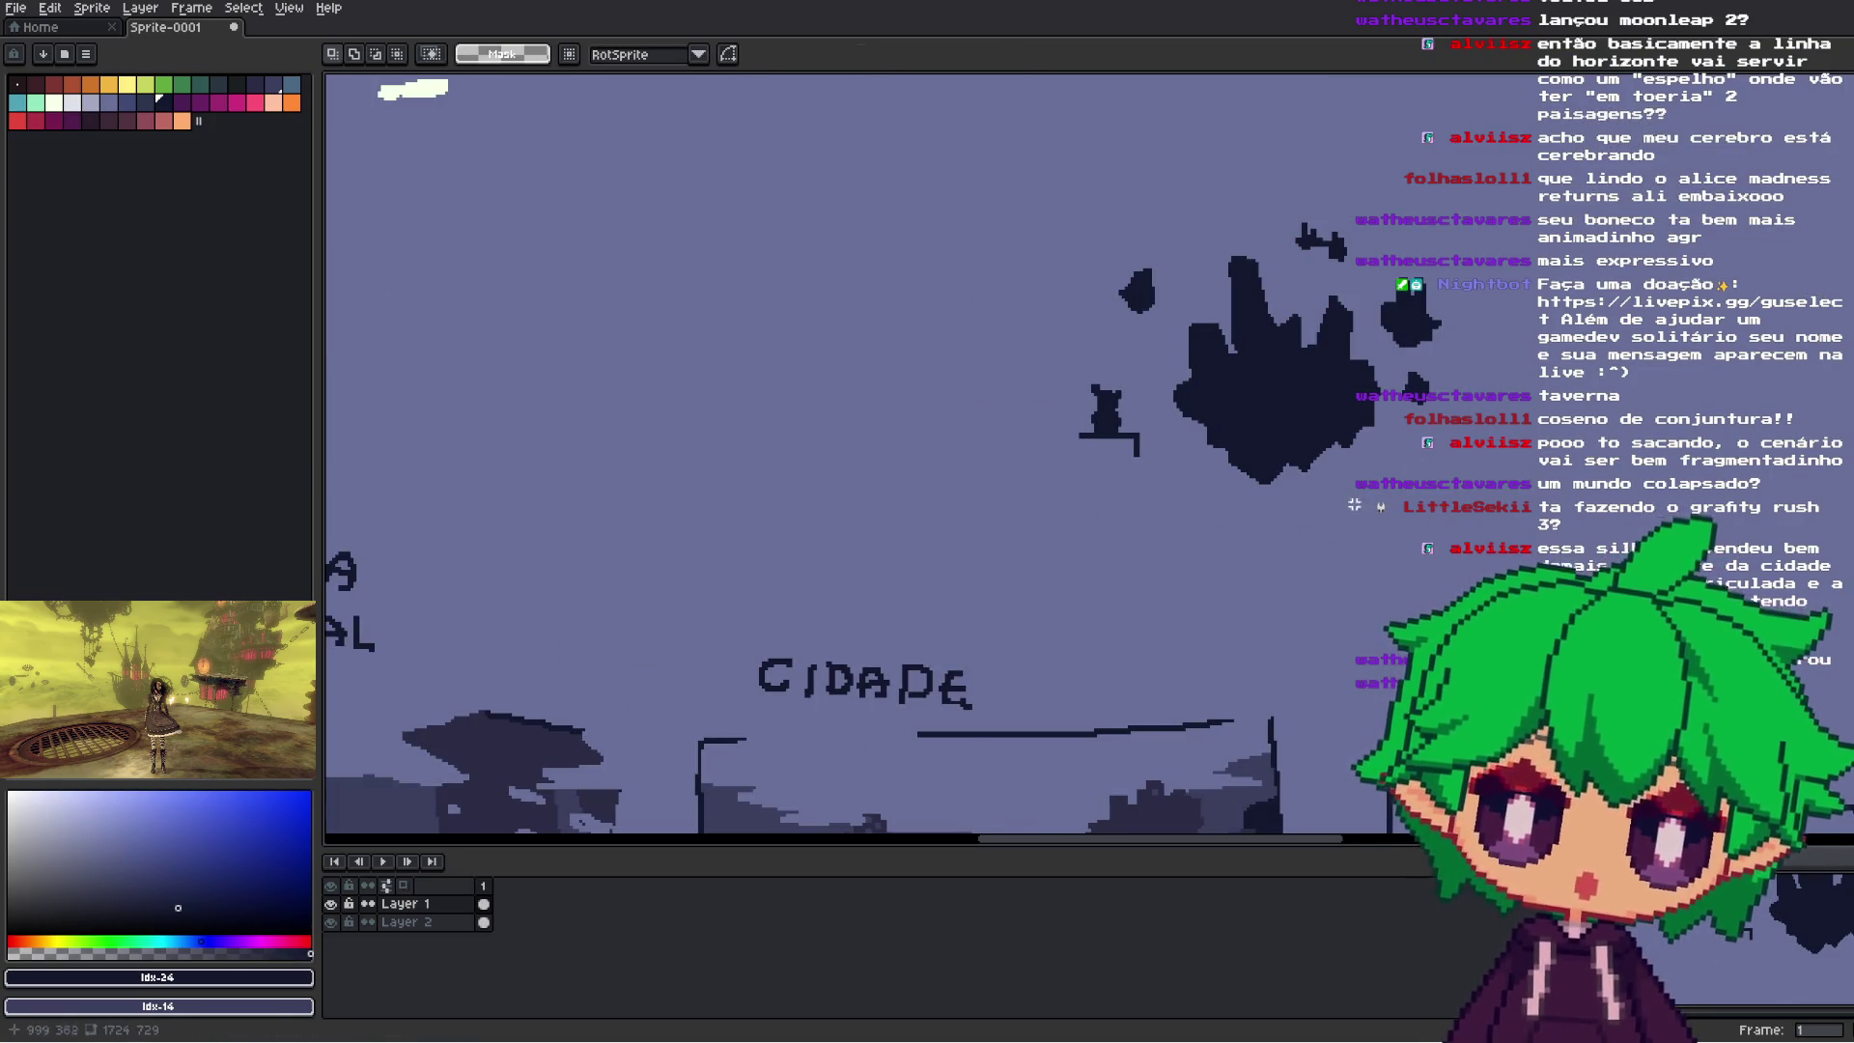
key(b)
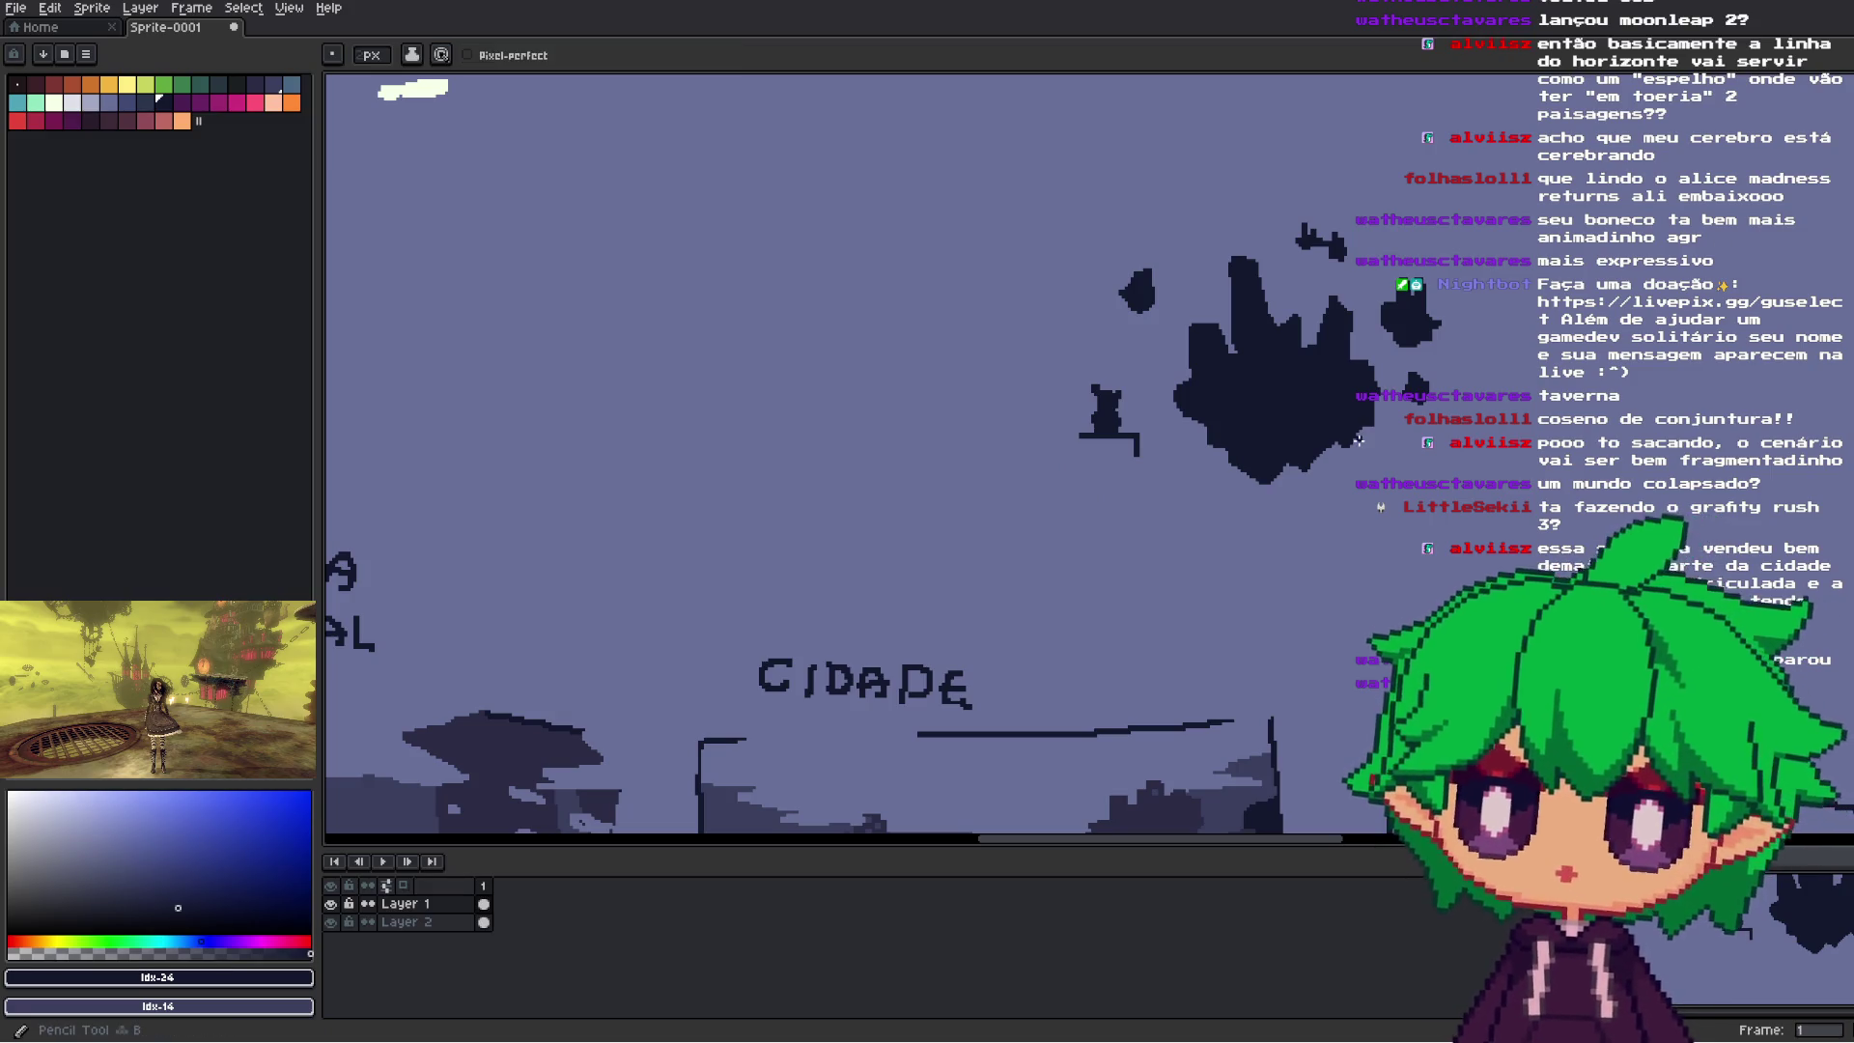
mouse_move(1077, 437)
mouse_down()
mouse_move(1151, 440)
mouse_move(1125, 483)
mouse_move(1093, 442)
mouse_move(1120, 461)
mouse_move(1111, 483)
mouse_move(1063, 433)
mouse_move(1131, 441)
mouse_move(1164, 521)
mouse_move(1070, 452)
mouse_move(1075, 512)
mouse_up()
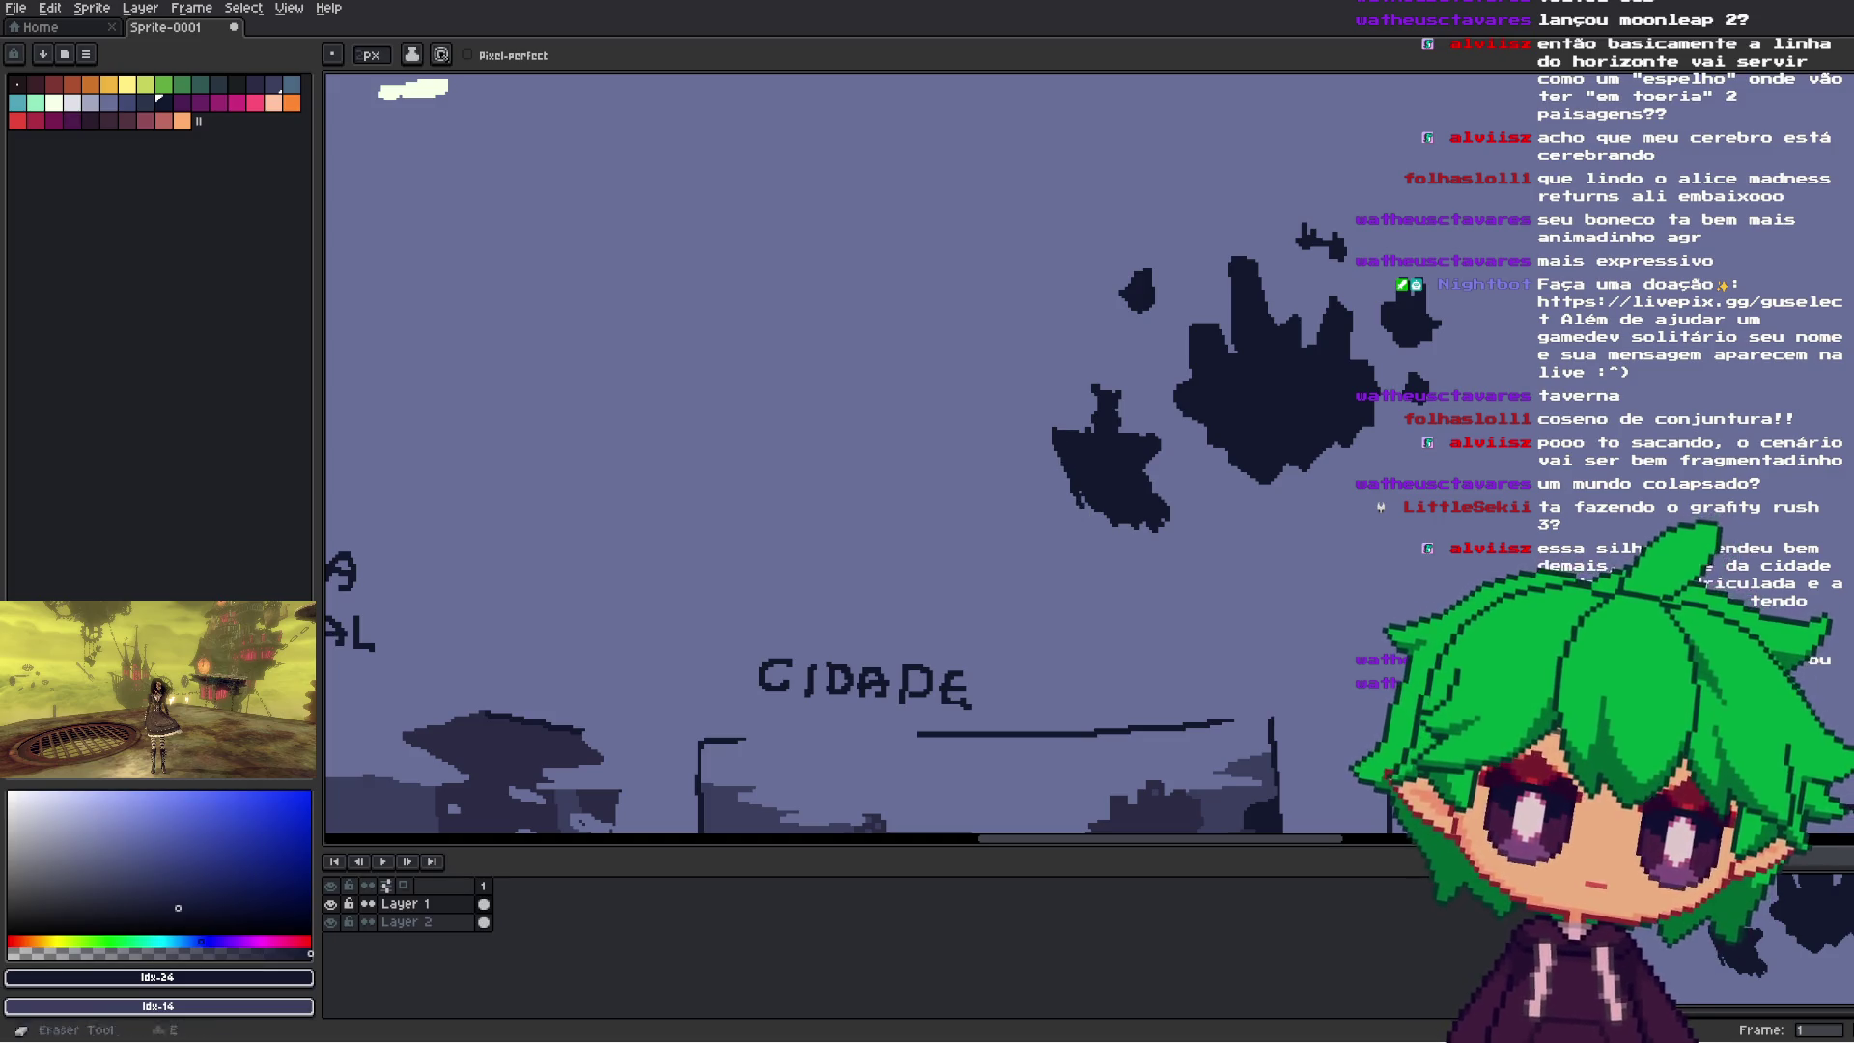
key(m)
drag(968, 580, 1245, 481)
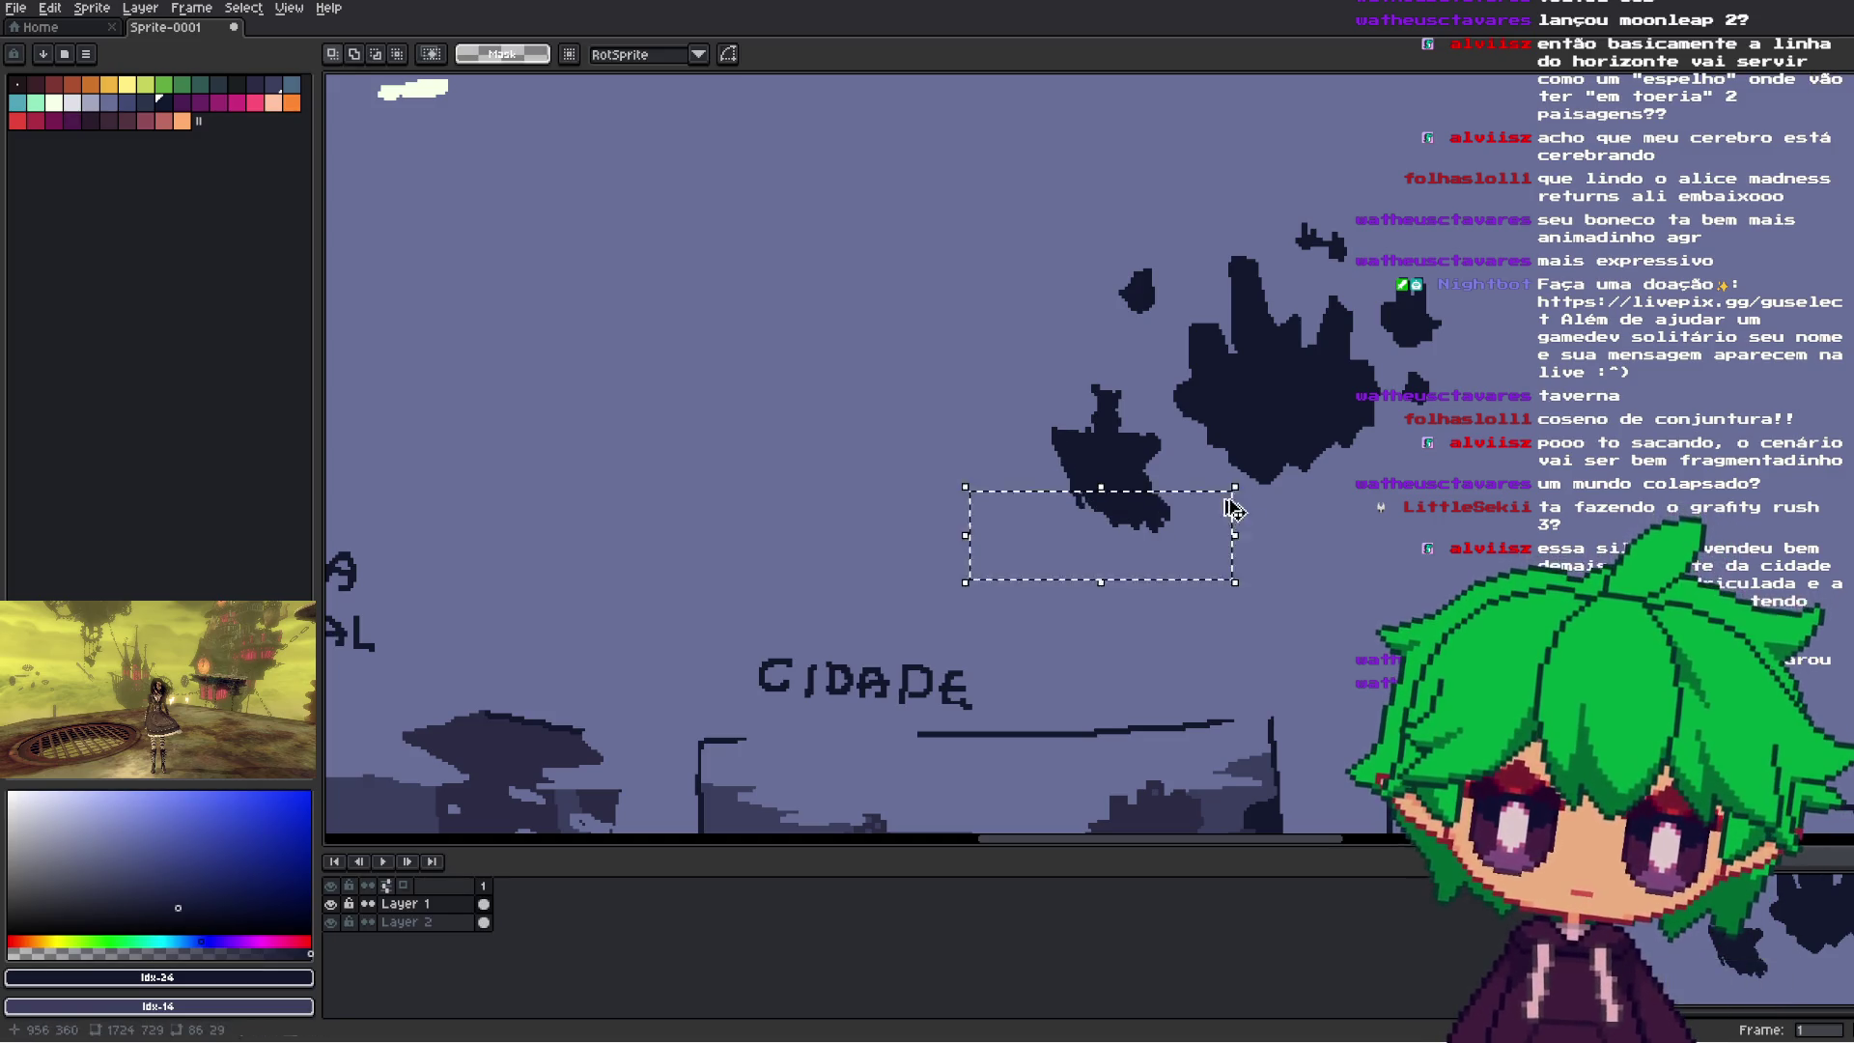
- Enclose the floating islands in a rectangular selection and fill it with a dark colour
drag(1406, 539, 1232, 607)
mouse_move(1363, 263)
mouse_down()
mouse_move(1138, 410)
mouse_move(824, 559)
mouse_move(853, 554)
mouse_up()
key(g)
key(i)
scroll(1265, 550, down, 2)
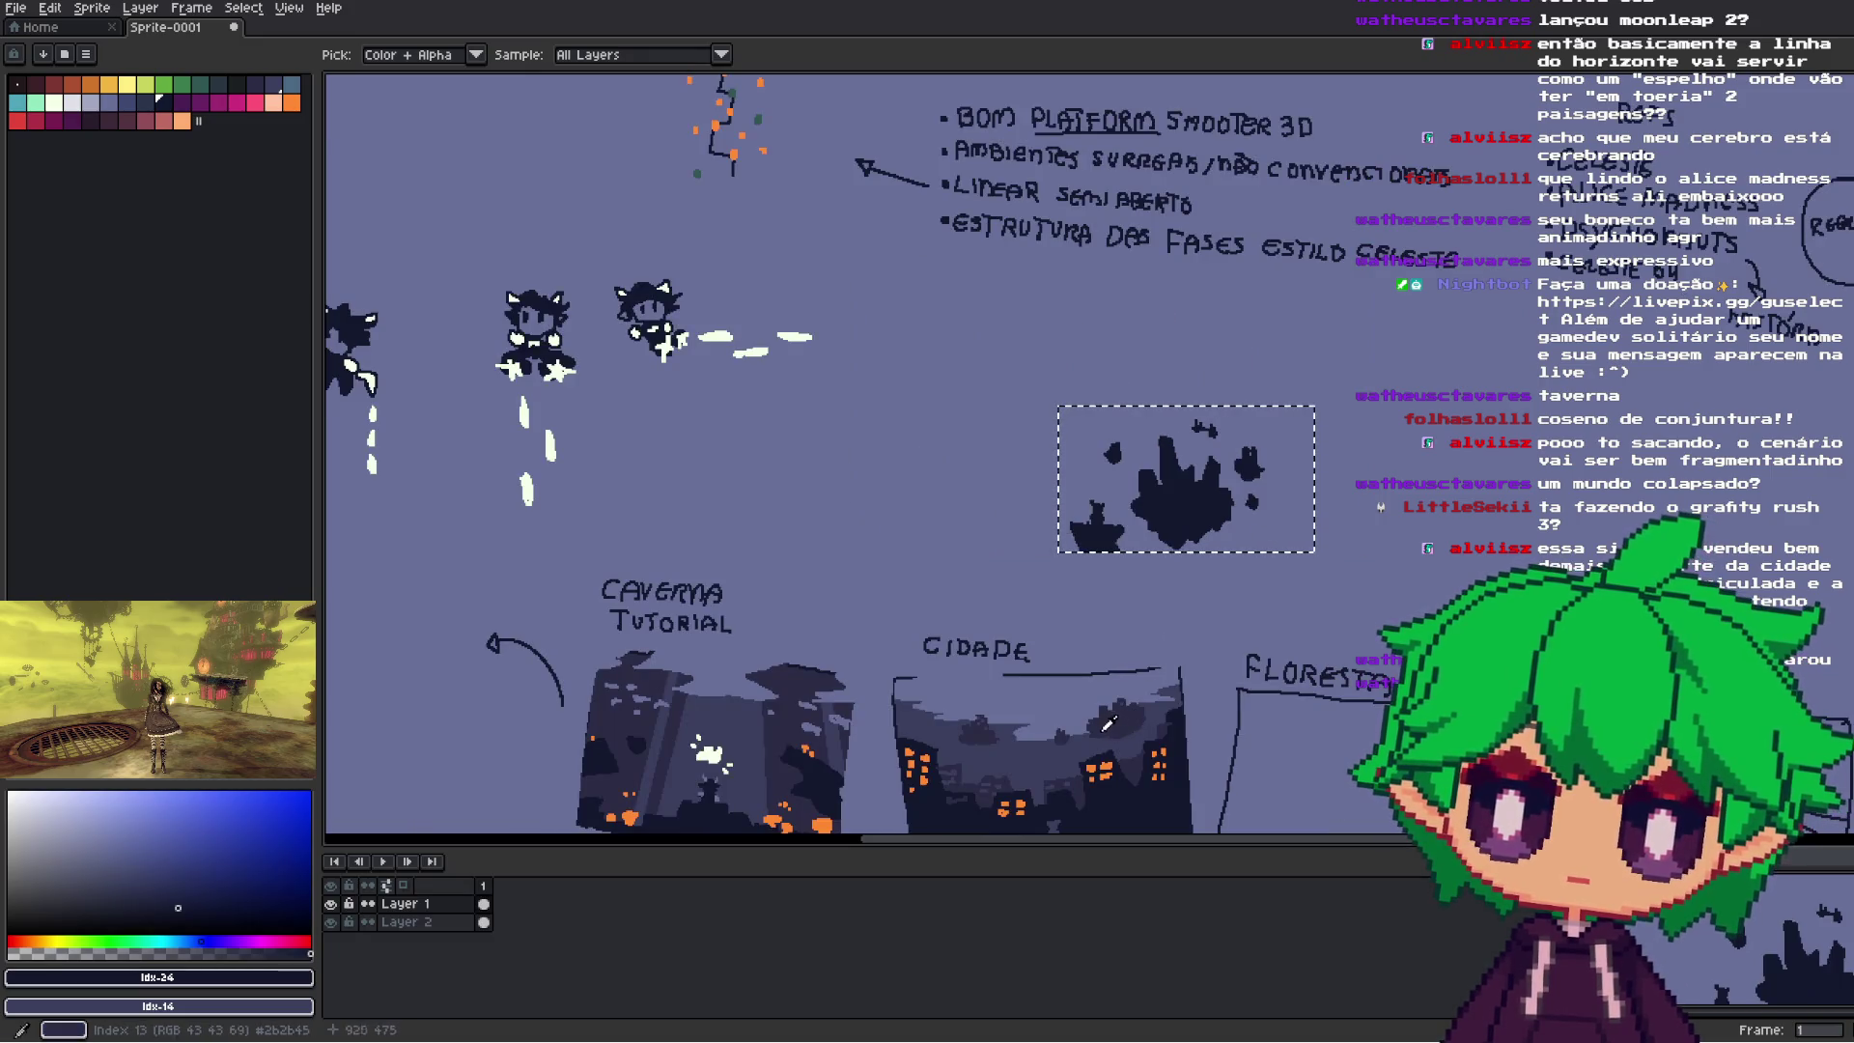
key(g)
click(1299, 495)
- Refill the selection background with the darker blue-grey palette colour
drag(1307, 497, 1369, 479)
key(i)
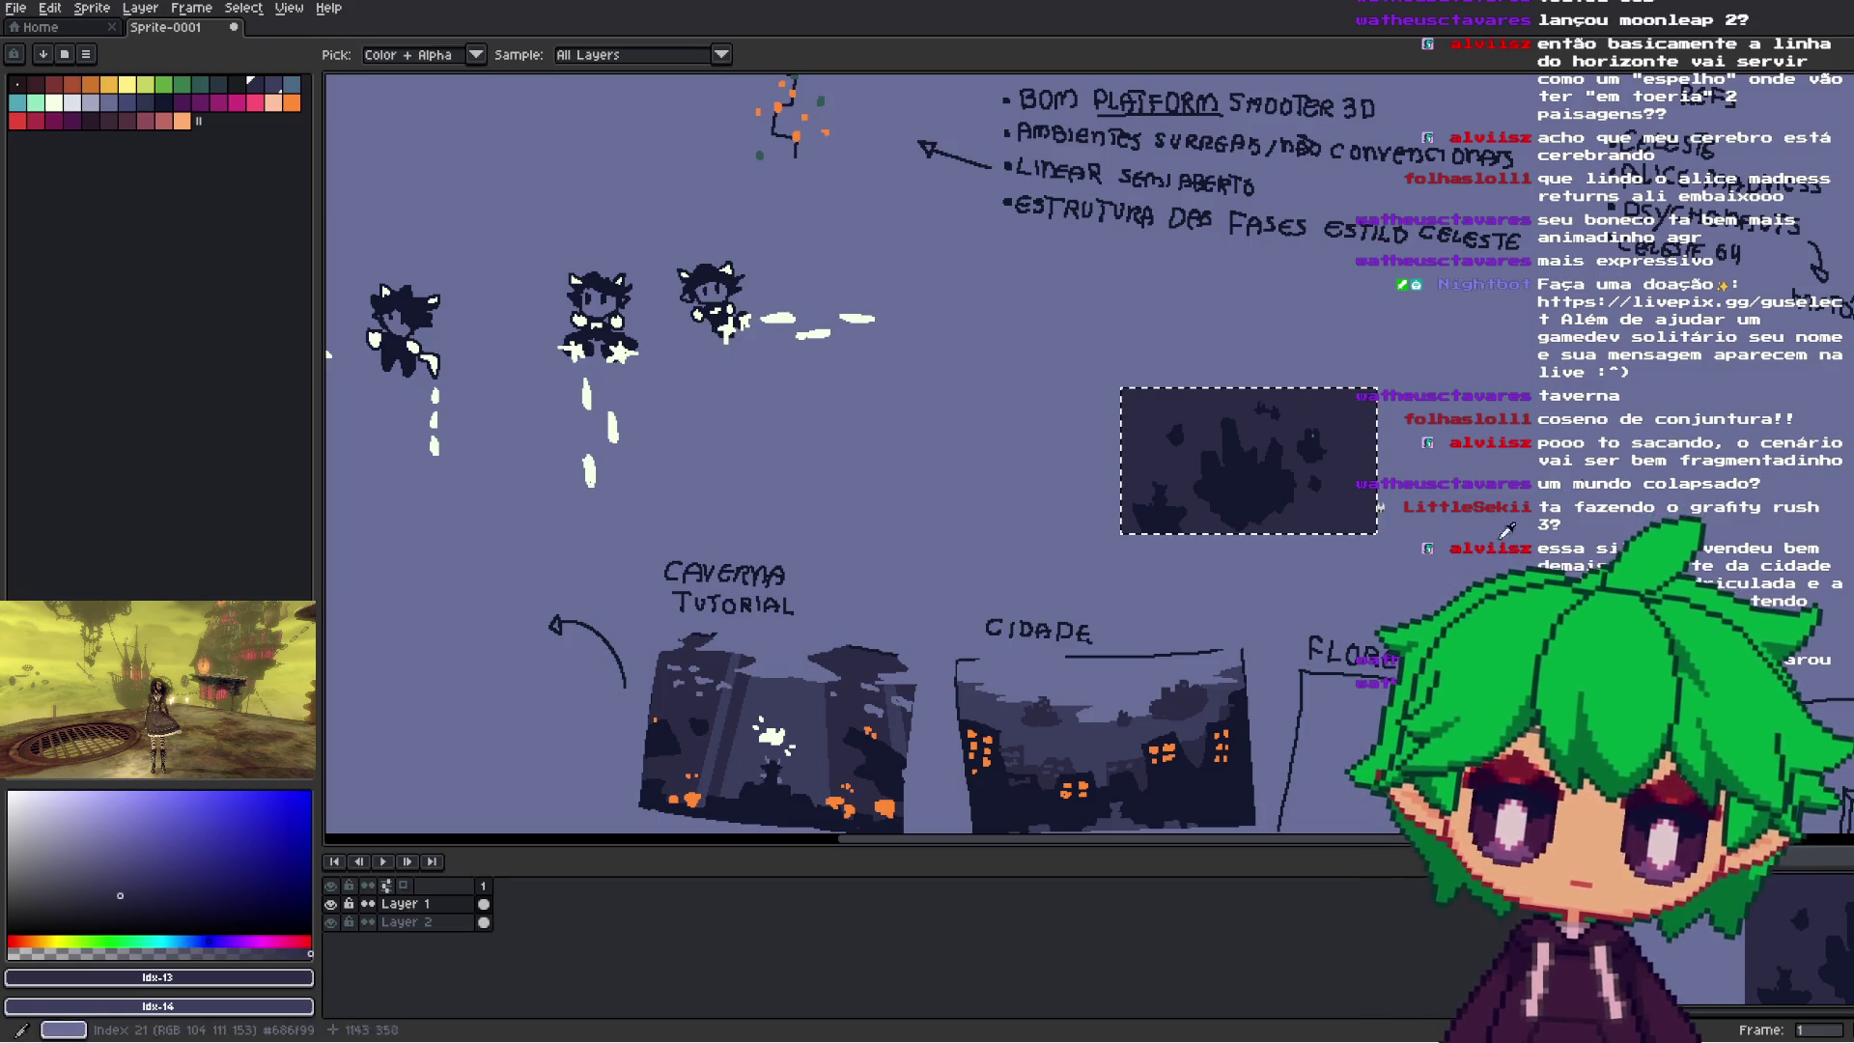
click(1083, 730)
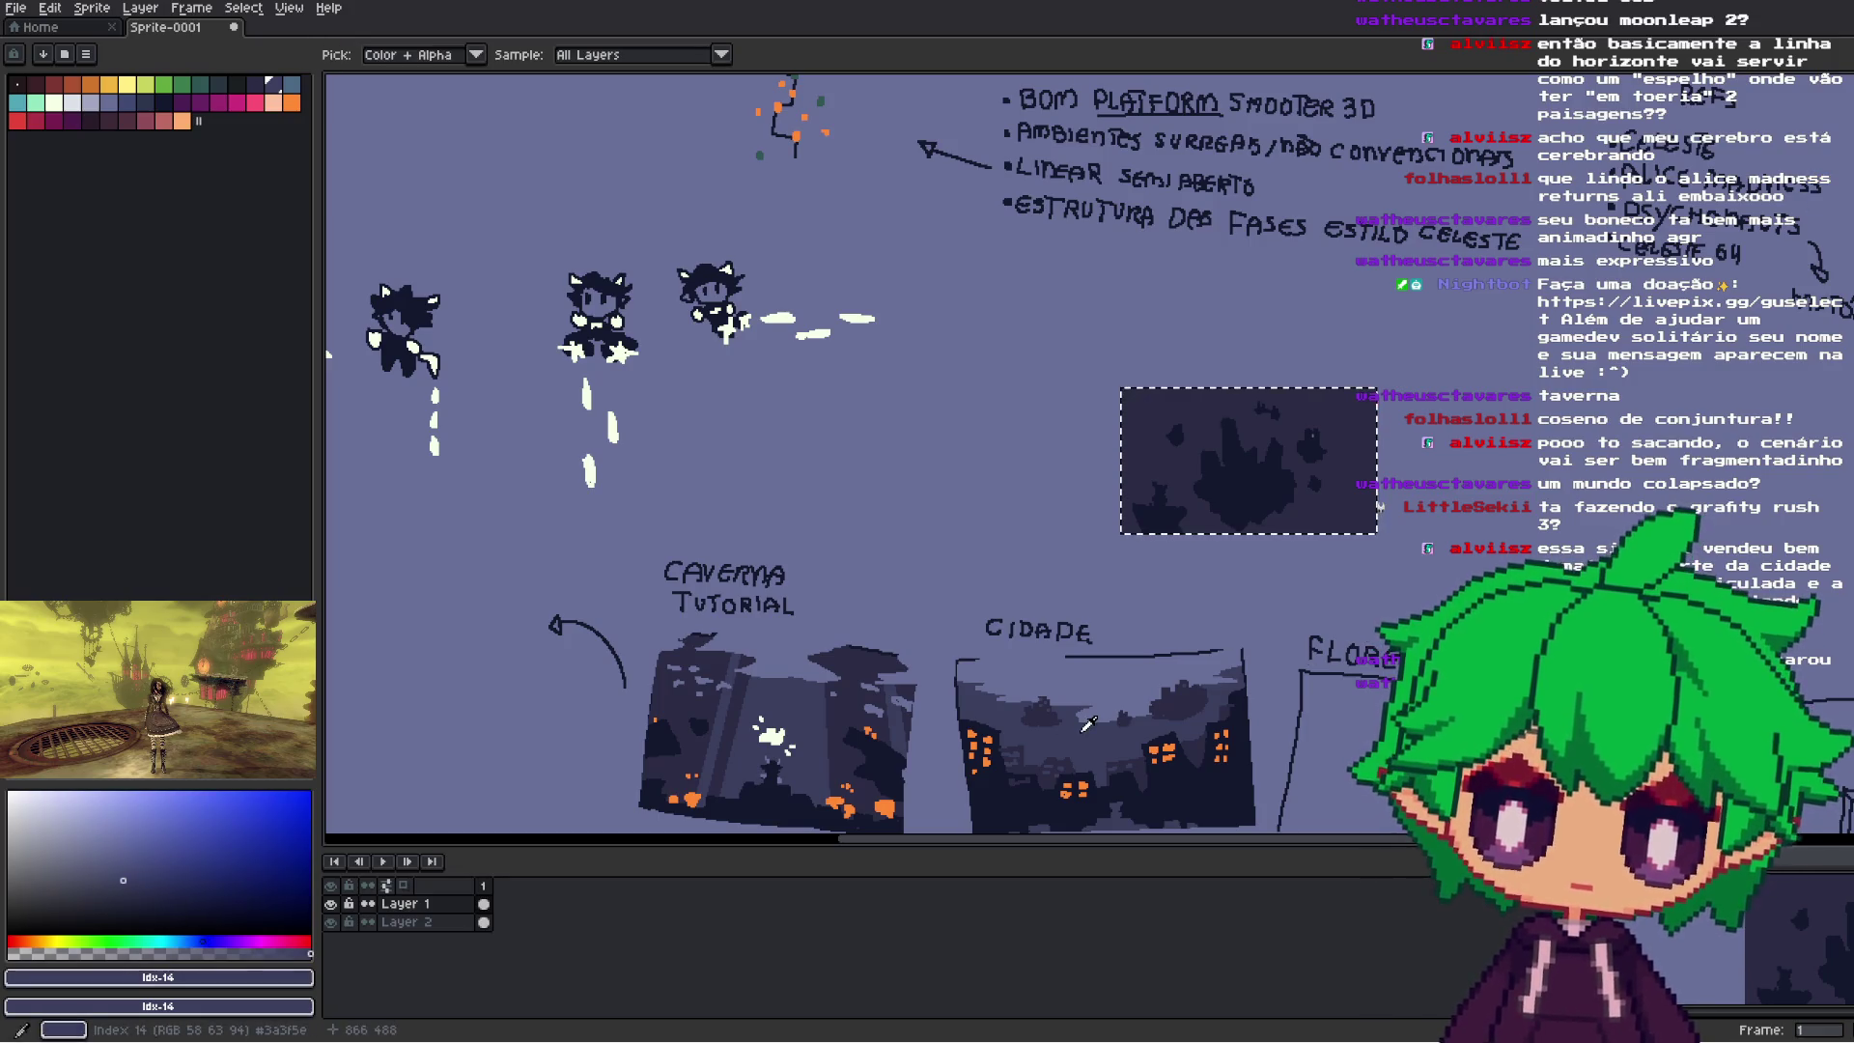
click(108, 103)
key(g)
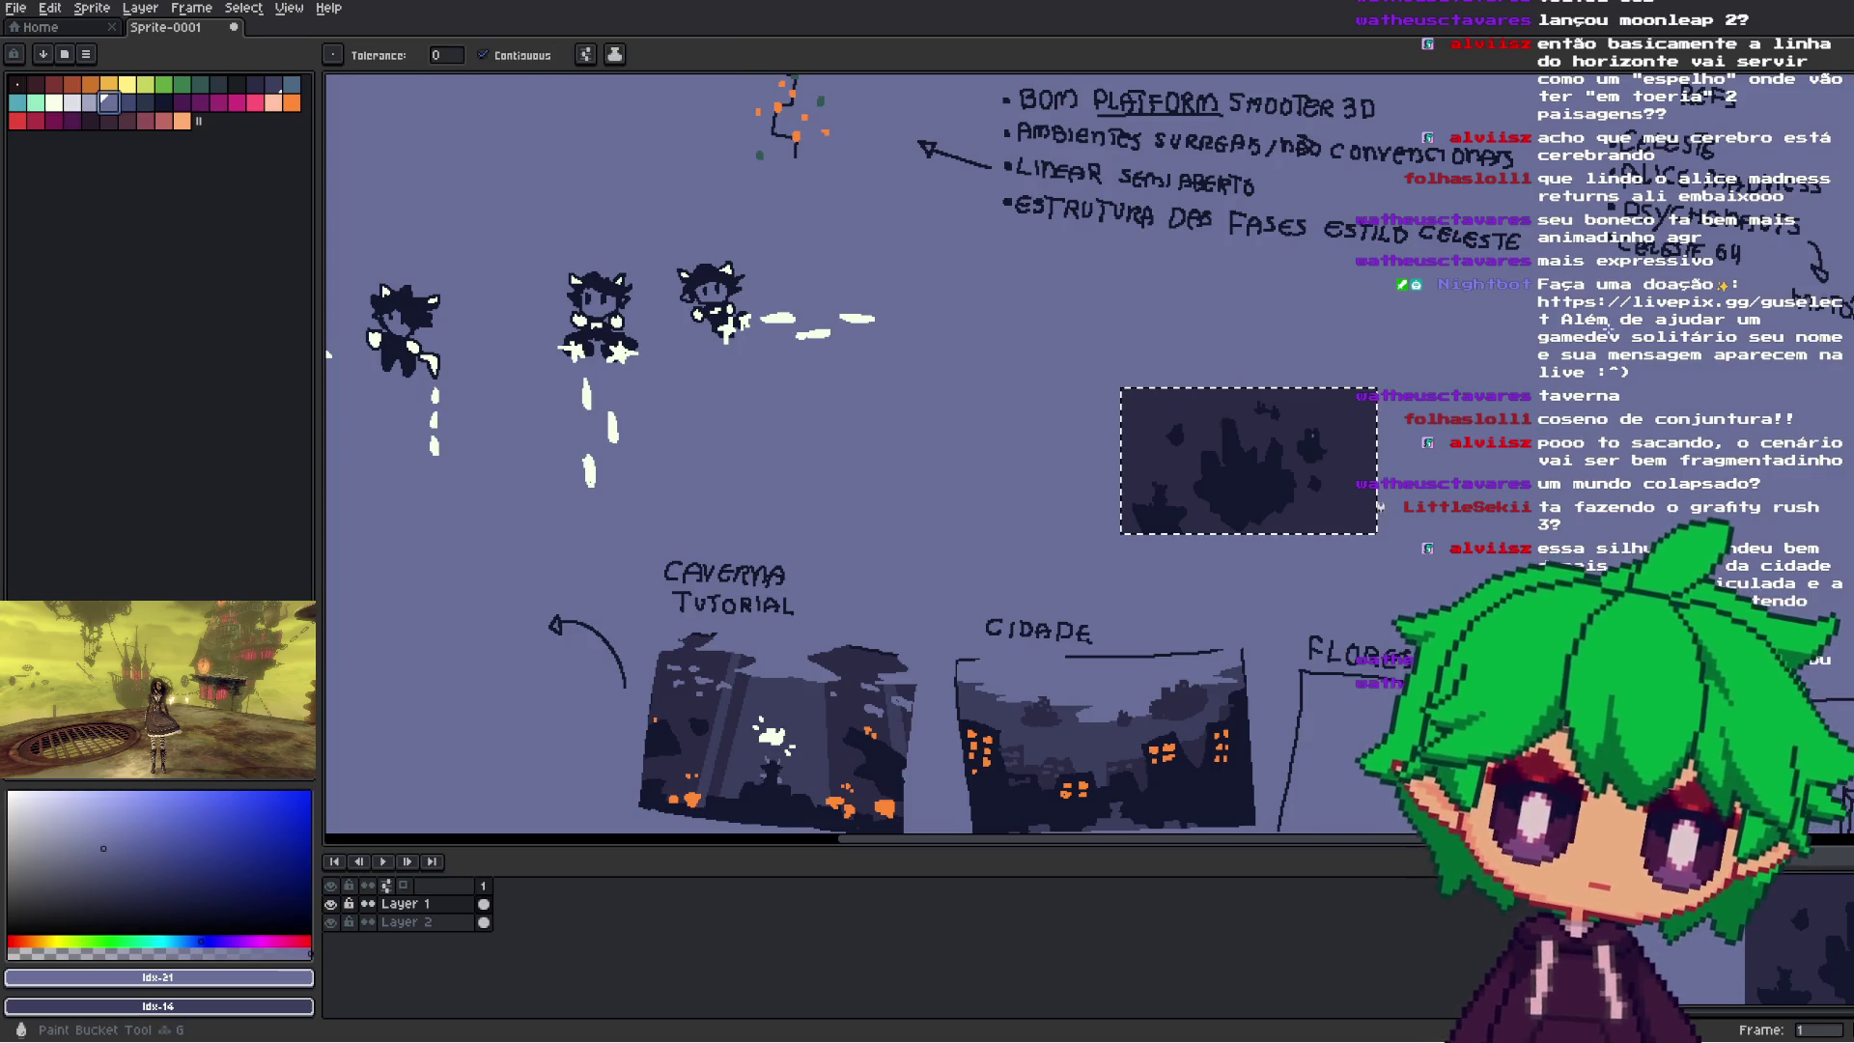
scroll(1364, 462, up, 2)
click(127, 103)
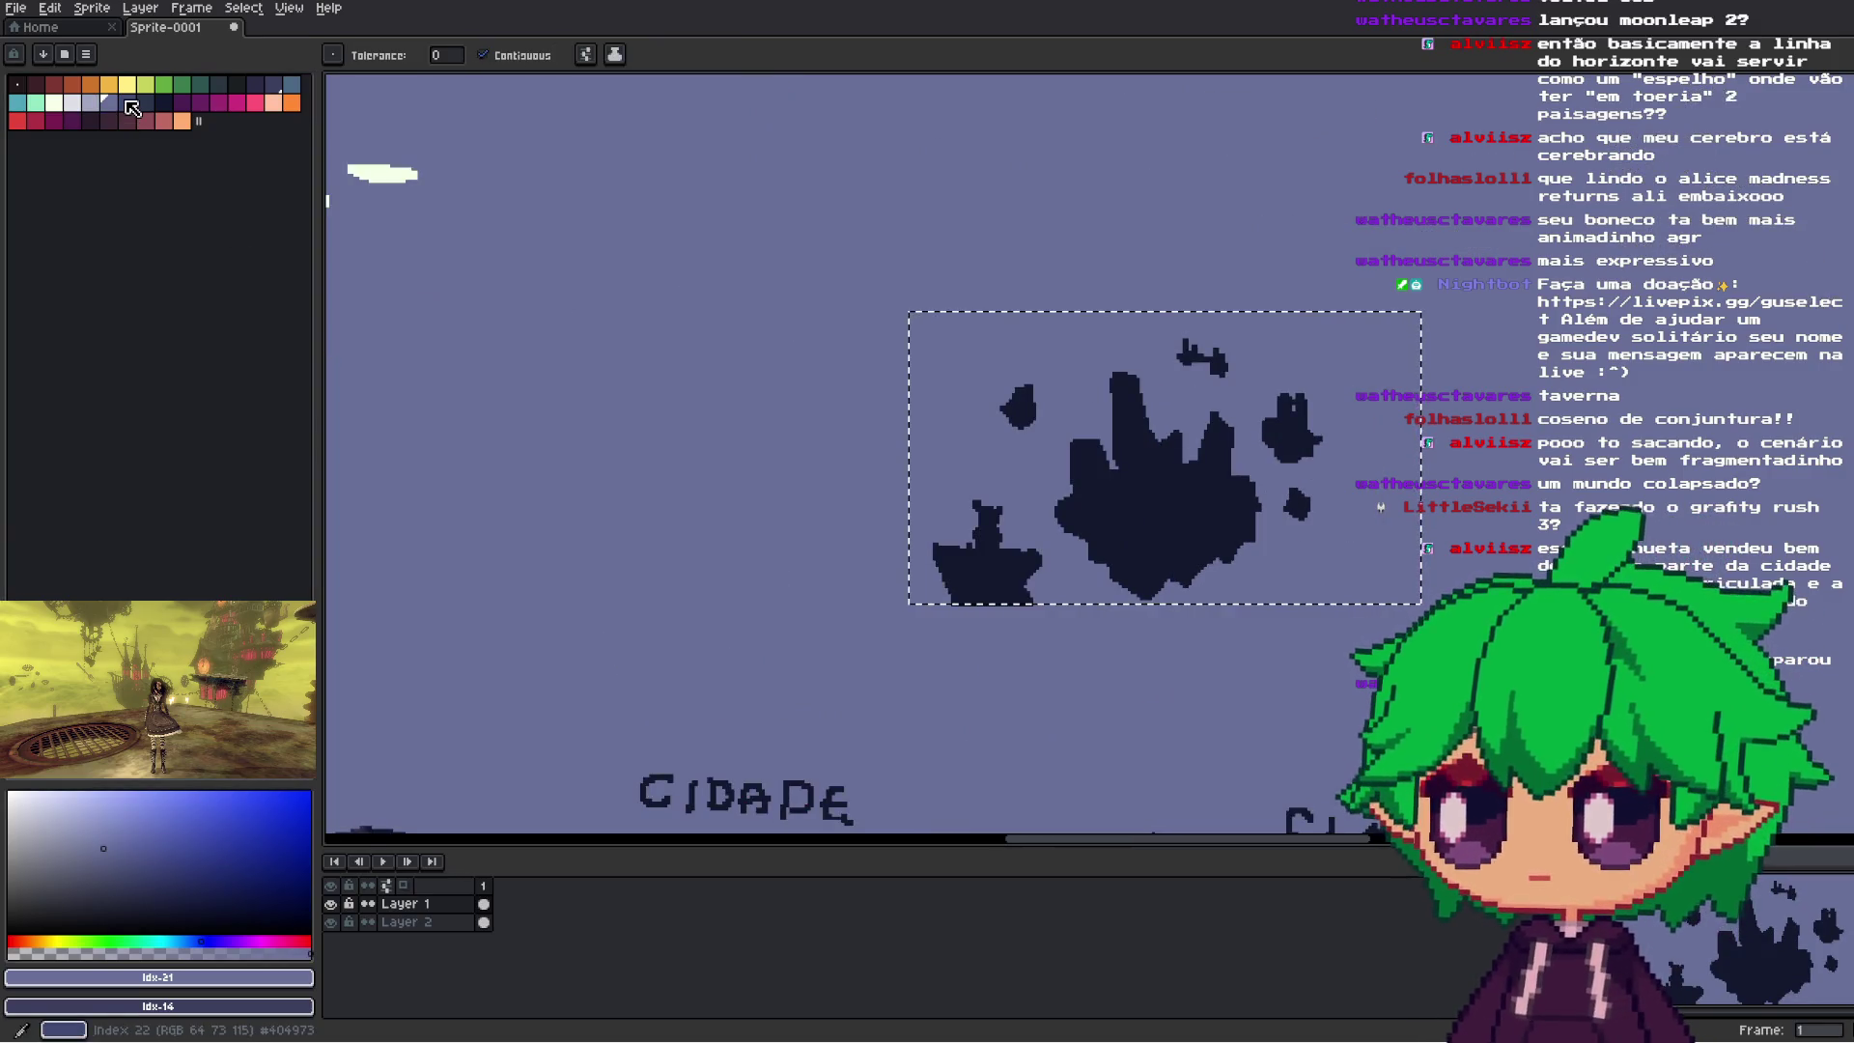
click(996, 381)
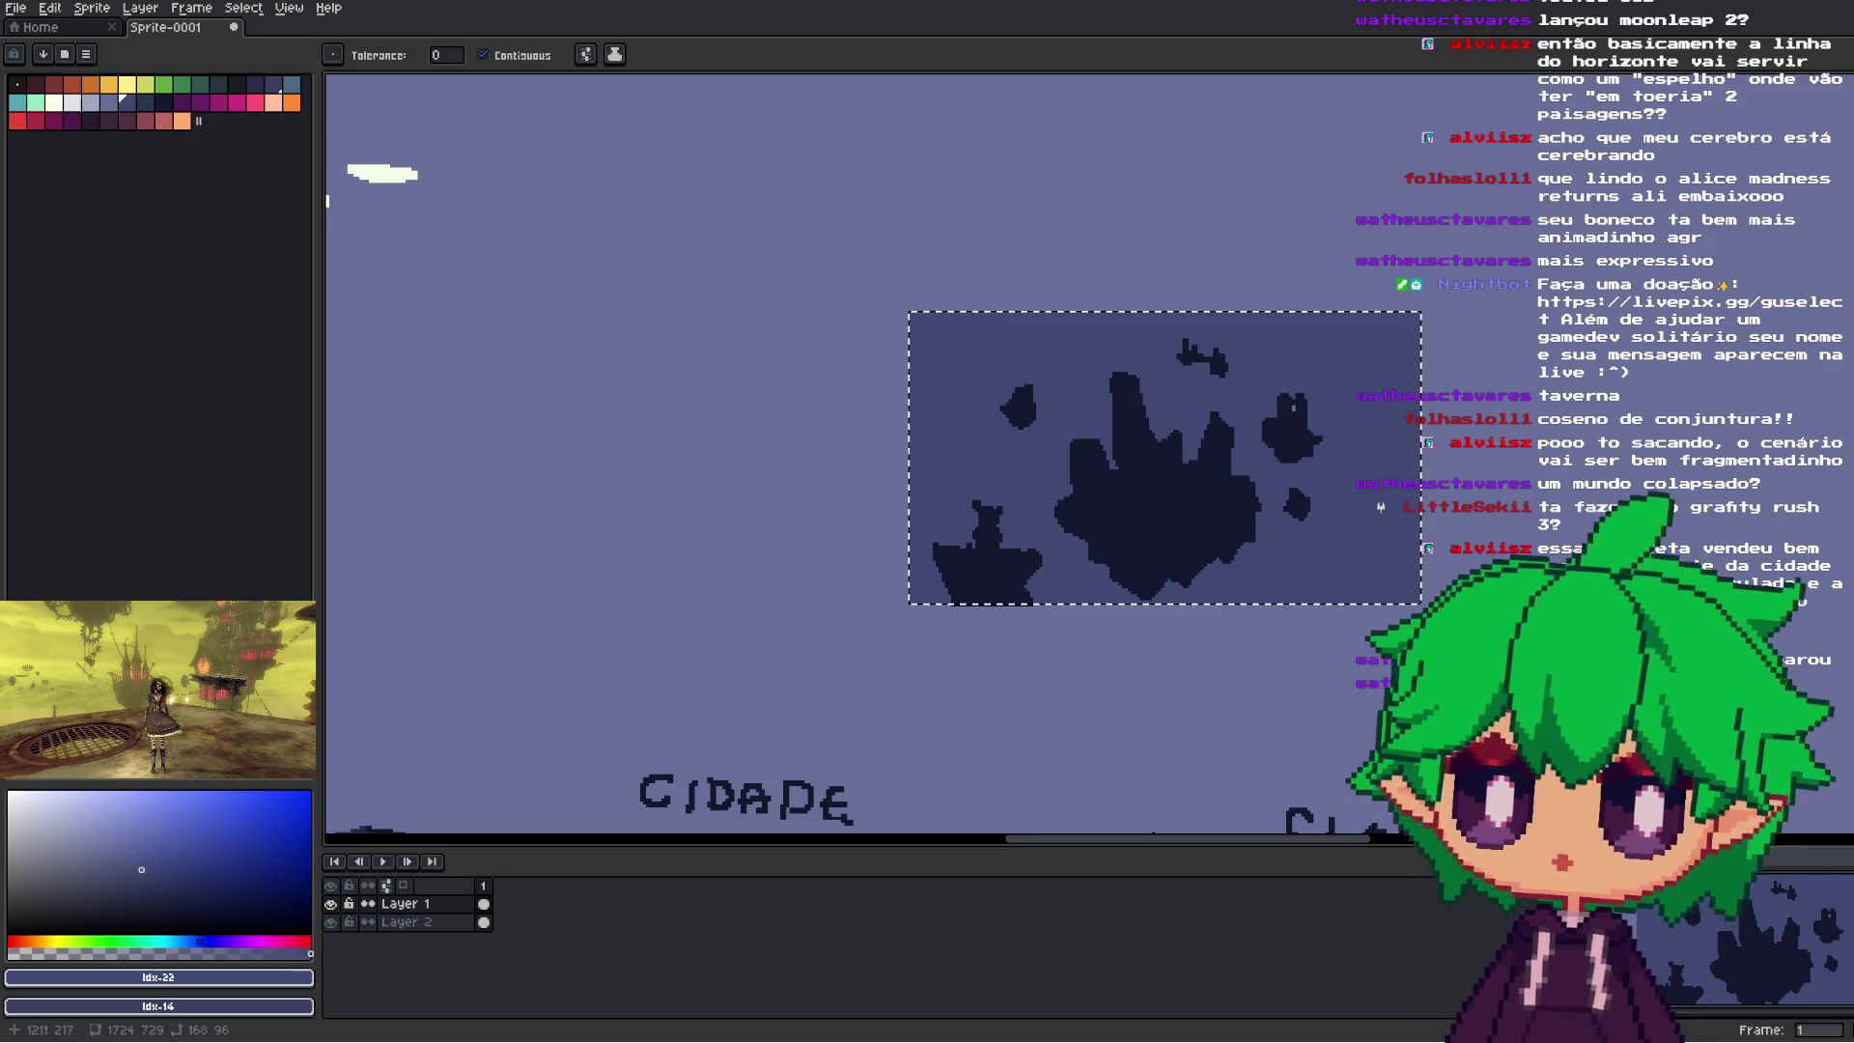
- Magic-wand select the slate backdrop around the islands and sample the lighter blue-grey
key(i)
key(w)
key(ctrl+d)
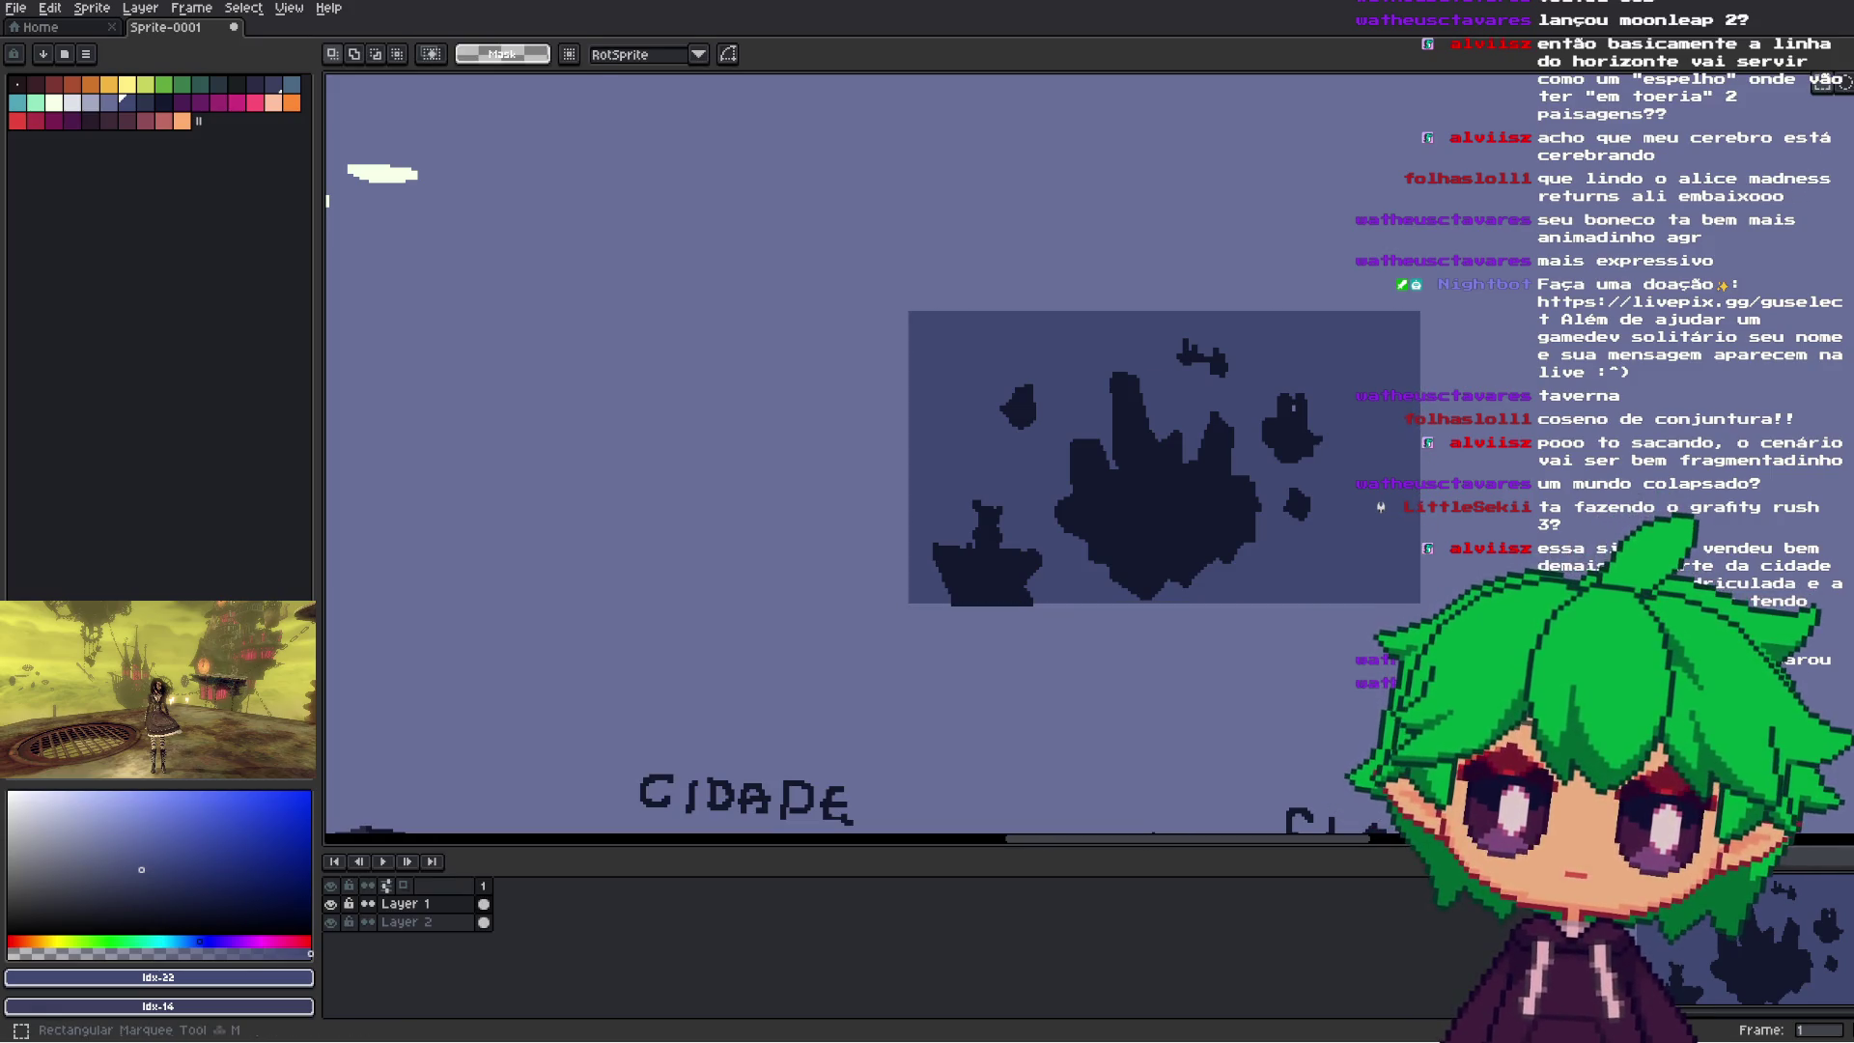
click(995, 380)
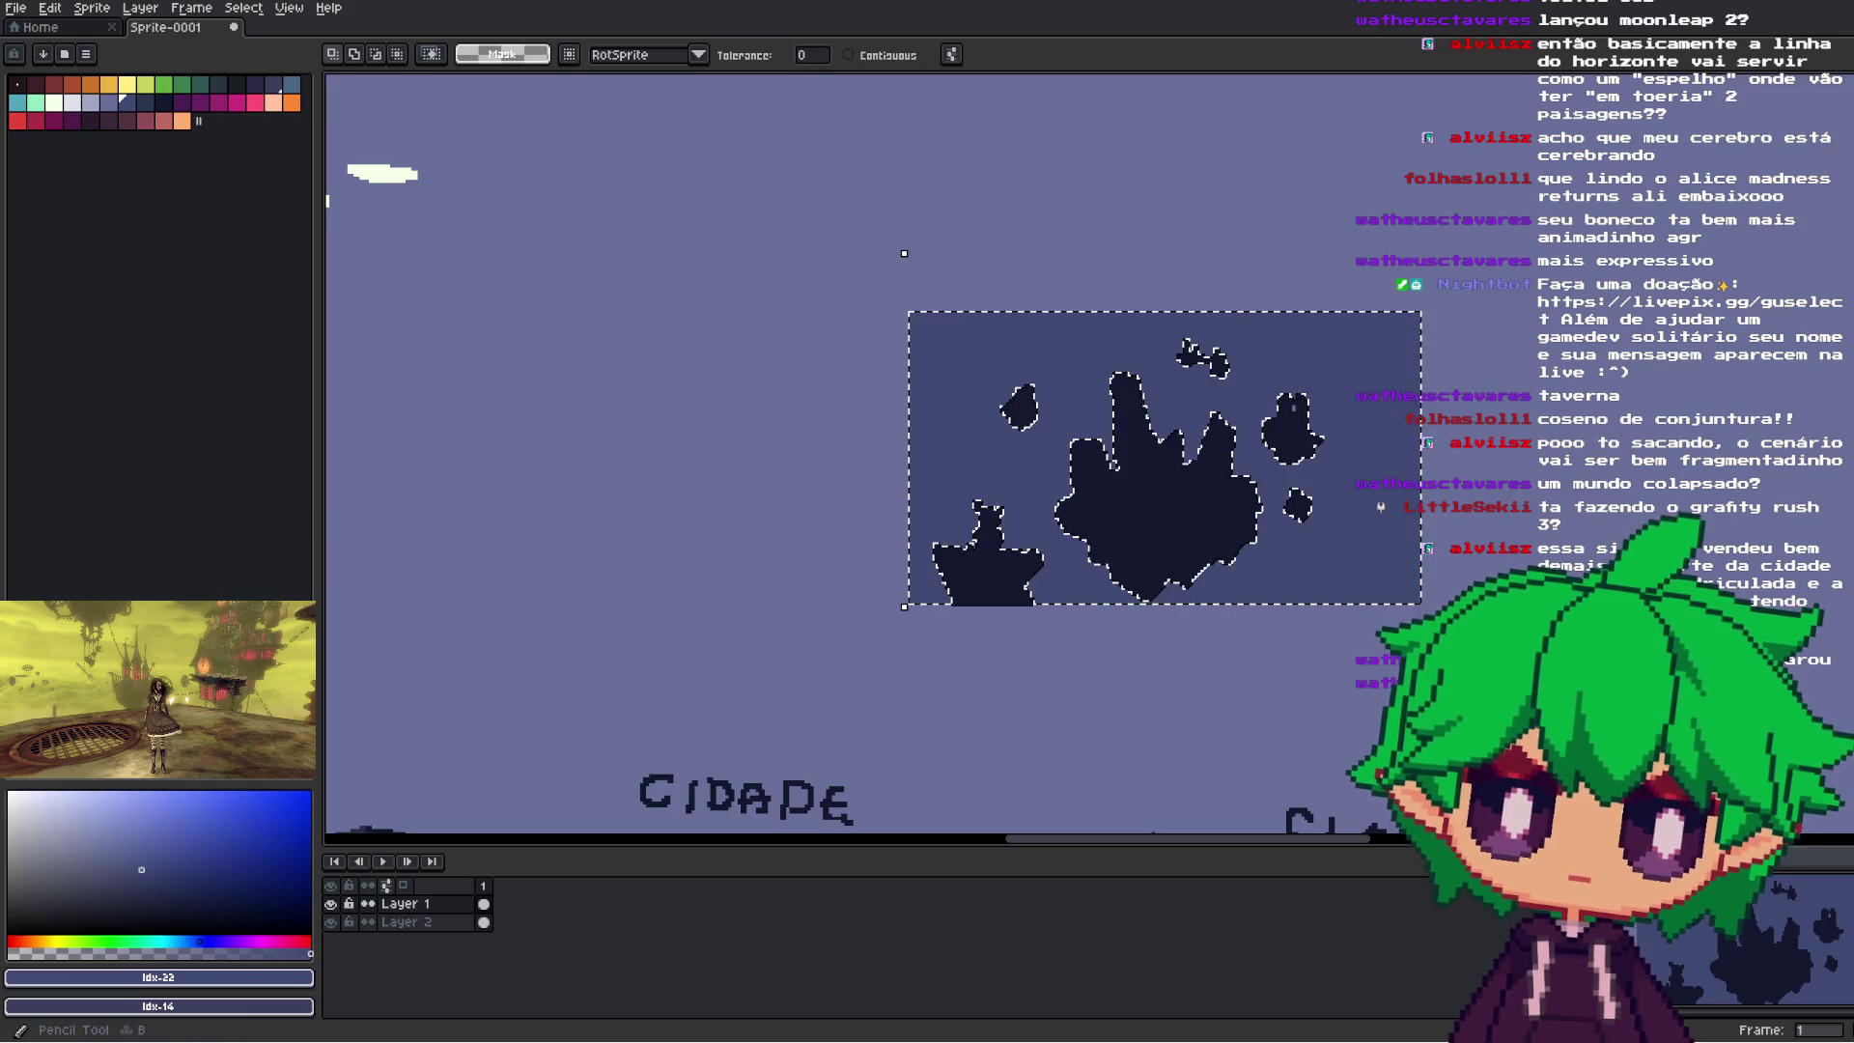
key(b)
alt+click(1433, 421)
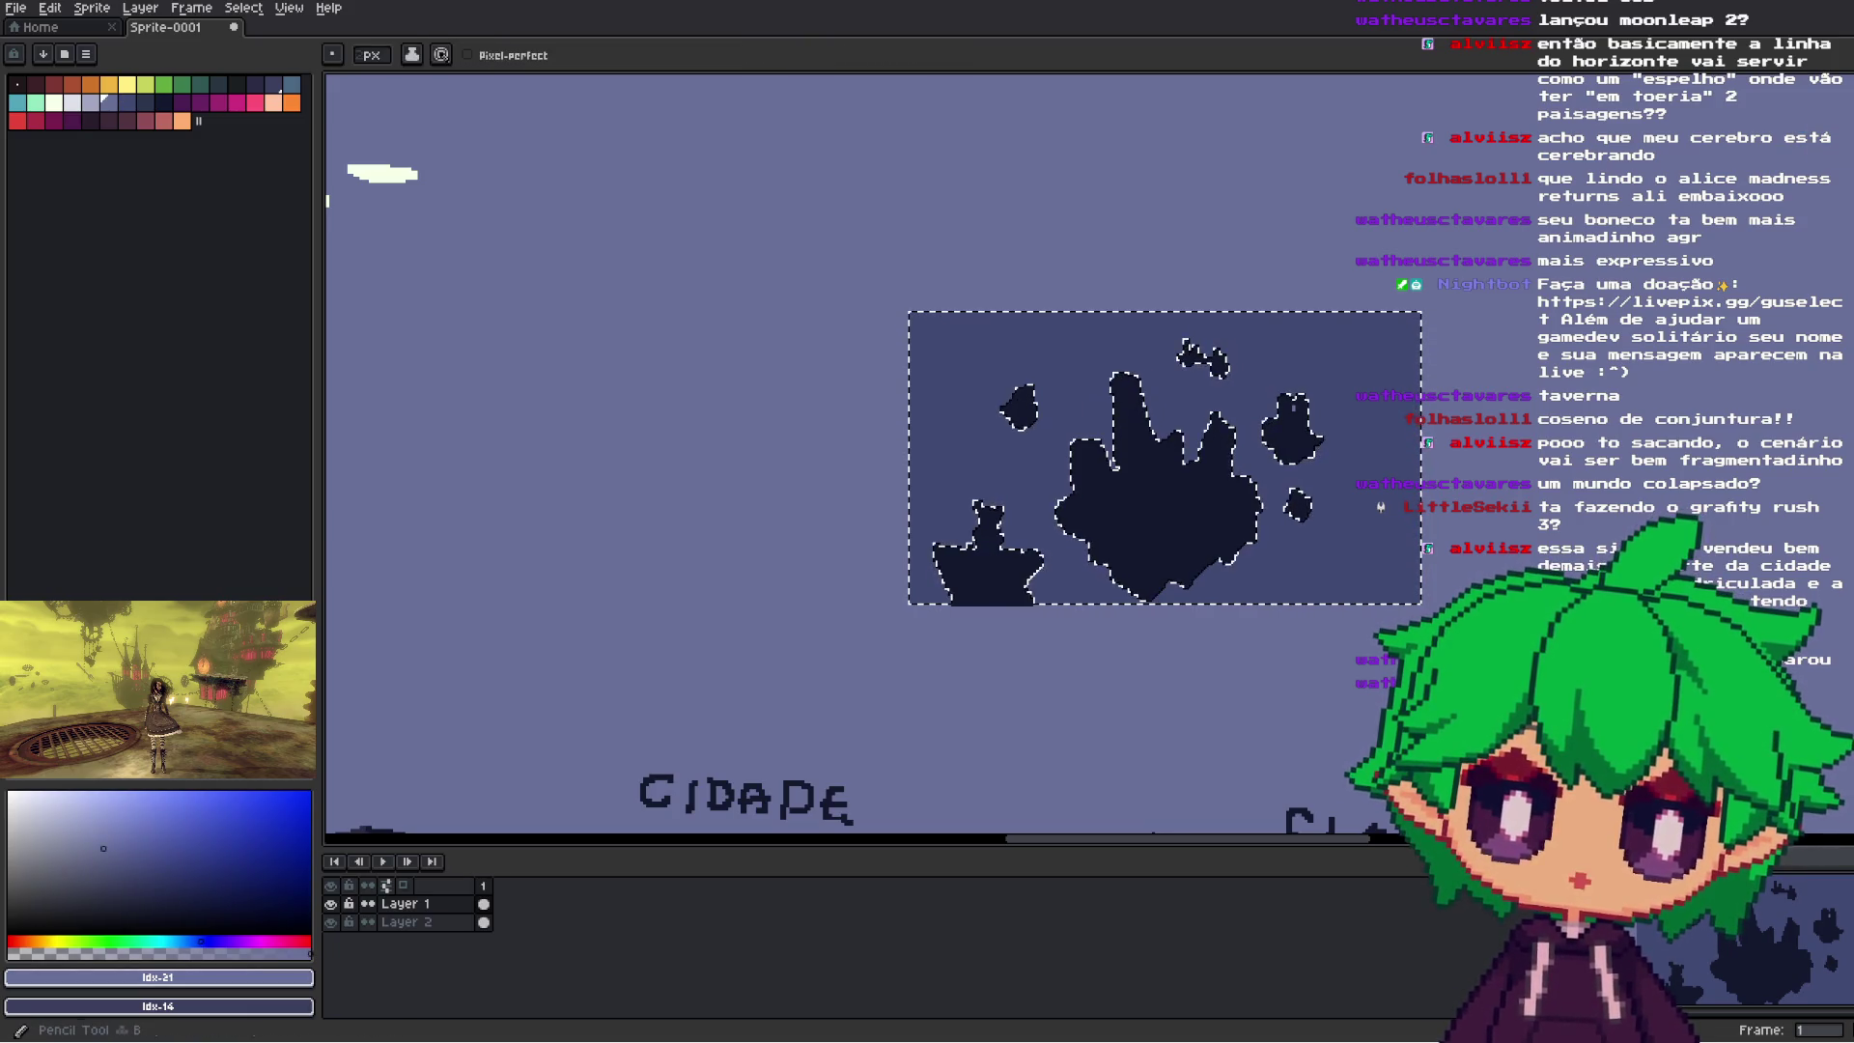
- Draw a pale wavy horizon from the left edge past the small island to the right side, redoing failed strokes
scroll(1432, 421, up, 1)
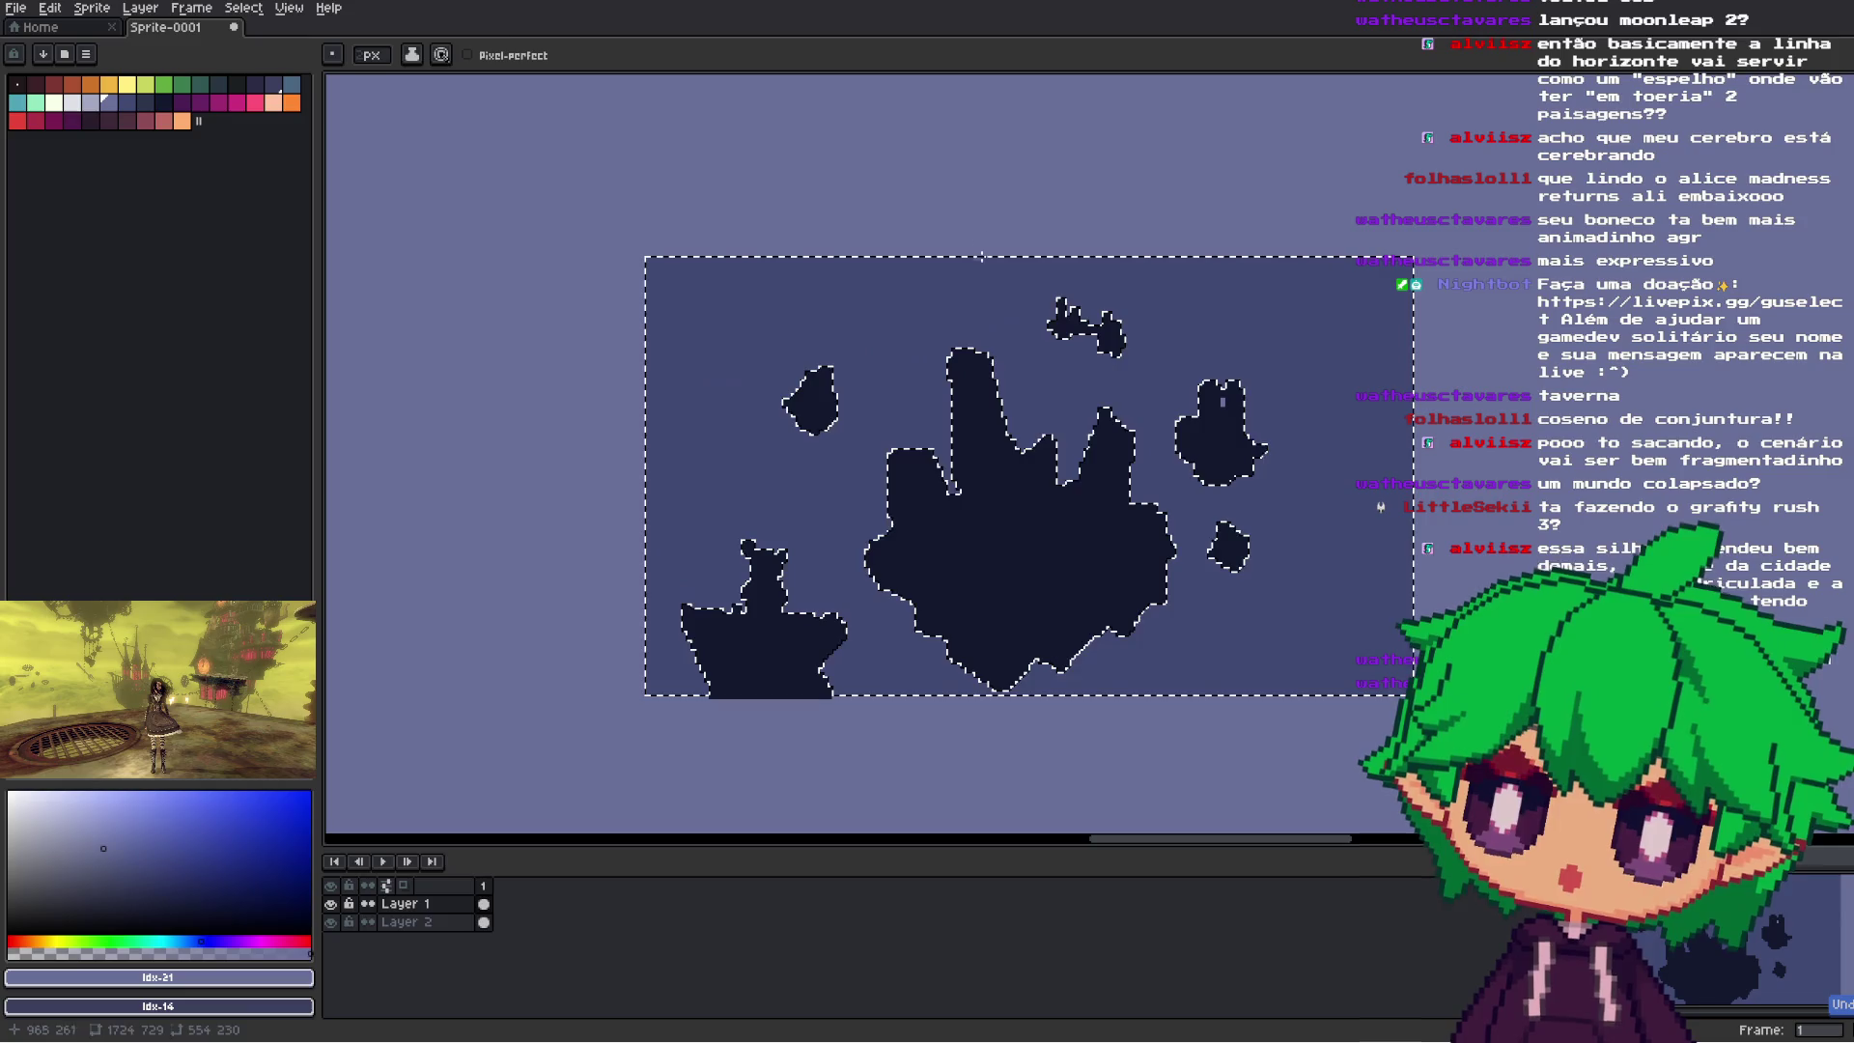
drag(691, 258, 729, 343)
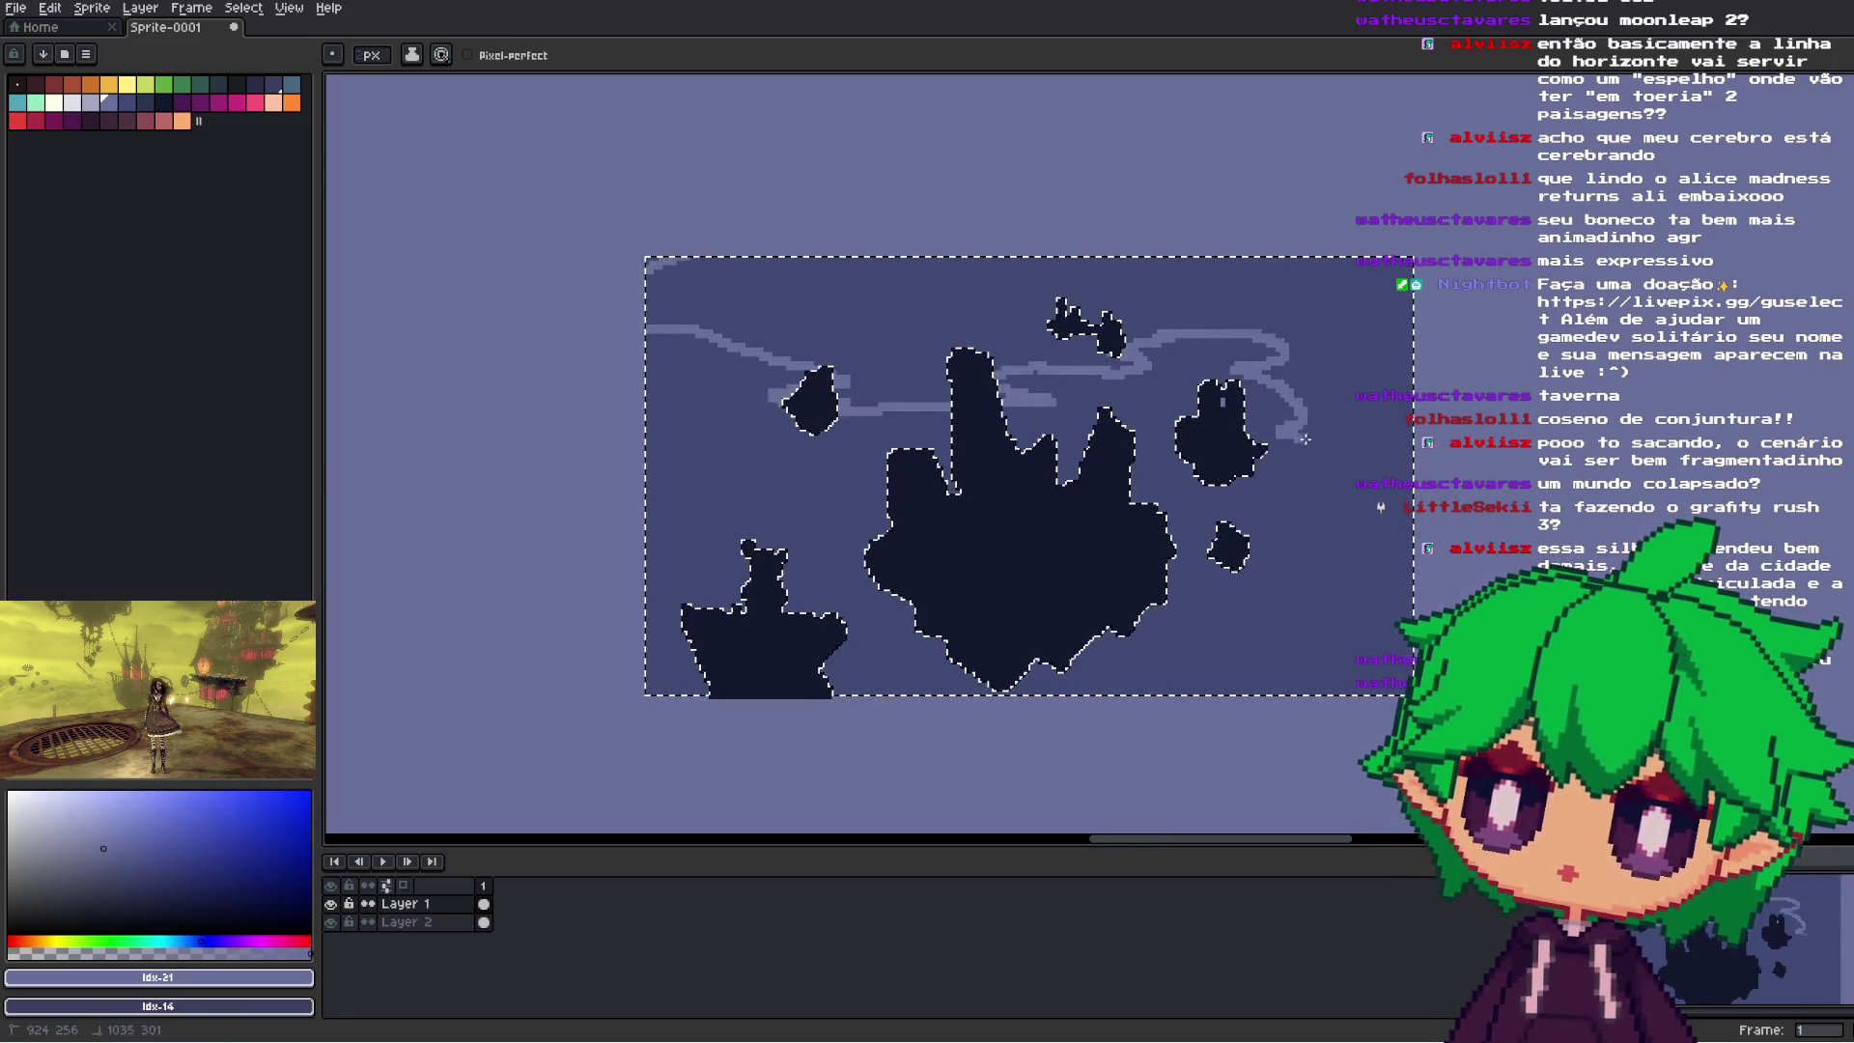
key(ctrl+z)
drag(647, 472, 821, 431)
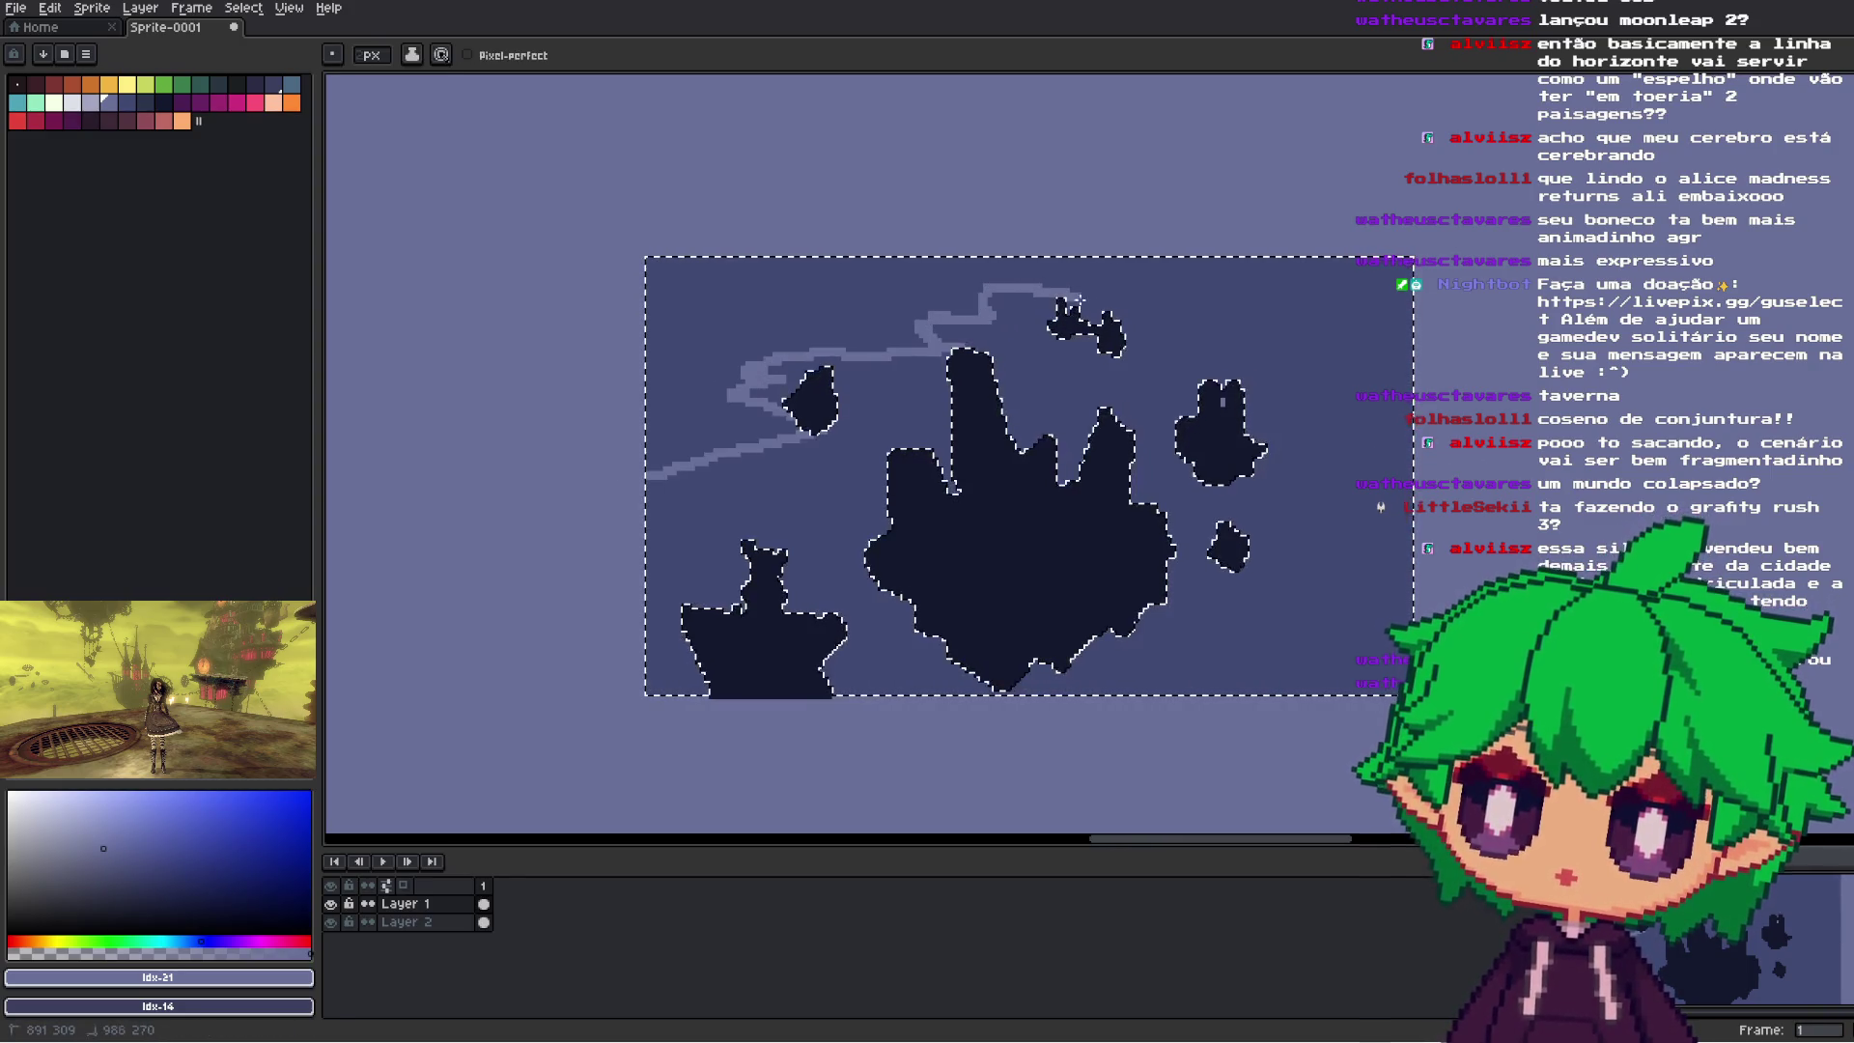
key(ctrl+z)
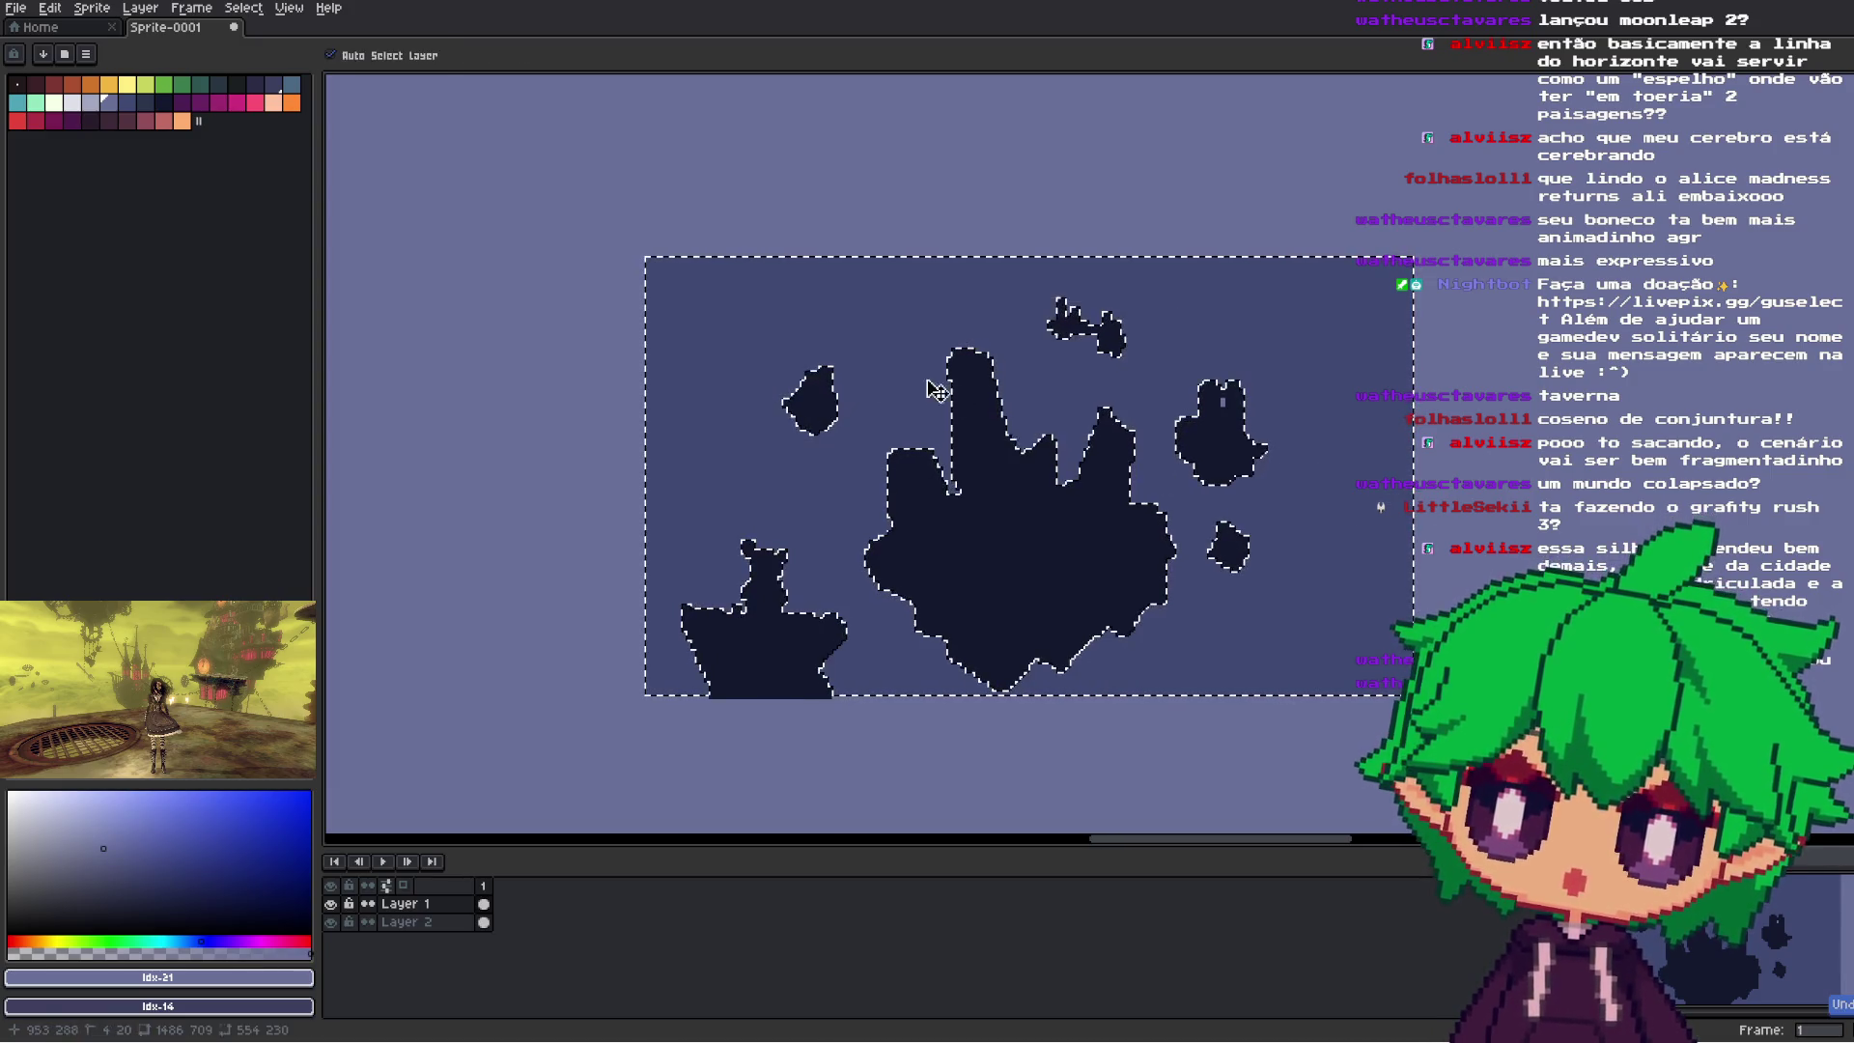
drag(717, 263, 818, 300)
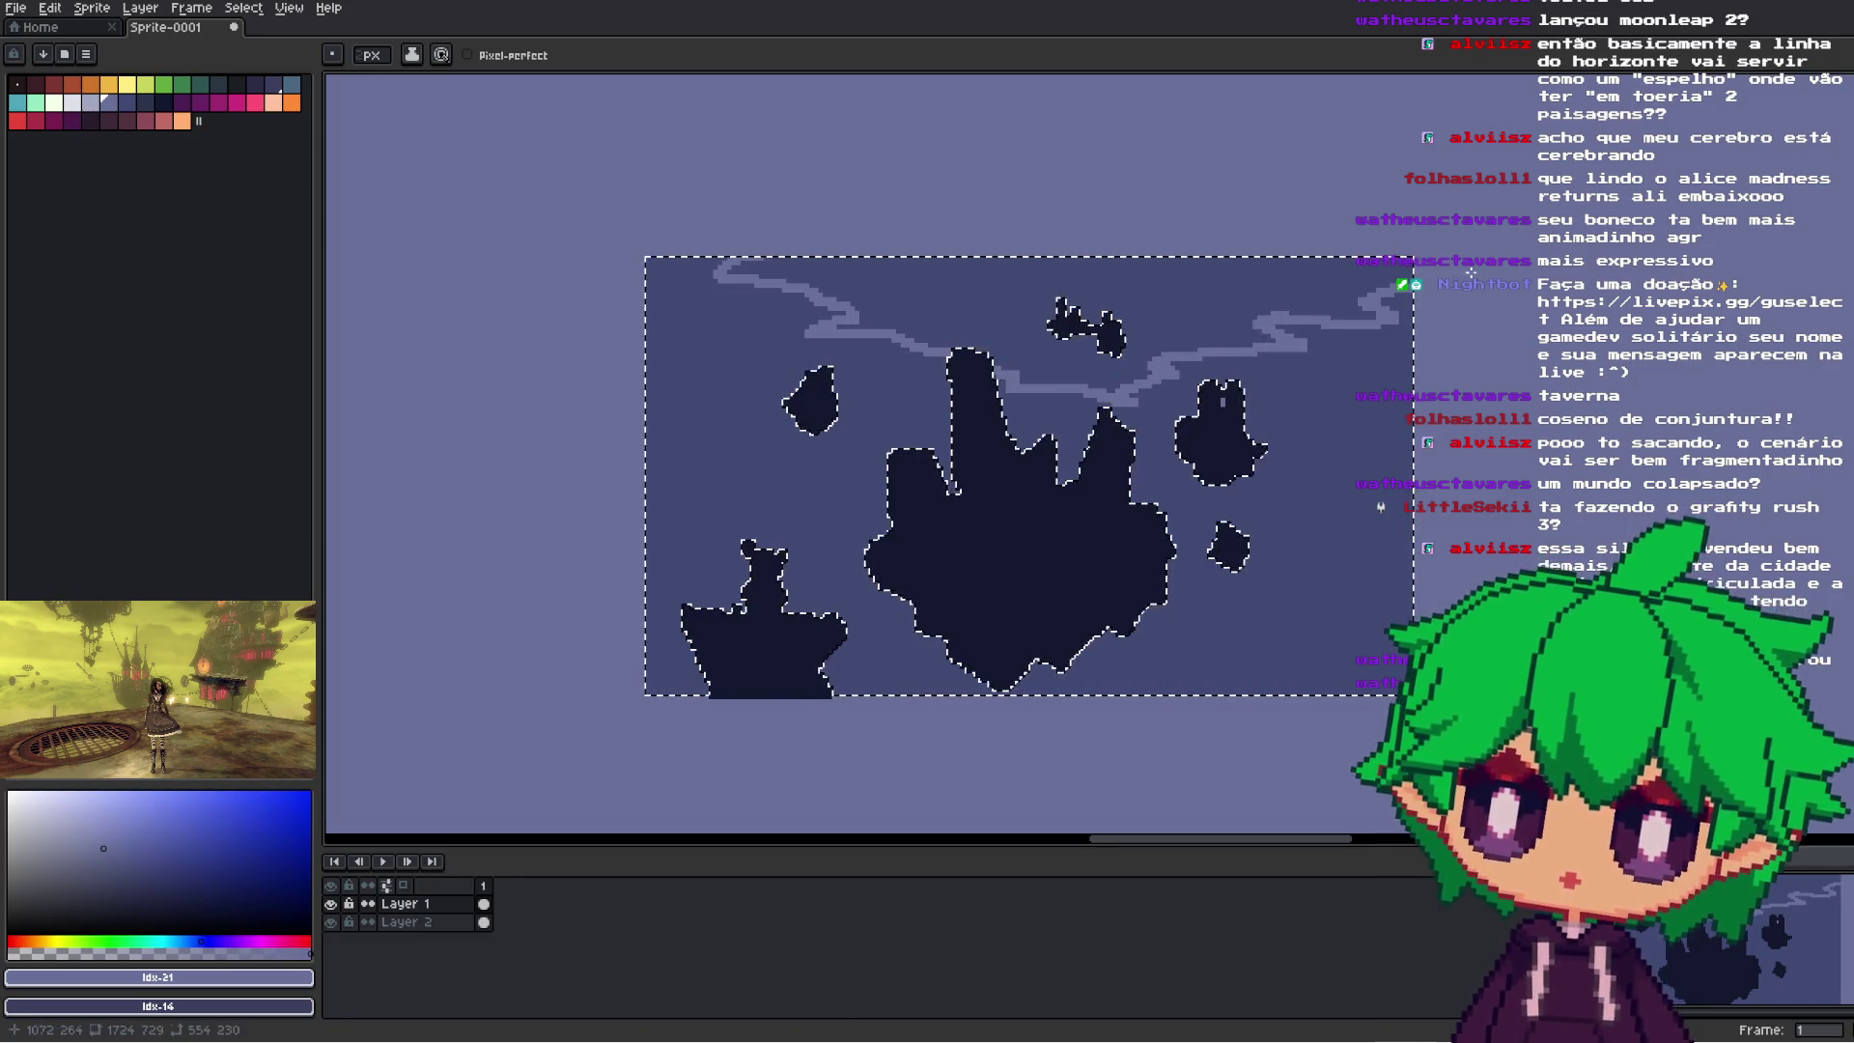
key(ctrl+z)
drag(649, 362, 735, 413)
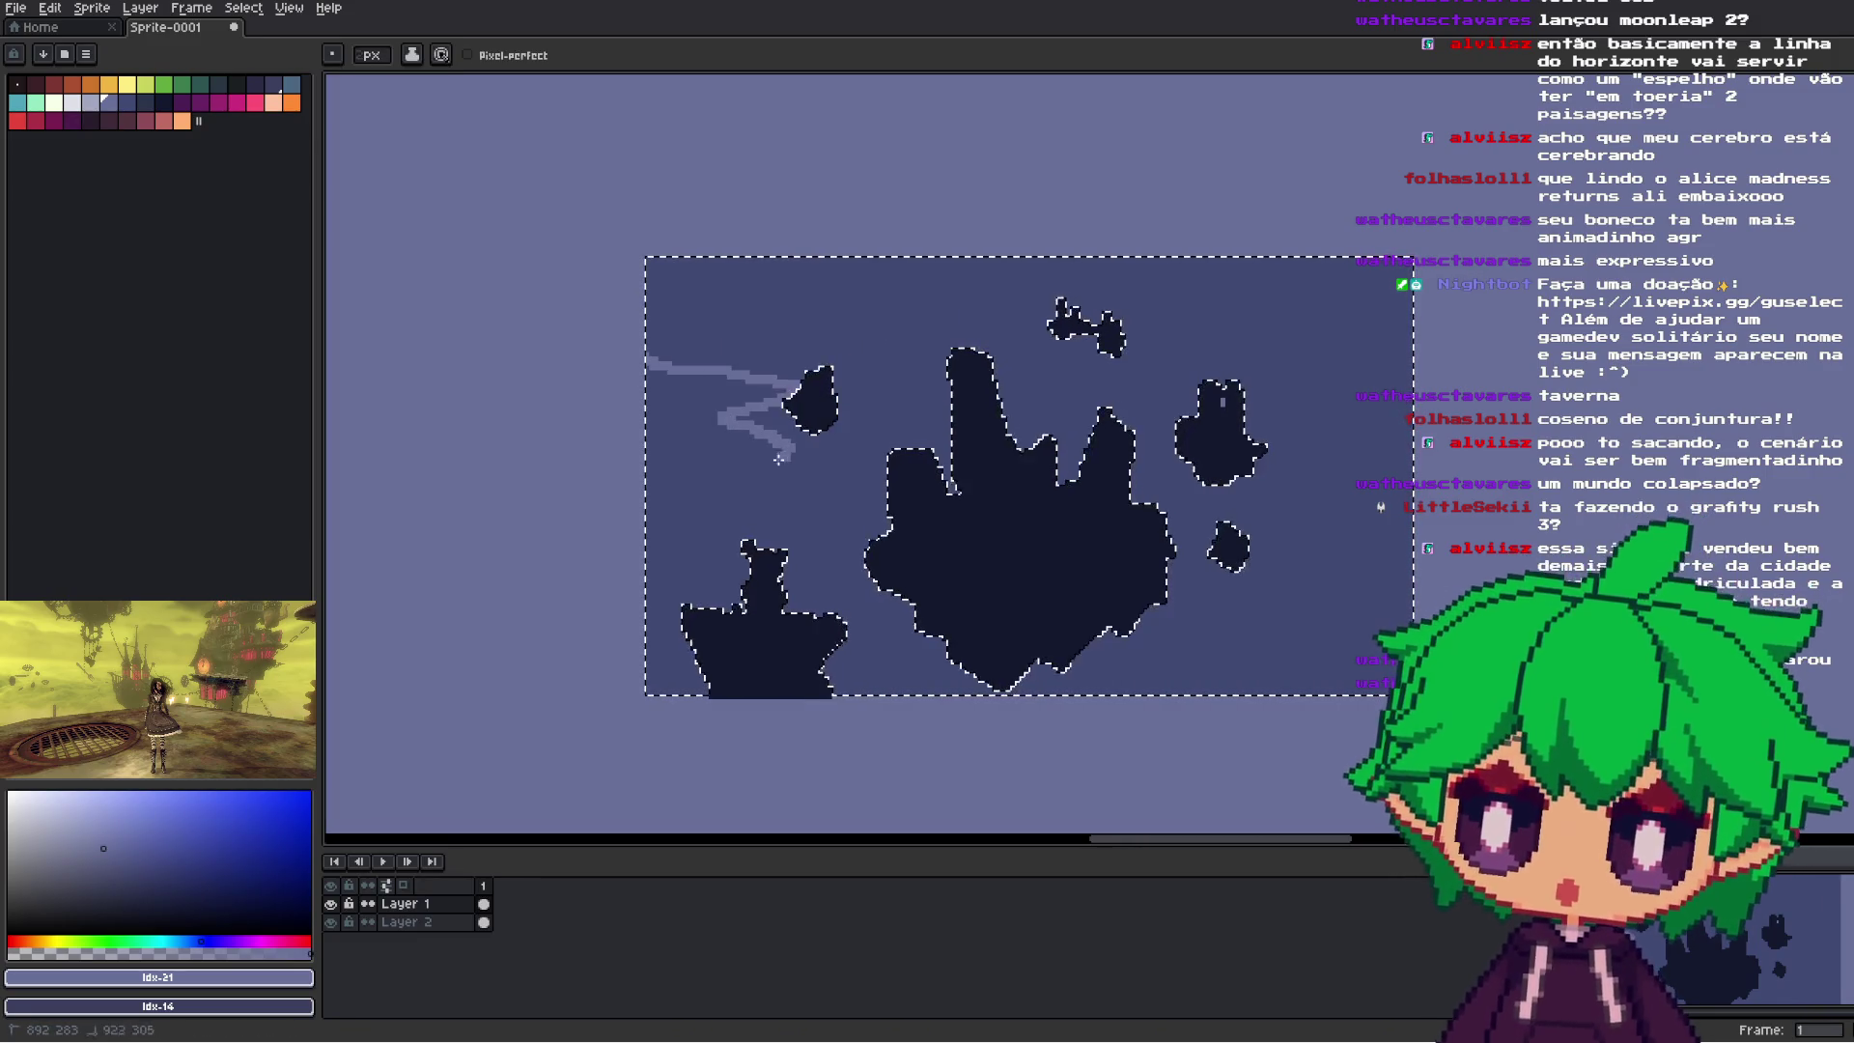
drag(836, 486, 887, 487)
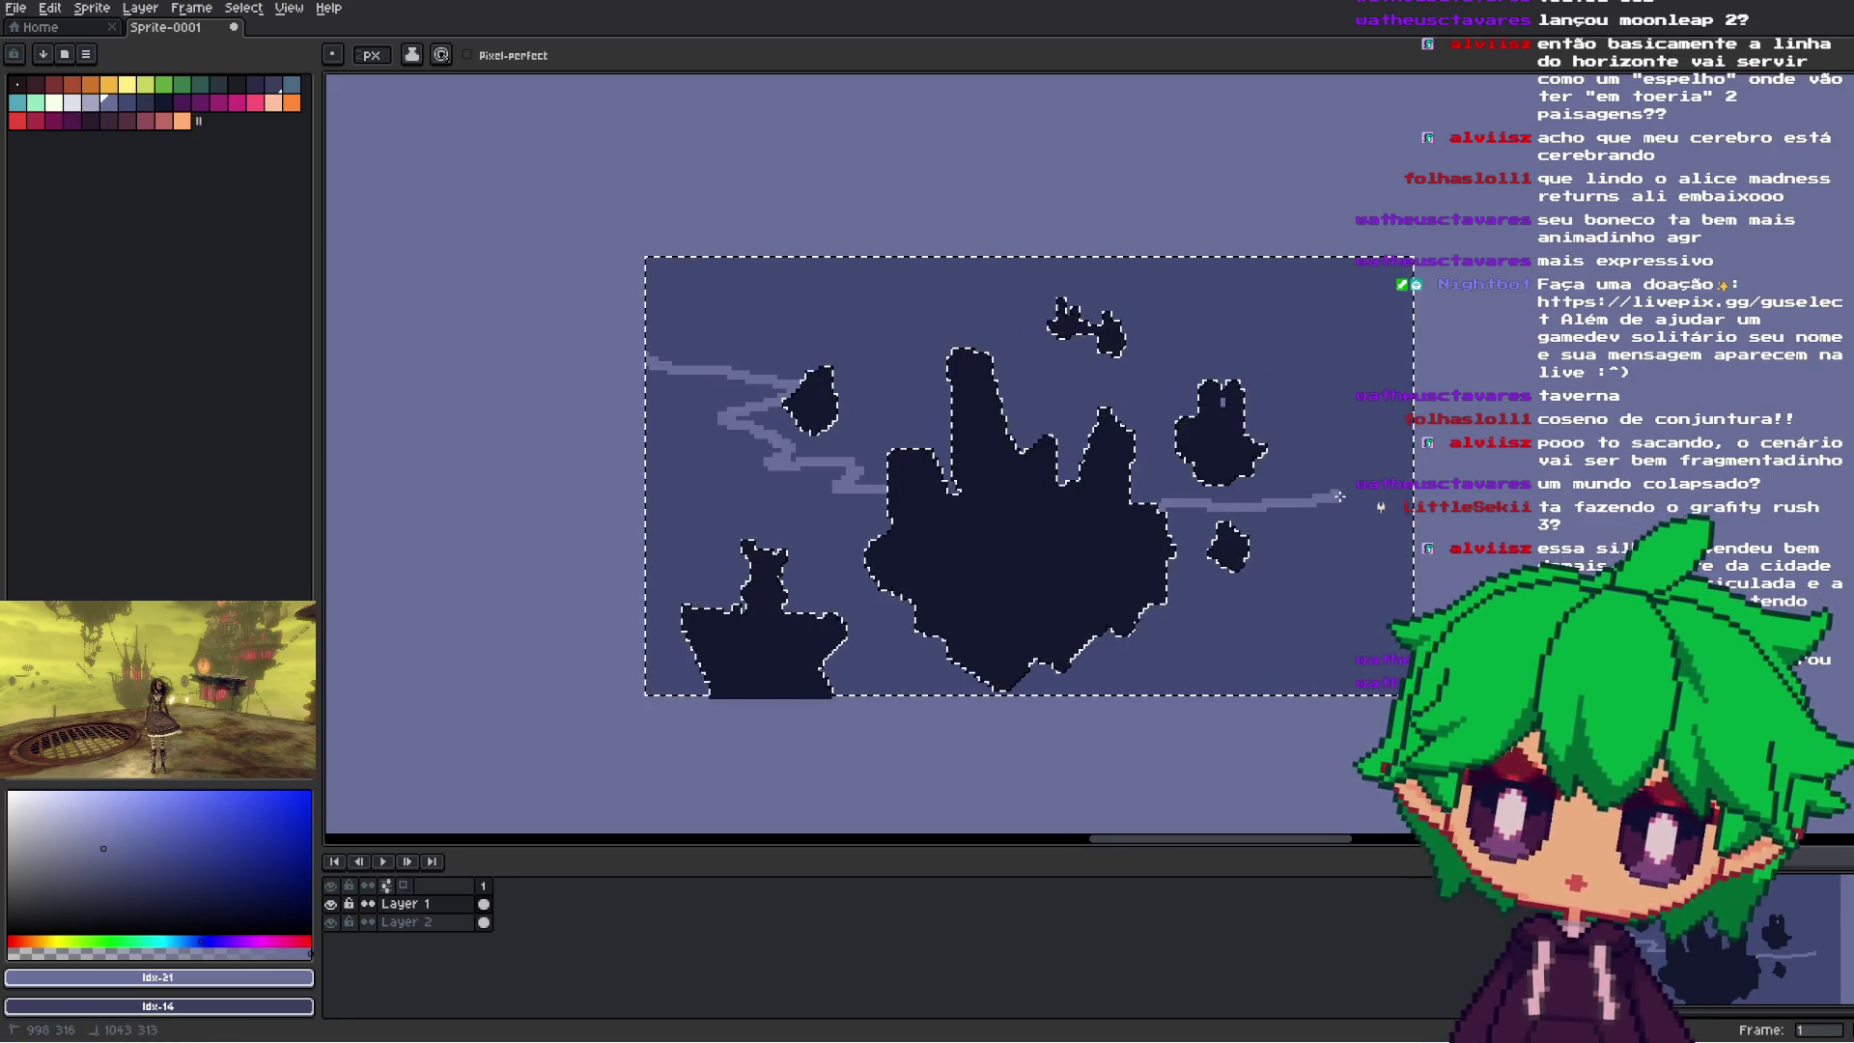
key(ctrl+z)
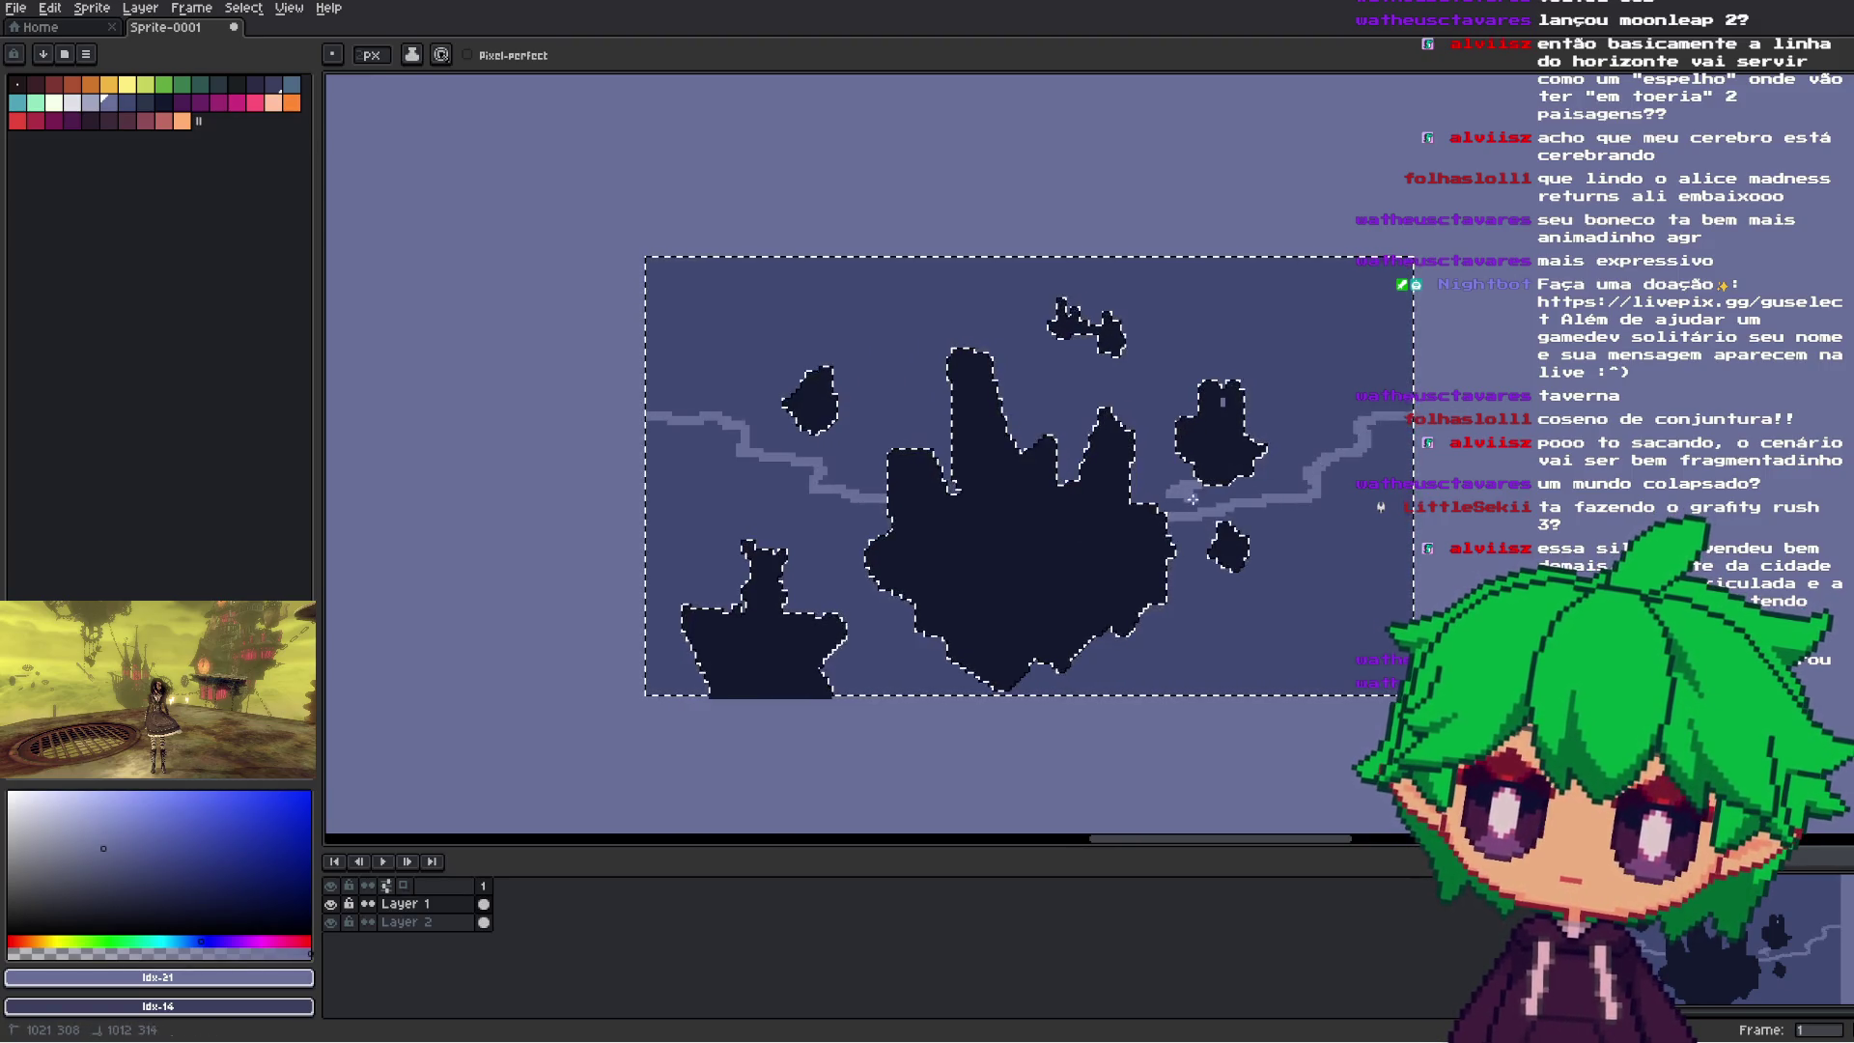
mouse_move(1171, 493)
mouse_down()
mouse_move(1291, 484)
mouse_move(1120, 490)
mouse_up()
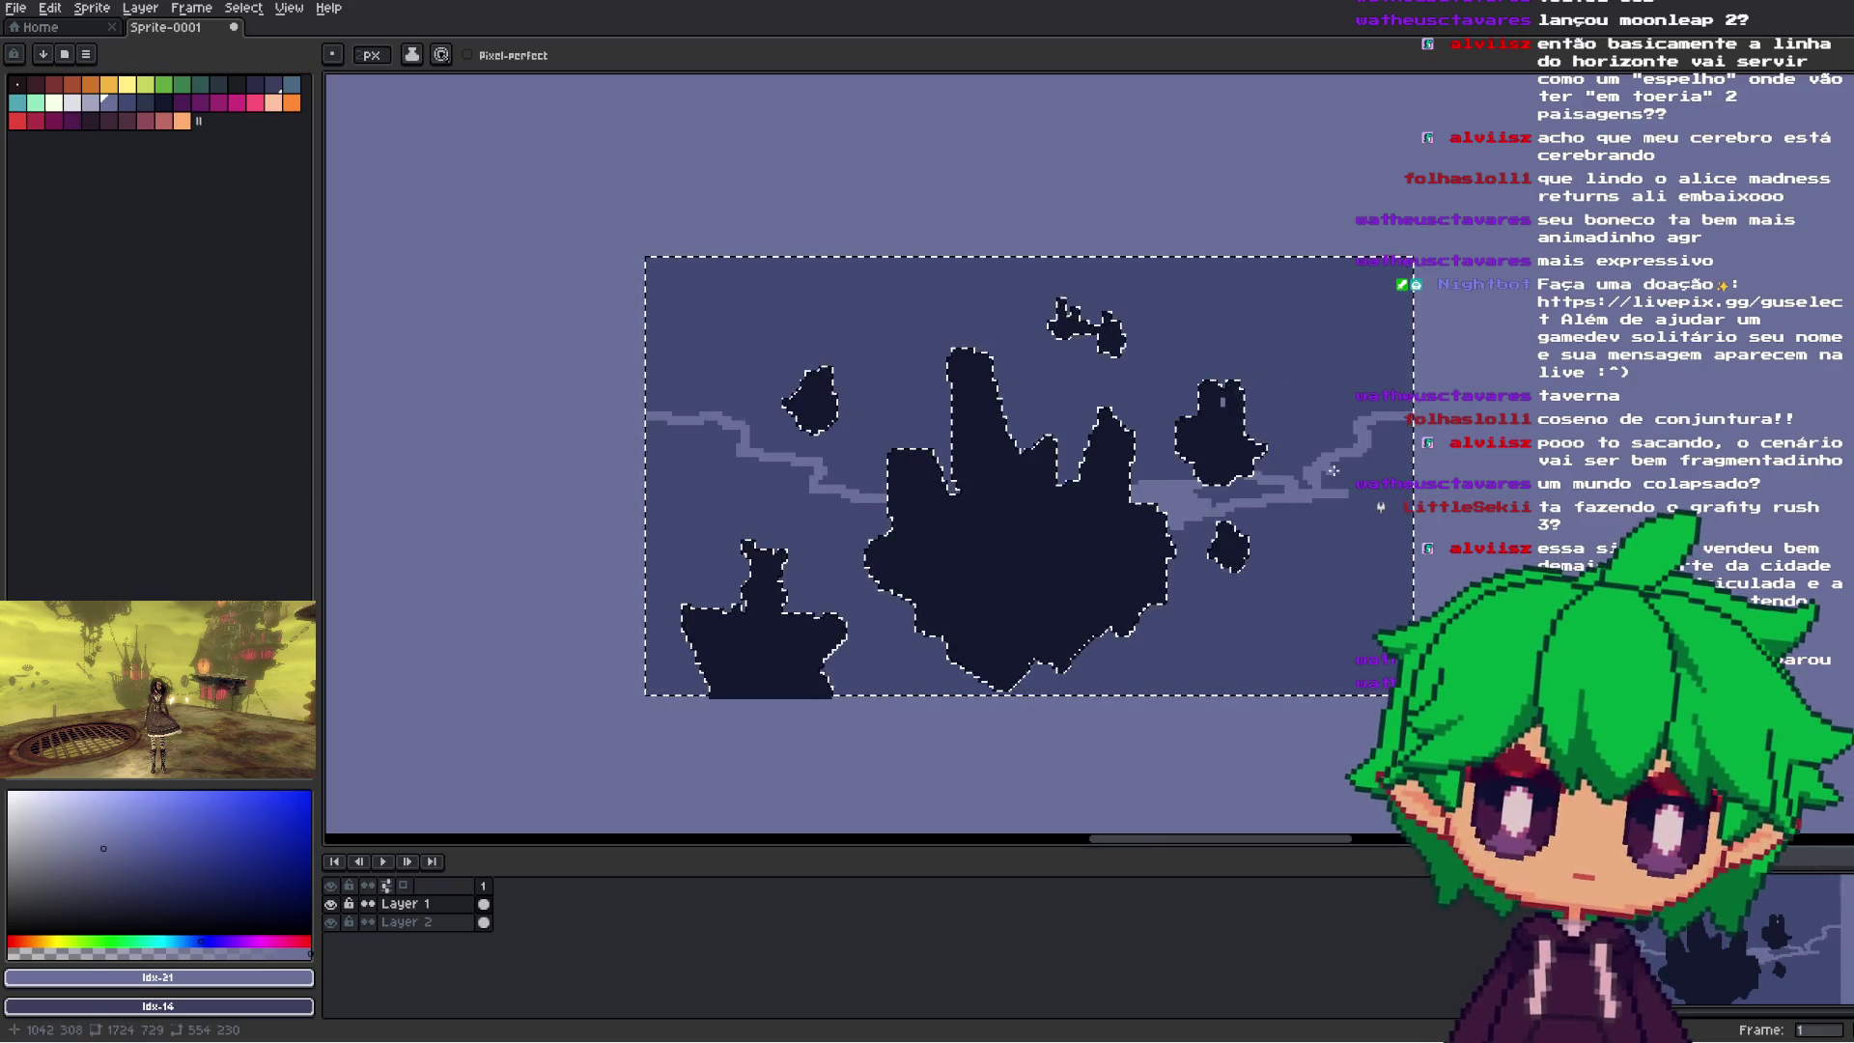
- Flood-fill the area below the horizon with pale blue-grey
key(g)
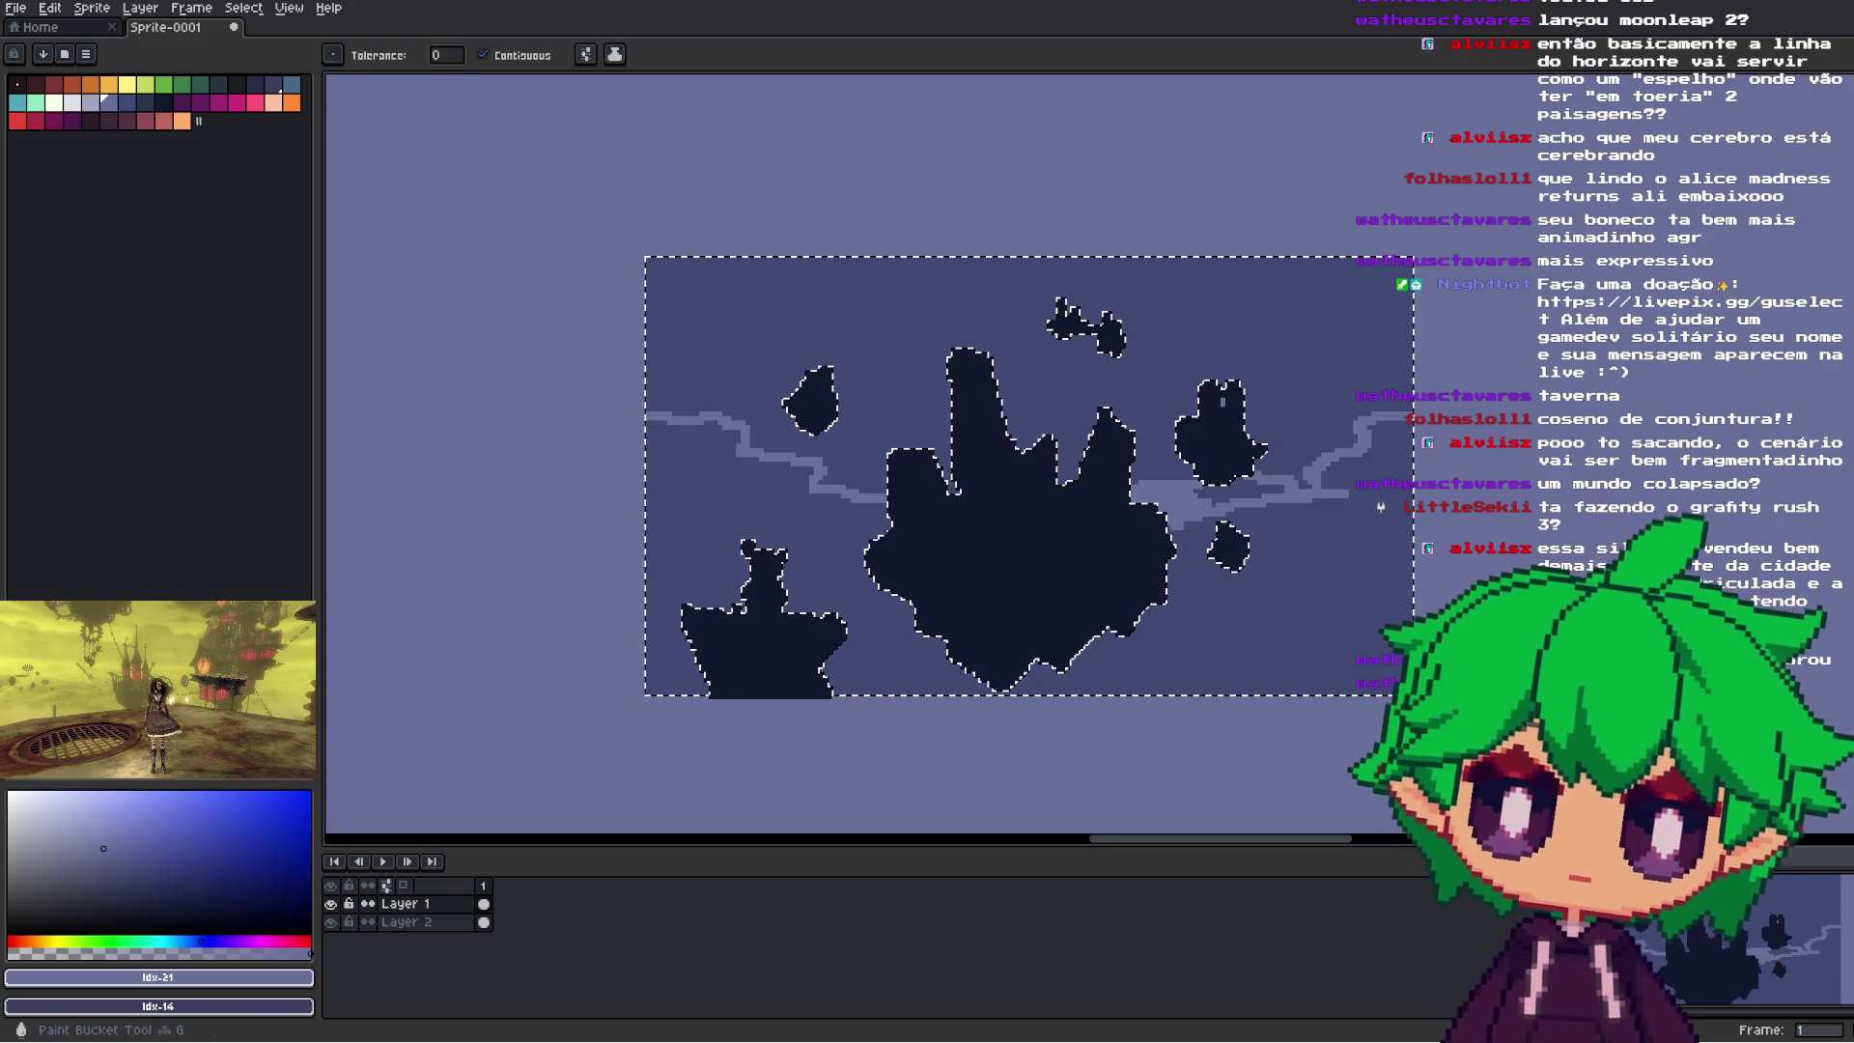
scroll(1162, 563, down, 1)
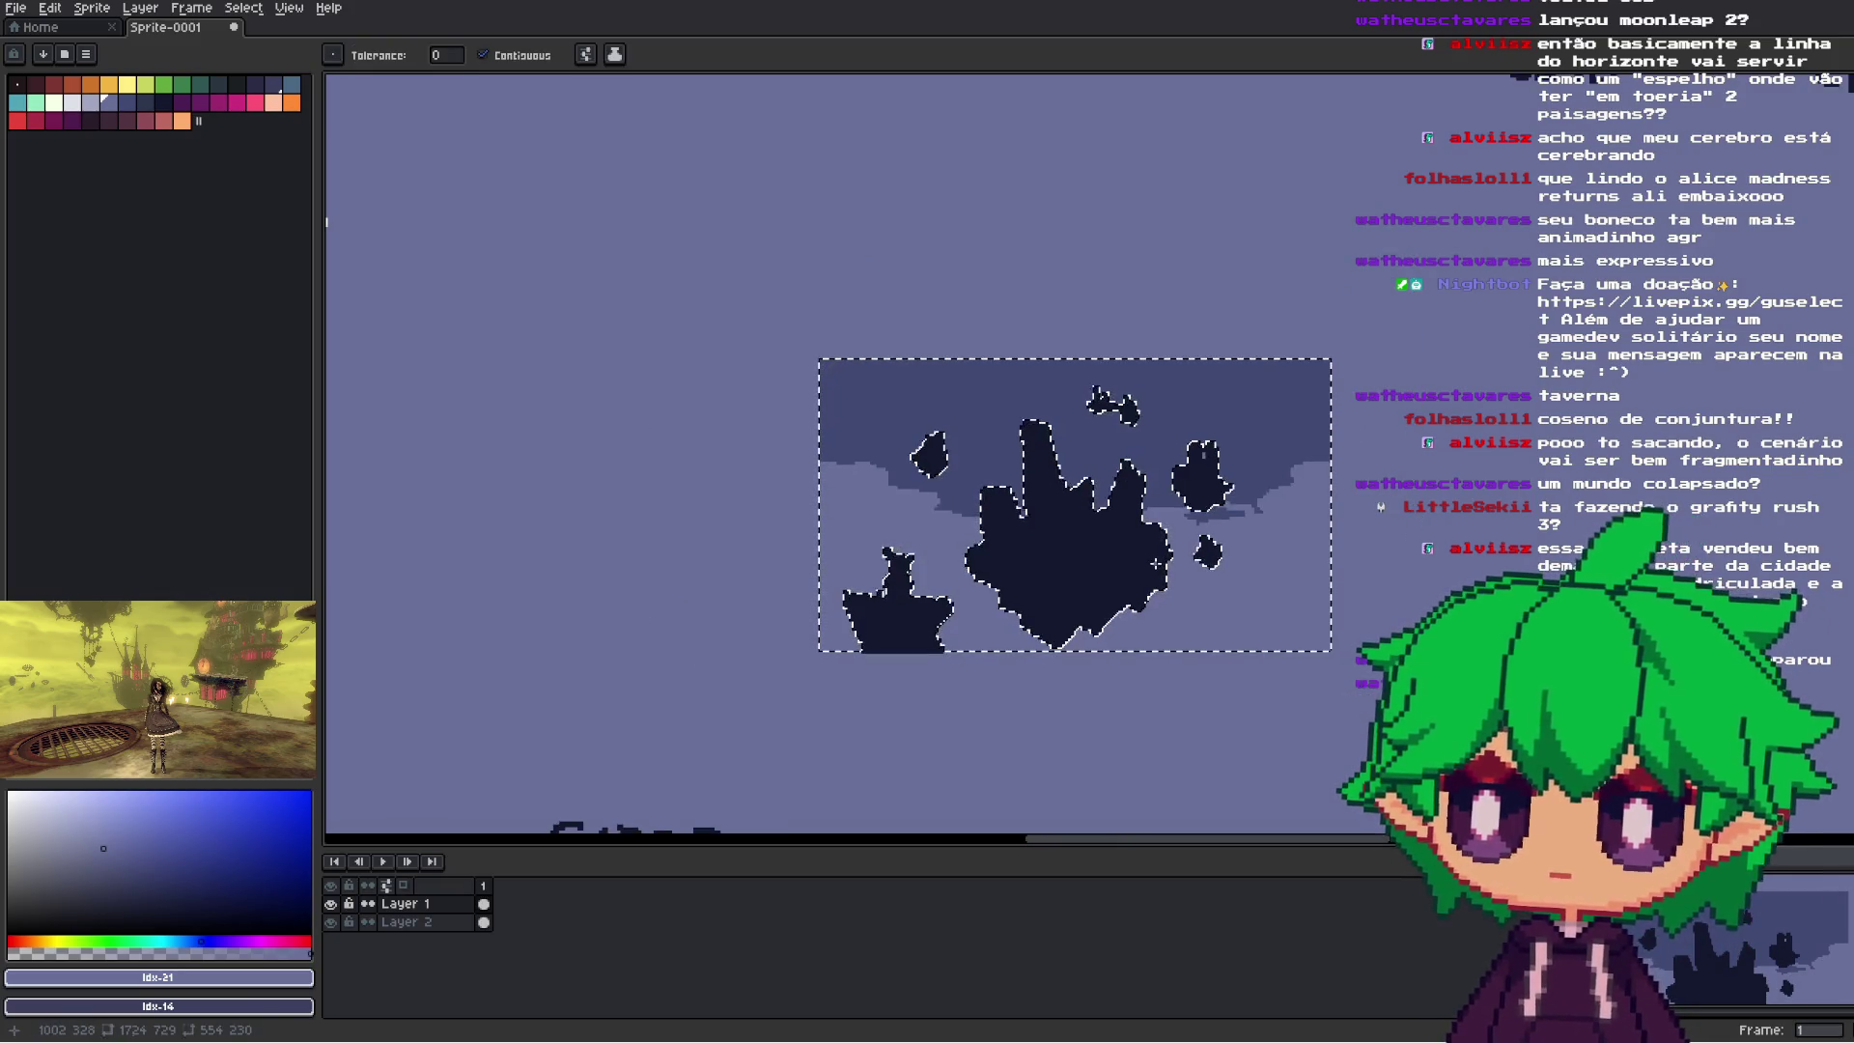
scroll(1156, 562, up, 1)
- Pencil stepped light cloud strips at the backdrop edges and clear the selection
key(b)
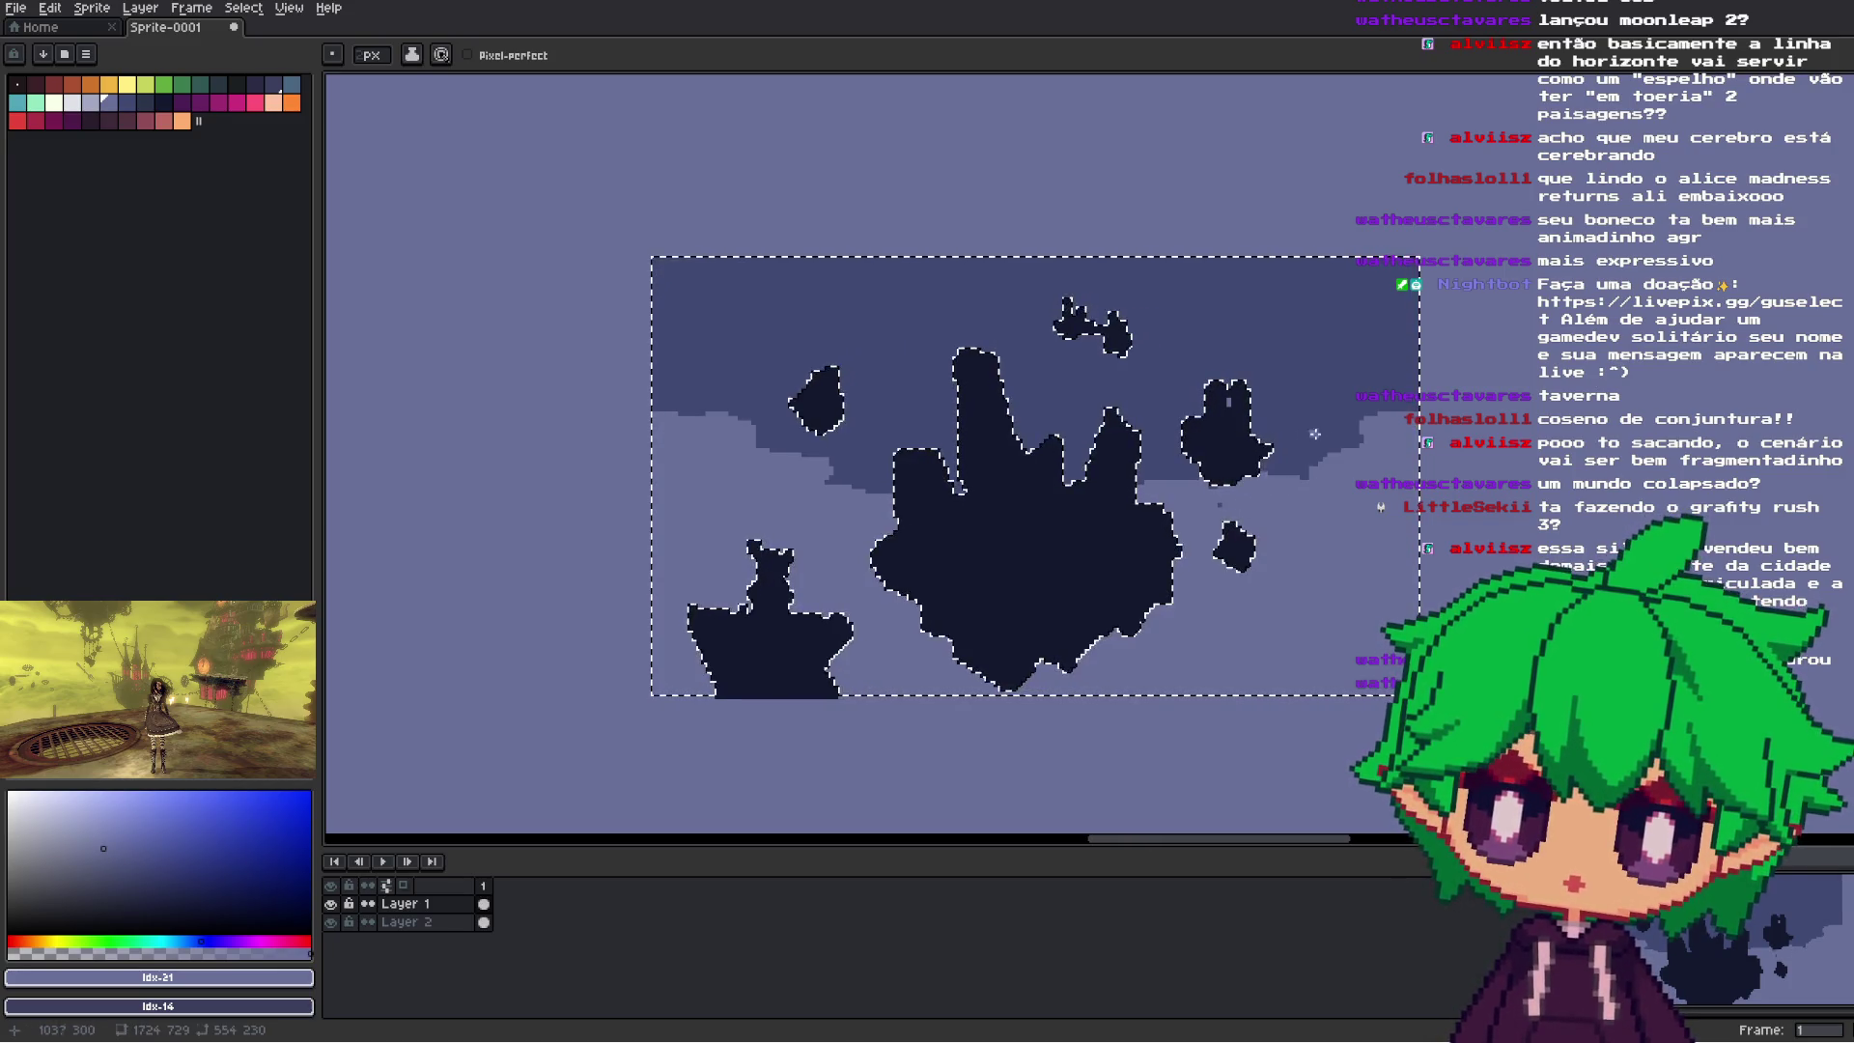
drag(683, 386, 661, 380)
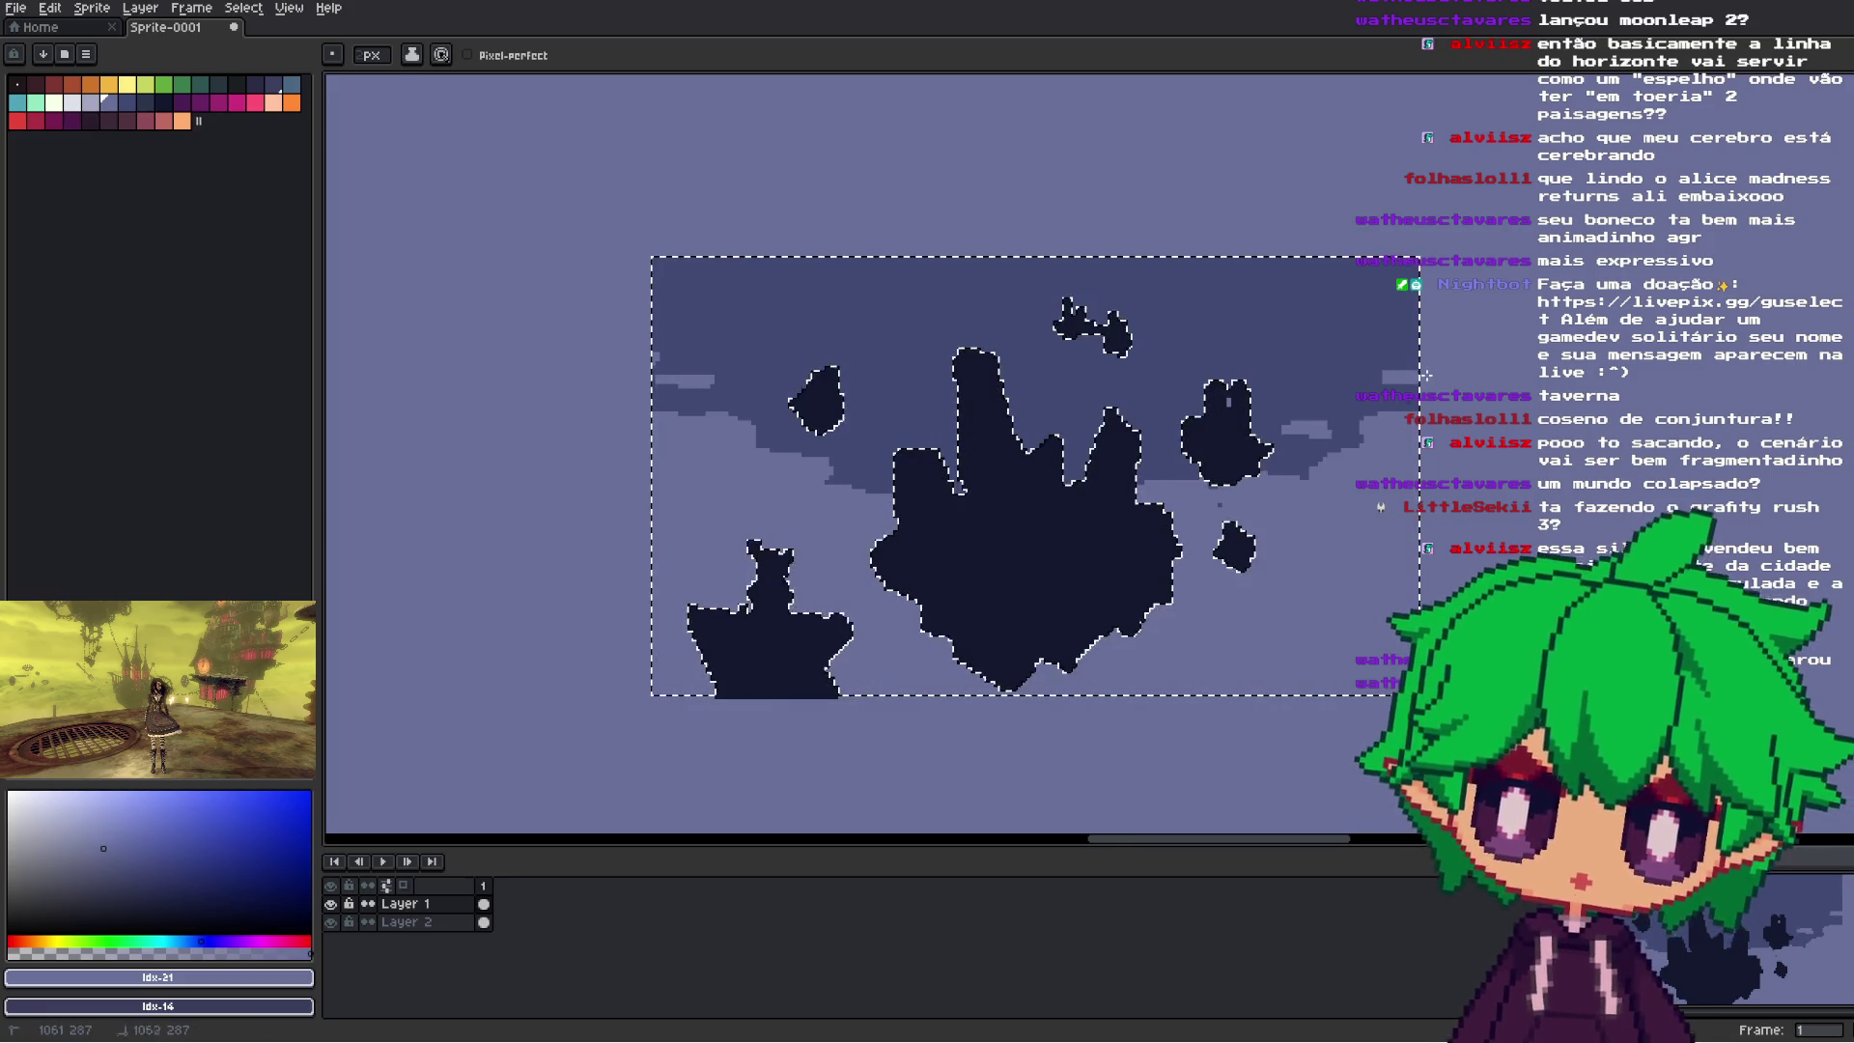
drag(1426, 374, 1482, 309)
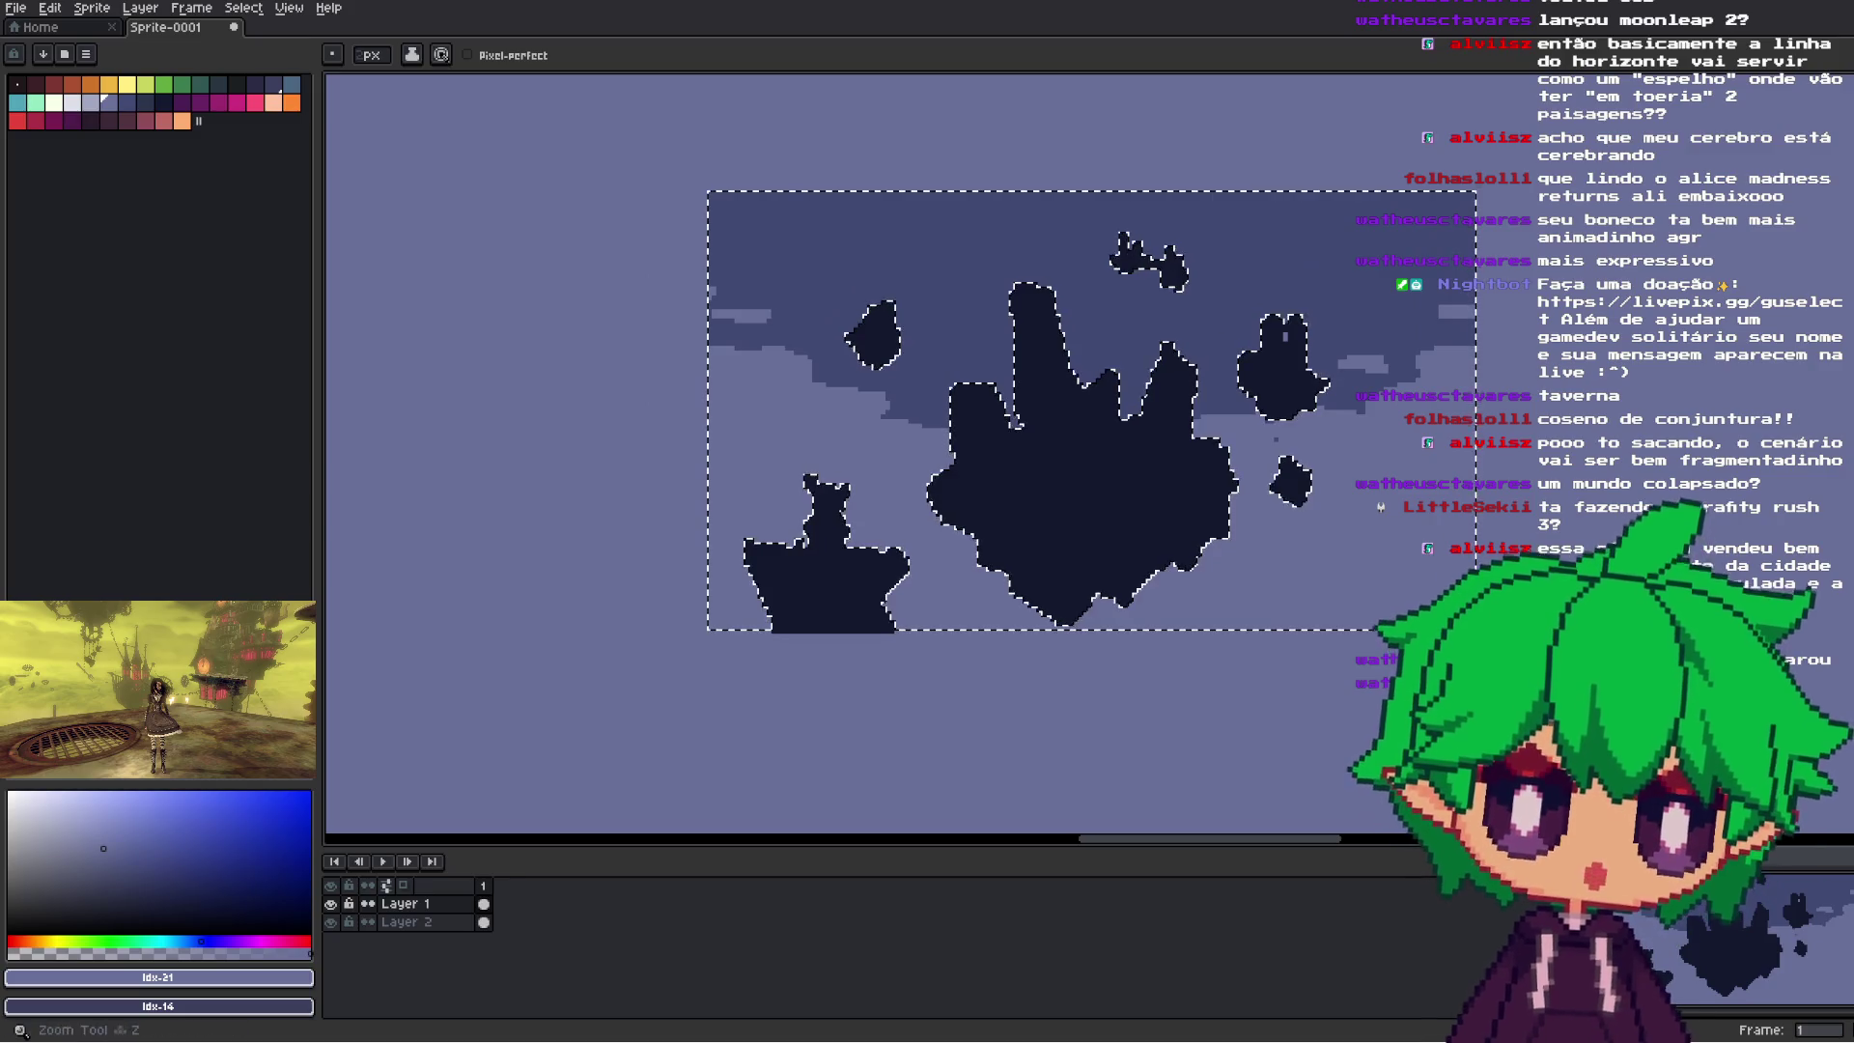
key(i)
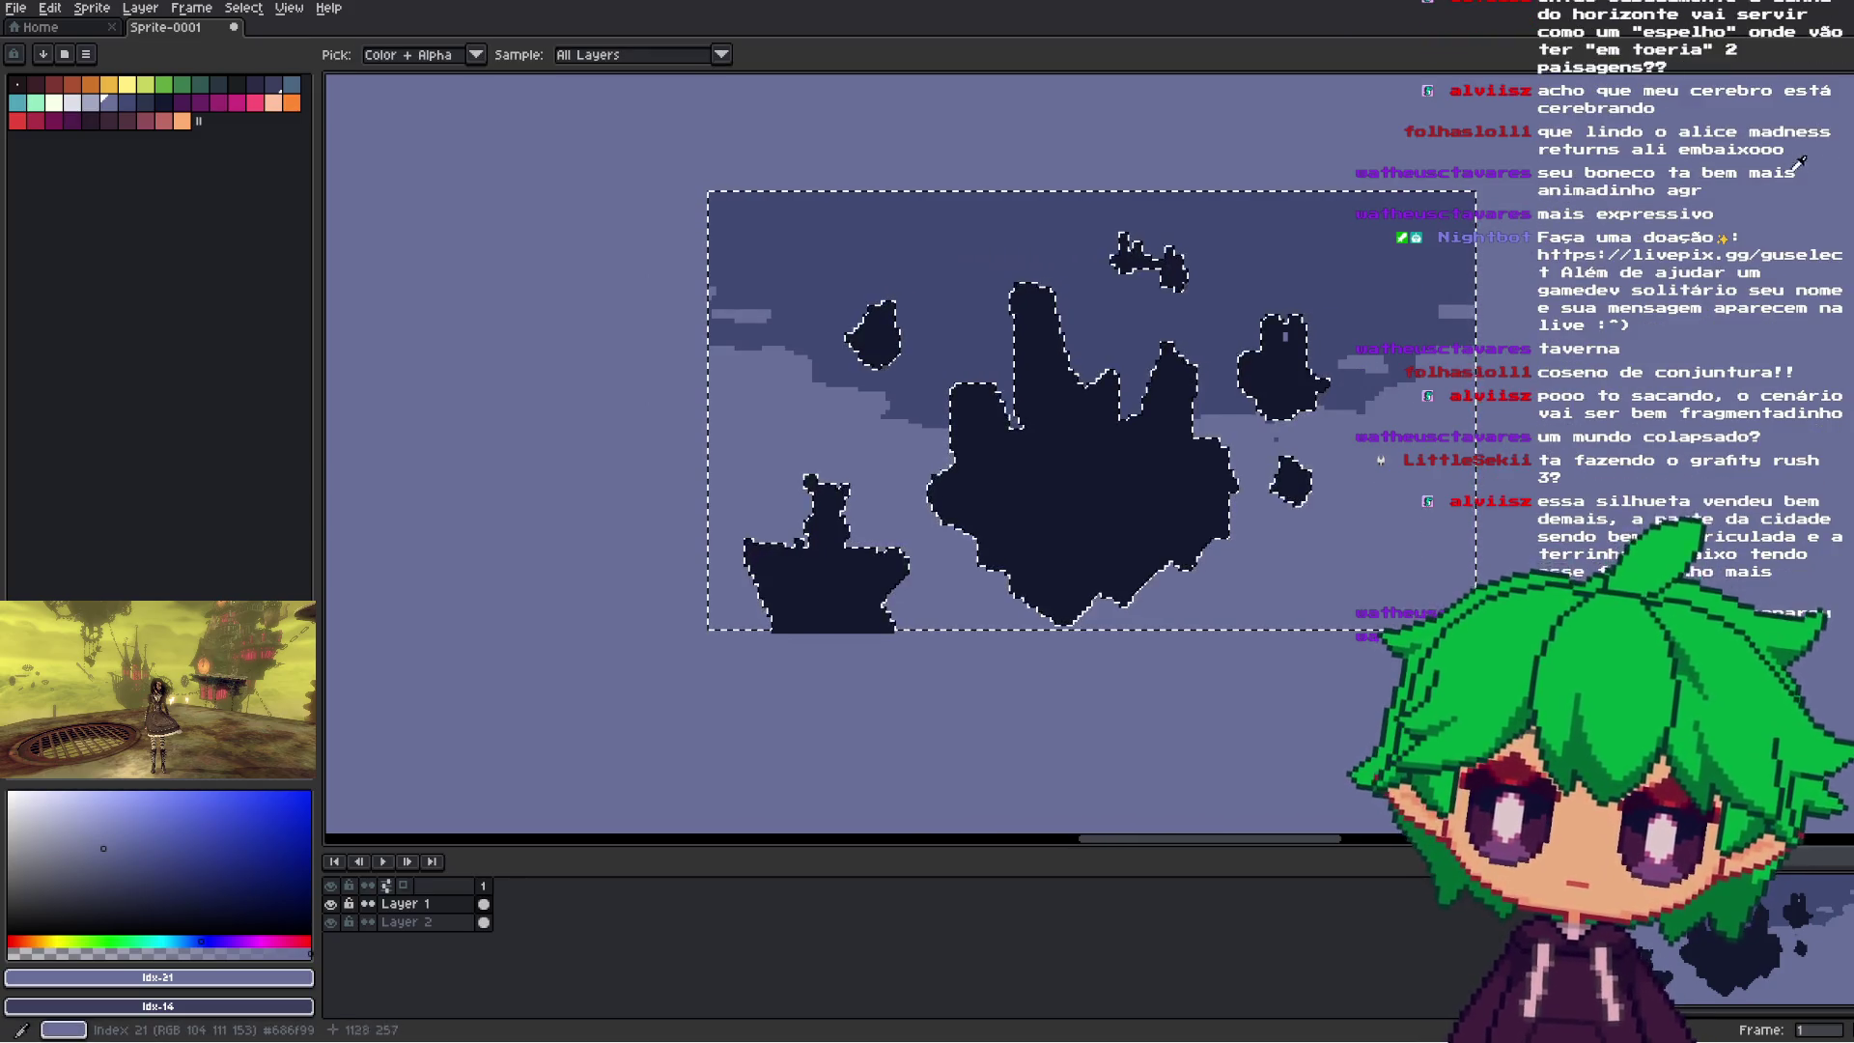
key(m)
key(ctrl+d)
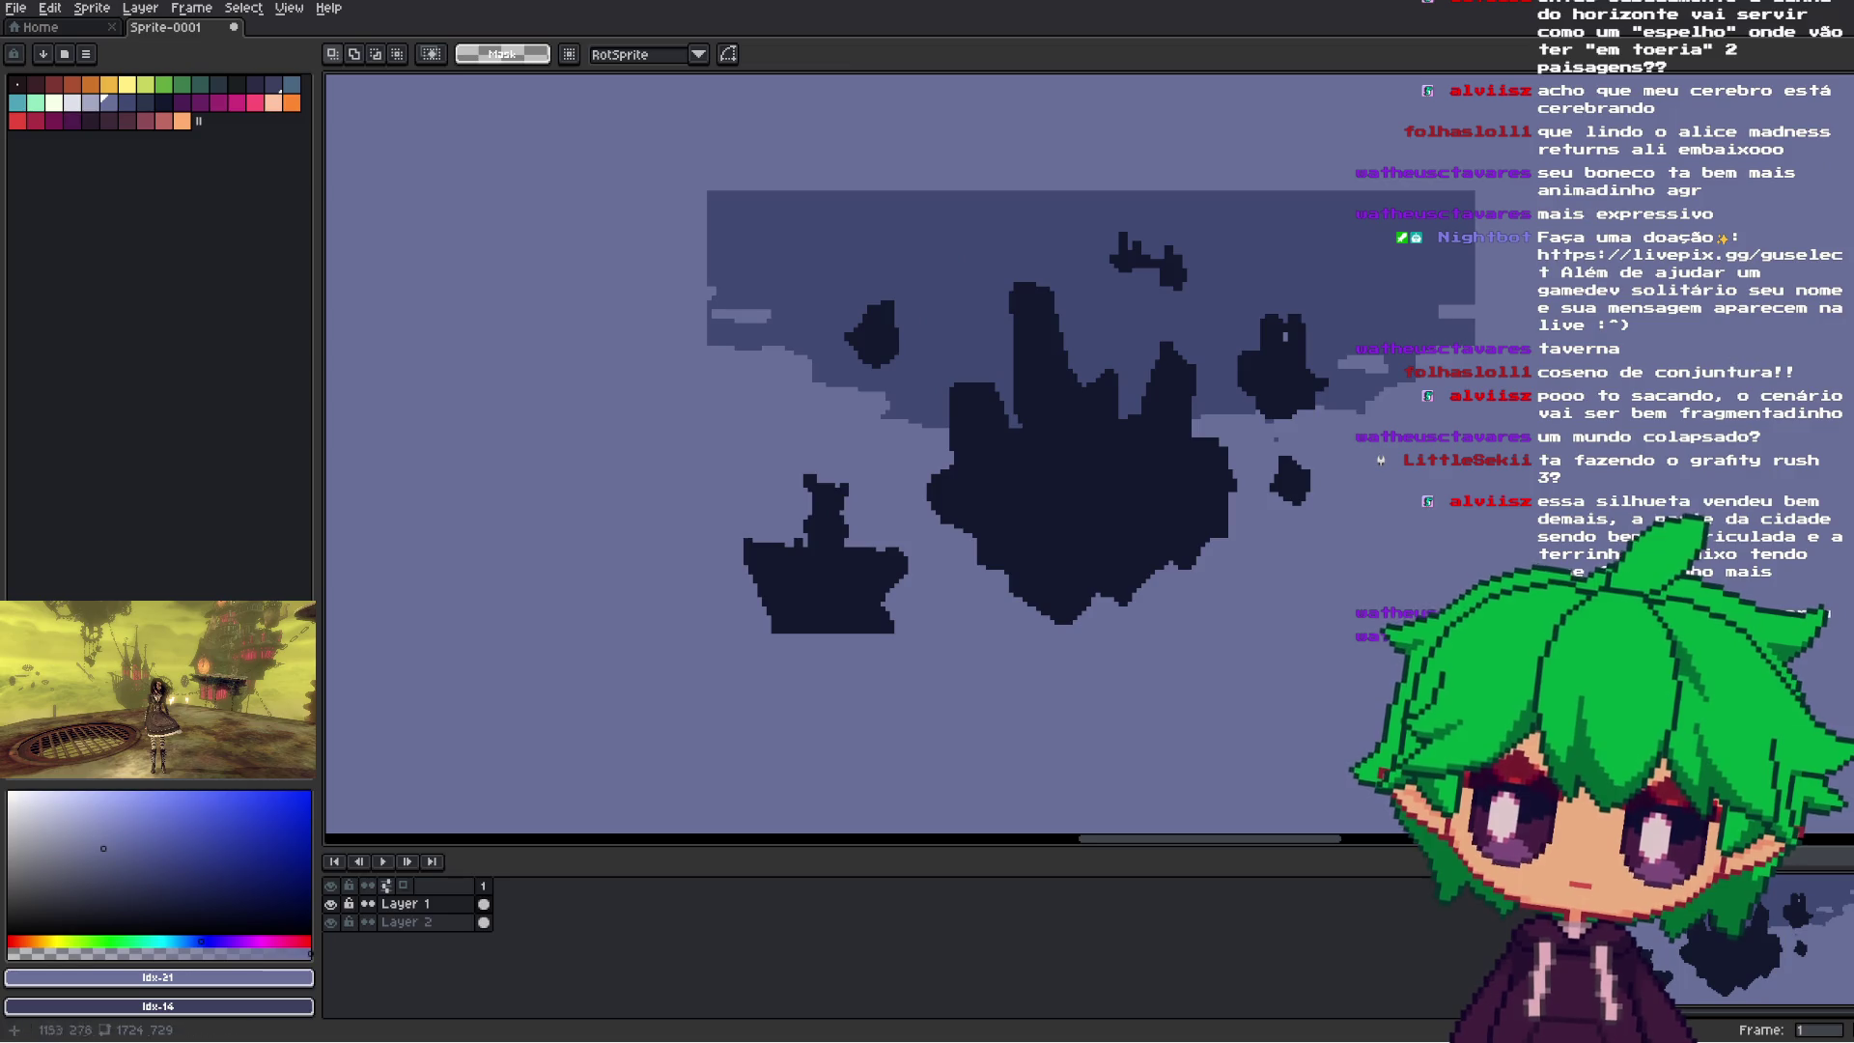
- Using the sampled dark island colour, add solid rock fragments at lower right and thicken the small island's top
key(i)
click(1208, 494)
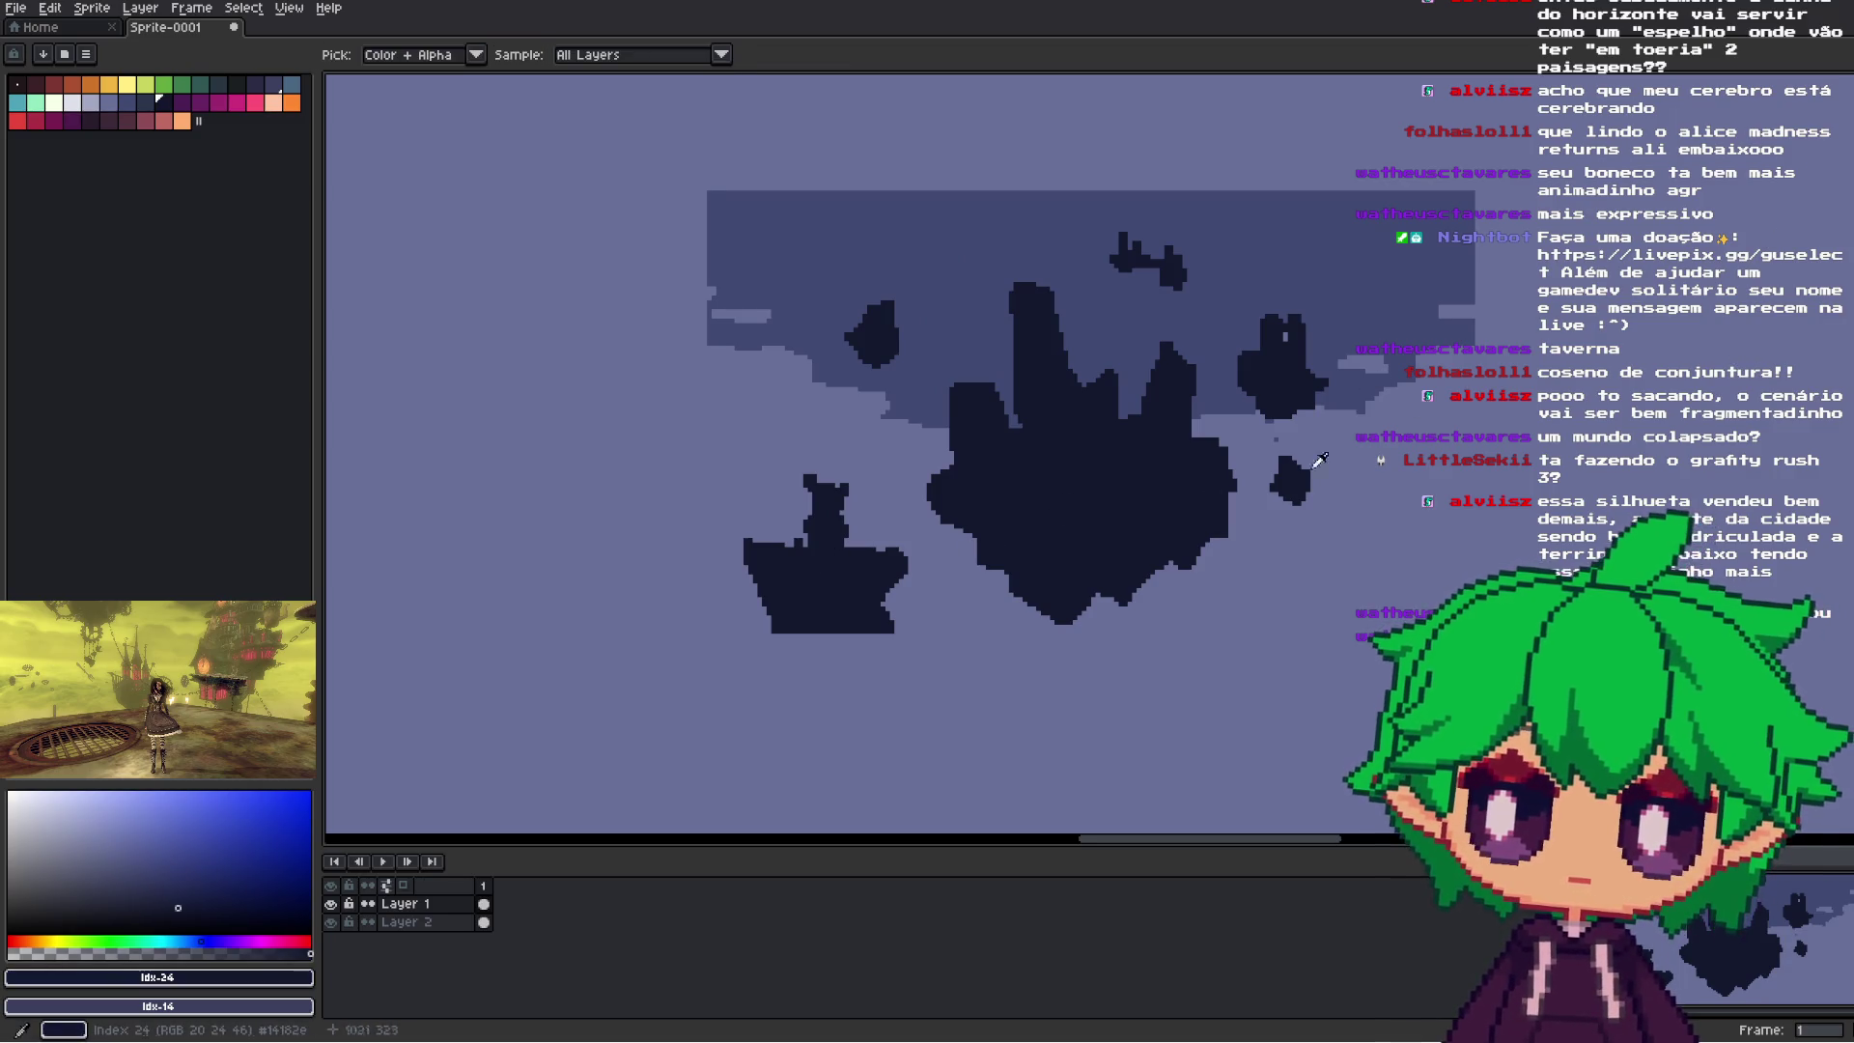
key(b)
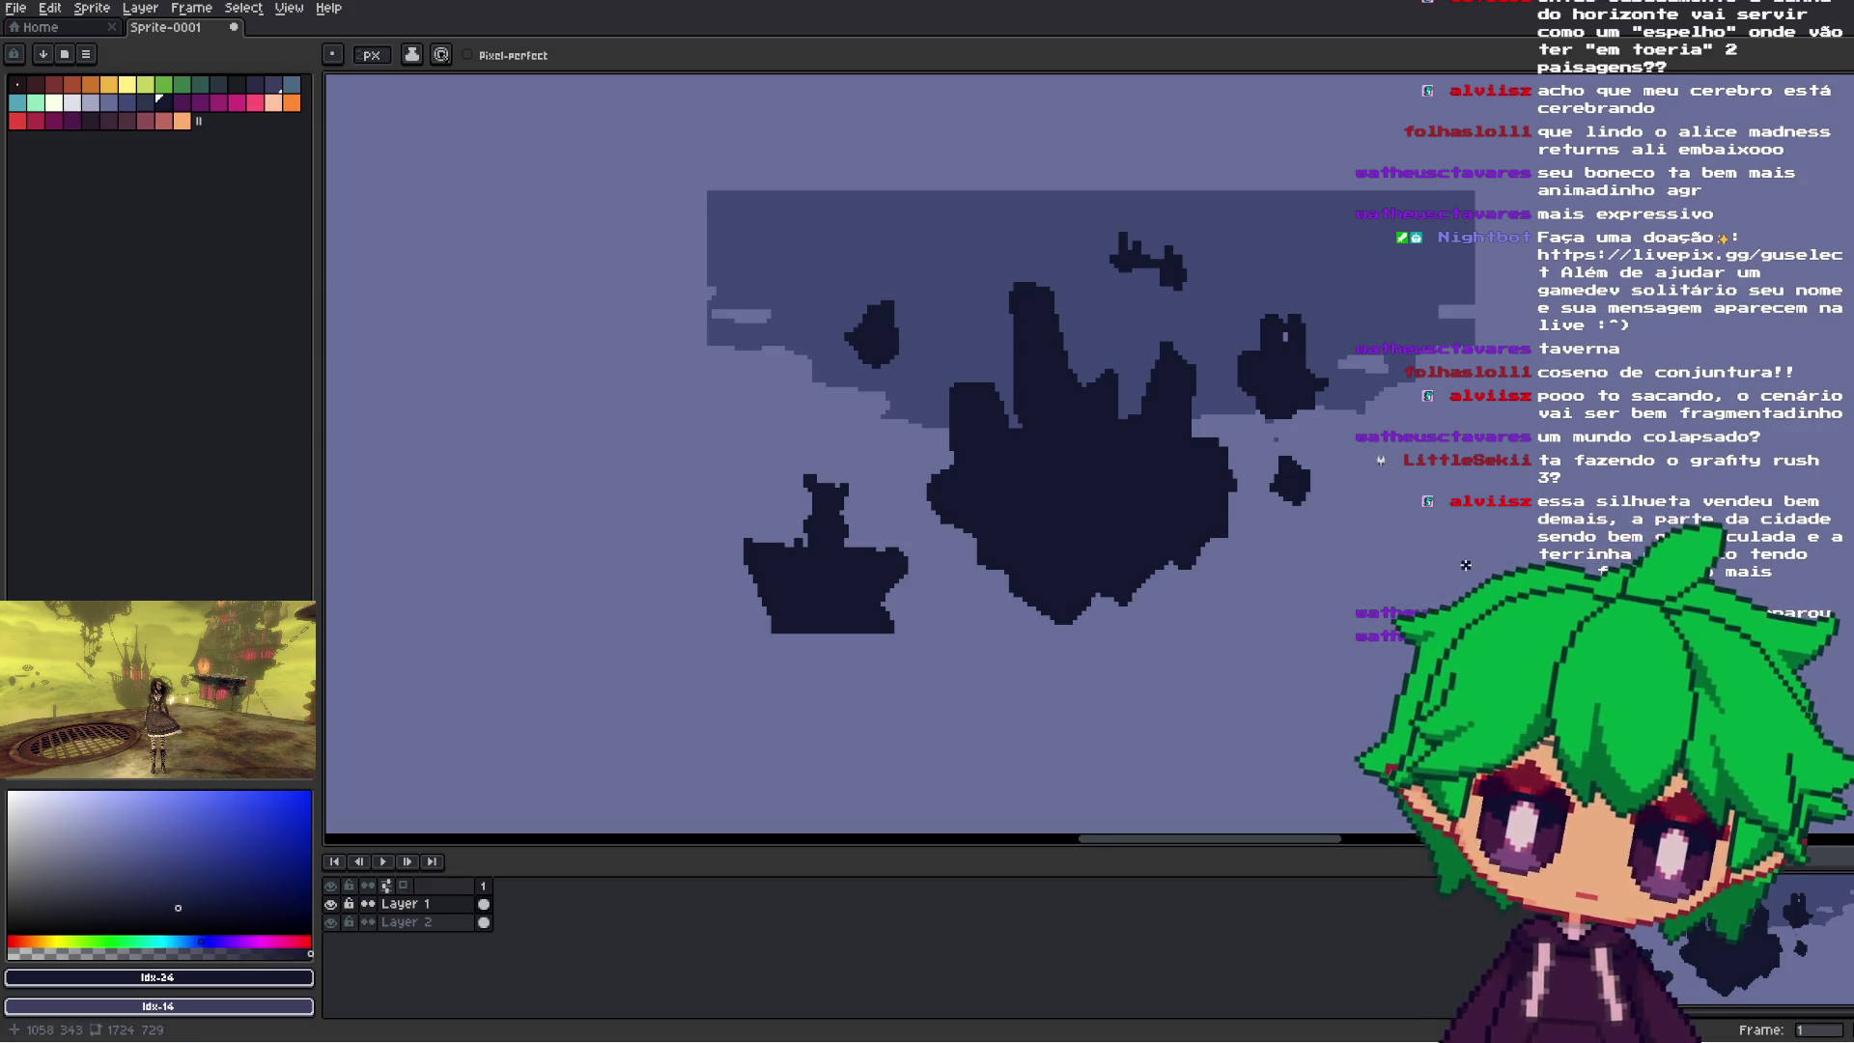
drag(1398, 572, 1403, 606)
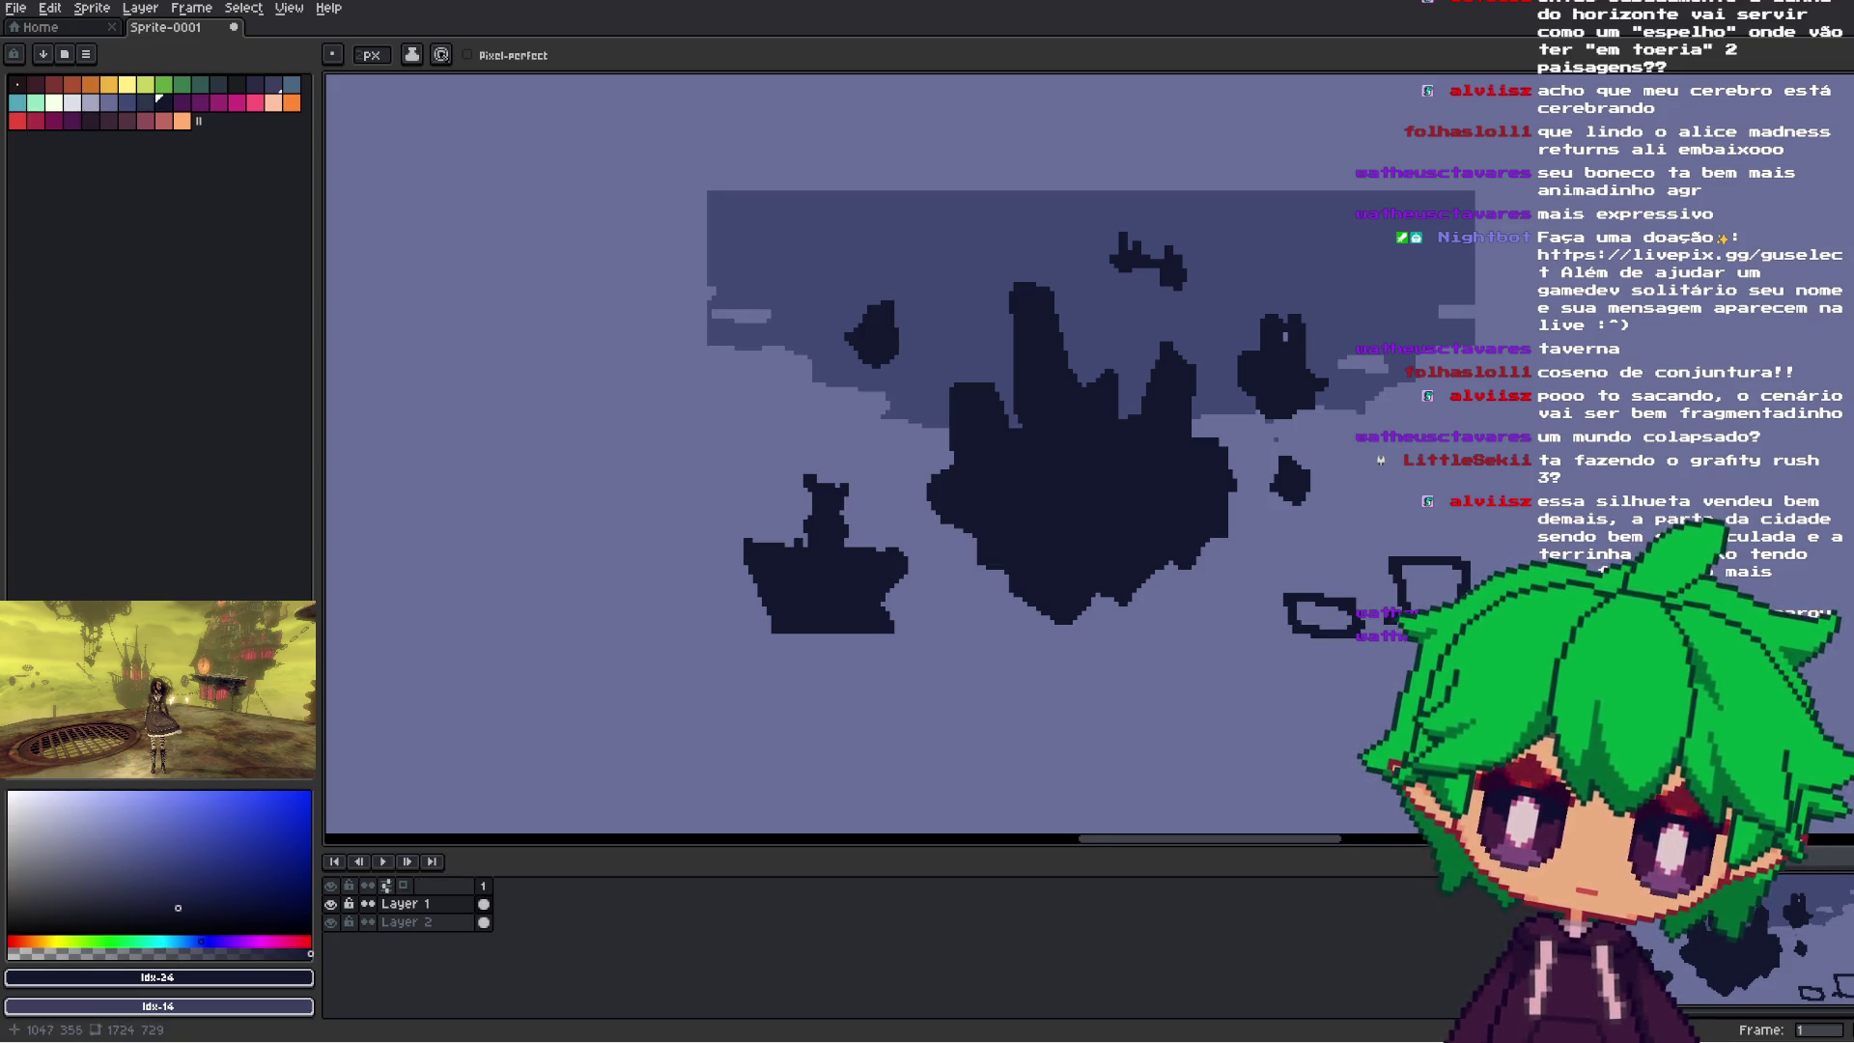
drag(1448, 595, 1419, 565)
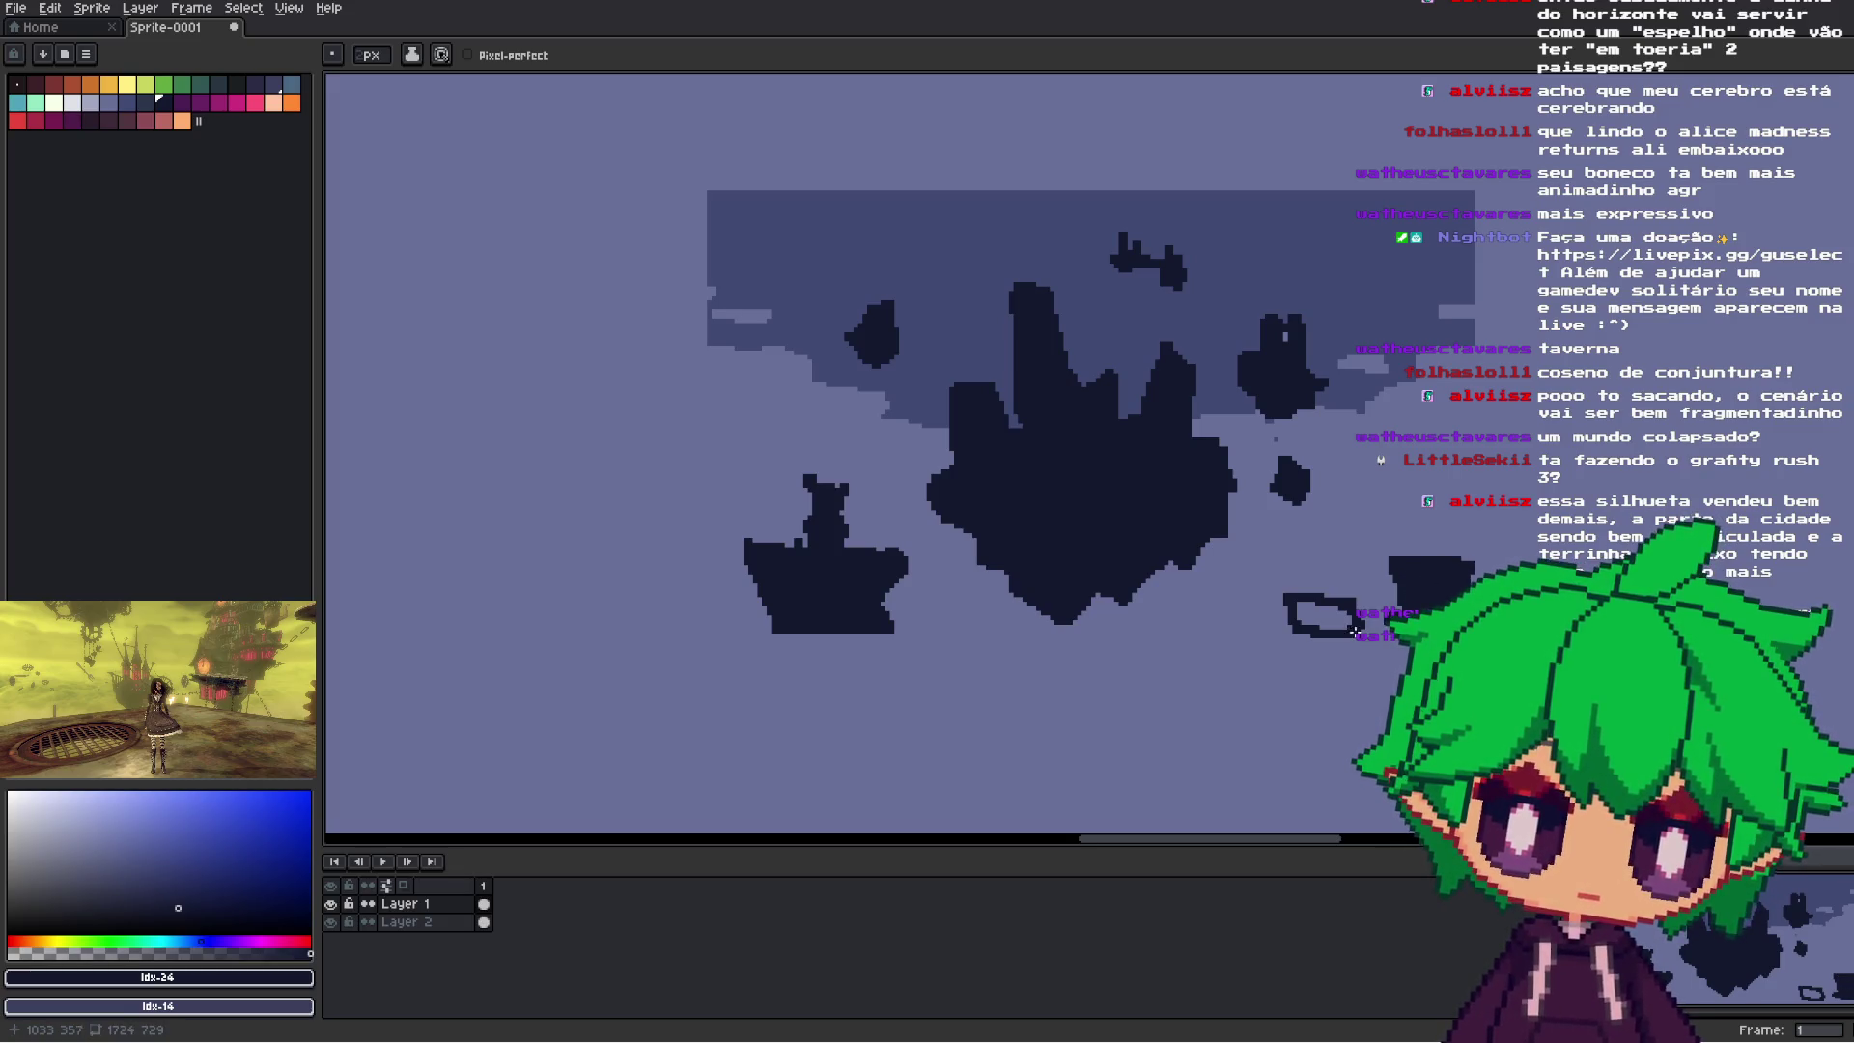
drag(1346, 631, 1309, 625)
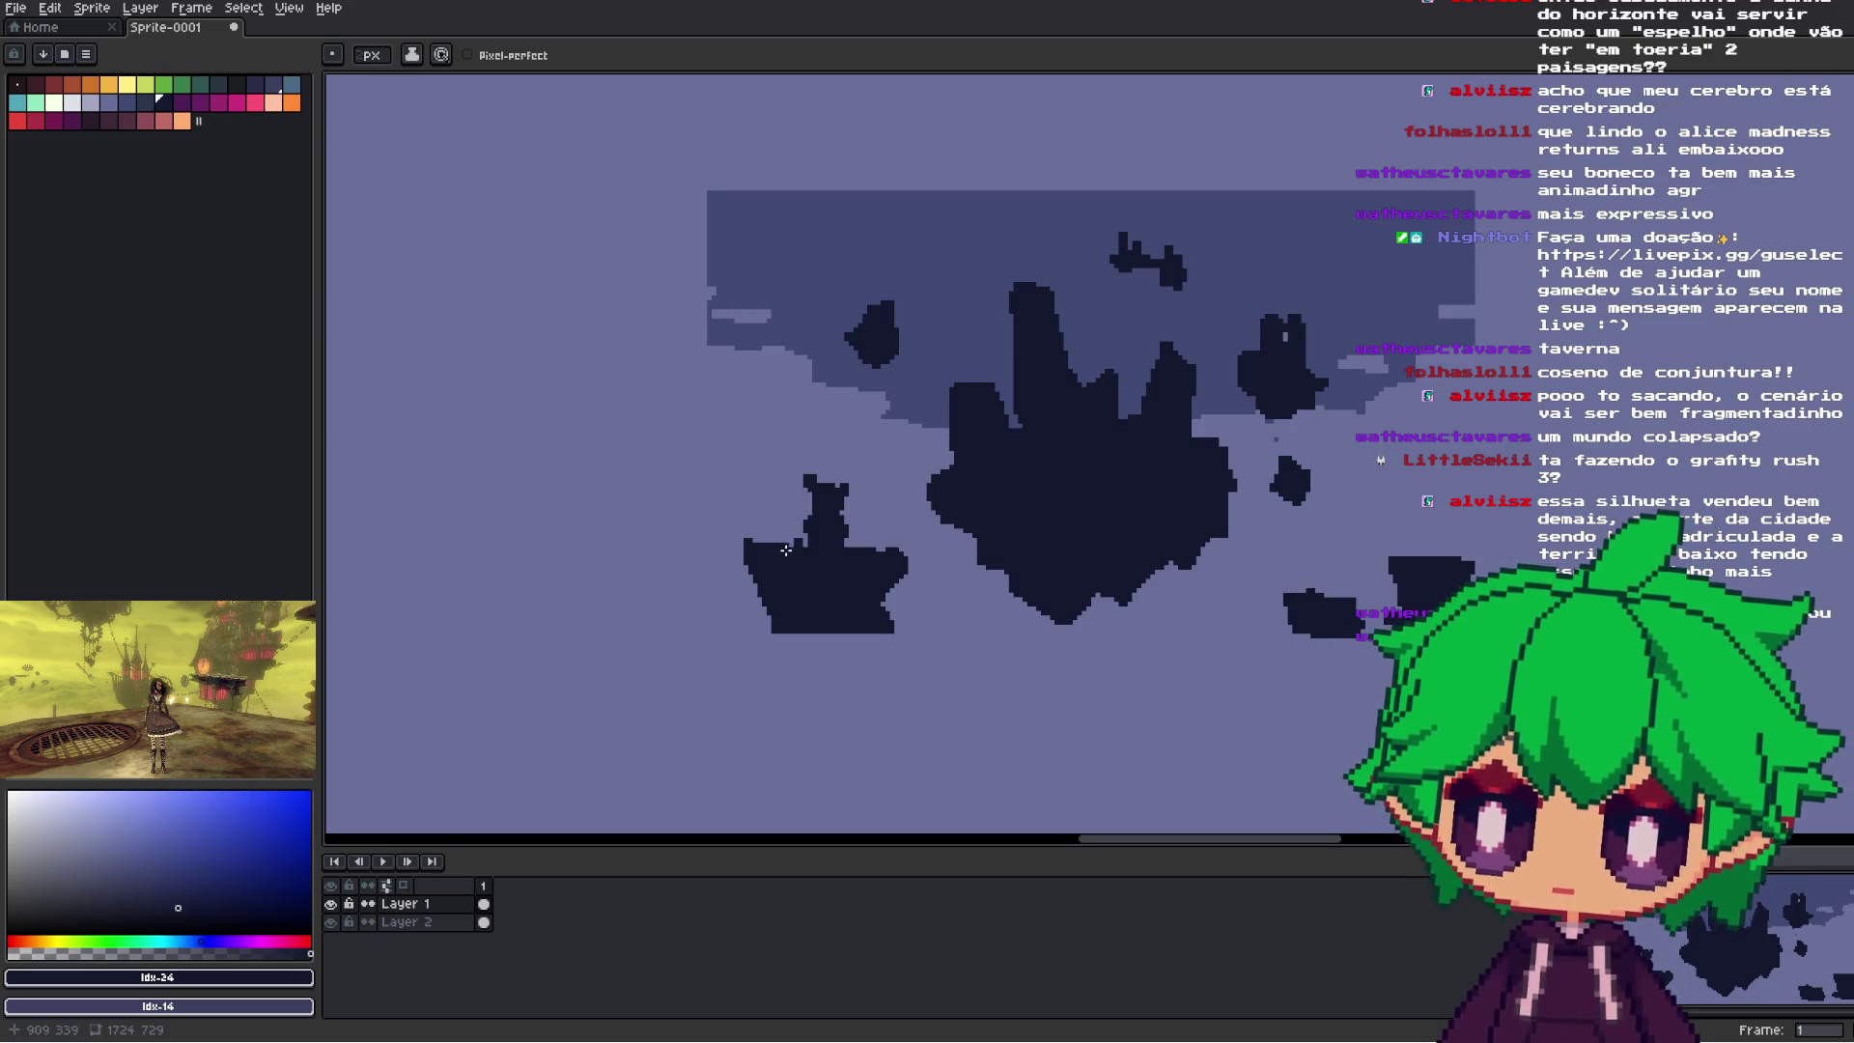
drag(766, 537, 795, 539)
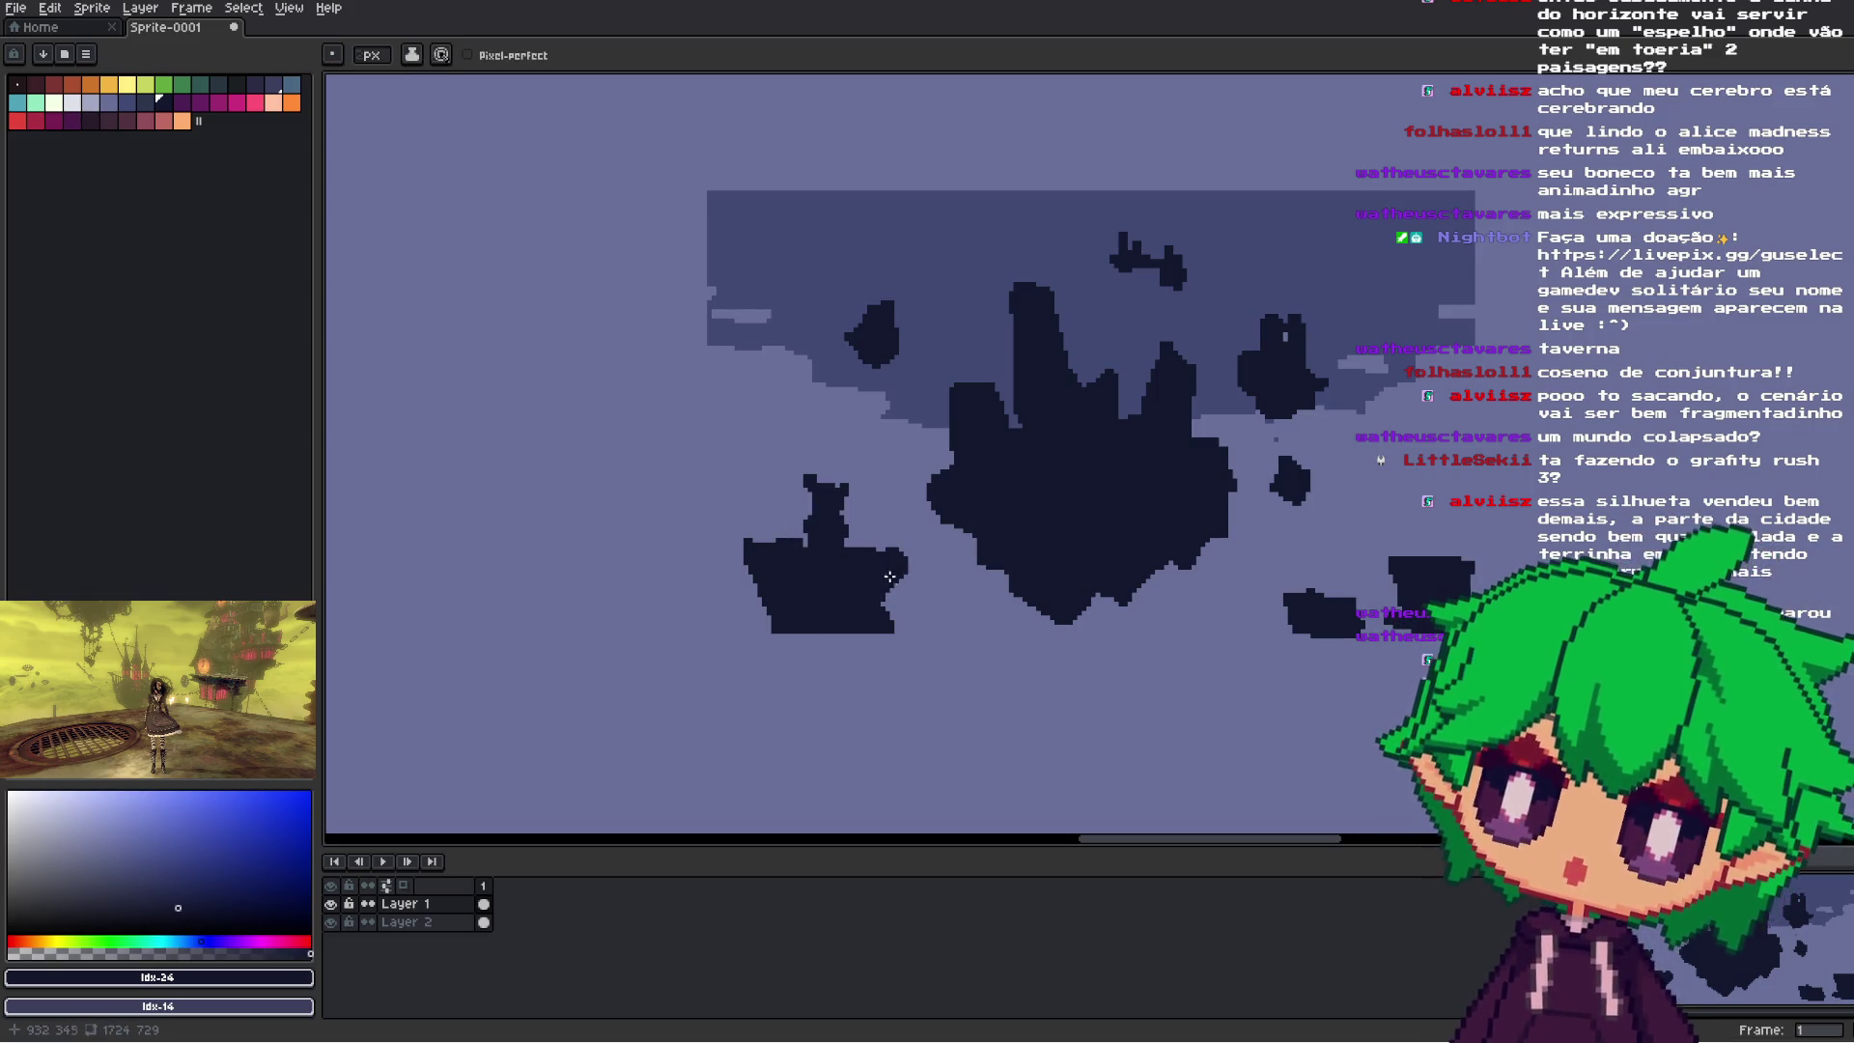
- Zoom around the concept sheet, sampling colours from the city sketch and the island silhouette
scroll(927, 595, down, 3)
scroll(927, 595, up, 3)
key(i)
scroll(1092, 629, down, 4)
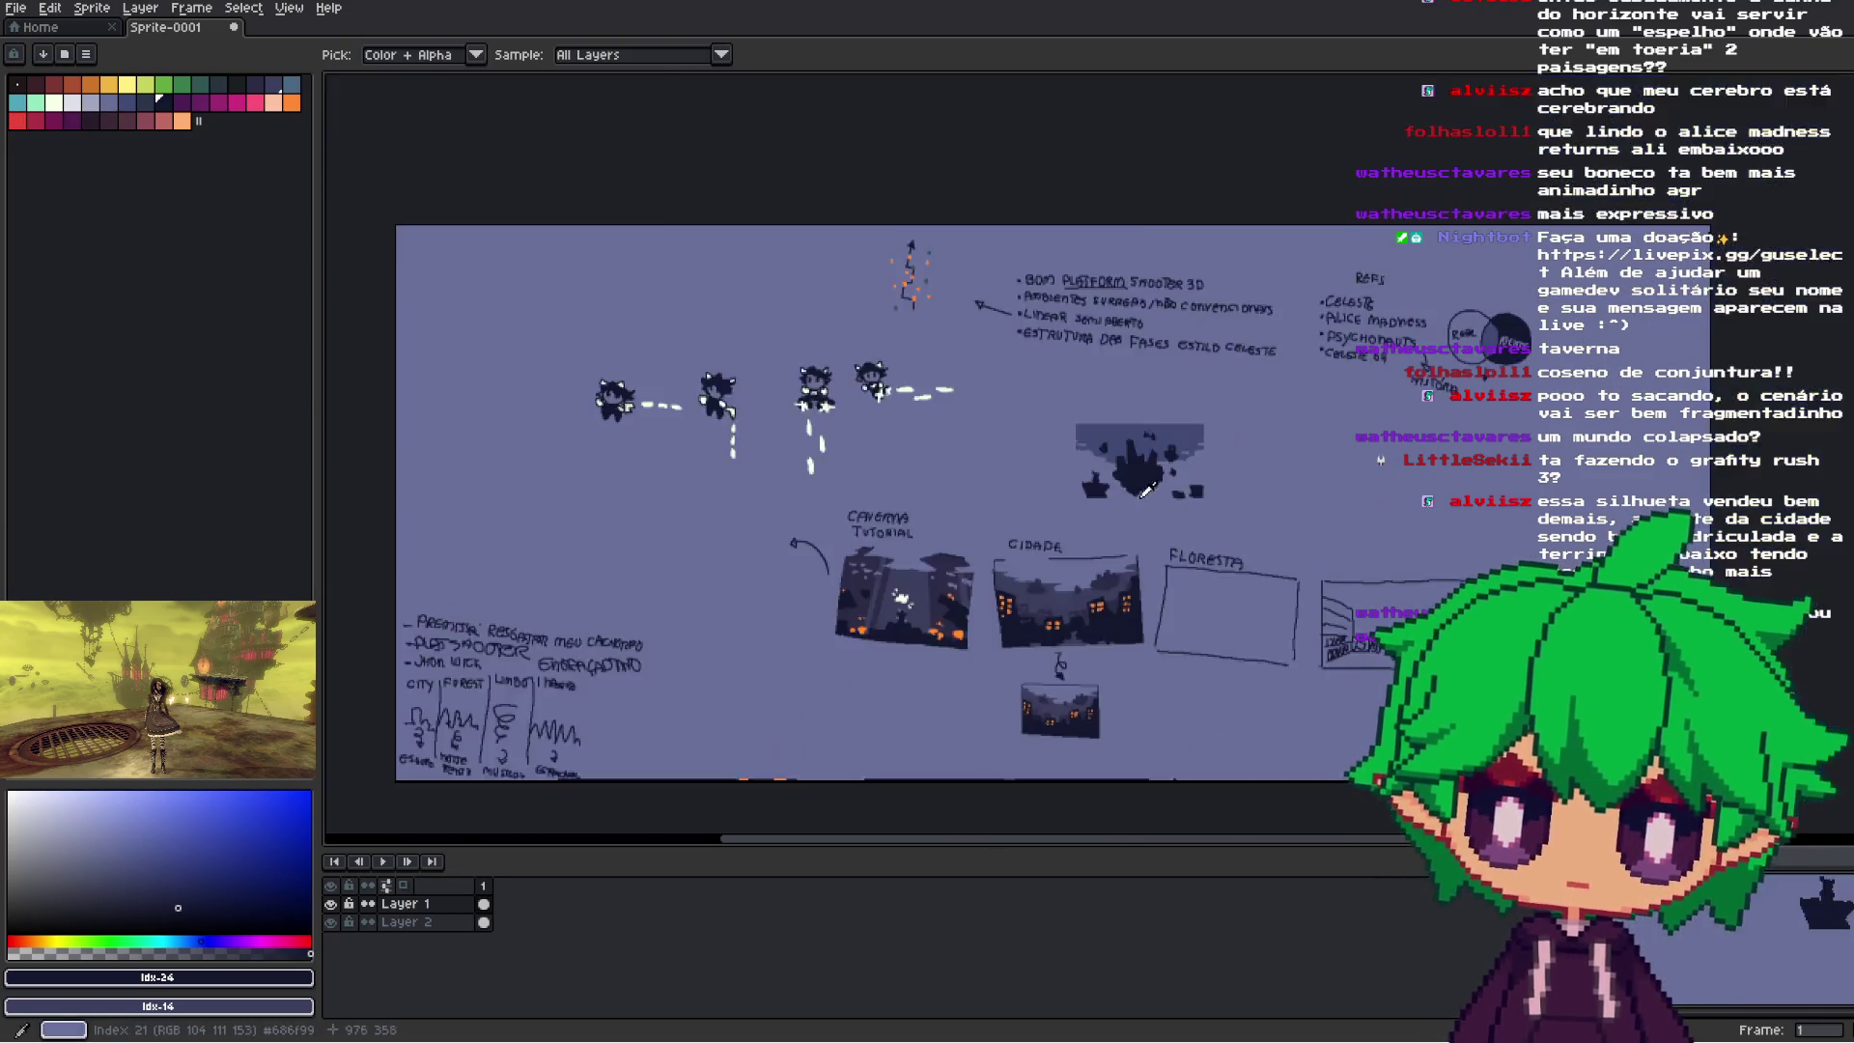
scroll(1092, 629, up, 2)
click(1076, 647)
scroll(1077, 647, up, 2)
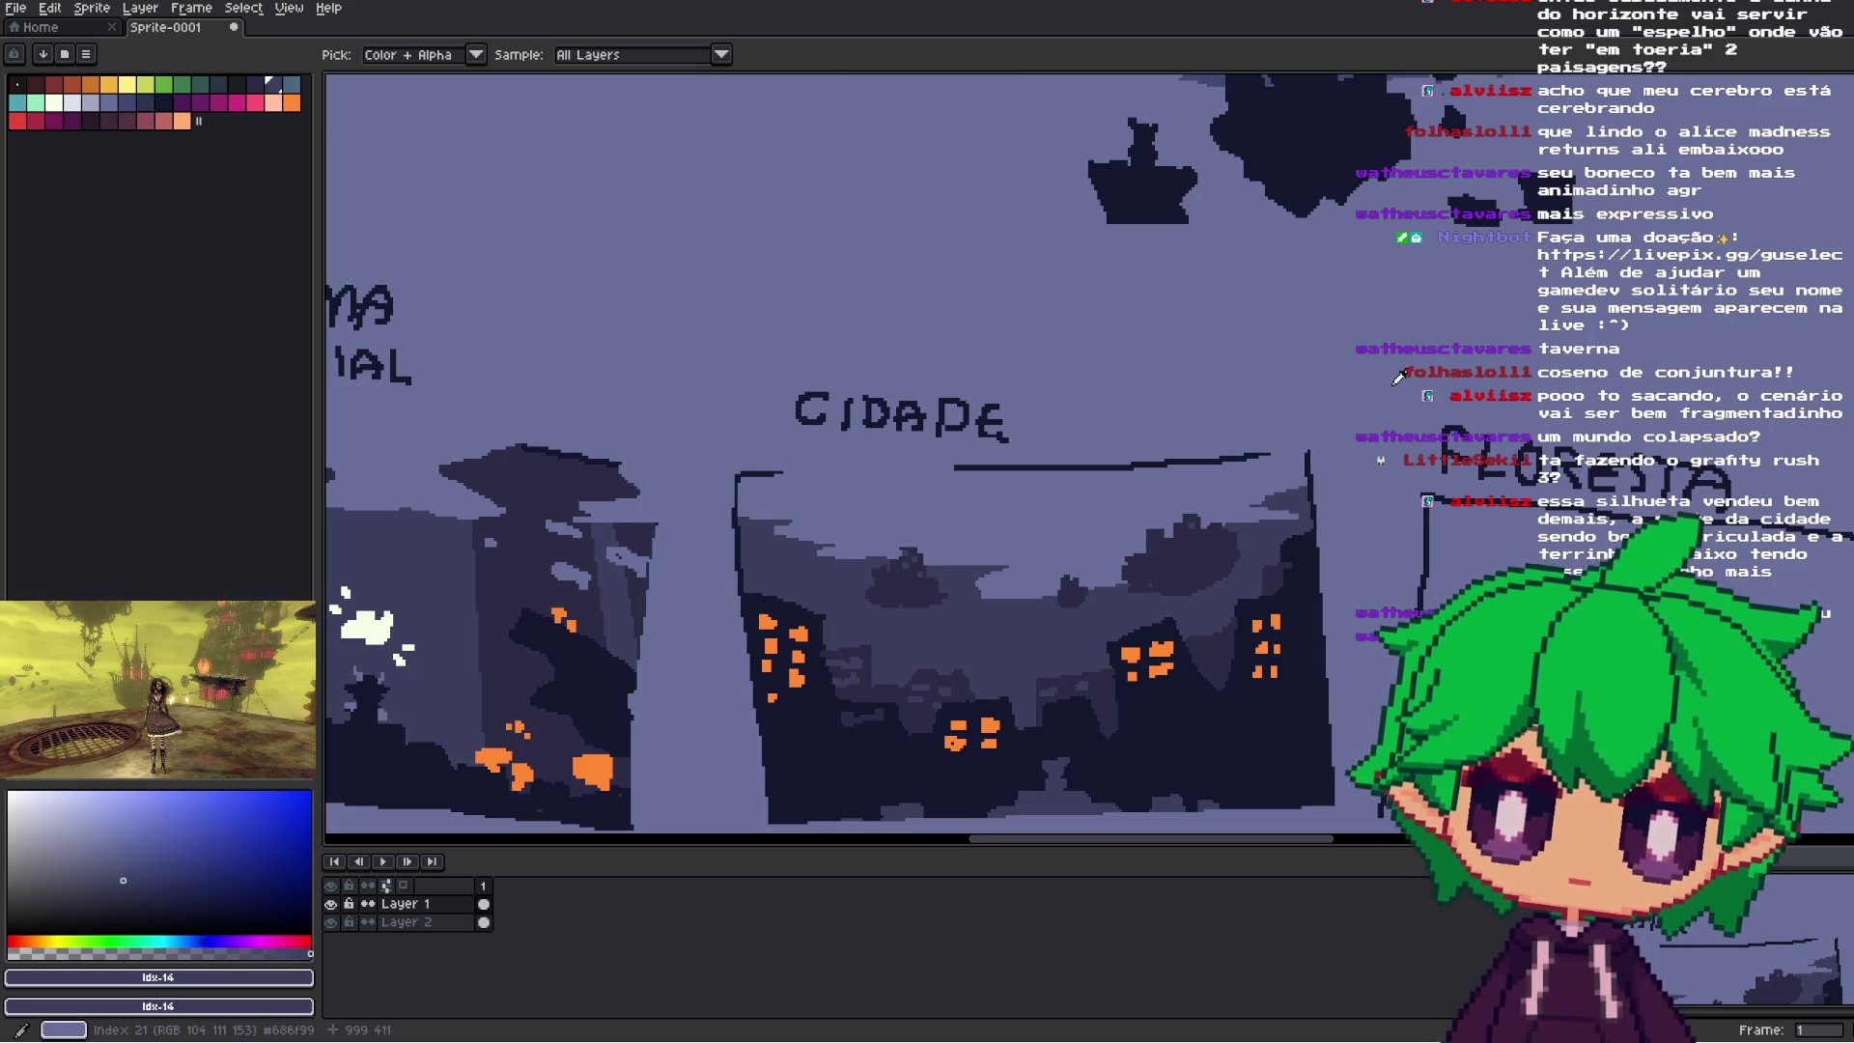
scroll(1397, 377, down, 2)
drag(1418, 323, 1253, 428)
click(123, 100)
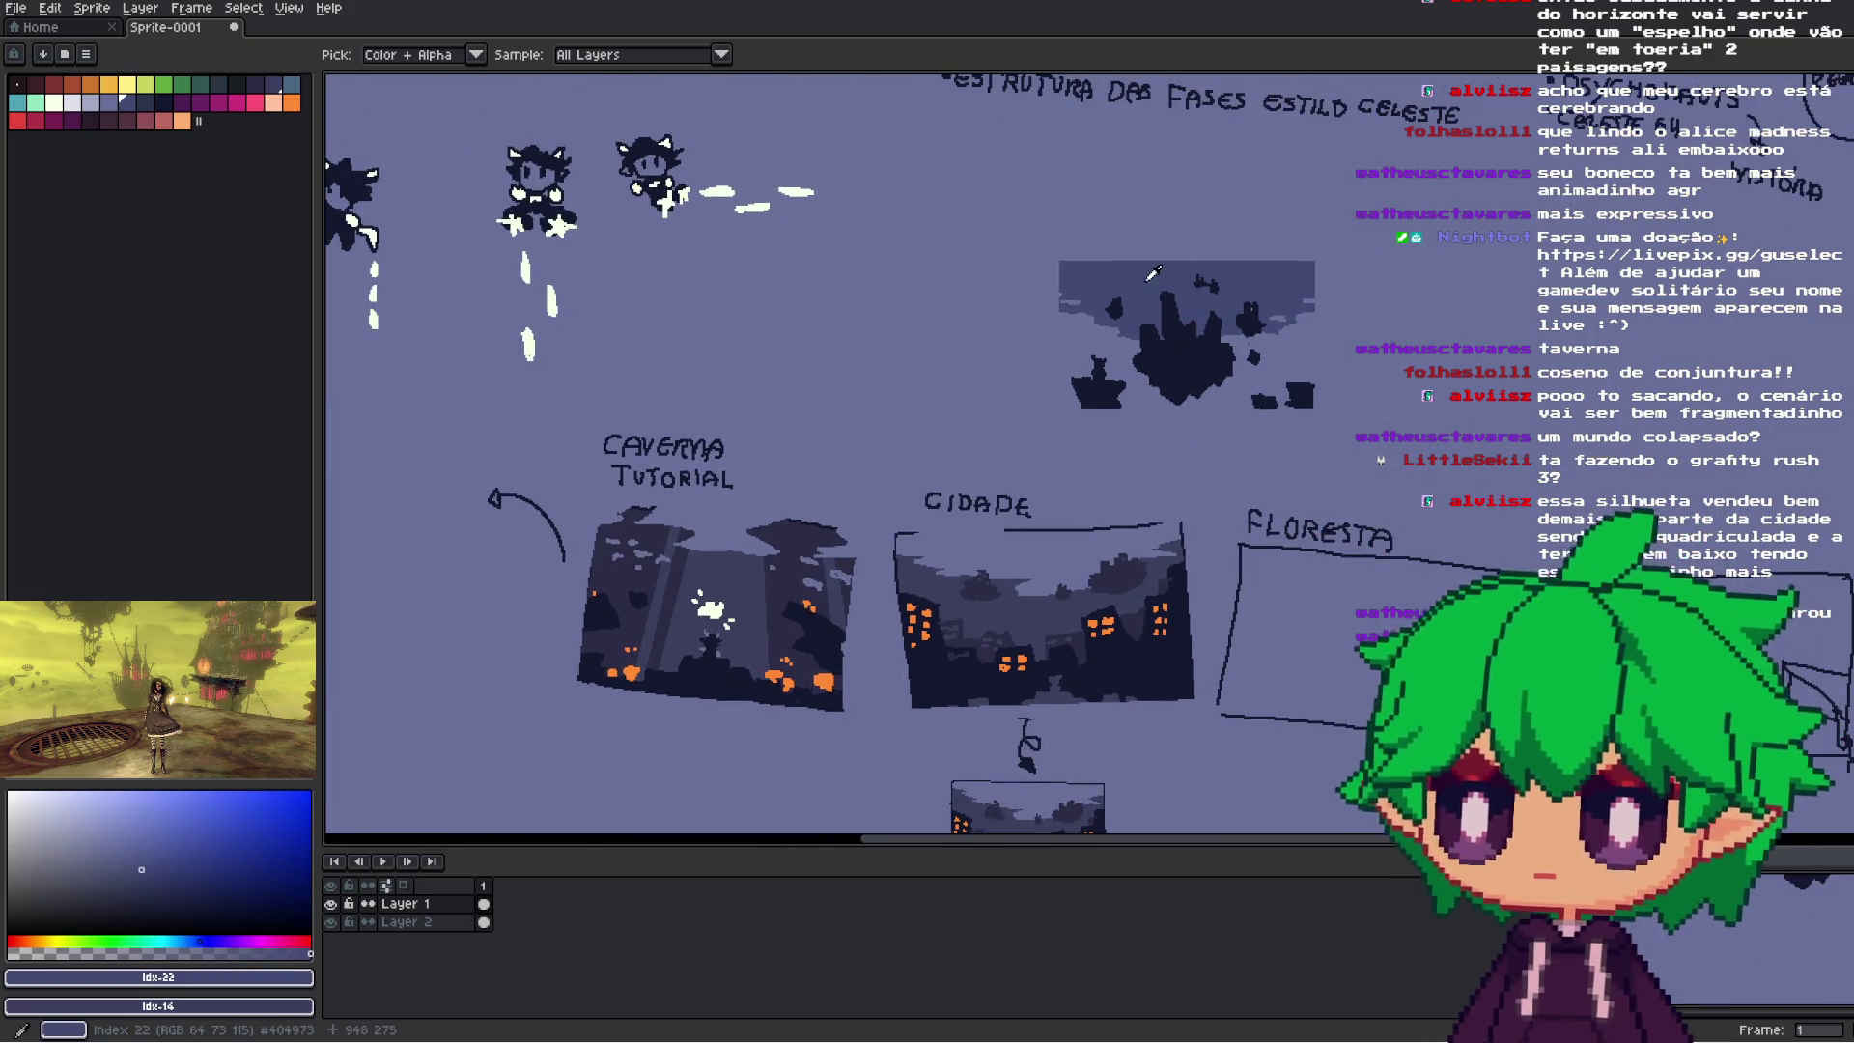
click(146, 101)
scroll(1110, 260, up, 2)
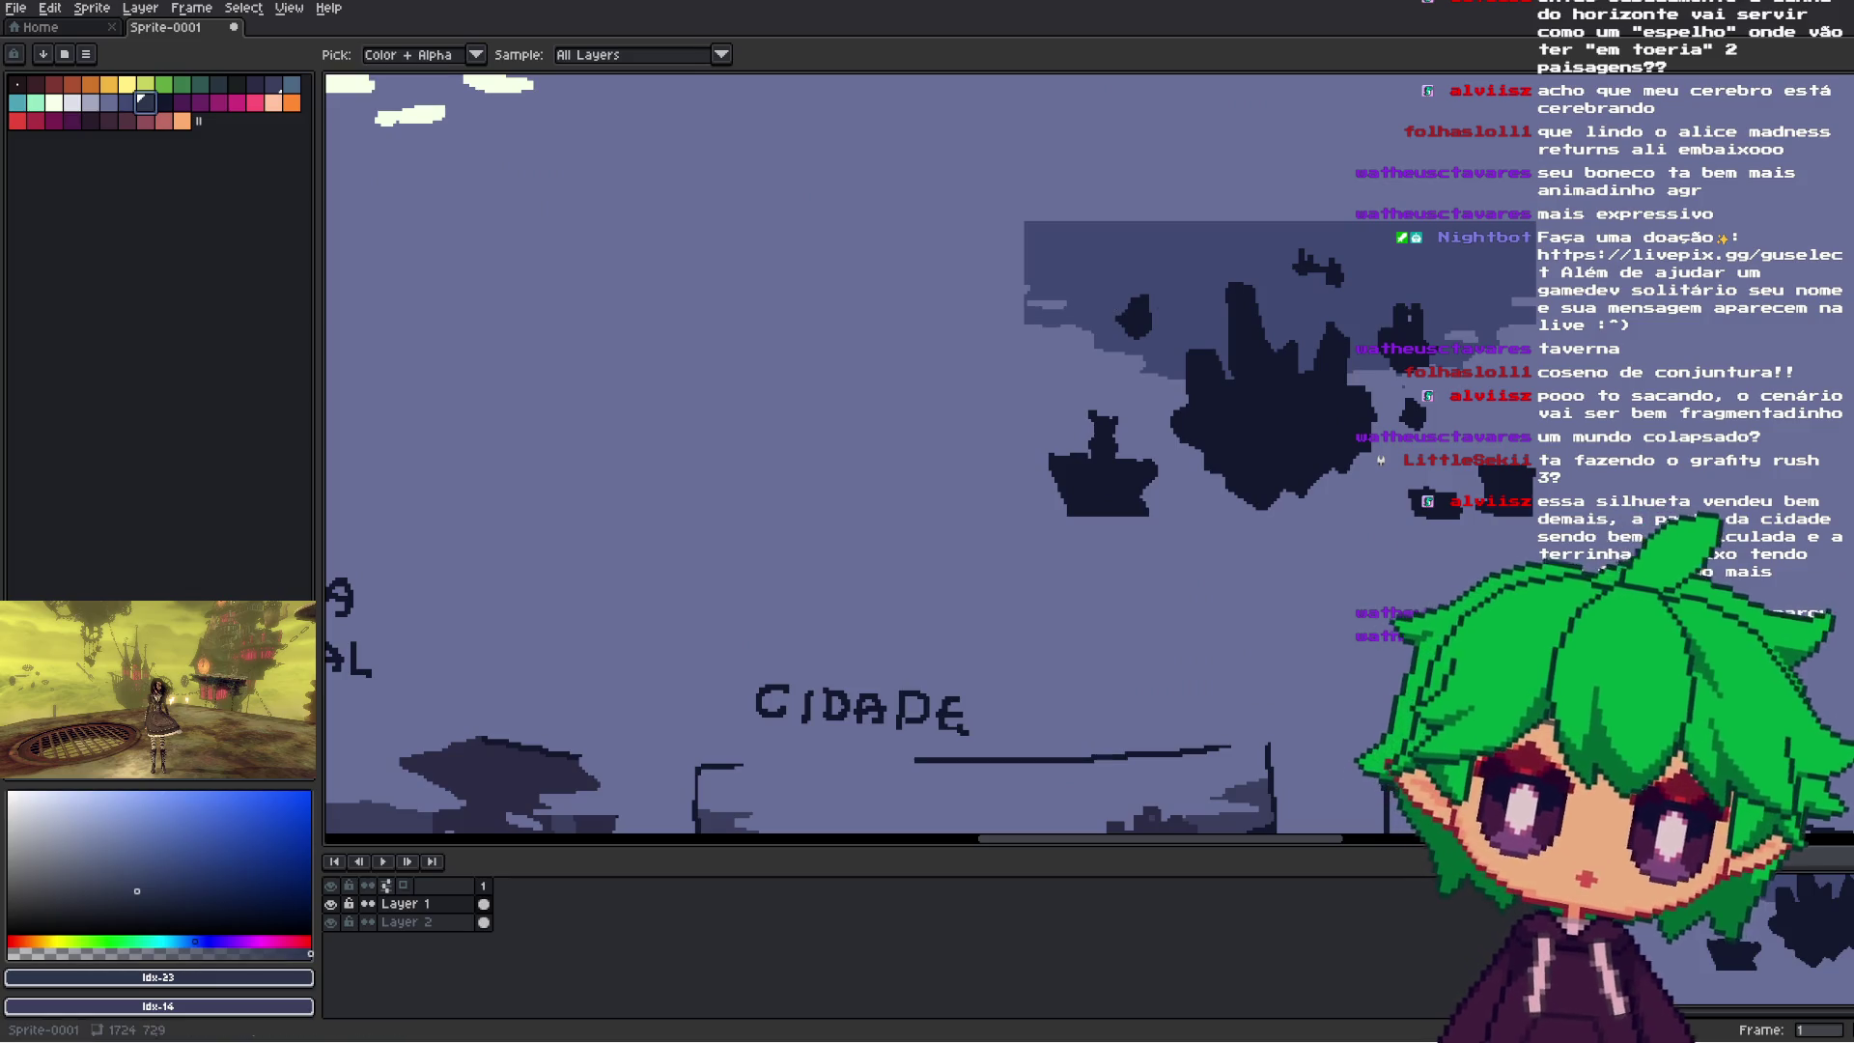
key(g)
scroll(1419, 290, up, 2)
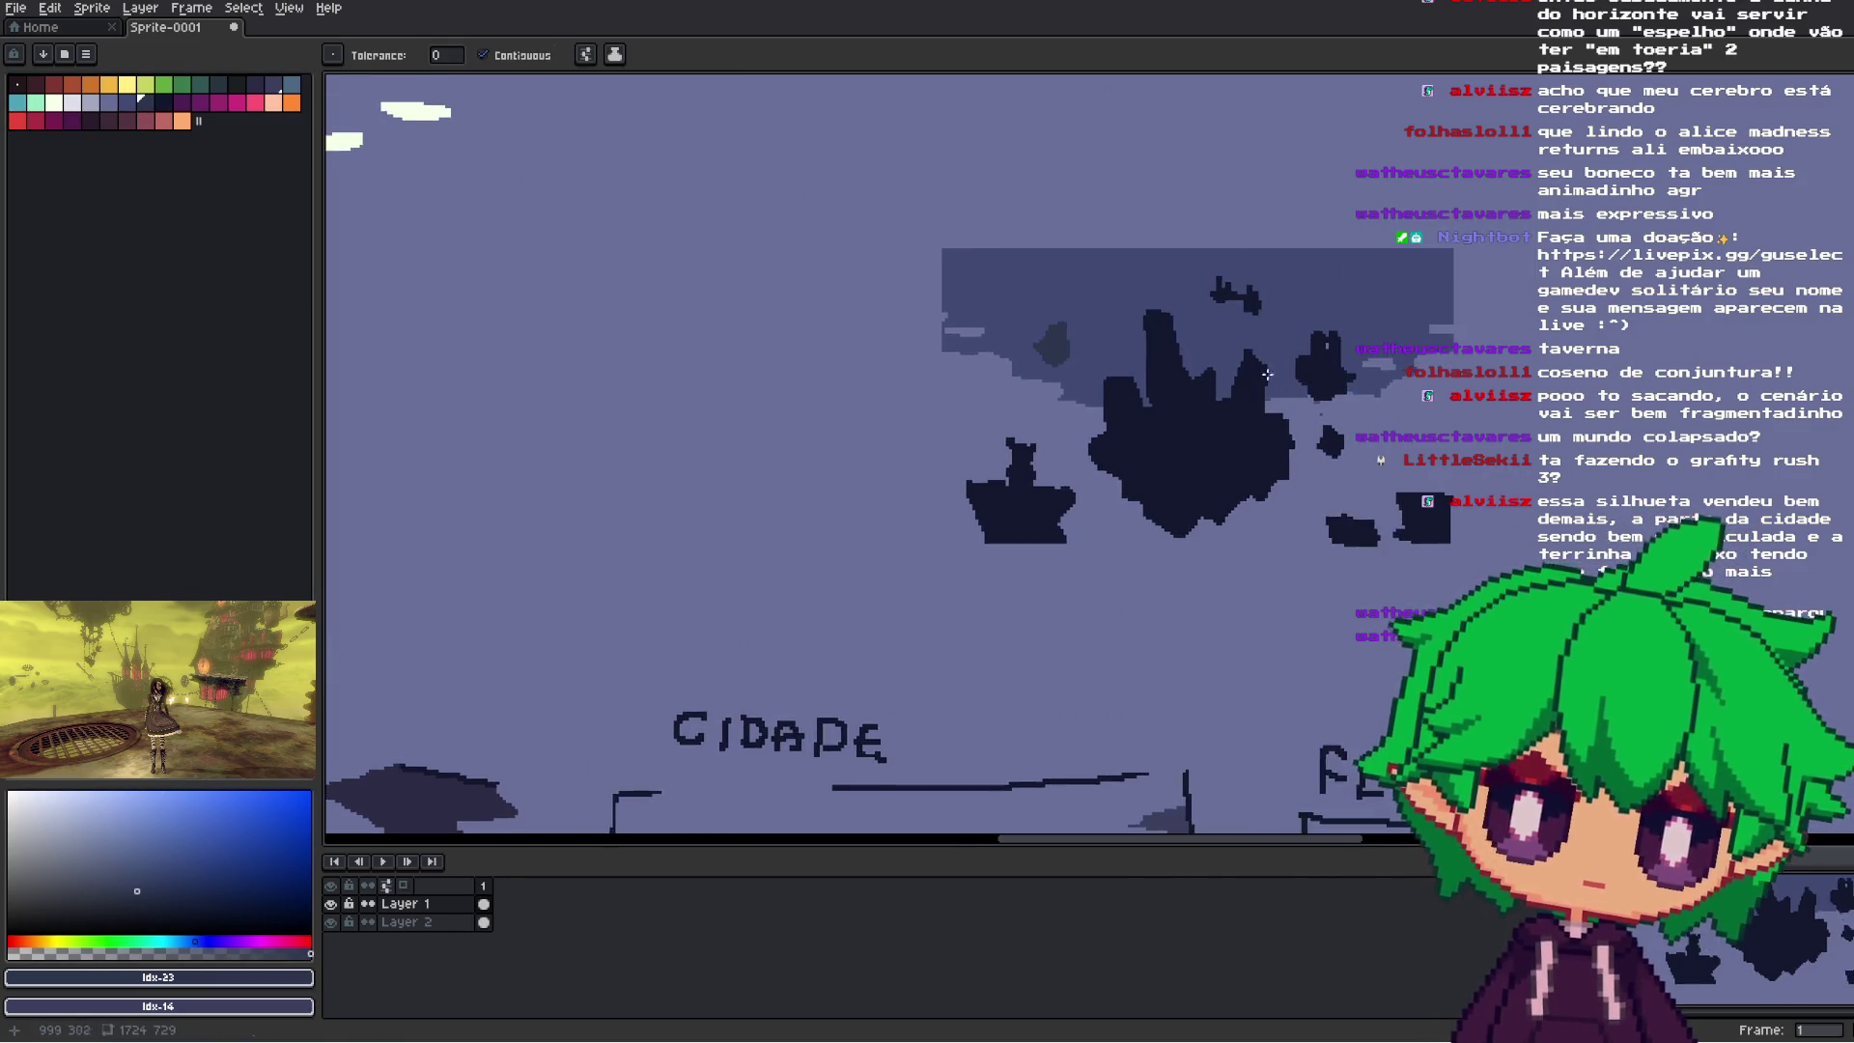
scroll(1371, 392, down, 2)
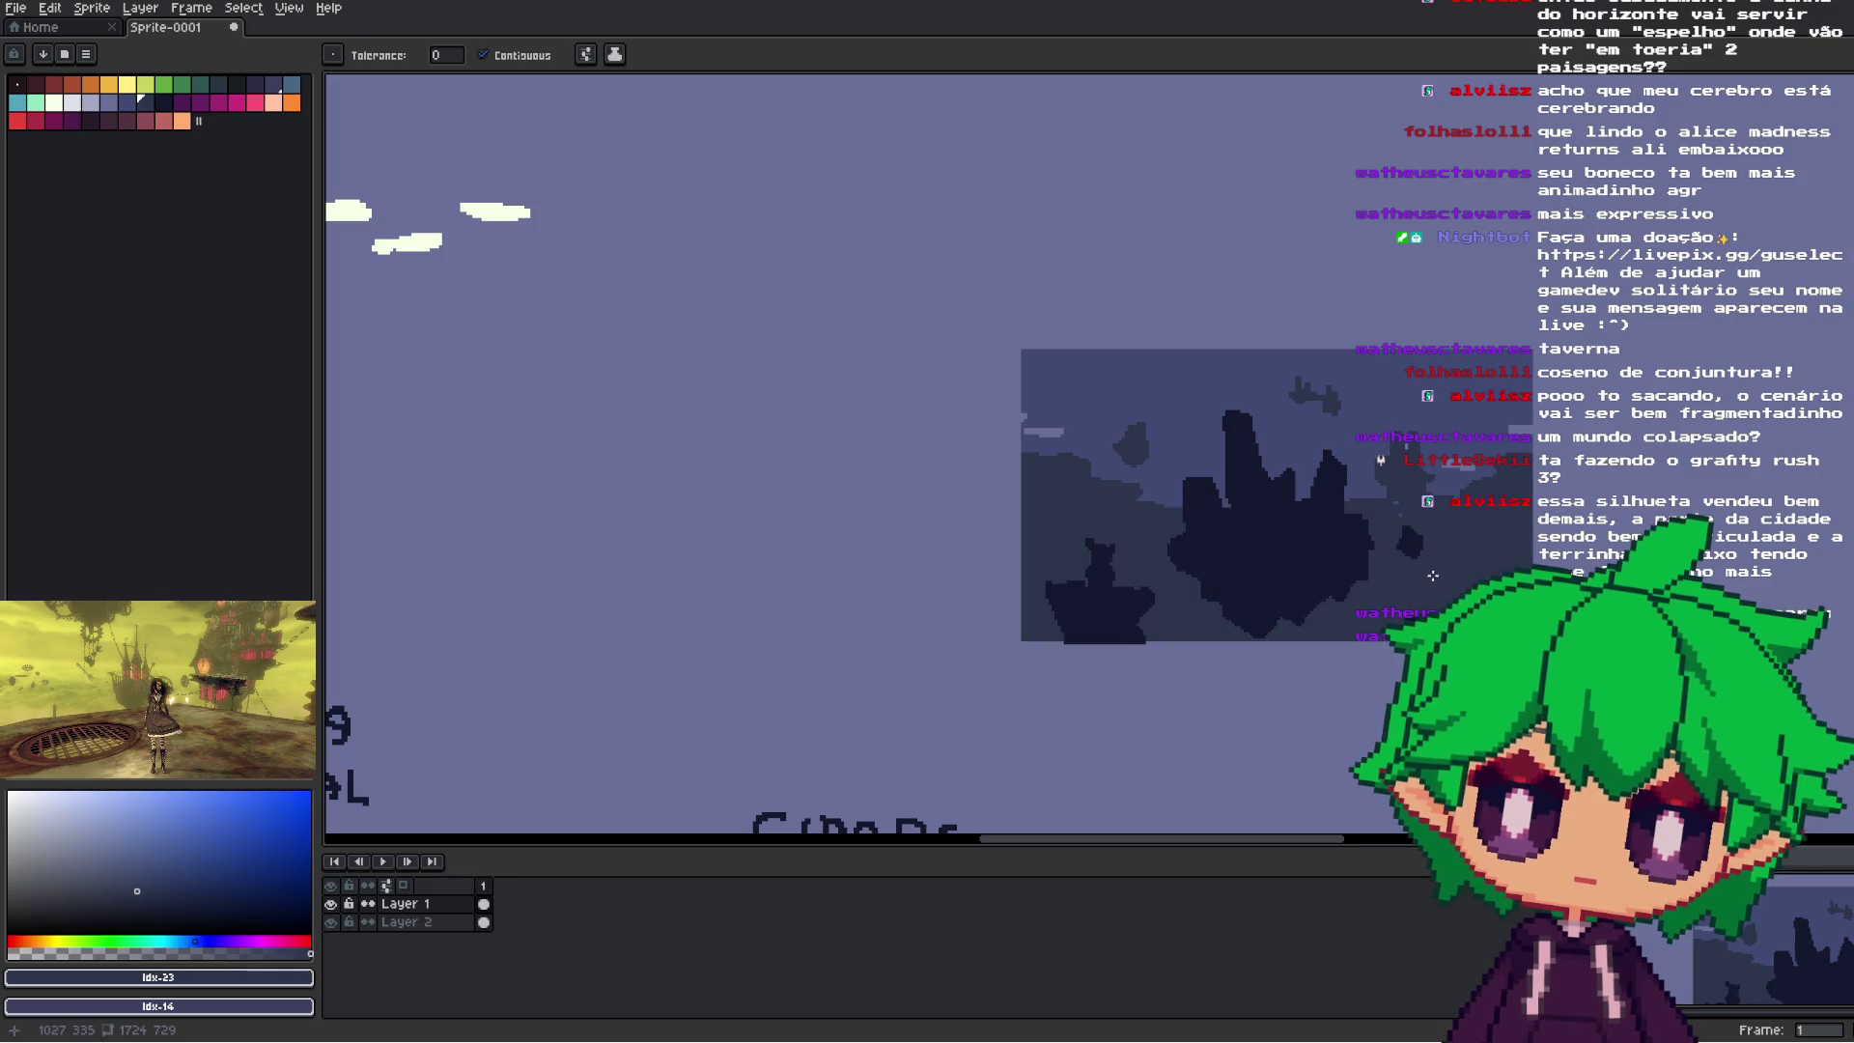
scroll(1448, 583, down, 1)
scroll(1448, 582, up, 2)
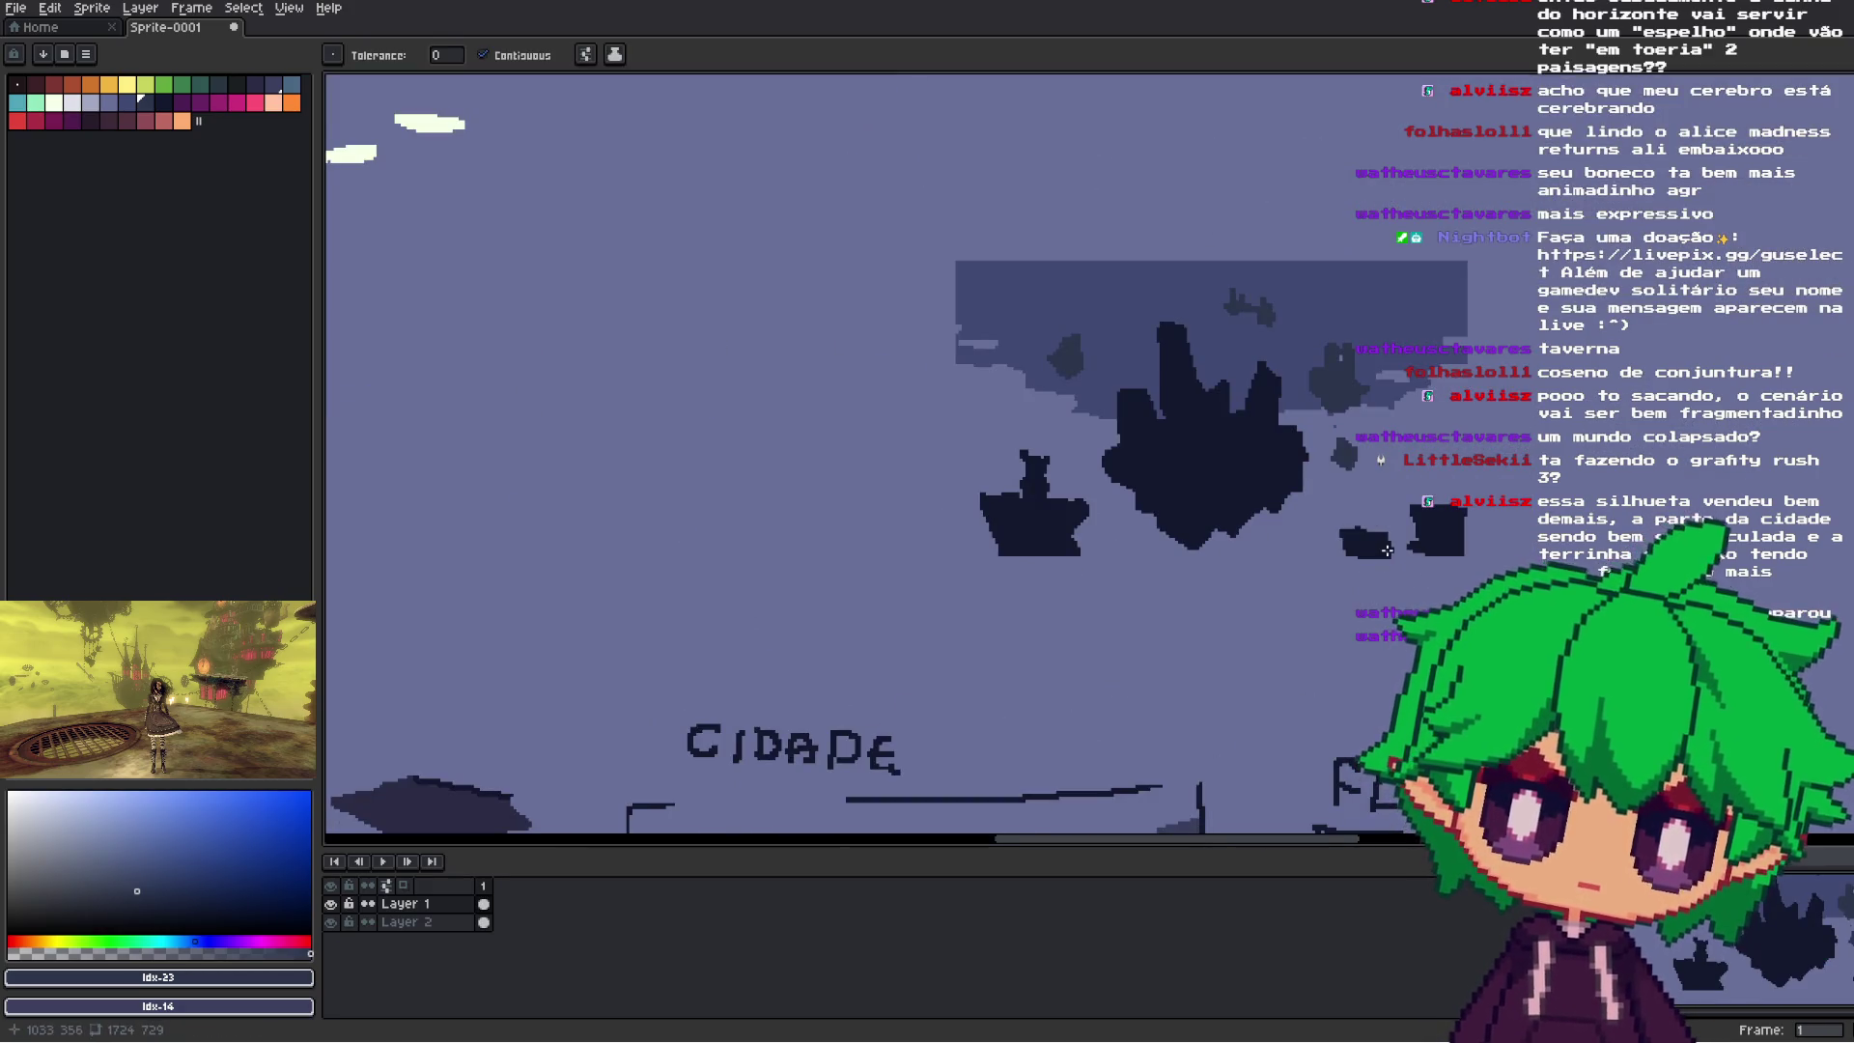
scroll(1387, 551, down, 1)
scroll(1387, 550, up, 1)
scroll(1386, 550, up, 1)
scroll(1386, 551, down, 1)
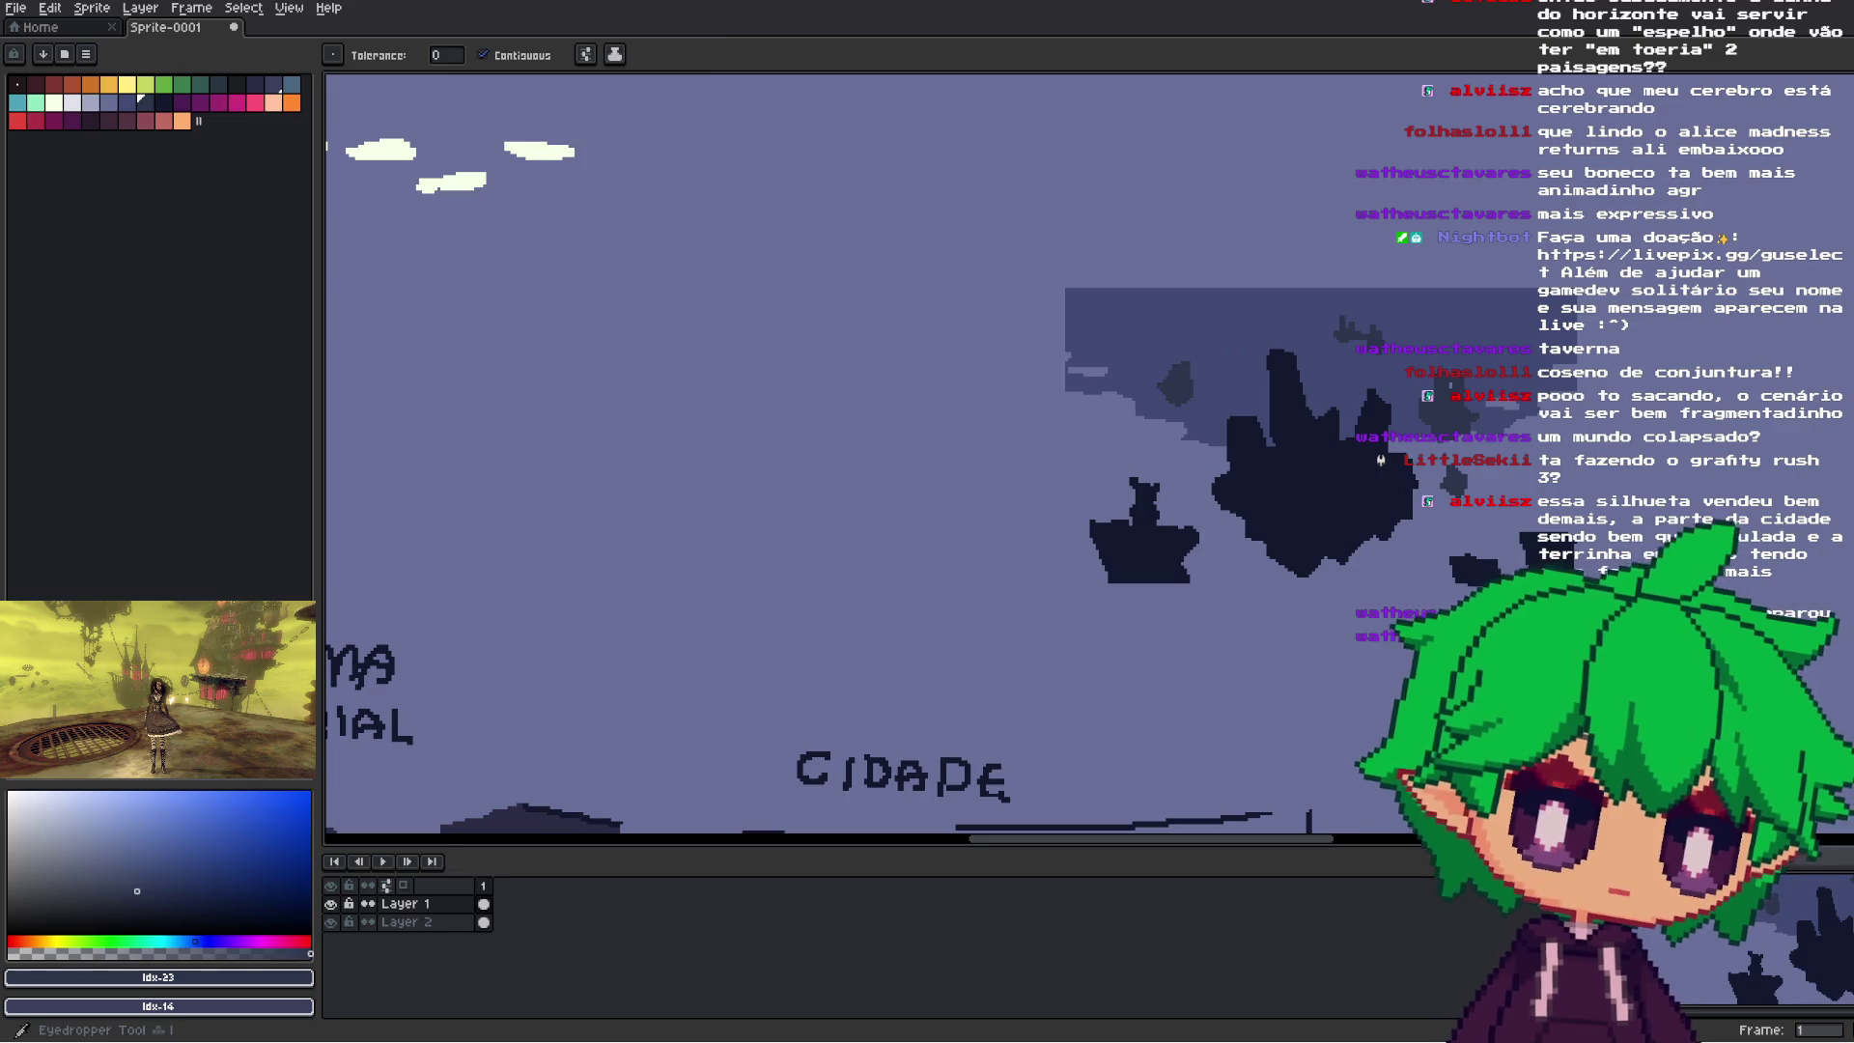
- Sample the island's mid-tone and place a single dark debris pixel beside the island
key(i)
click(1485, 464)
key(g)
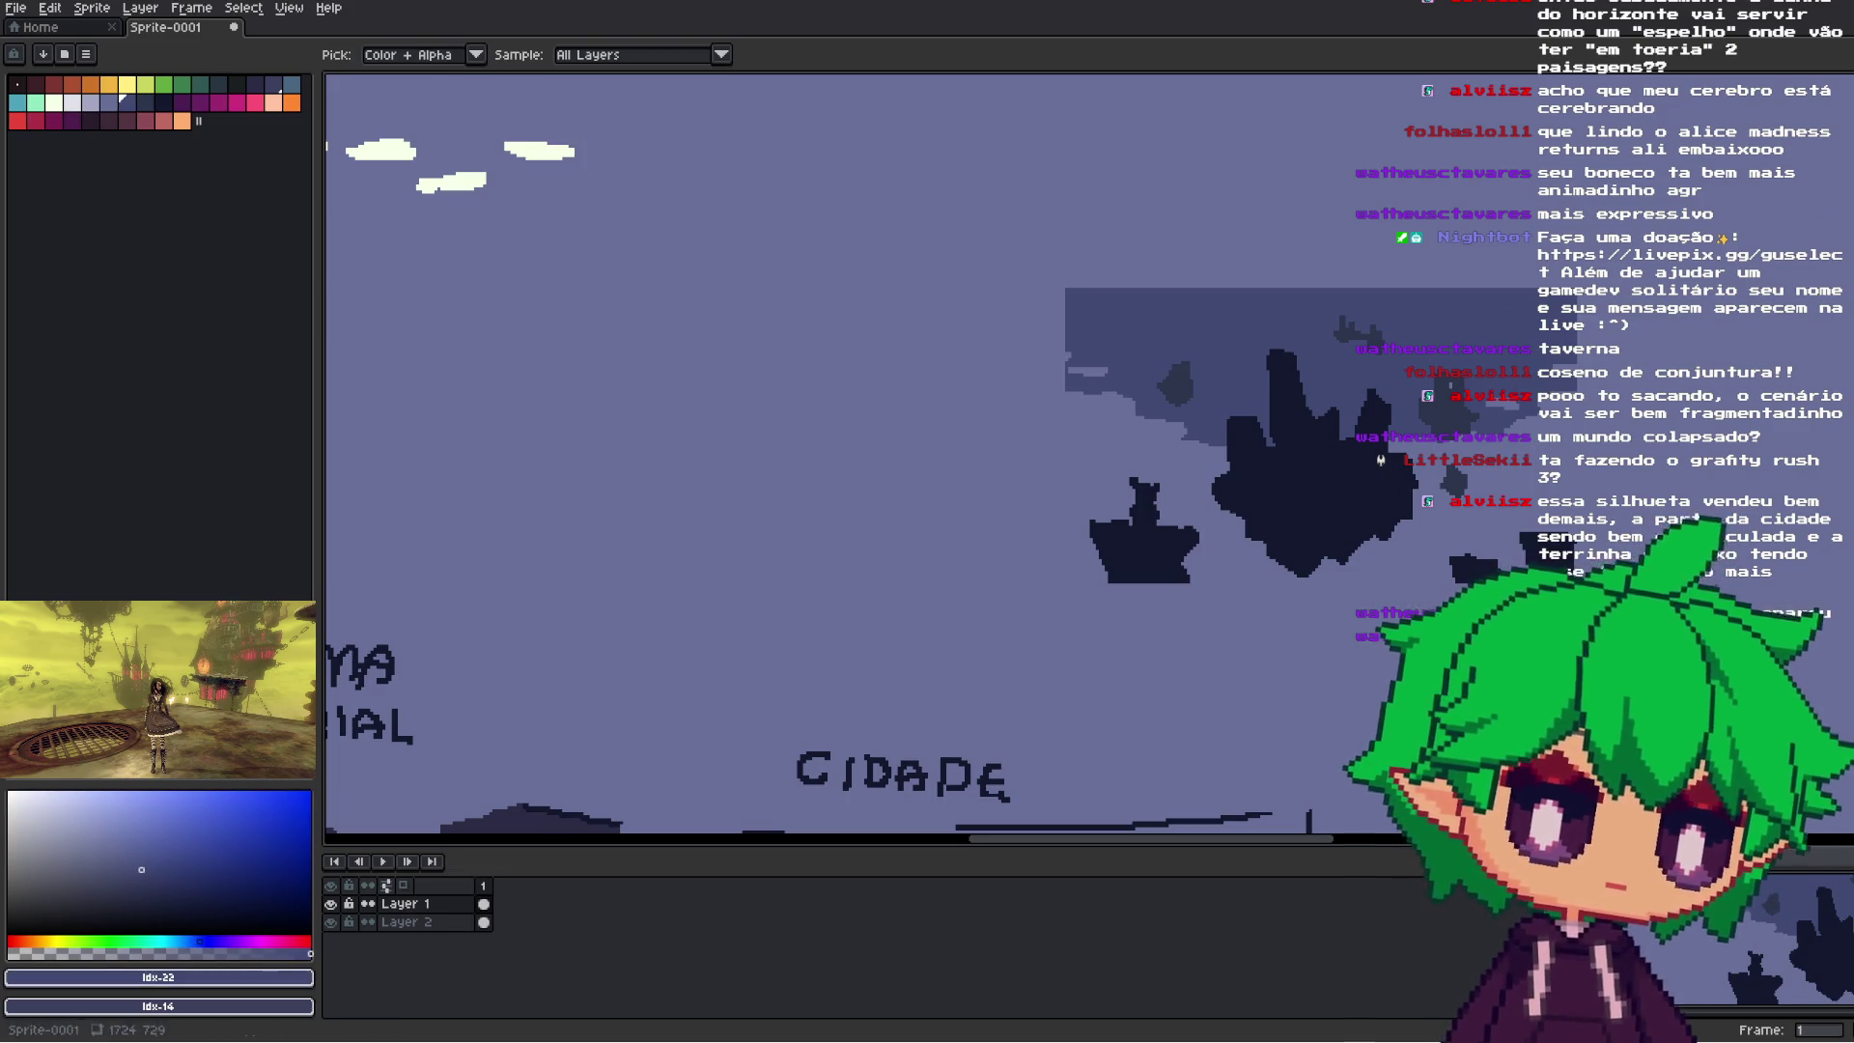
scroll(1464, 482, down, 3)
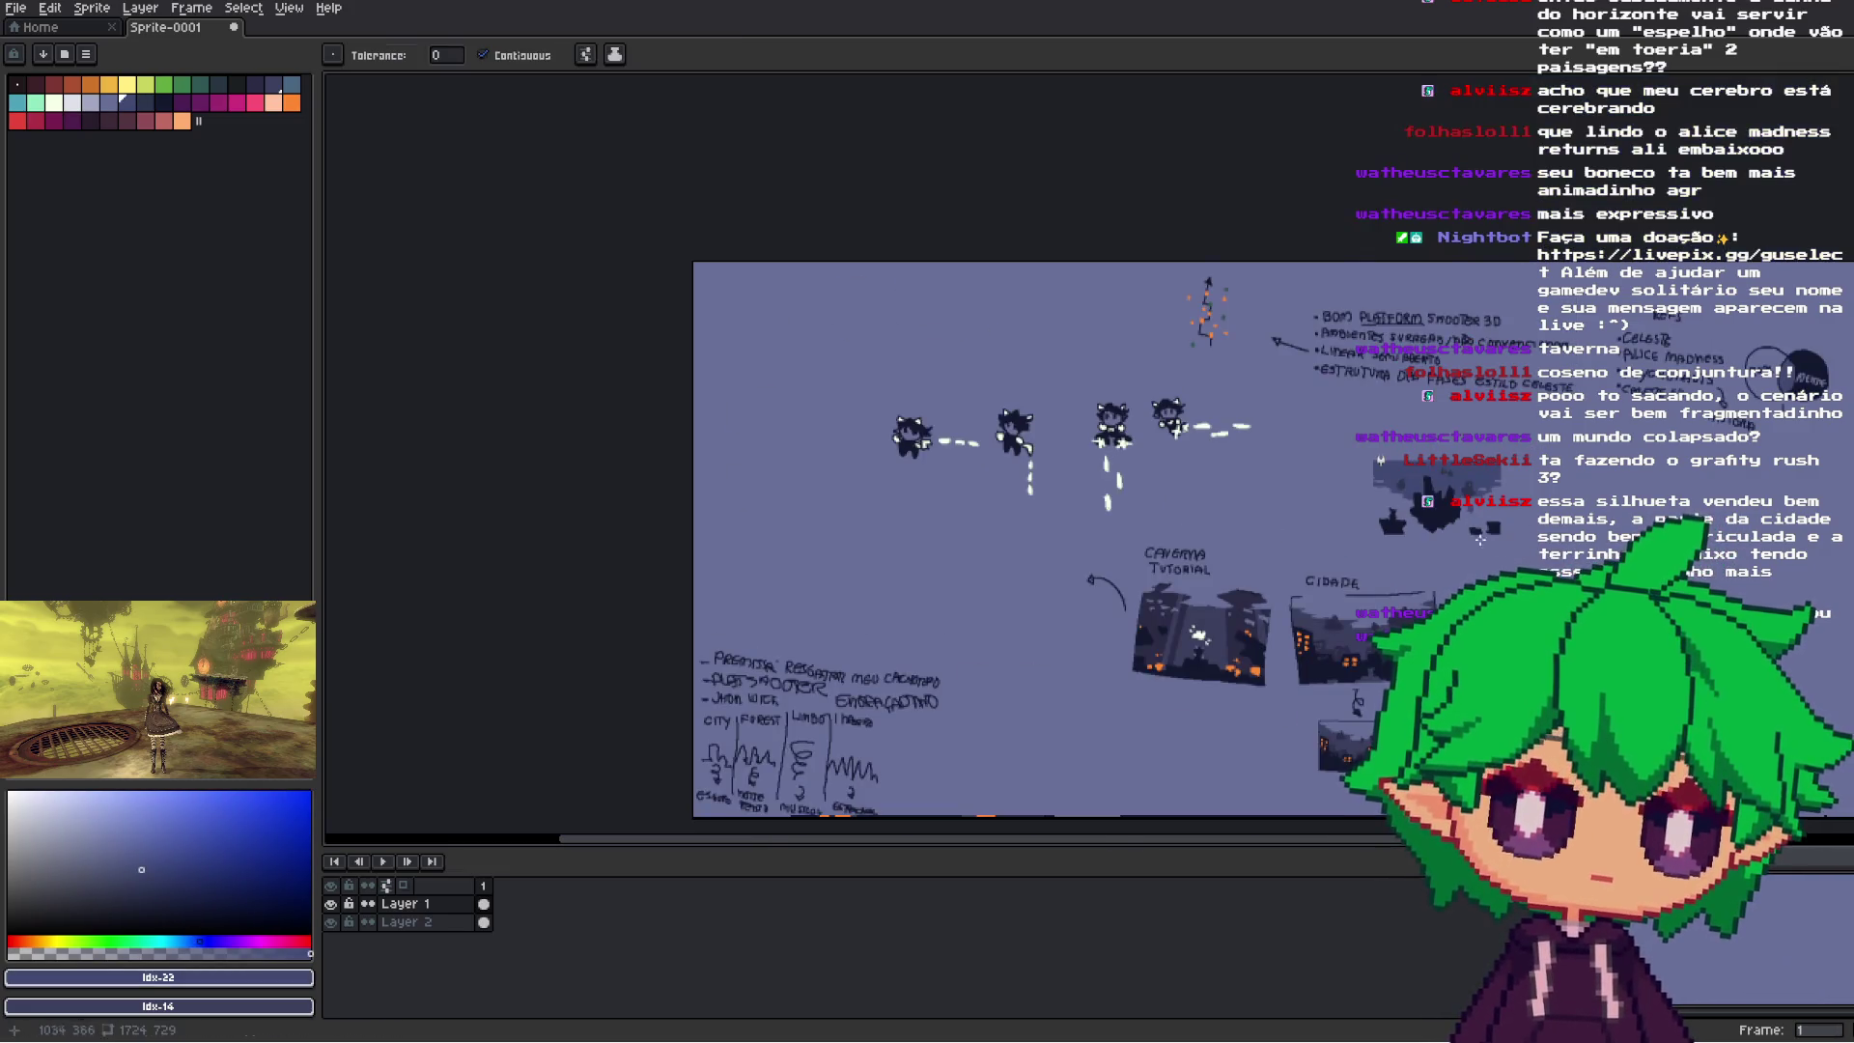
scroll(1485, 546, up, 3)
key(b)
scroll(1309, 467, up, 1)
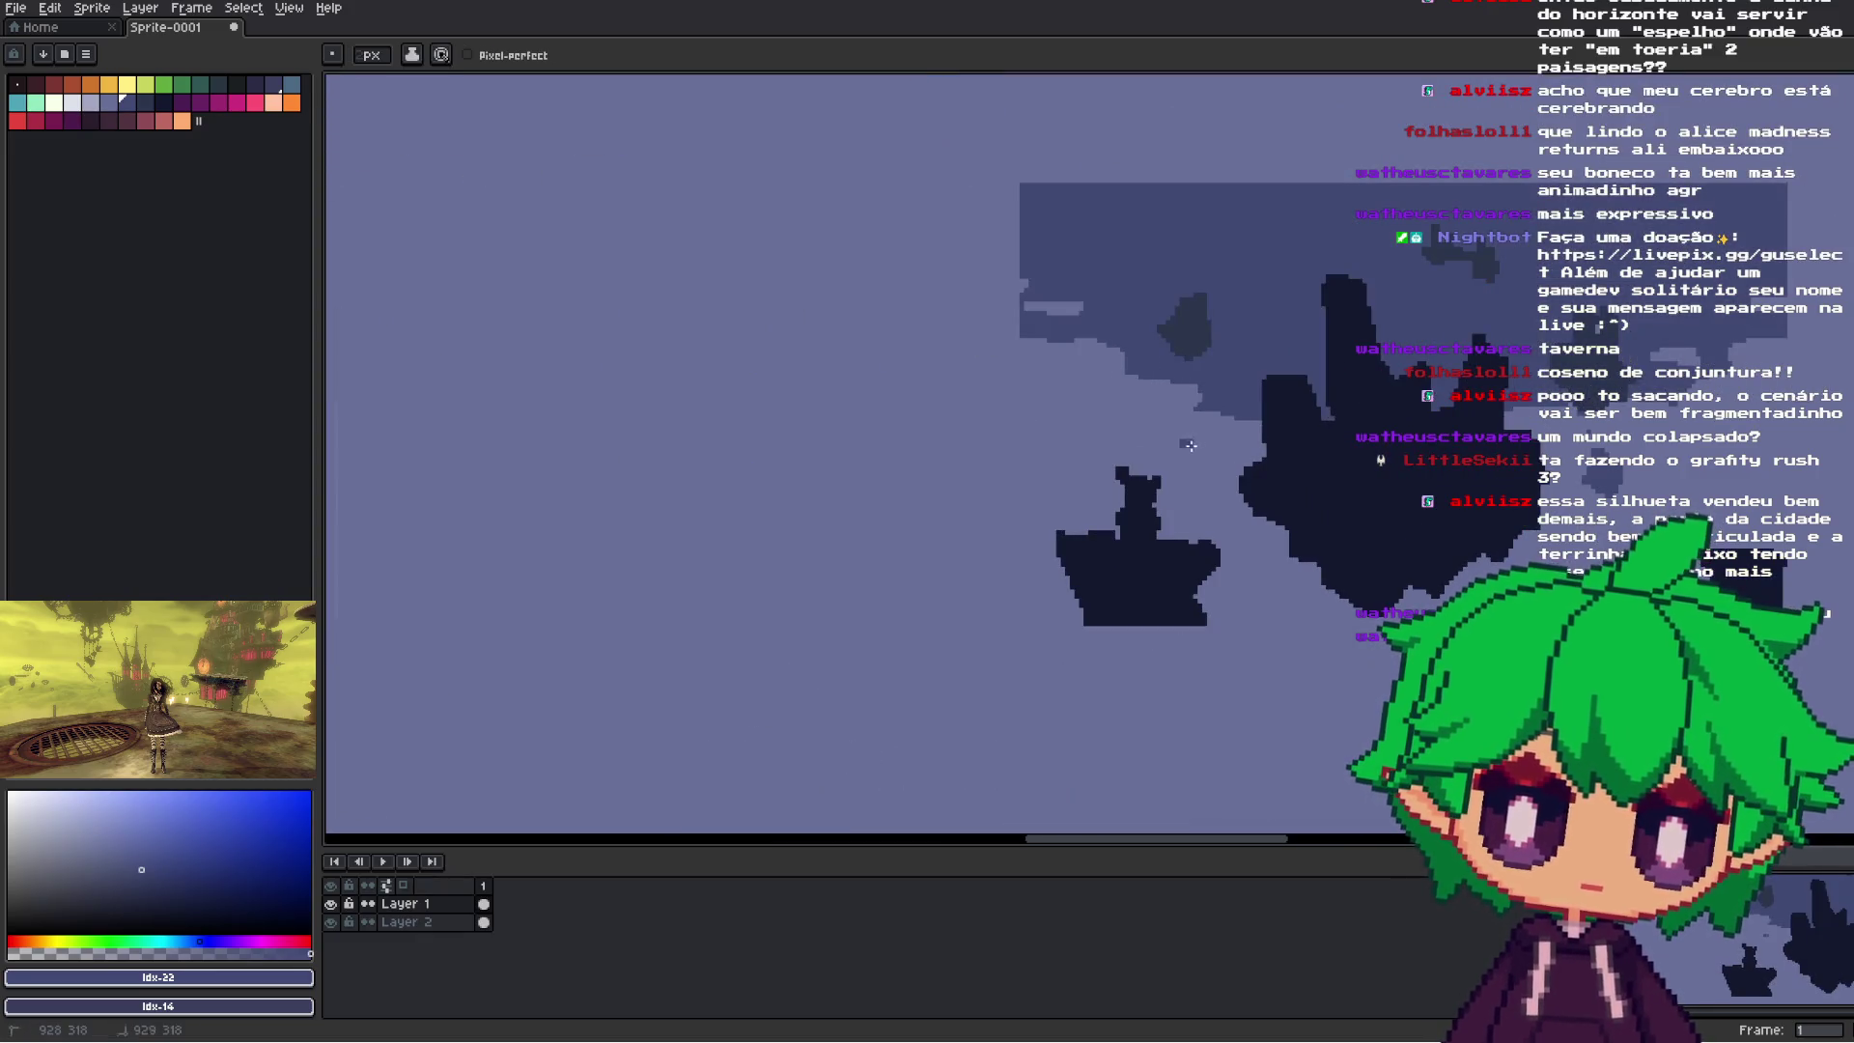
click(1164, 438)
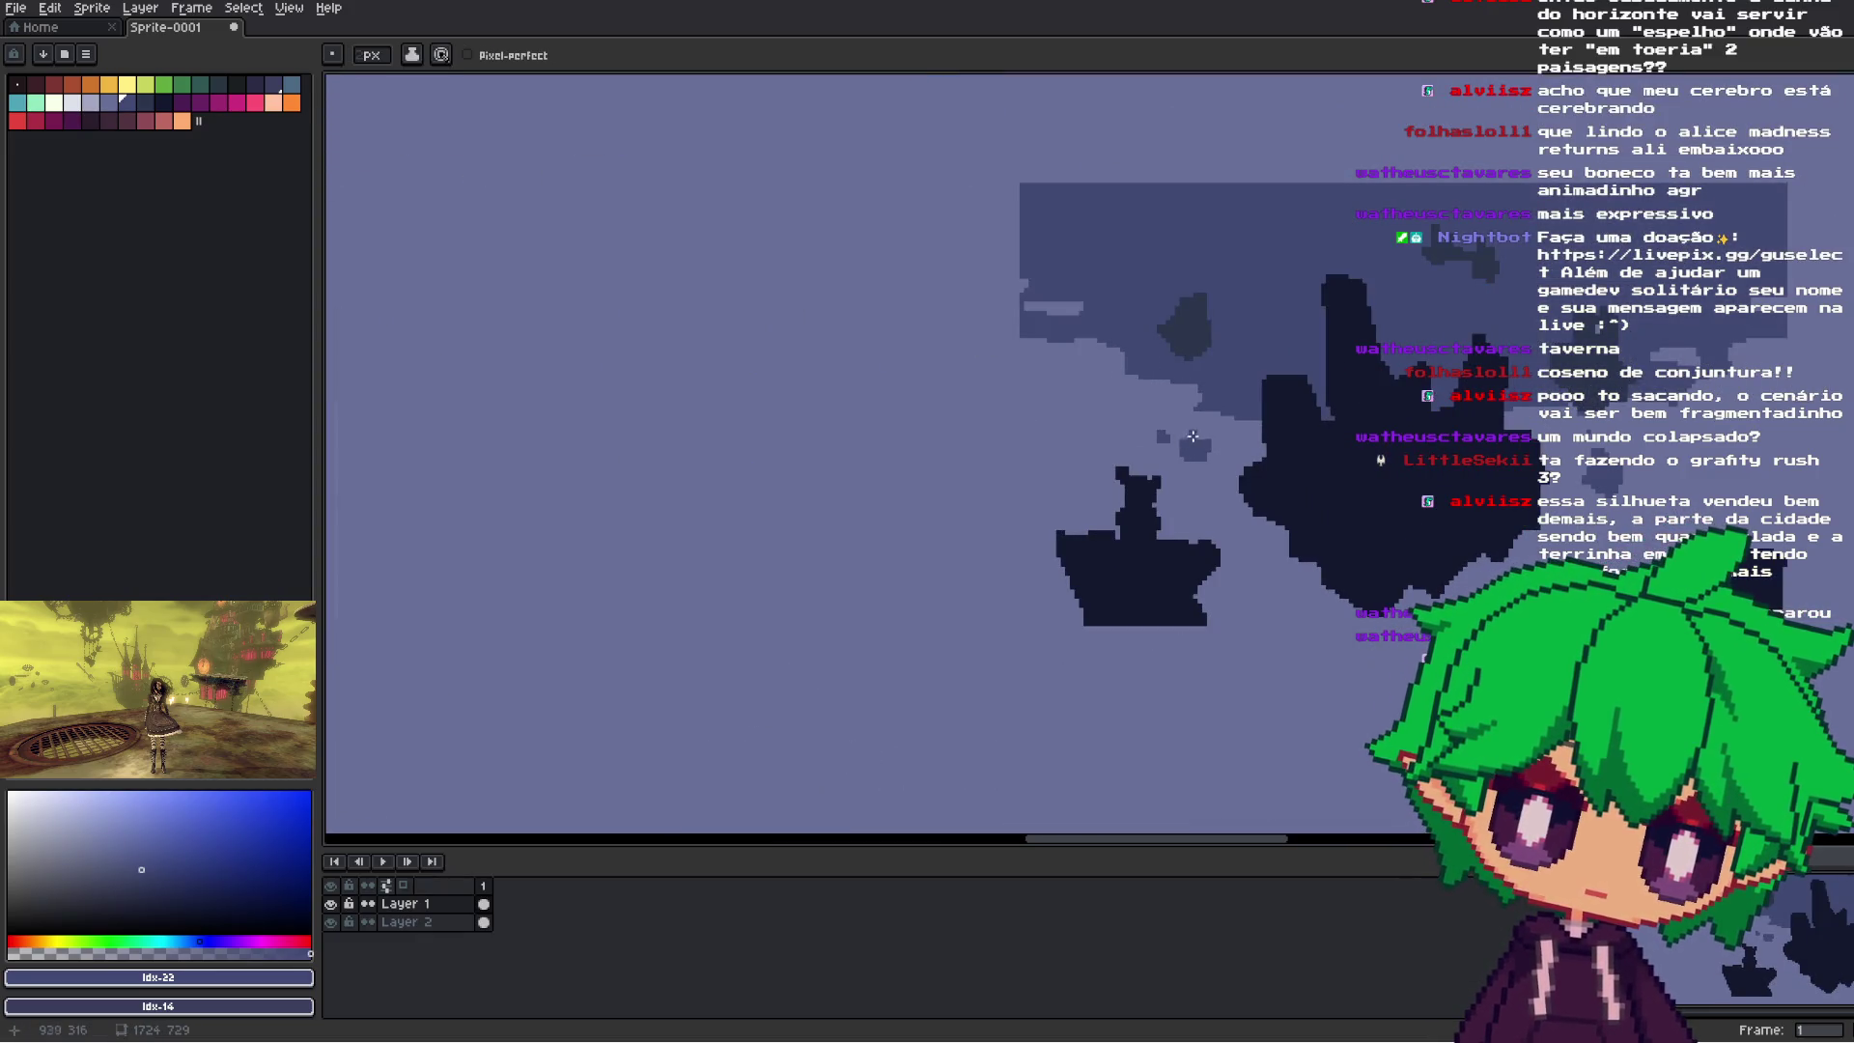
scroll(1201, 440, down, 3)
scroll(1360, 425, up, 3)
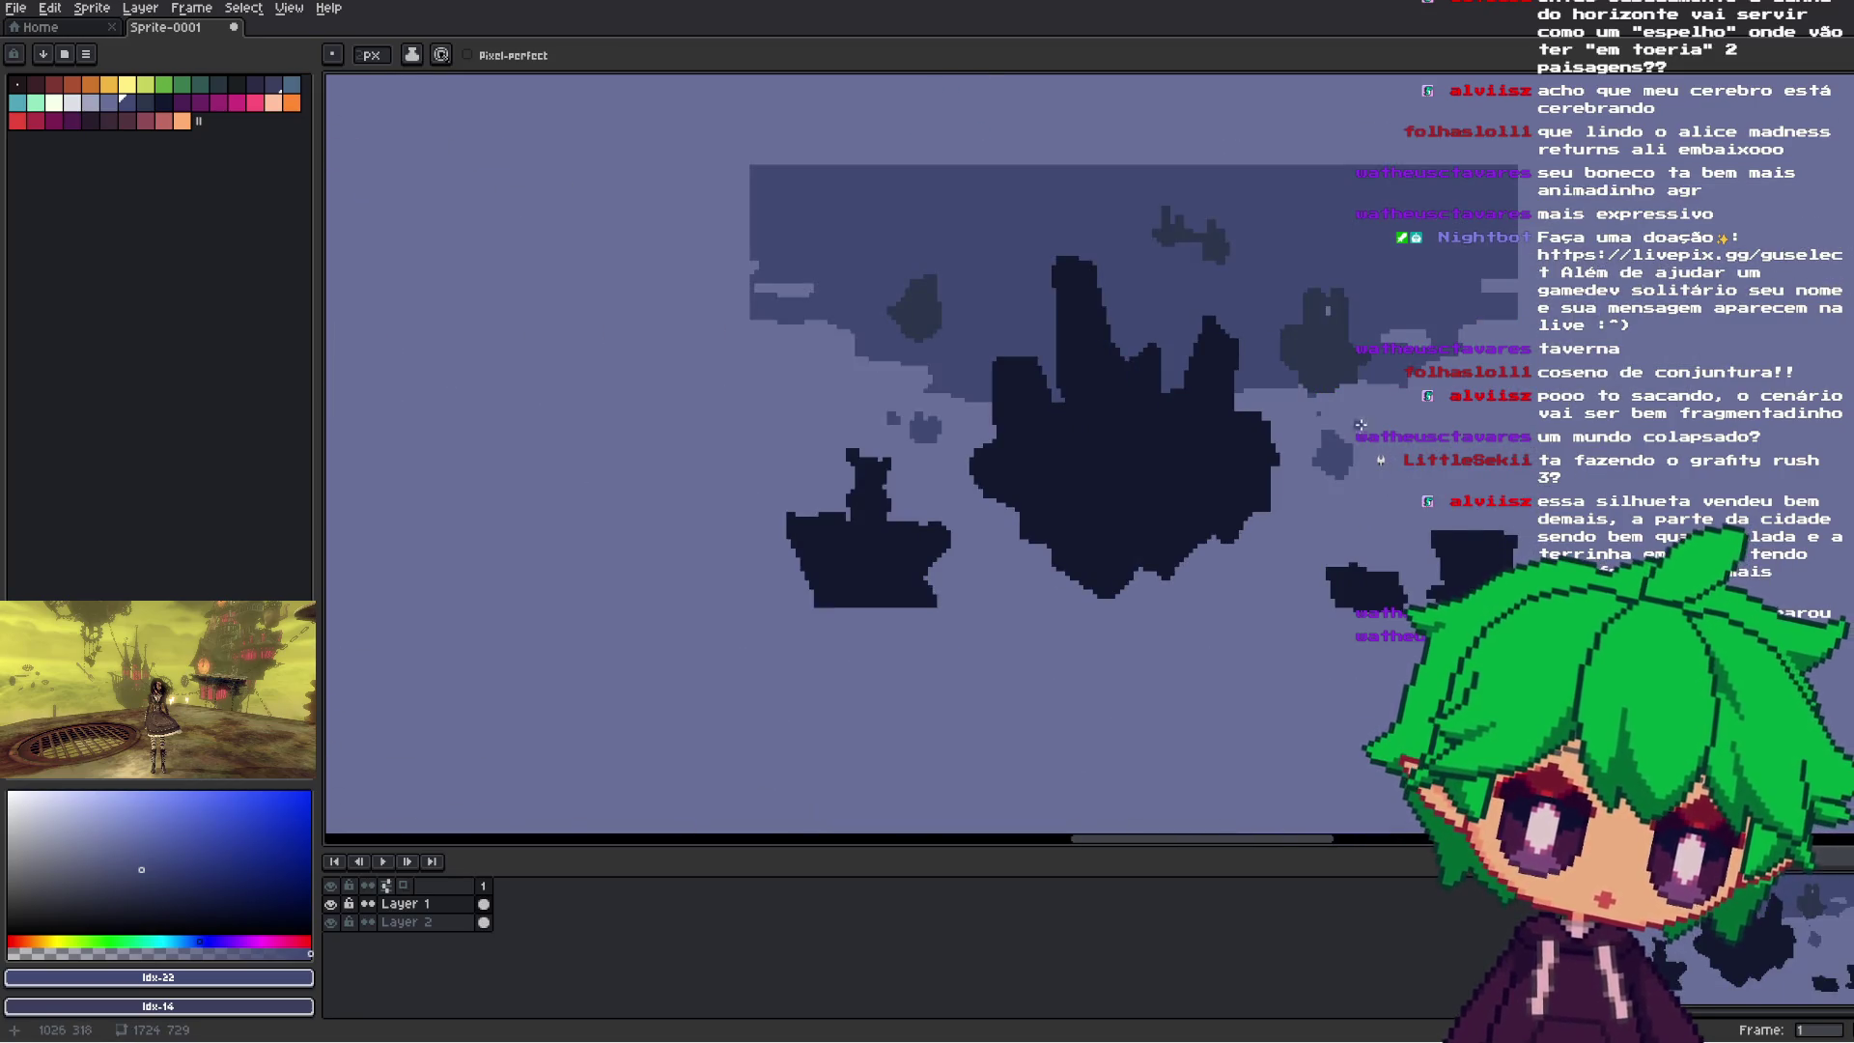
scroll(1402, 503, down, 2)
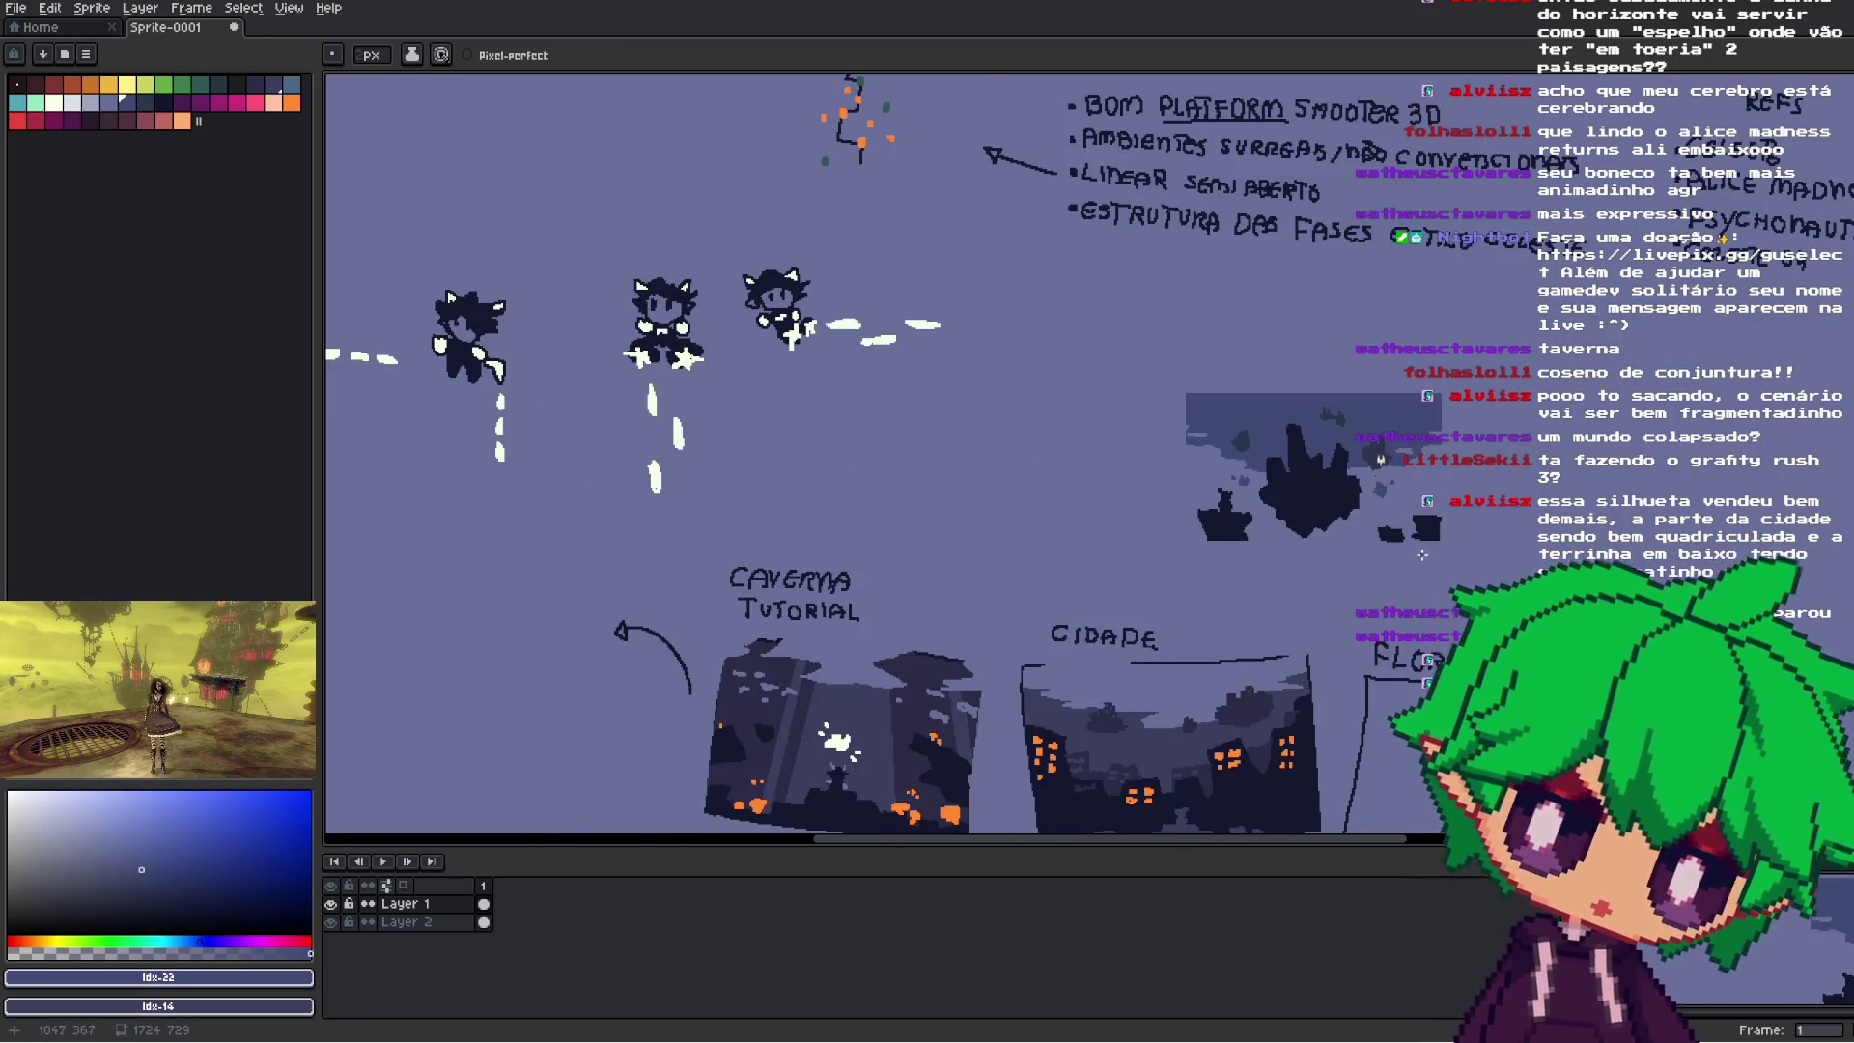
scroll(1347, 548, down, 2)
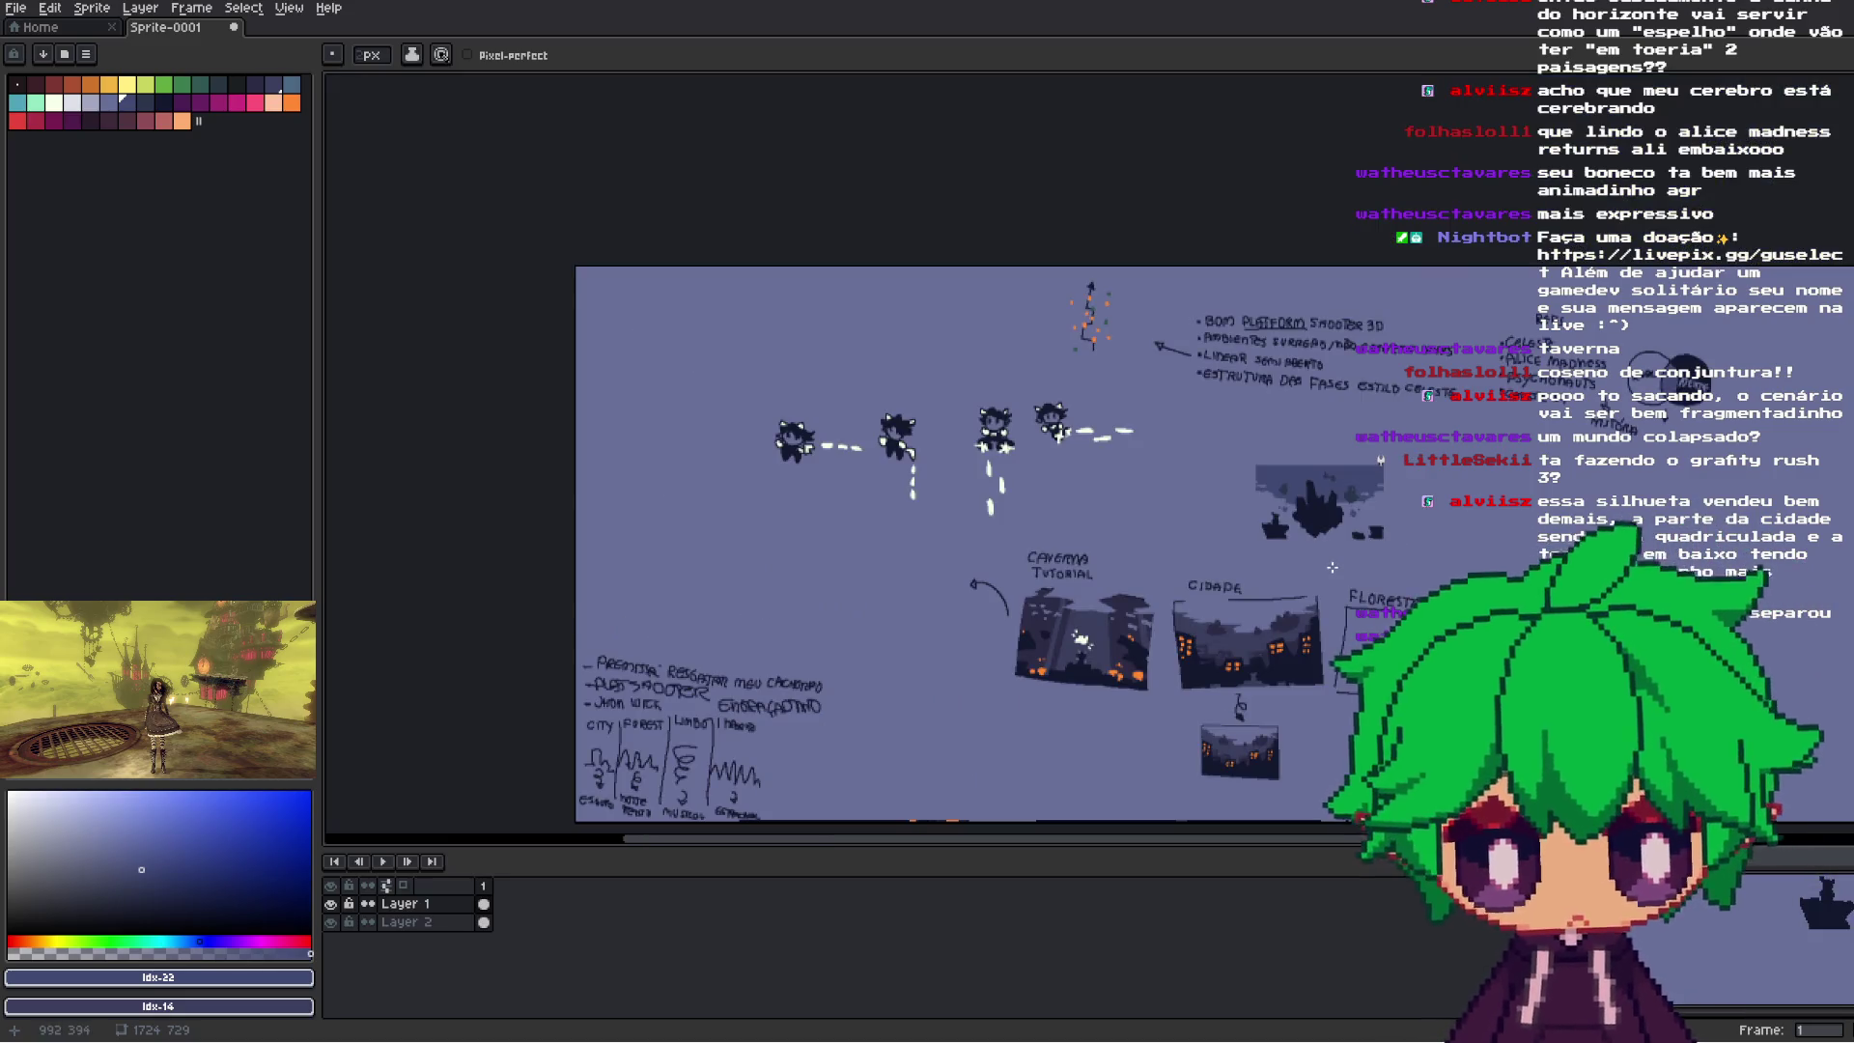
scroll(1322, 599, up, 2)
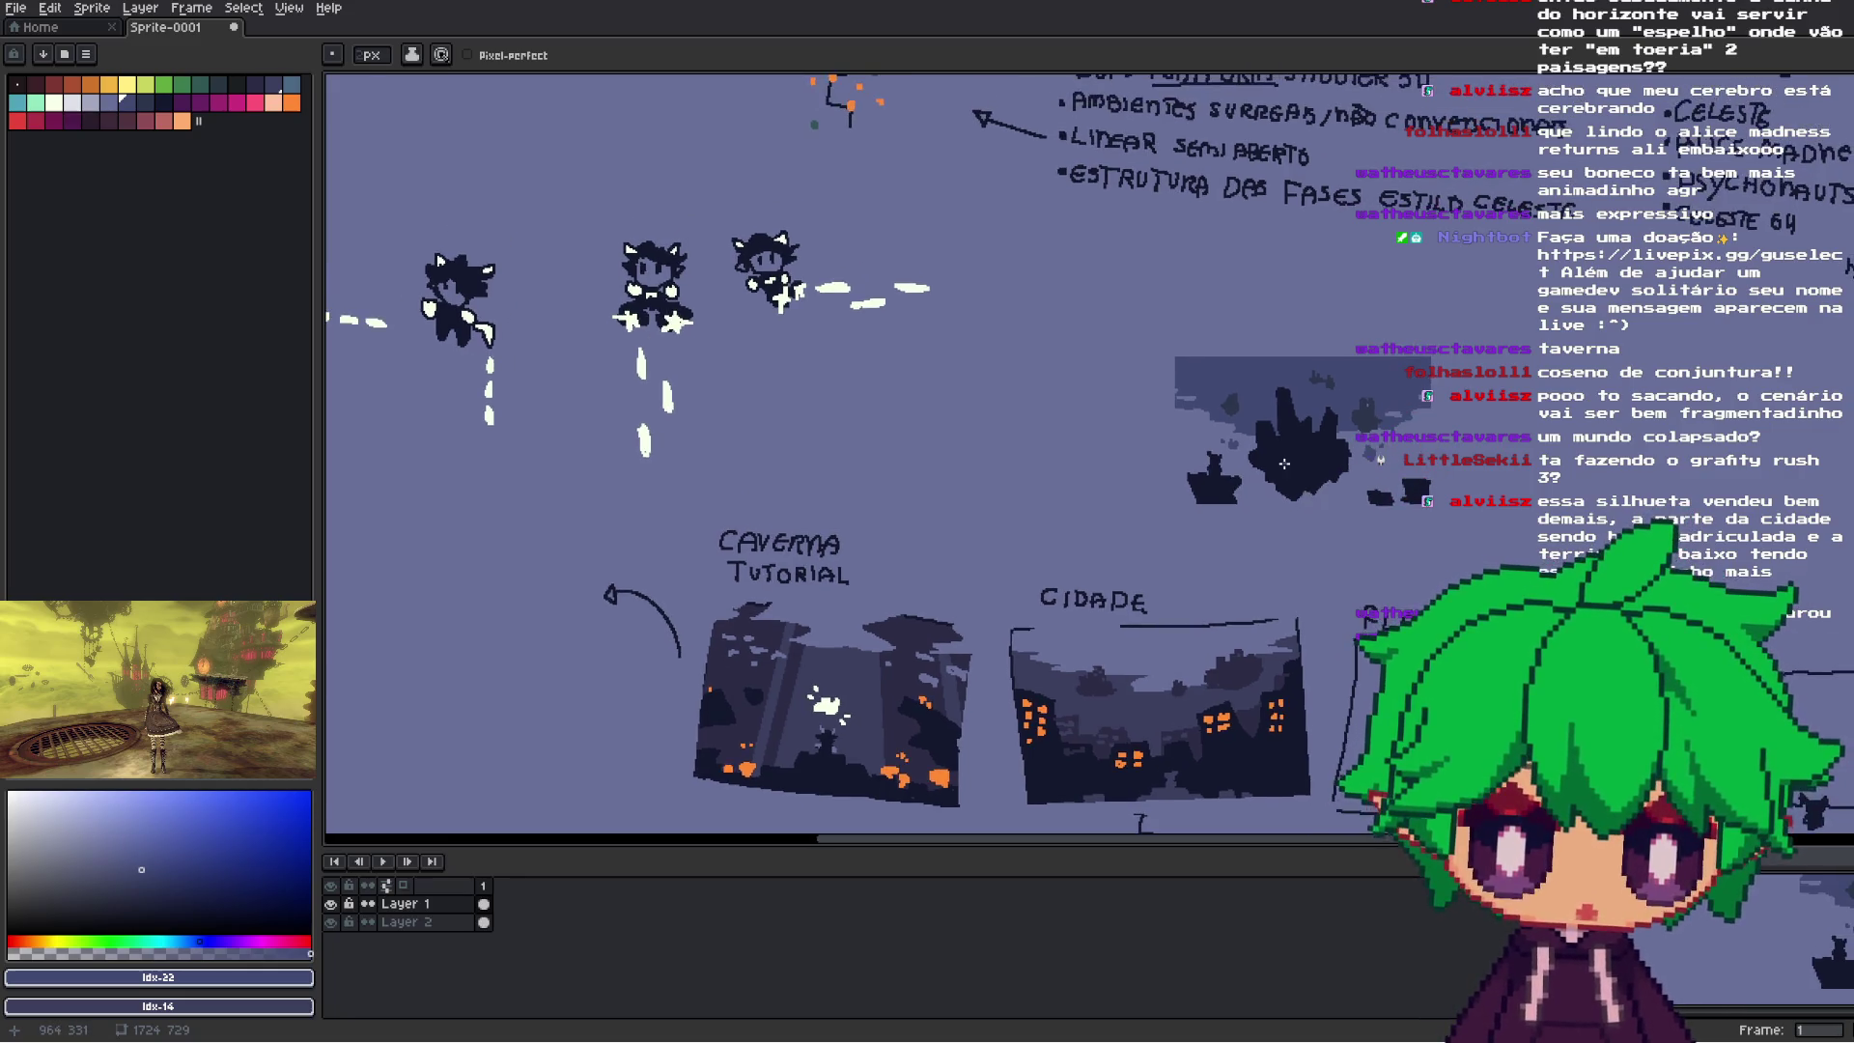
scroll(1284, 463, up, 2)
scroll(1303, 531, down, 2)
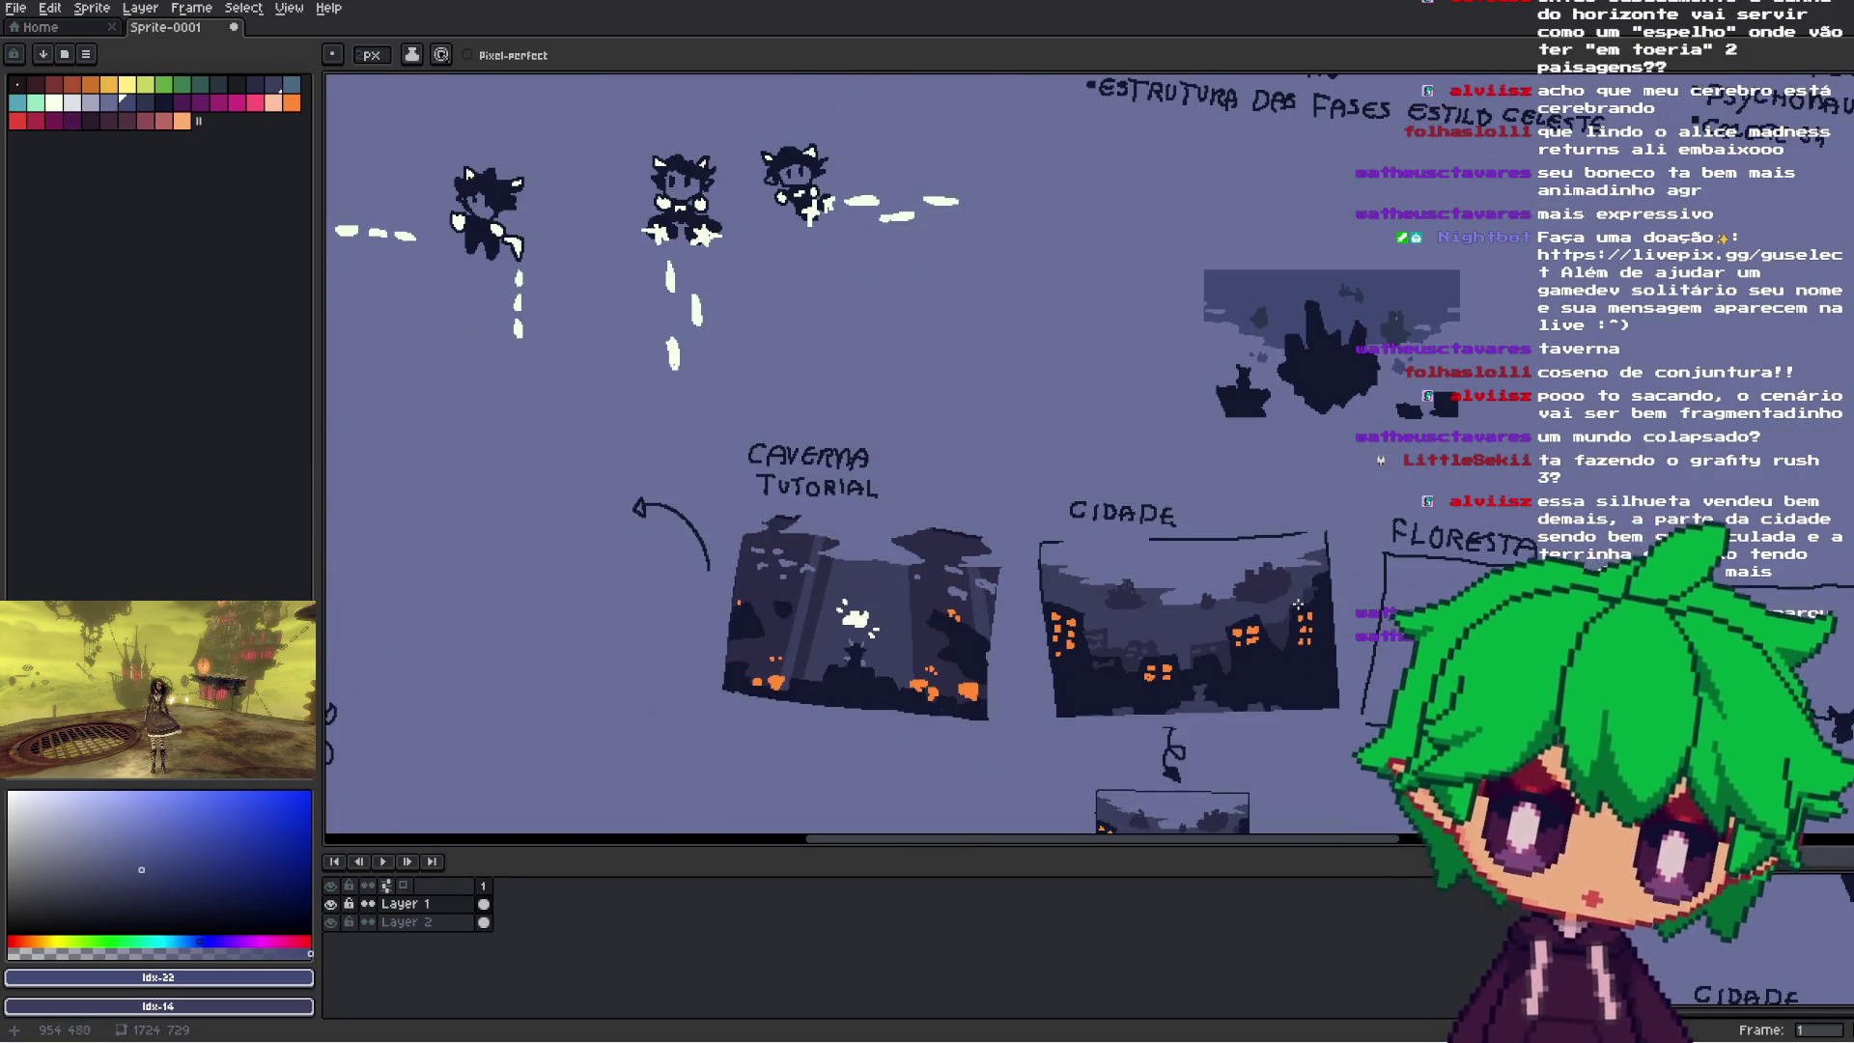
scroll(1315, 577, up, 2)
key(l)
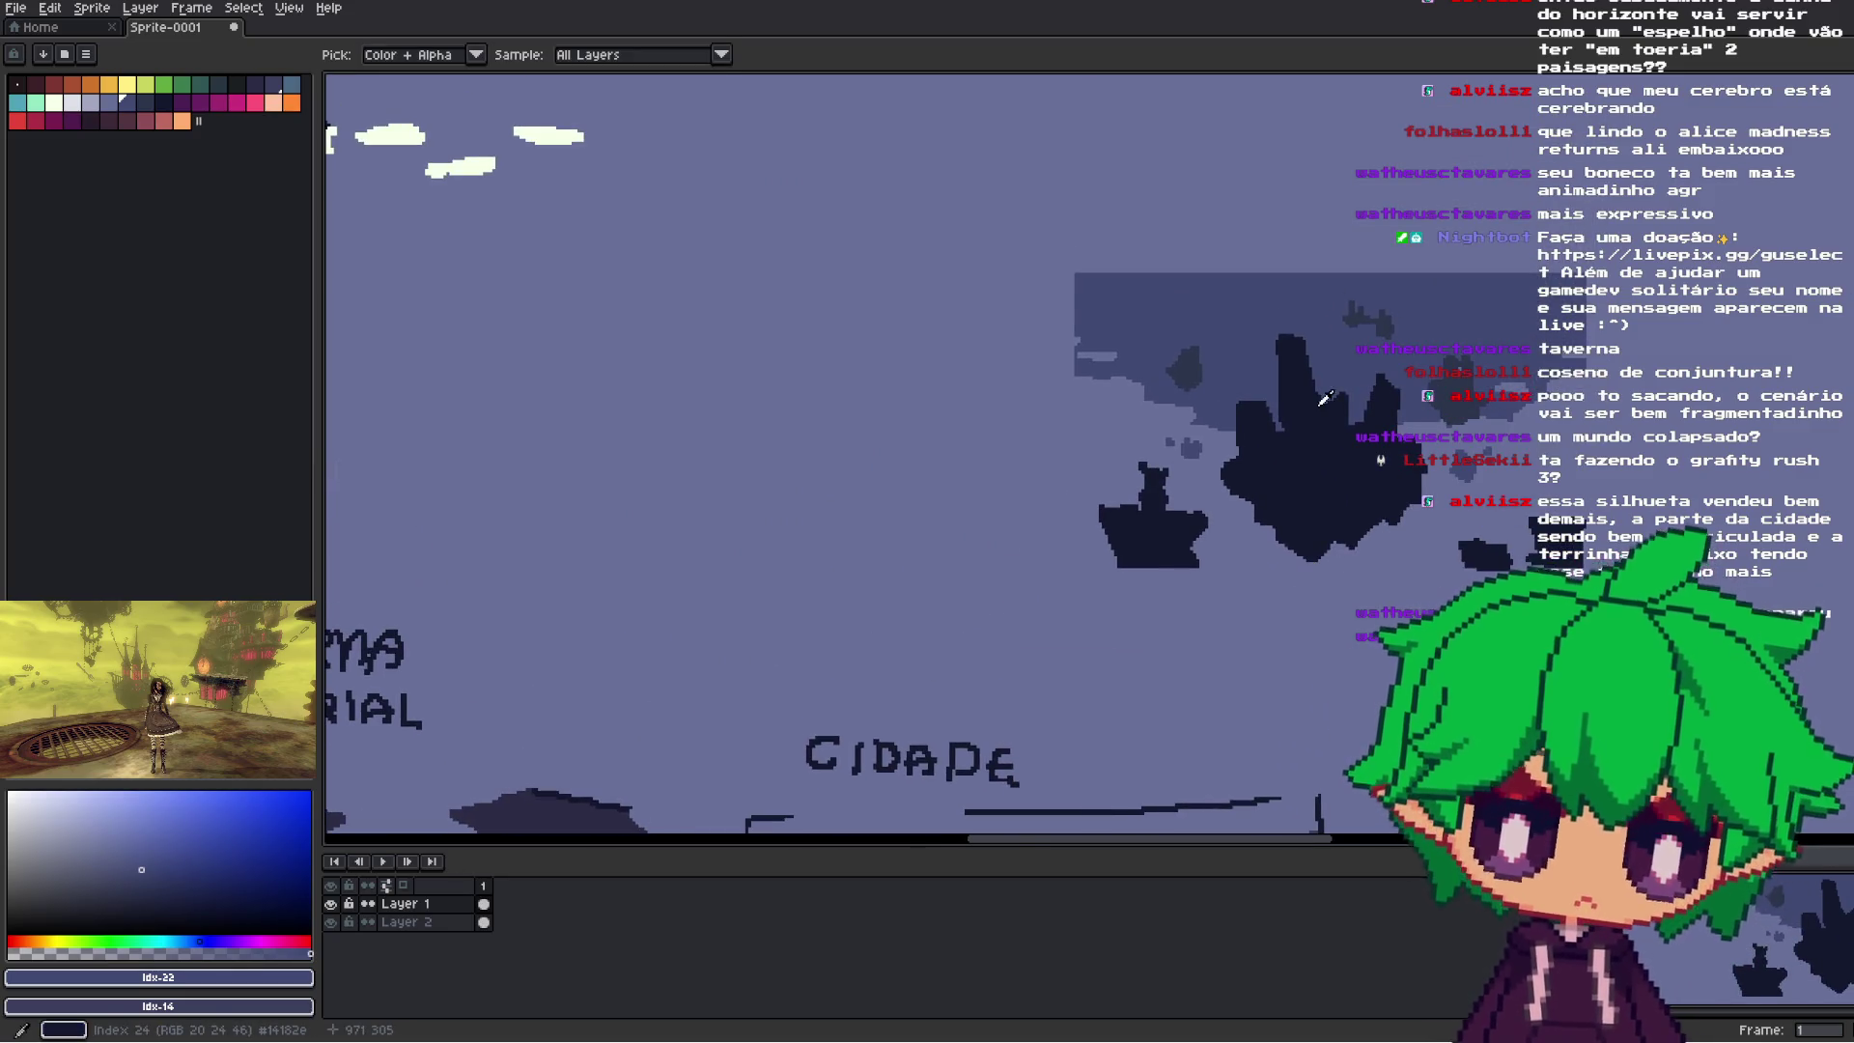
scroll(1313, 412, up, 1)
- Draw a straight dark line down from the island, then try a smaller brush and spray painting
drag(1310, 319, 1316, 465)
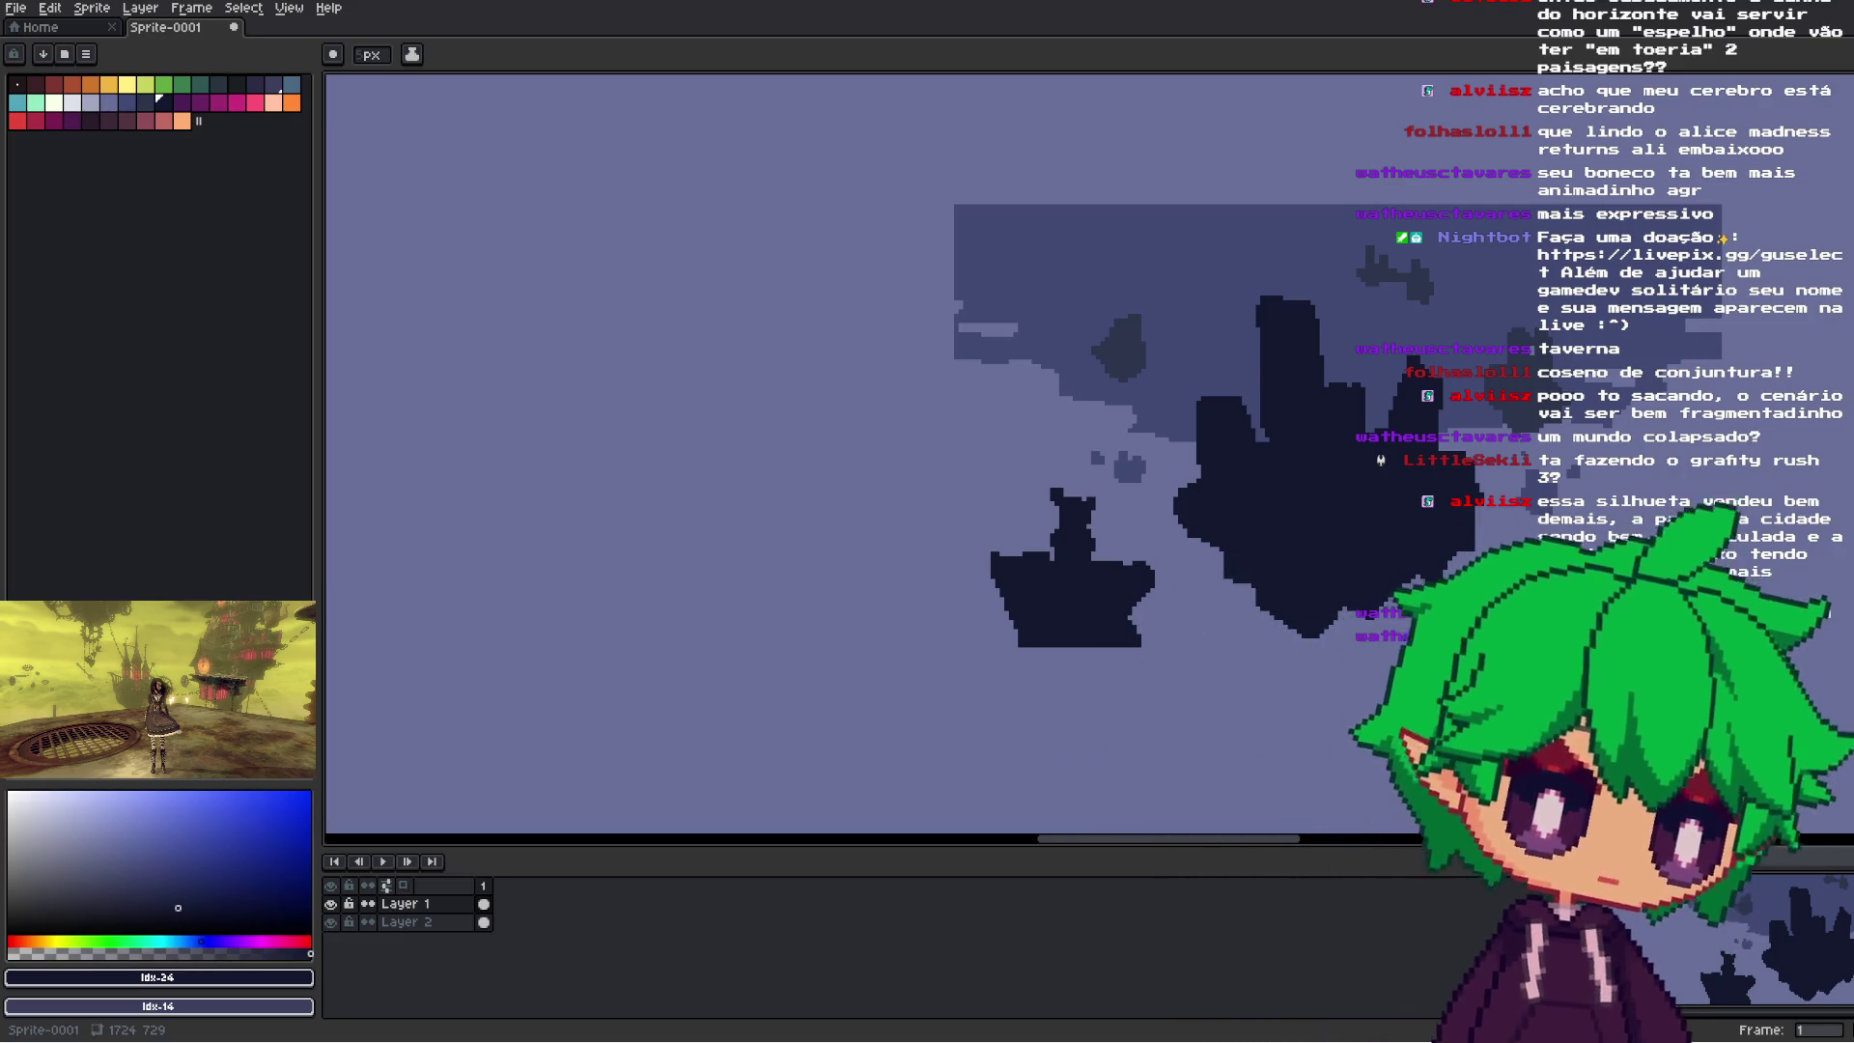
drag(1535, 266, 1398, 307)
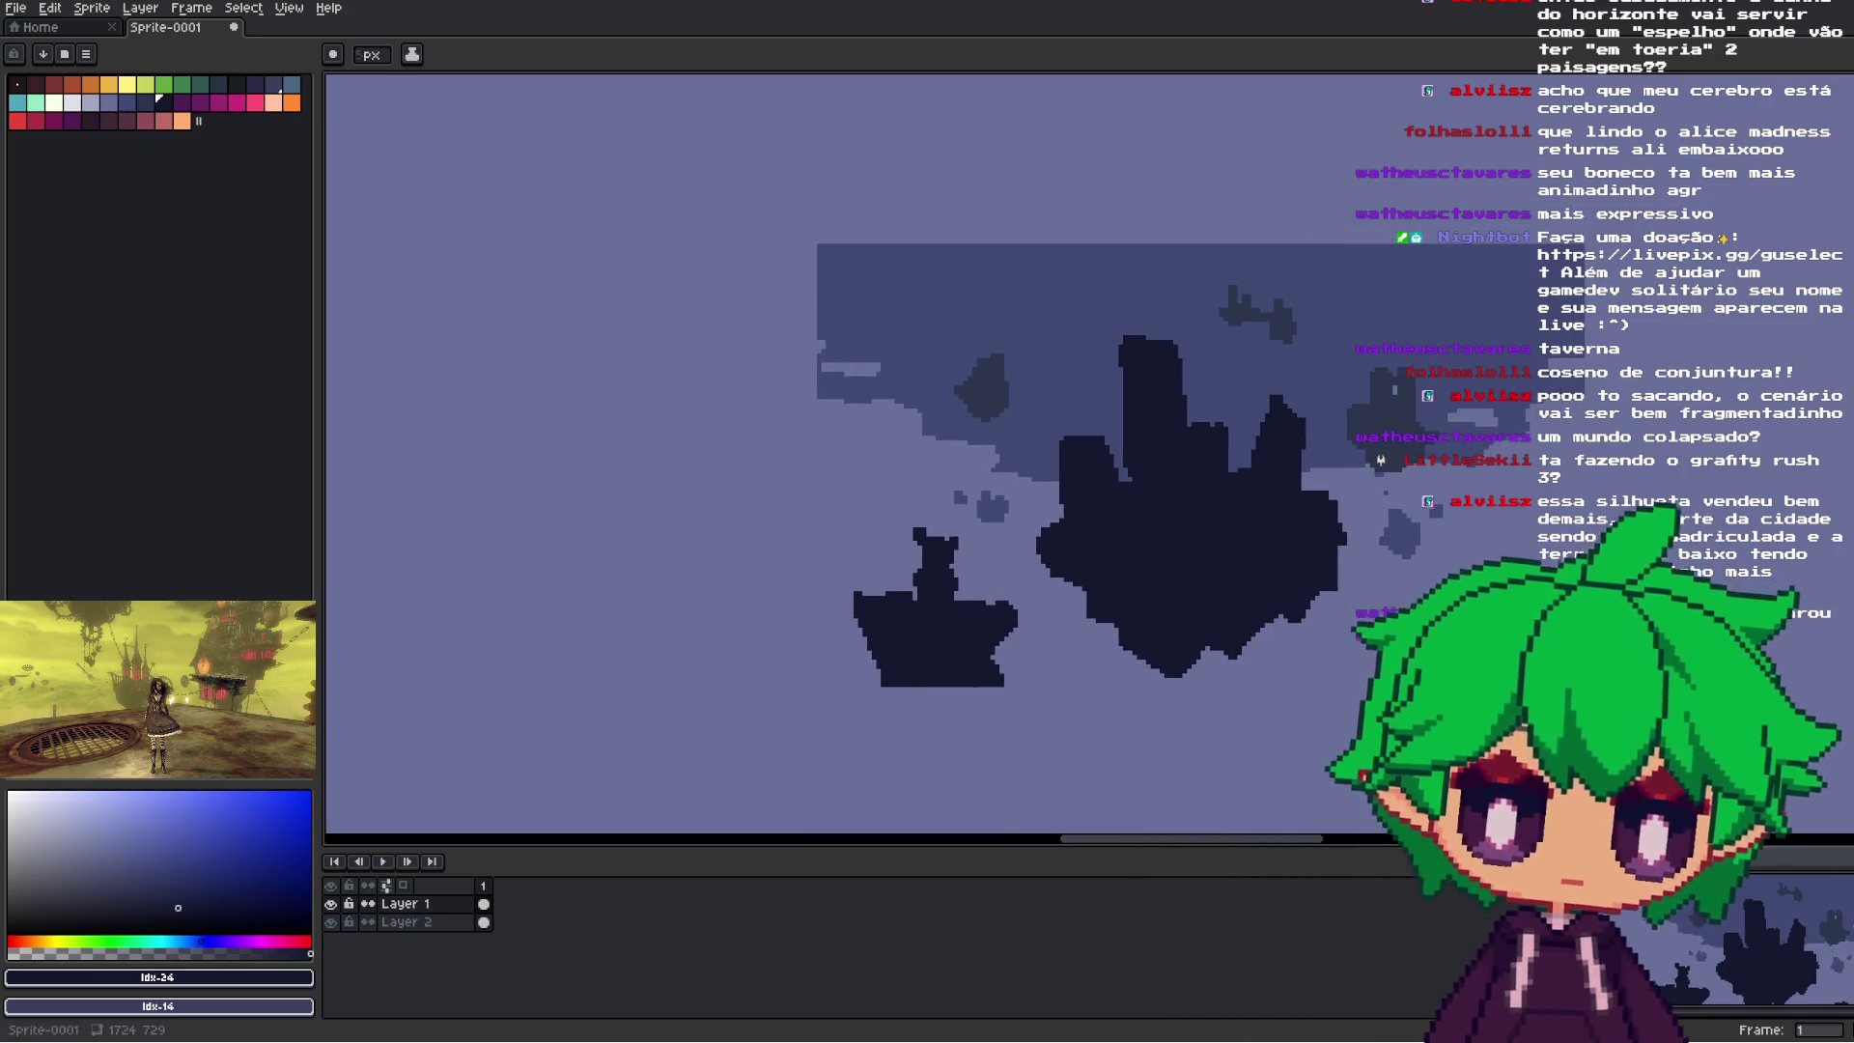
alt+click(1711, 244)
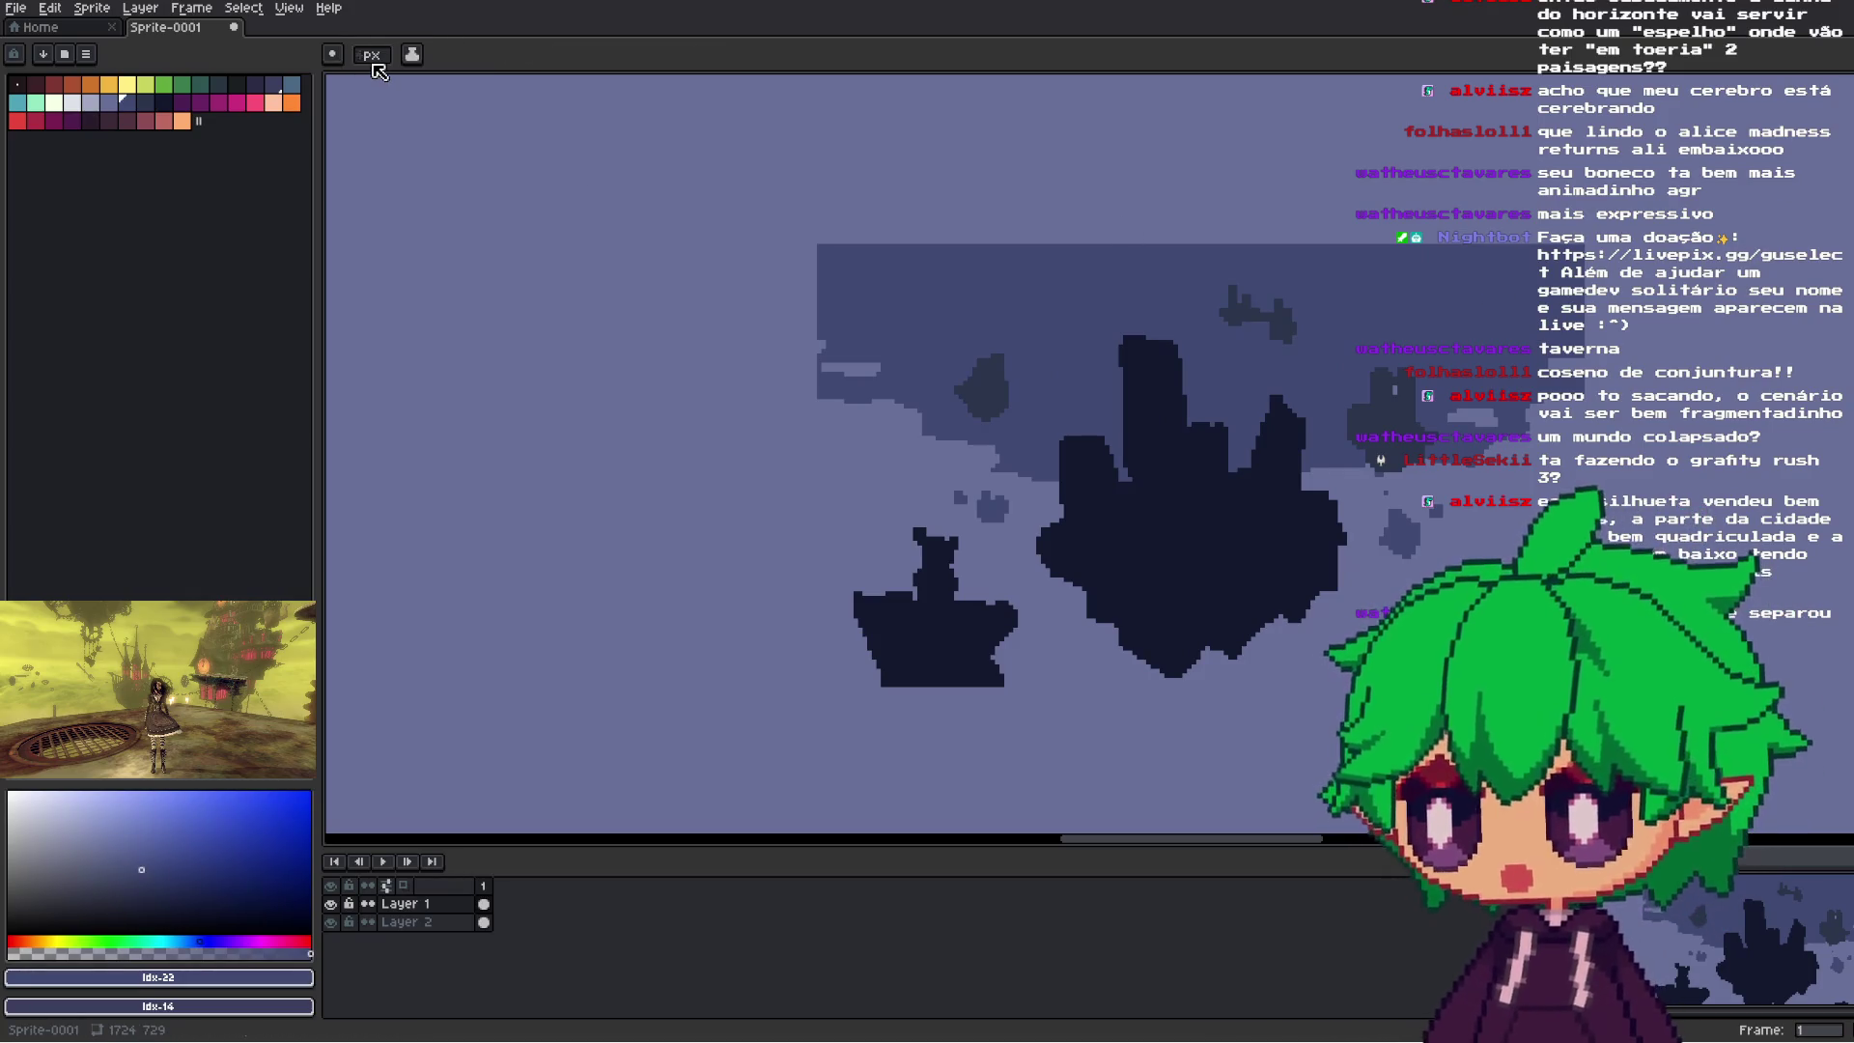
key(minus)
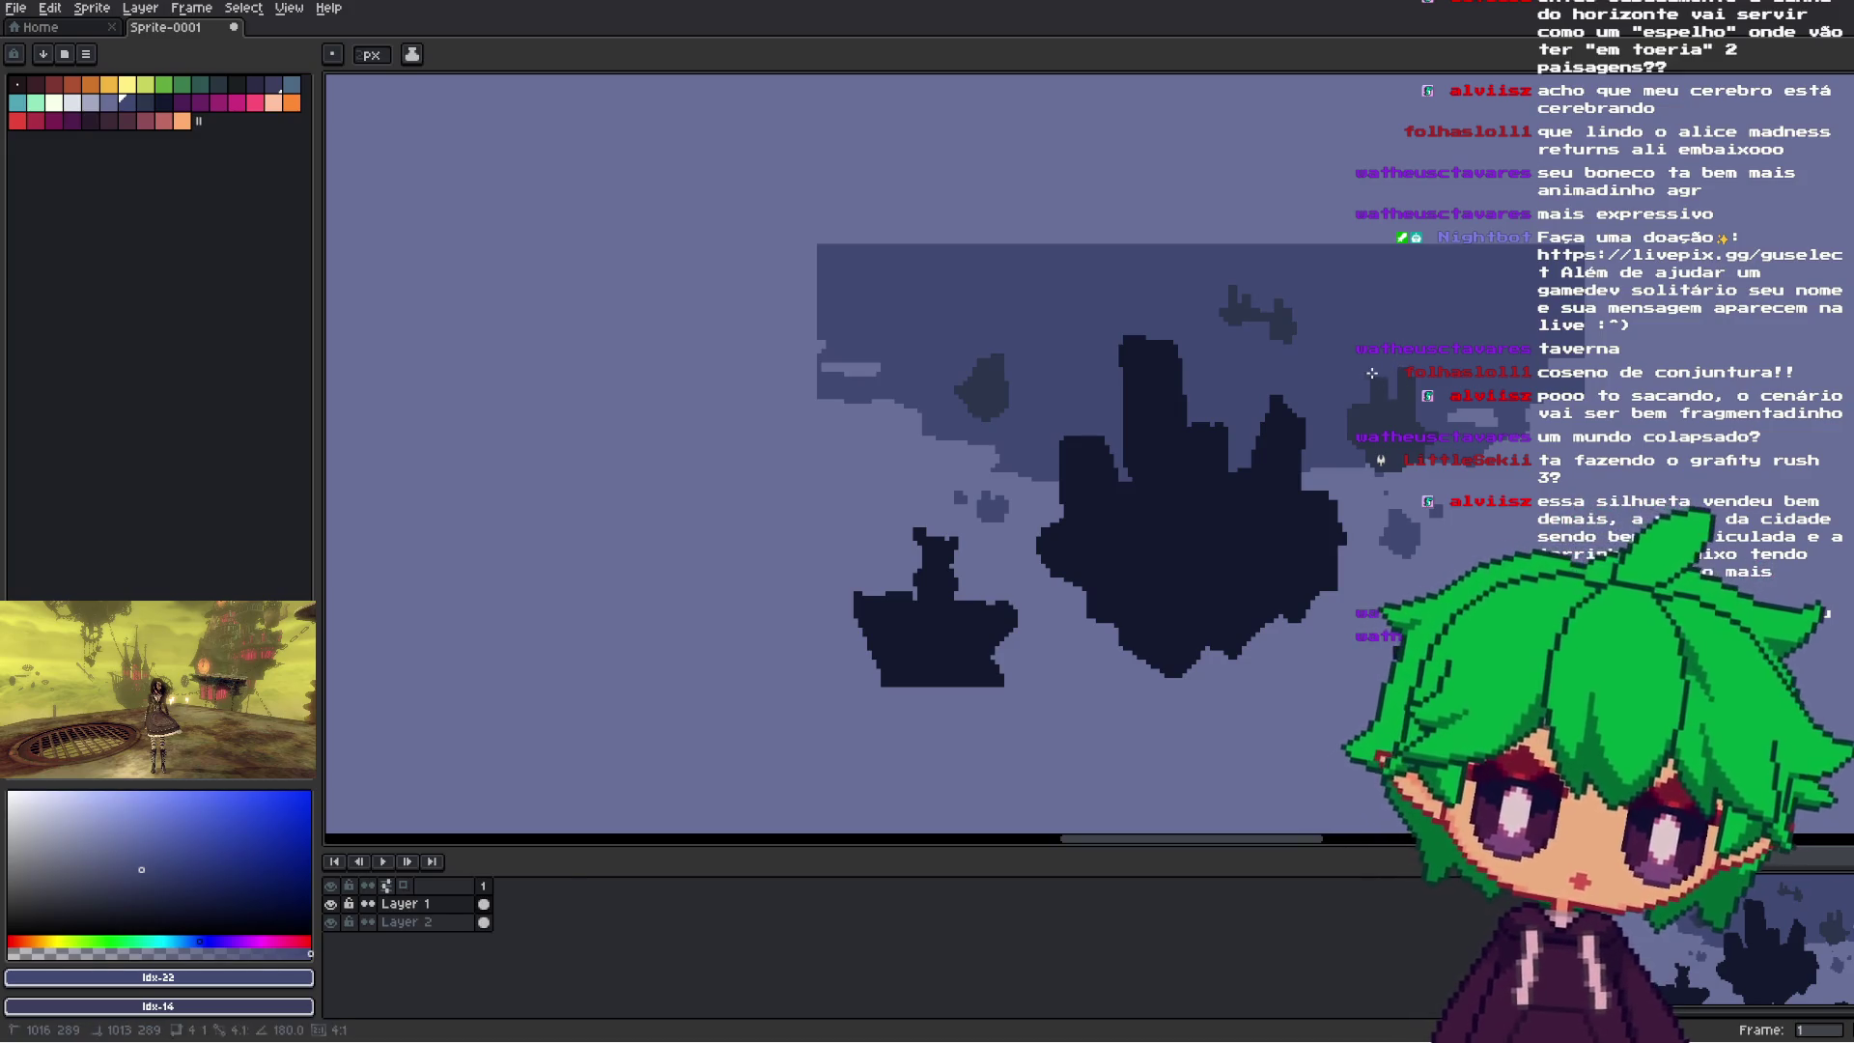
drag(1307, 353, 1404, 307)
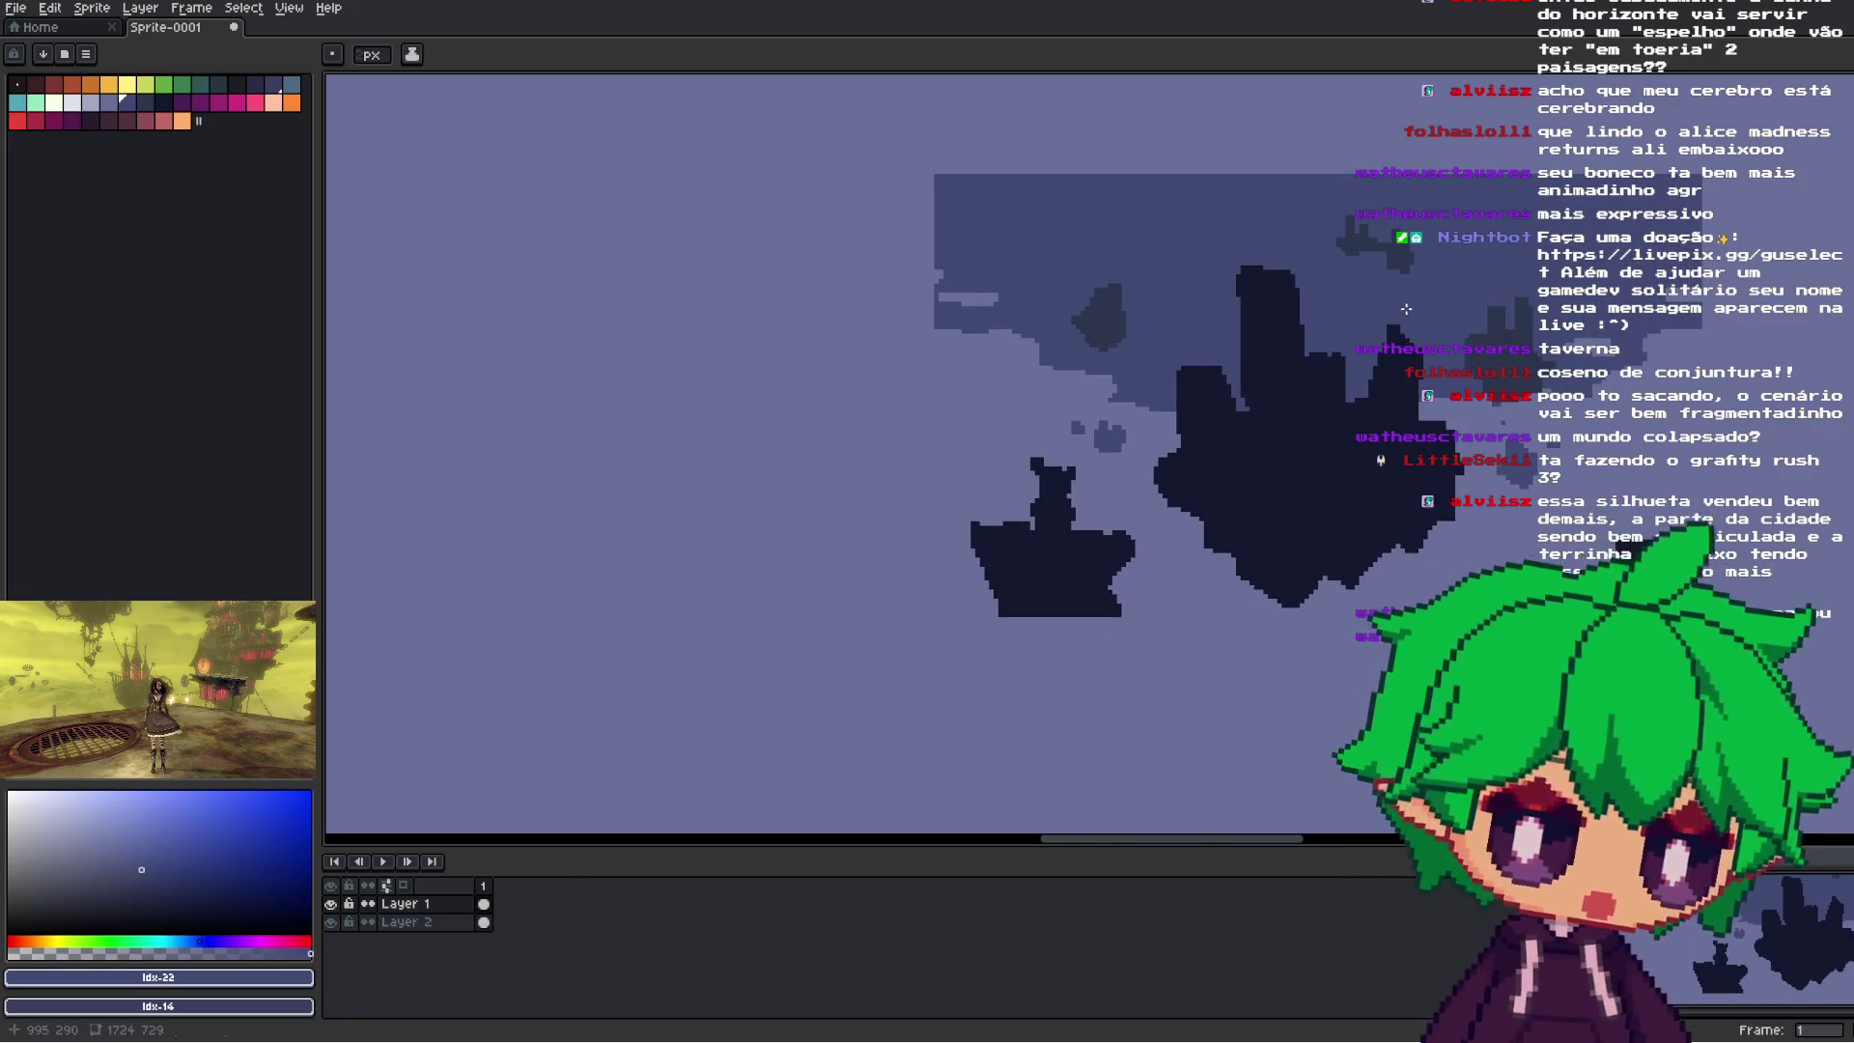
key(shift+b)
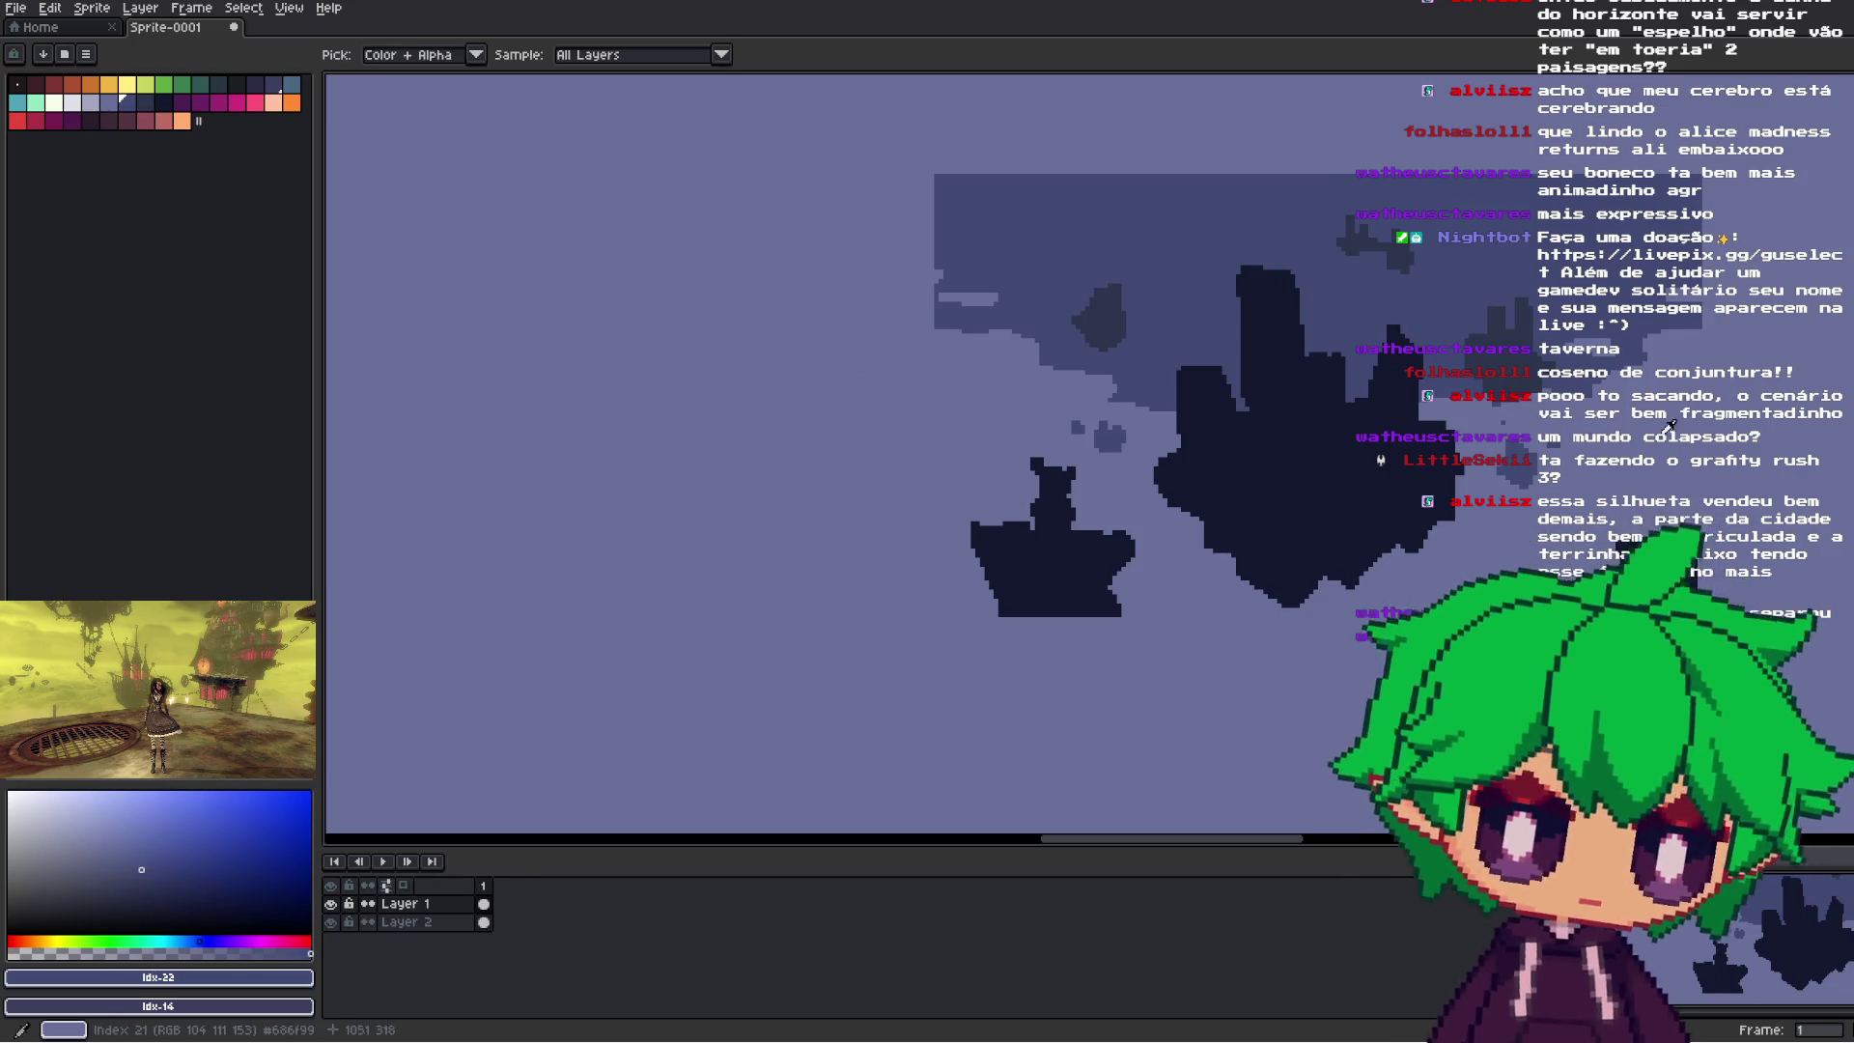
key(bracketleft)
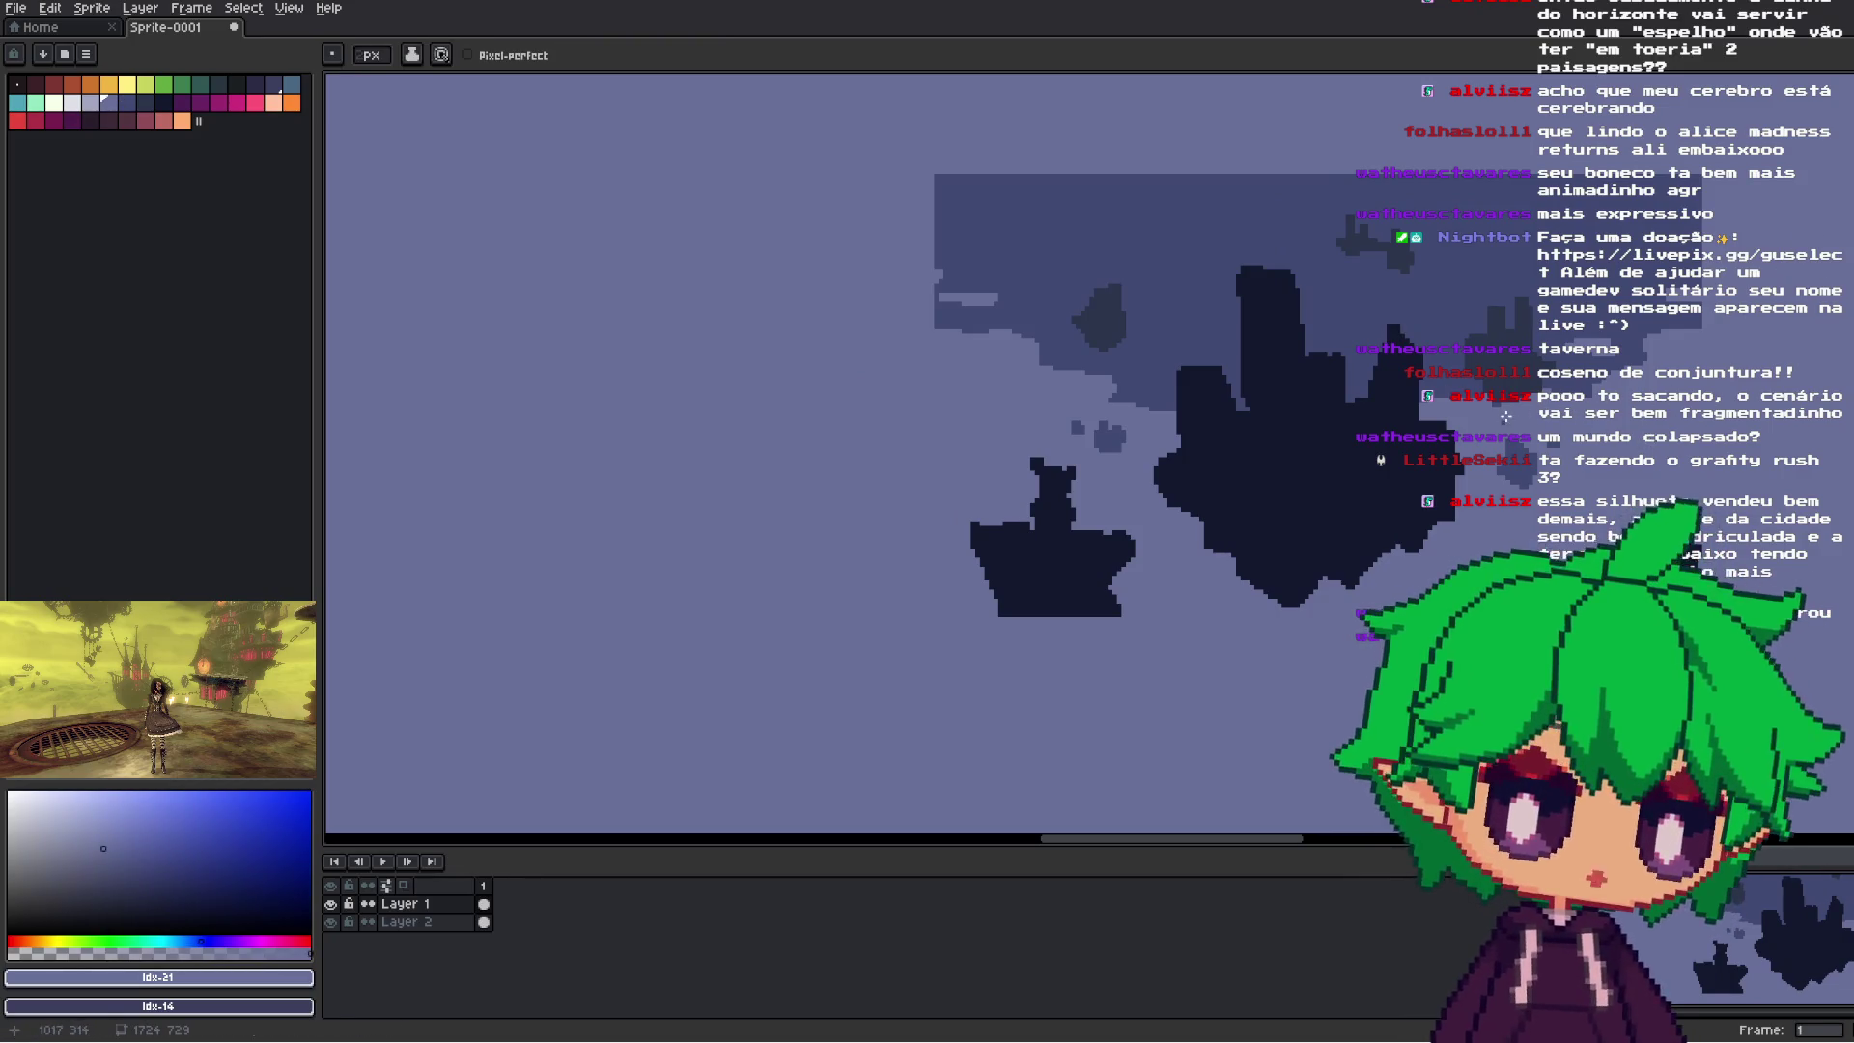
click(1815, 204)
scroll(1334, 552, down, 3)
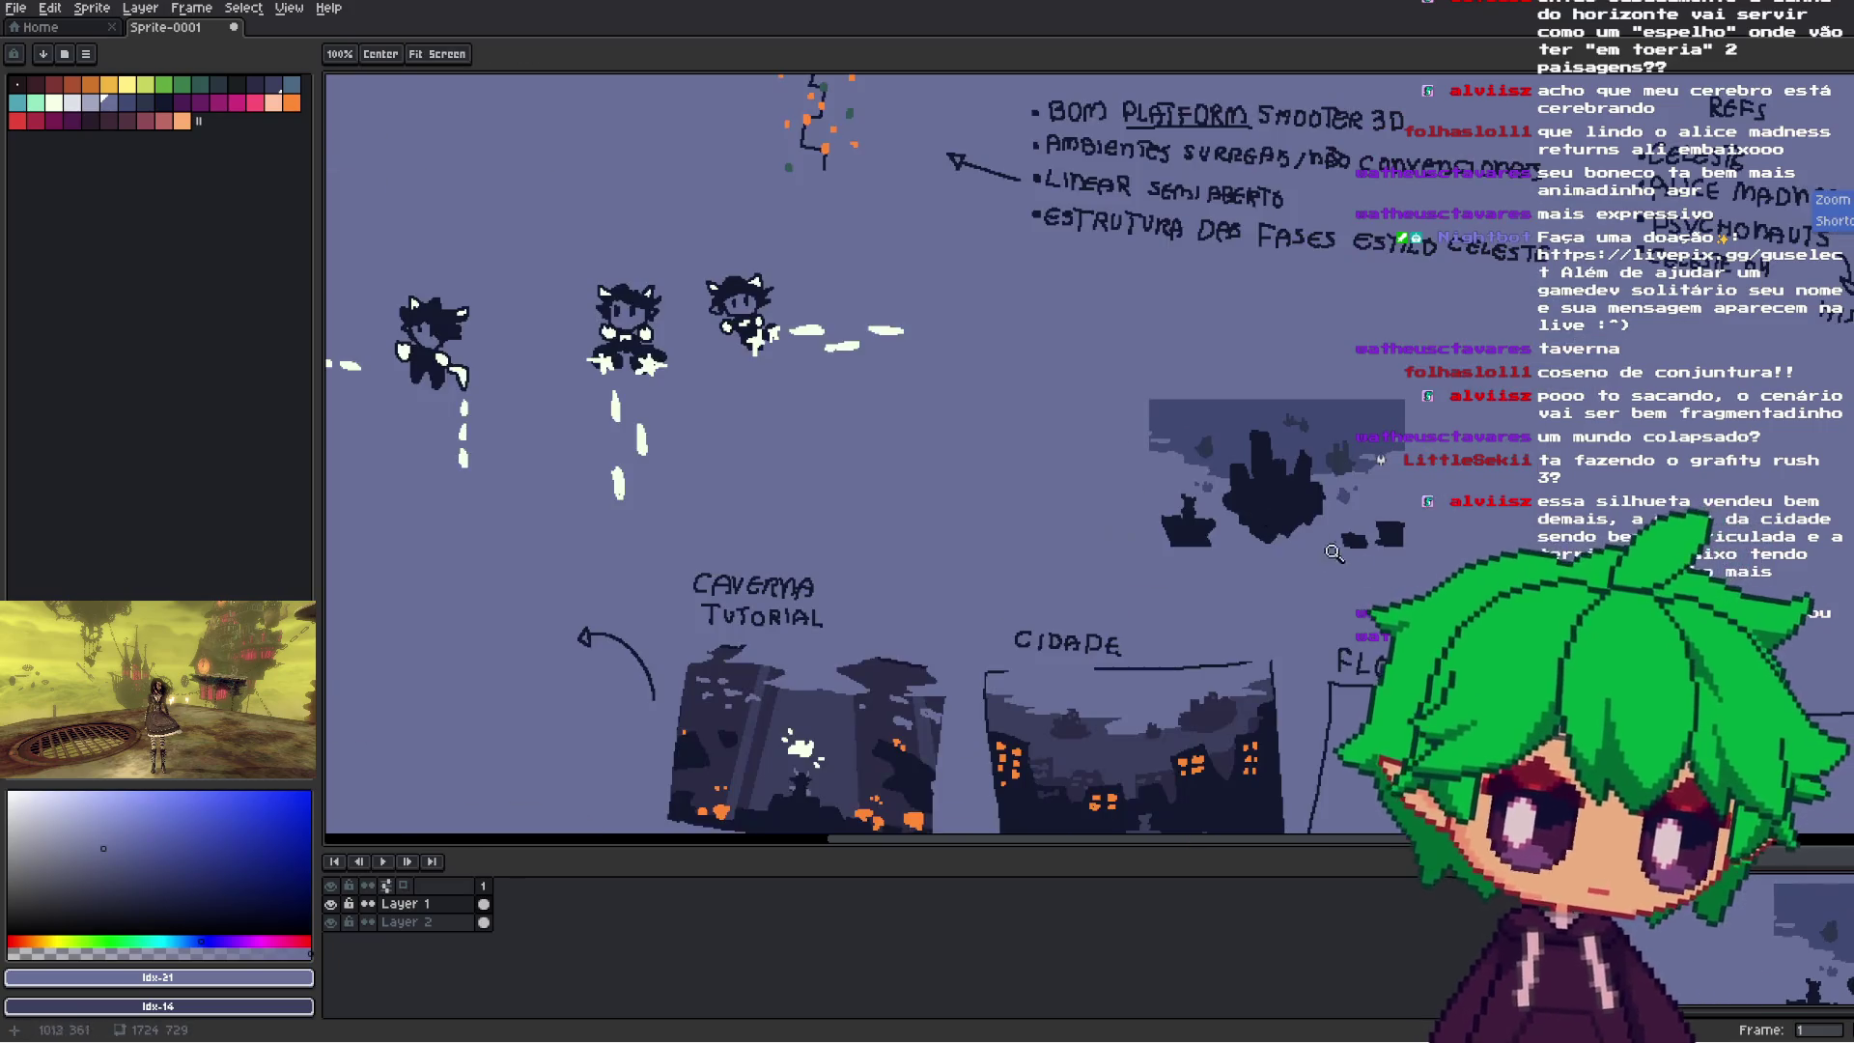
- Resample the dark silhouette colour and return to the Pencil
key(i)
scroll(1262, 527, up, 2)
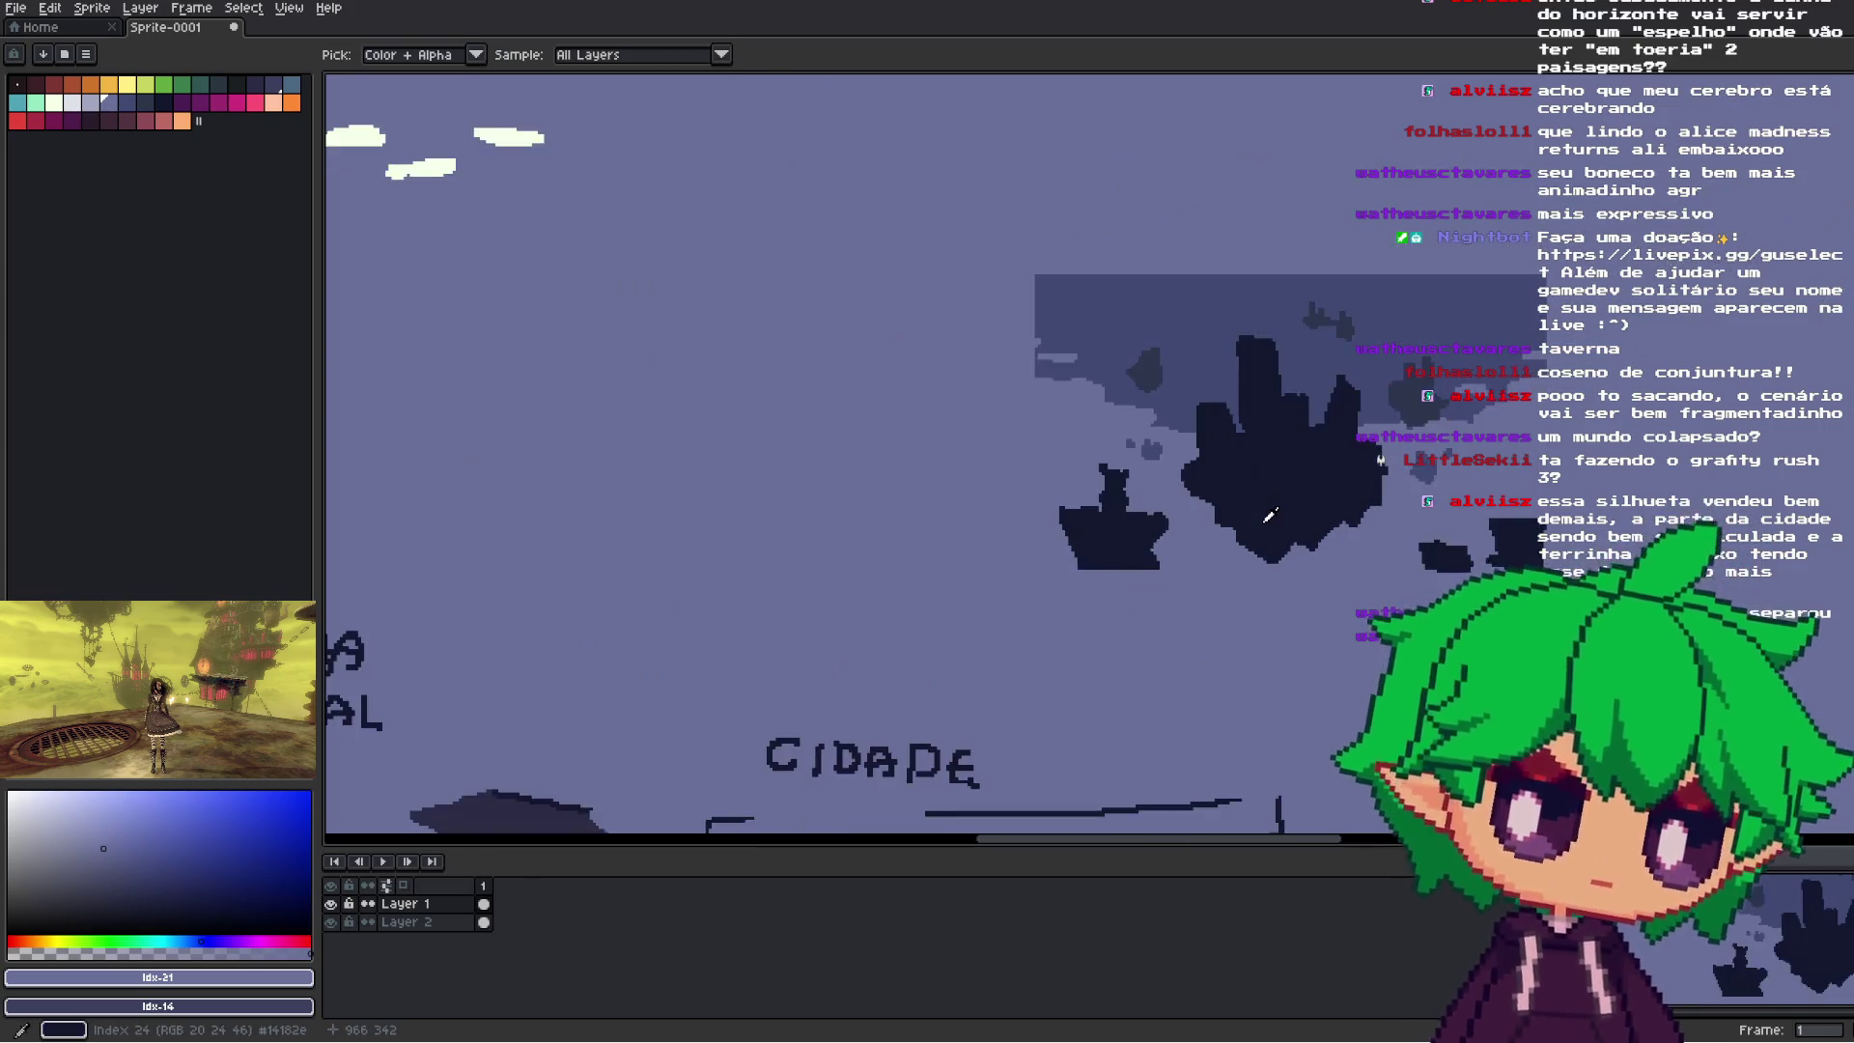
click(1312, 460)
key(b)
scroll(1192, 392, up, 1)
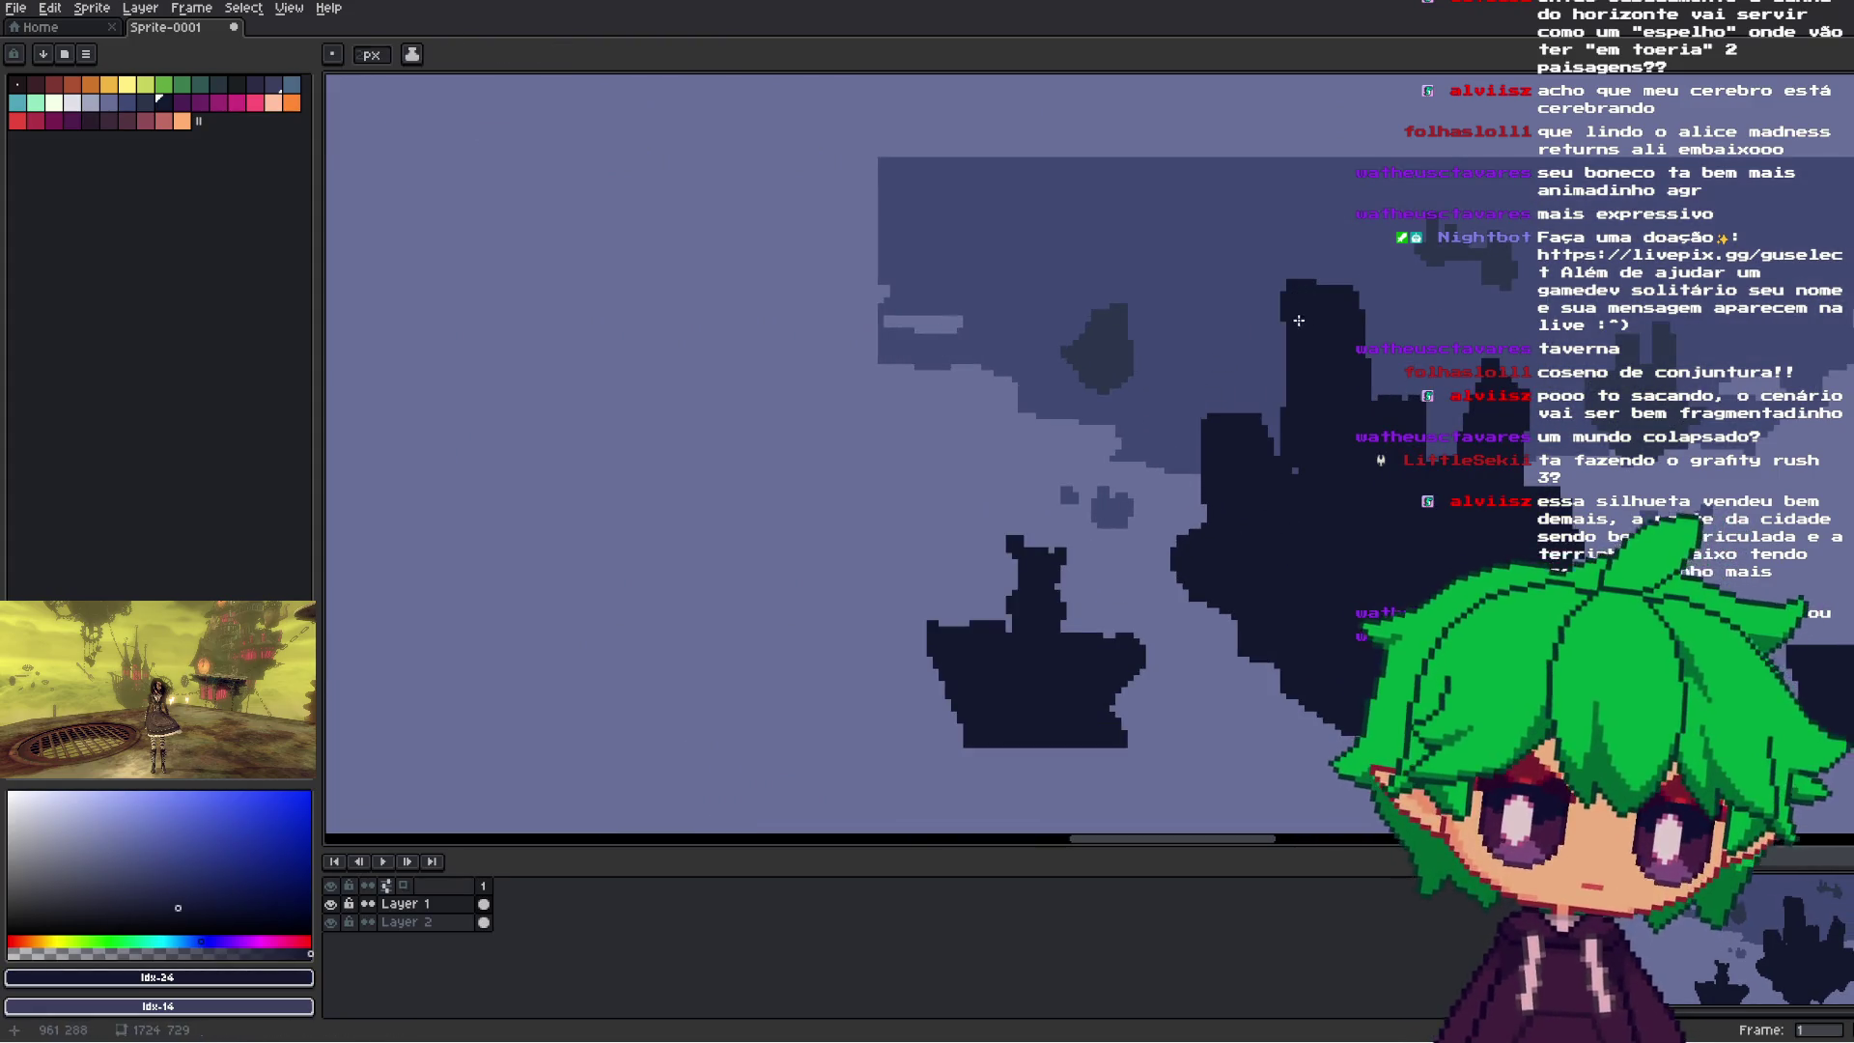
scroll(1428, 531, down, 2)
scroll(1429, 531, down, 1)
scroll(1511, 494, up, 2)
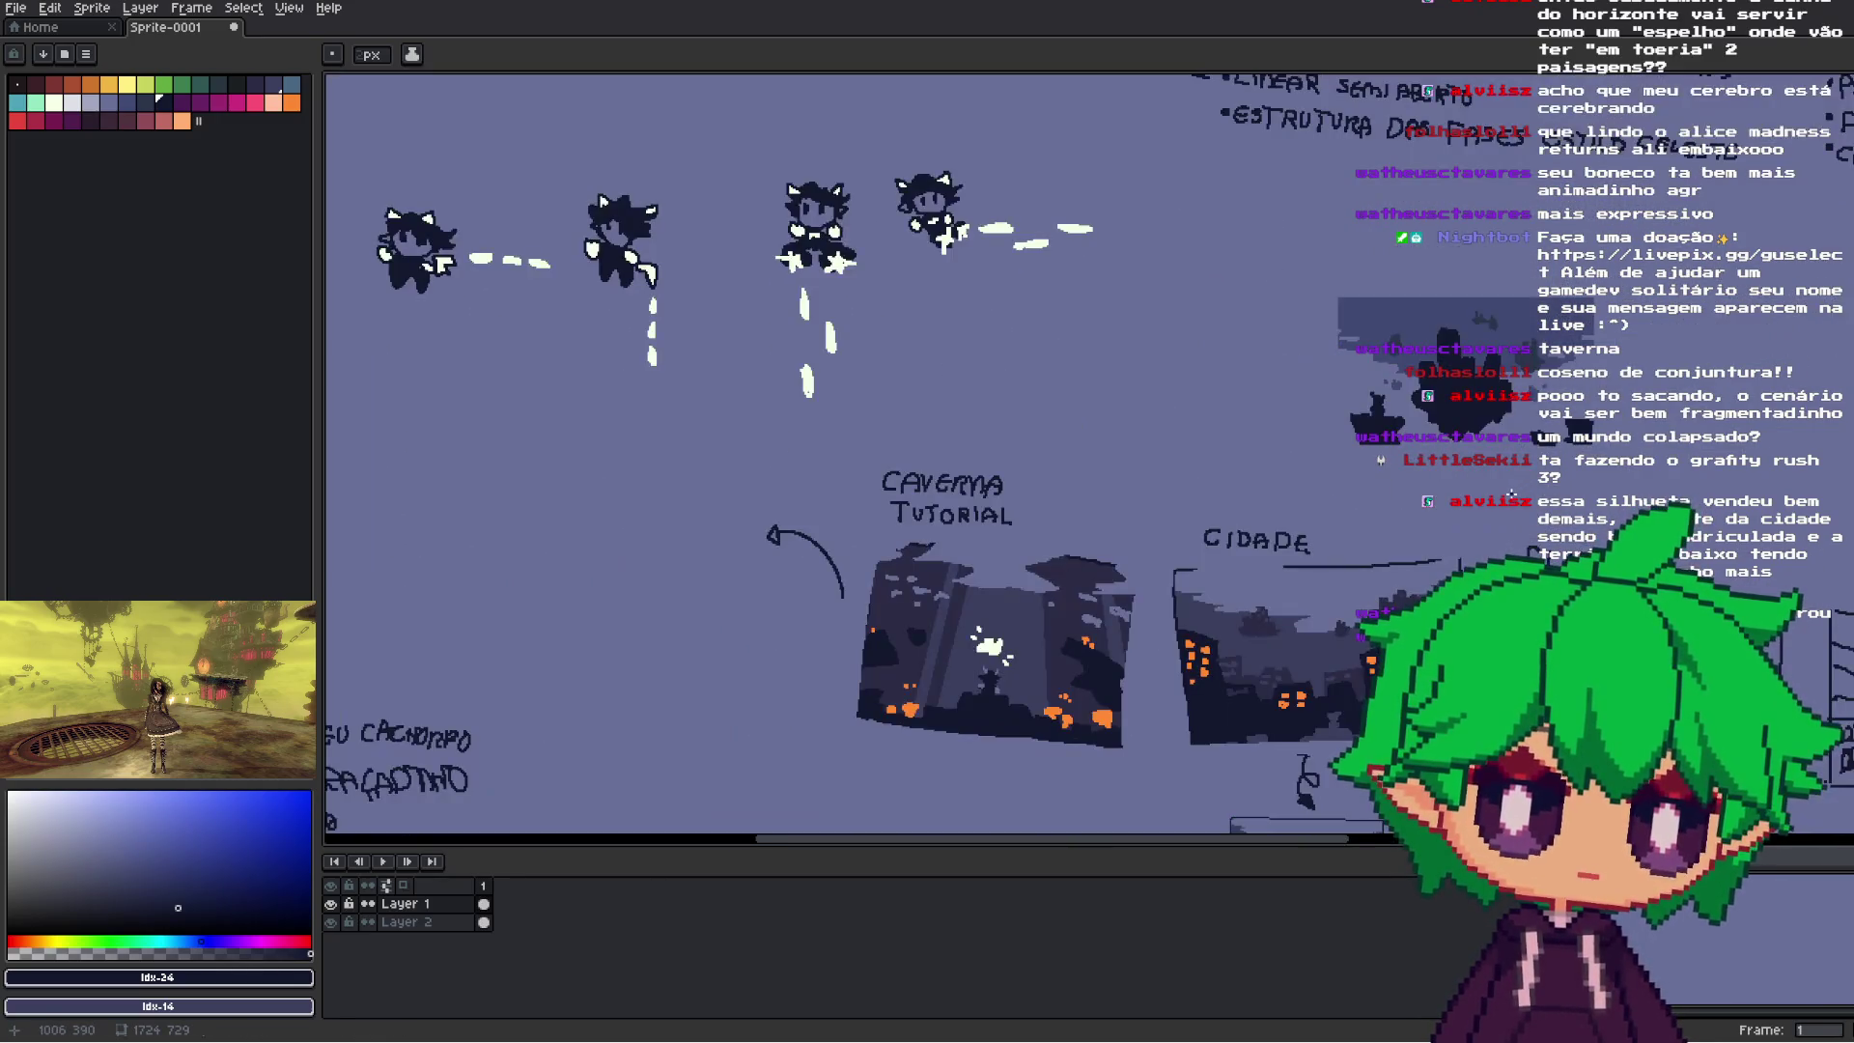
- Pick up the orange window colour from the city sketch for the Pencil
key(i)
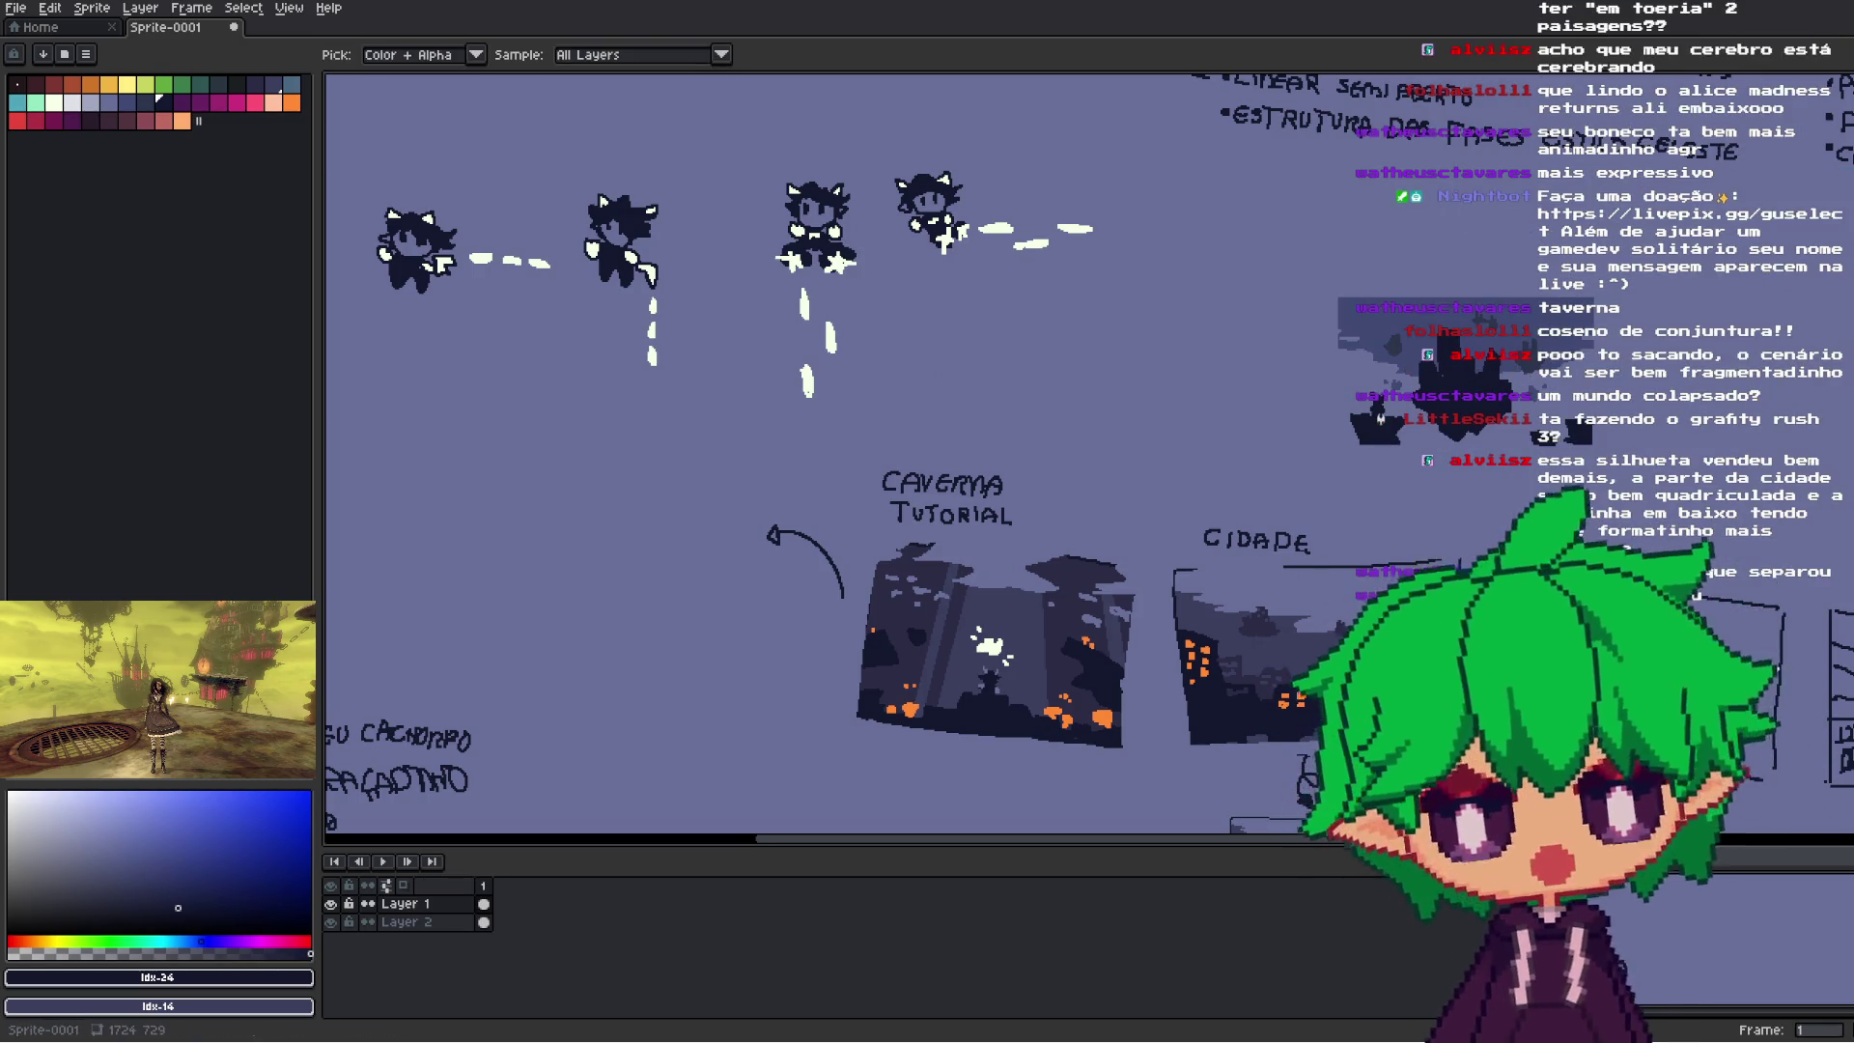
key(b)
scroll(1481, 345, up, 4)
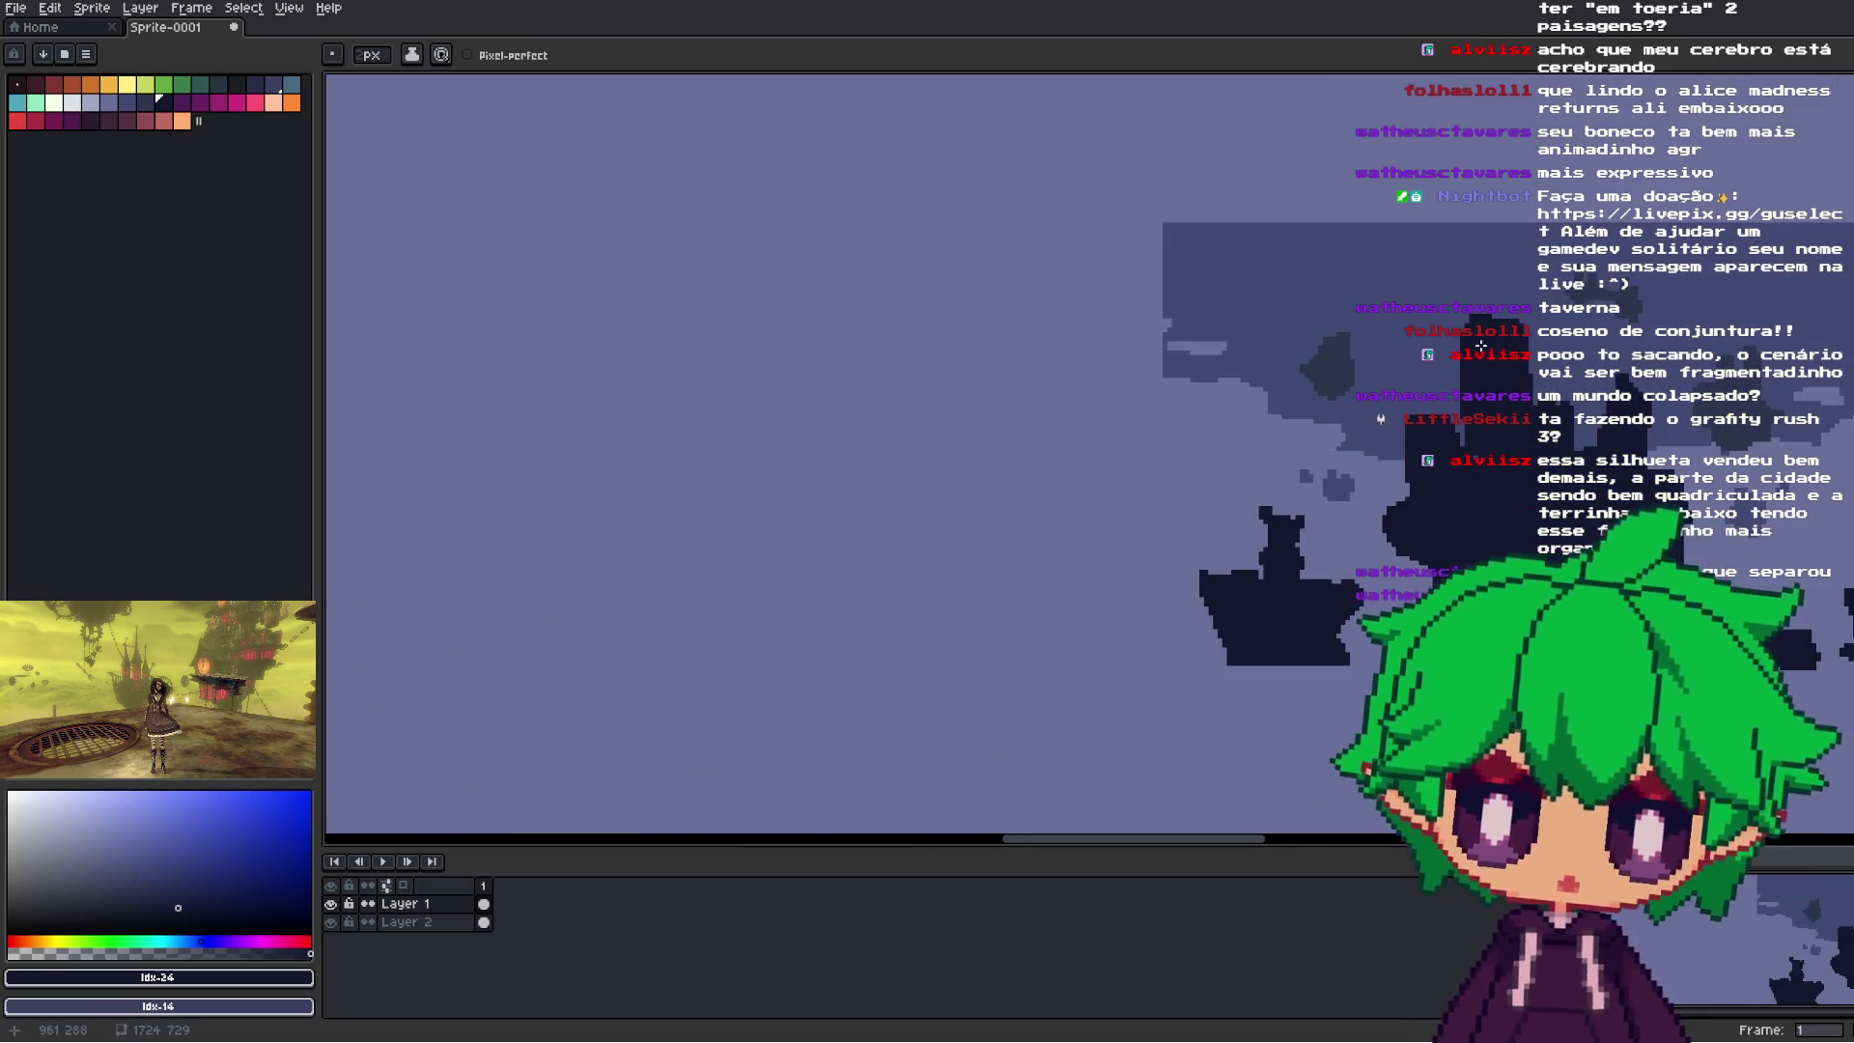
key(i)
scroll(1775, 666, down, 4)
click(1641, 696)
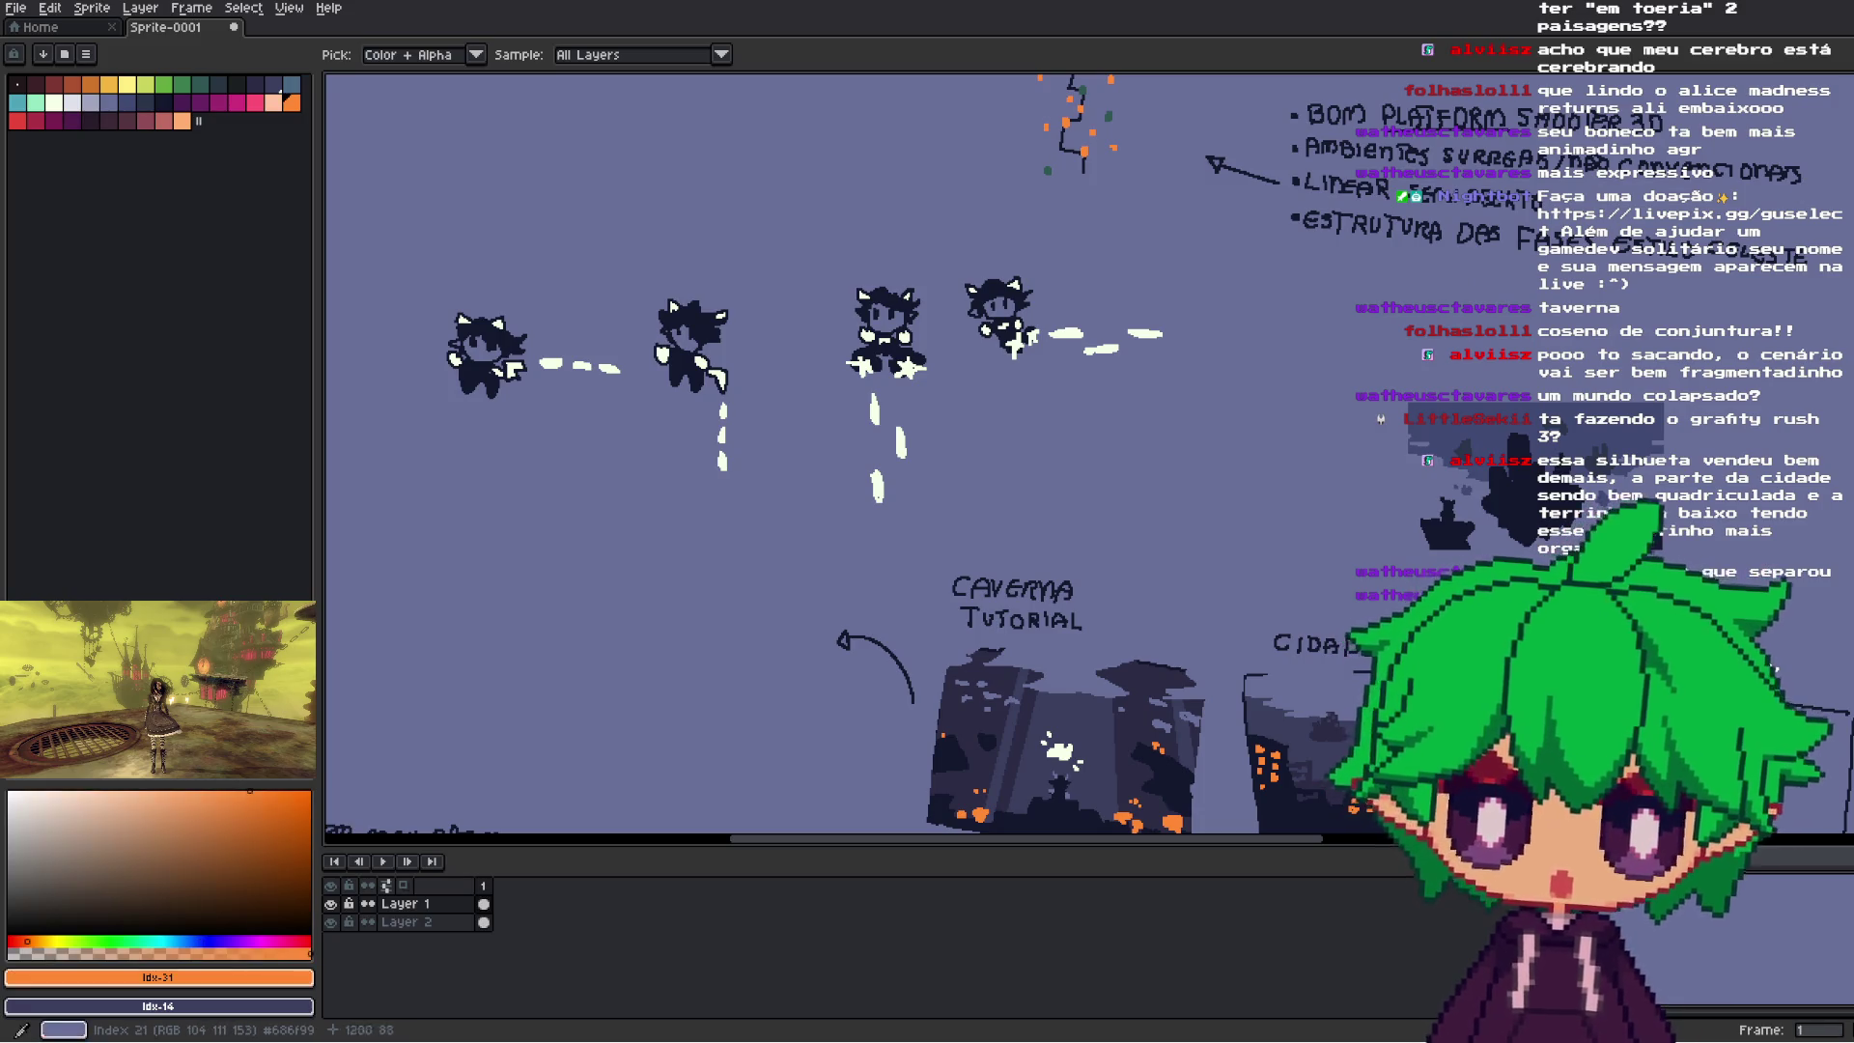
key(b)
scroll(1498, 442, up, 2)
scroll(1498, 441, up, 1)
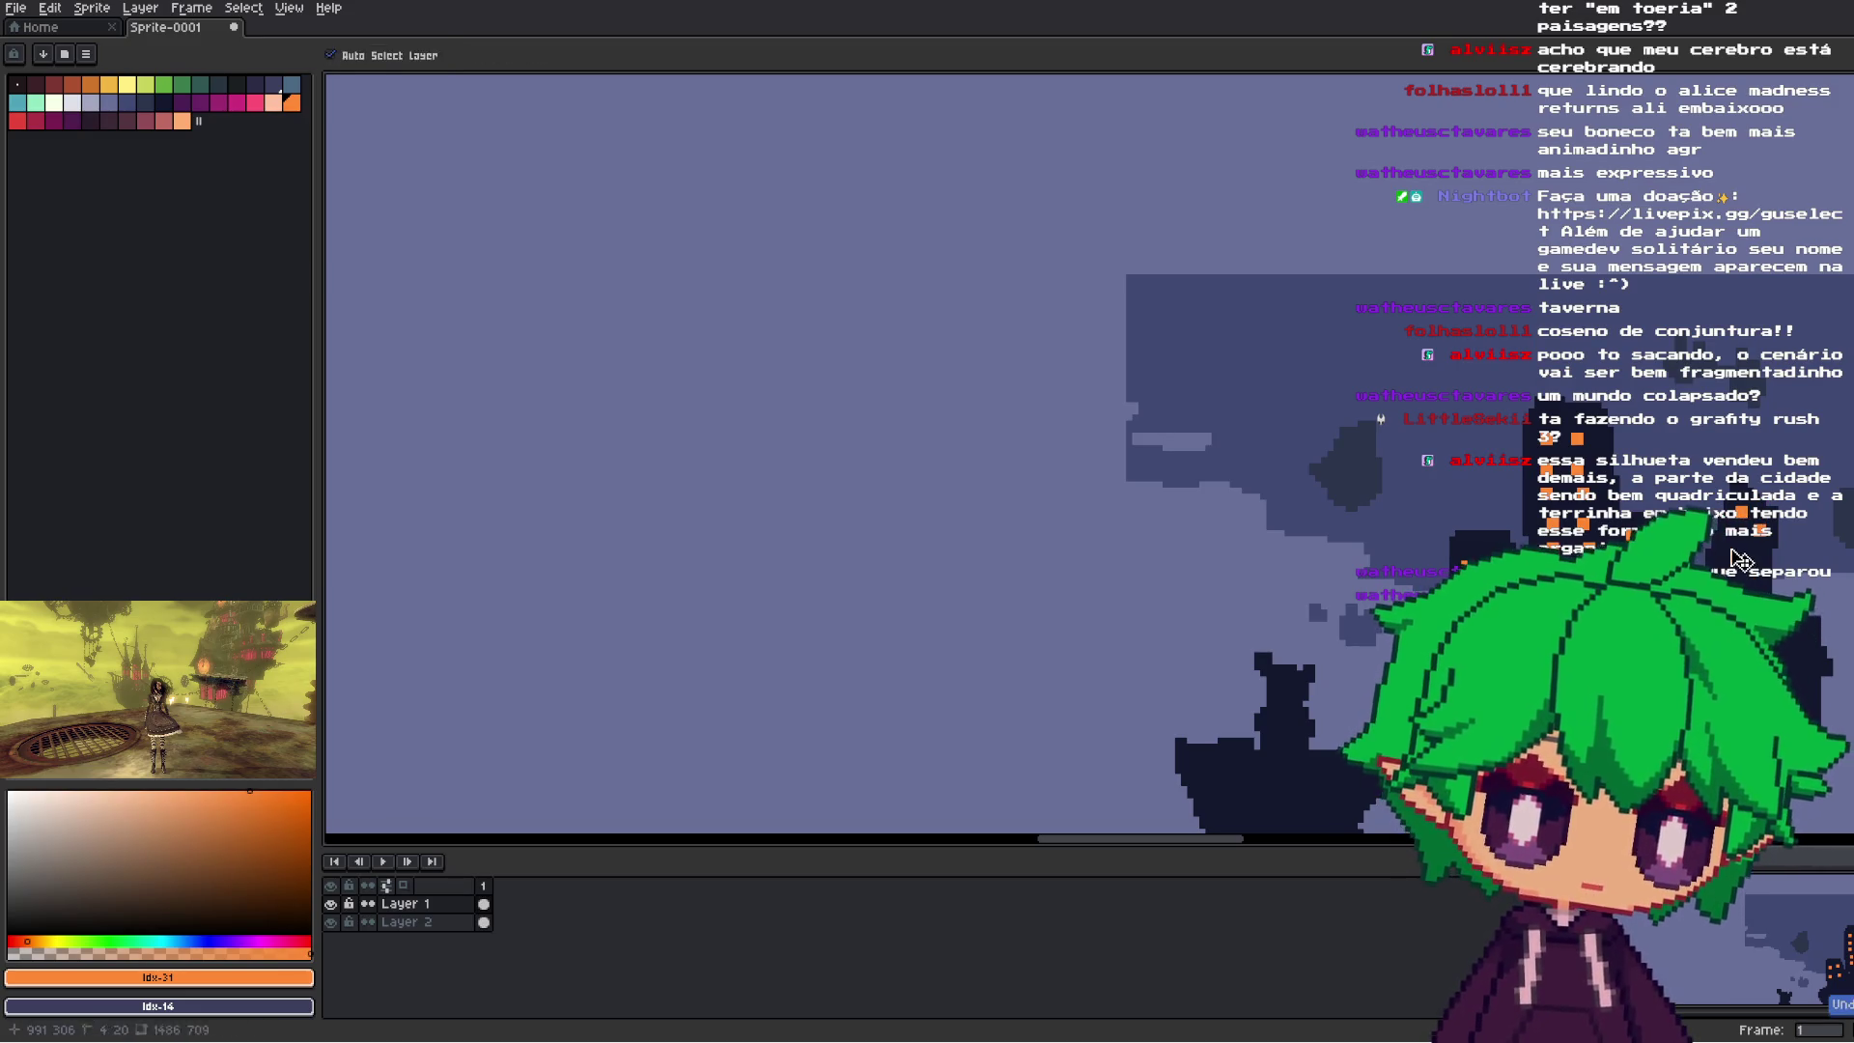
- Test red, dark red Idx-2 and orange-brown Idx-3 window pixels on the island, settling on dark red
click(200, 103)
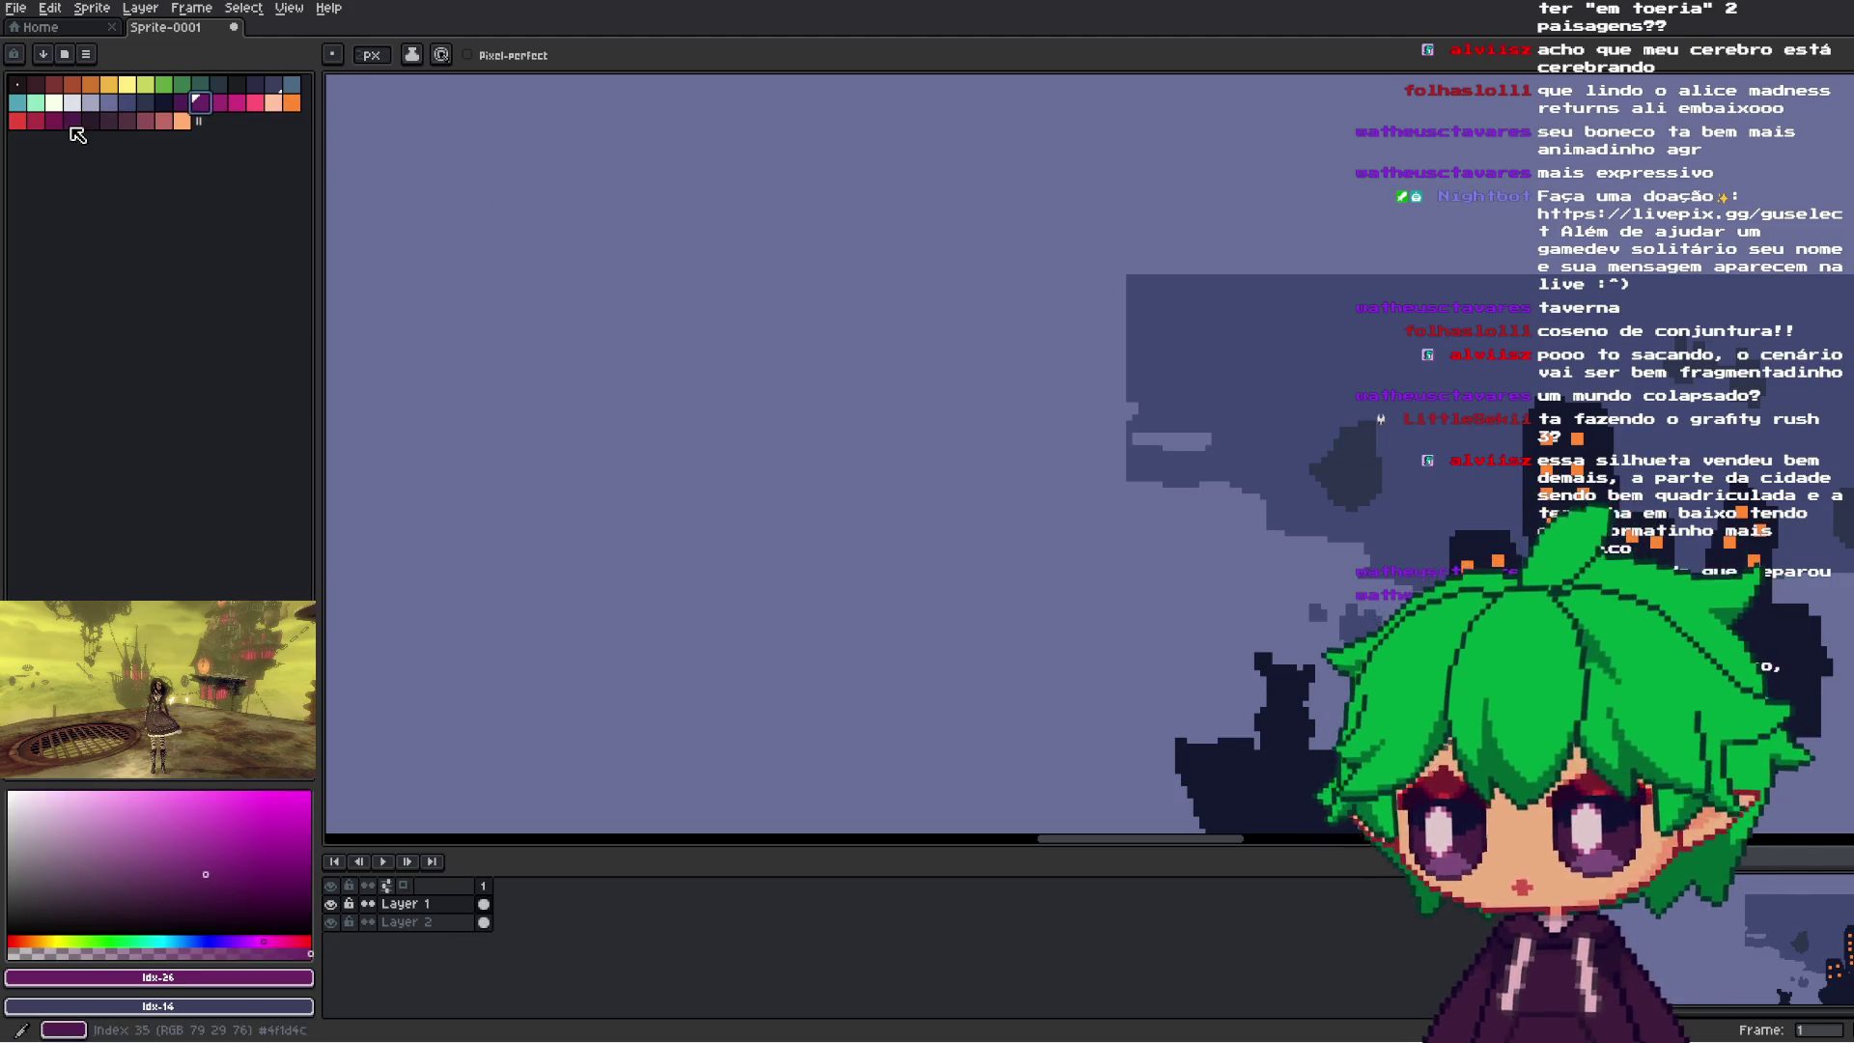
click(36, 120)
click(1346, 446)
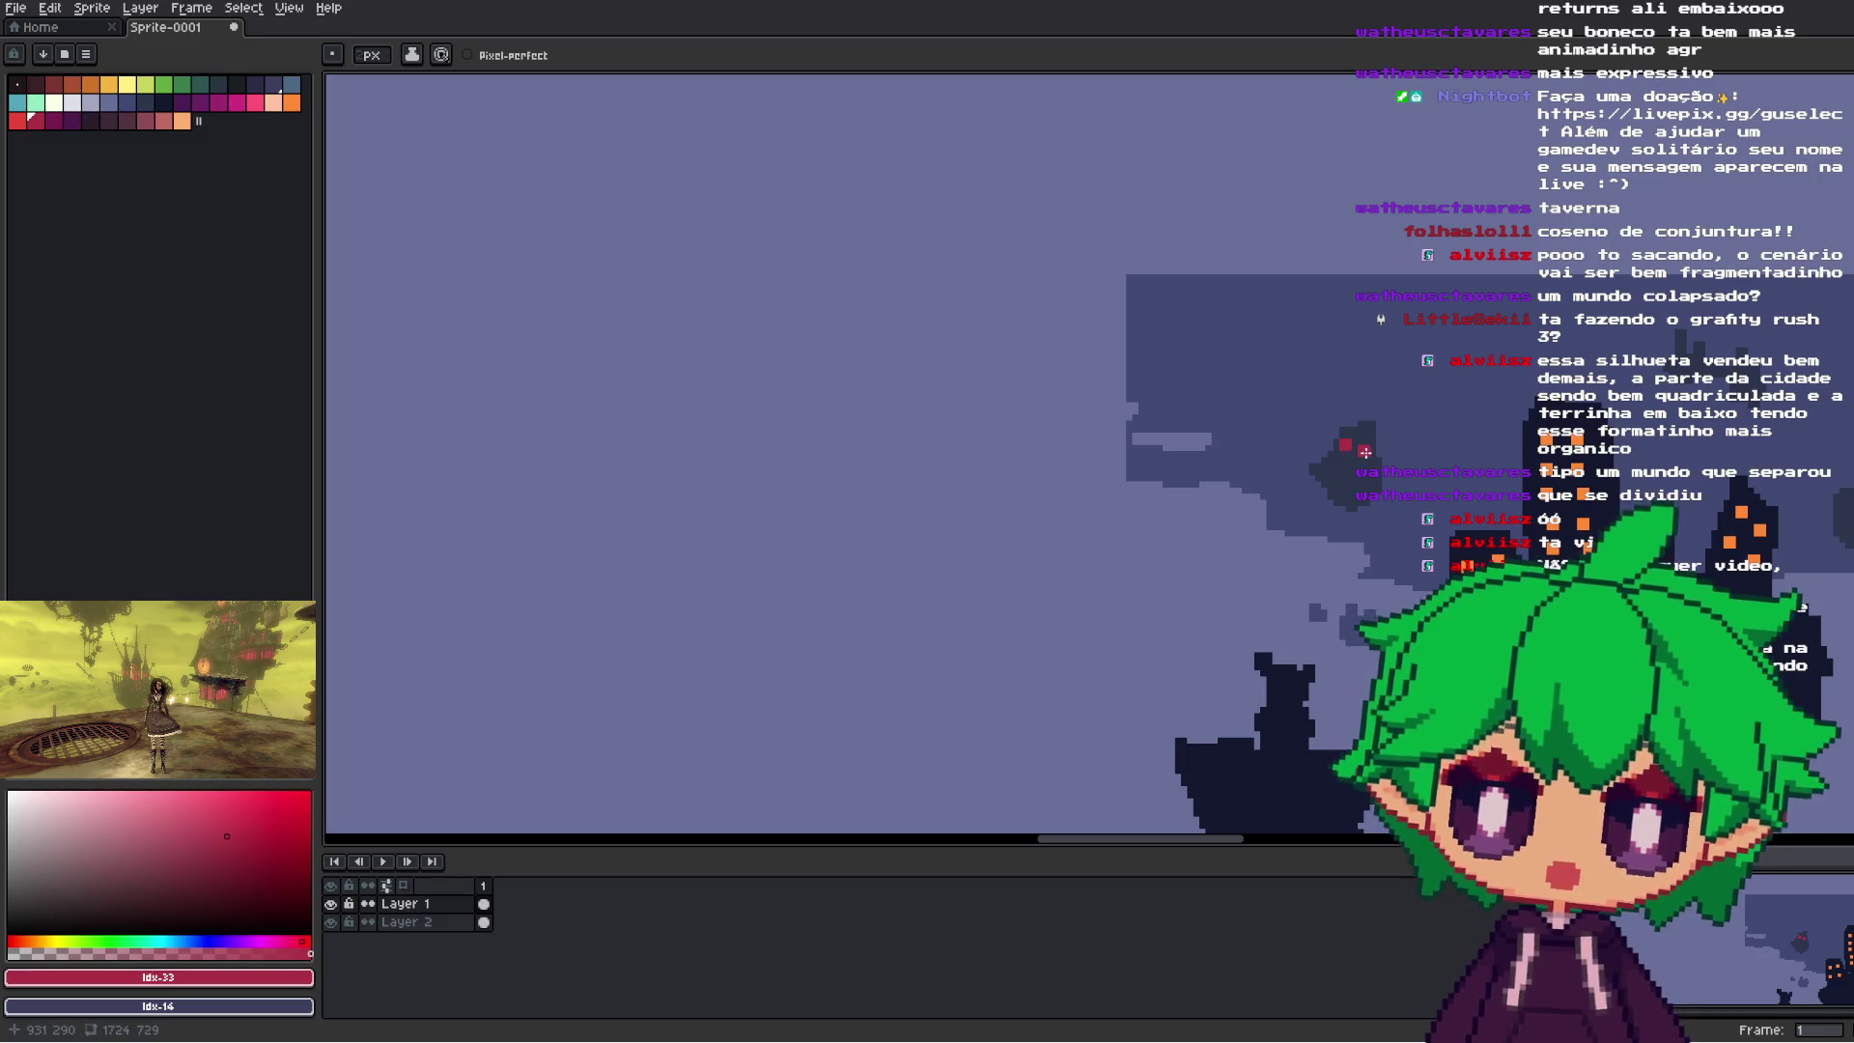
key(ctrl+z)
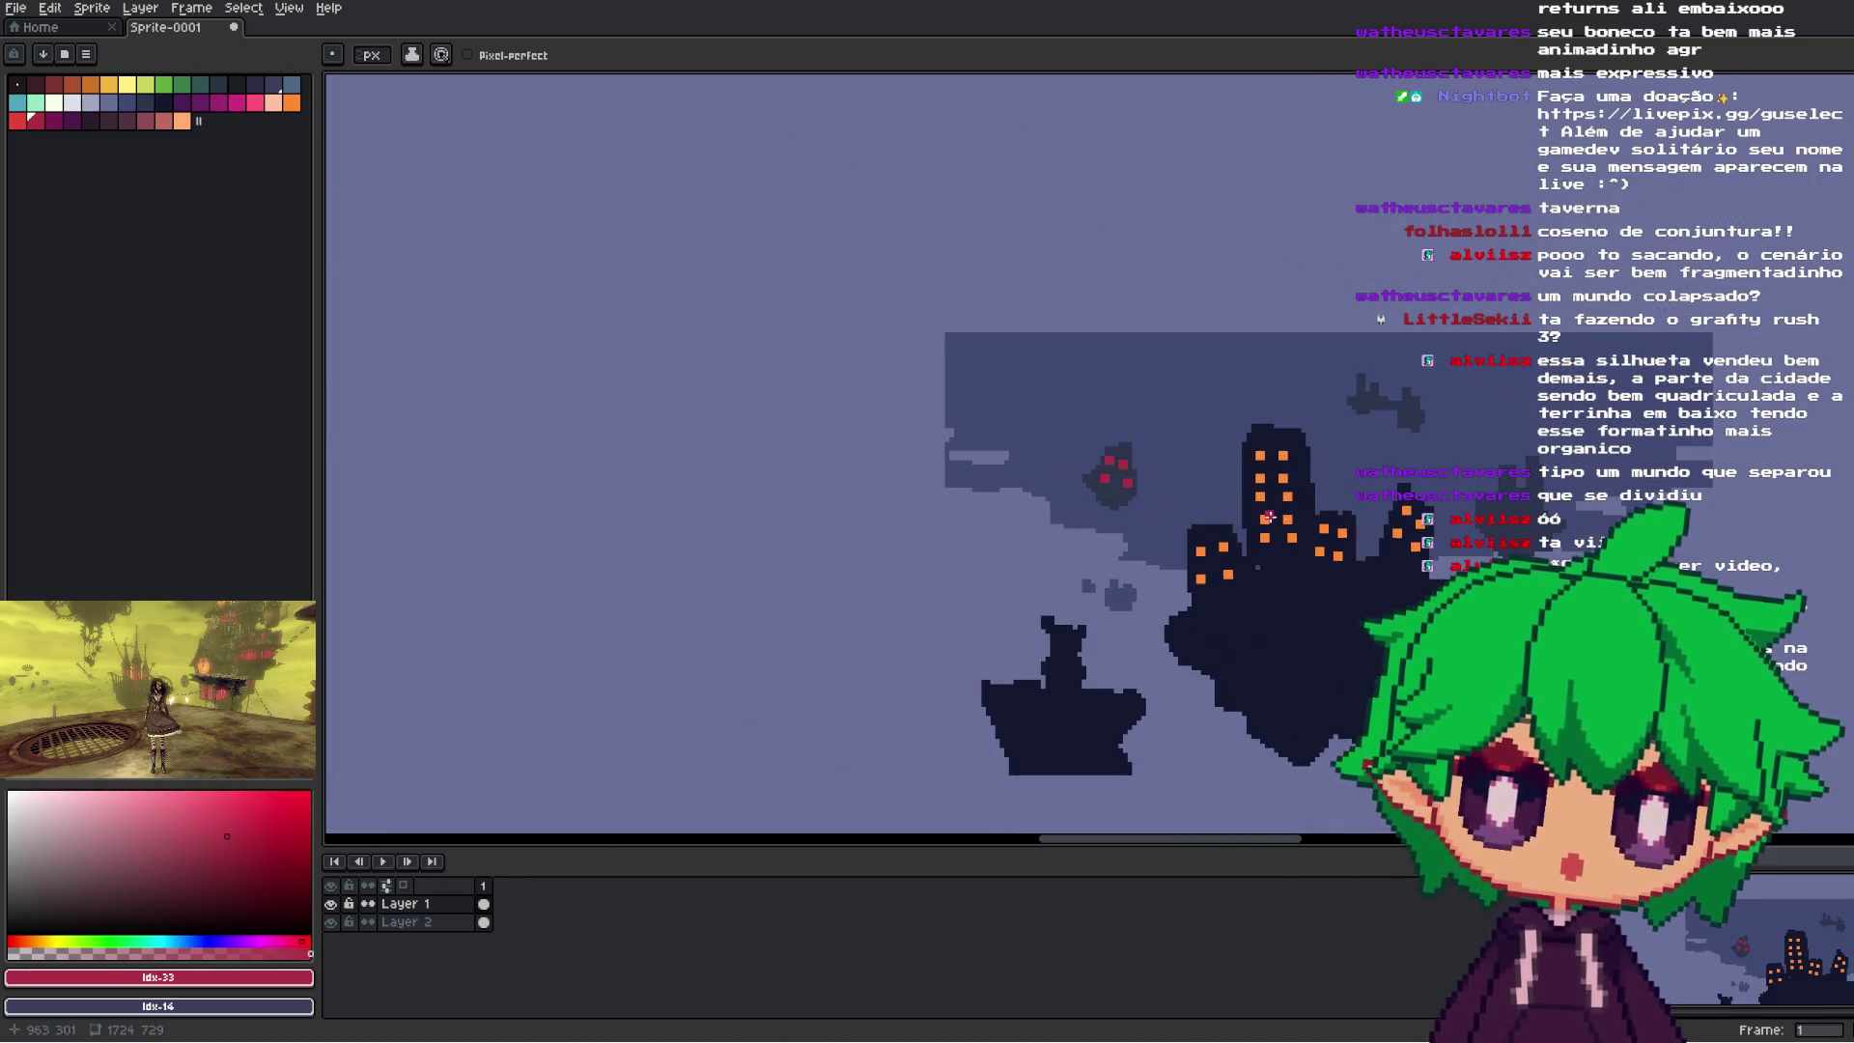
click(56, 86)
key(b)
scroll(1086, 465, up, 1)
click(1133, 464)
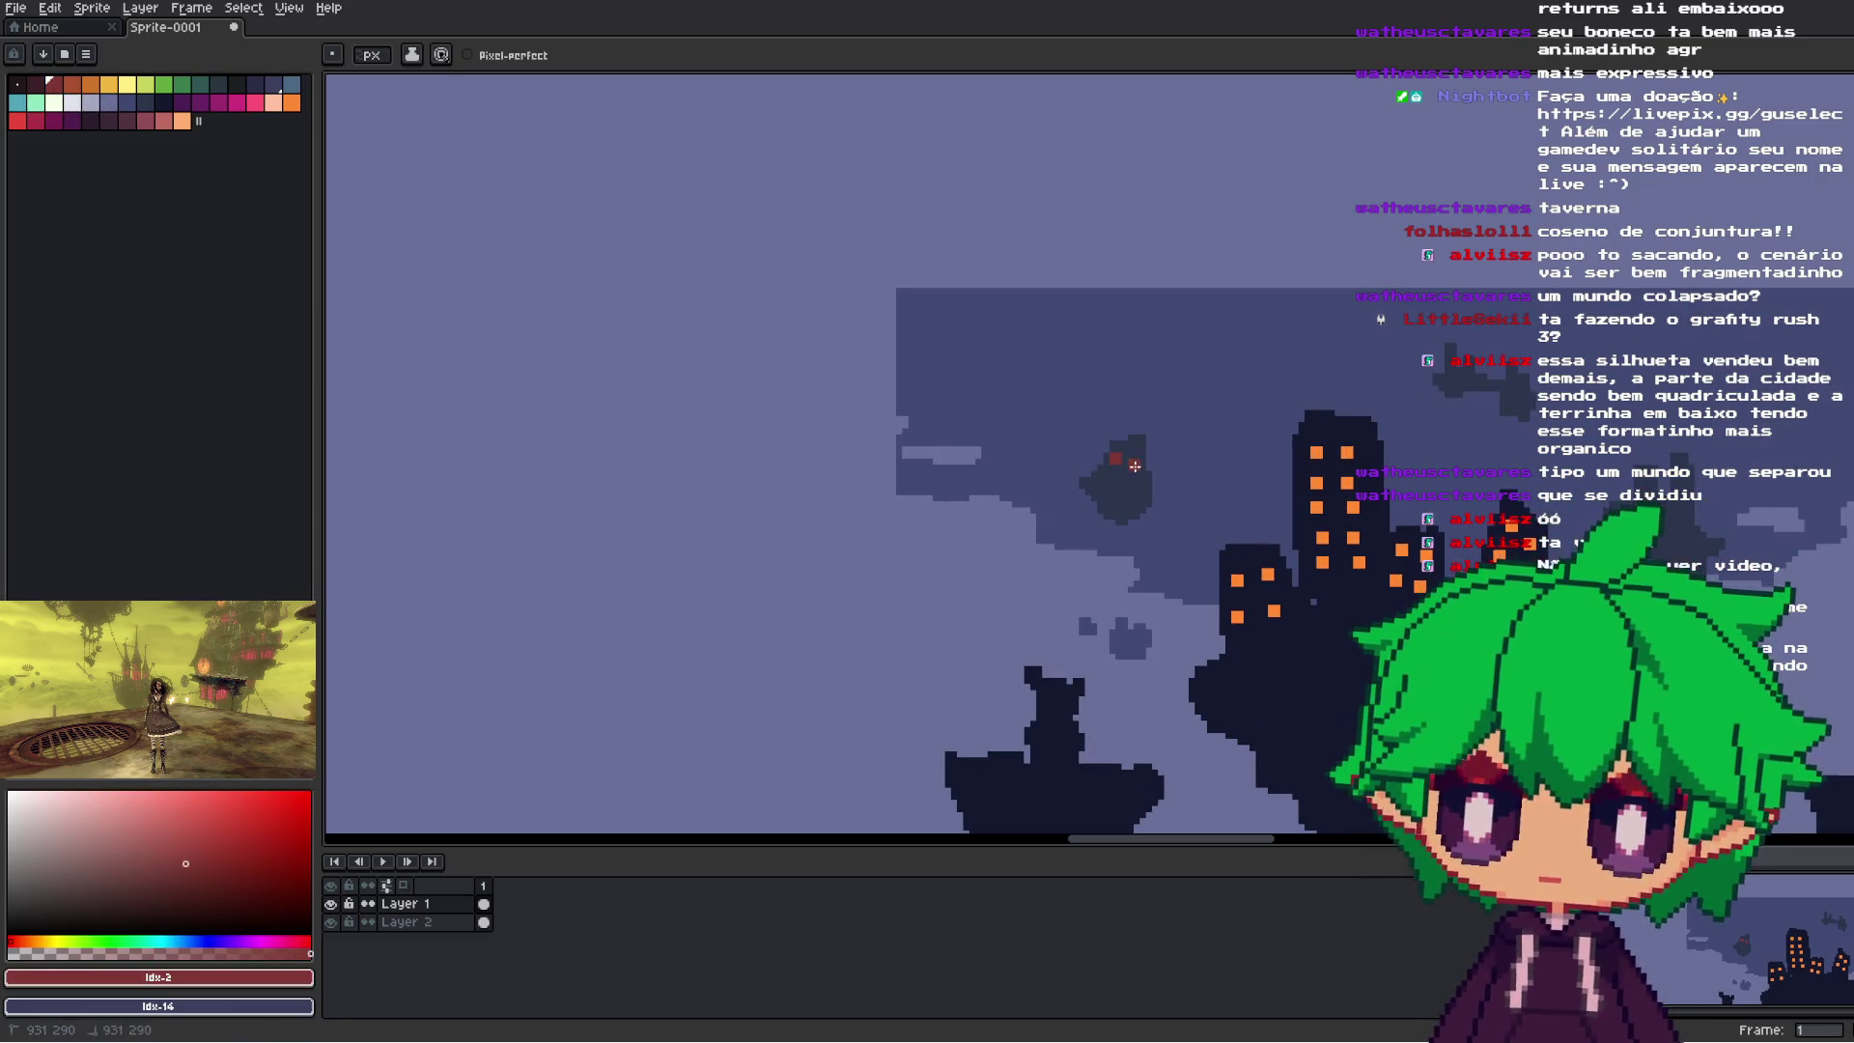
click(72, 84)
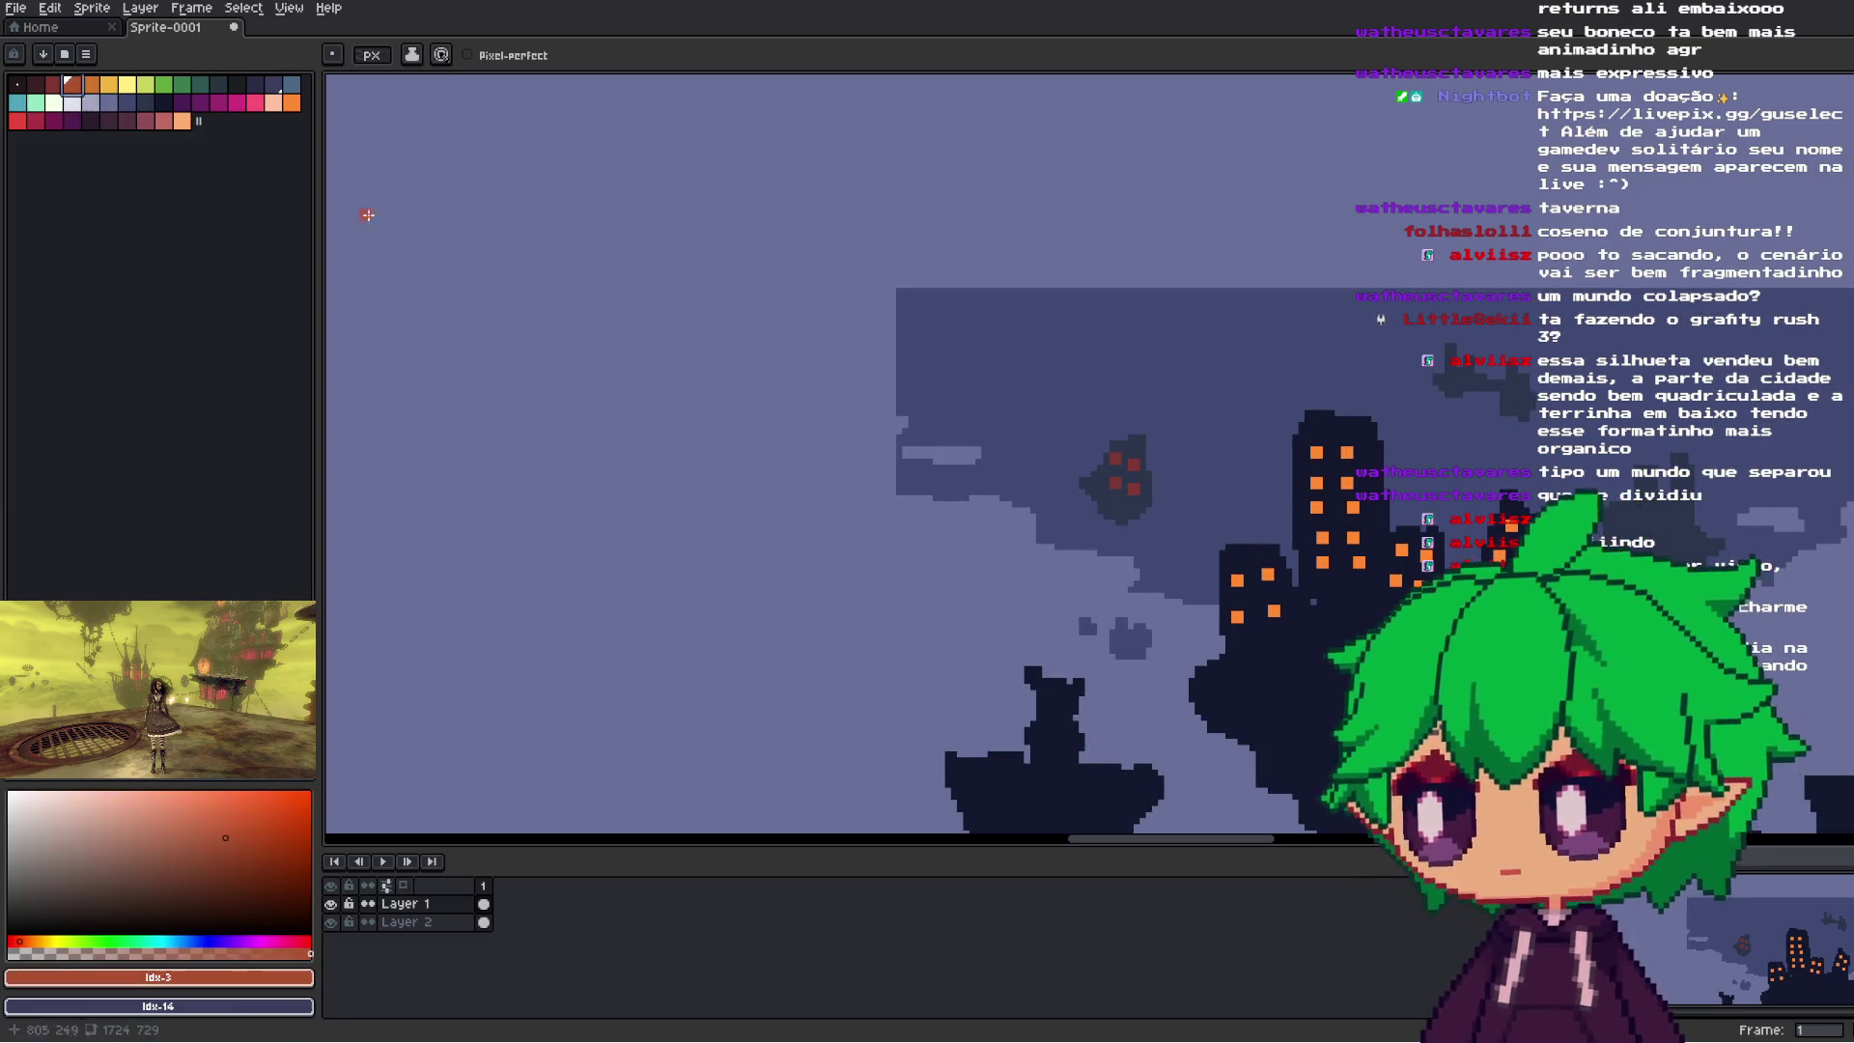
key(v)
key(ctrl+z)
key(b)
click(1115, 459)
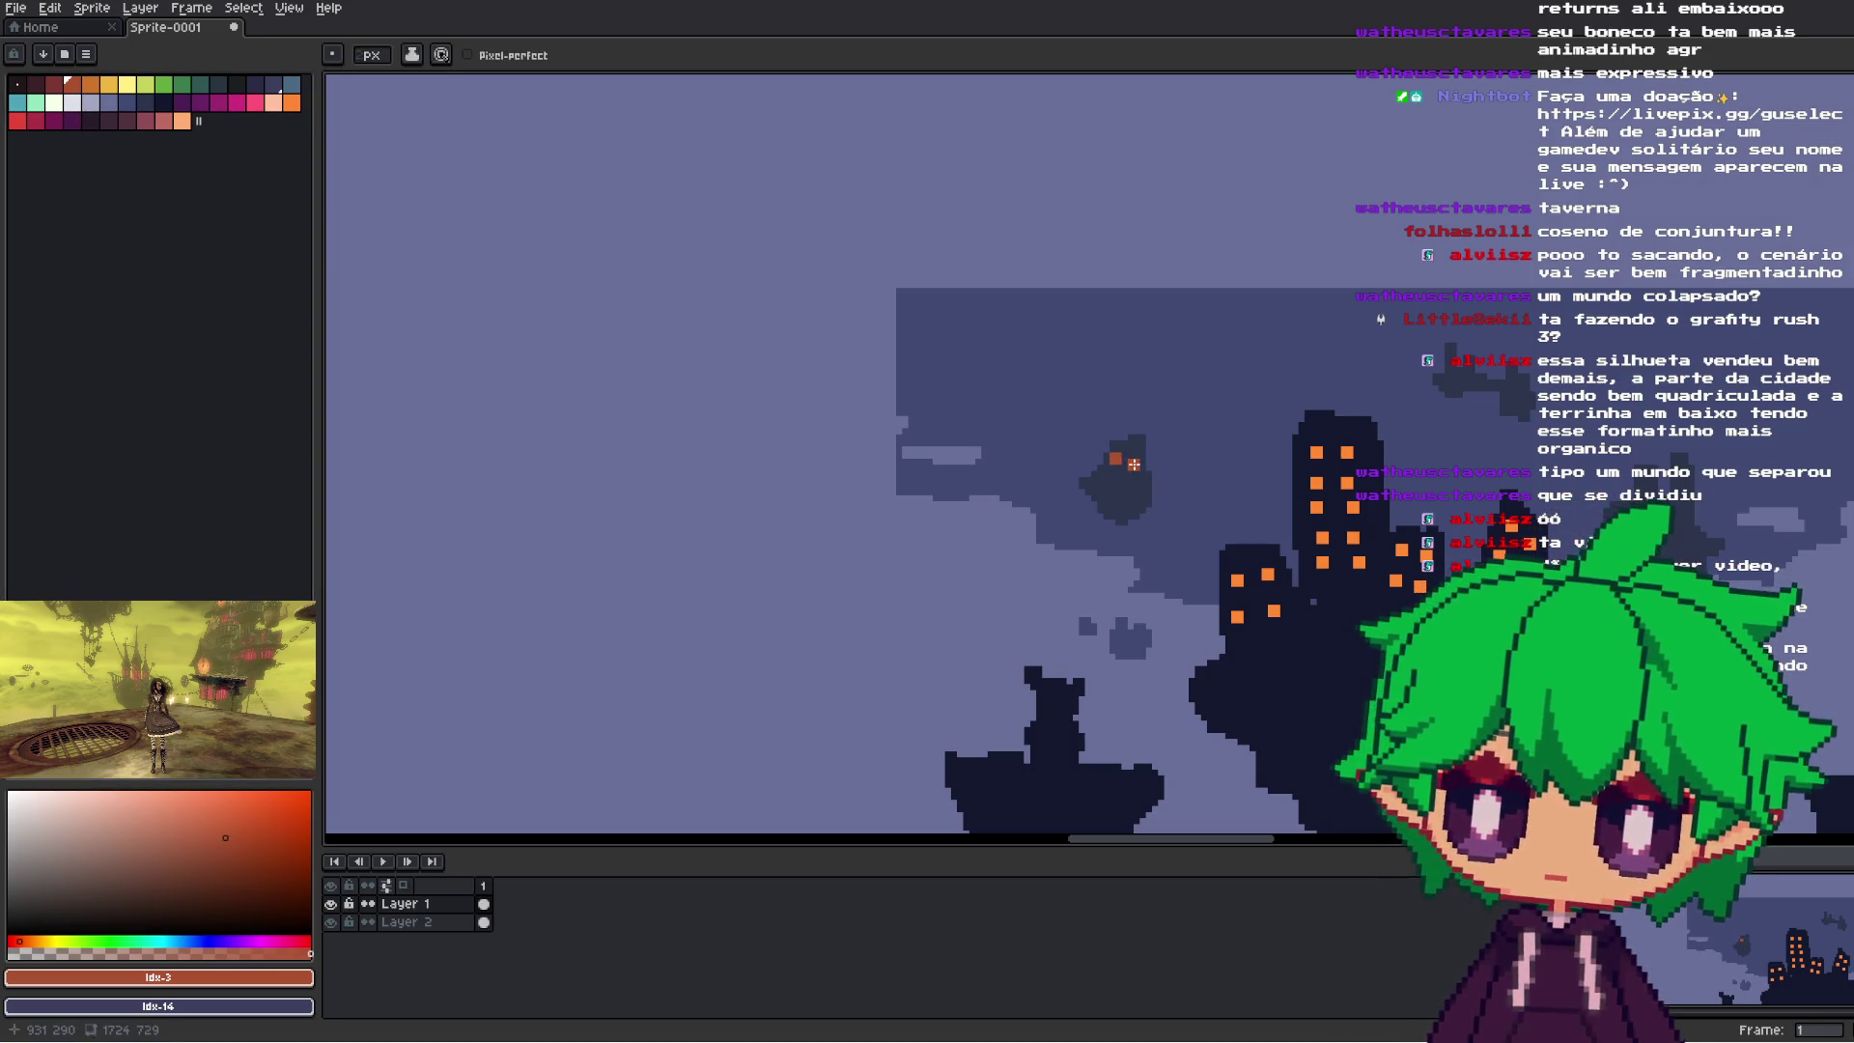
click(55, 85)
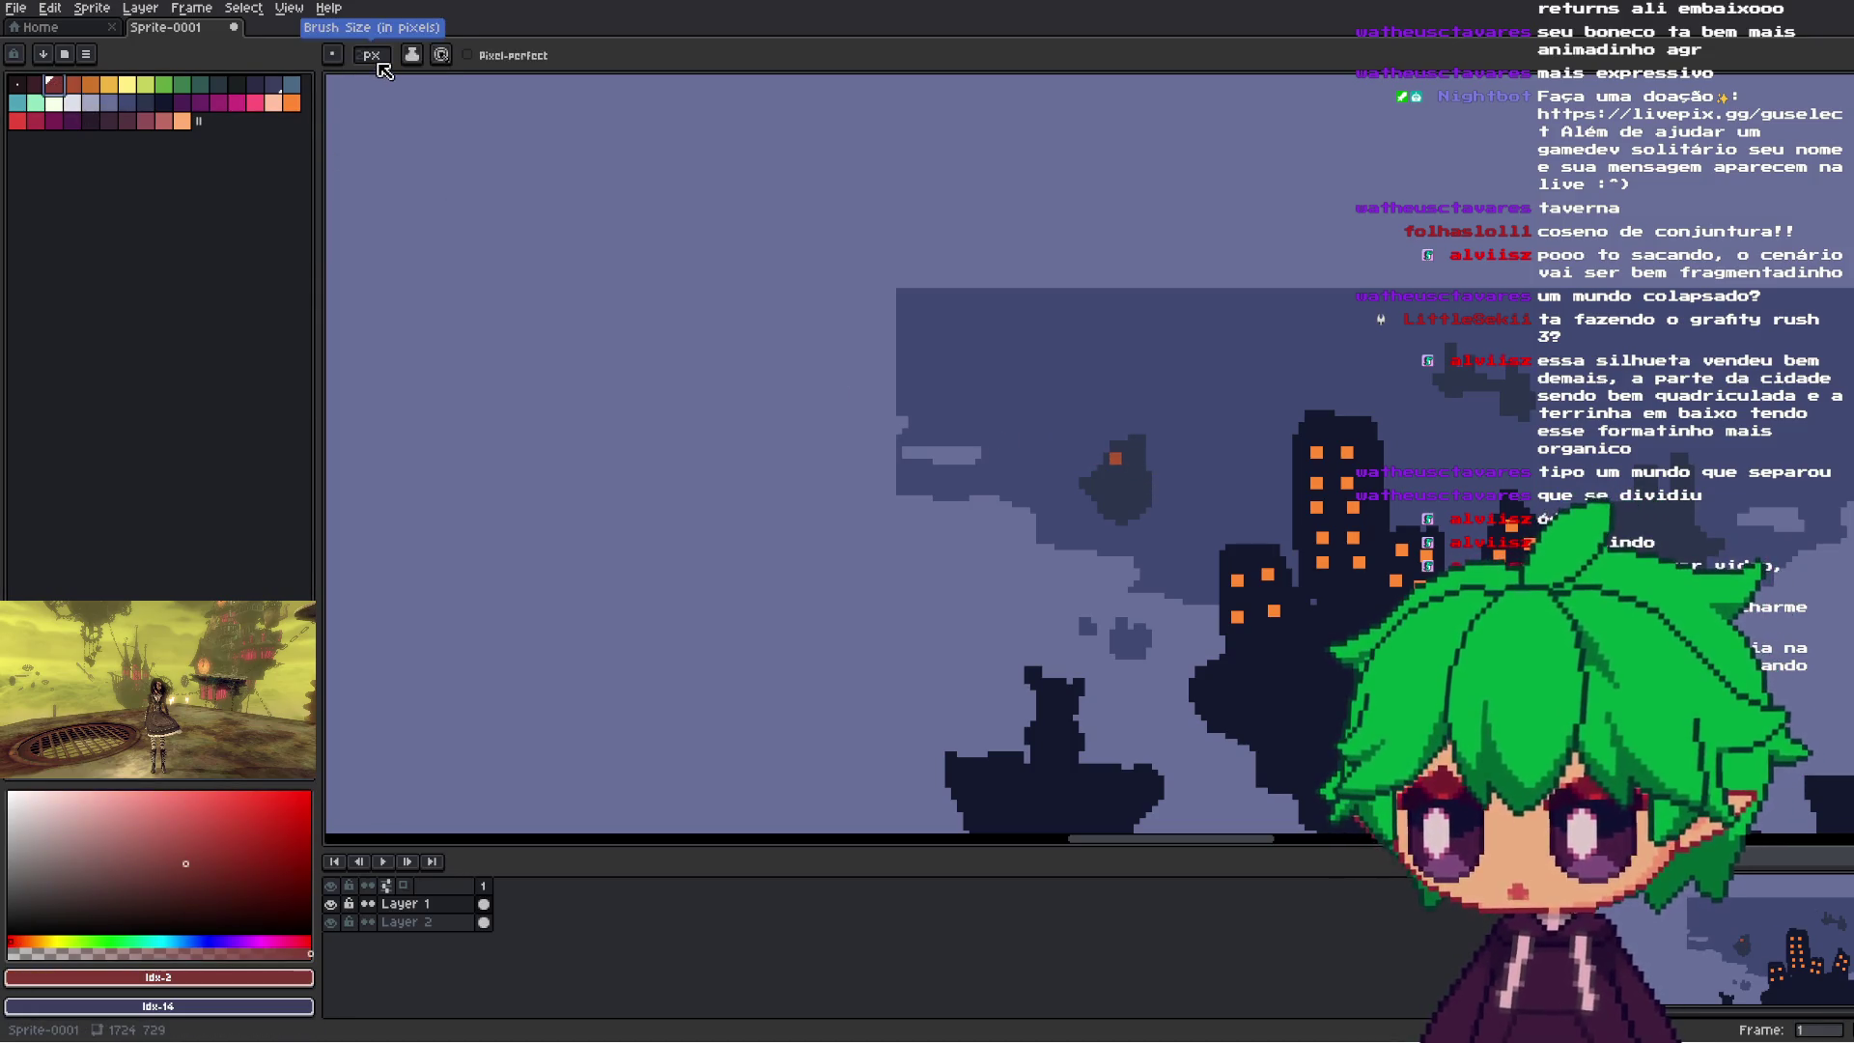
key(ctrl+z)
scroll(1125, 450, up, 1)
scroll(1133, 450, up, 2)
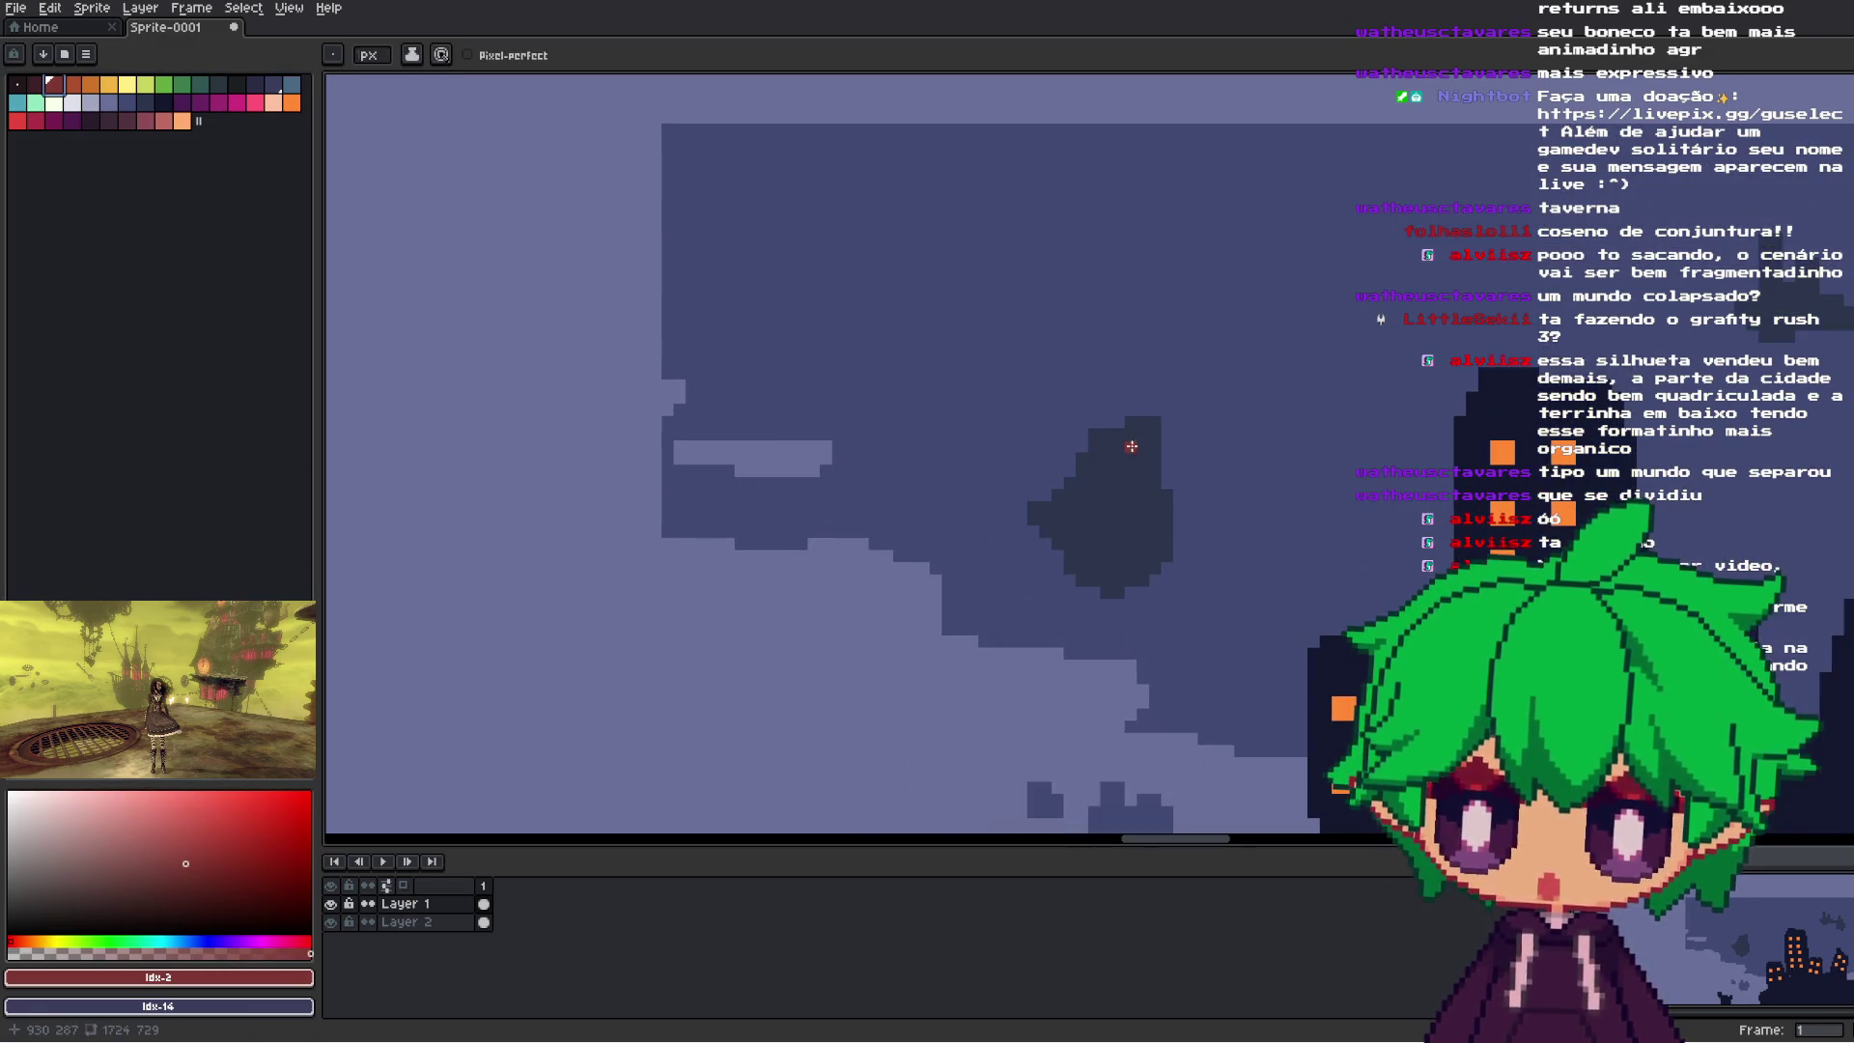
- Complete a 2x2 group of dark-red windows on the island and add one to the upper floating island
click(1155, 446)
click(1131, 470)
click(1155, 470)
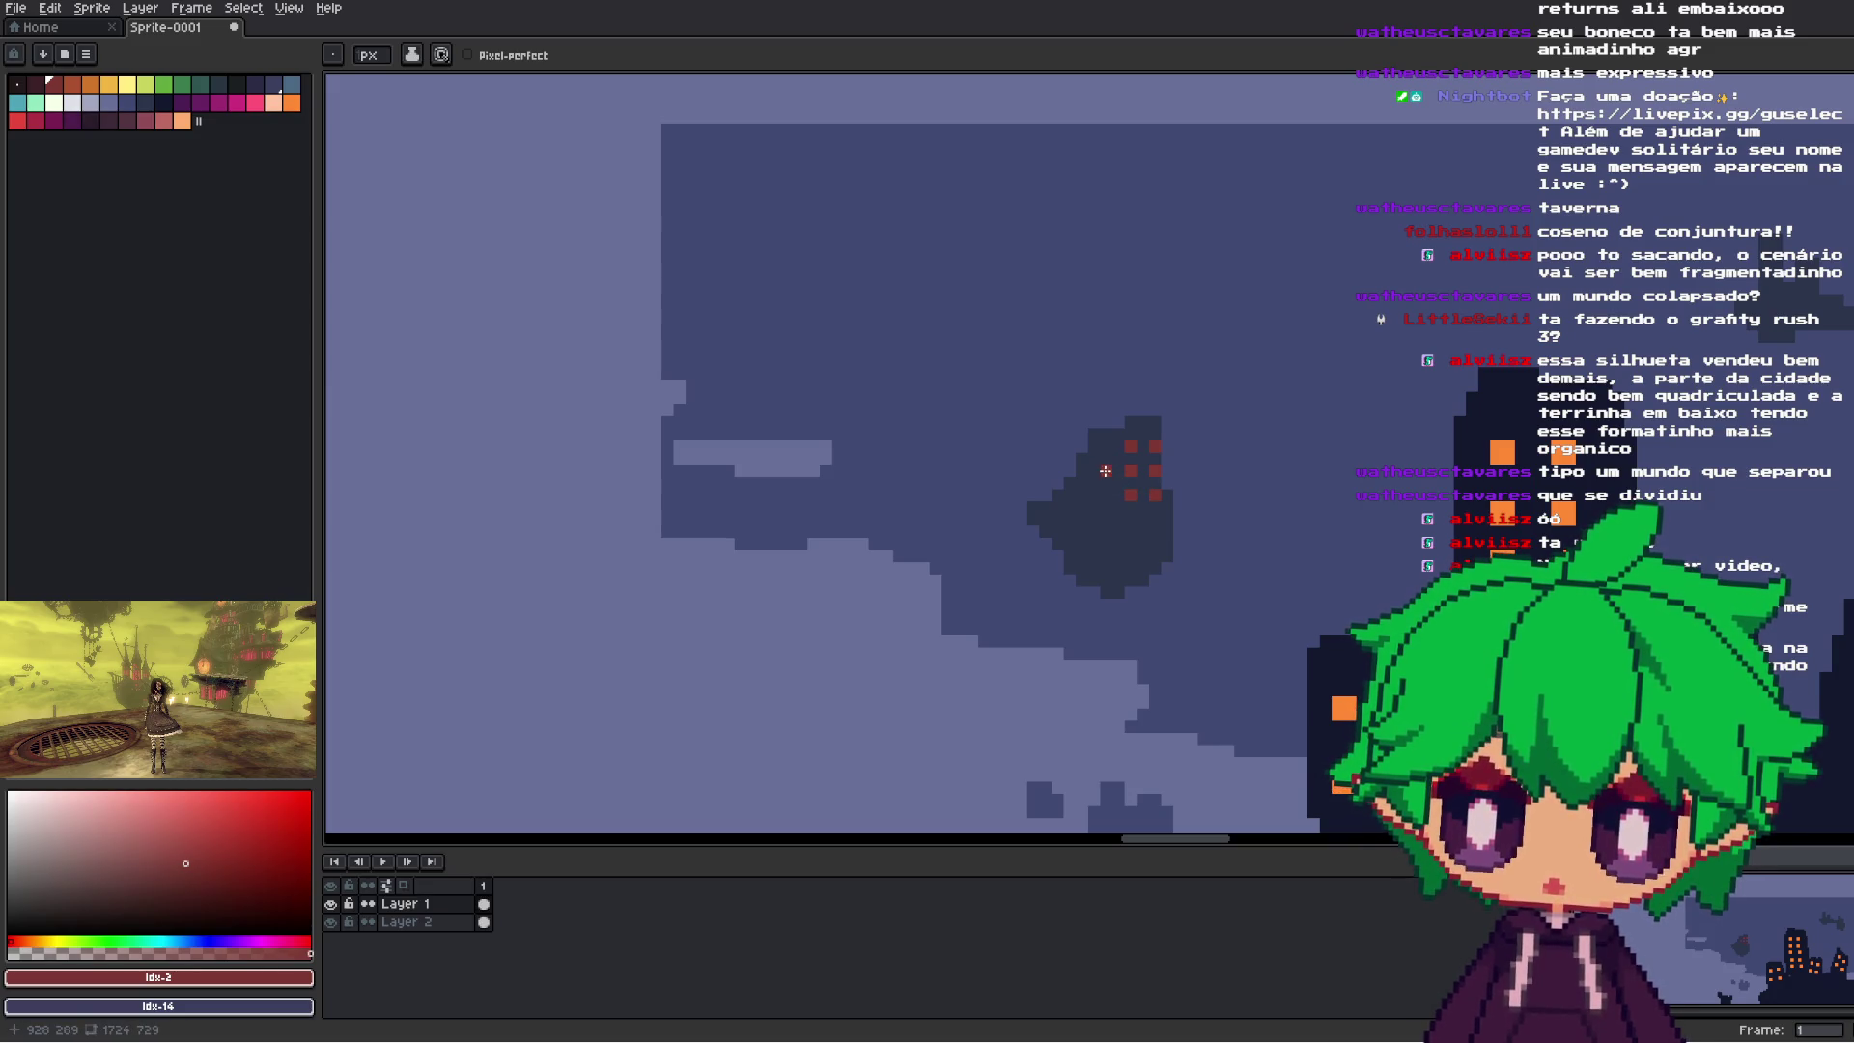
scroll(1101, 497, right, 1)
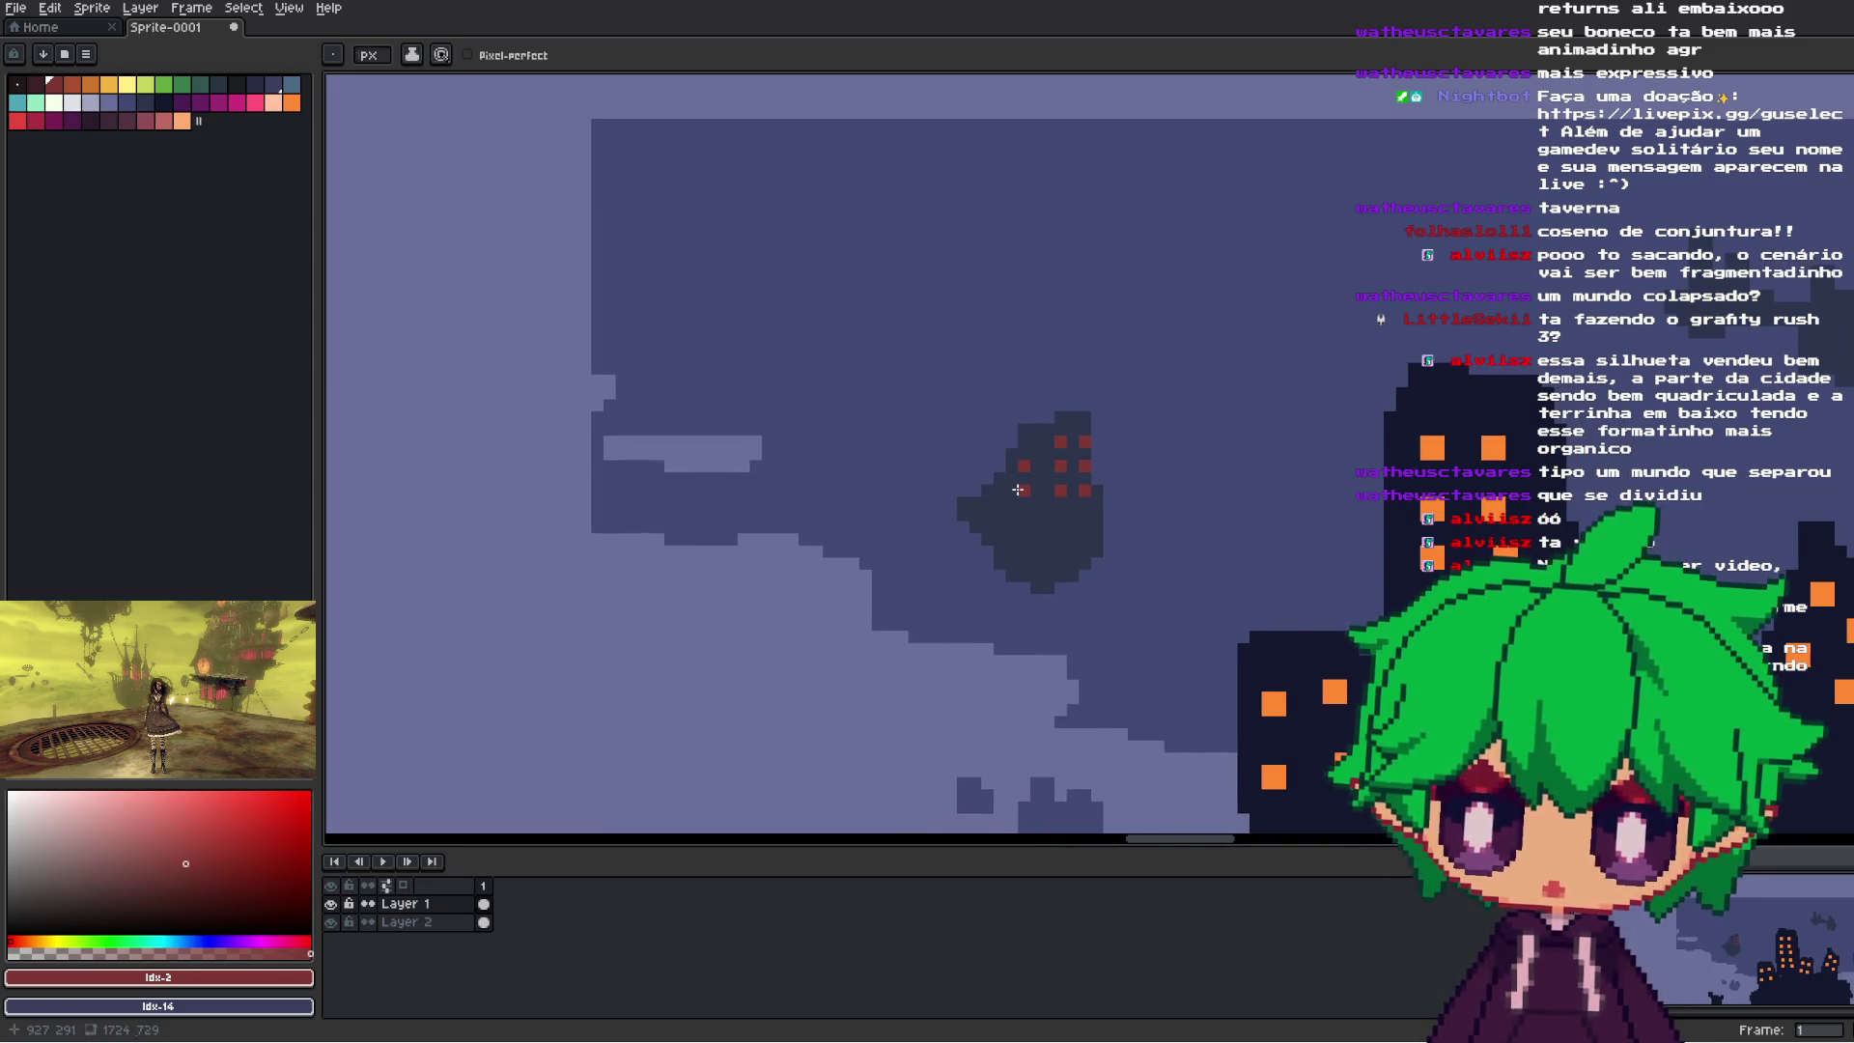
scroll(1018, 490, right, 6)
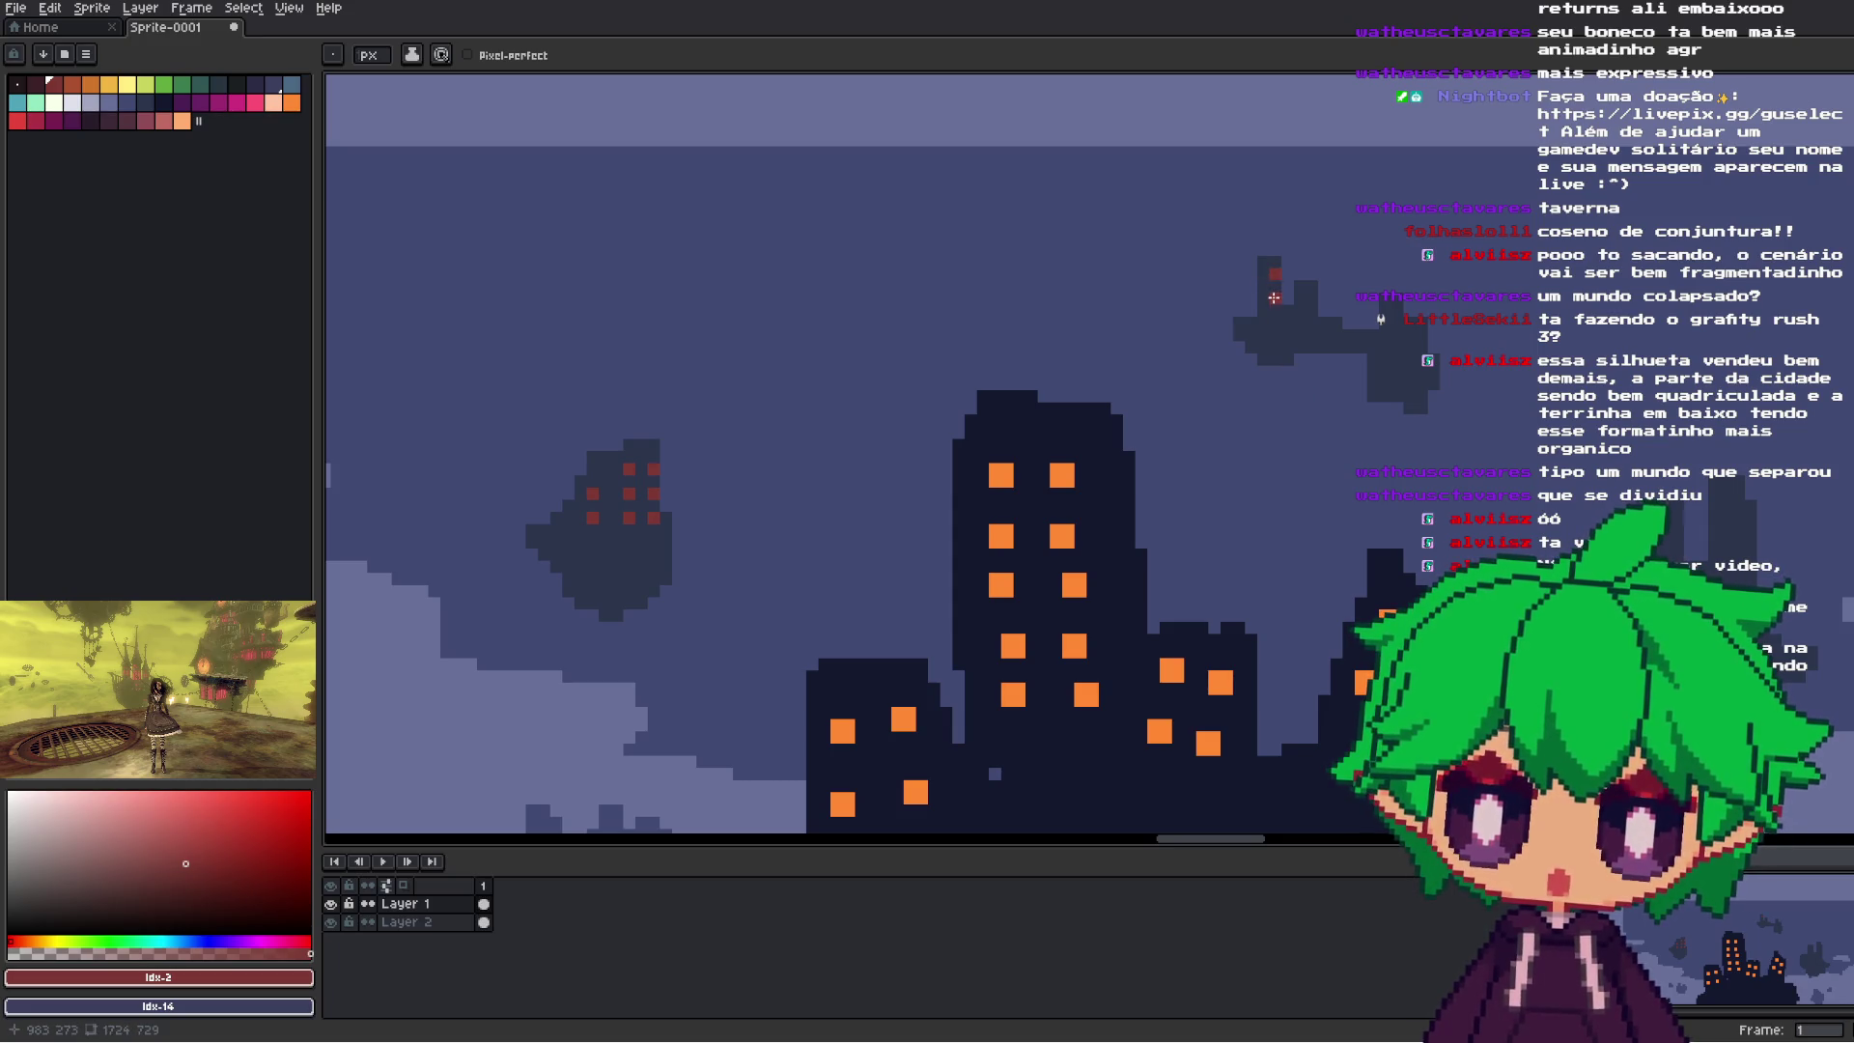
click(1311, 322)
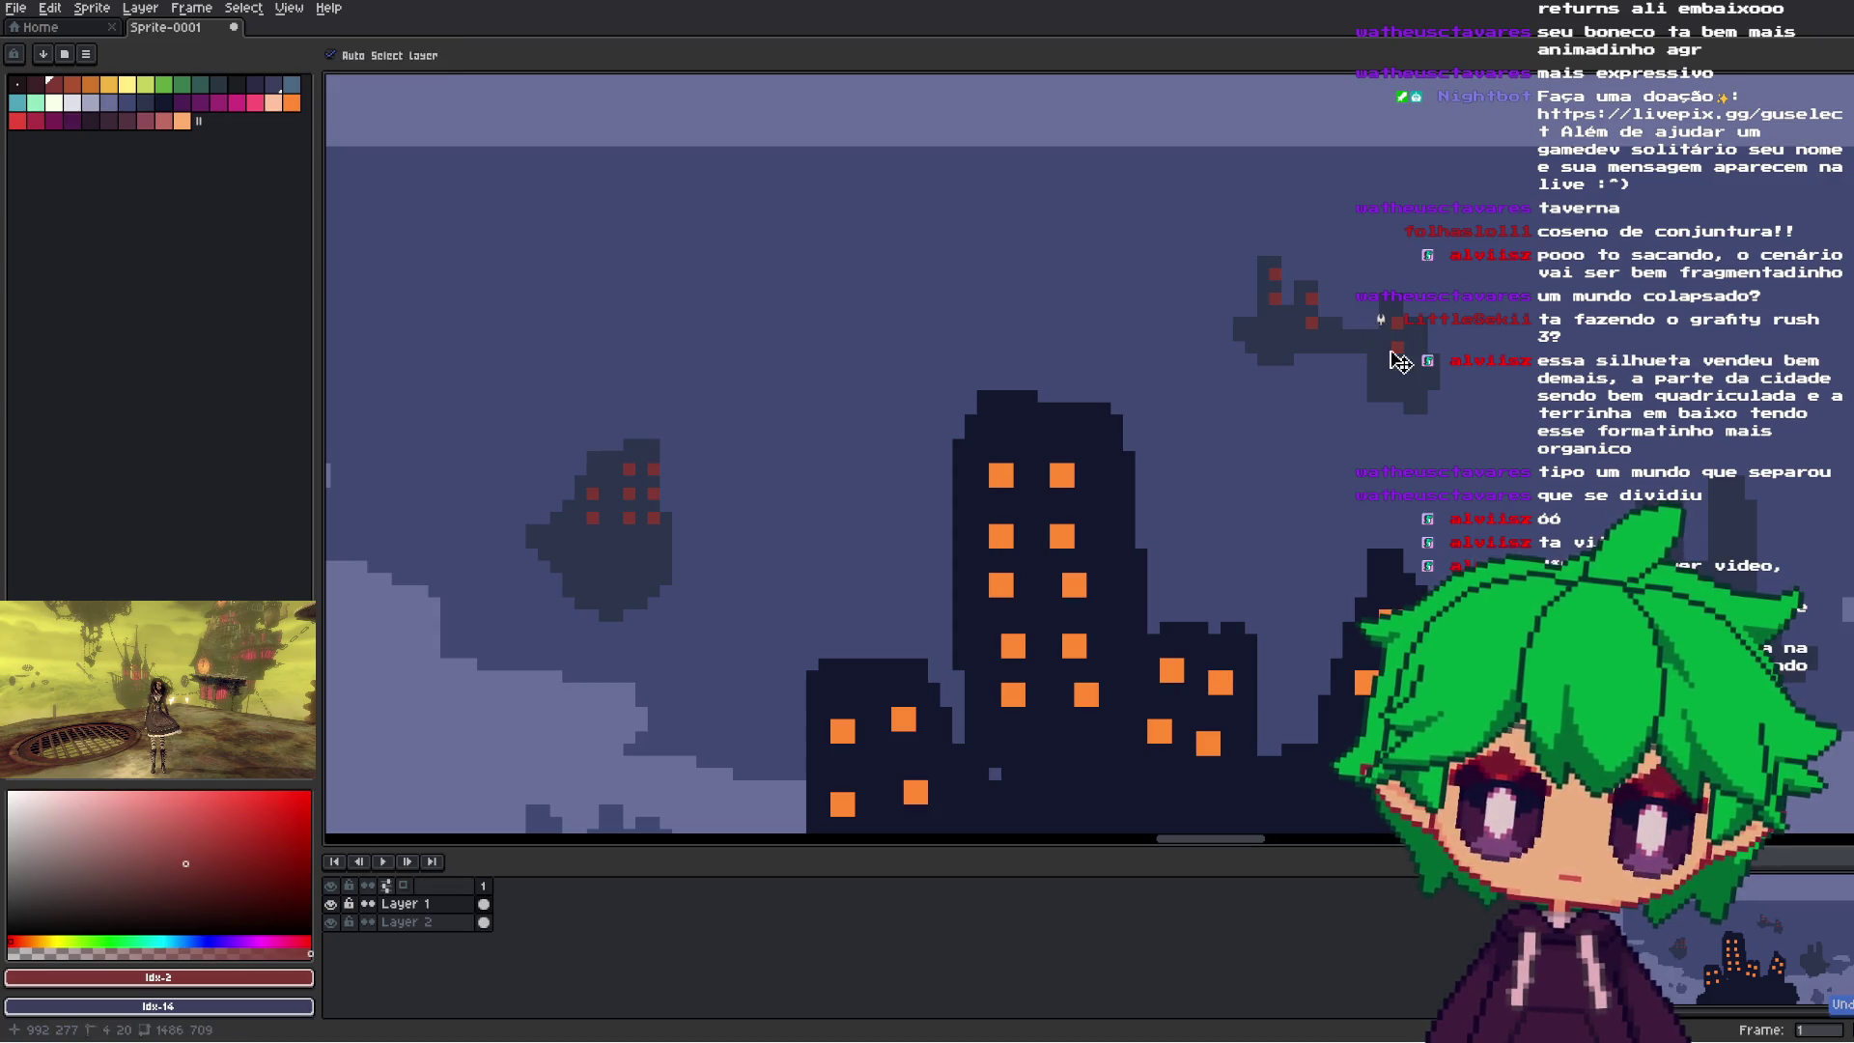
- Paint five dark-red windows on the grey background building, undoing the last stroke
scroll(1439, 444, down, 2)
scroll(1457, 502, down, 1)
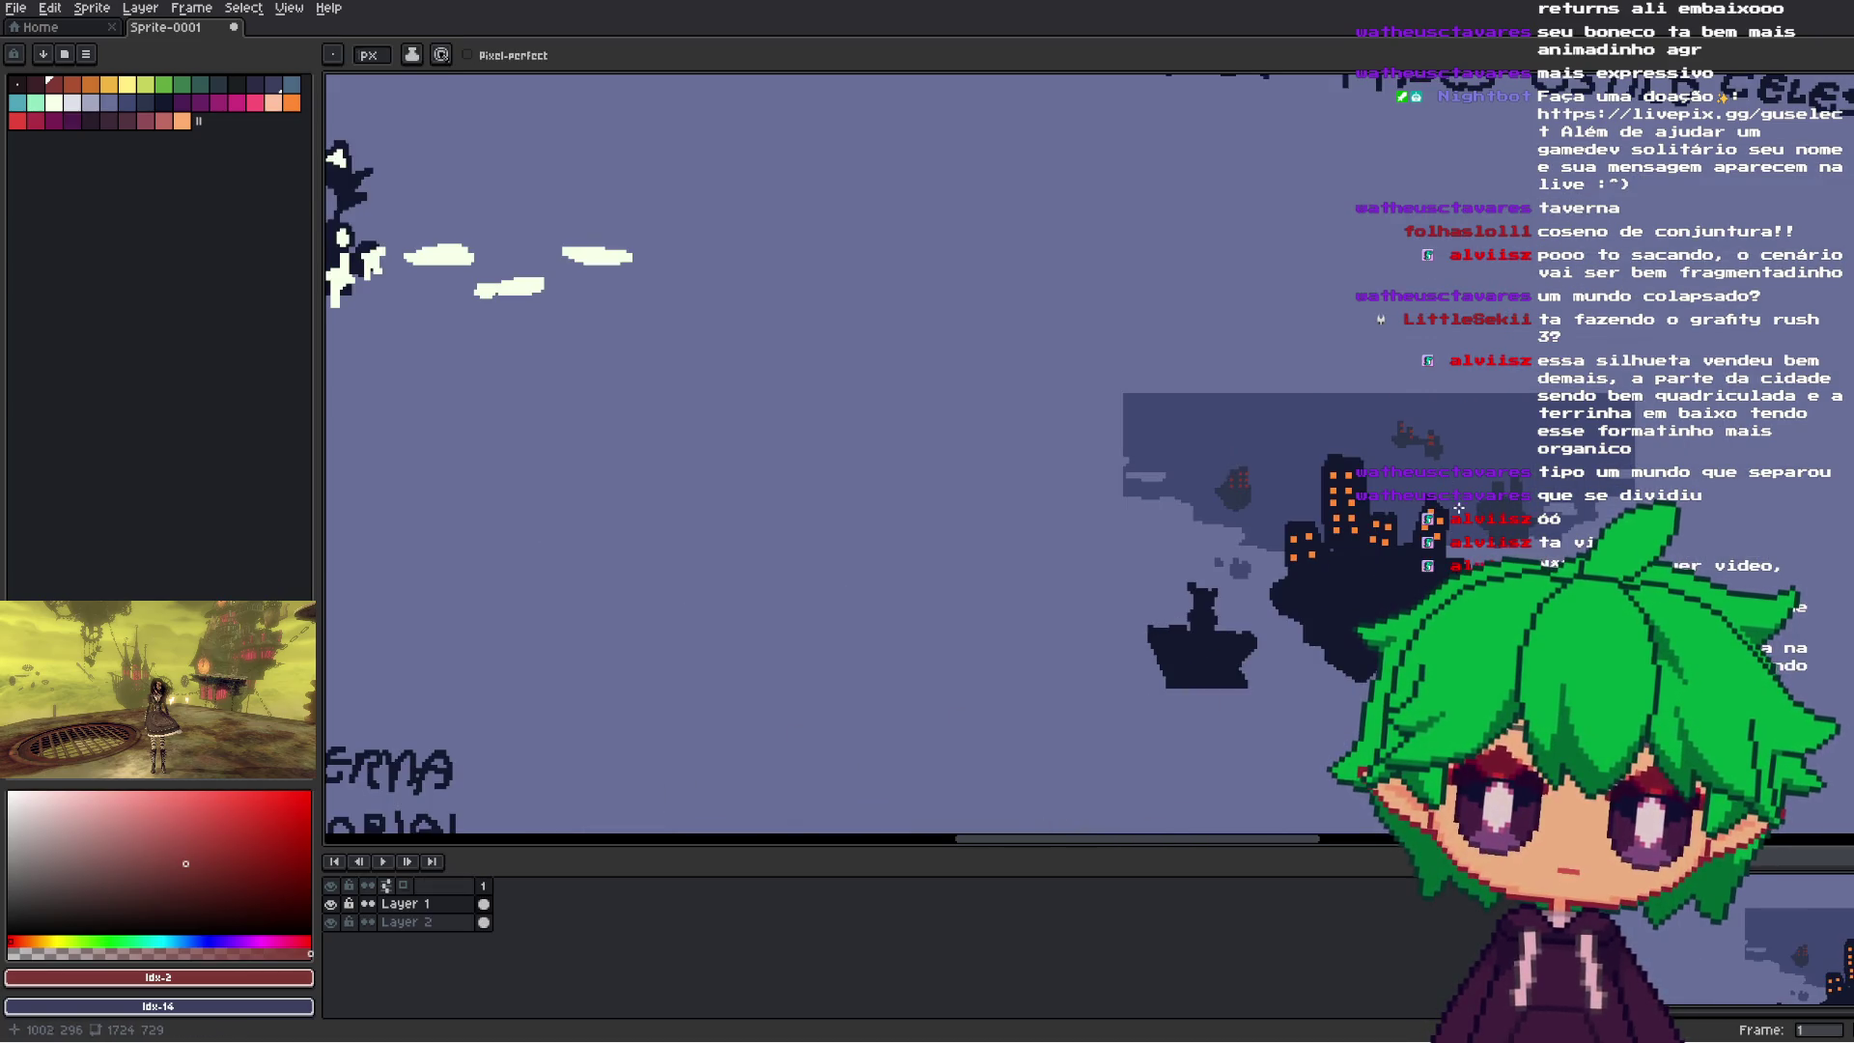
scroll(1263, 419, up, 3)
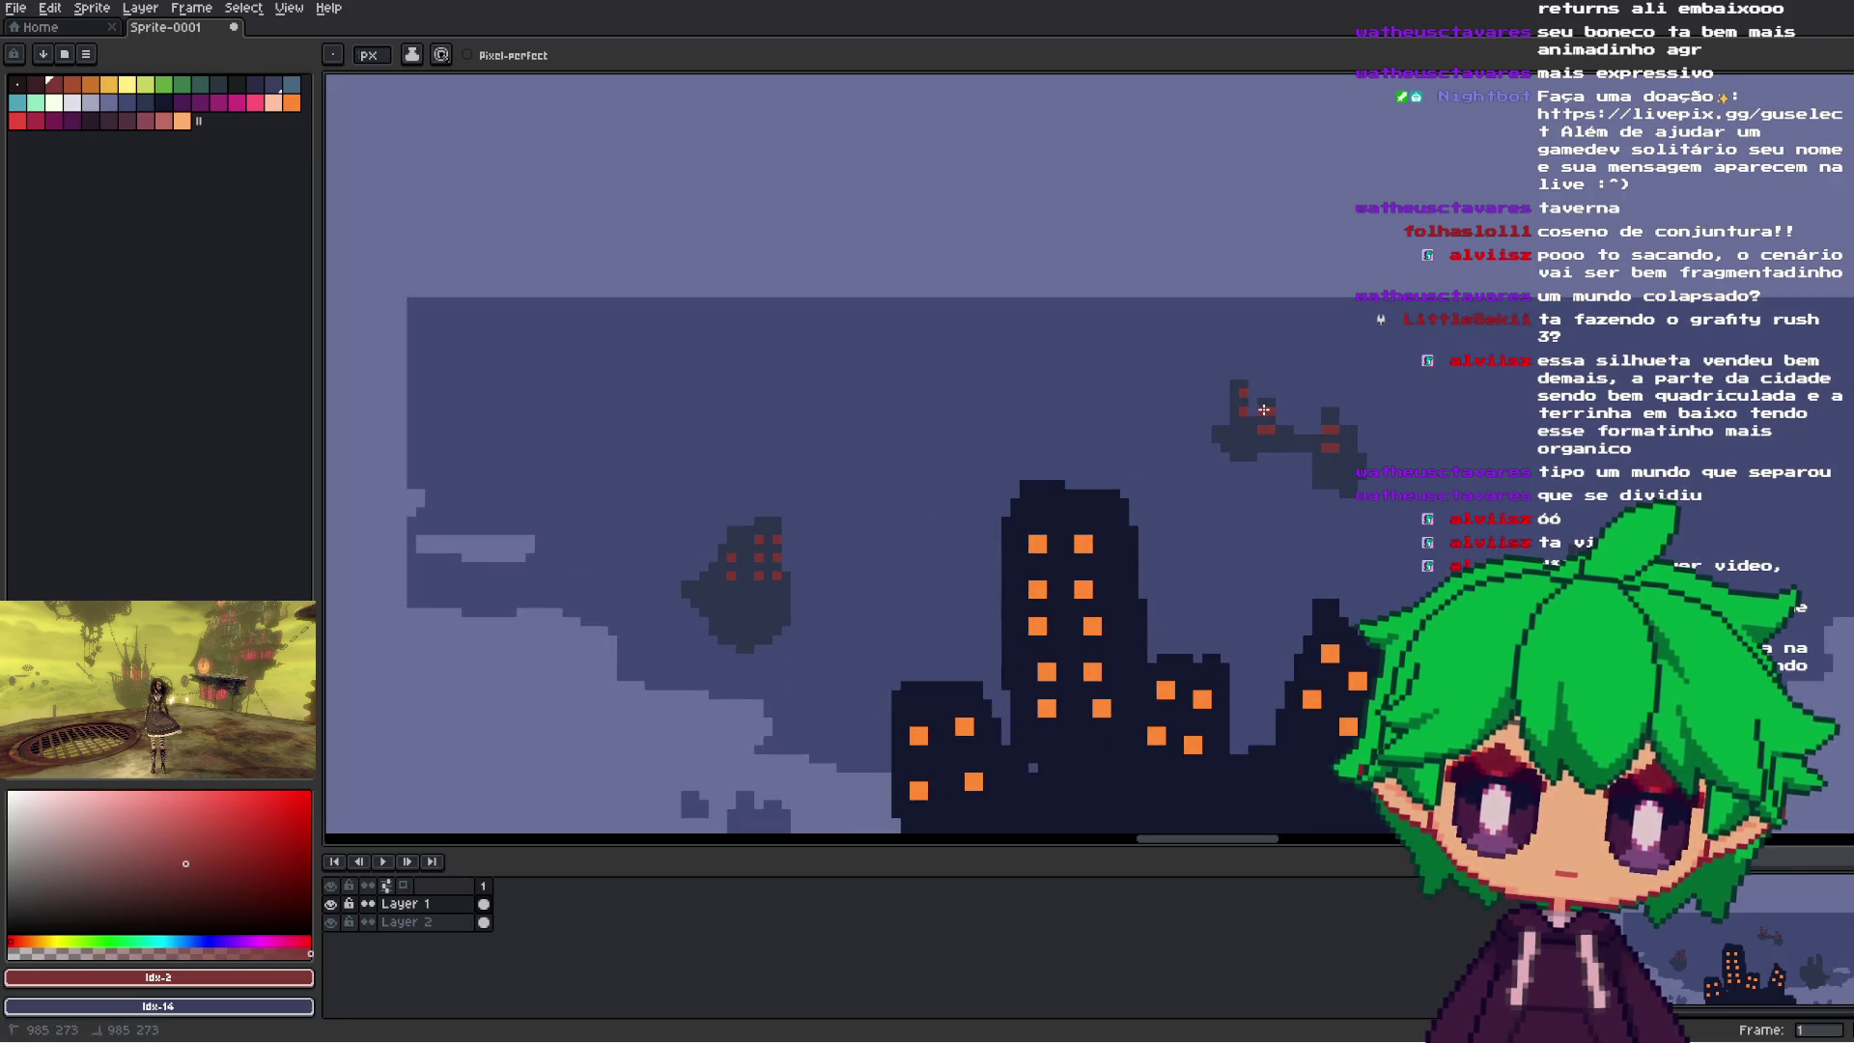
scroll(1235, 407, up, 2)
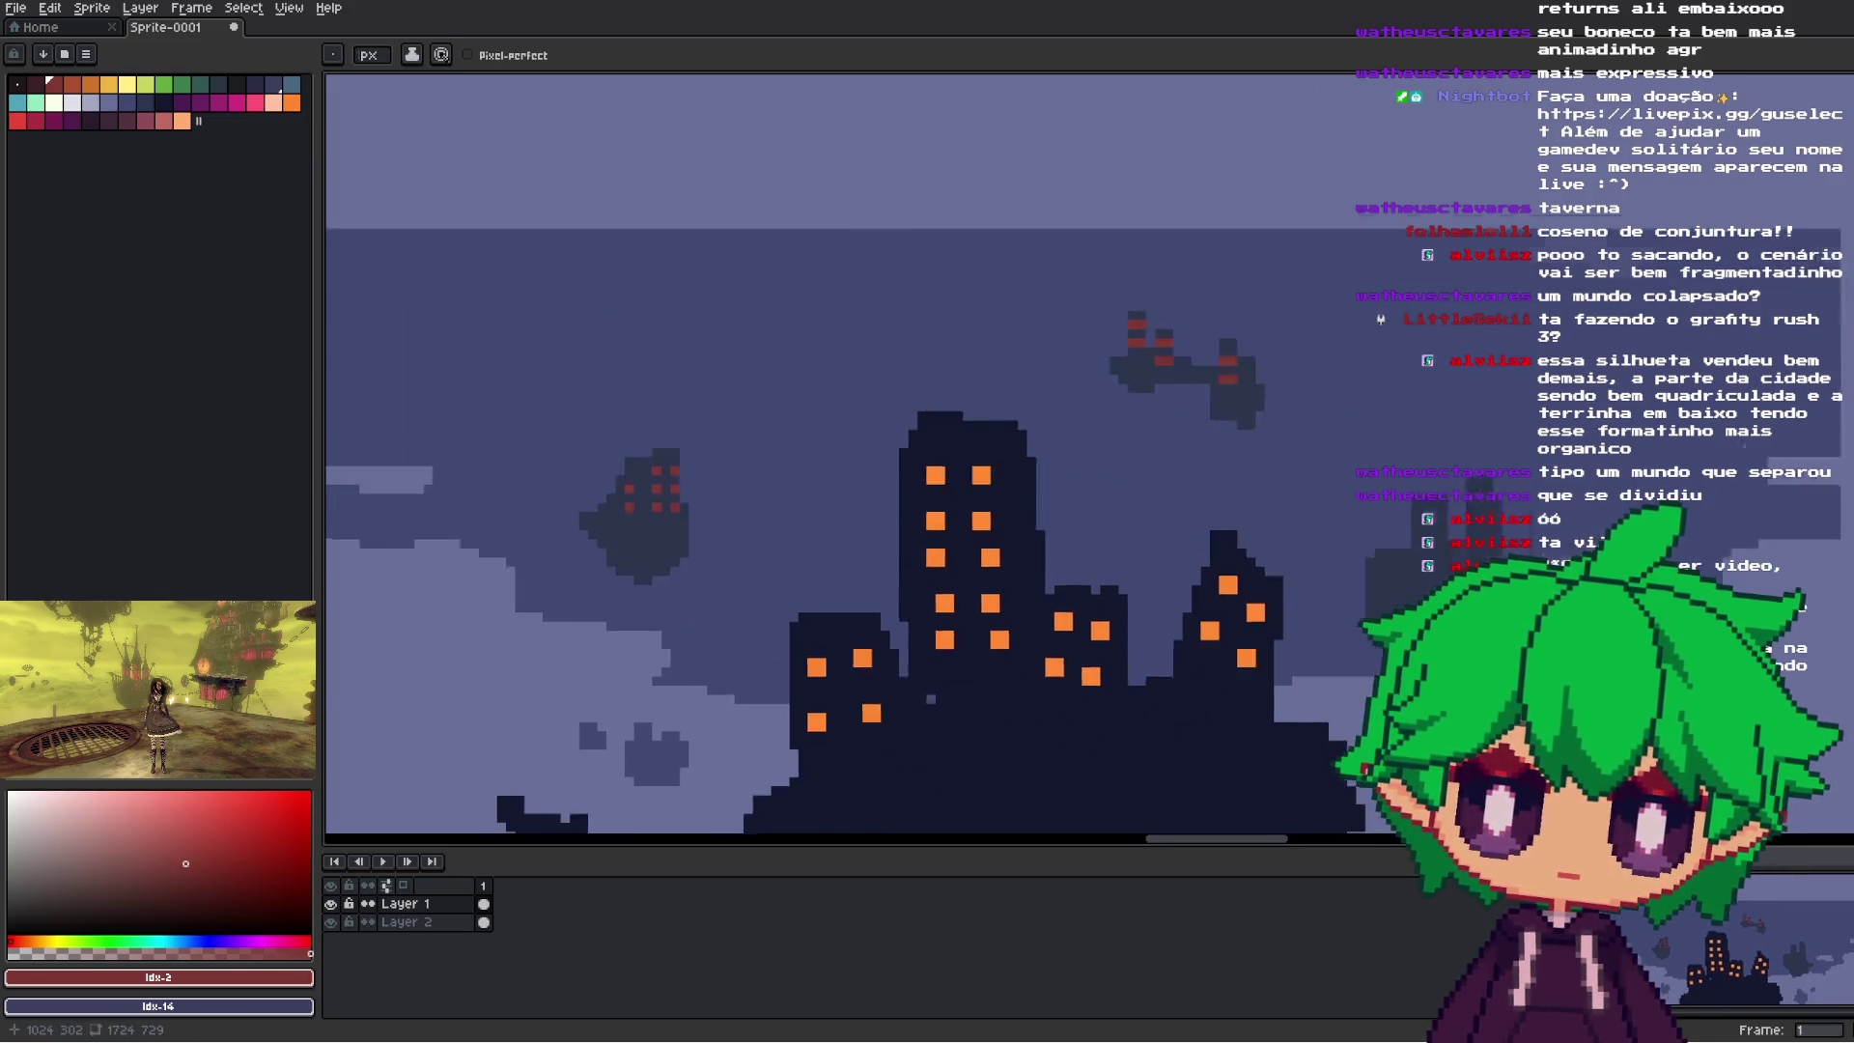
click(1288, 470)
click(1325, 471)
click(1288, 507)
click(1325, 507)
click(1289, 544)
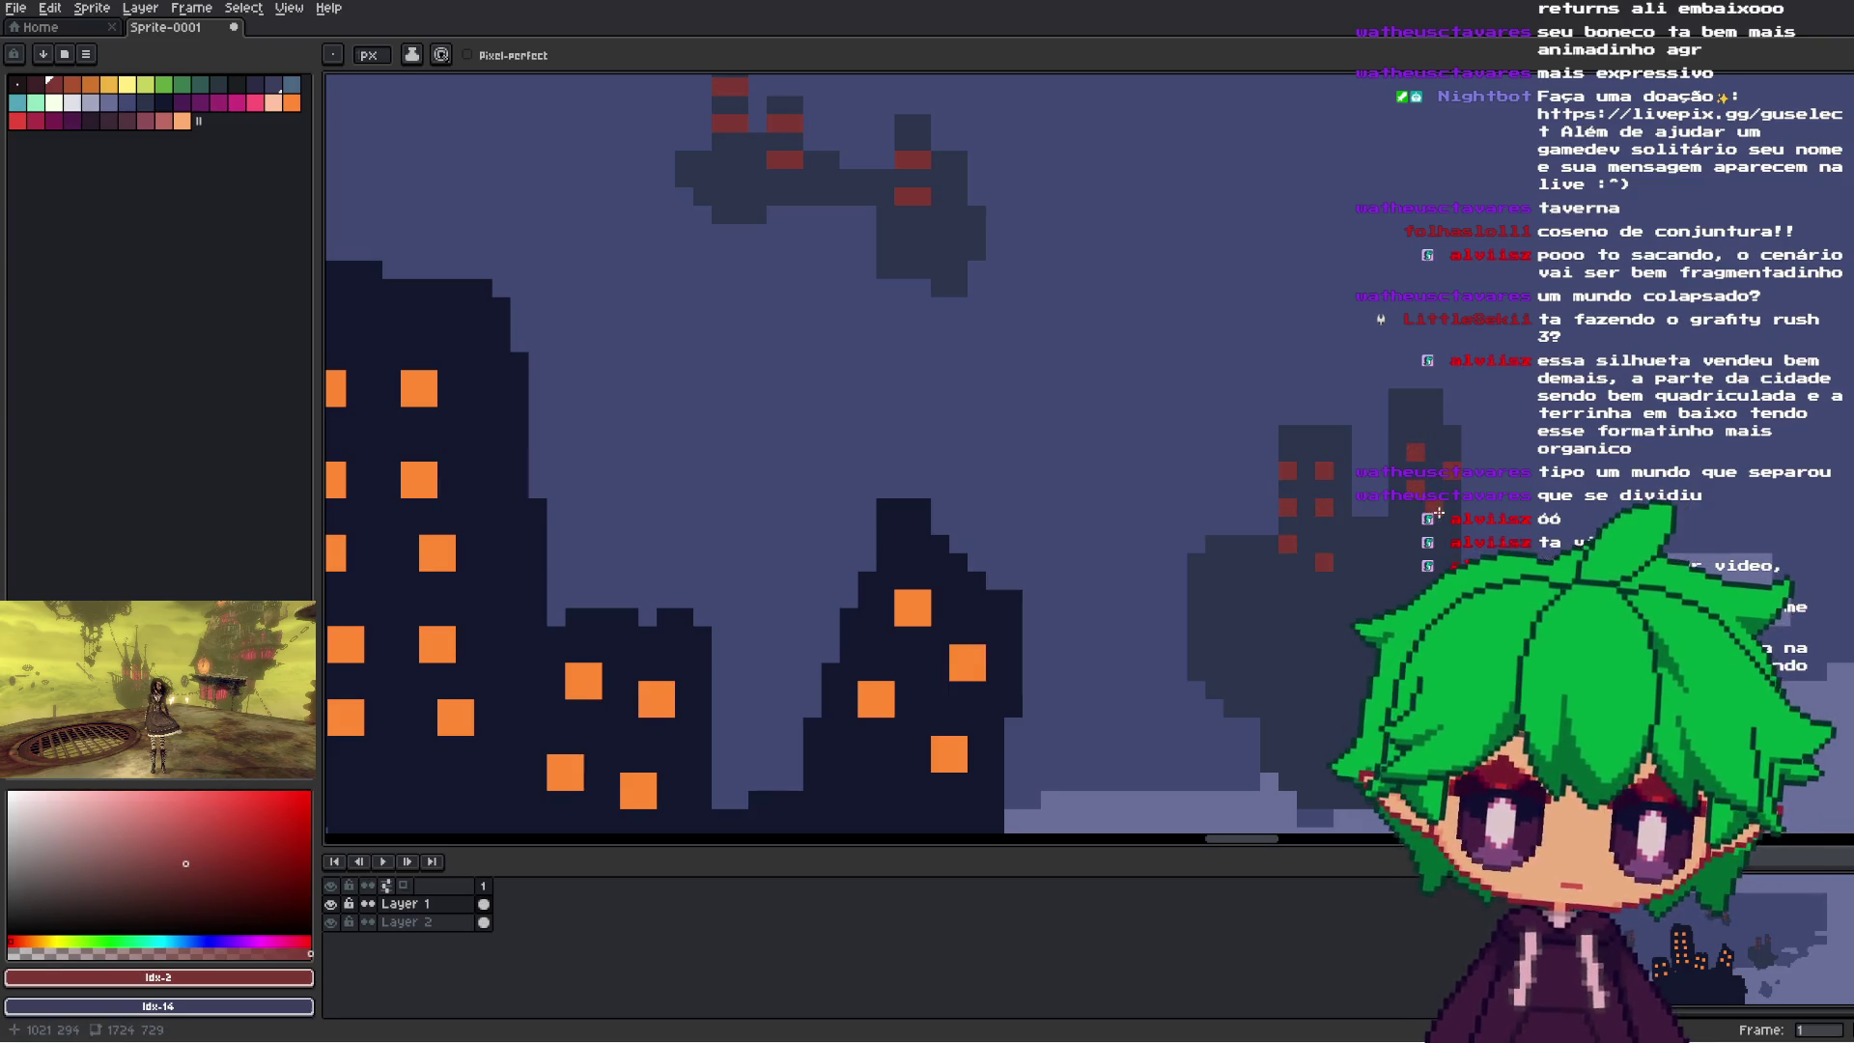
scroll(647, 551, down, 2)
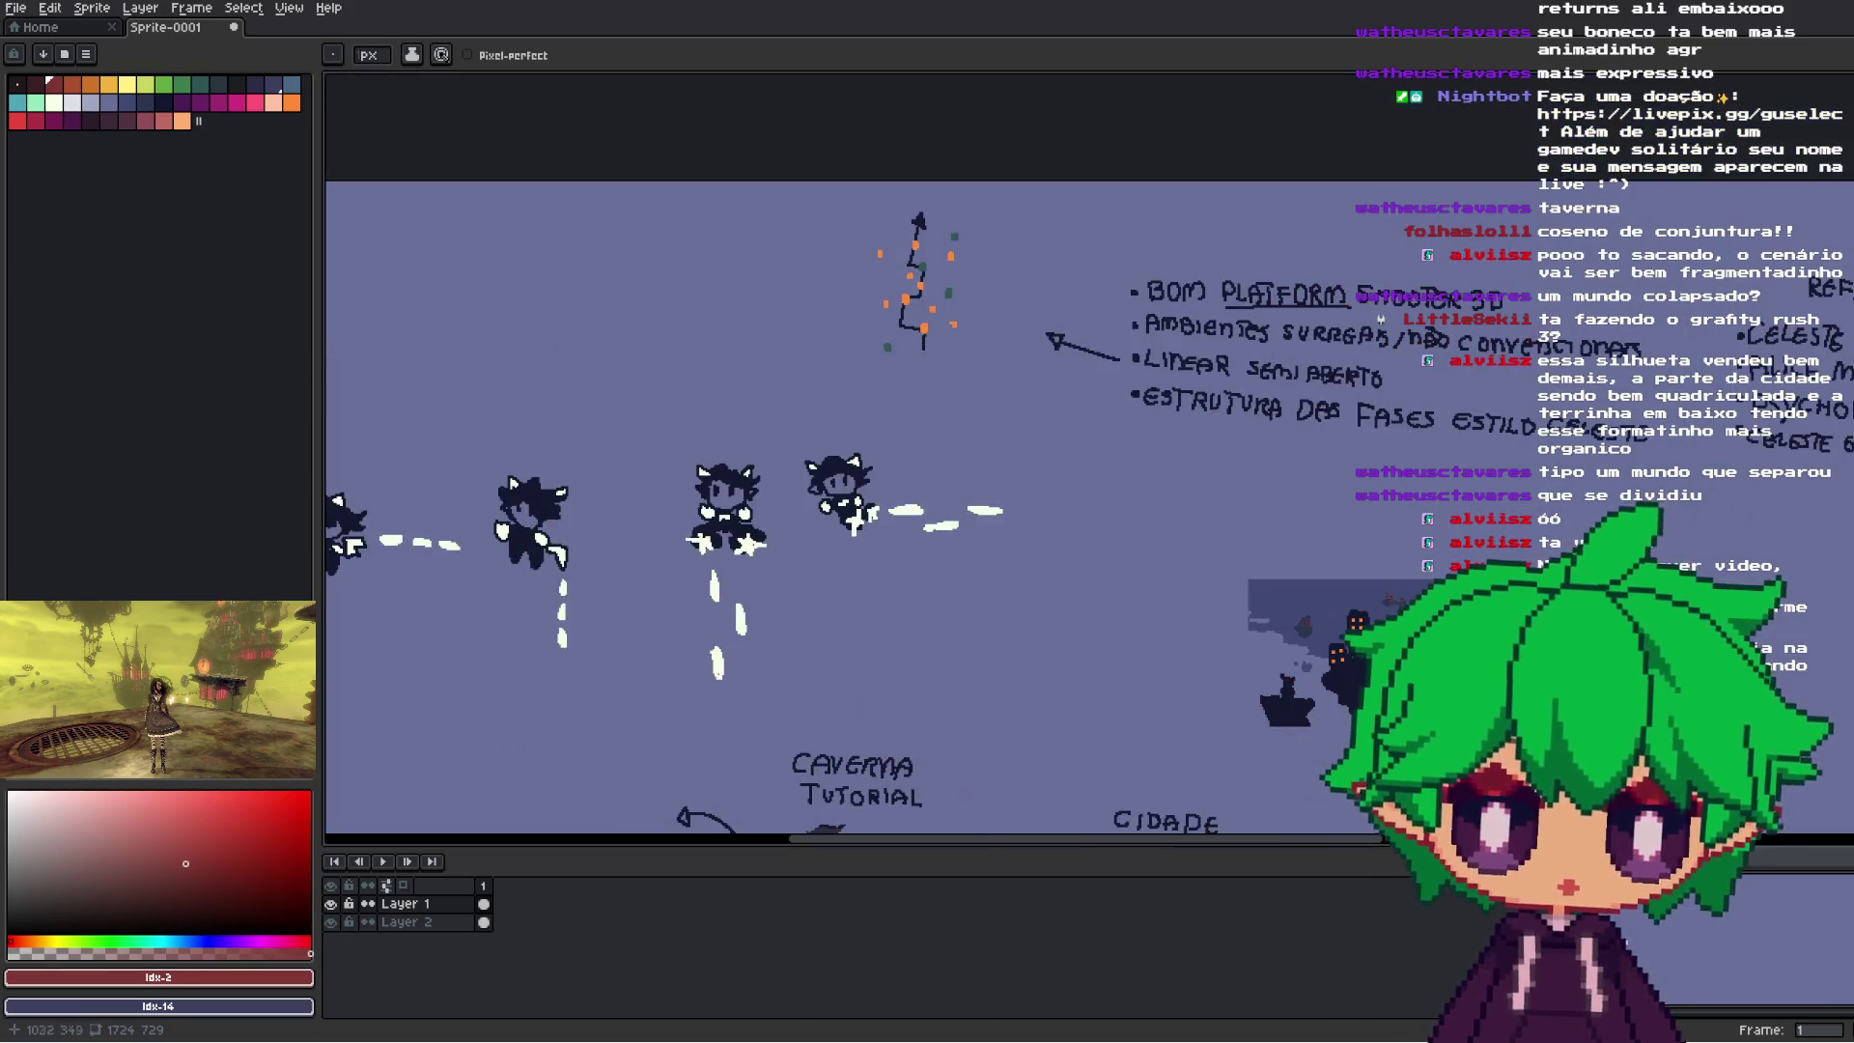
scroll(647, 551, up, 1)
scroll(647, 550, down, 1)
scroll(647, 550, up, 1)
scroll(1416, 584, up, 3)
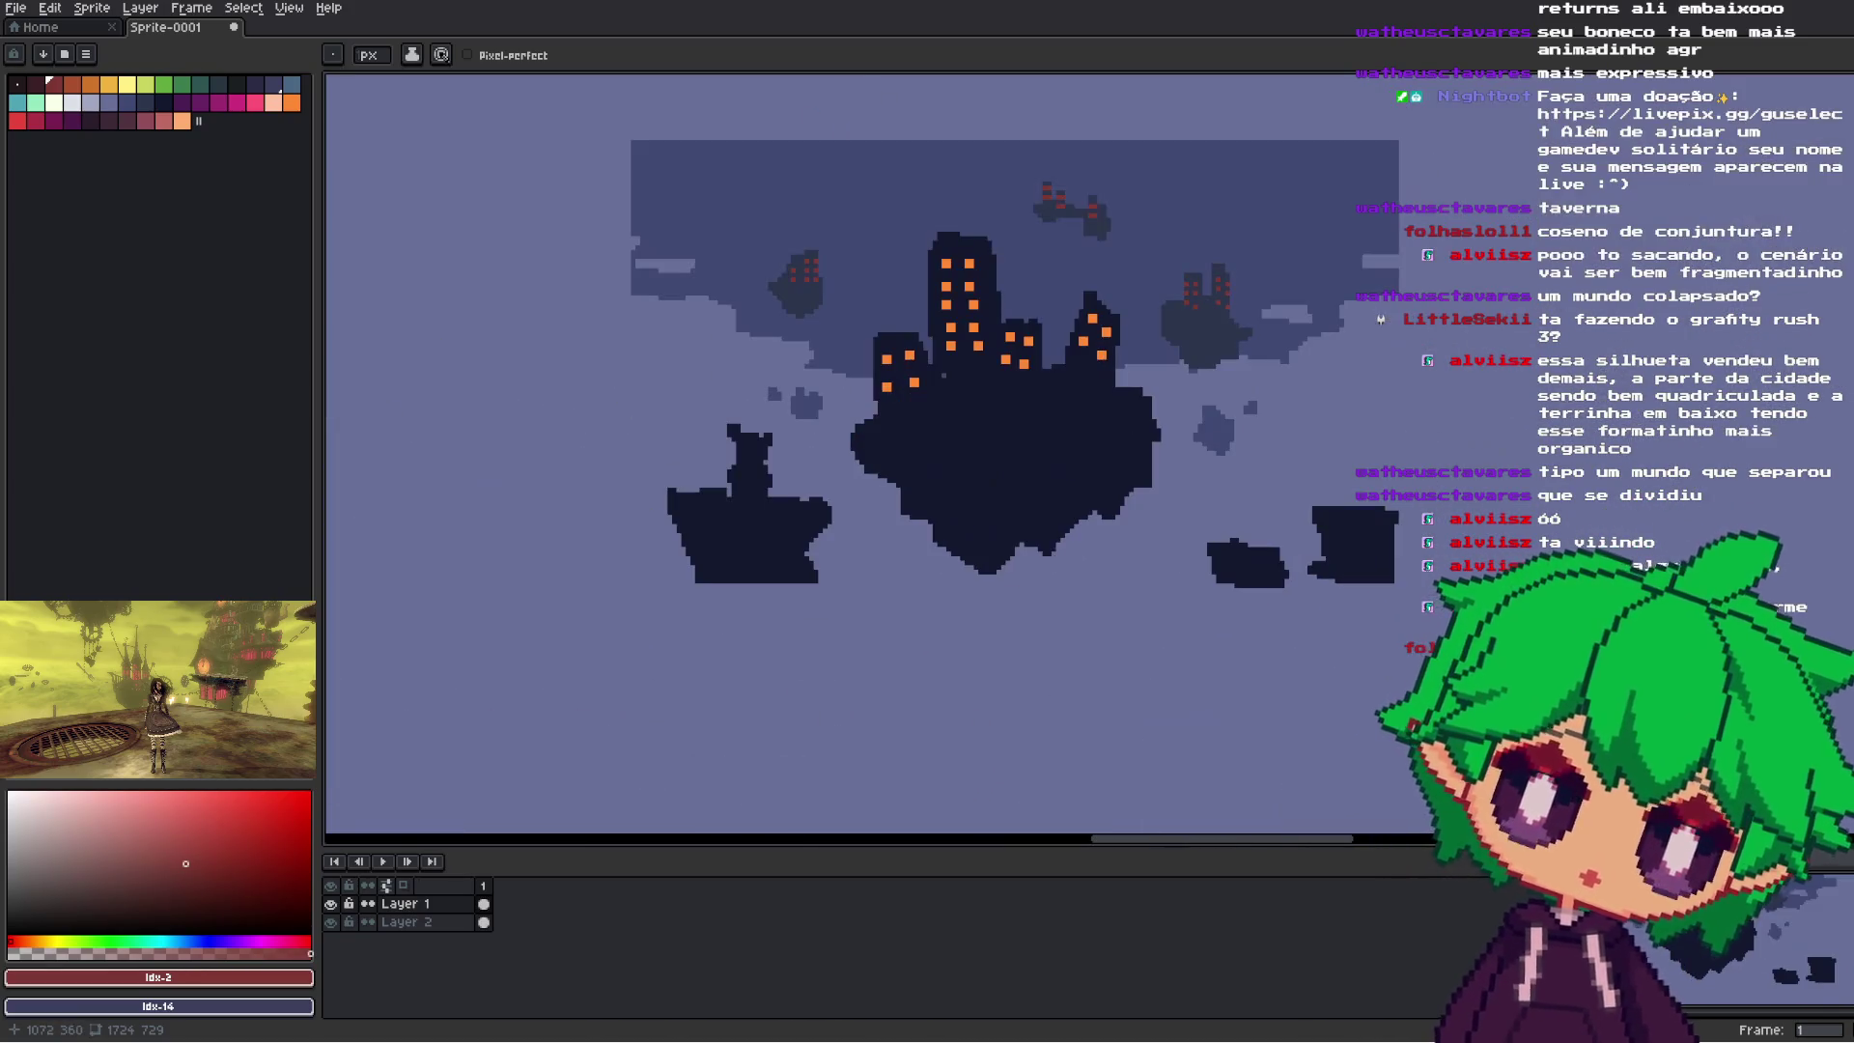
key(ctrl+z)
key(ctrl+z)
key(ctrl+z)
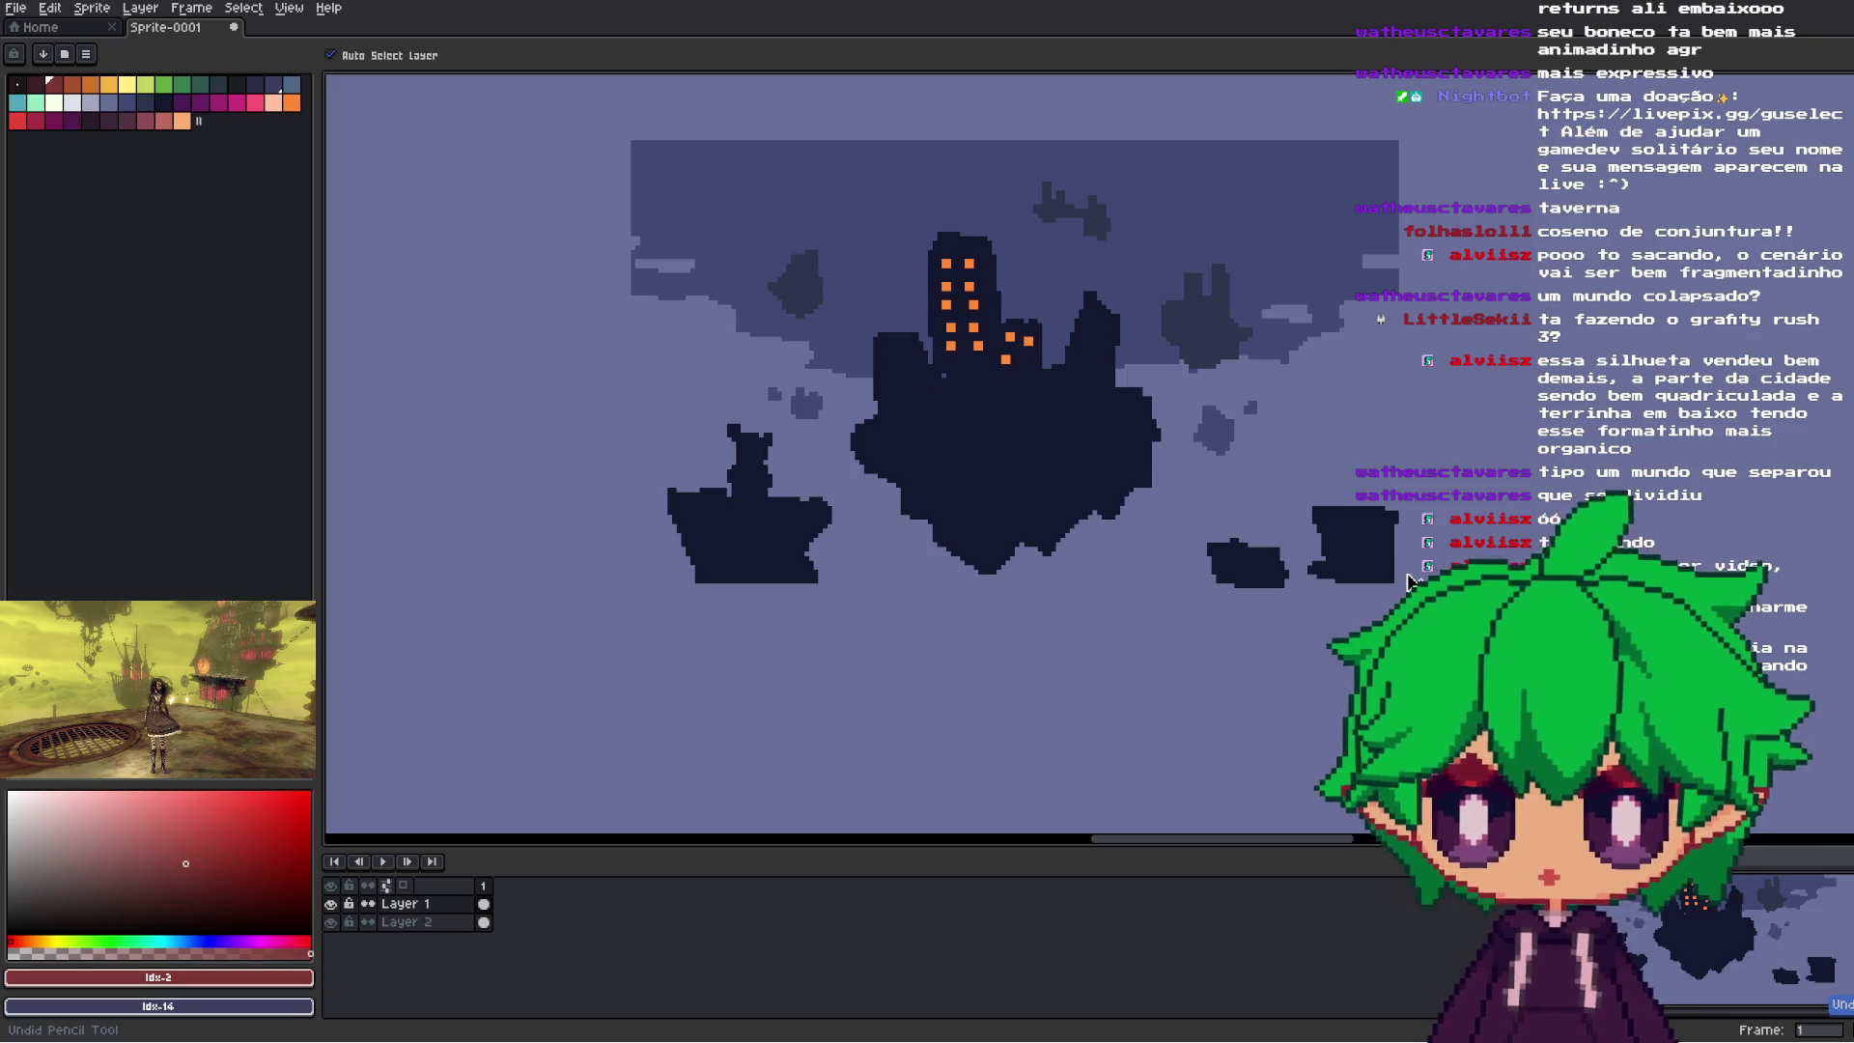
- Redo the orange windows, then pick palette colour Idx-23 with the Paint Bucket
key(ctrl+y)
key(ctrl+y)
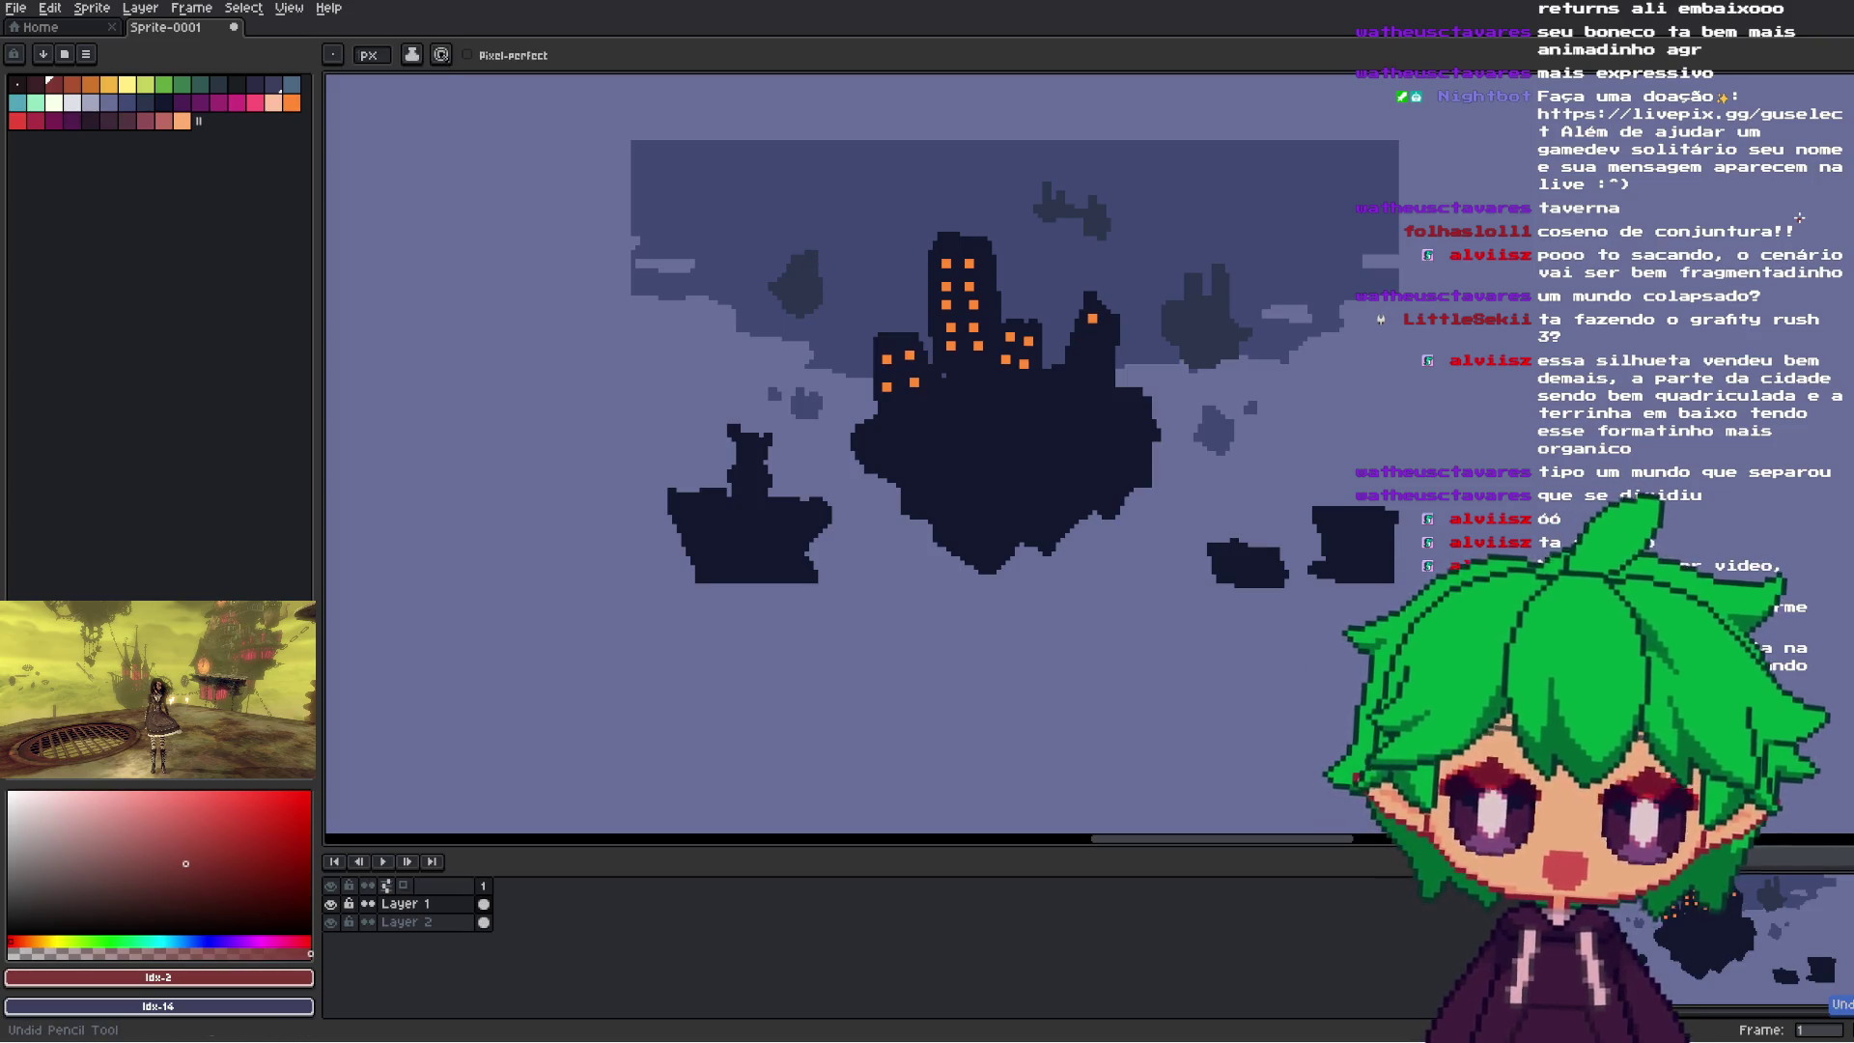
key(m)
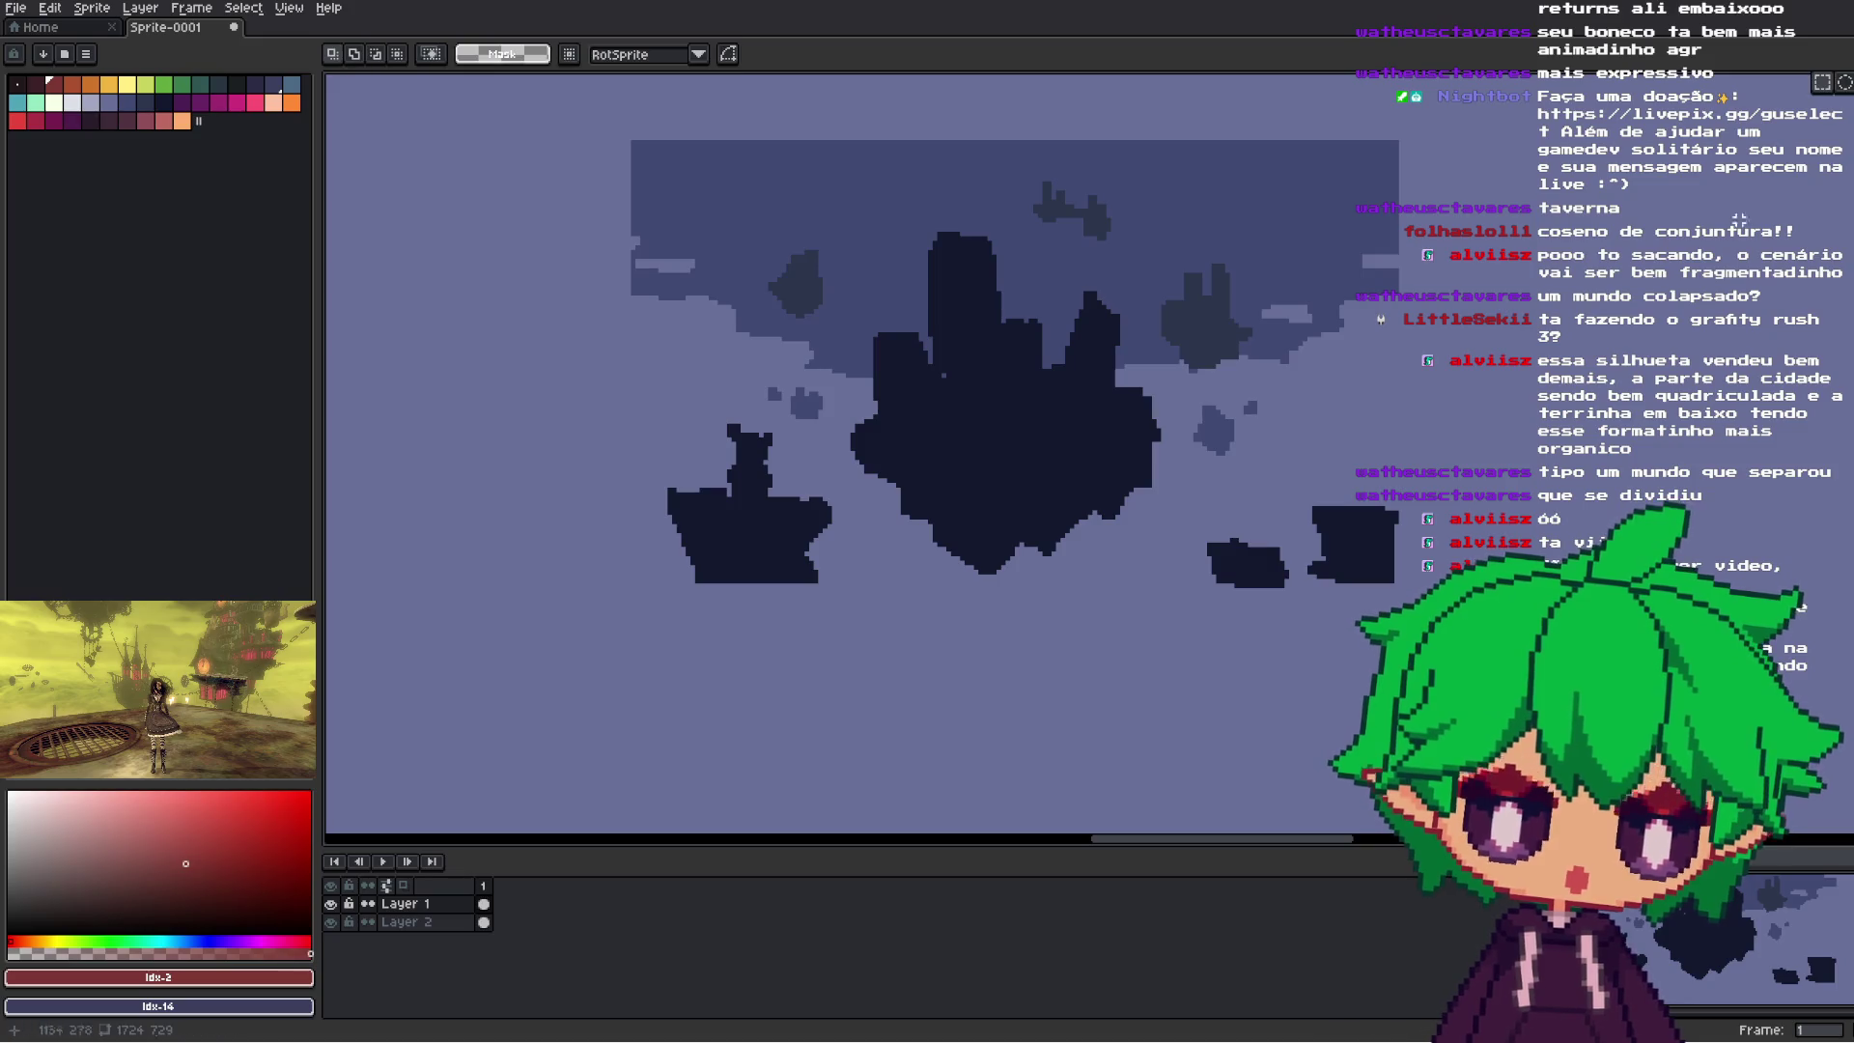
scroll(869, 453, down, 3)
scroll(869, 454, up, 3)
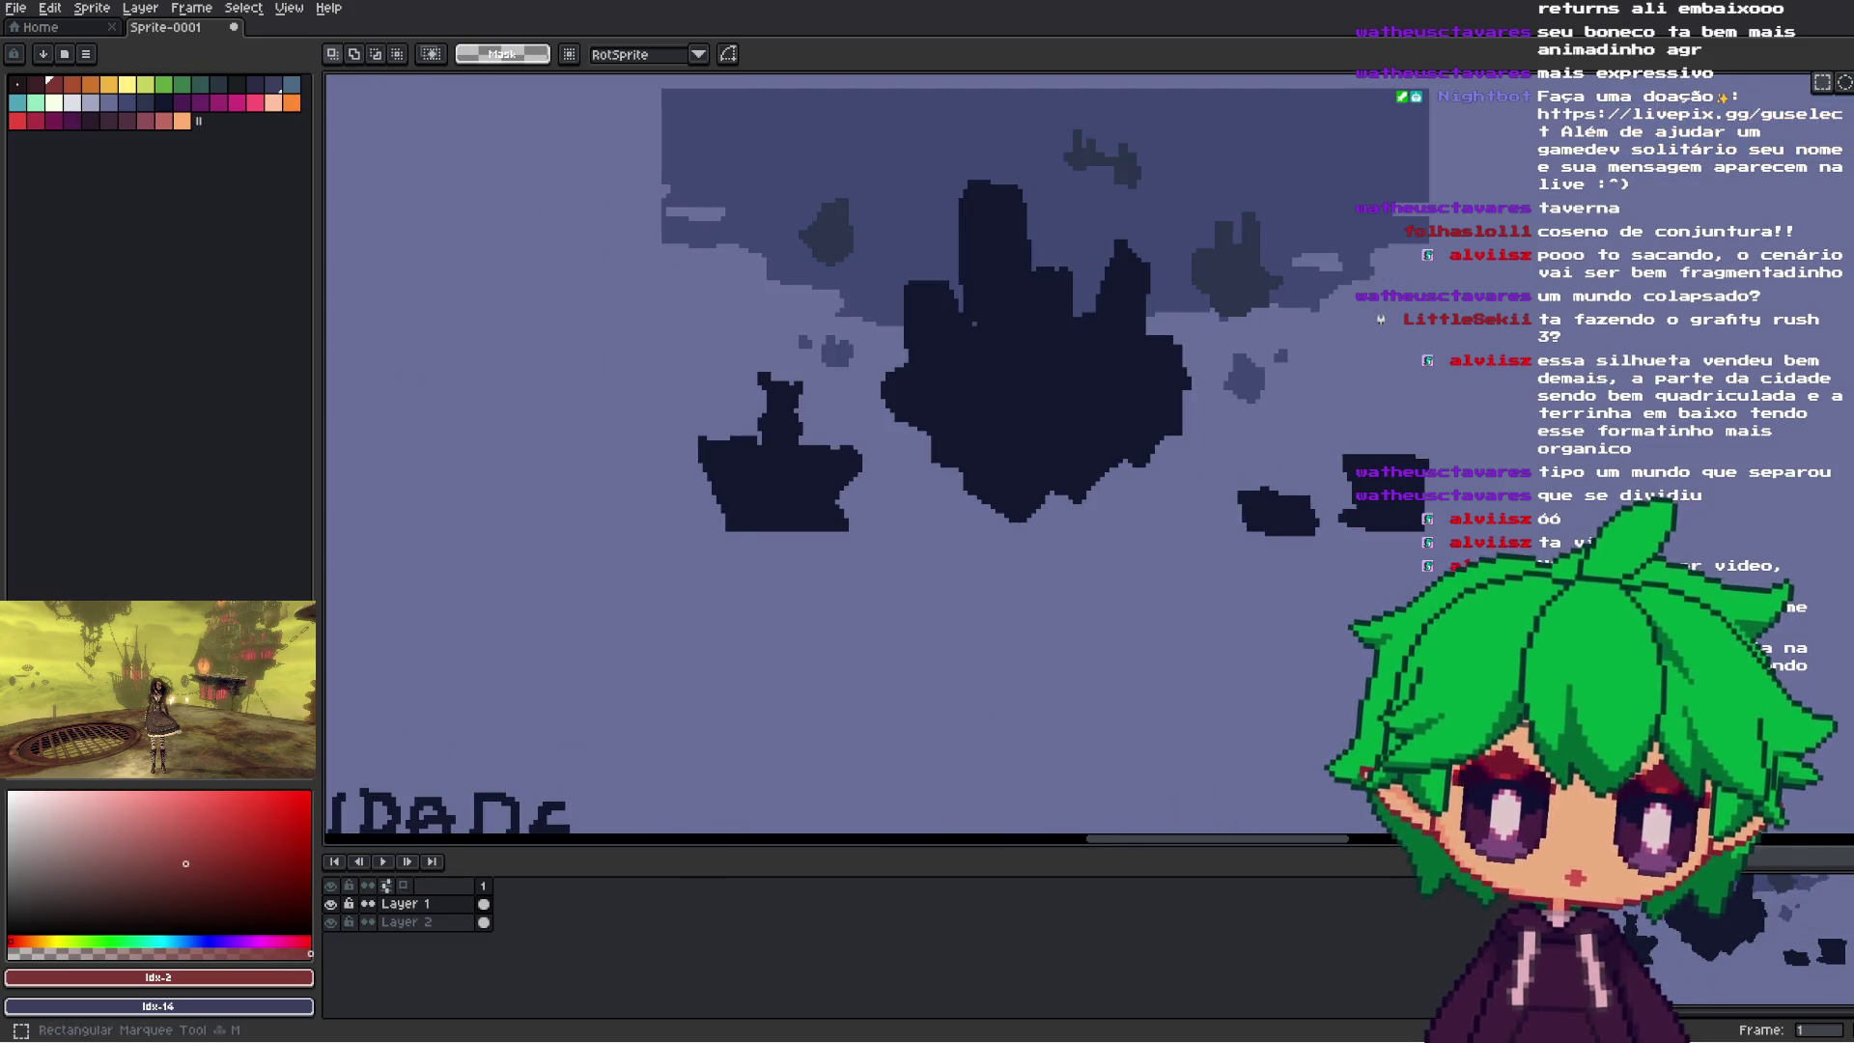
drag(869, 454, 1097, 519)
click(142, 101)
key(g)
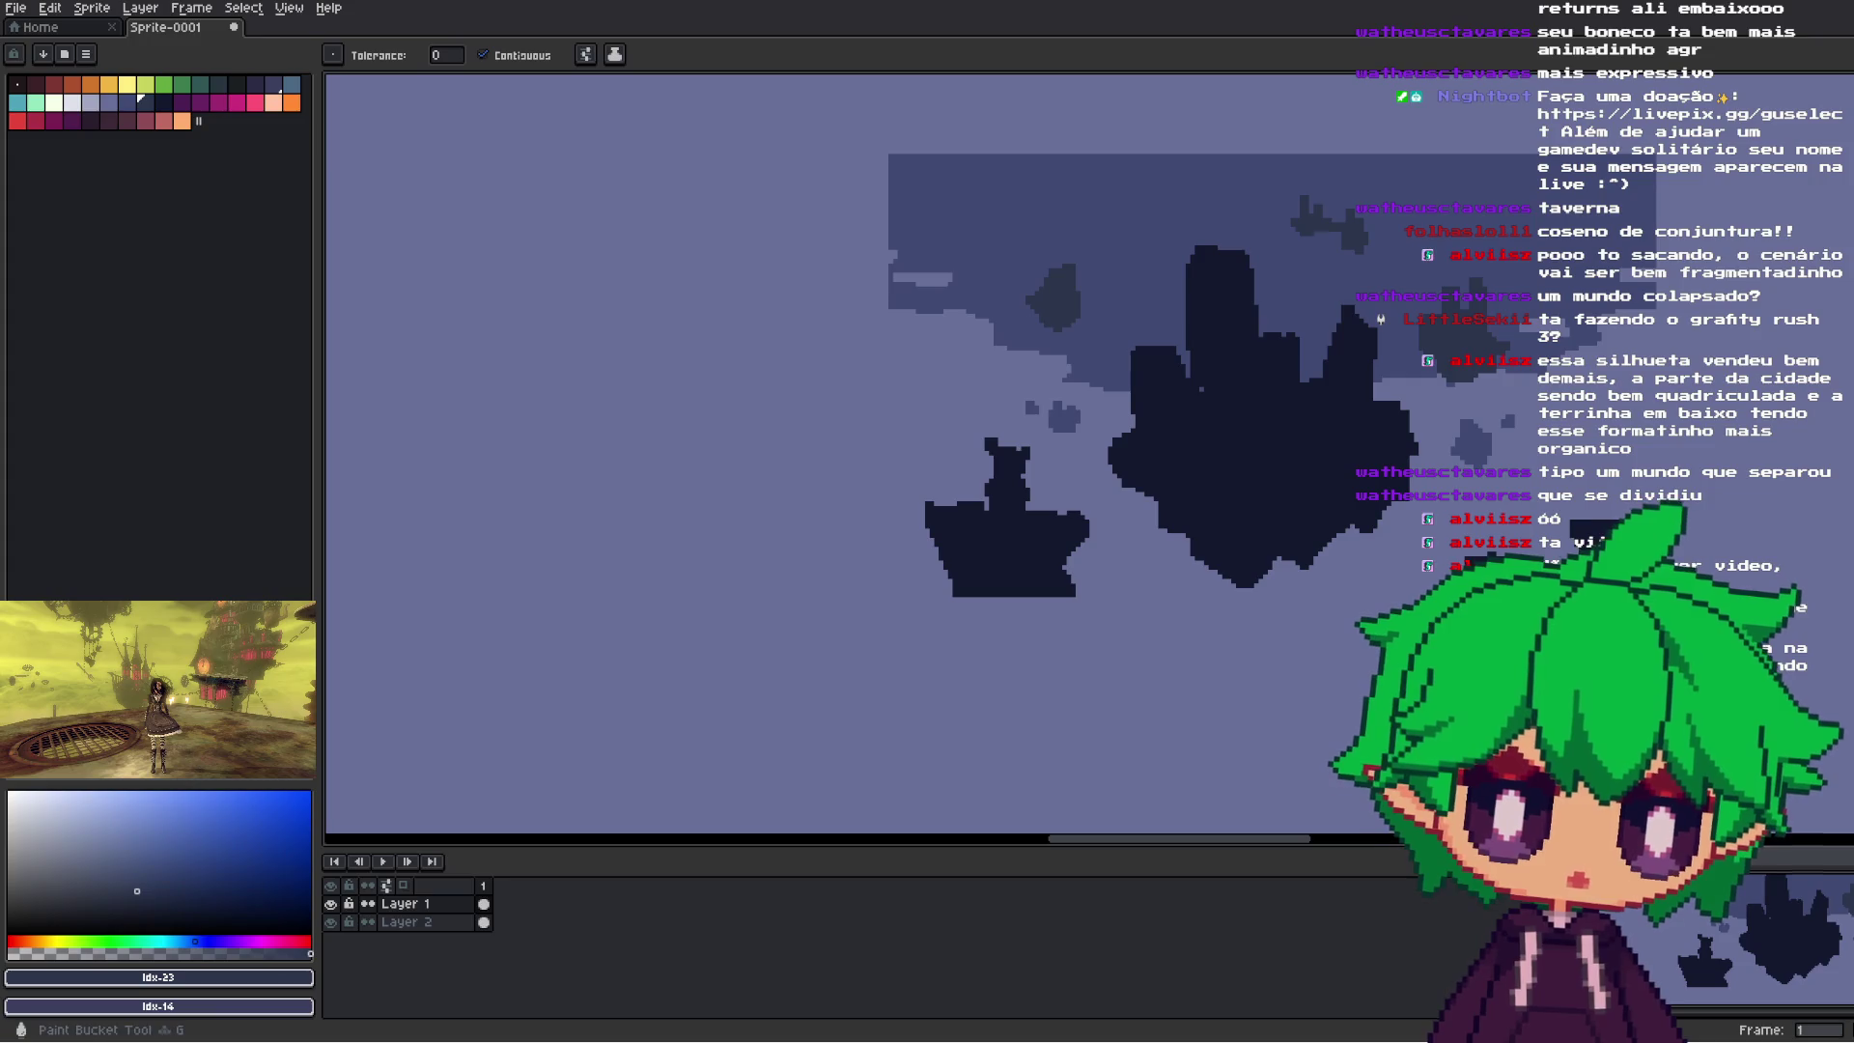
- Zoom around the island sketch while returning to the Paint Bucket
scroll(966, 454, down, 3)
scroll(965, 454, up, 3)
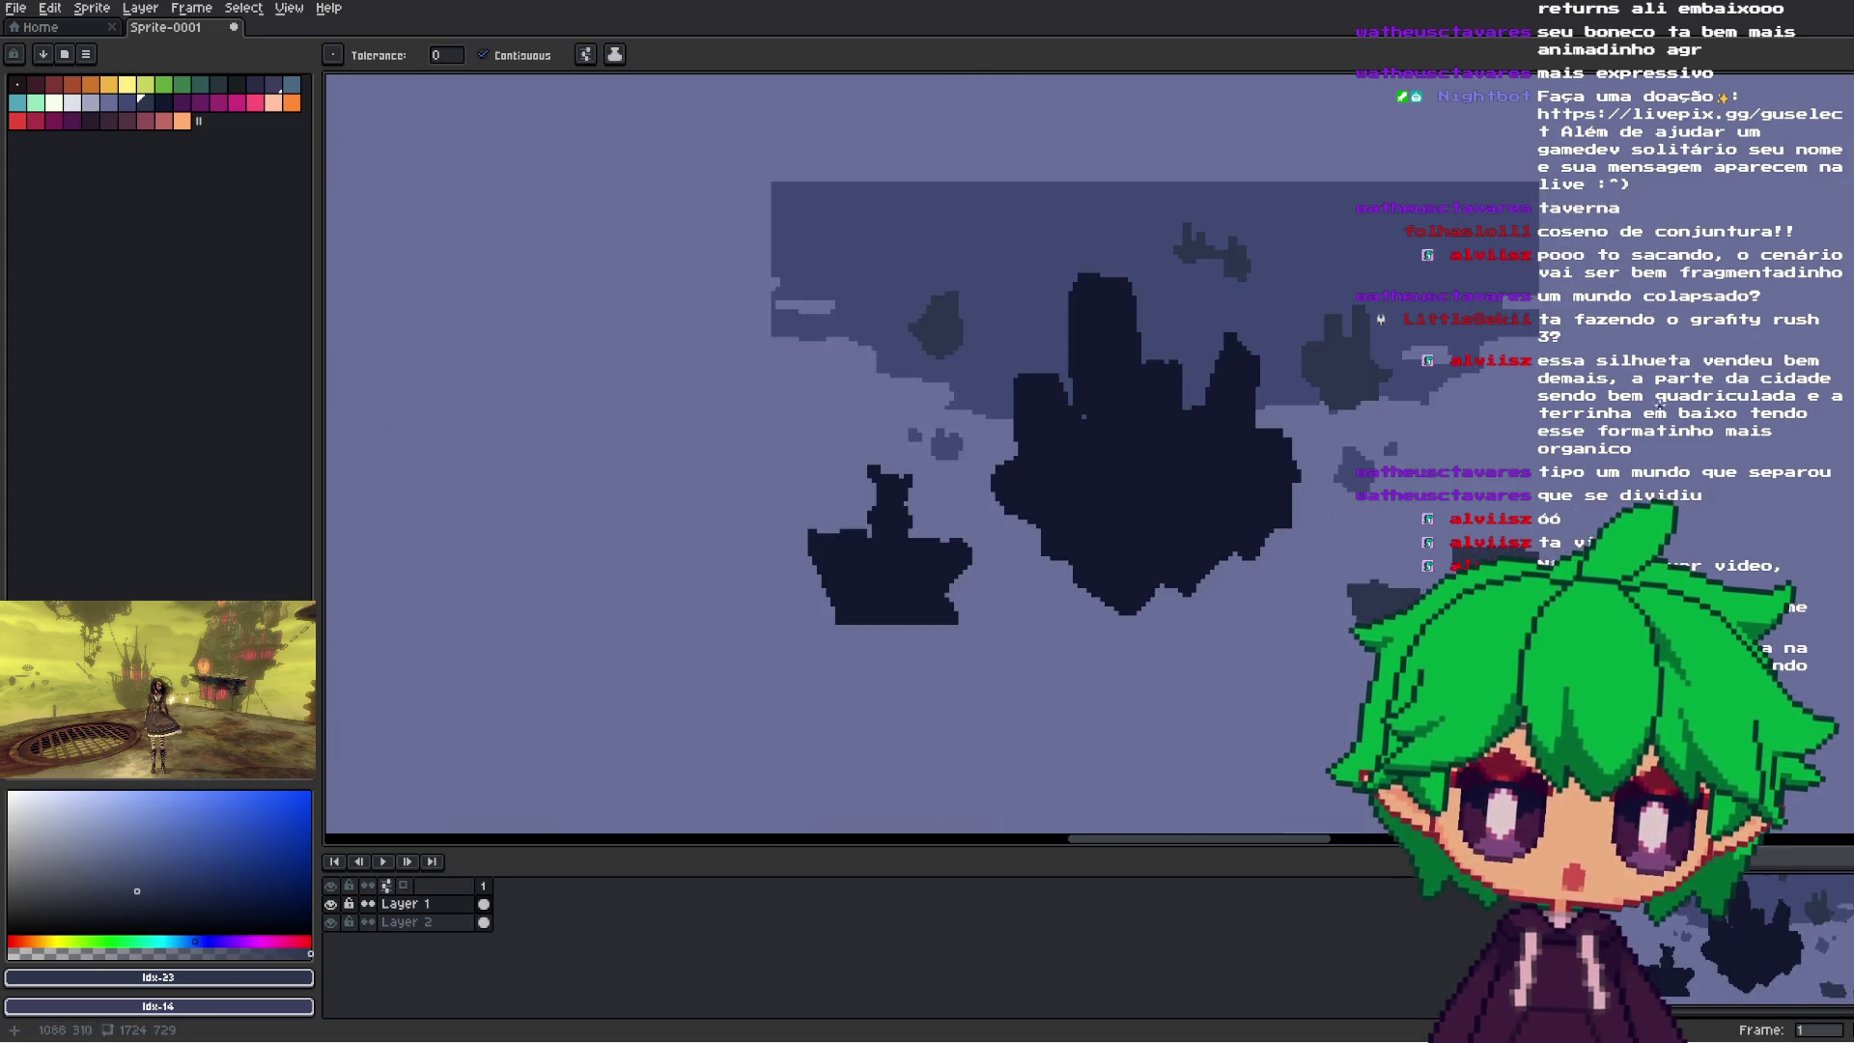
scroll(976, 357, up, 1)
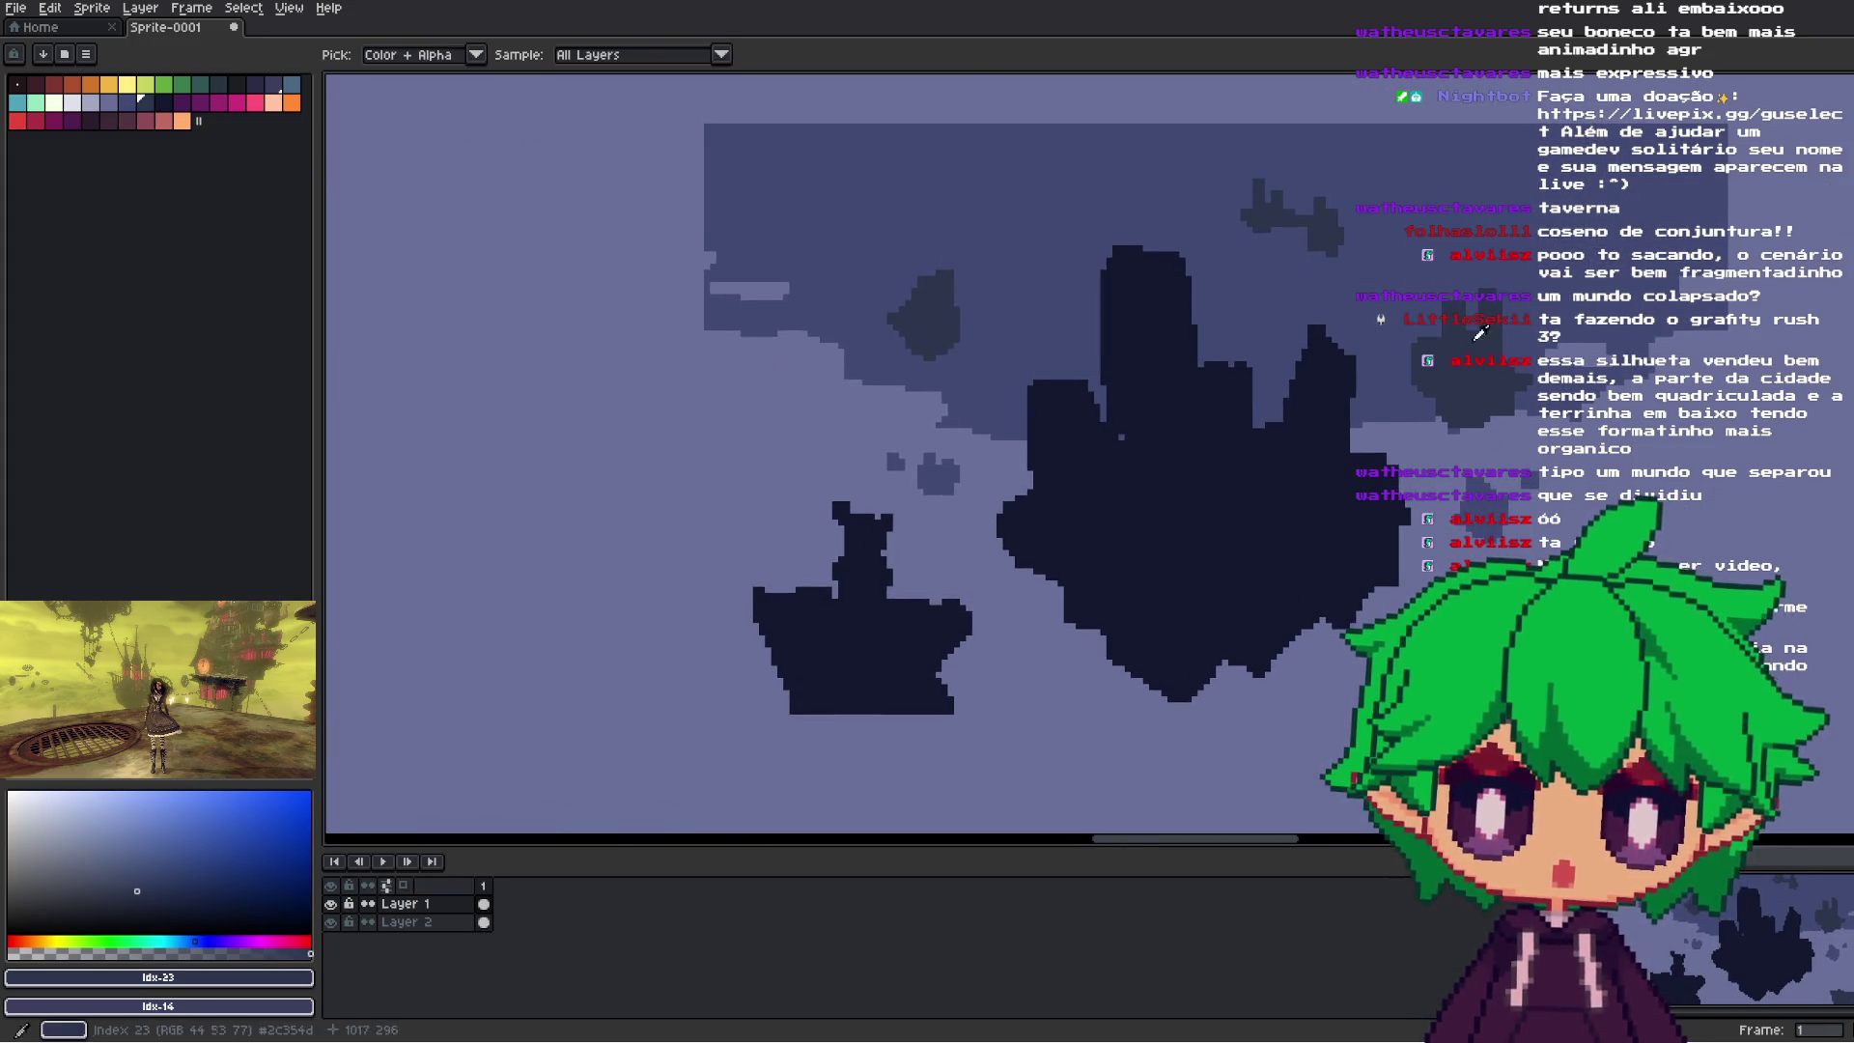
key(alt)
scroll(1489, 511, down, 2)
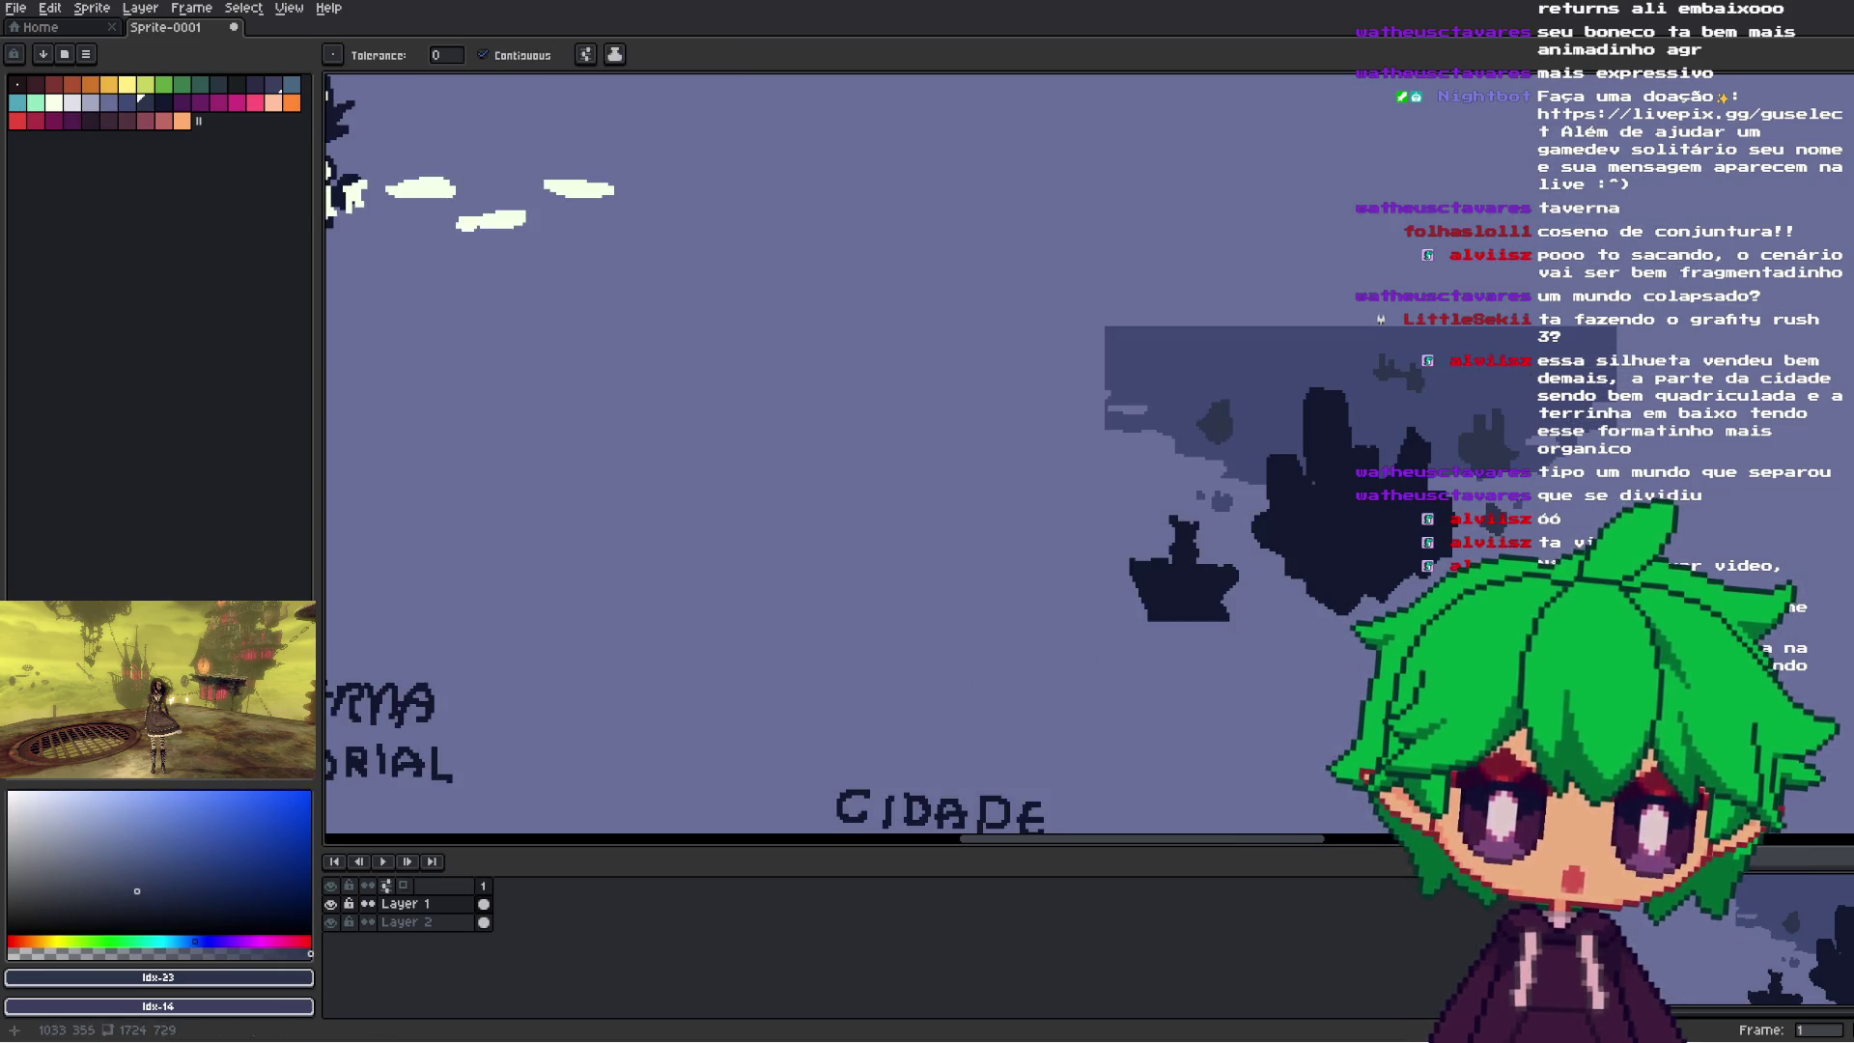
scroll(1490, 512, up, 1)
scroll(1473, 600, up, 1)
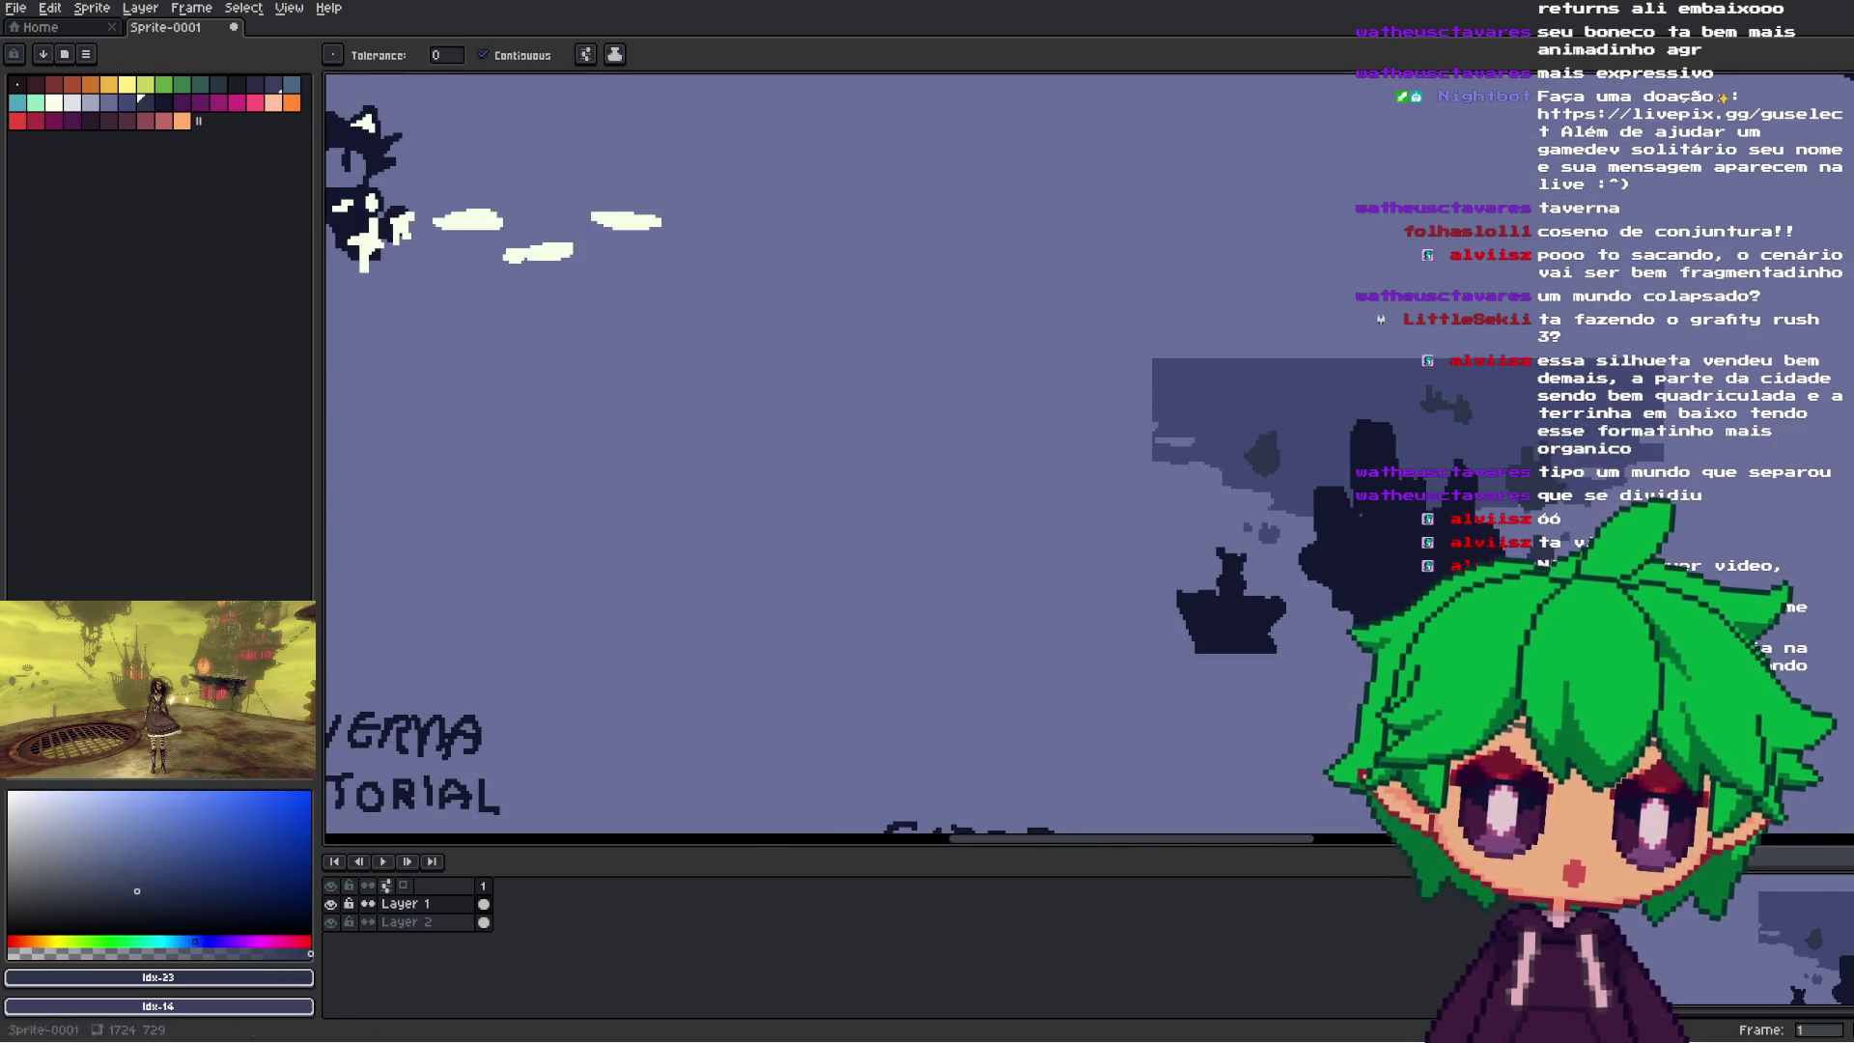
- Marquee an area of the sketch and sample a dark colour from it as foreground
key(alt)
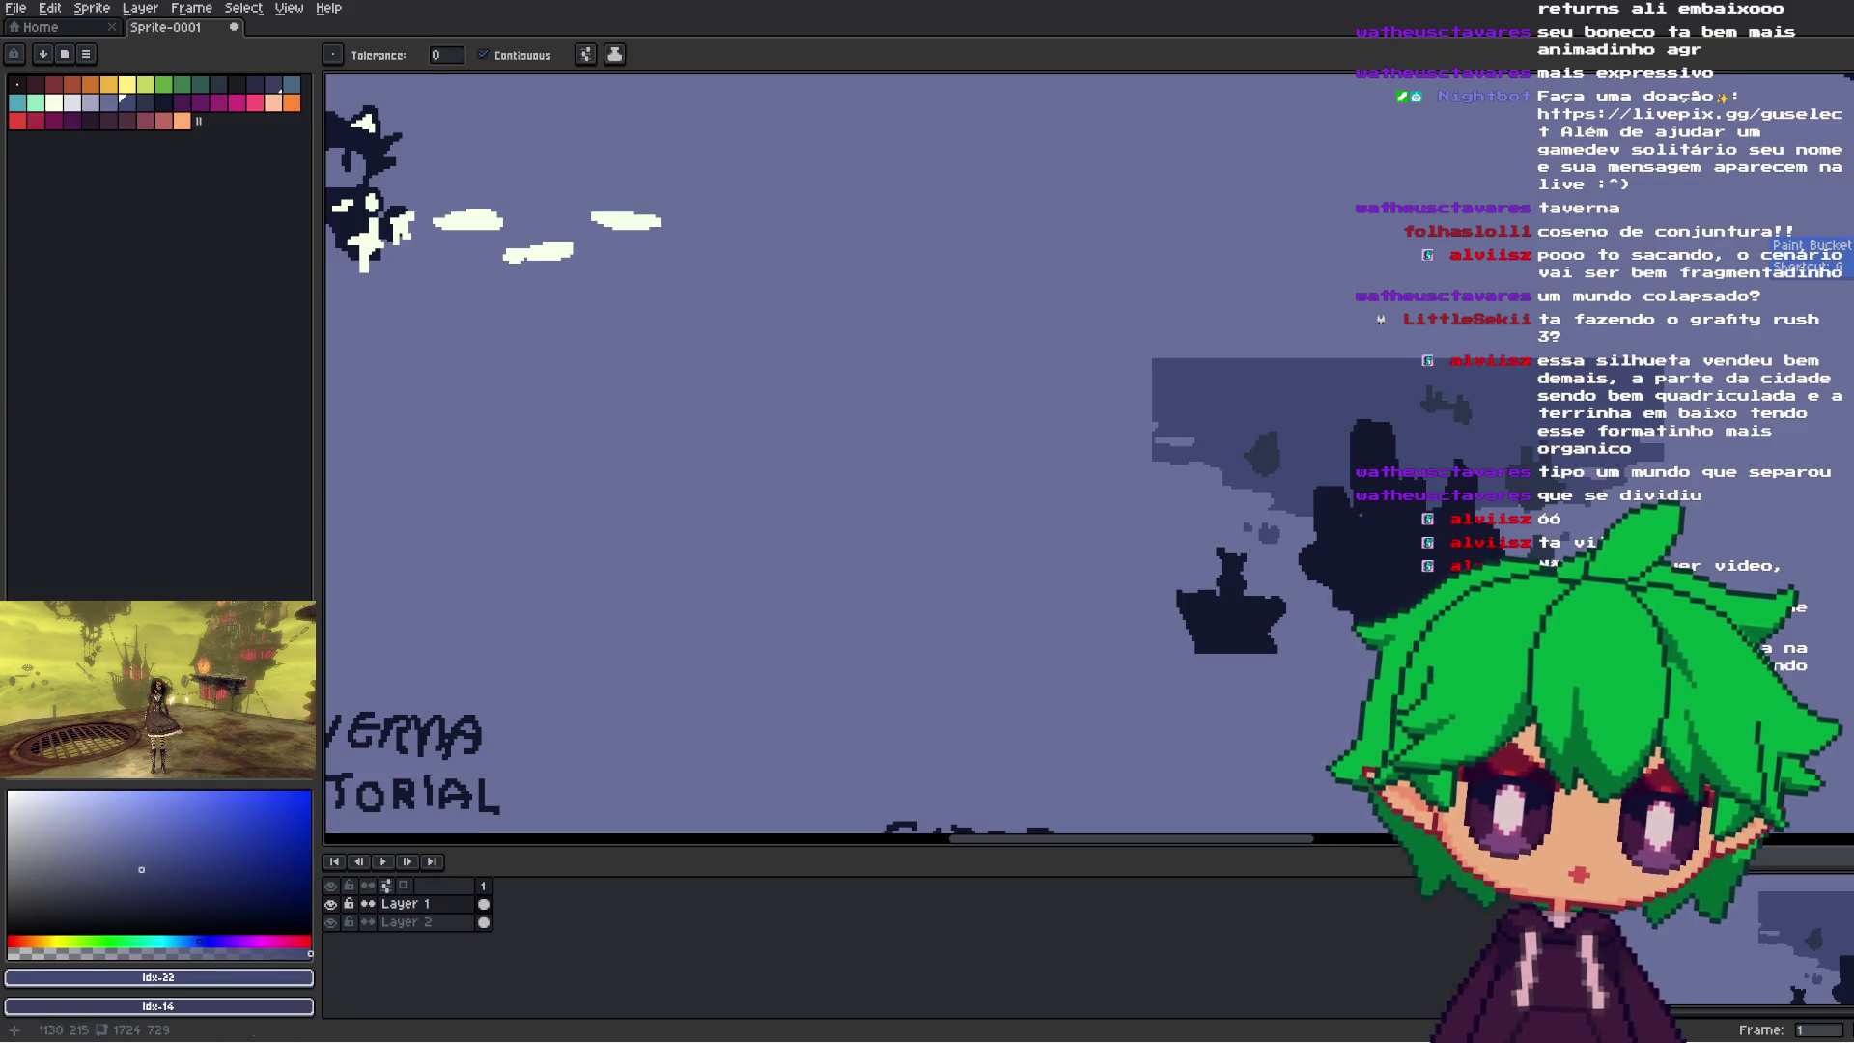
scroll(1576, 663, down, 2)
scroll(1576, 664, up, 3)
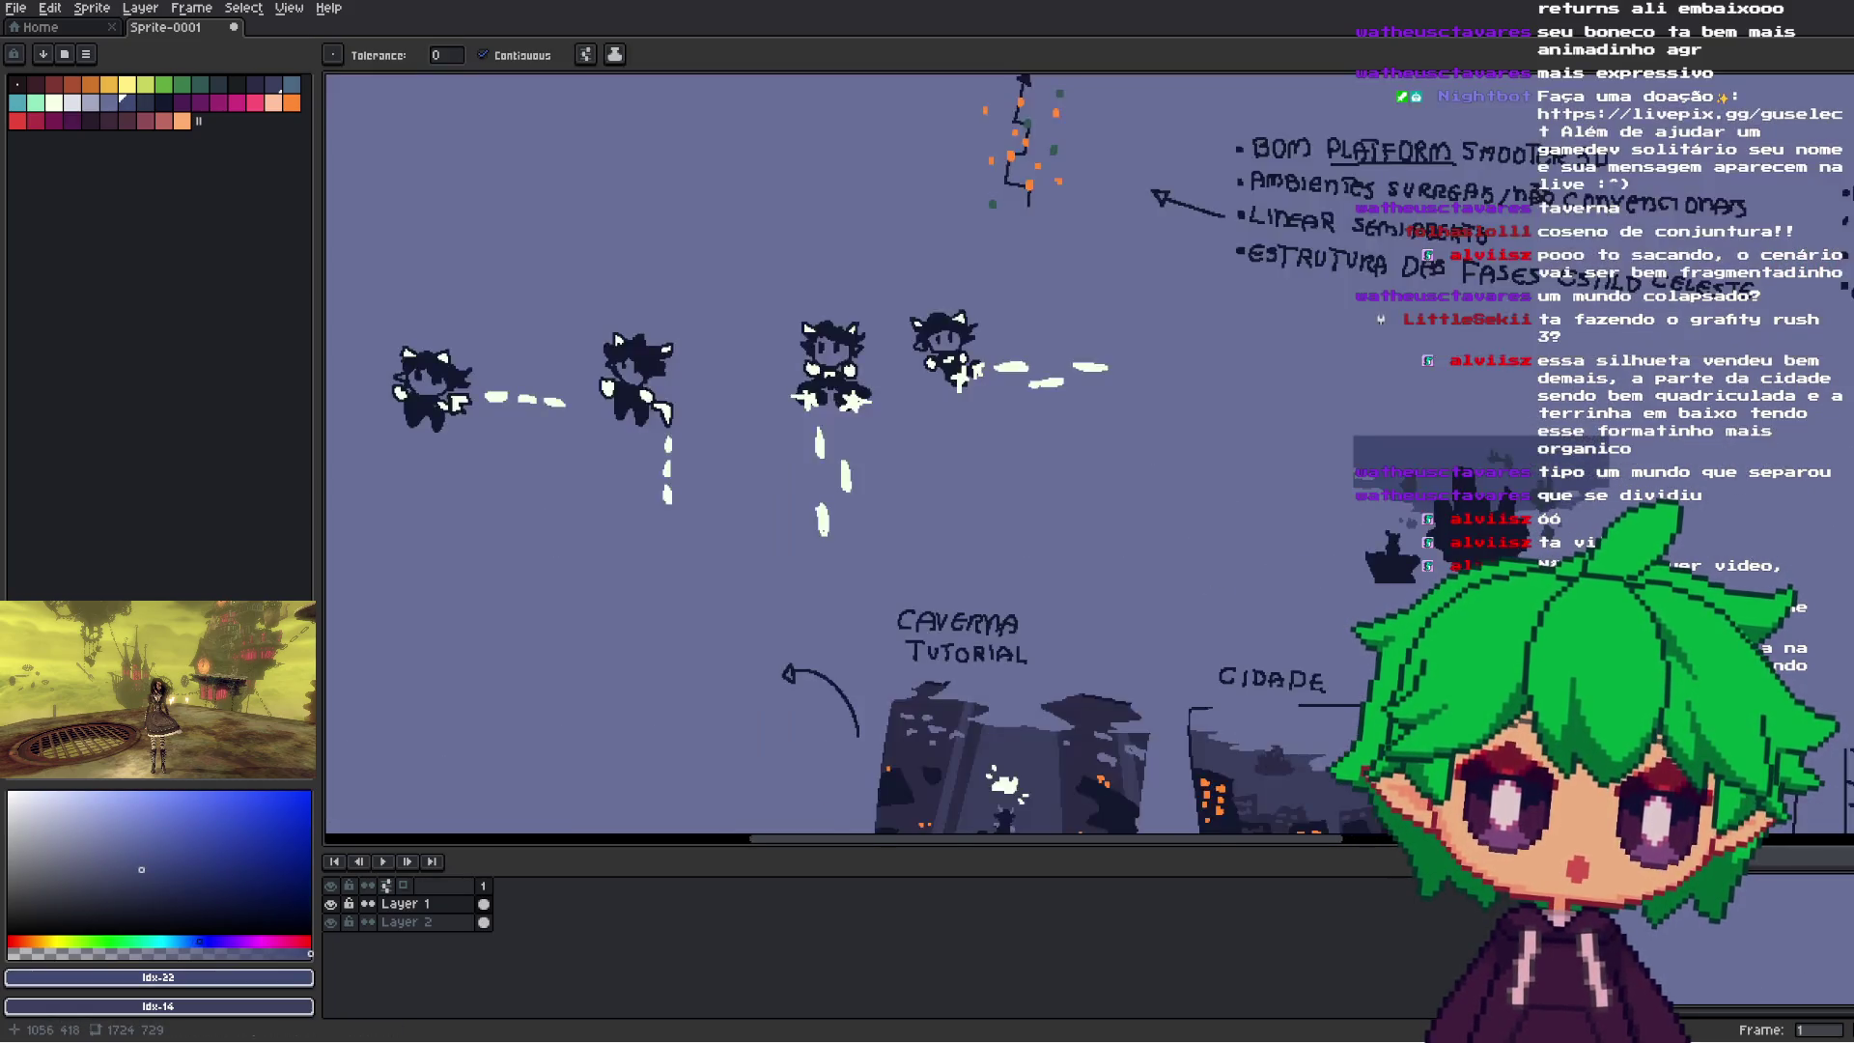
scroll(1580, 486, down, 2)
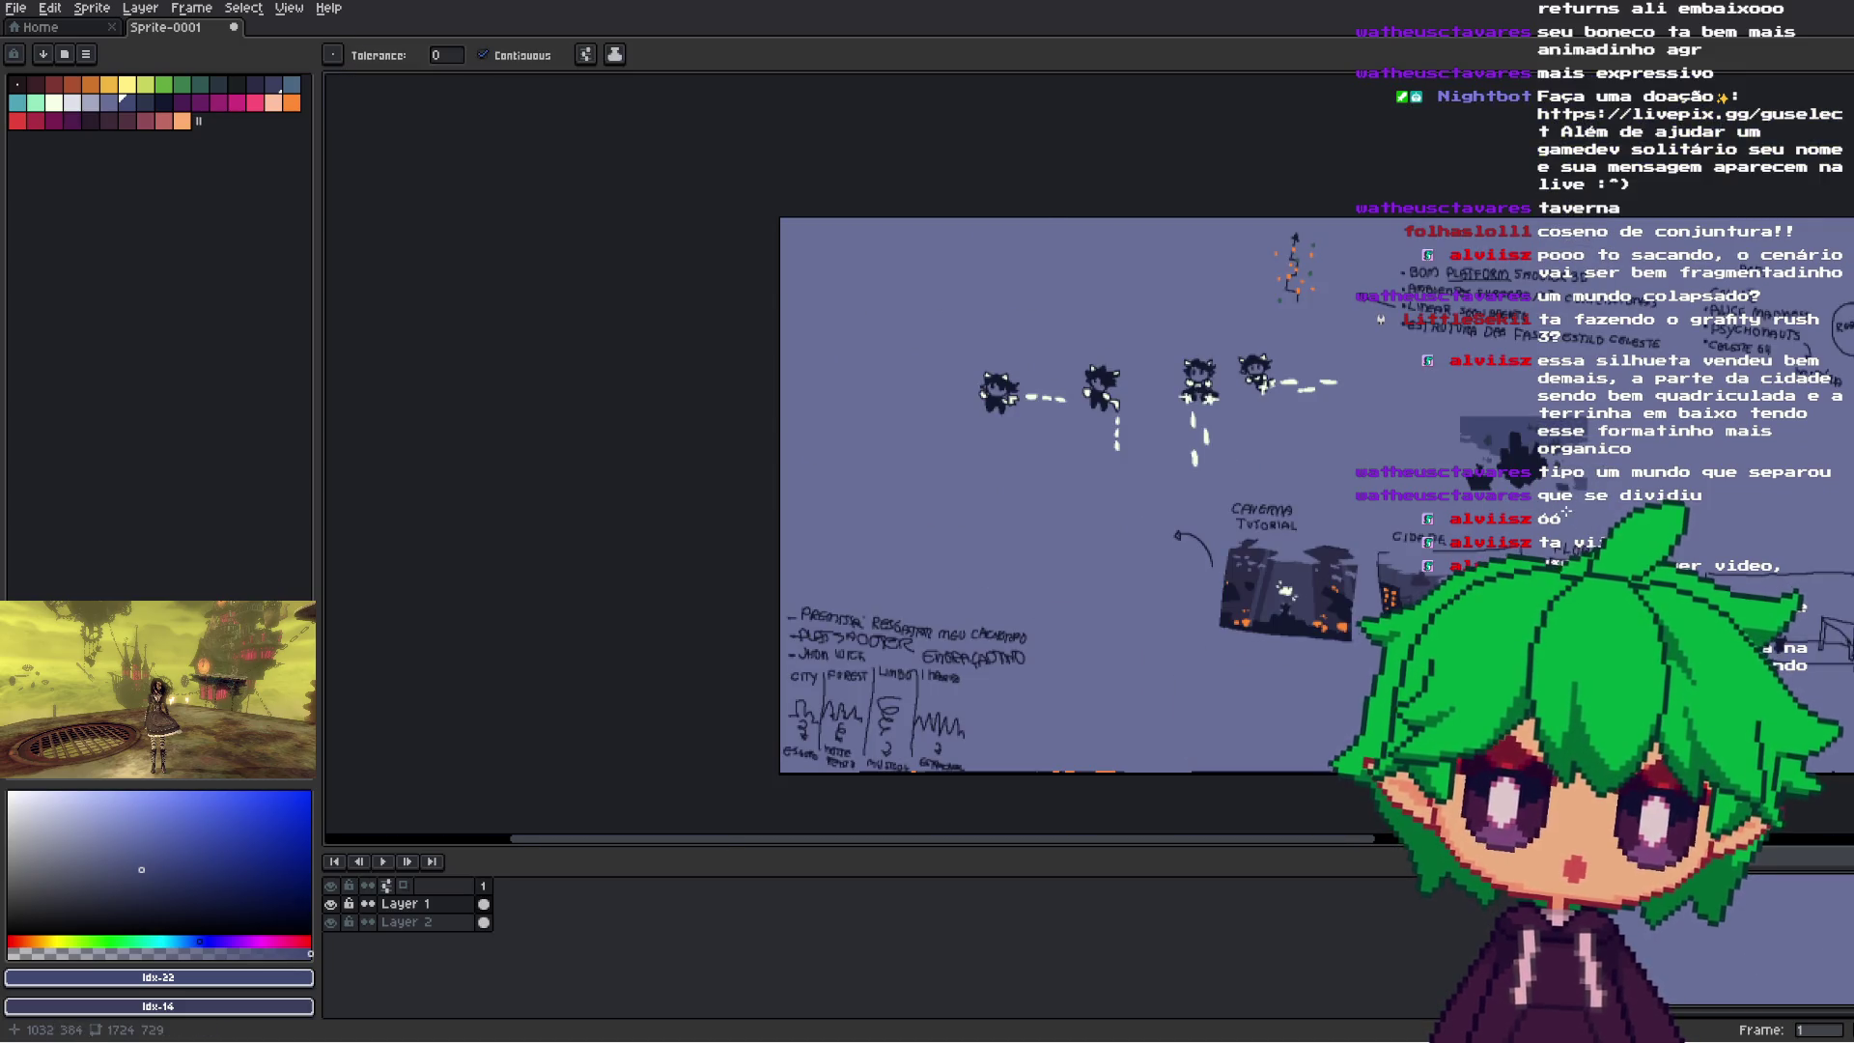
scroll(1567, 512, up, 3)
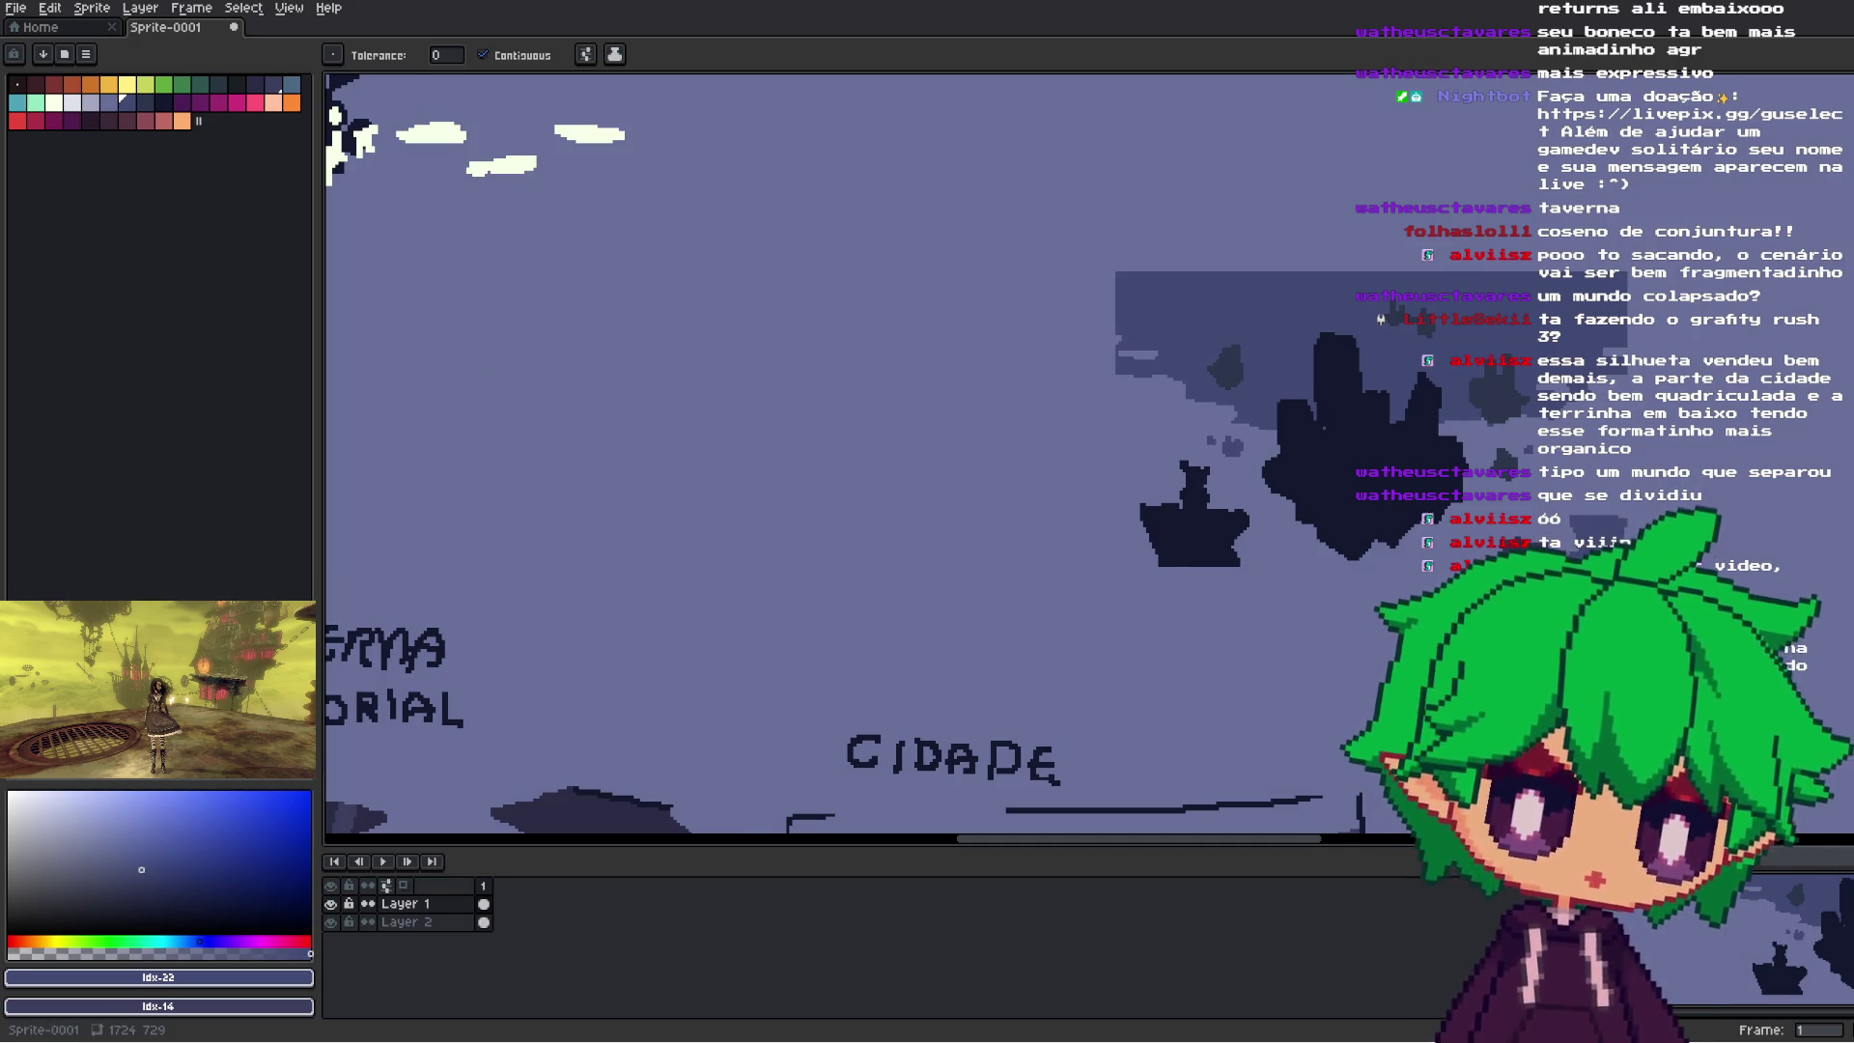
key(m)
mouse_move(1063, 258)
mouse_down()
mouse_move(1283, 412)
mouse_move(1694, 628)
mouse_up()
scroll(1679, 540, down, 3)
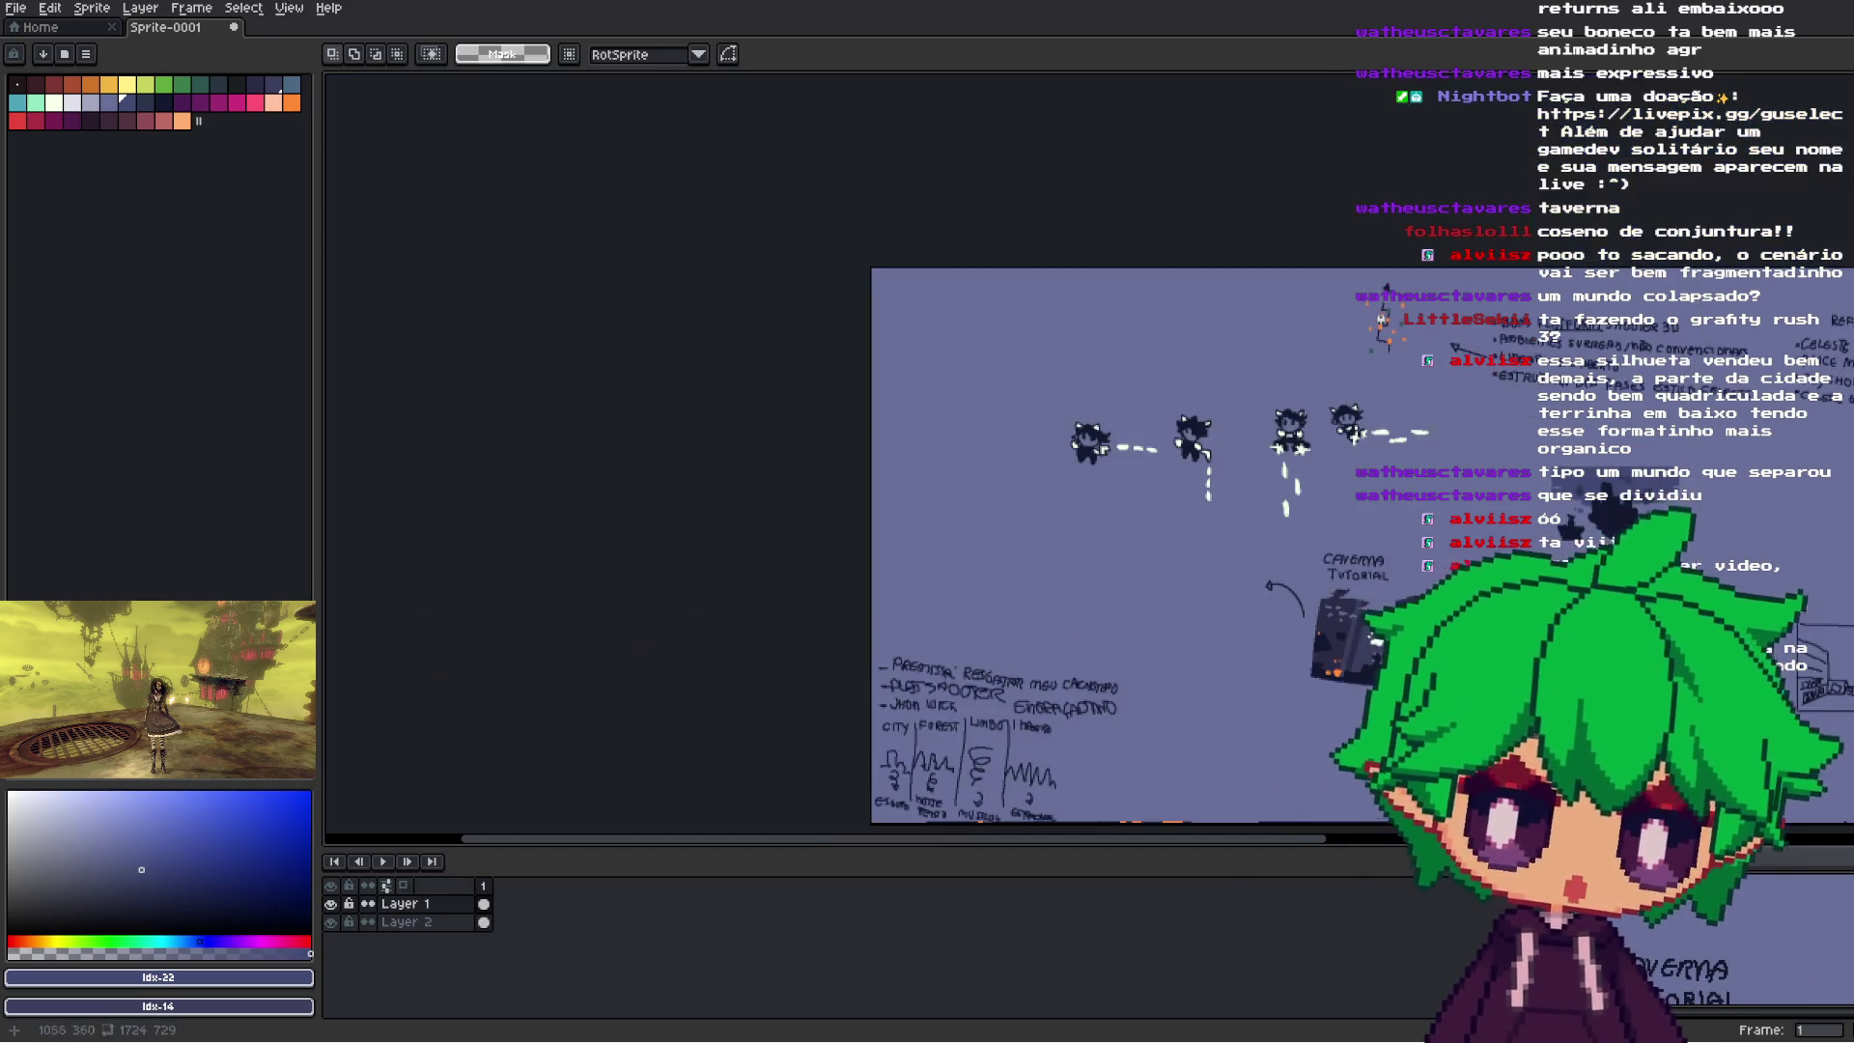
scroll(1728, 598, up, 4)
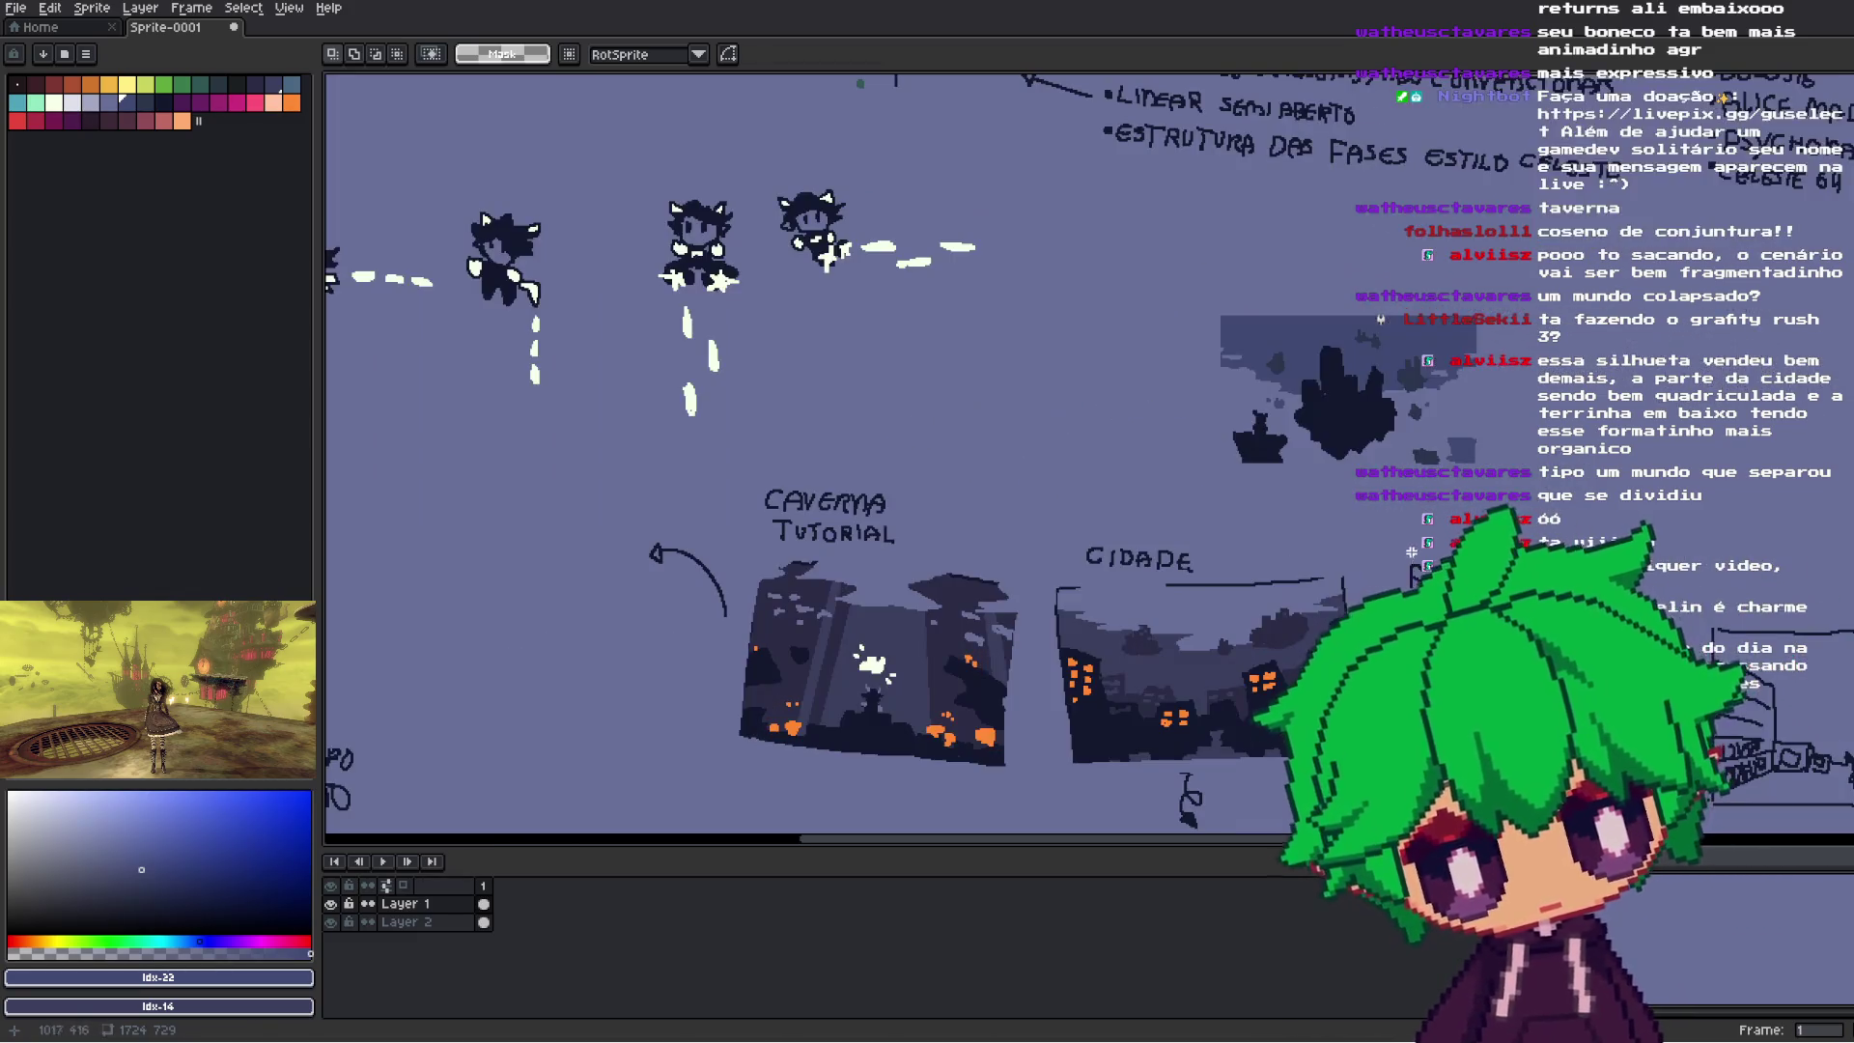
alt+click(1379, 391)
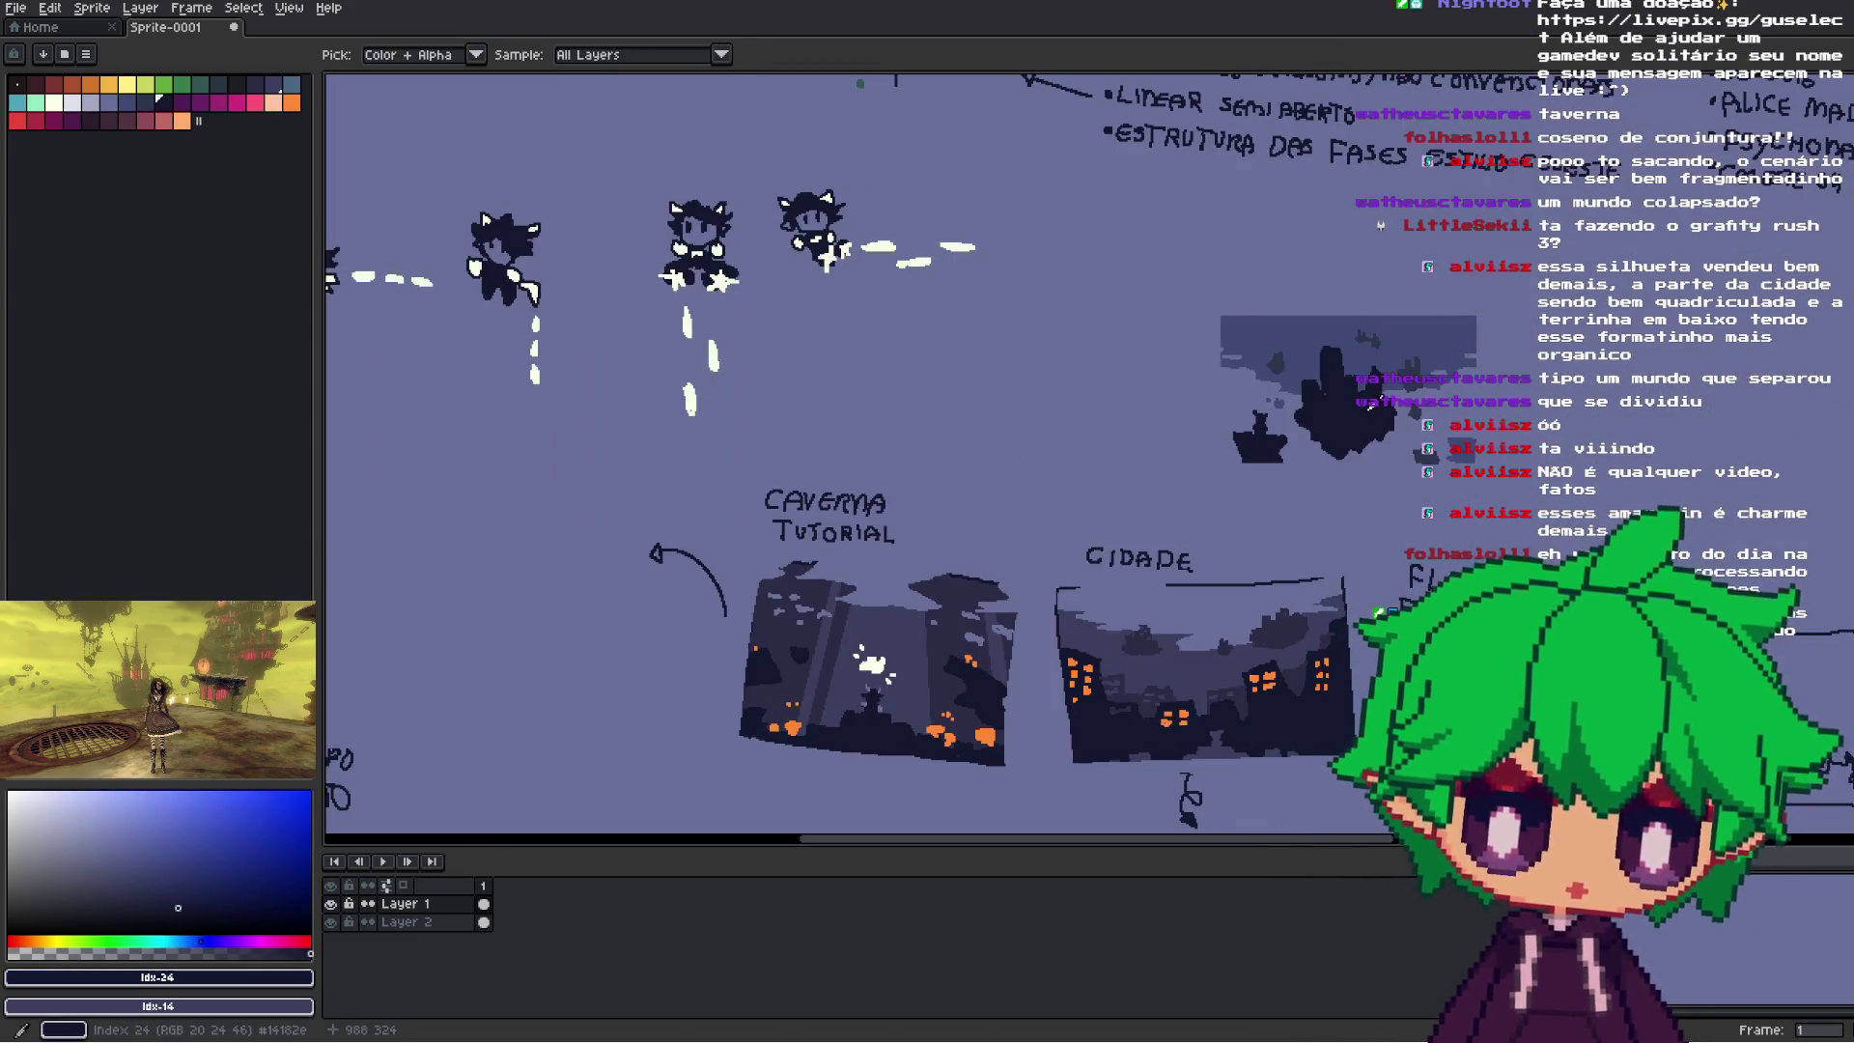
- Draw curved top and bottom frame strokes around the floating island
key(shift+l)
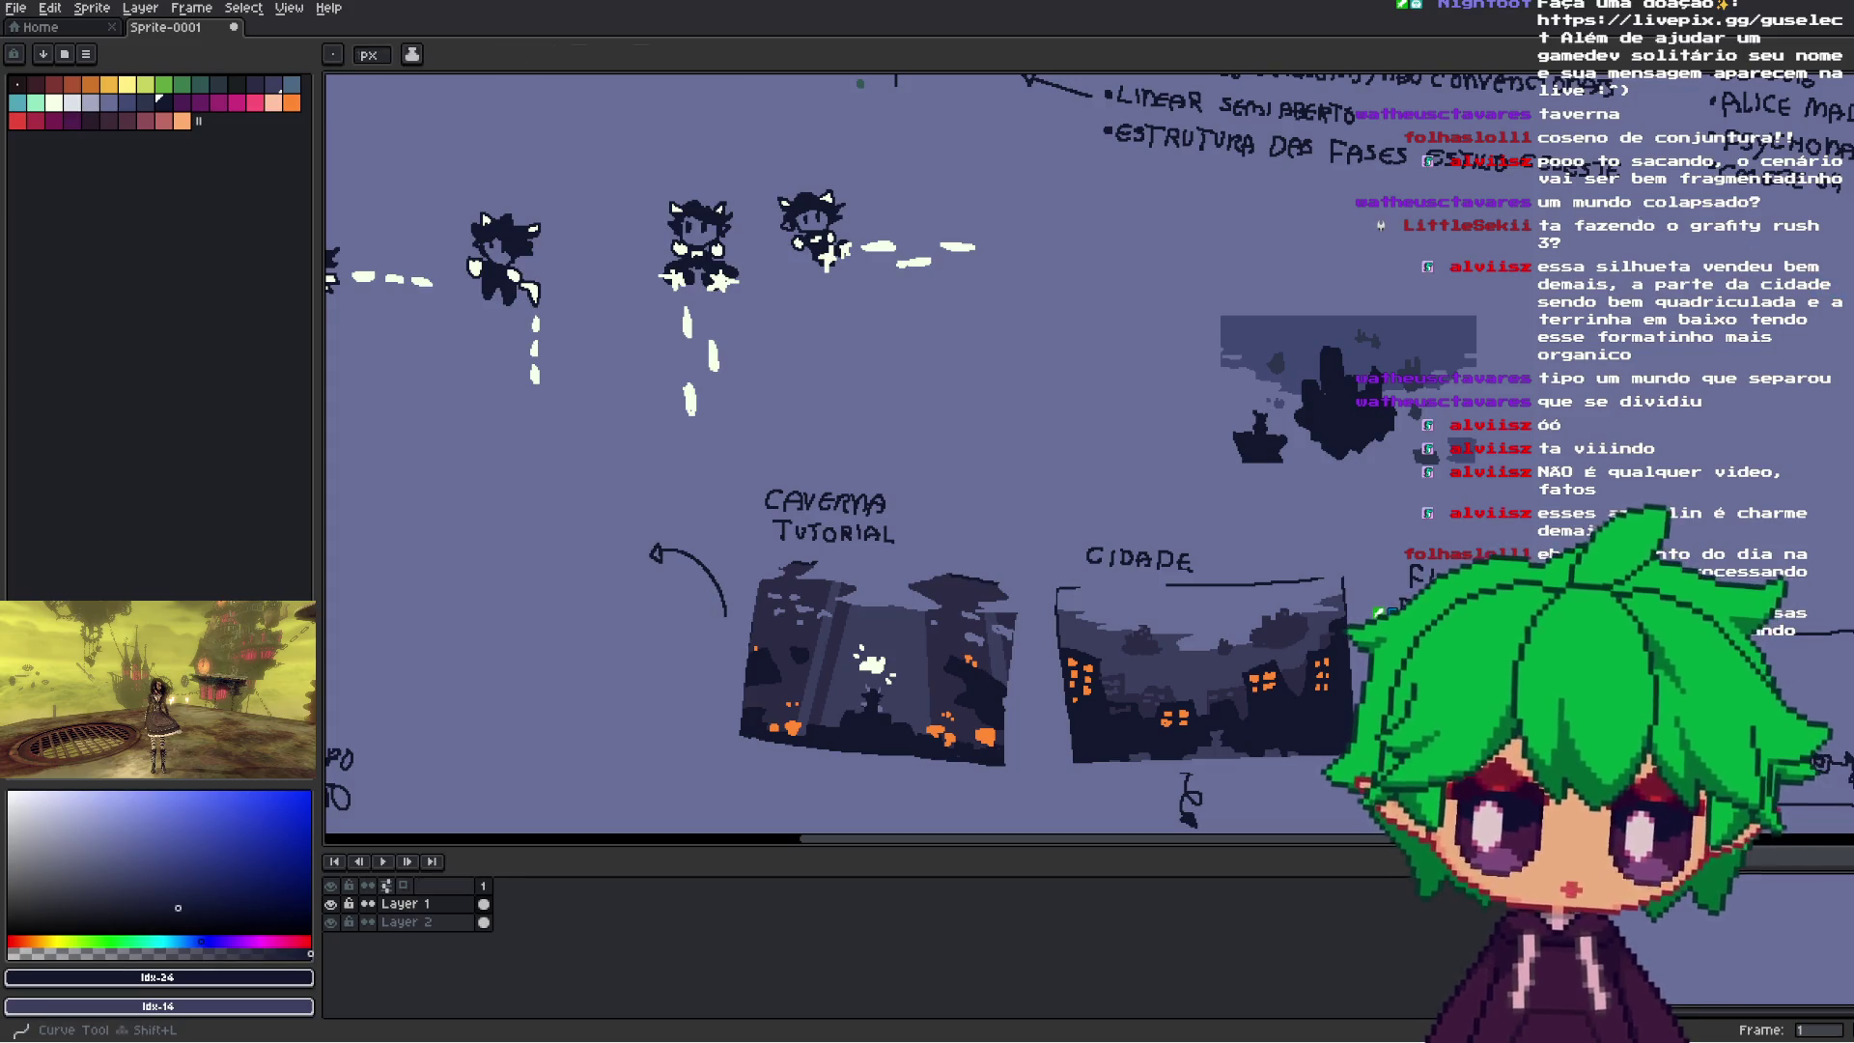
scroll(1292, 414, up, 2)
drag(1149, 214, 1666, 208)
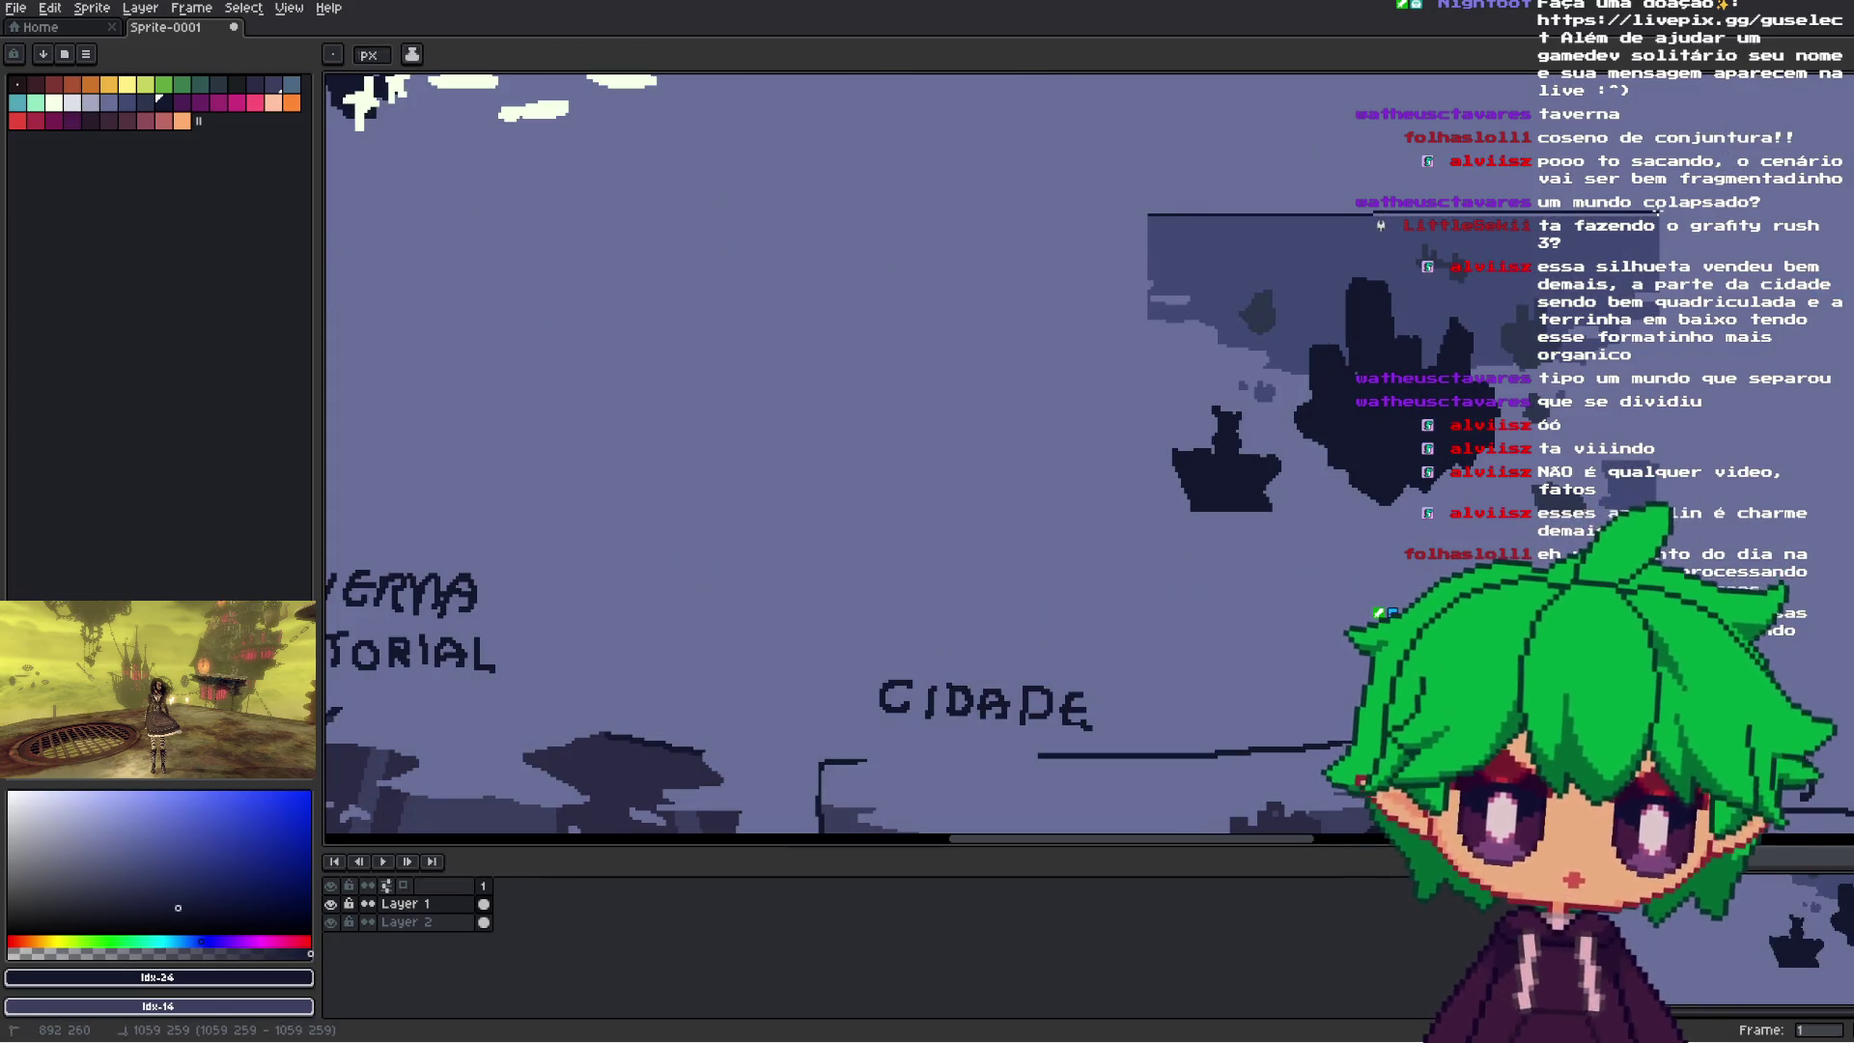
drag(795, 105, 772, 155)
scroll(753, 212, up, 1)
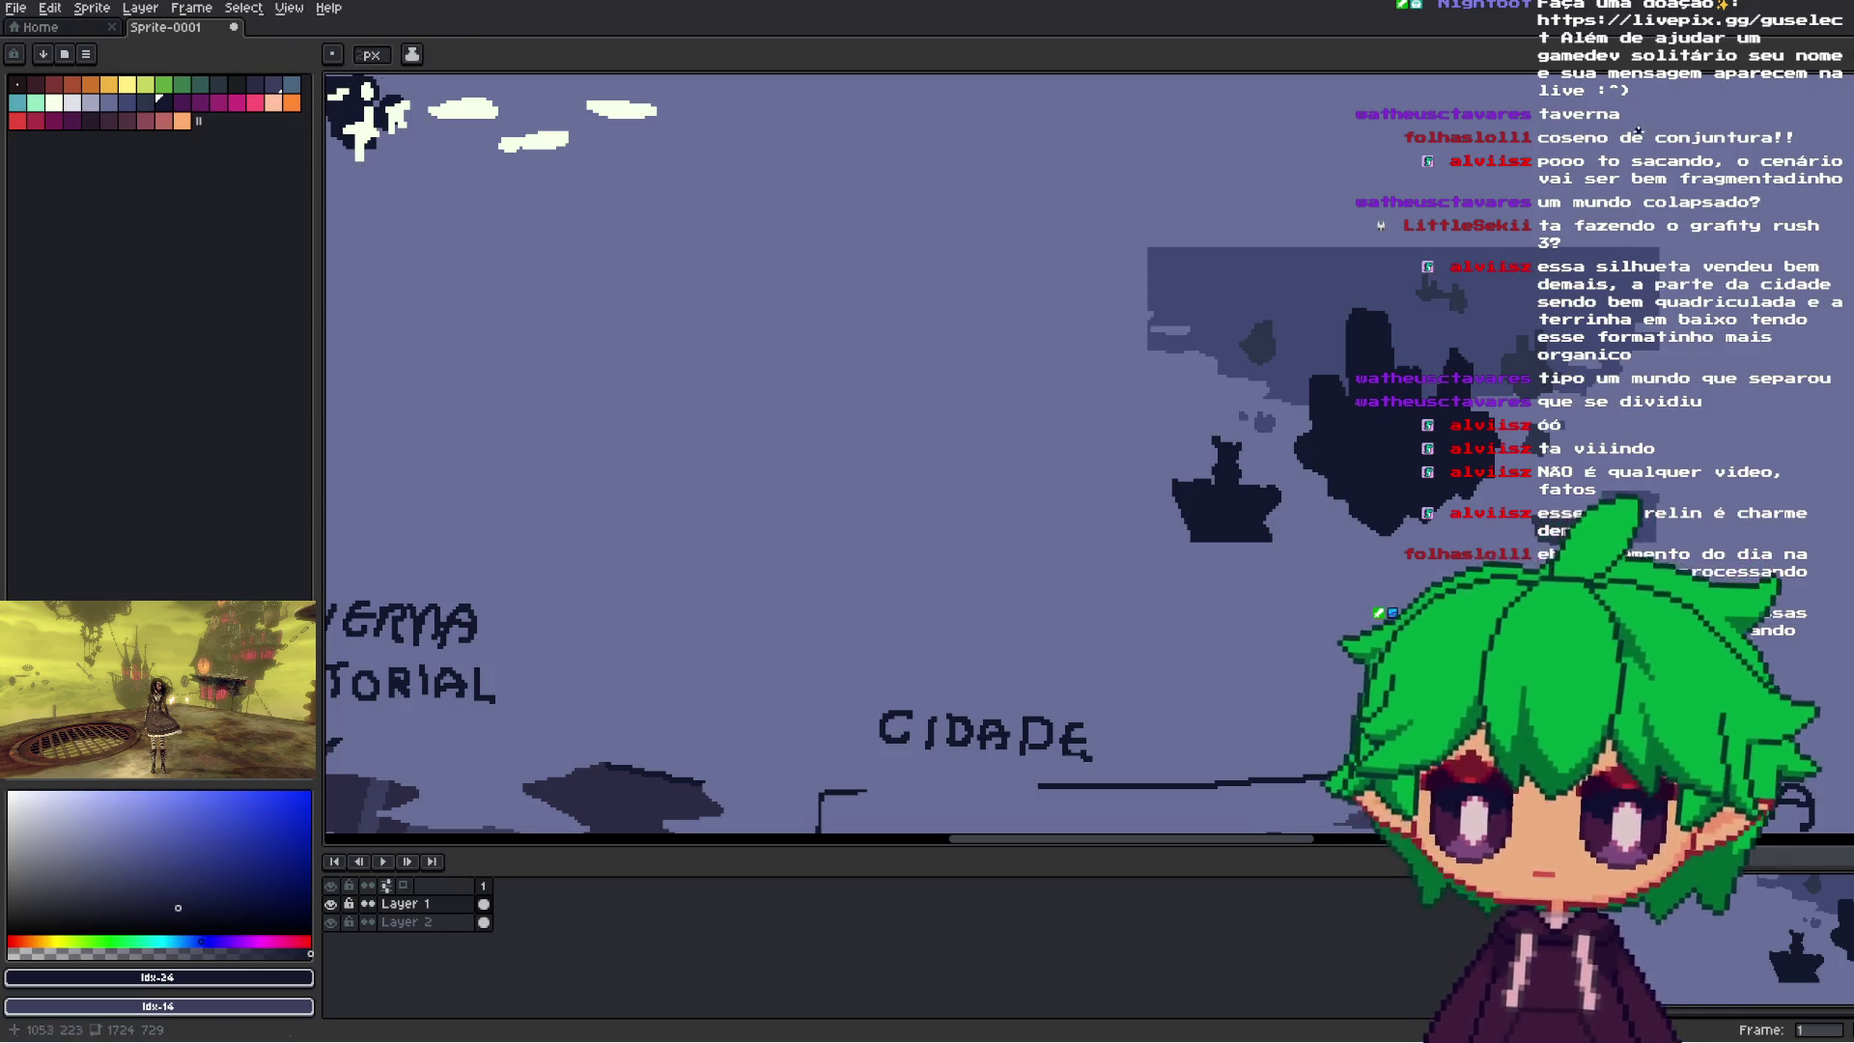
mouse_move(1147, 248)
mouse_down()
mouse_move(1678, 249)
mouse_move(1661, 256)
mouse_move(1659, 348)
mouse_up()
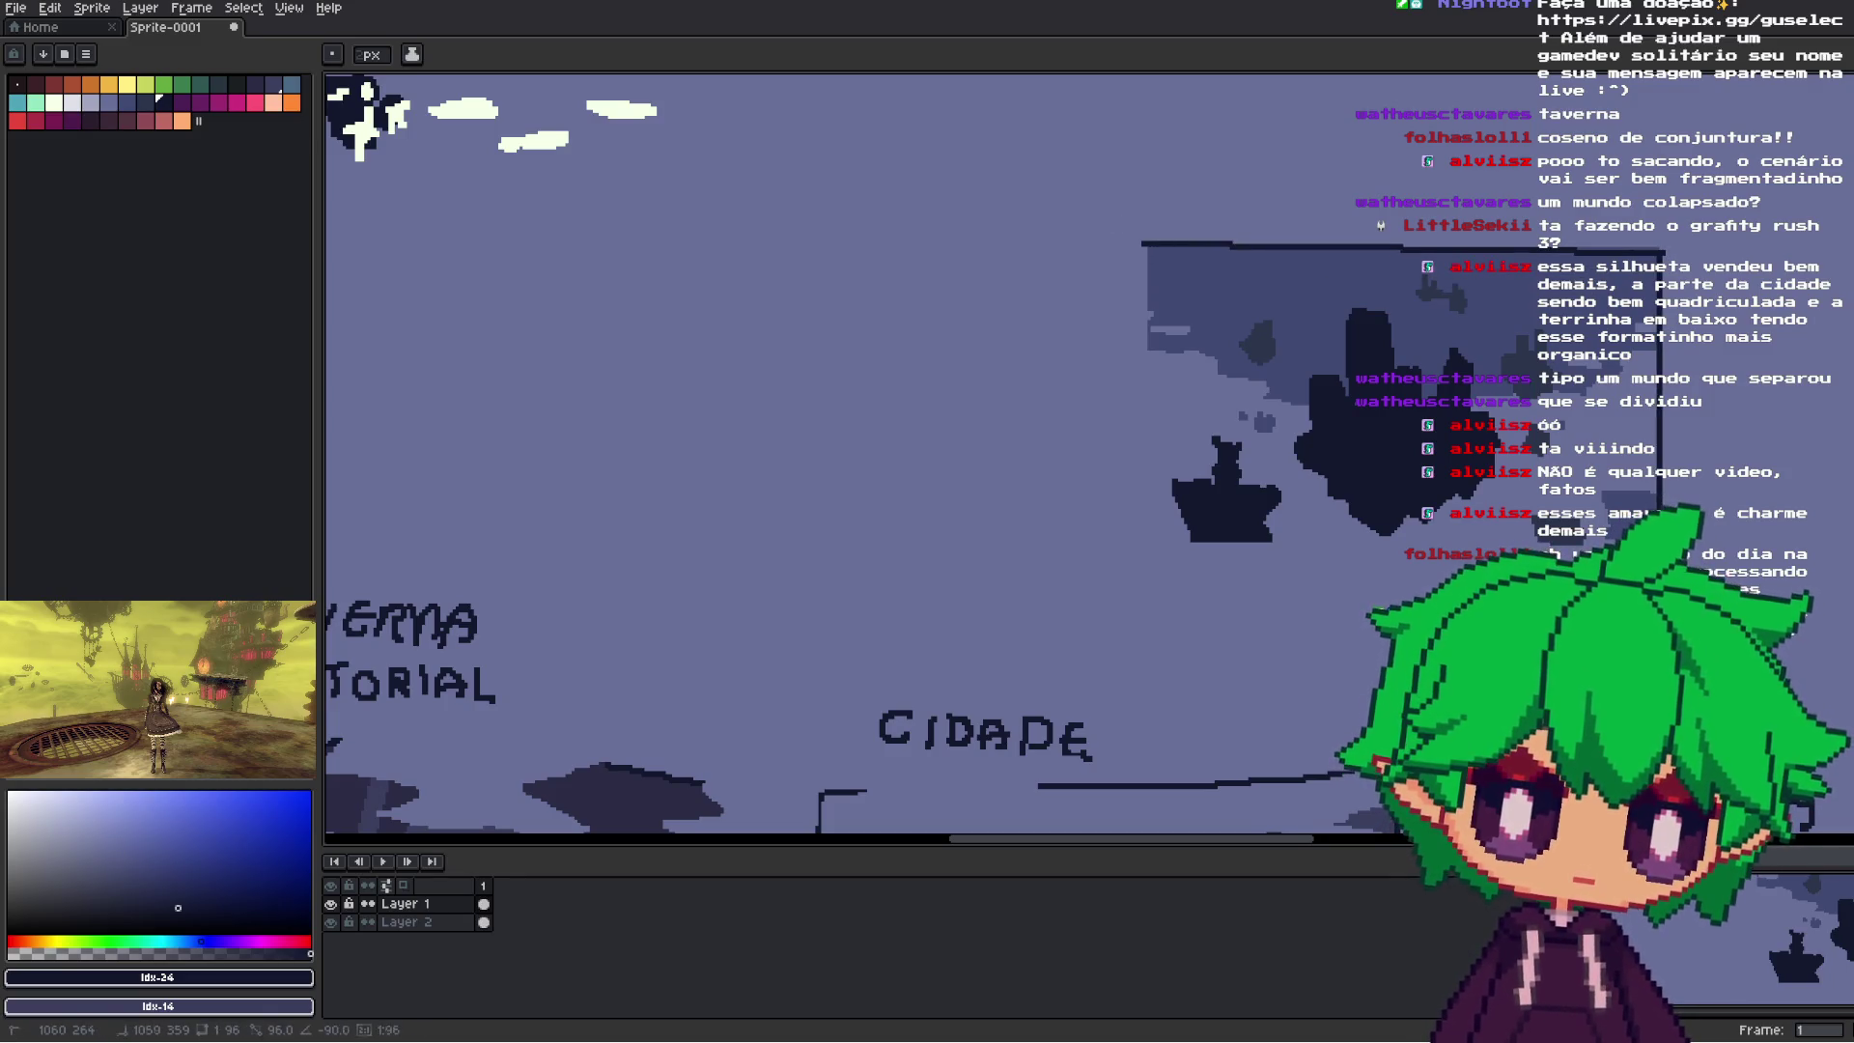
mouse_move(1660, 539)
mouse_down()
mouse_move(1109, 539)
mouse_move(1132, 244)
mouse_up()
- Sample another dark sketch colour for straight frame lines
scroll(1212, 403, down, 5)
scroll(1212, 402, up, 2)
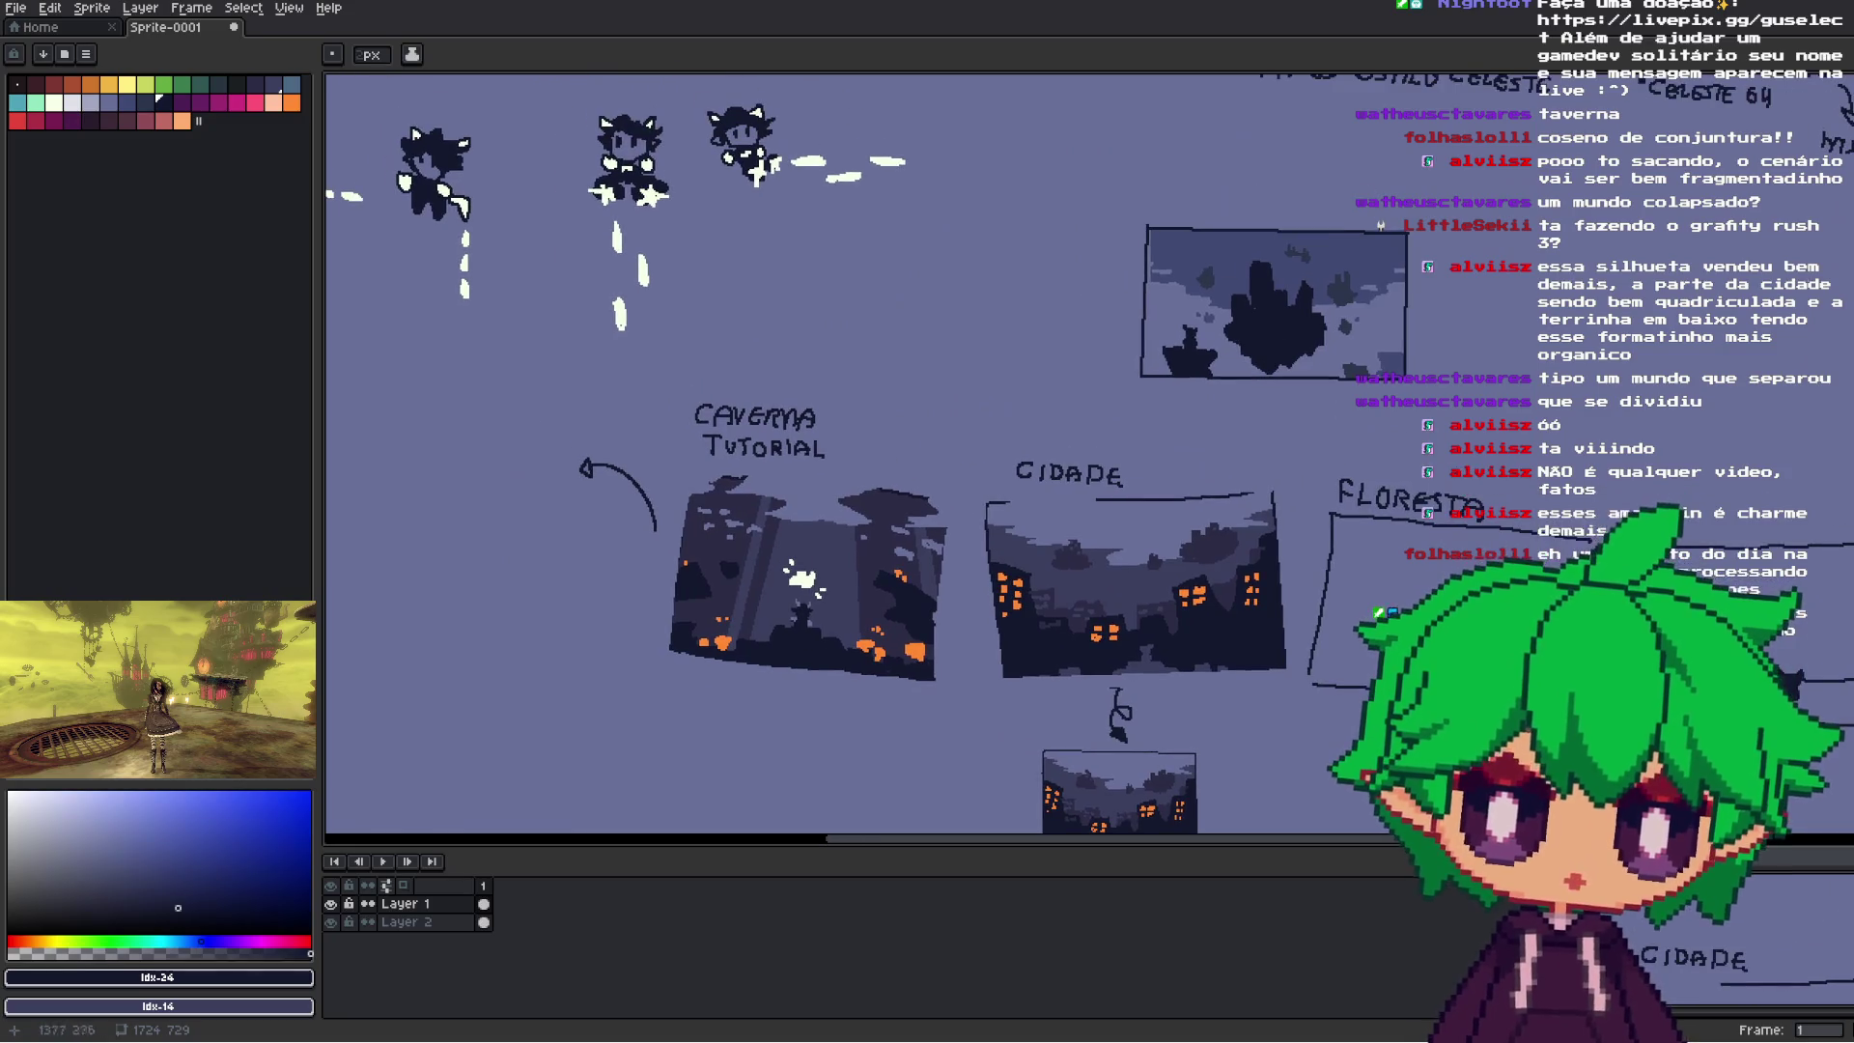
scroll(1512, 360, down, 2)
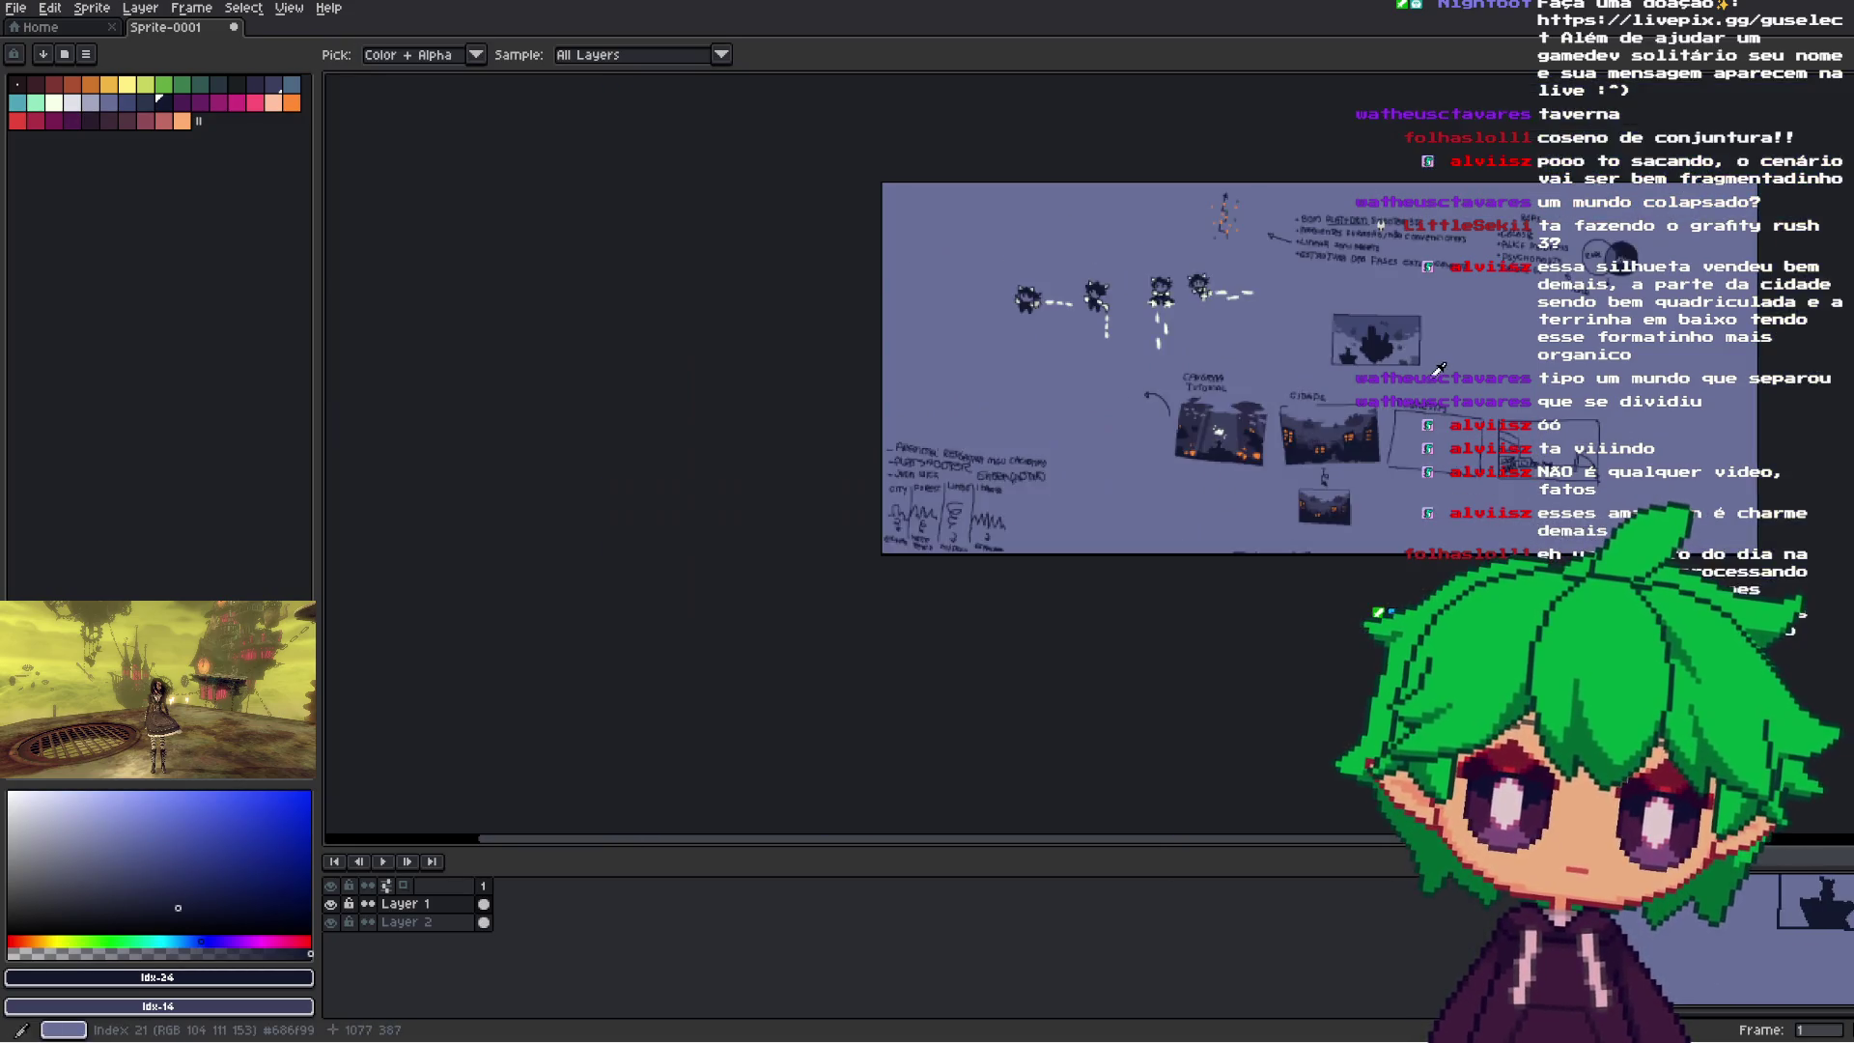
scroll(1512, 361, up, 2)
alt+click(1512, 360)
key(l)
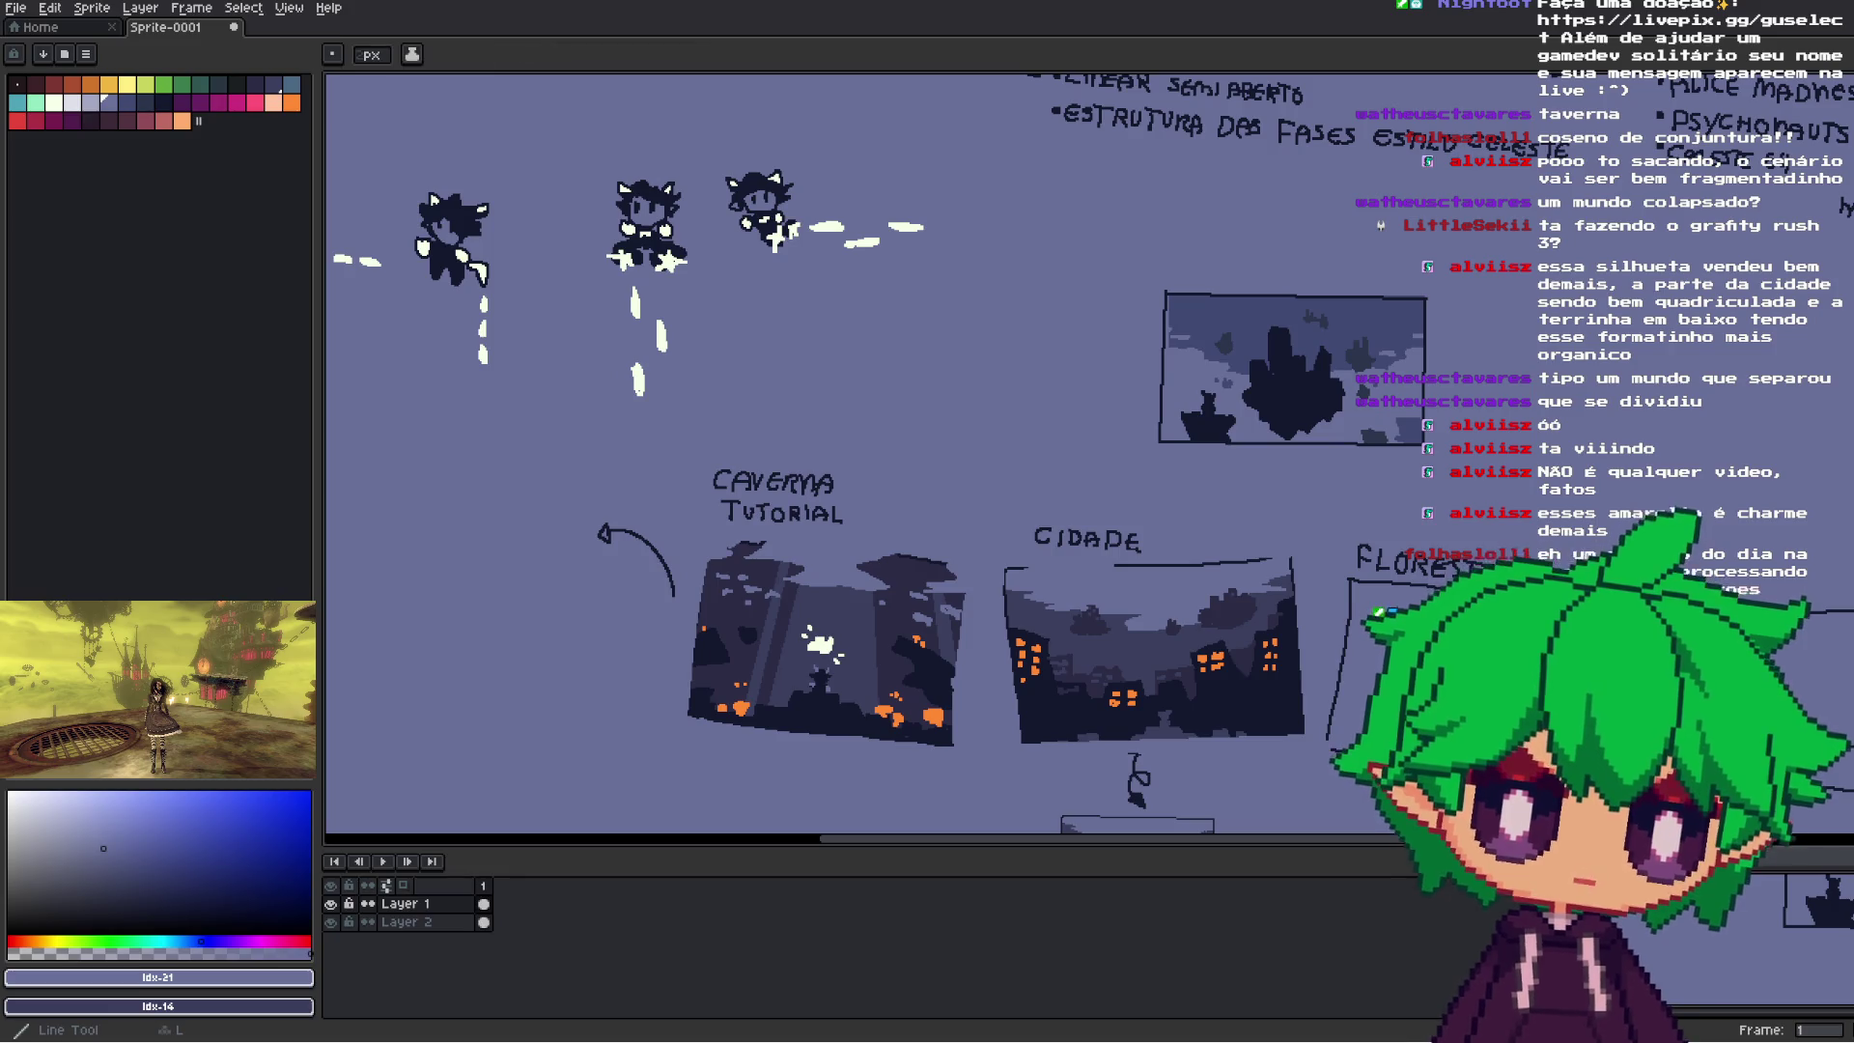
scroll(1352, 320, up, 2)
drag(1577, 216, 1576, 217)
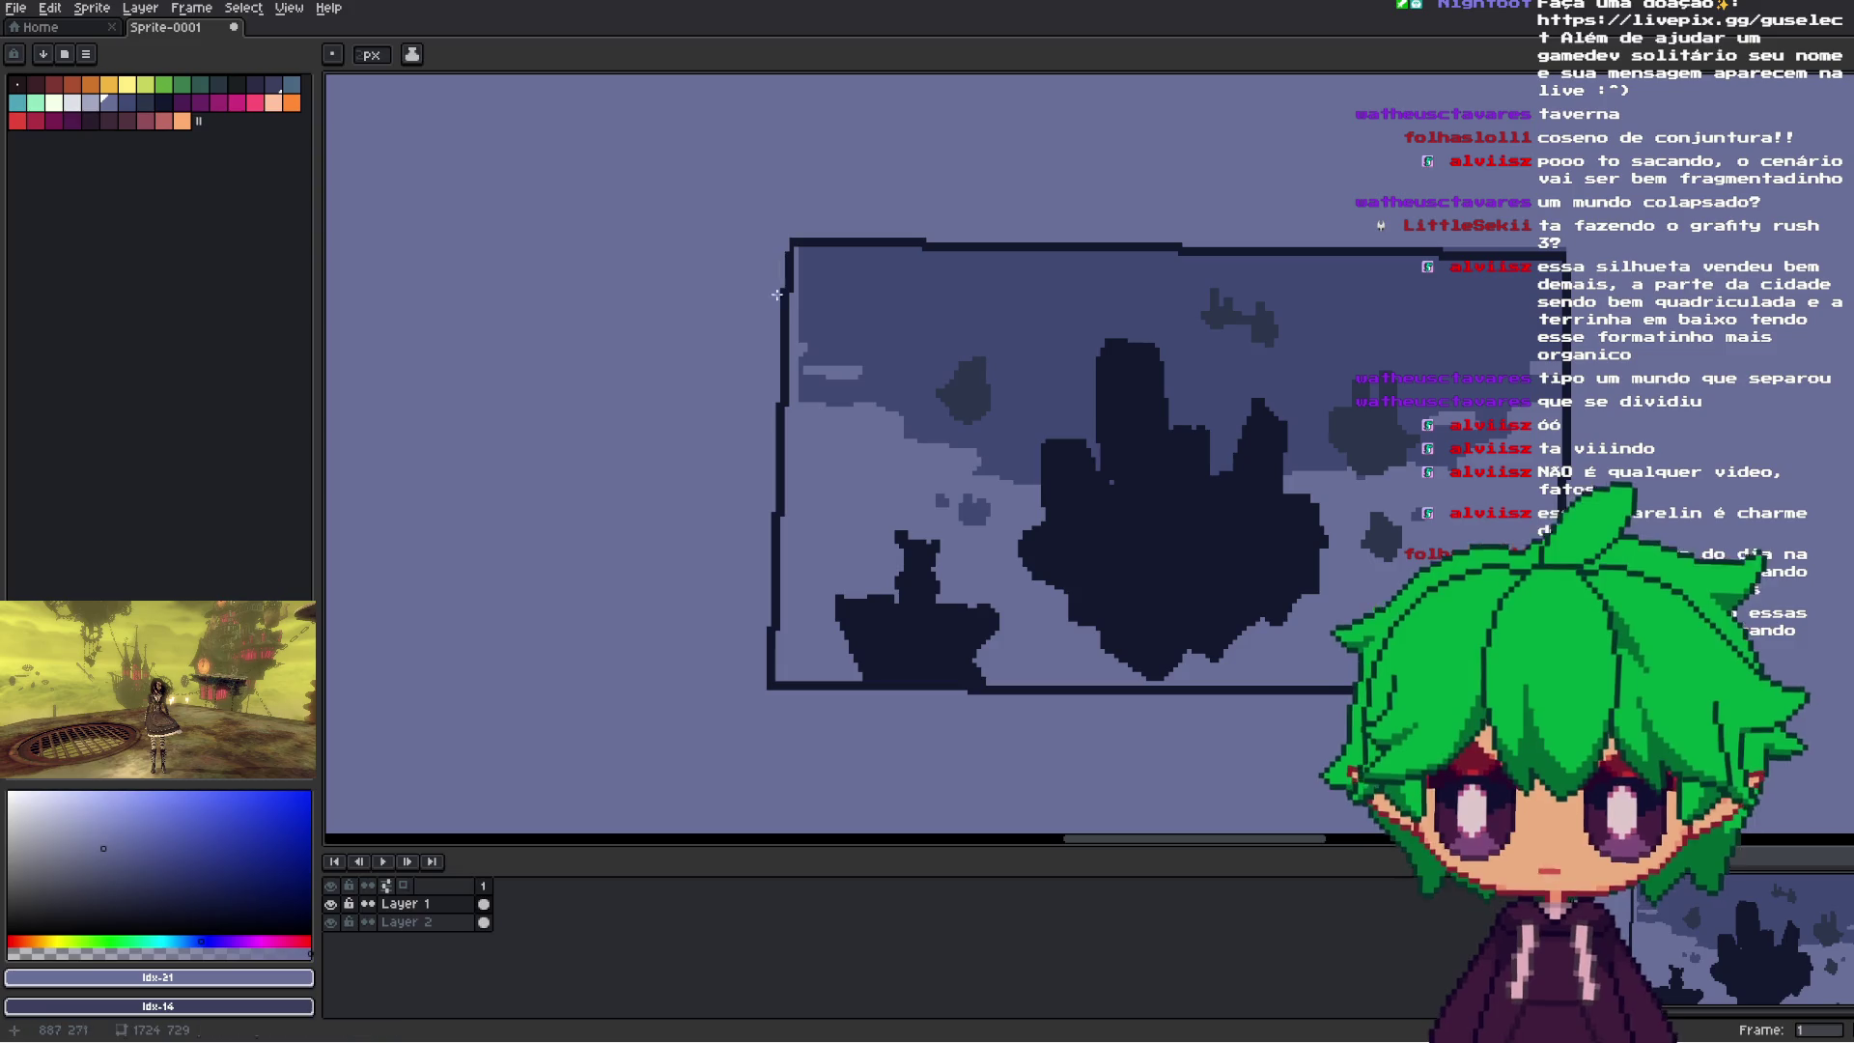
- Draw the frame's left, bottom and bottom-right edges as straight lines
drag(764, 330, 782, 562)
drag(766, 763, 777, 766)
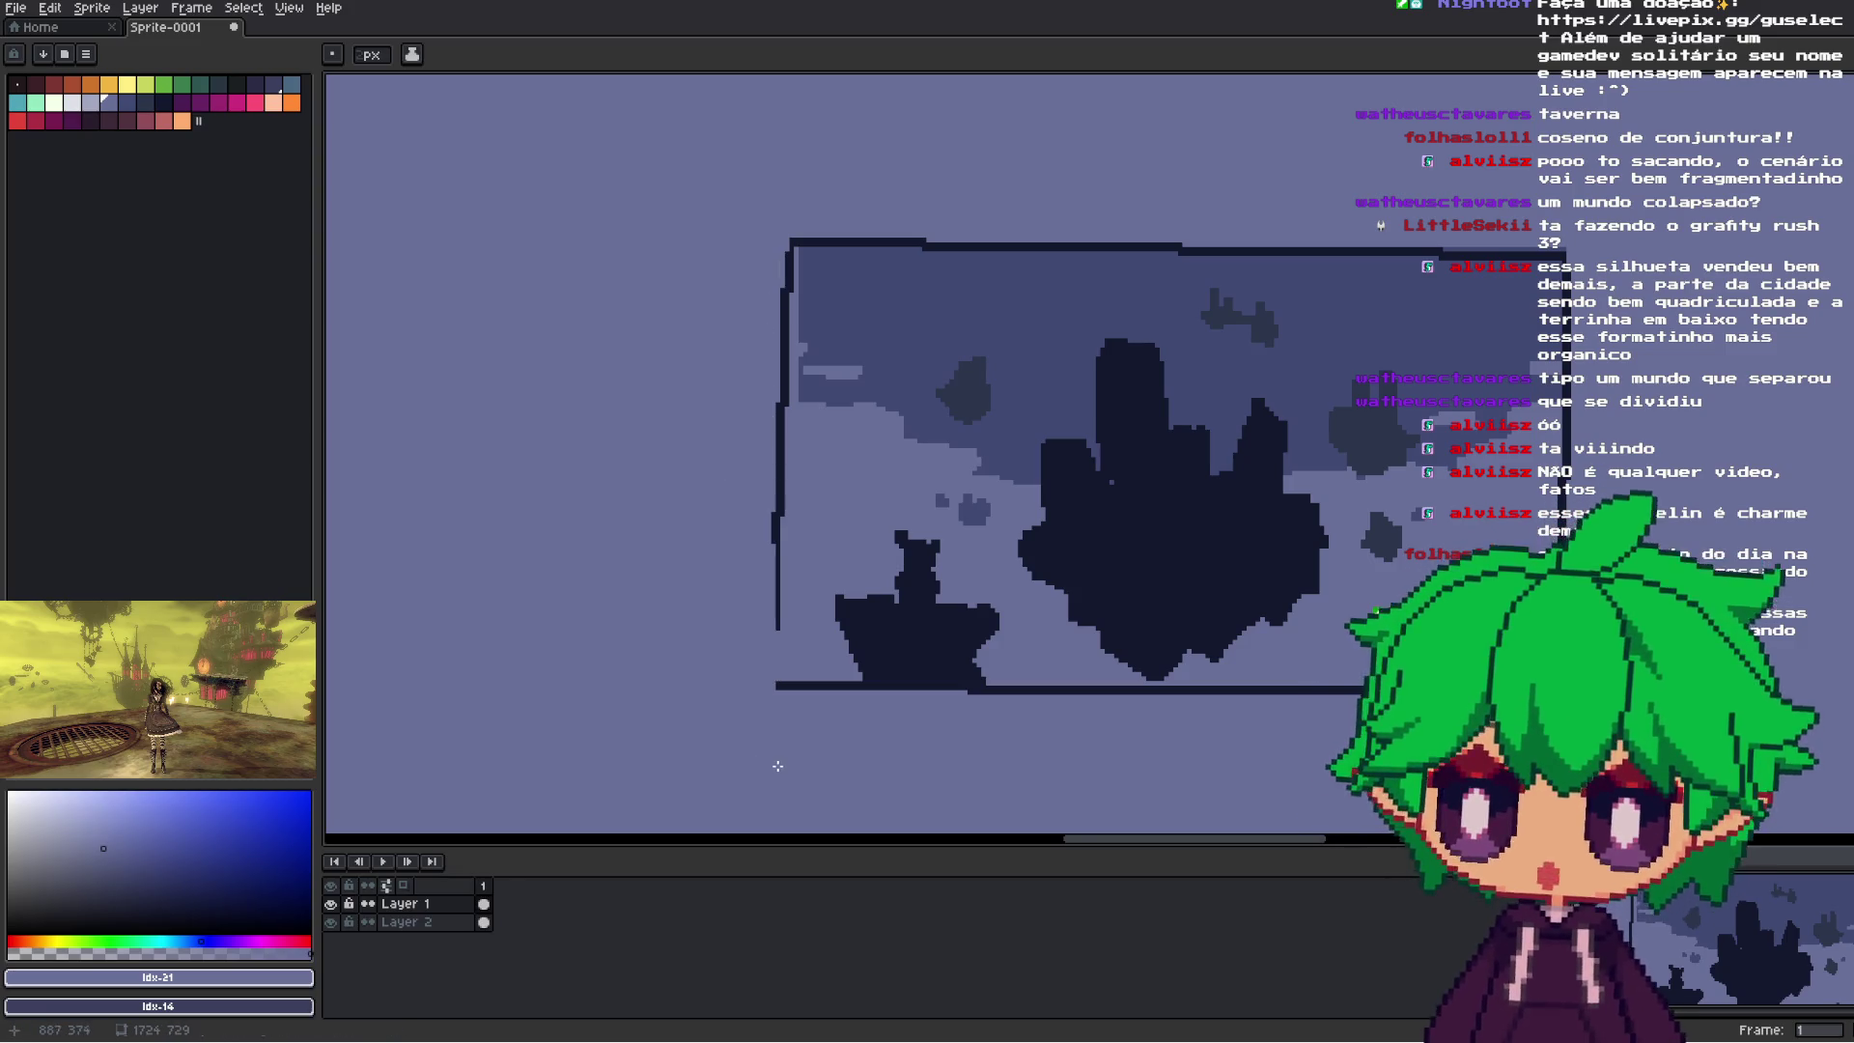
mouse_move(782, 693)
mouse_down()
mouse_move(994, 706)
mouse_move(837, 708)
mouse_up()
scroll(1004, 729, down, 1)
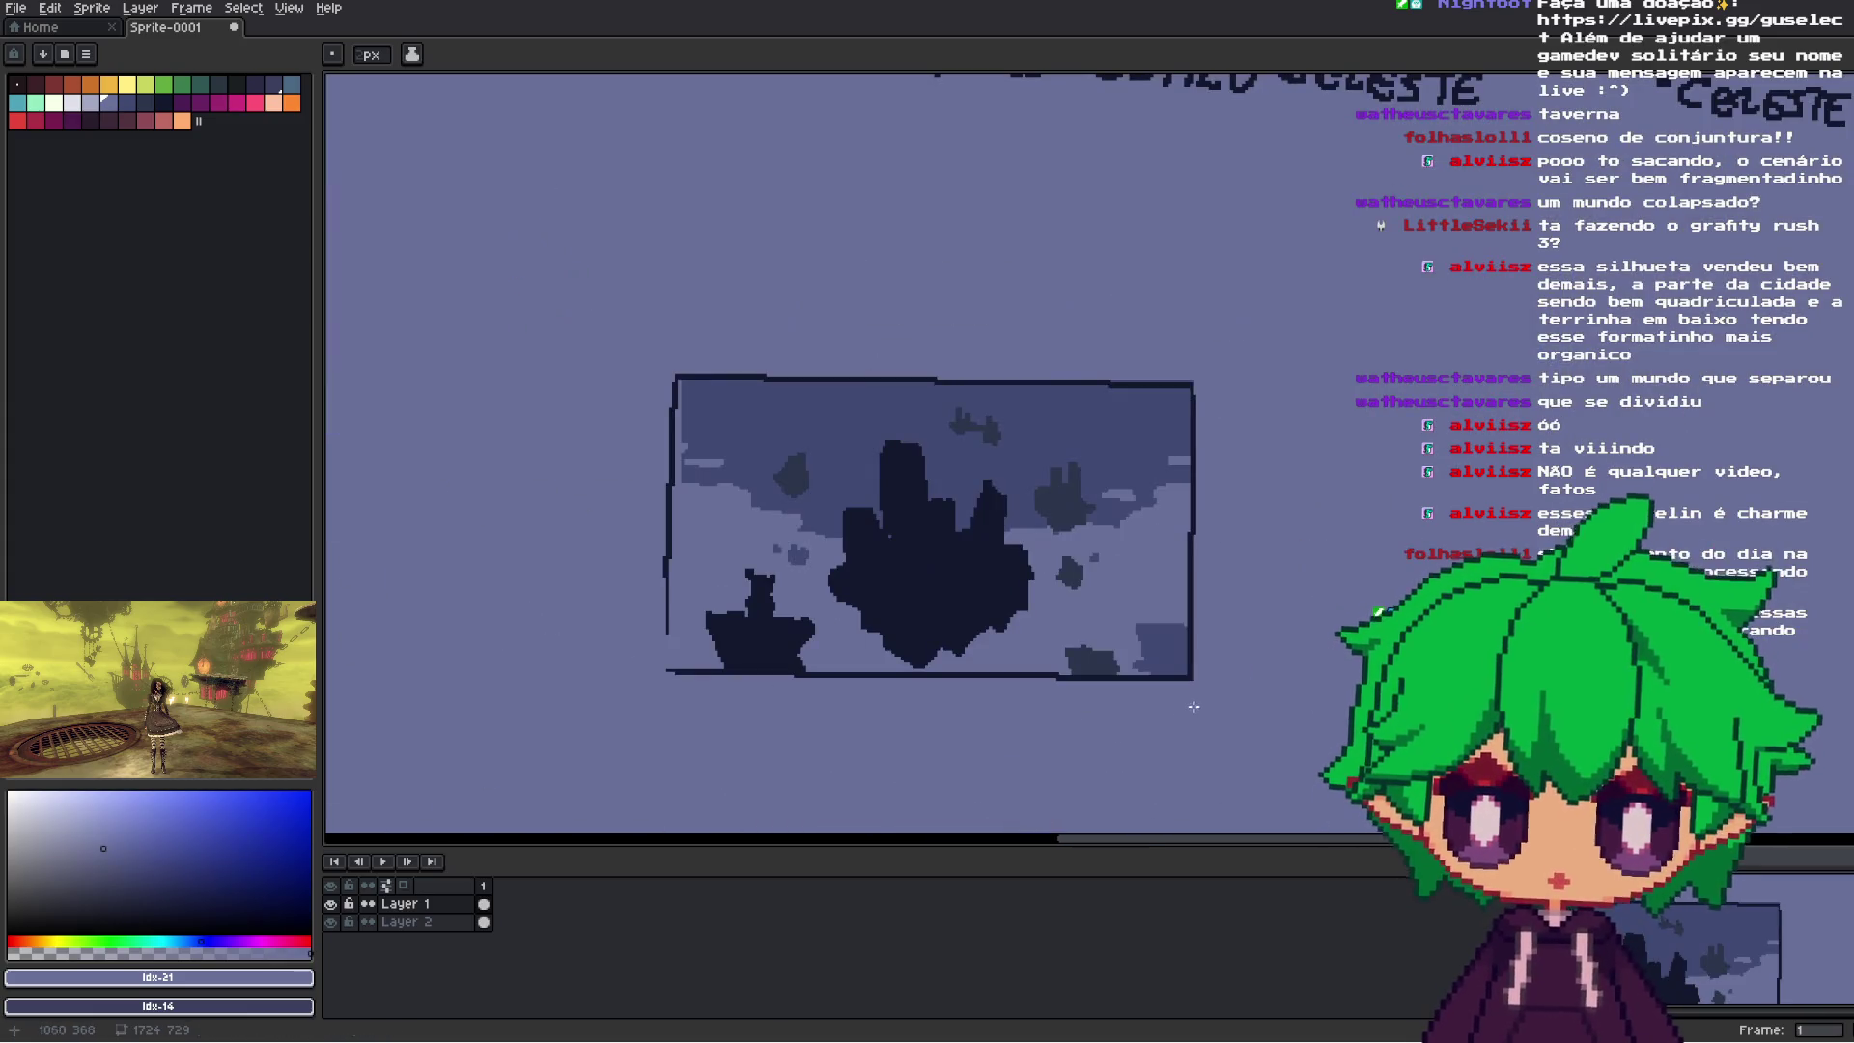
mouse_move(1283, 658)
mouse_down()
mouse_move(1072, 722)
mouse_move(1223, 683)
mouse_move(1187, 758)
mouse_up()
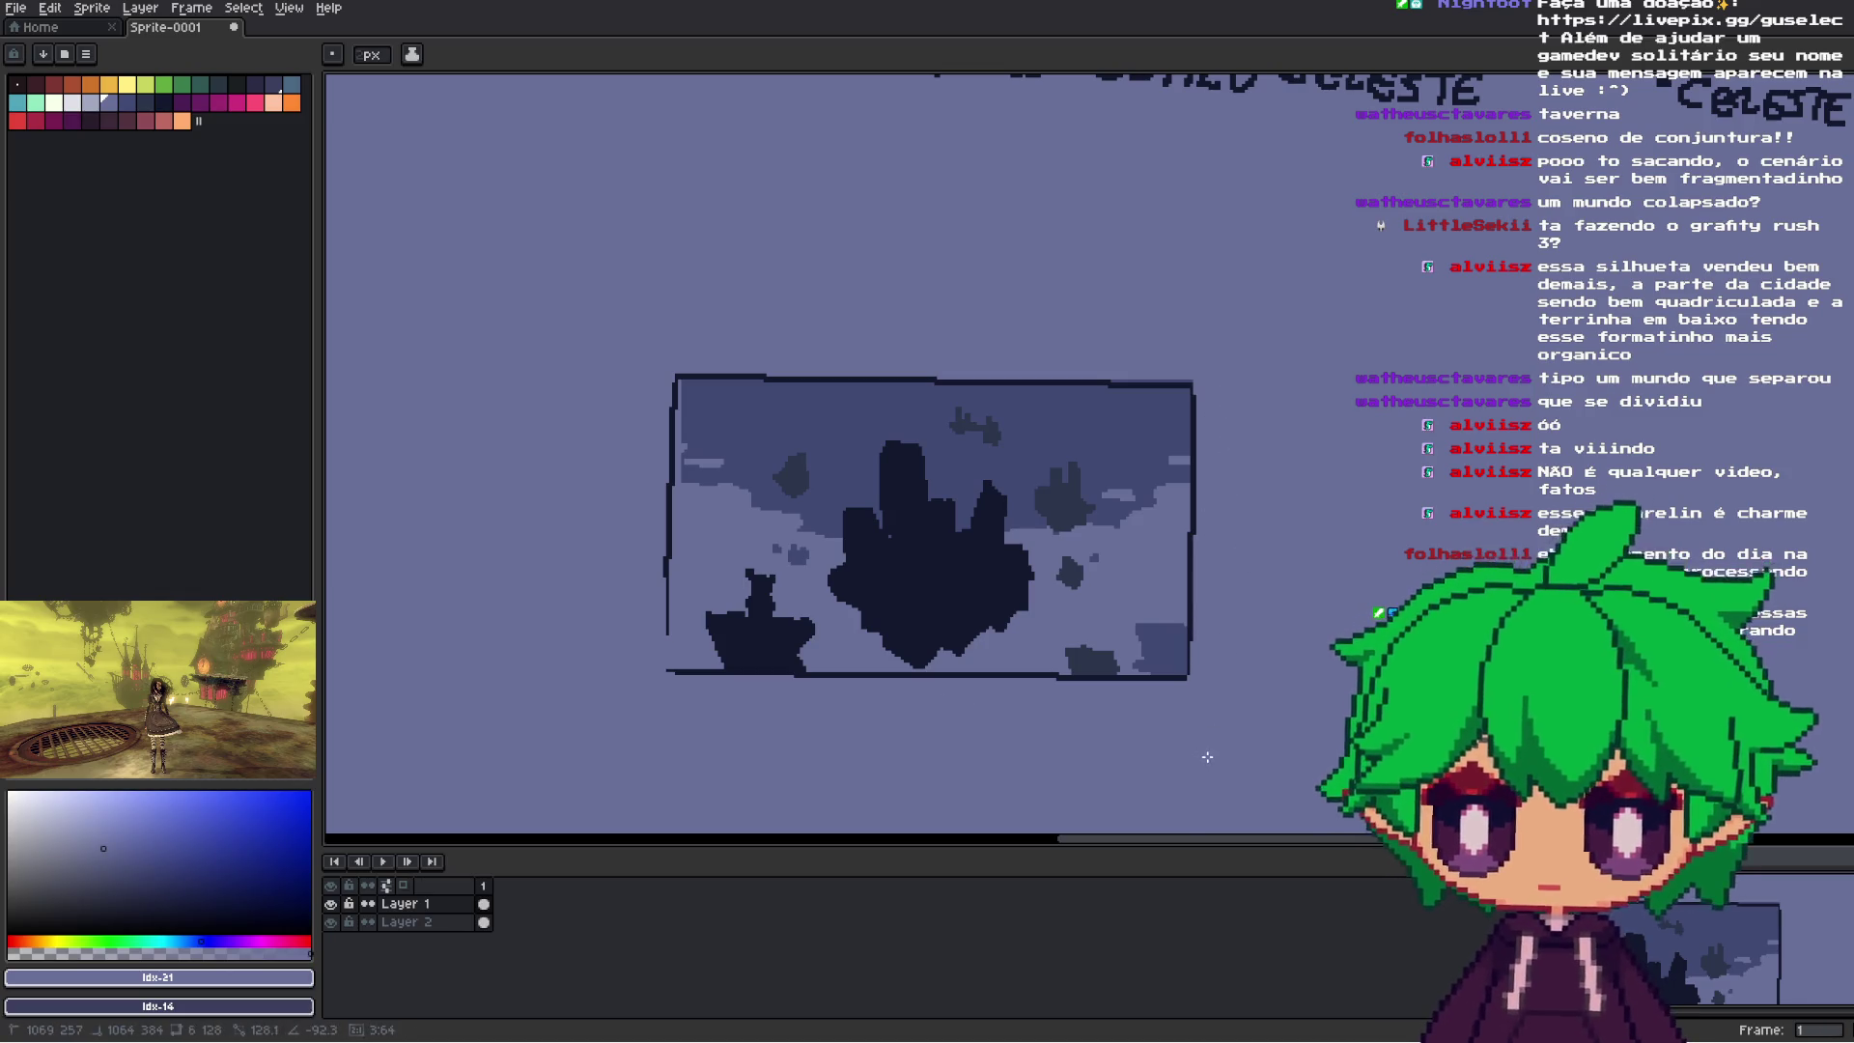
scroll(1207, 757, down, 3)
scroll(1127, 556, up, 3)
scroll(1127, 556, down, 1)
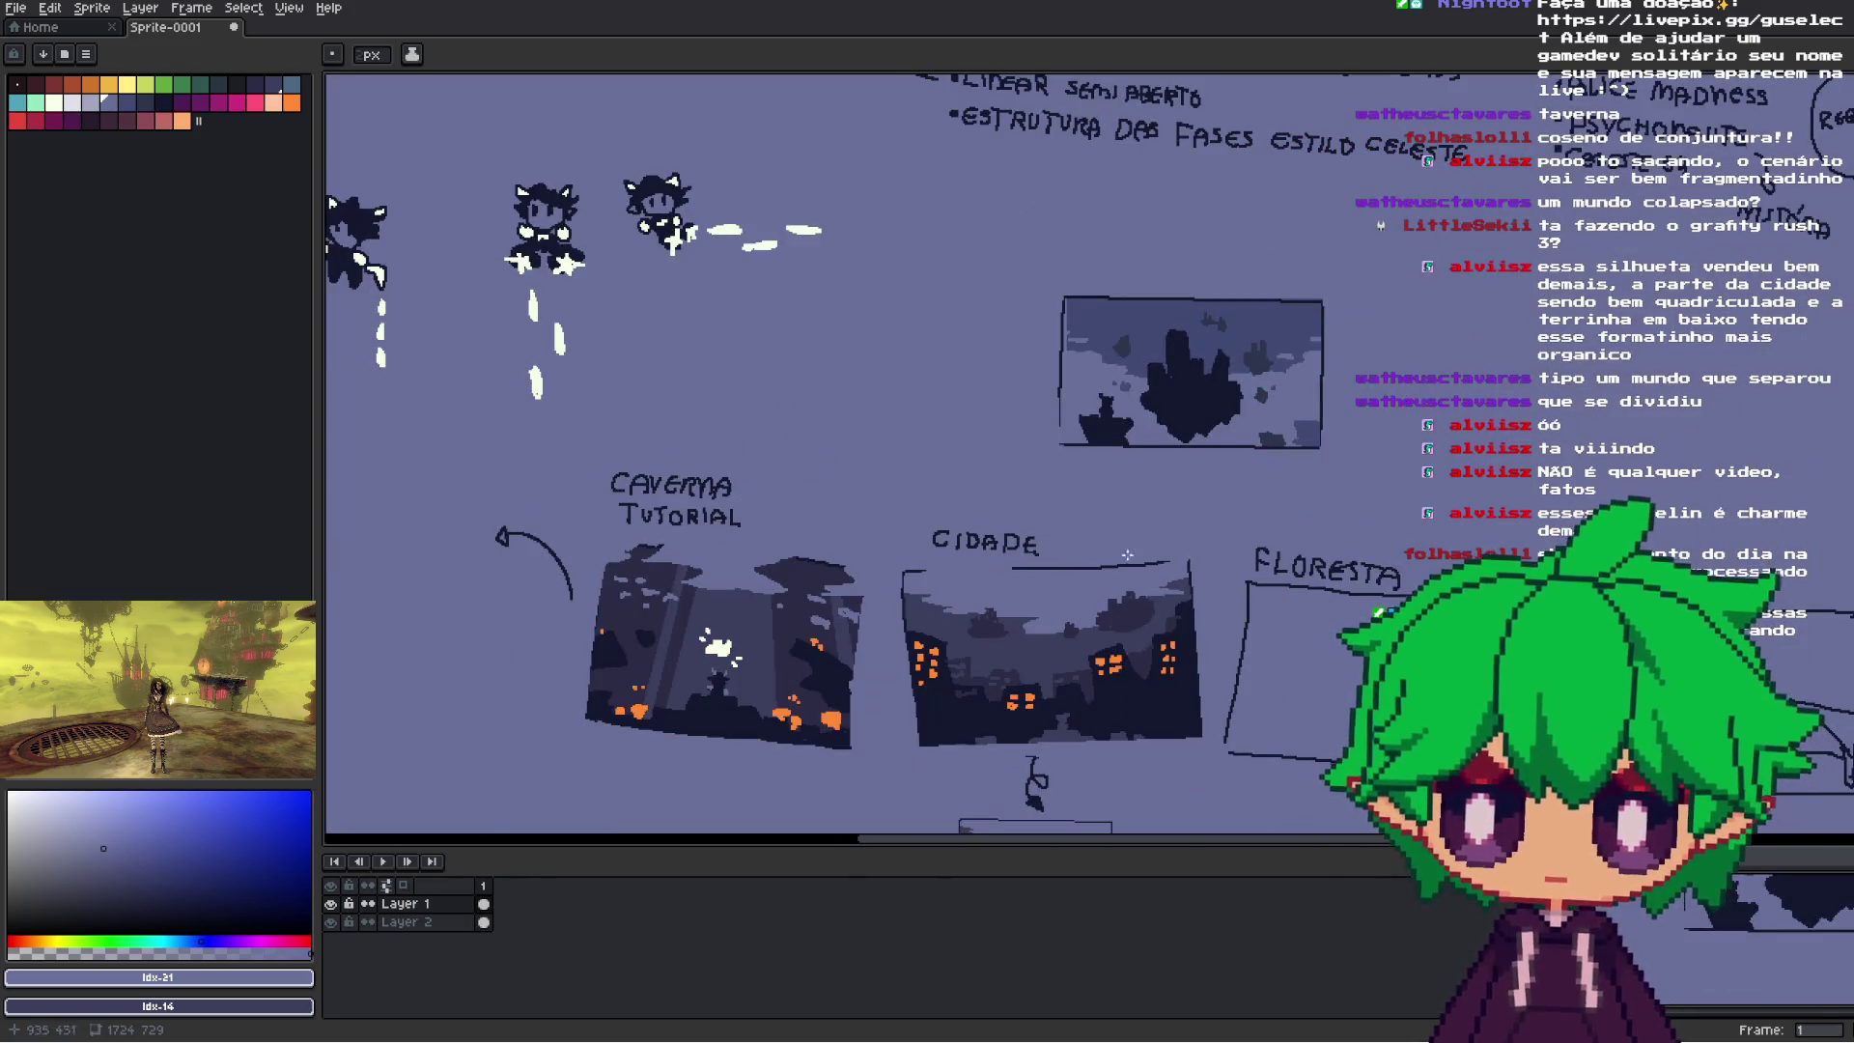
scroll(1062, 425, down, 2)
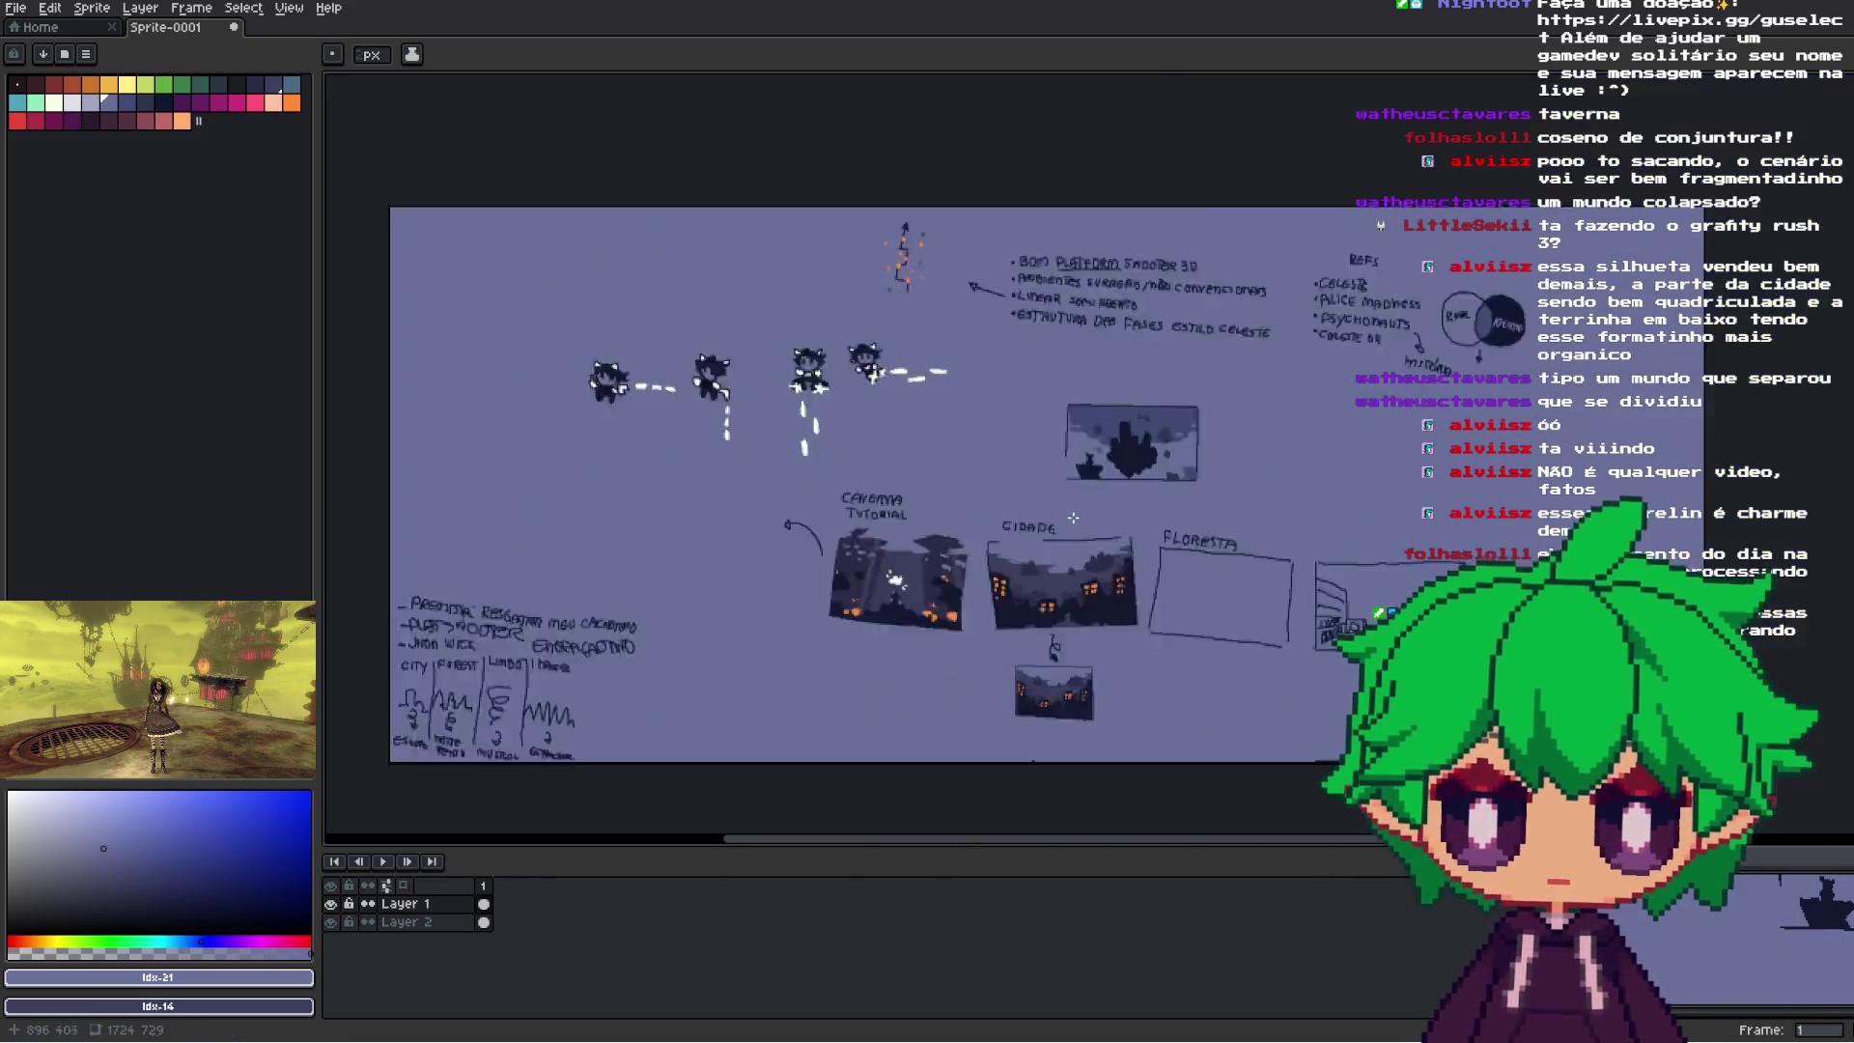
scroll(1059, 457, up, 2)
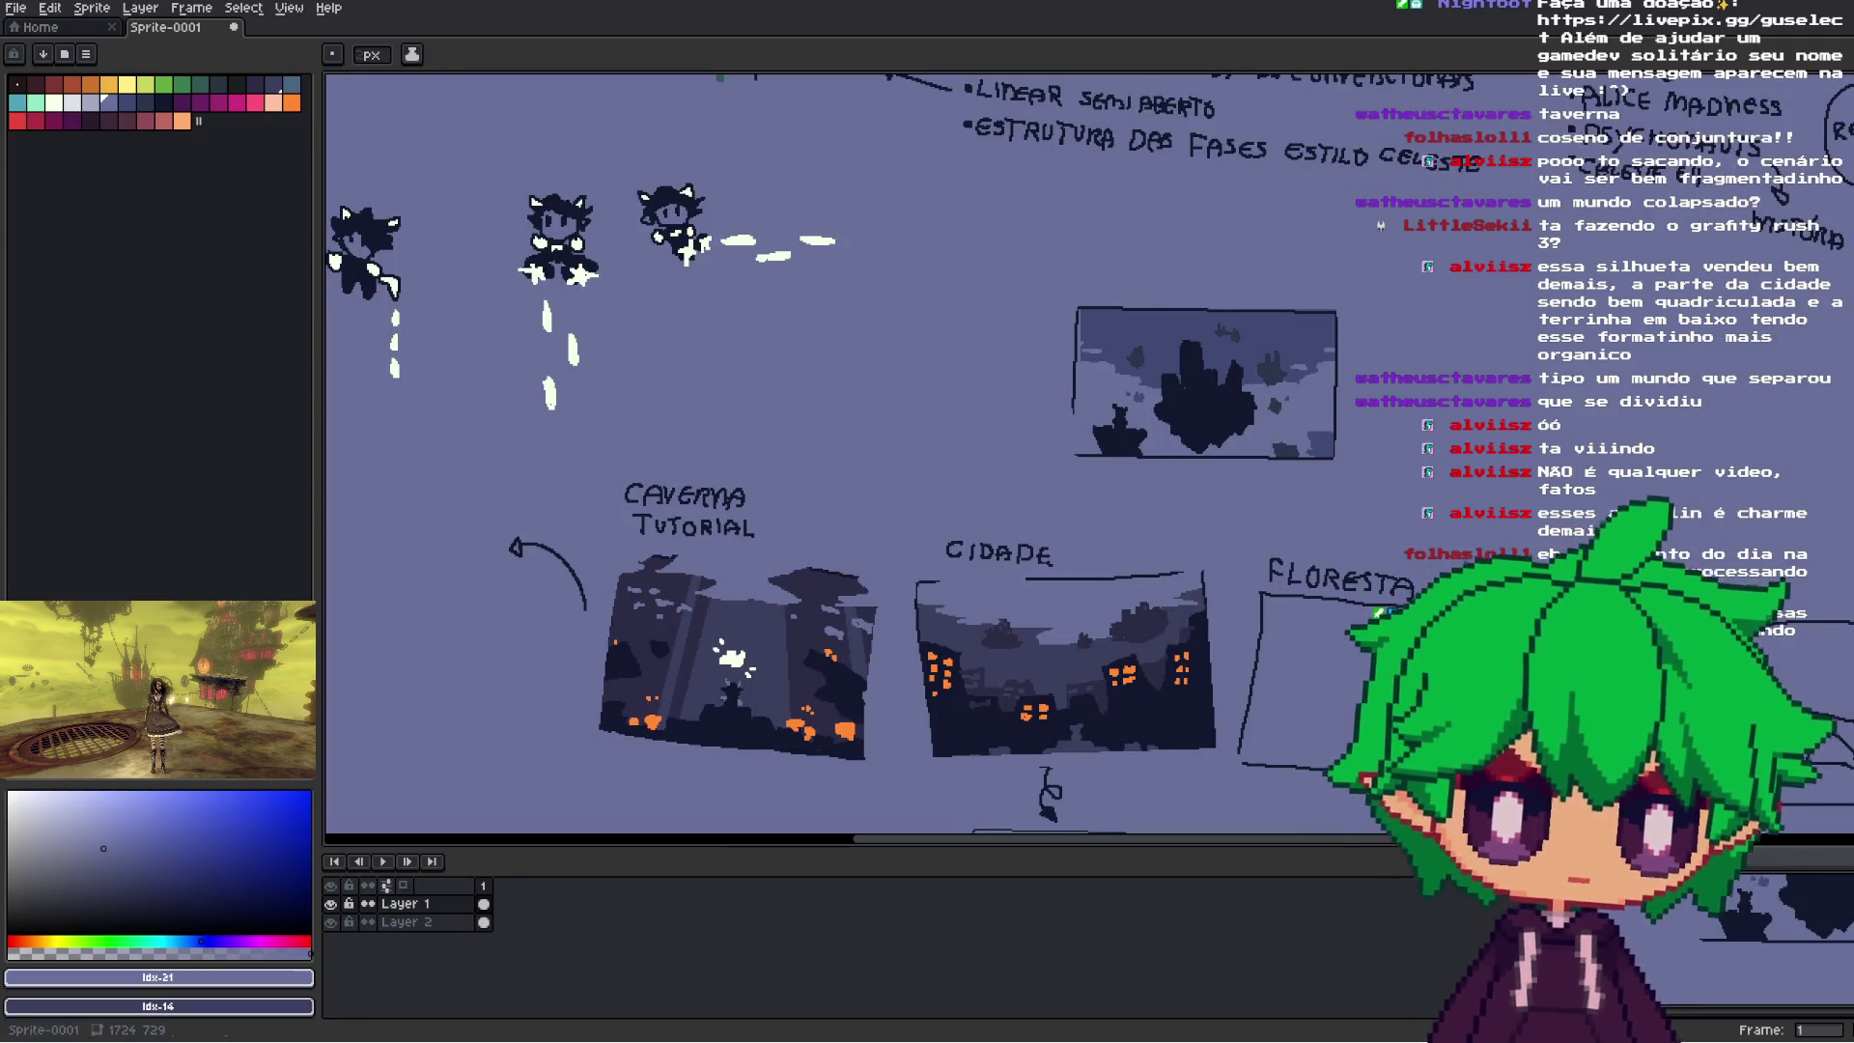
- Move the CIDADE sketches right and place the framed island beside the cave sketch
key(m)
drag(1185, 588, 1250, 519)
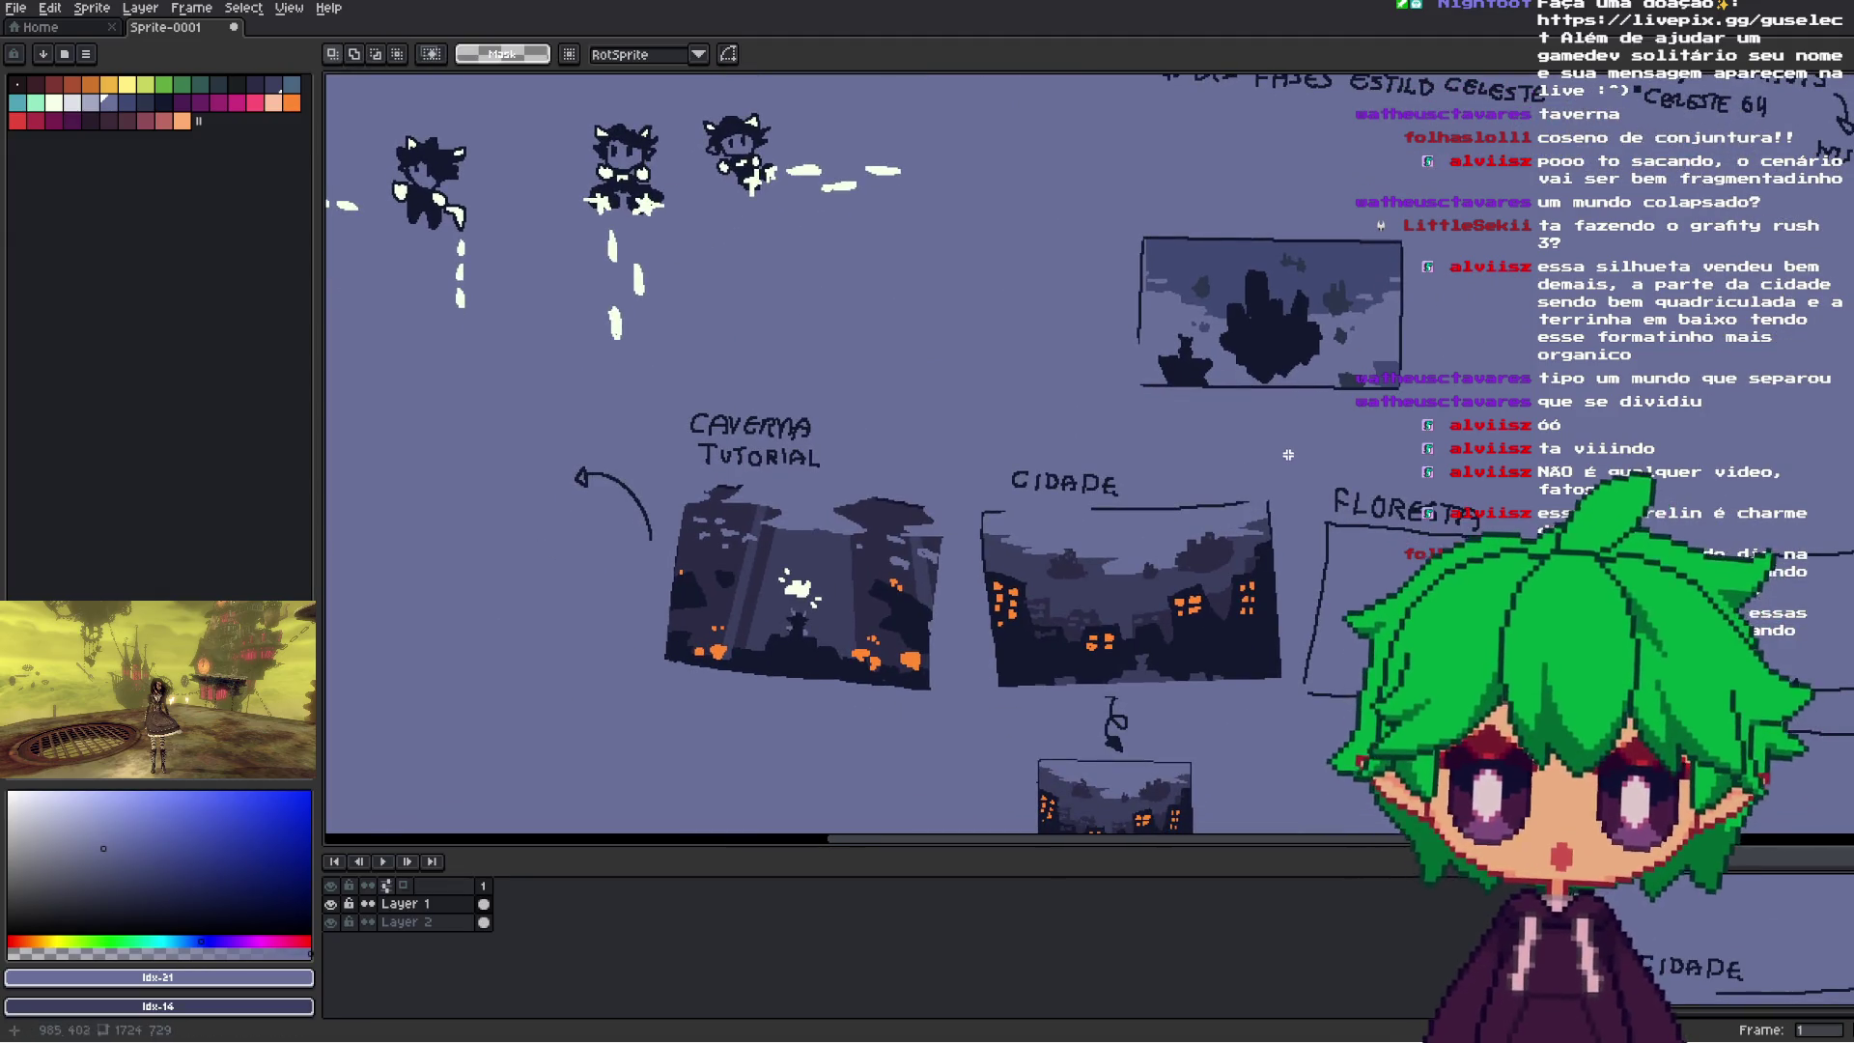
scroll(1259, 513, down, 2)
mouse_move(1241, 422)
mouse_down()
mouse_move(1067, 666)
mouse_move(1693, 579)
mouse_up()
drag(1344, 311, 1125, 447)
drag(1223, 405, 1138, 557)
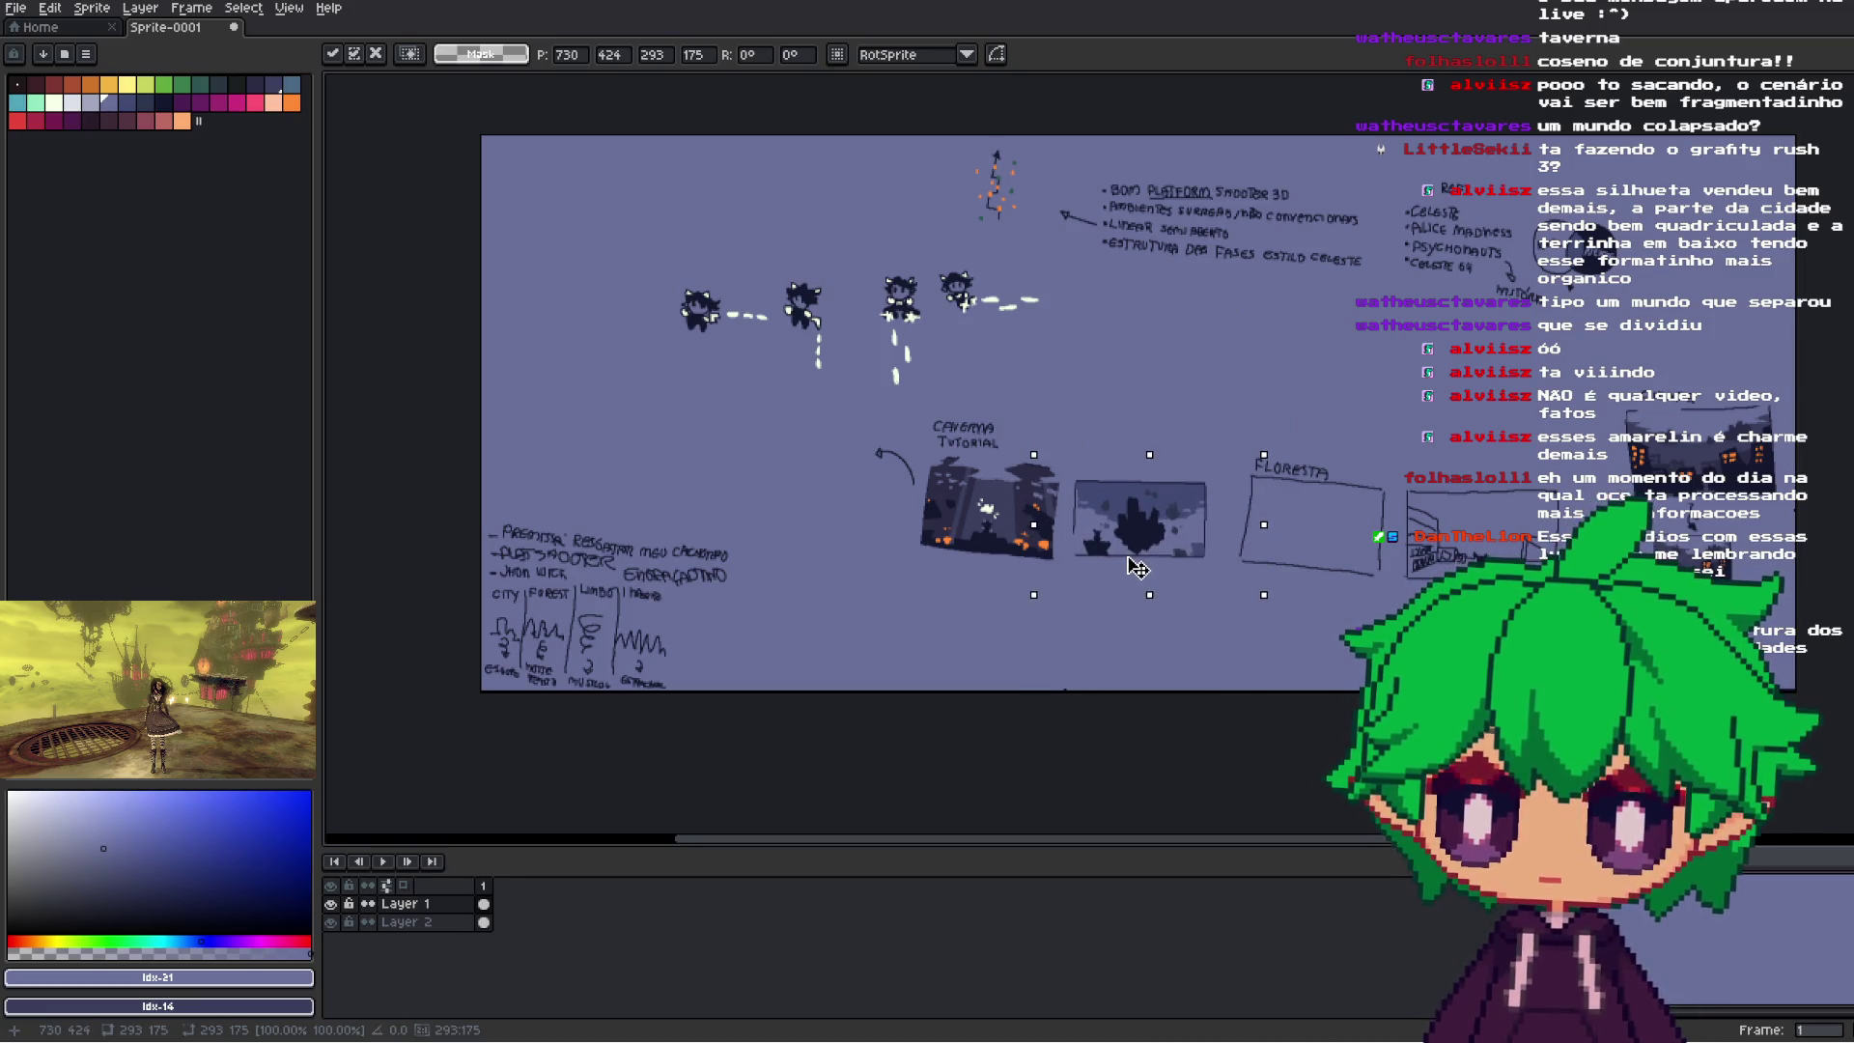
scroll(1140, 558, up, 2)
key(ctrl+d)
- Nudge the frame's top-edge strip up slightly and commit it
scroll(1122, 458, left, 3)
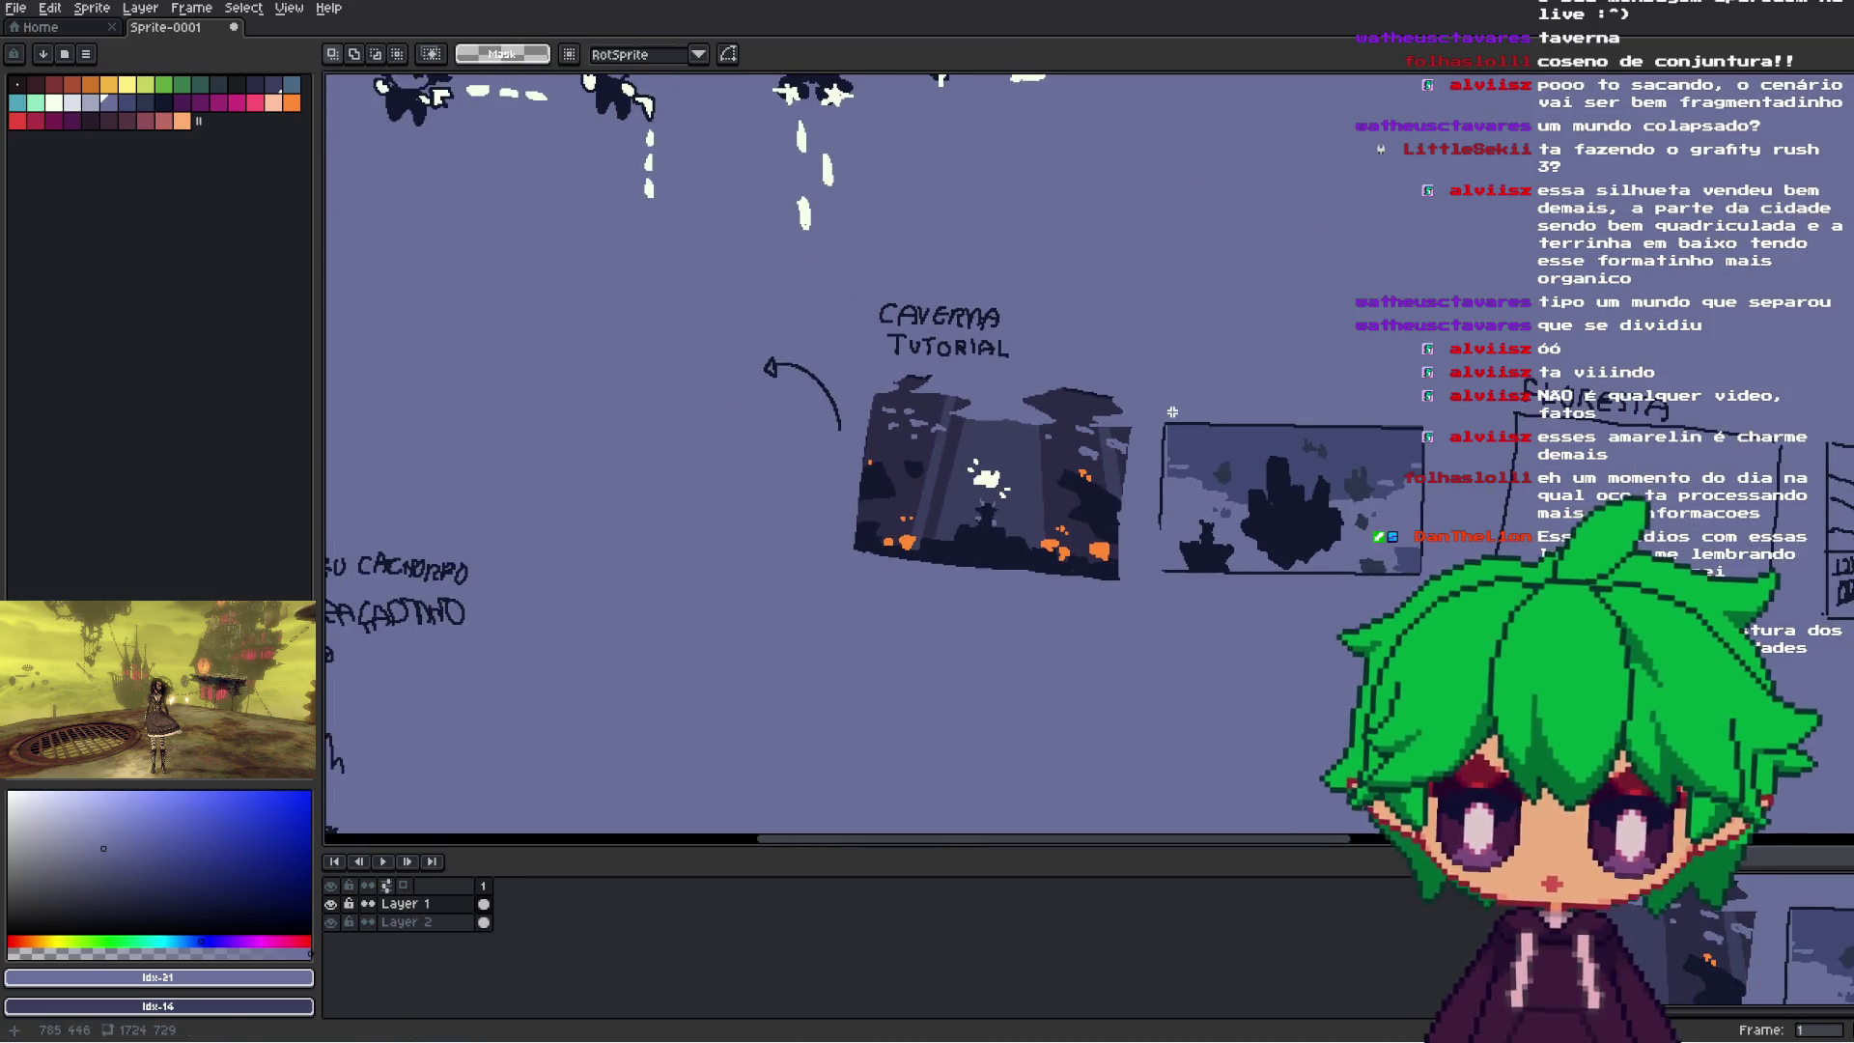
scroll(1352, 415, up, 2)
mouse_move(965, 423)
mouse_down()
mouse_move(1554, 704)
mouse_move(1545, 462)
mouse_up()
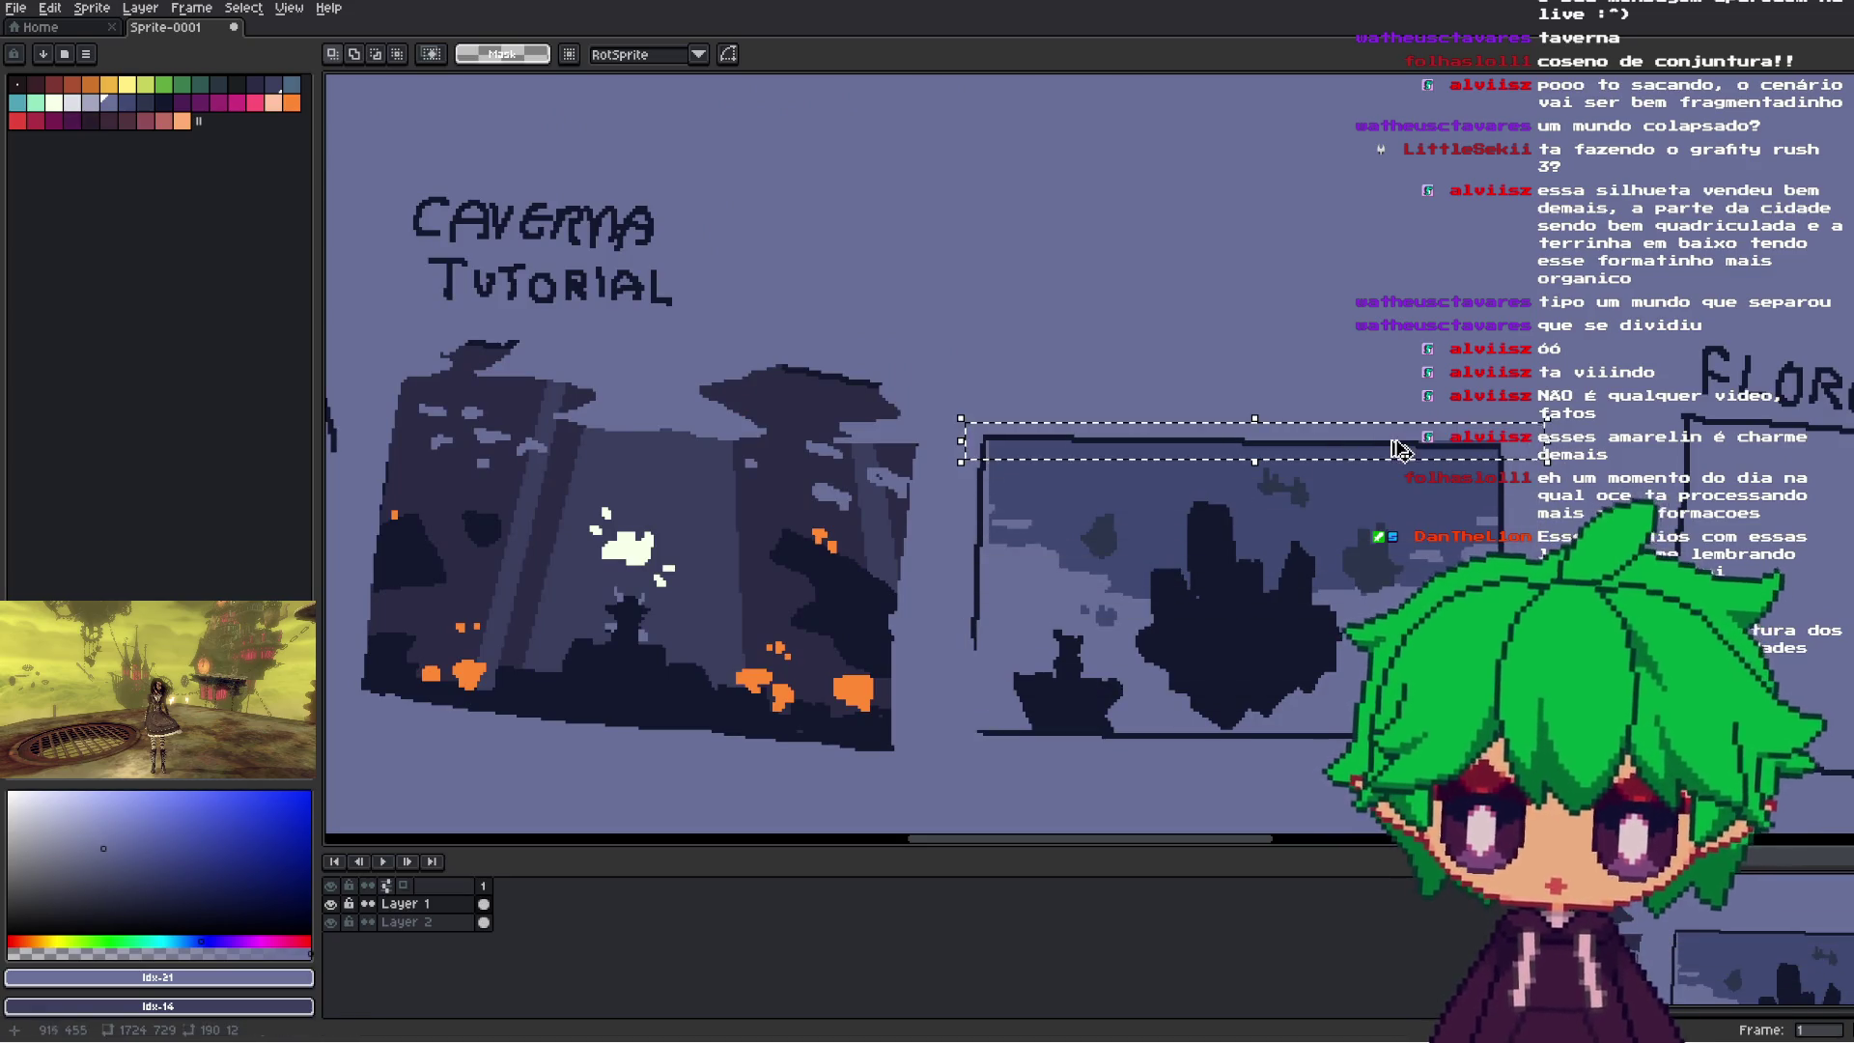
drag(1374, 440, 1373, 435)
key(Return)
scroll(1376, 521, down, 3)
scroll(1376, 522, up, 3)
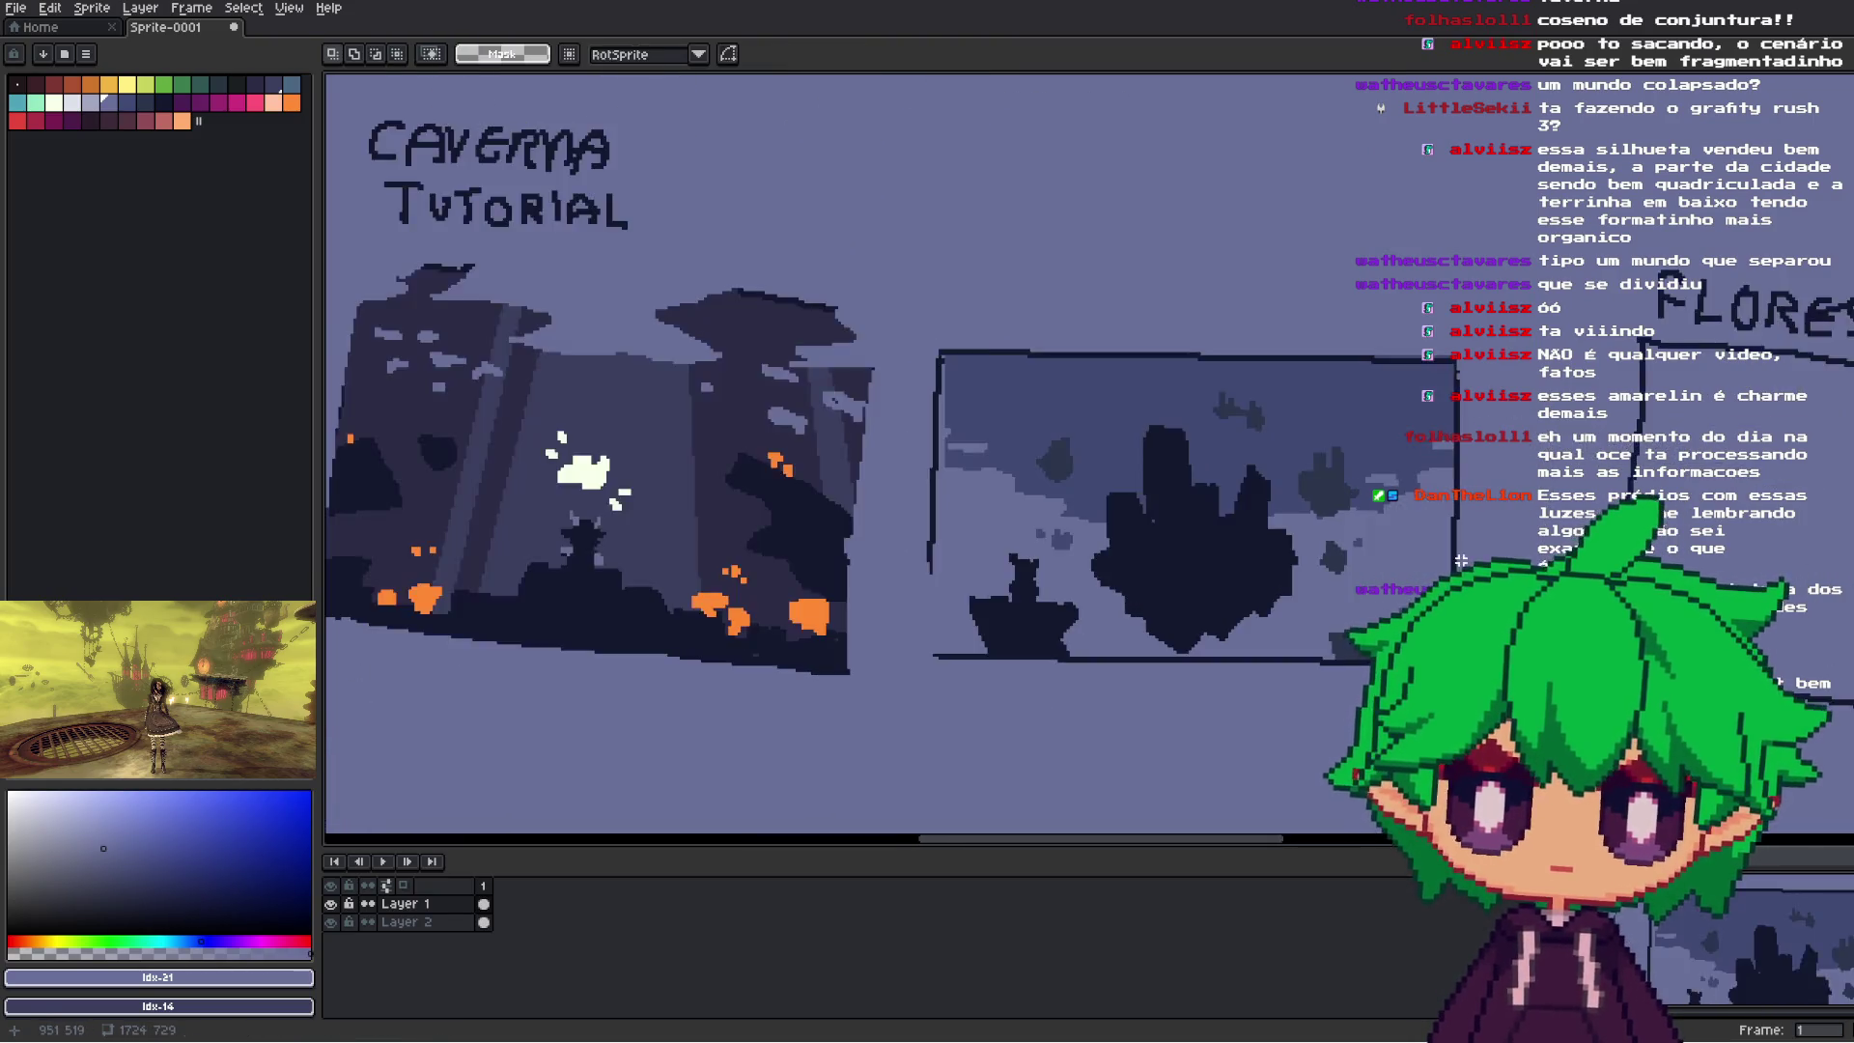
scroll(1372, 592, down, 3)
scroll(1372, 593, up, 5)
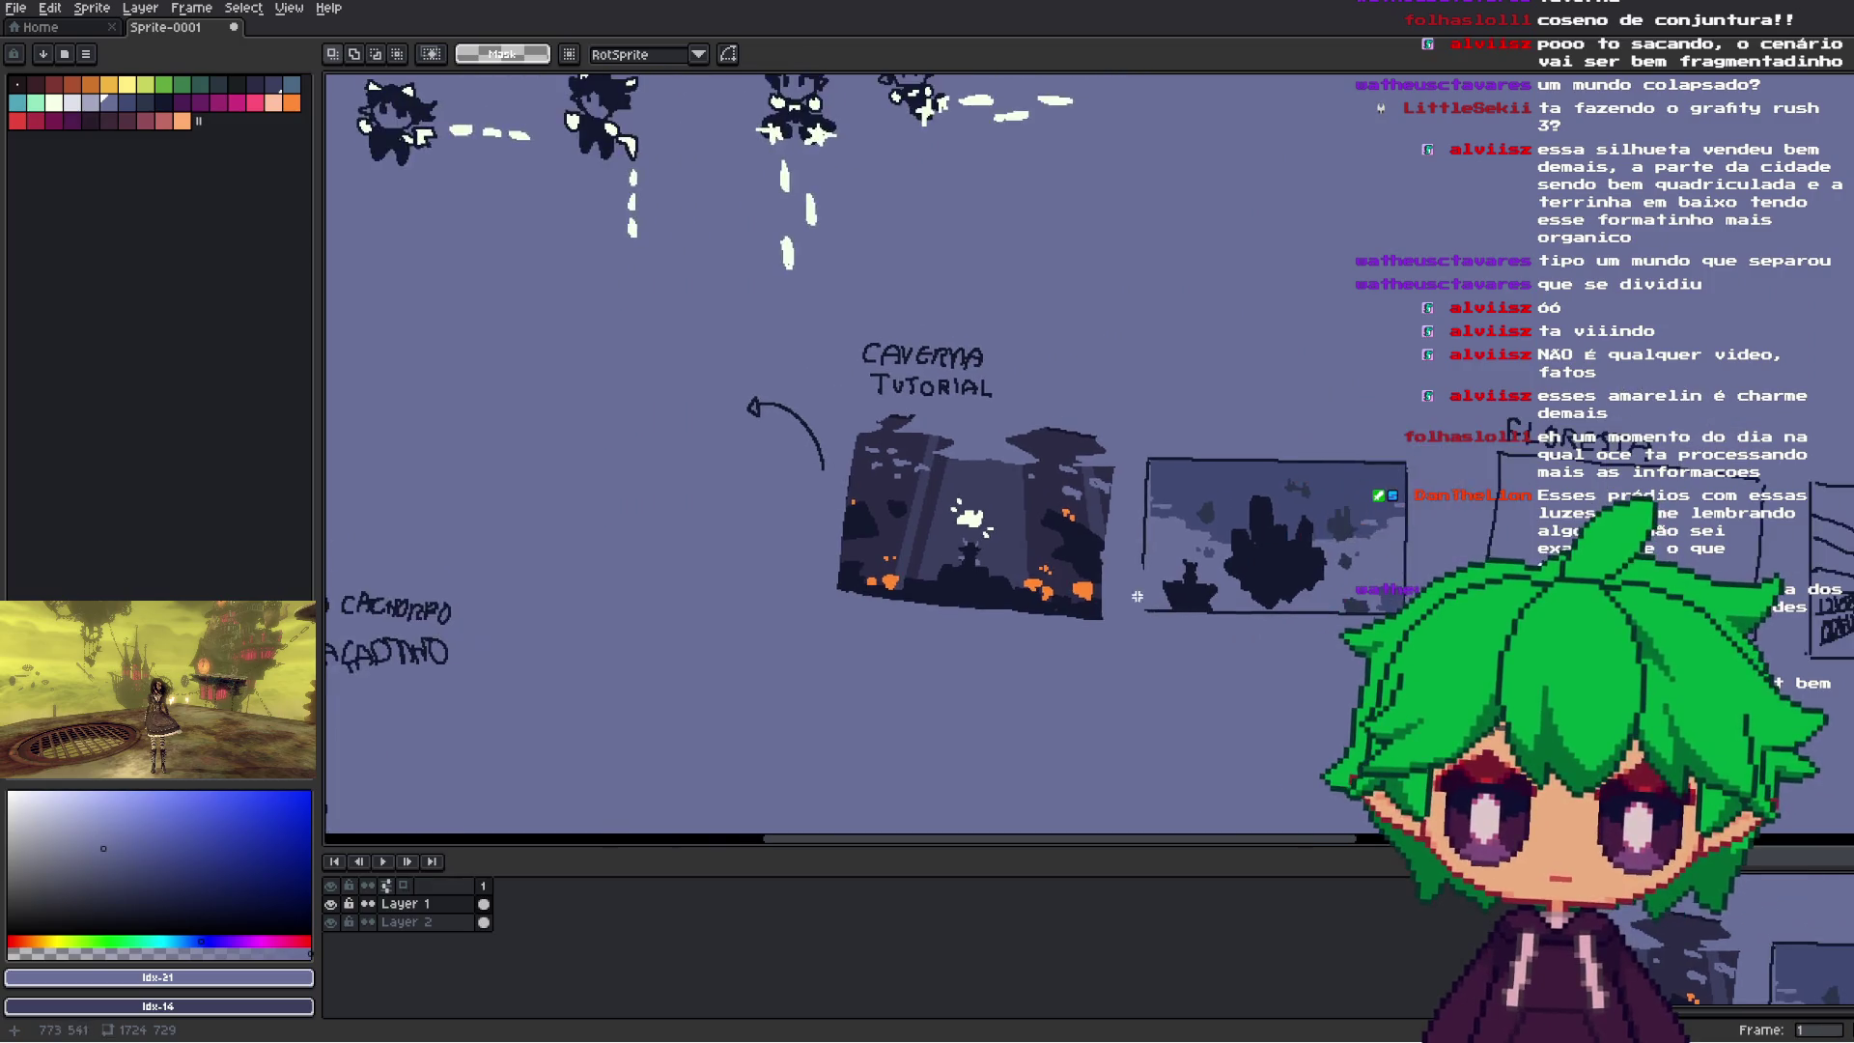
- Sample a cave-sketch colour and set the Paint Bucket to non-contiguous filling
key(i)
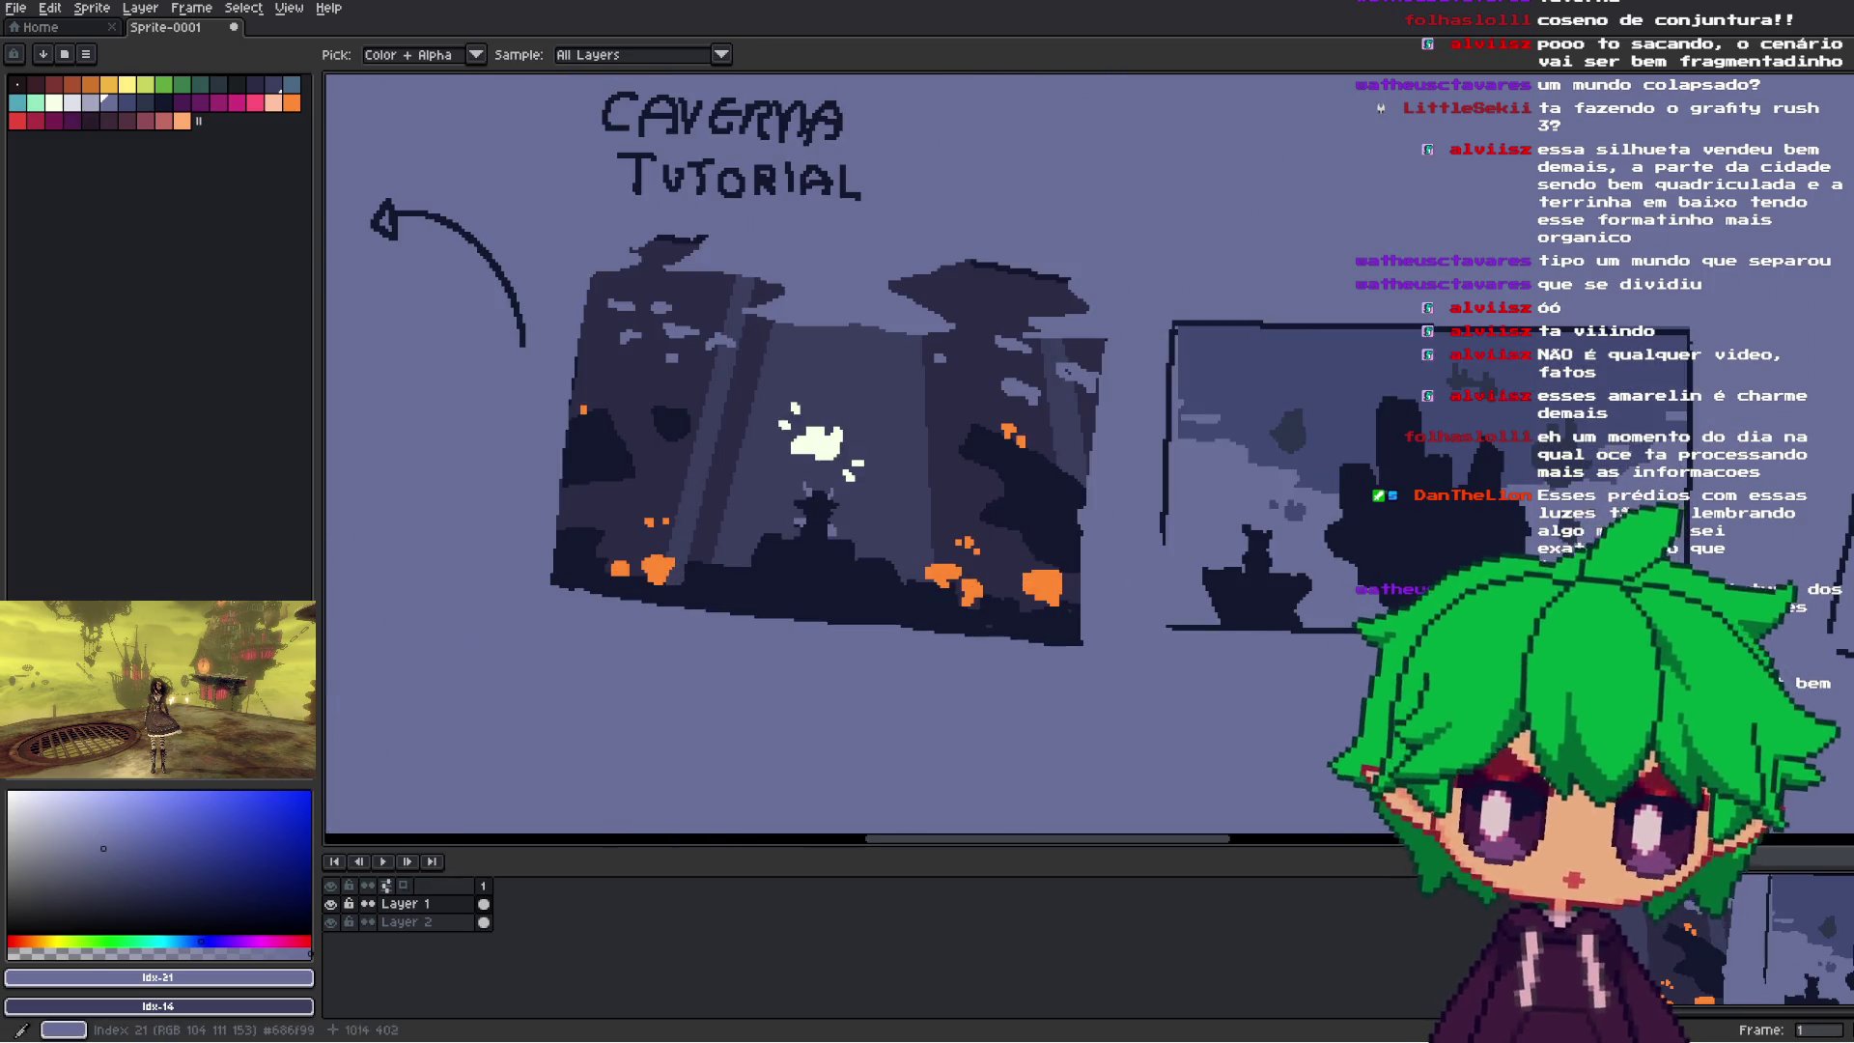
click(1750, 305)
key(g)
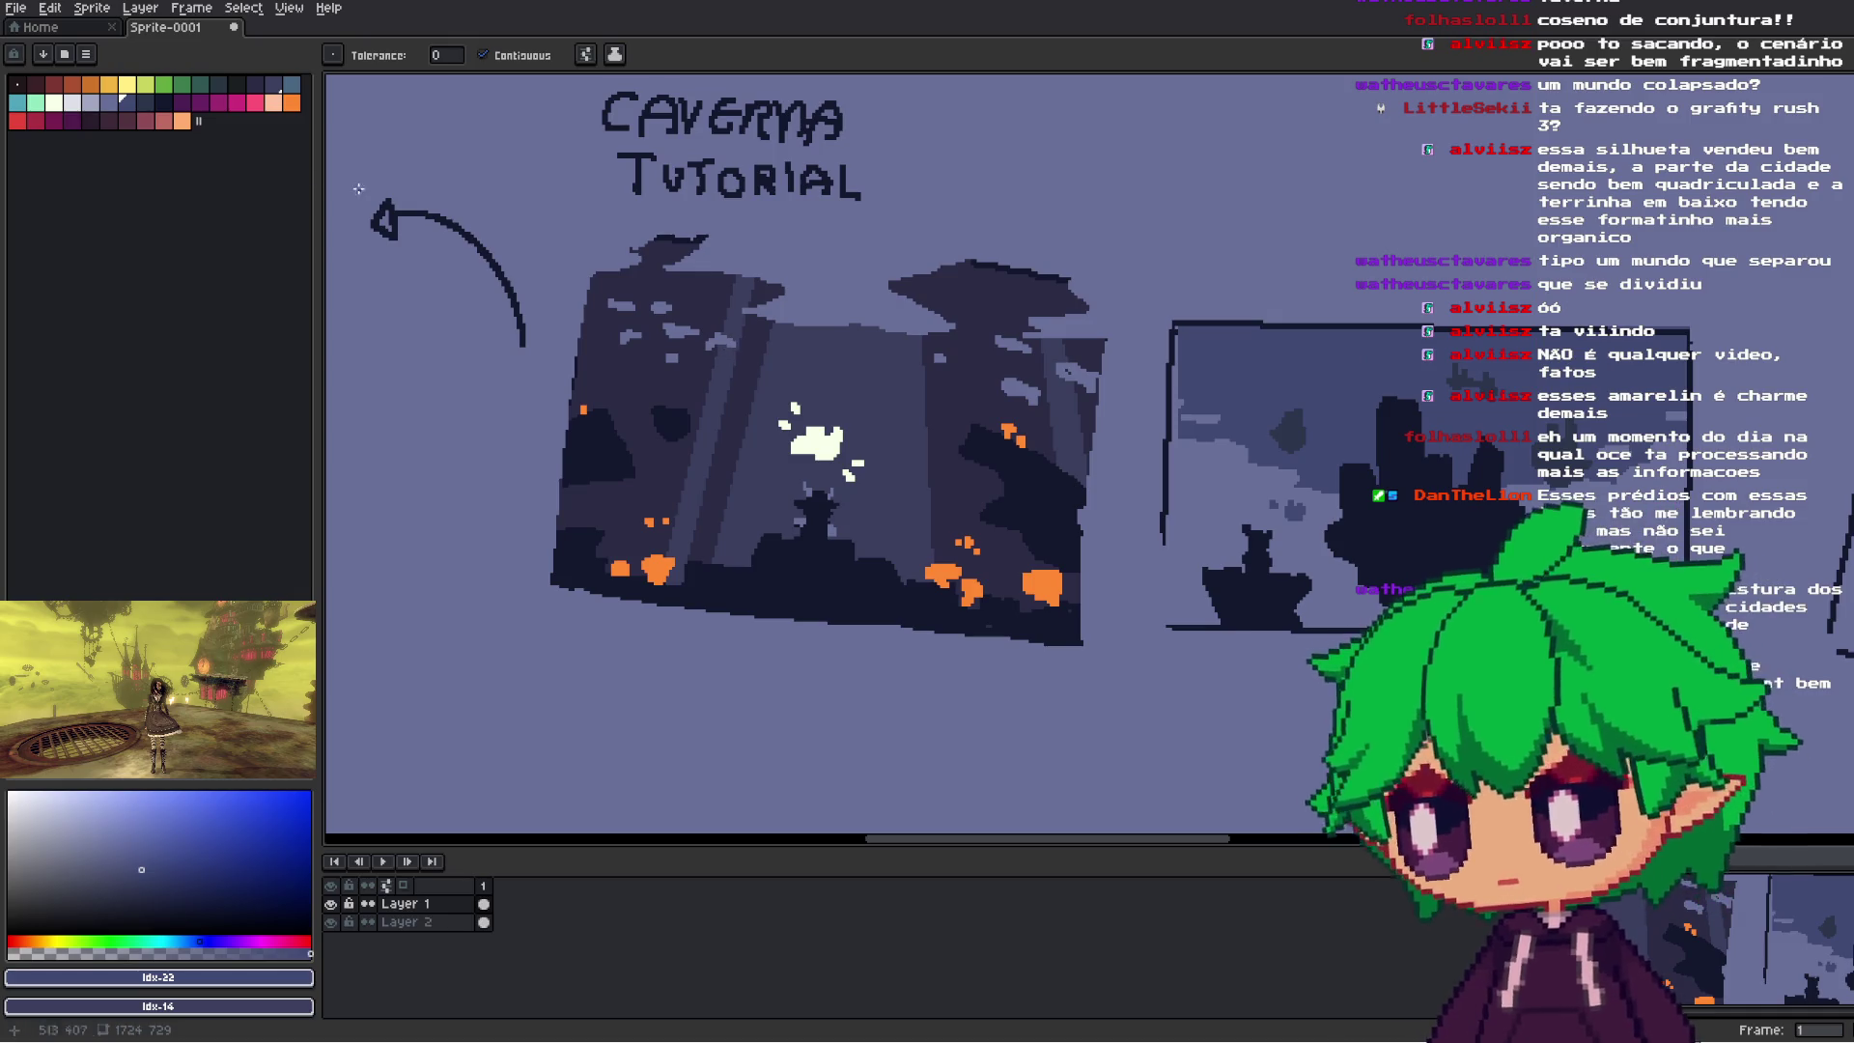
click(482, 55)
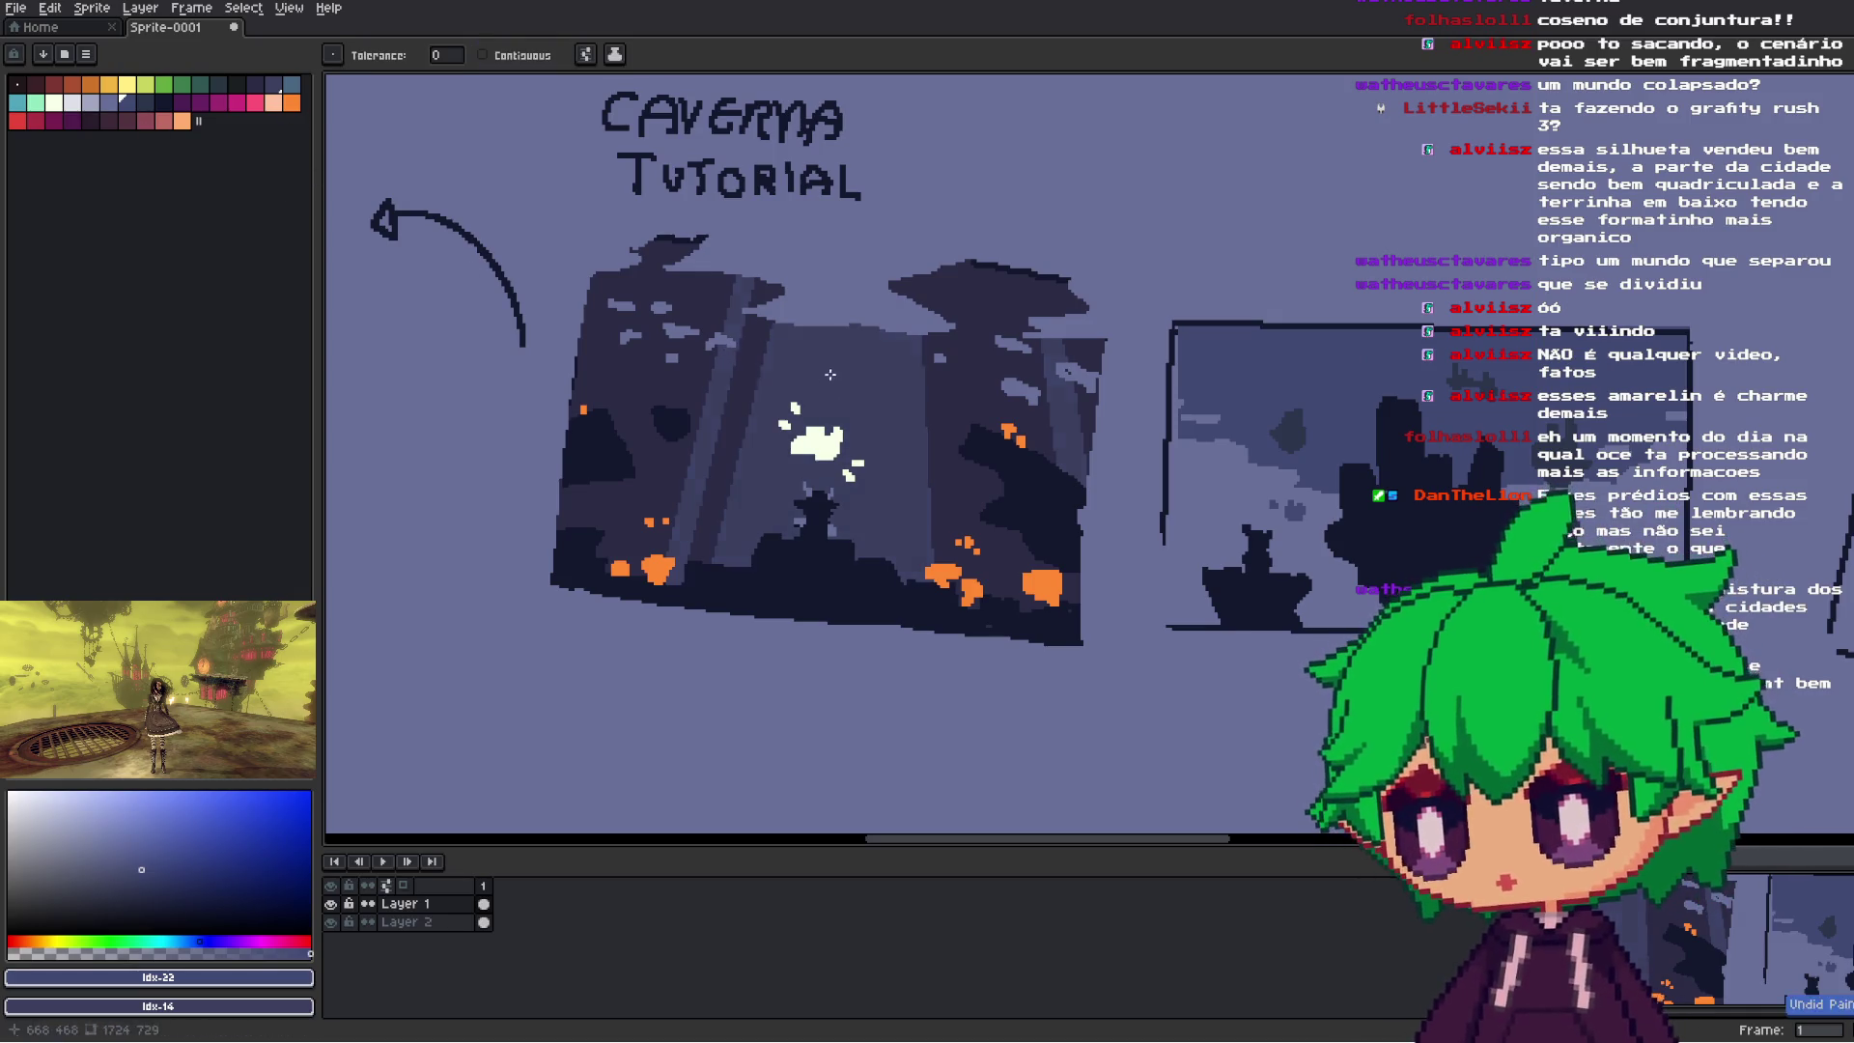
scroll(900, 422, down, 2)
scroll(900, 422, up, 2)
key(])
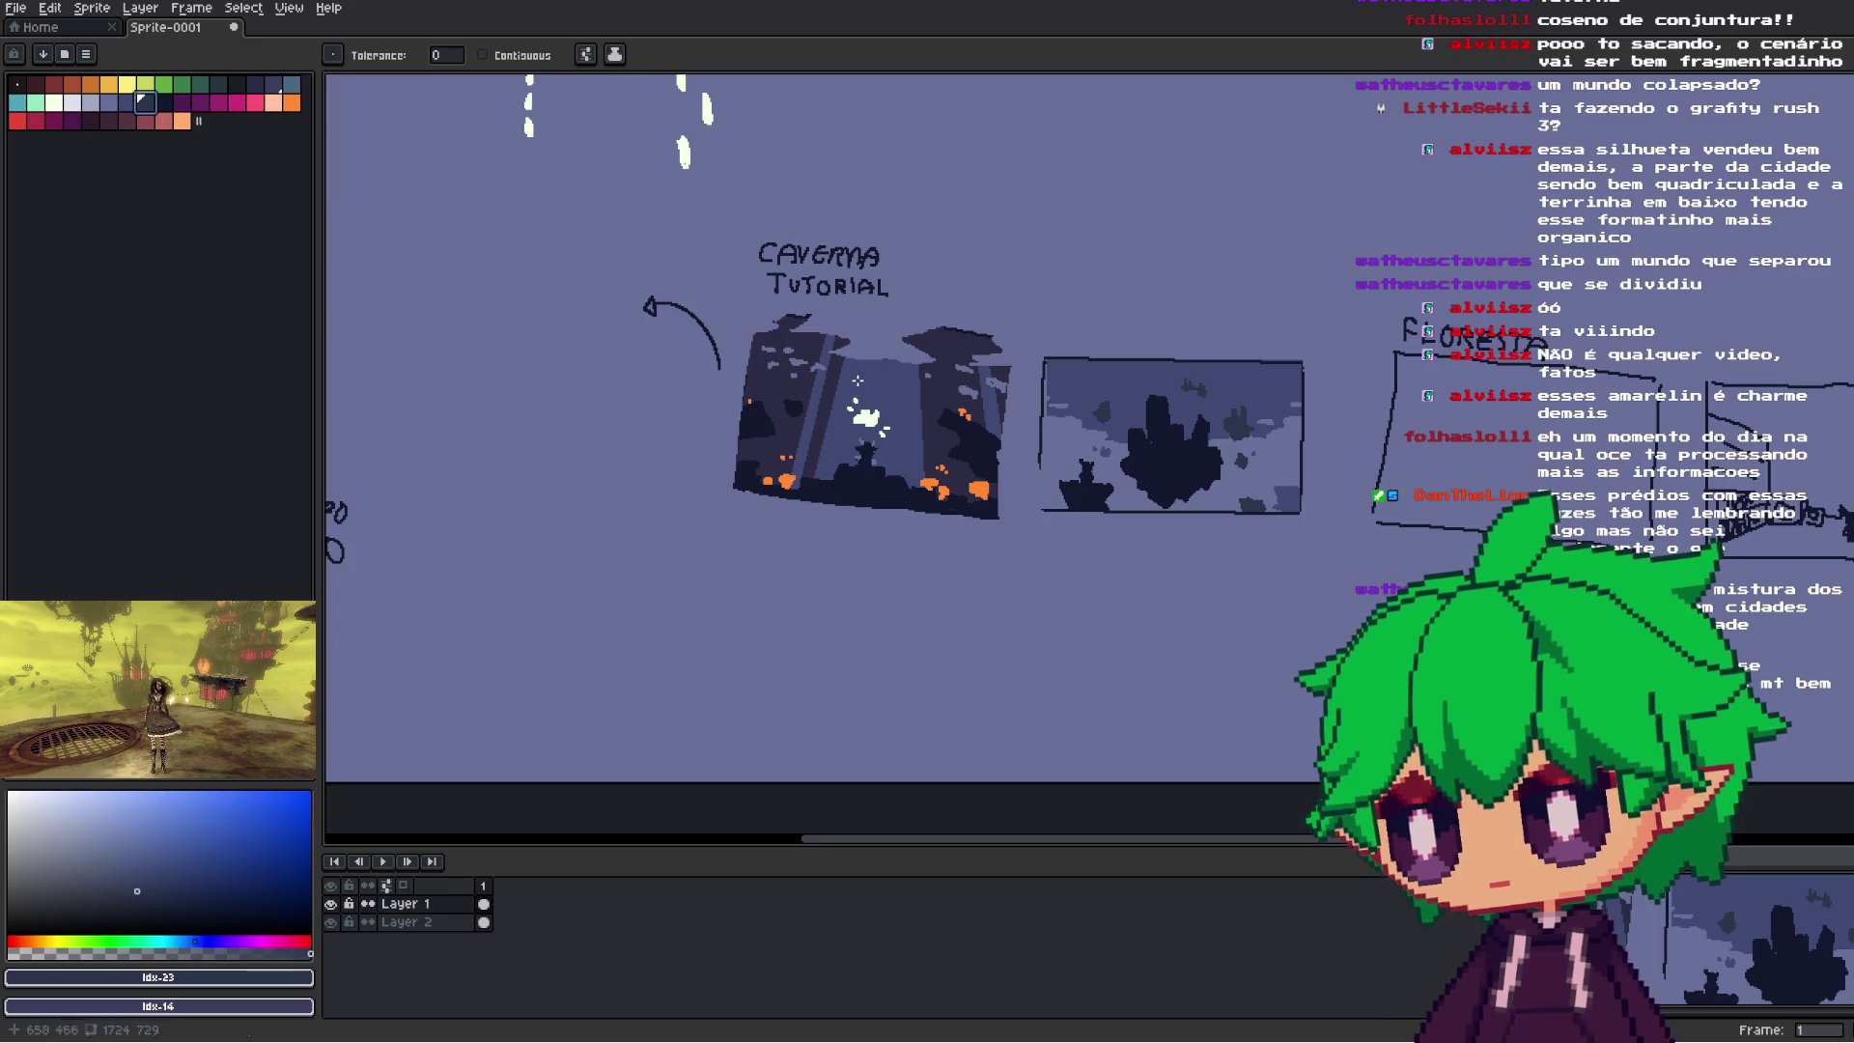
- Choose red, then orange, from the palette as the fill colour
scroll(937, 430, down, 2)
scroll(933, 431, up, 2)
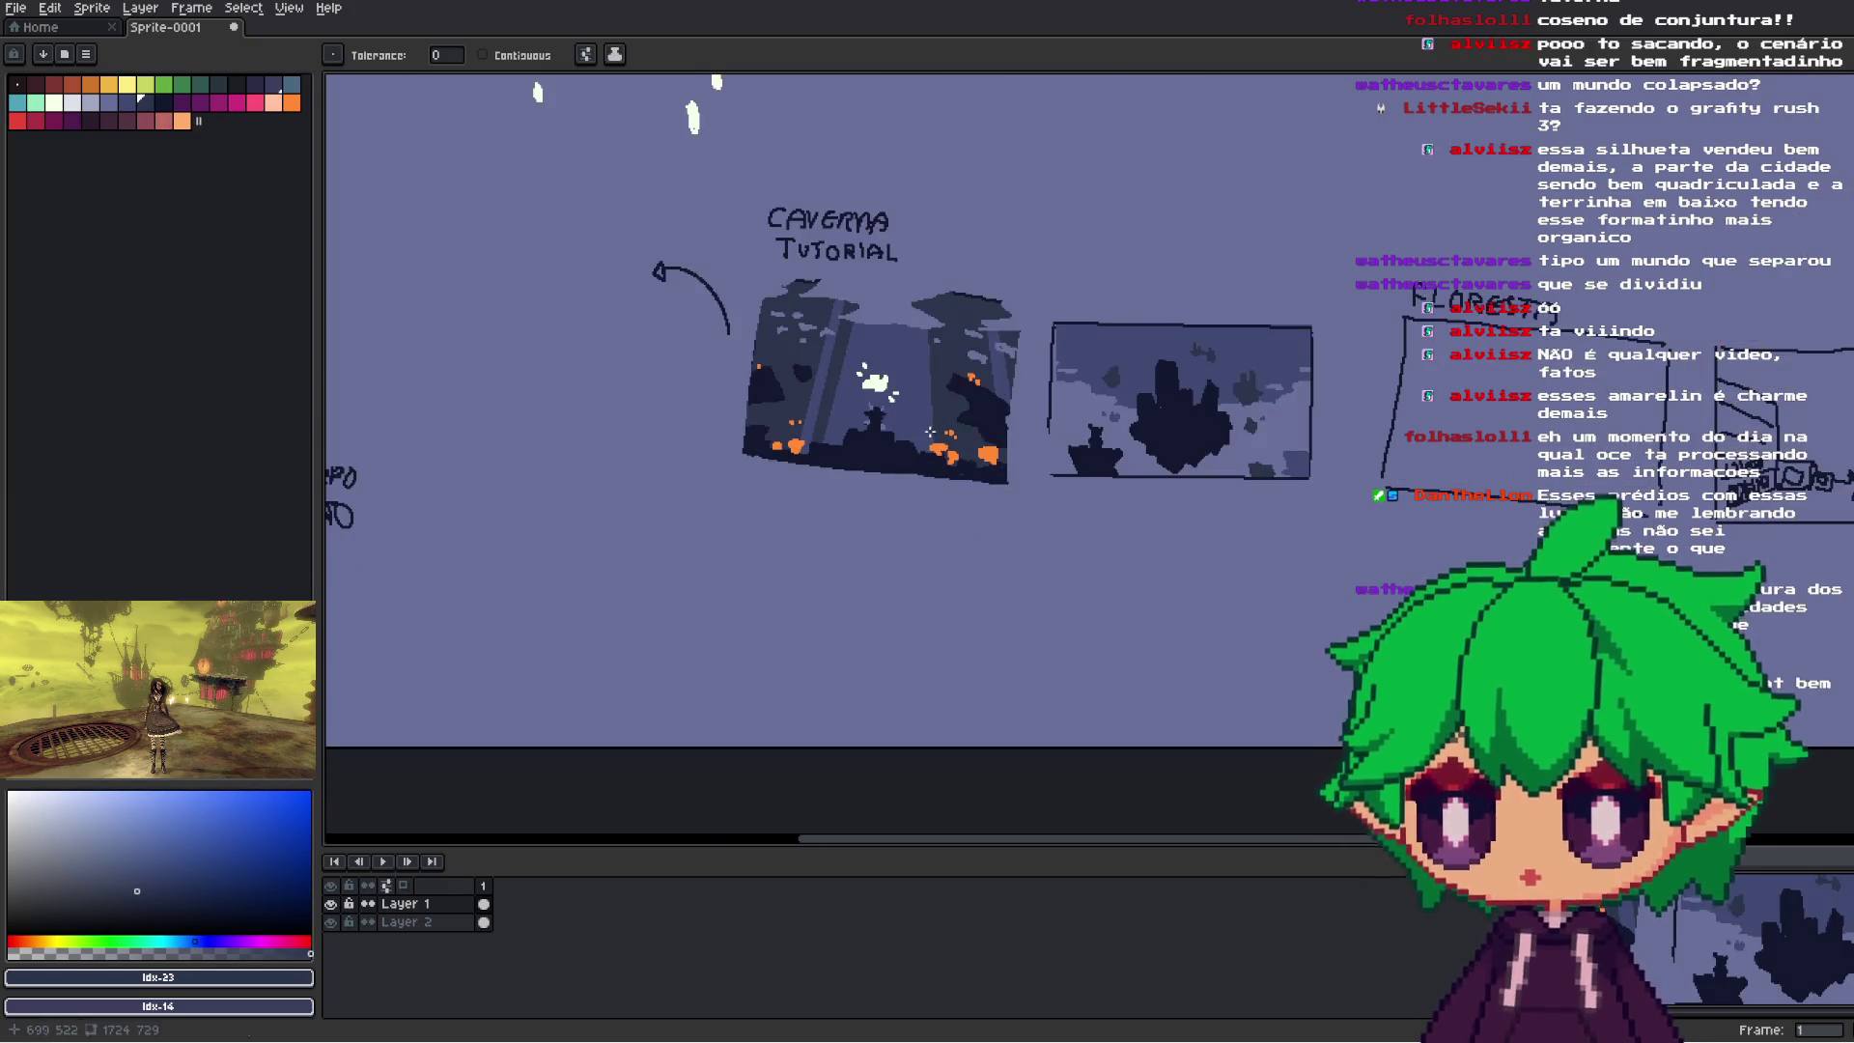
drag(933, 432, 1005, 478)
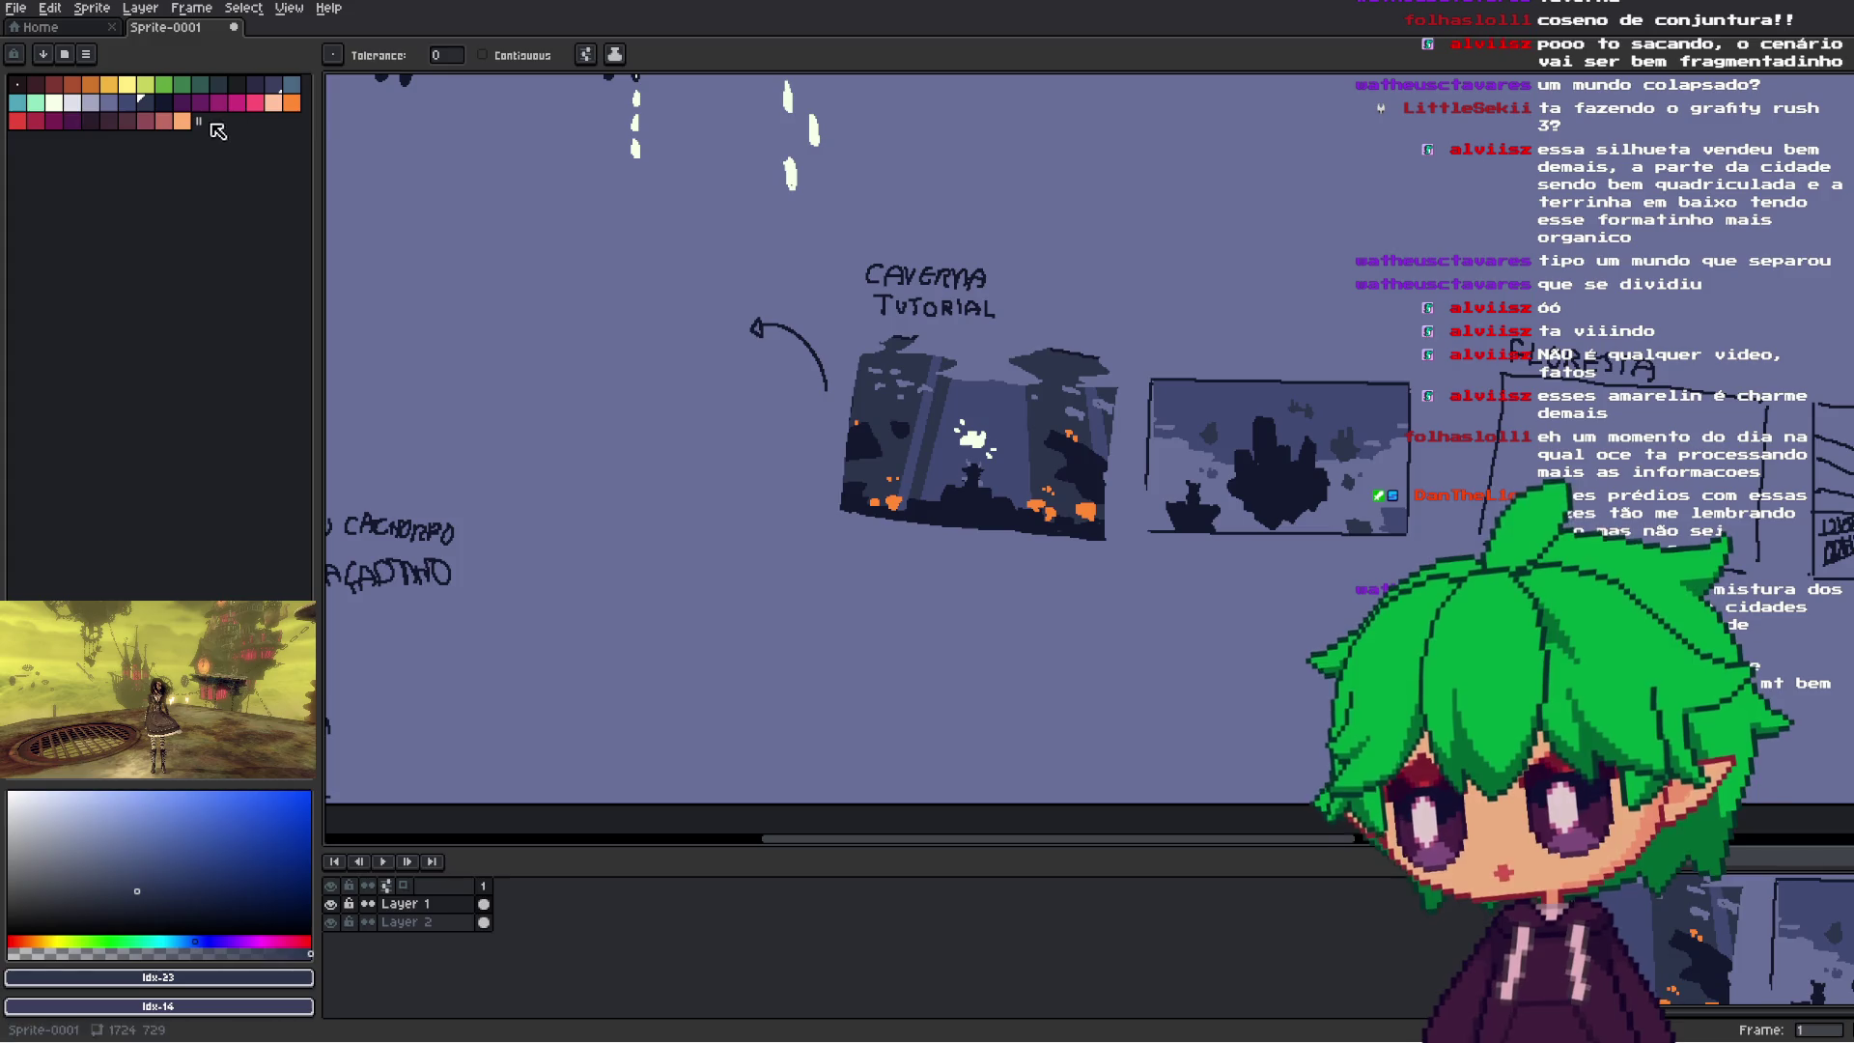
click(35, 119)
click(109, 84)
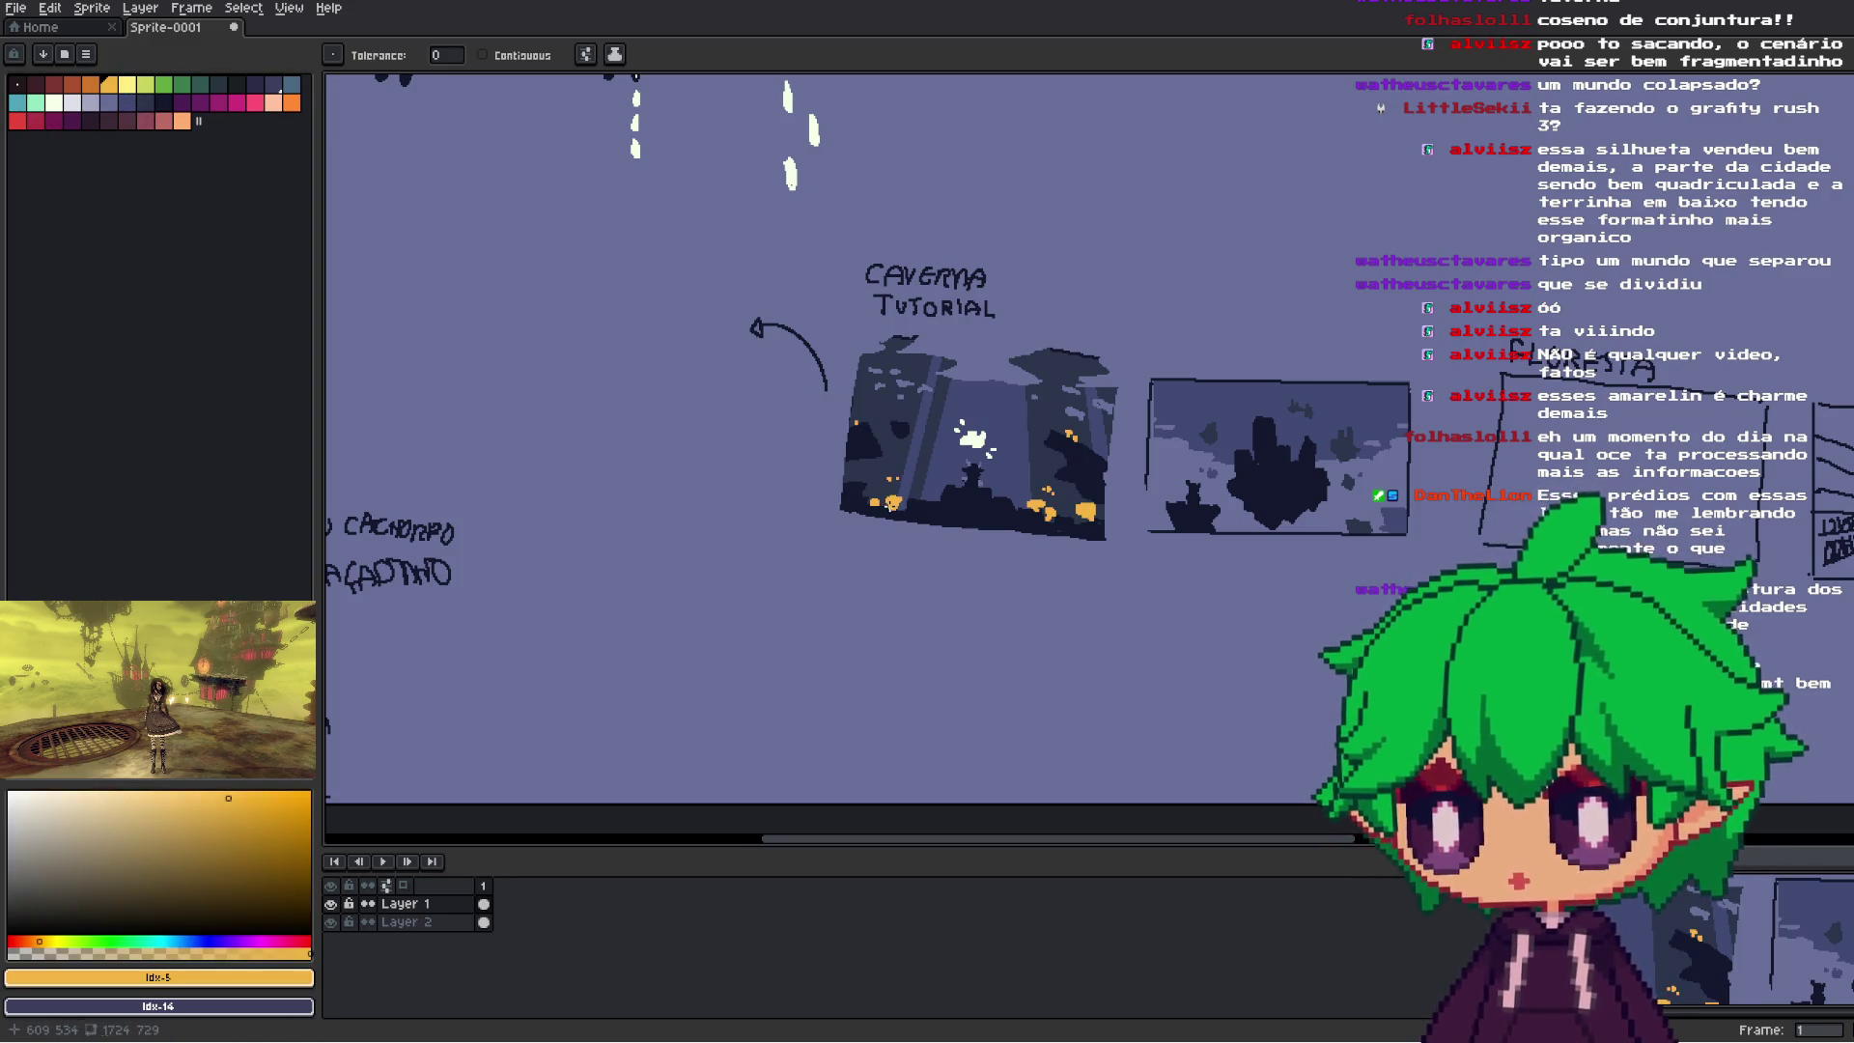
scroll(888, 503, down, 2)
scroll(794, 479, up, 2)
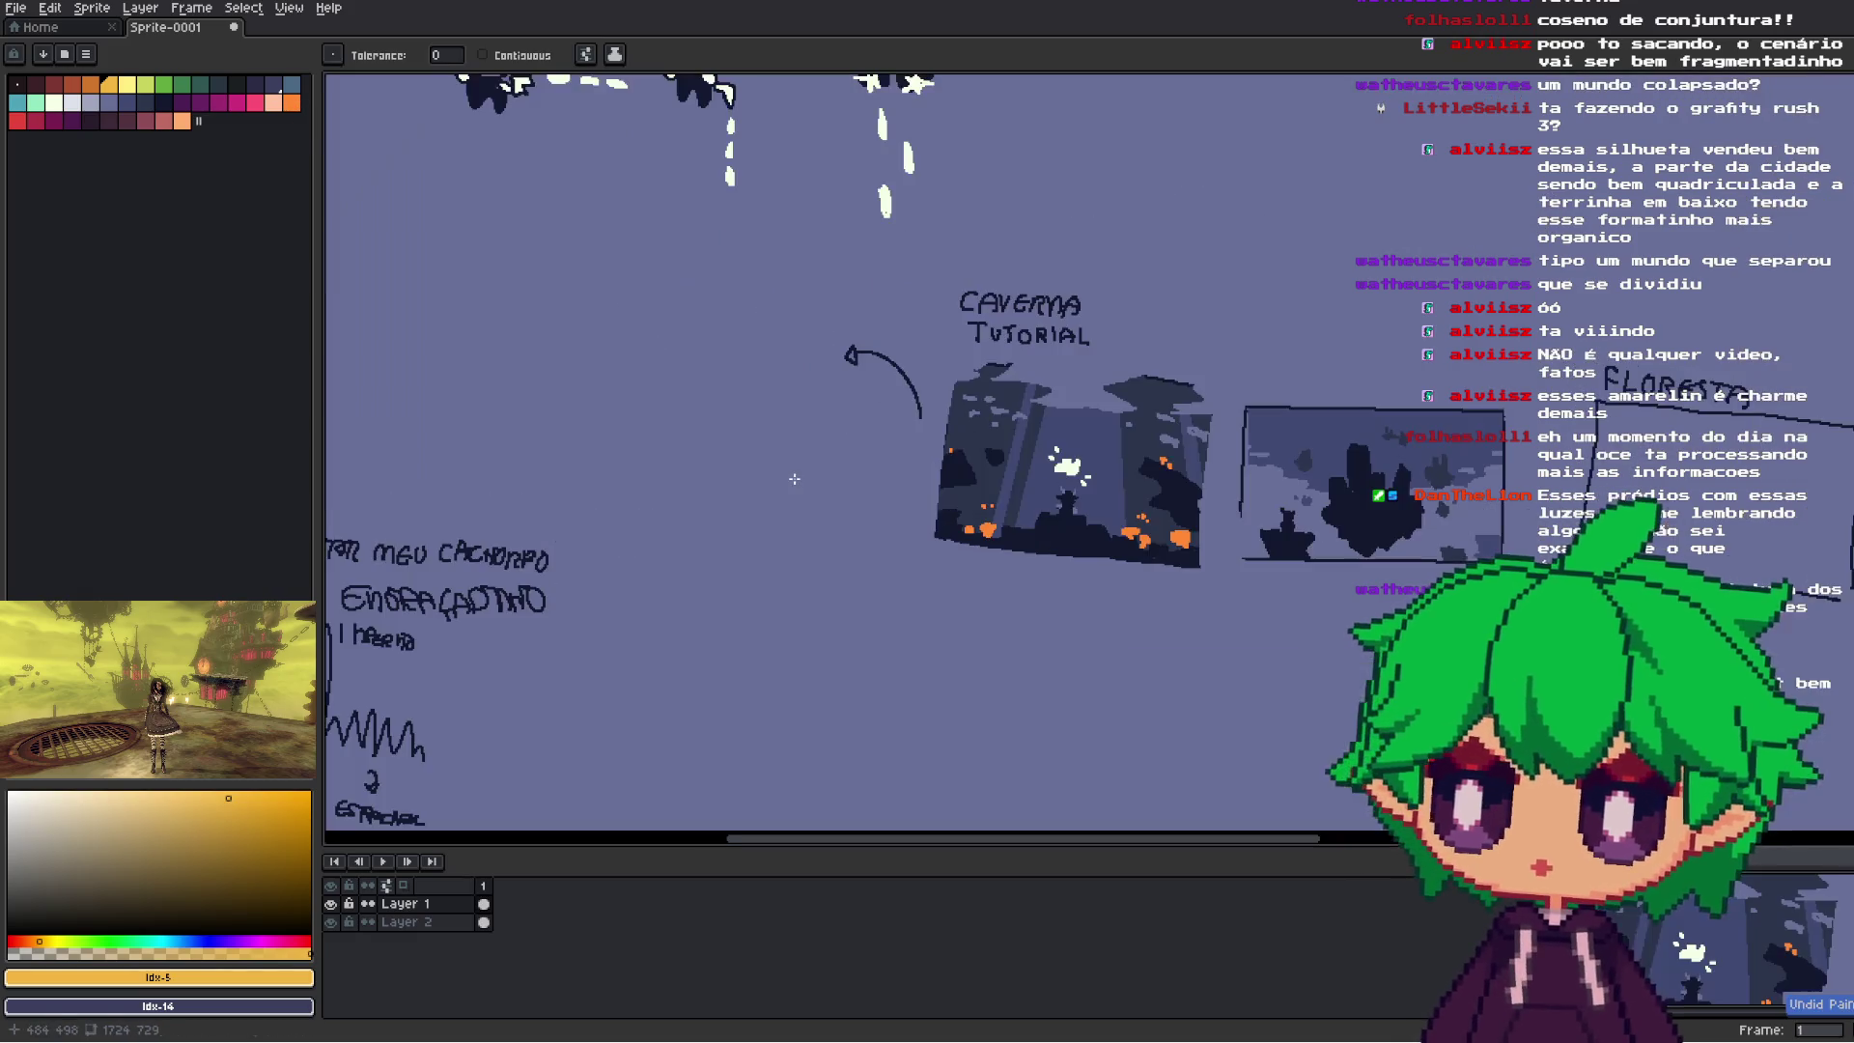
scroll(1184, 544, down, 2)
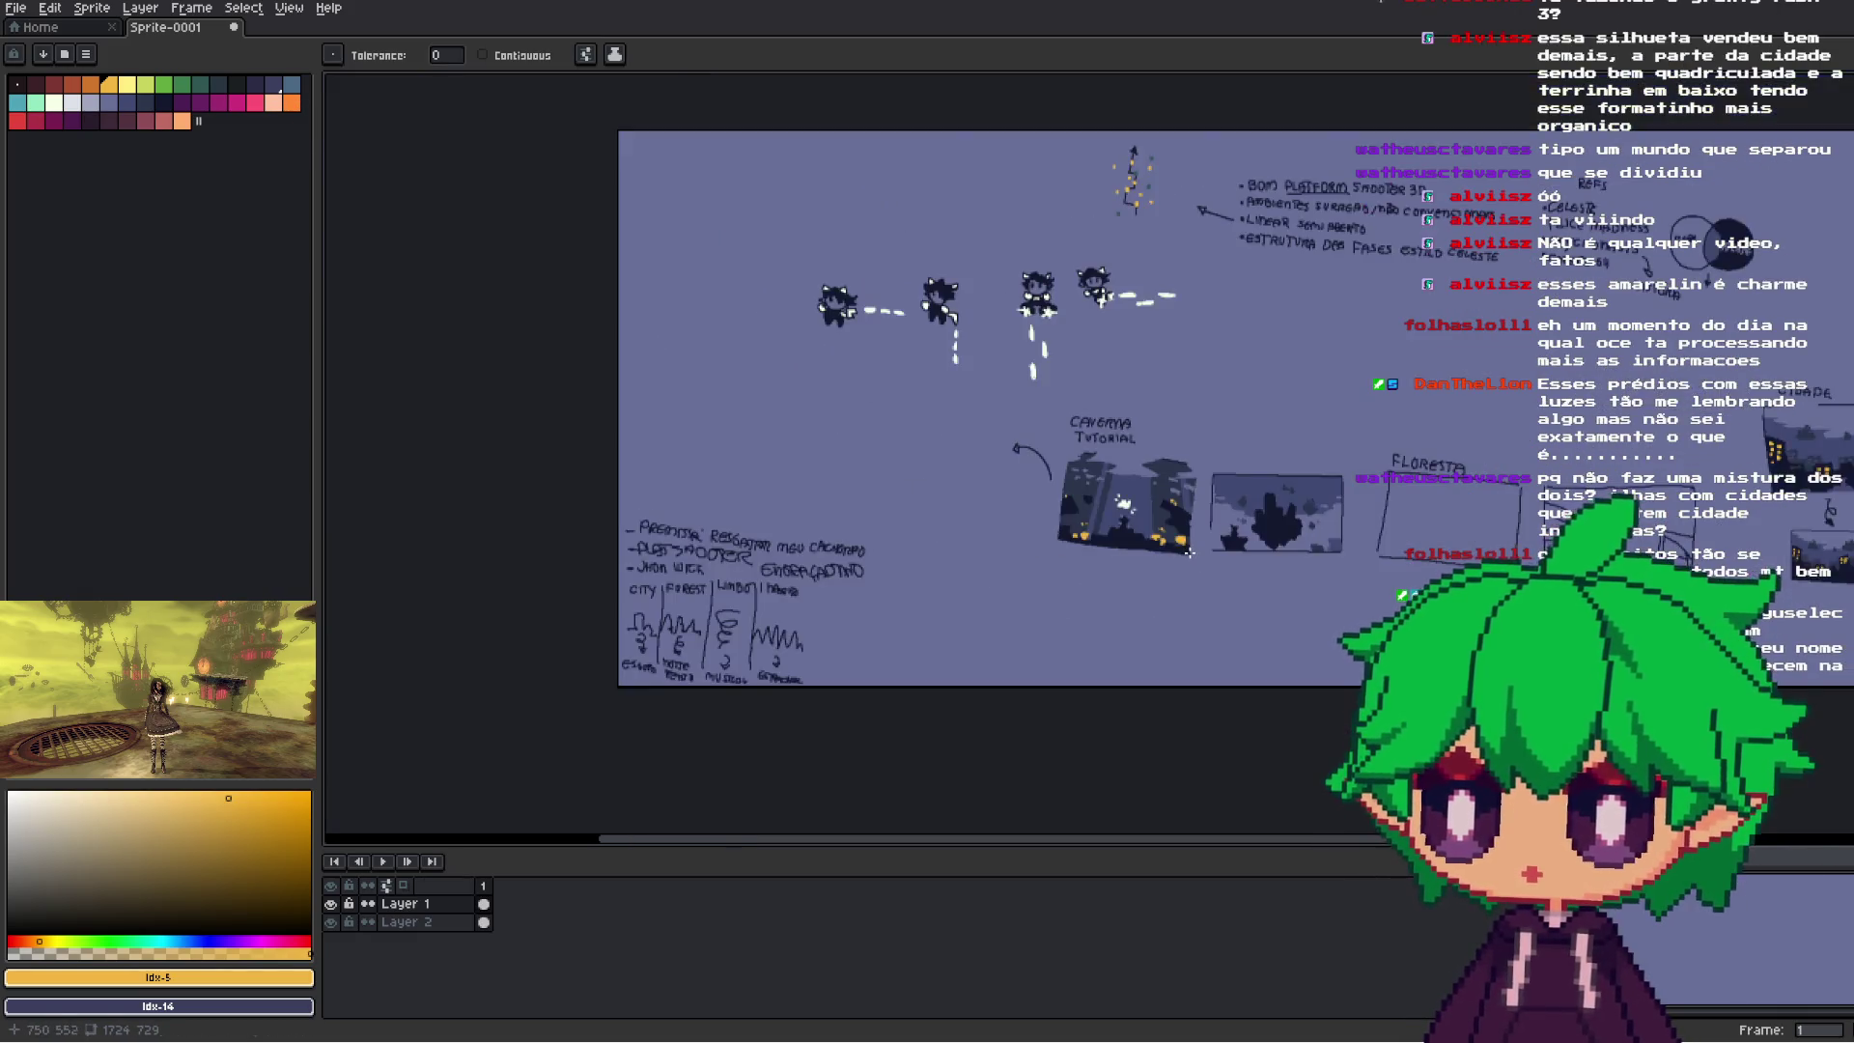
- Select the floating-island thumbnail and make a first transform attempt
scroll(1189, 552, up, 2)
drag(1341, 557, 1235, 586)
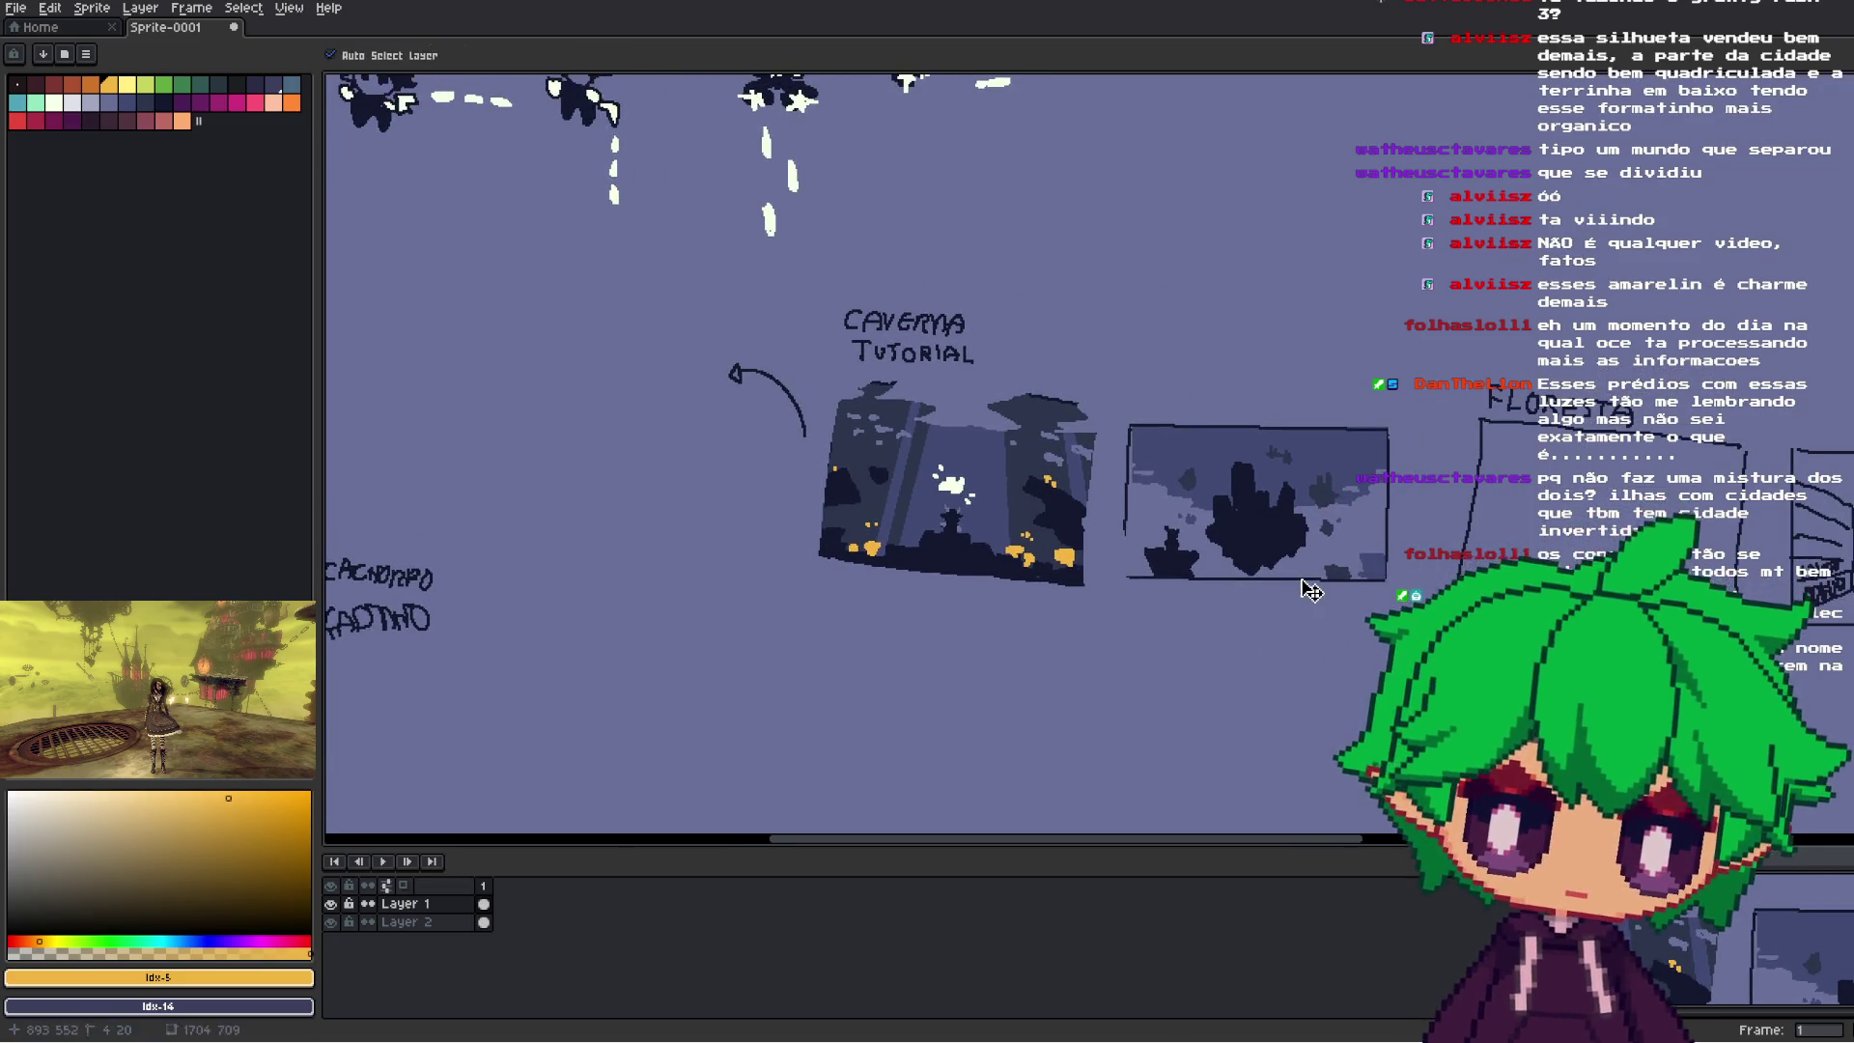
drag(1381, 556, 1321, 572)
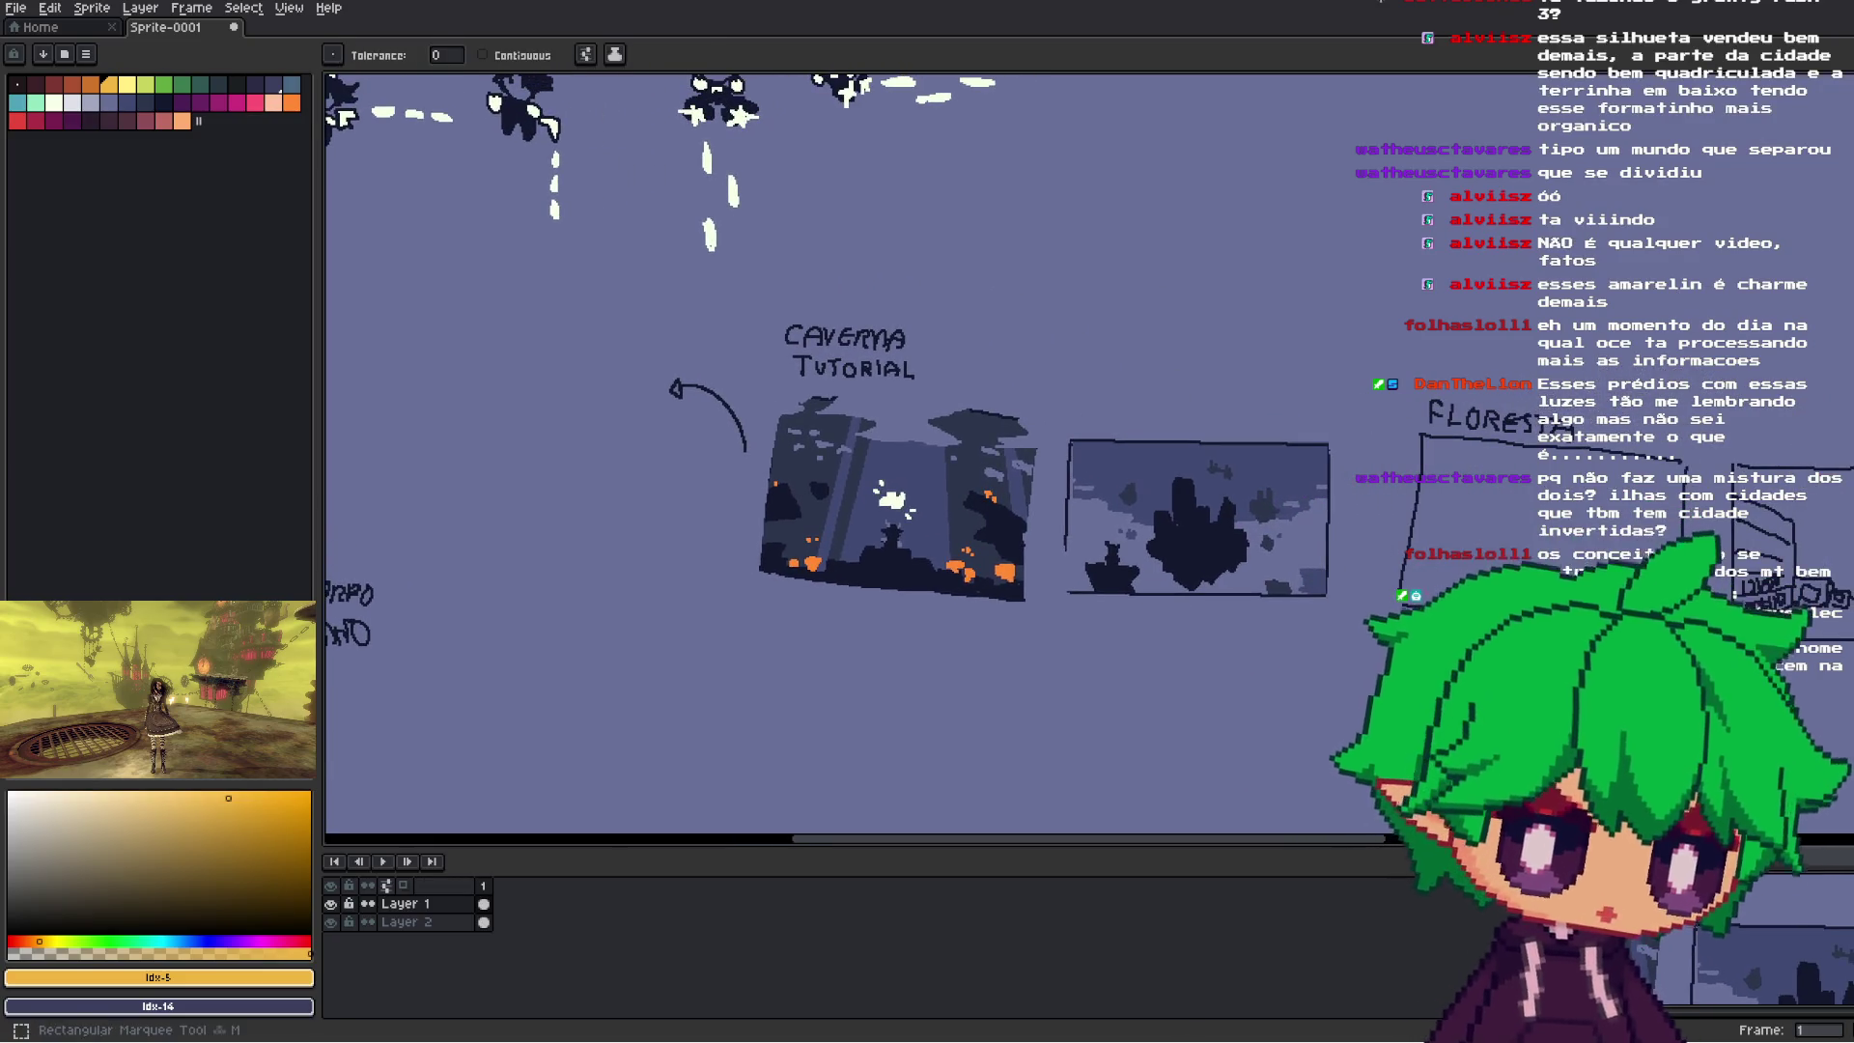
drag(1025, 542, 1166, 529)
drag(1510, 409, 1186, 652)
drag(1255, 579, 1149, 566)
click(1313, 567)
key(Return)
scroll(1255, 580, down, 2)
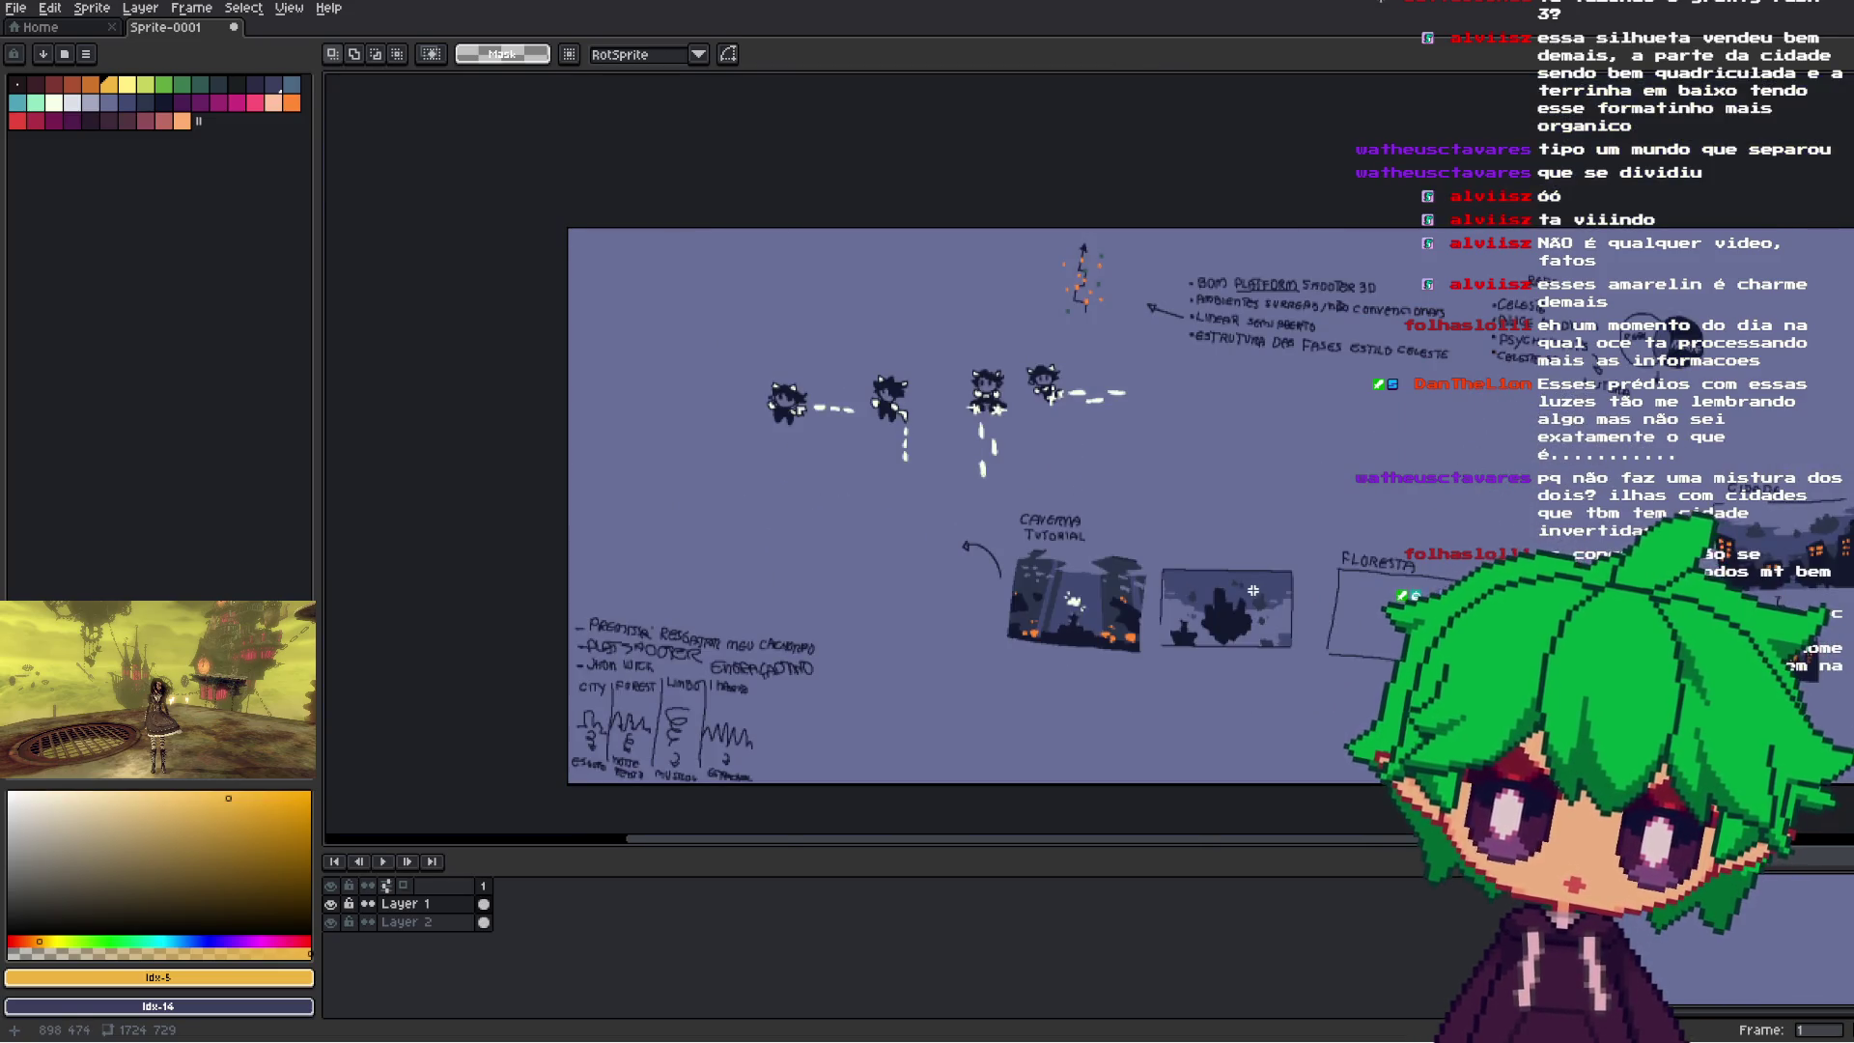
scroll(1252, 590, up, 1)
- Copy the island thumbnail, rotate it 180° and shrink it below the original
drag(1371, 539, 1066, 732)
scroll(1066, 732, down, 2)
scroll(1159, 627, down, 1)
scroll(1247, 530, up, 2)
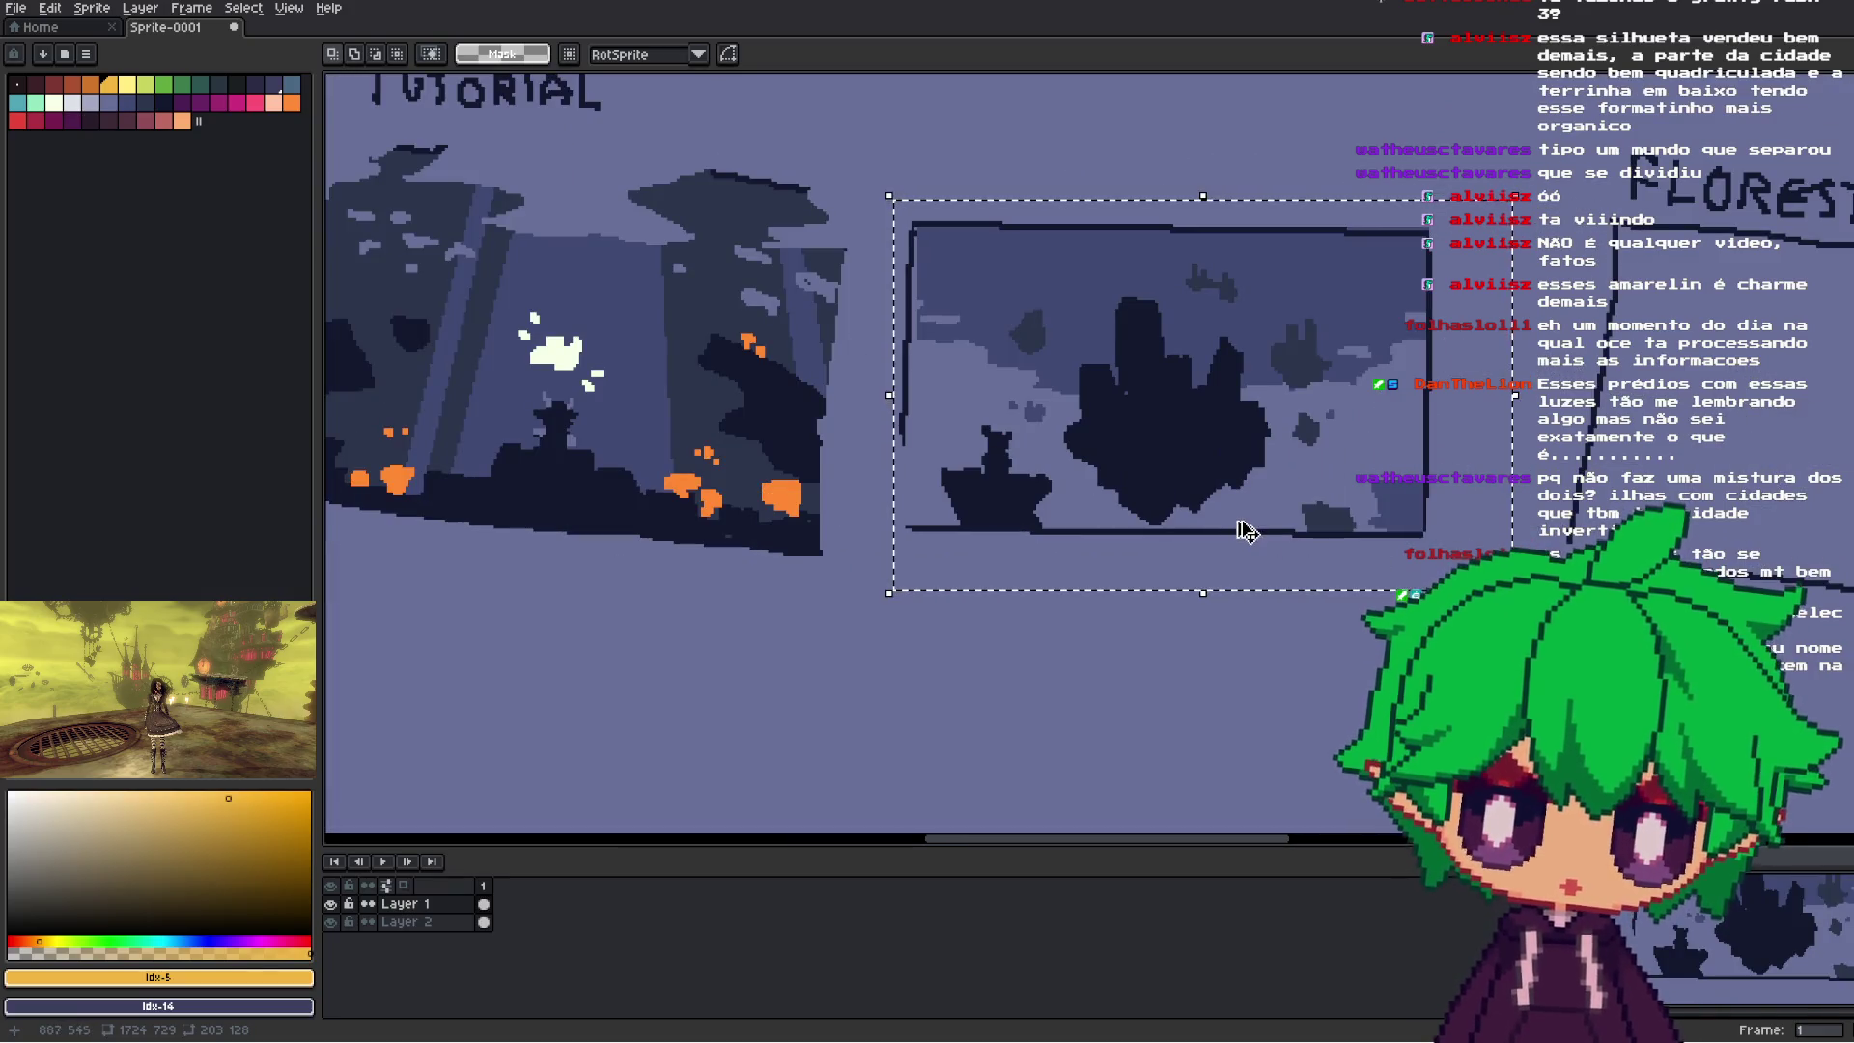
scroll(1246, 530, down, 3)
scroll(1246, 530, up, 2)
click(1197, 446)
drag(1282, 577, 1267, 435)
mouse_move(1066, 246)
mouse_down()
mouse_move(1361, 321)
mouse_move(1334, 454)
mouse_up()
mouse_move(1282, 367)
mouse_down()
mouse_move(1280, 680)
mouse_move(1253, 666)
mouse_move(1262, 684)
mouse_move(1354, 590)
mouse_move(1304, 561)
mouse_move(1323, 555)
mouse_up()
scroll(1354, 590, down, 3)
drag(1444, 452, 1359, 507)
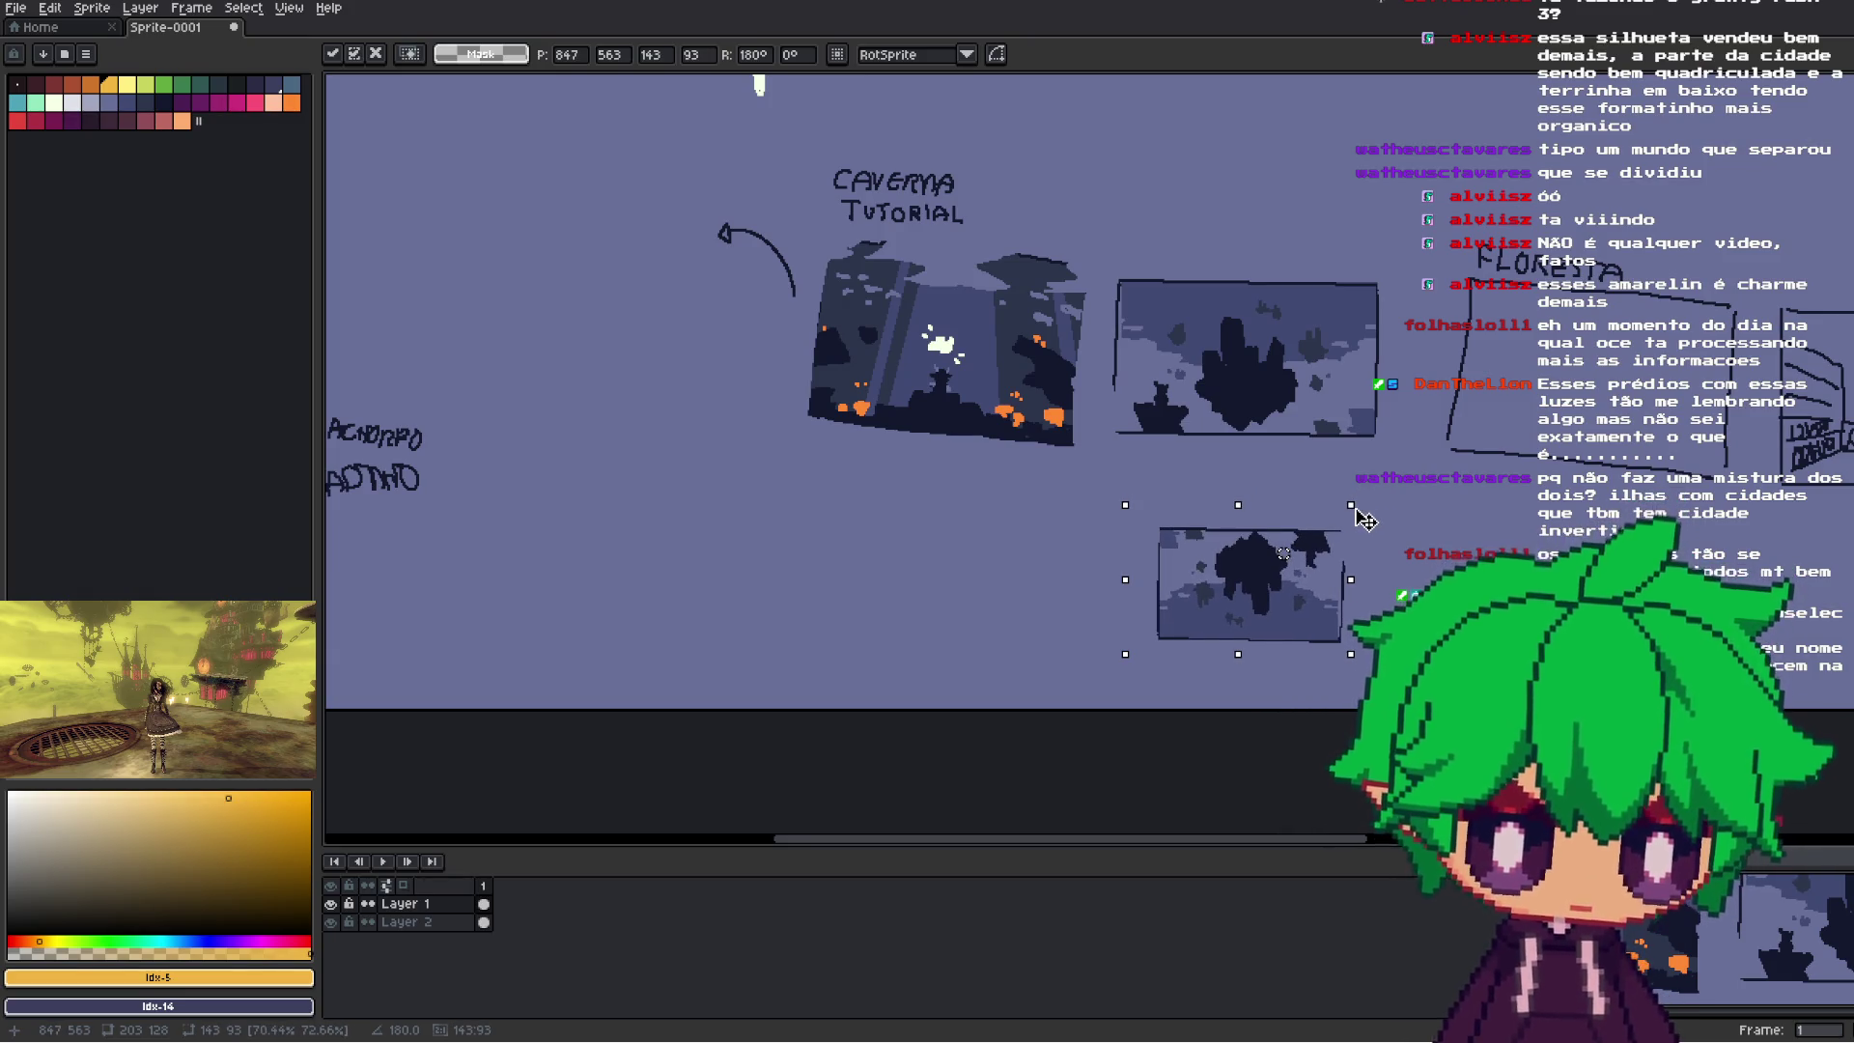
key(Return)
- Select the small boat silhouette and drag a copy down the sheet
scroll(1197, 538, up, 2)
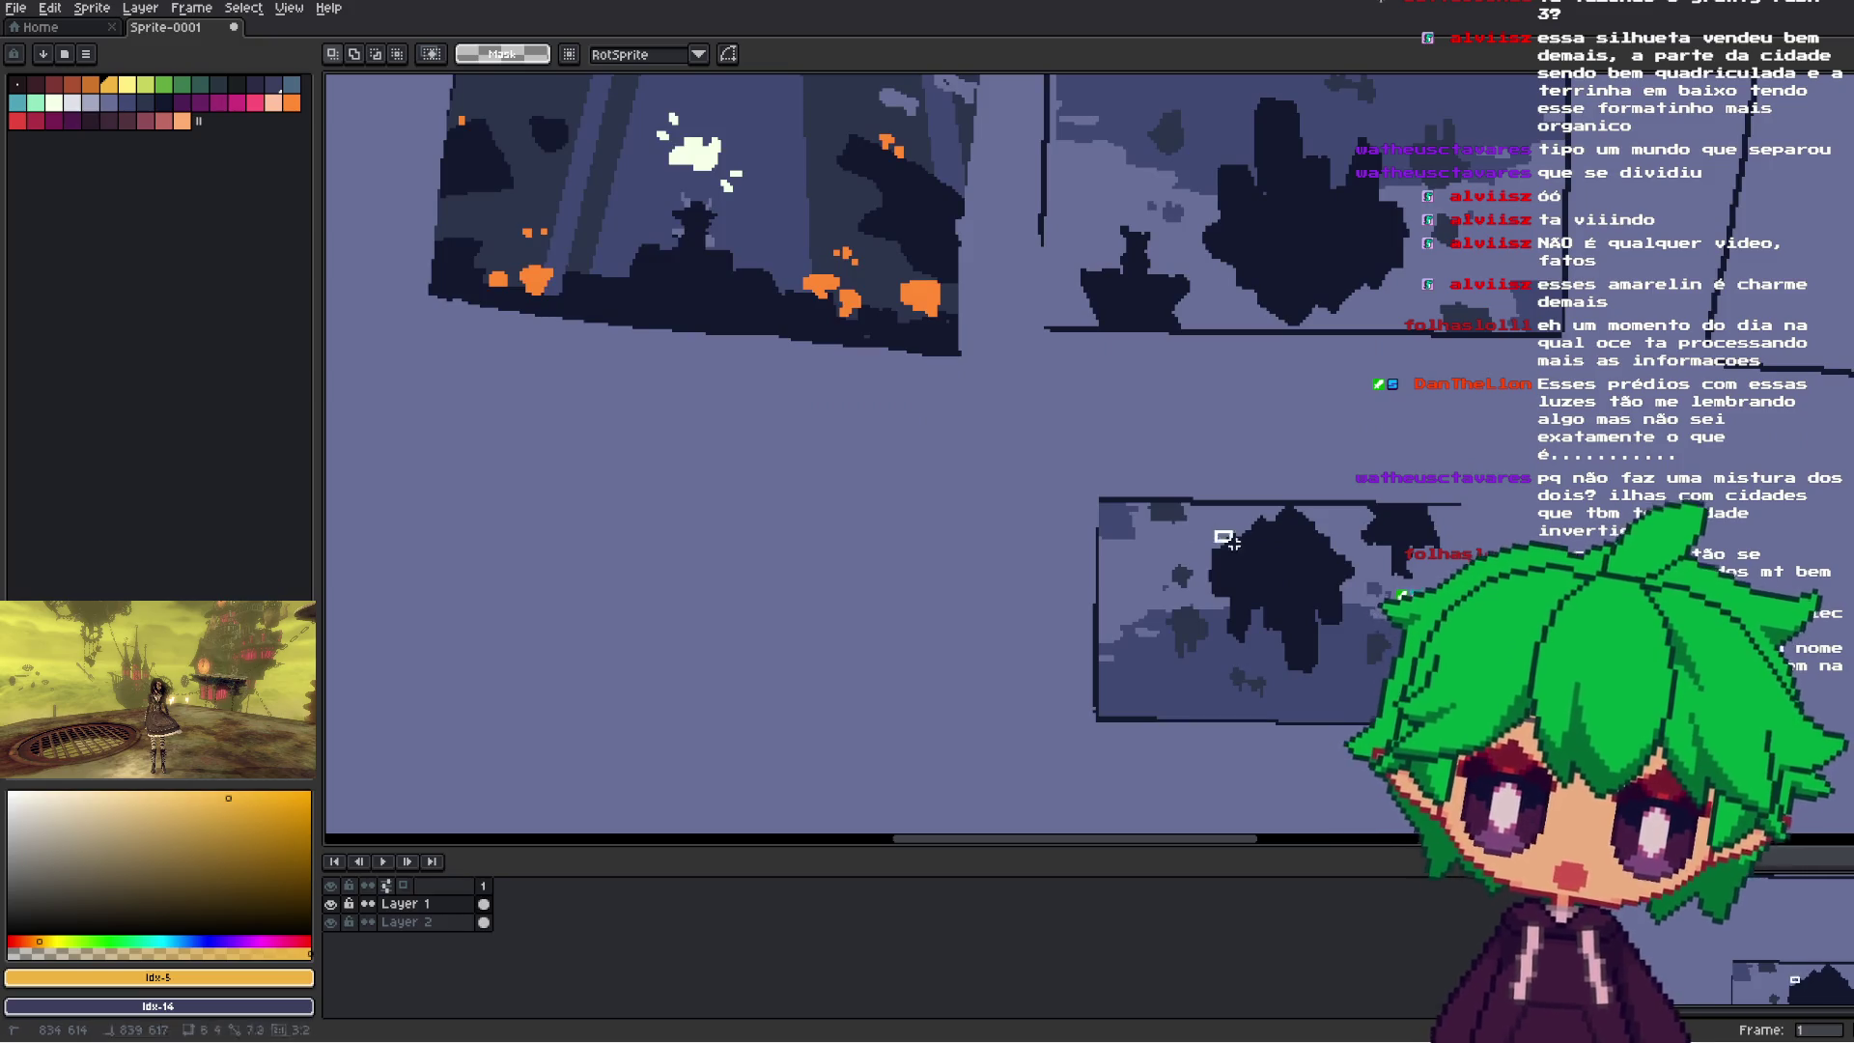
mouse_move(1245, 491)
mouse_down()
mouse_move(1310, 545)
mouse_move(1305, 569)
mouse_up()
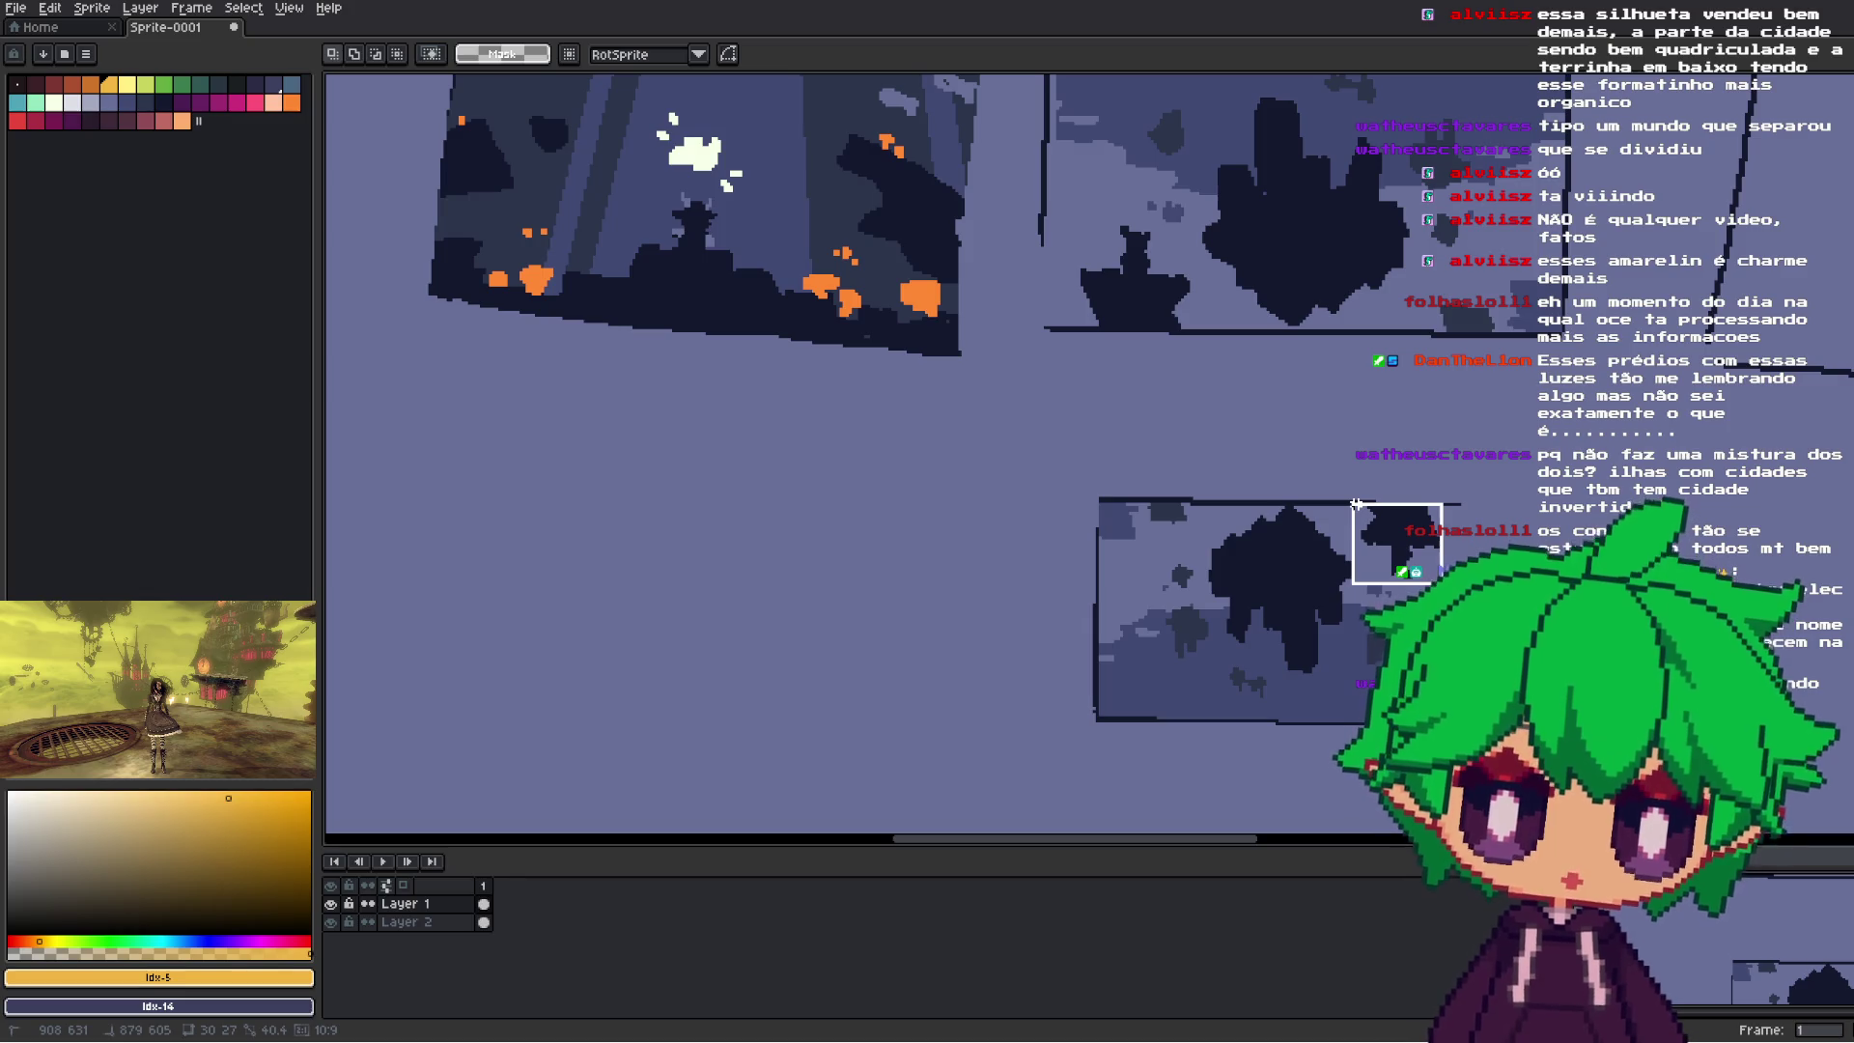
scroll(1304, 476, up, 2)
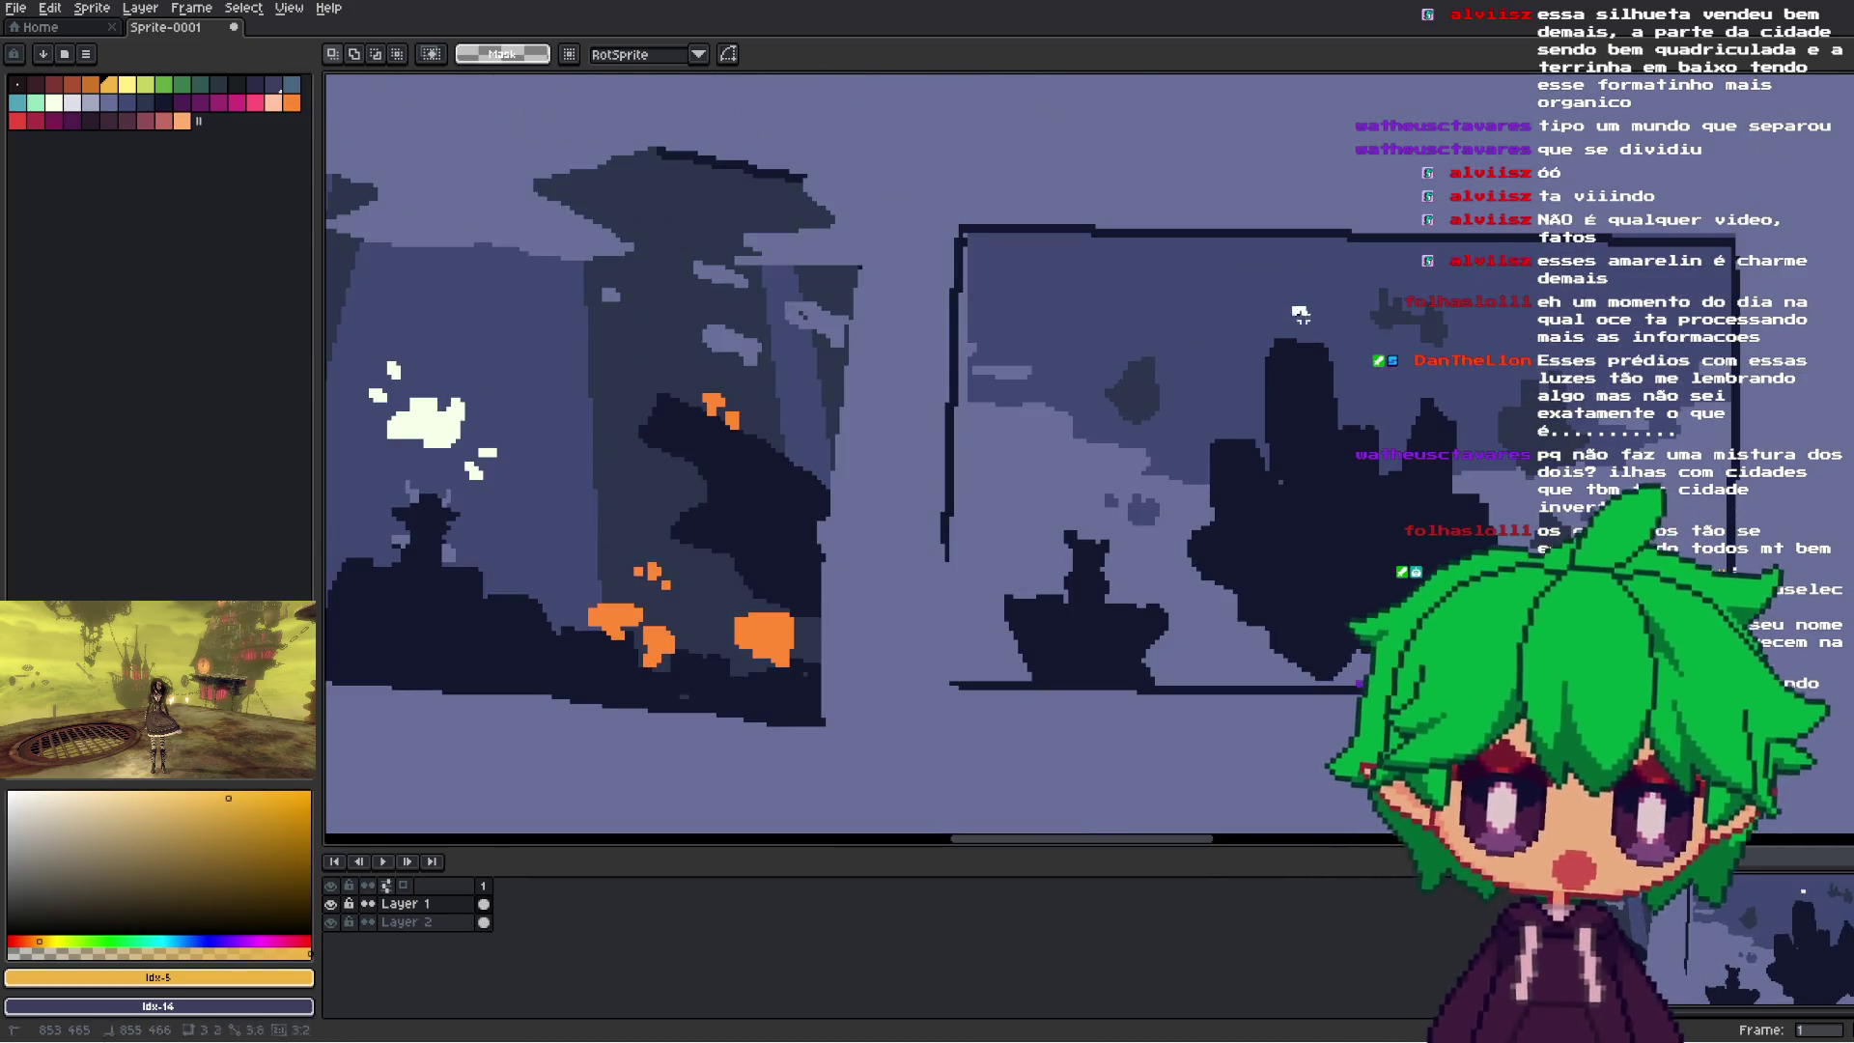
scroll(1332, 348, down, 2)
scroll(1353, 307, up, 1)
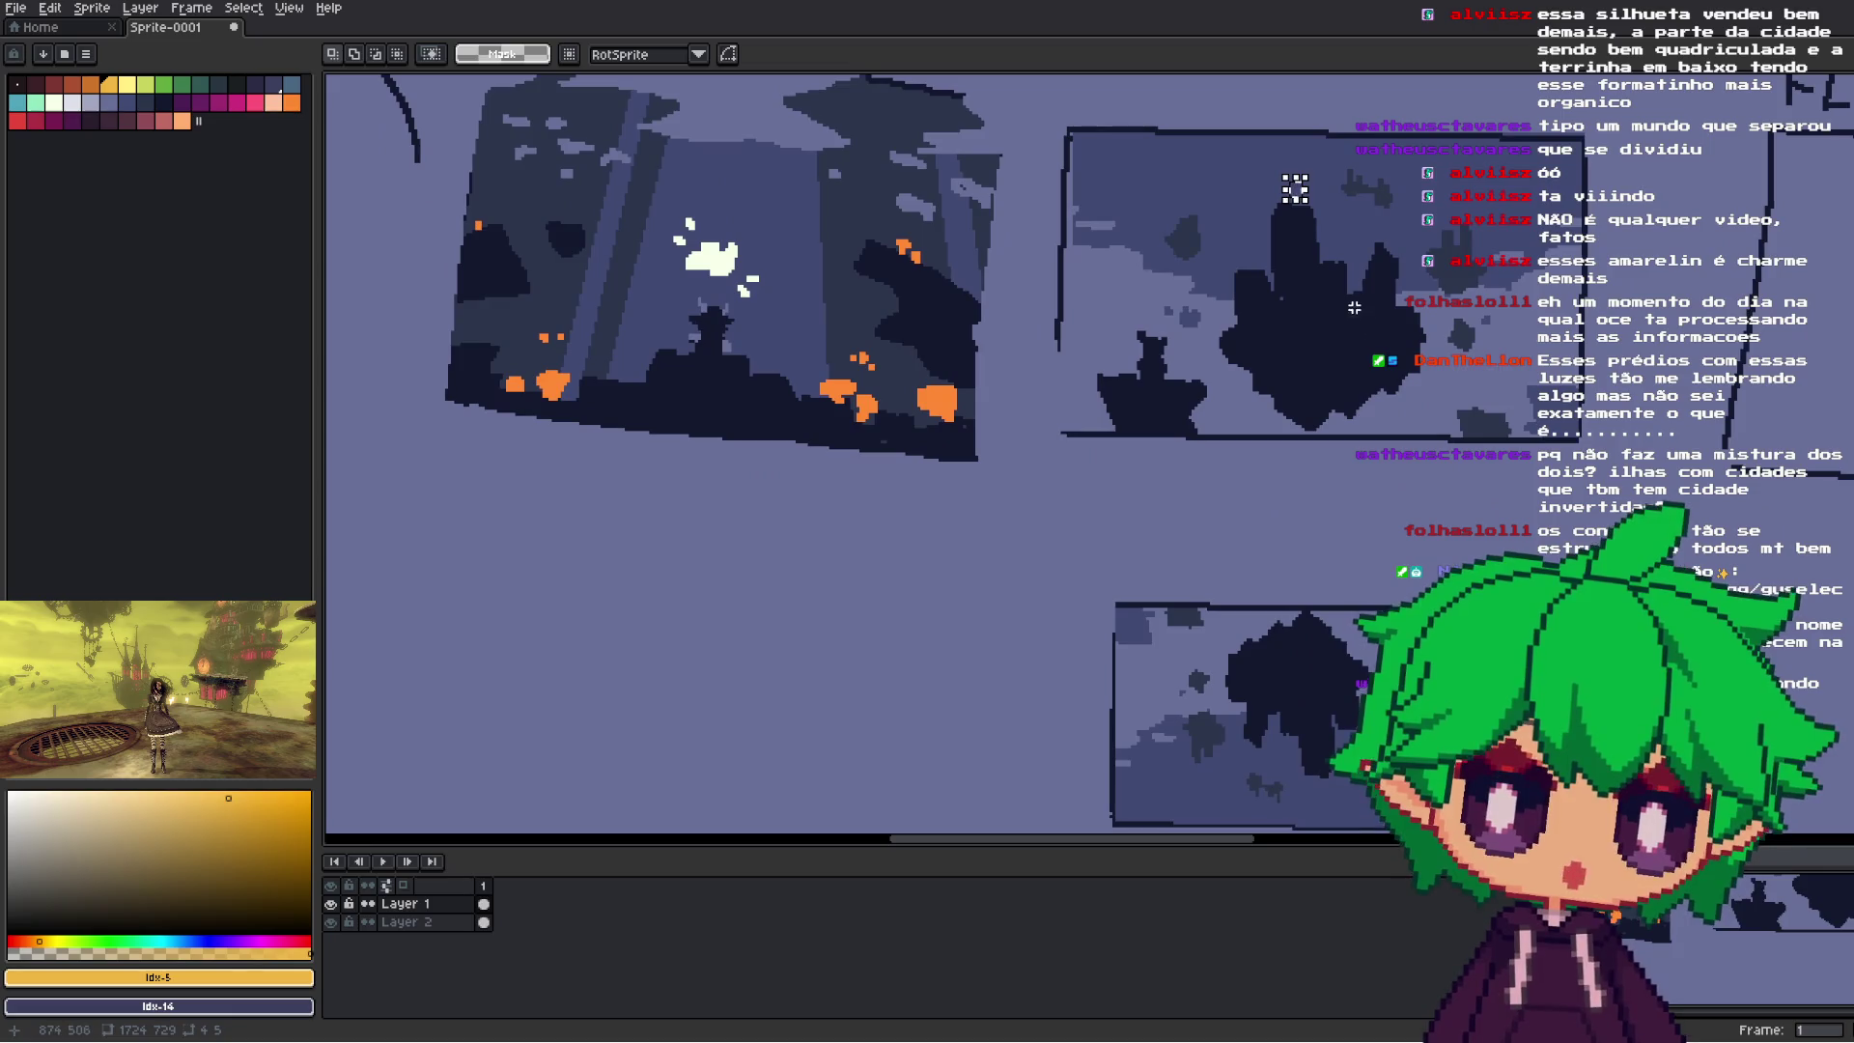
scroll(1258, 676, down, 3)
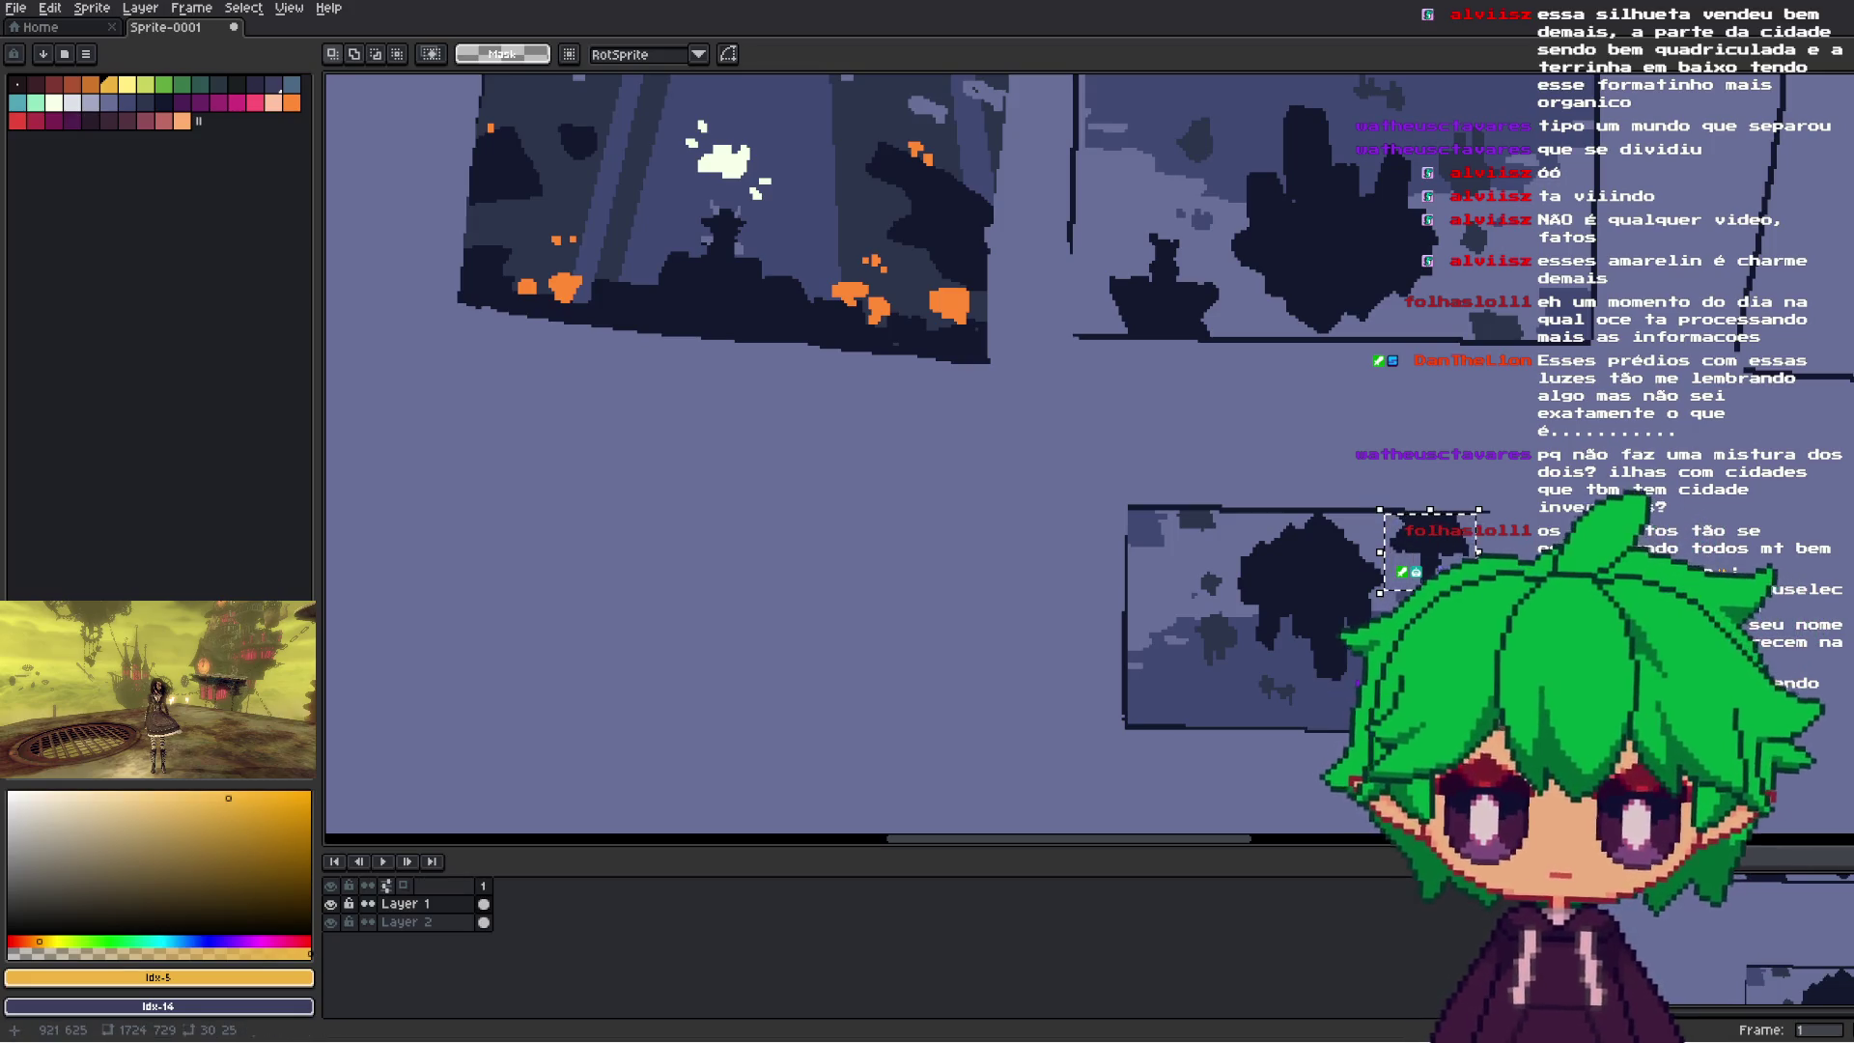
drag(1107, 220, 1226, 331)
mouse_move(1225, 225)
mouse_down()
mouse_move(1193, 277)
mouse_move(1085, 336)
mouse_up()
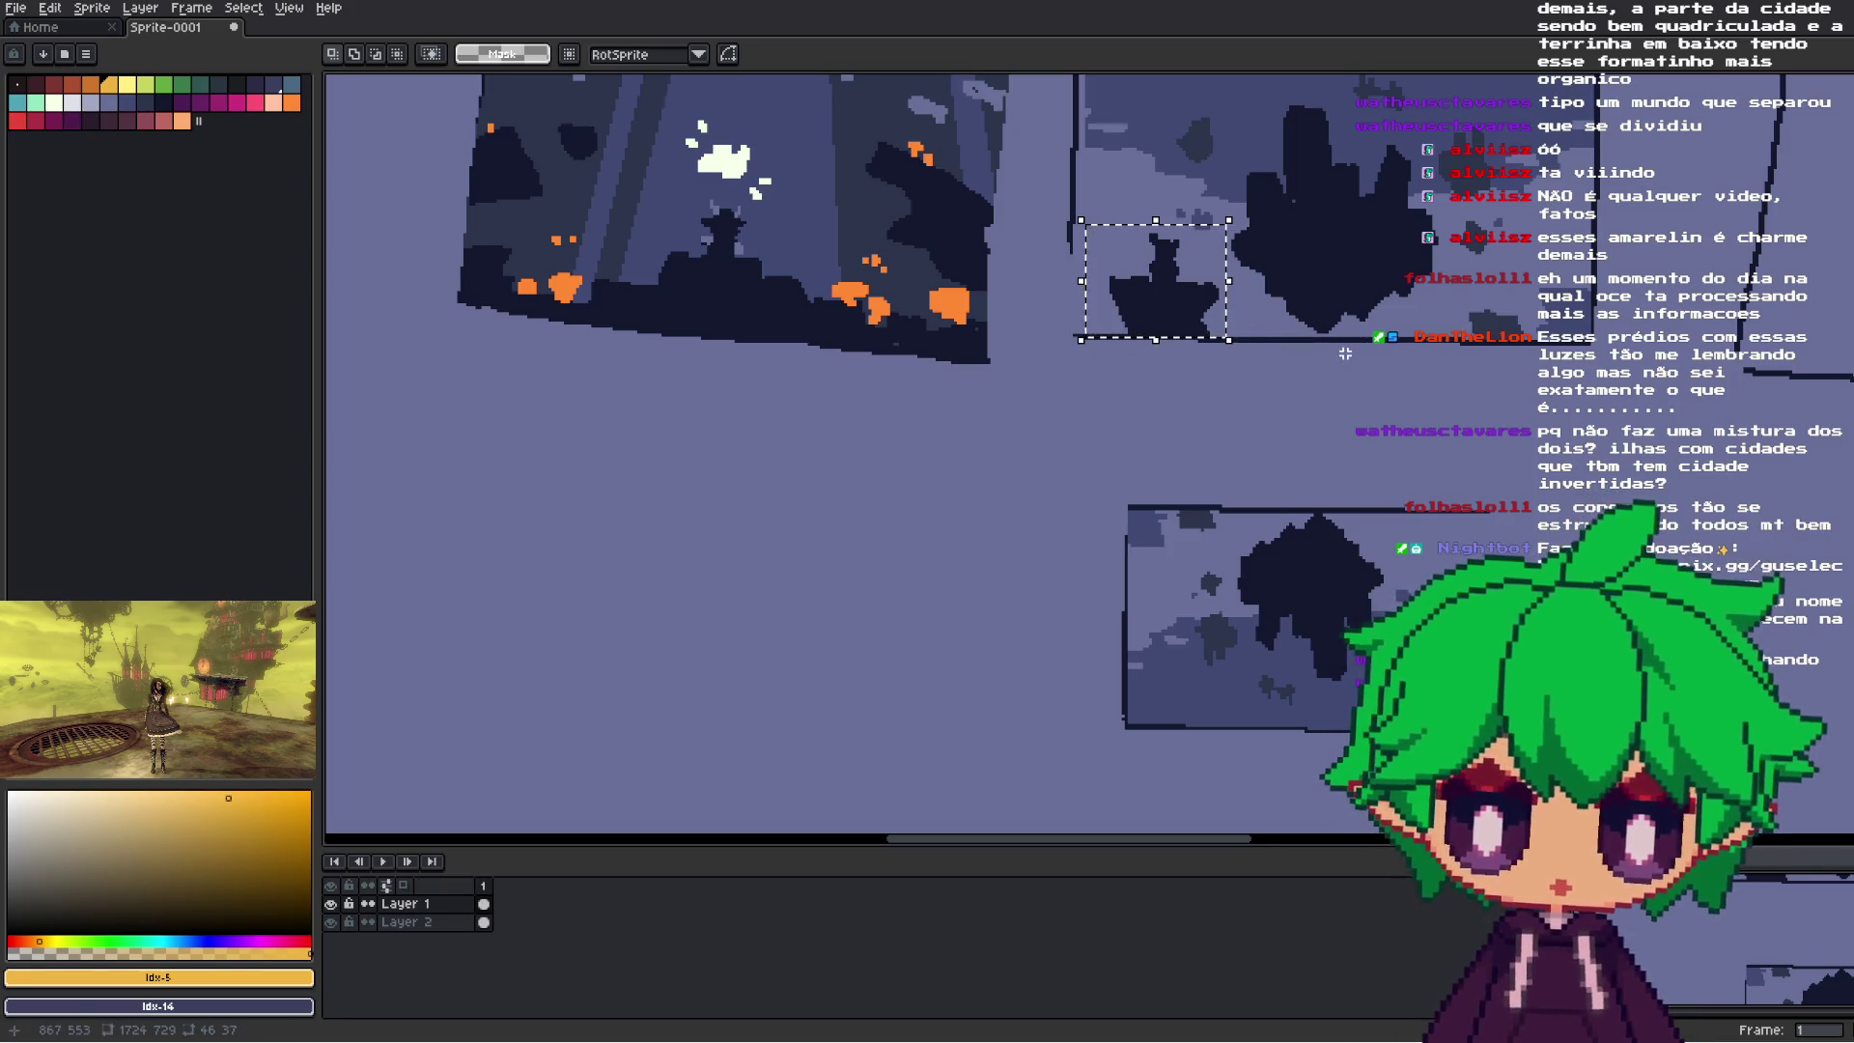
mouse_move(1235, 317)
mouse_down()
mouse_move(1246, 710)
mouse_move(1253, 693)
mouse_move(1035, 647)
mouse_up()
key(w)
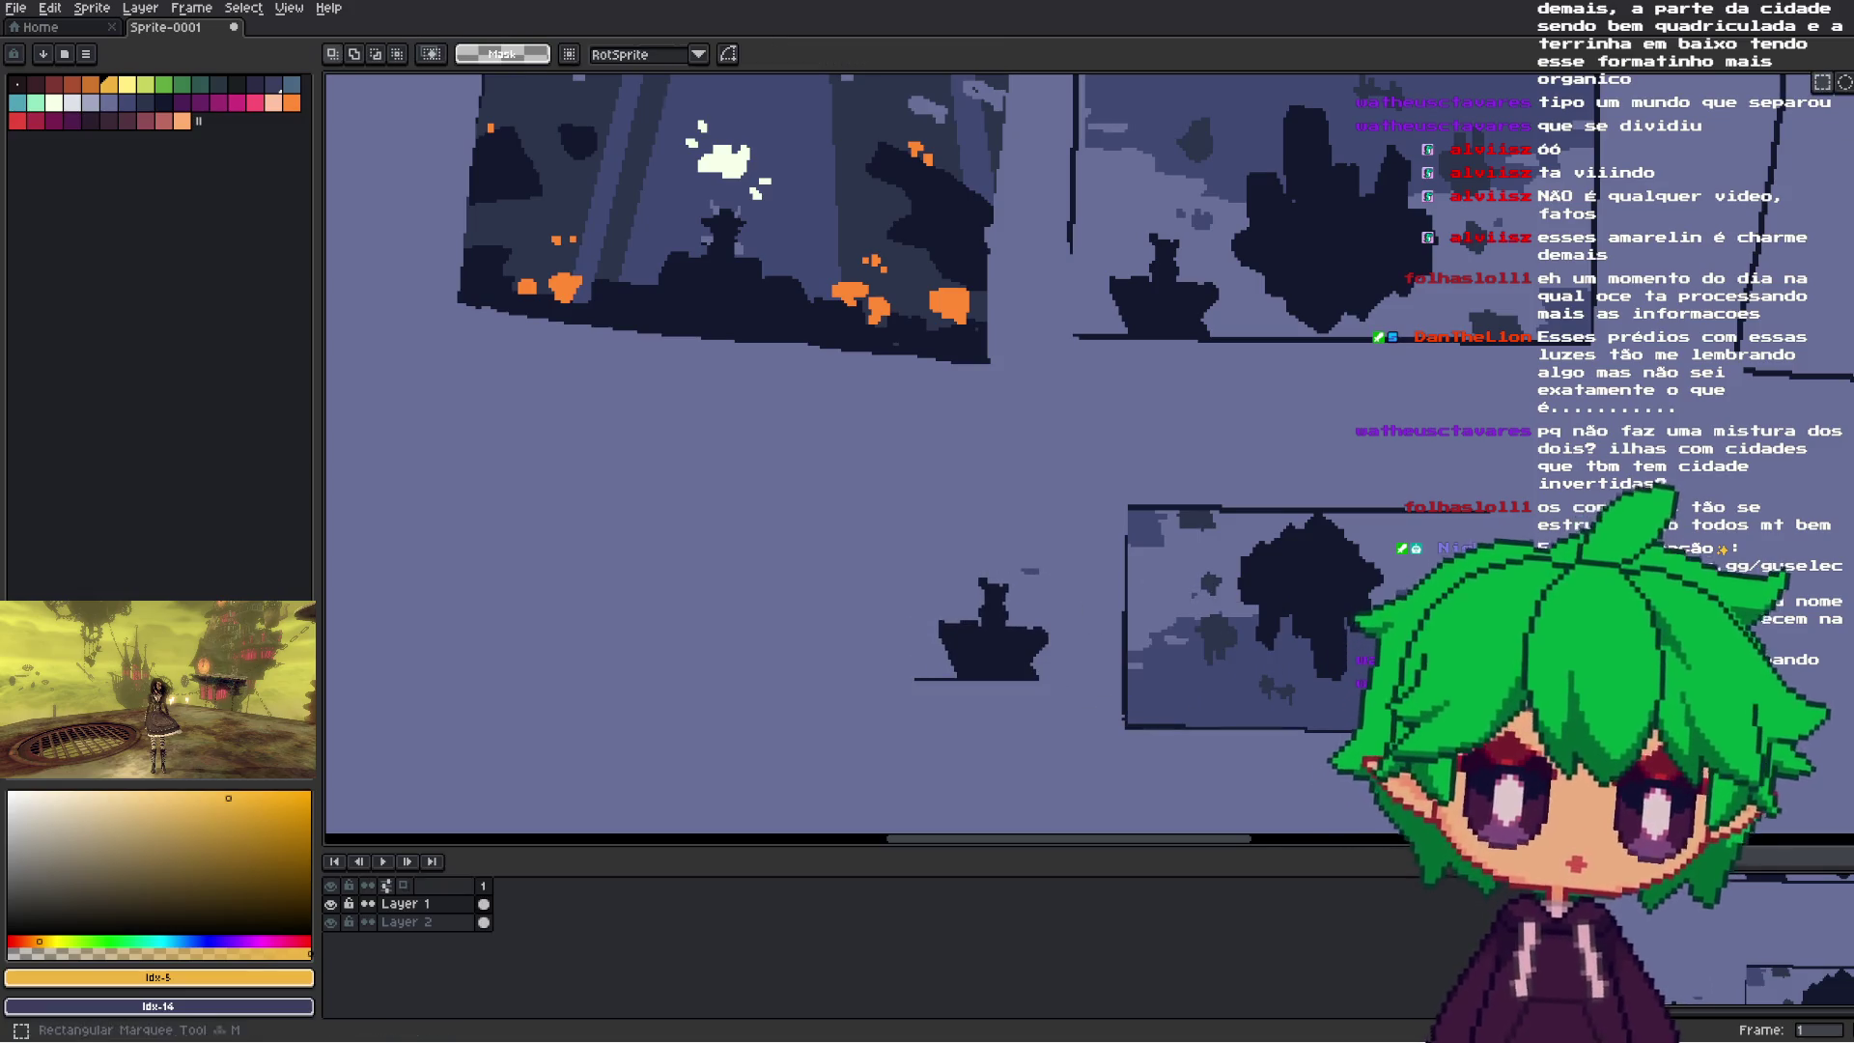
- Try a same-colour background selection, clear it, and switch to contiguous mode
click(1241, 481)
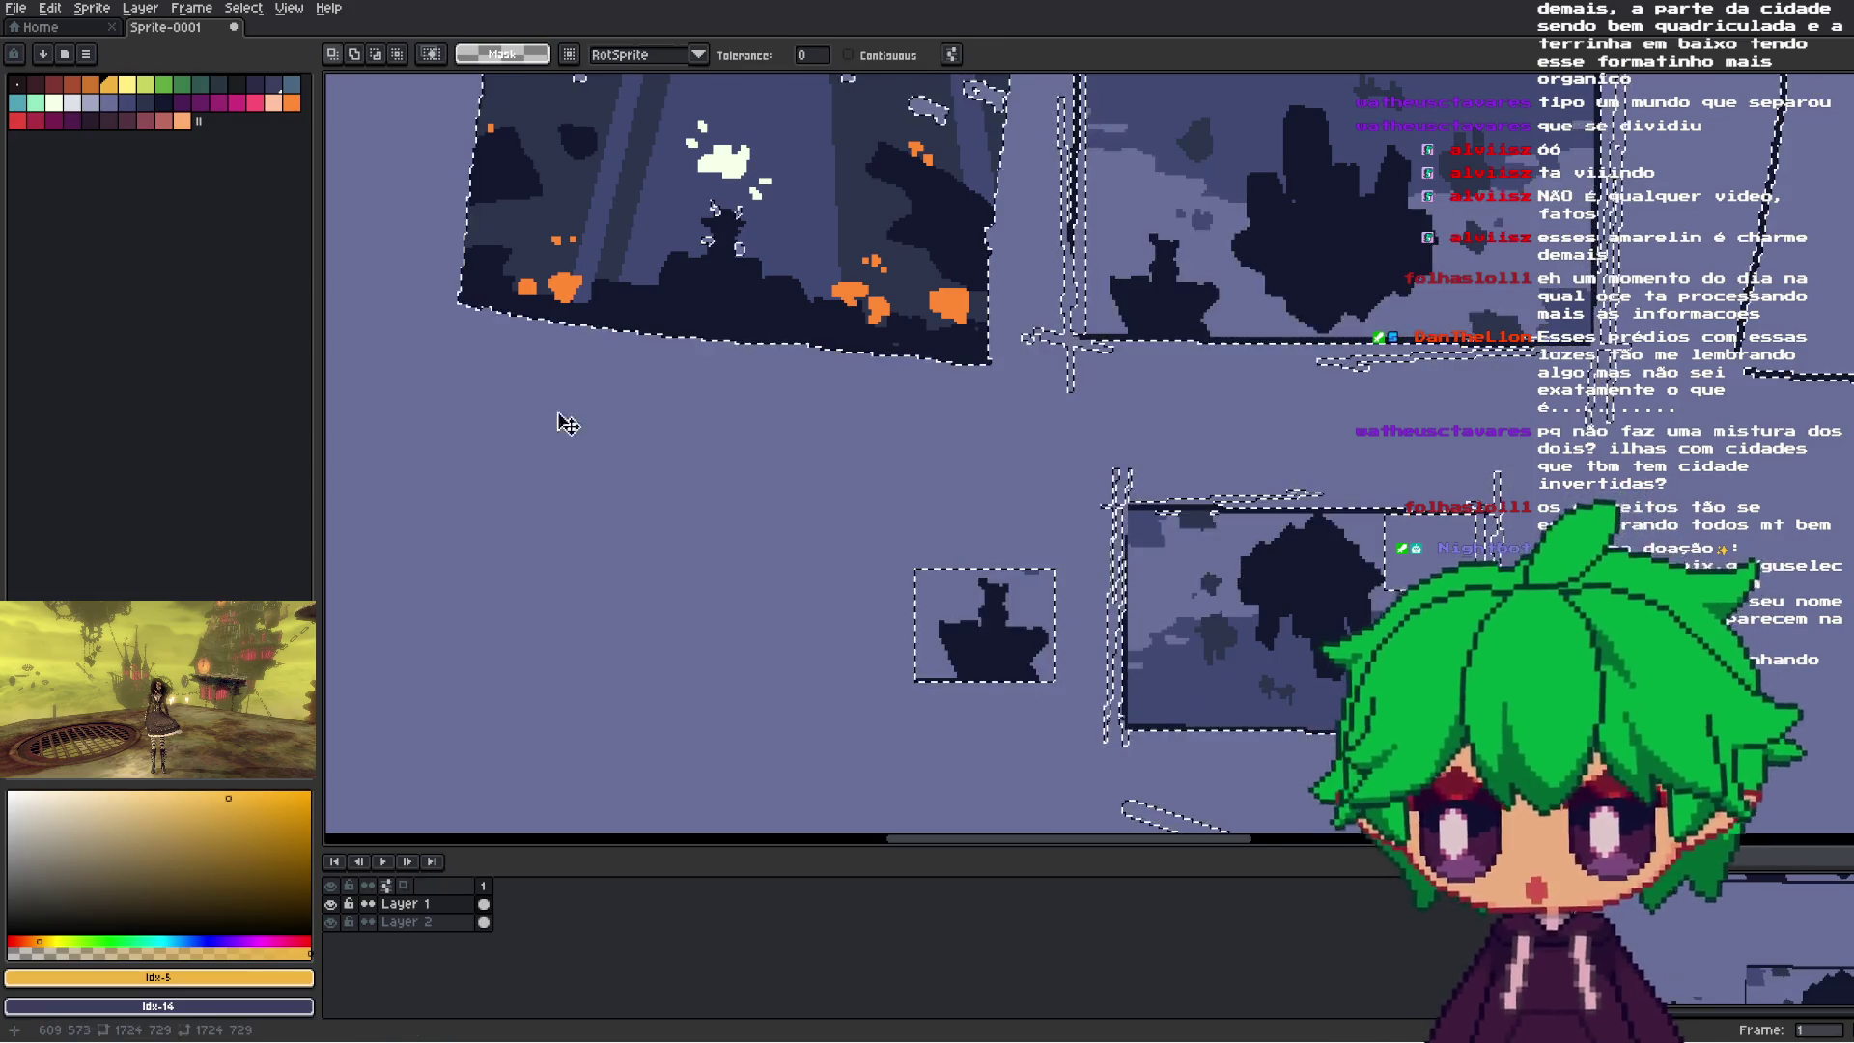
scroll(814, 460, down, 1)
scroll(814, 459, down, 1)
key(ctrl+d)
click(848, 55)
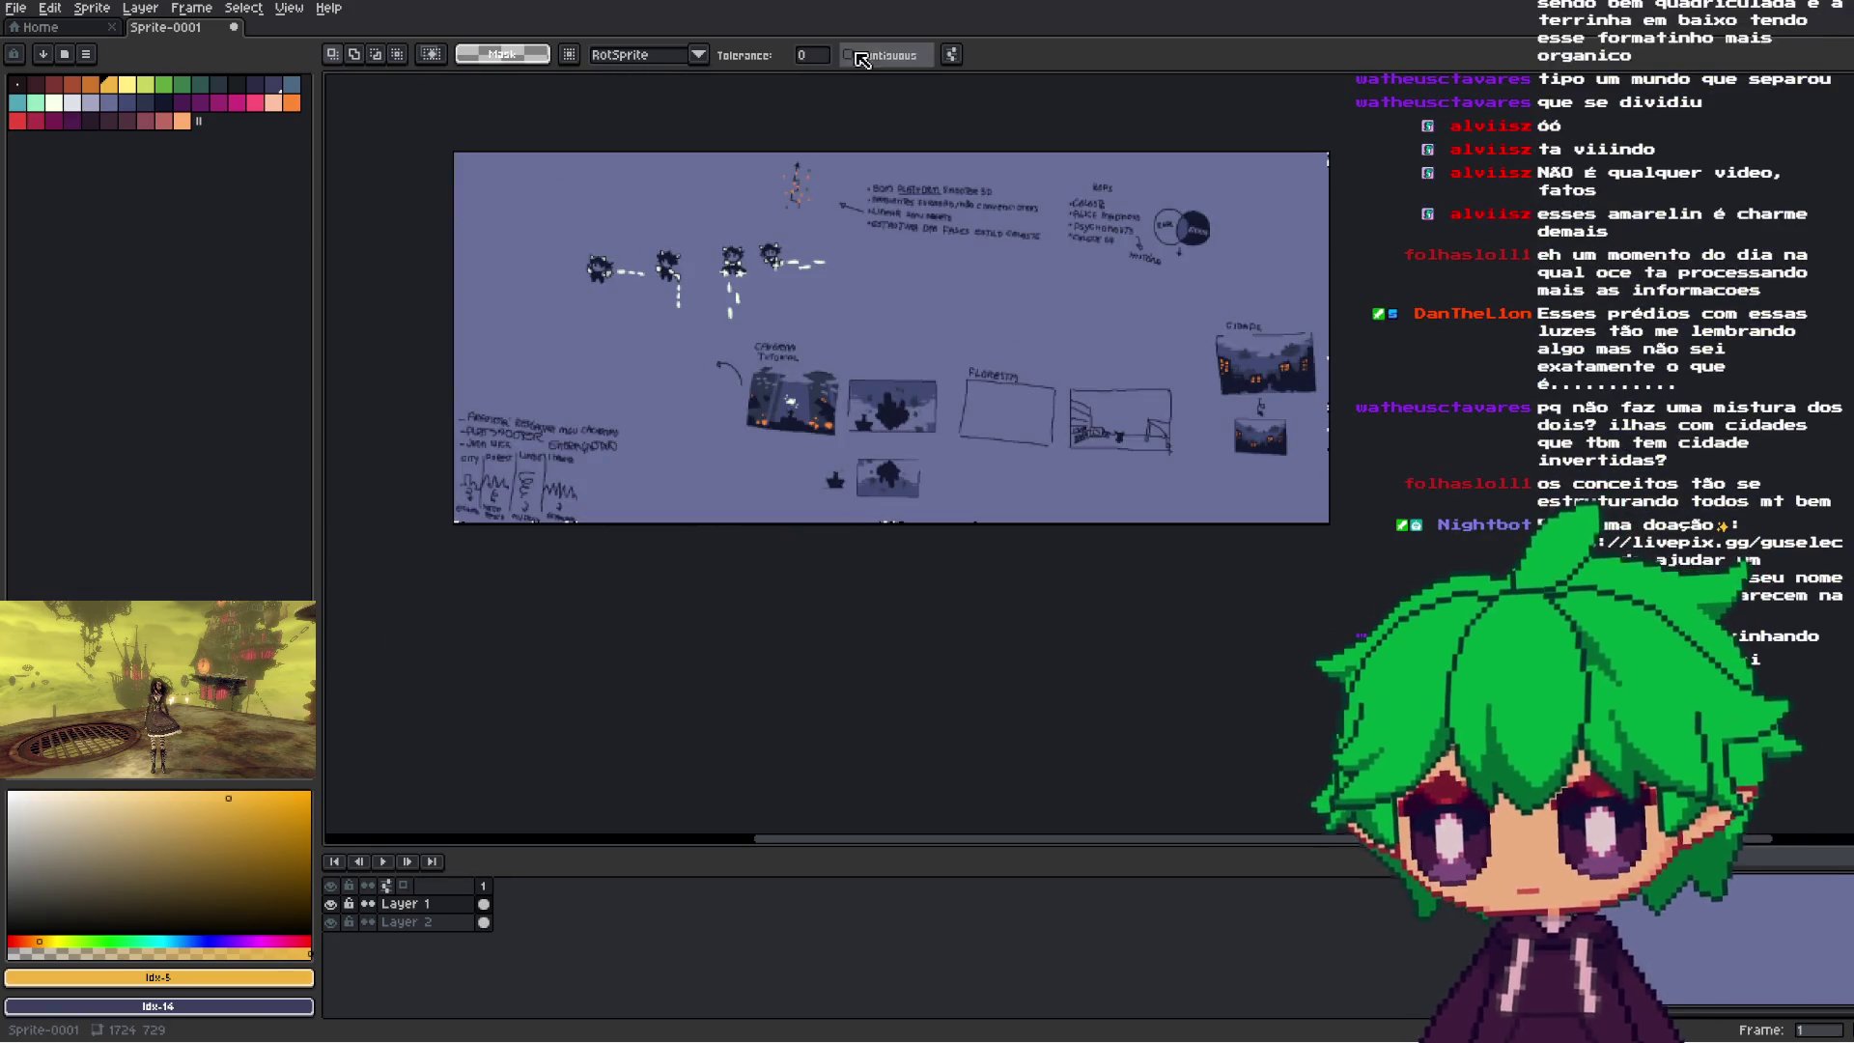
scroll(809, 538, up, 2)
scroll(809, 538, up, 3)
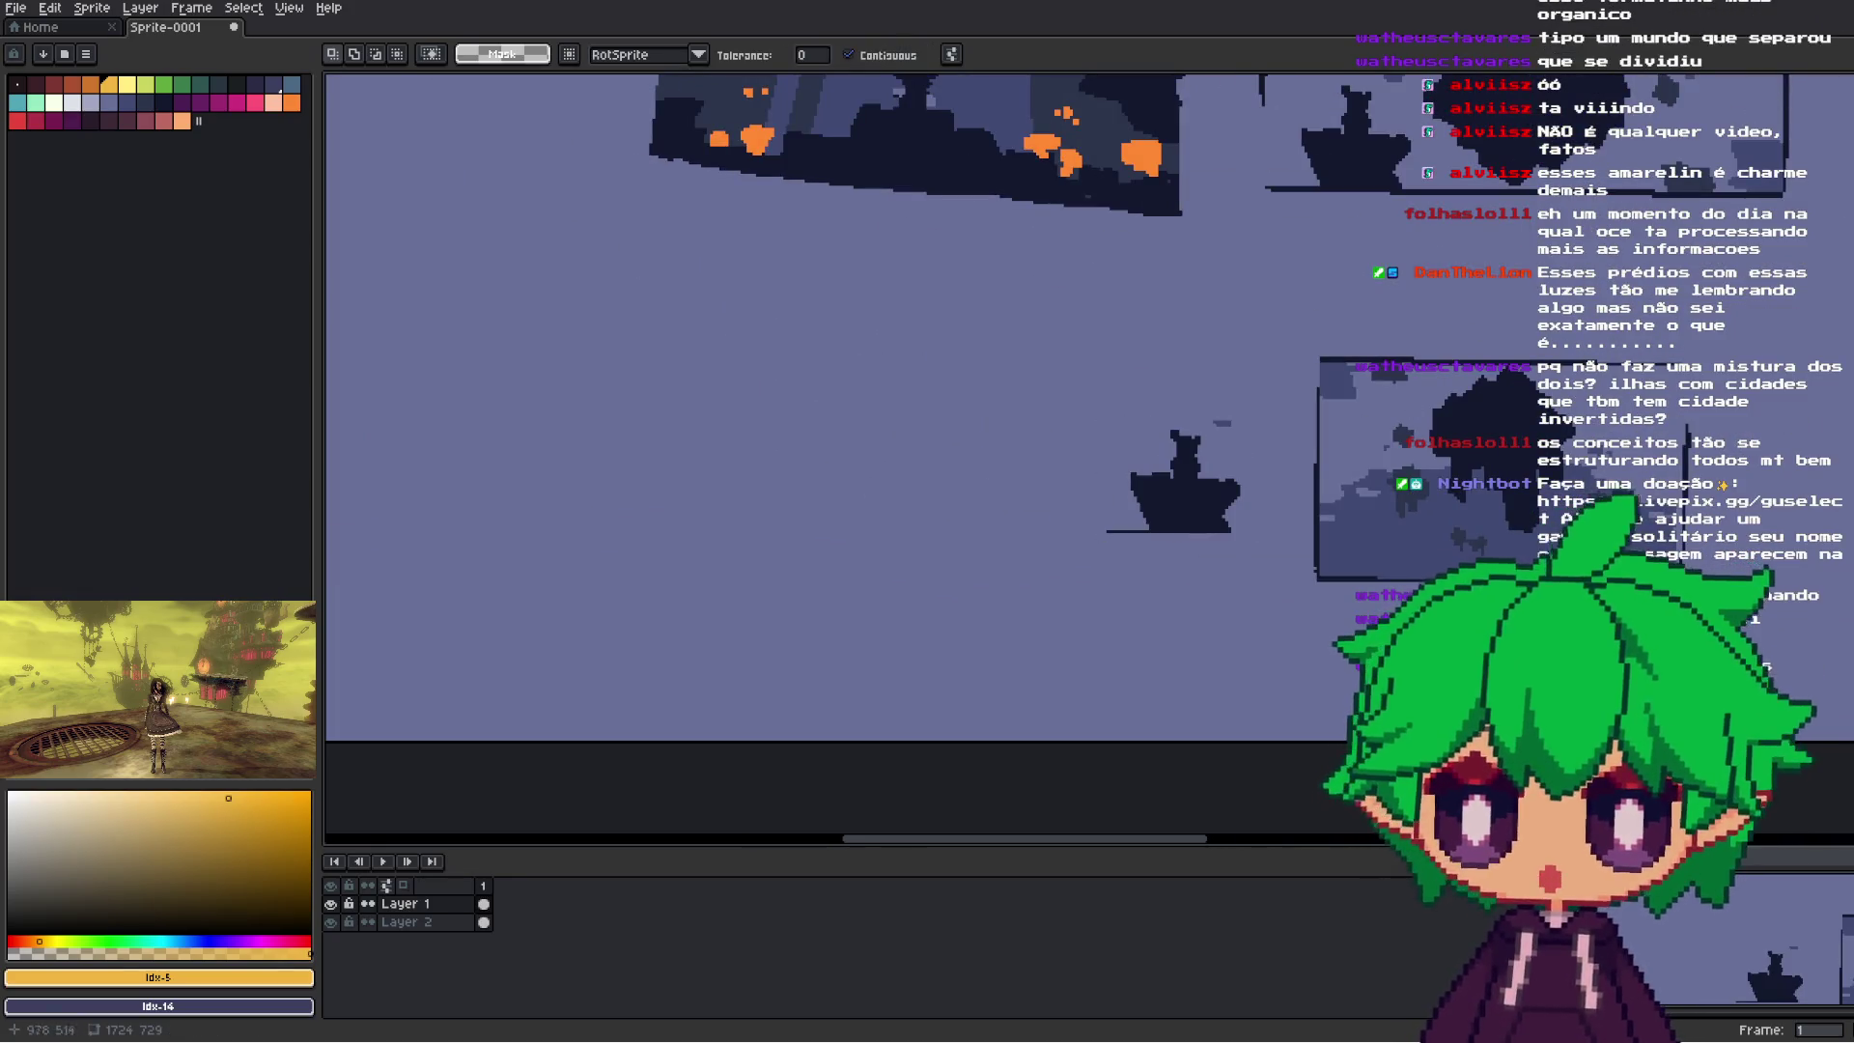
- Move the boat onto the upside-down thumbnail and shrink it to about 40×32 pixels
key(m)
drag(1269, 402, 1063, 575)
drag(1195, 529, 1405, 577)
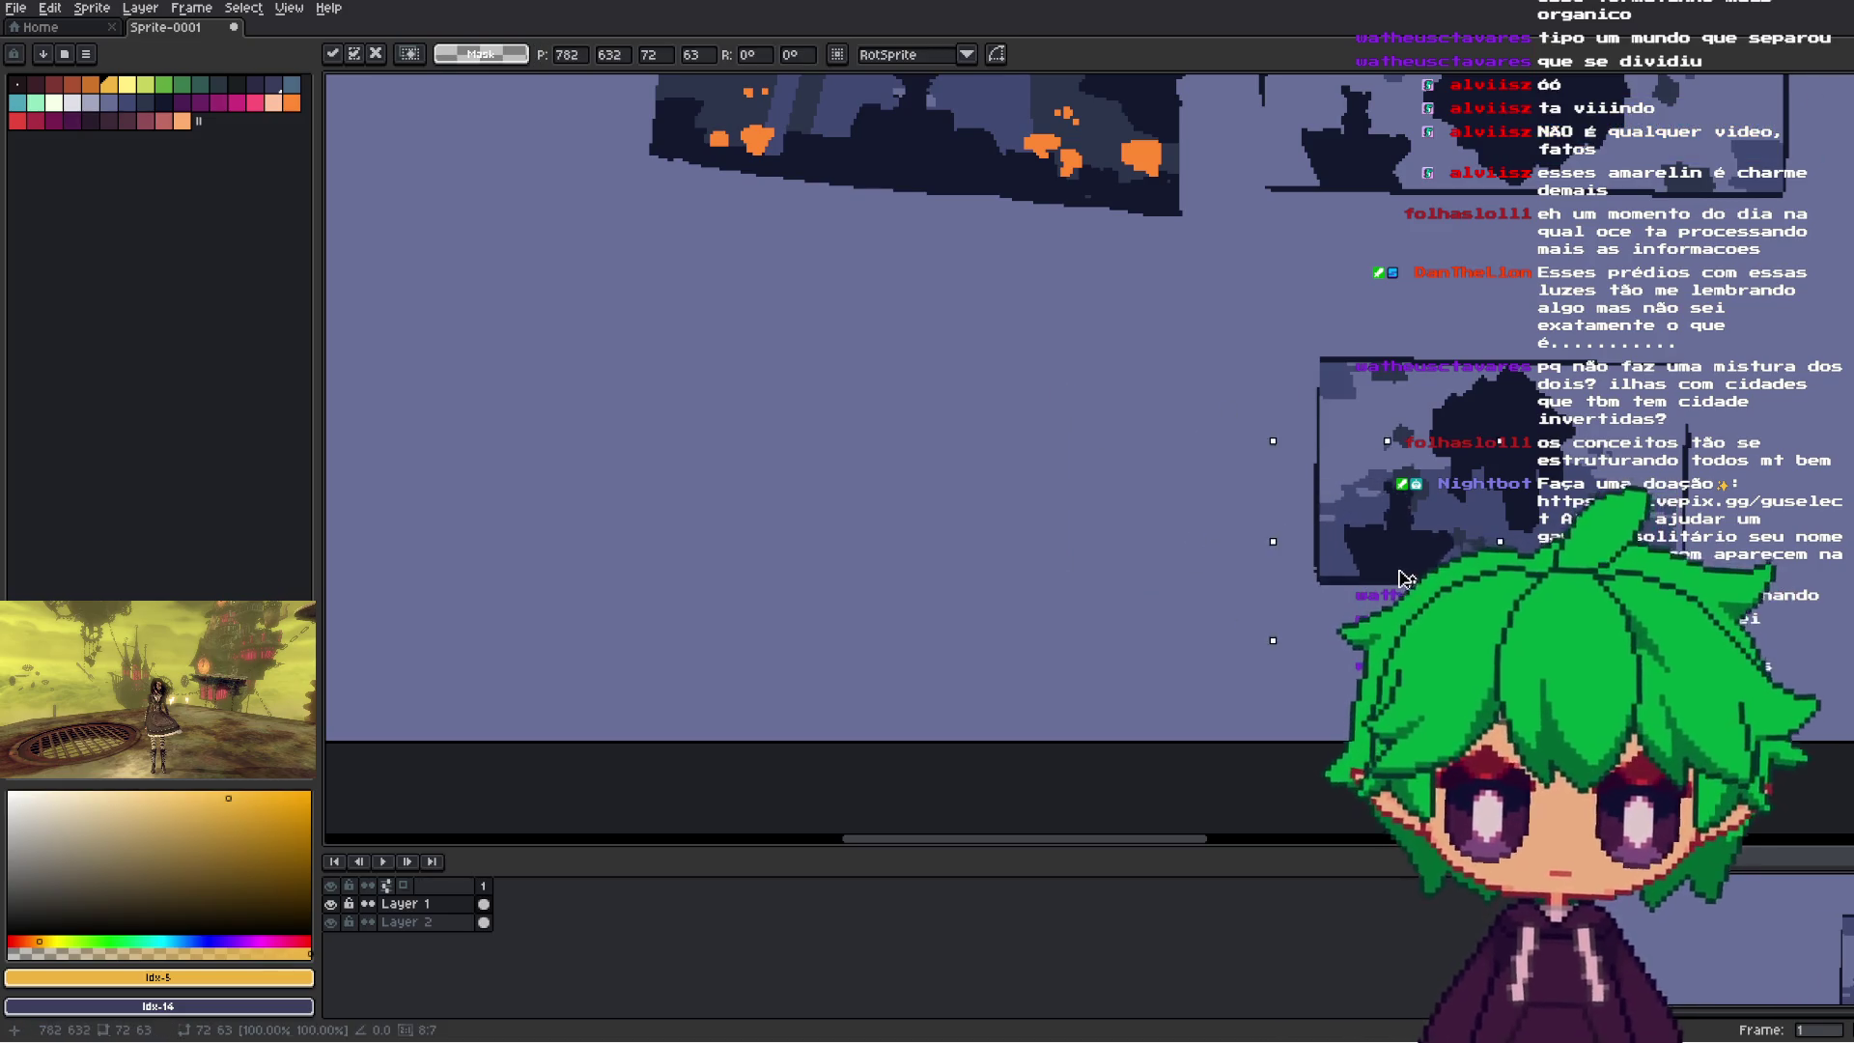
drag(1509, 434, 1447, 503)
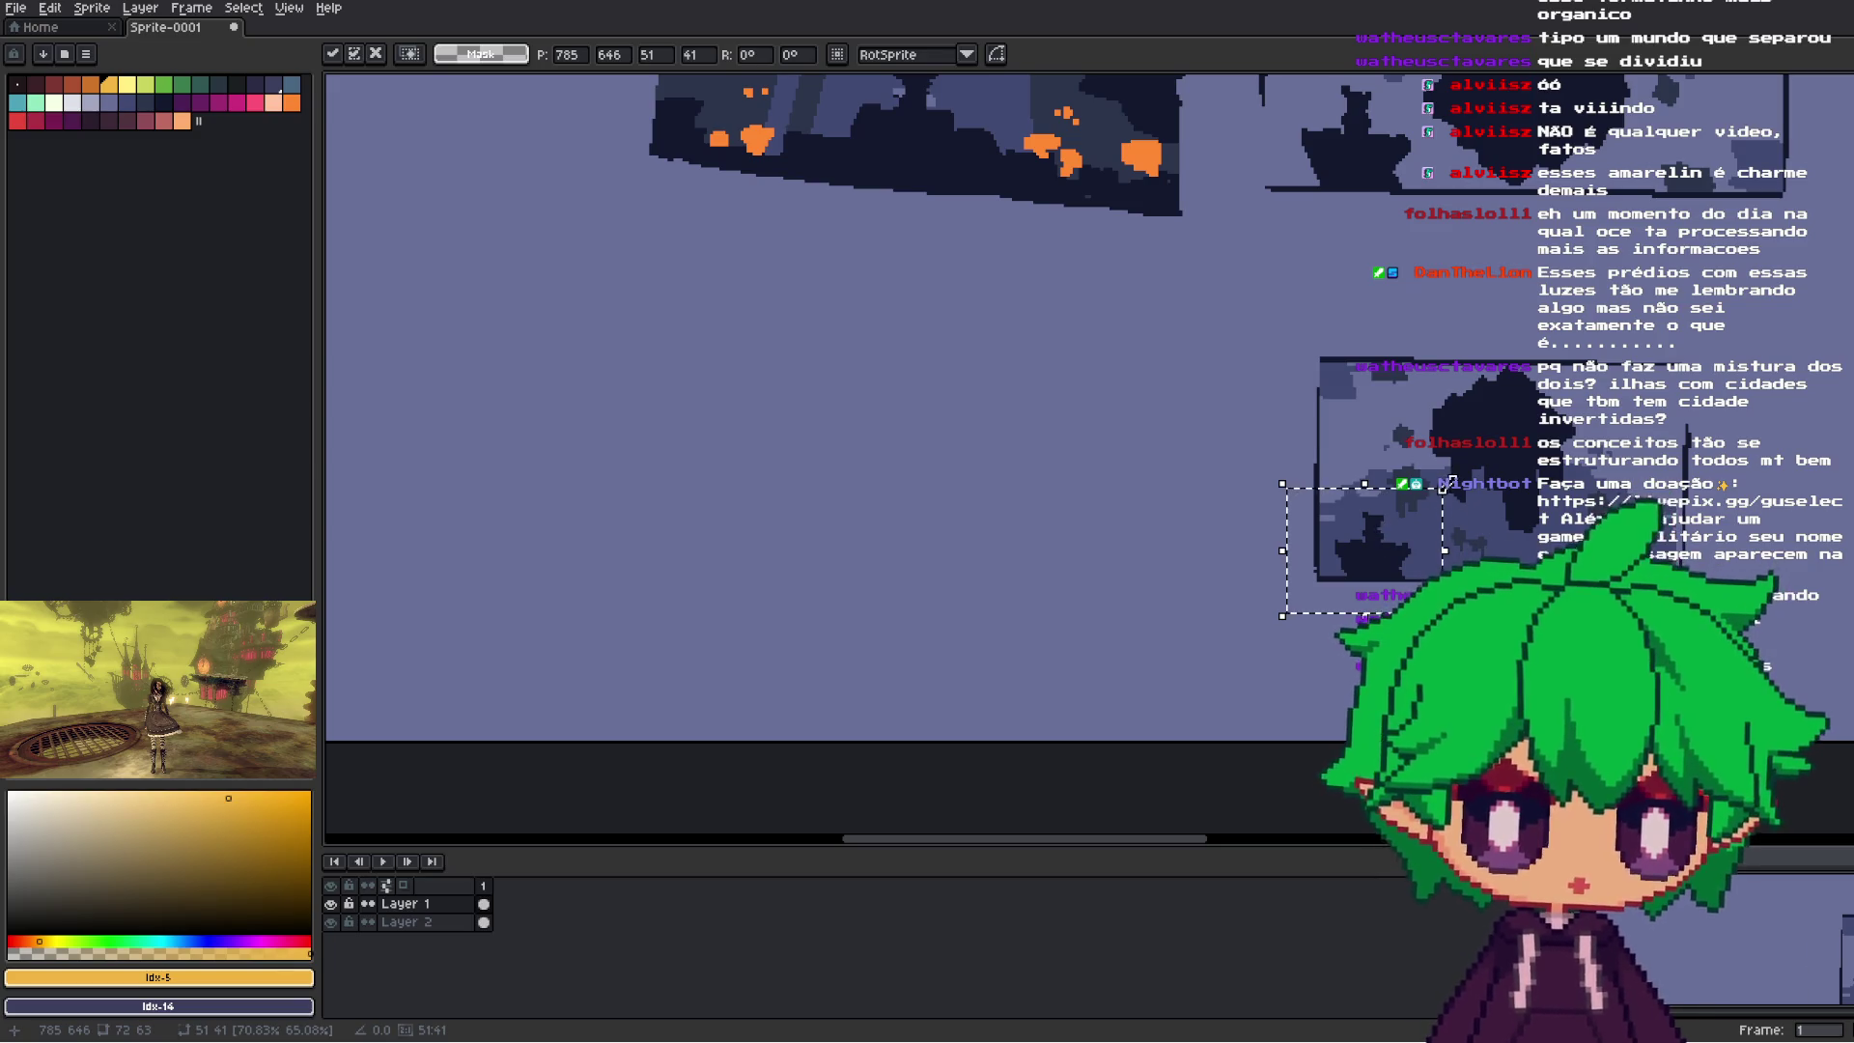
scroll(1661, 268, up, 2)
mouse_move(1351, 584)
mouse_down()
mouse_move(1337, 618)
mouse_move(1524, 618)
mouse_up()
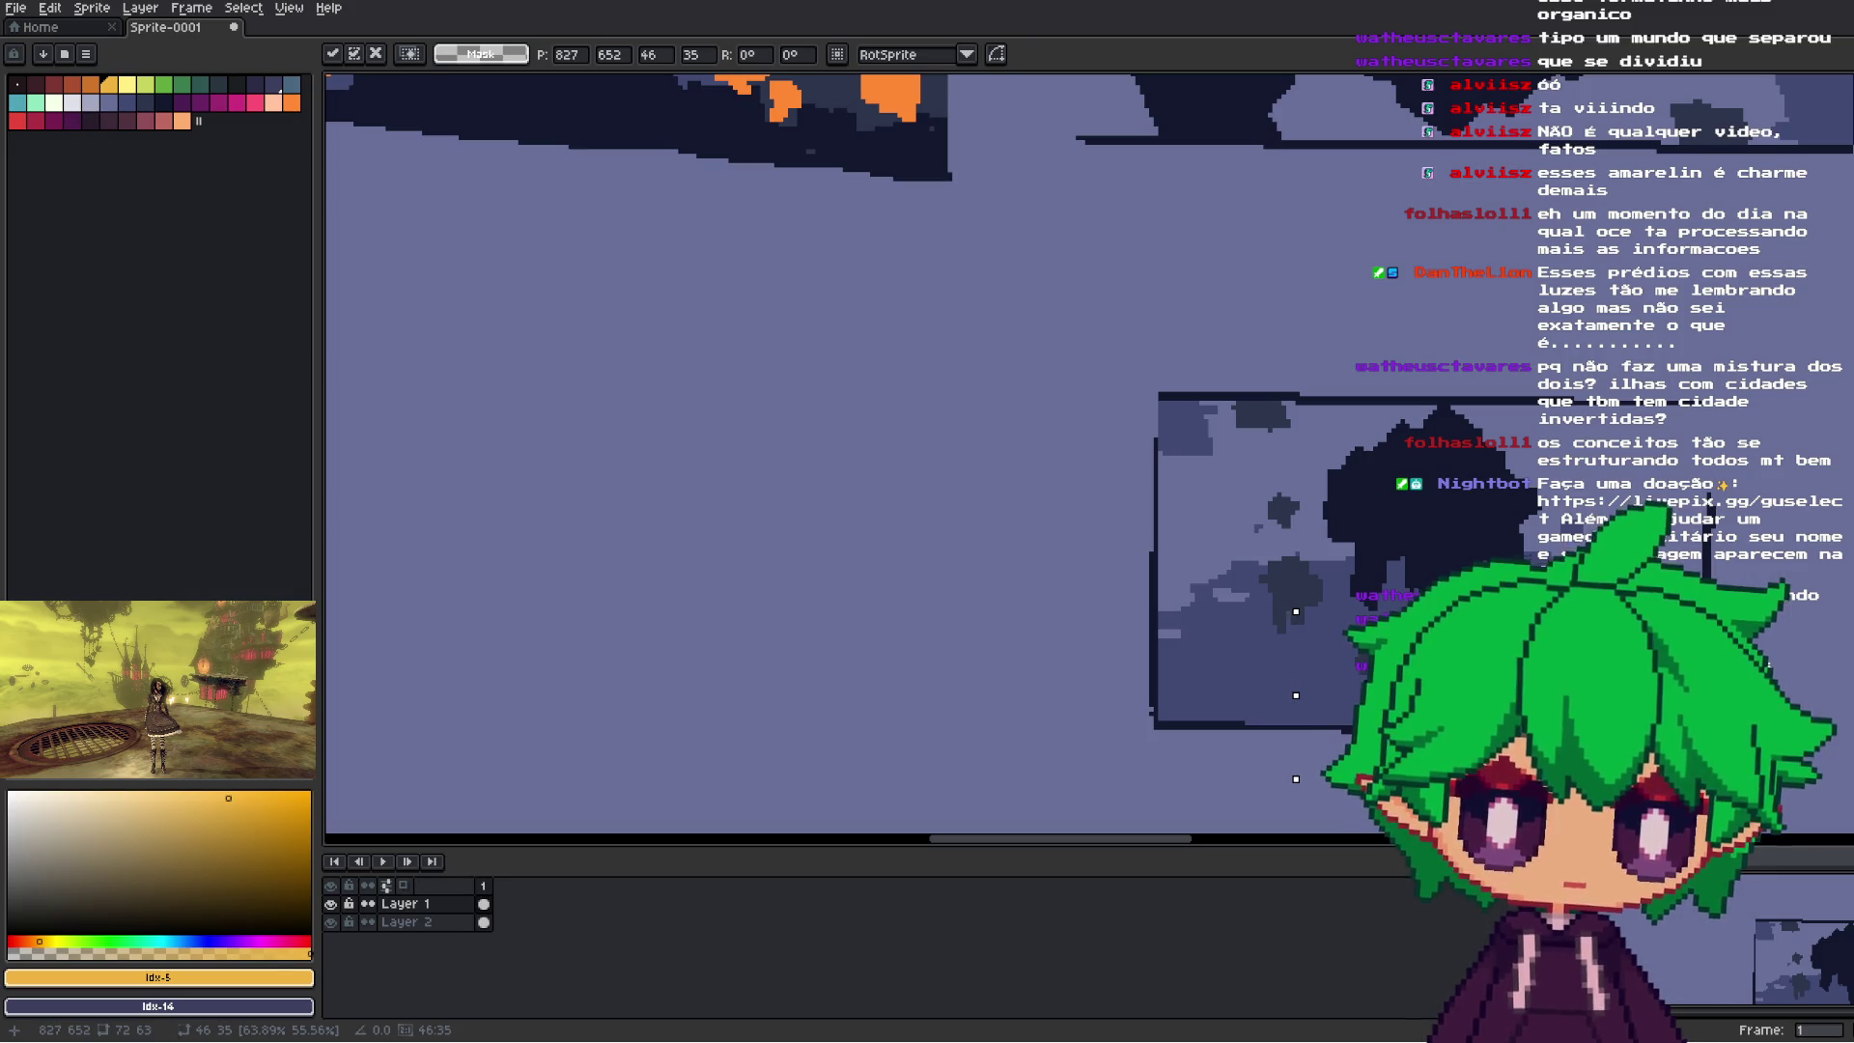
scroll(1482, 648, down, 1)
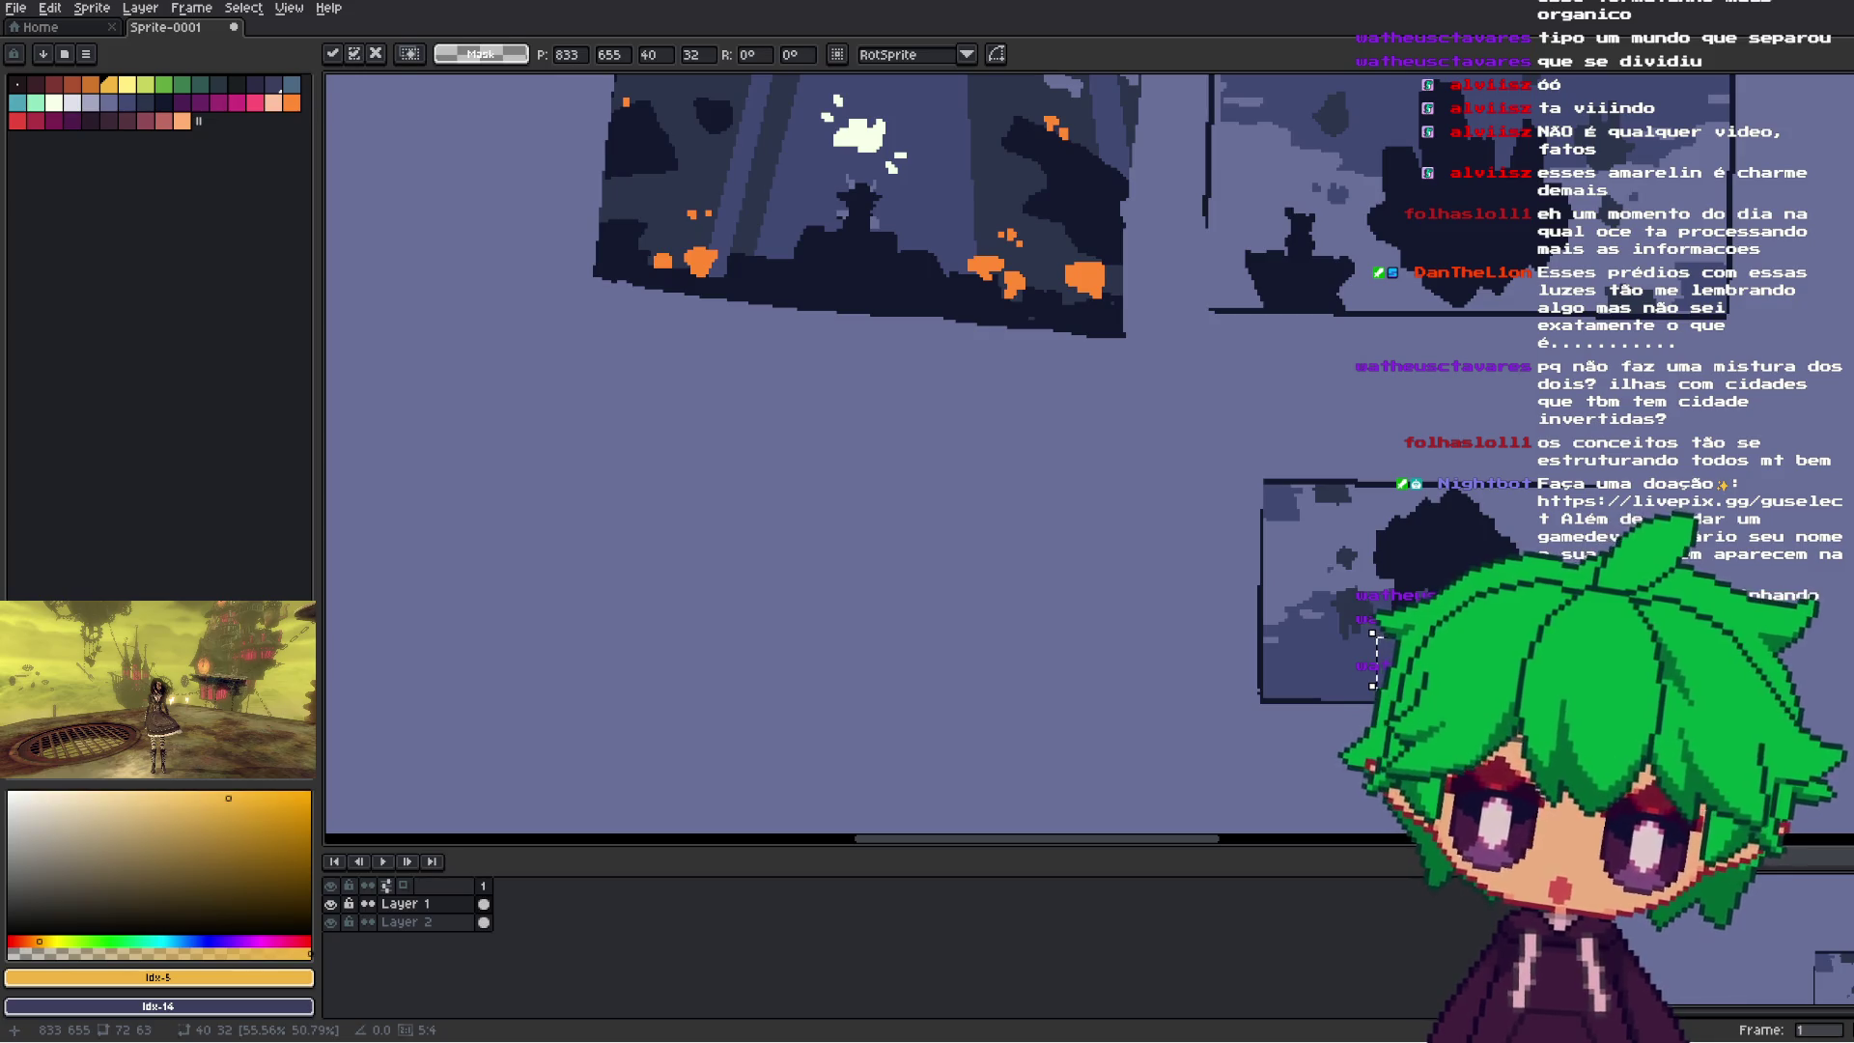
key(ctrl+d)
- Eyedrop the background blue and set filling to connected pixels only
key(shift+g)
click(126, 103)
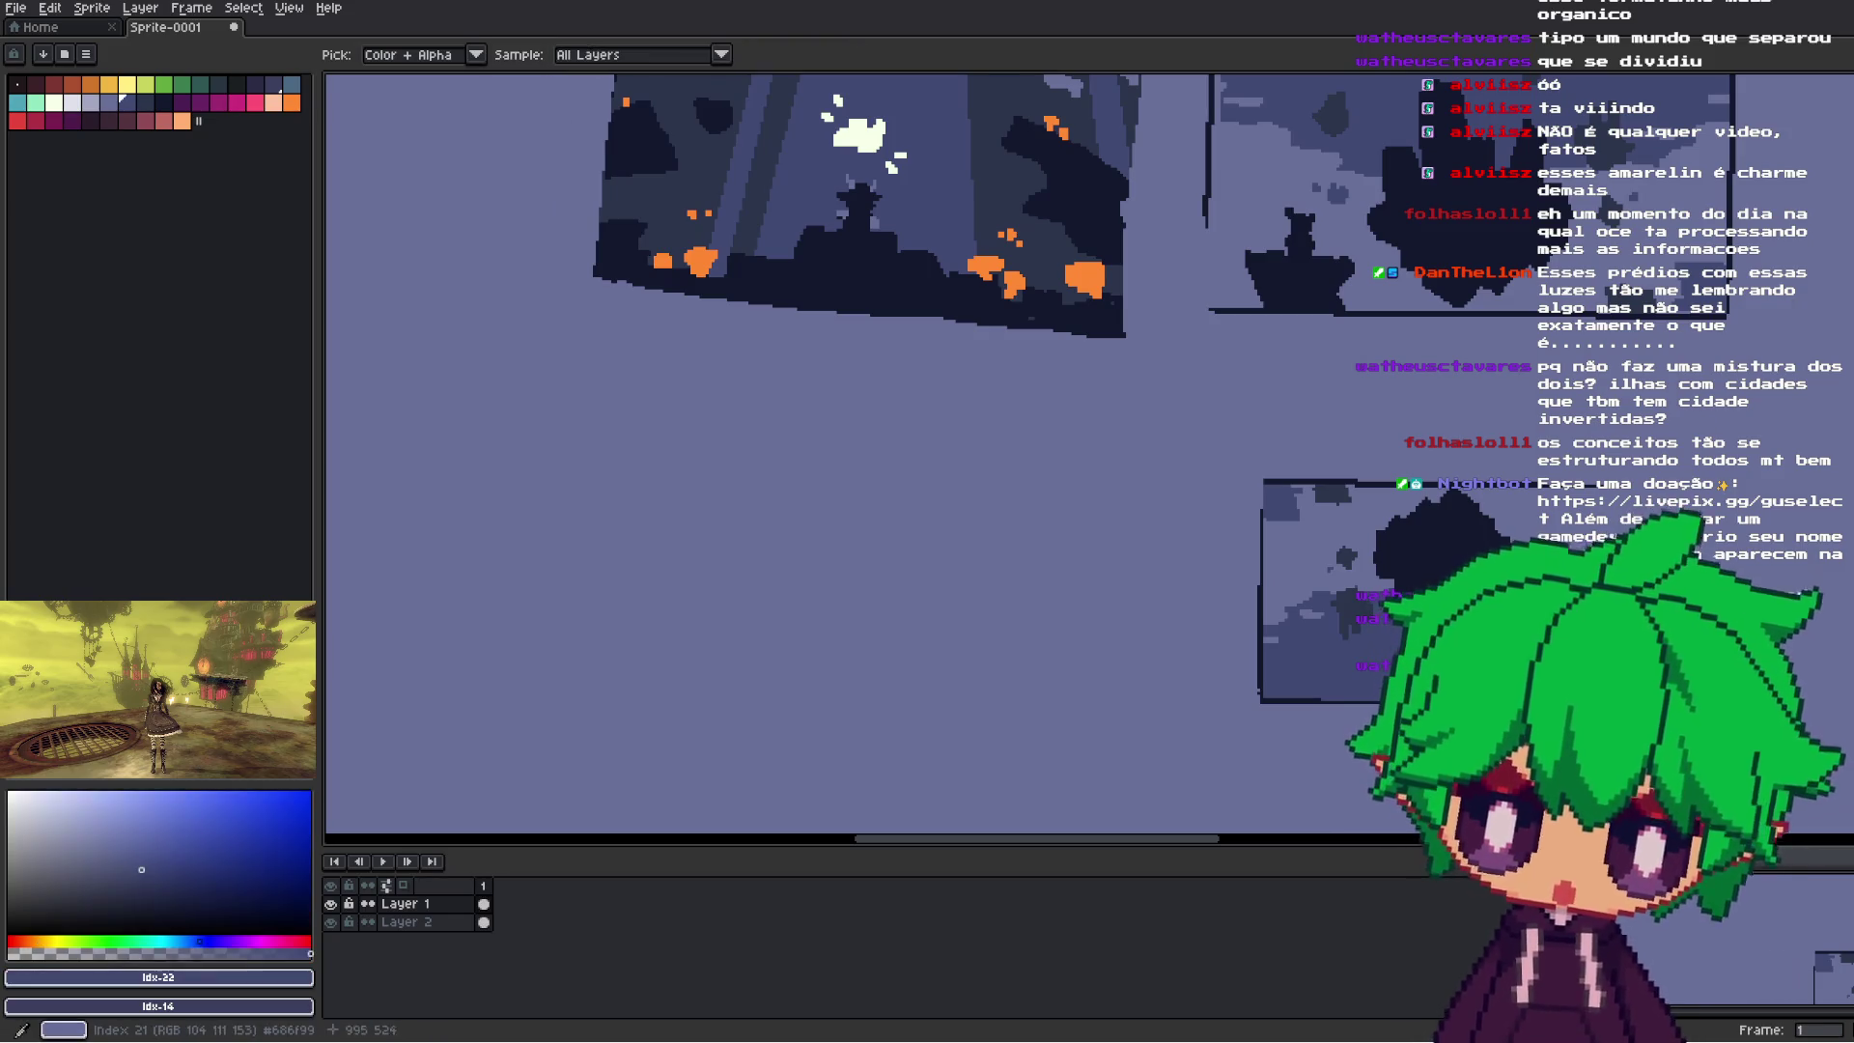
click(482, 55)
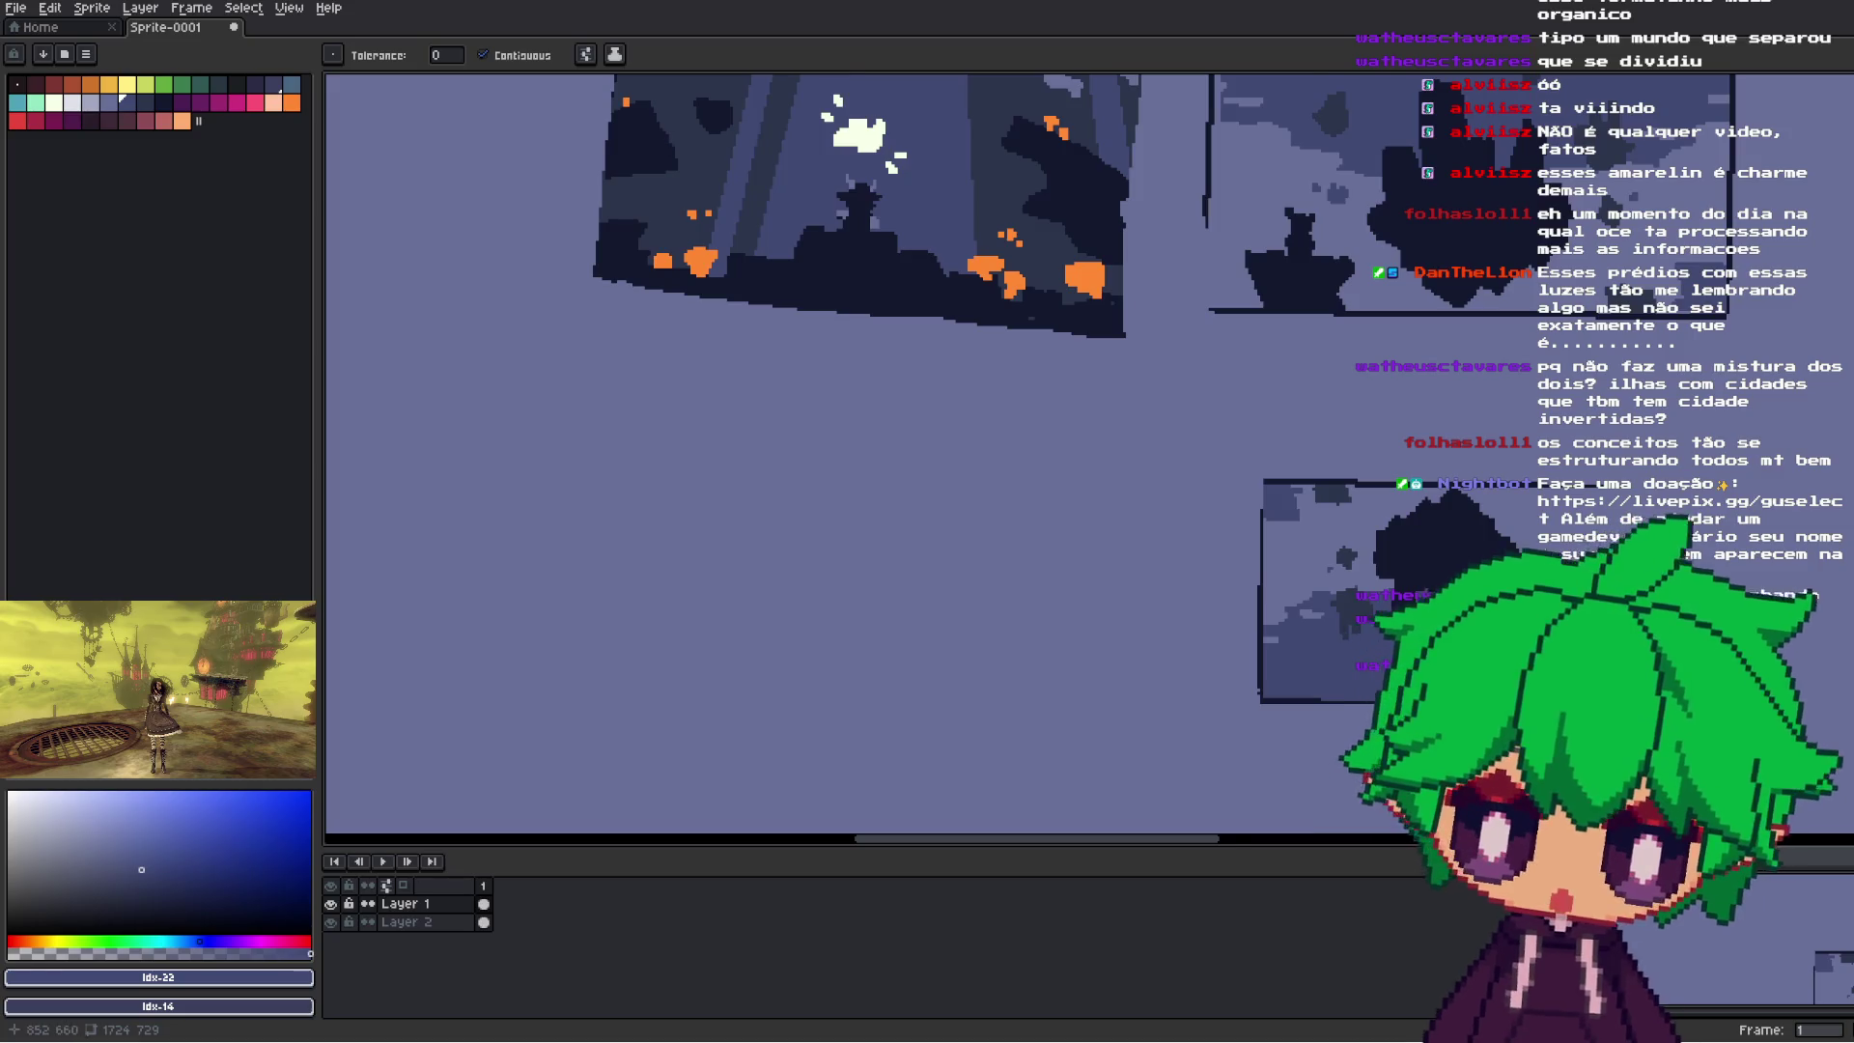
- Sample the dark ink colour from the sketch for the Pencil
scroll(1468, 676, down, 1)
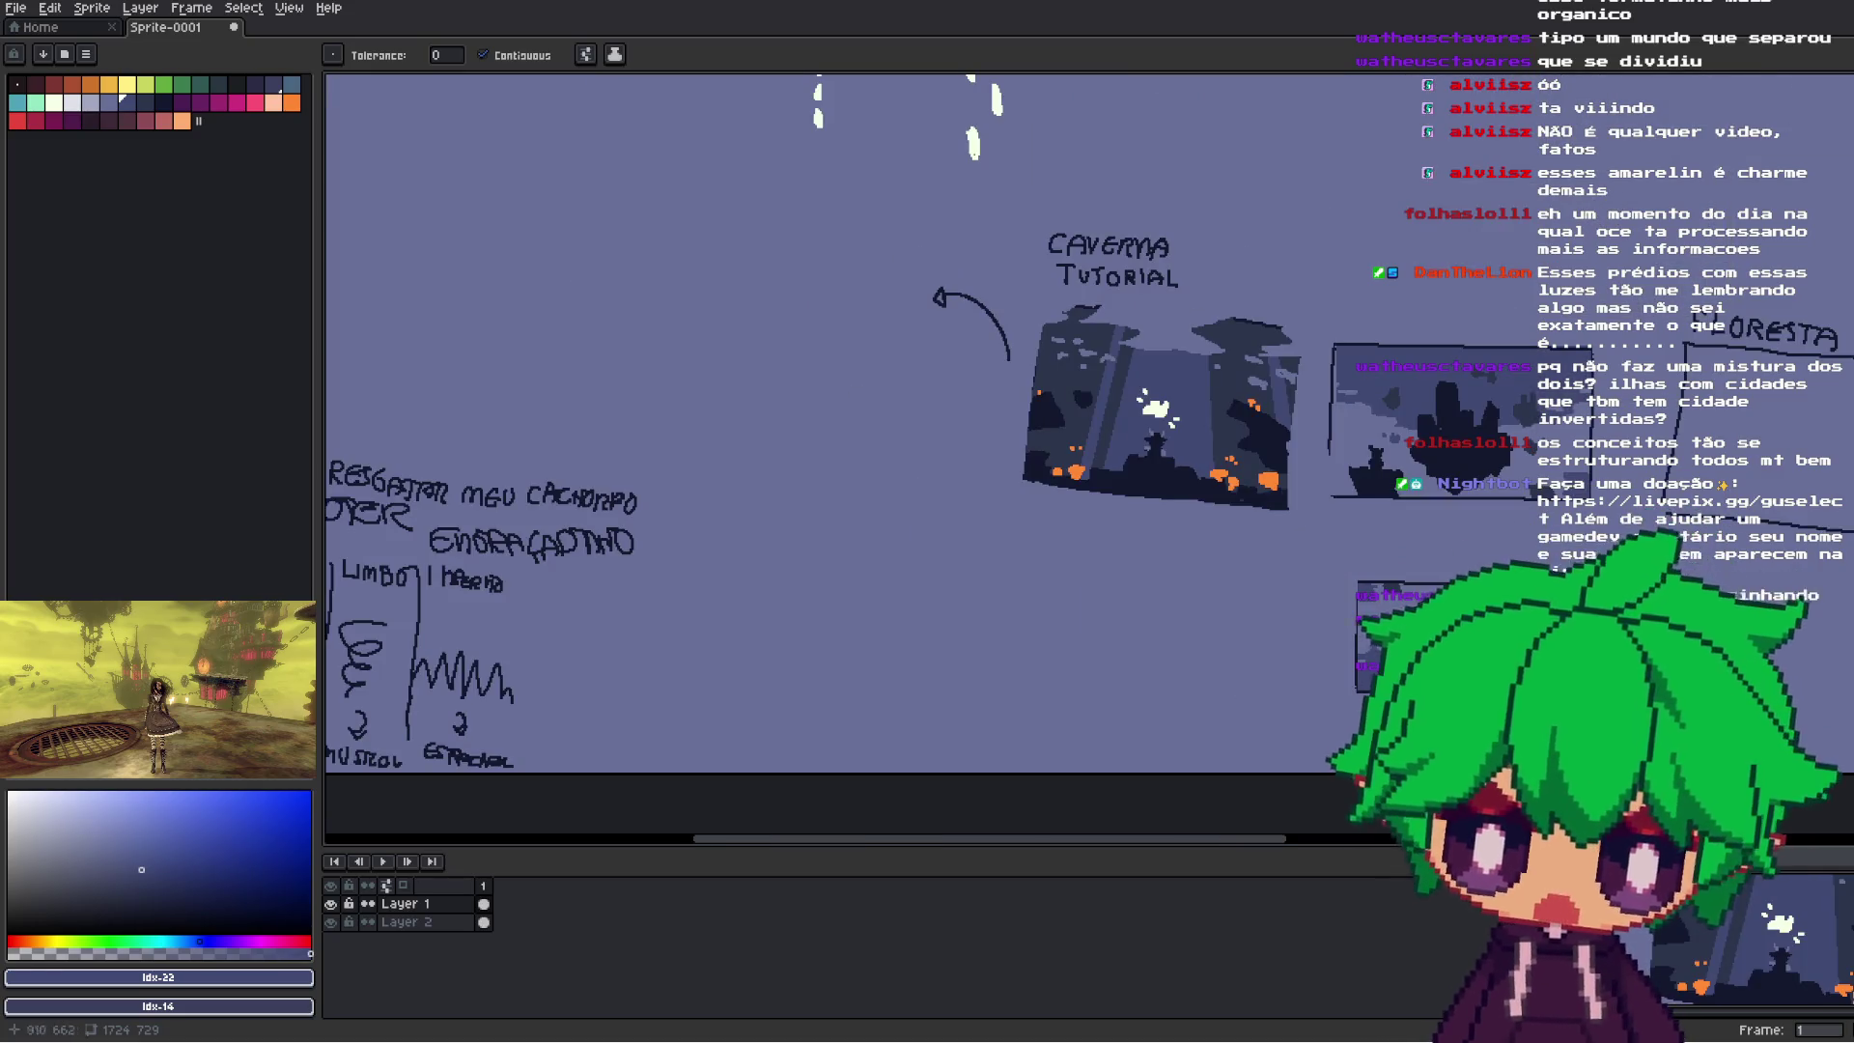
key(z)
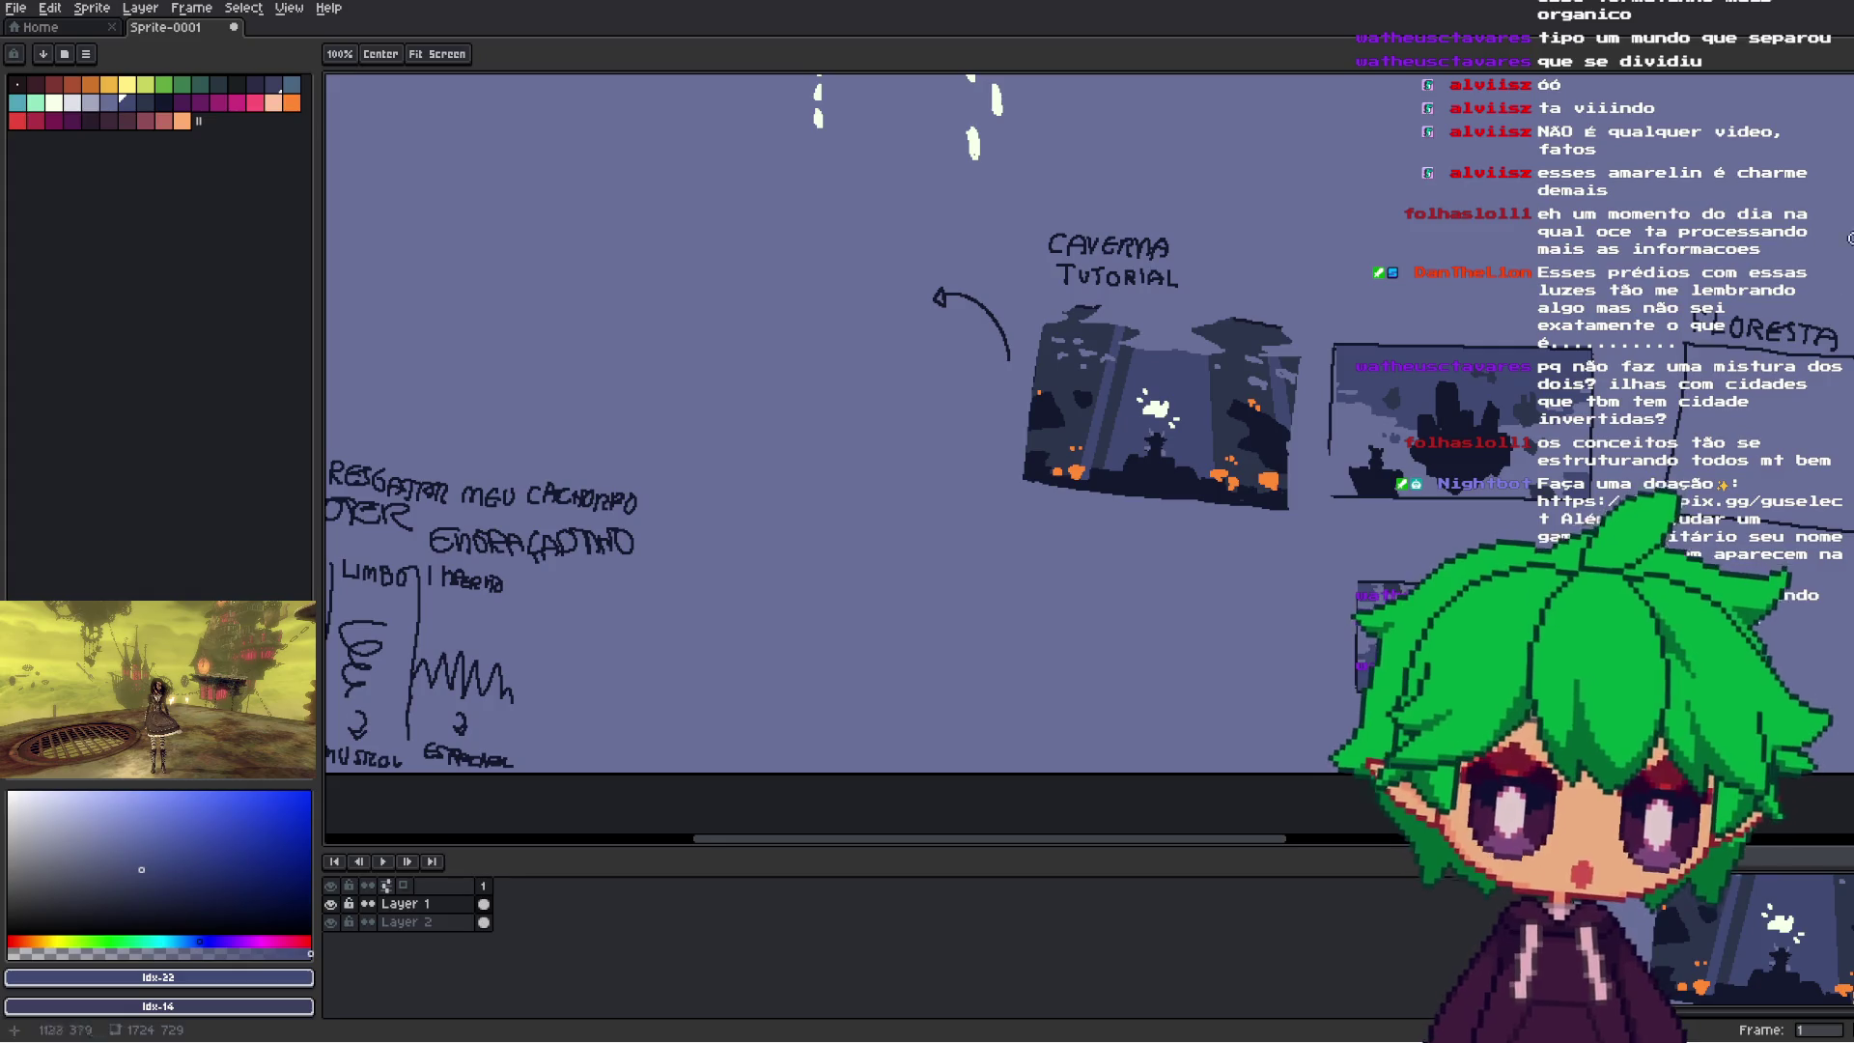
key(i)
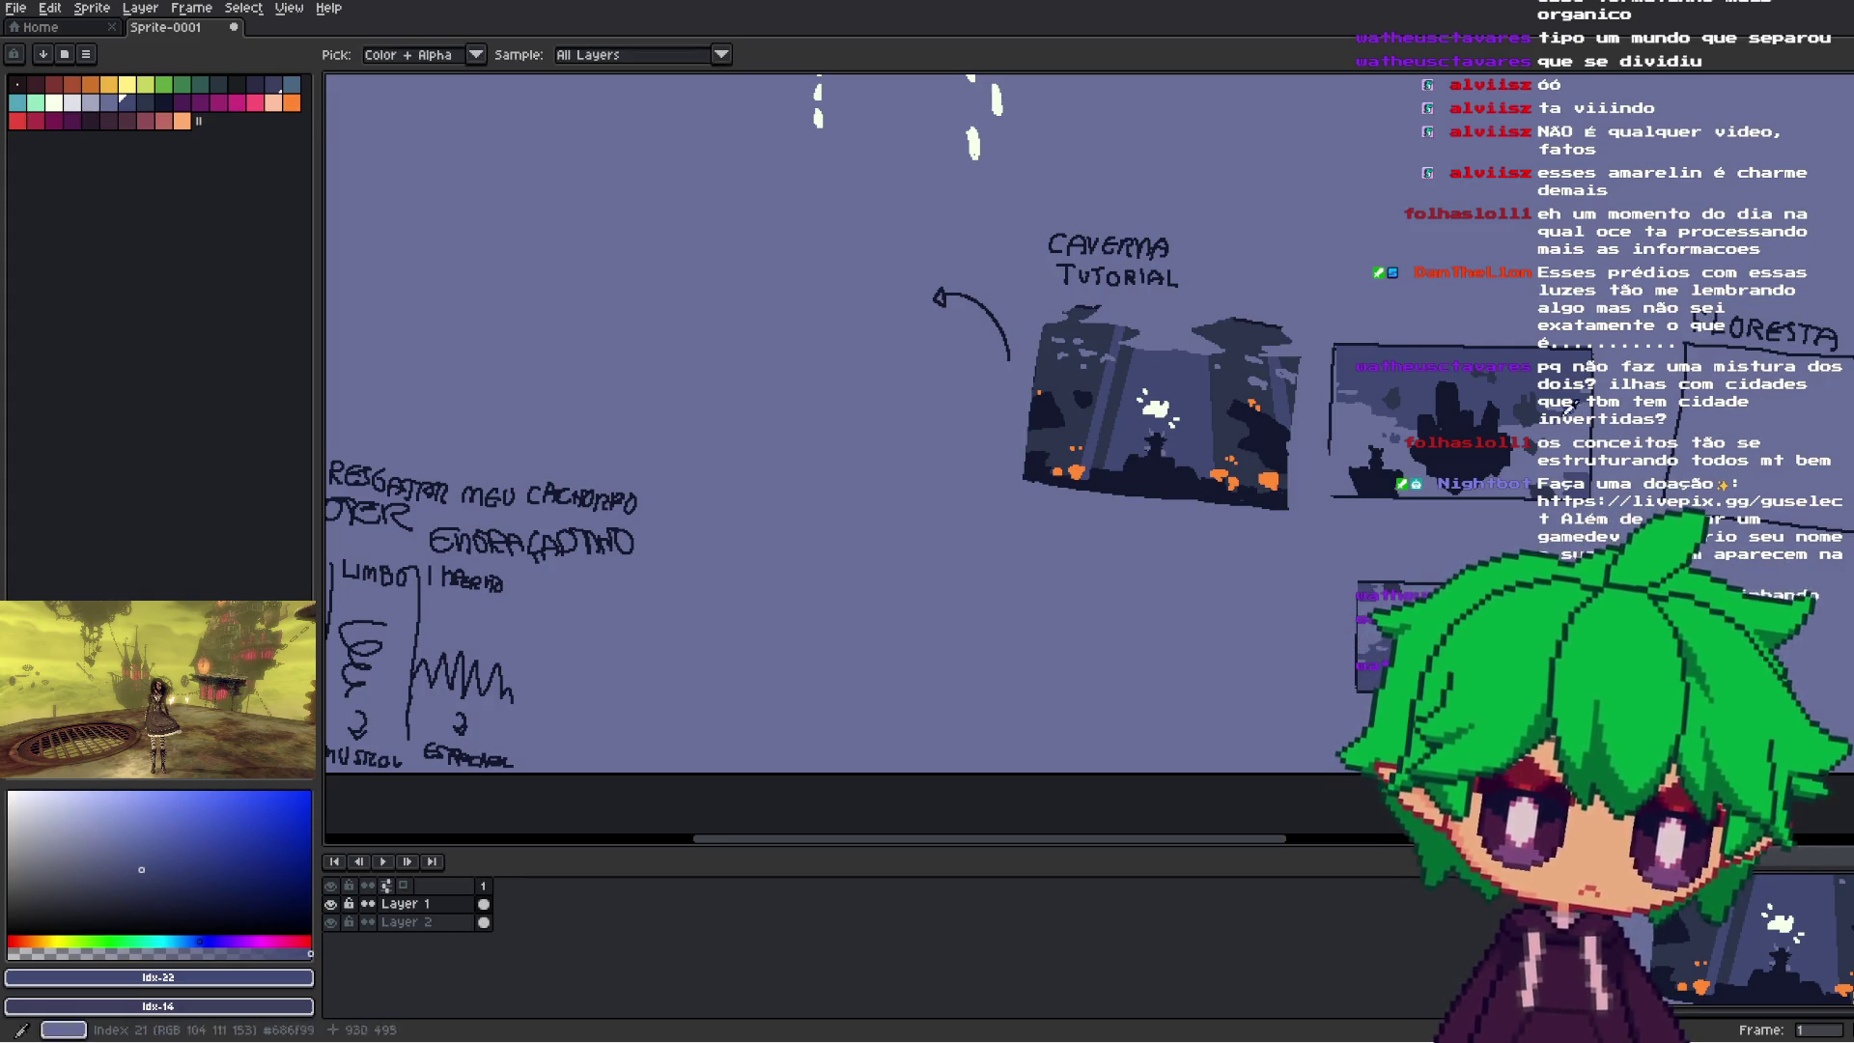
click(1825, 161)
key(b)
- Hand-draw the label CIDADE above the floating-island city thumbnail
scroll(1474, 473, up, 1)
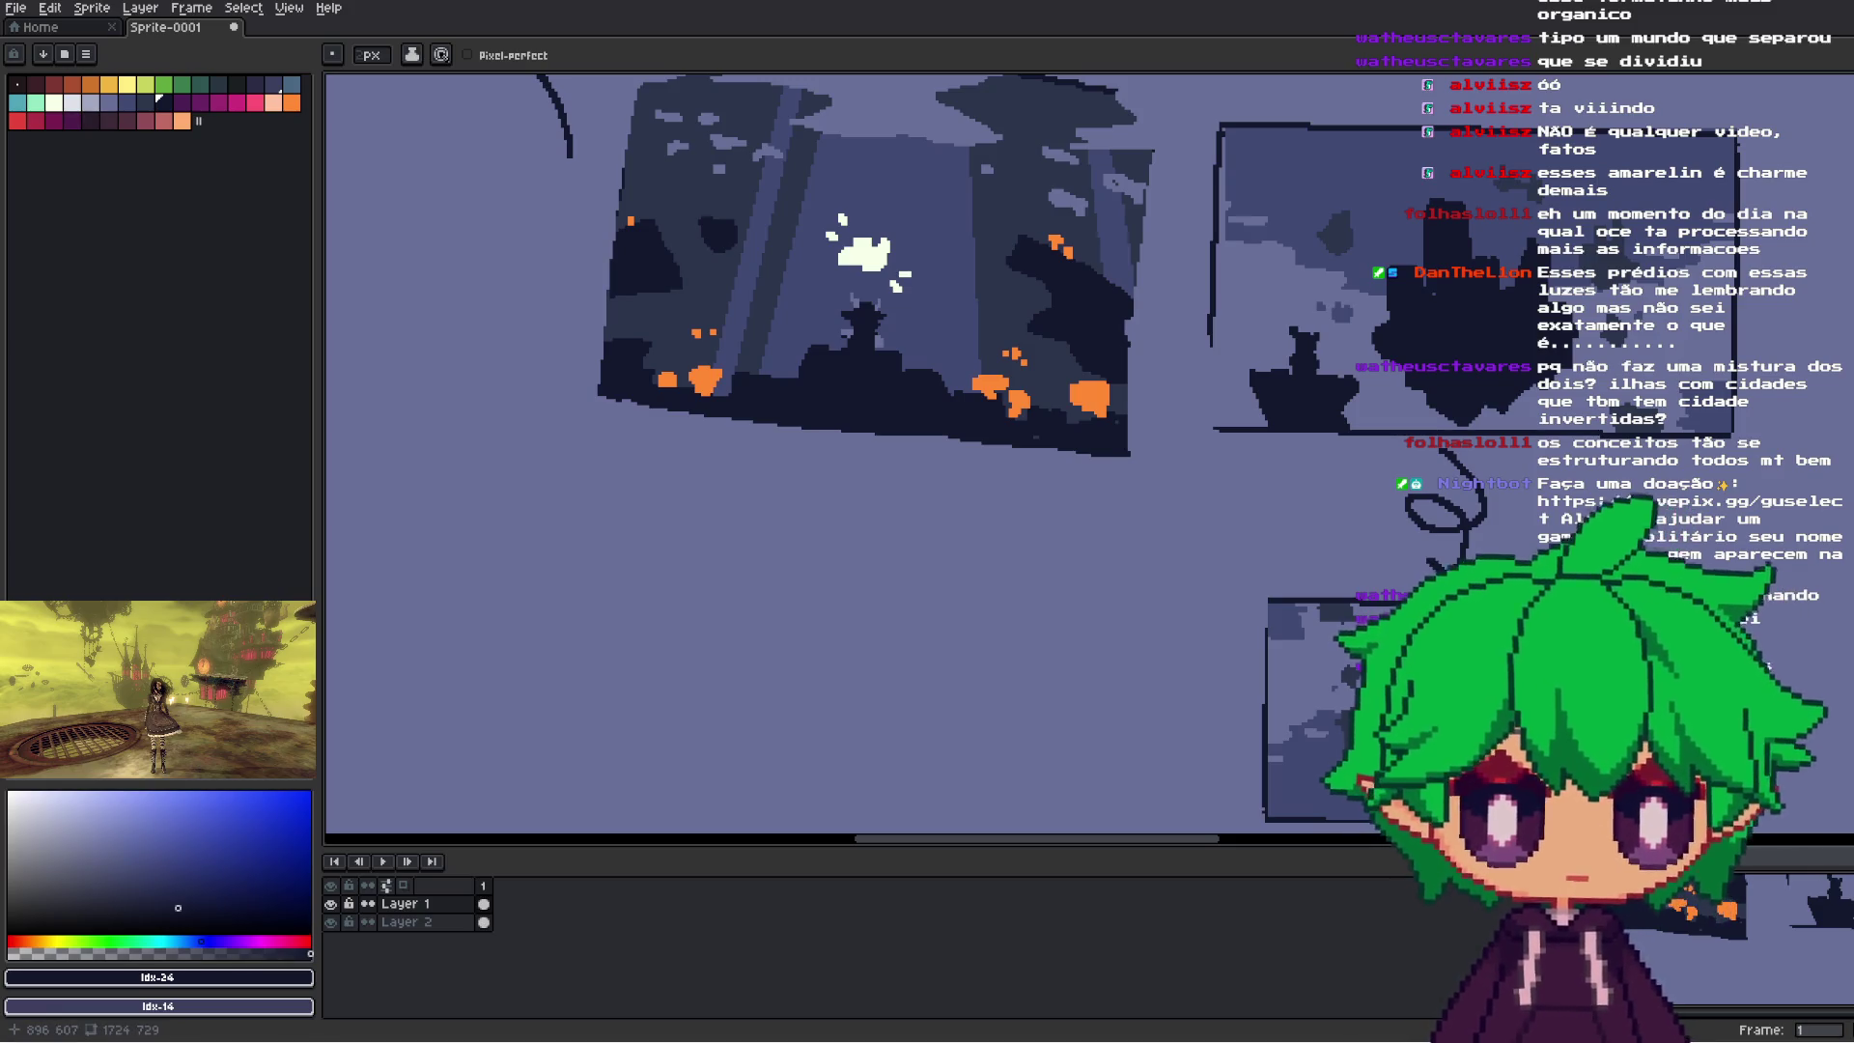
scroll(1306, 518, down, 3)
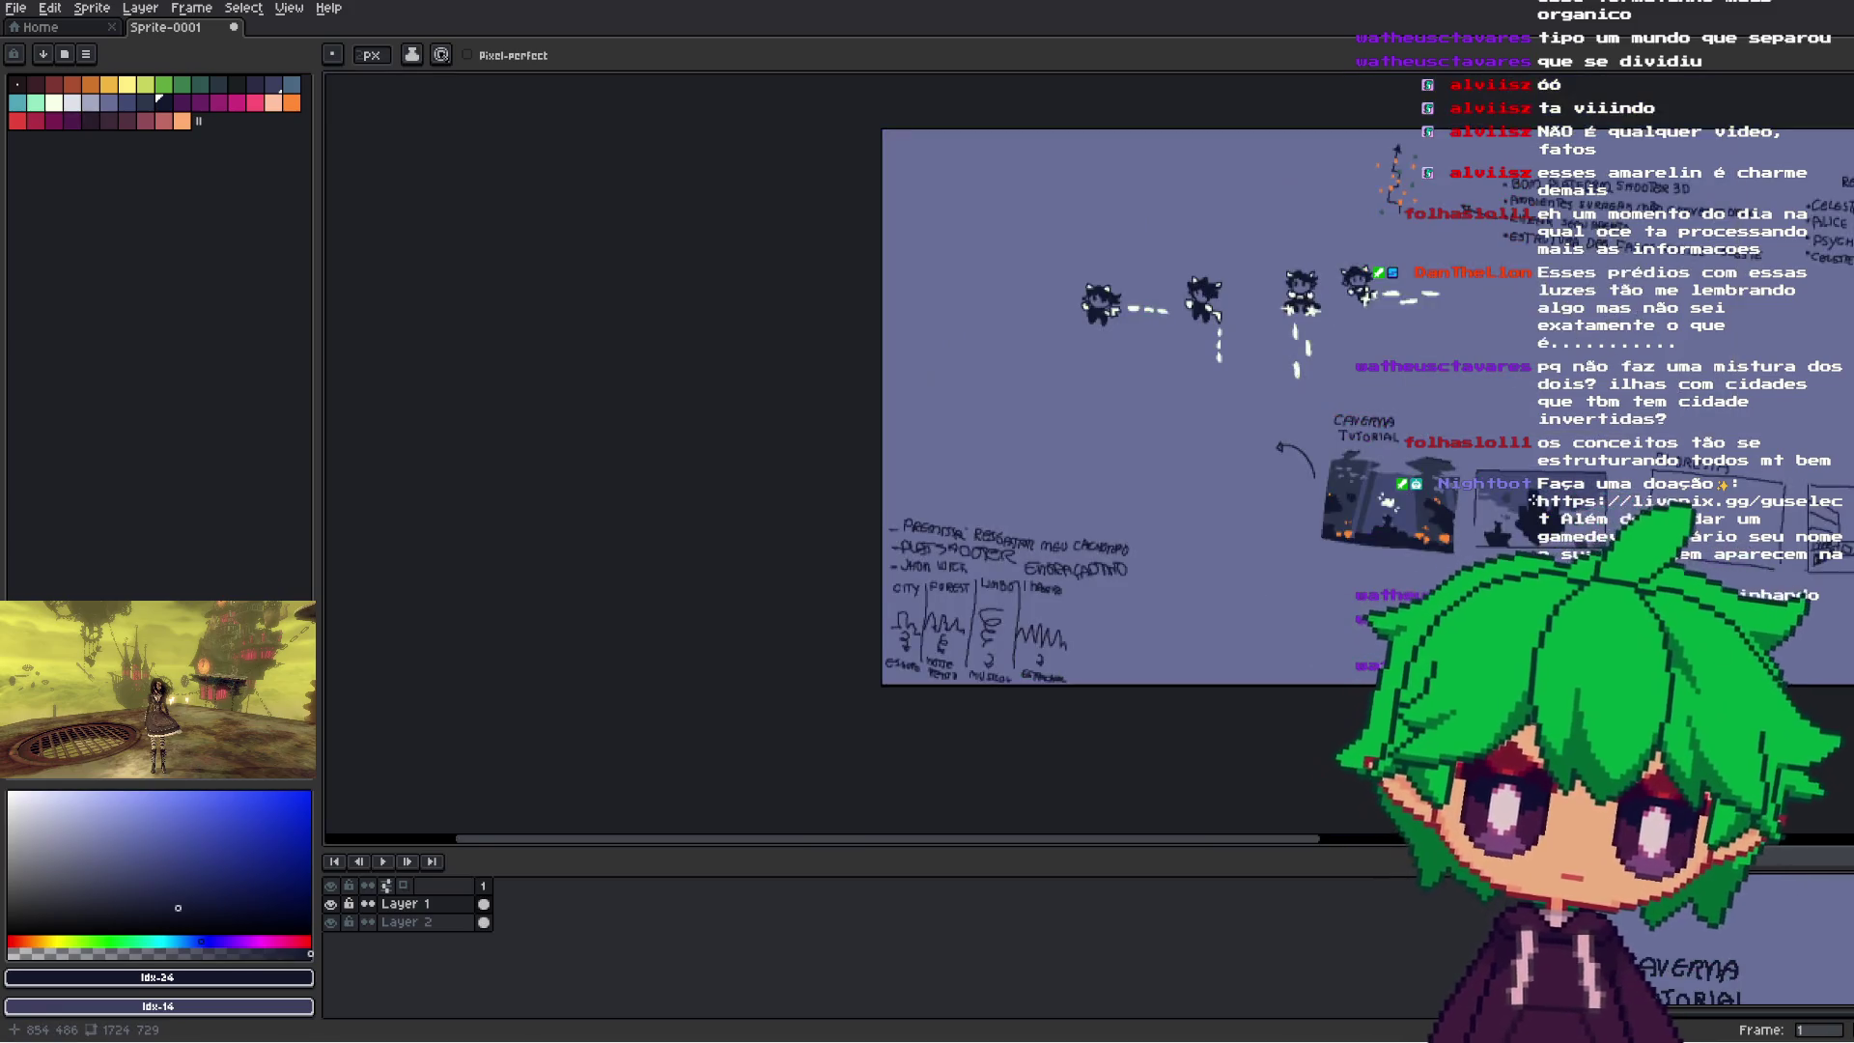
scroll(1306, 518, up, 3)
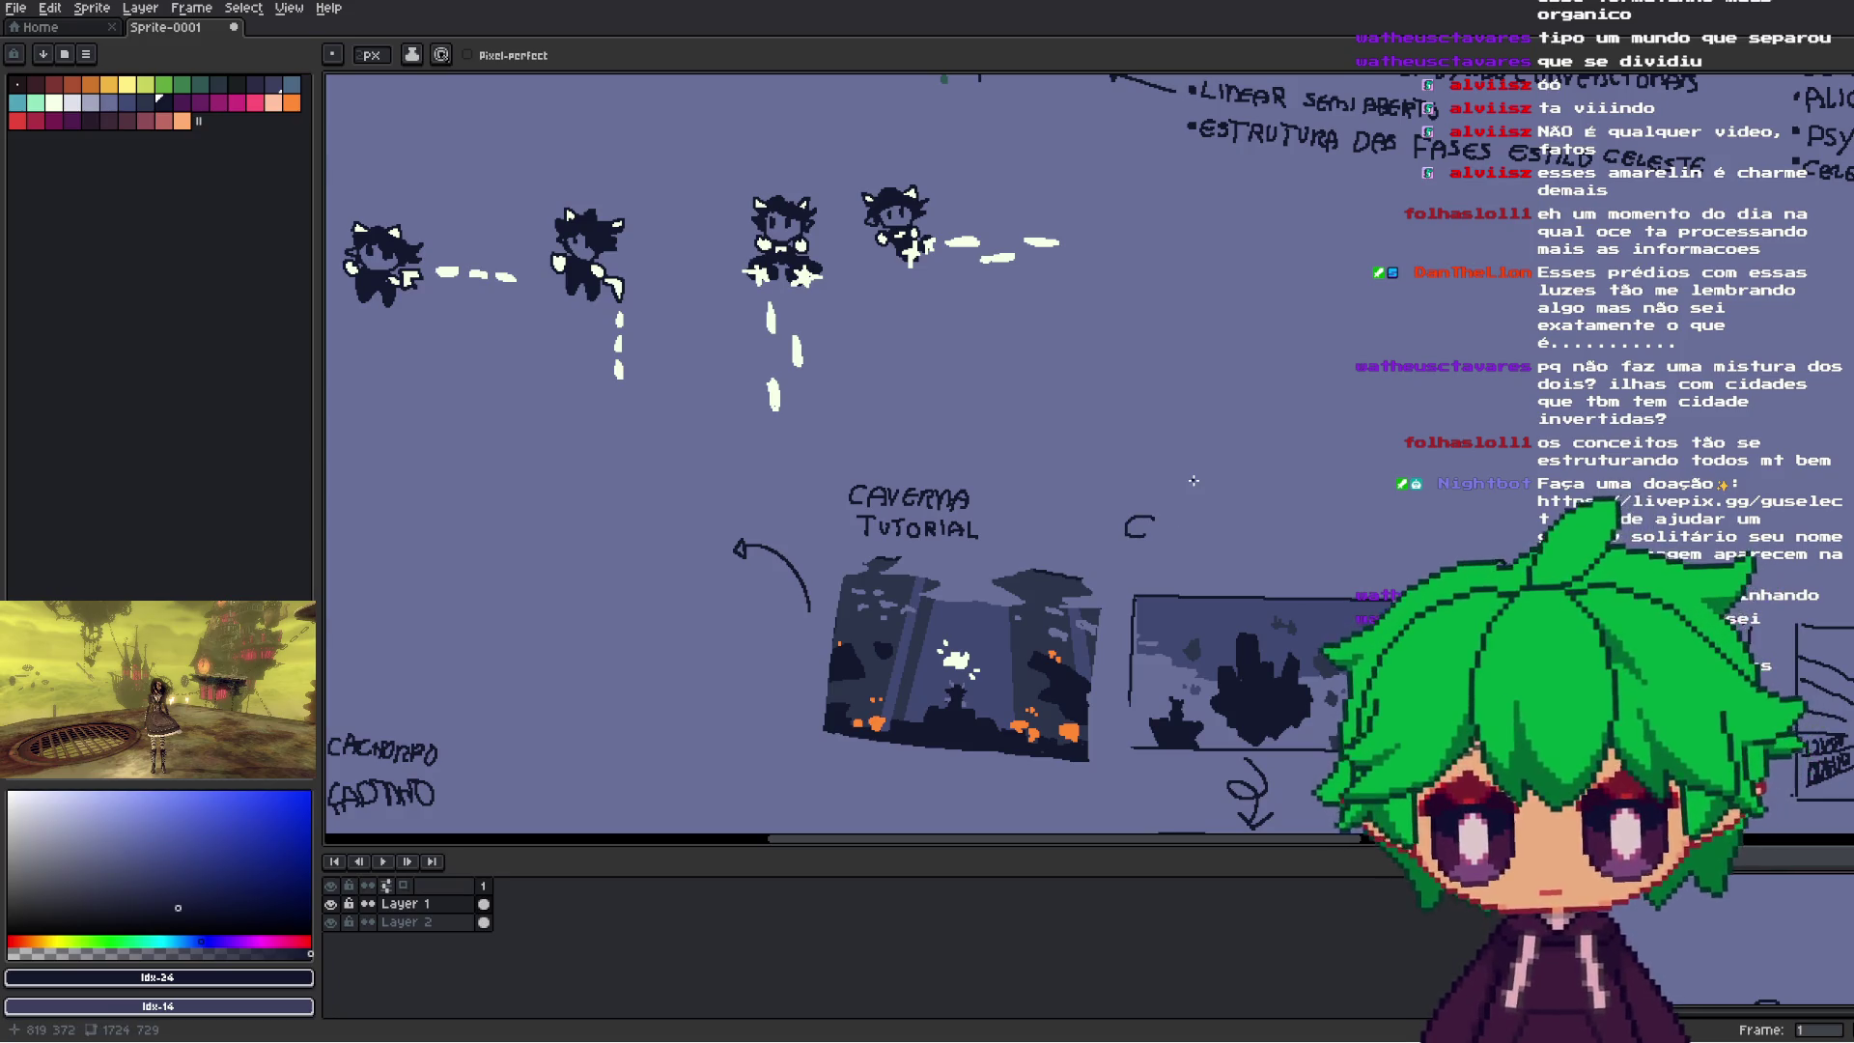
scroll(1193, 480, up, 3)
scroll(1255, 386, up, 3)
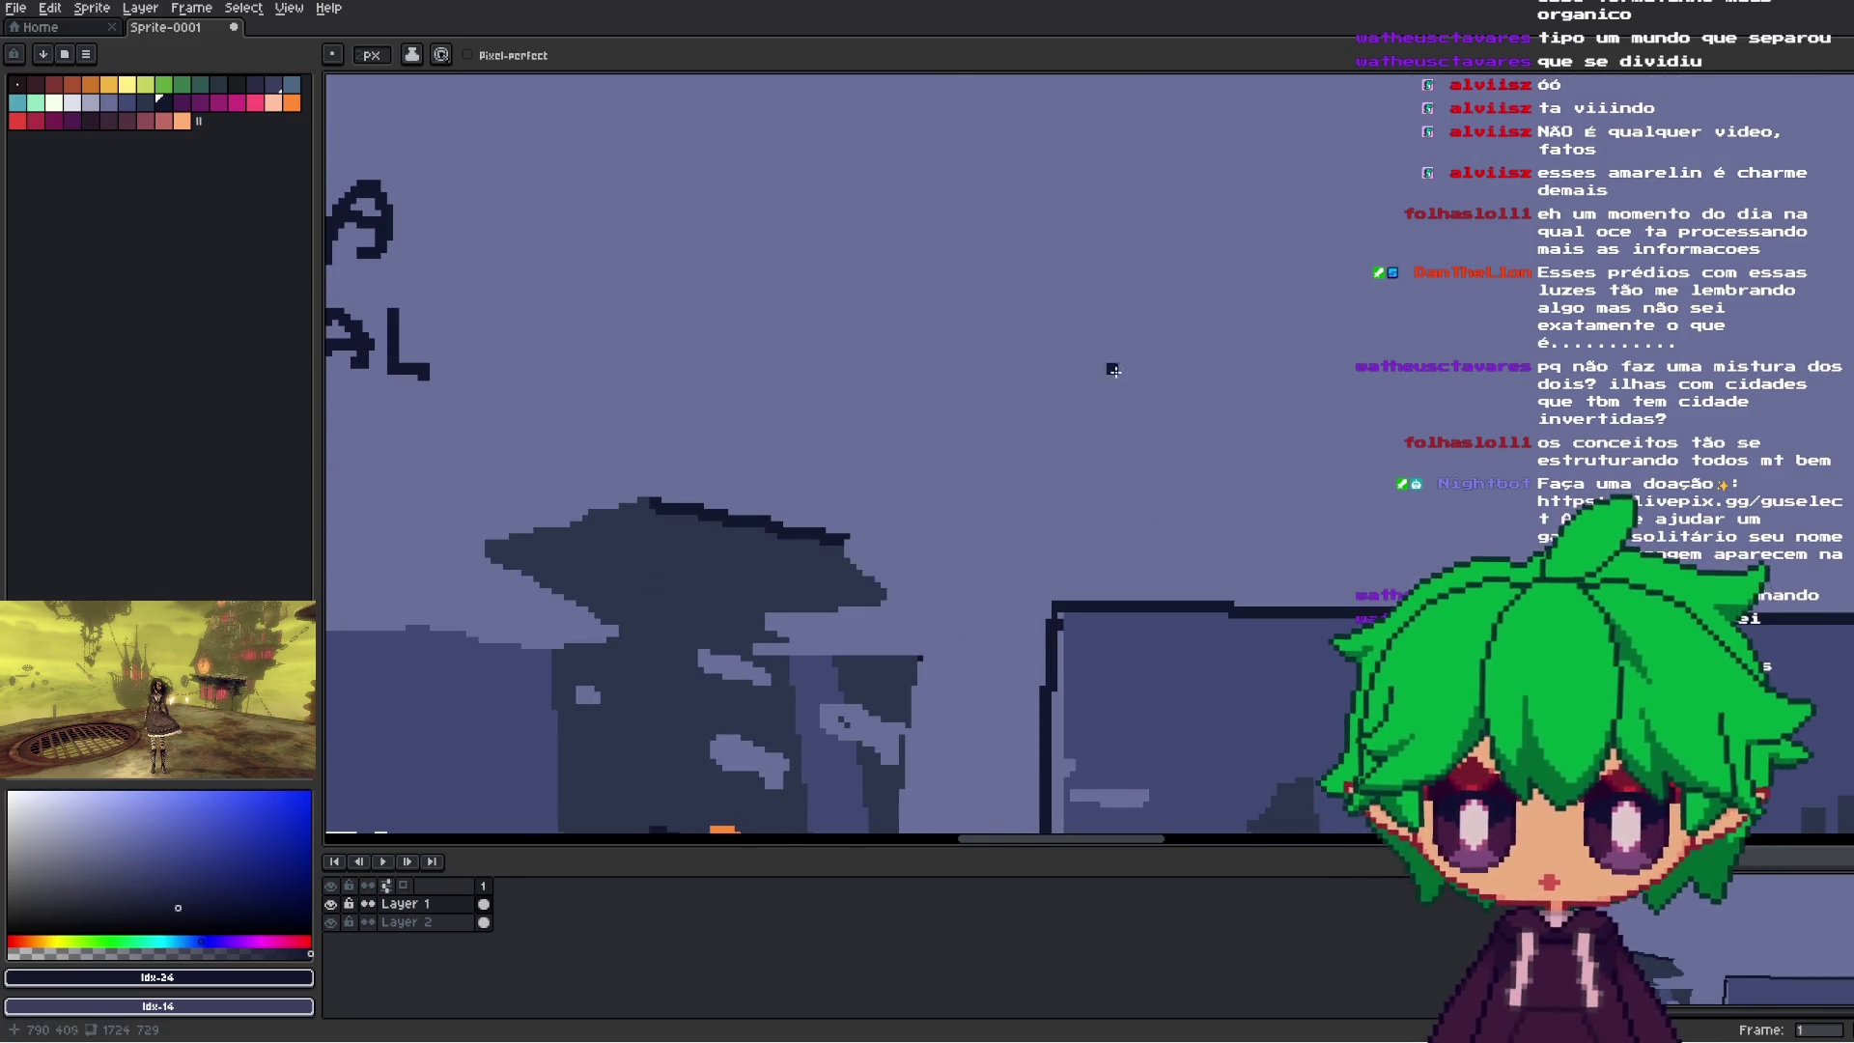
drag(1128, 343, 1123, 410)
mouse_move(1240, 435)
mouse_down()
mouse_move(1279, 410)
mouse_move(1315, 433)
mouse_up()
drag(1395, 371, 1402, 442)
drag(1373, 392, 1393, 390)
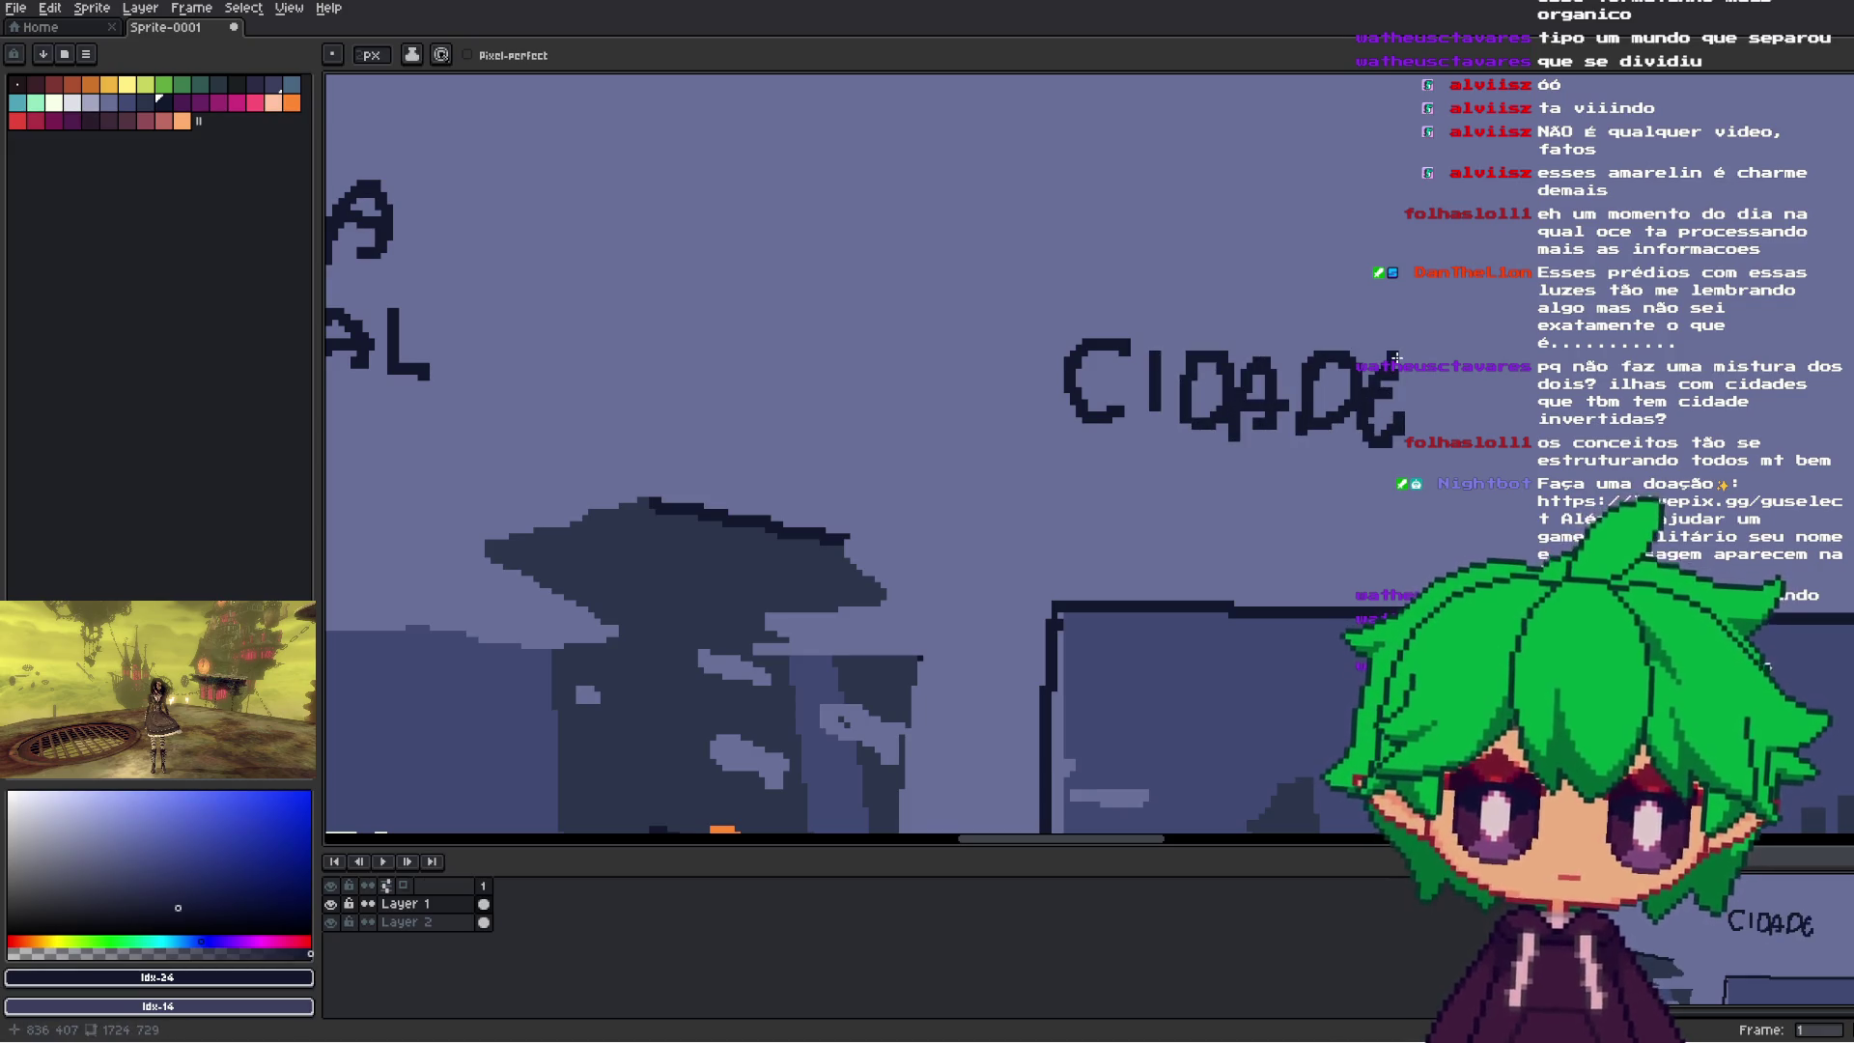
- Pan the canvas to bring the lower sketch notes and character row into view
scroll(1396, 357, down, 4)
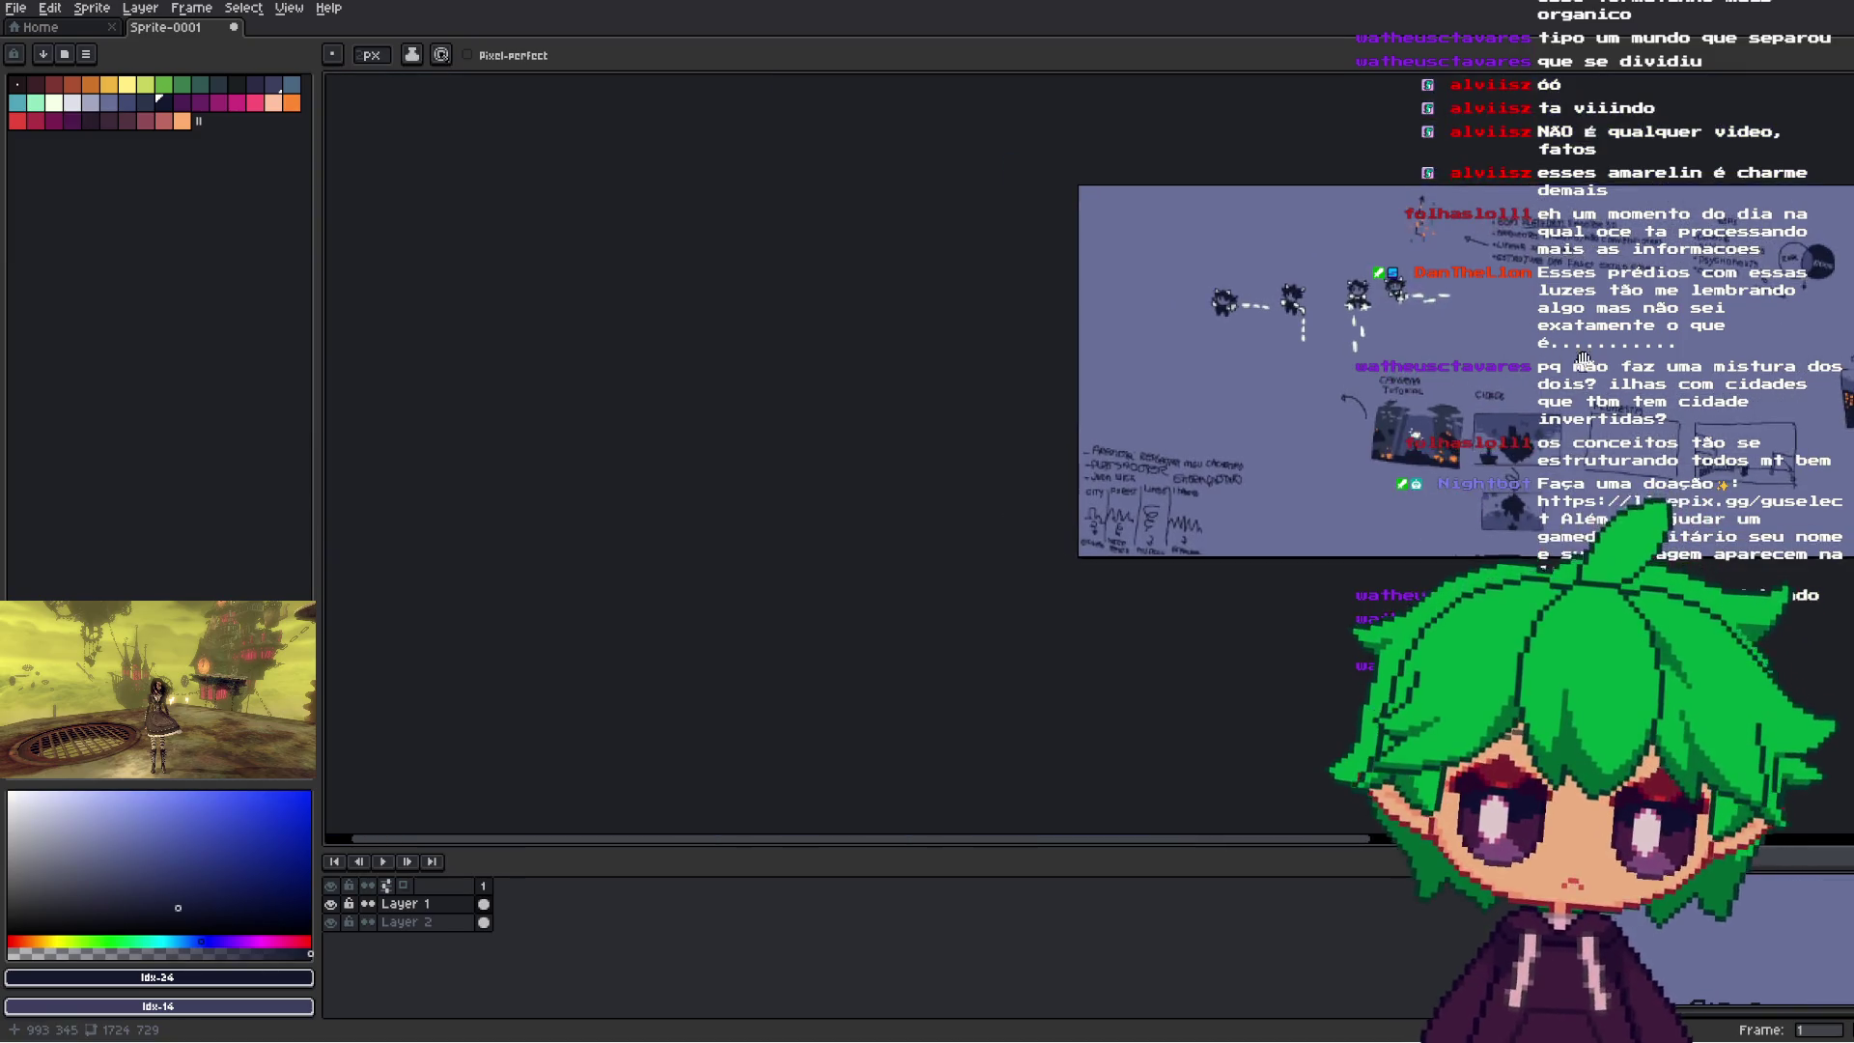
scroll(1533, 365, up, 1)
scroll(1533, 365, up, 3)
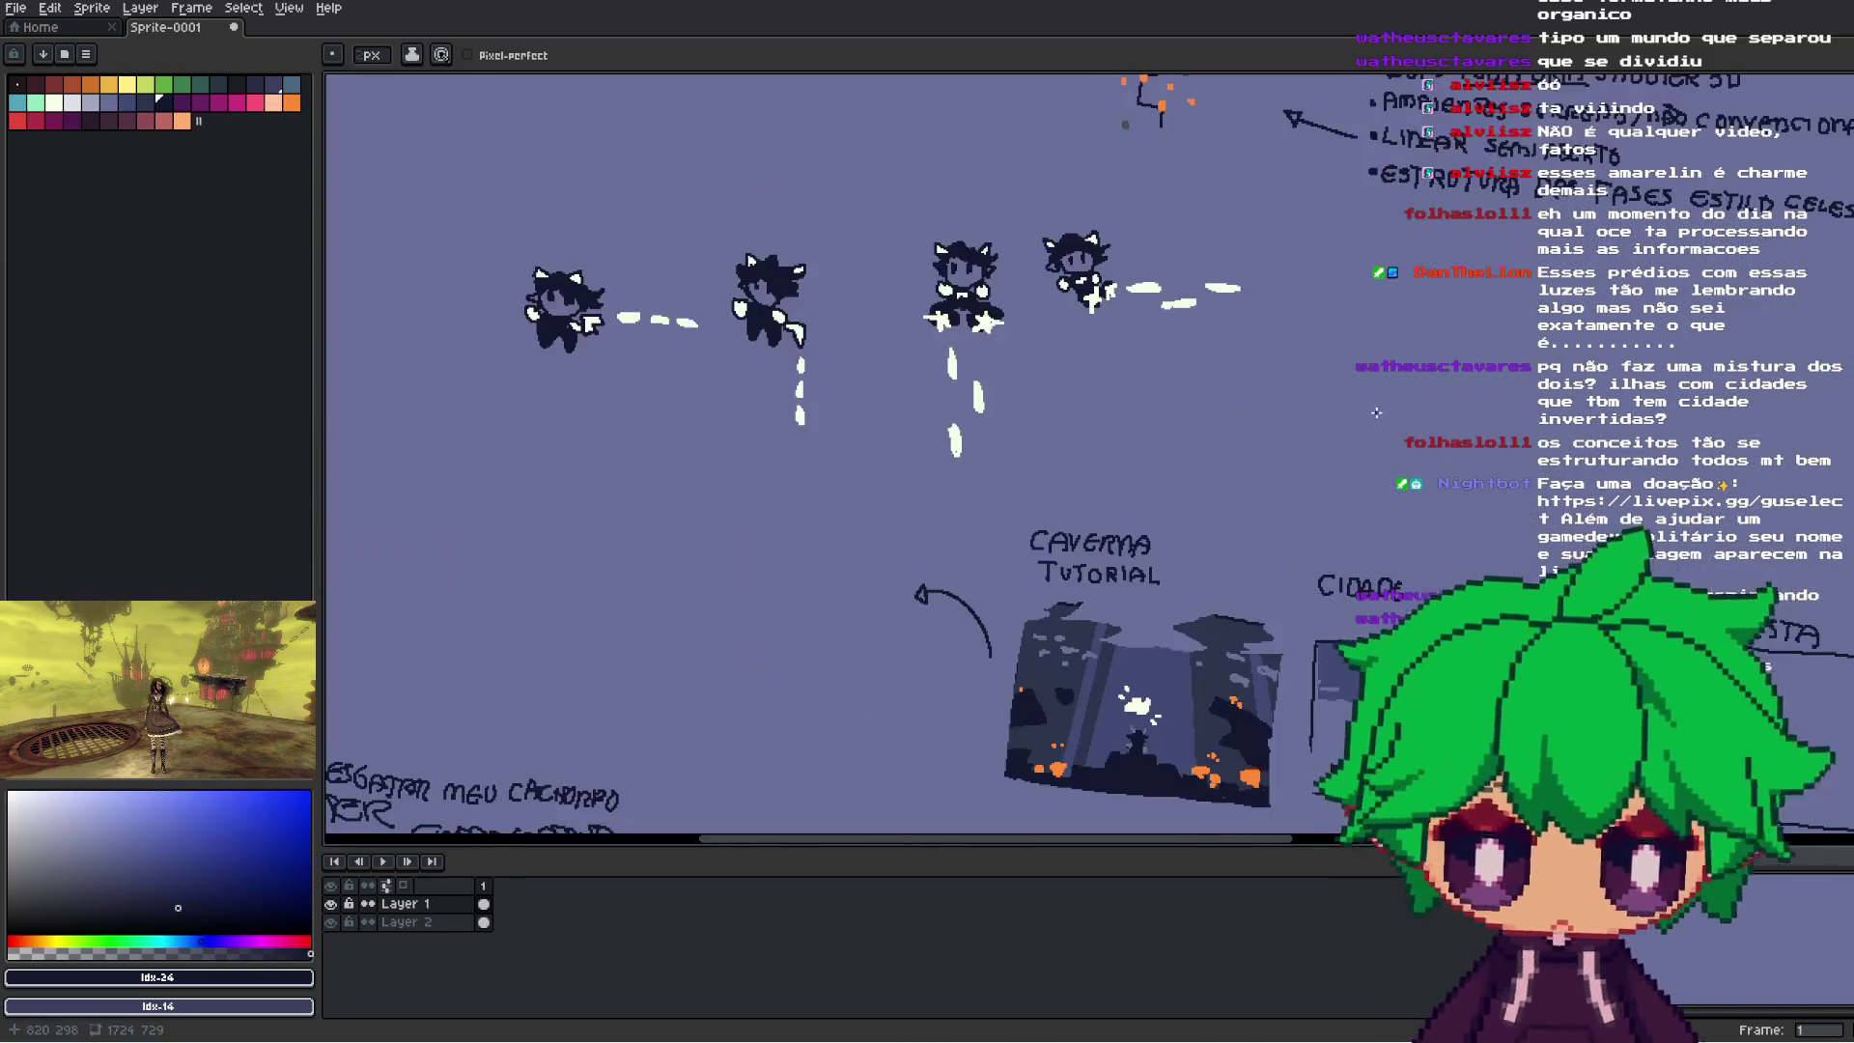
mouse_move(1366, 486)
mouse_down()
mouse_move(1405, 222)
mouse_move(1608, 193)
mouse_move(1293, 185)
mouse_move(1471, 289)
mouse_move(1324, 450)
mouse_up()
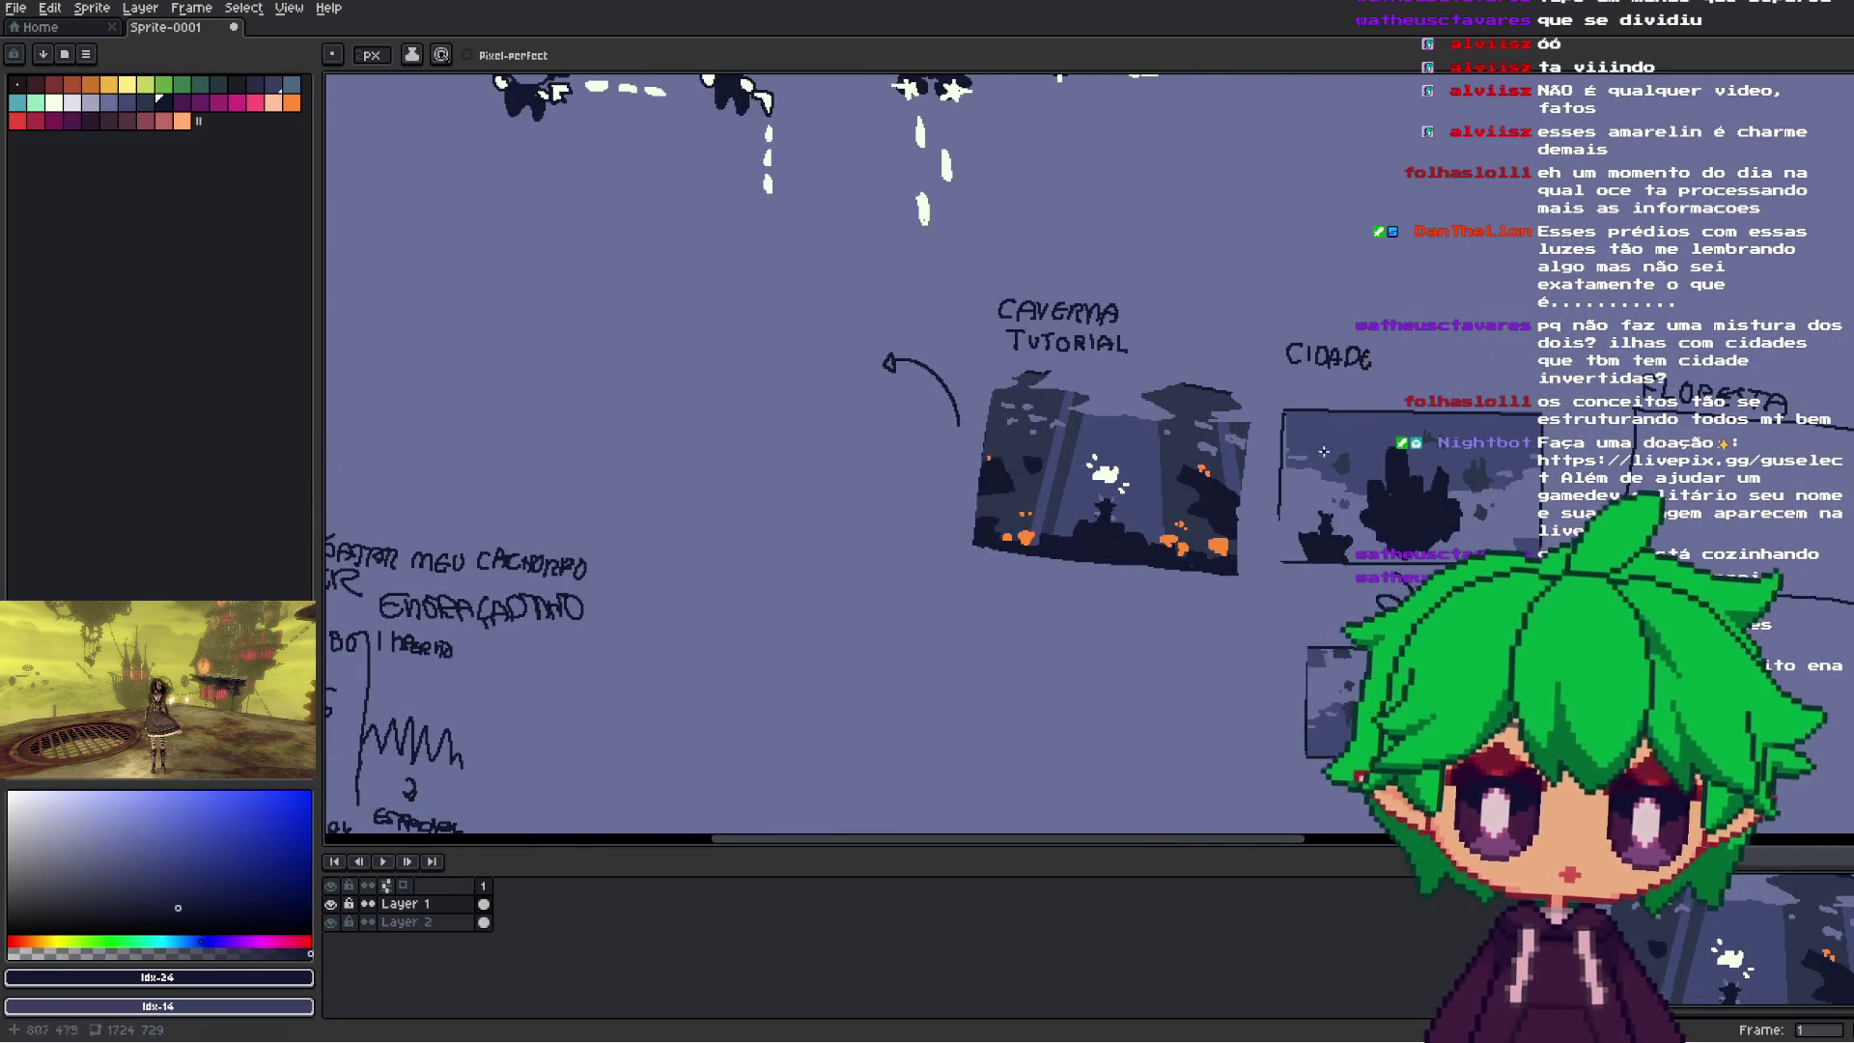
mouse_move(1205, 301)
mouse_down()
mouse_move(988, 426)
mouse_move(1059, 584)
mouse_move(1017, 587)
mouse_move(1100, 521)
mouse_move(957, 468)
mouse_move(997, 490)
mouse_up()
scroll(1062, 482, down, 2)
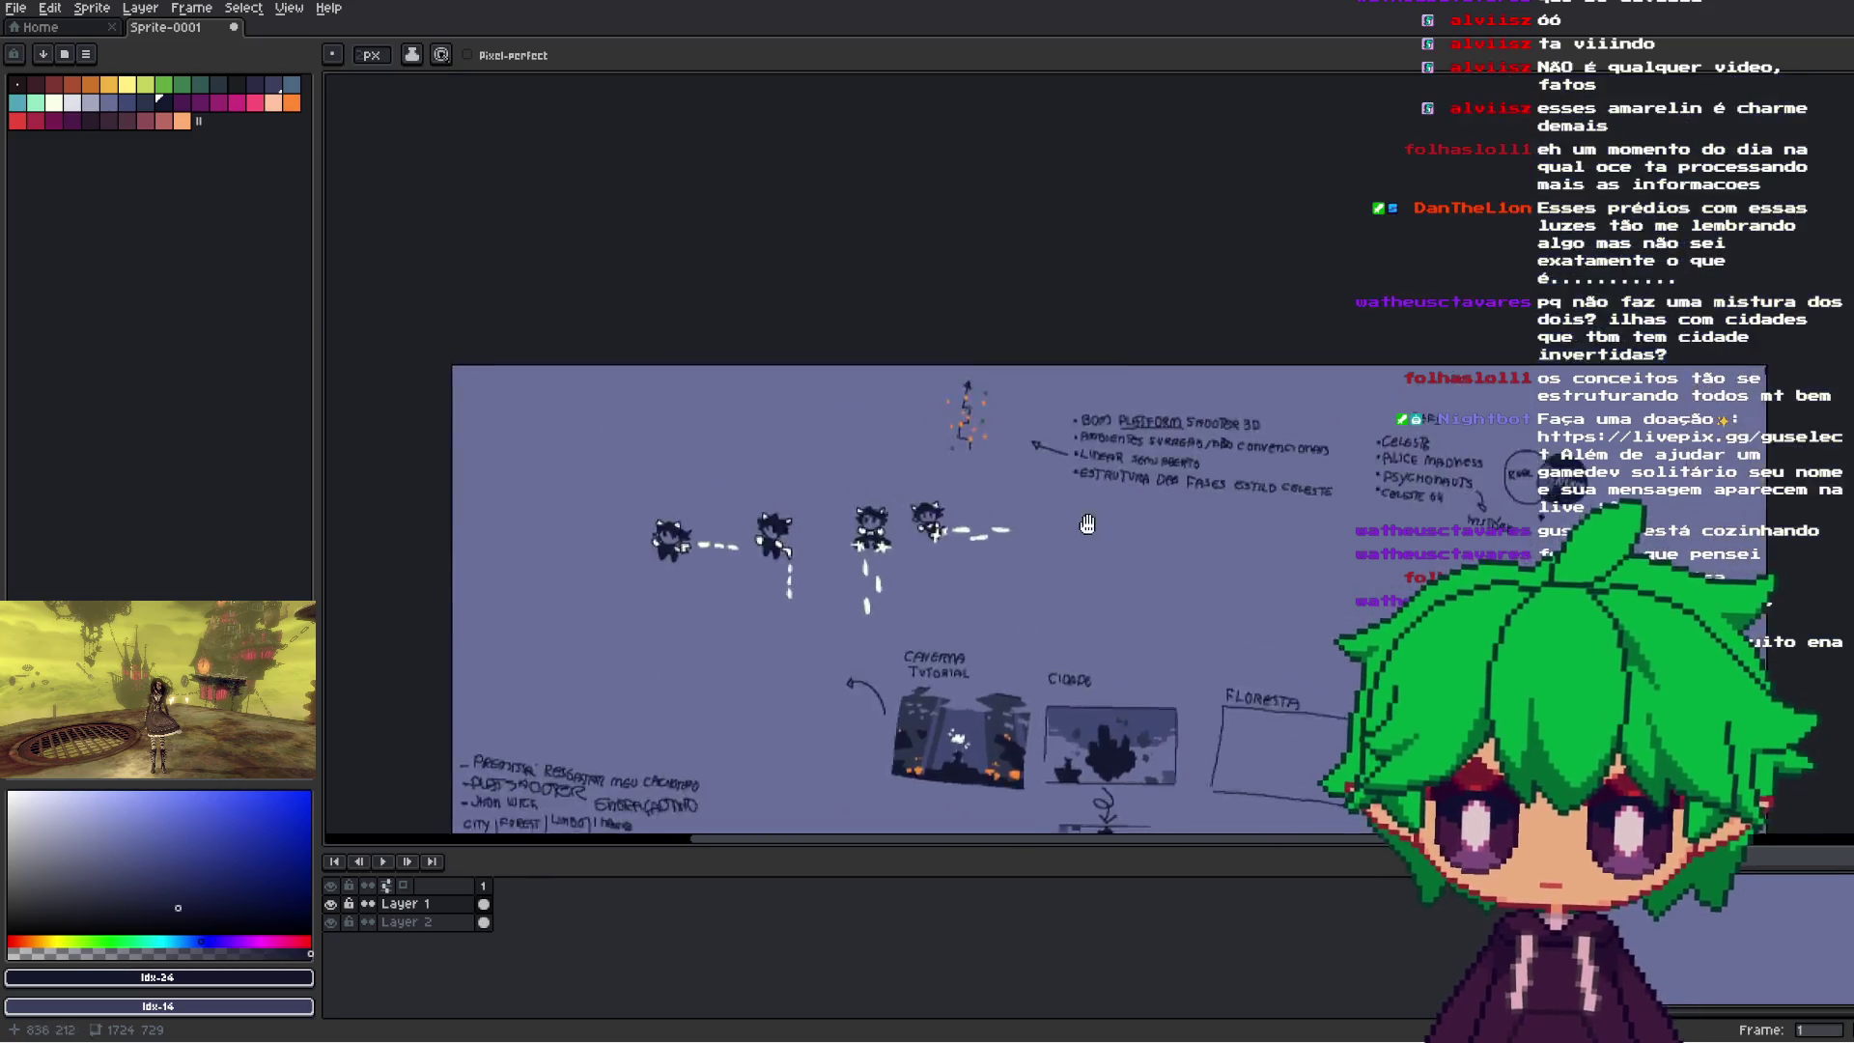
- Undo the mistaken strokes written after TODA in the design notes
scroll(1078, 479, up, 5)
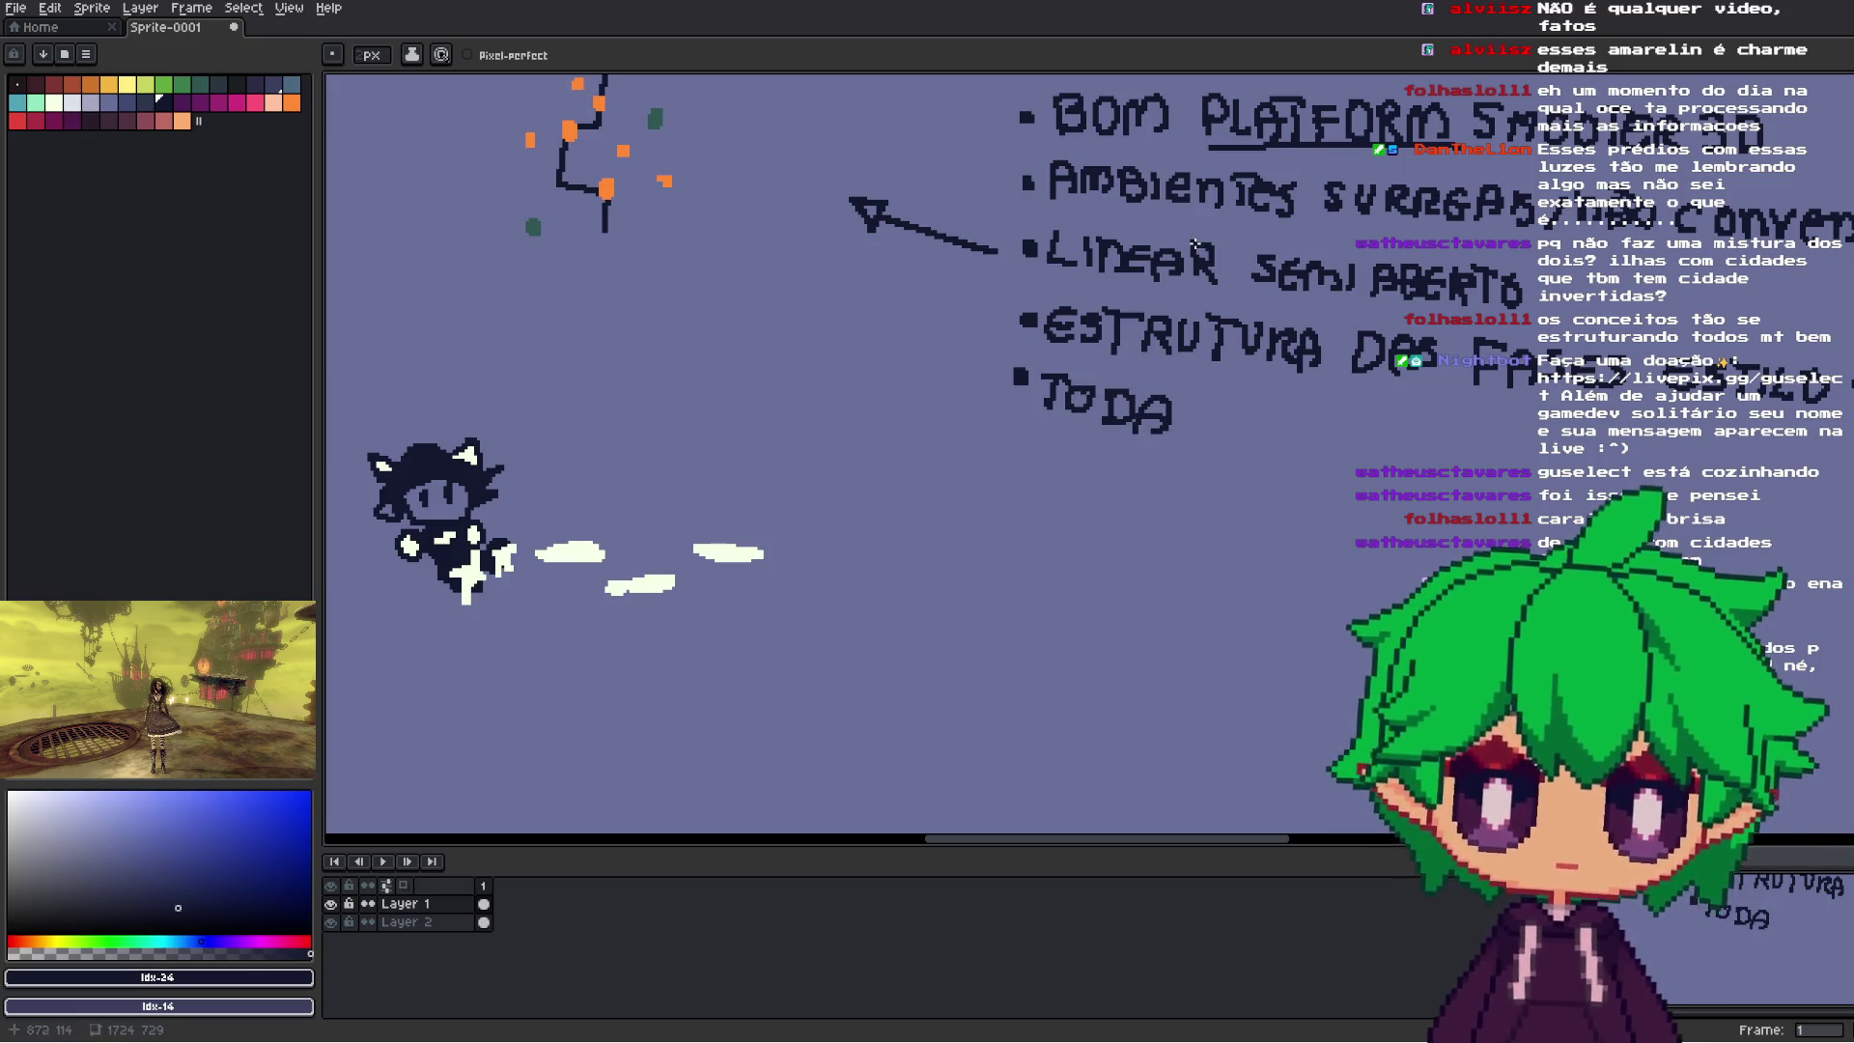
key(v)
key(ctrl+z)
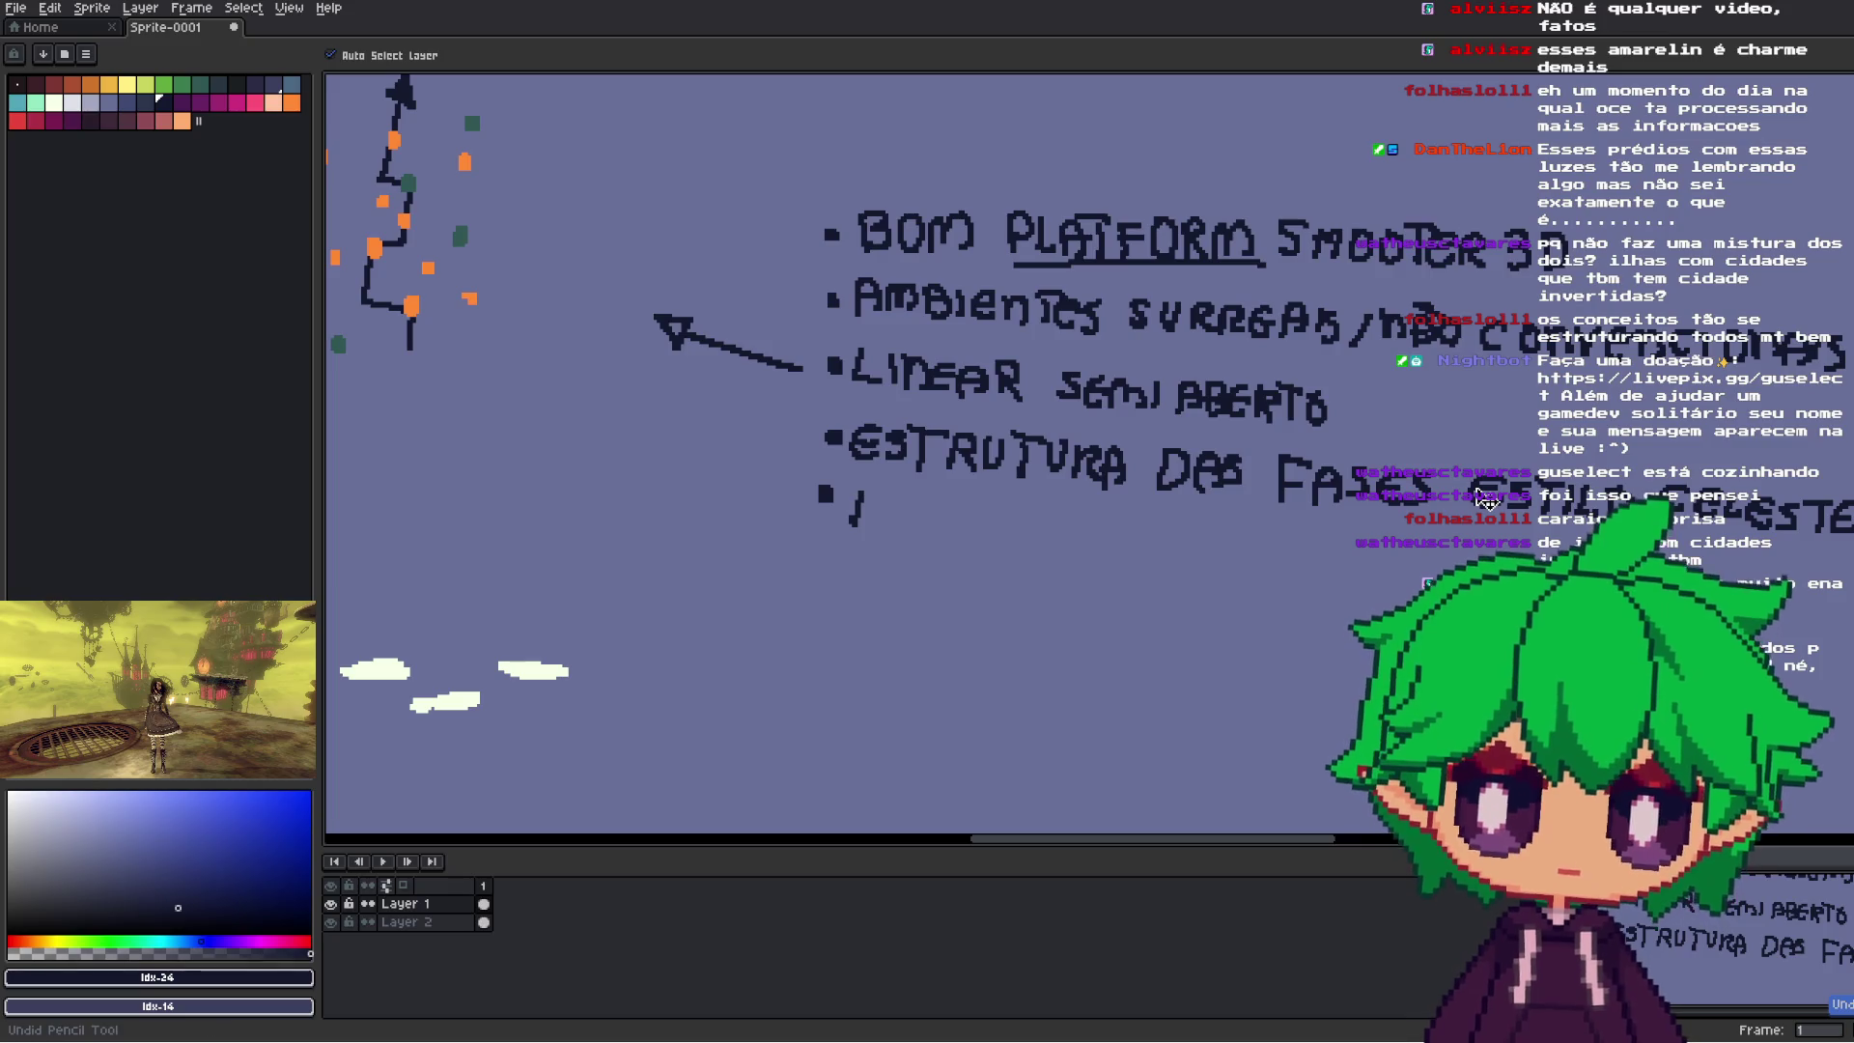
drag(1022, 493, 1089, 368)
key(b)
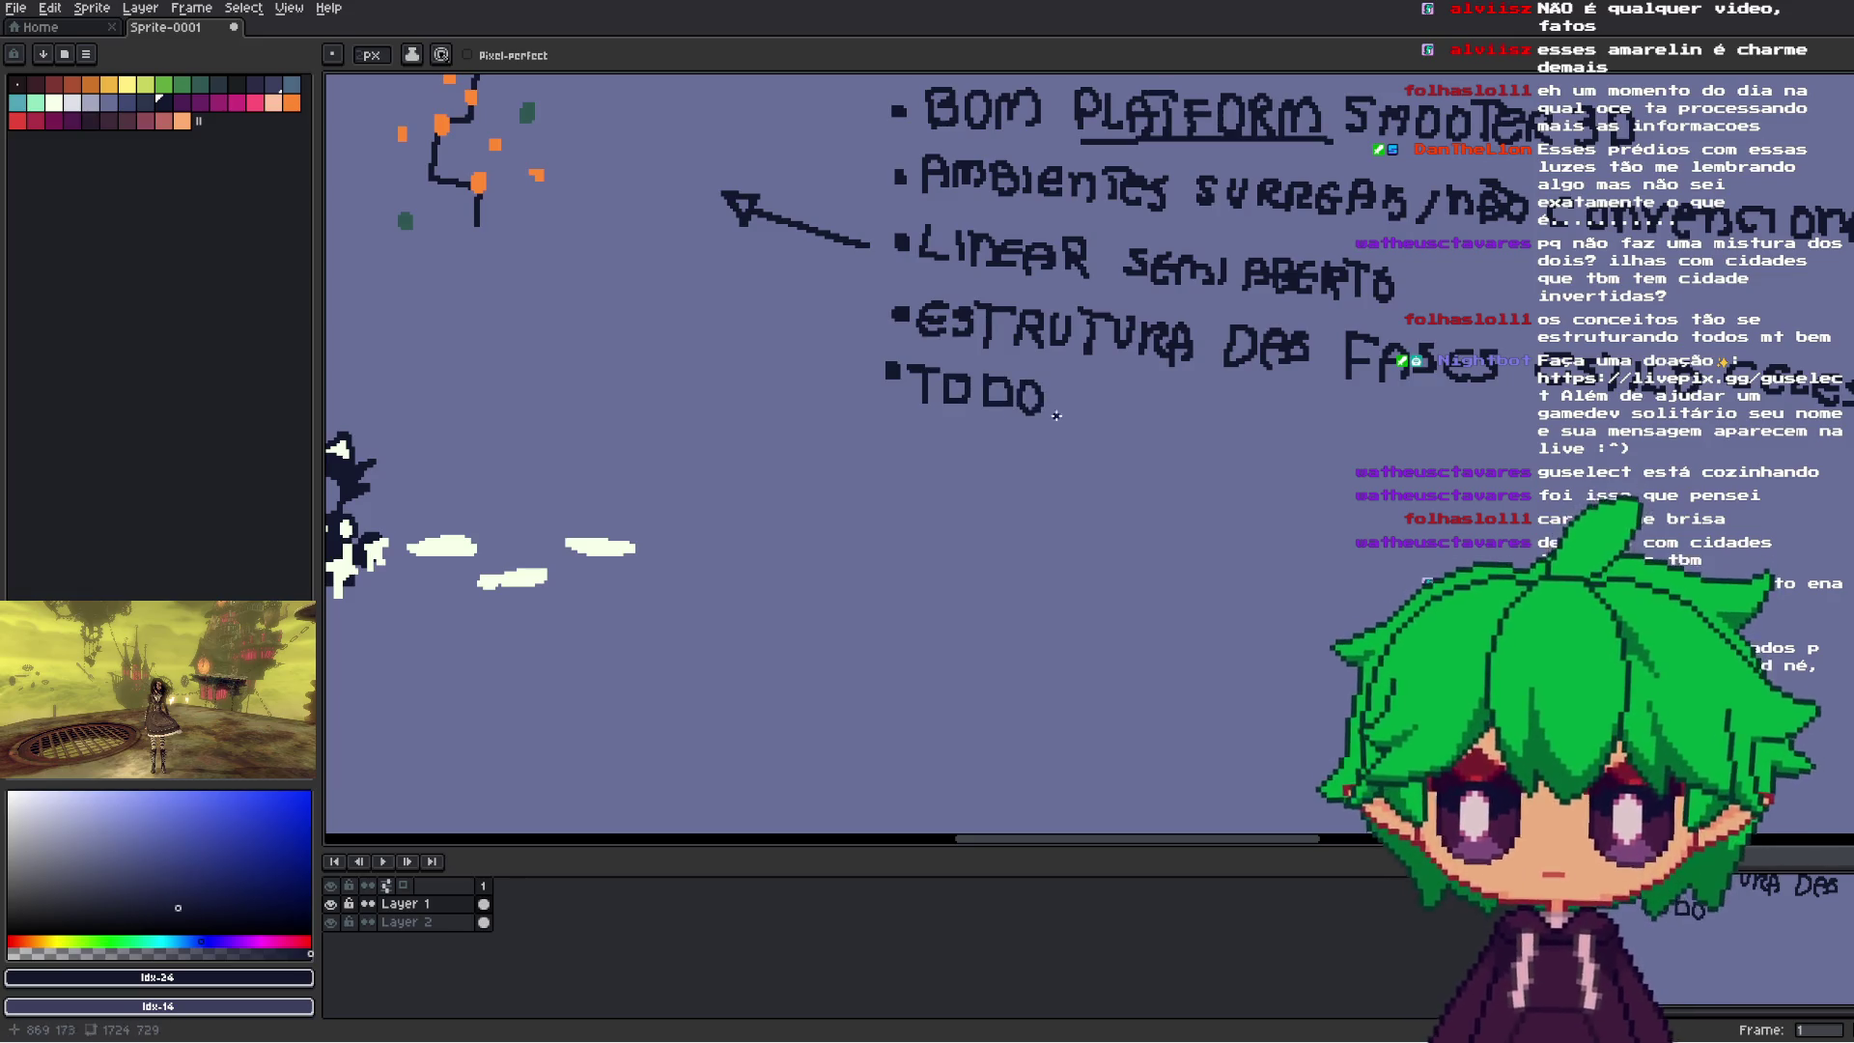
key(v)
key(ctrl+z)
key(ctrl+z)
key(b)
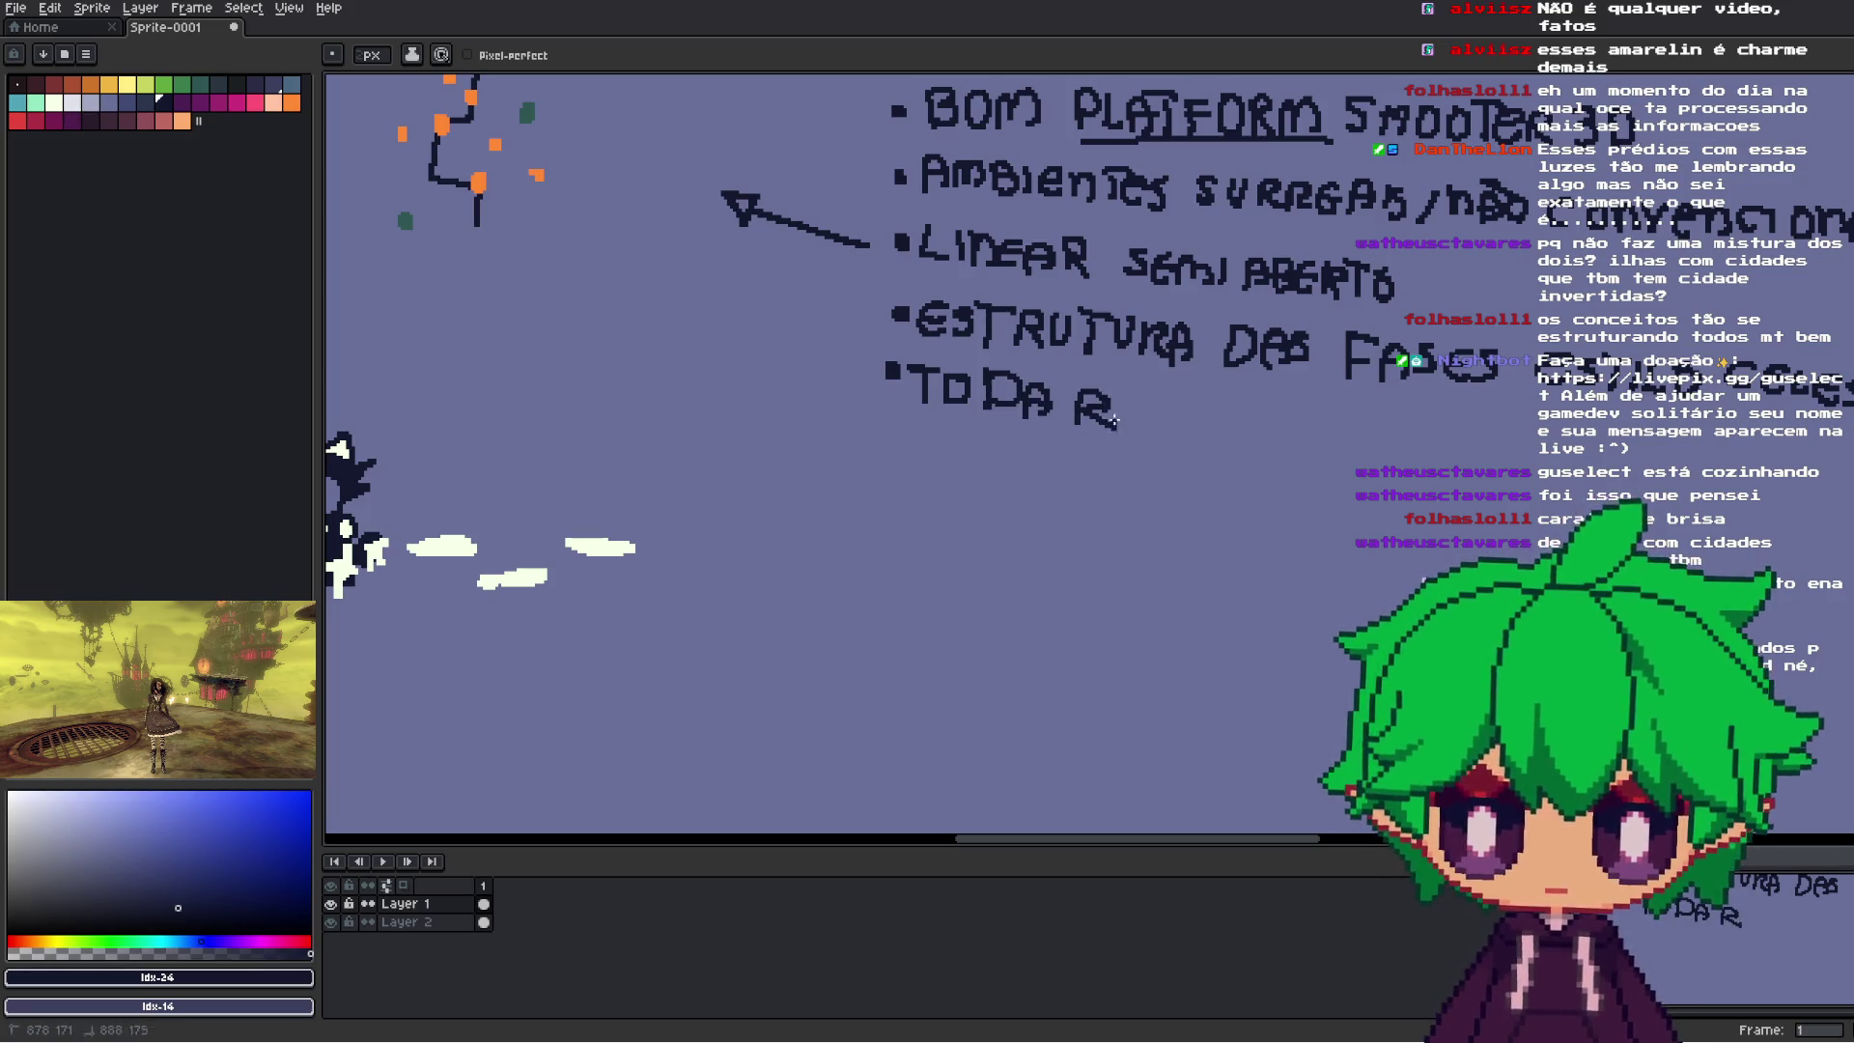
key(ctrl+z)
key(ctrl+z)
key(ctrl+z)
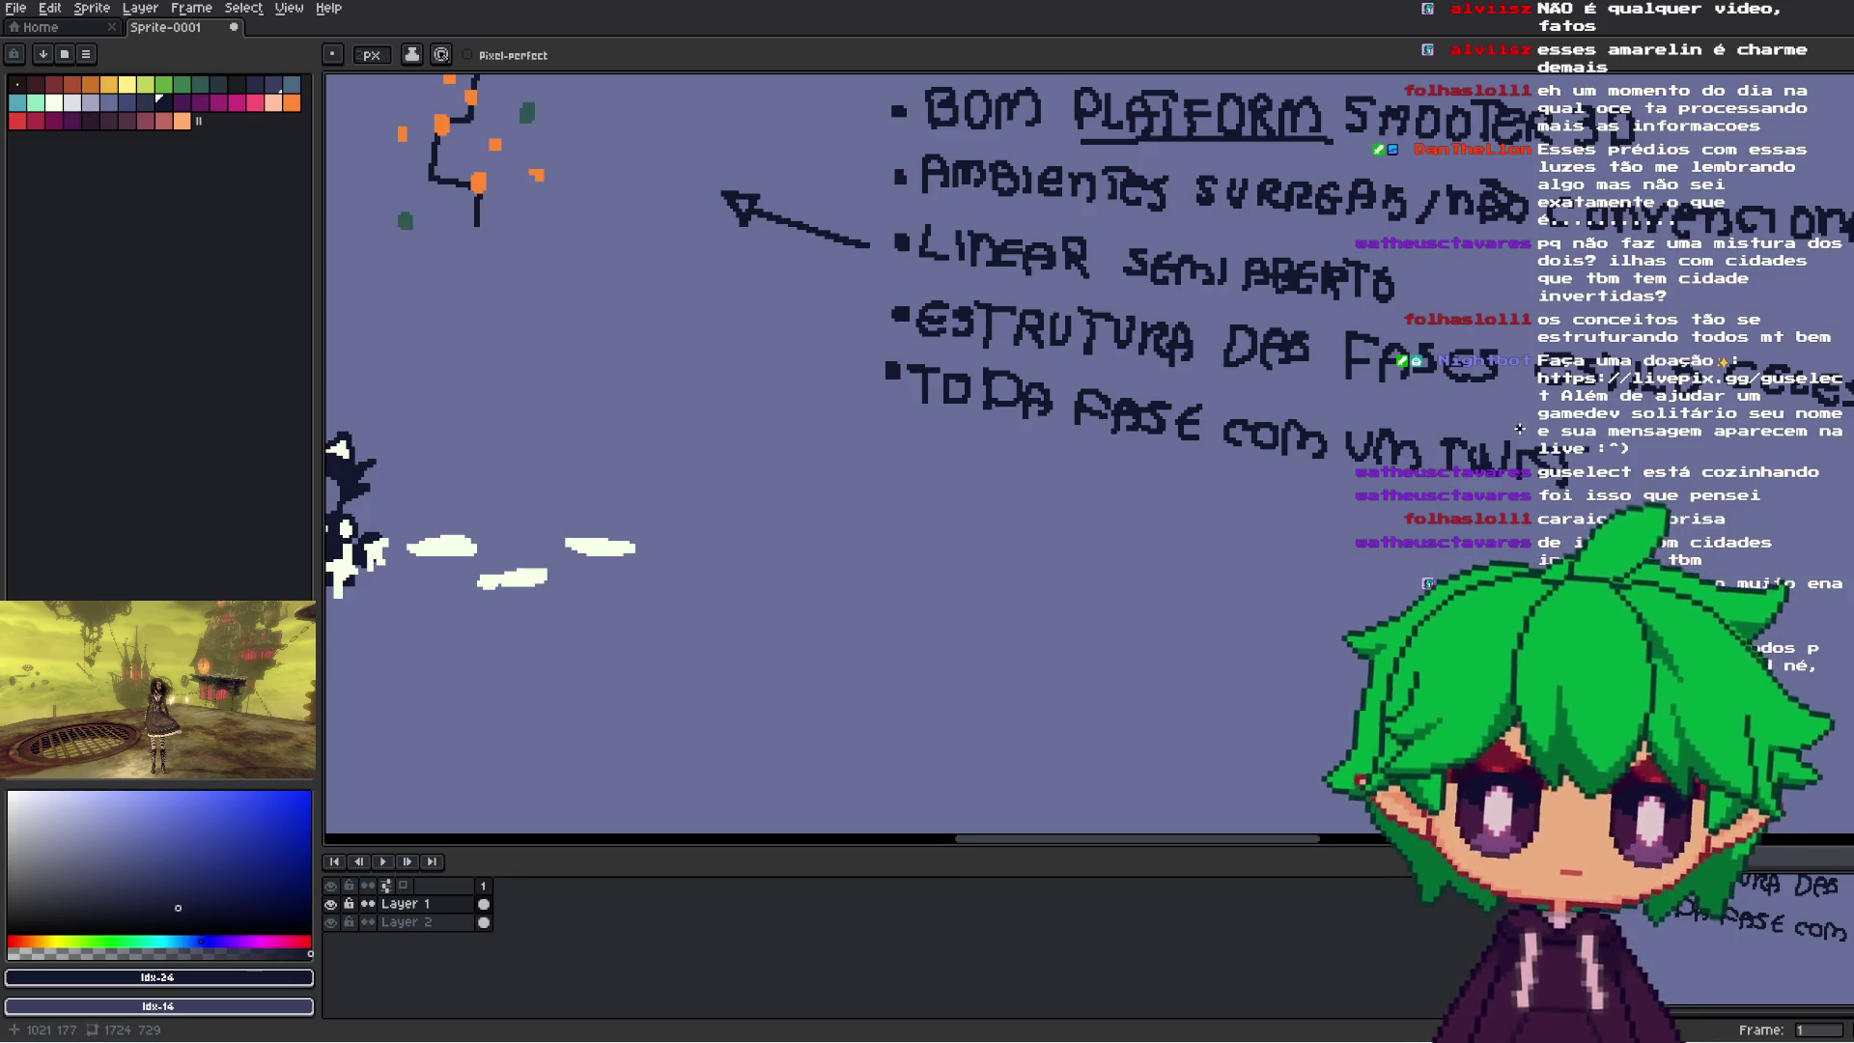
- Finish the bullet 'Toda fase com um twist (mecânico e visual)' under the level-structure line
scroll(1519, 428, down, 3)
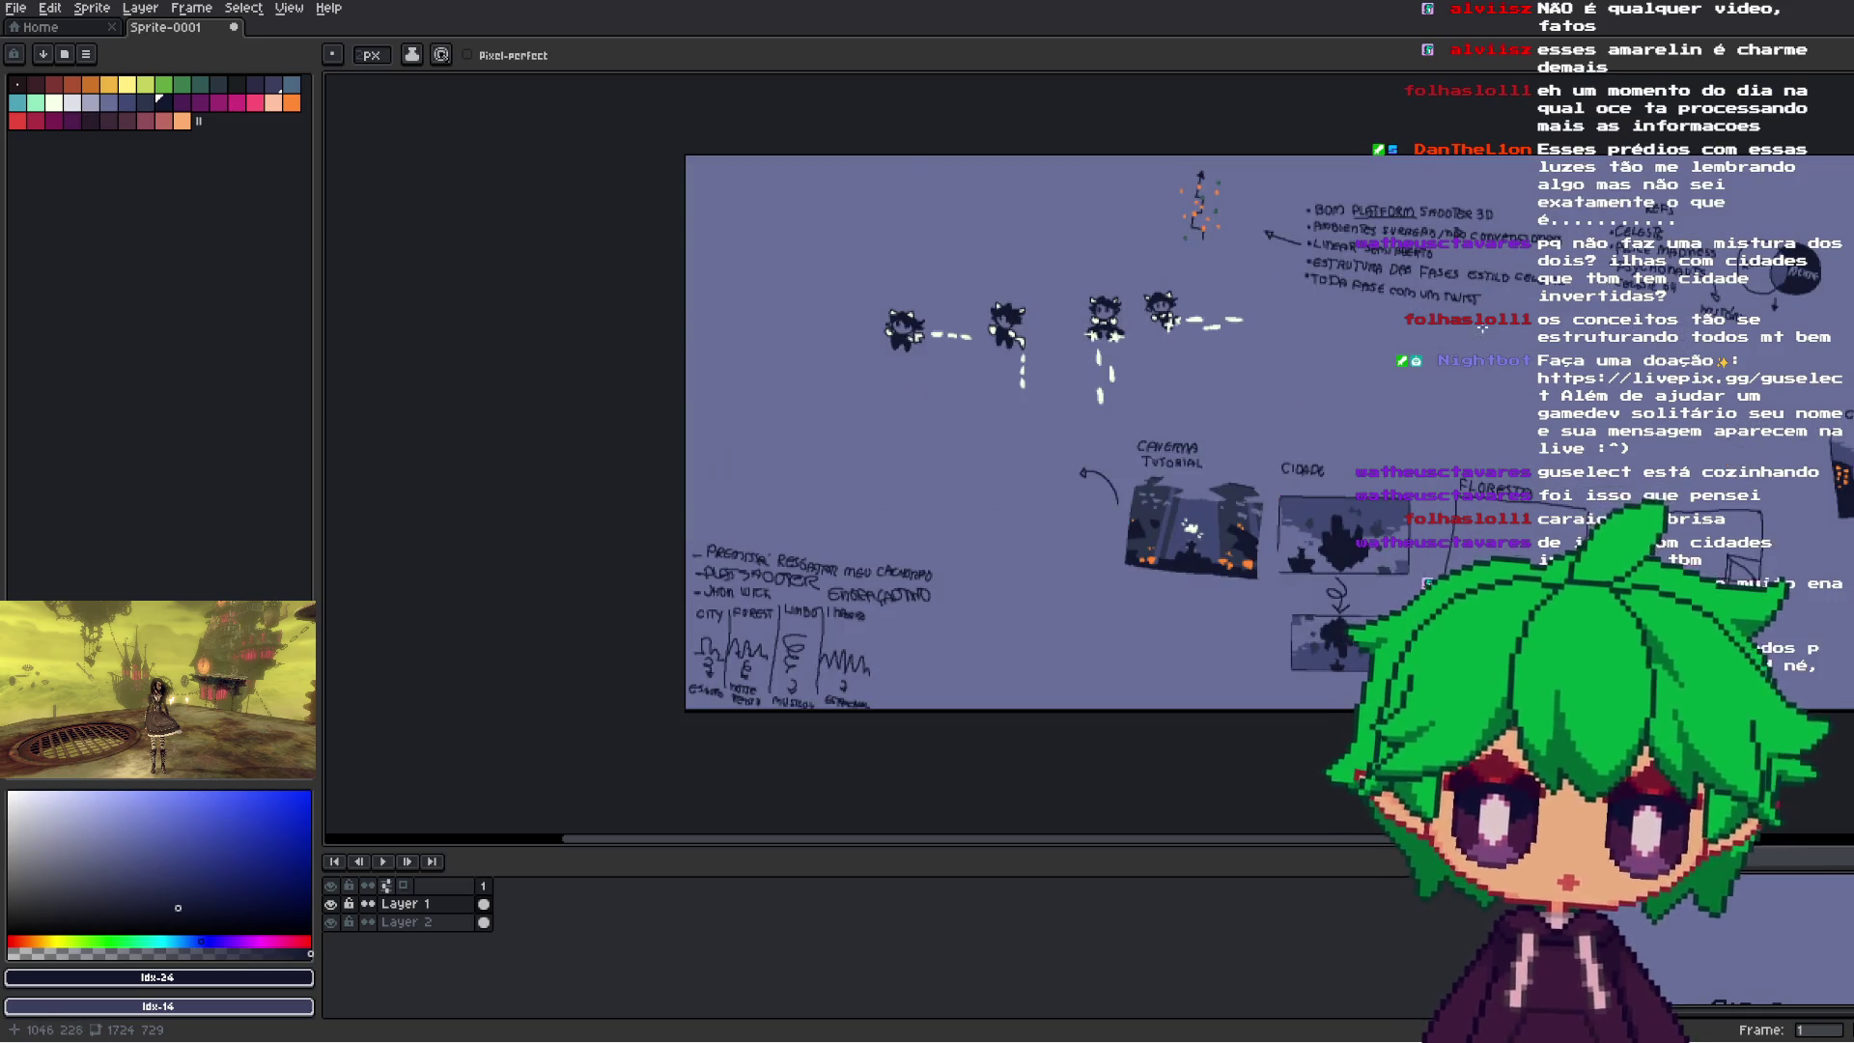
scroll(1482, 329, up, 6)
scroll(1366, 413, down, 1)
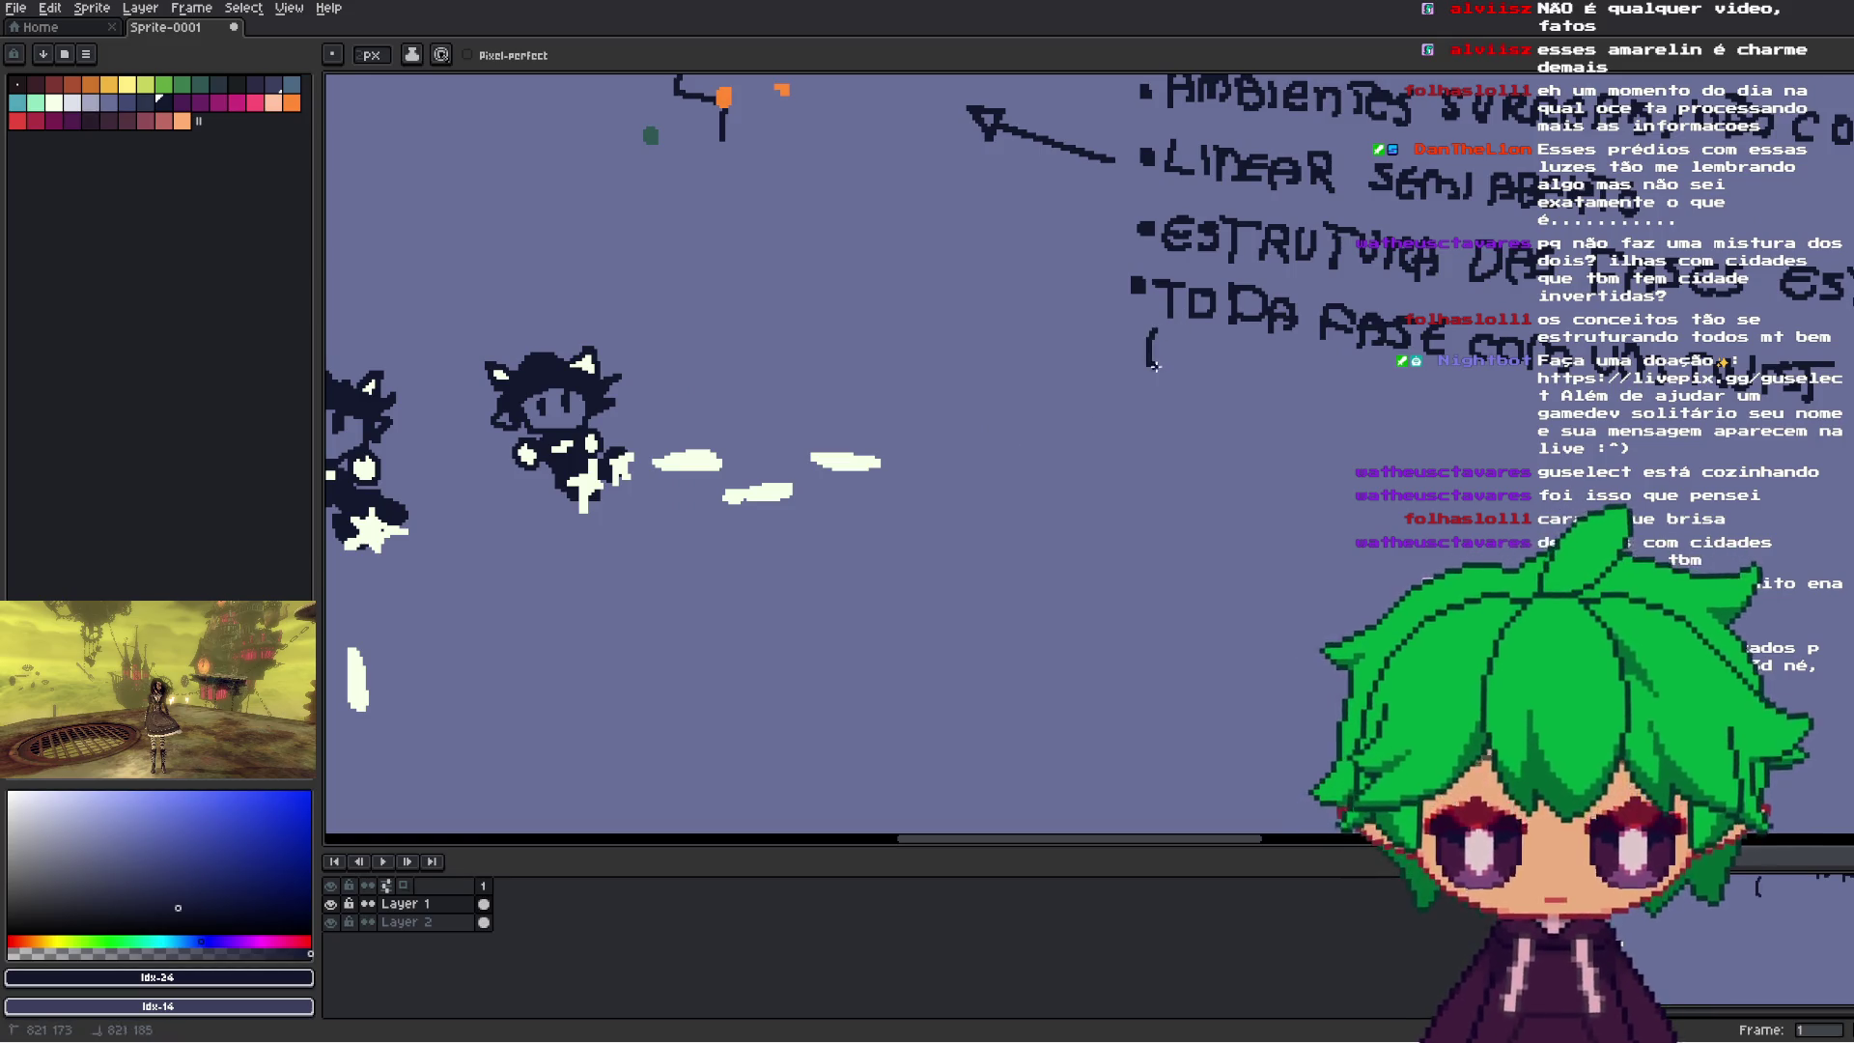
scroll(1293, 367, up, 1)
scroll(1057, 428, up, 2)
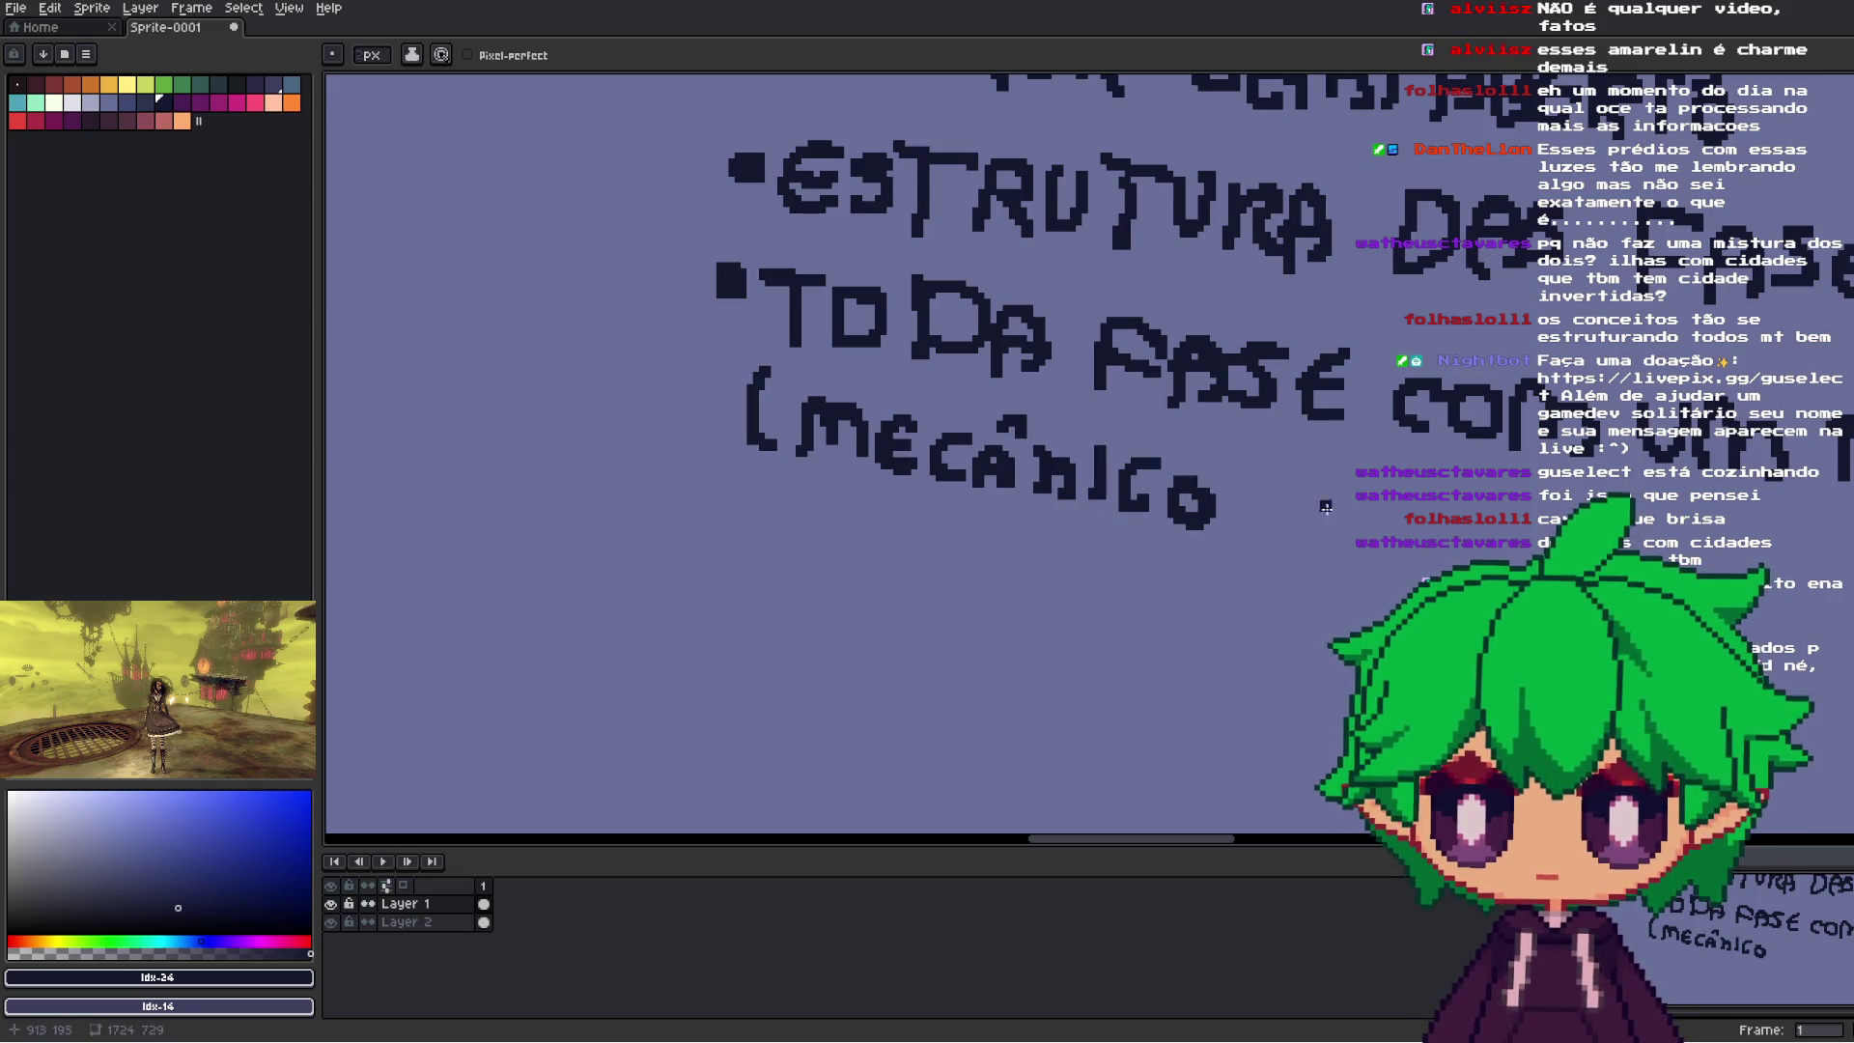
drag(1315, 489, 1313, 530)
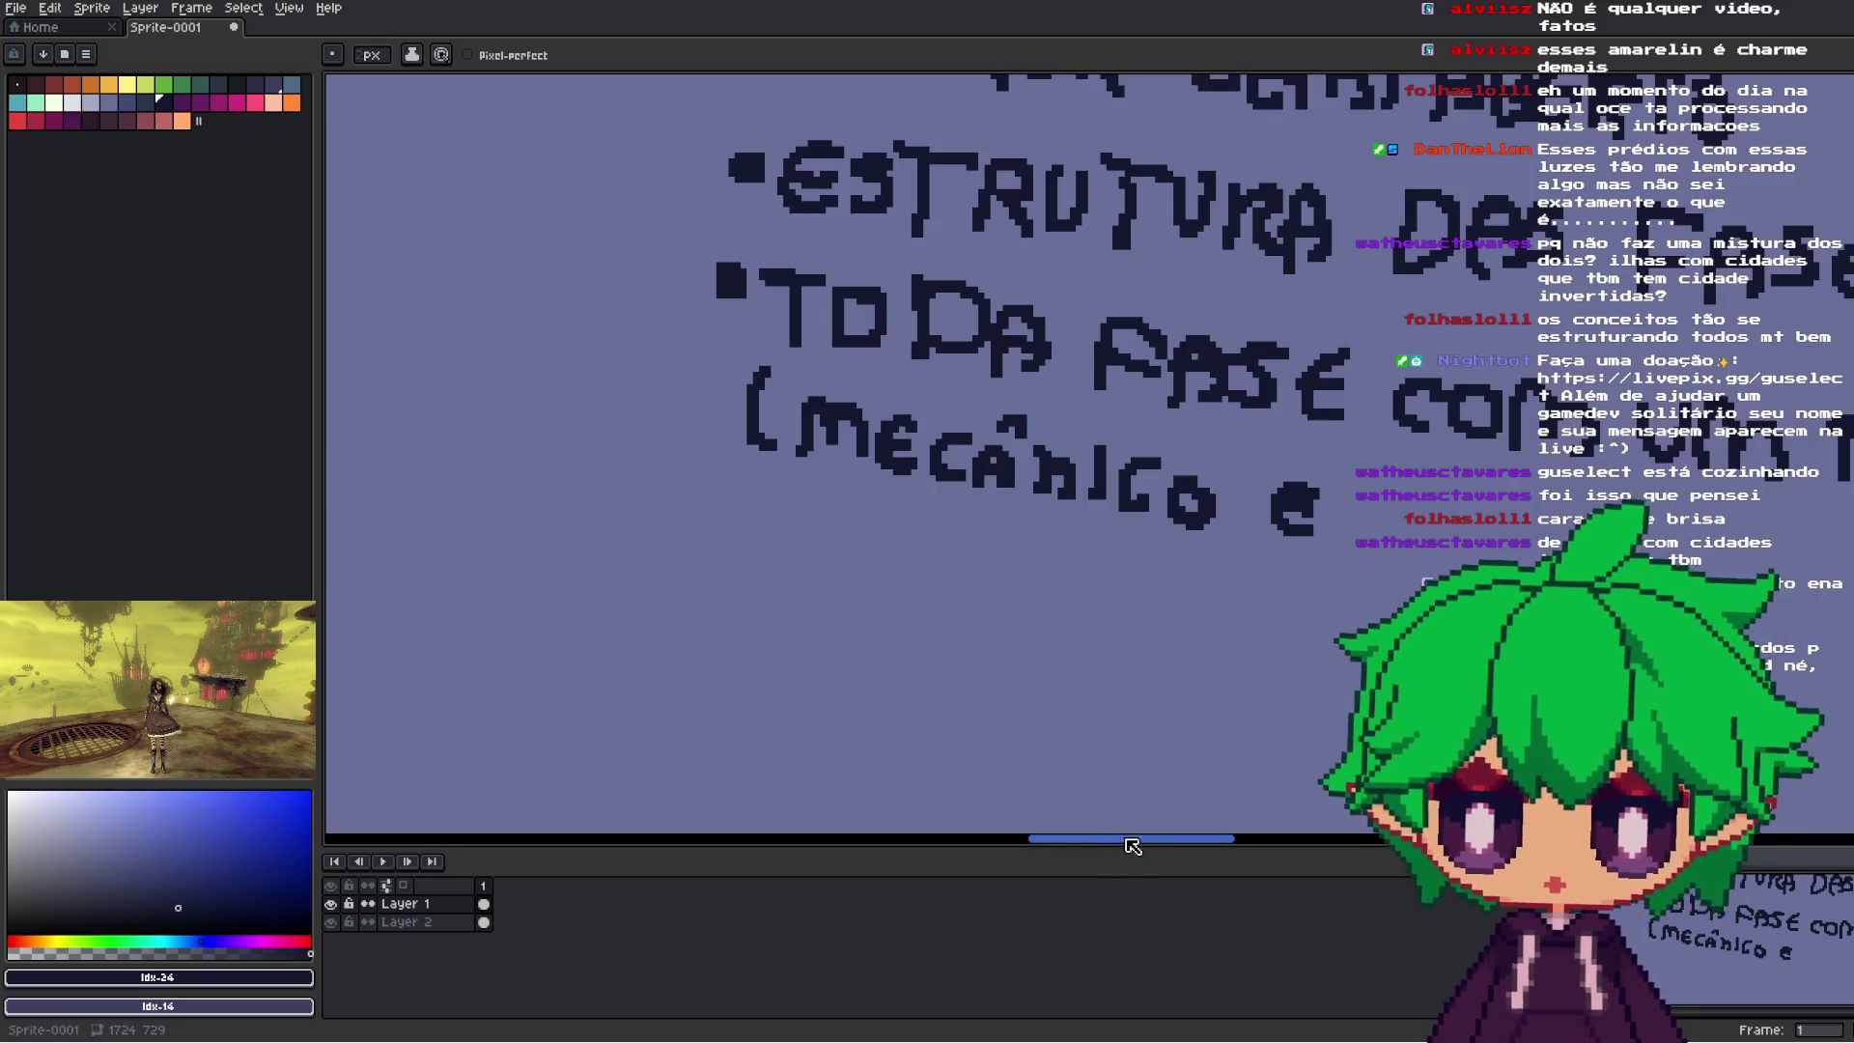
drag(1120, 839, 1169, 770)
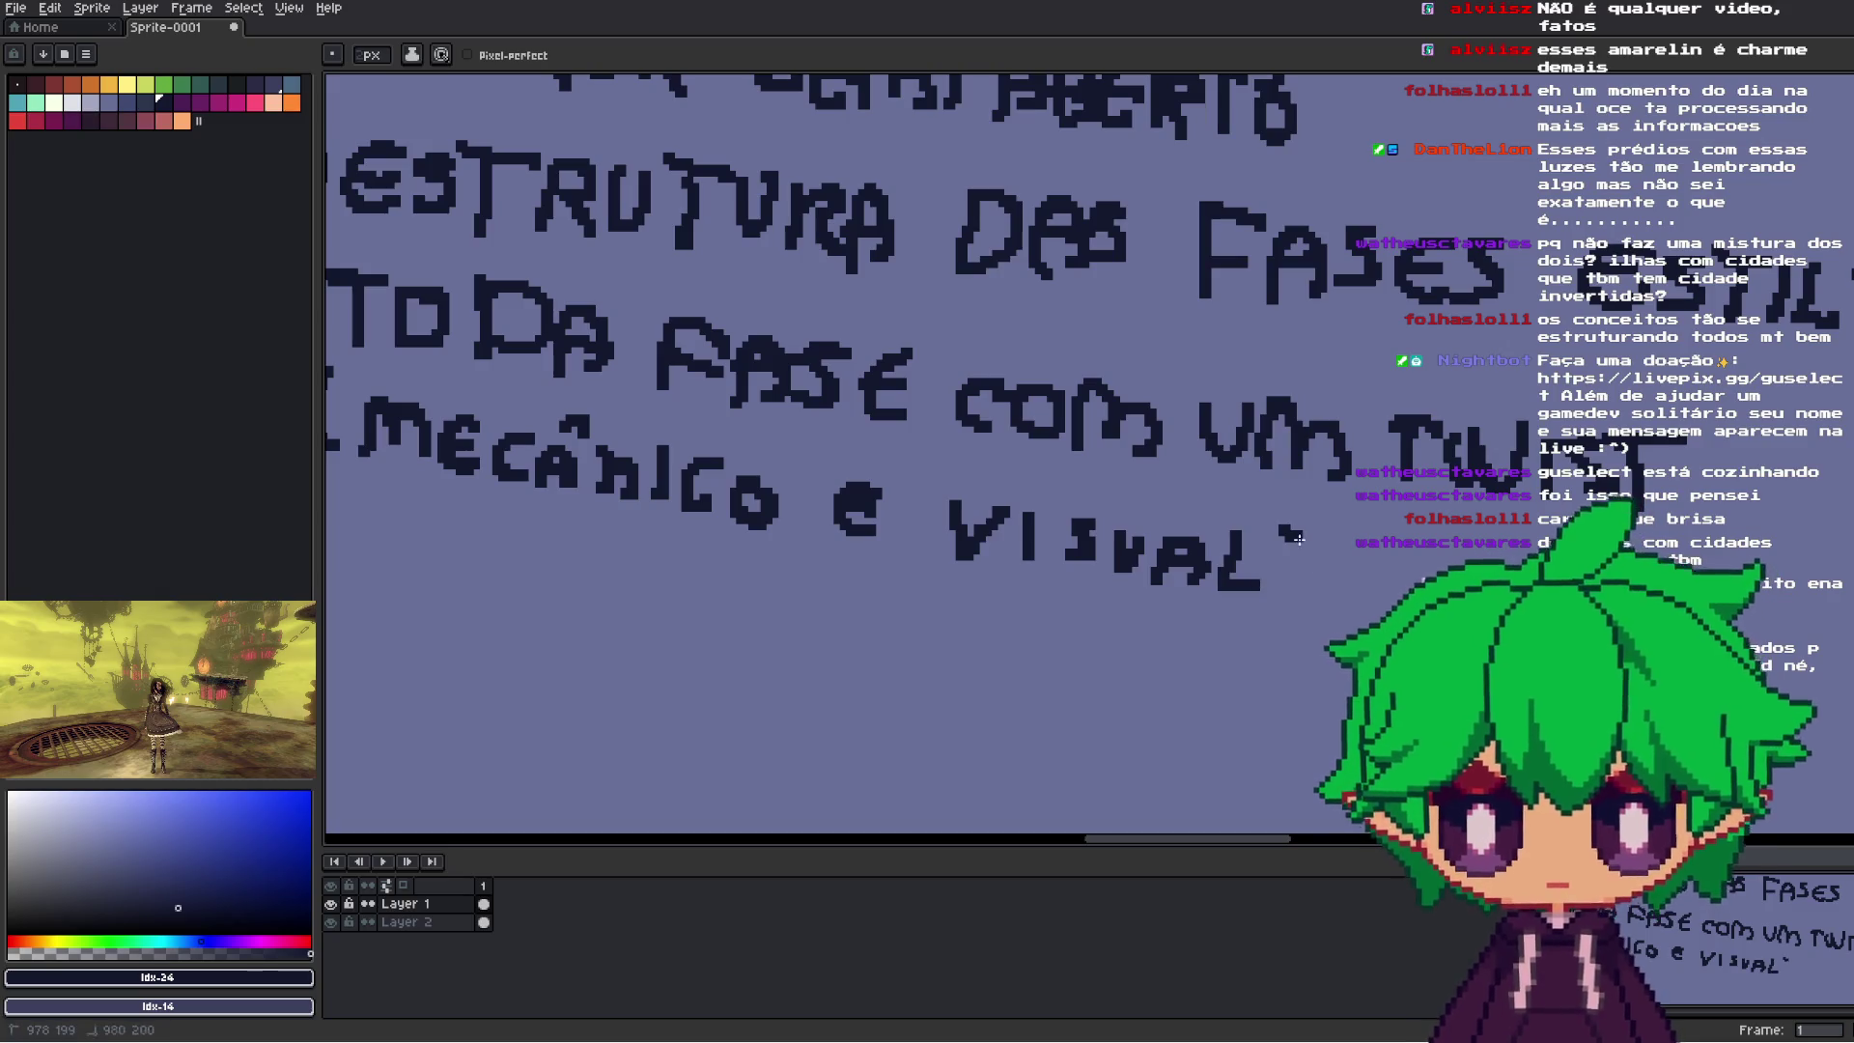
- Zoom out to view the design notes and character row together
scroll(1238, 606, down, 5)
scroll(1284, 610, up, 2)
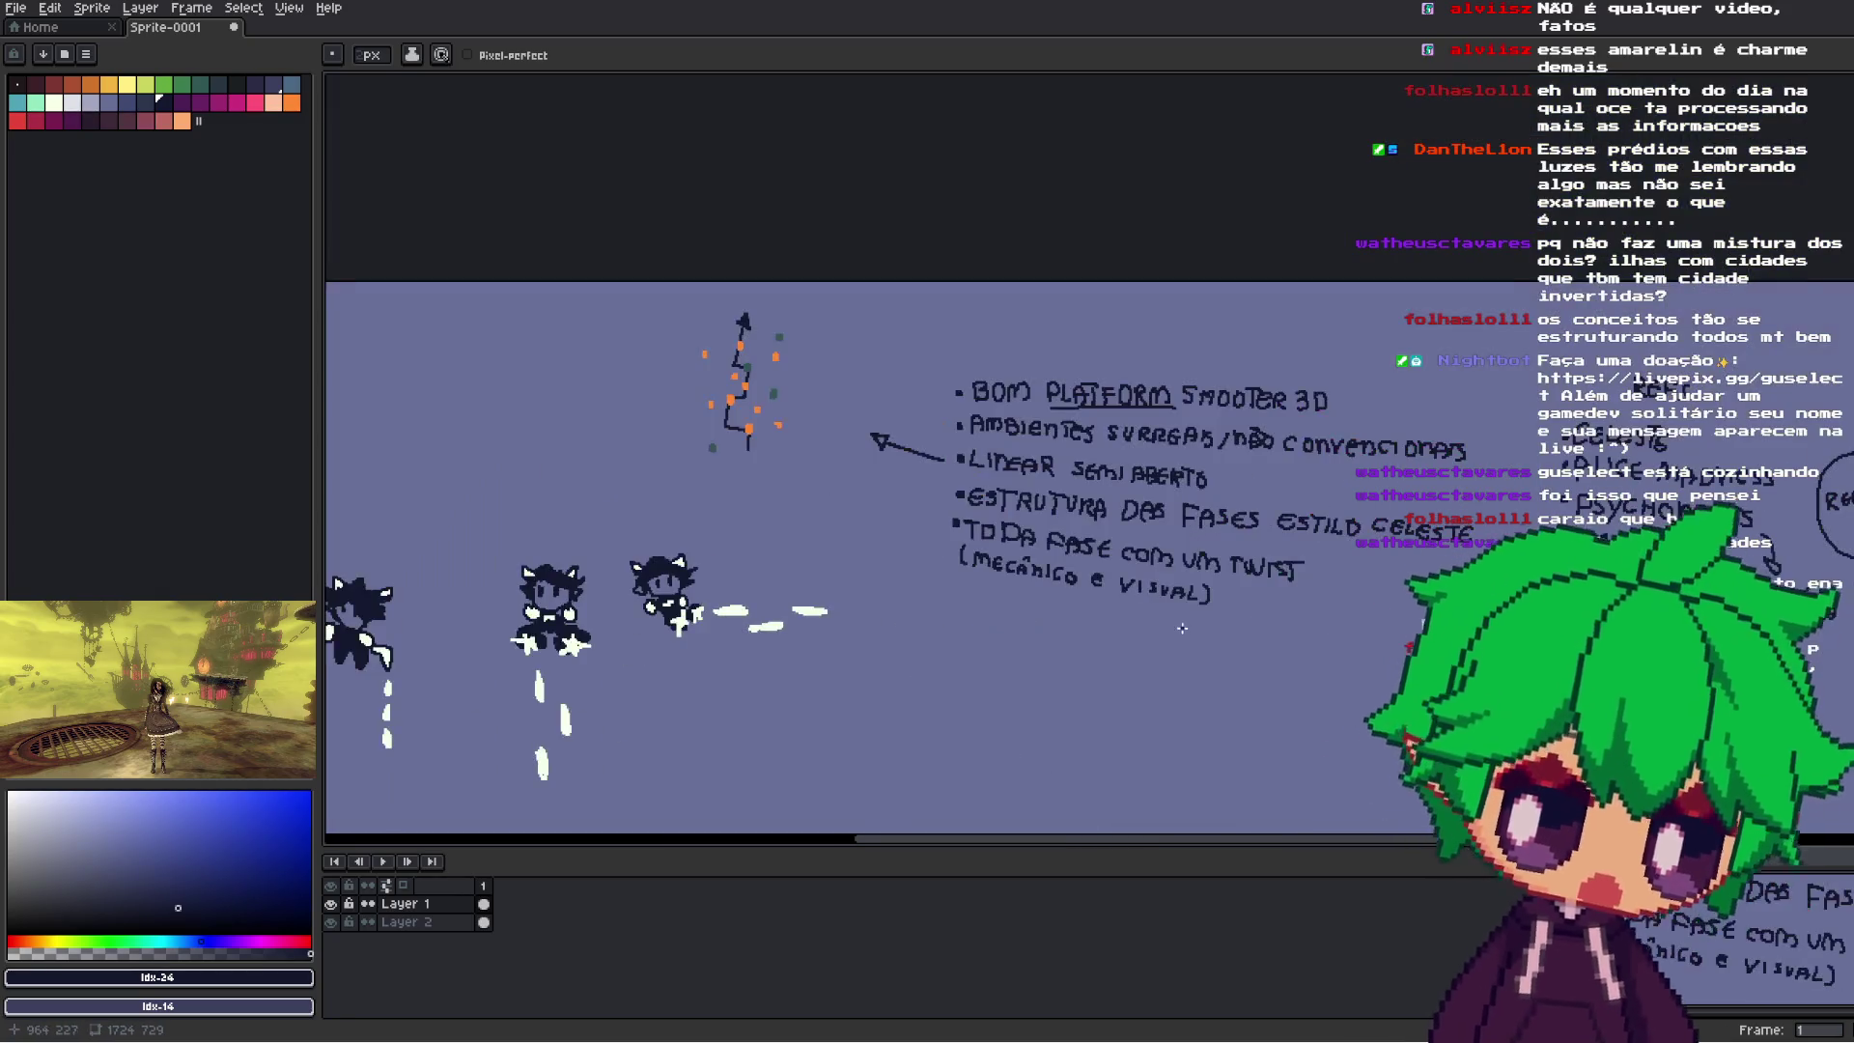
drag(1208, 611, 1358, 458)
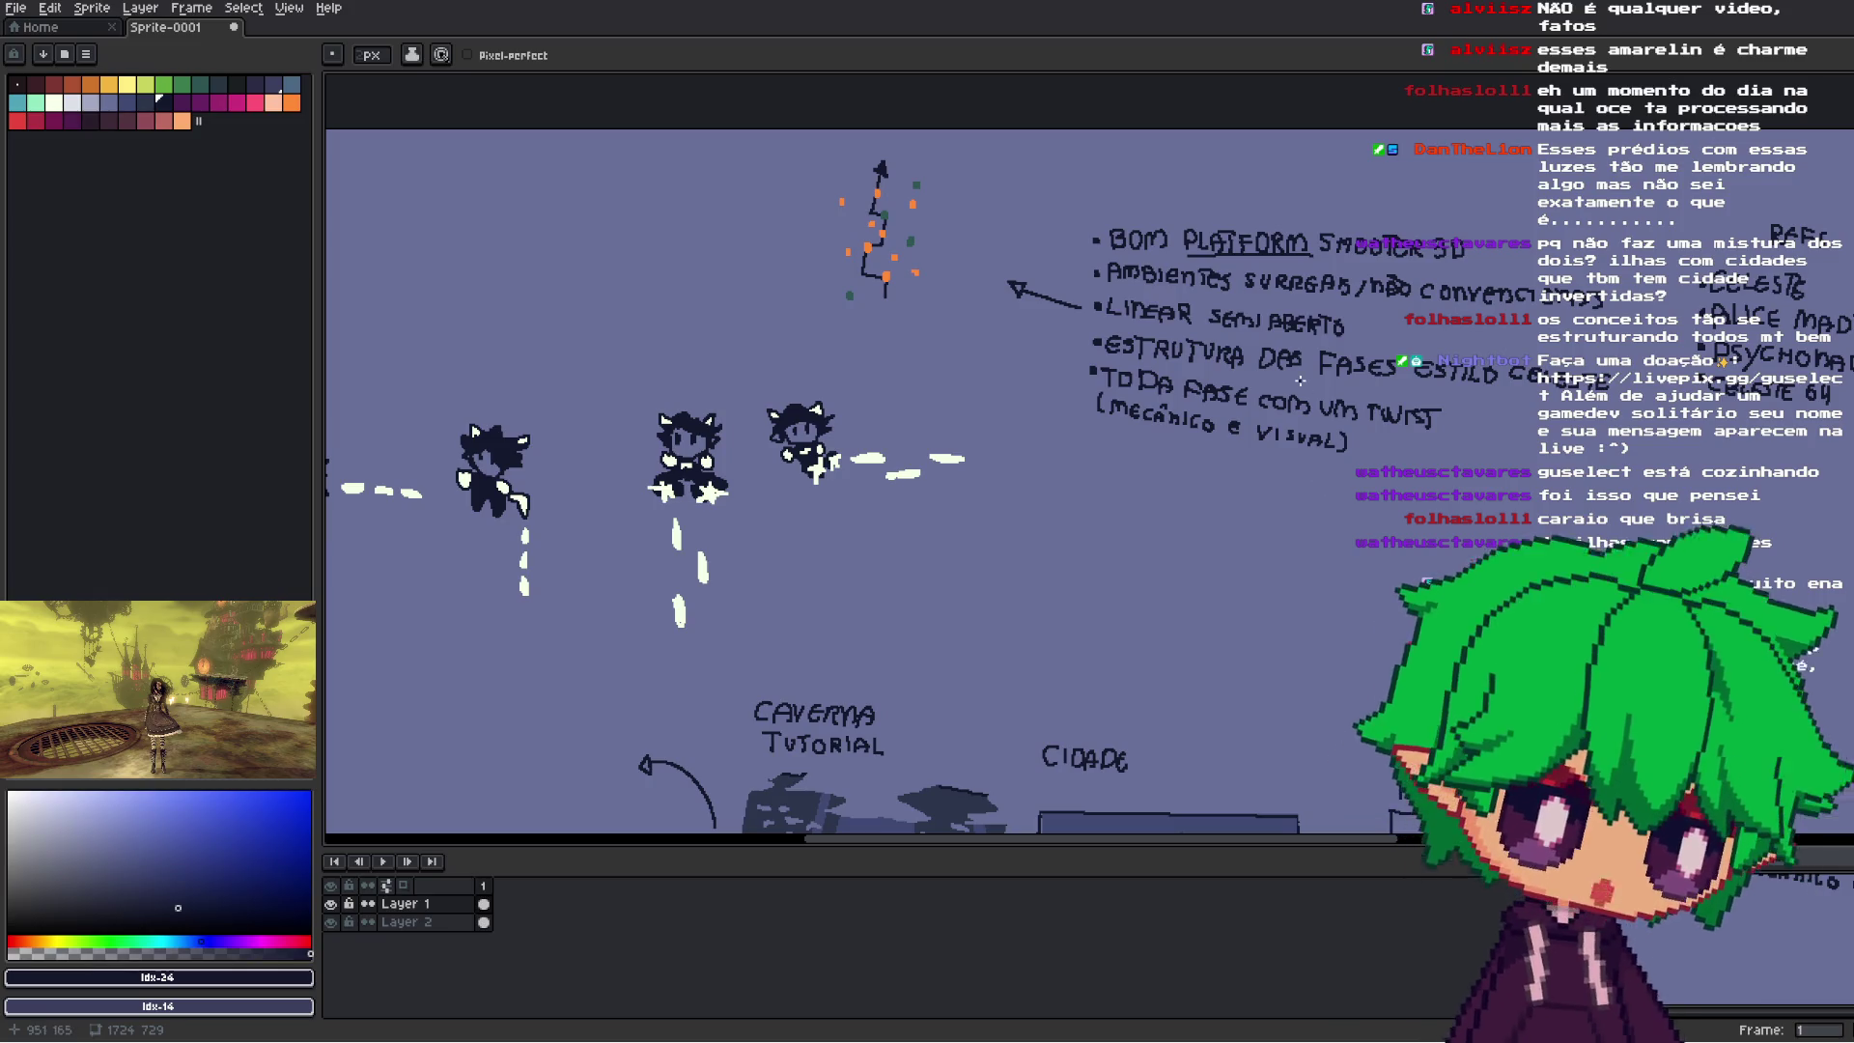
scroll(1300, 380, down, 2)
scroll(1317, 472, down, 1)
scroll(1449, 319, up, 3)
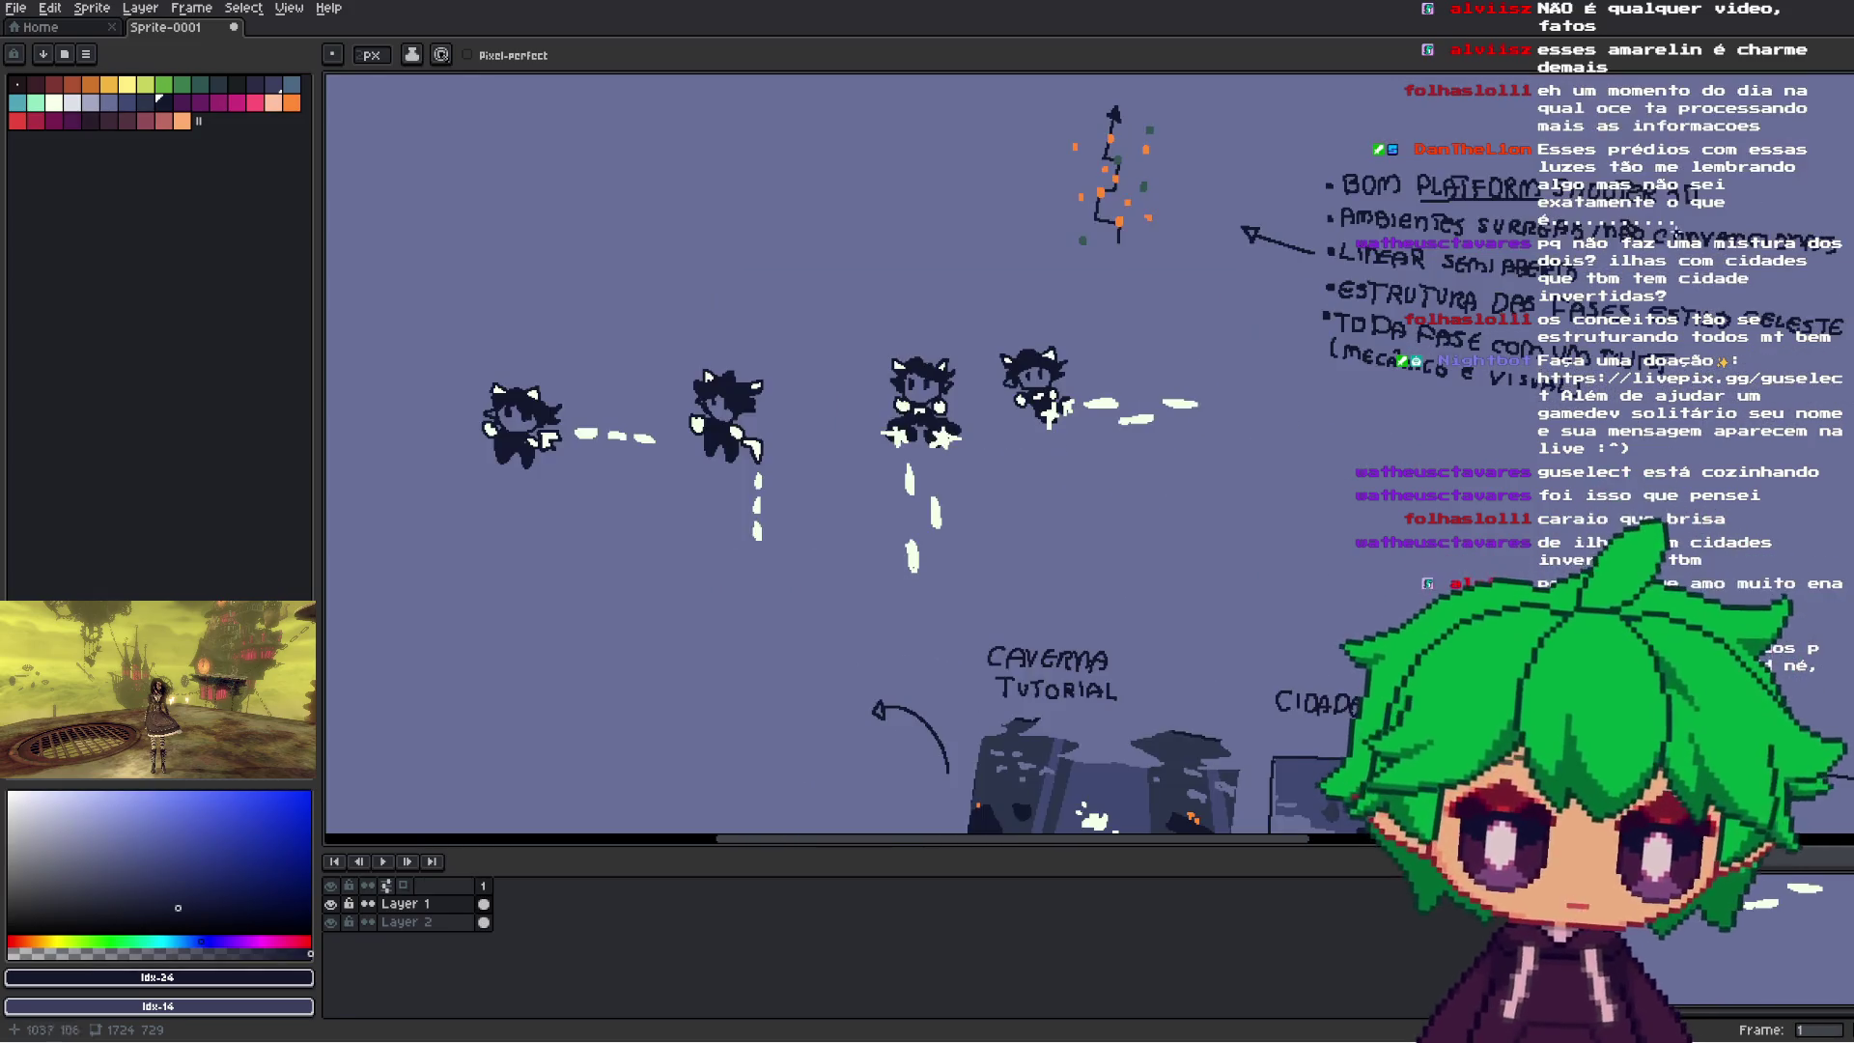
key(m)
mouse_move(818, 292)
mouse_down()
mouse_move(1204, 579)
mouse_move(1204, 609)
mouse_up()
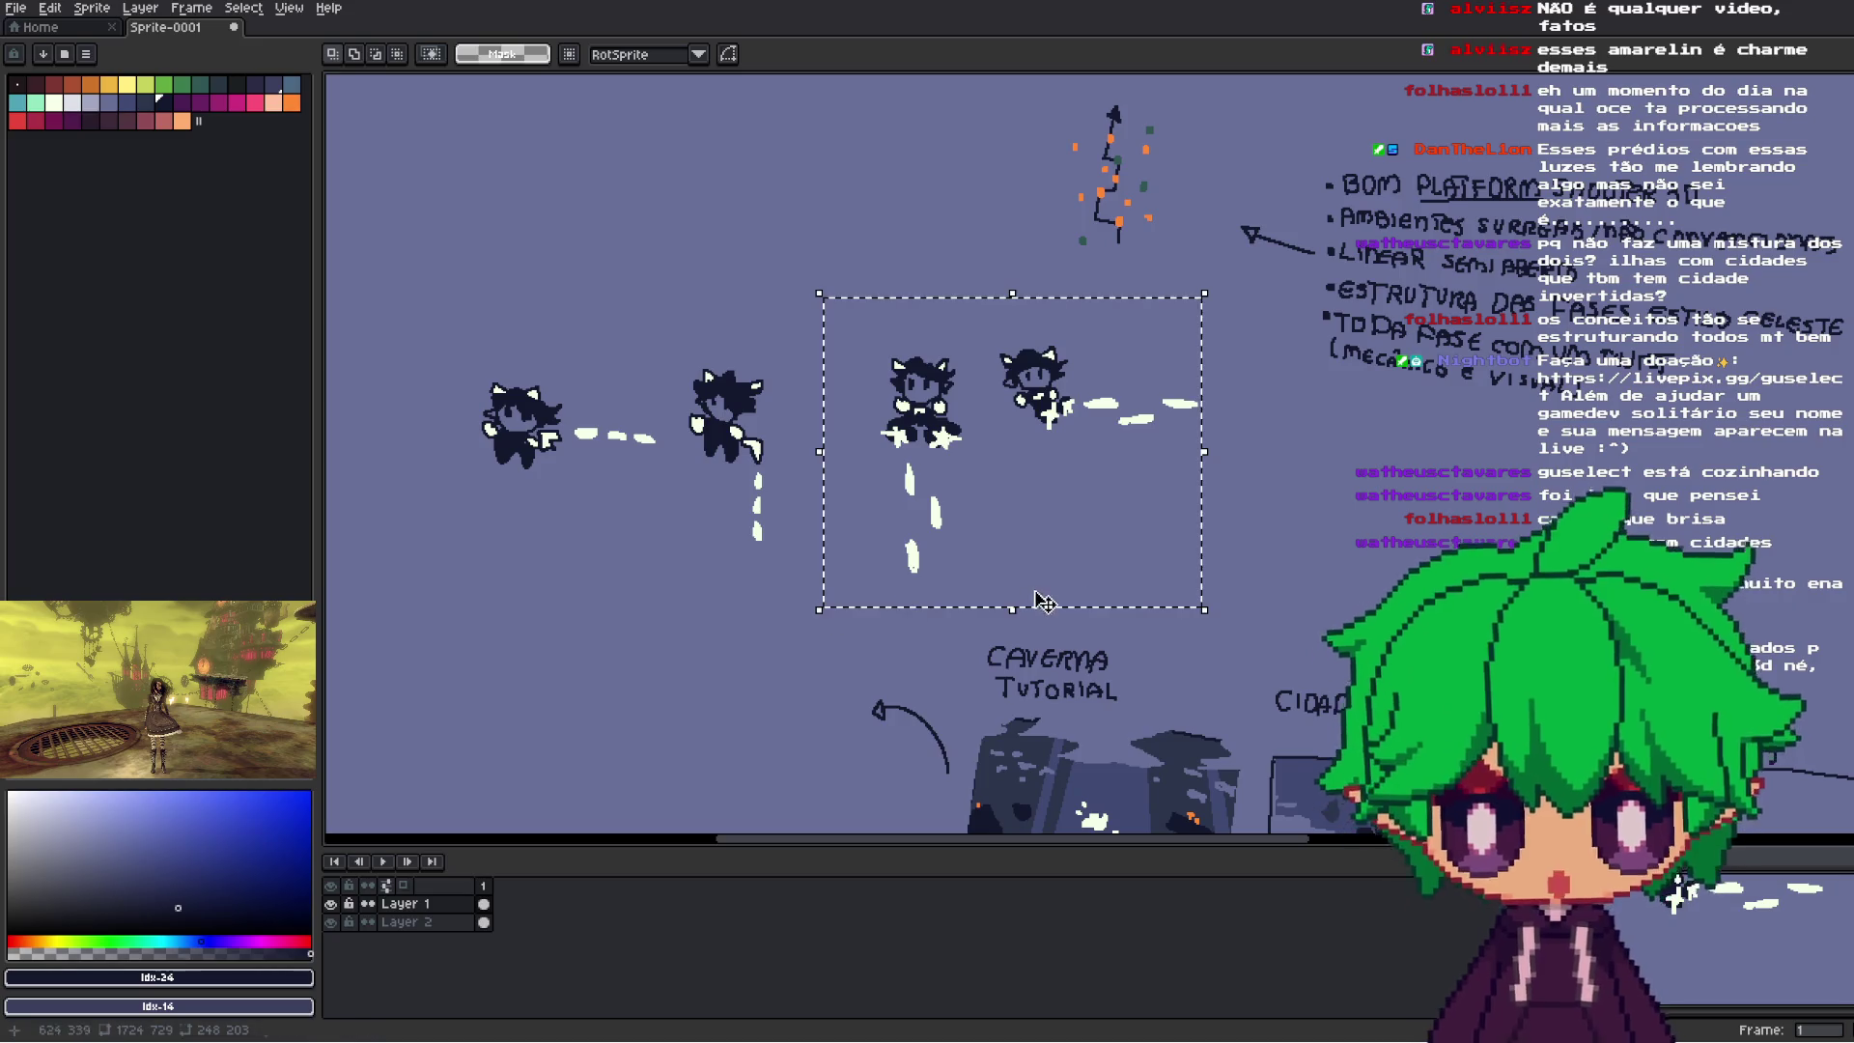
click(1378, 535)
drag(1228, 289, 822, 587)
key(ctrl+d)
mouse_move(785, 375)
mouse_down()
mouse_move(1103, 365)
mouse_move(744, 598)
mouse_up()
key(ctrl+d)
scroll(1135, 384, up, 2)
drag(1104, 359, 1509, 463)
key(ctrl+d)
scroll(1349, 346, down, 3)
scroll(1348, 346, up, 1)
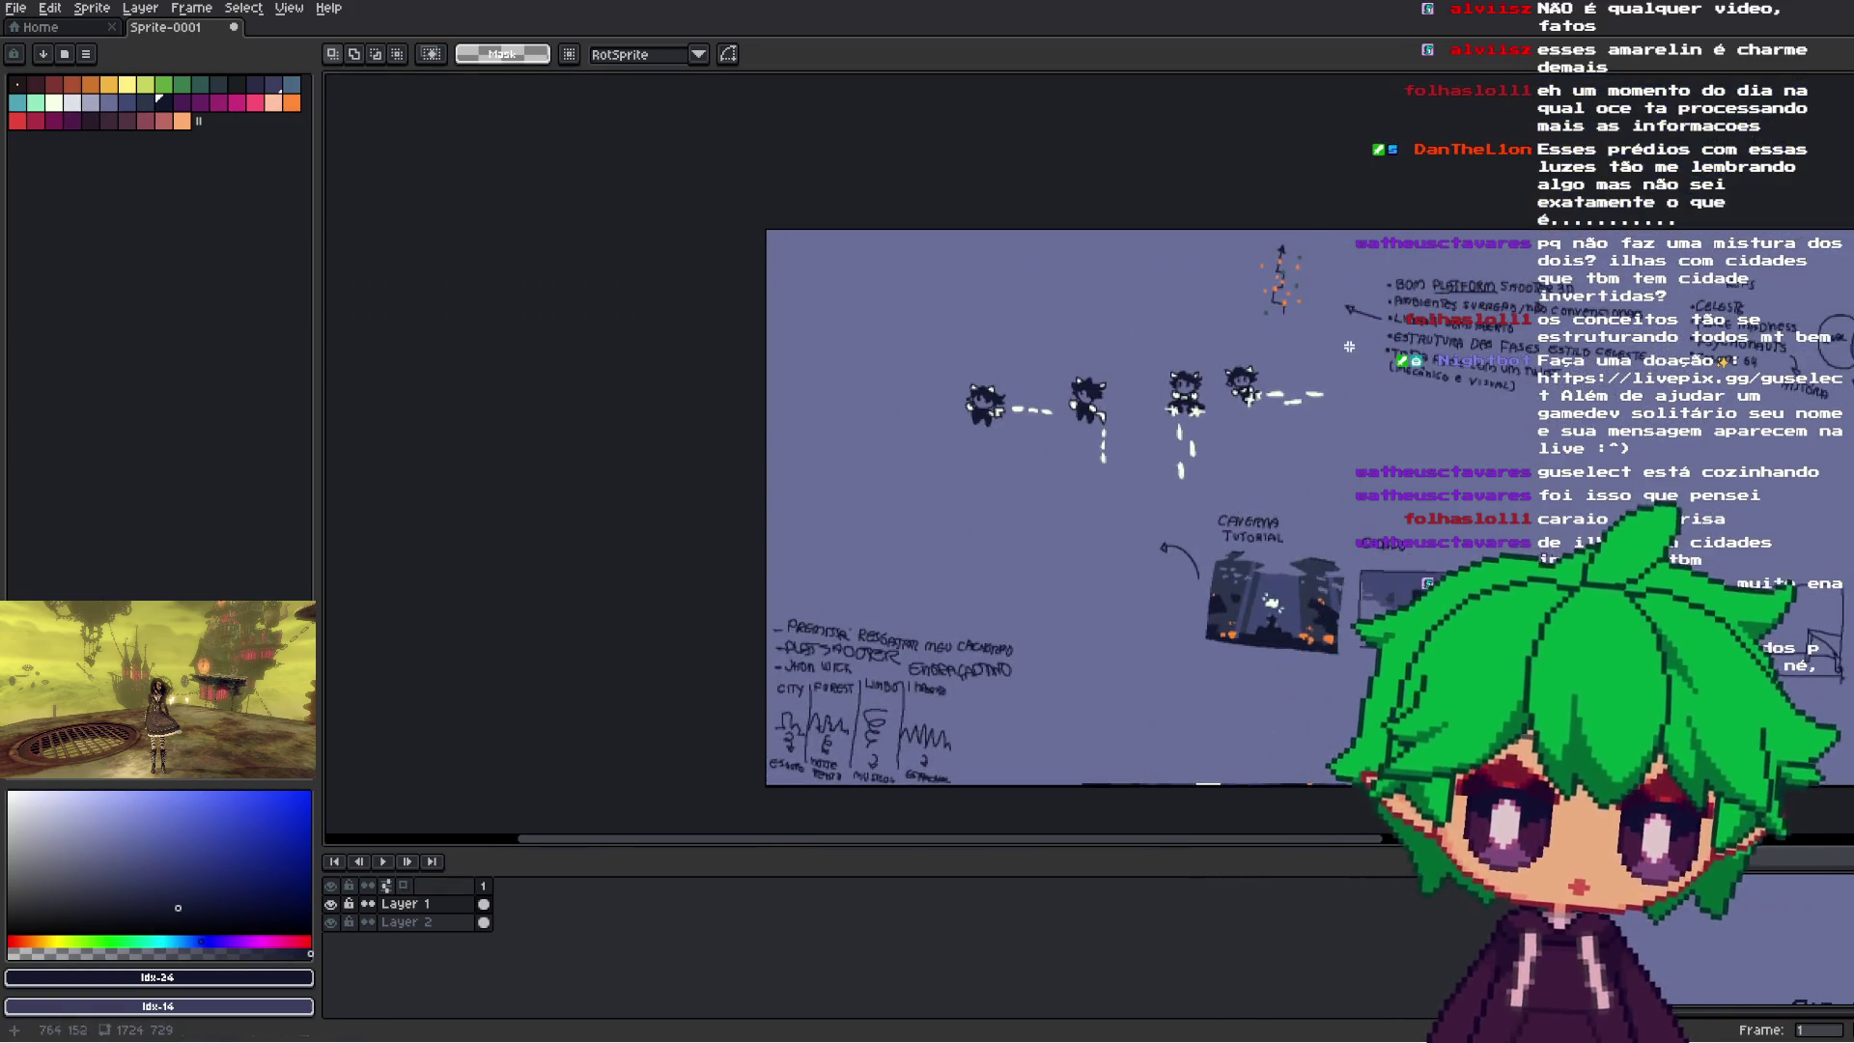
drag(1348, 346, 1150, 508)
scroll(1150, 506, up, 3)
scroll(1148, 502, down, 2)
scroll(1146, 500, up, 2)
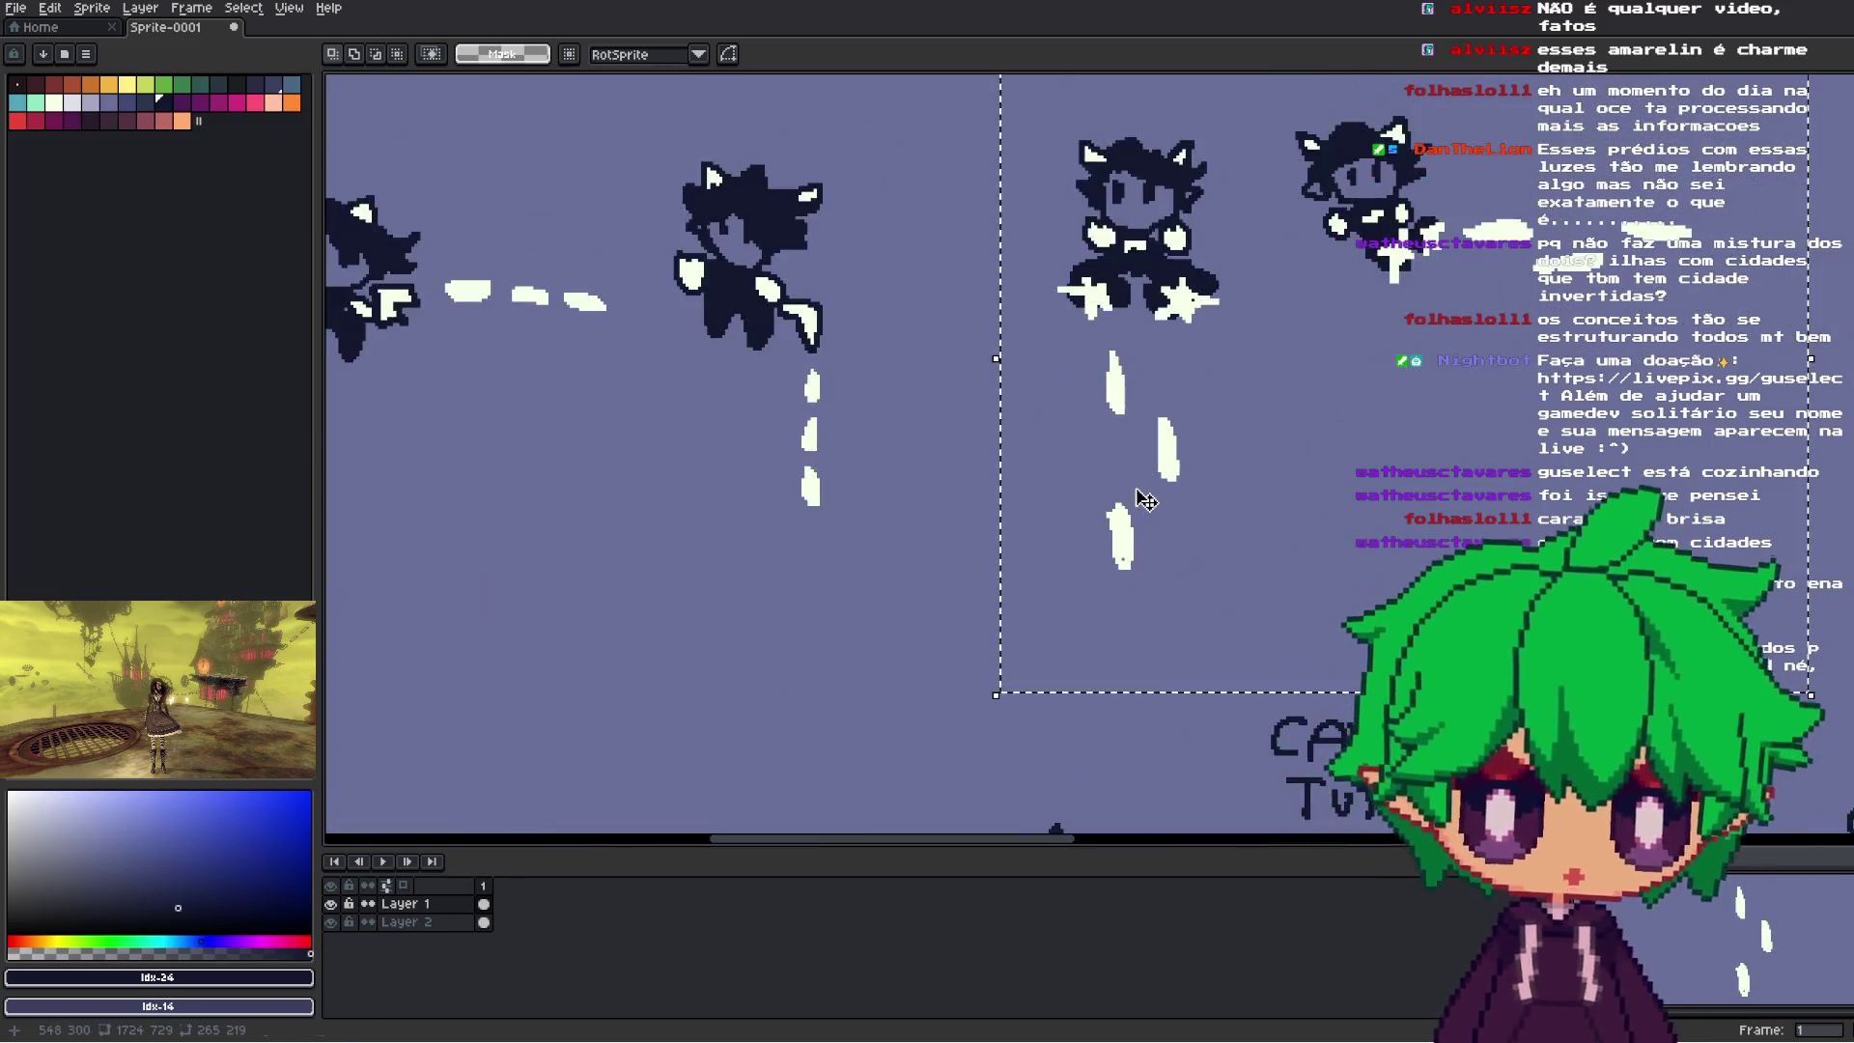
scroll(1146, 501, down, 2)
key(ctrl+d)
scroll(1172, 339, down, 1)
scroll(1172, 340, up, 1)
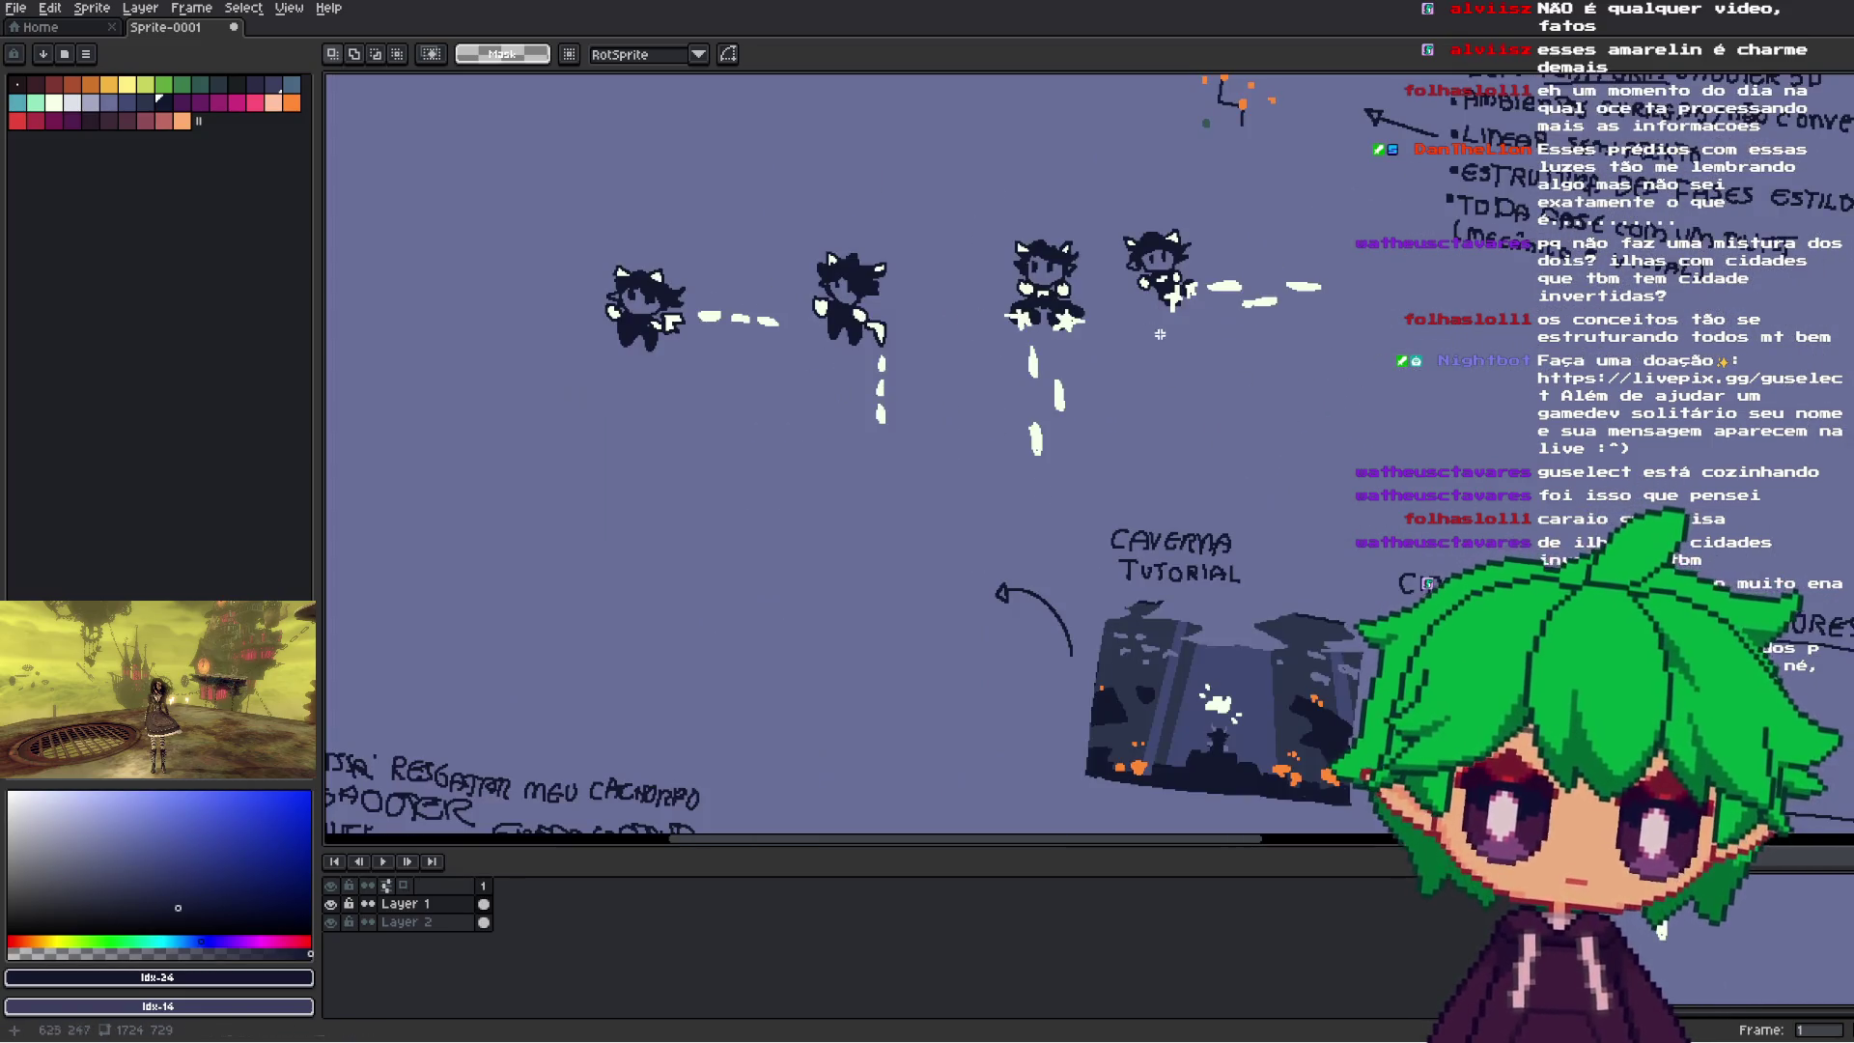
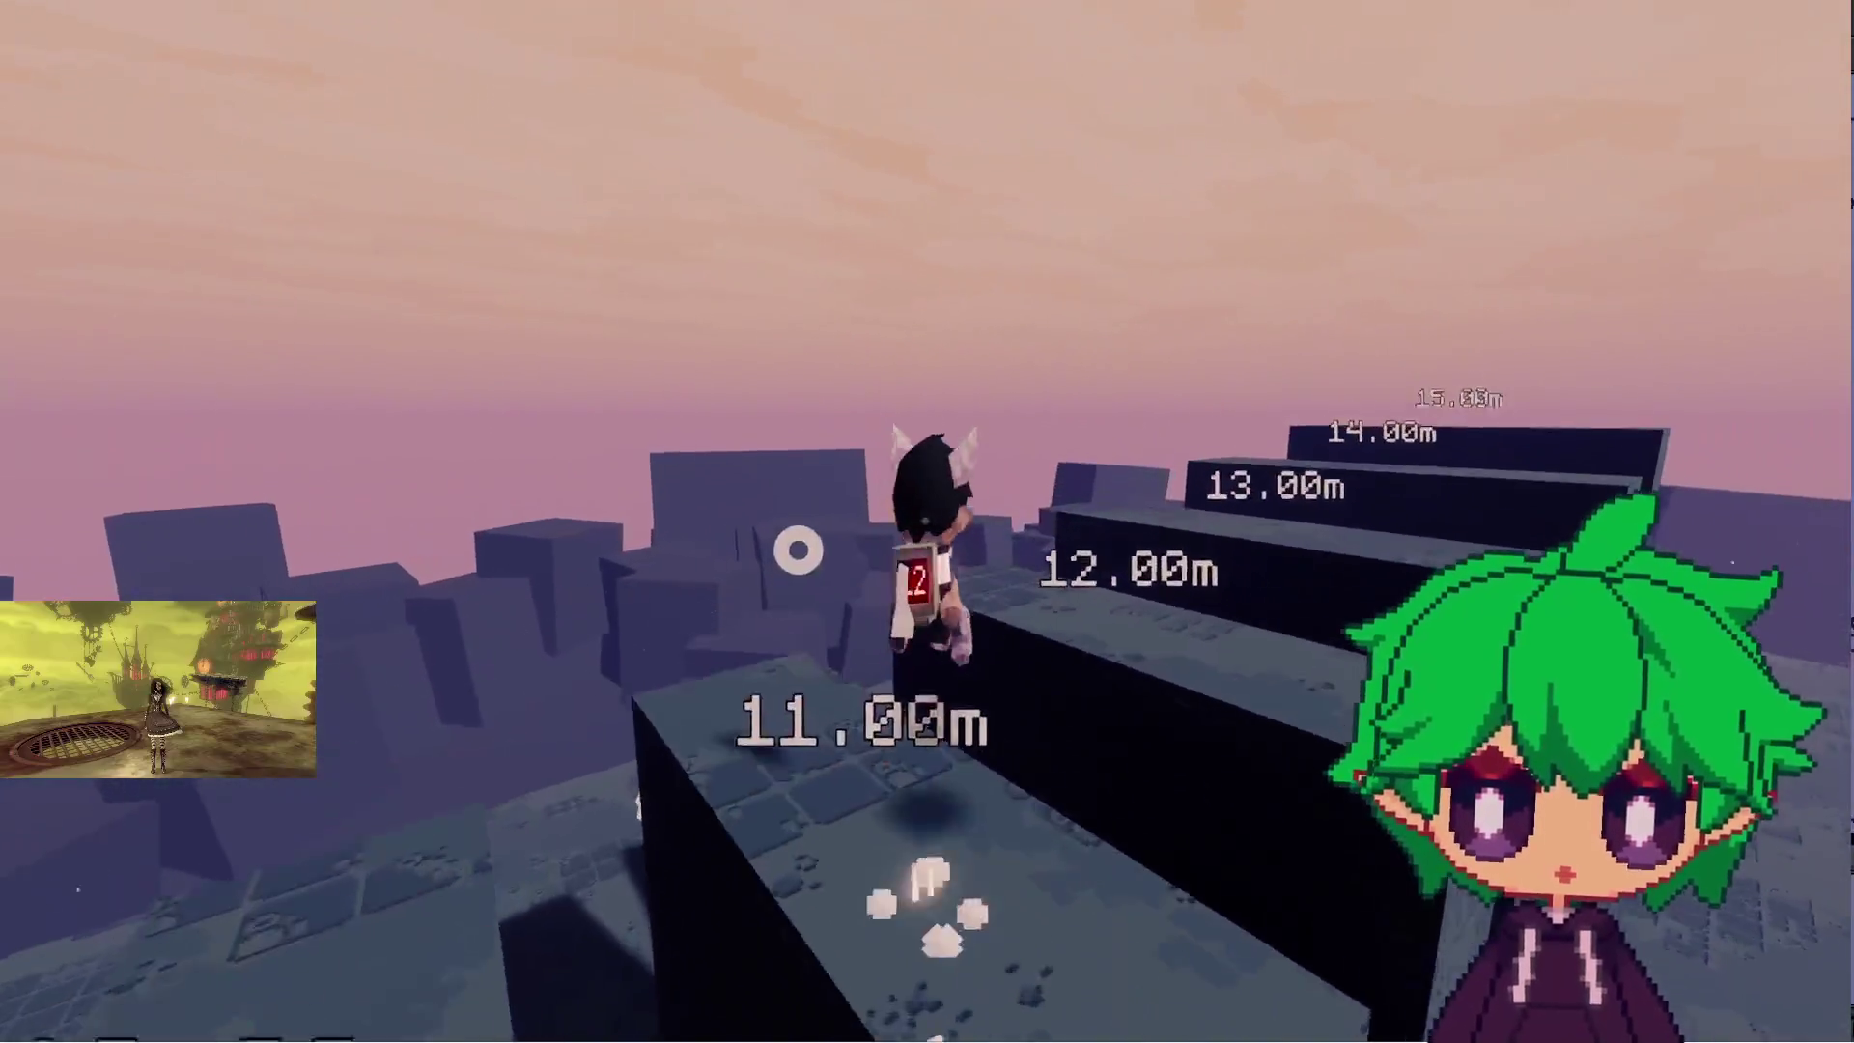
- Run along the tall walls, wall-jump off them, and spawn a blue cube beside the character
key(w)
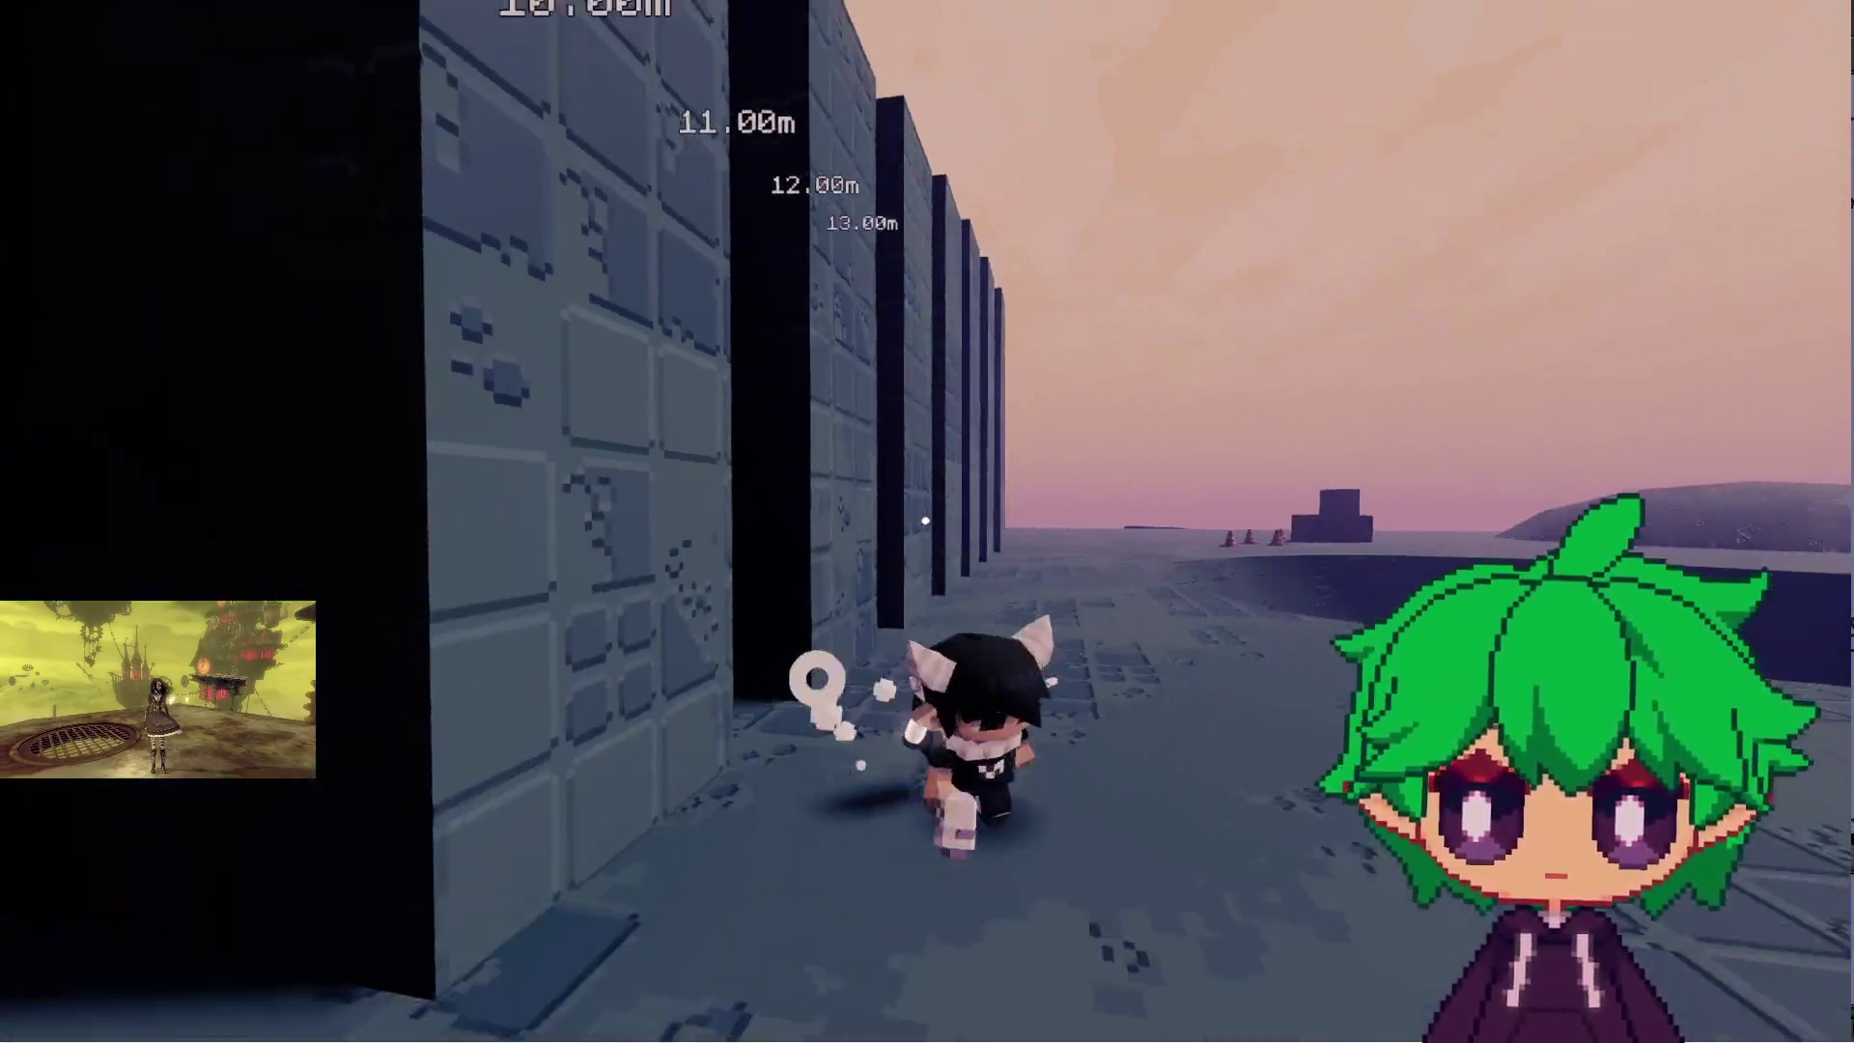
key(space)
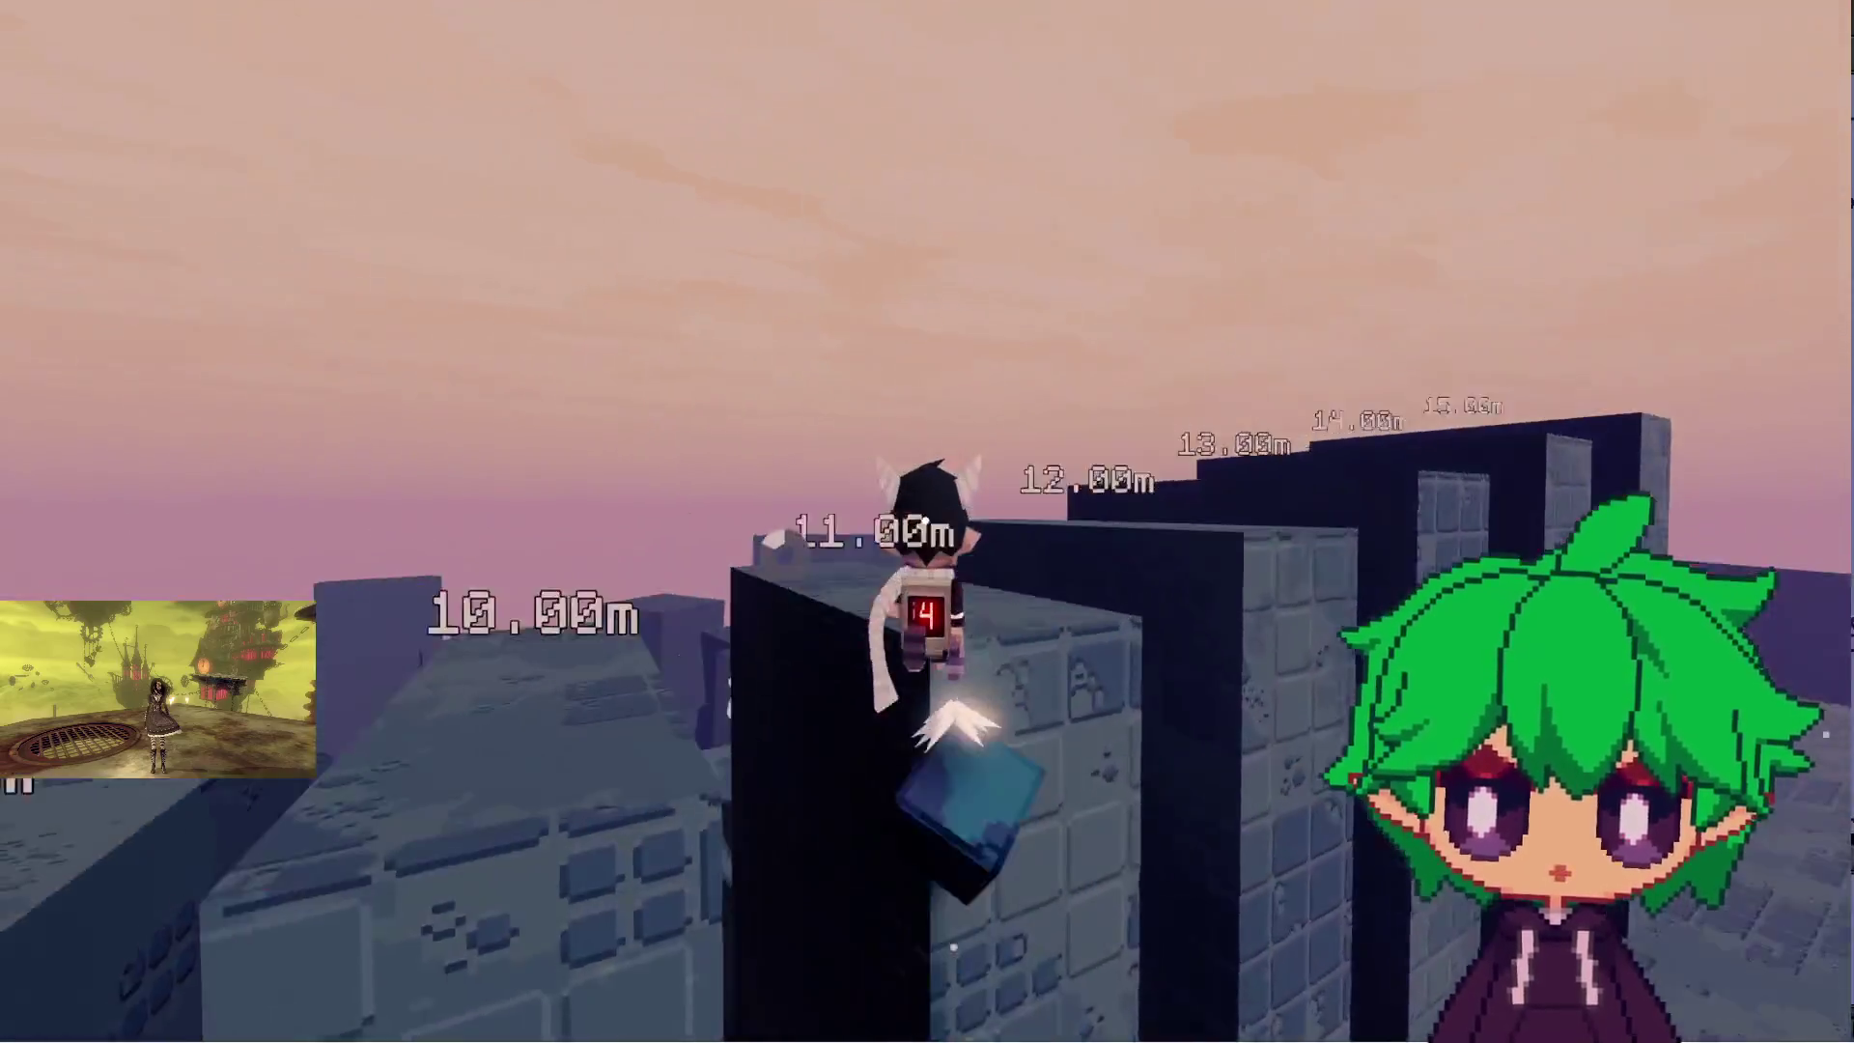
key(space)
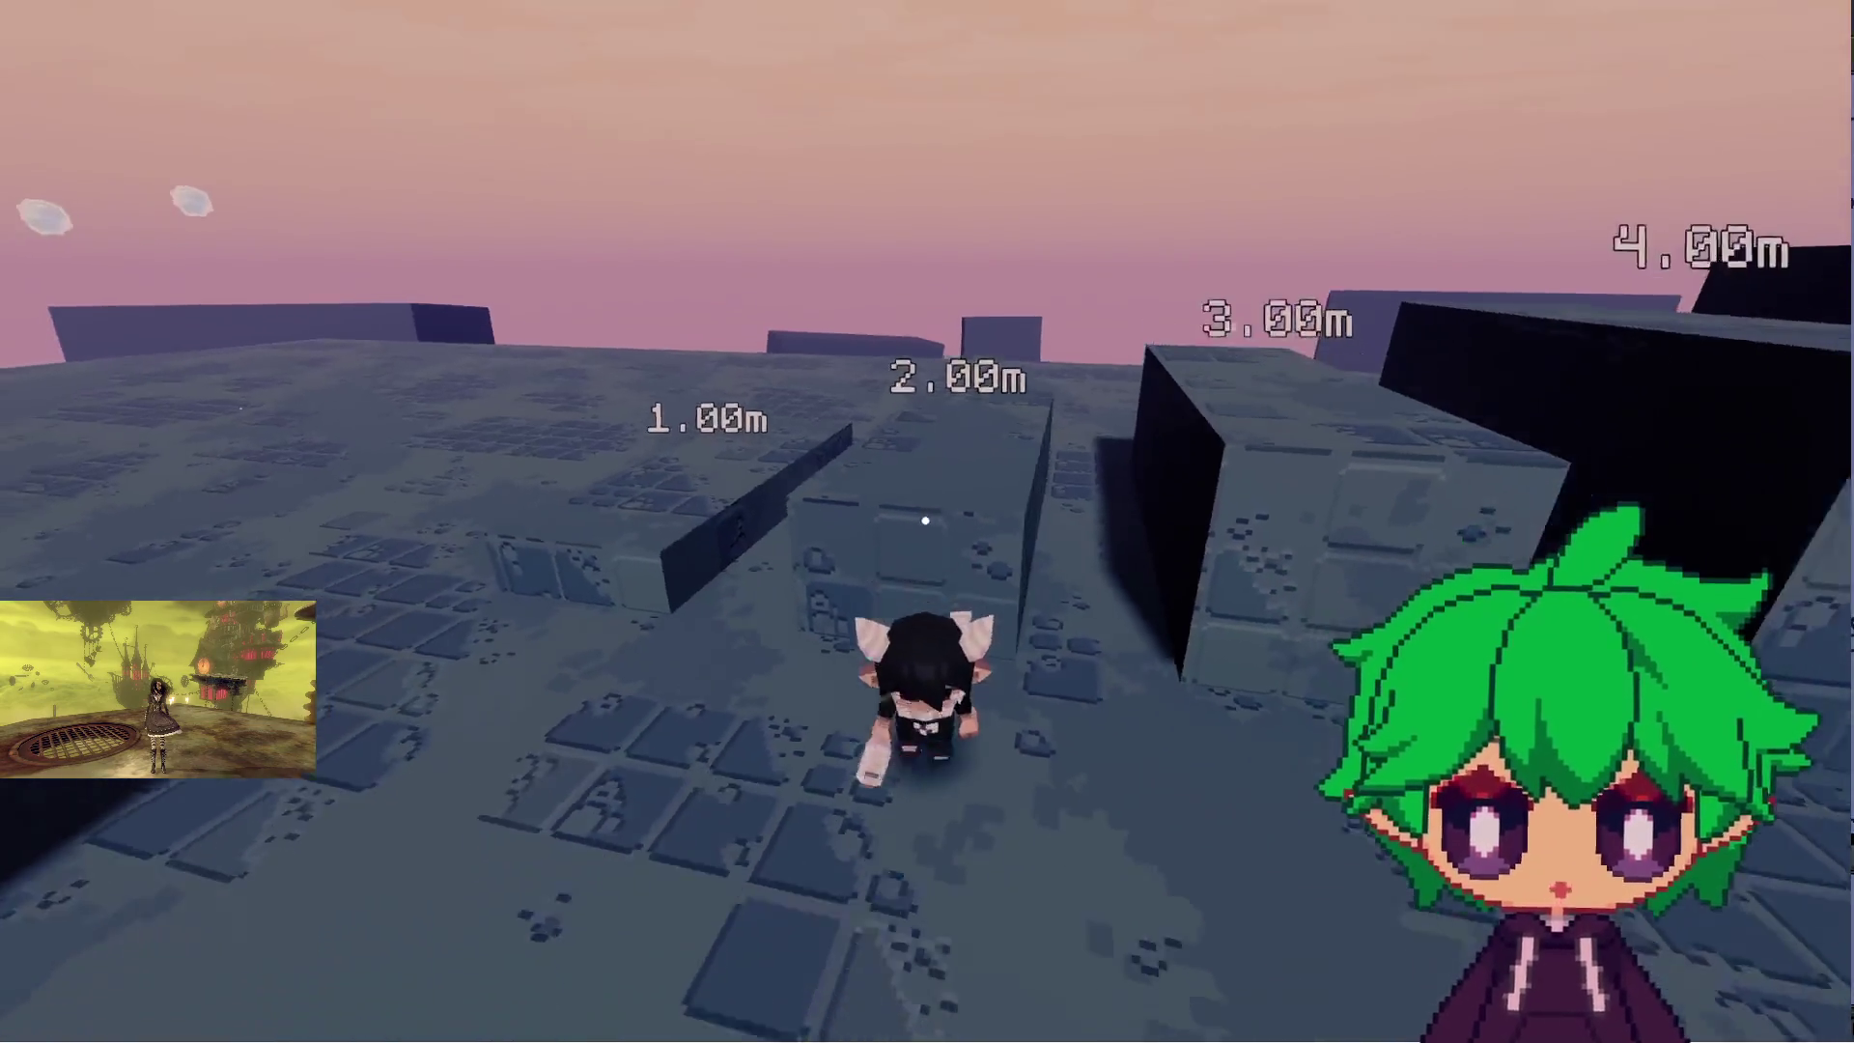
click(926, 519)
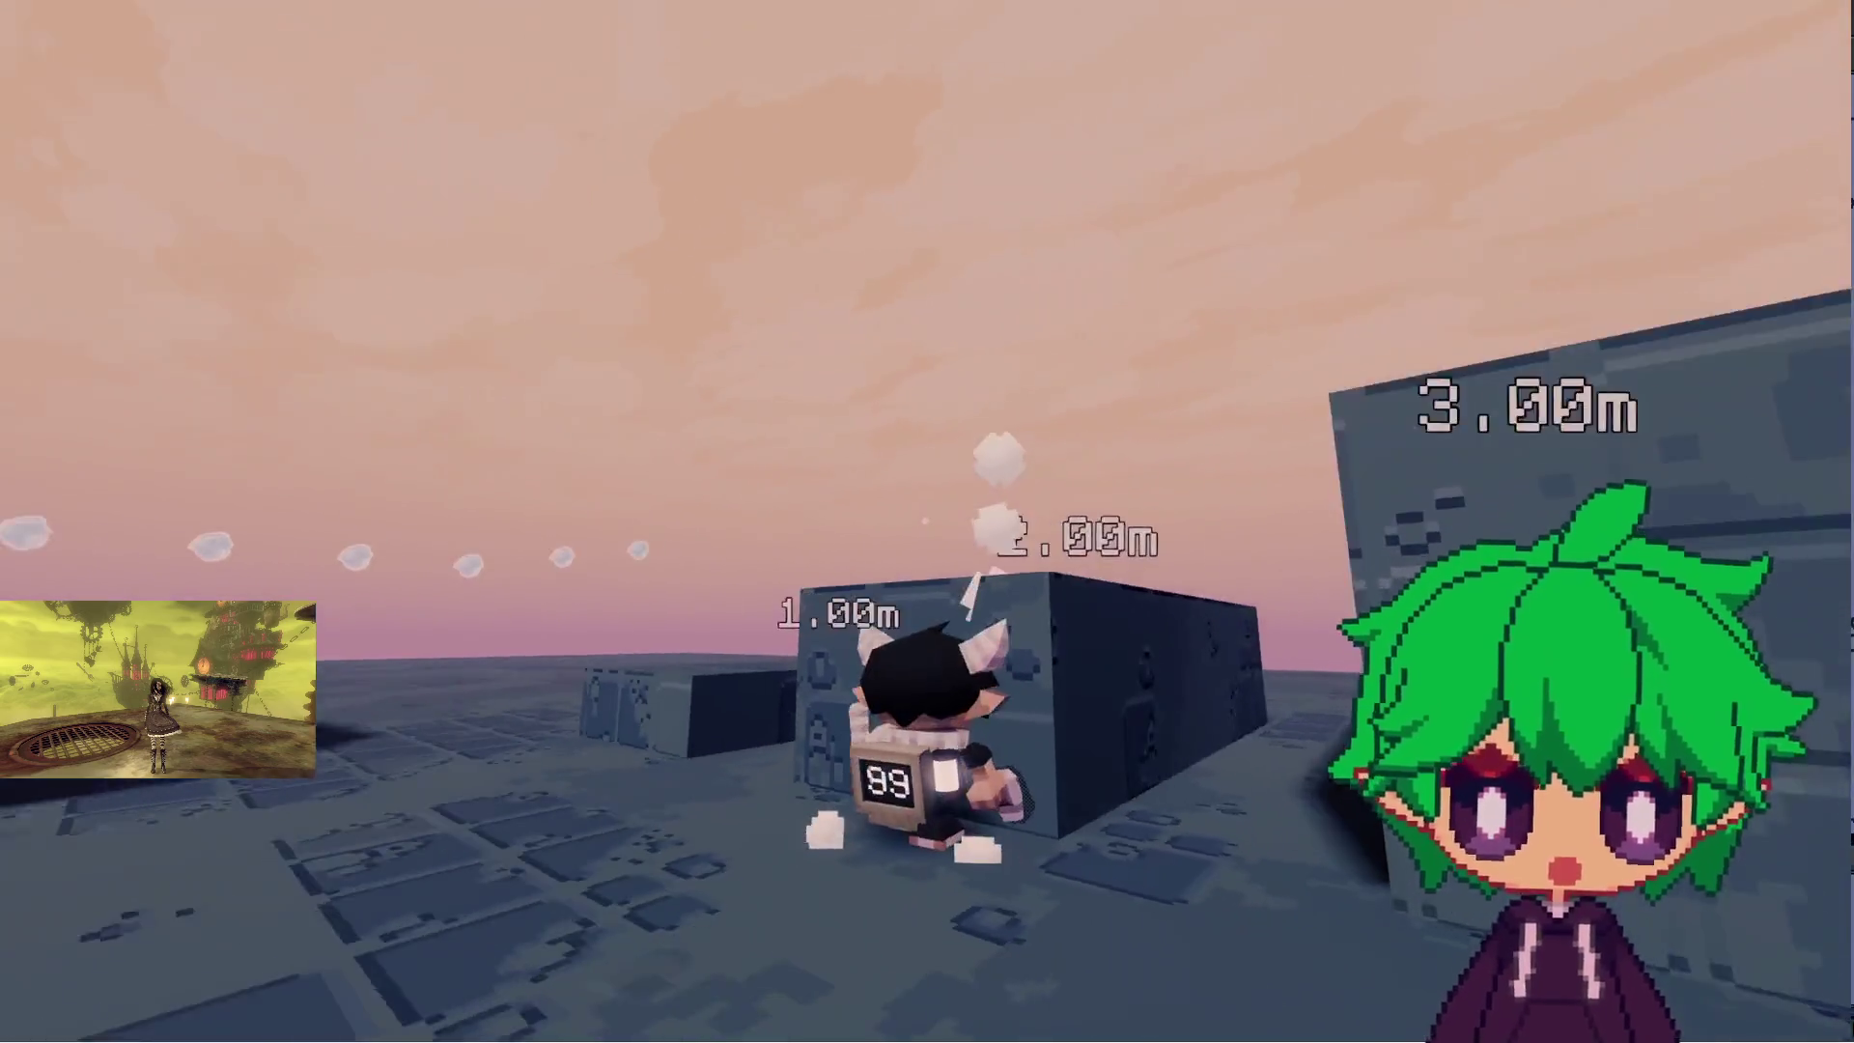
- Cross the plain and long stone platform, then climb the dark step blocks to the 15.00m top
key(w)
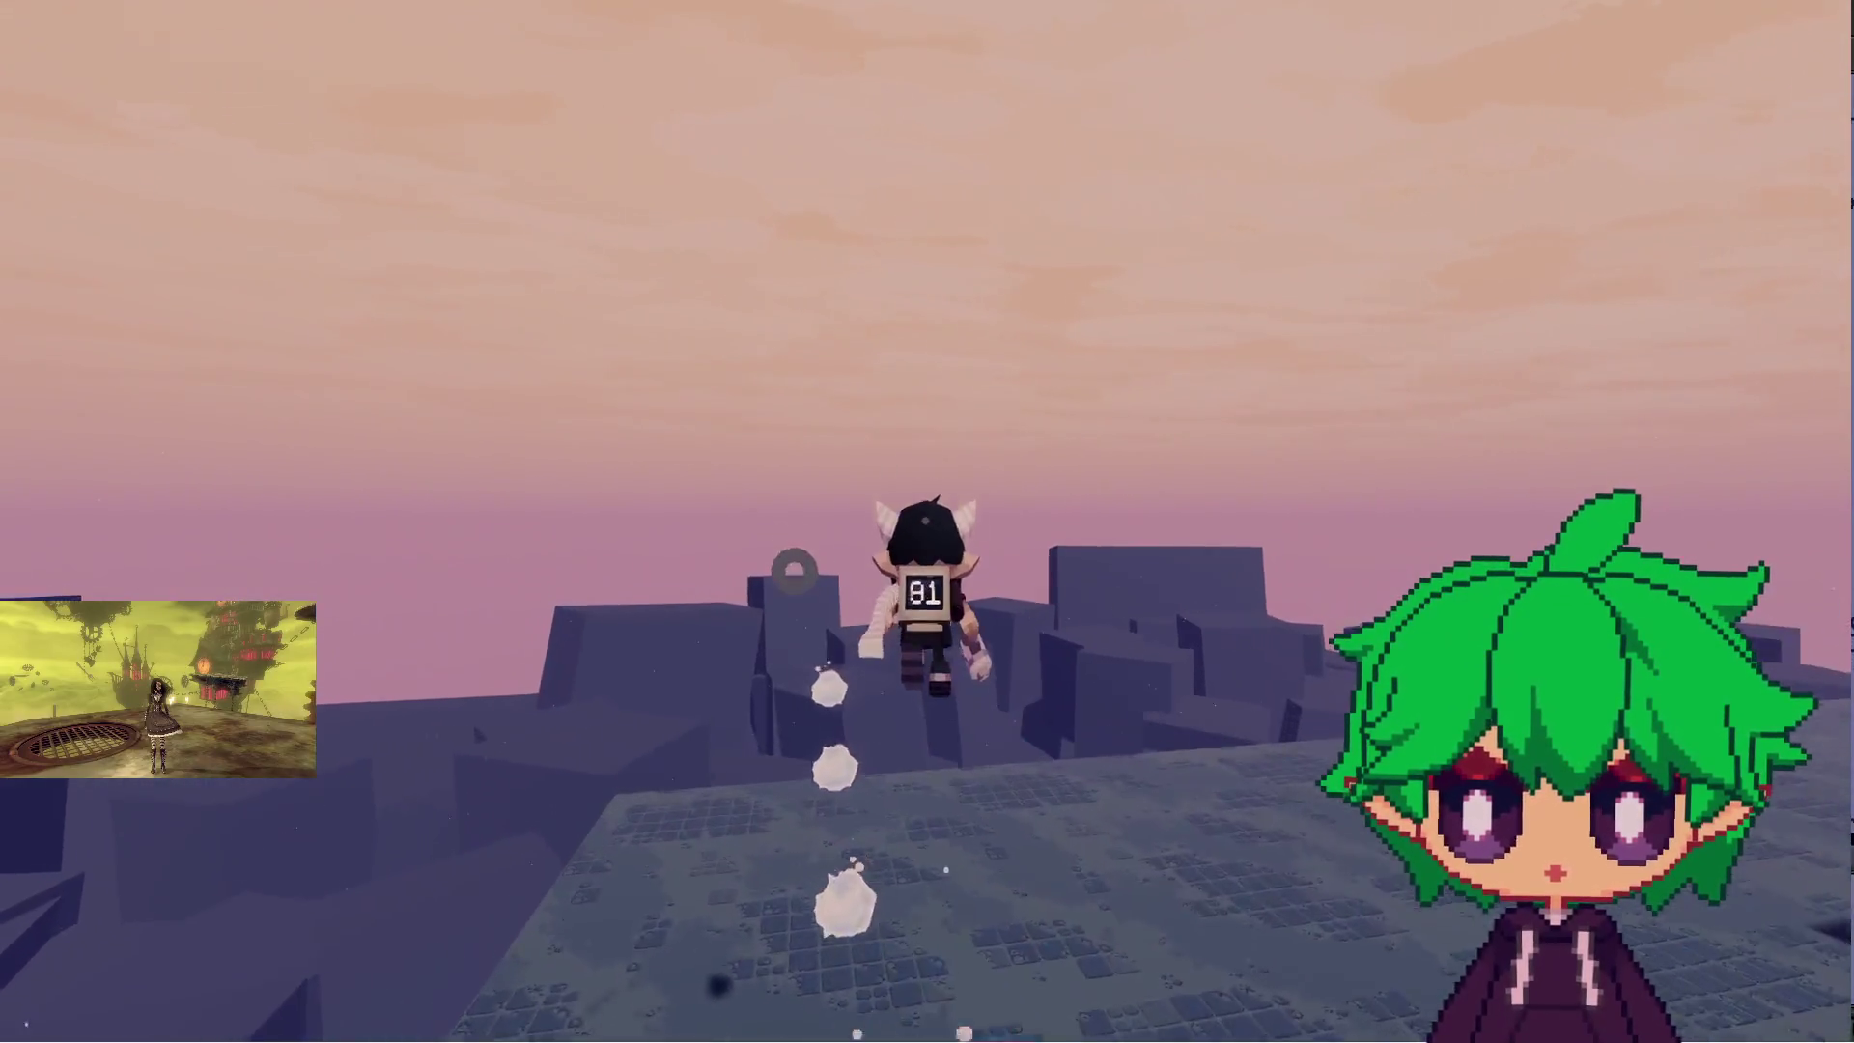
key(w)
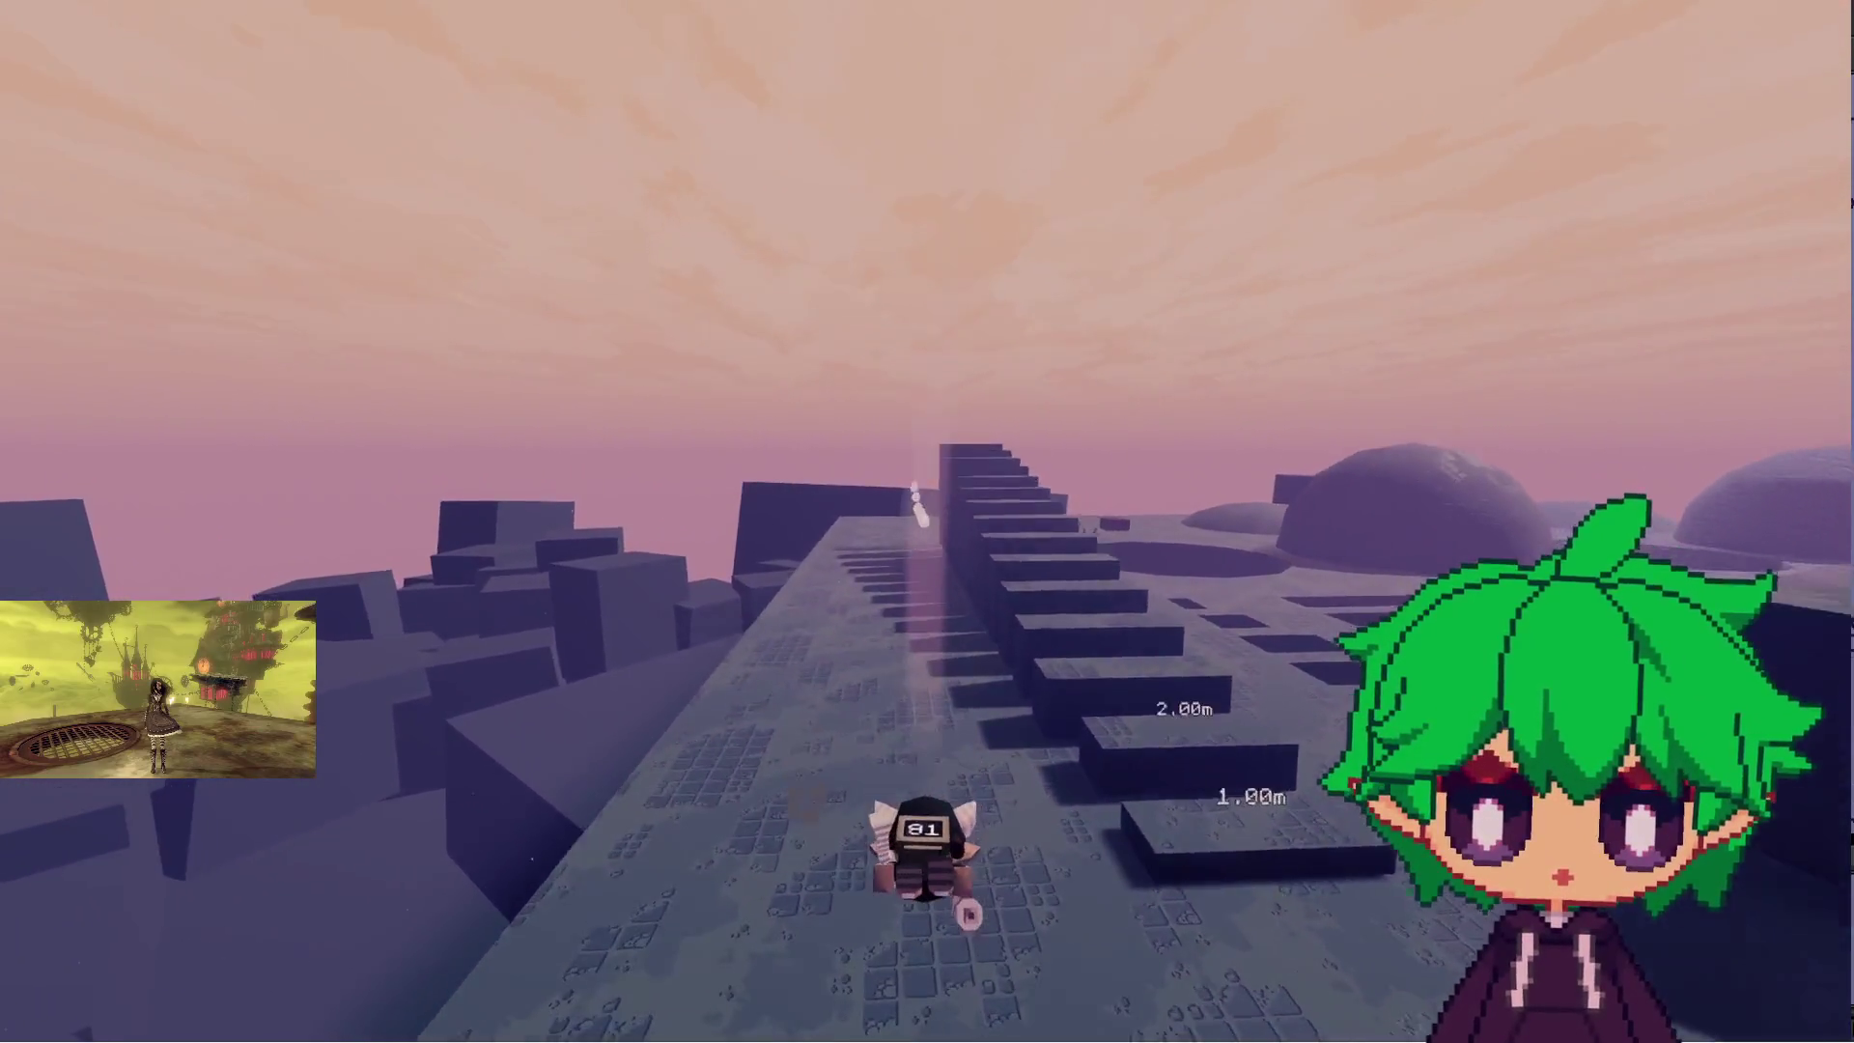
key(w)
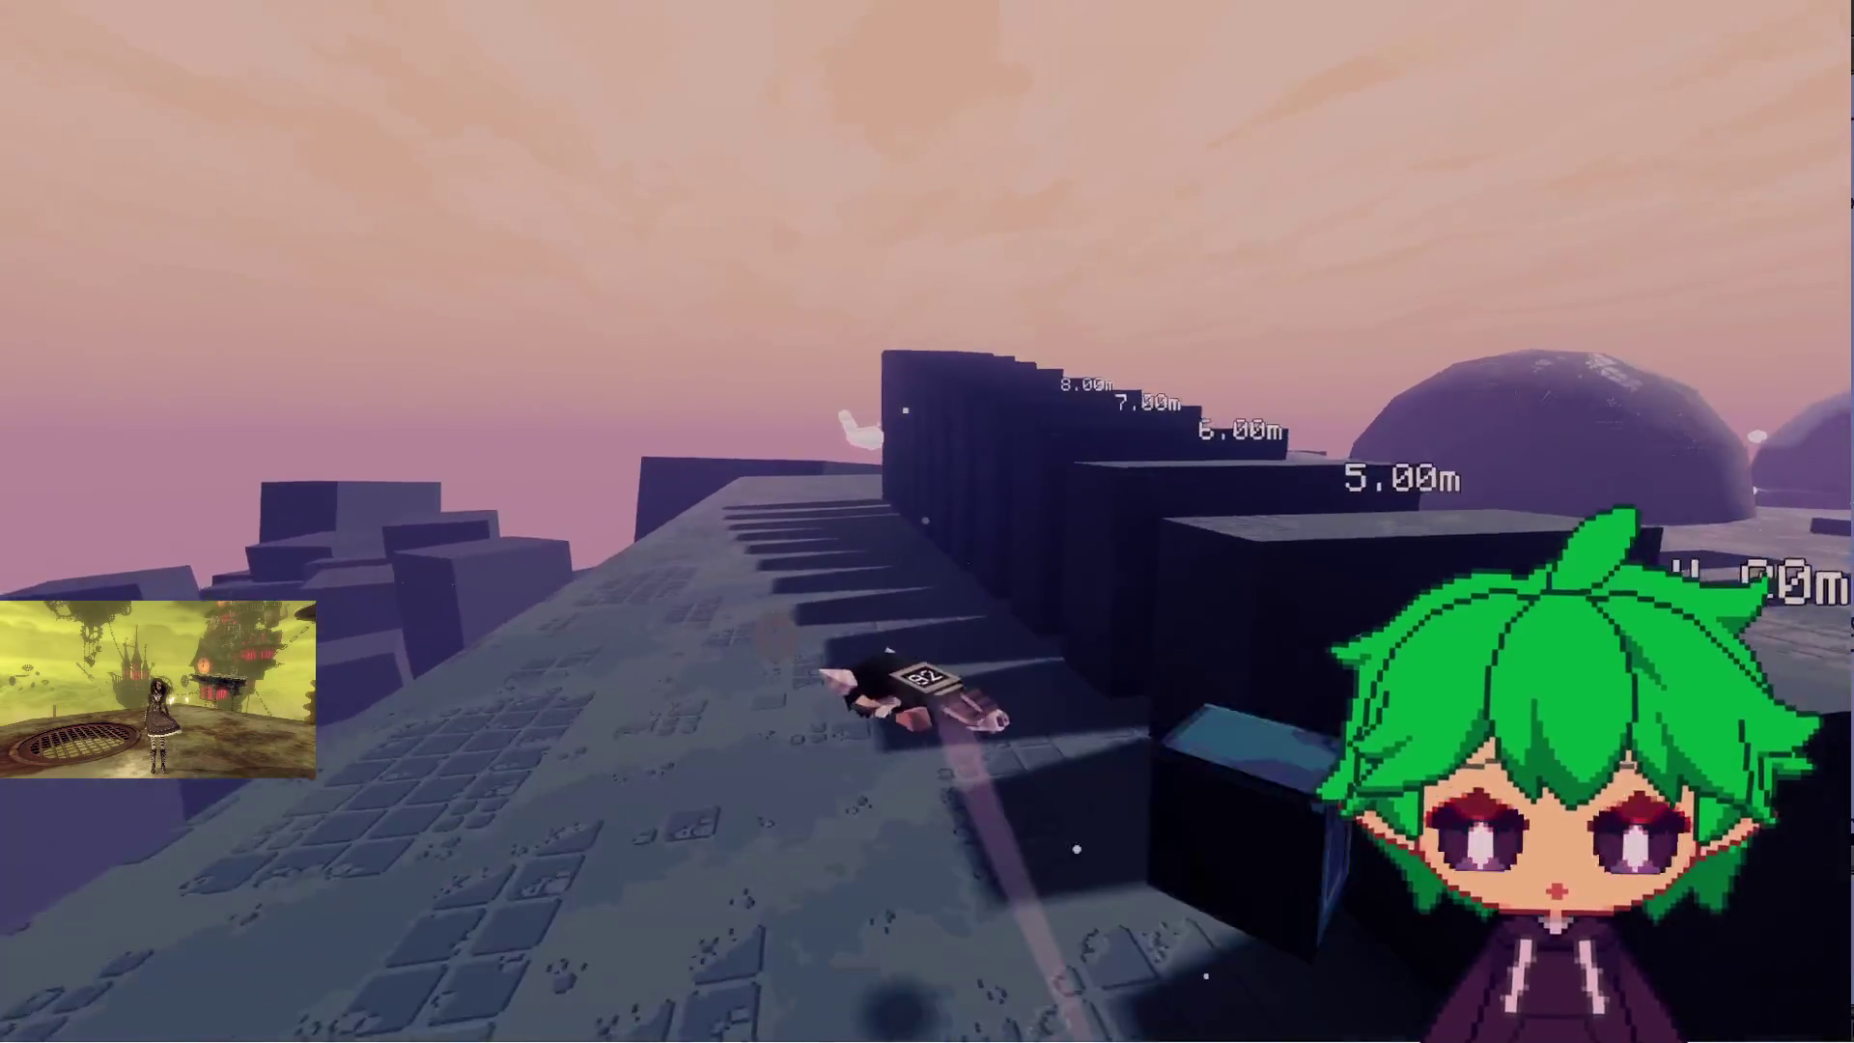
key(w)
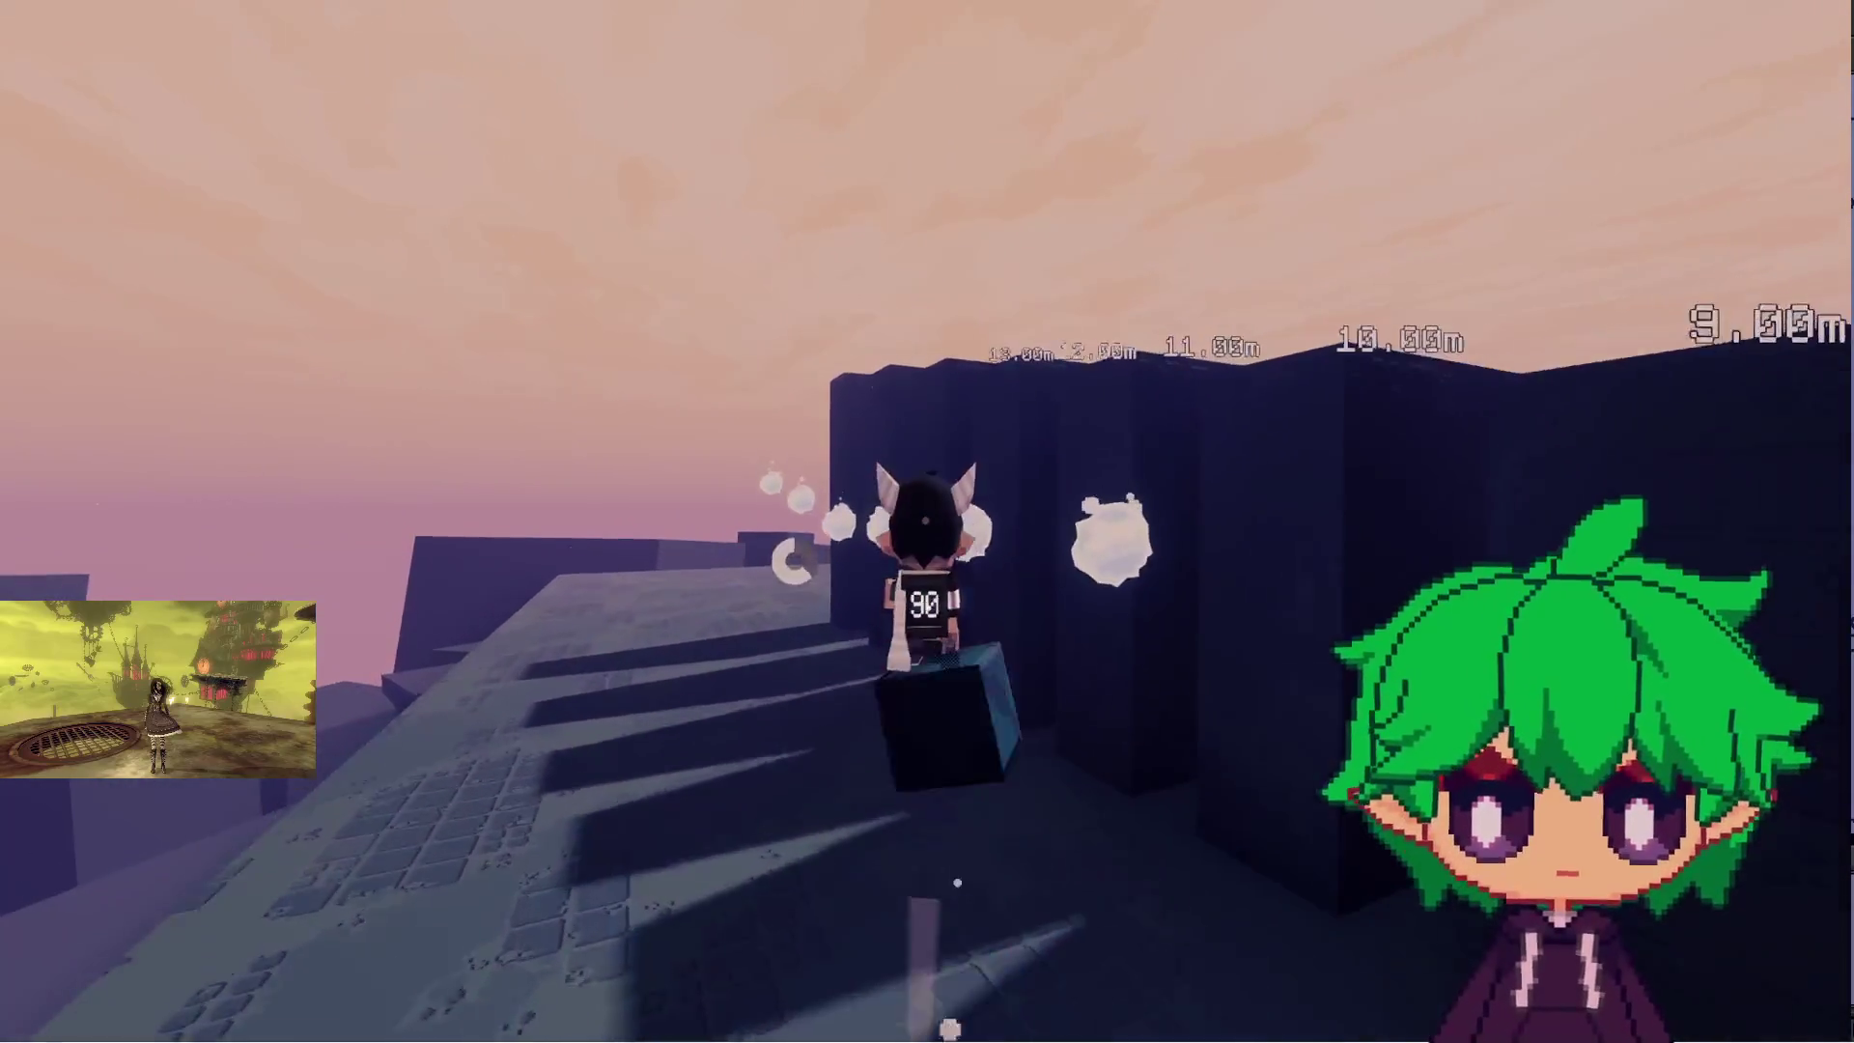
key(w)
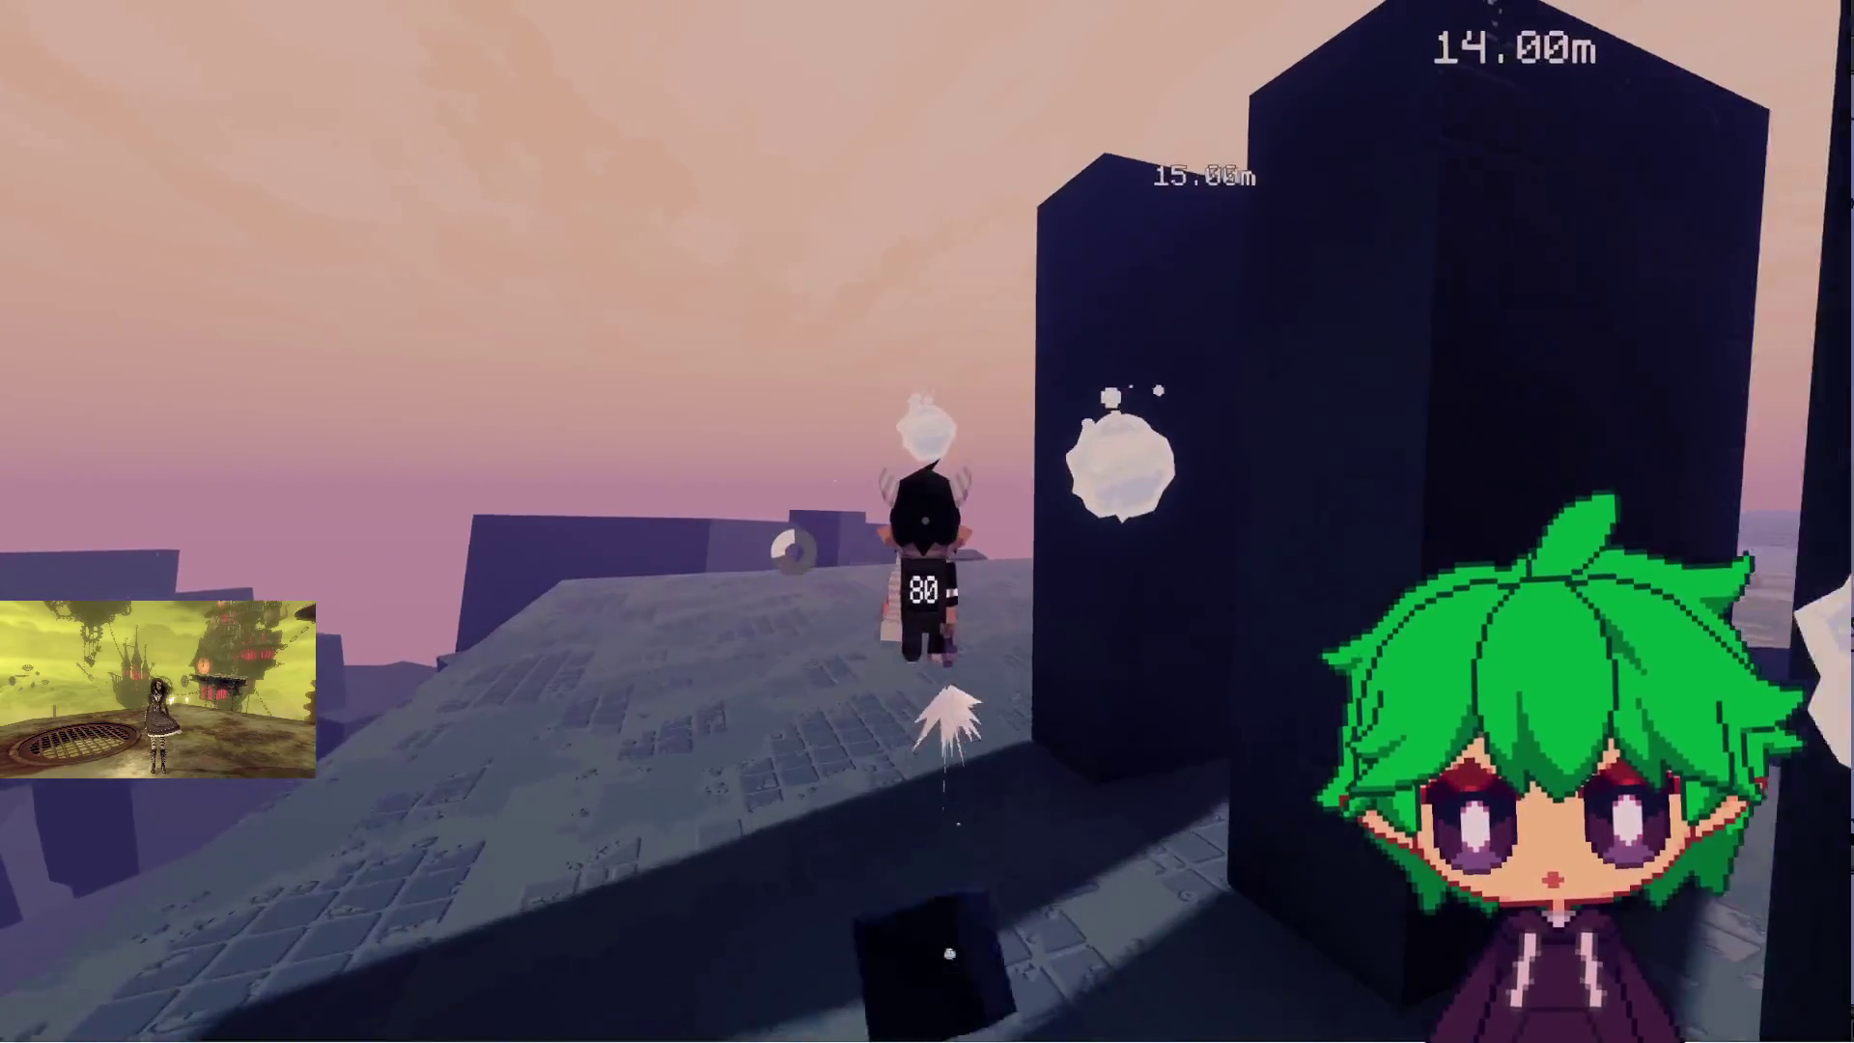
key(space)
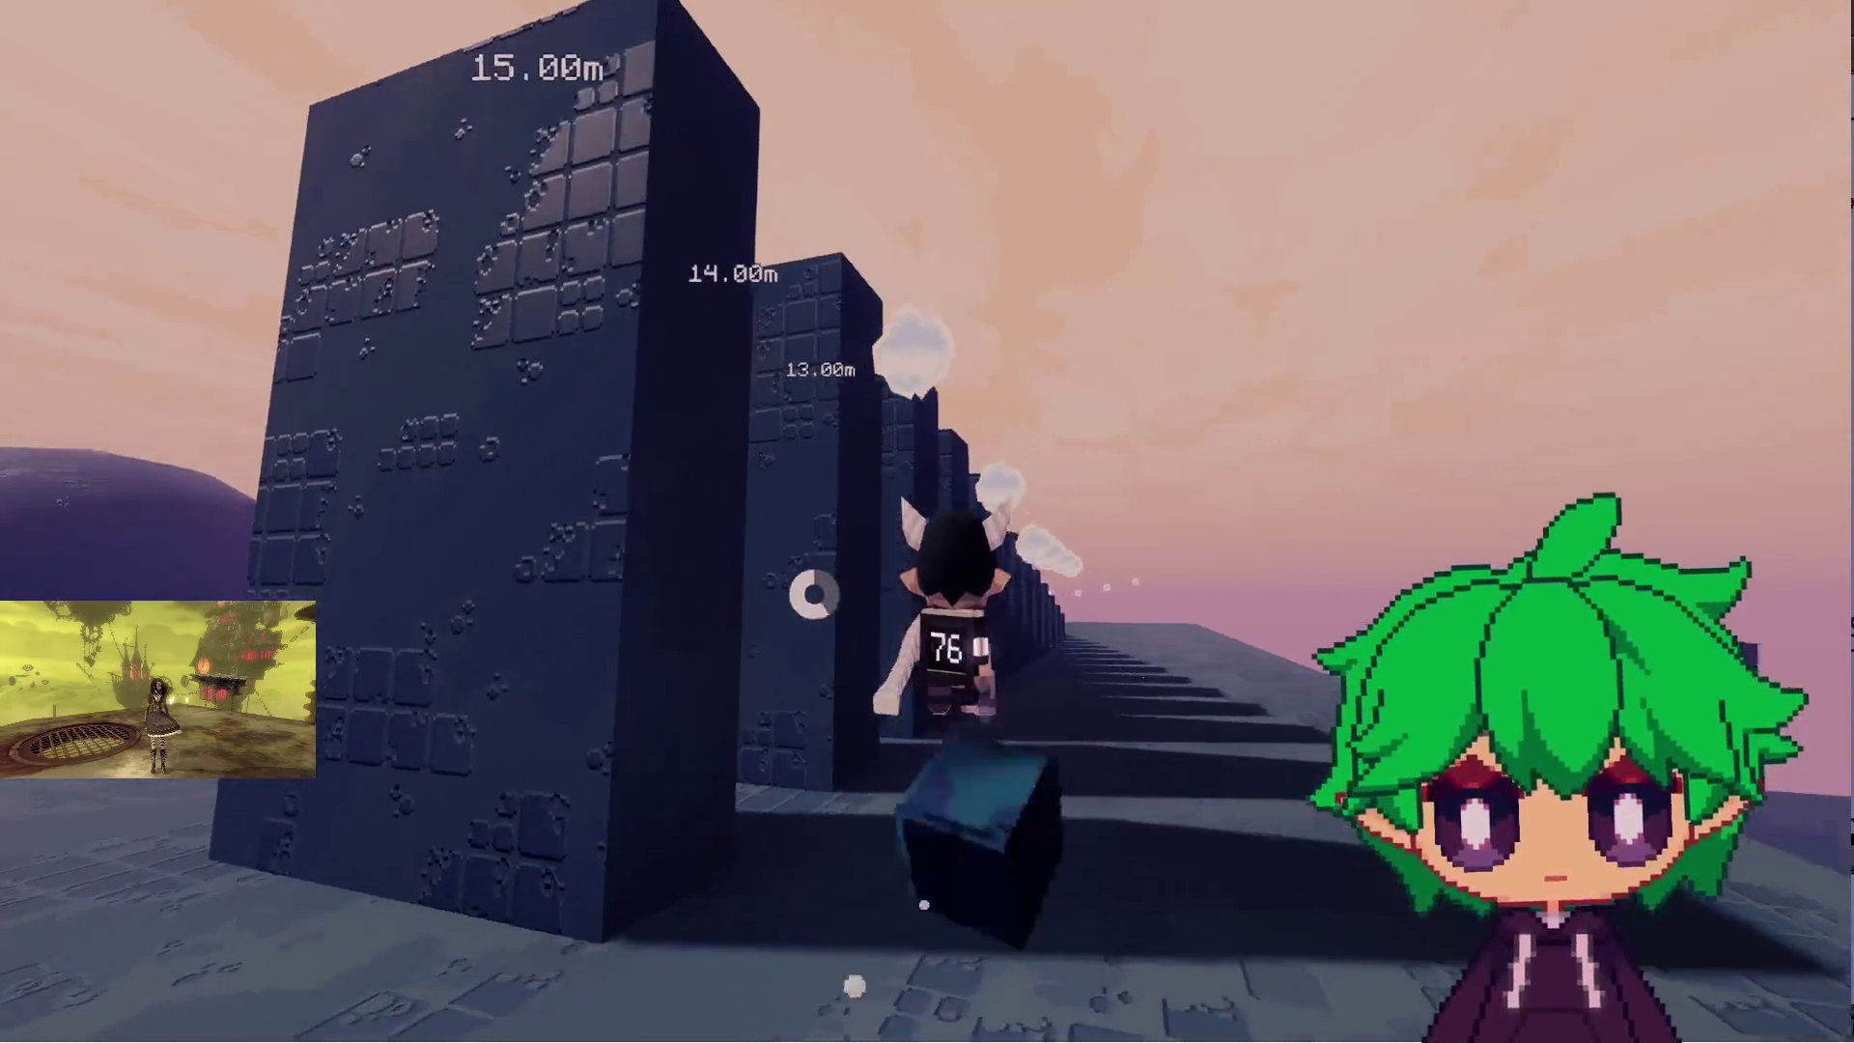
key(w)
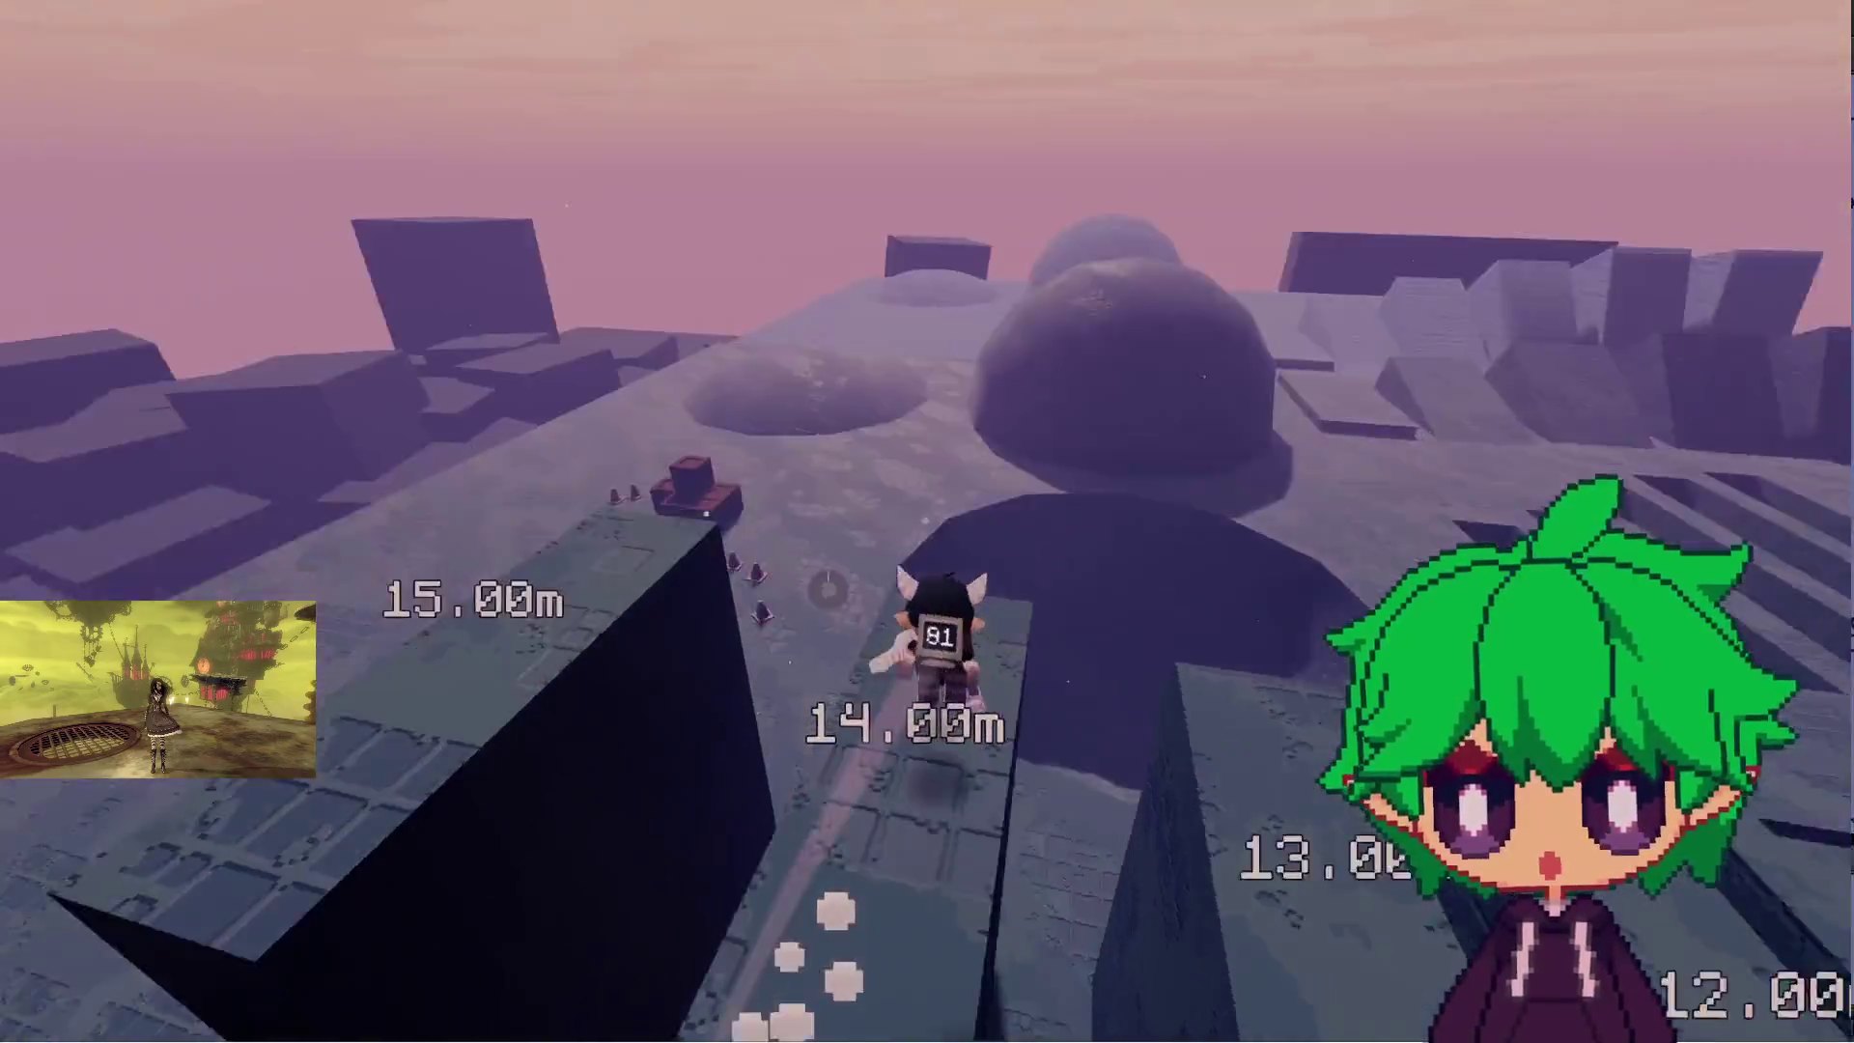
key(w)
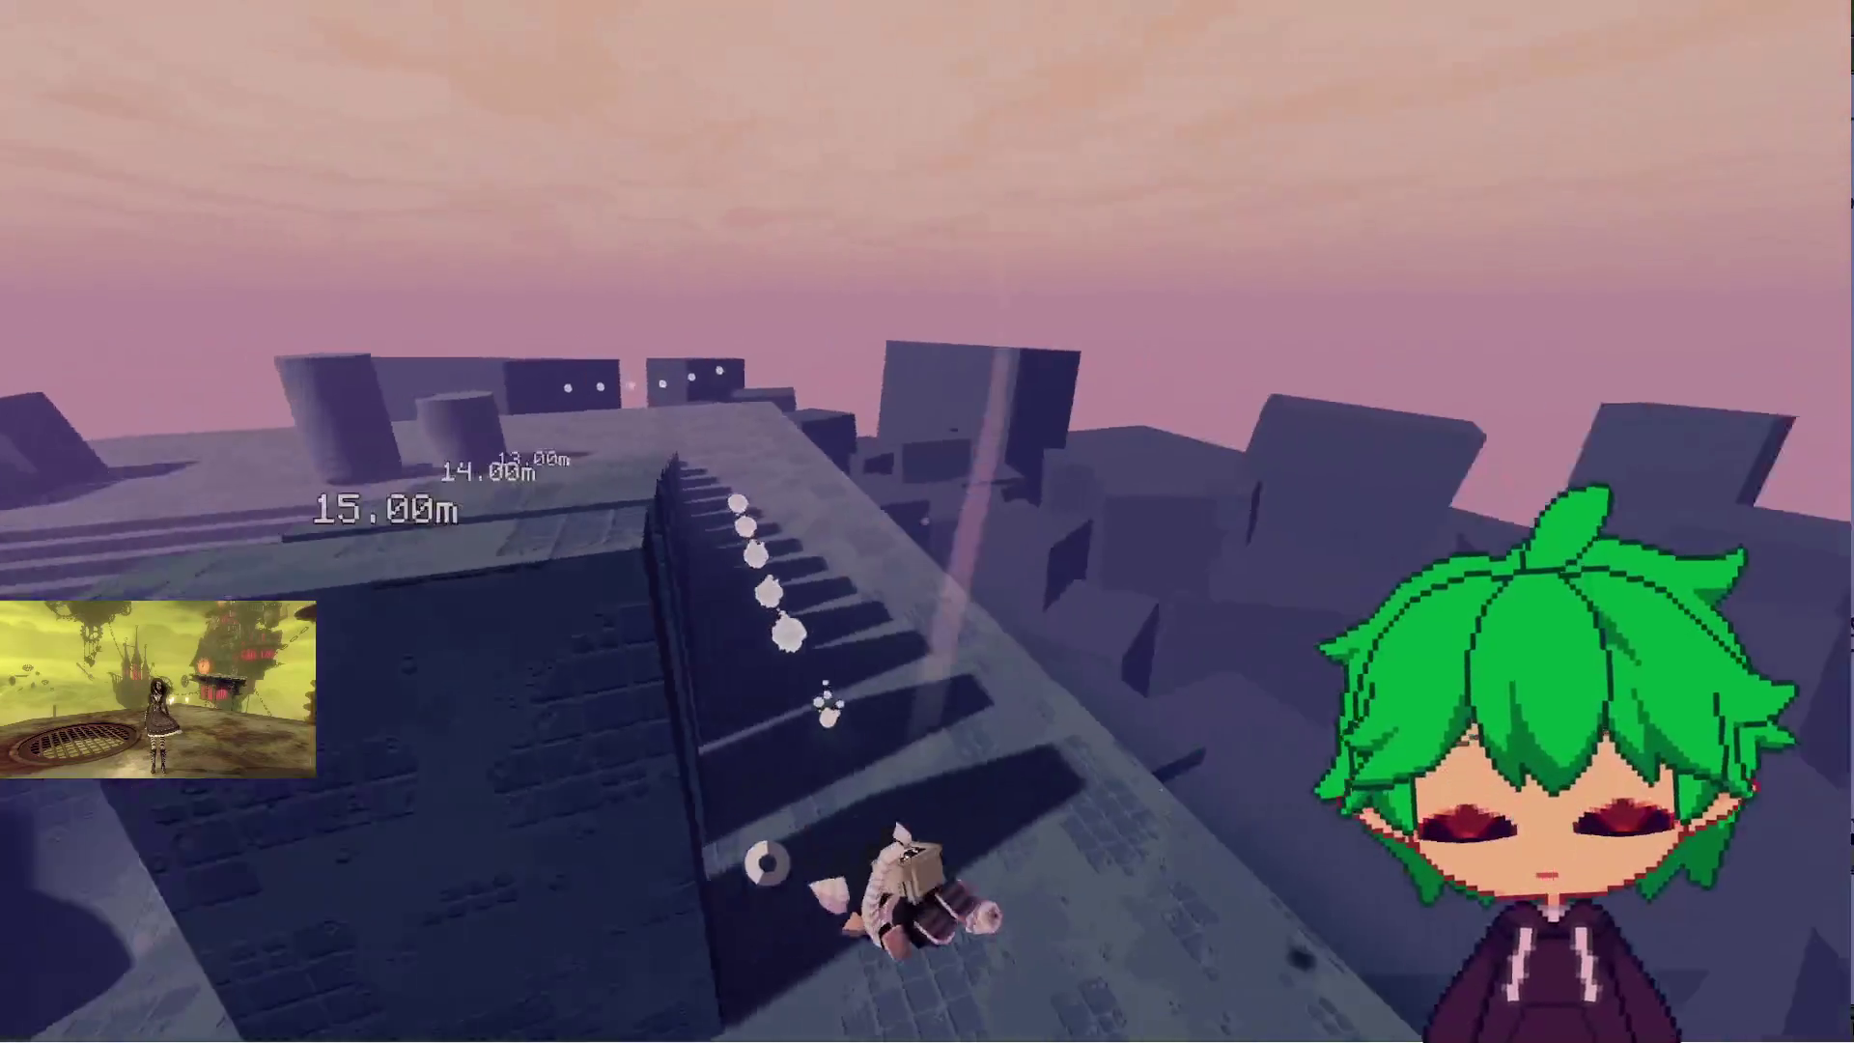
- Cross between the domes, scale the curved wall, and dash-jump across the pits toward the ramps
key(w)
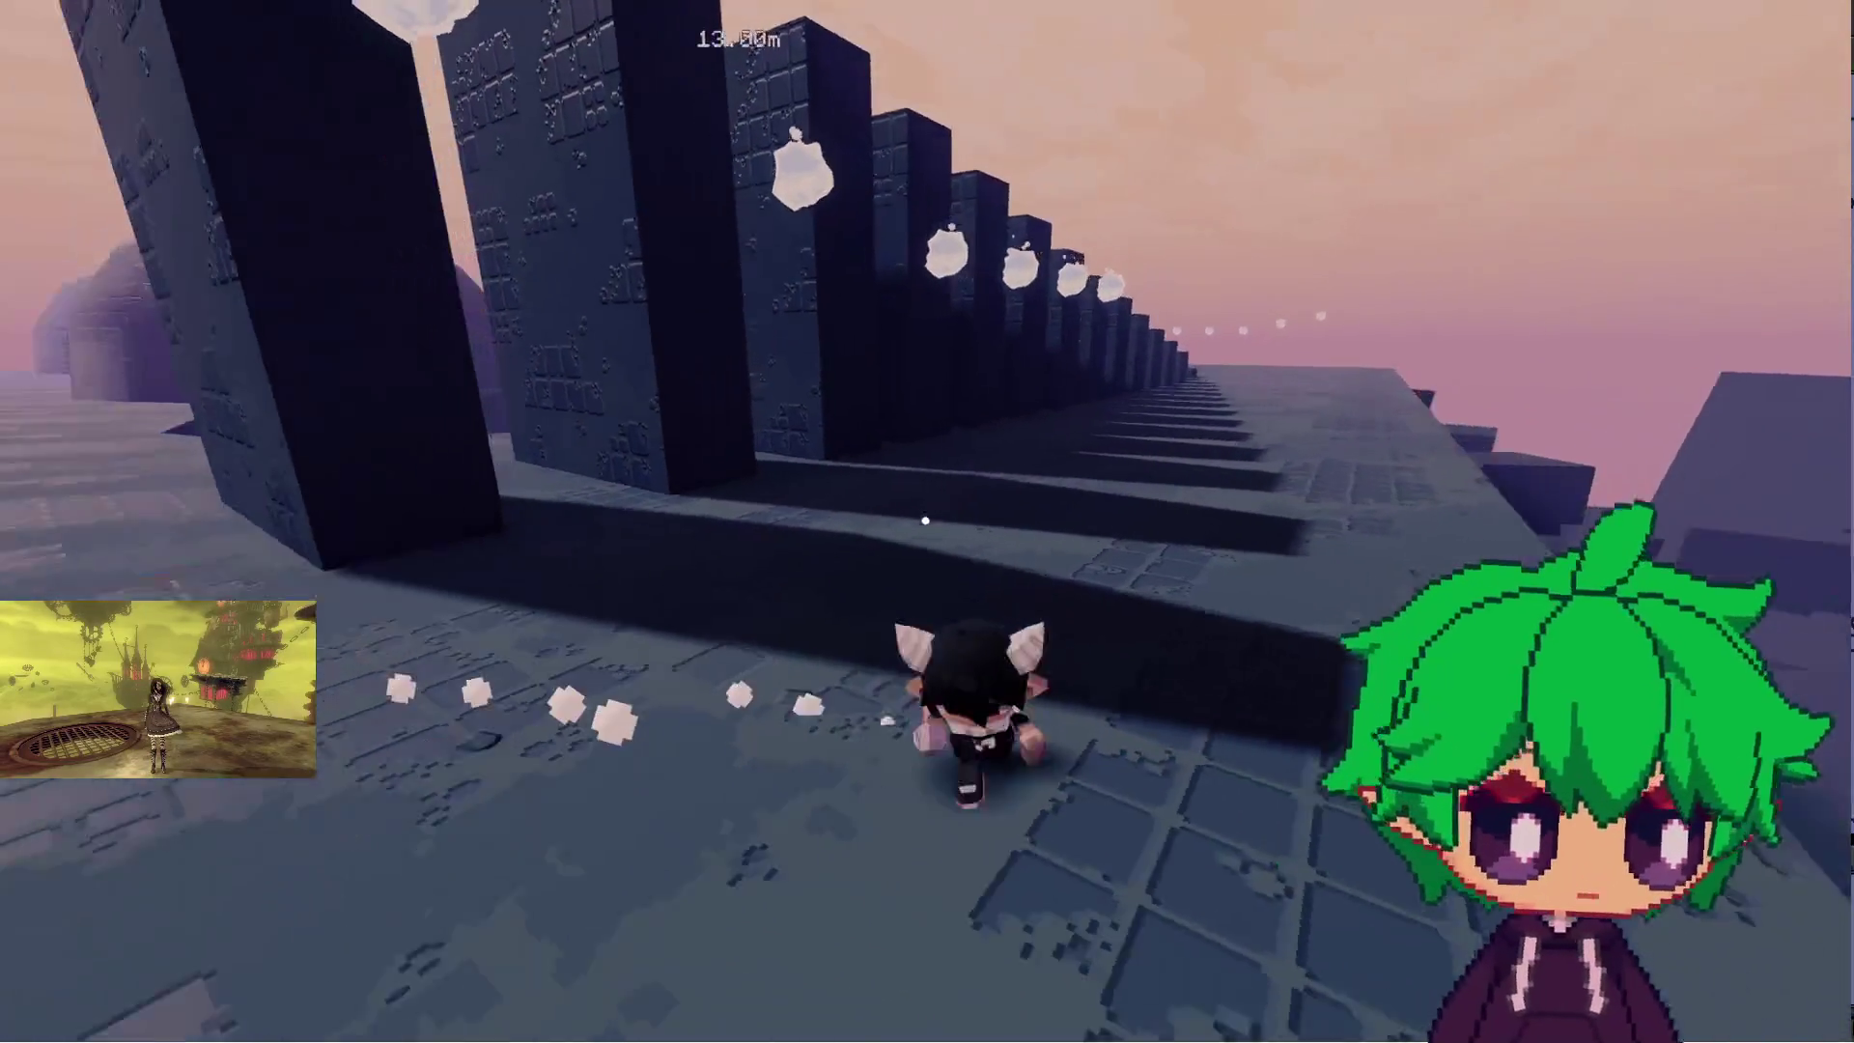
key(w)
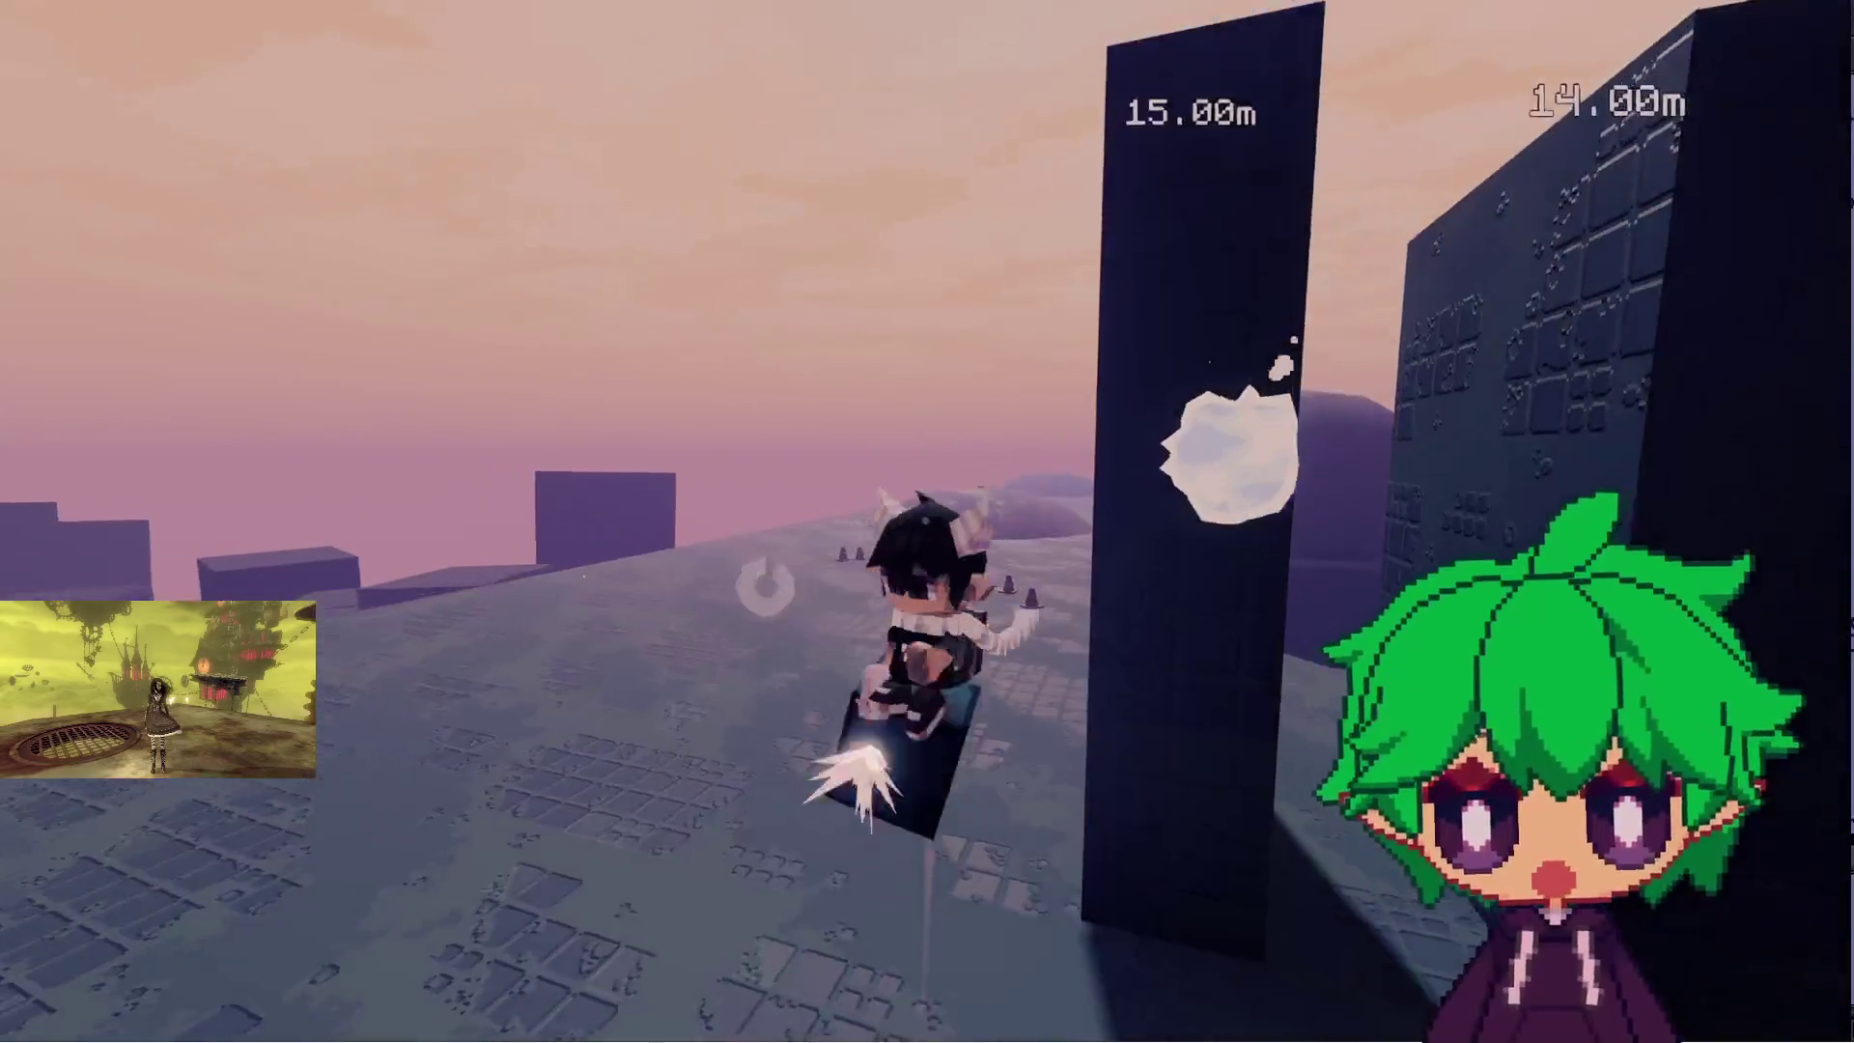
key(w)
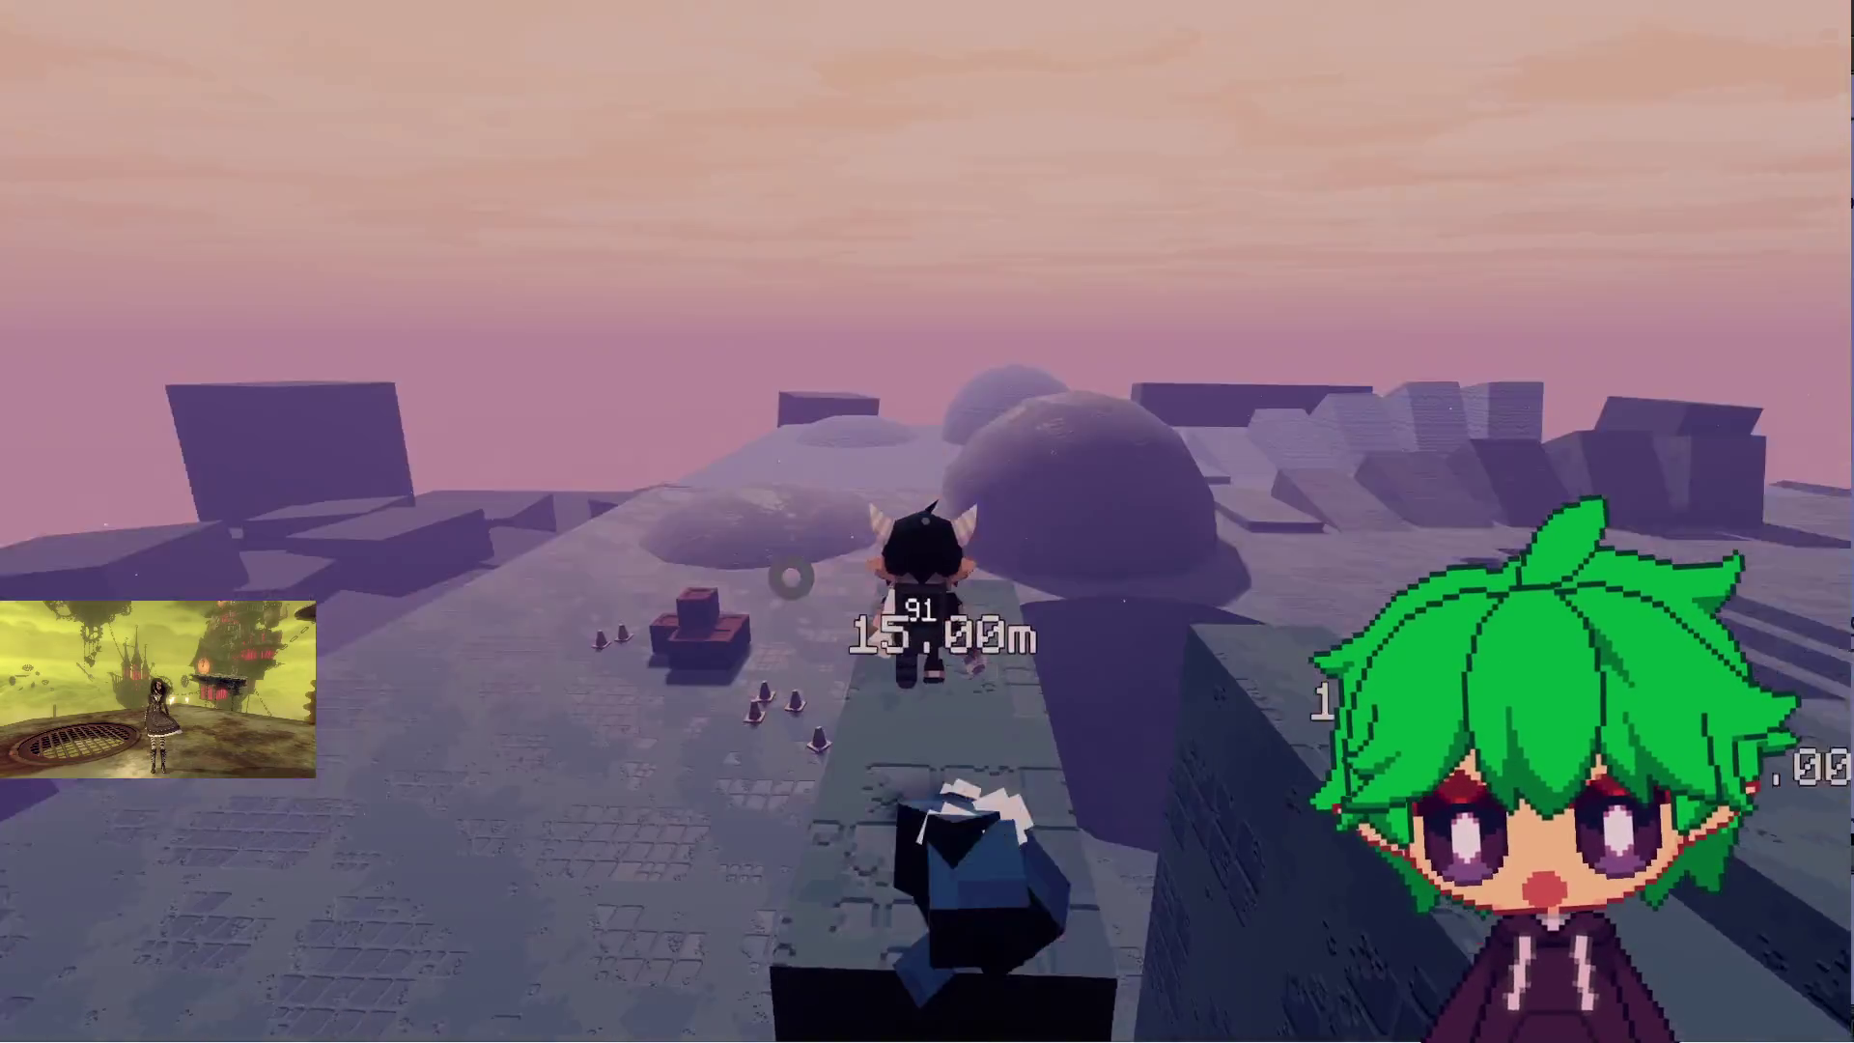
key(w)
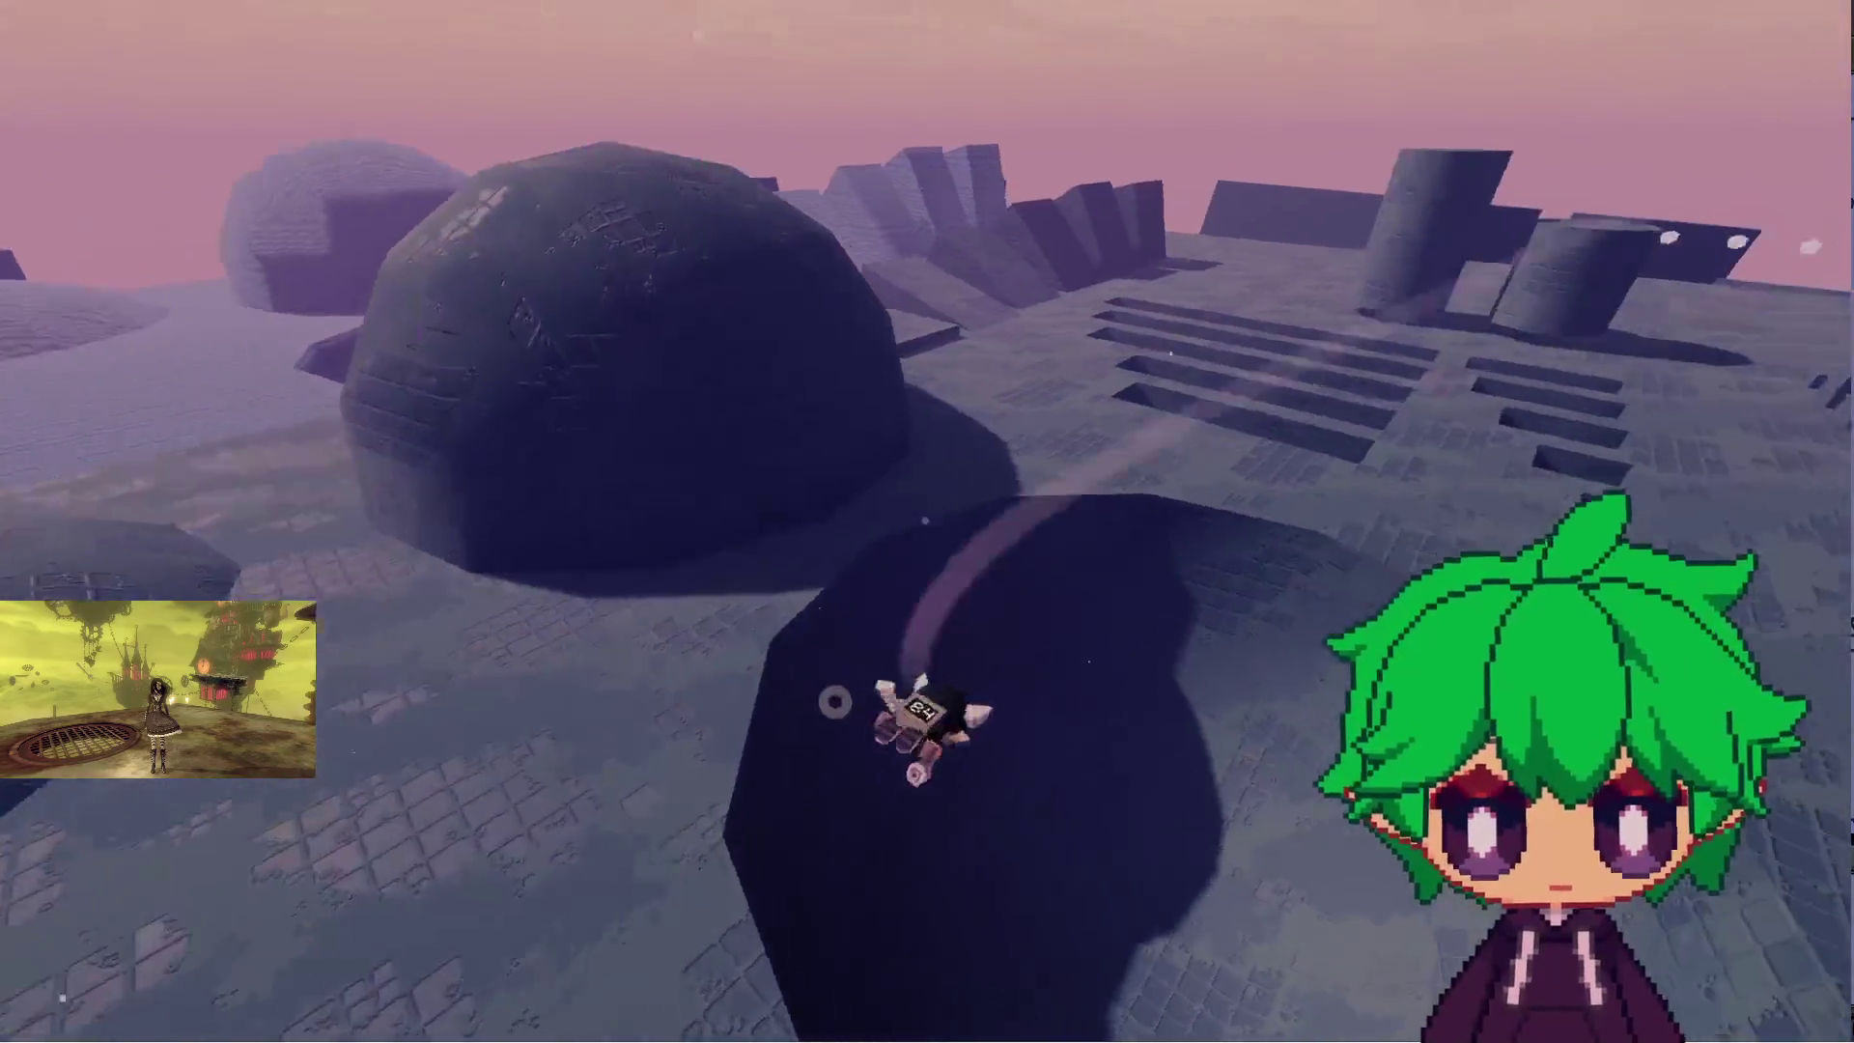
key(w)
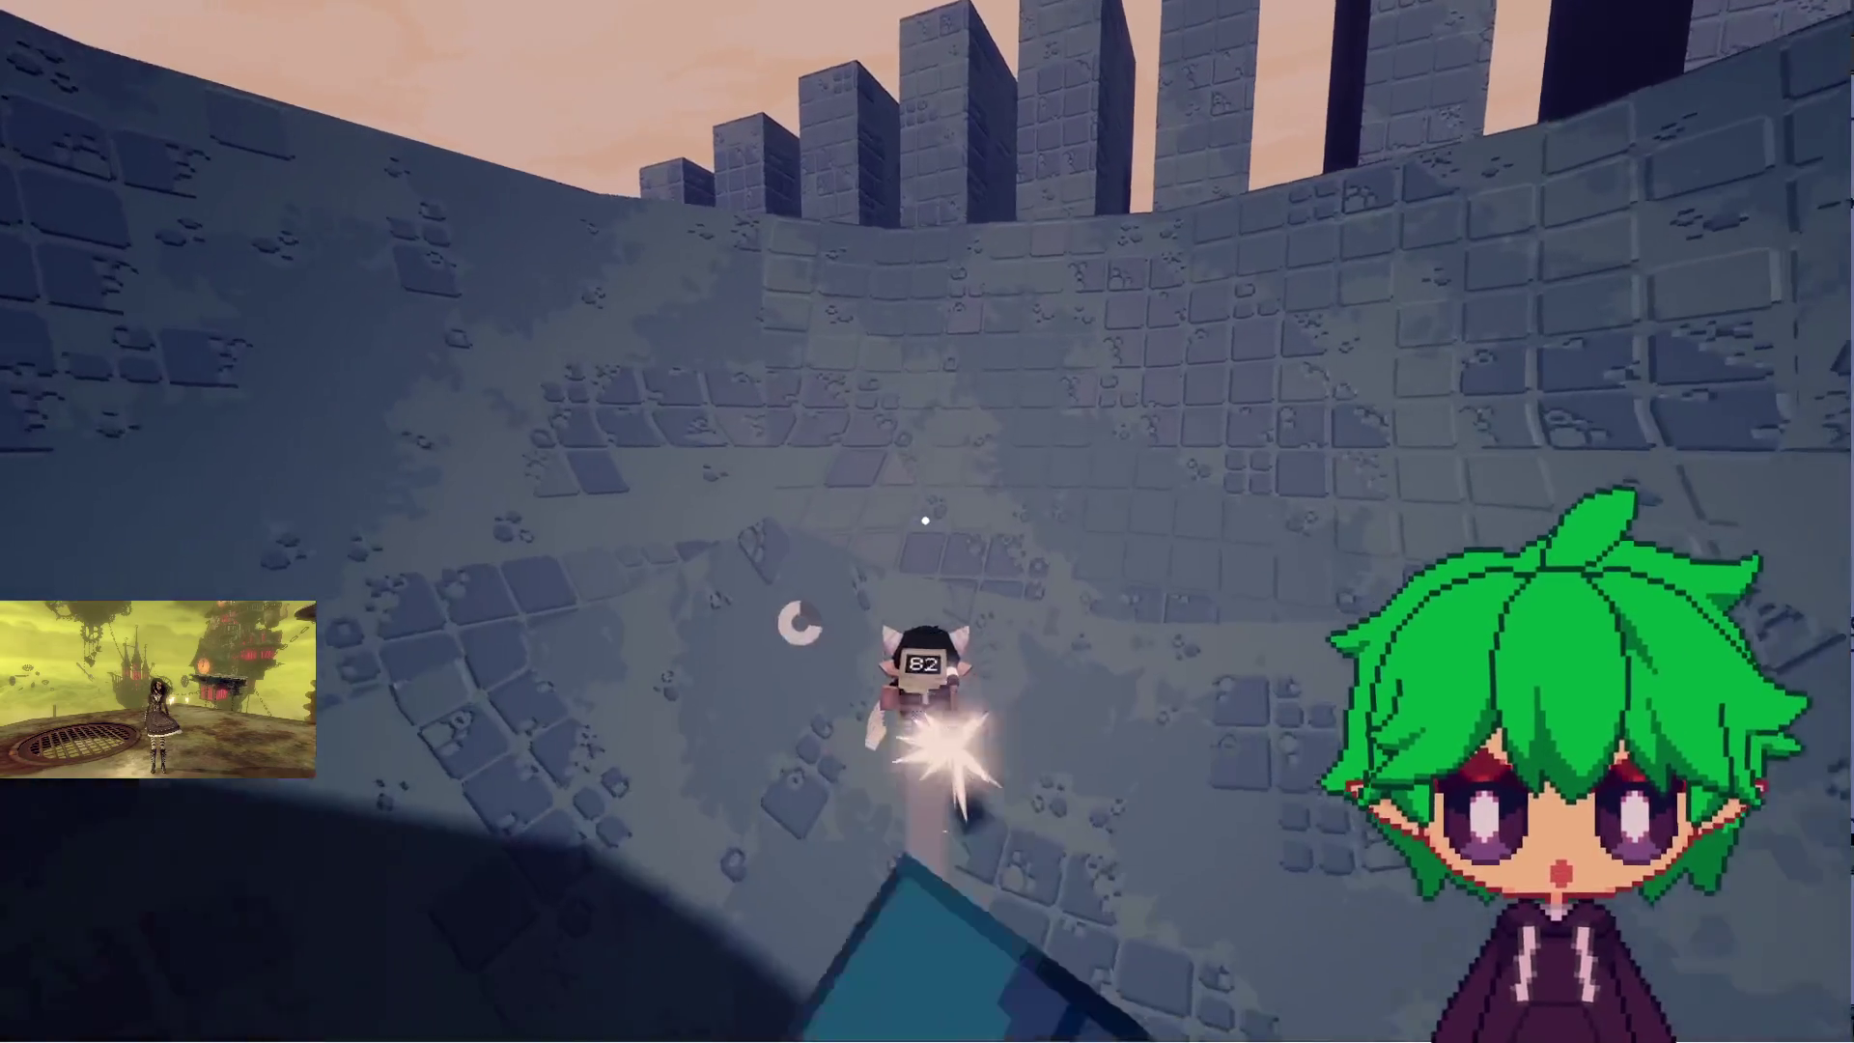
key(w)
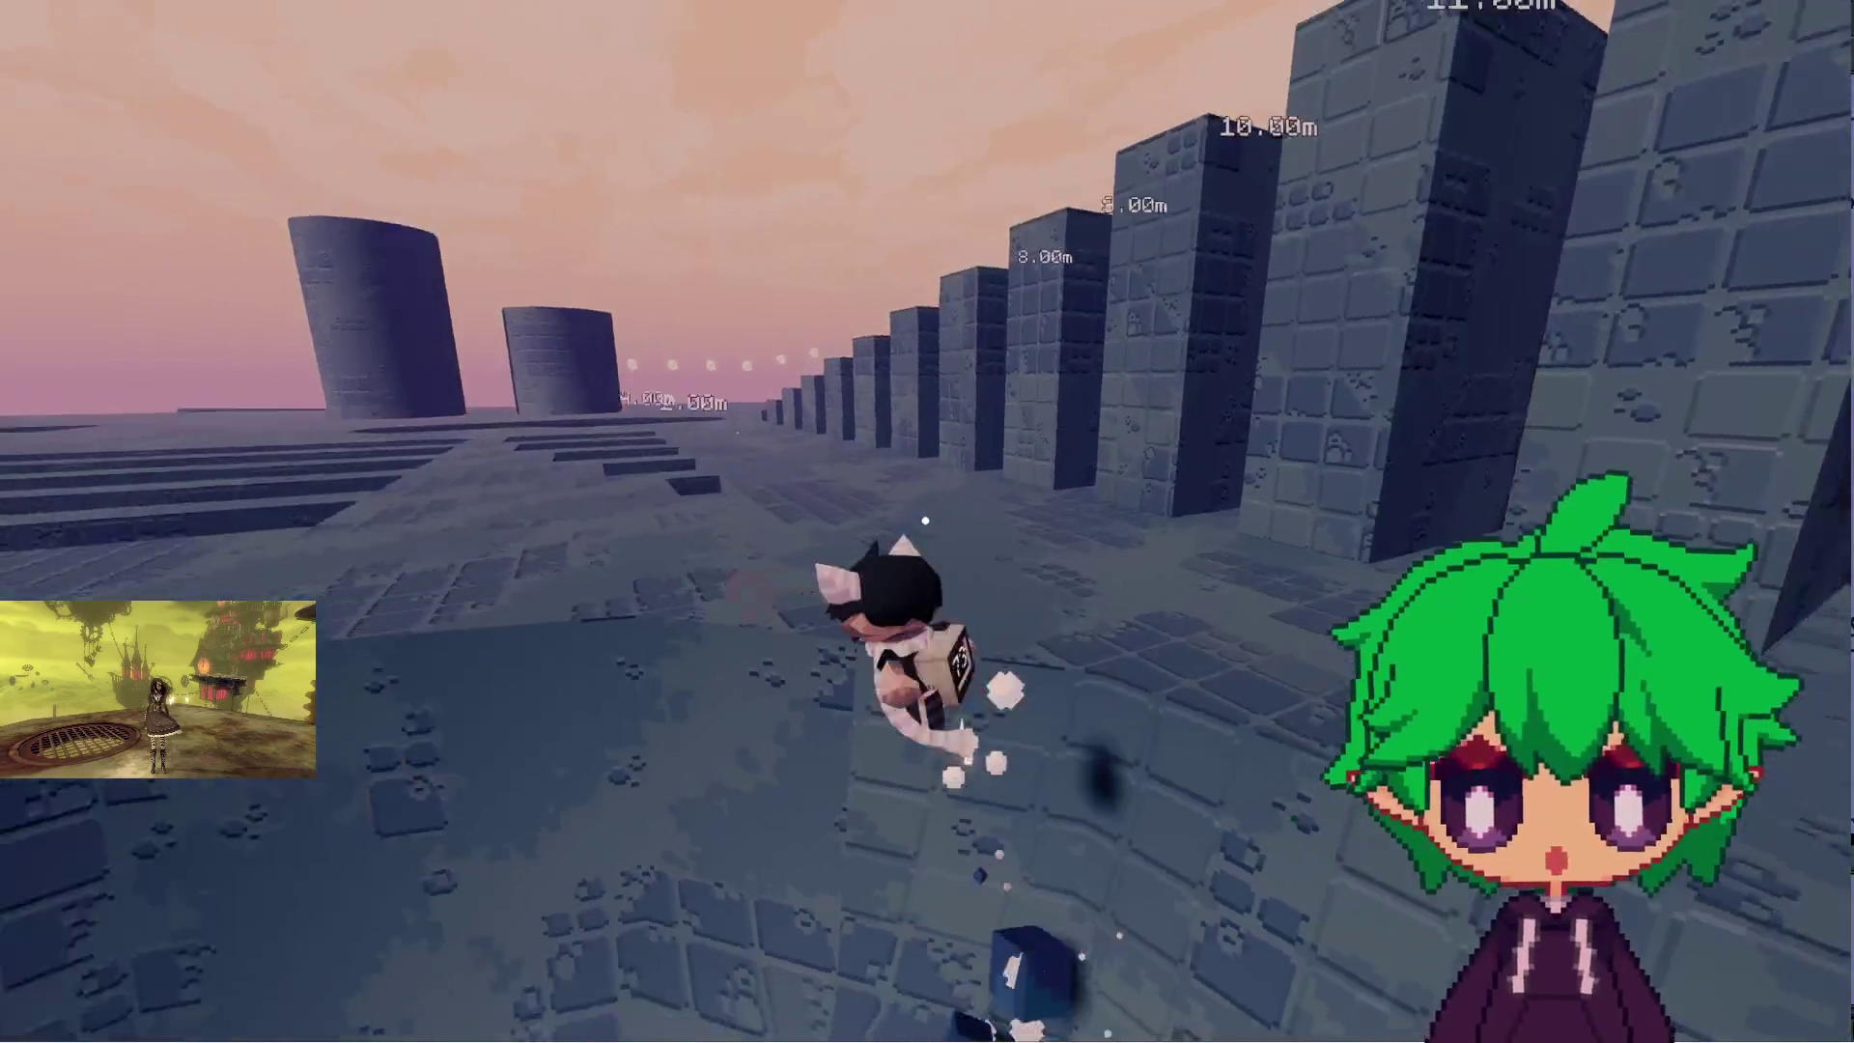
key(w)
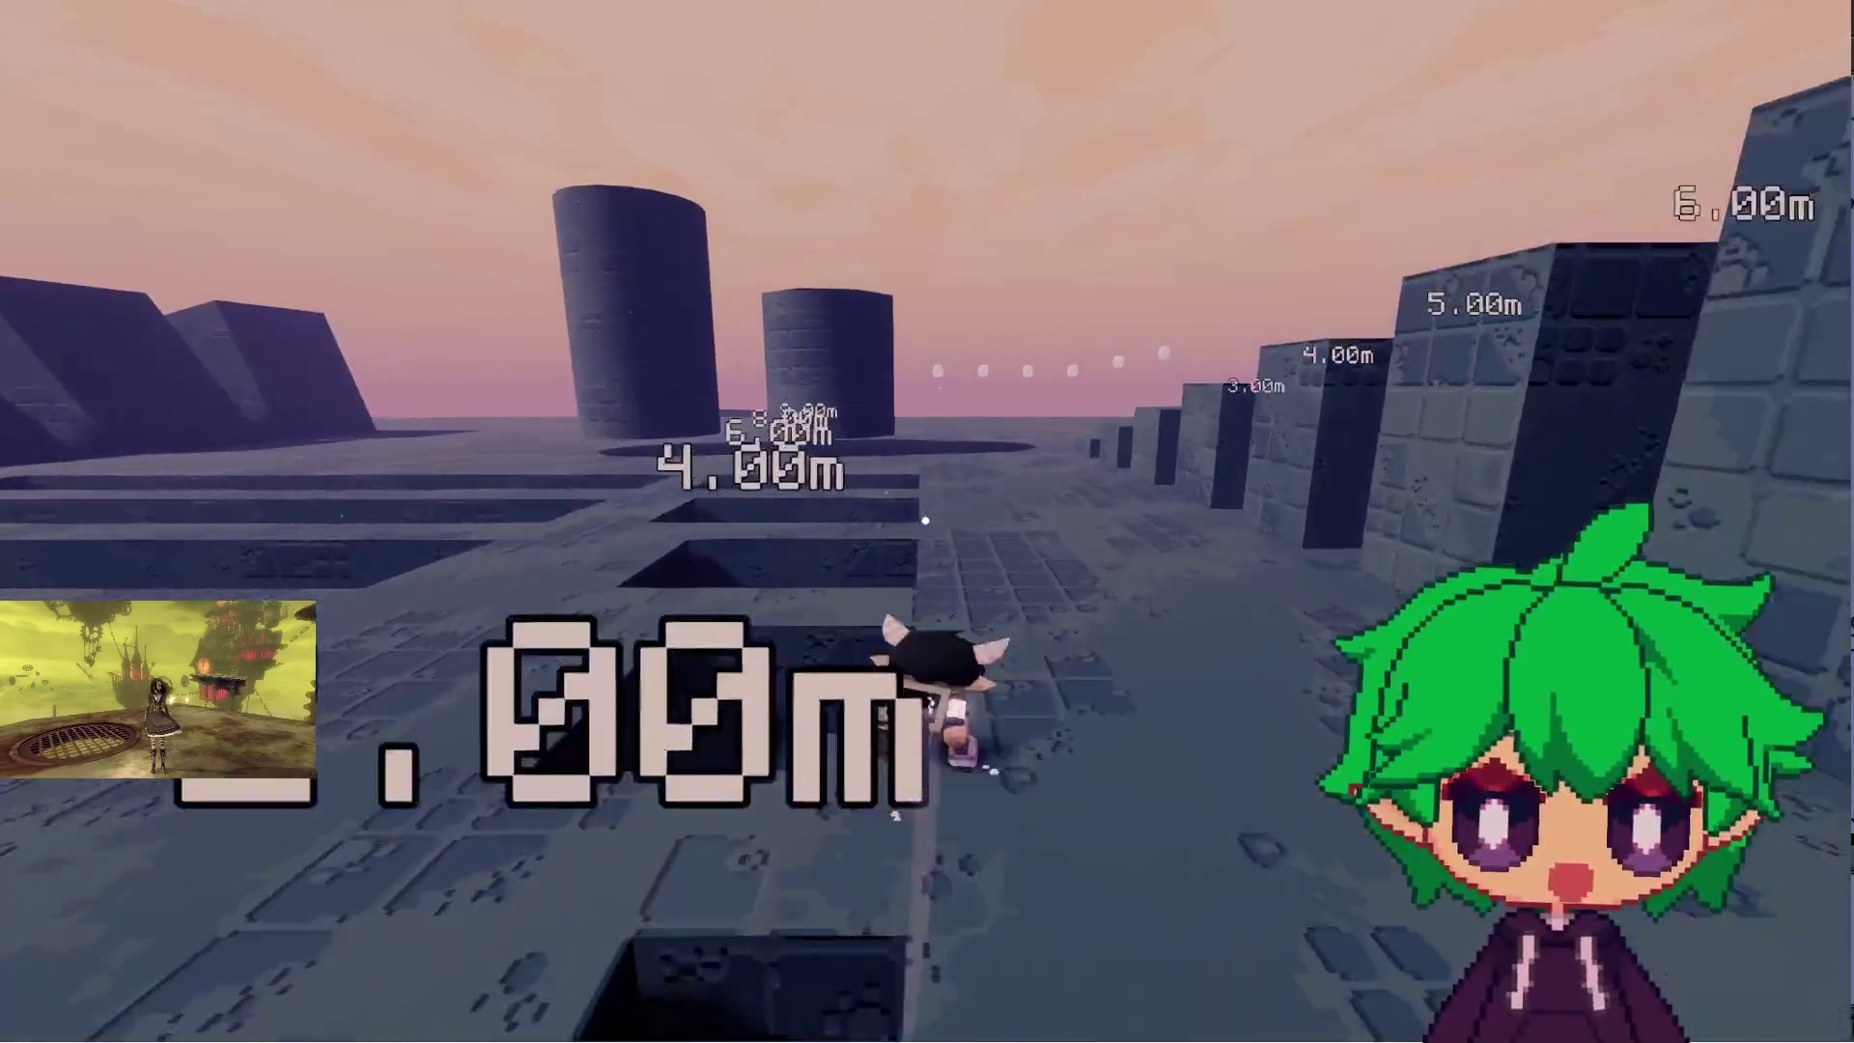
key(w)
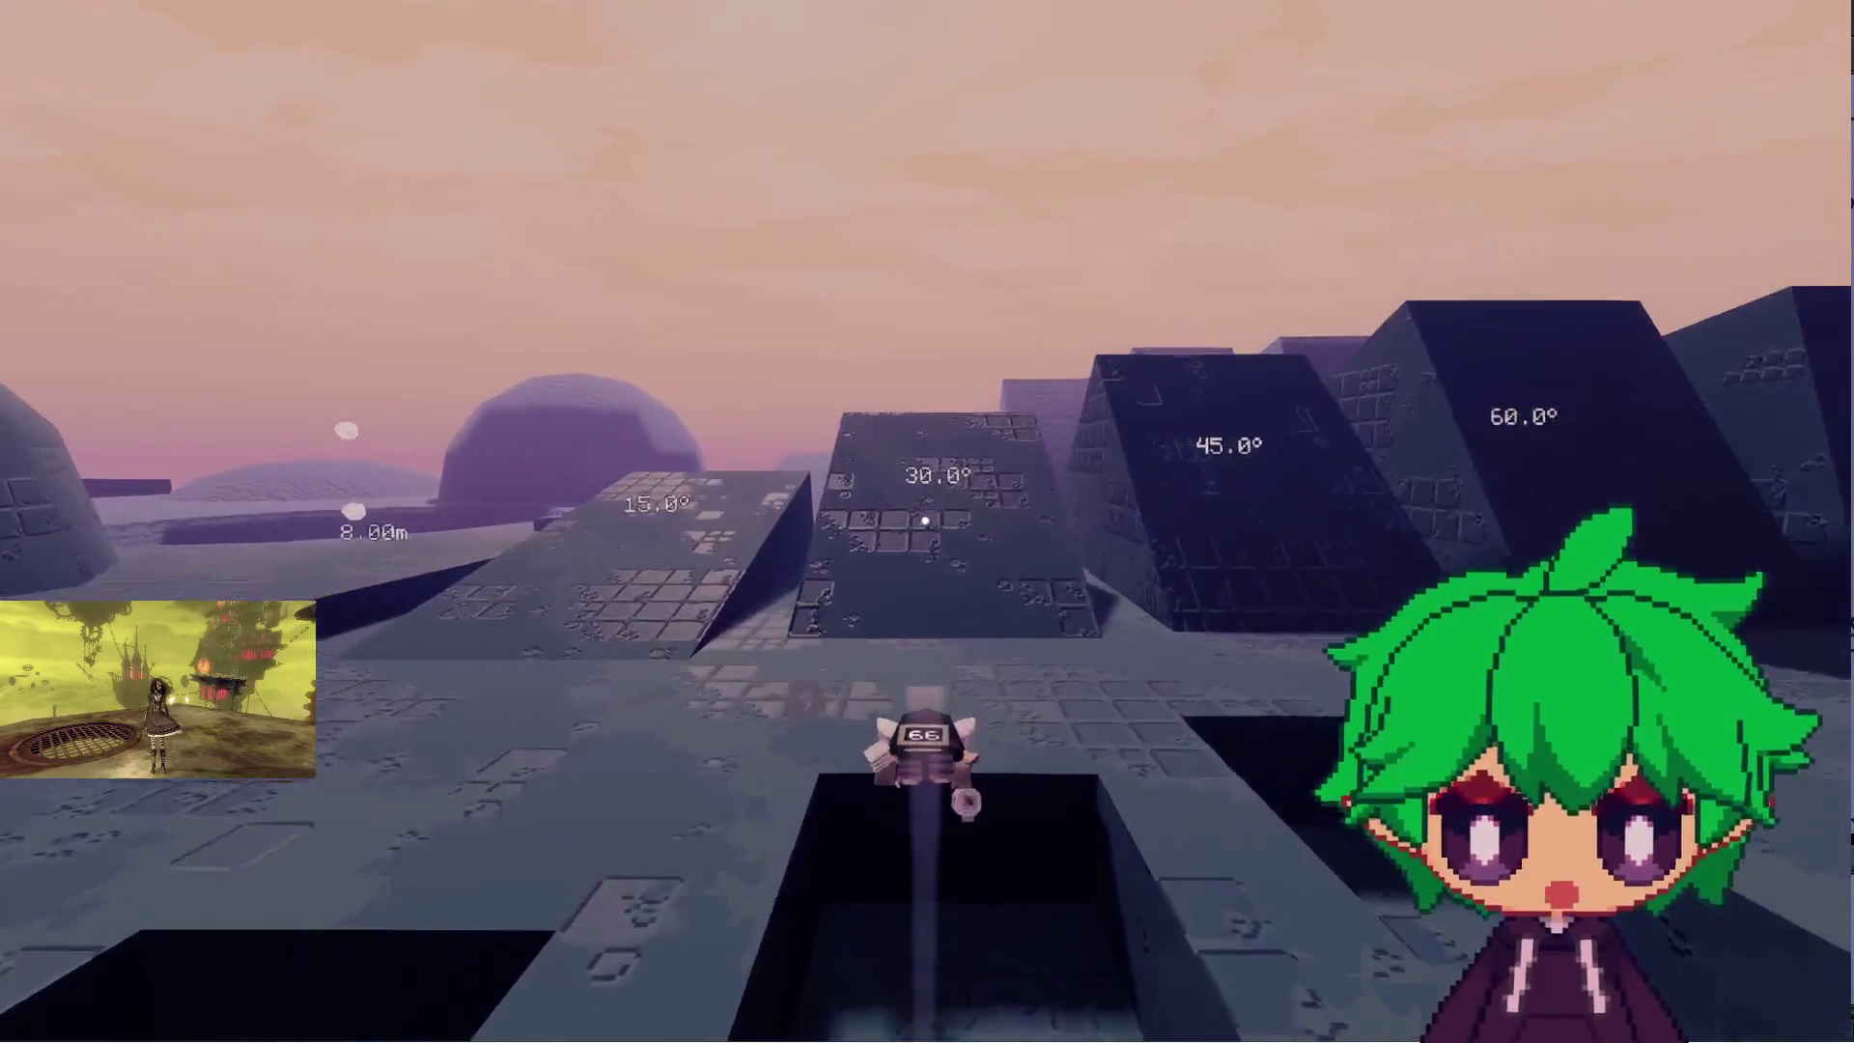
- Leap the 18 m pits, jump the slab at the 8.00m marker, and run up the 15° and 30° ramps
key(w)
key(space)
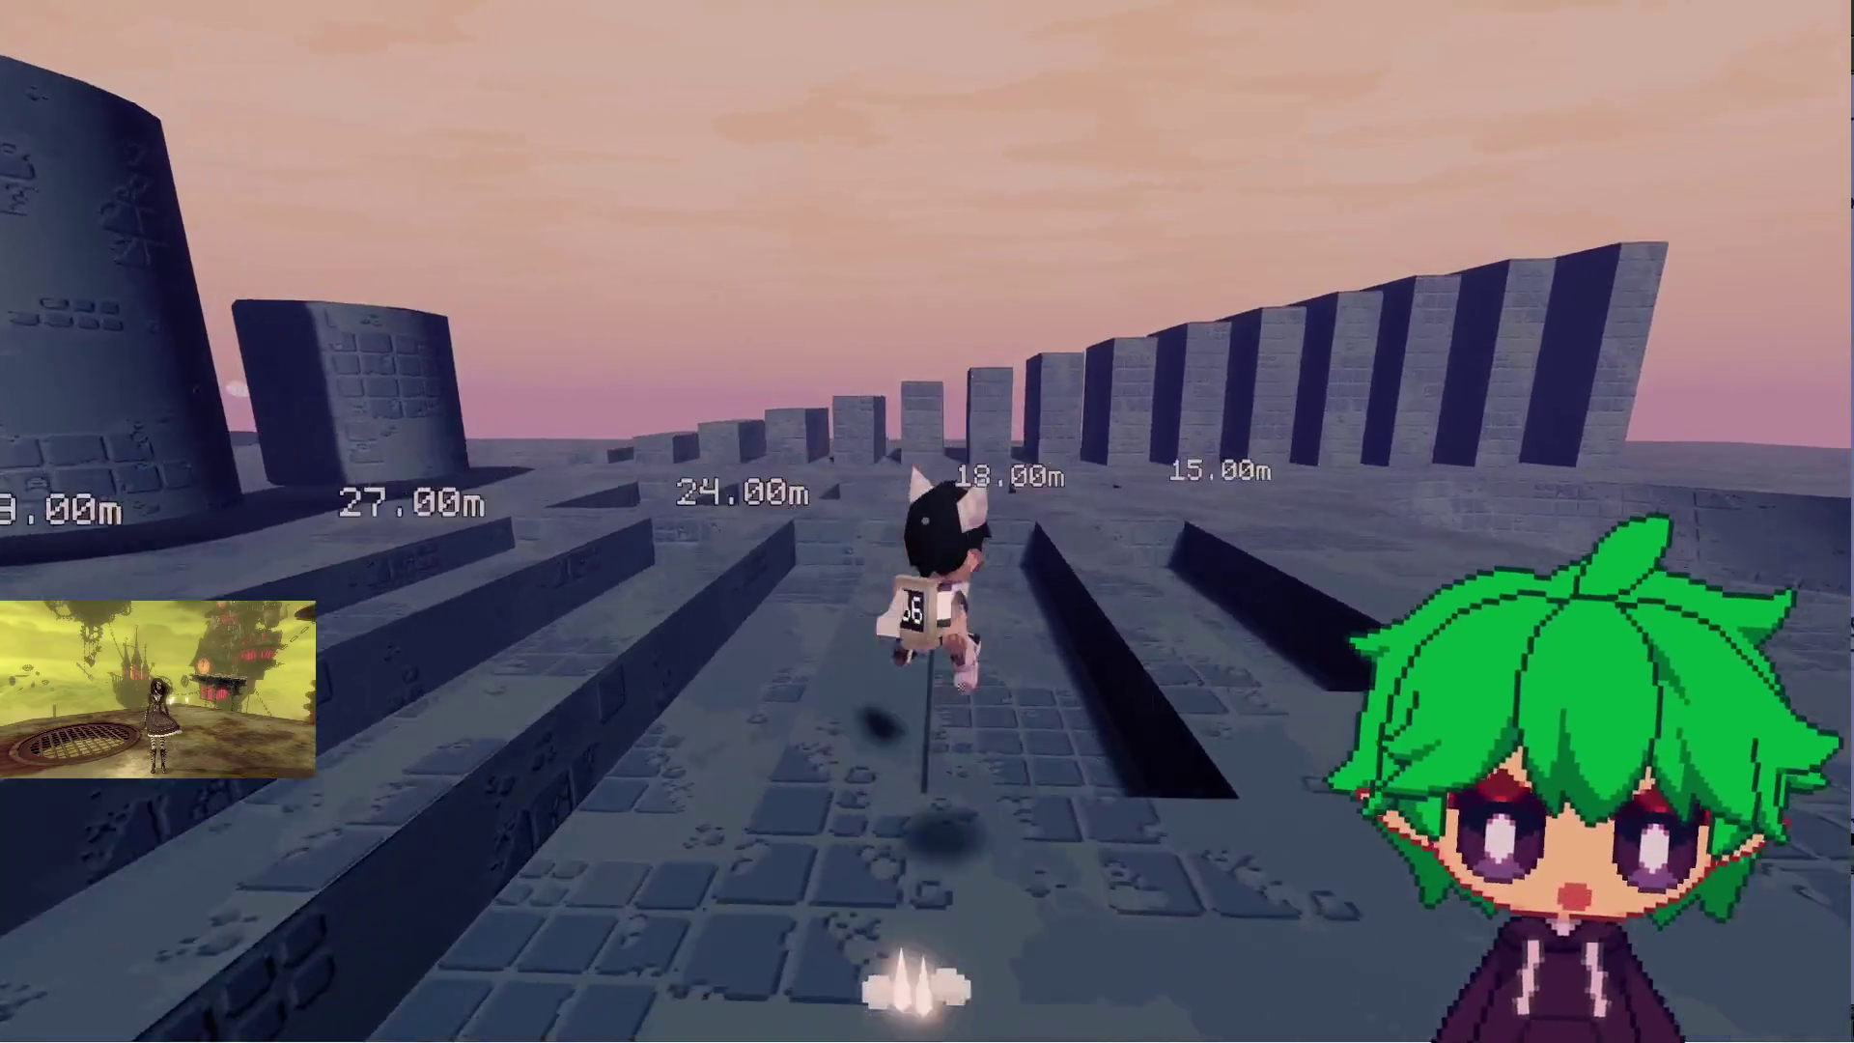
key(w)
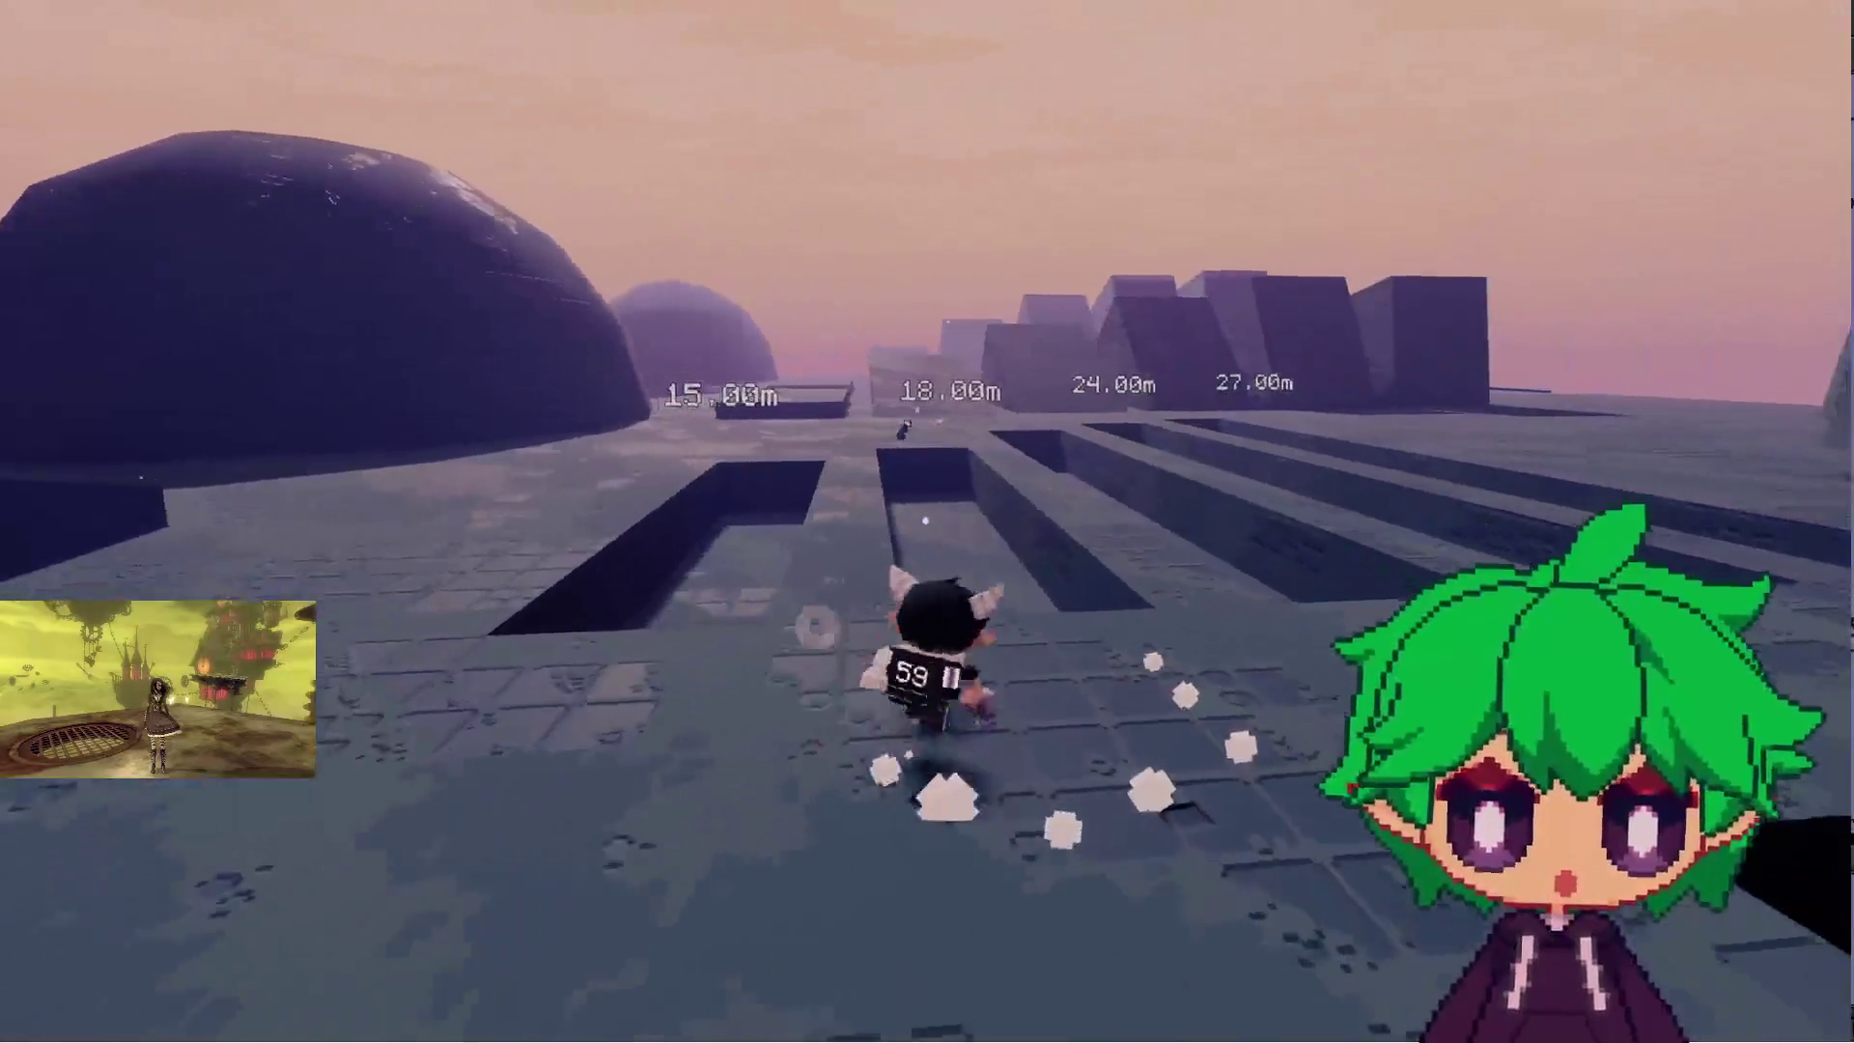
key(w)
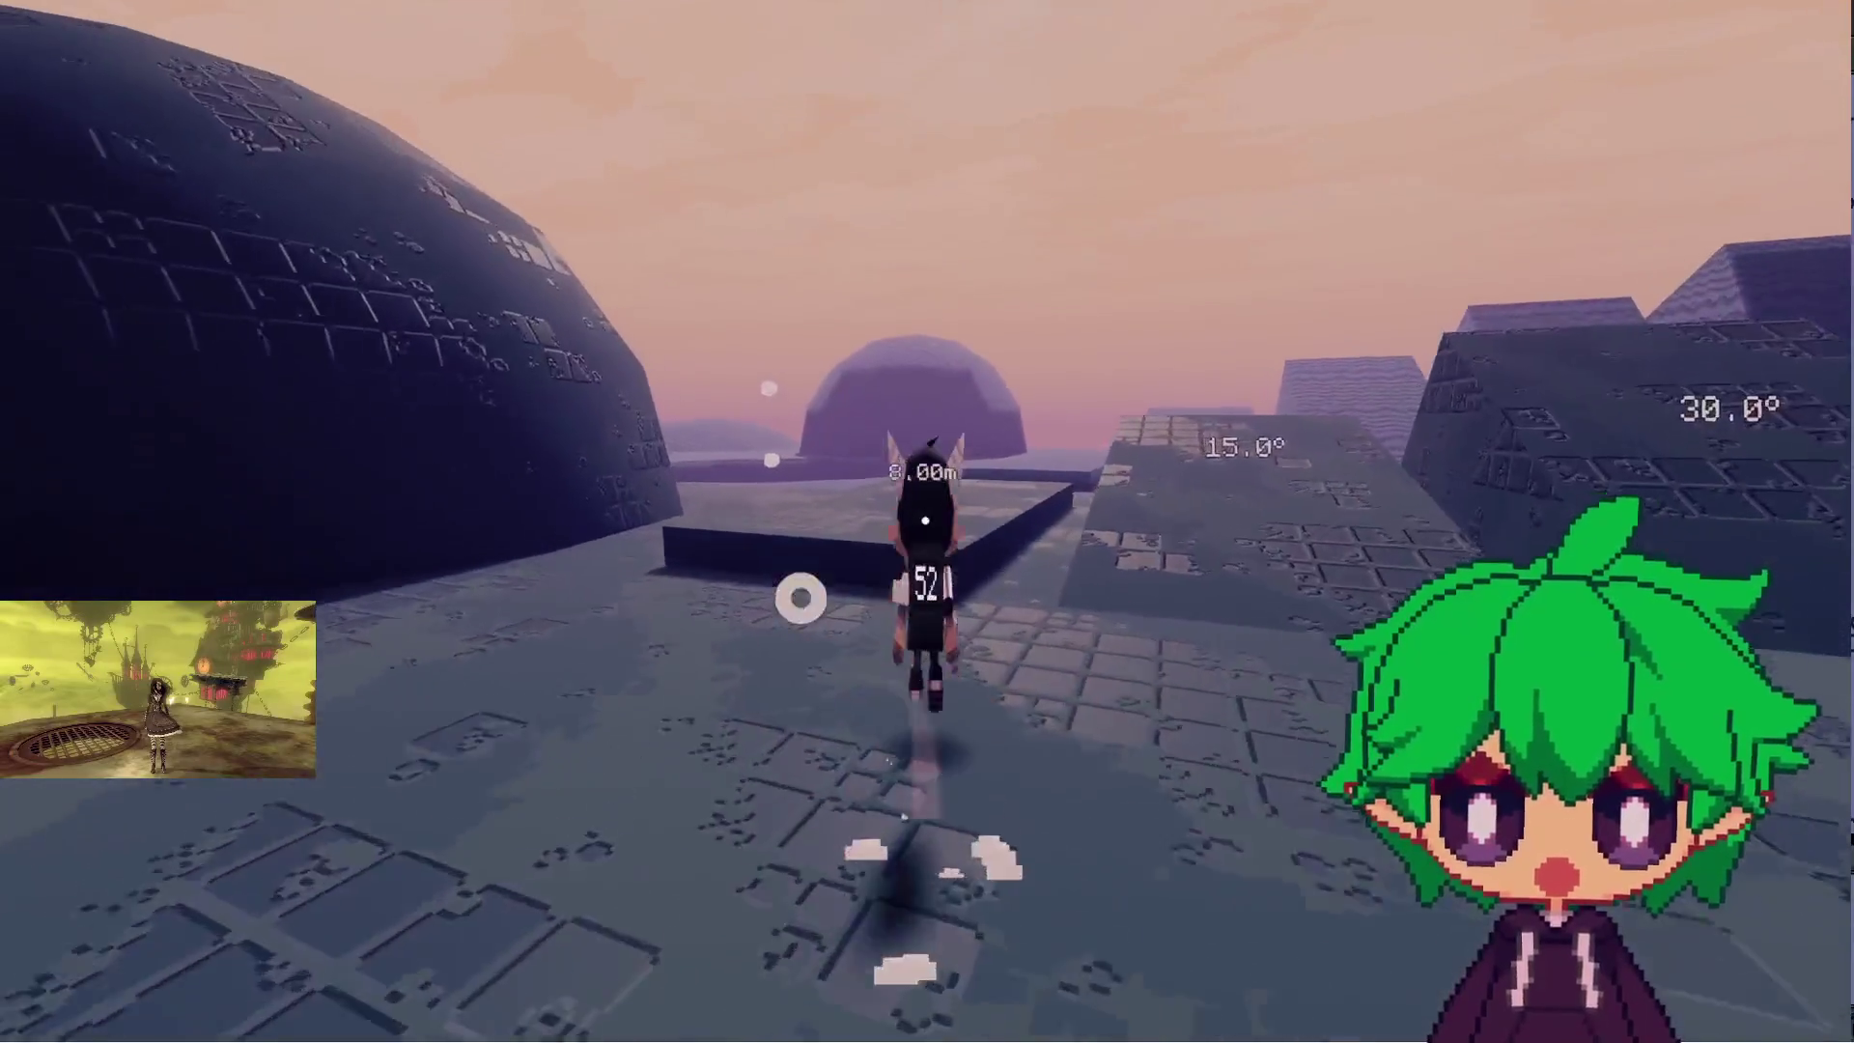
key(space)
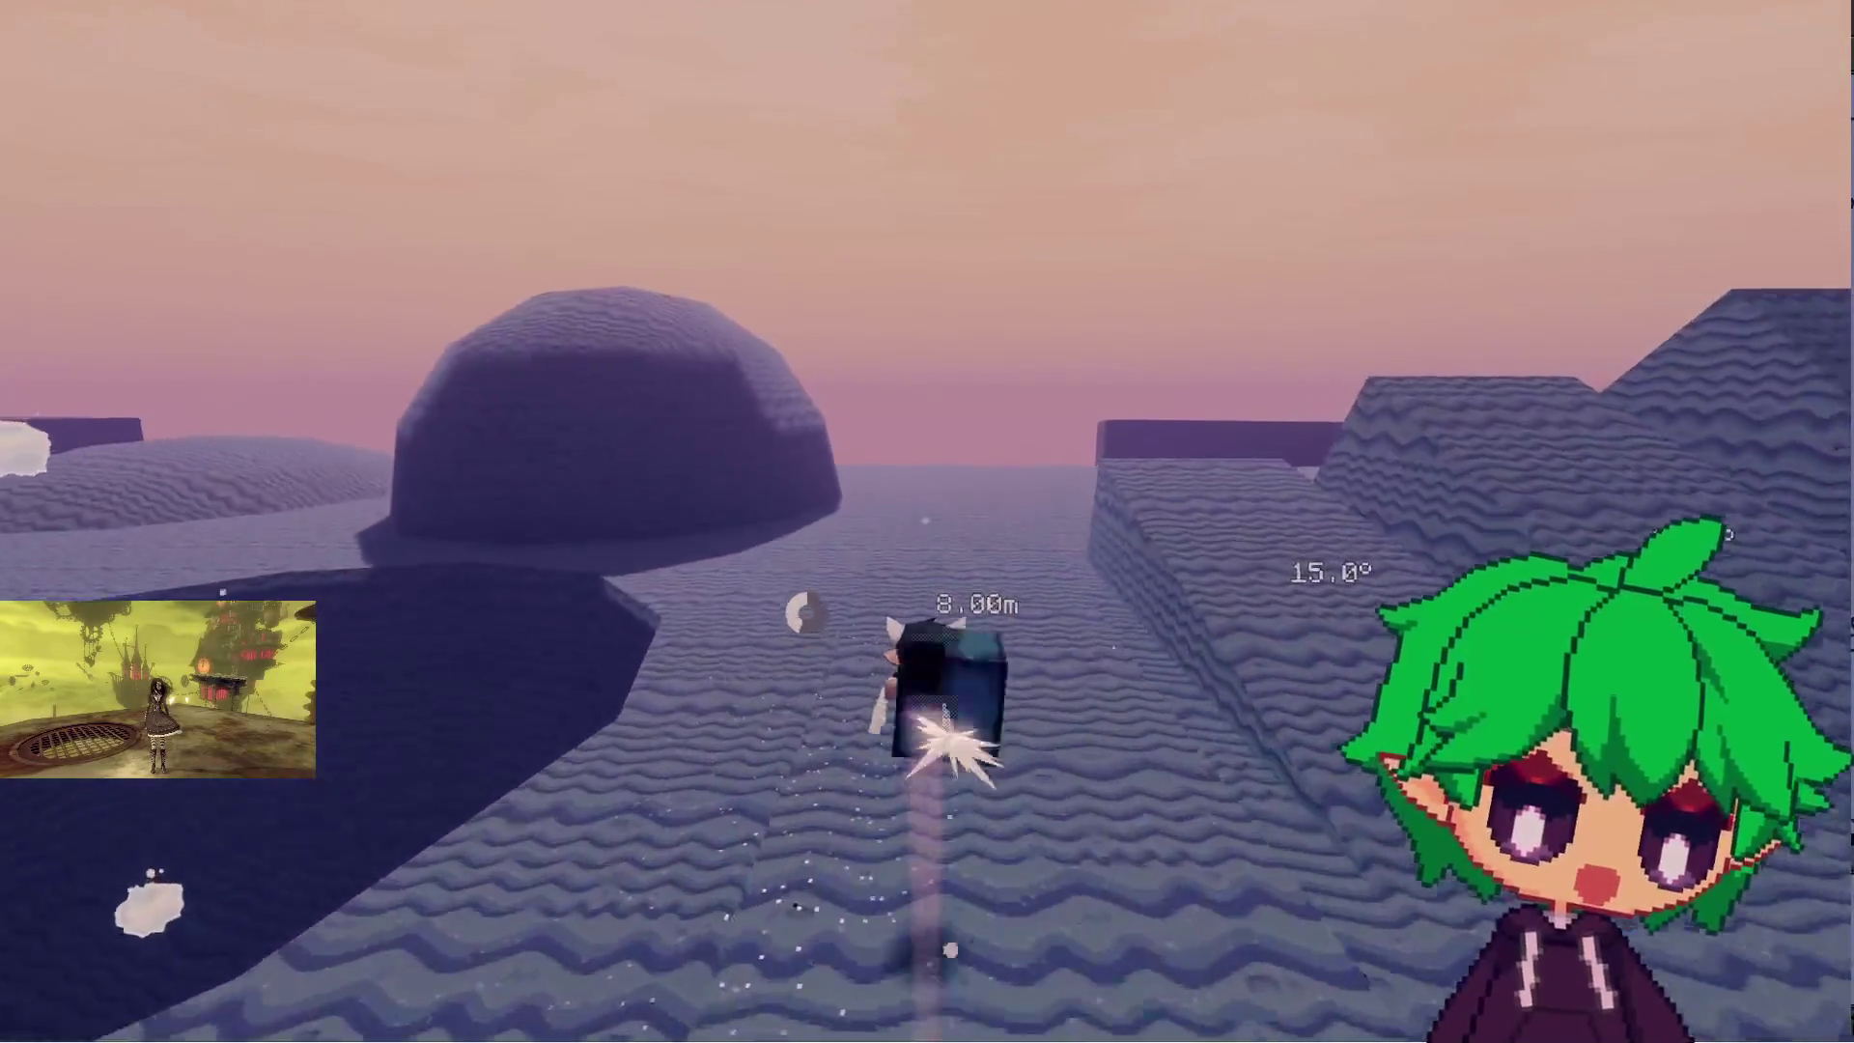
key(w)
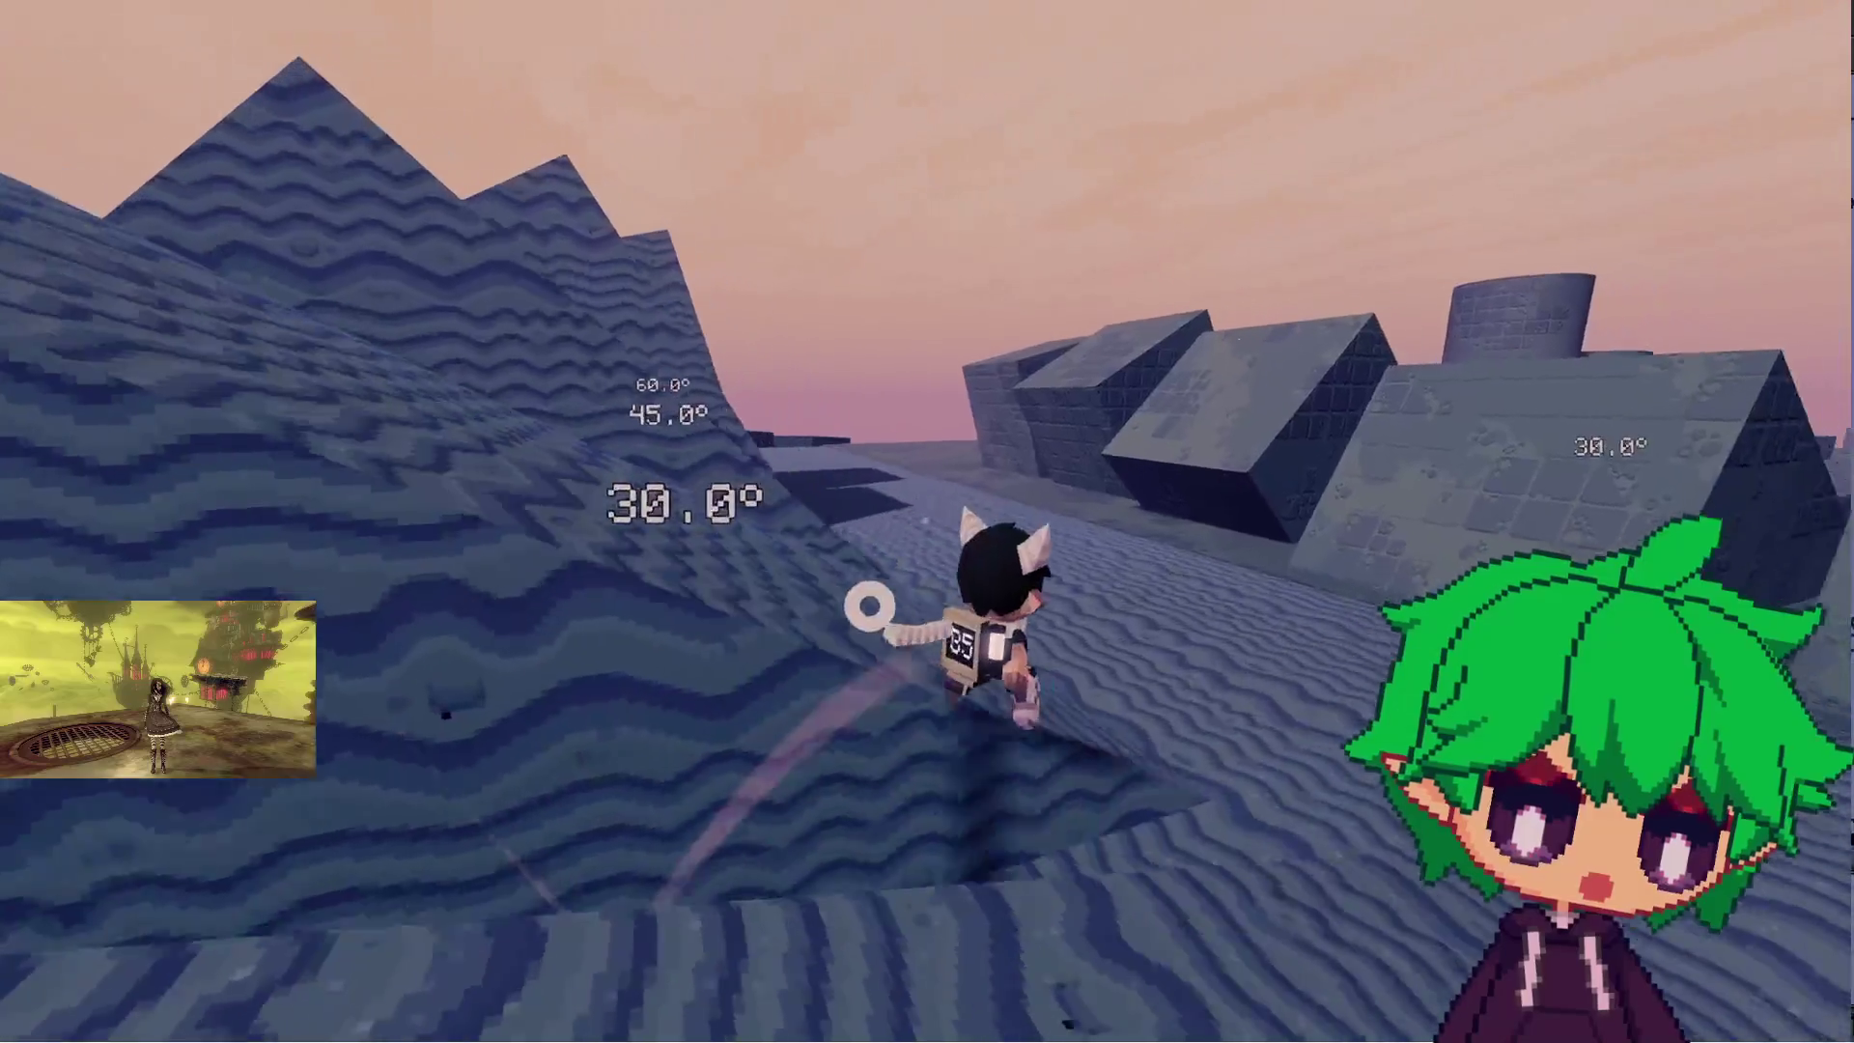
key(w)
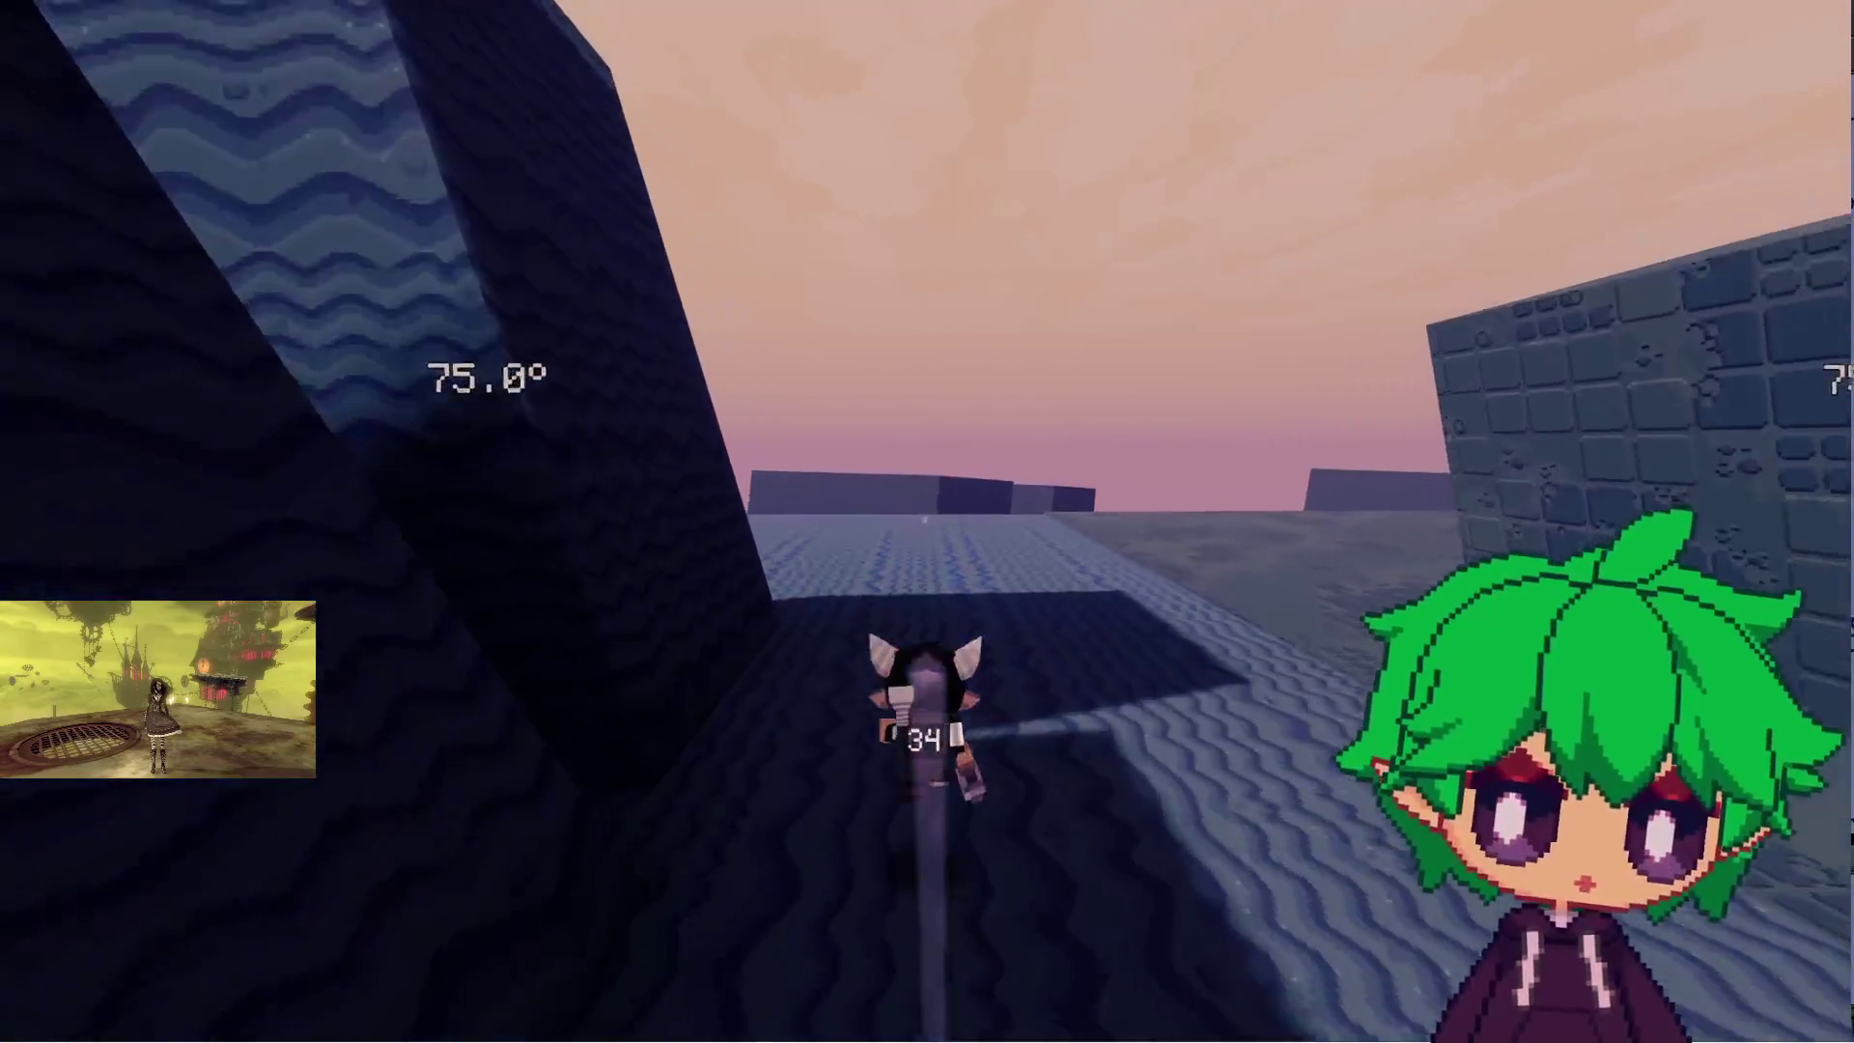
- Run across the test area, dash past the cylindrical tower, and cross the plain past the big black cube
key(w)
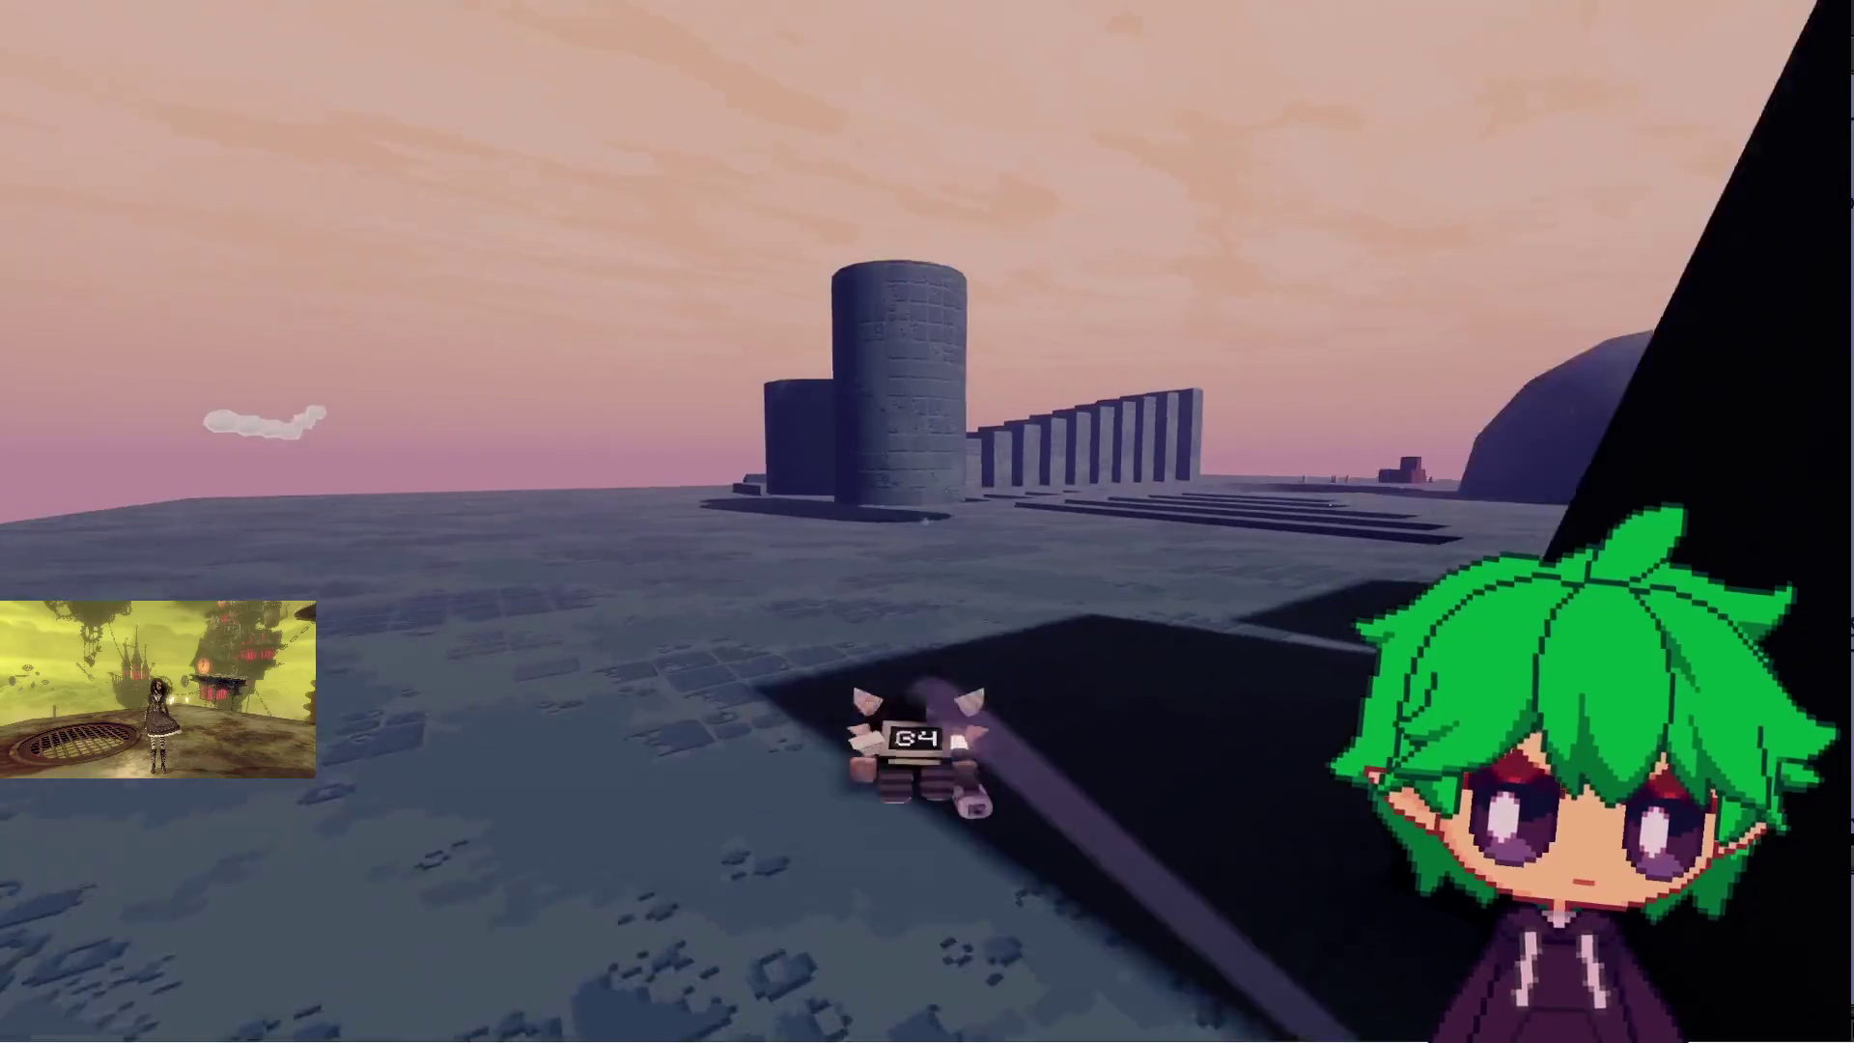
key(w)
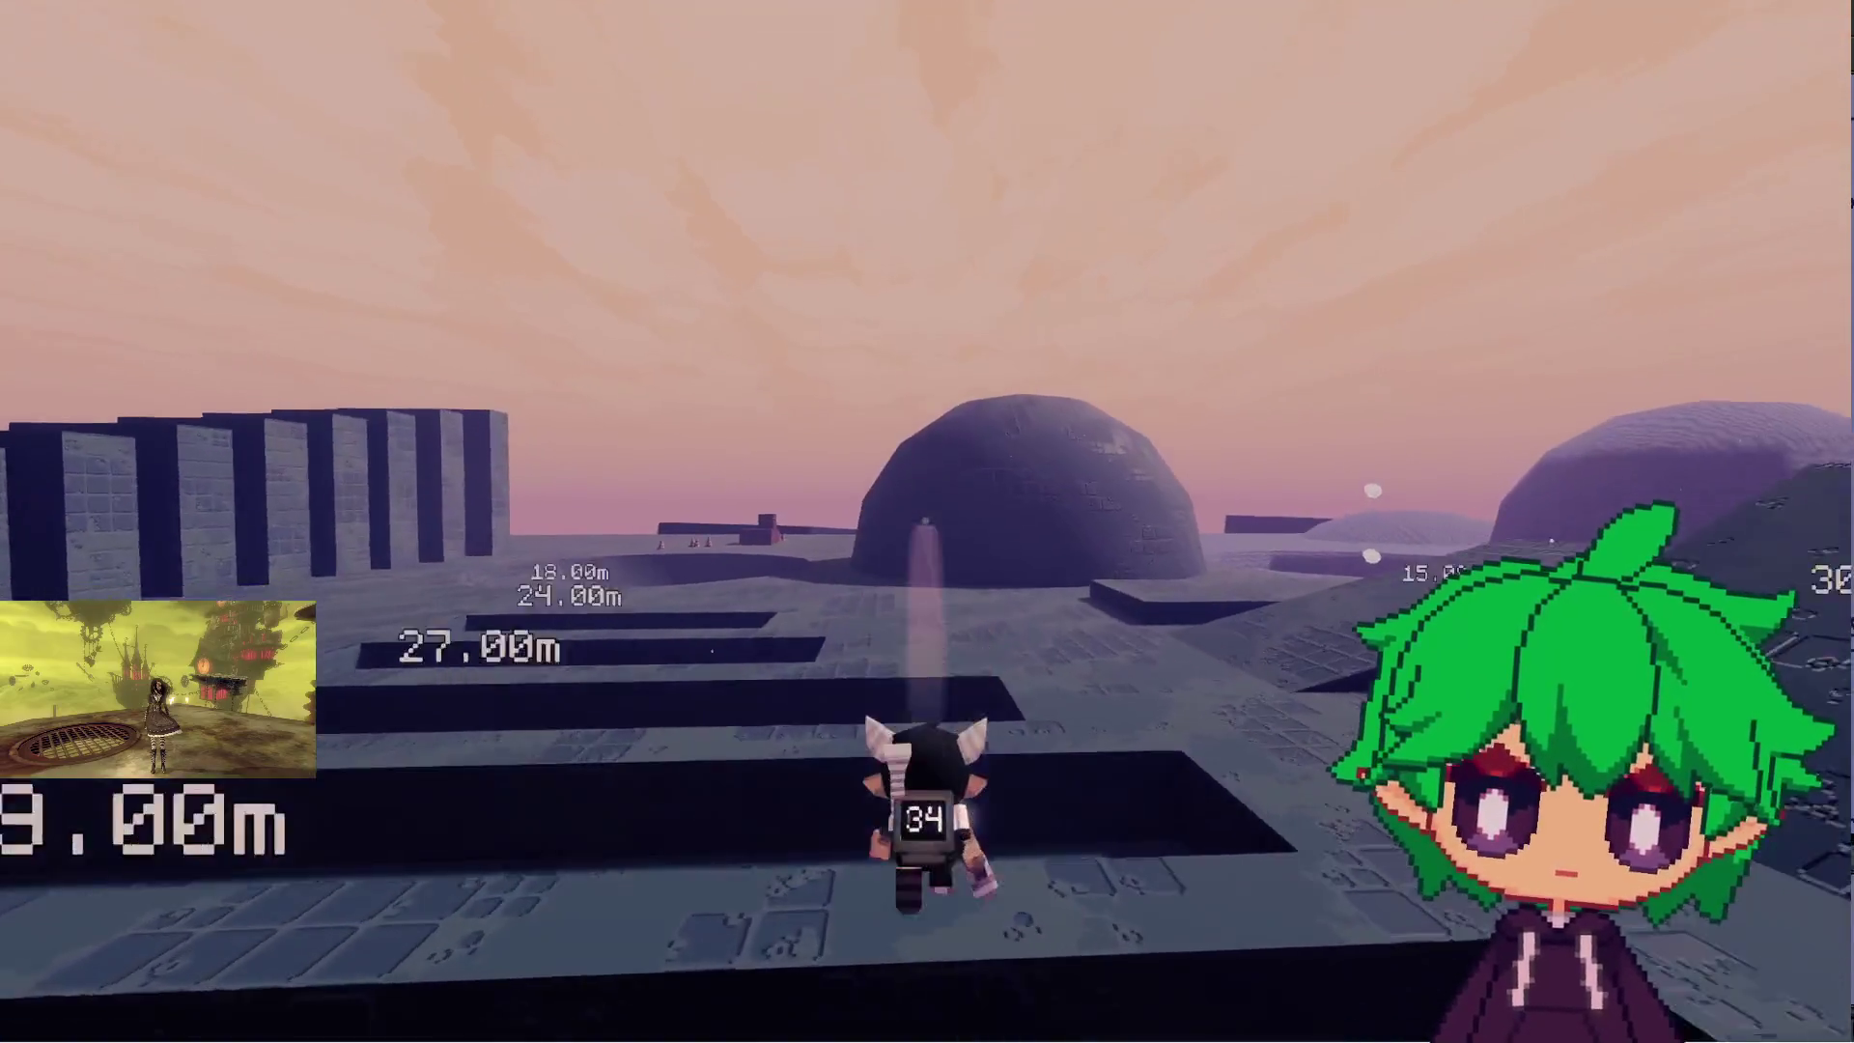
key(w)
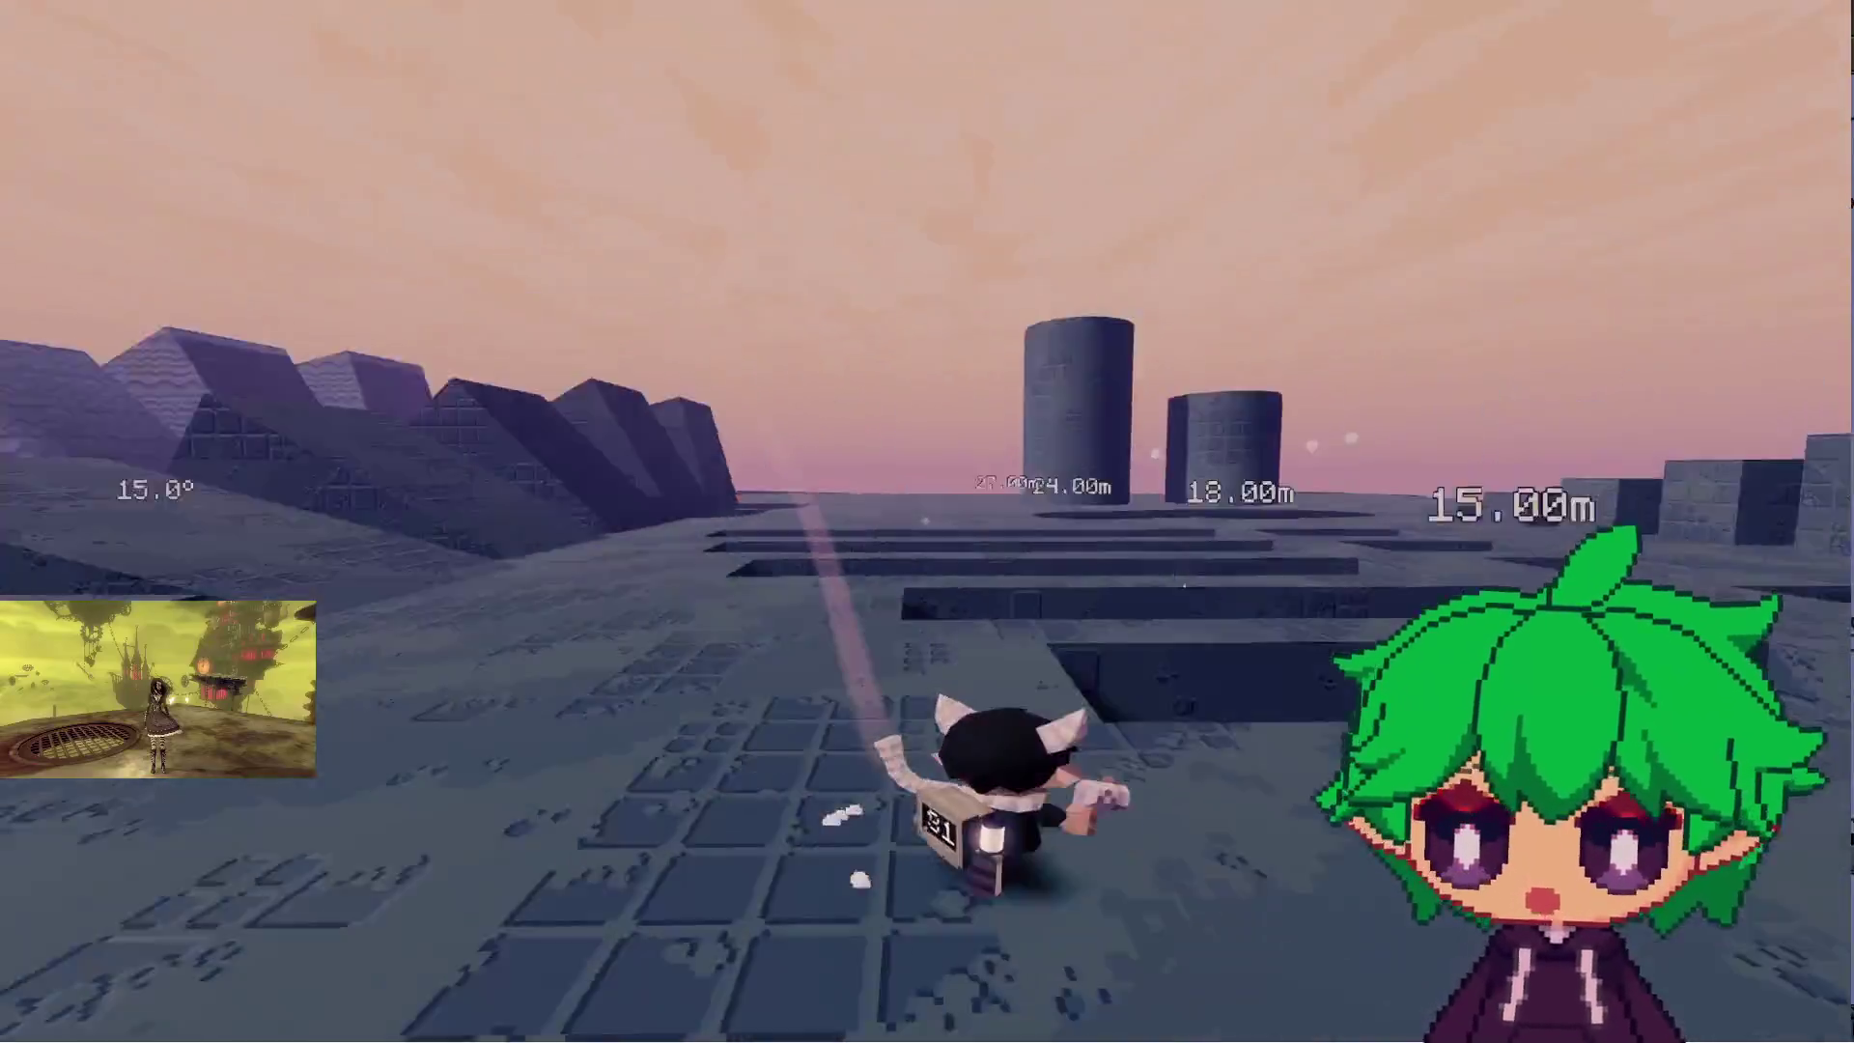
key(w)
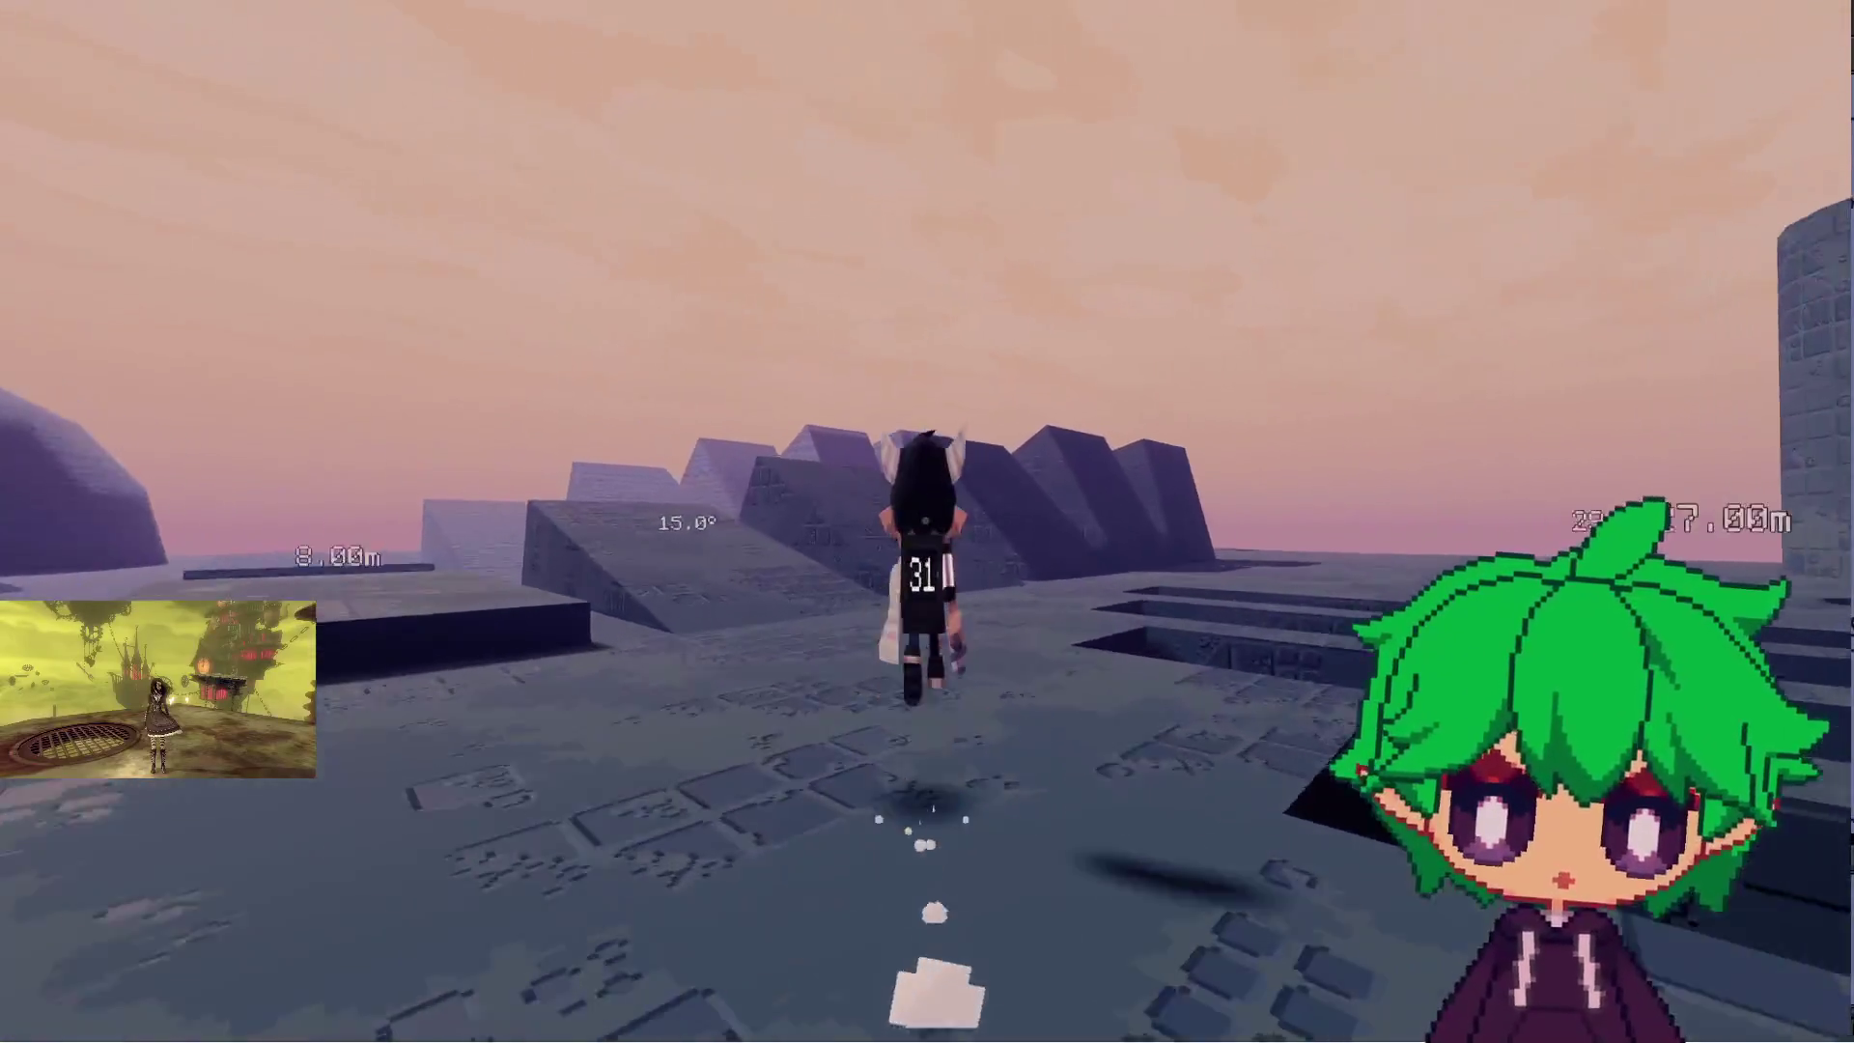
key(w)
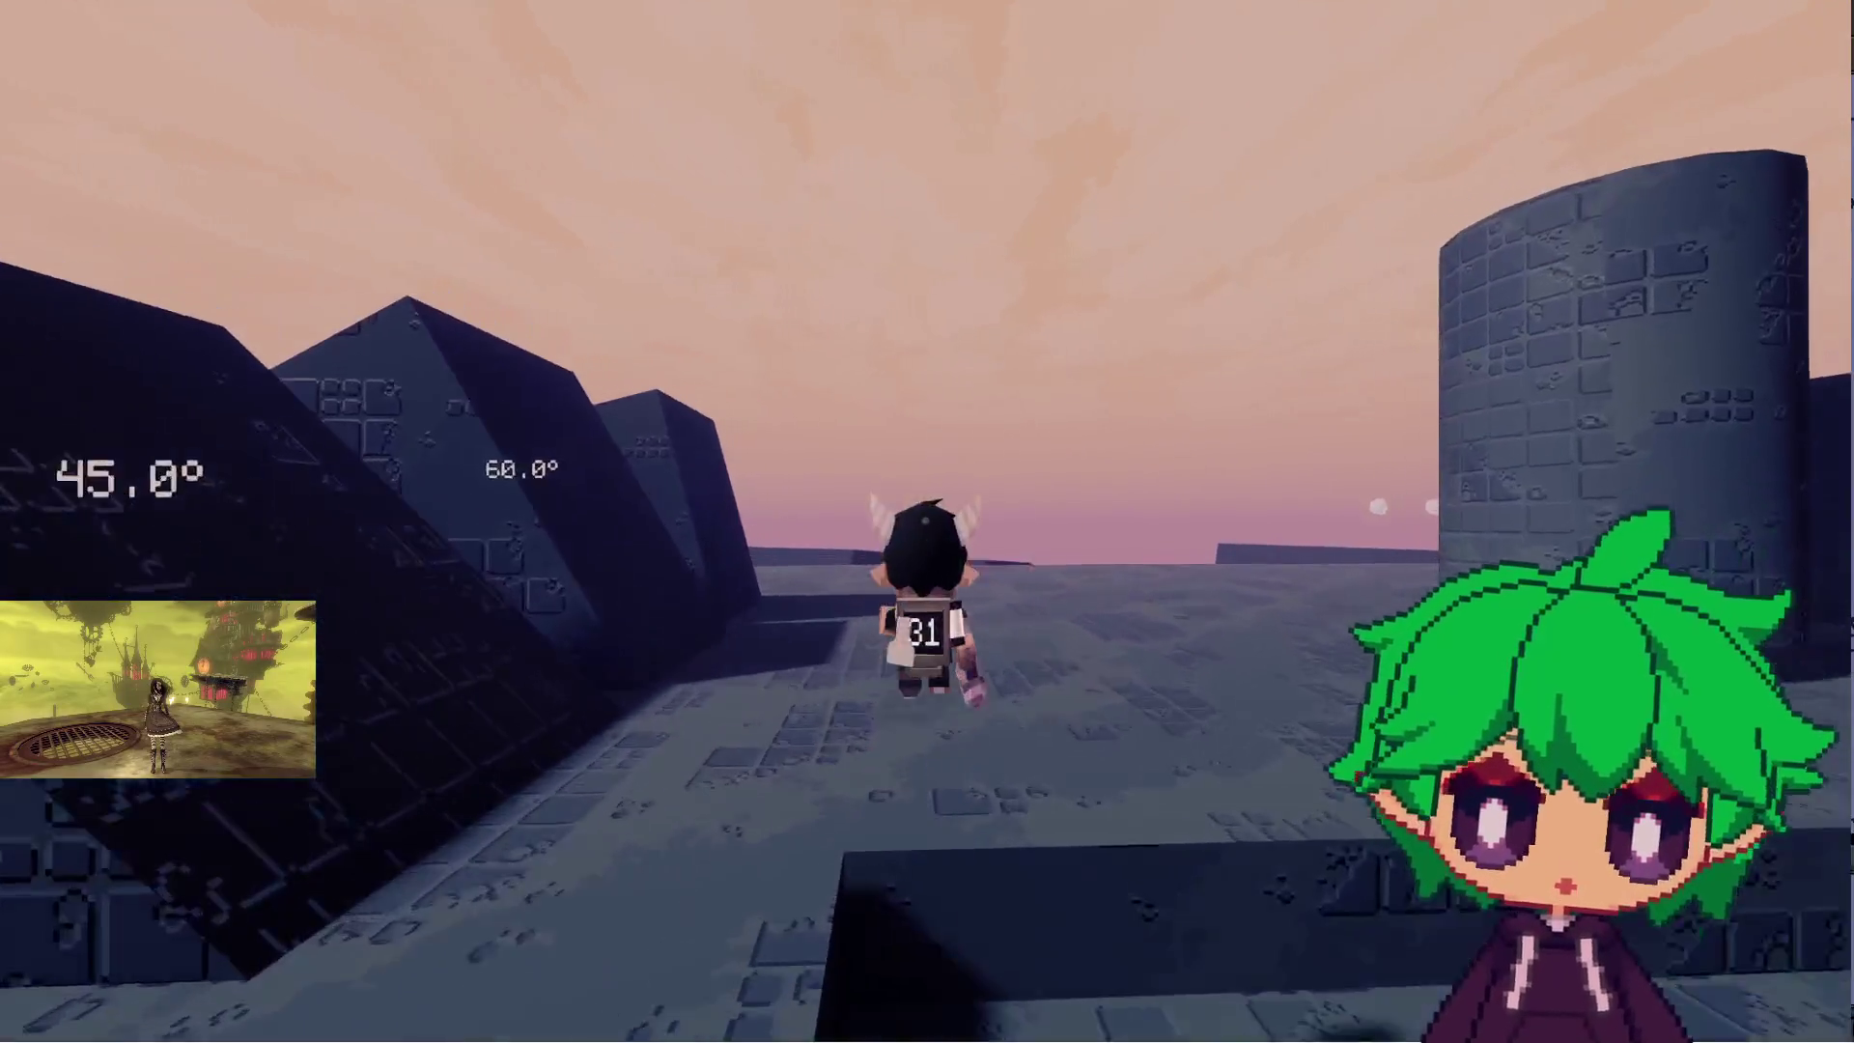
key(w)
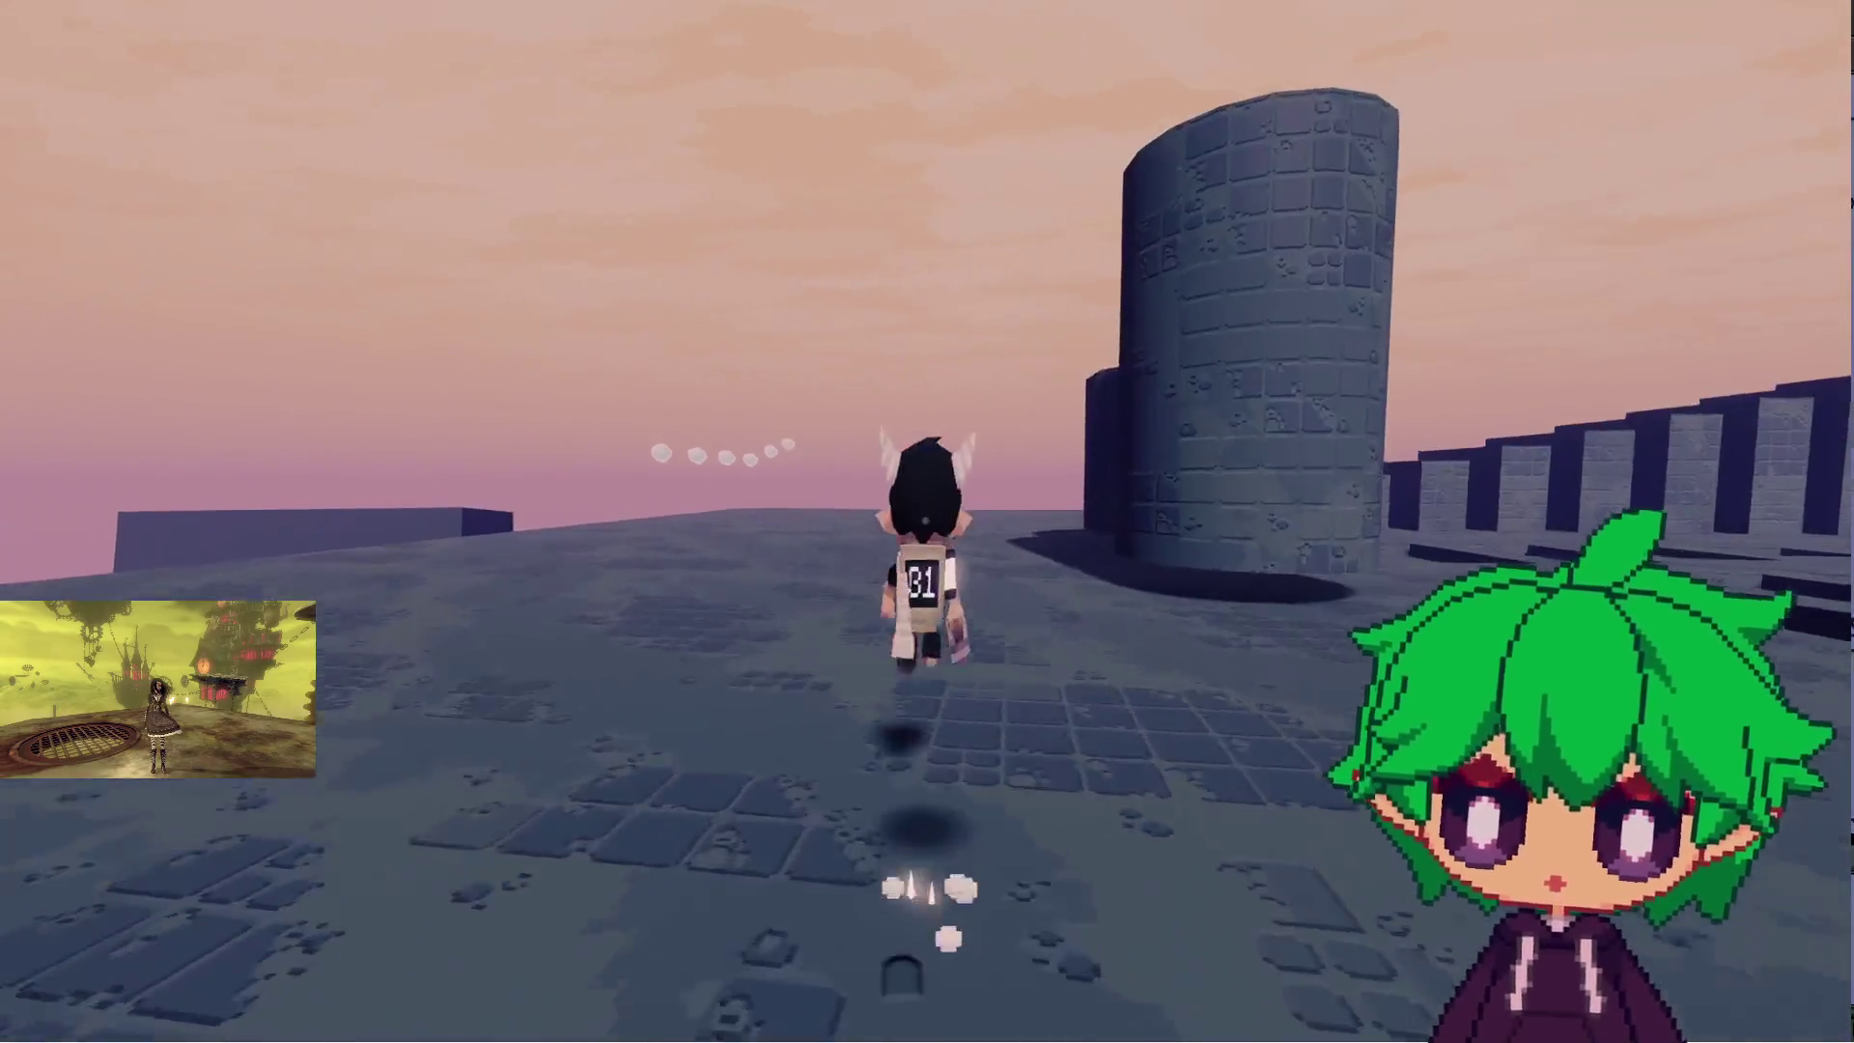
key(space)
key(w)
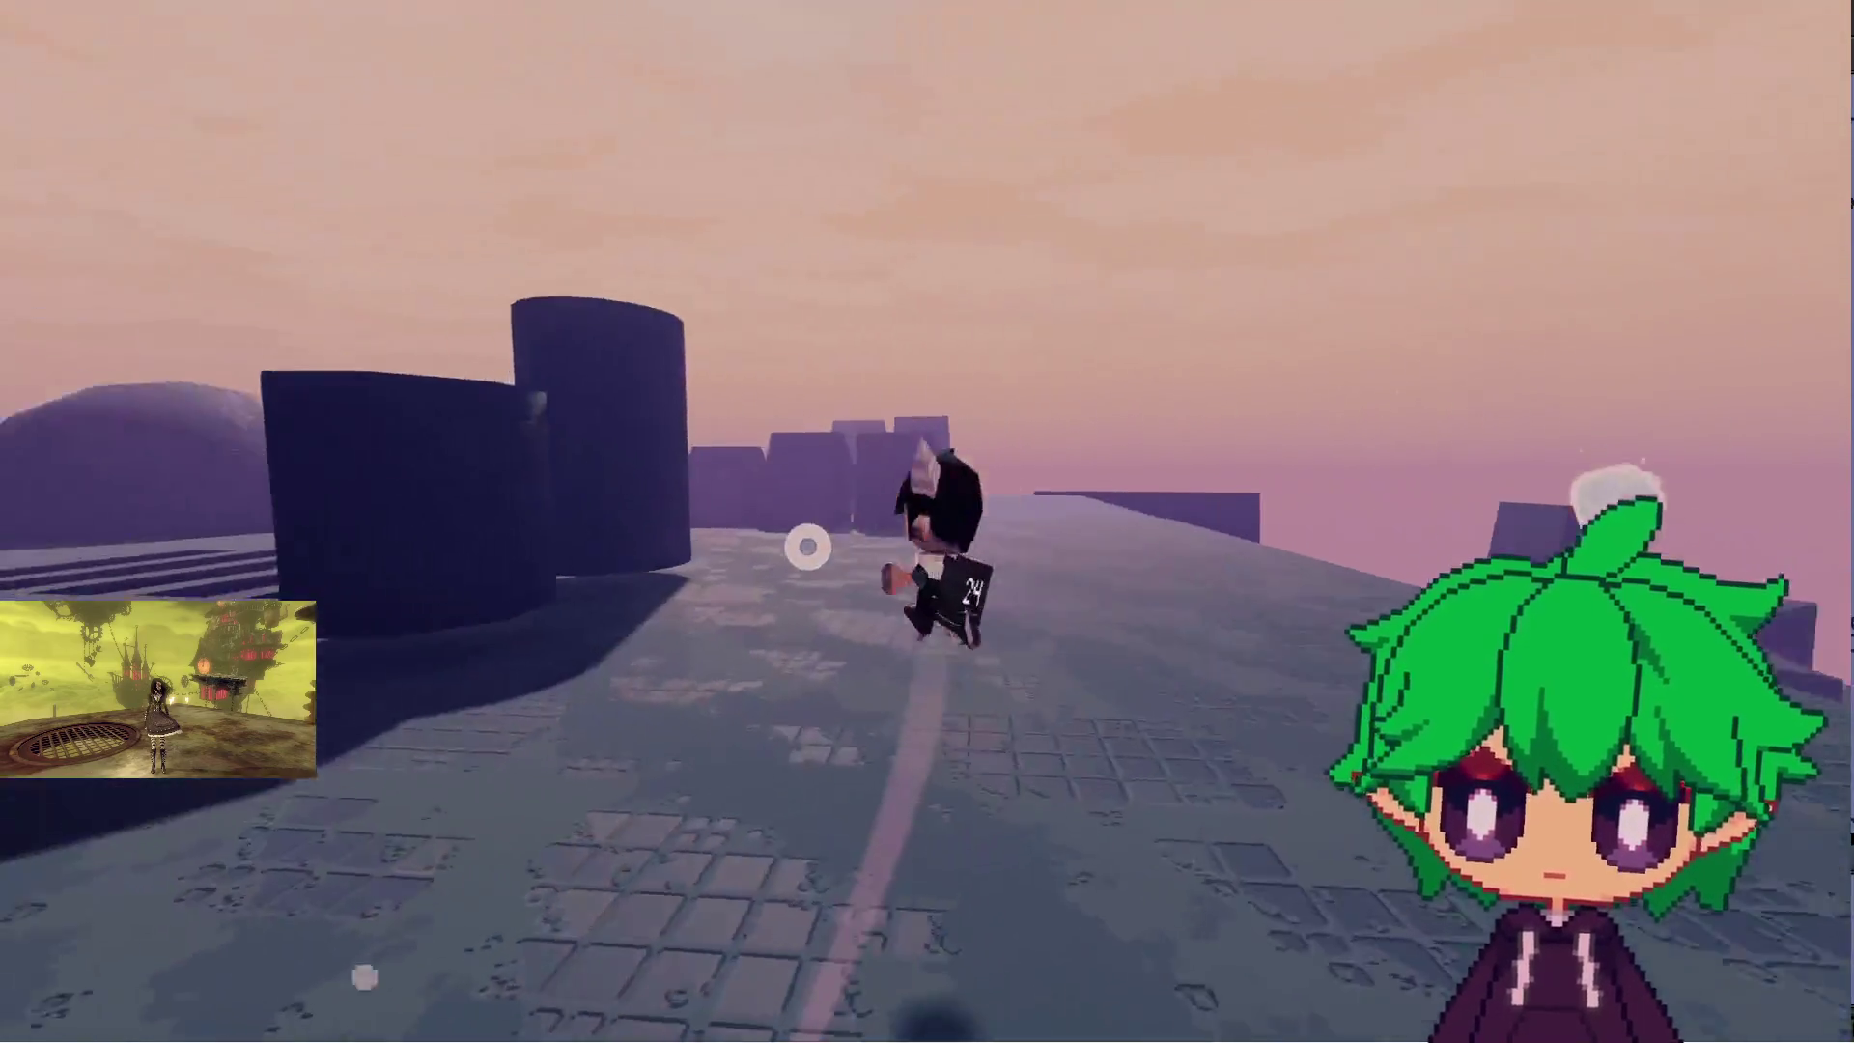
key(w)
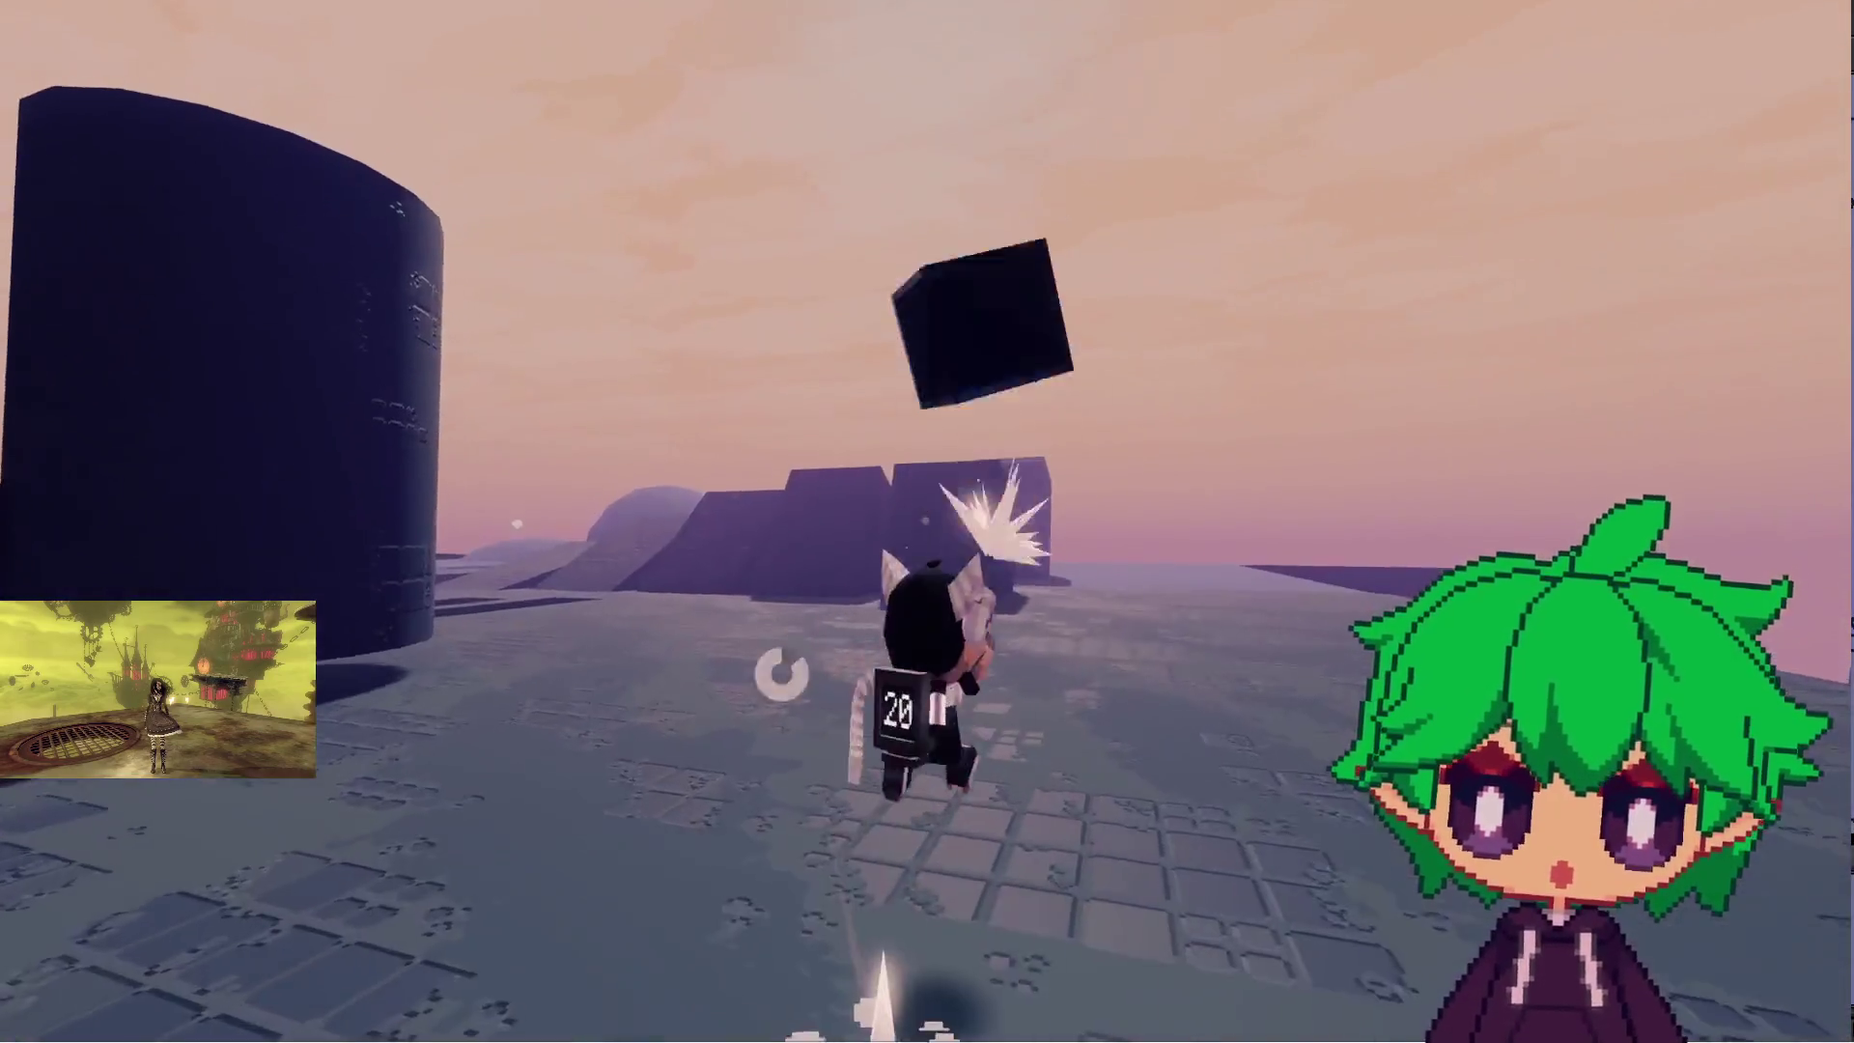
key(w)
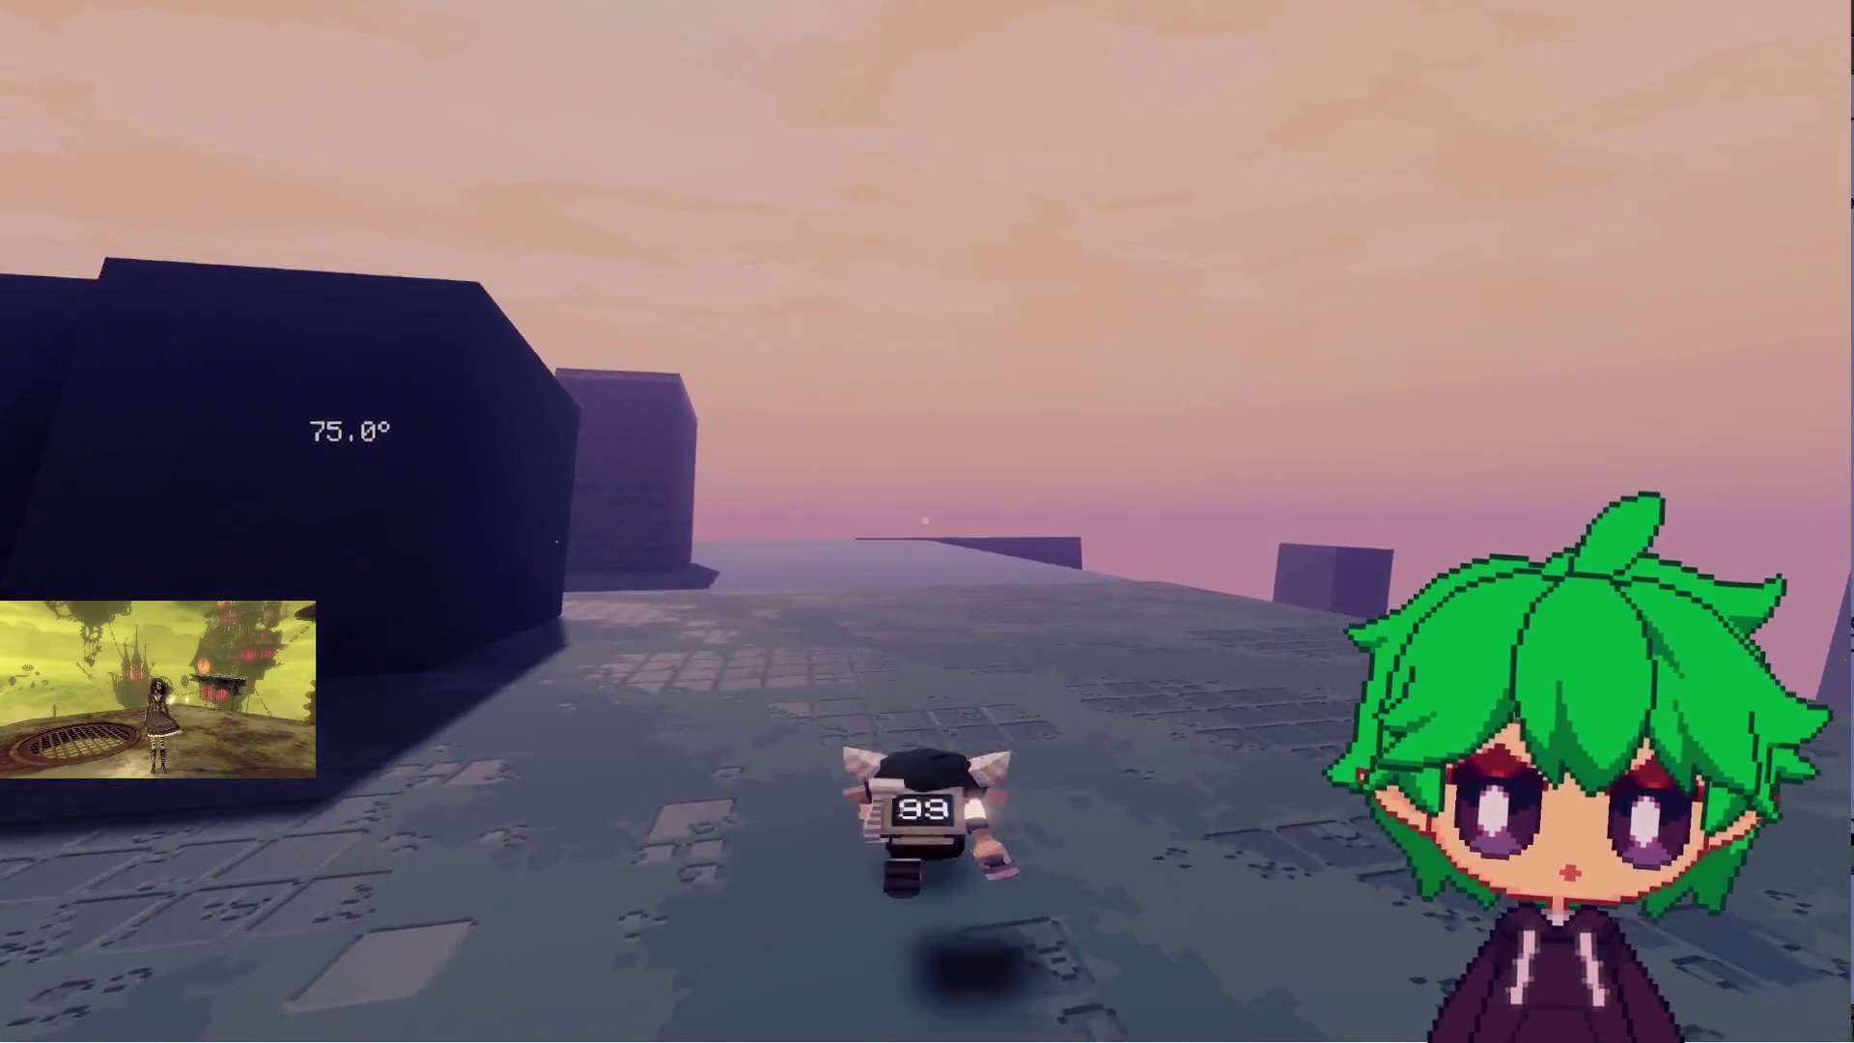
key(w)
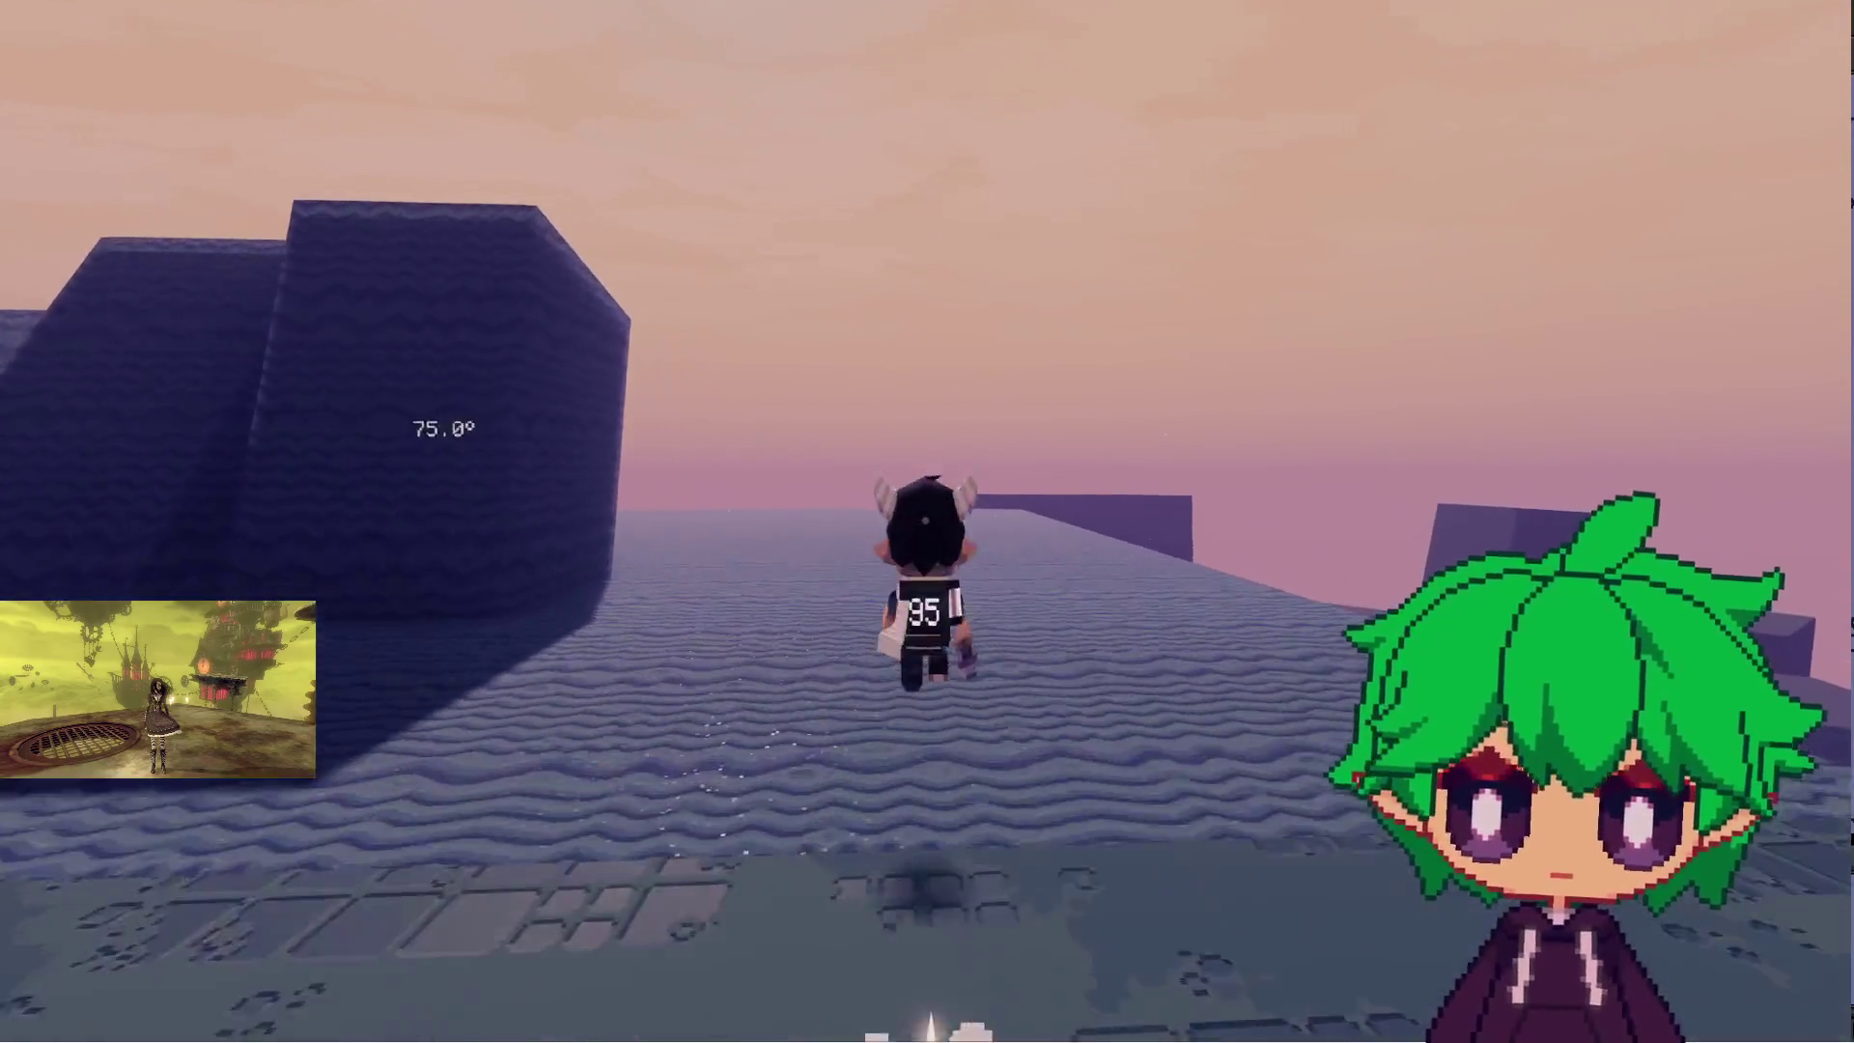
- Run through the dune canyon onto the 45° slope, along the tiled walkway, and over the dark dome
key(w)
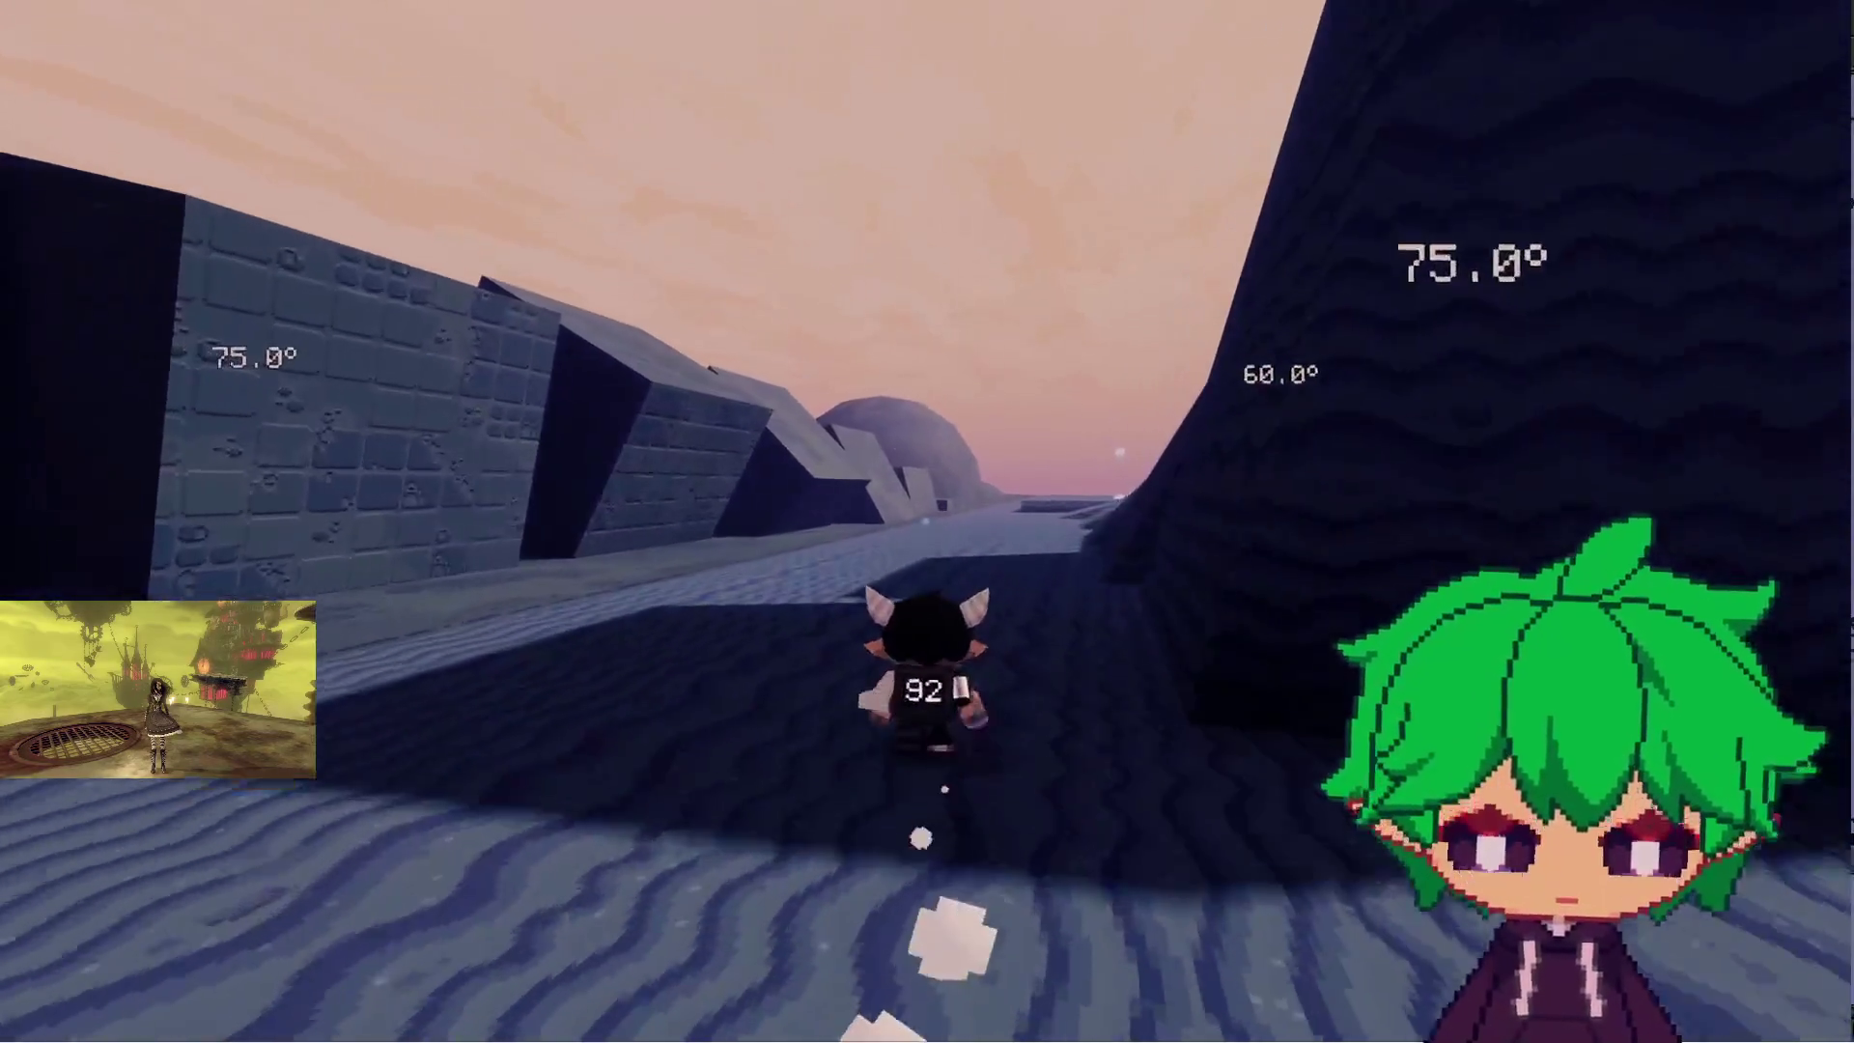
key(w)
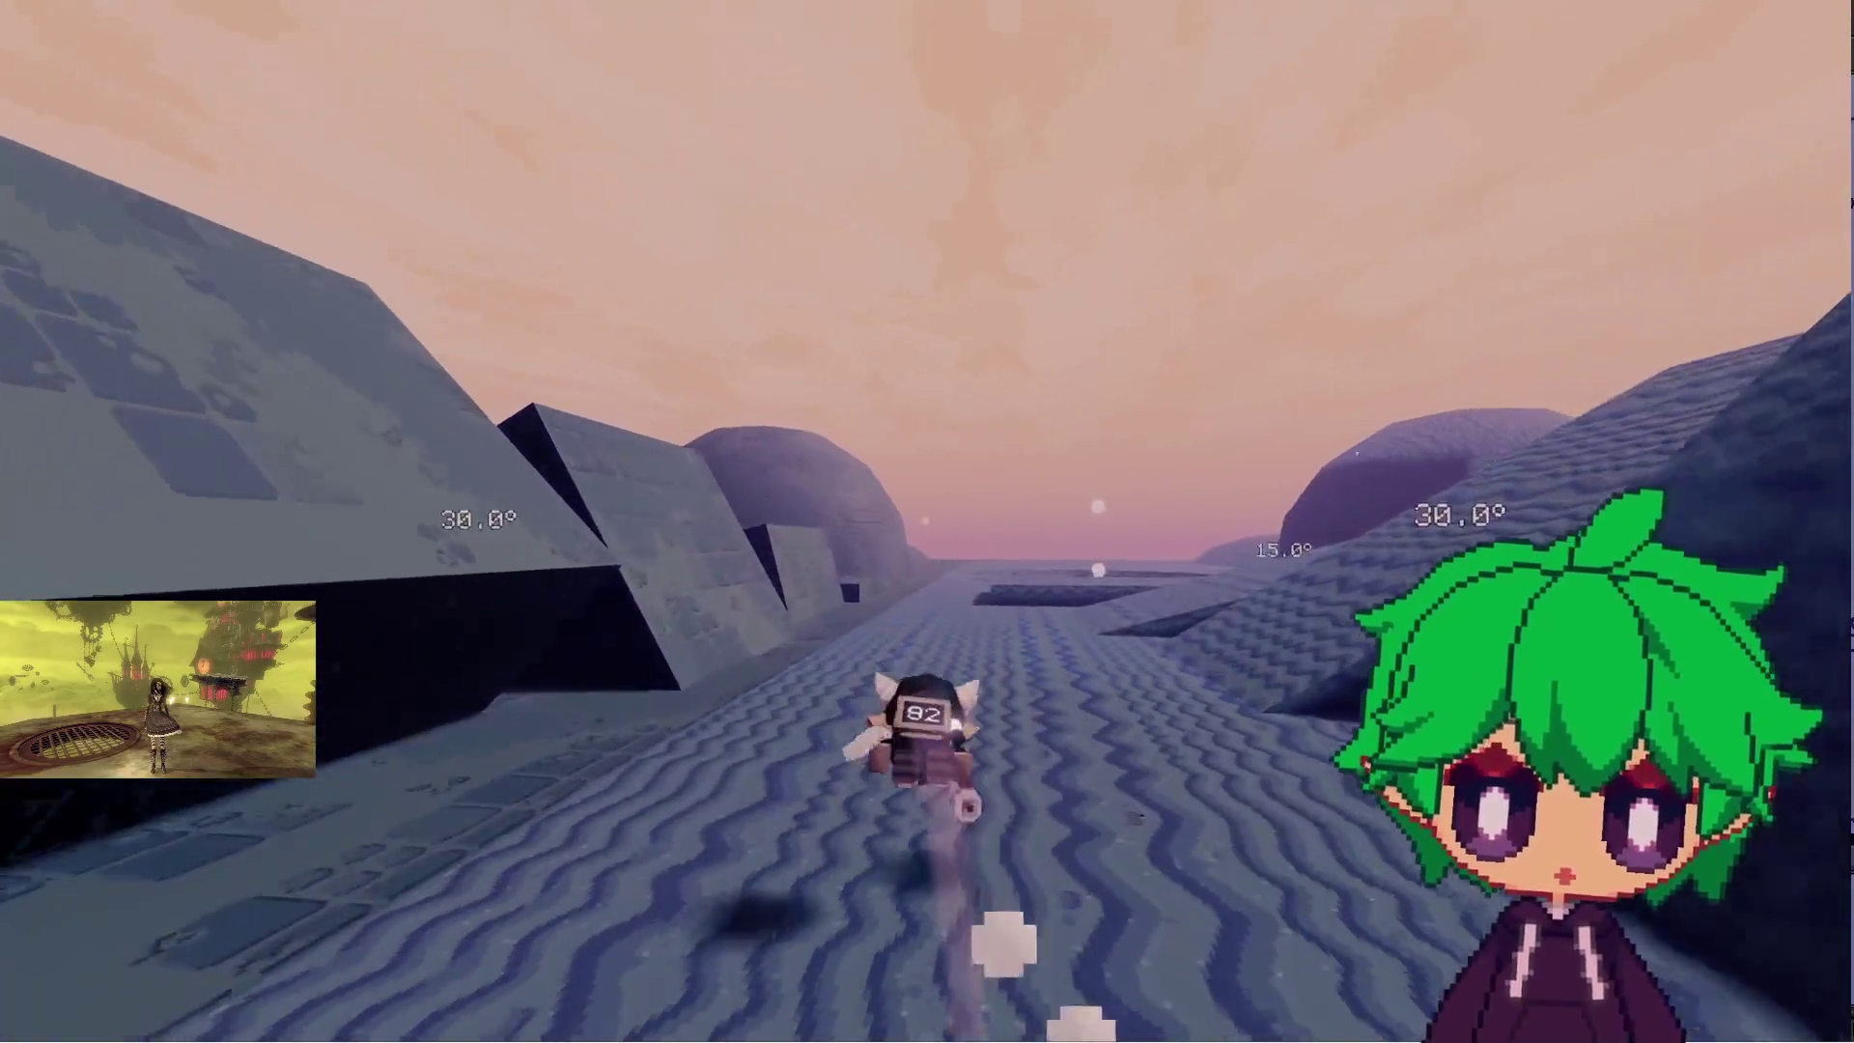
key(w)
key(w)
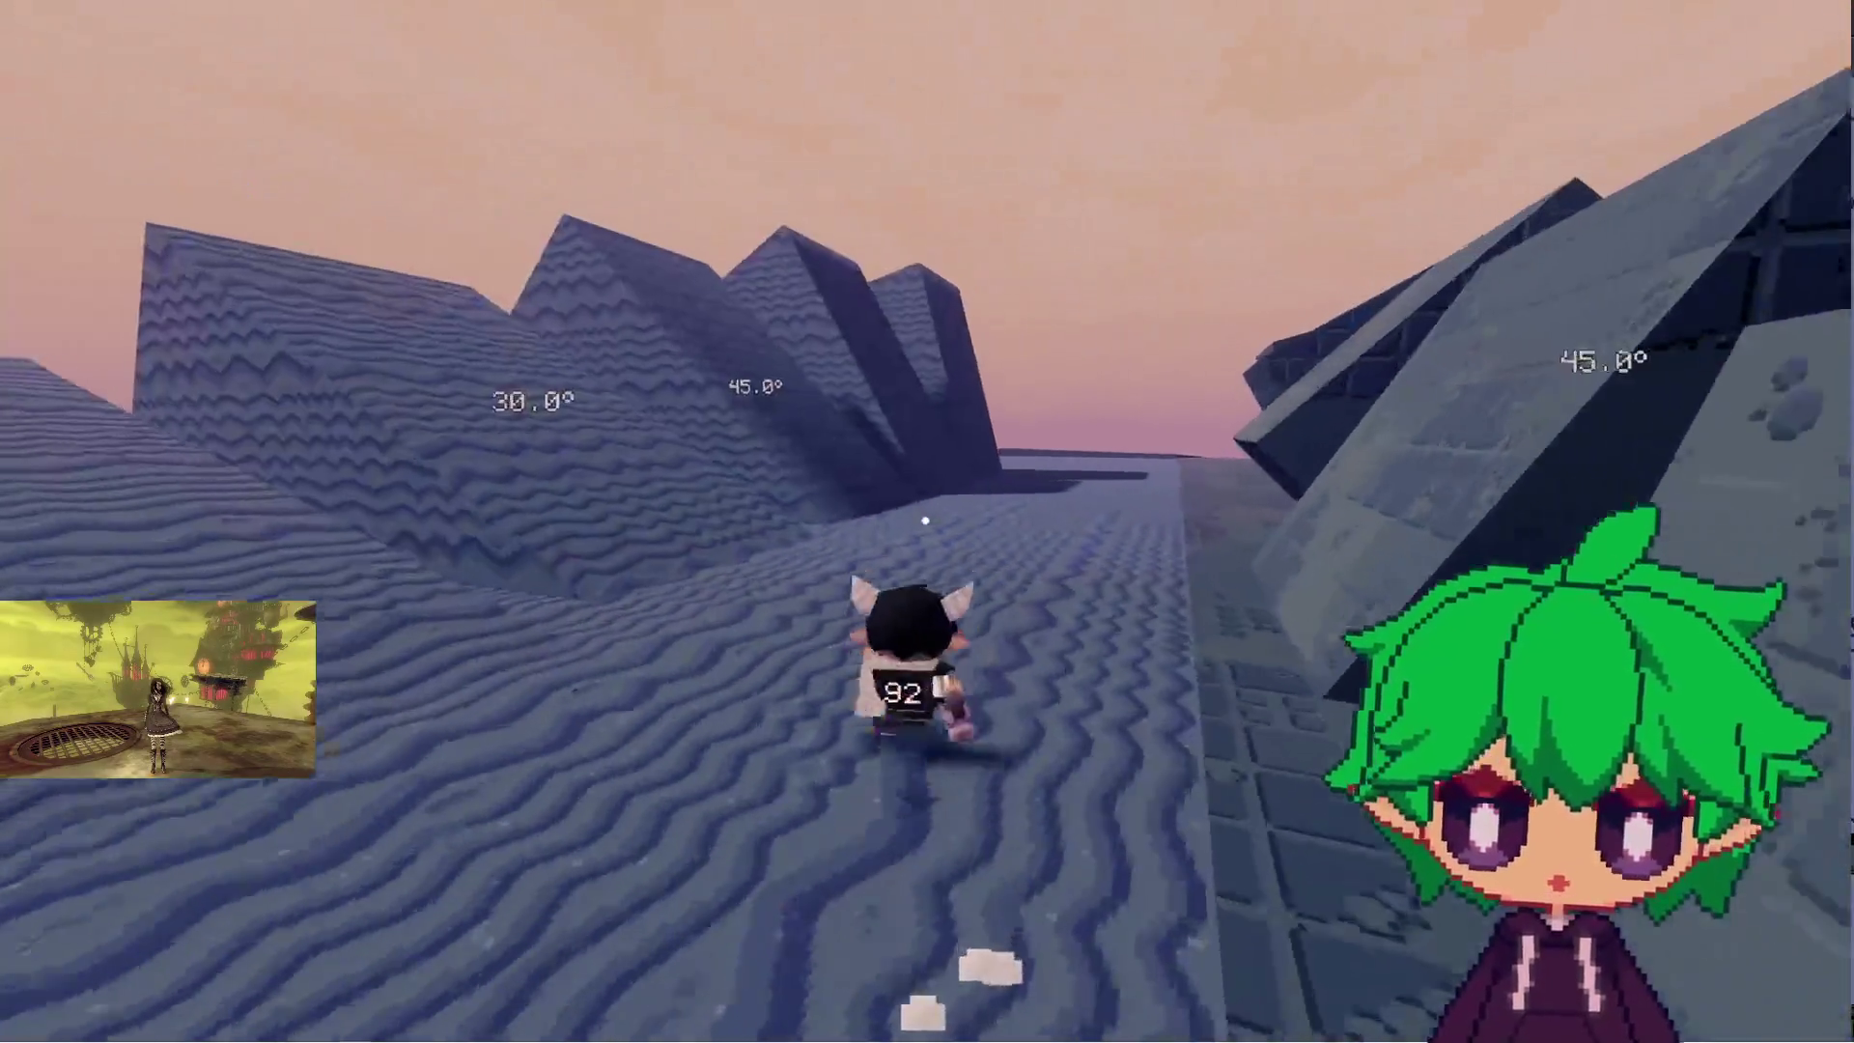
key(w)
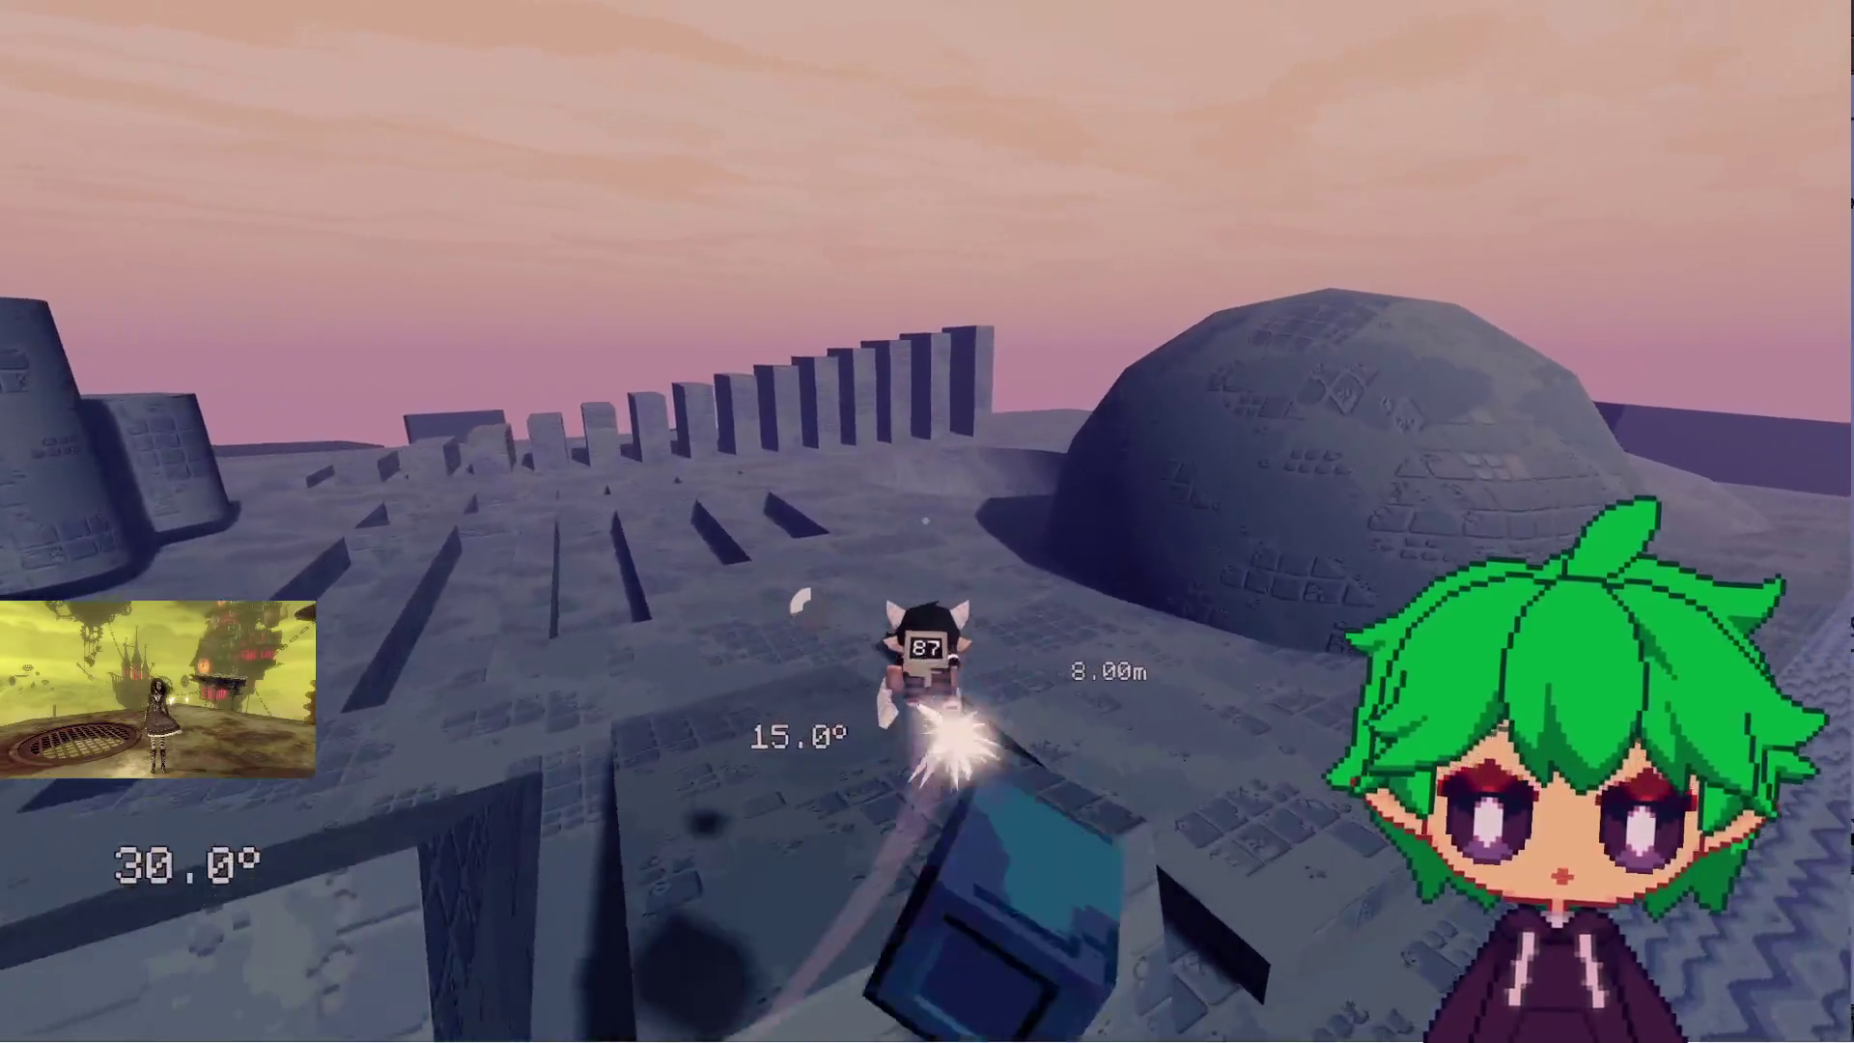
key(w)
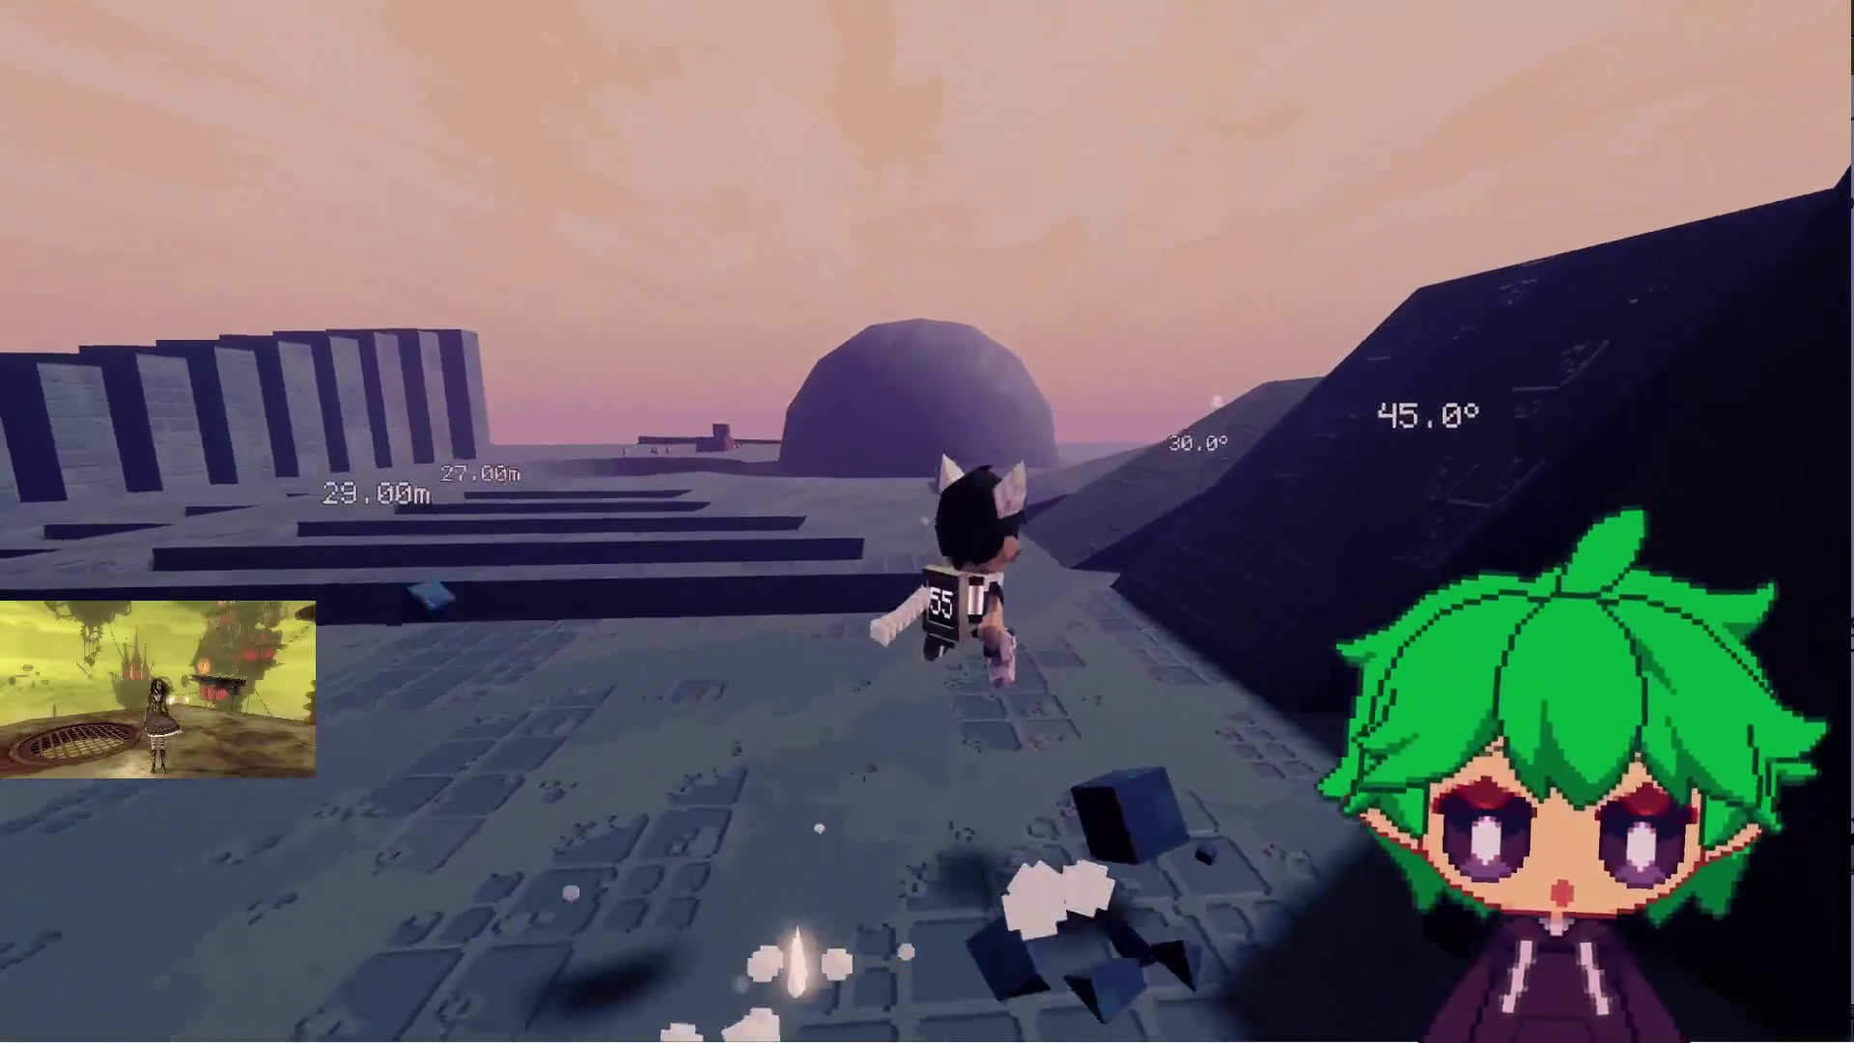
key(w)
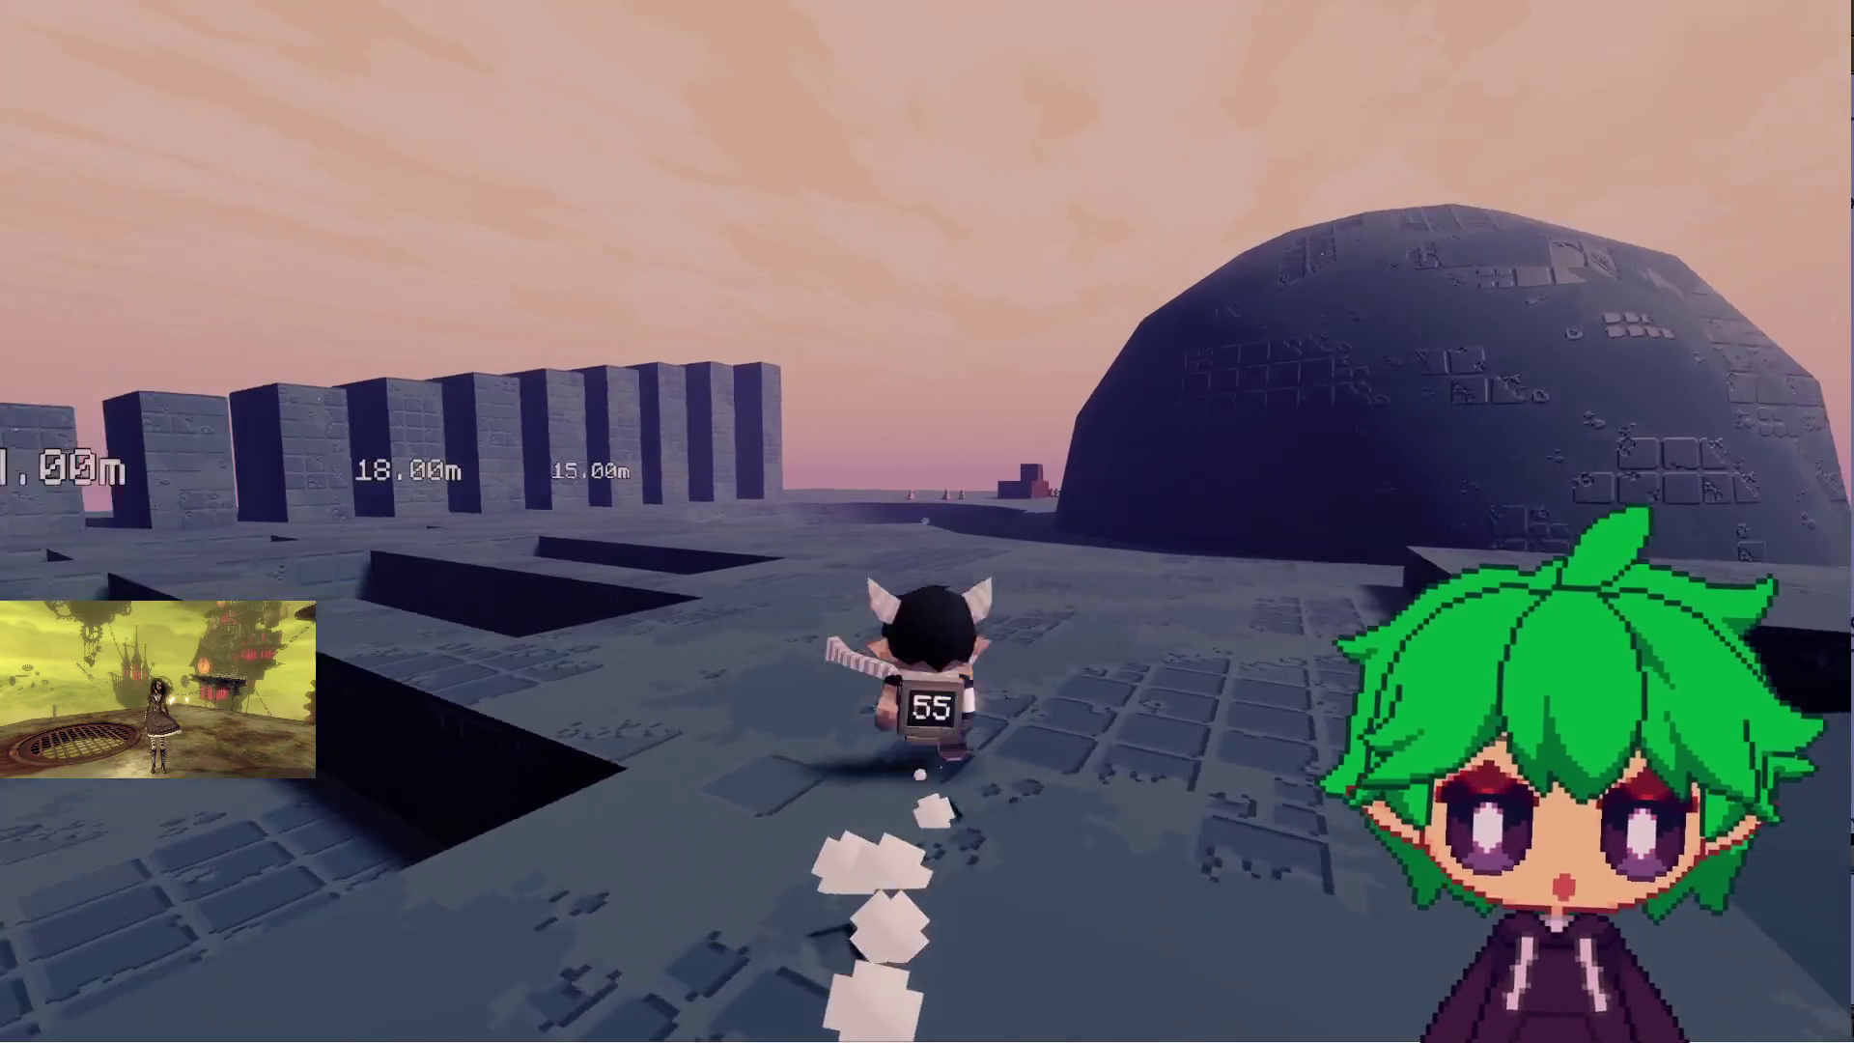
key(w)
key(w)
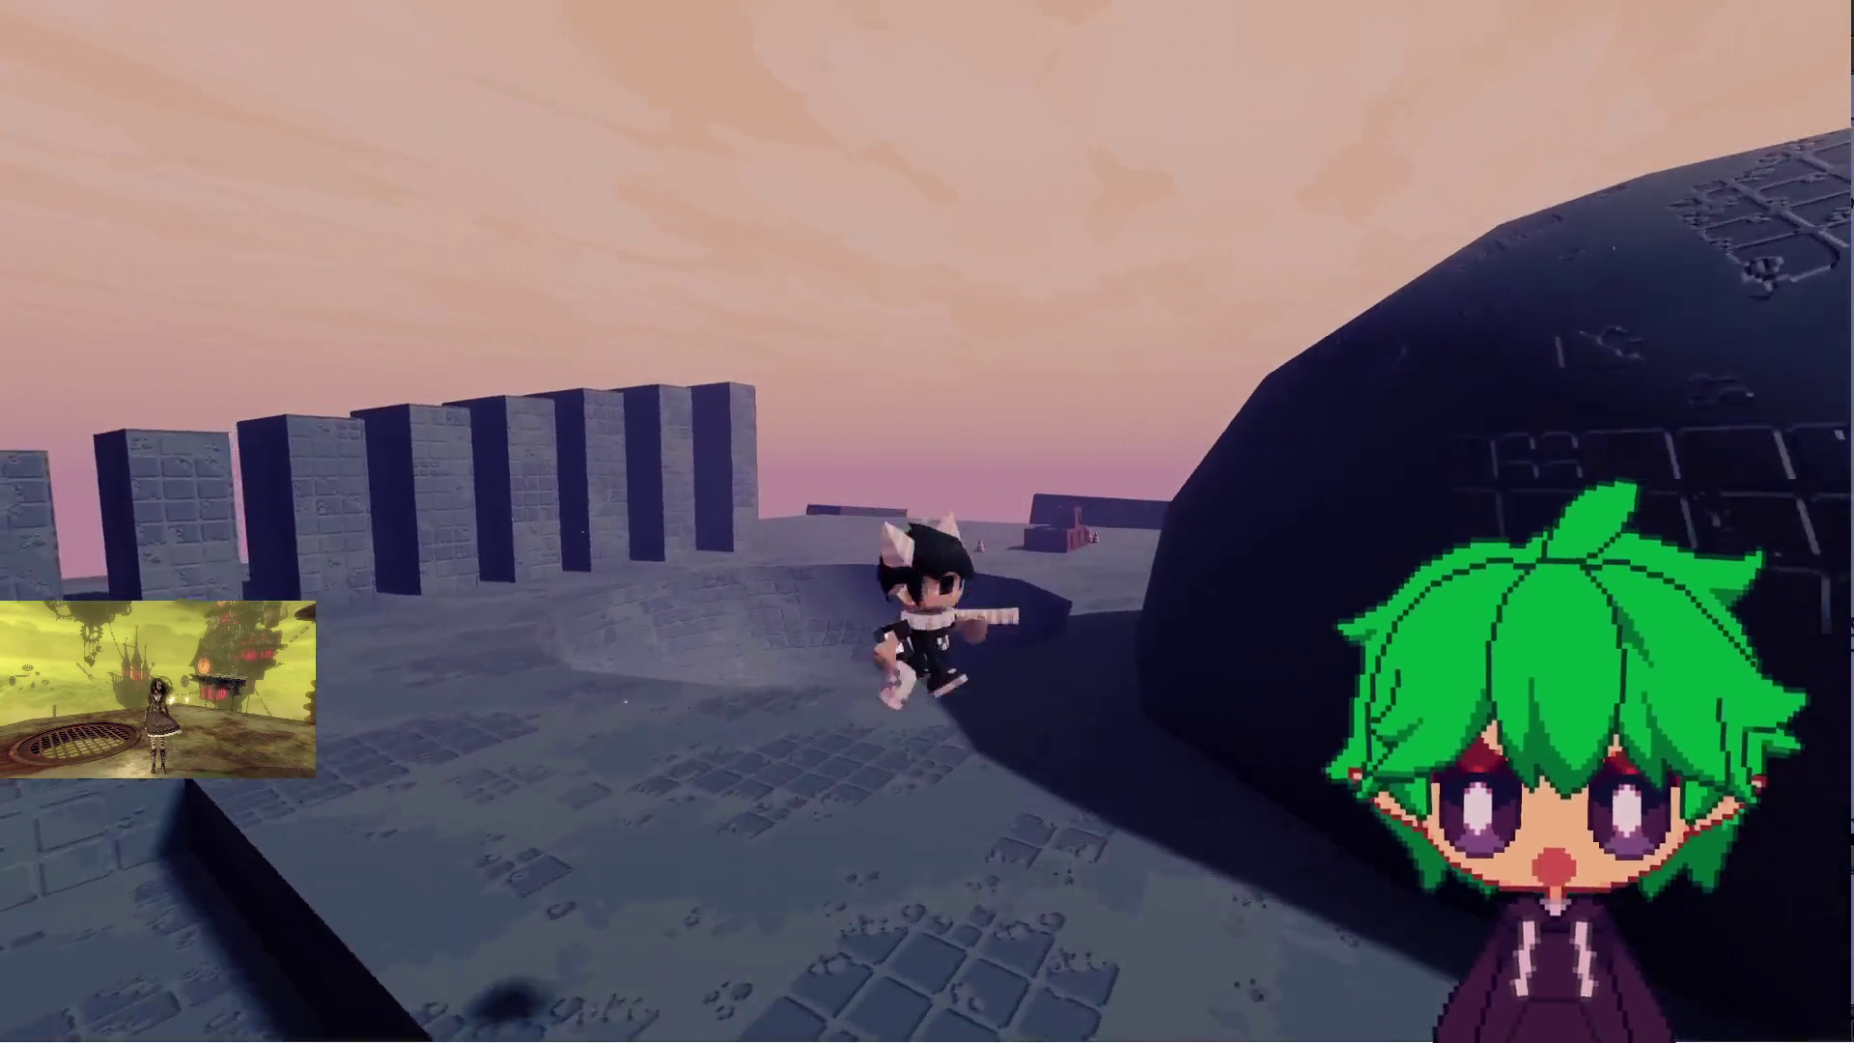
key(w)
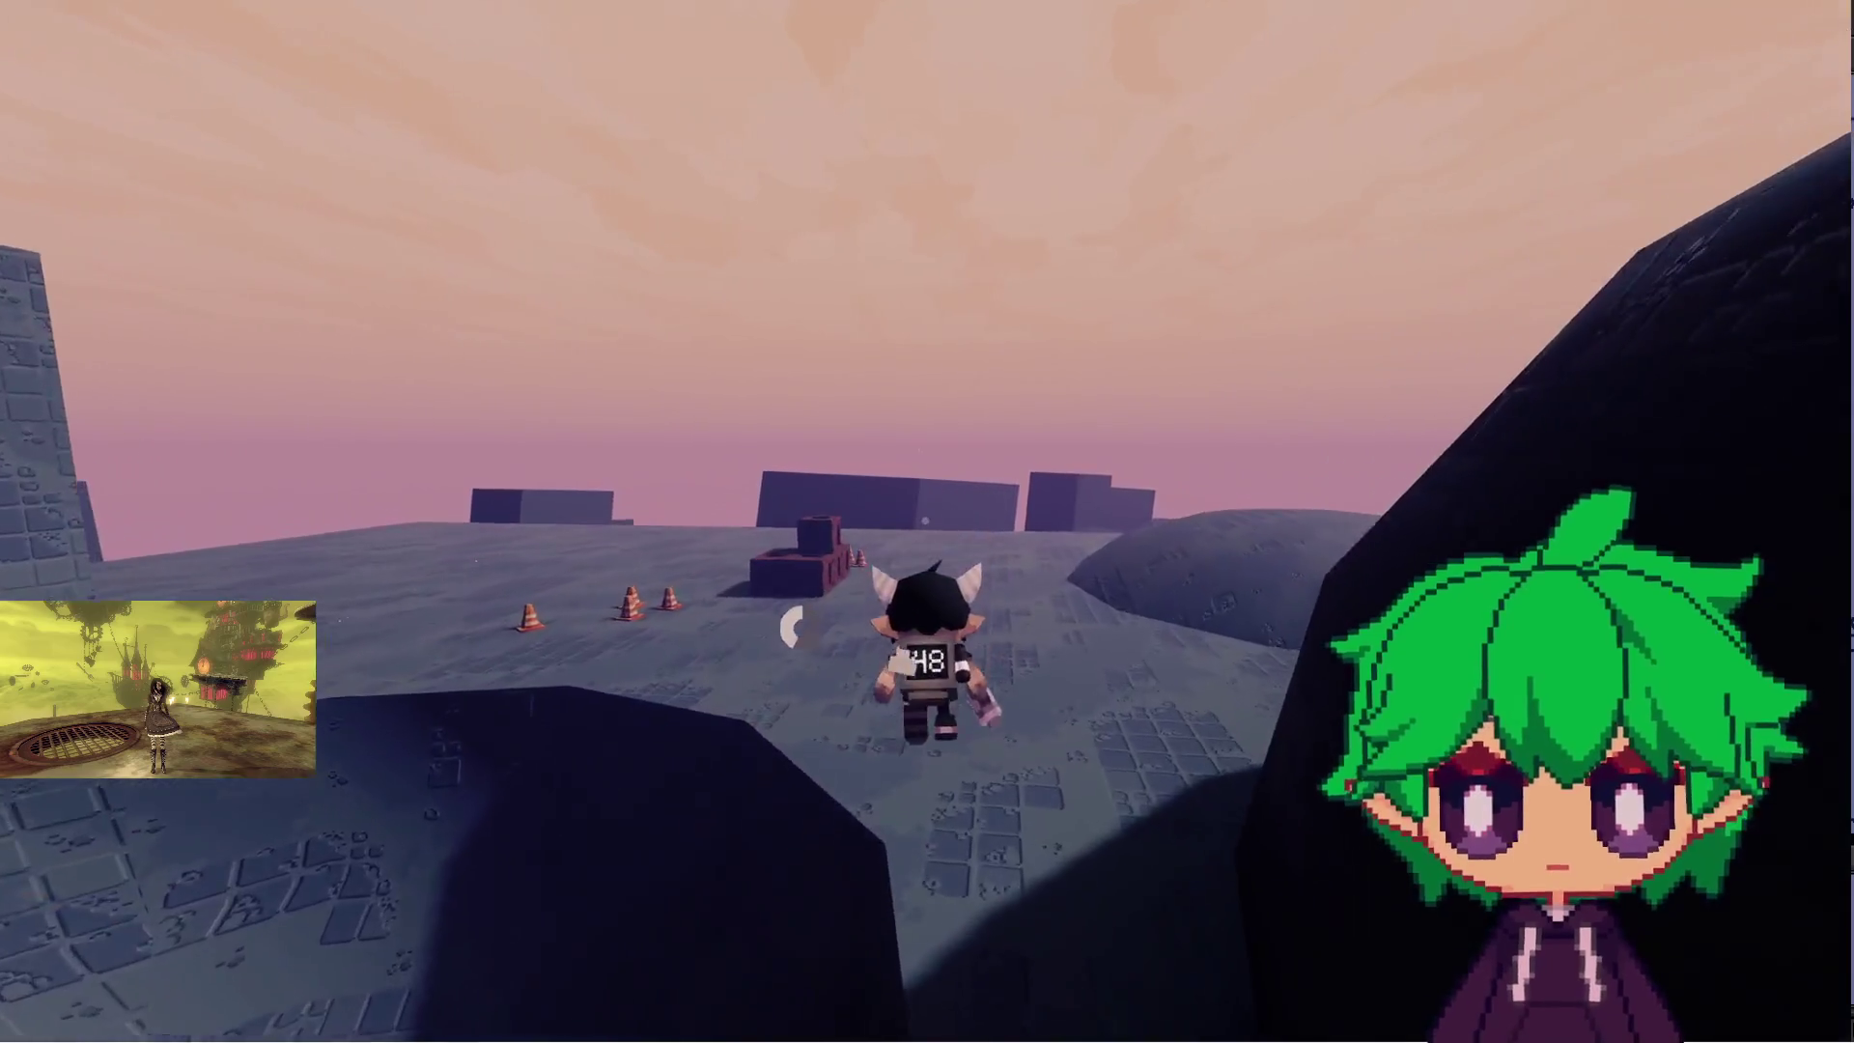
- Circle around the traffic cones and dark block, then strike the wooden crate twice to smash it
key(w)
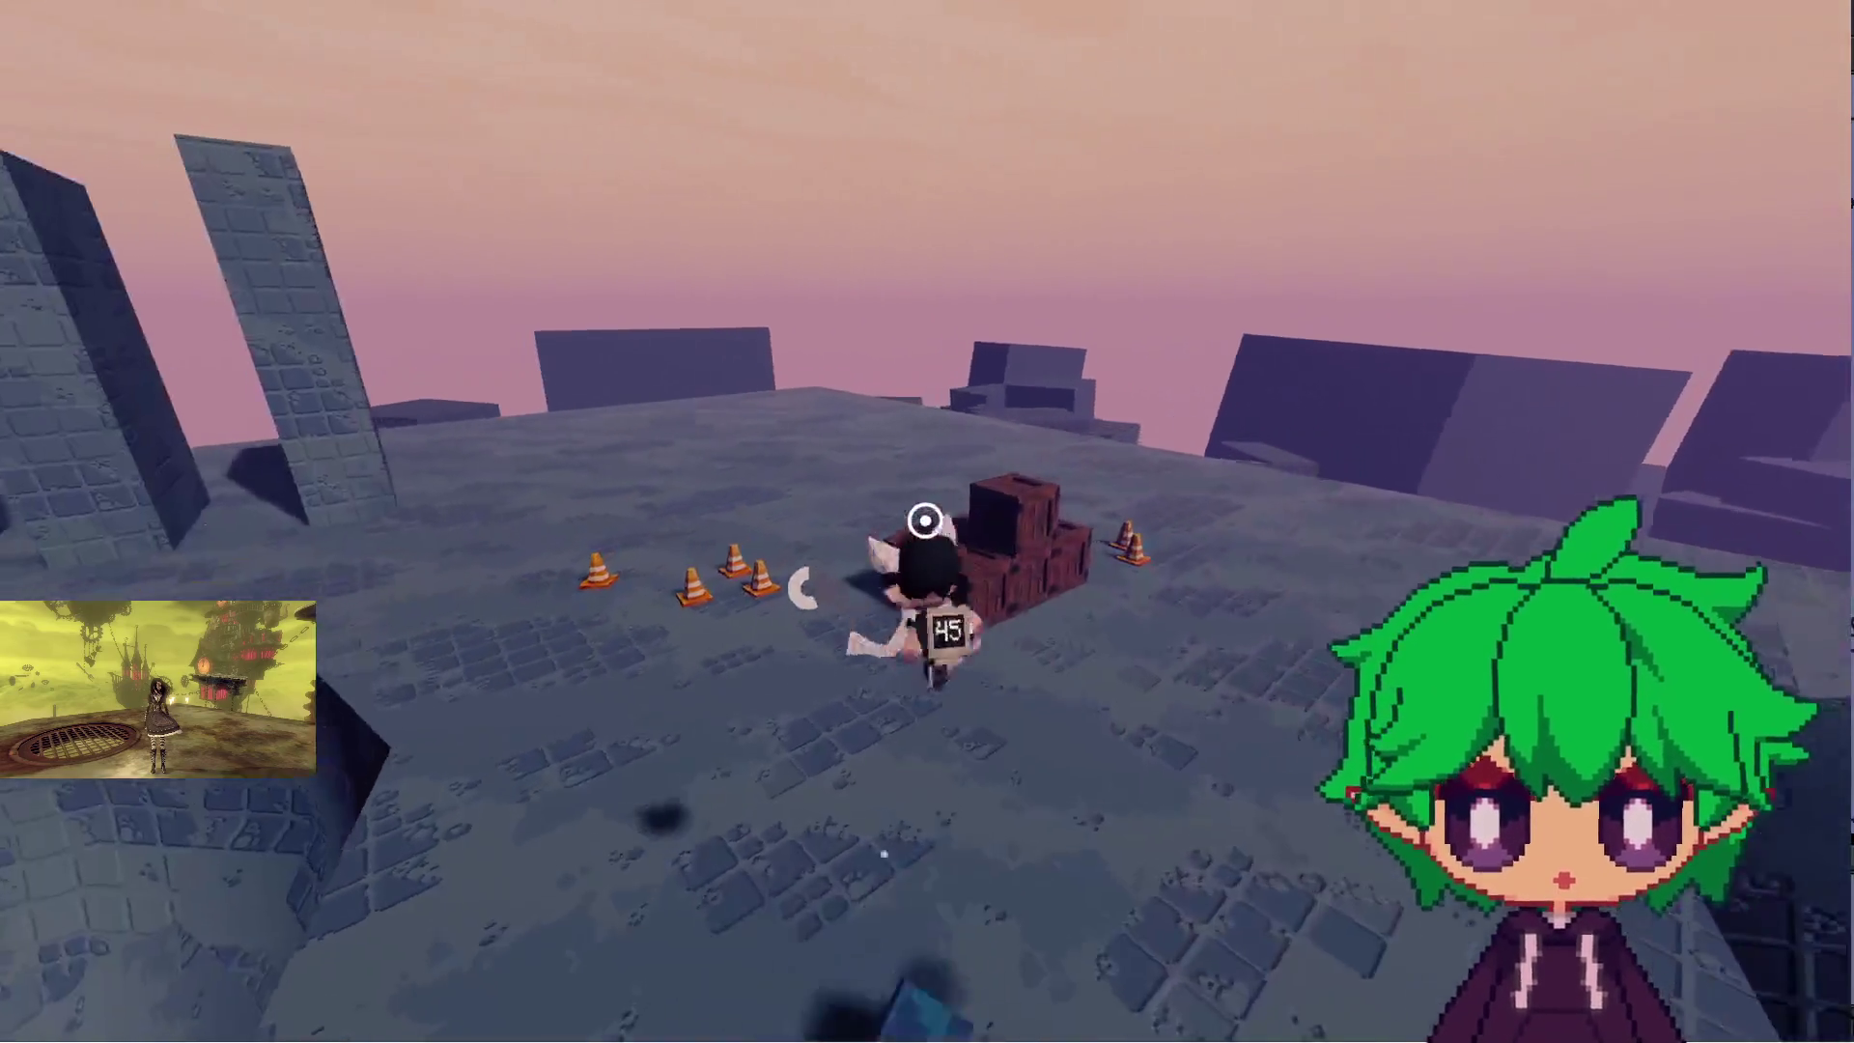
key(w)
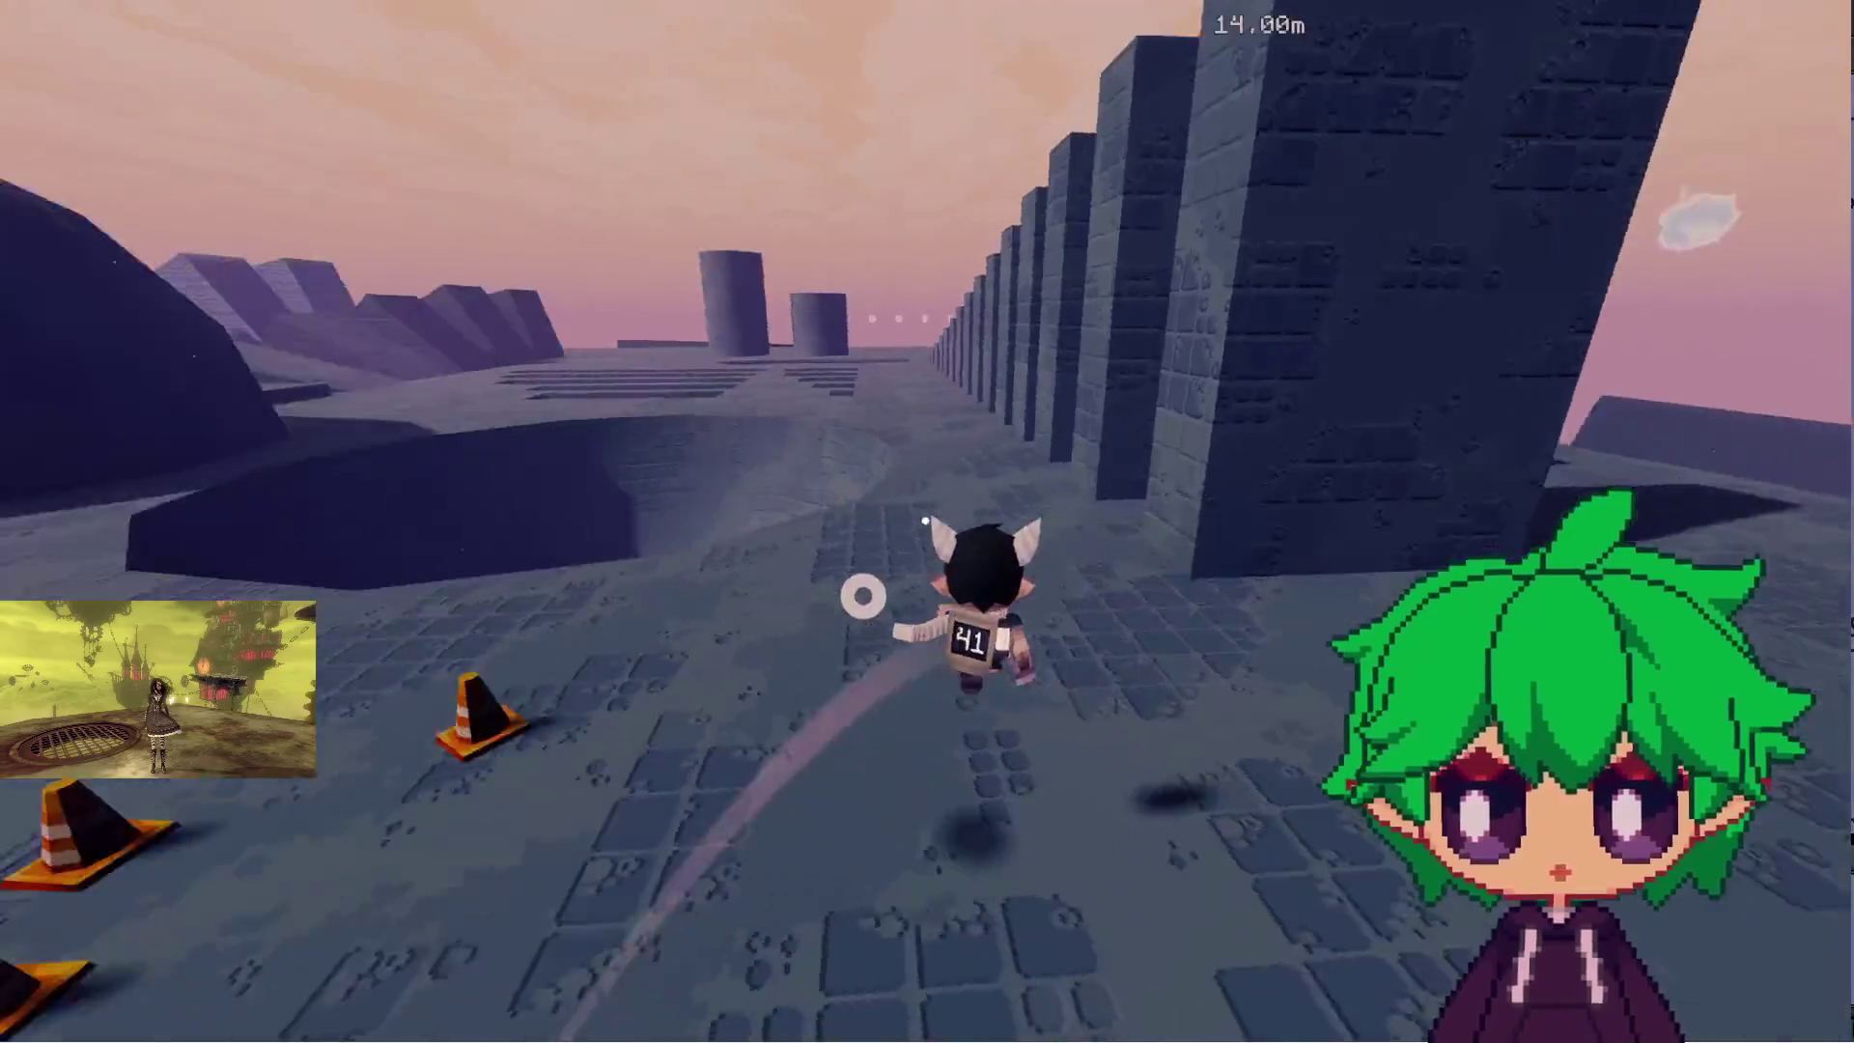
key(w)
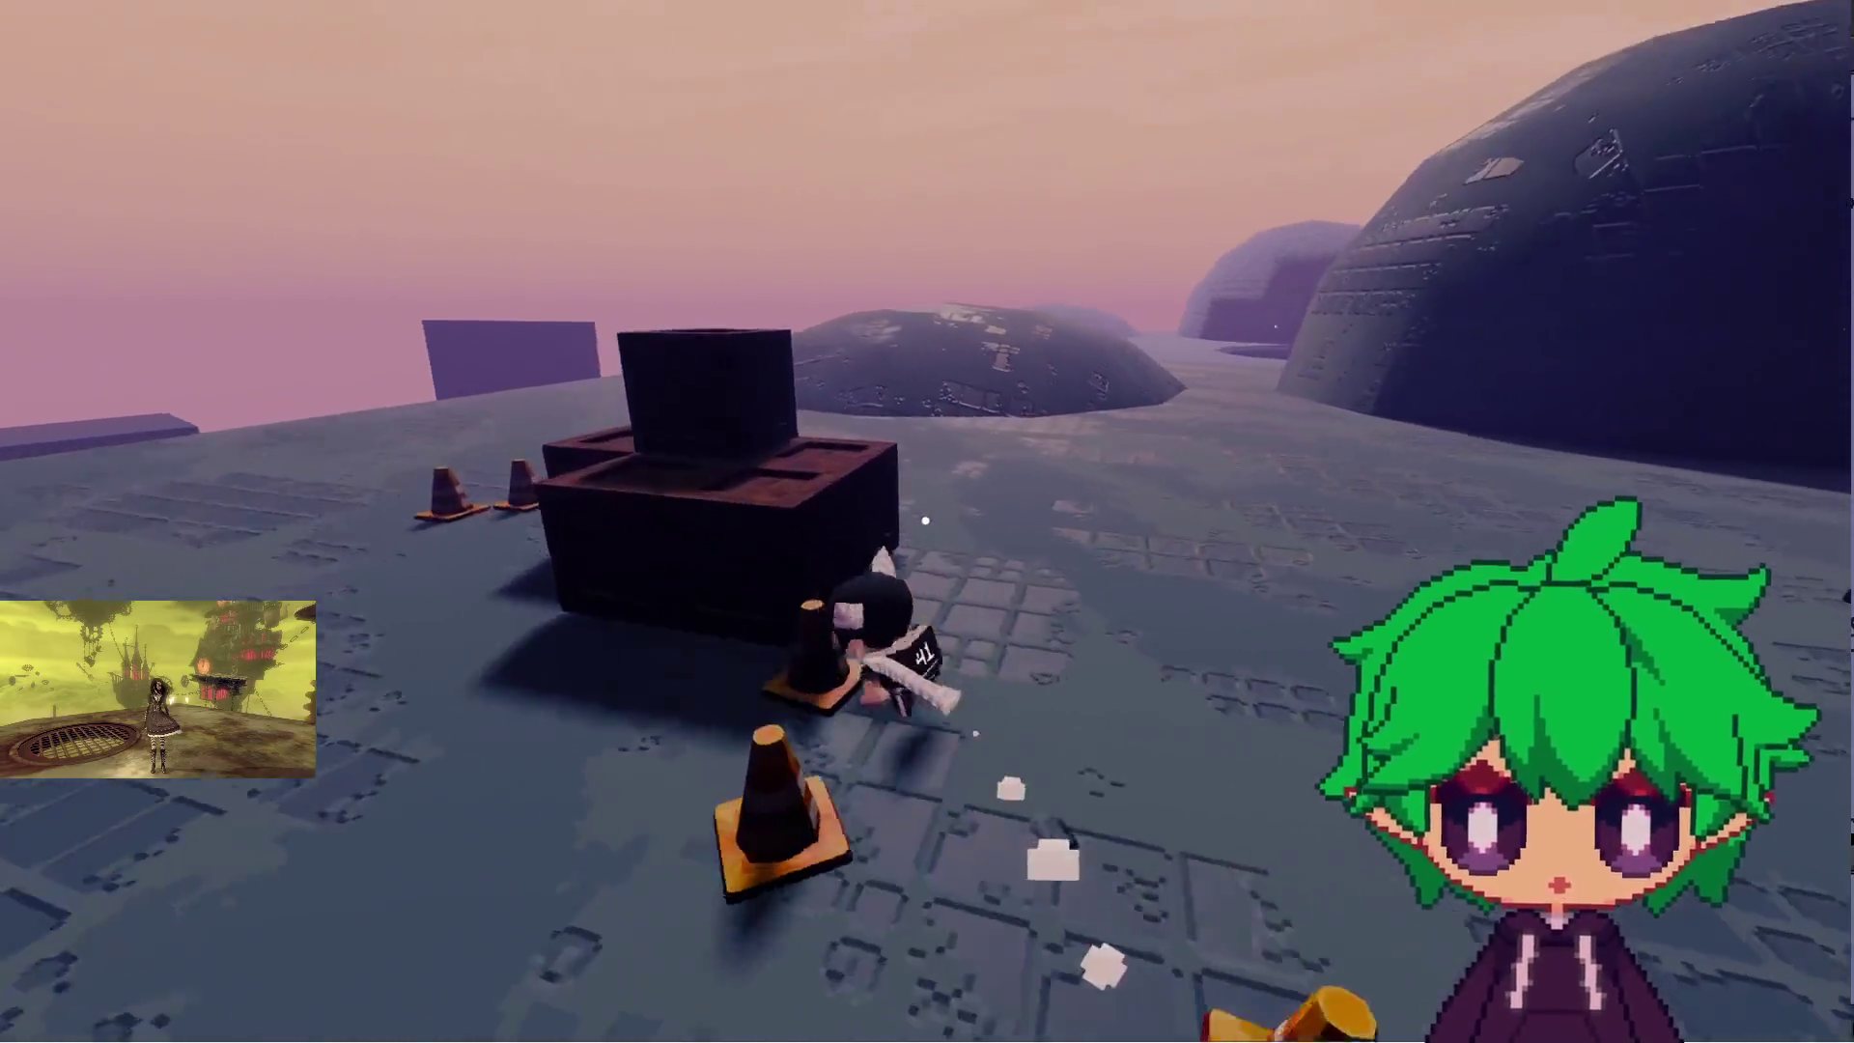
key(w)
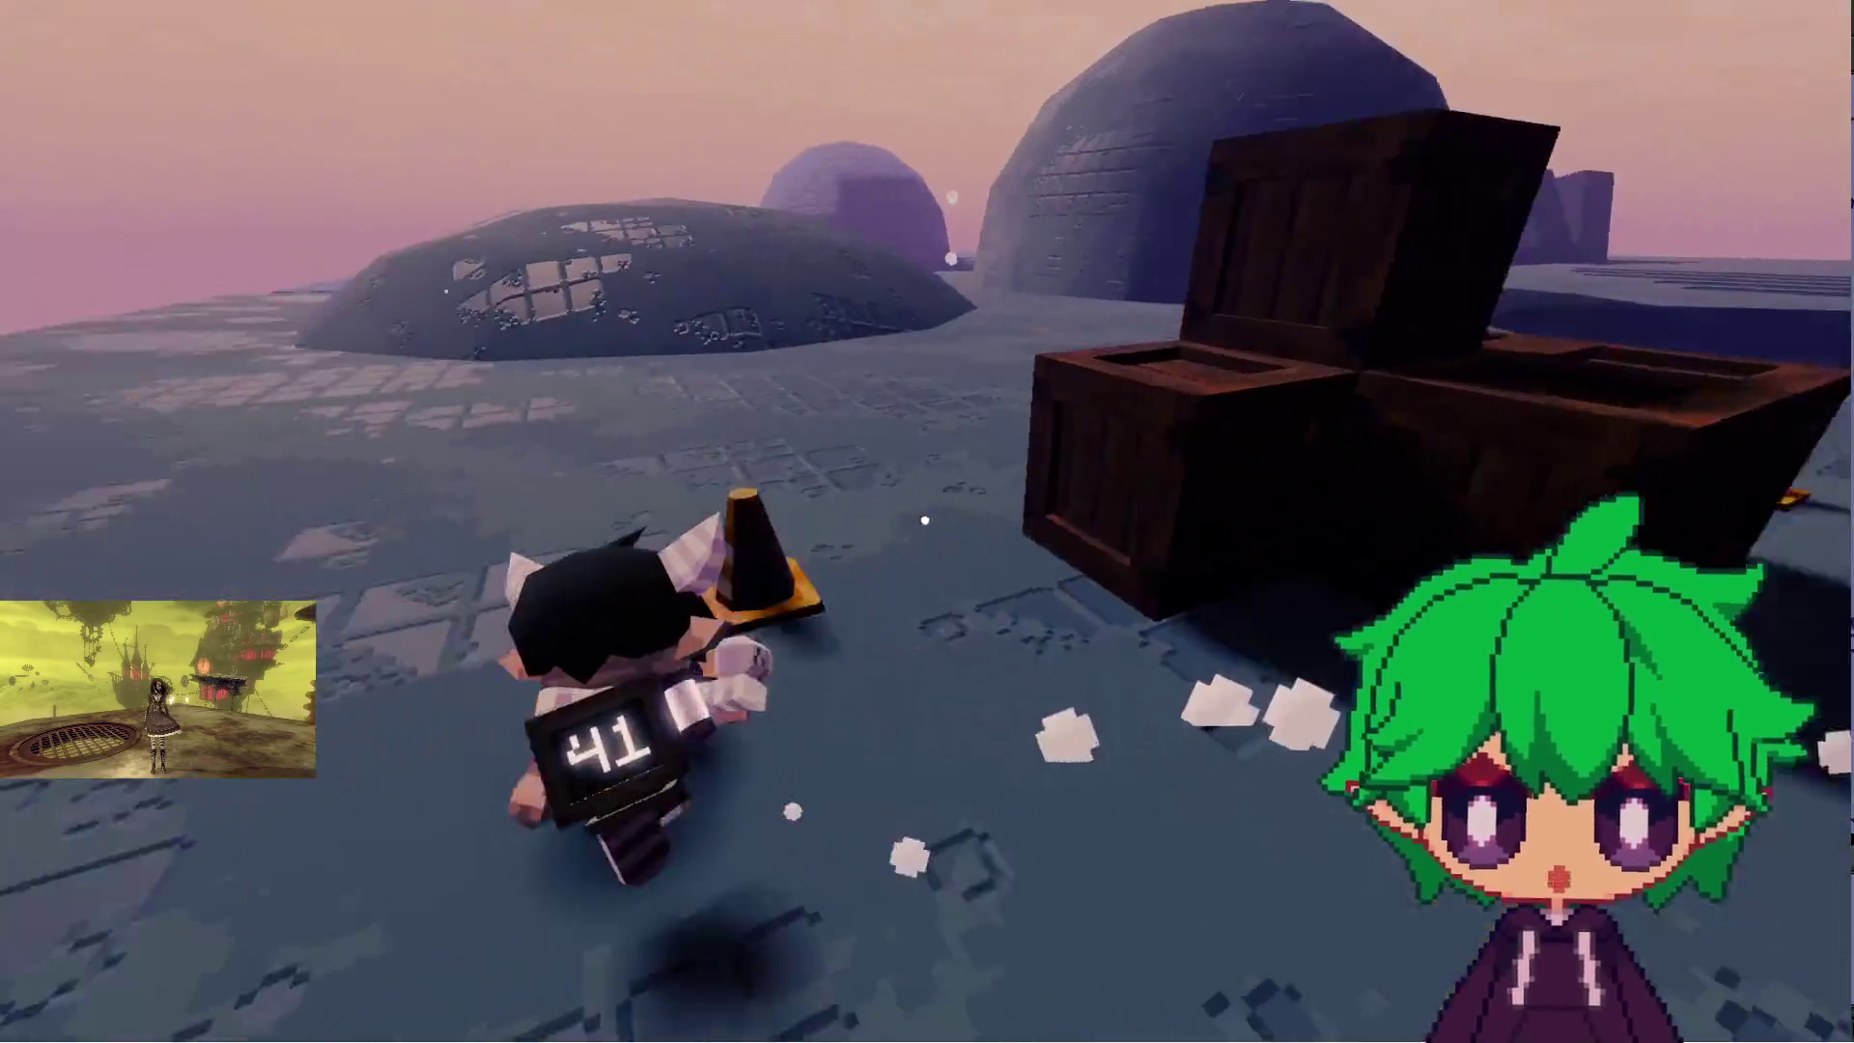
key(w)
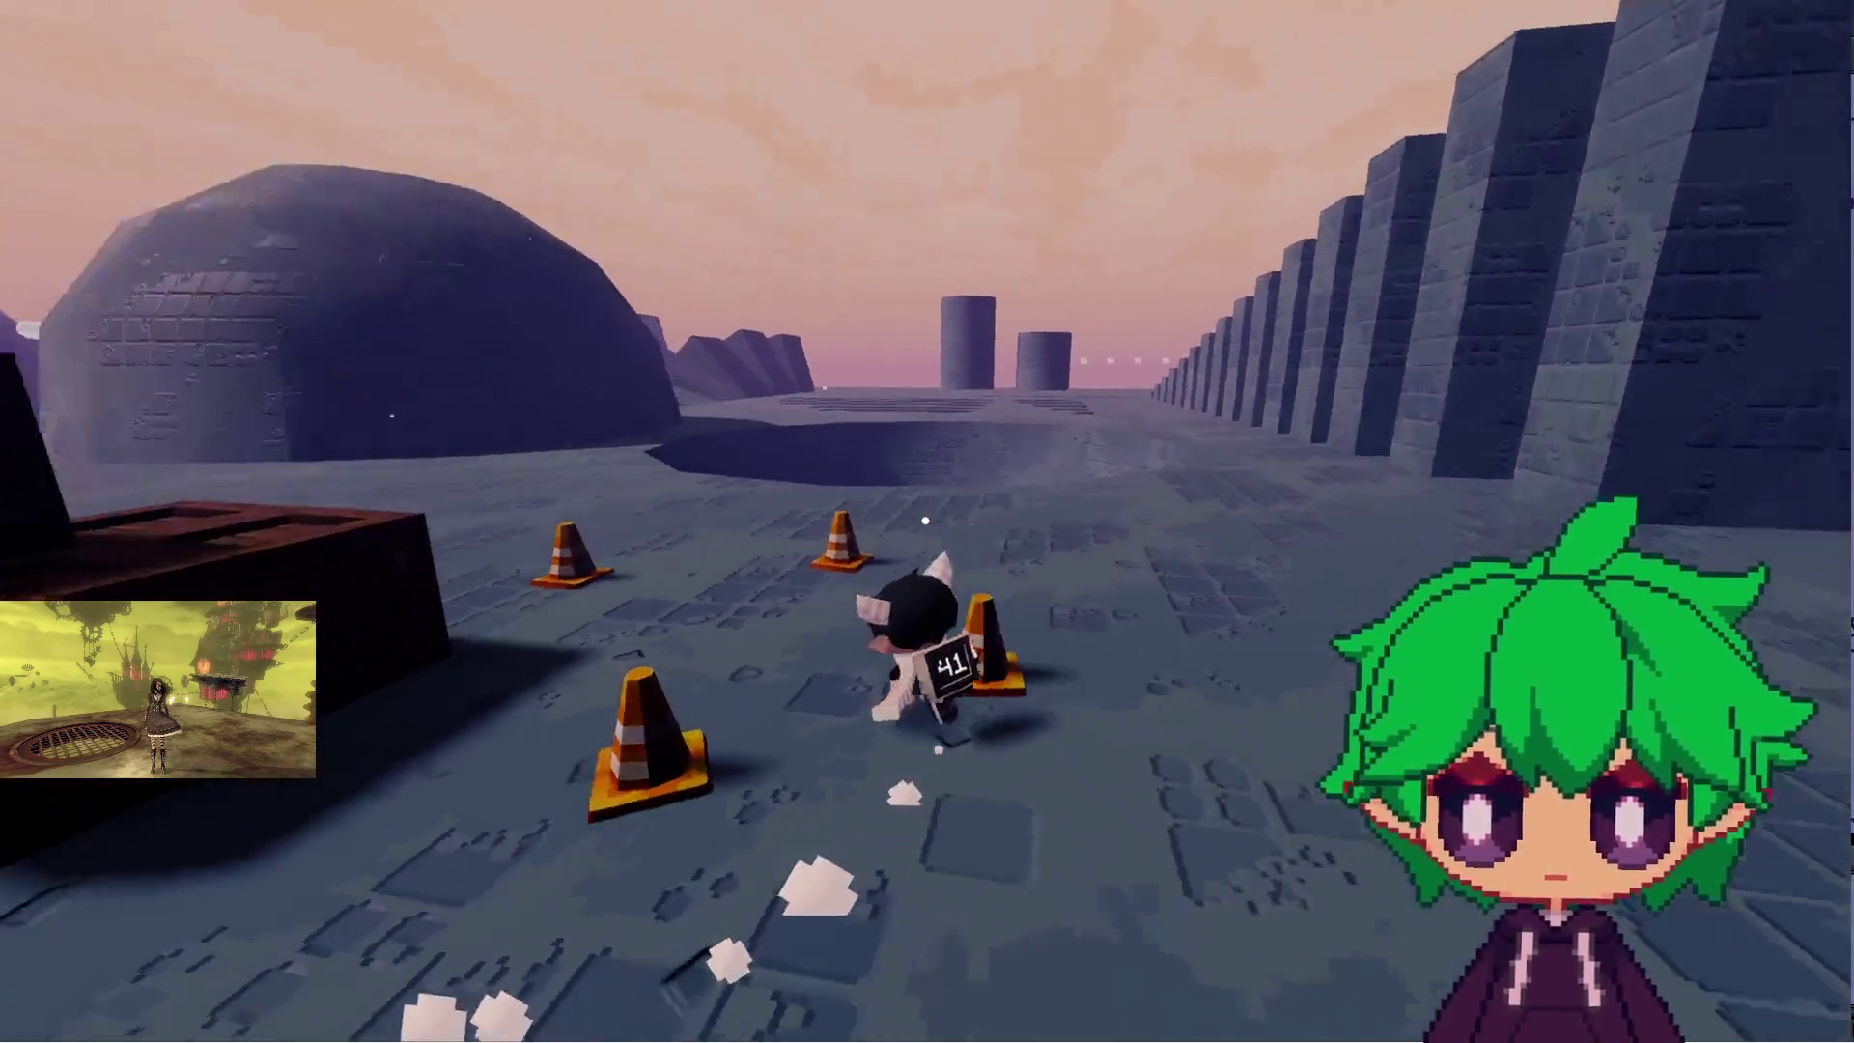
key(w)
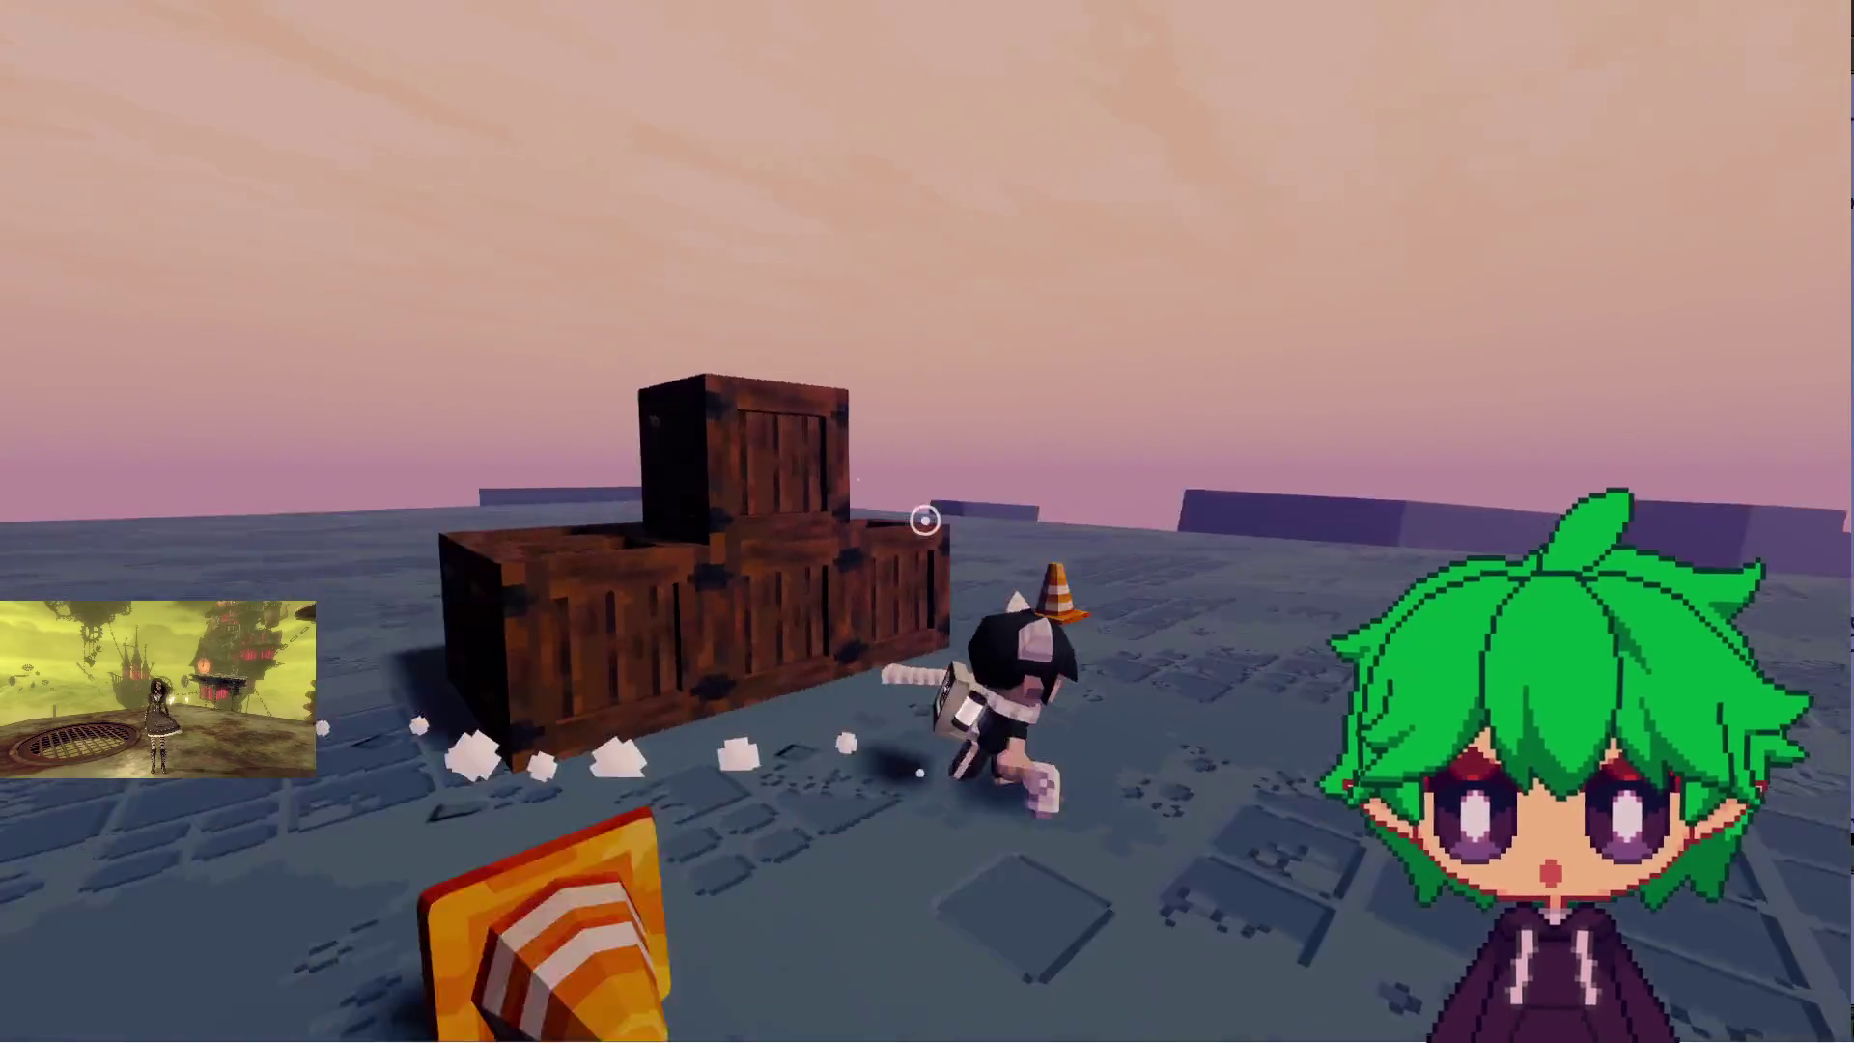
click(924, 521)
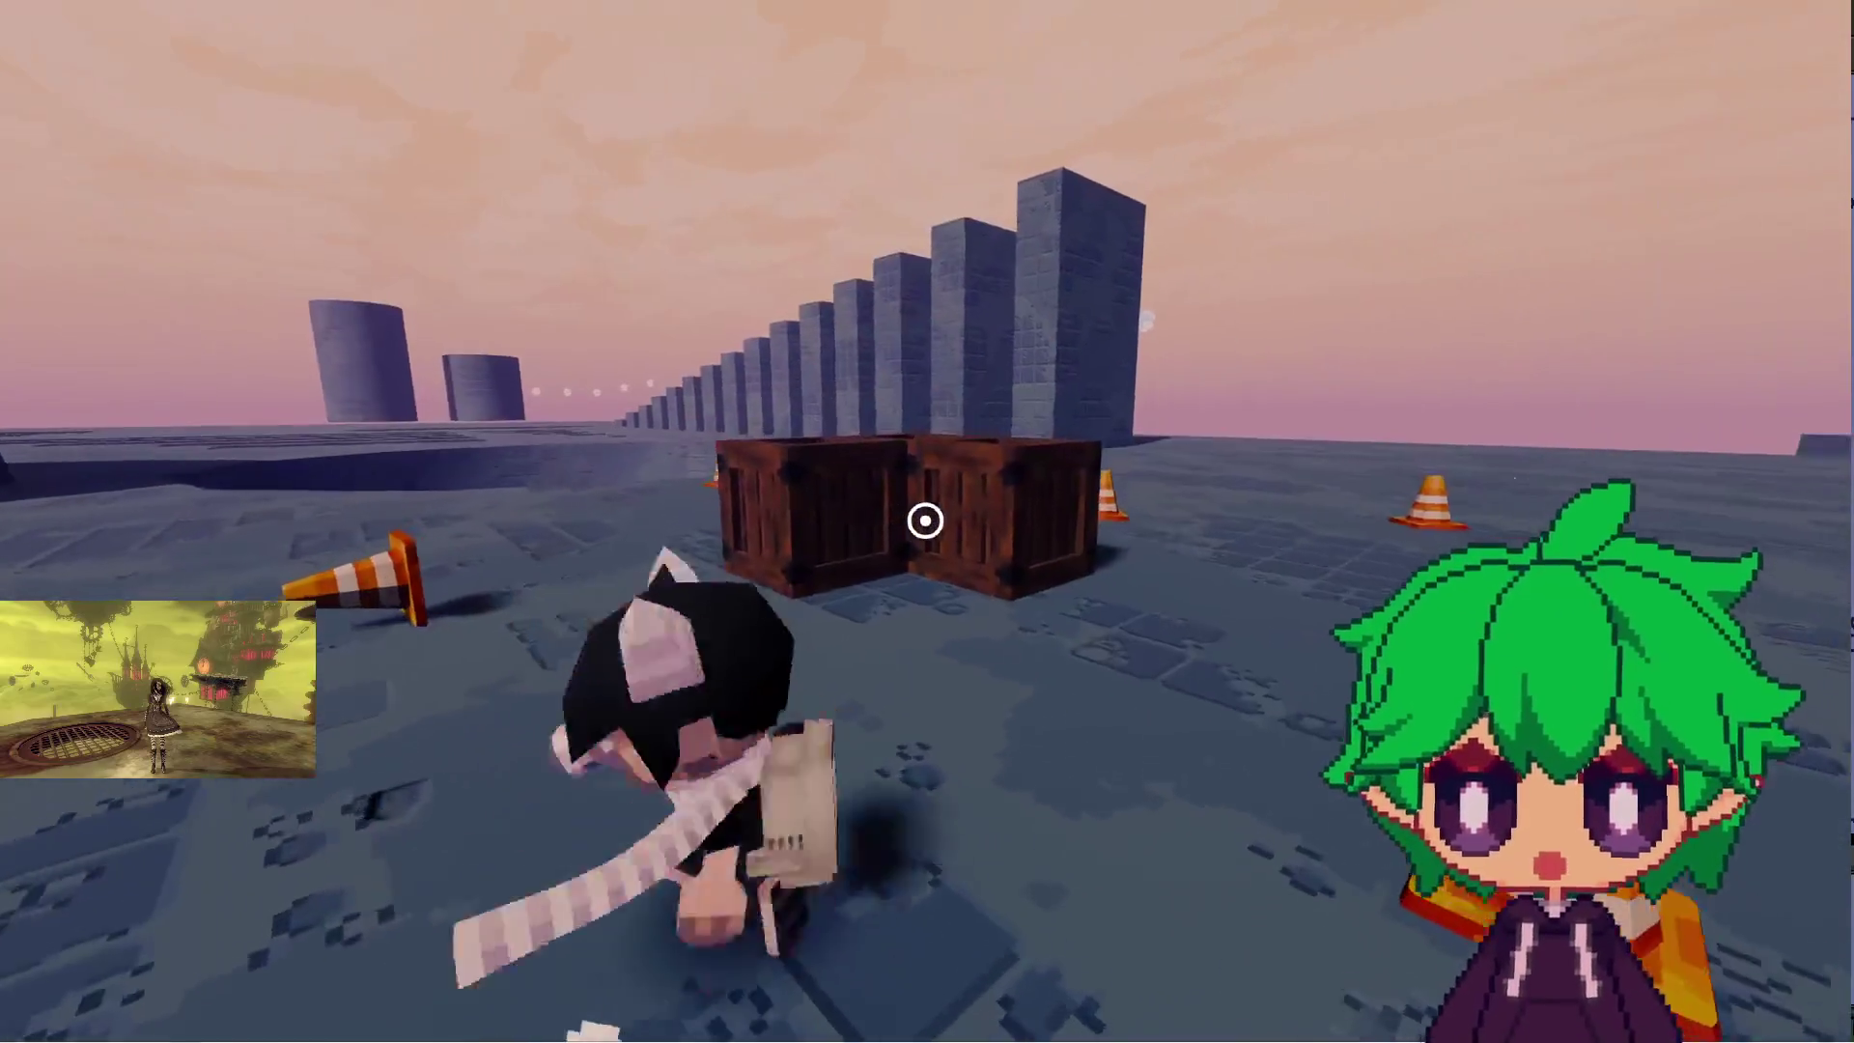
click(924, 521)
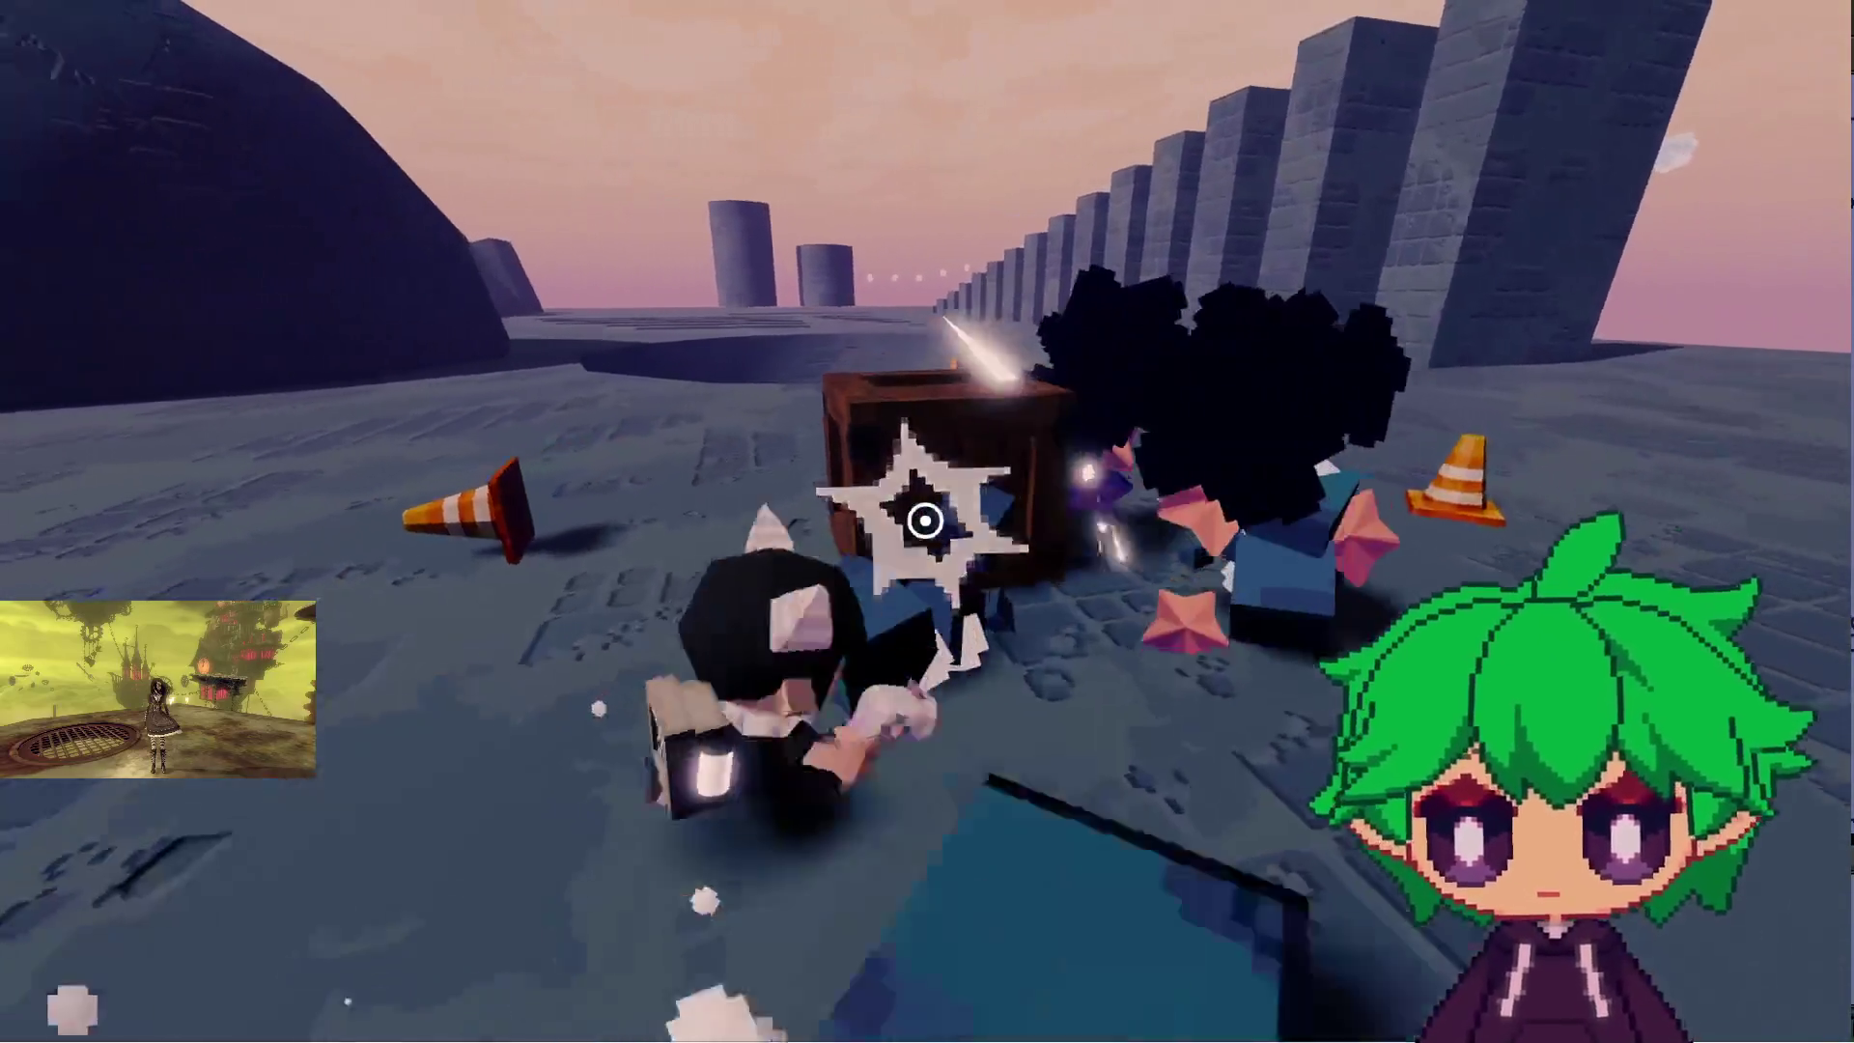
- Run up the dome's slope and drop off into the tiled bowl
key(w)
key(w)
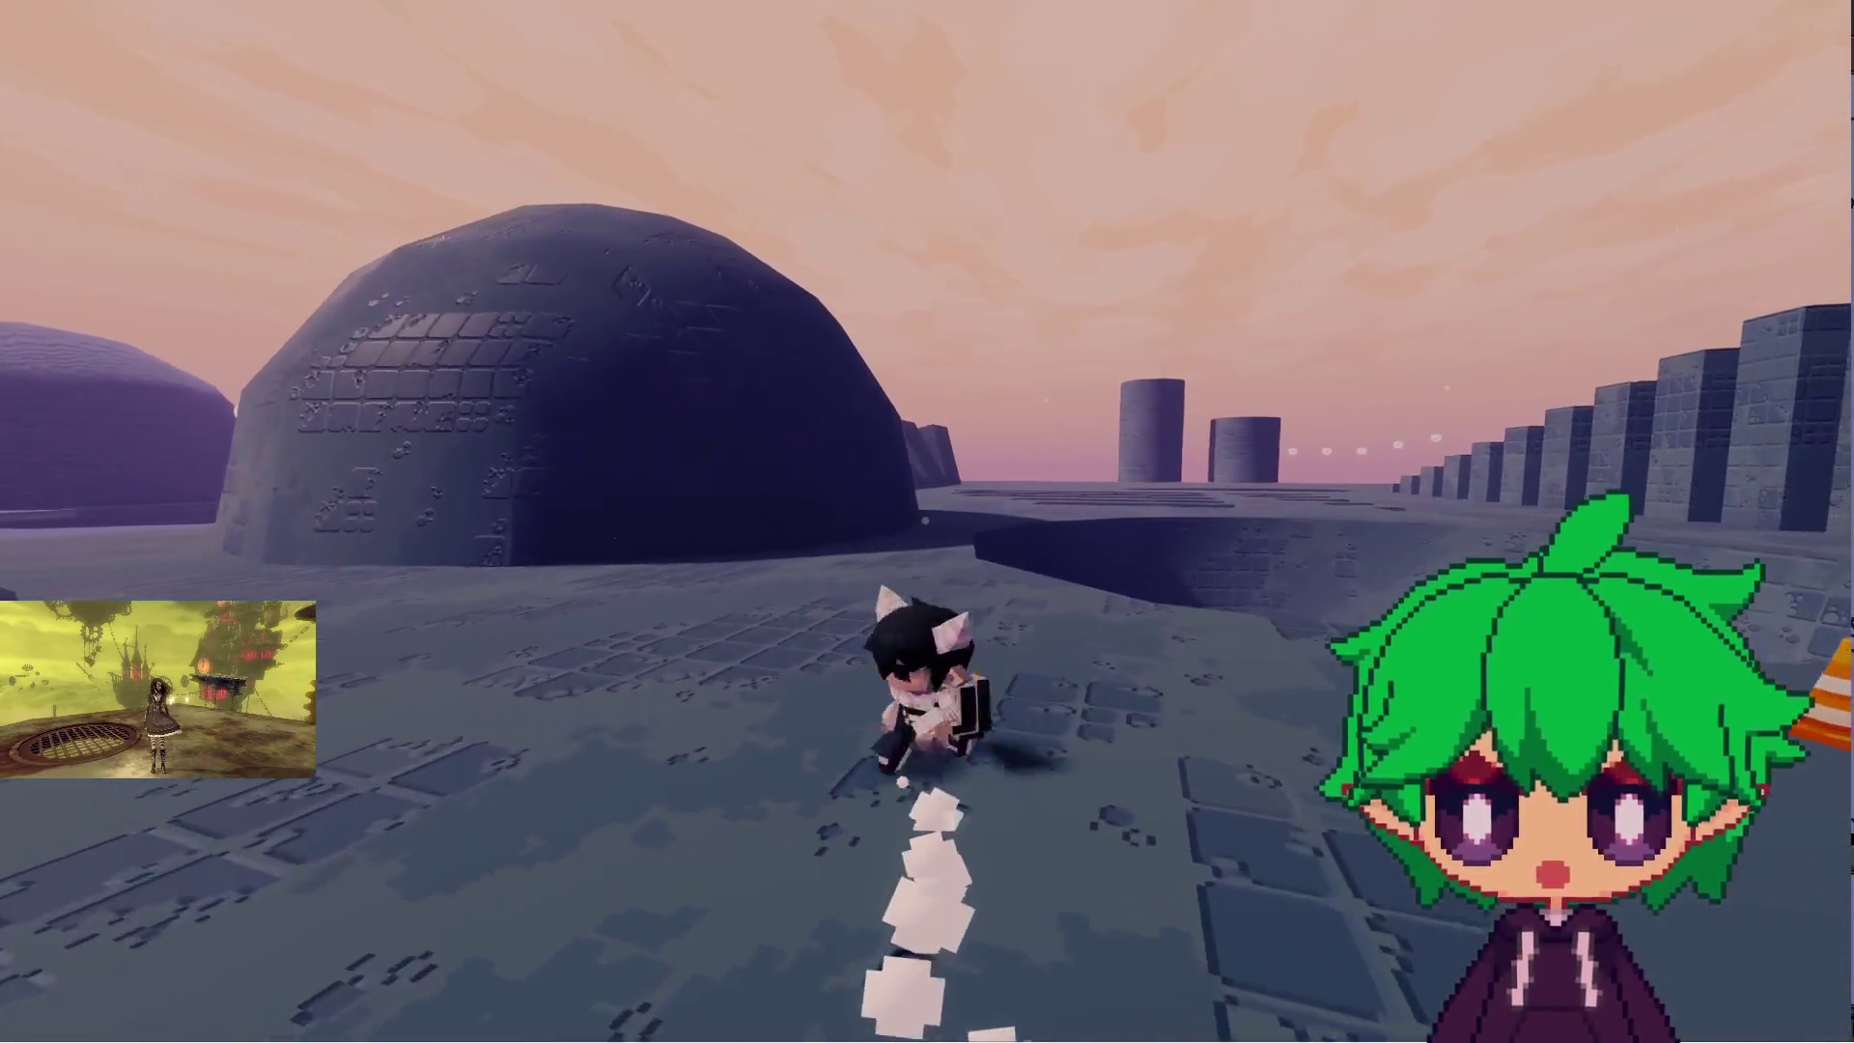
key(w)
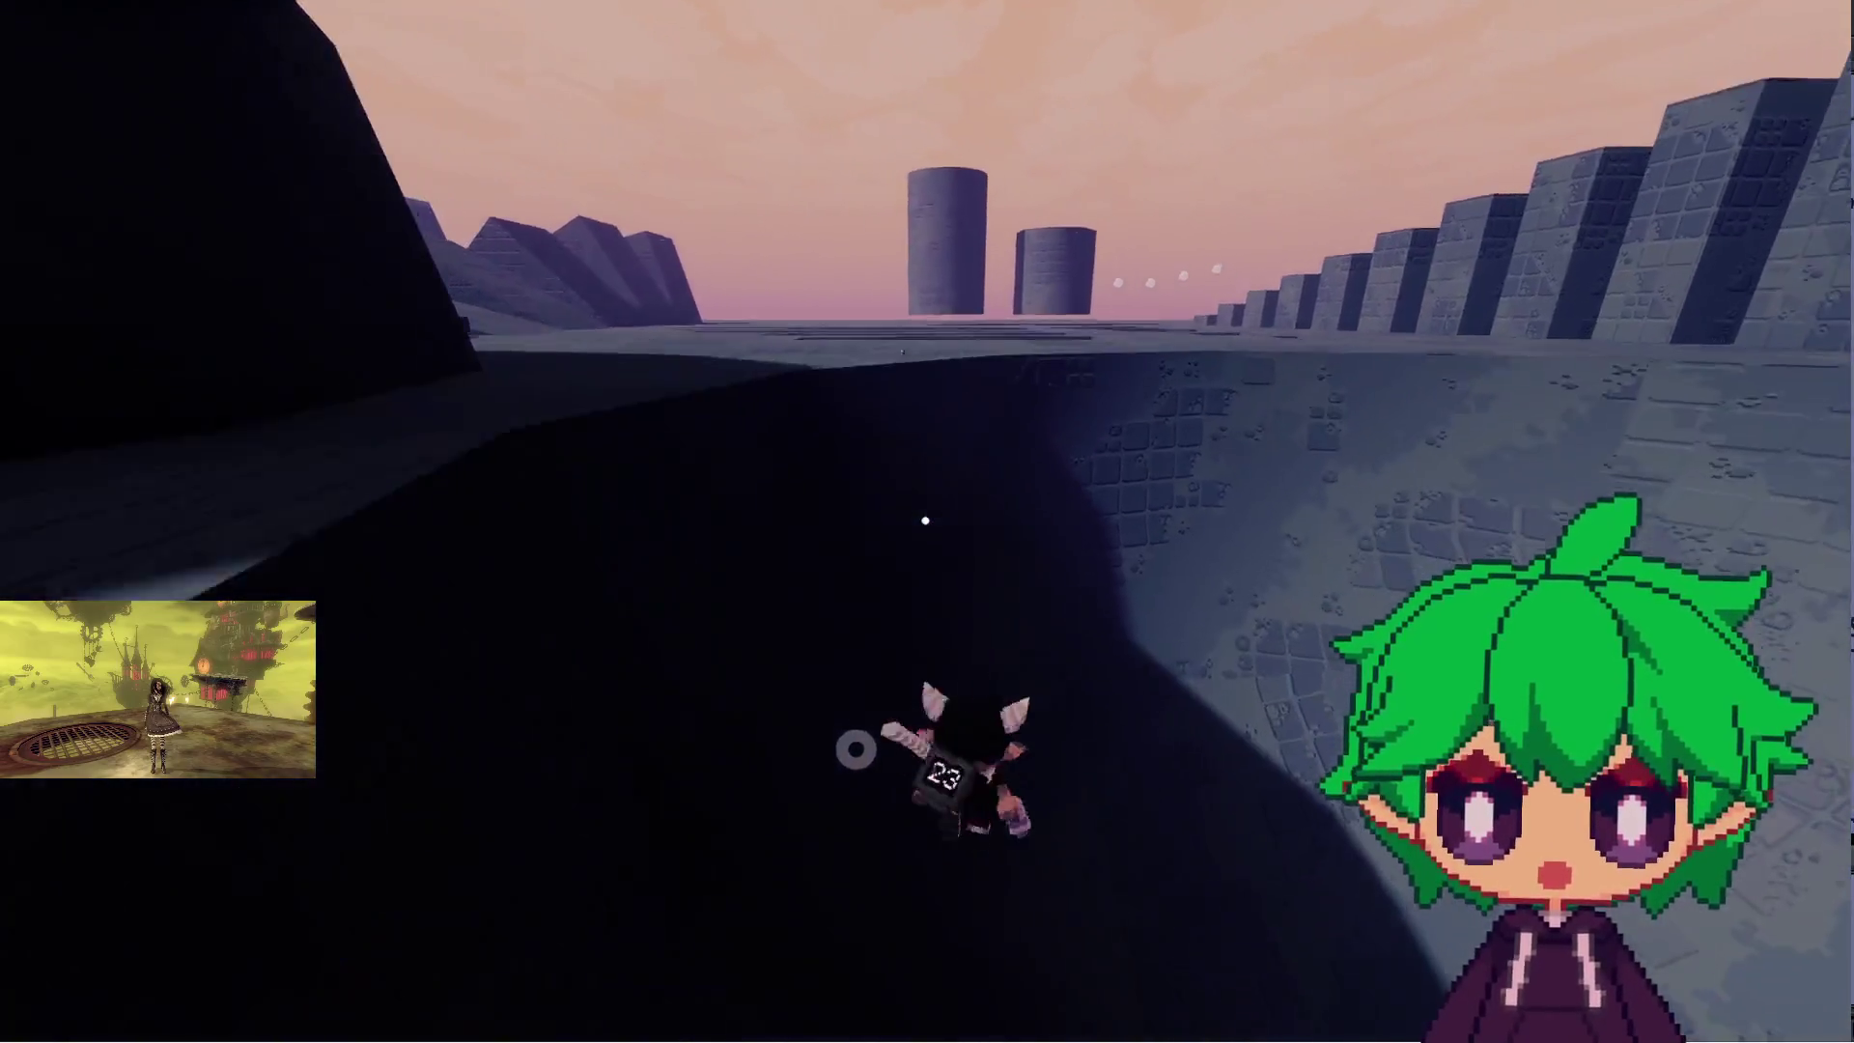
- Run out of the bowl between the distance-marked pillars and climb the narrow gap to the rooftop
key(w)
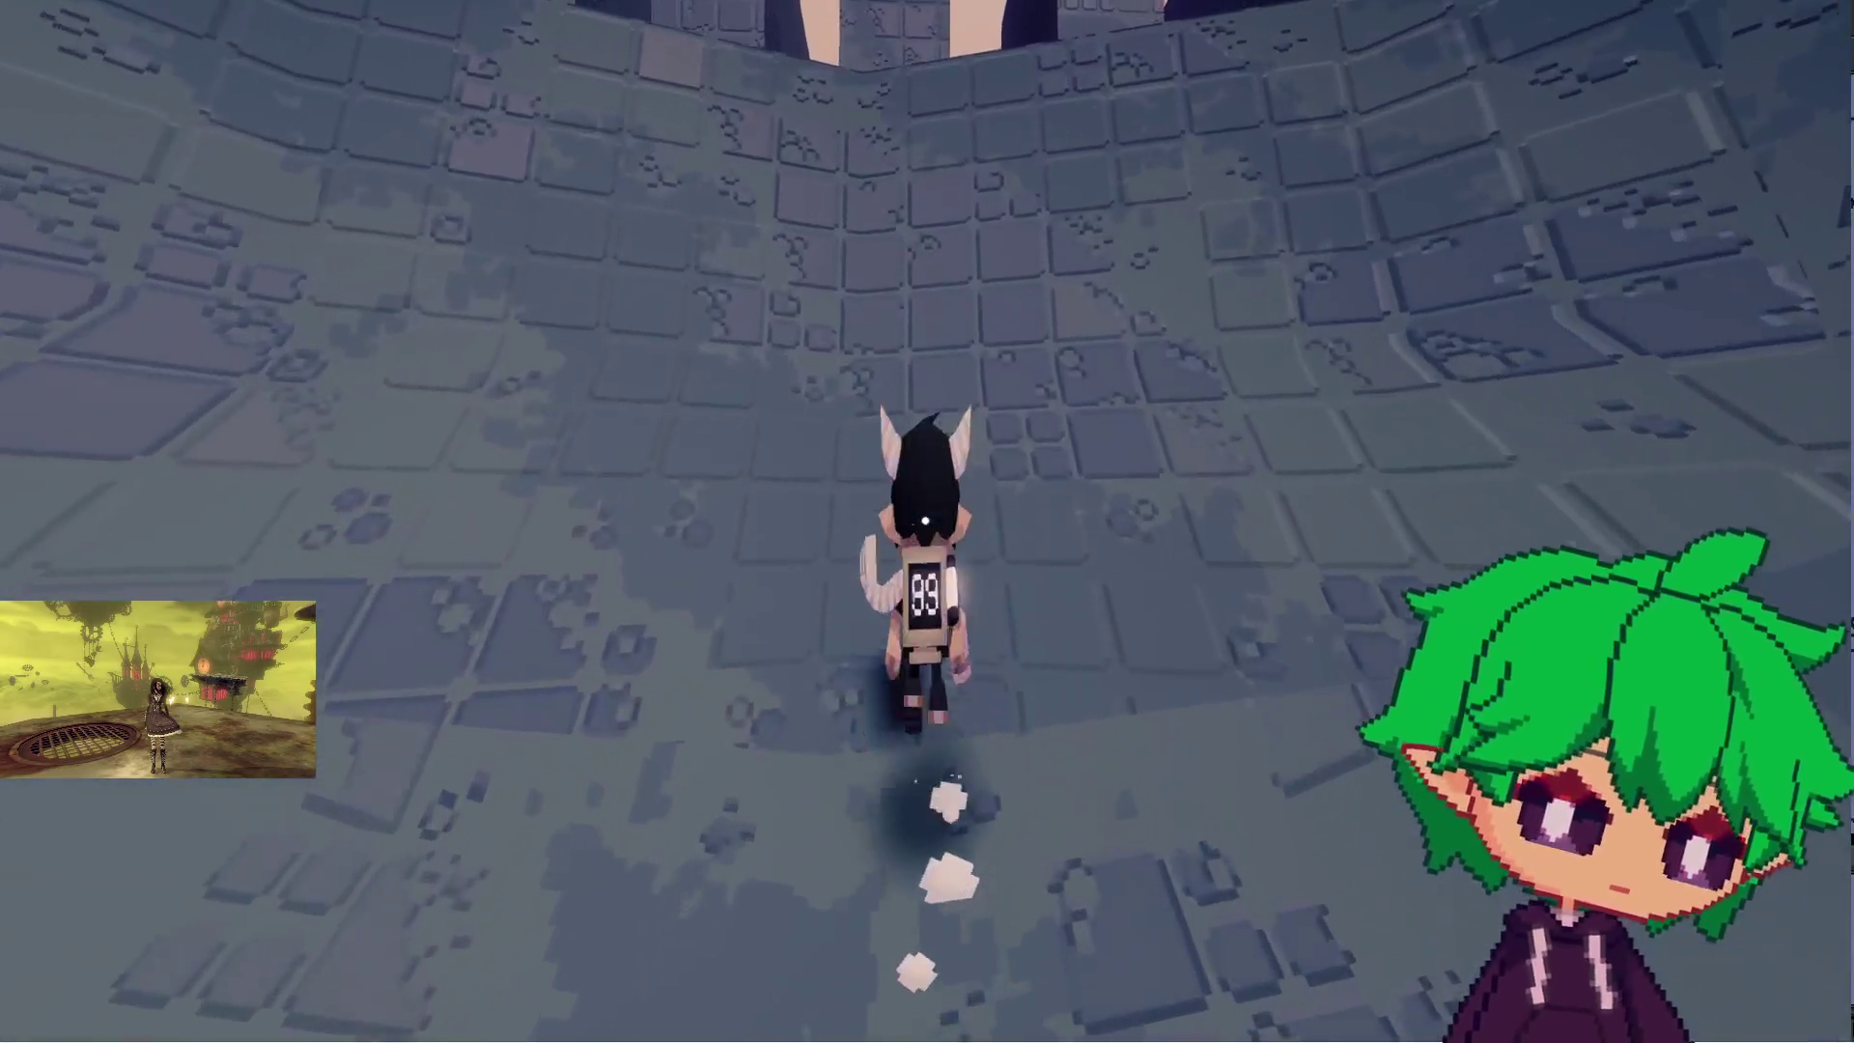
key(w)
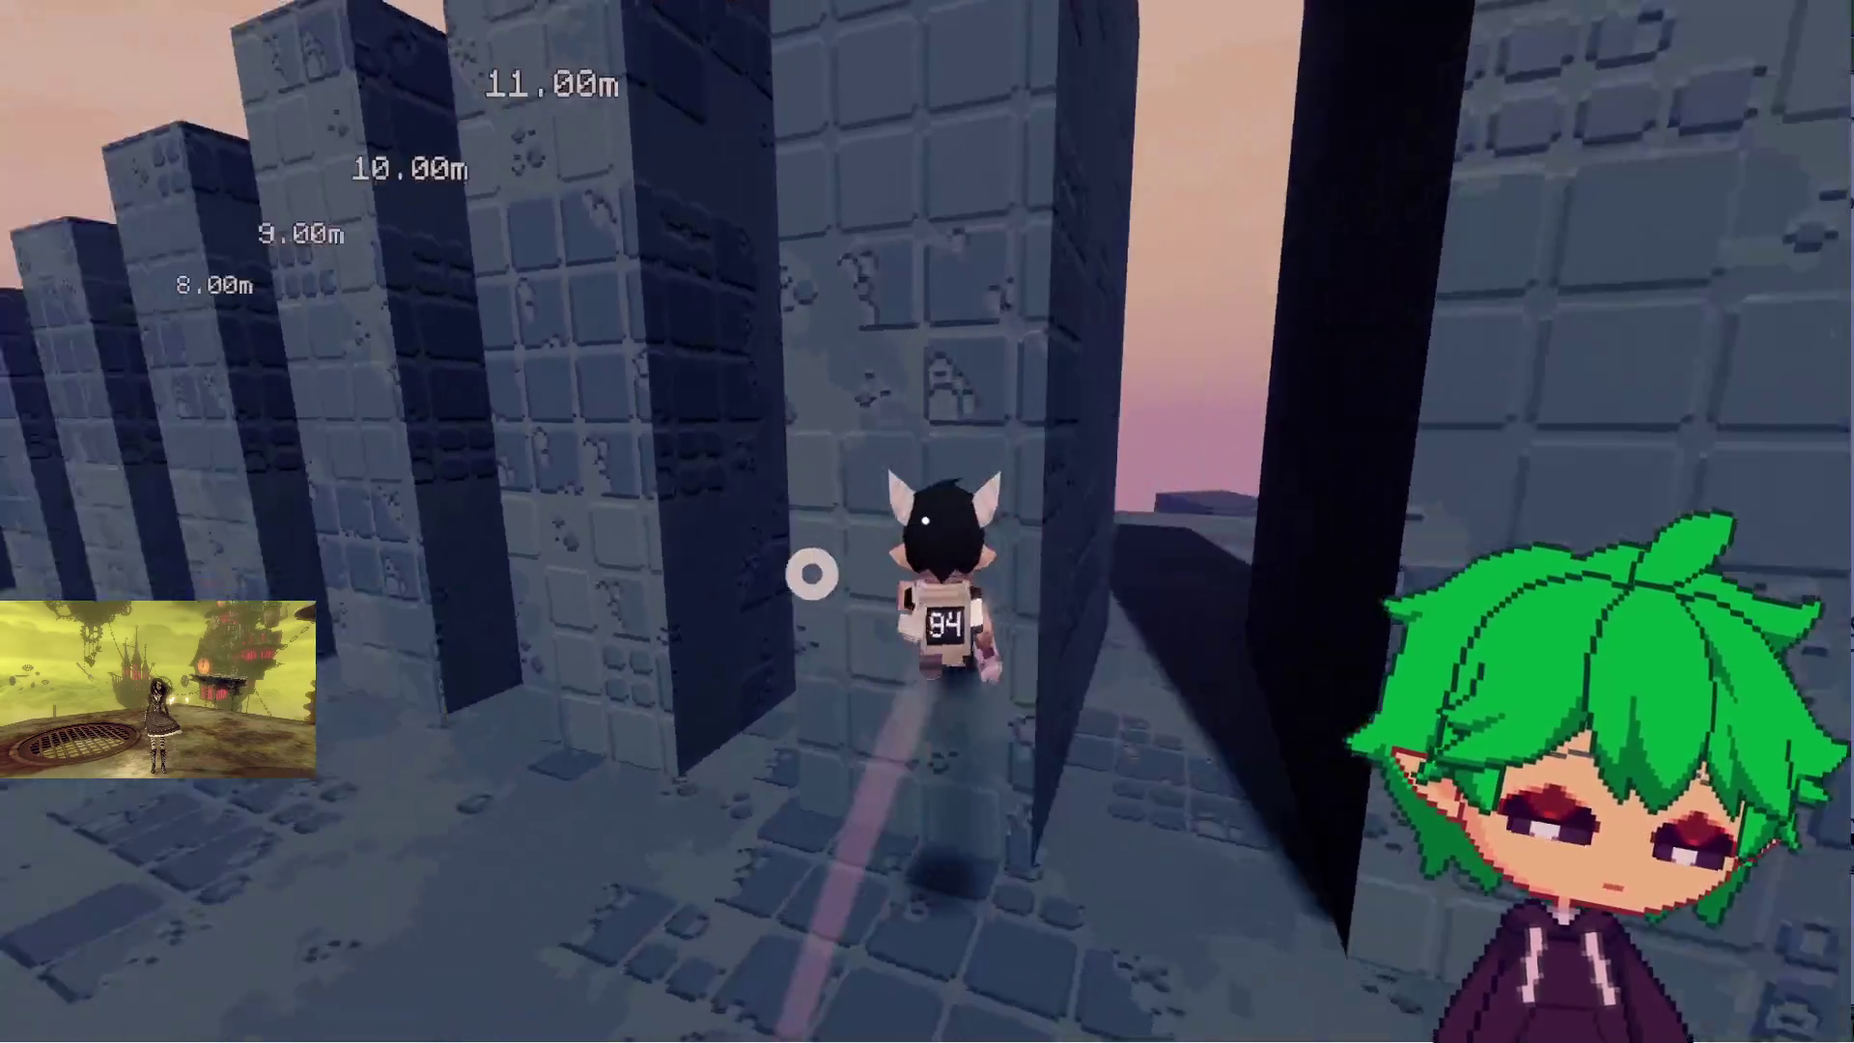
key(w)
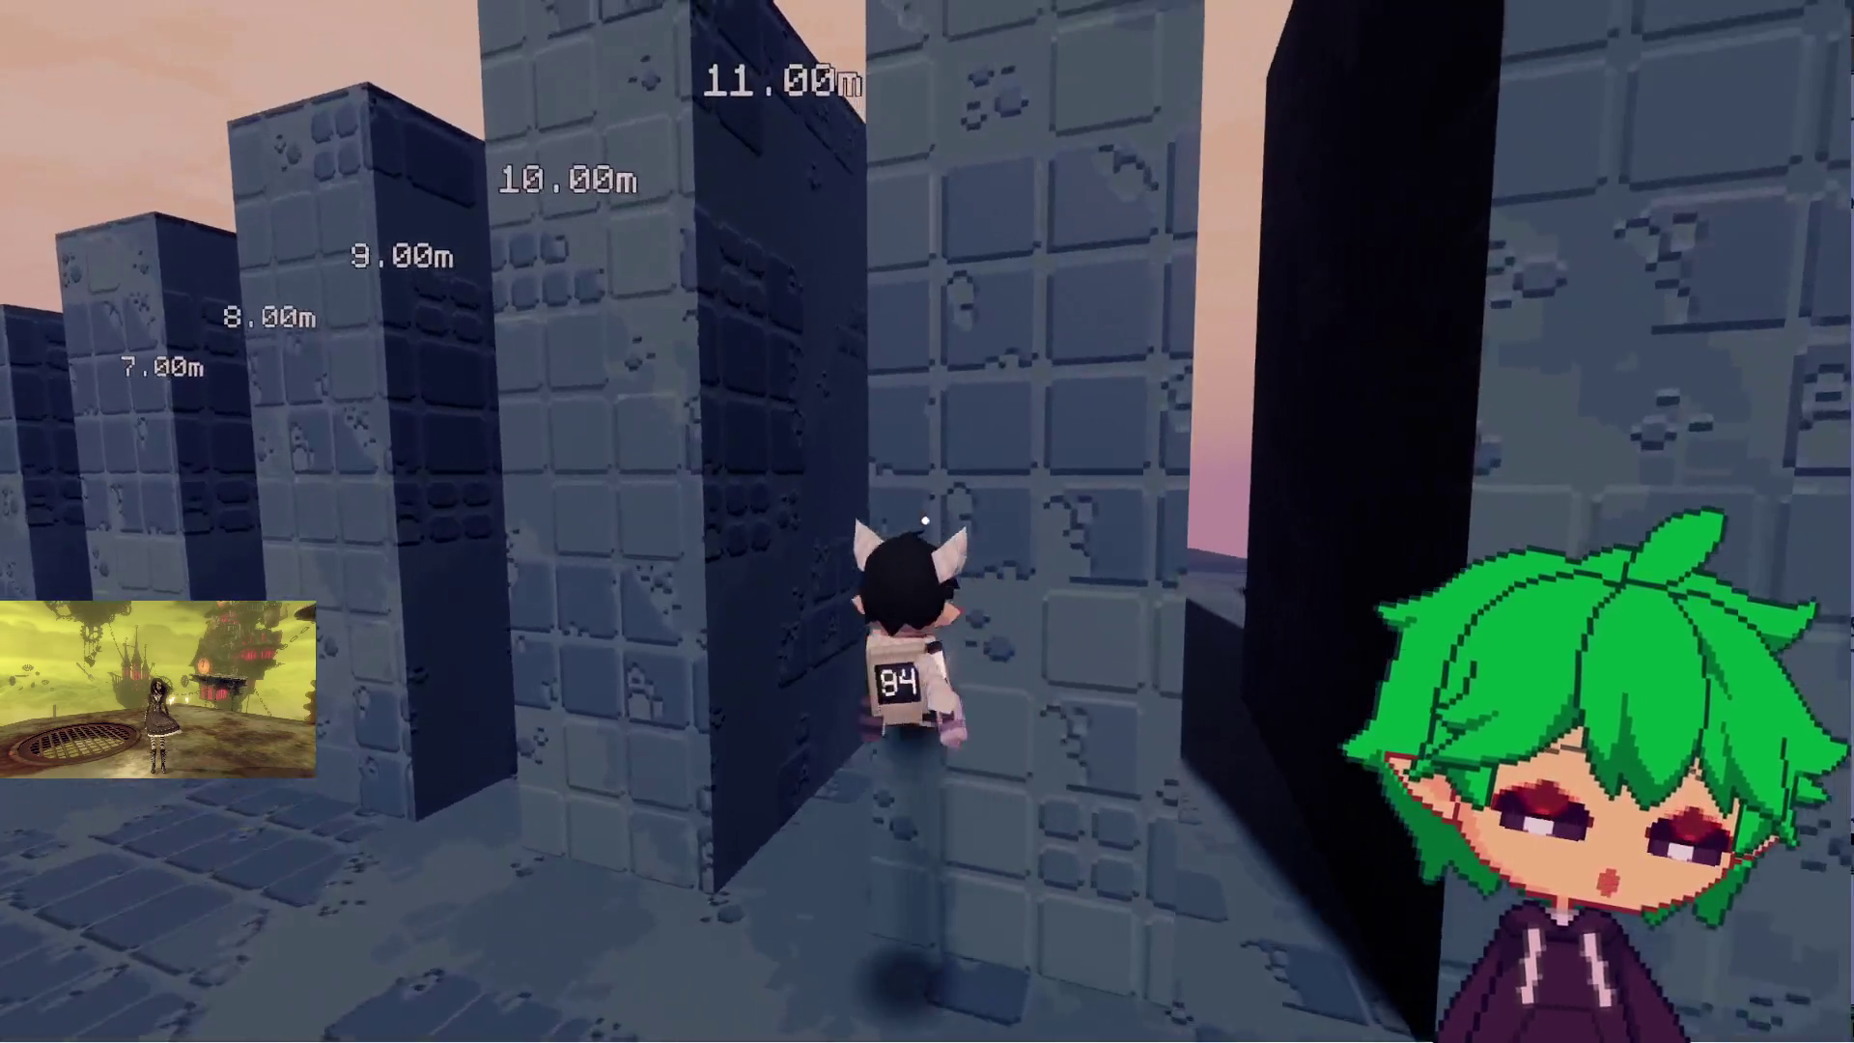
key(w)
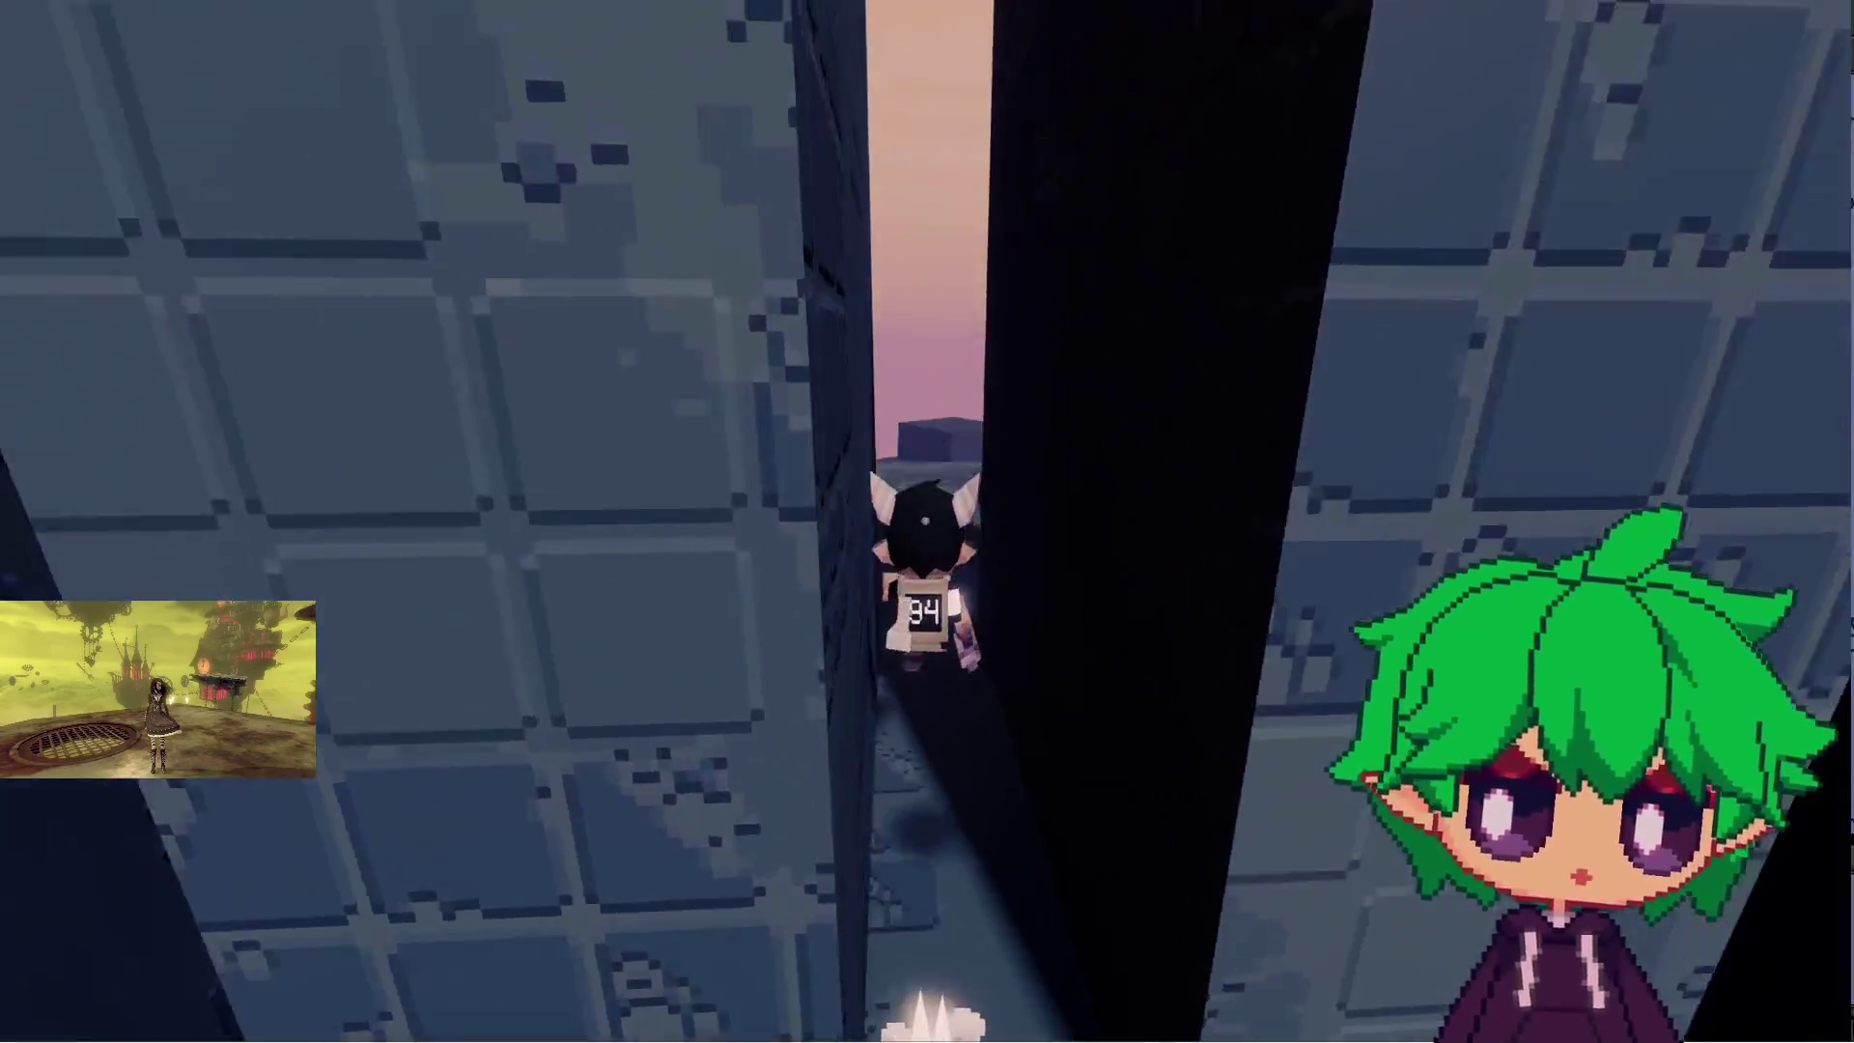
key(w)
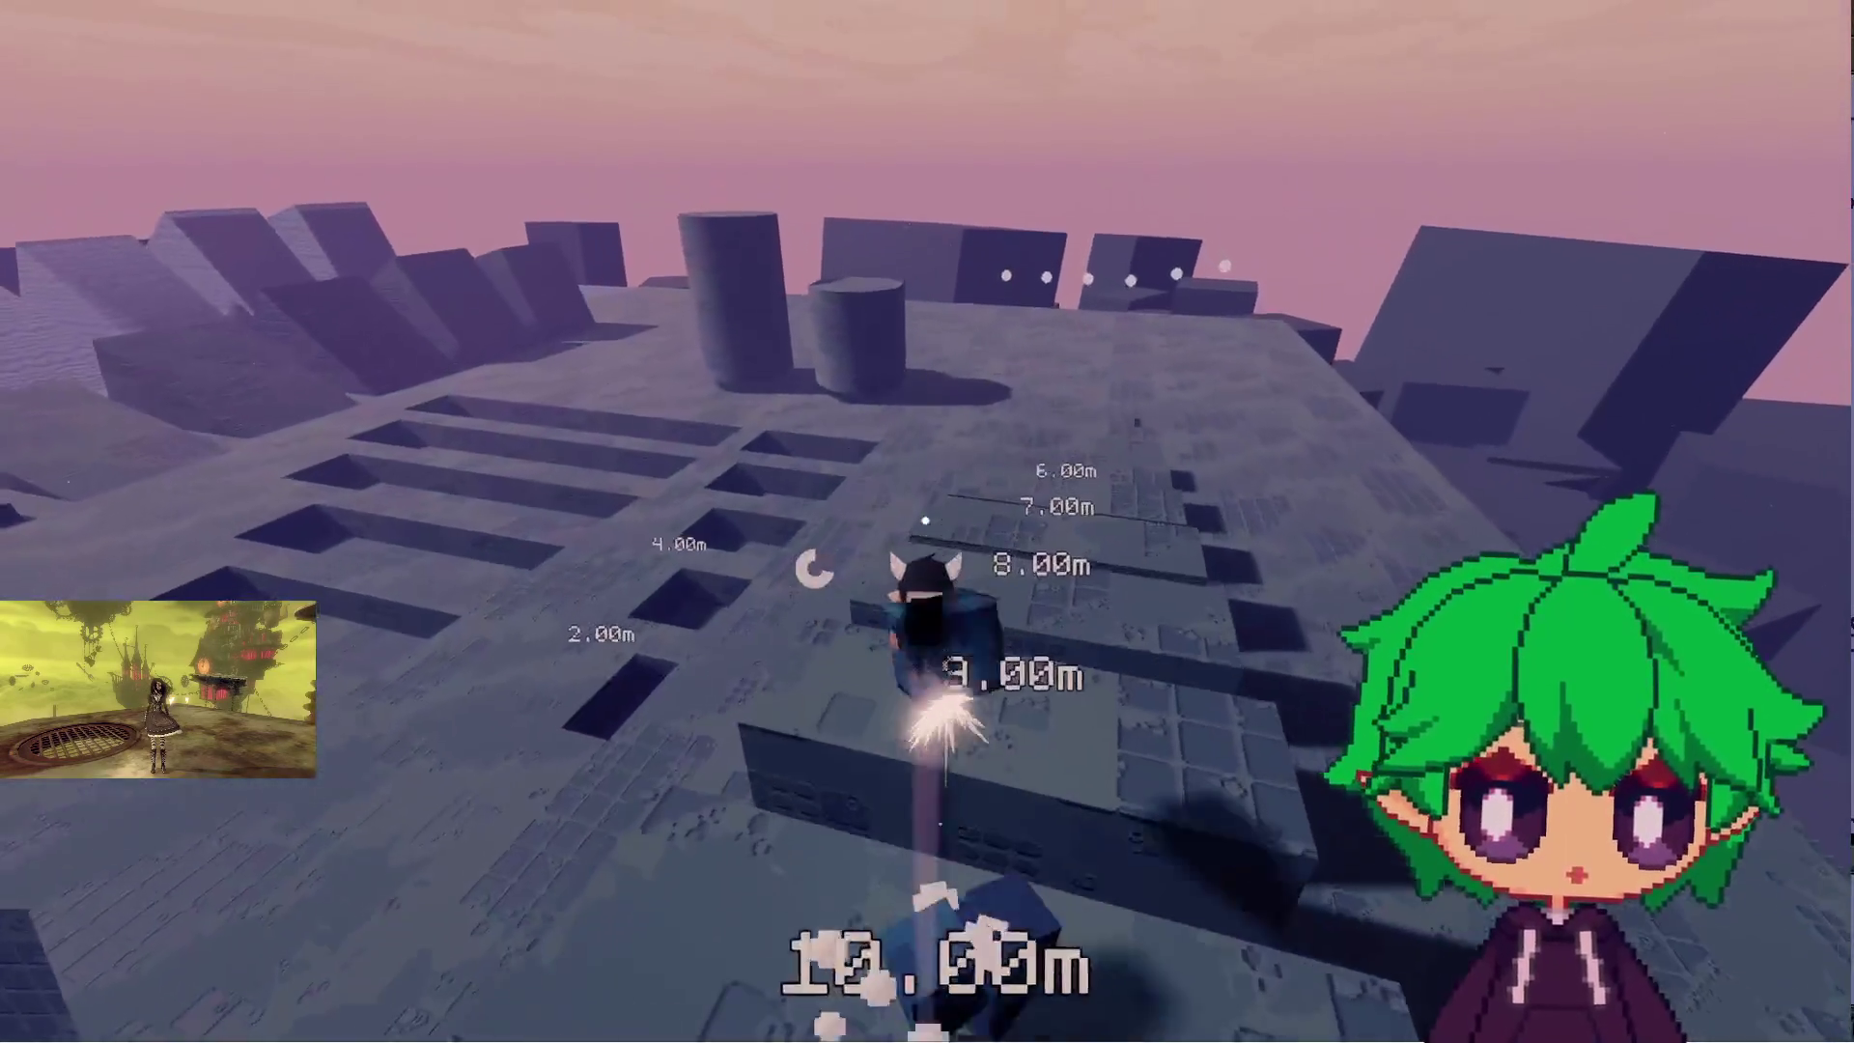
- Drop down past the 4.00m ledge toward the 1.00m marker, then climb the dark pillar's face
key(s)
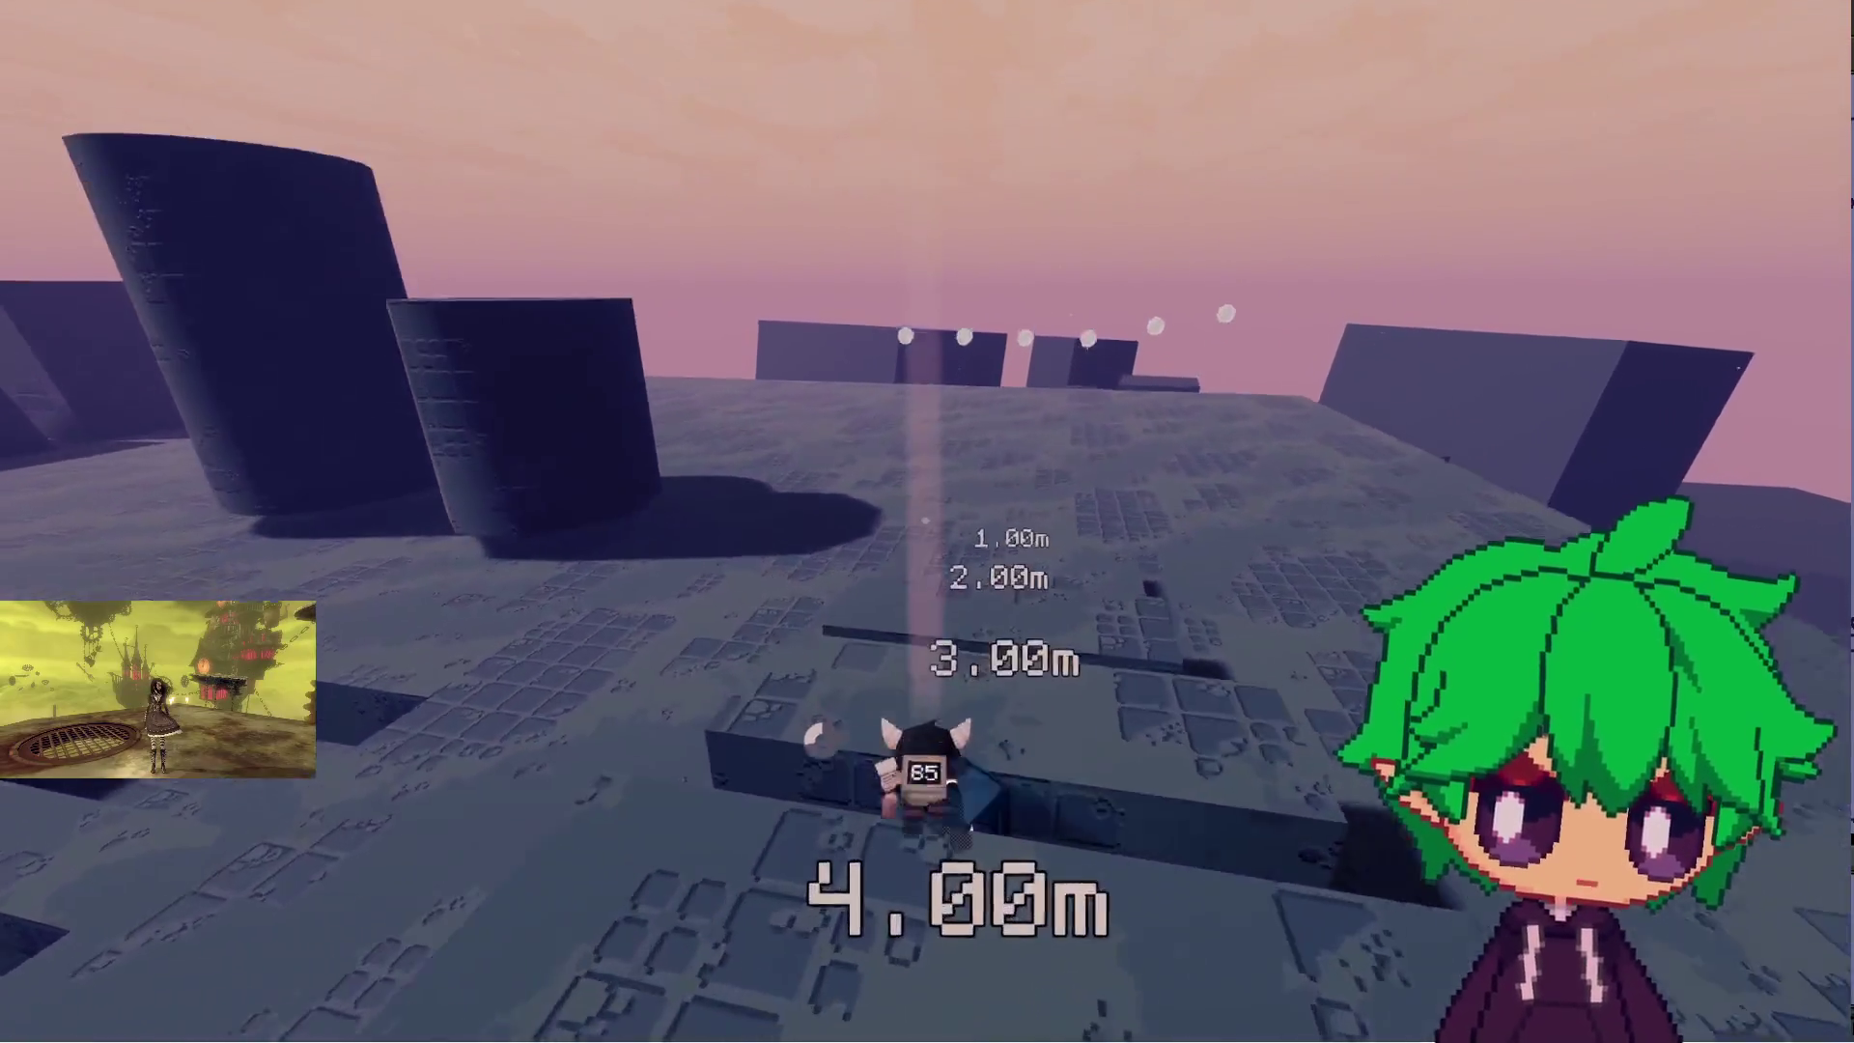
key(s)
key(w)
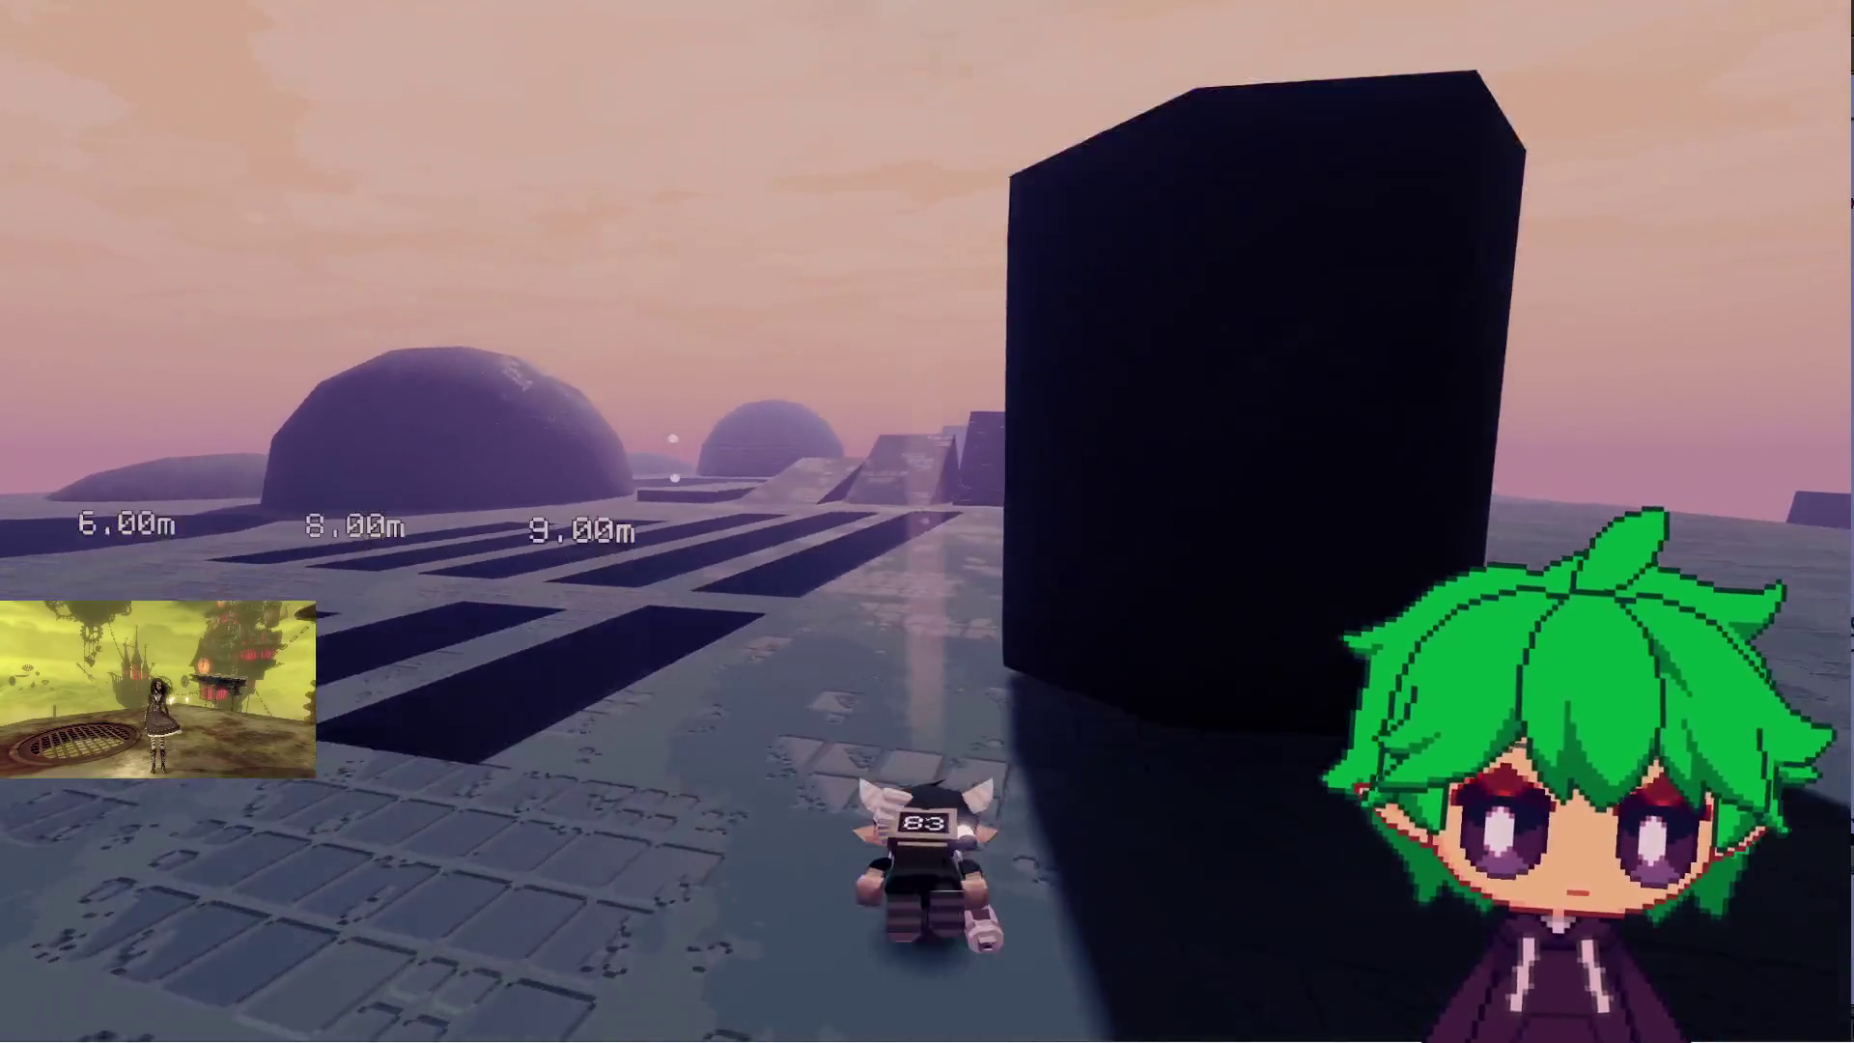
key(space)
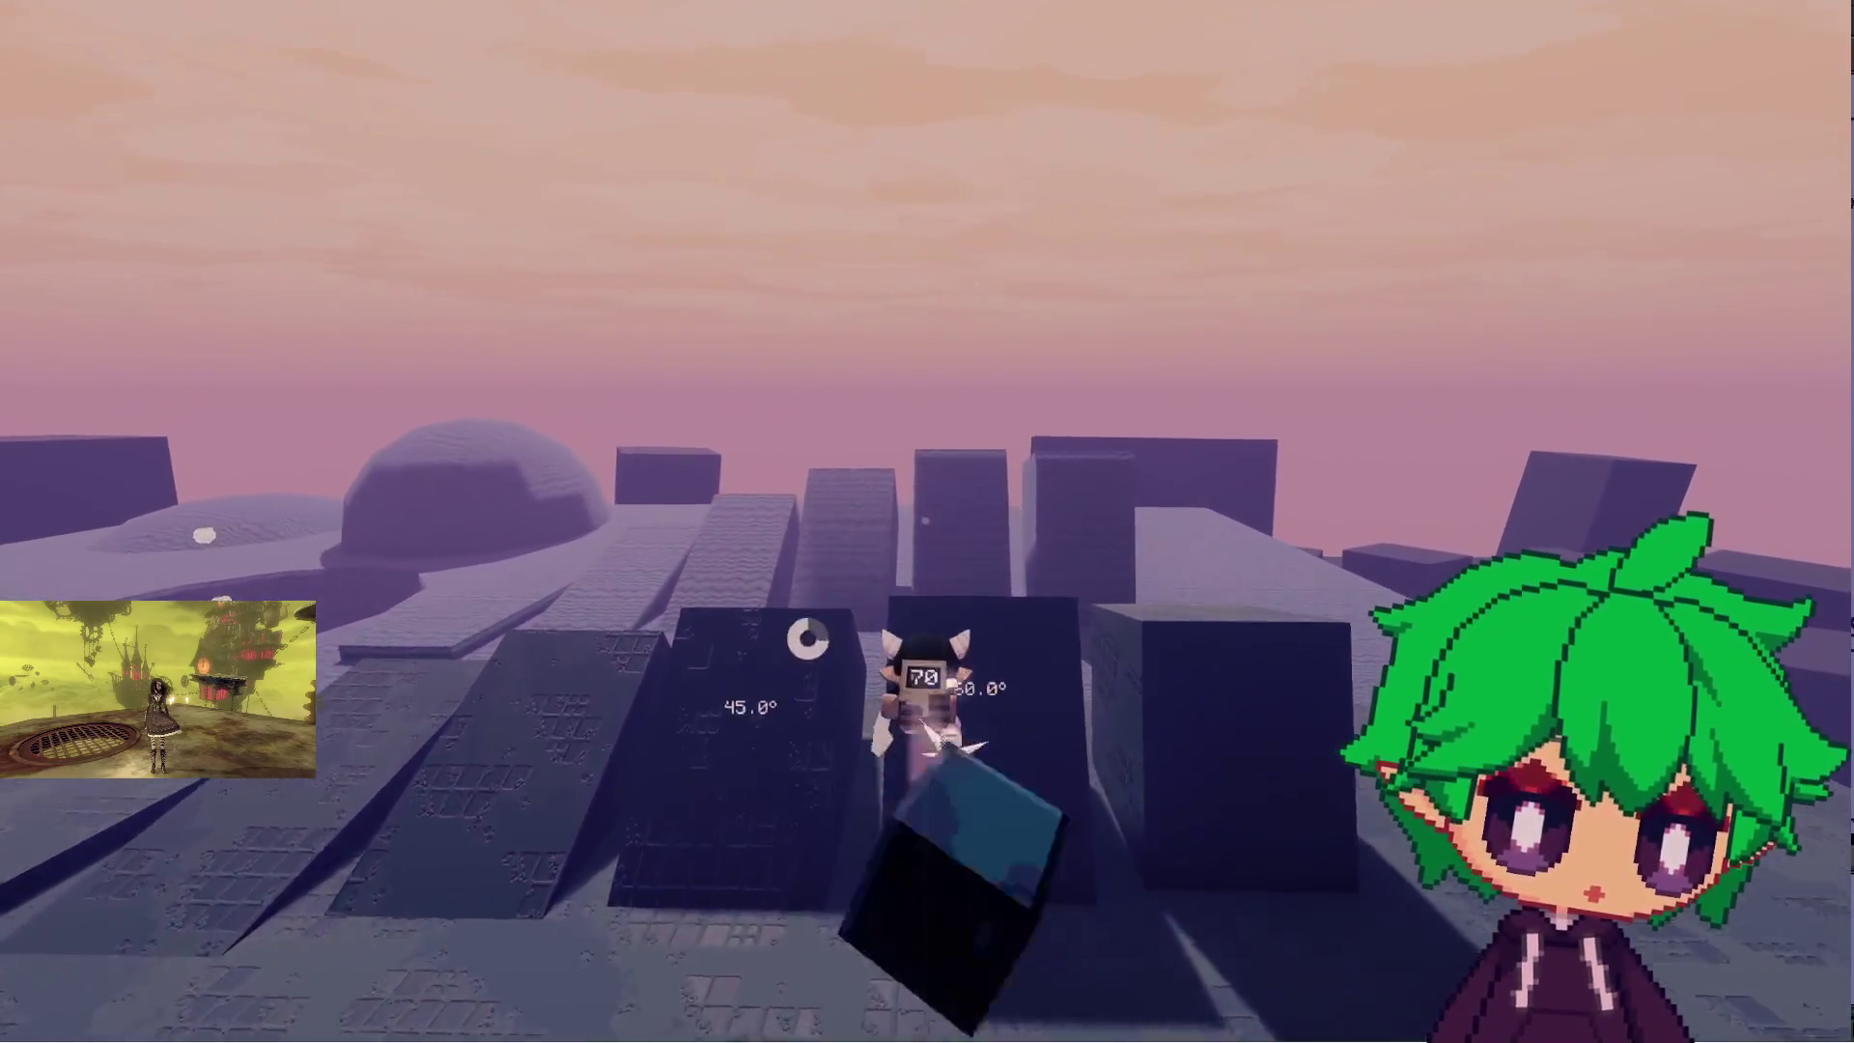
- Climb the 45° and 30° ramps, then head back toward the 60° and 75° ramps
key(a)
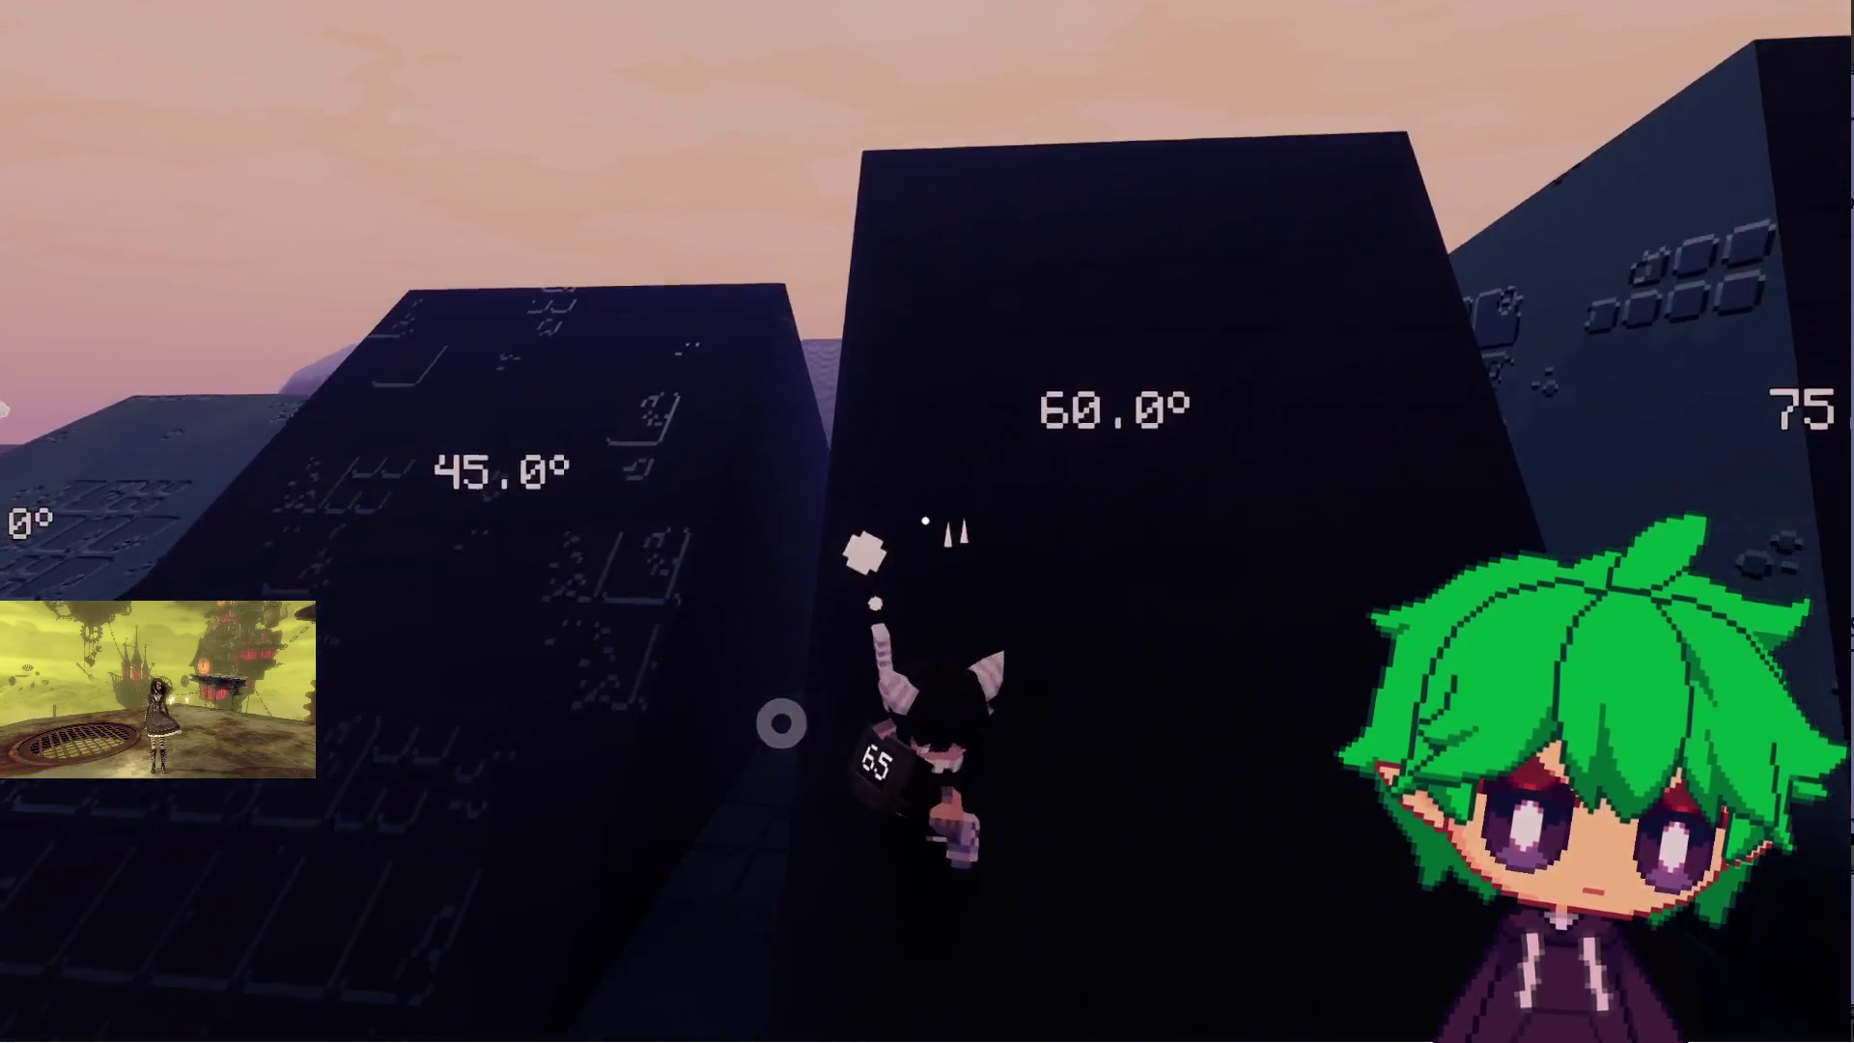
key(w)
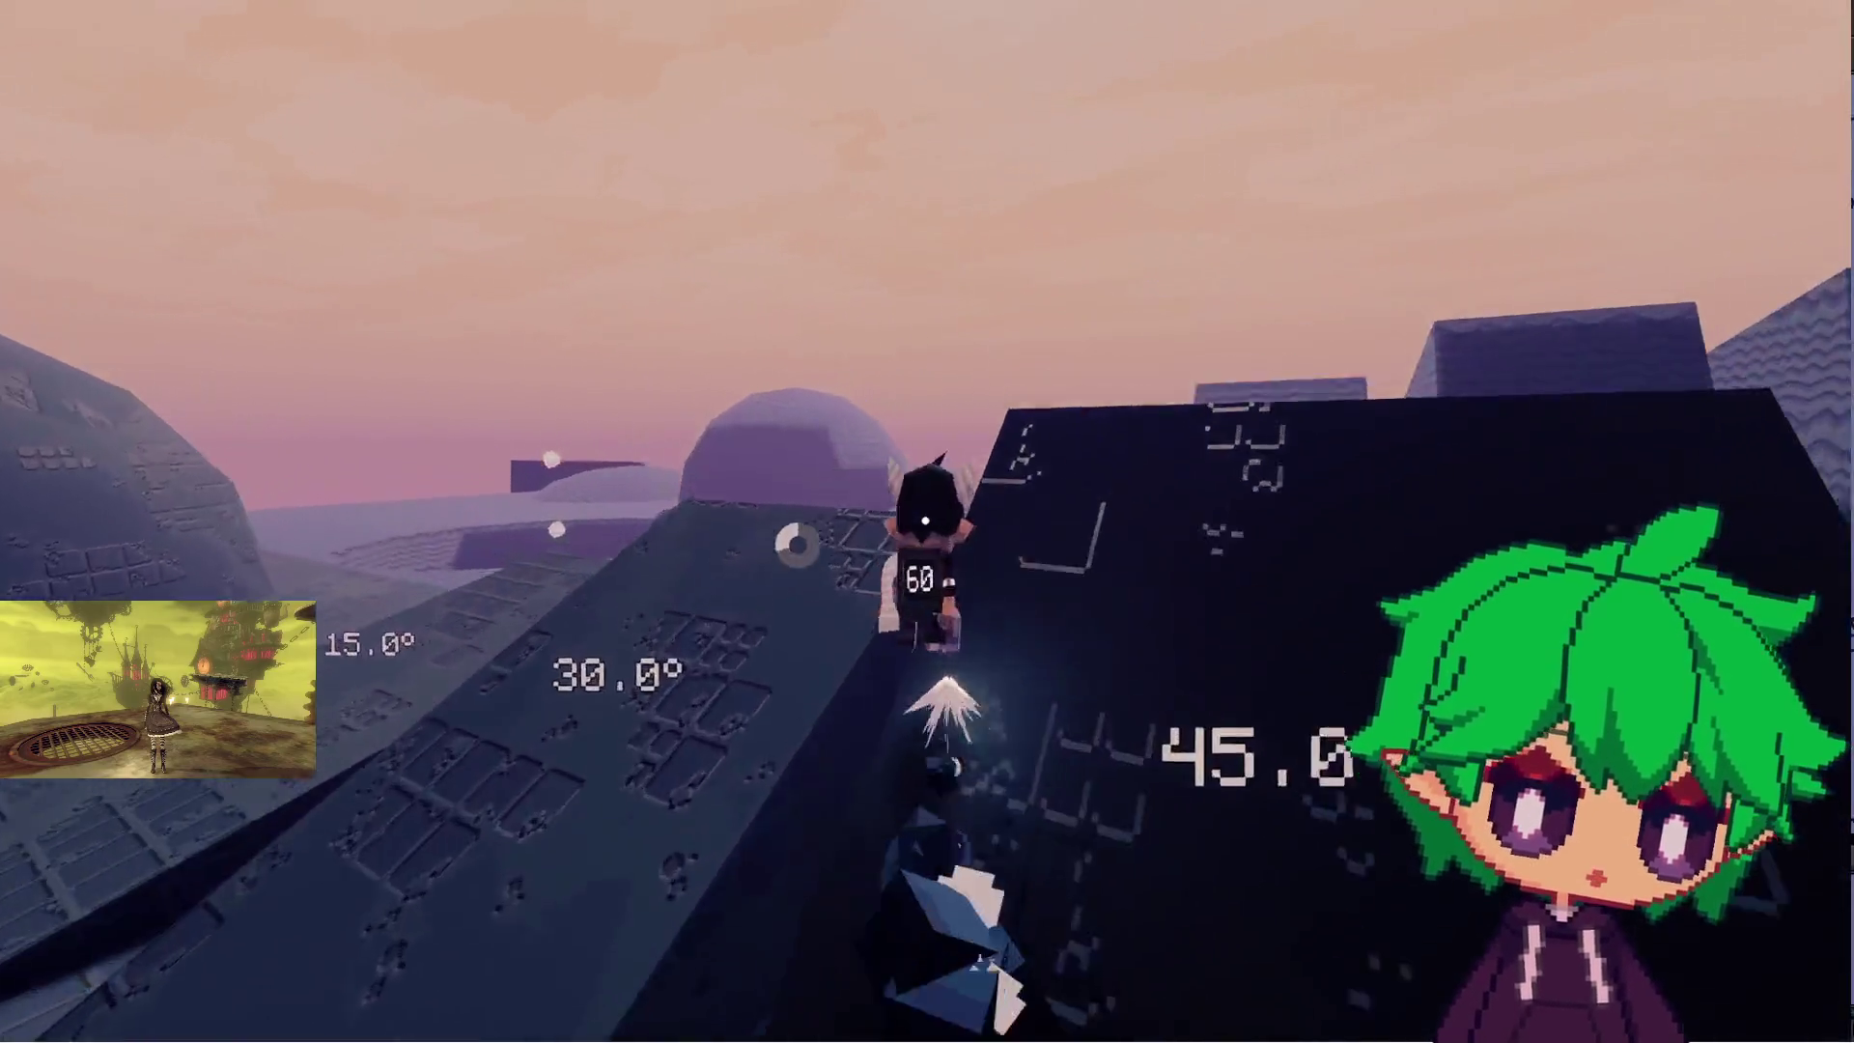
key(w)
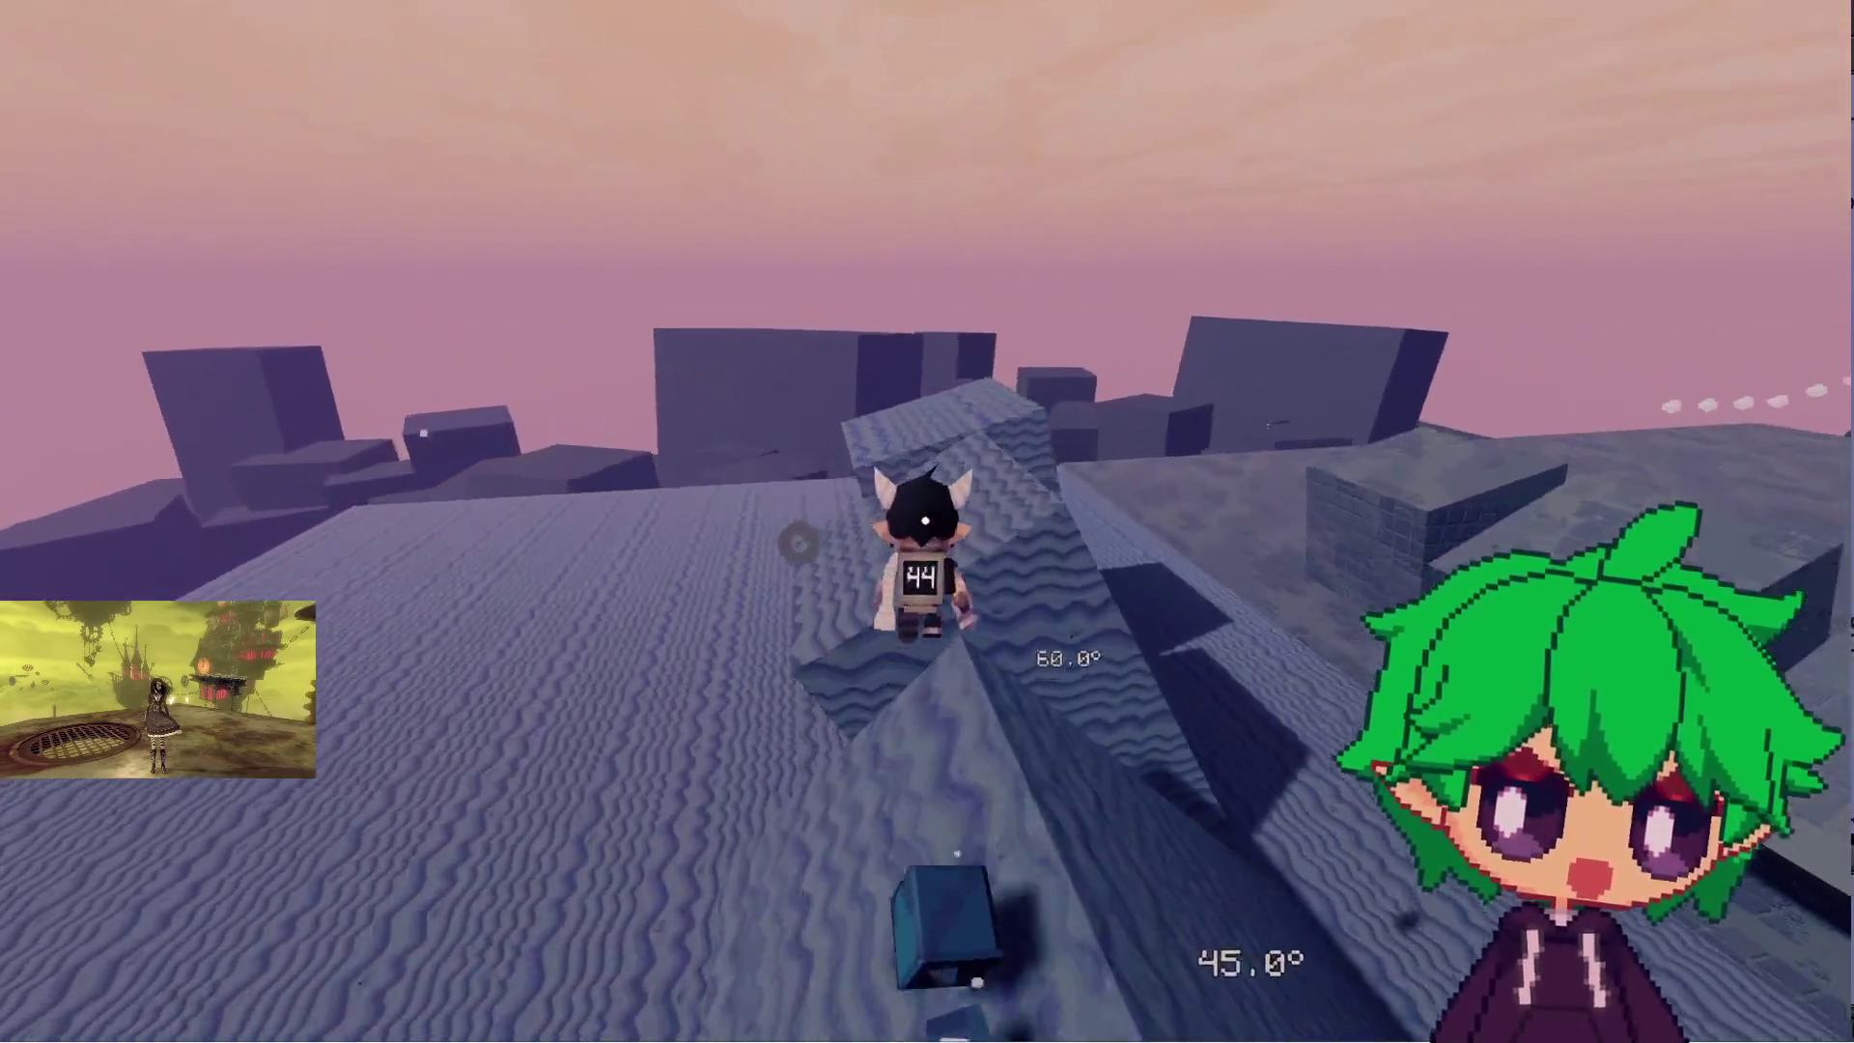
key(s)
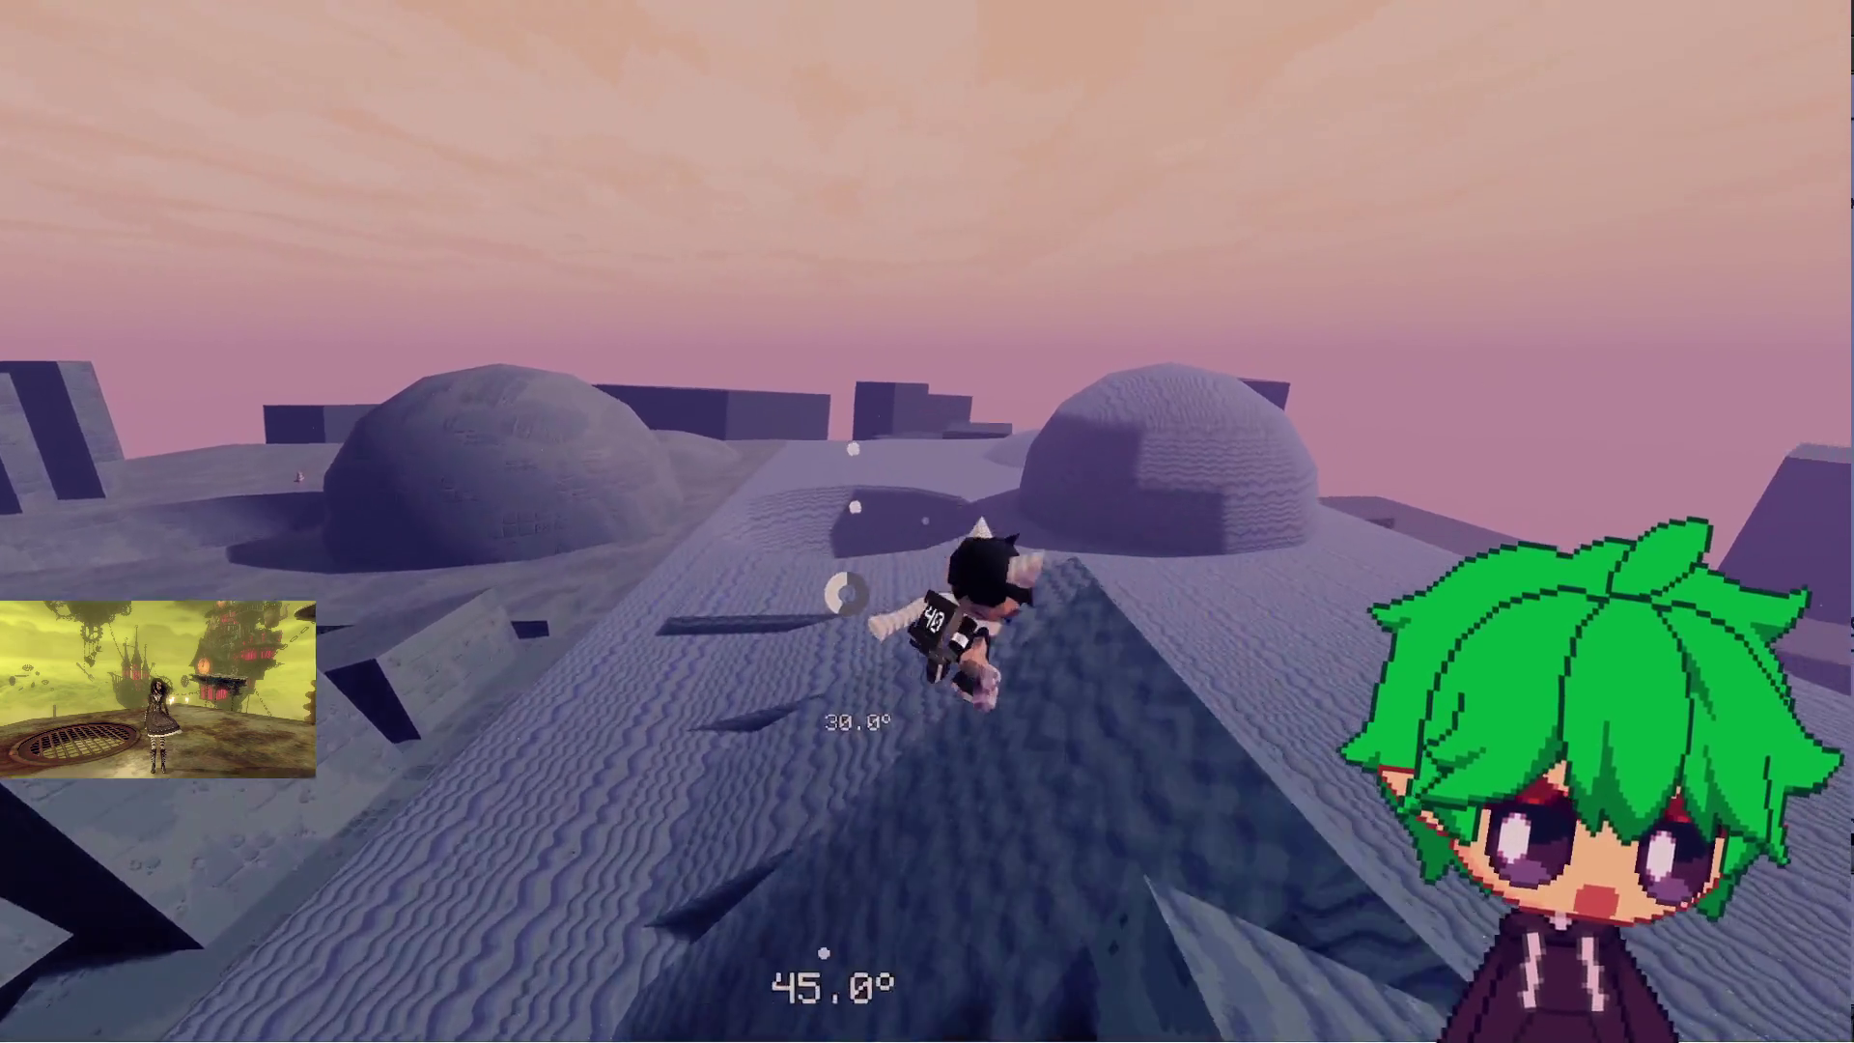
key(w)
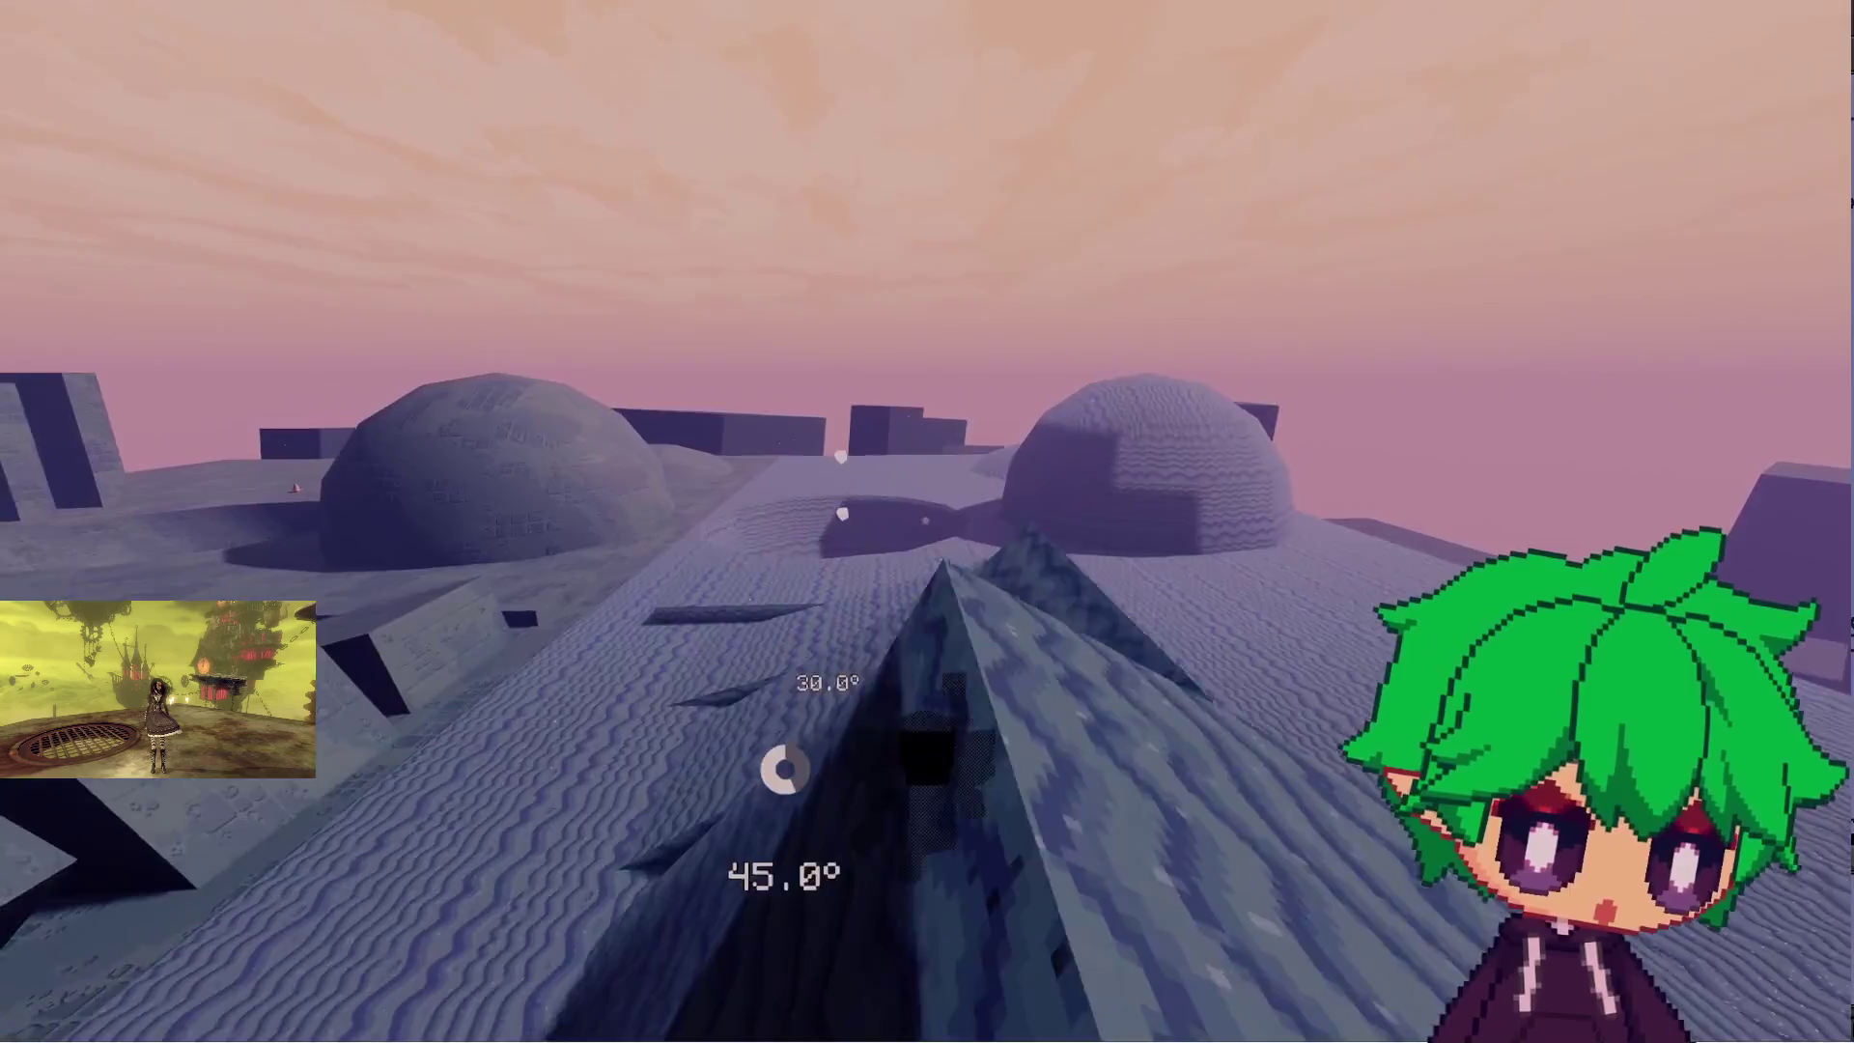
key(w)
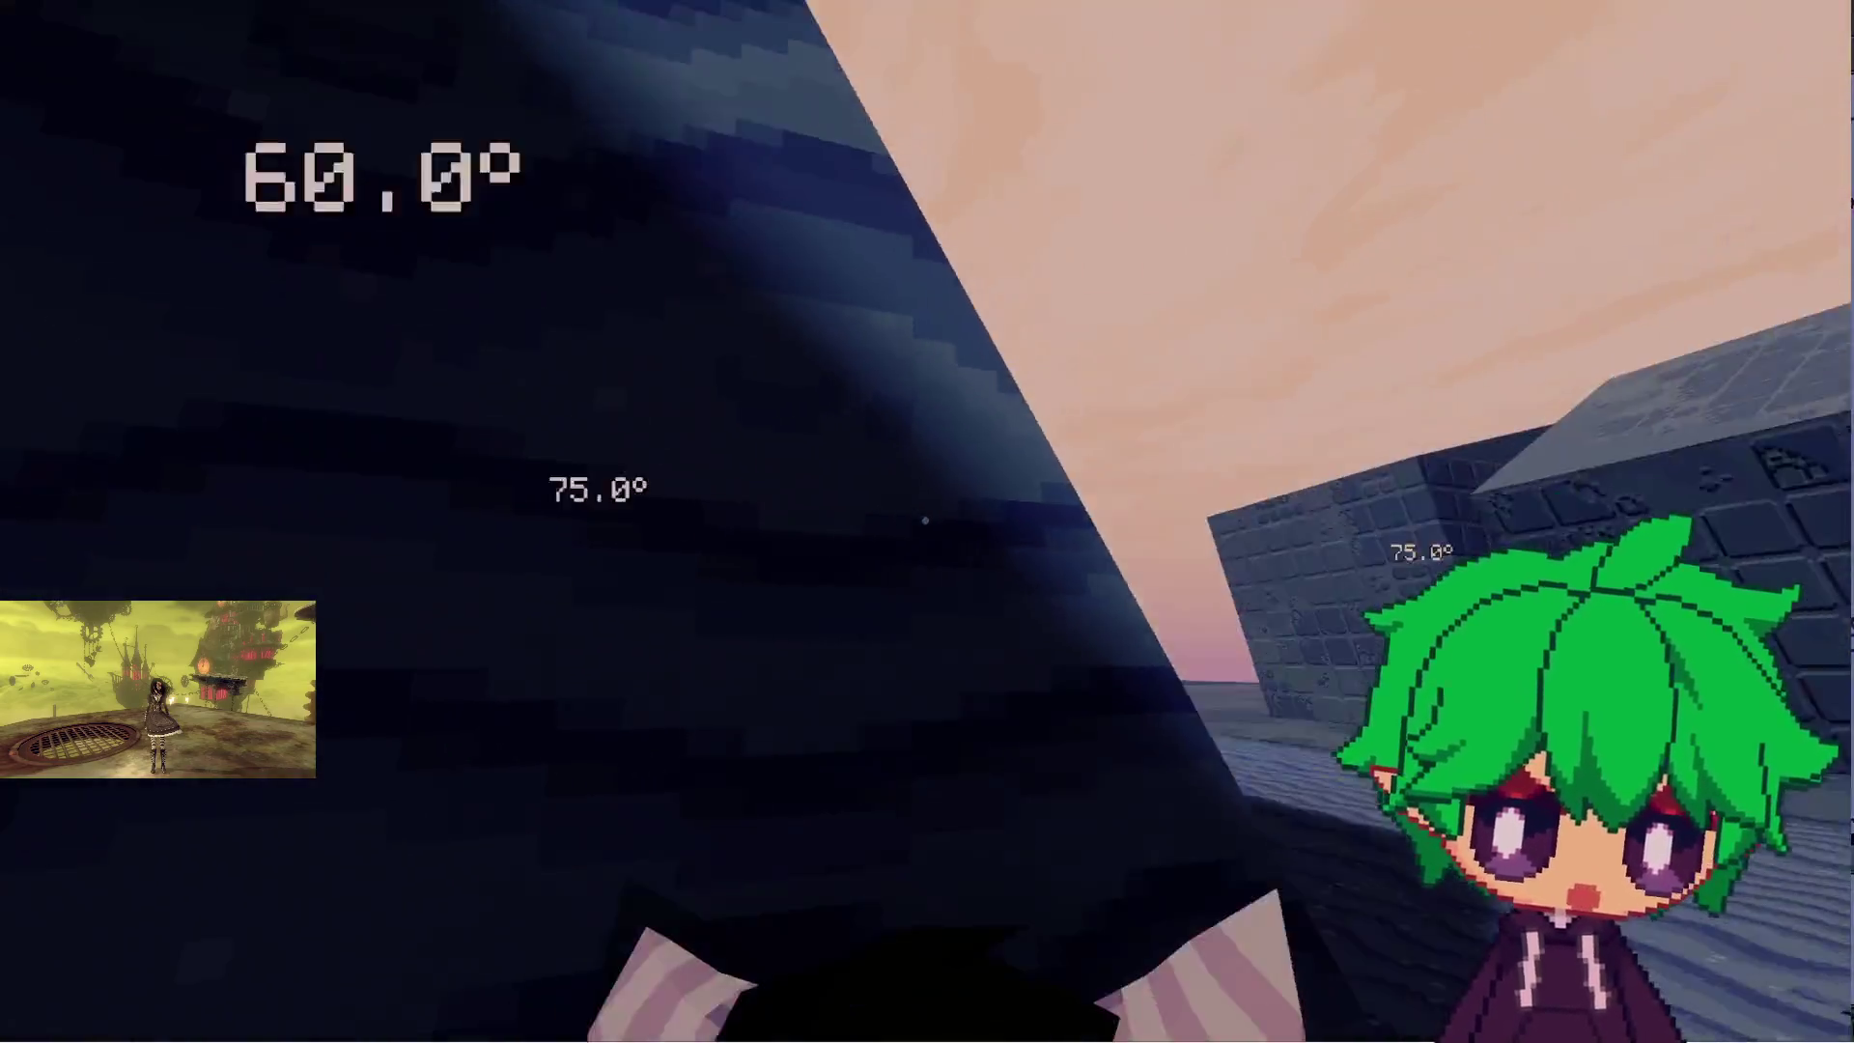
- Run through the tiled alley past the tall cylinder and along the height-marked walls
key(w)
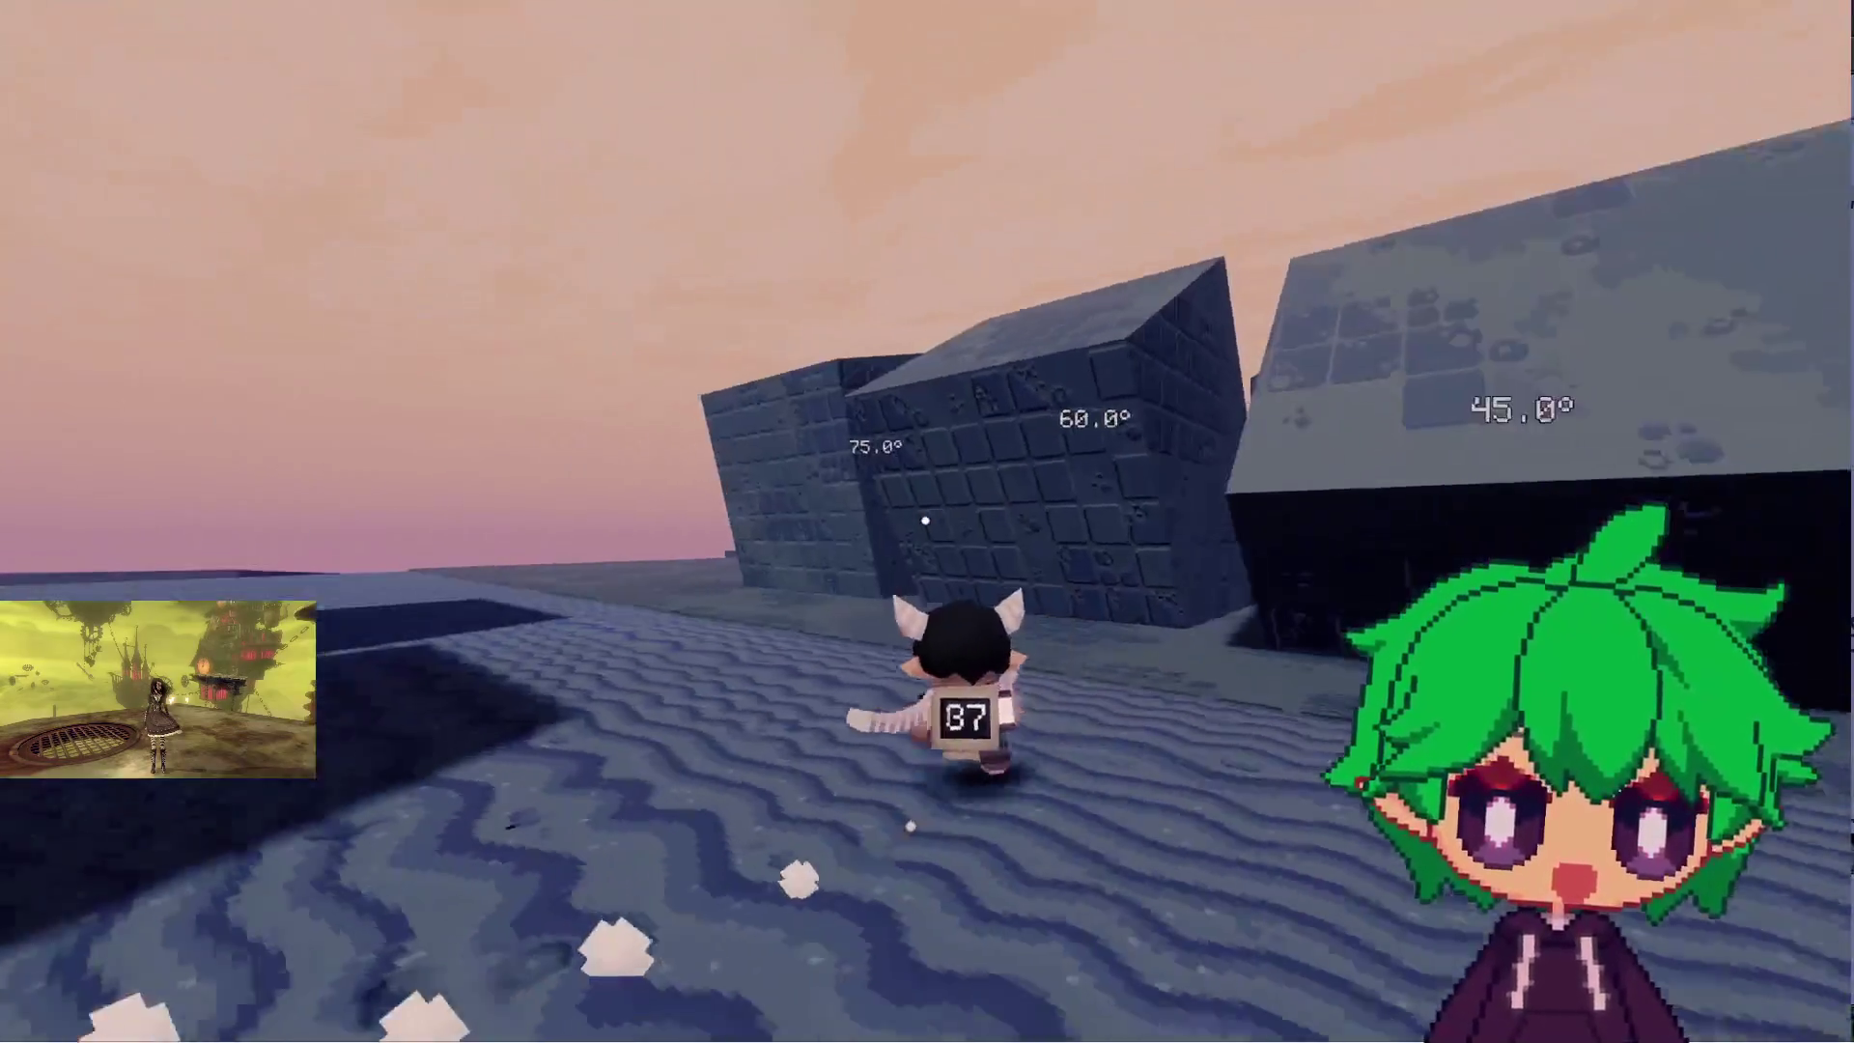
key(w)
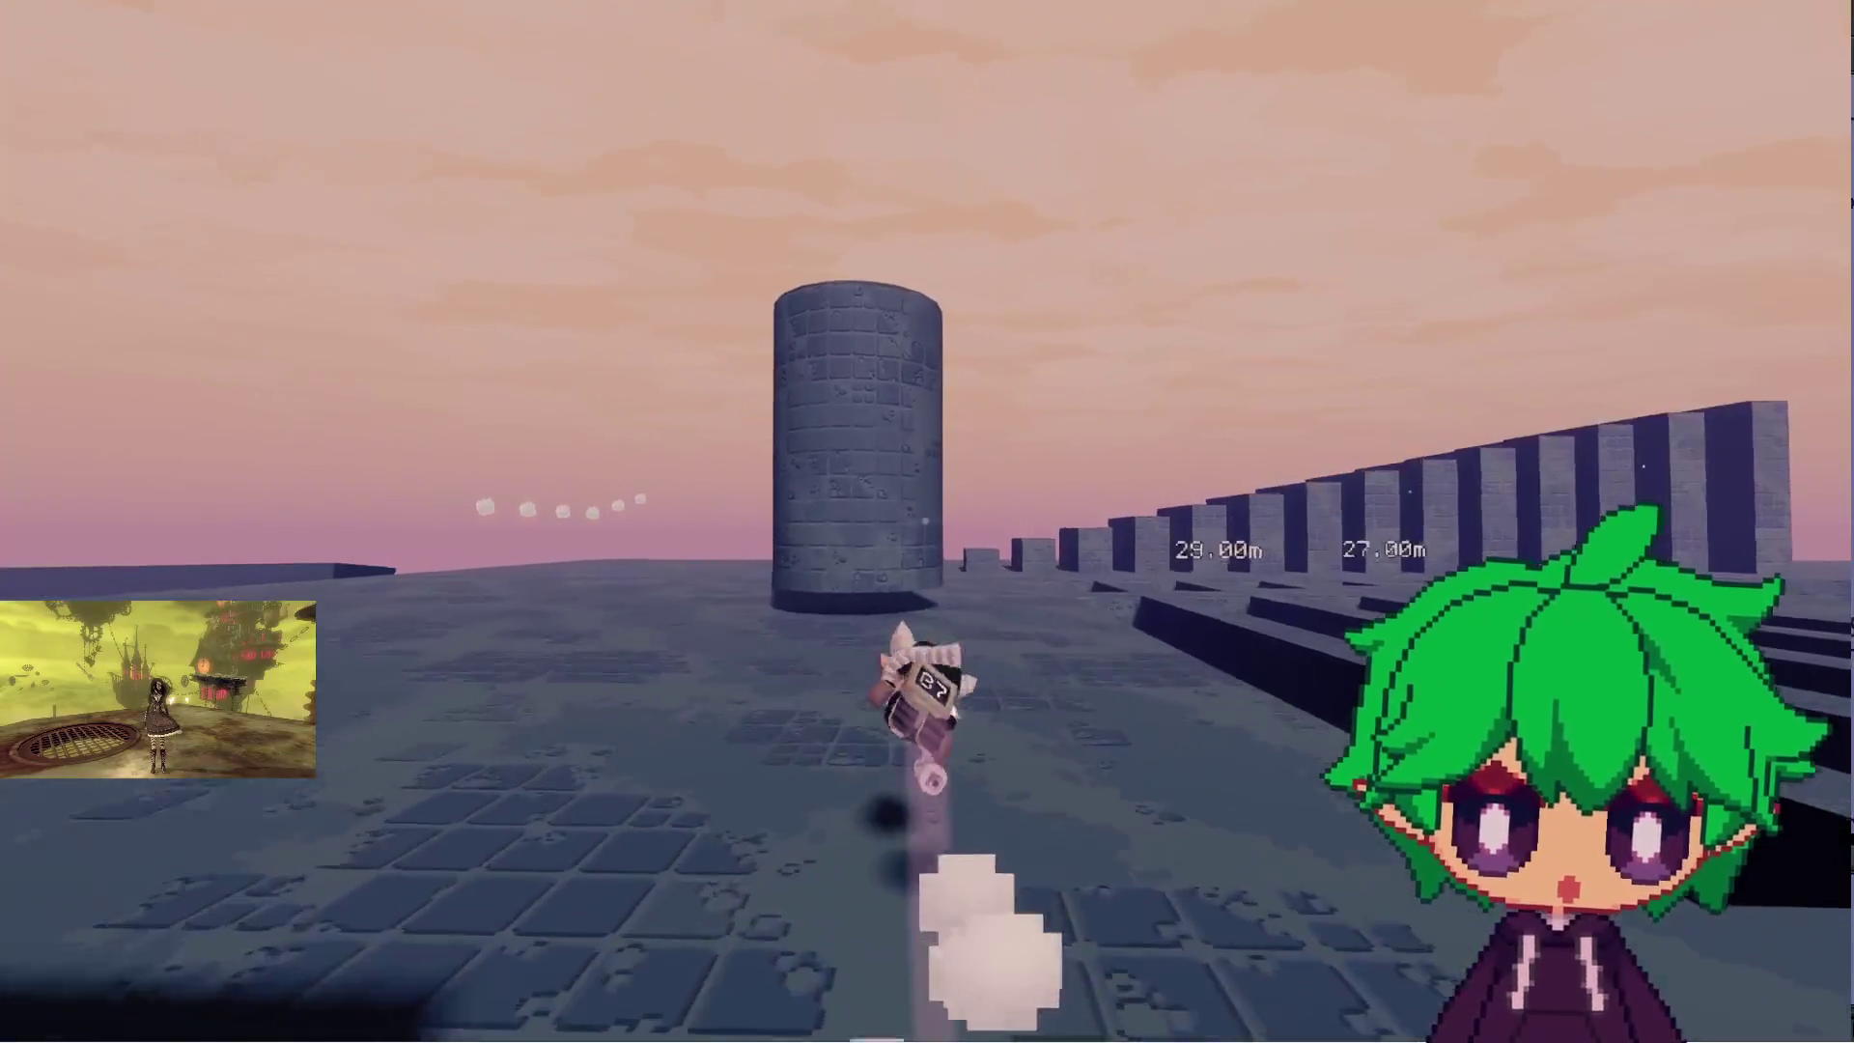
key(w)
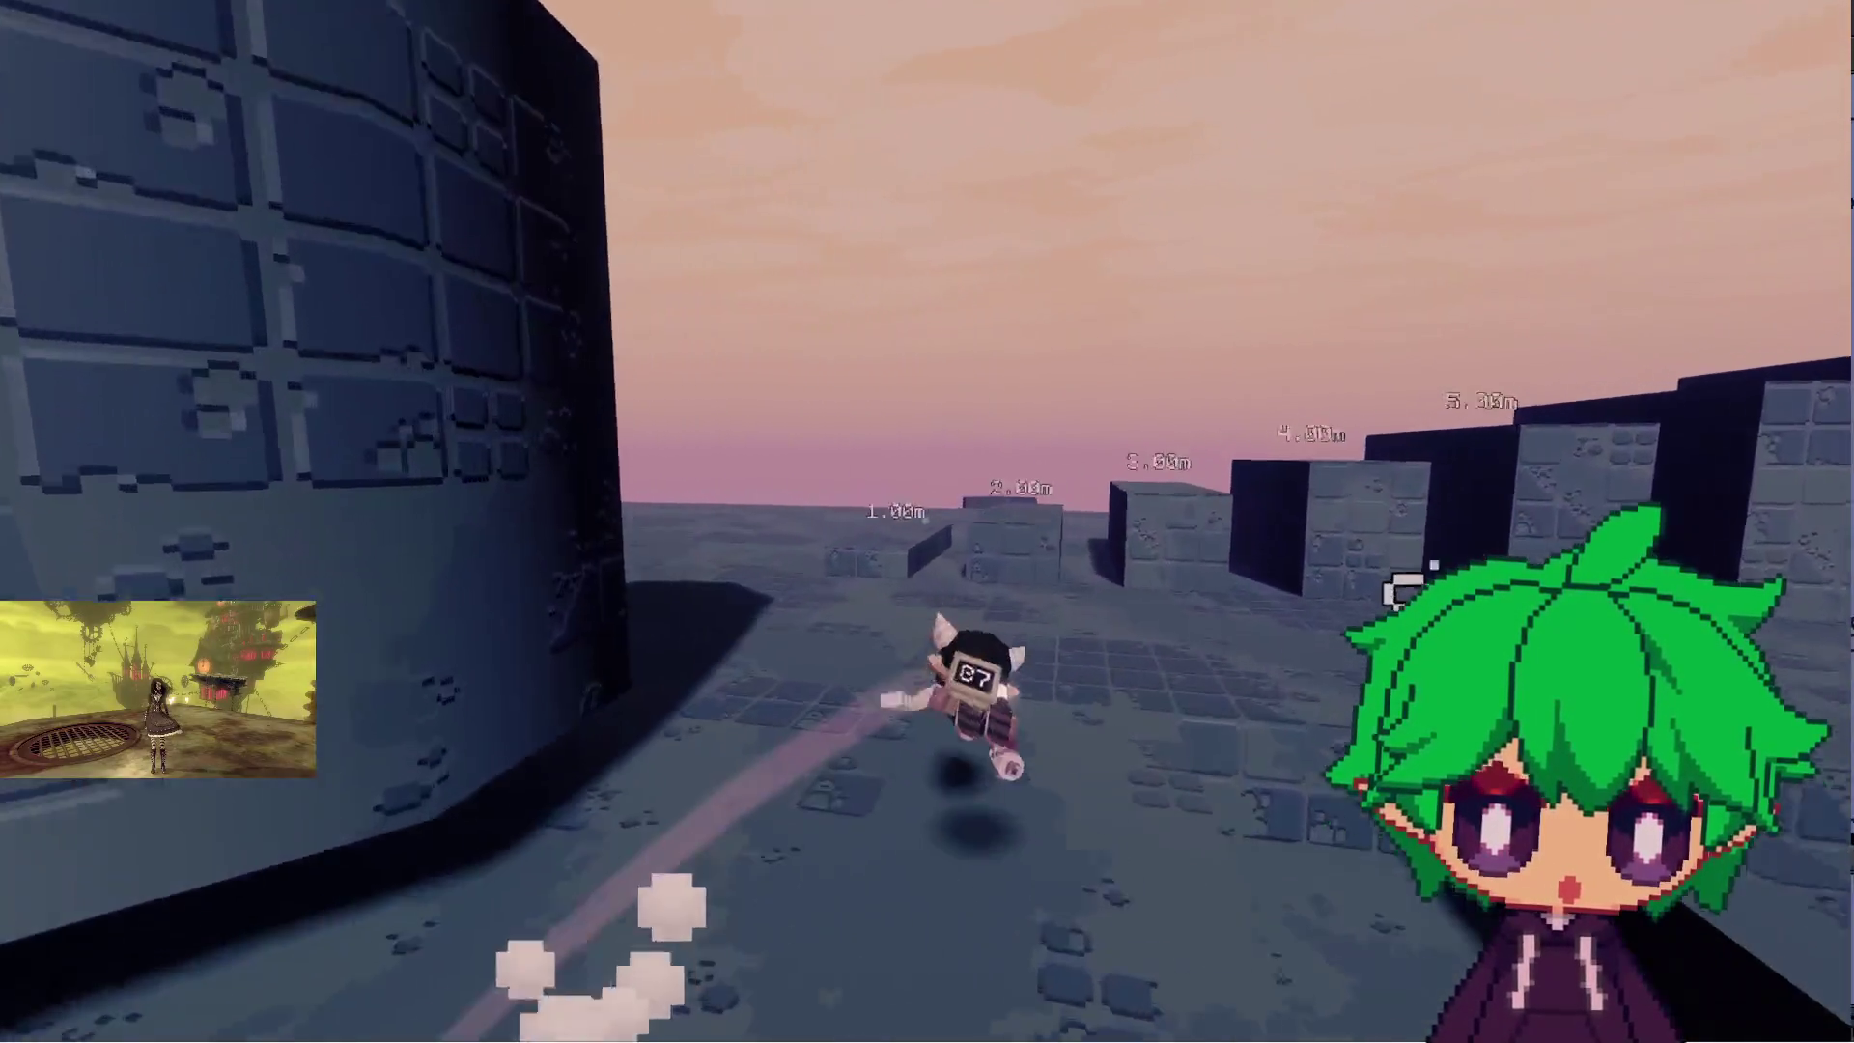
key(w)
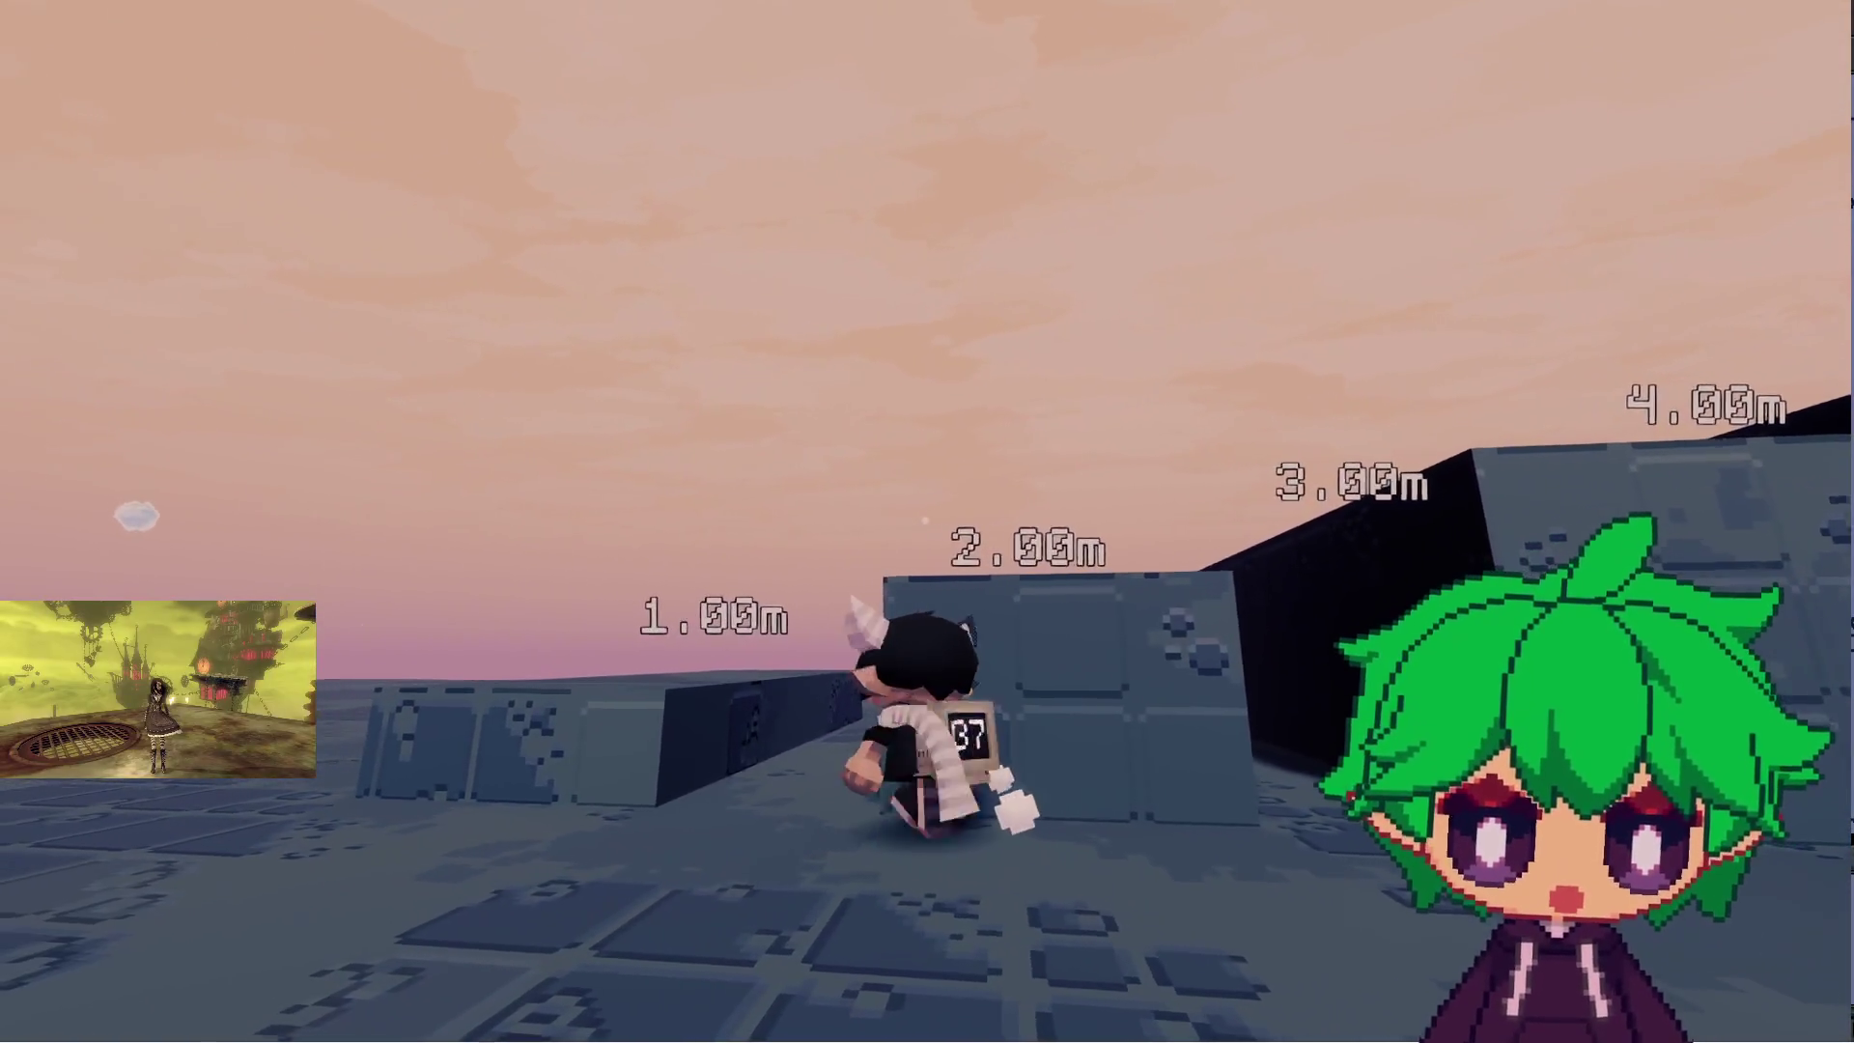
- Switch to first-person view, walk into the pink block, then run onto the dark block near the cones
key(s)
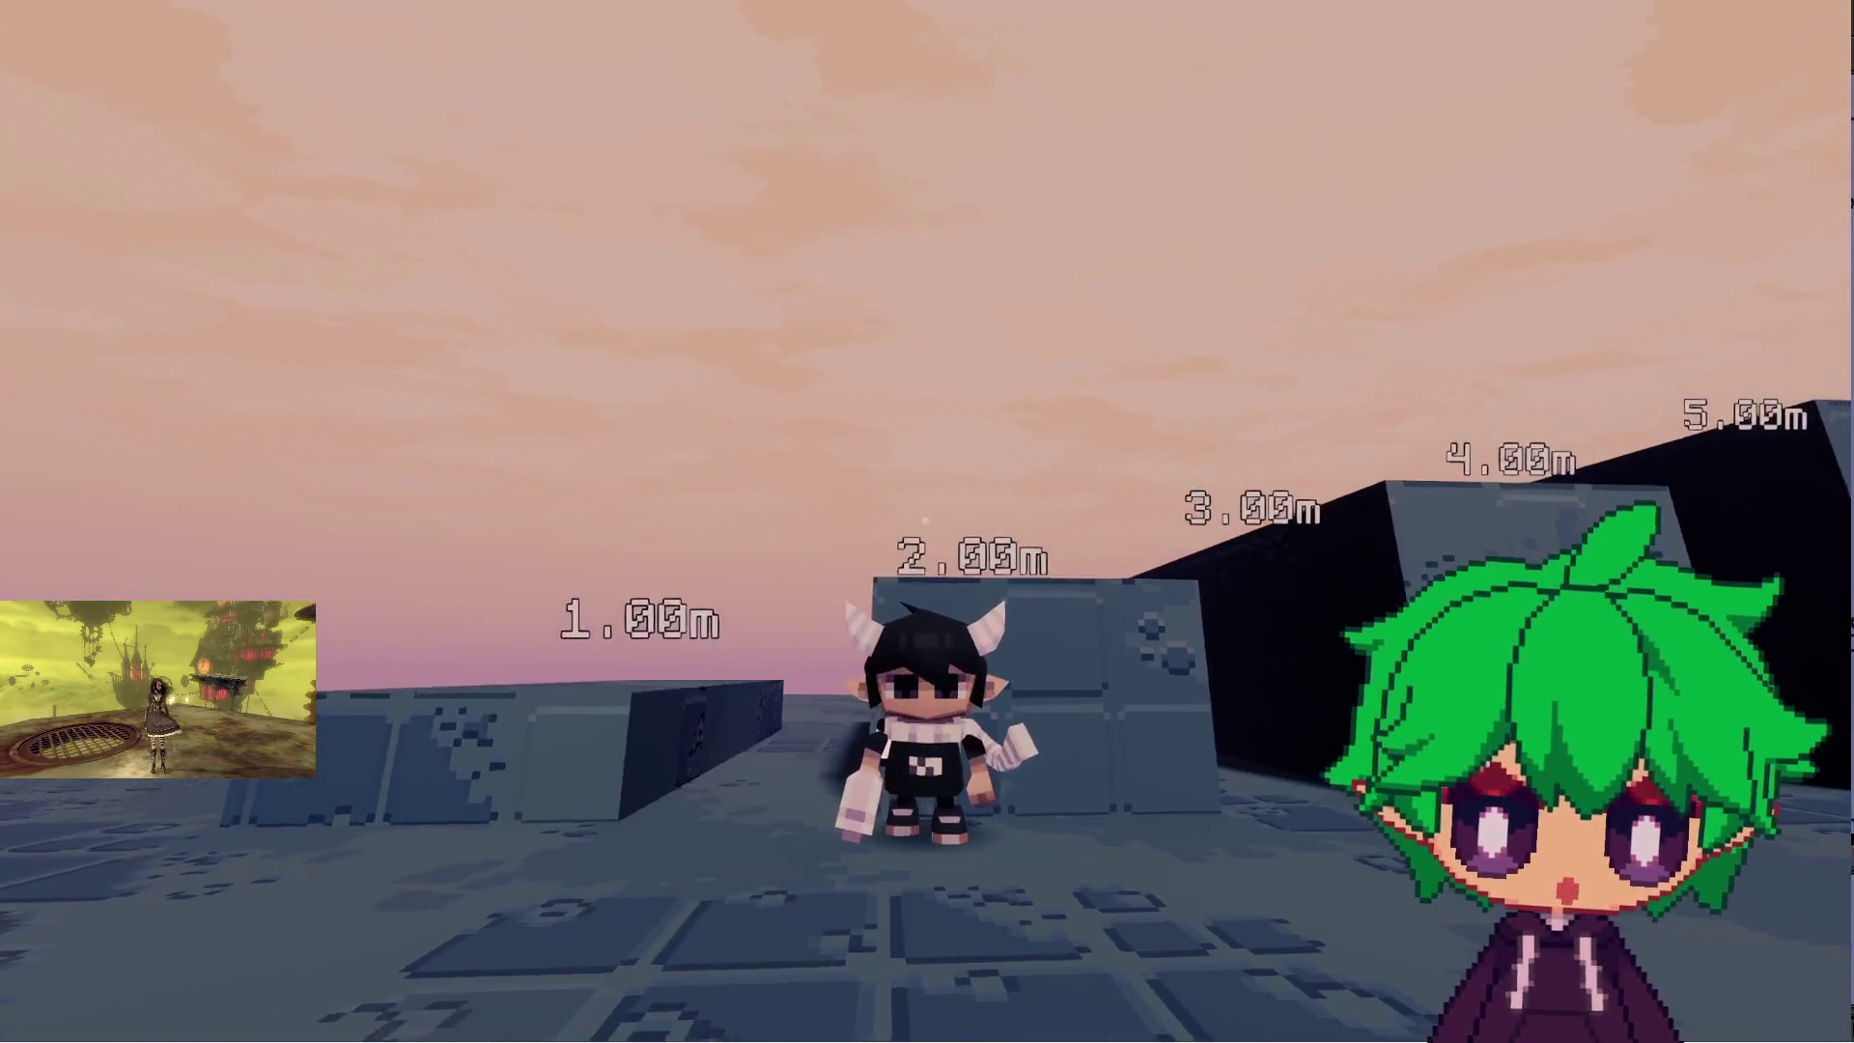
scroll(926, 522, up, 5)
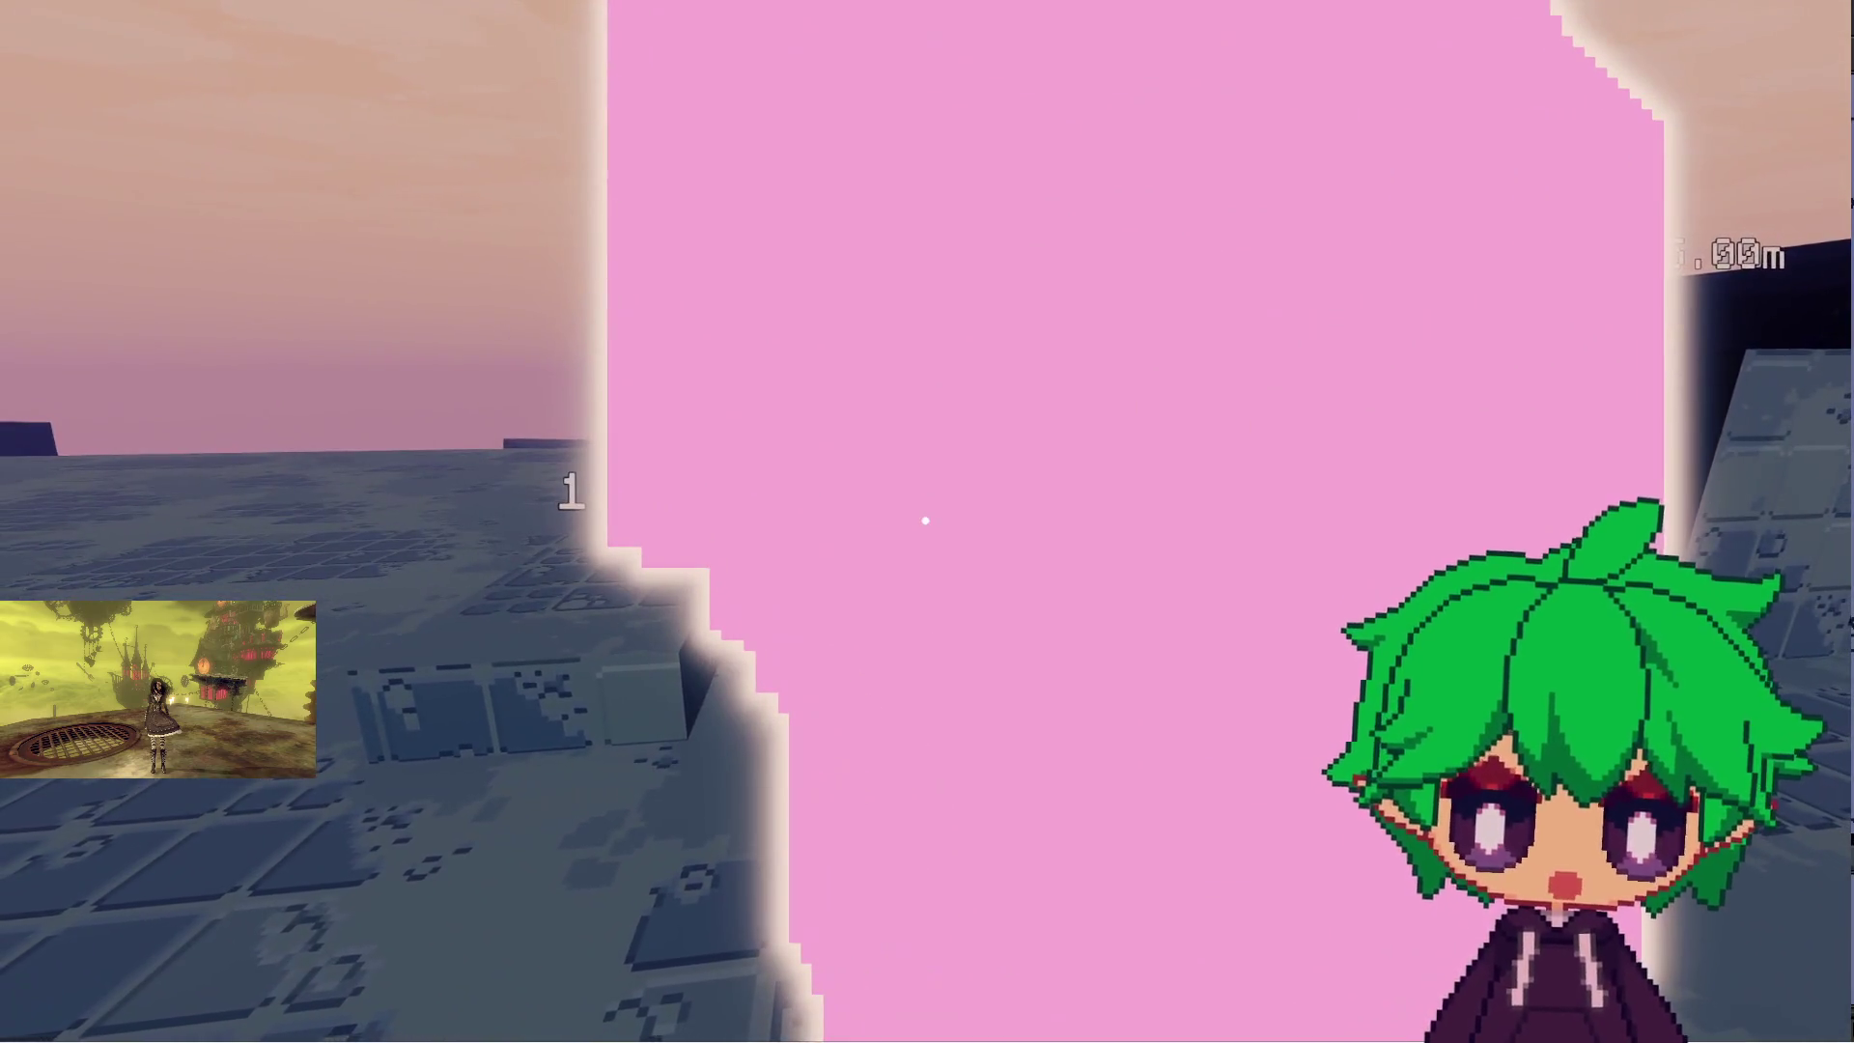
key(w)
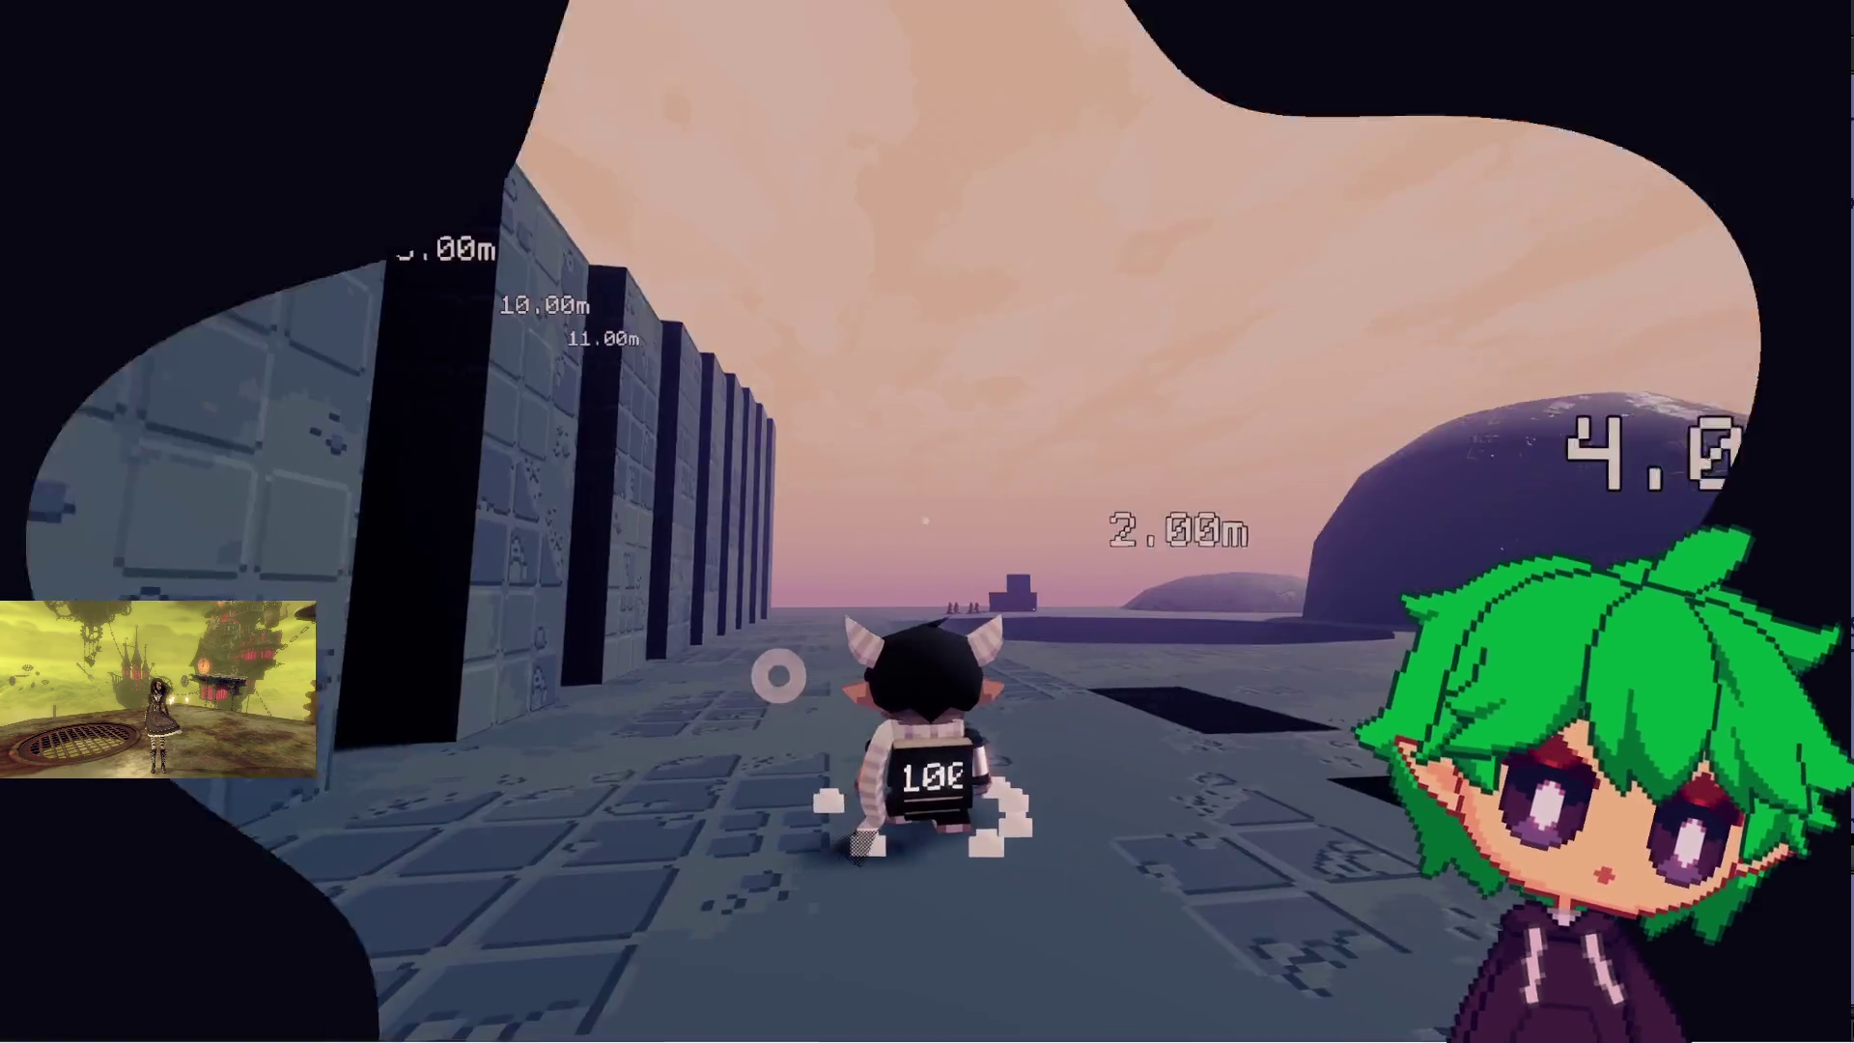
key(w)
key(space)
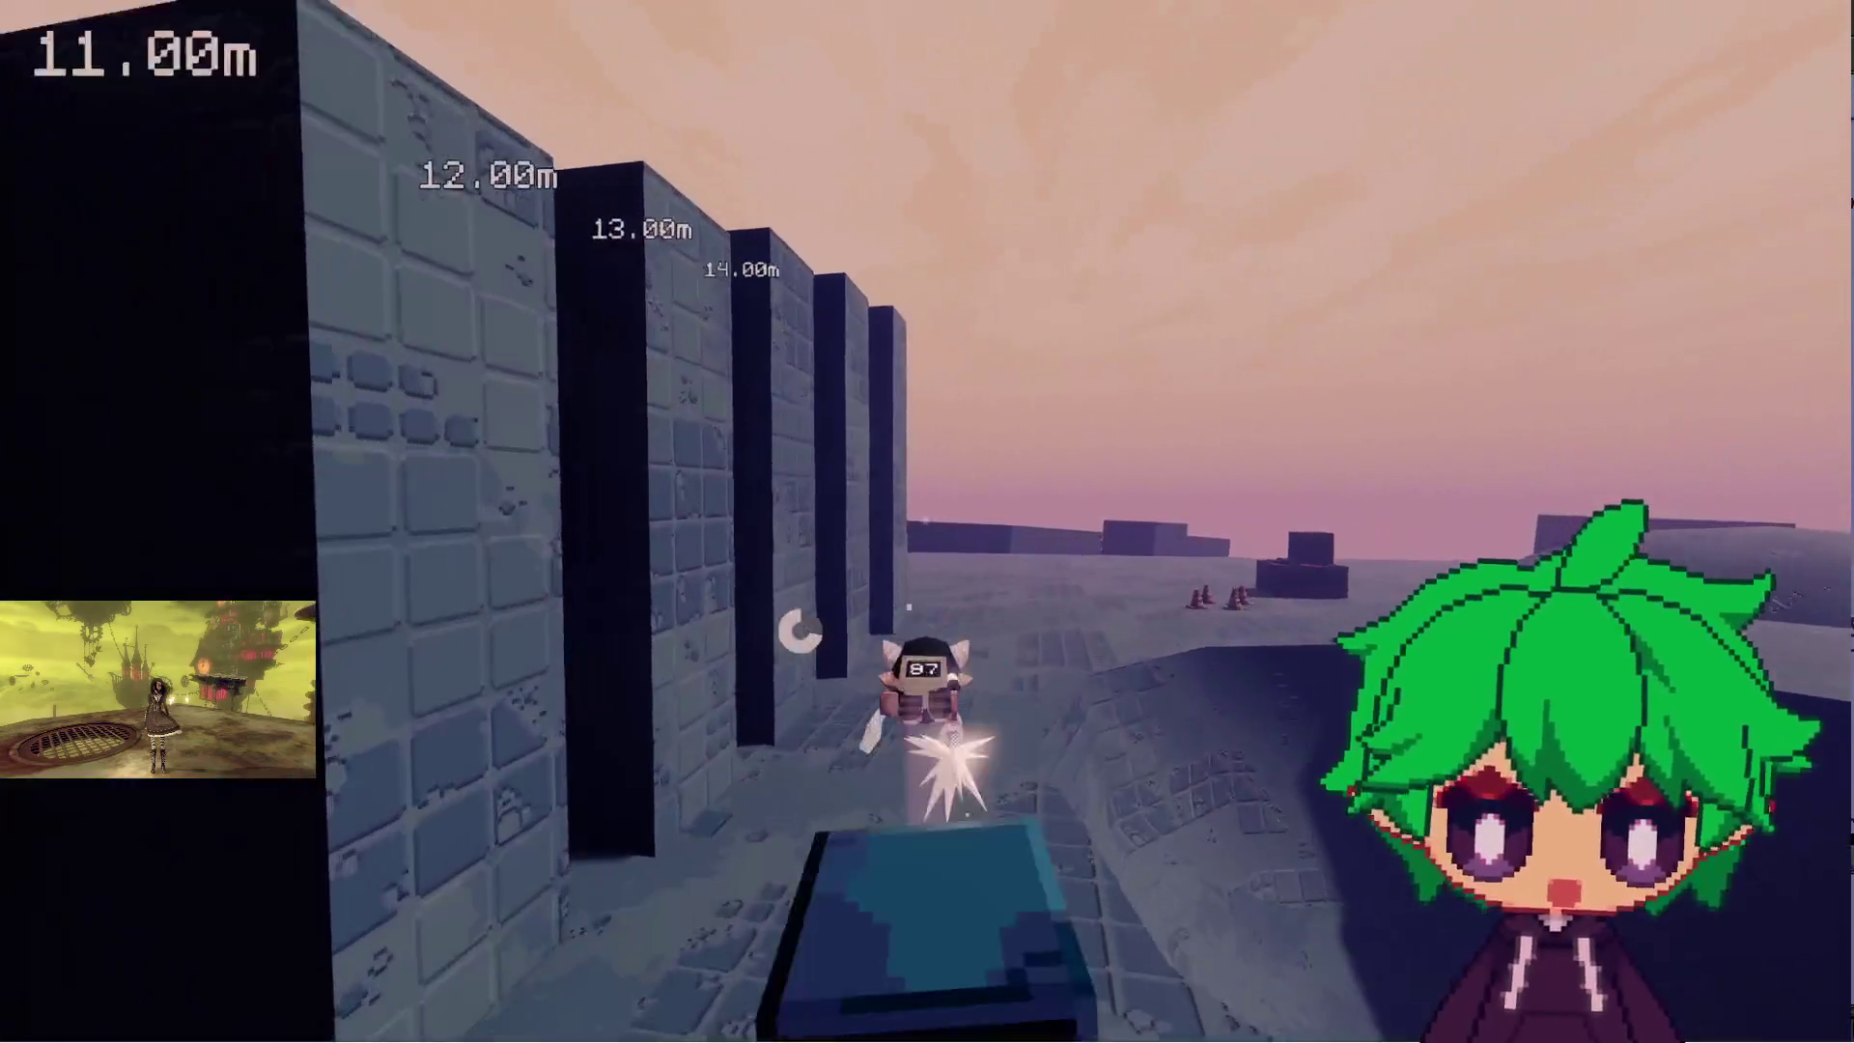
- Jump from the block onto the large dome, climb its slope, and walk over the crest
key(w)
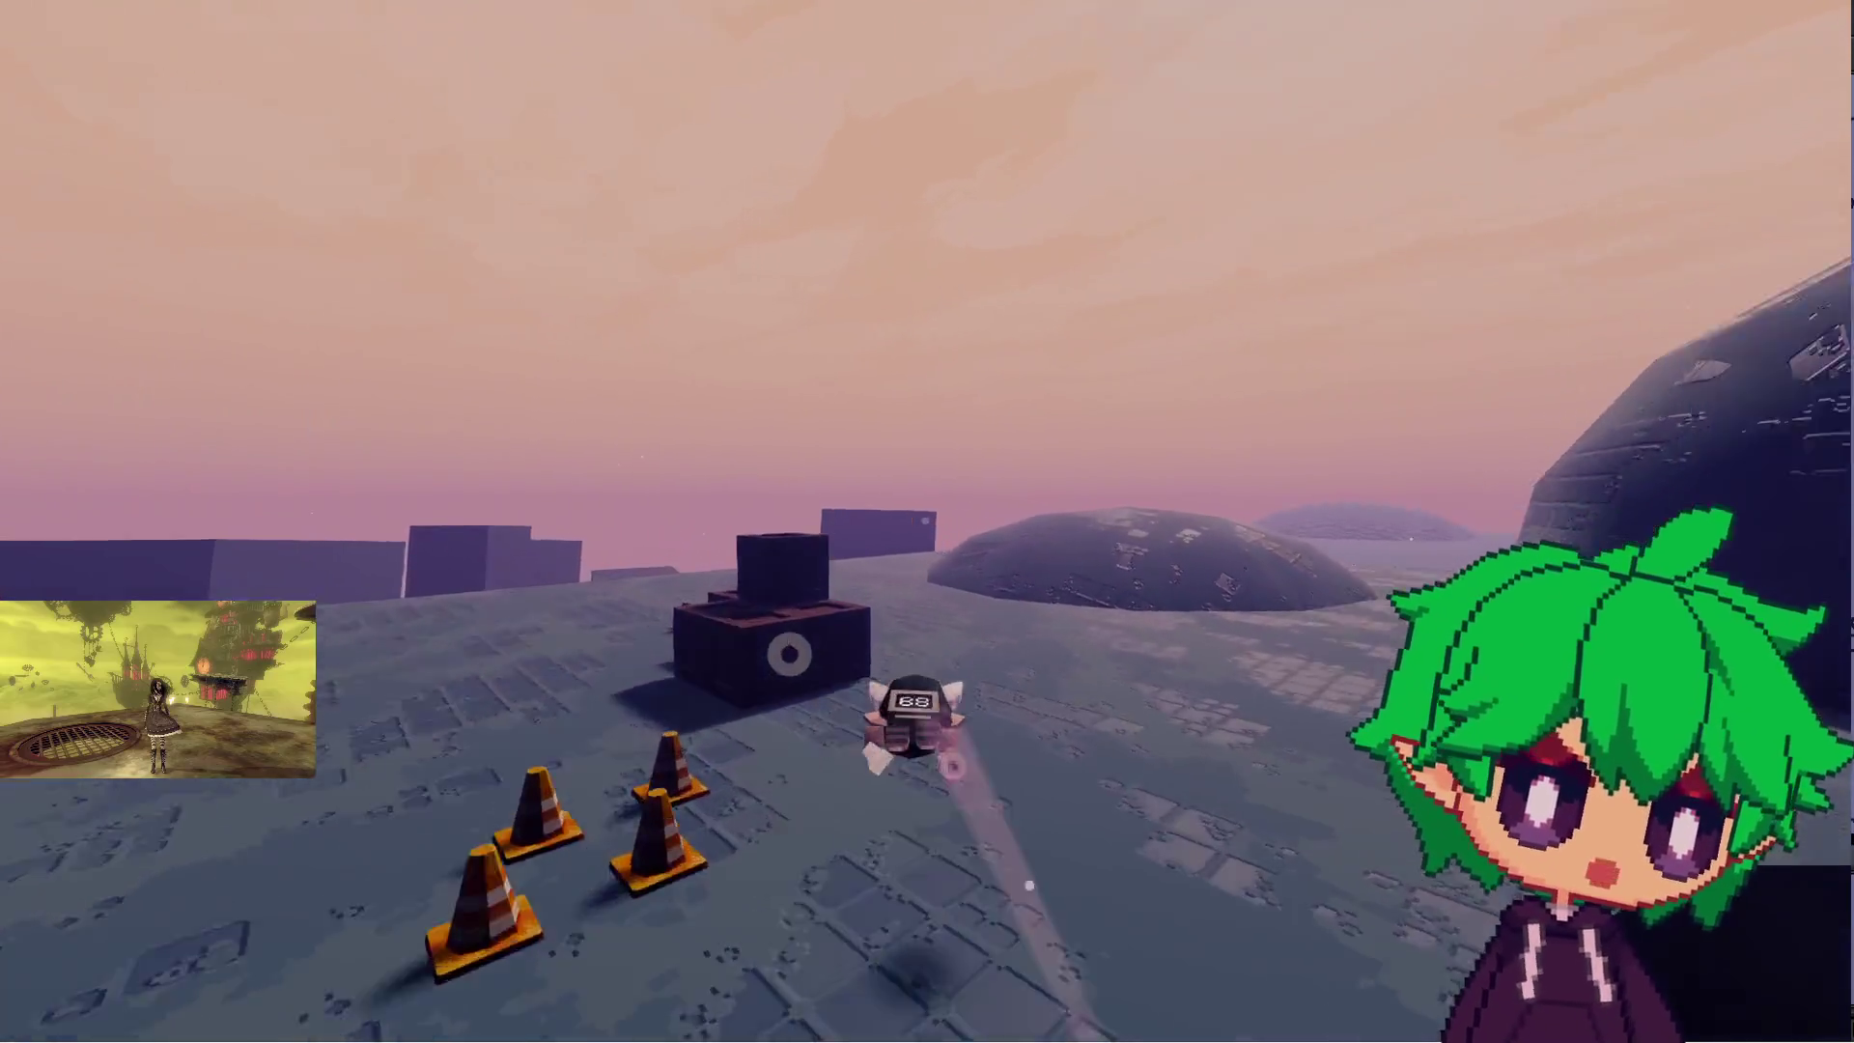
key(space)
key(w)
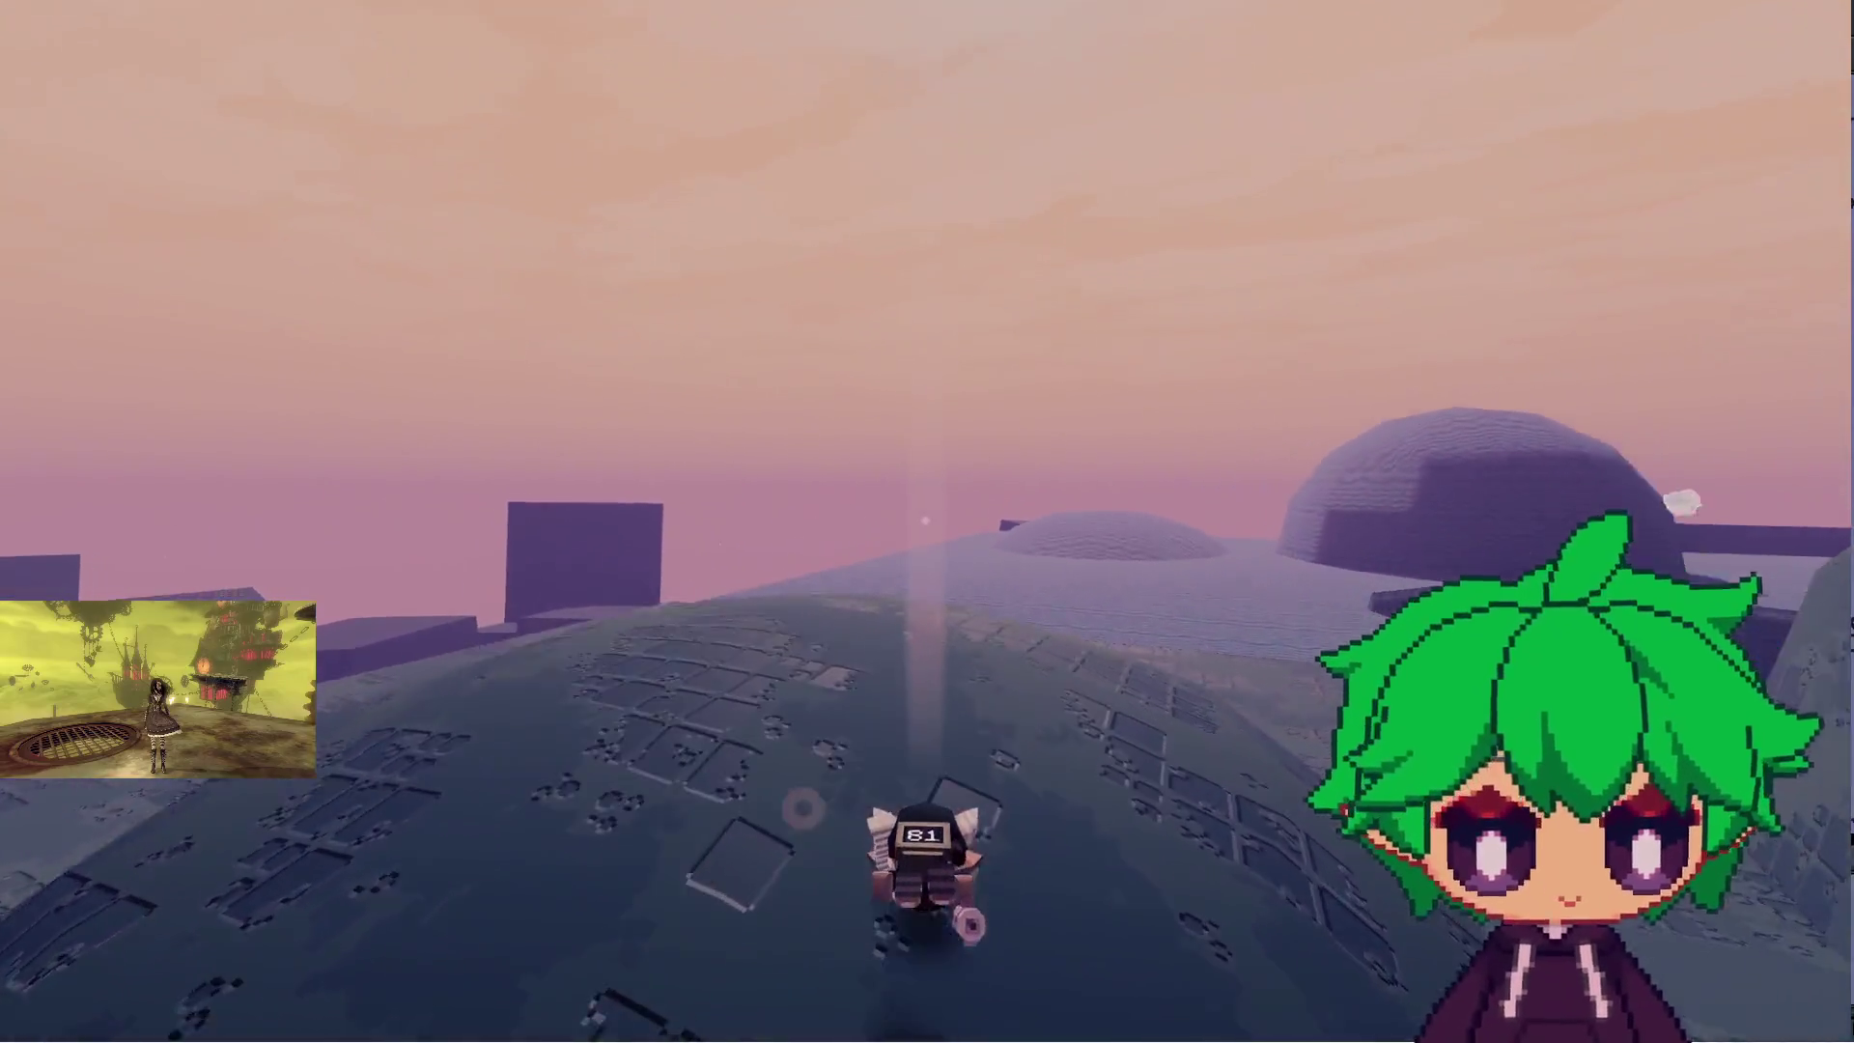
key(w)
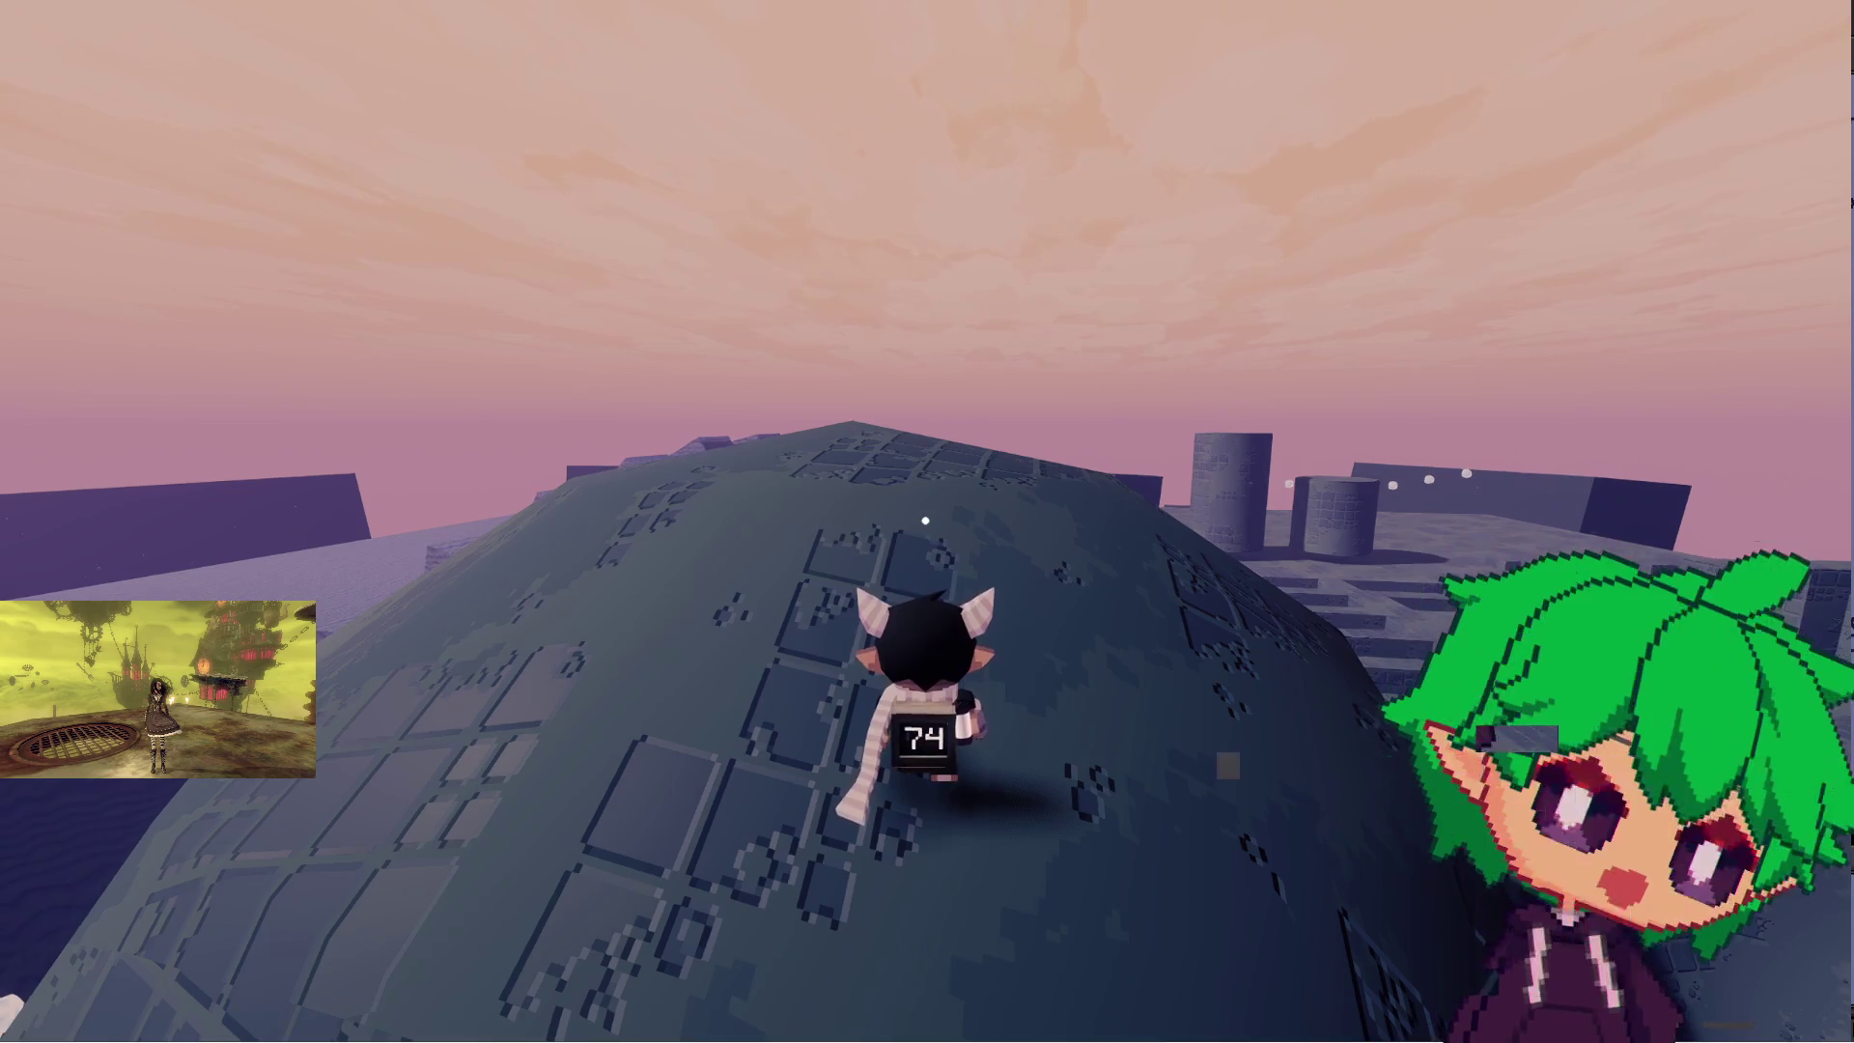
key(d)
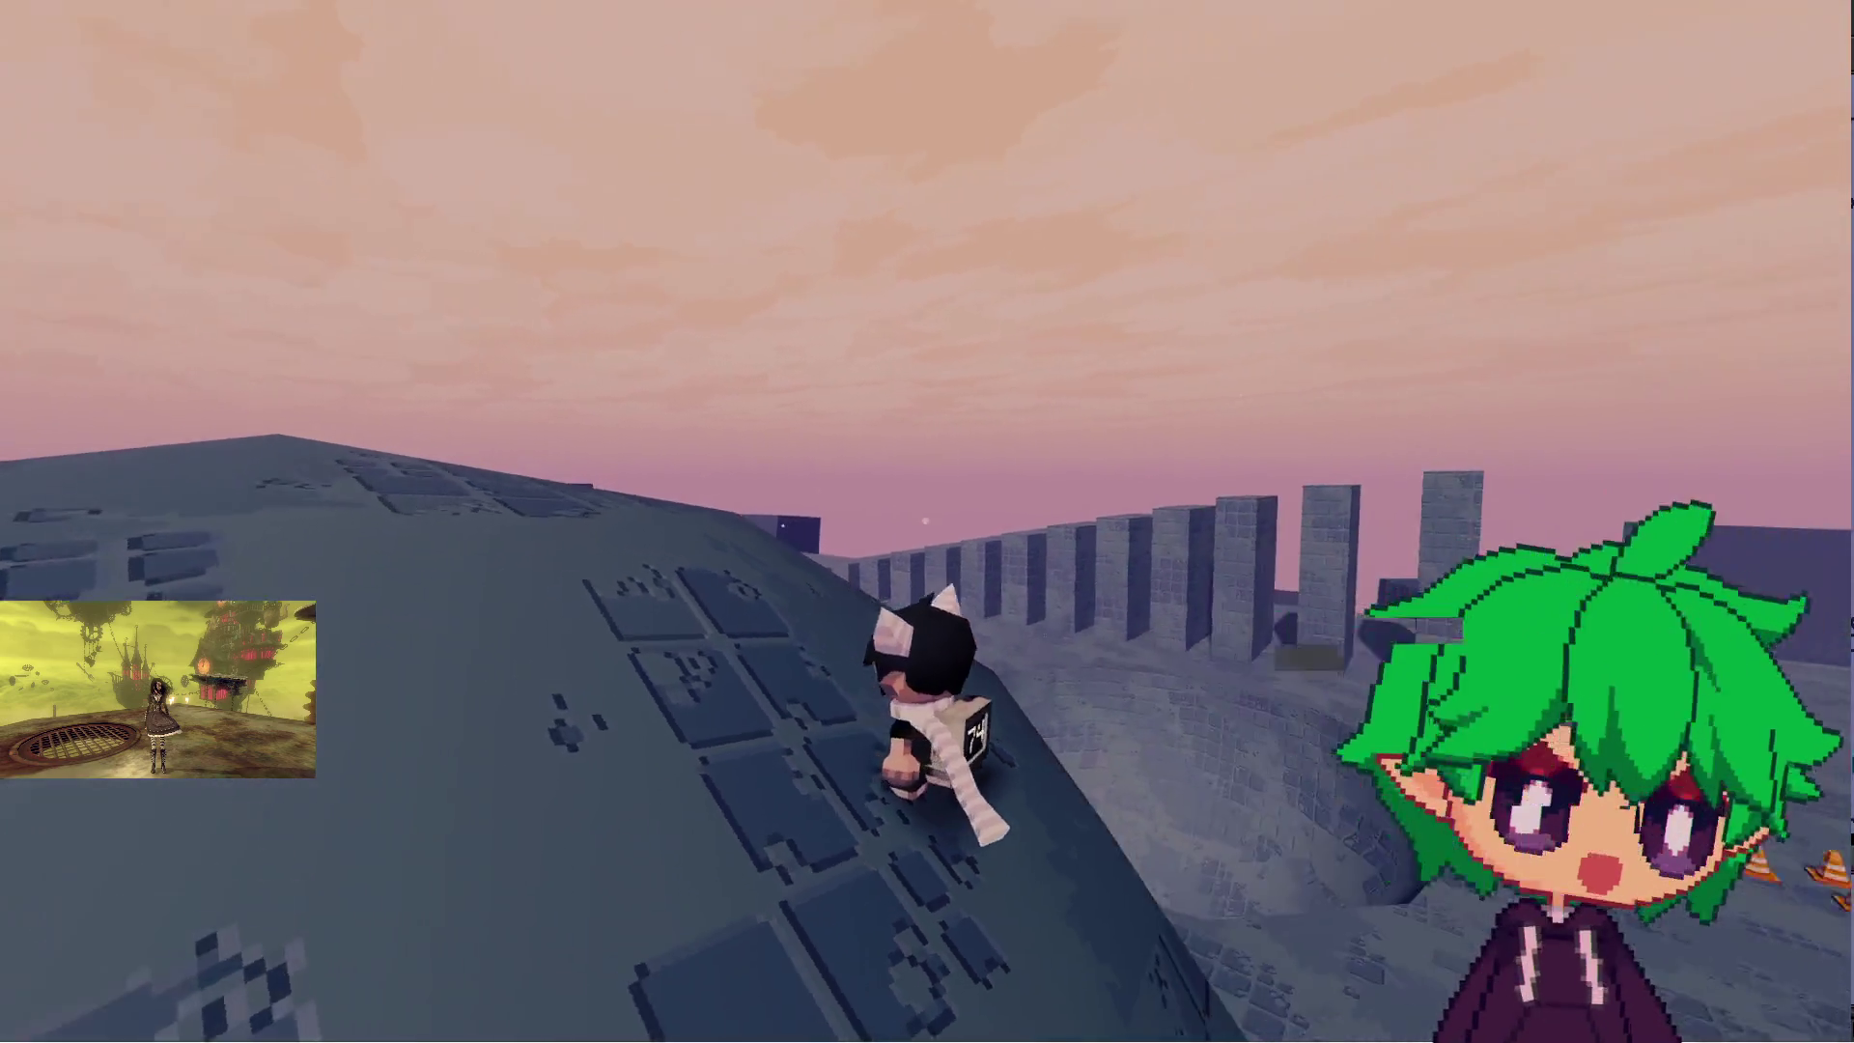
key(w)
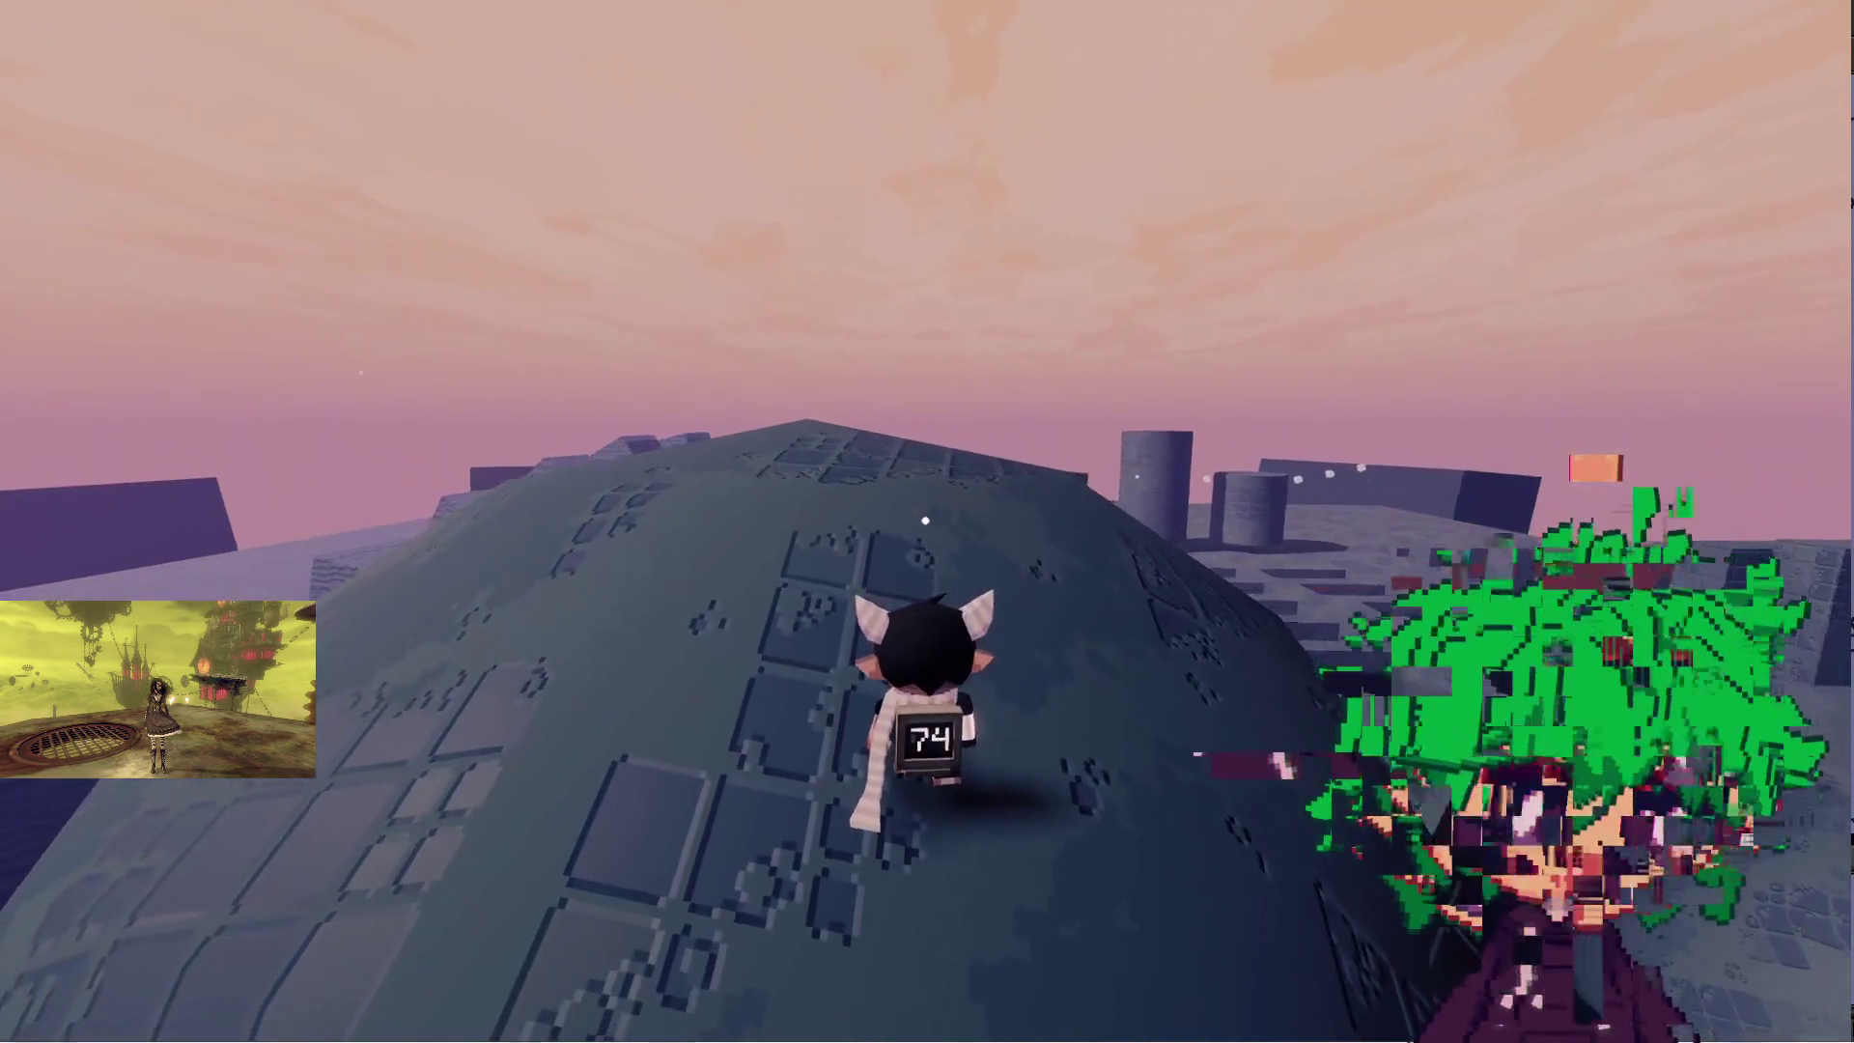
key(w)
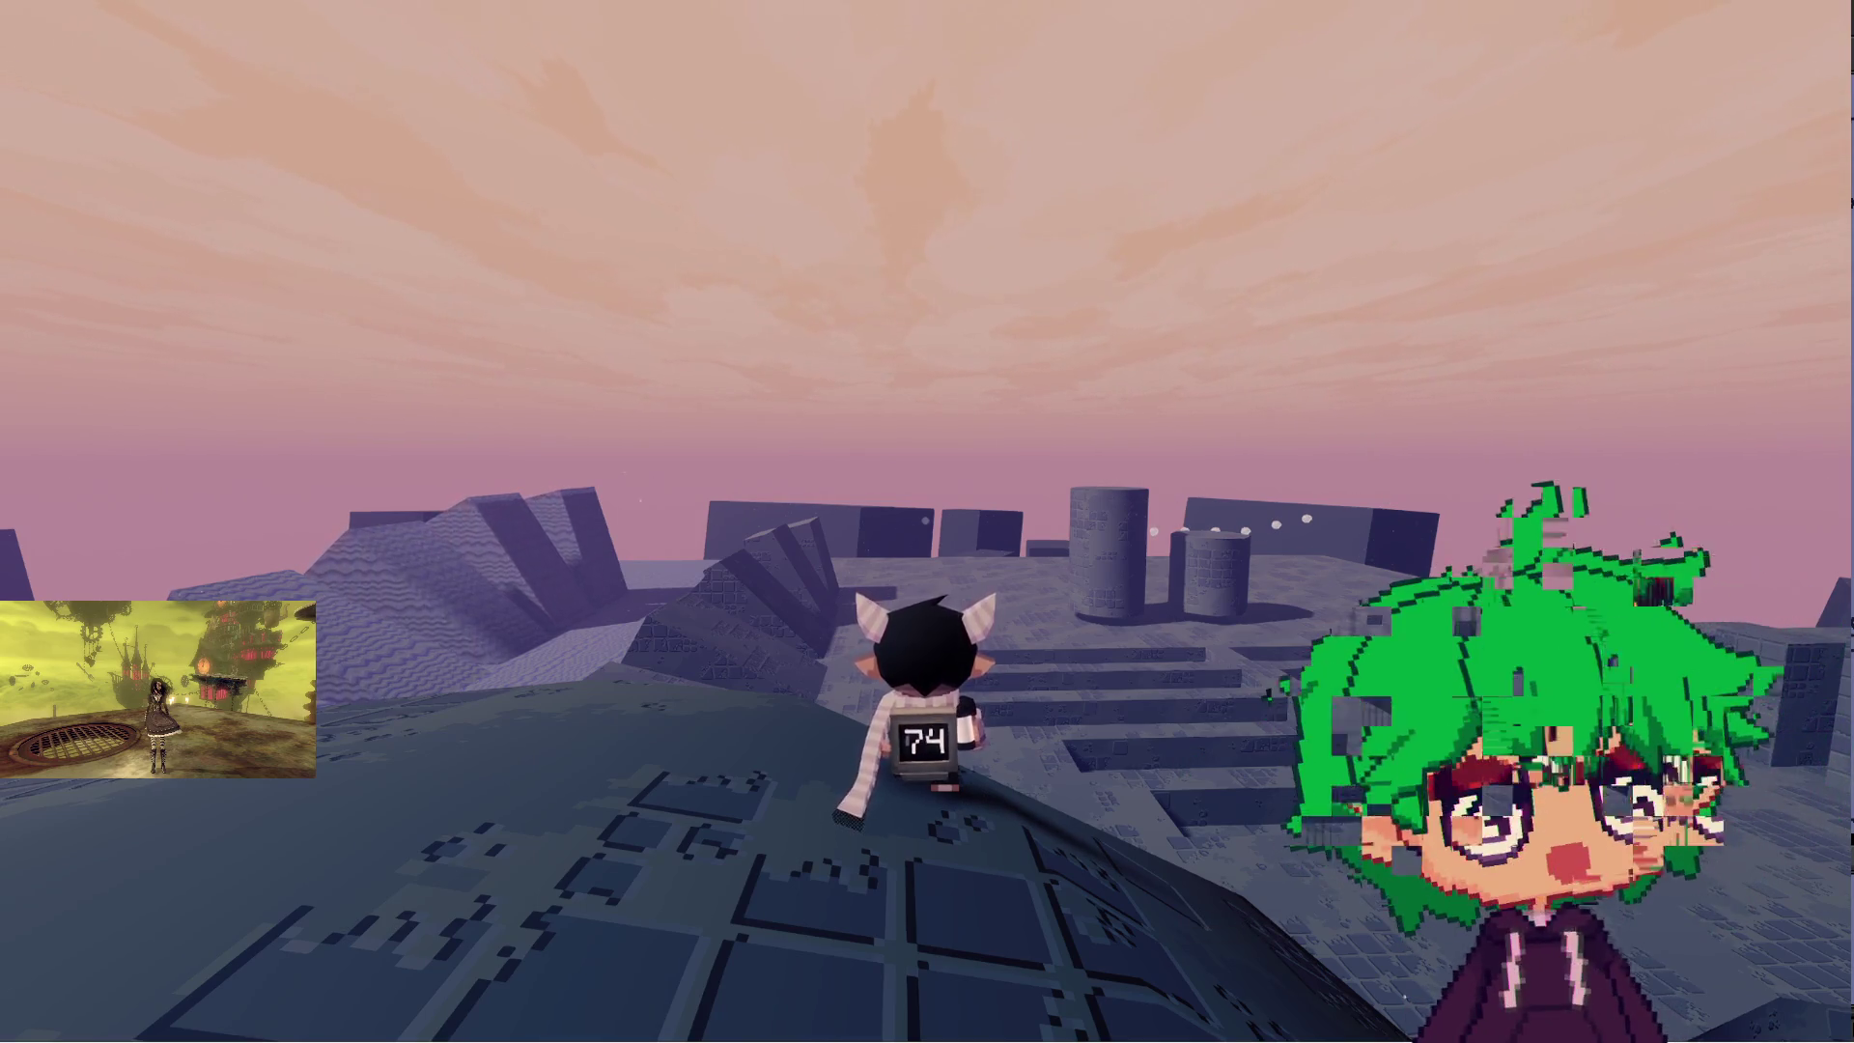
key(w)
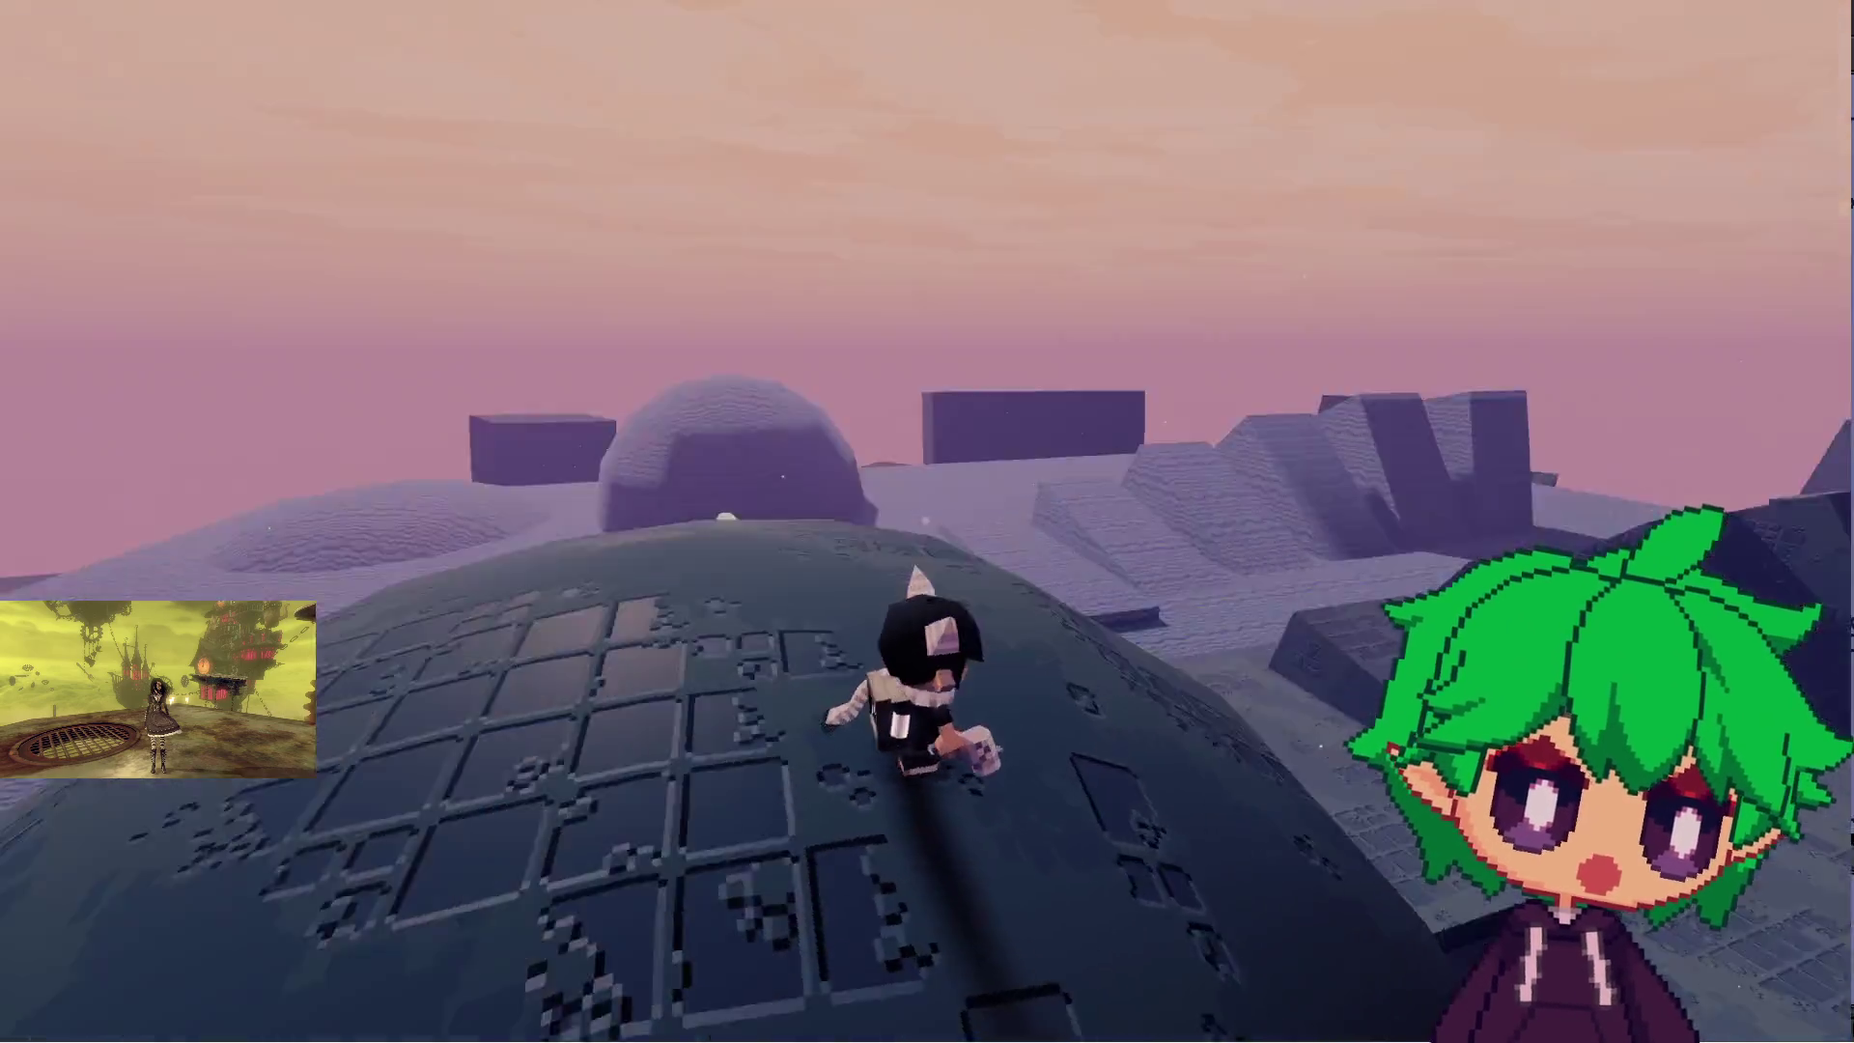
- Run up the ramp, over the dome, and off toward the row of blocks
key(w)
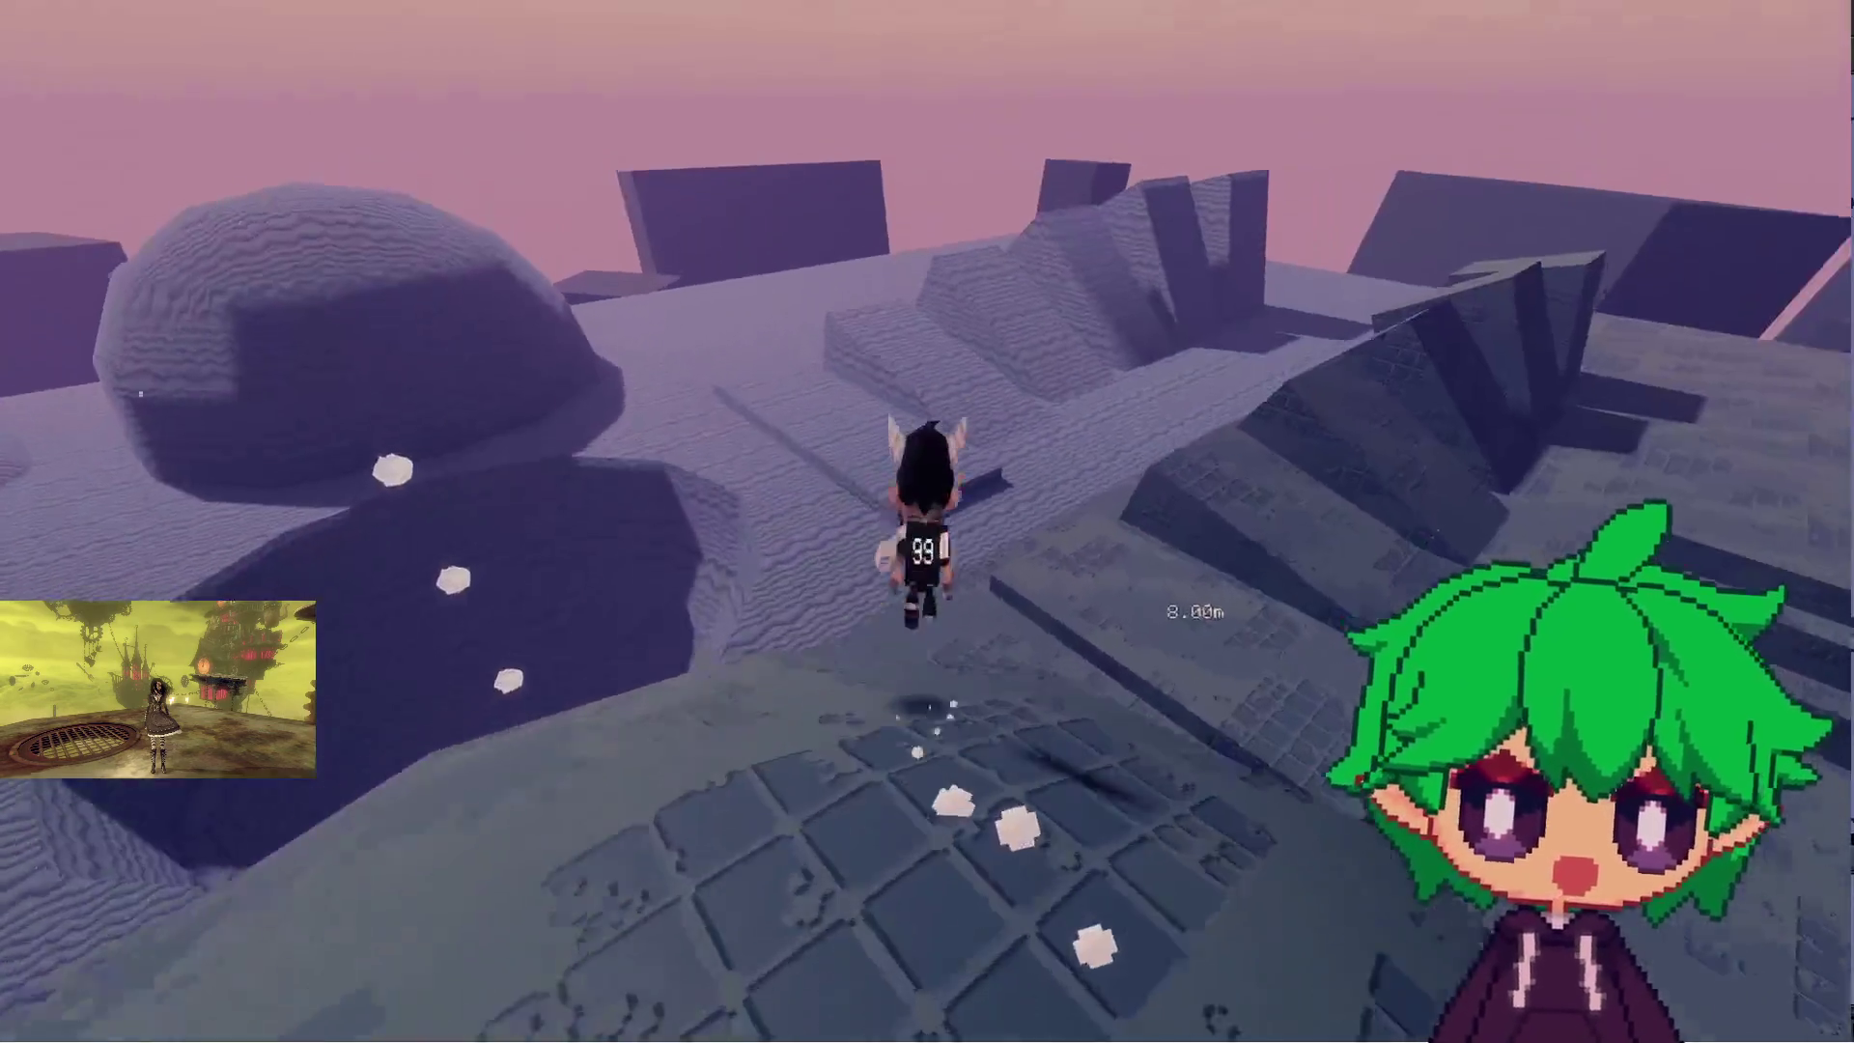
key(w)
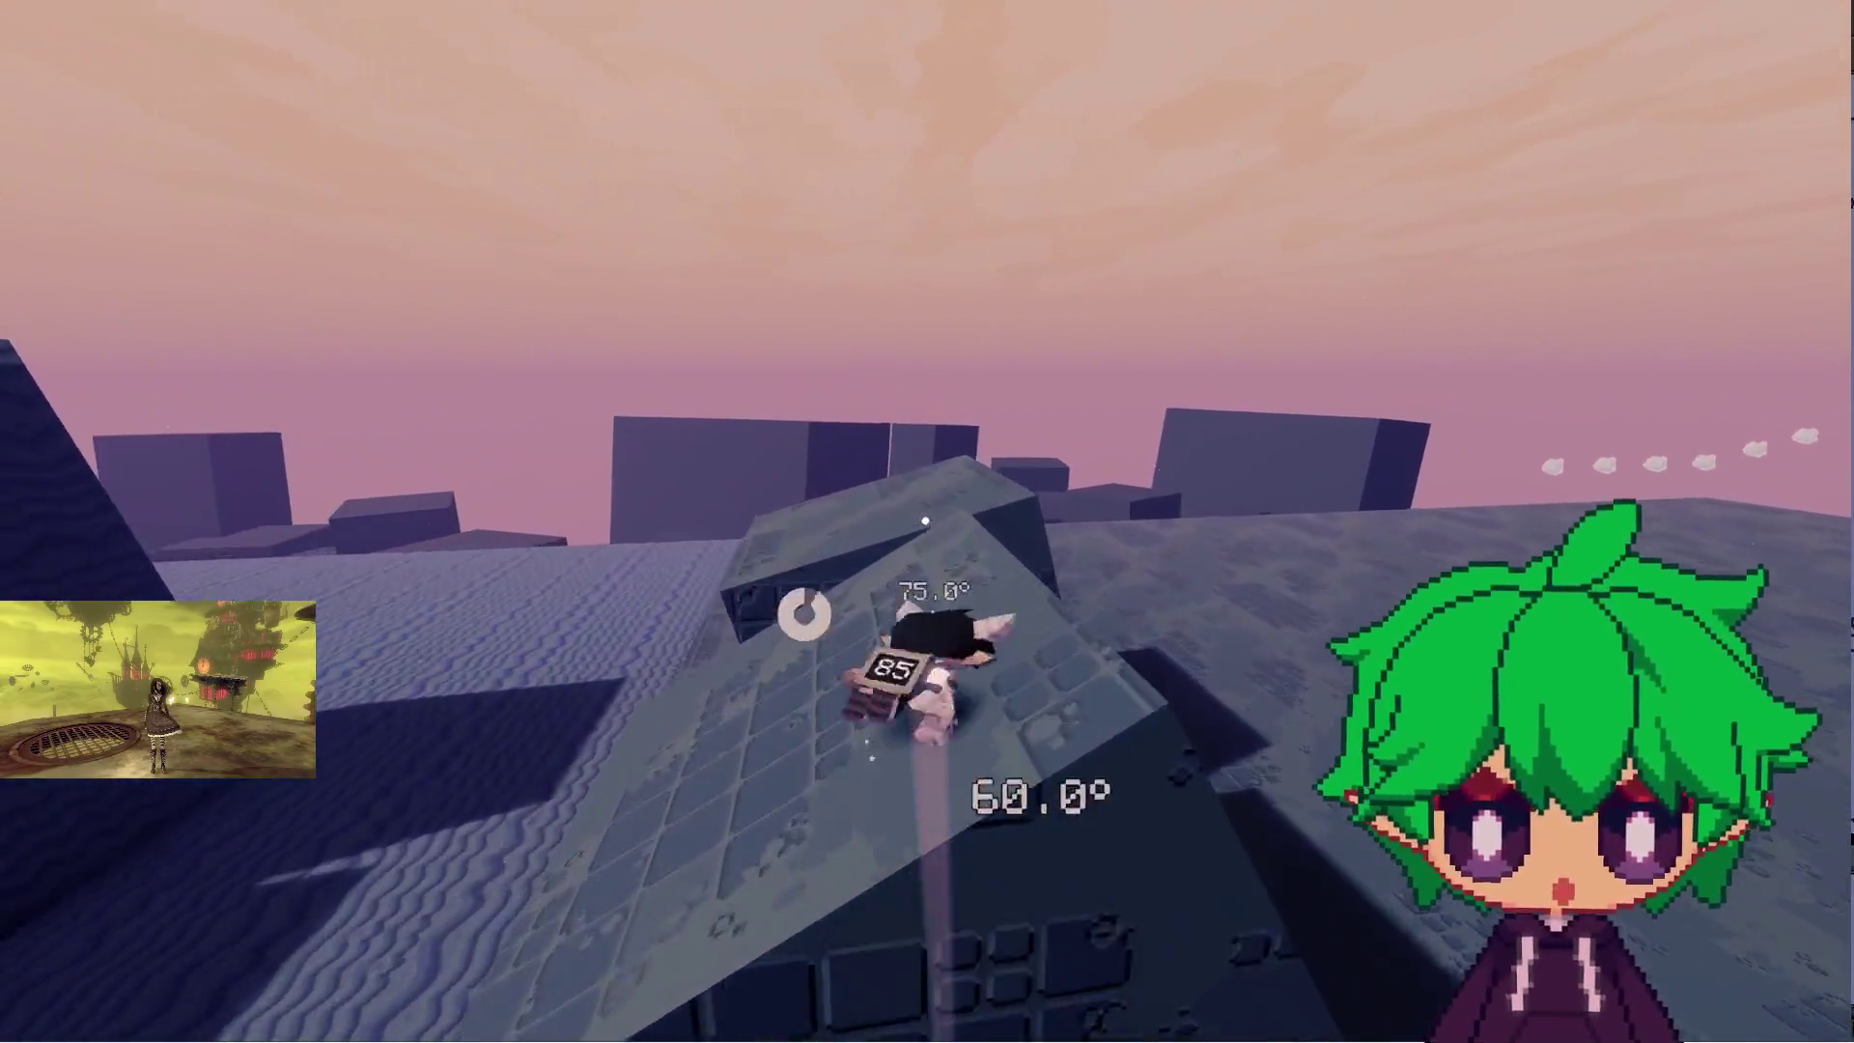
key(w)
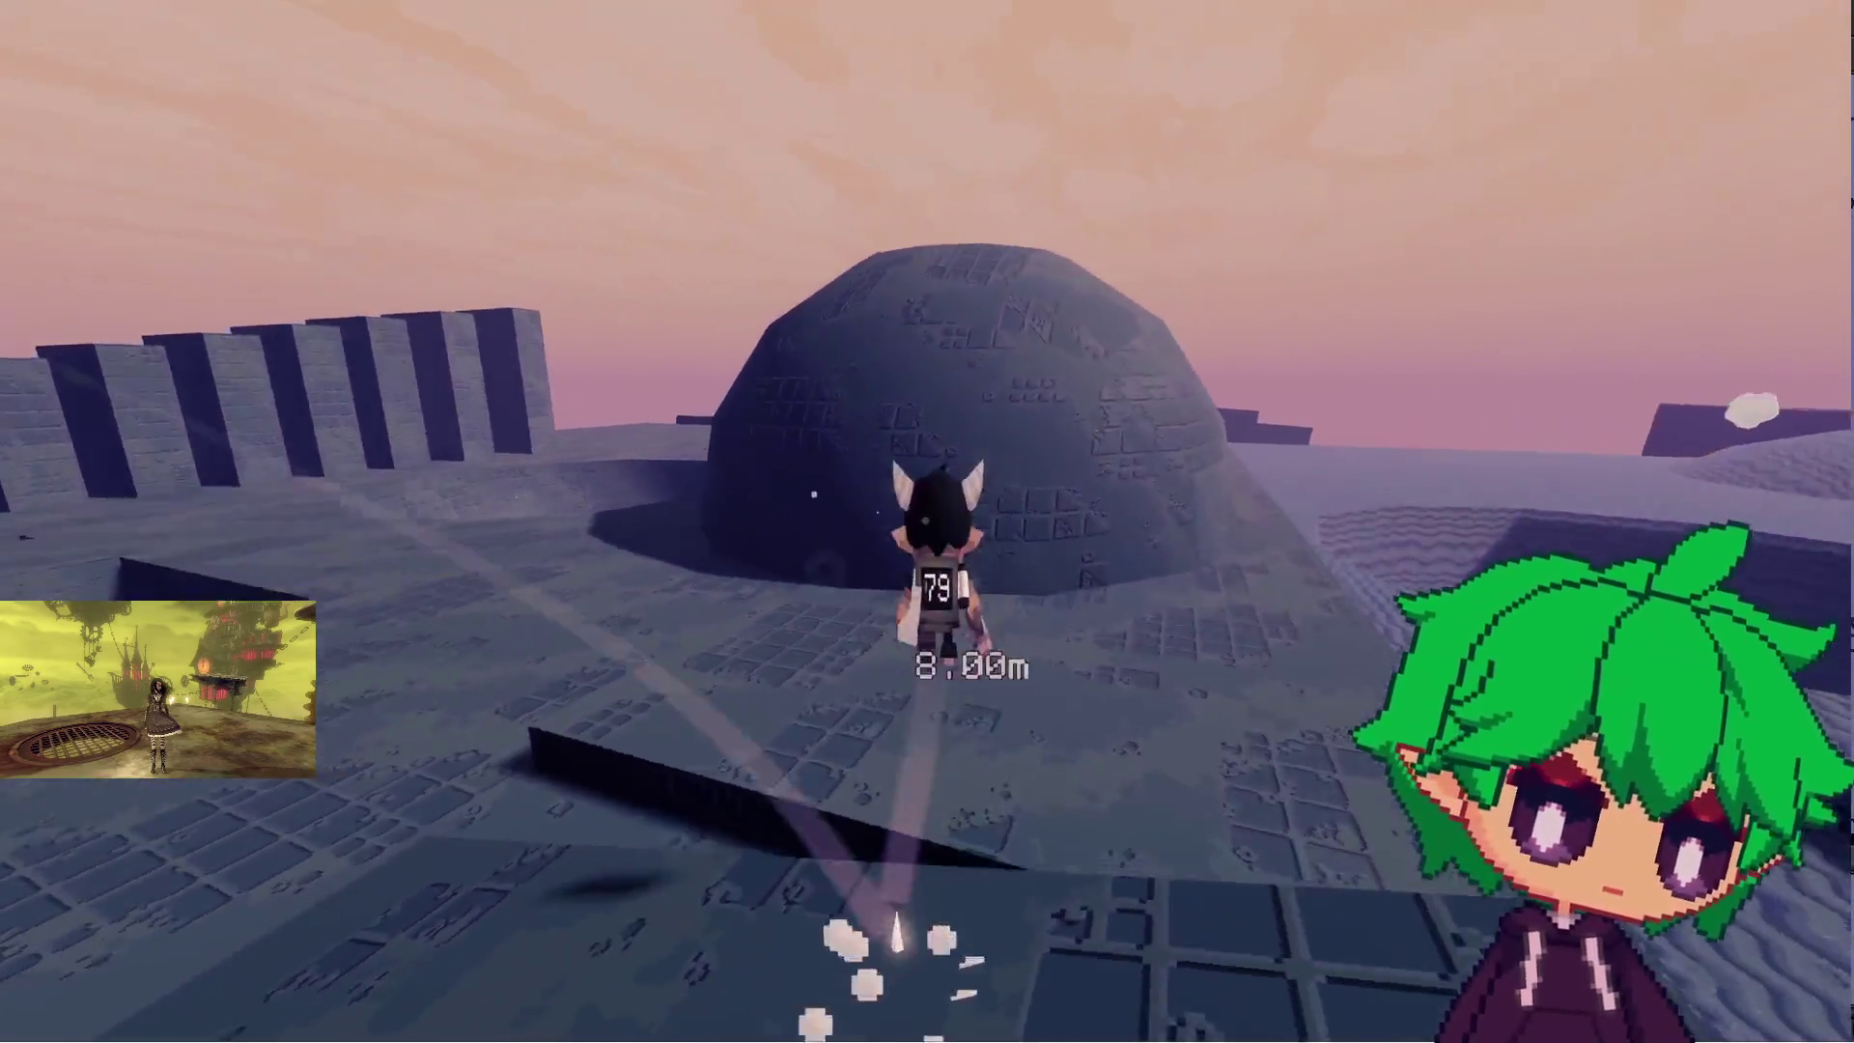
key(w)
key(w)
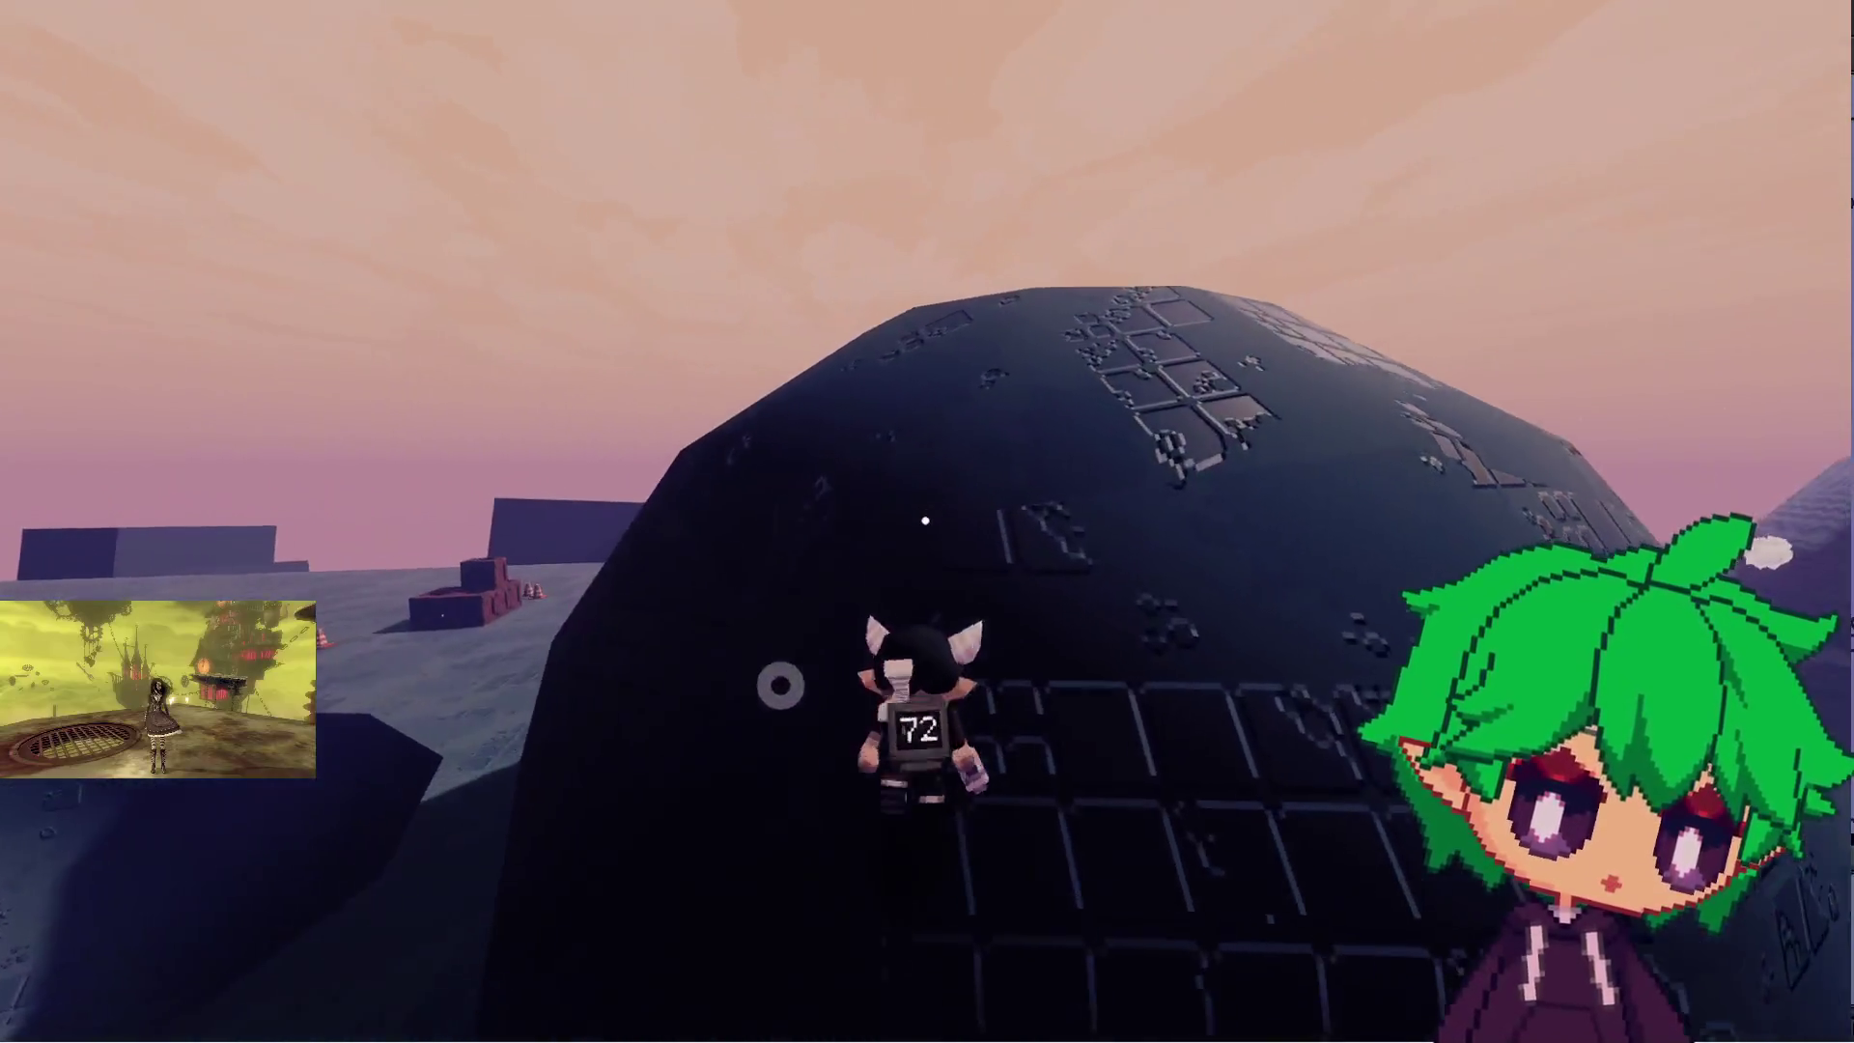
key(w)
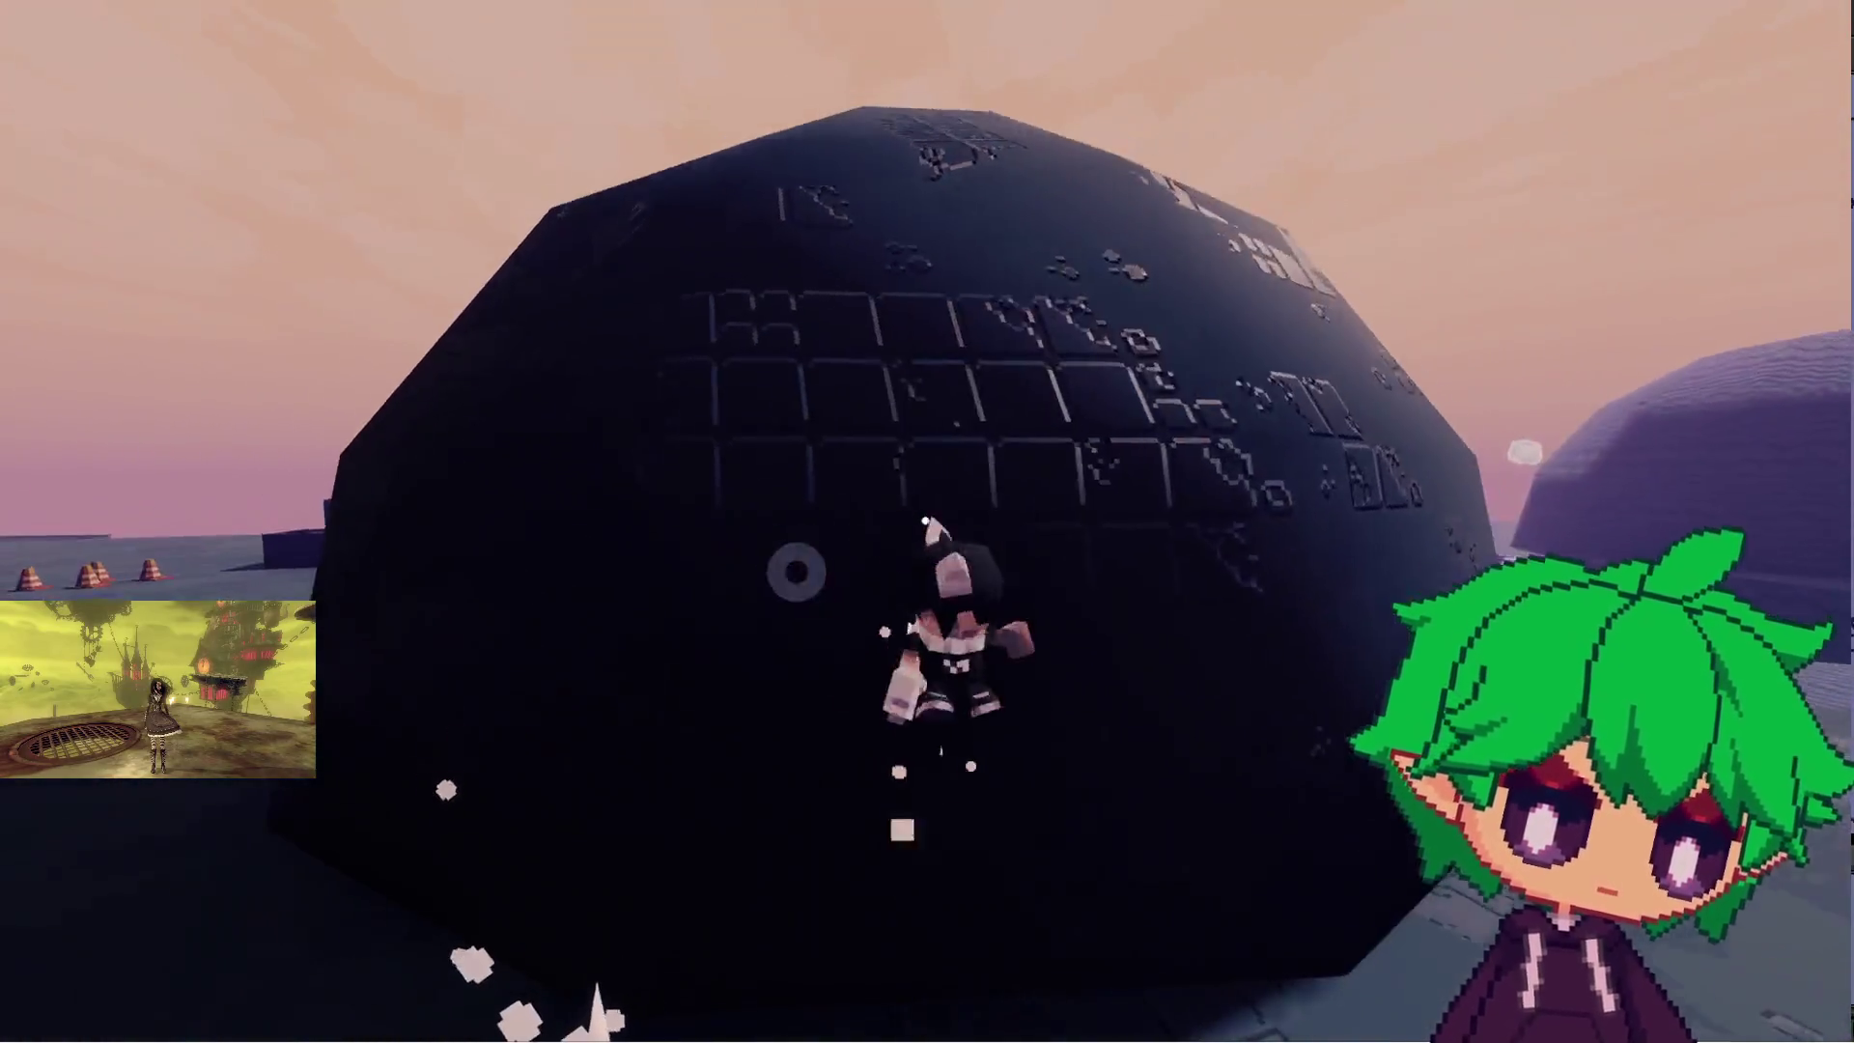
key(w)
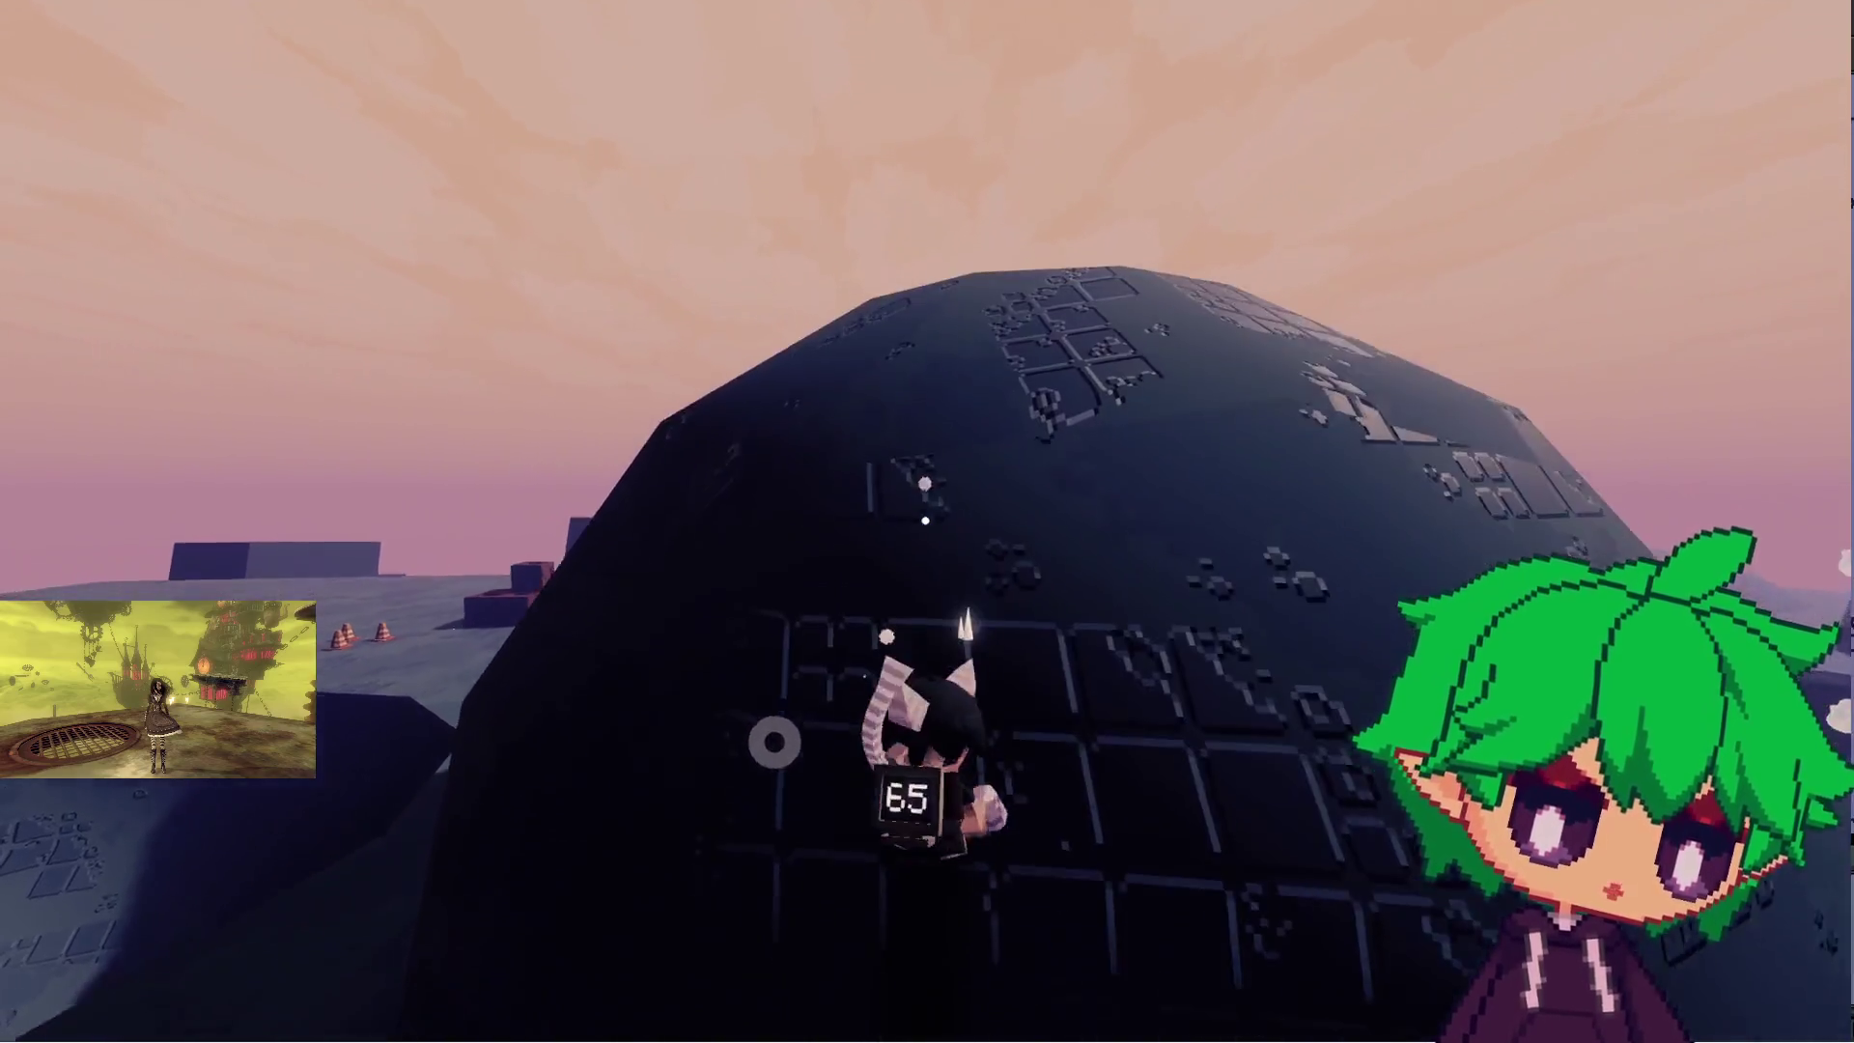
key(w)
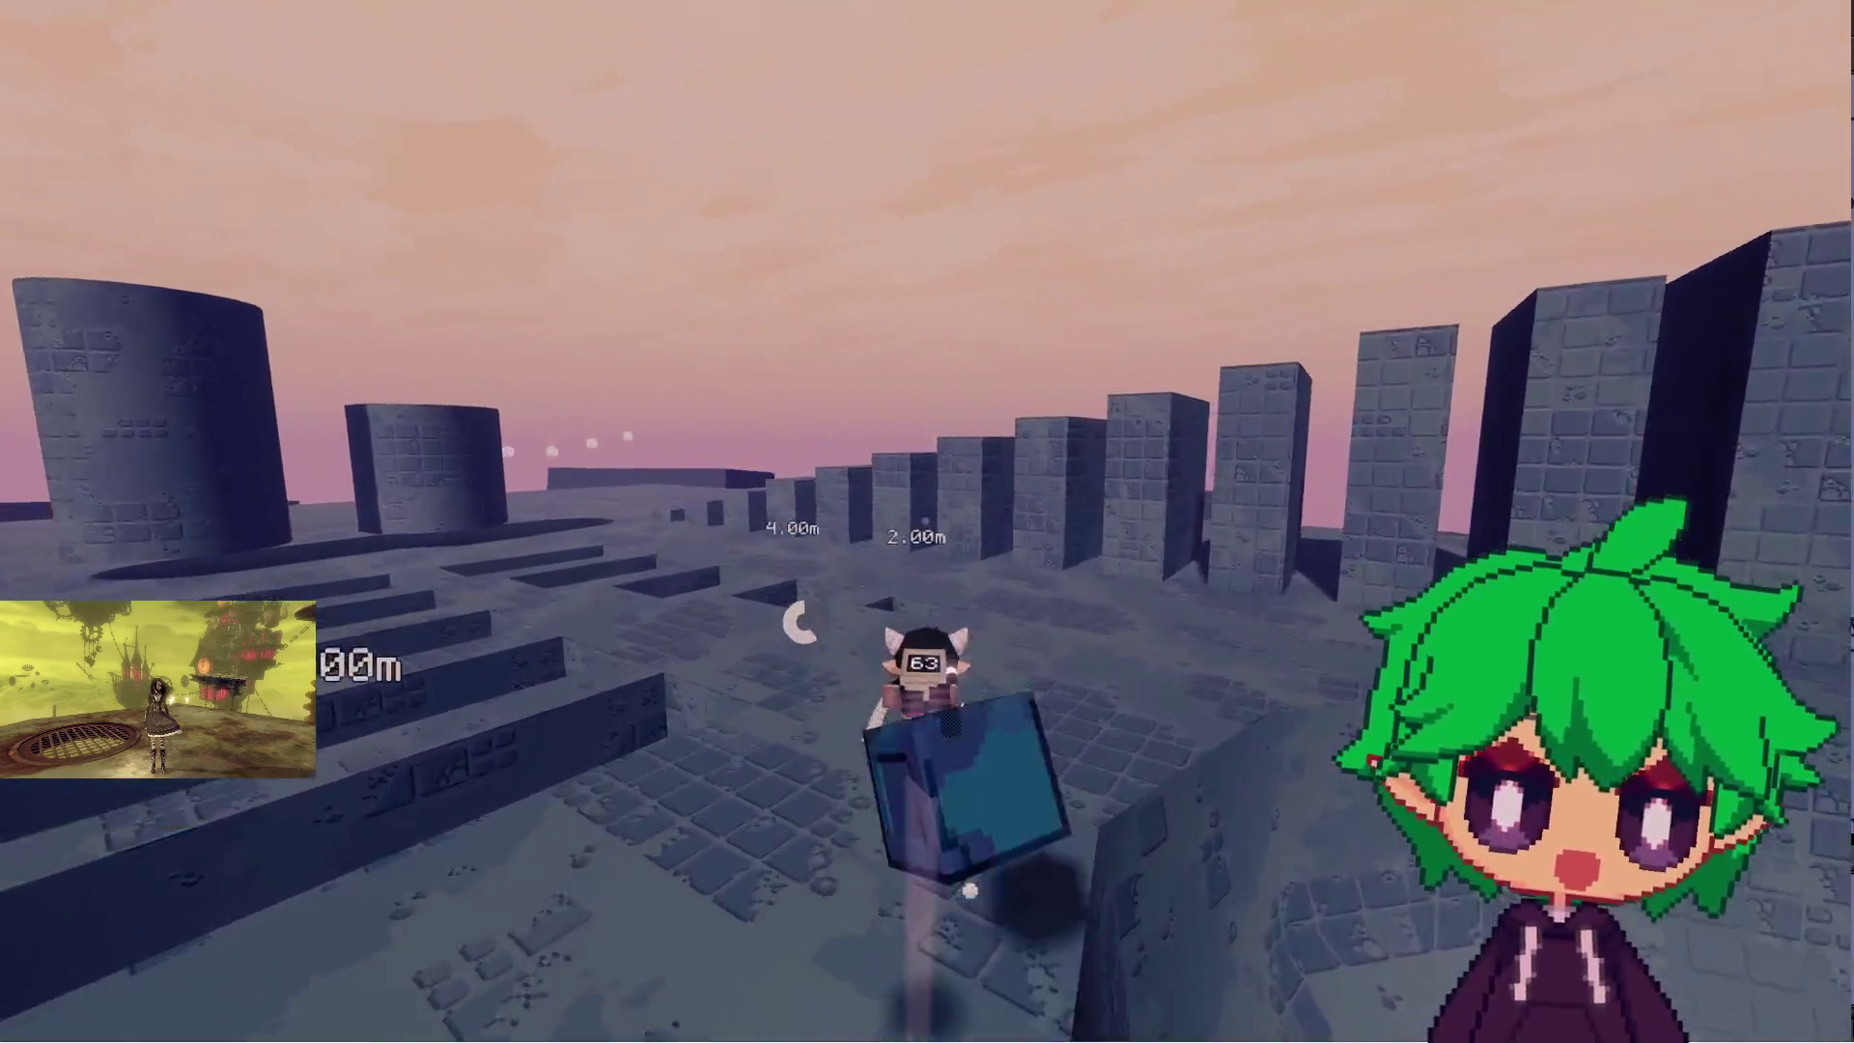
- Climb the numbered staircase past 7.00m up to the 10.00m block, then pause the game
key(w)
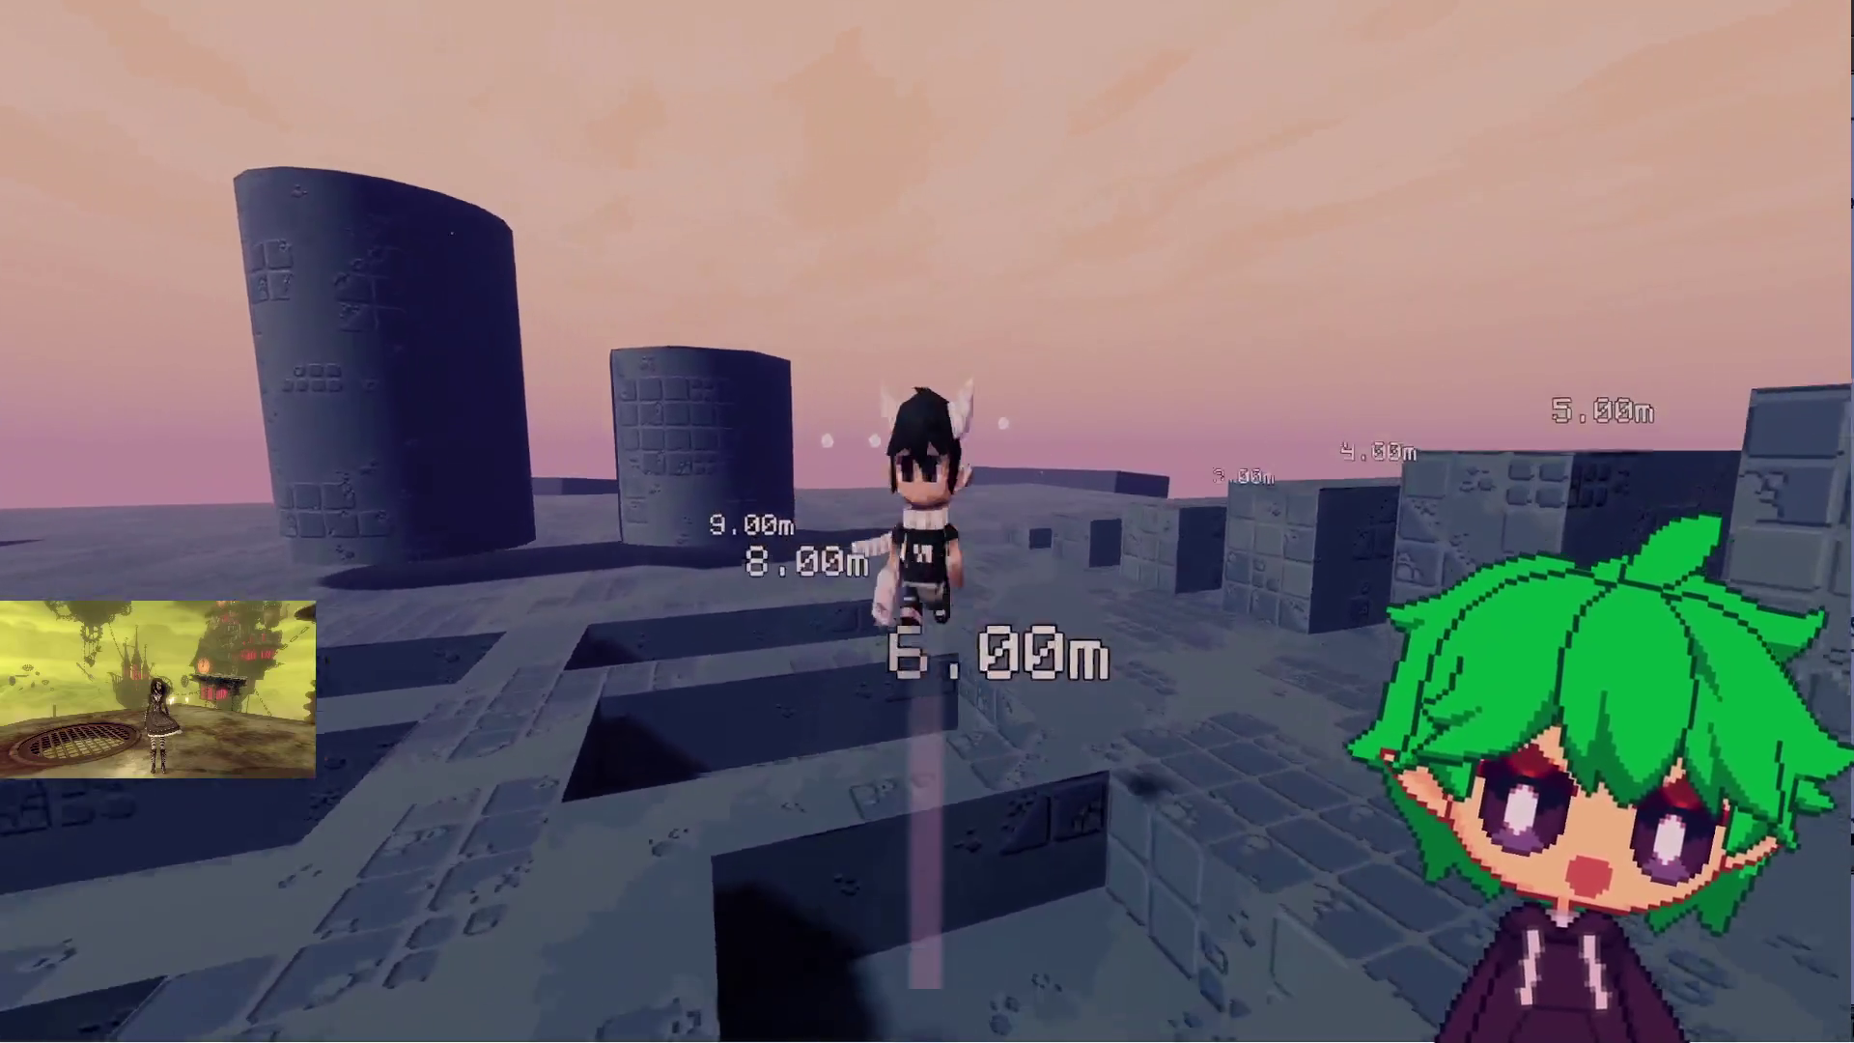
key(w)
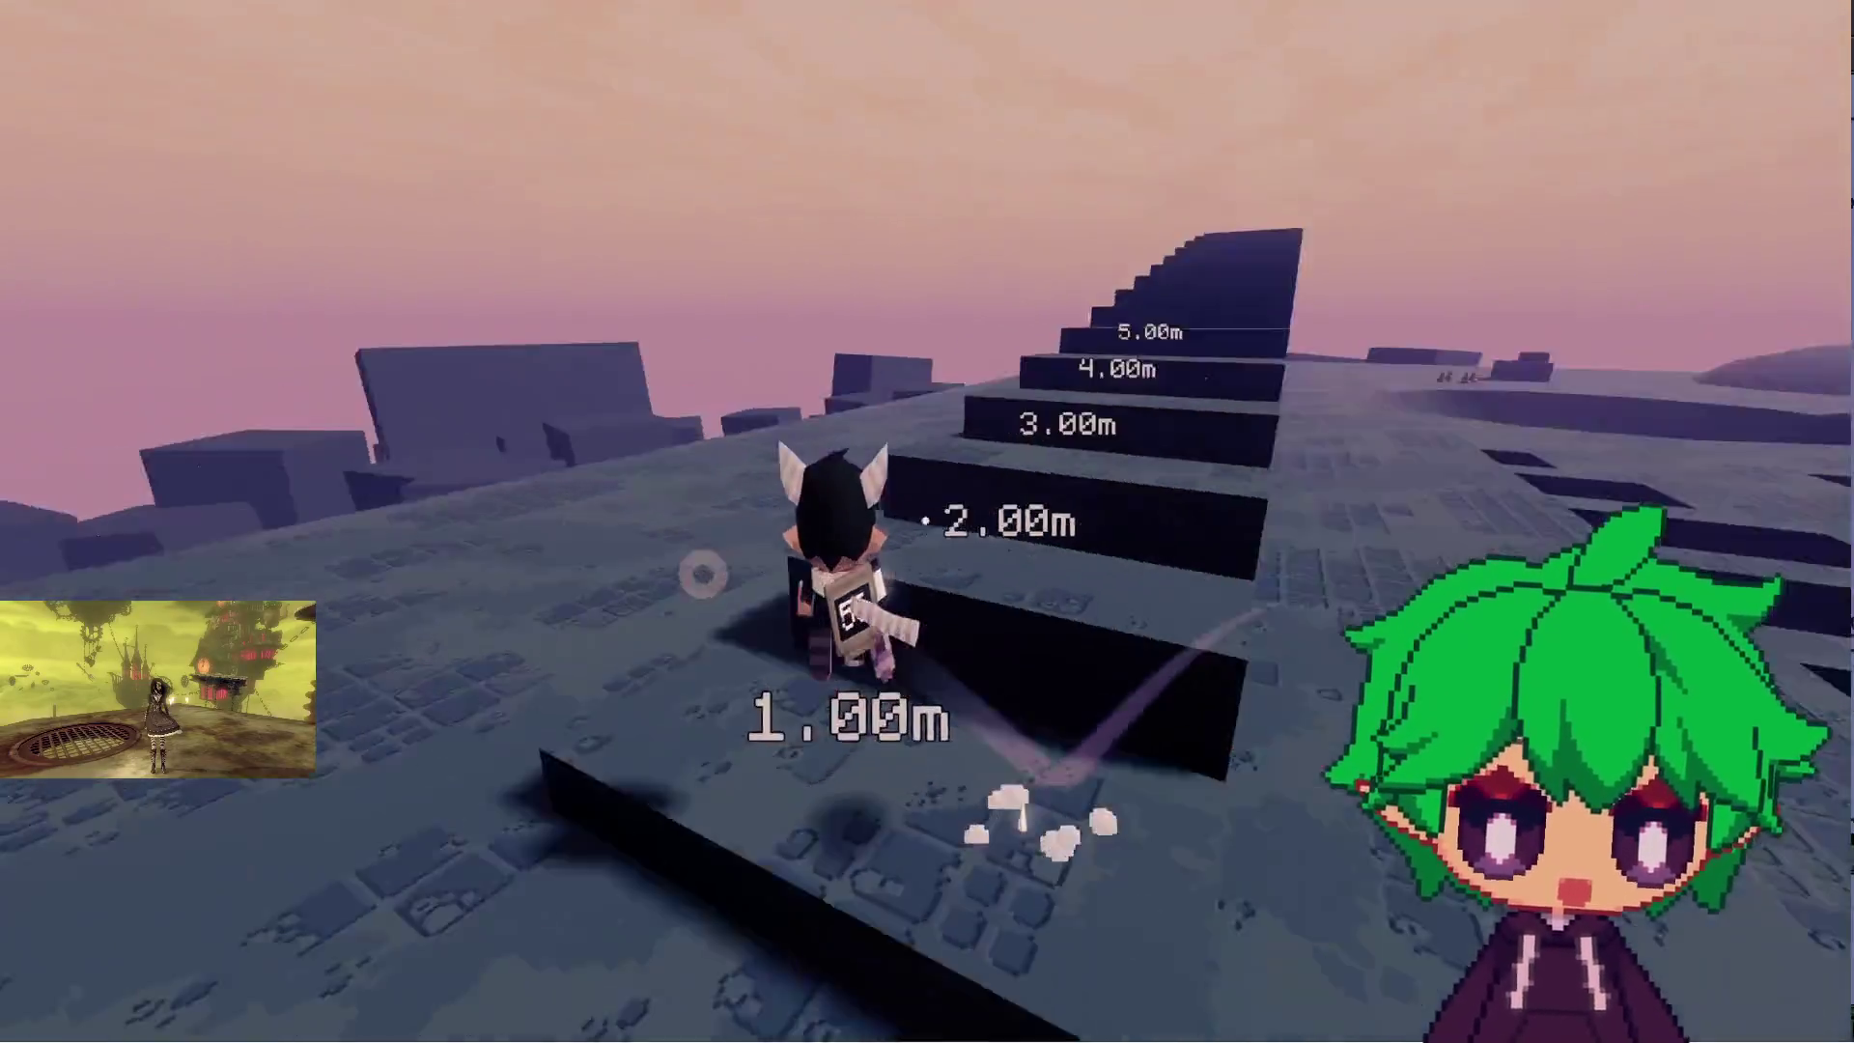
key(w)
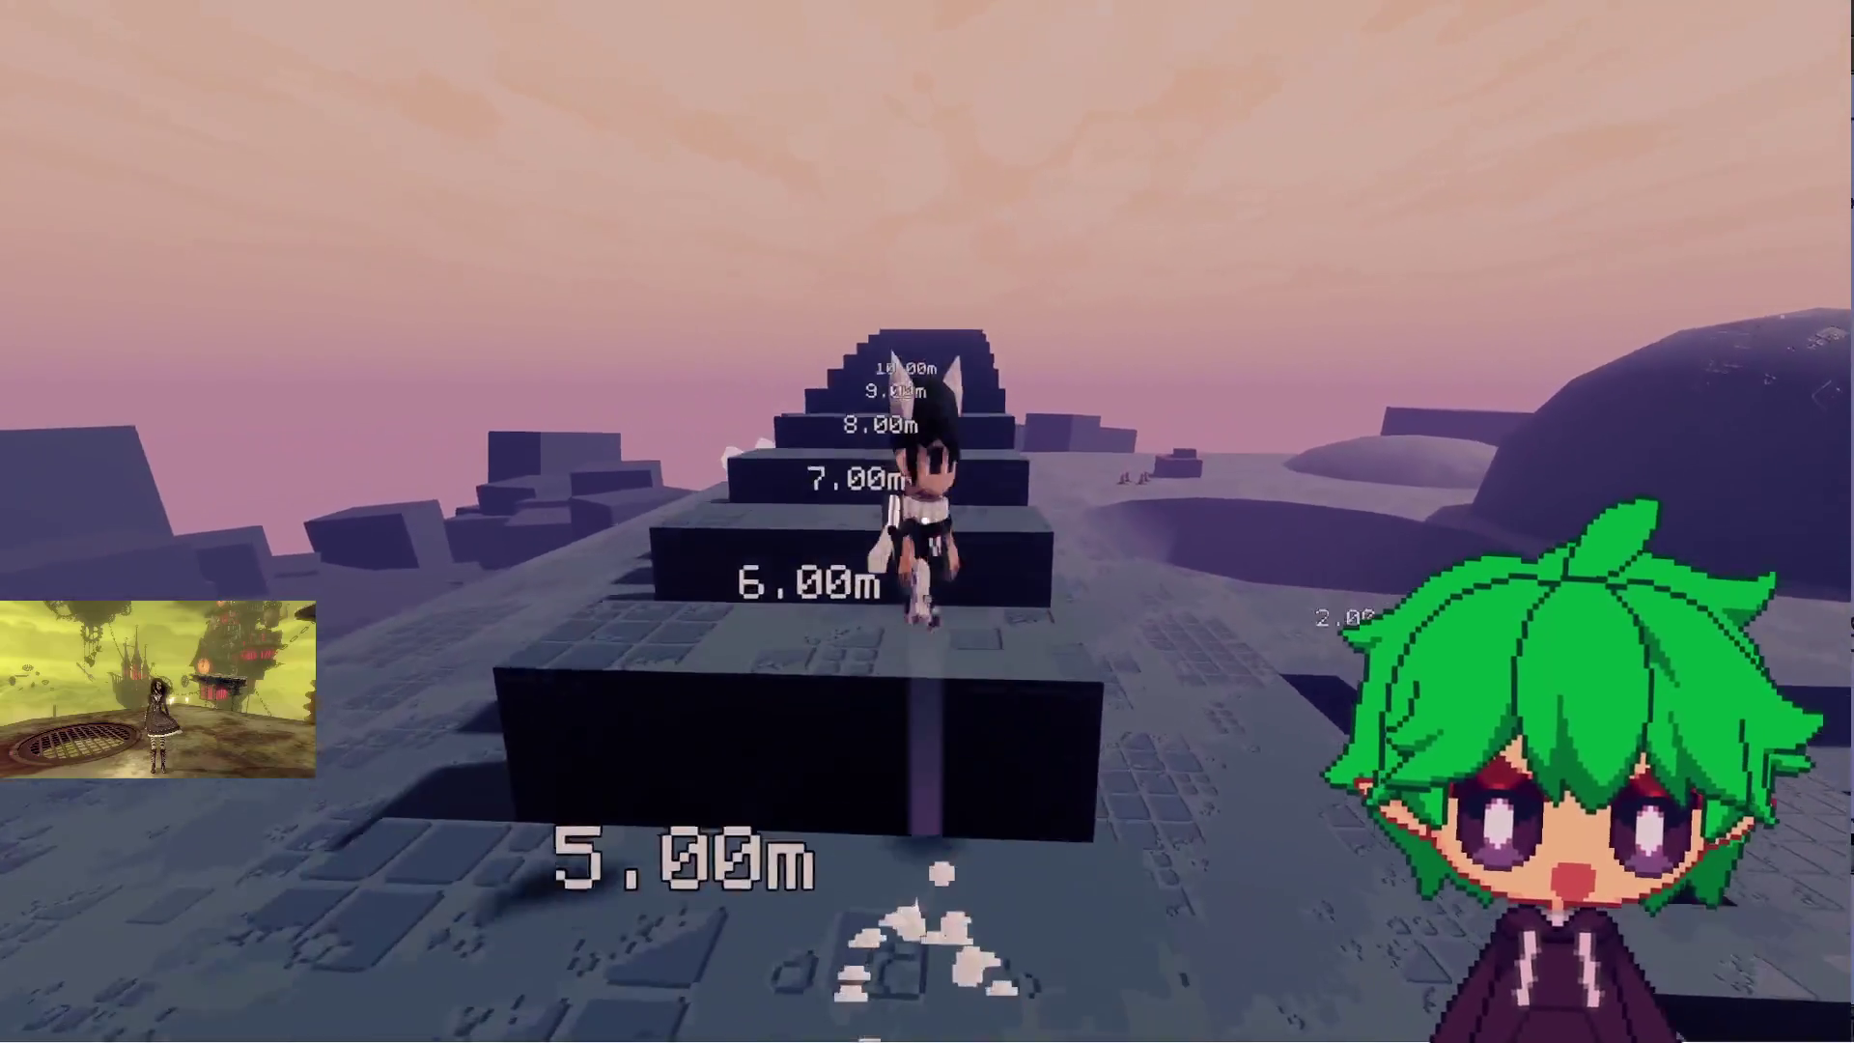
key(w)
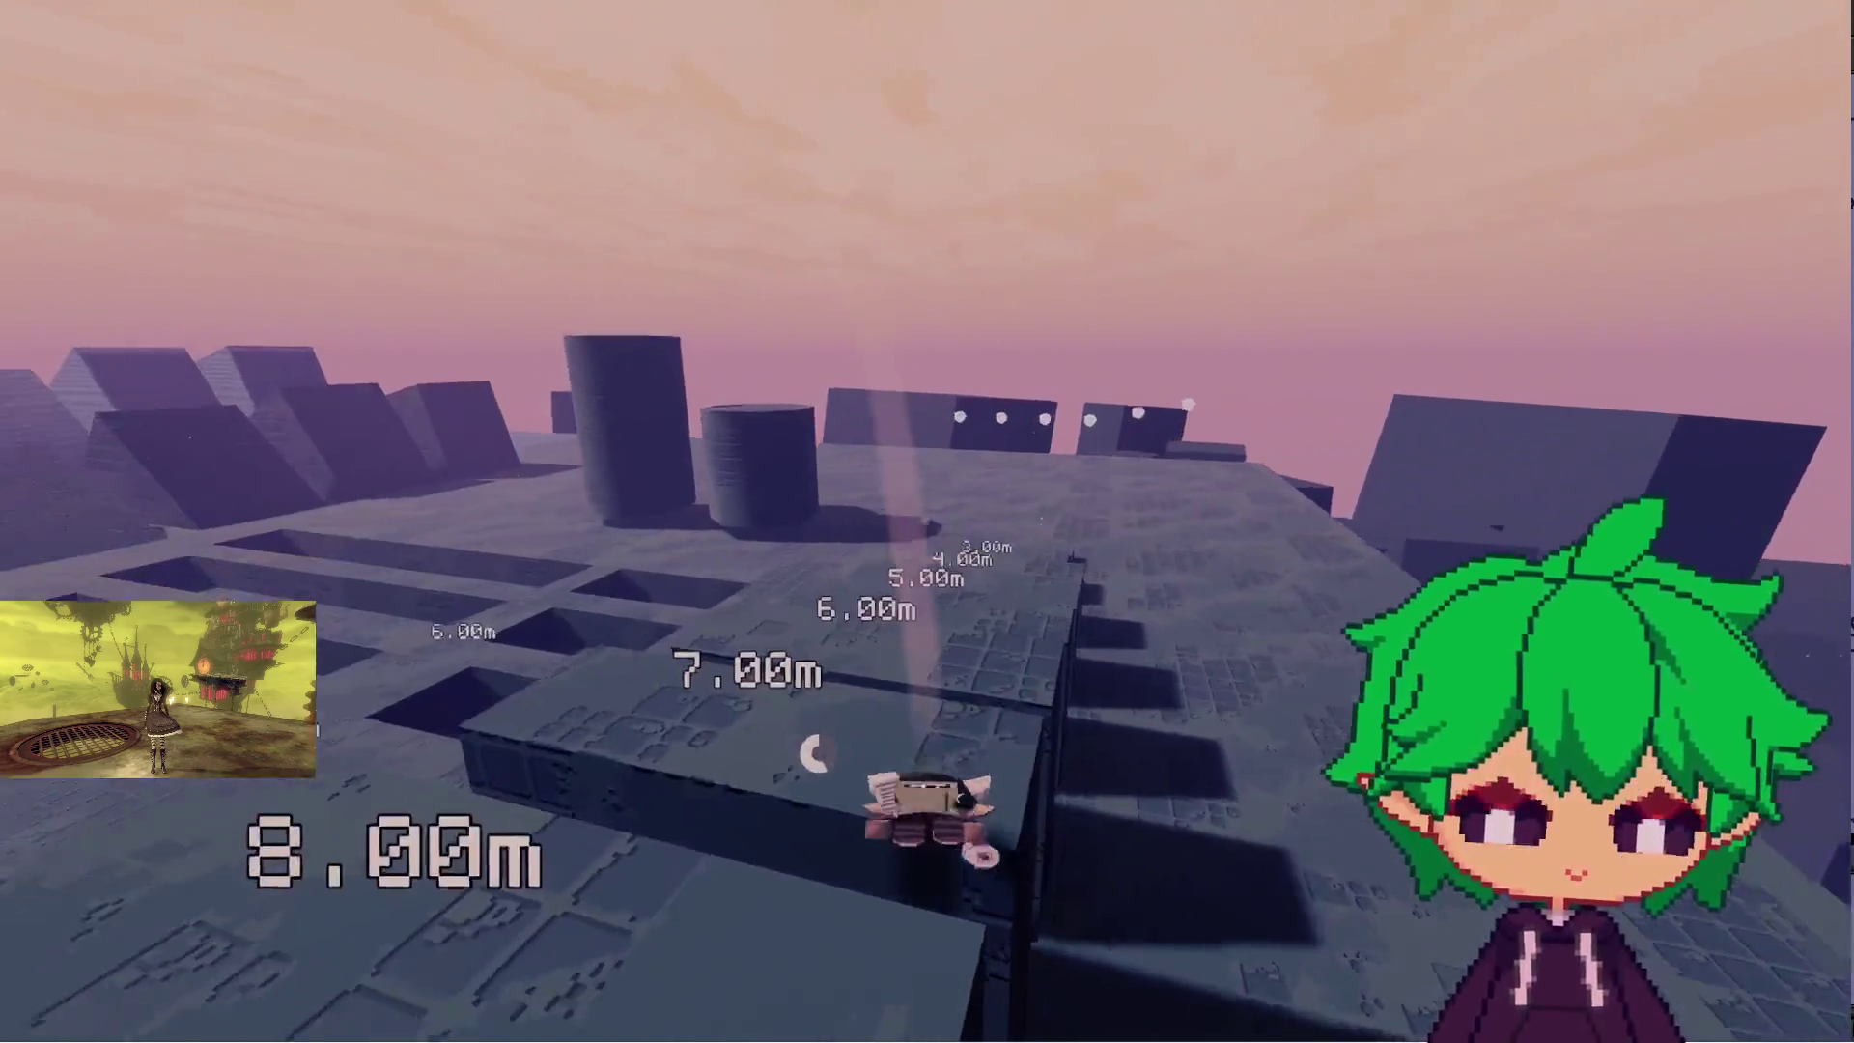
key(Escape)
- In Options, cycle Quality through Medium, Low, High and Ultra, settling on Custom
click(923, 491)
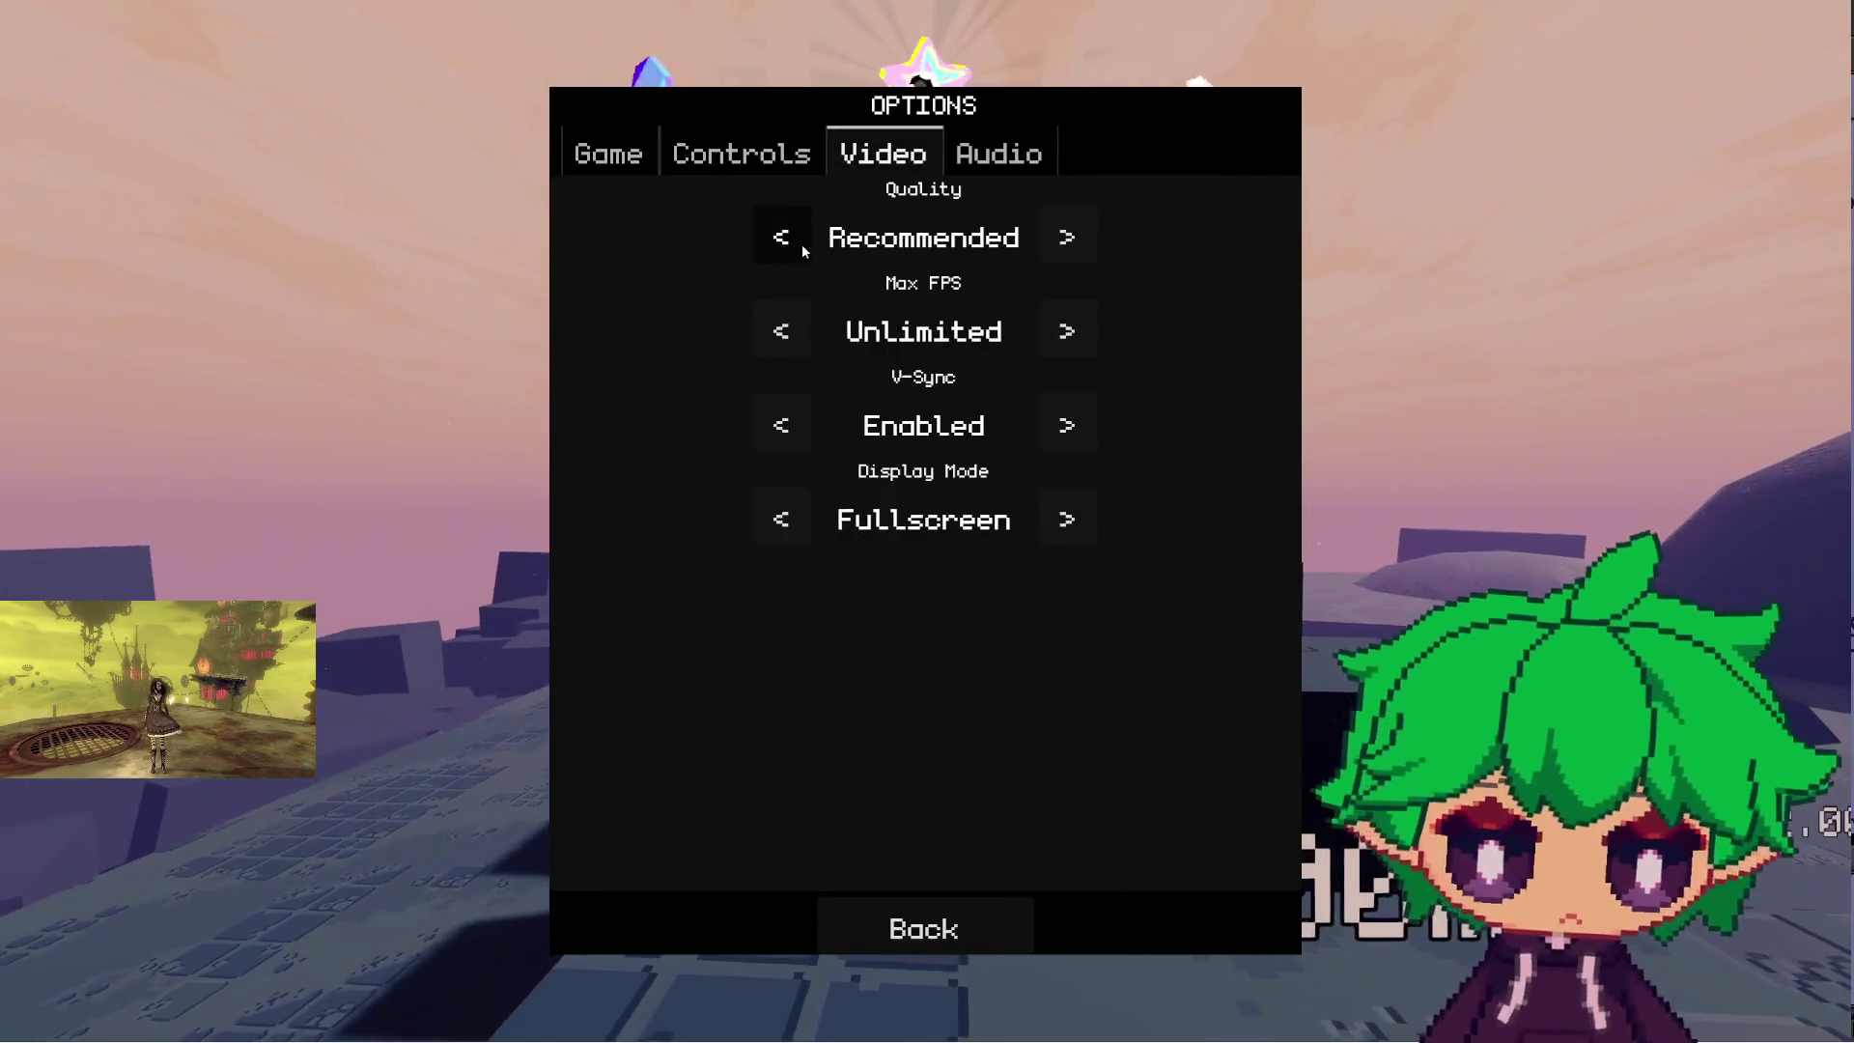
click(801, 243)
click(802, 246)
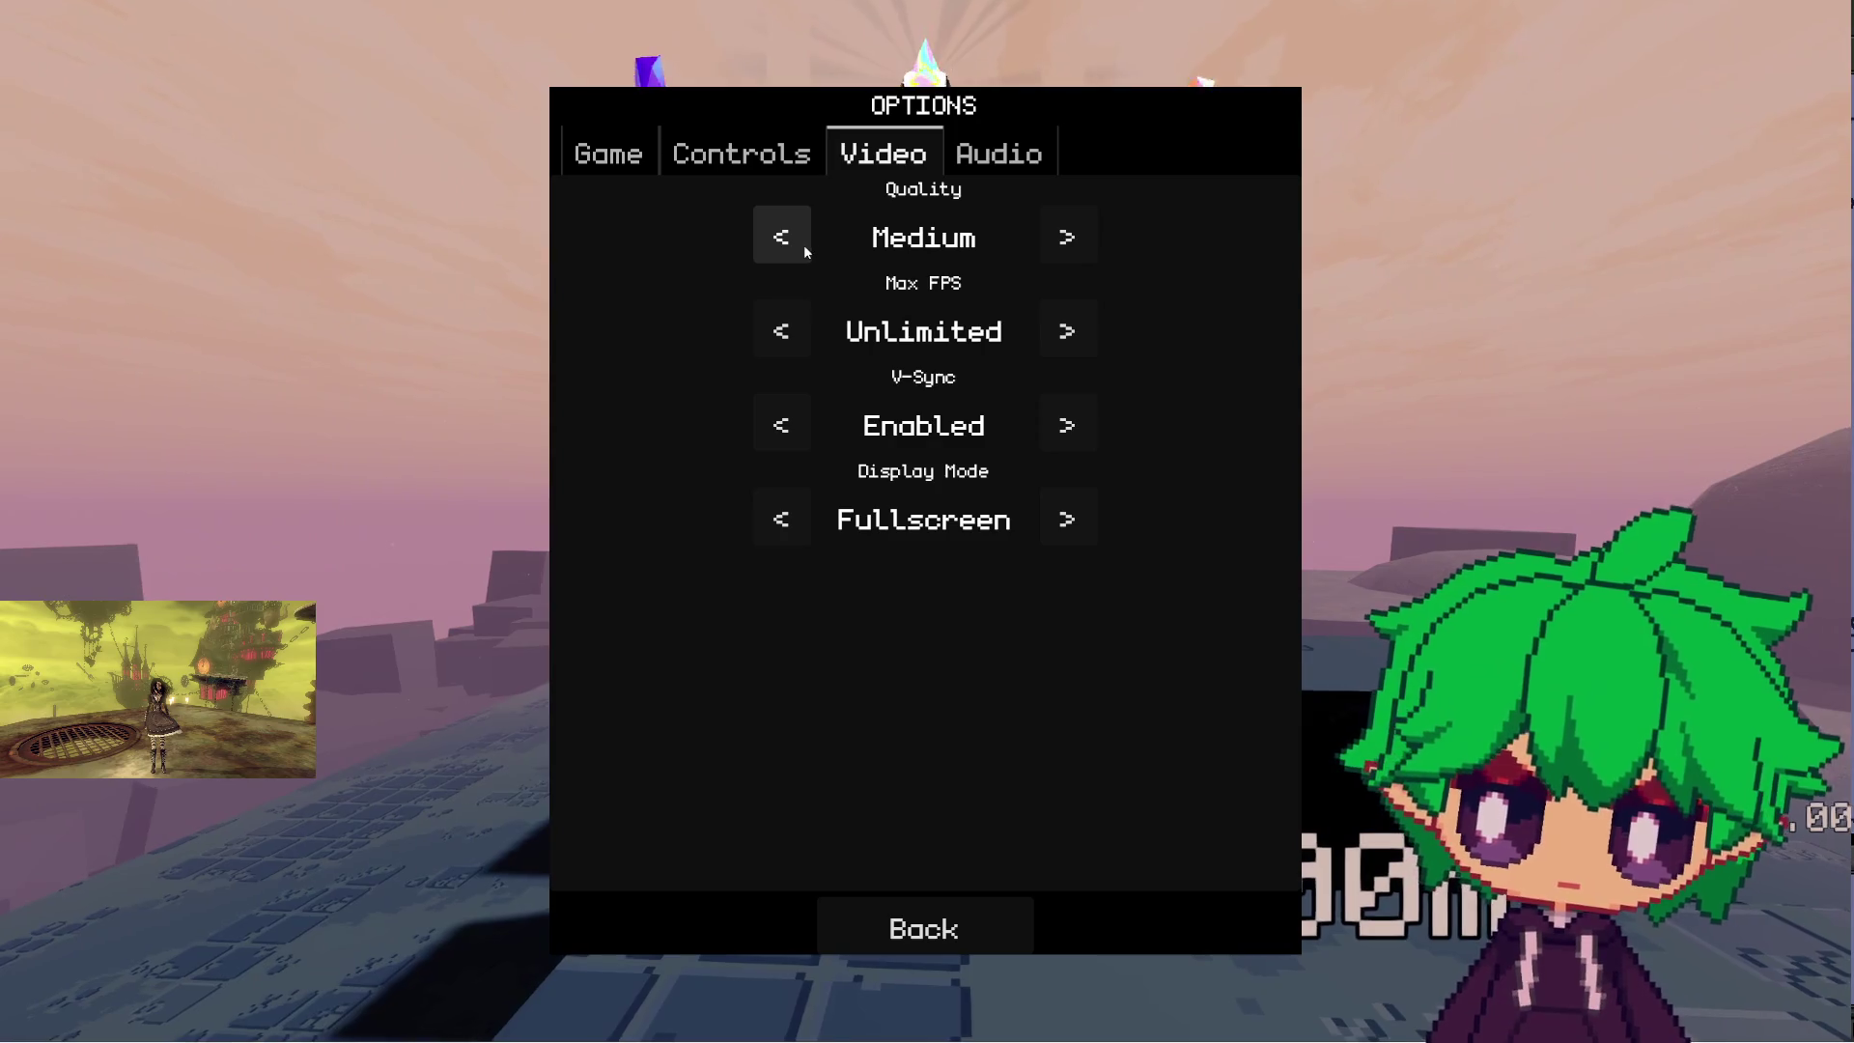
click(1065, 241)
click(803, 243)
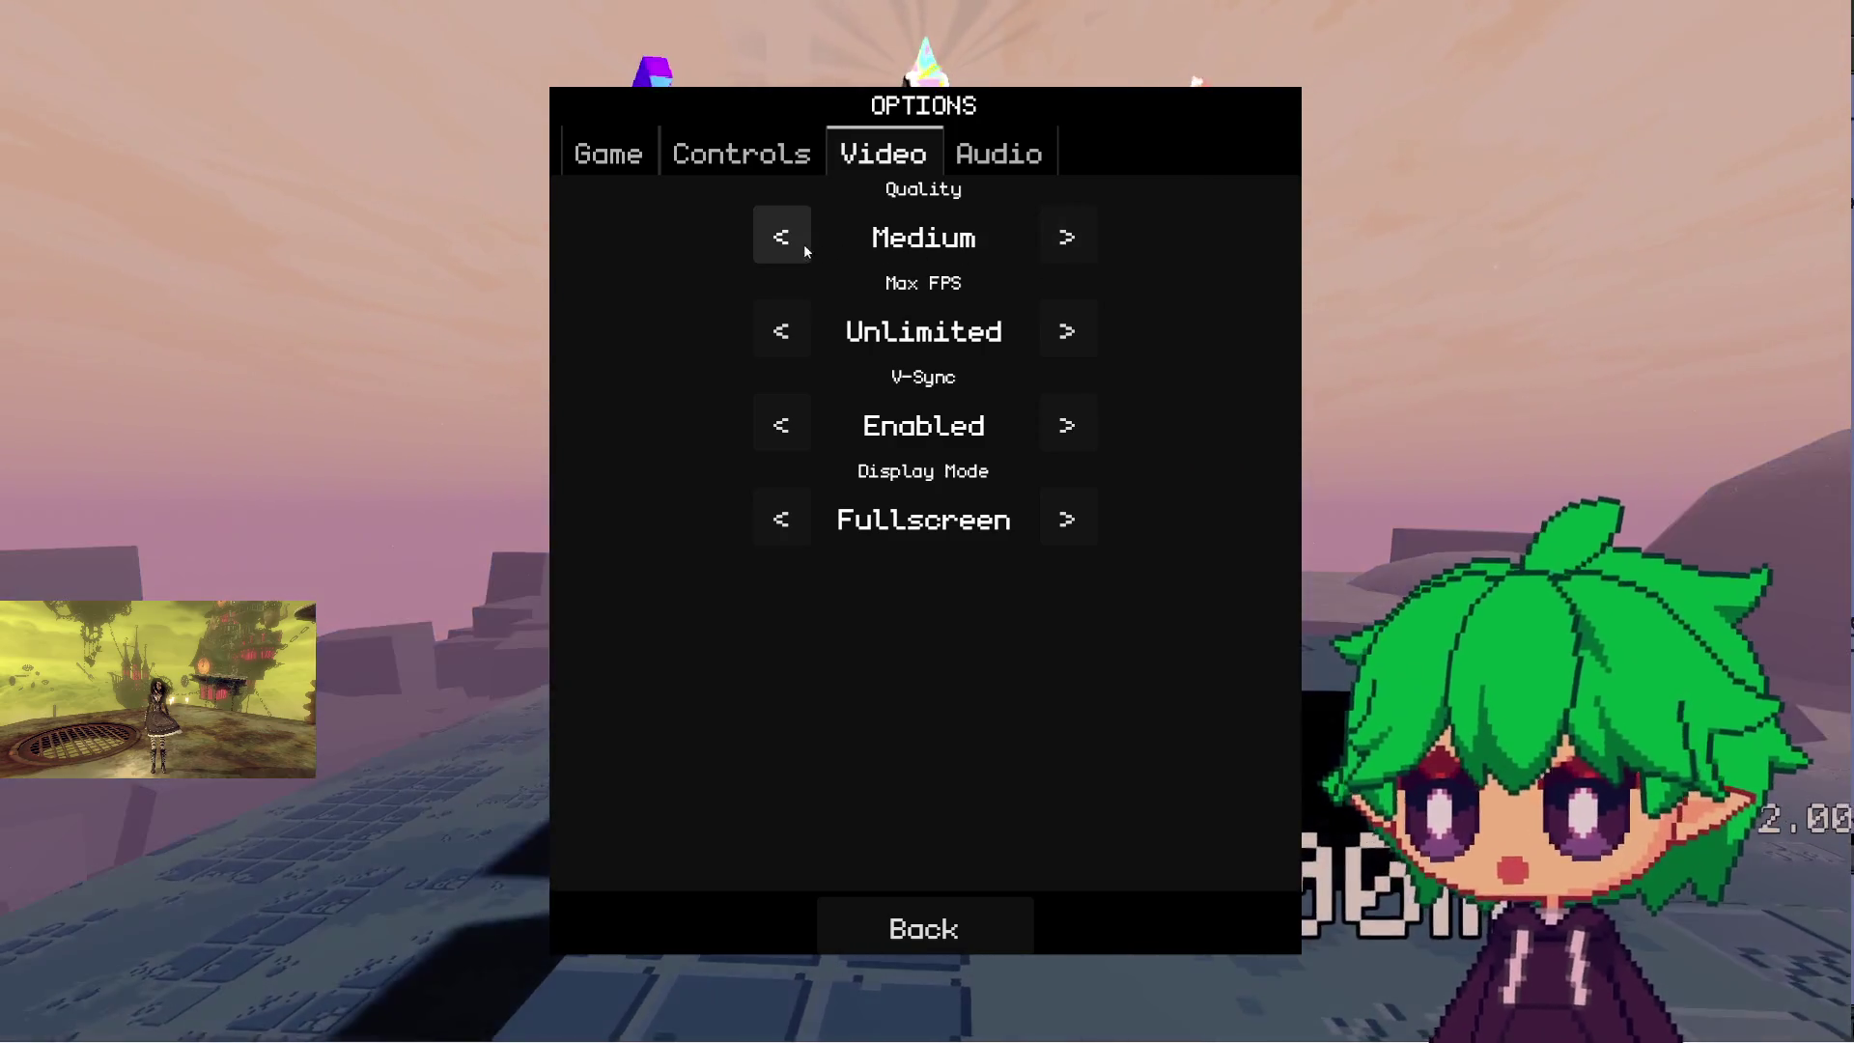
click(1063, 239)
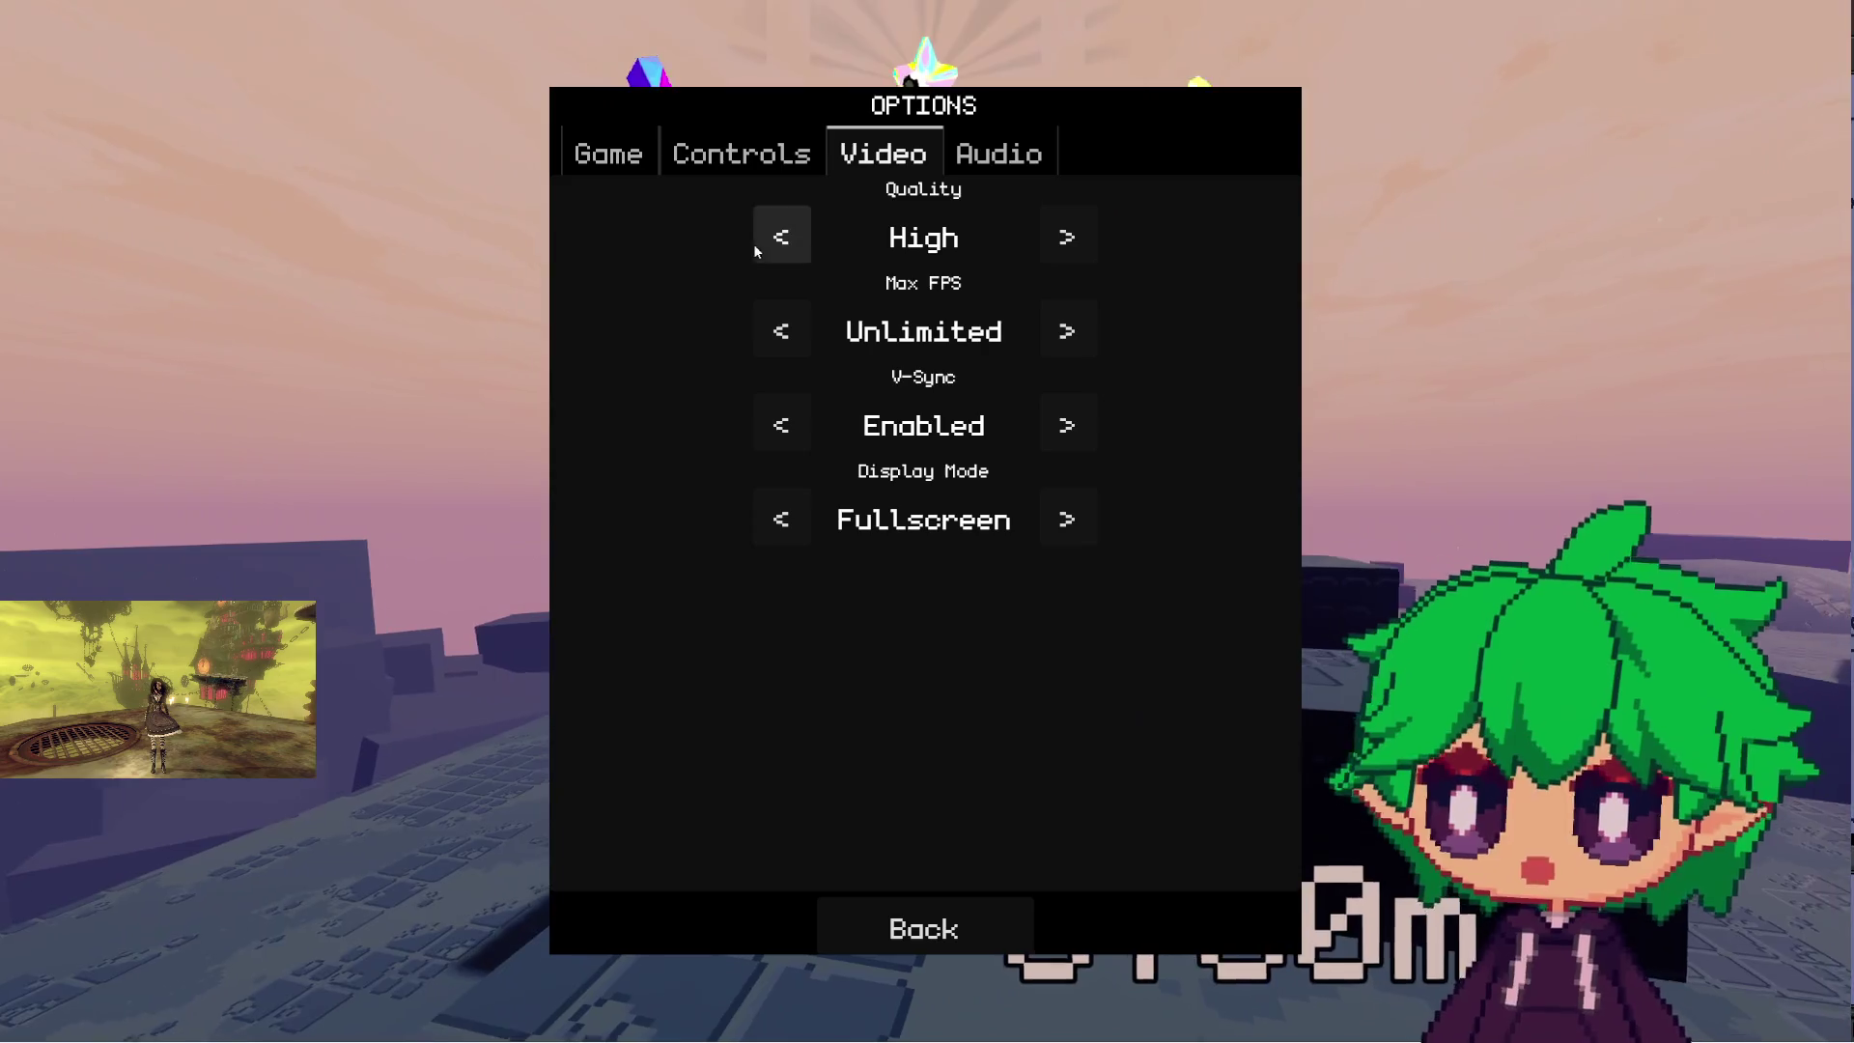
click(778, 241)
click(780, 241)
click(1074, 246)
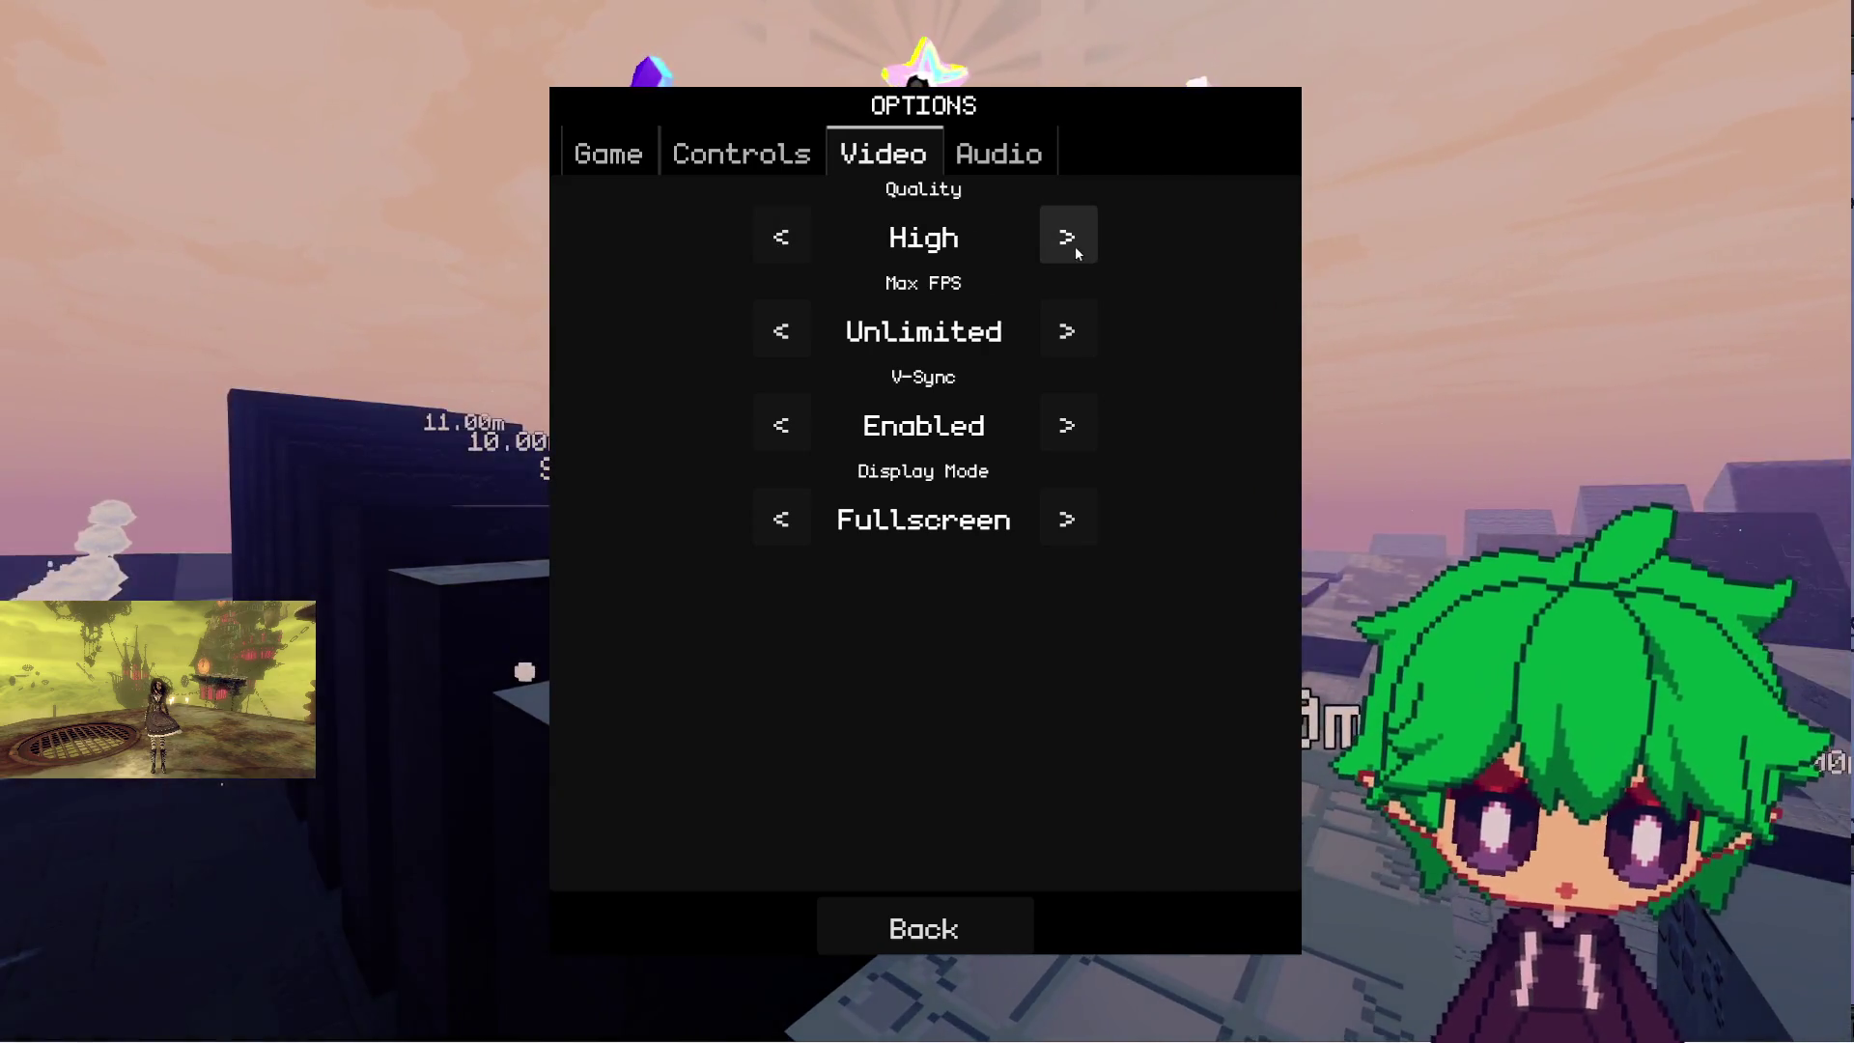
click(1062, 250)
click(1059, 252)
- Set Scaling Value to 100, Scaling Mode to Bilinear, and Anti-Aliasing to Disabled
scroll(1085, 546, down, 4)
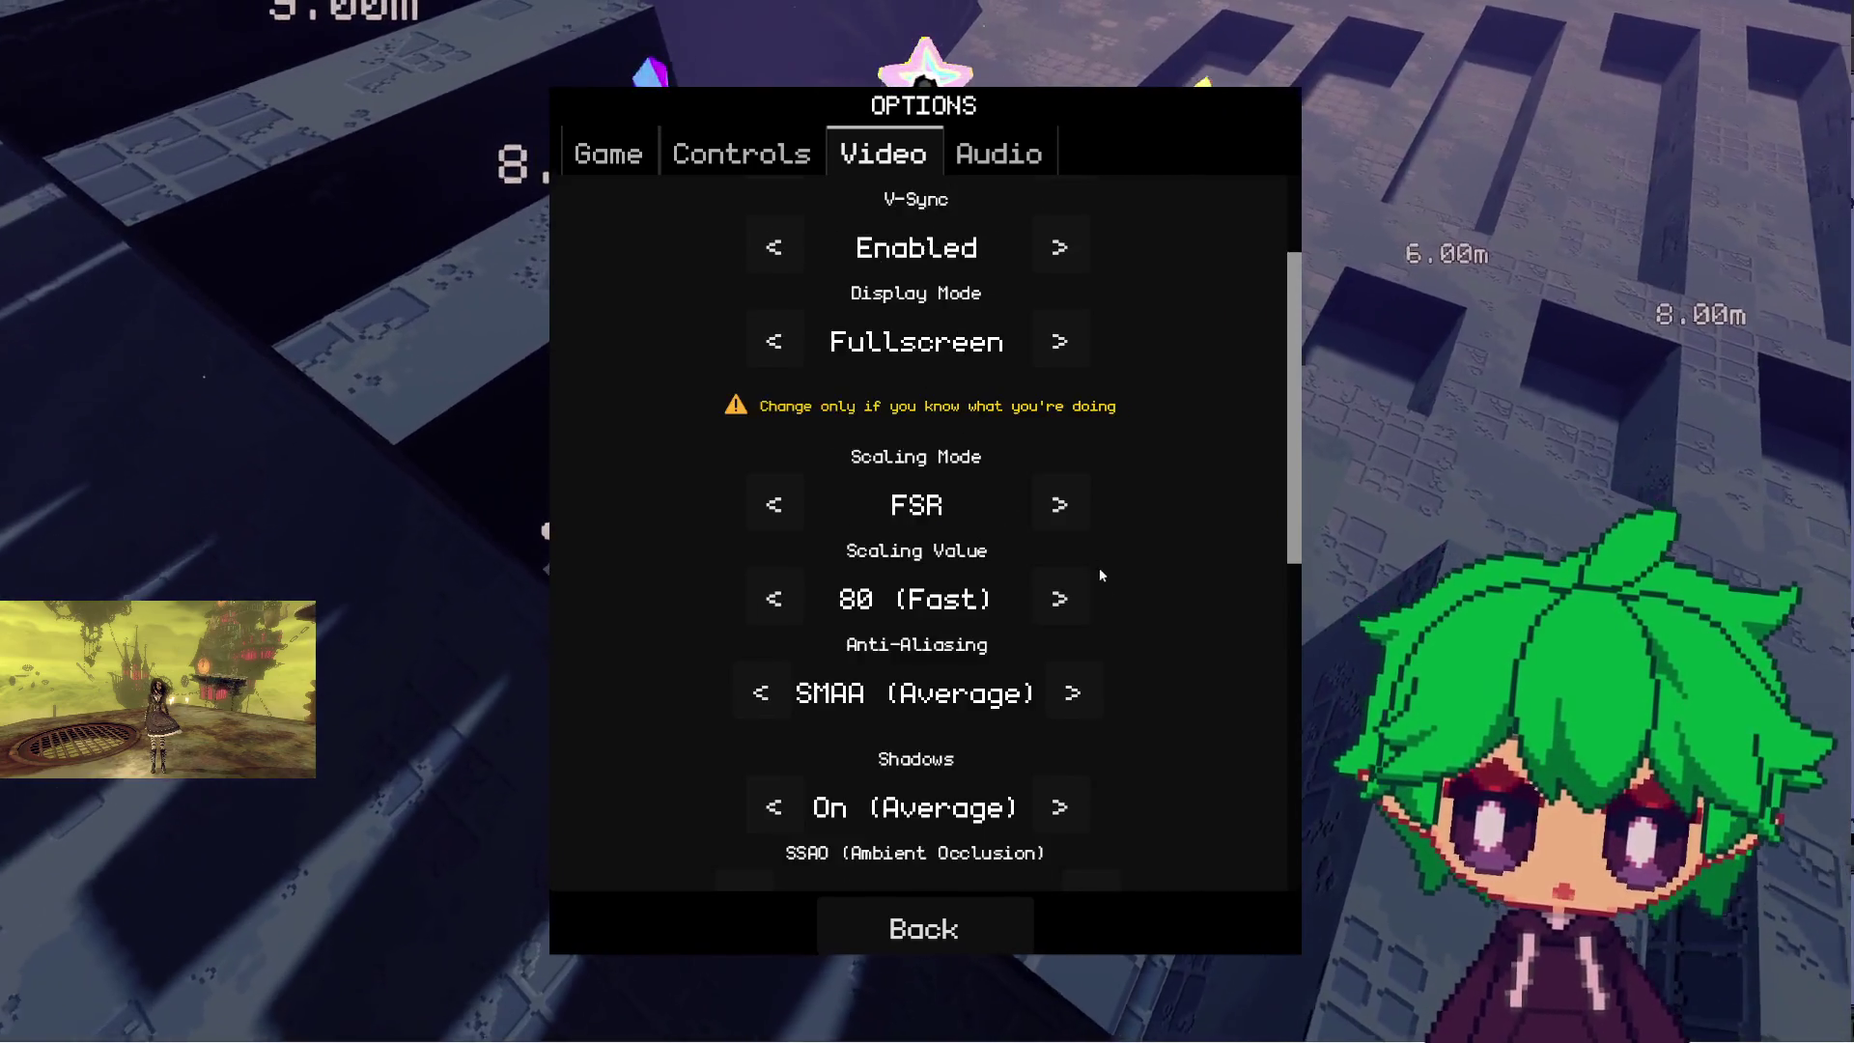
click(1058, 421)
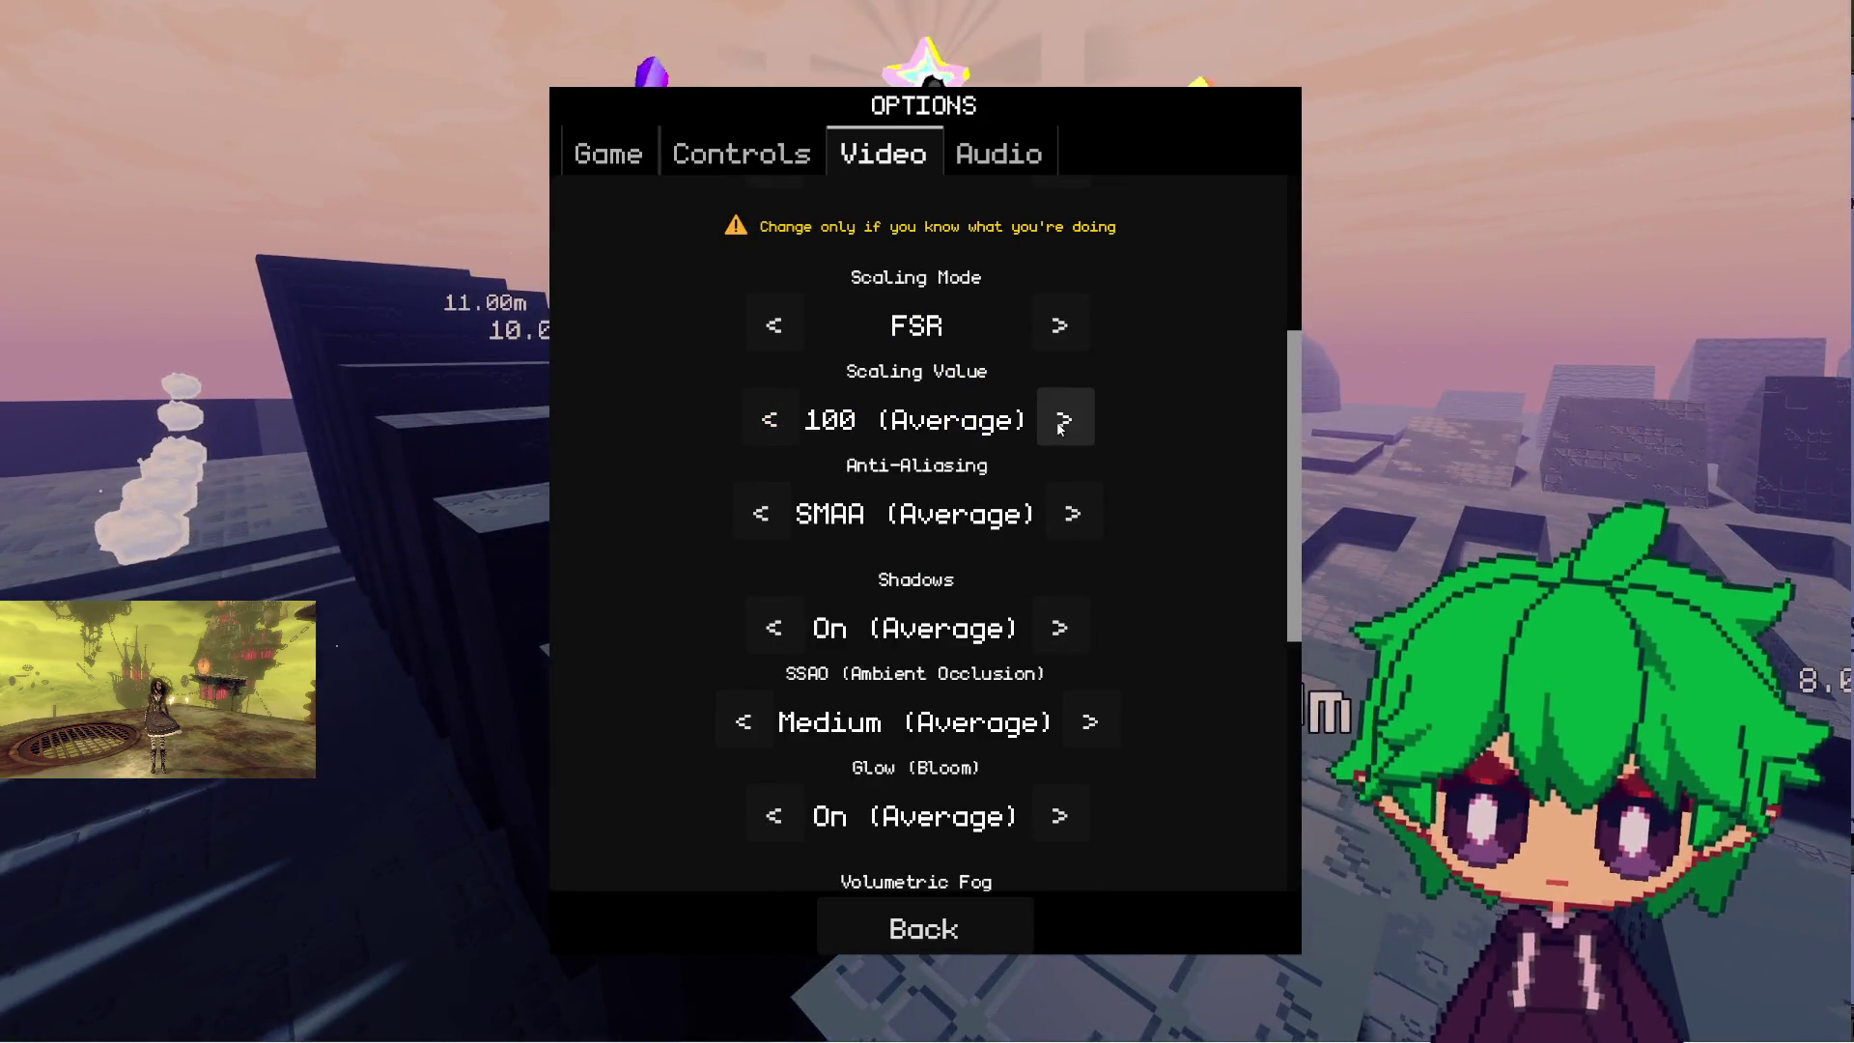
click(776, 329)
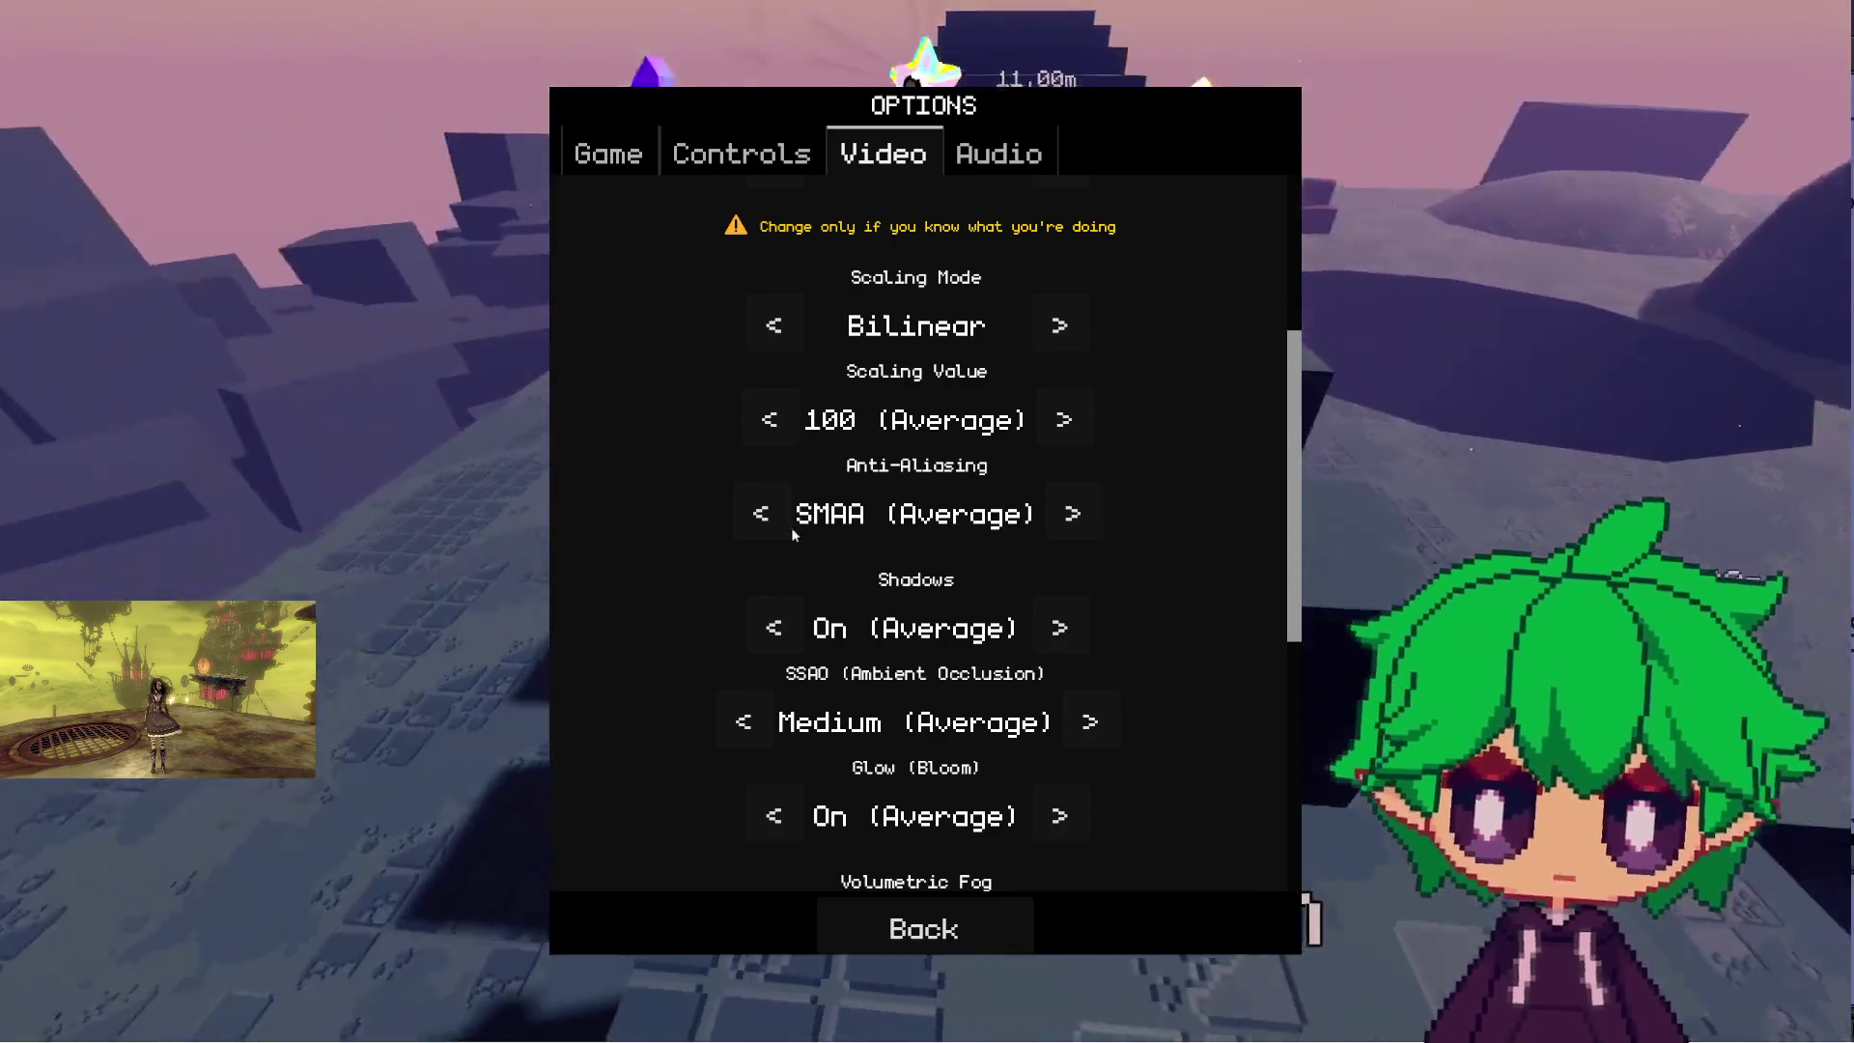
click(776, 524)
click(714, 517)
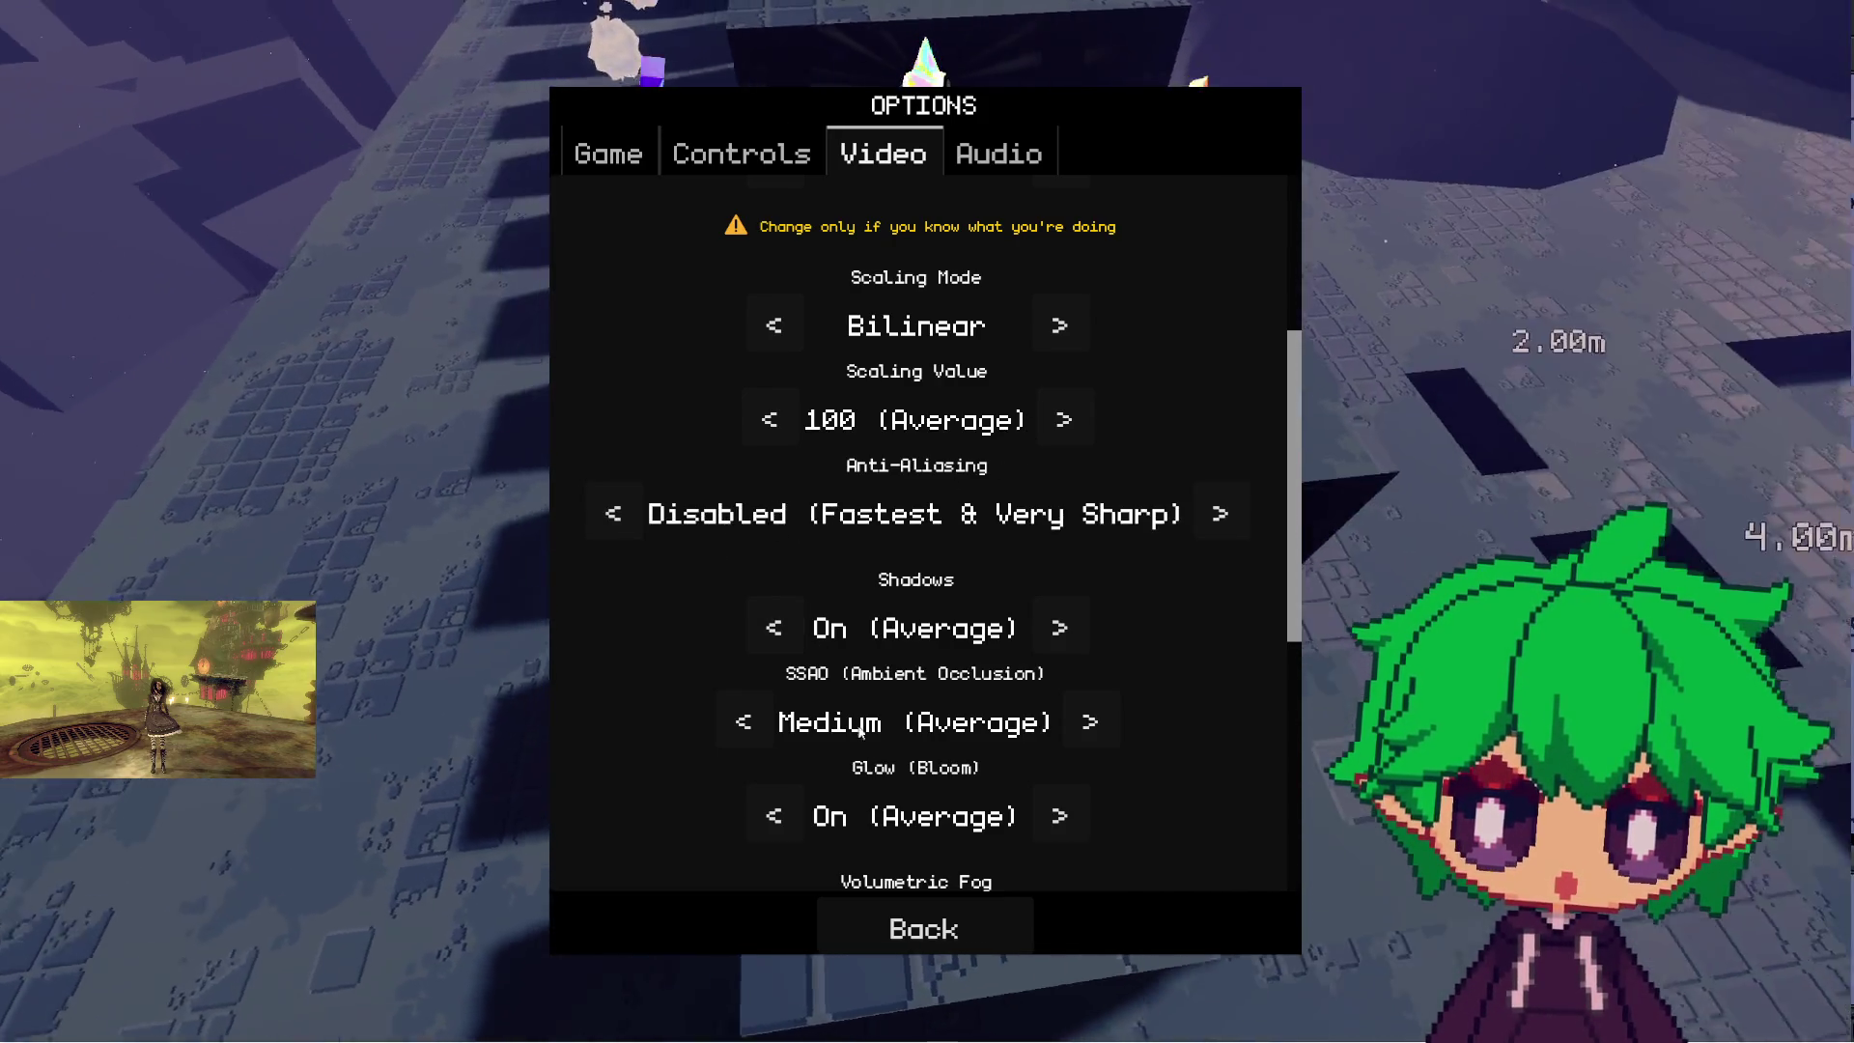
- In Video settings, turn off chromatic aberration, vignette and film grain, then close Options
click(906, 912)
click(942, 521)
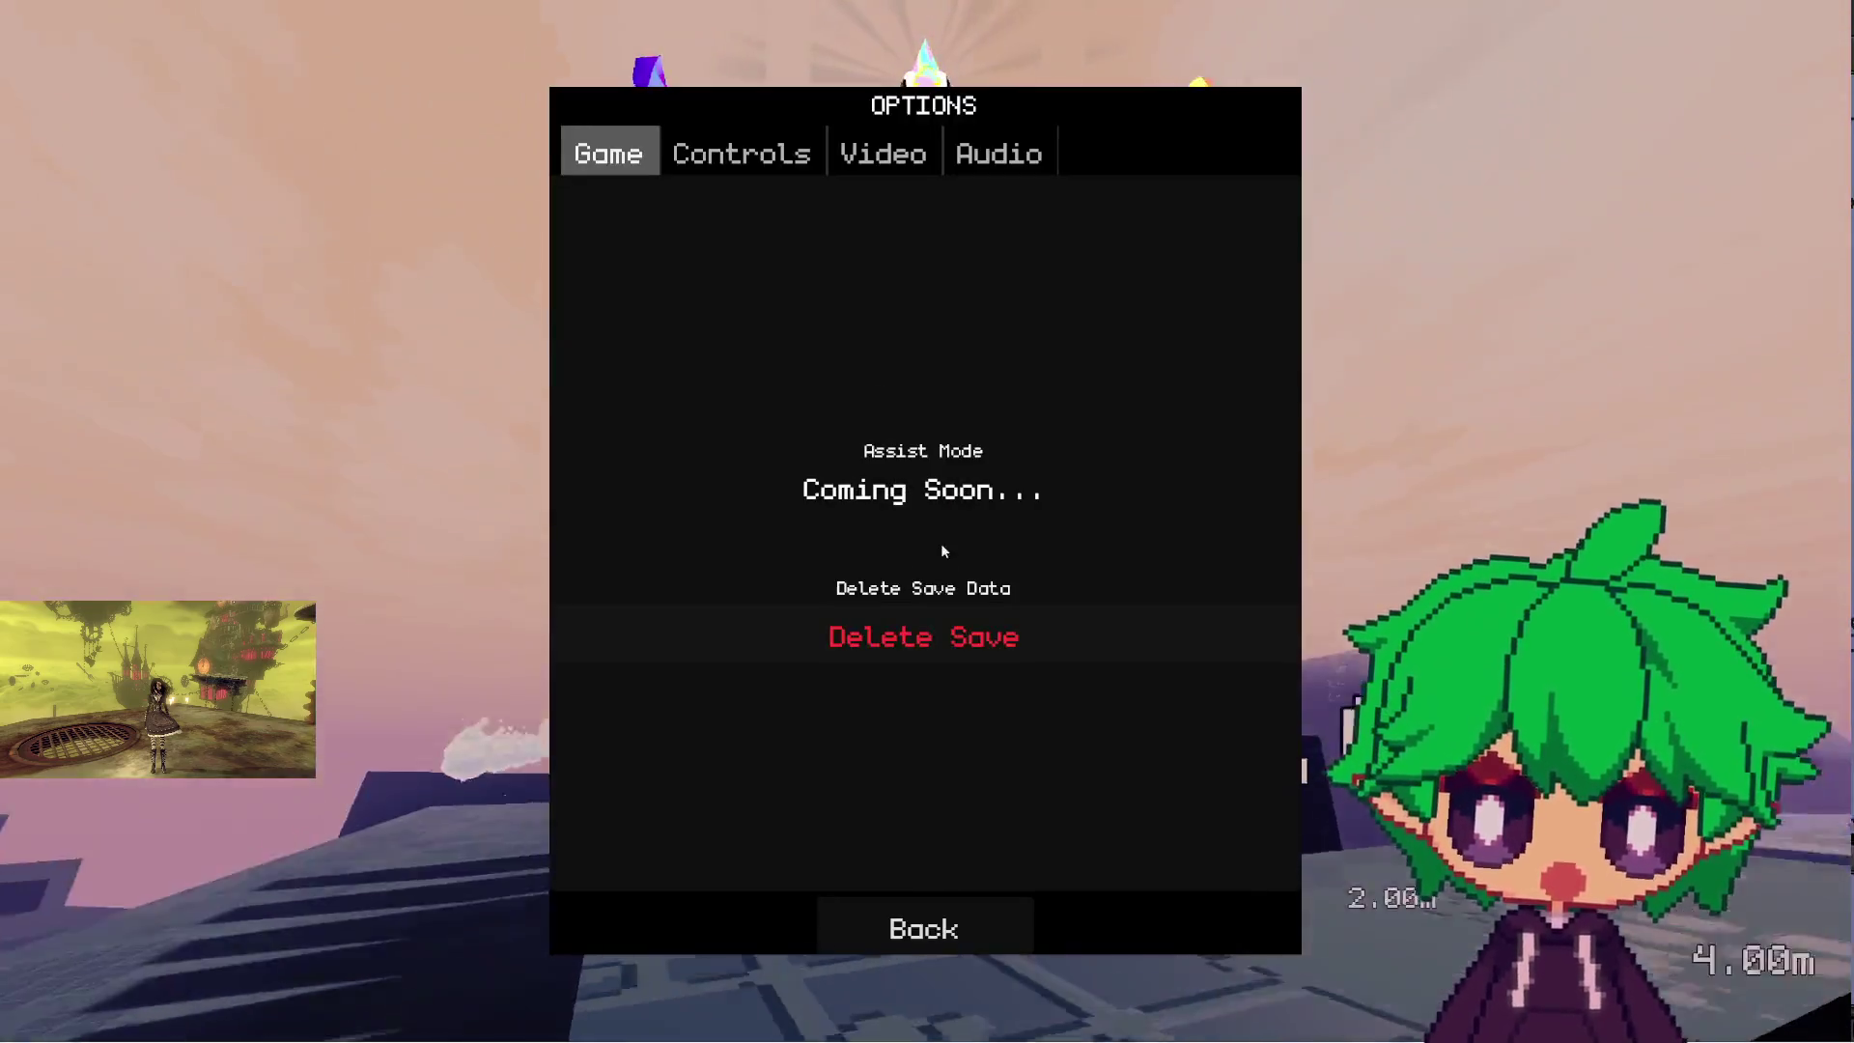
click(883, 154)
scroll(912, 531, down, 10)
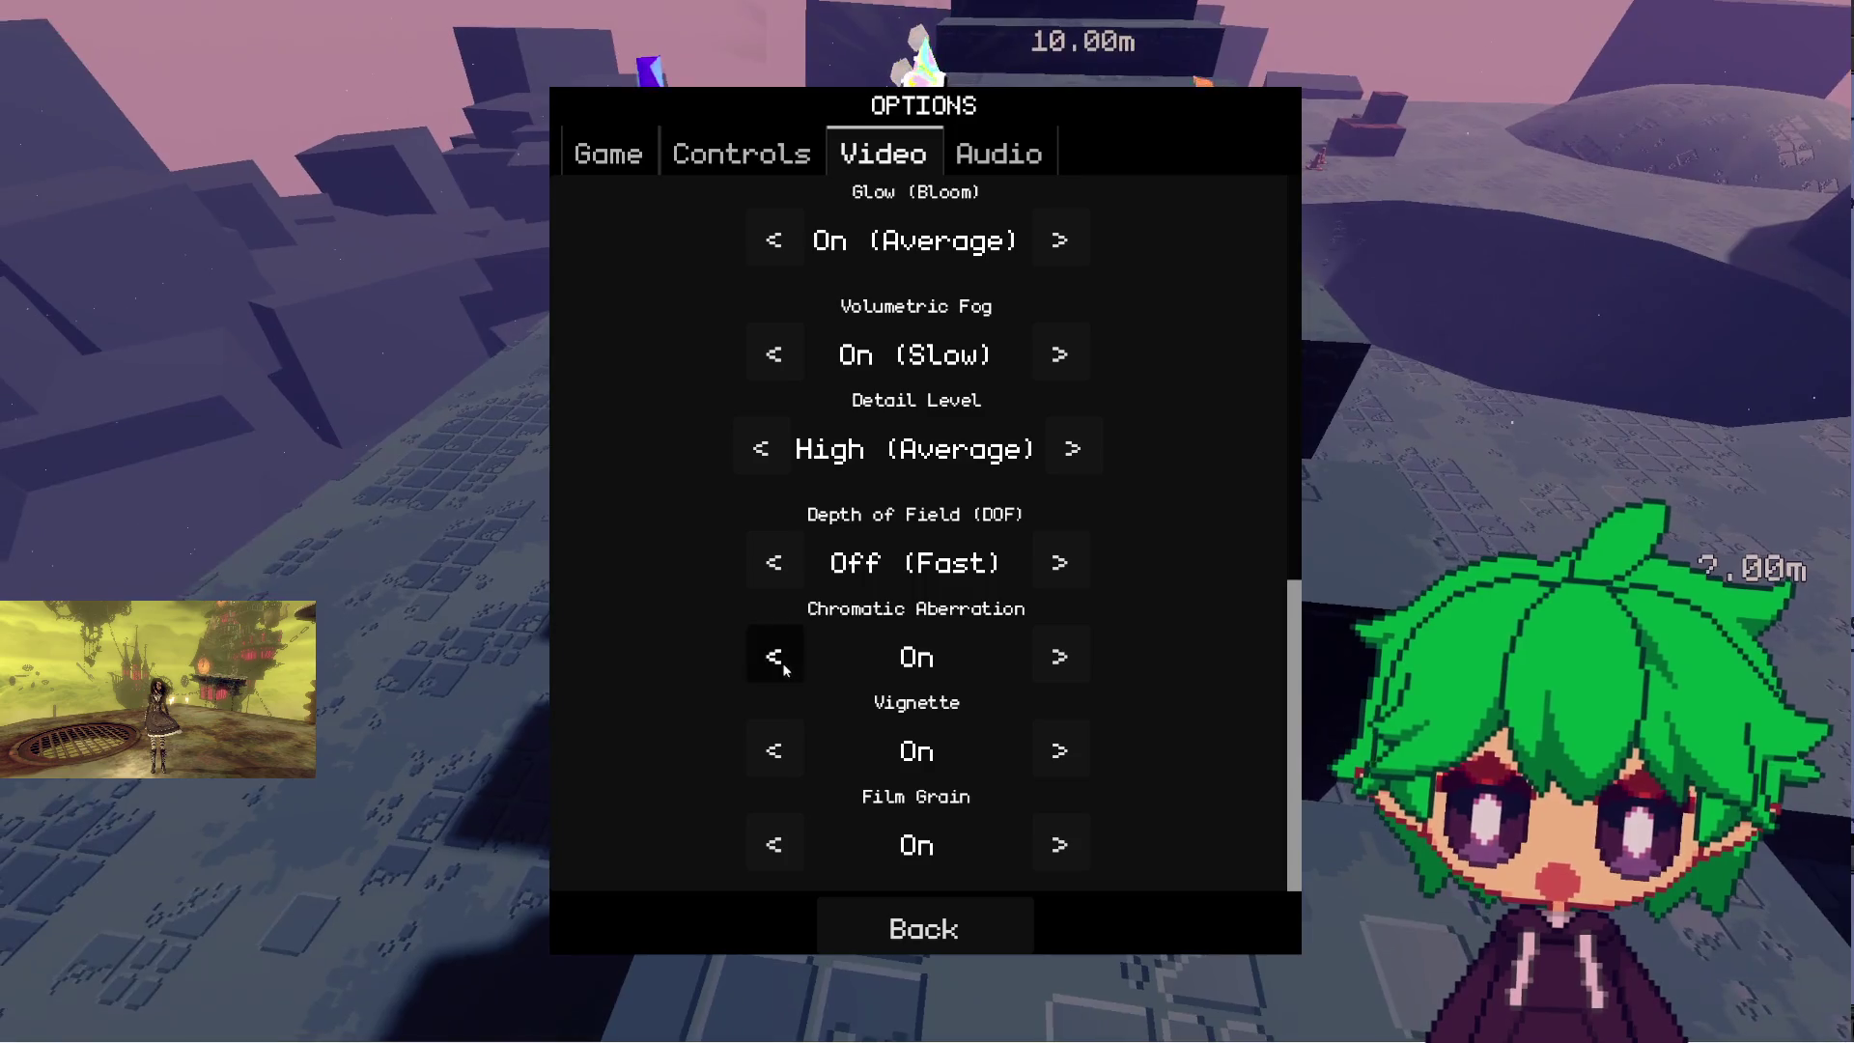
click(782, 661)
click(777, 754)
click(784, 855)
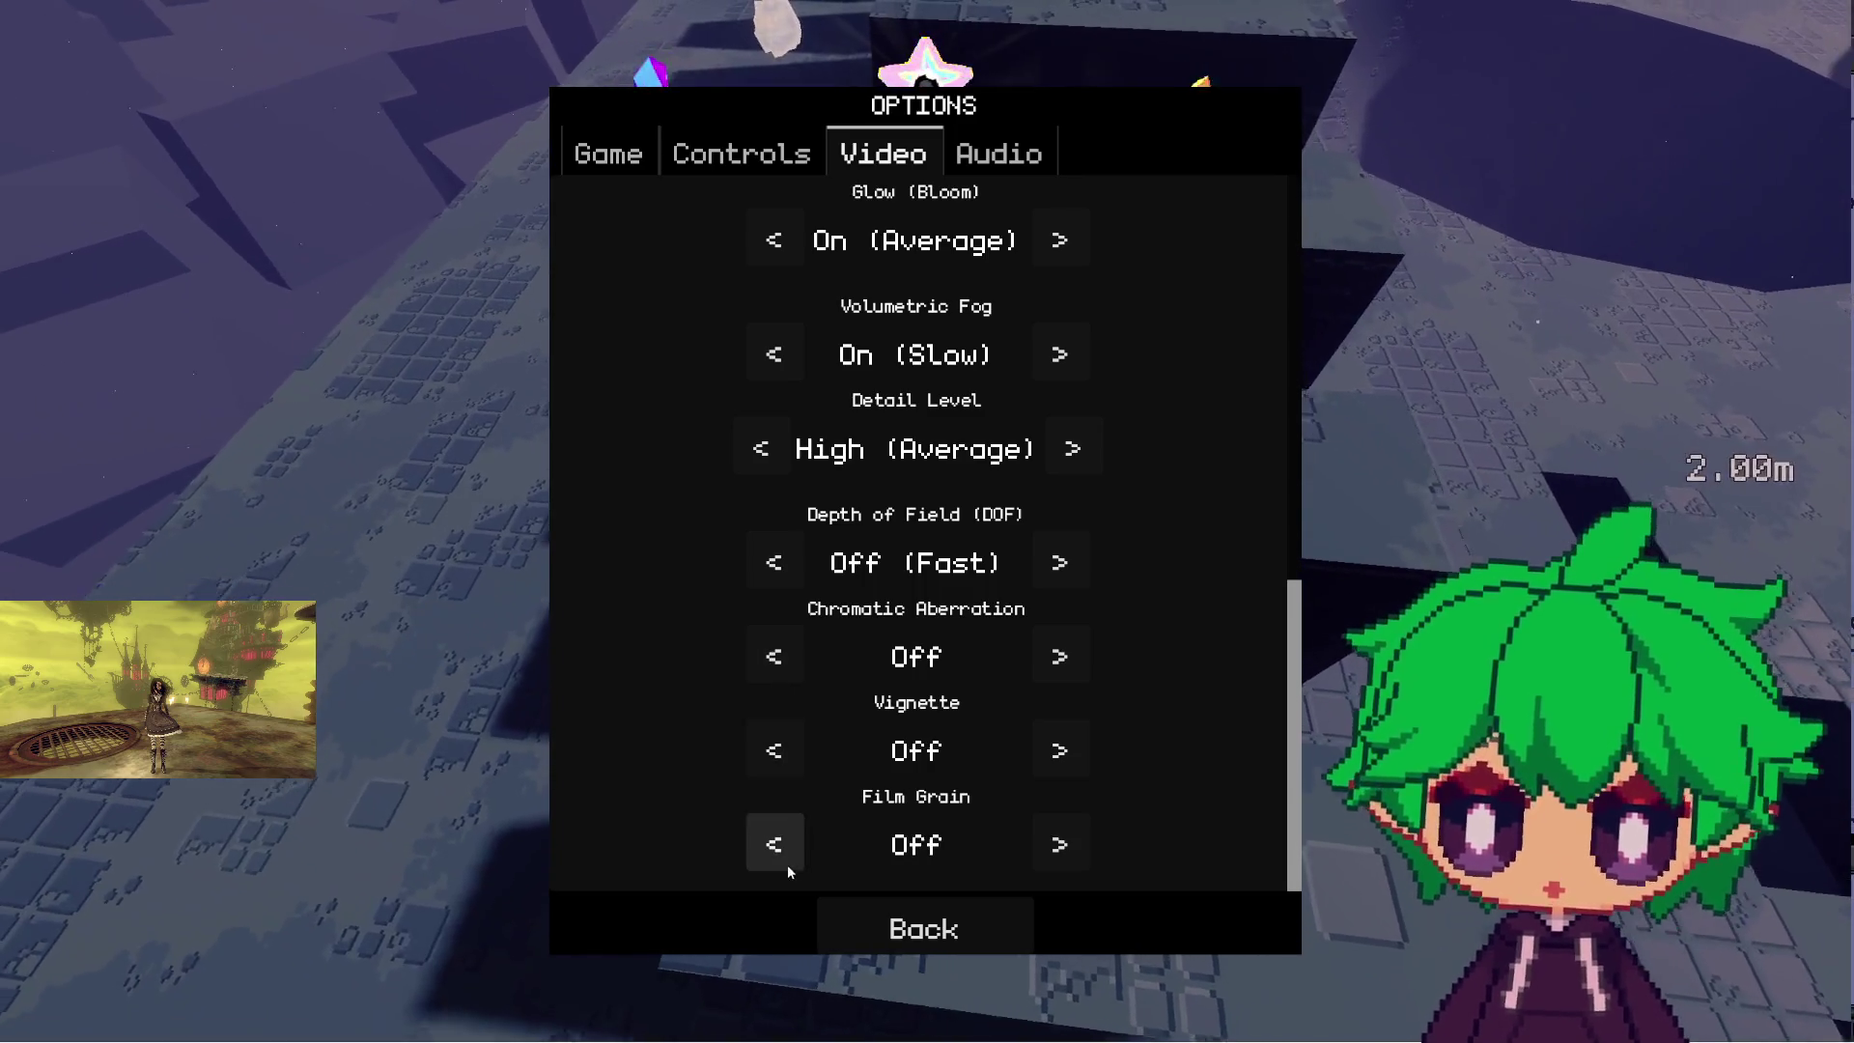
scroll(769, 811, up, 1)
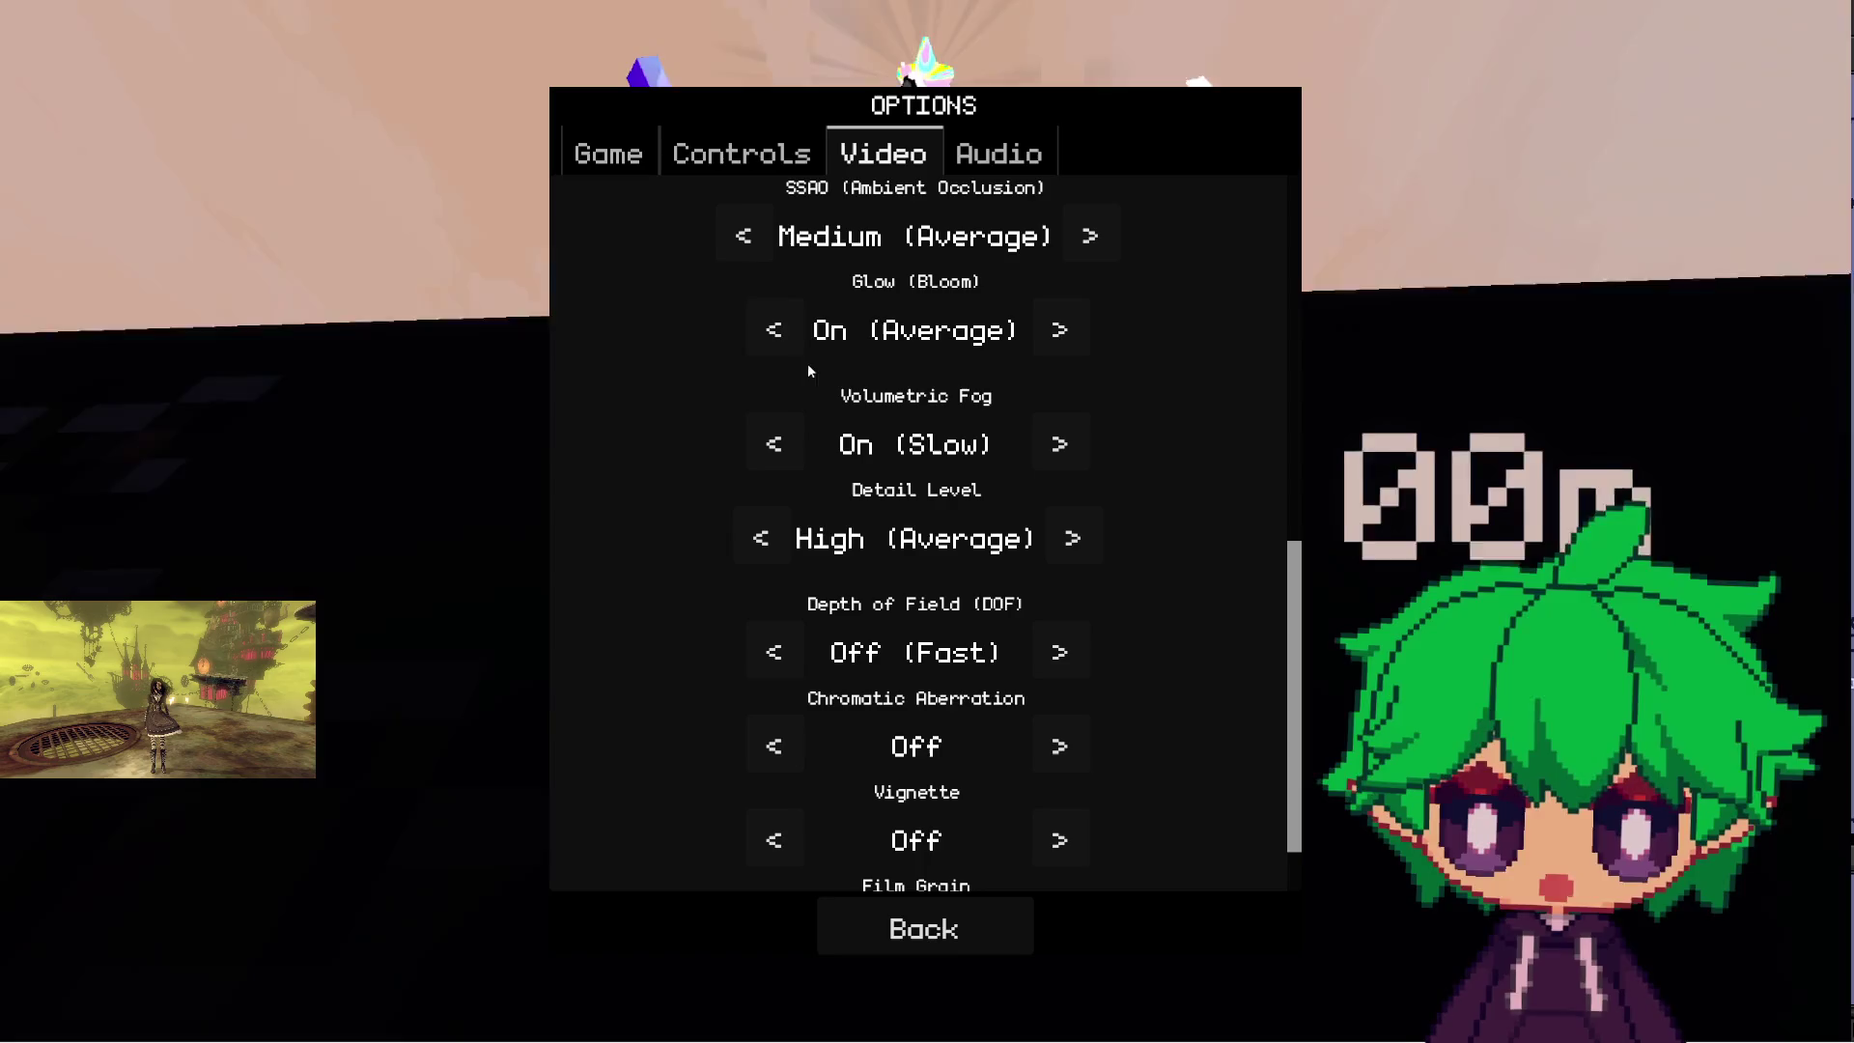
click(776, 330)
- Resume play, cross the pits and climb the 45° ramp, then pause and reopen the game options
key(Escape)
key(Escape)
key(w)
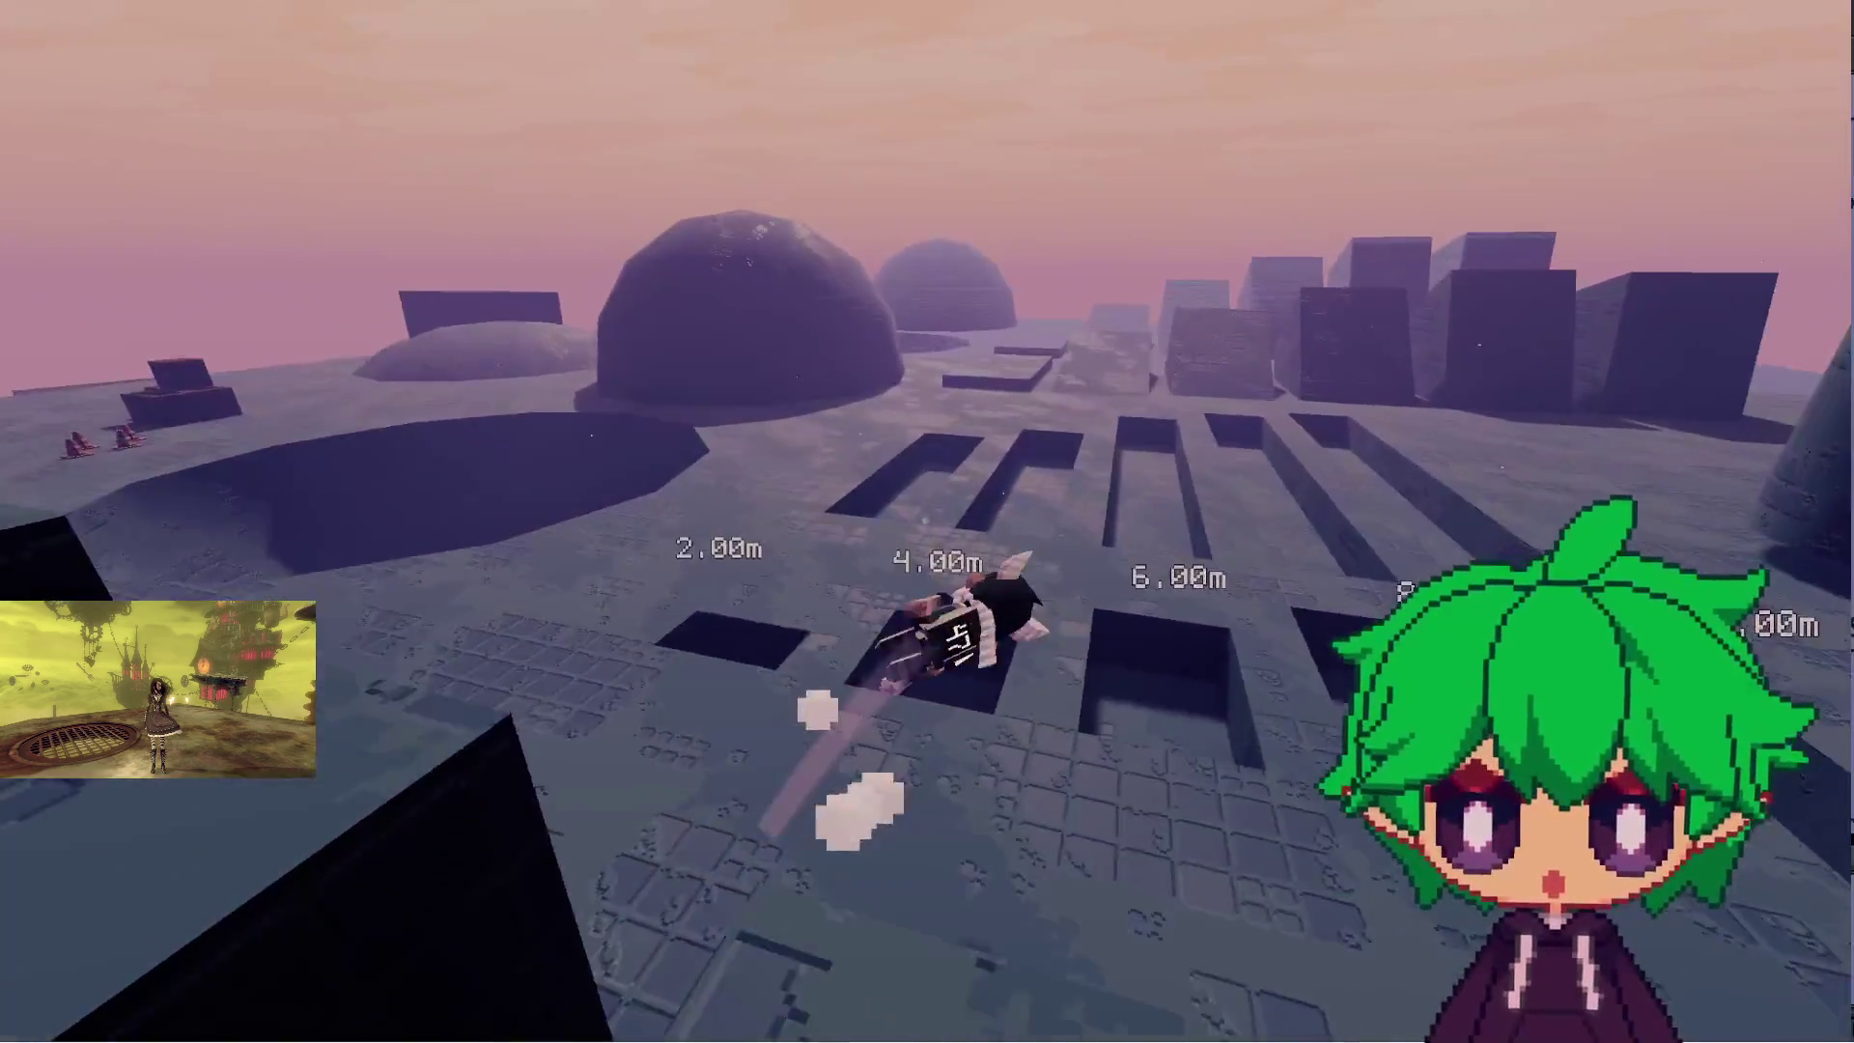
key(w)
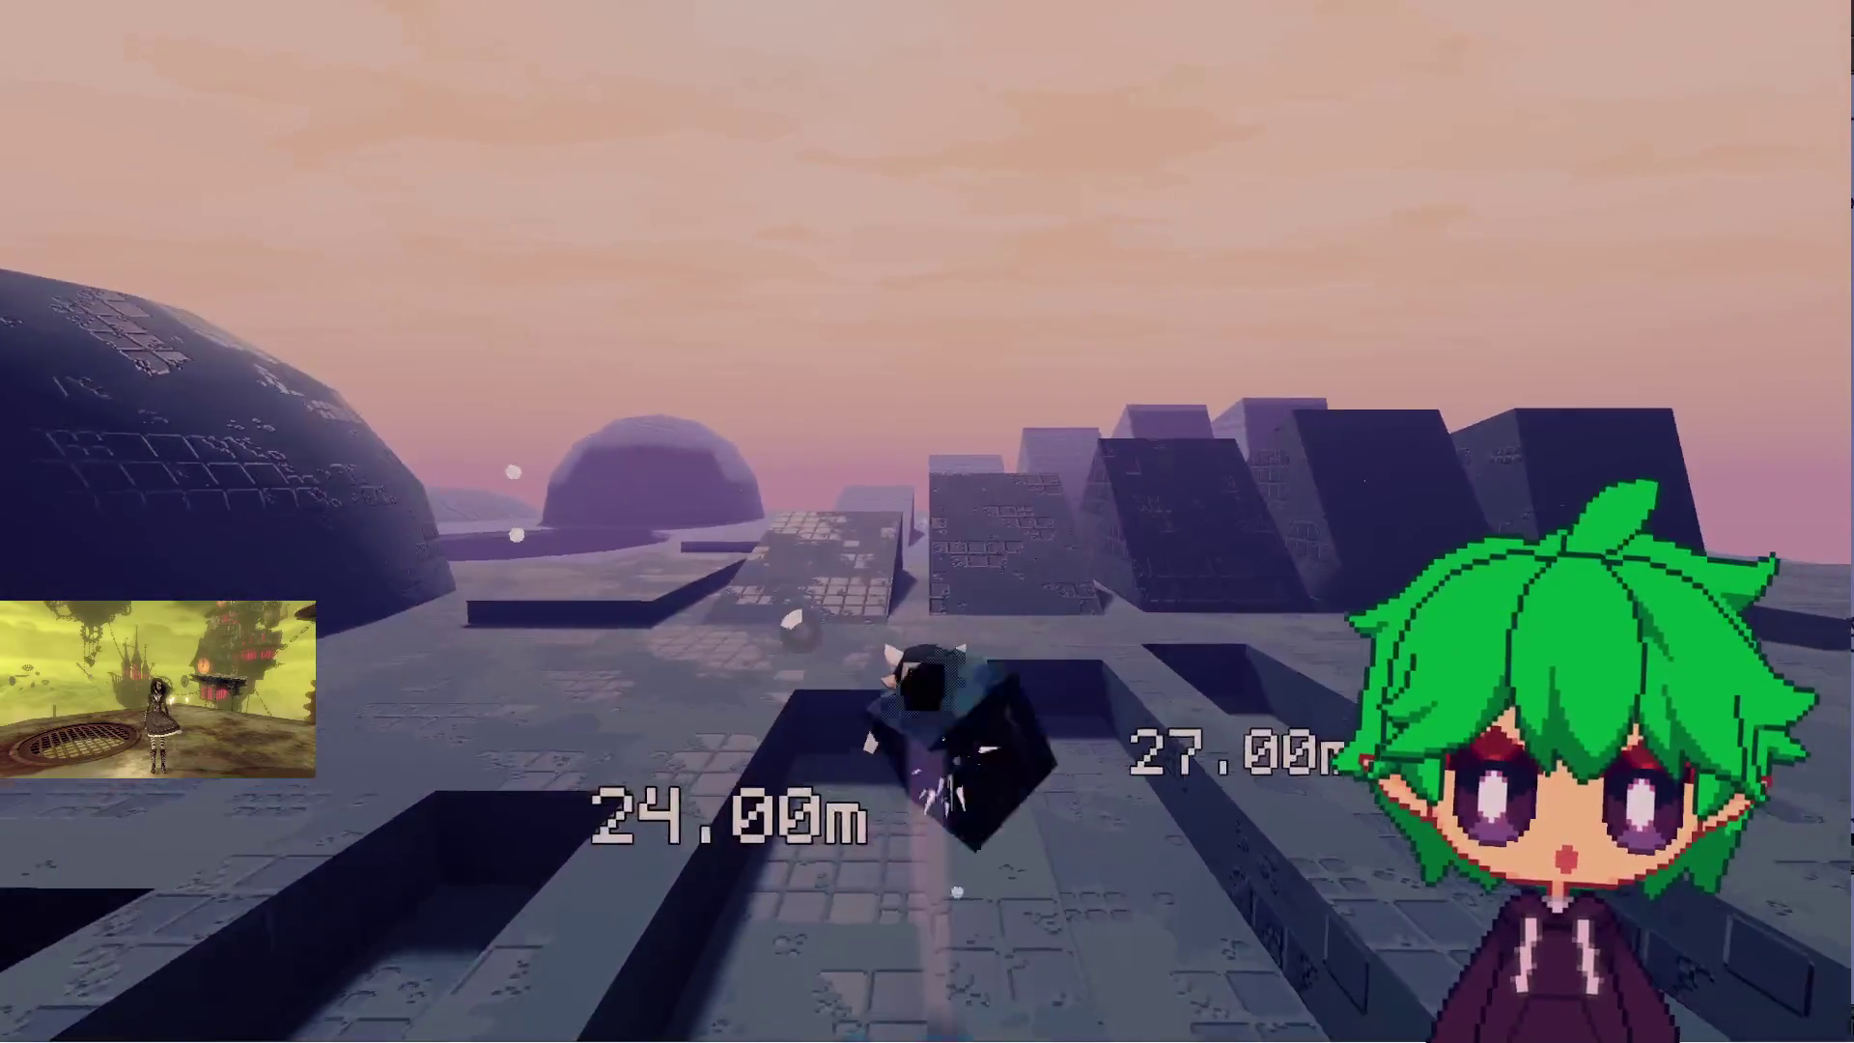
key(space)
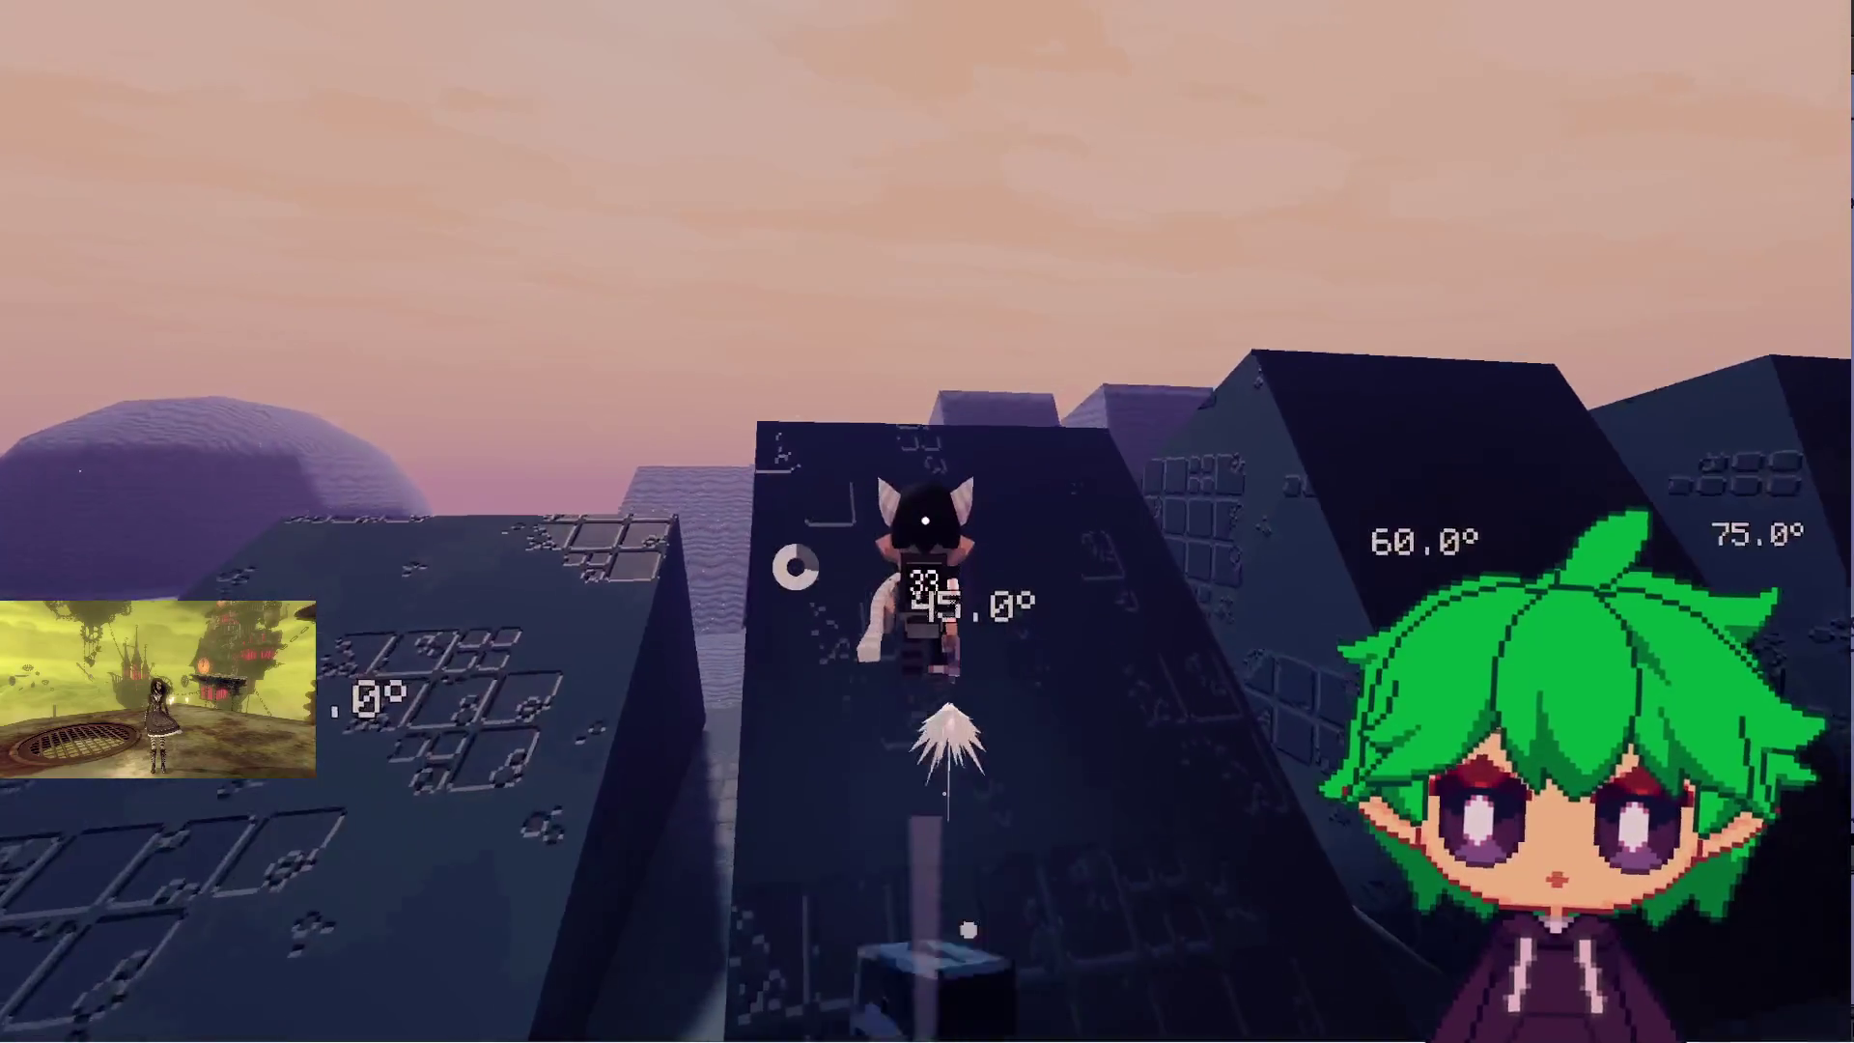
key(w)
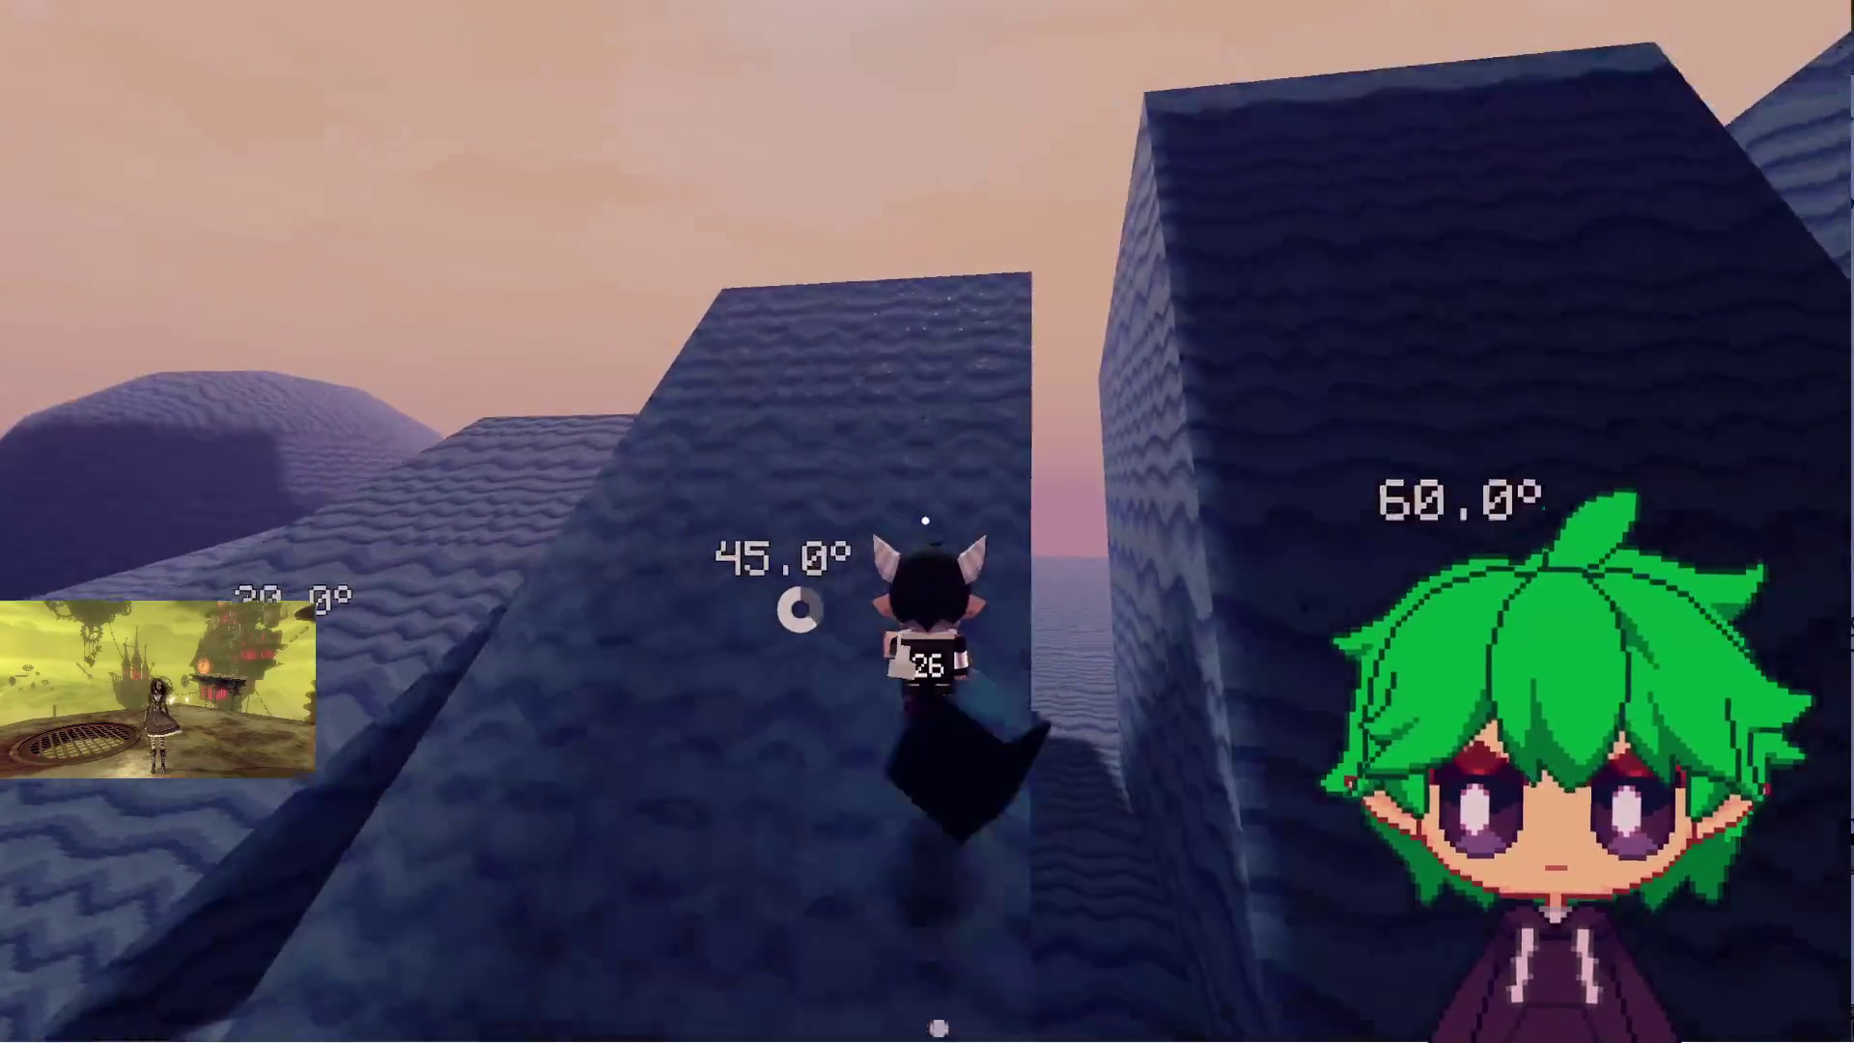
key(w)
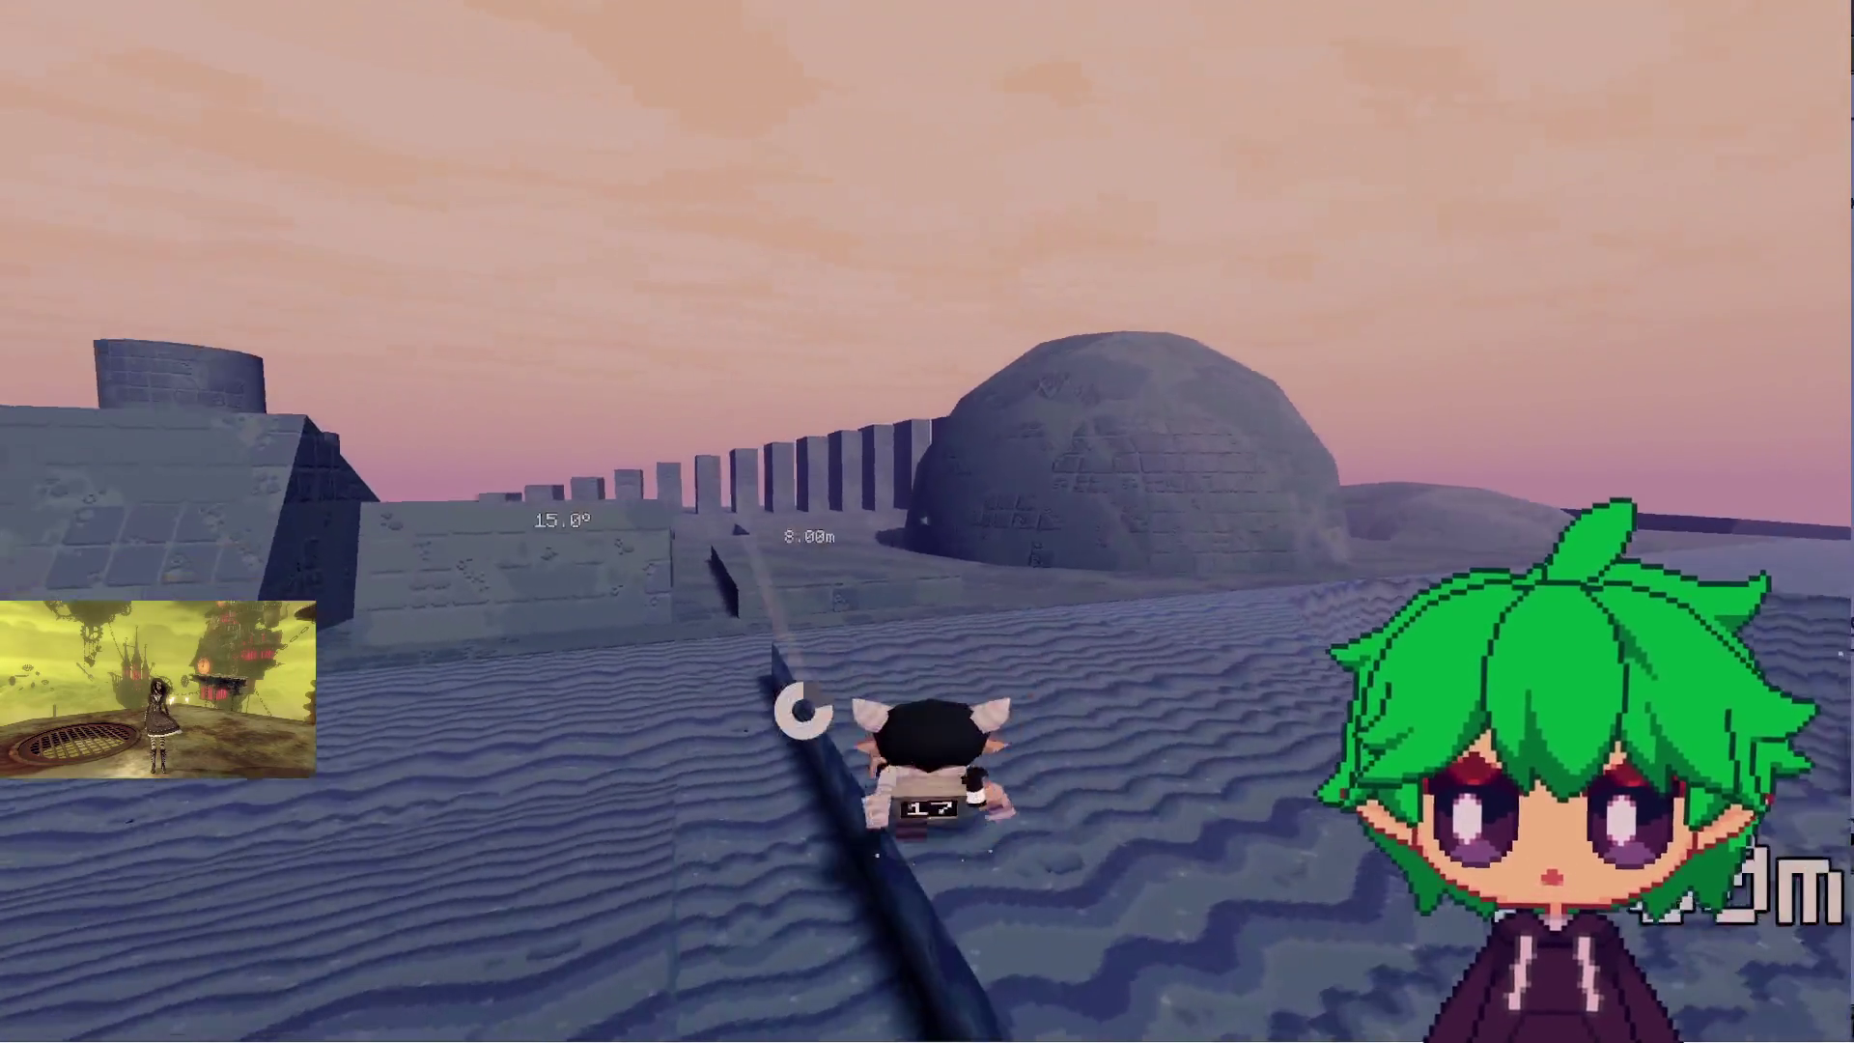
key(Escape)
click(917, 488)
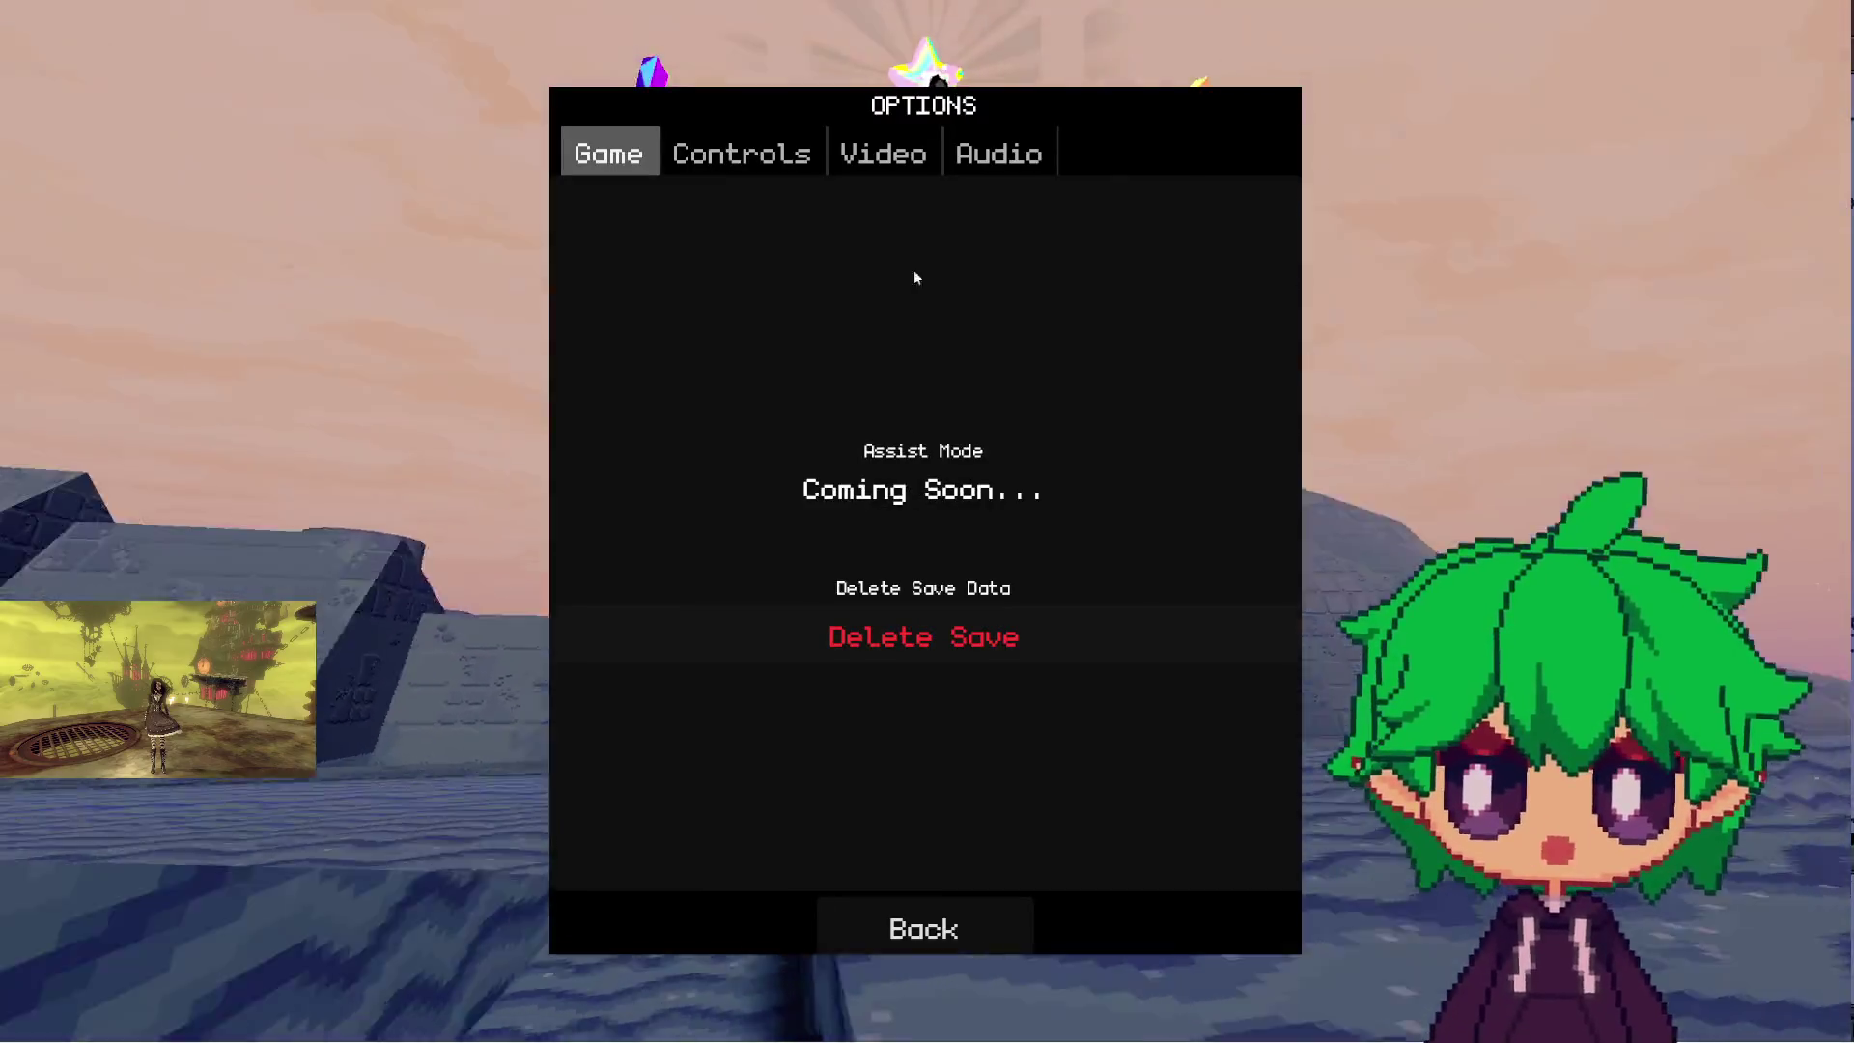
- Set video quality to Custom with Volumetric Fog Off (Fast), then resume the game
click(911, 172)
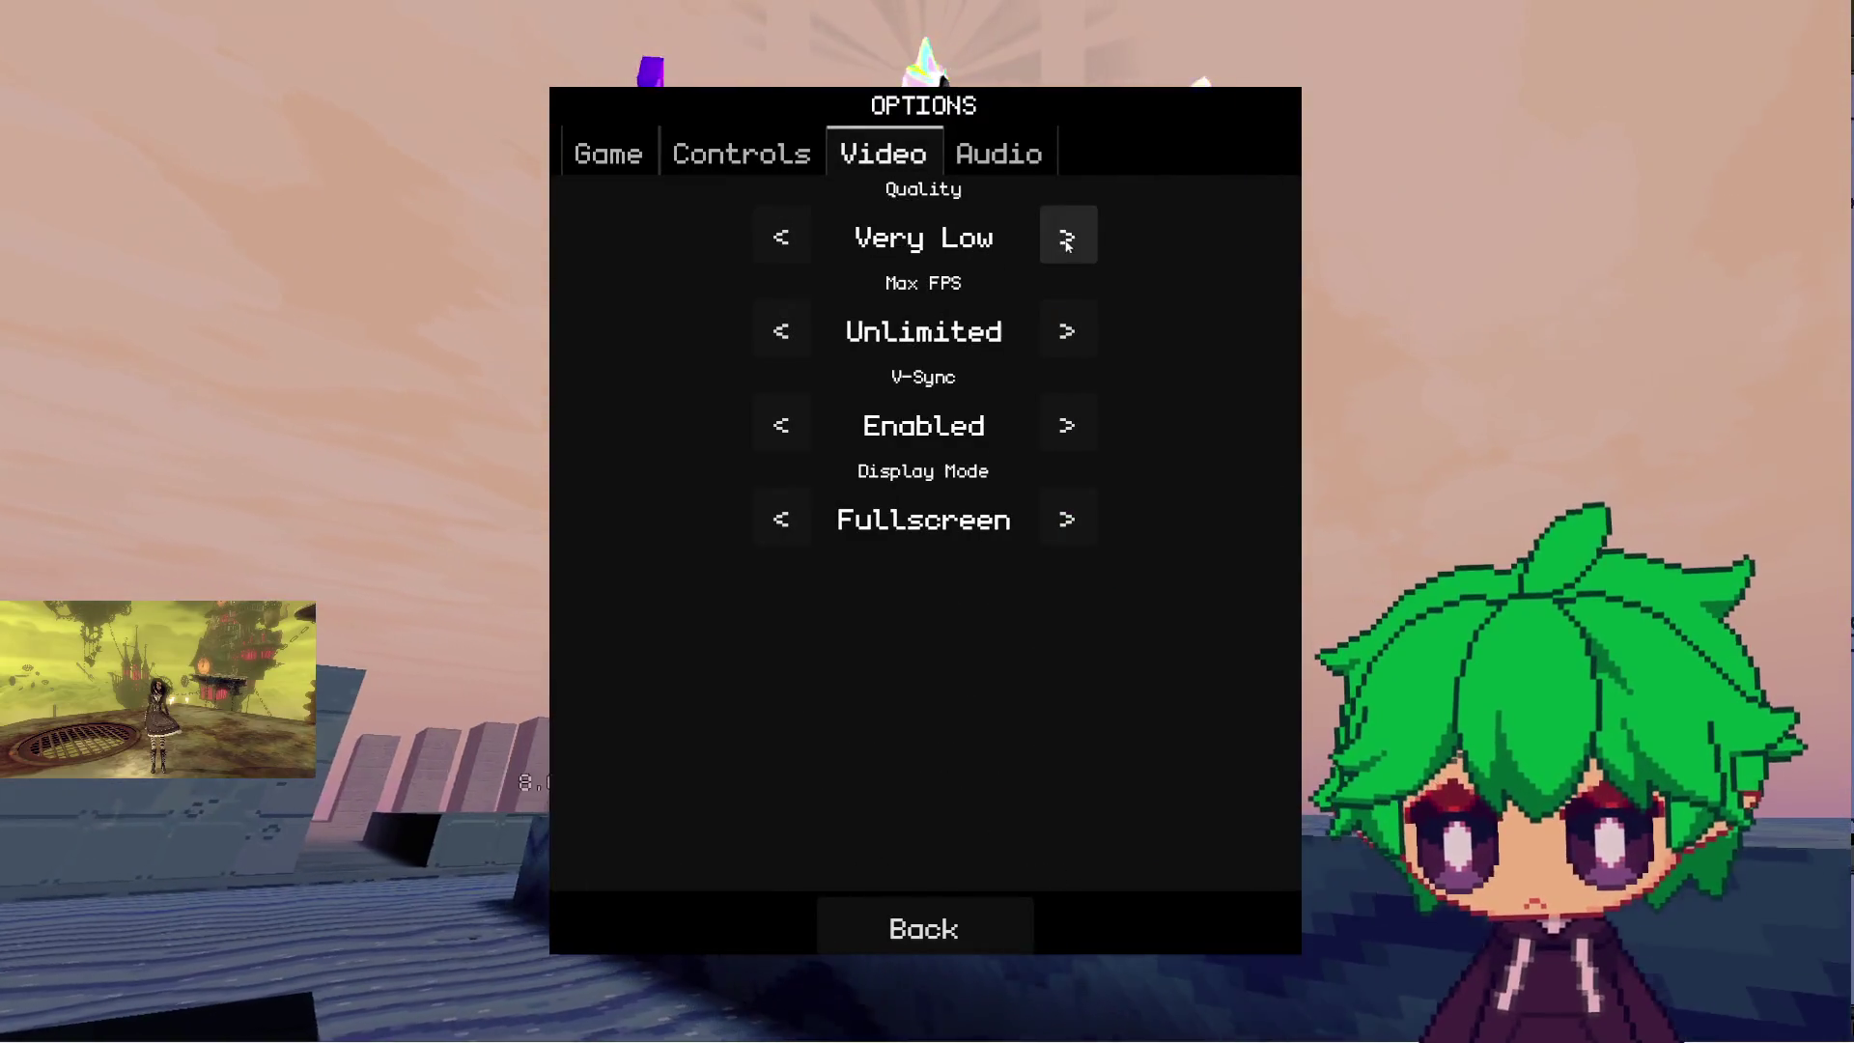
click(804, 241)
click(805, 241)
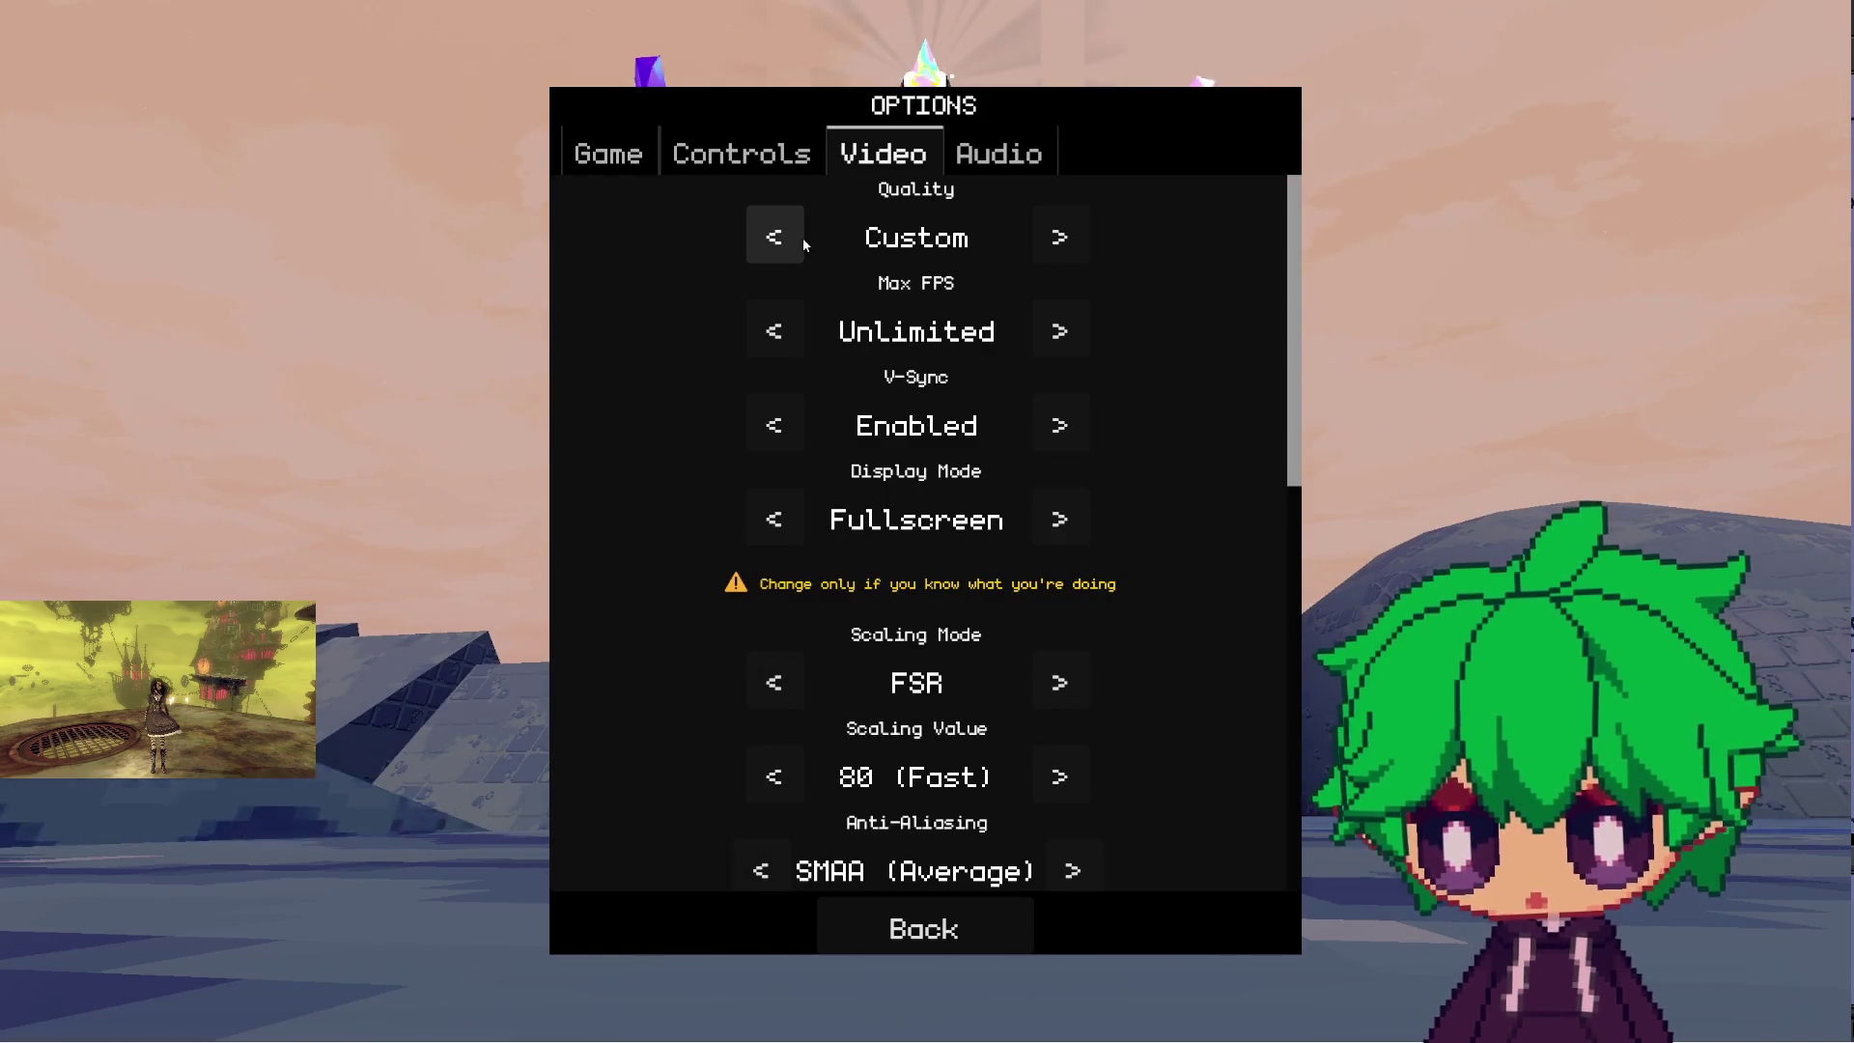
scroll(973, 545, down, 10)
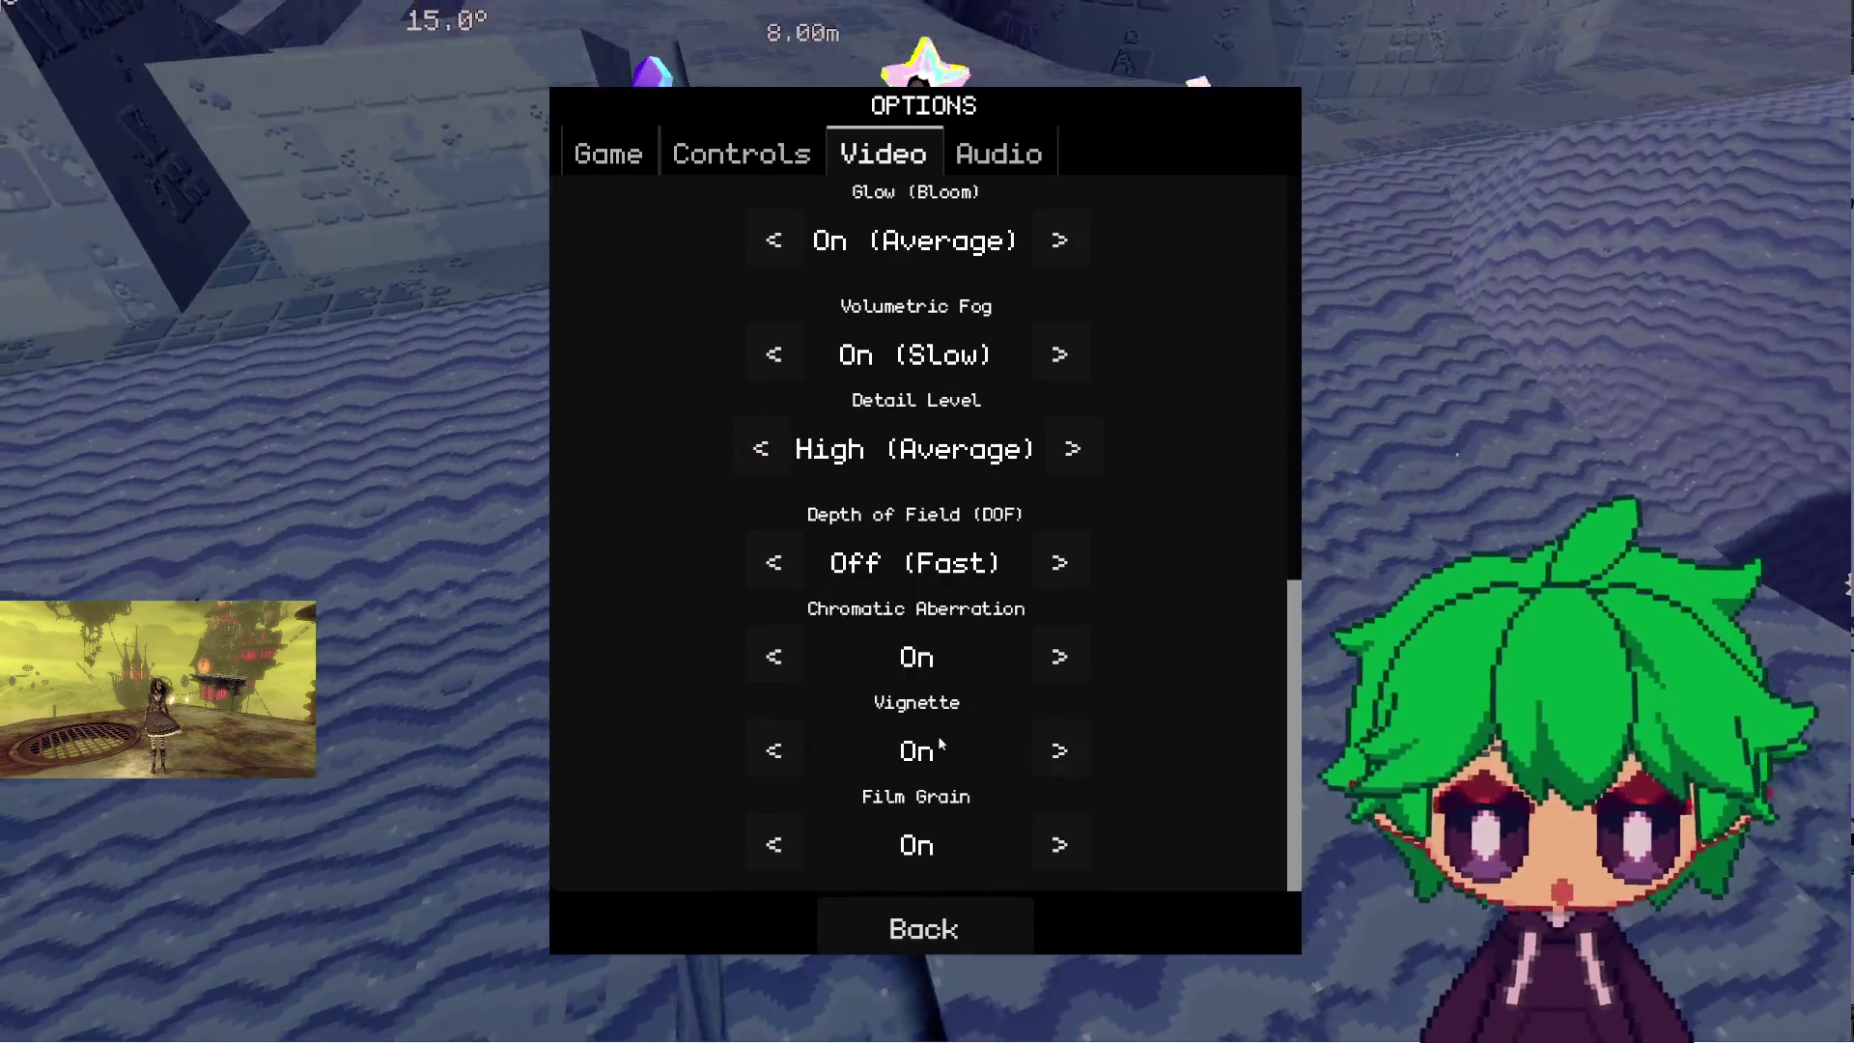
scroll(937, 733, up, 2)
click(773, 444)
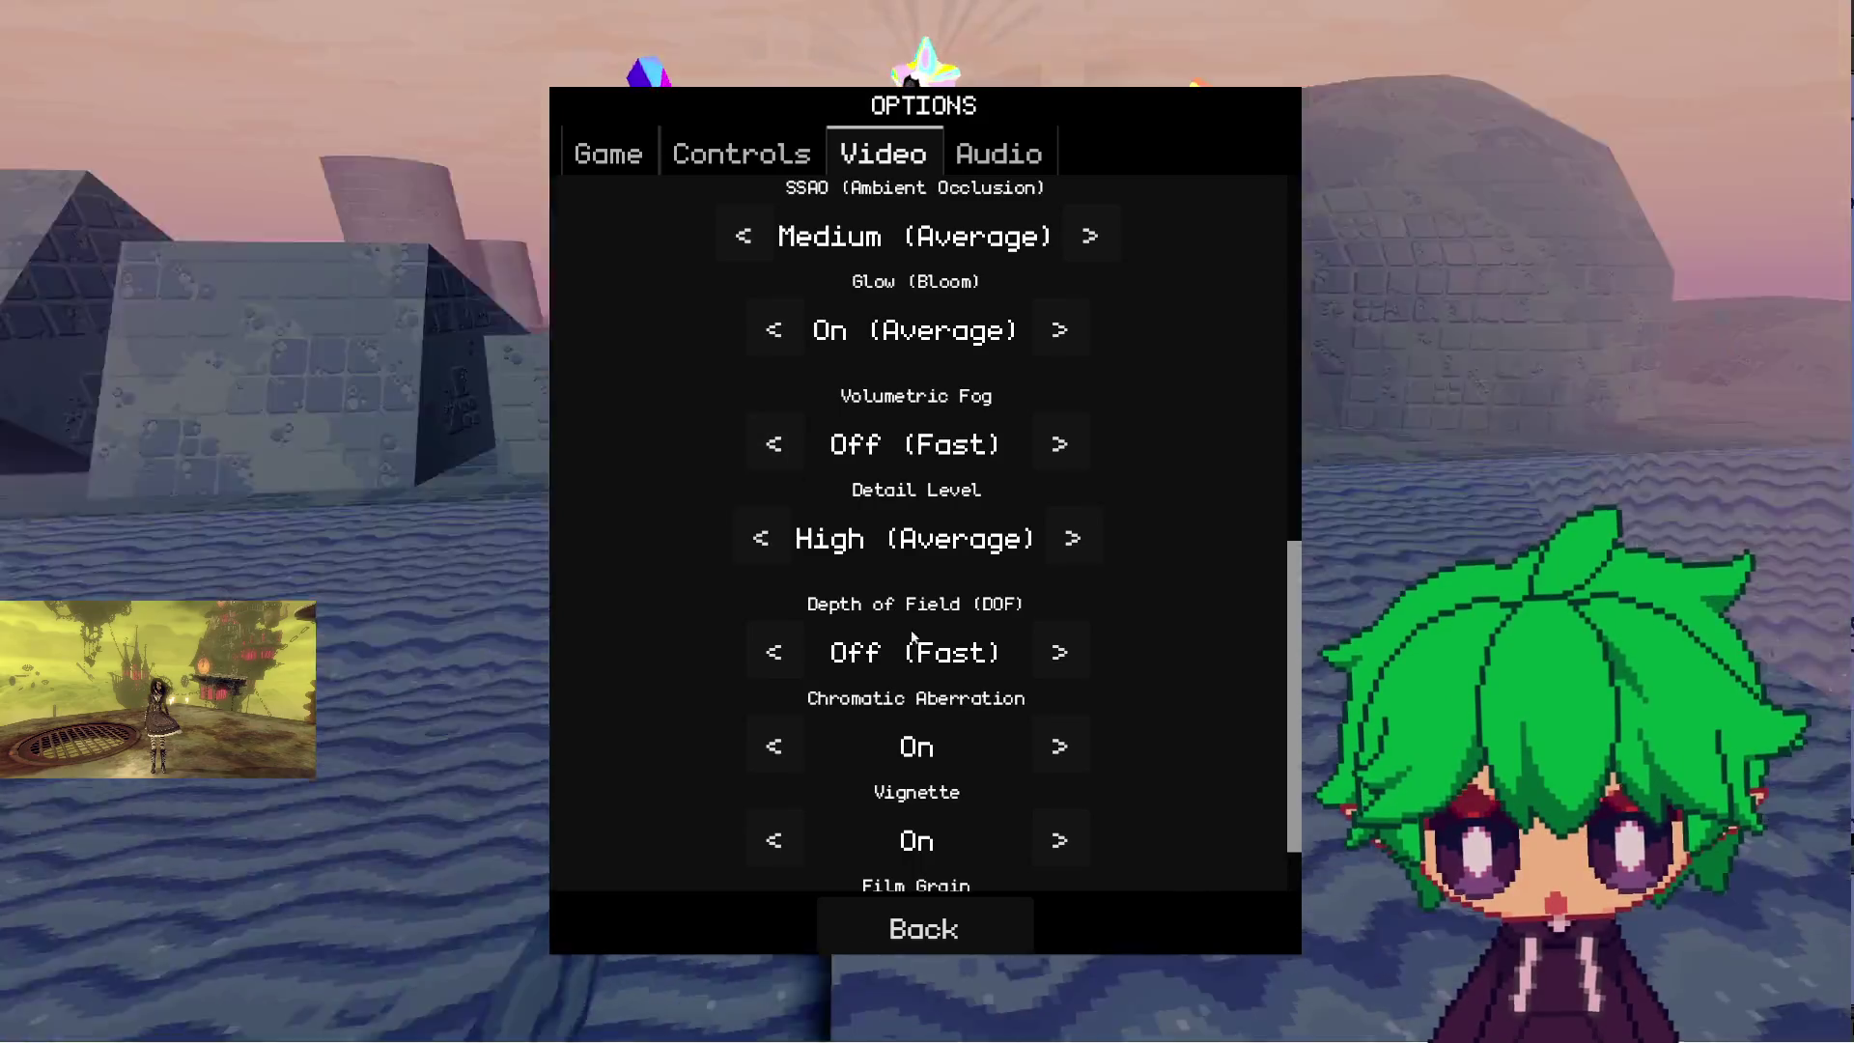
click(958, 922)
key(Escape)
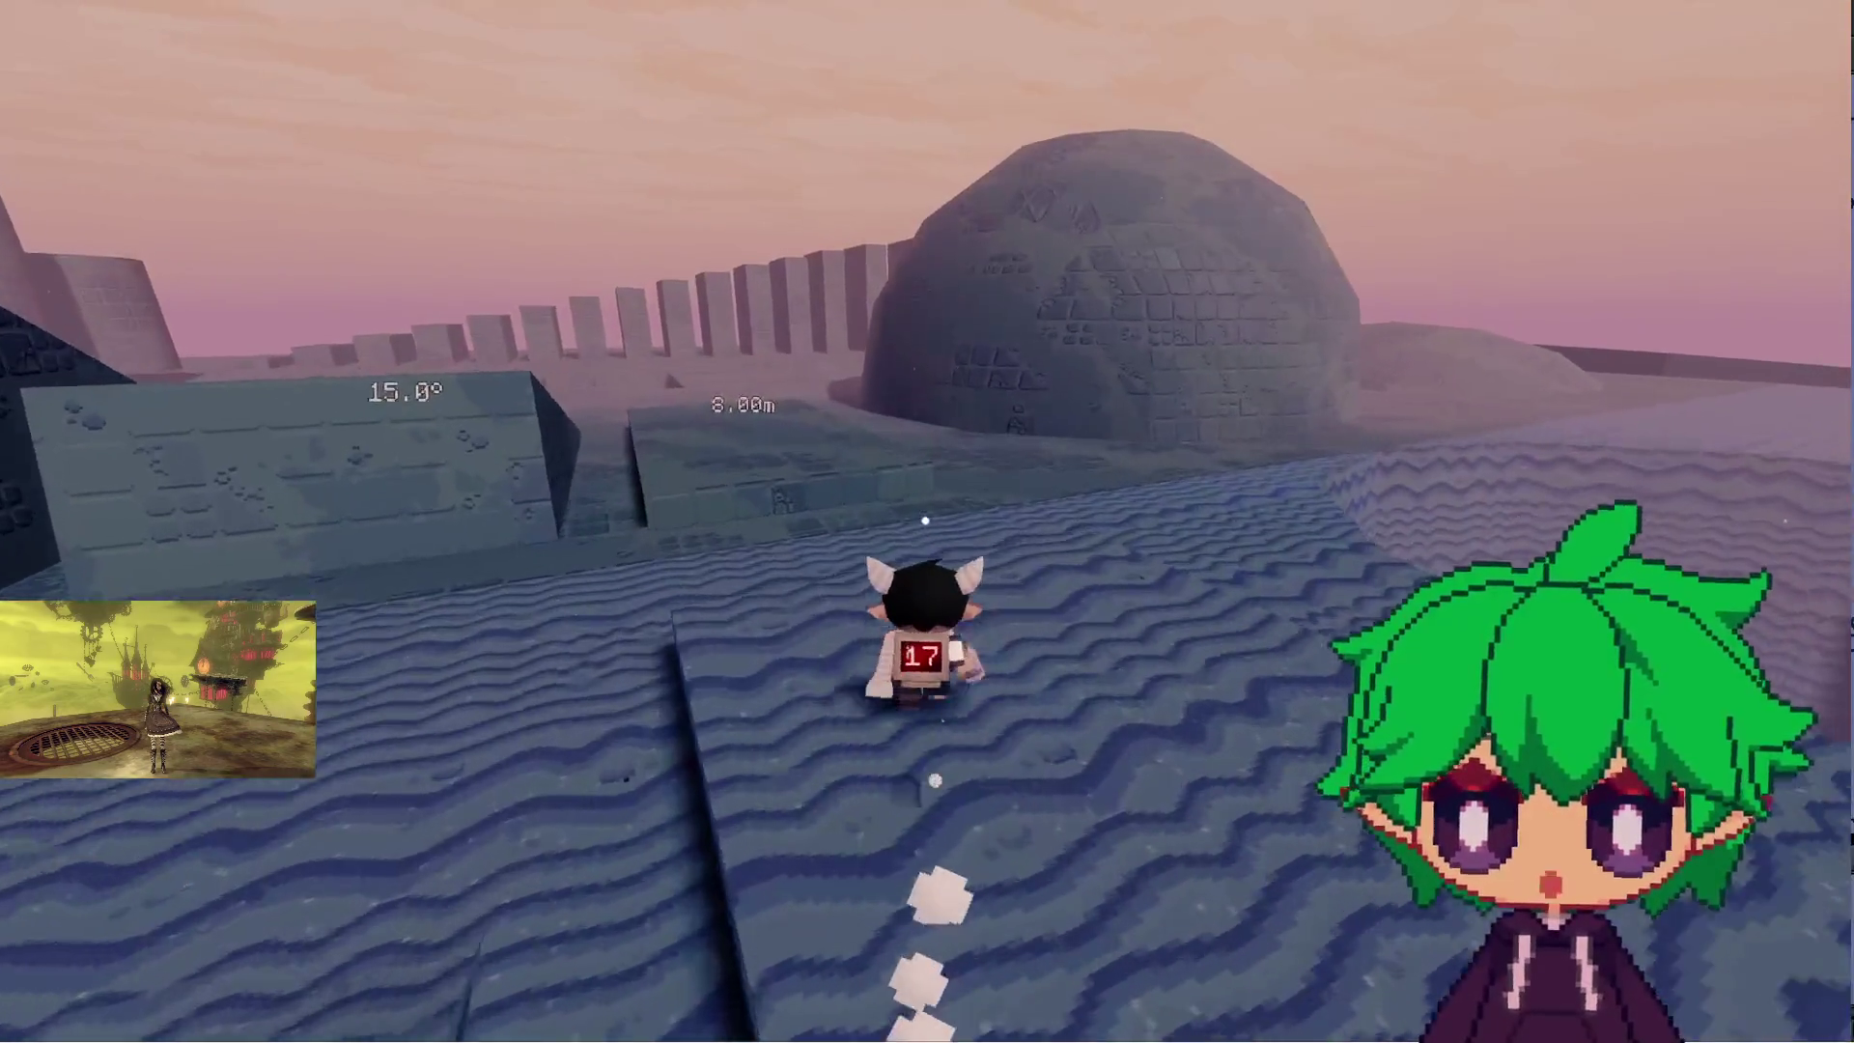
- Run over the stone dome and climb the 15° and 30° ramps
key(w)
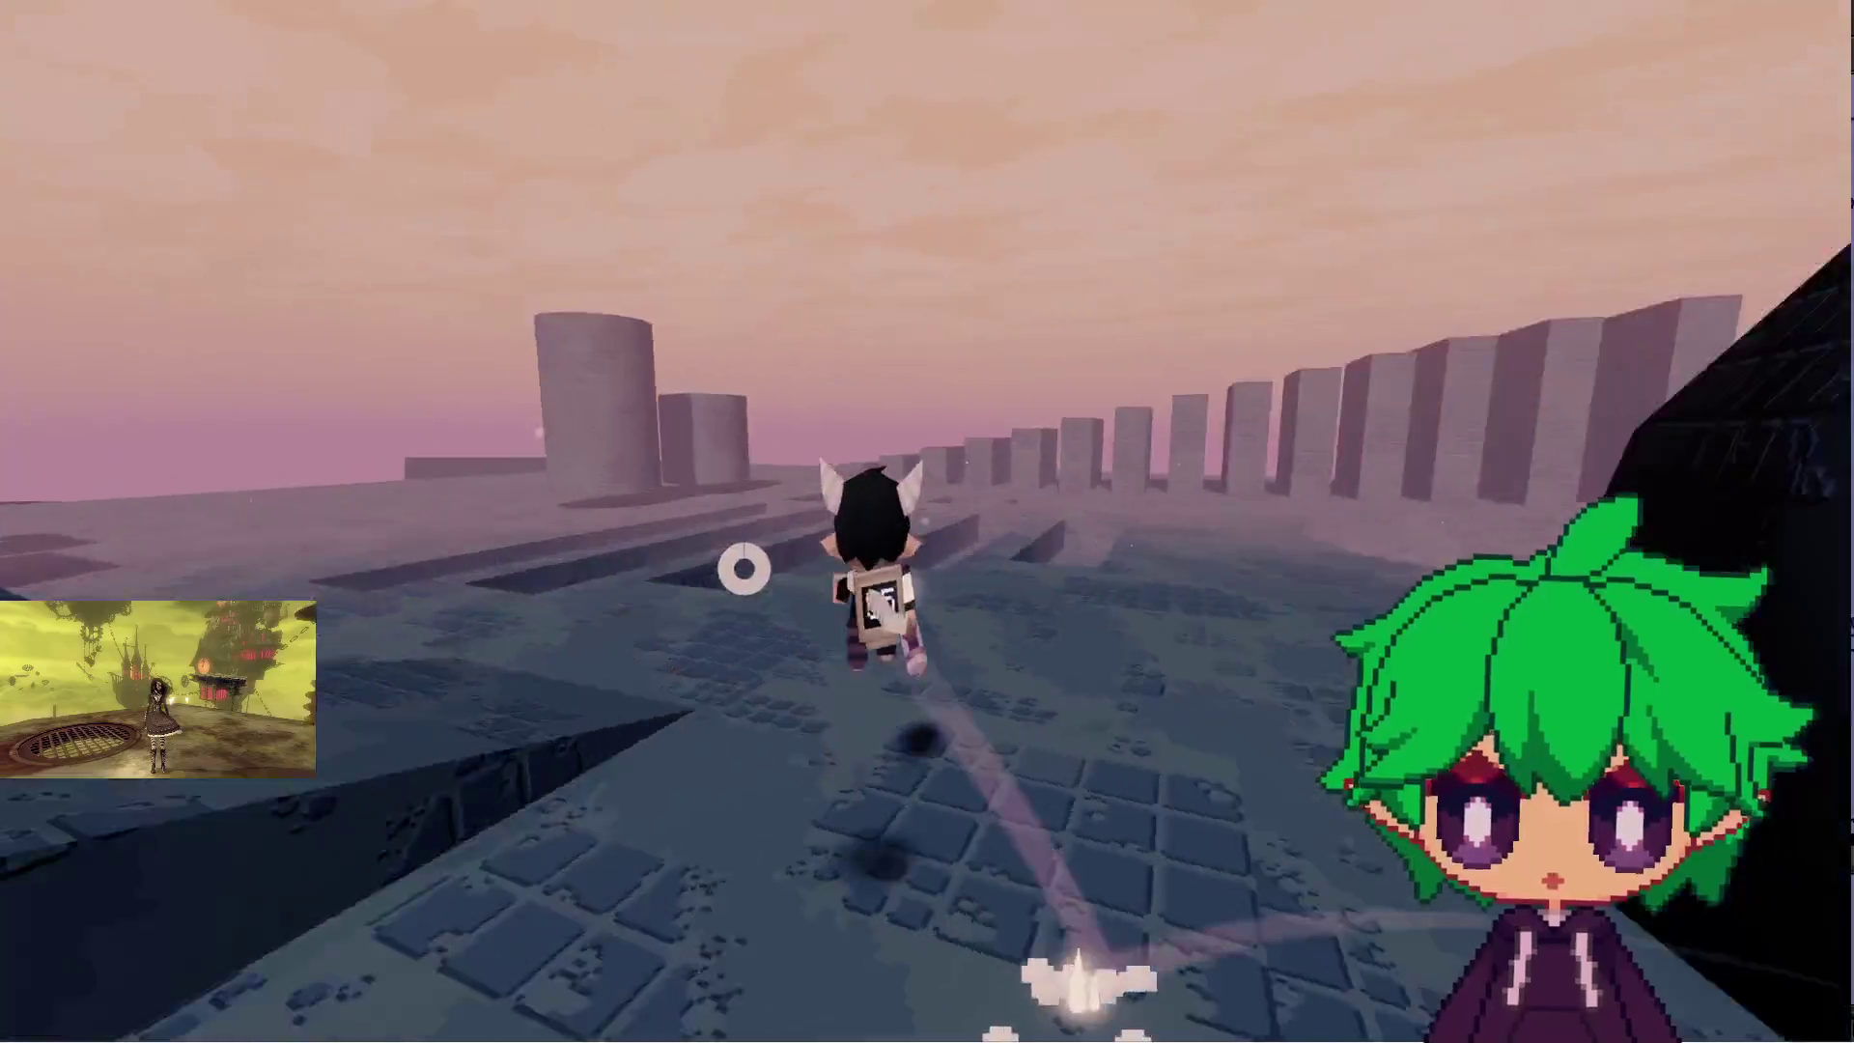
key(w)
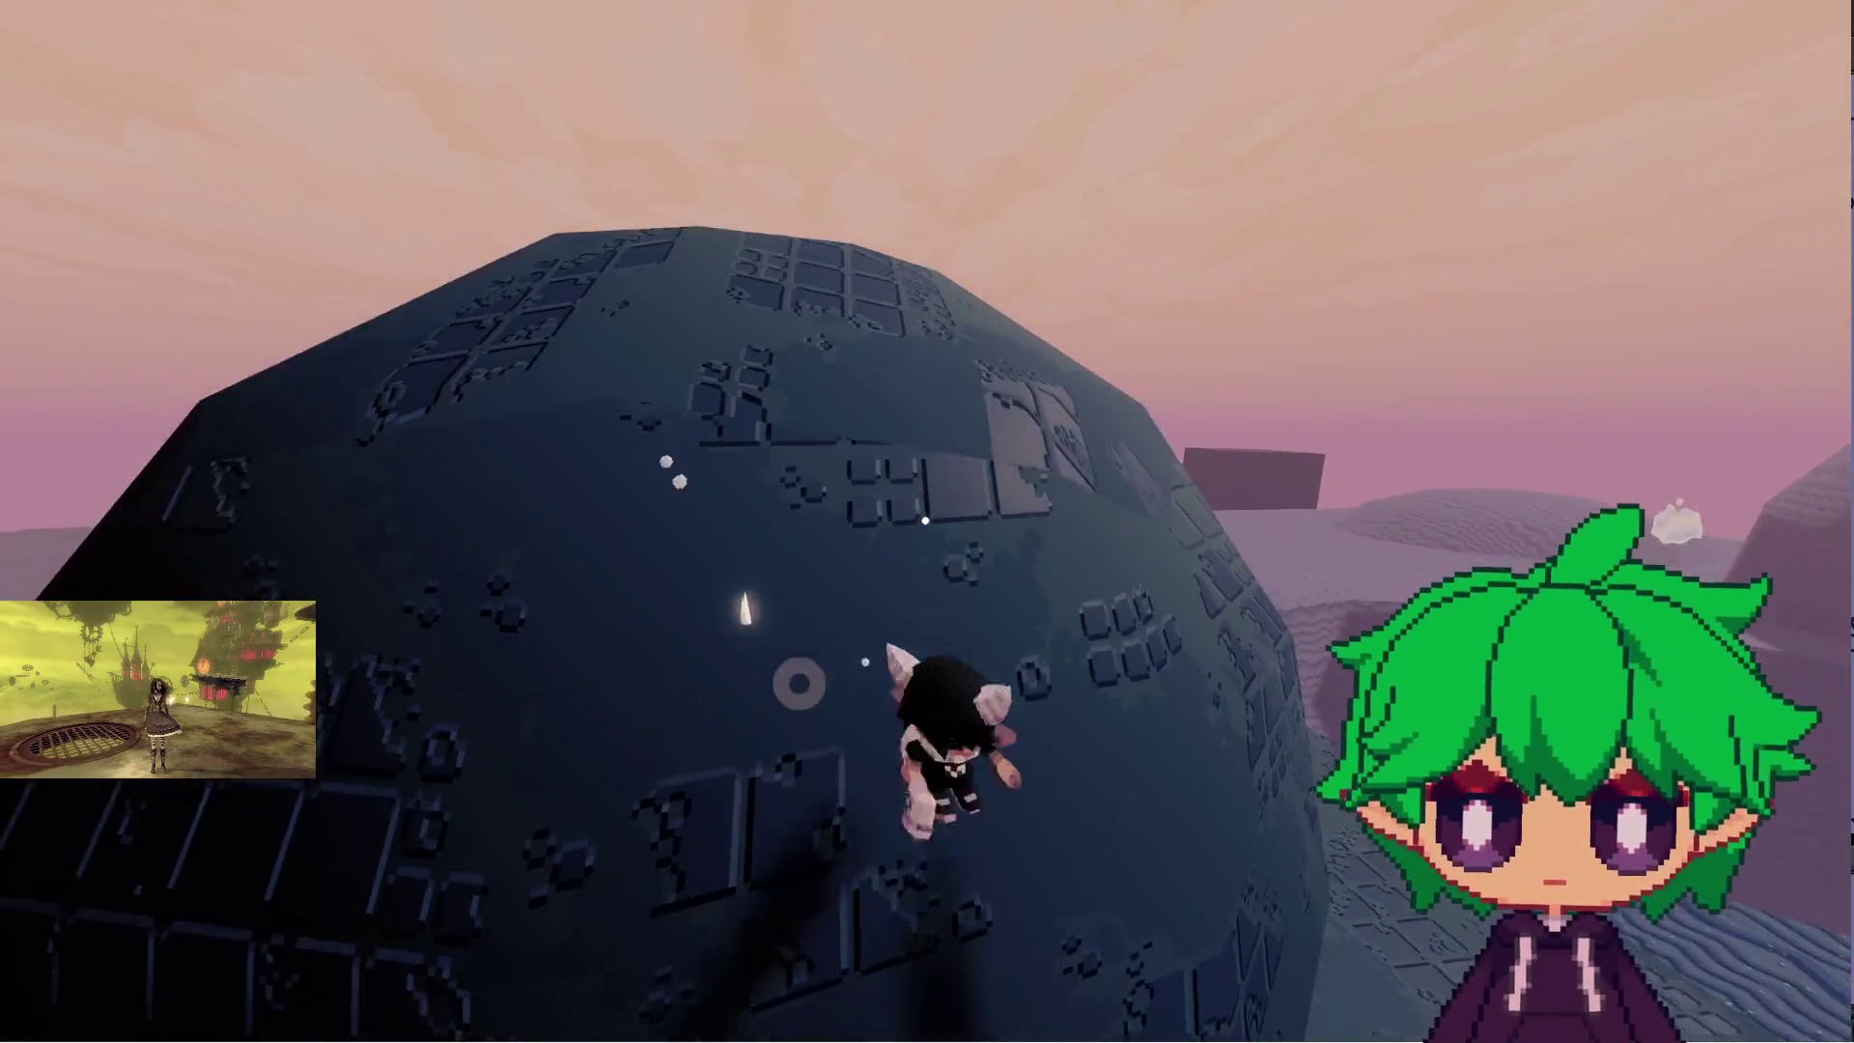
key(w)
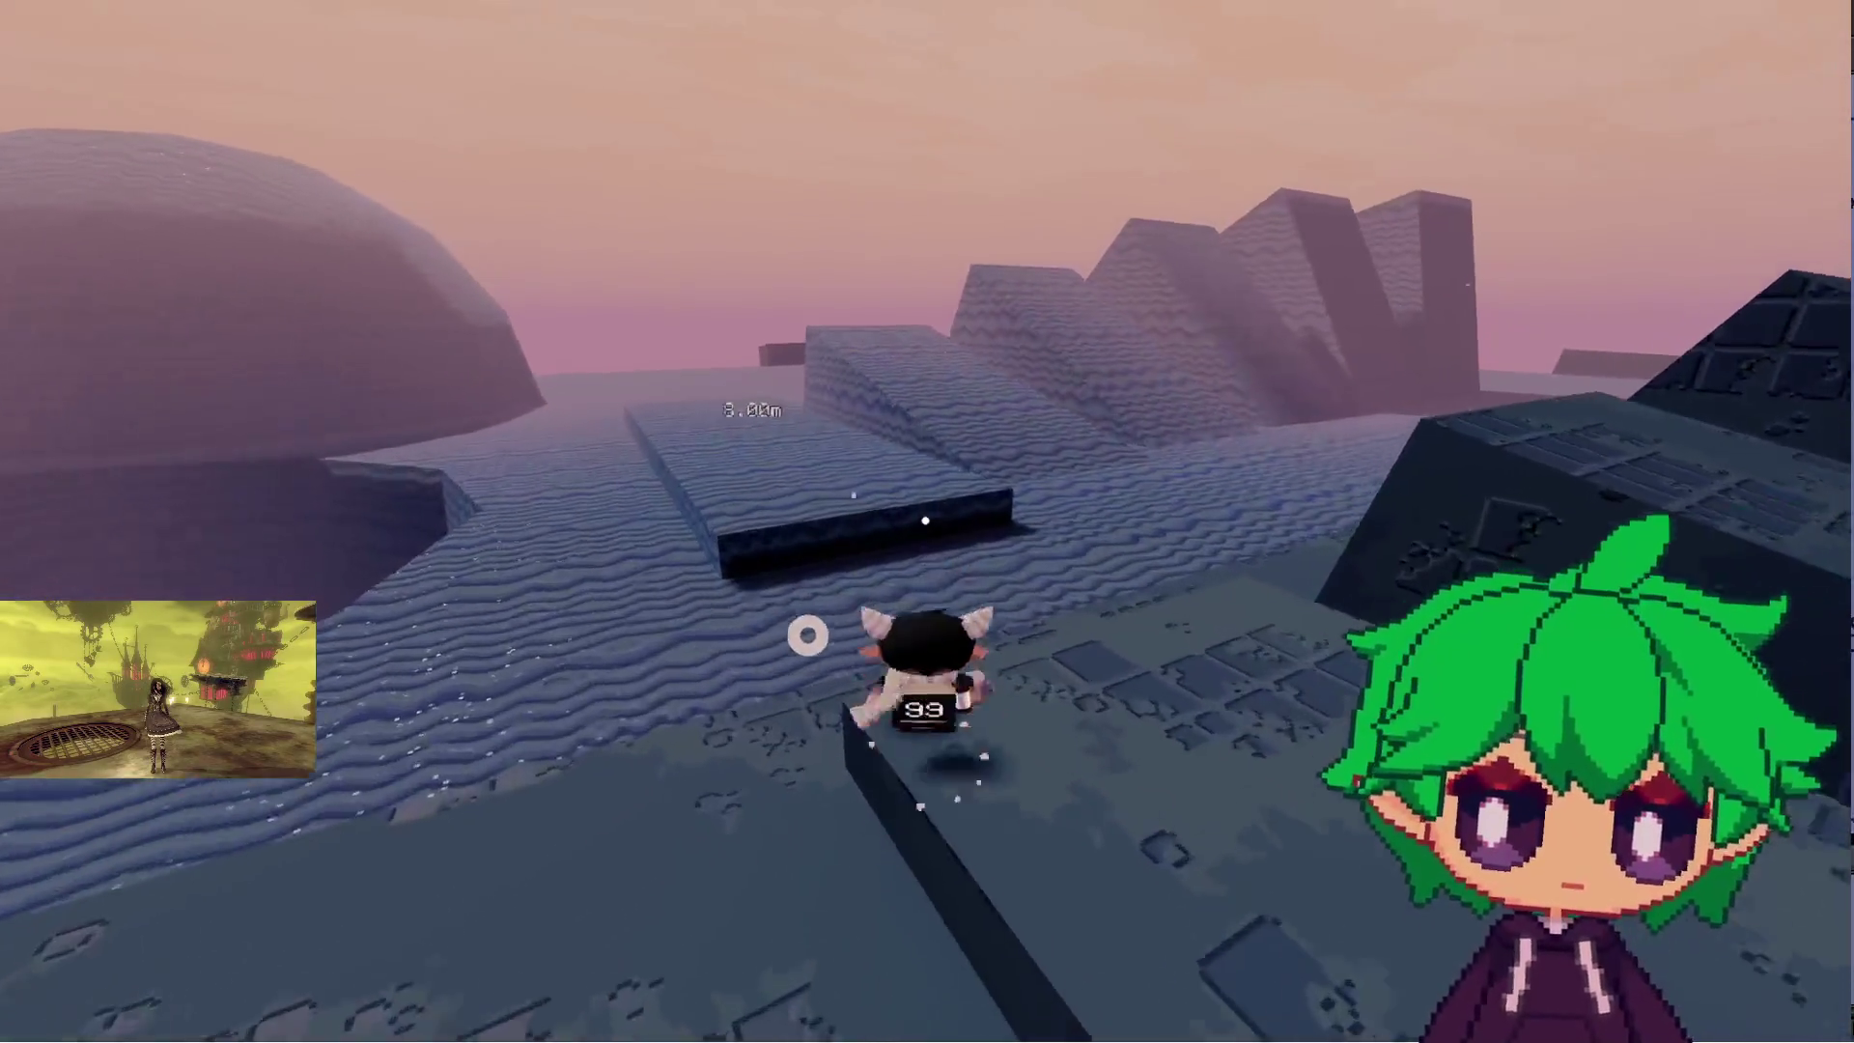
key(w)
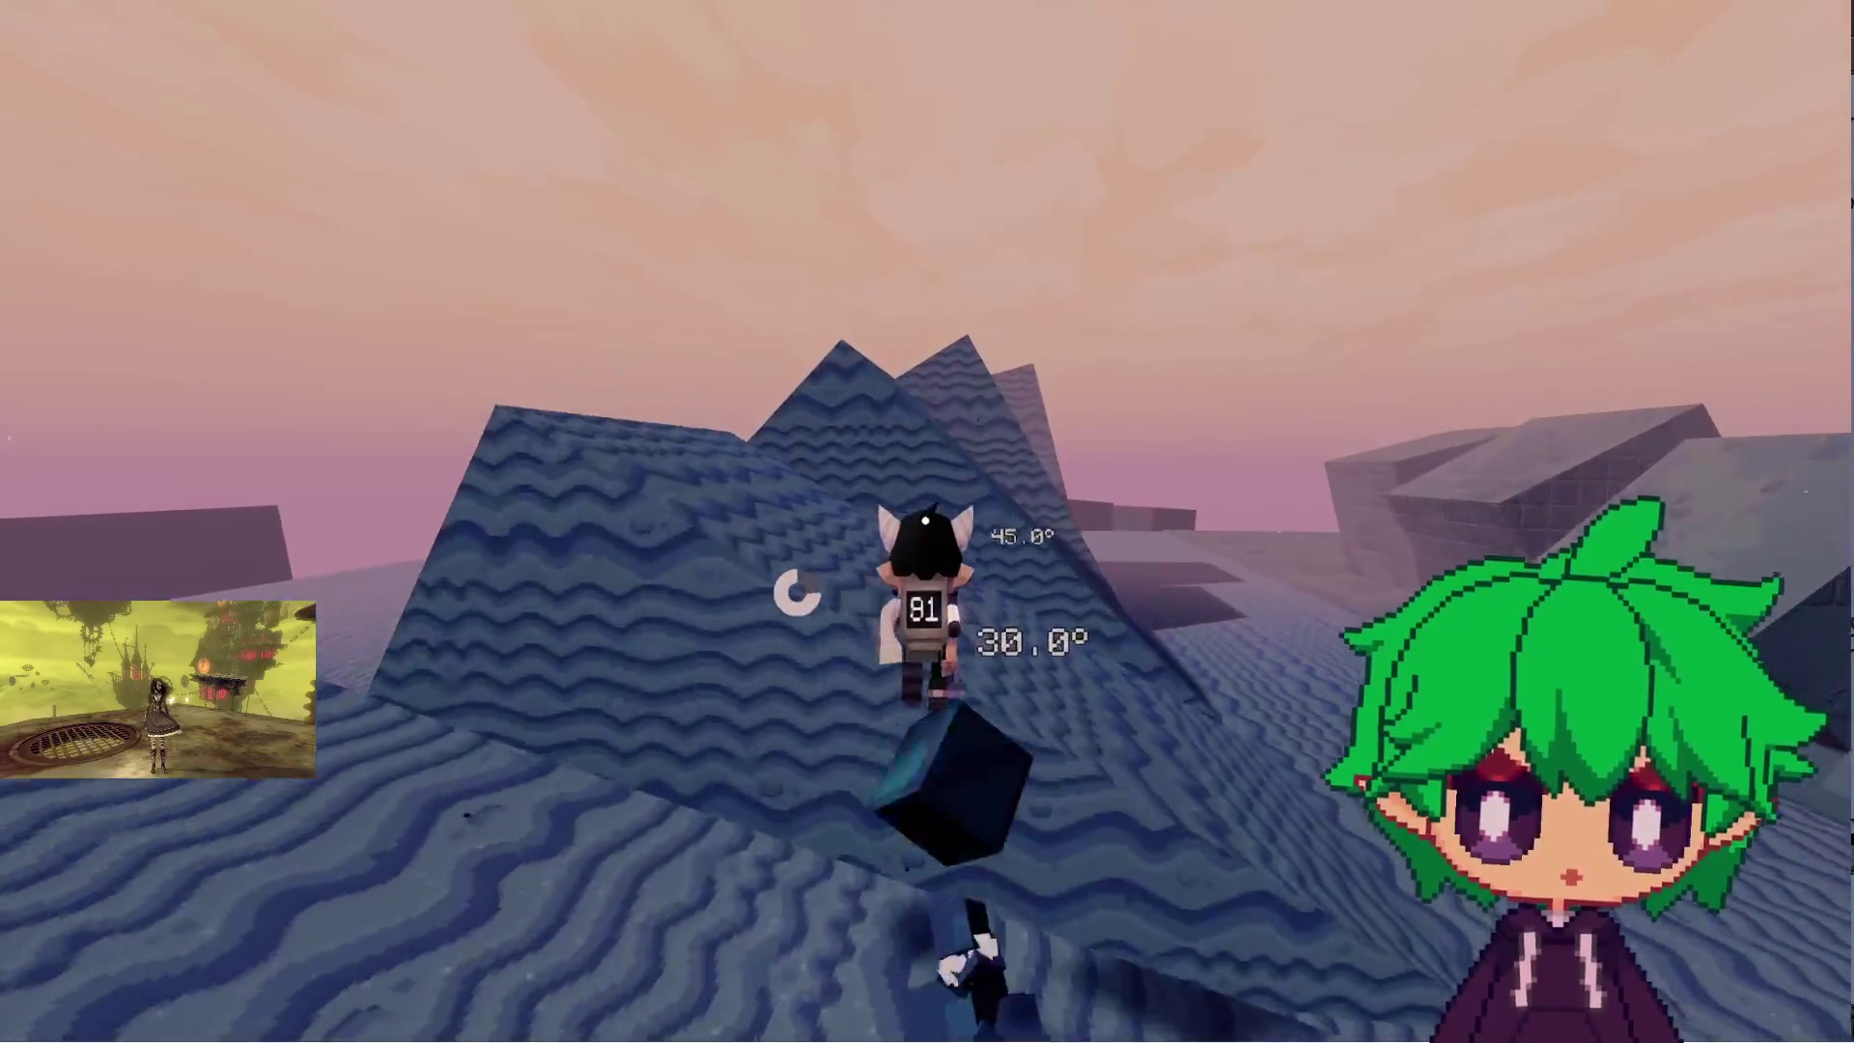
- Climb onto the 45° angled block, then run across the floor toward the stair tower
key(w)
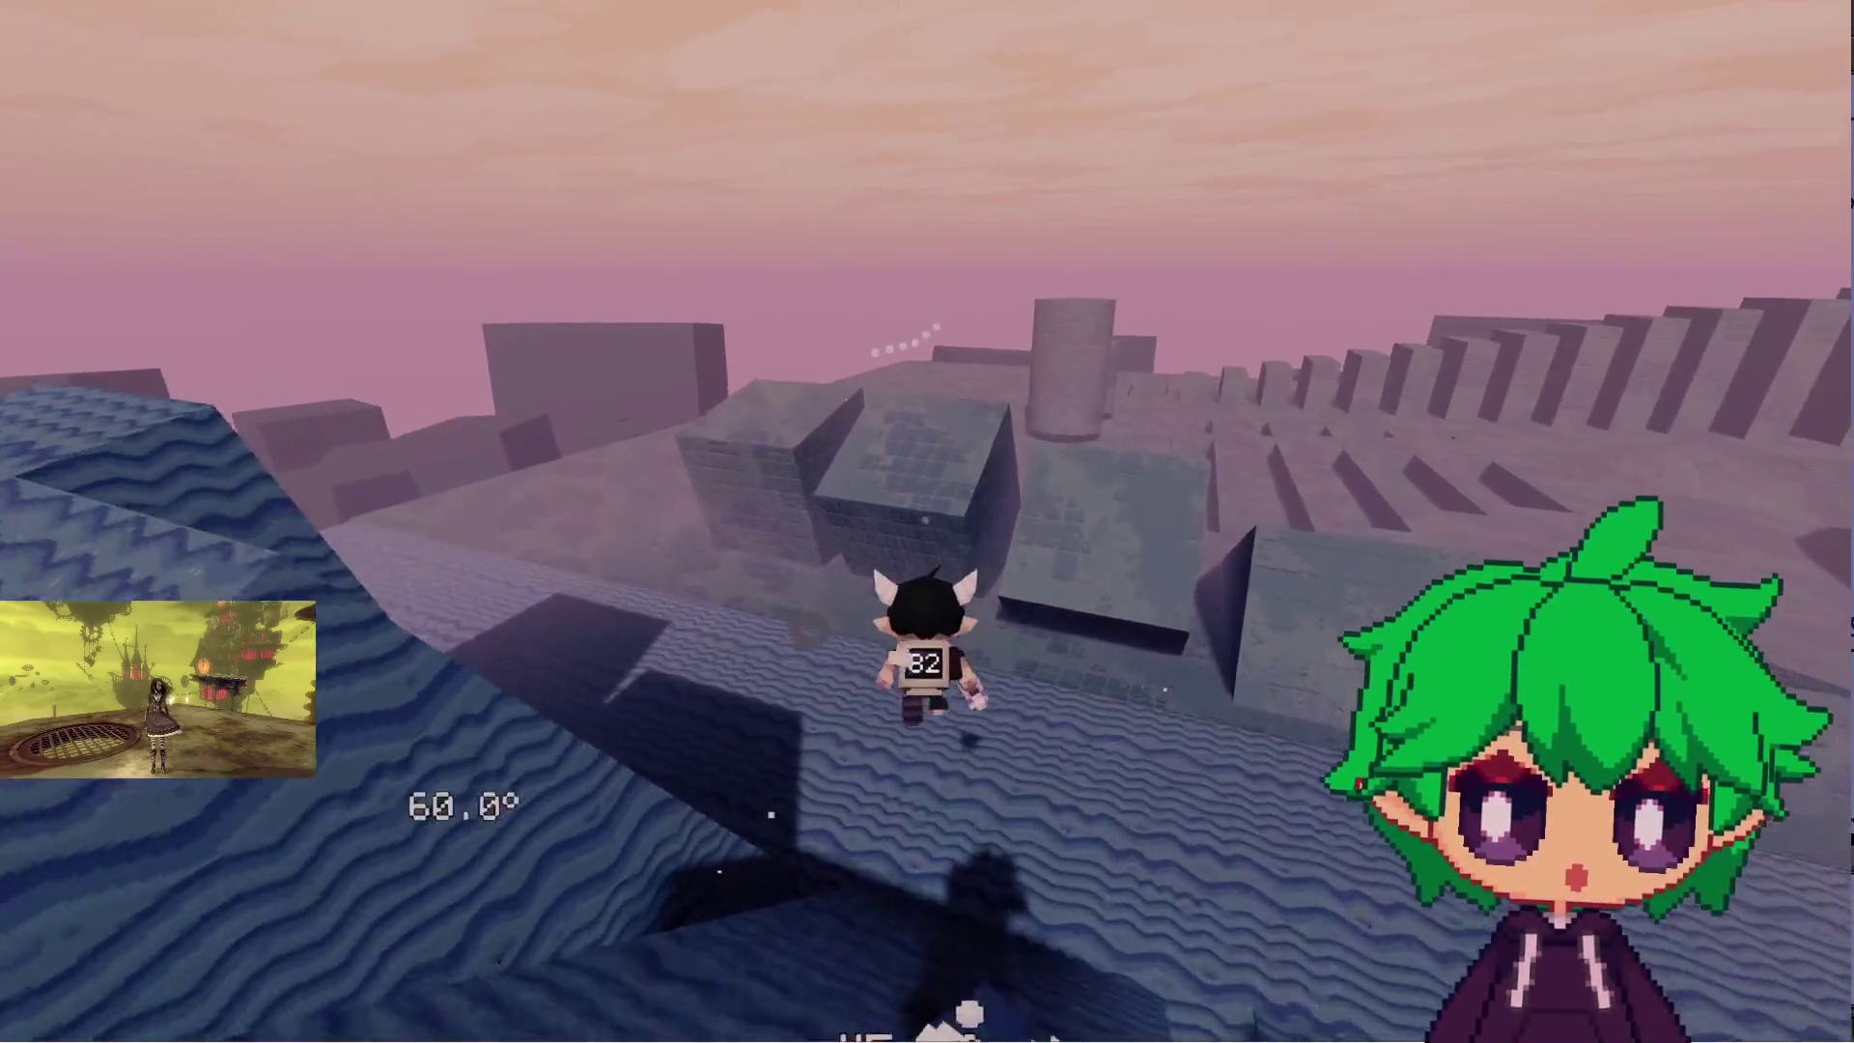
key(w)
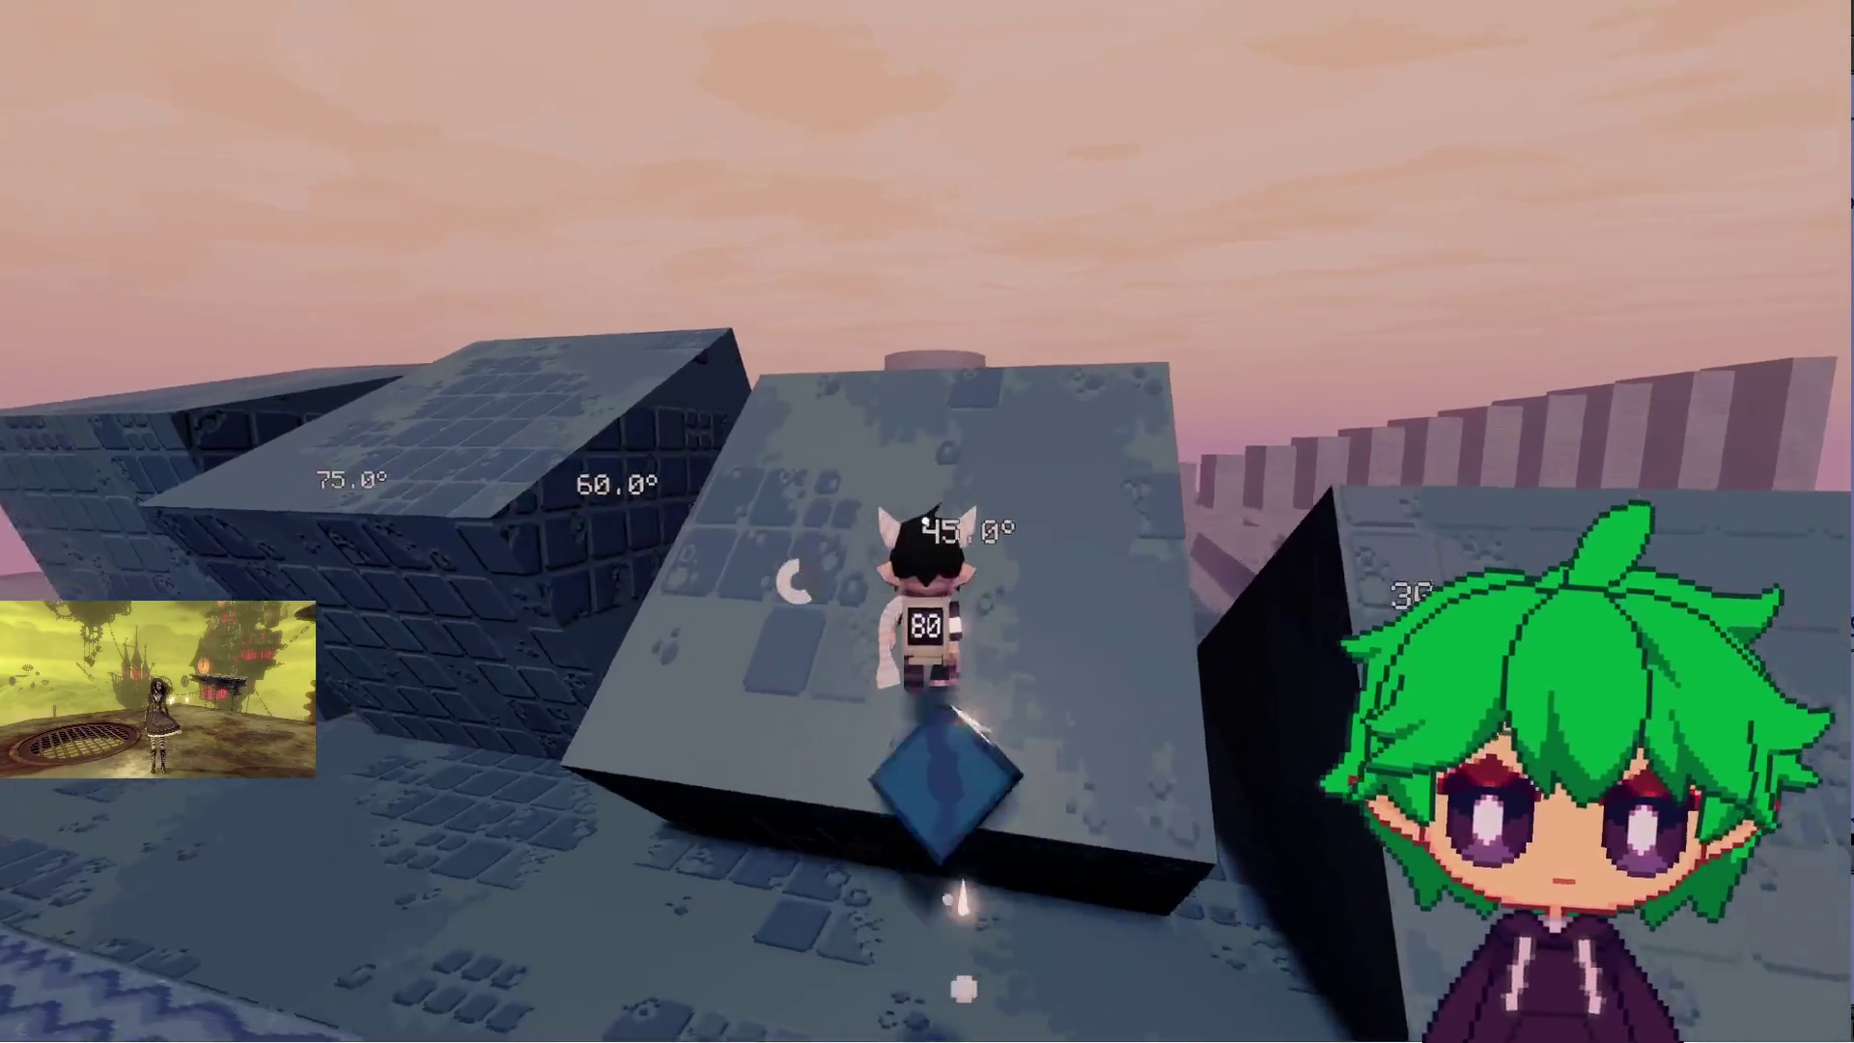
key(w)
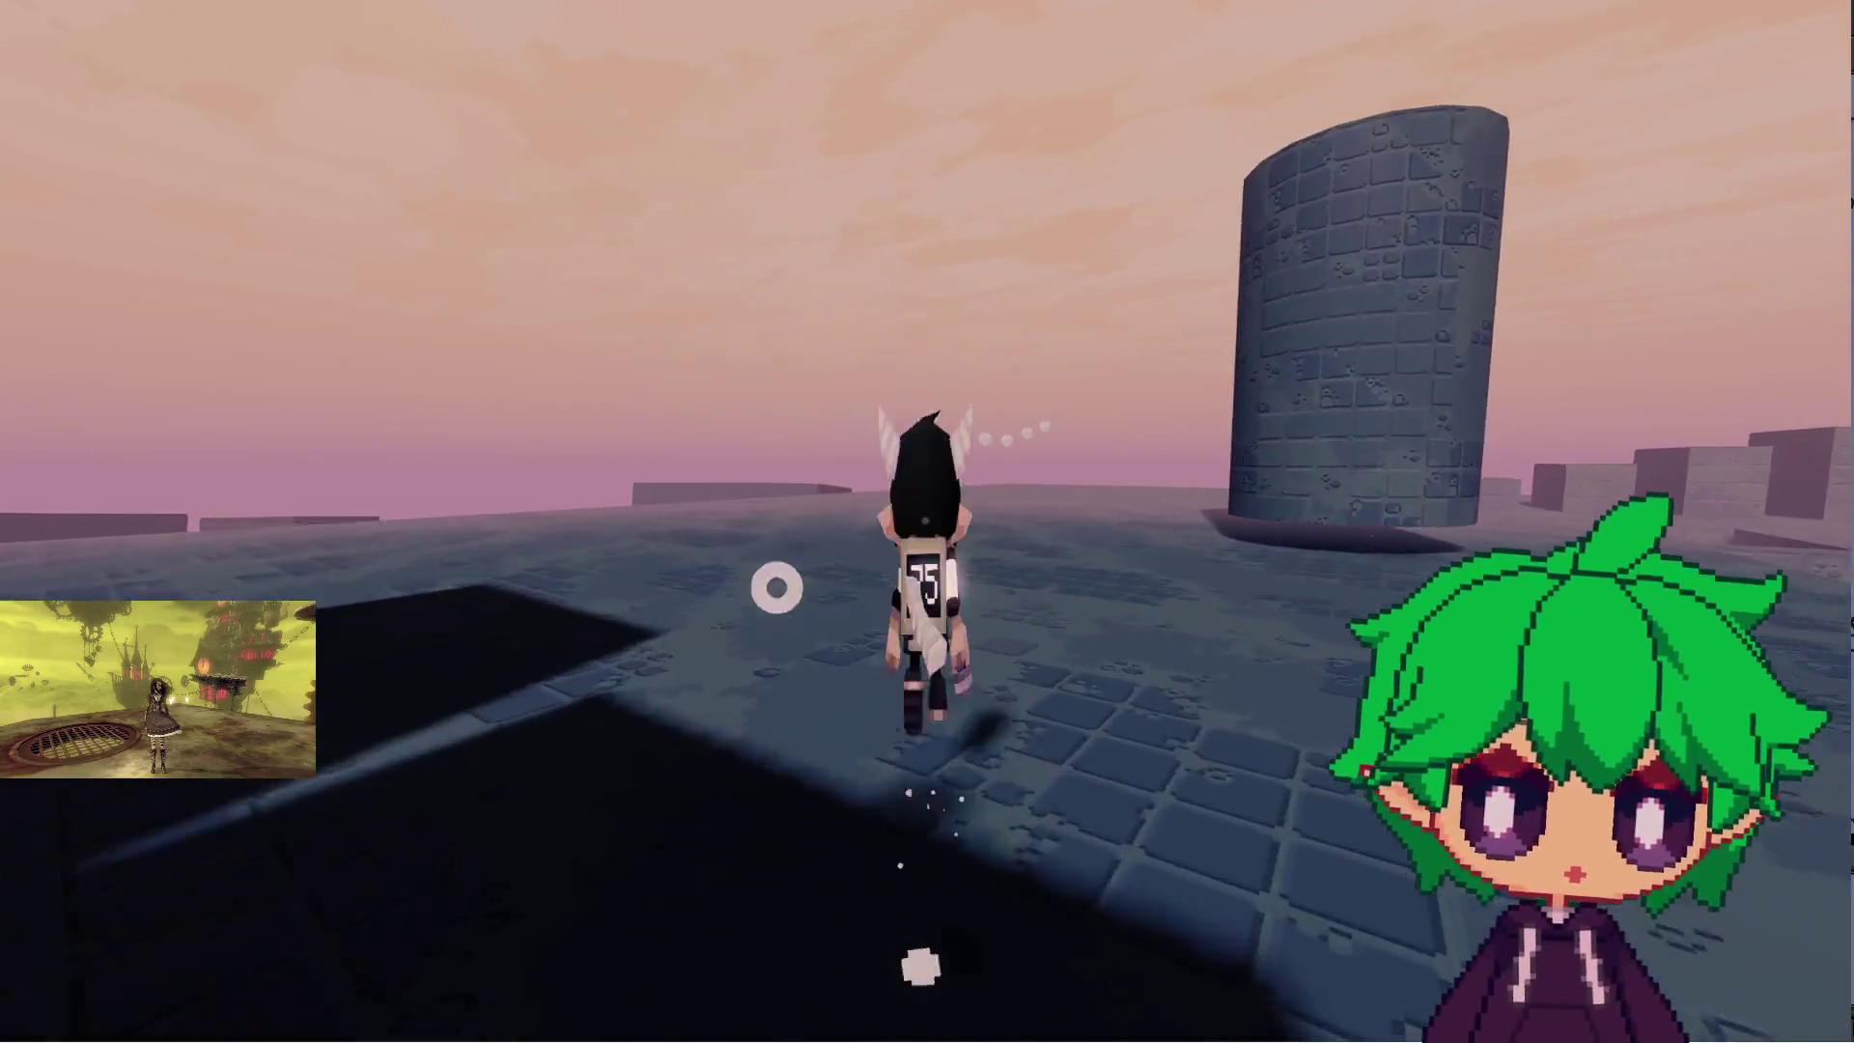
key(w)
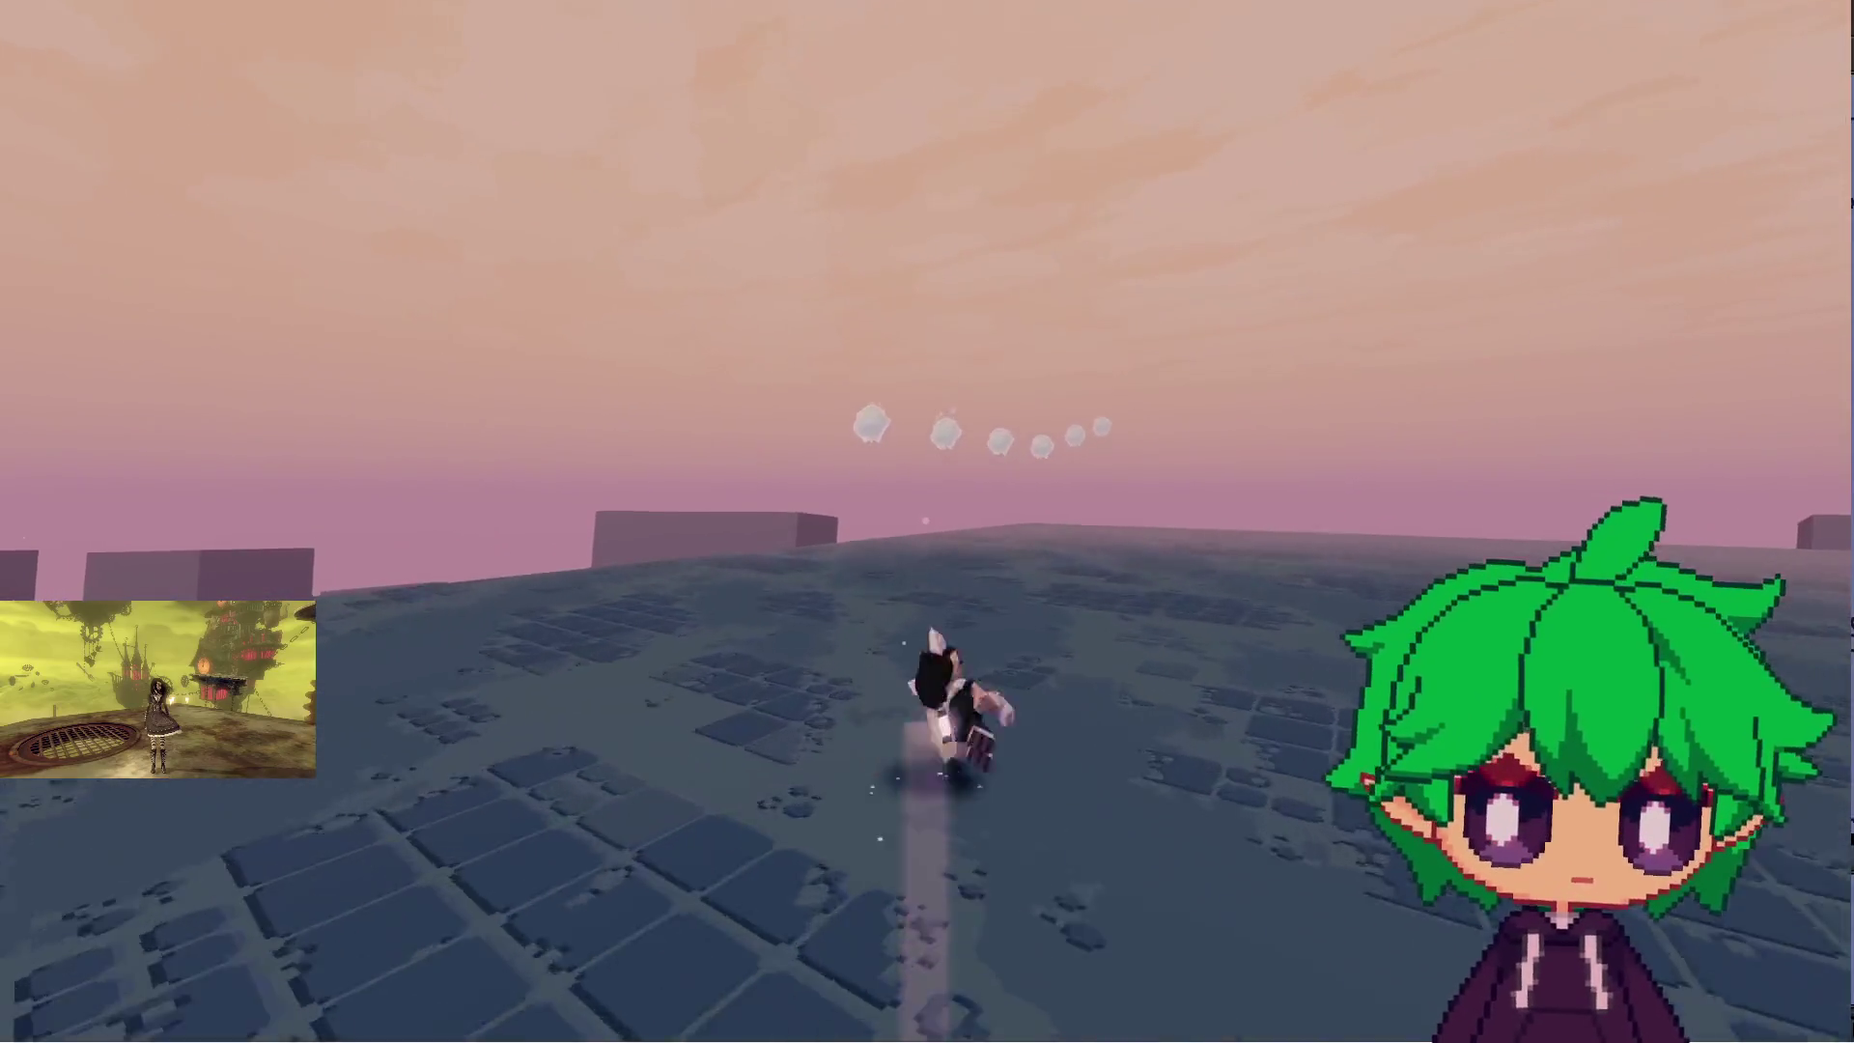
key(w)
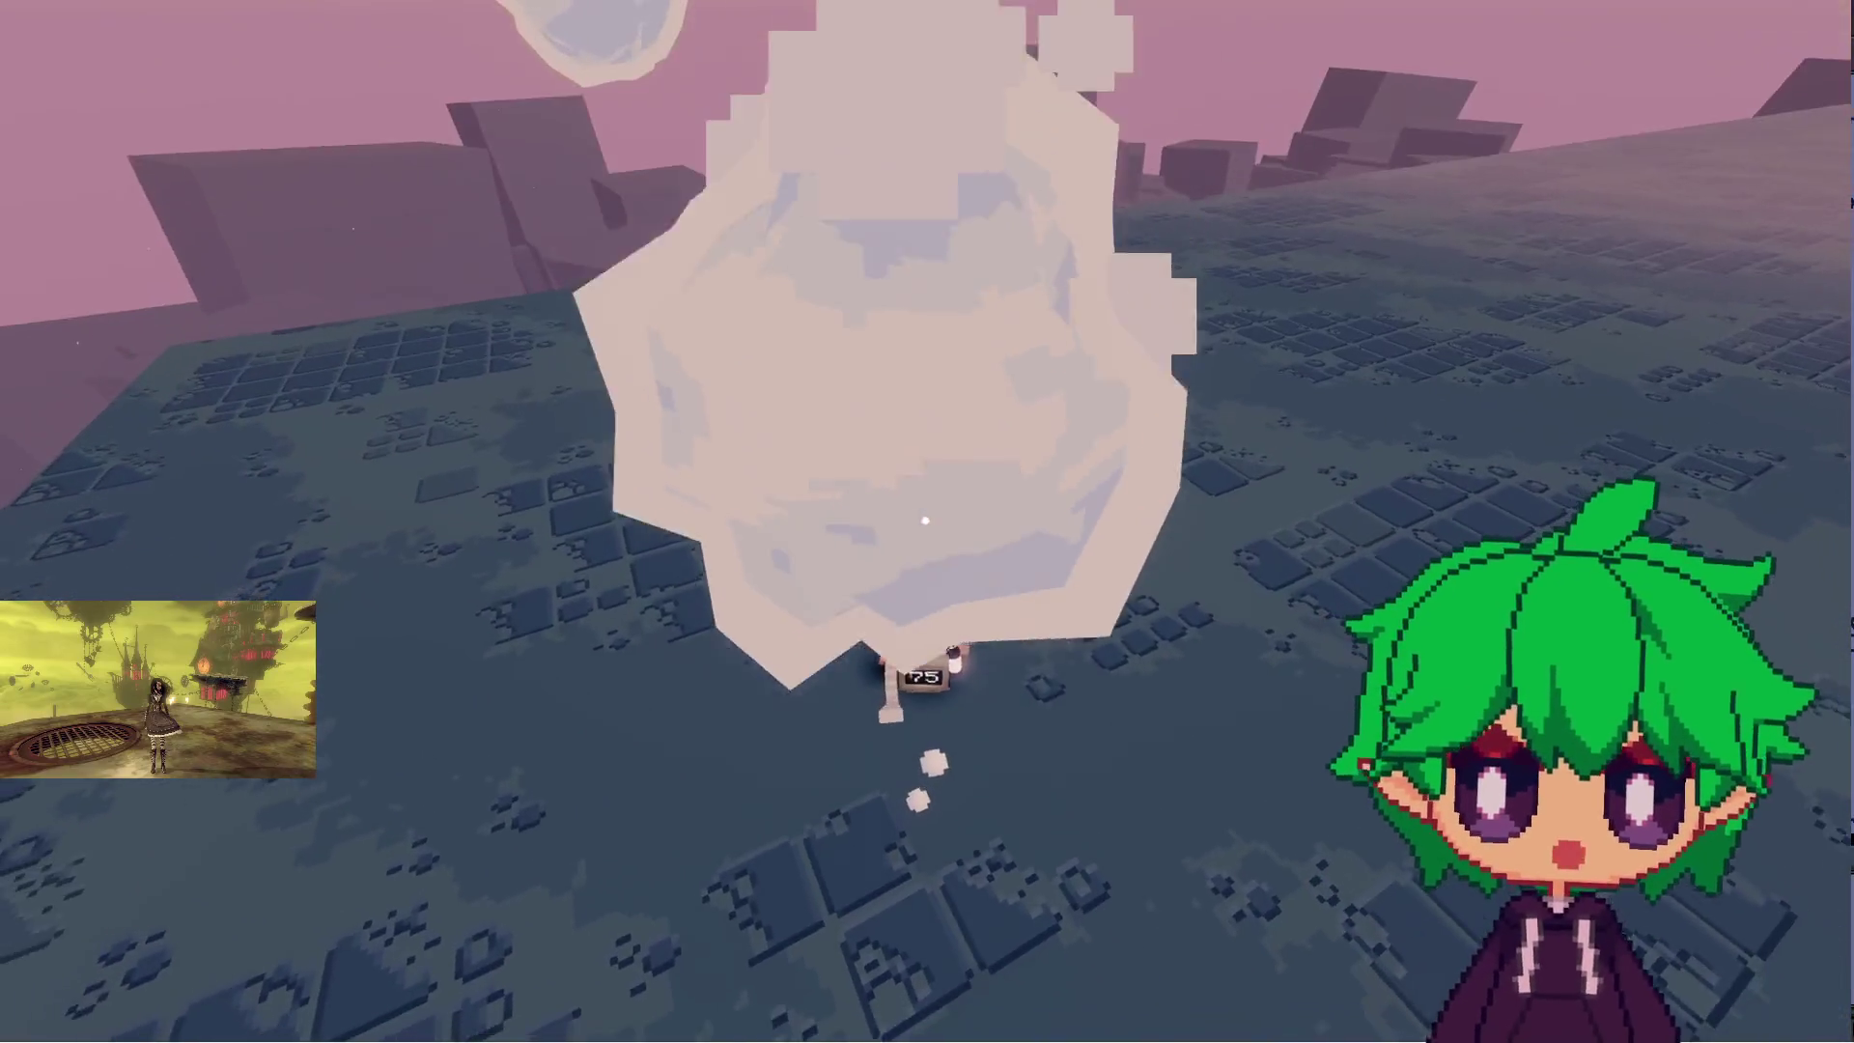
key(s)
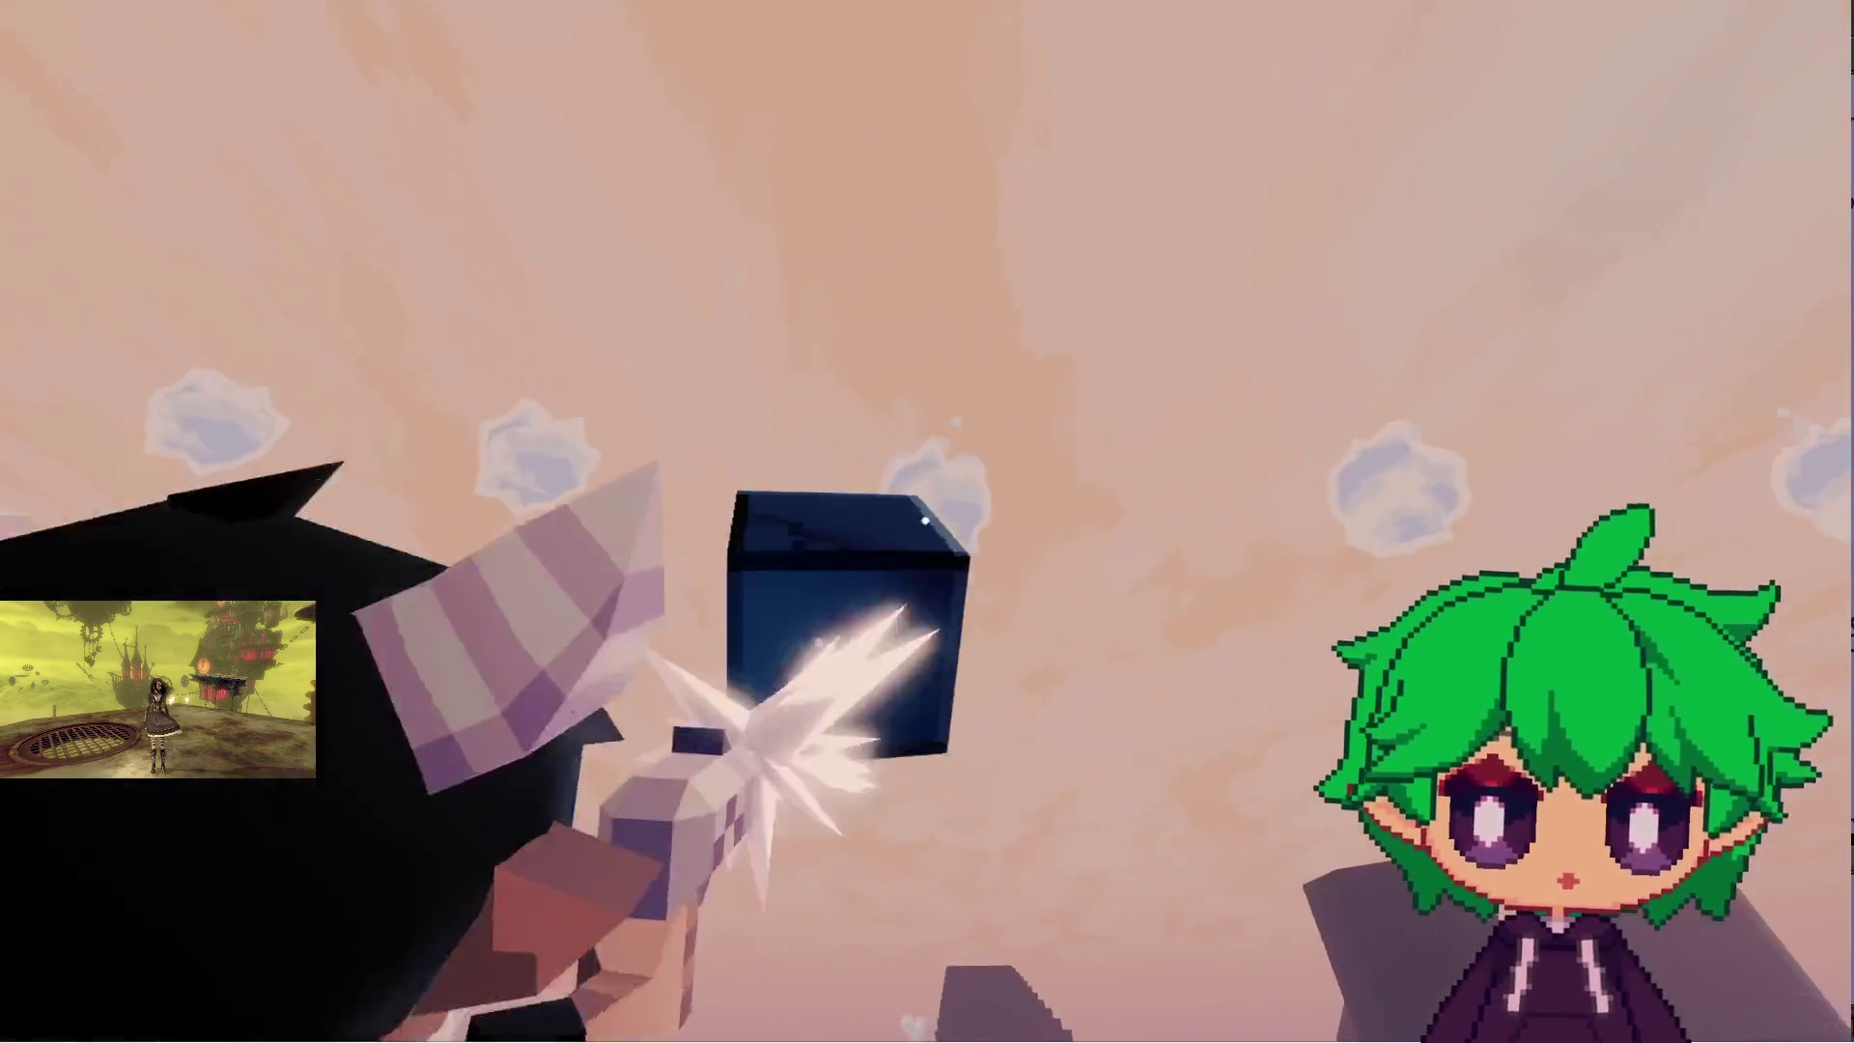
- Run to the stair tower and climb the numbered 1 m–11 m stair blocks
key(w)
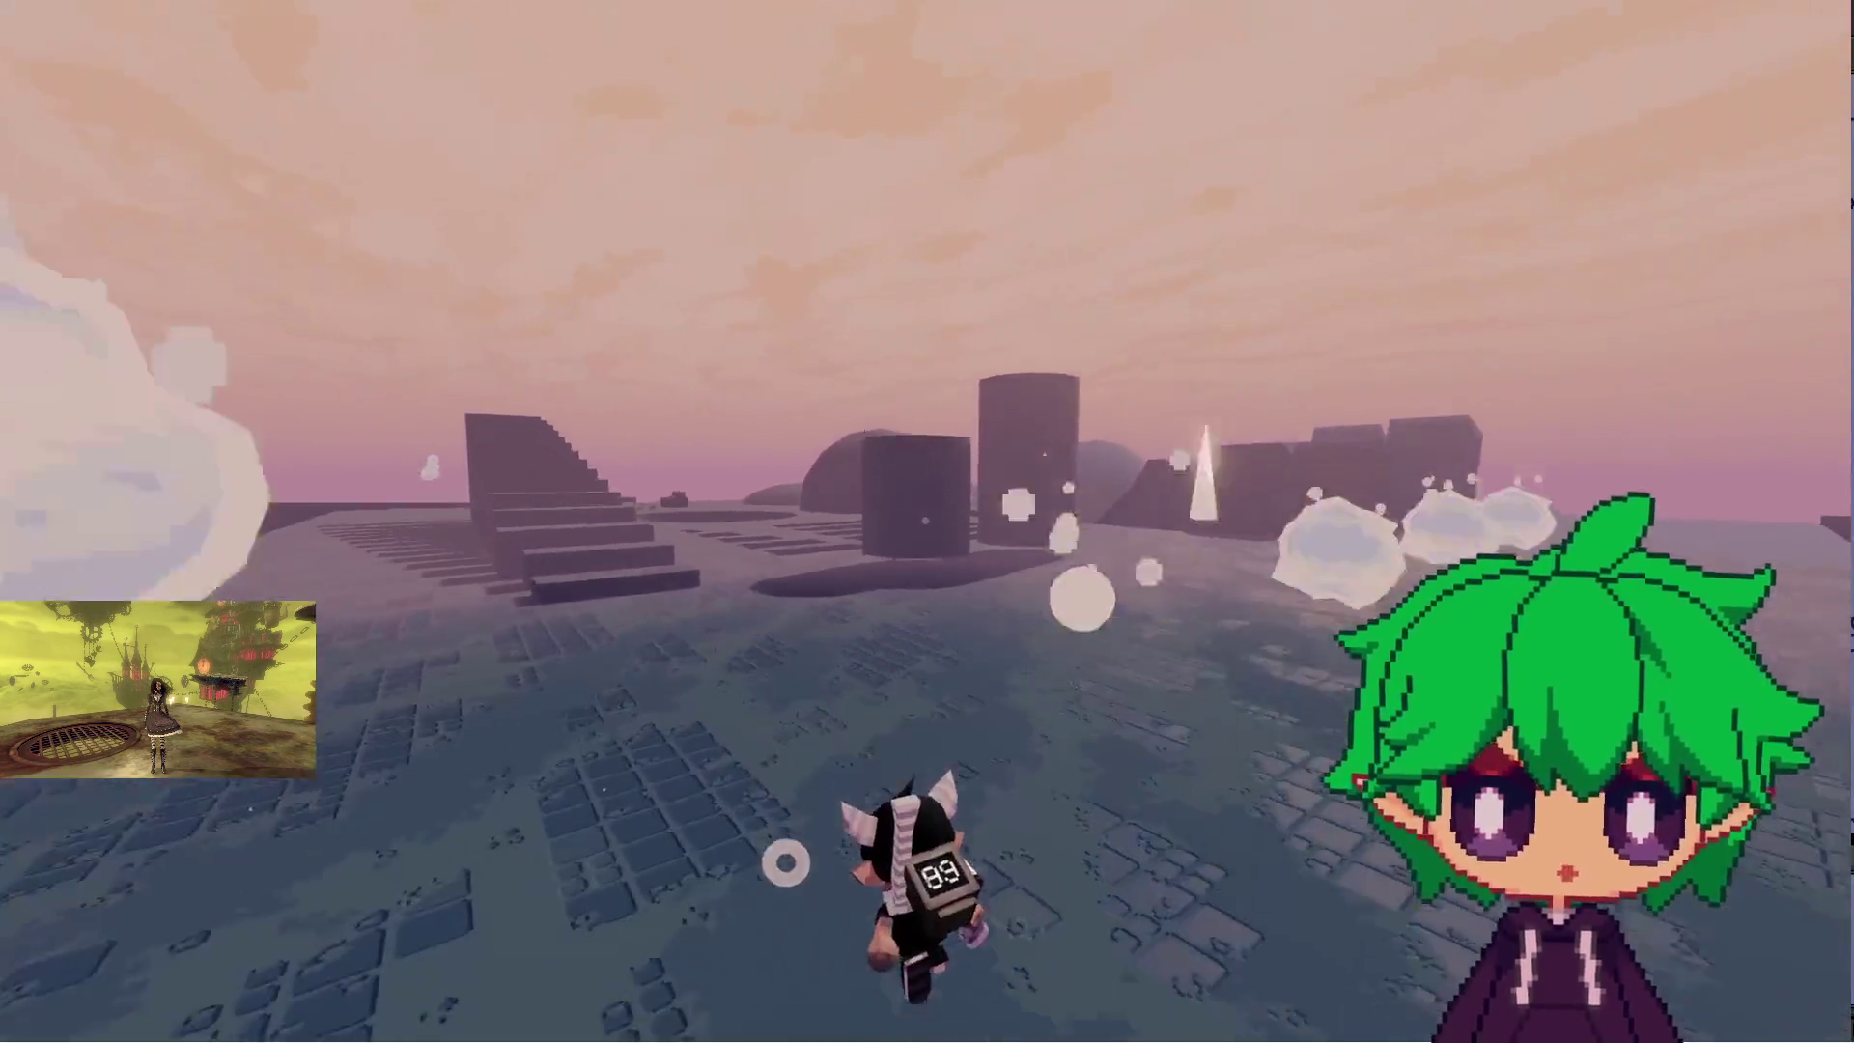
key(w)
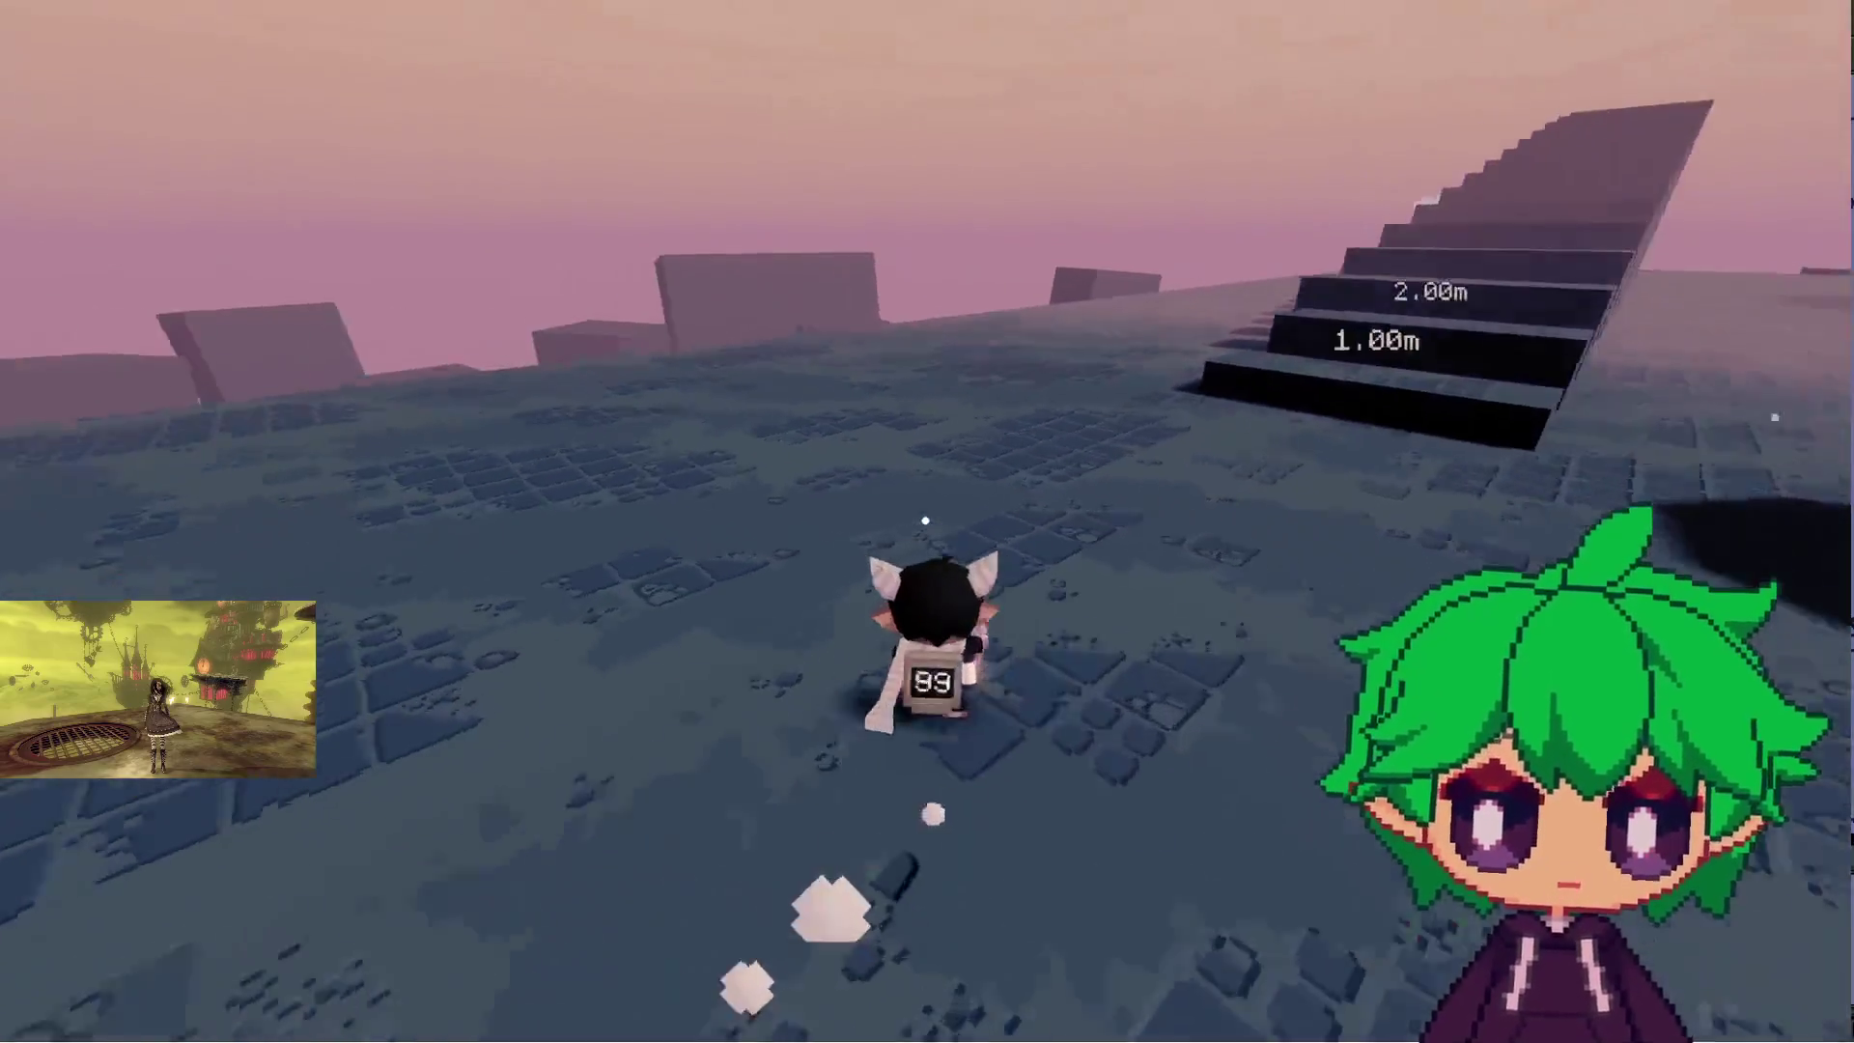
key(w)
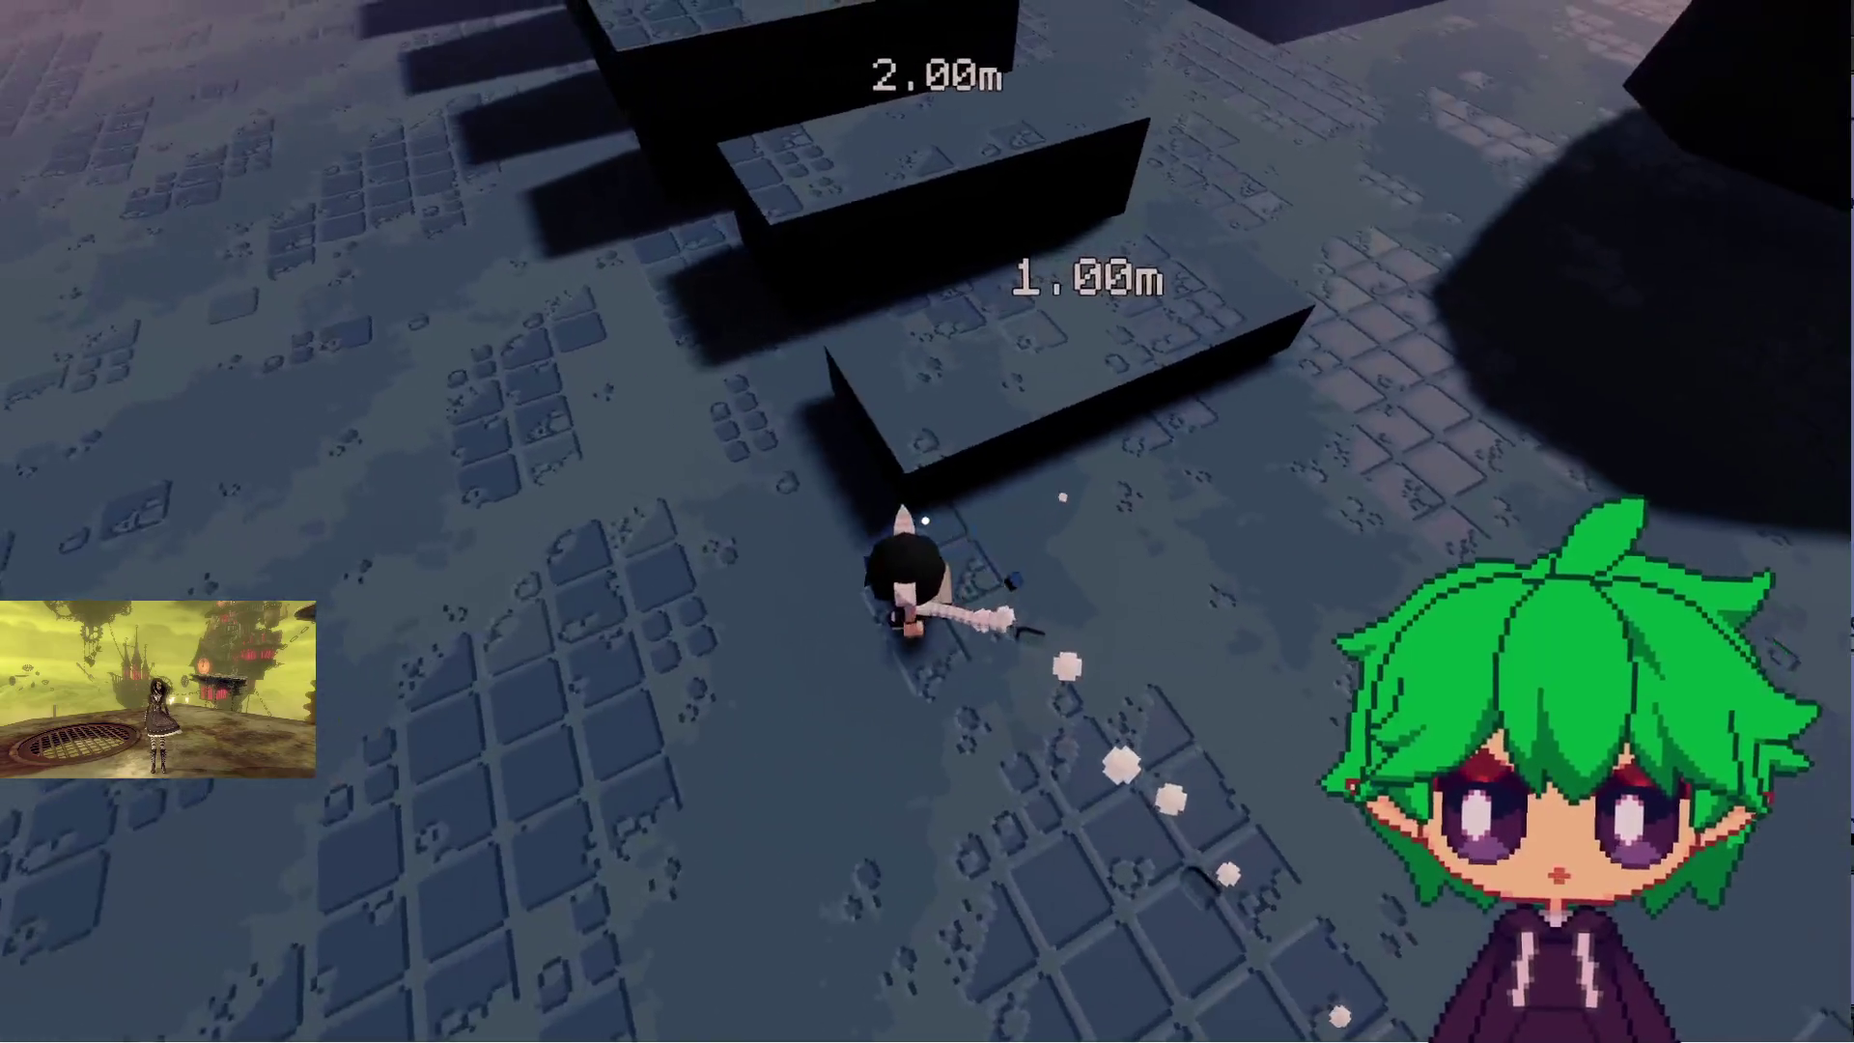
key(w)
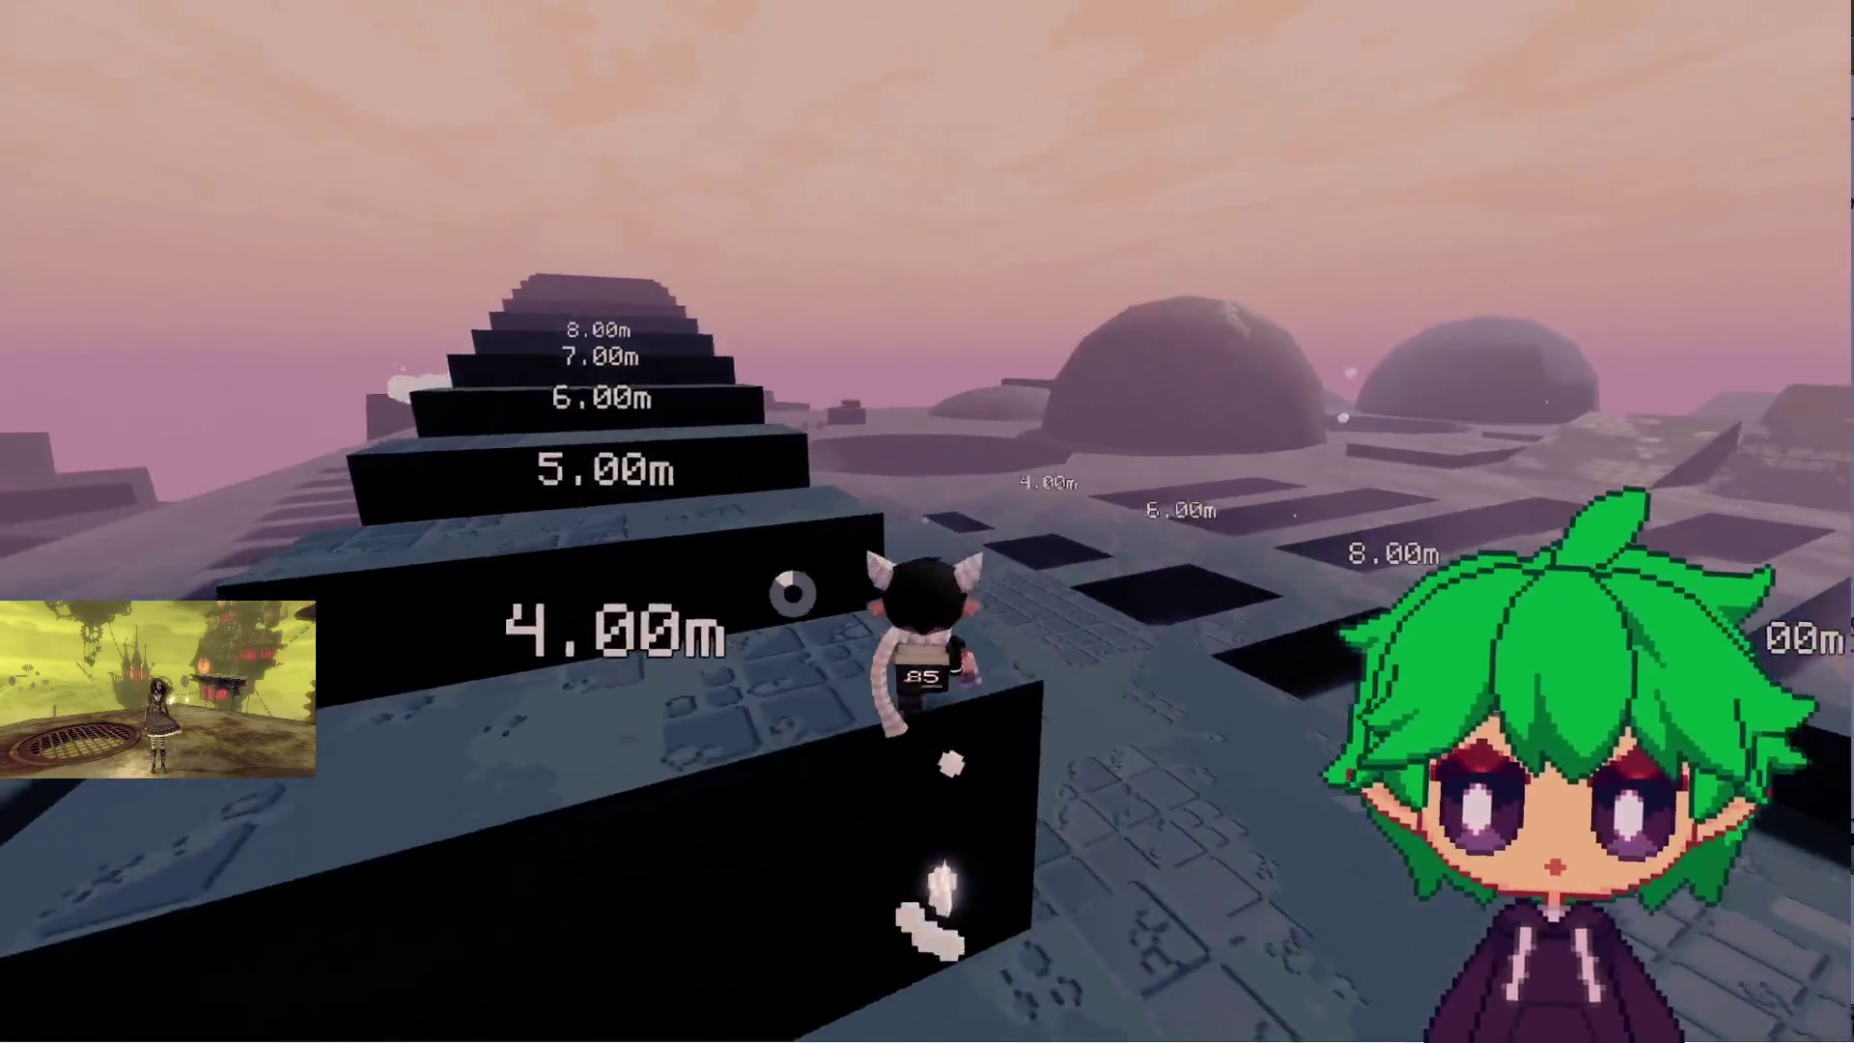
key(w)
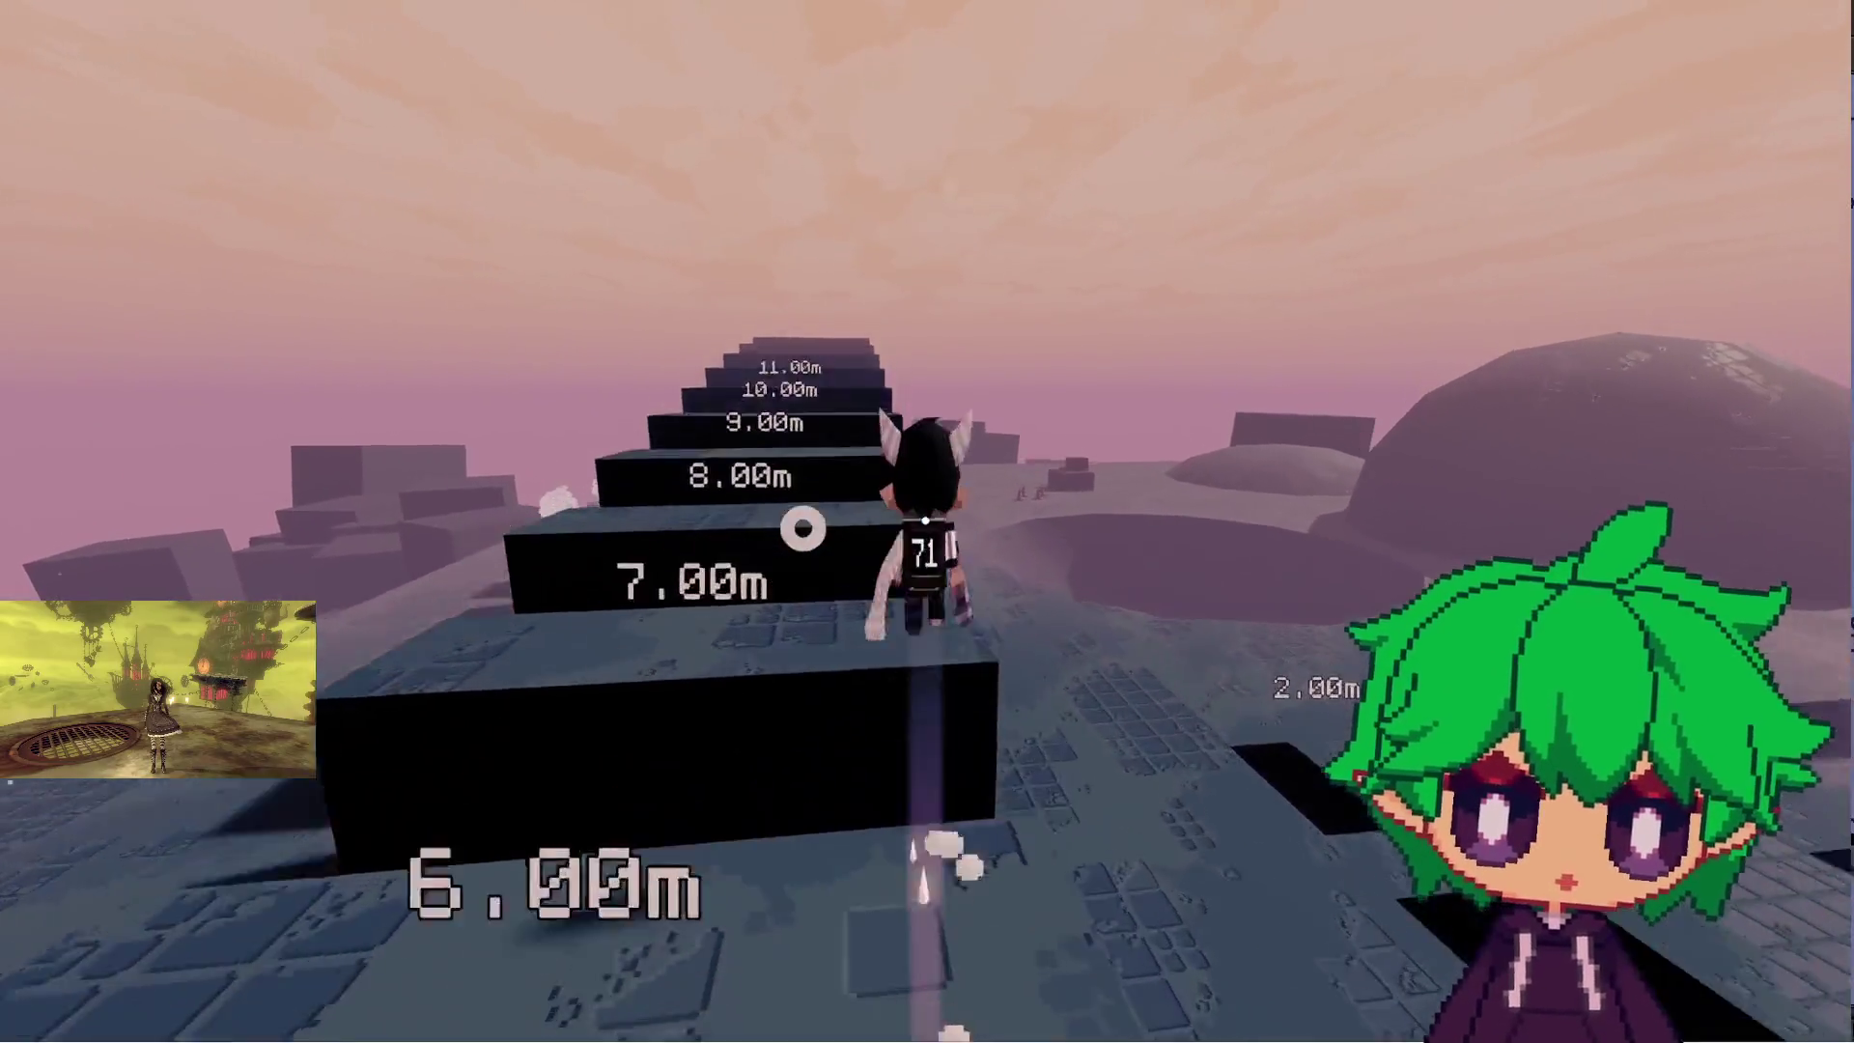
- Run past the cones onto the dark box, scale the large dome, then pause
key(w)
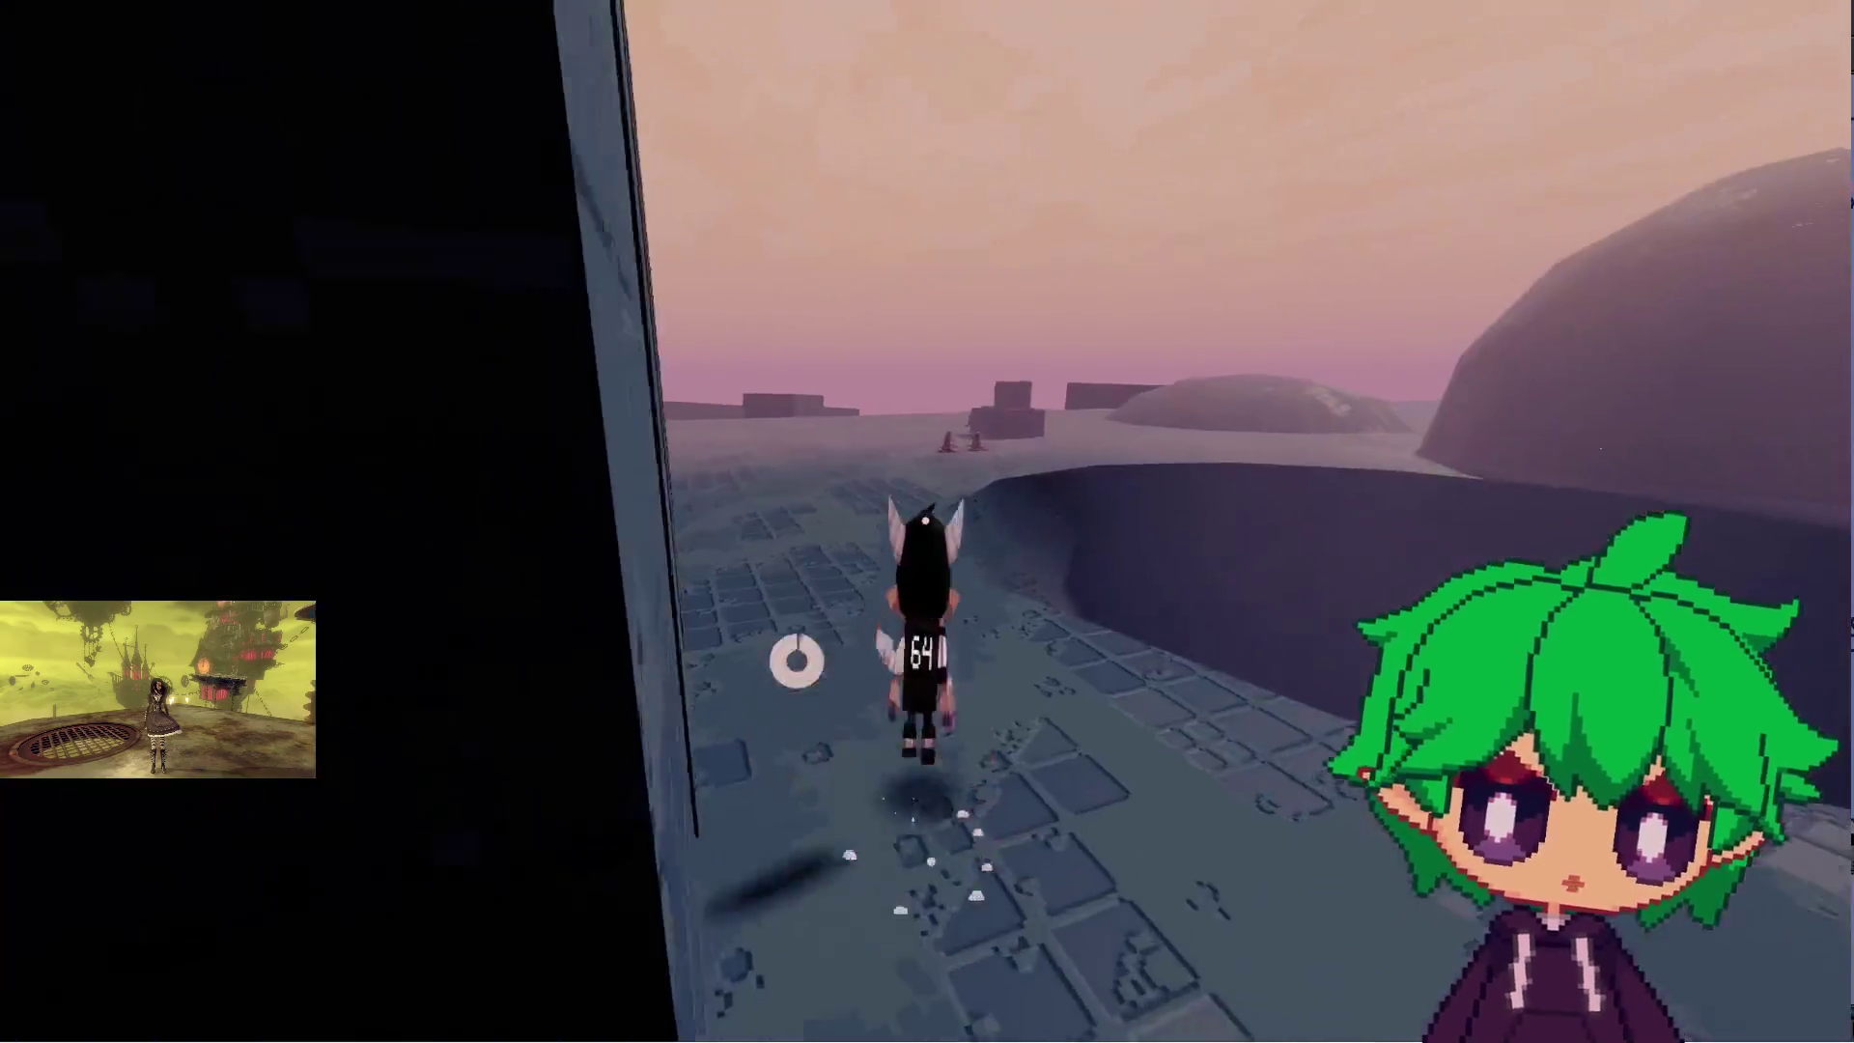
key(w)
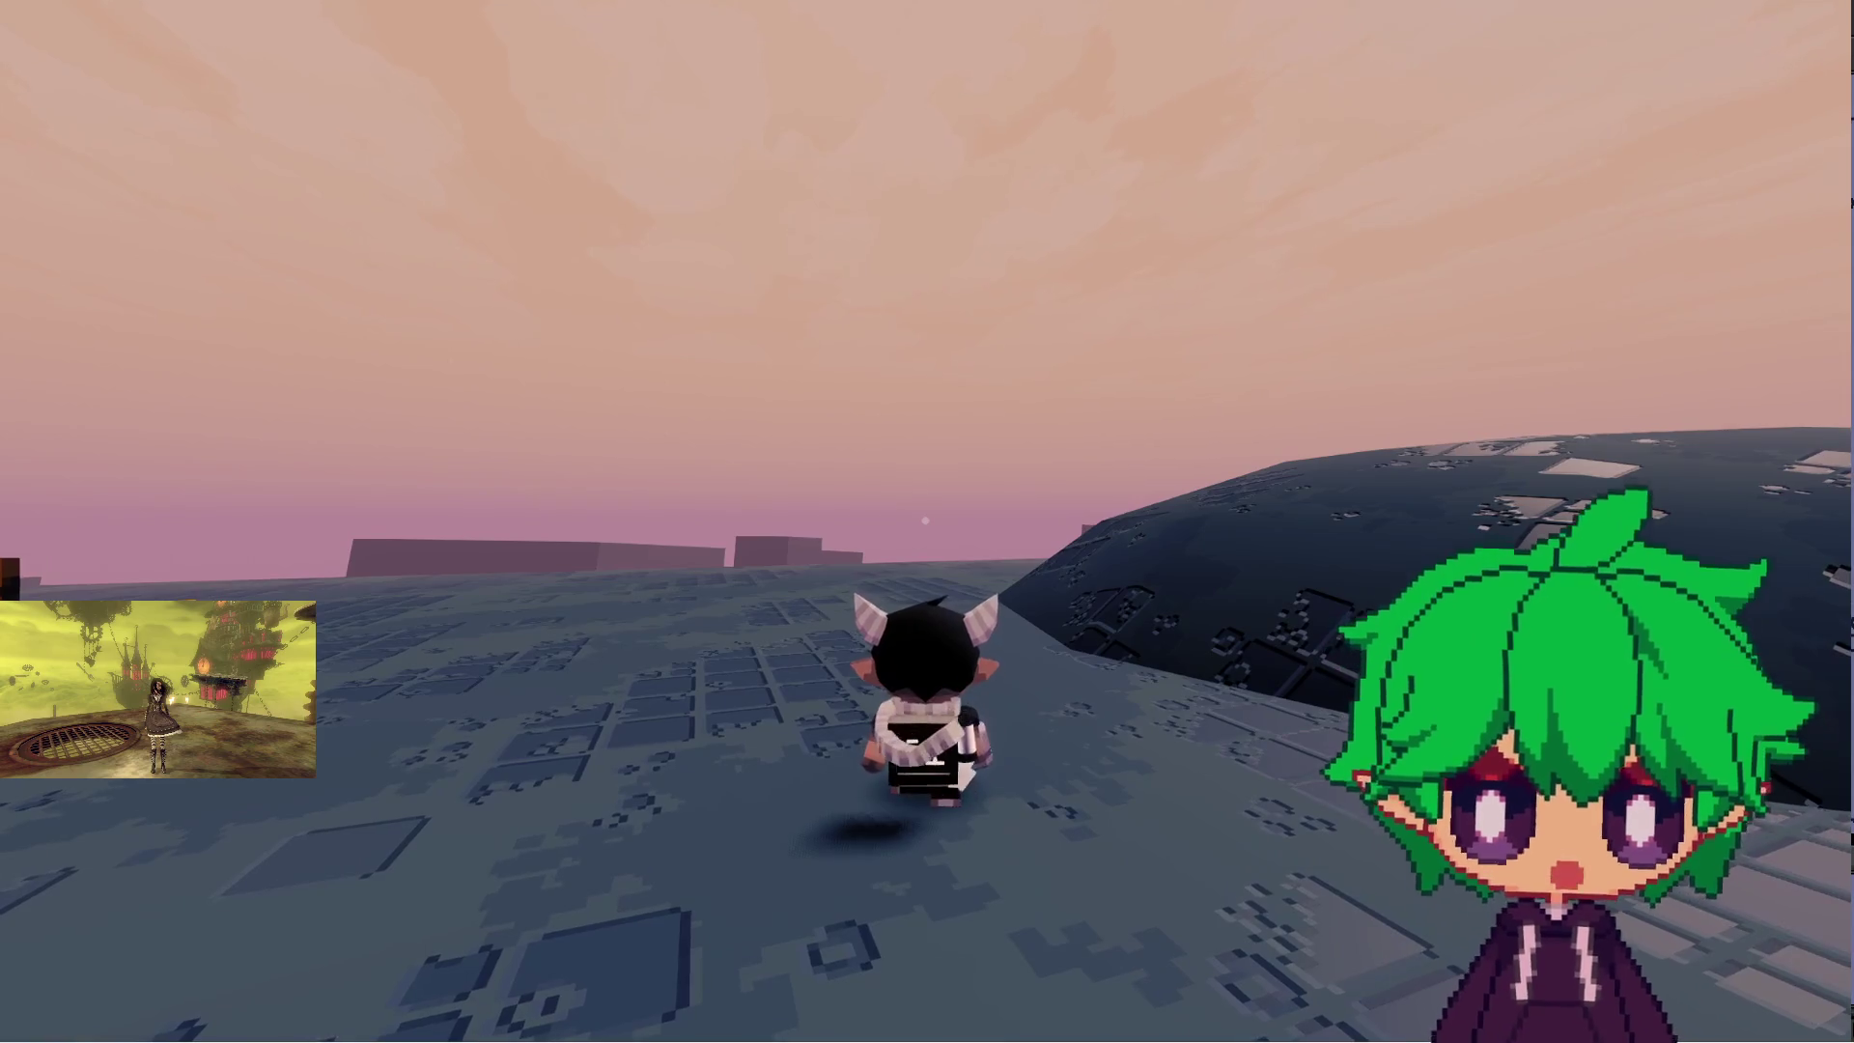
key(w)
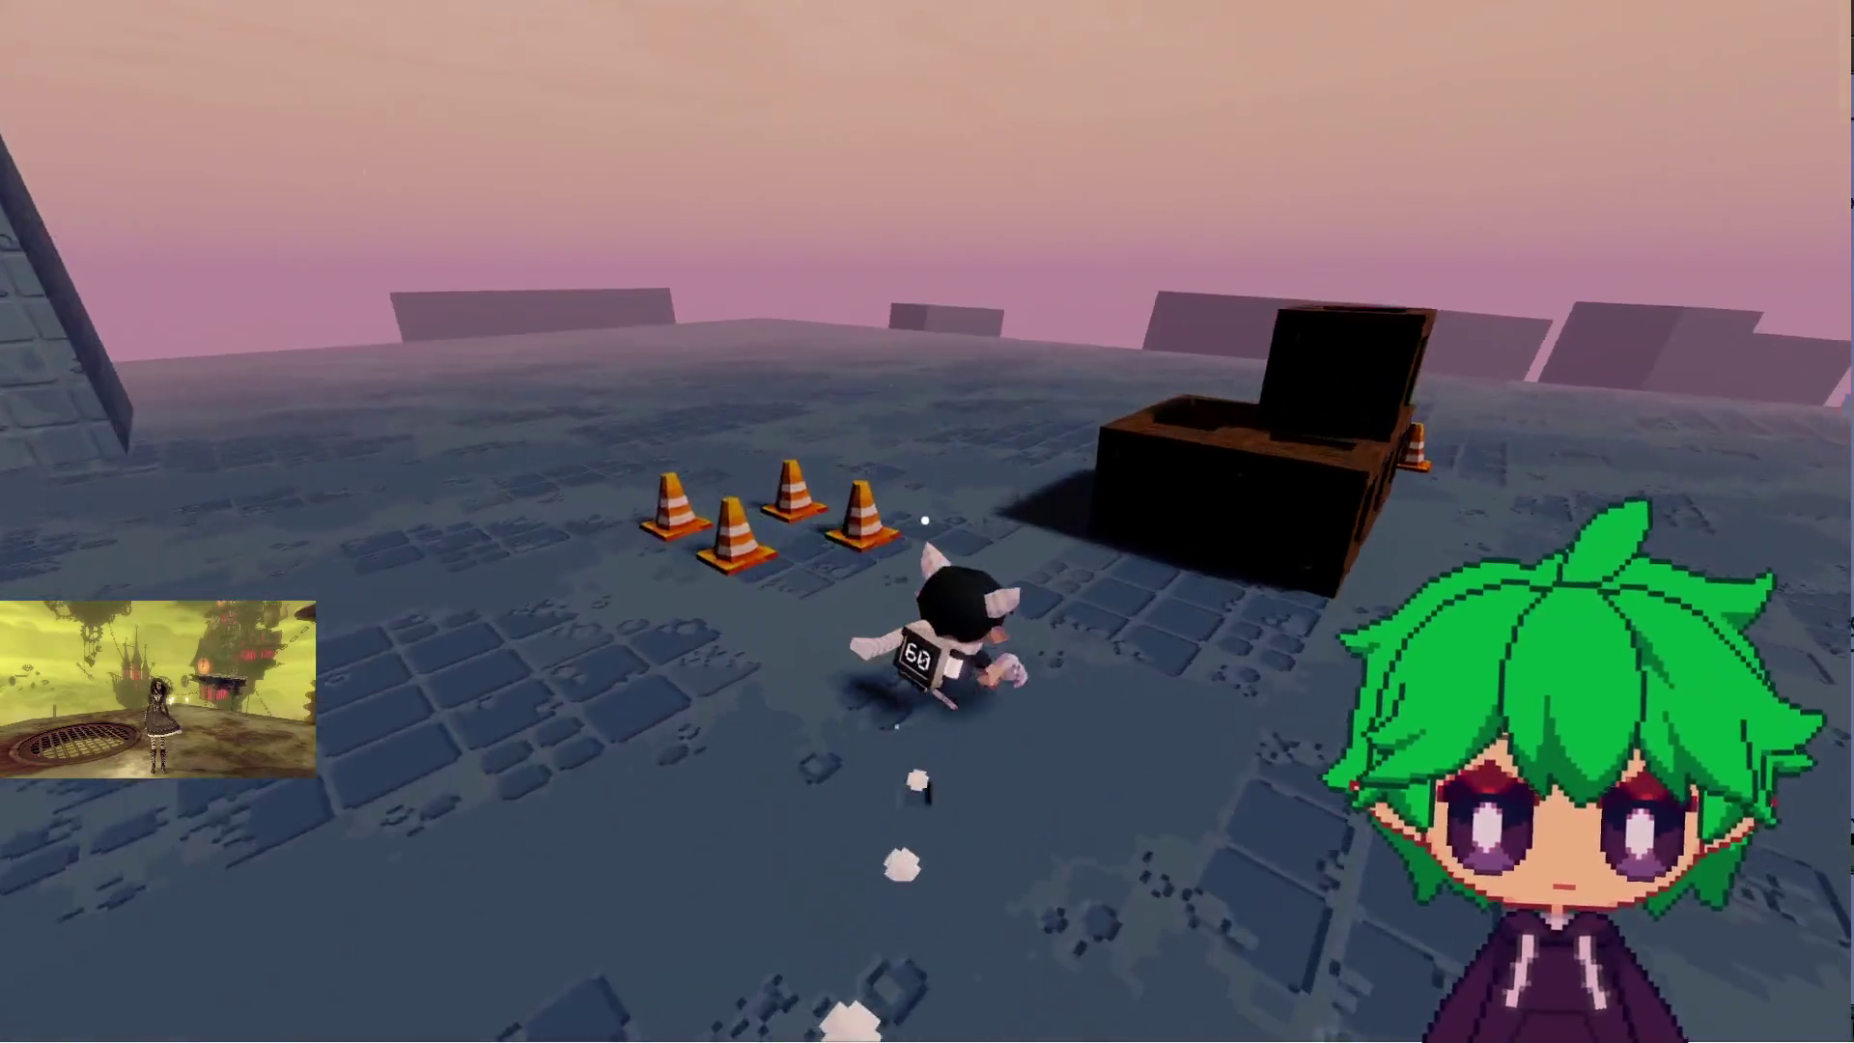
key(w)
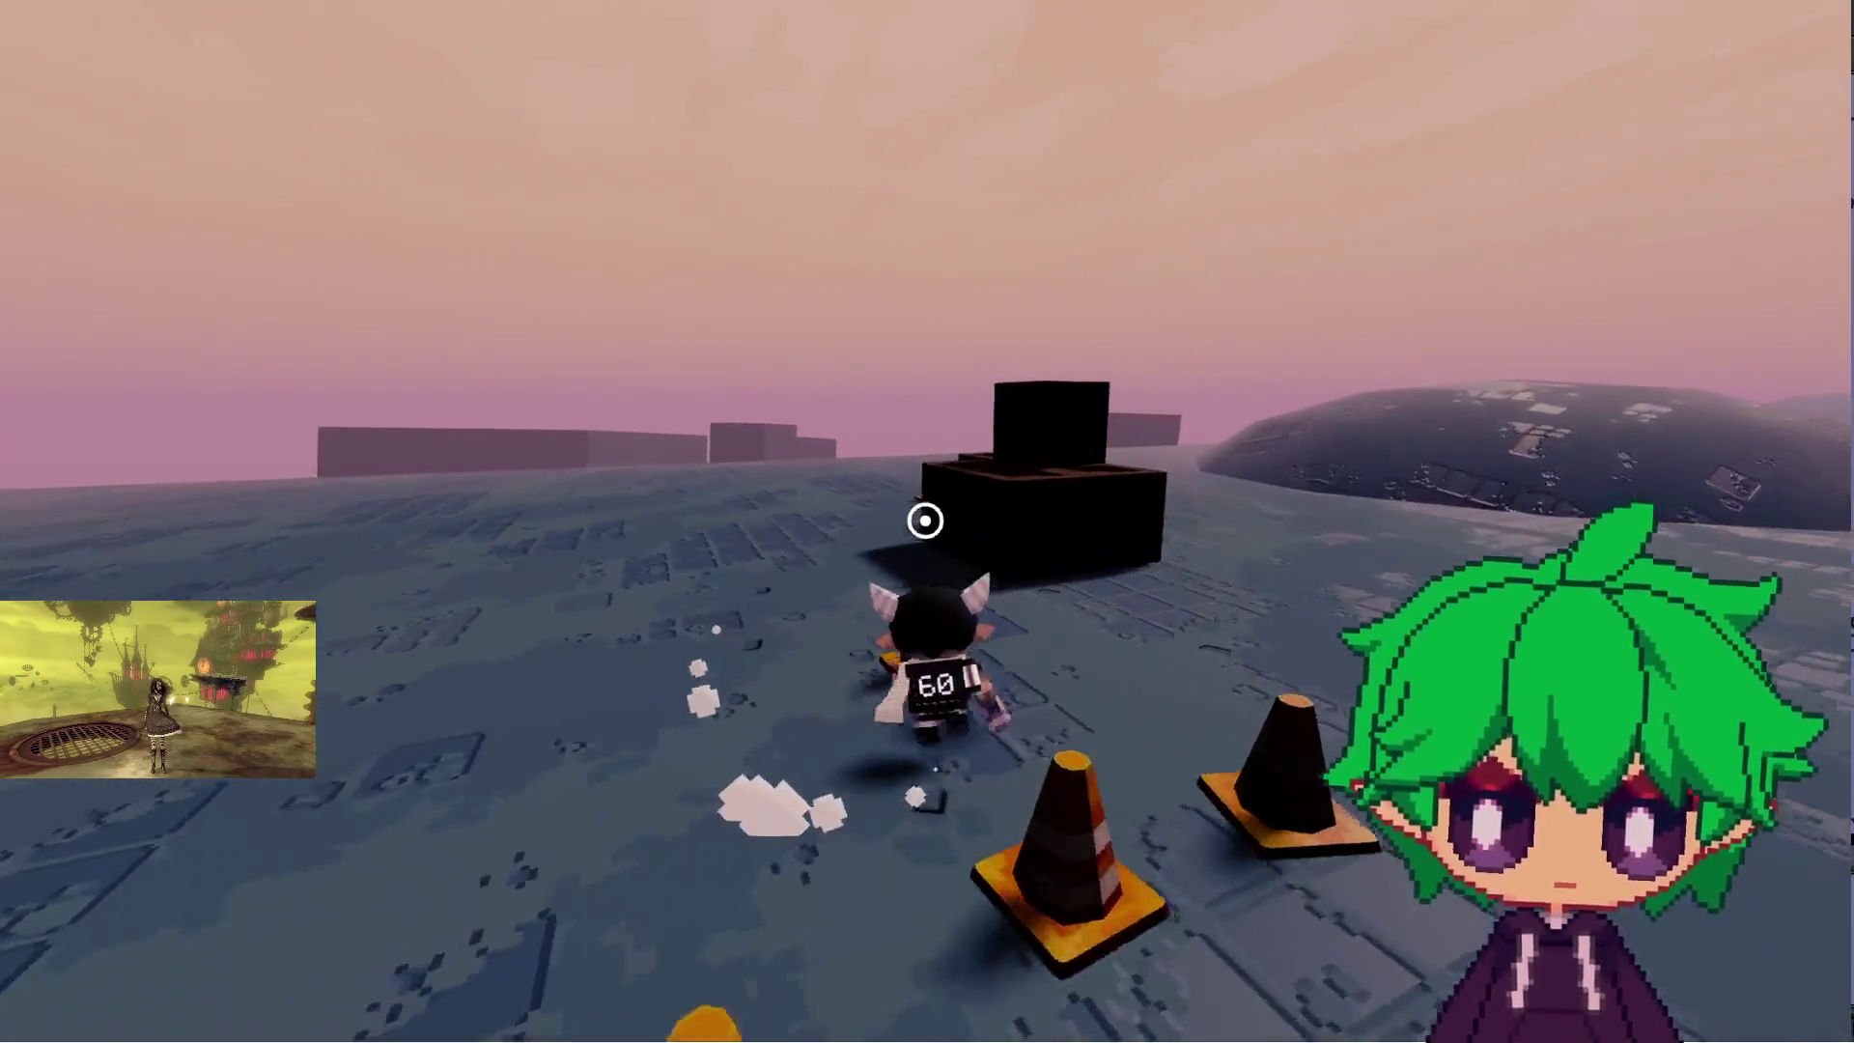
key(space)
key(w)
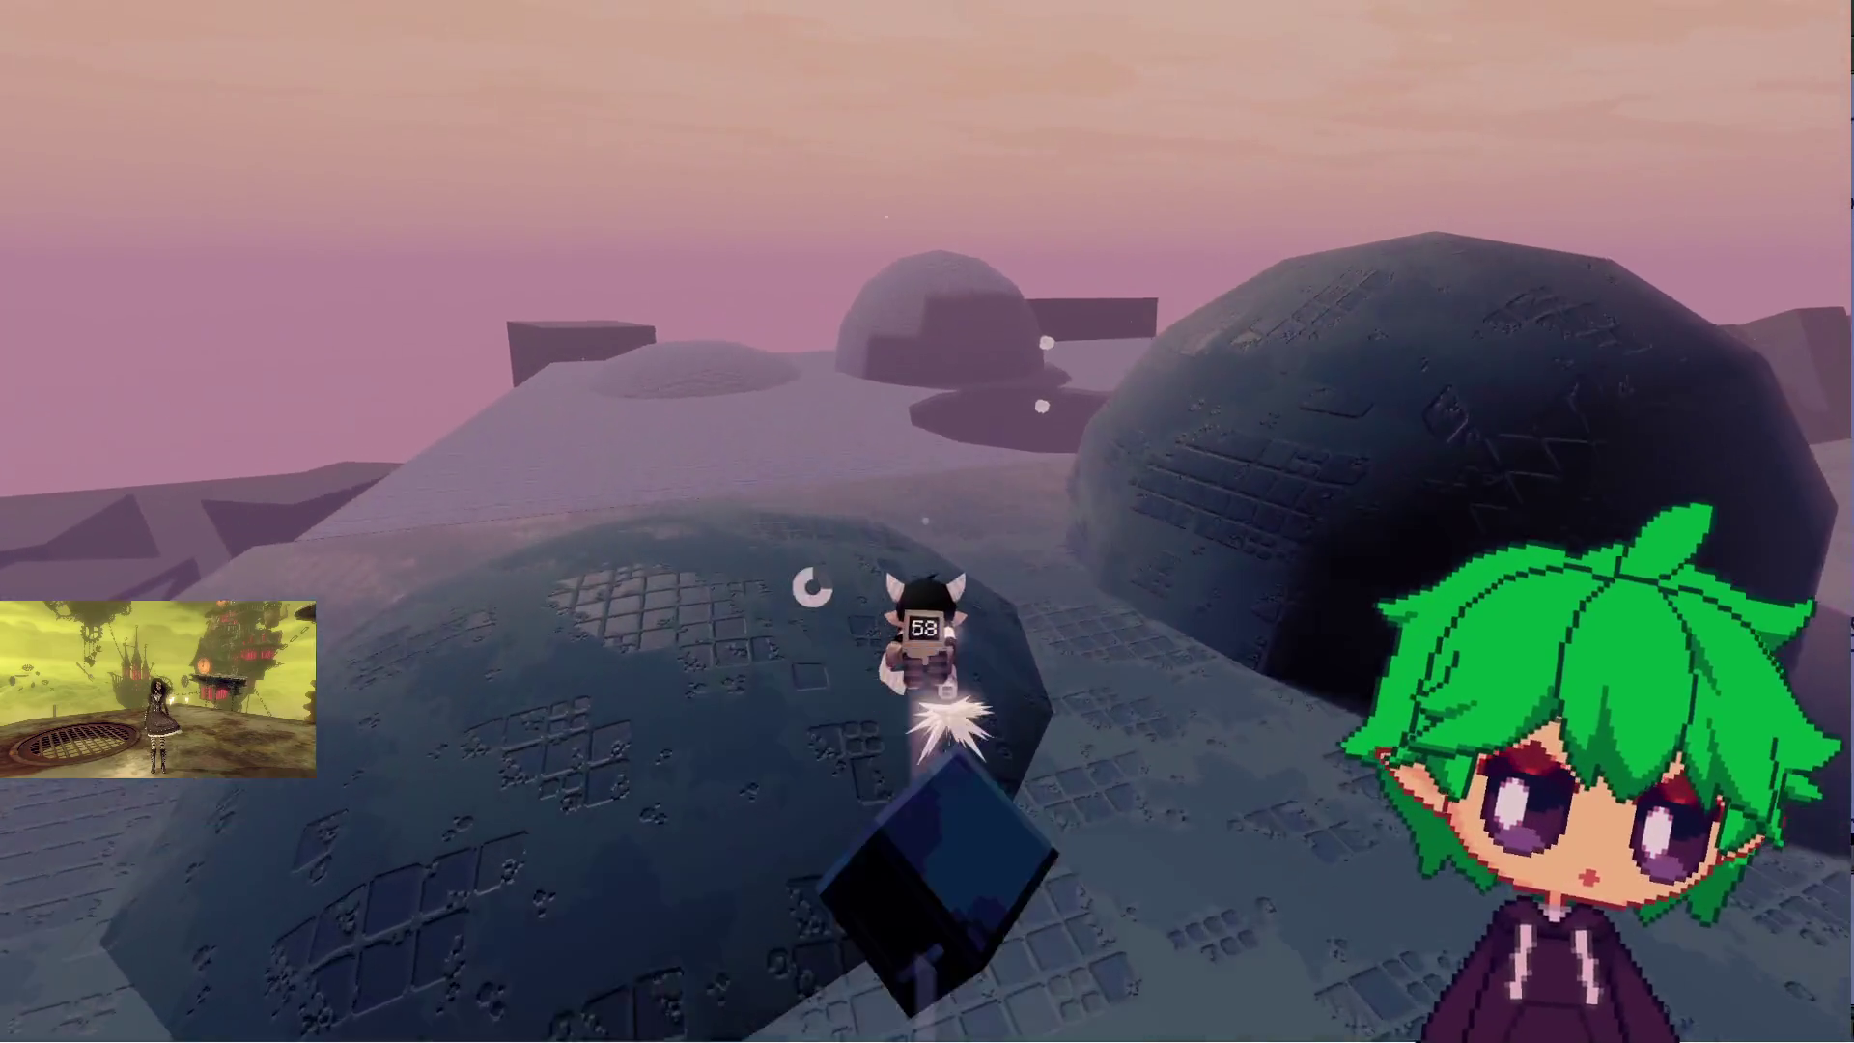
key(w)
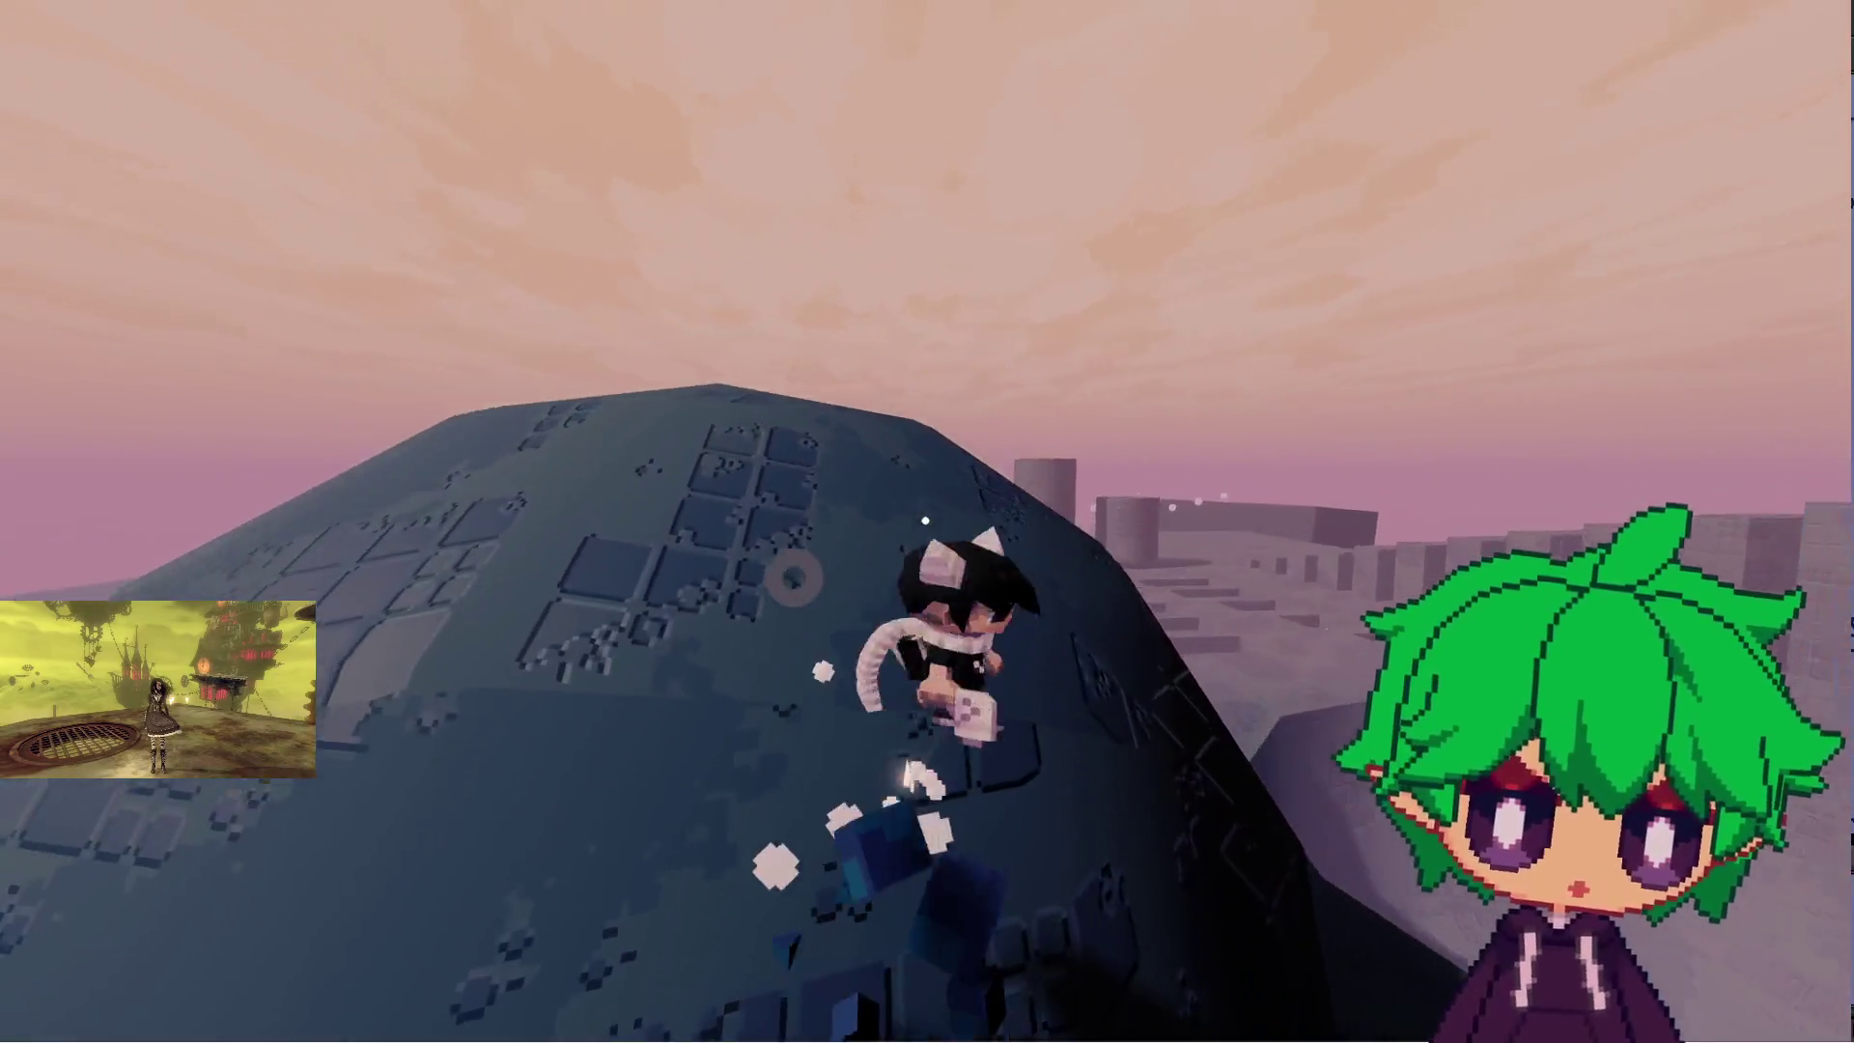
key(Escape)
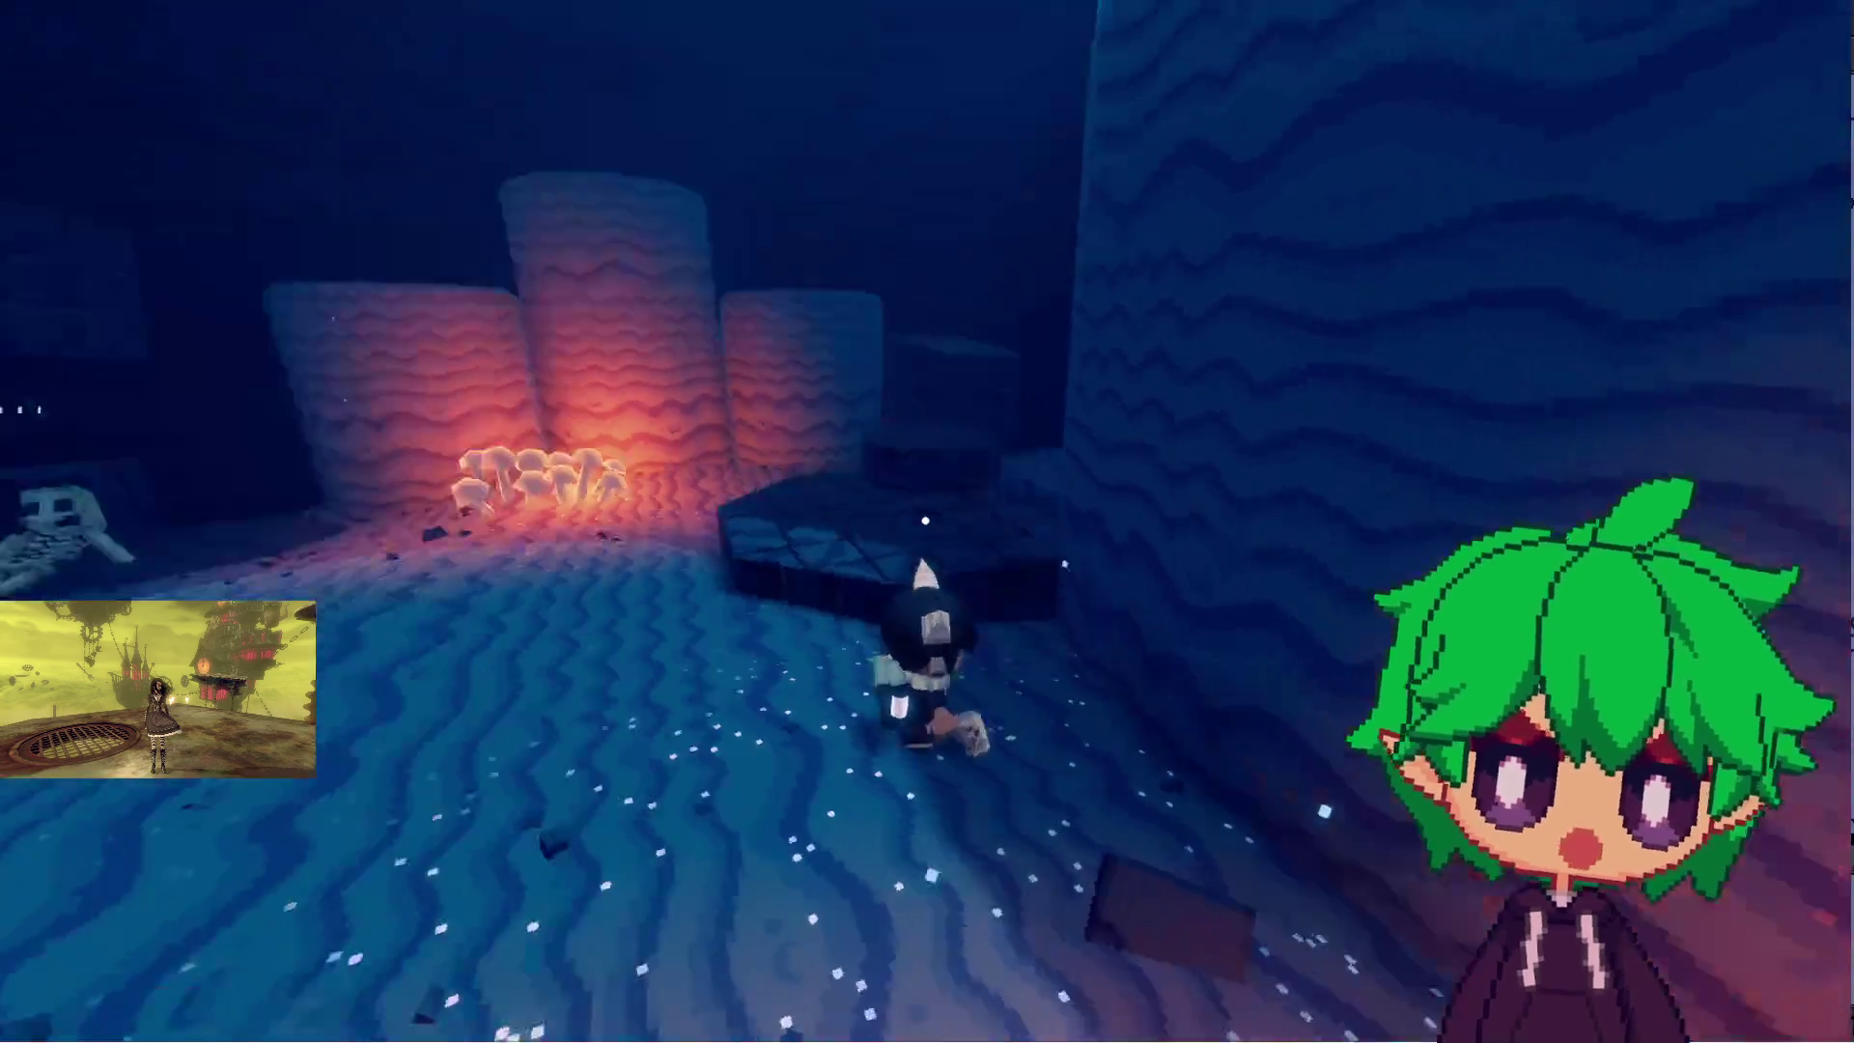
- Fight the skeleton and climb the sand pillar onto the mushroom-topped block
key(w)
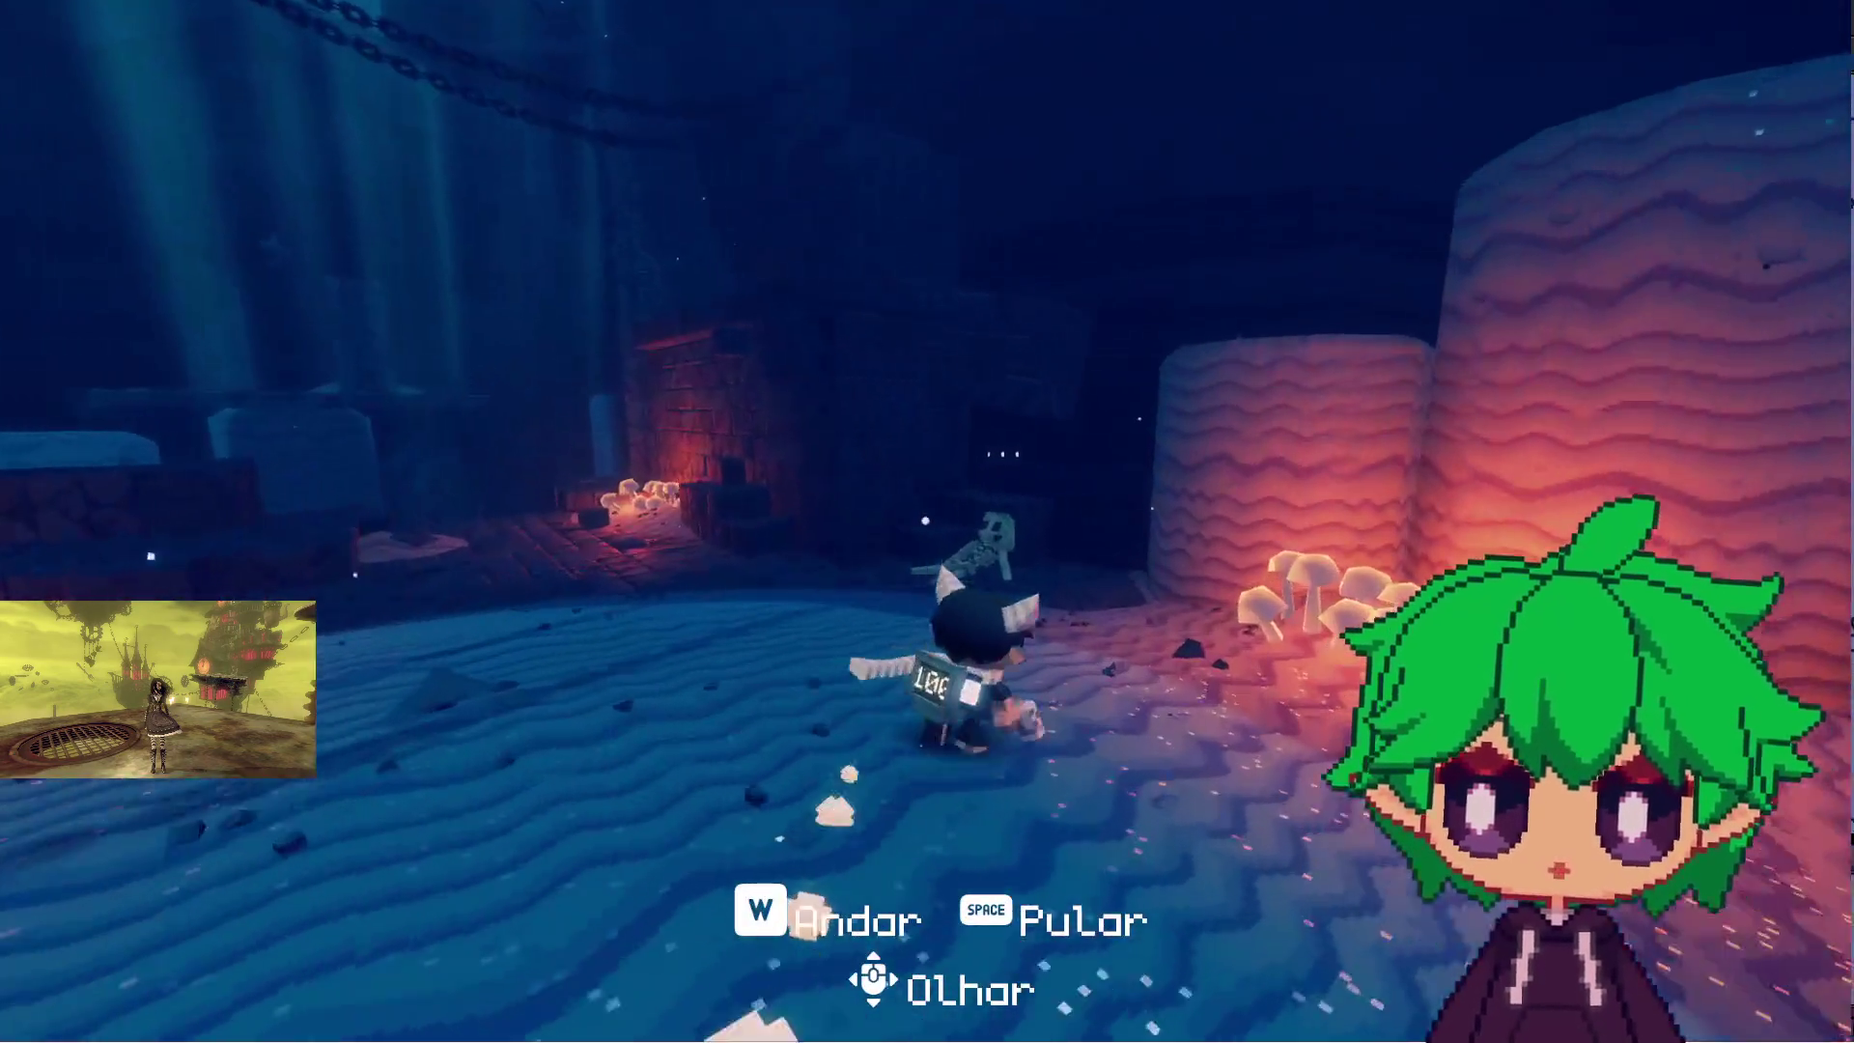
key(w)
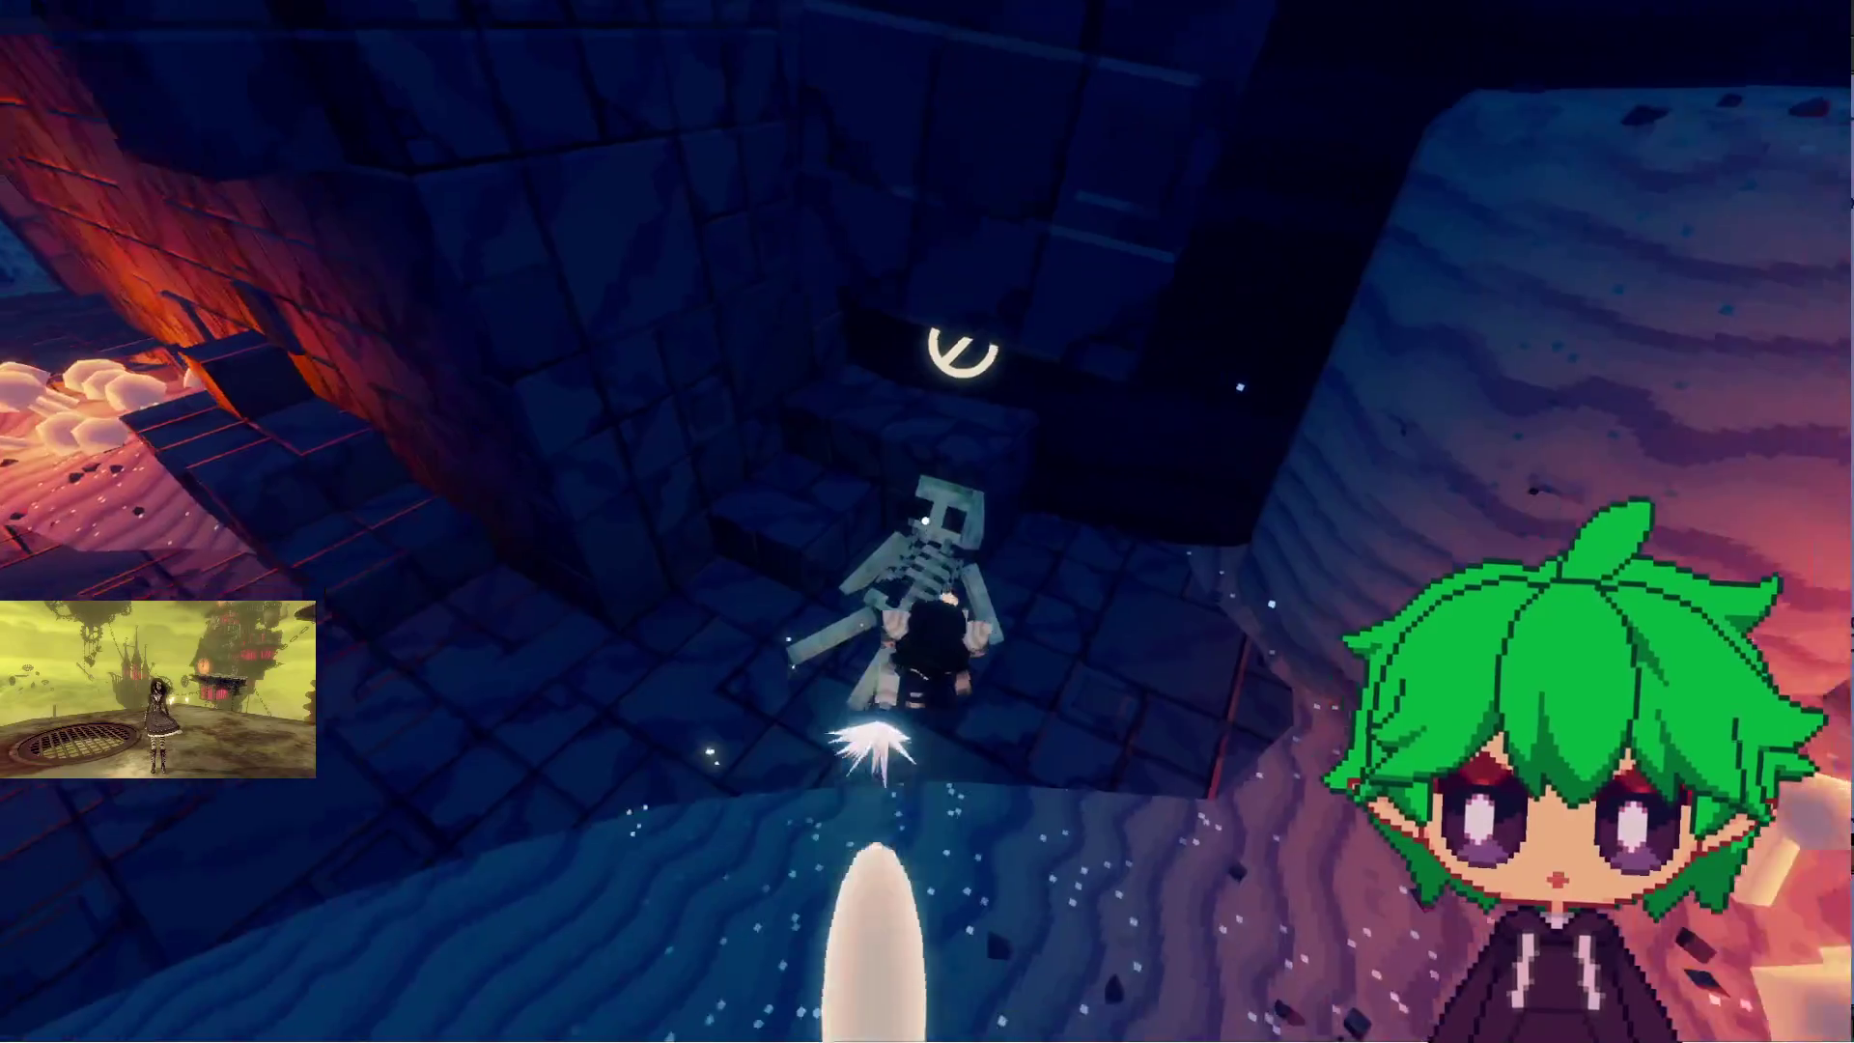
key(w)
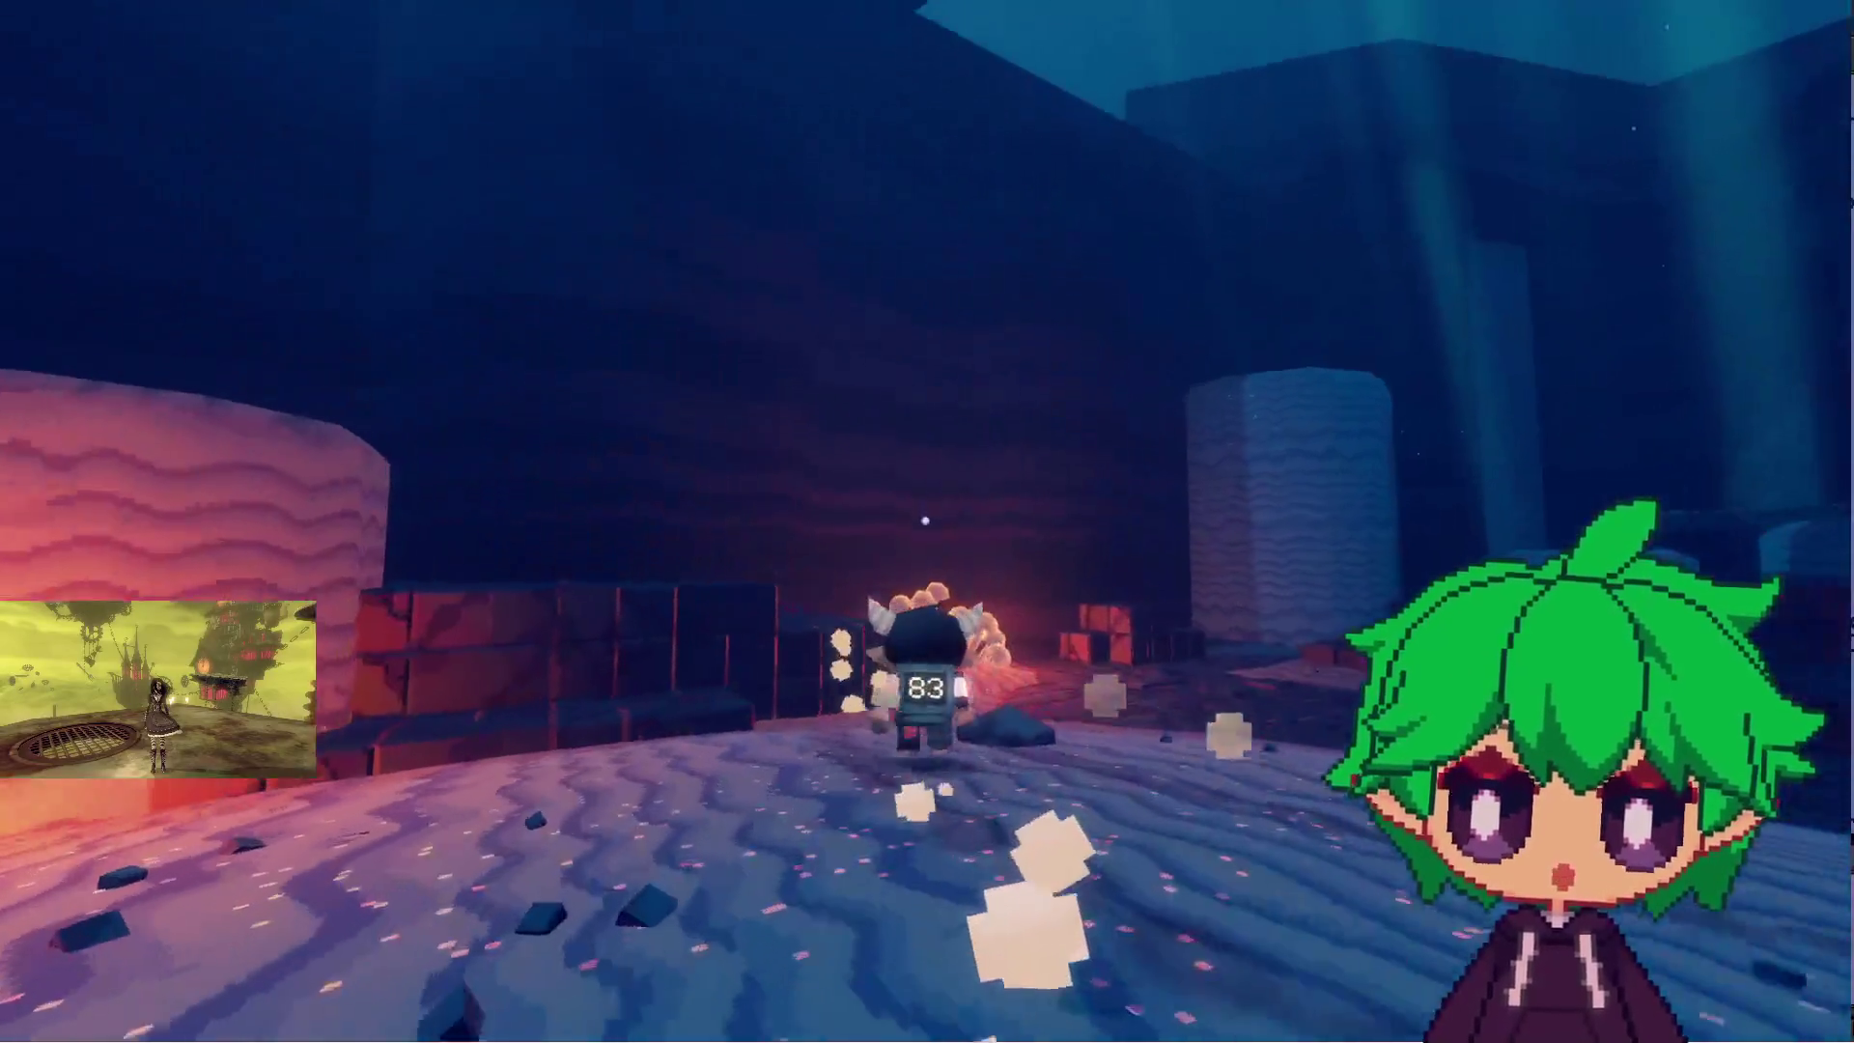
key(w)
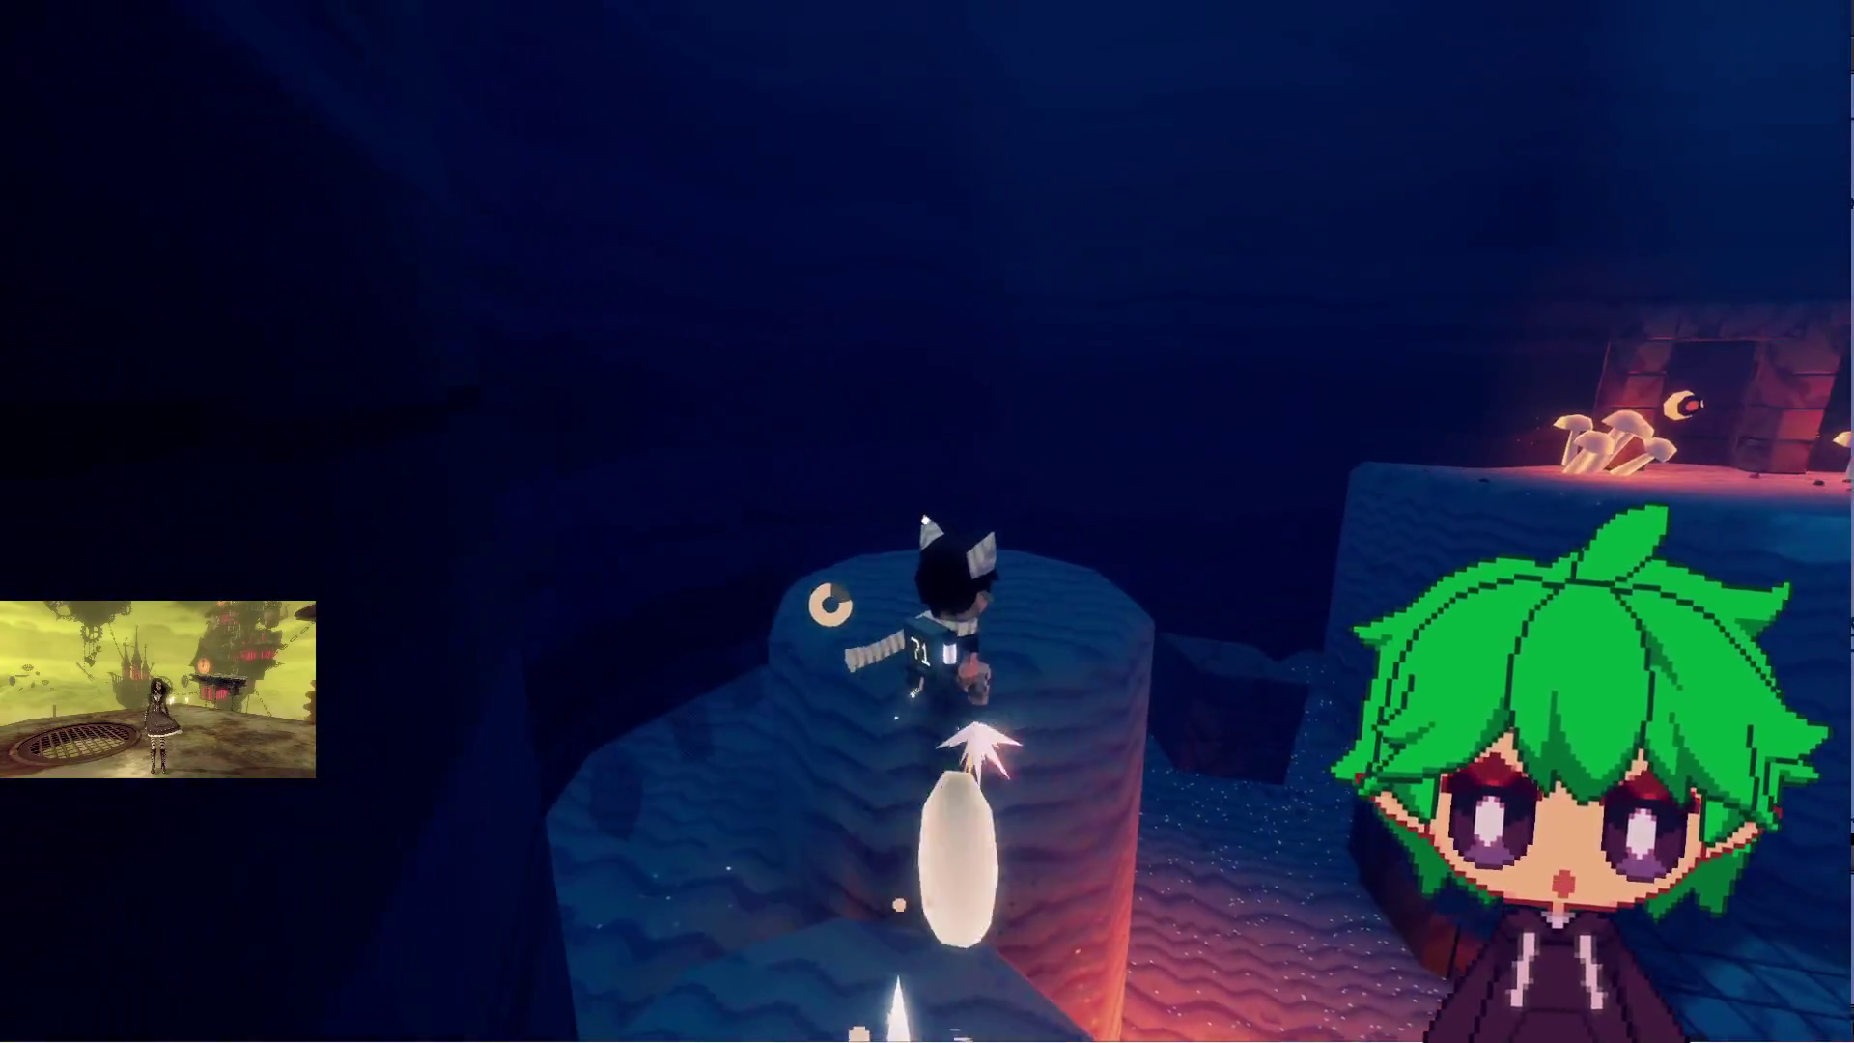
key(w)
key(w)
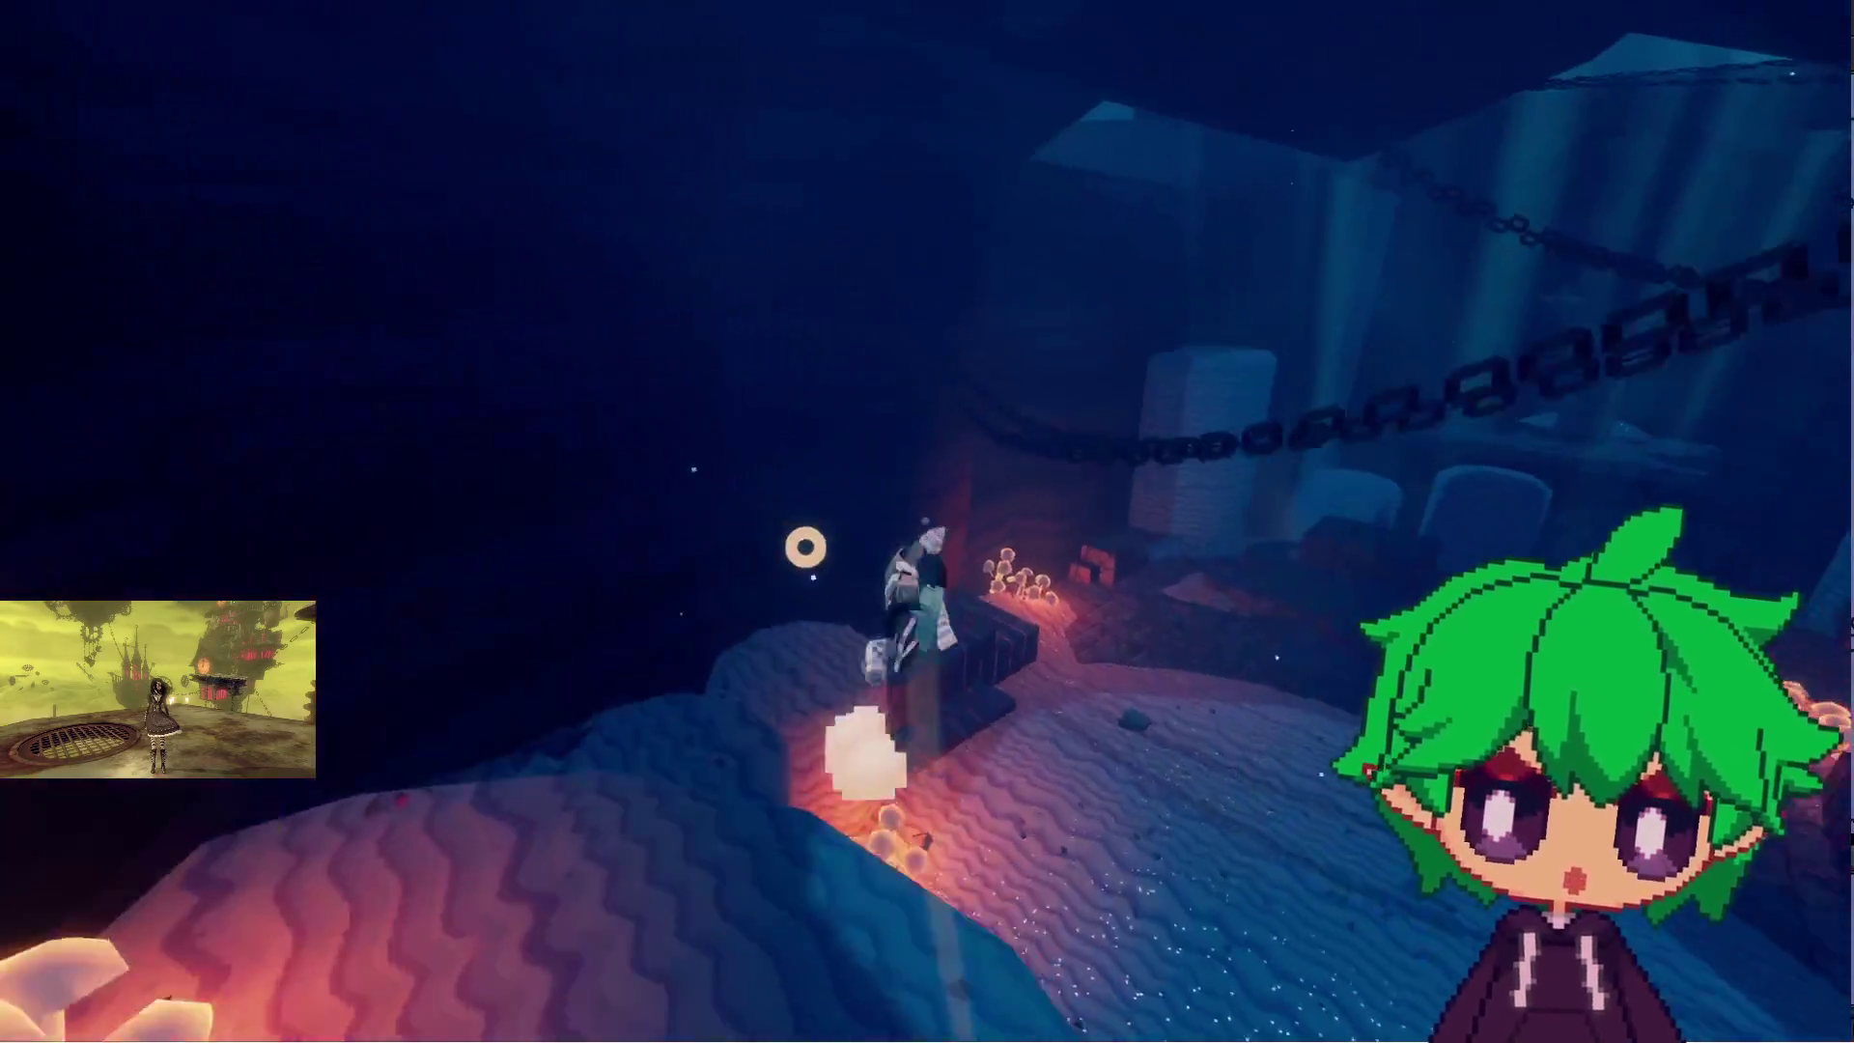
key(w)
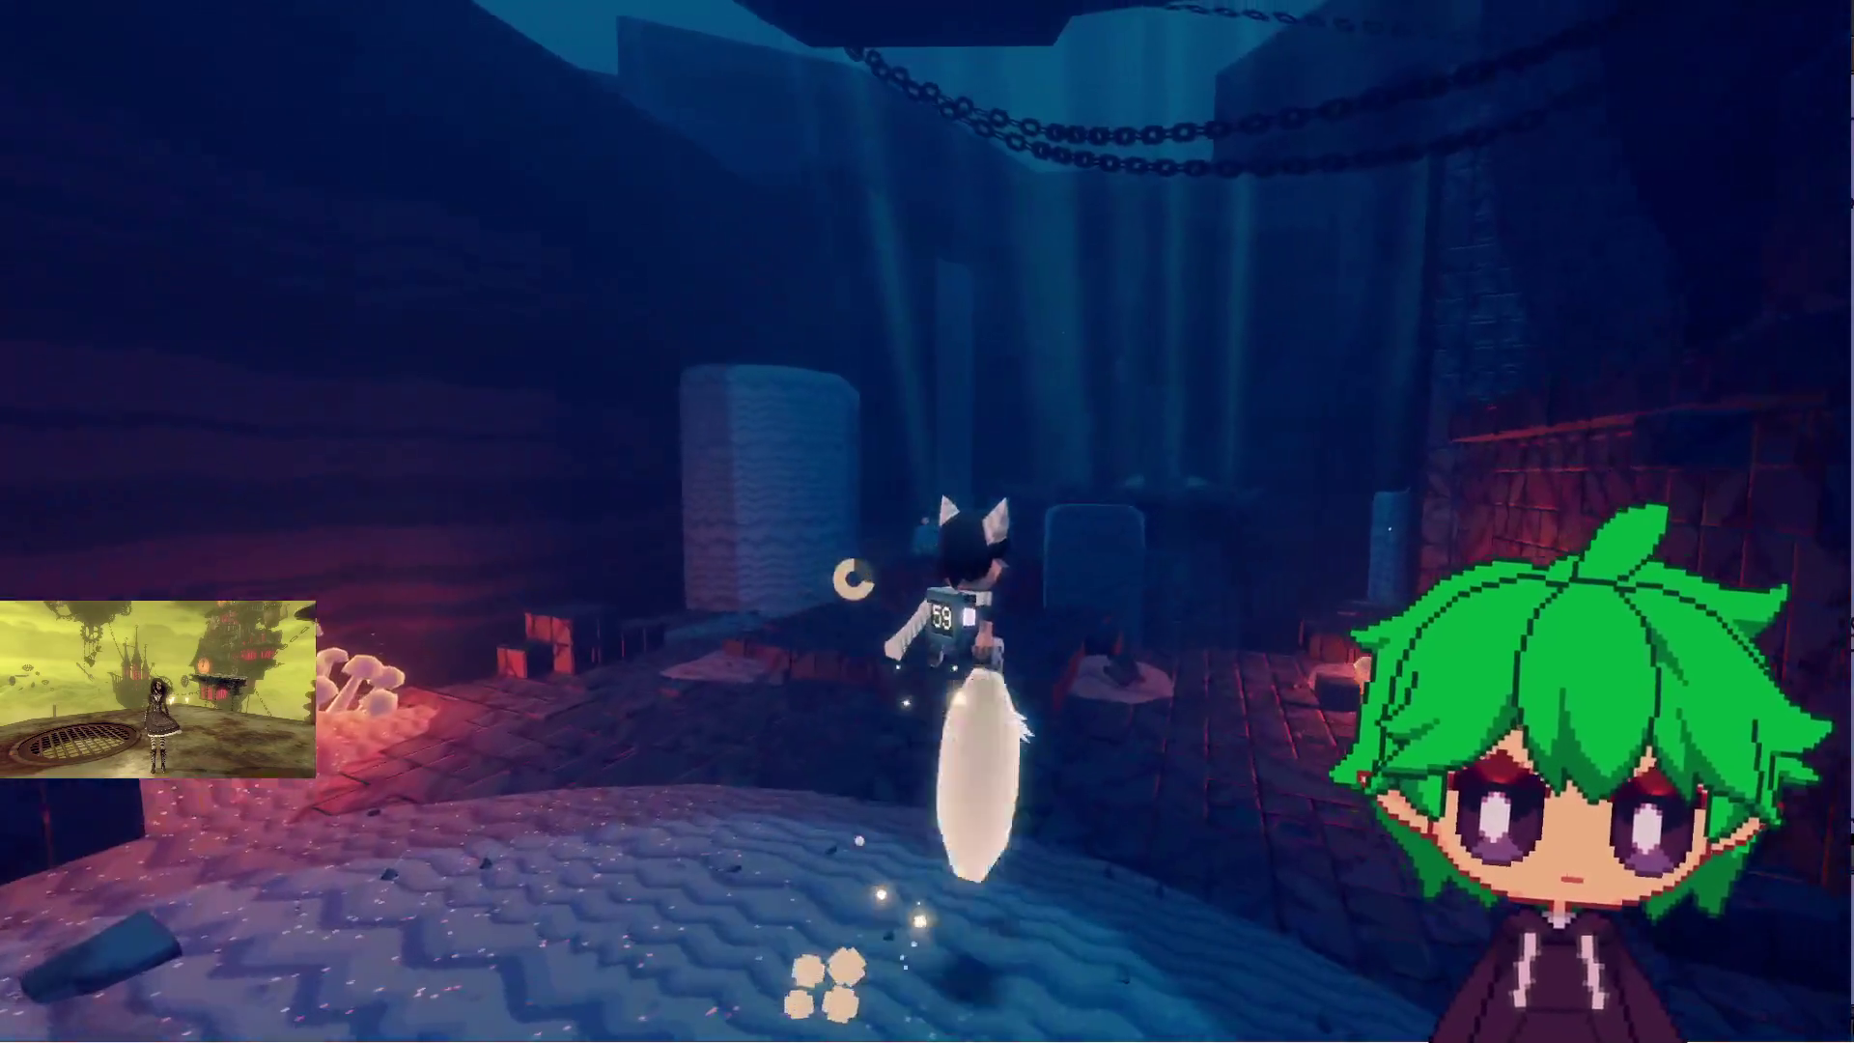
- Frame the character and doorway block in photo mode, then return to play
key(p)
key(w)
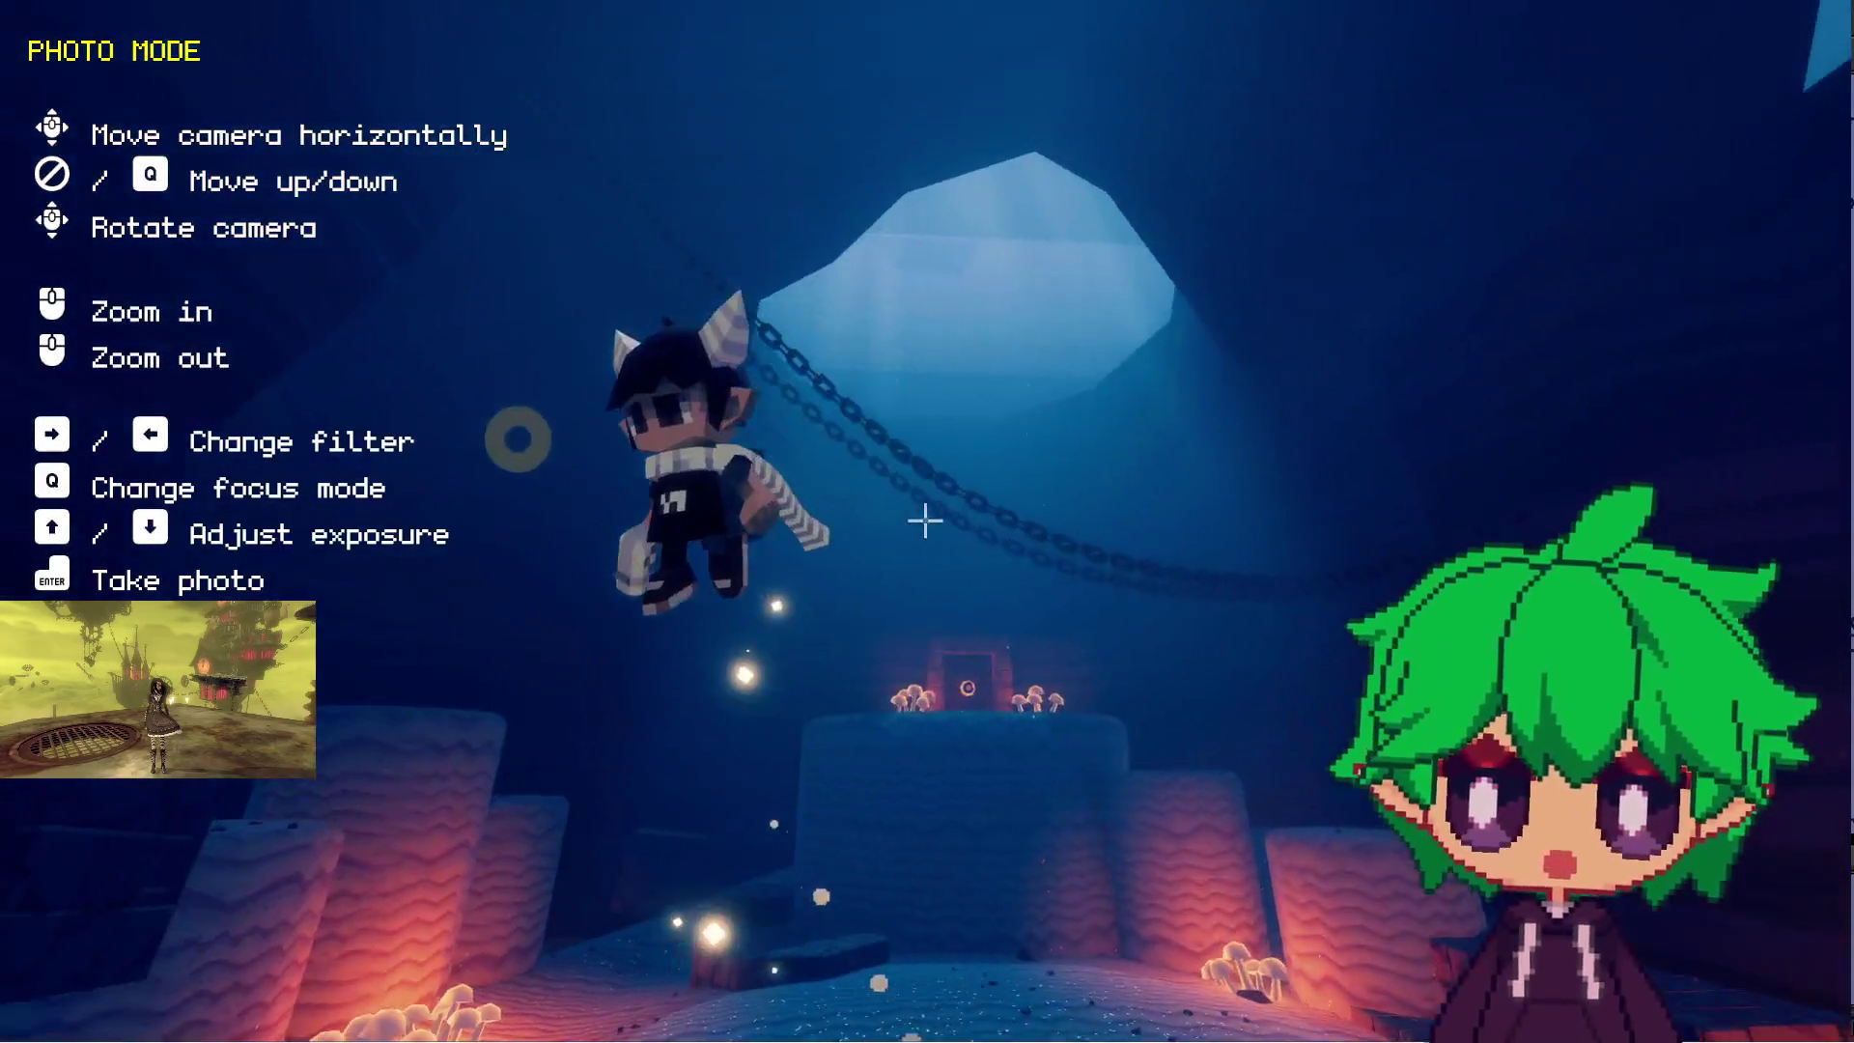
key(w)
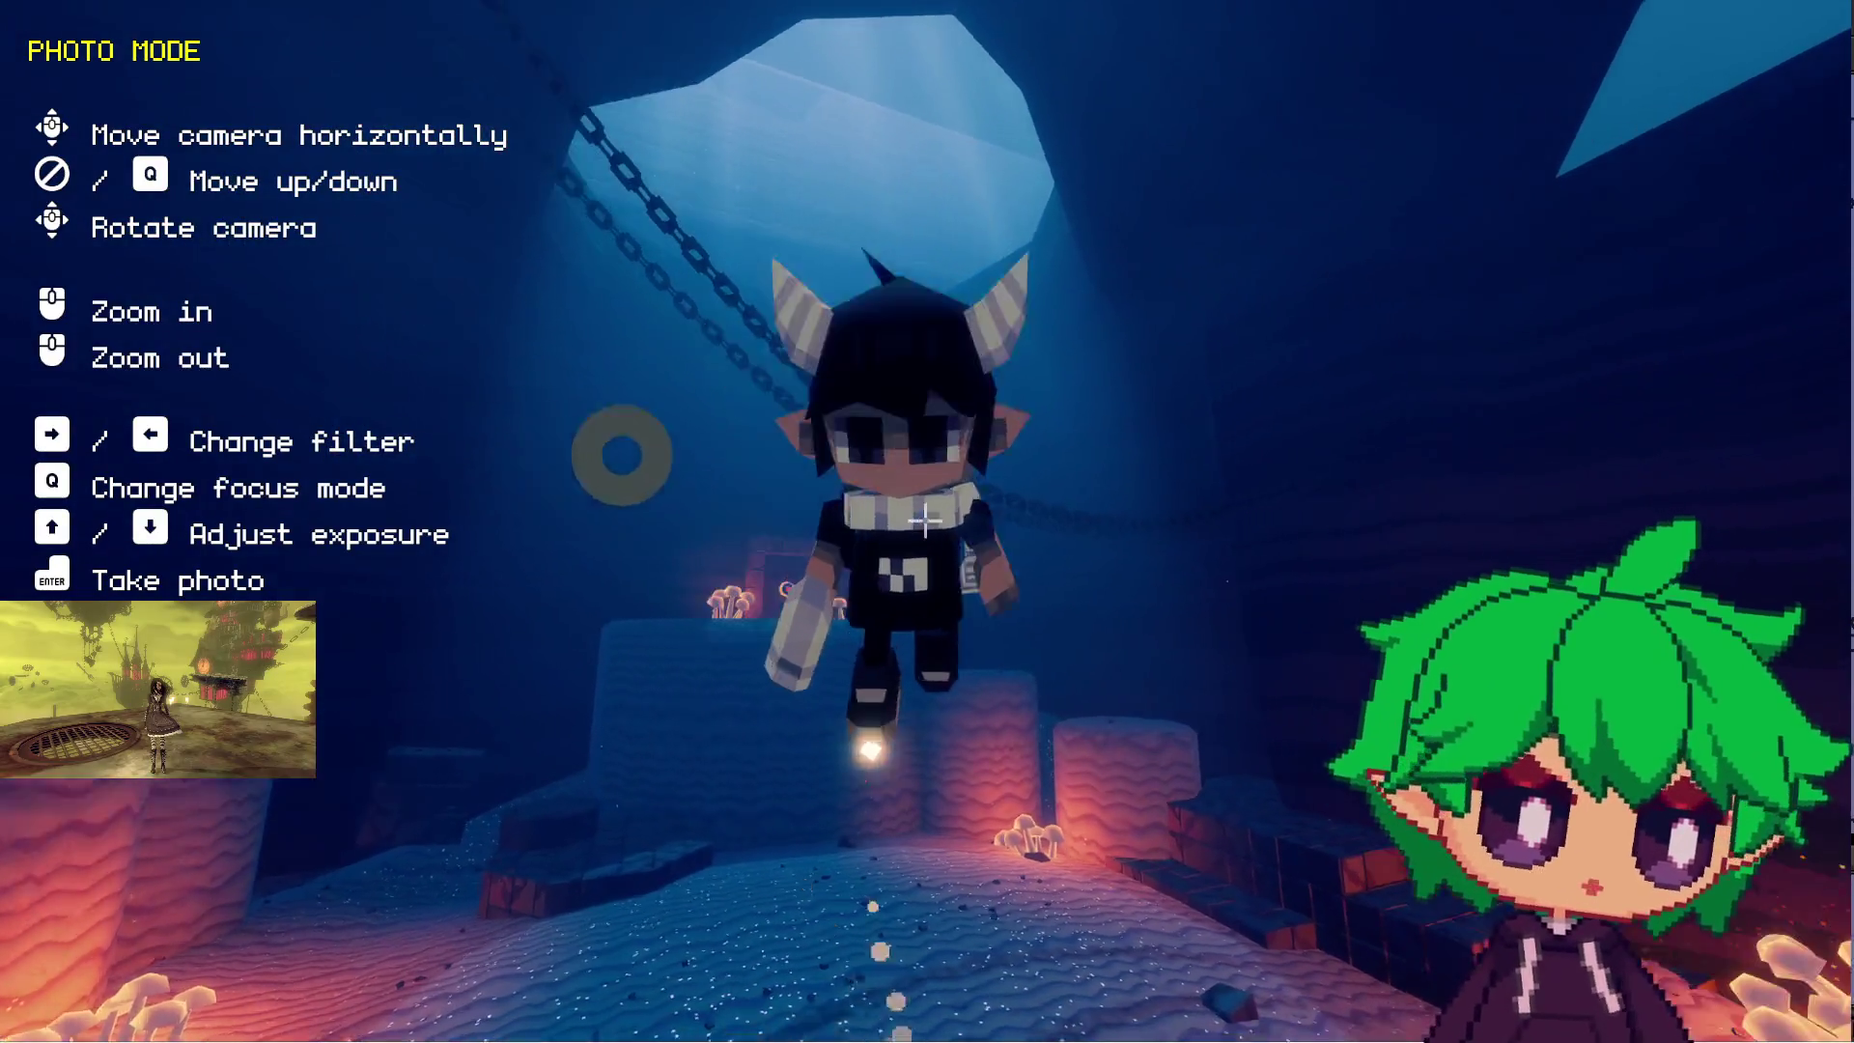
key(w)
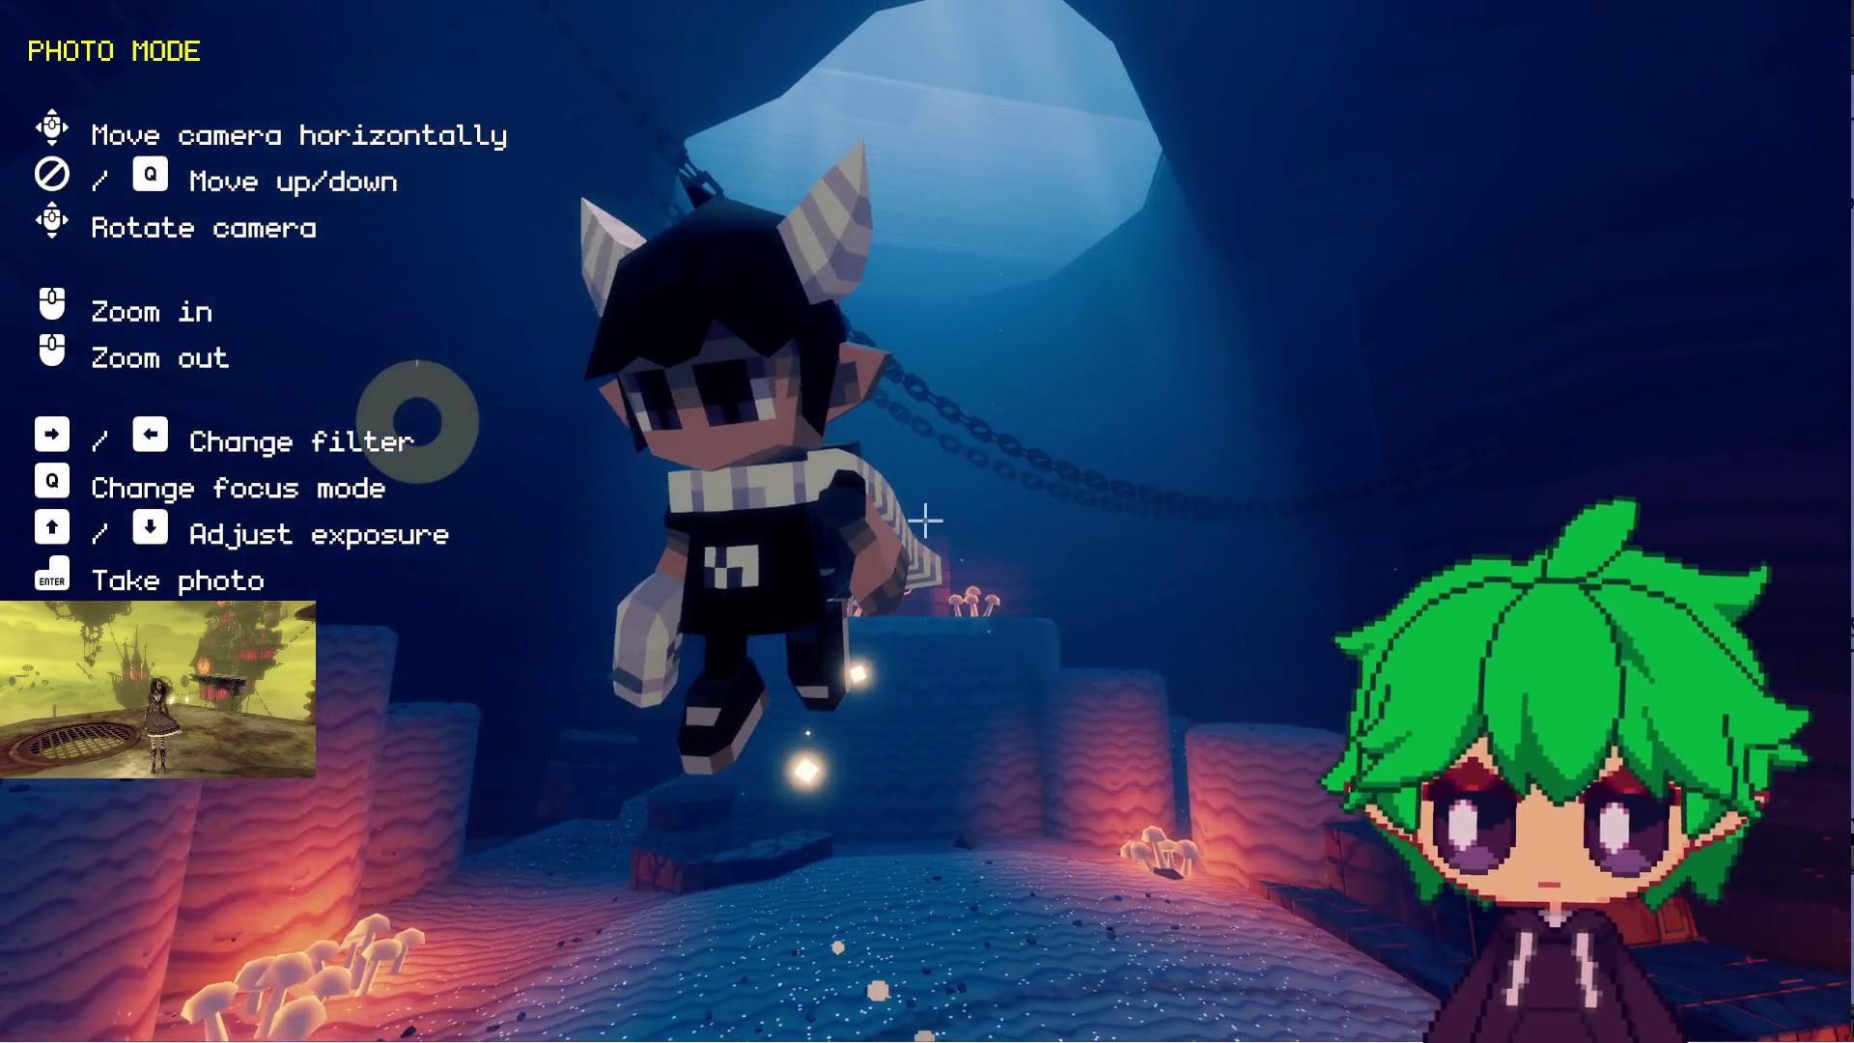
key(w)
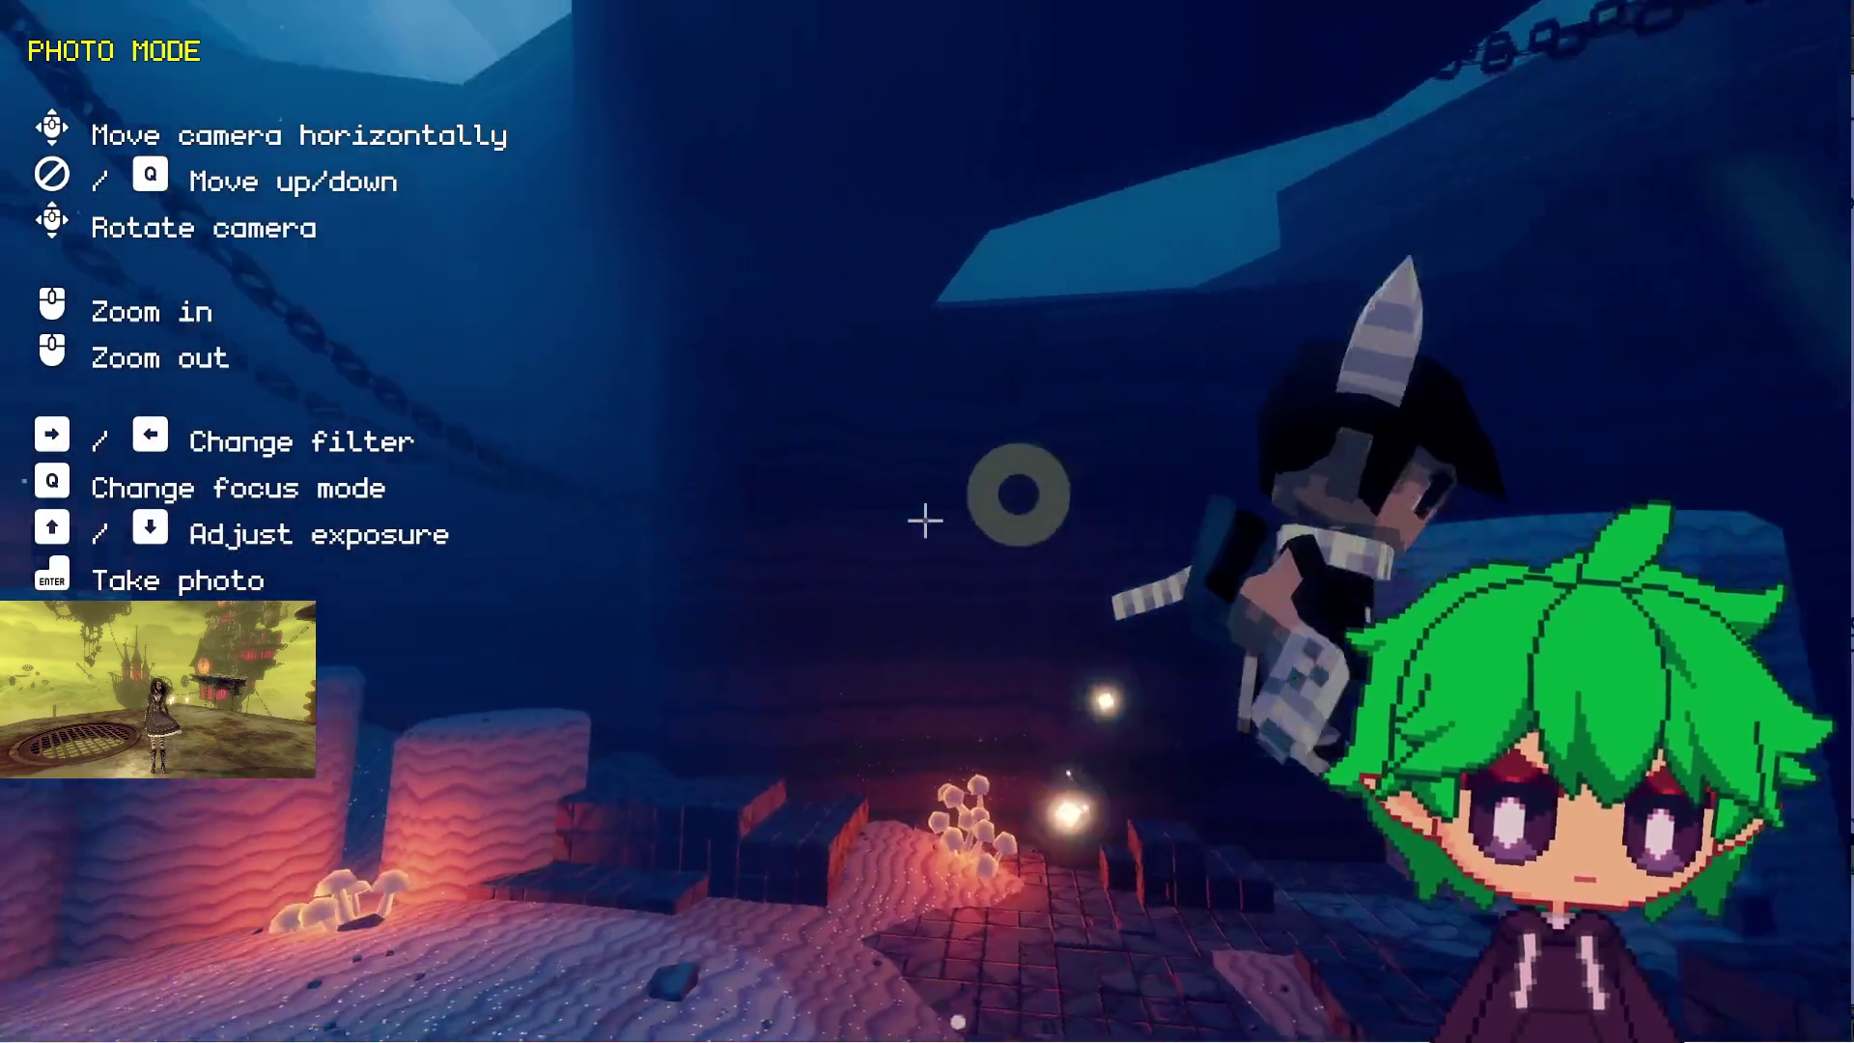
key(w)
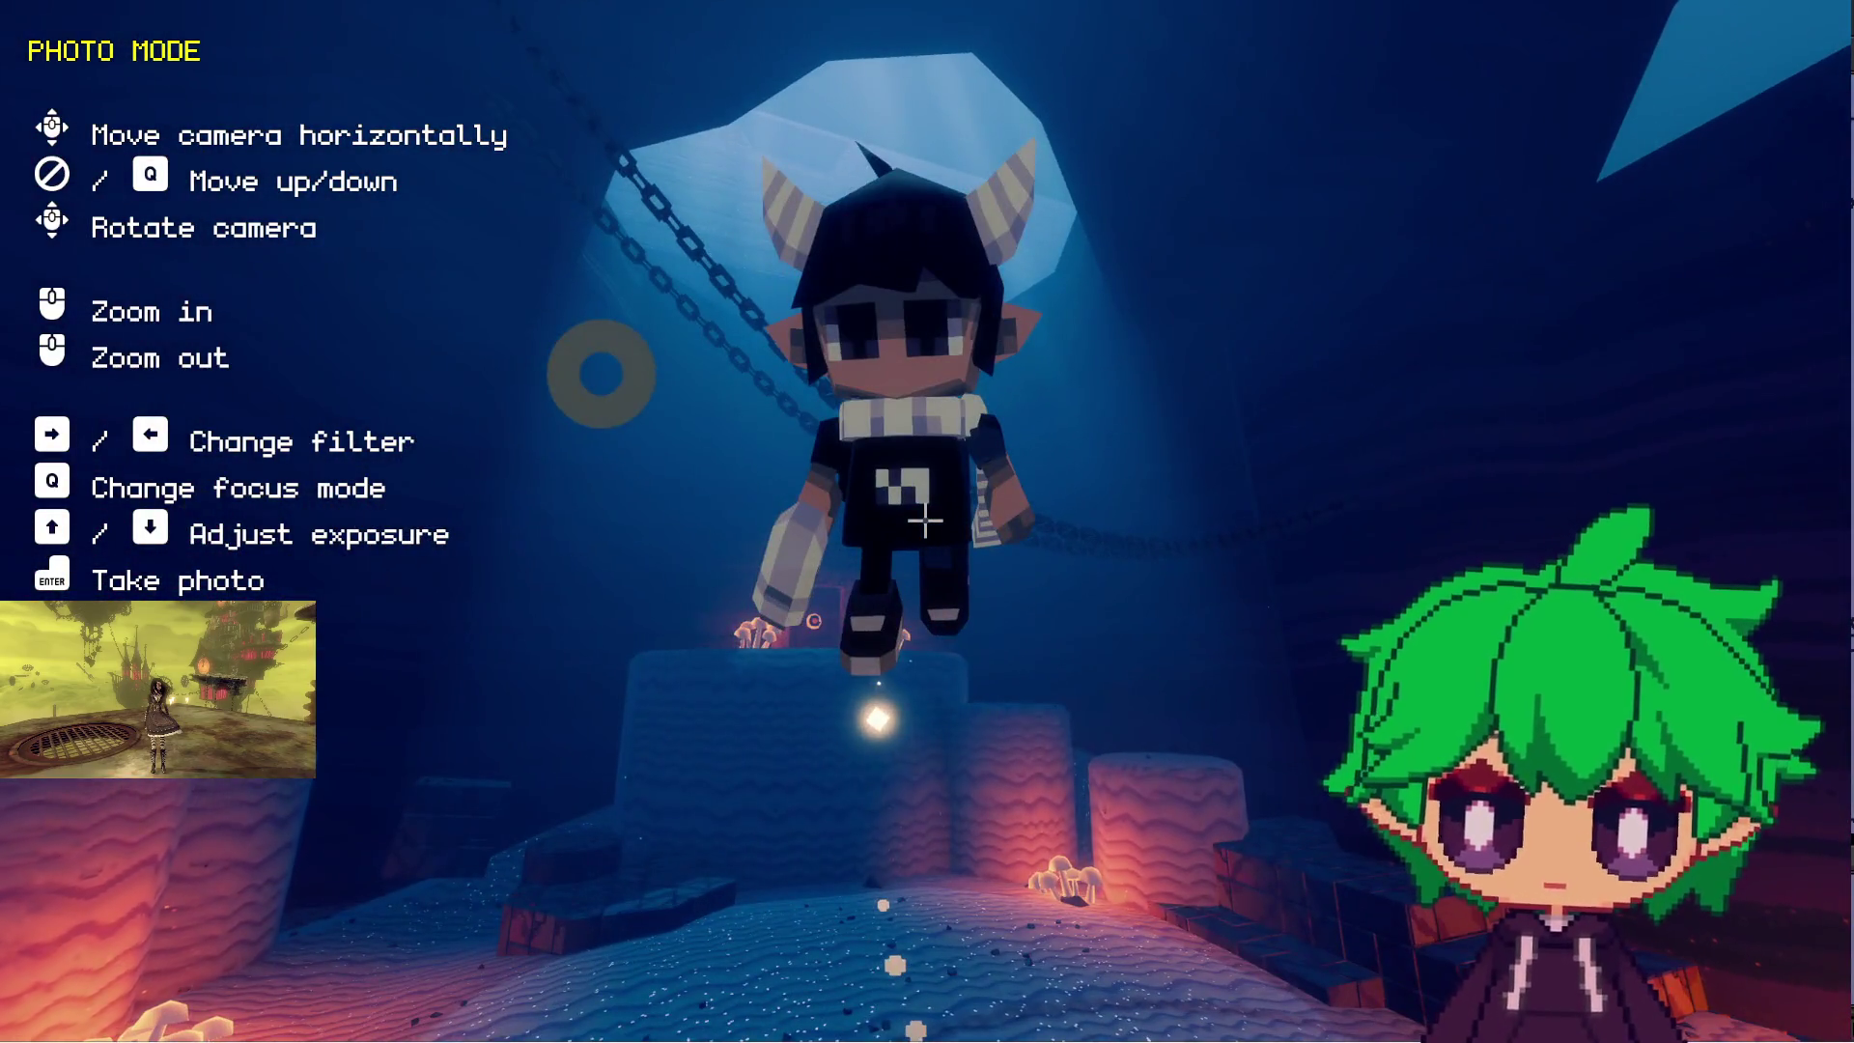
key(Escape)
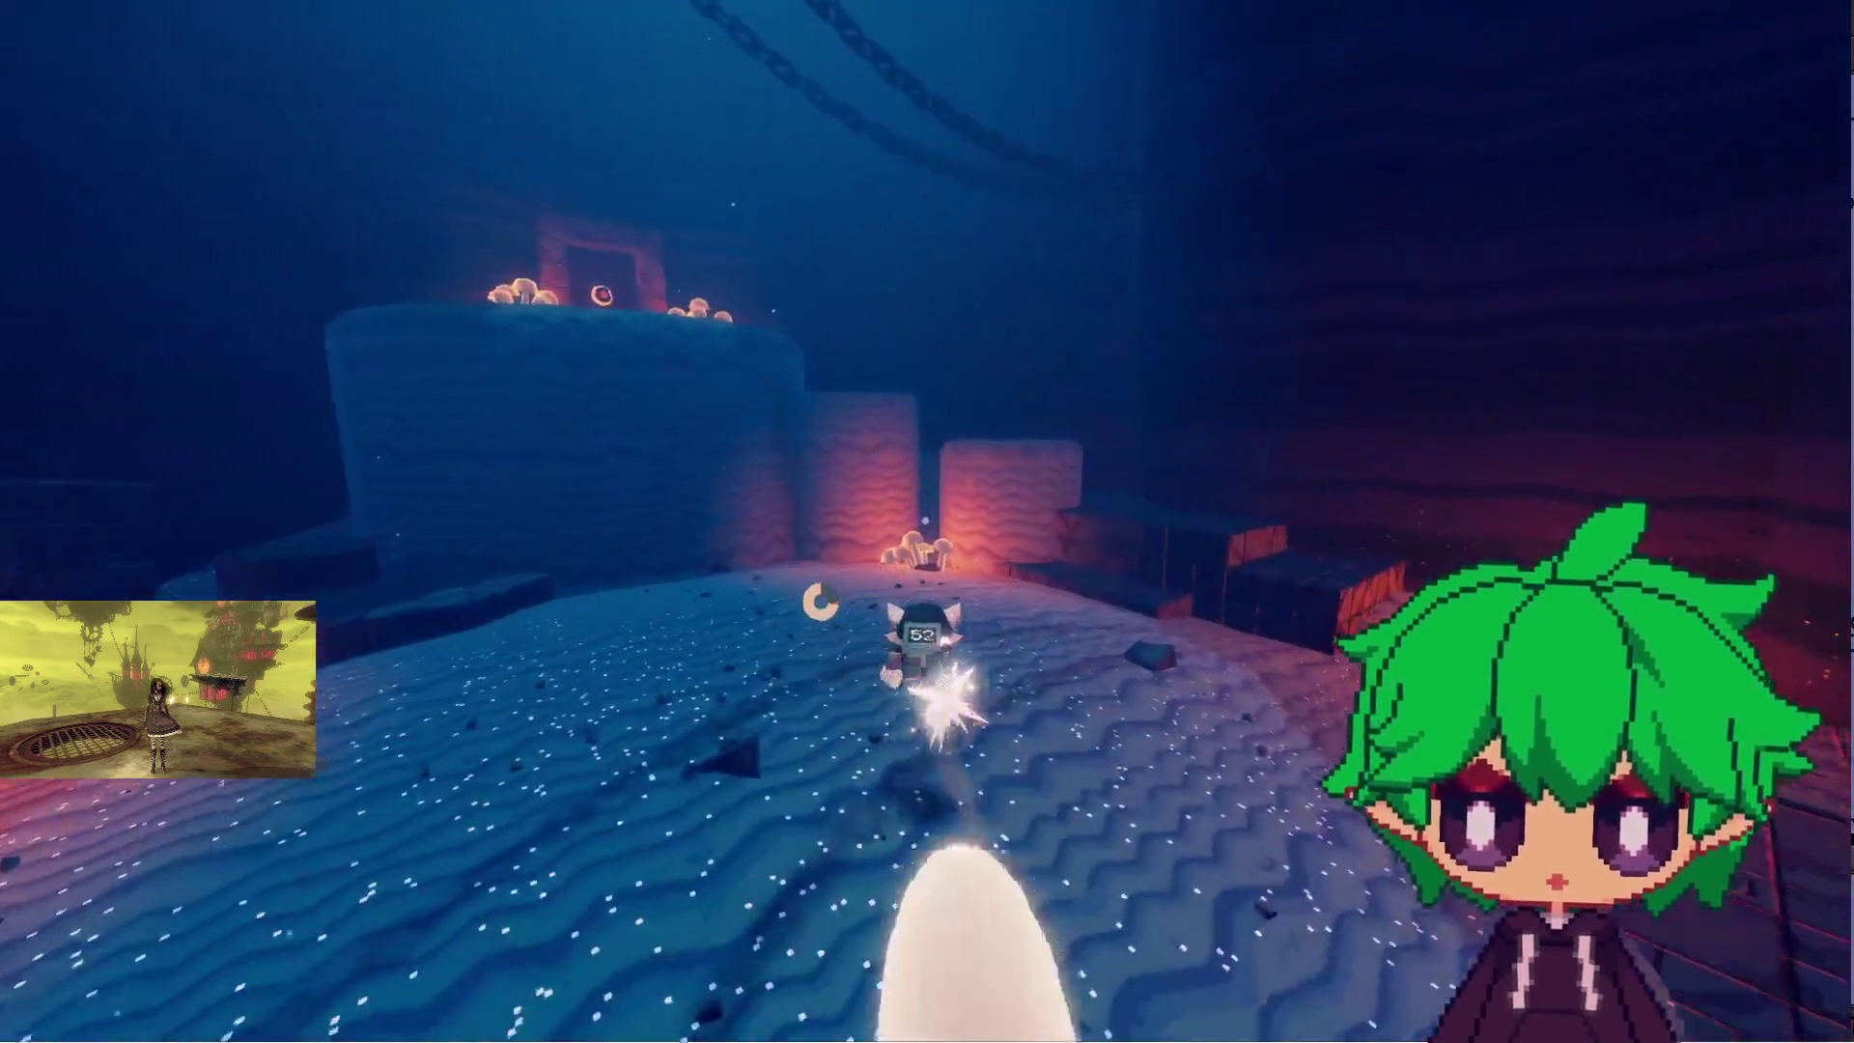
- Run through the mushroom-lined doorway and blue room to the two skull enemies
key(w)
key(space)
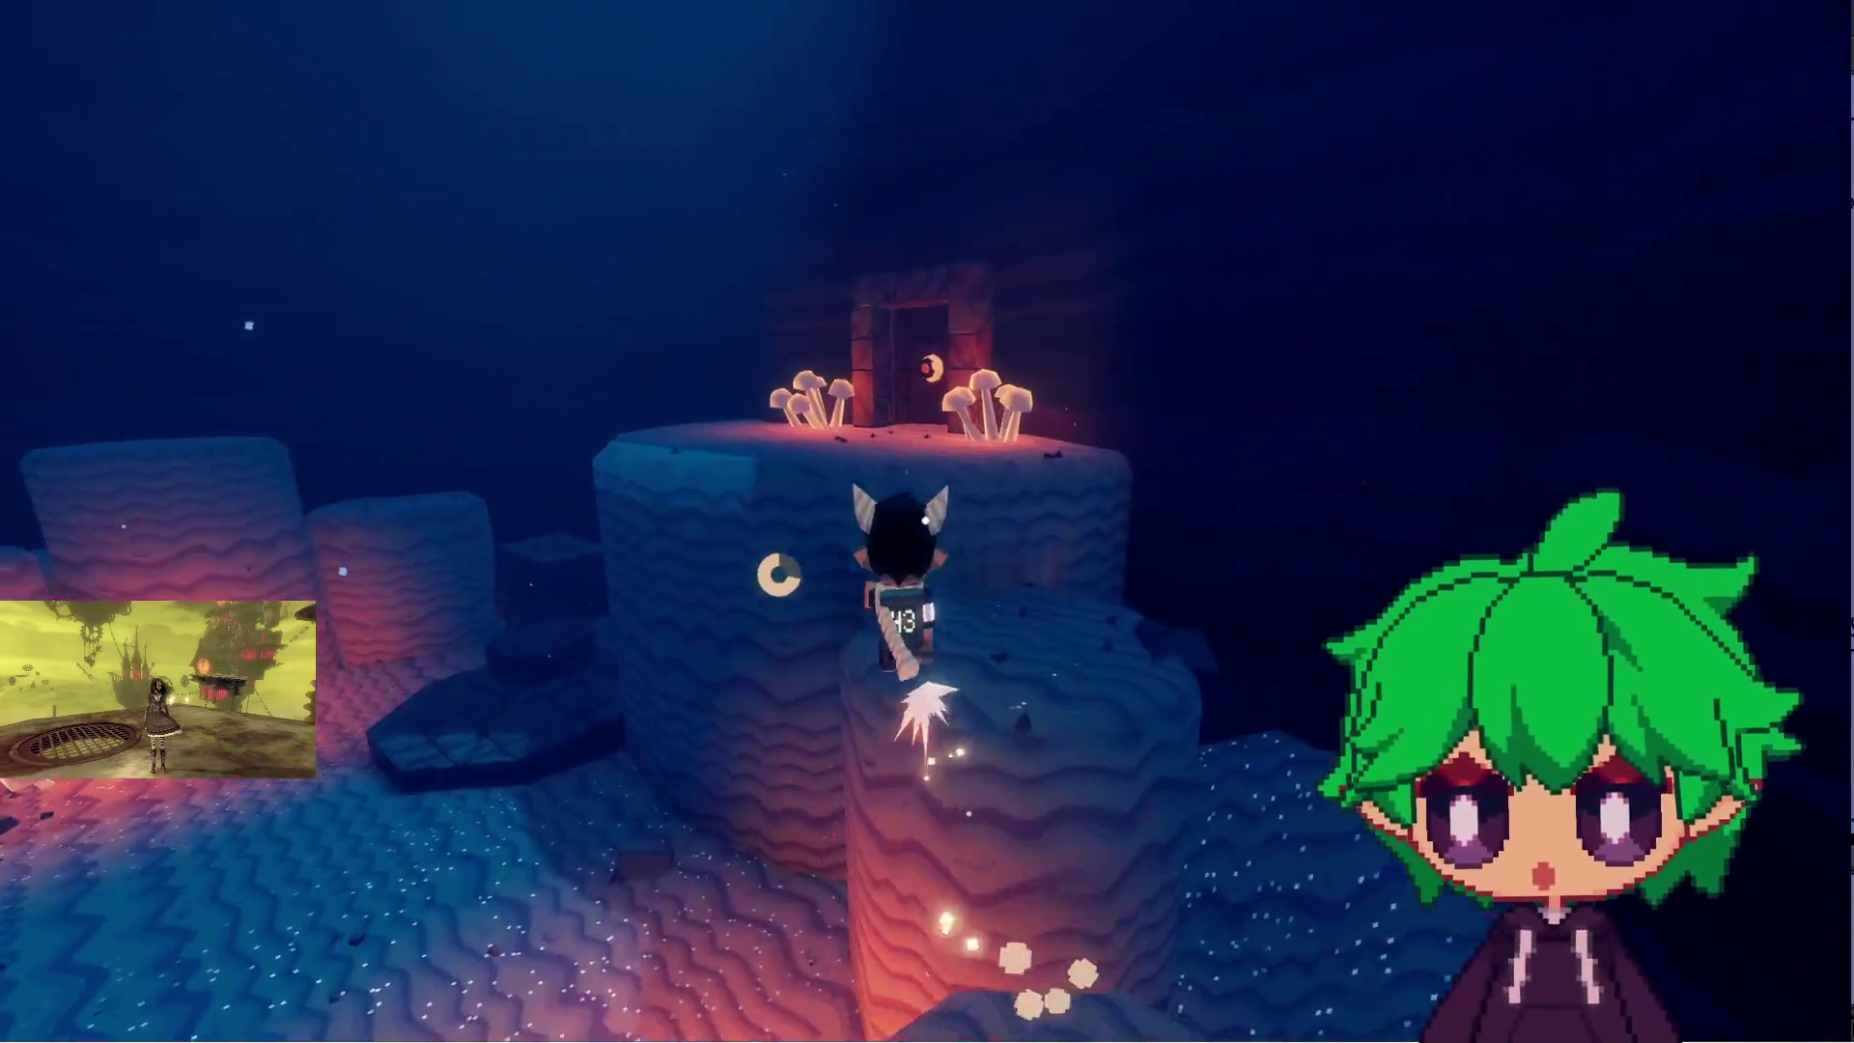
key(w)
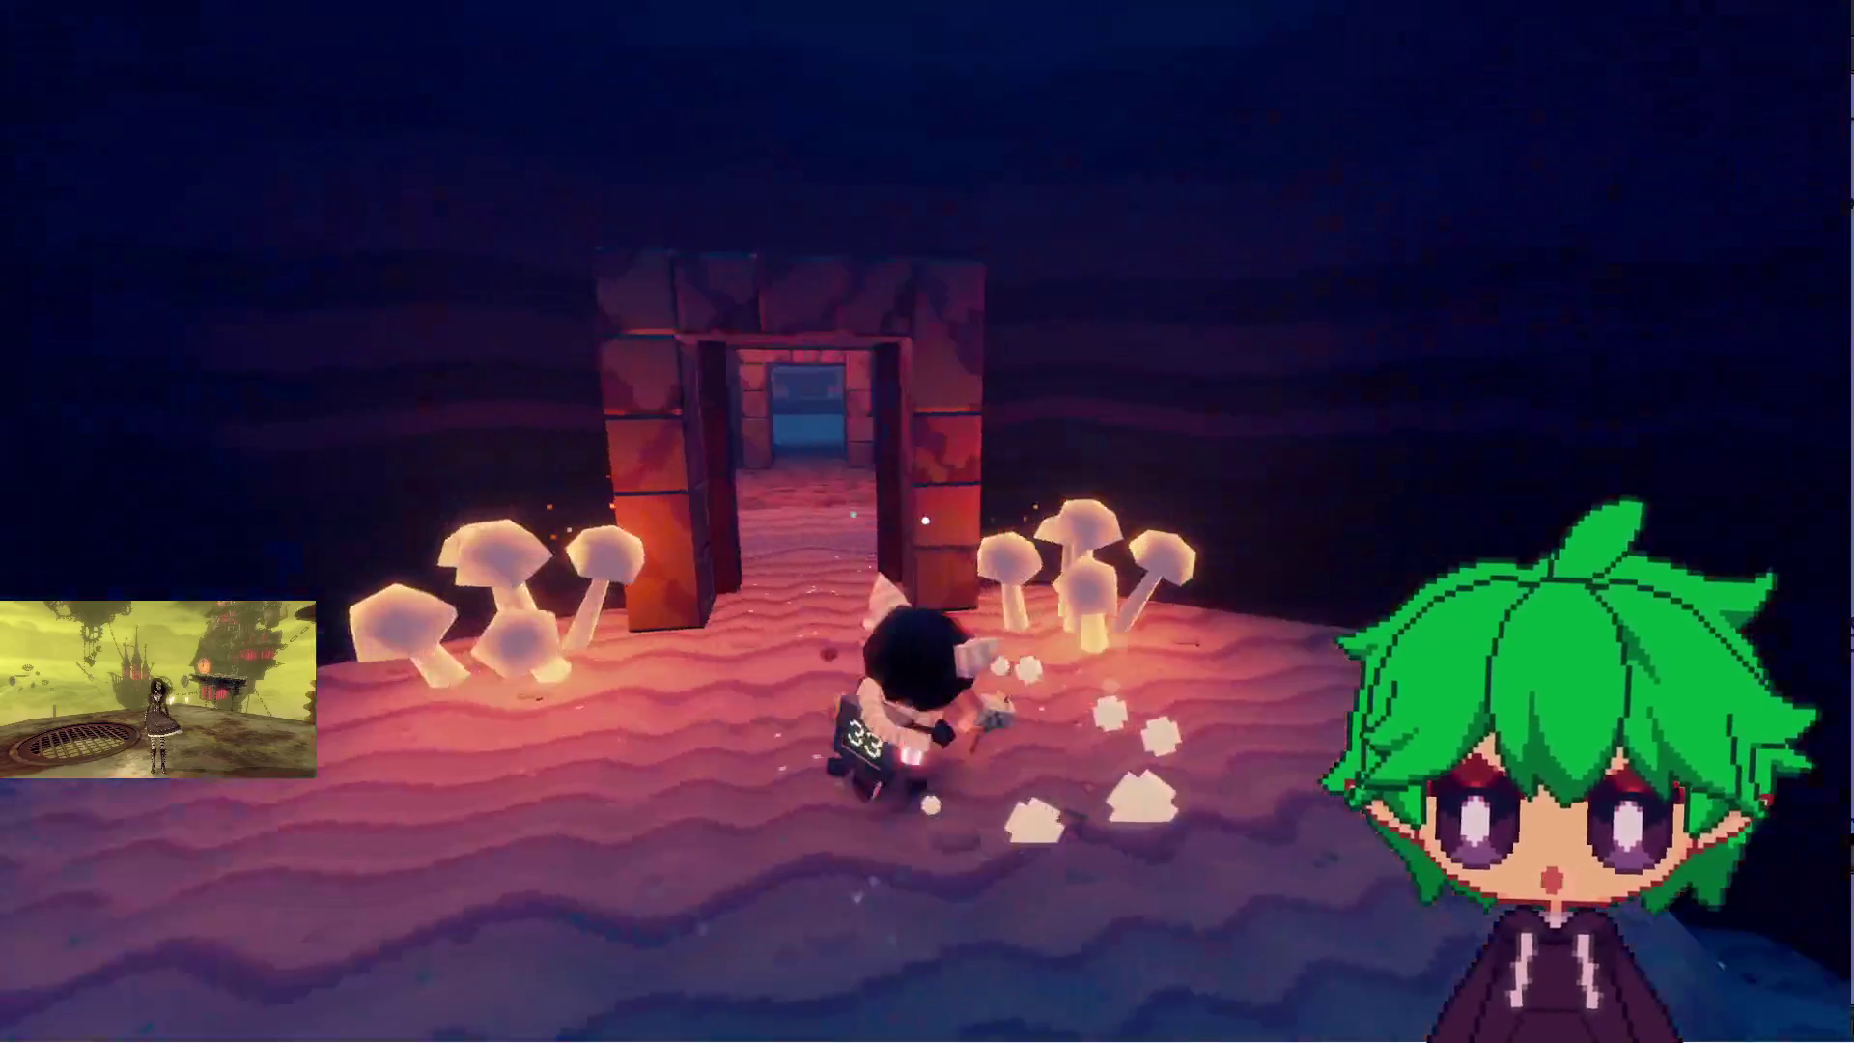
key(w)
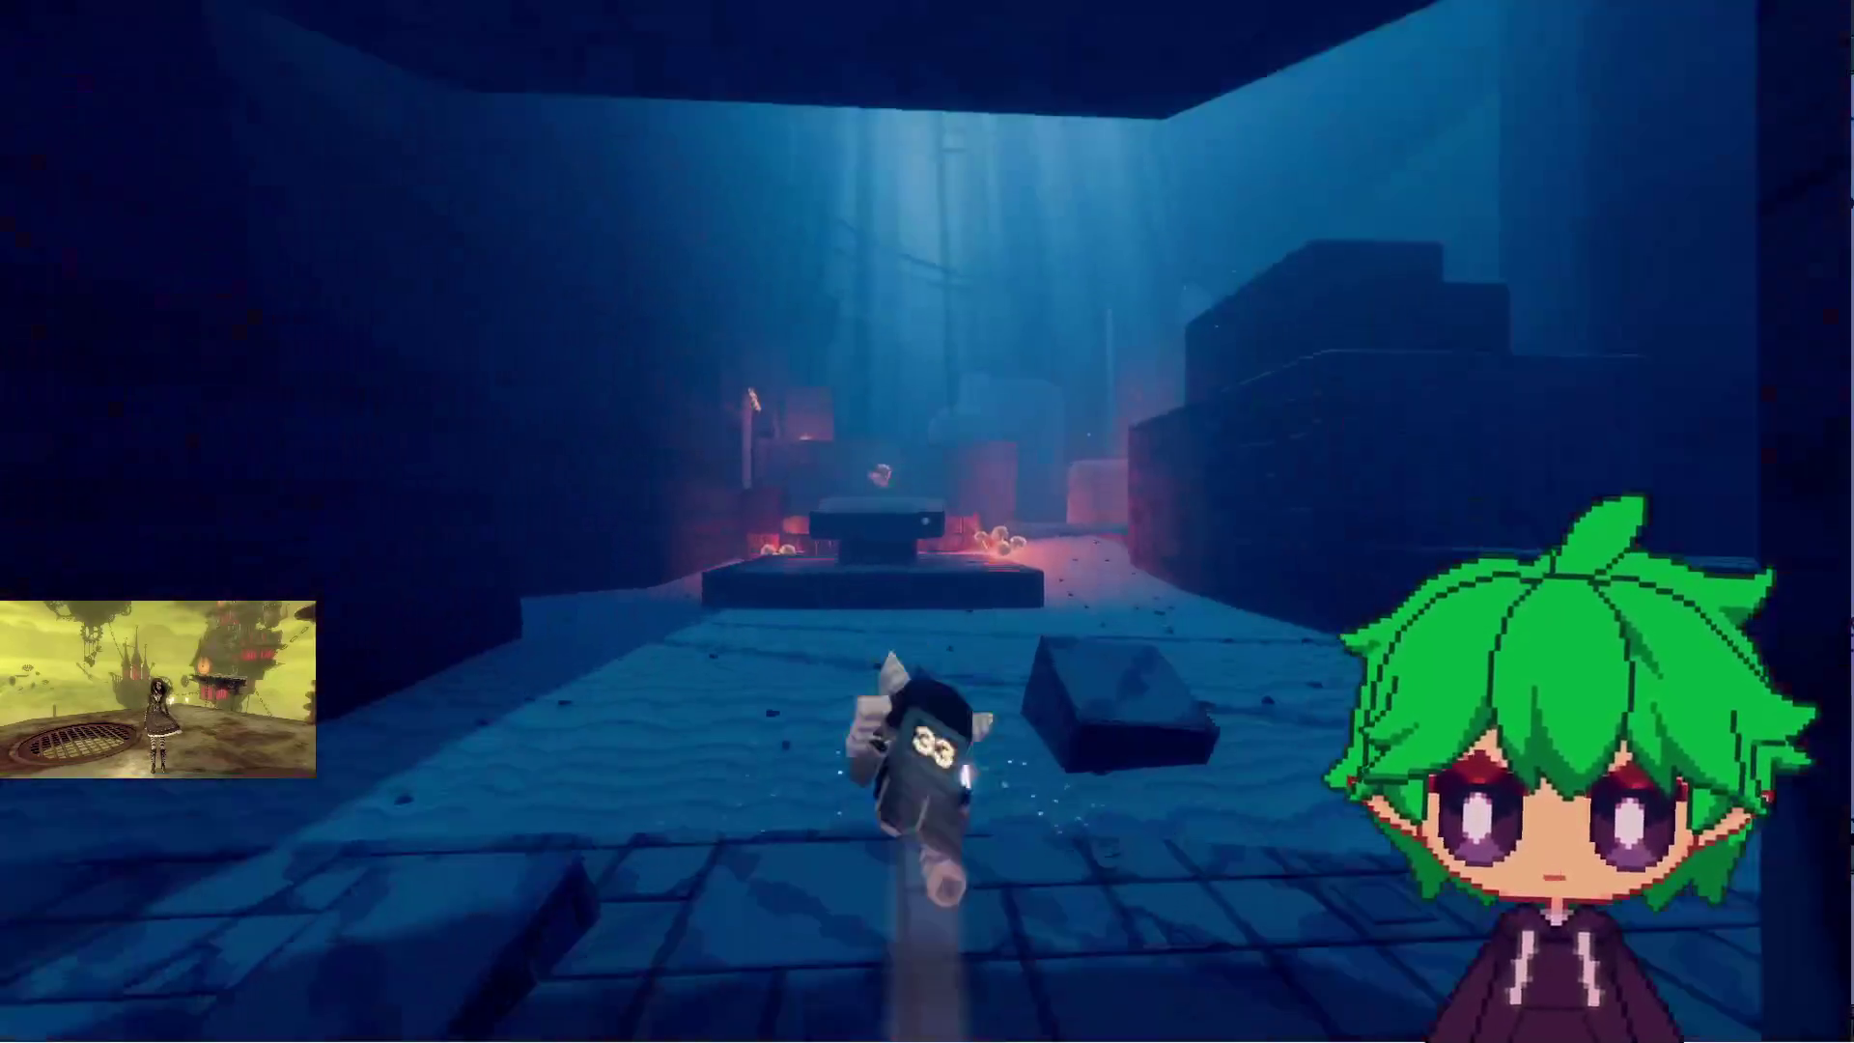
key(w)
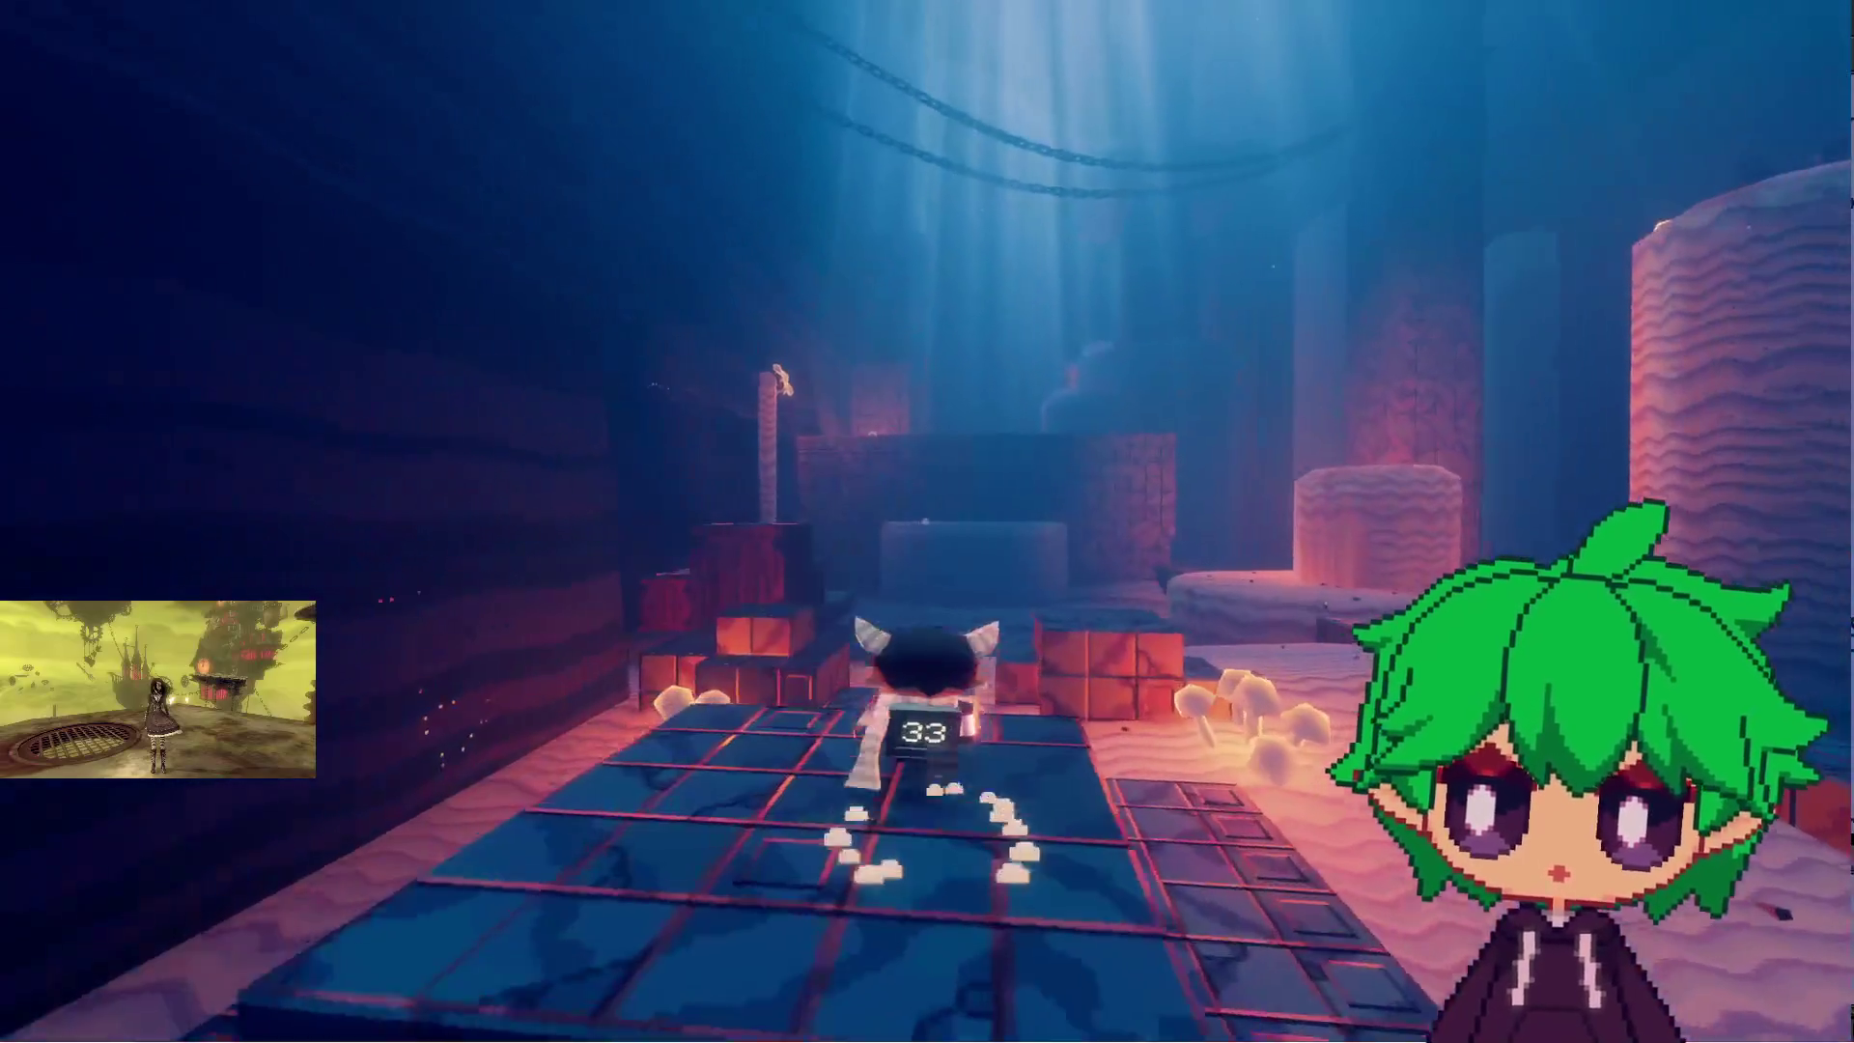
key(w)
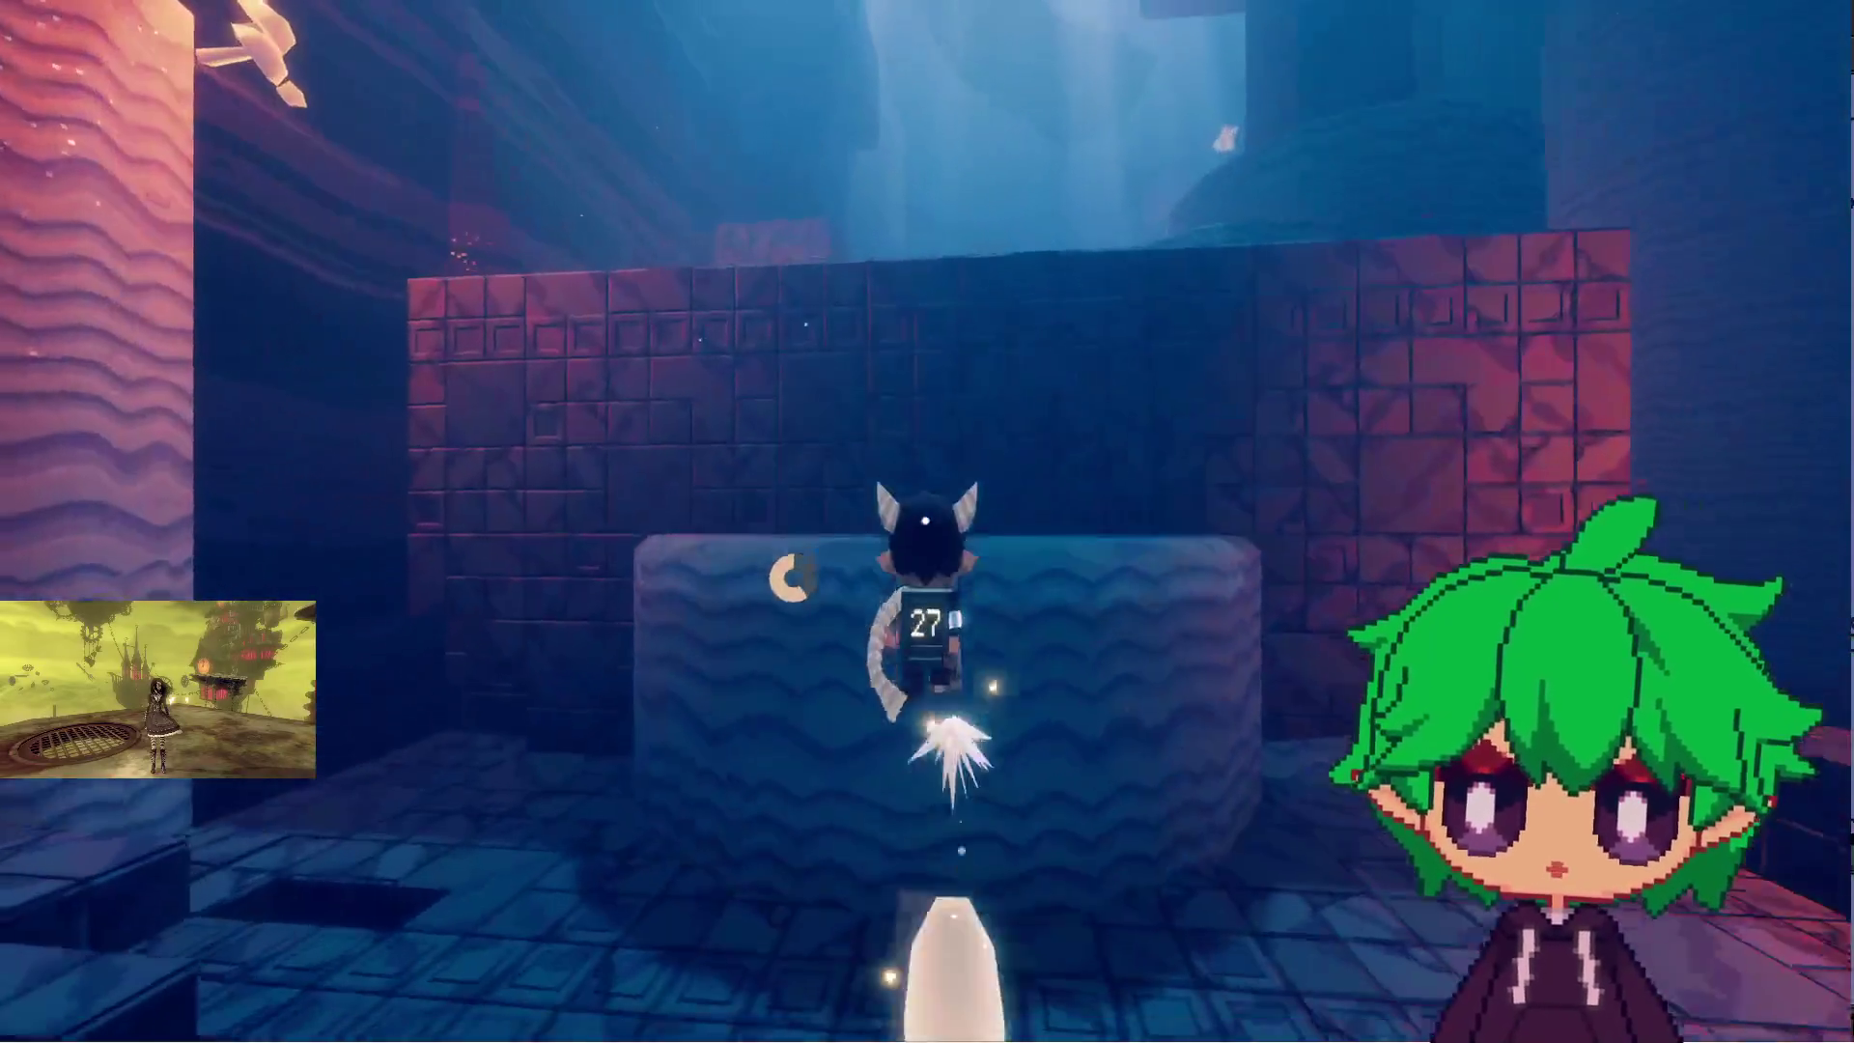
key(w)
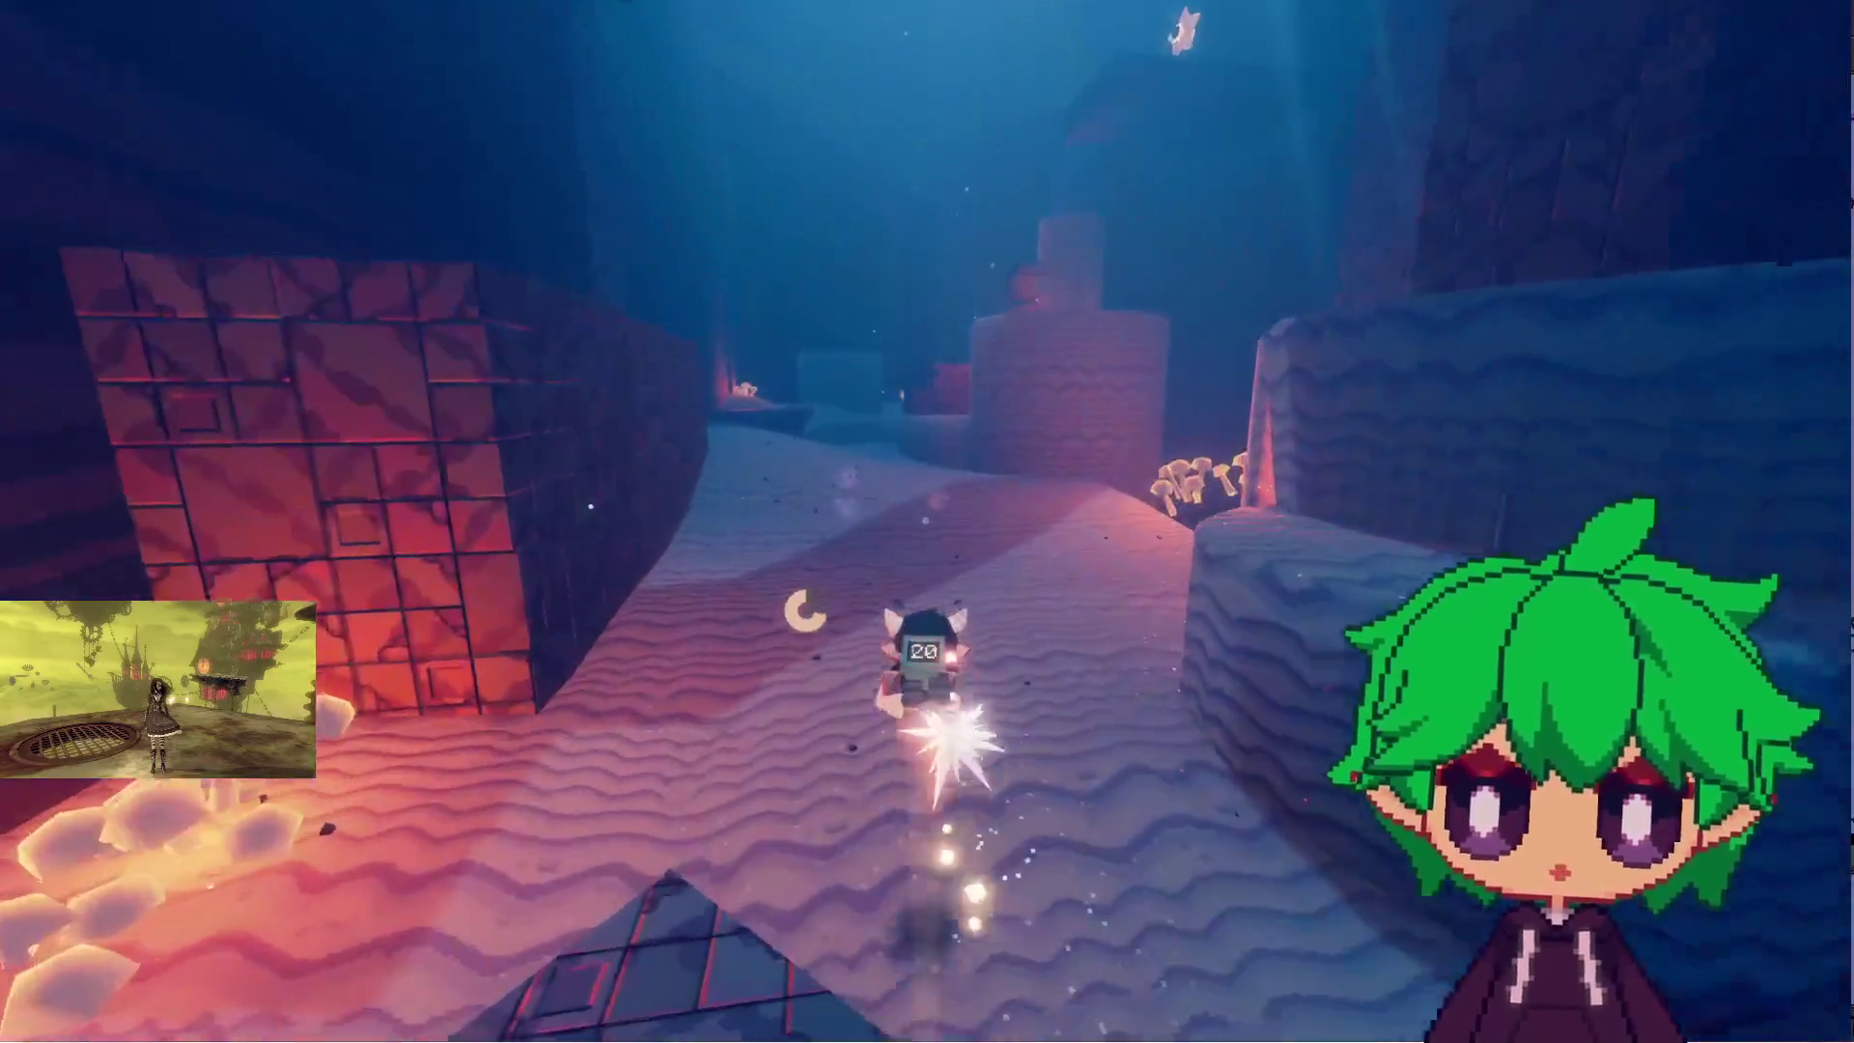
key(w)
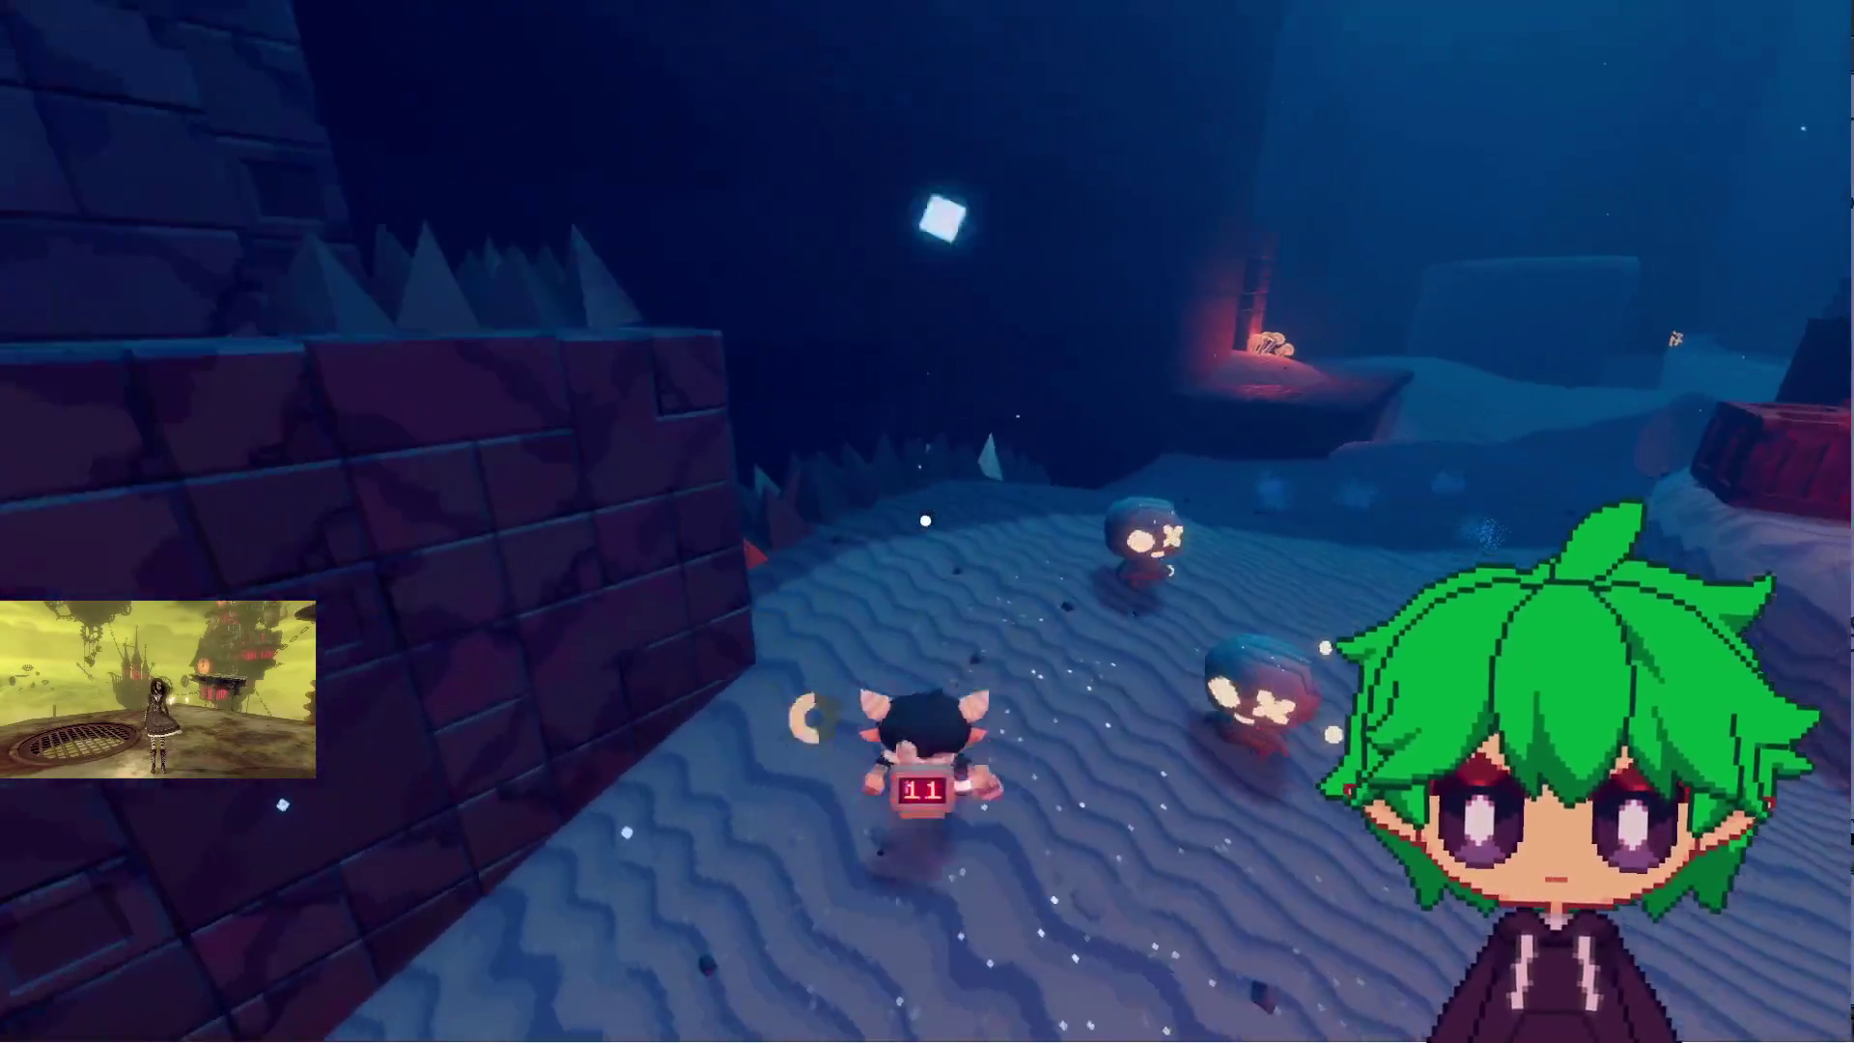
key(w)
- Frame the character with the skull enemies and glowing blob in photo mode
key(p)
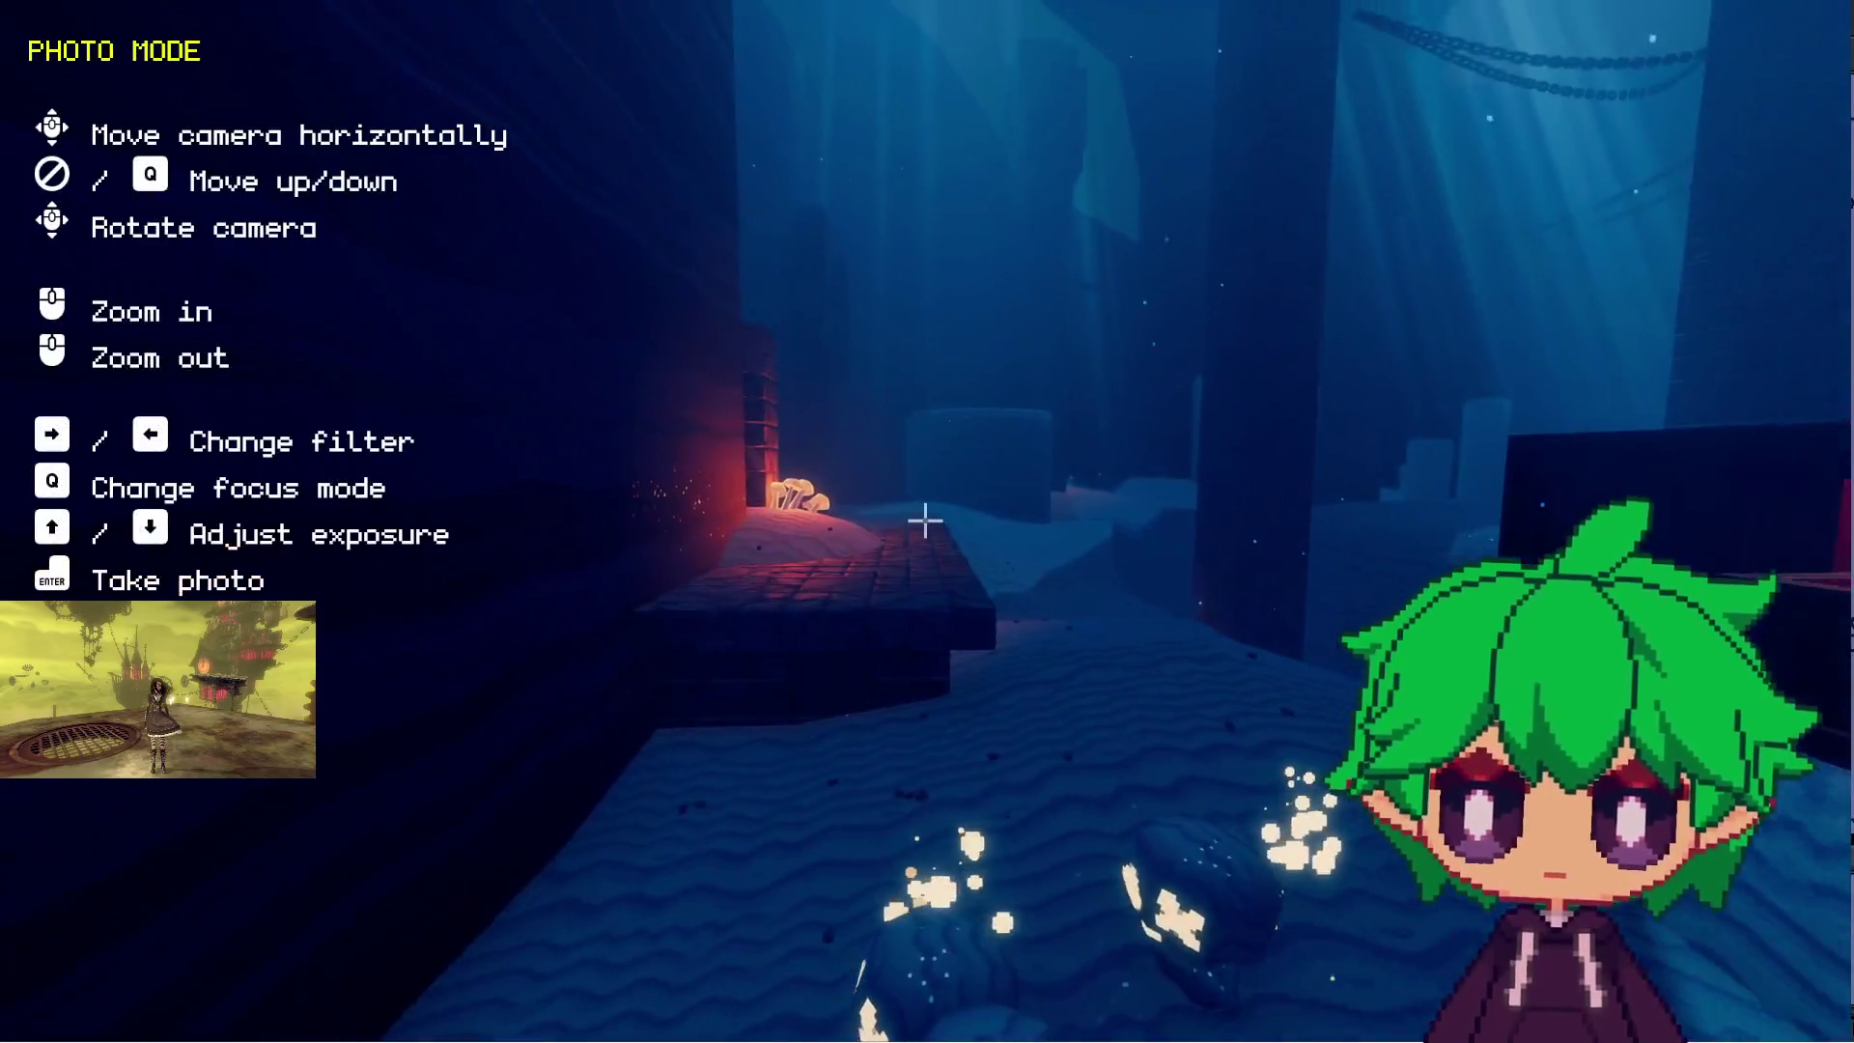
key(s)
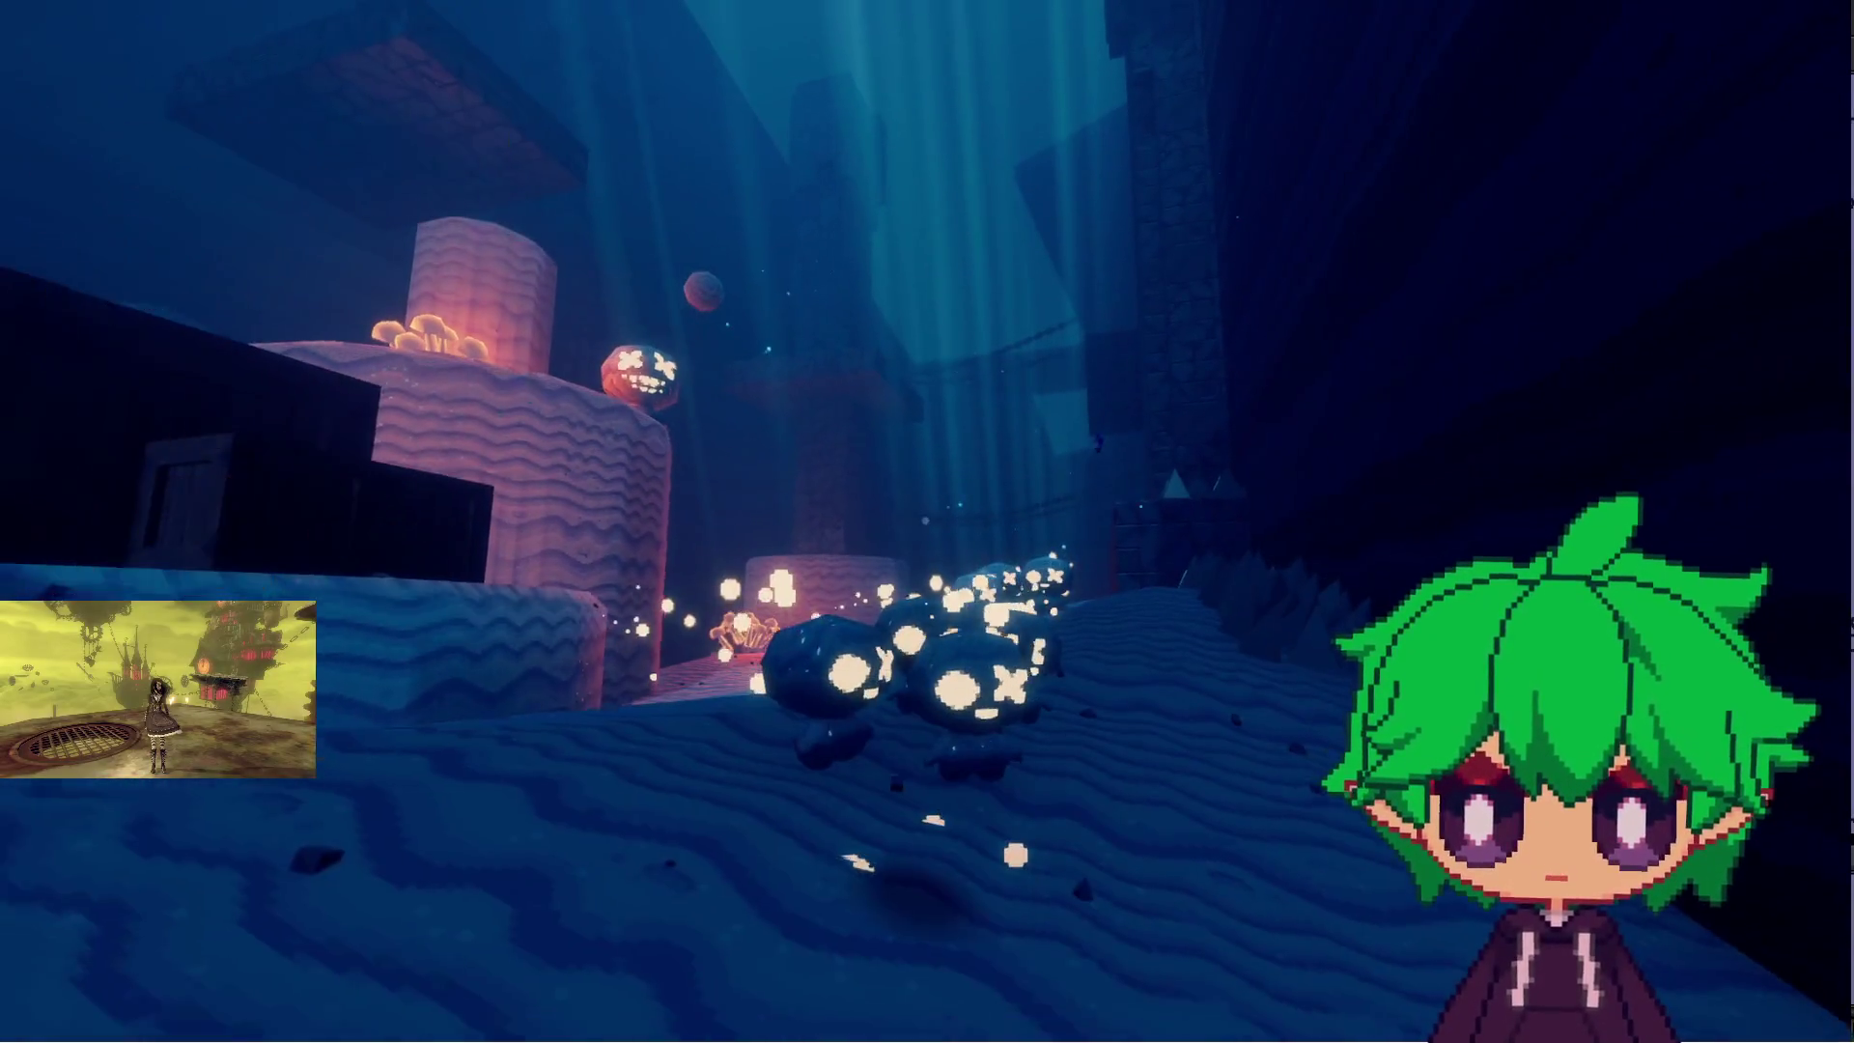
key(s)
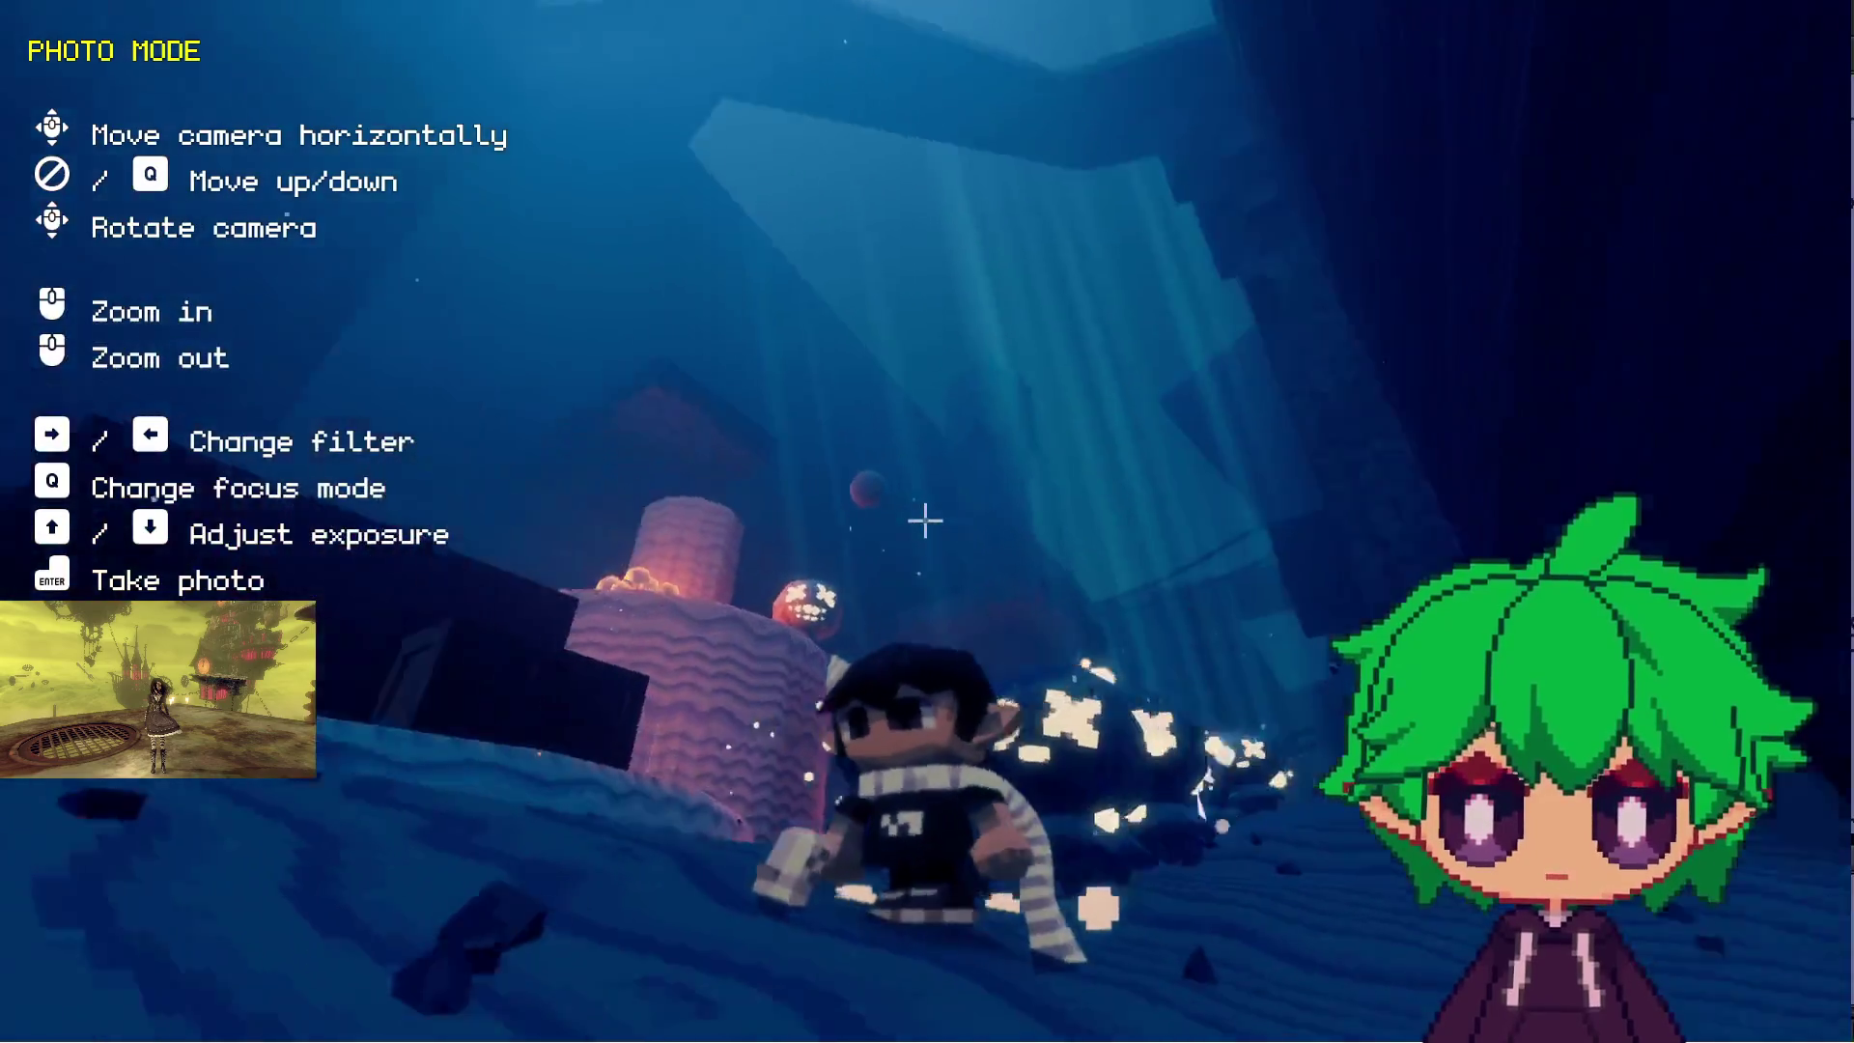
key(s)
key(Return)
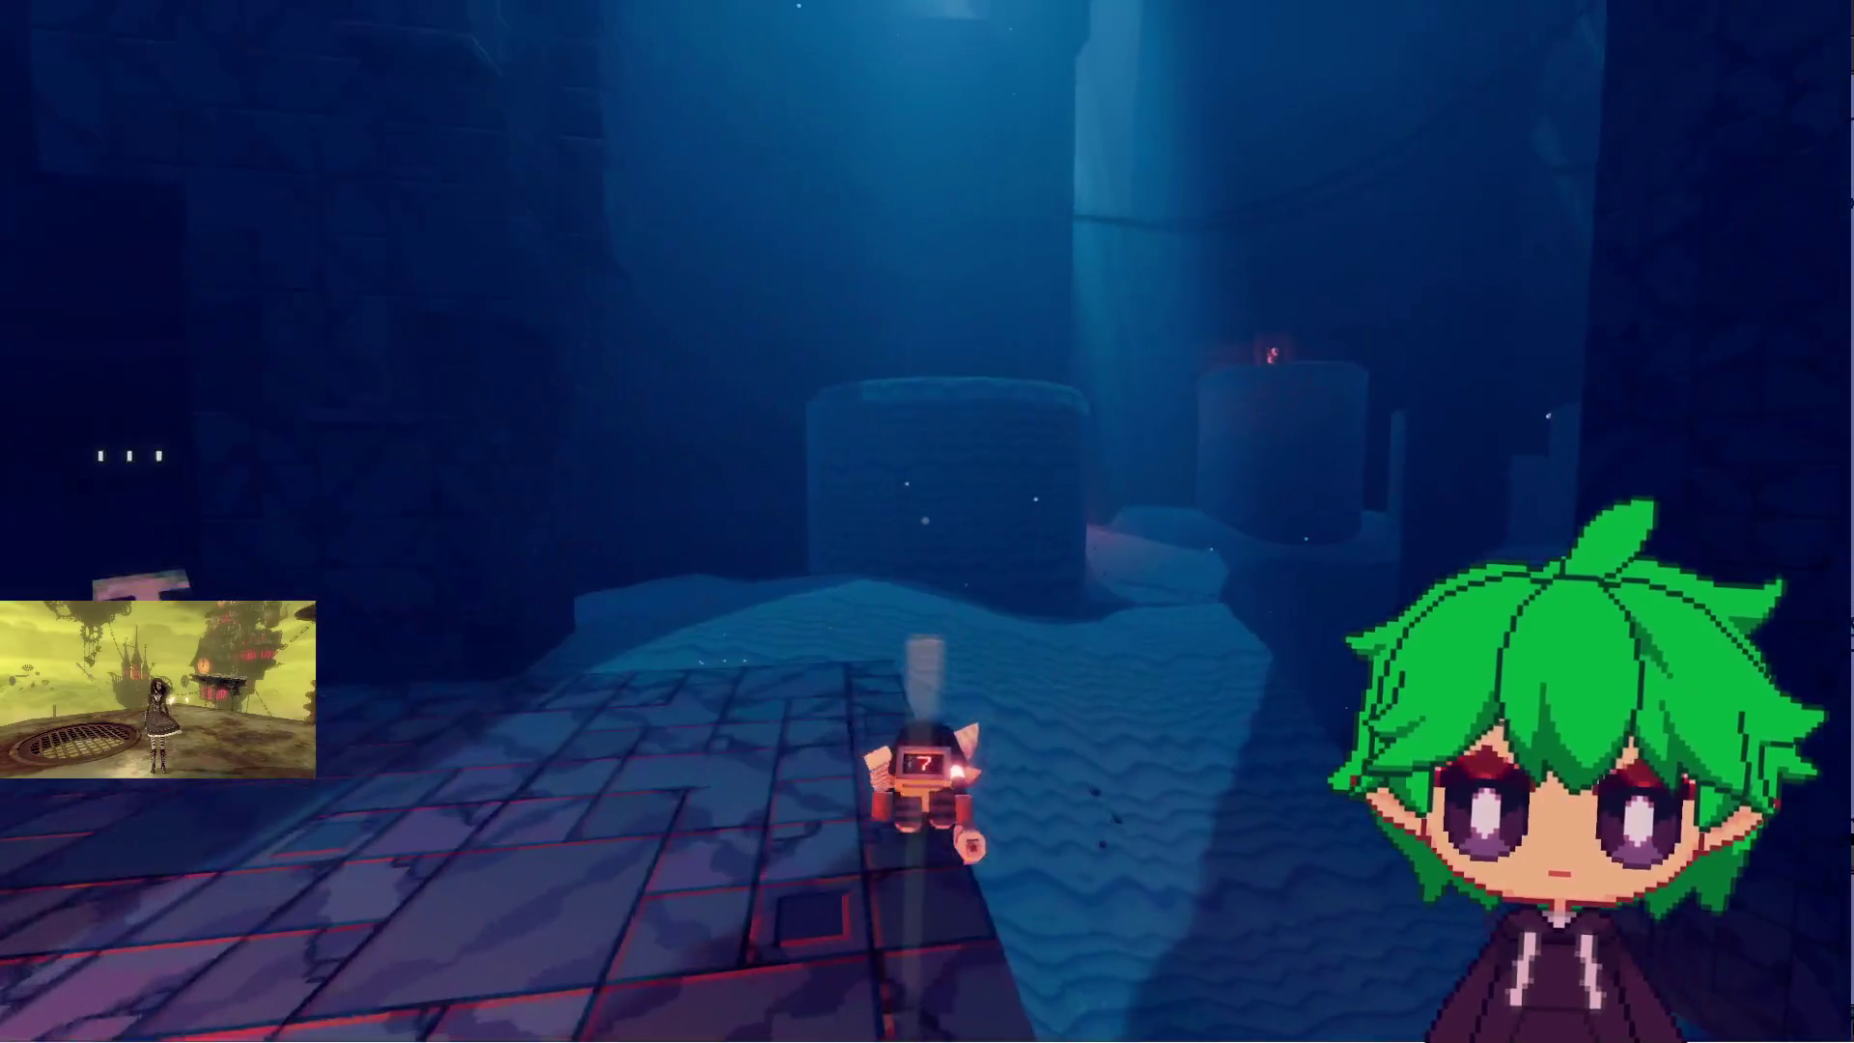
- Run across the sand onto the tiled floor, then pause and open the options
key(w)
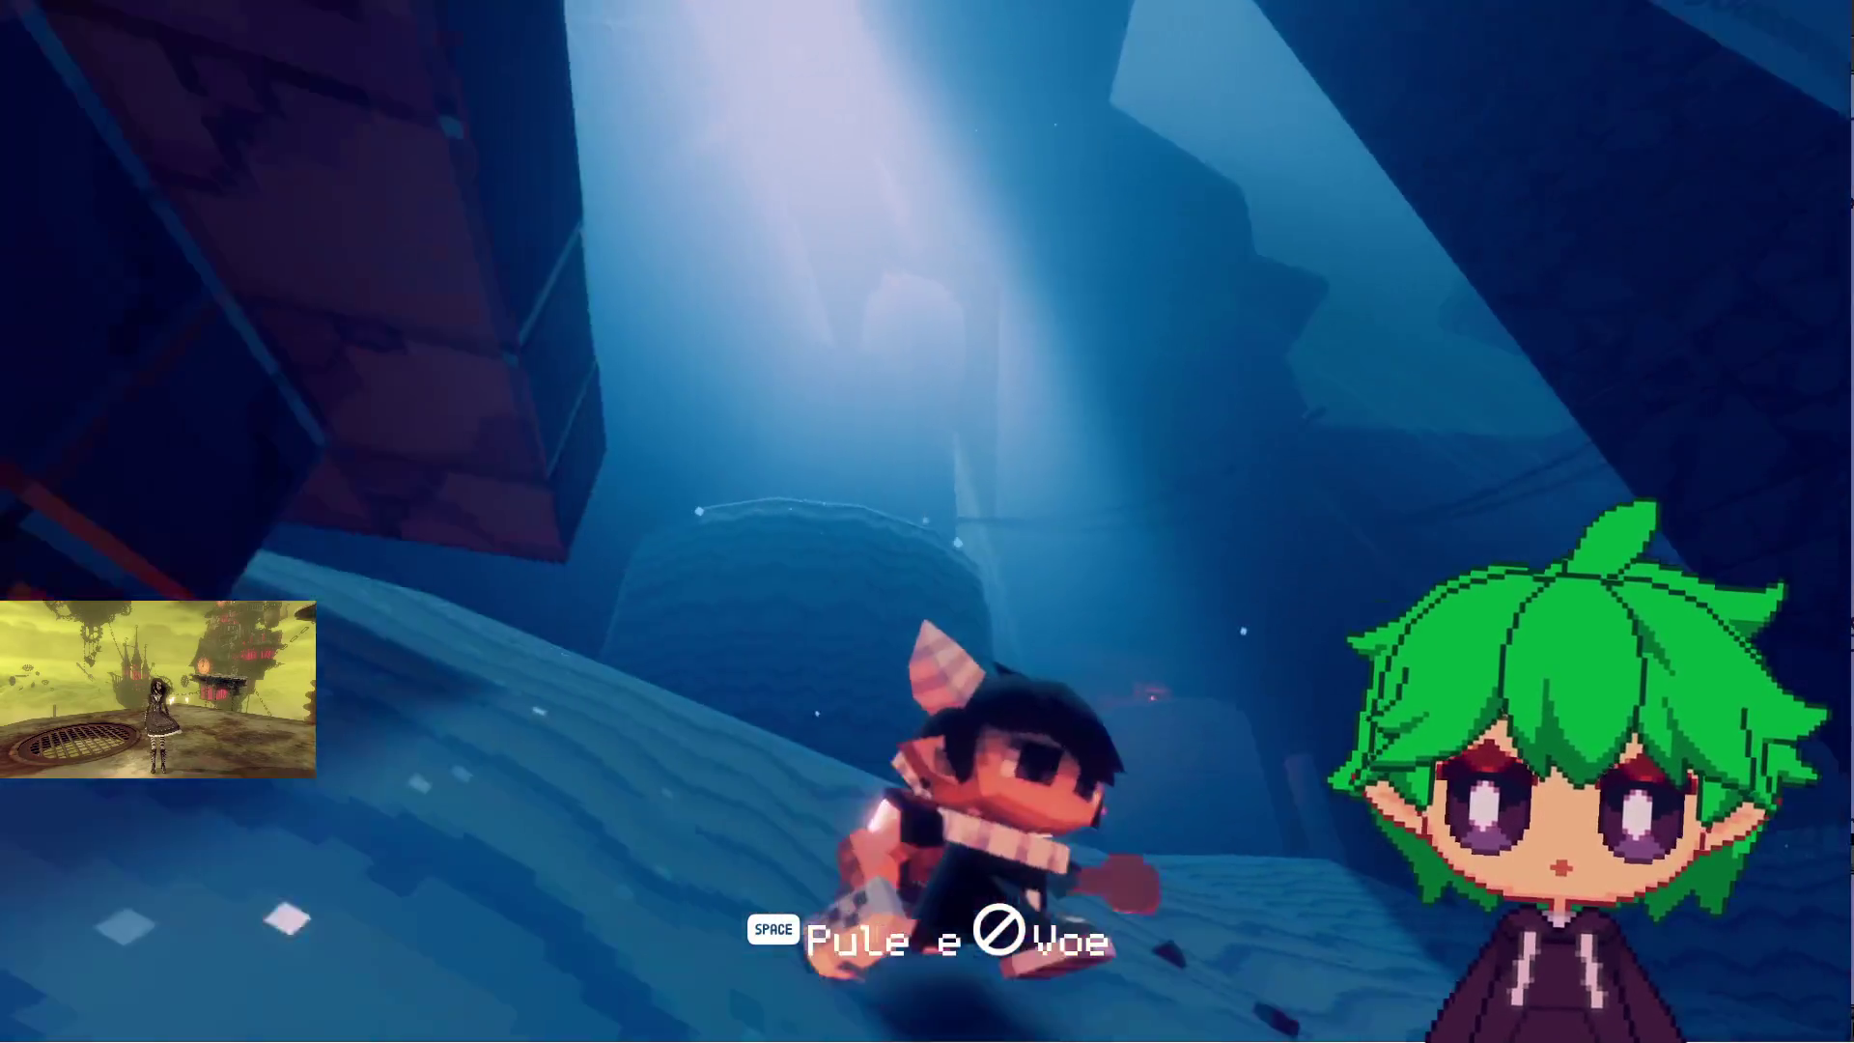
key(w)
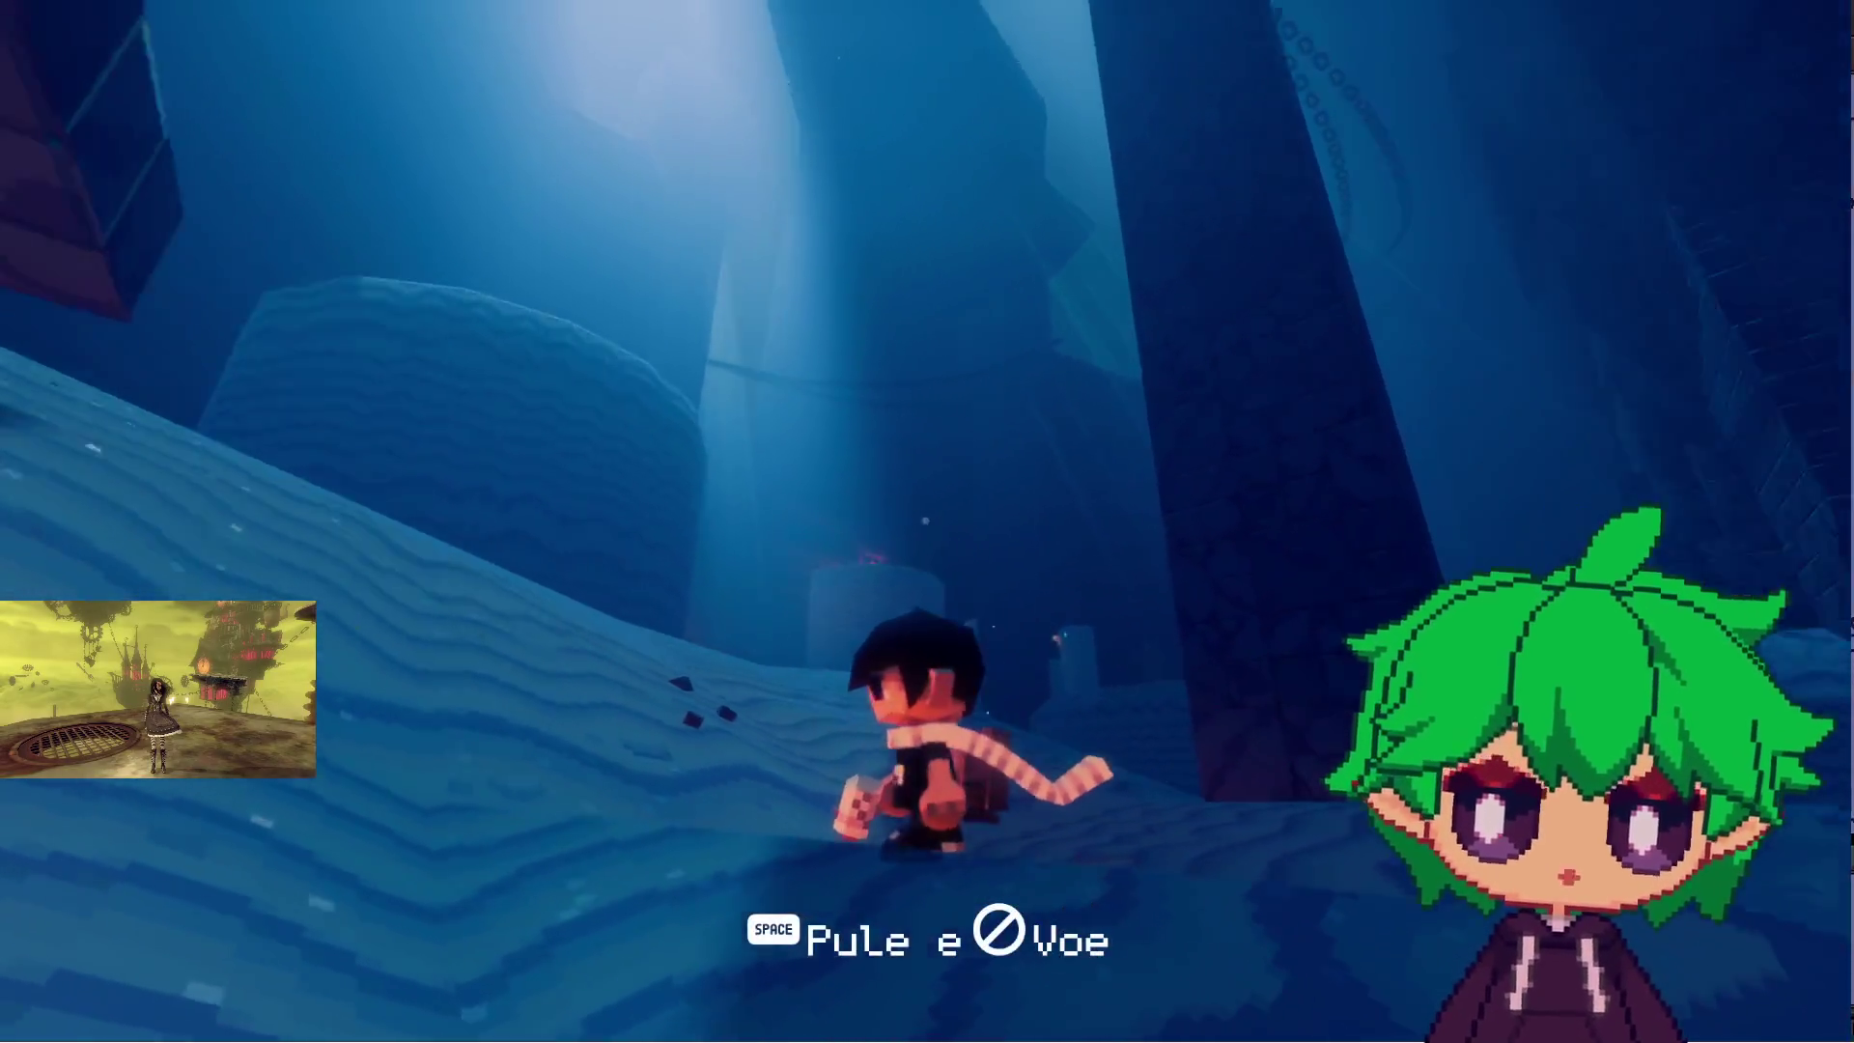
key(w)
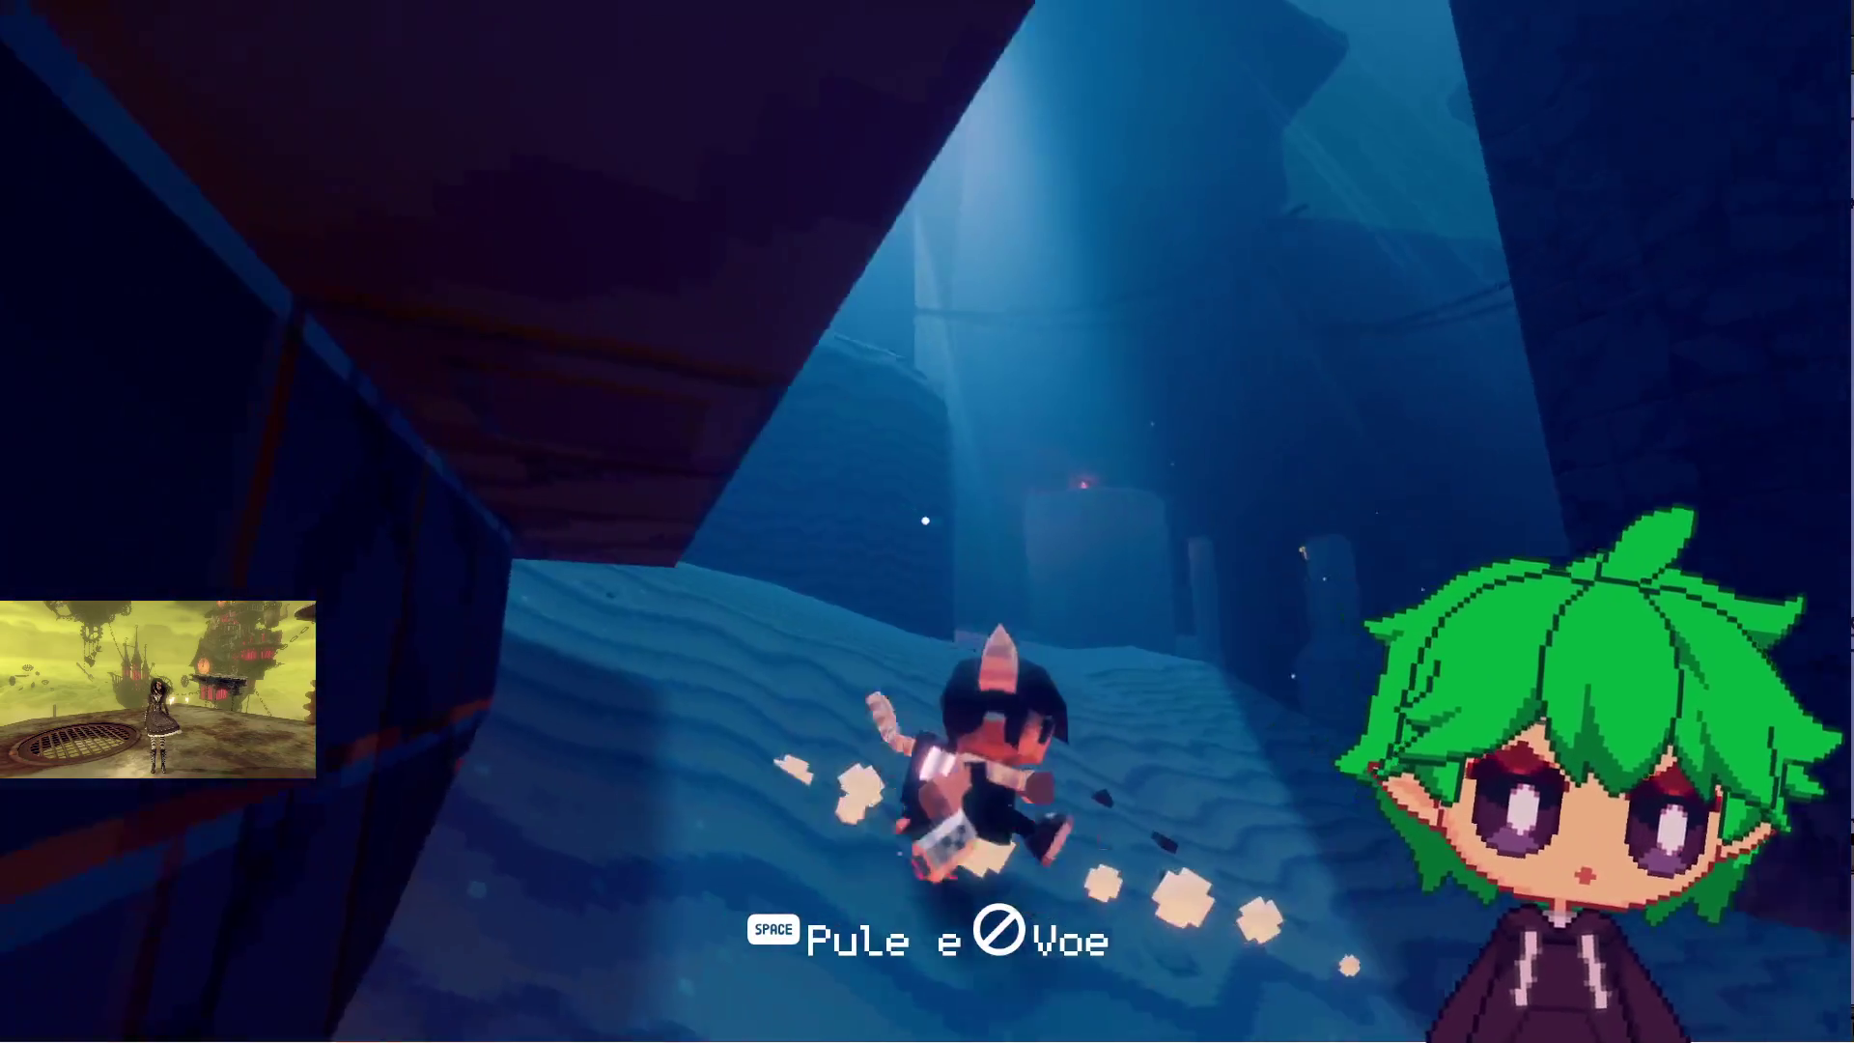
key(w)
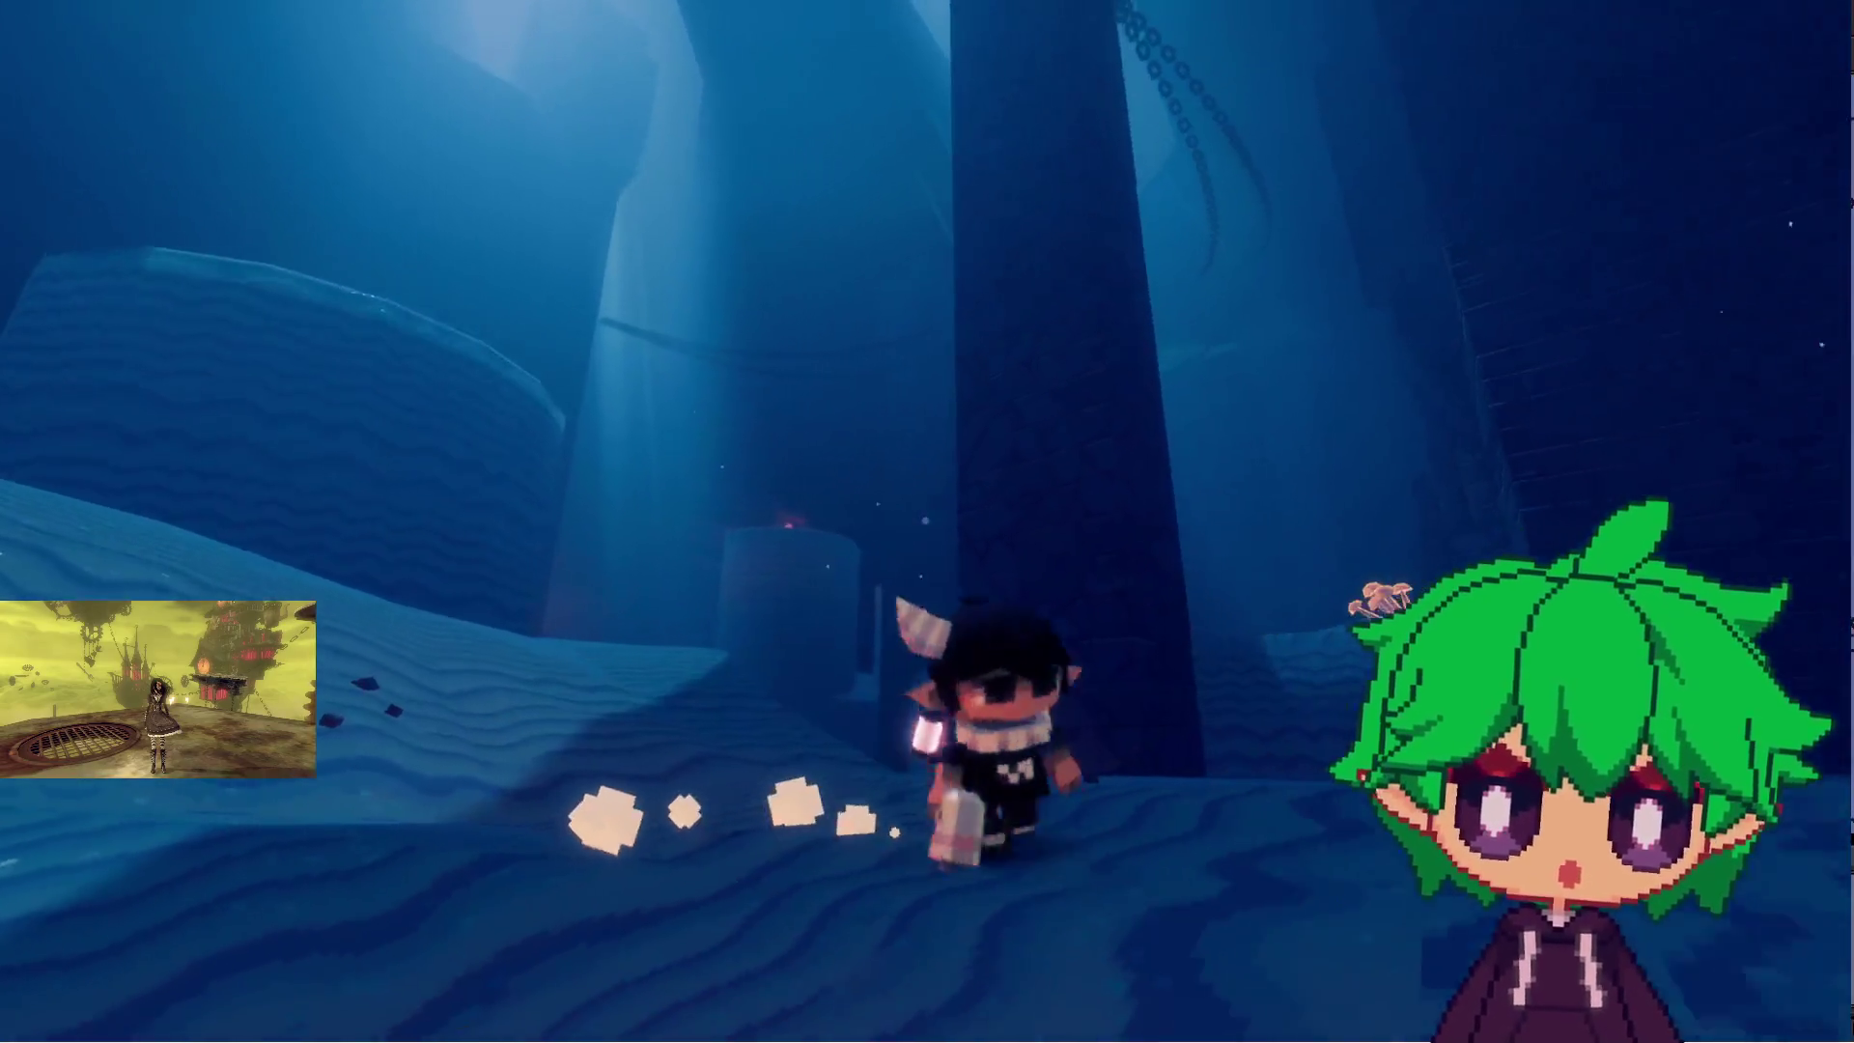
key(w)
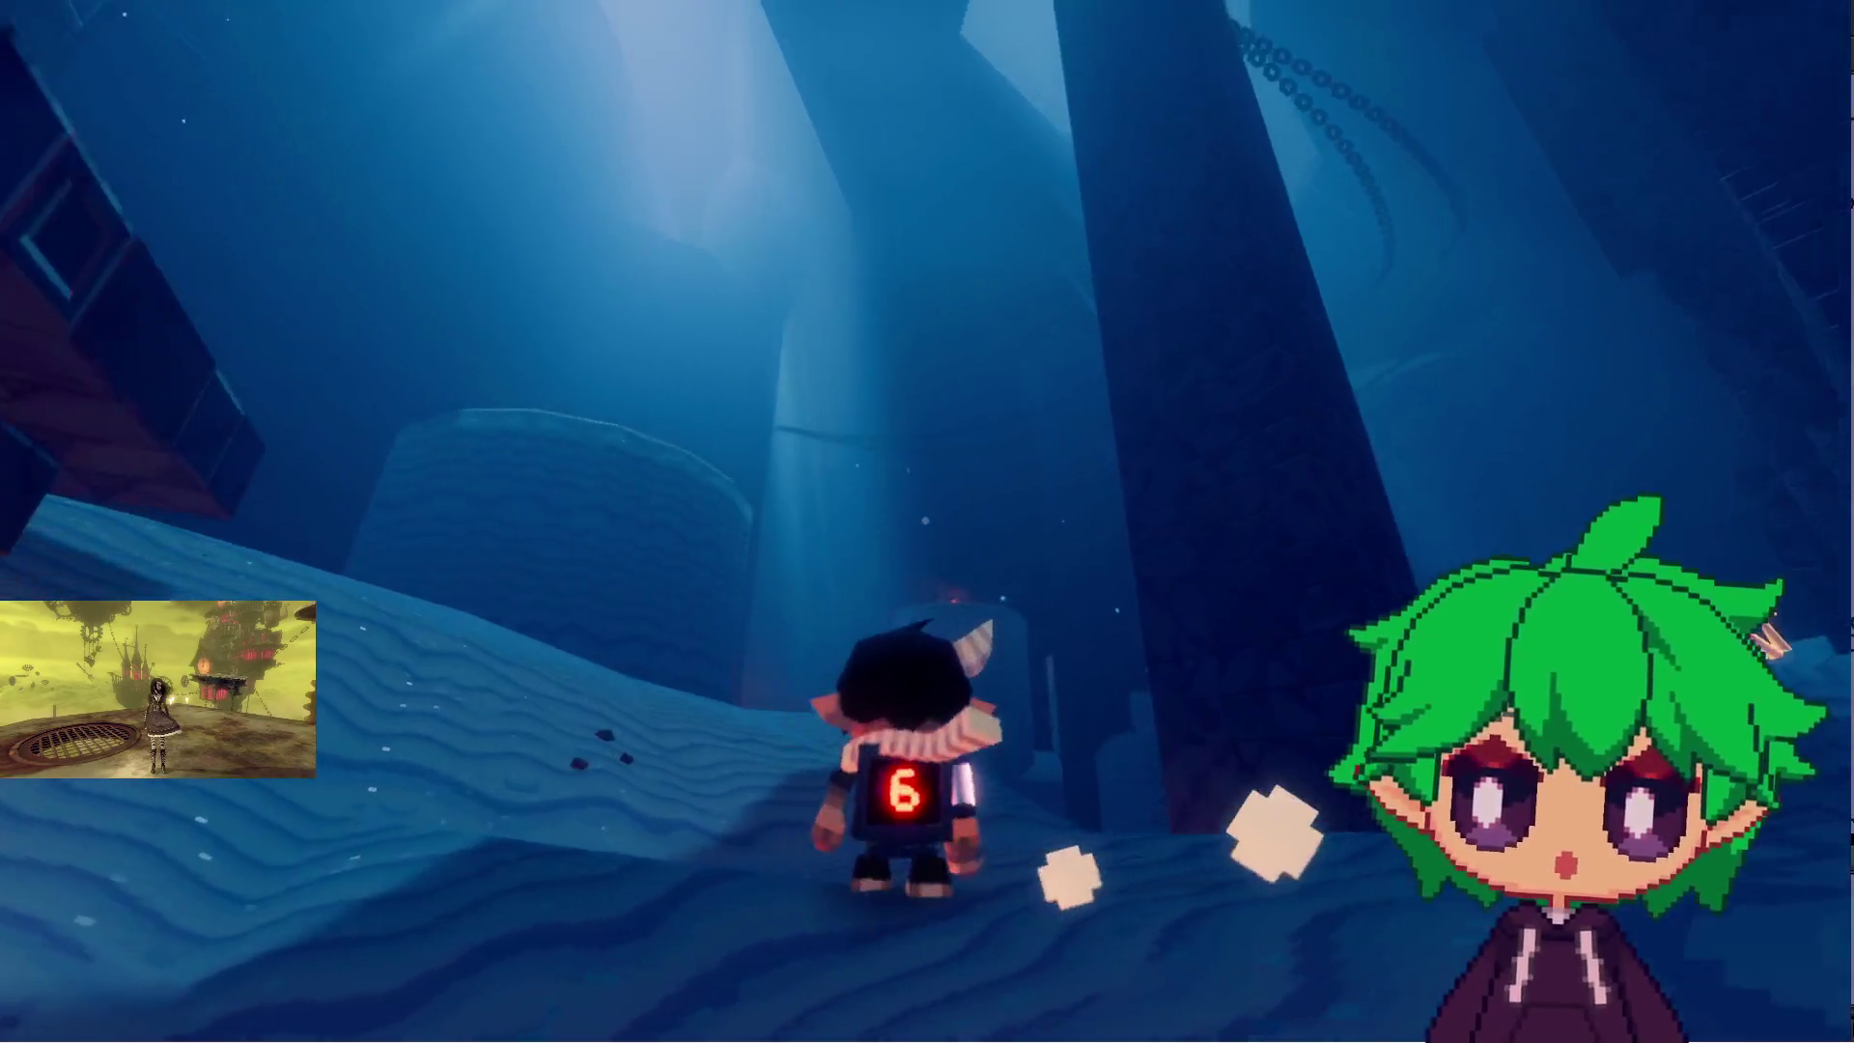
key(w)
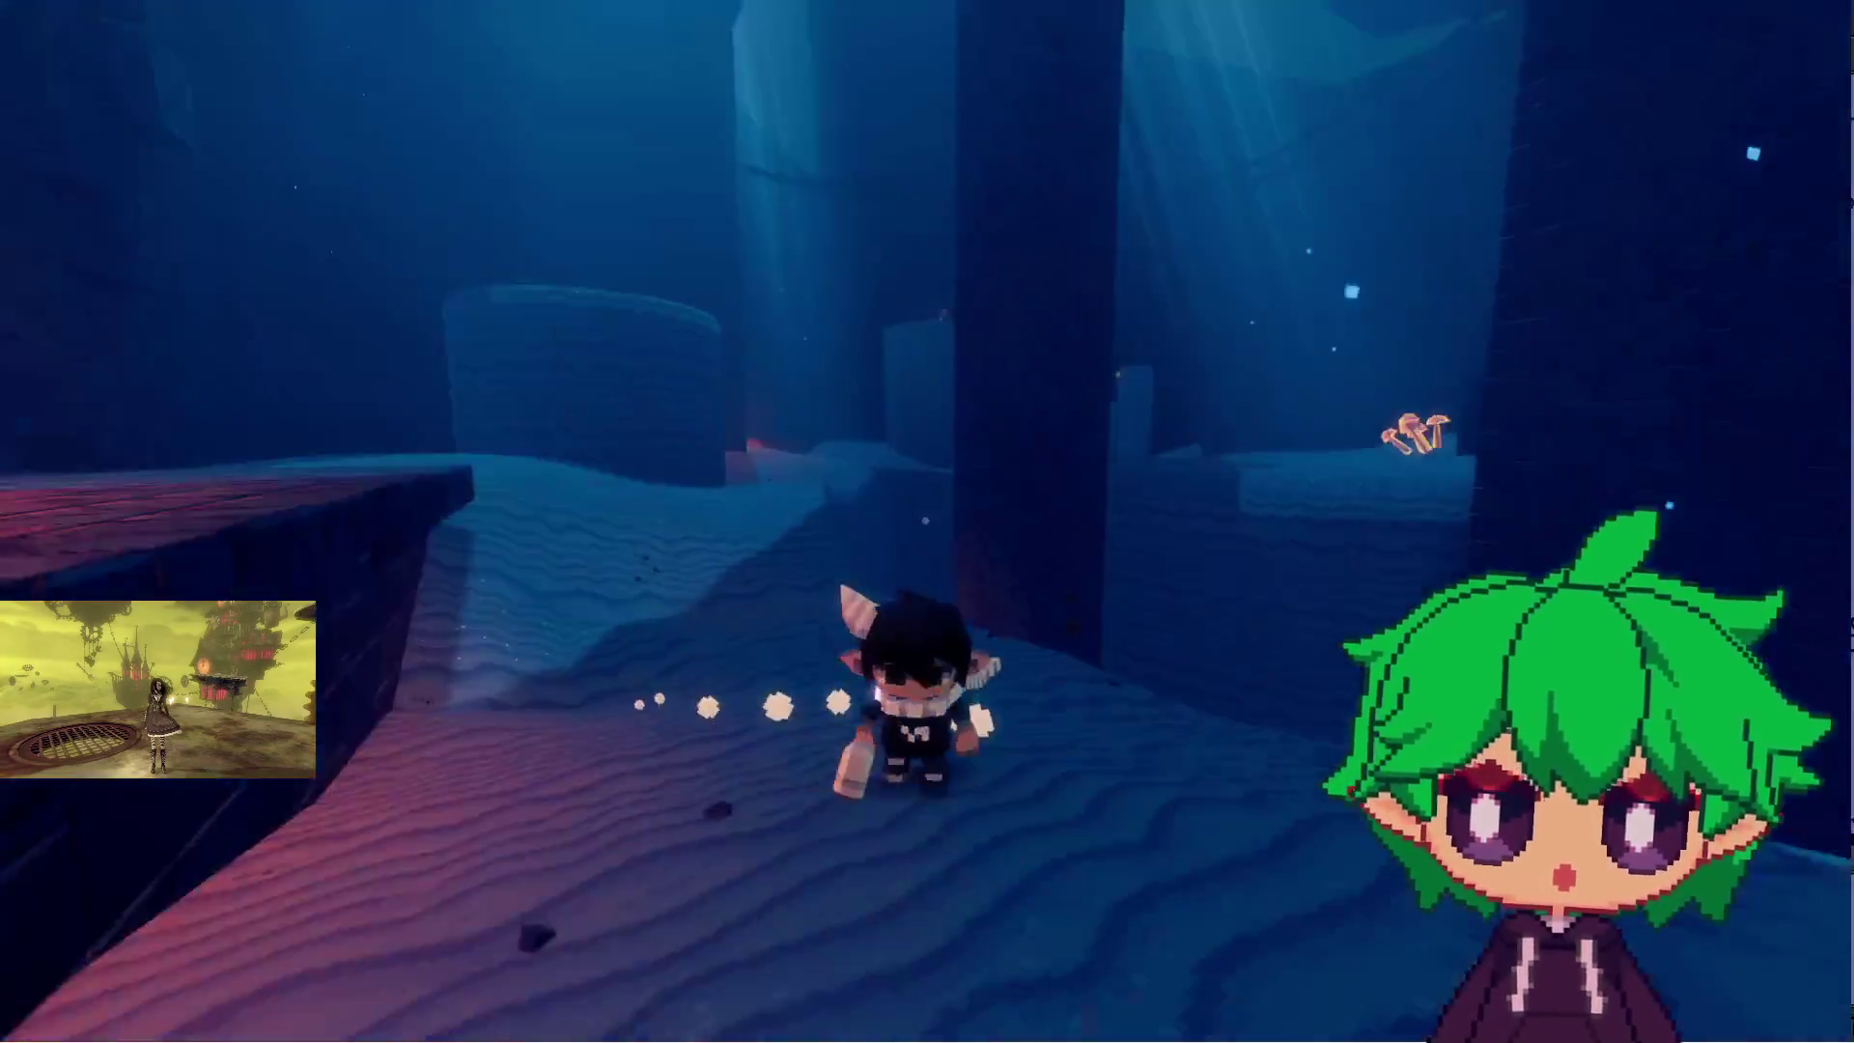
key(w)
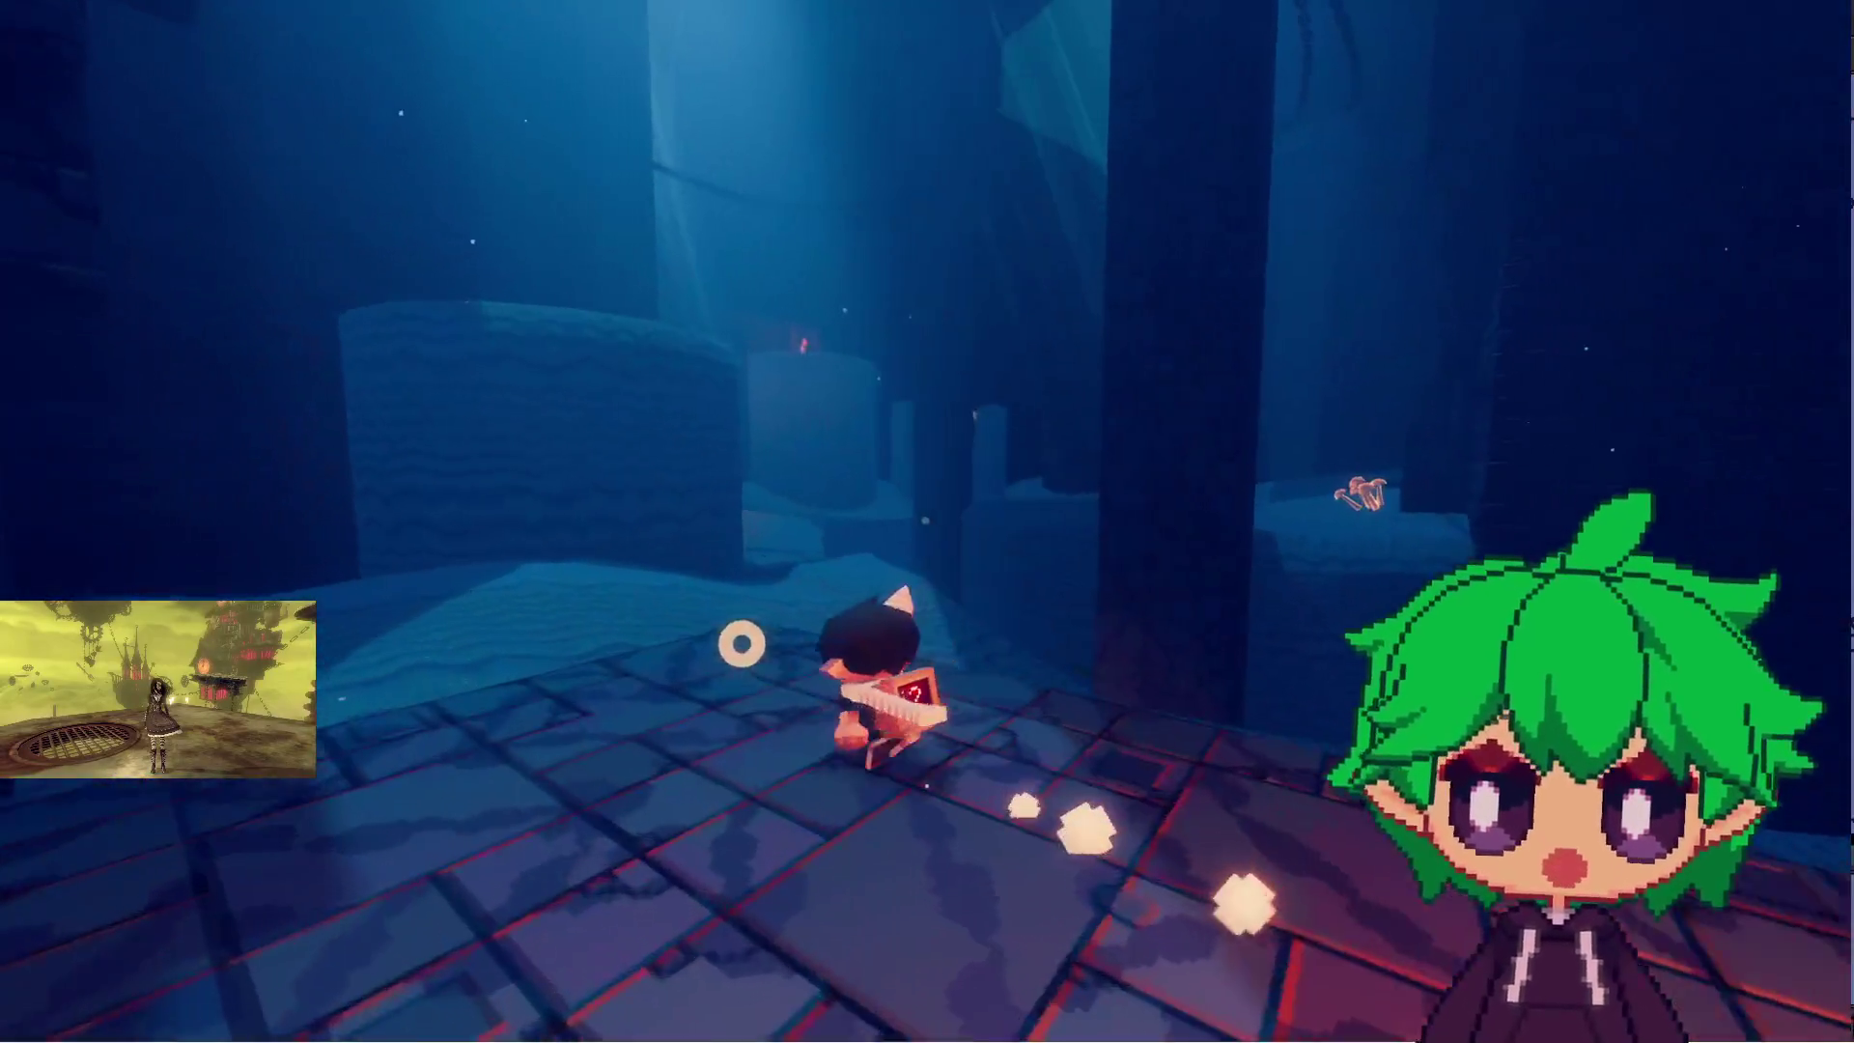
key(w)
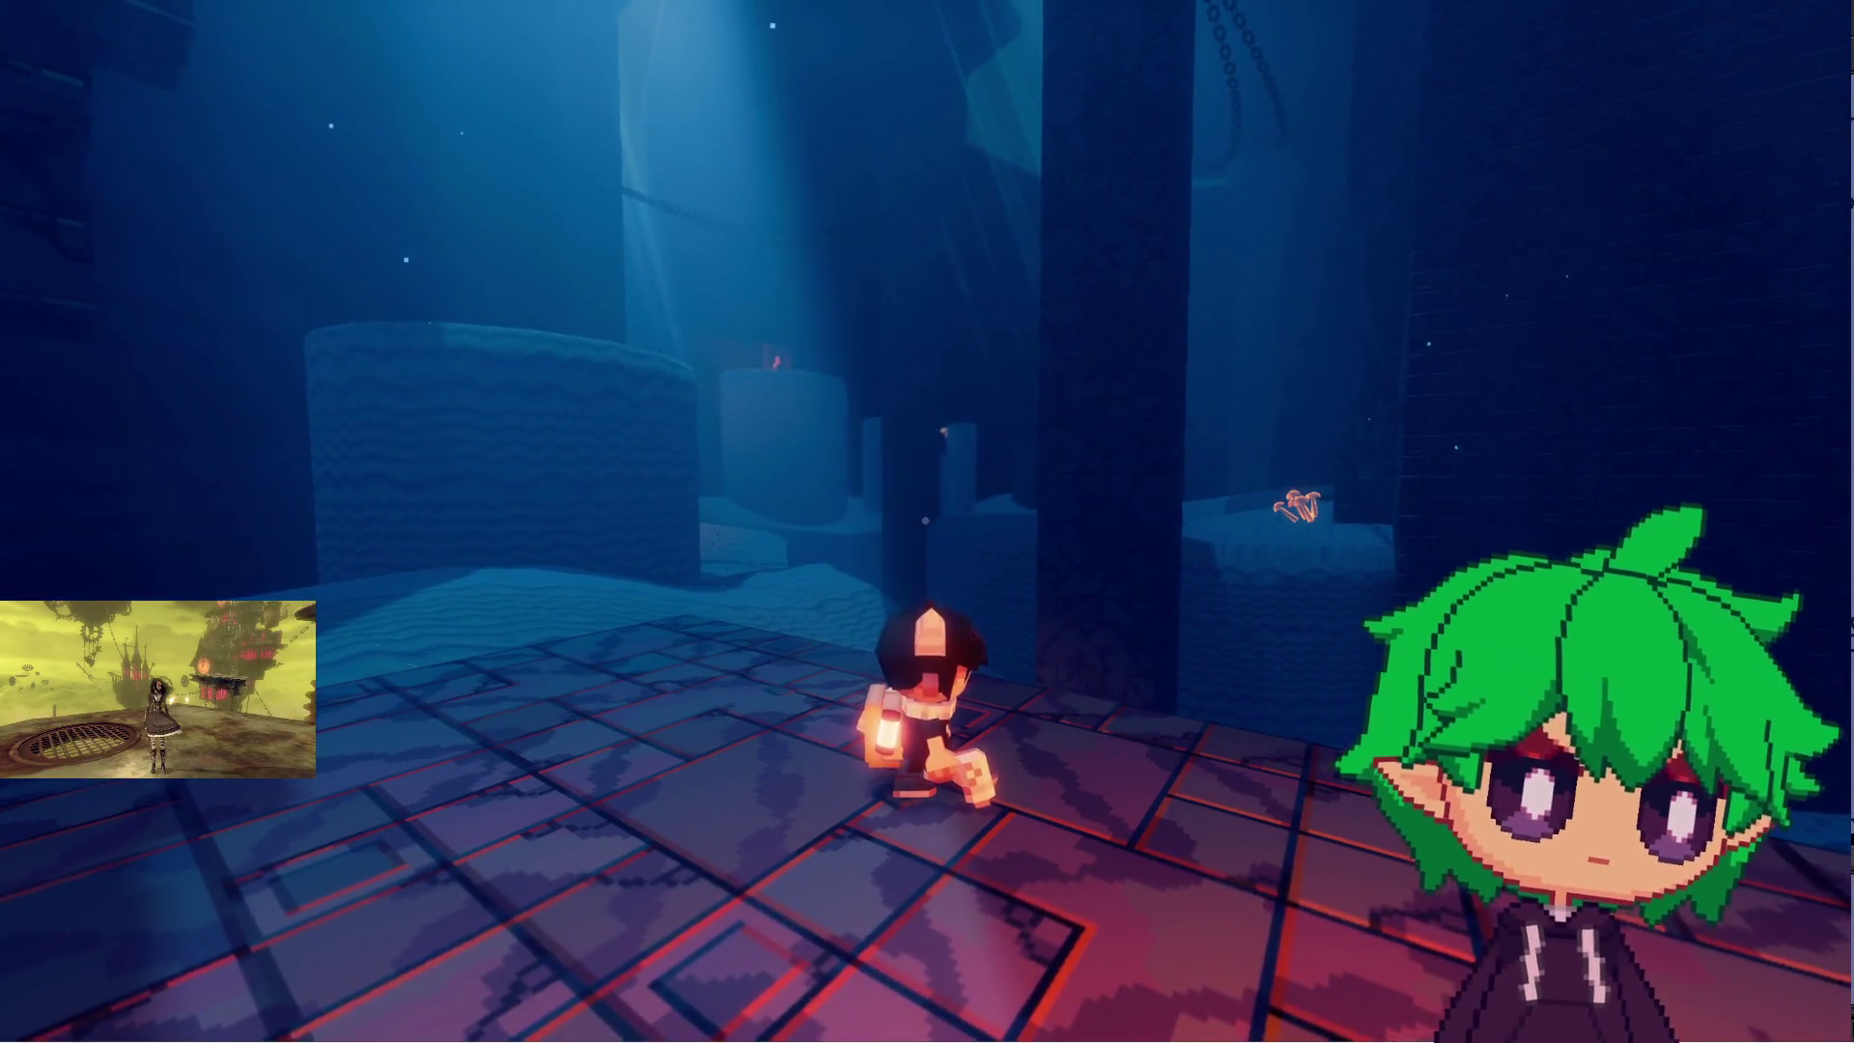
key(Escape)
click(917, 488)
- Set the video quality to Medium and resume the game
click(883, 153)
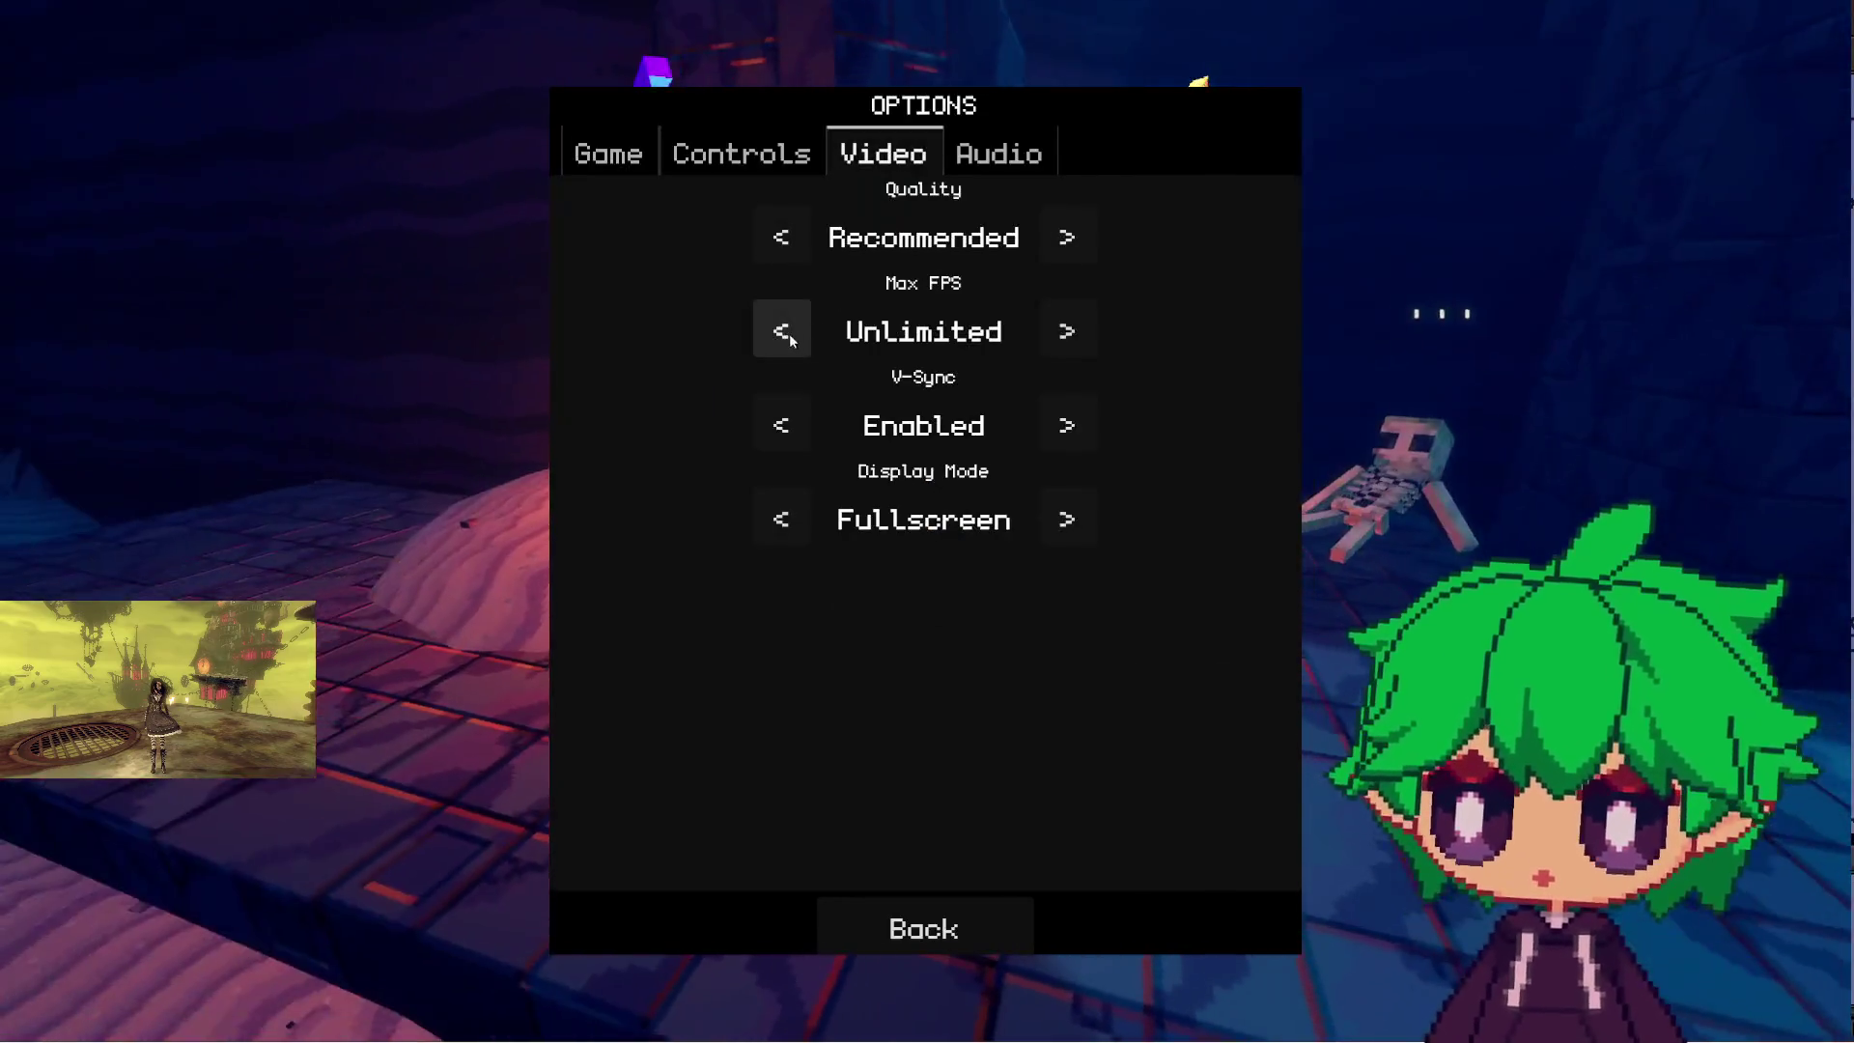
click(780, 257)
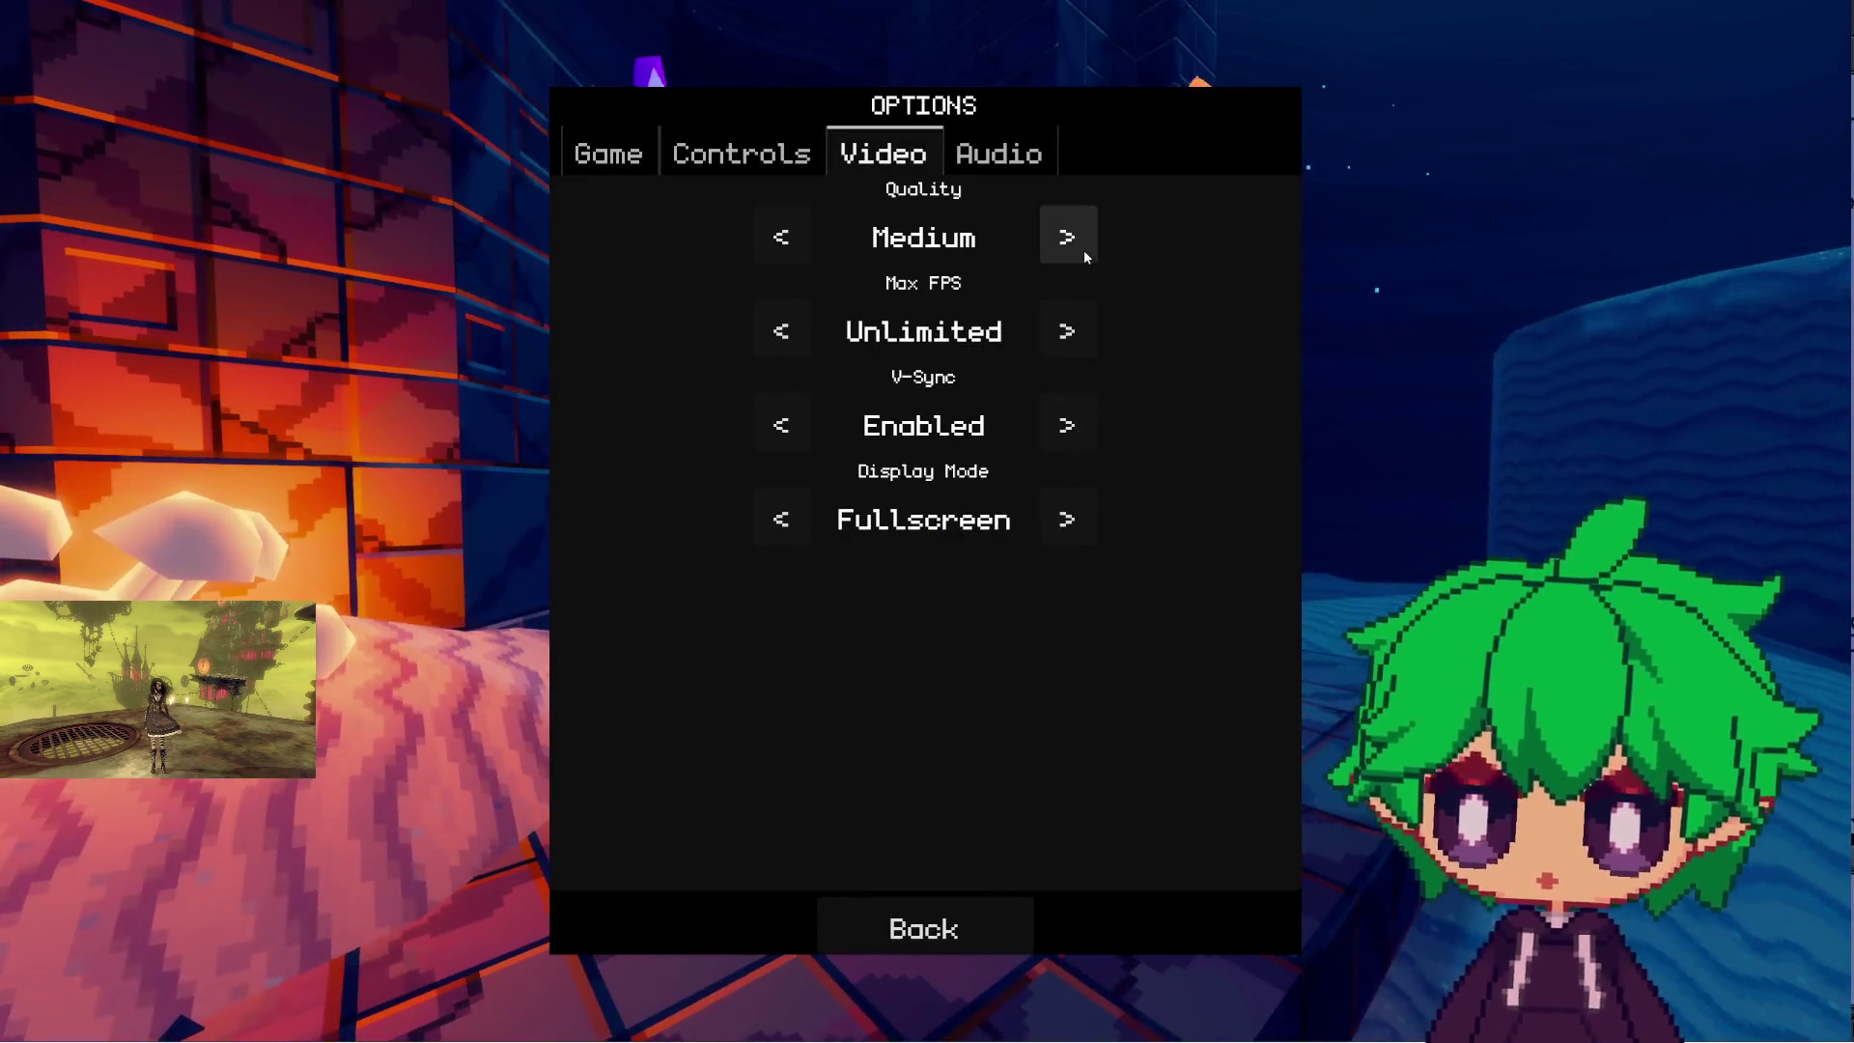
click(1083, 249)
click(781, 241)
click(927, 927)
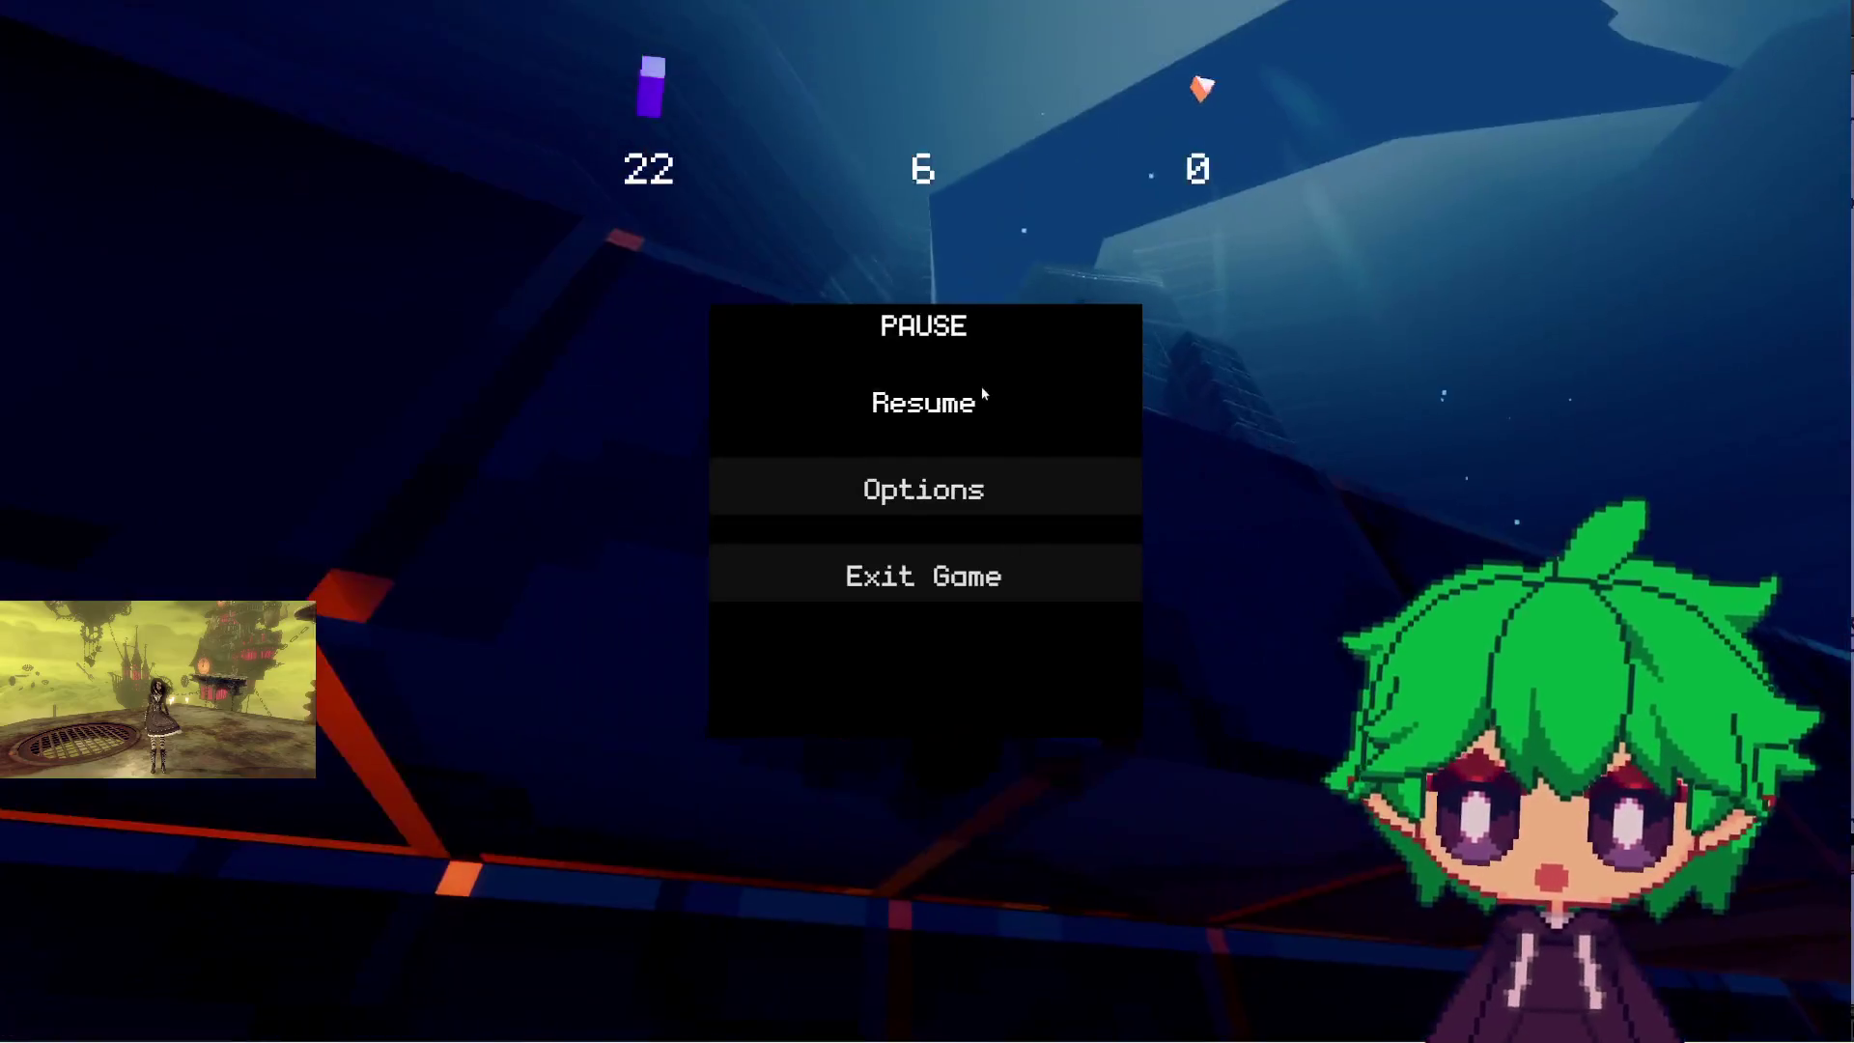
click(981, 400)
- Run across the tiles and jump up onto the sand pillar
key(w)
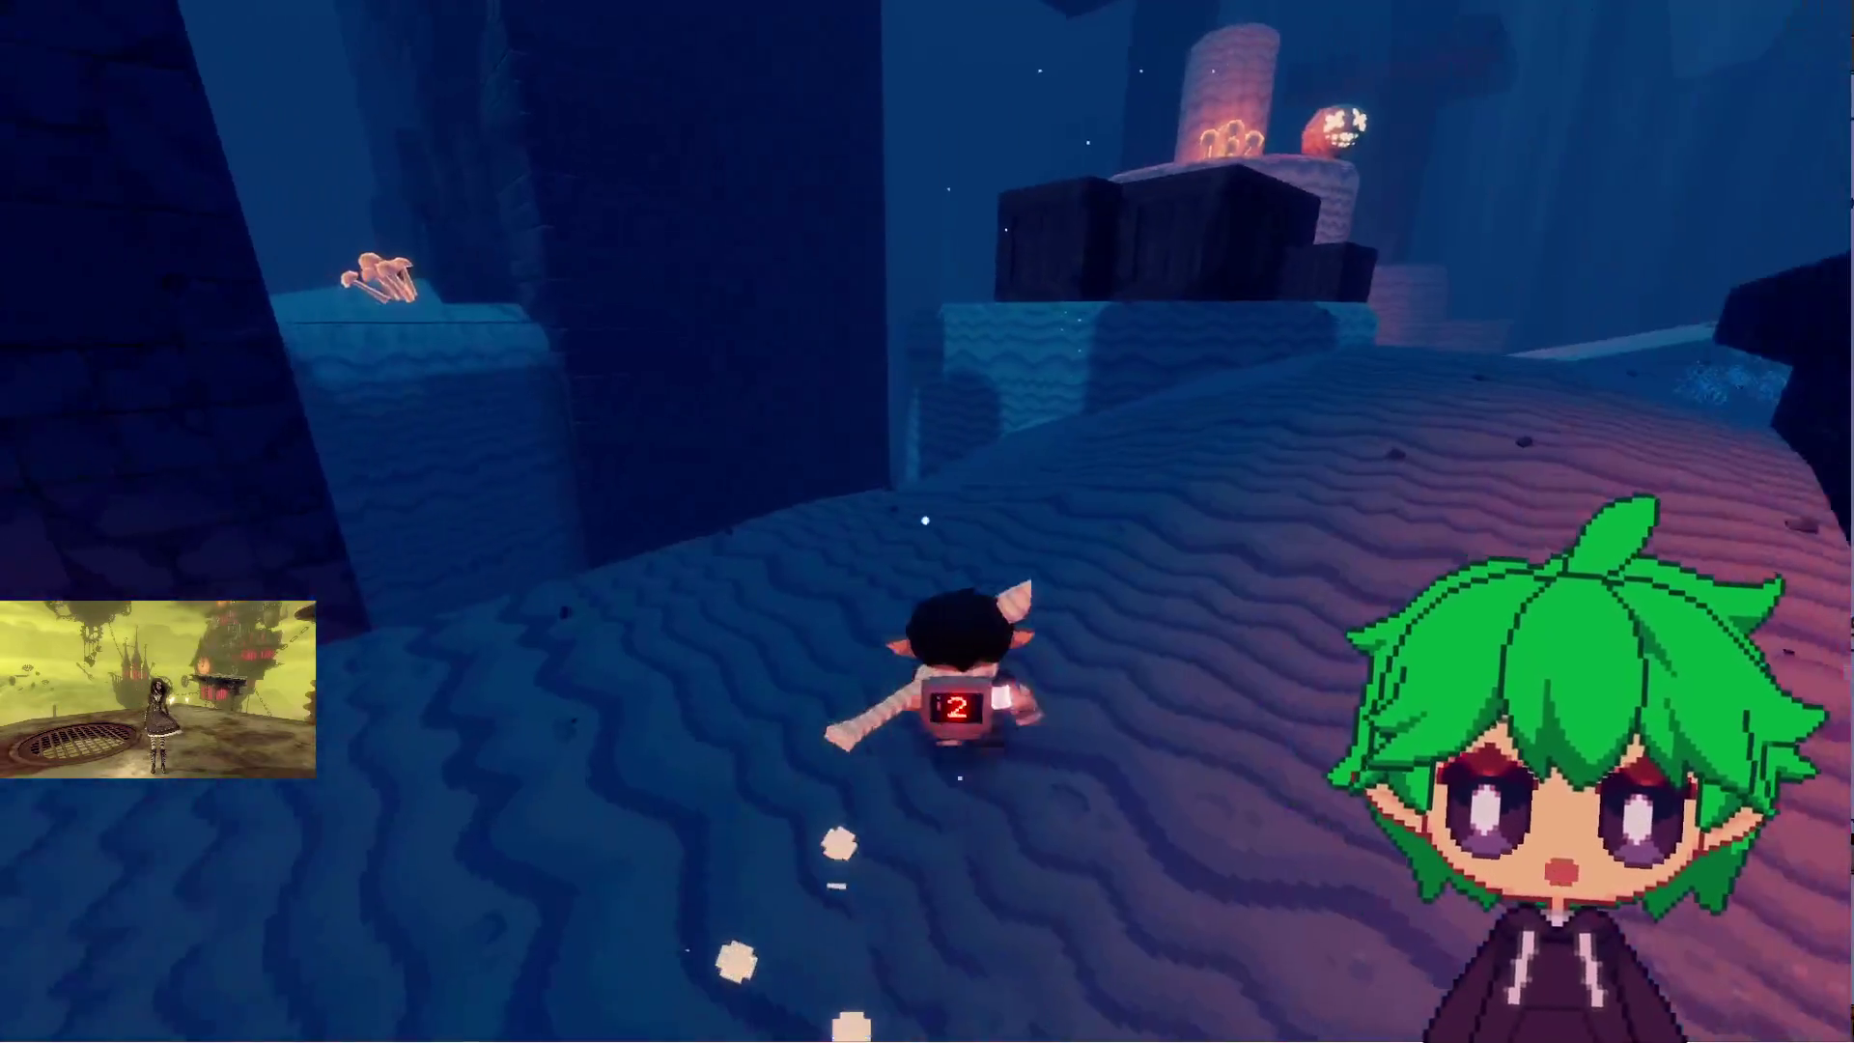
key(w)
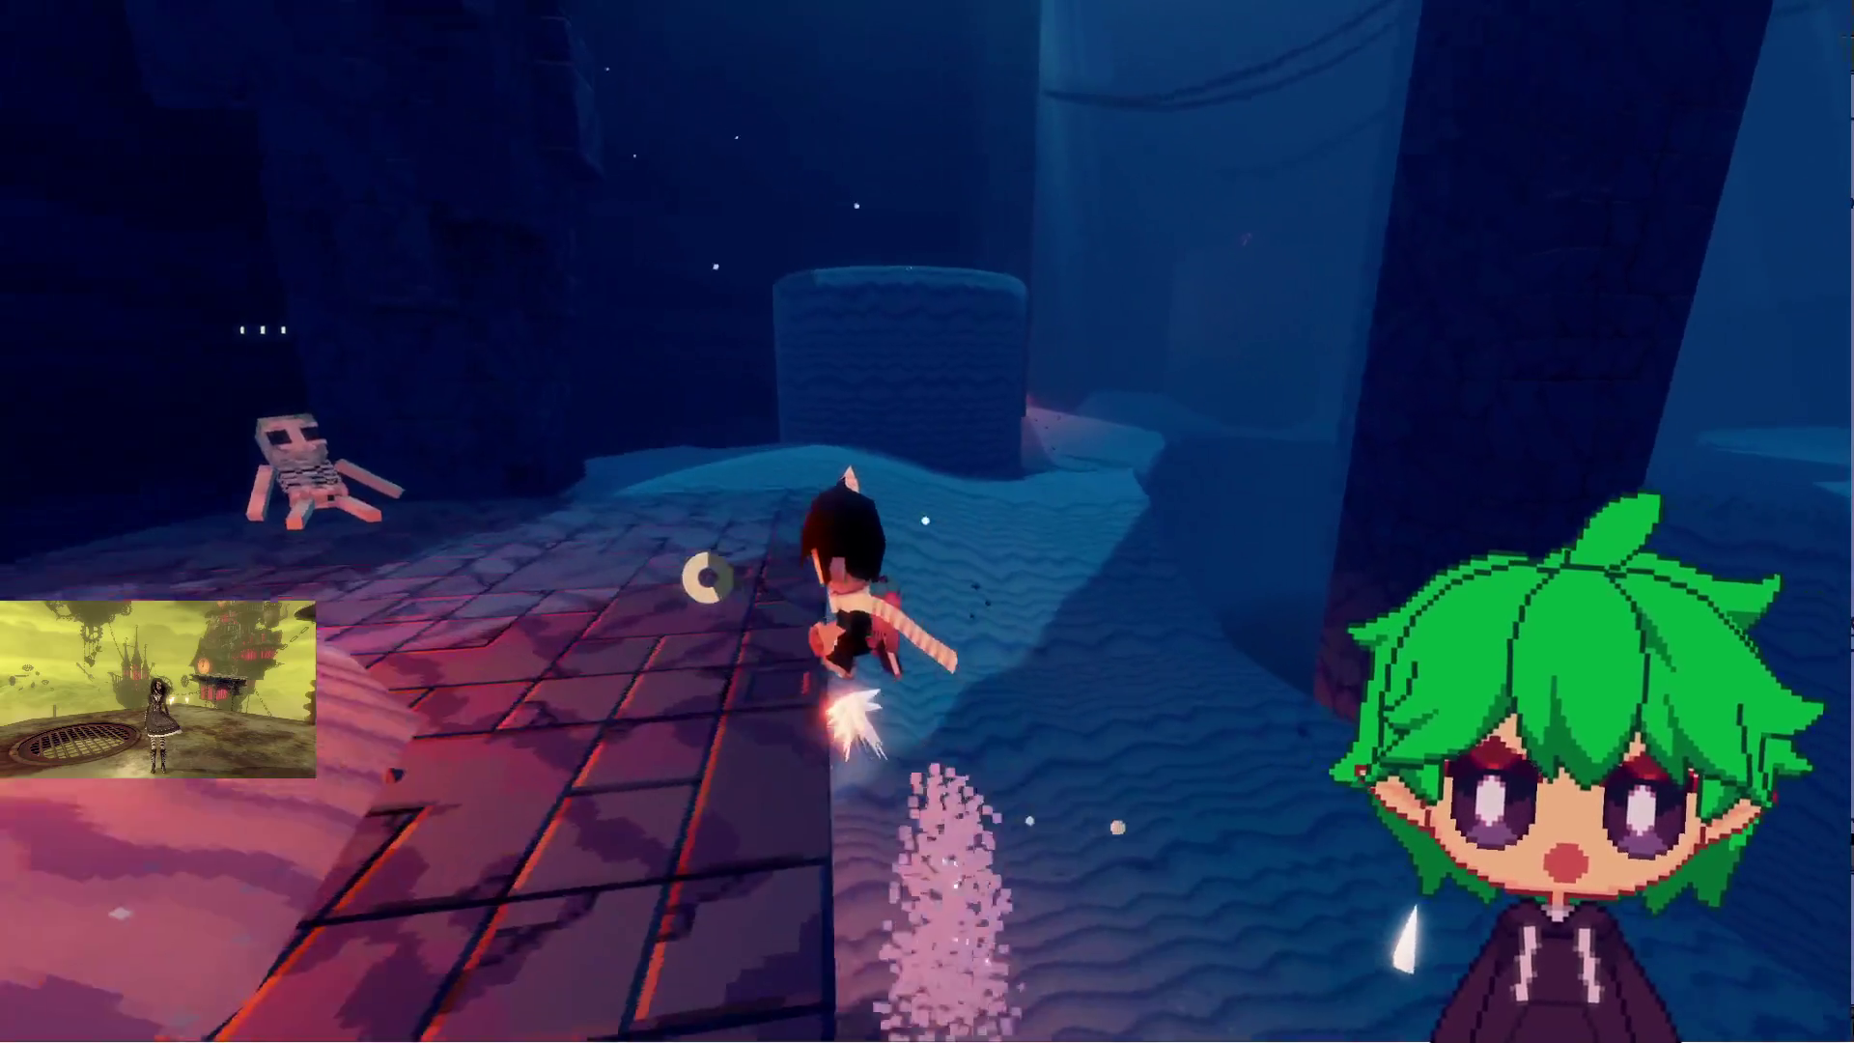
key(w)
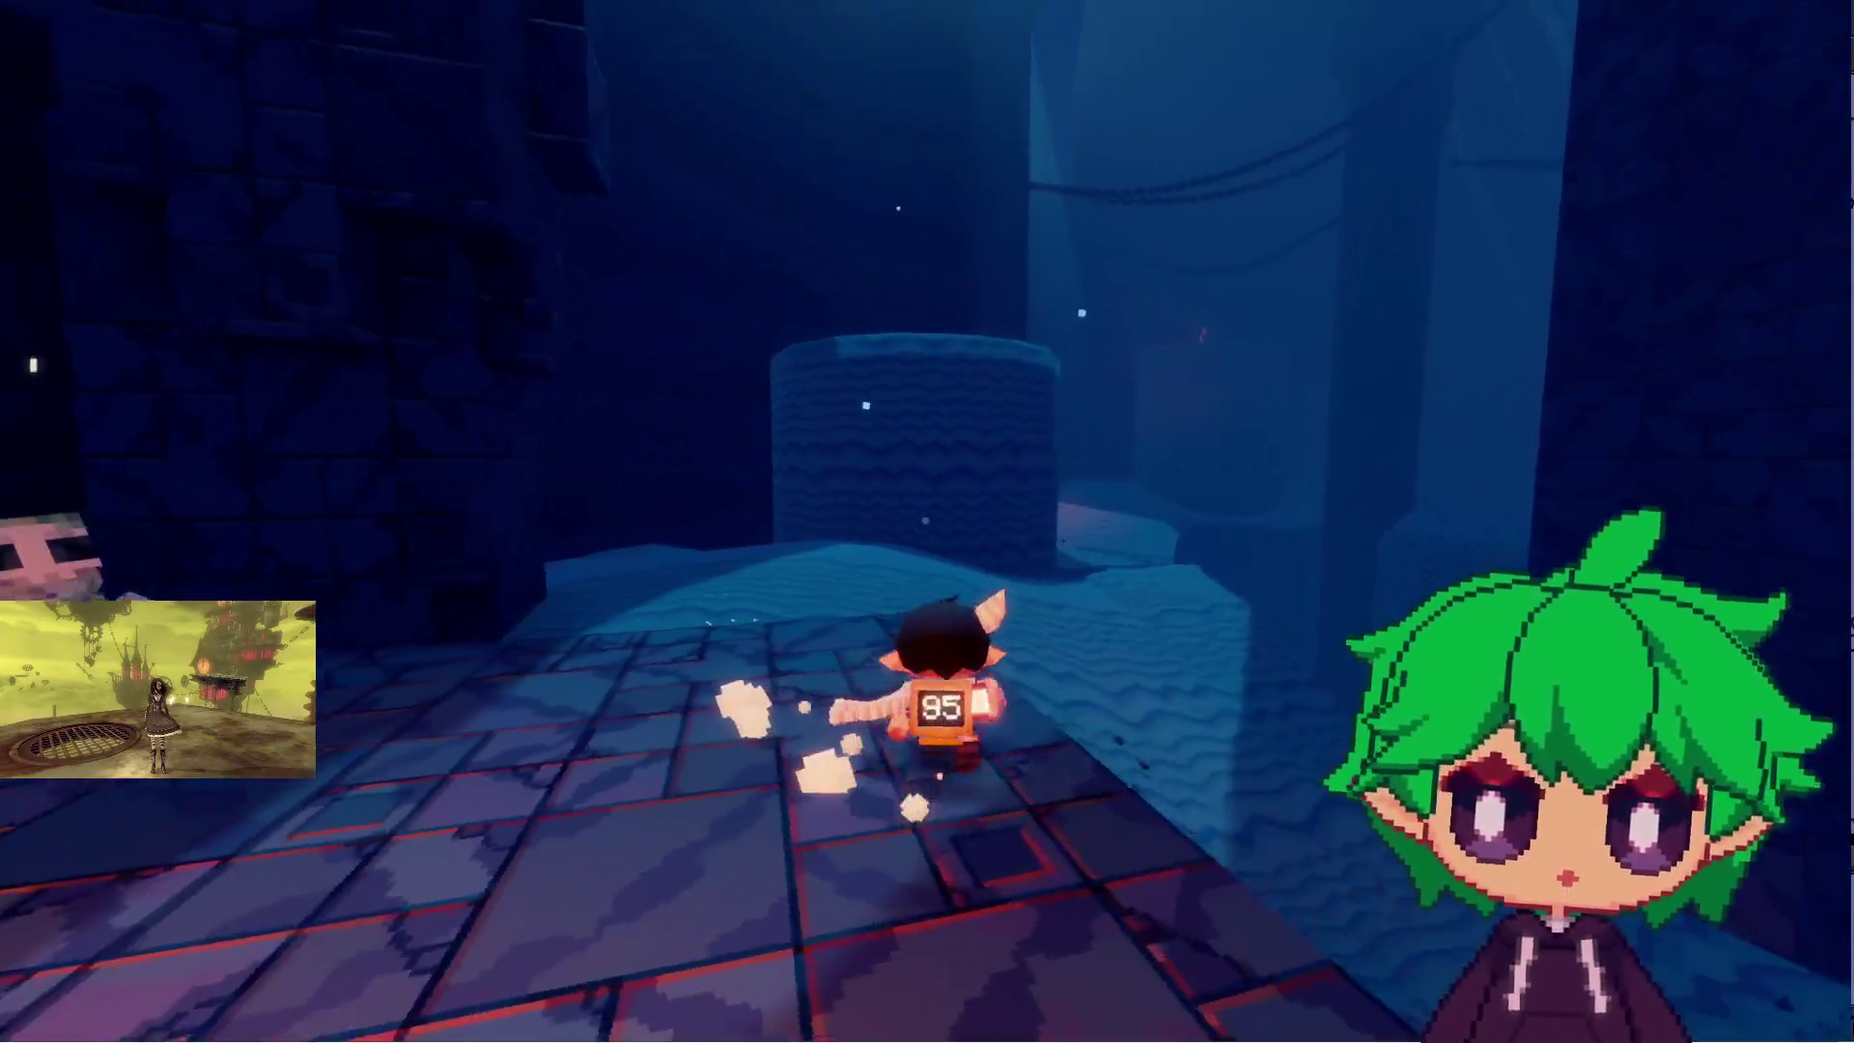
key(w)
key(space)
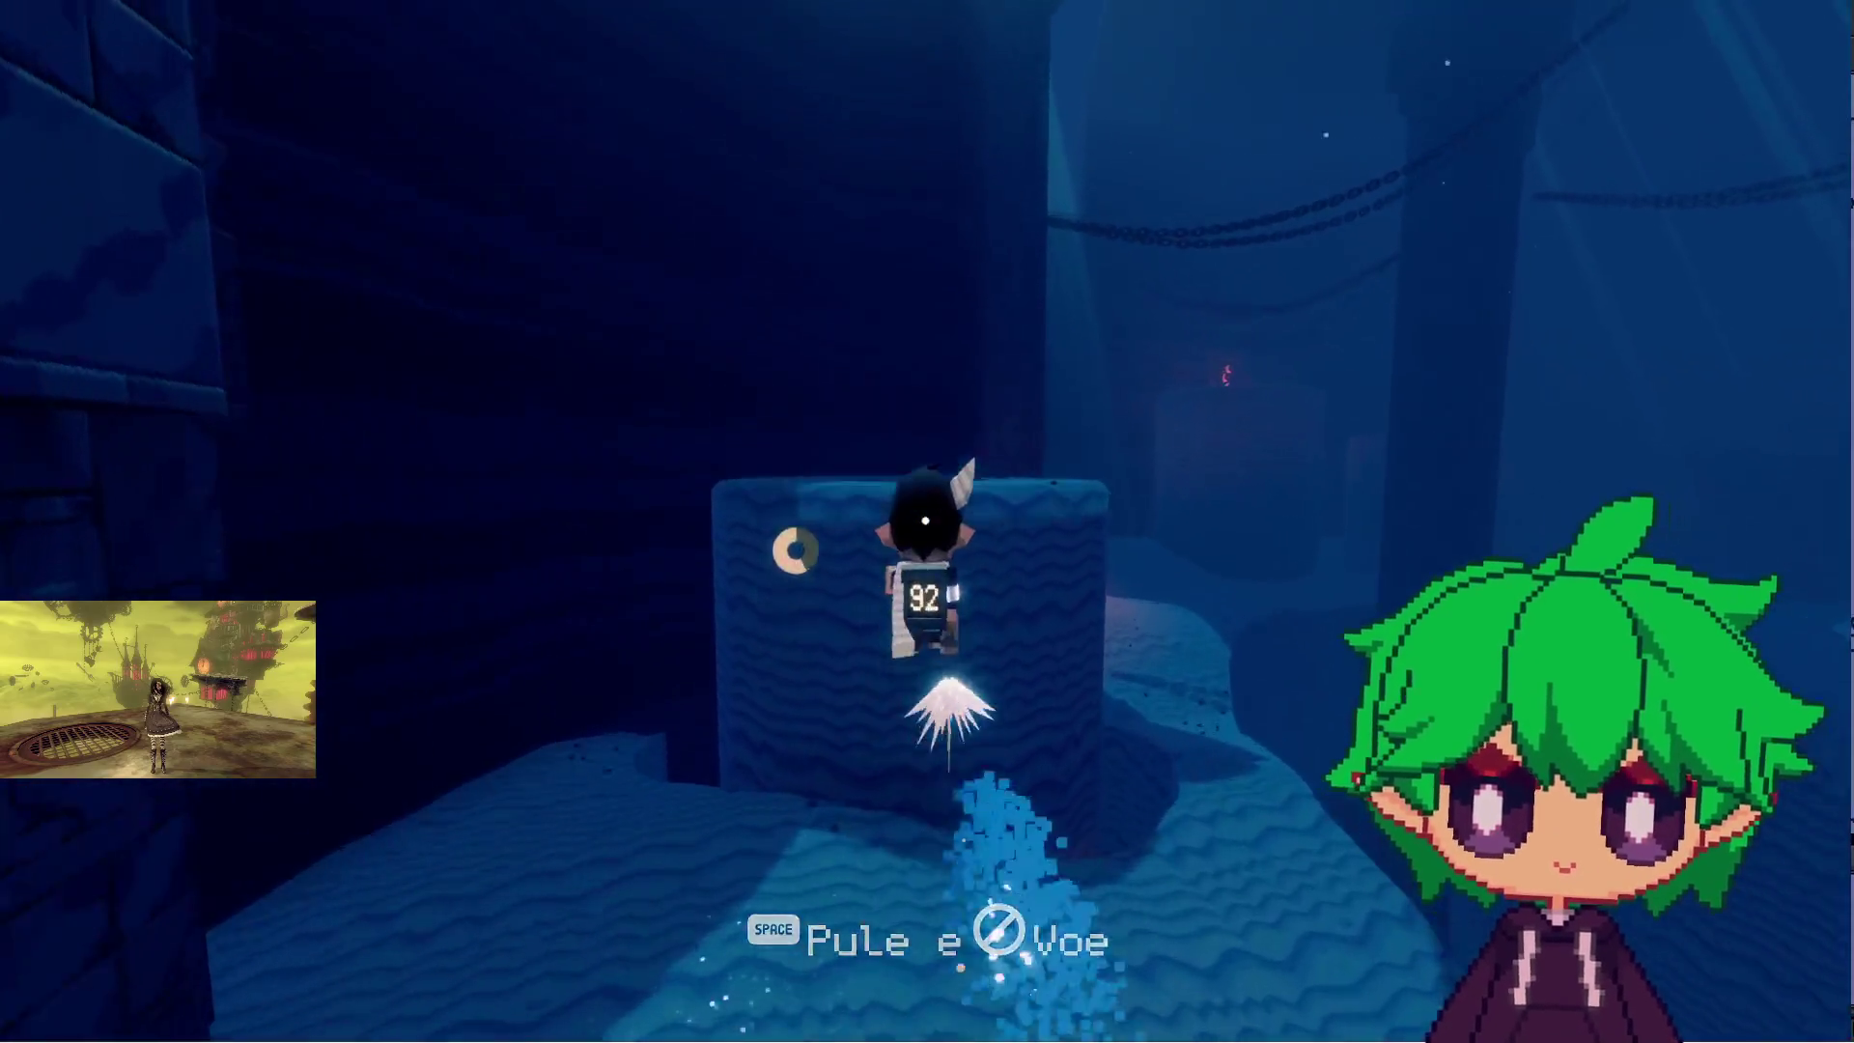
- Set the video quality to Potato, then resume running from the ledge
key(Escape)
click(922, 488)
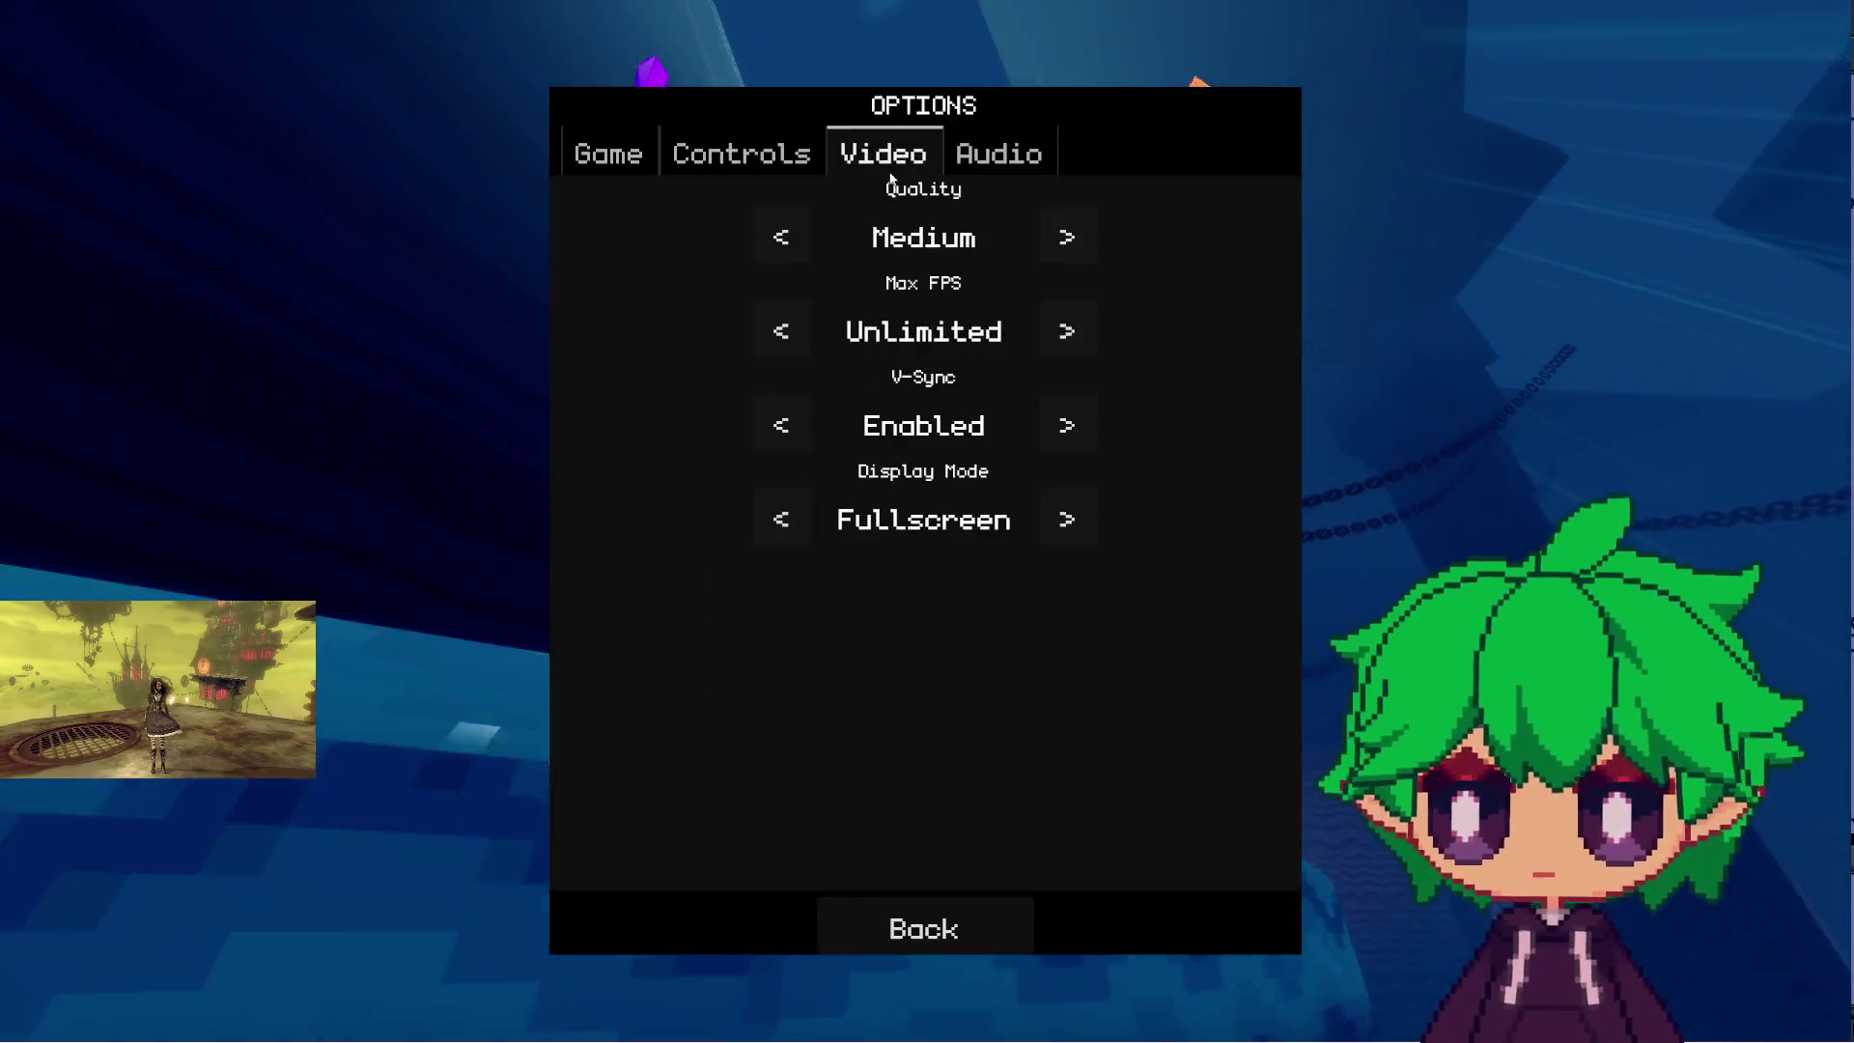
click(782, 252)
click(782, 252)
click(782, 252)
click(1066, 238)
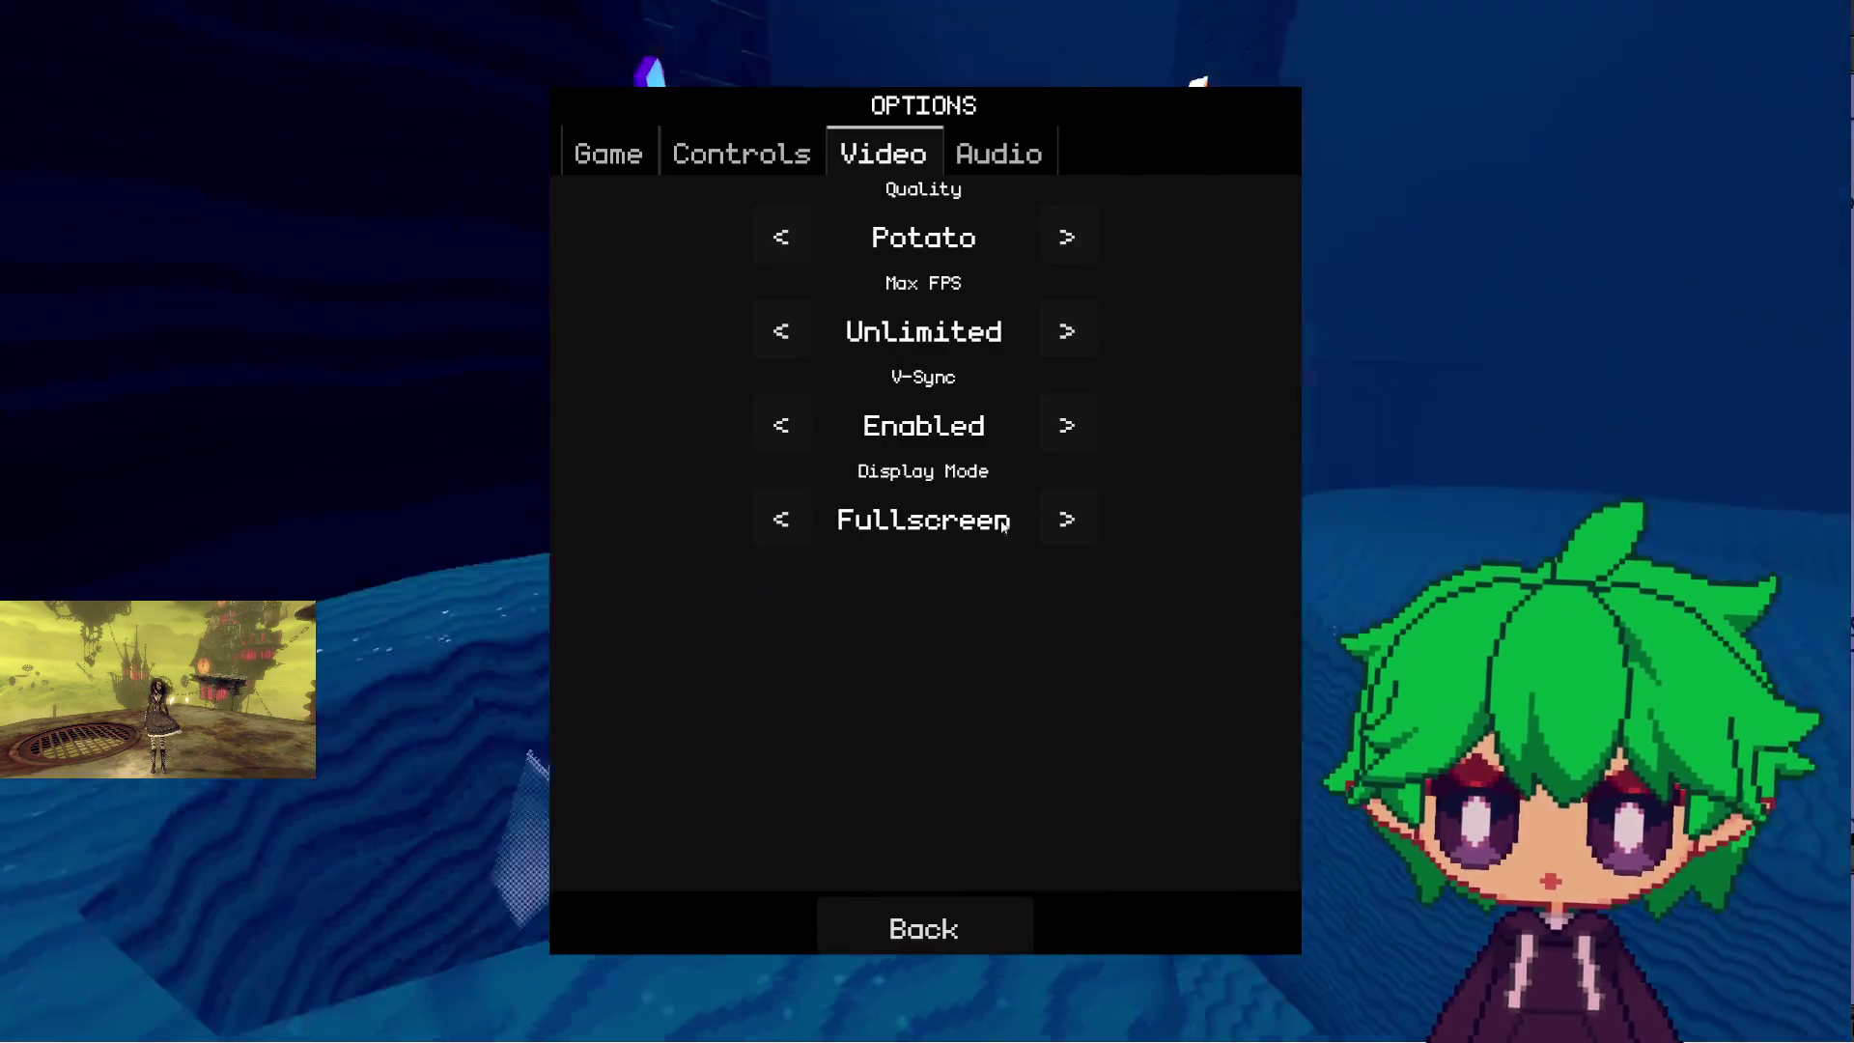
click(913, 922)
key(Escape)
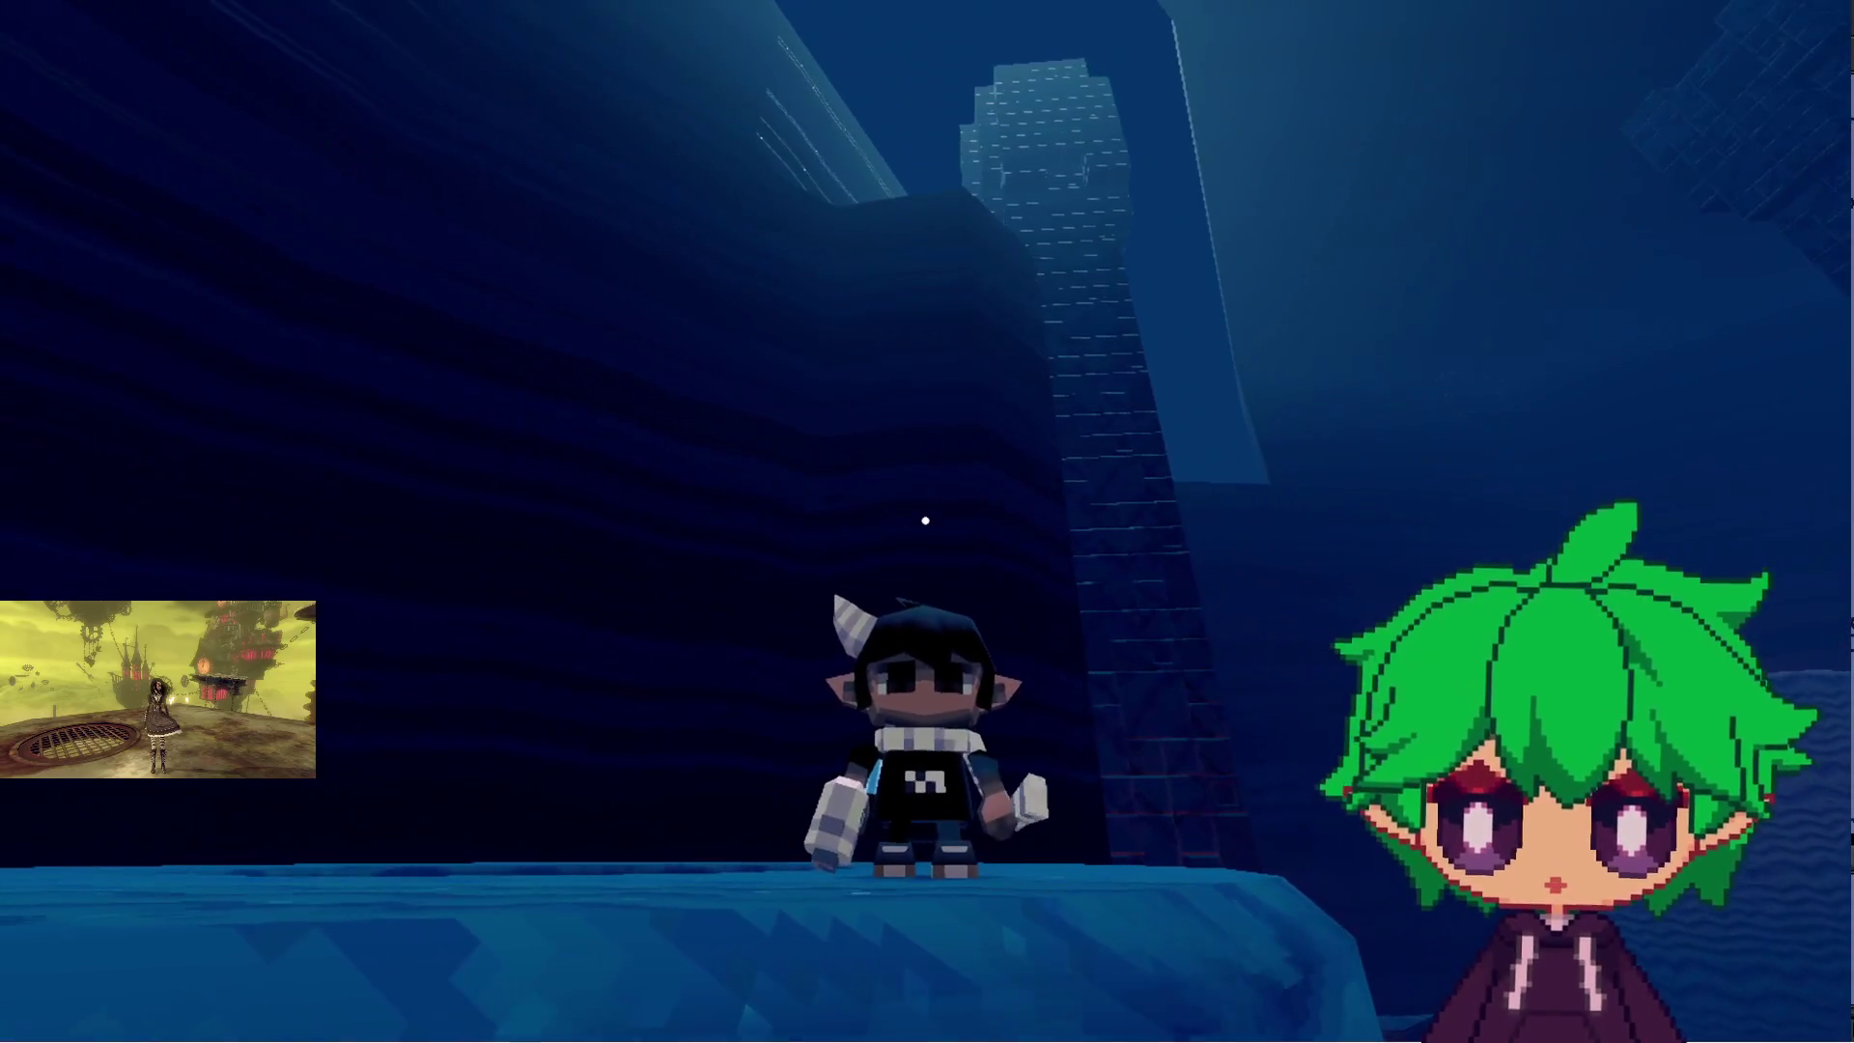
key(w)
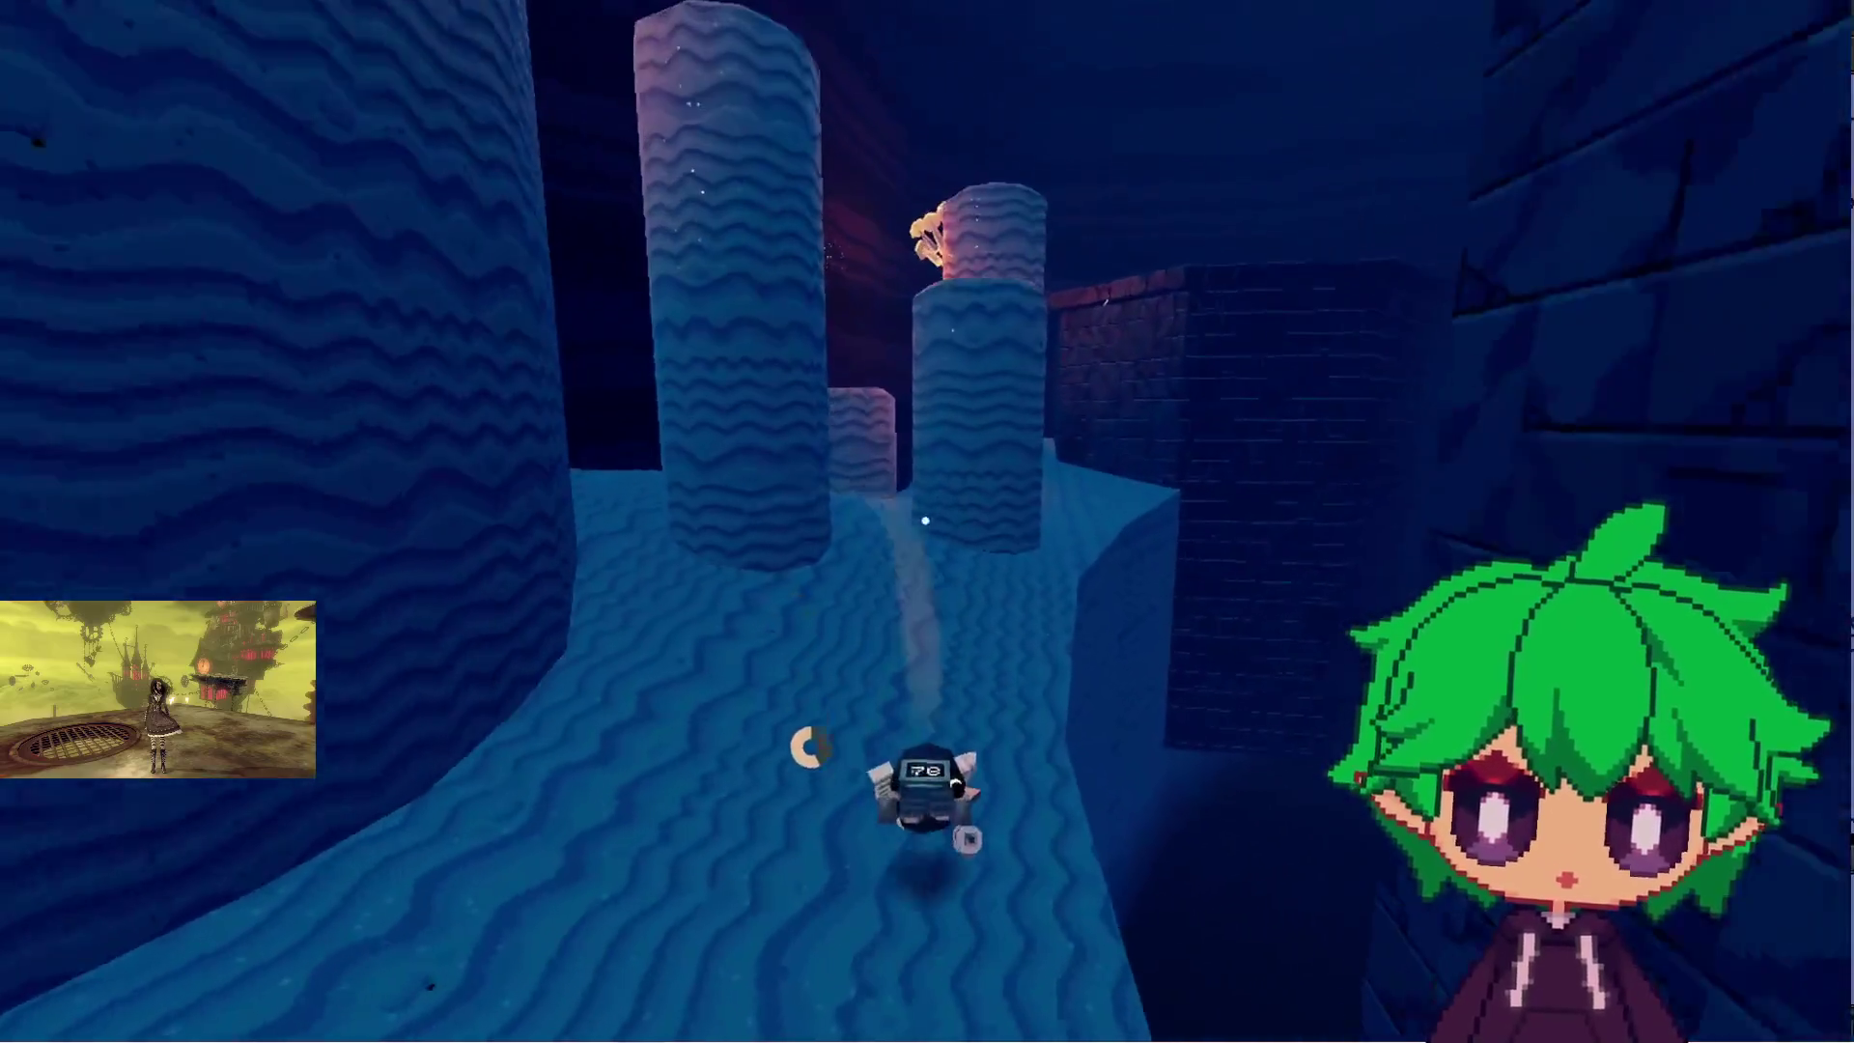
- Dive from a pillar top onto the pink sand, briefly checking the options screen
key(space)
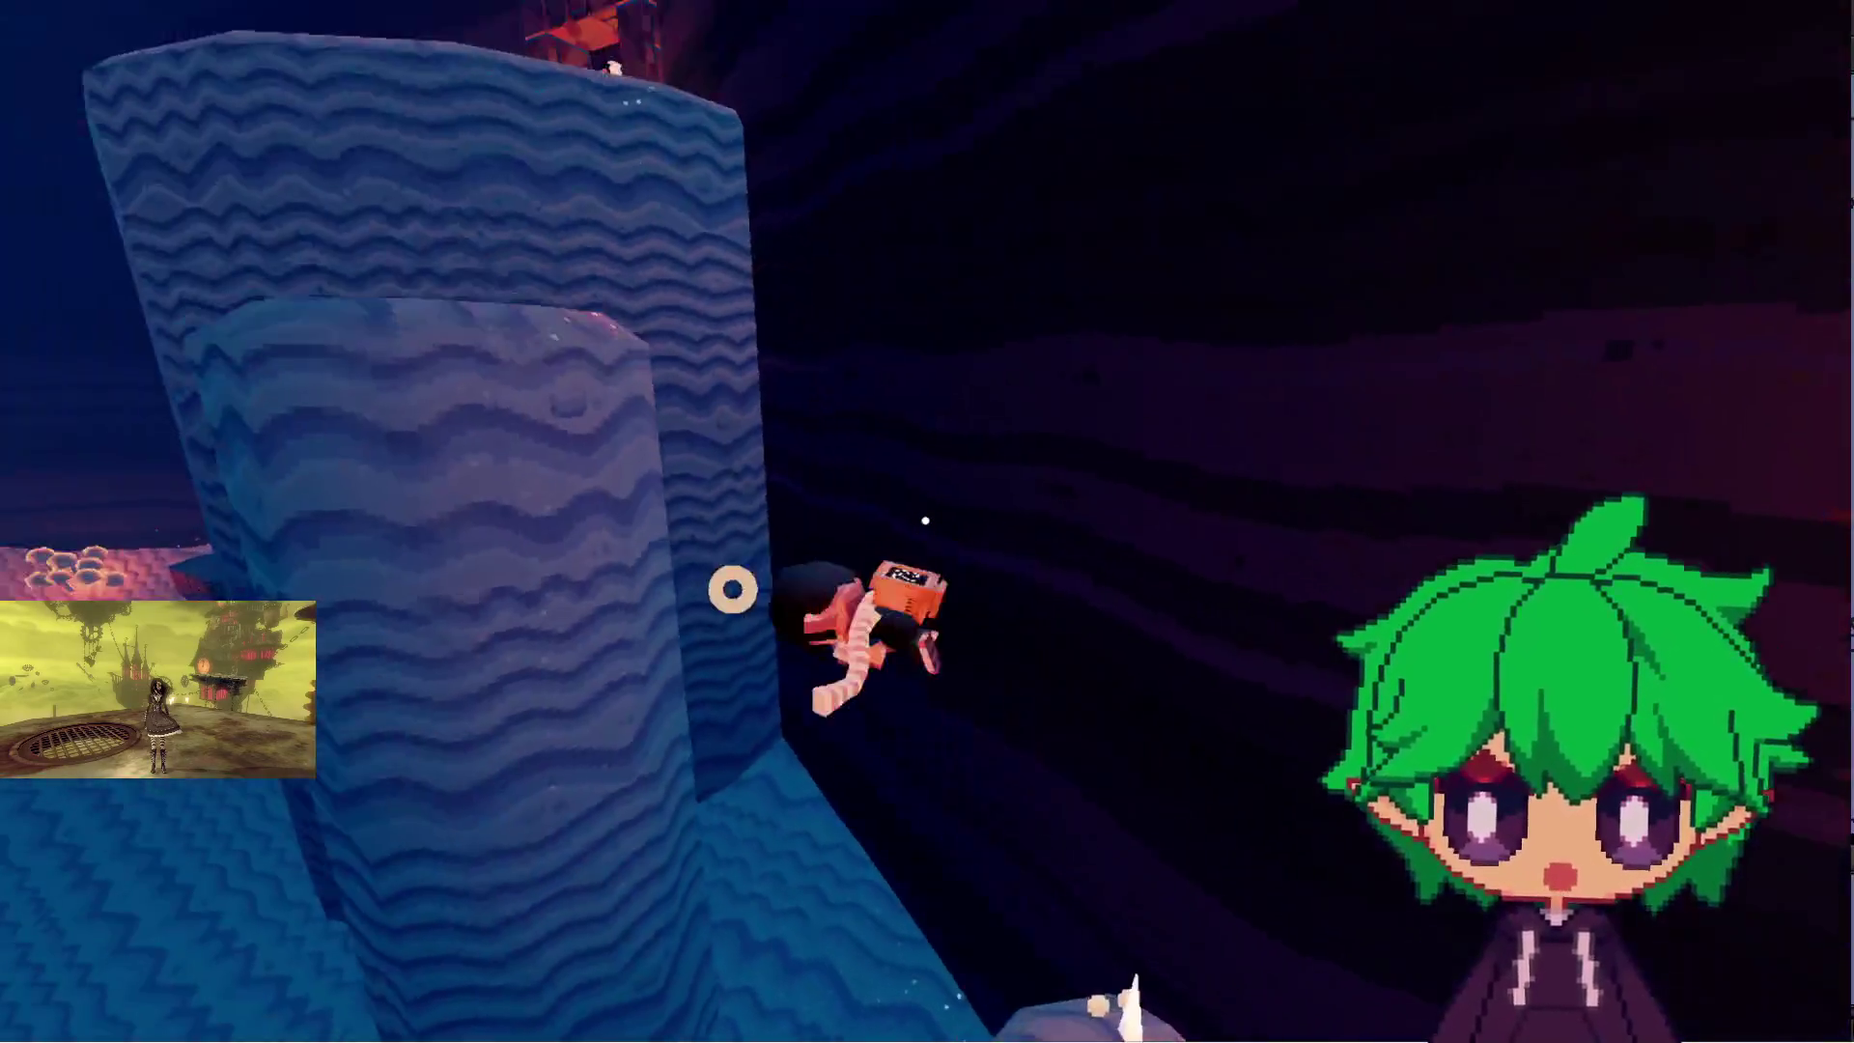
key(w)
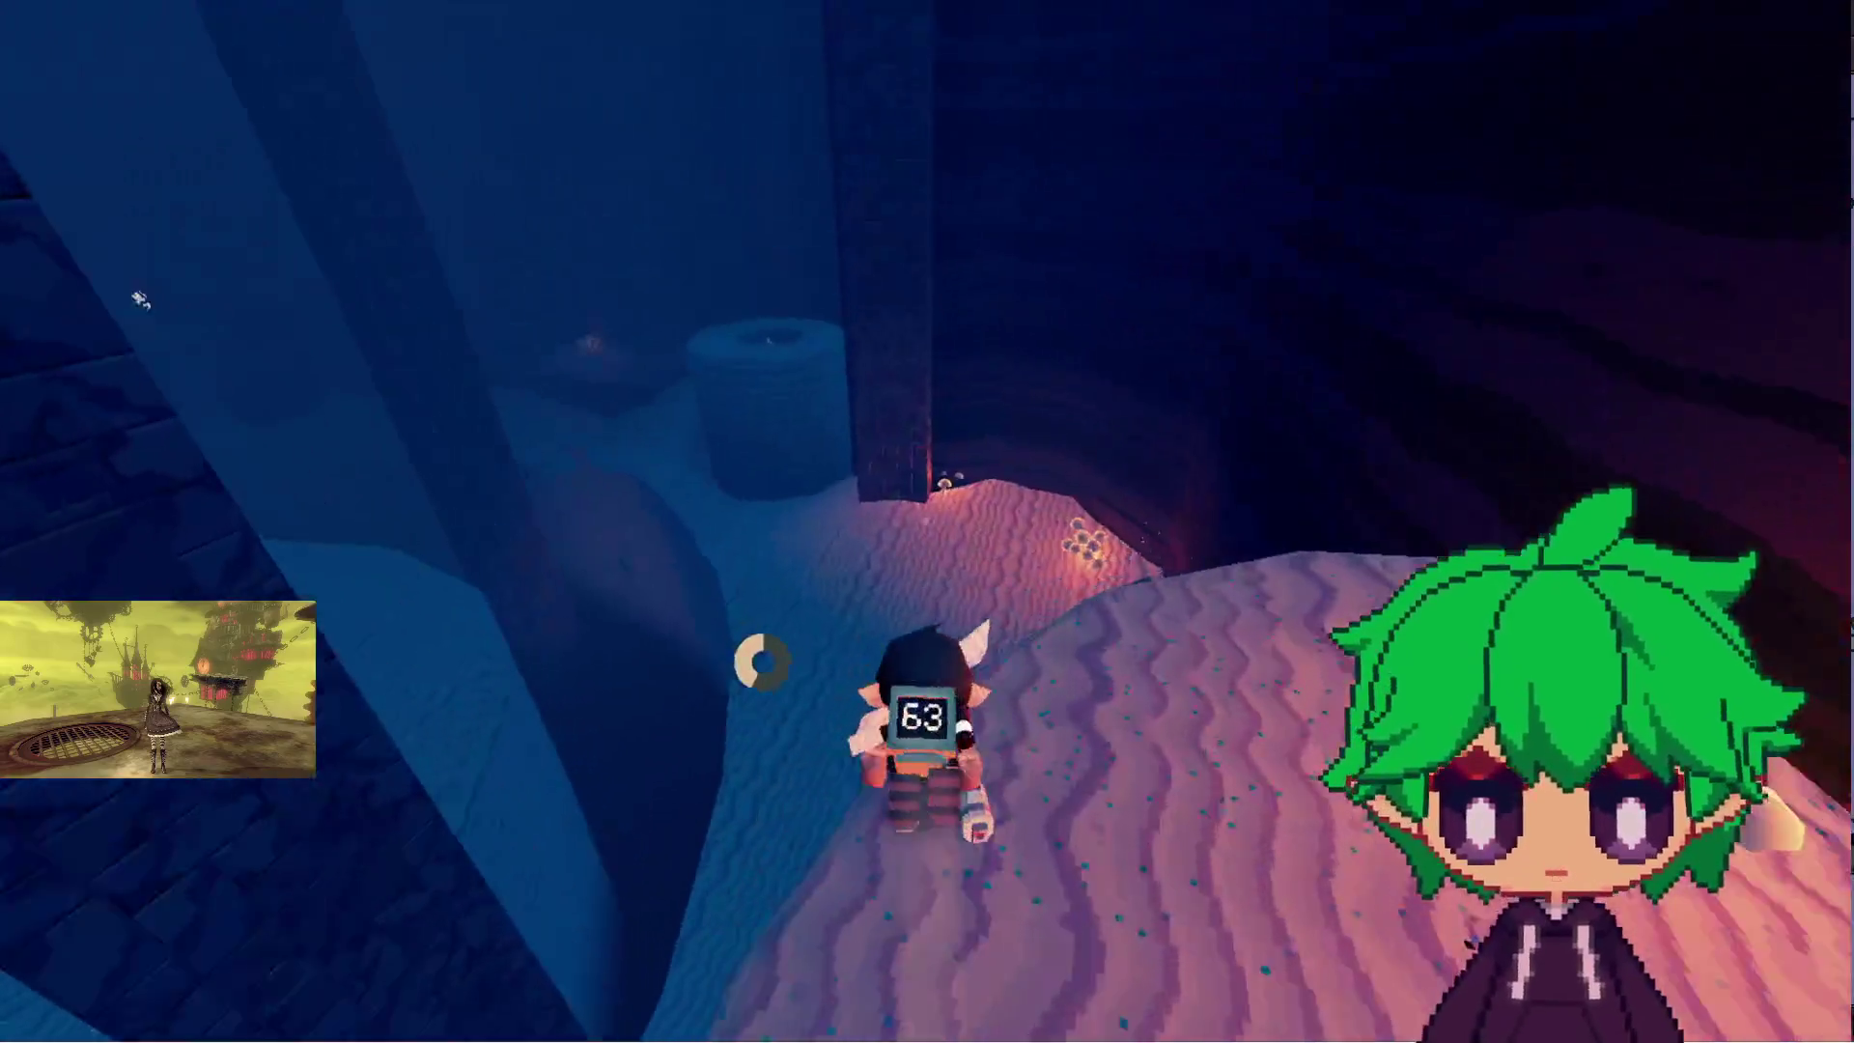
key(Escape)
click(865, 483)
key(Escape)
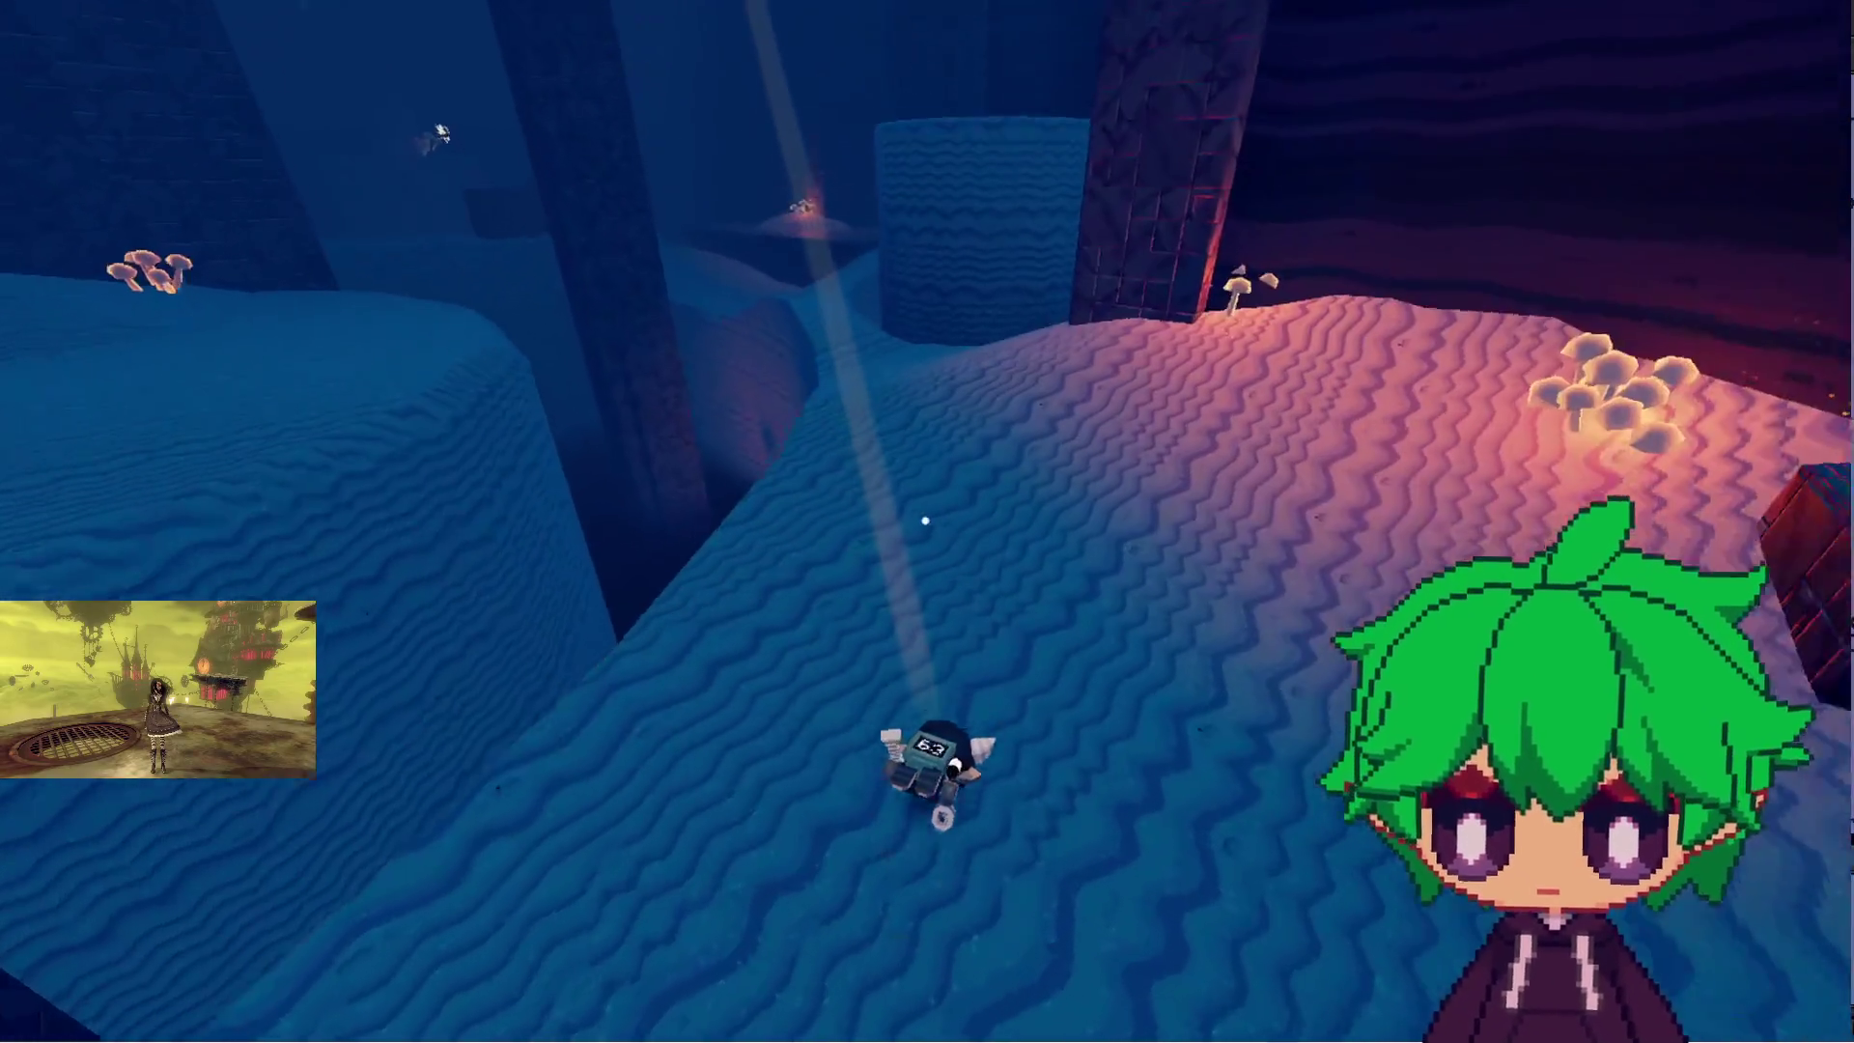
- Turn on the FPS counter with F3, run across the sand, and reopen the game options
key(F2)
key(F3)
key(w)
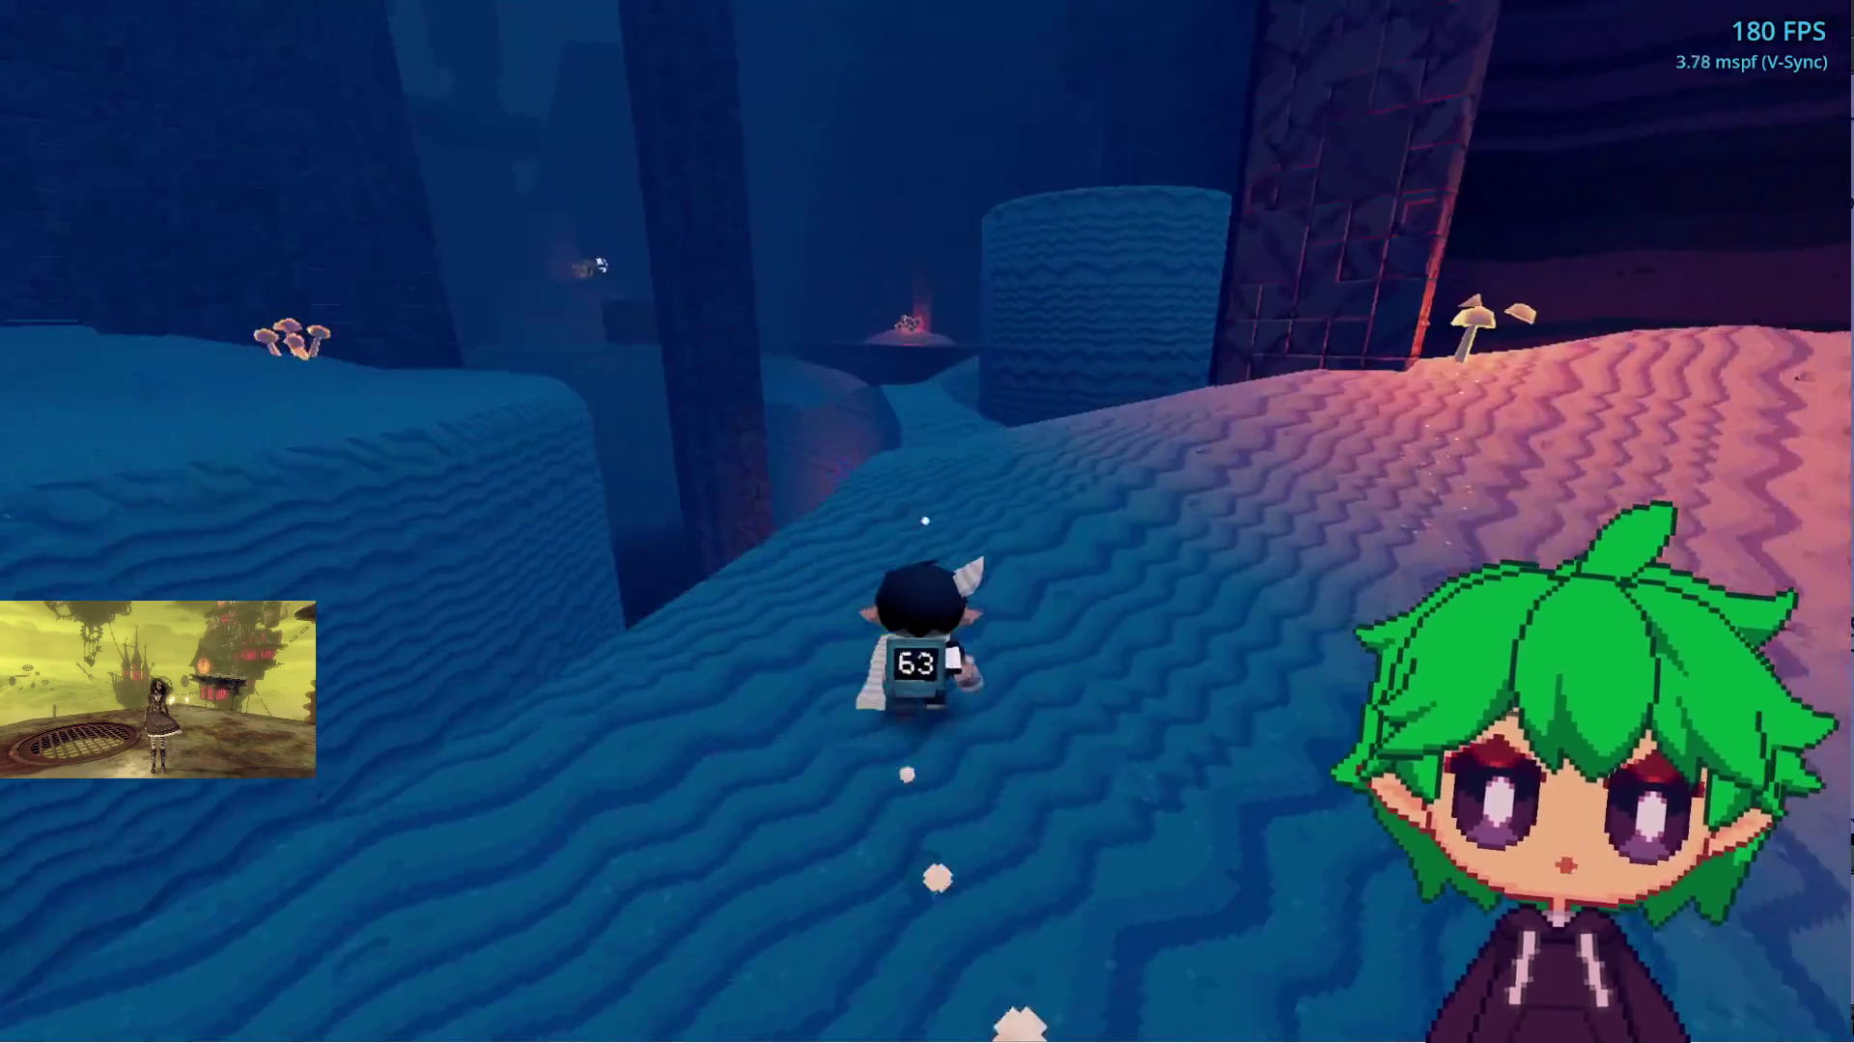
key(Escape)
click(900, 514)
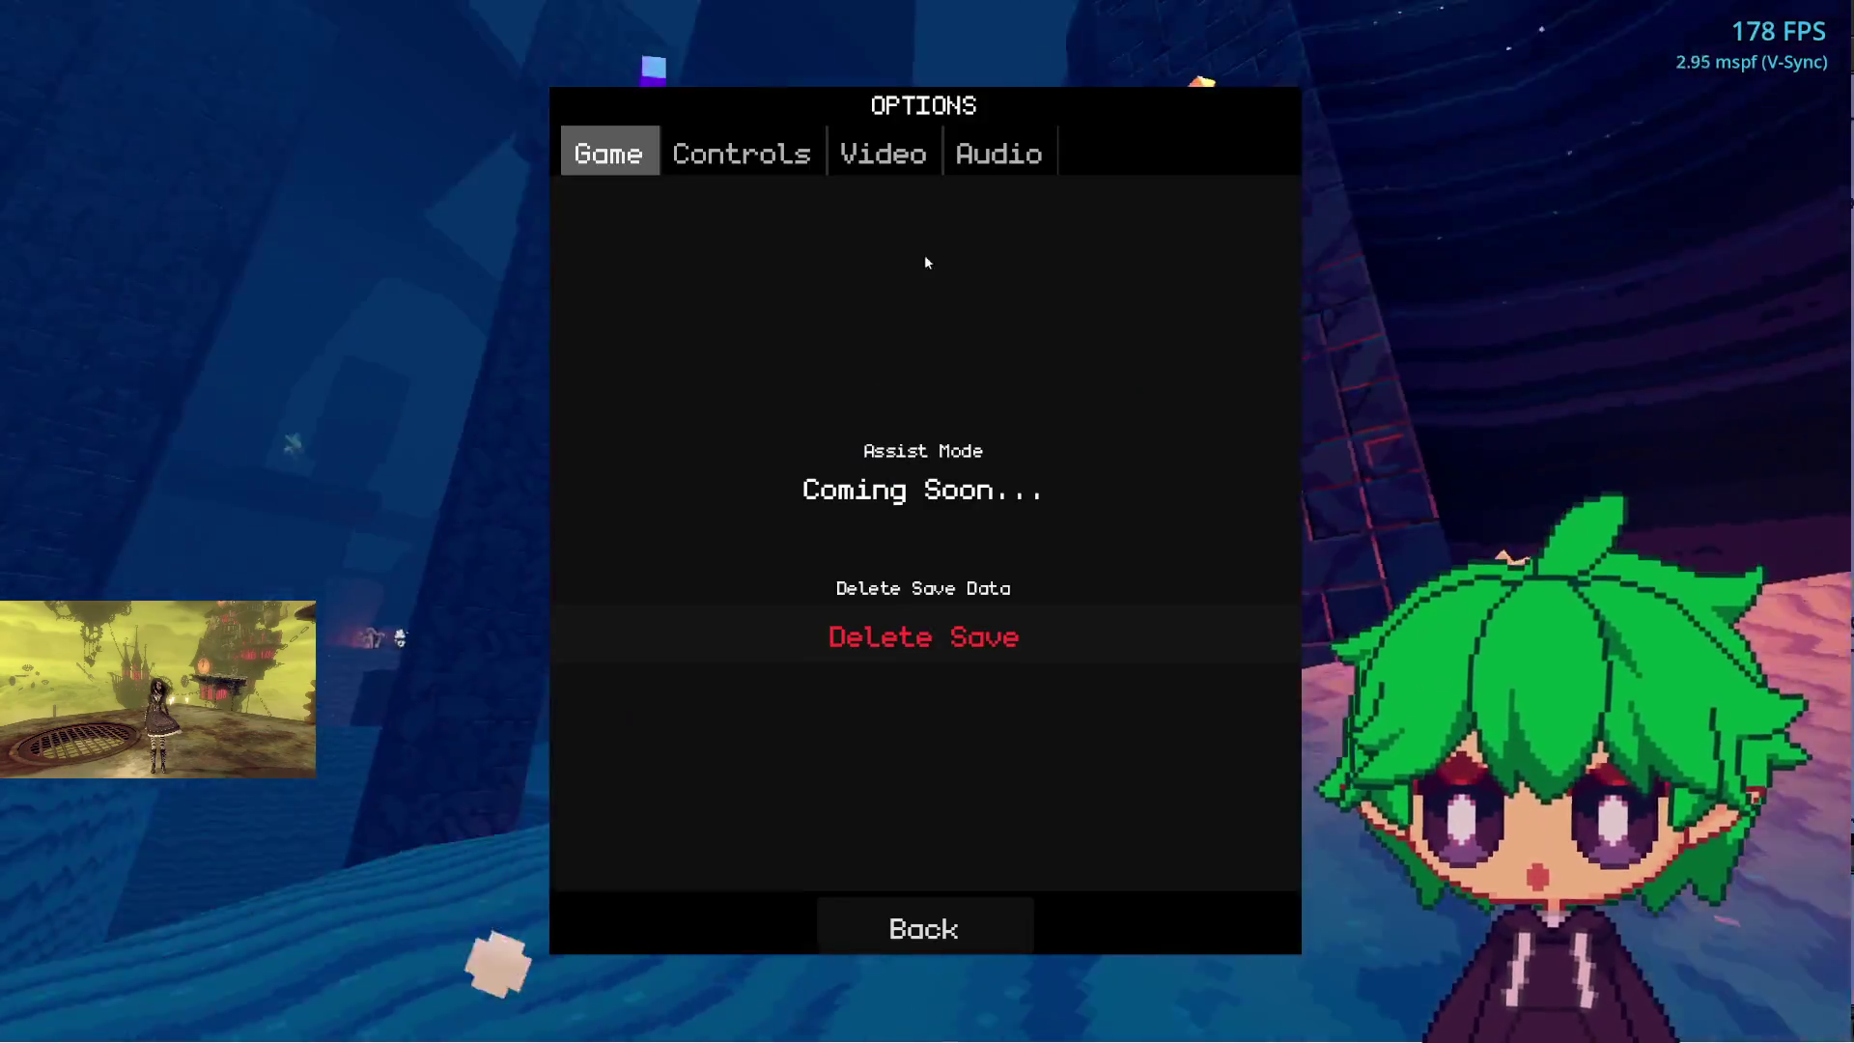
- Raise the graphics quality up to Ultra and resume play
click(1059, 238)
click(1060, 238)
click(1054, 242)
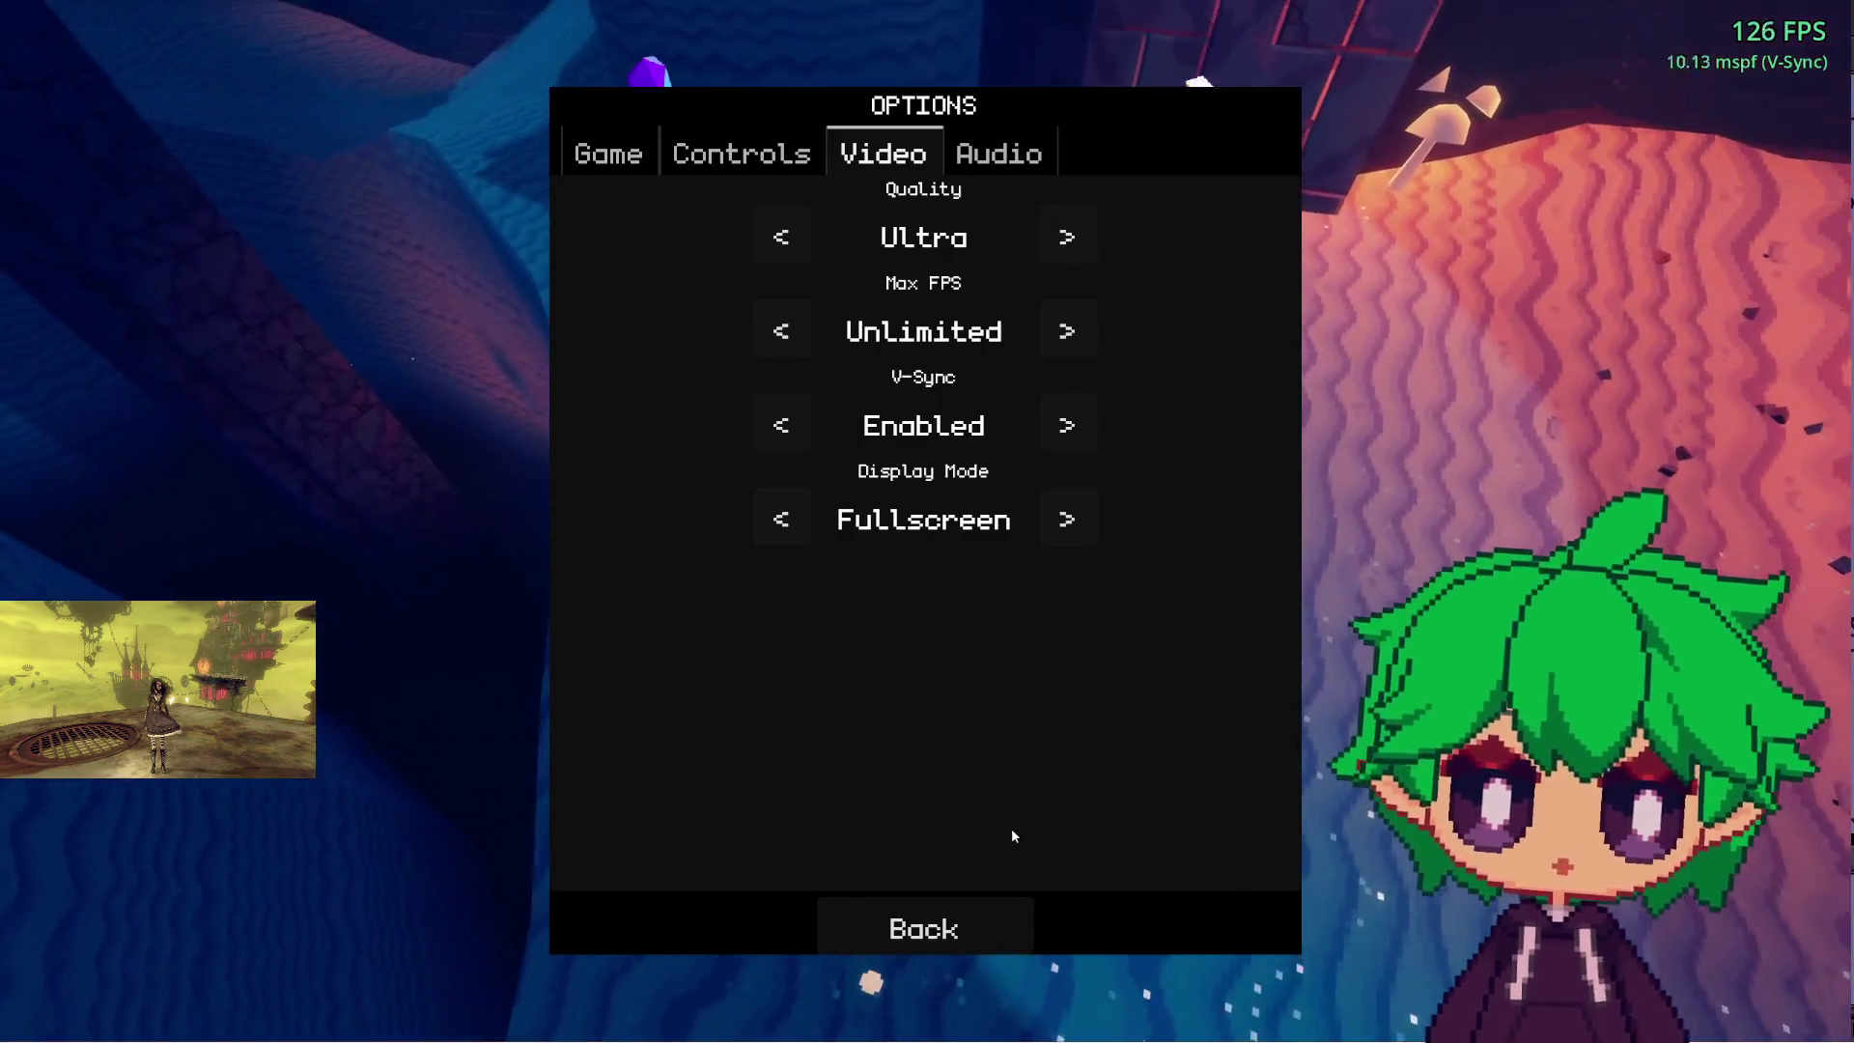
click(970, 917)
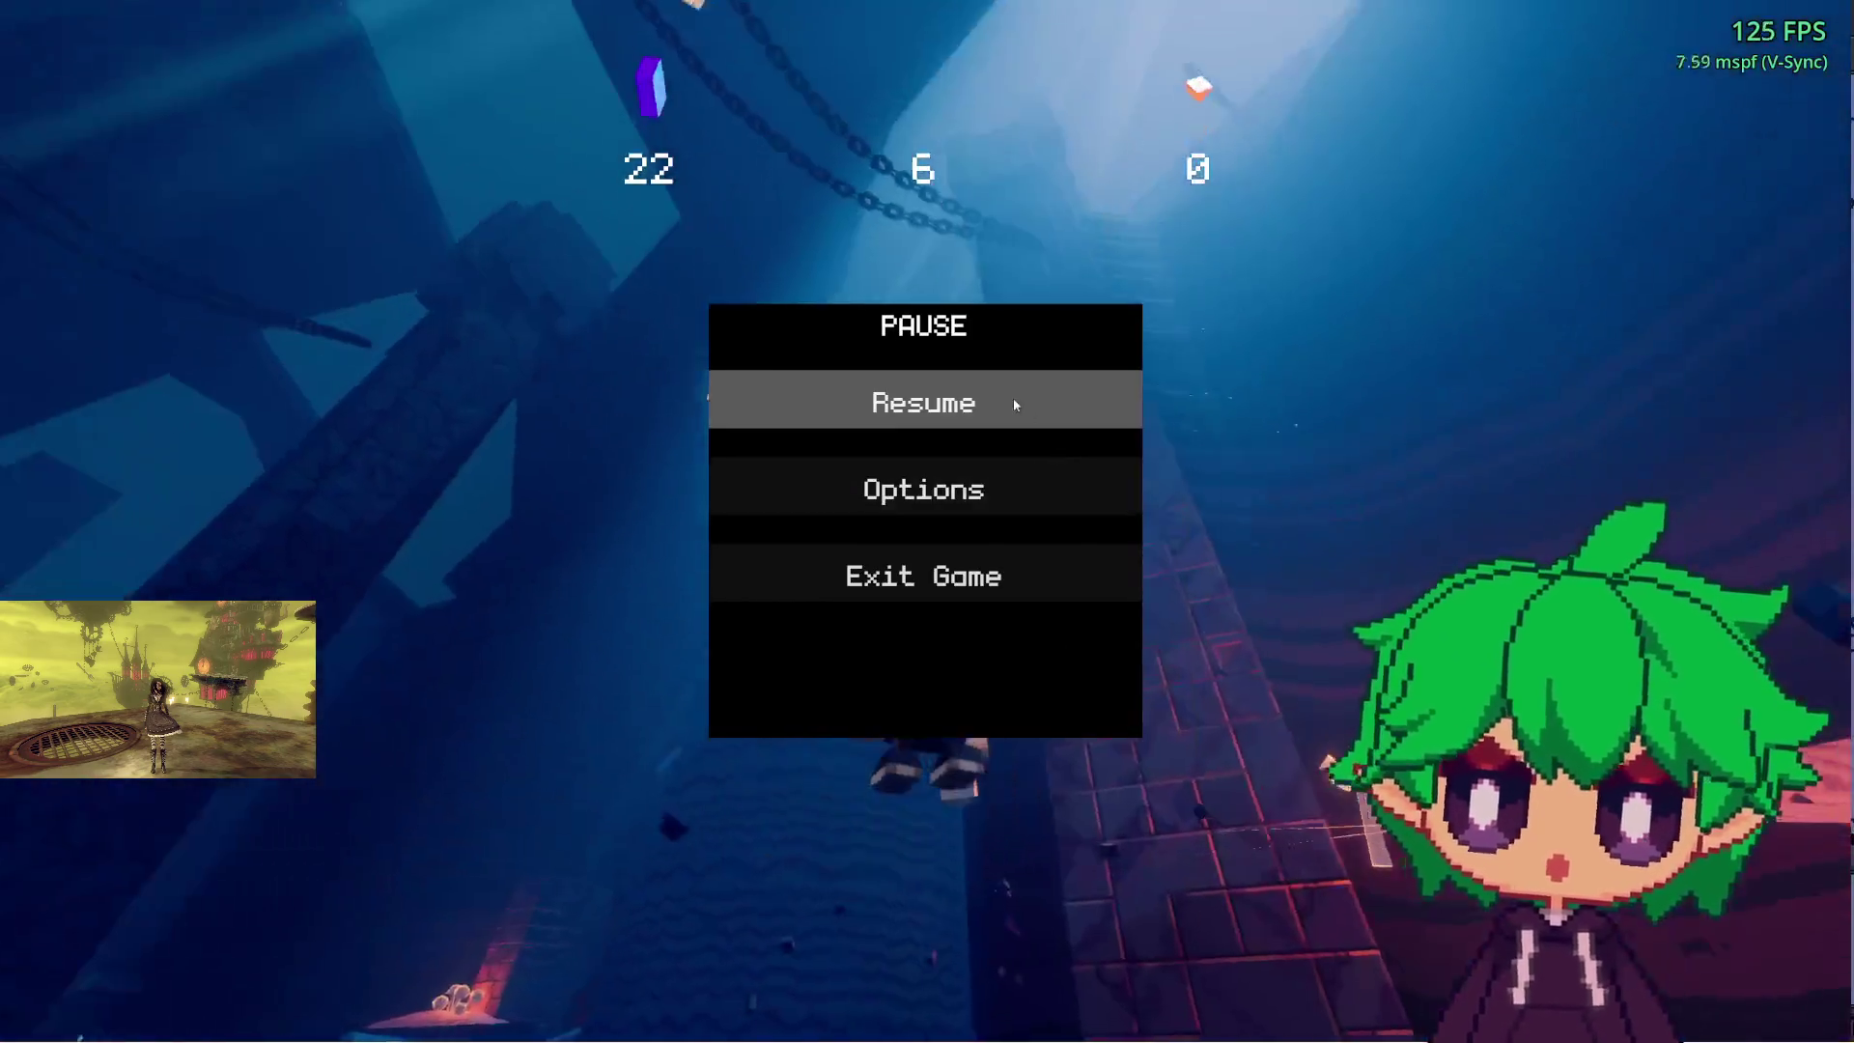
click(1015, 403)
- Step the quality down from Ultra to Medium, back up to High, and resume
key(Escape)
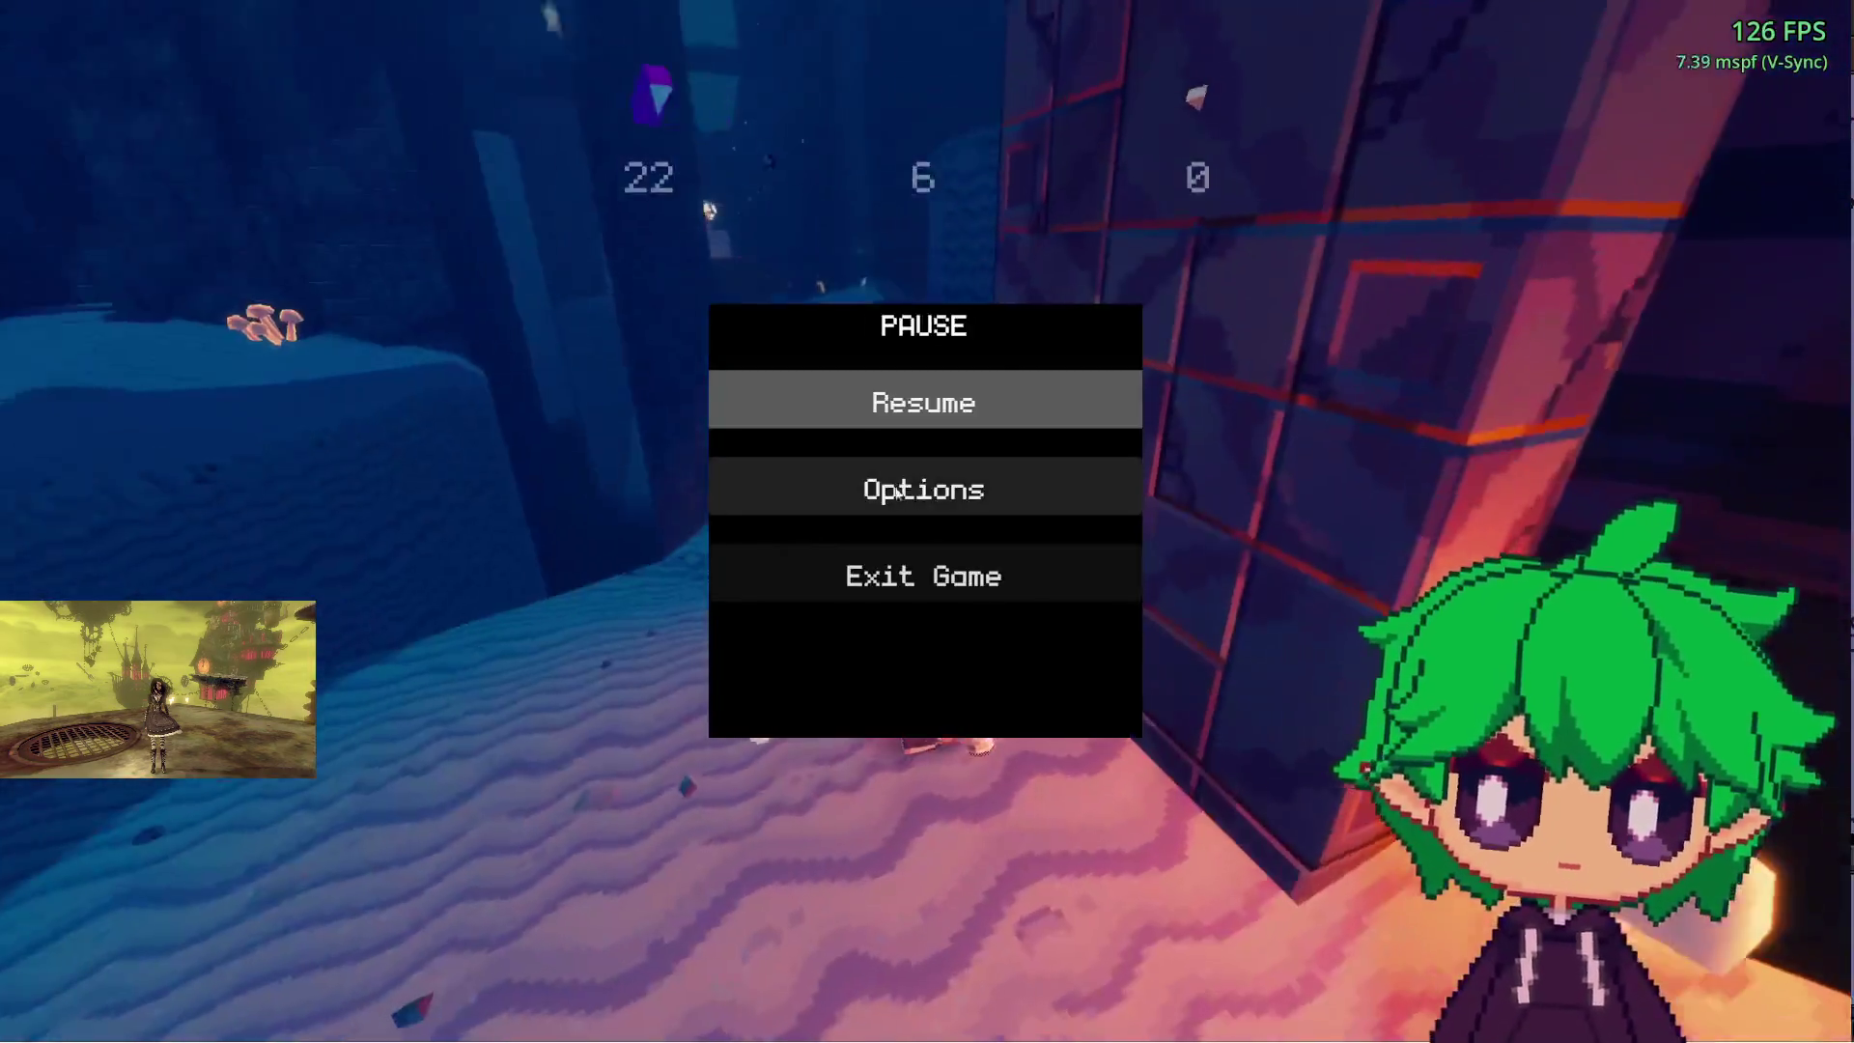
click(897, 491)
click(780, 237)
click(780, 238)
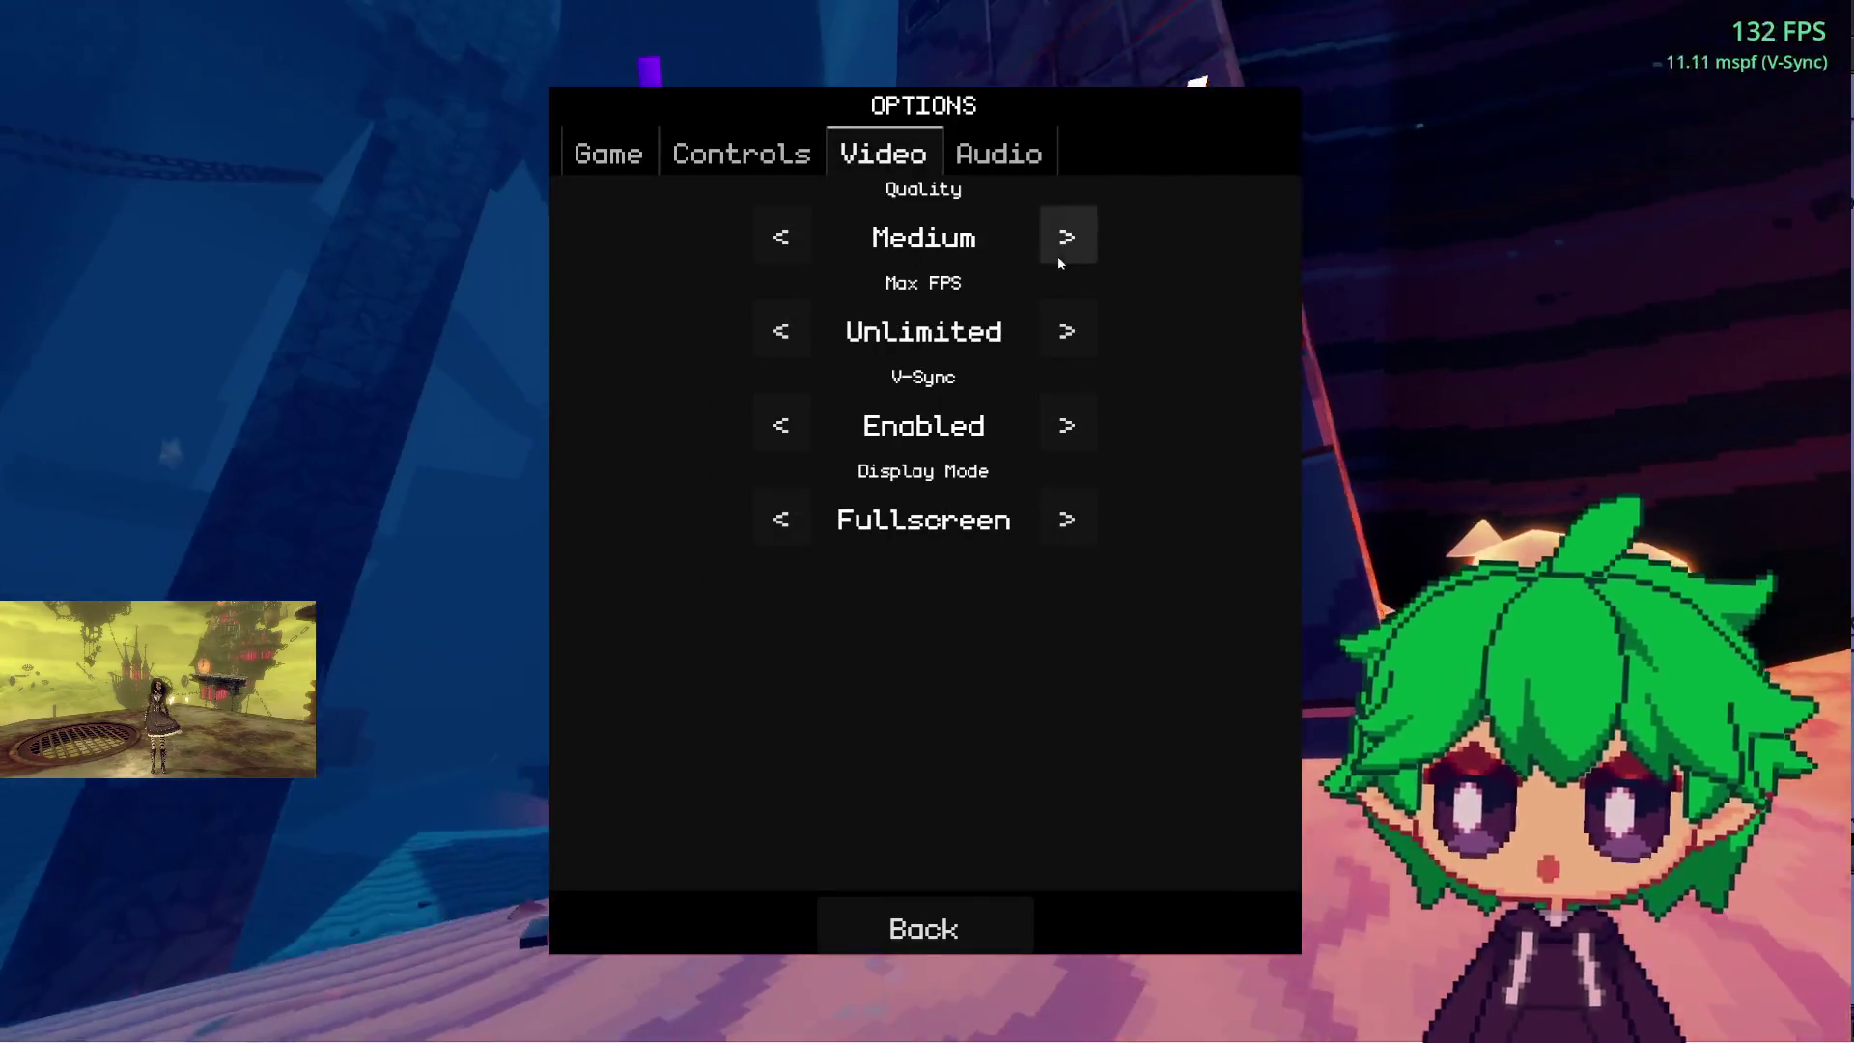
click(1057, 255)
click(975, 925)
click(968, 398)
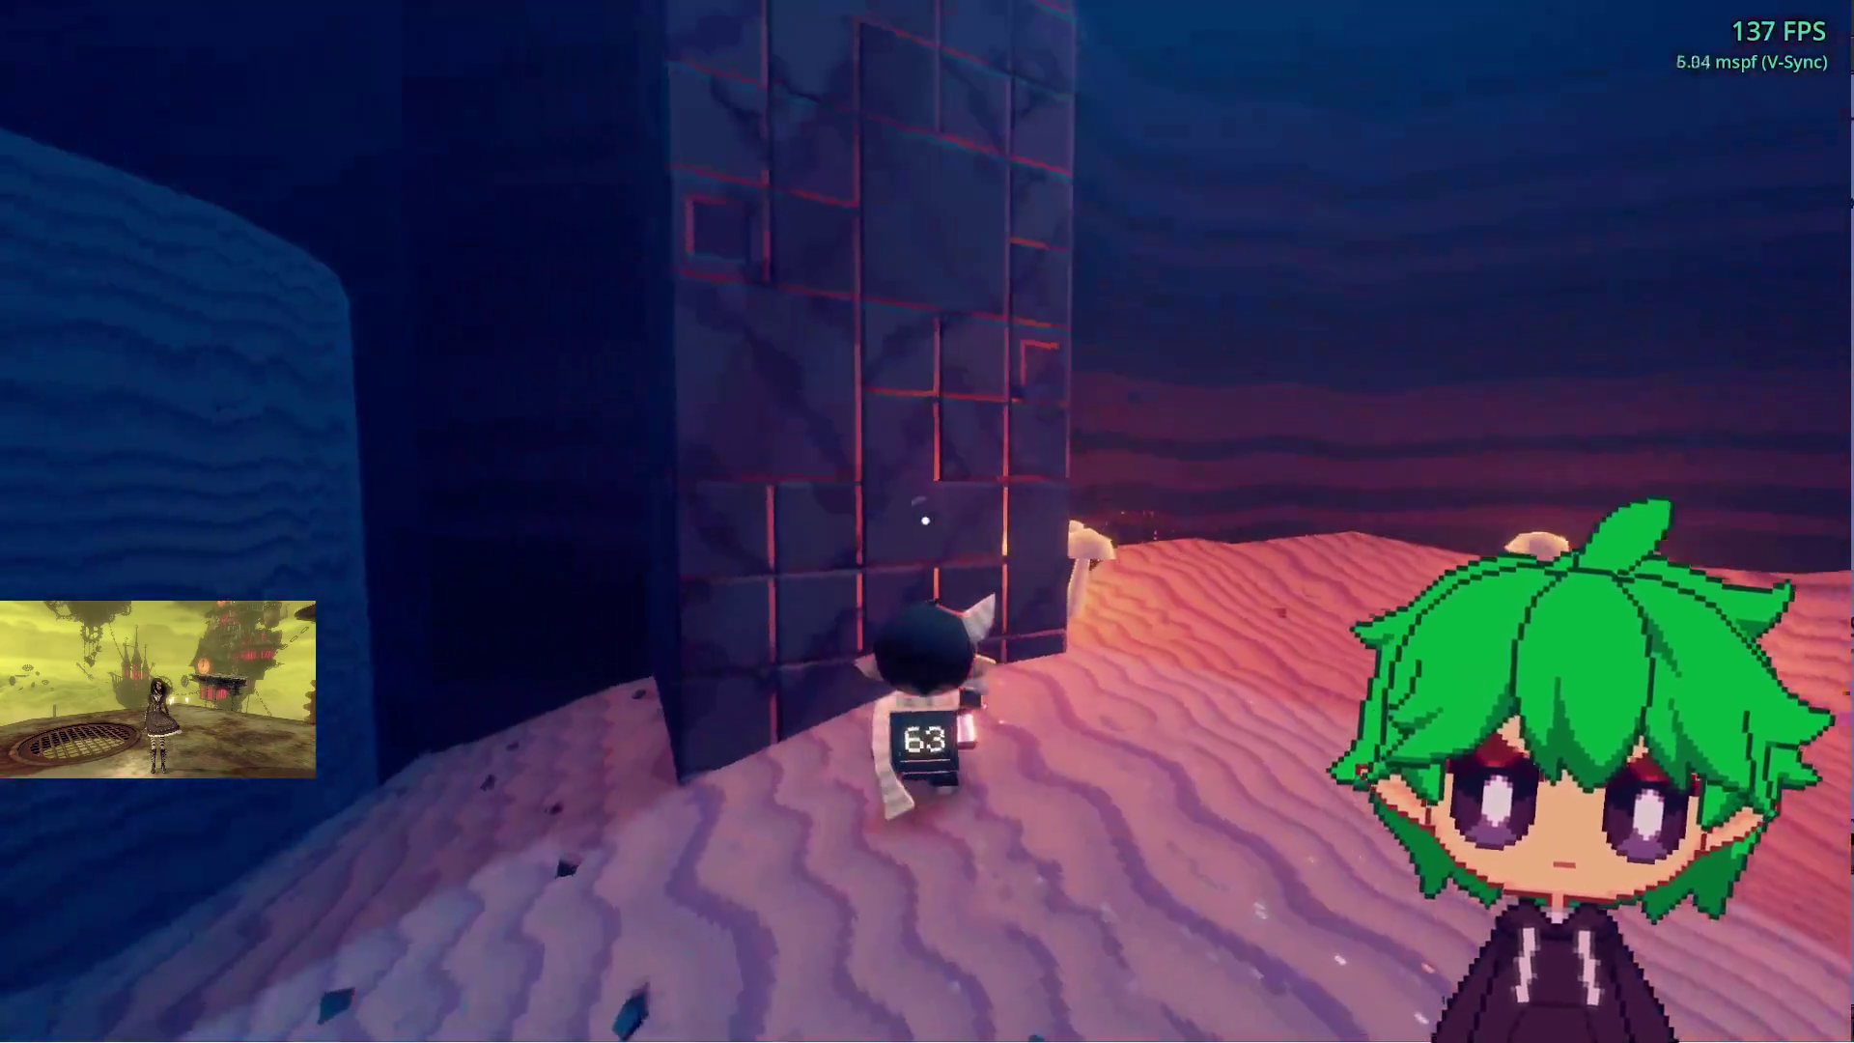
- Jump across the ledge, walkway and canyon, then run through the doorway to the pillars
key(space)
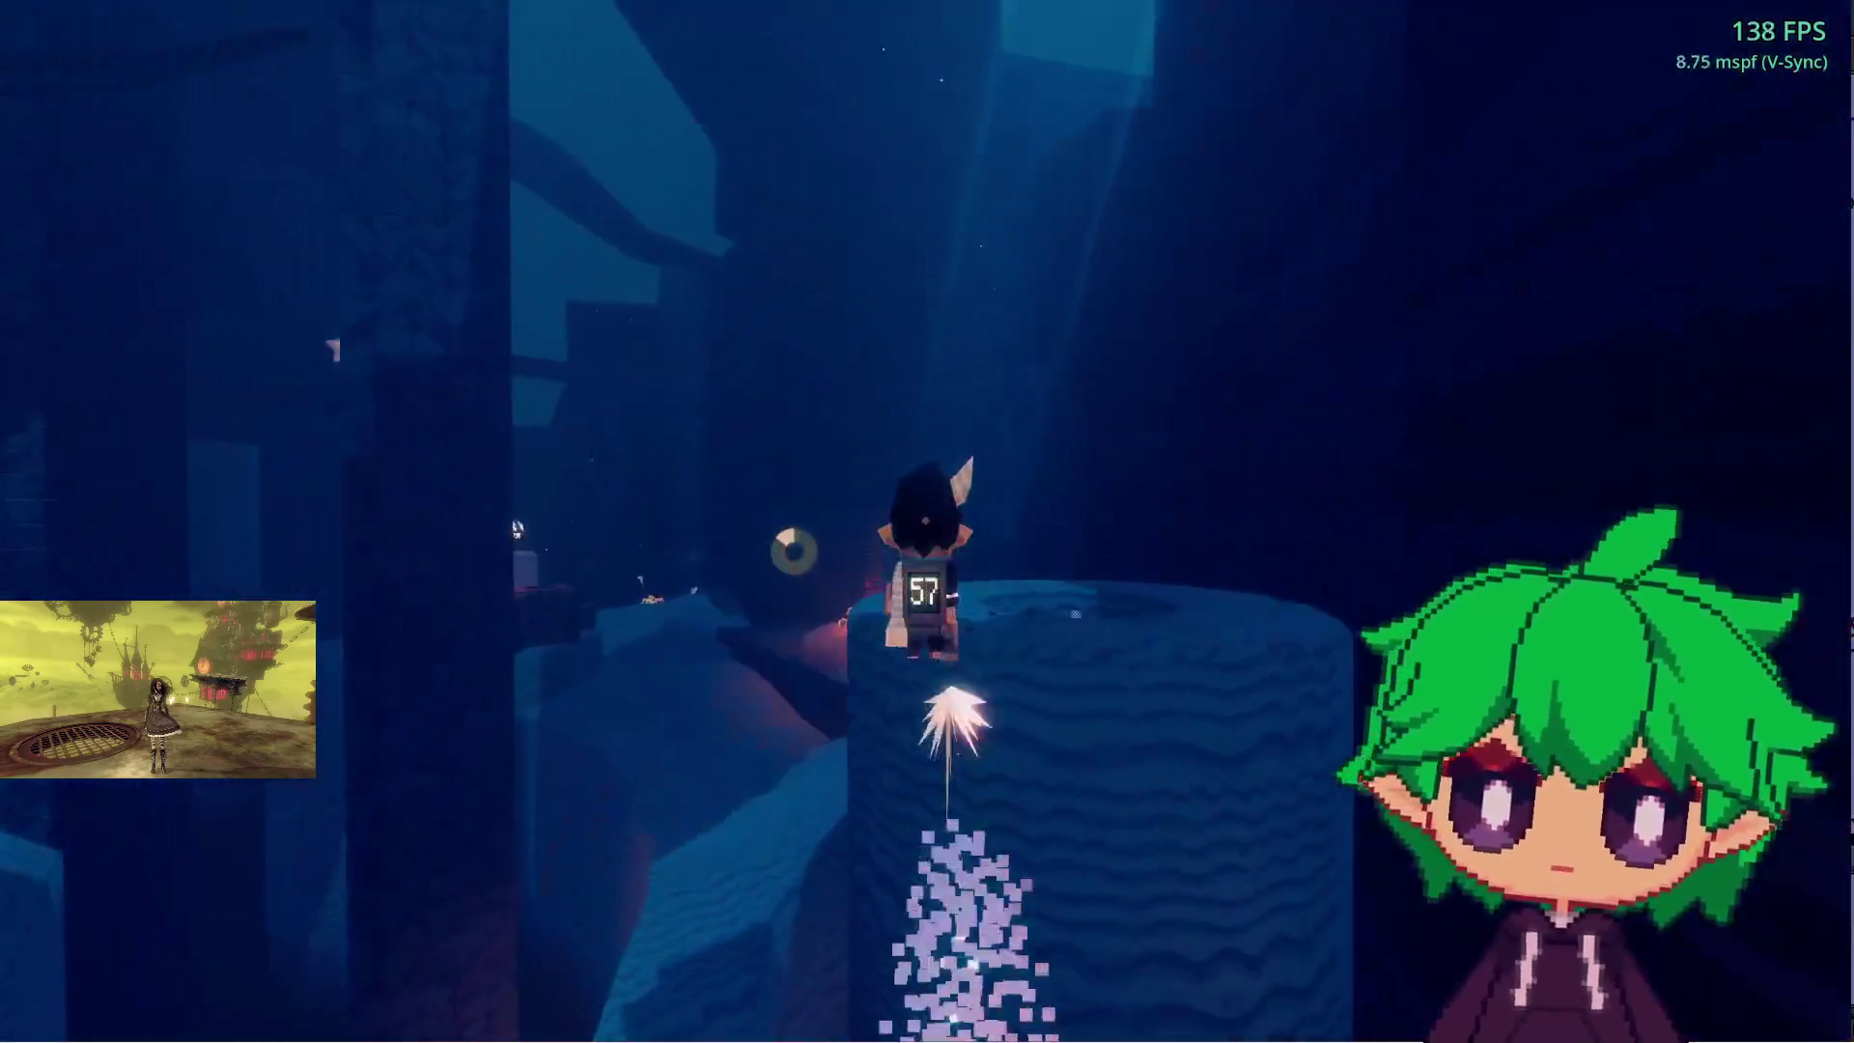
key(w)
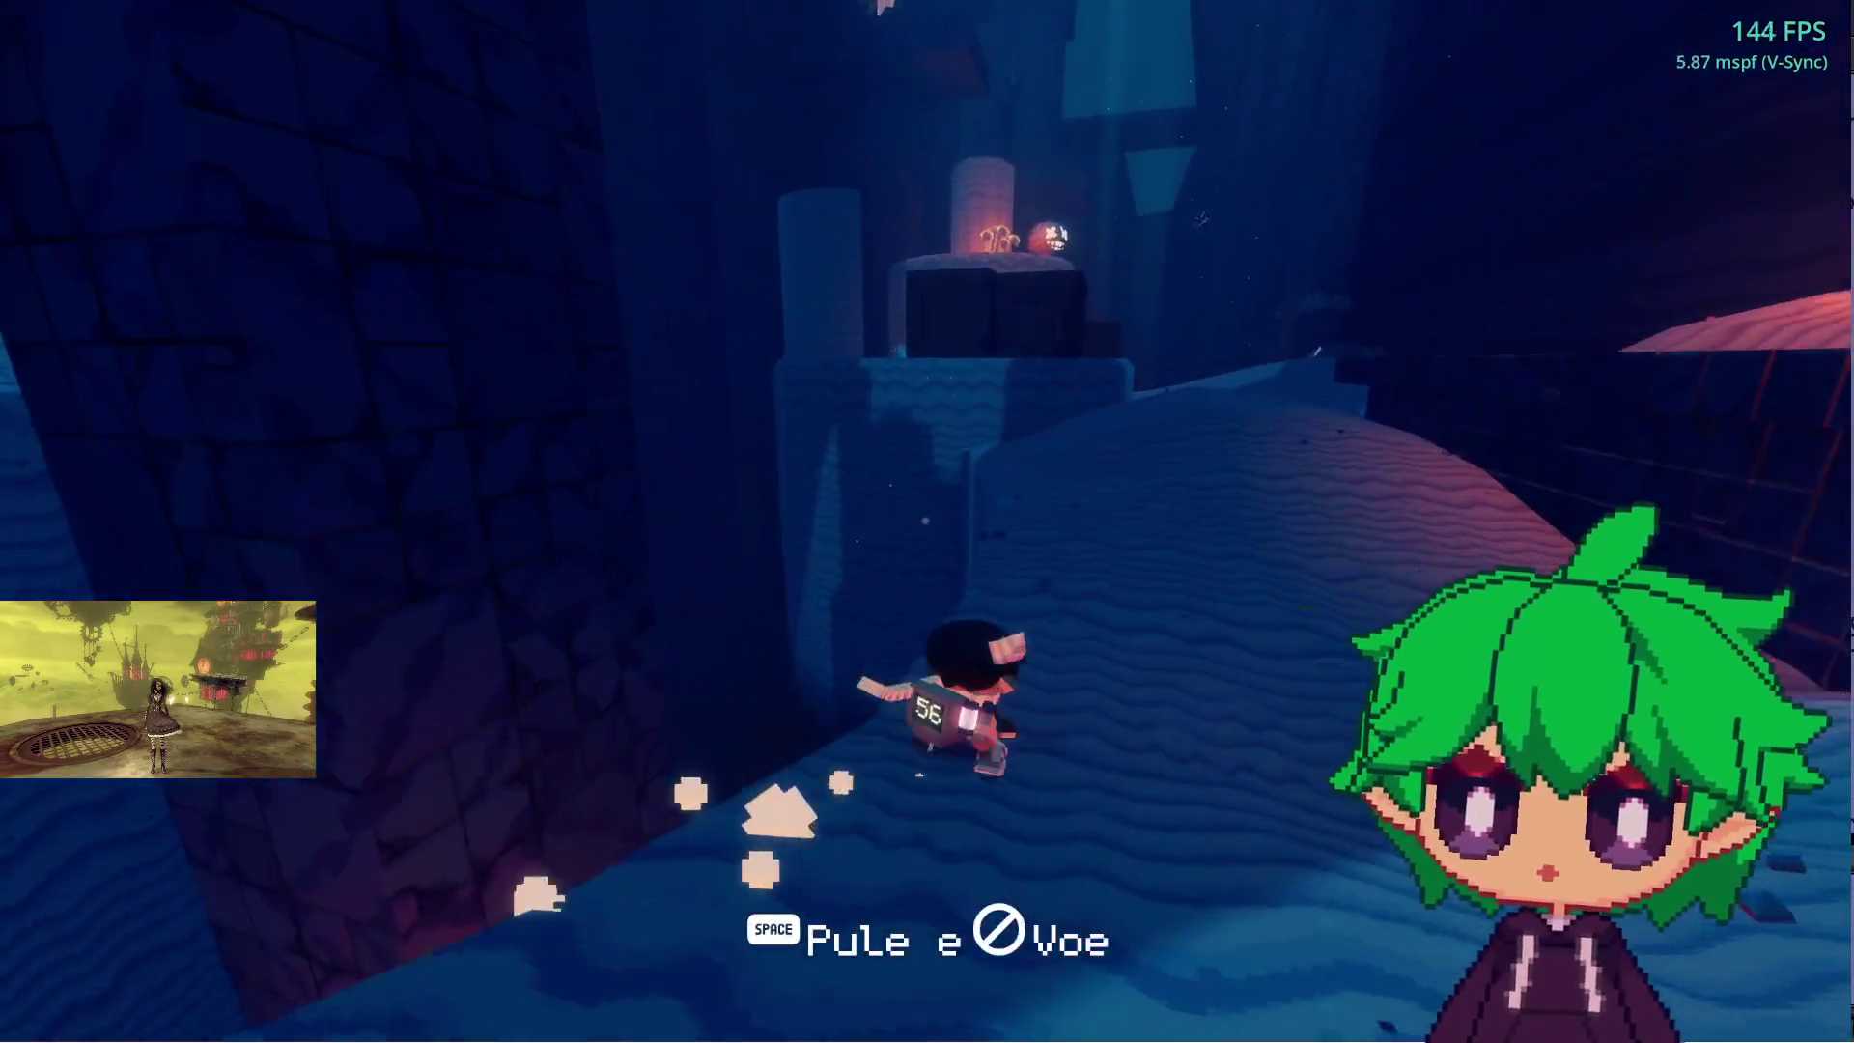
key(space)
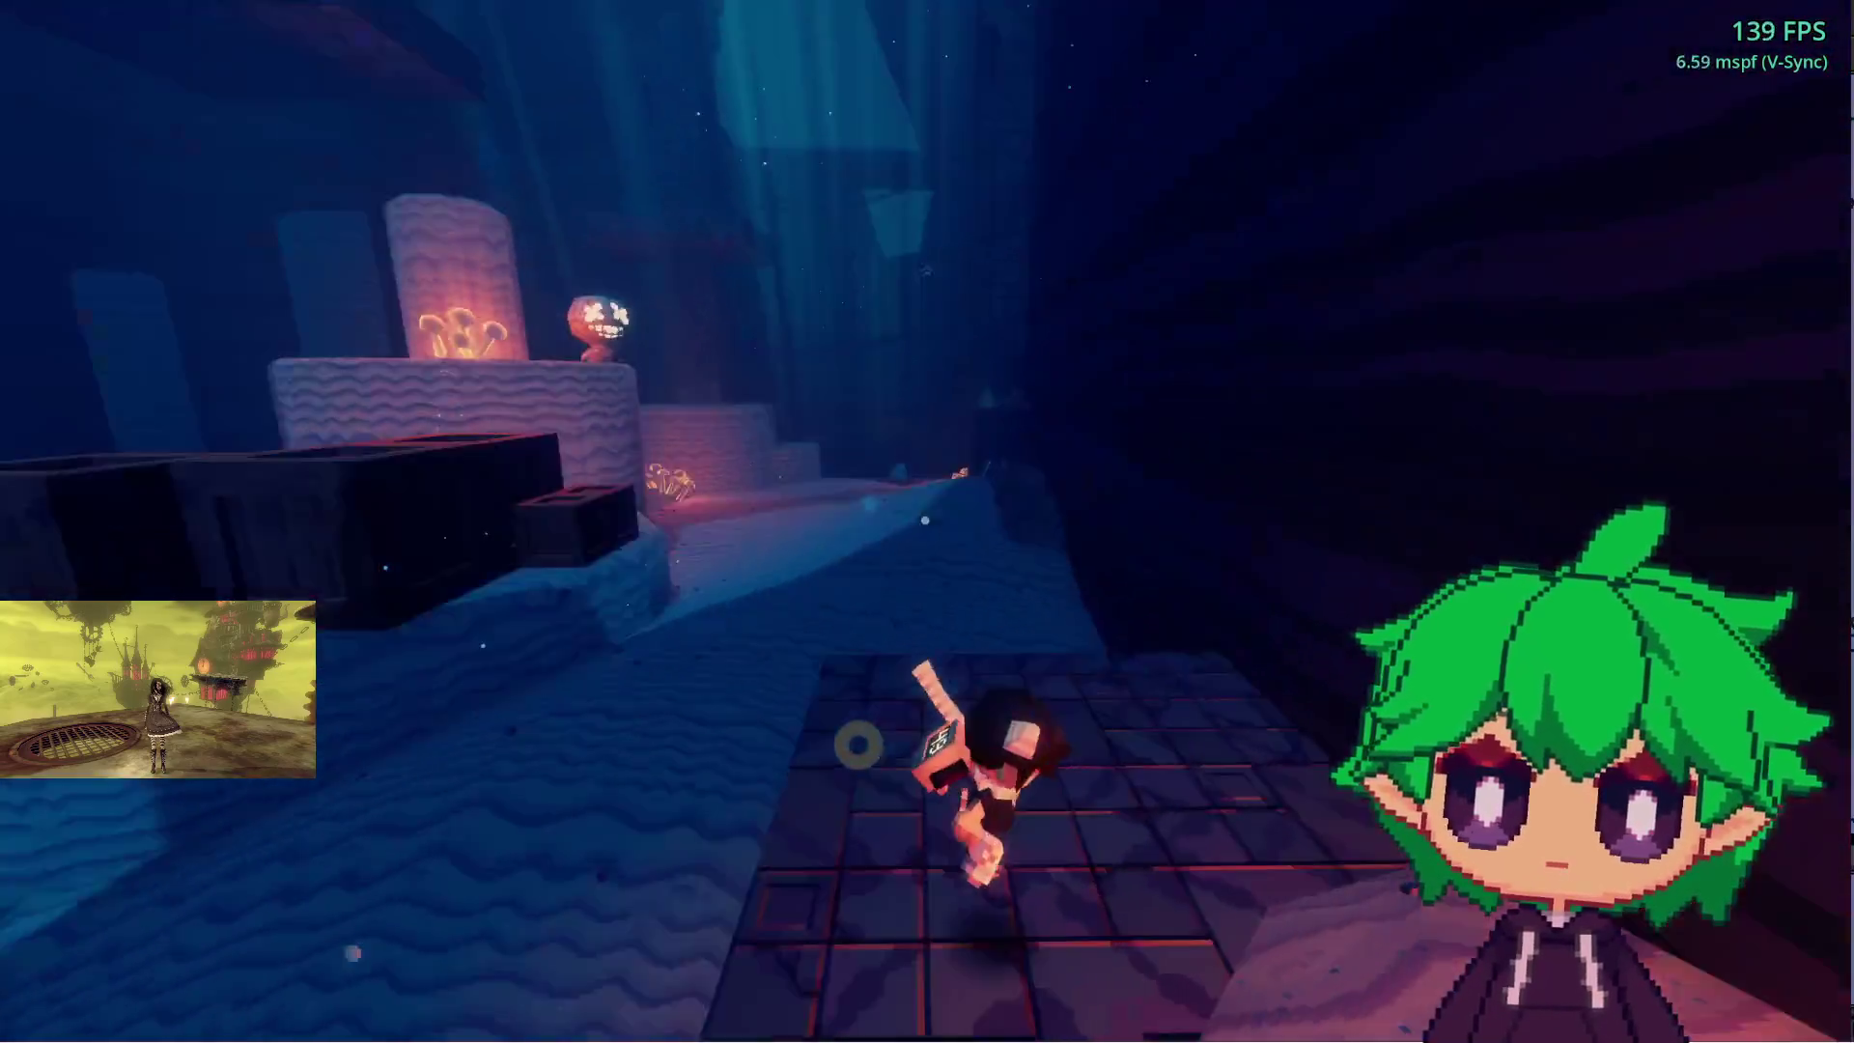
key(w)
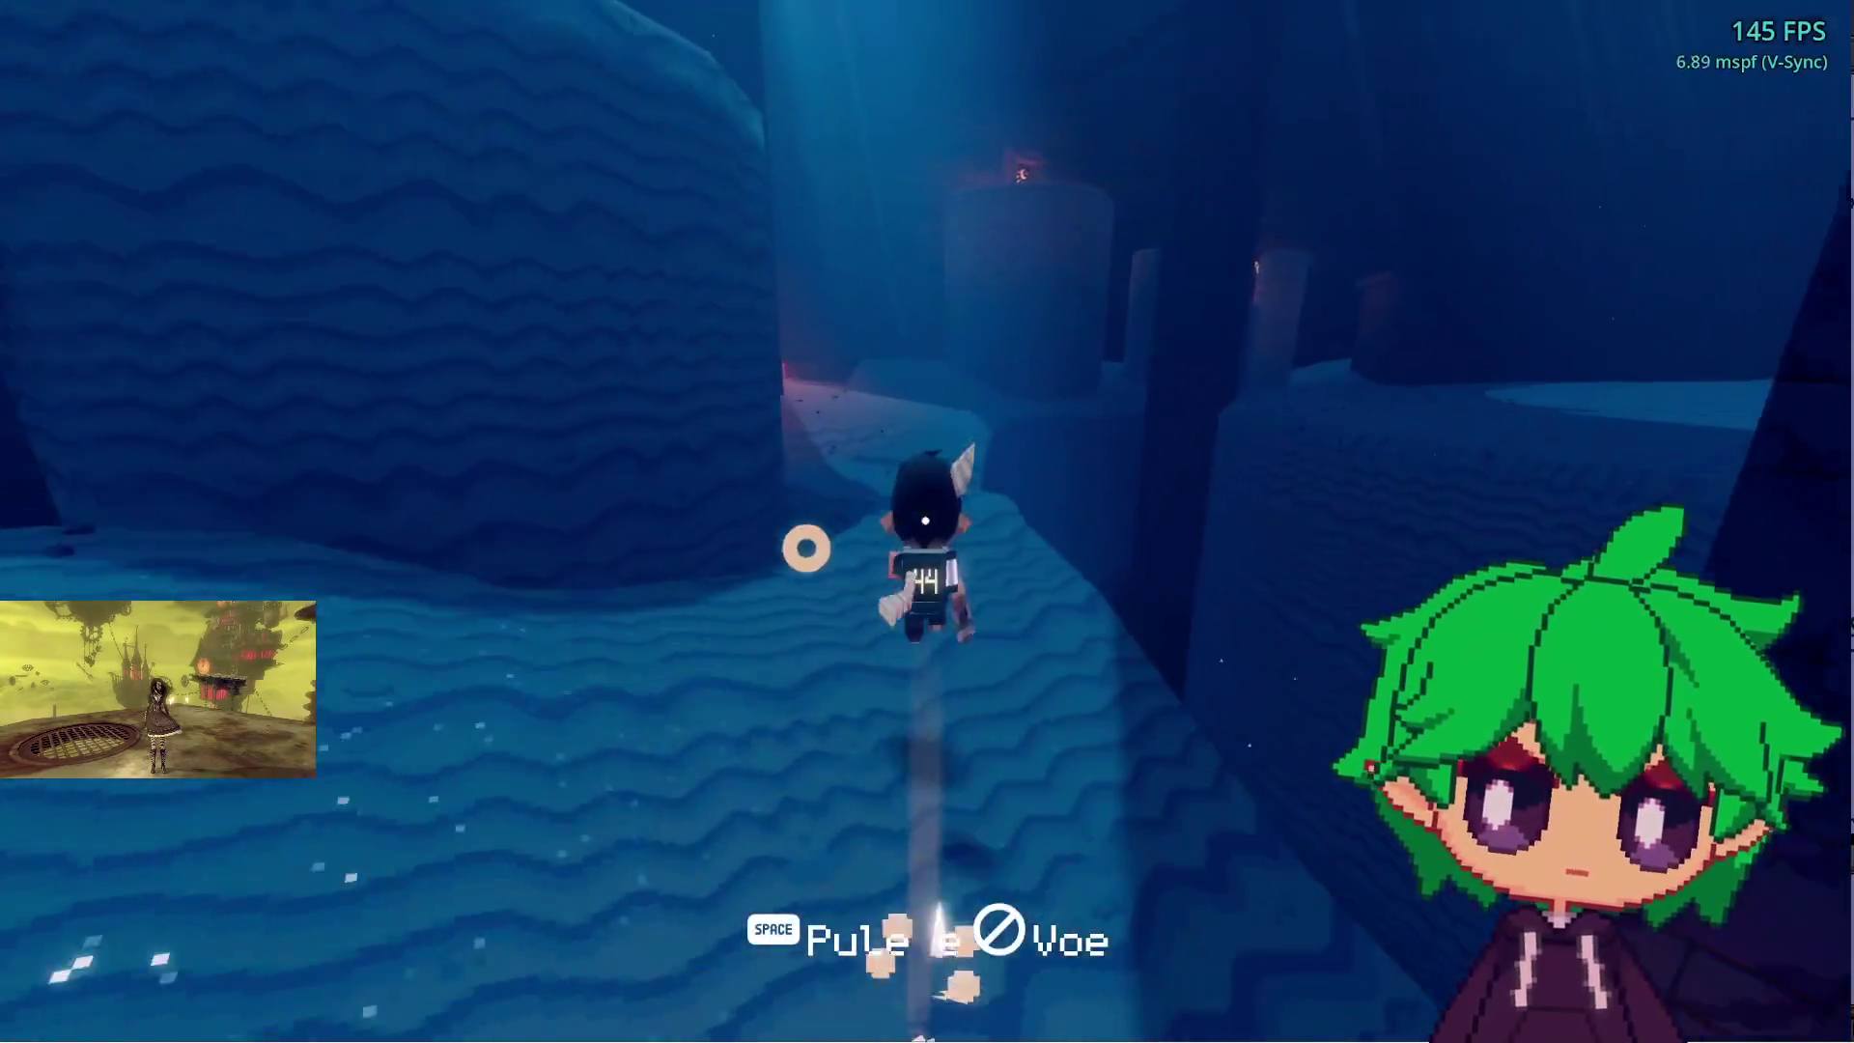
key(space)
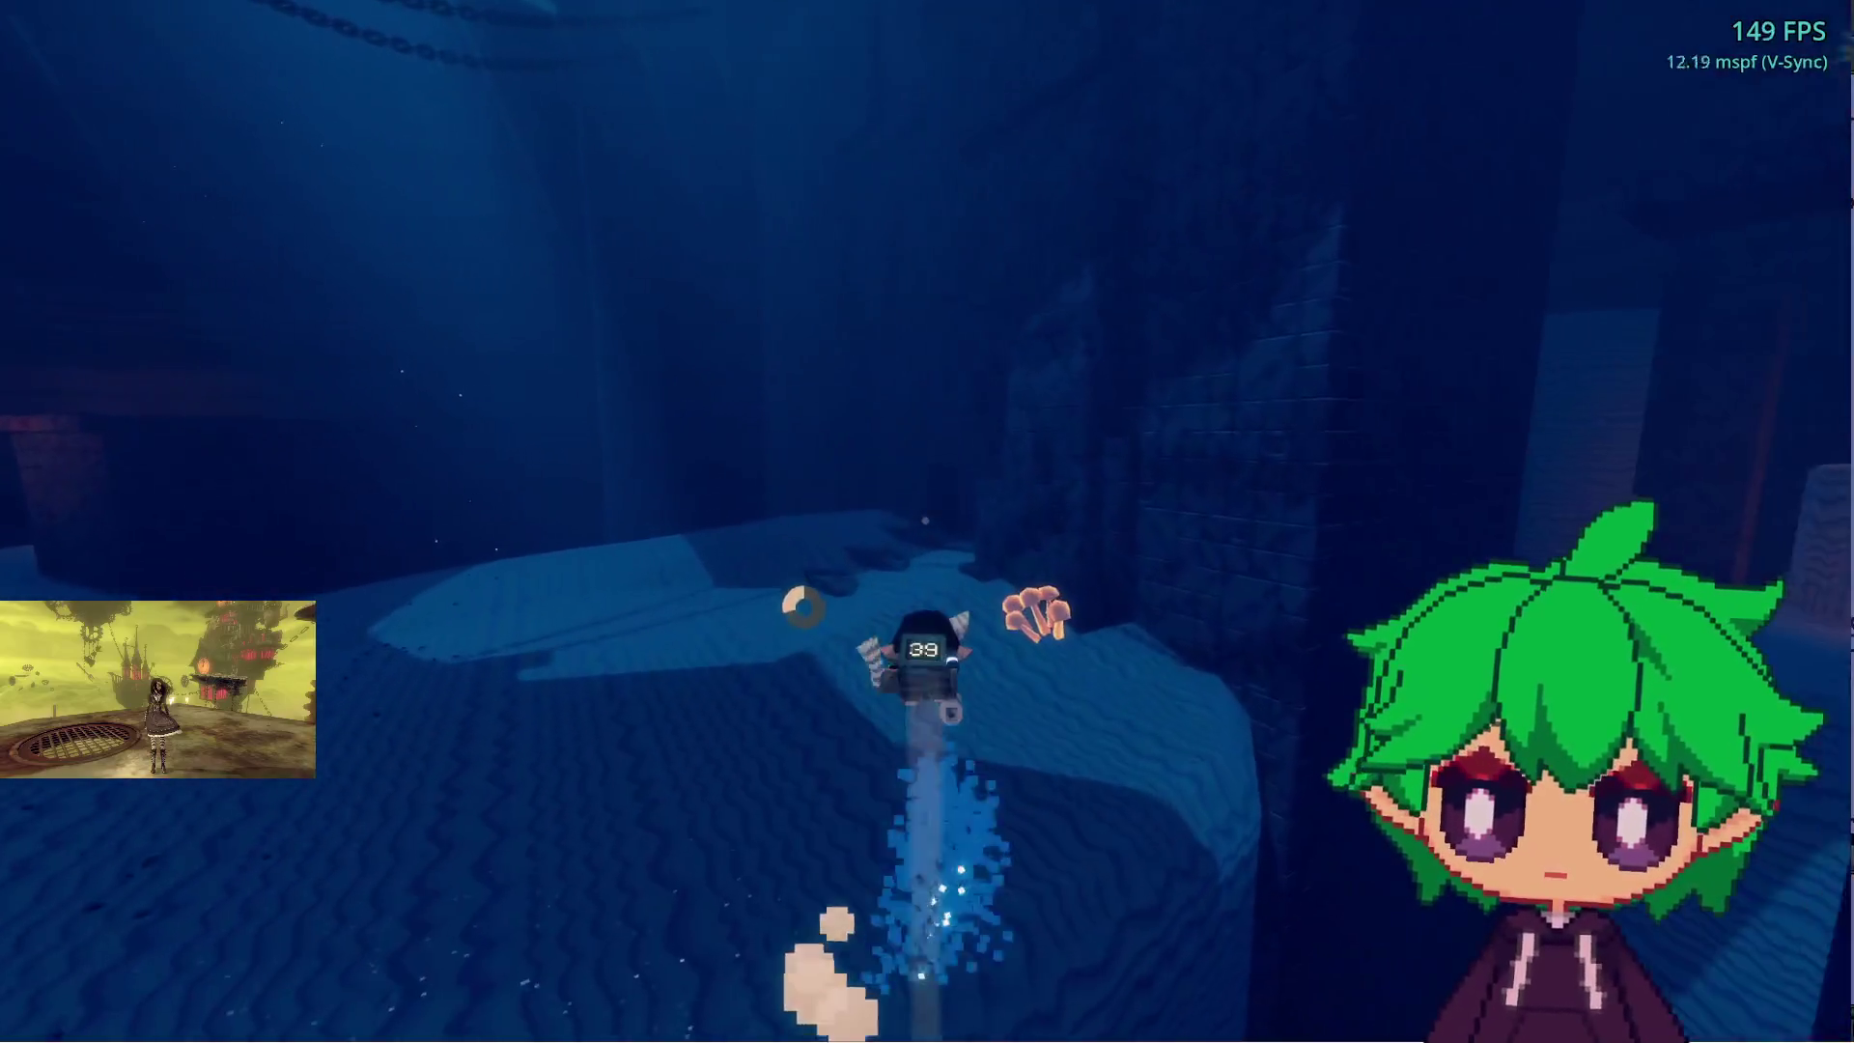
key(w)
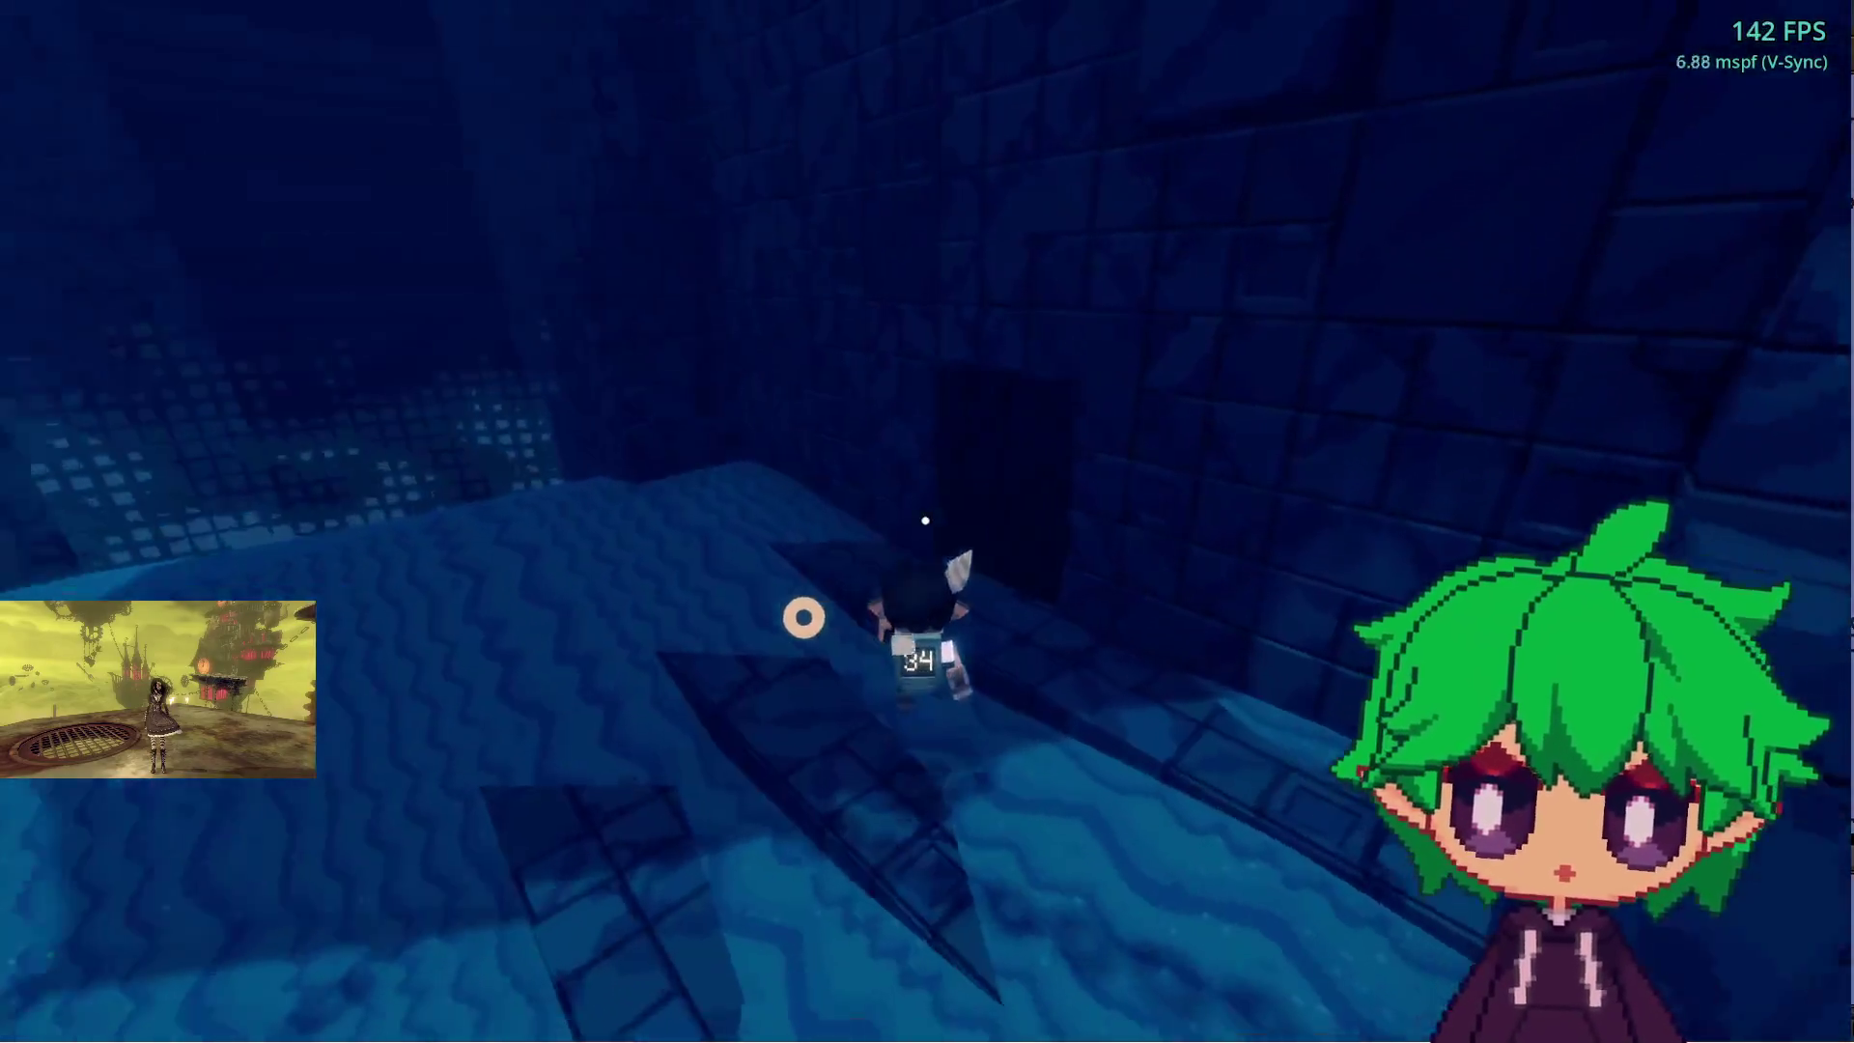
key(w)
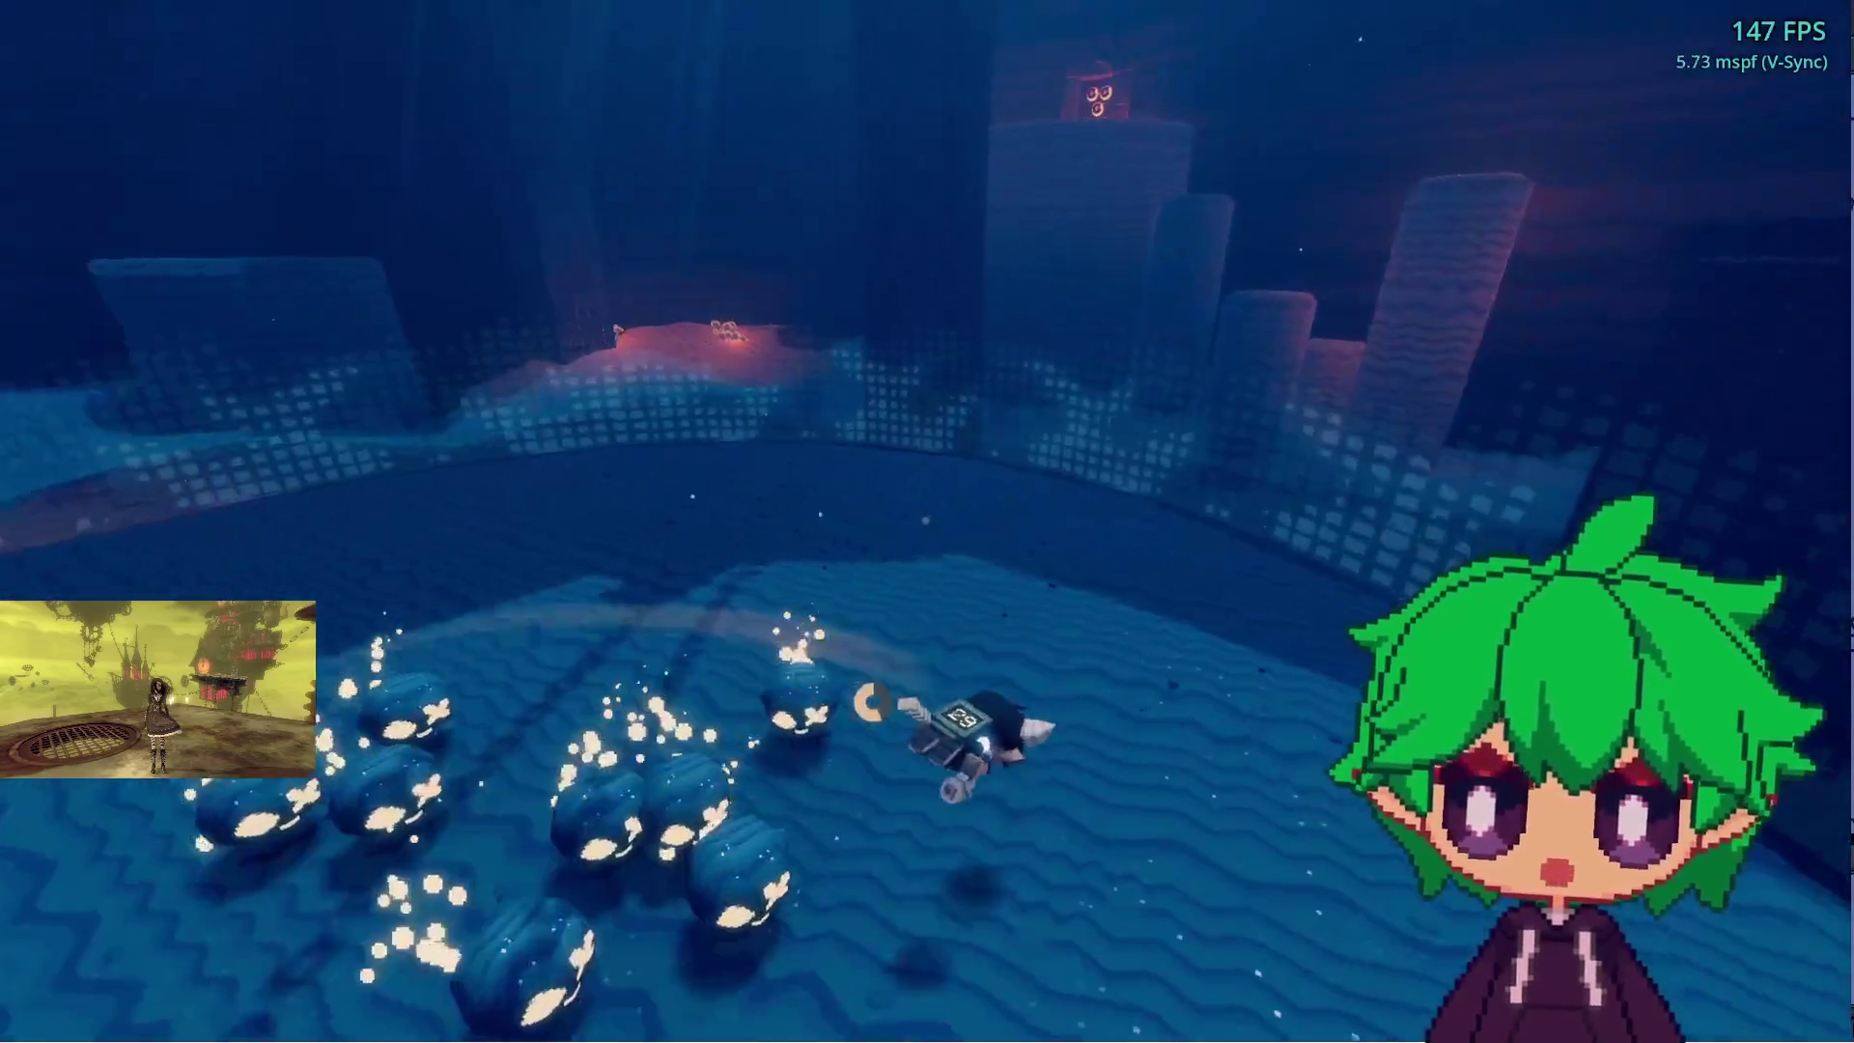
key(w)
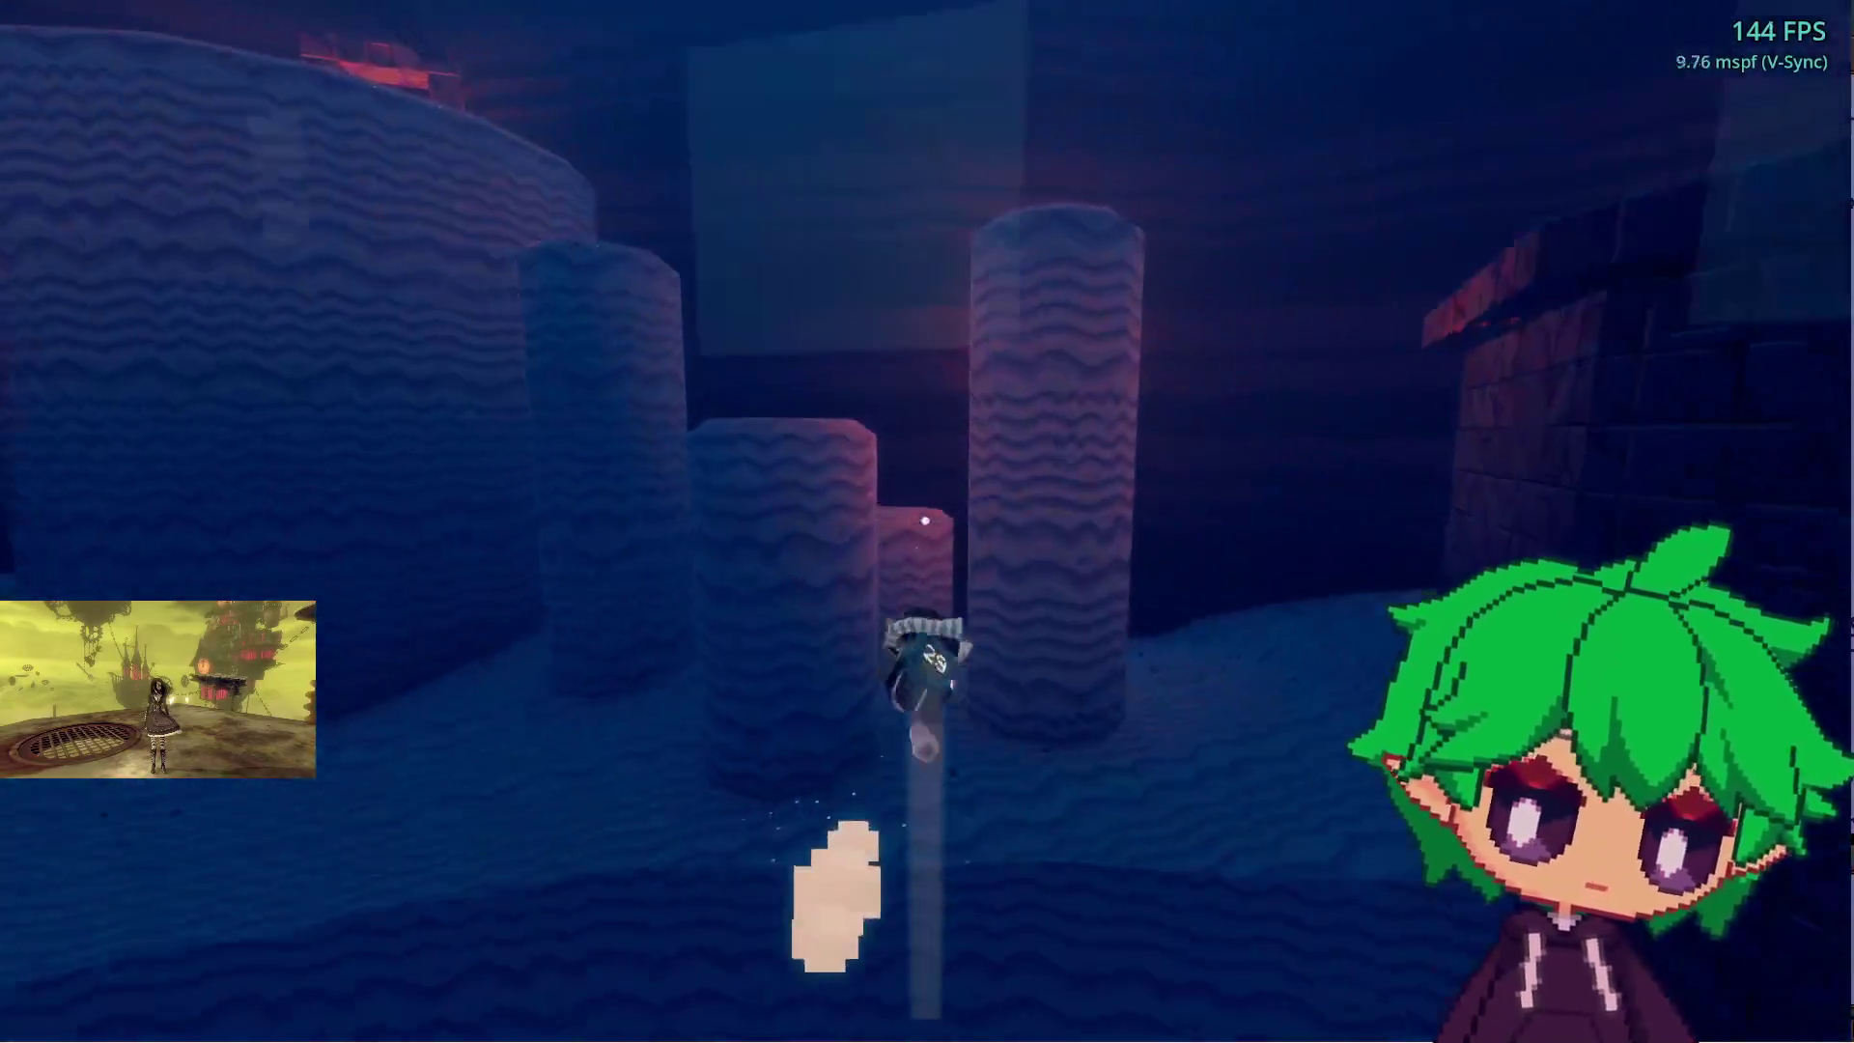
key(w)
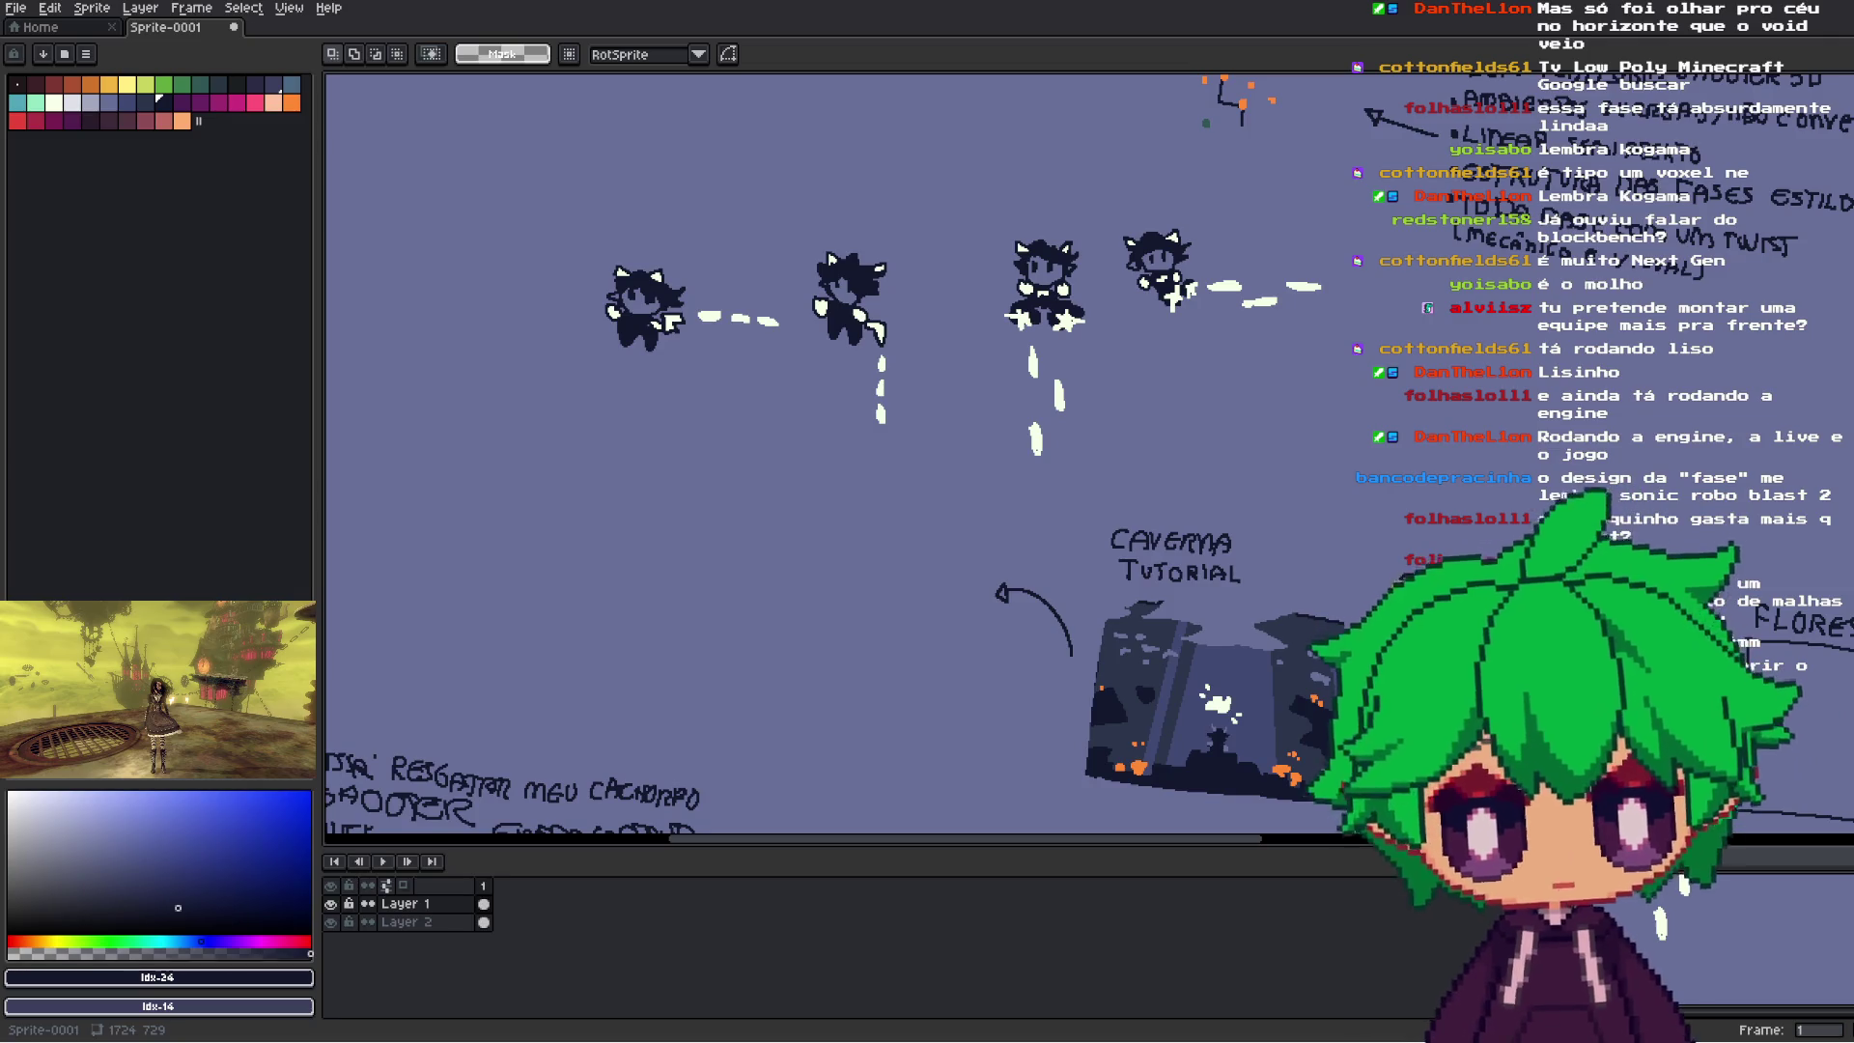
- Zoom out on the canvas and pan right to show the FLORESTA and CIDADE sketches
scroll(1514, 517, down, 4)
scroll(1514, 517, up, 2)
scroll(1513, 517, up, 1)
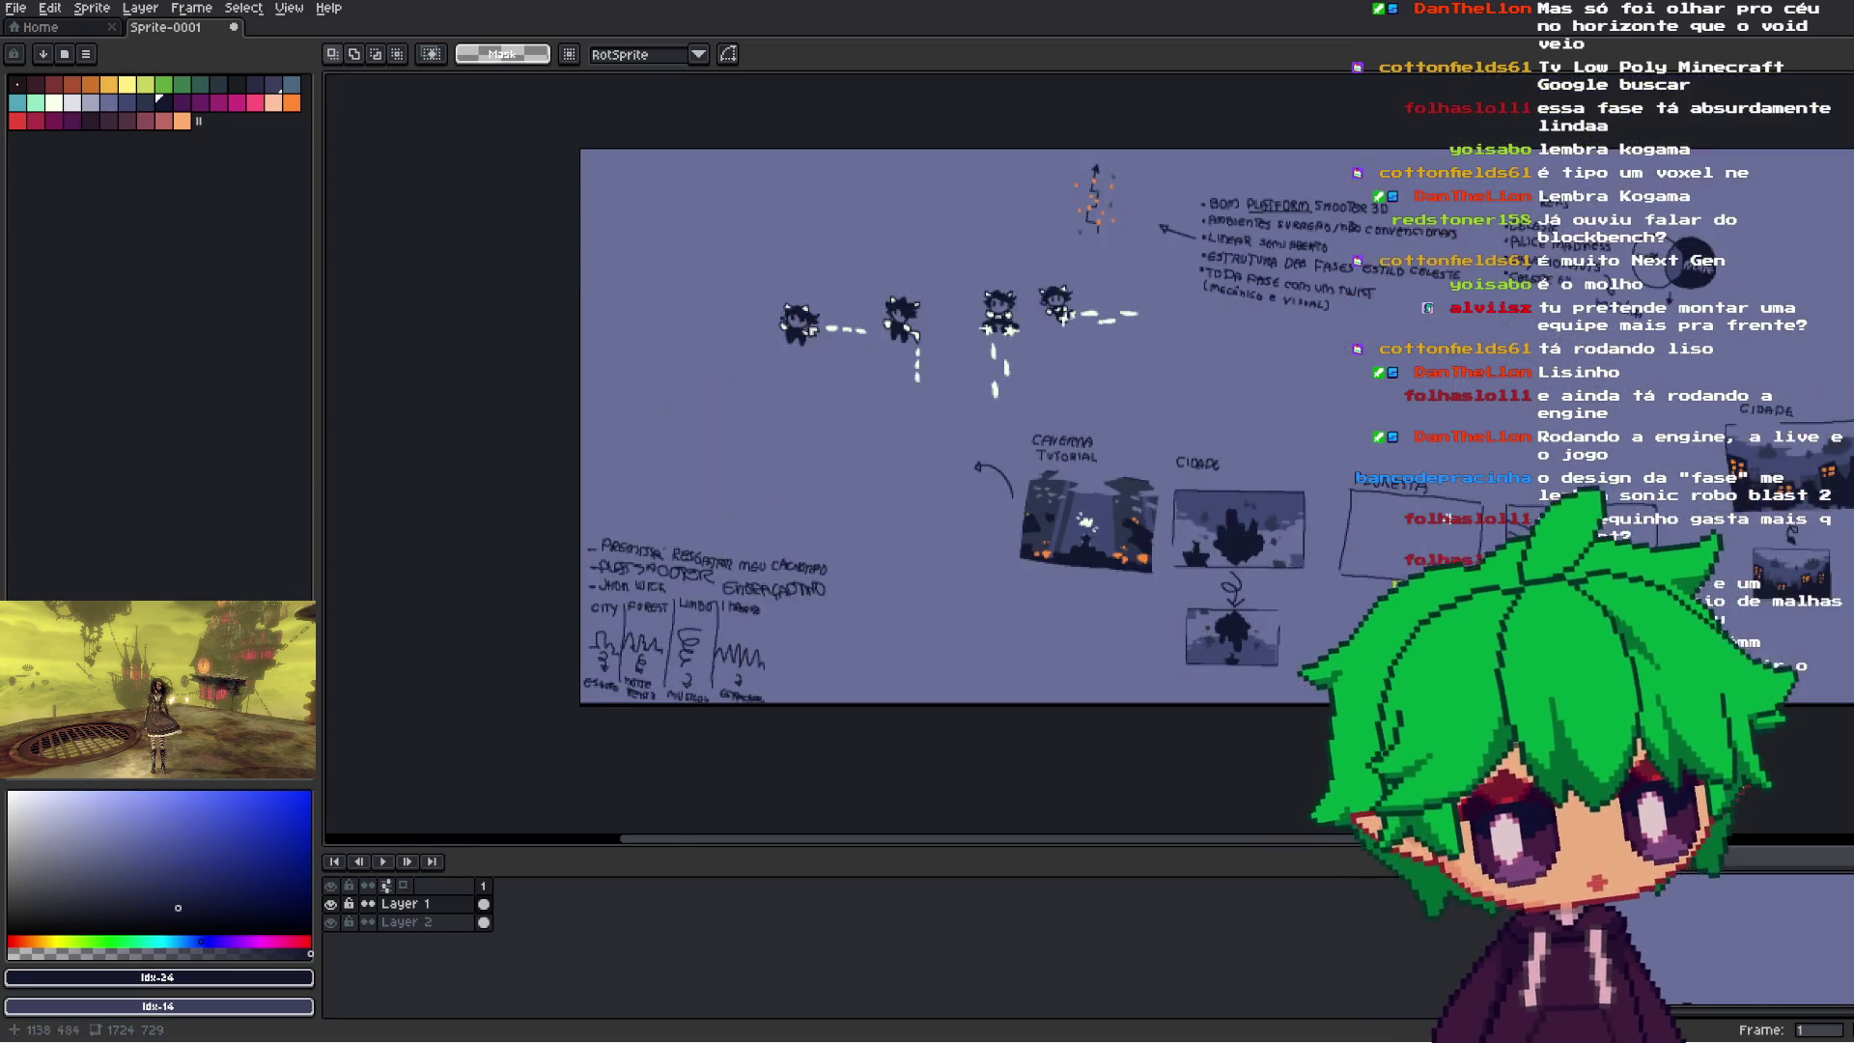
drag(1451, 508, 970, 549)
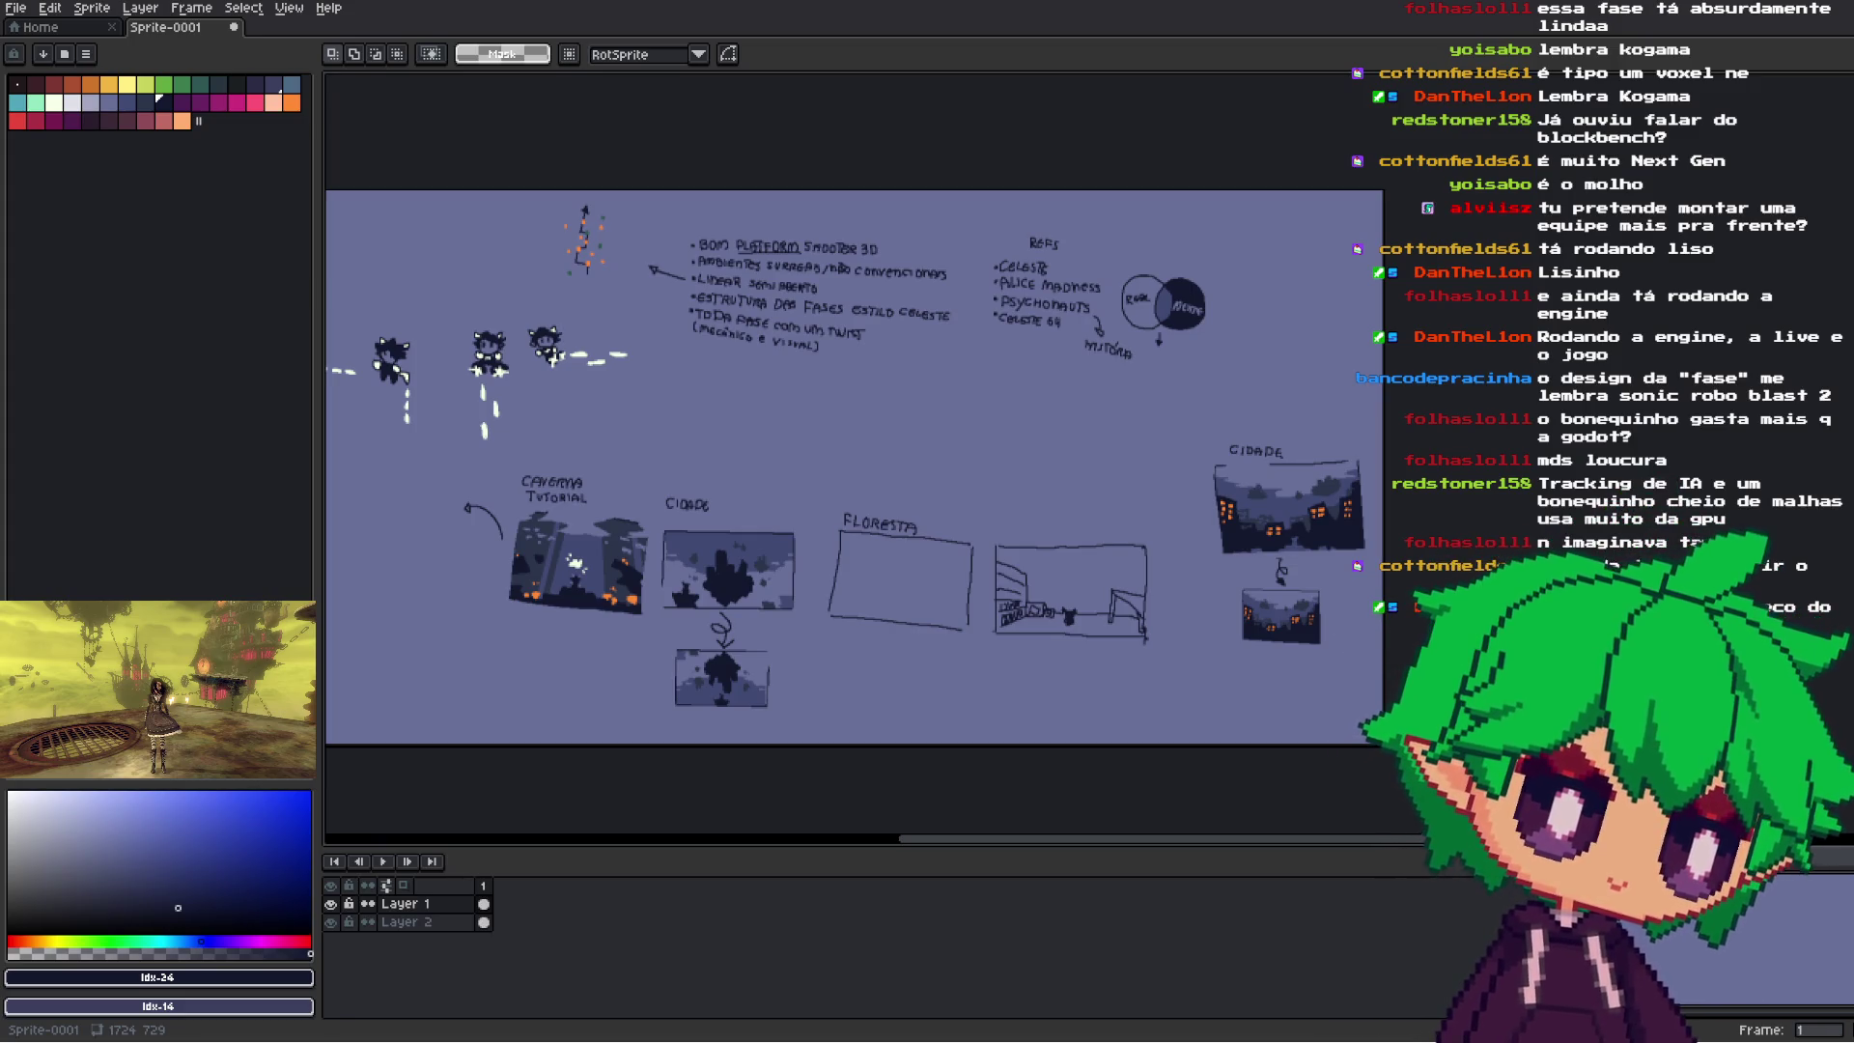
drag(1317, 567, 1531, 538)
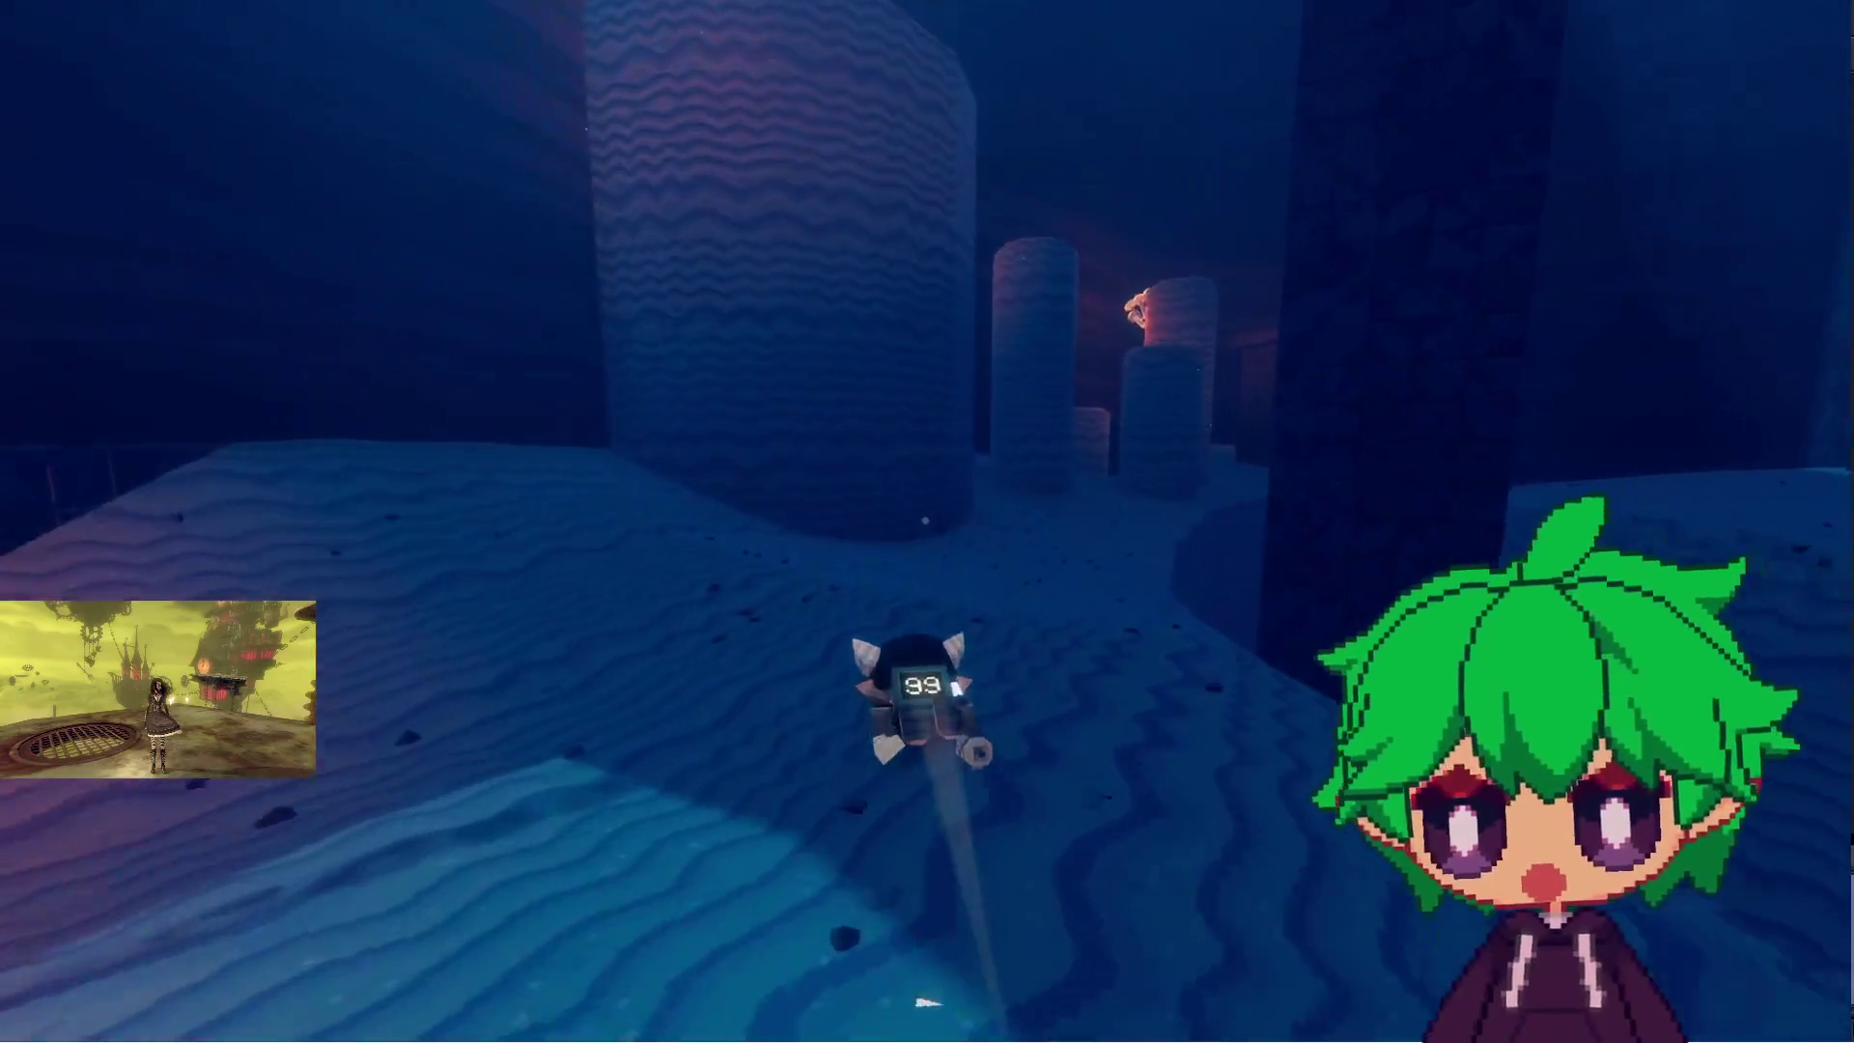
- Switch to Aseprite to review the pixel-art level sketch
key(alt+Tab)
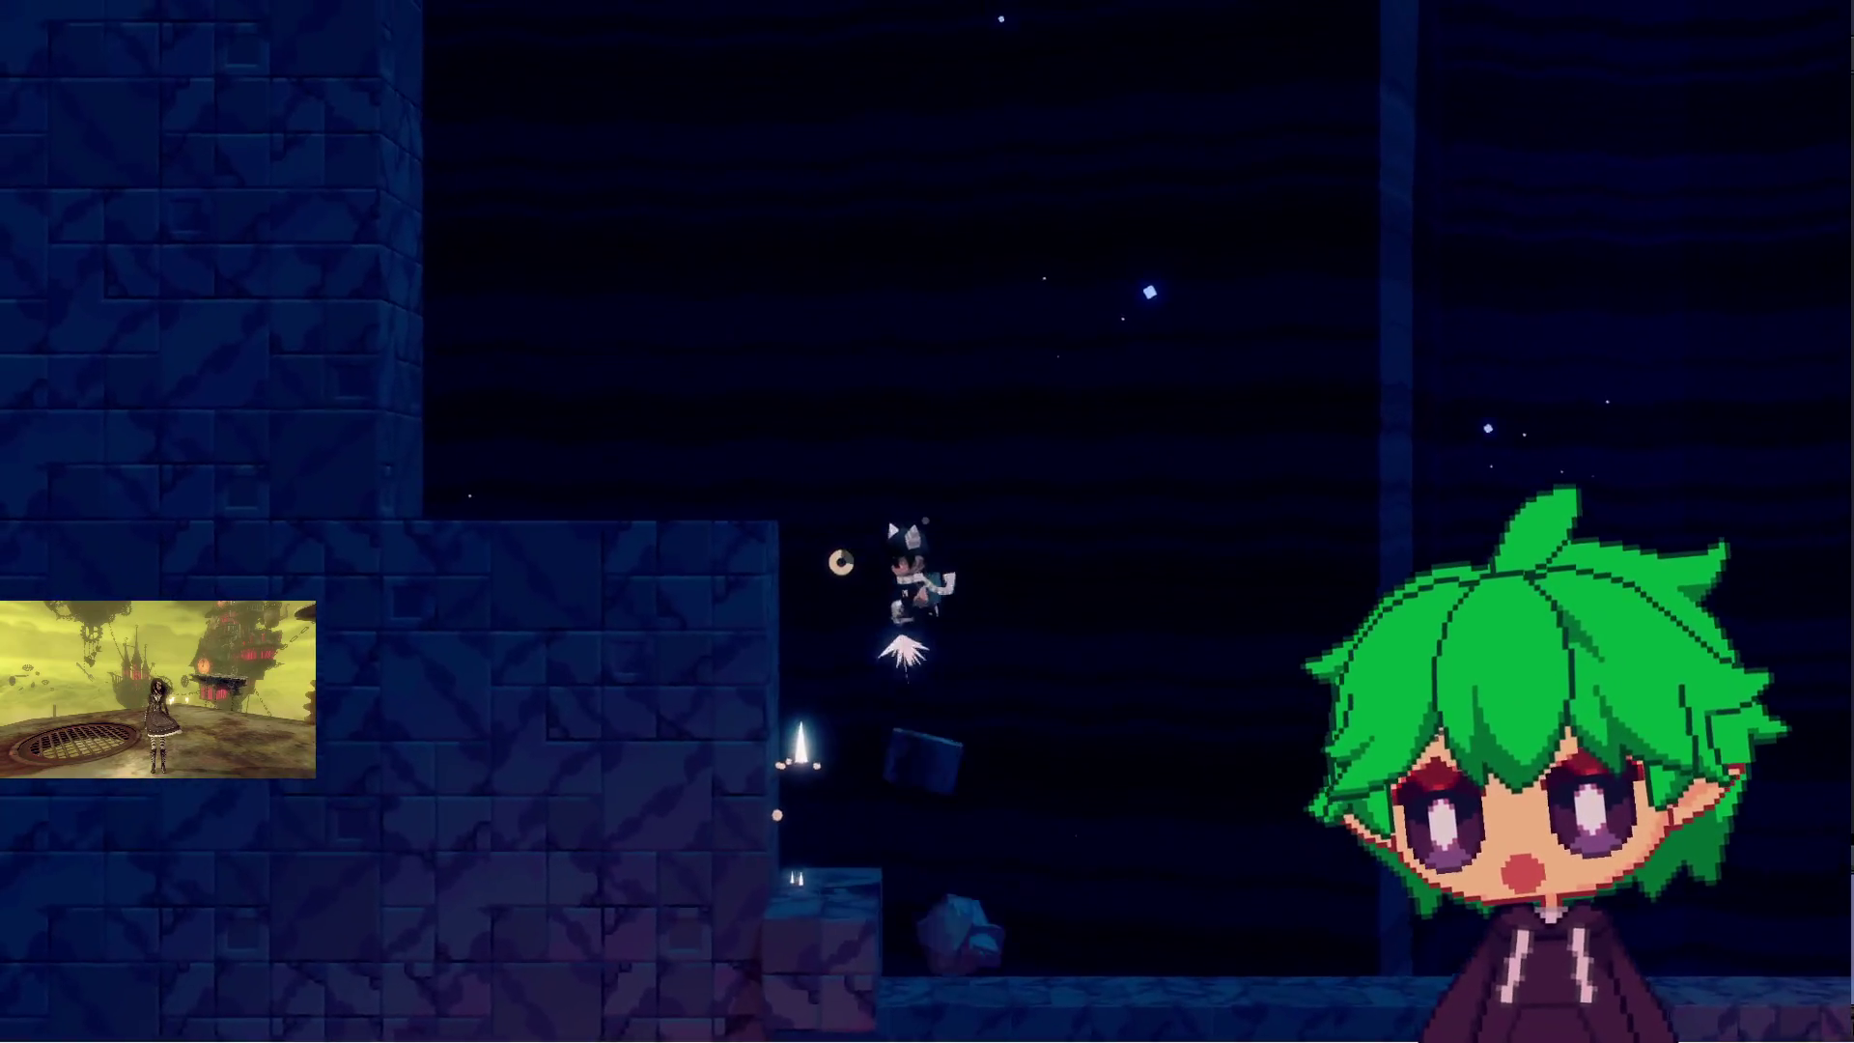
- Scale the blue tower's walls with repeated jumps, dashes and wall pushes
key(space)
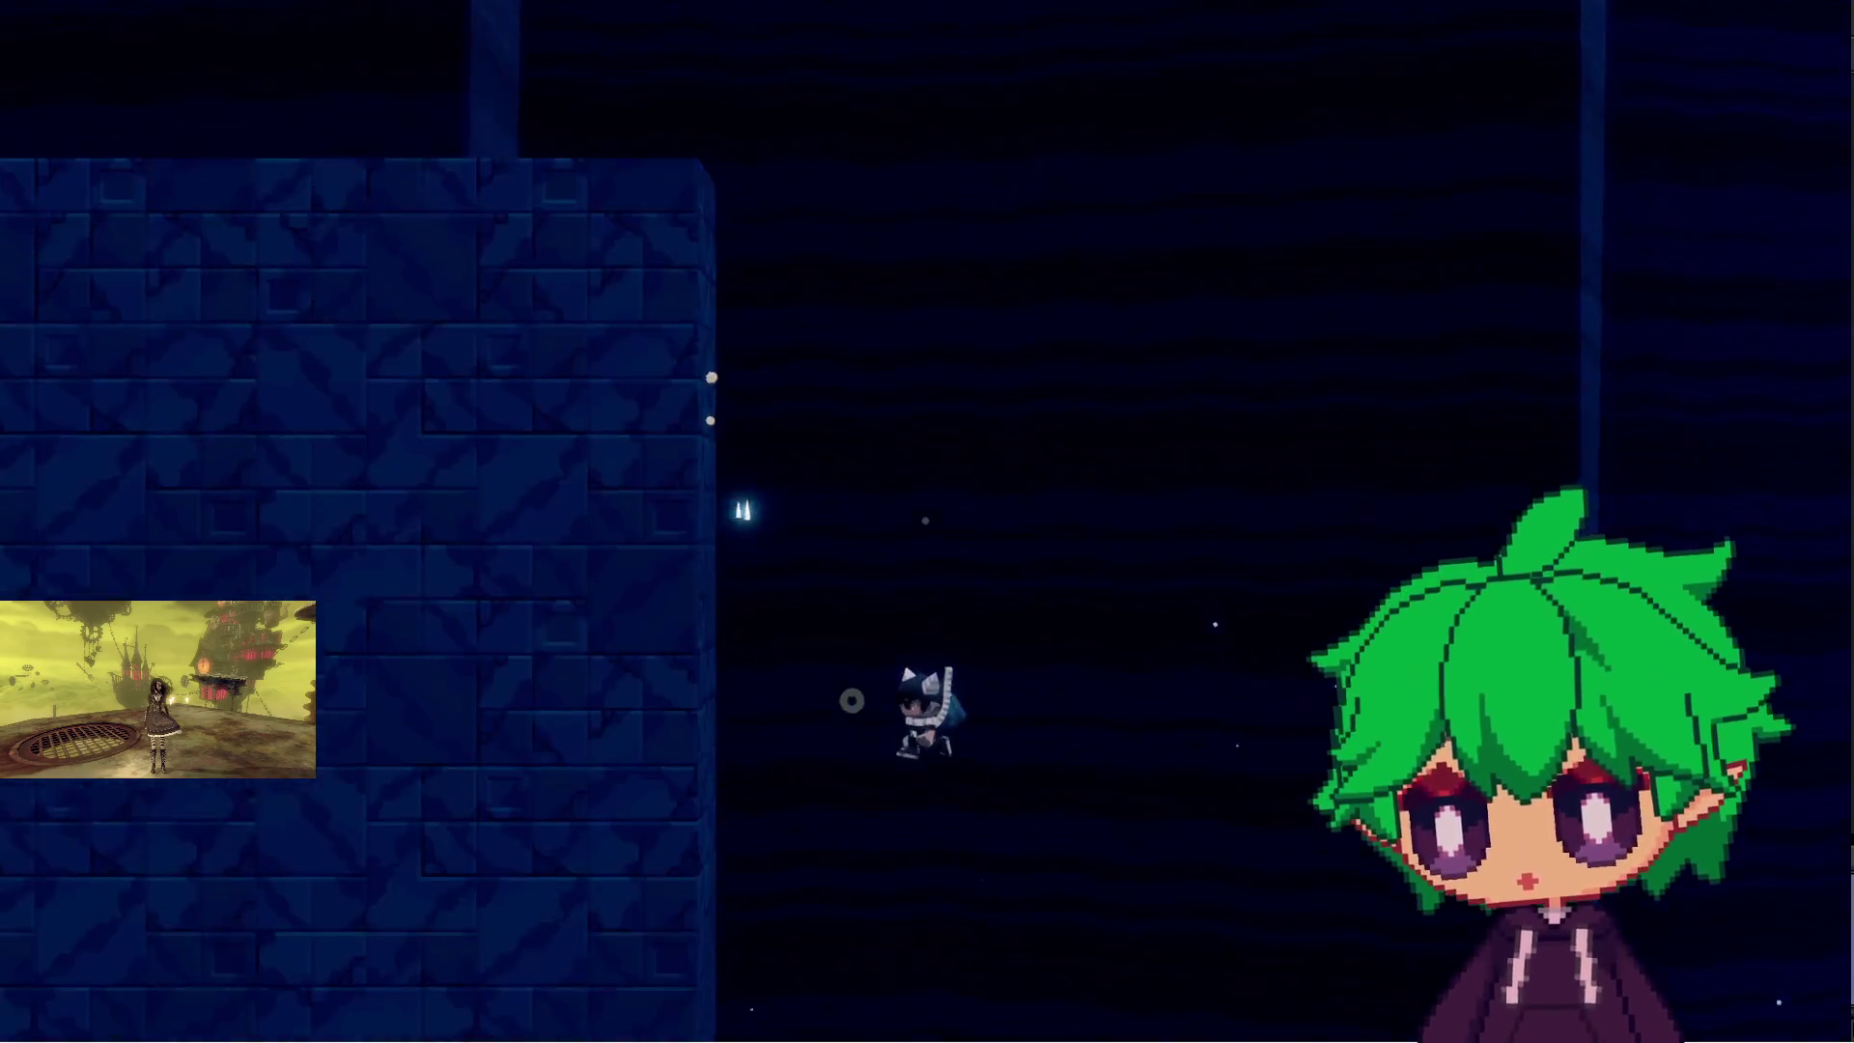
key(space)
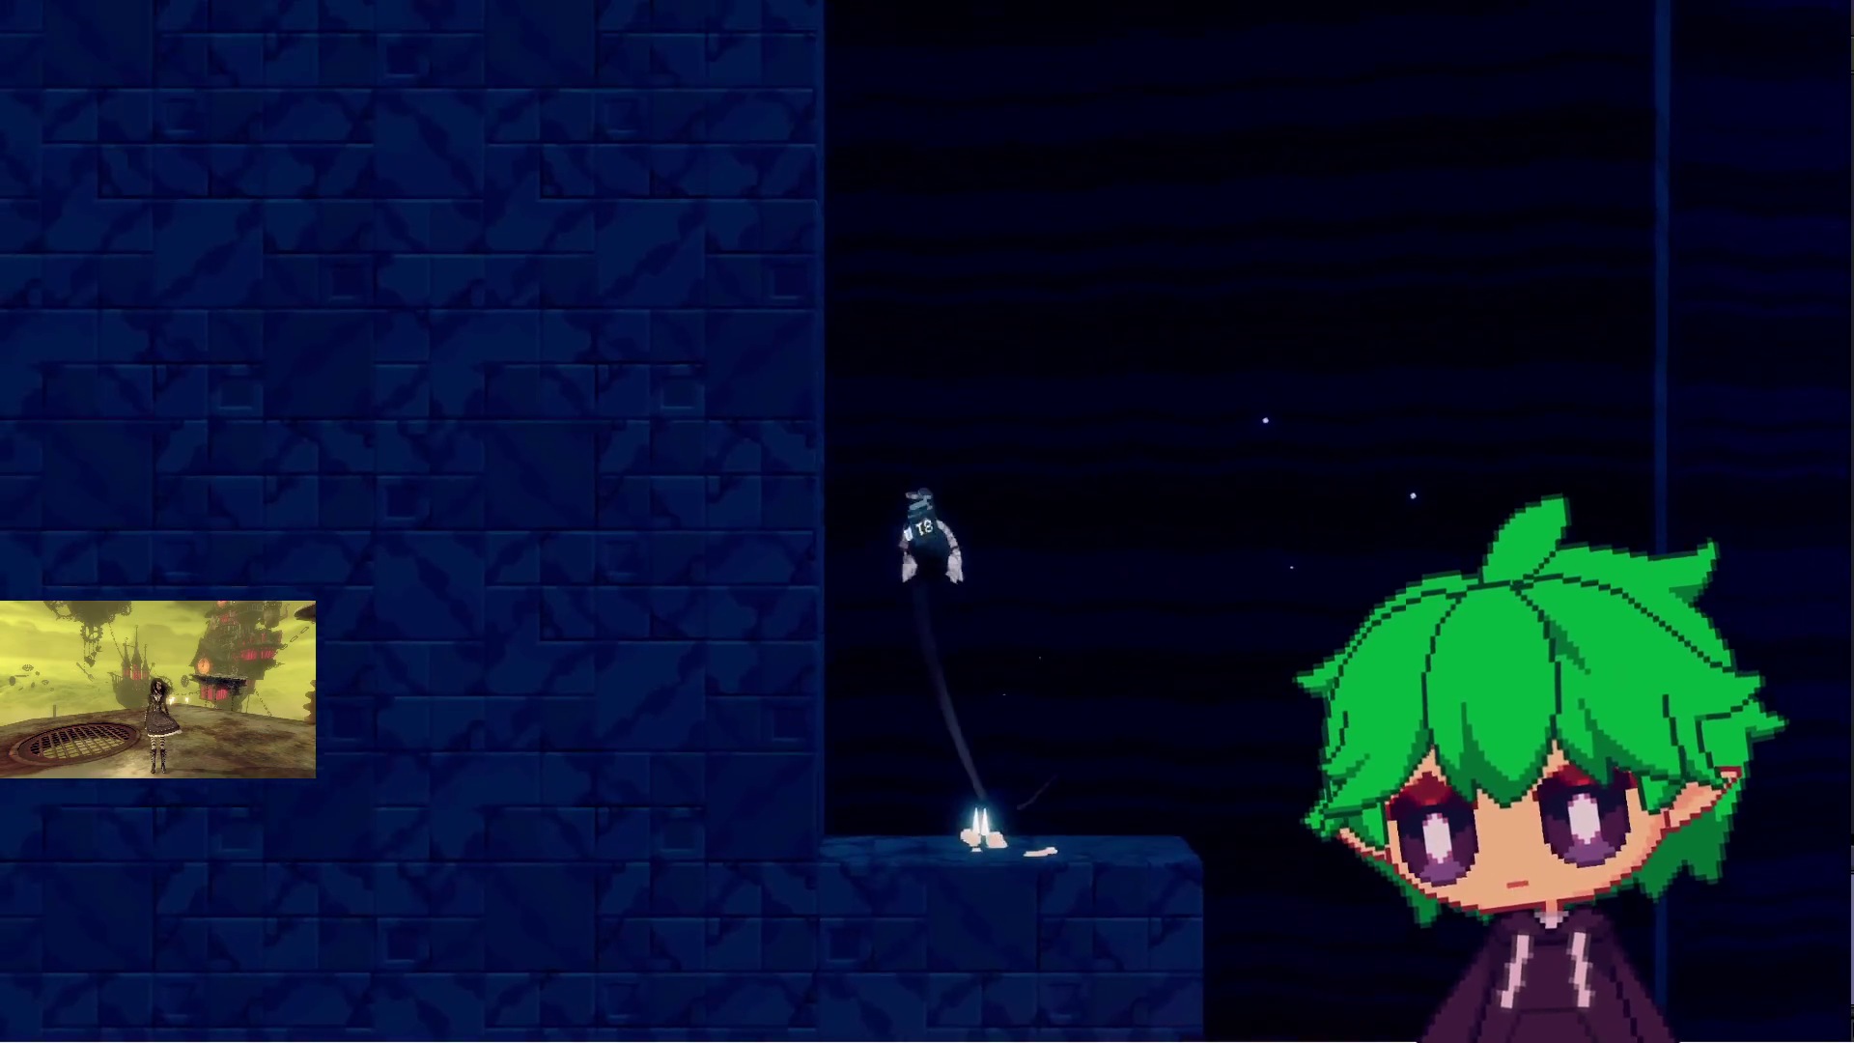
key(space)
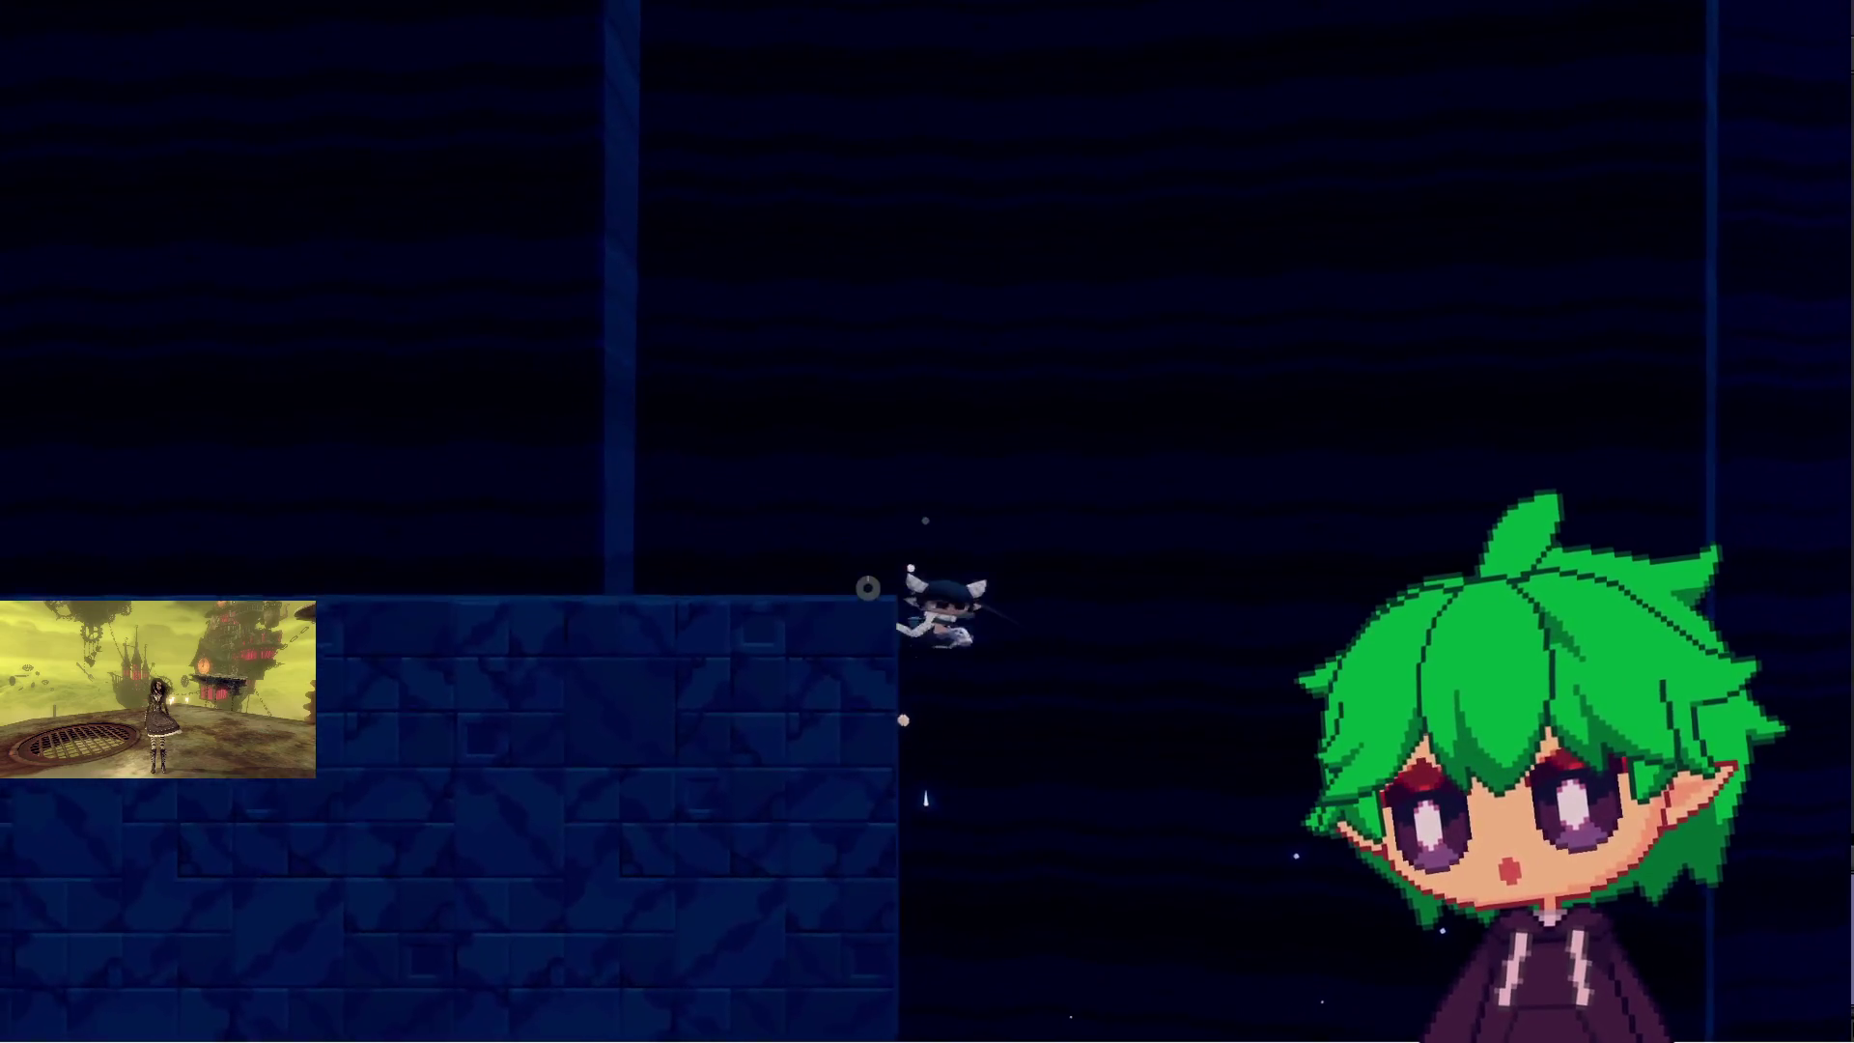
key(Right)
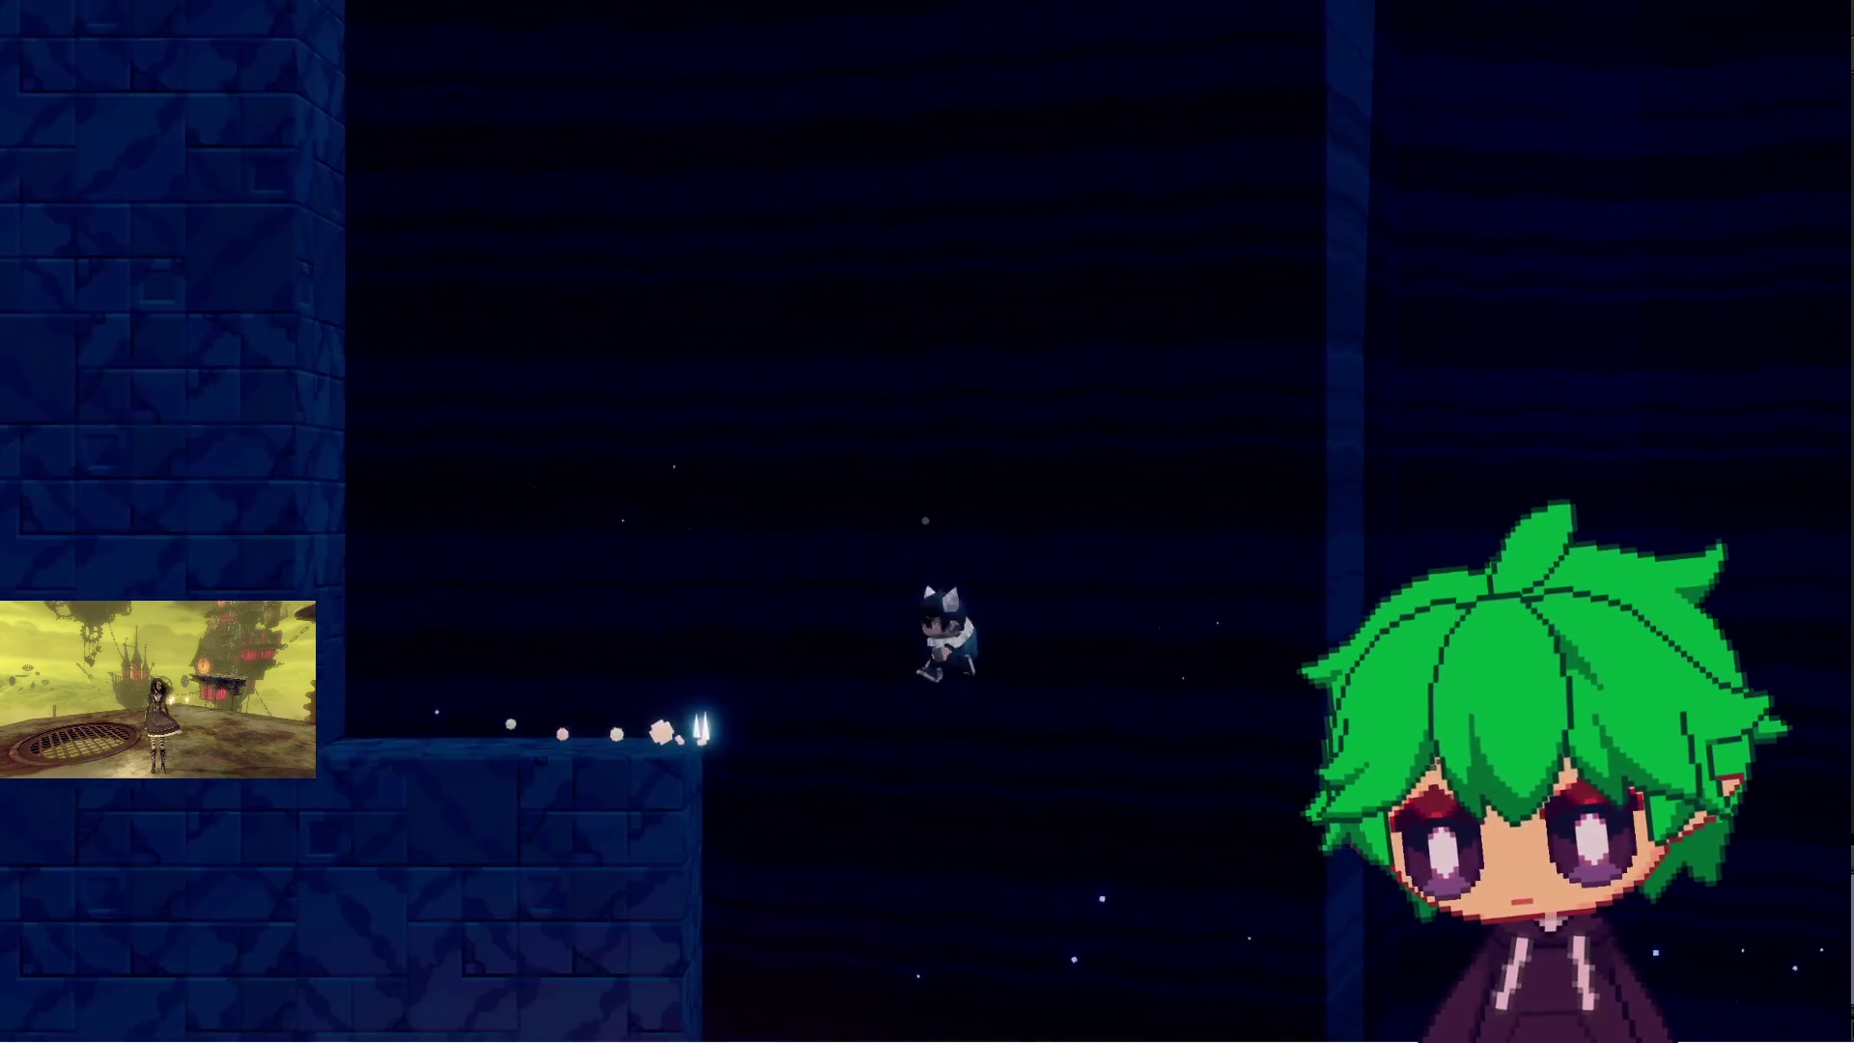
key(space)
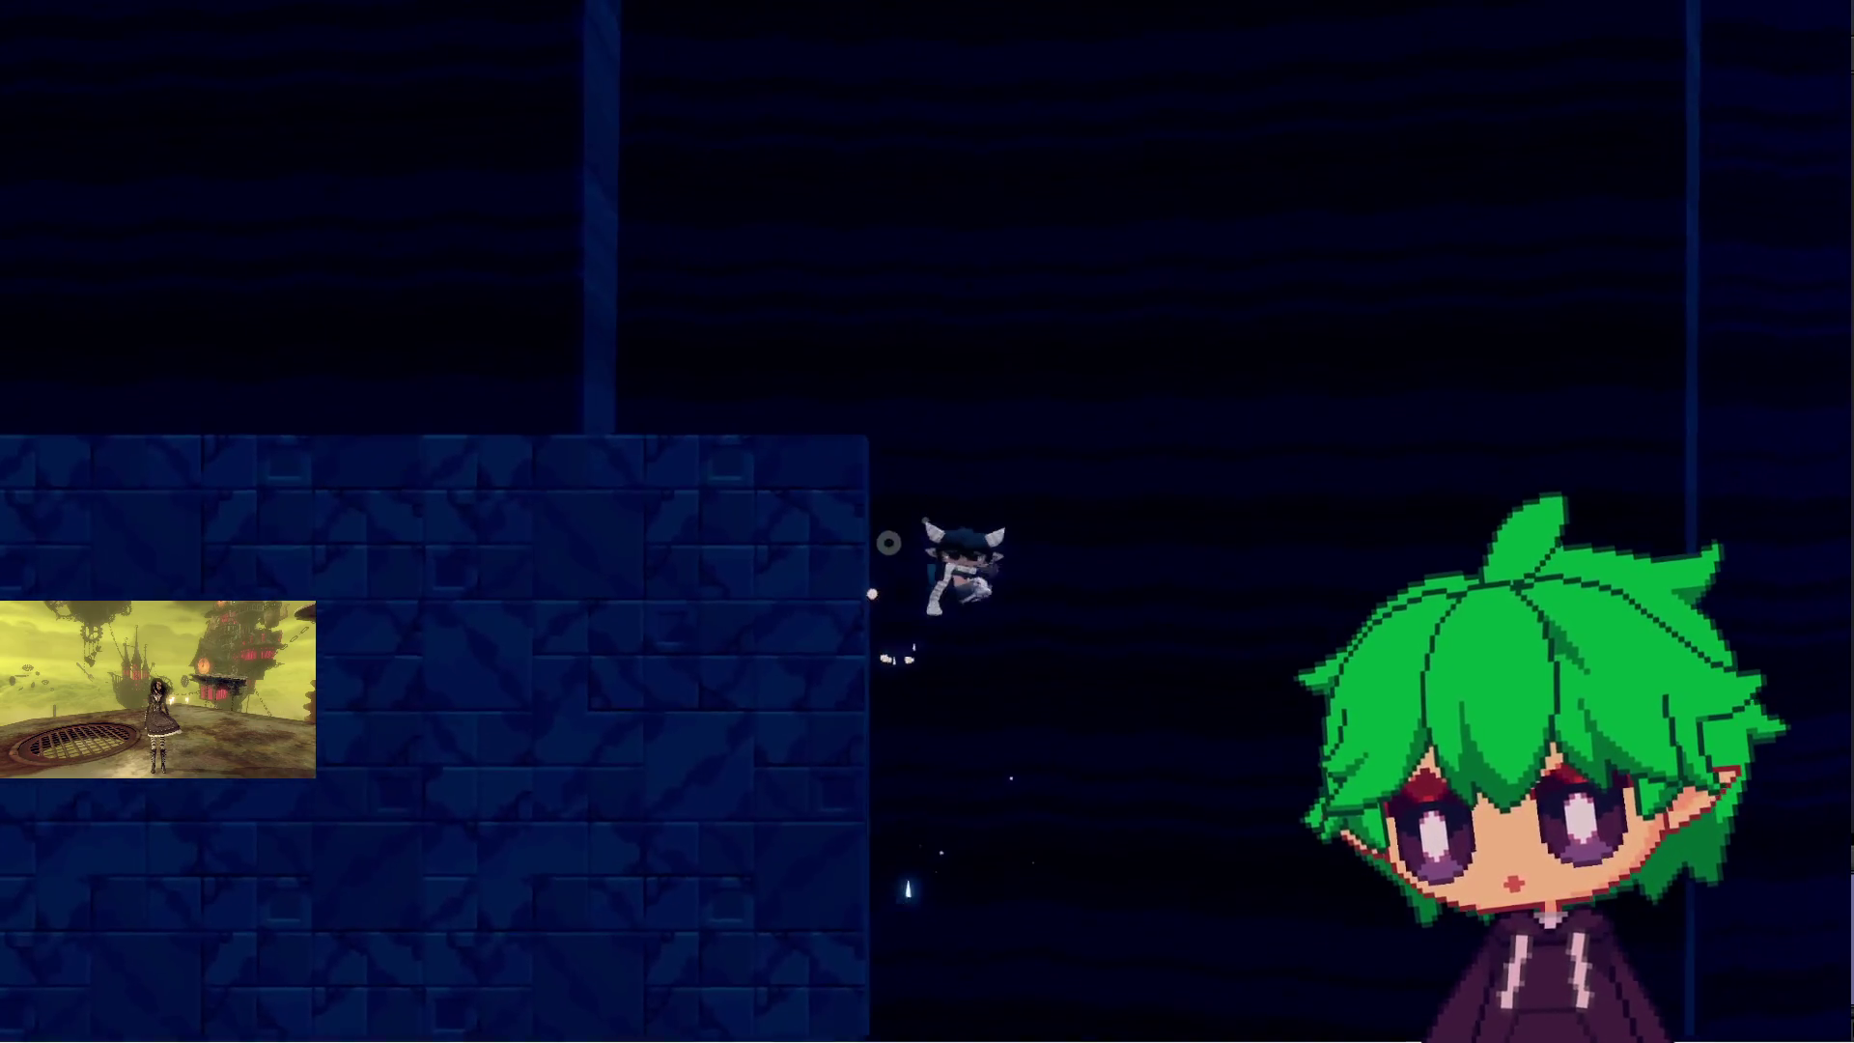
key(space)
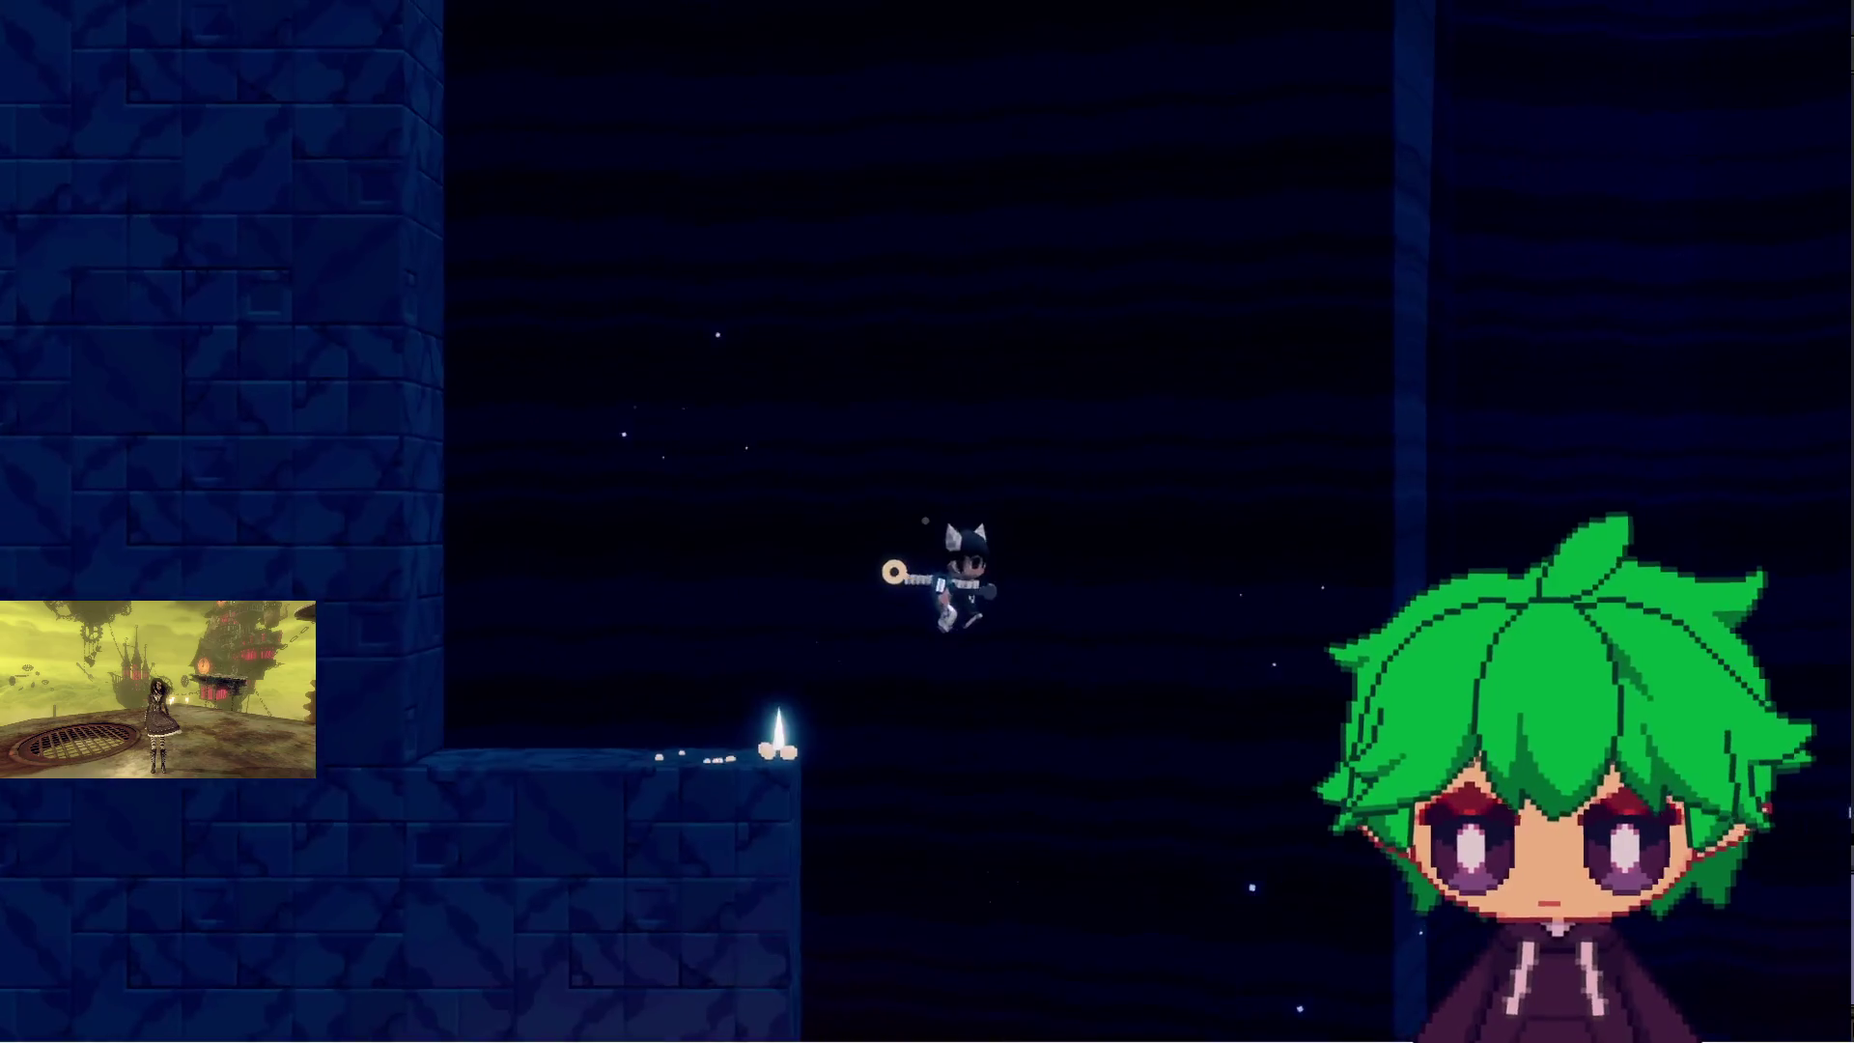
key(space)
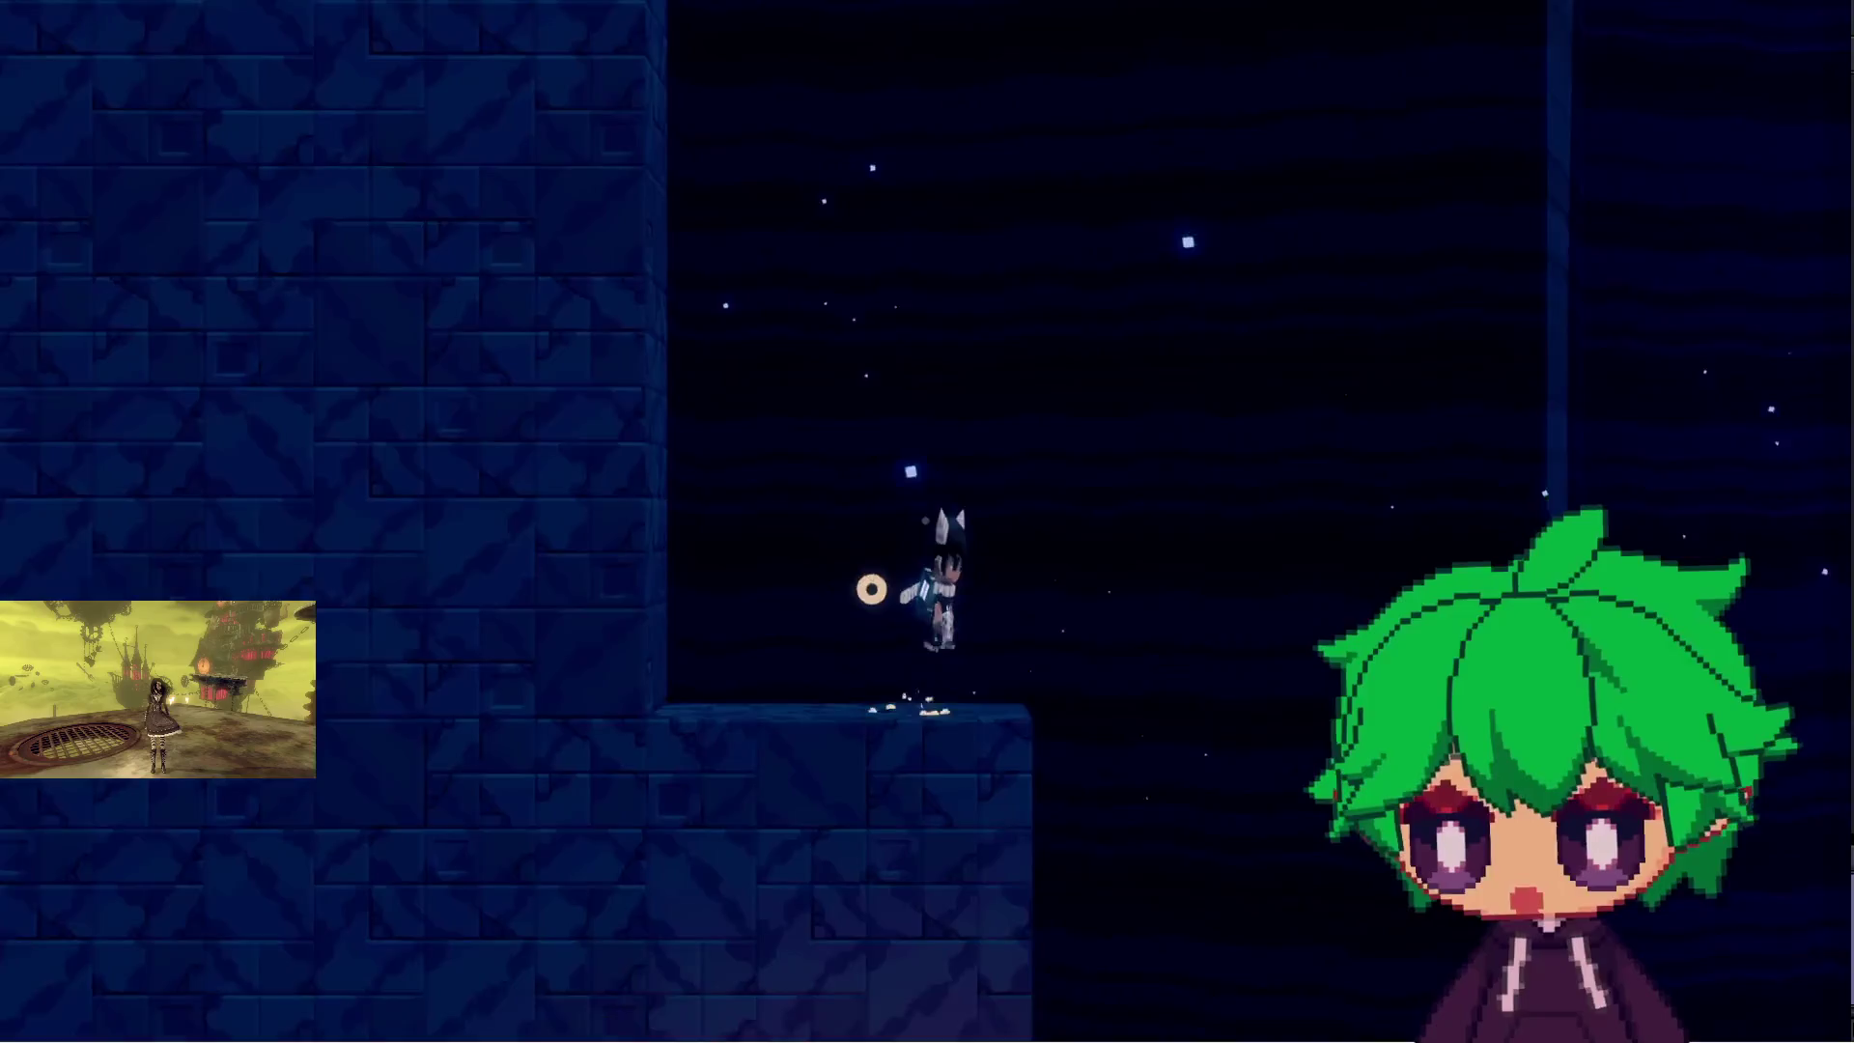
key(space)
key(space)
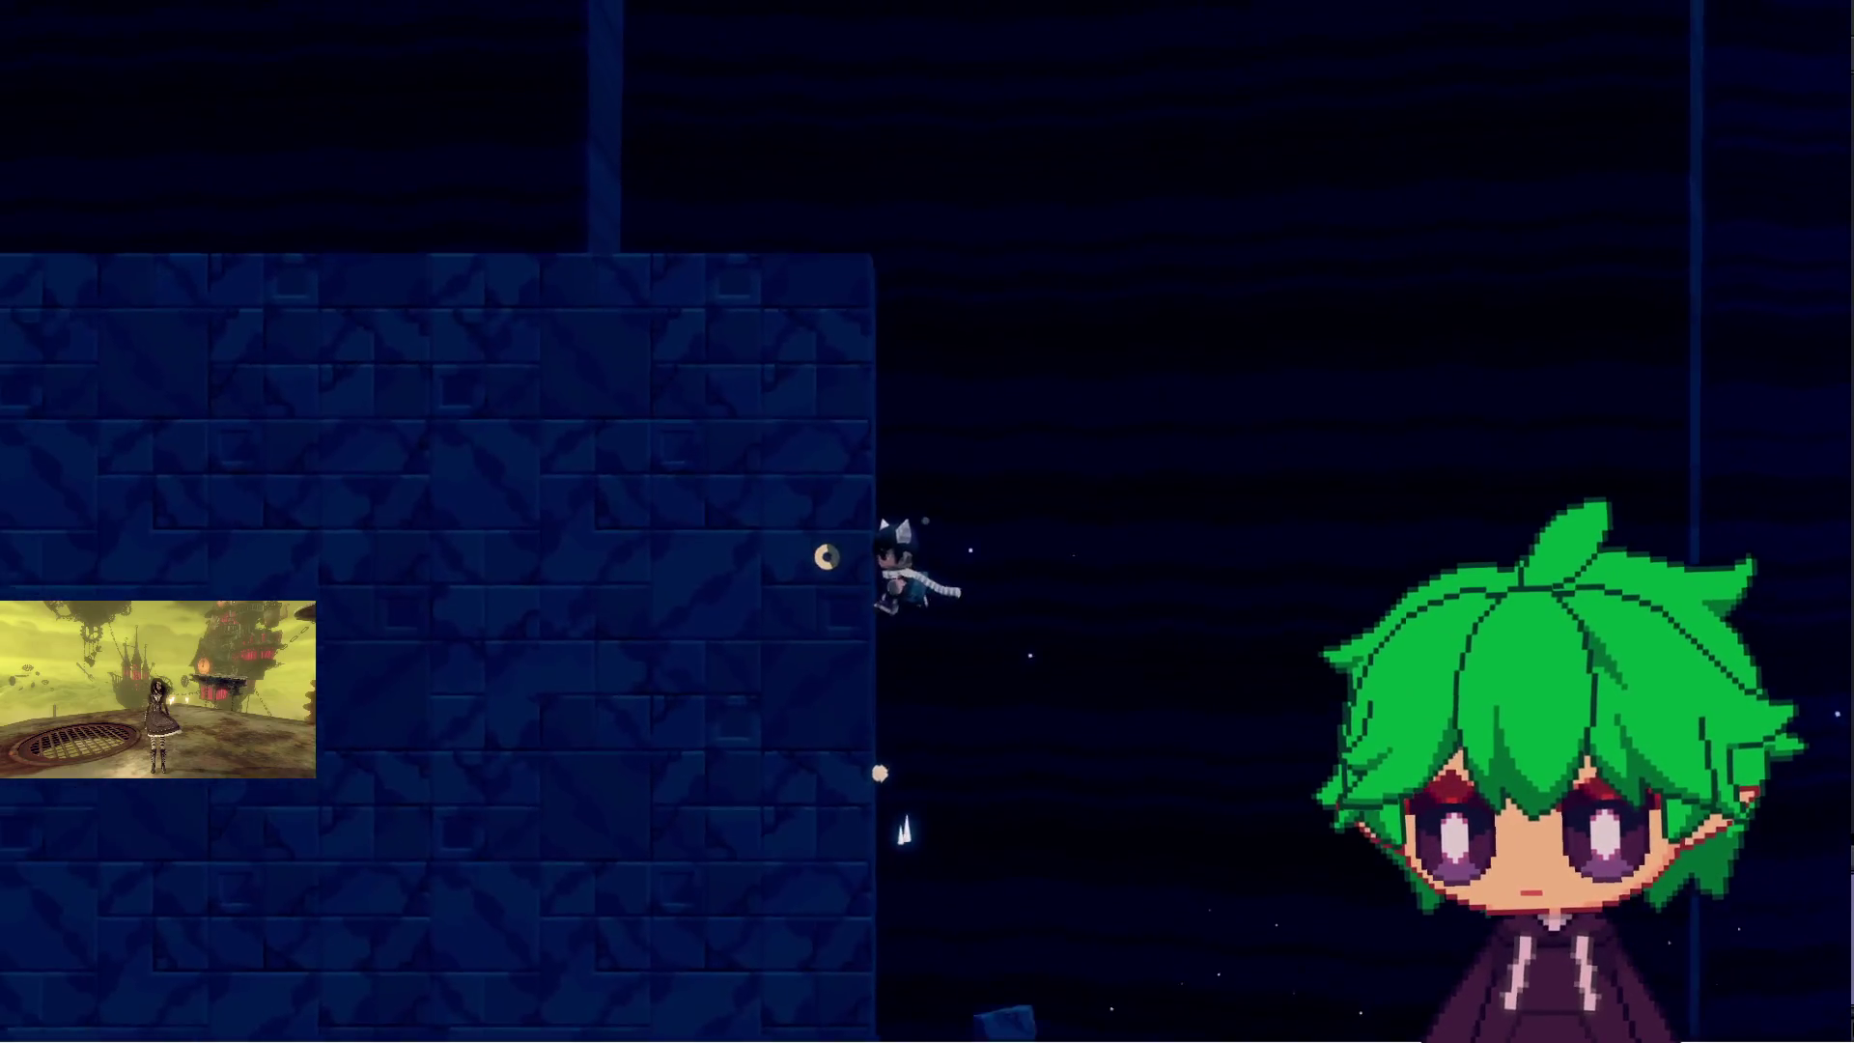
- Run along the narrow walkway atop the tower and drop to the stone ledge below
key(Right)
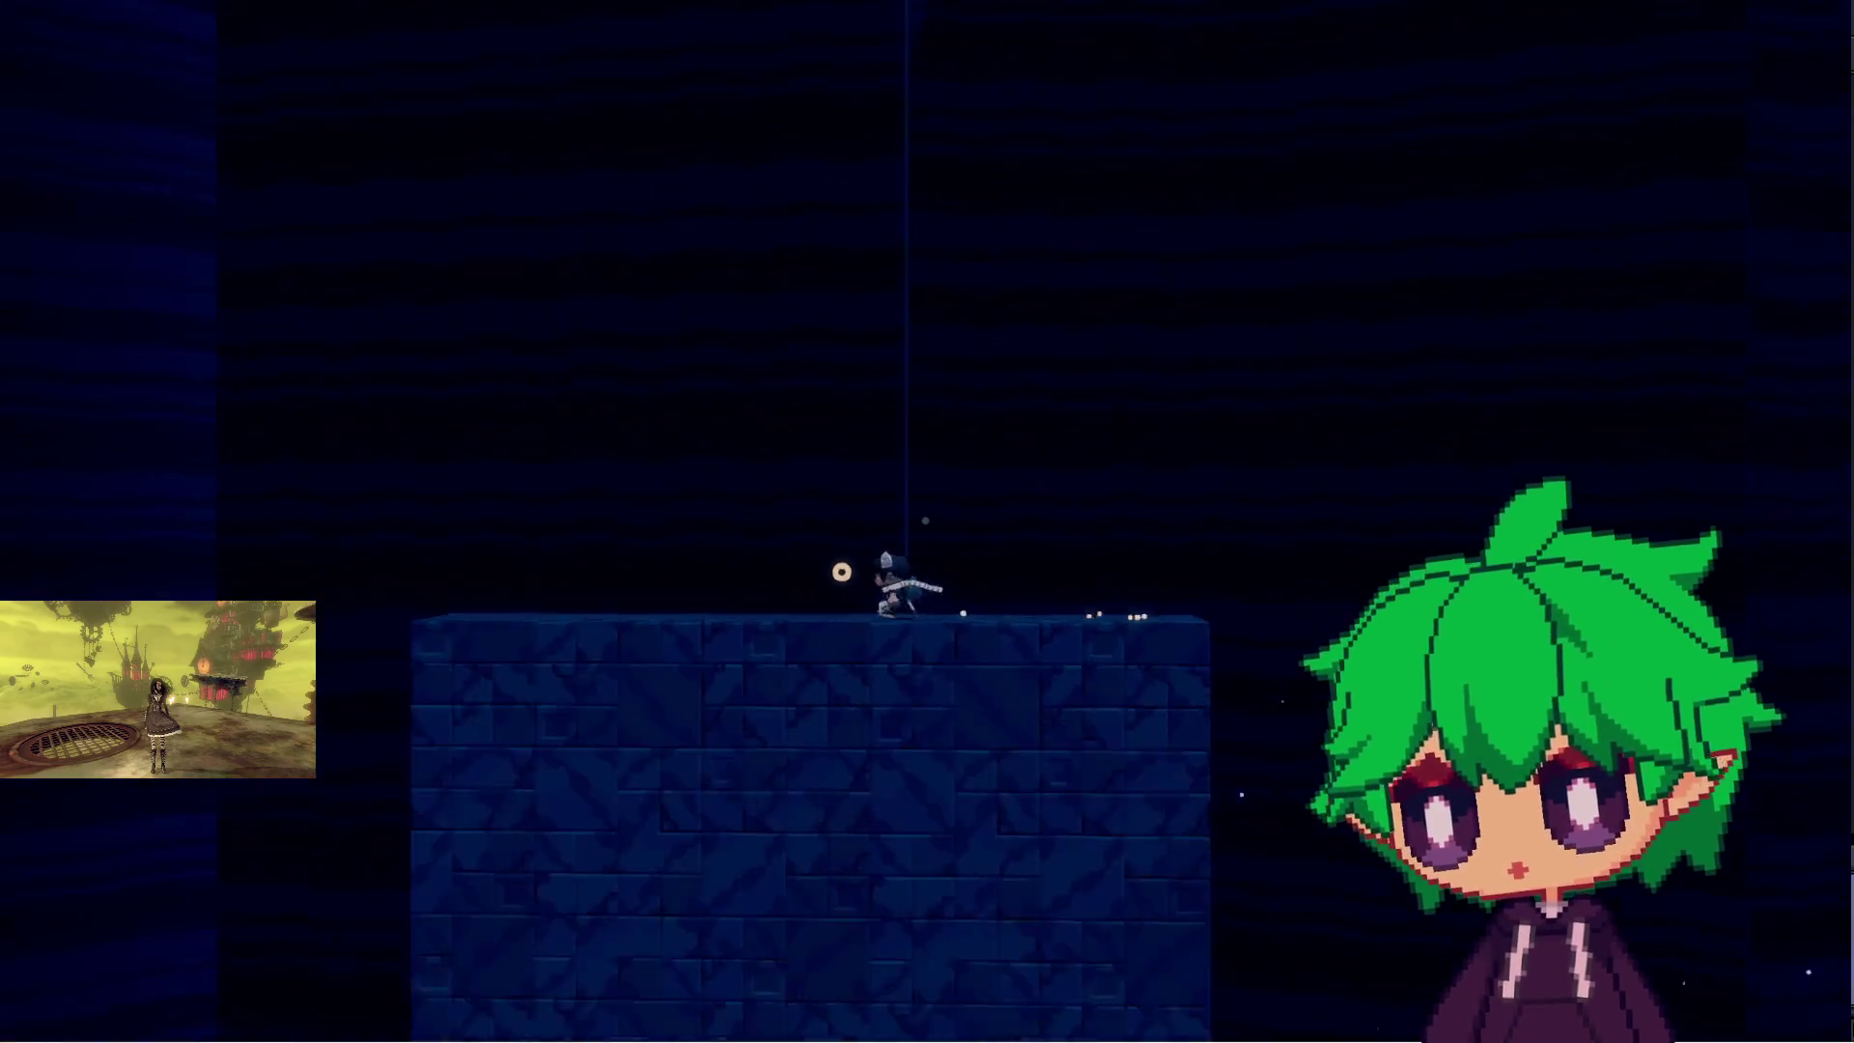
key(Up)
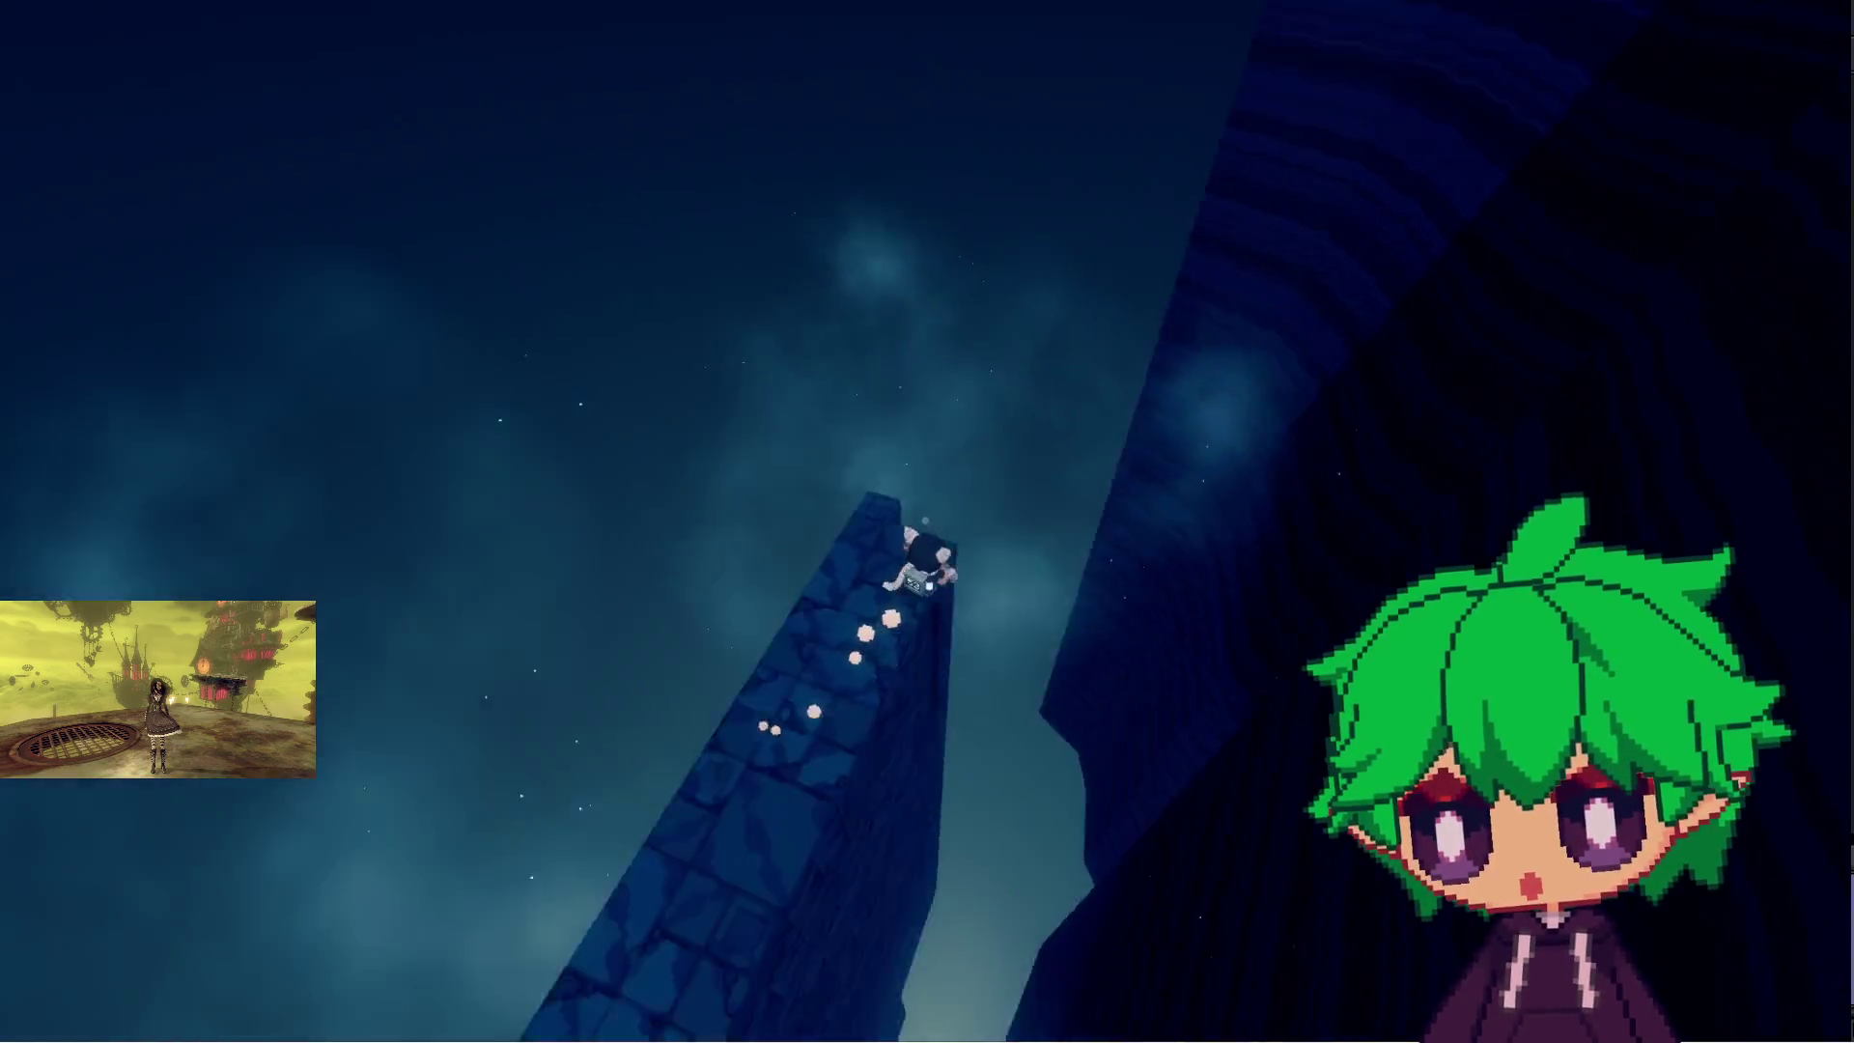
key(Up)
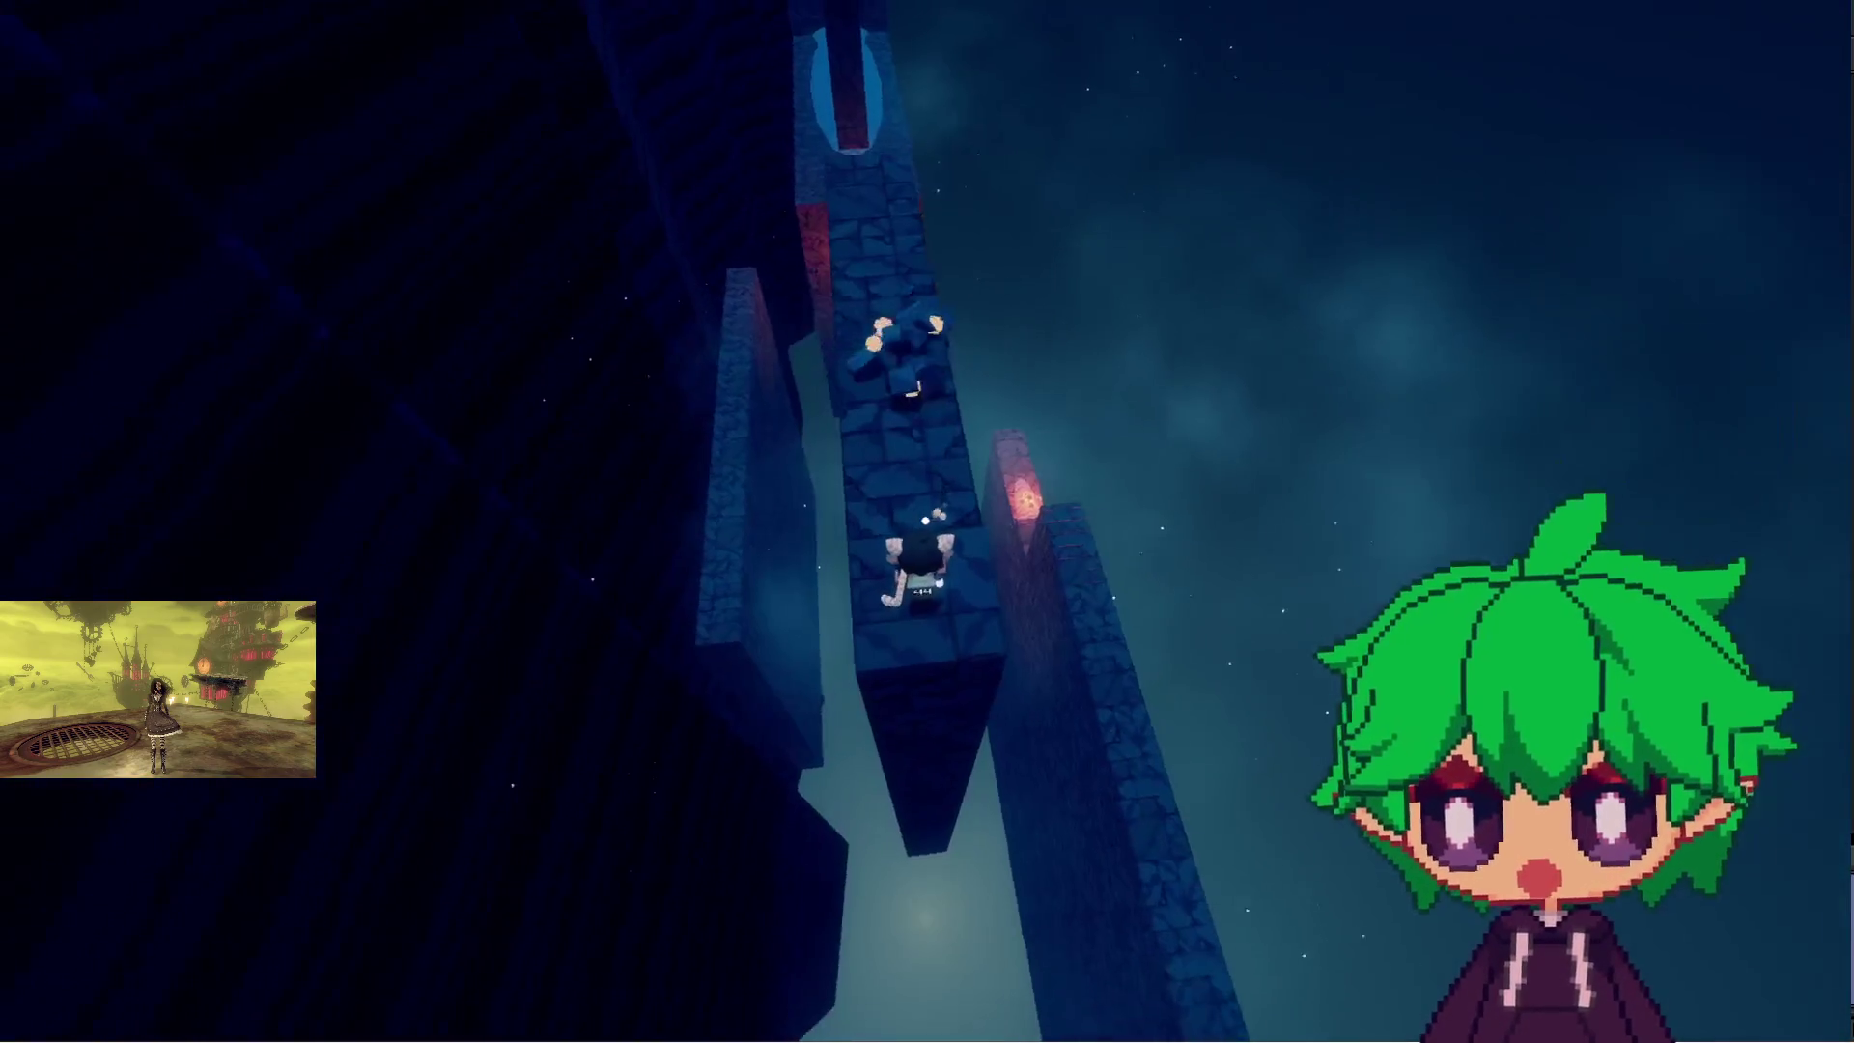
key(Up)
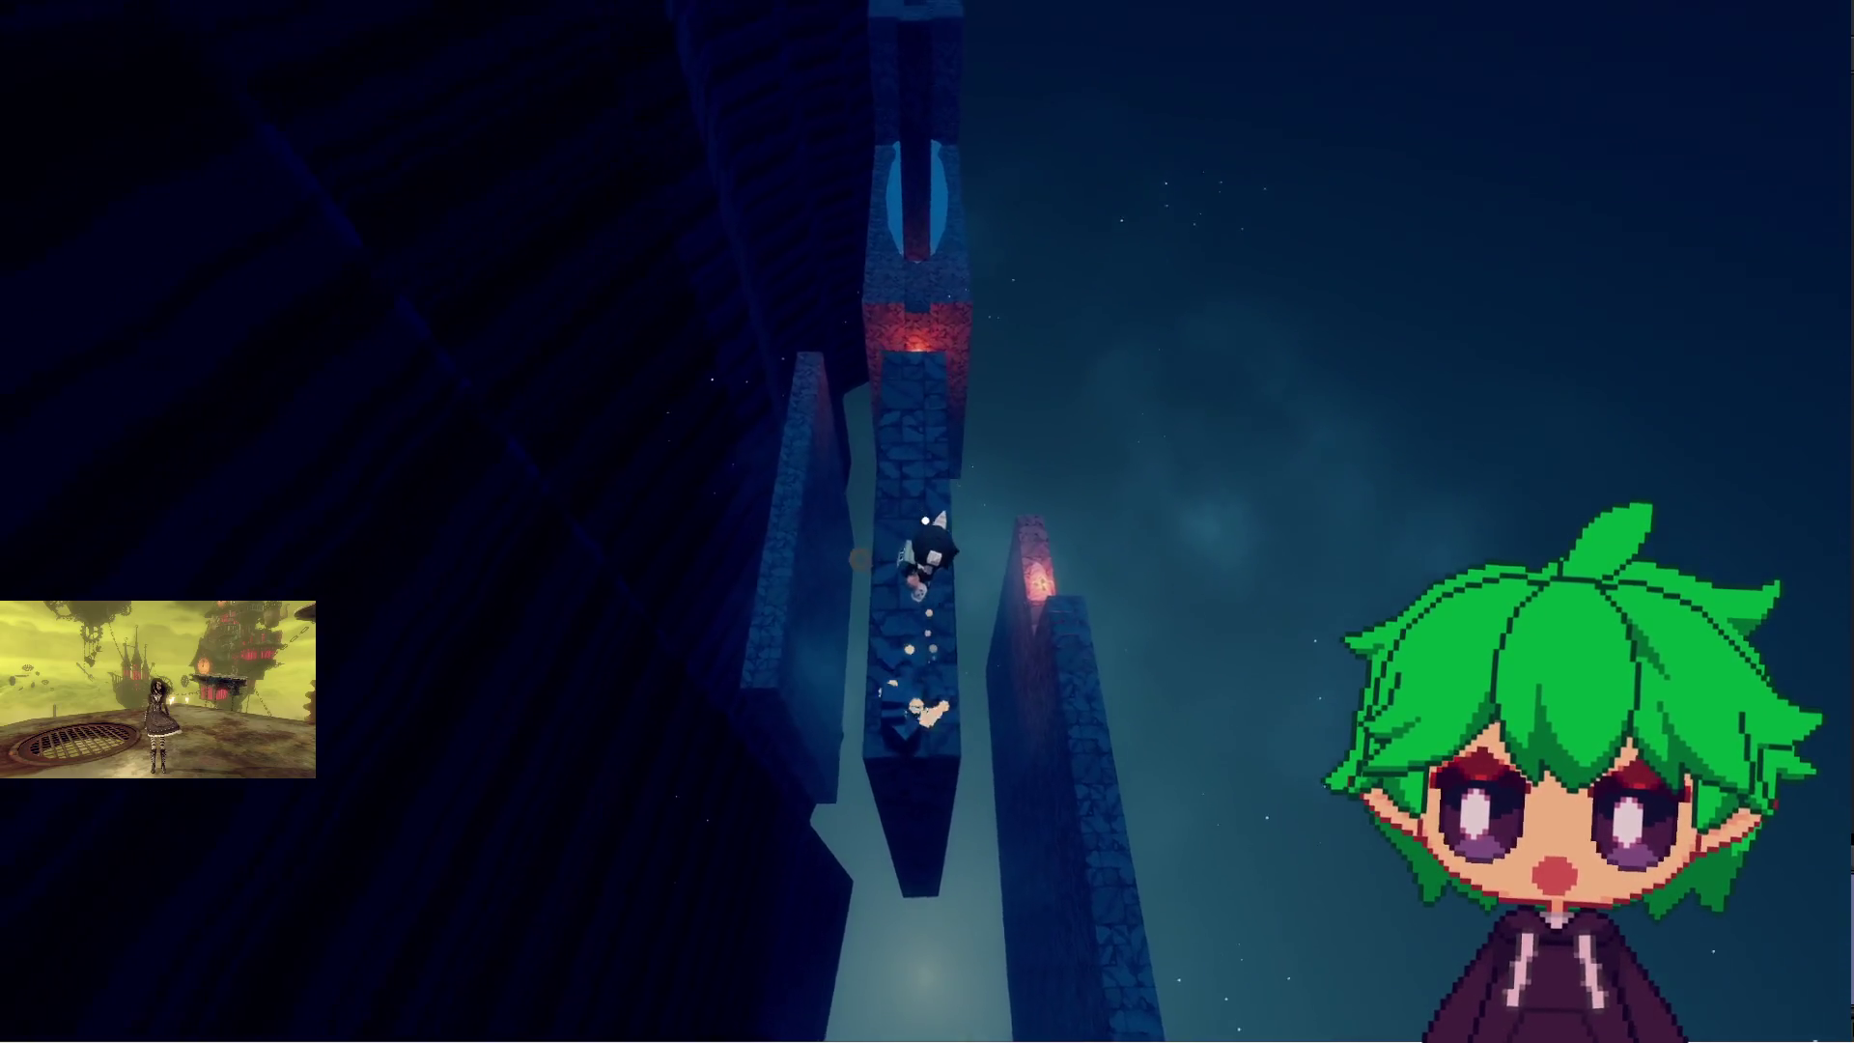
key(Up)
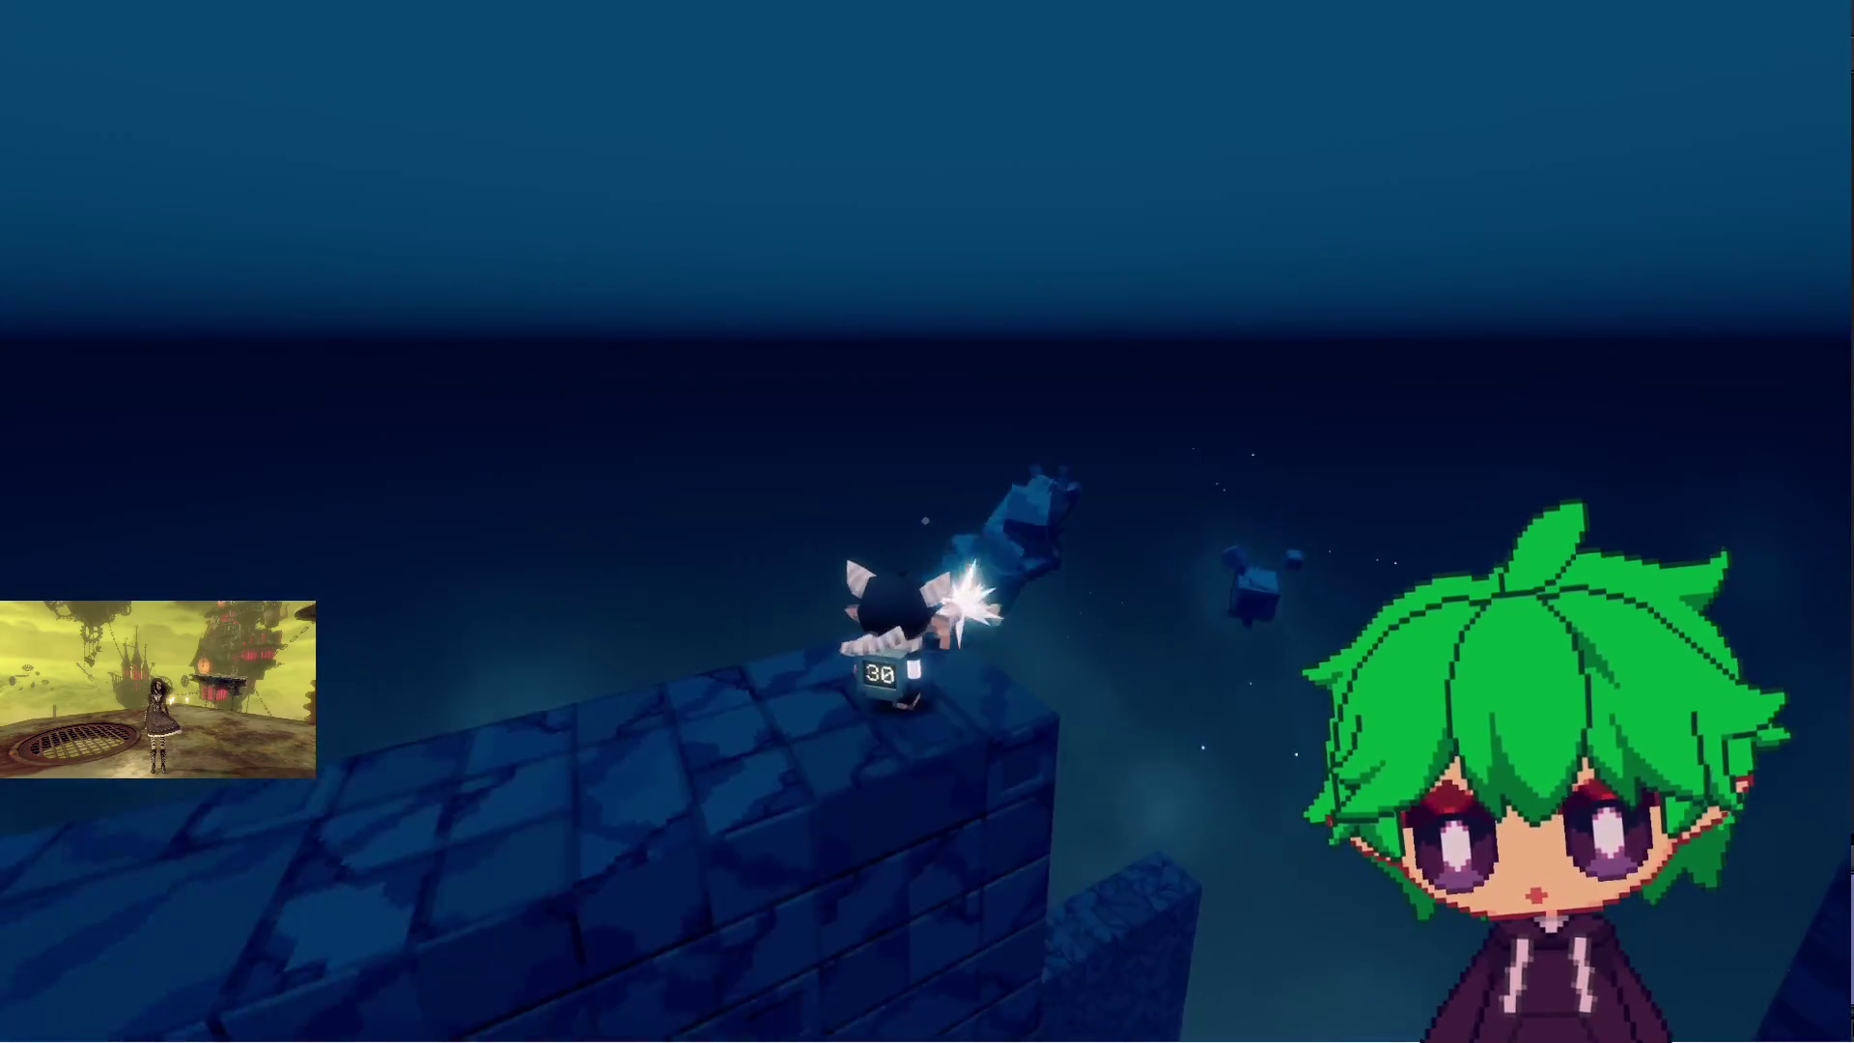
key(Up)
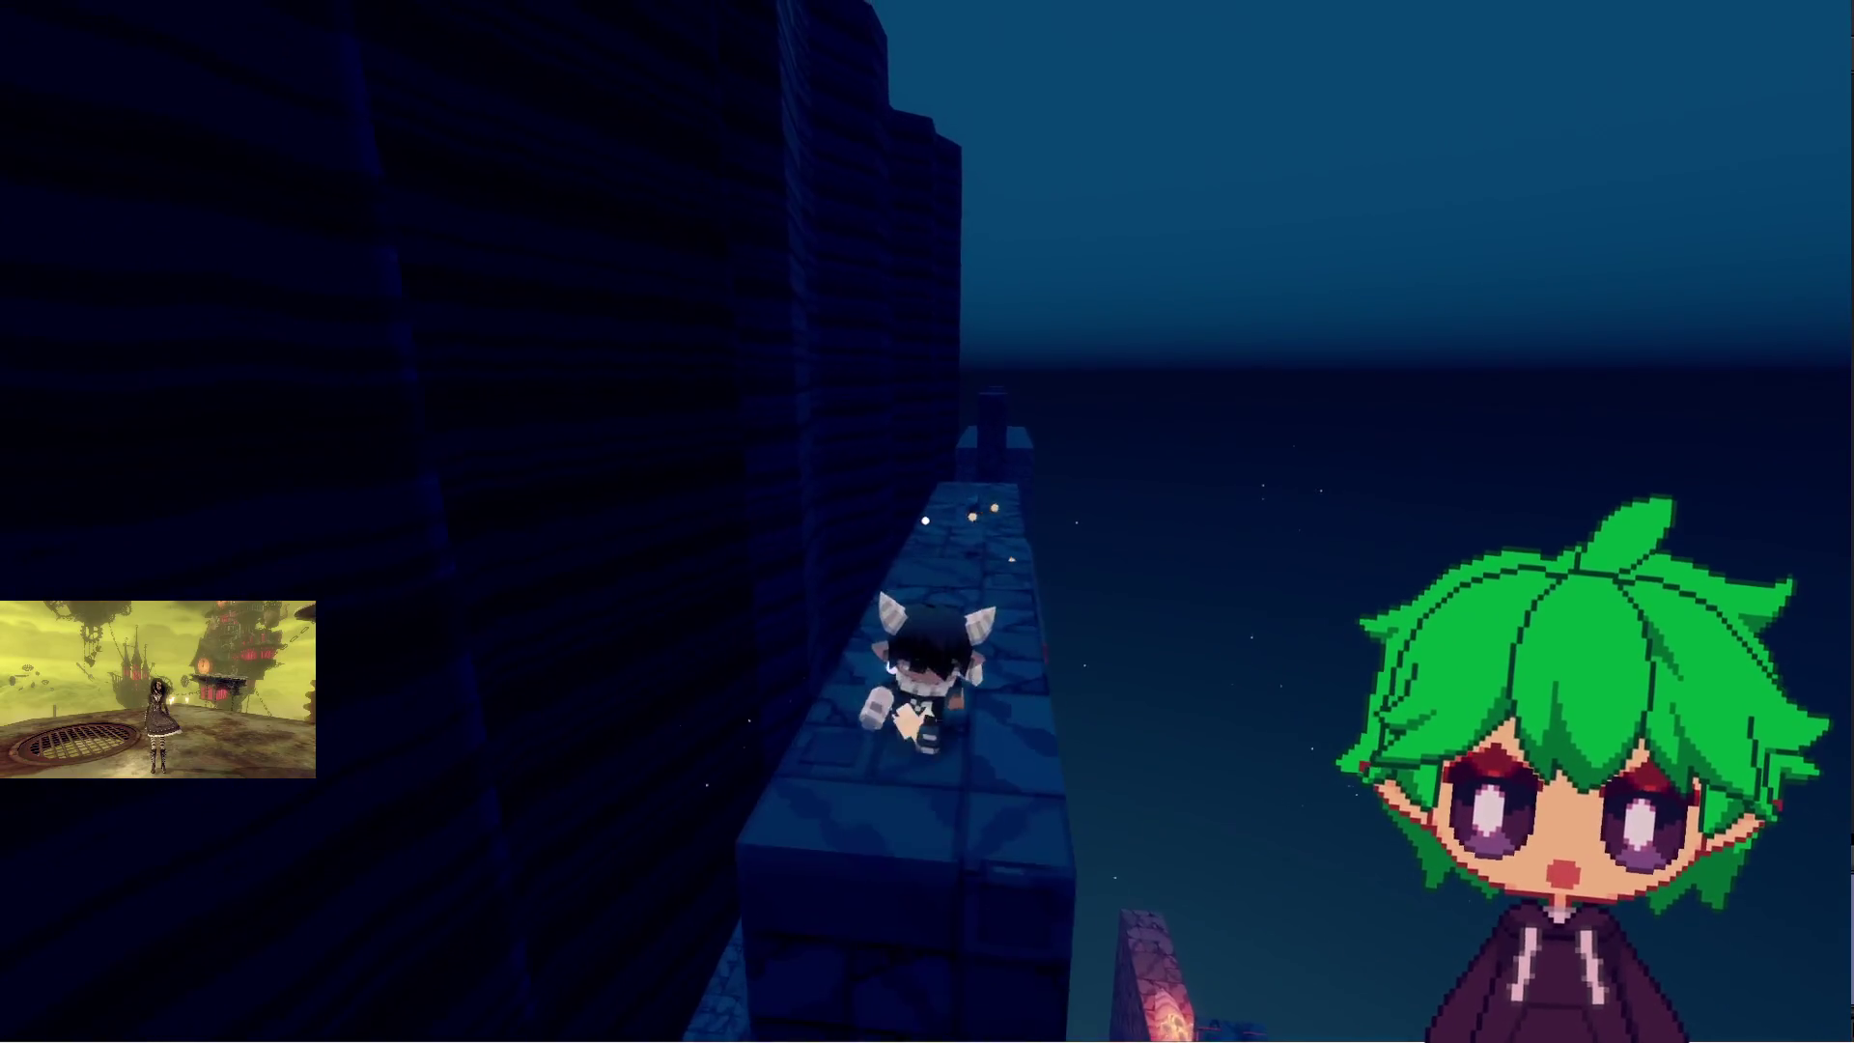
key(Up)
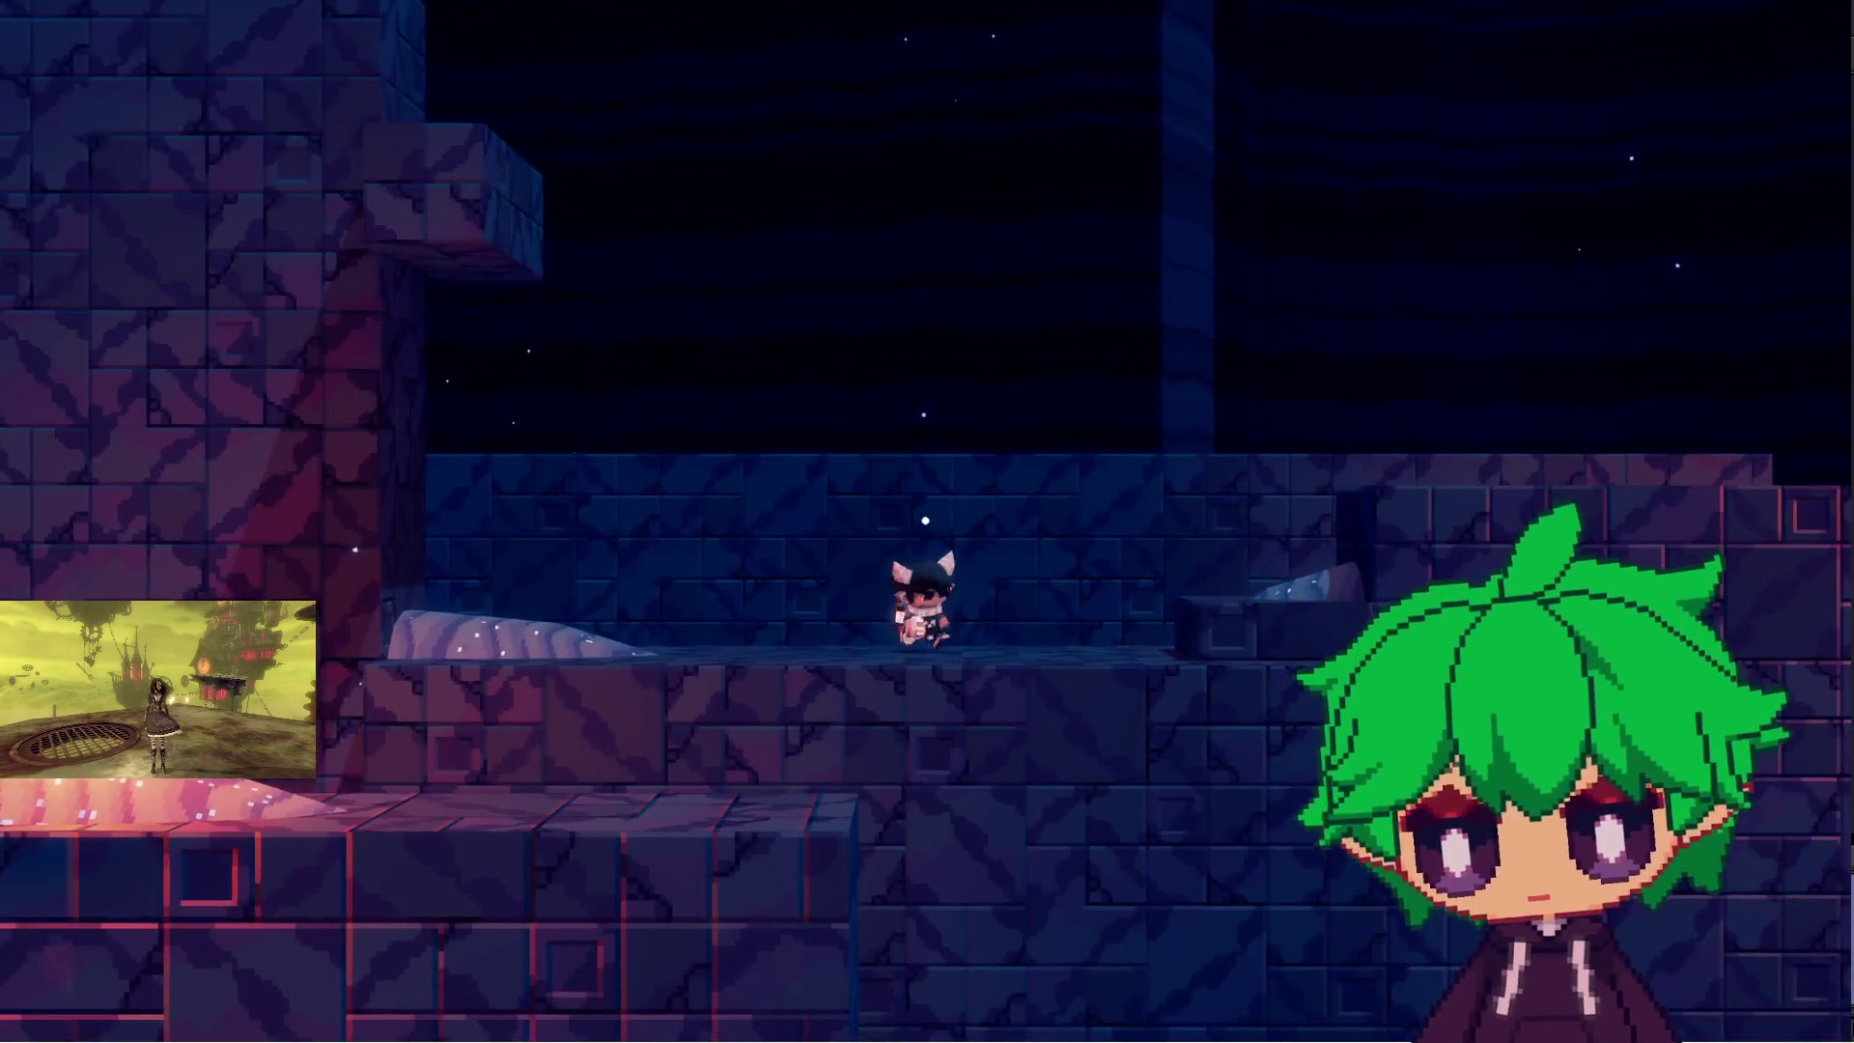
- Dash left along the walkway and frame the character in photo mode from several camera angles
key(Left)
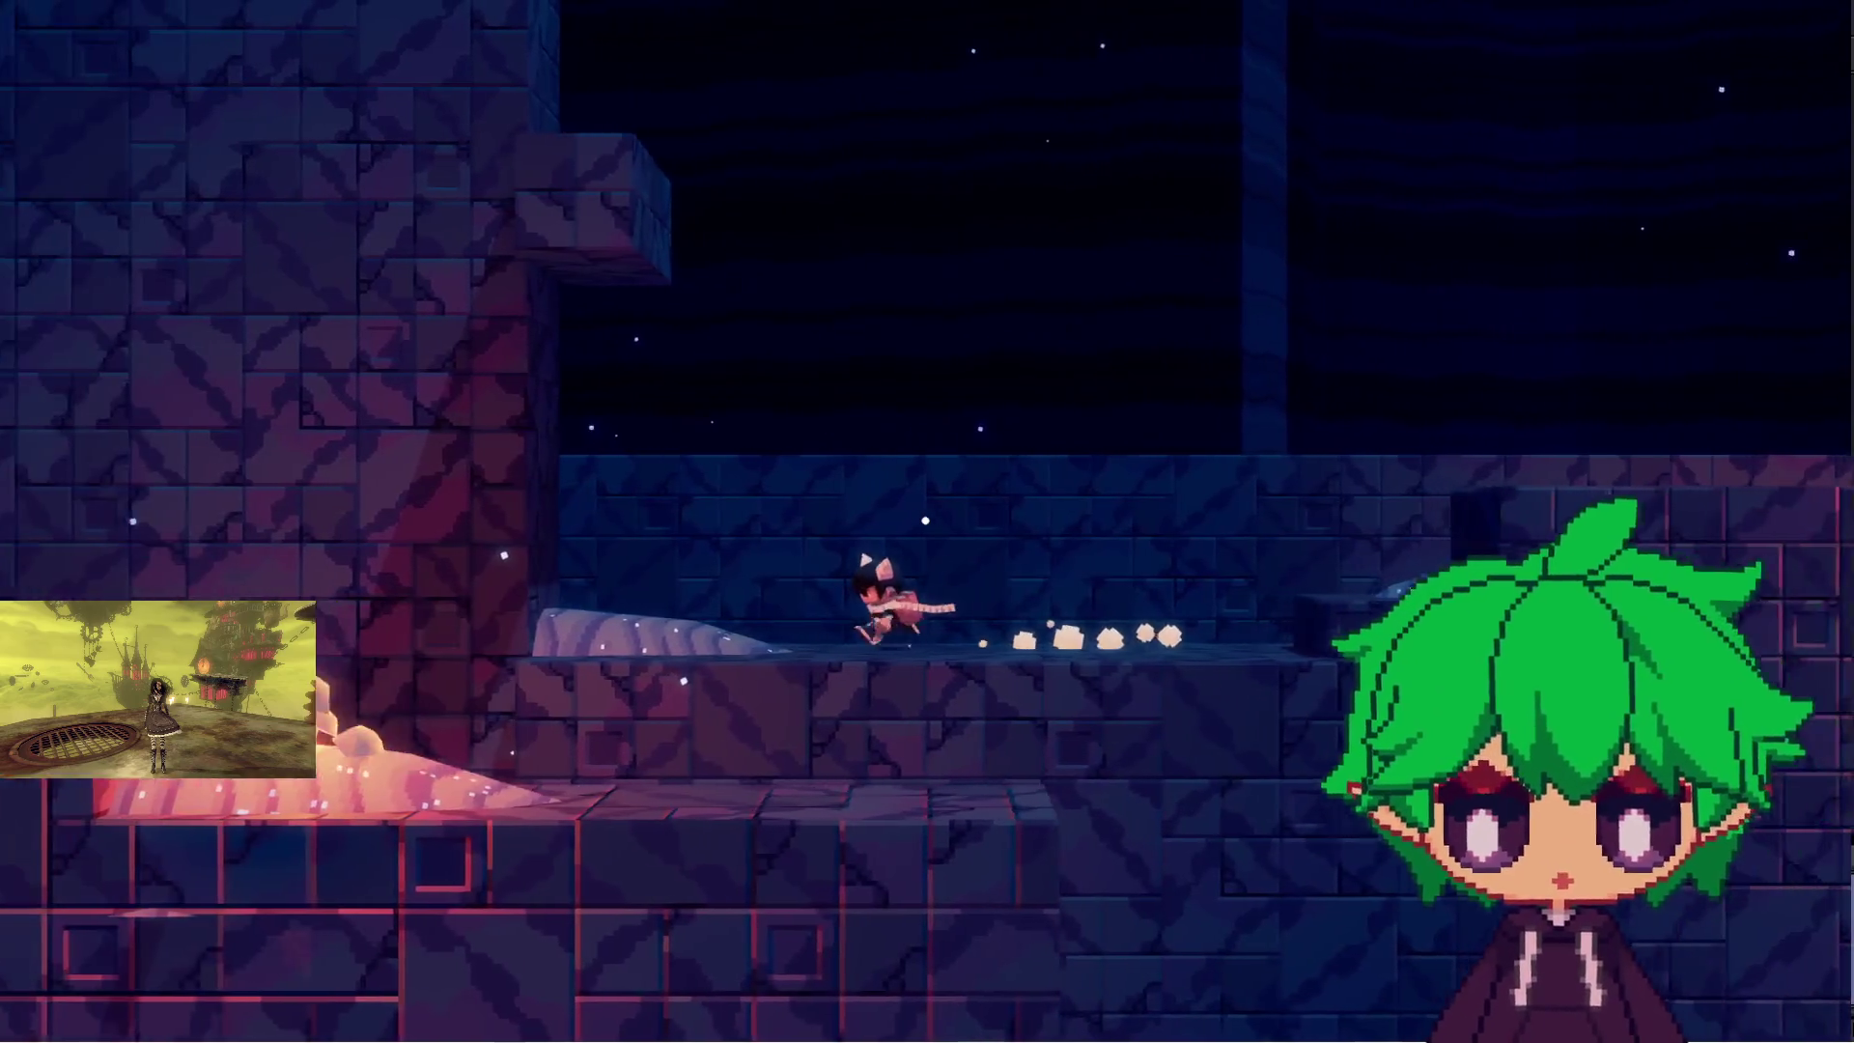
key(p)
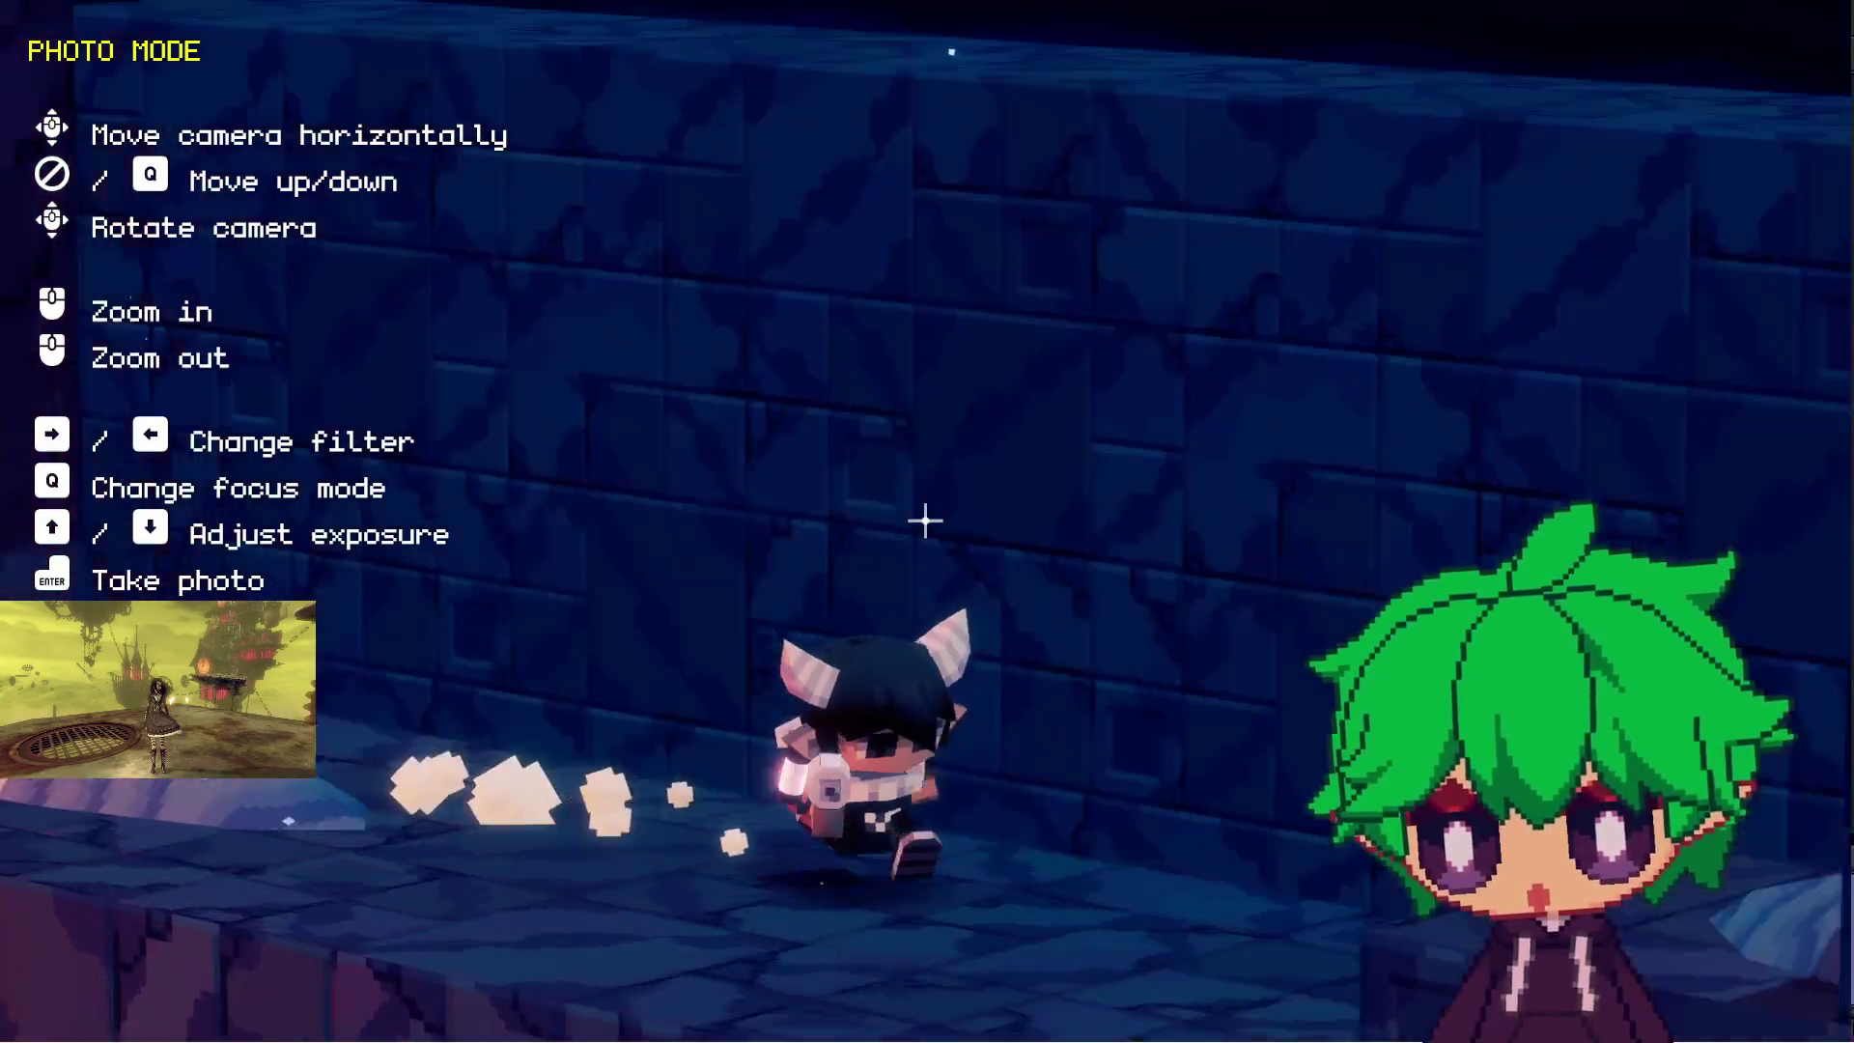
key(h)
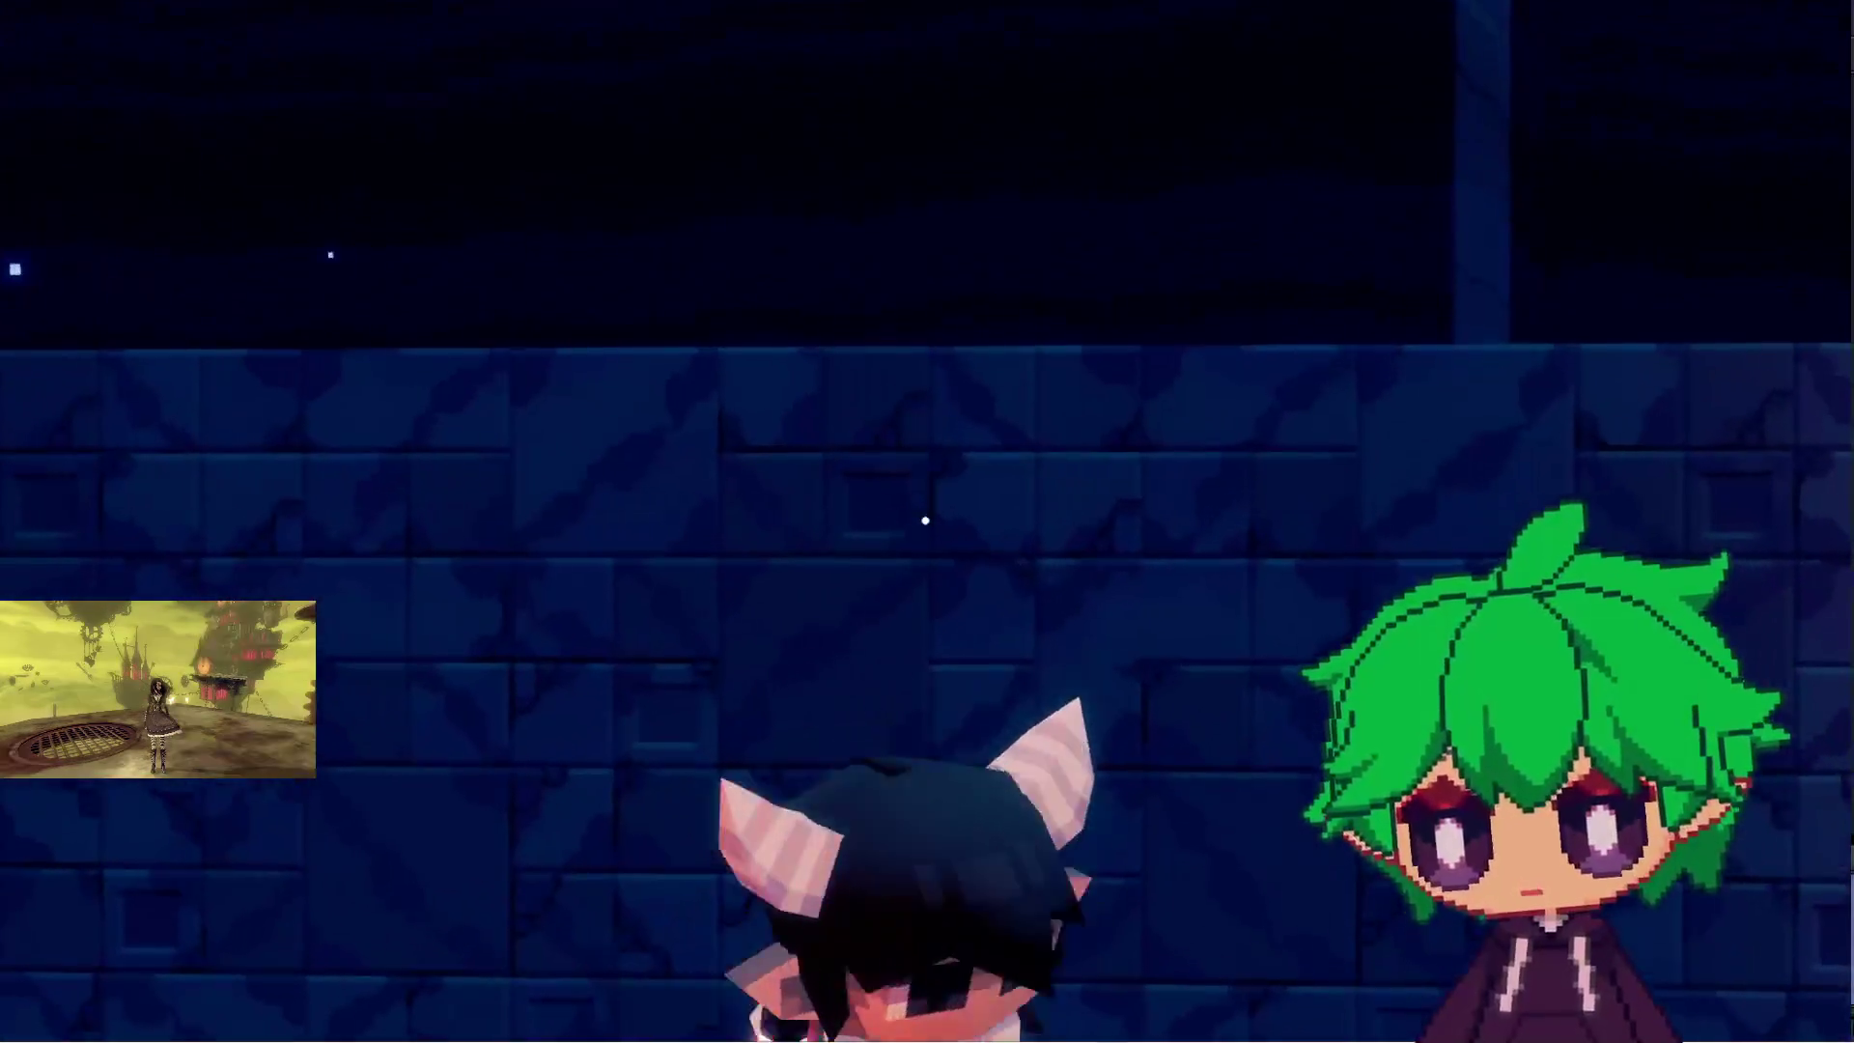
key(h)
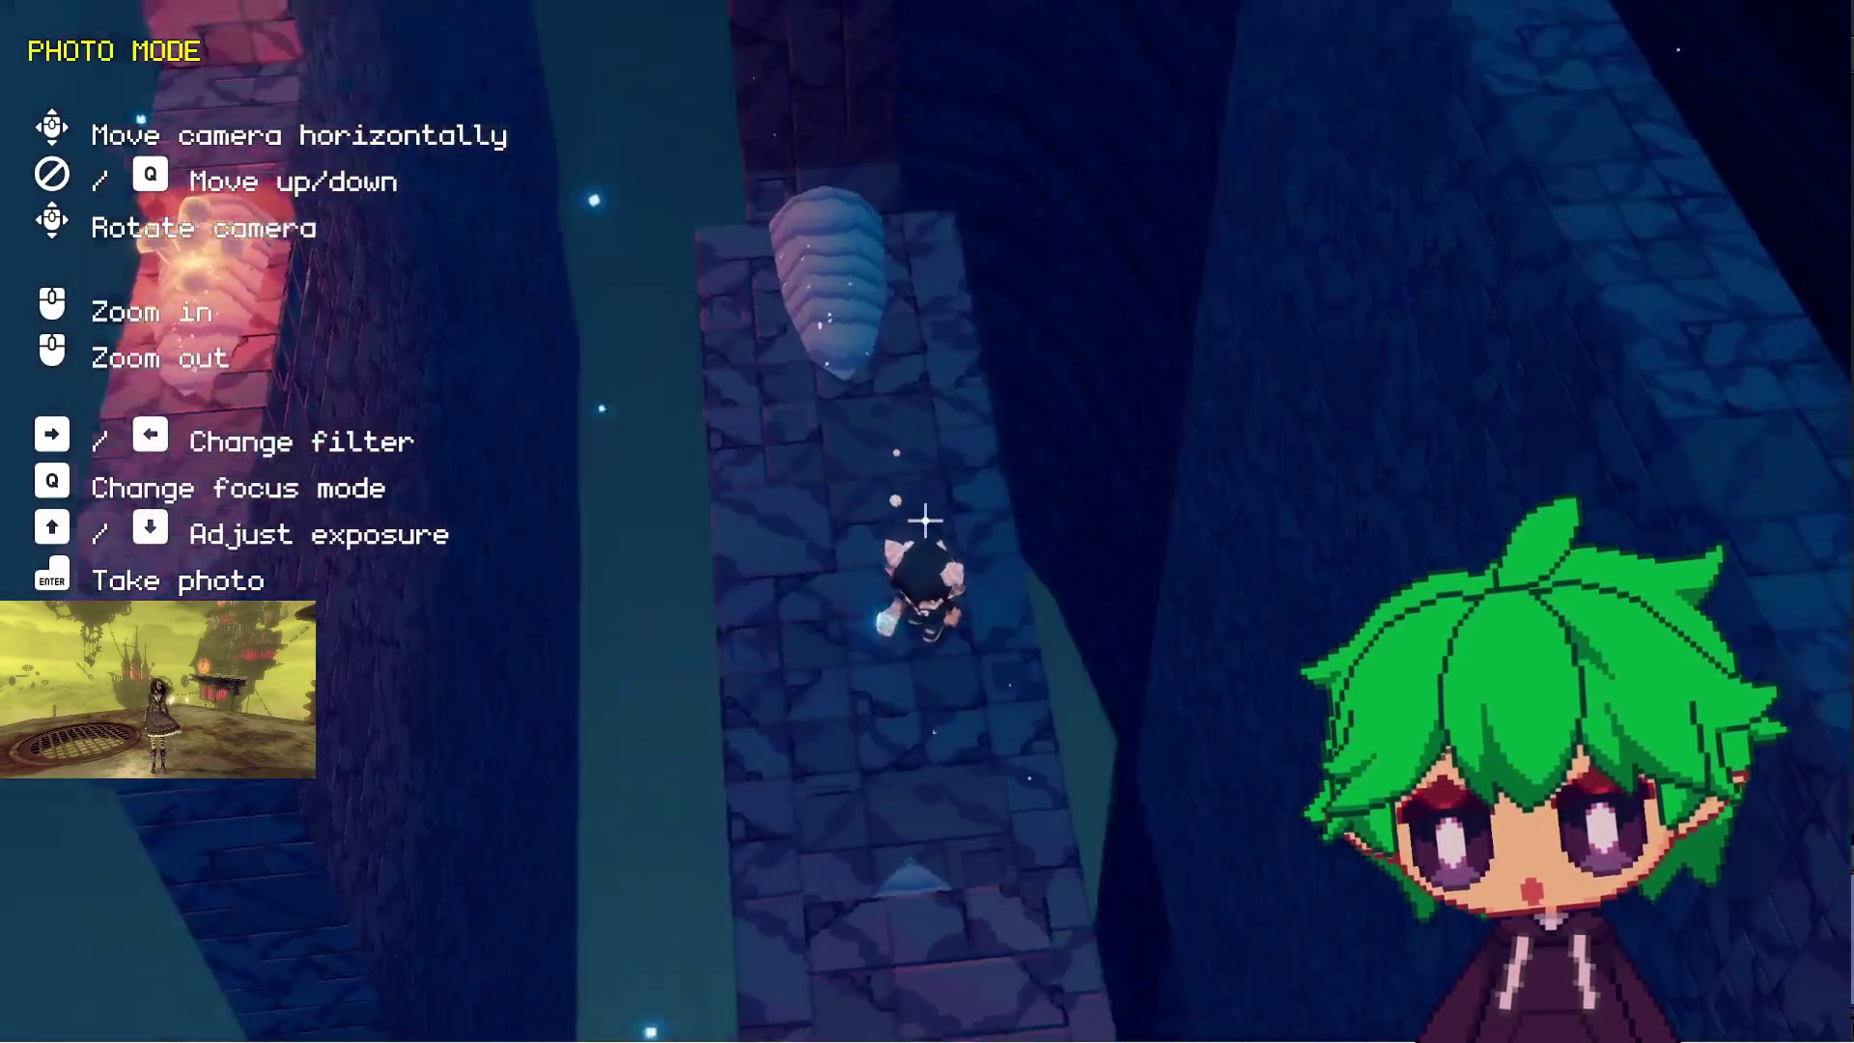
key(h)
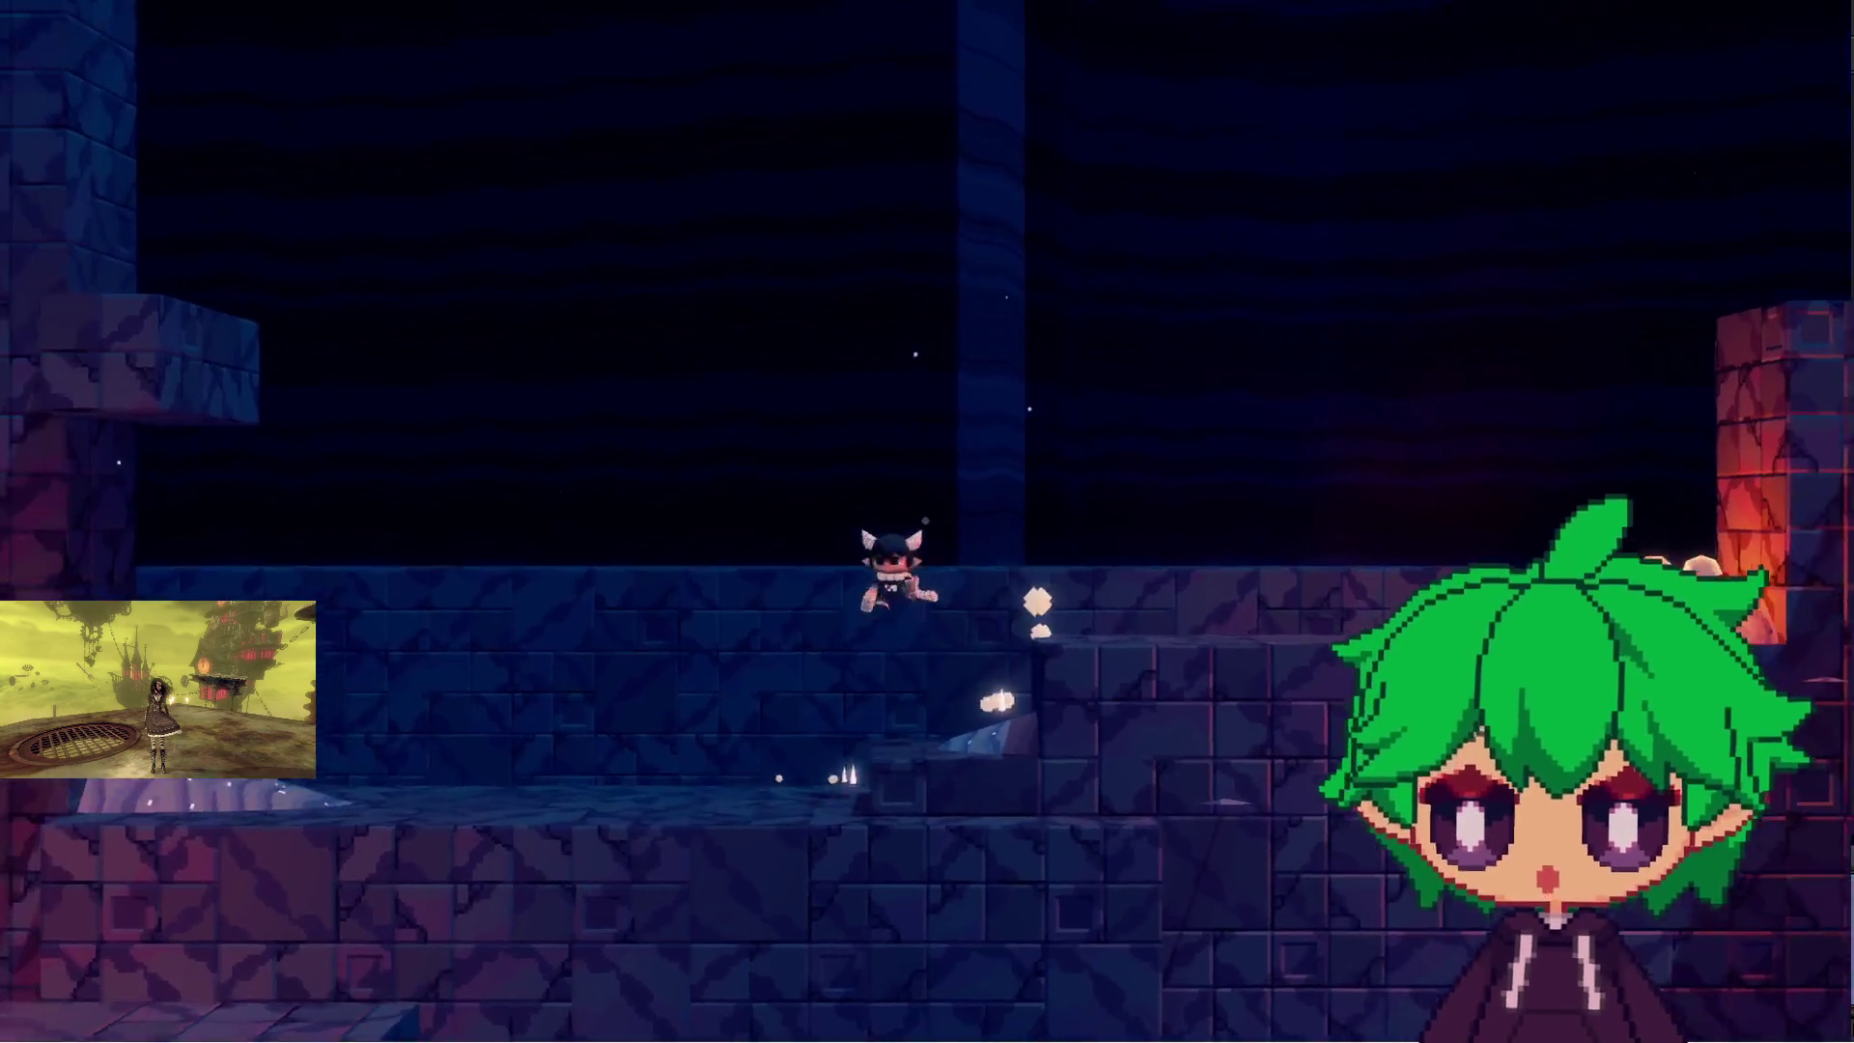
key(h)
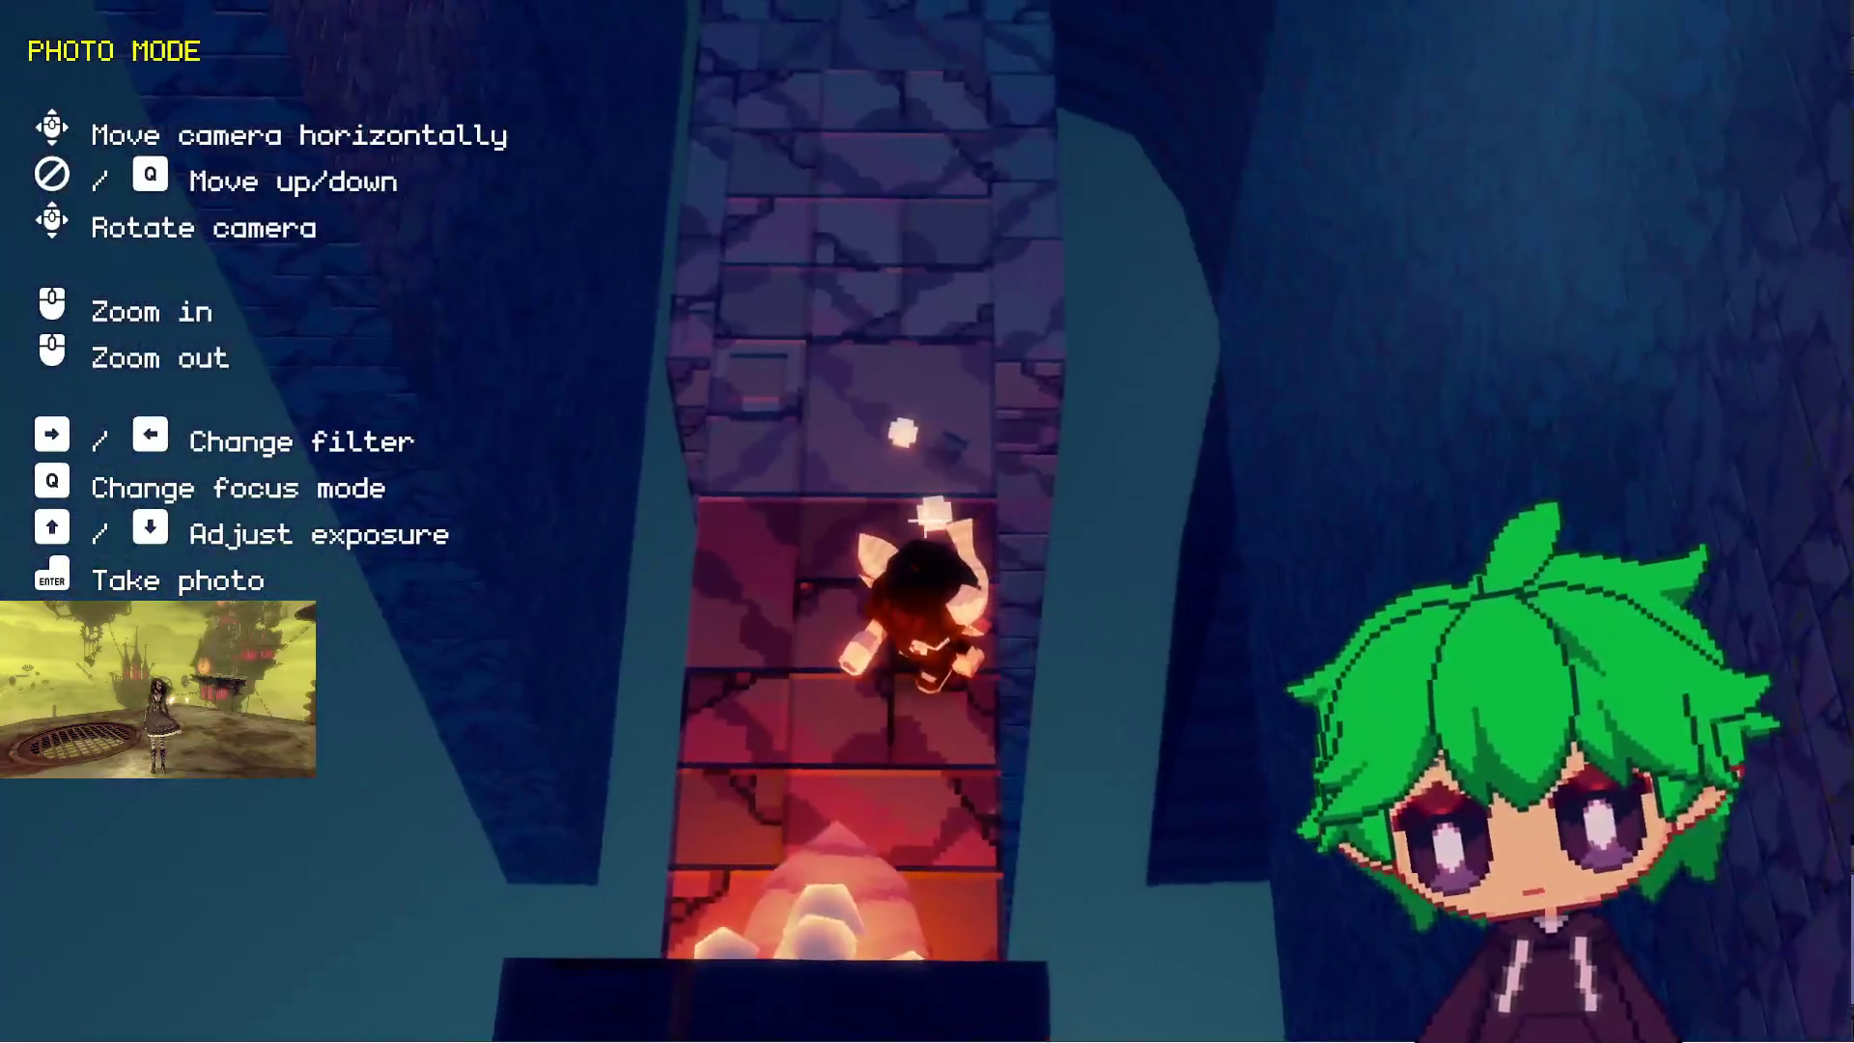
- Exit photo mode, run left along the ledge and jump onto the red-edged pillar
key(Escape)
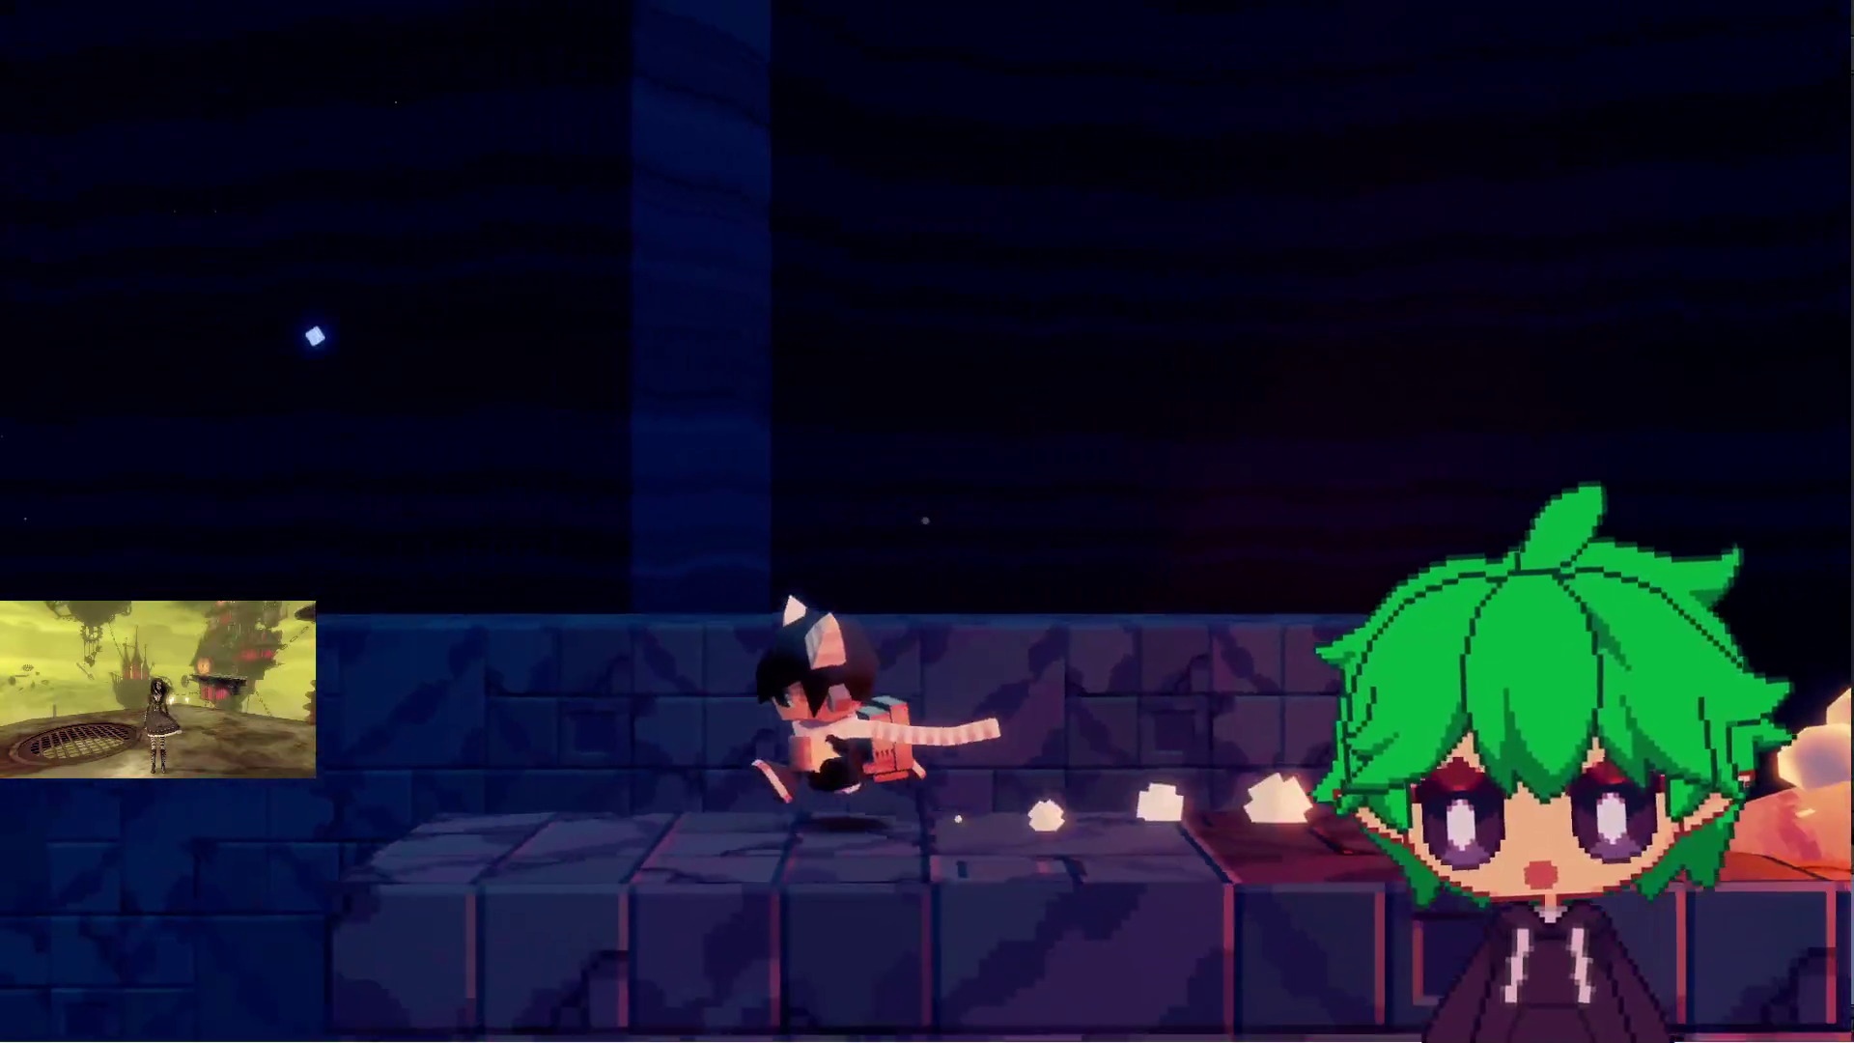
key(Left)
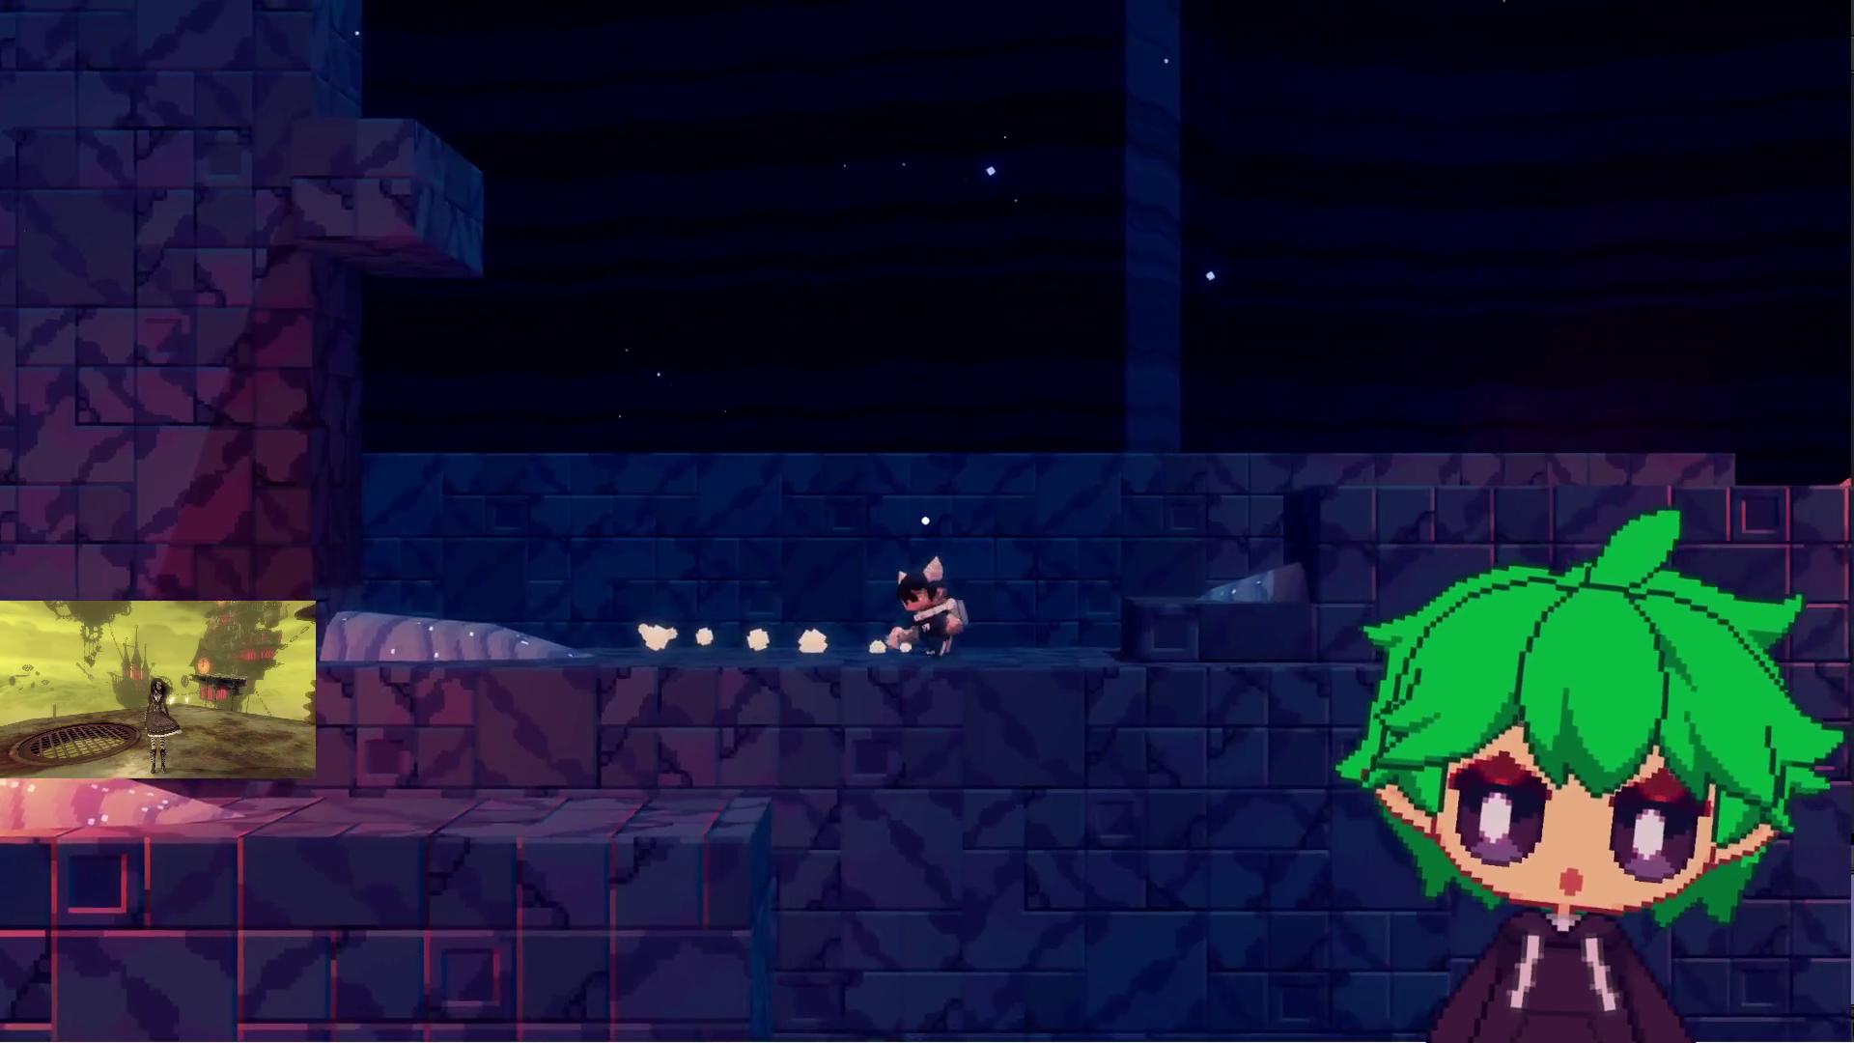
key(space)
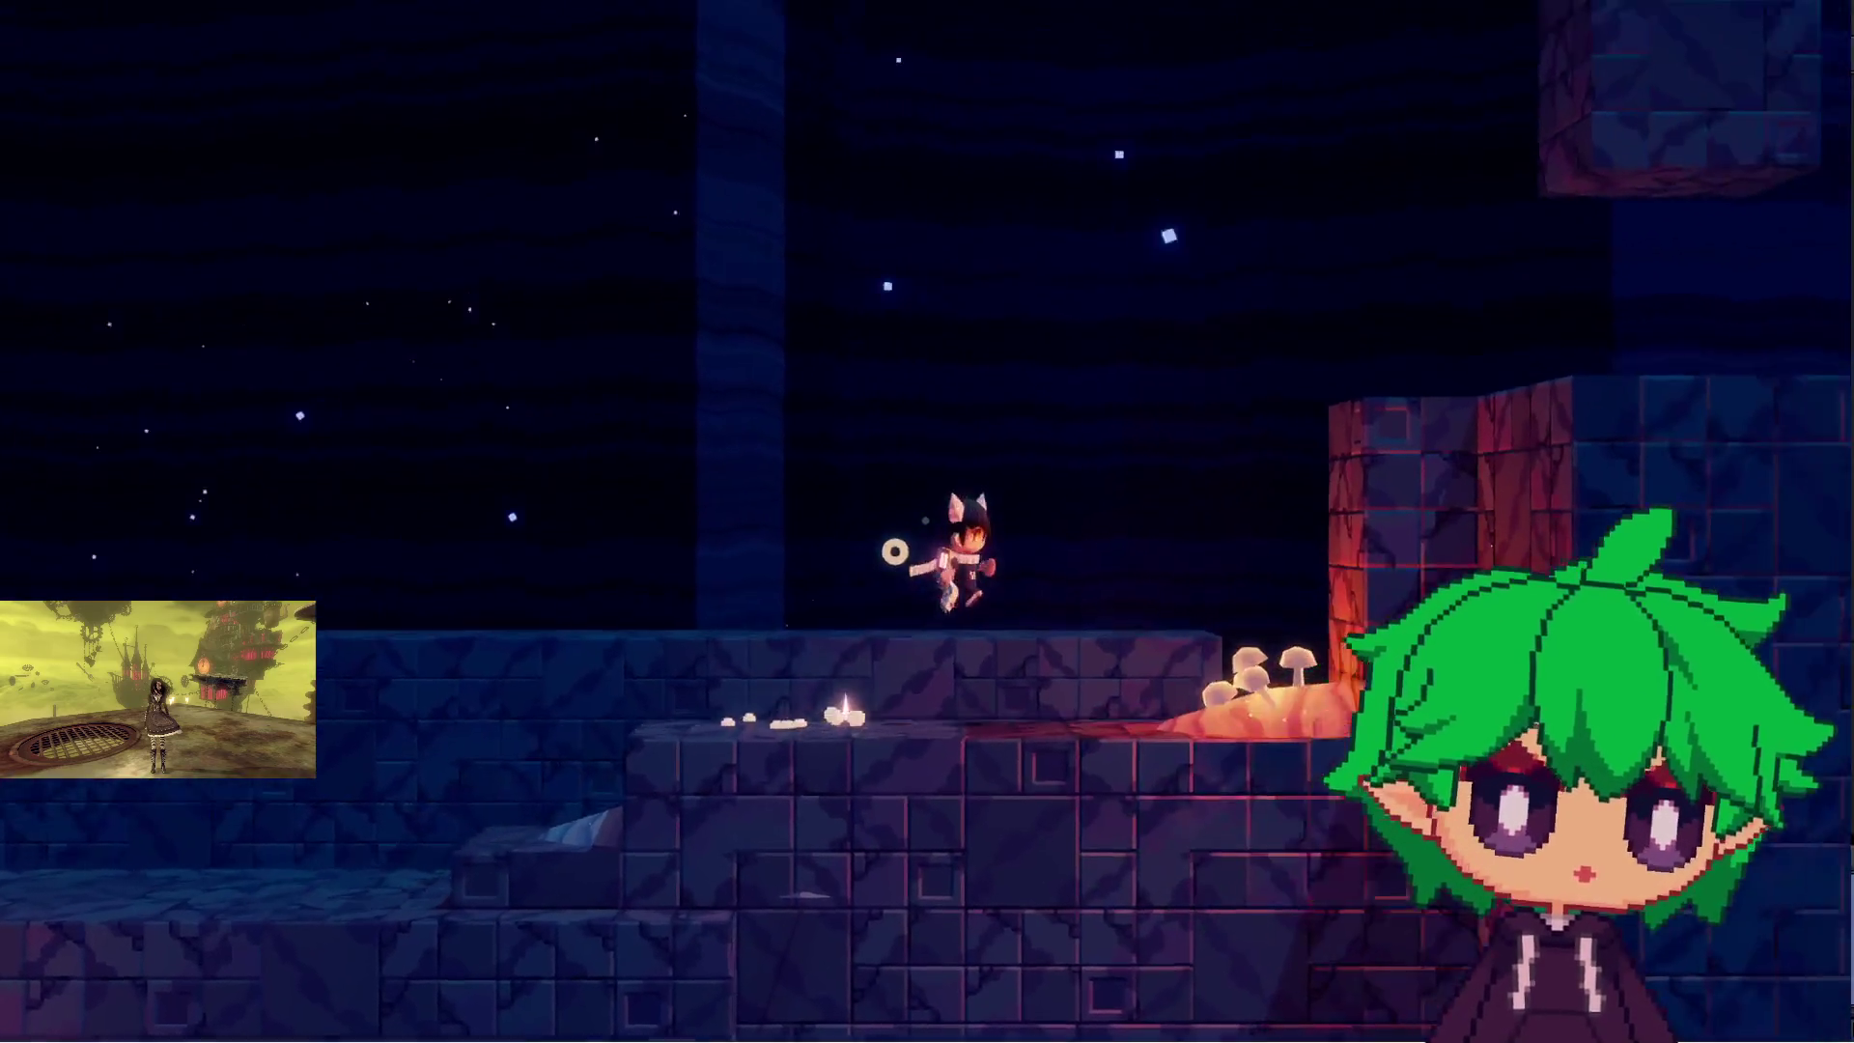
key(space)
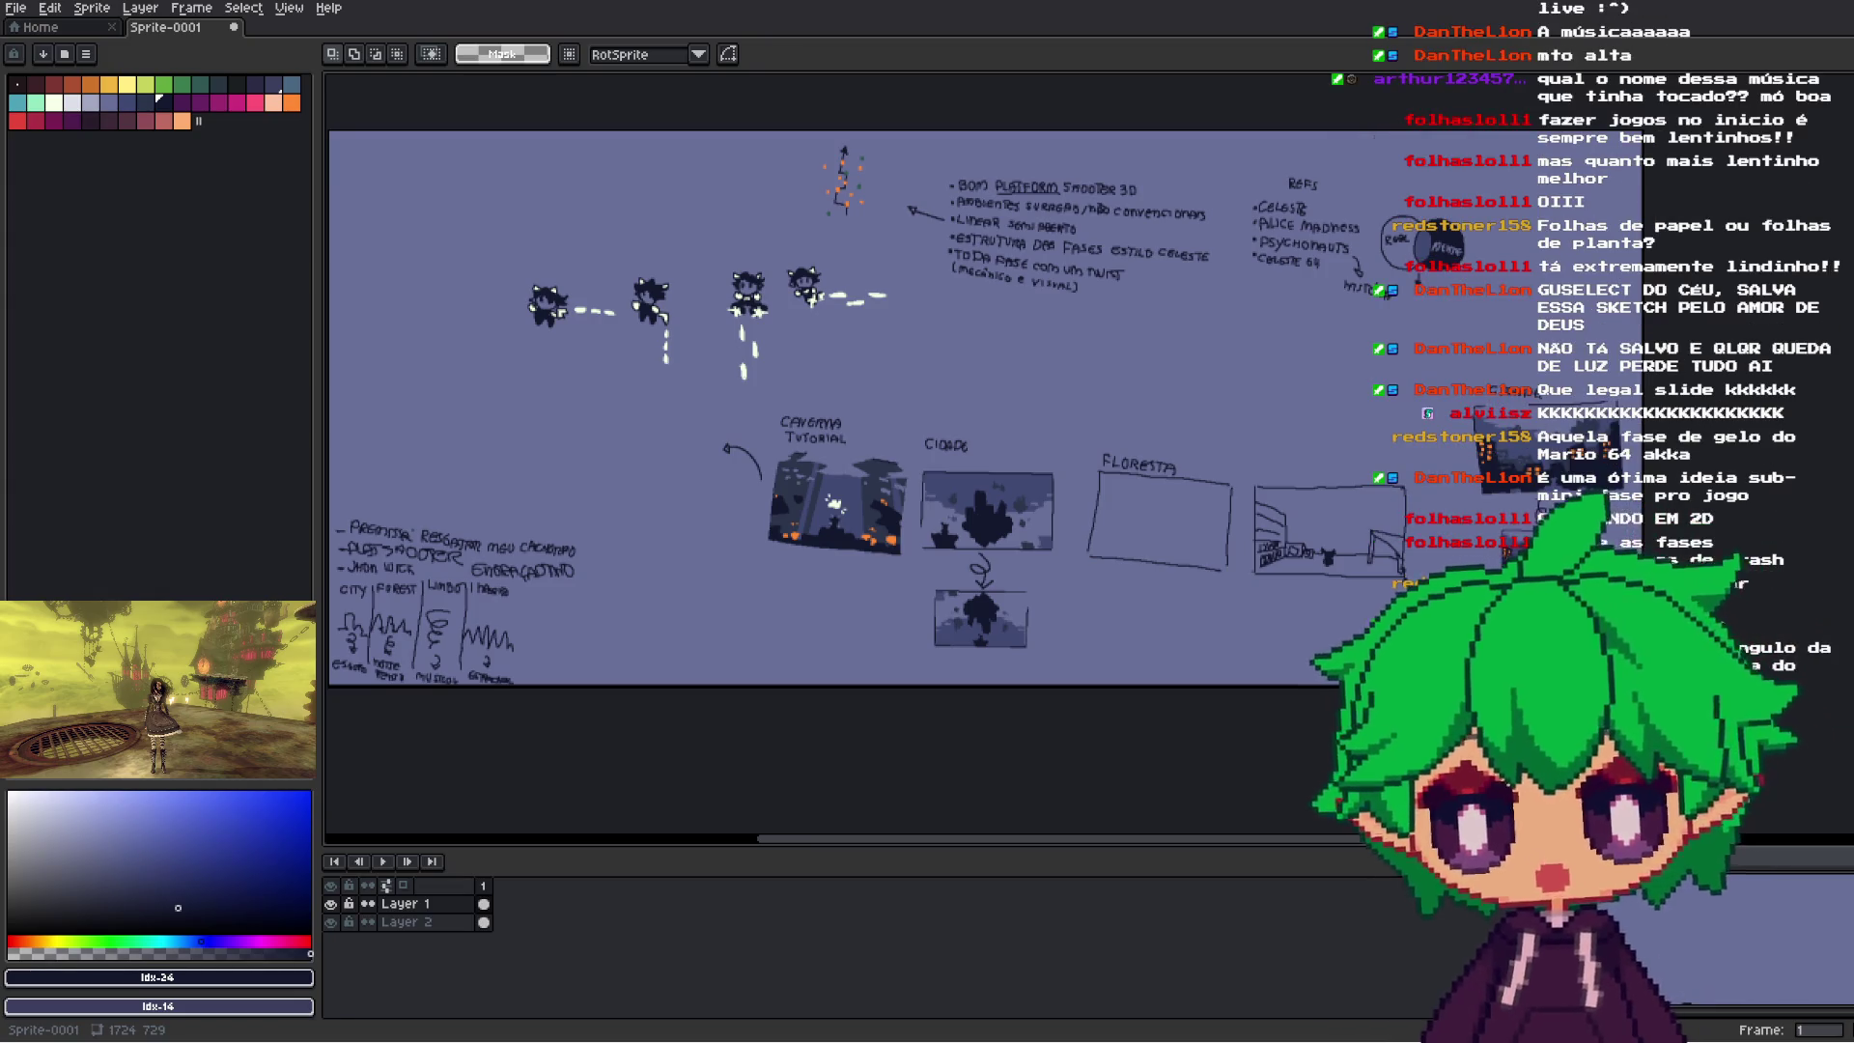
- Shift the view of the concept board slightly right and down
drag(1202, 545, 1318, 584)
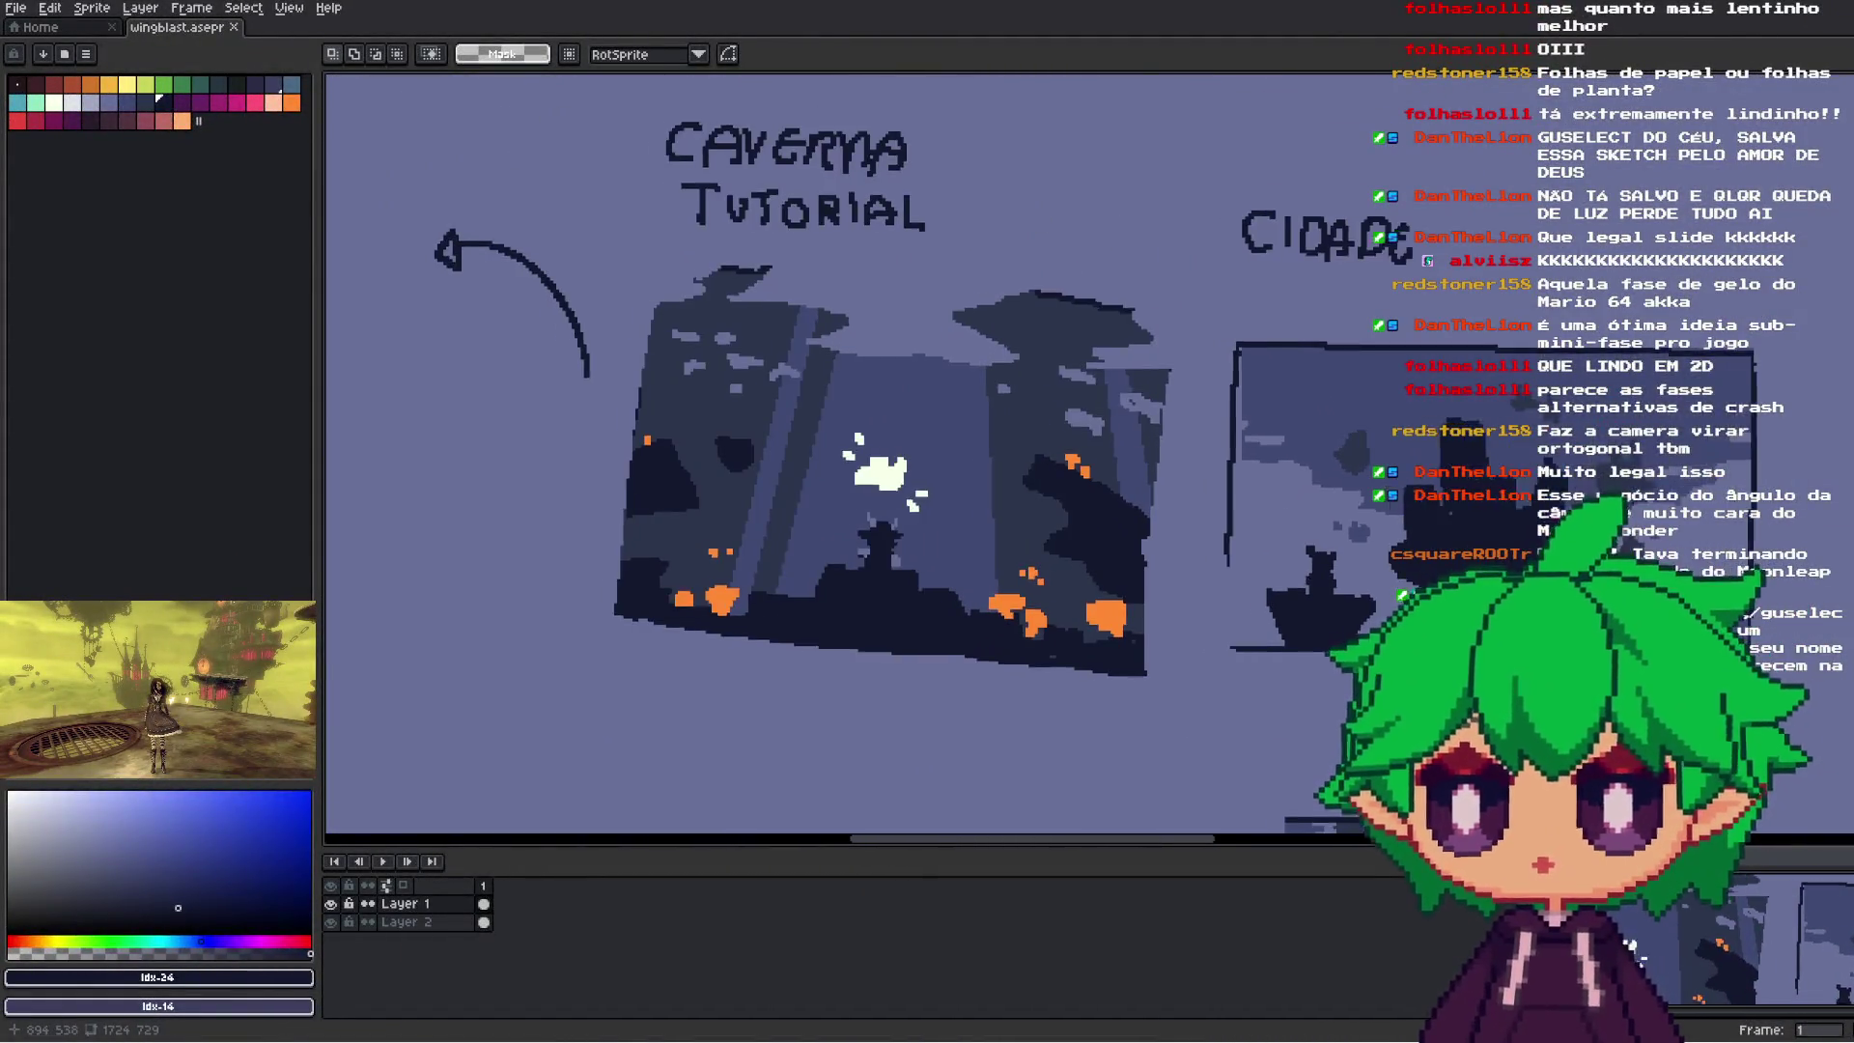
- Zoom in on the character sketches and sample their cream colour with the Eyedropper
scroll(1356, 510, down, 3)
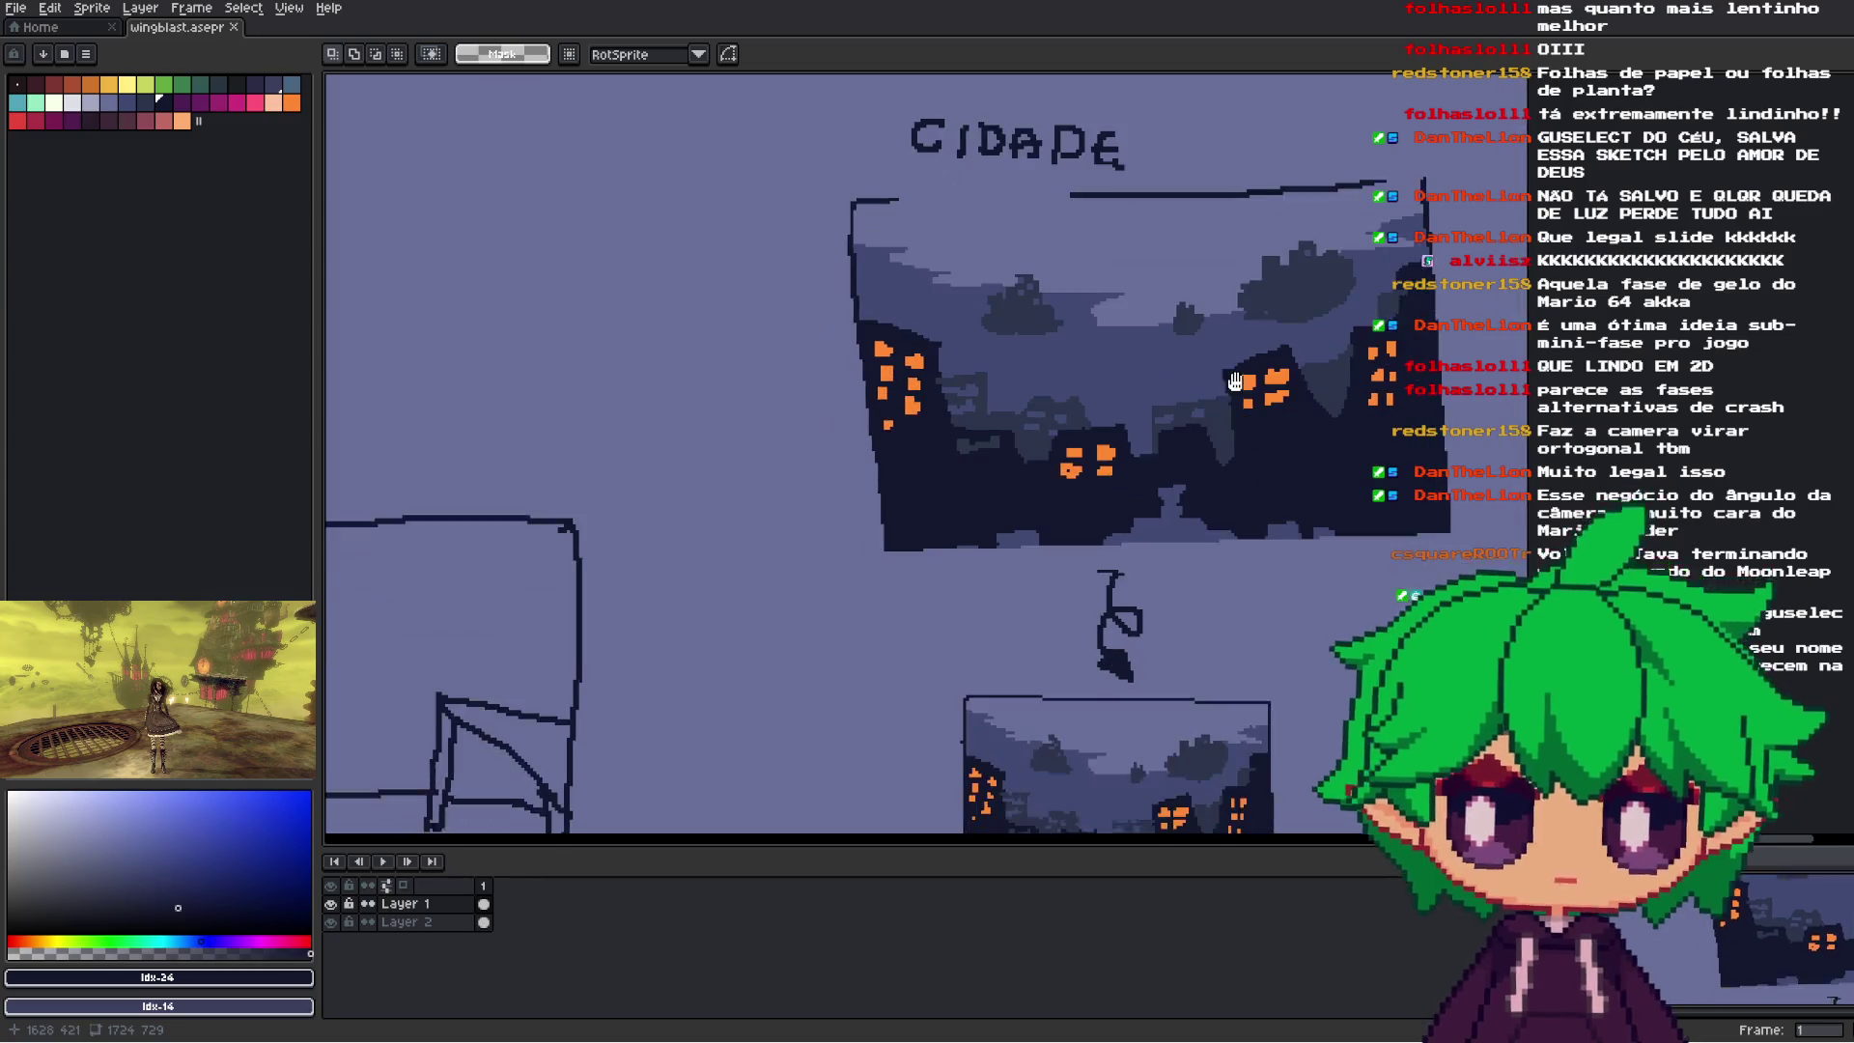
scroll(987, 476, up, 2)
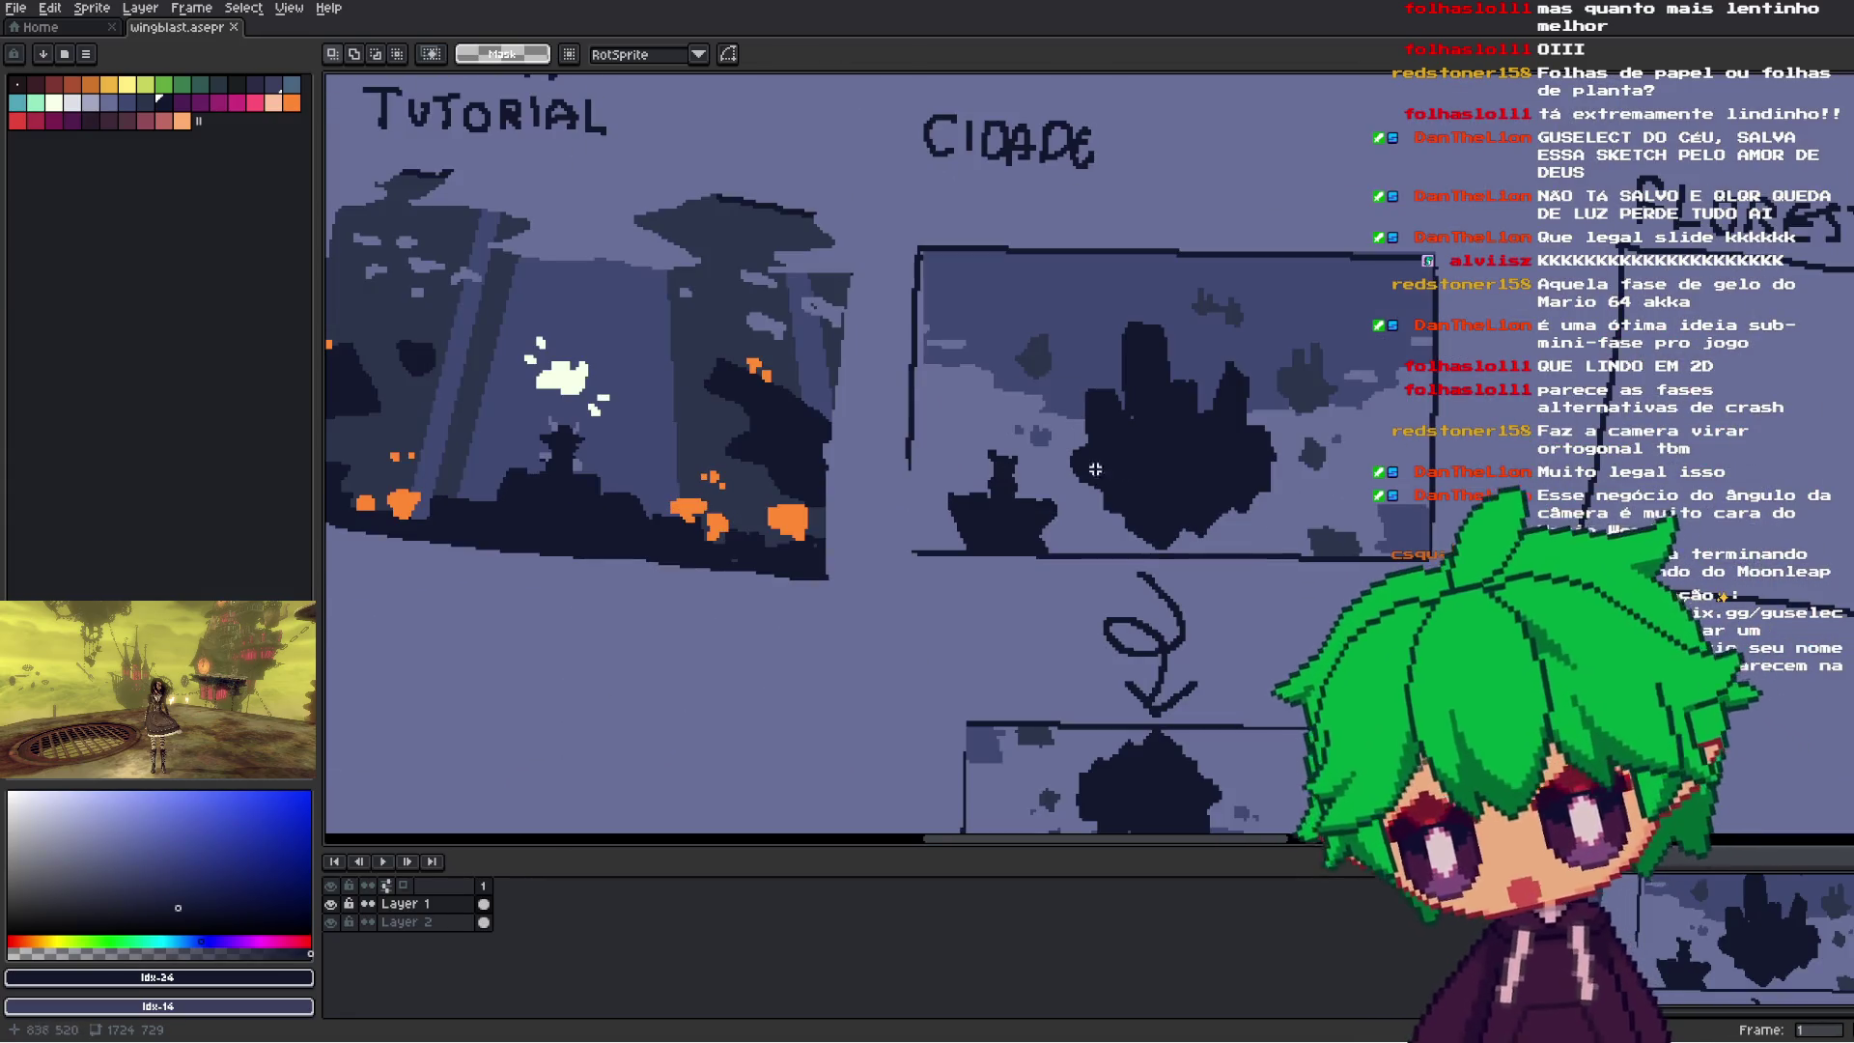
scroll(1156, 457, down, 3)
scroll(1321, 701, up, 2)
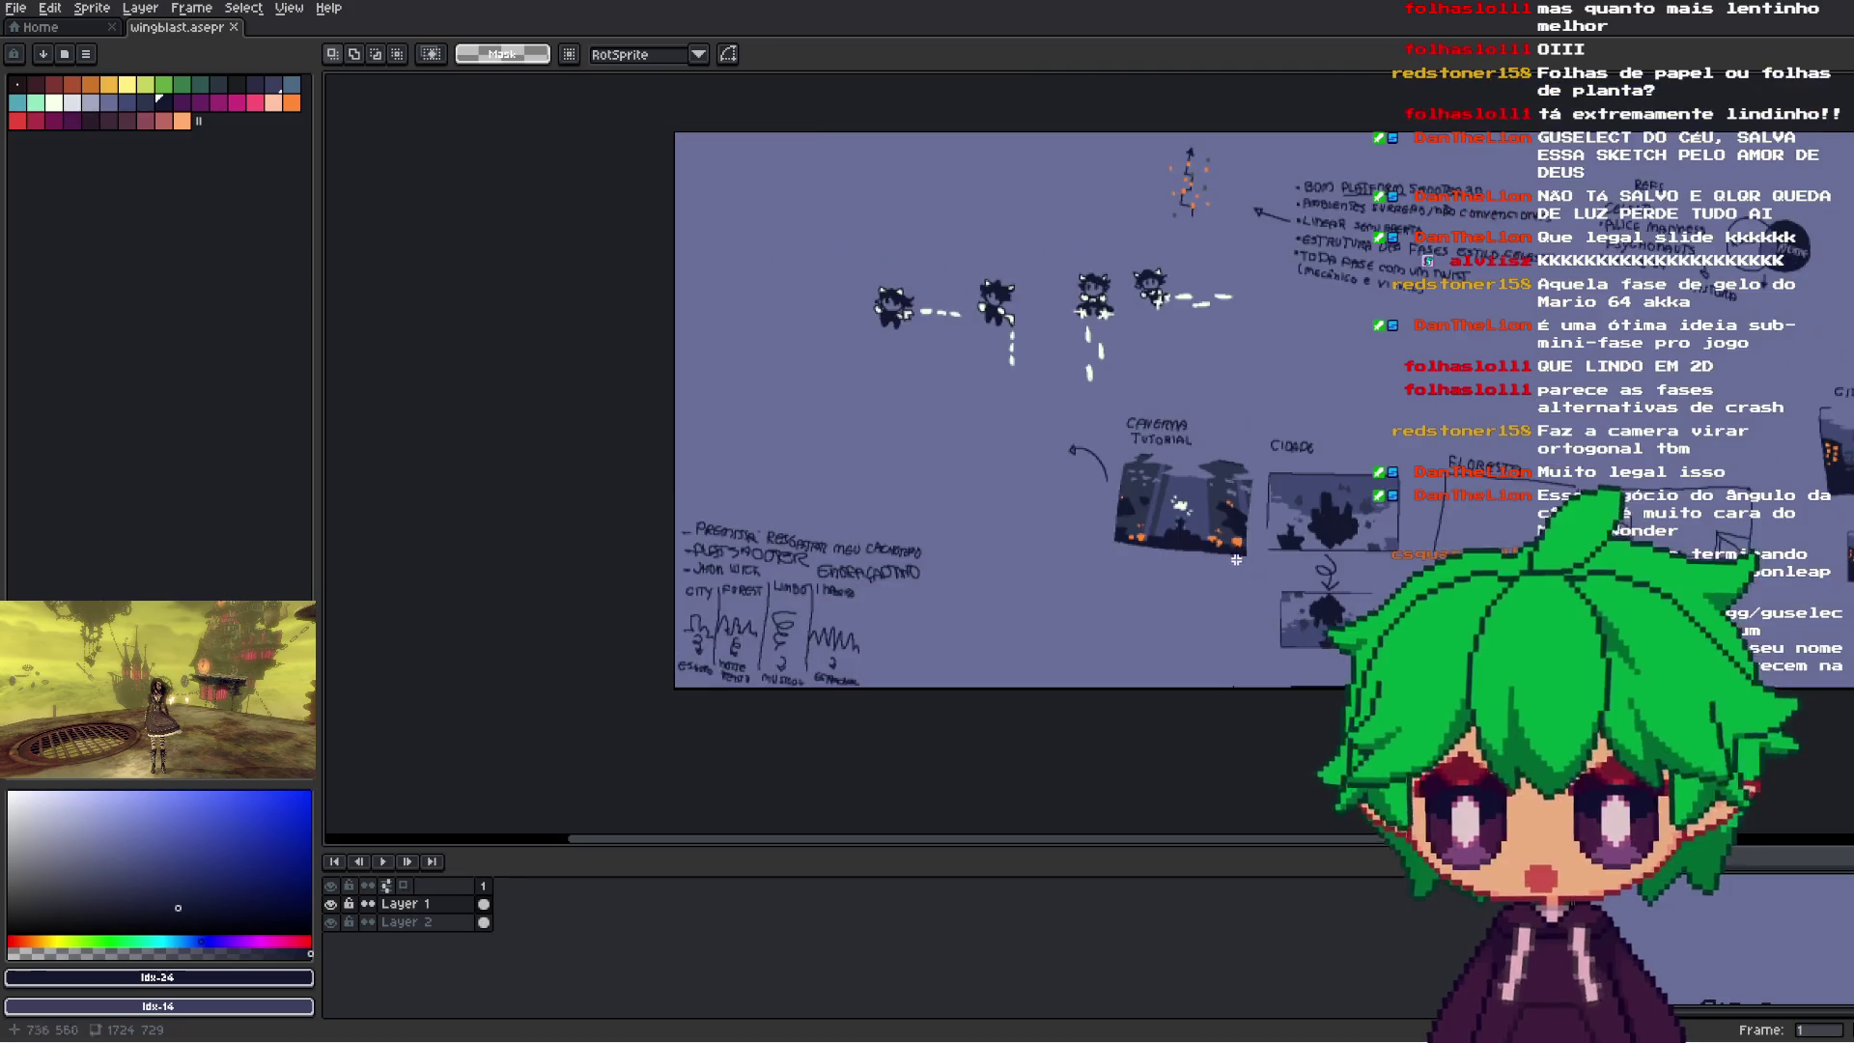
scroll(1321, 701, up, 2)
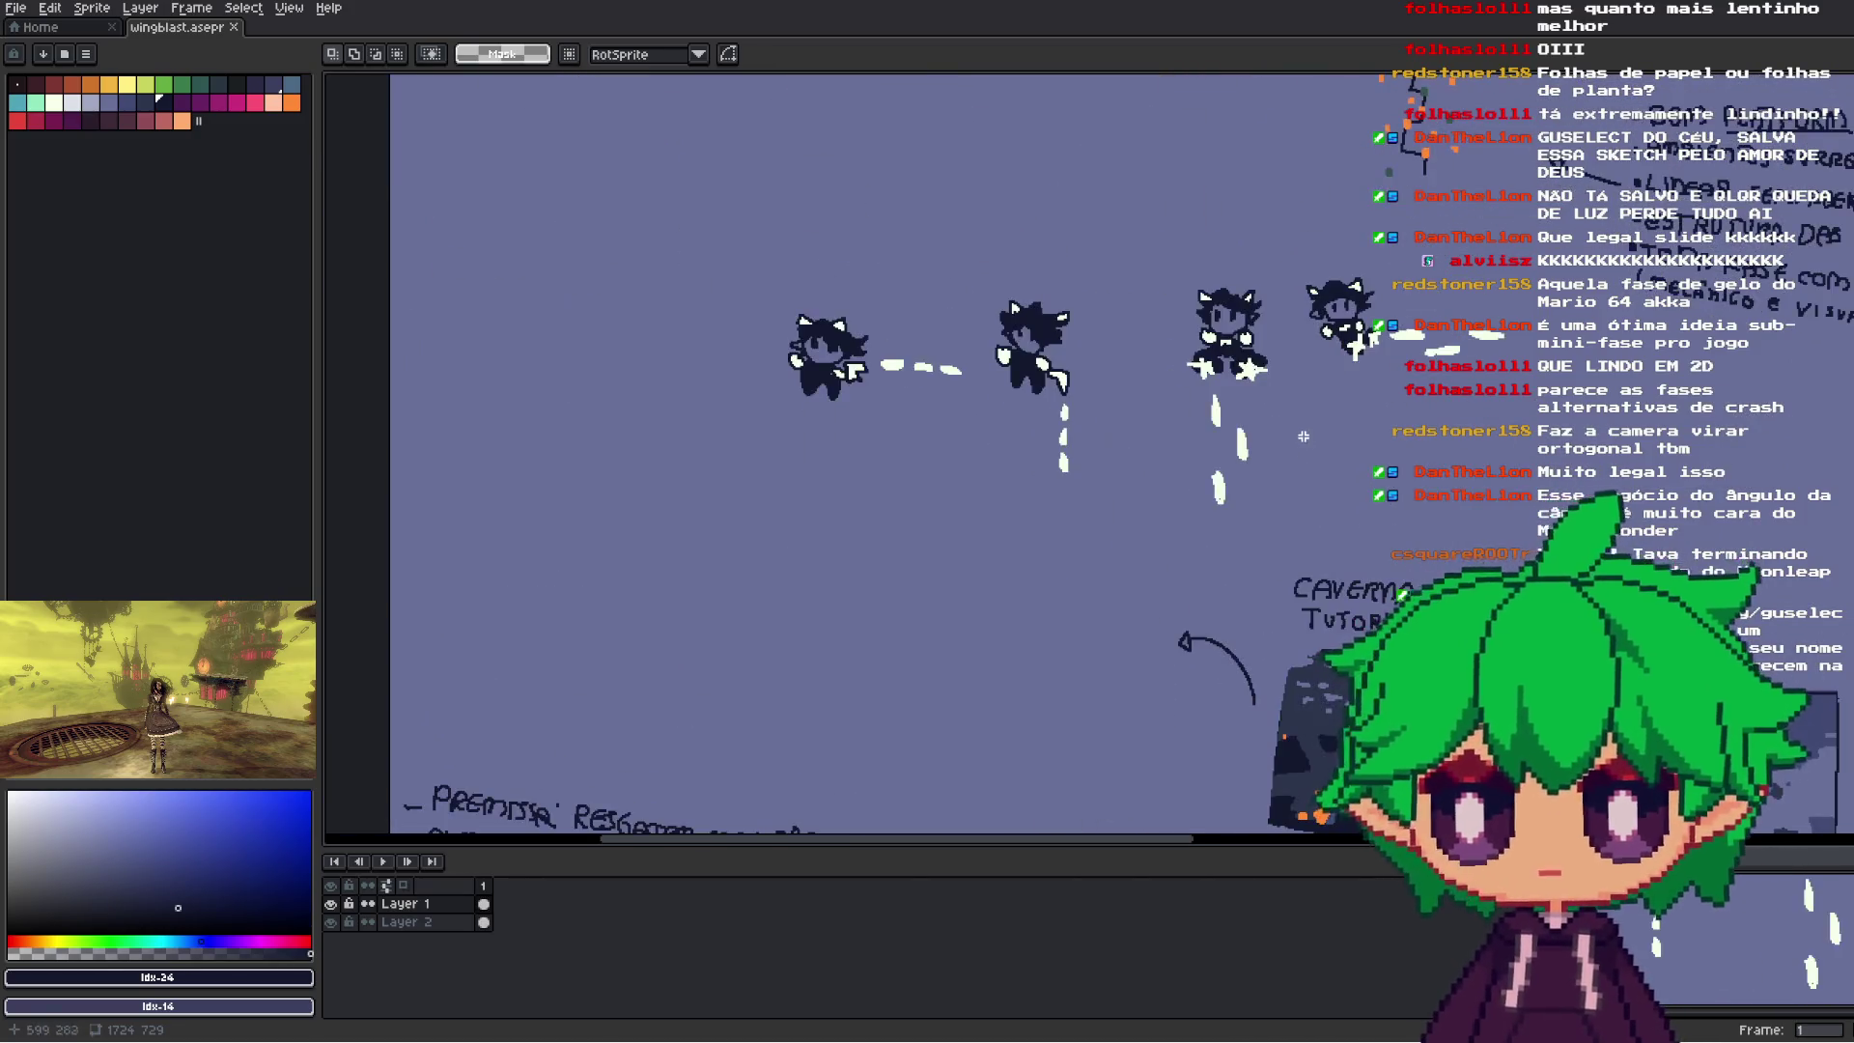
scroll(1240, 524, up, 1)
scroll(1168, 526, up, 1)
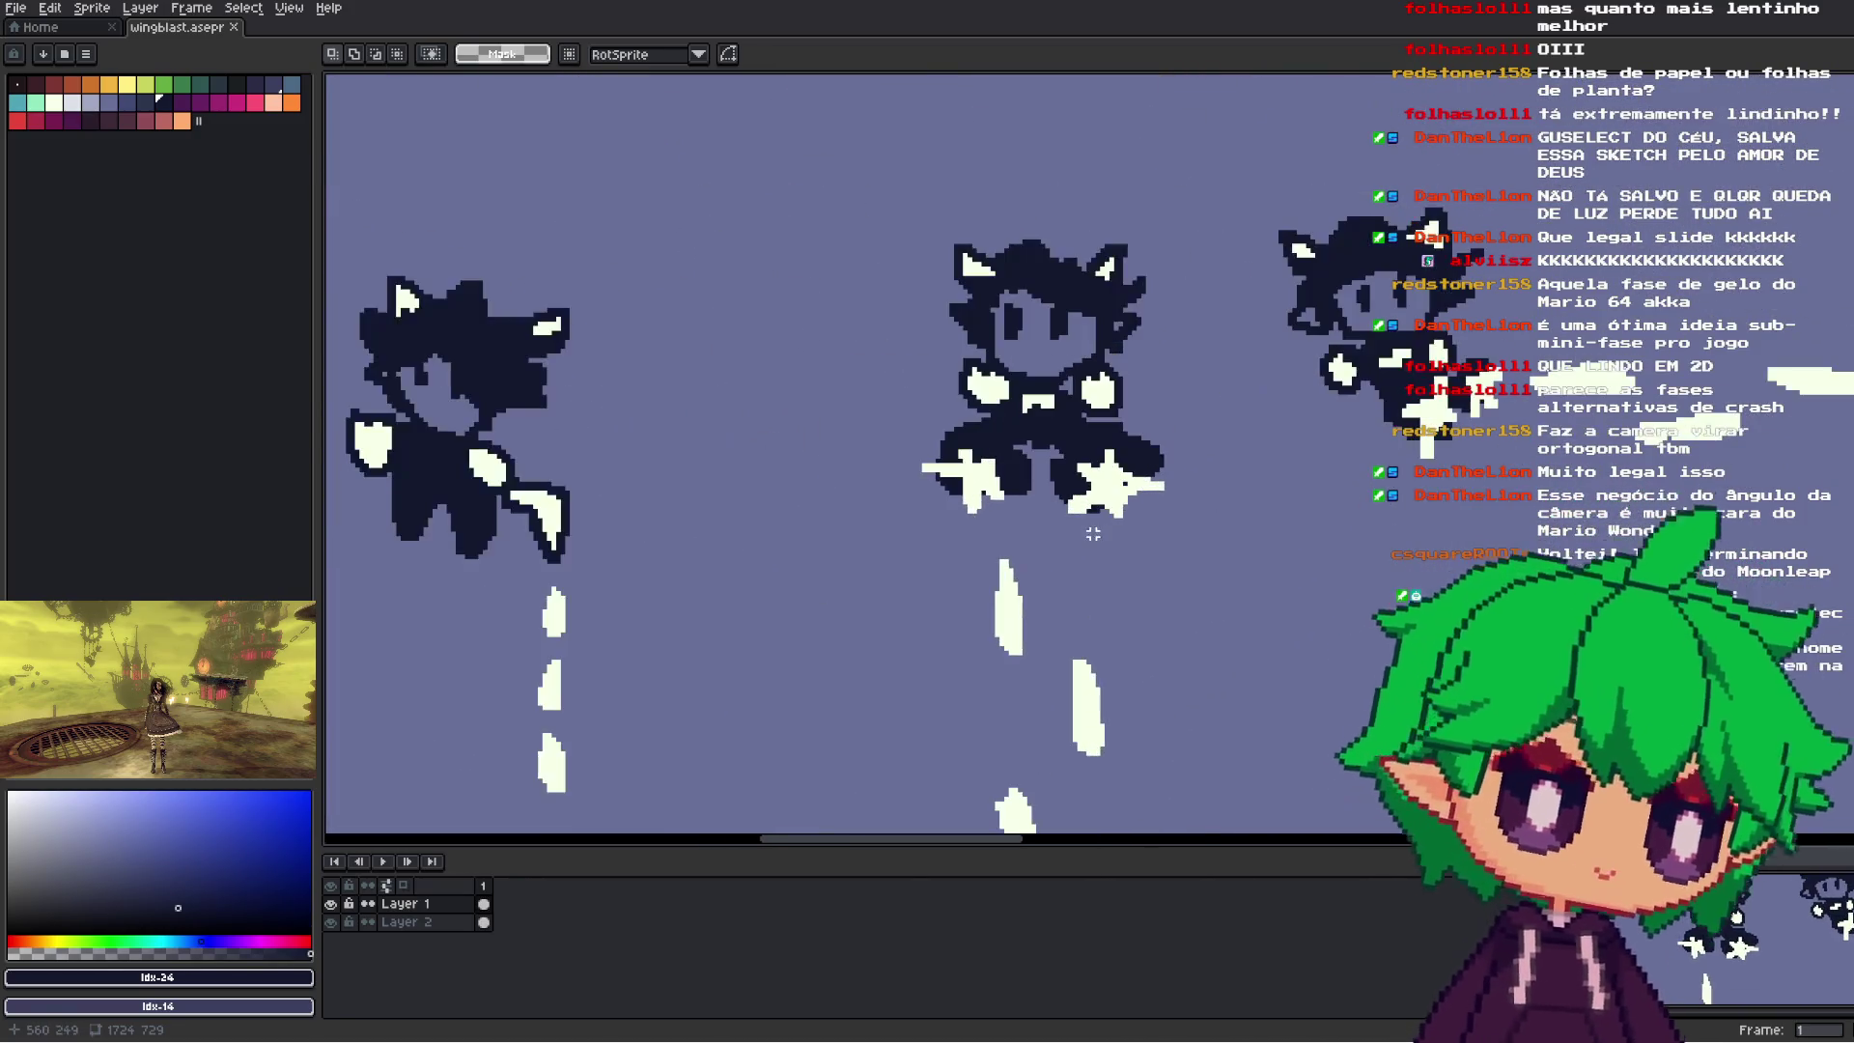
scroll(1094, 391, up, 1)
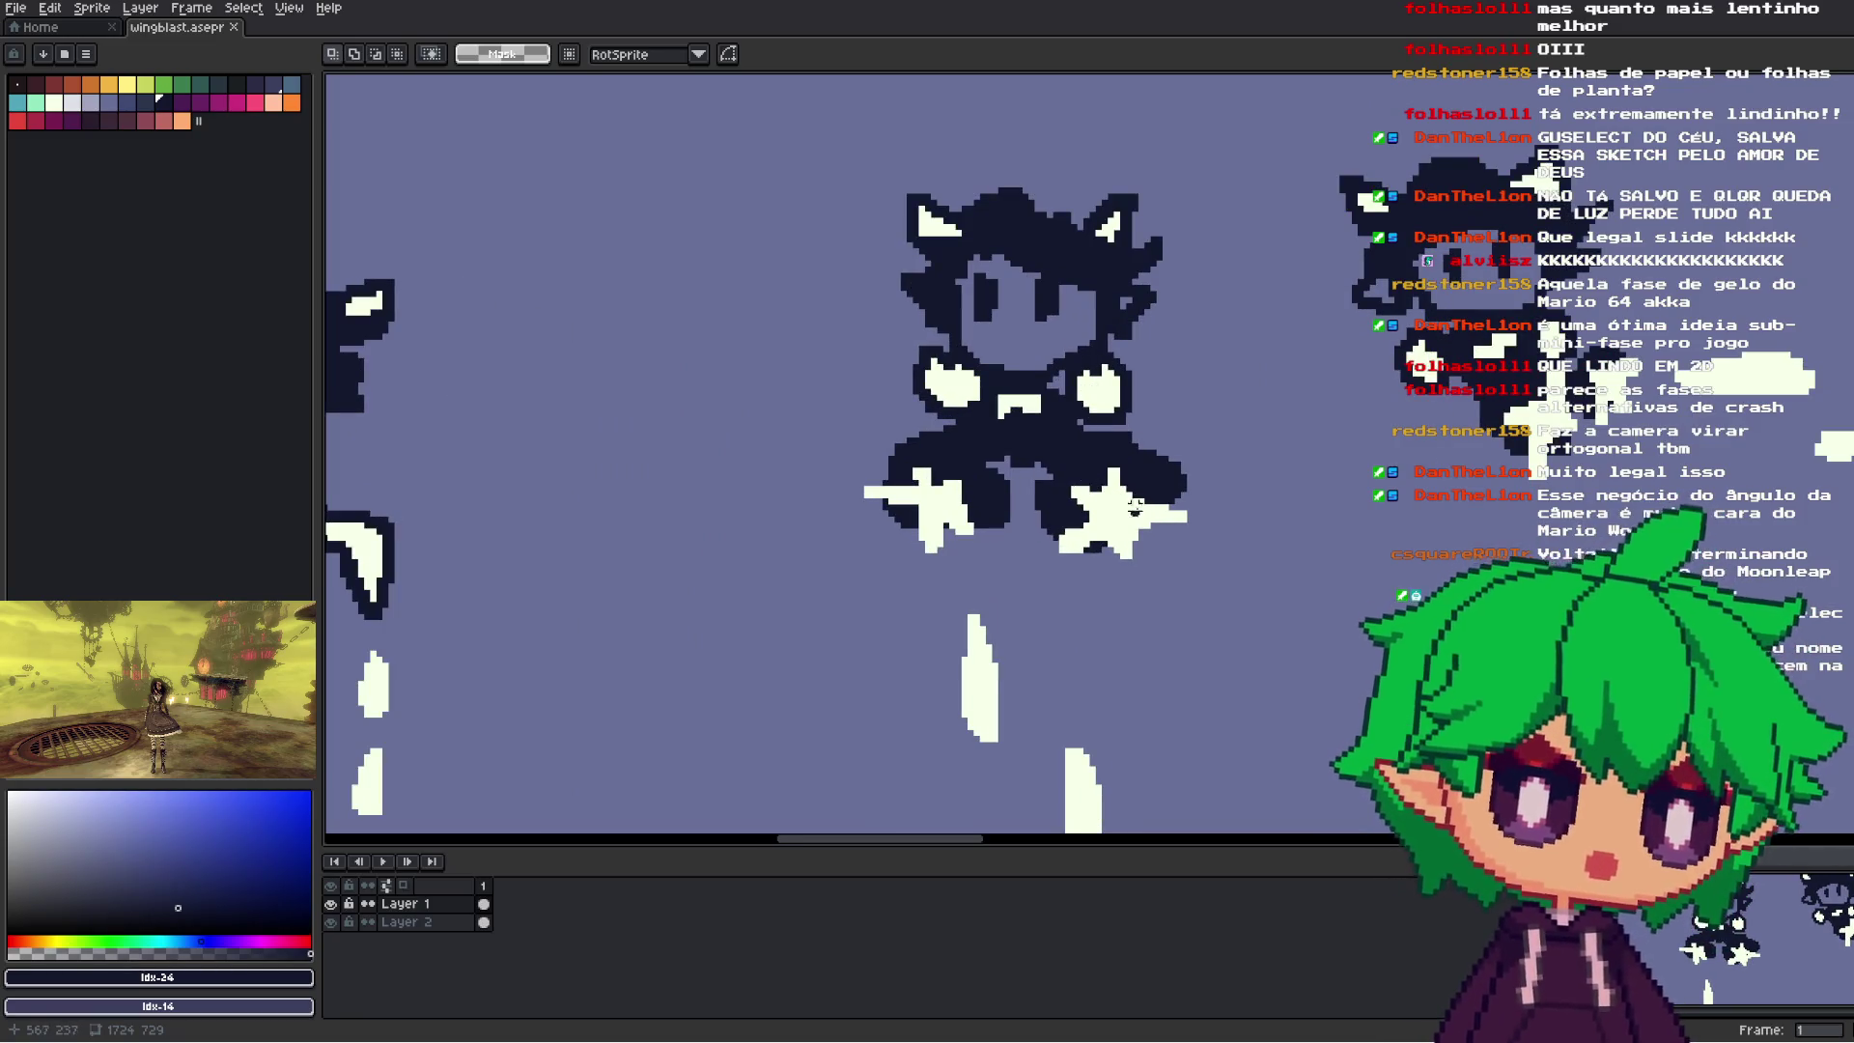
scroll(1117, 524, down, 1)
key(i)
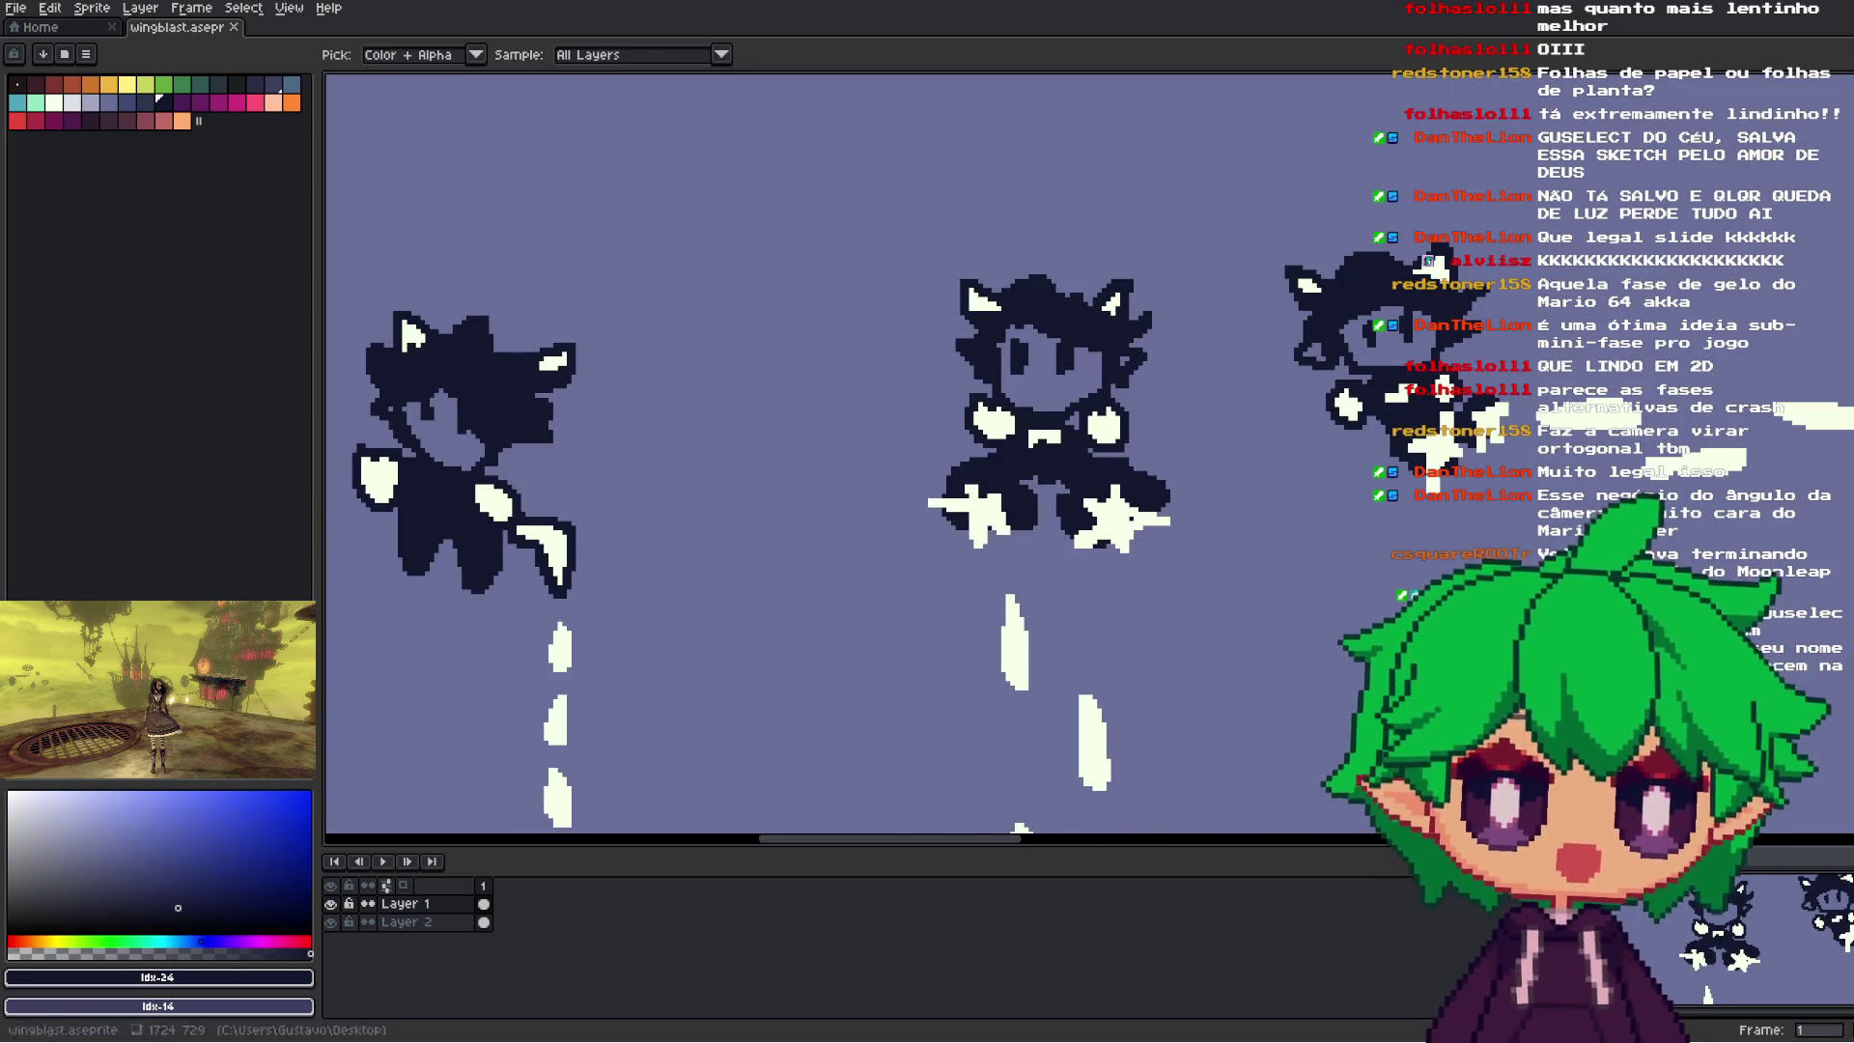
click(1359, 400)
- Switch to the Spray tool and adjust the zoom on the board
key(shift+b)
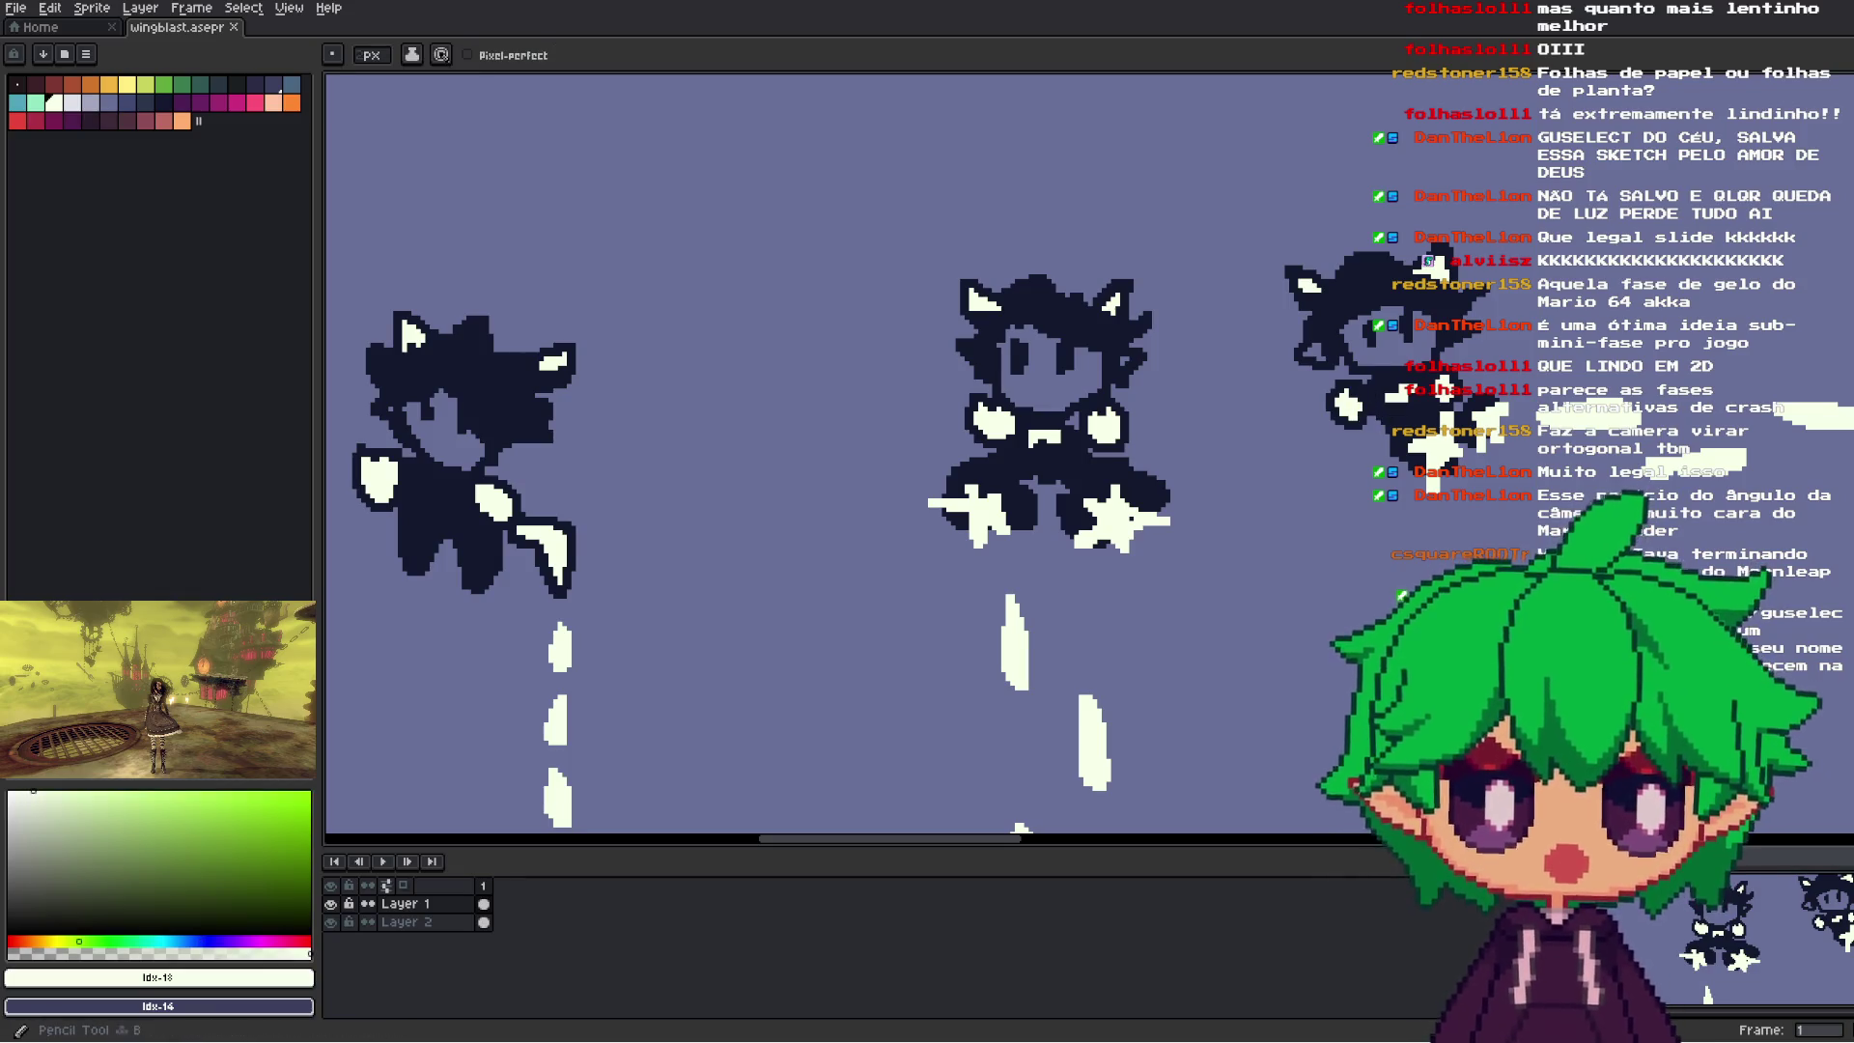
scroll(1060, 452, up, 1)
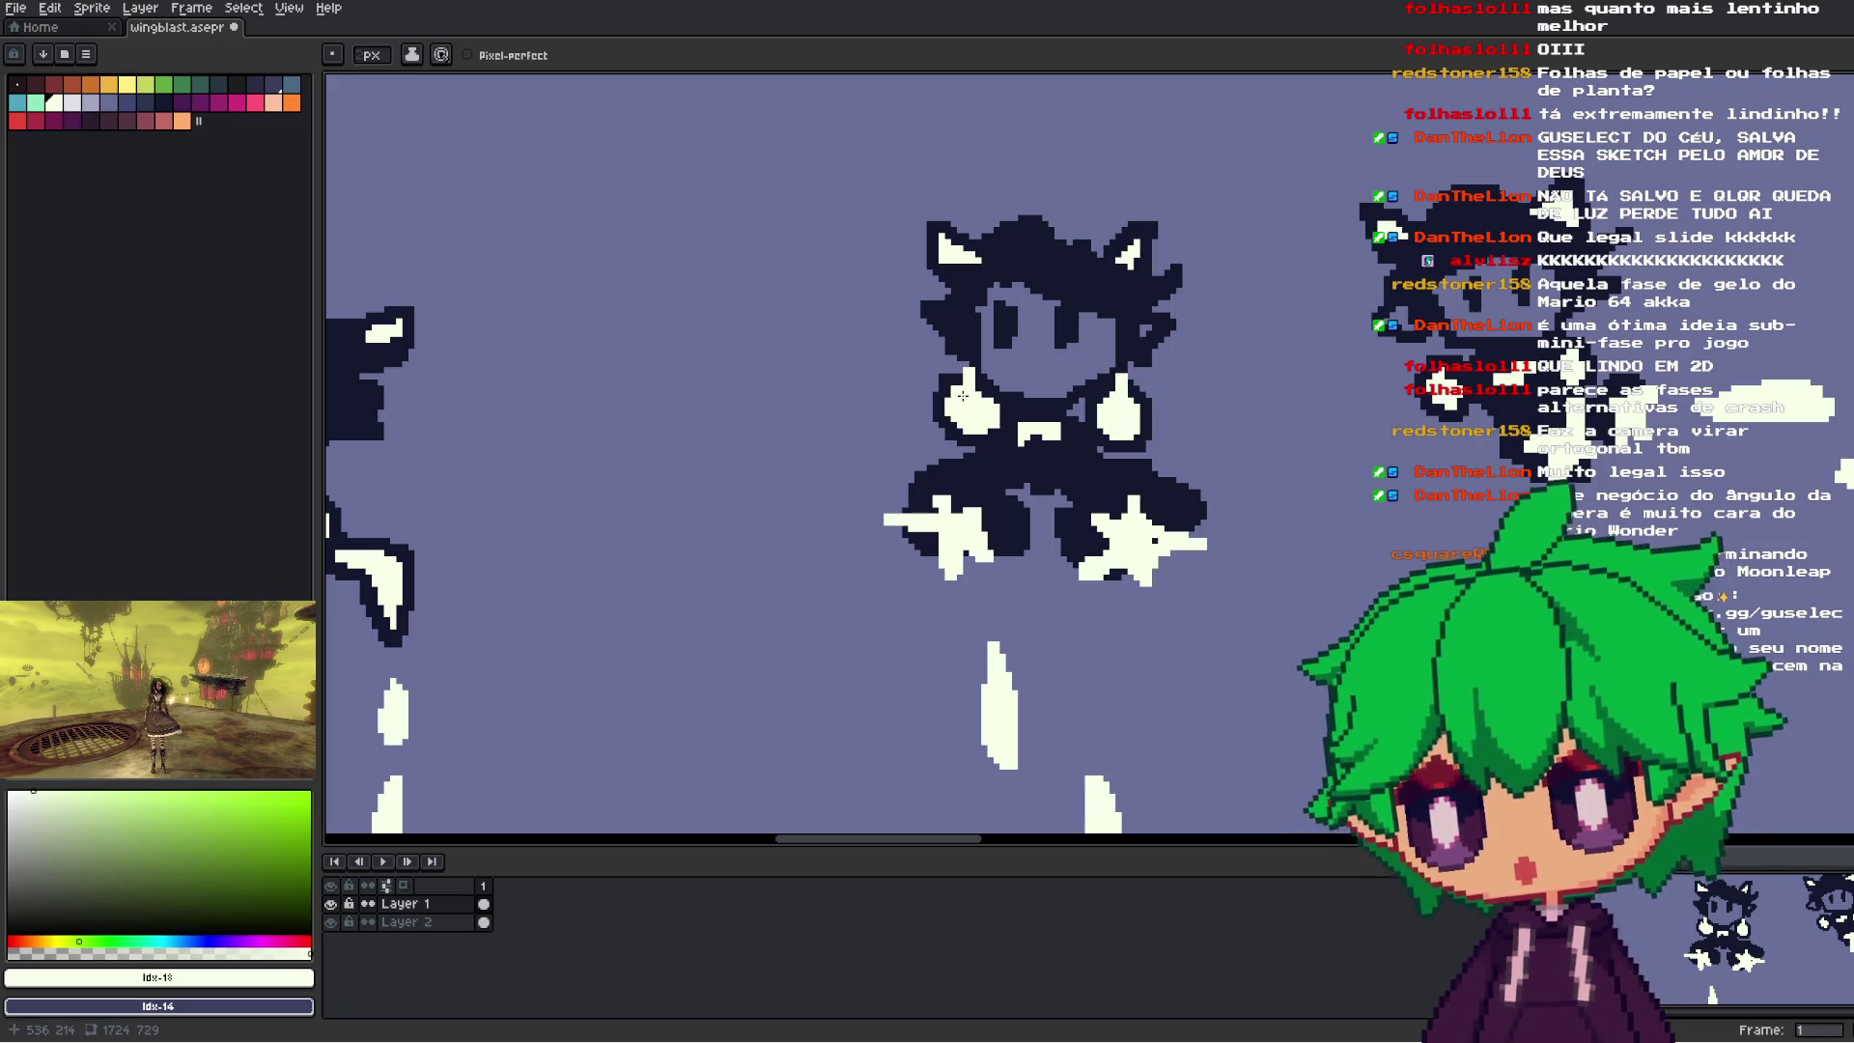
scroll(1060, 476, down, 2)
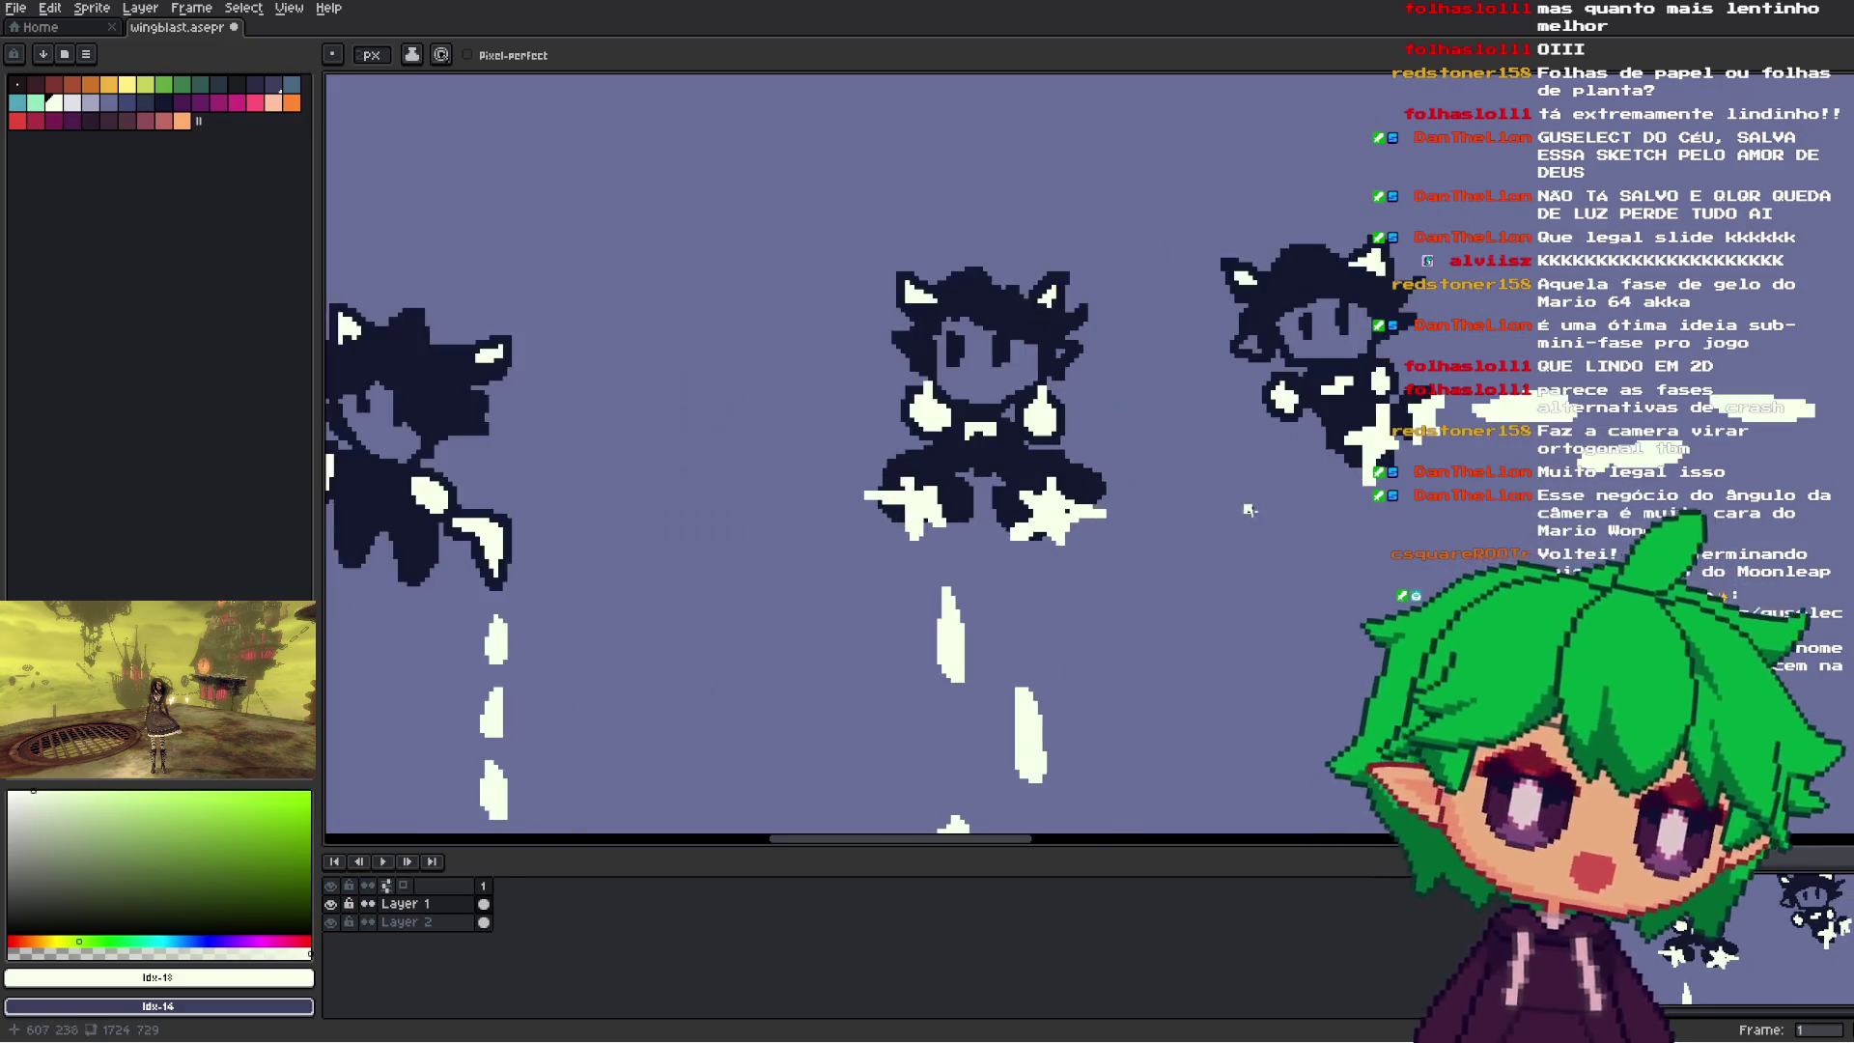
scroll(1370, 562, up, 1)
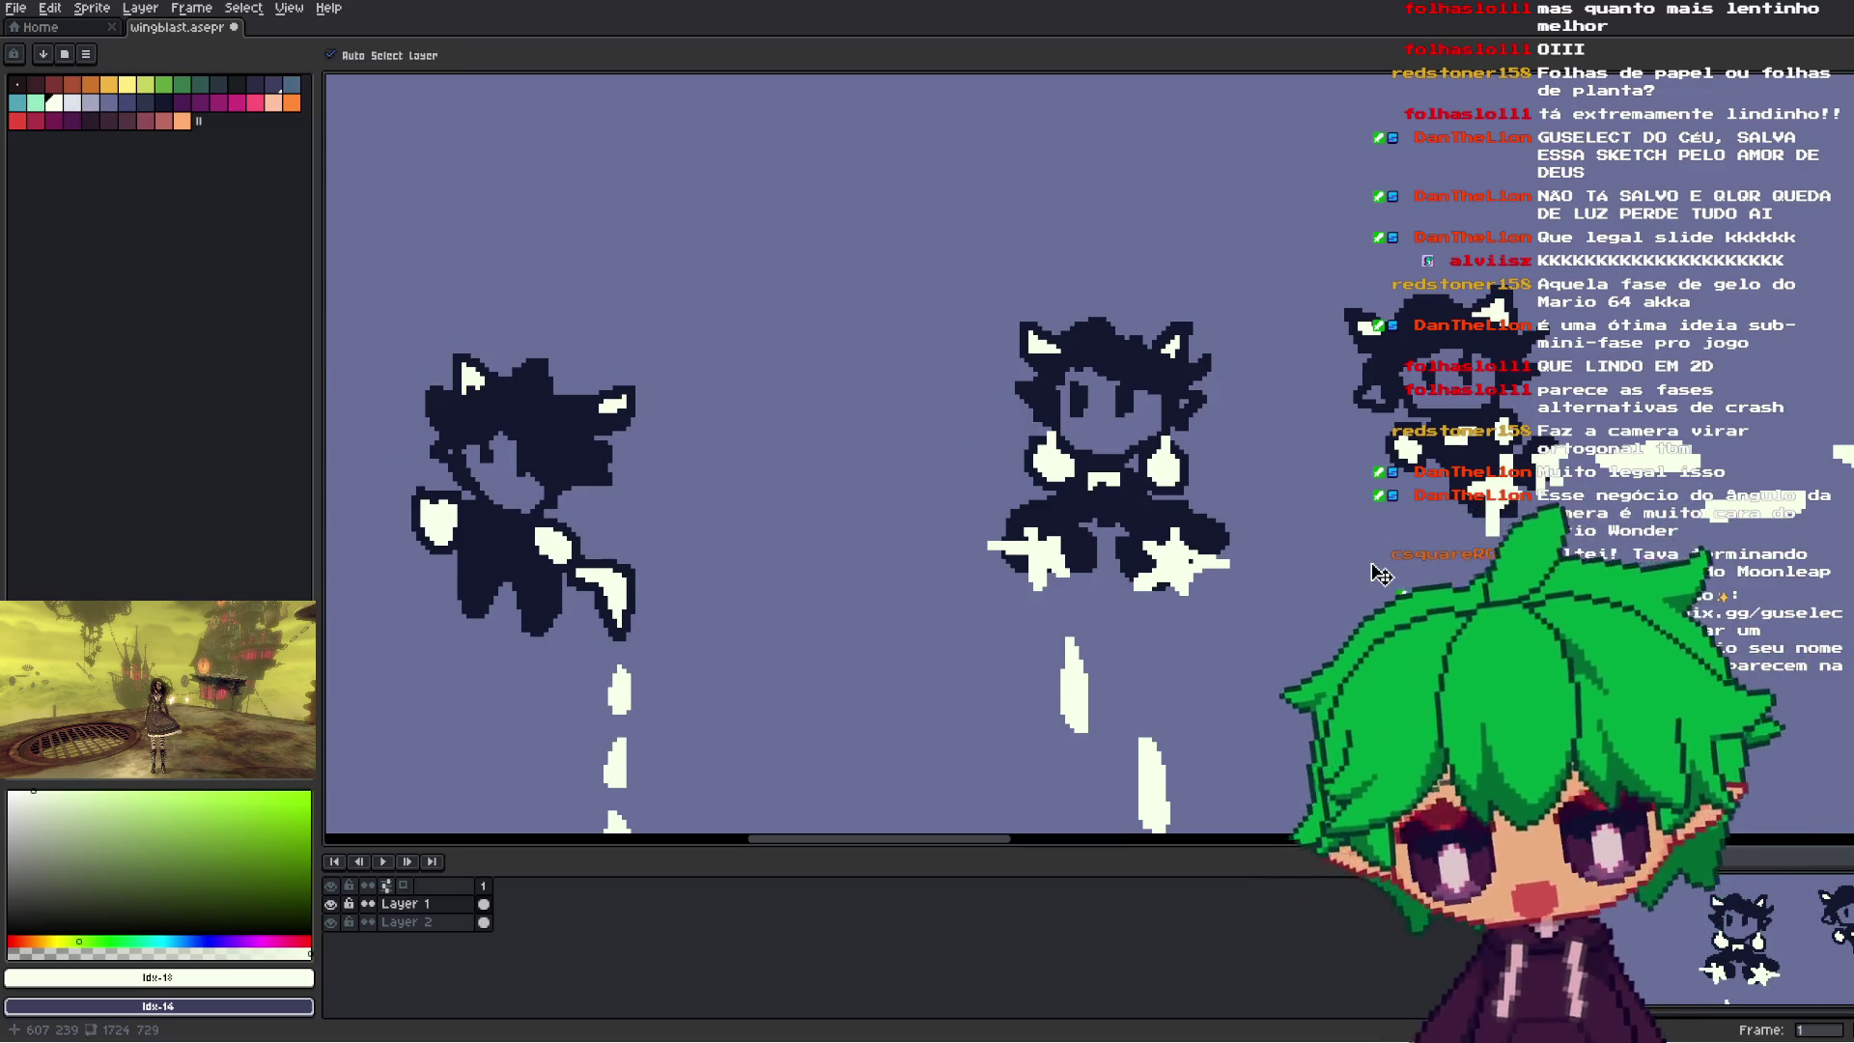
scroll(1385, 558, down, 5)
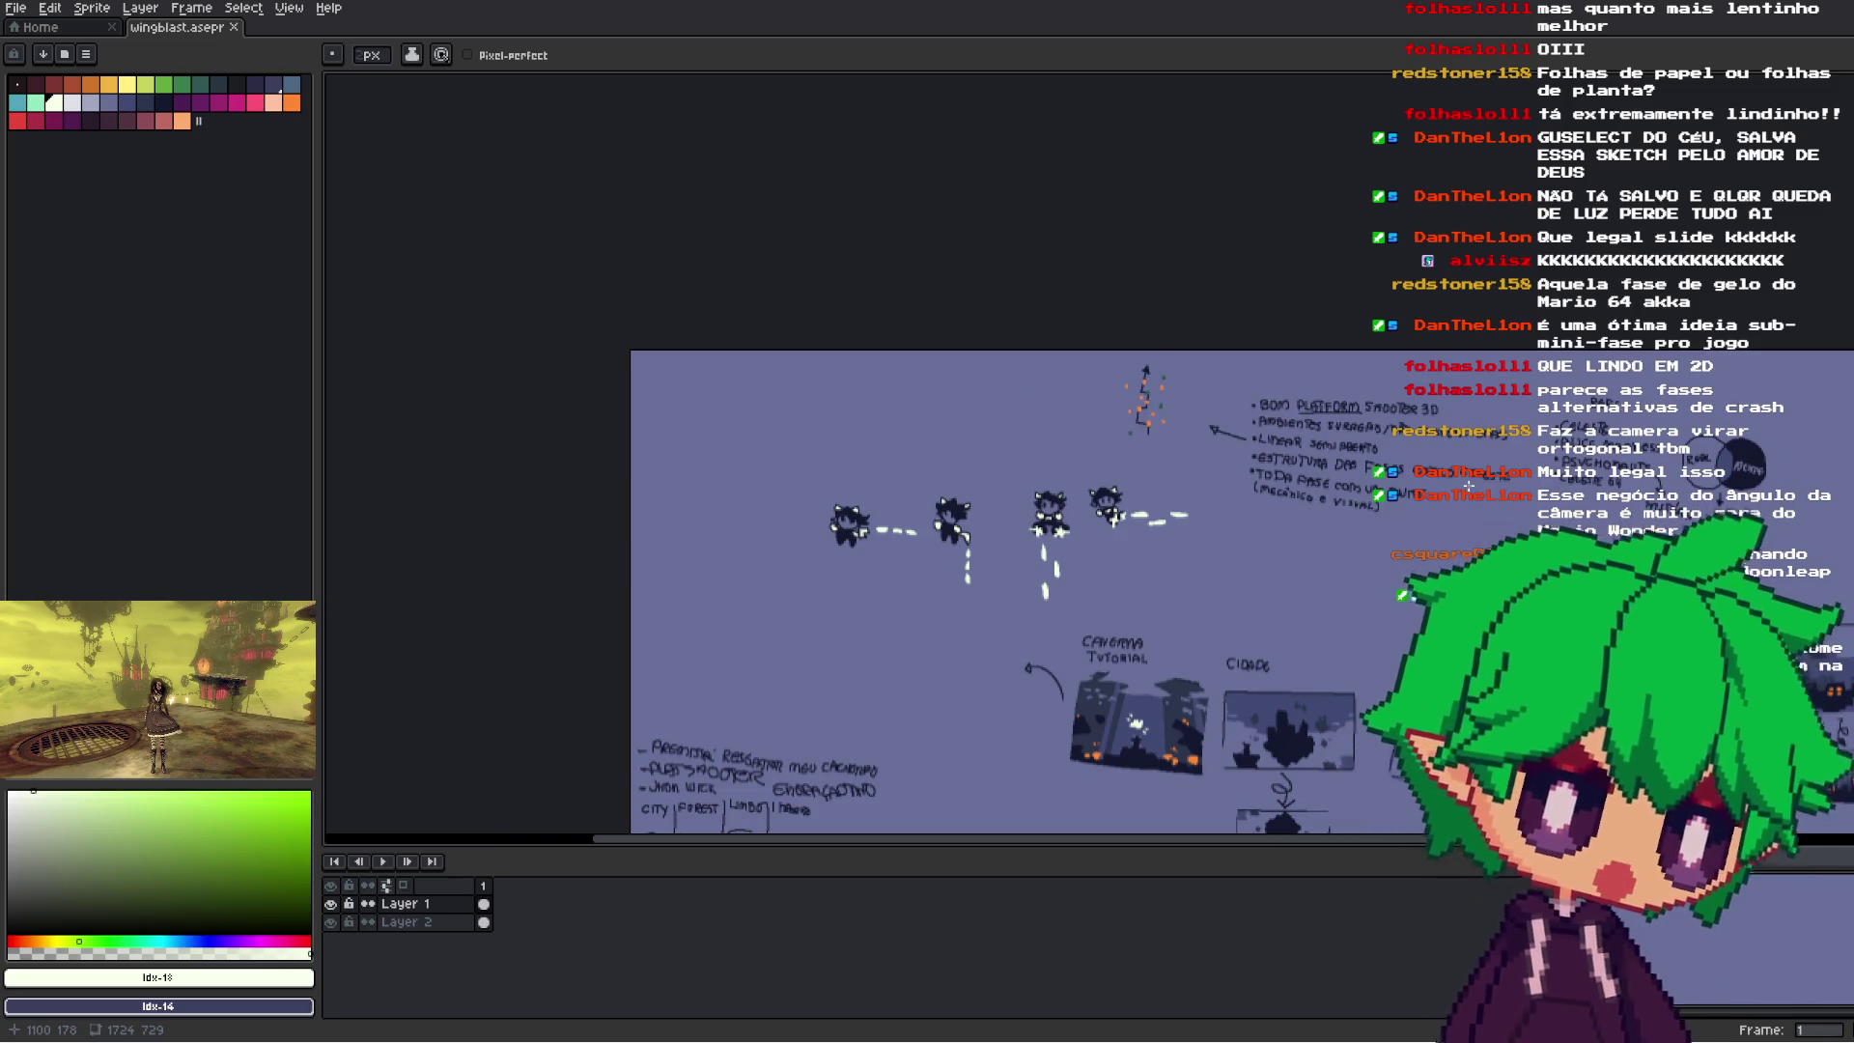
scroll(1469, 486, down, 1)
scroll(1502, 612, up, 1)
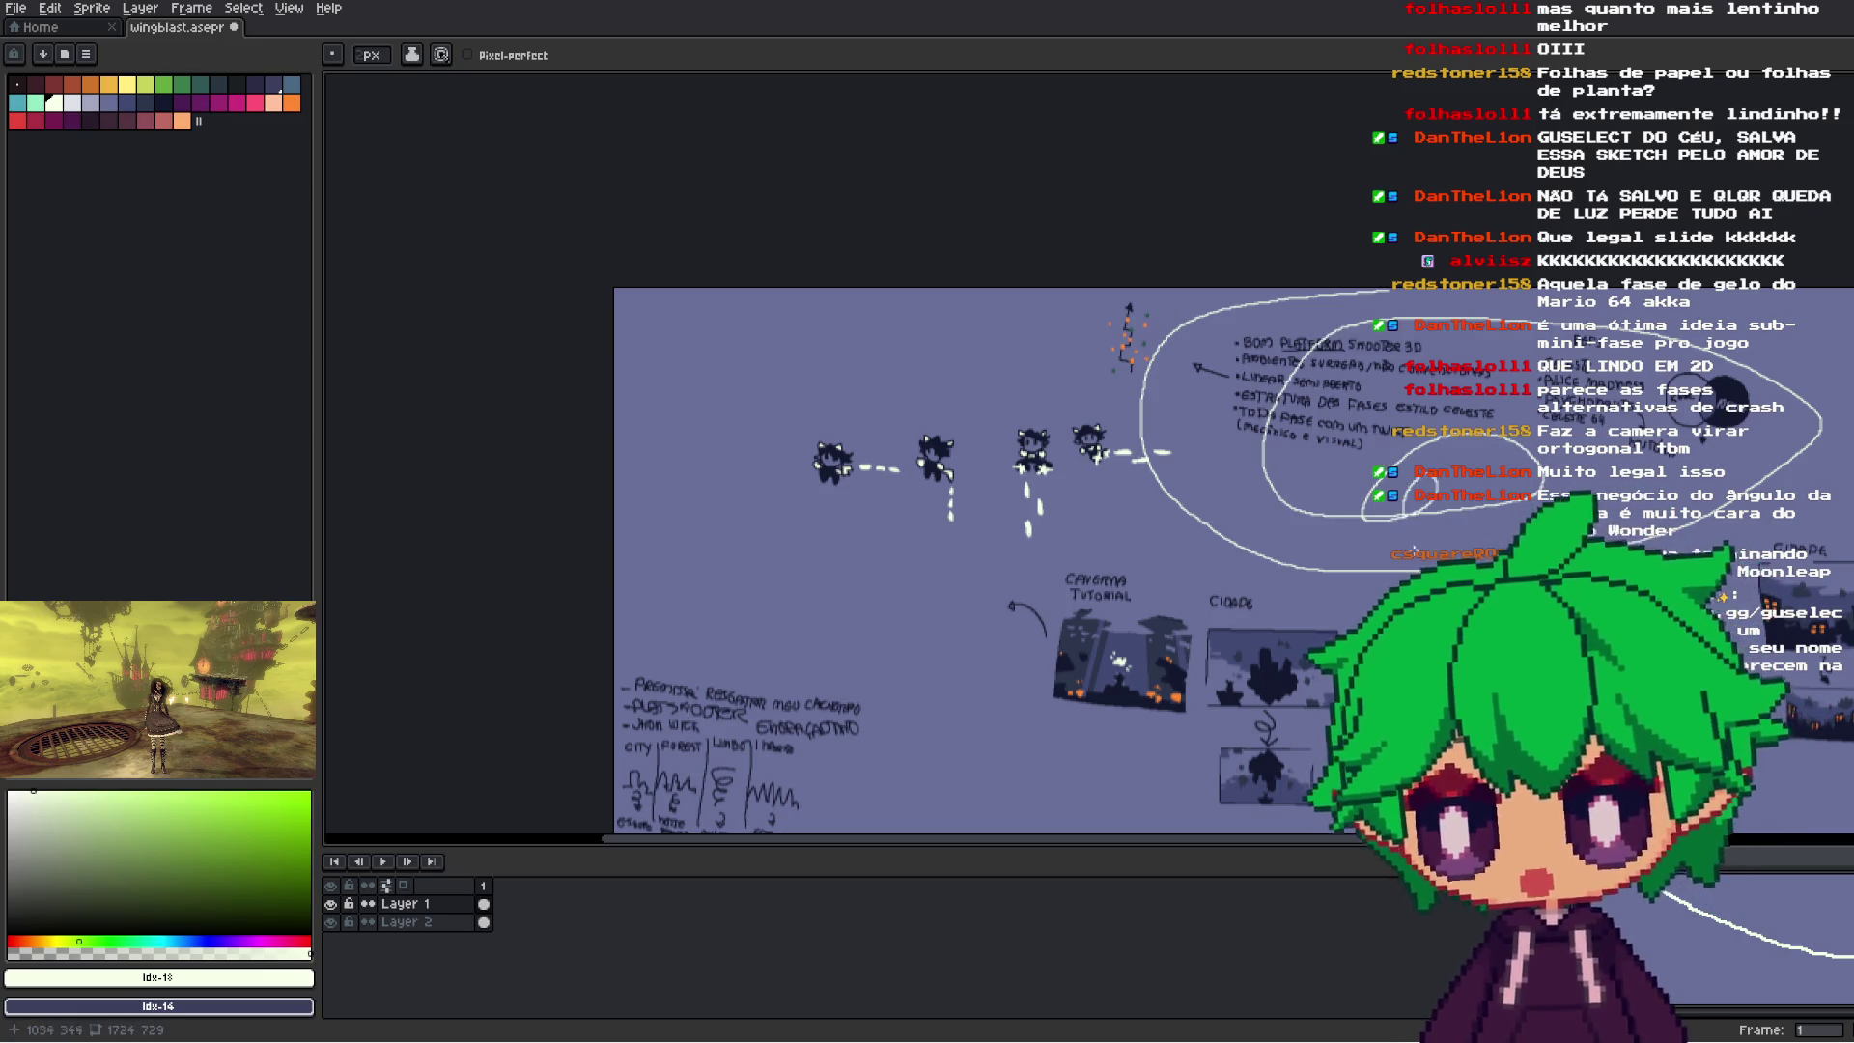
- Save the board, draw a test white spiral, then undo both spiral strokes
scroll(1432, 553, right, 2)
key(ctrl+s)
drag(1414, 650, 1371, 584)
key(ctrl+z)
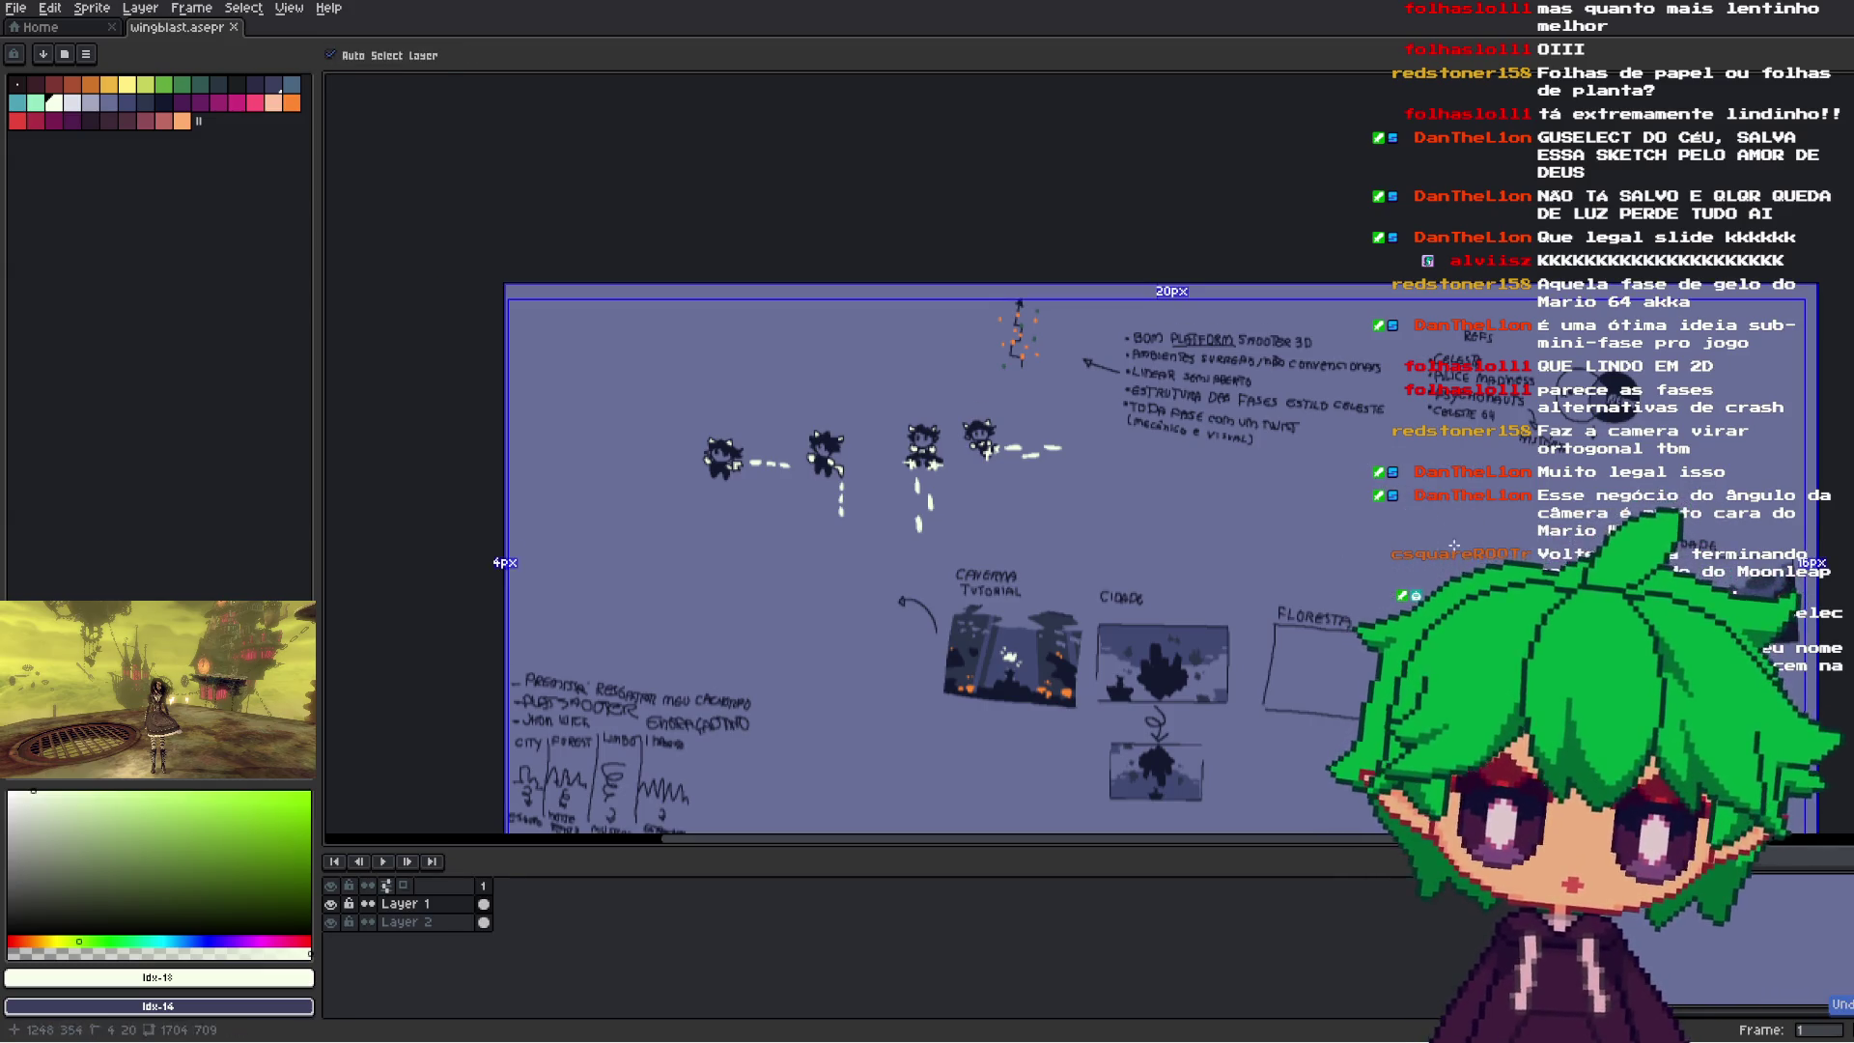
scroll(1303, 396, up, 2)
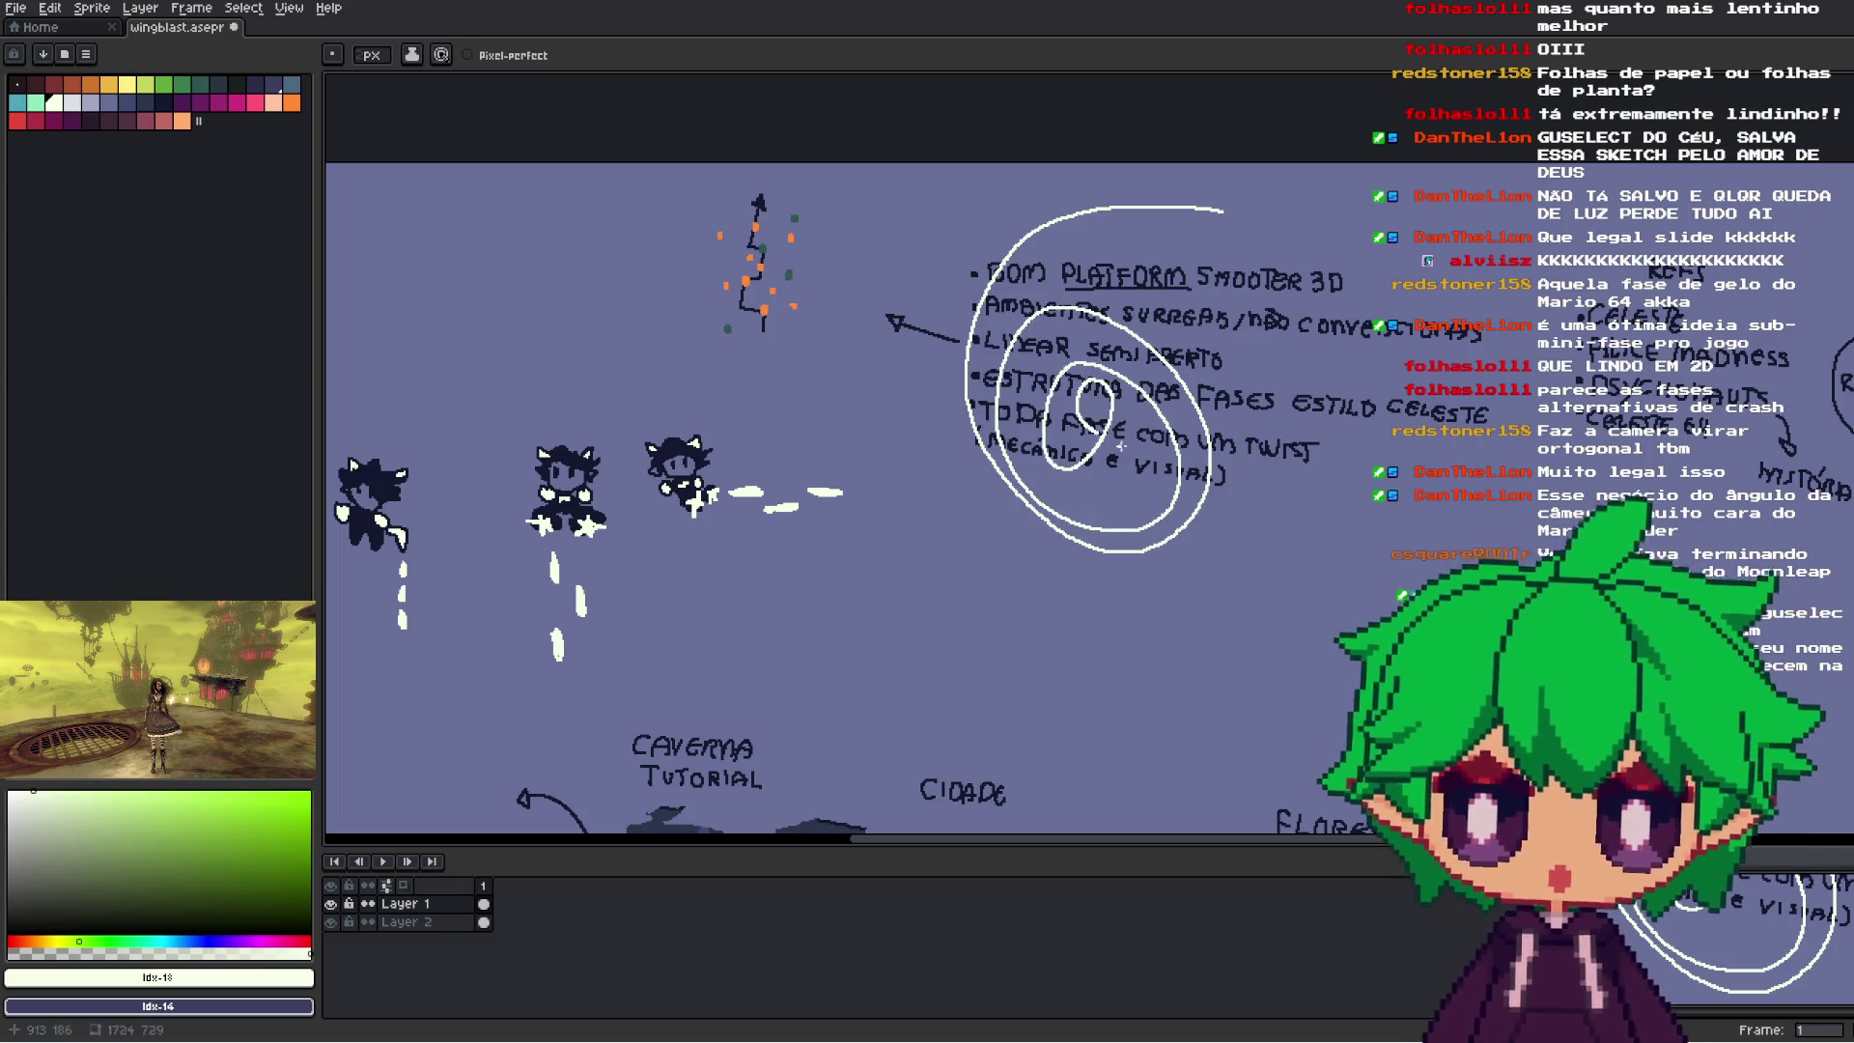
key(ctrl+z)
scroll(1120, 445, down, 3)
scroll(1027, 542, up, 1)
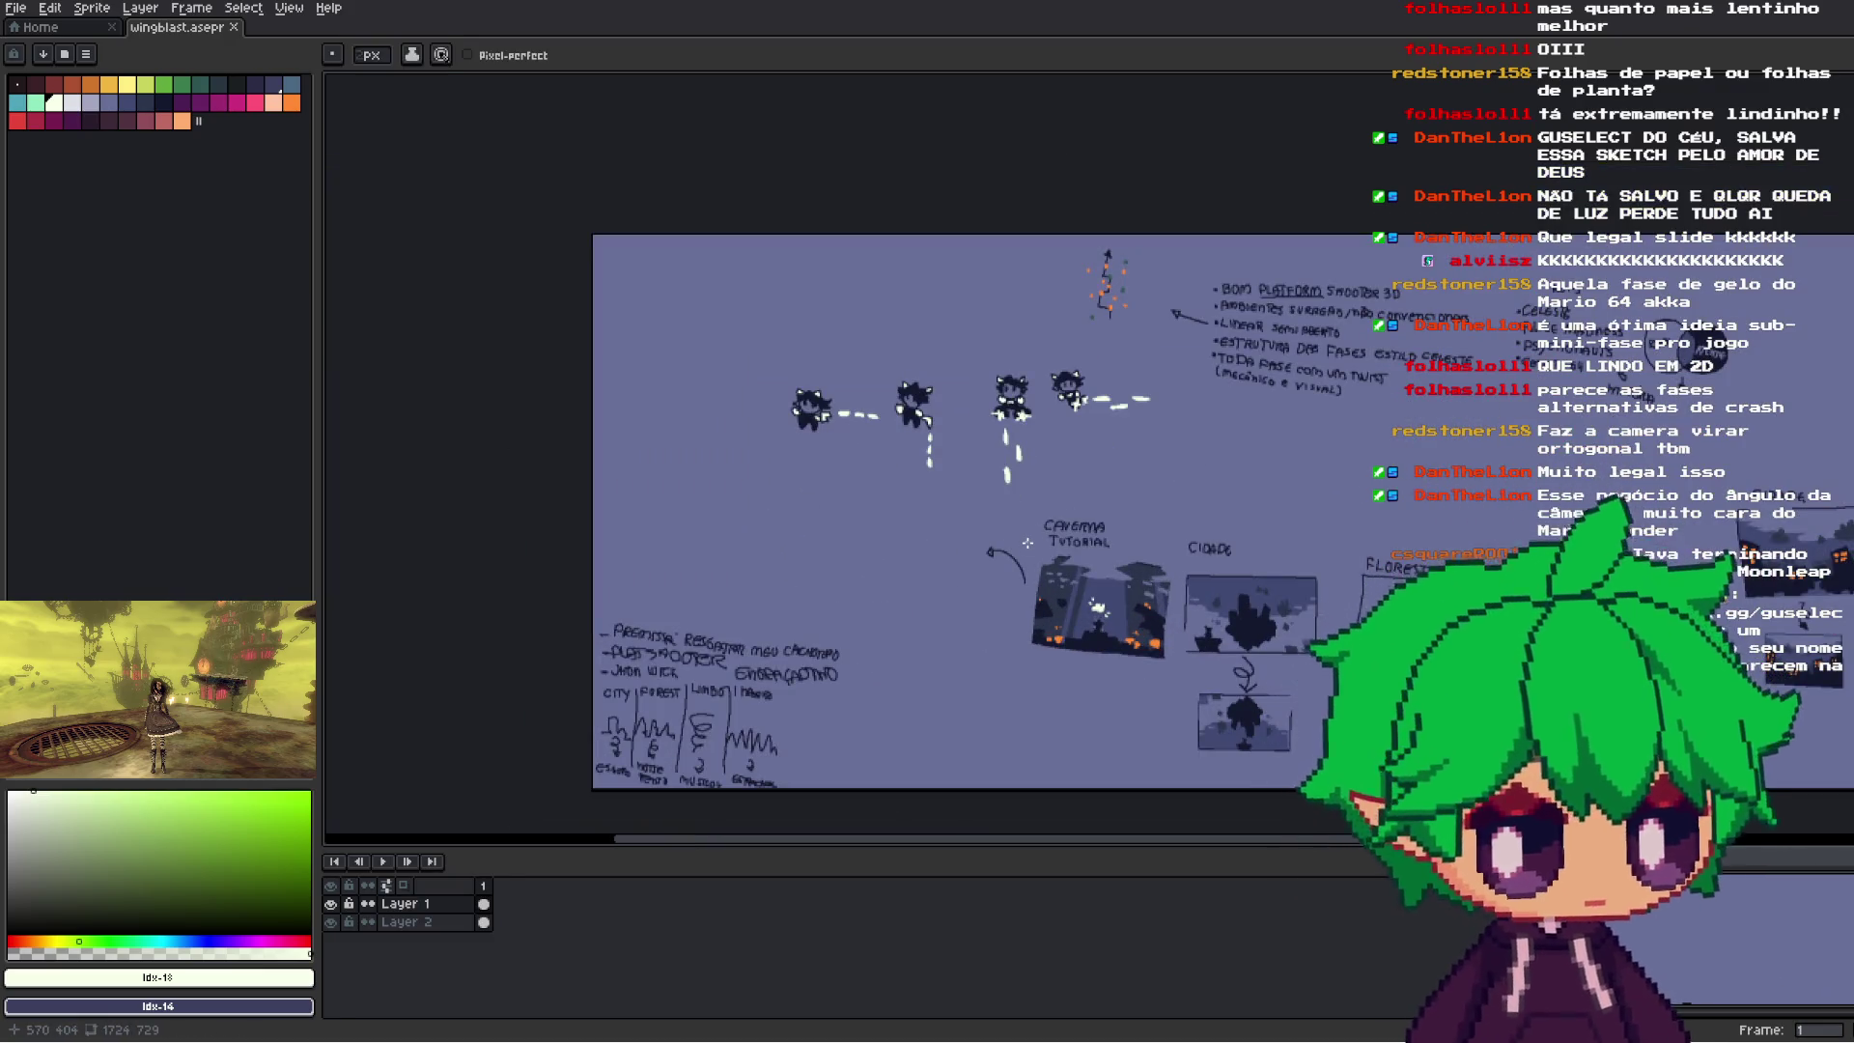